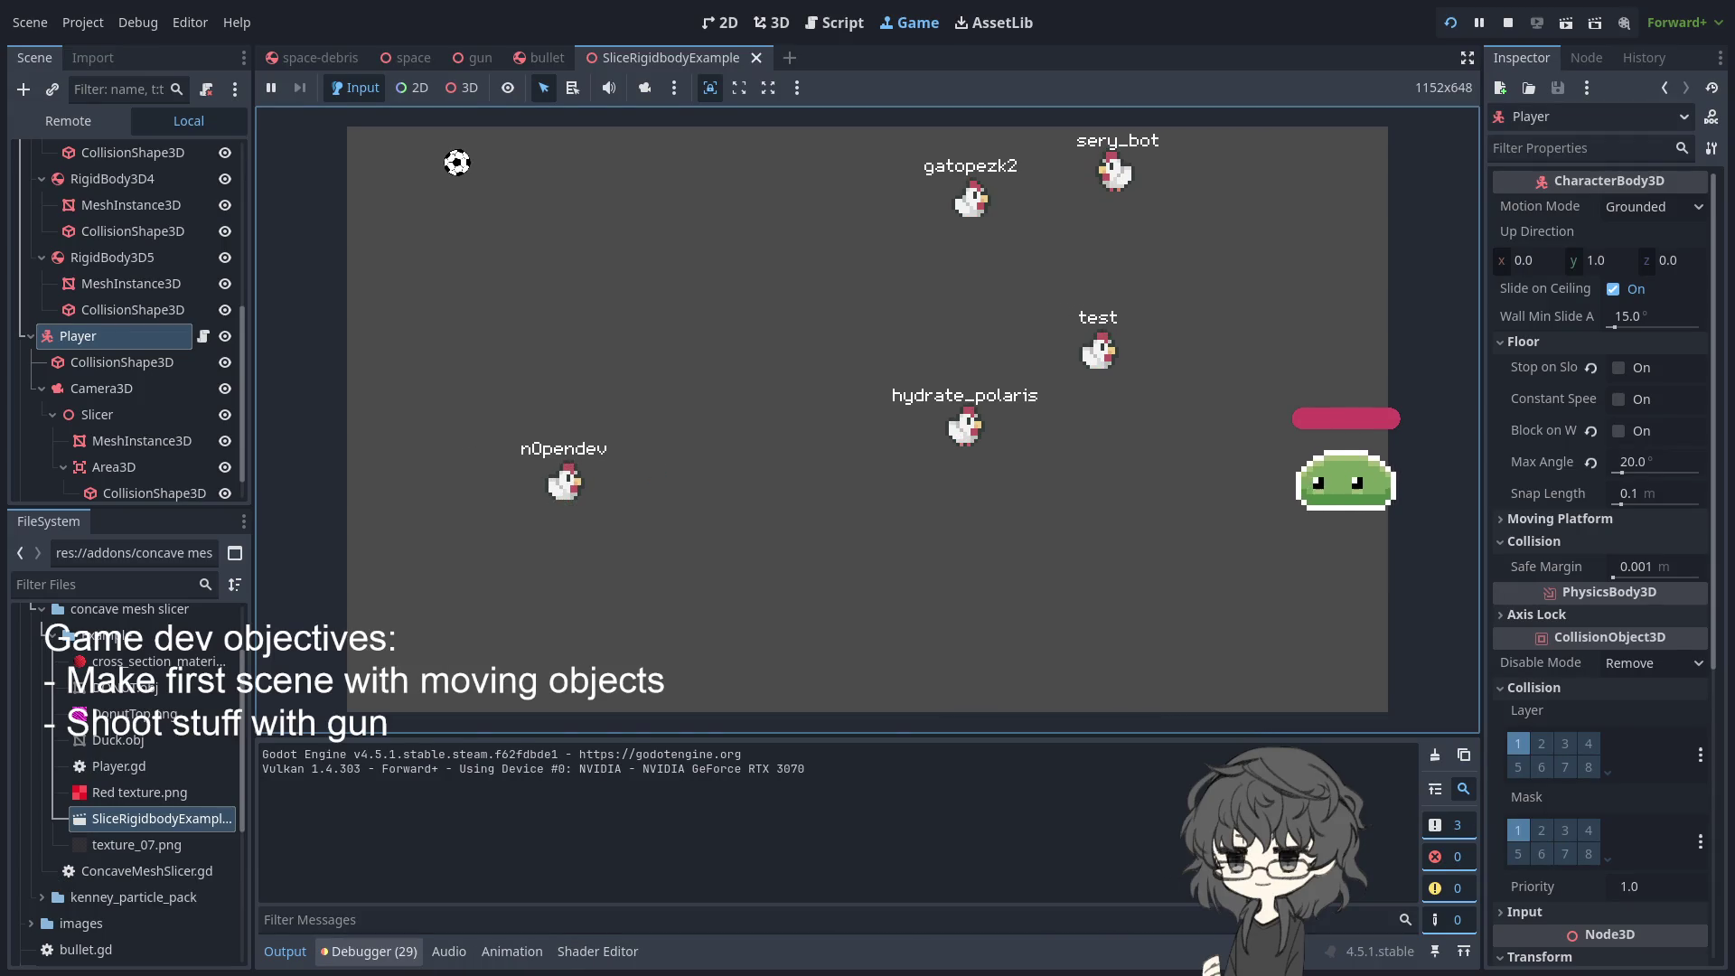
Step: Jump from a bullet.gd:22 error in the Debugger's Errors list to the deal_damage code
left_click(368, 952)
left_click(389, 725)
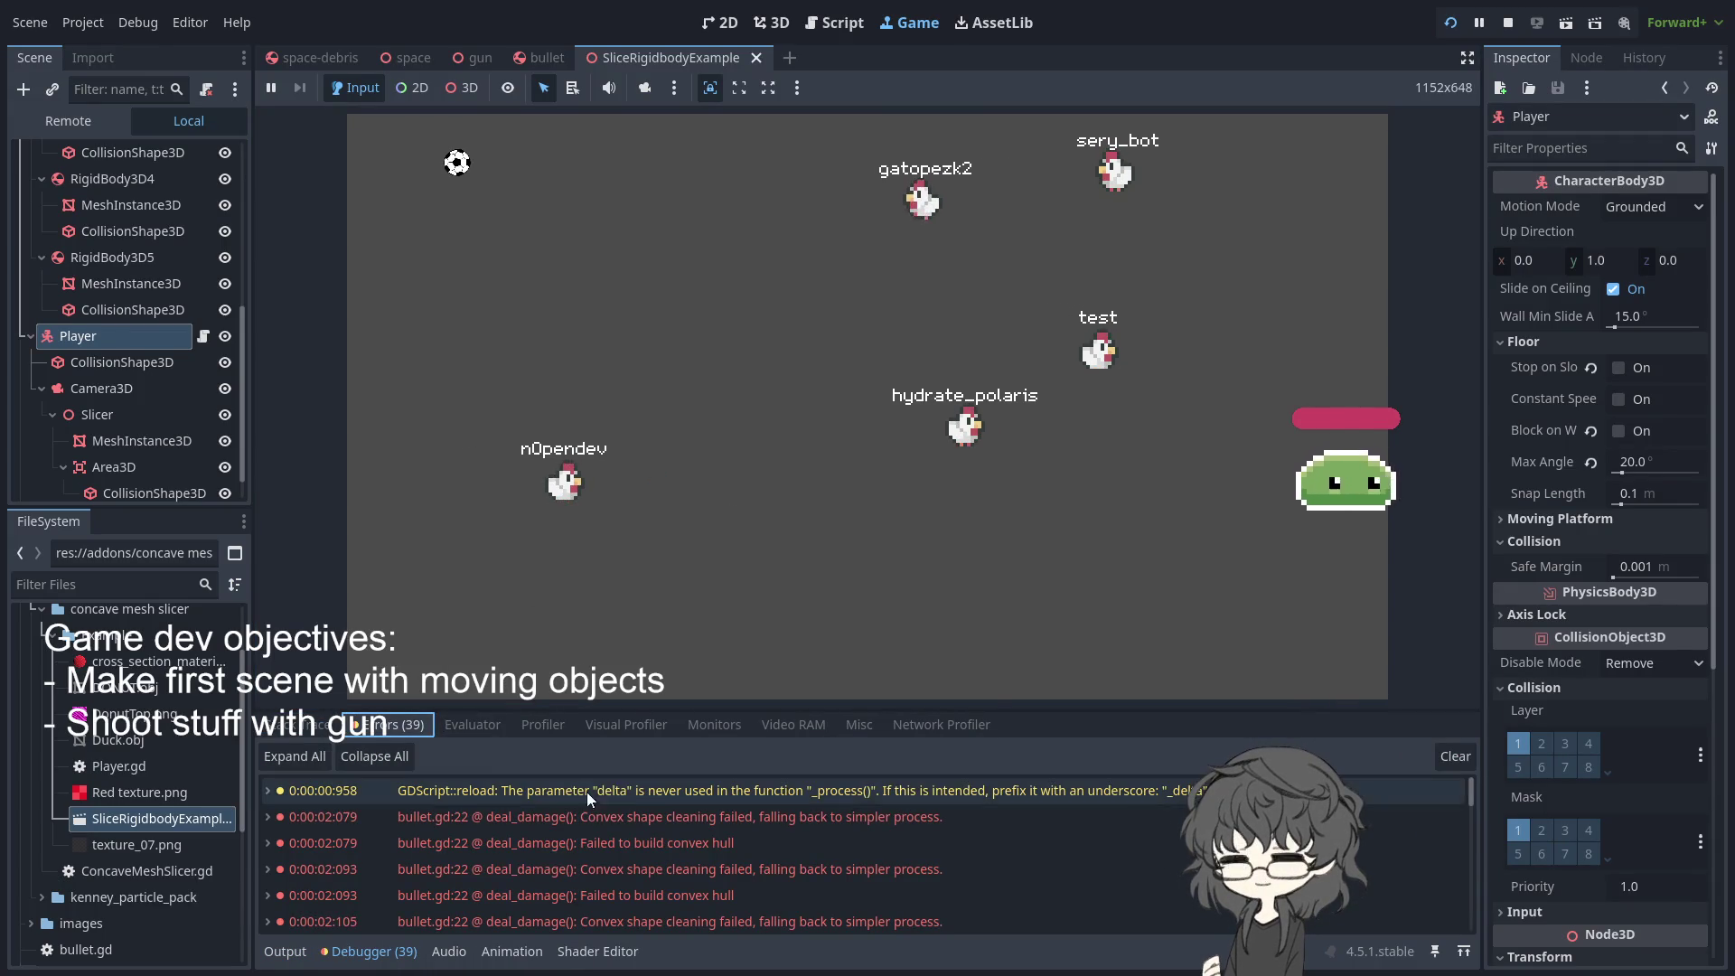
double_click(647, 823)
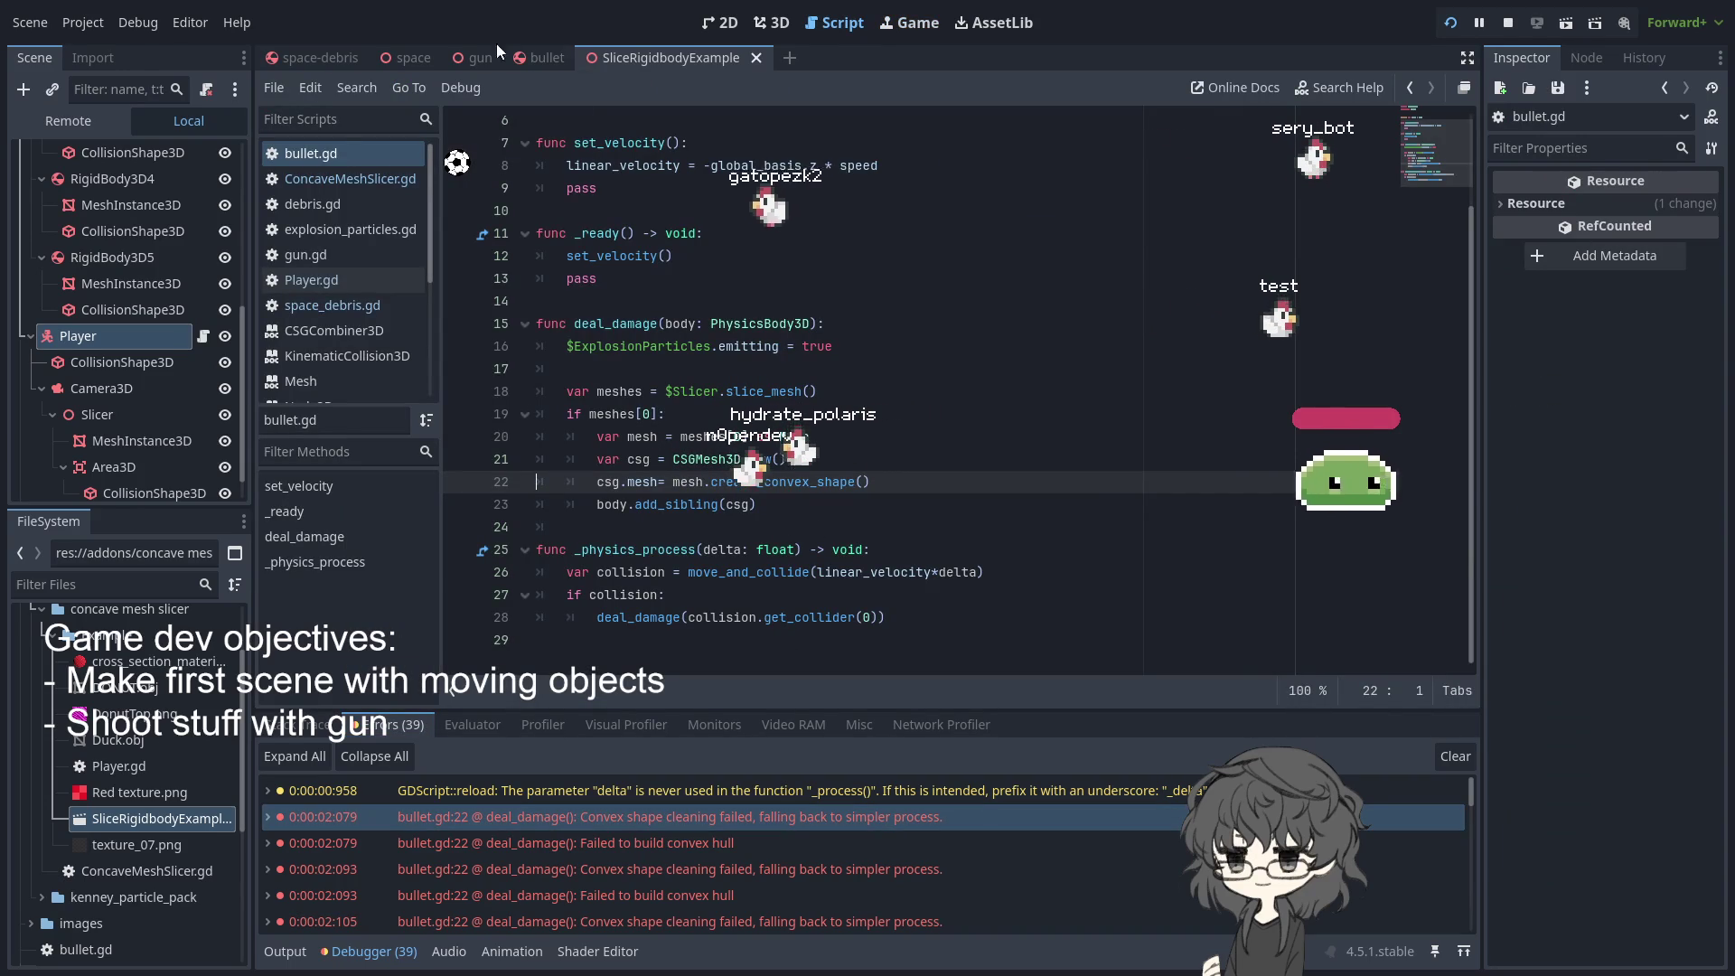
Step: Browse the gun, ConcaveMeshSlicer, debris and Player.gd scripts, selecting create_convex_shape on Player.gd line 74
left_click(437, 52)
left_click(491, 56)
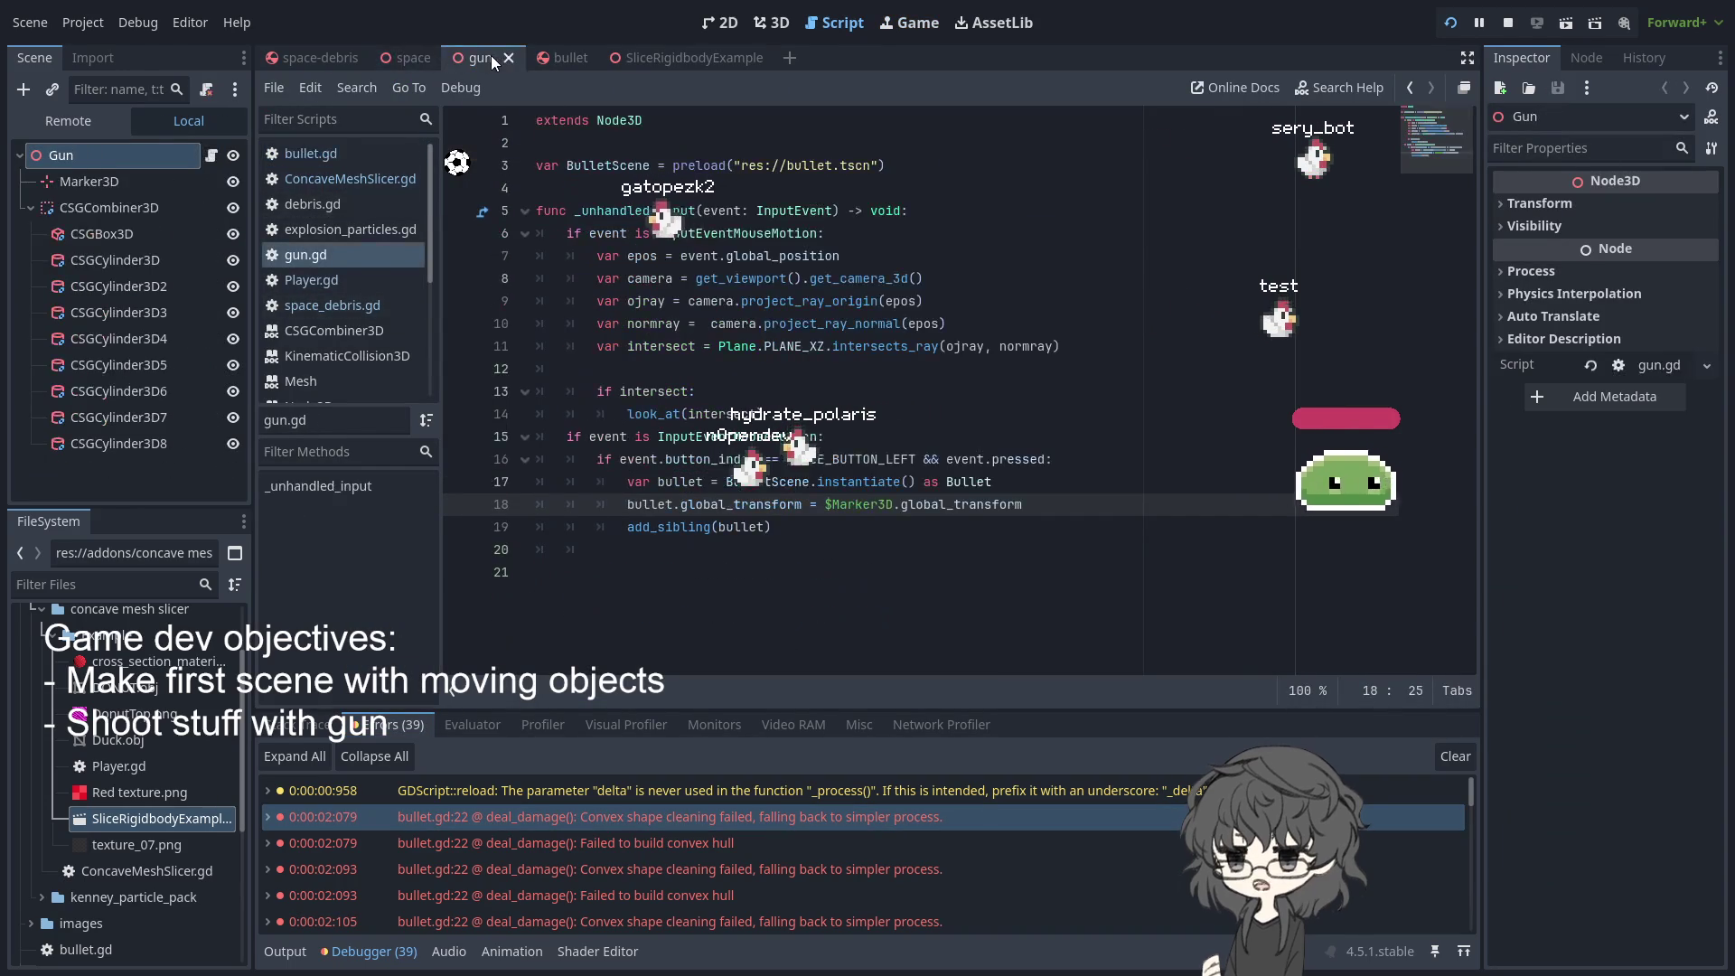
left_click(355, 170)
left_click(335, 202)
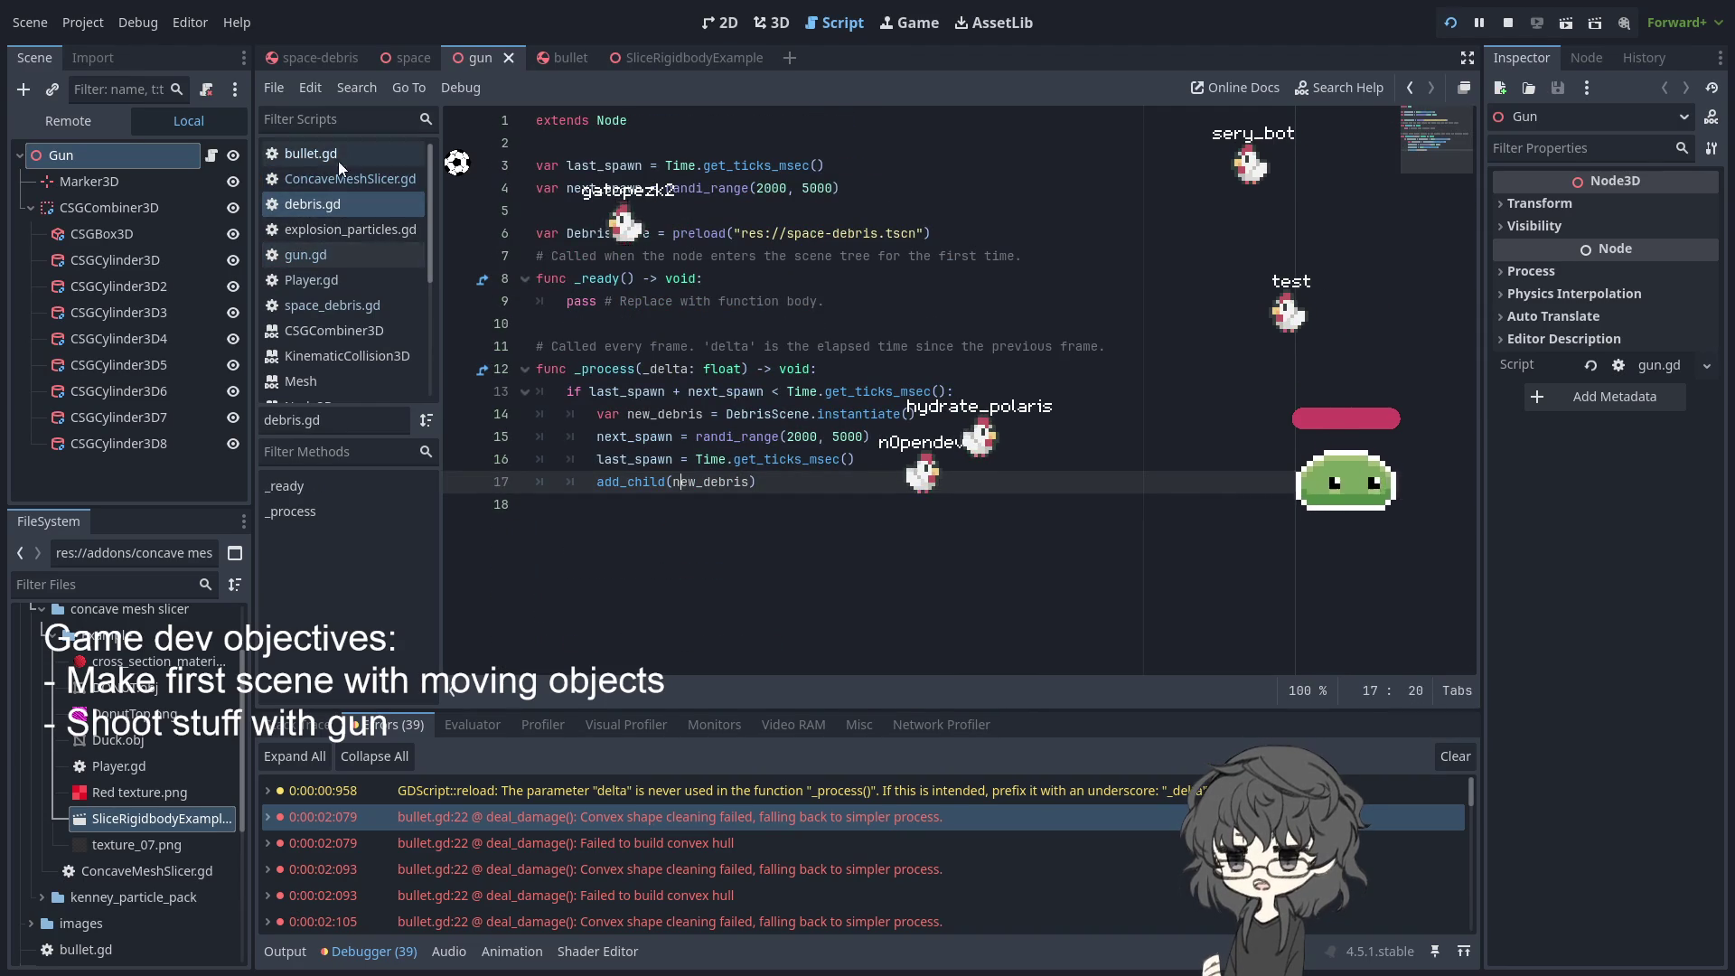
left_click(335, 282)
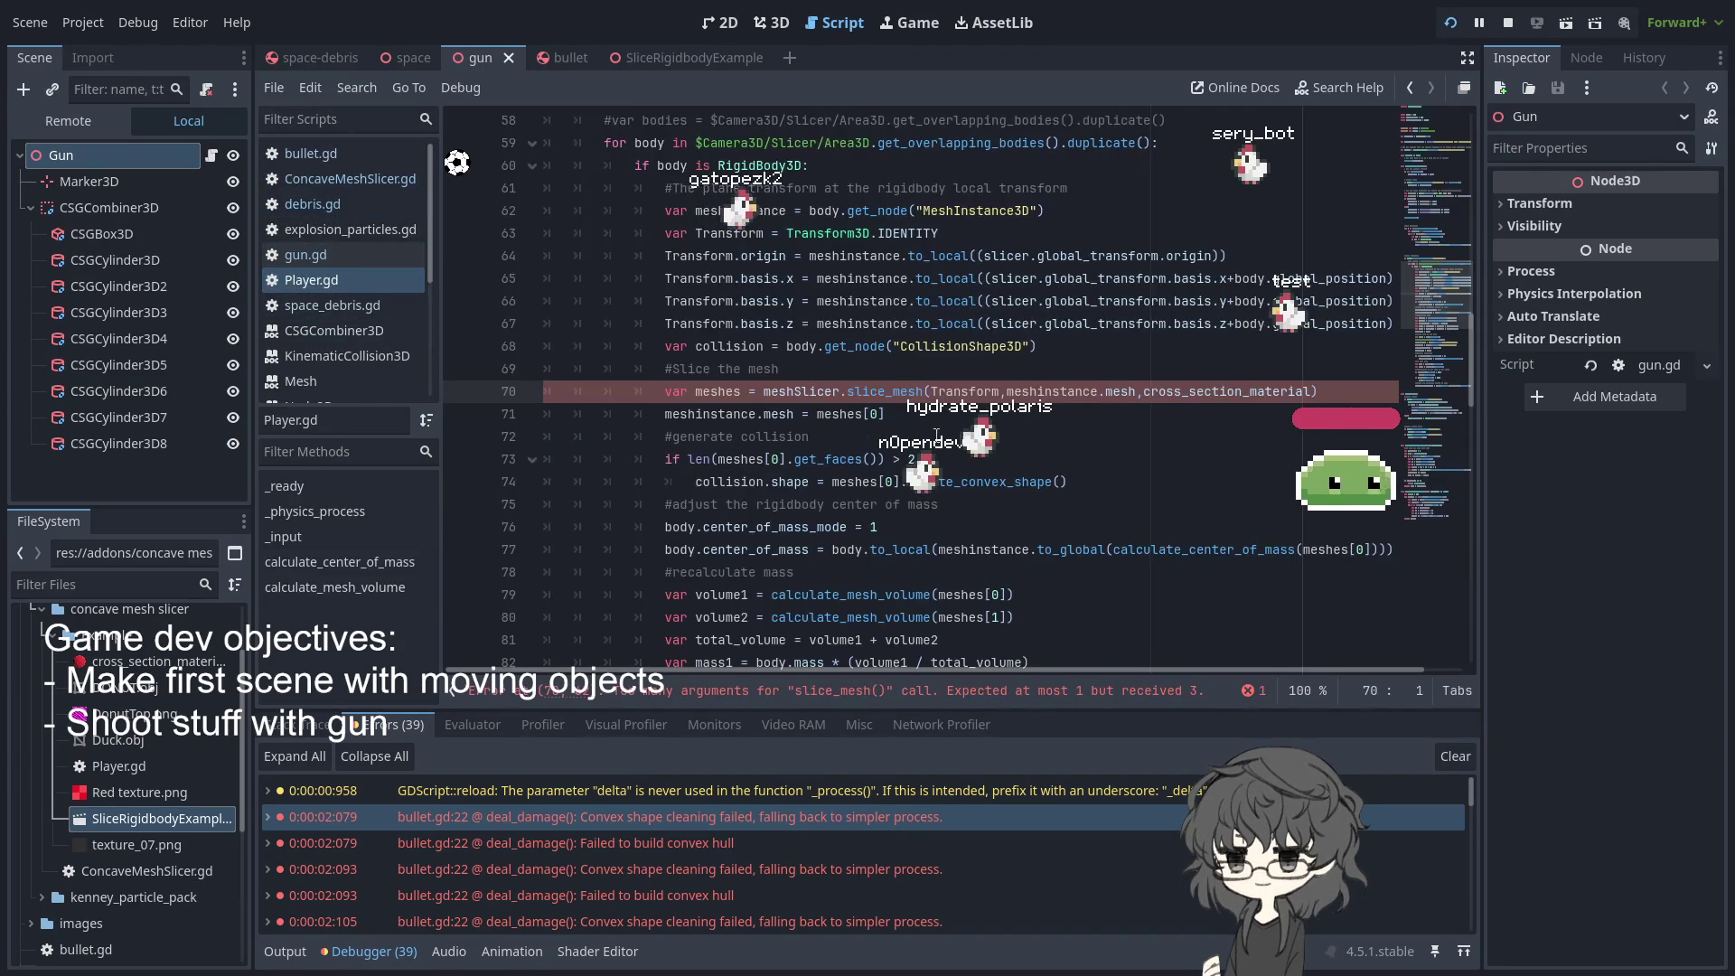
scroll(955, 434, "up", 2)
scroll(955, 434, "down", 3)
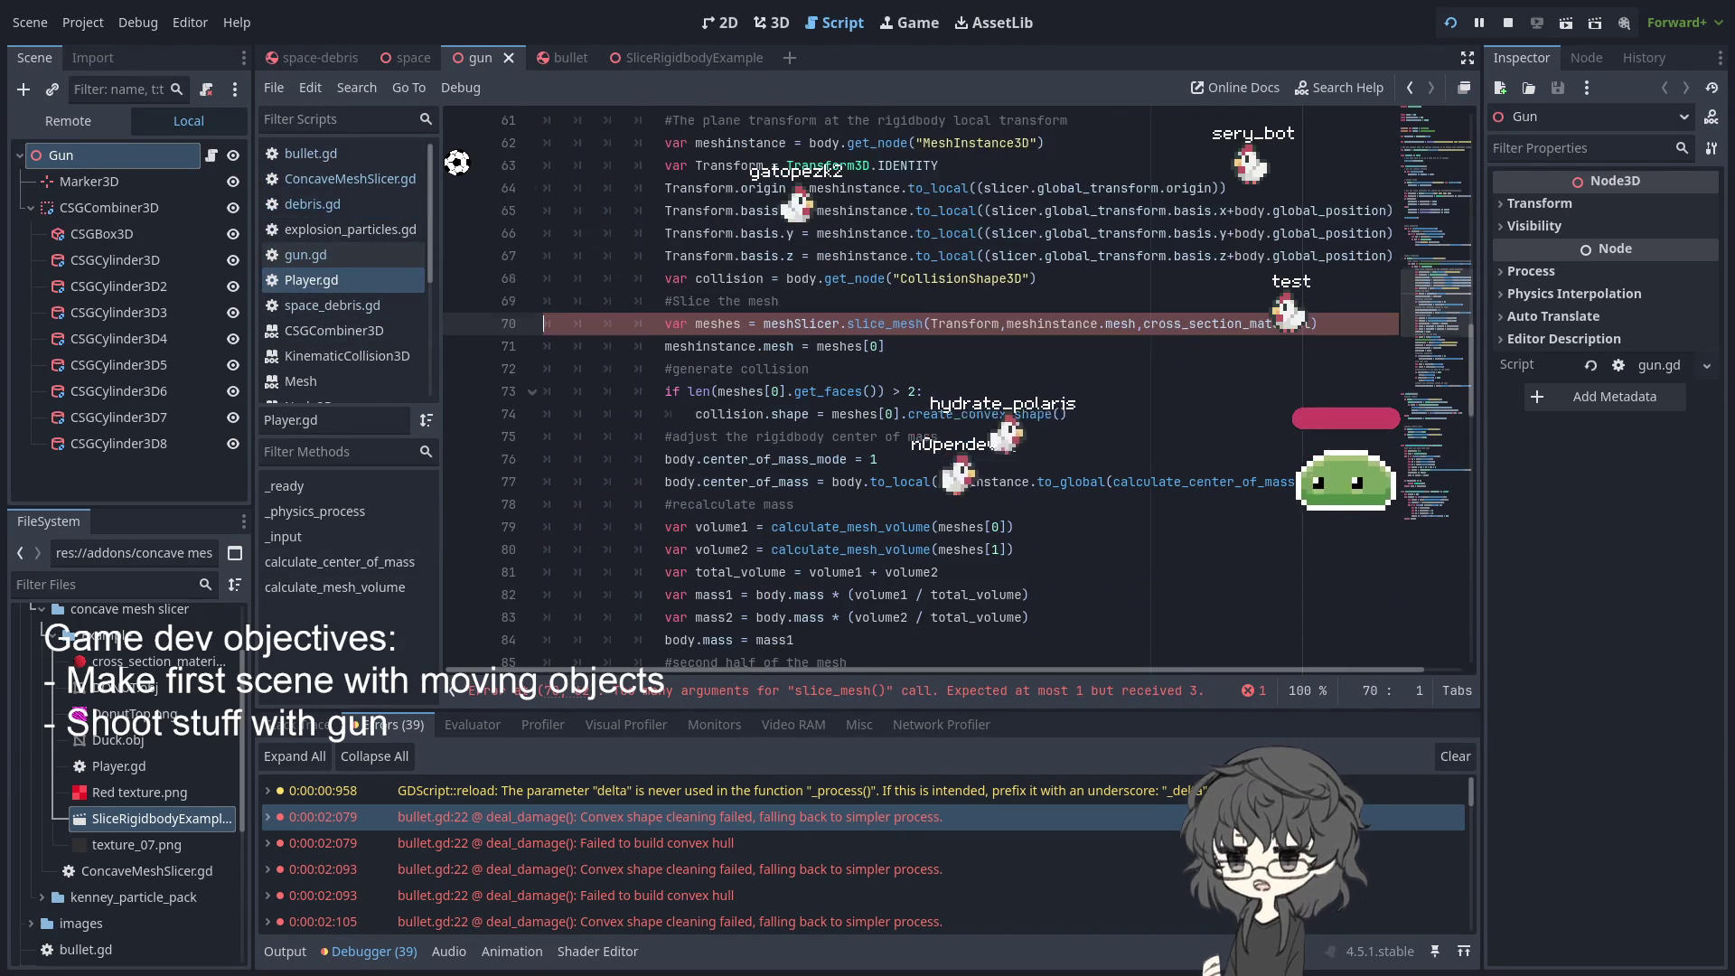
left_click(964, 416)
double_click(964, 416)
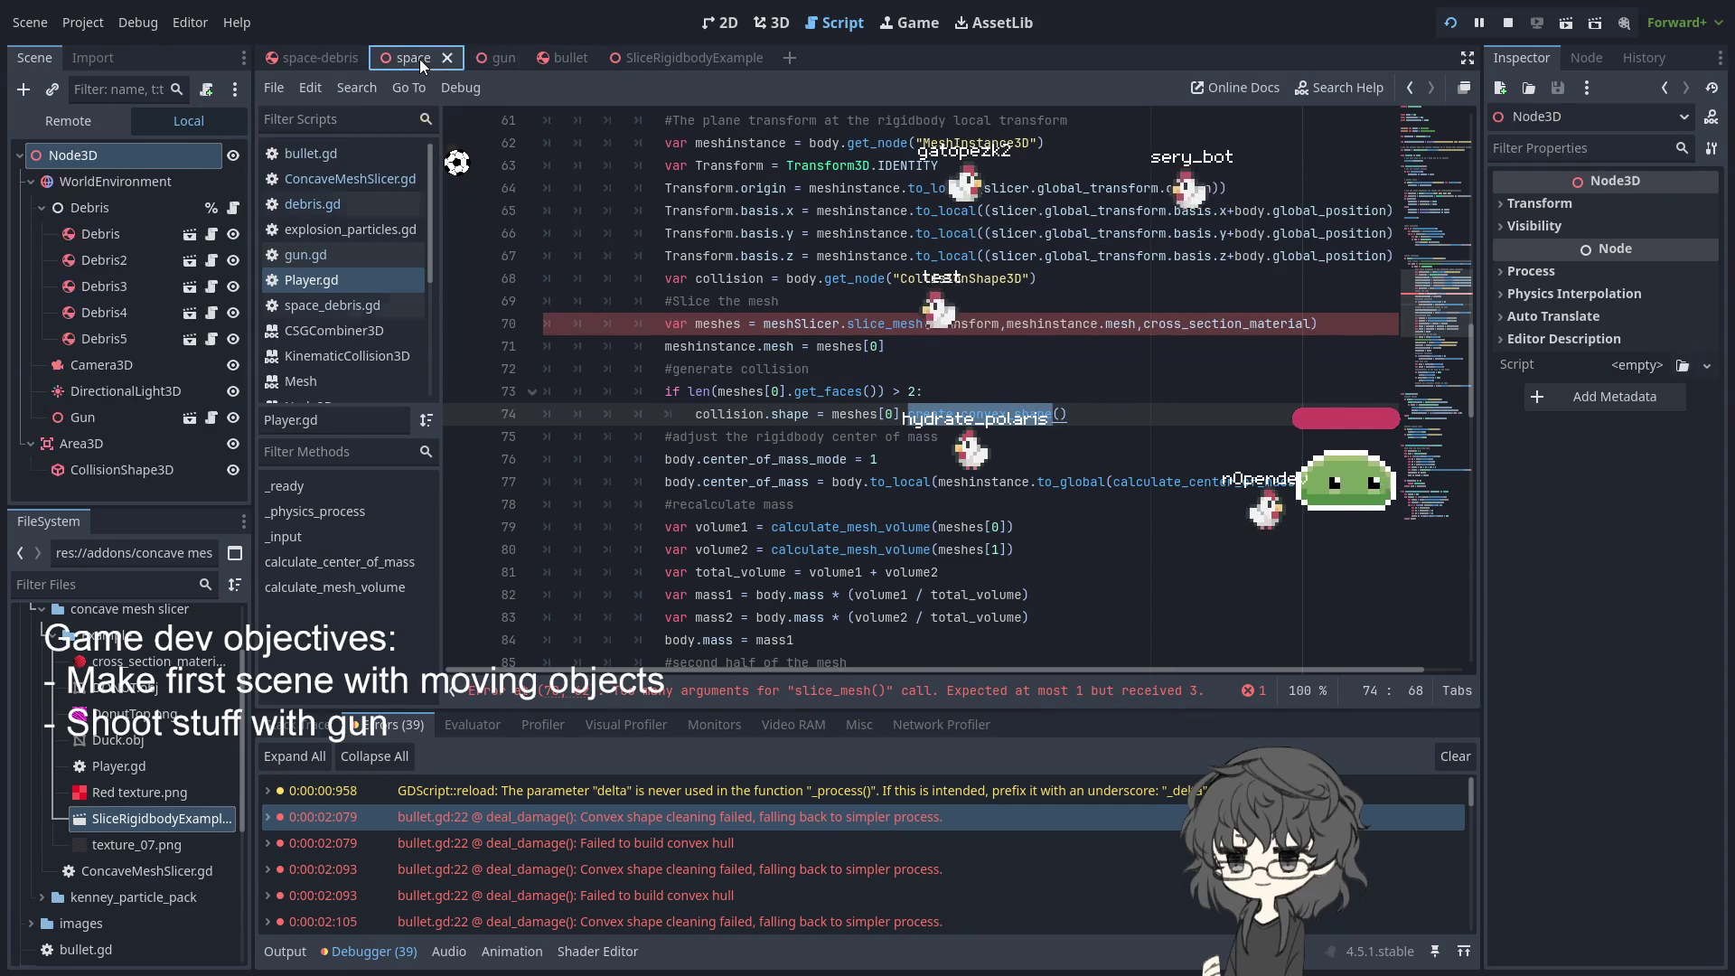
Step: Cycle through the space-debris, bullet, gun and space scenes, ending on space-debris's Debris in 3D
left_click(316, 56)
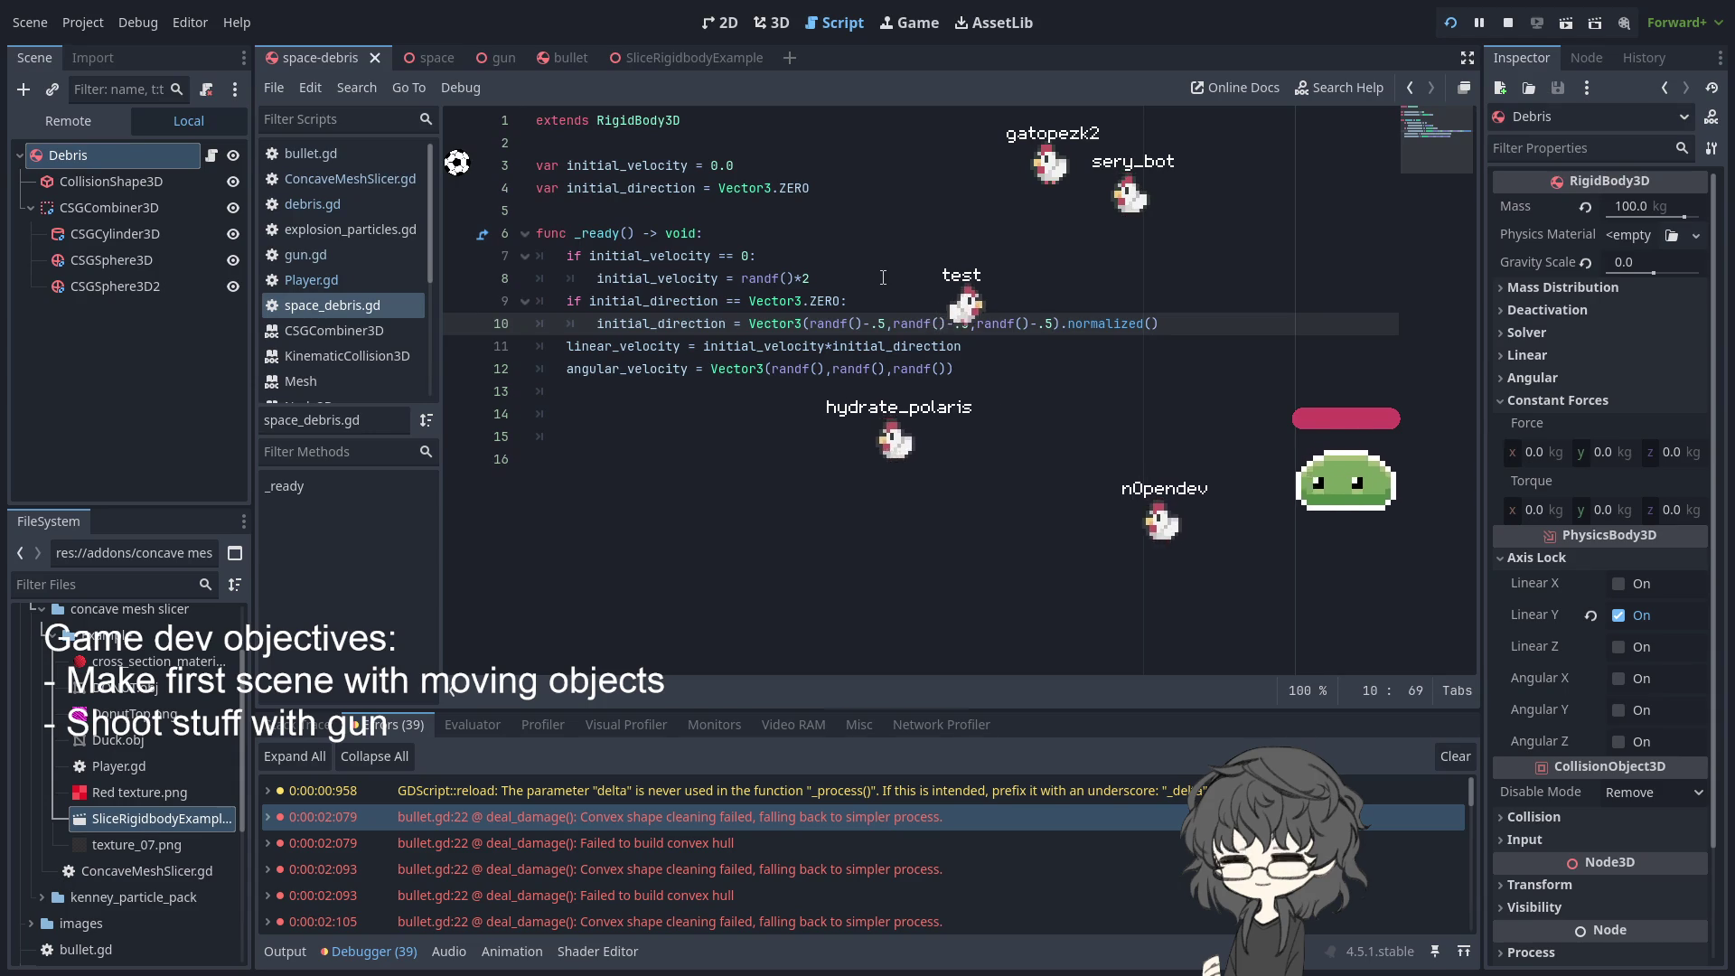
left_click(547, 57)
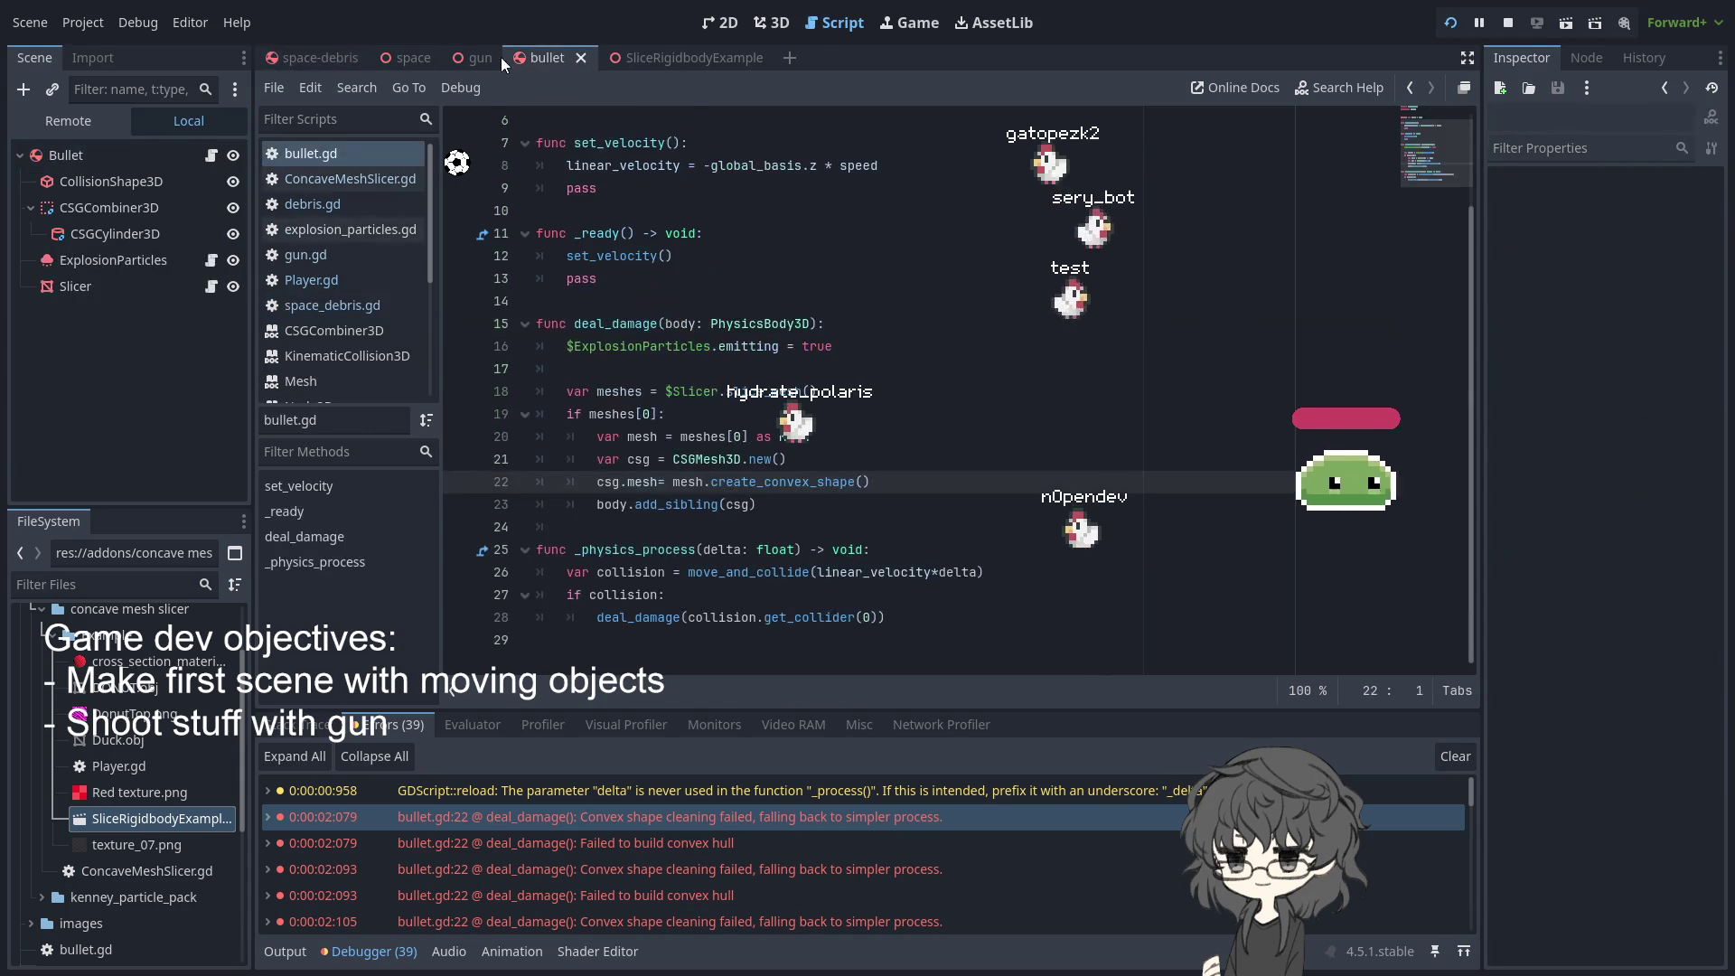
left_click(493, 58)
left_click(408, 58)
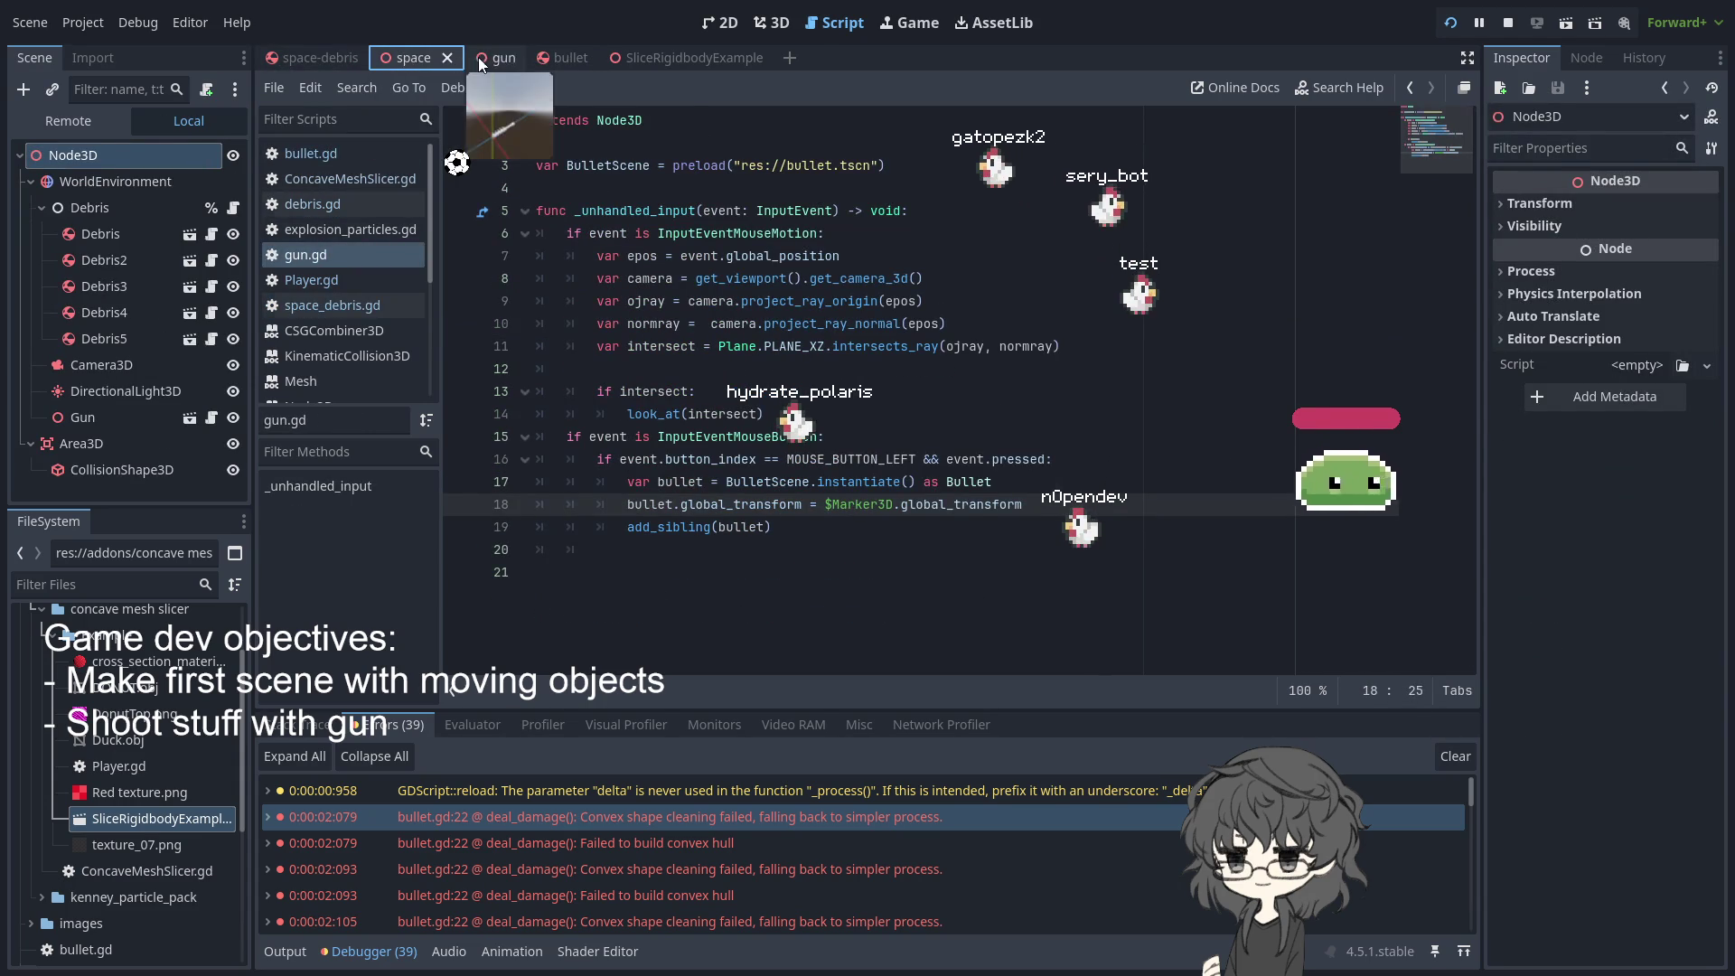
left_click(562, 58)
left_click(323, 56)
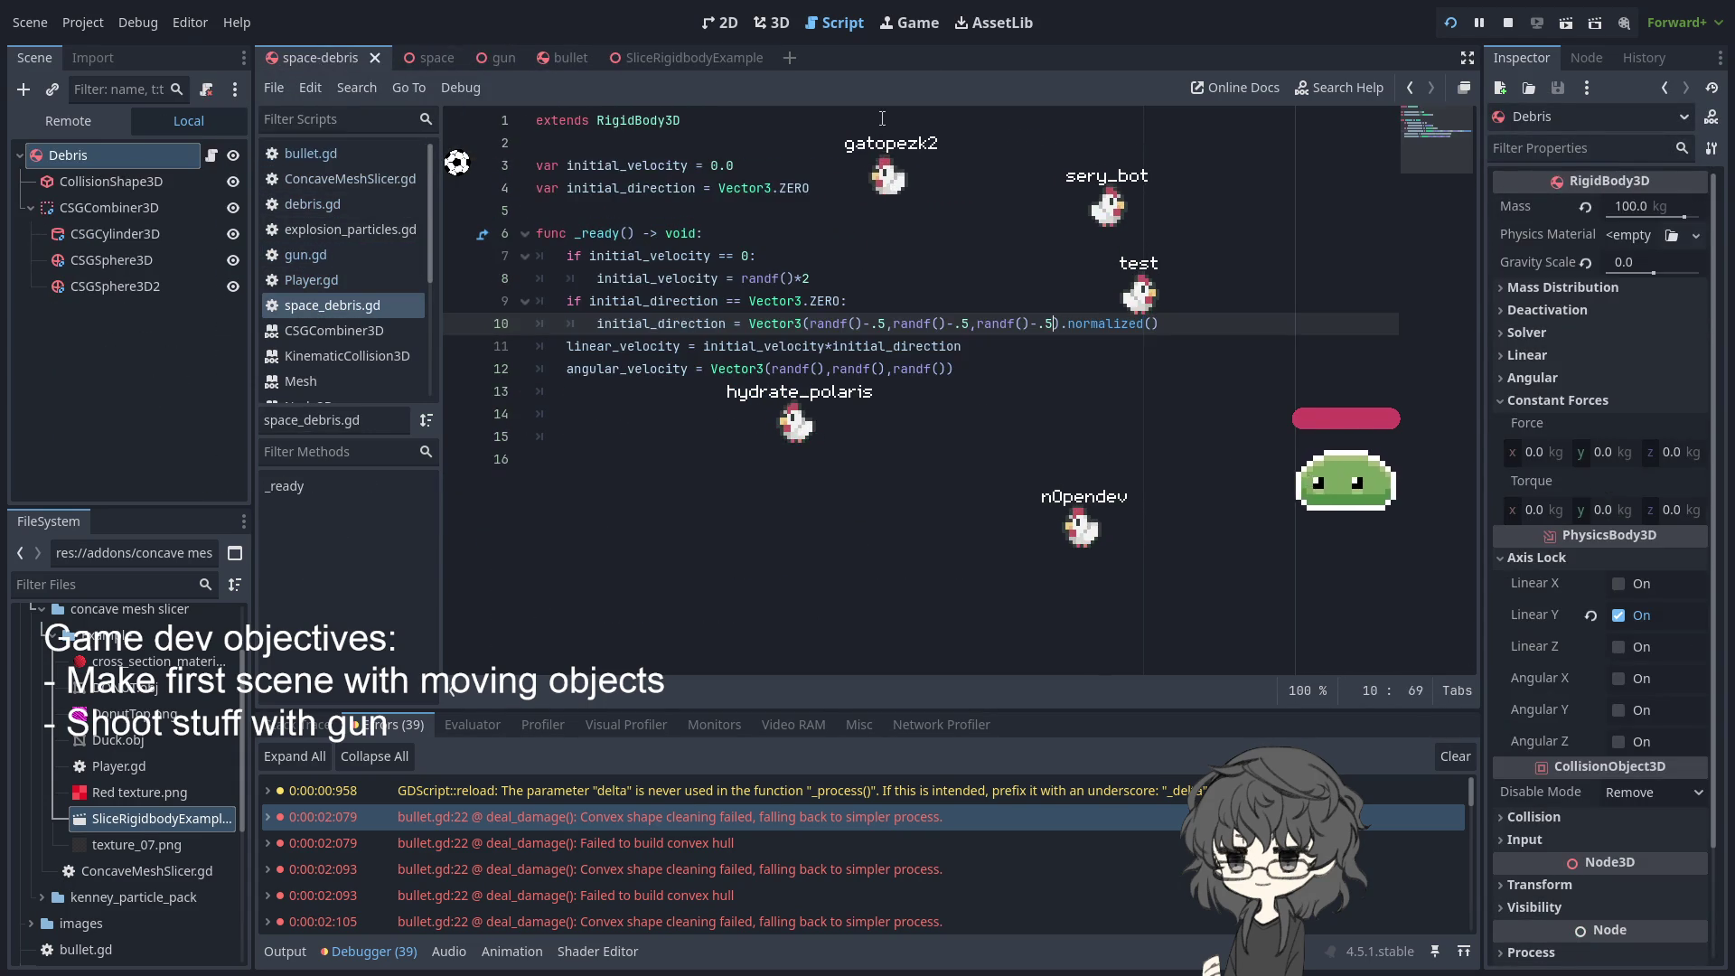
left_click(773, 23)
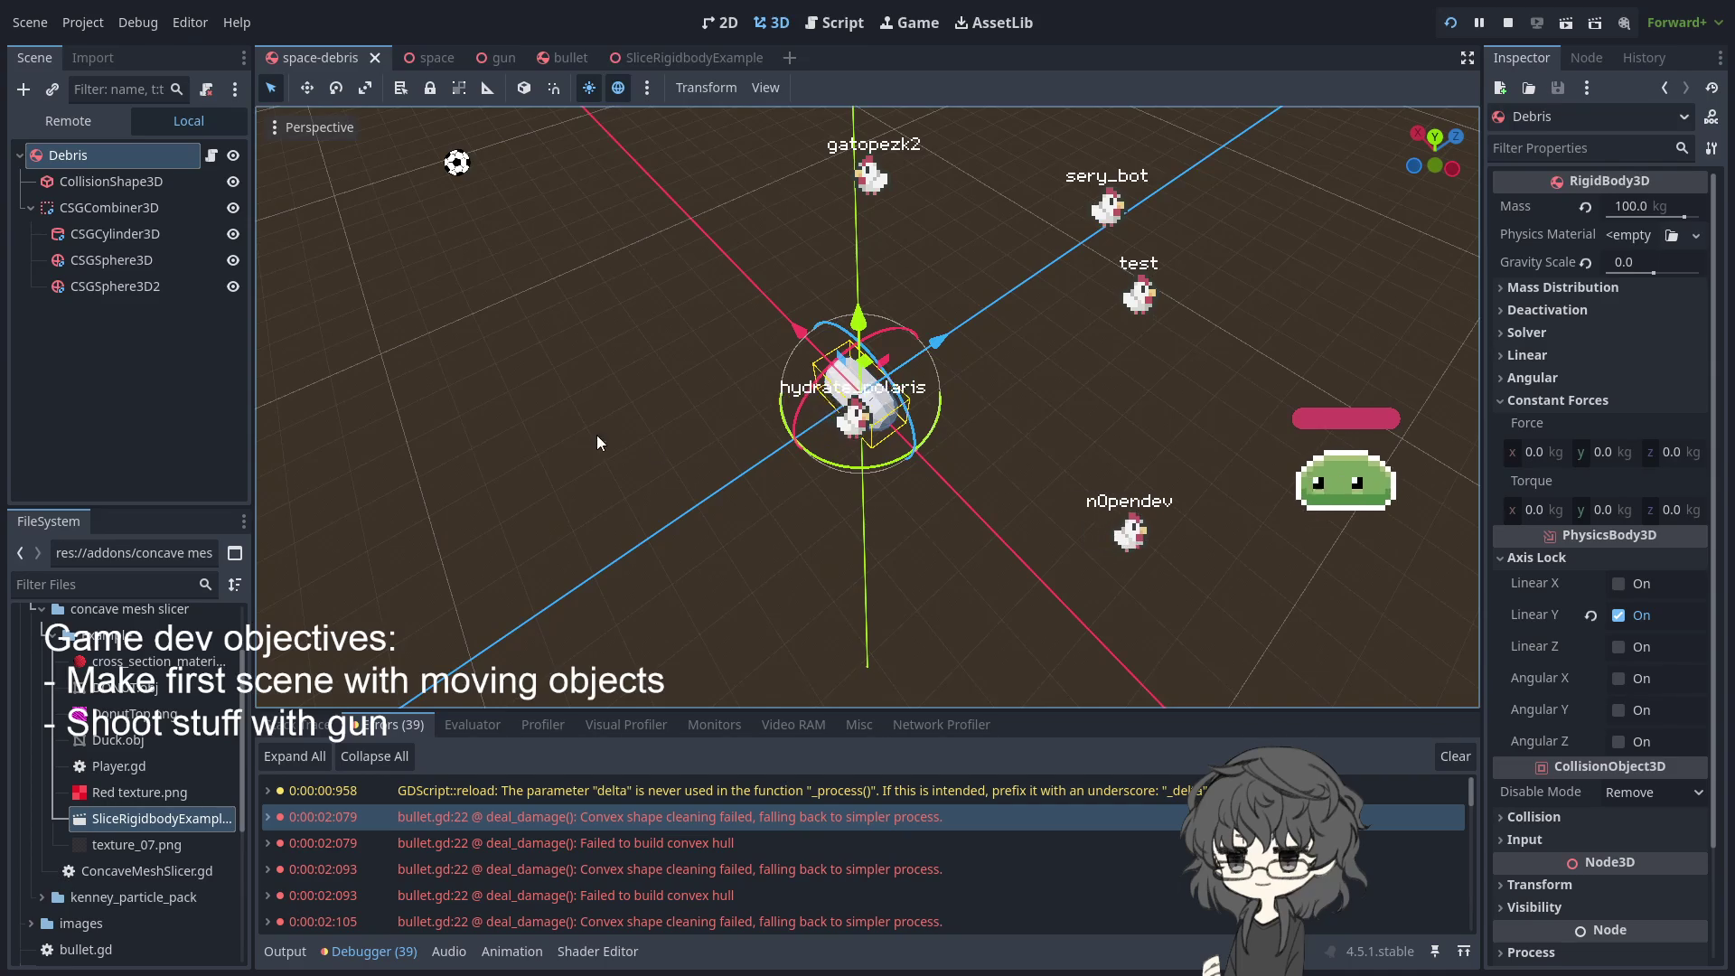
Step: Orbit the Debris view, cycle the scene tabs, then open ConcaveMeshSlicer.gd from the bullet scene's Slicer node
mouse_move(836, 358)
left_mouse_down()
mouse_move(960, 259)
mouse_move(1083, 368)
mouse_move(808, 352)
left_mouse_up()
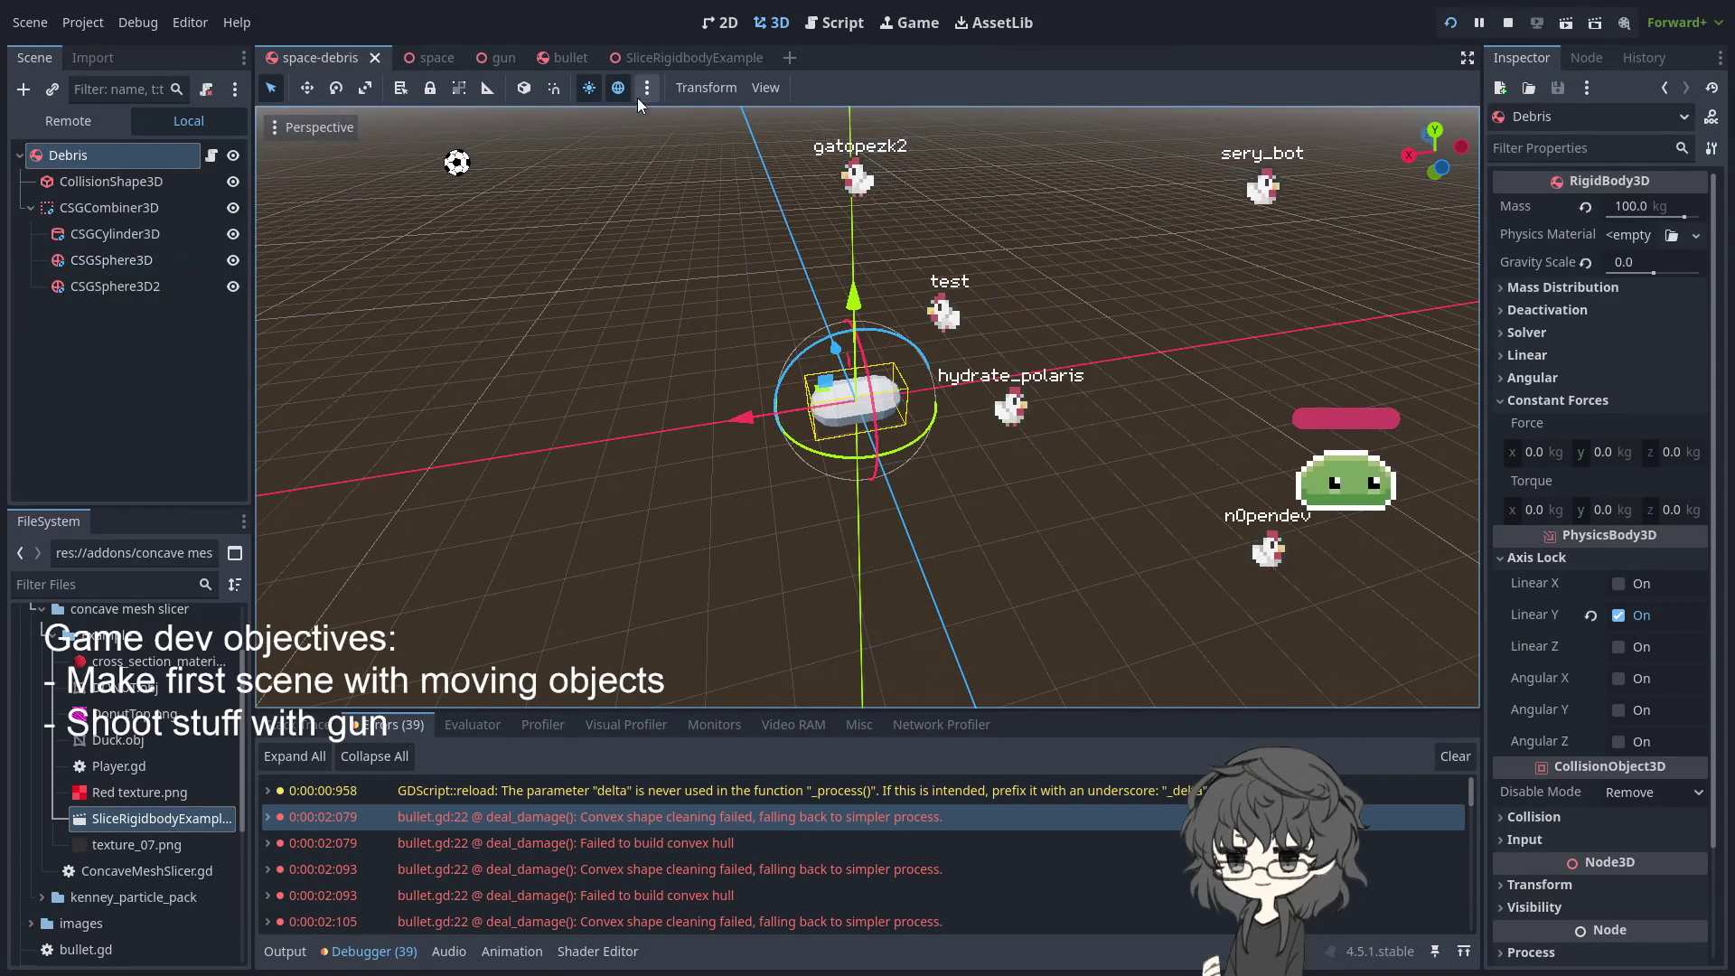
left_click(674, 59)
left_click(545, 58)
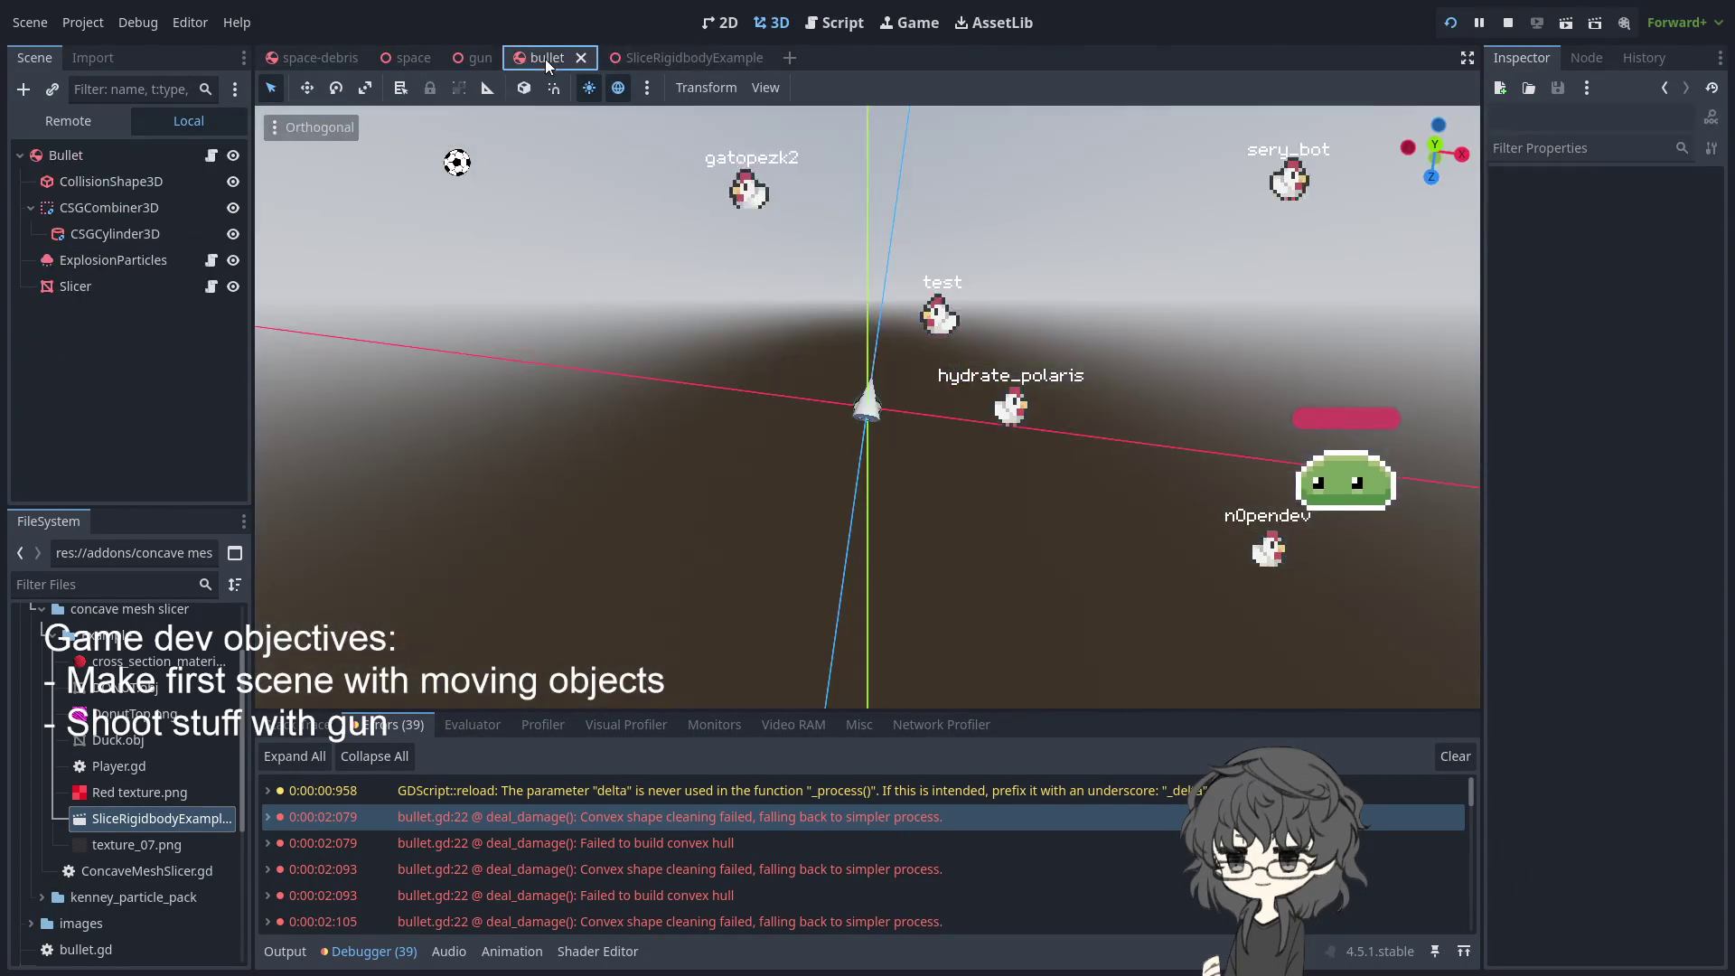
left_click(480, 58)
left_click(413, 58)
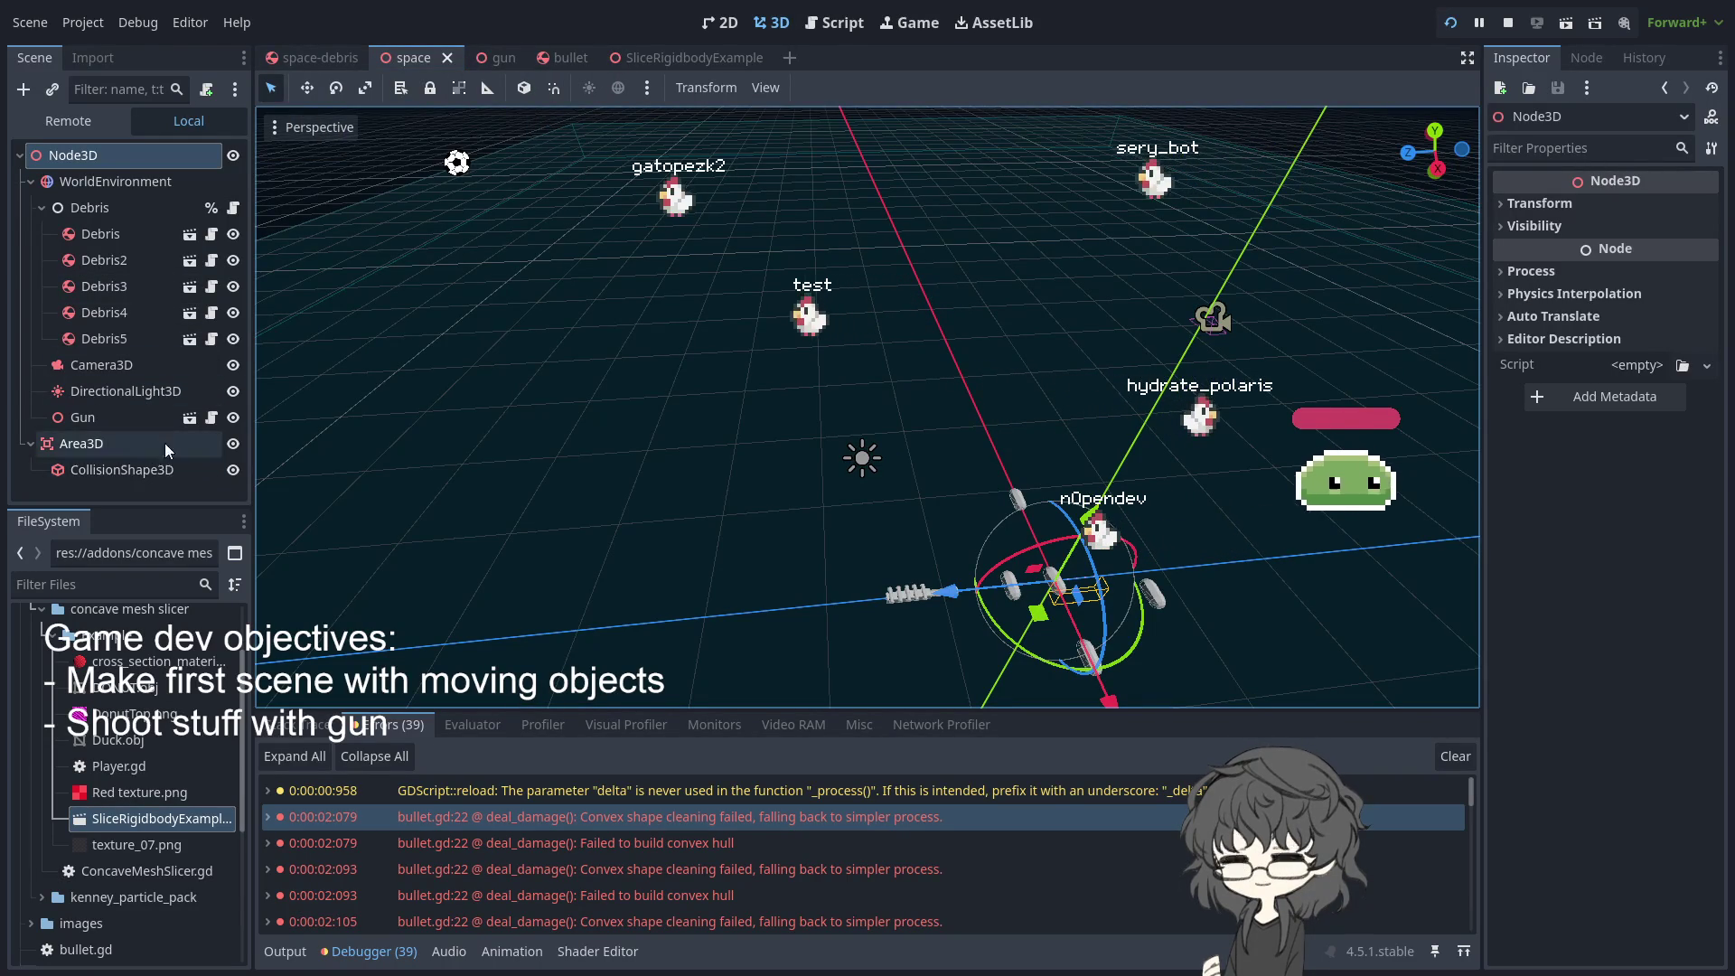
left_click(553, 56)
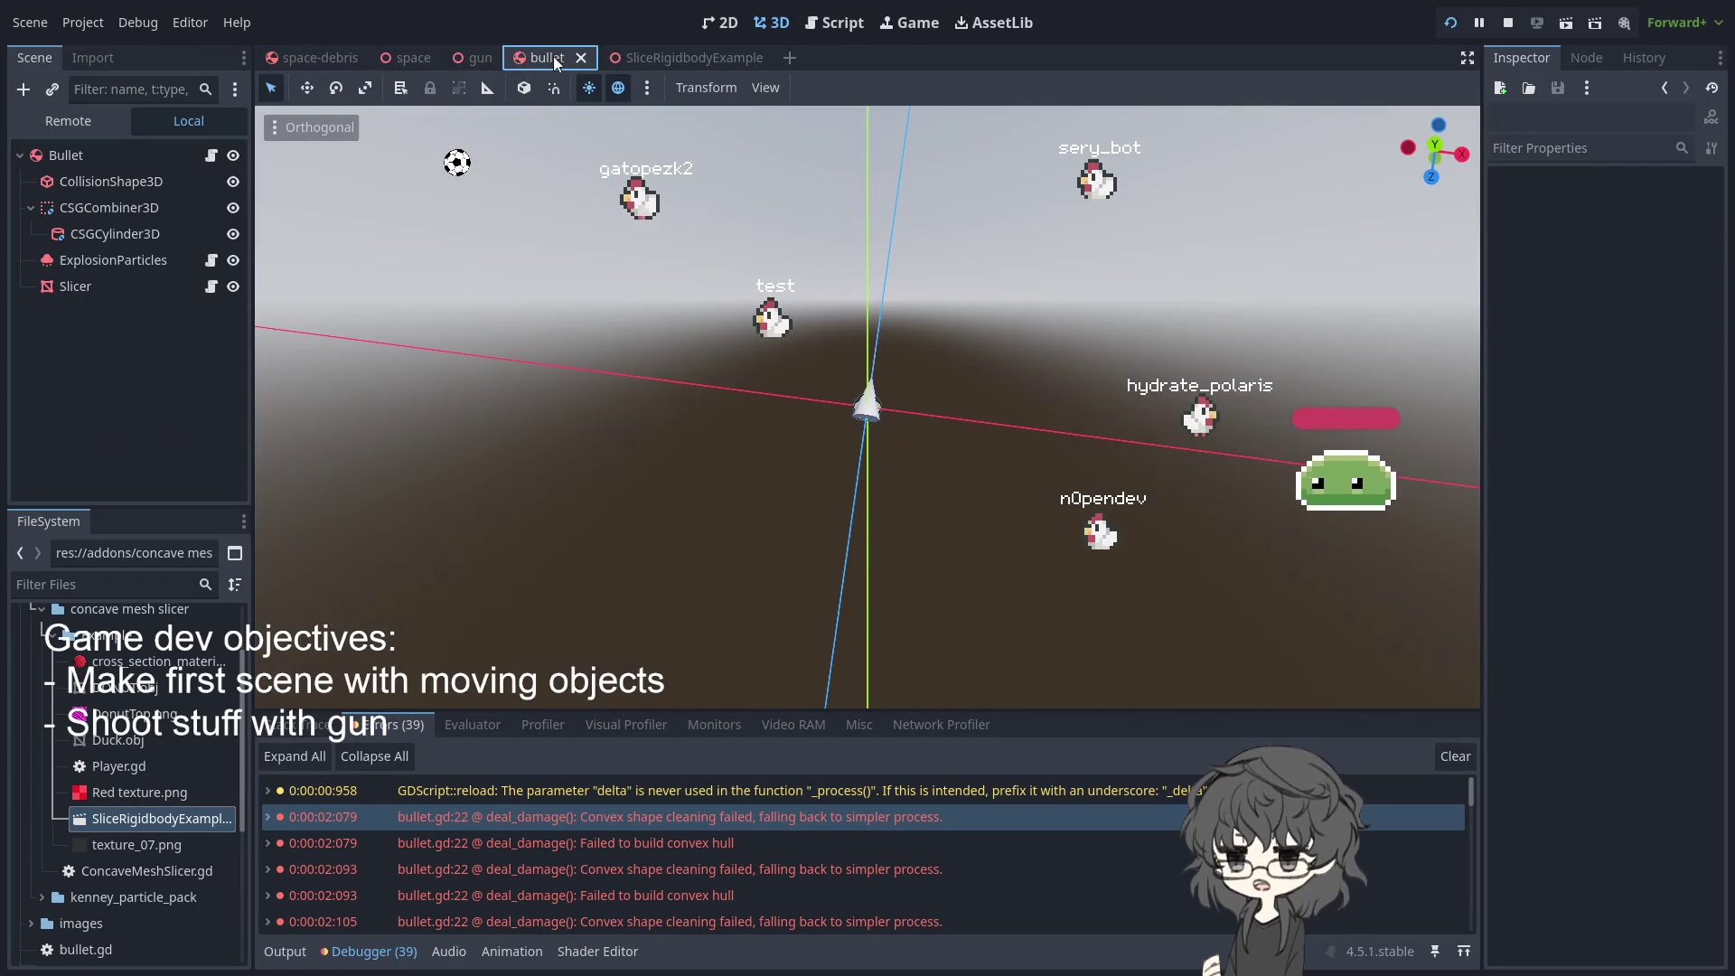
left_click(210, 287)
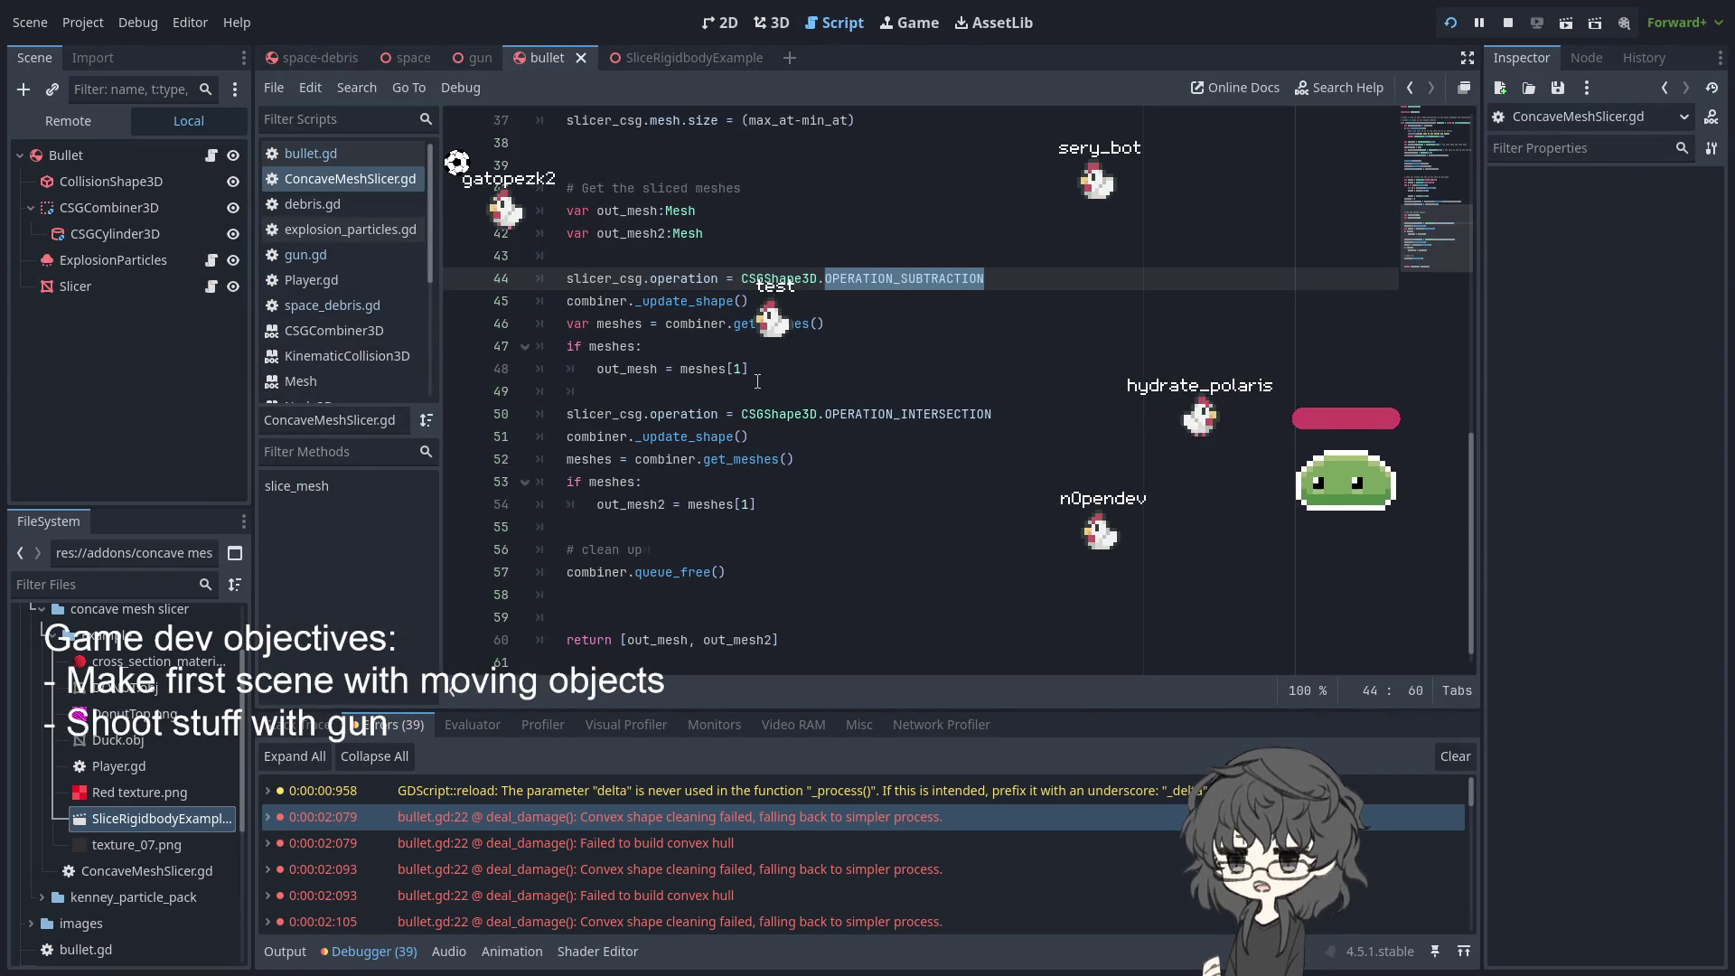
Step: Scroll through slice_mesh in ConcaveMeshSlicer.gd, then return to bullet.gd line 22 from the latest convex-hull error
scroll(757, 378, "up", 12)
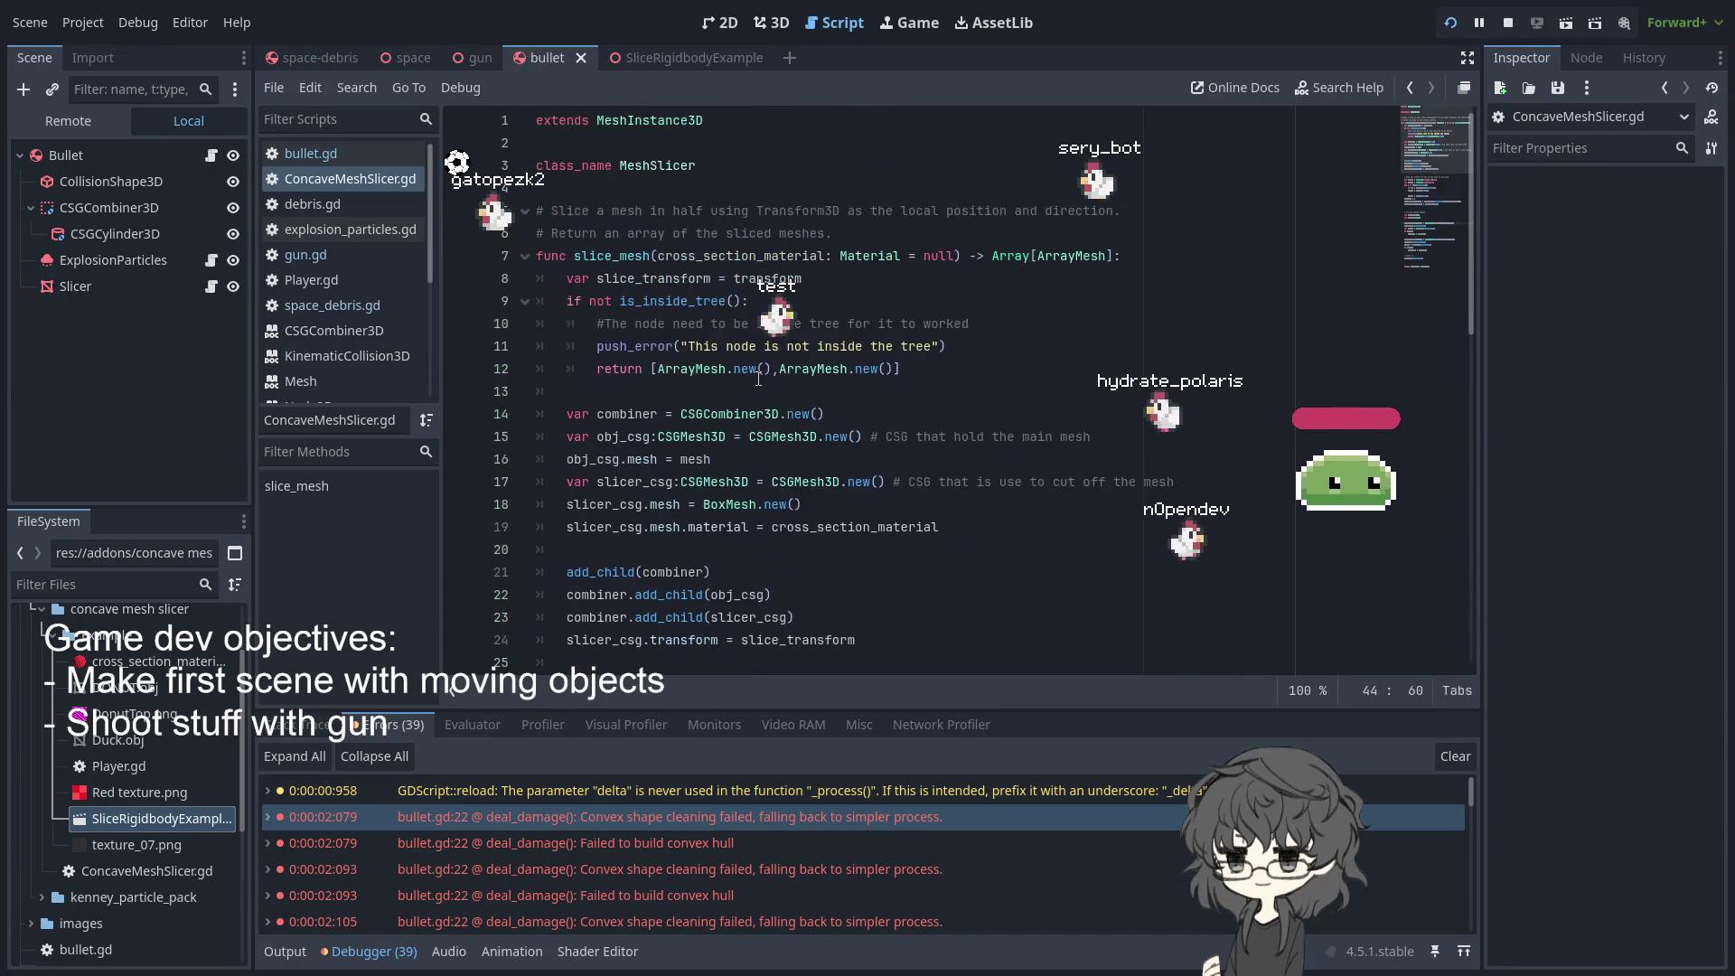
double_click(785, 342)
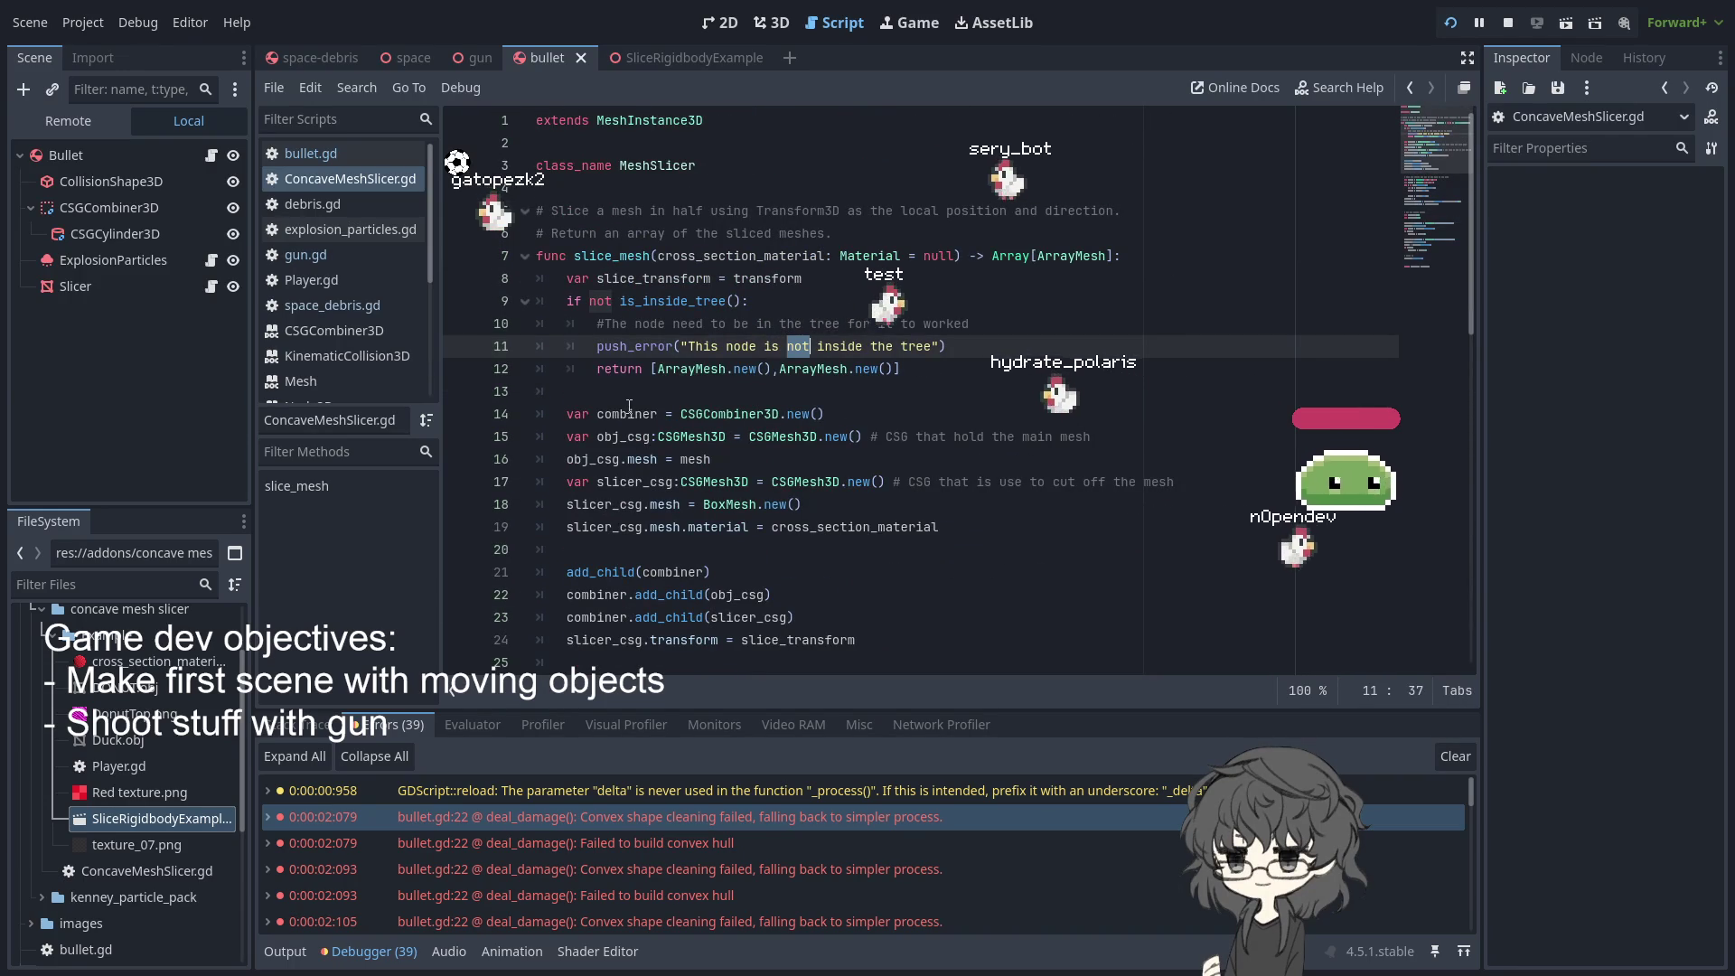
scroll(629, 406, "down", 3)
scroll(629, 406, "down", 9)
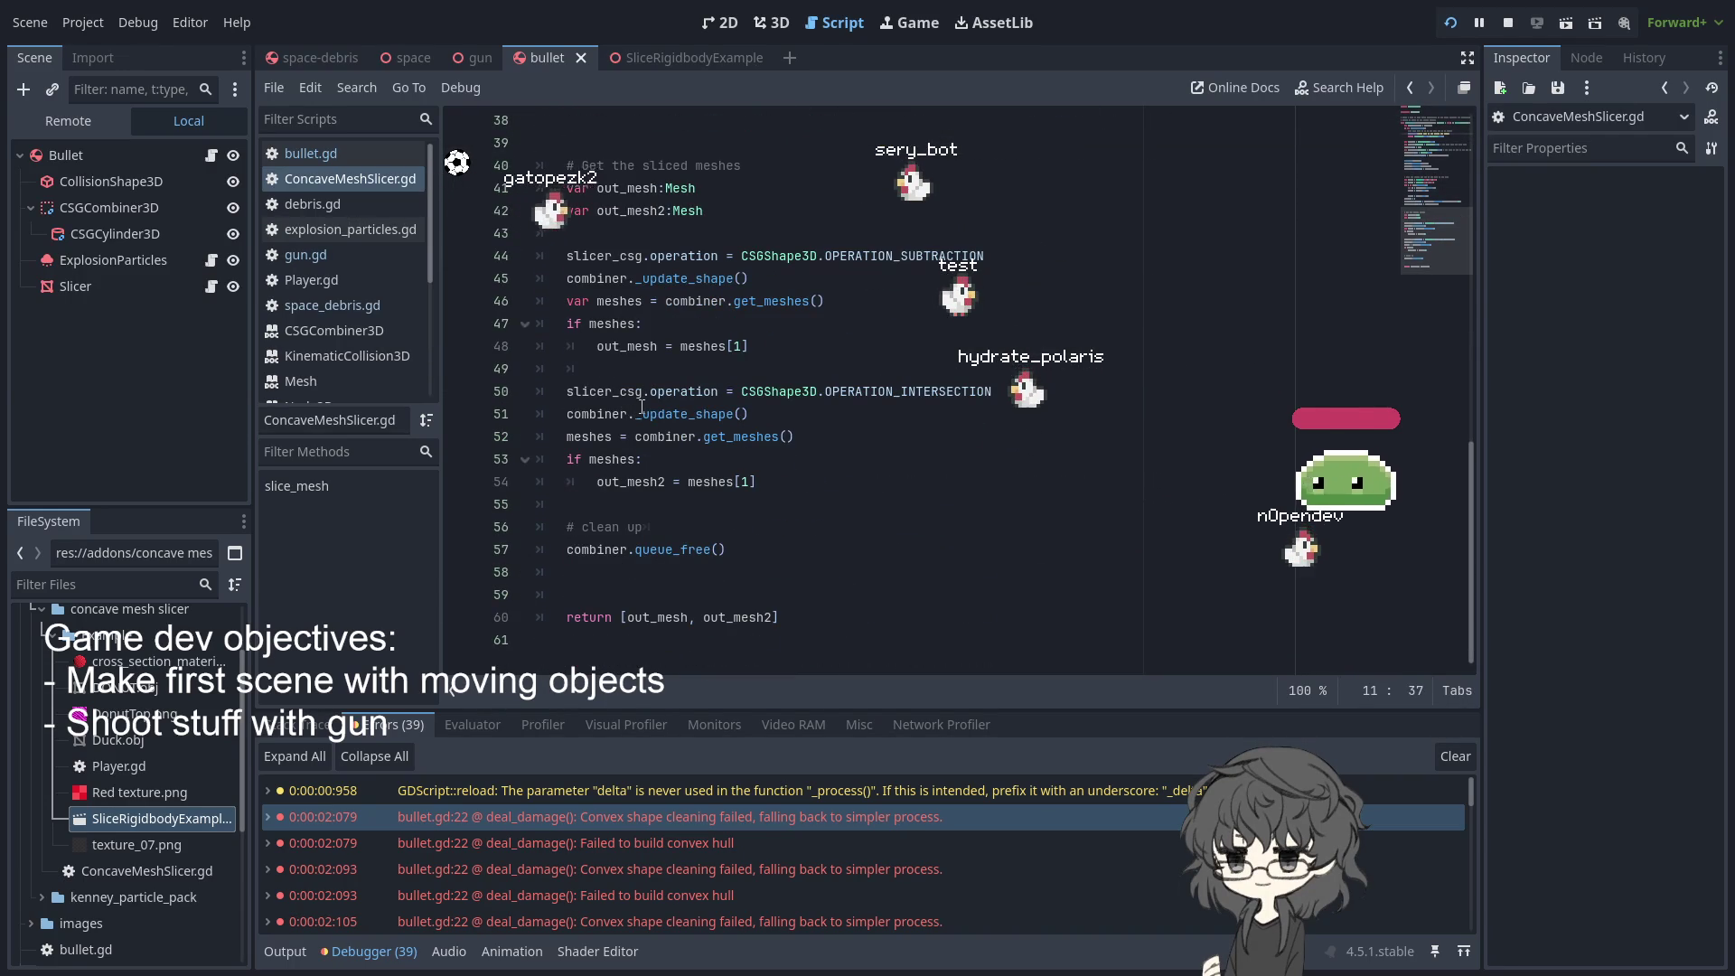
scroll(678, 831, "down", 4)
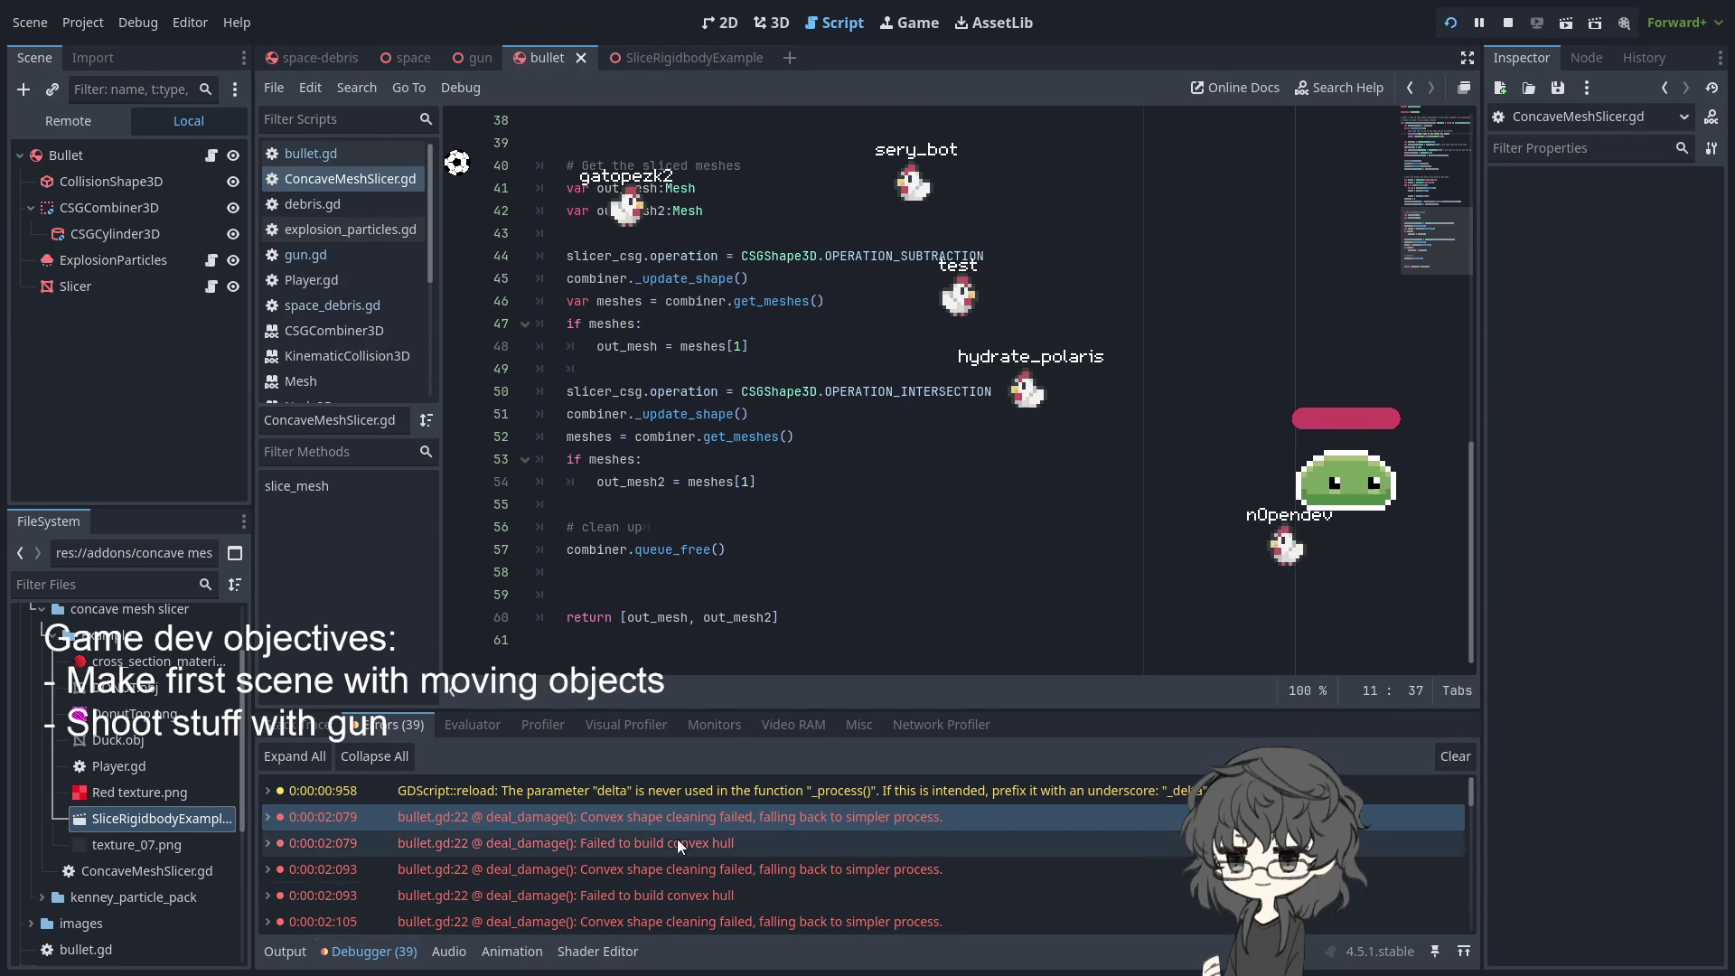
scroll(671, 817, "down", 5)
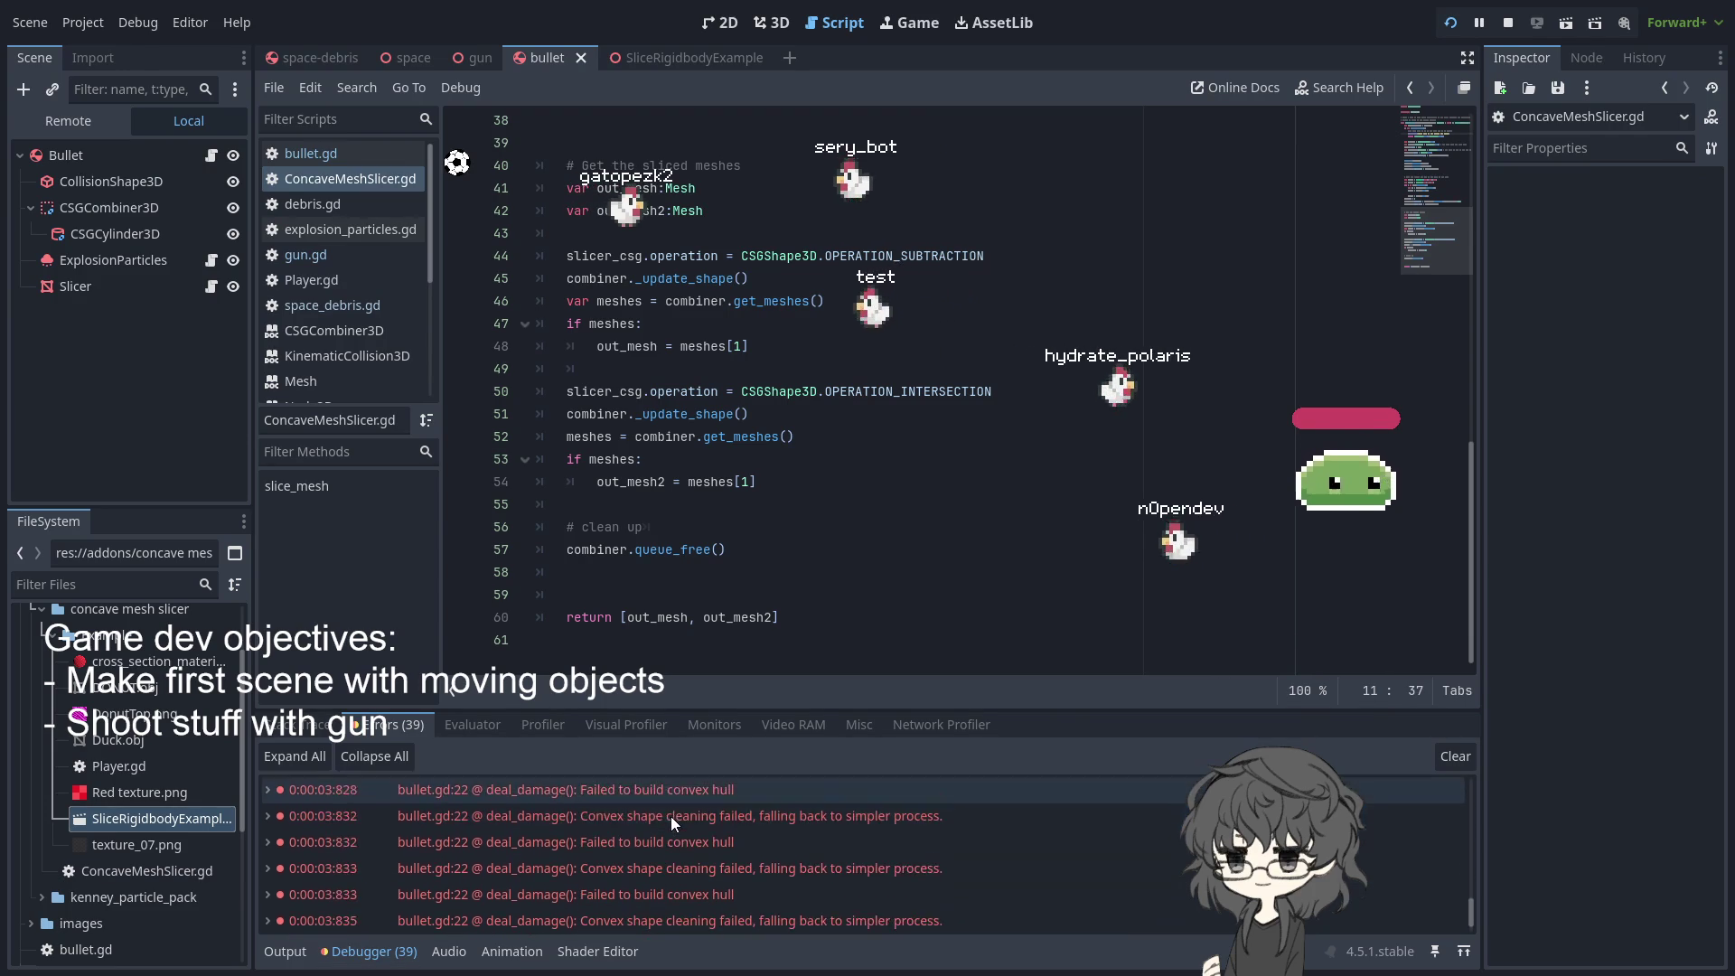
left_click(640, 913)
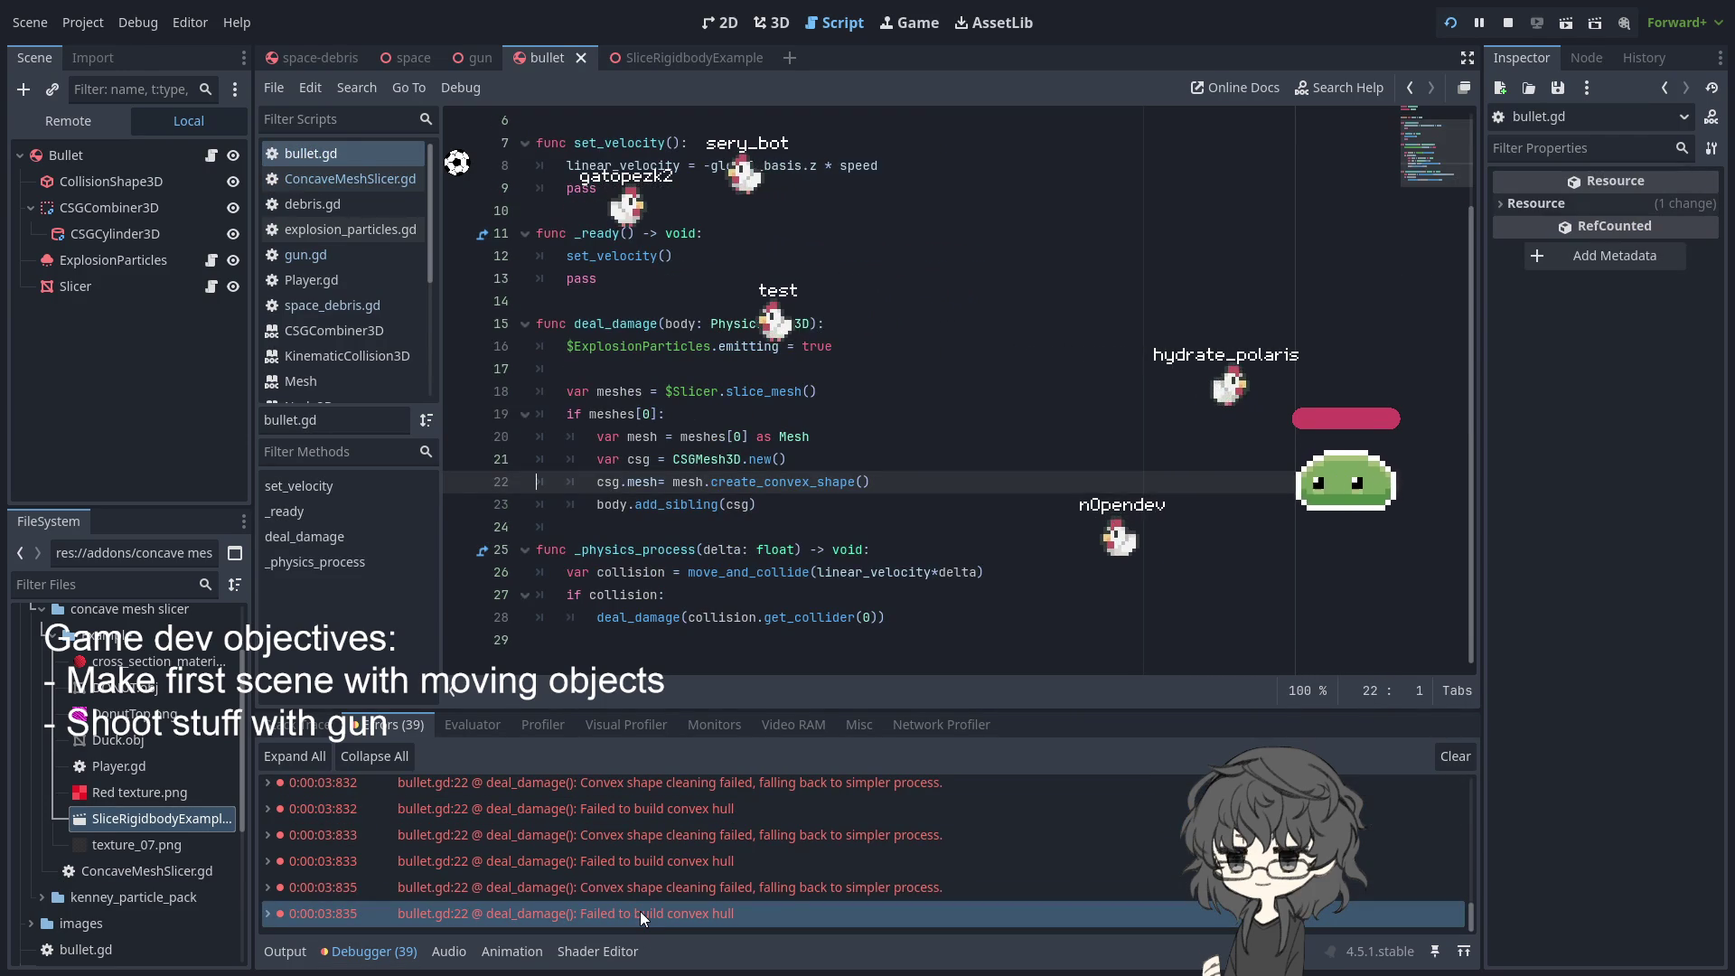
Step: Select the convex-shape error, view space-debris in 3D, then select the bullet scene's Slicer node
left_click(708, 898)
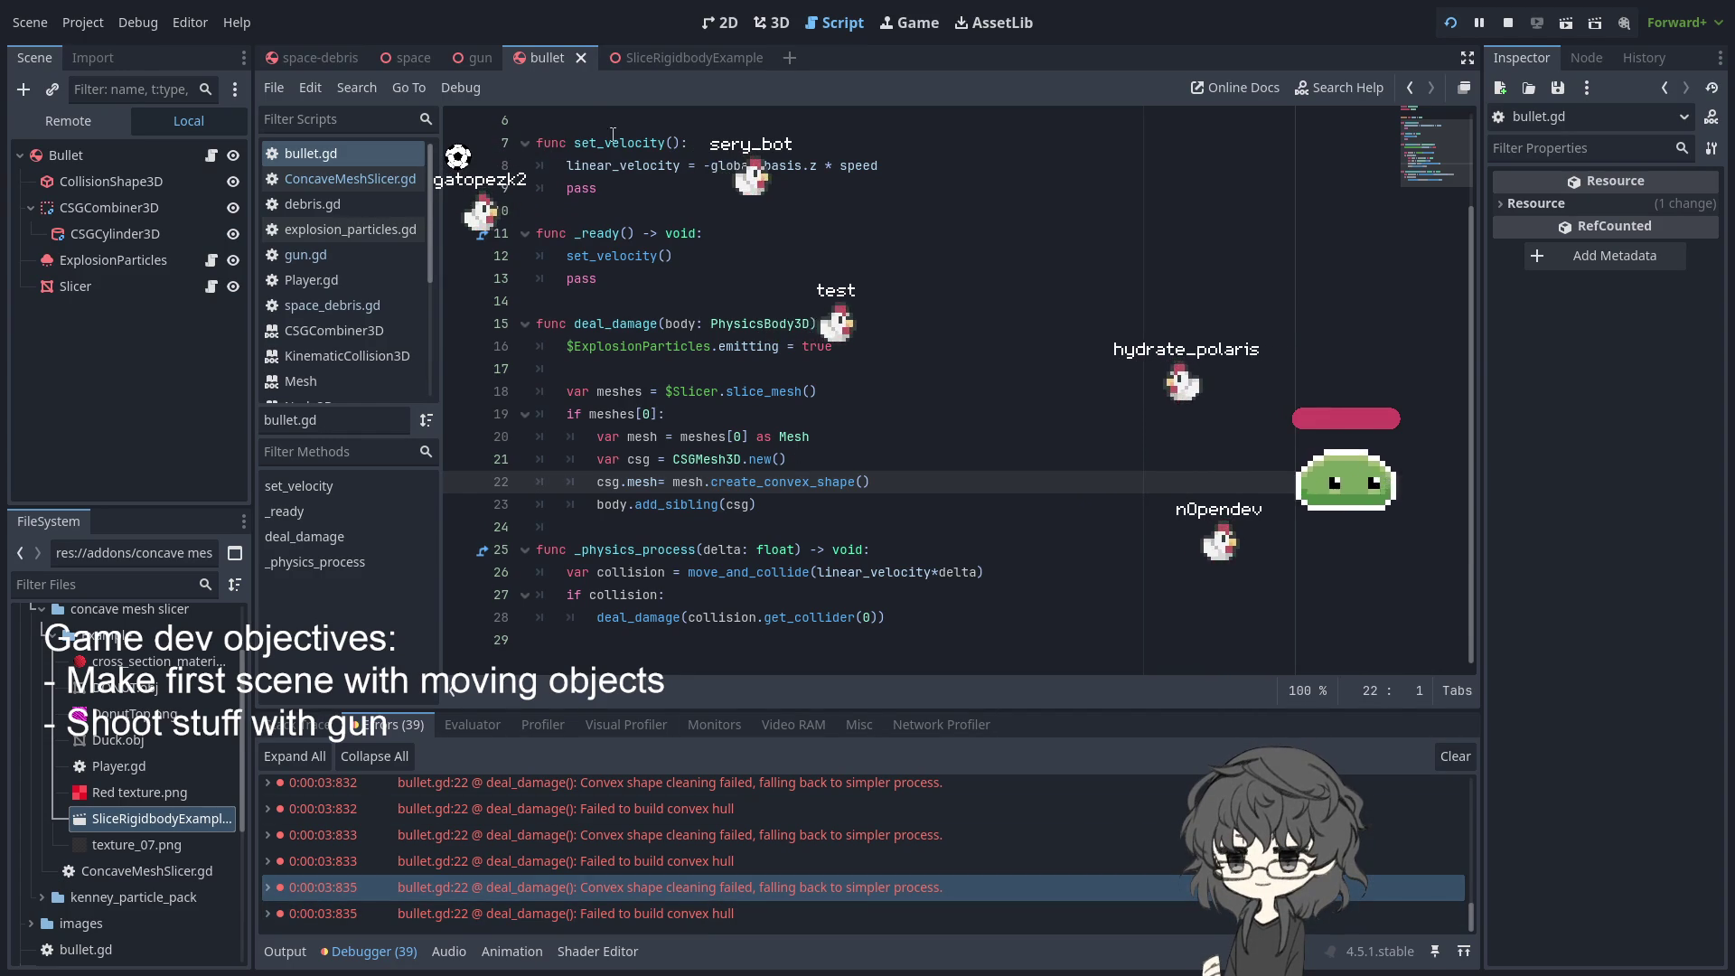
left_click(395, 60)
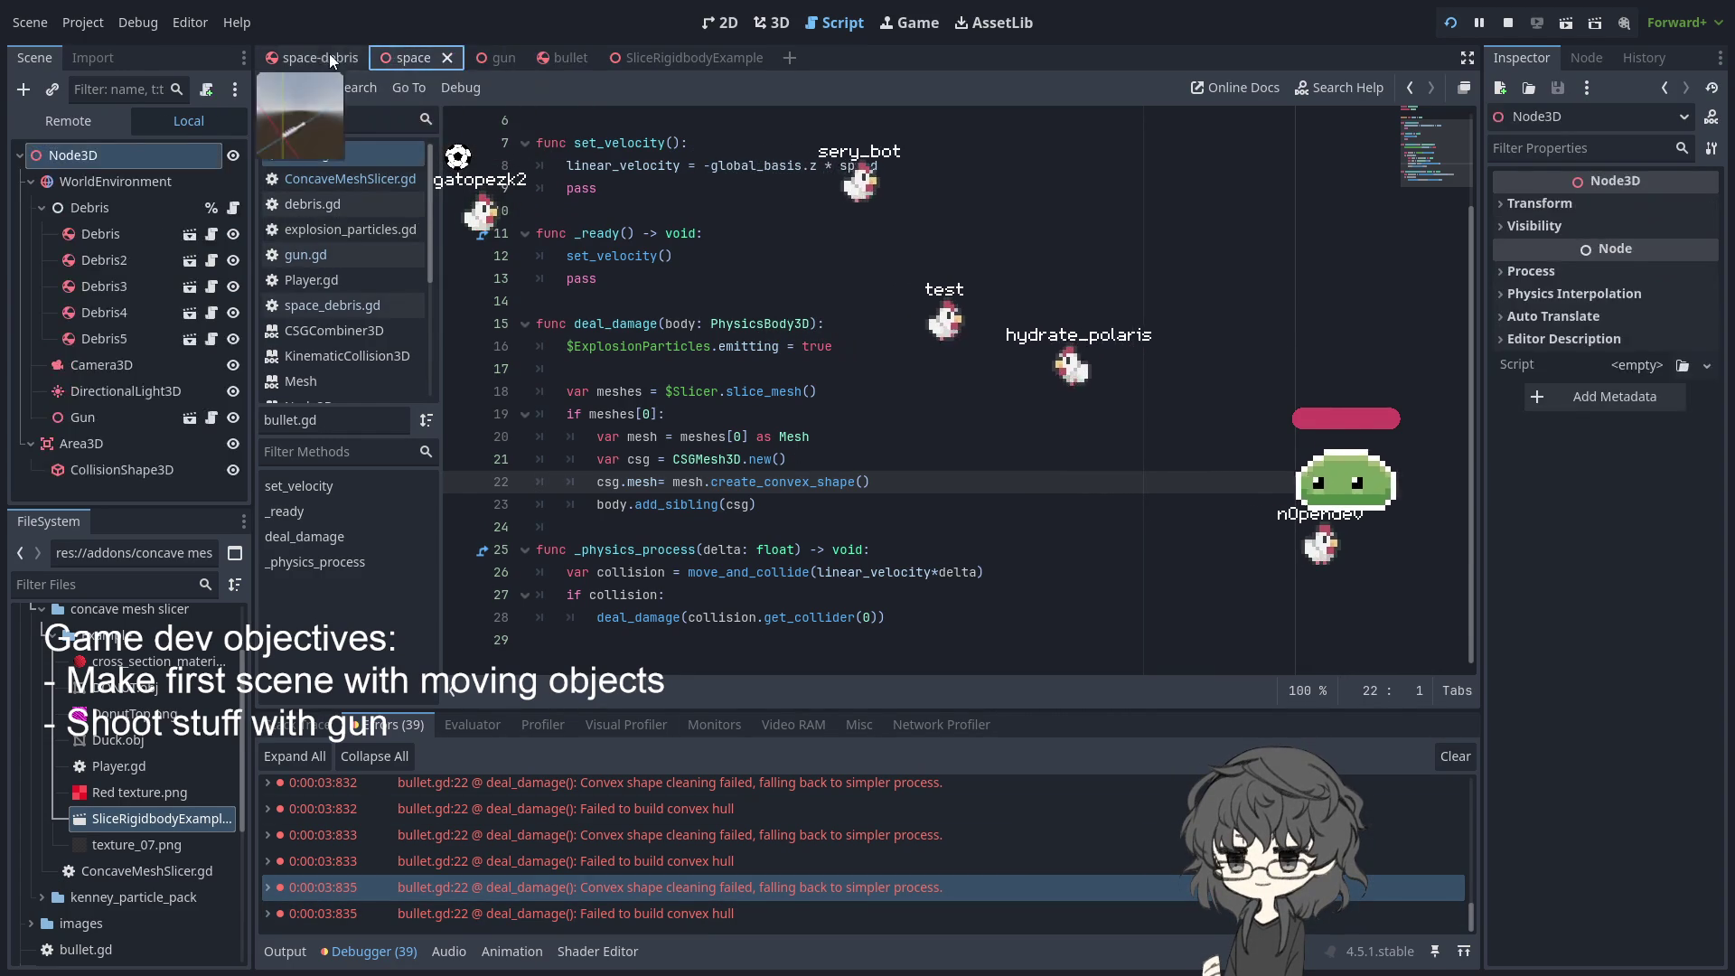
left_click(345, 56)
left_click(638, 58)
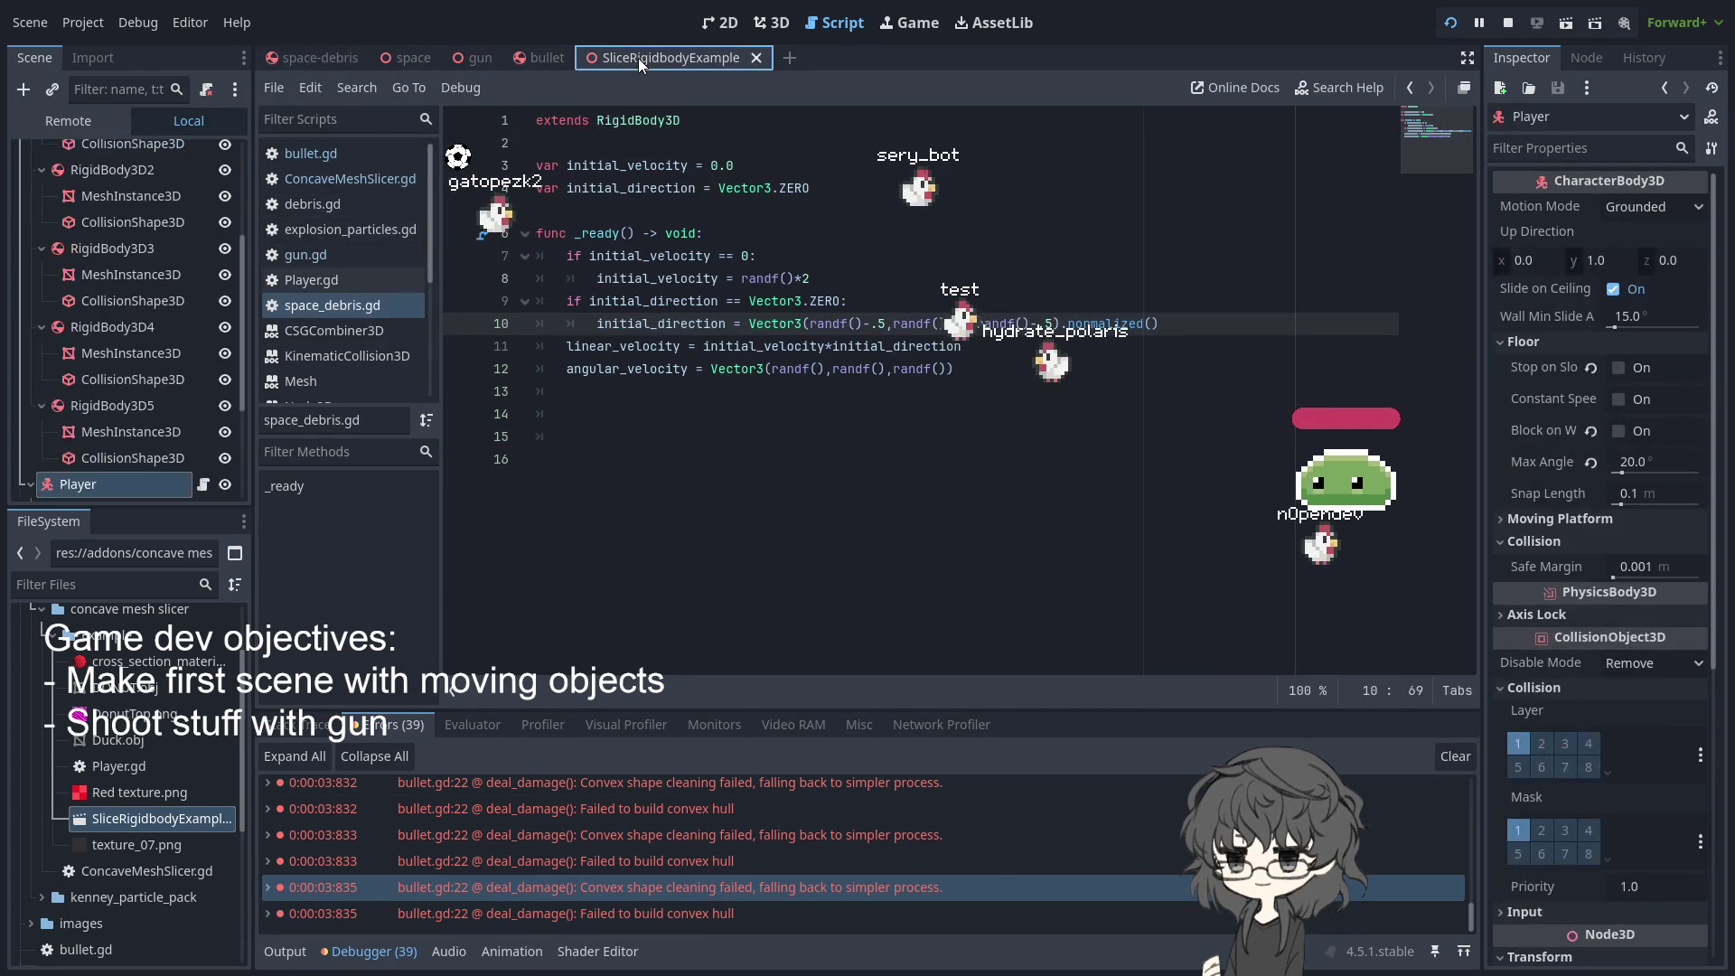
left_click(317, 58)
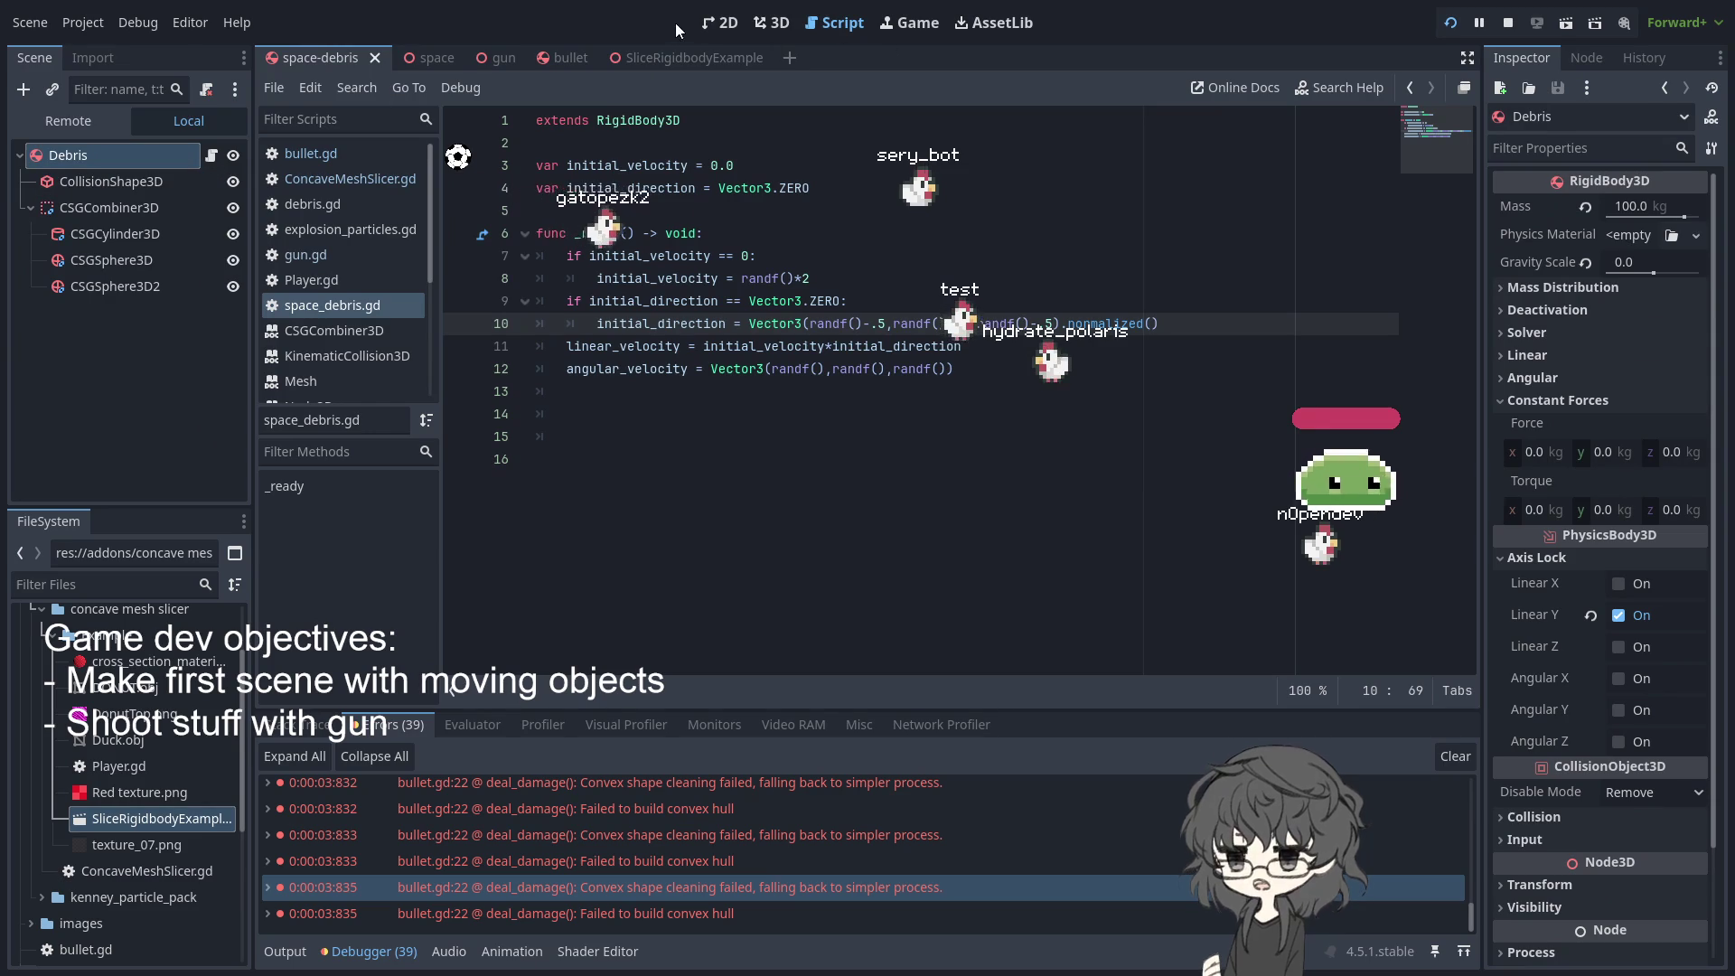
left_click(772, 23)
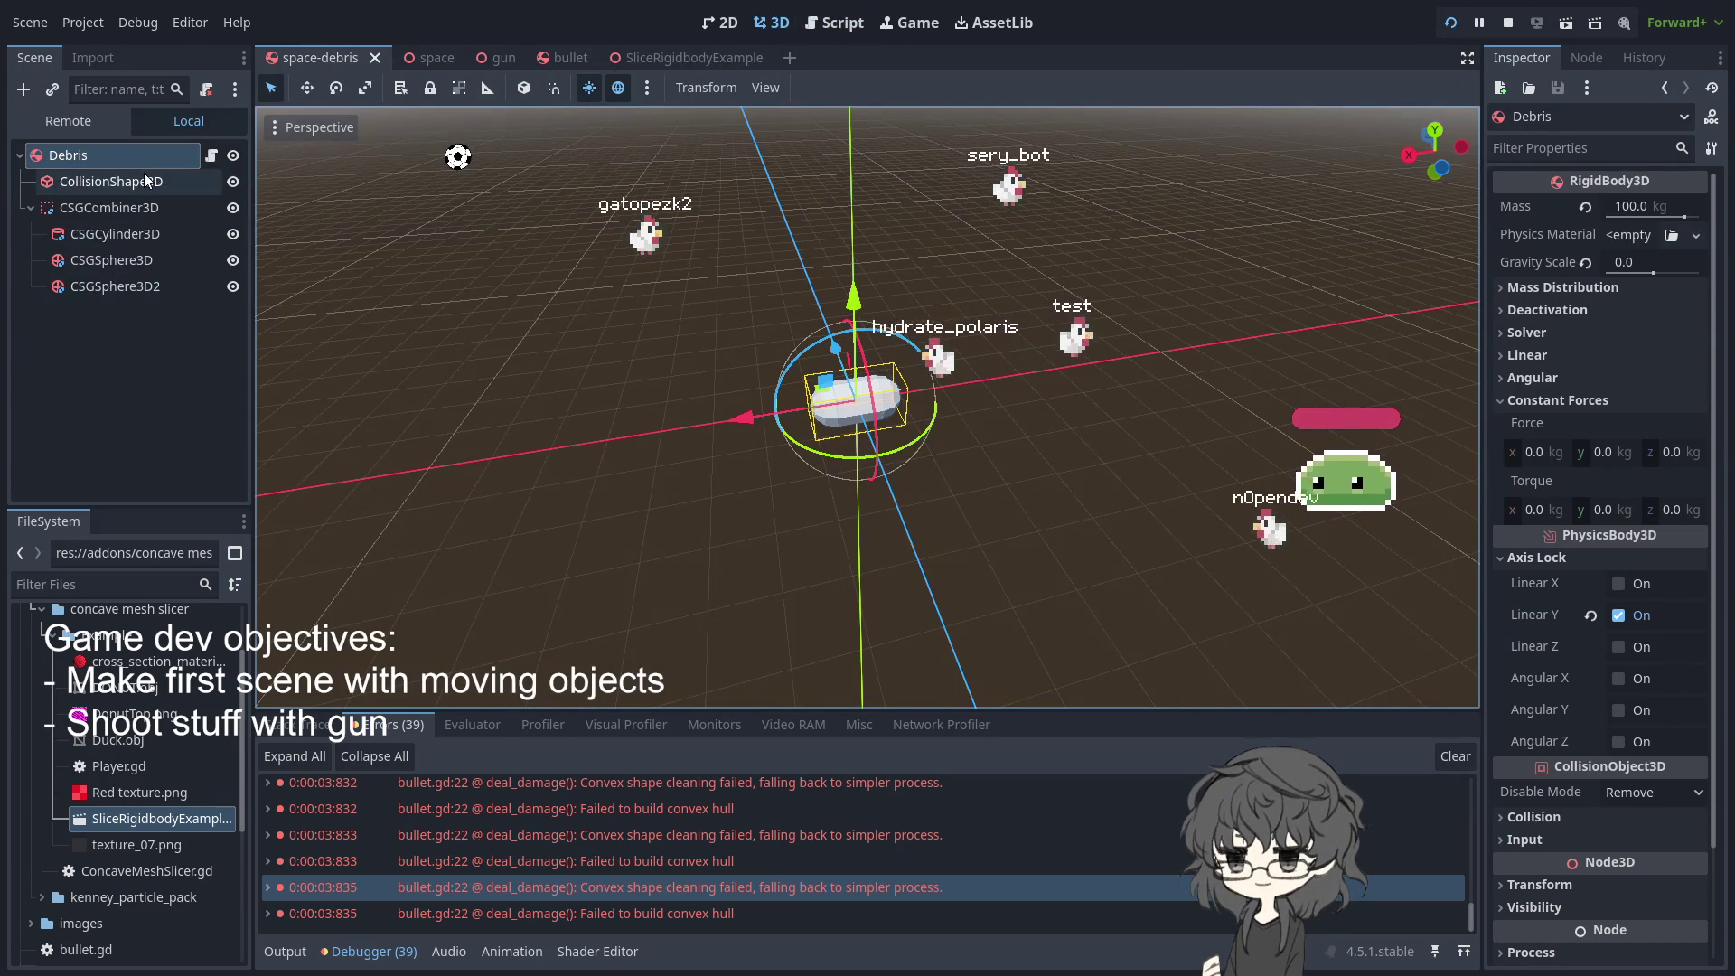
left_click(561, 59)
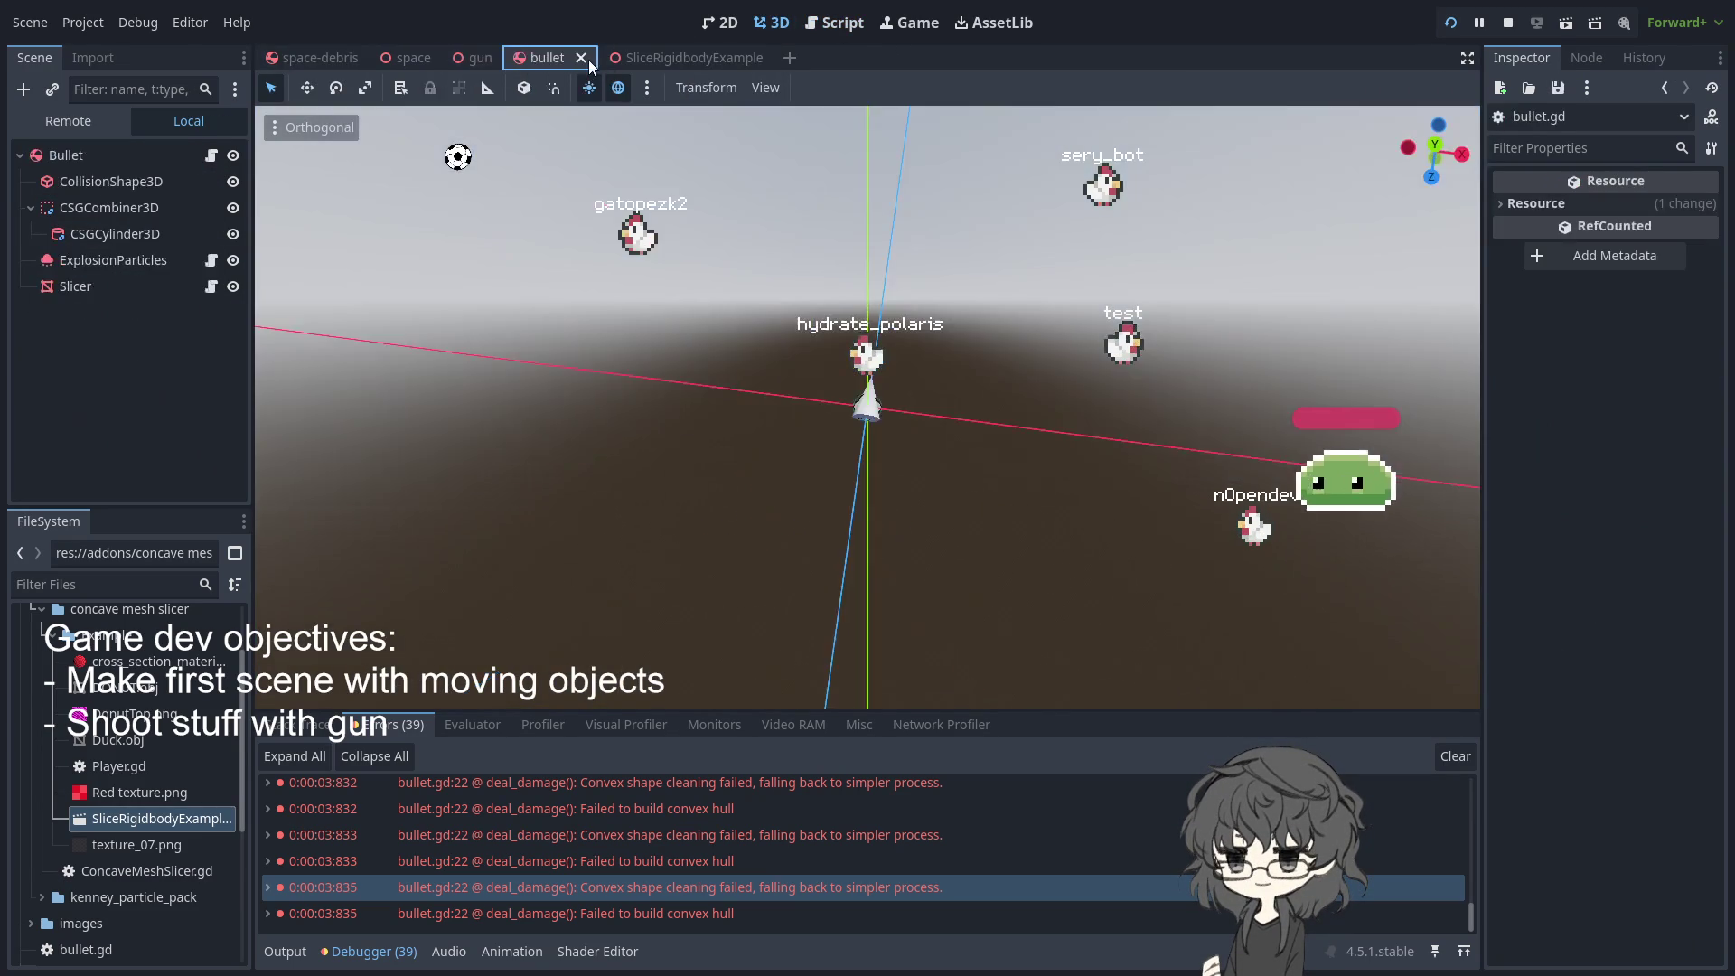
left_click(75, 287)
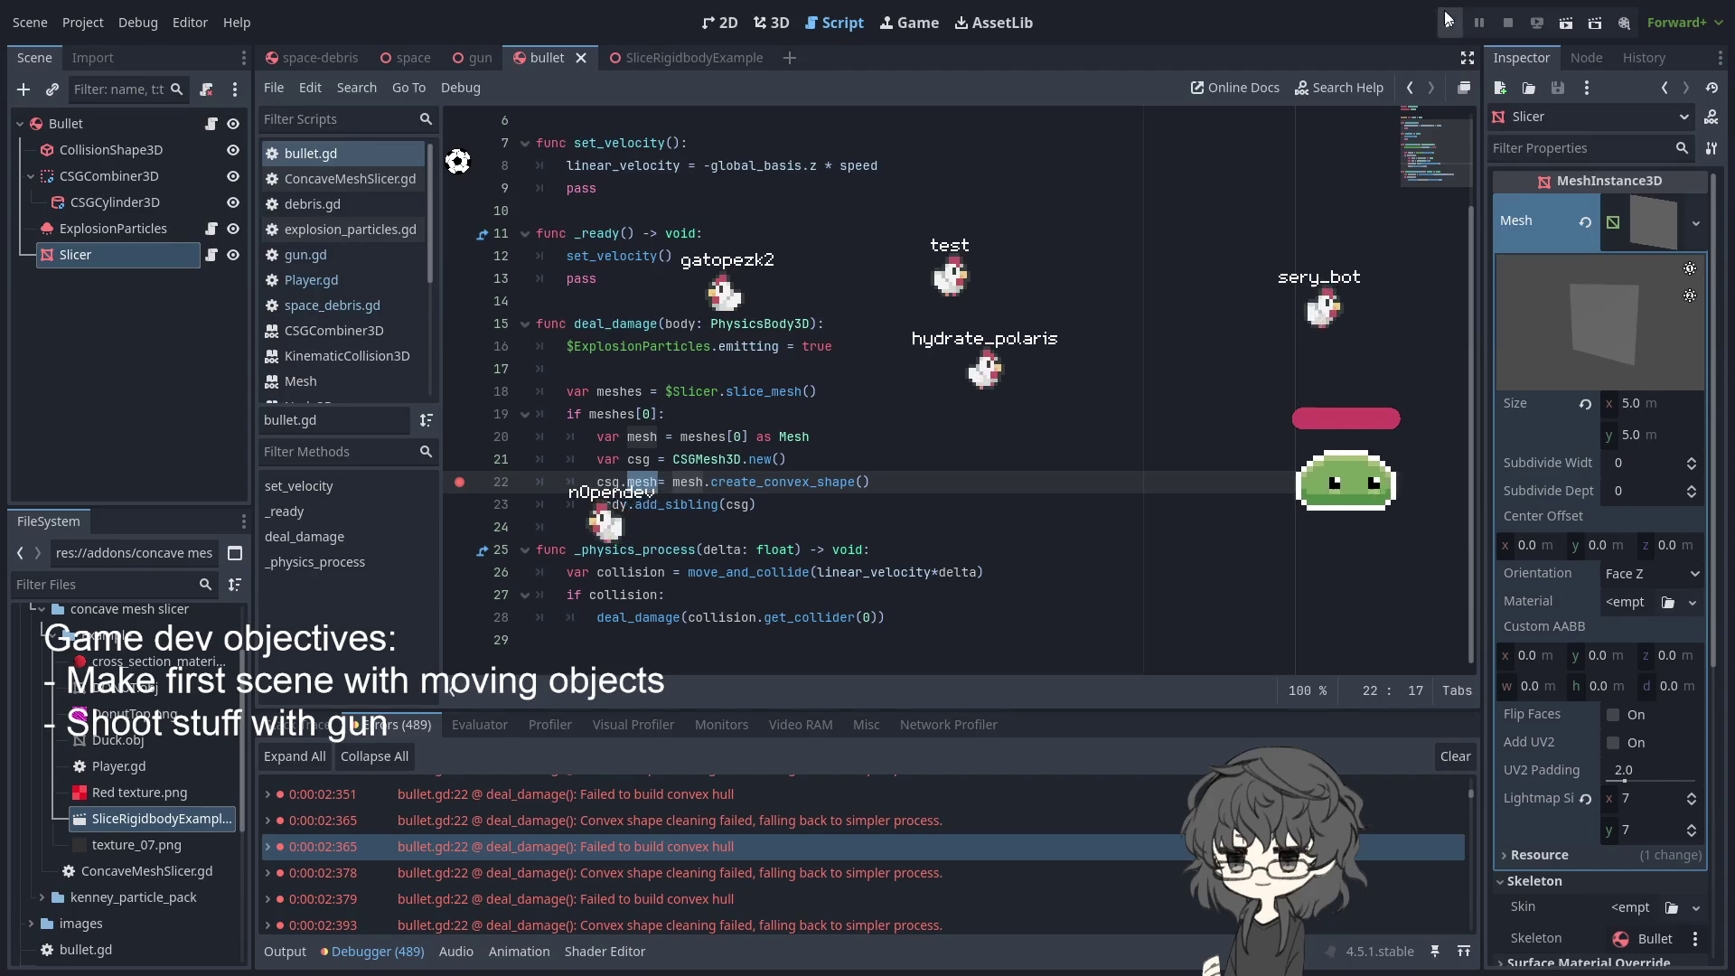
Step: Rerun the game with F5 and inspect meshes[0] from Stack Variables, revealing an ArrayMesh
key("F5")
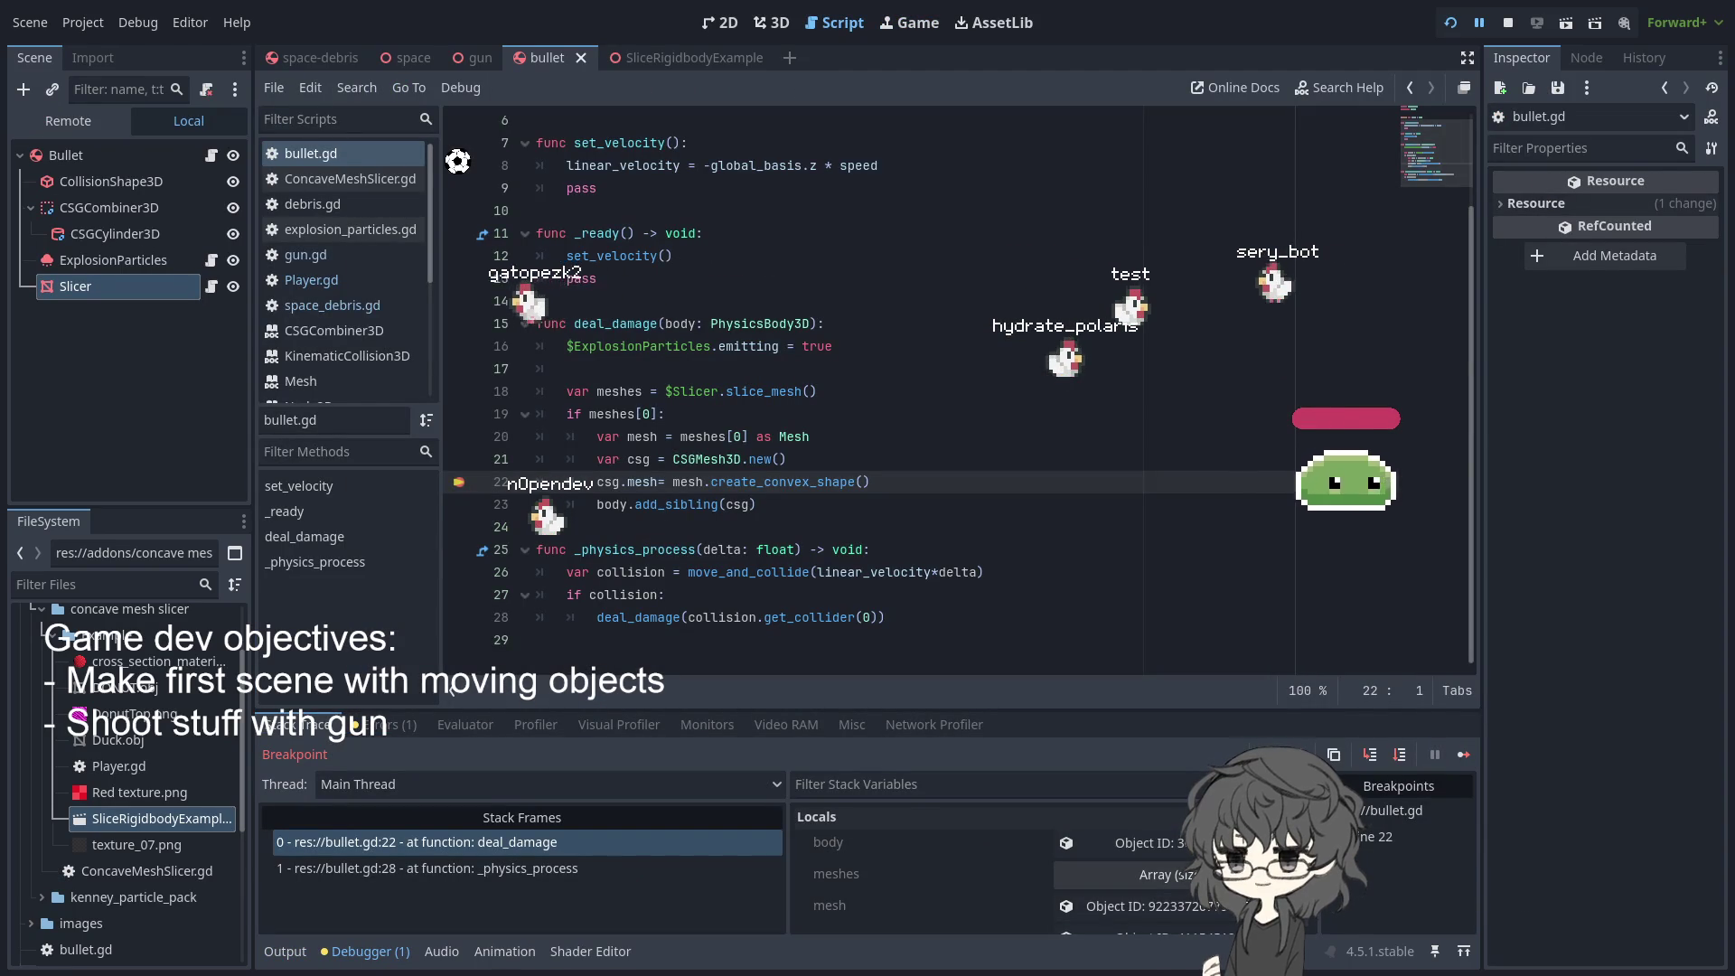
left_click(1162, 874)
scroll(1161, 868, "down", 2)
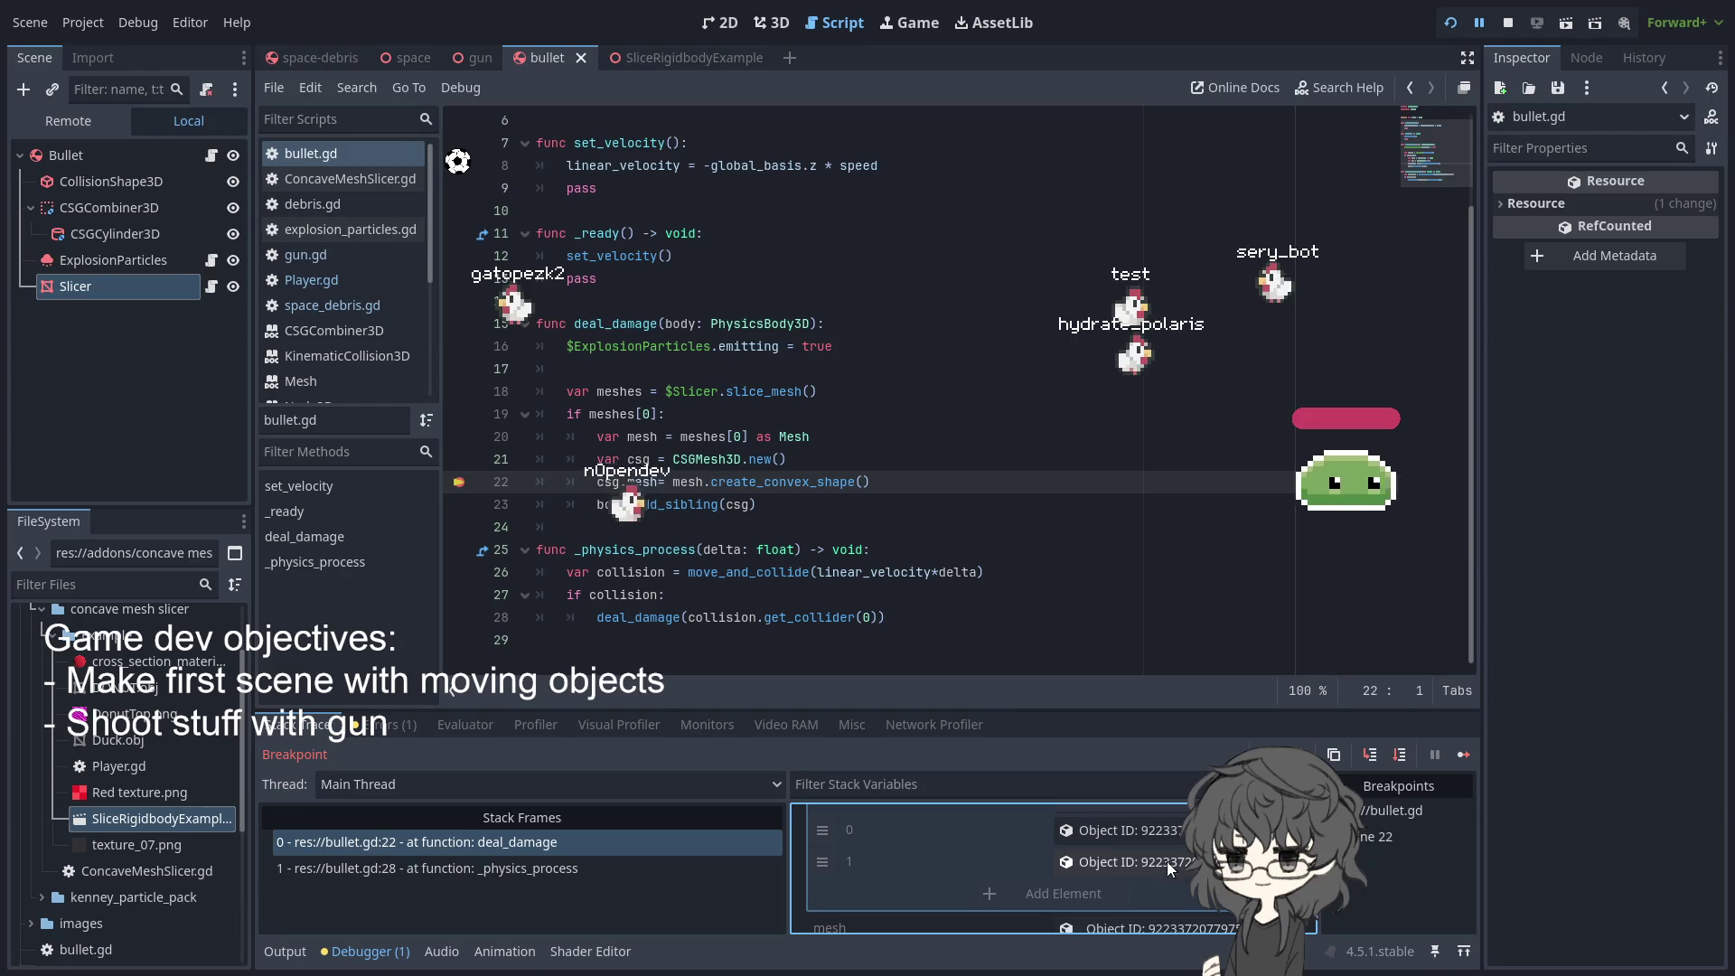
left_click(1165, 832)
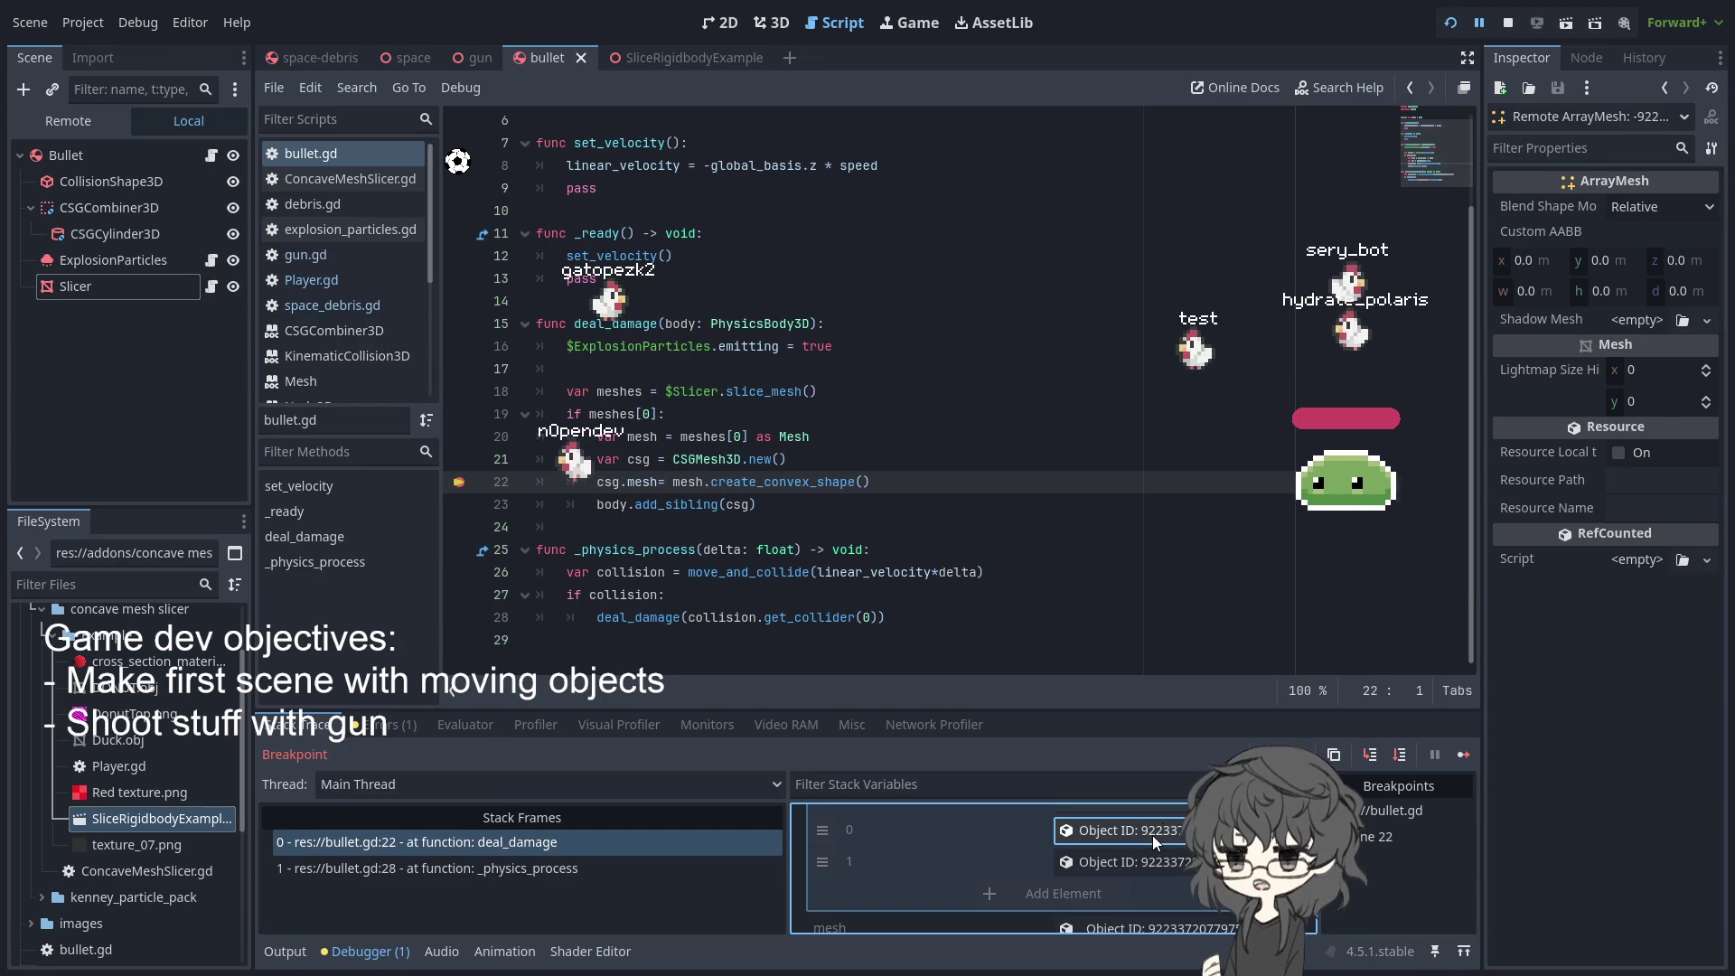
left_click(1651, 208)
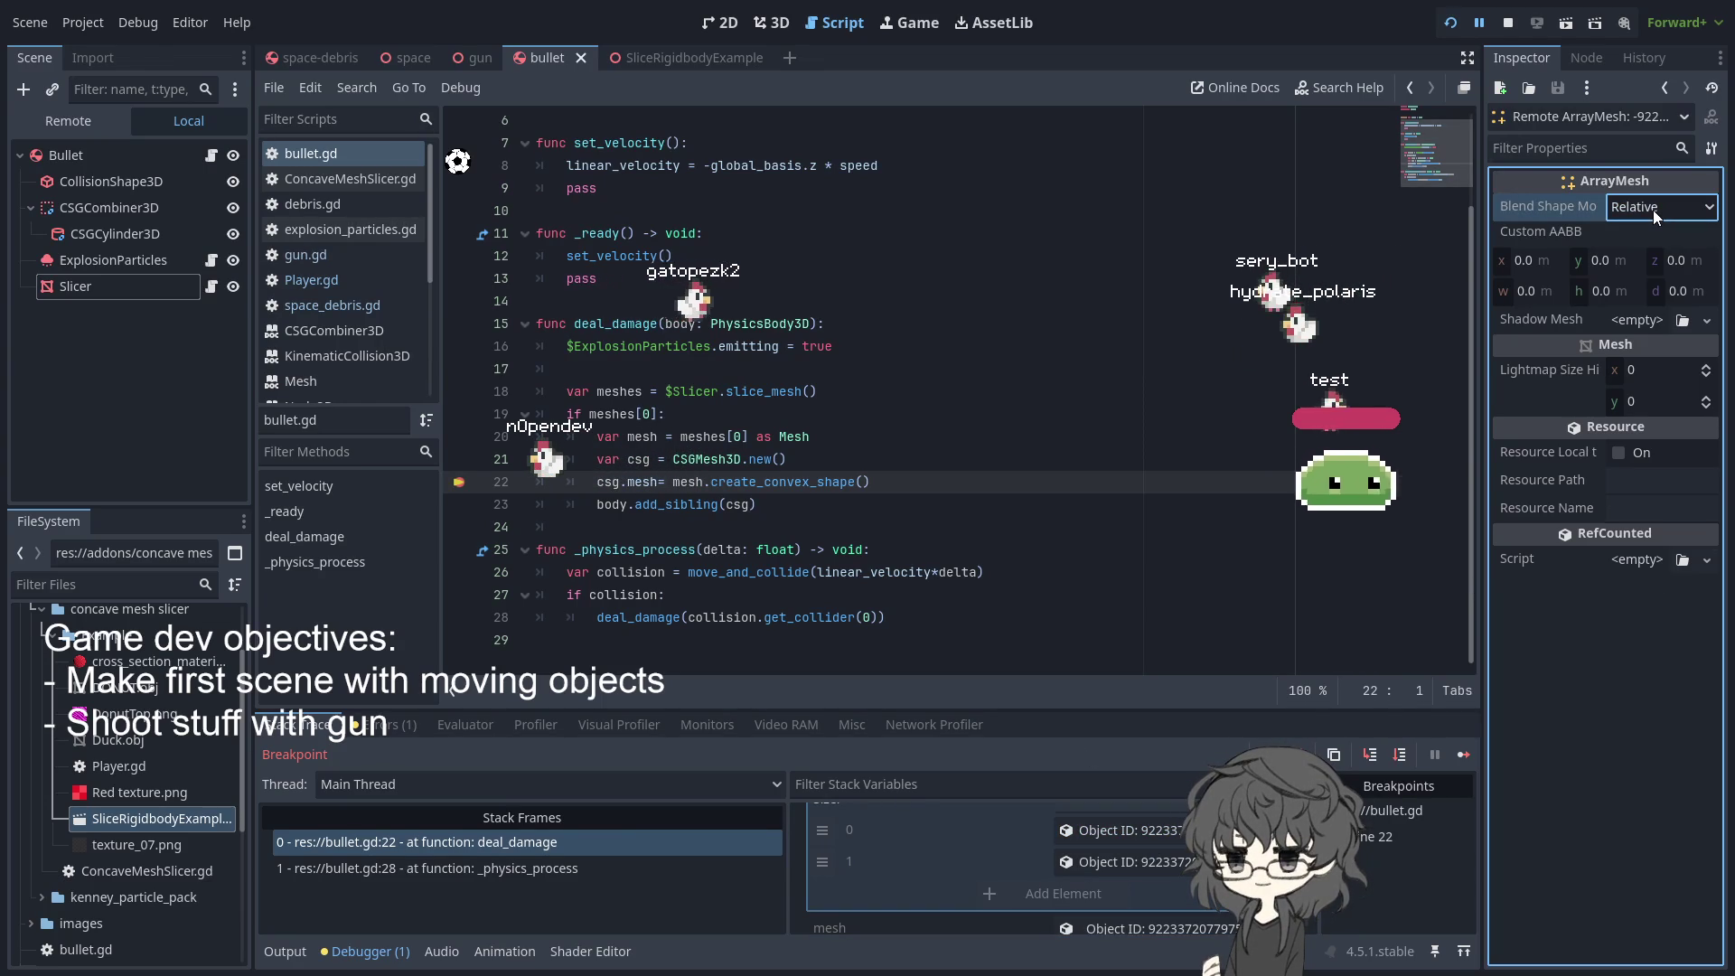
left_click(1554, 233)
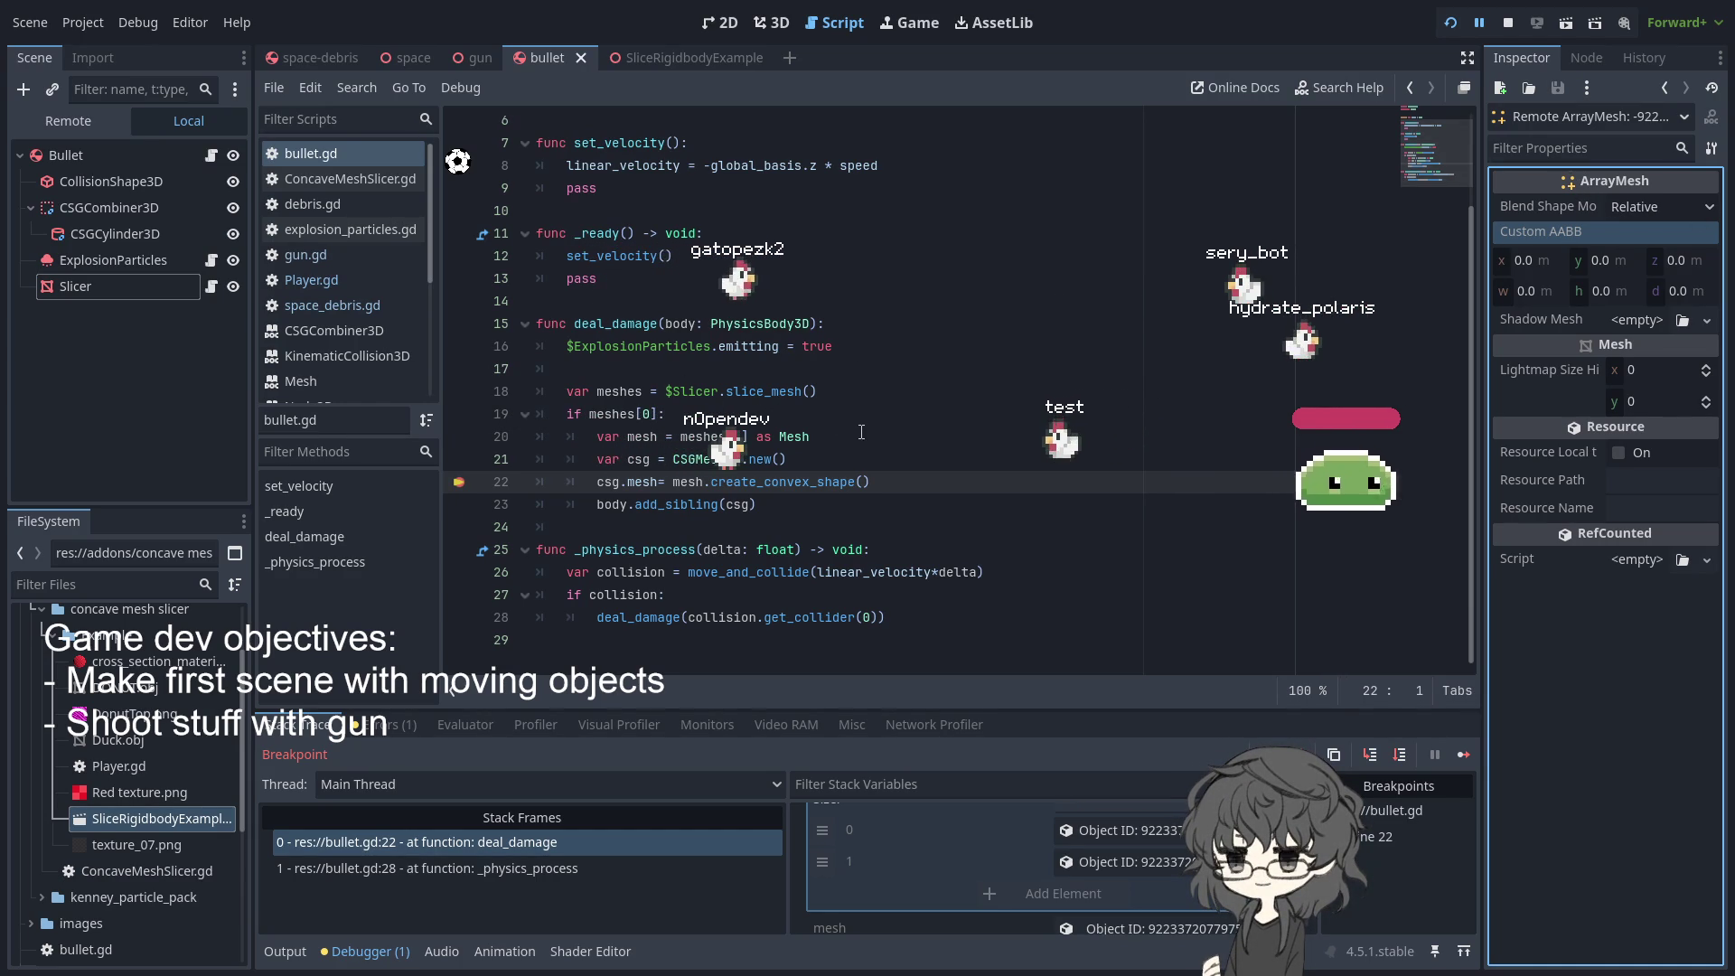
left_click(1159, 869)
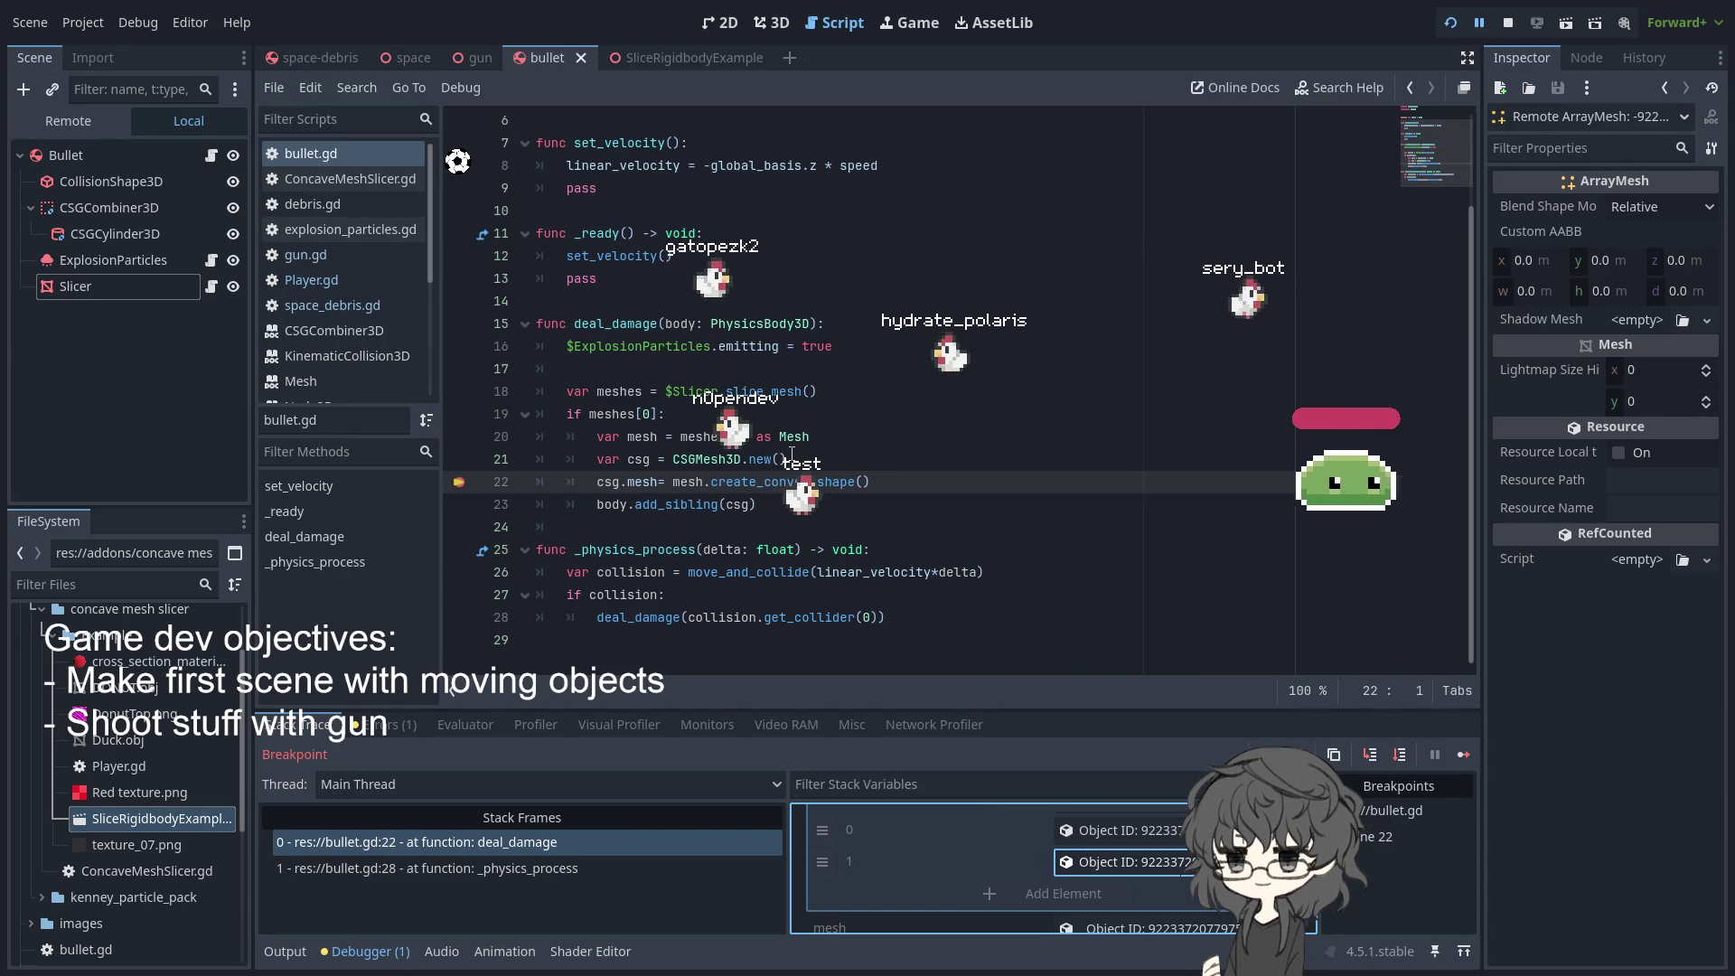
left_click(704, 484)
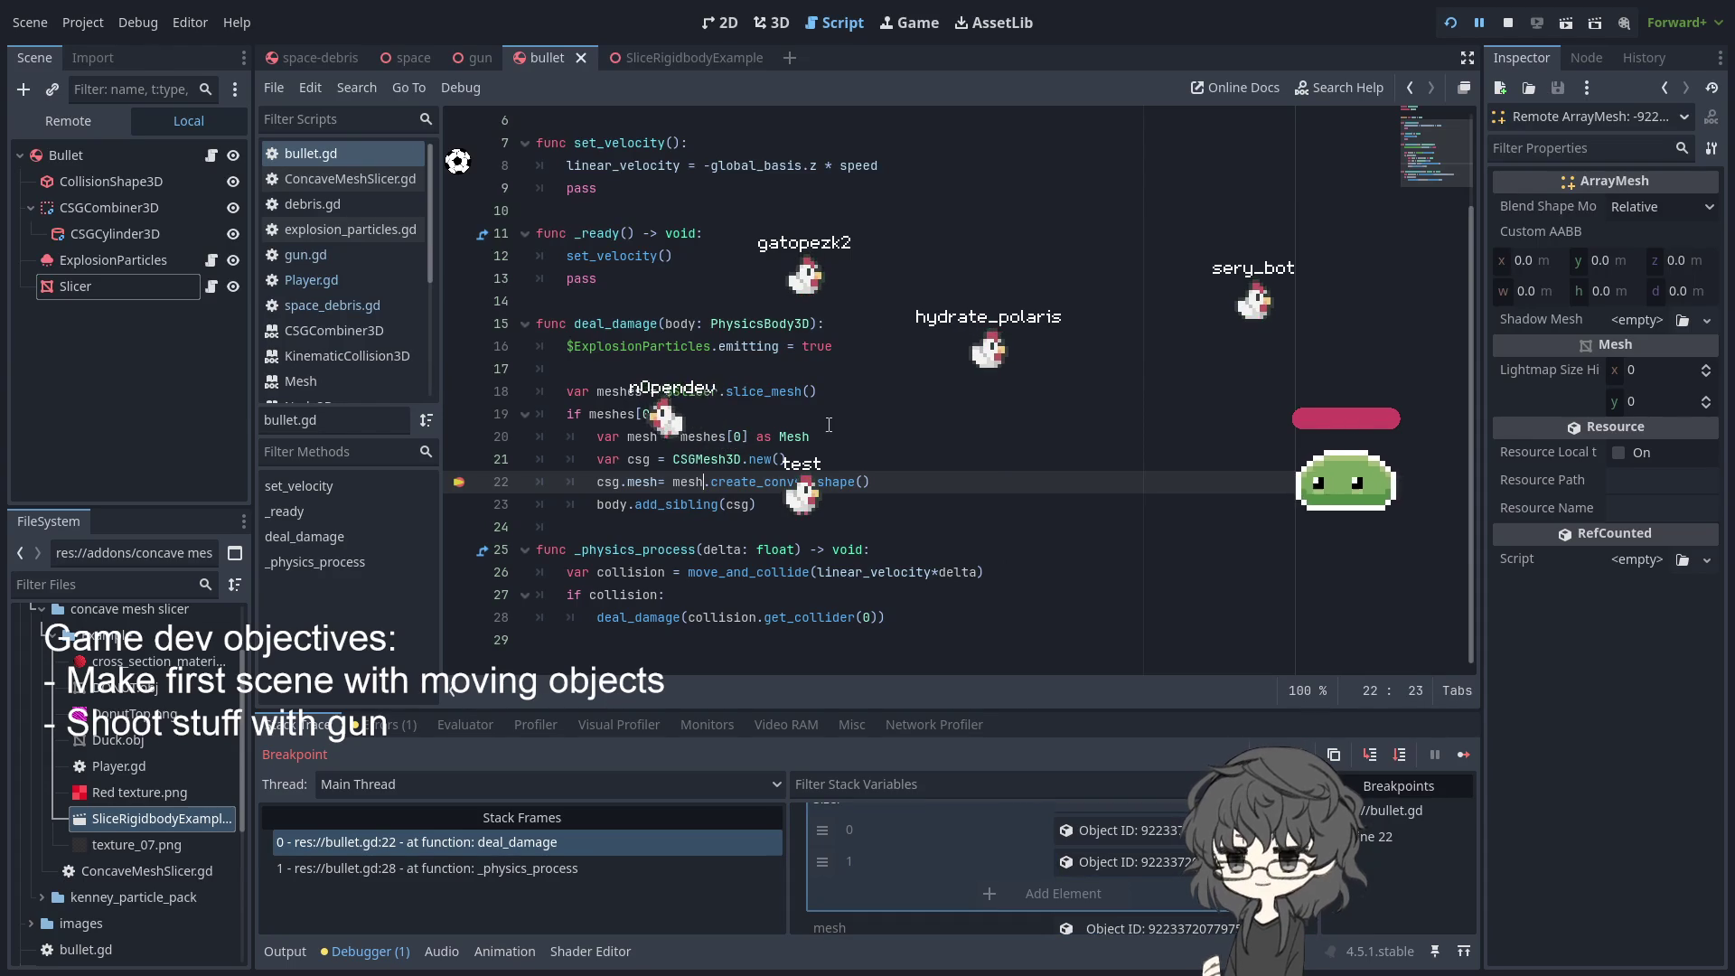
Step: Change line 20's cast from 'as Mesh' to 'as ArrayMesh' using autocomplete
double_click(792, 436)
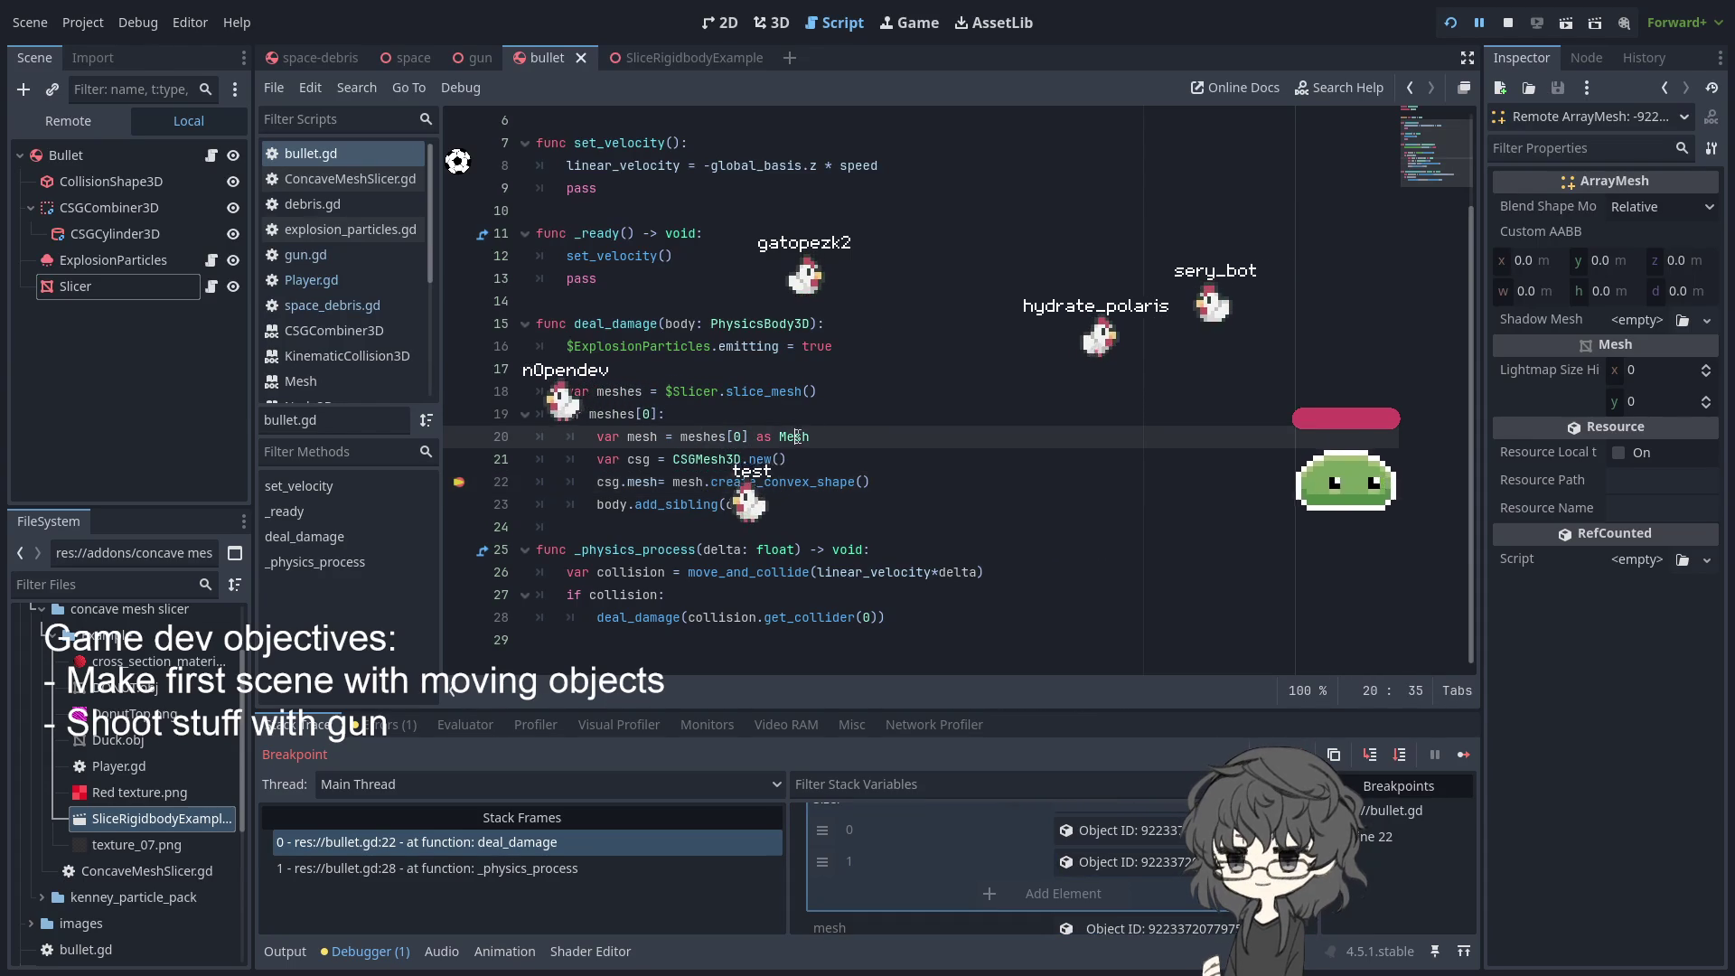
type("Arr")
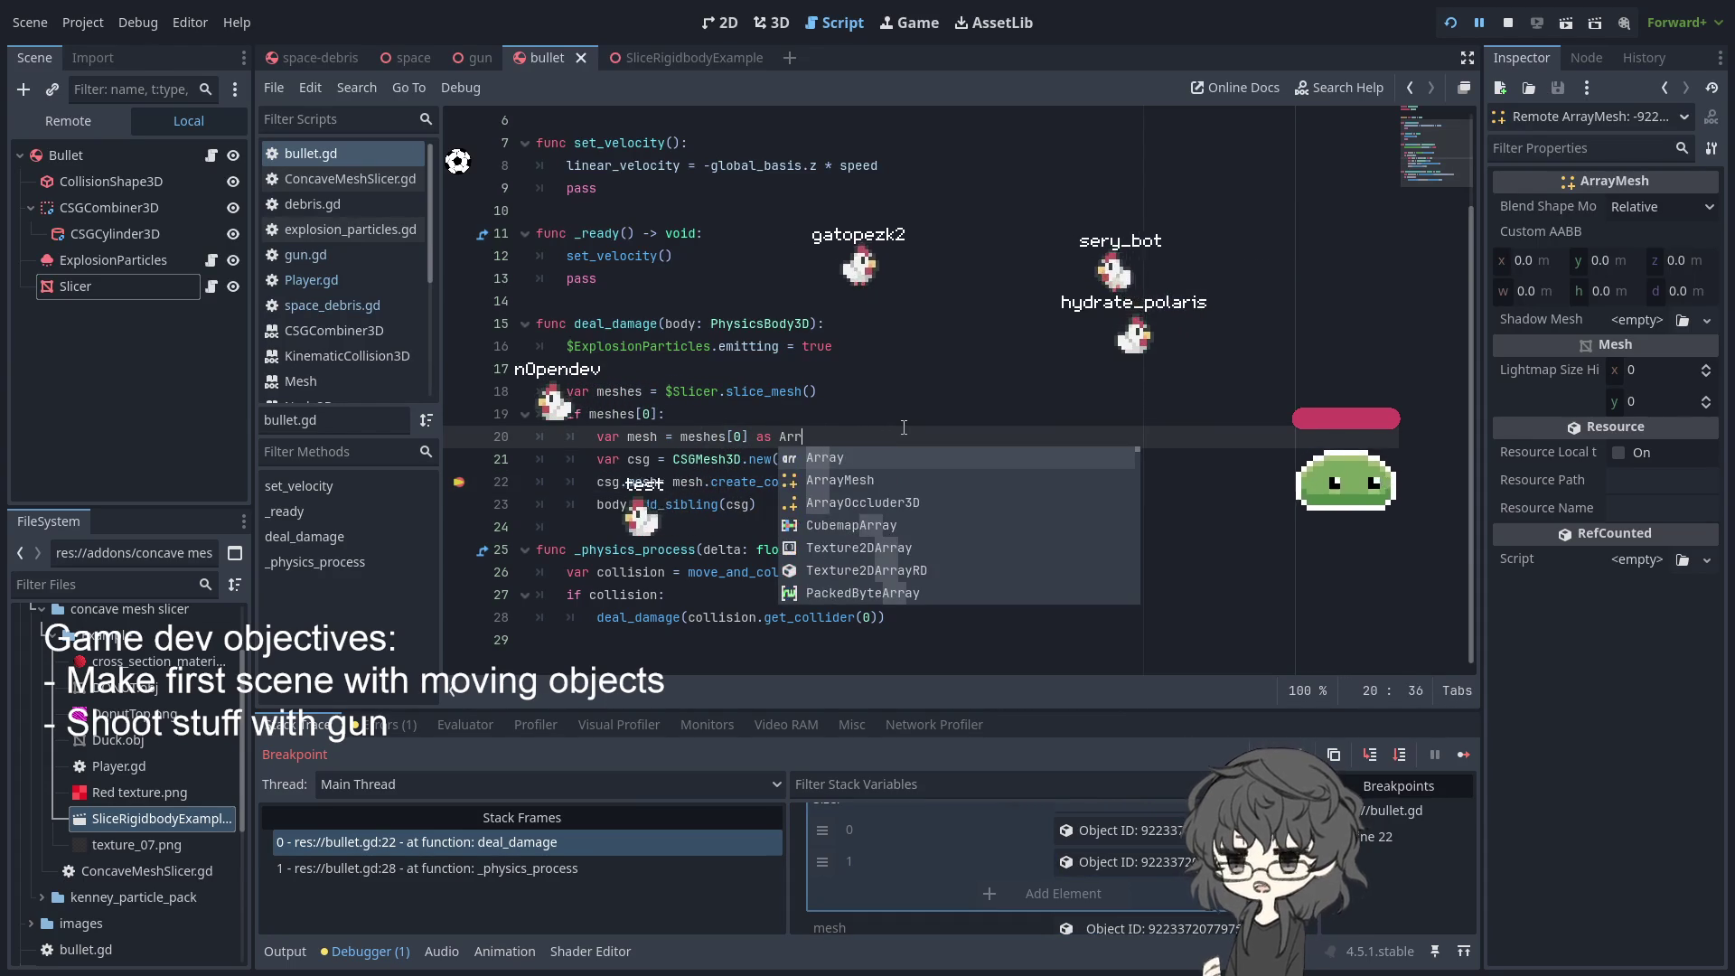
key("Down")
key("Return")
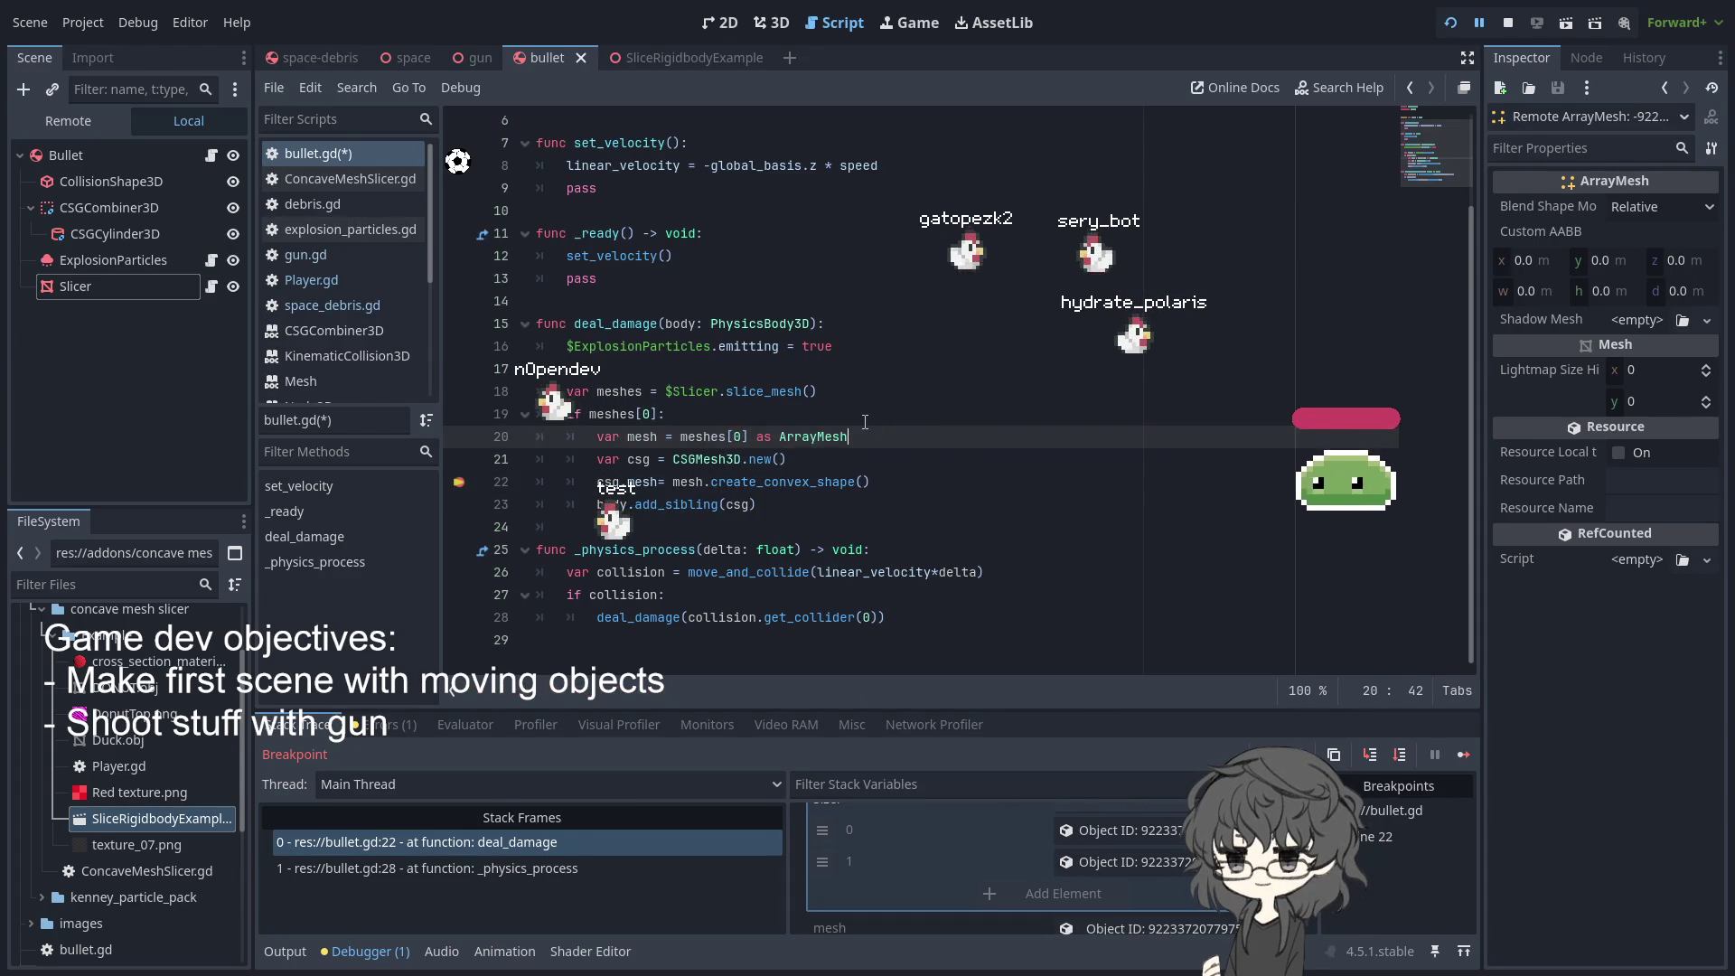
key("Up")
Step: Tidy line 22 to csg.mesh= mesh.create_convex_shape() and resume the paused game with F12
left_click(706, 484)
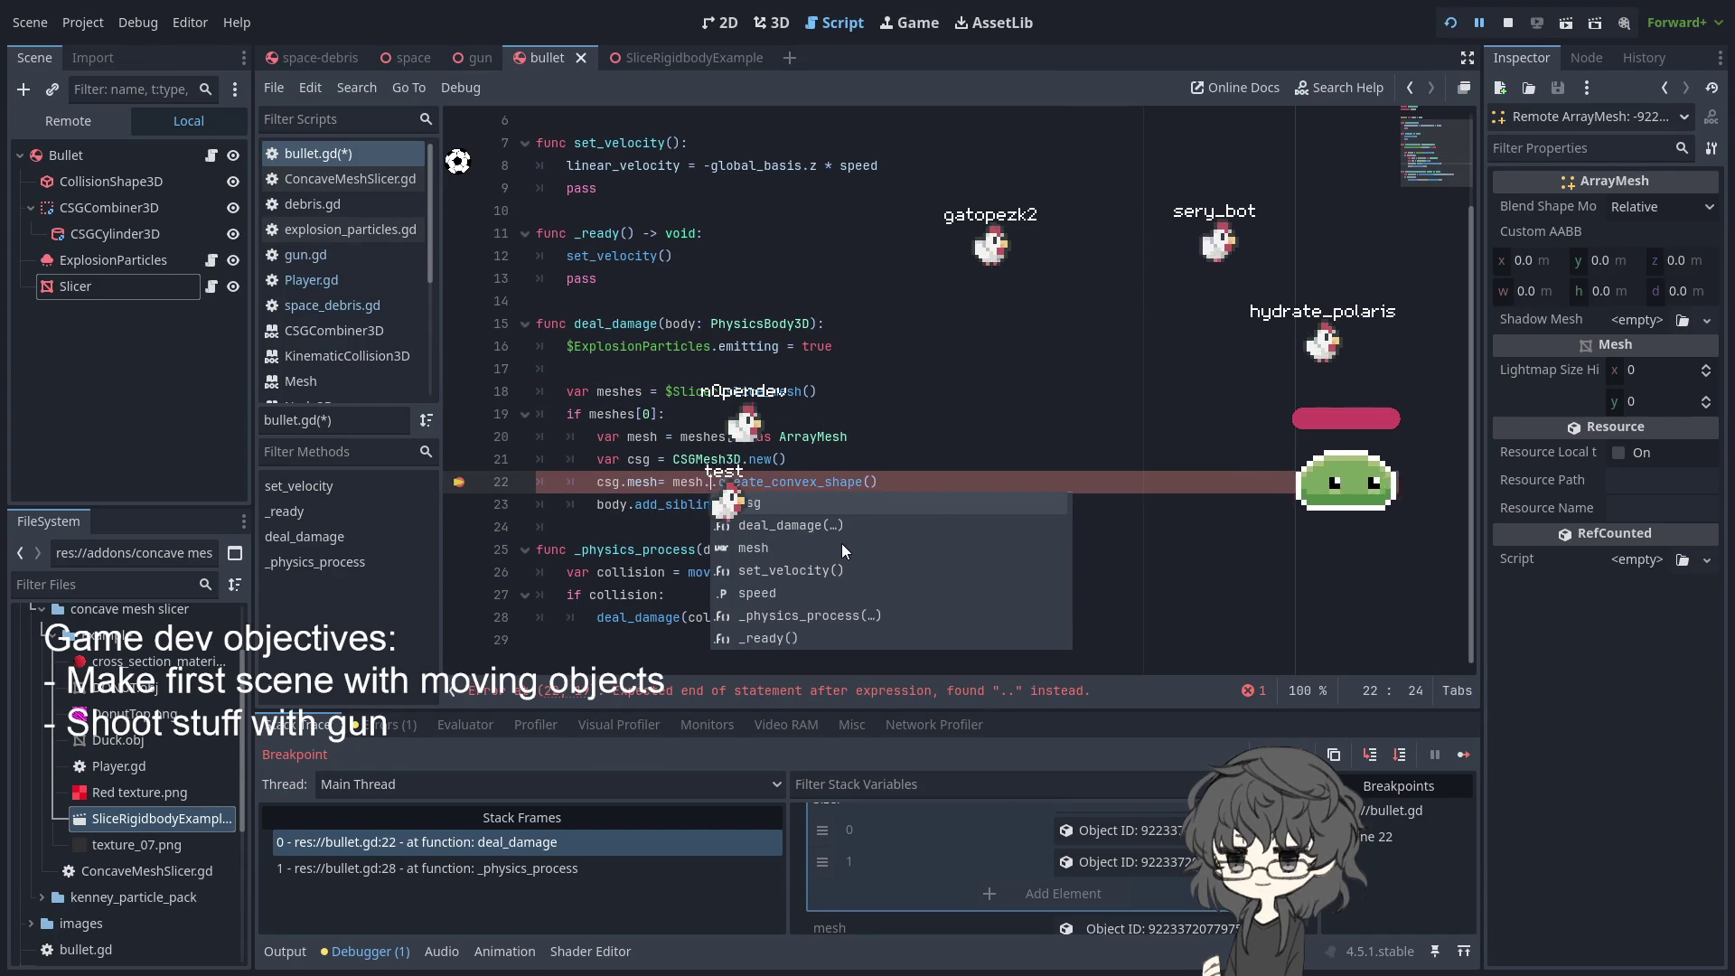
key("Down")
key("Down")
key("Down")
key("Down")
key("Down")
key("Down")
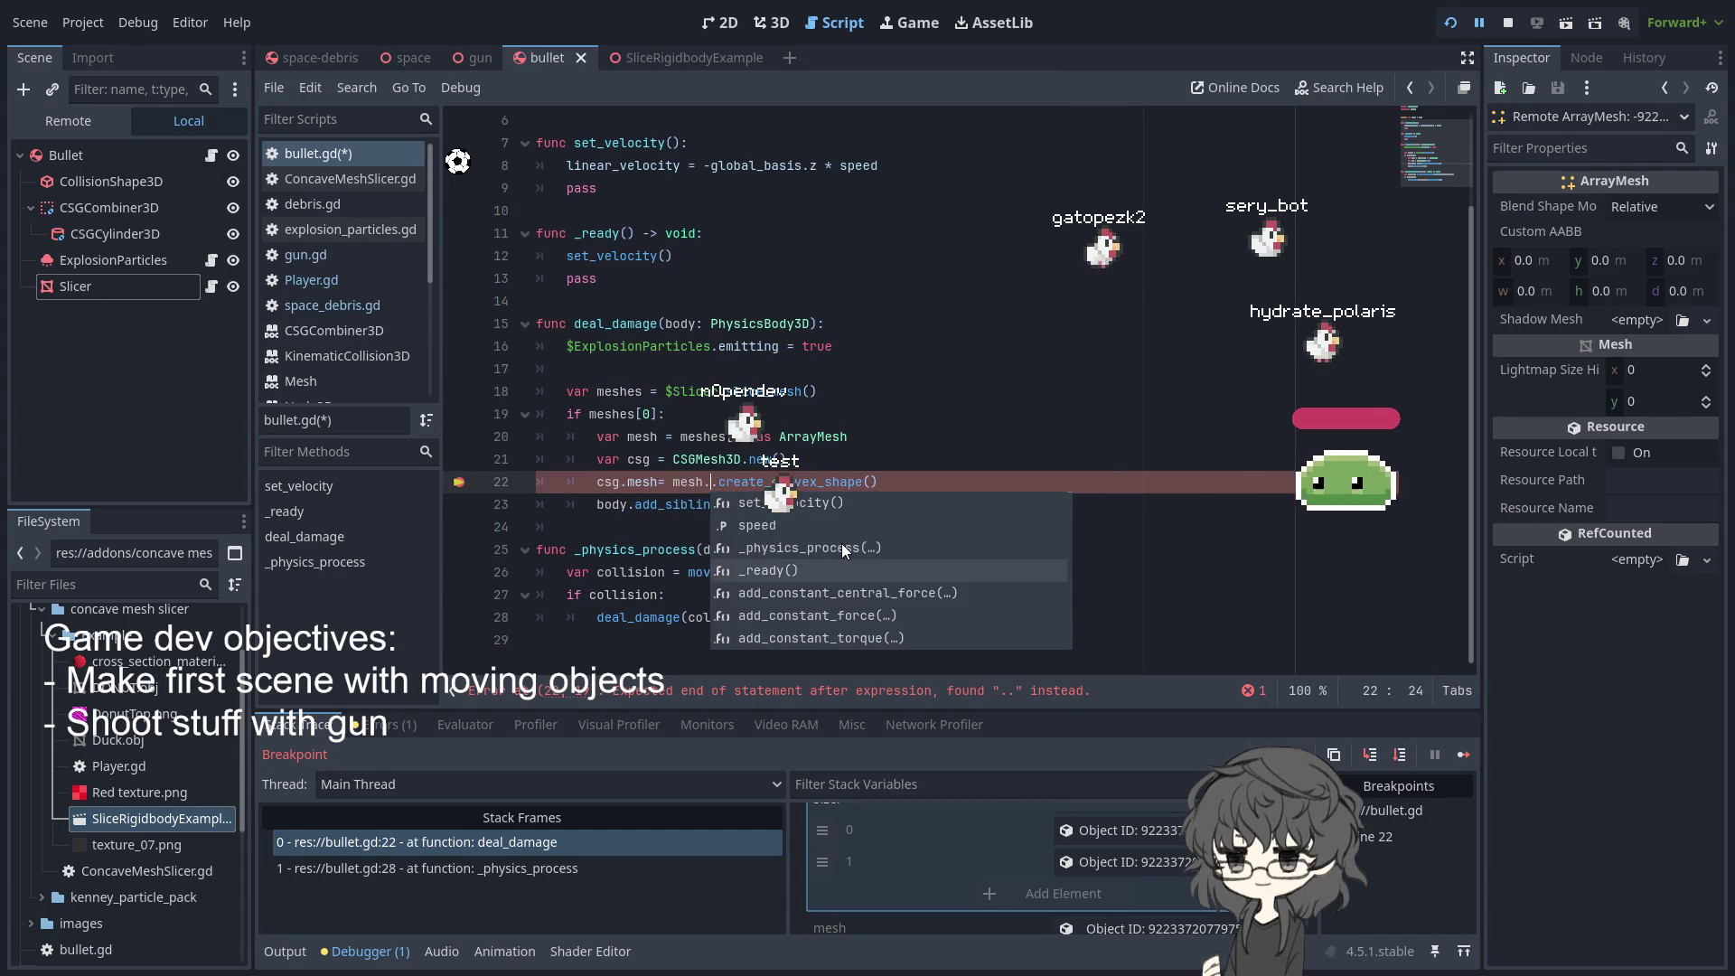
key("Down")
key("Down")
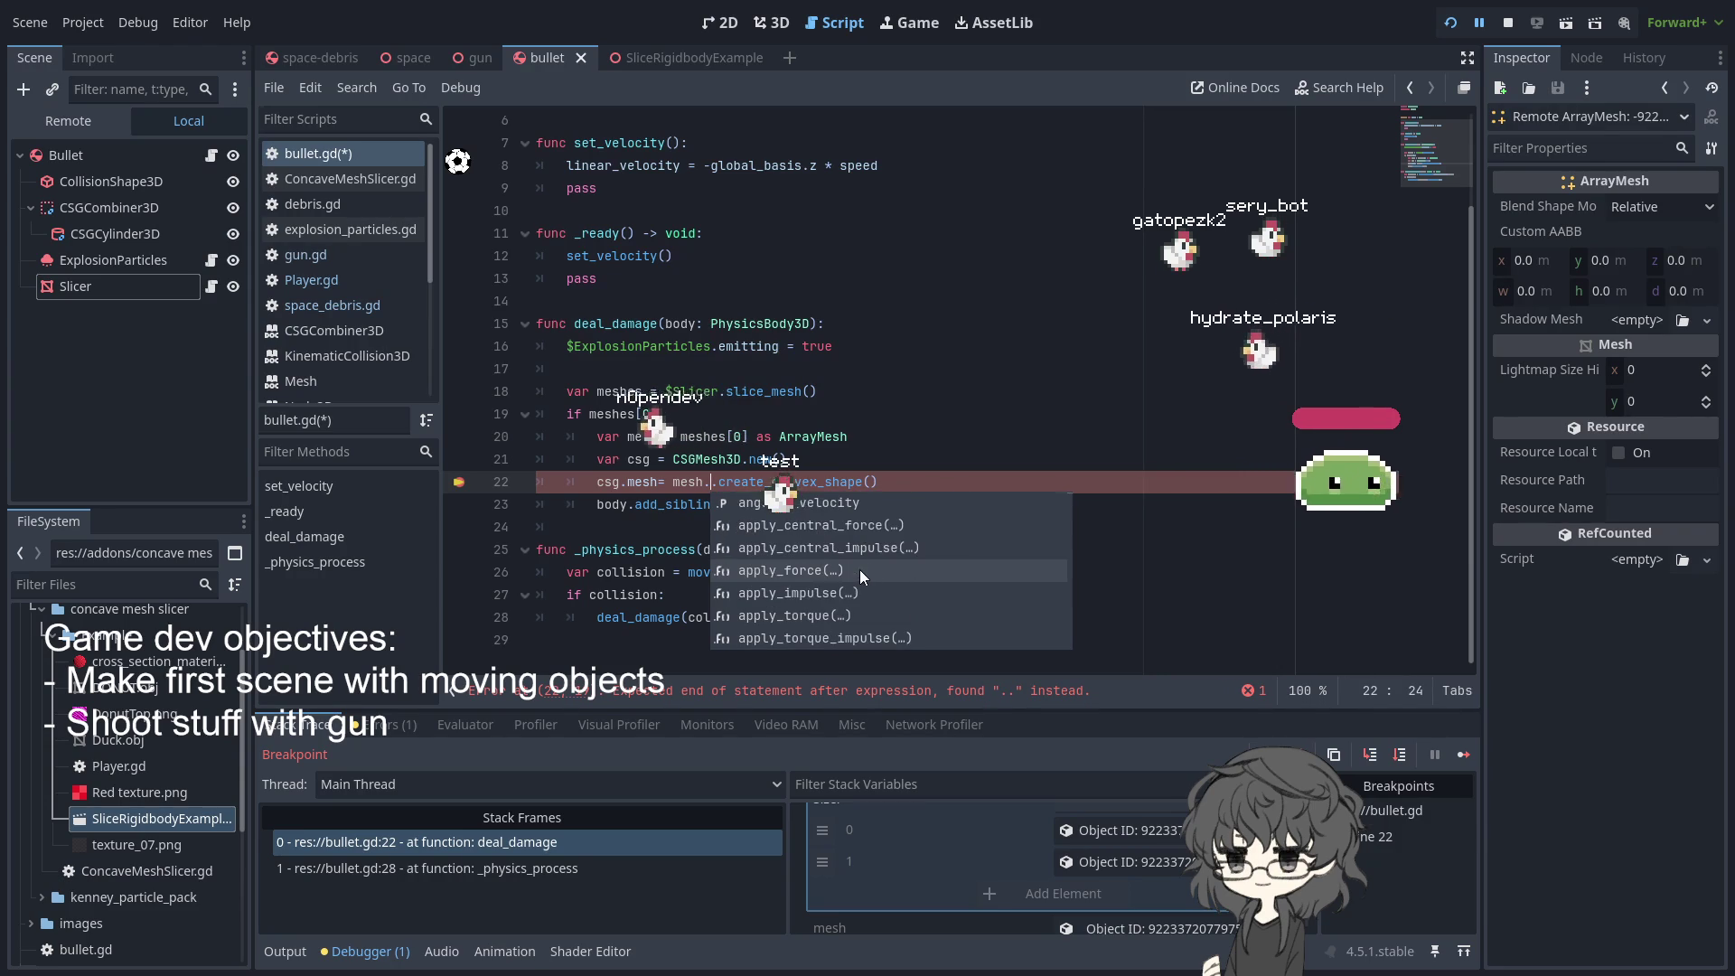
left_click(1200, 385)
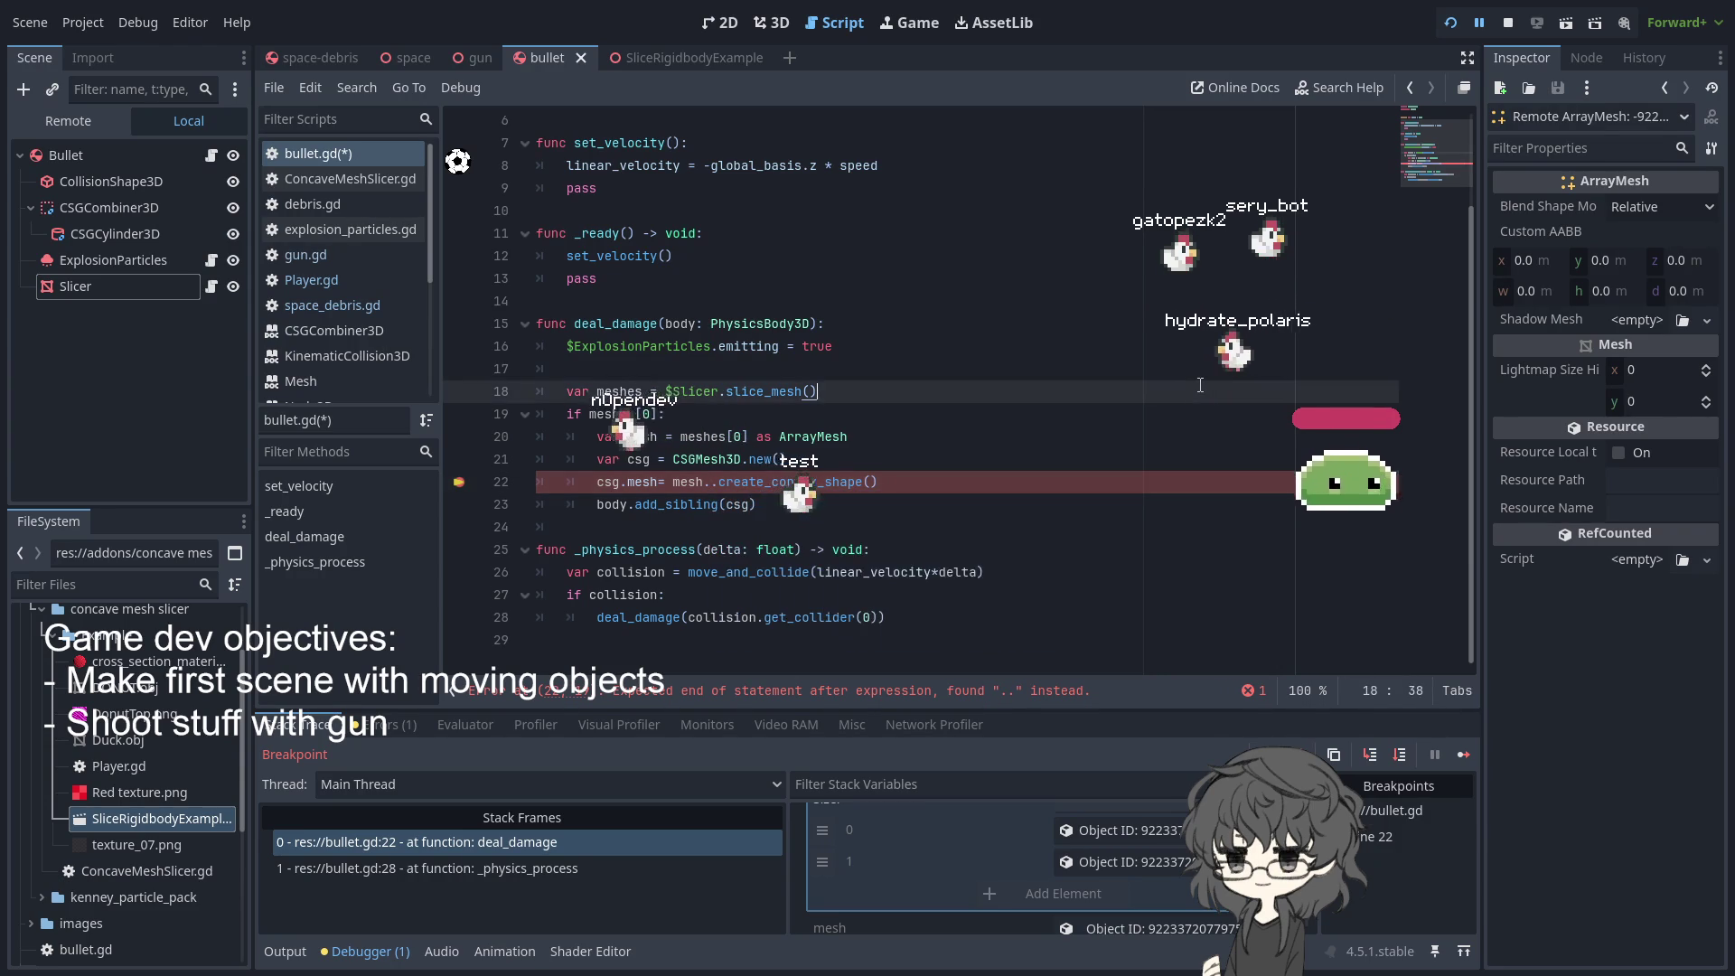
left_click(713, 482)
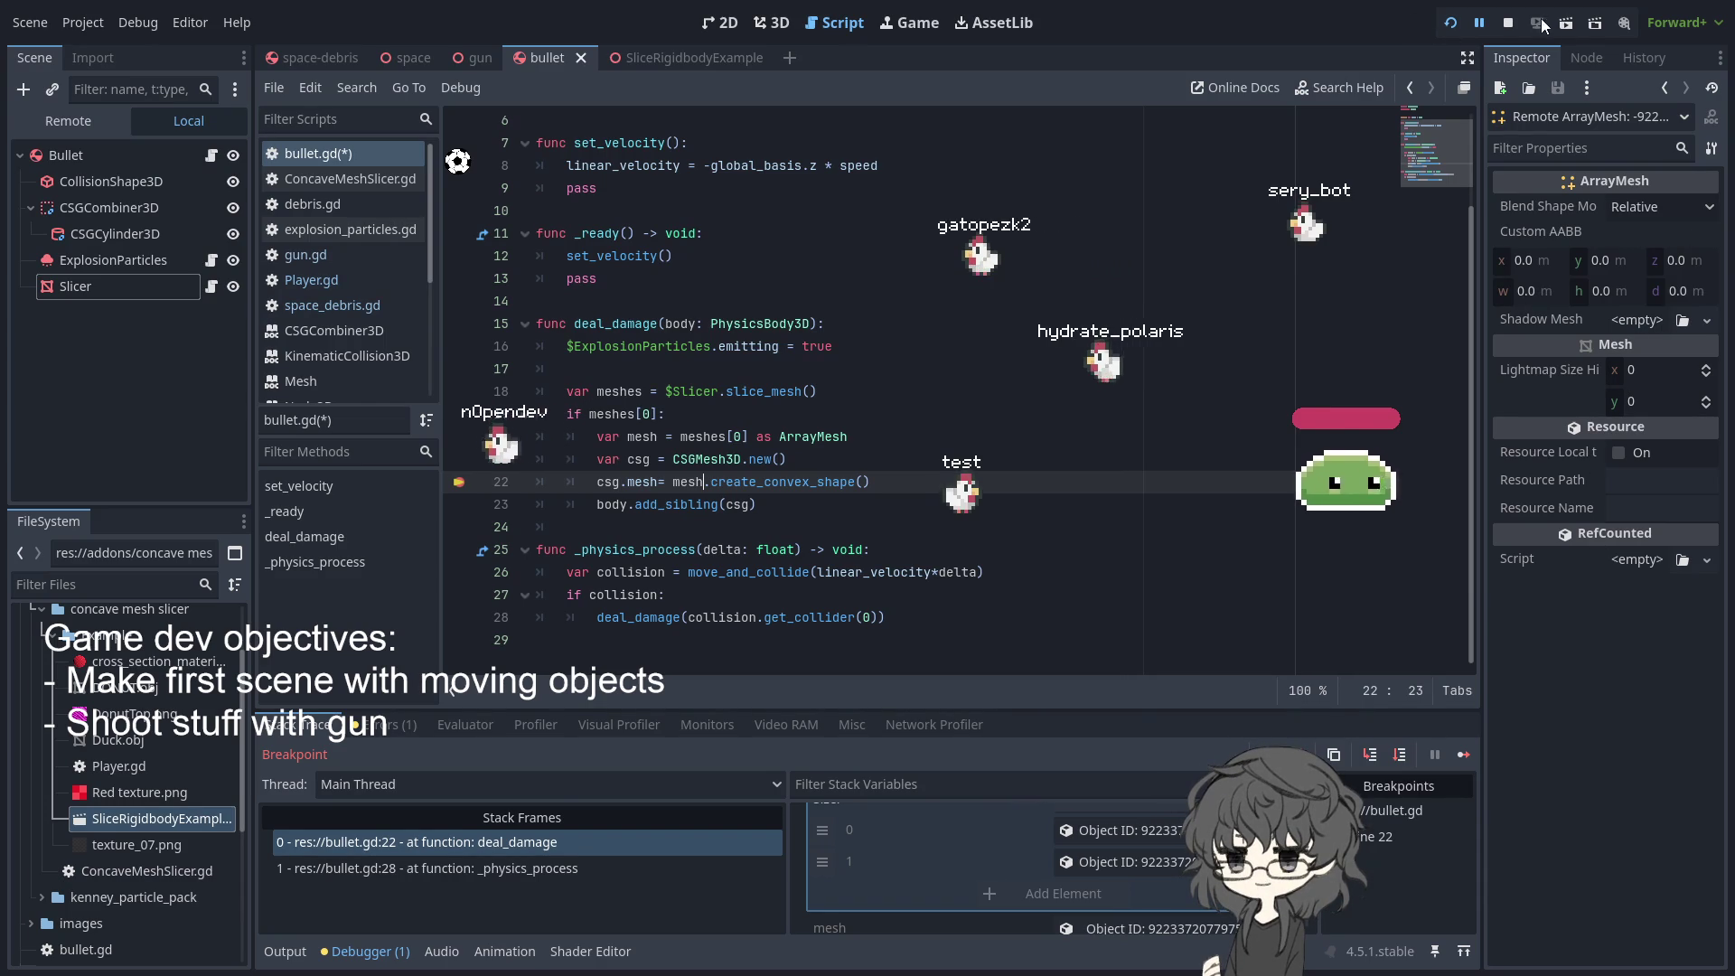
key("F12")
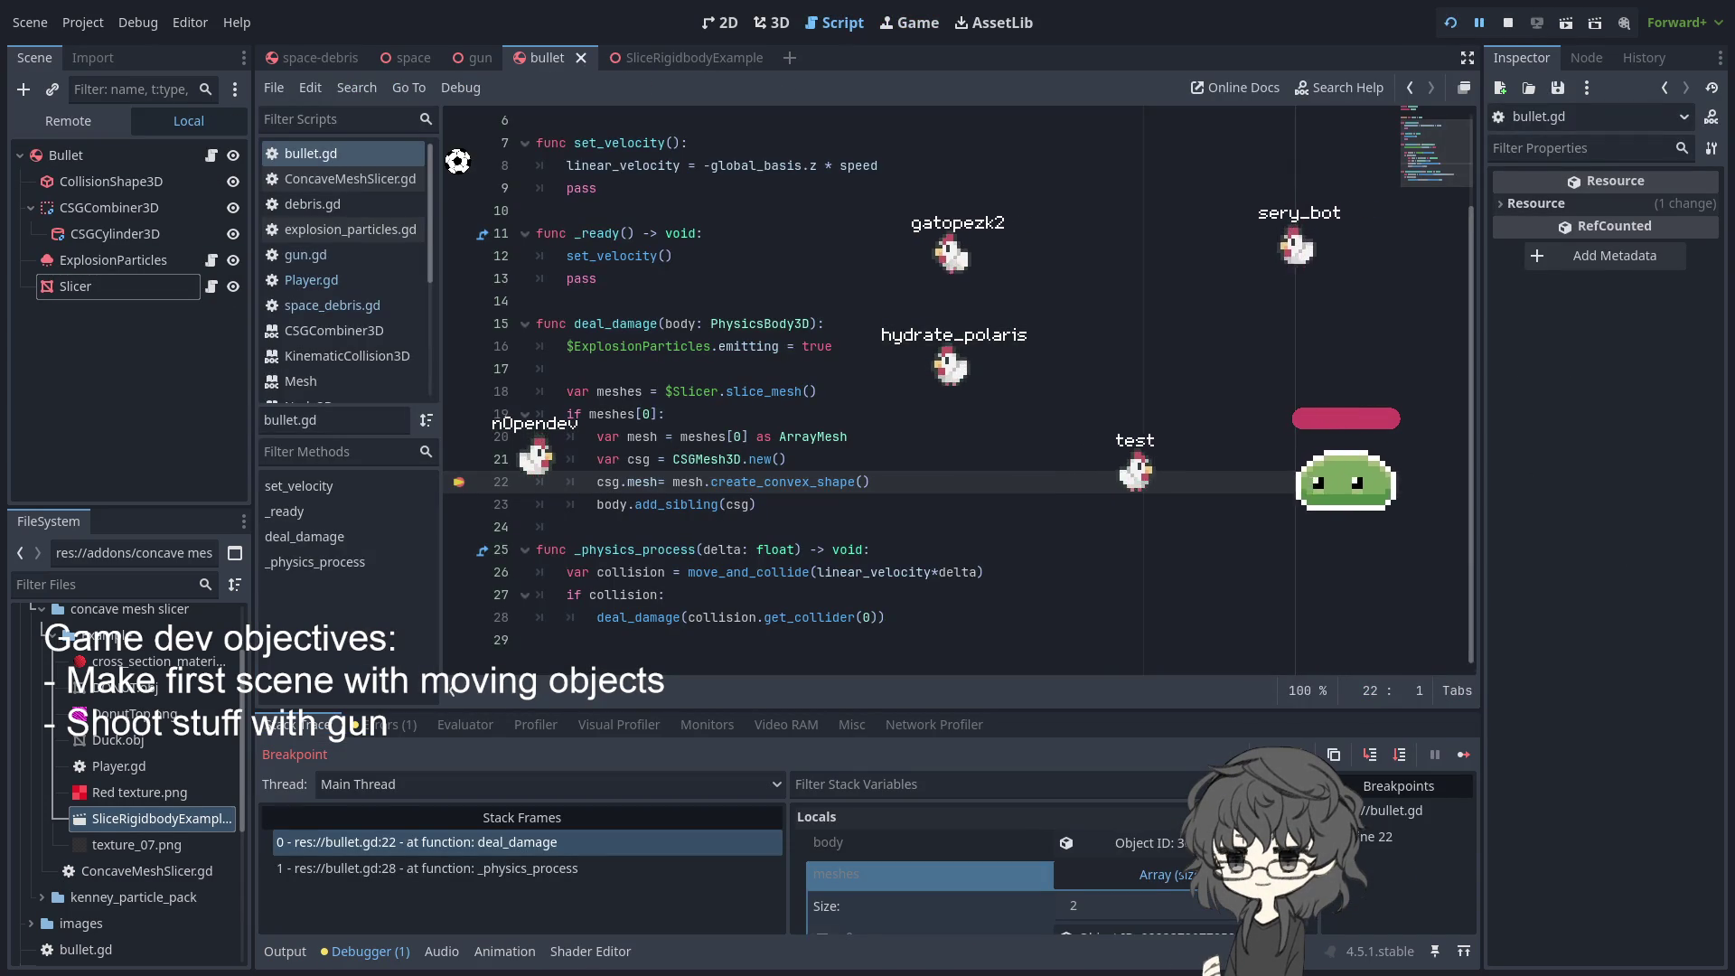
left_click(366, 730)
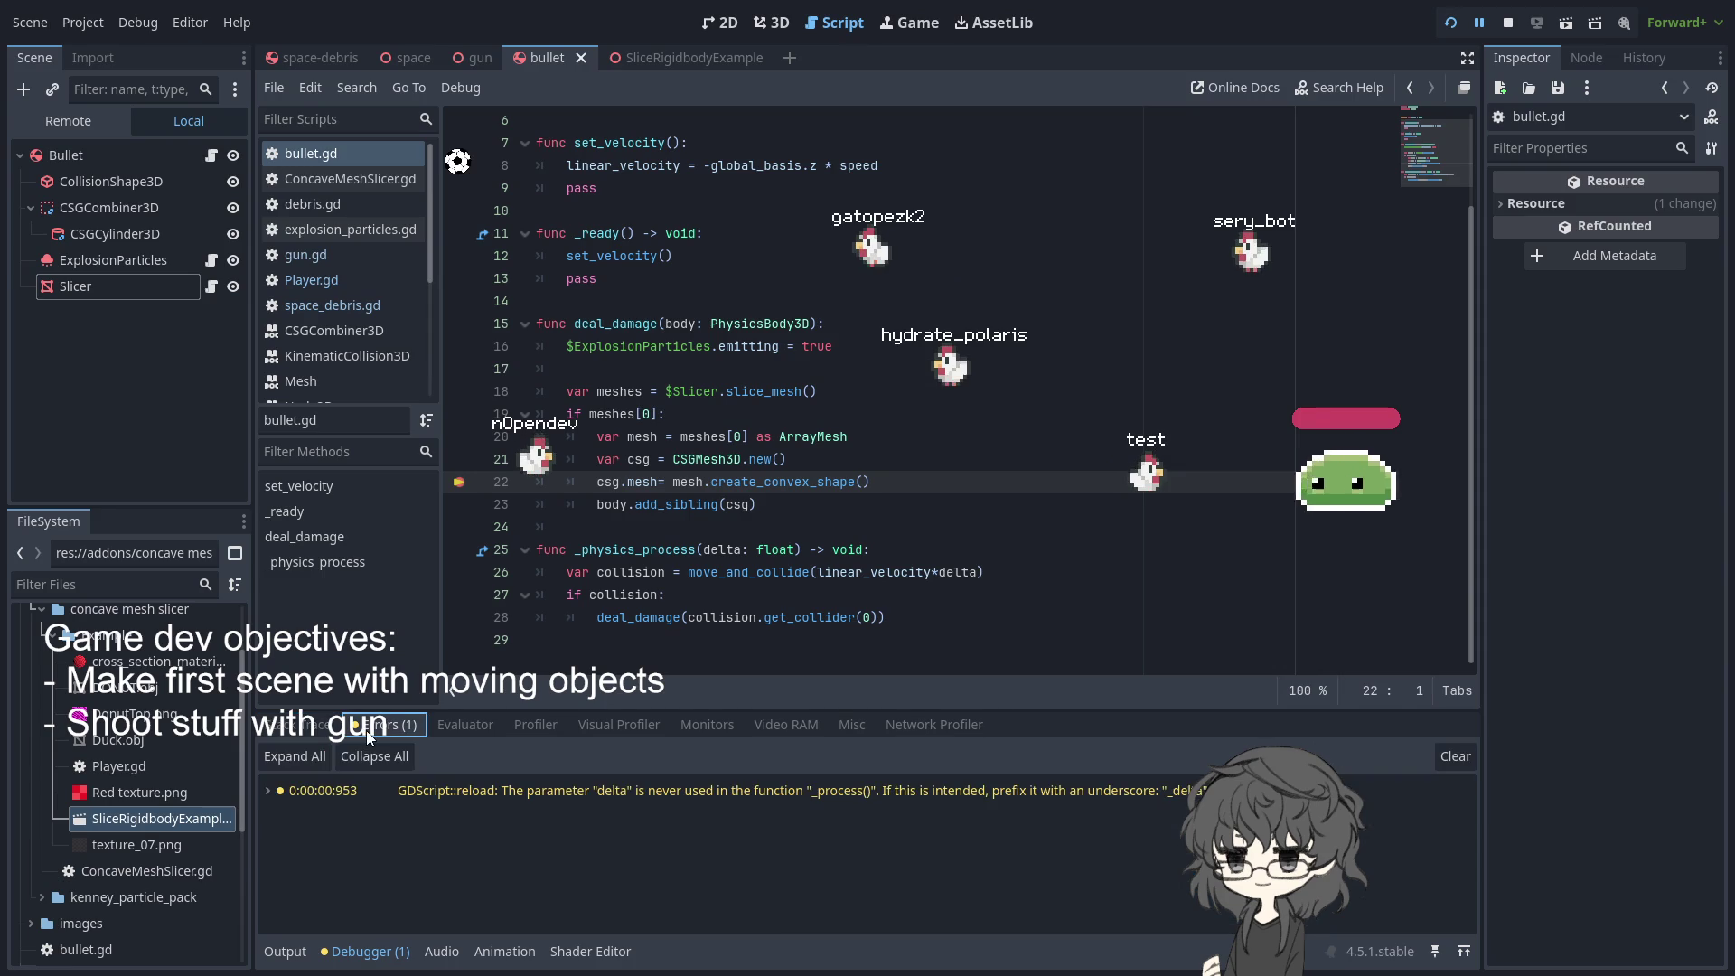
Step: Review the Stack Trace and Errors lists for the bullet.gd:22 convex hull failures, then switch to the gun scene
left_click(303, 725)
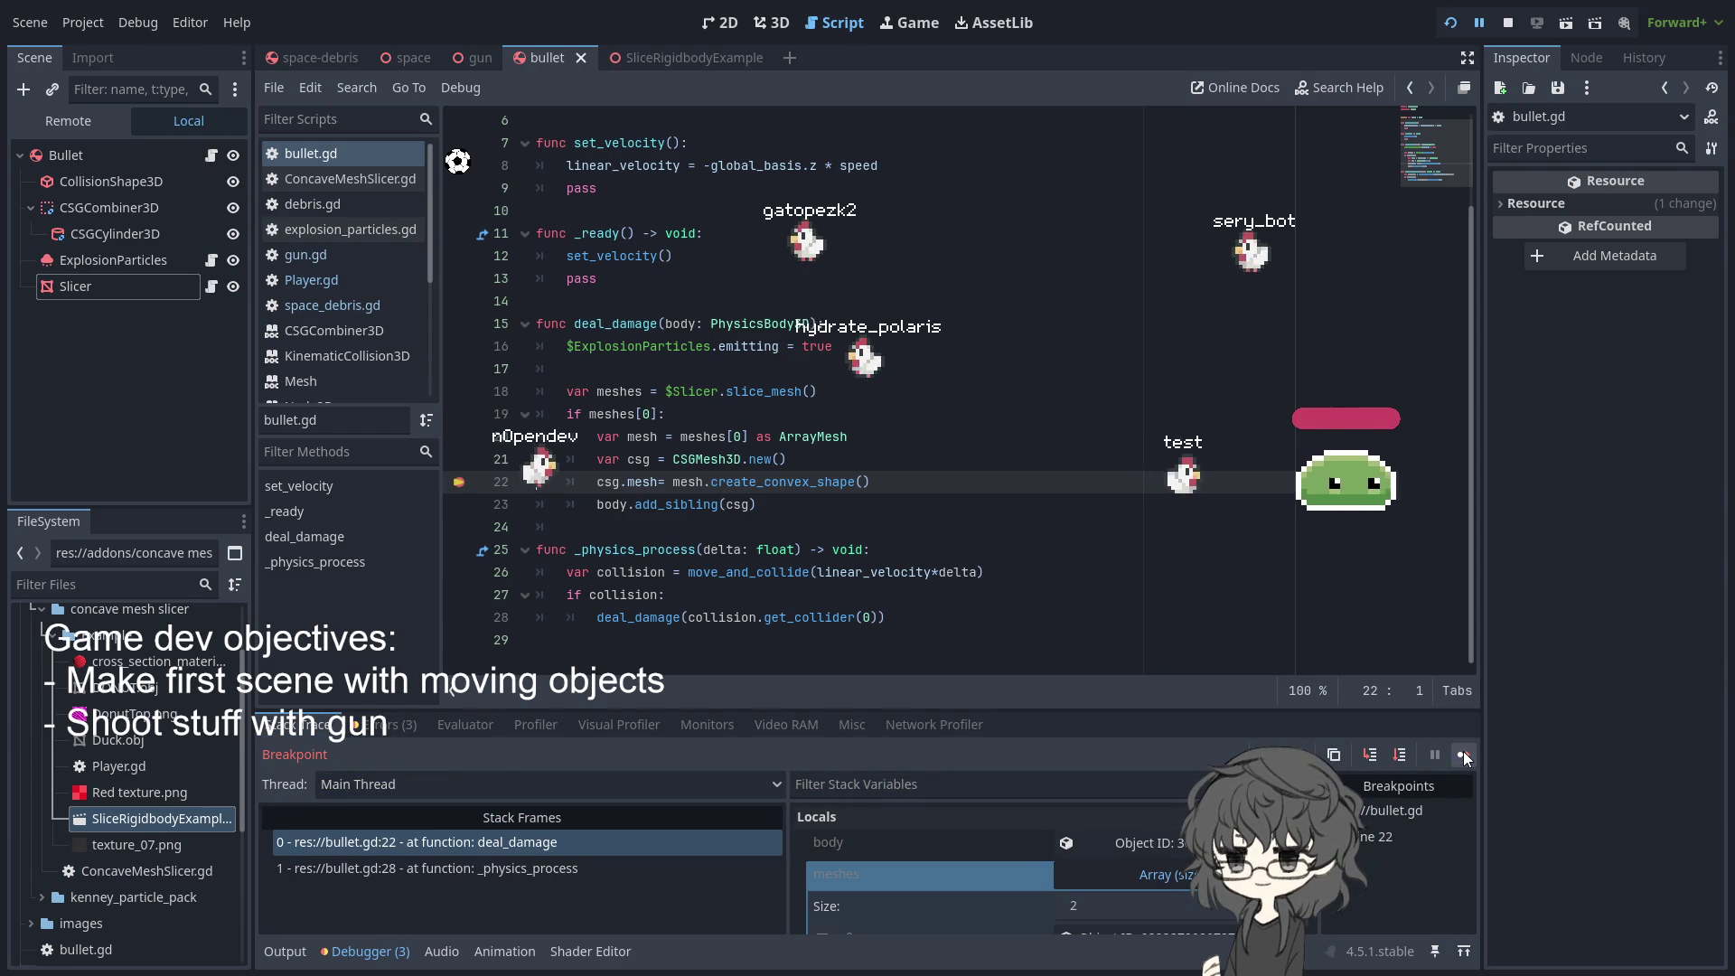
left_click(384, 726)
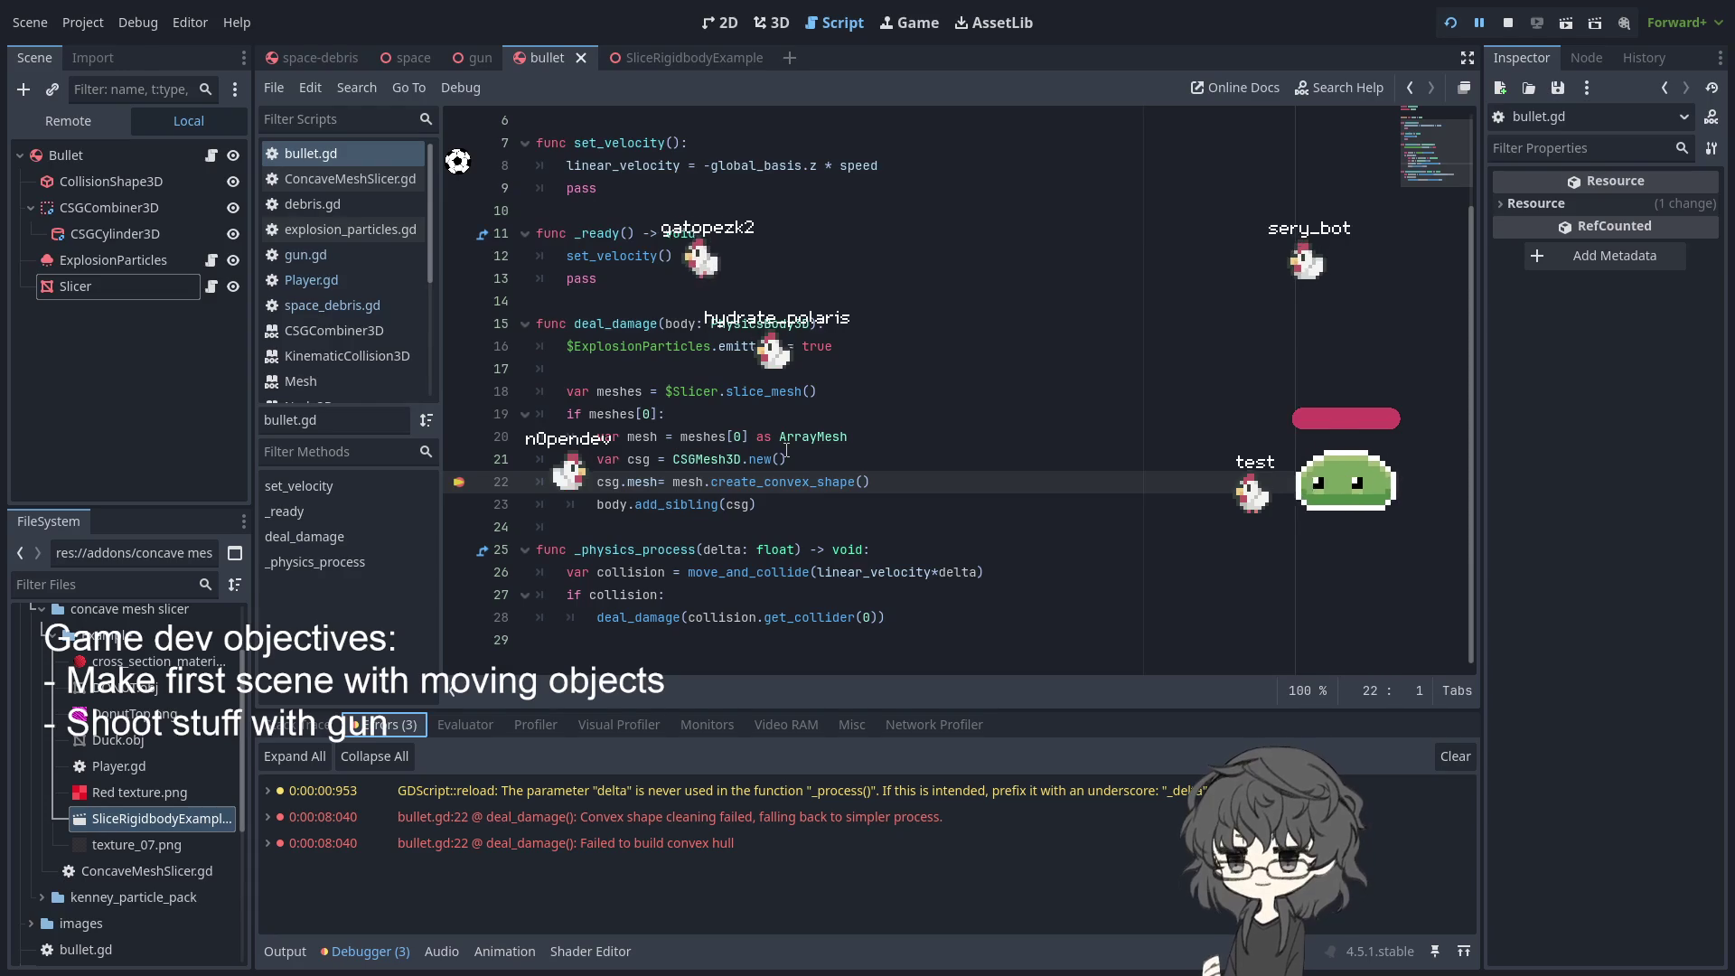
left_click(659, 61)
left_click(544, 59)
left_click(459, 57)
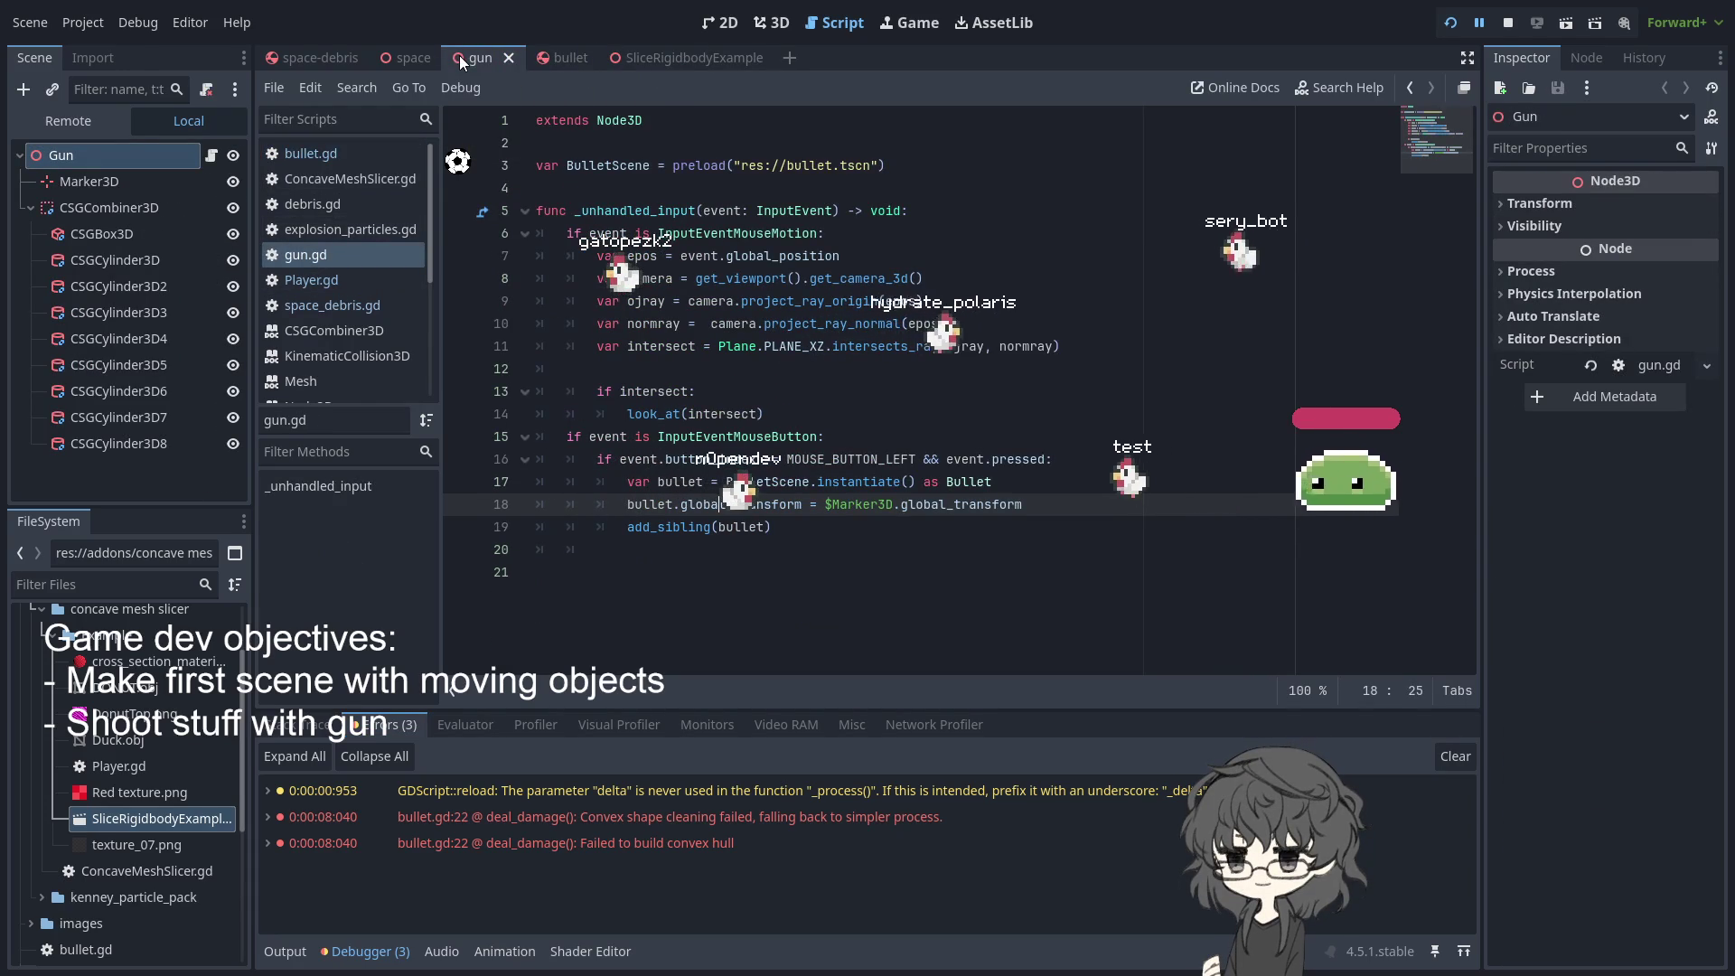
left_click(636, 57)
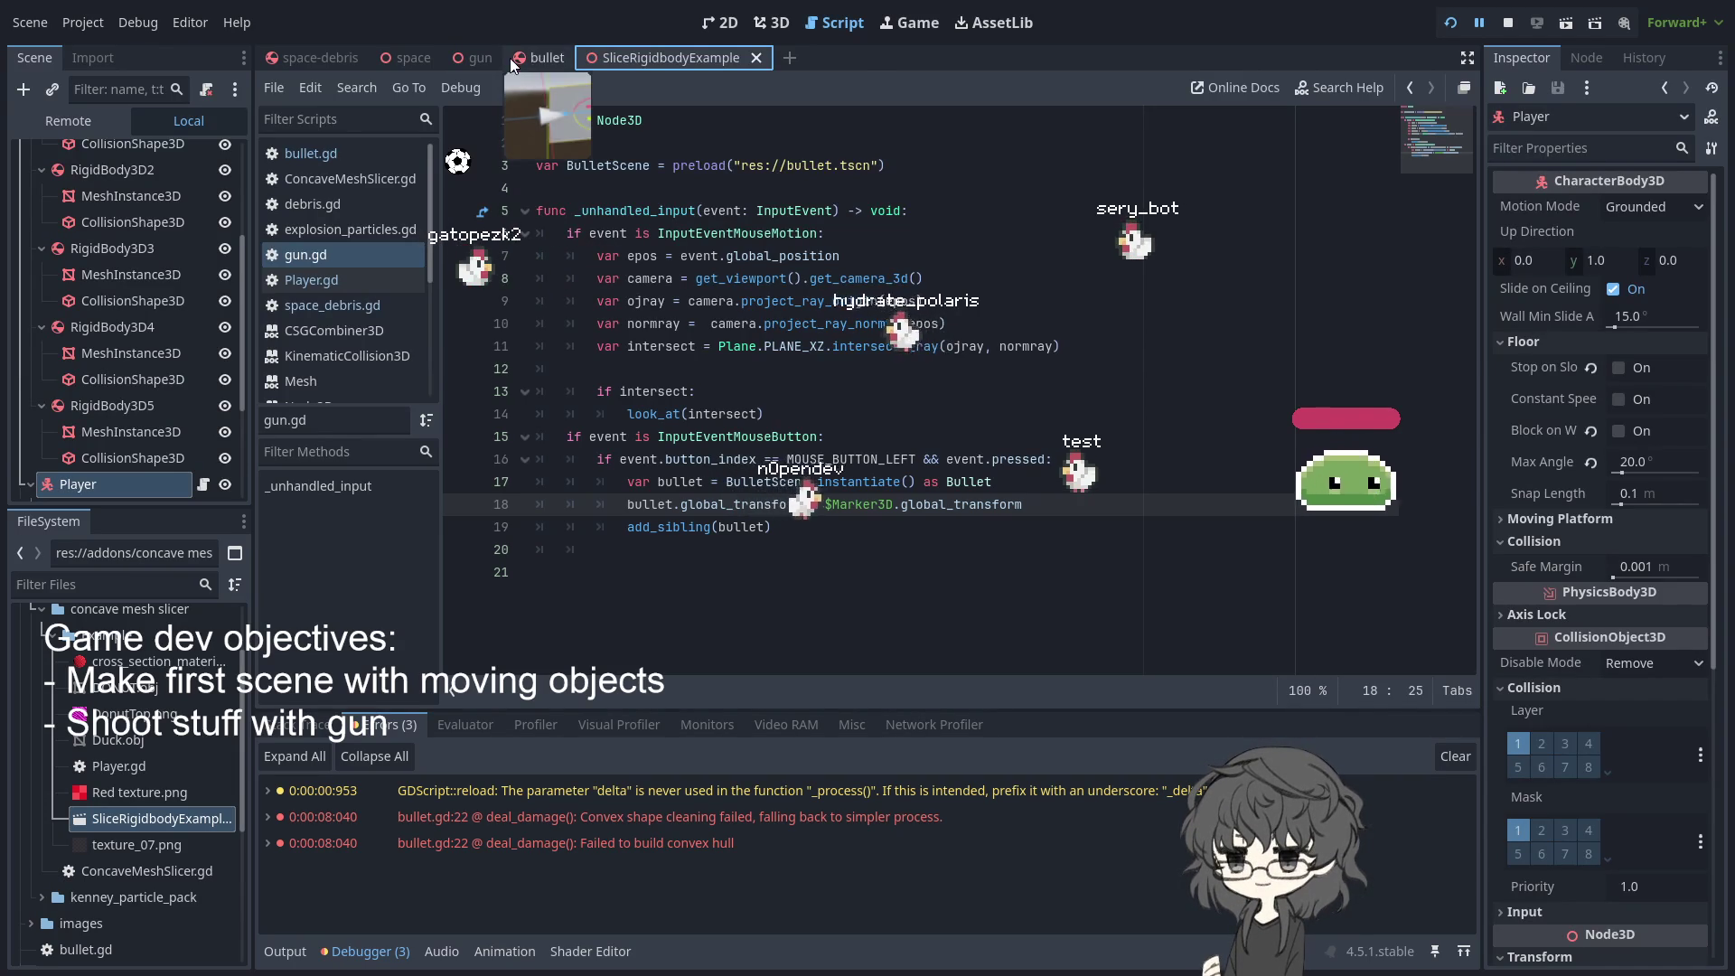
left_click(541, 57)
left_click(466, 51)
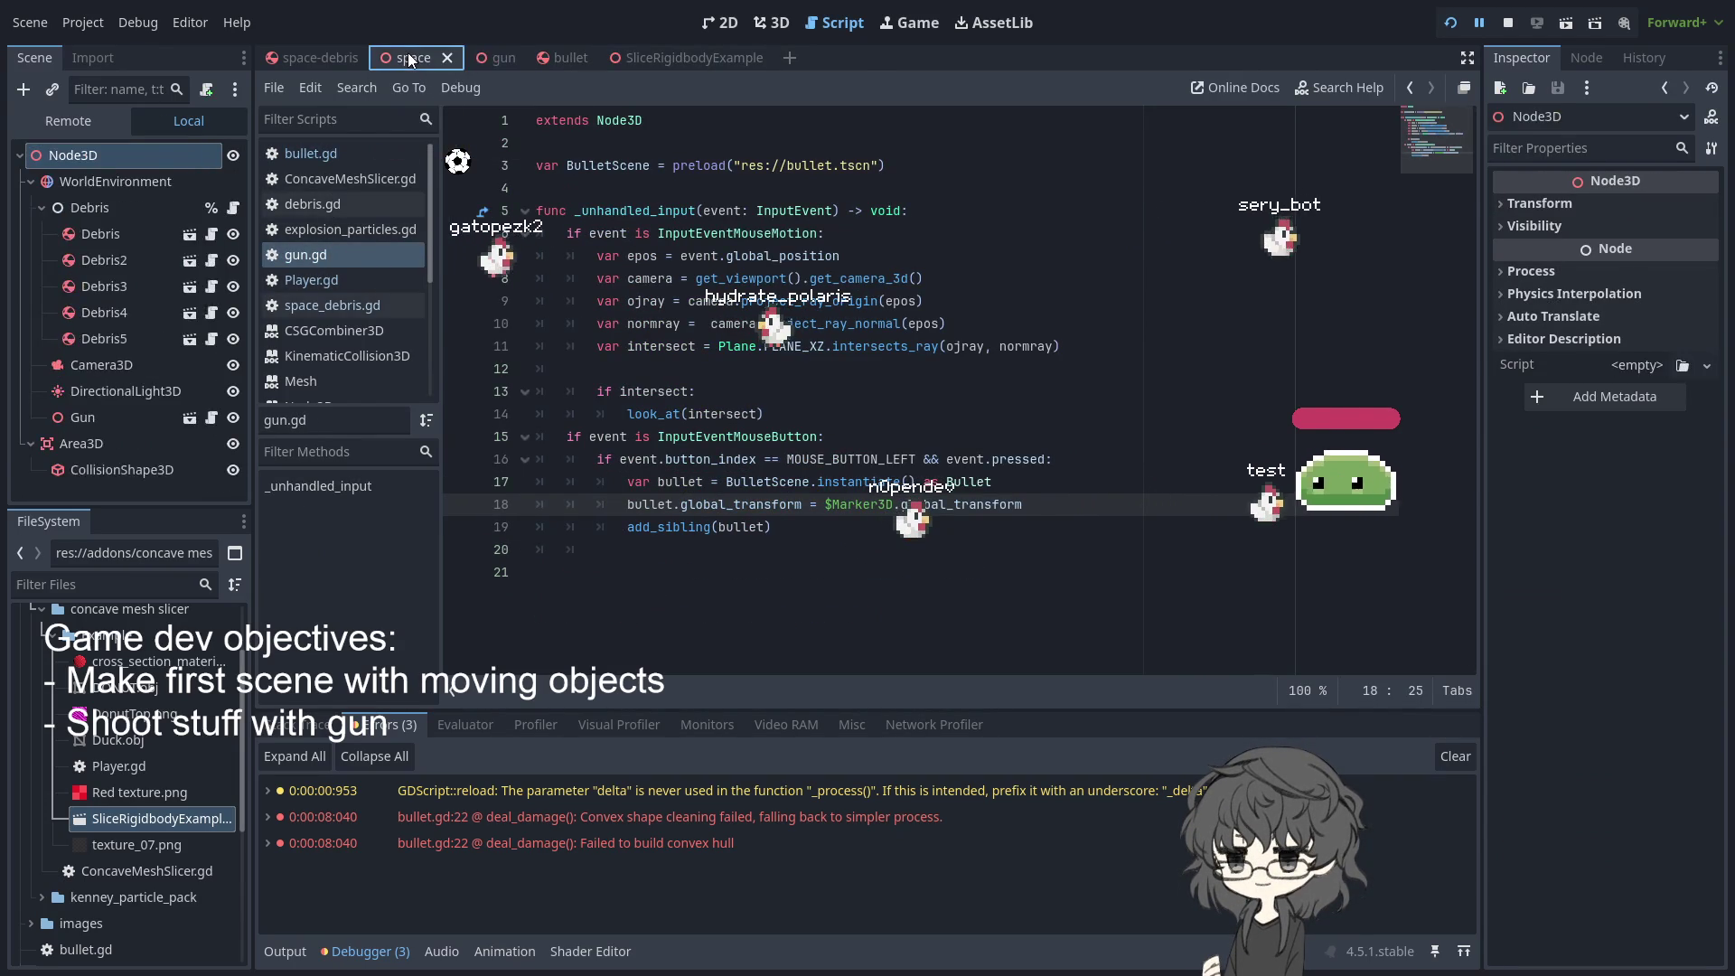
left_click(312, 54)
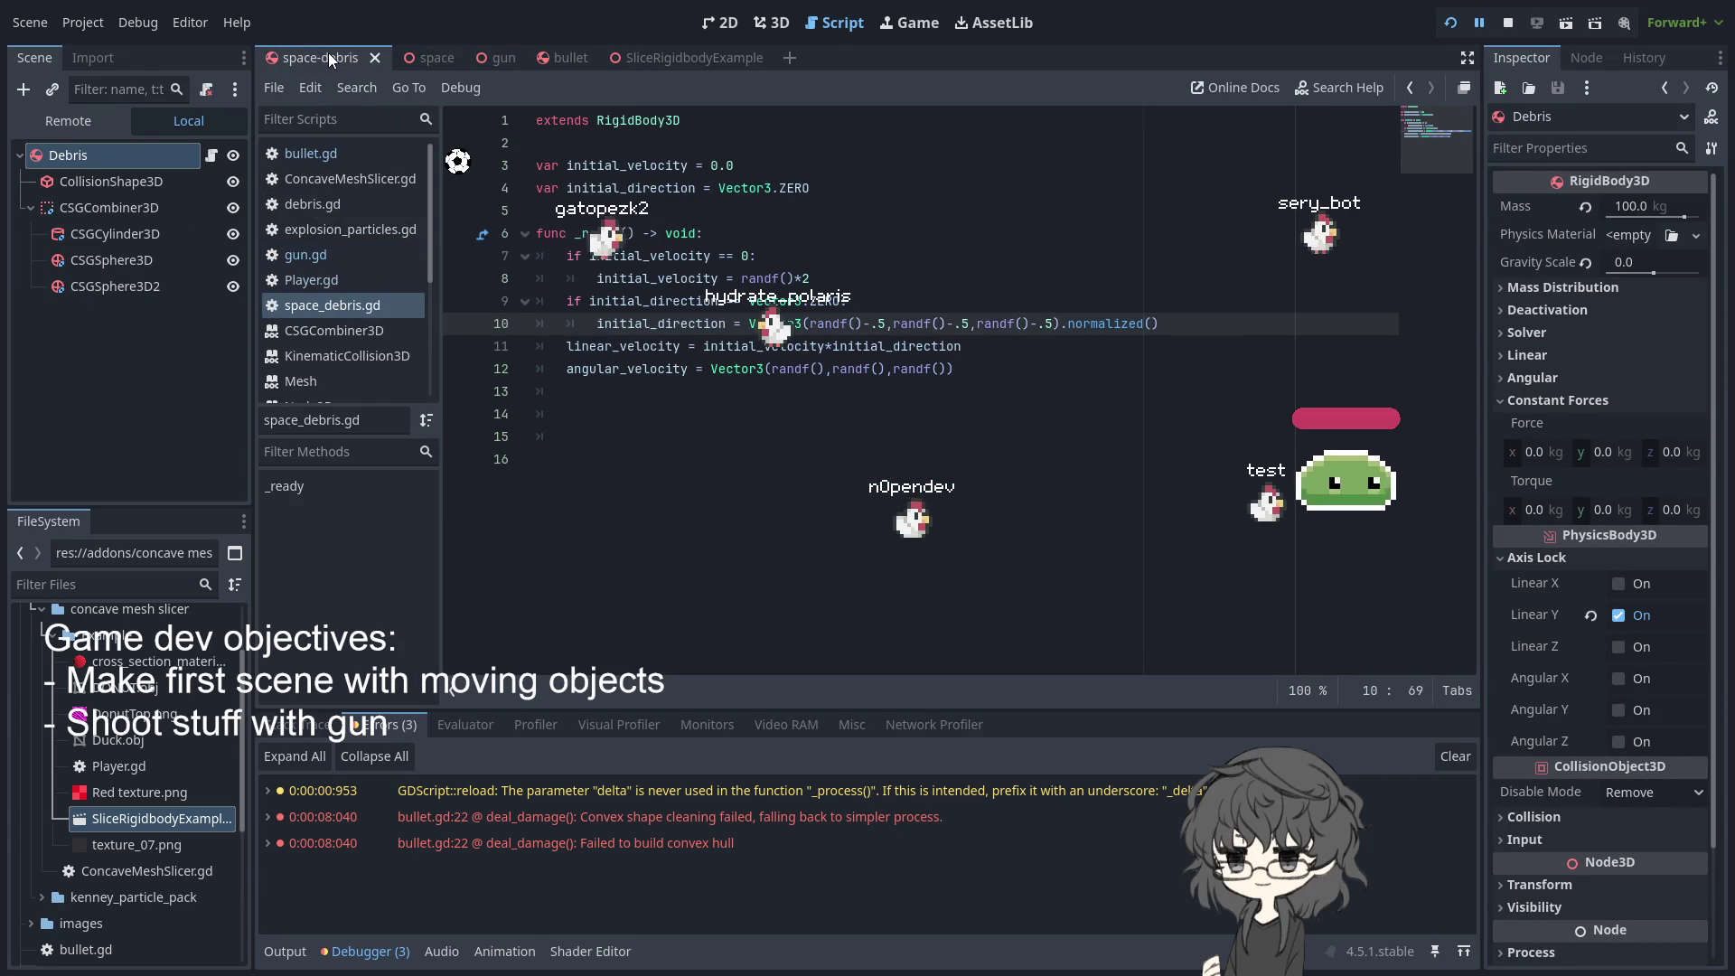
left_click(687, 53)
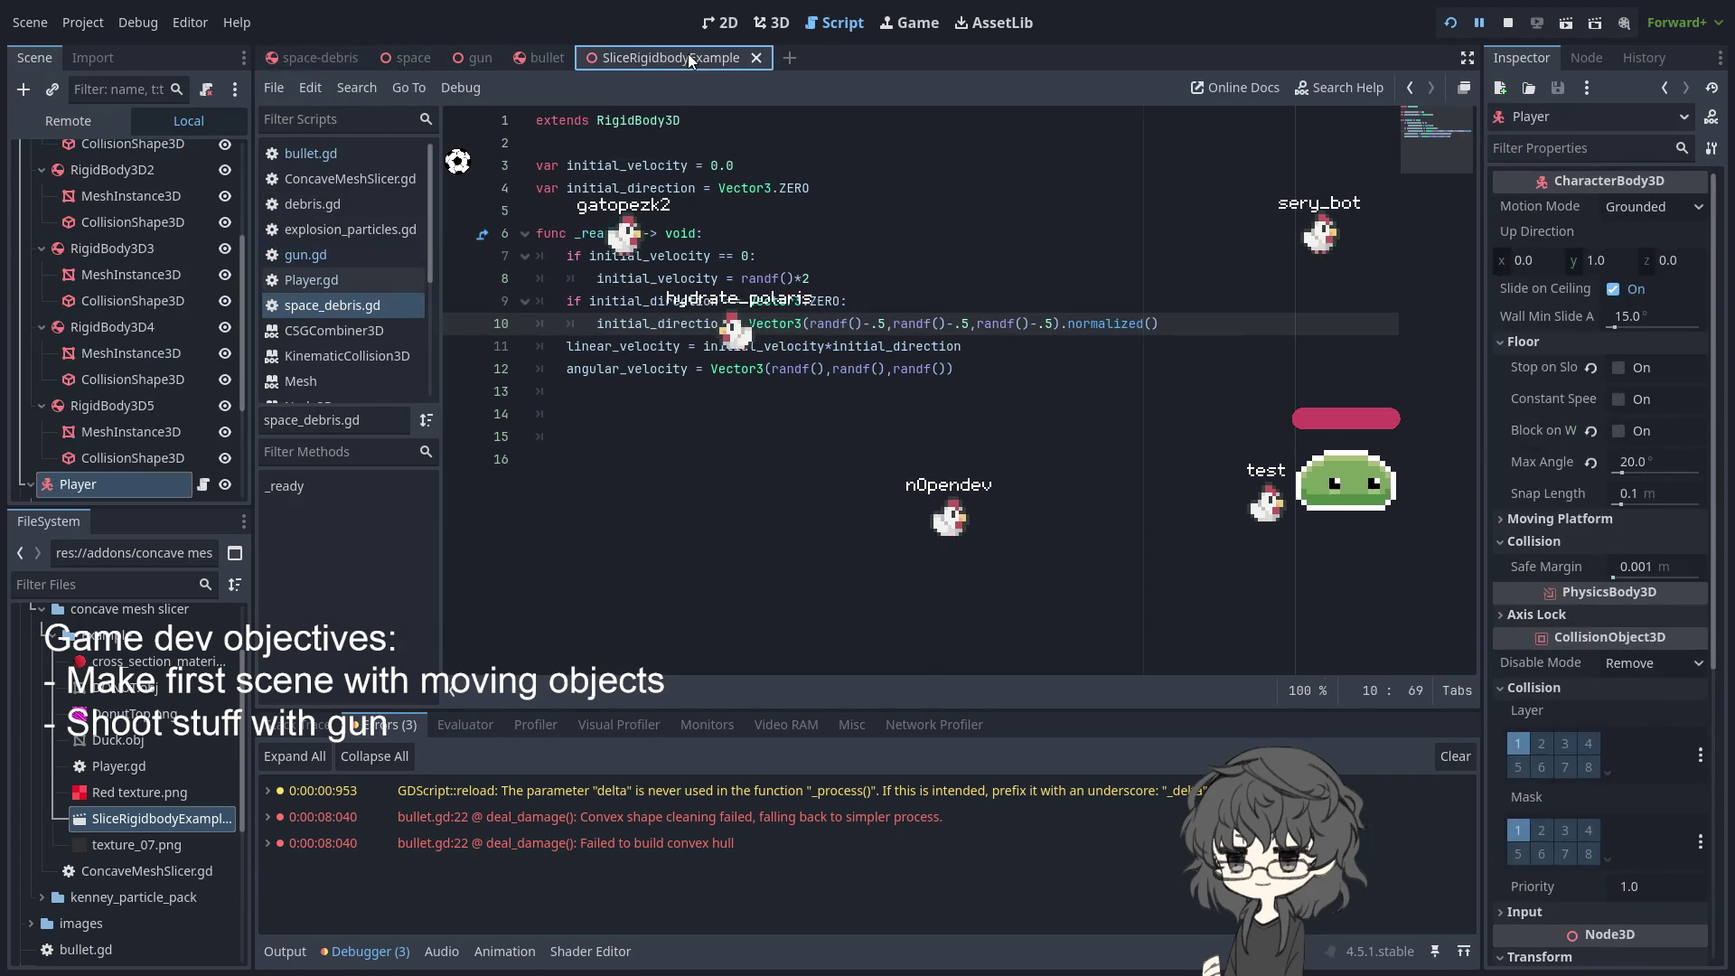
left_click(531, 56)
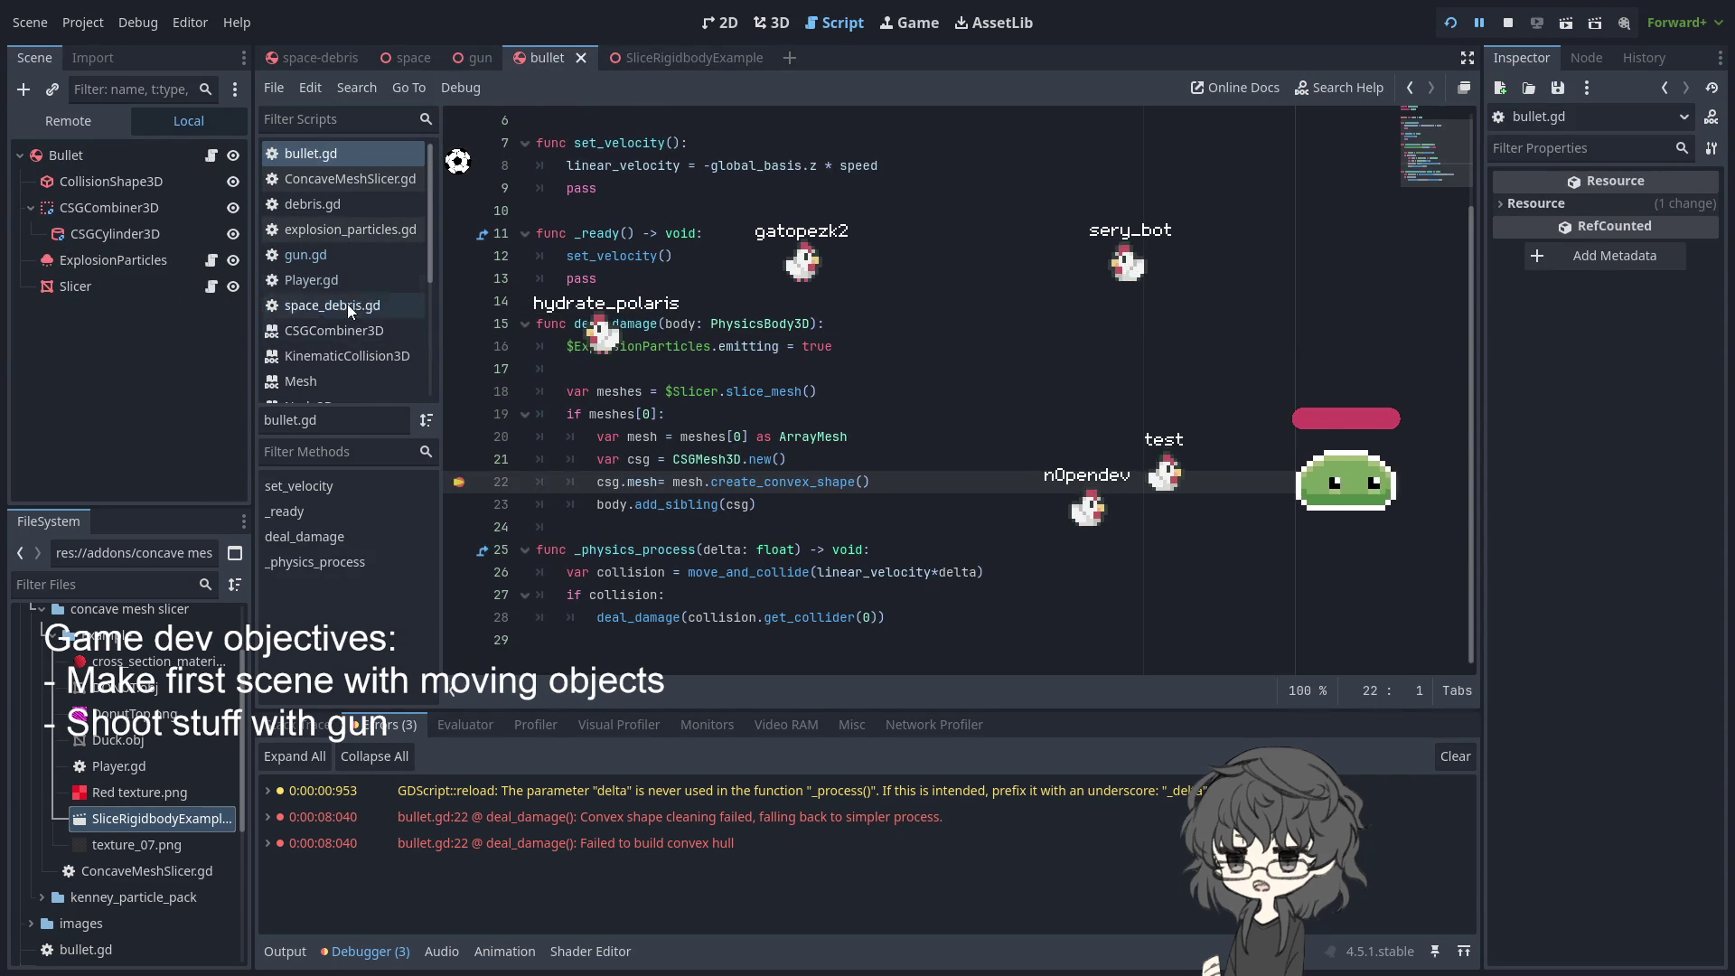
left_click(328, 280)
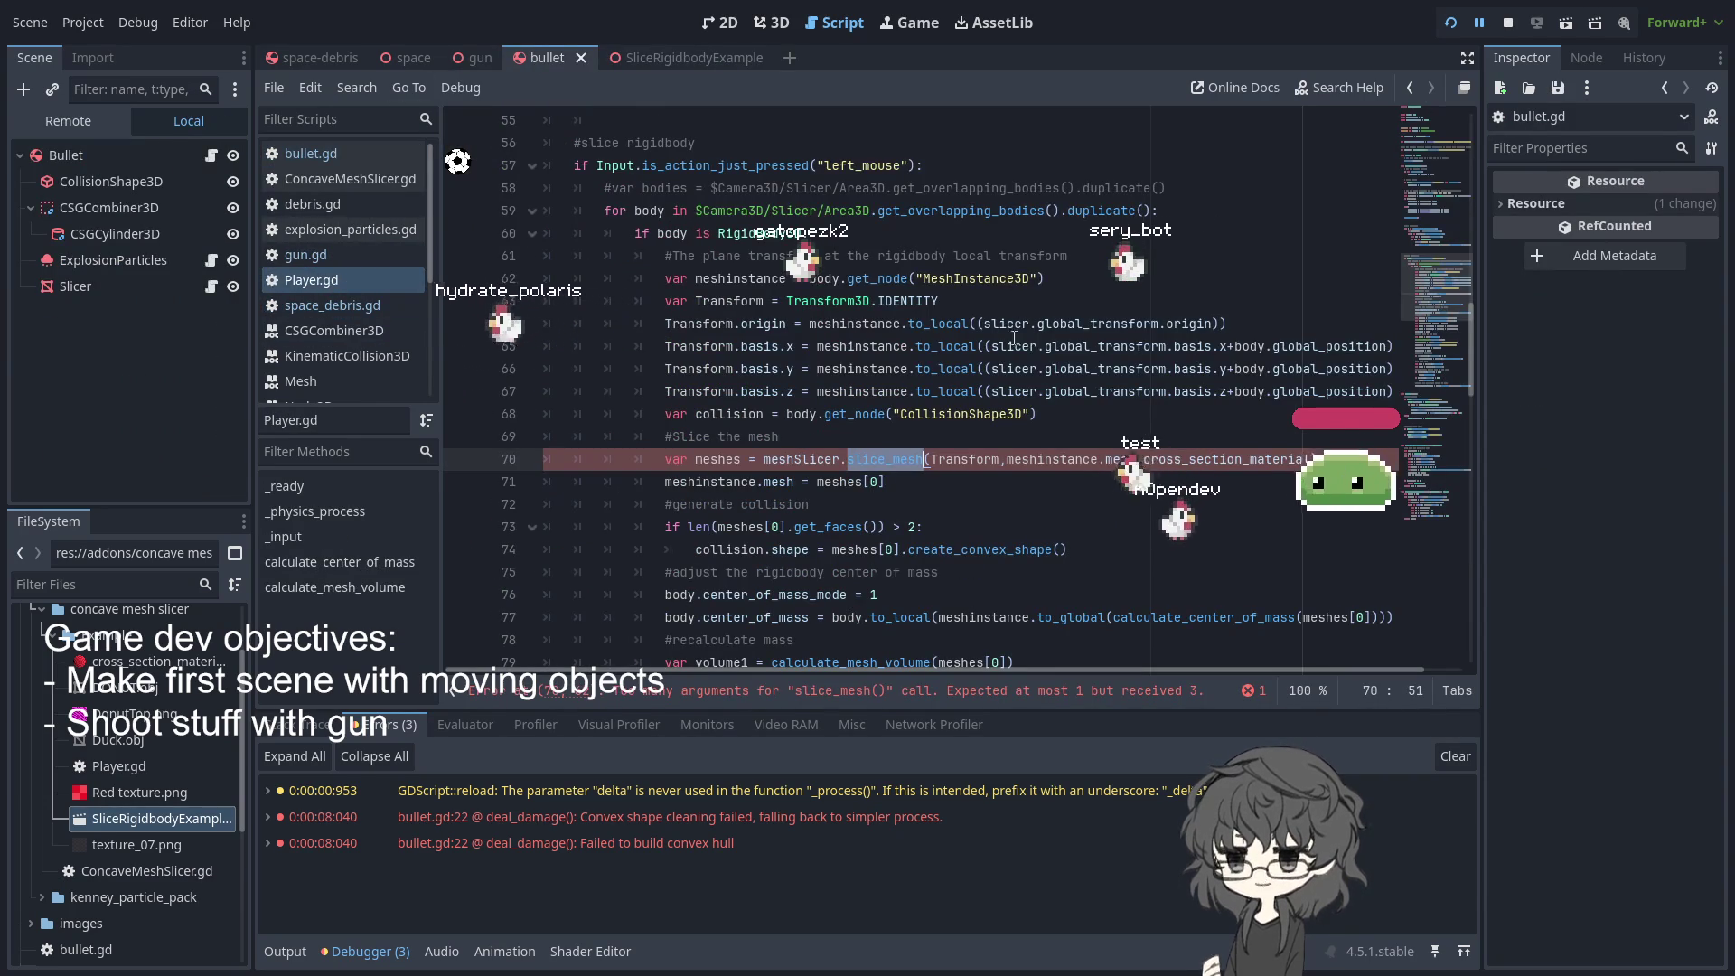
Step: Inspect the Transform, origin and global_transform code on Player.gd lines 63-64 and meshinstance's uses
double_click(664, 324)
double_click(757, 303)
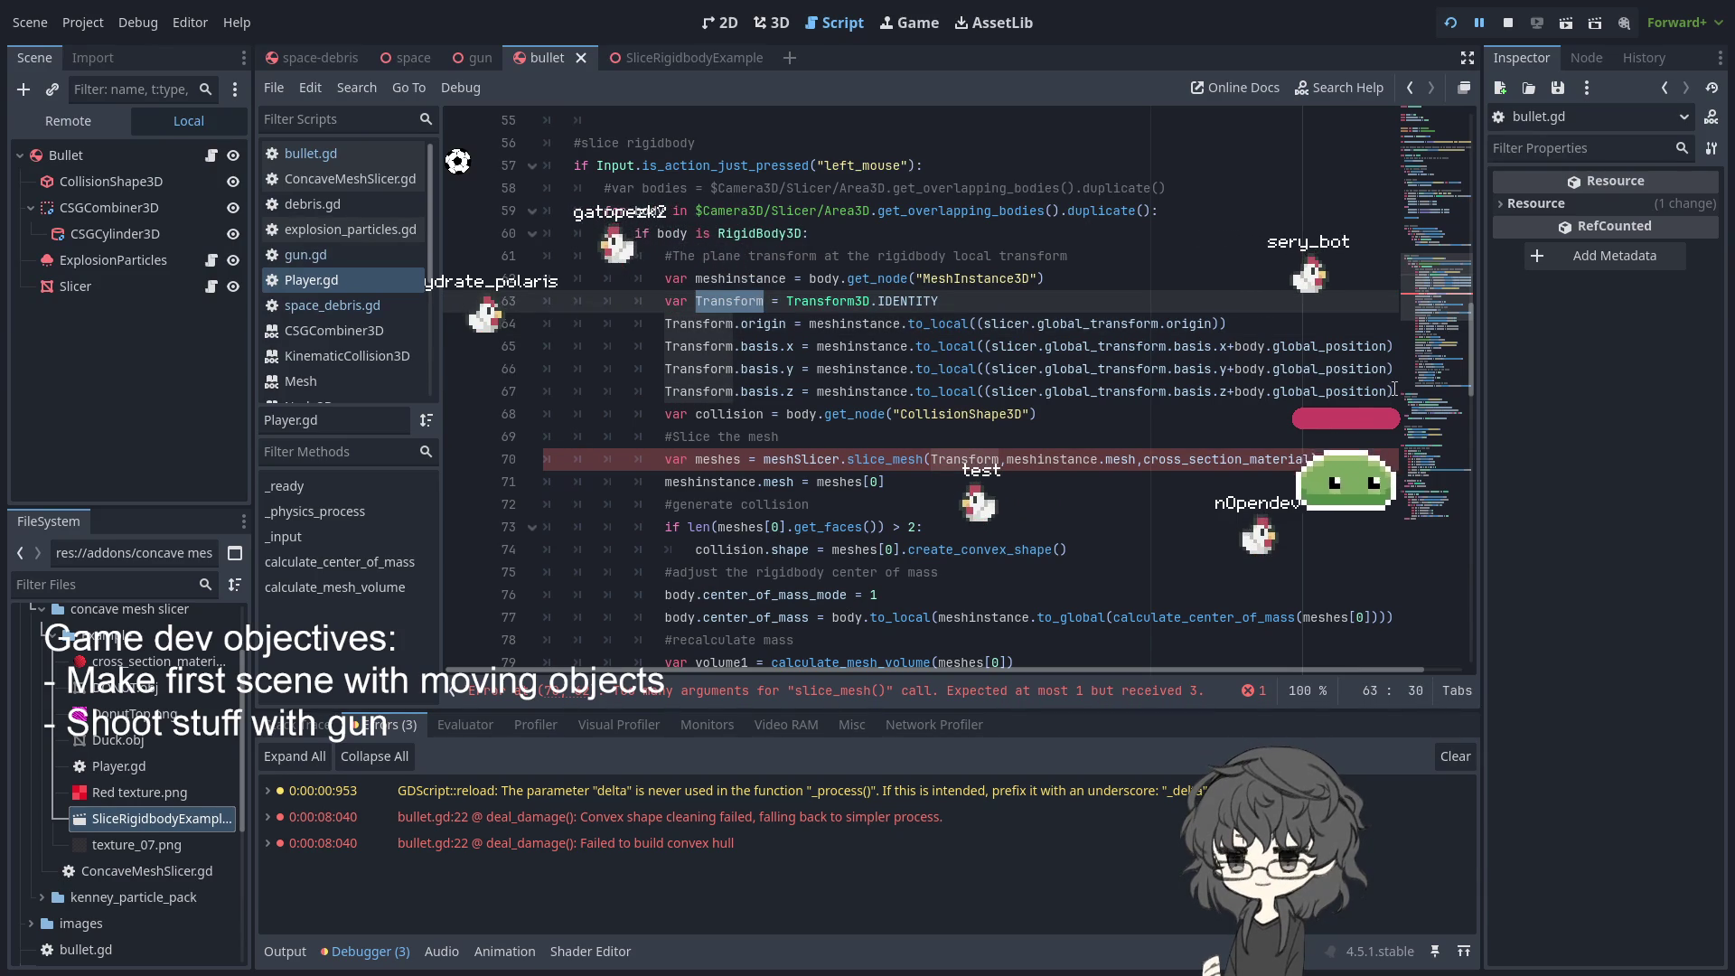
left_click_drag(1394, 389, 625, 301)
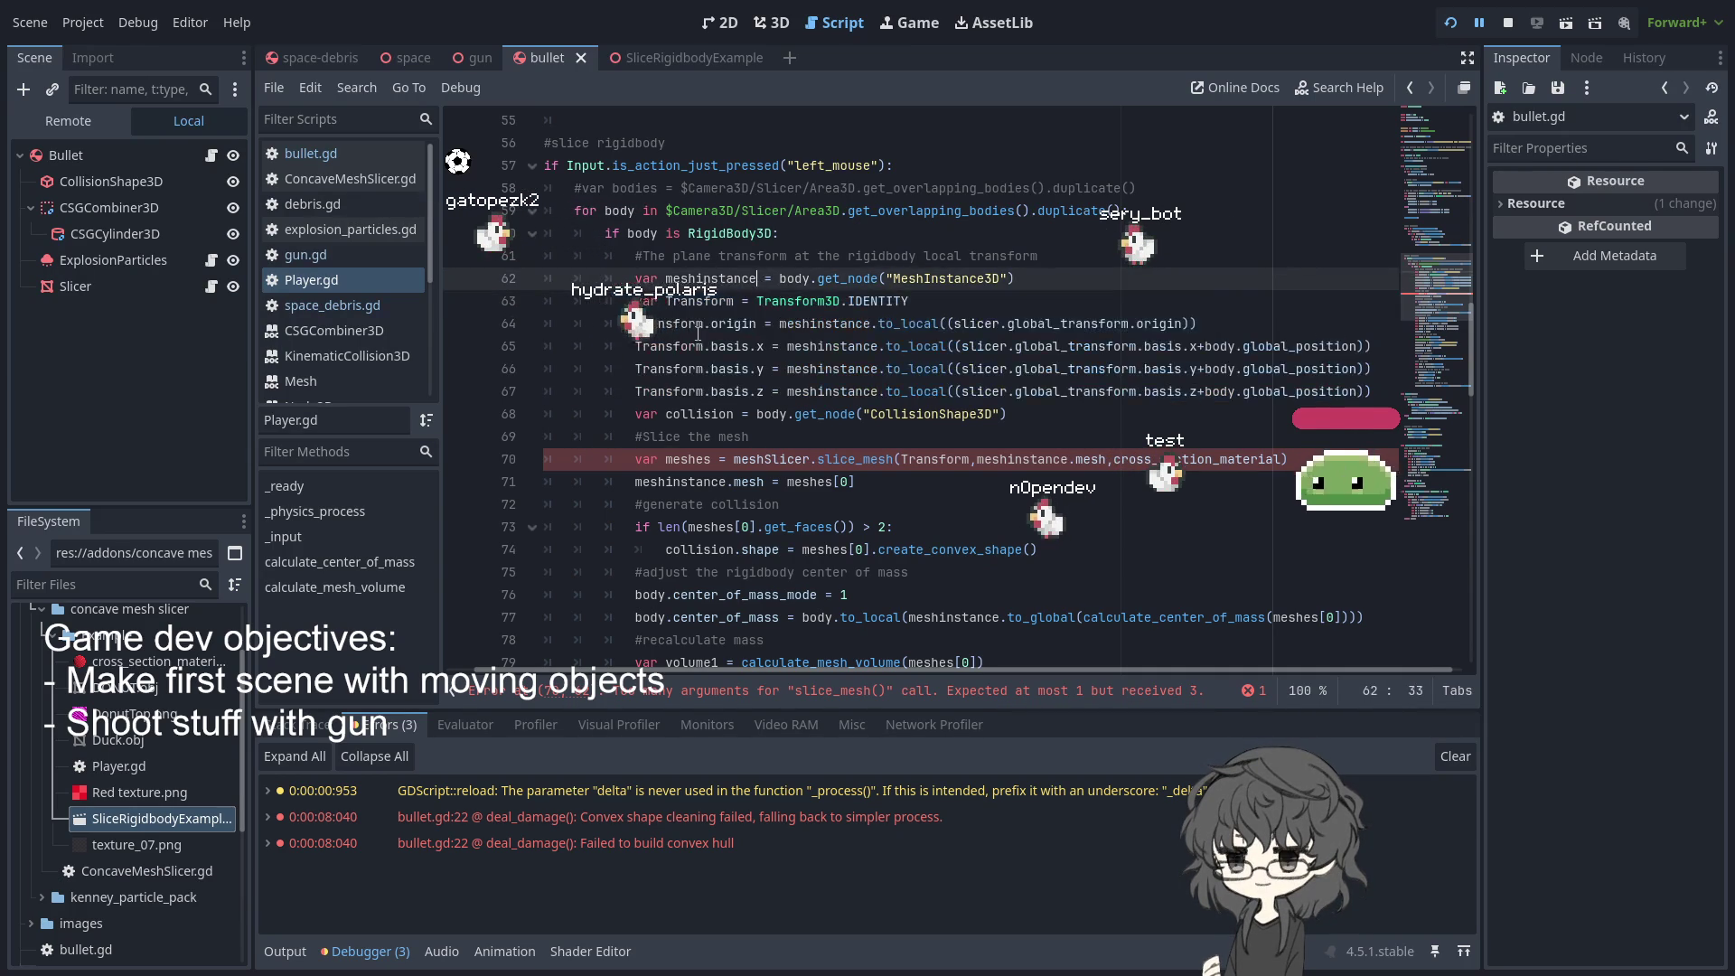
double_click(733, 323)
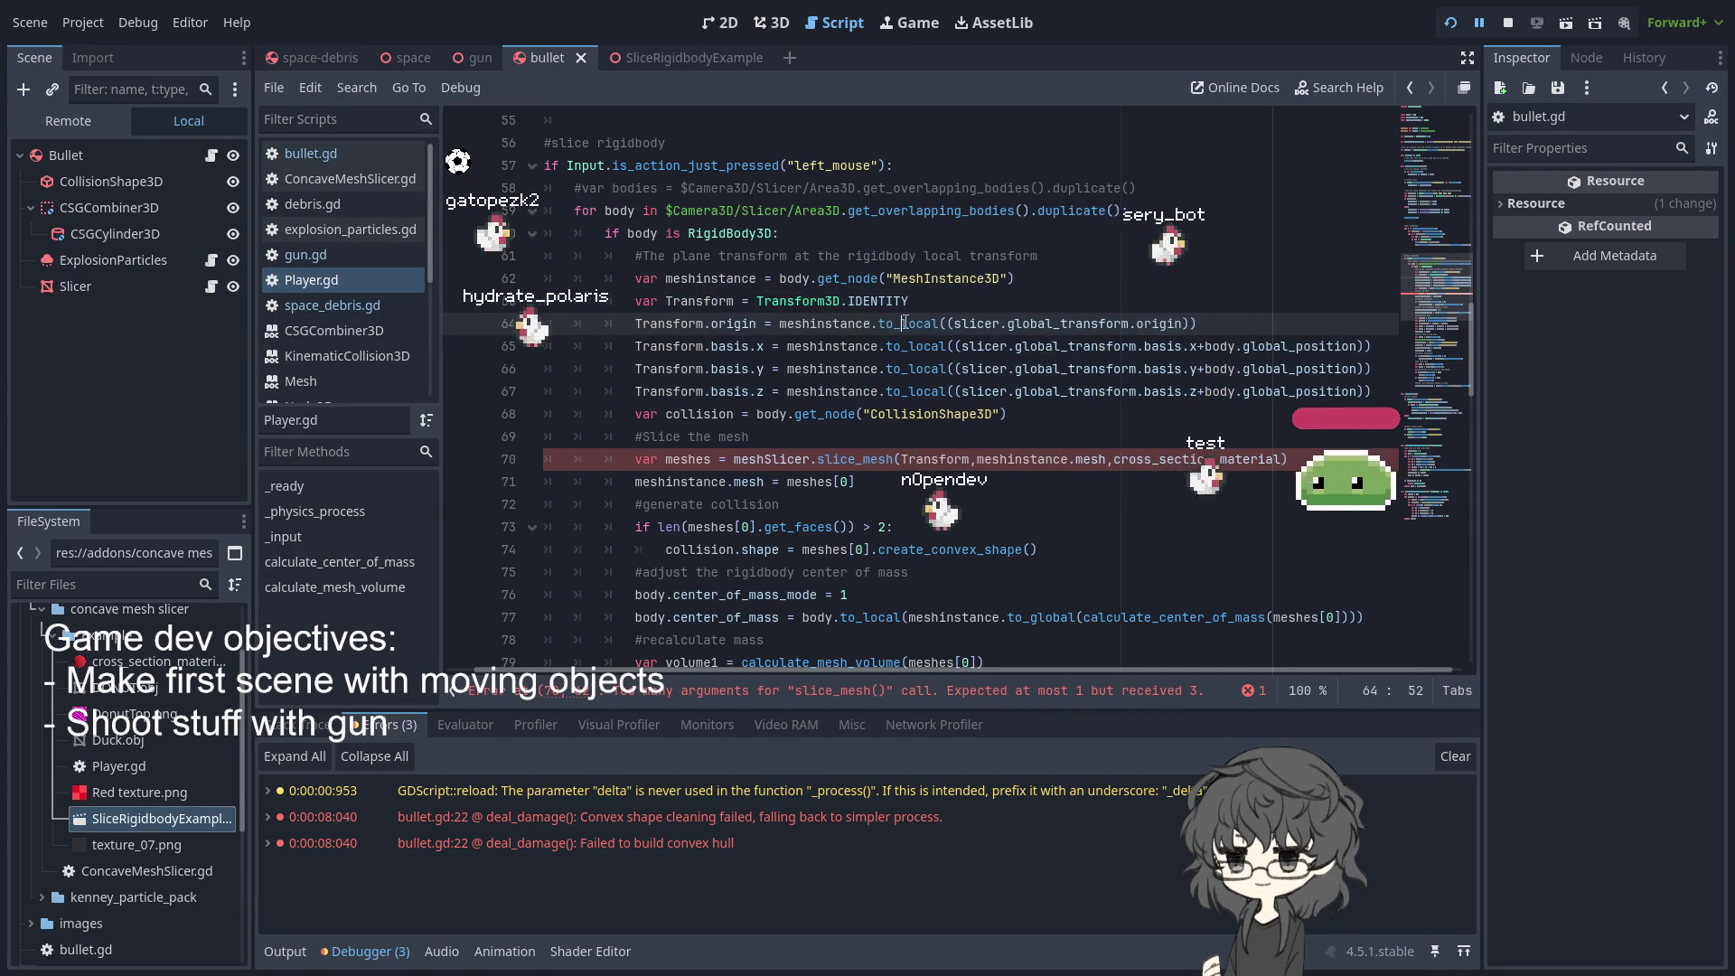
double_click(1068, 323)
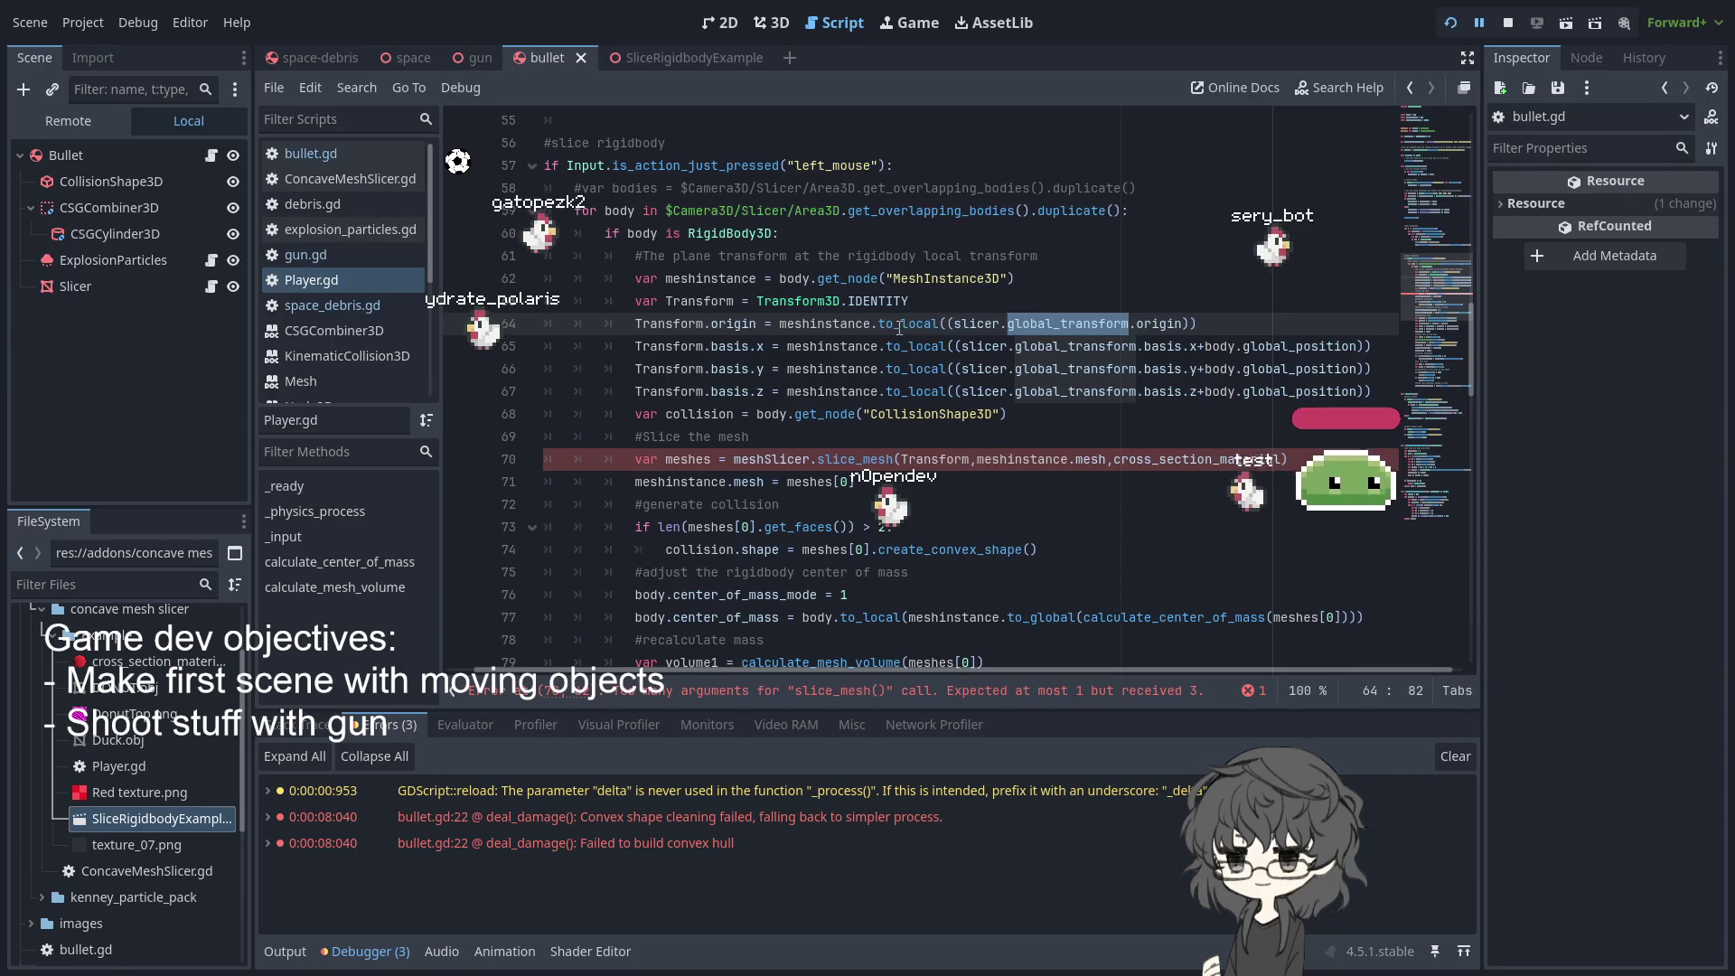
left_click(889, 323)
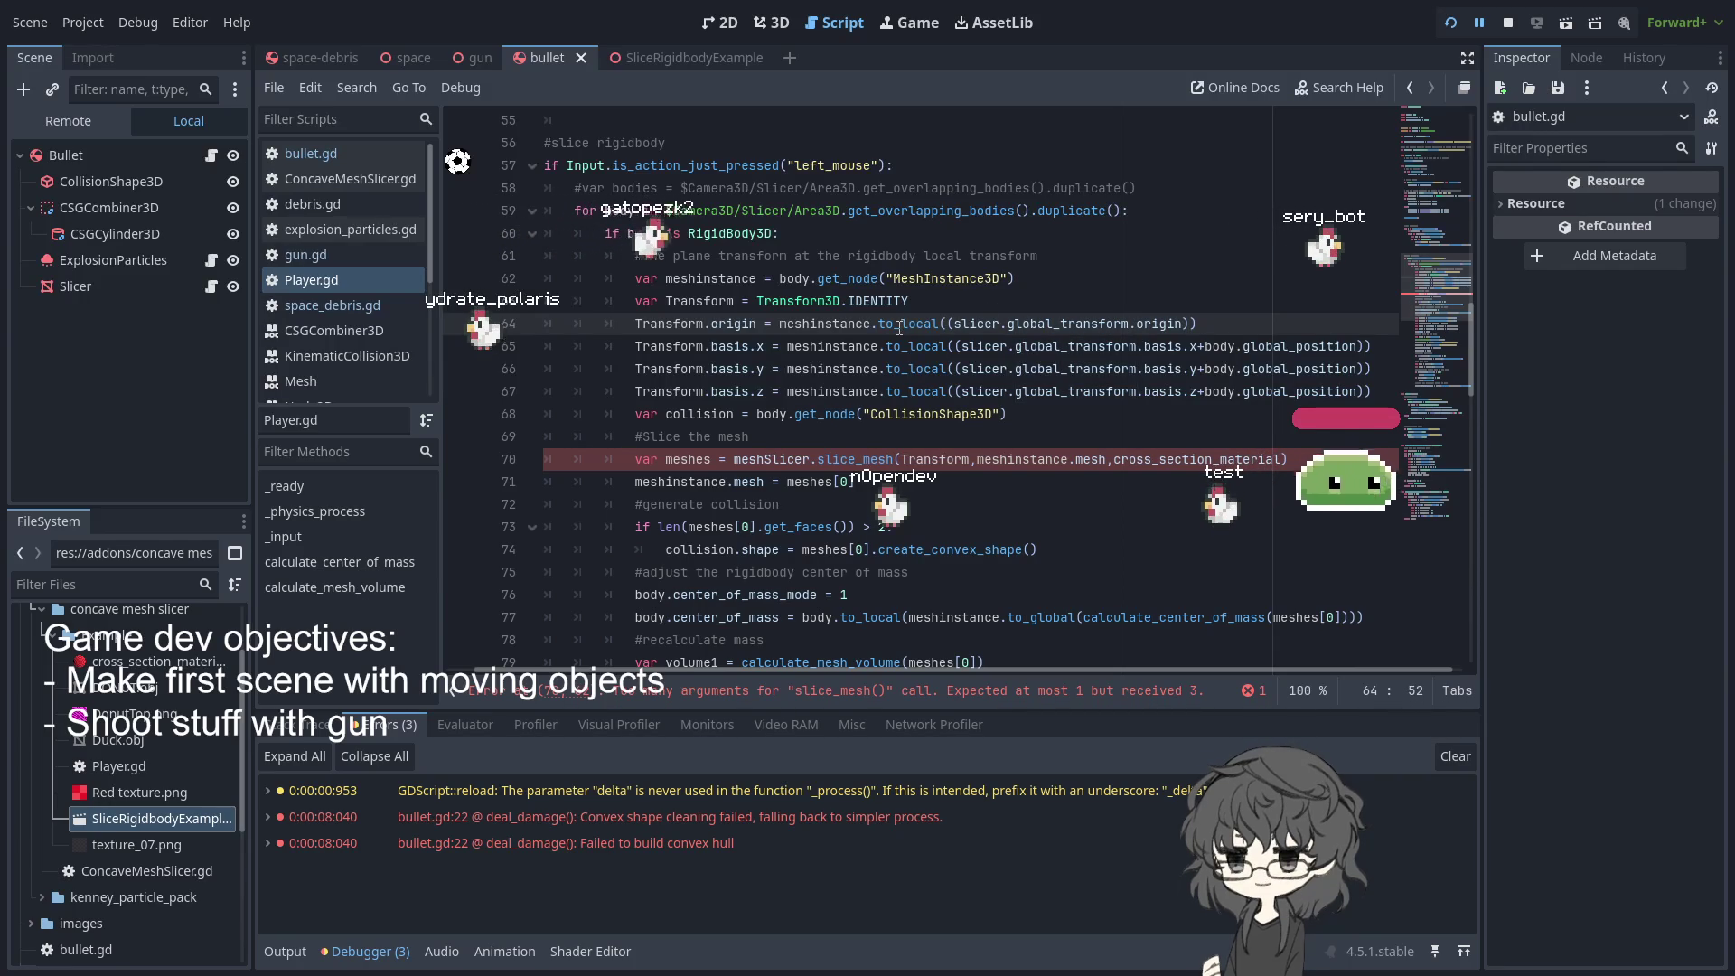
double_click(836, 325)
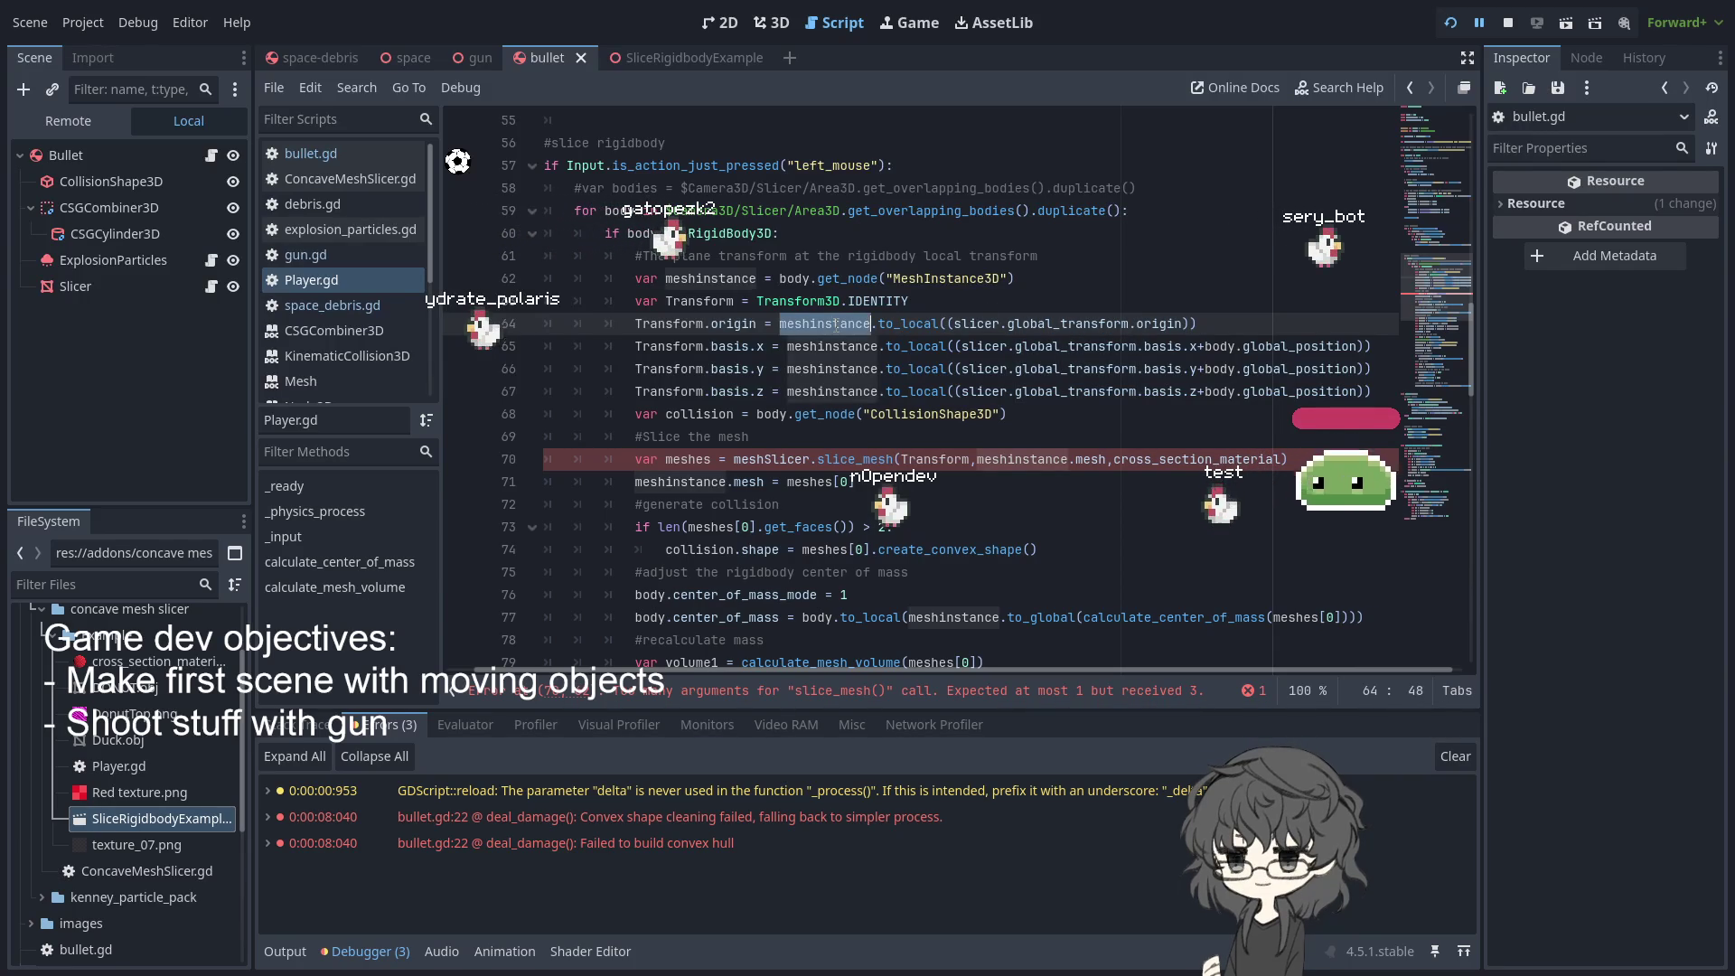
Step: Append 'as MeshInstance3D' to line 62's meshinstance lookup and stop the running game
left_click(1044, 277)
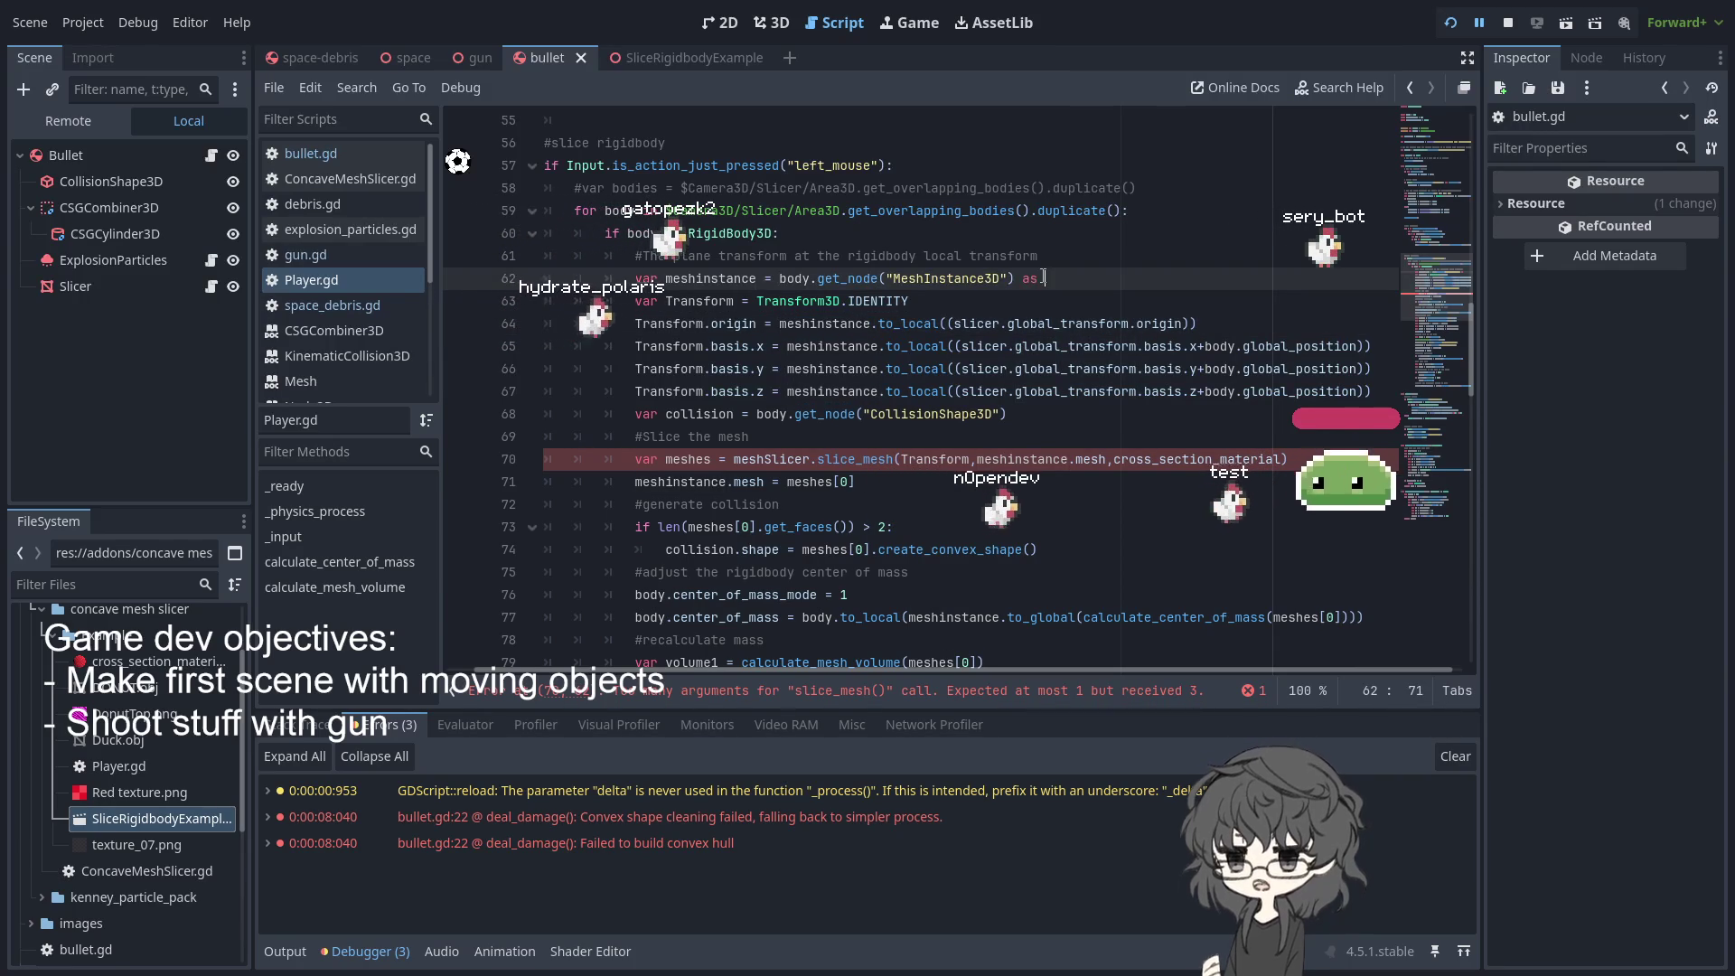
type("as MeshInsta")
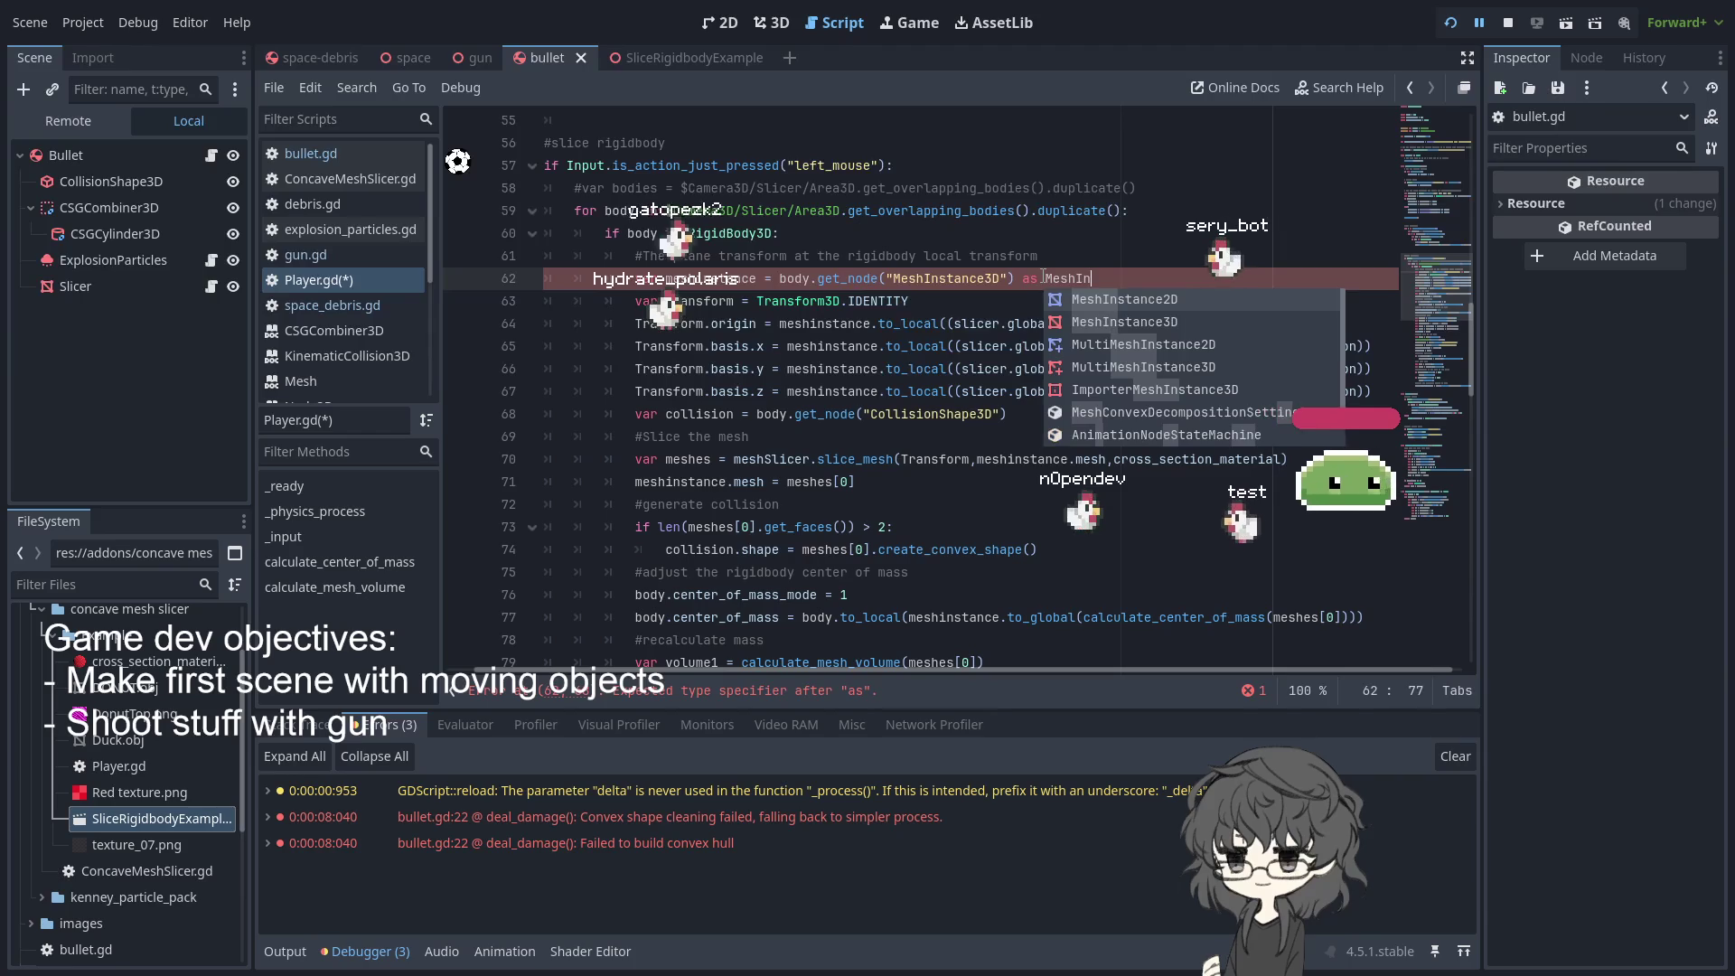
key("Down")
key("Return")
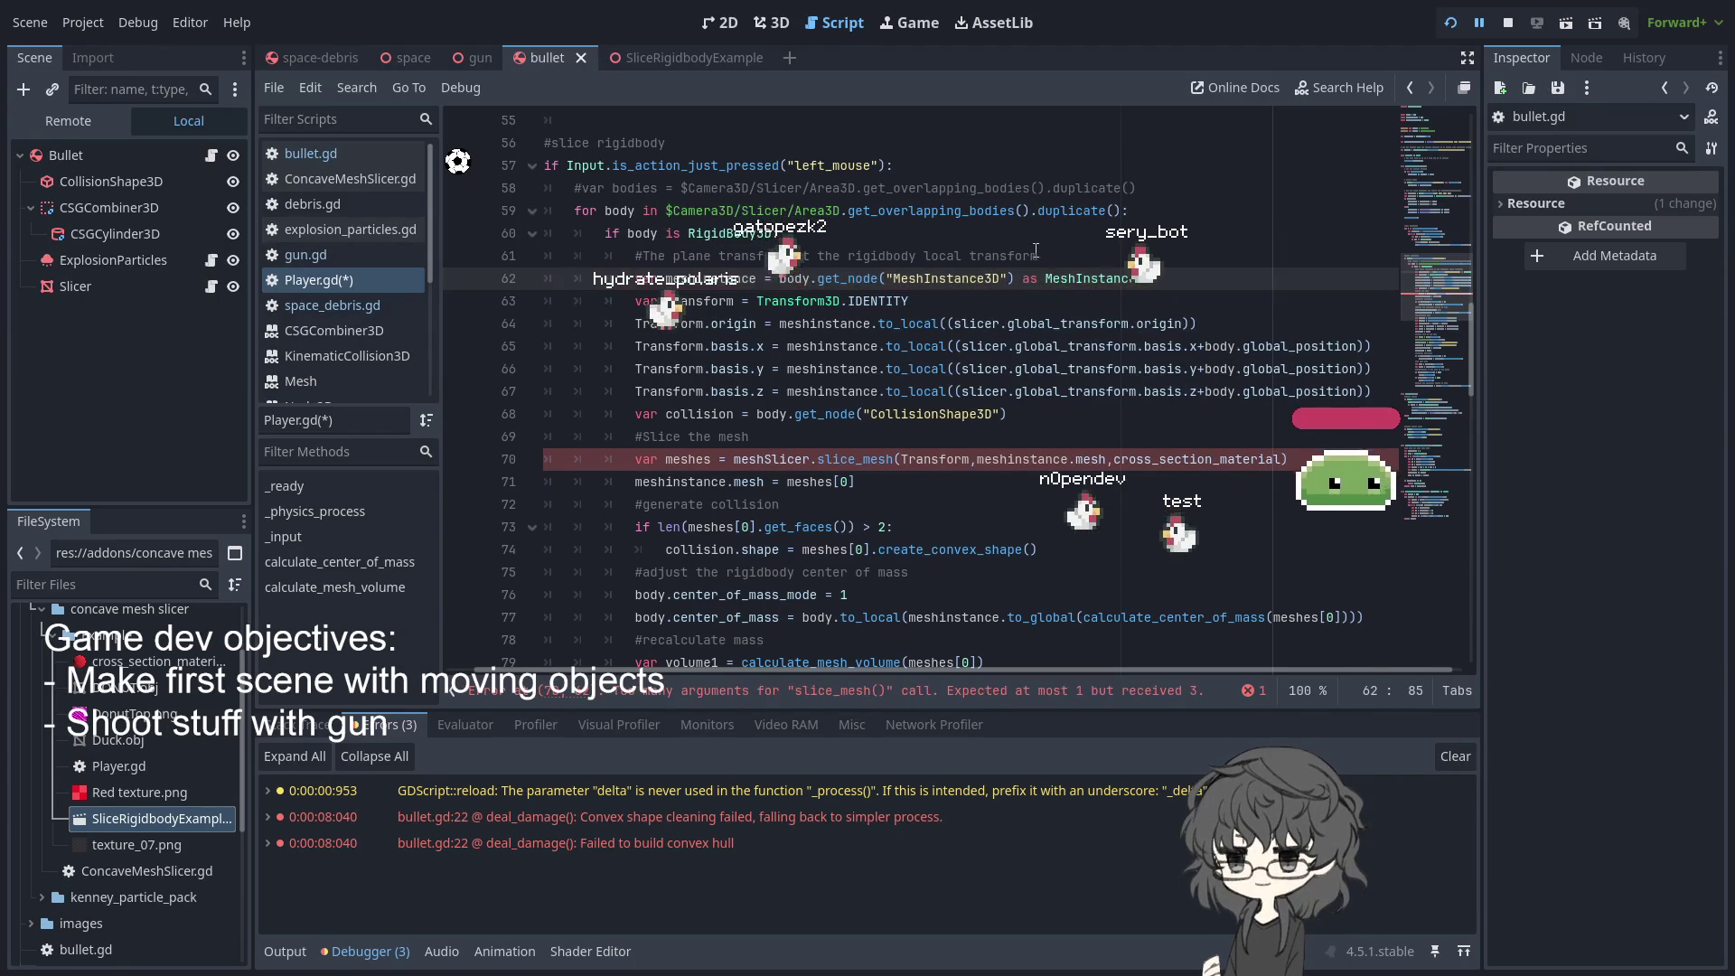
left_click(1111, 346)
left_click(934, 420)
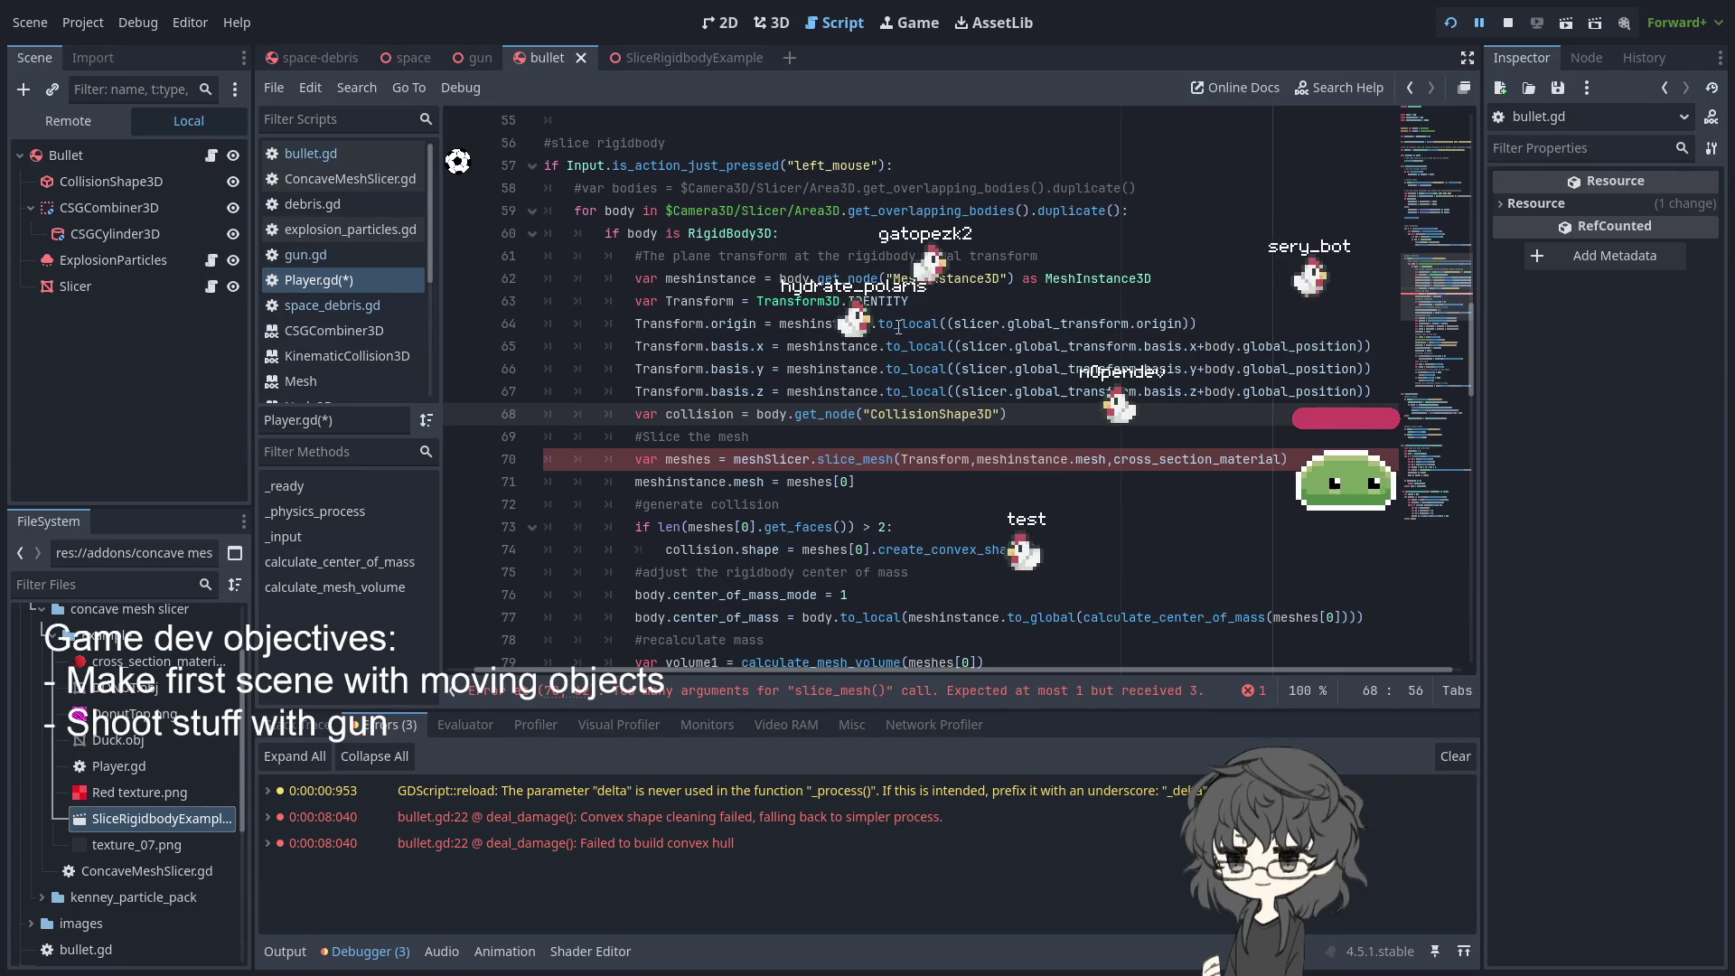
left_click(865, 345)
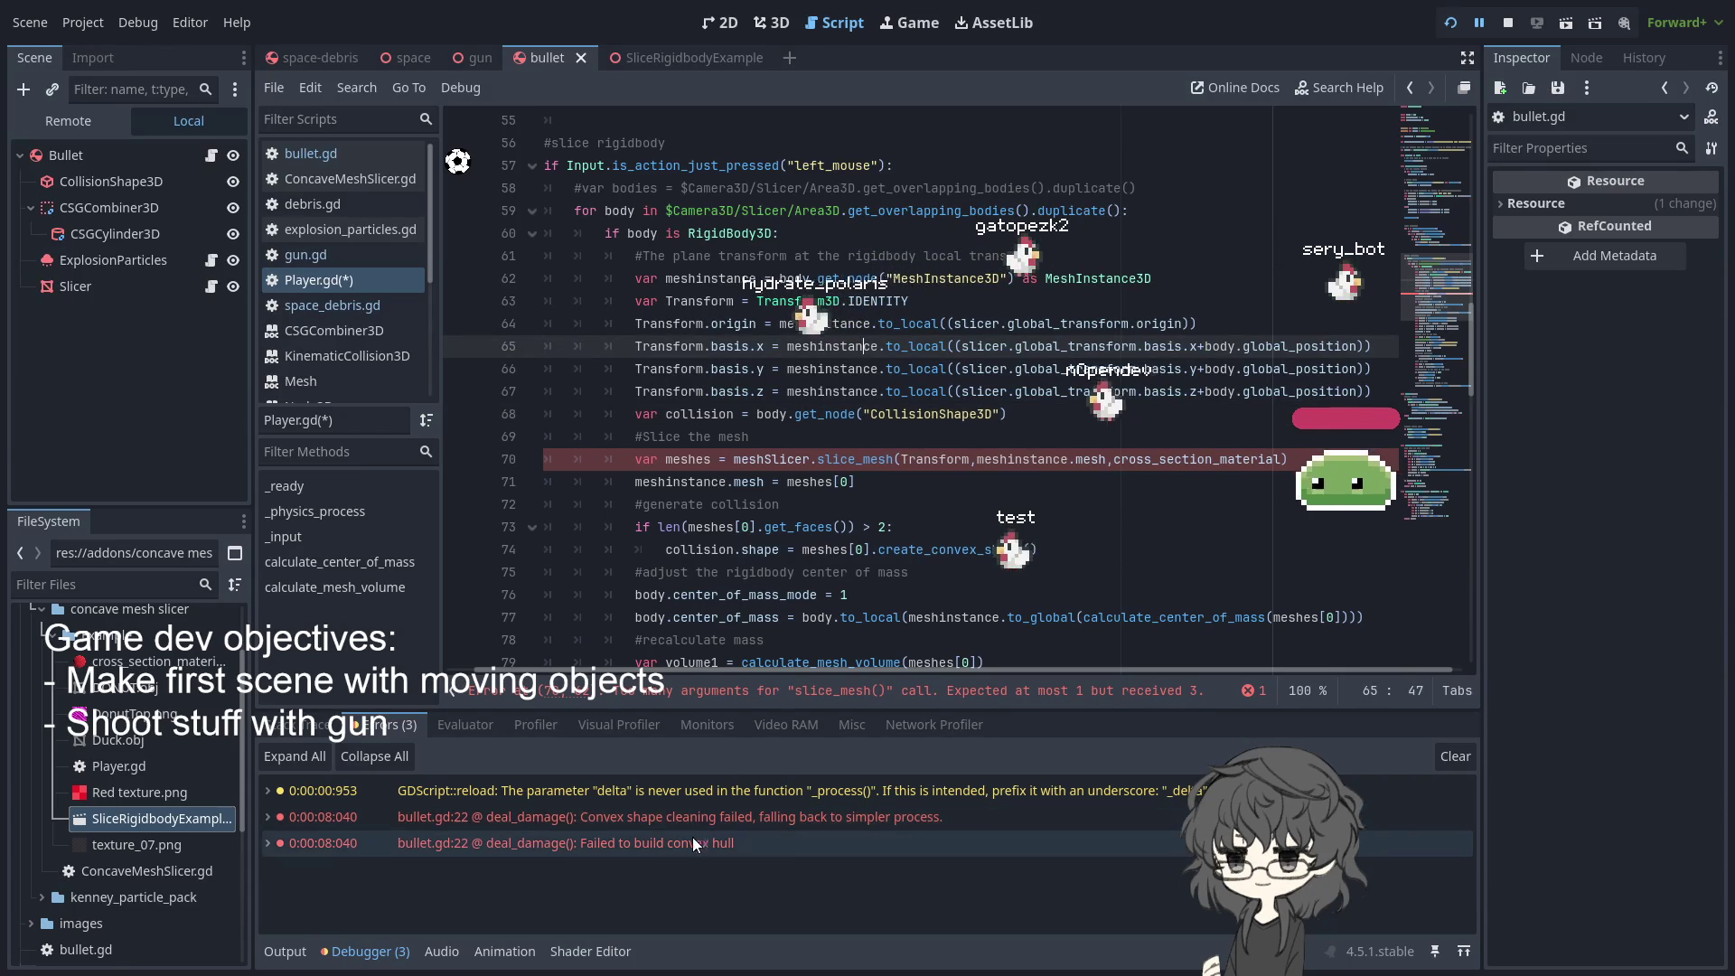
left_click(1508, 22)
left_click(878, 550)
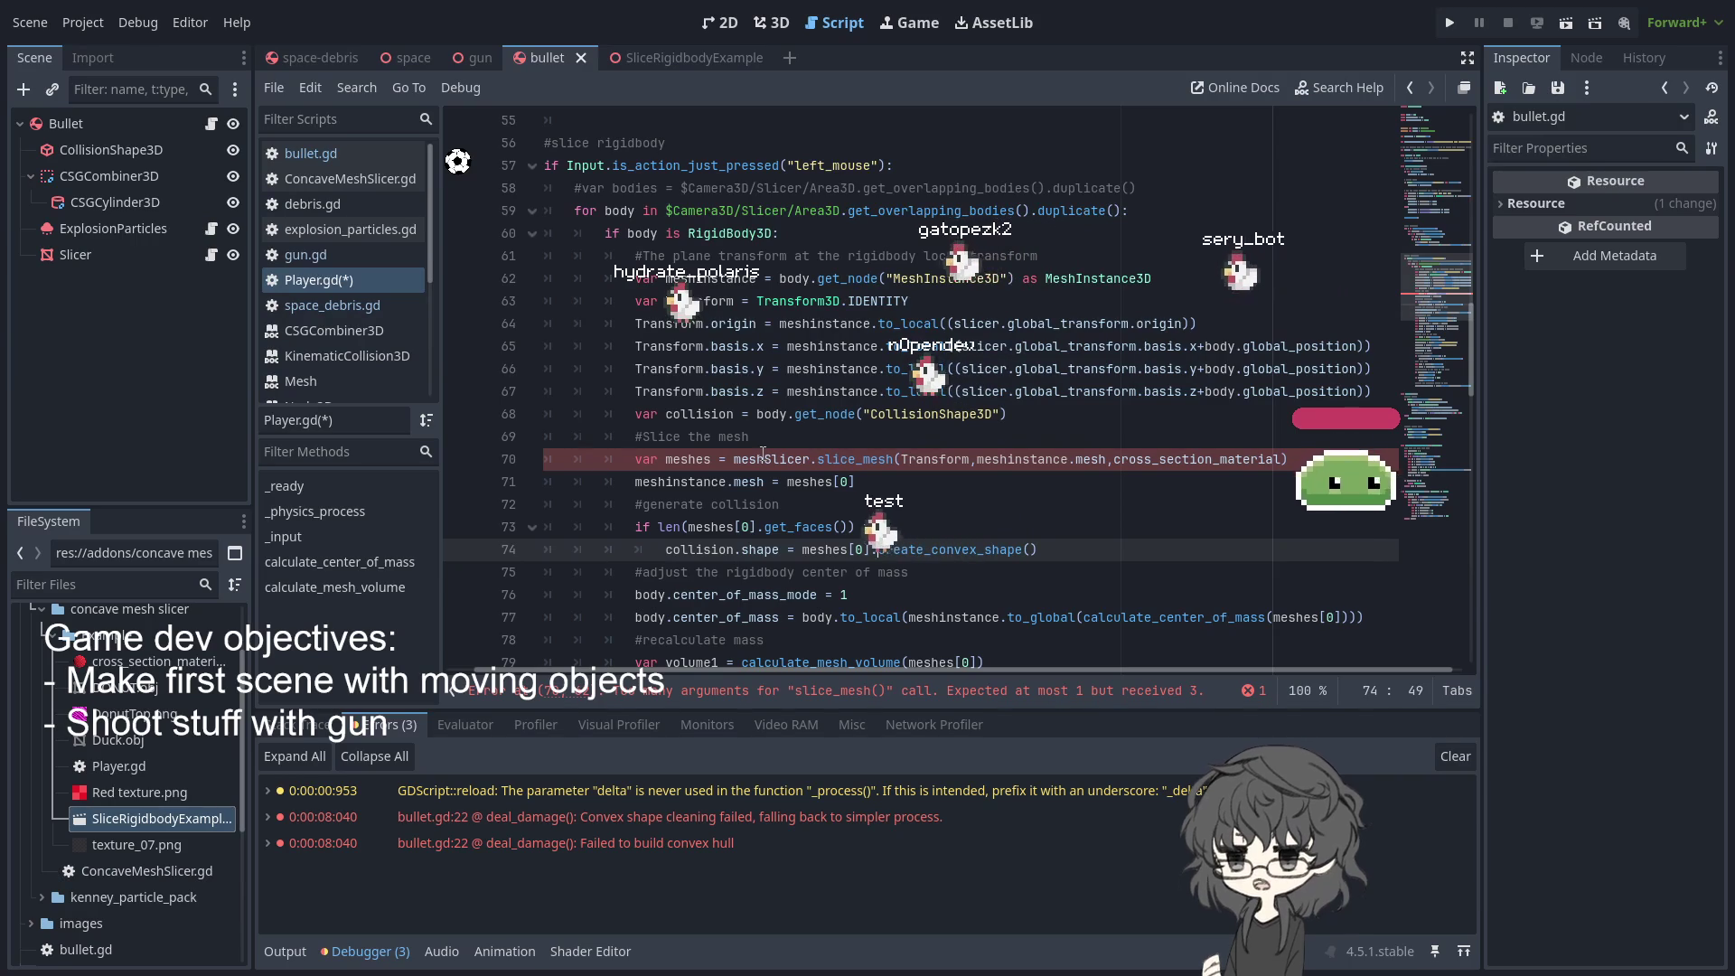
Step: Check the debugger's Stack Trace, Errors and Output panels
left_click(320, 727)
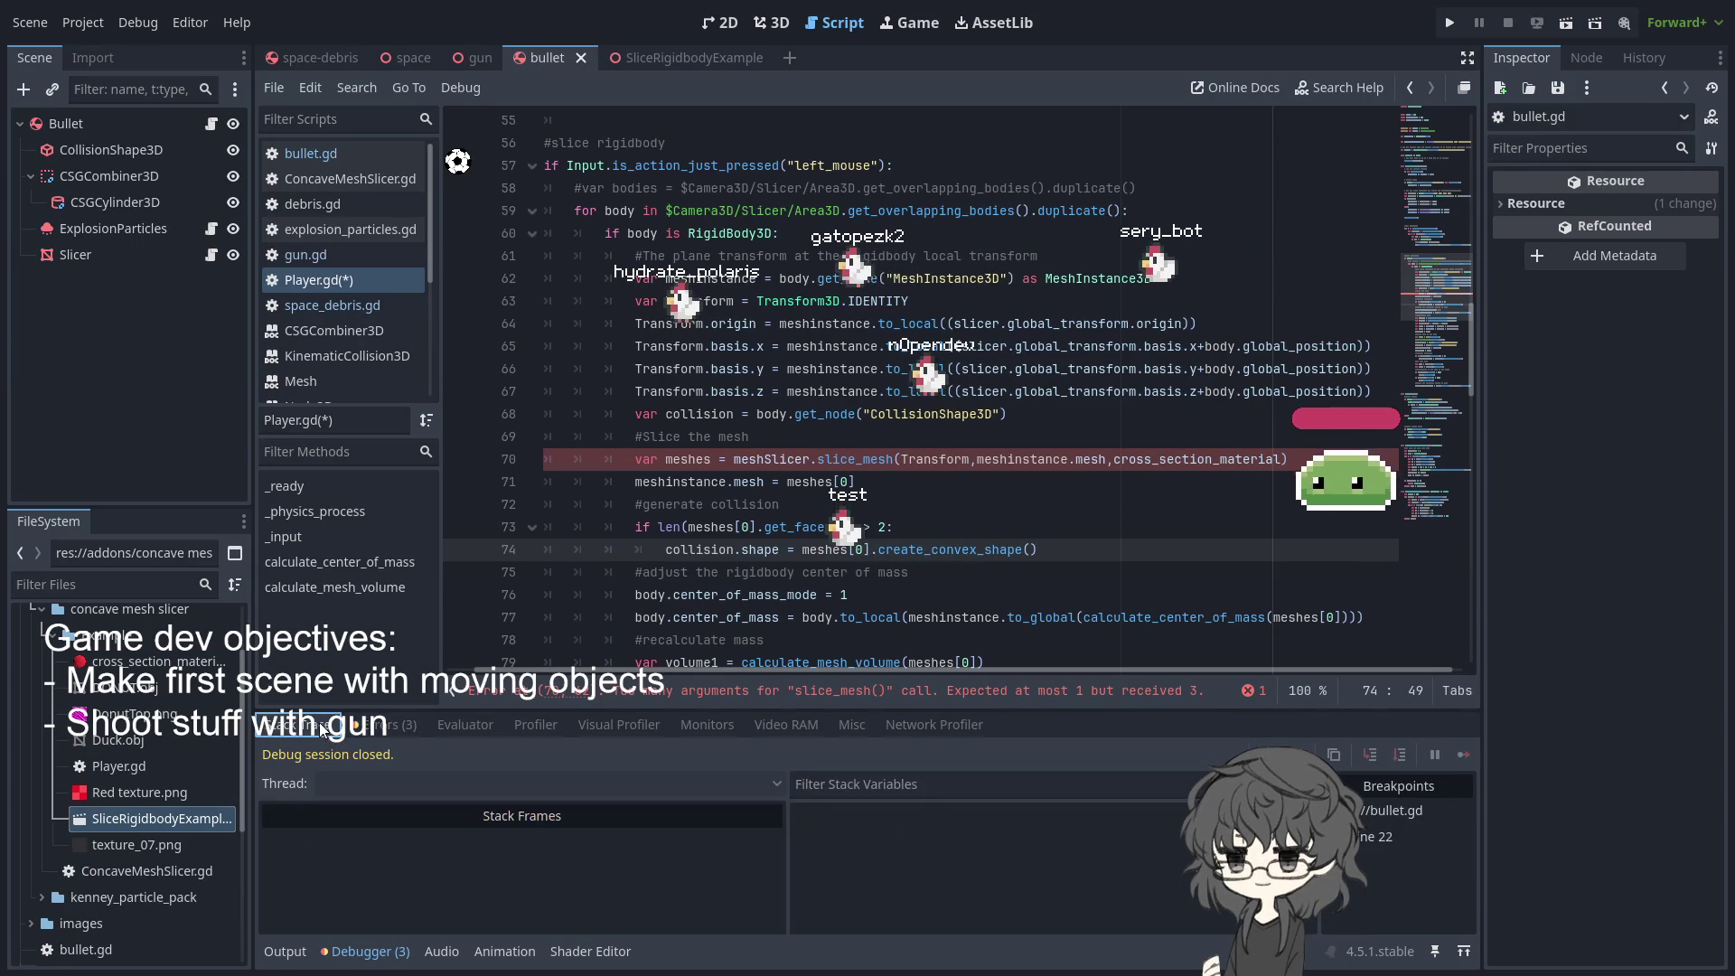
left_click(969, 432)
left_click(376, 728)
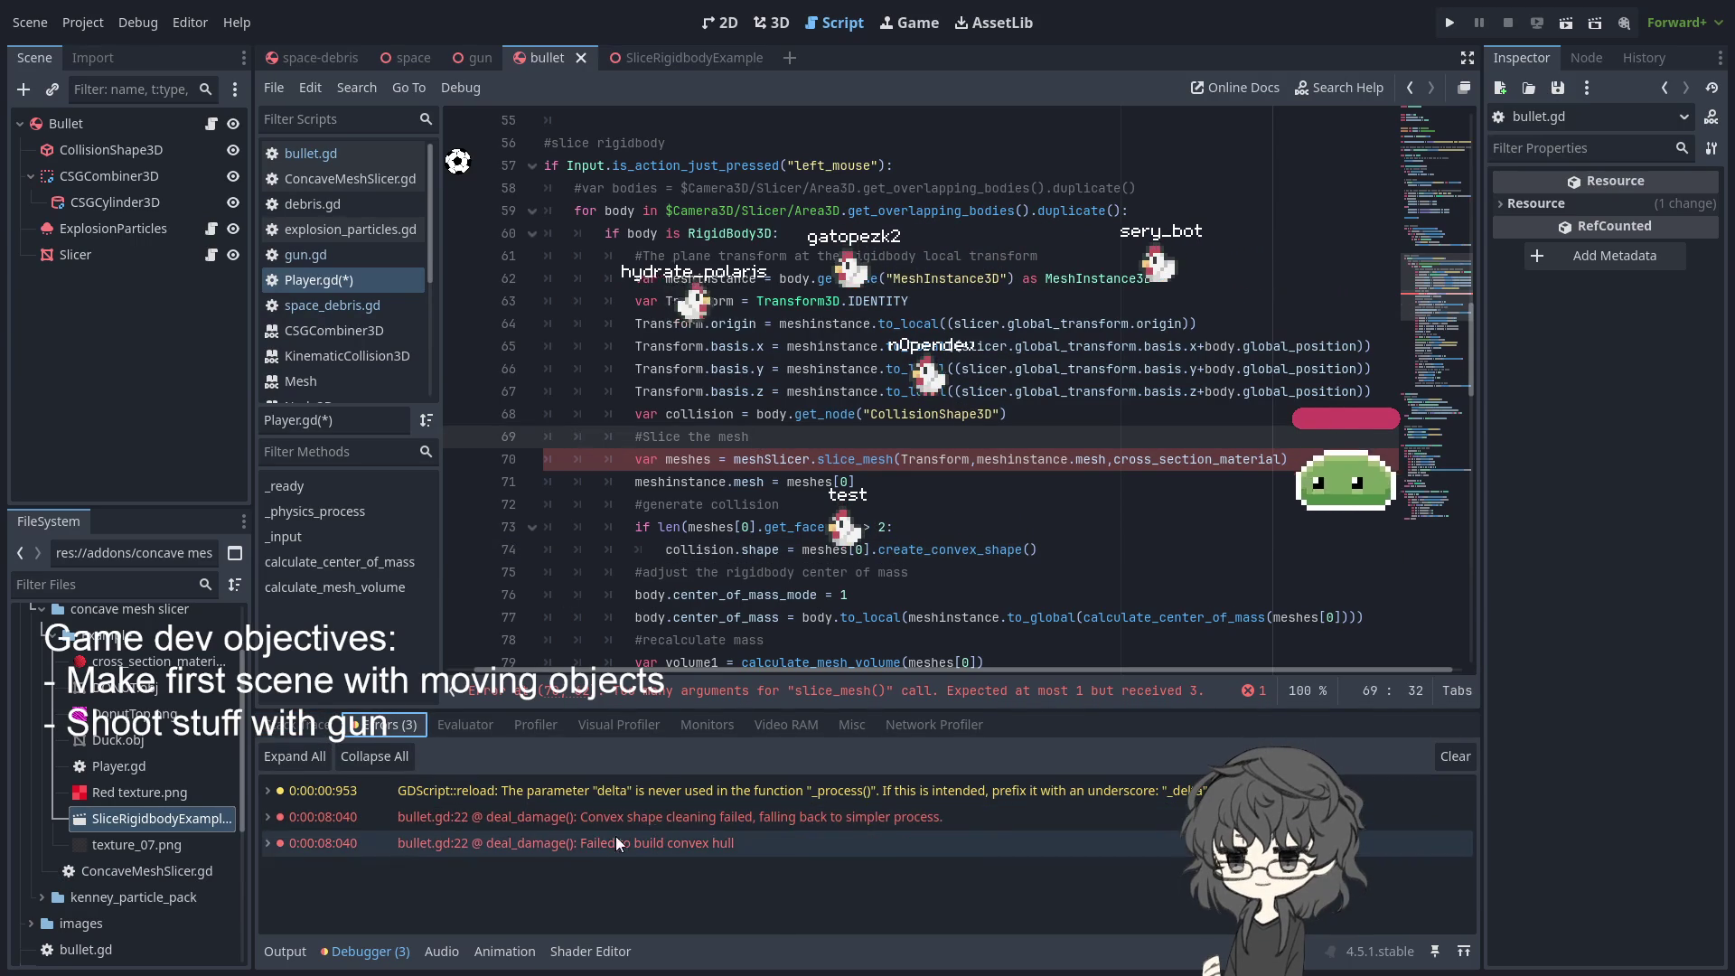
left_click(285, 952)
left_click(366, 952)
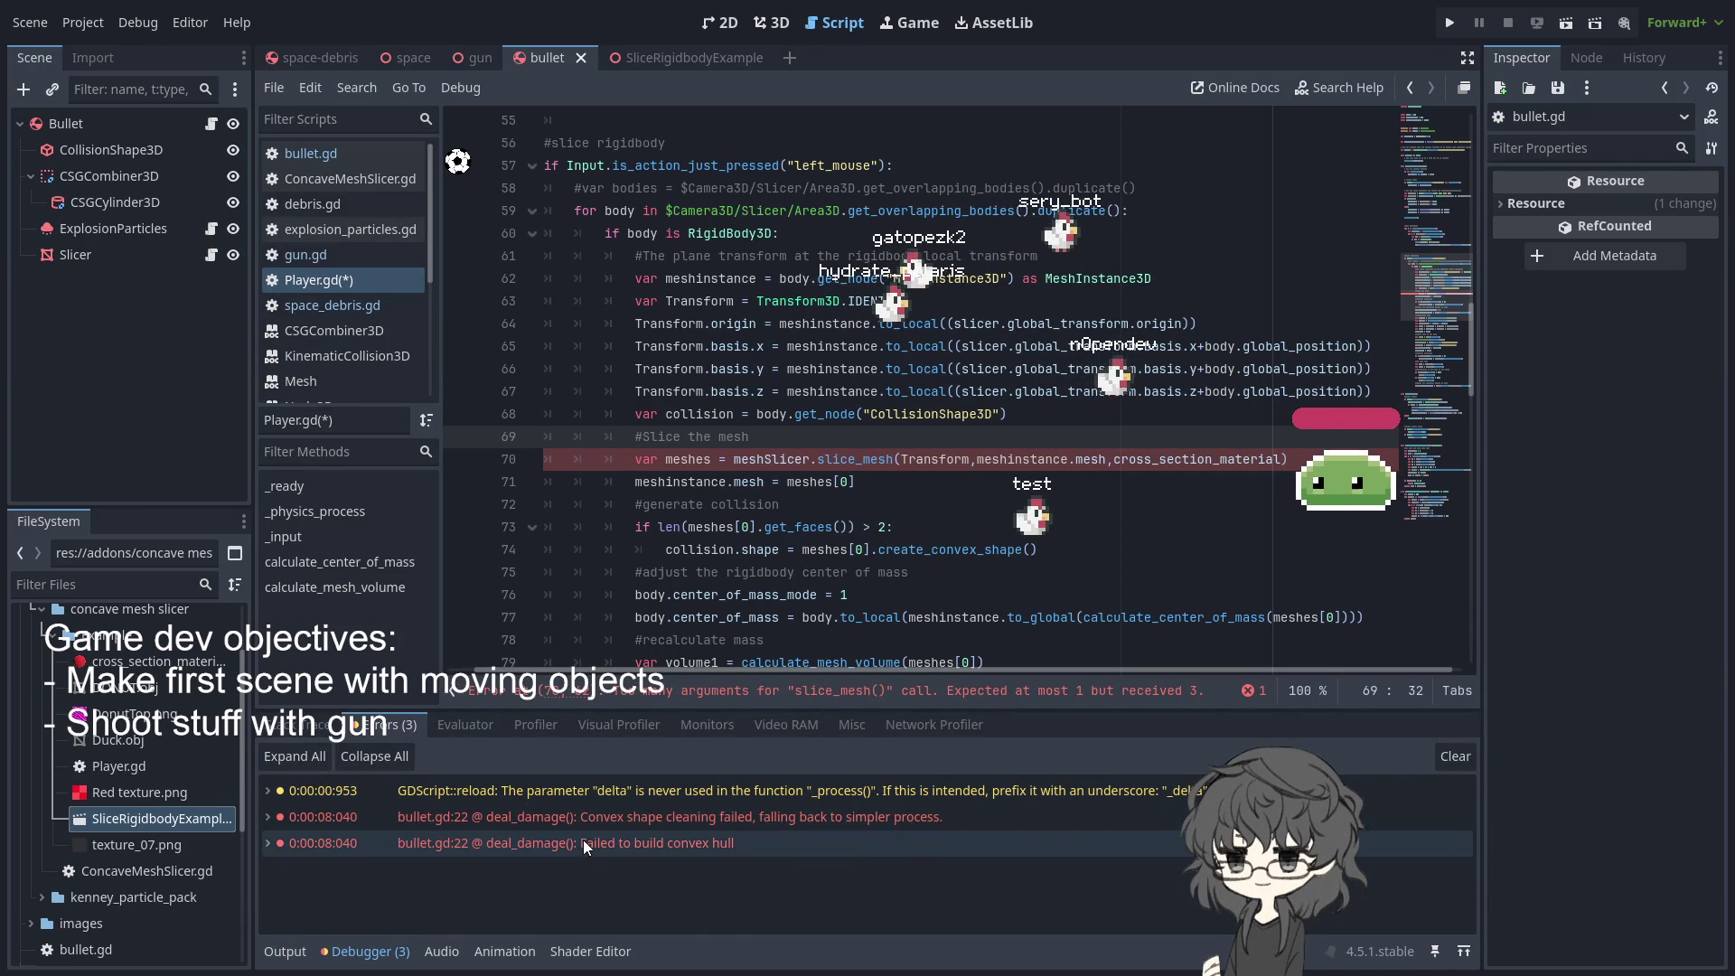
Step: Run the game, continue past the line 22 breakpoint, stop it, and switch to SliceRigidbodyExample
left_click(1449, 24)
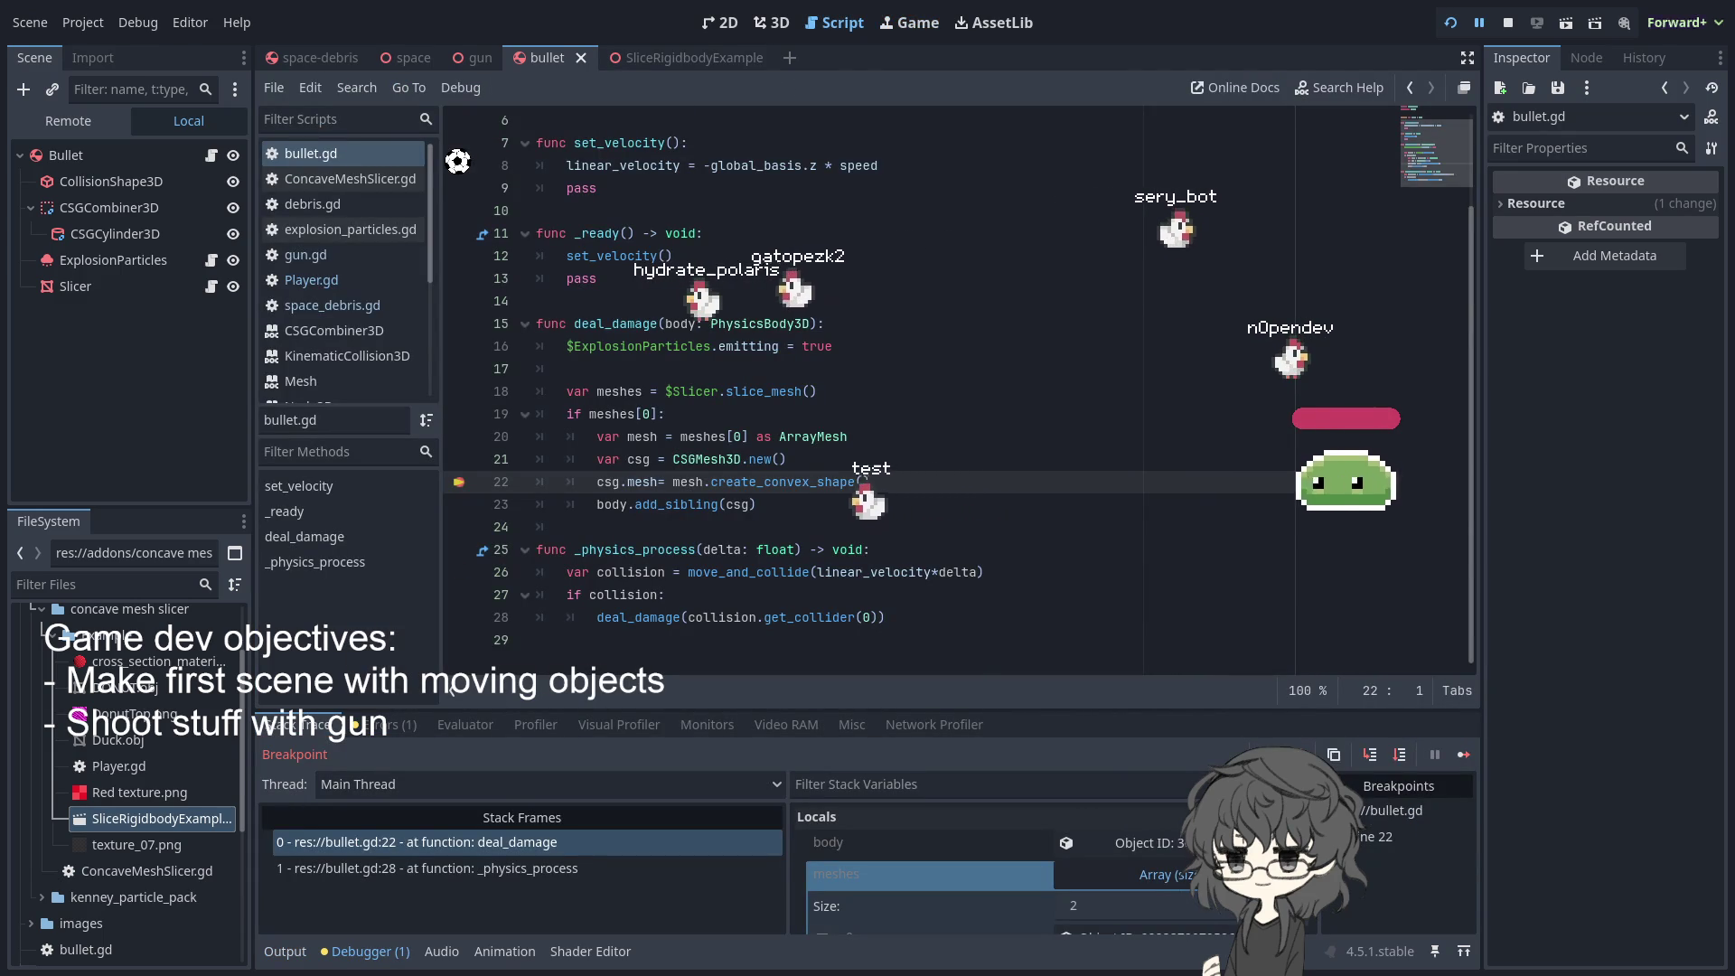
left_click(1460, 756)
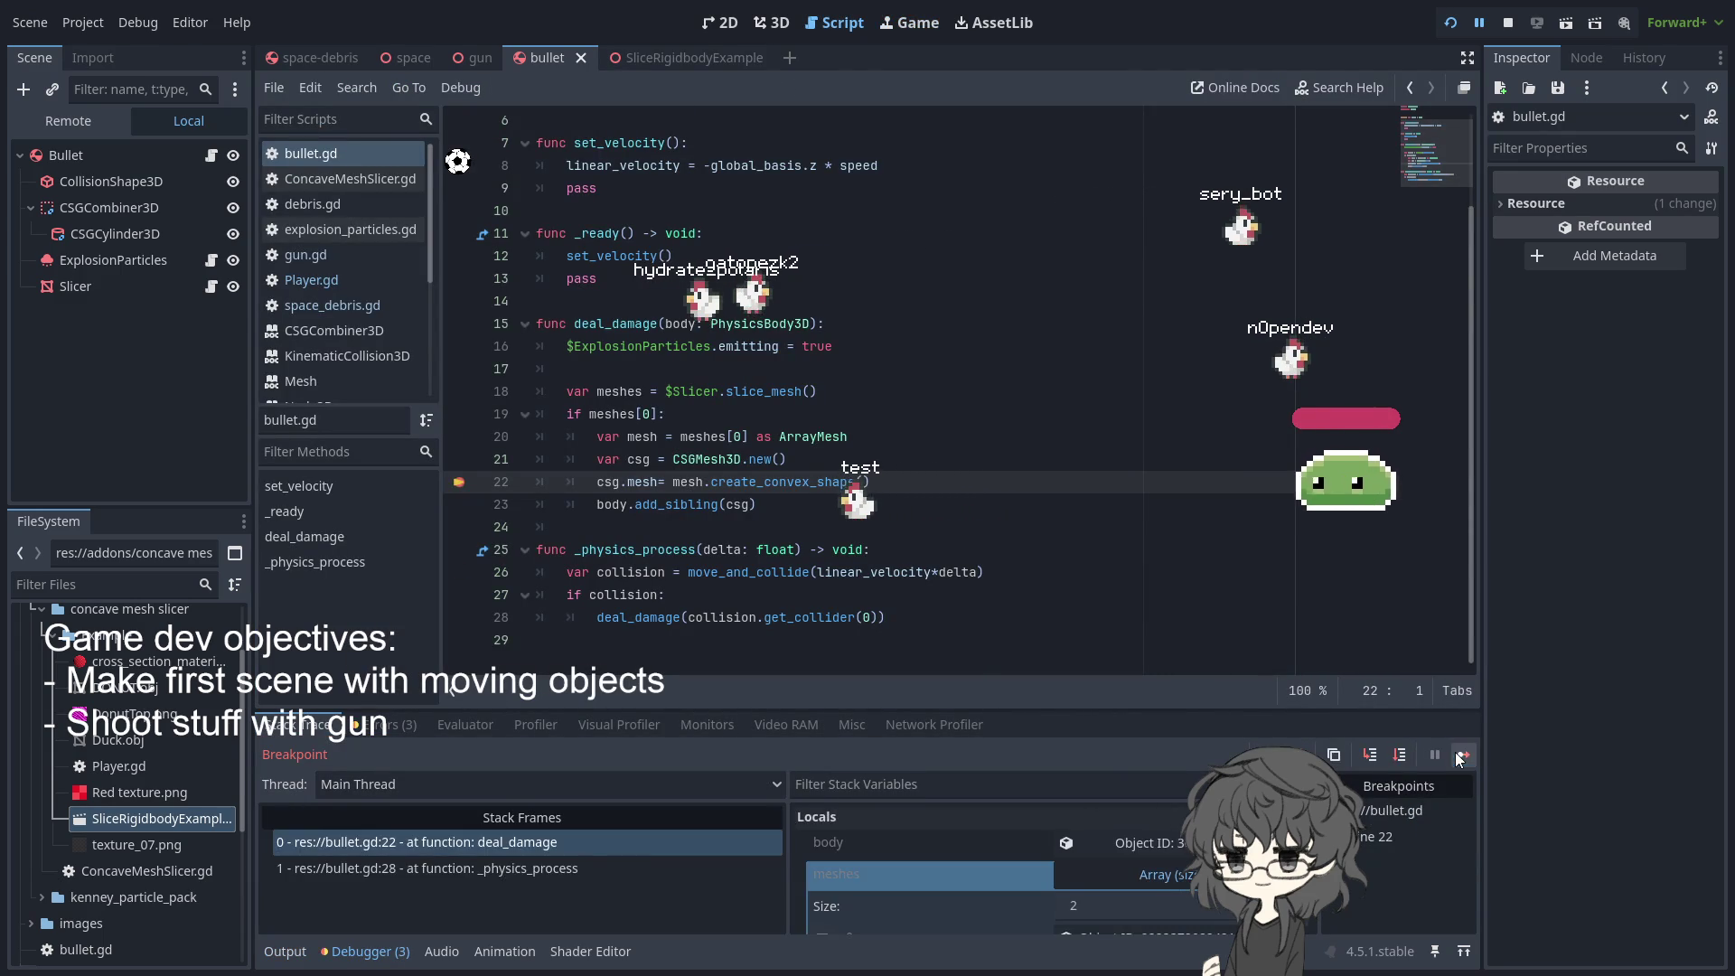
left_click(1511, 23)
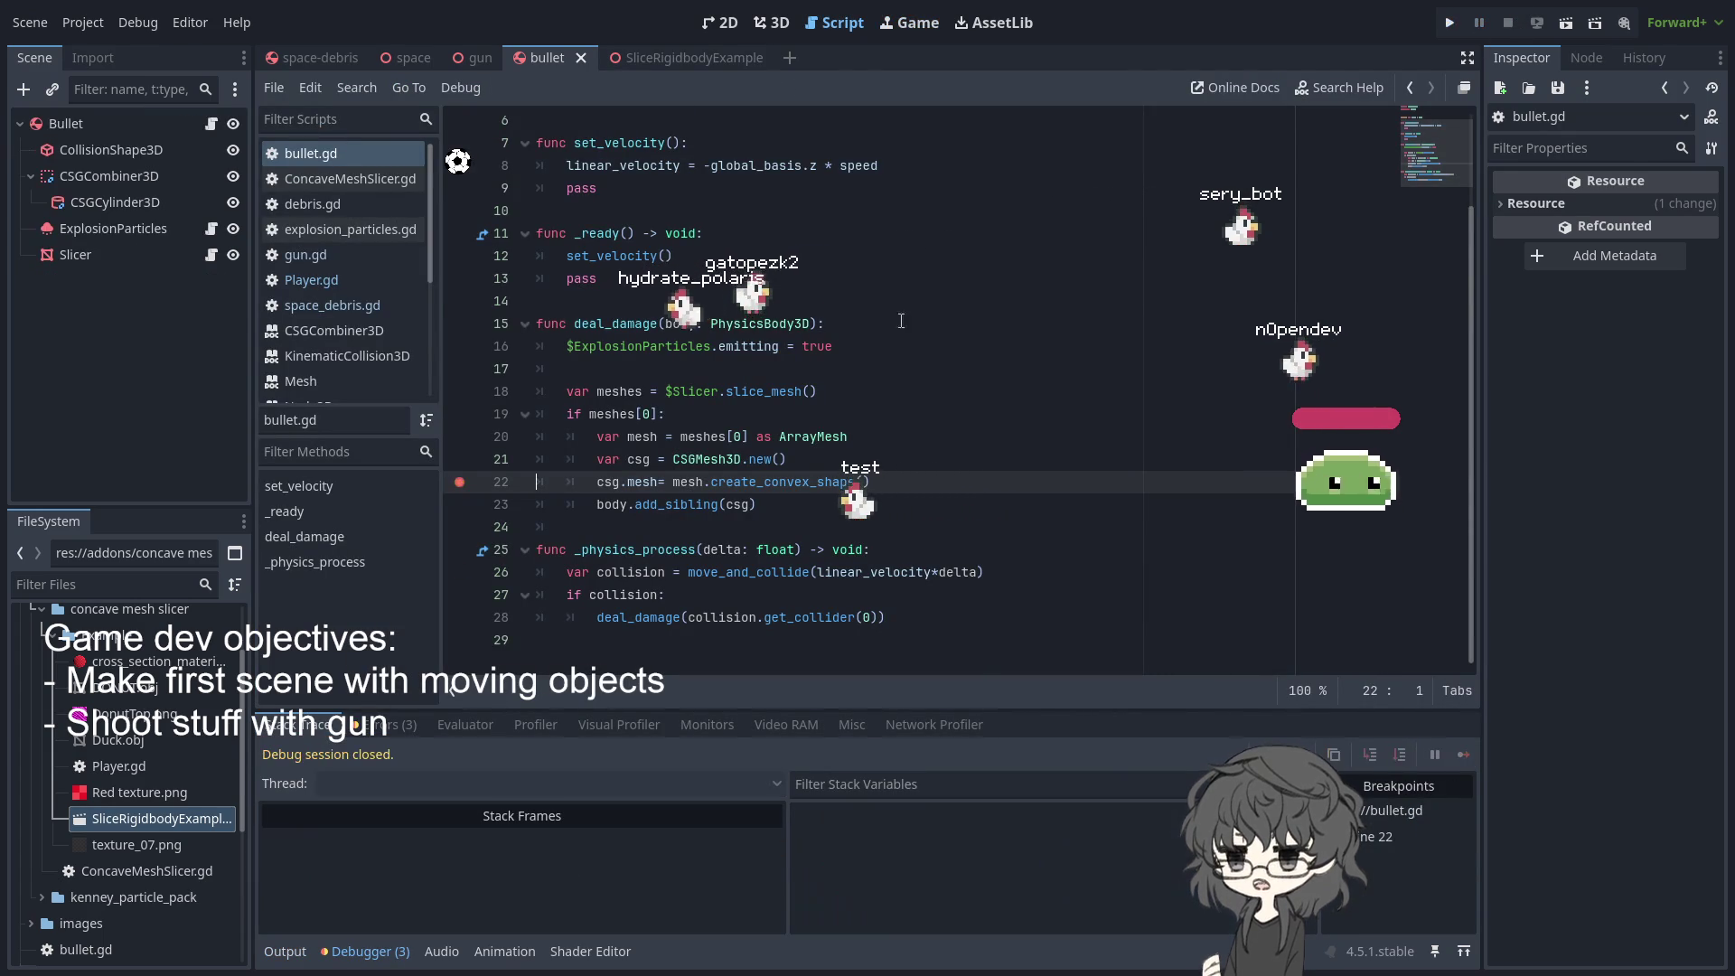
left_click(672, 67)
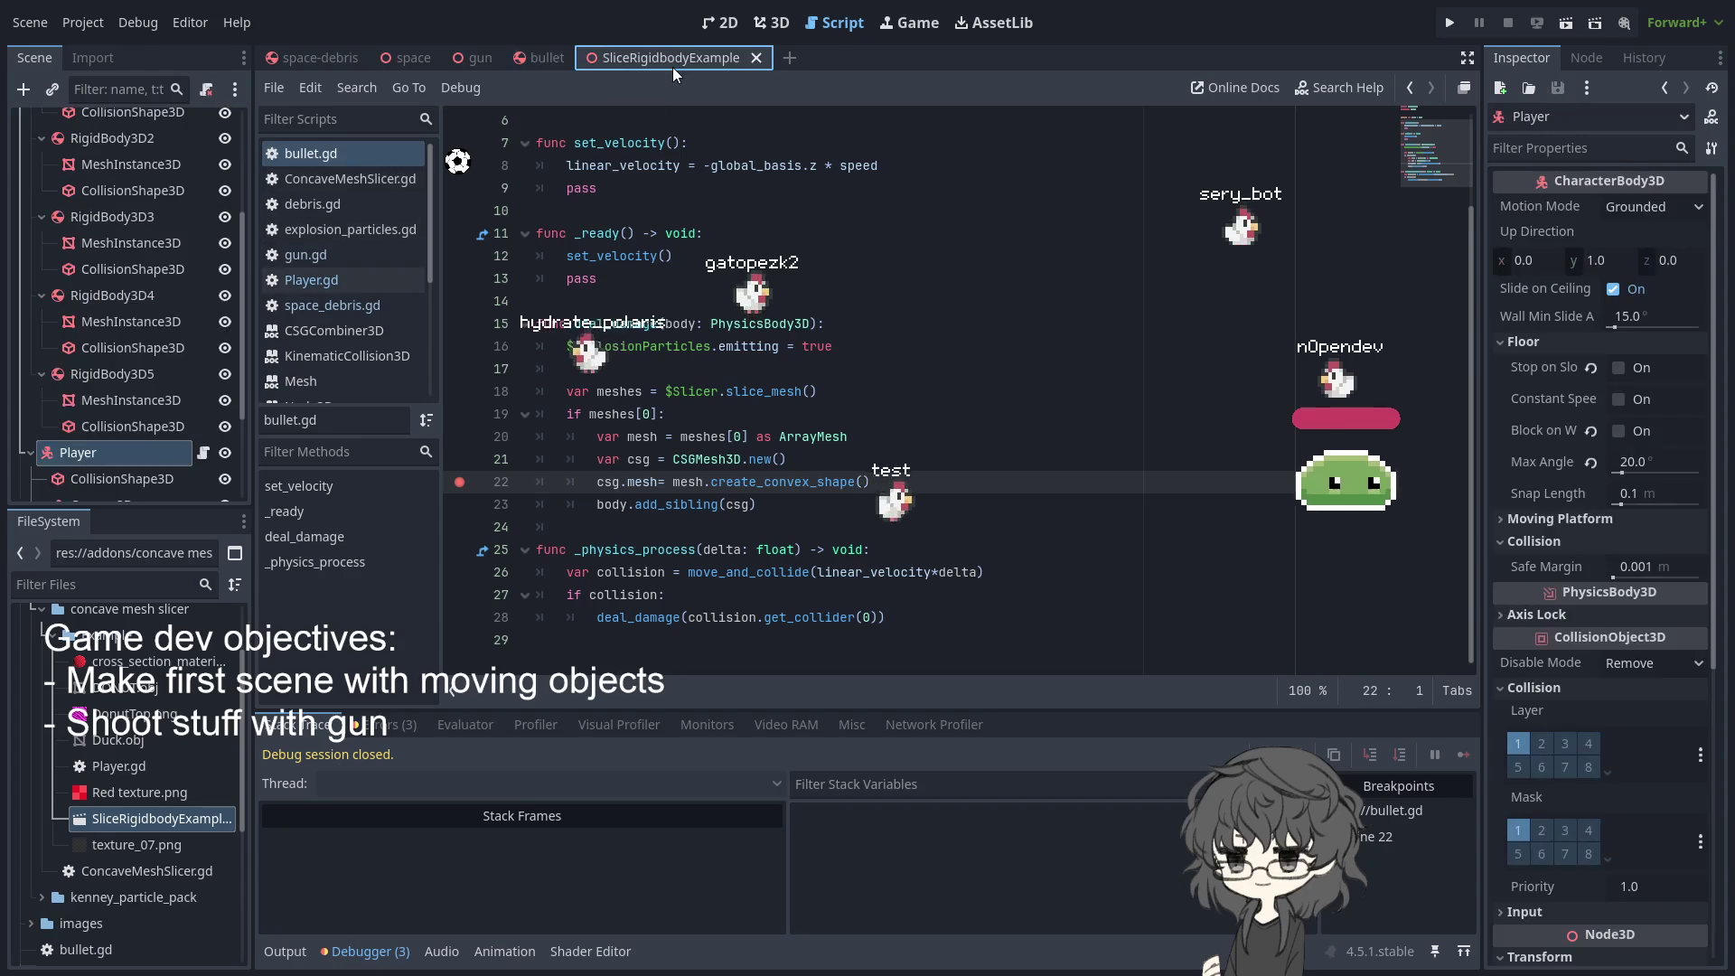
Step: Open Player.gd and look up the slice_mesh definition from its call on line 70
left_click(542, 57)
left_click(366, 229)
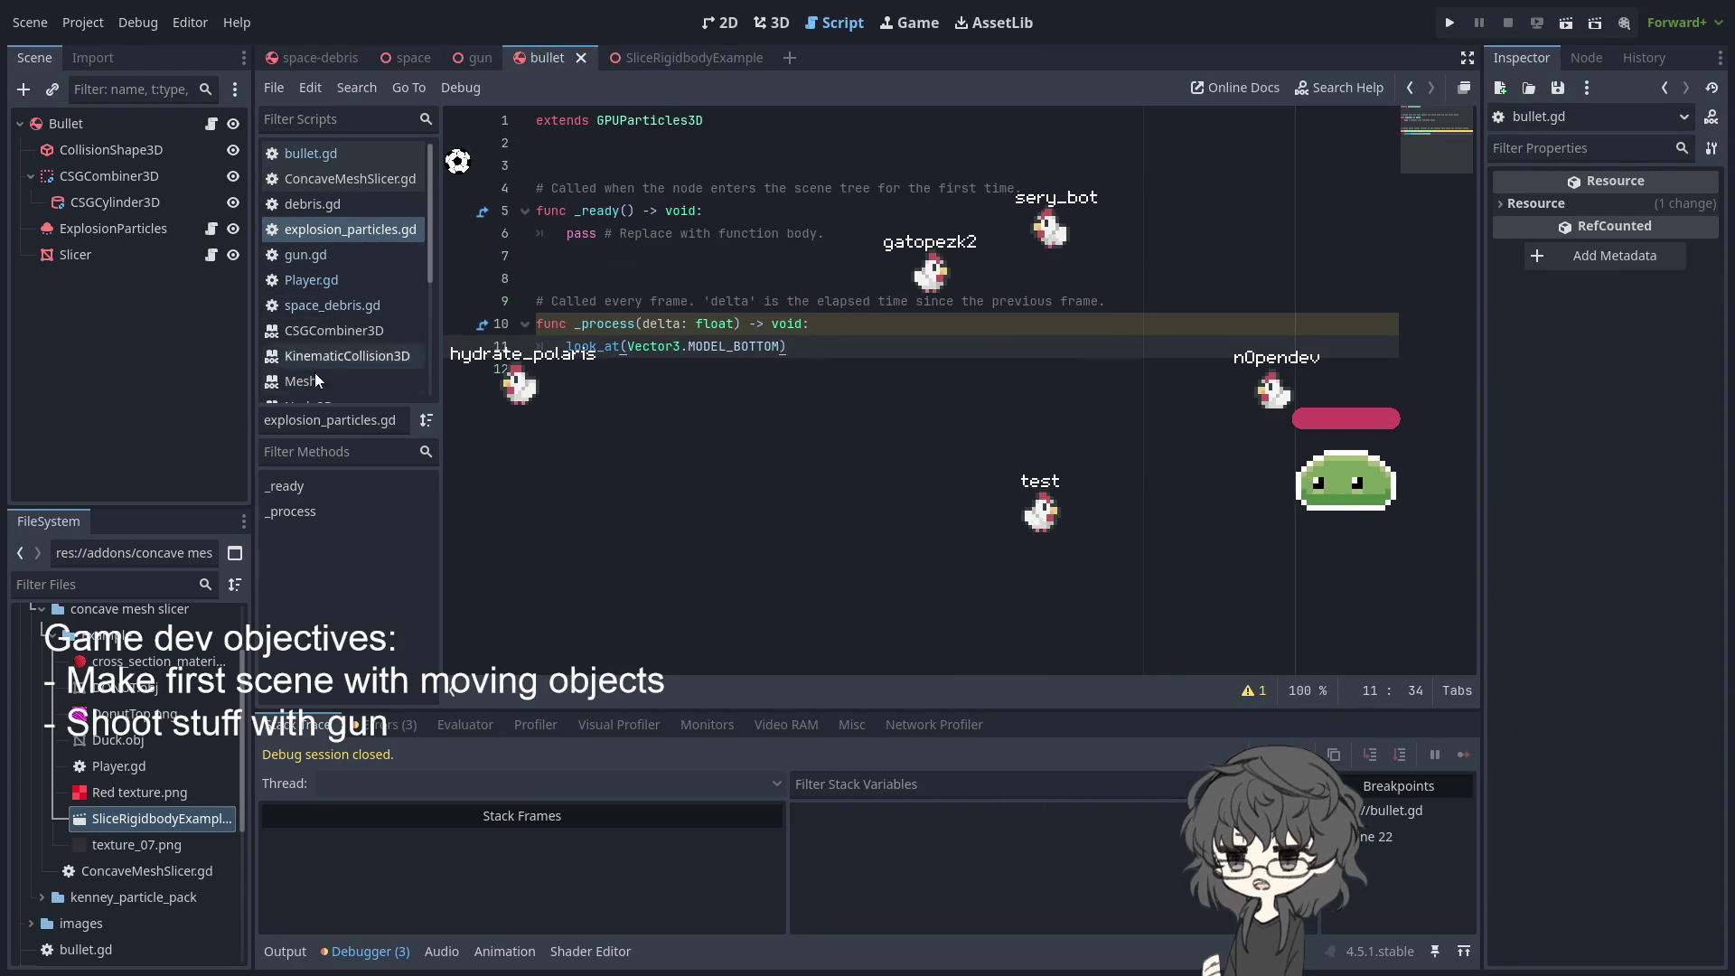
left_click(324, 276)
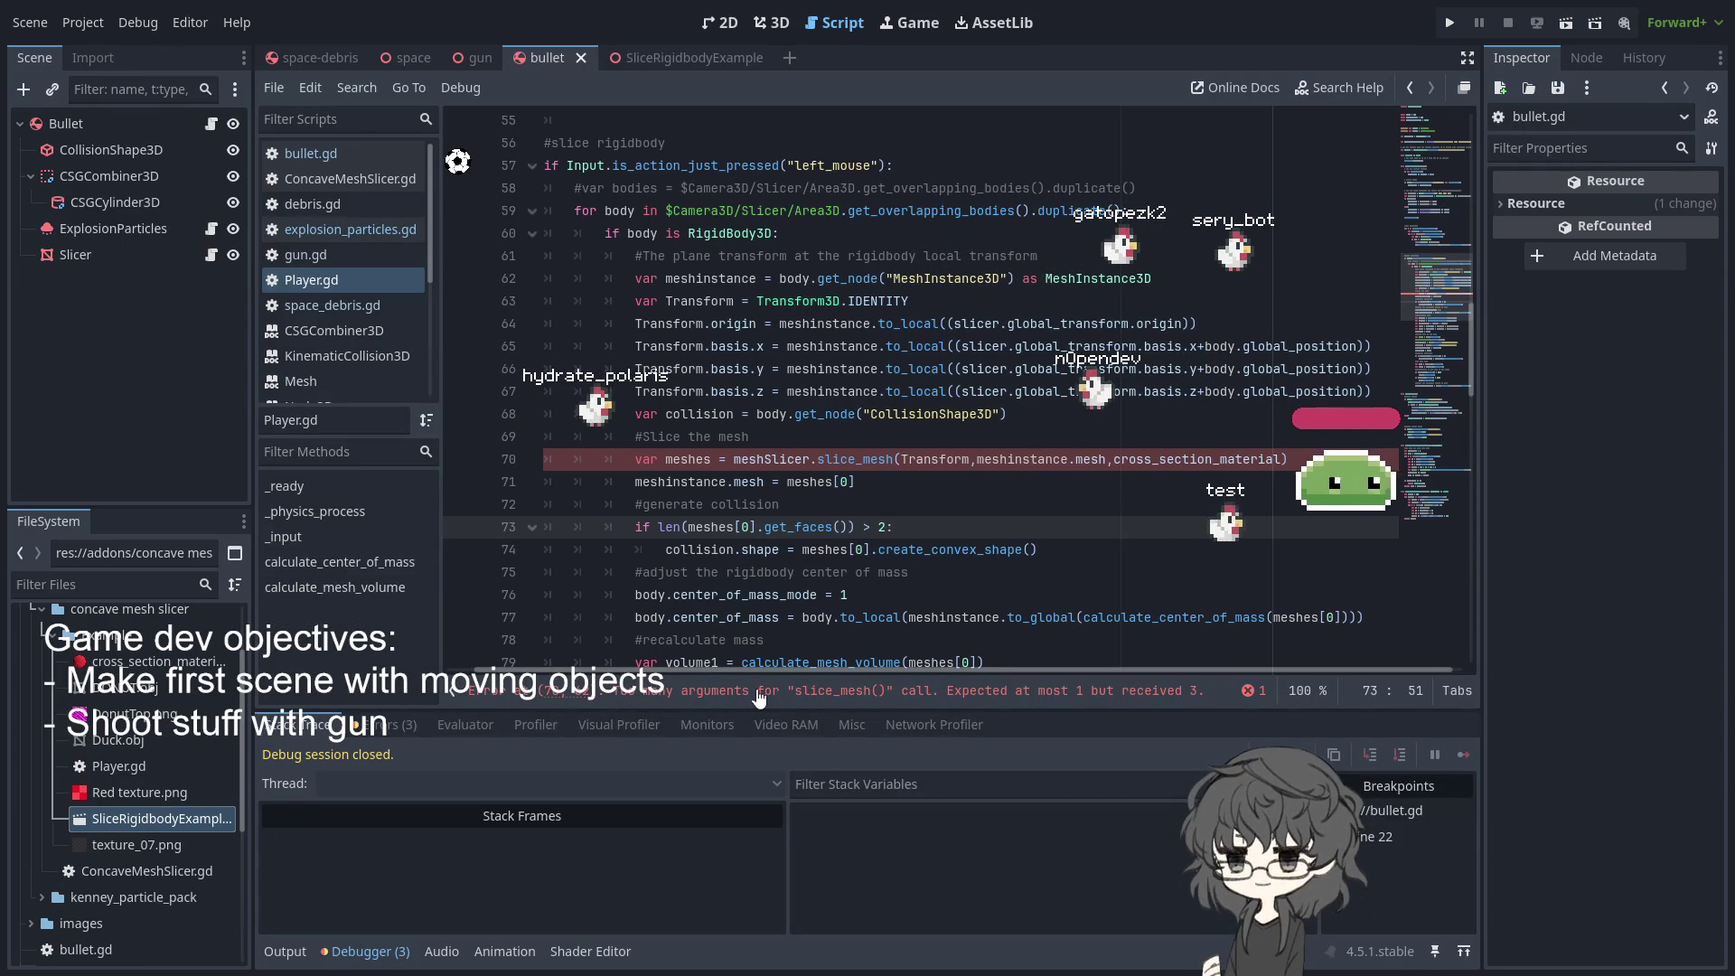
left_click(850, 458)
double_click(1026, 458)
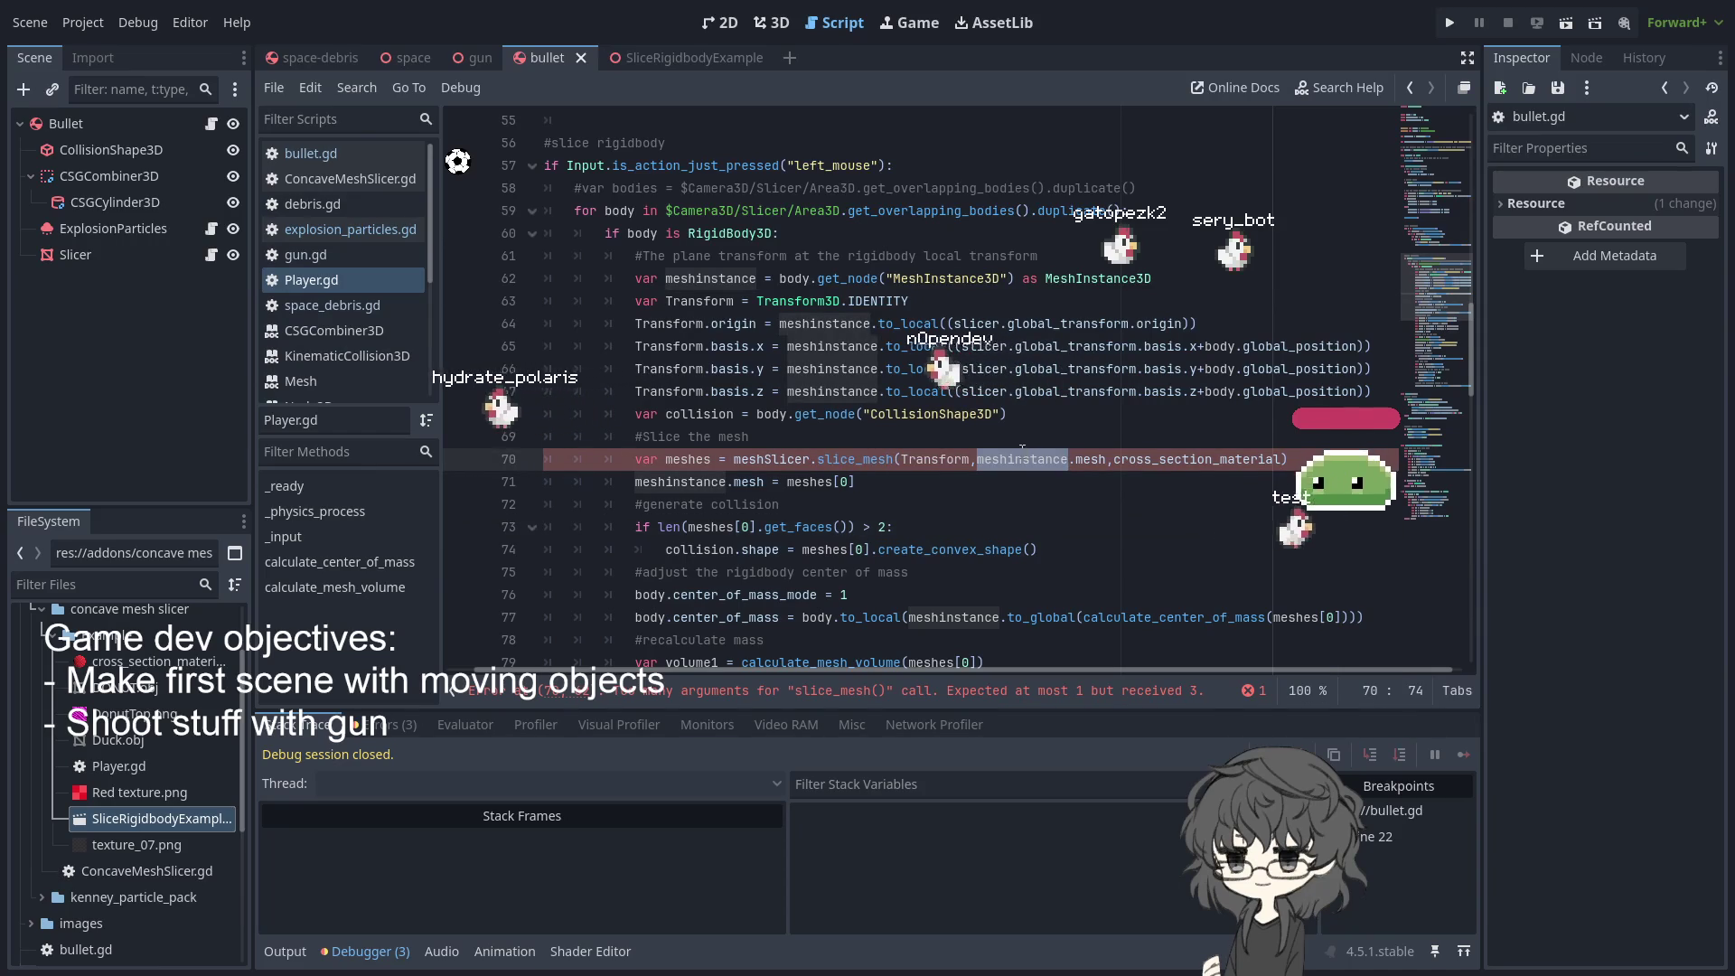
left_click(854, 459)
left_click(857, 459, "ctrl")
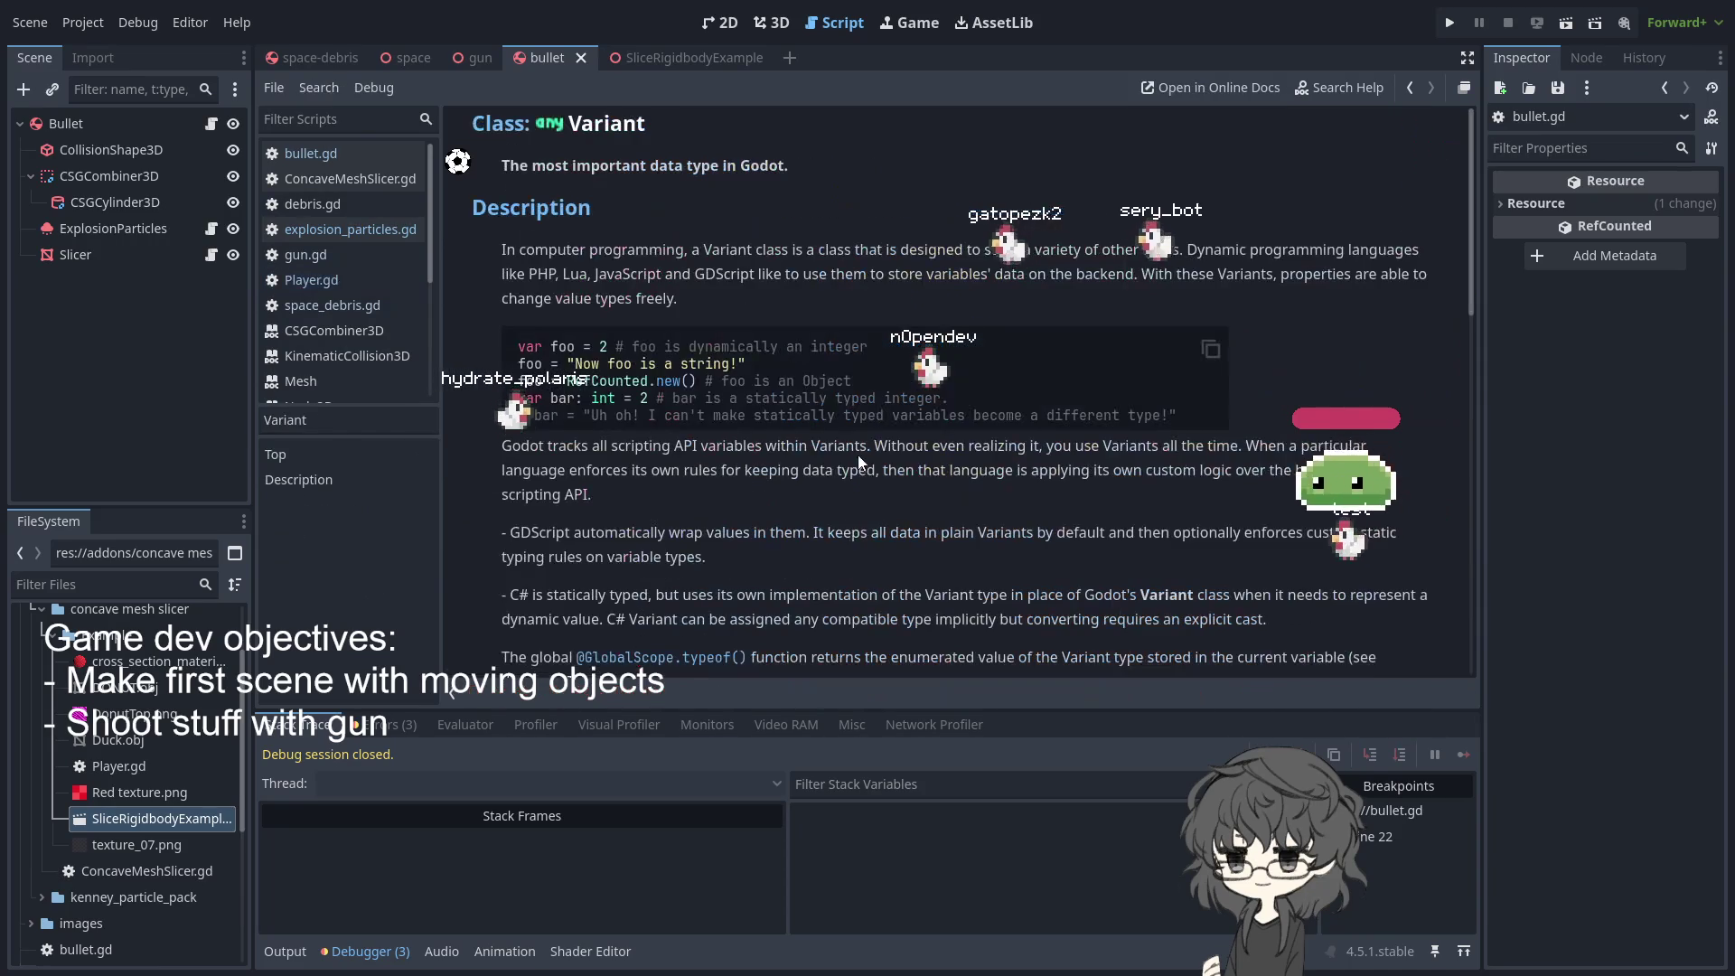
Step: Close the bullet scene and switch to the SliceRigidbodyExample scene with gun.gd open
left_click(582, 58)
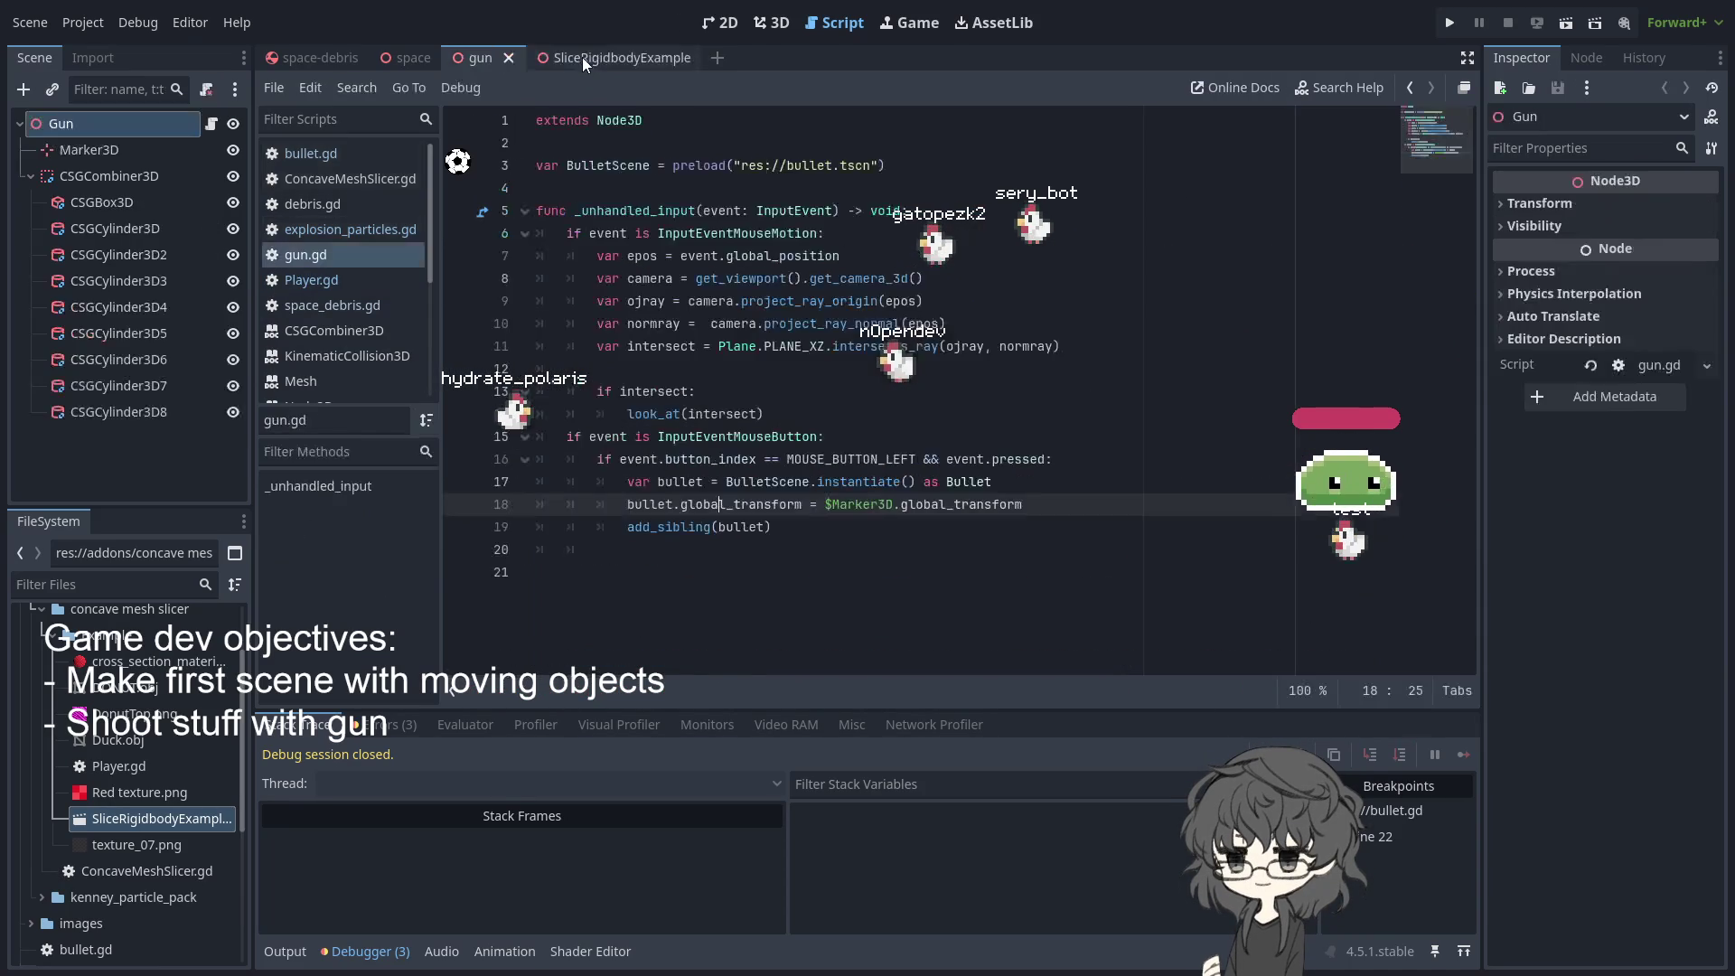
left_click(569, 58)
left_click(331, 256)
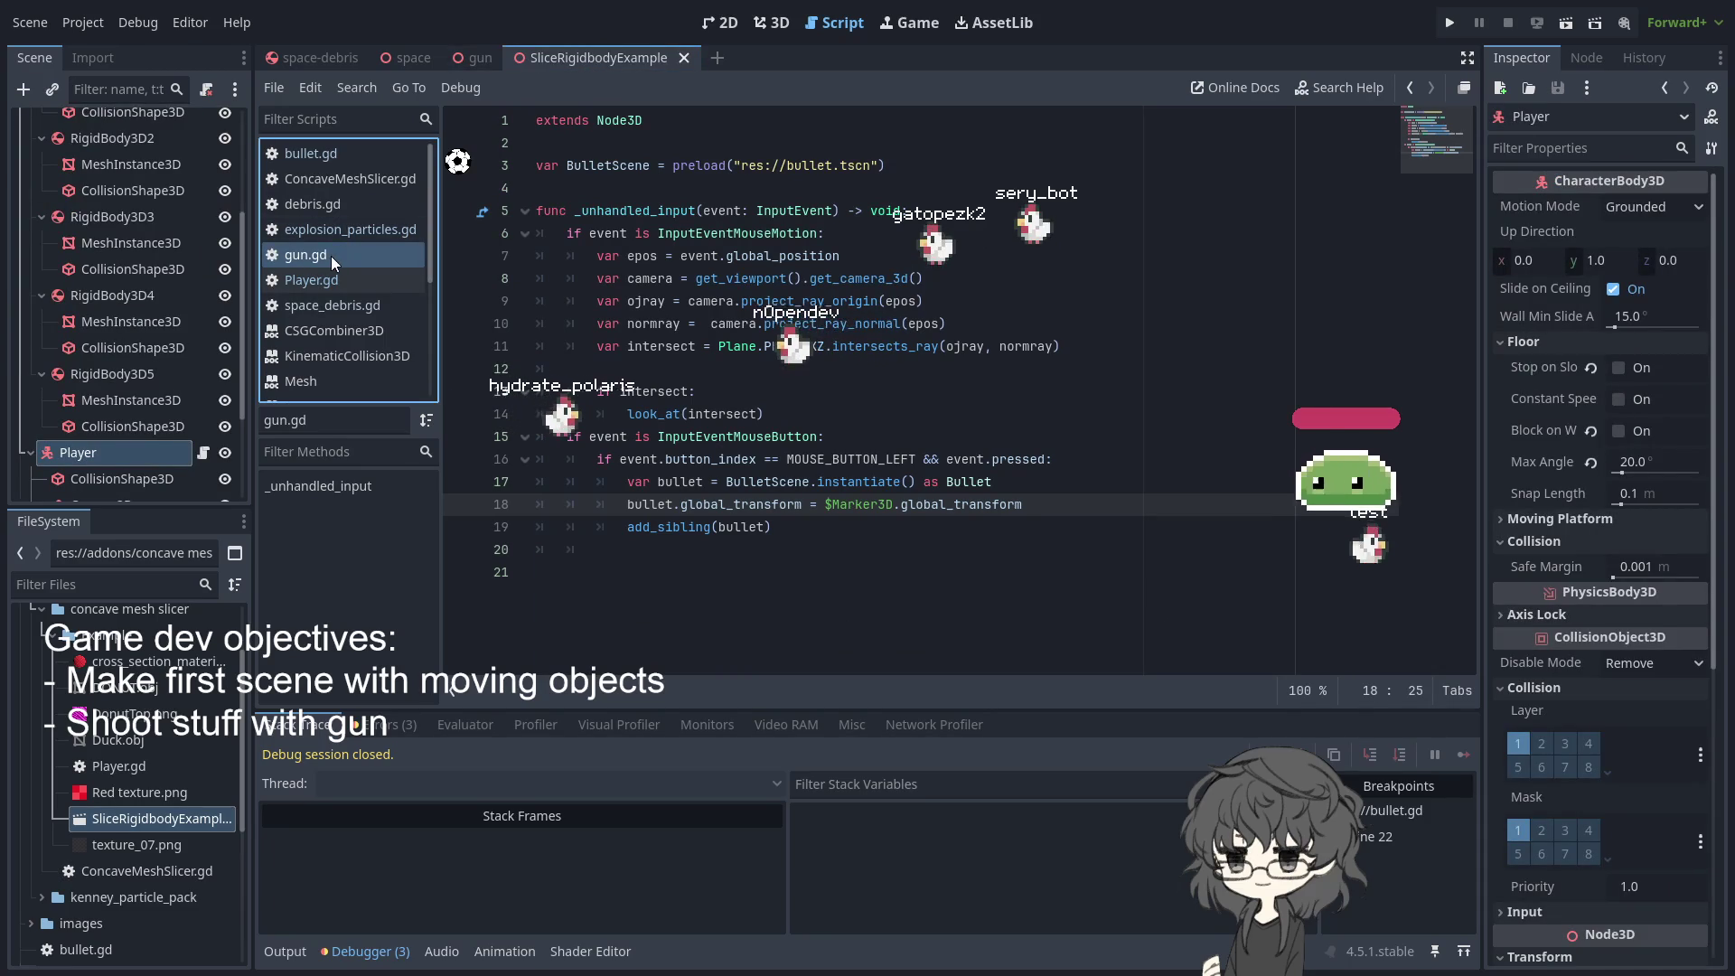
scroll(90, 324, "down", 3)
left_click(332, 229)
left_click(311, 255)
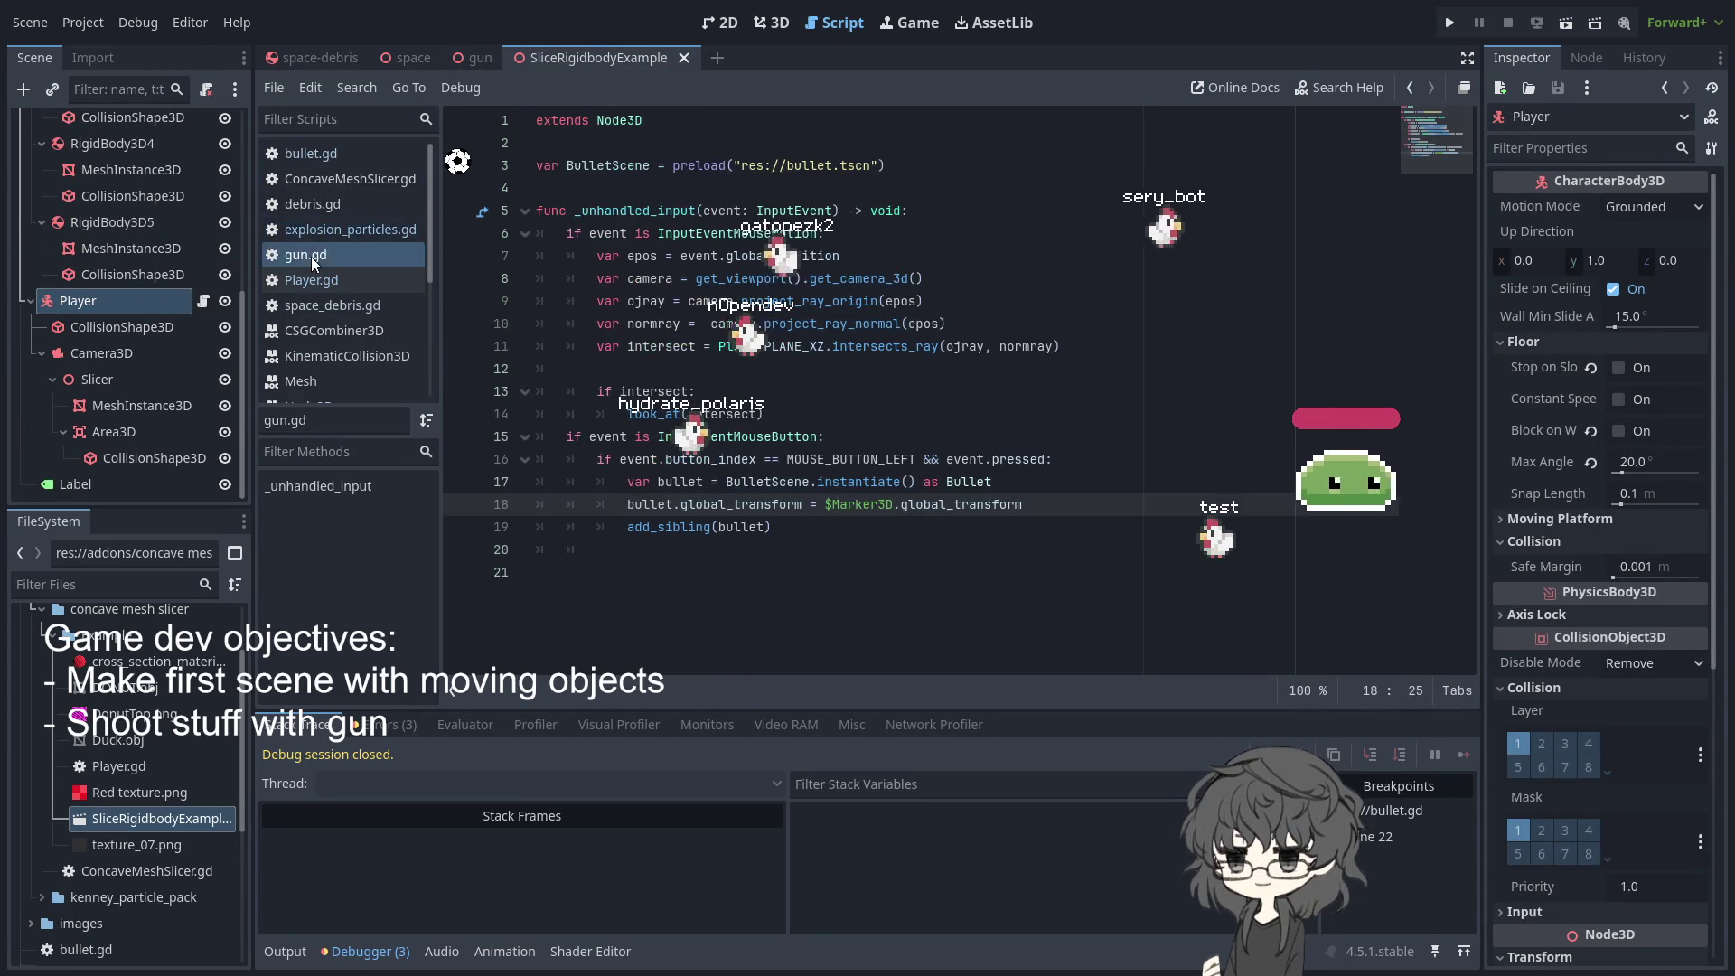
scroll(54, 230, "up", 2)
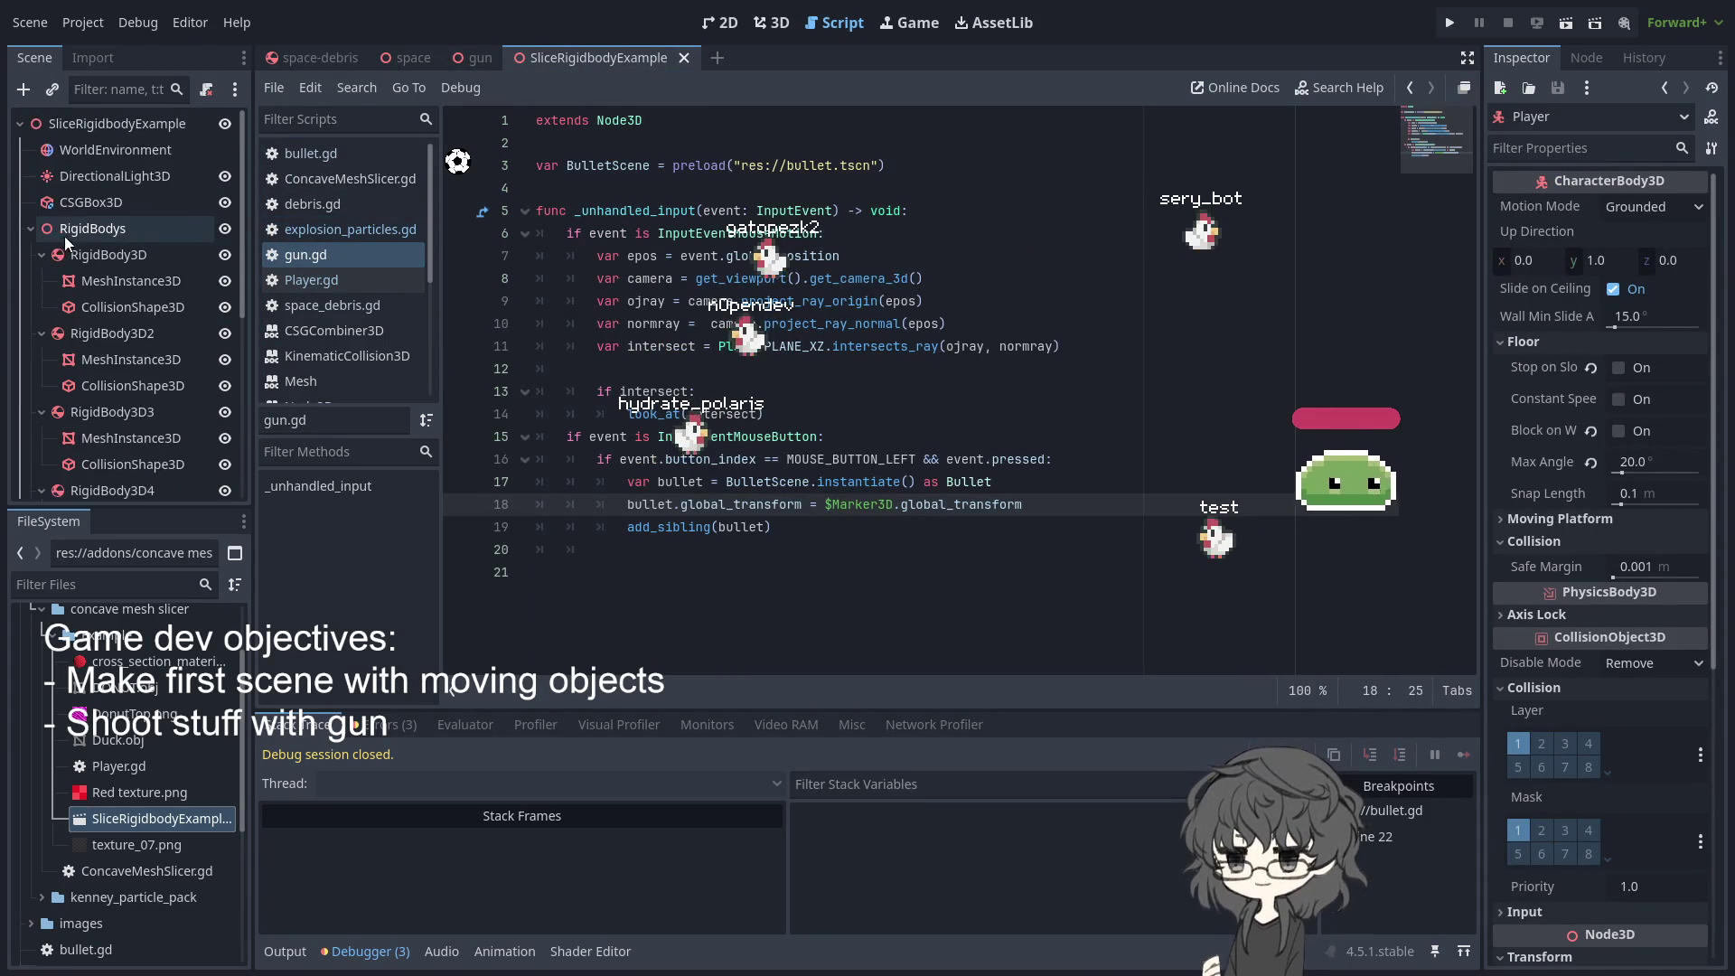
scroll(74, 235, "up", 5)
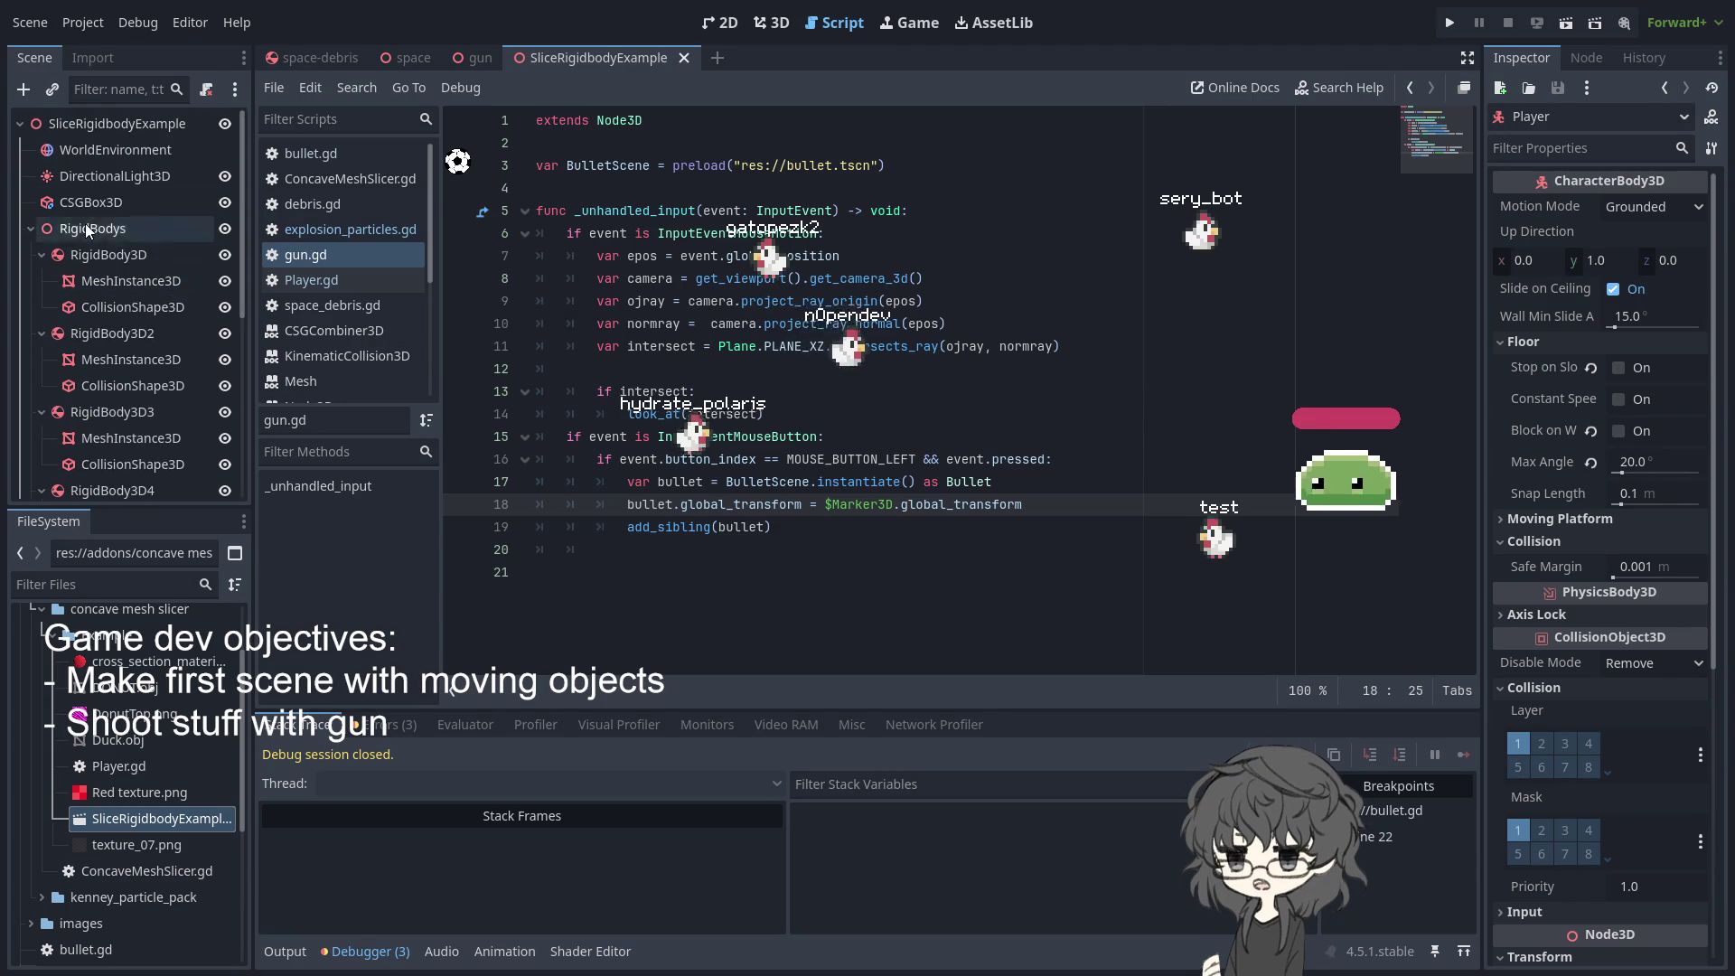
scroll(117, 769, "up", 3)
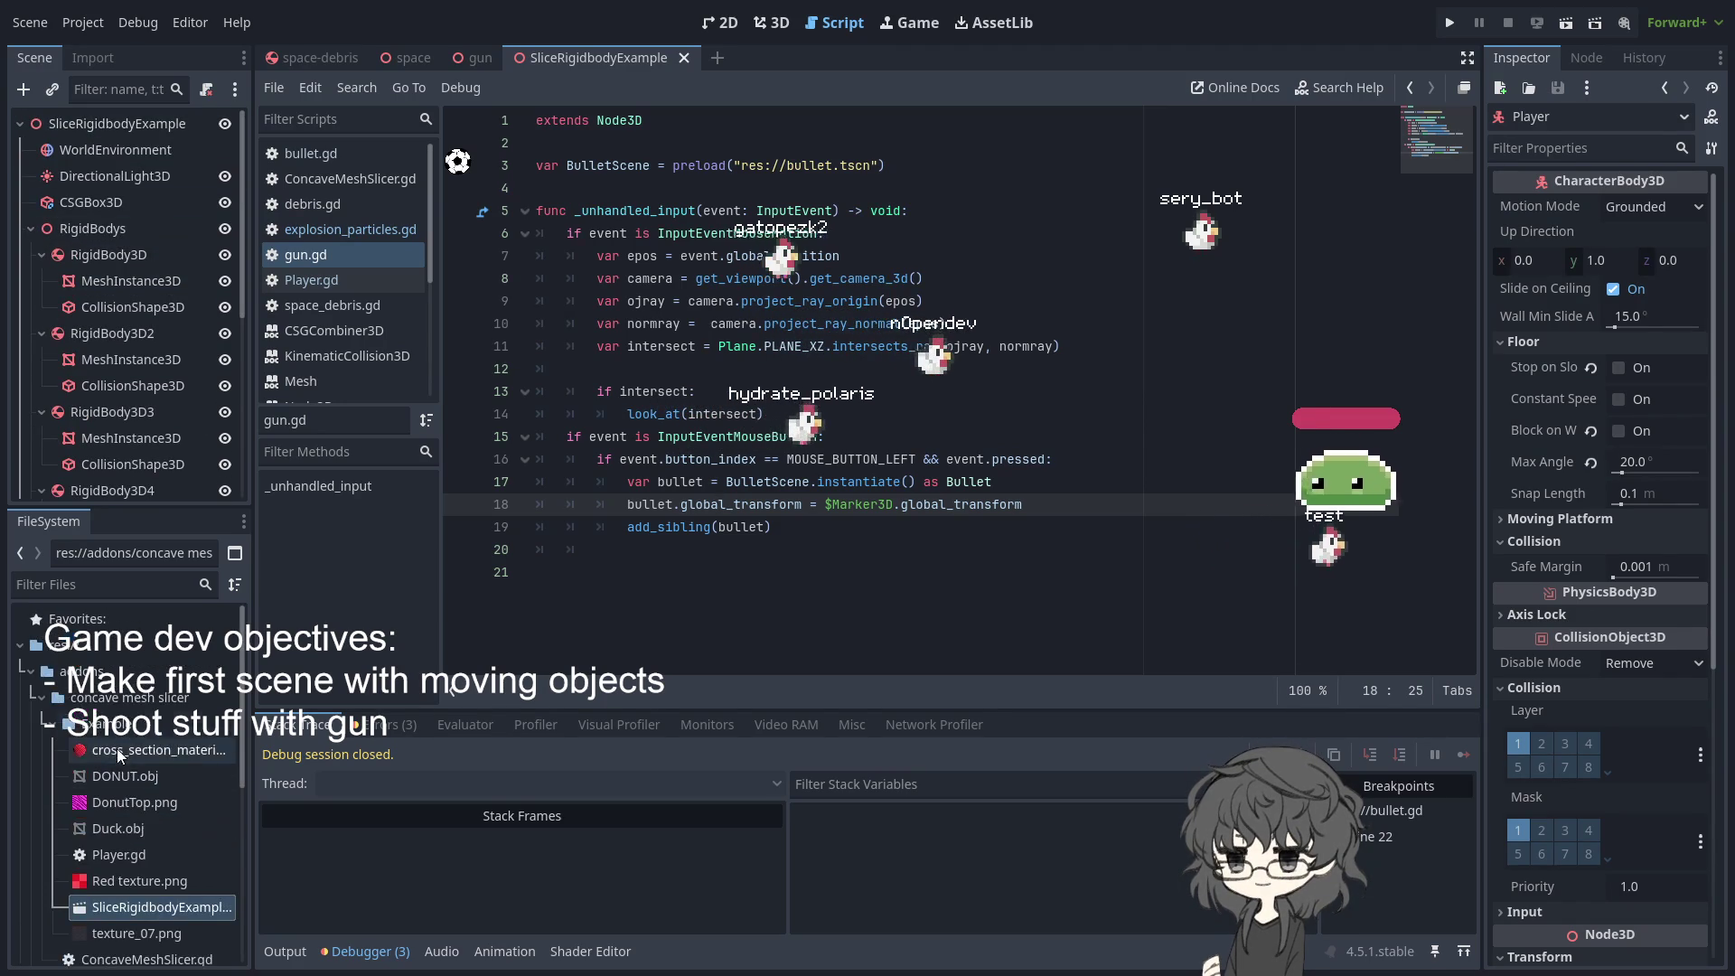
scroll(46, 723, "down", 5)
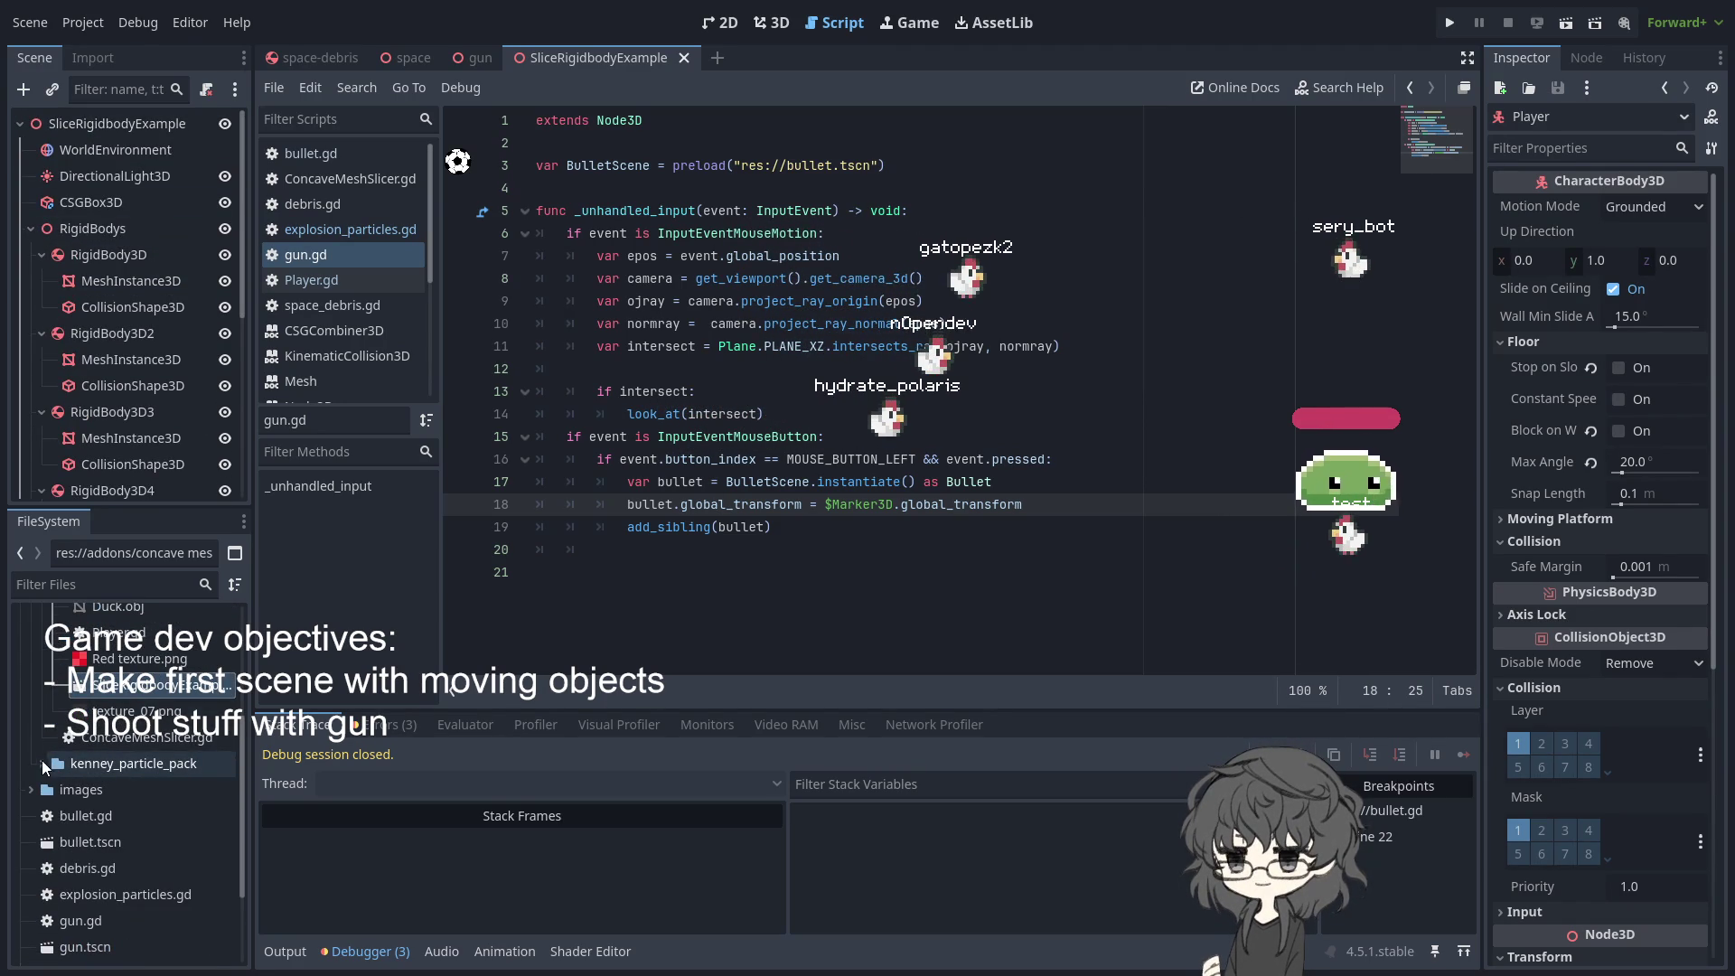
double_click(159, 738)
Step: Delete the stray 'mesh = self' line from slice_mesh and save ConcaveMeshSlicer.gd
left_click(1011, 420)
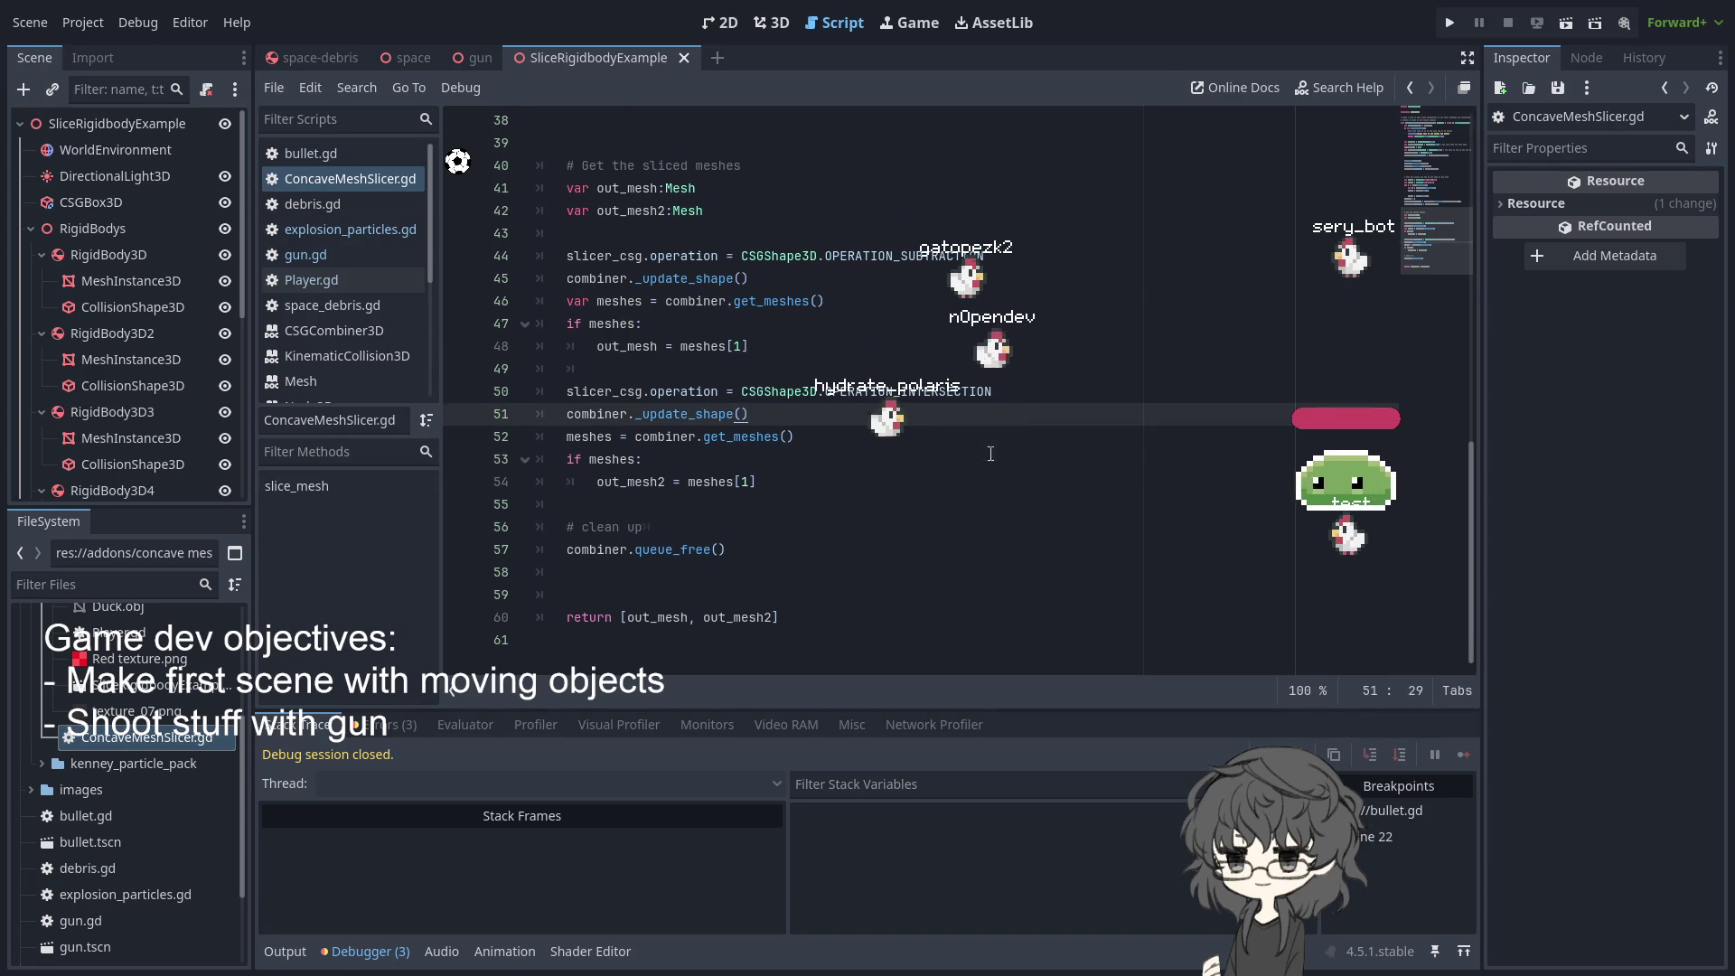
key("ctrl+z")
key("ctrl+z")
key("ctrl+z")
key("ctrl+z")
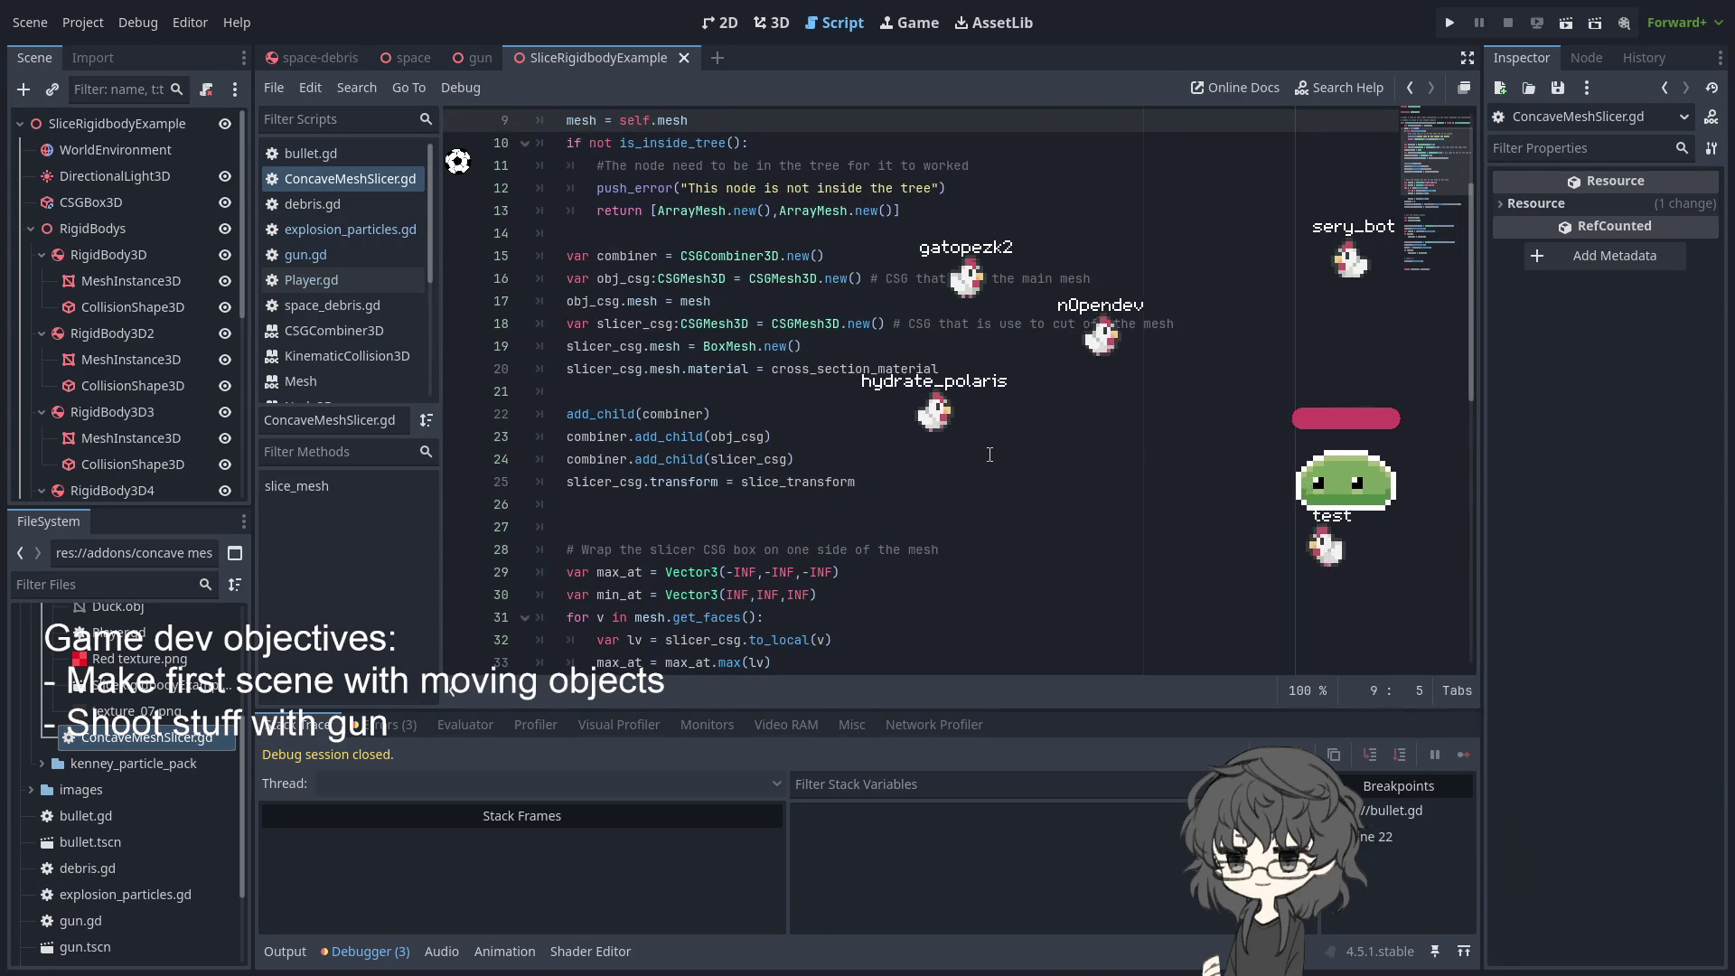
key("ctrl+z")
key("ctrl+z")
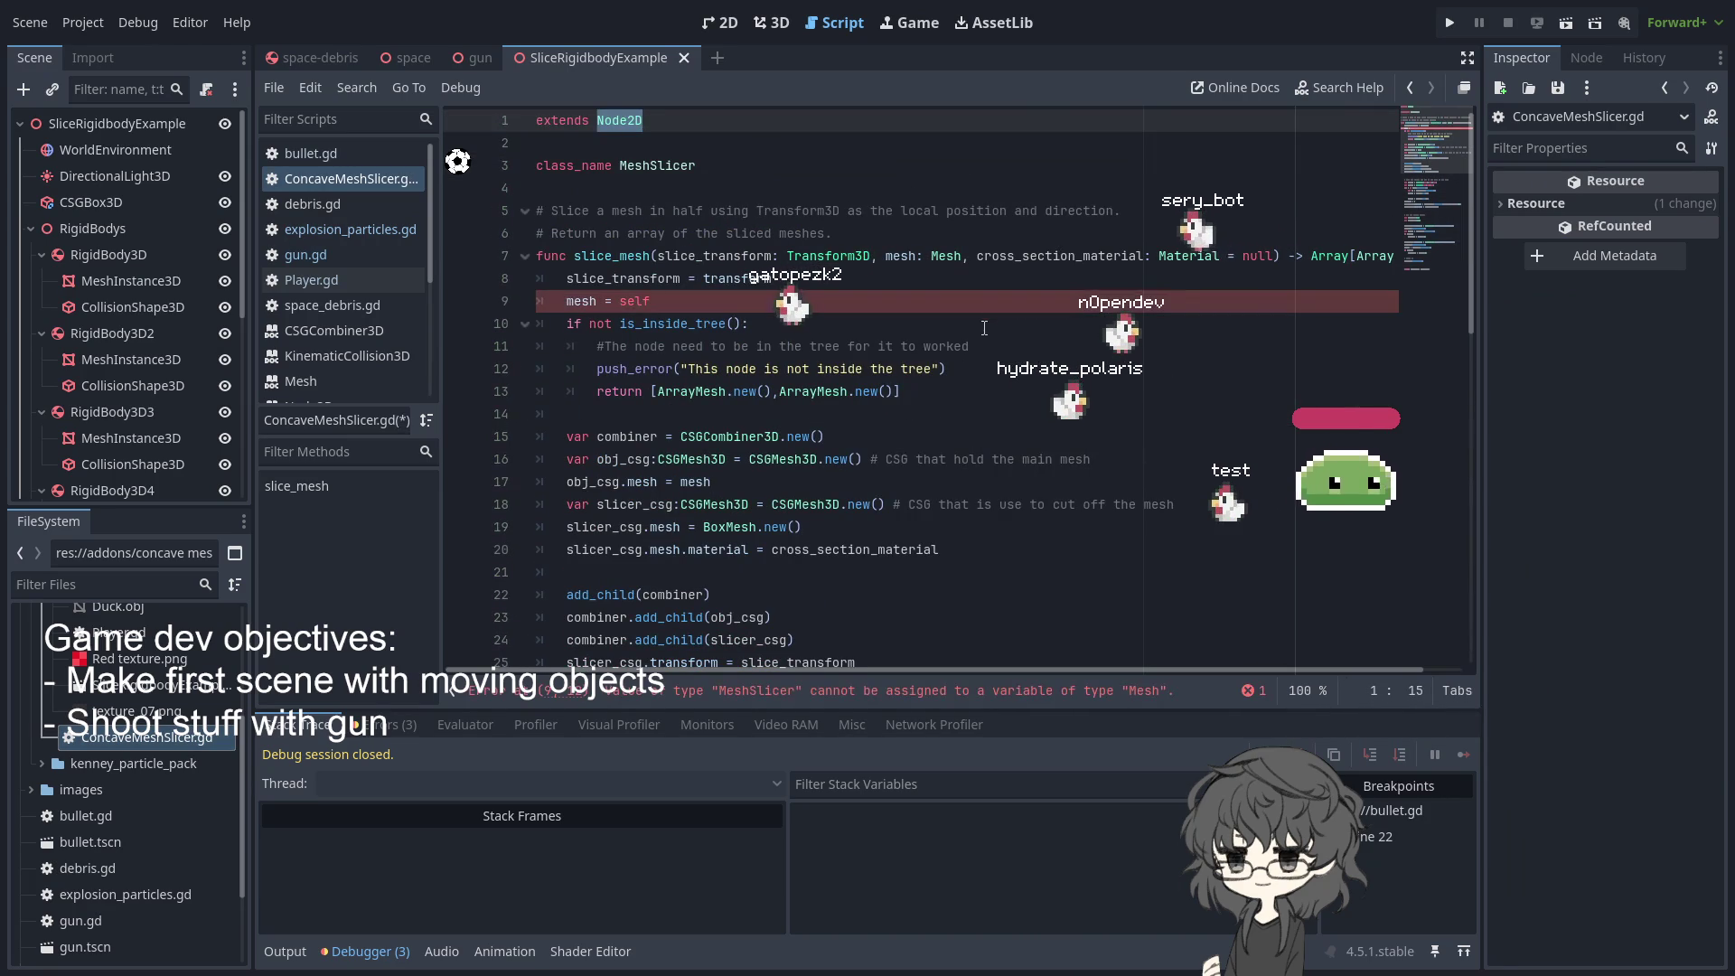
key("ctrl+shift+z")
key("ctrl+shift+z")
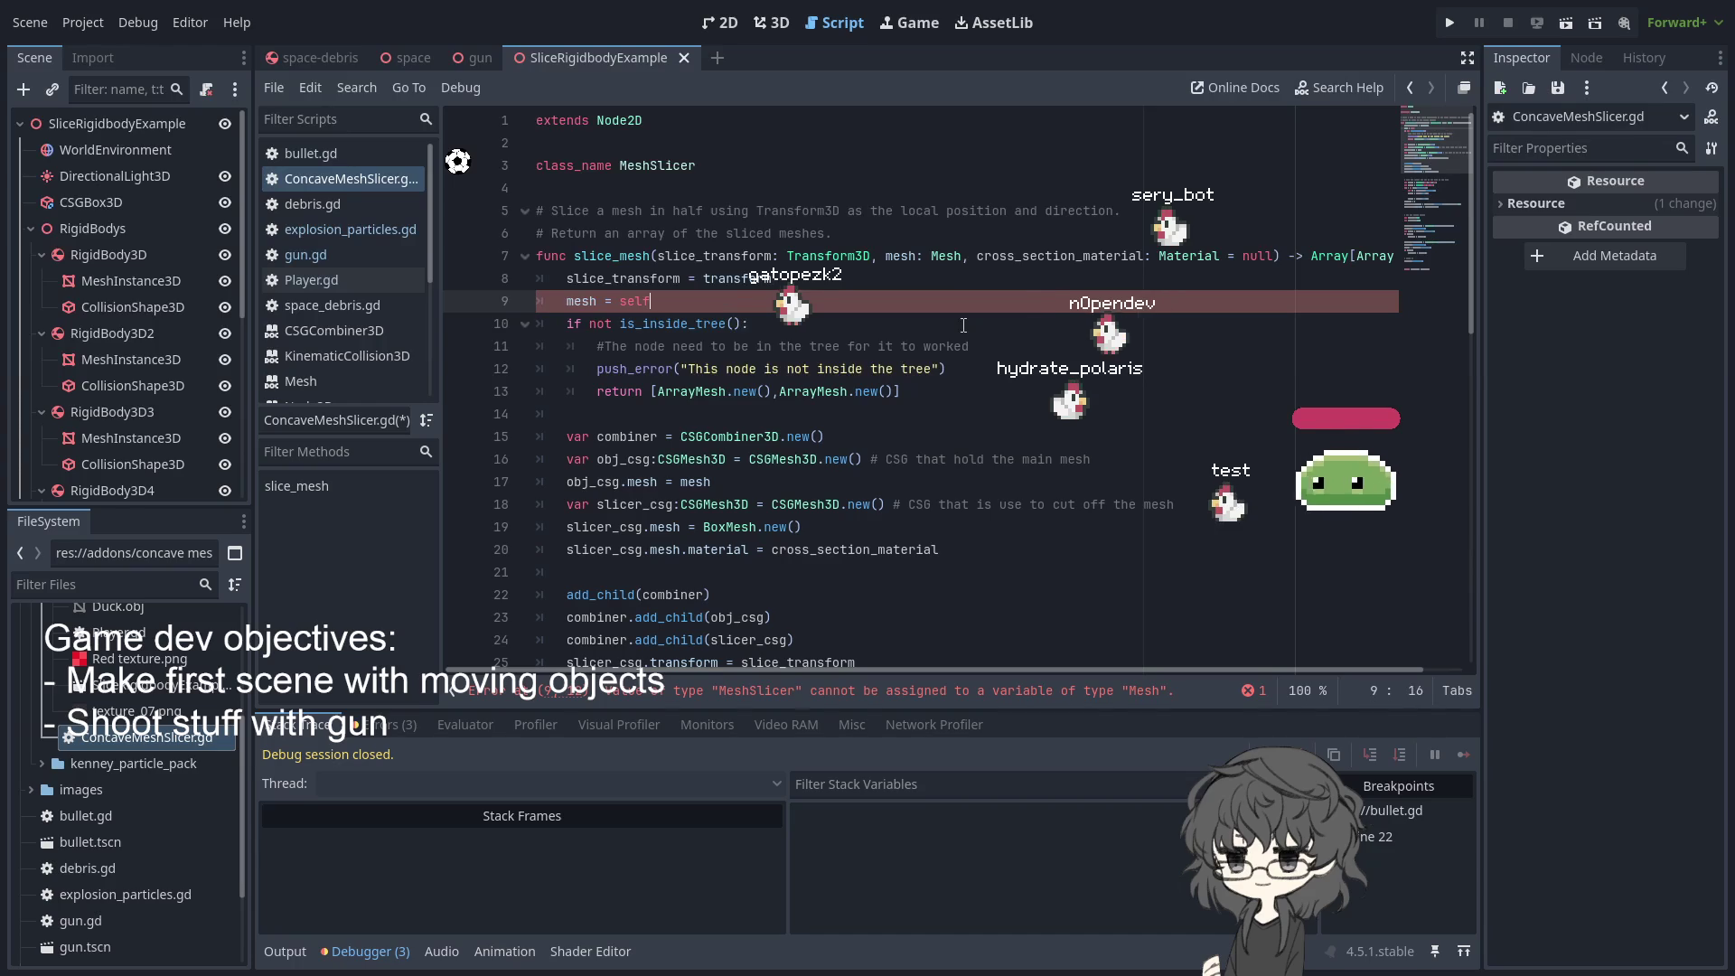
key("BackSpace")
key("BackSpace")
key("BackSpace")
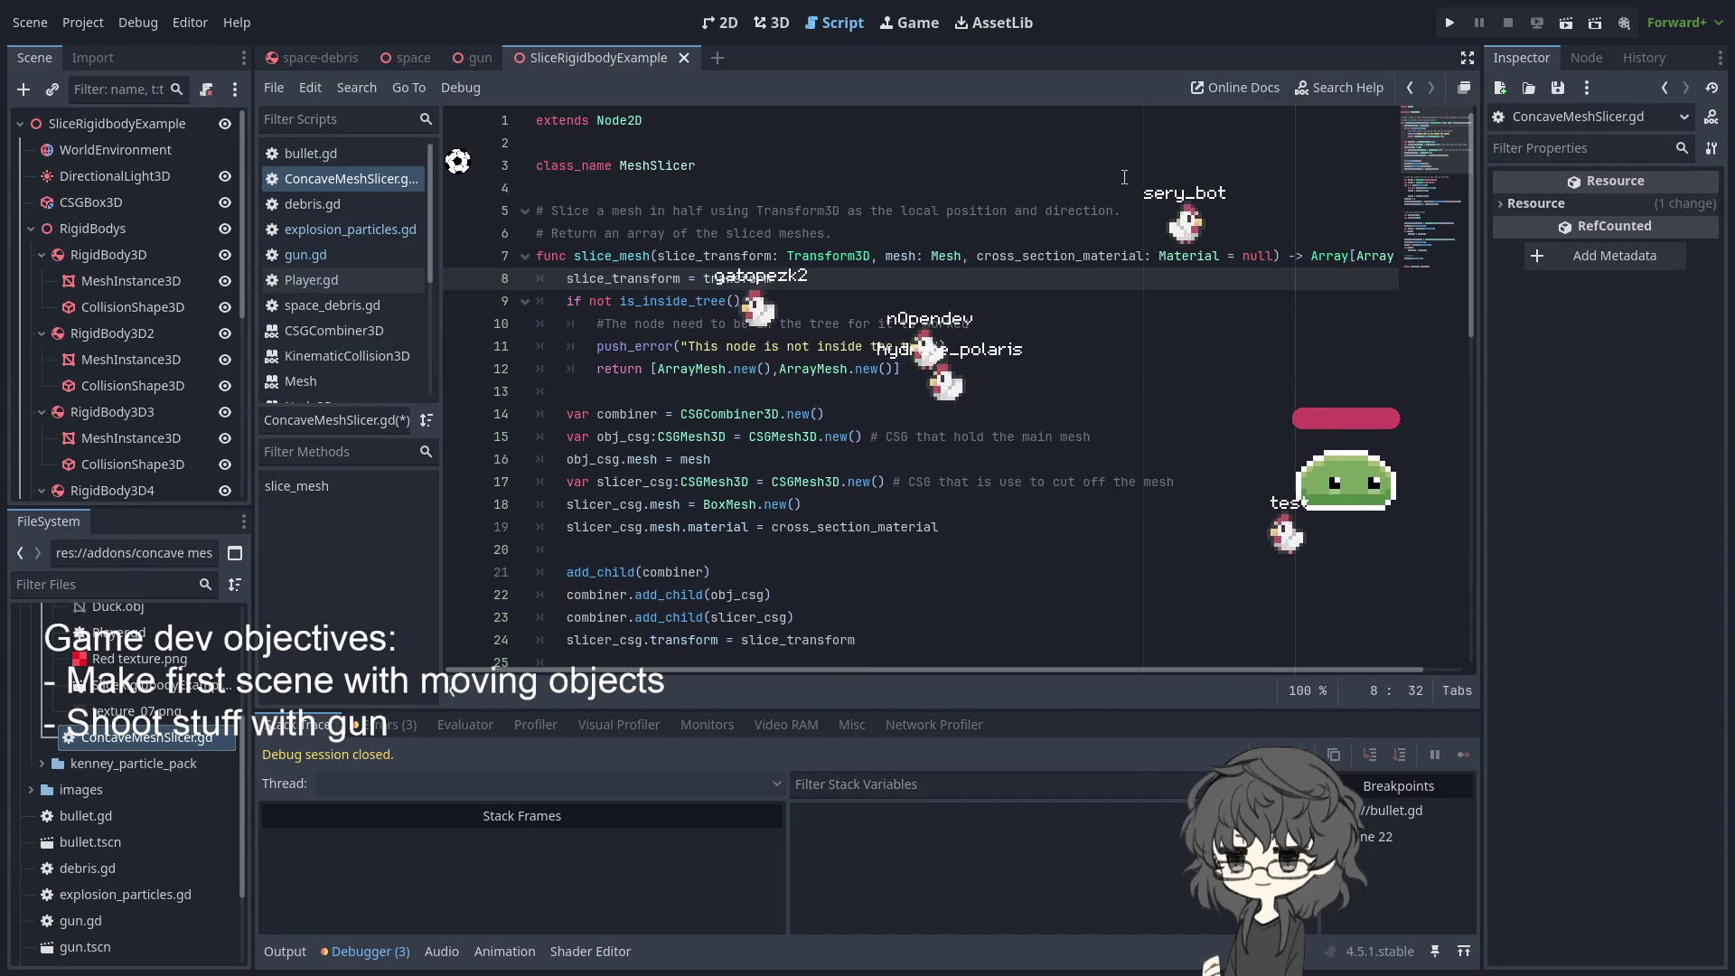
key("ctrl+s")
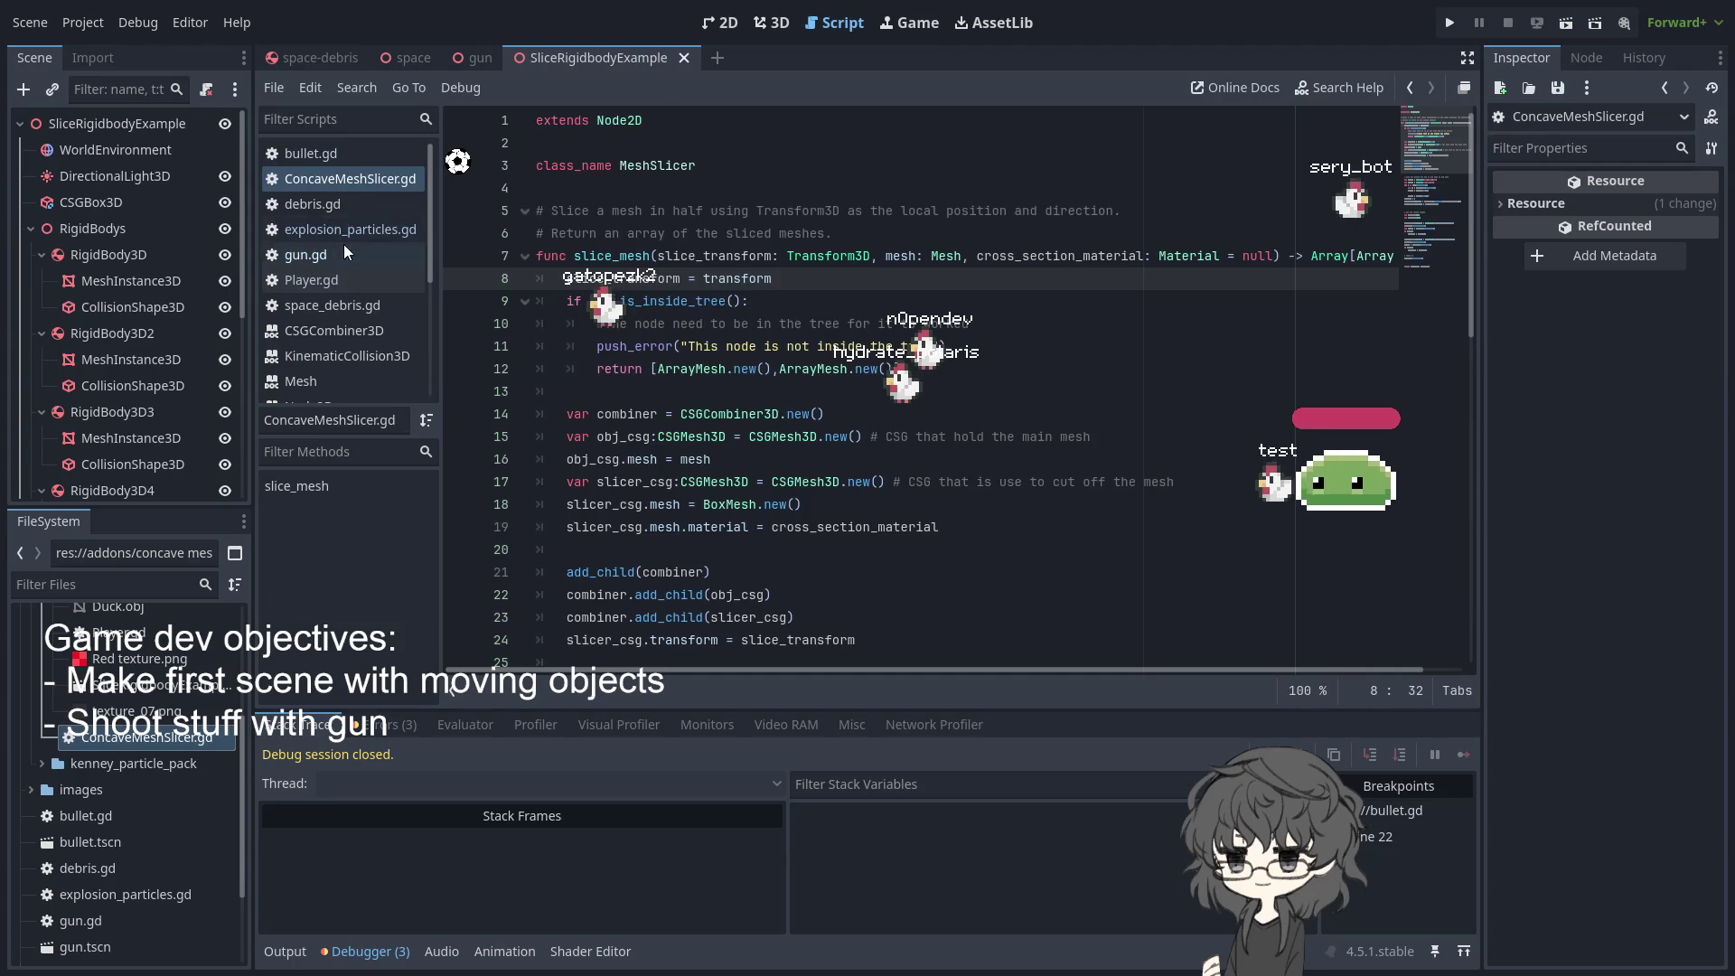
Step: Go back to Player.gd in the script list
left_click(361, 230)
left_click(318, 254)
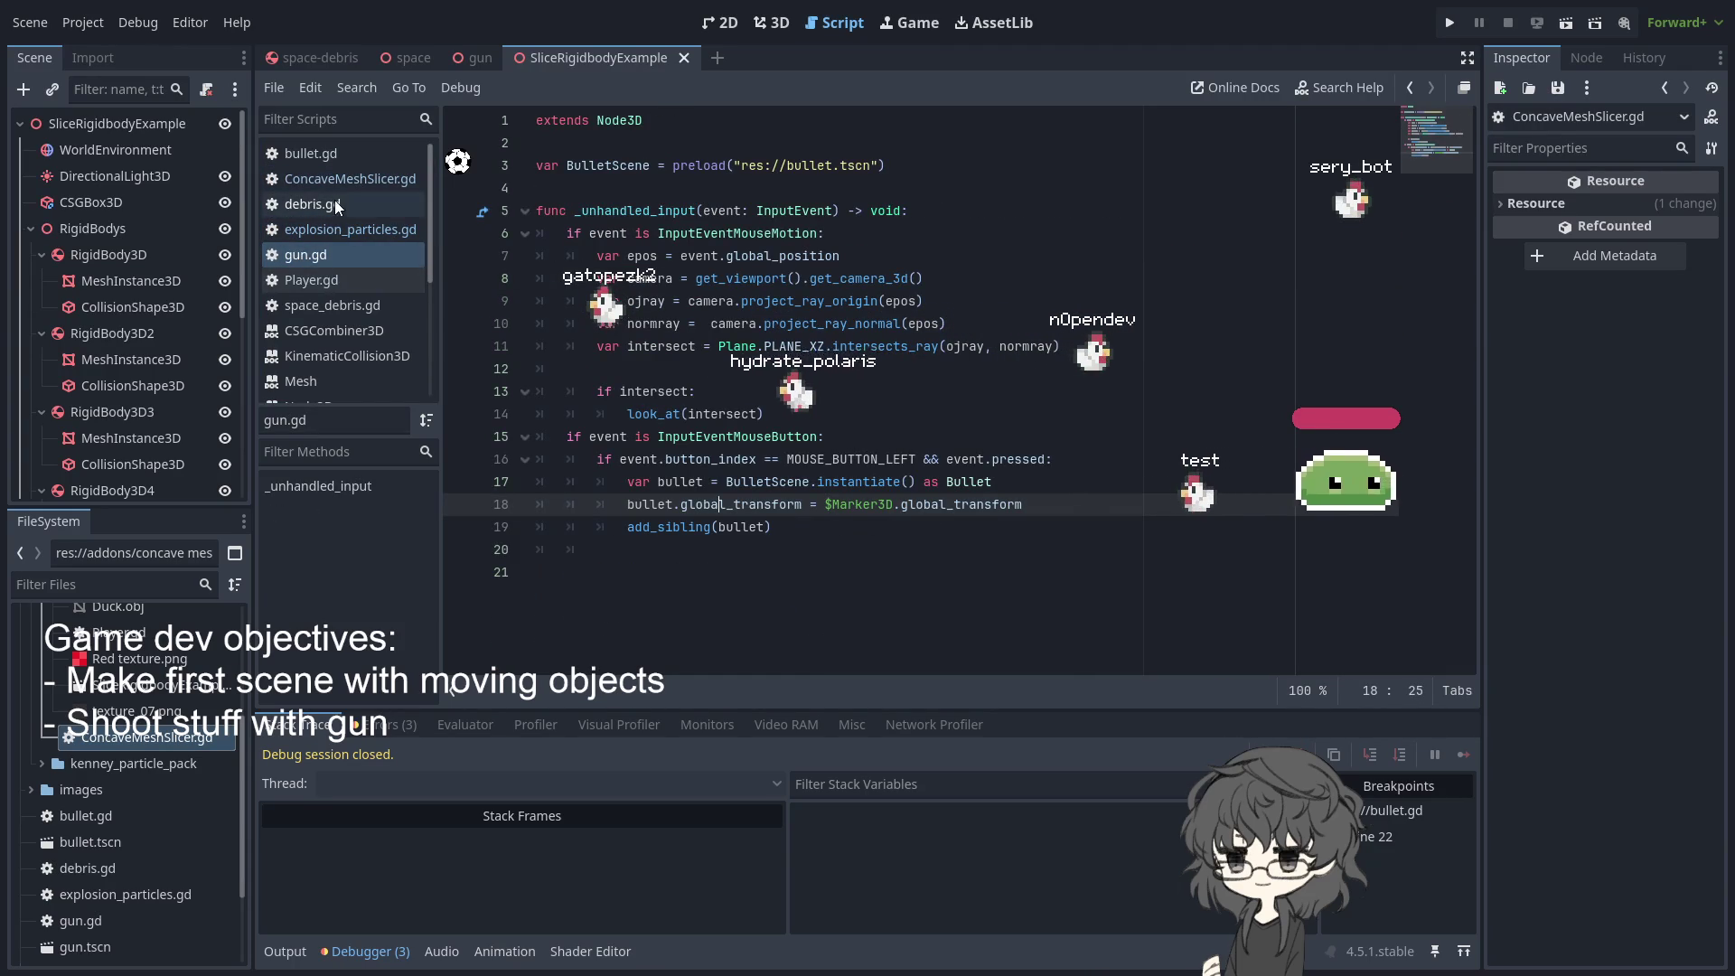
left_click(323, 282)
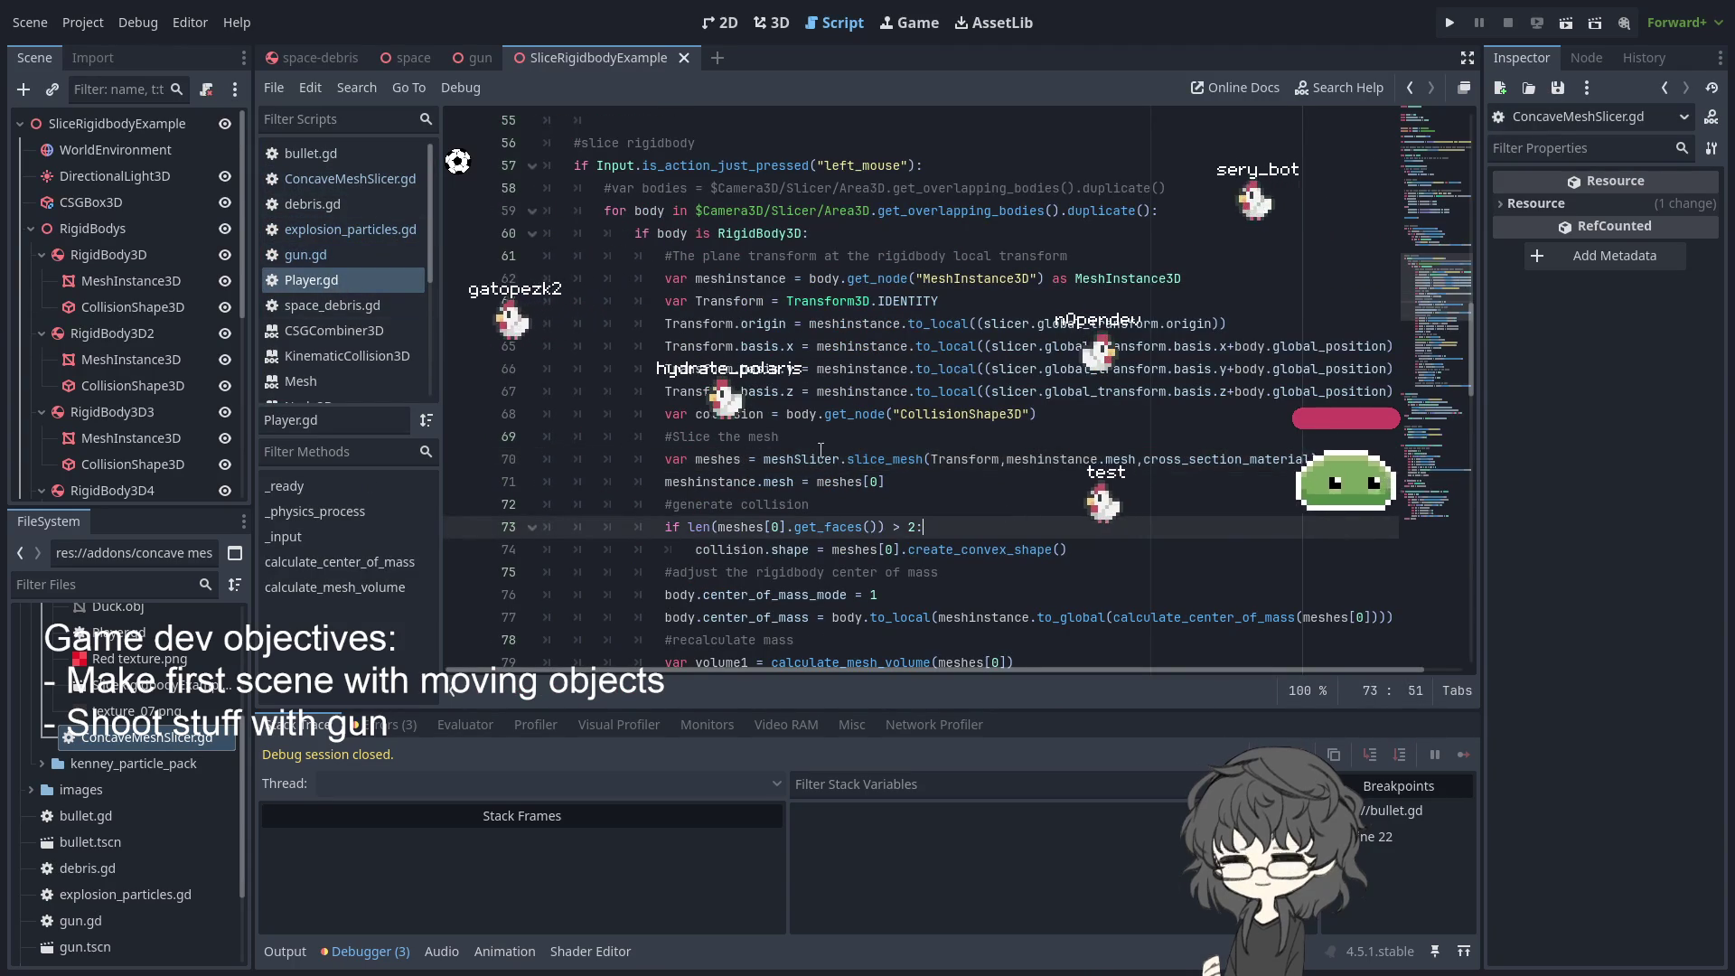
Step: Review Player.gd's rigidbody slicing code, marking the local-transform comment and mesh instance lines
double_click(716, 460)
scroll(881, 463, "up", 3)
scroll(858, 468, "down", 3)
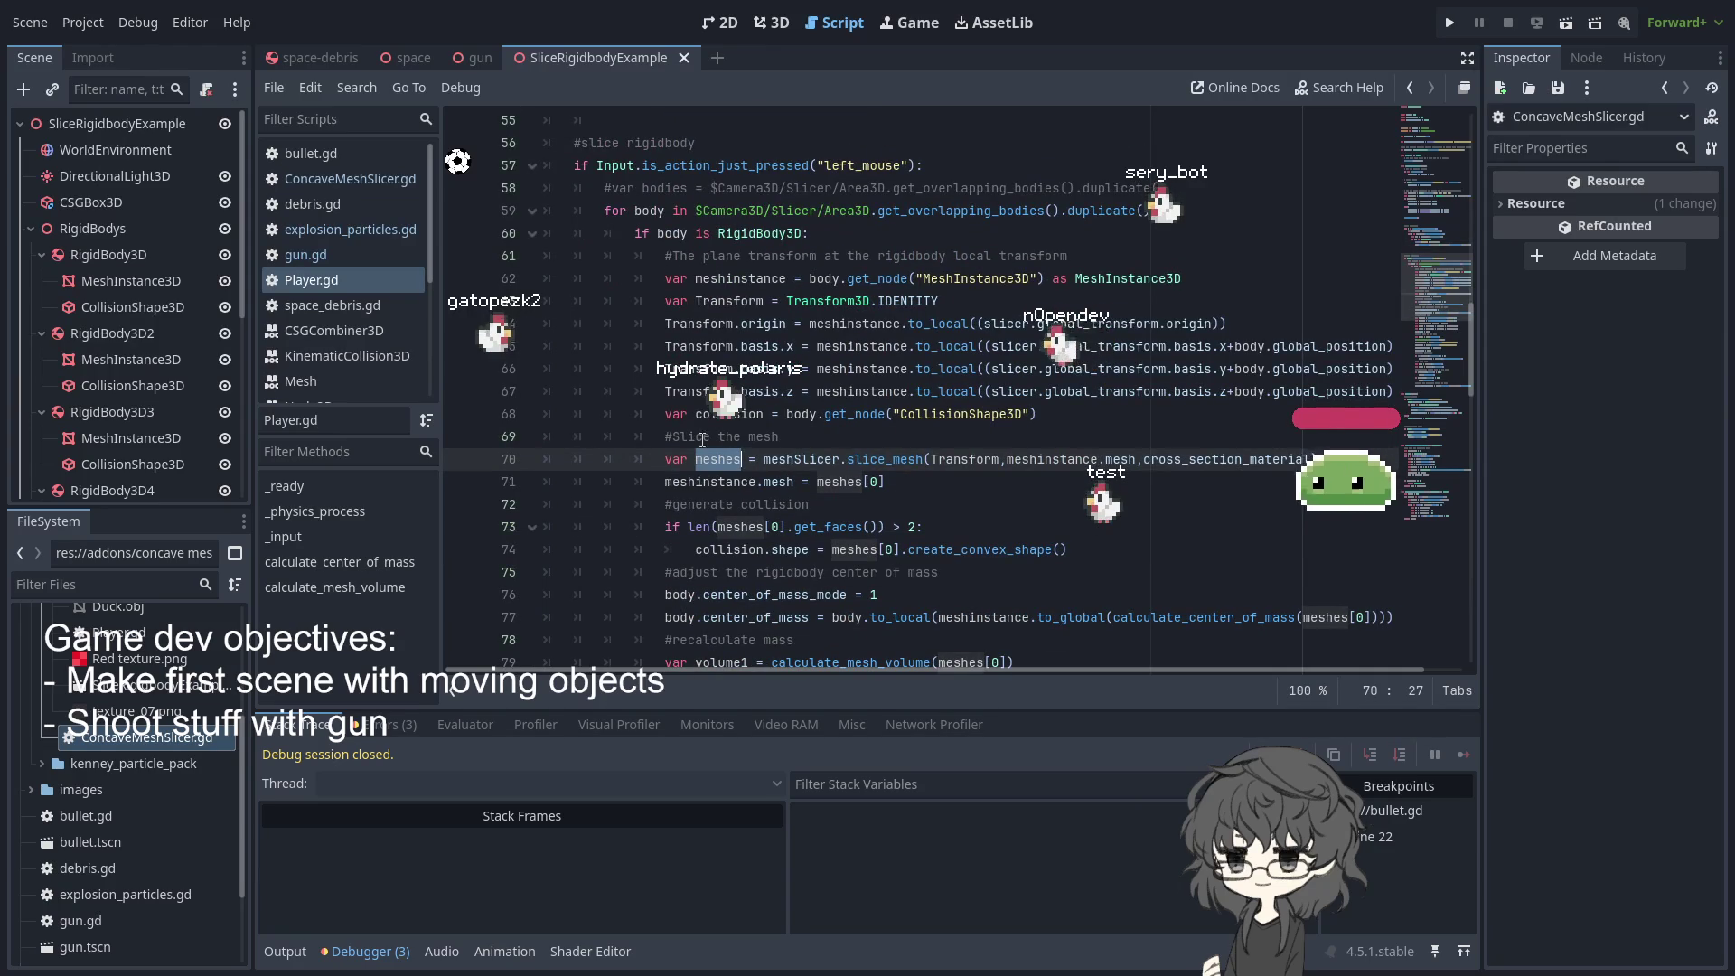
key("Up")
key("End")
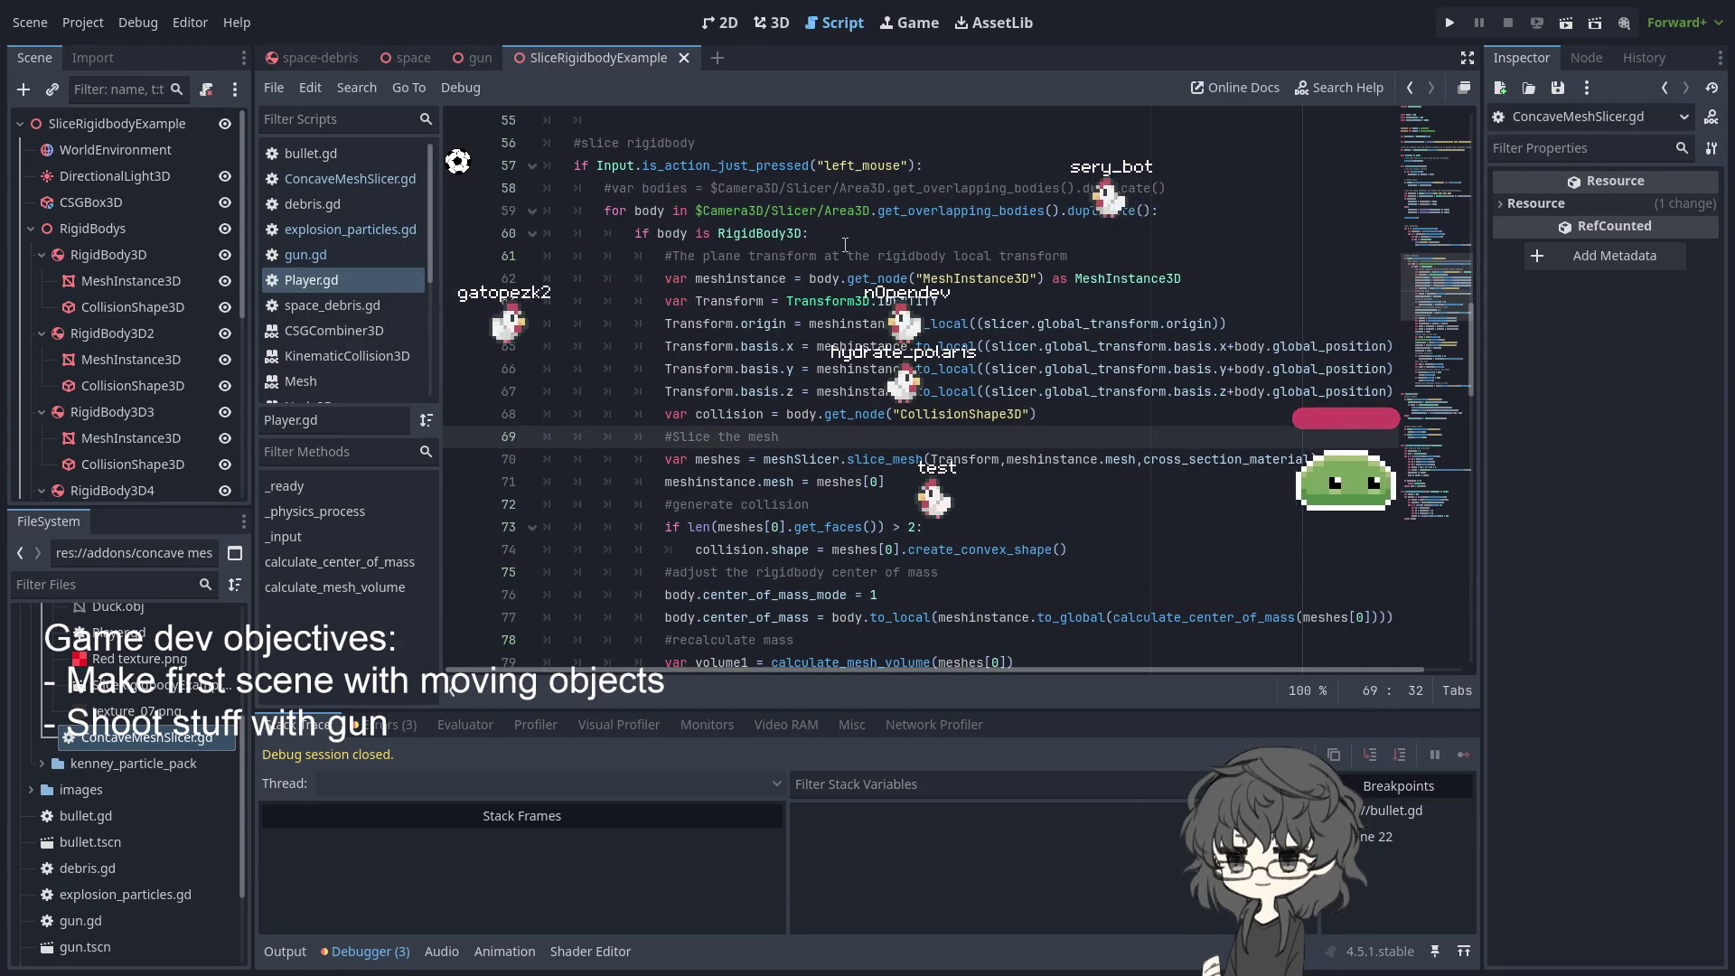
left_click_drag(812, 256, 1119, 258)
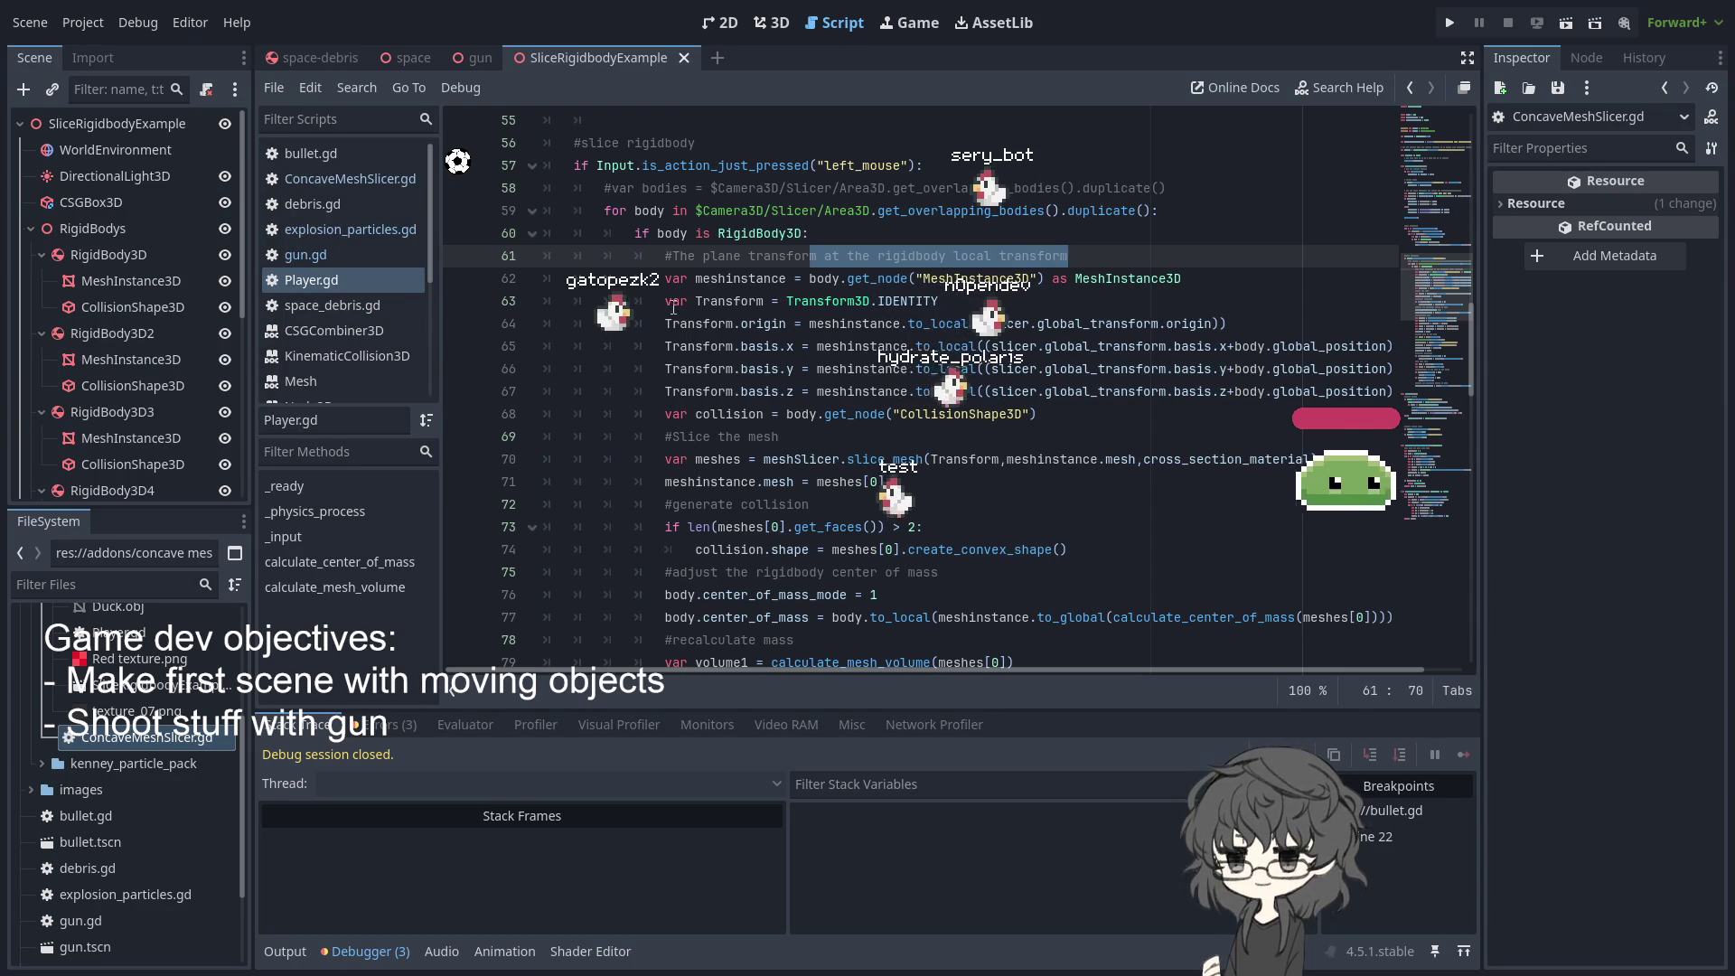
mouse_move(665, 279)
left_mouse_down()
mouse_move(903, 324)
mouse_move(1013, 398)
mouse_move(1062, 346)
mouse_move(1087, 418)
left_mouse_up()
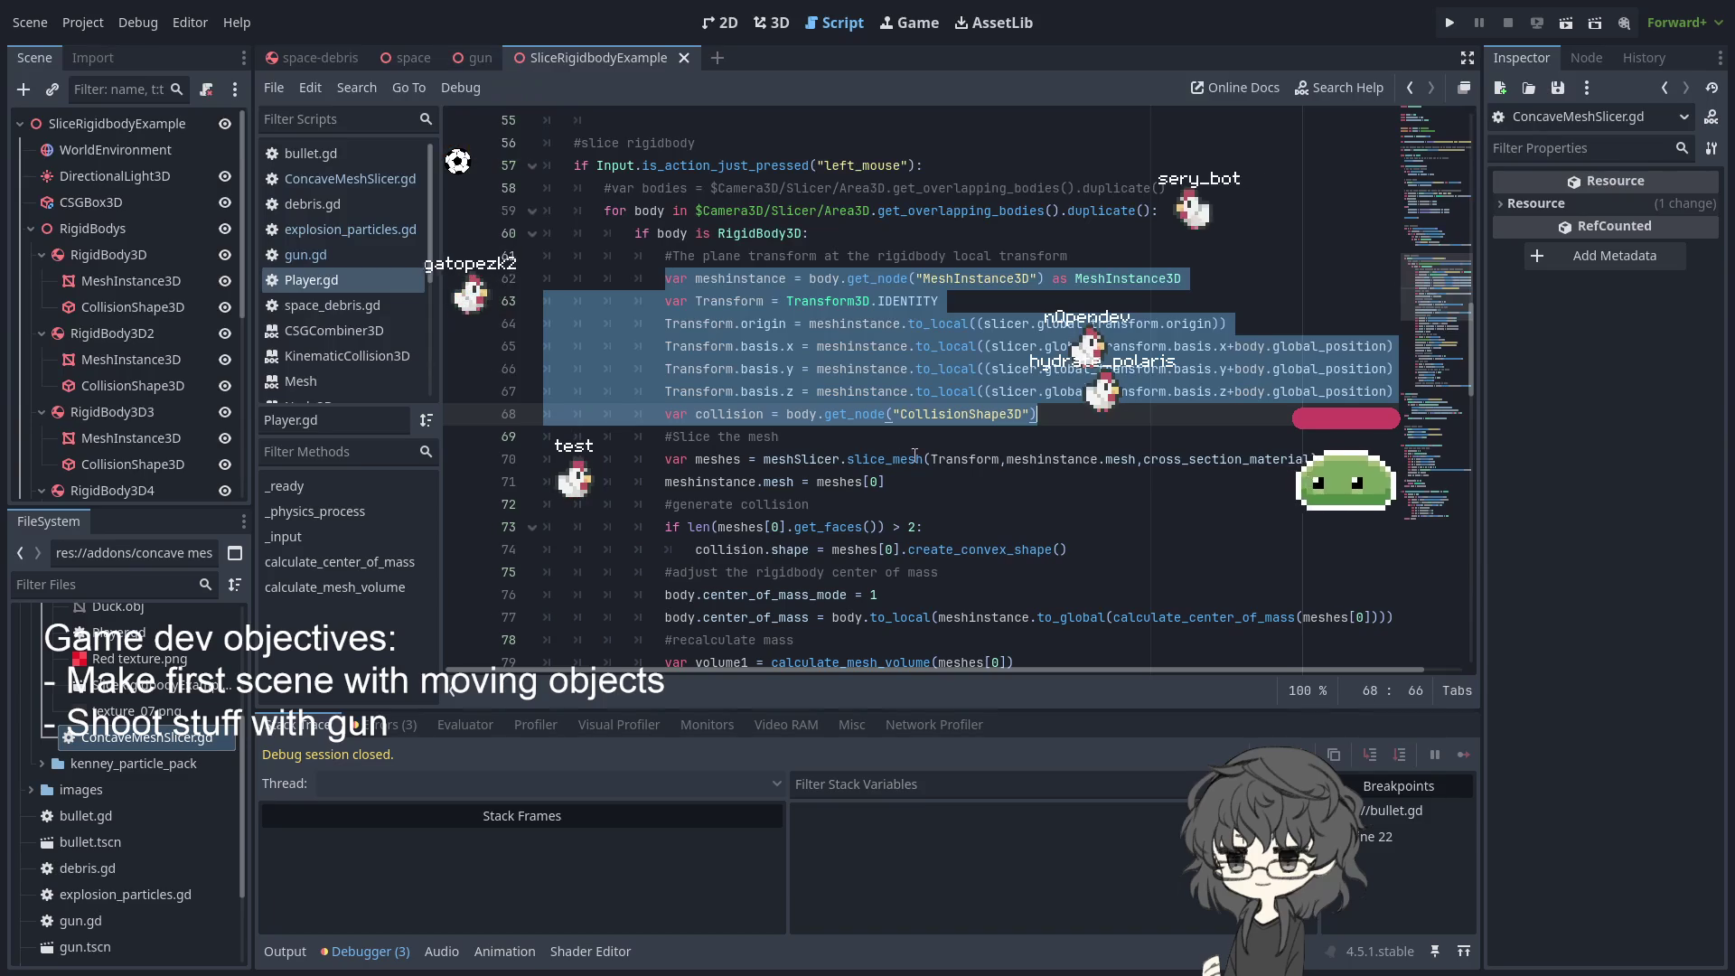
Step: Select and copy the Transform setup lines 63–67, then bring up gun.gd
left_click(672, 233)
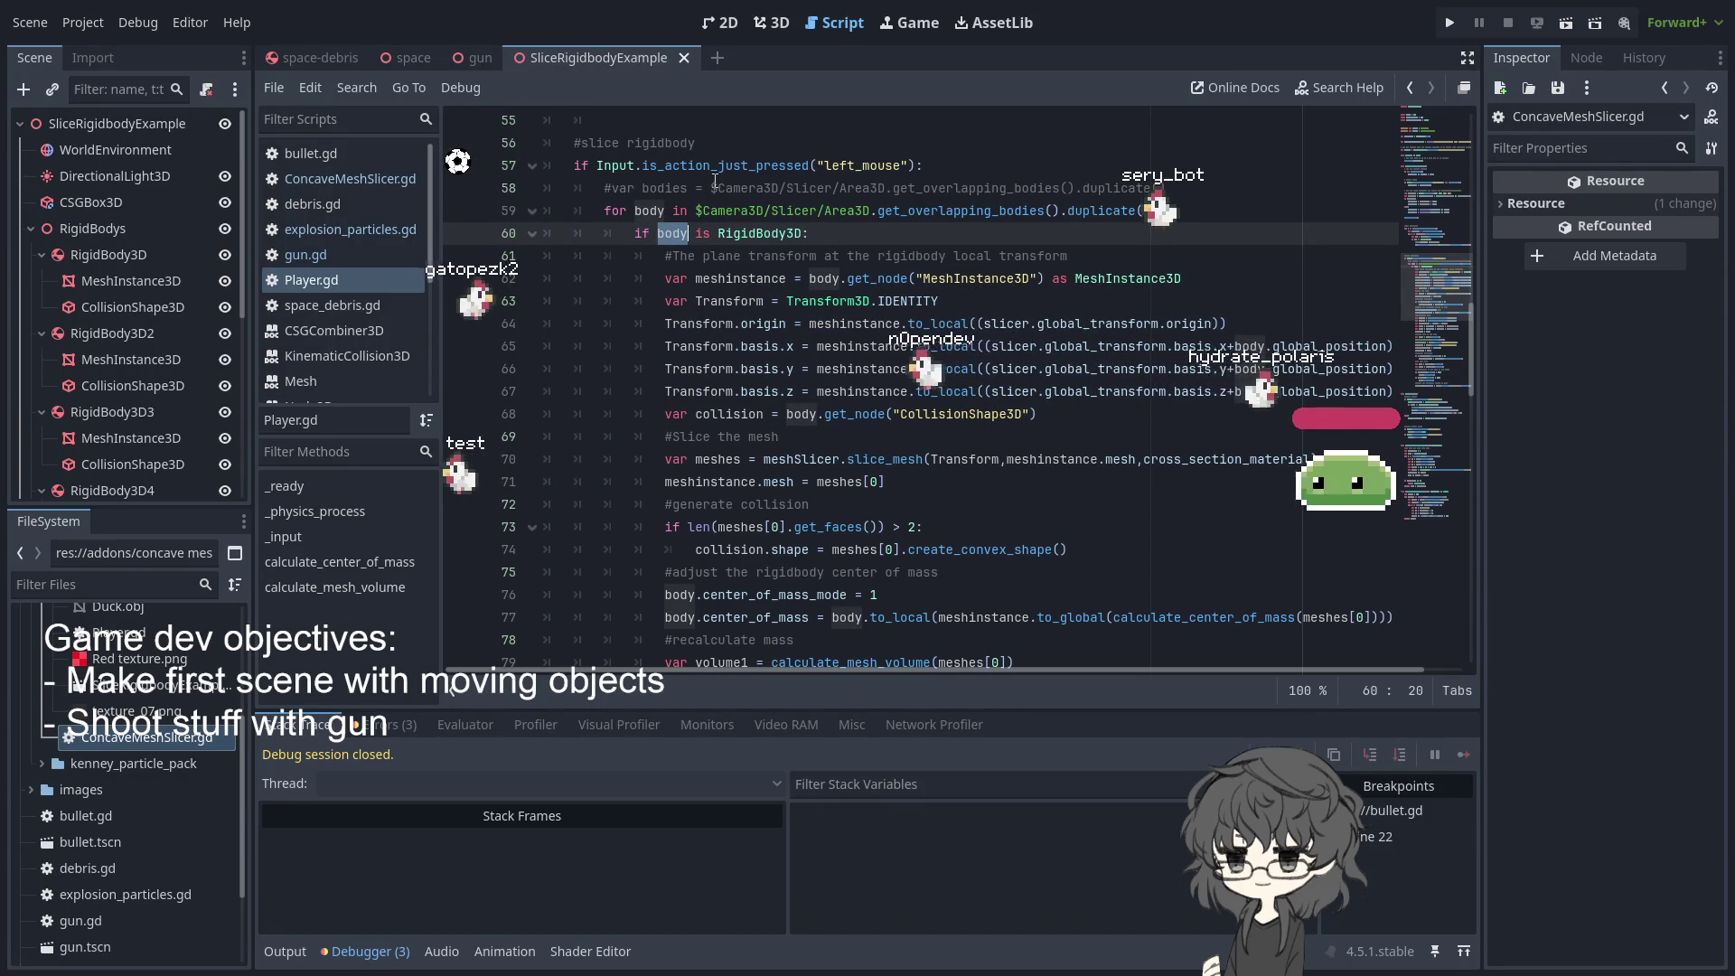
left_click(992, 211)
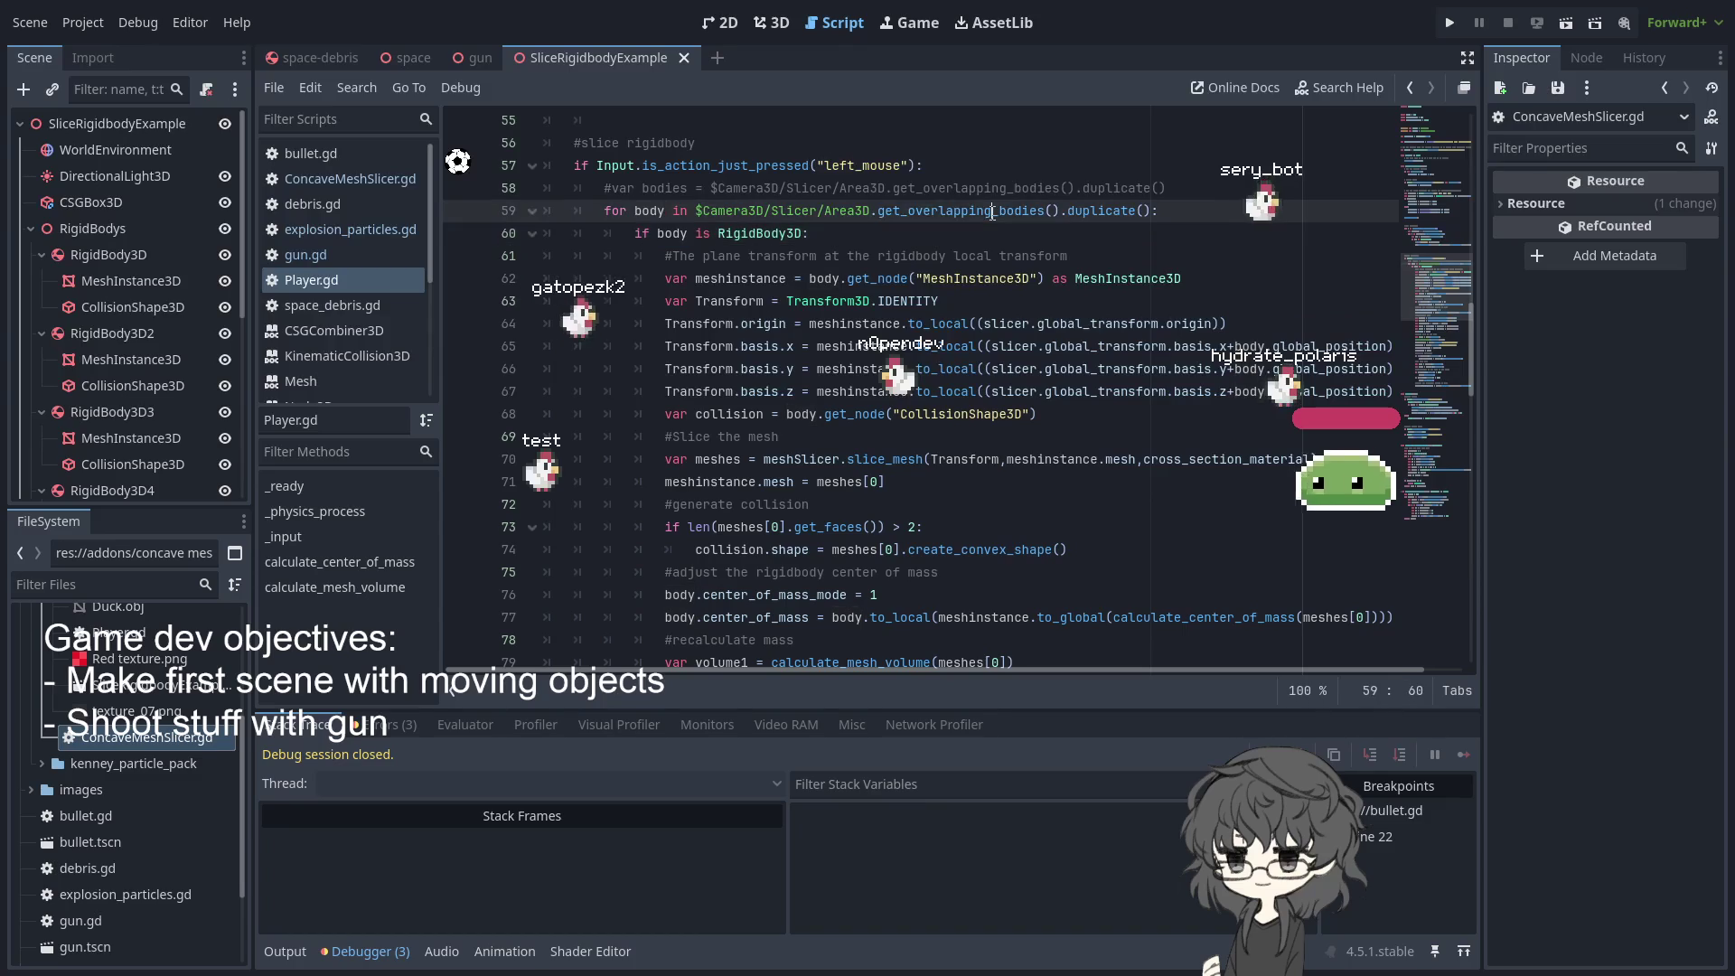
double_click(992, 211)
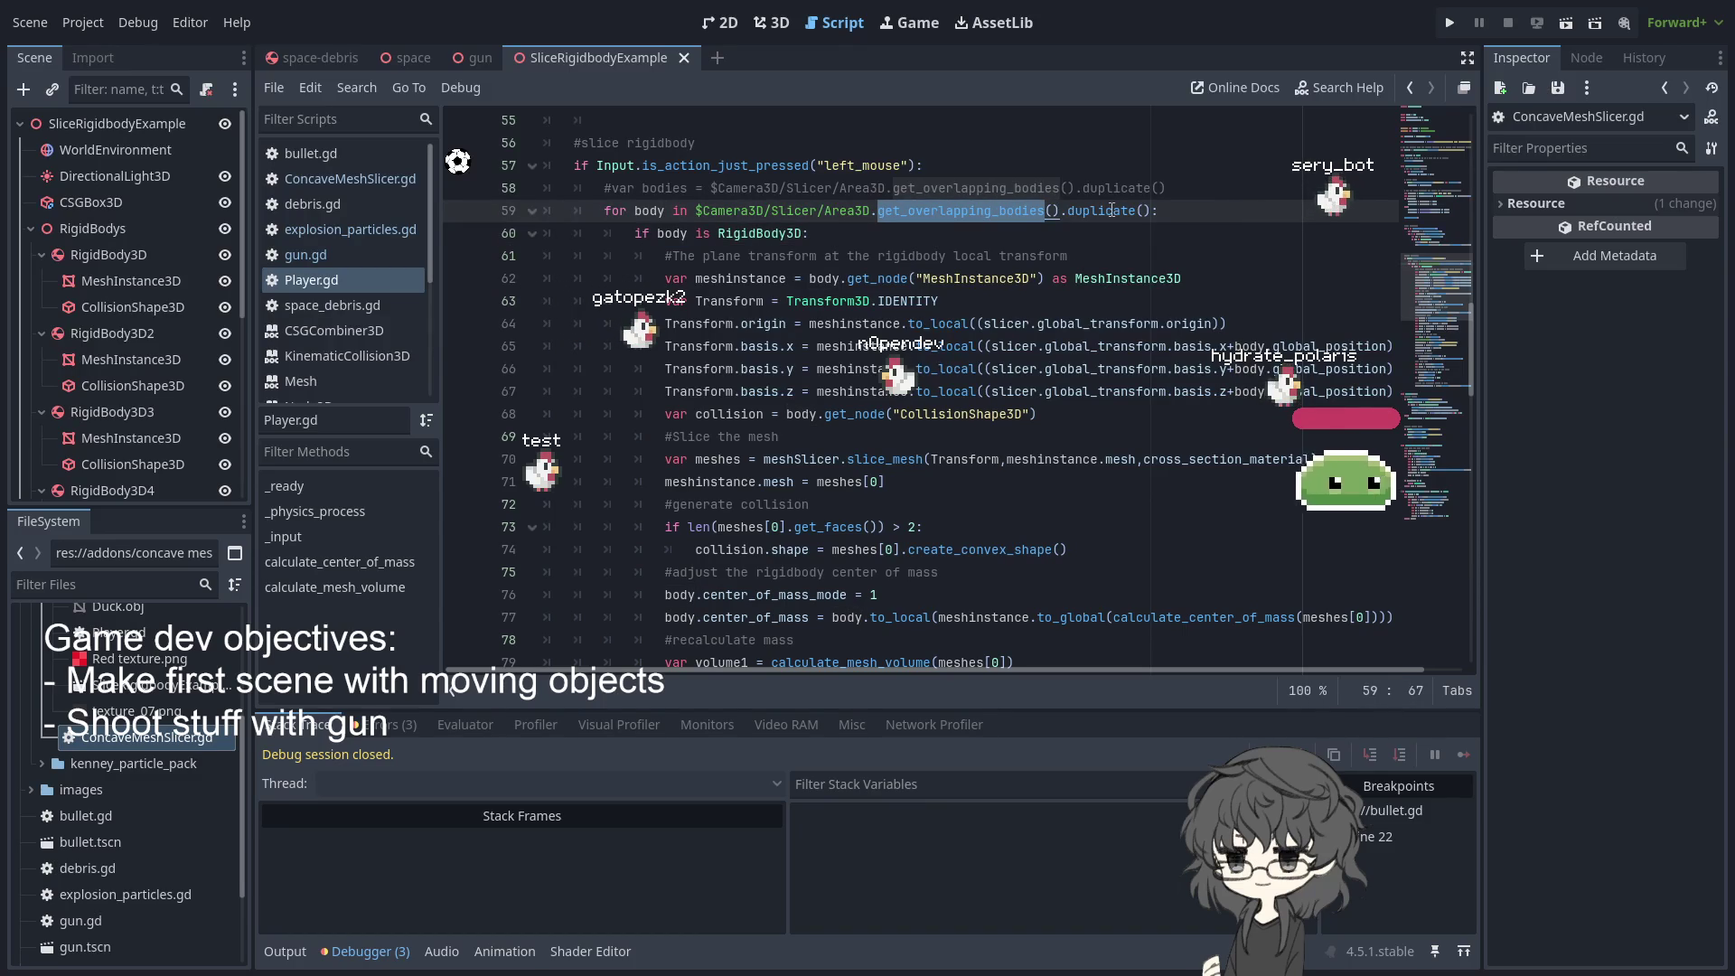
mouse_move(668, 331)
left_mouse_down()
mouse_move(1039, 392)
mouse_move(1356, 416)
mouse_move(1005, 414)
left_mouse_up()
left_click(693, 323)
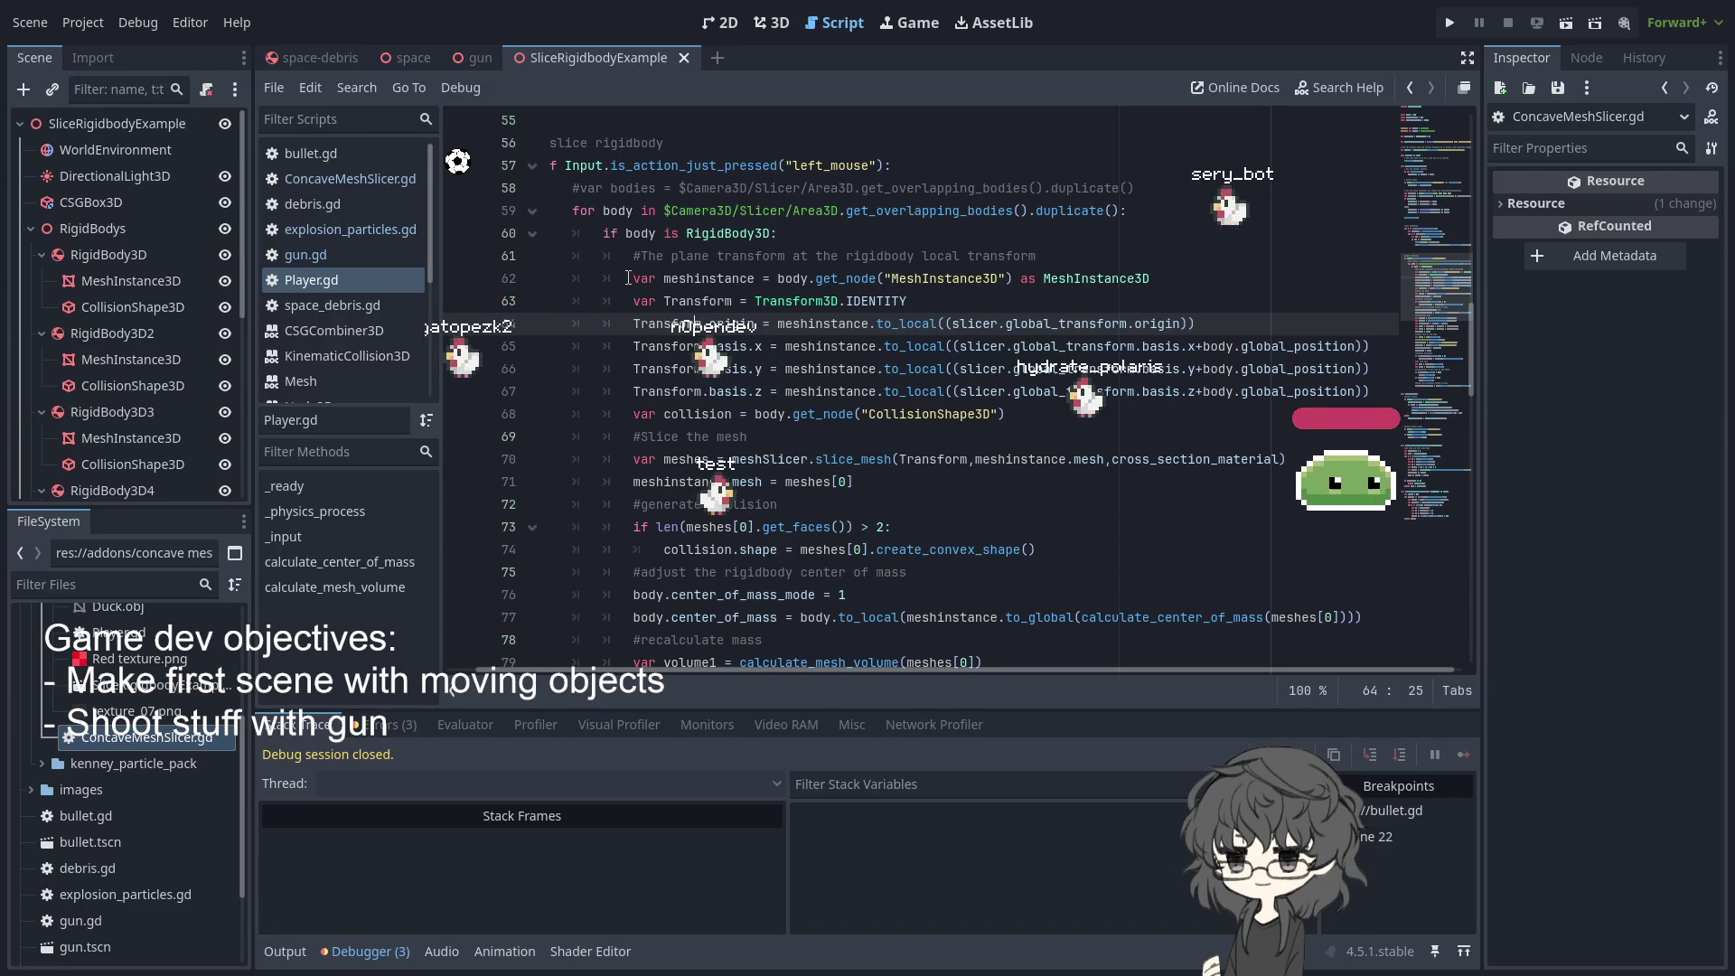
left_click_drag(634, 295, 1436, 403)
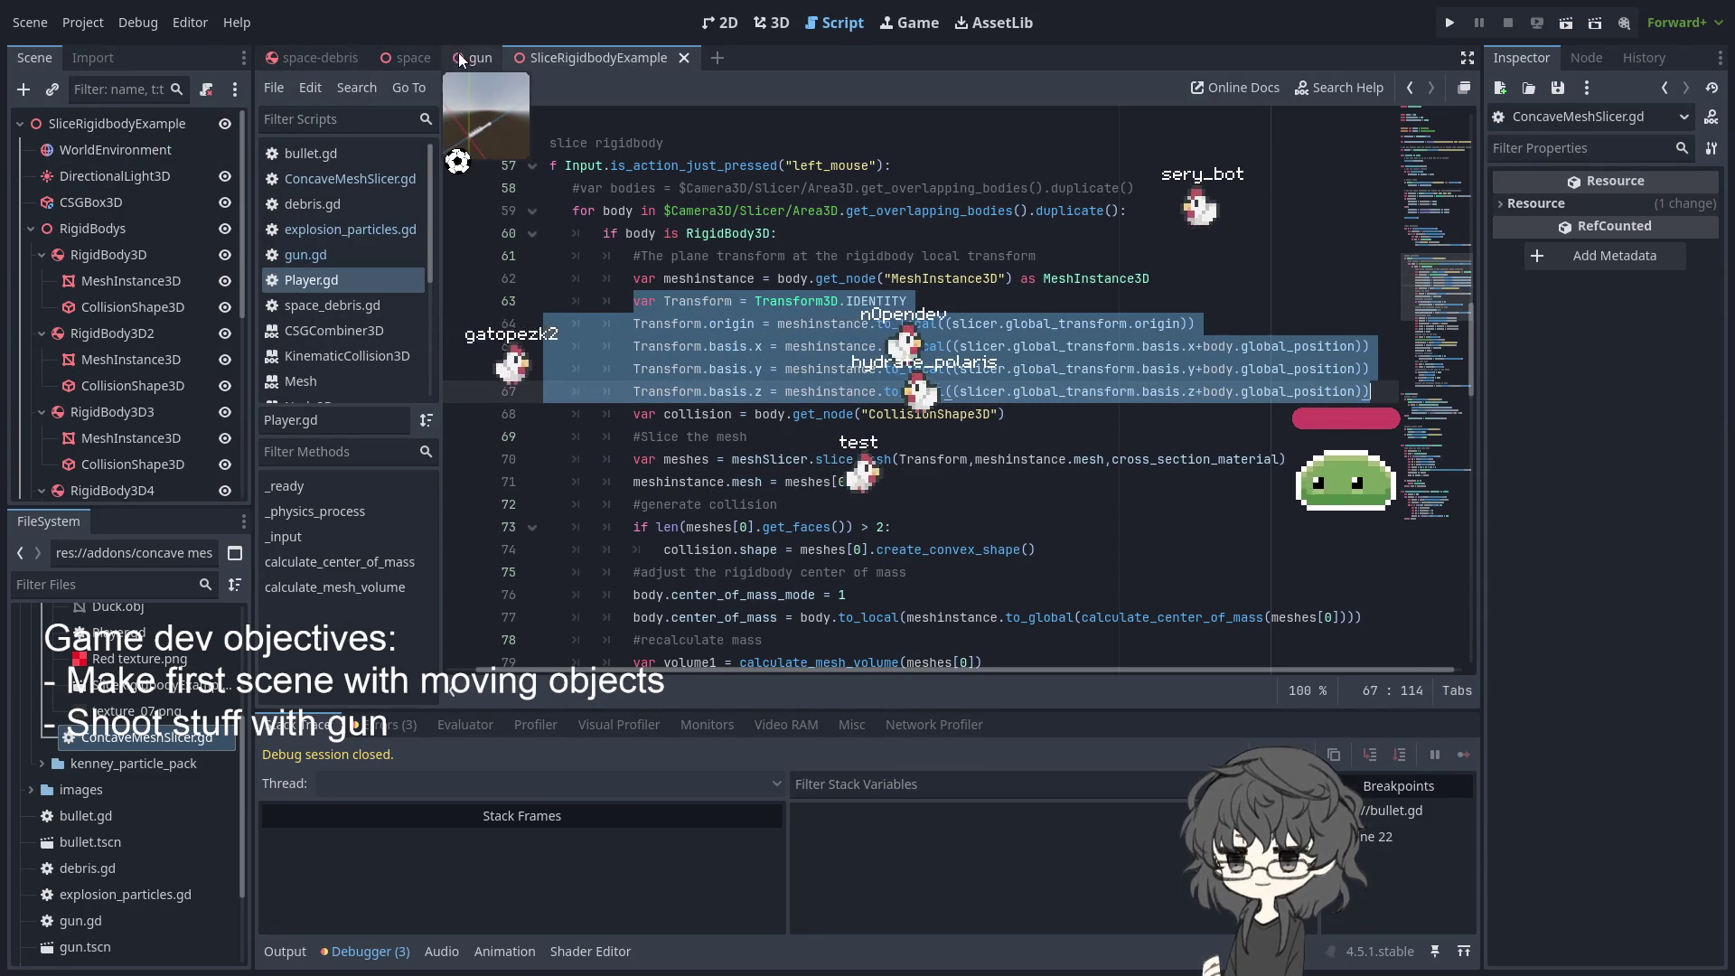
left_click(312, 254)
left_click(655, 532)
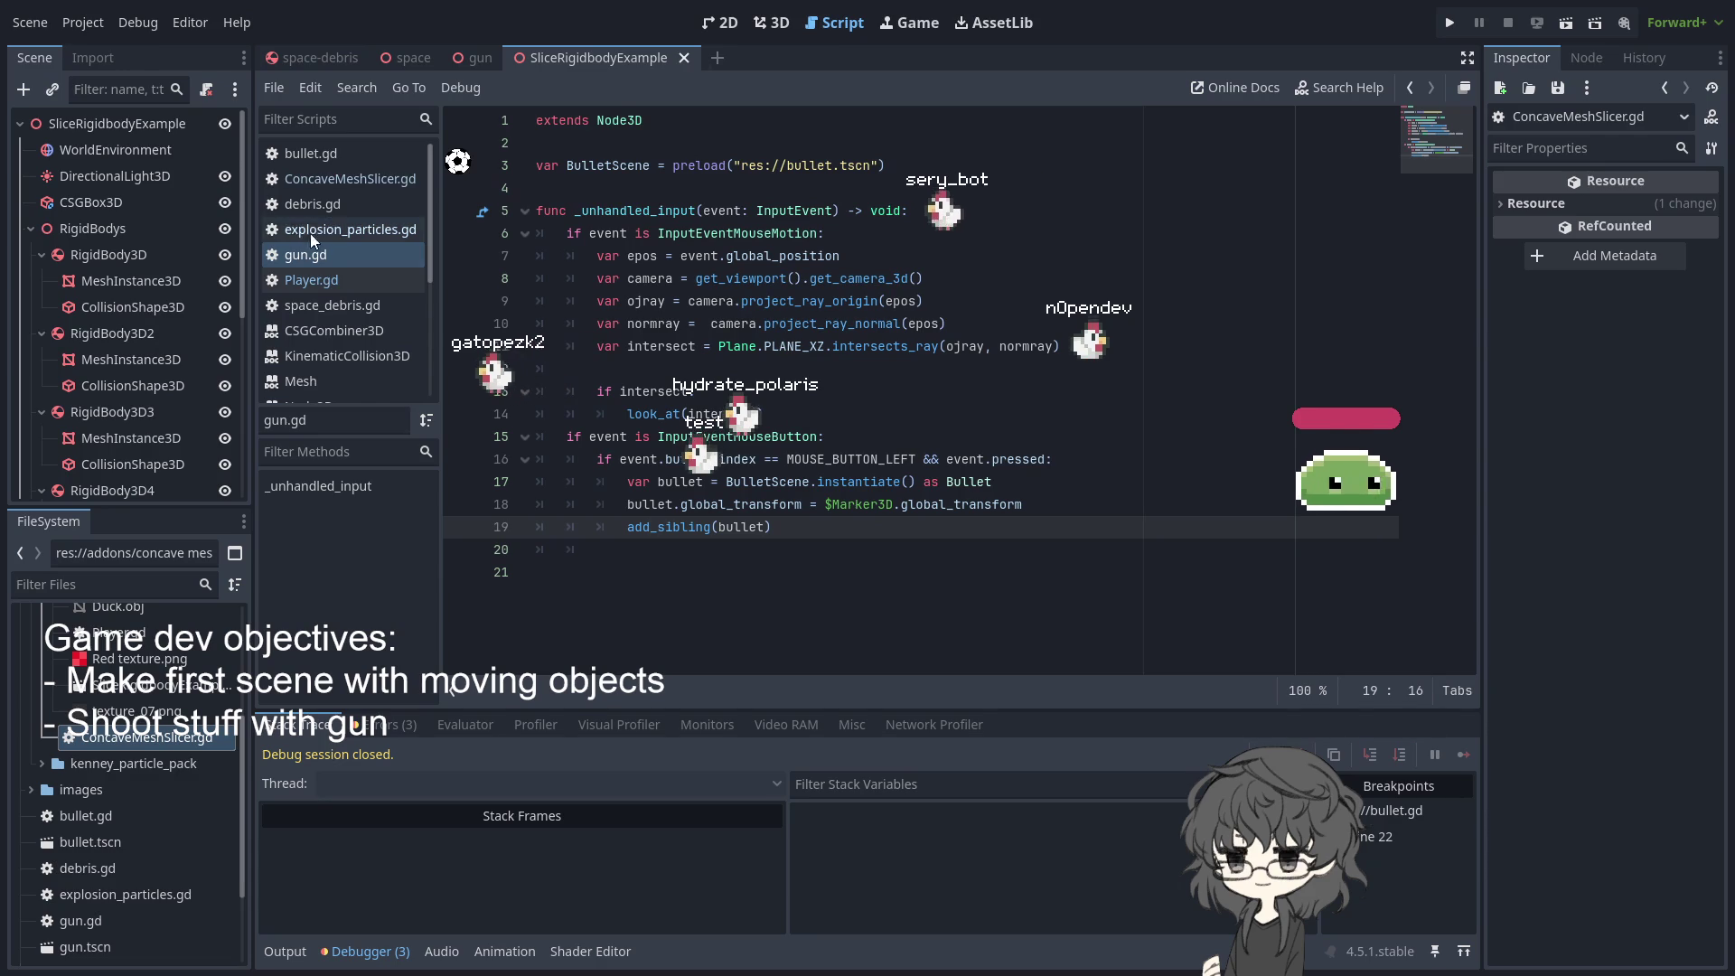
Step: Open bullet.gd, review deal_damage and its line 28 call, and paste the Transform lines on line 17
left_click(324, 156)
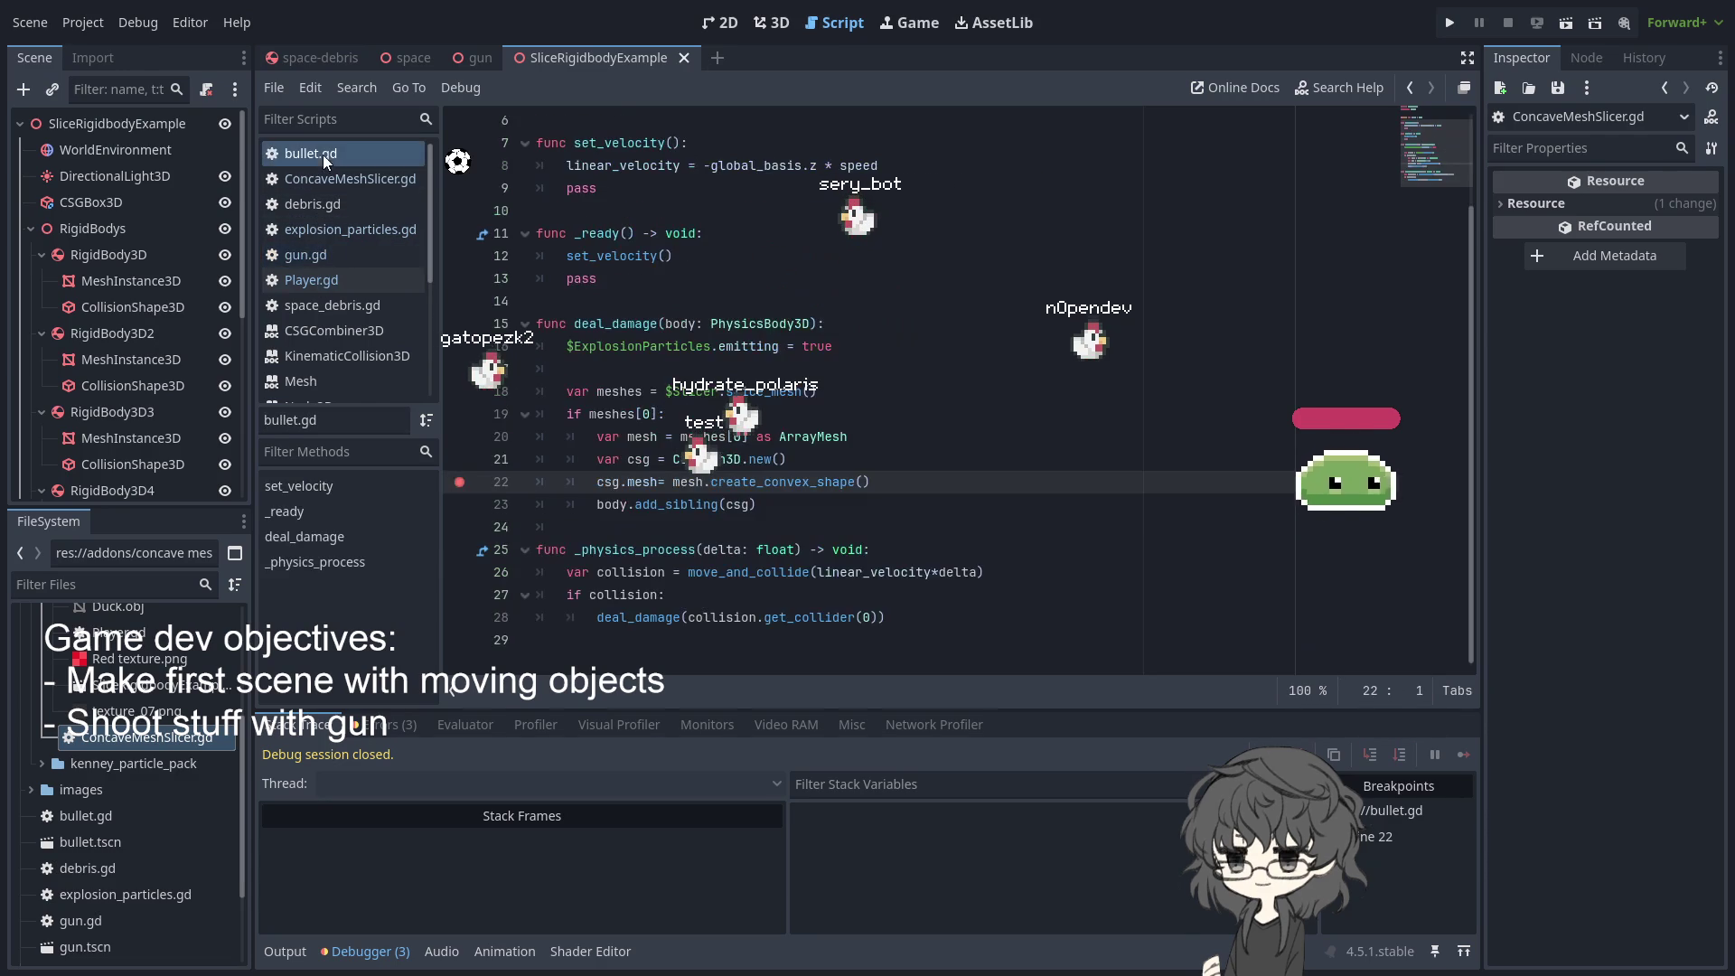
left_click_drag(601, 618, 1010, 611)
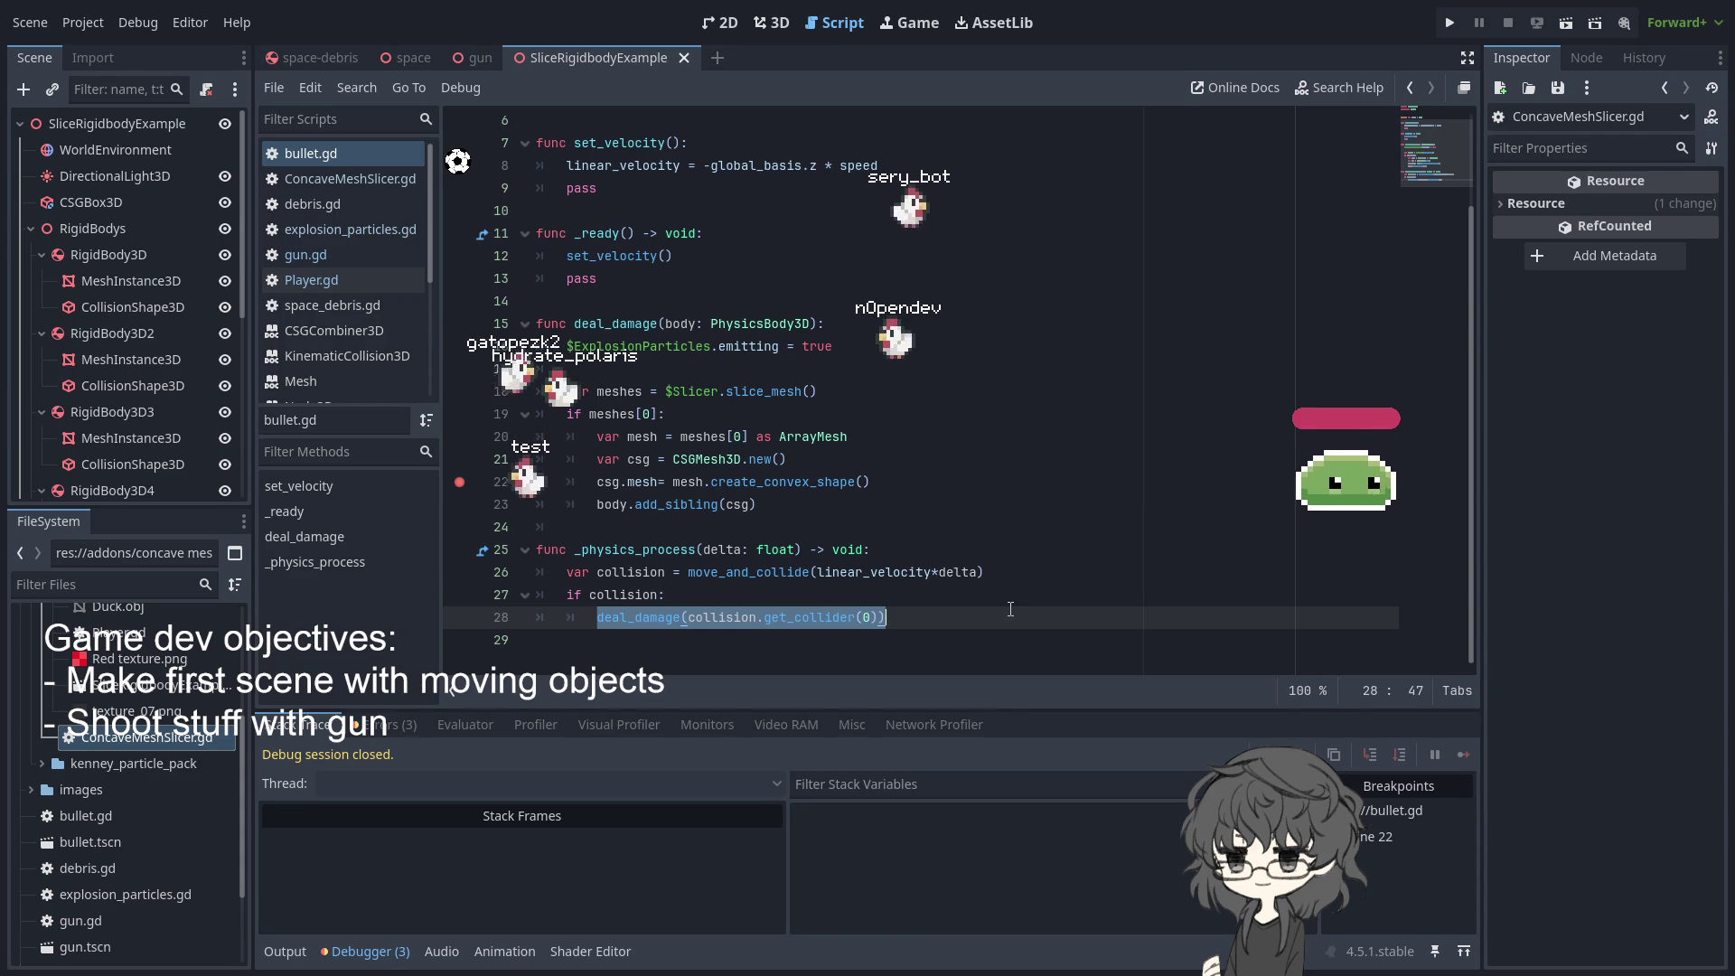
double_click(637, 618)
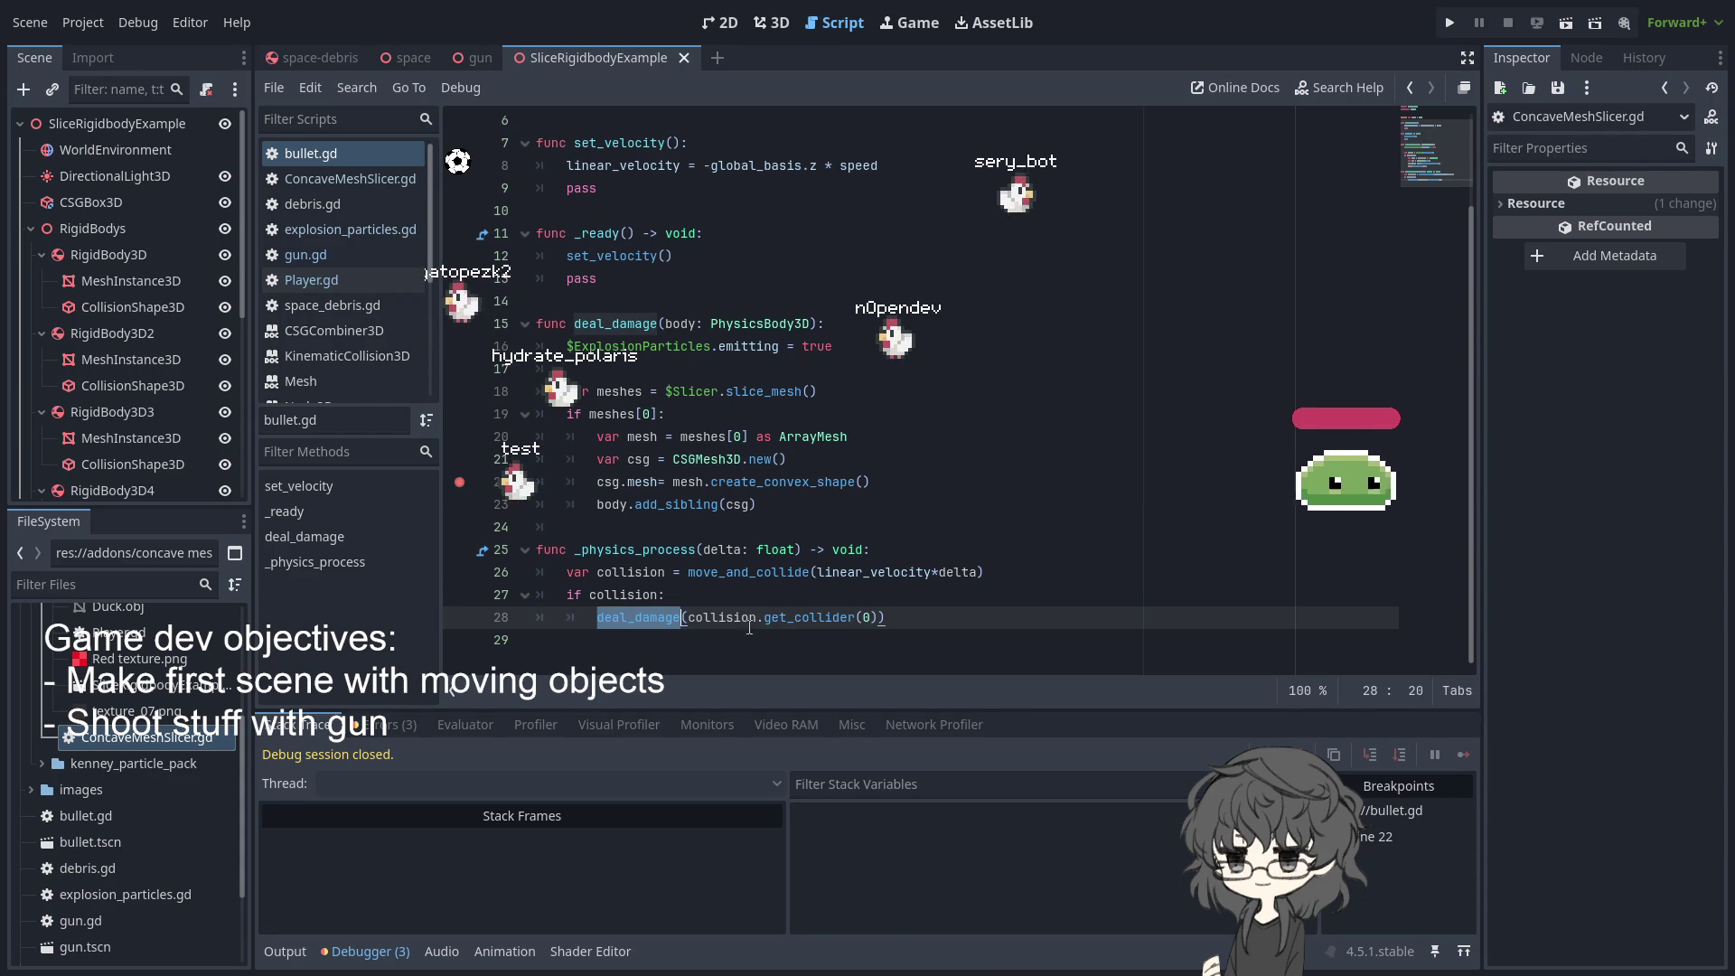
left_click(983, 604)
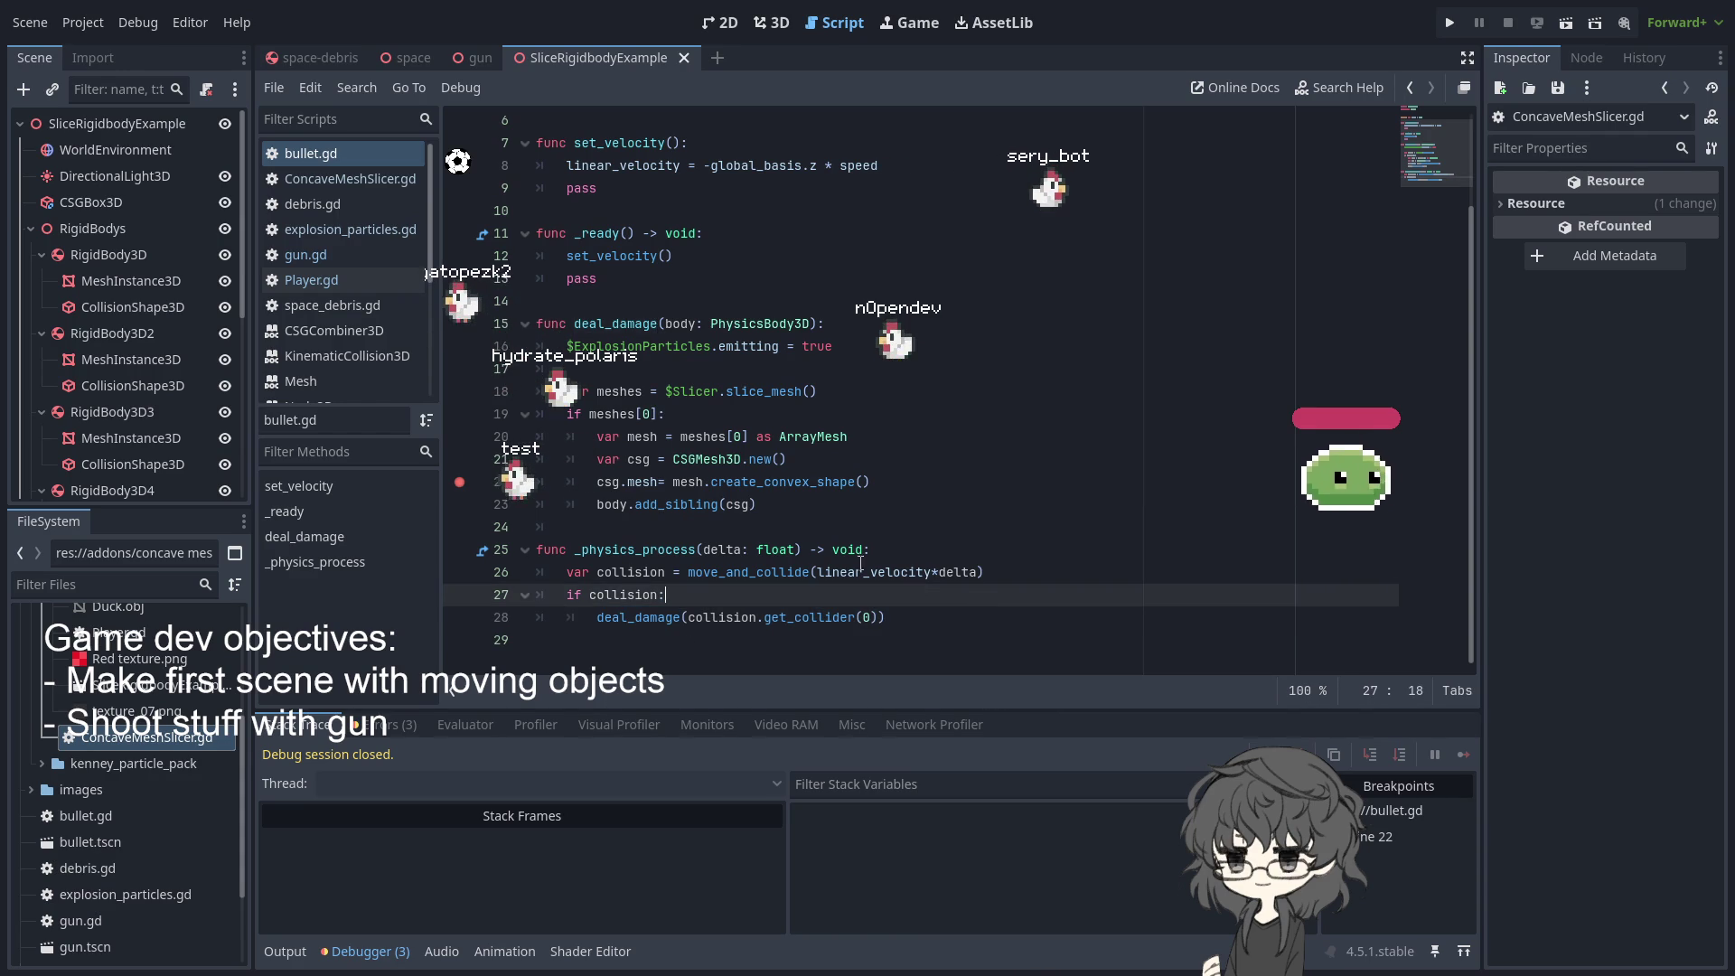
left_click(763, 333)
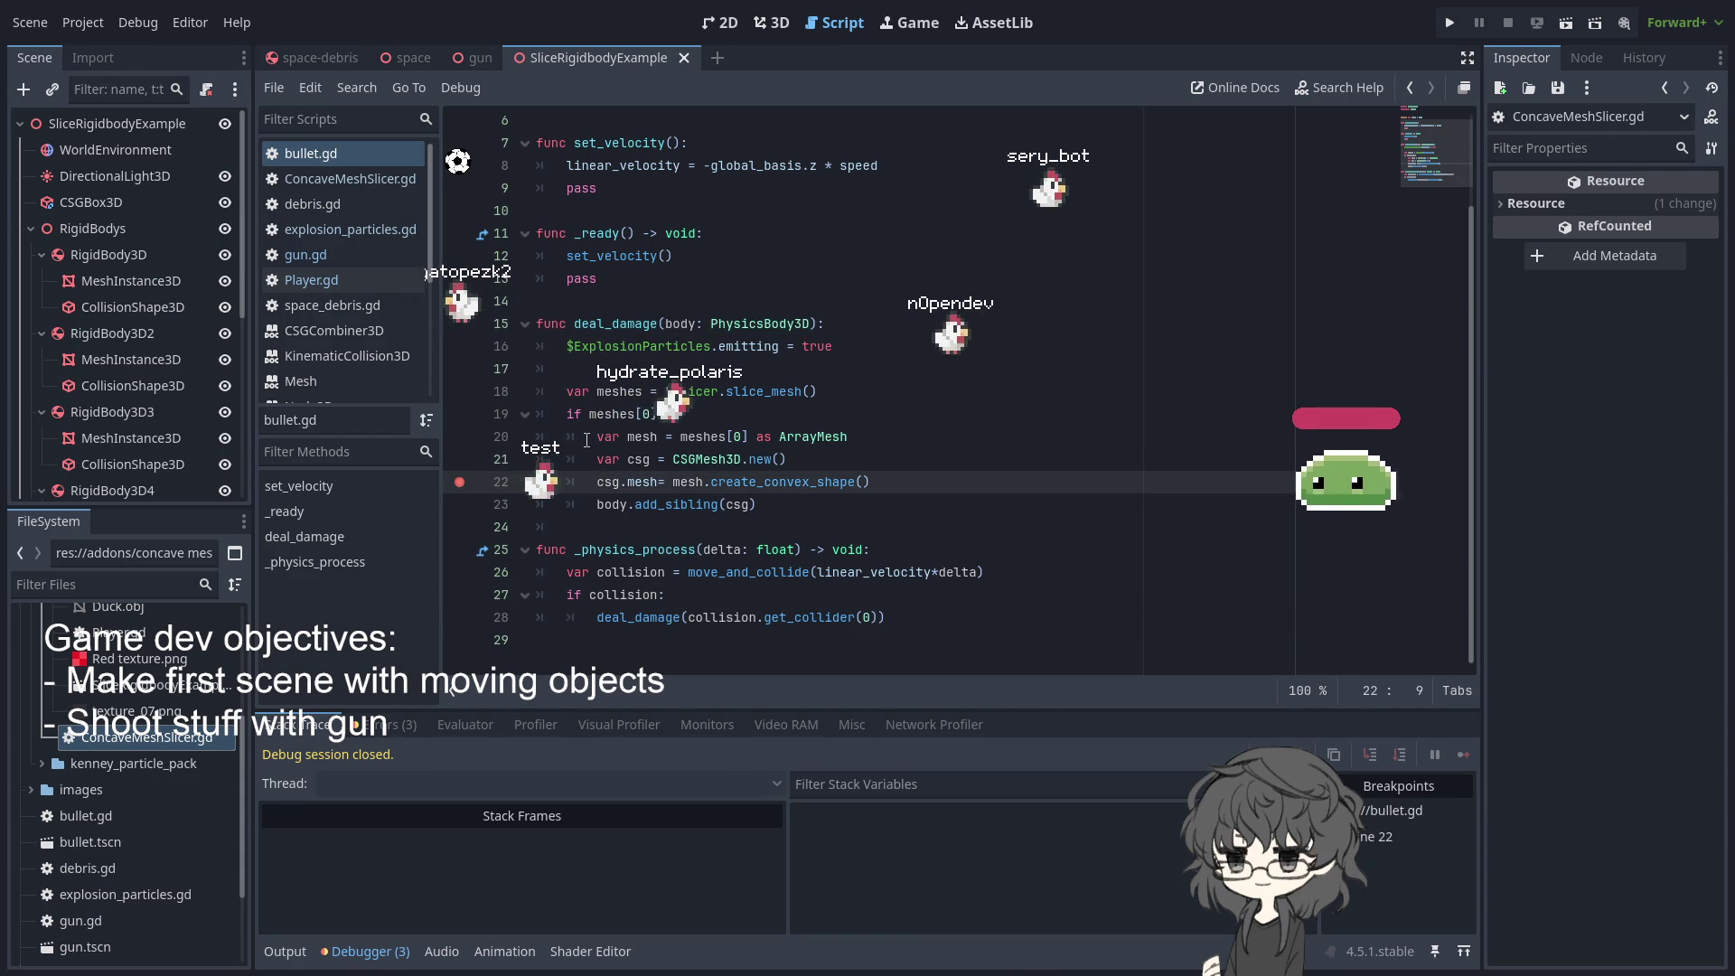
left_click_drag(597, 436, 869, 493)
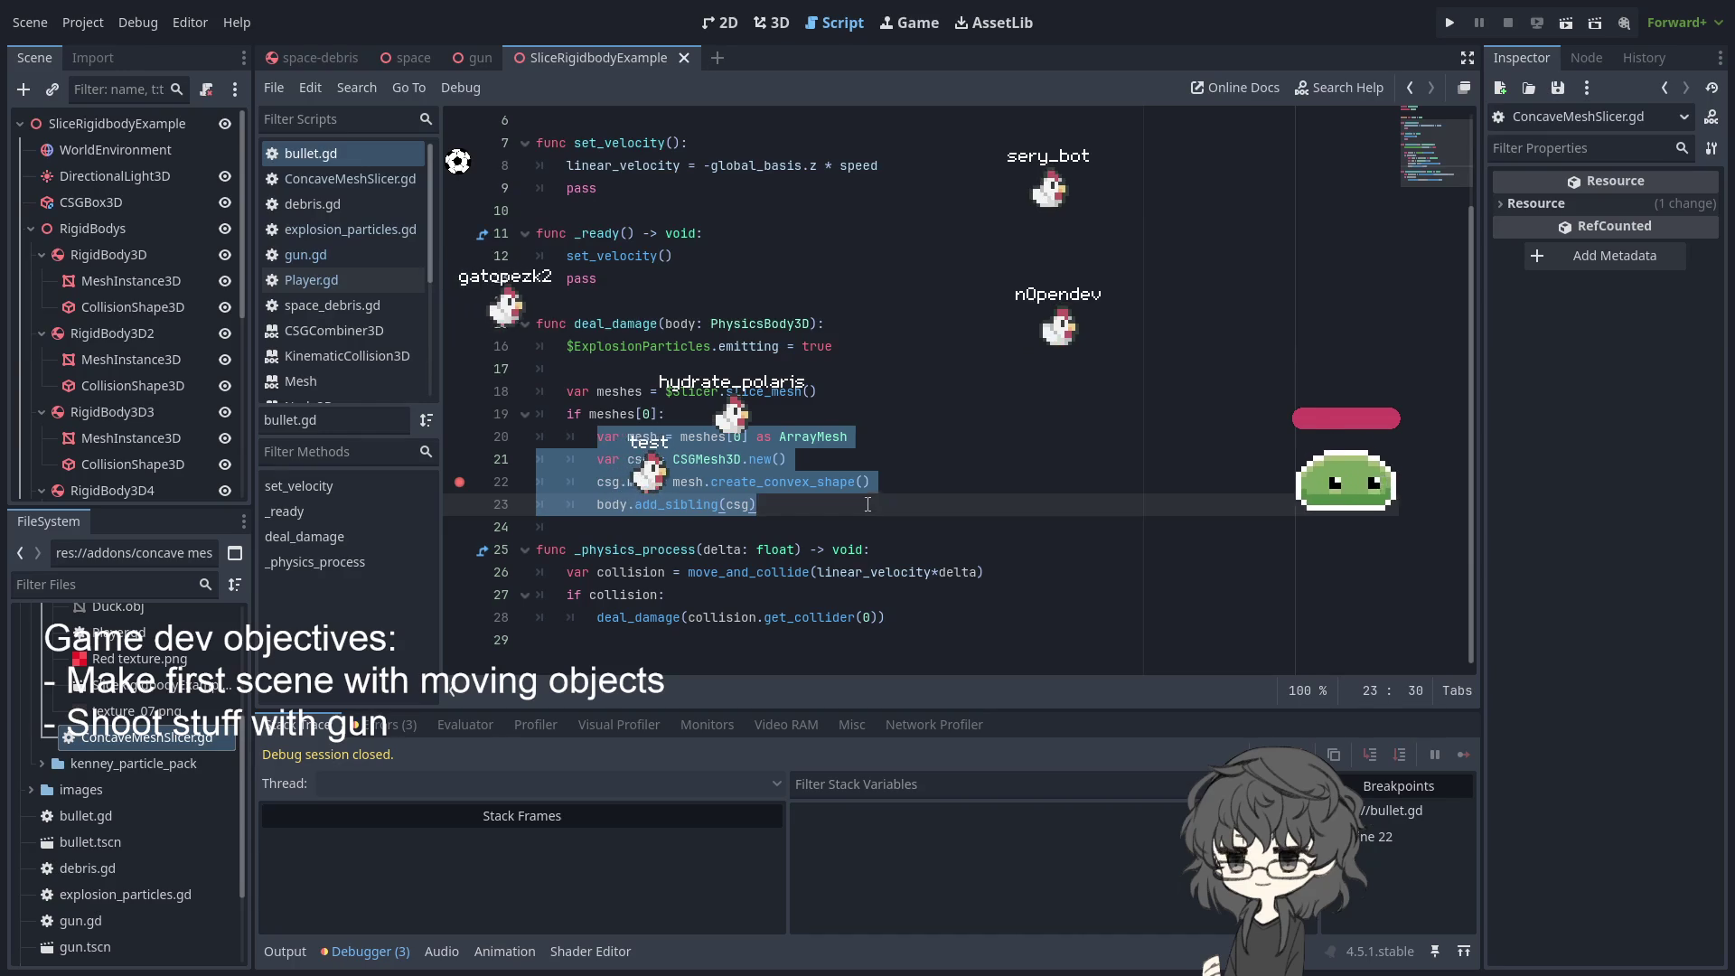
left_click(759, 370)
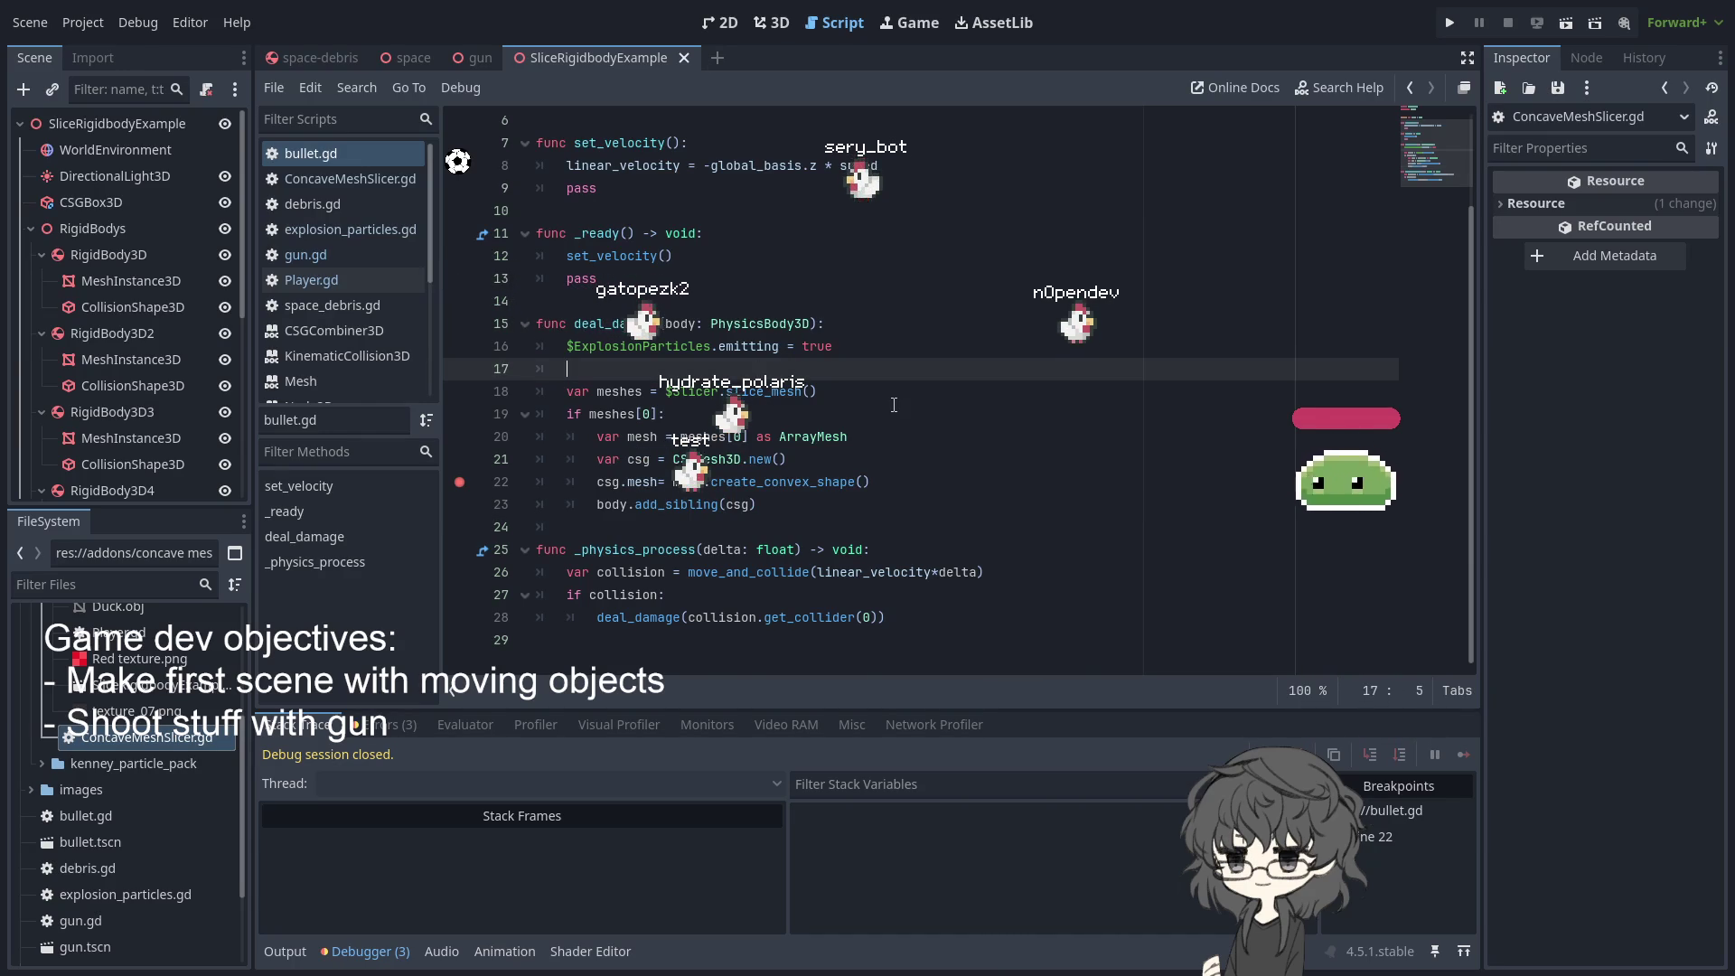
key("ctrl+v")
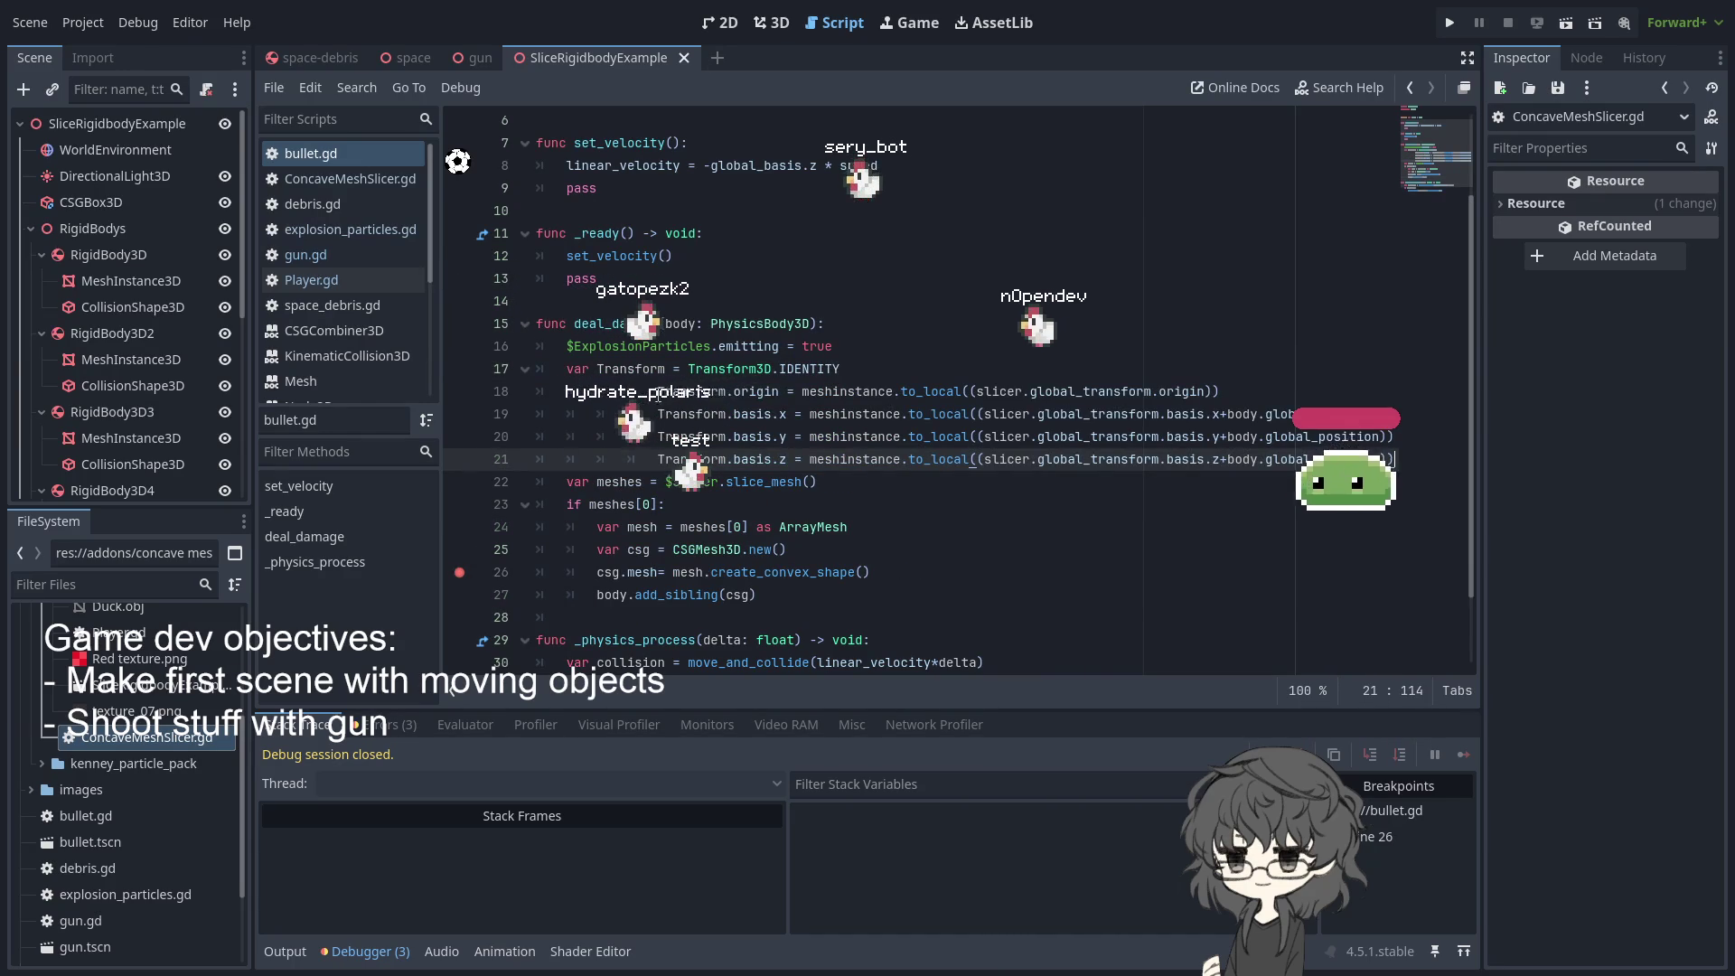
Step: Outdent the pasted Transform lines 18–21 by two levels in deal_damage
key("End")
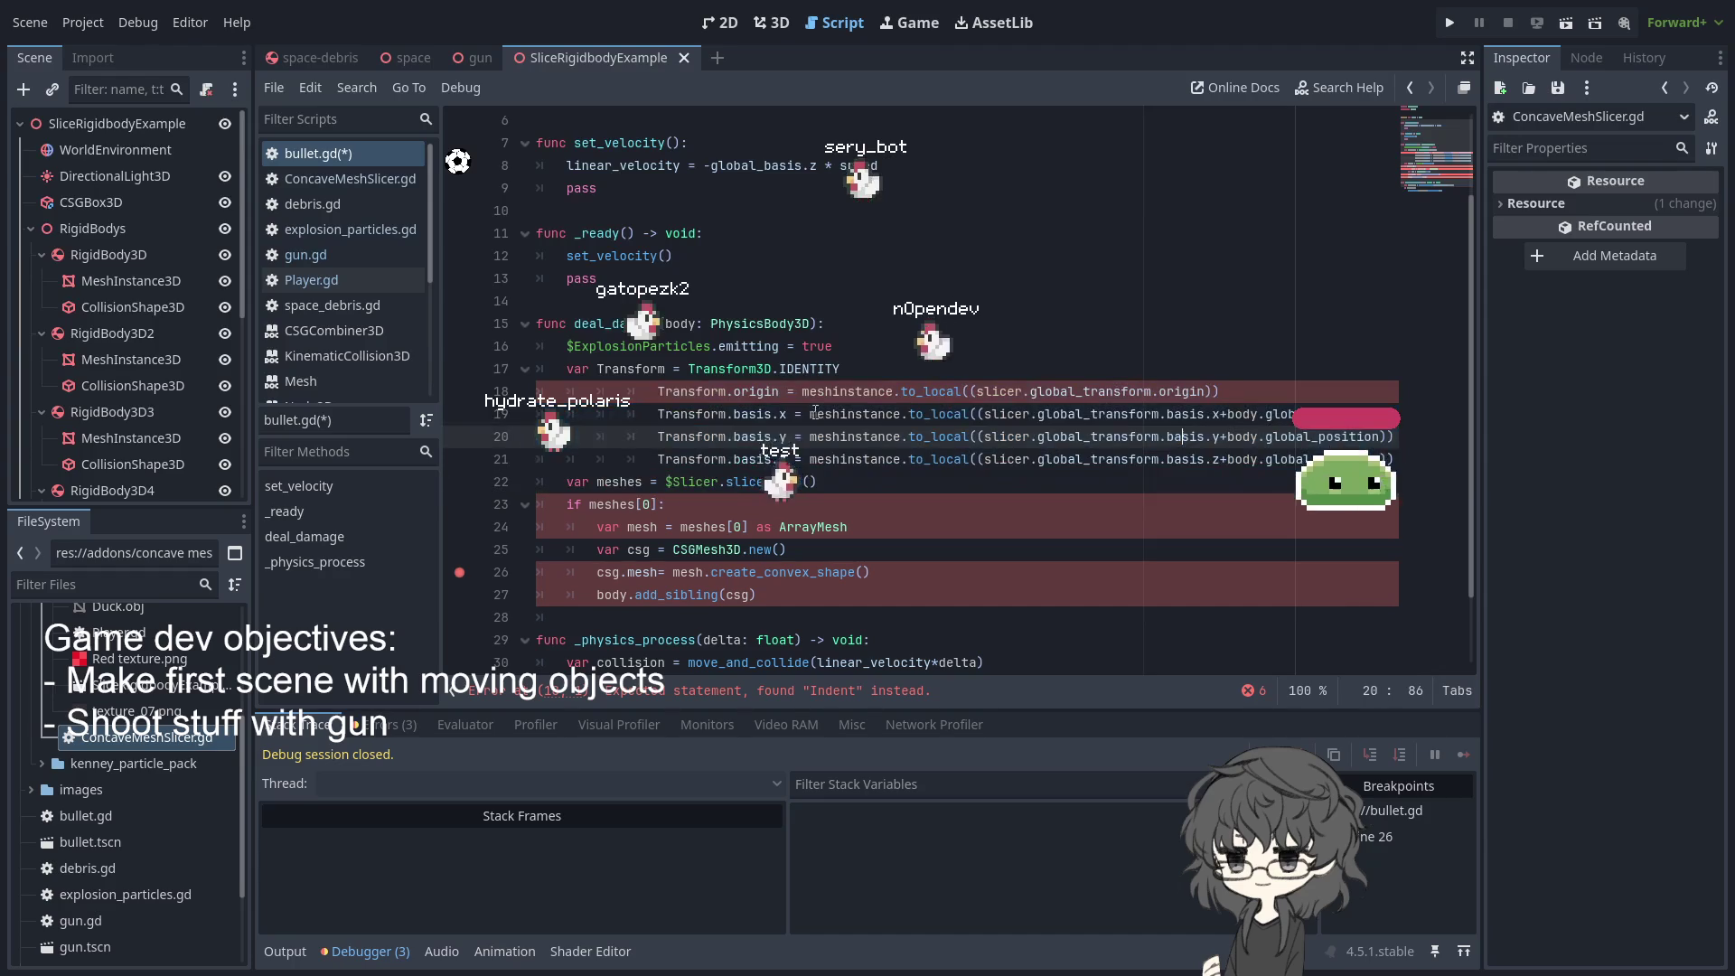
left_click_drag(664, 404, 1392, 461)
key("shift+Tab")
key("shift+Tab")
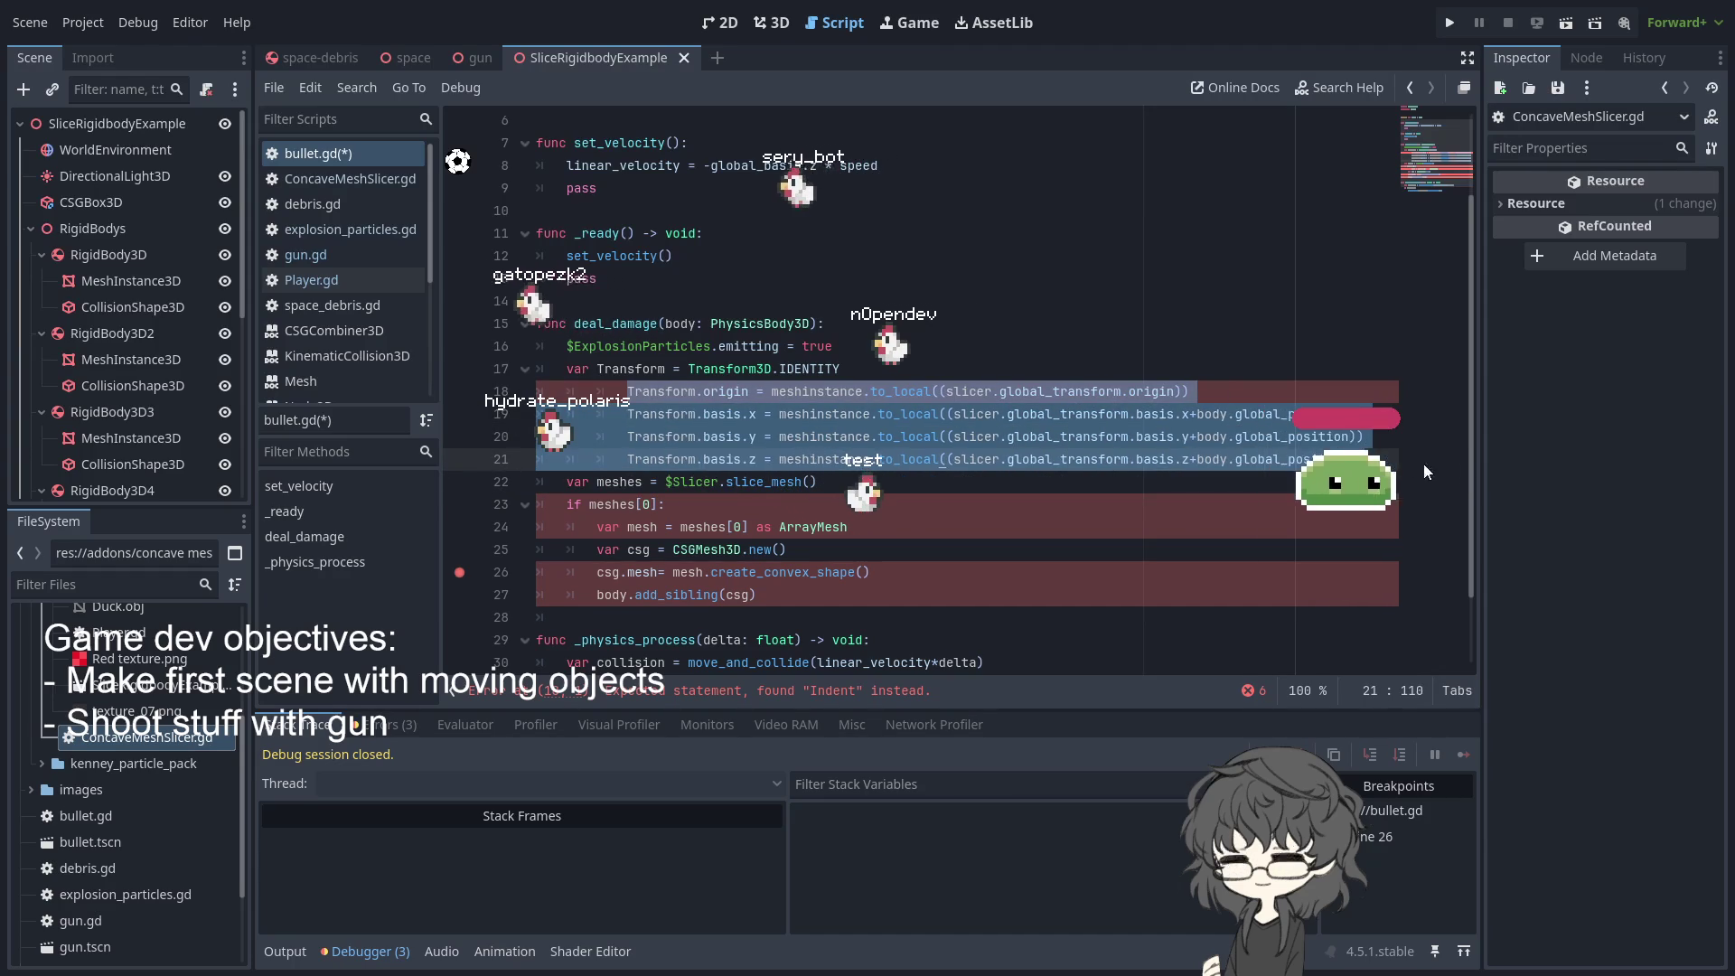
key("shift+Tab")
left_click(837, 346)
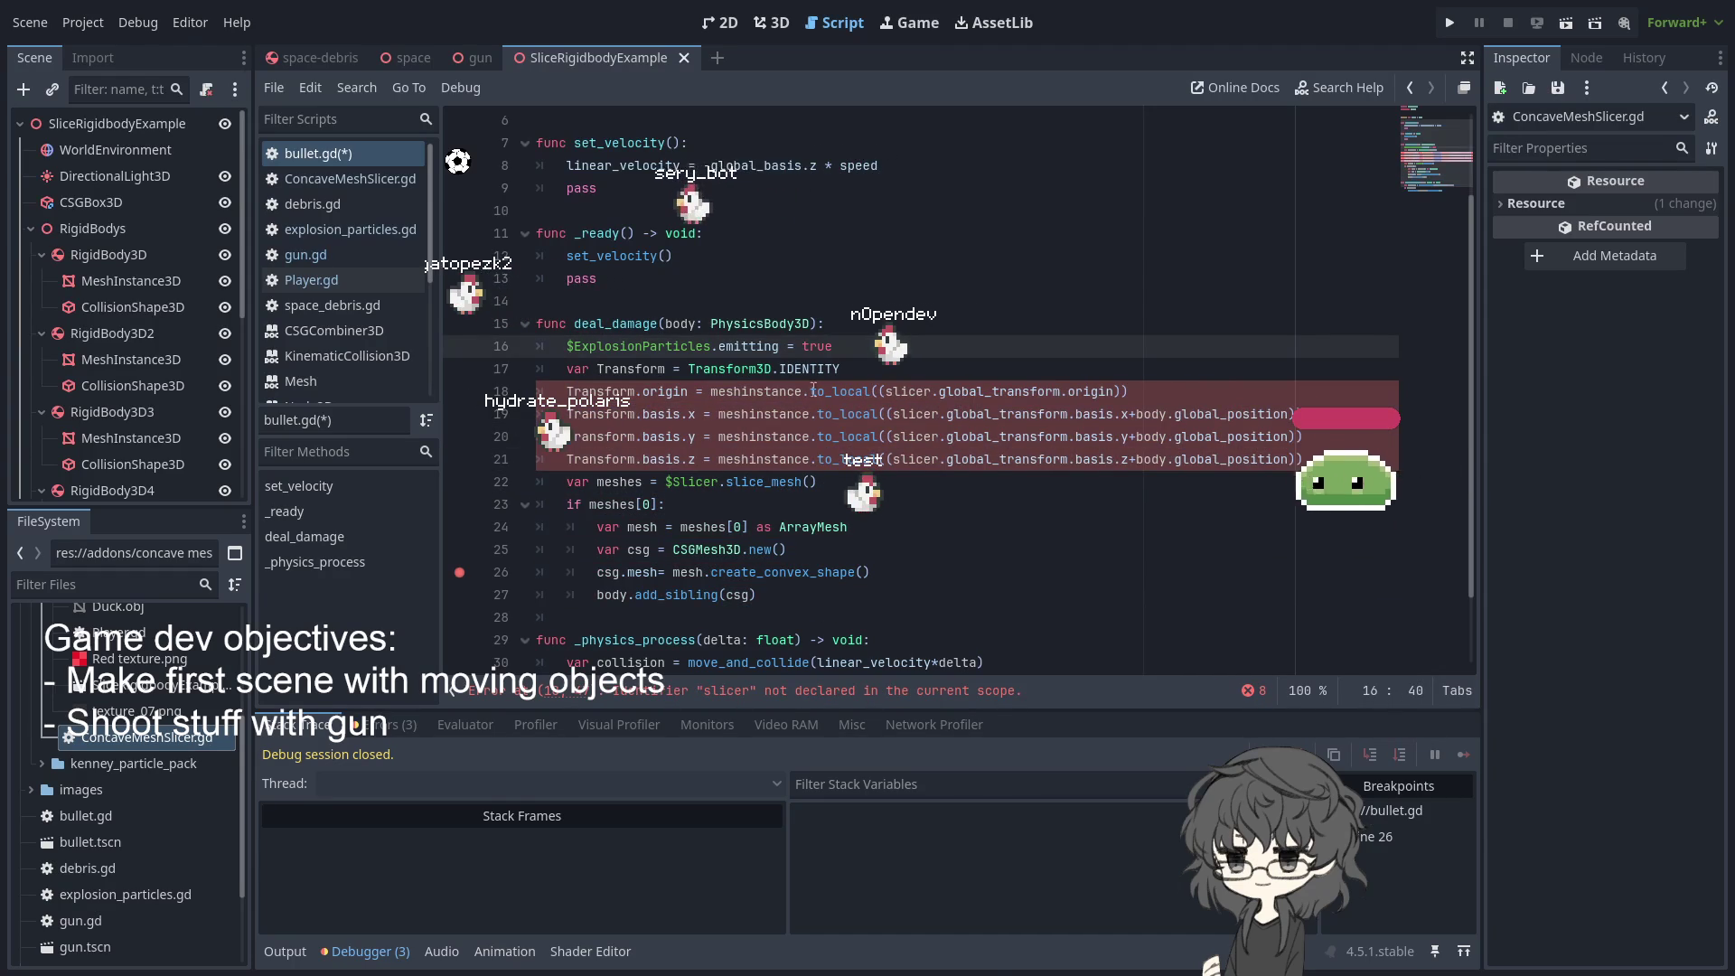
double_click(773, 394)
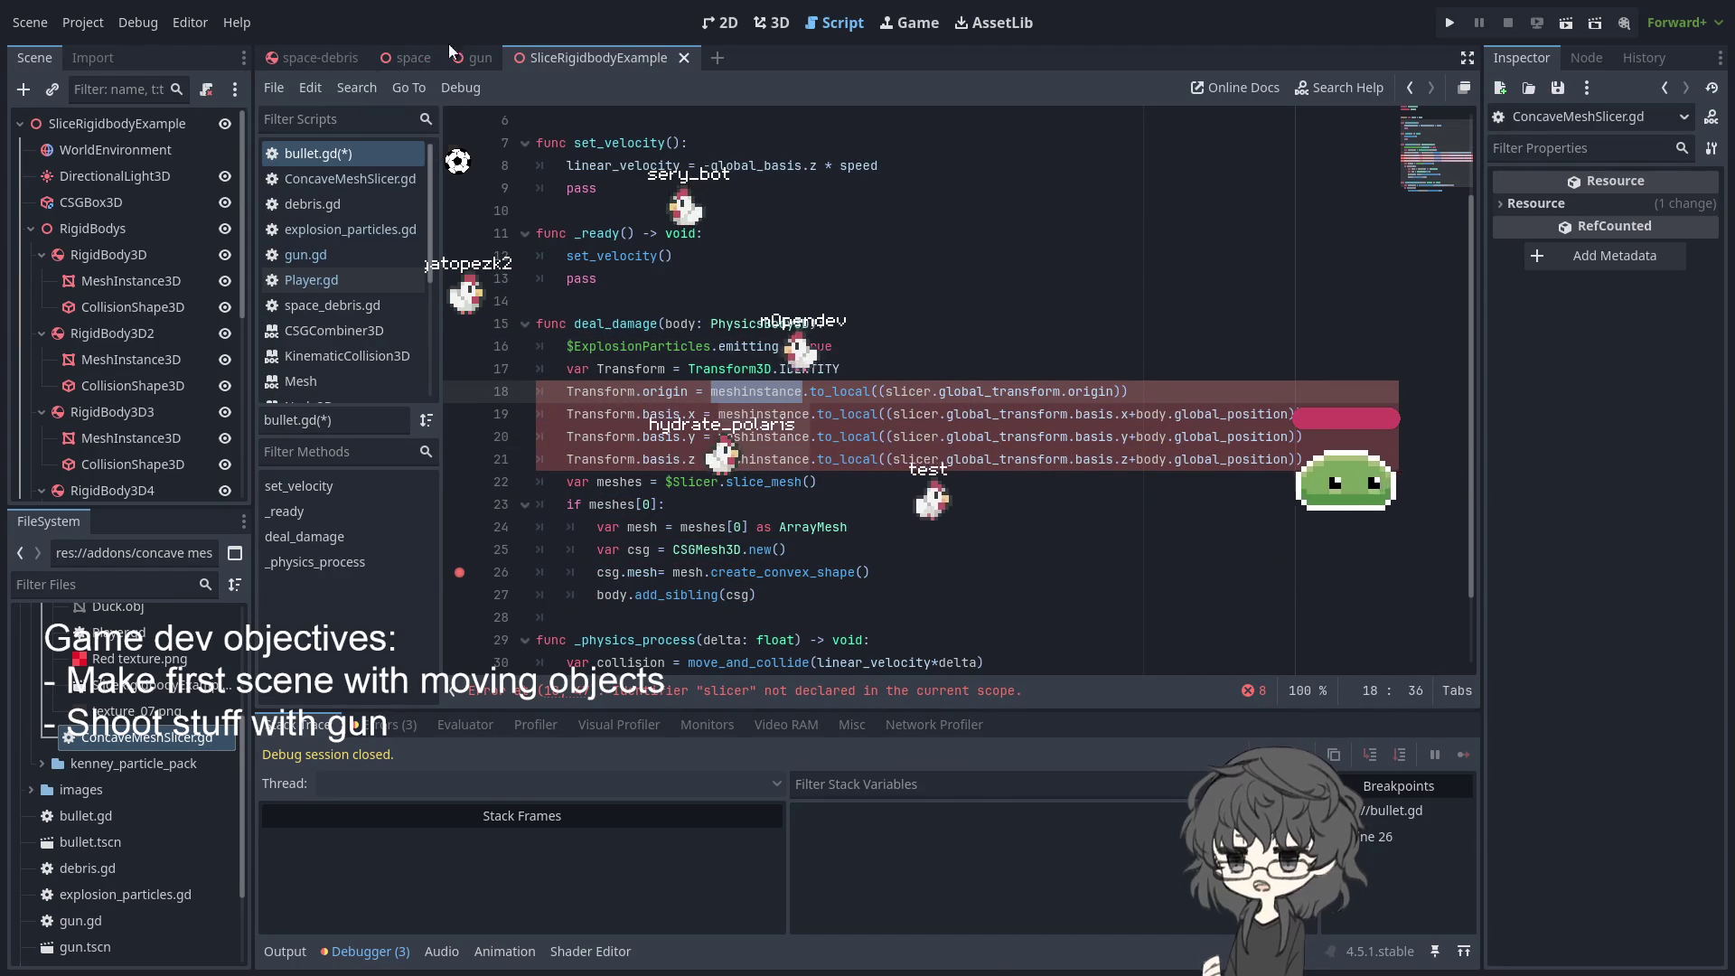
Step: Check in Player.gd how meshinstance is obtained from body via get_node on line 62
left_click(351, 282)
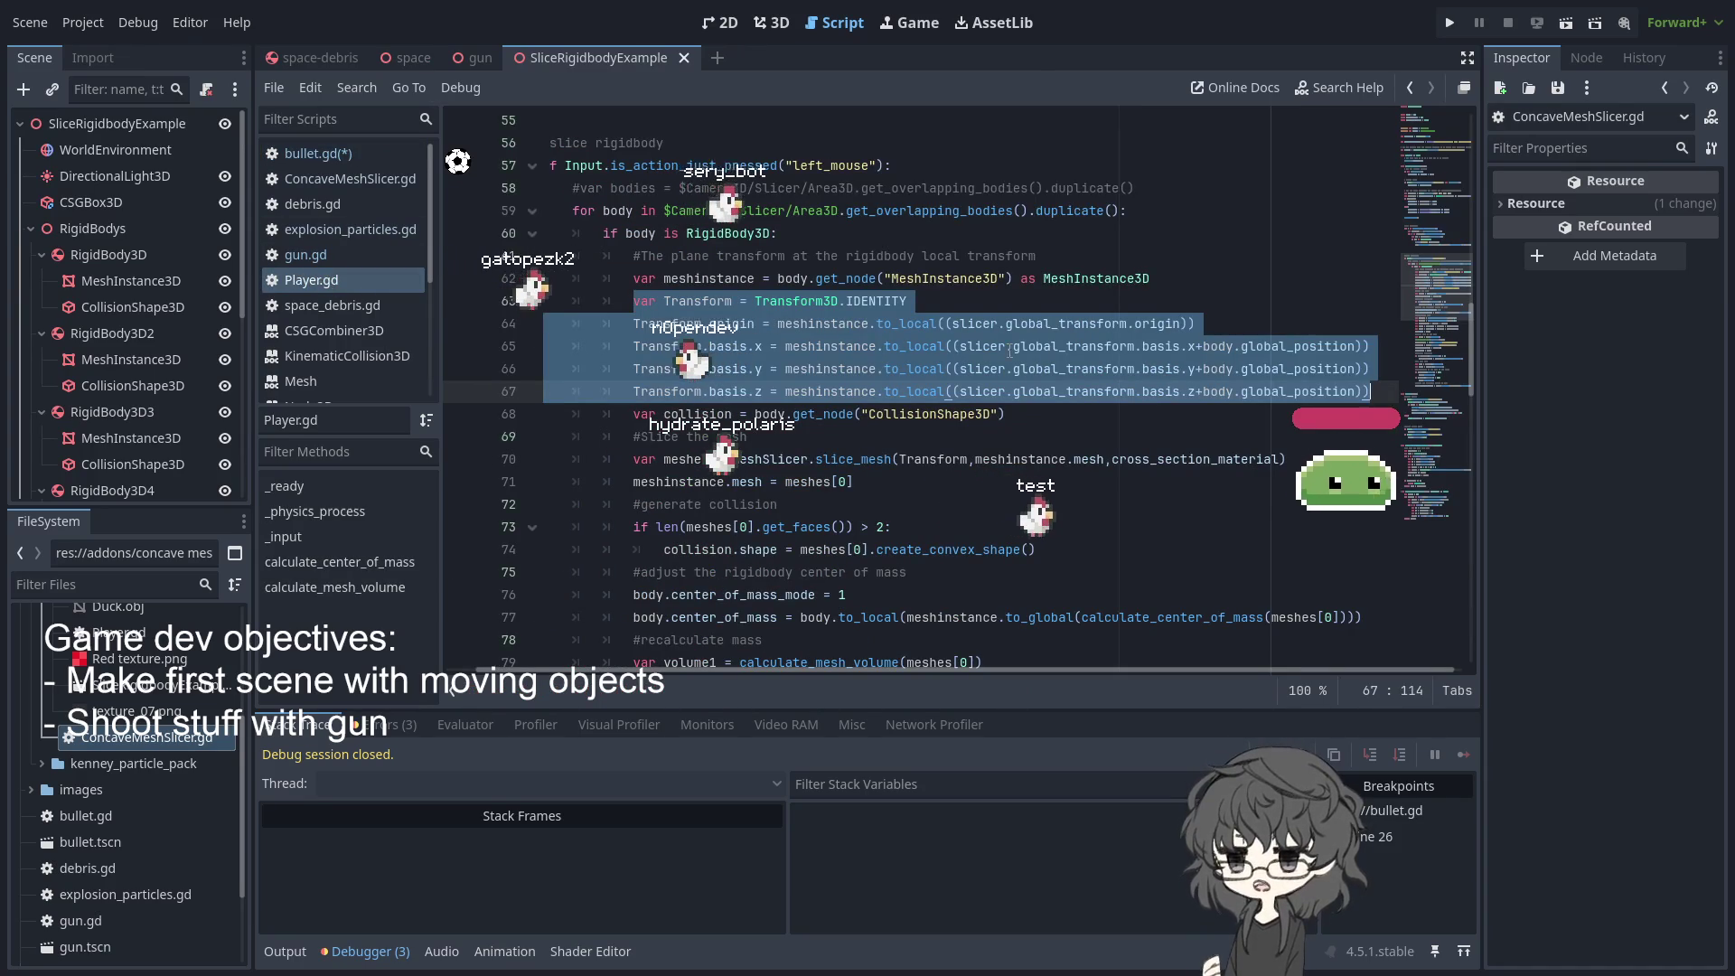
left_click(838, 329)
double_click(845, 278)
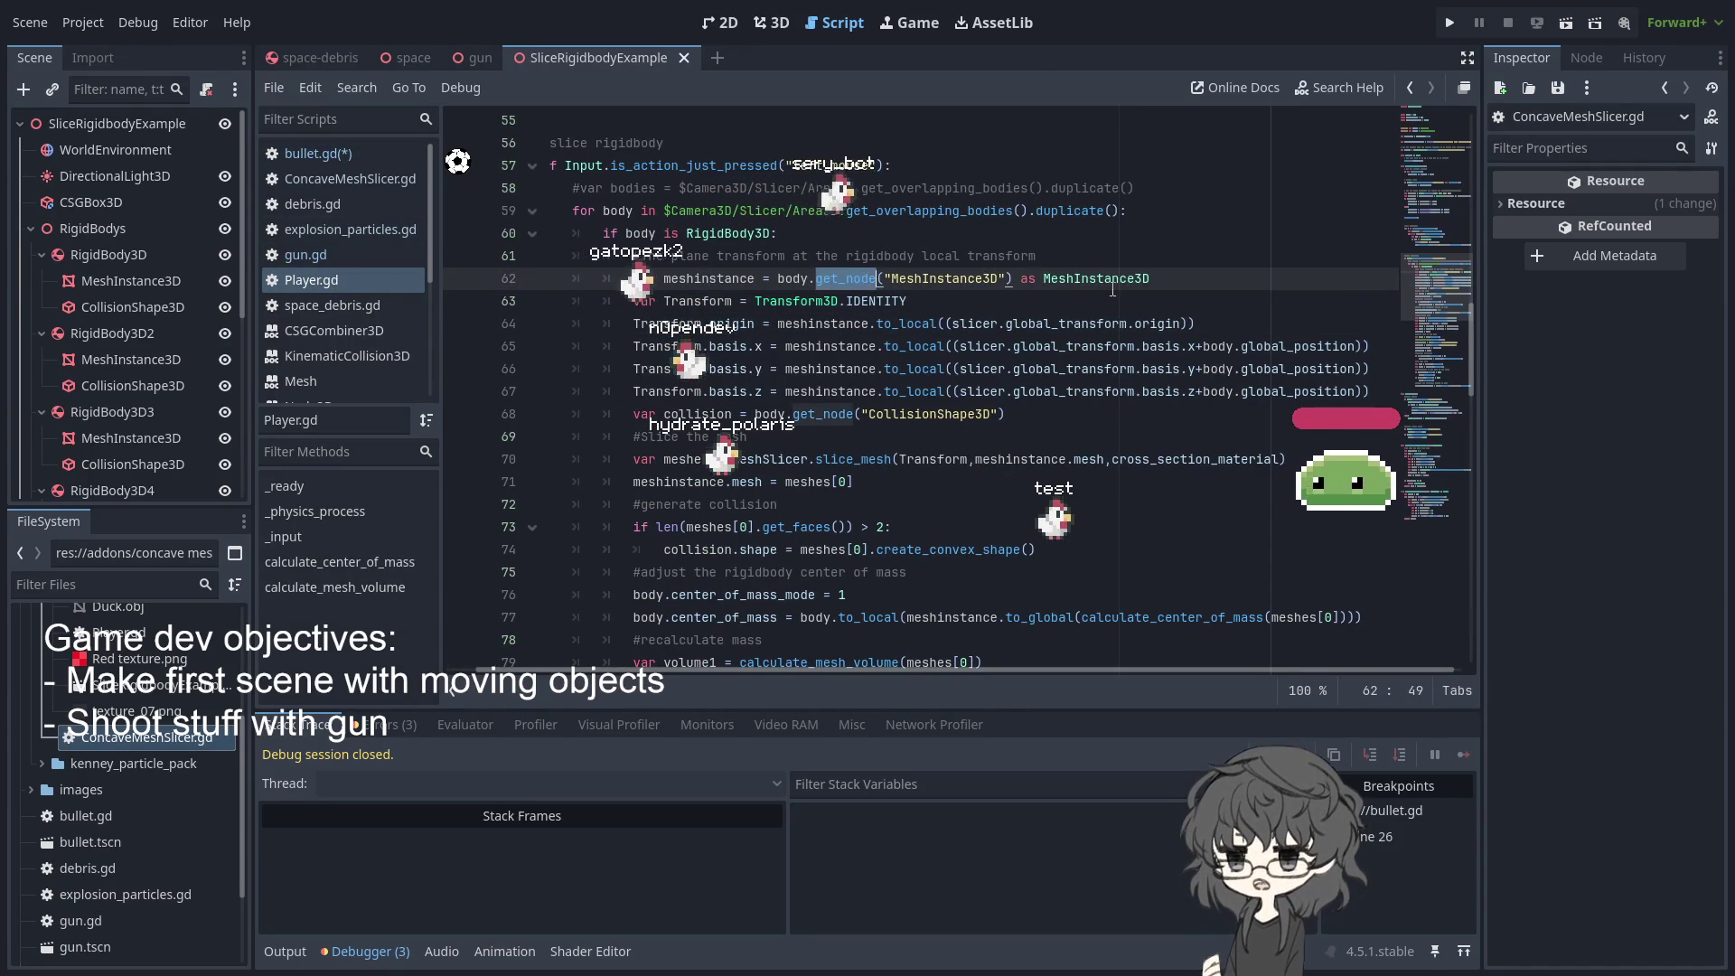
double_click(791, 279)
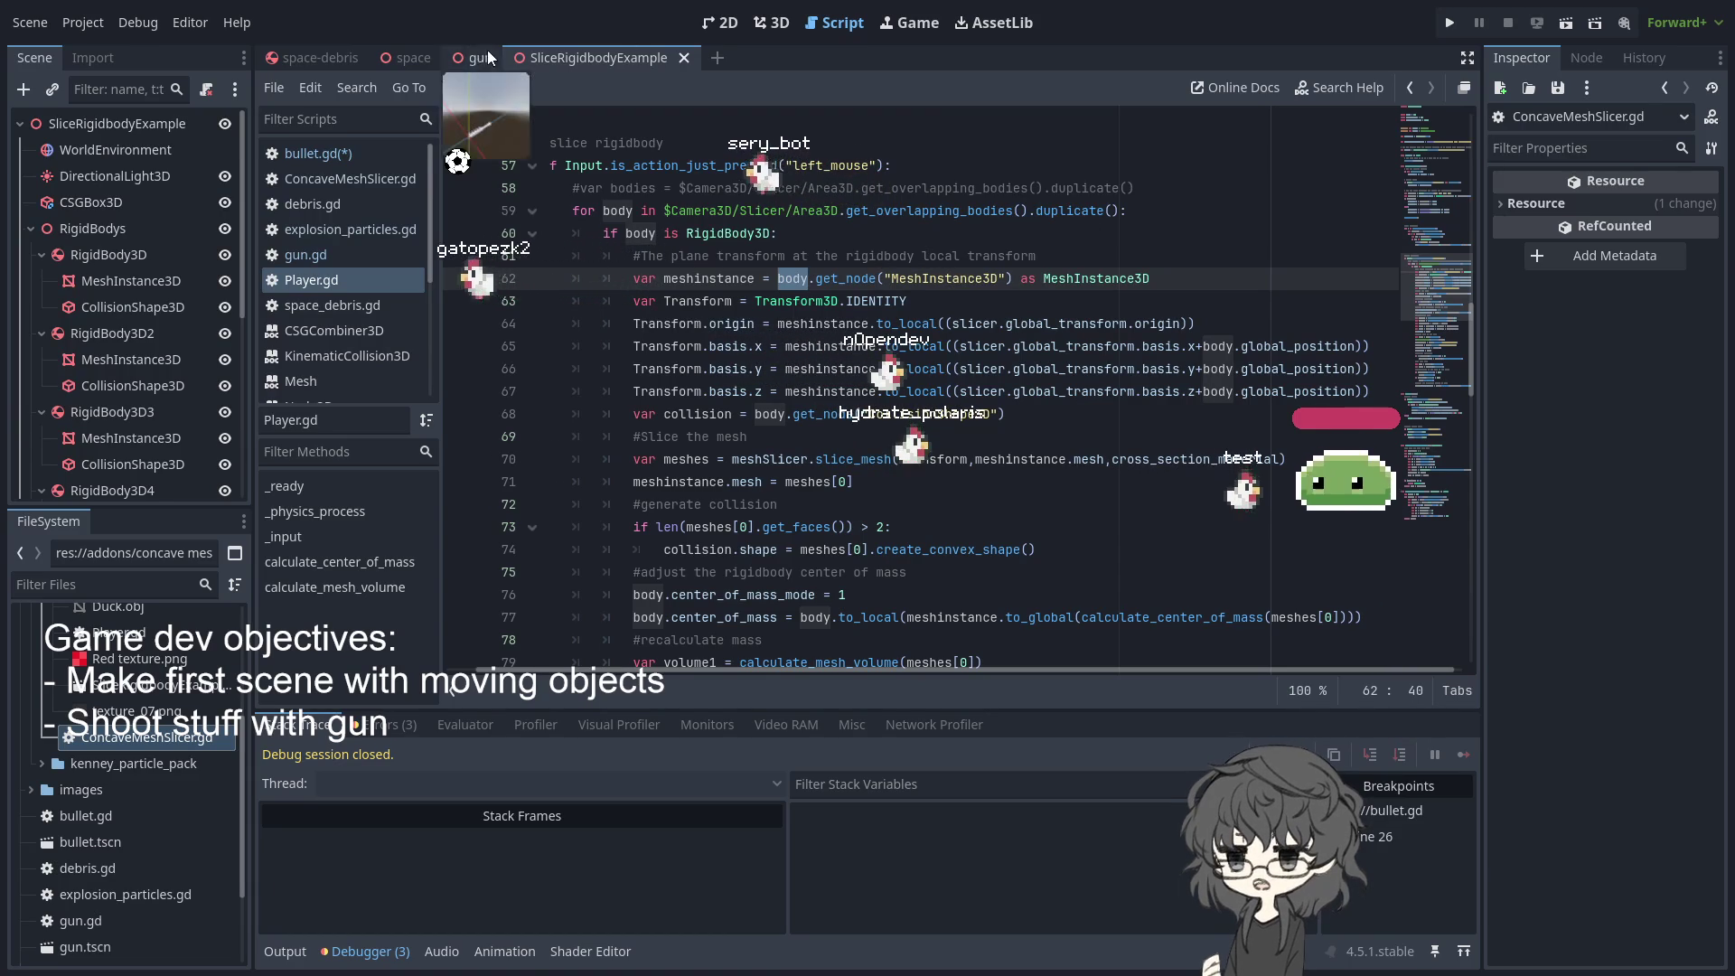
Step: Review slice_mesh's slice_transform parameter and is_inside_tree check in ConcaveMeshSlicer.gd
left_click(375, 58)
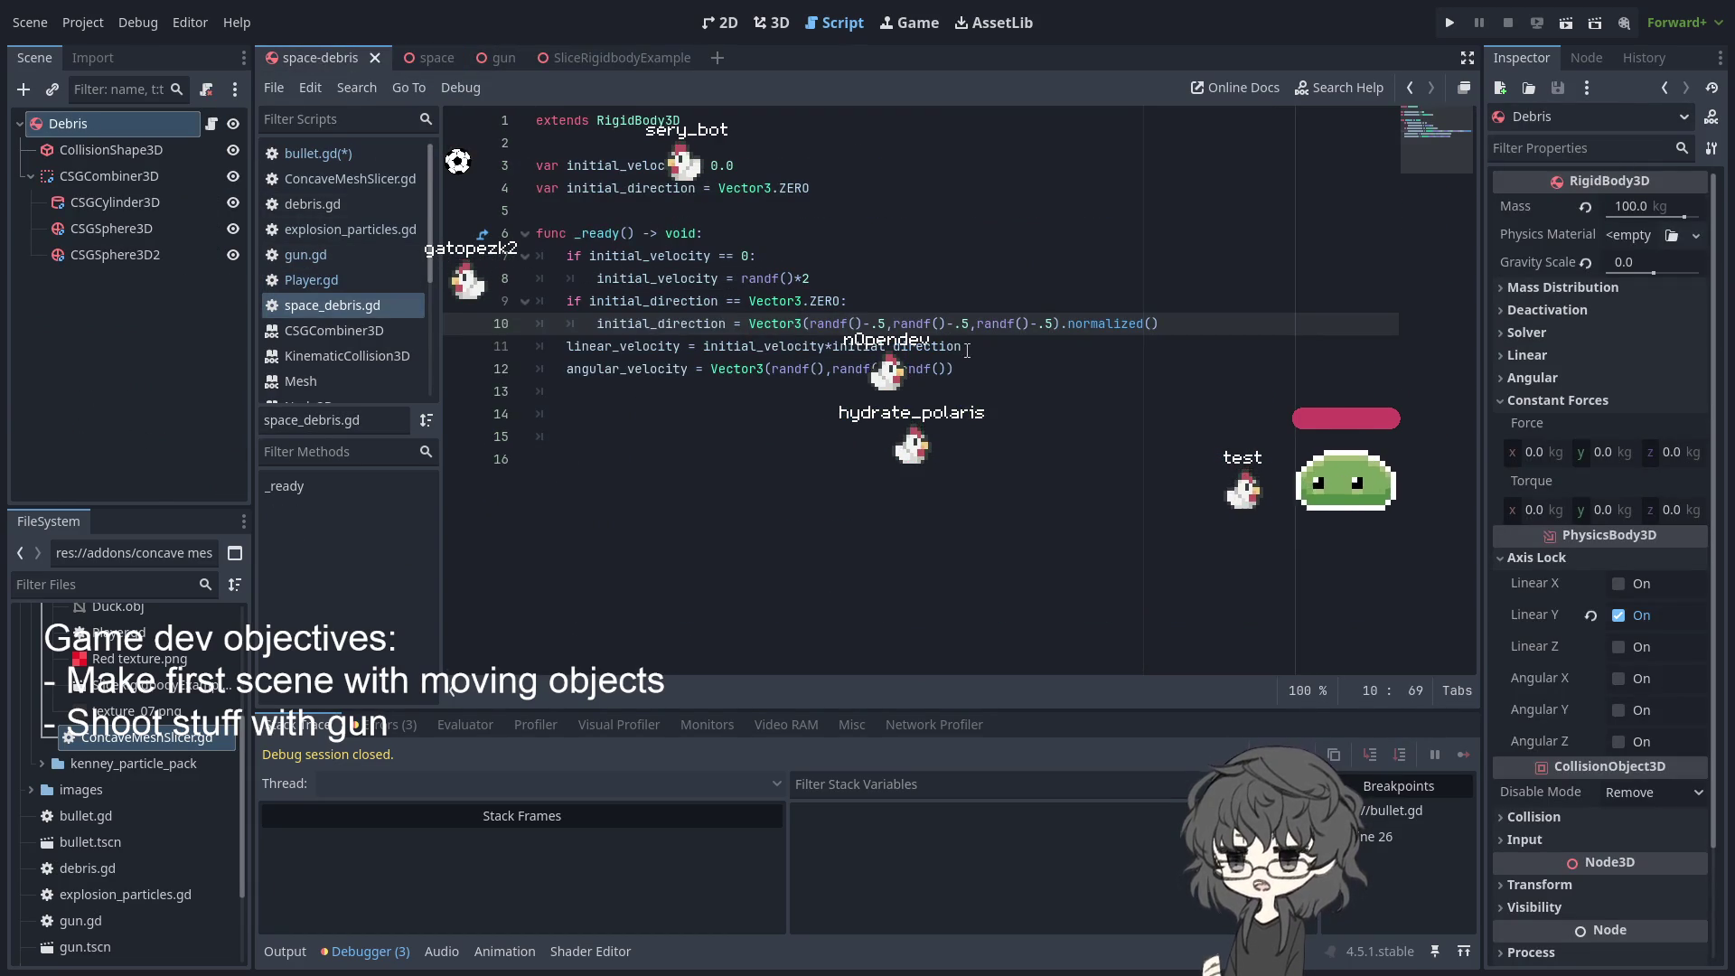
left_click(410, 51)
left_click(496, 60)
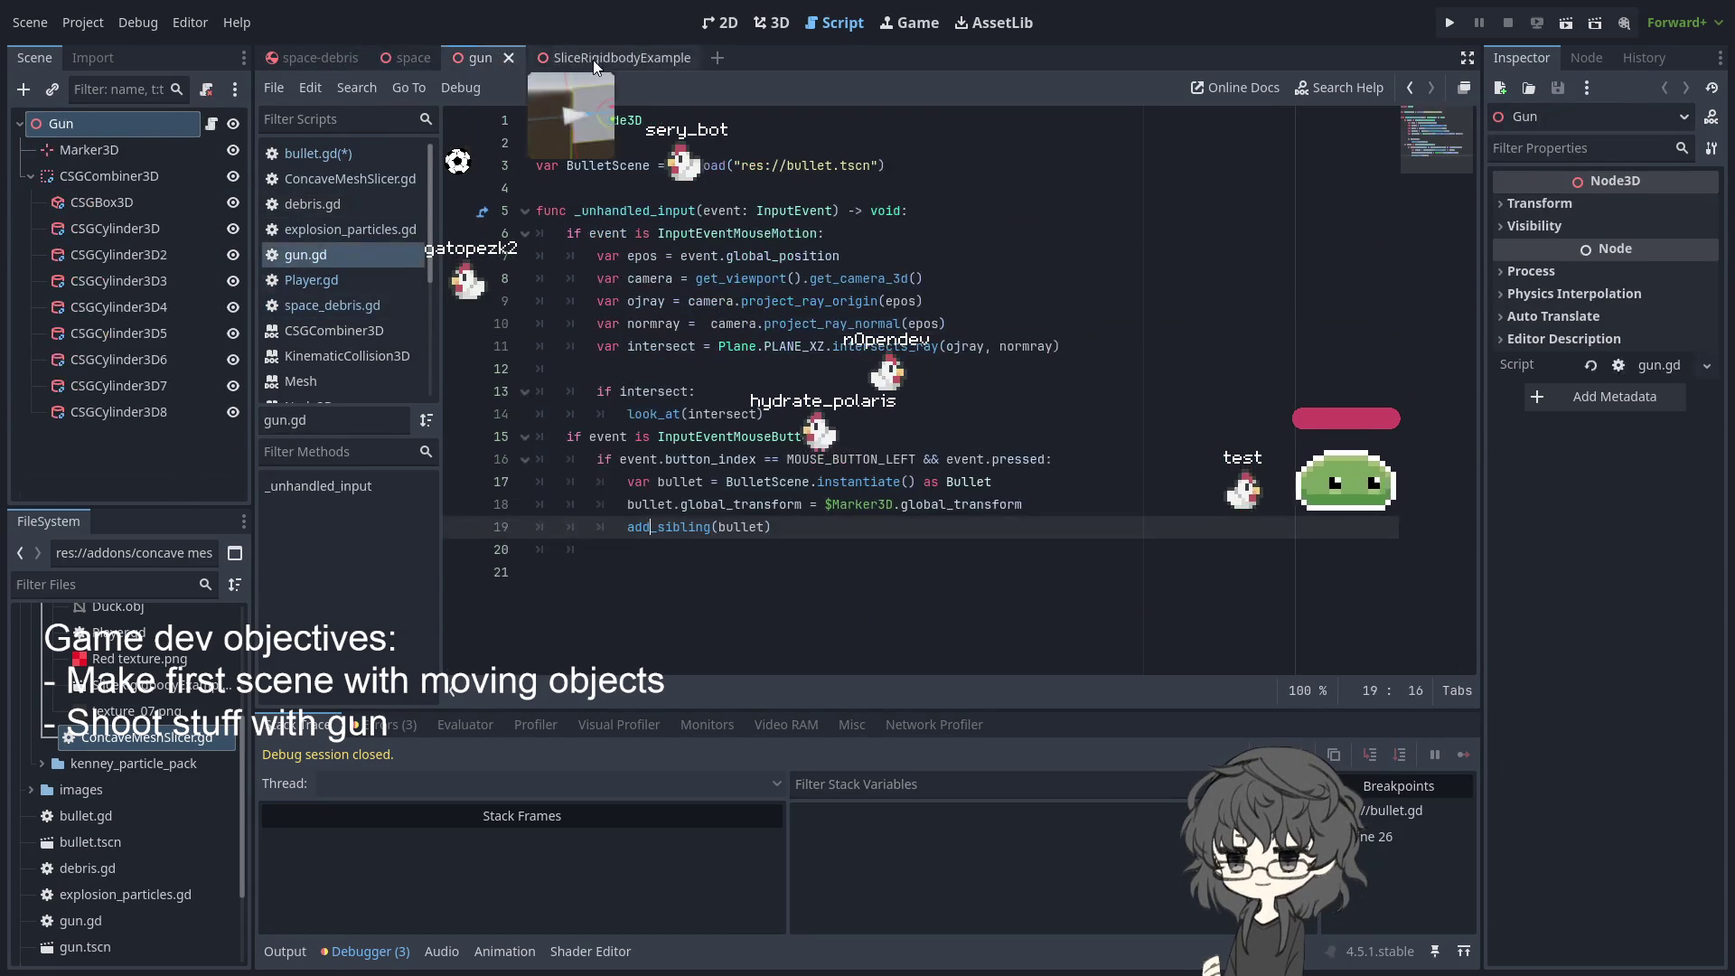
left_click(593, 59)
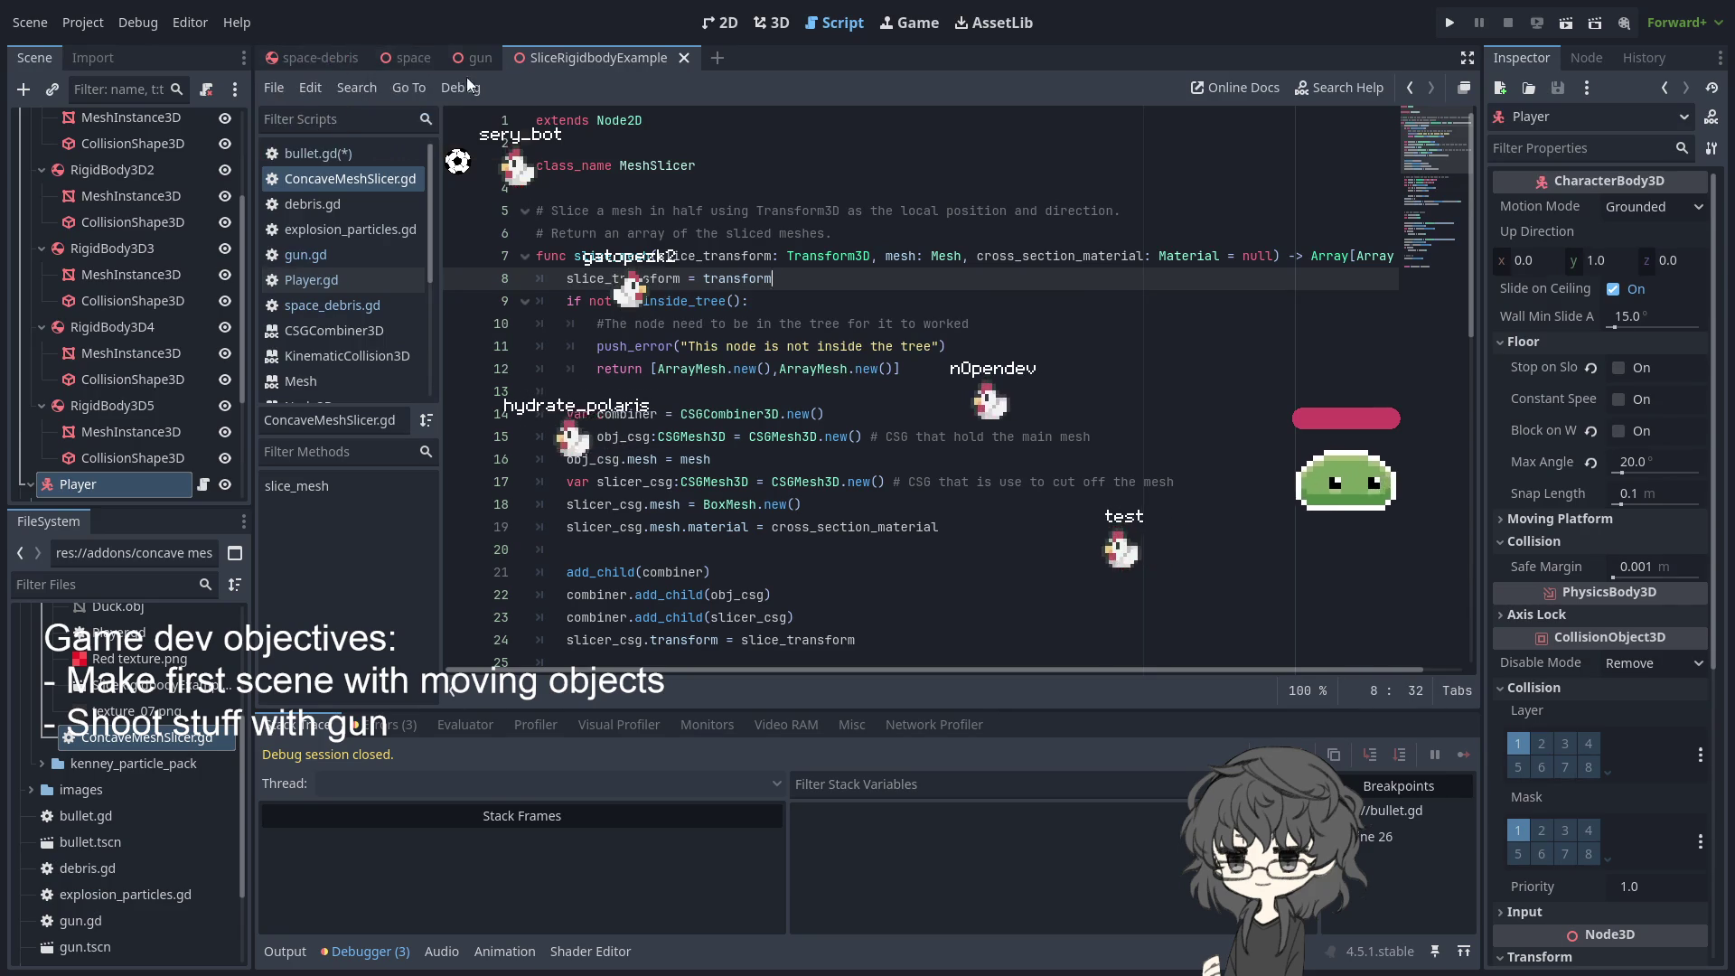
left_click(763, 282)
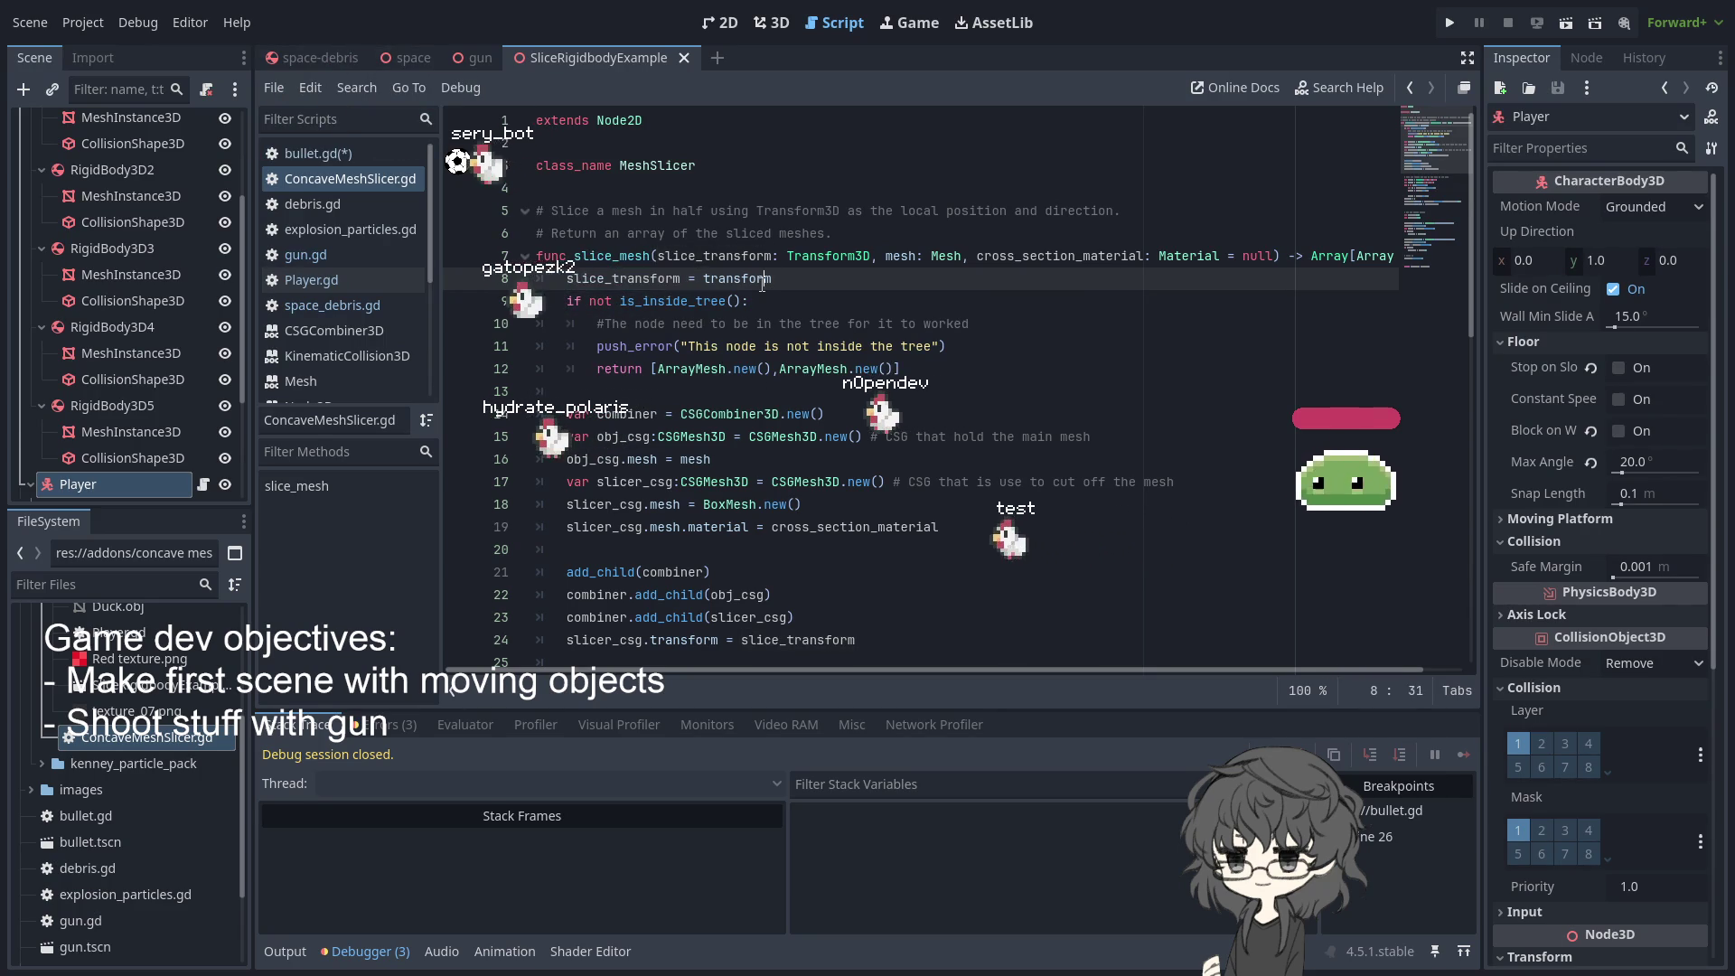
double_click(603, 279)
scroll(696, 317, "down", 4)
scroll(796, 335, "up", 4)
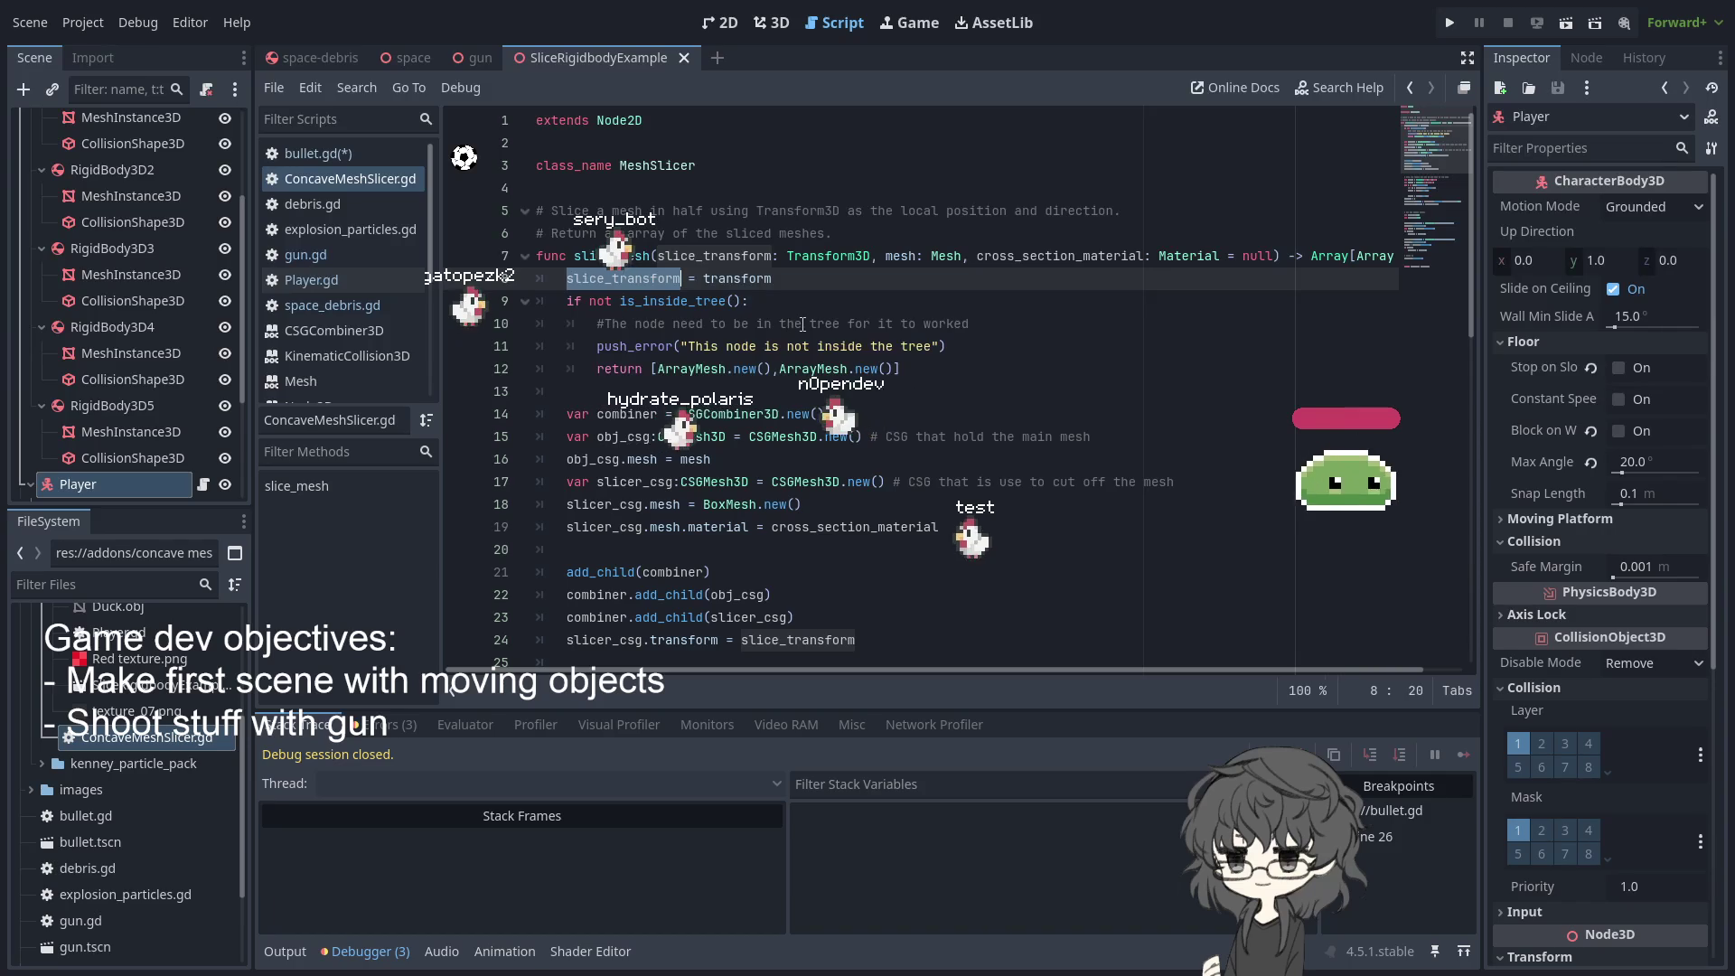
double_click(702, 308)
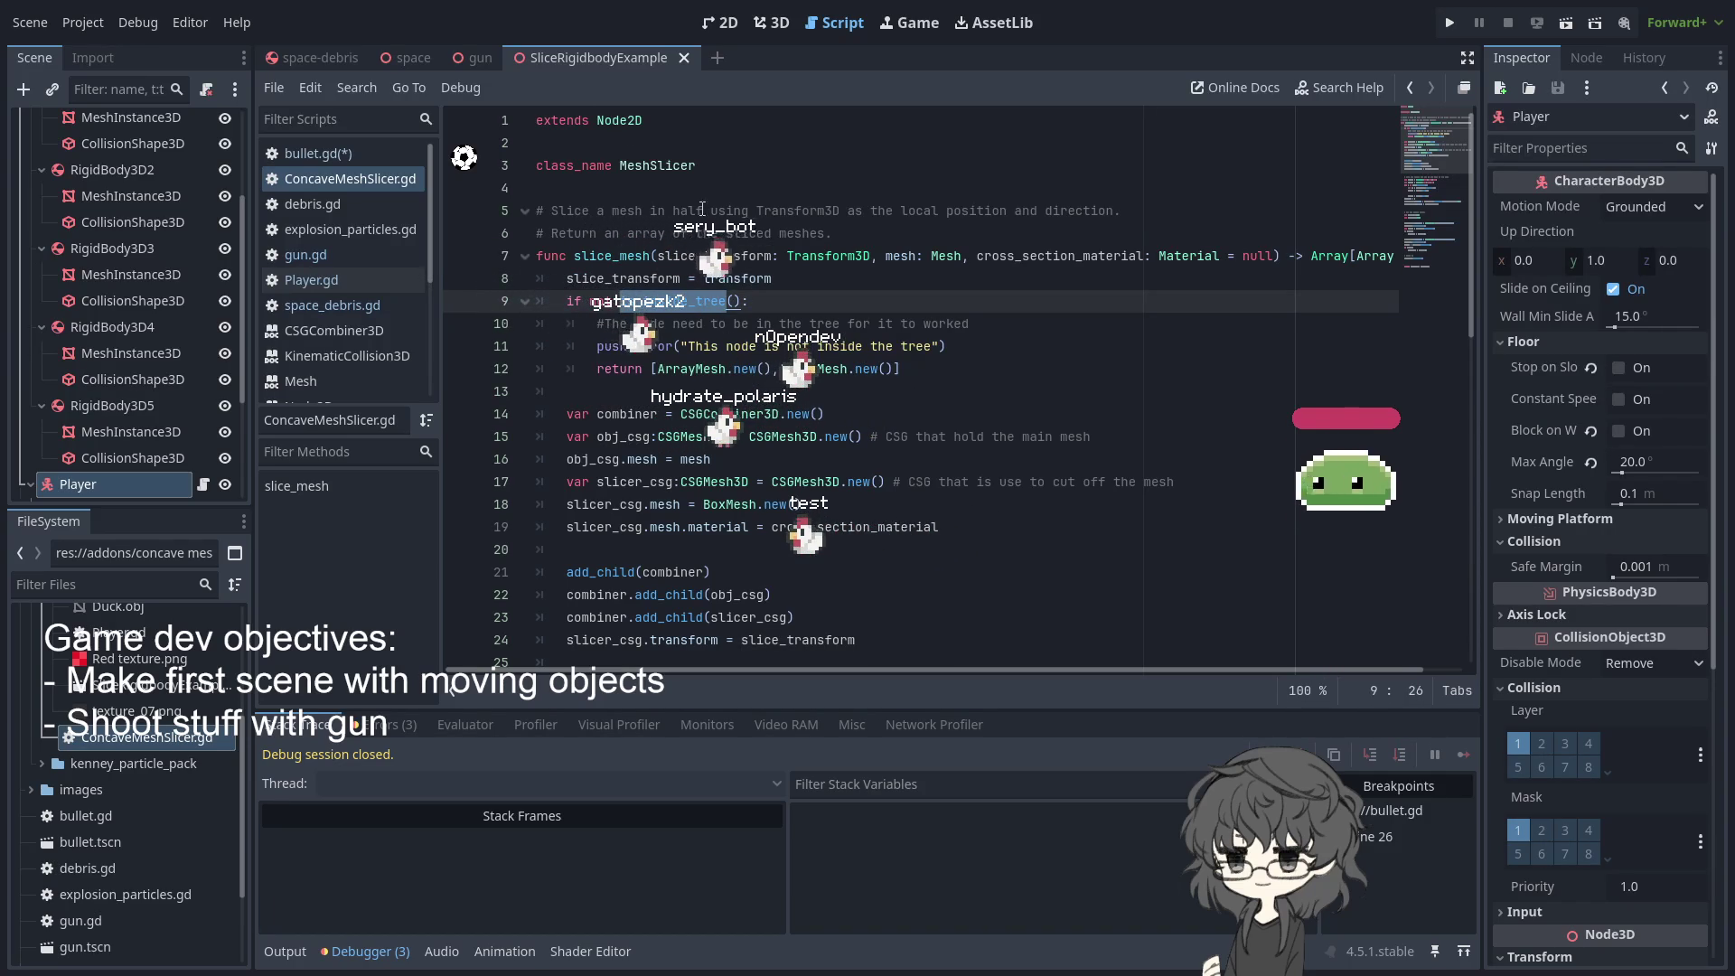
Step: Close the gun and space scenes, leaving space-debris showing
left_click(469, 57)
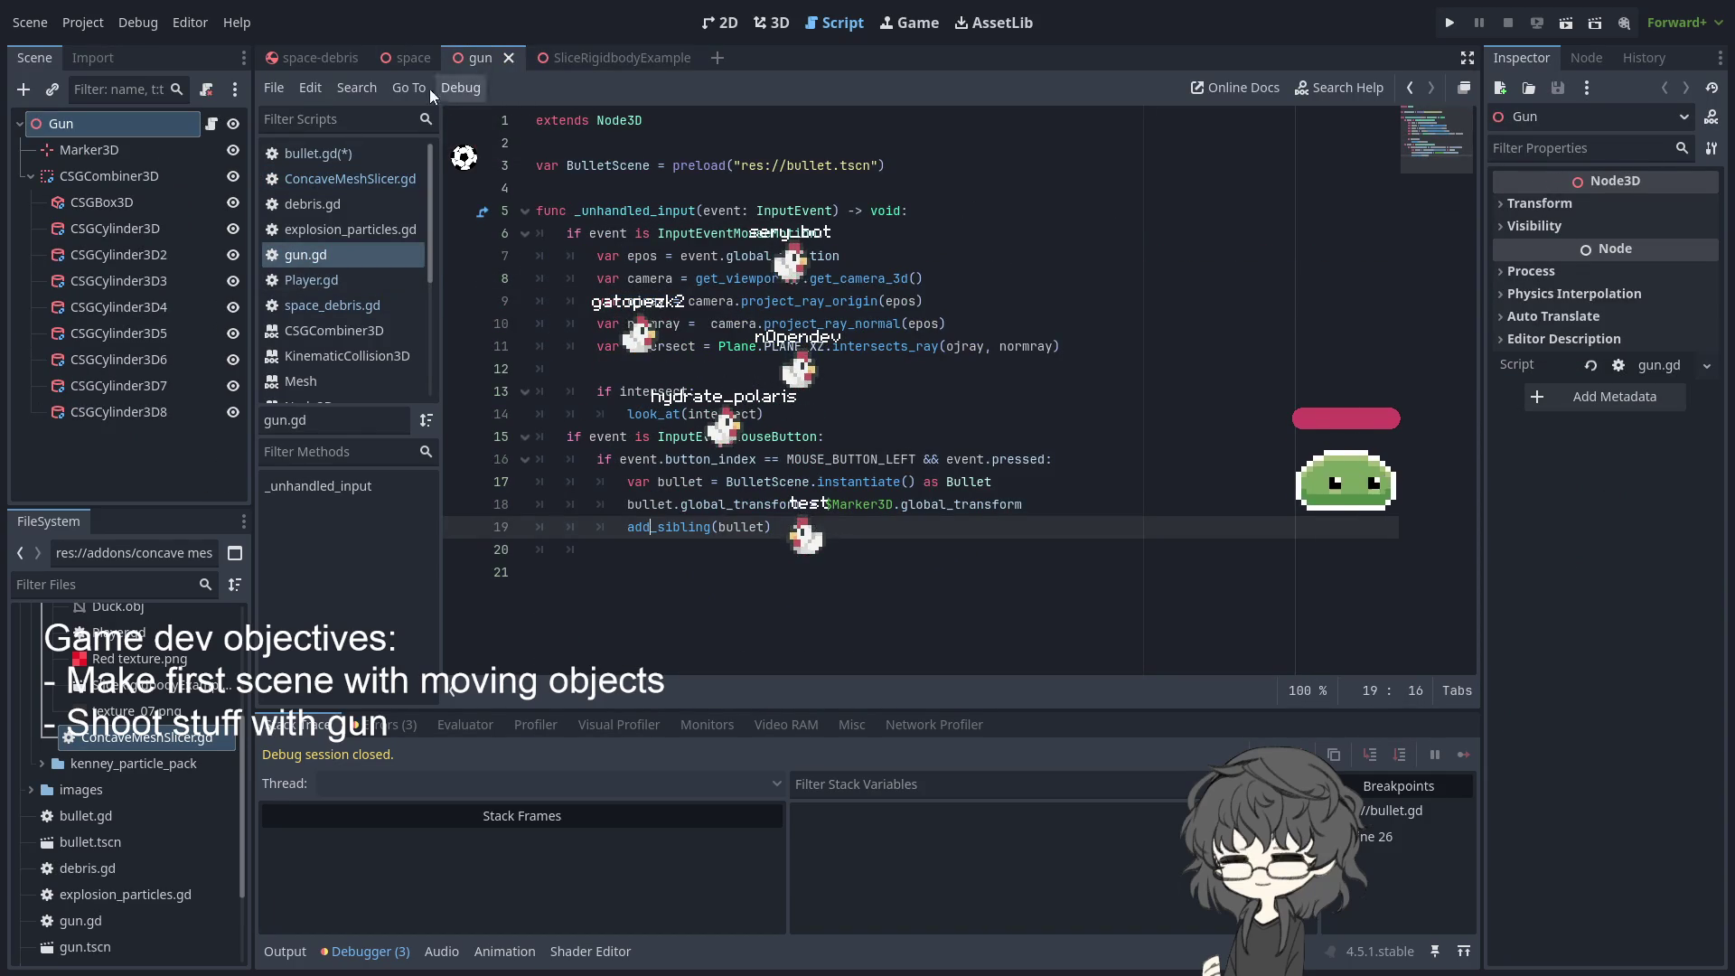
middle_click(473, 56)
middle_click(403, 58)
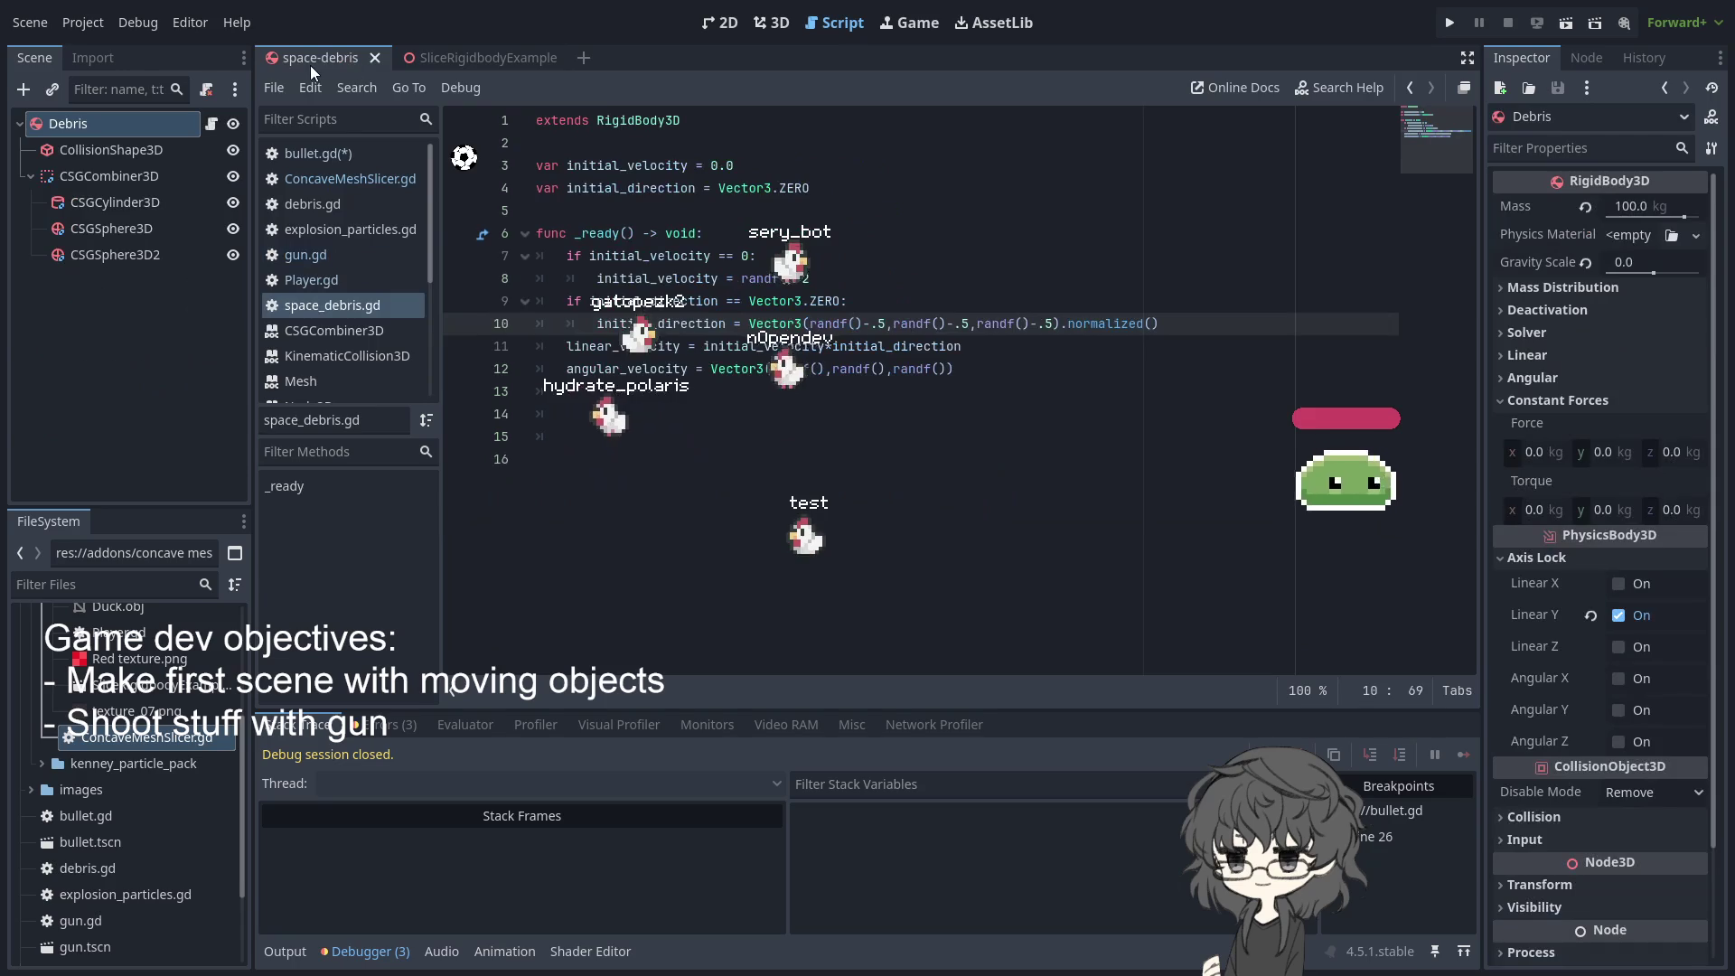
Step: Open bullet.gd and the bullet scene, and close the space-debris scene
left_click(322, 153)
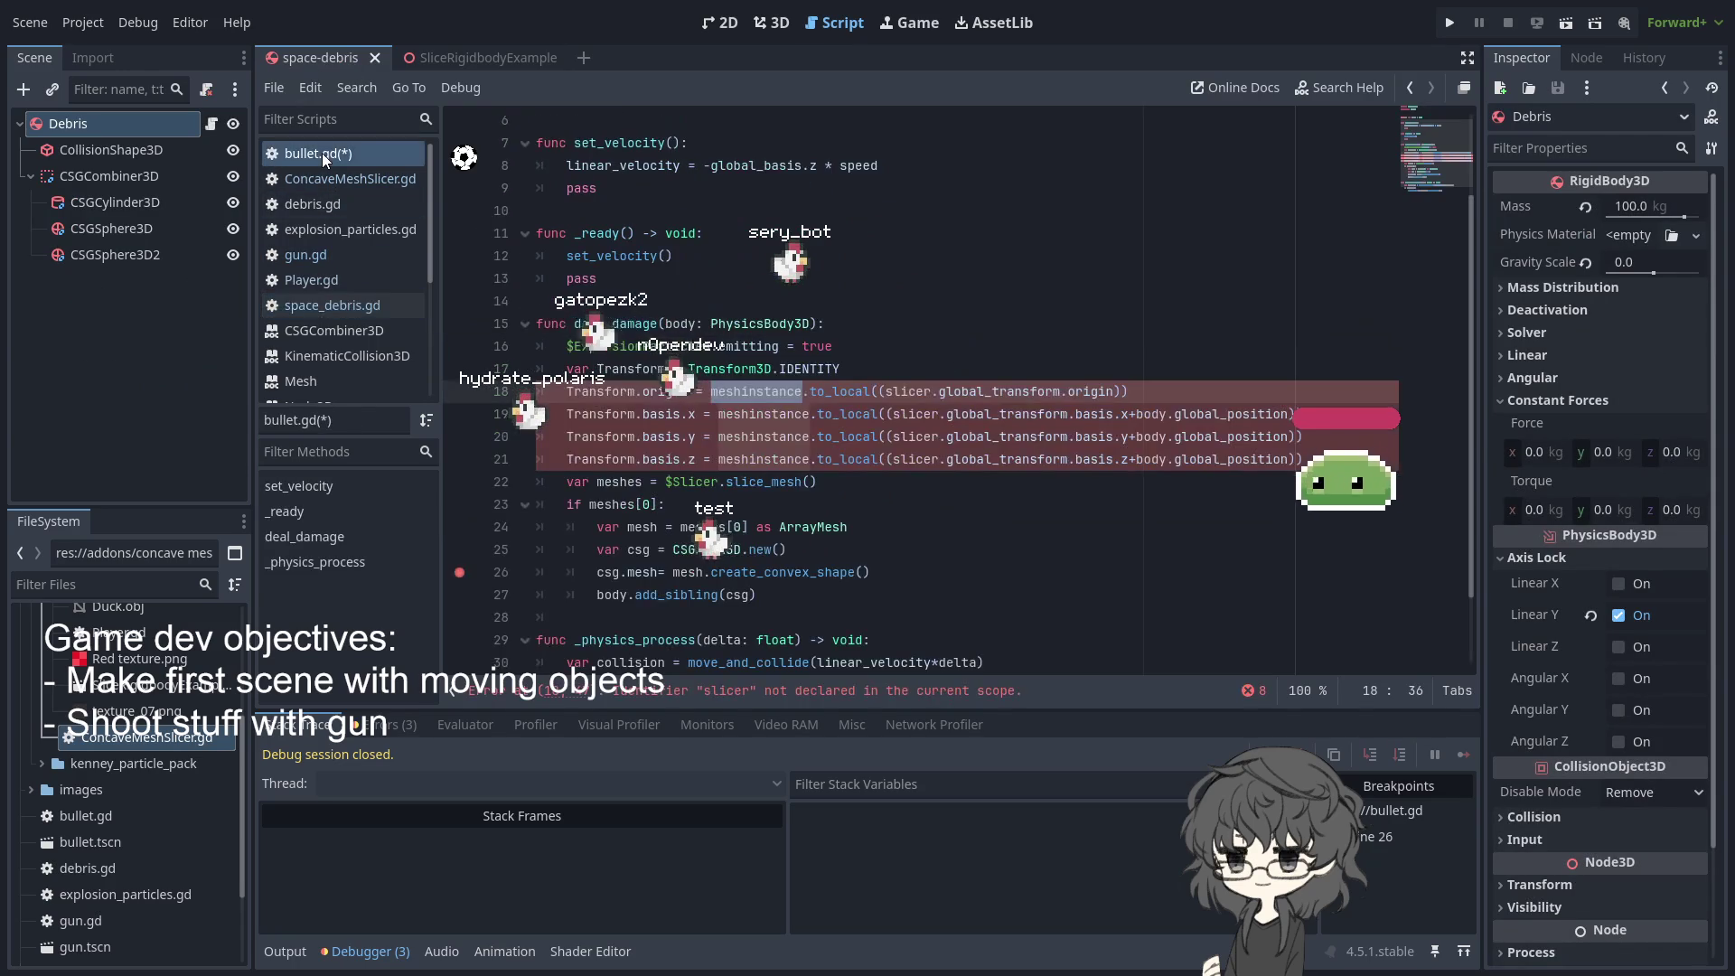
scroll(100, 804, "down", 3)
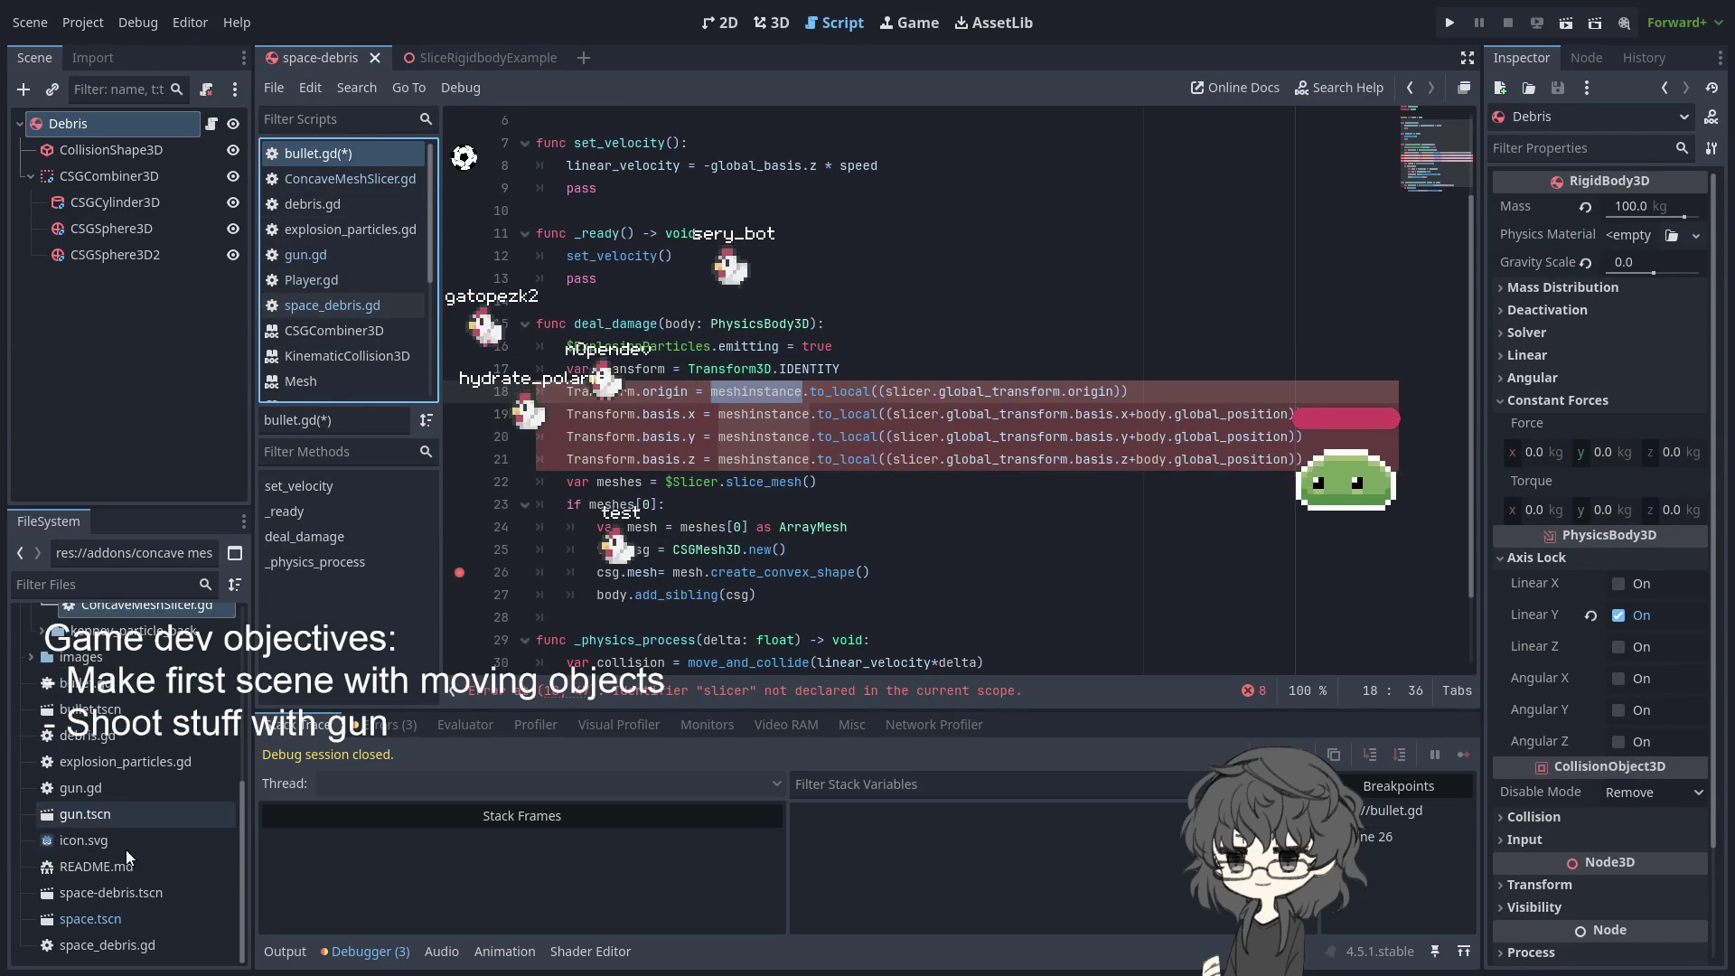
left_click(102, 688)
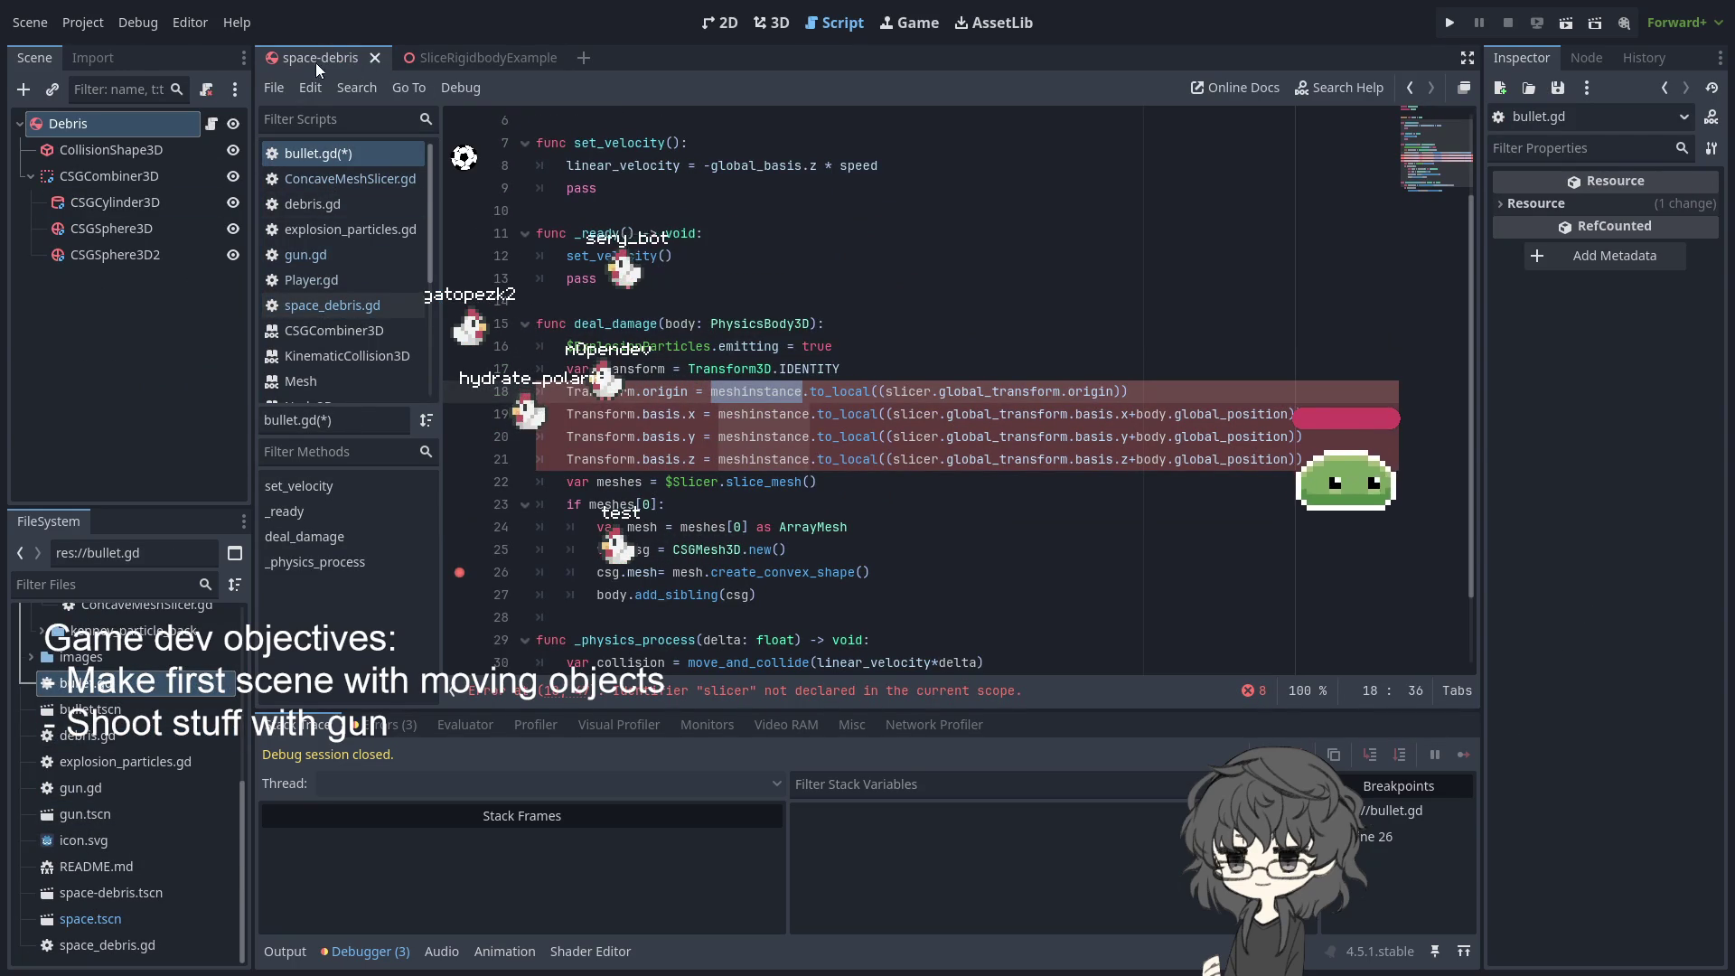
double_click(127, 707)
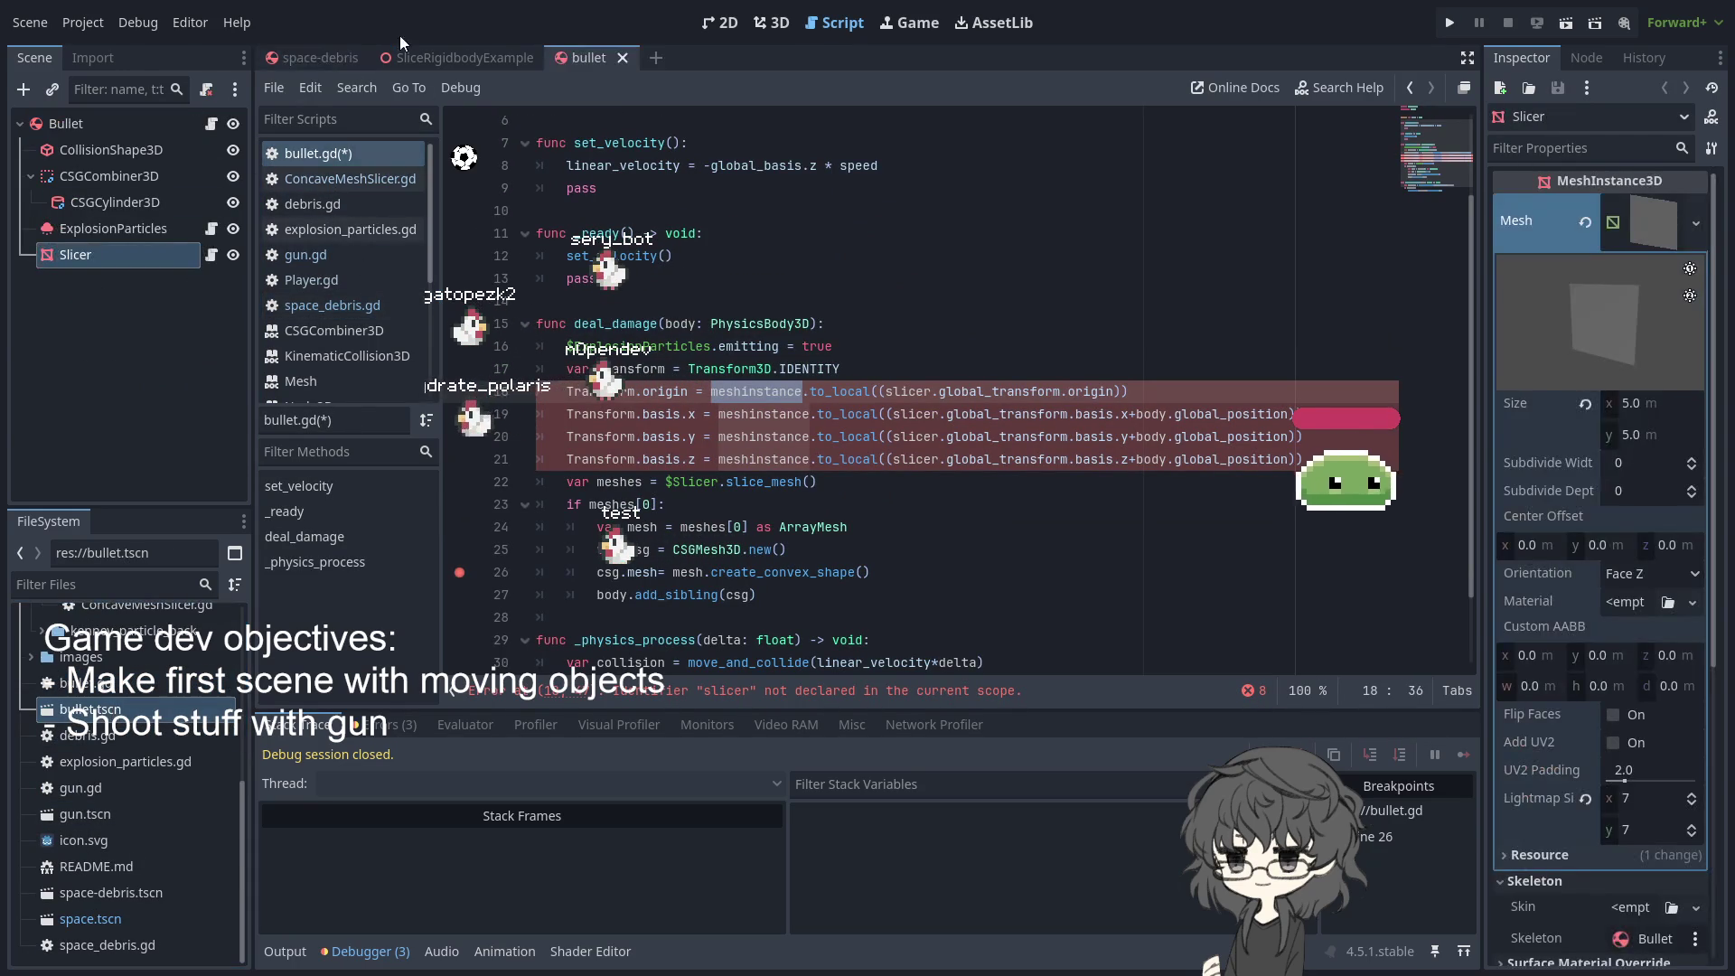
middle_click(320, 57)
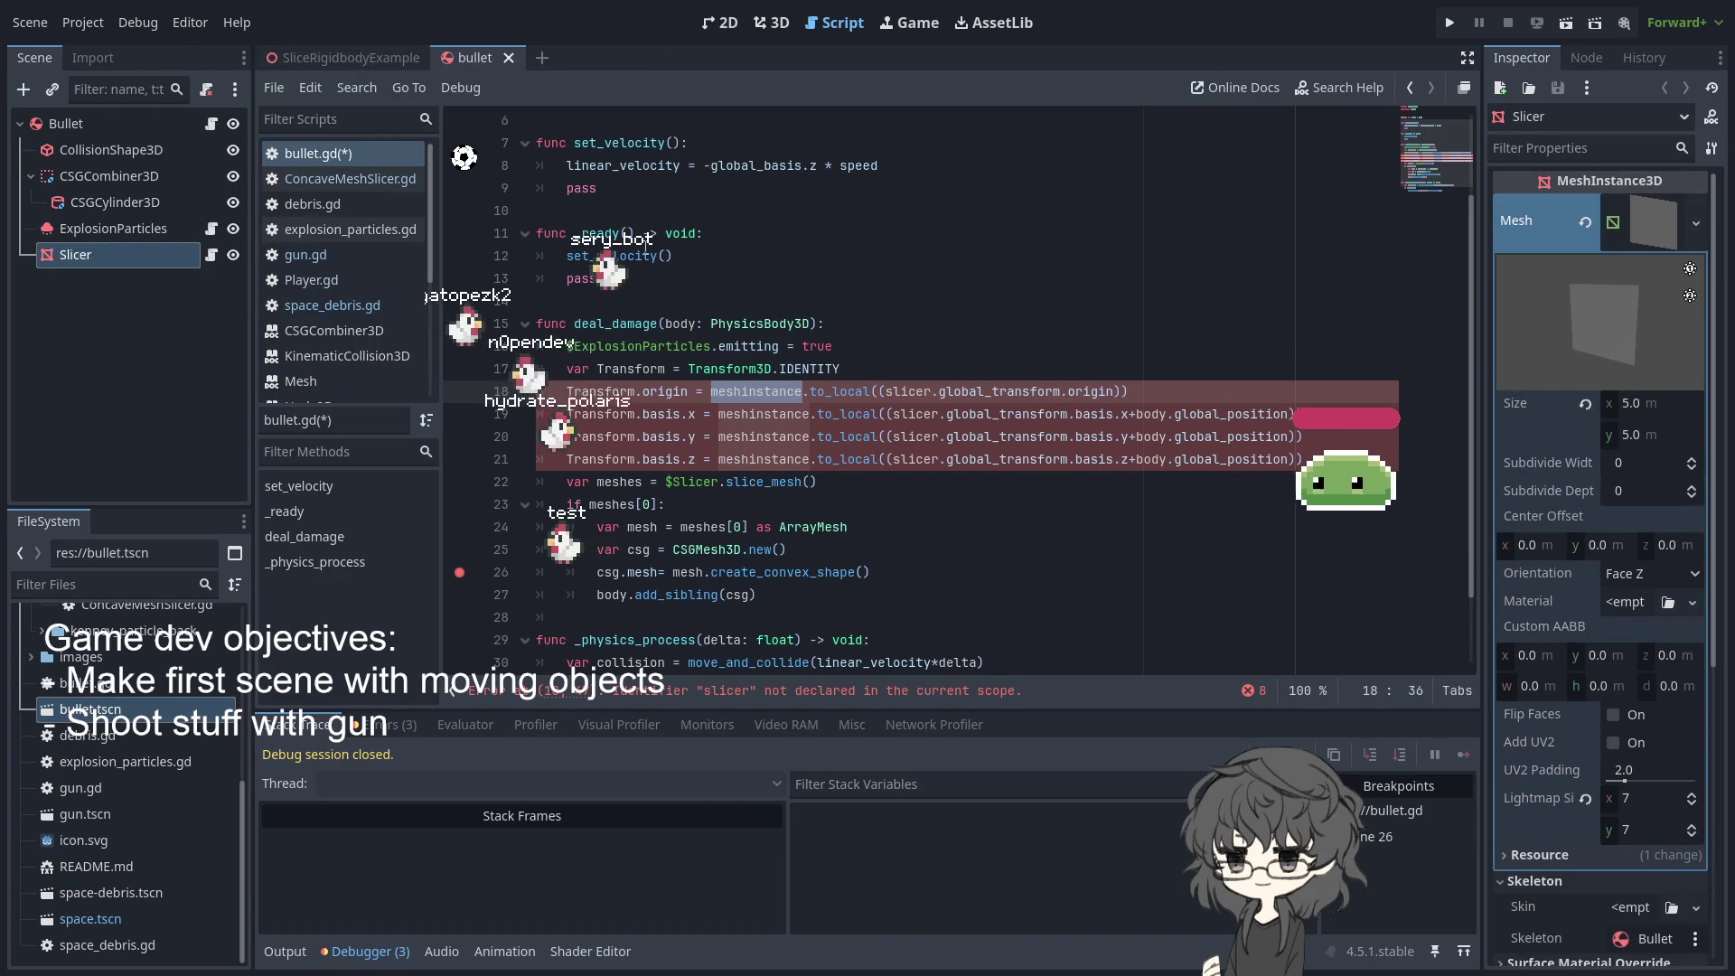
Step: Rename 'Transform' to 'transform' on lines 17–21 of deal_damage
left_click(975, 519)
key("Up")
key("Up")
key("Up")
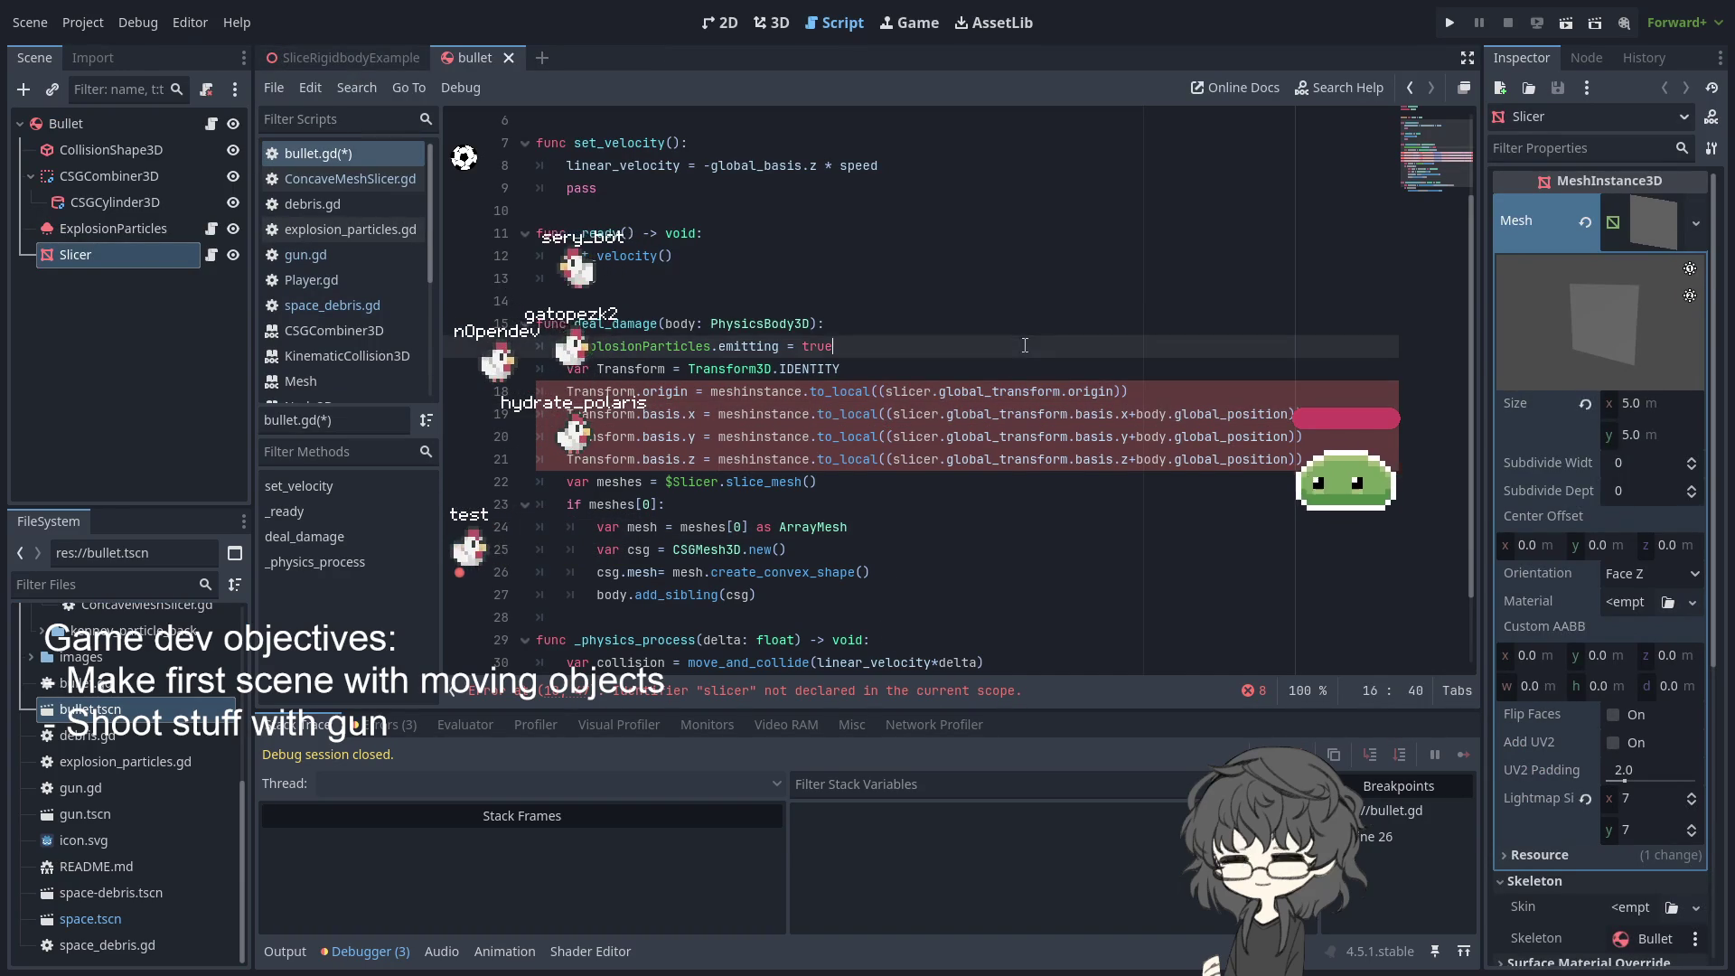
double_click(630, 369)
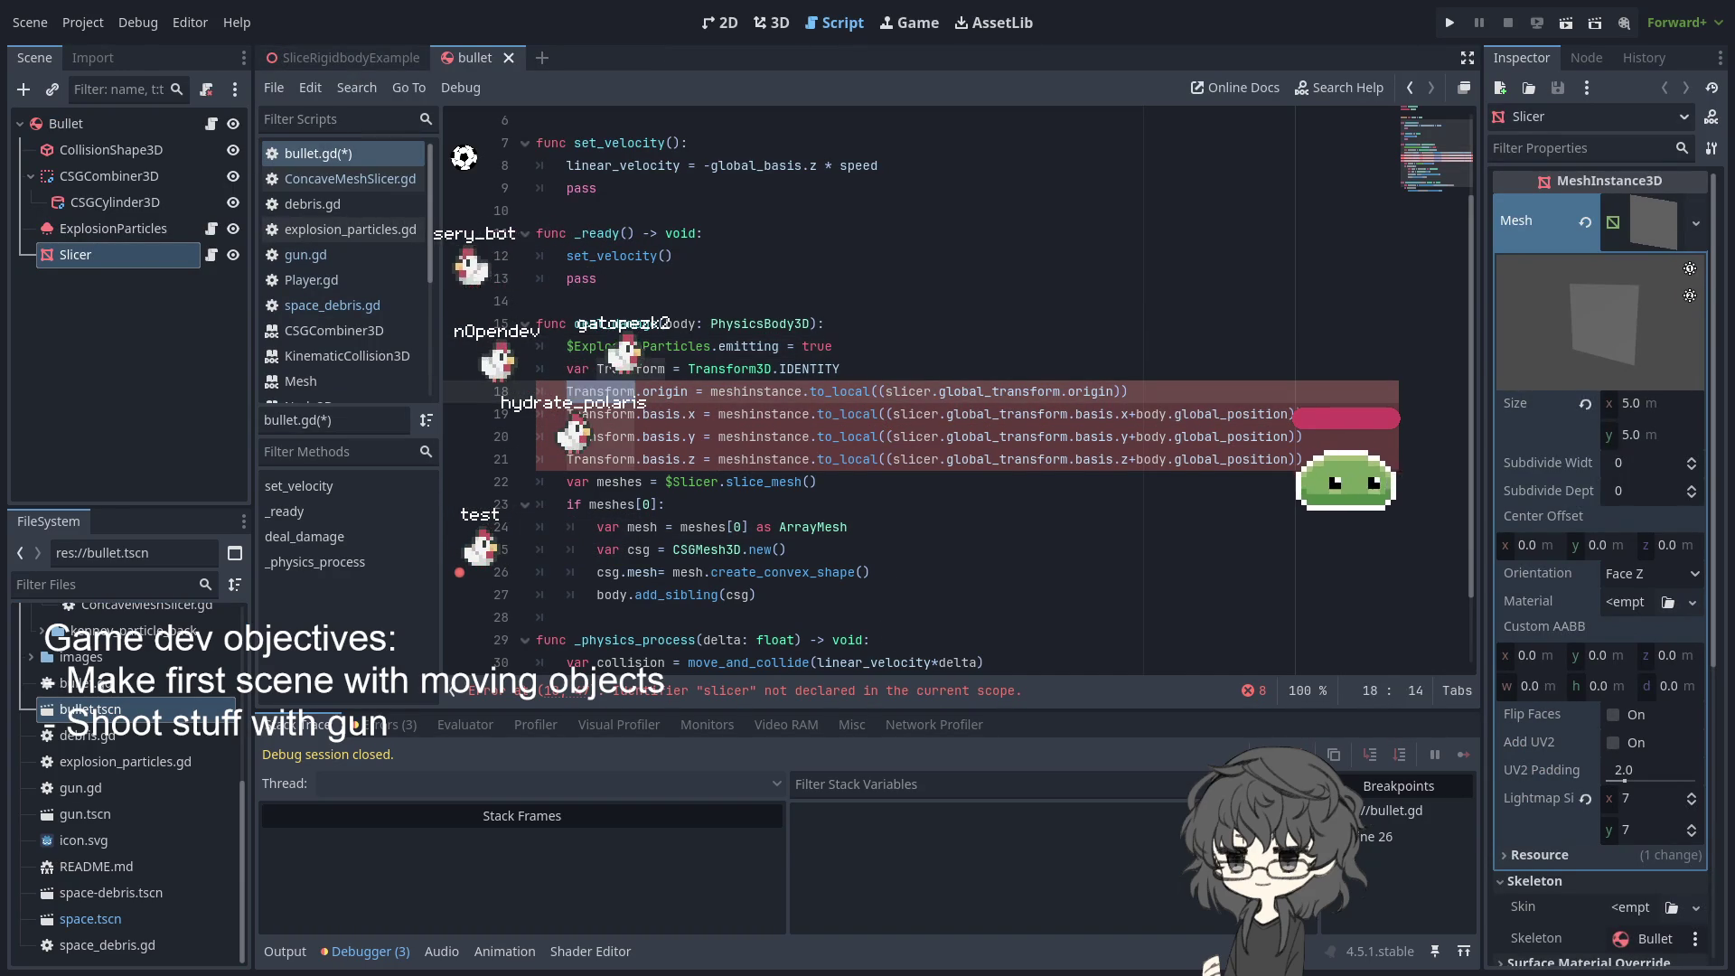
type("trans")
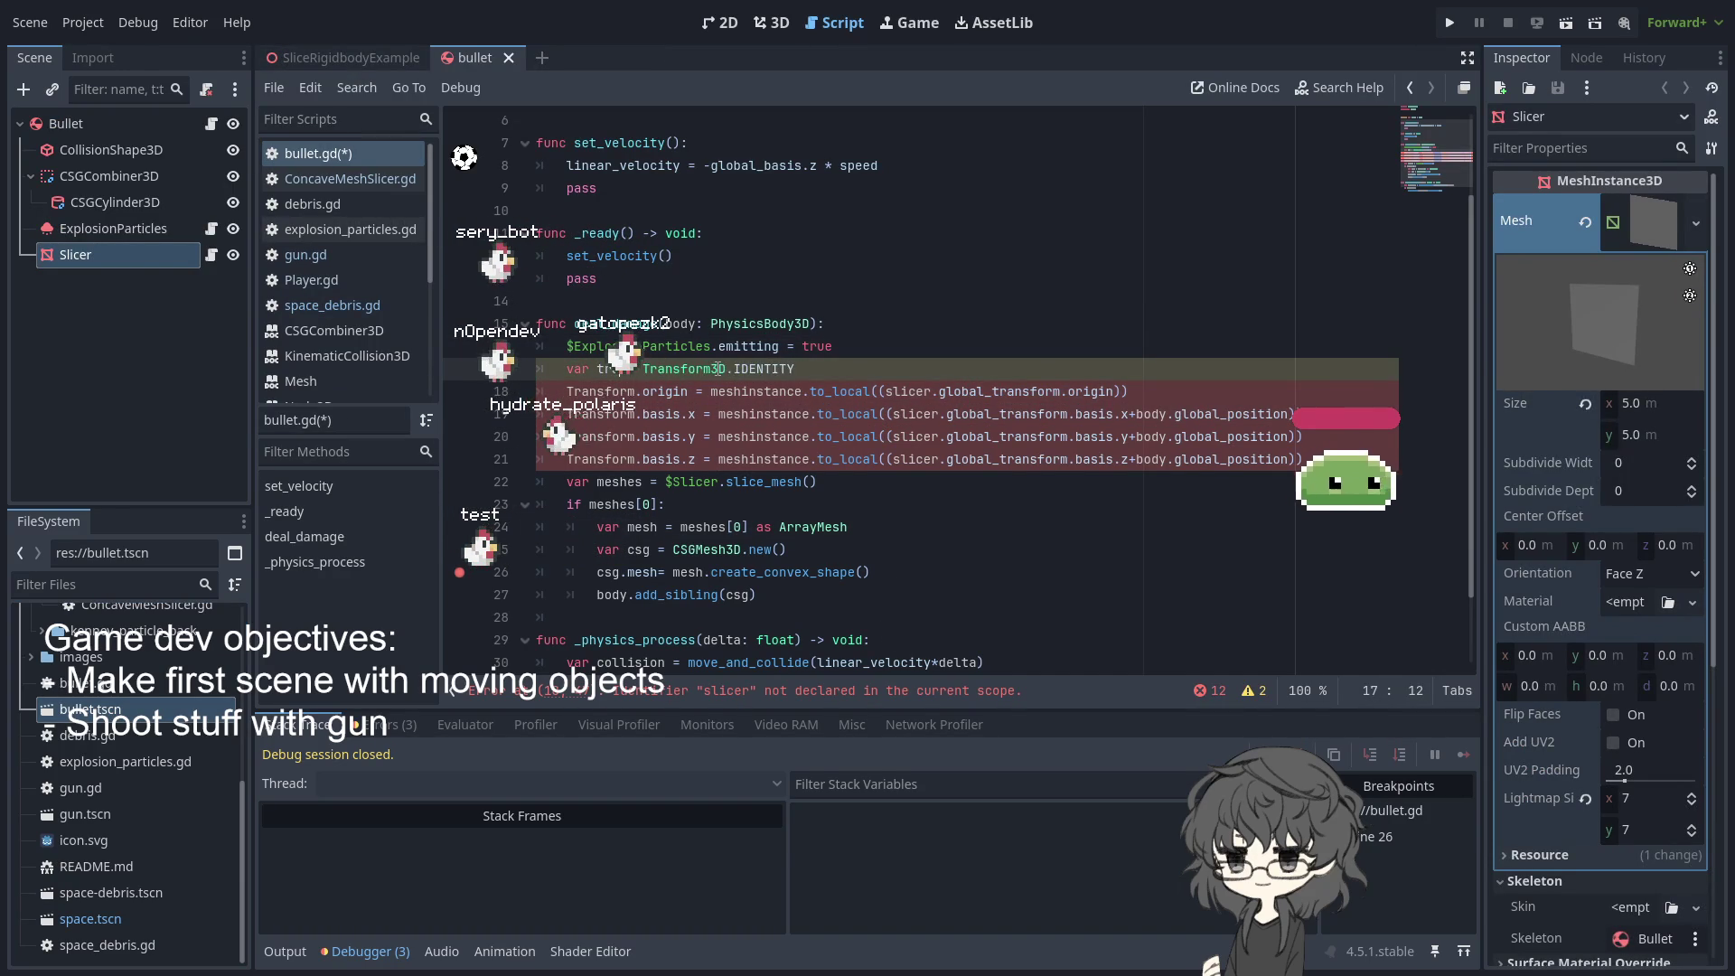
type("form =")
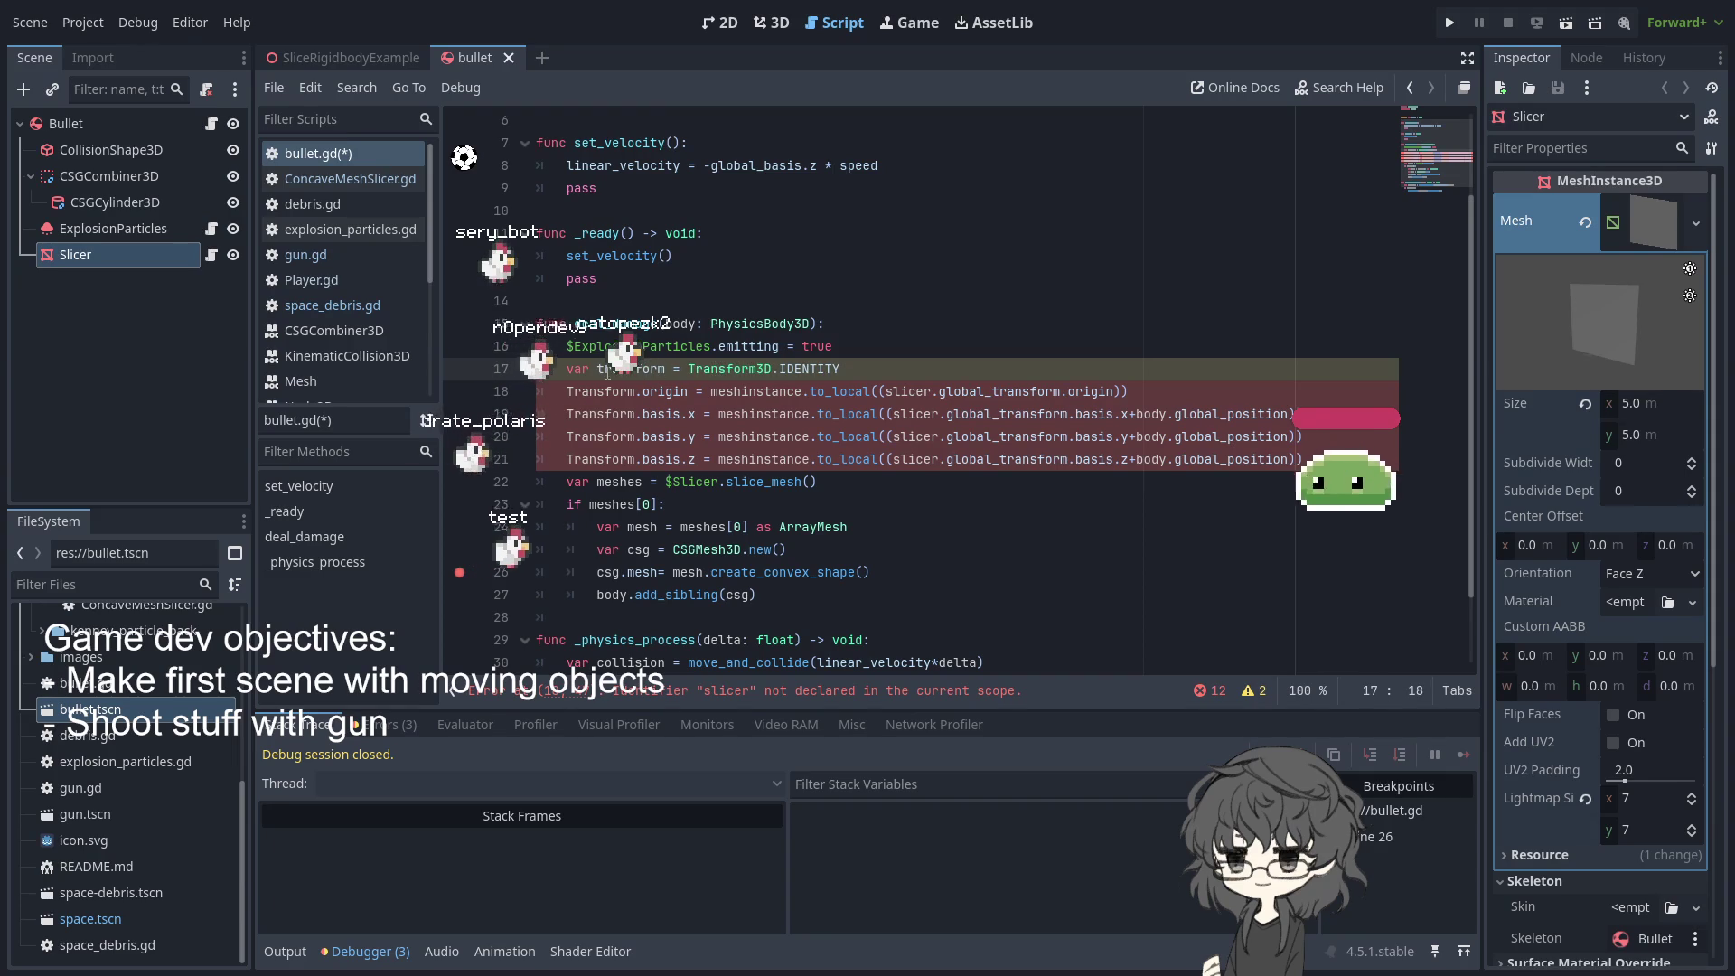
double_click(599, 391)
type("transform")
double_click(599, 414)
type("transform")
left_click(607, 437)
double_click(599, 437)
type("transform")
double_click(599, 459)
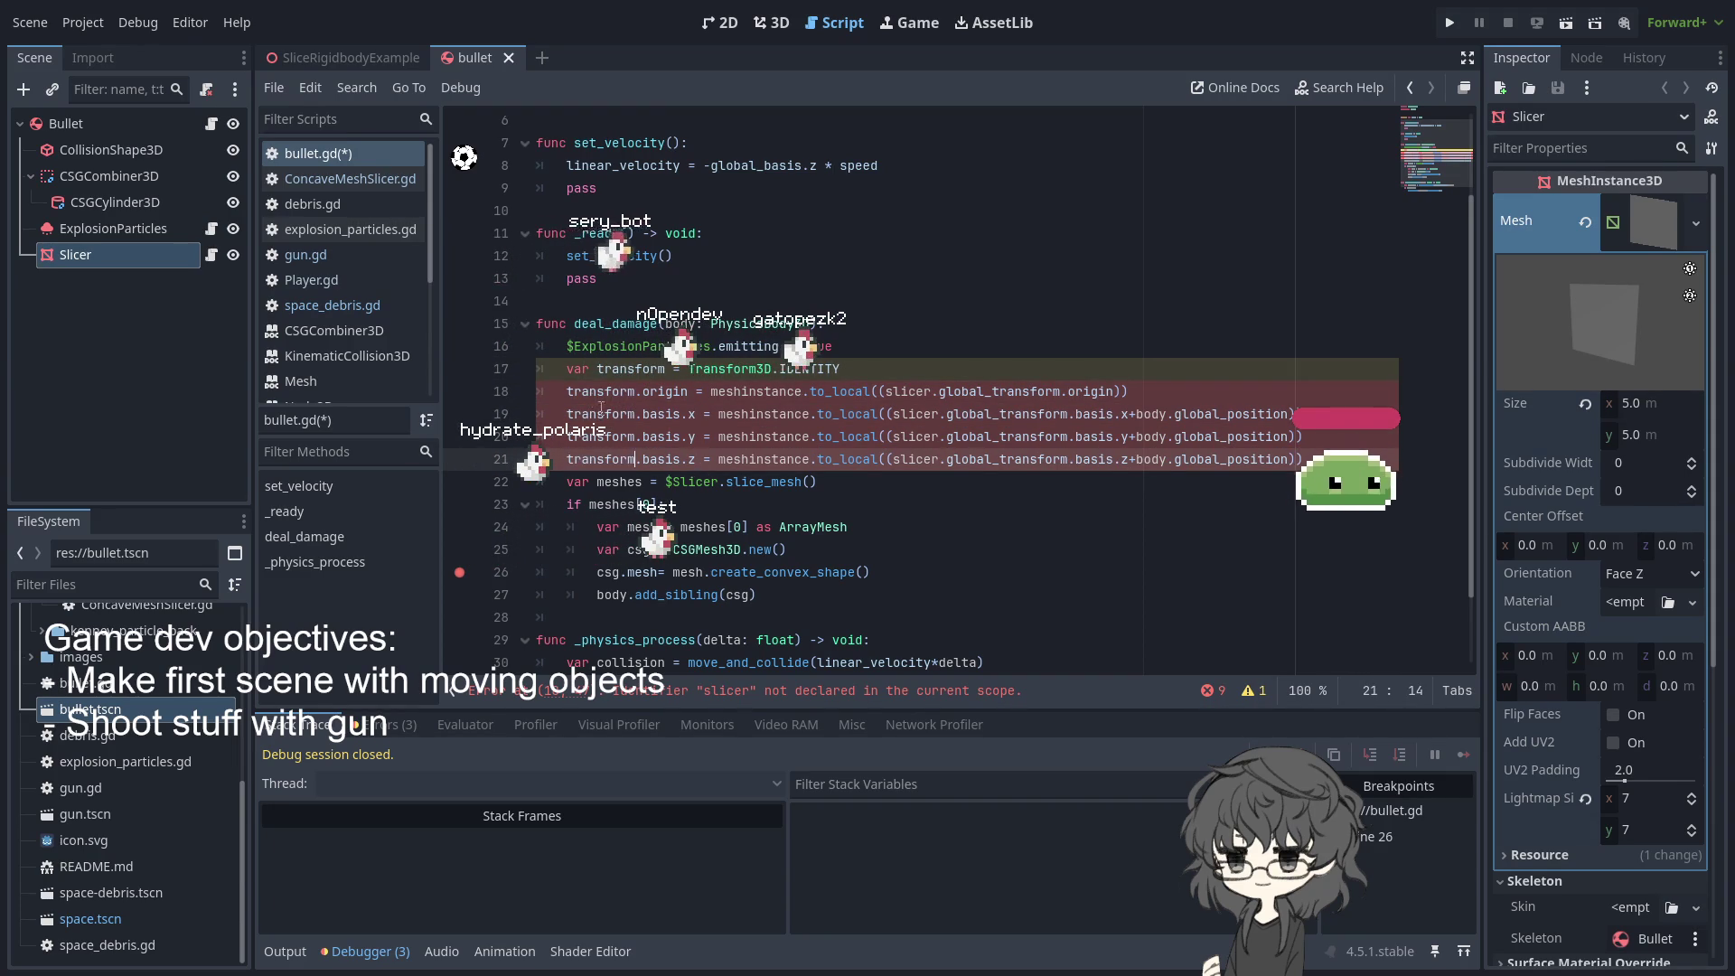
Step: Inspect the meshinstance, Transform3D and slicer references in deal_damage
left_click(779, 398)
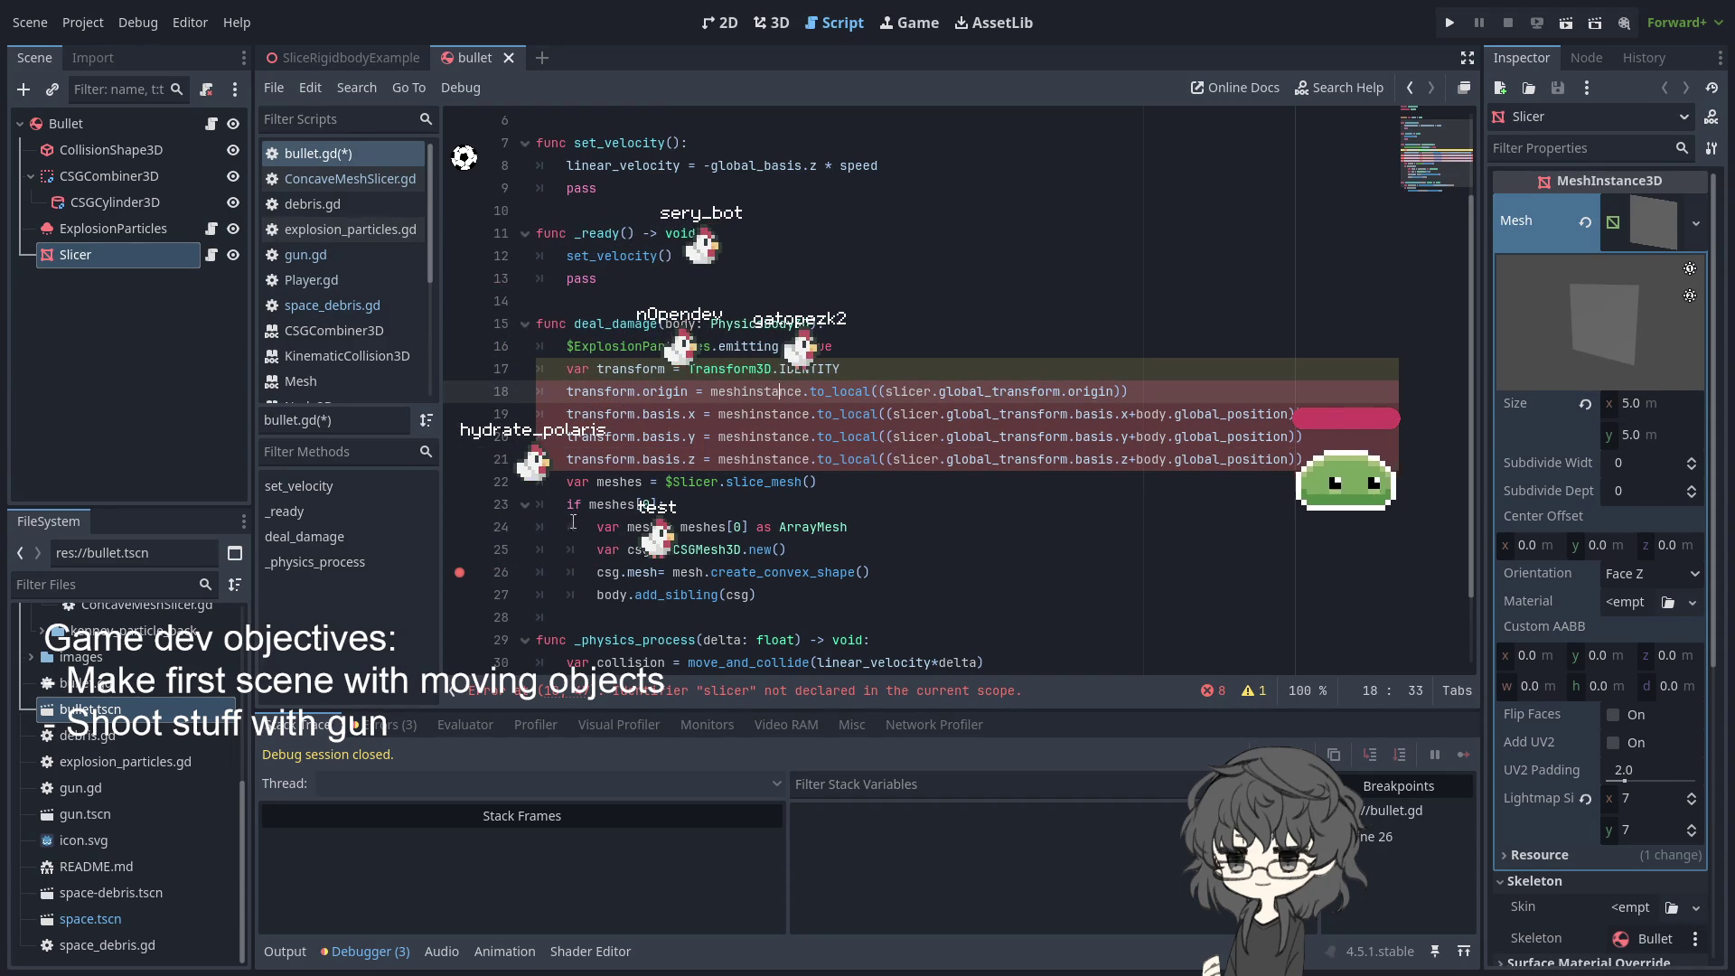
double_click(773, 369)
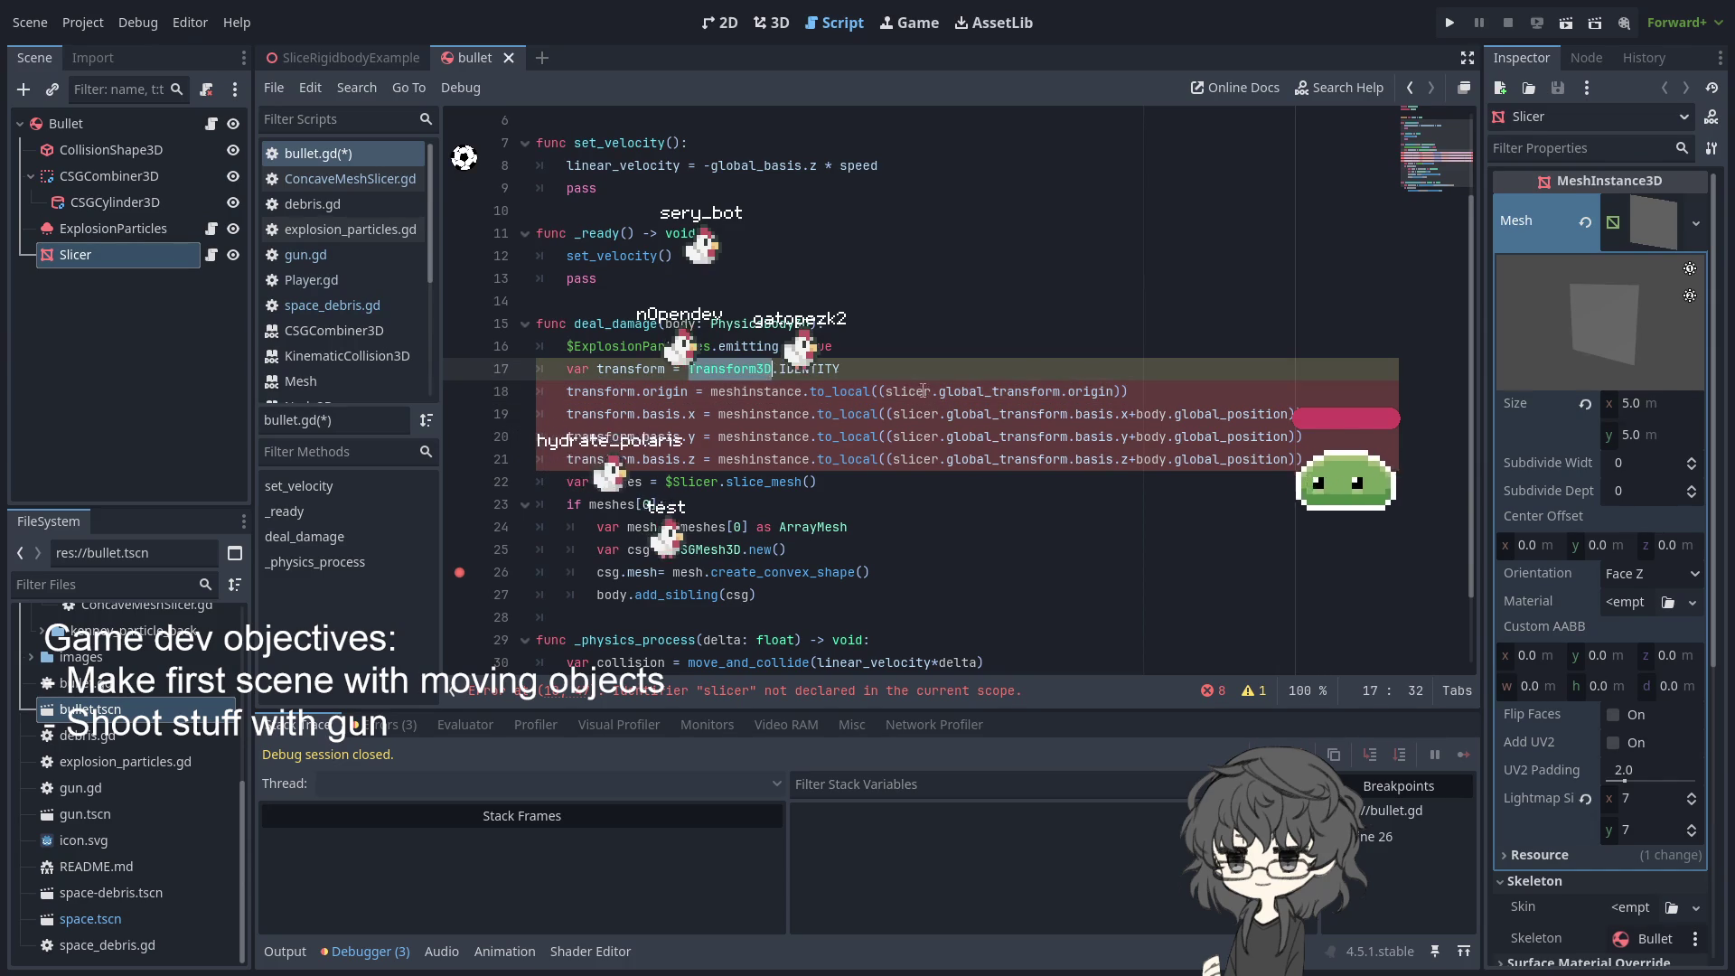
double_click(909, 393)
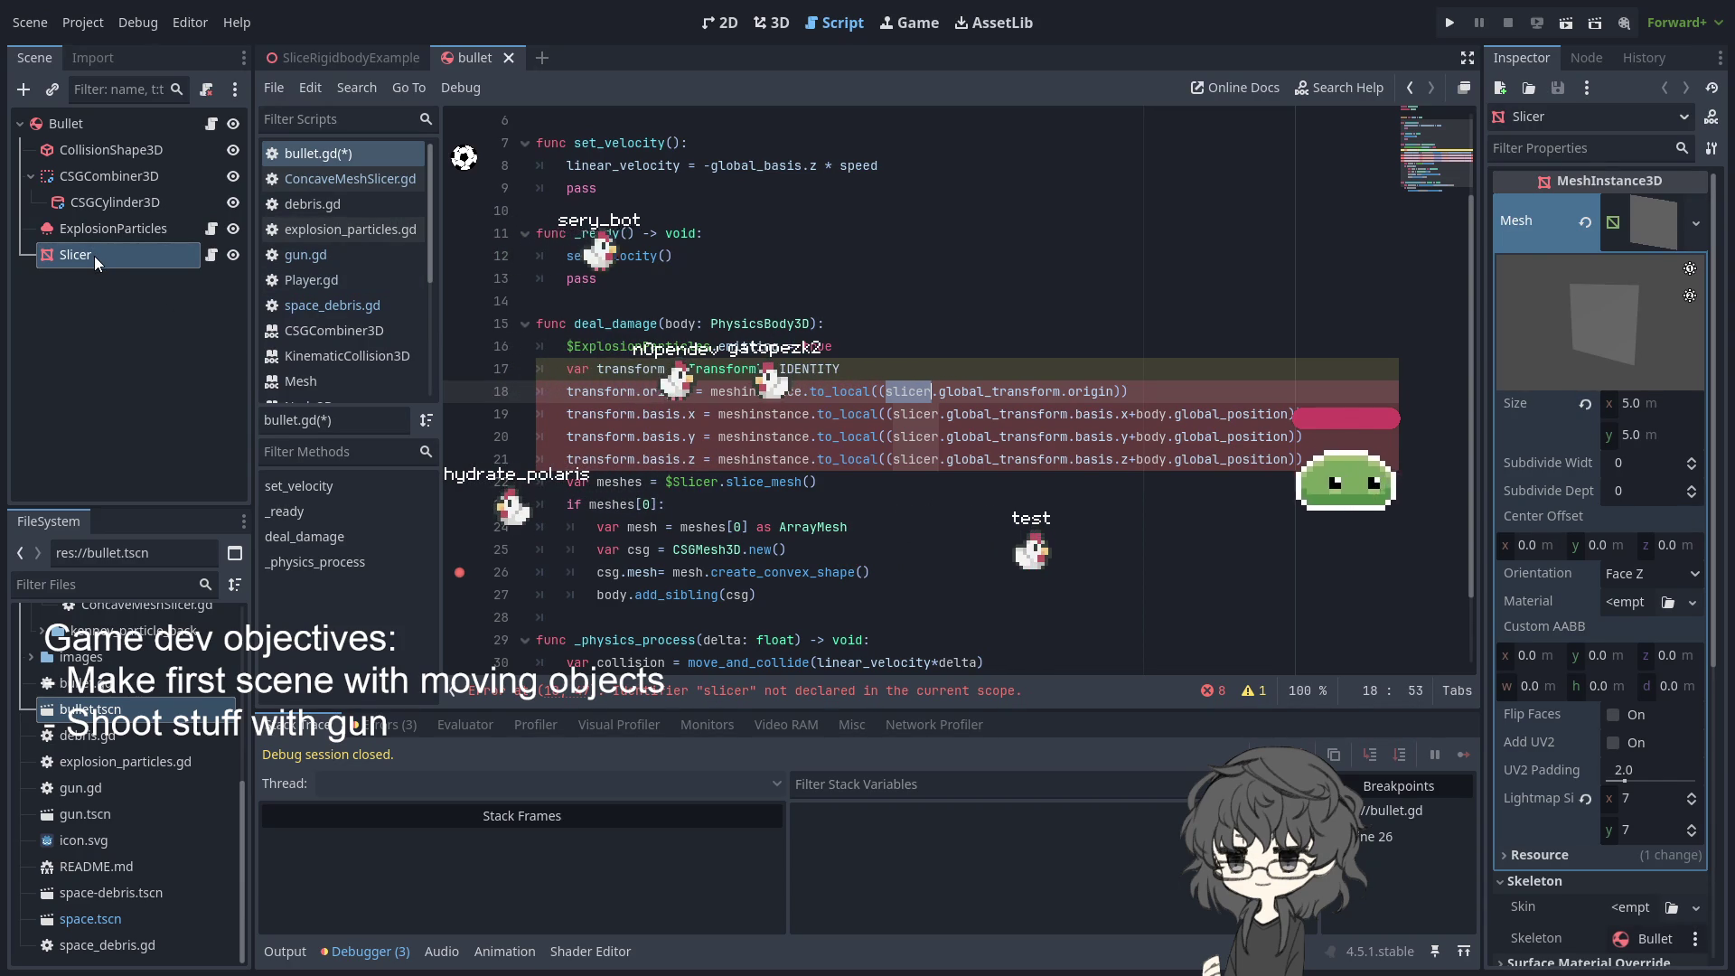
scroll(663, 272, "up", 2)
scroll(663, 226, "down", 3)
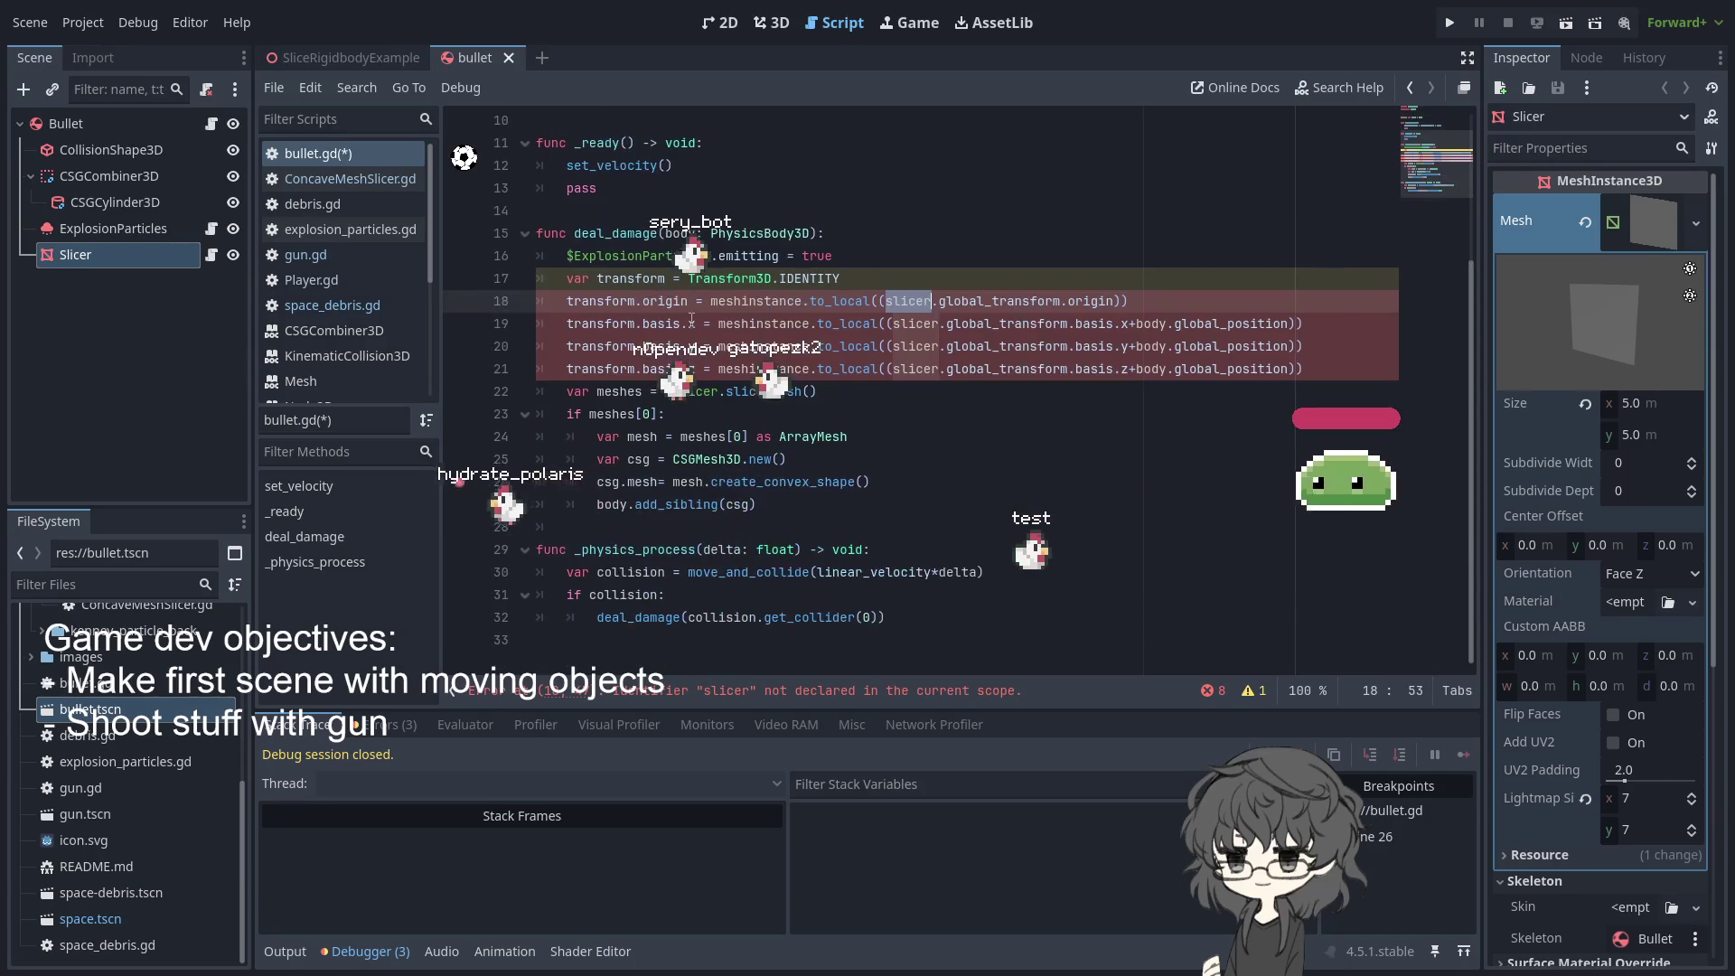
left_click(662, 208)
key("Return")
key("Return")
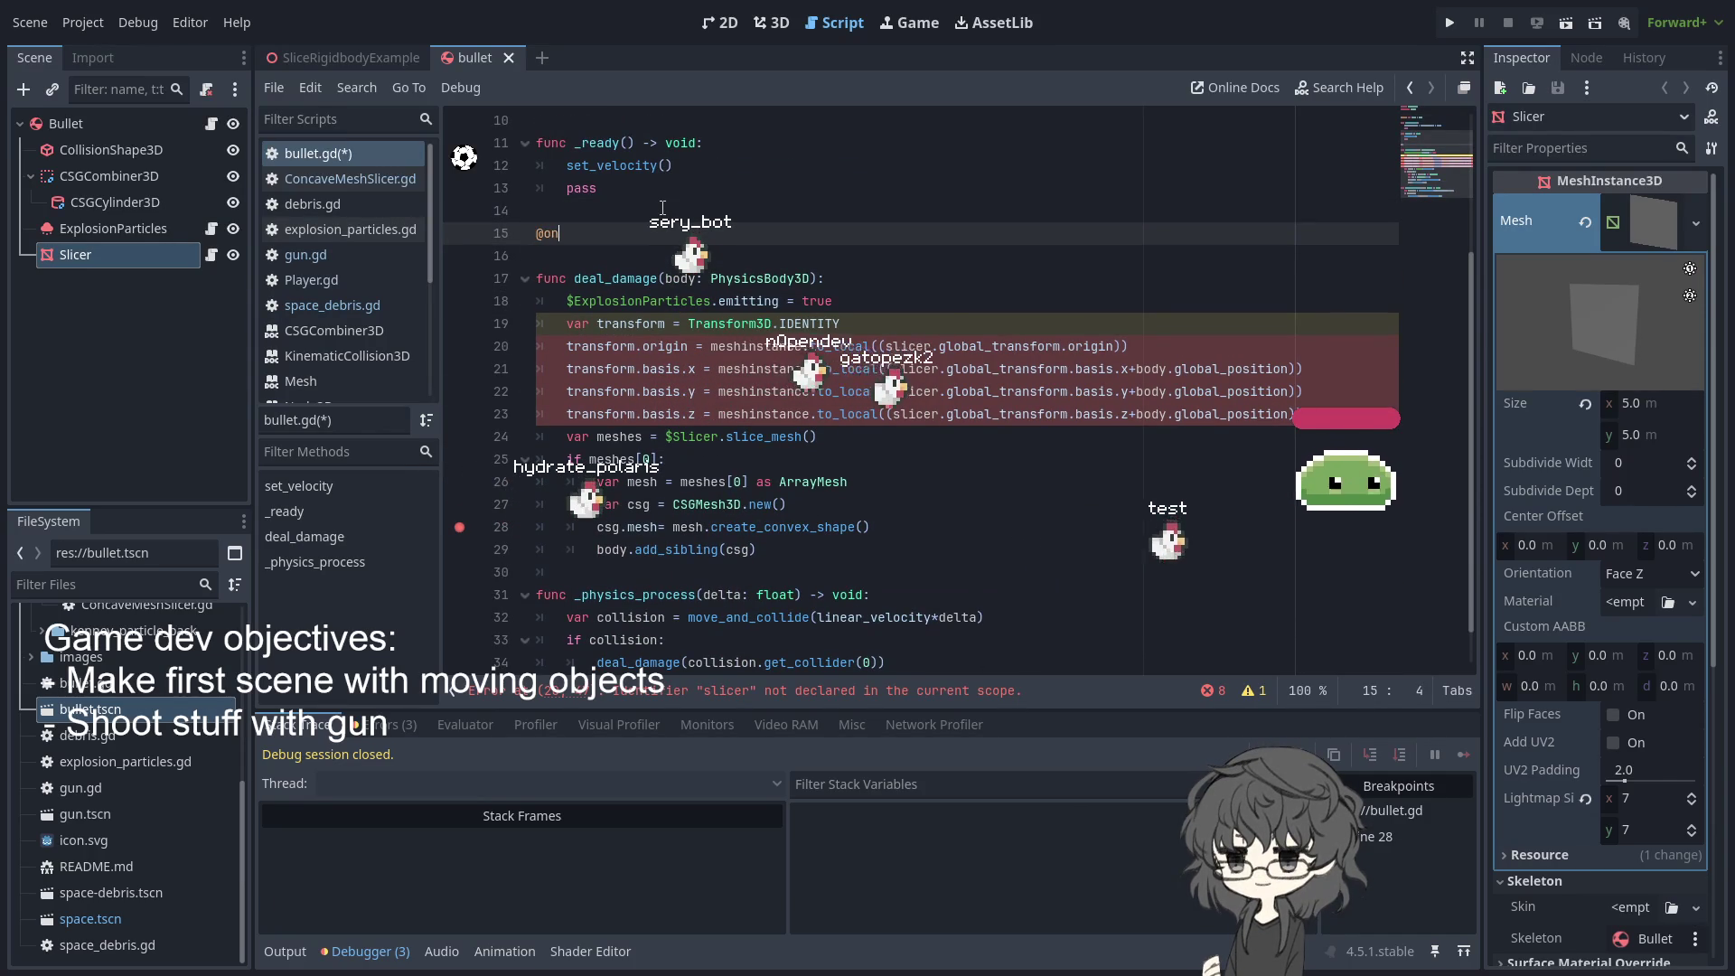
type("@onready var sl")
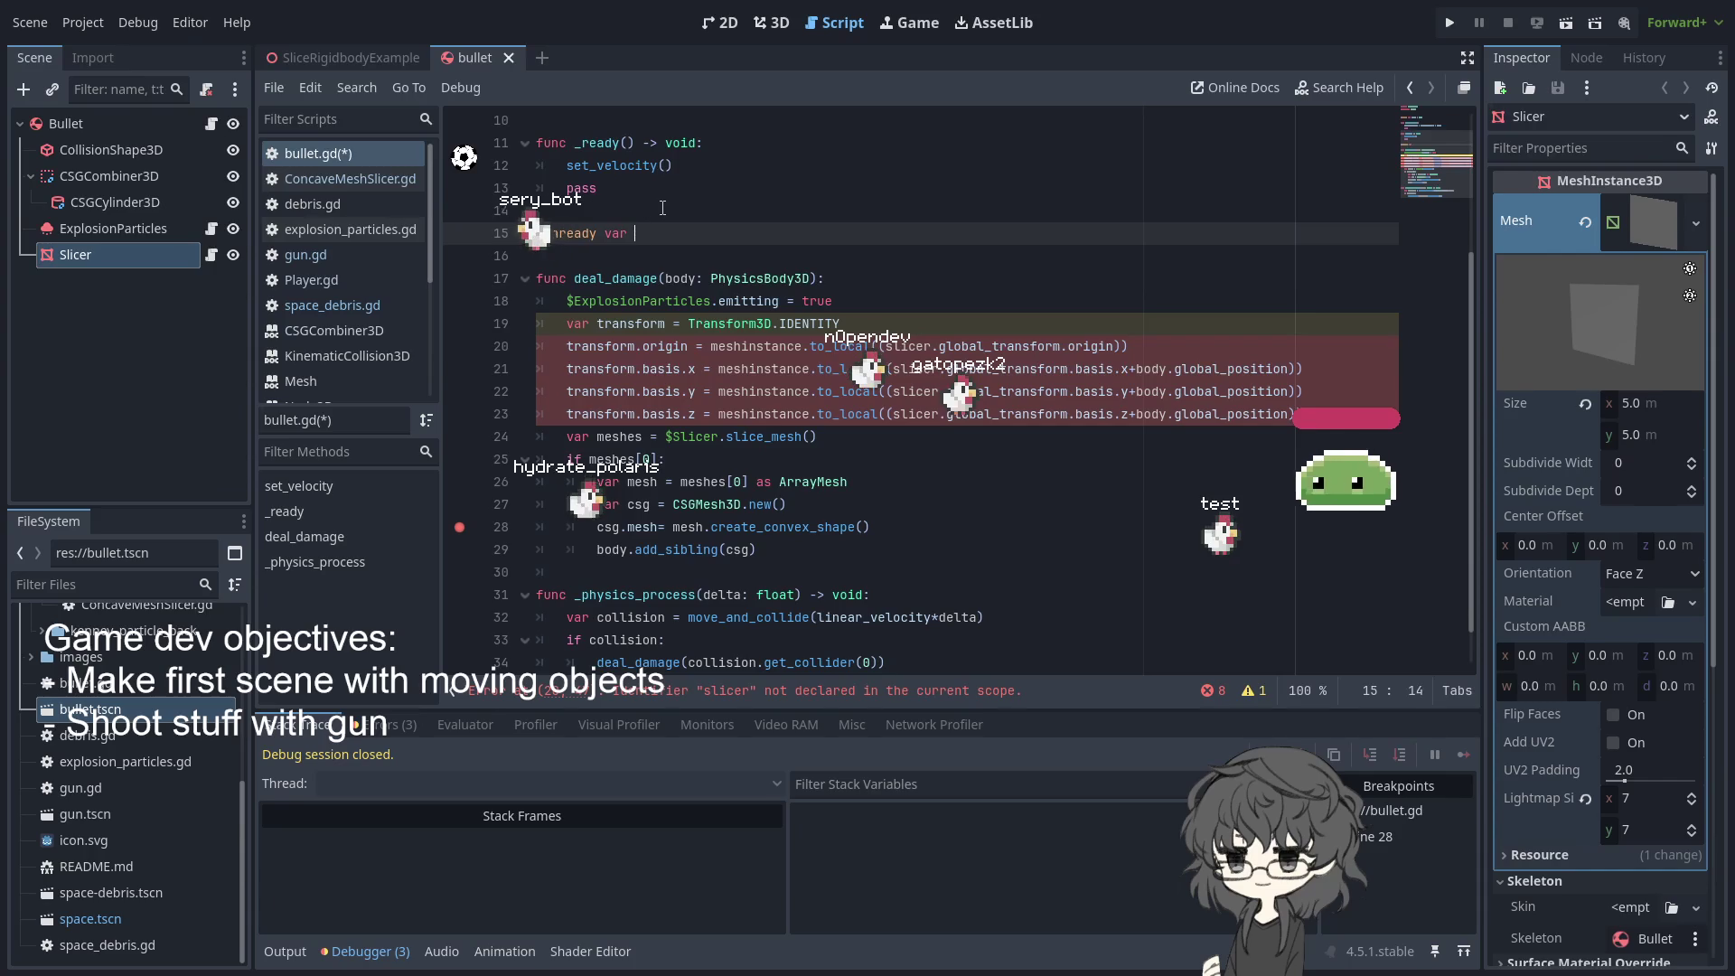
type("icer =")
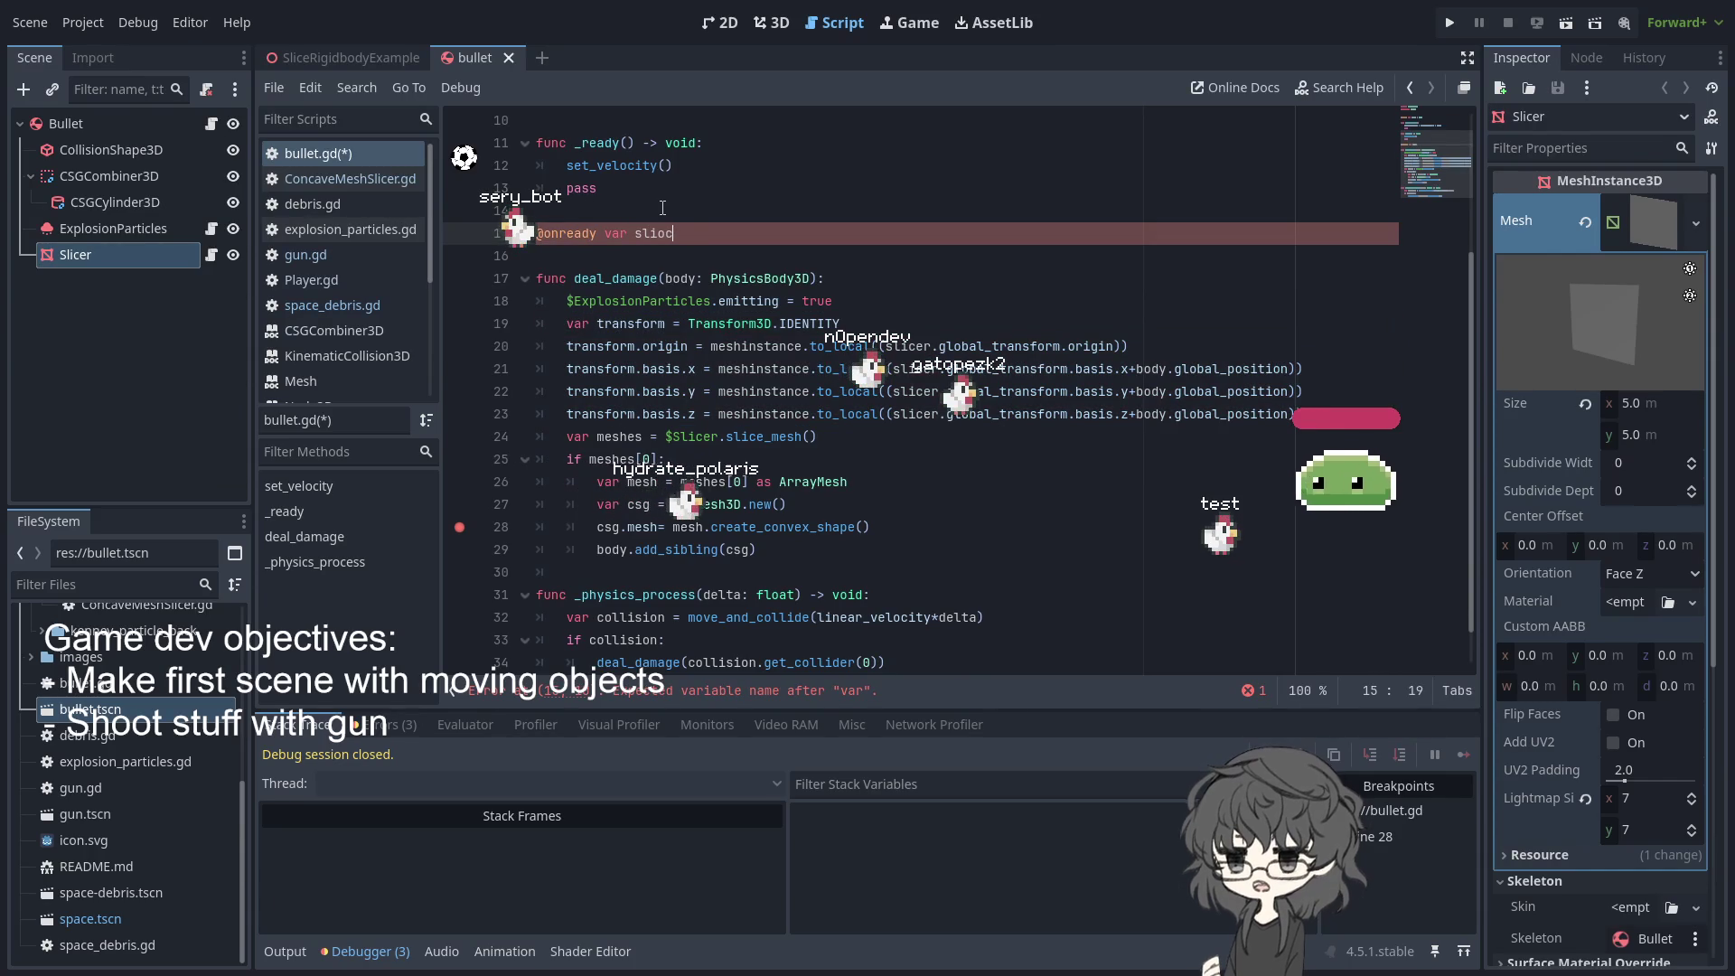
type(" Slice")
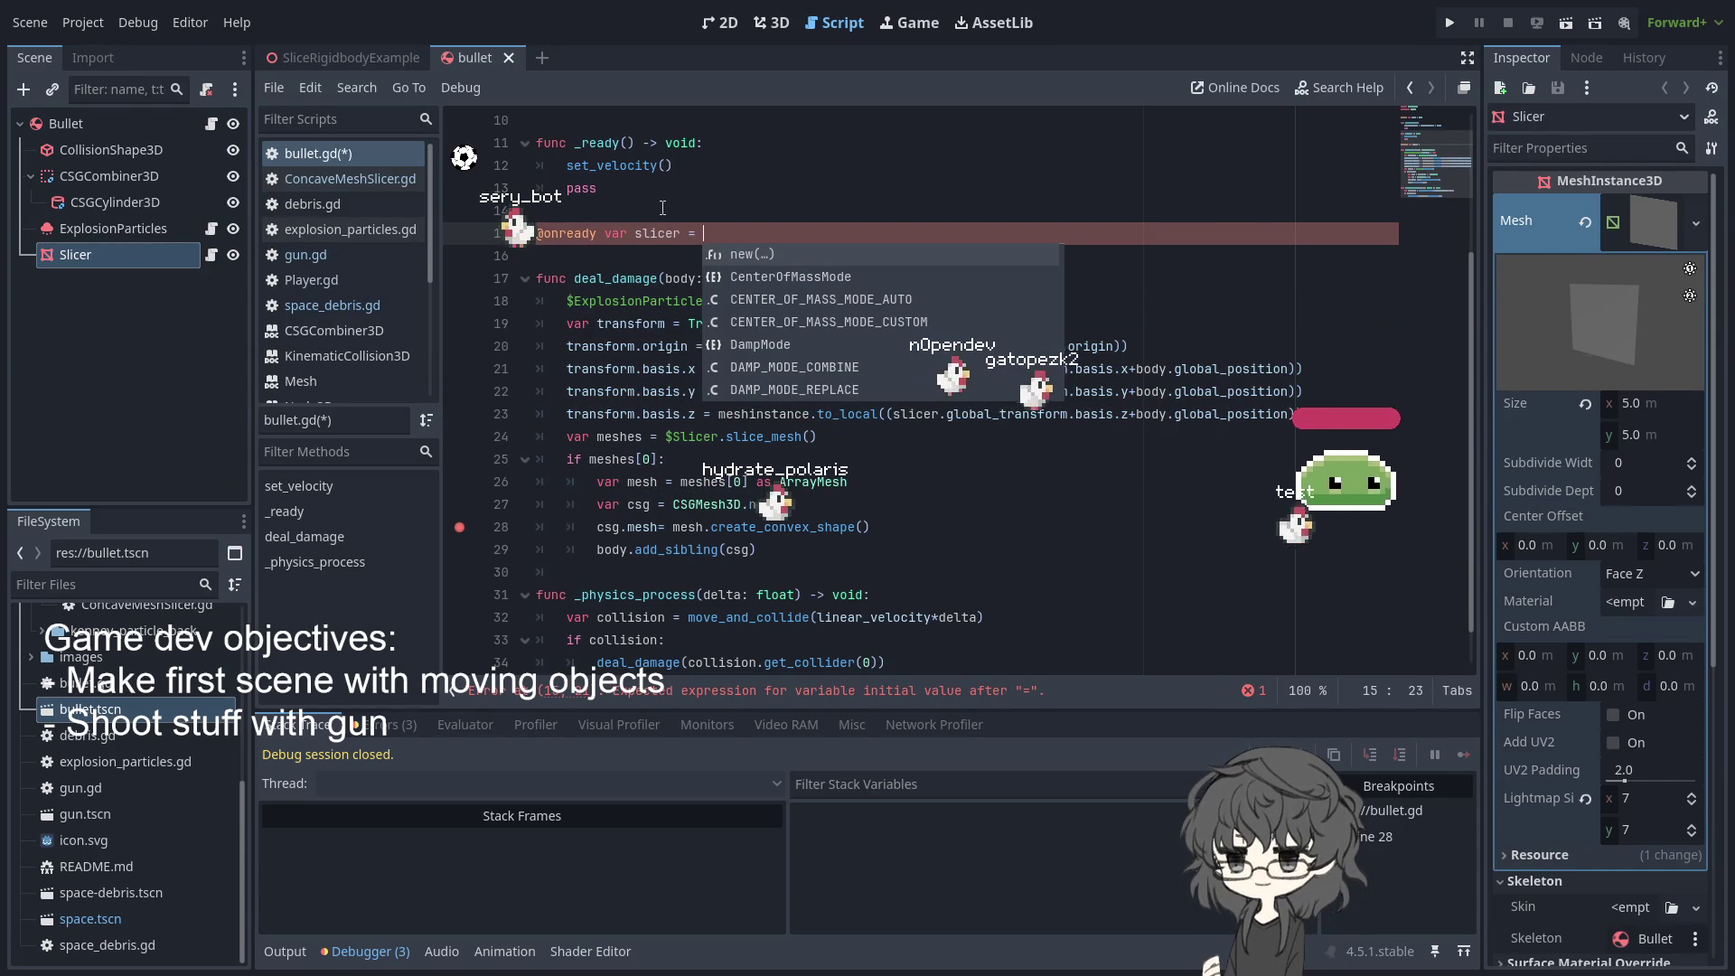
type("r")
left_click(619, 234)
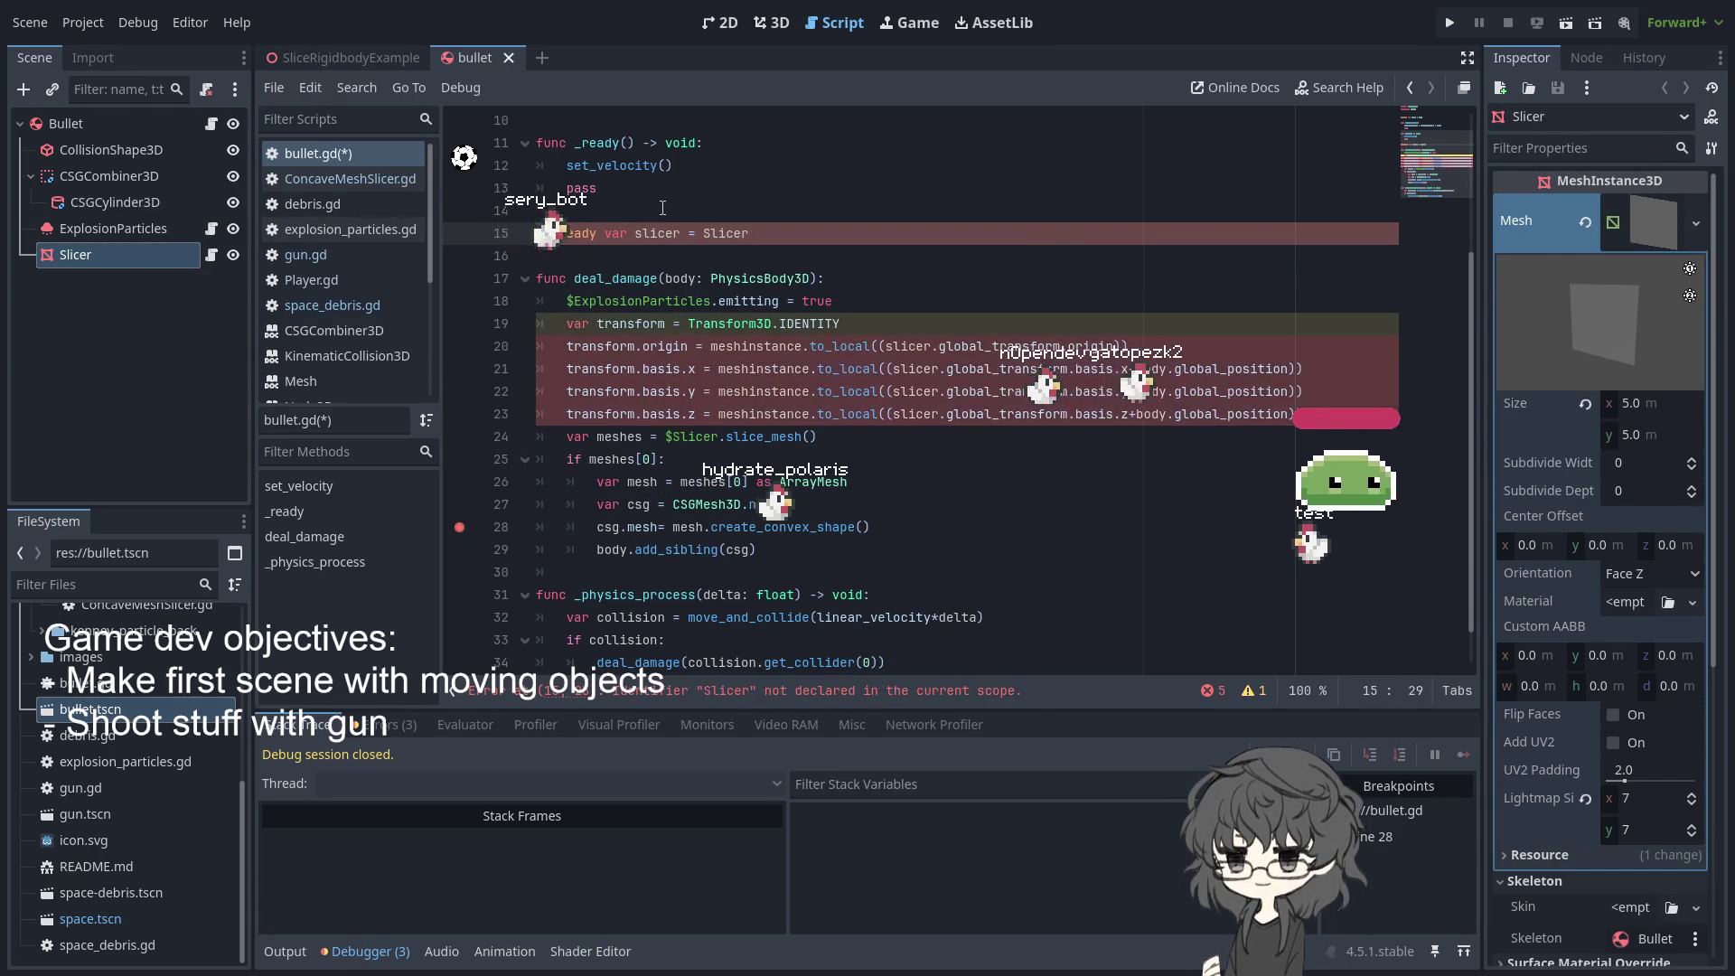
left_click(922, 307)
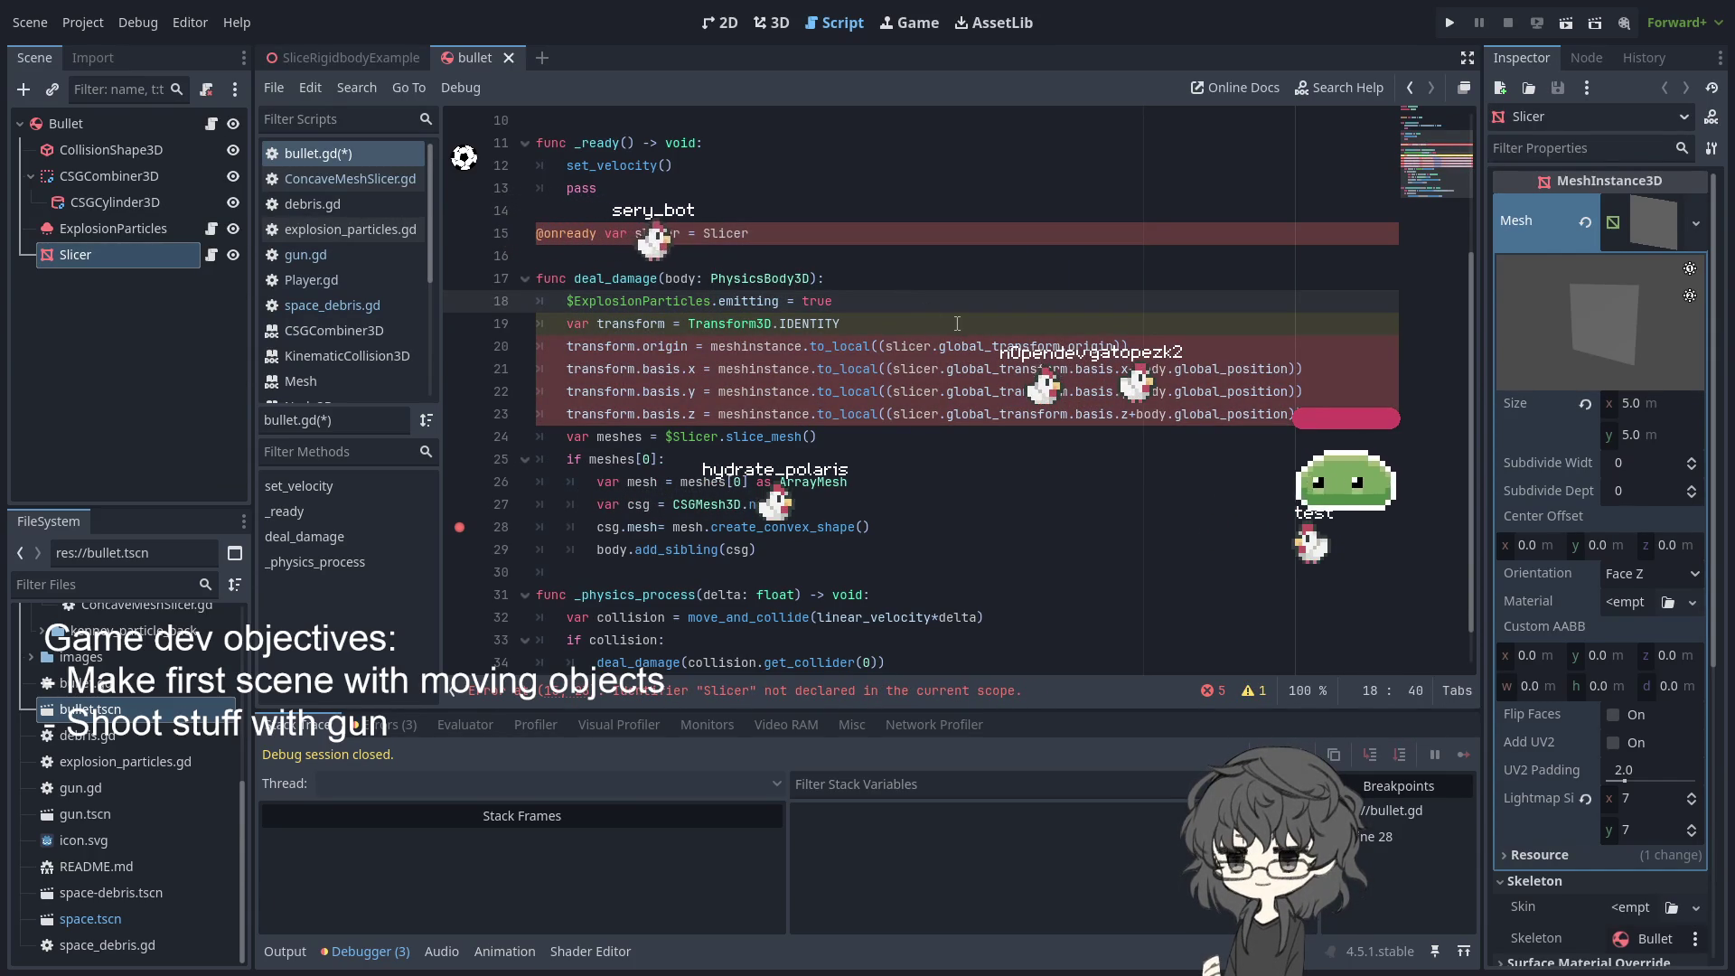
left_click(917, 348)
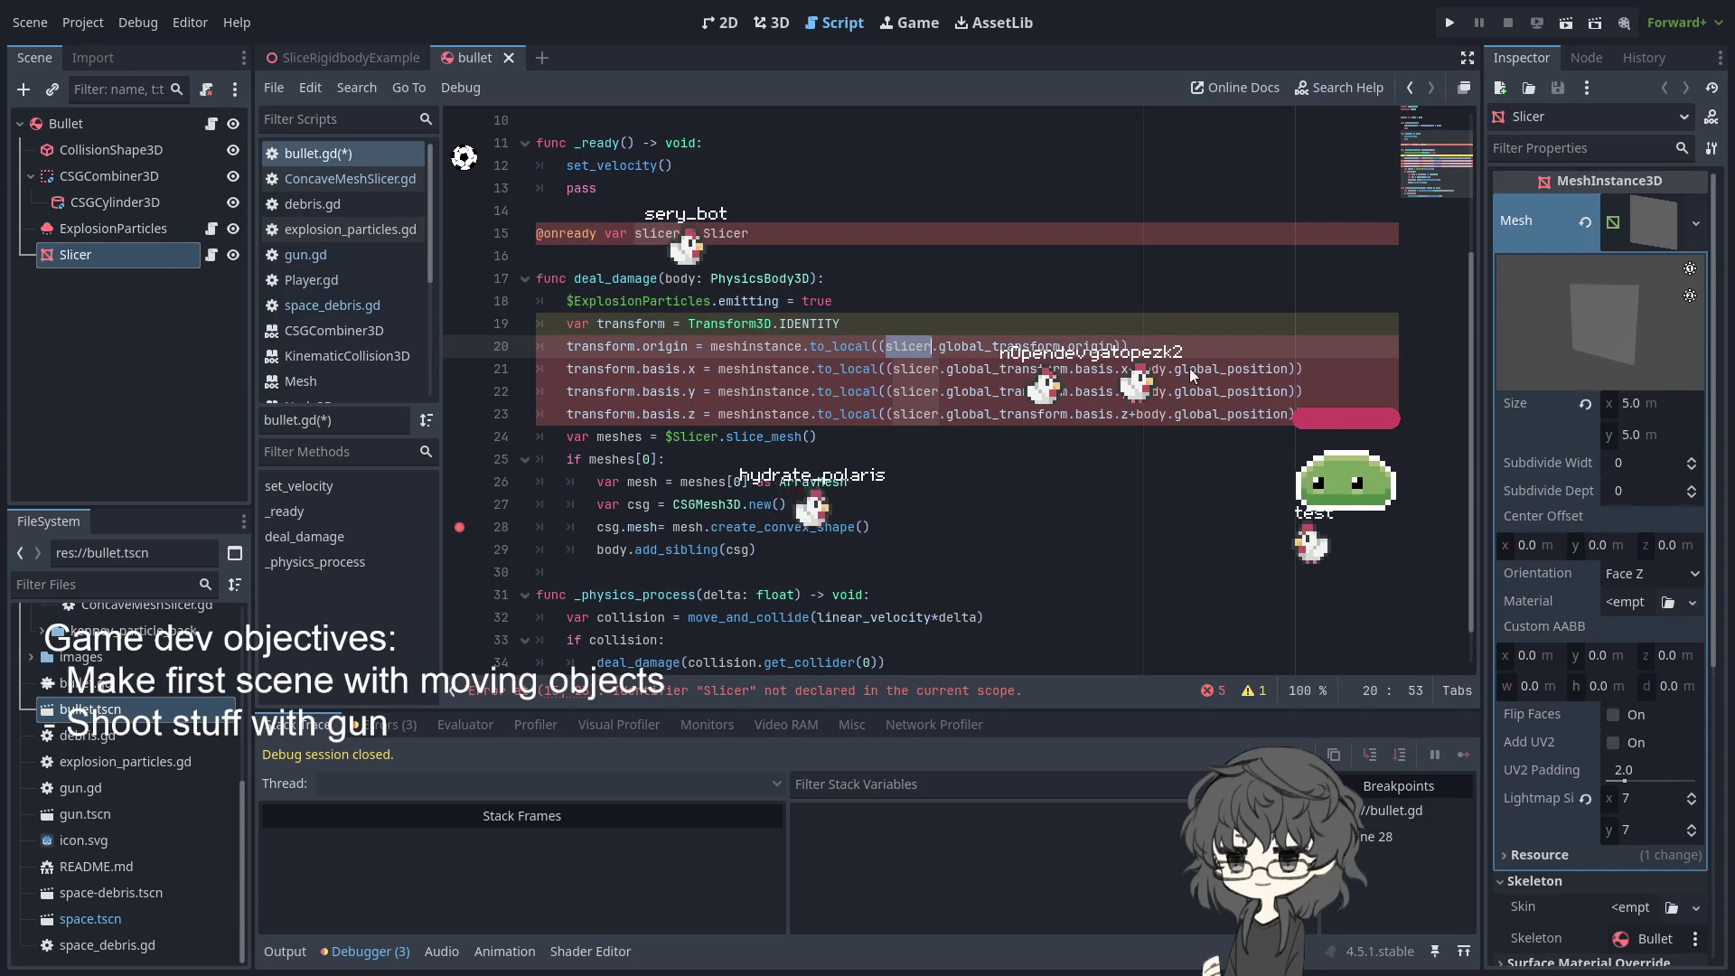
left_click(928, 241)
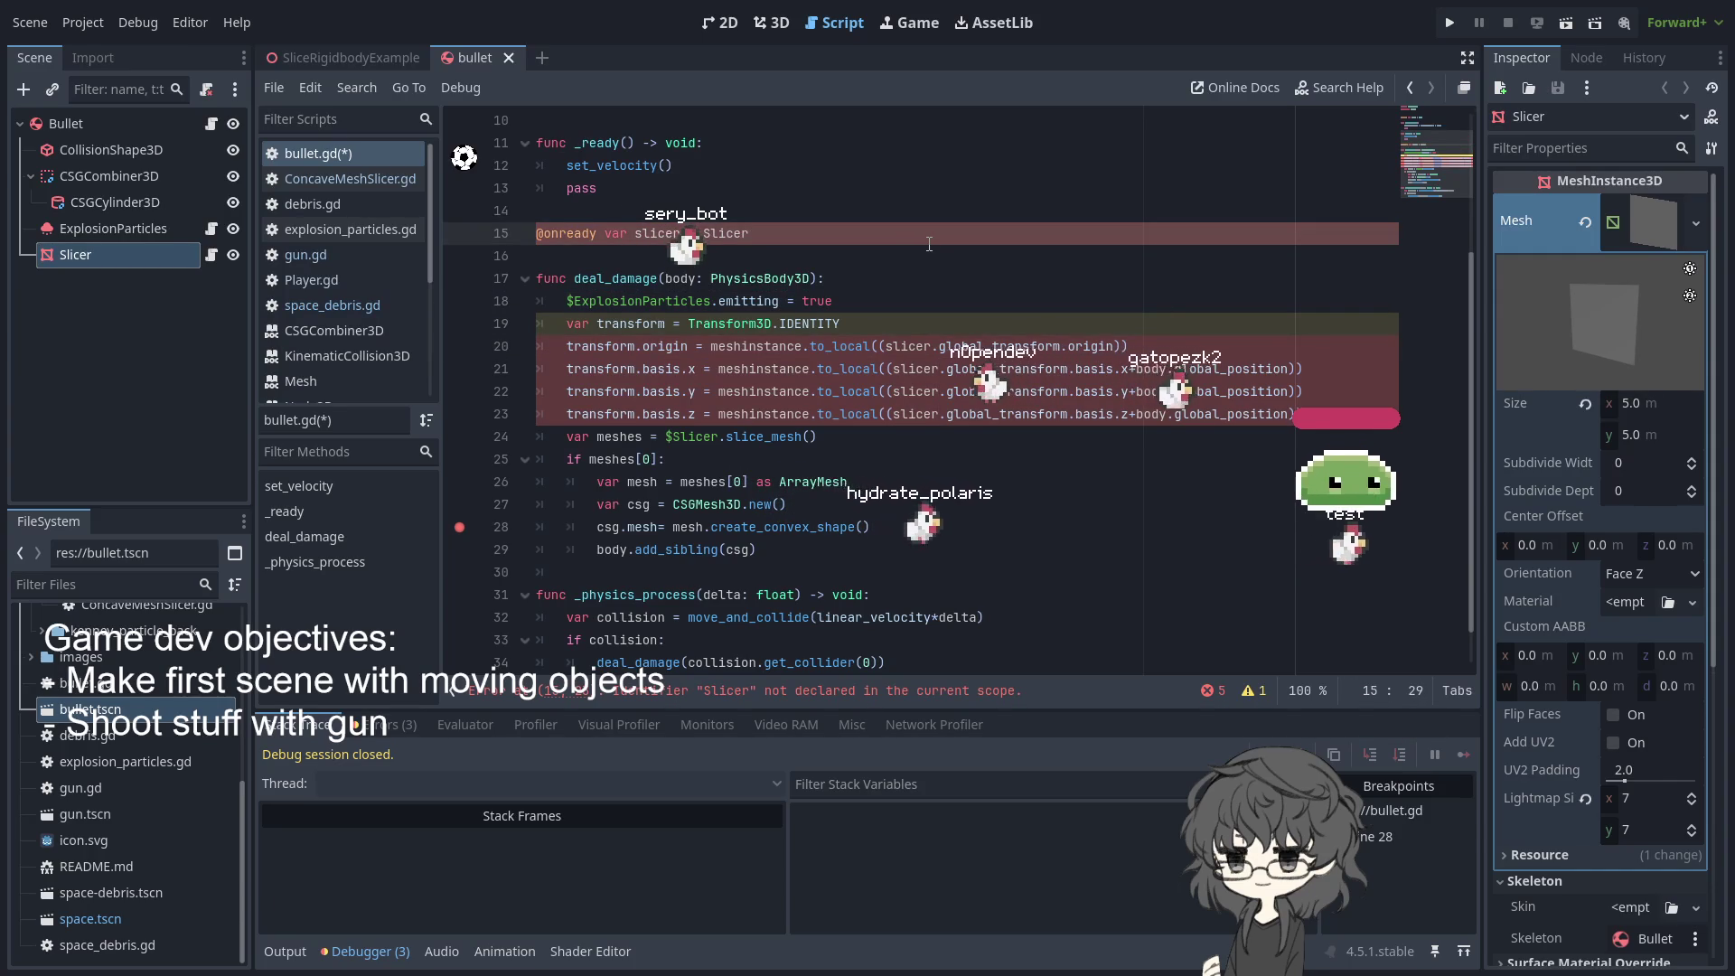
Step: Review Player.gd's slicer declaration ($Camera3D/Slicer on line 11) and its uses in the slicing code
left_click(344, 60)
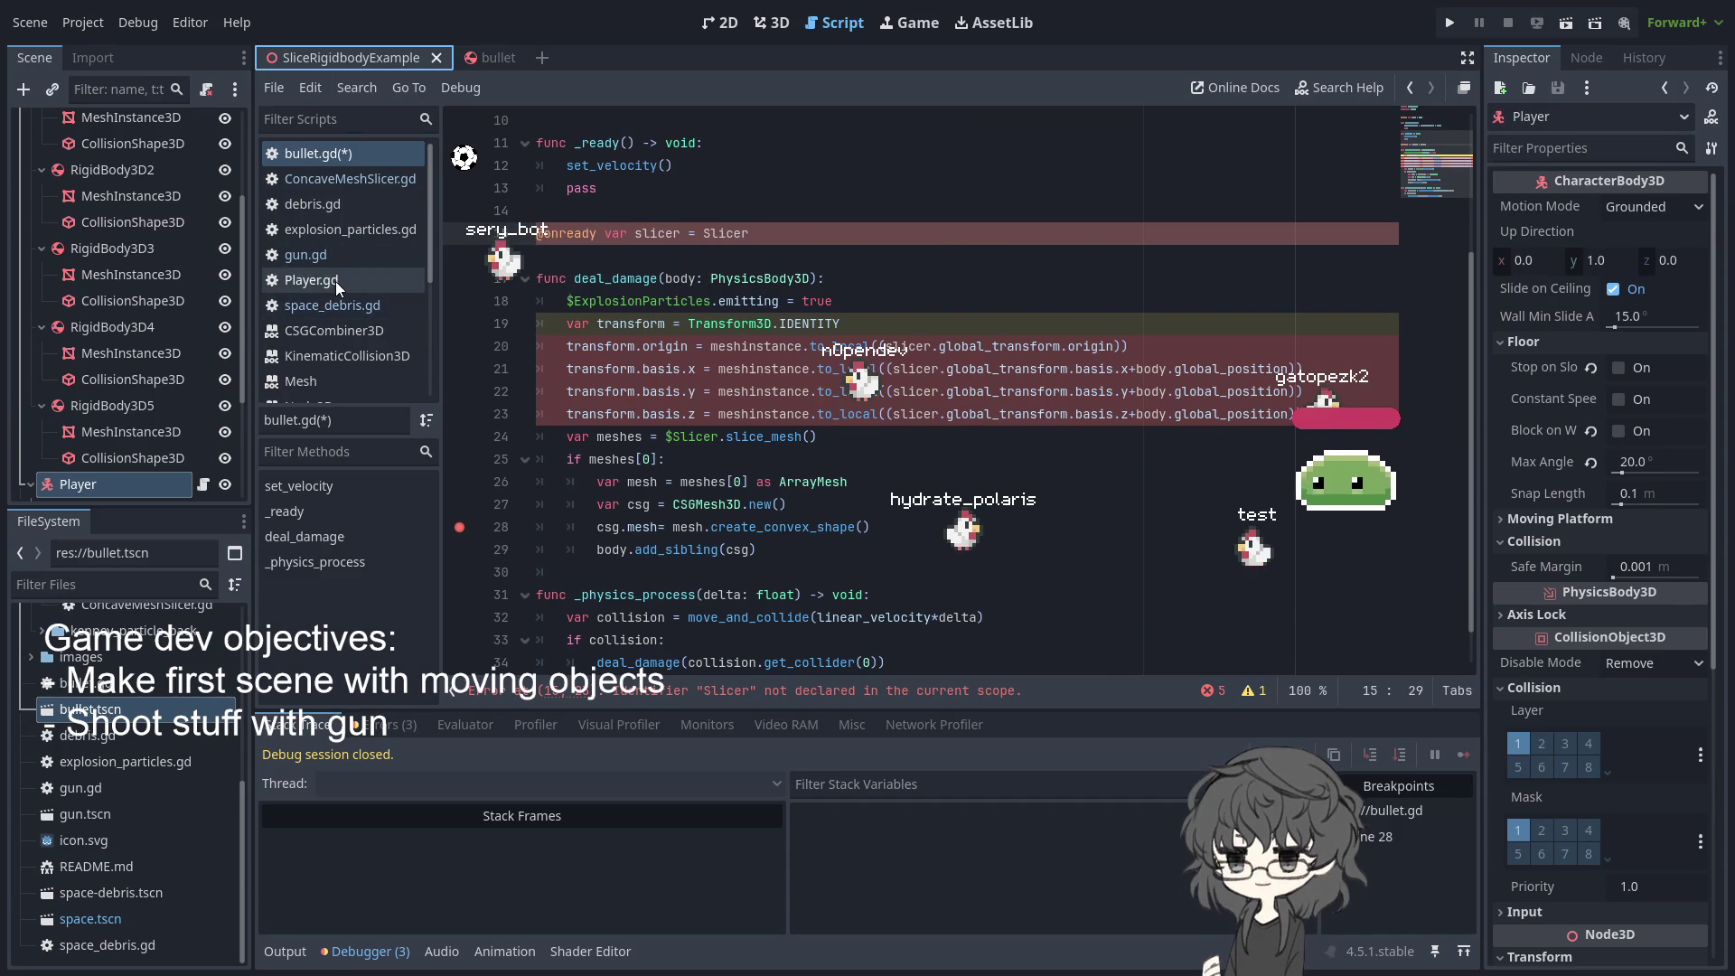
left_click(334, 281)
left_click(947, 297)
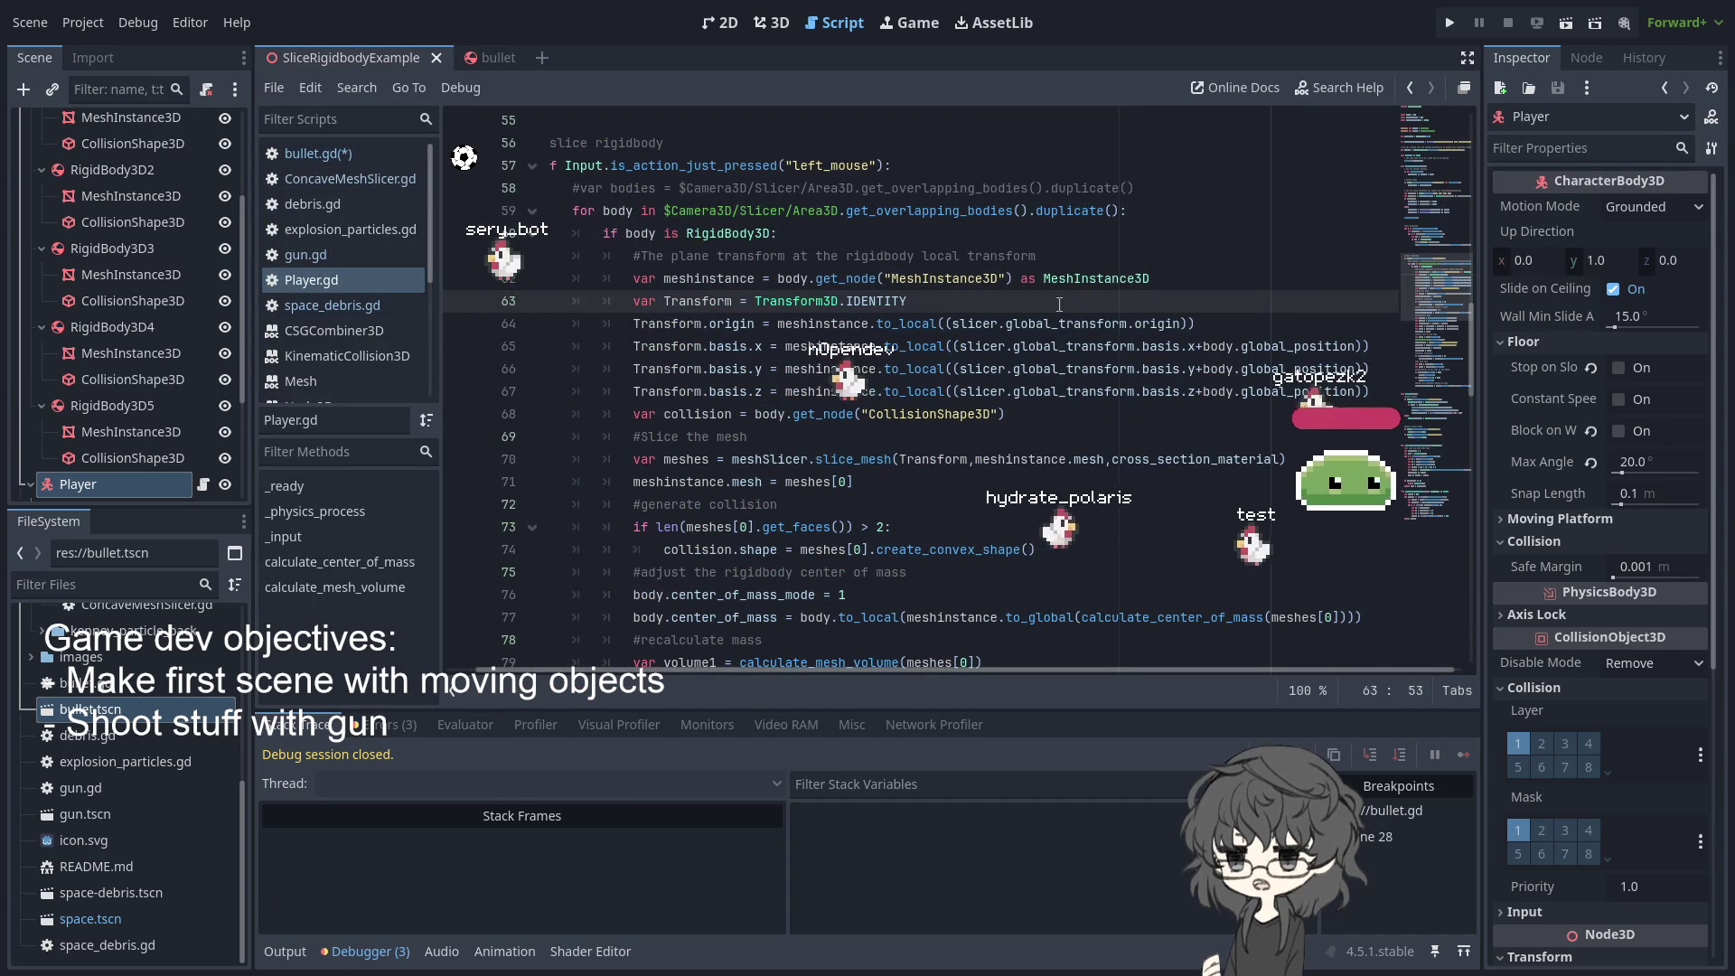
double_click(974, 324)
scroll(962, 371, "up", 2)
scroll(962, 371, "up", 10)
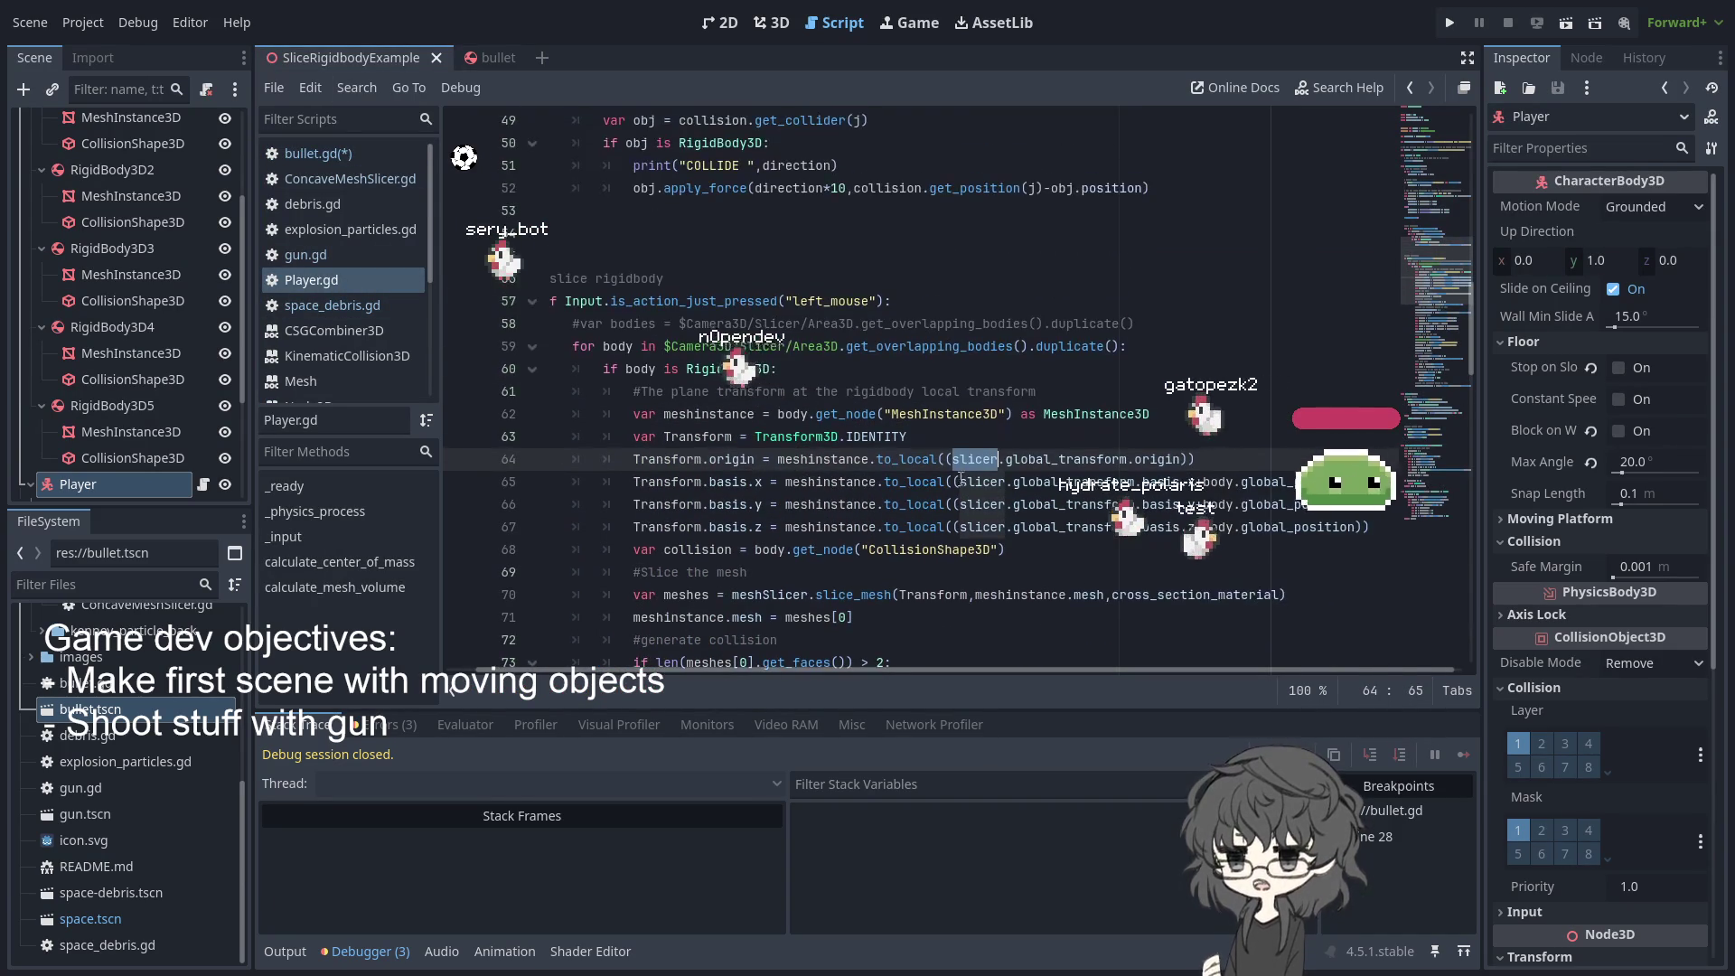
scroll(944, 433, "up", 10)
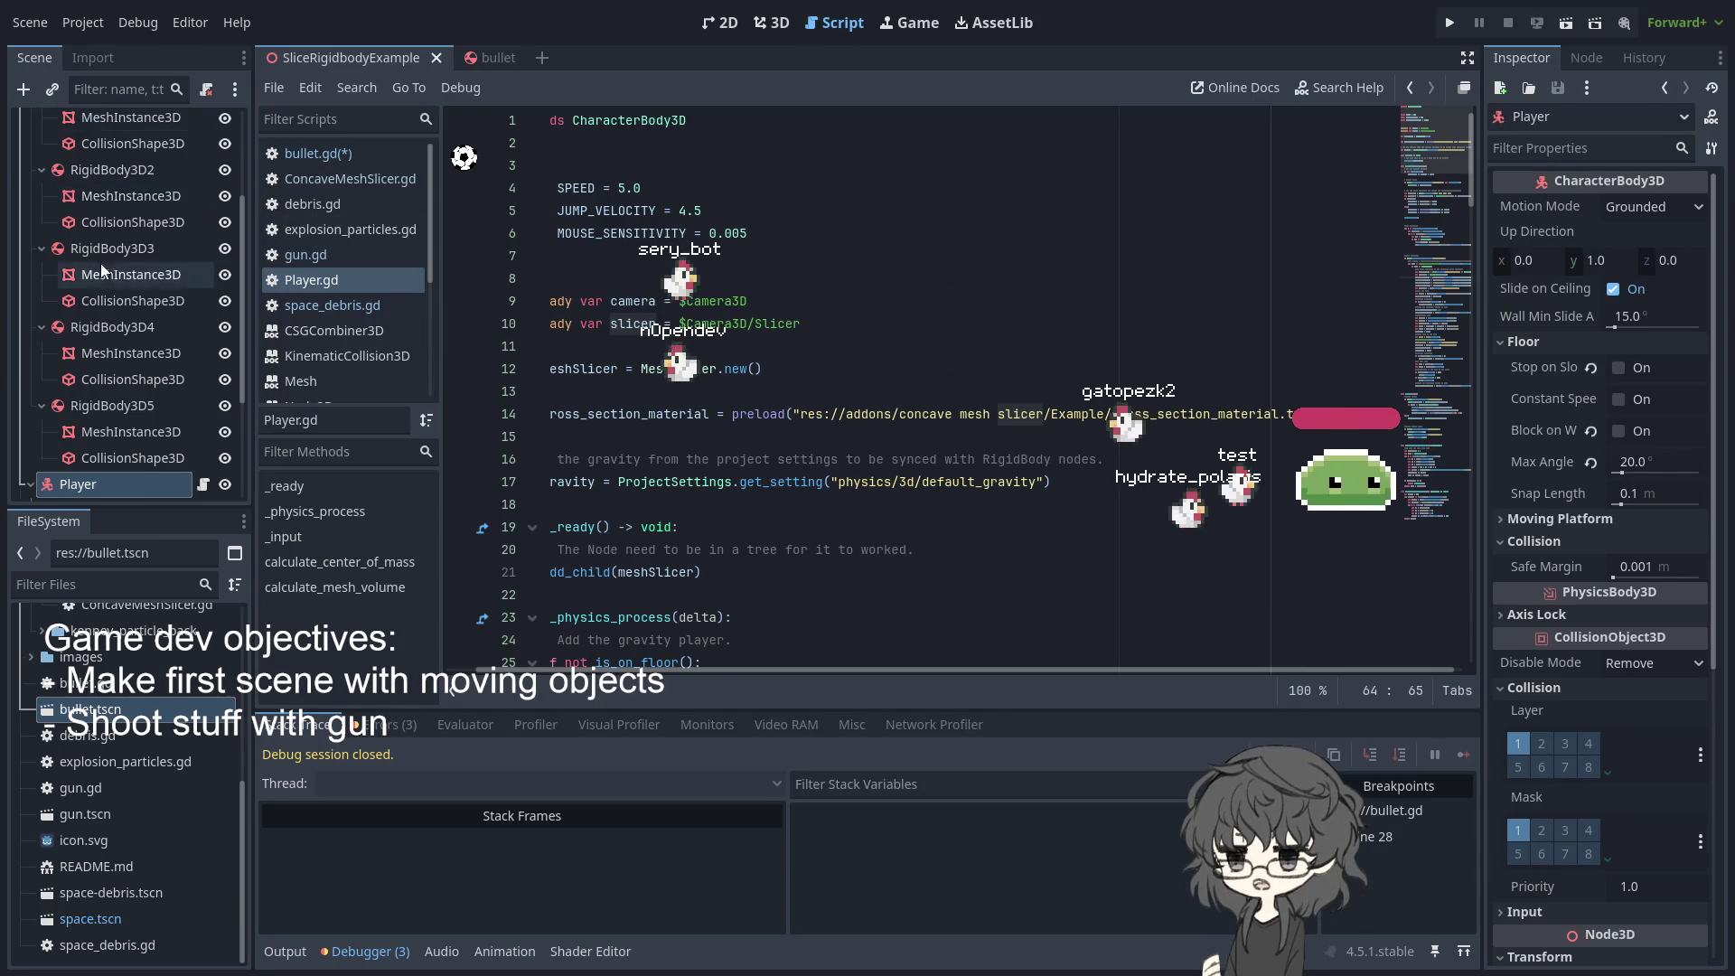
scroll(99, 271, "down", 3)
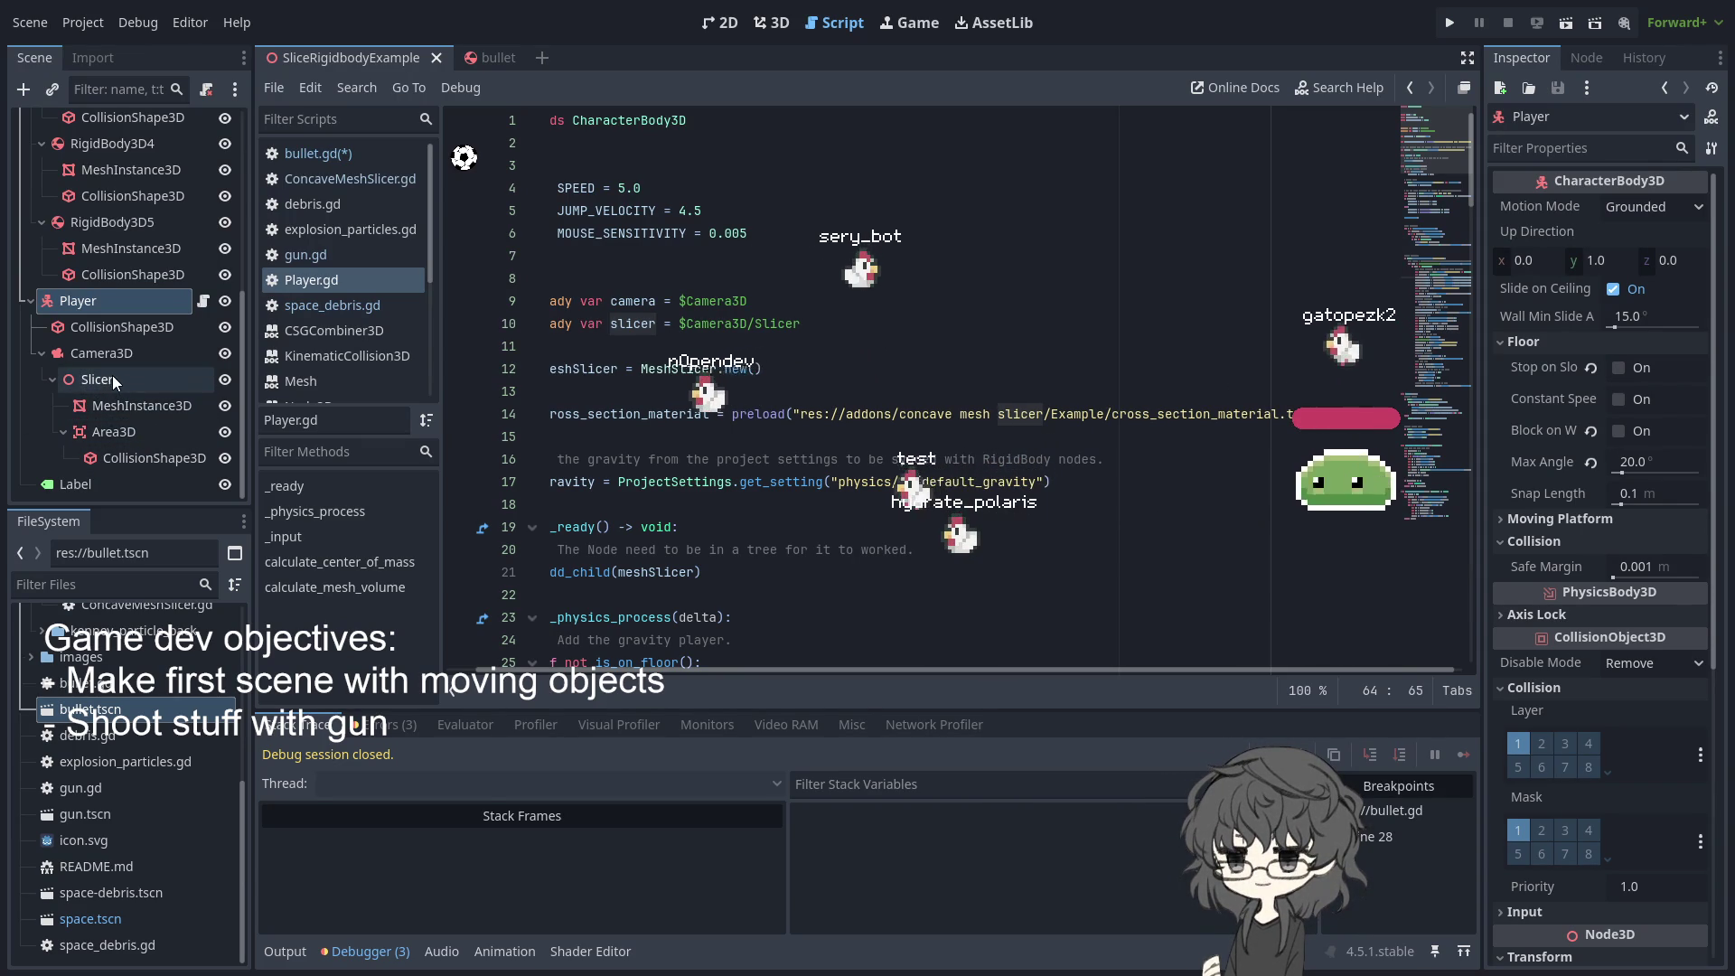
scroll(839, 383, "down", 10)
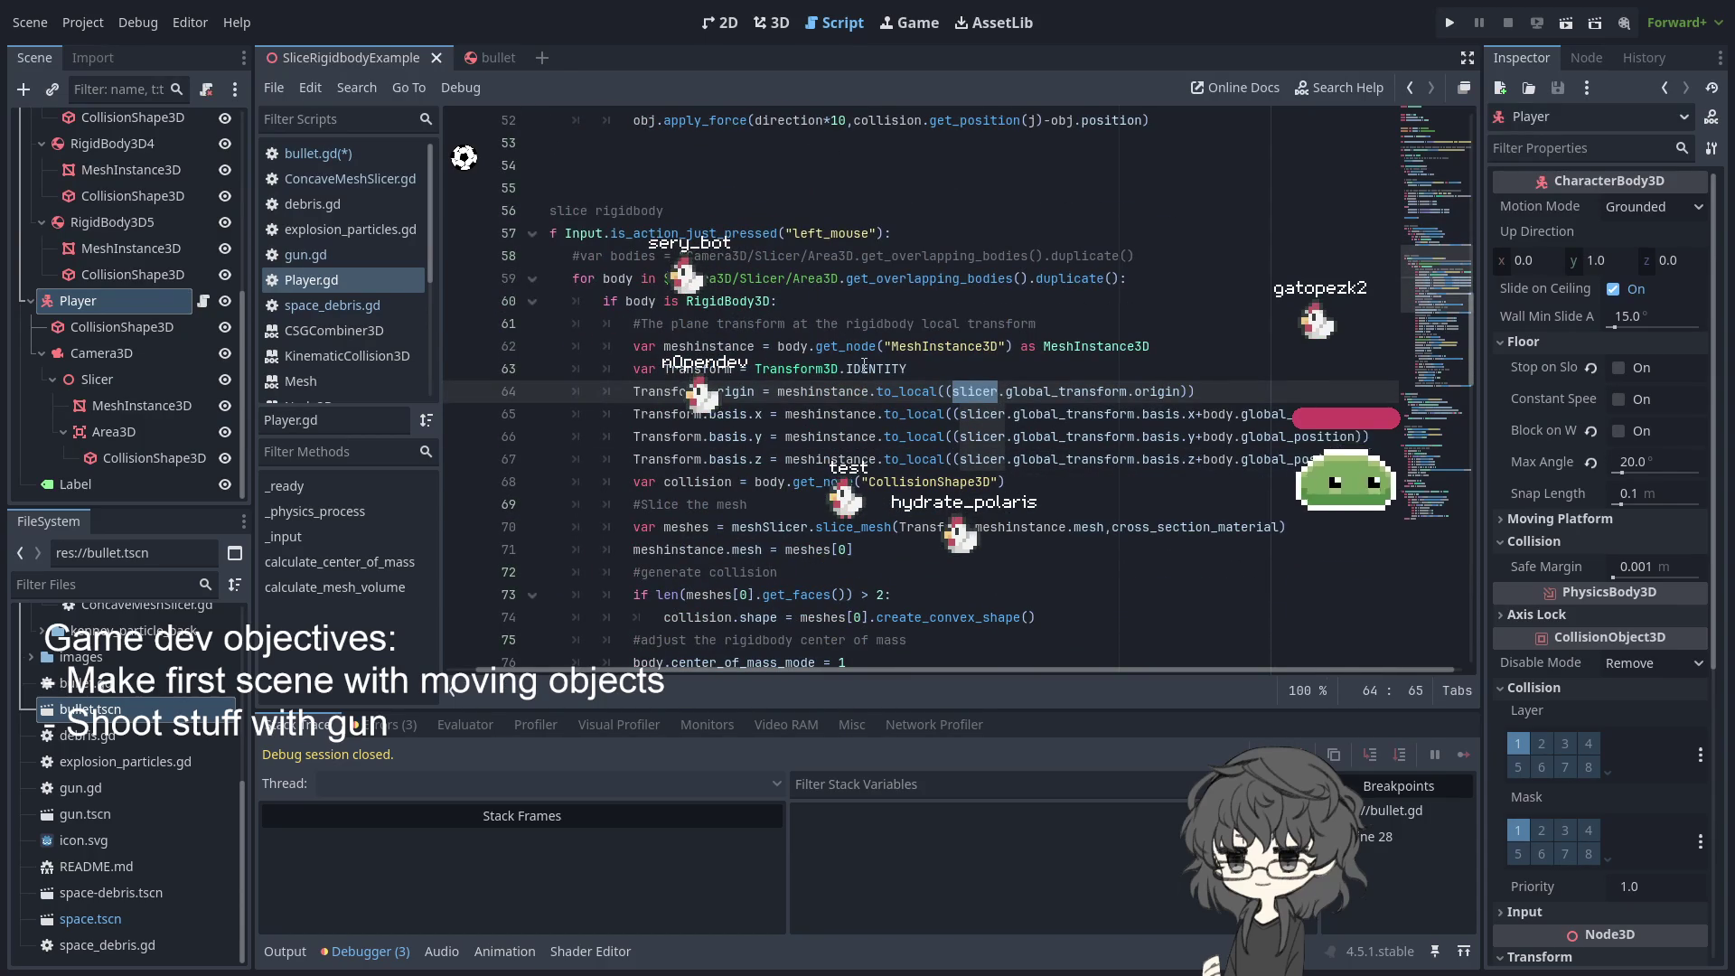
left_click(478, 59)
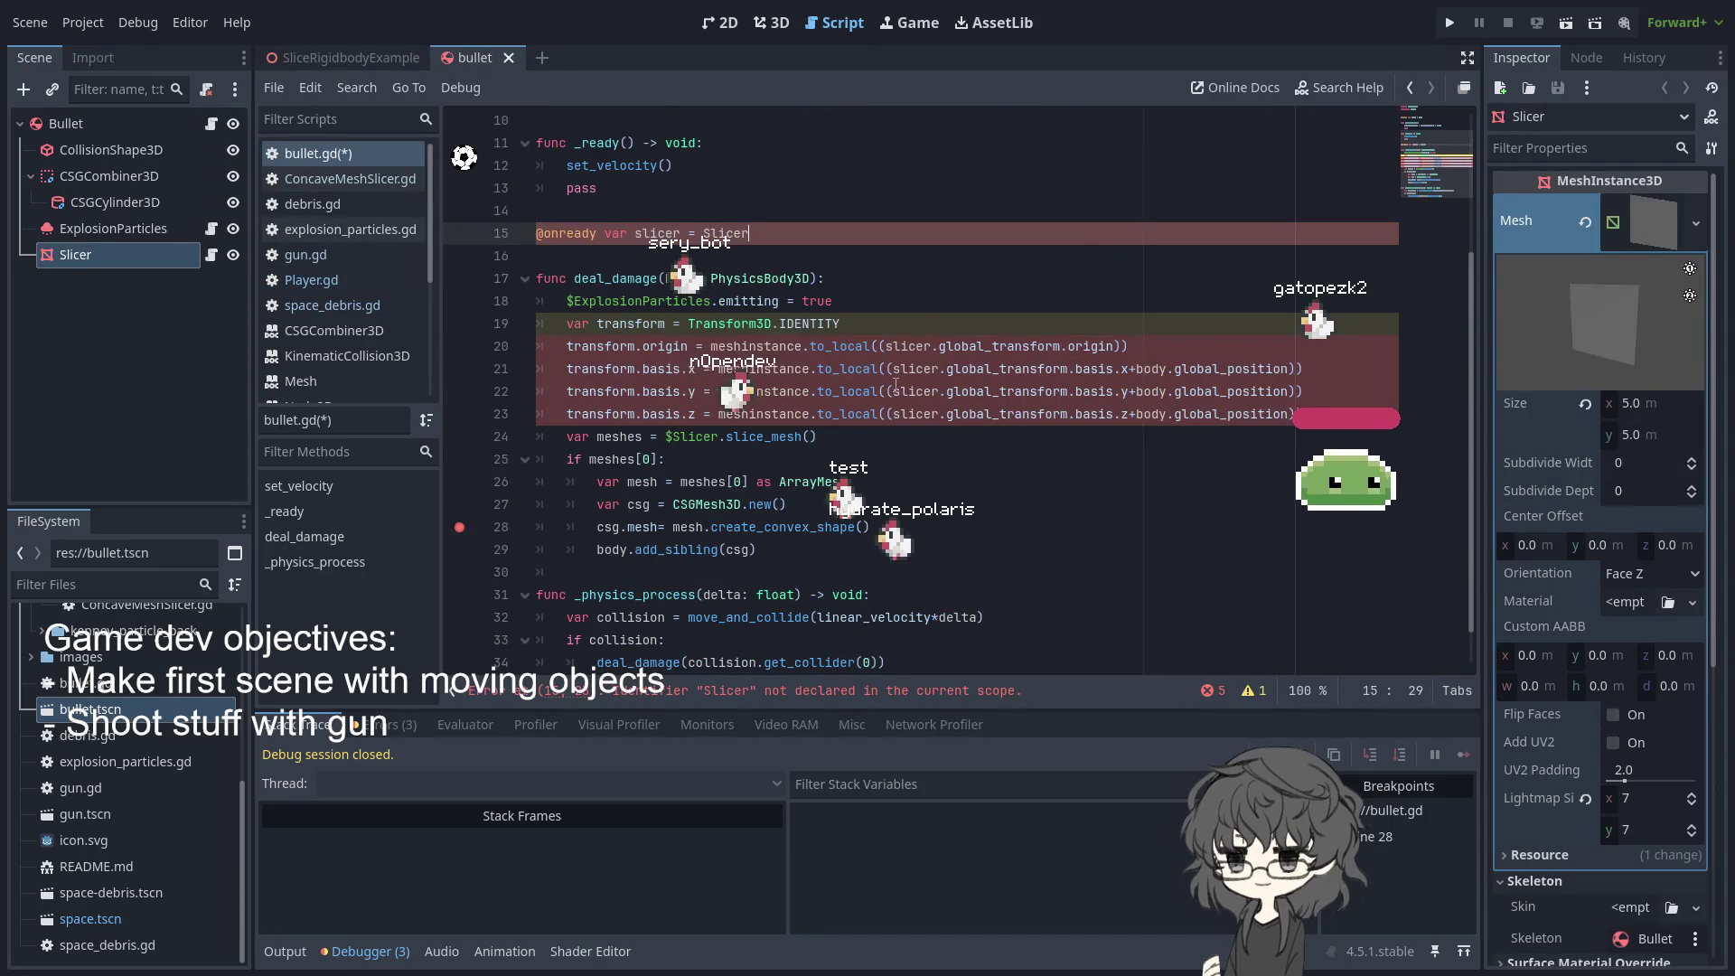
left_click(930, 391)
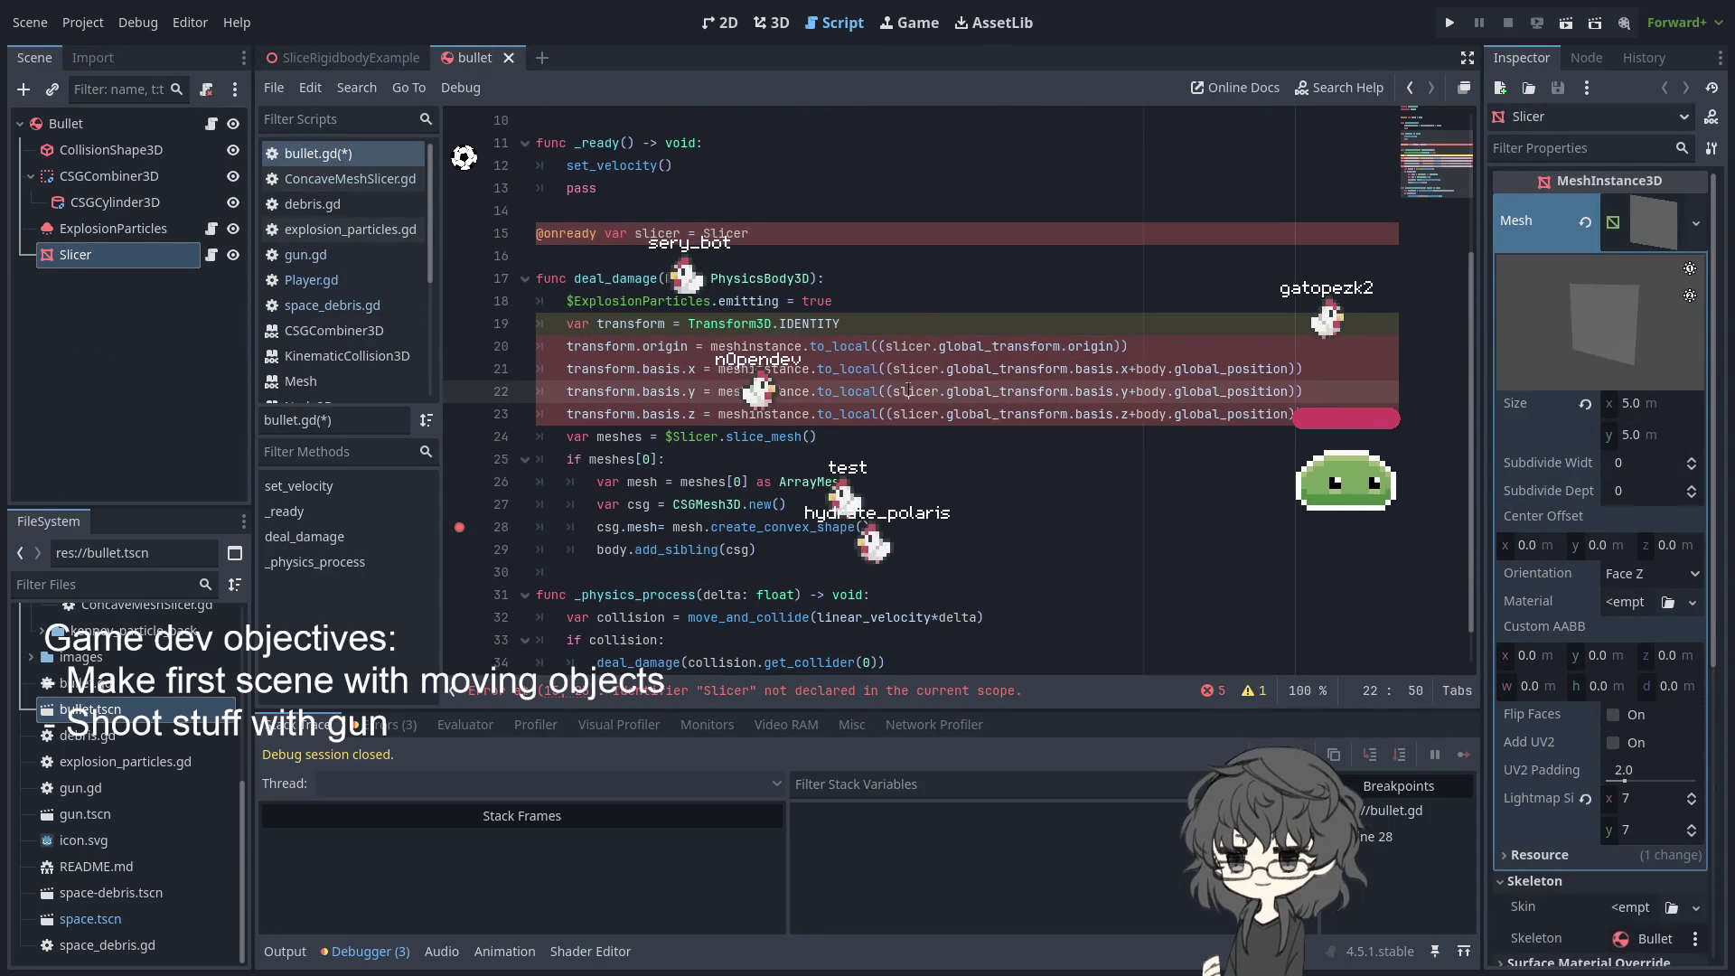
left_click(704, 233)
type("$")
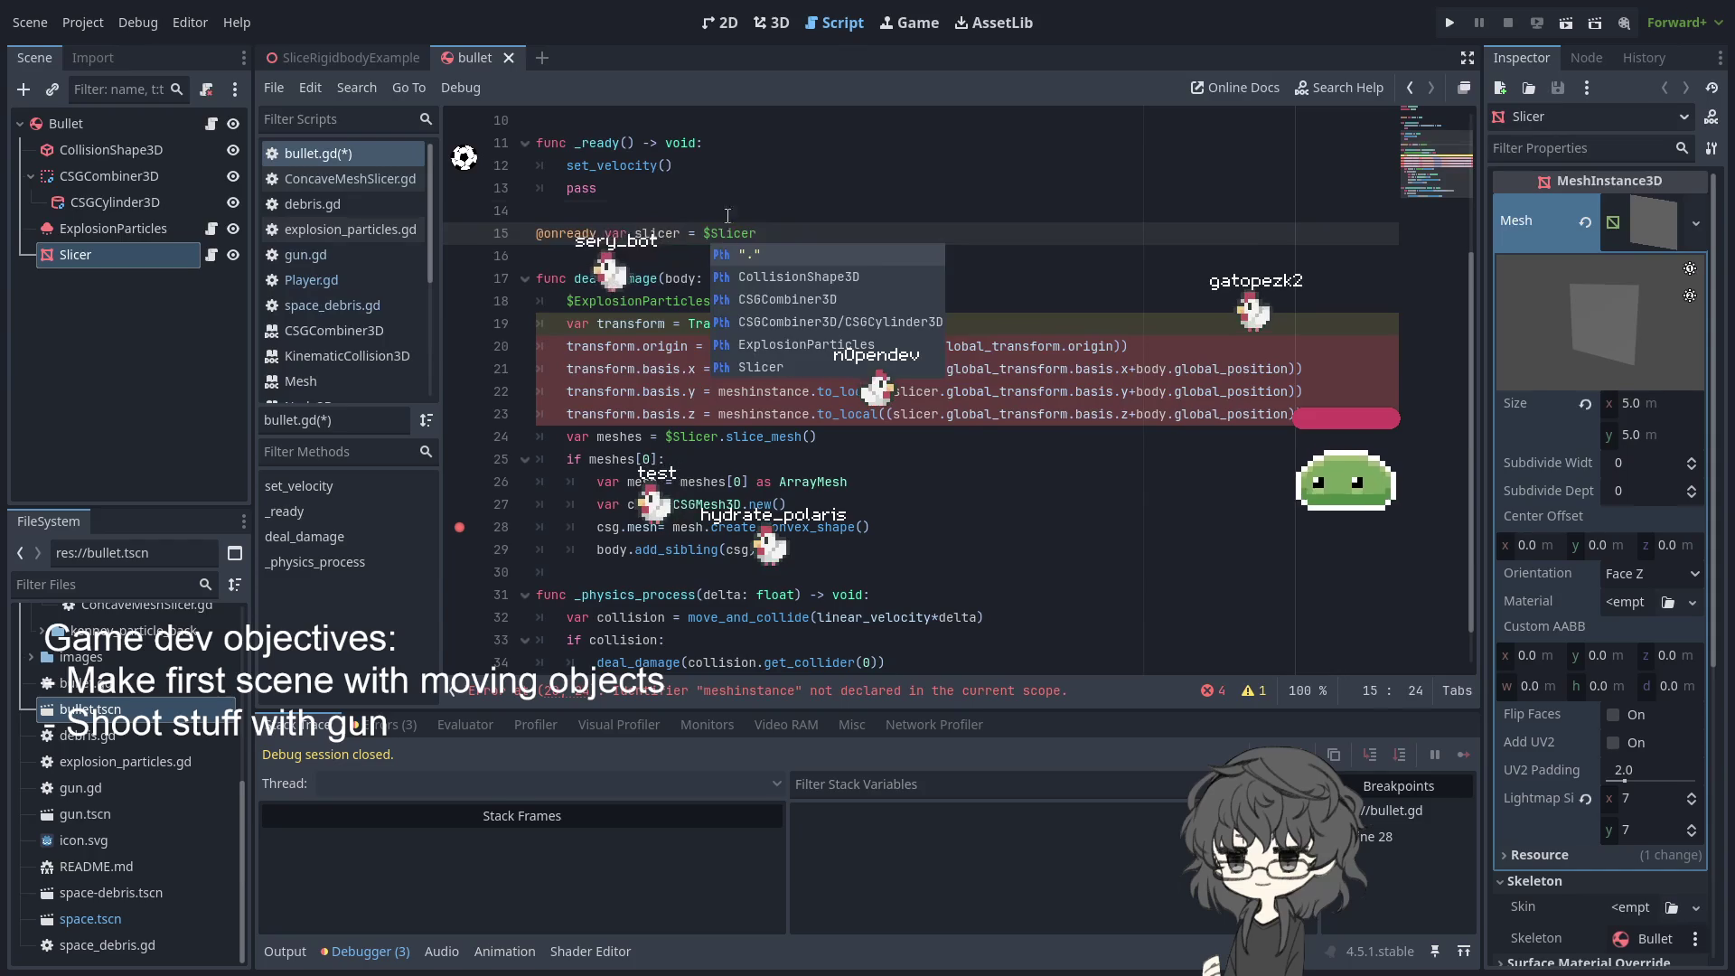
left_click(922, 331)
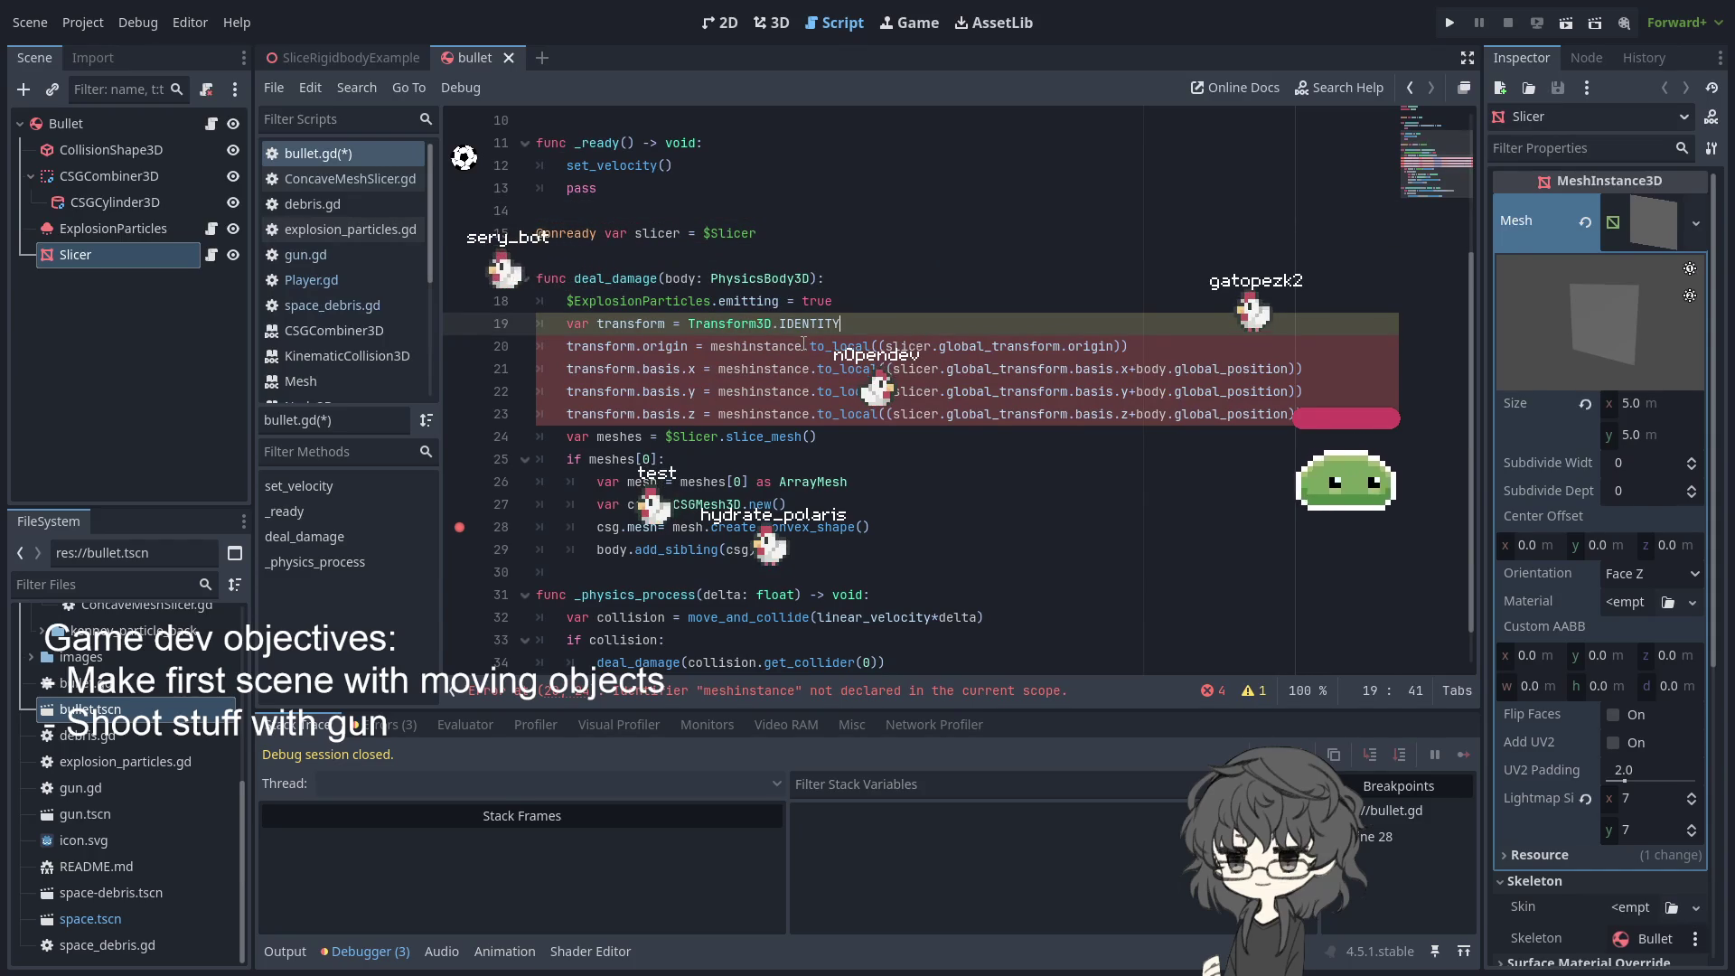
double_click(755, 346)
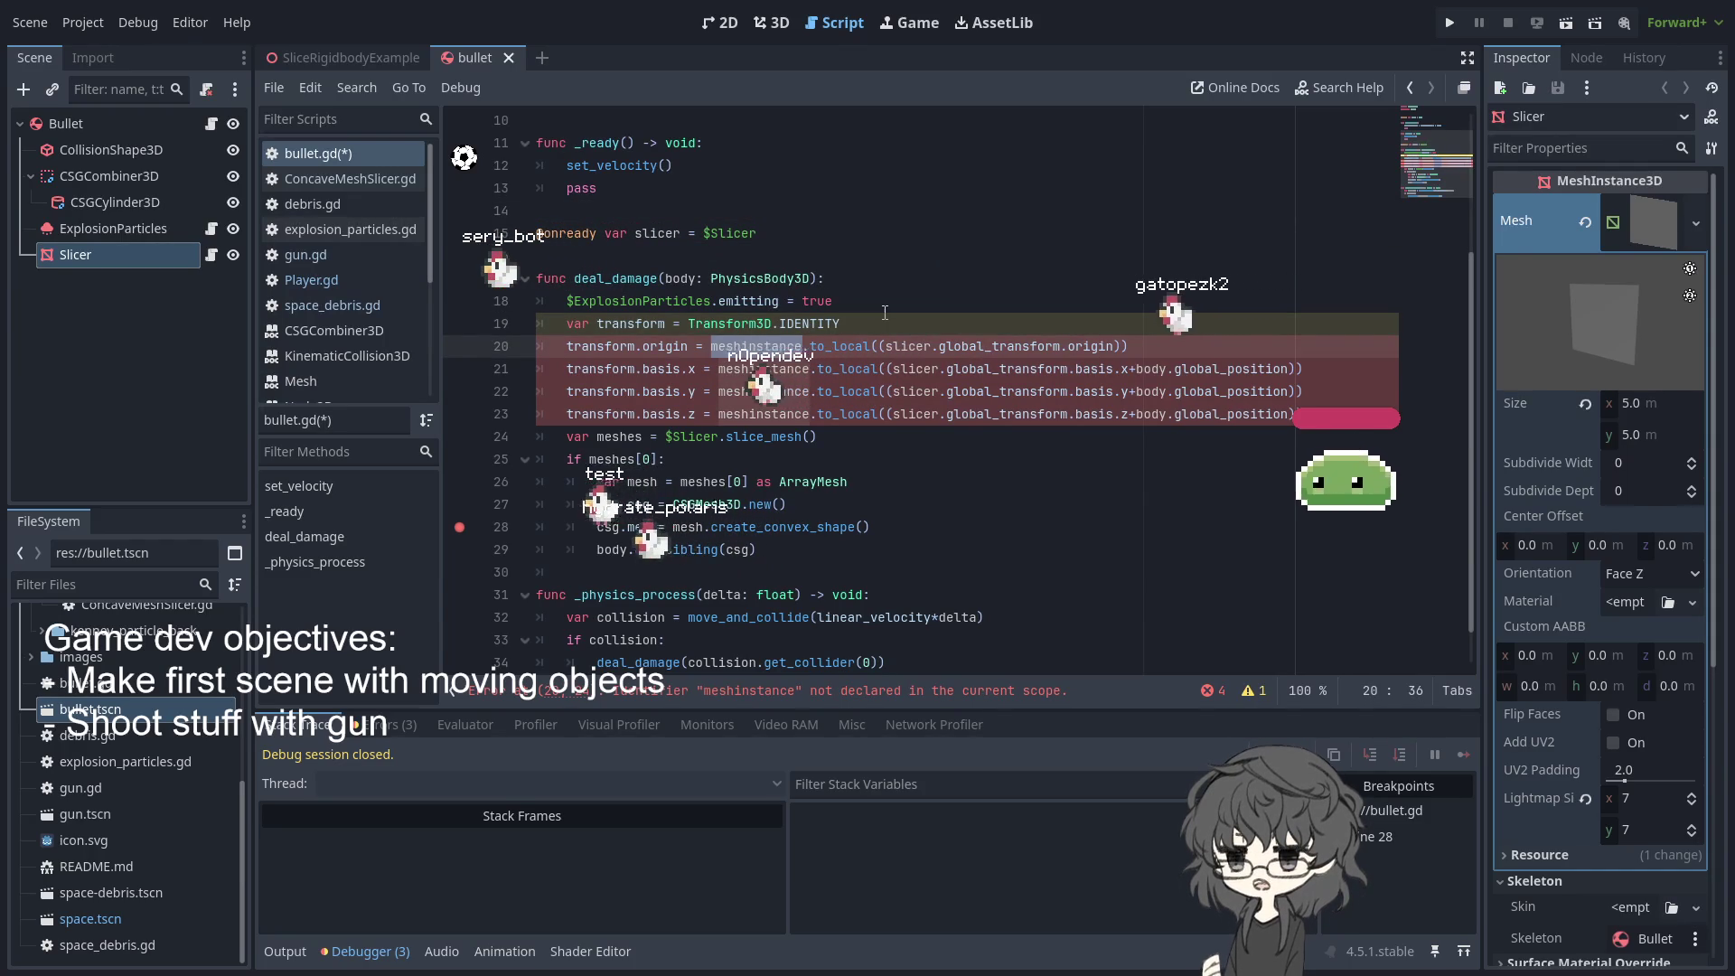
left_click(346, 56)
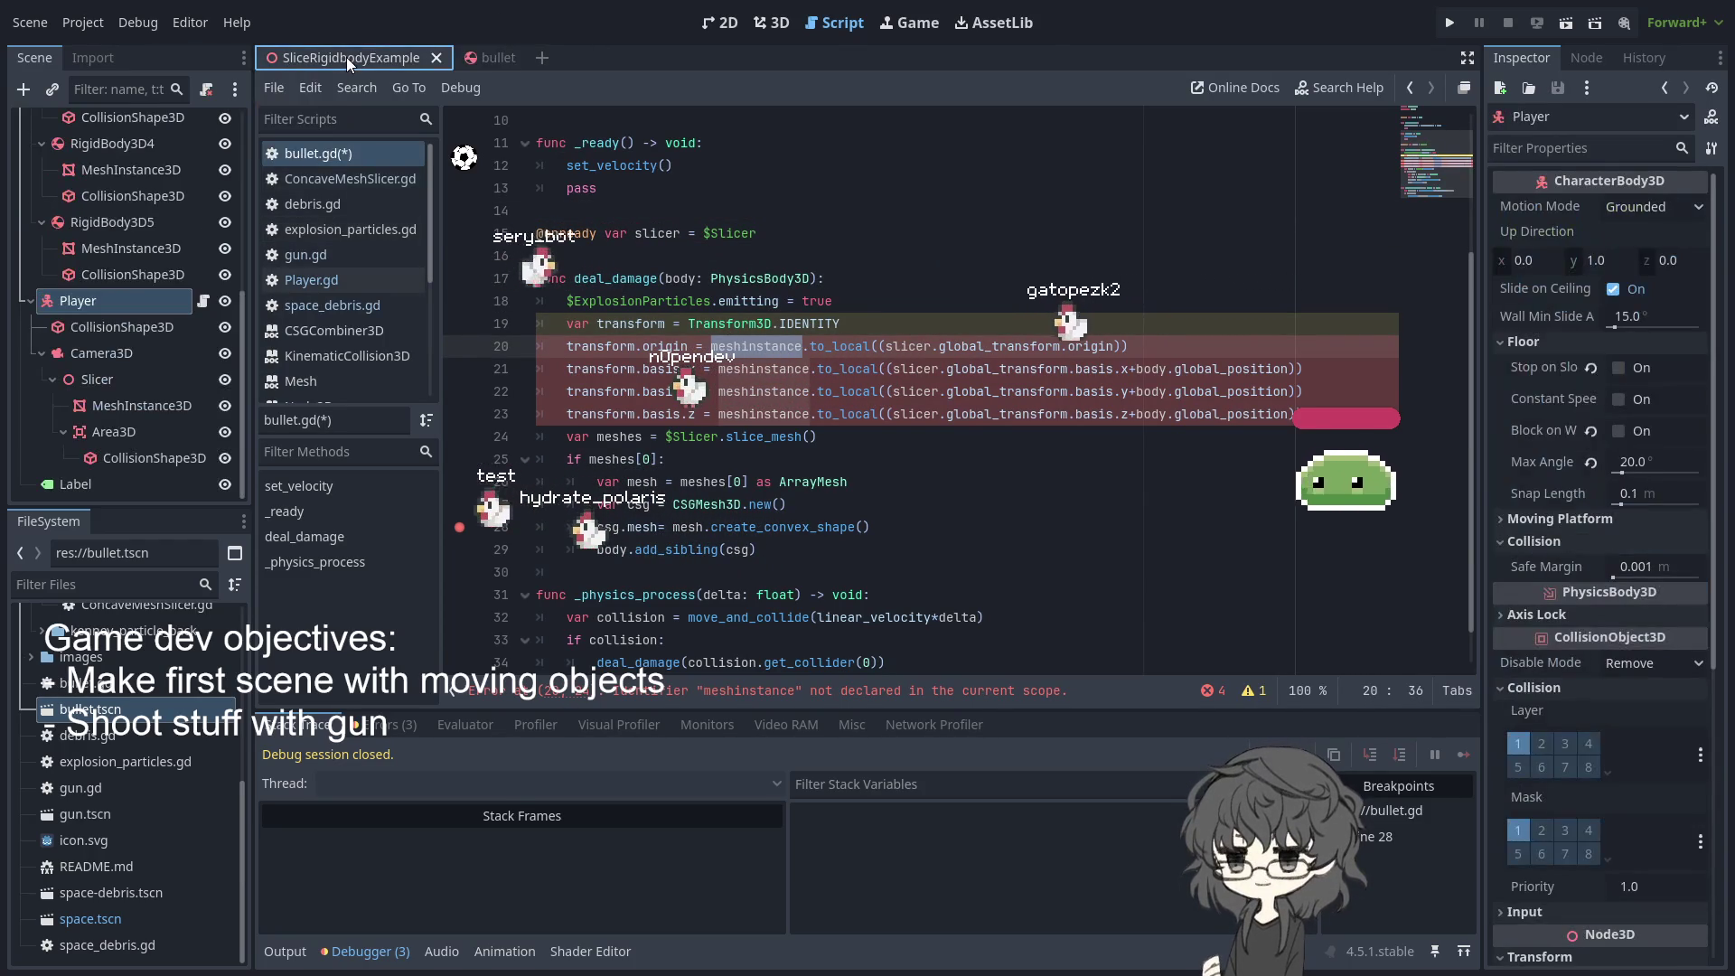
Step: Return to the SliceRigidbodyExample scene, bring up Player.gd's slicing code, and close debris.gd
left_click(486, 58)
left_click(371, 51)
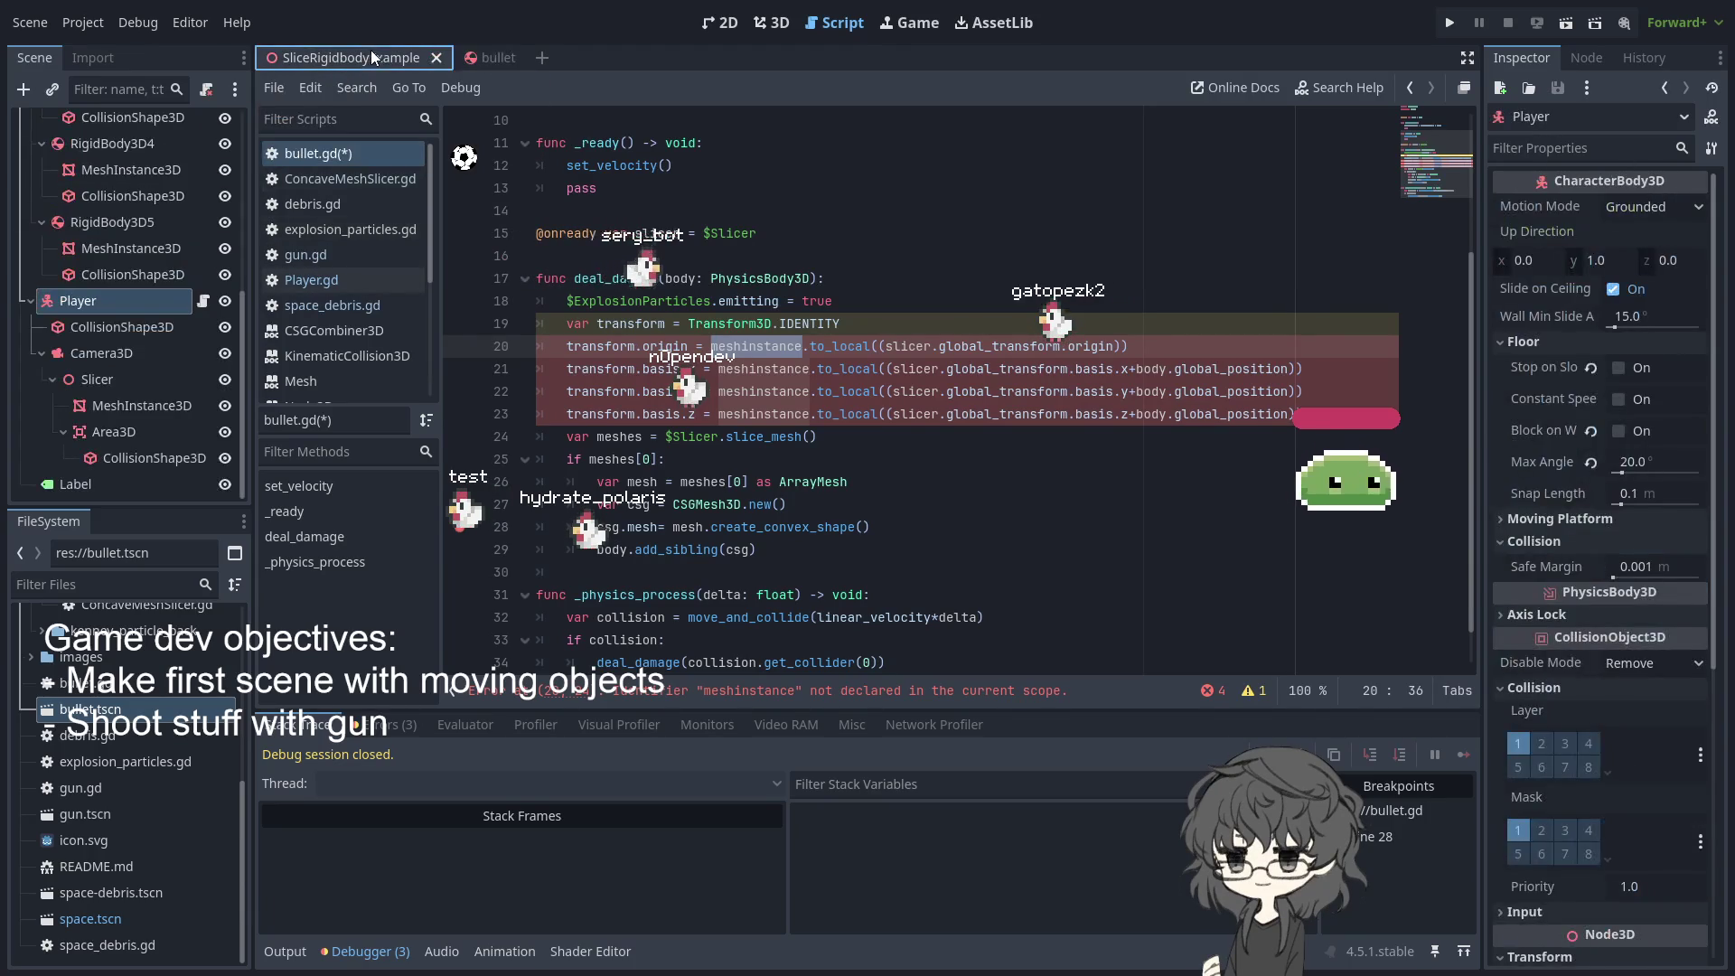
left_click(503, 54)
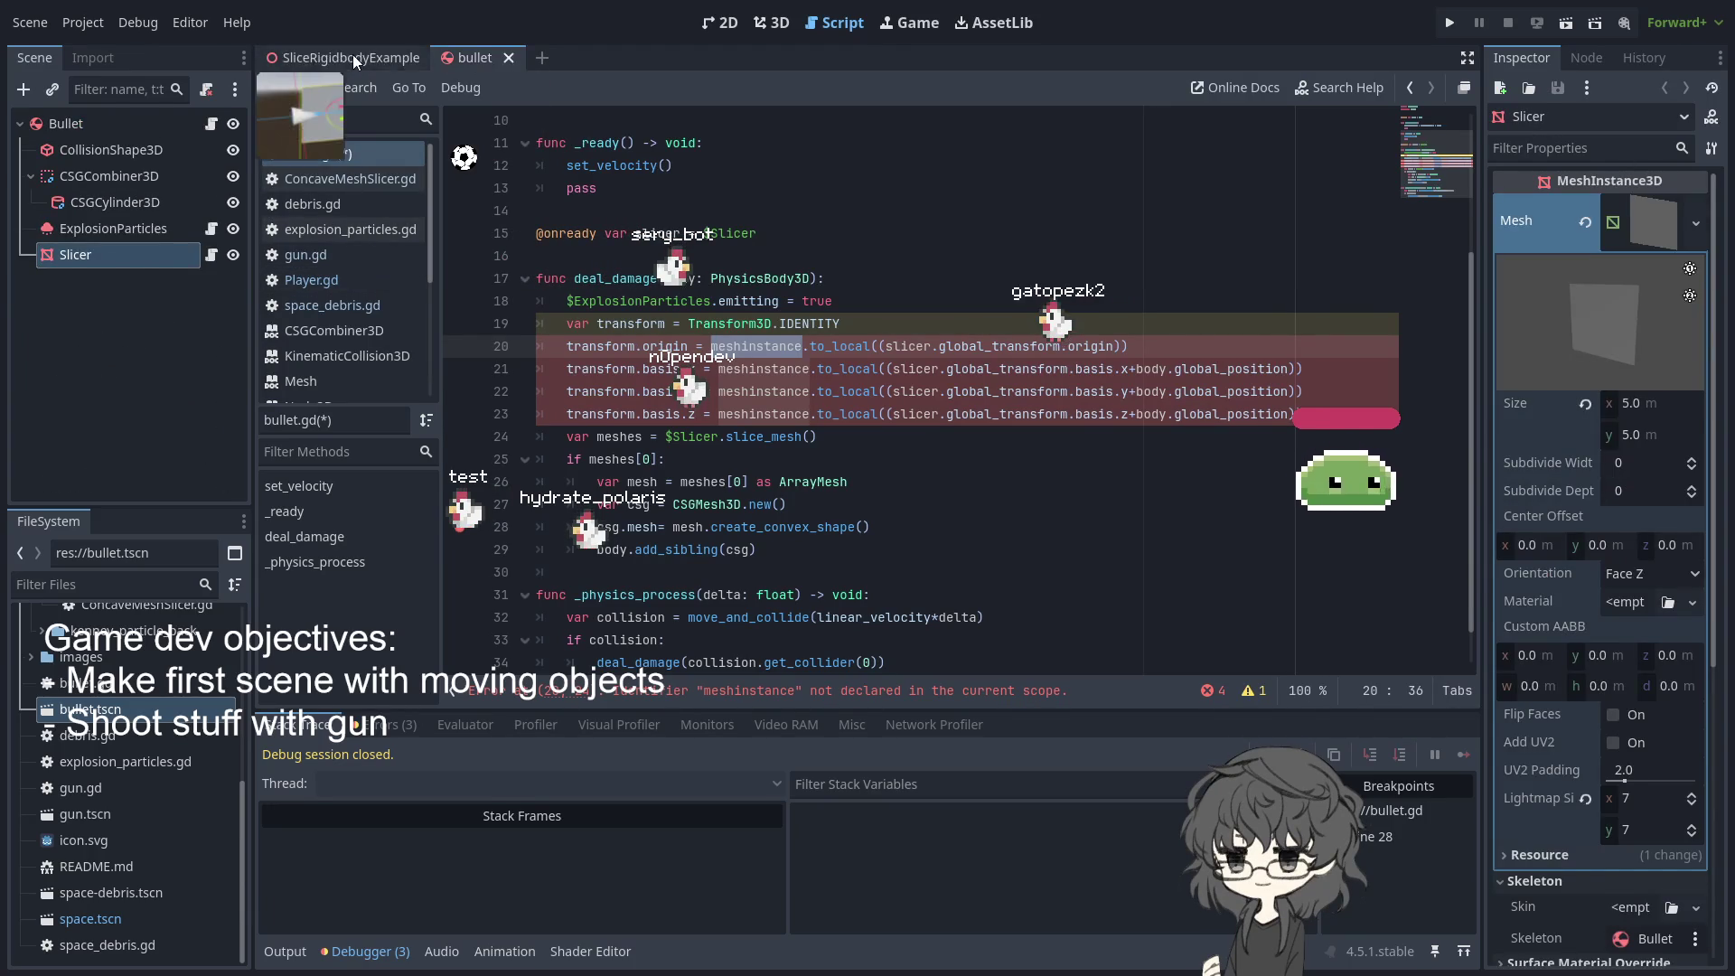
left_click(353, 55)
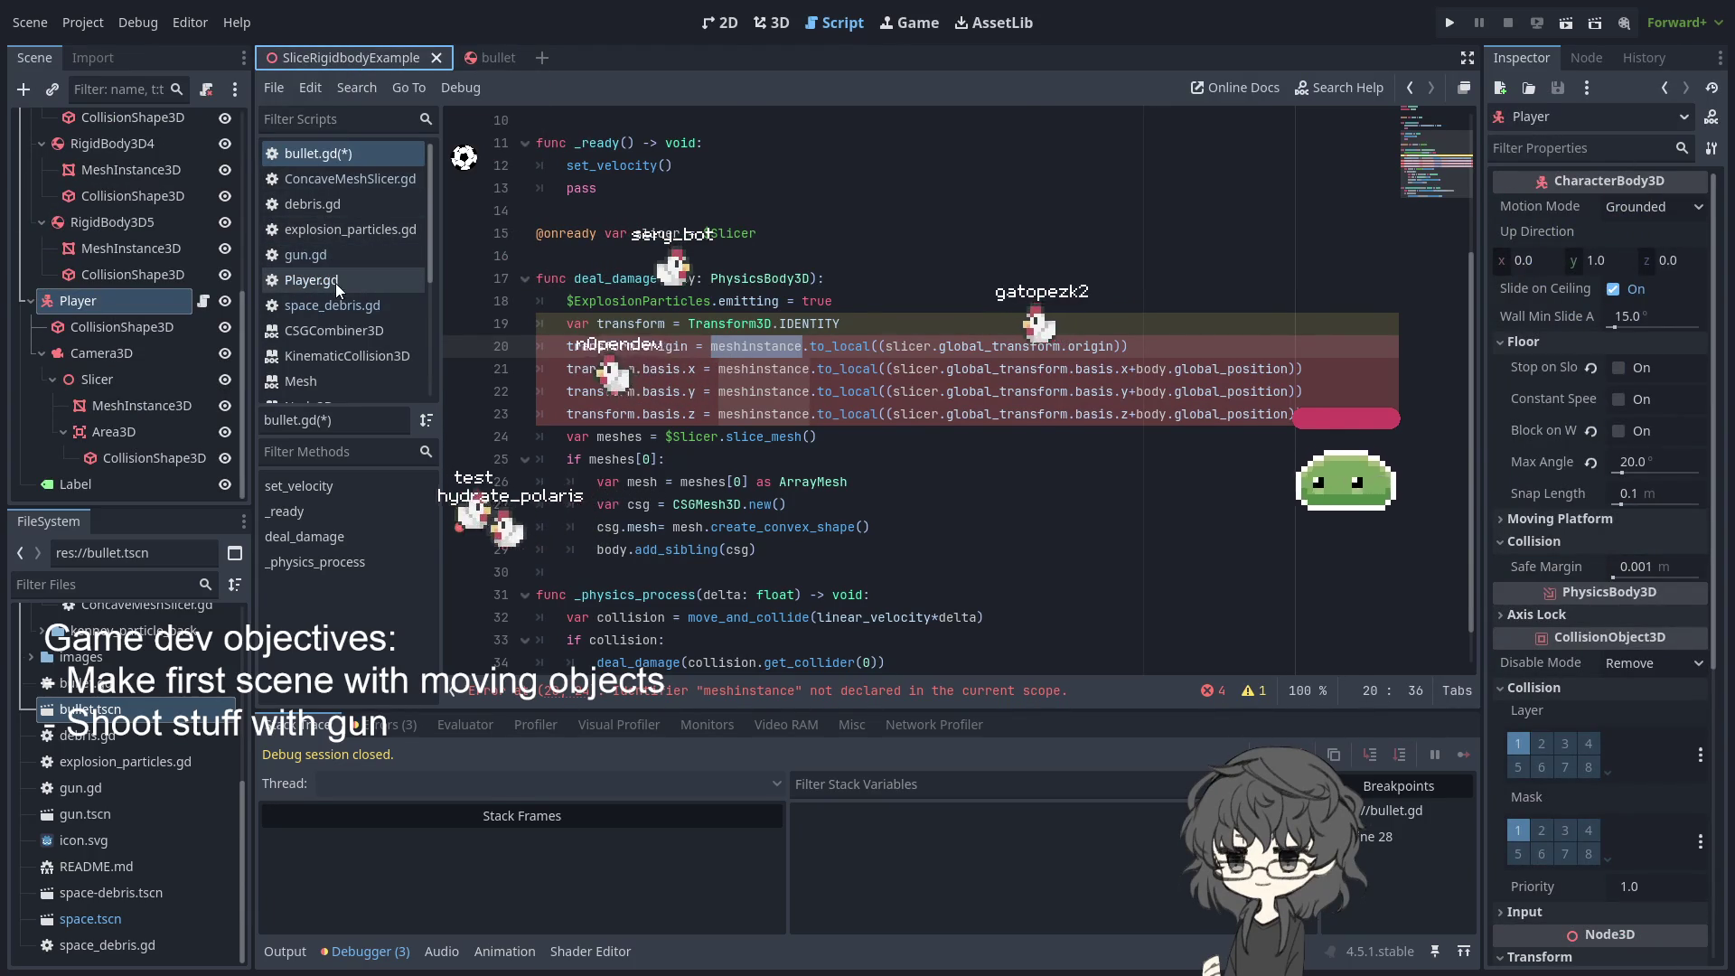
left_click(334, 282)
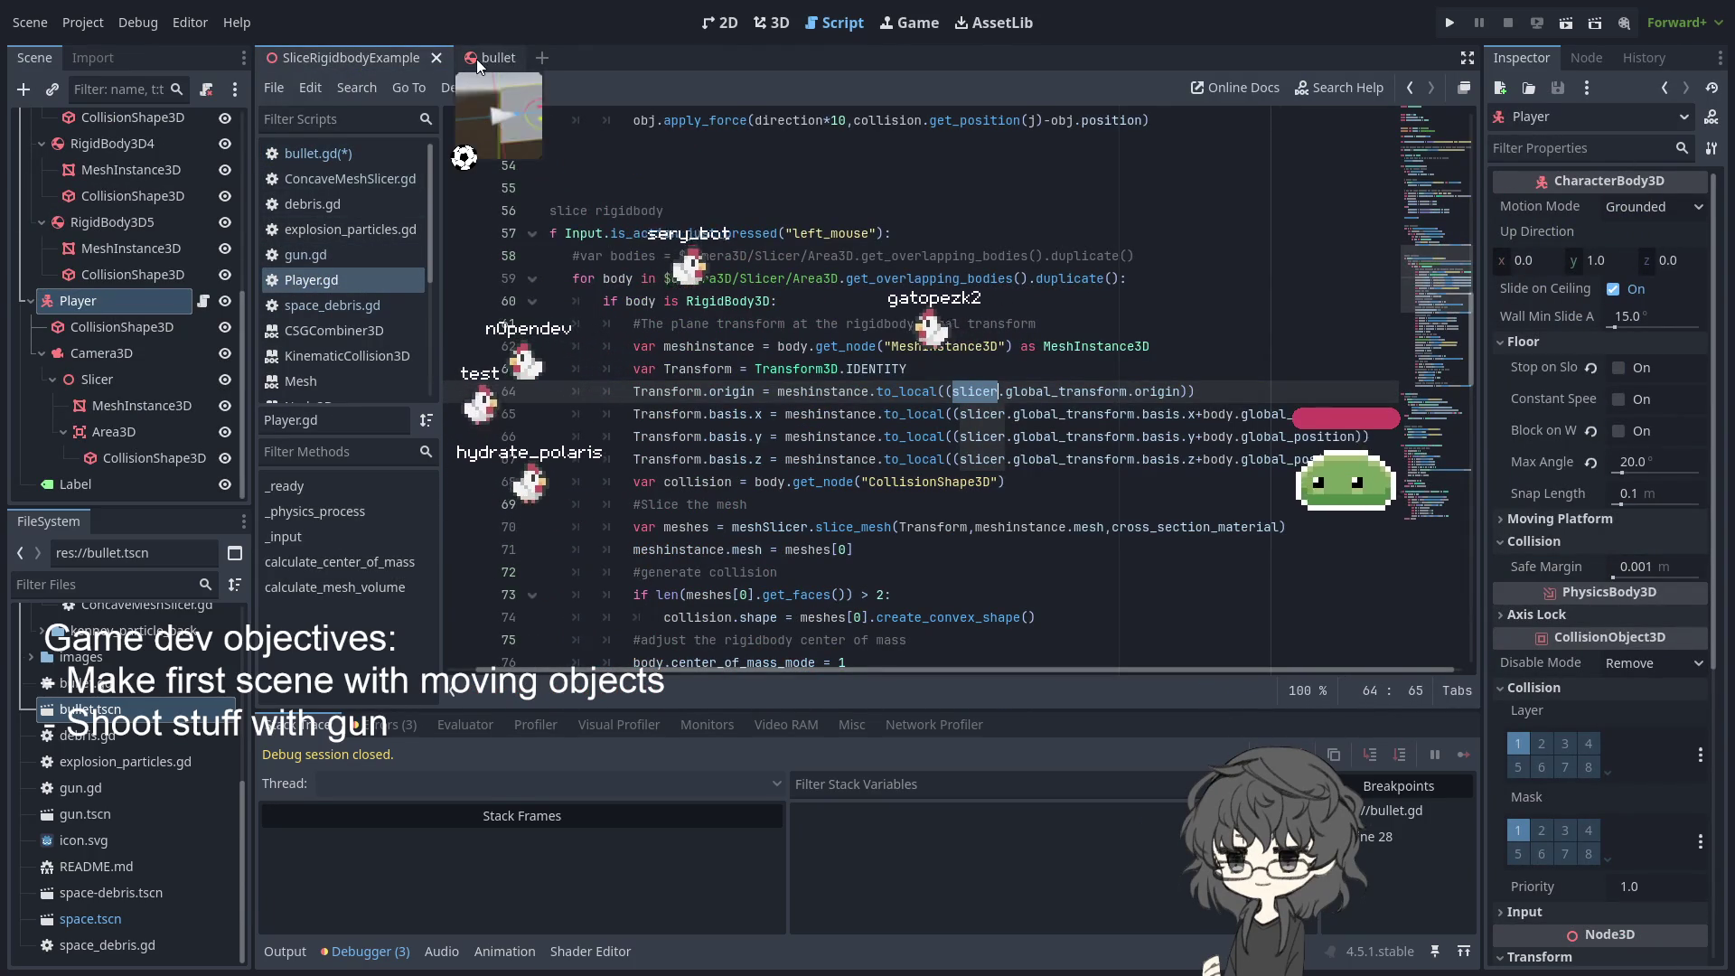
scroll(134, 691, "up", 3)
scroll(134, 691, "up", 2)
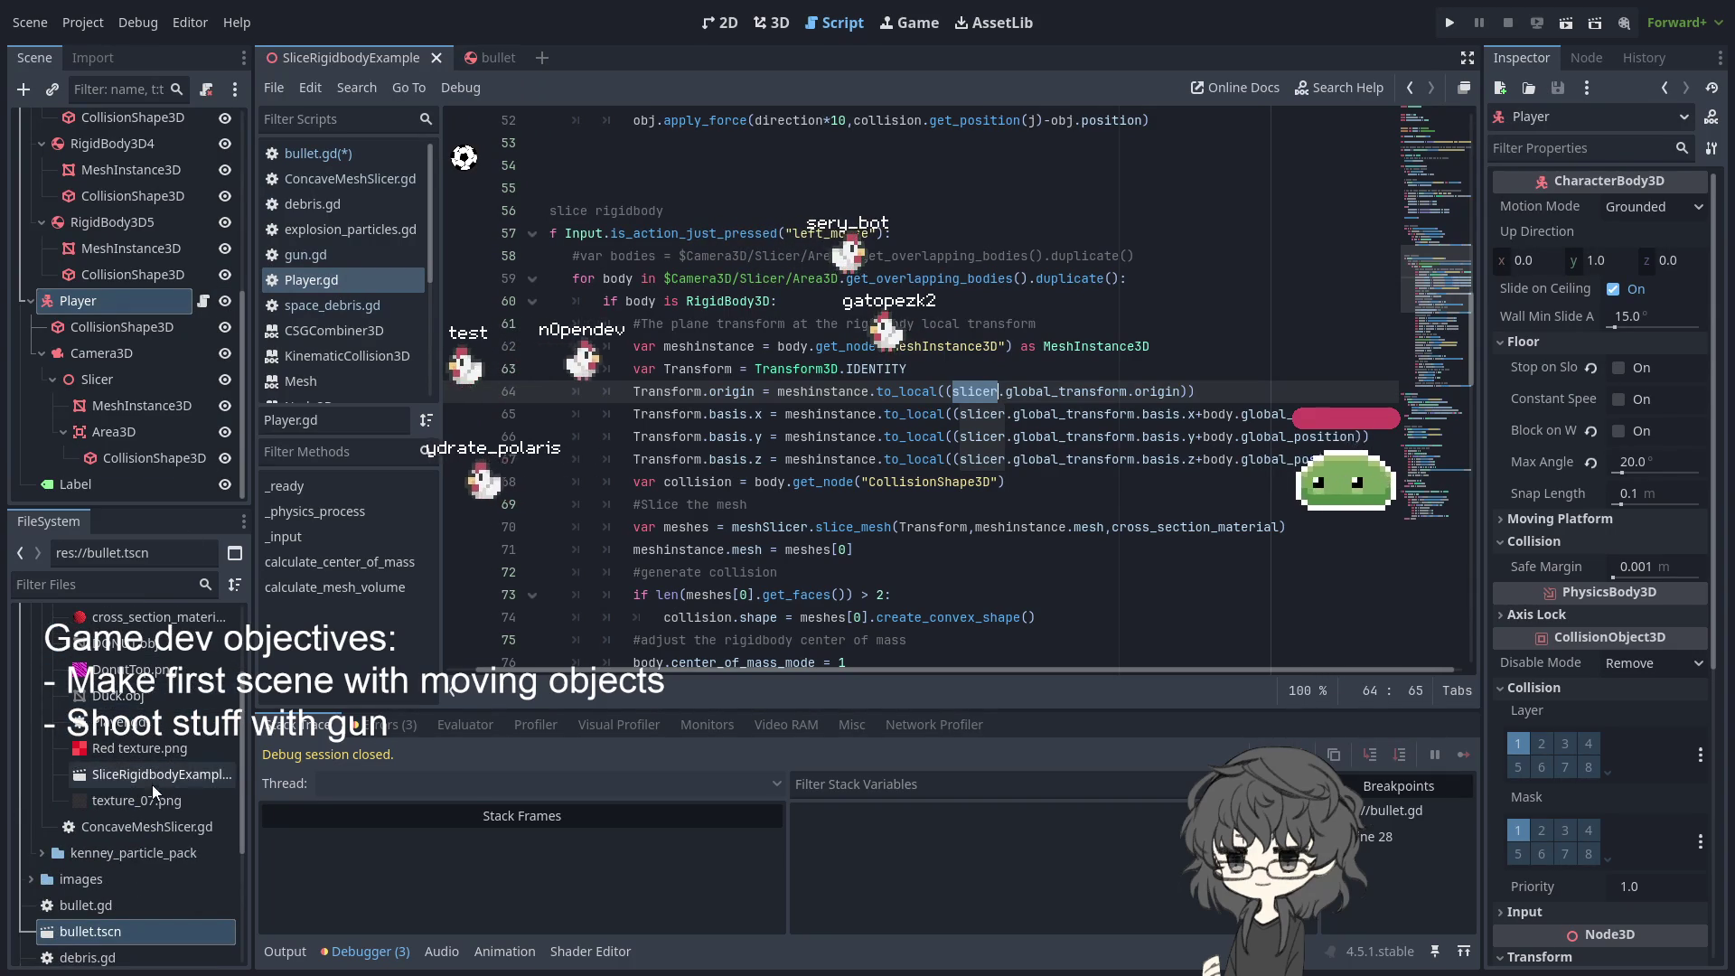
scroll(143, 768, "up", 2)
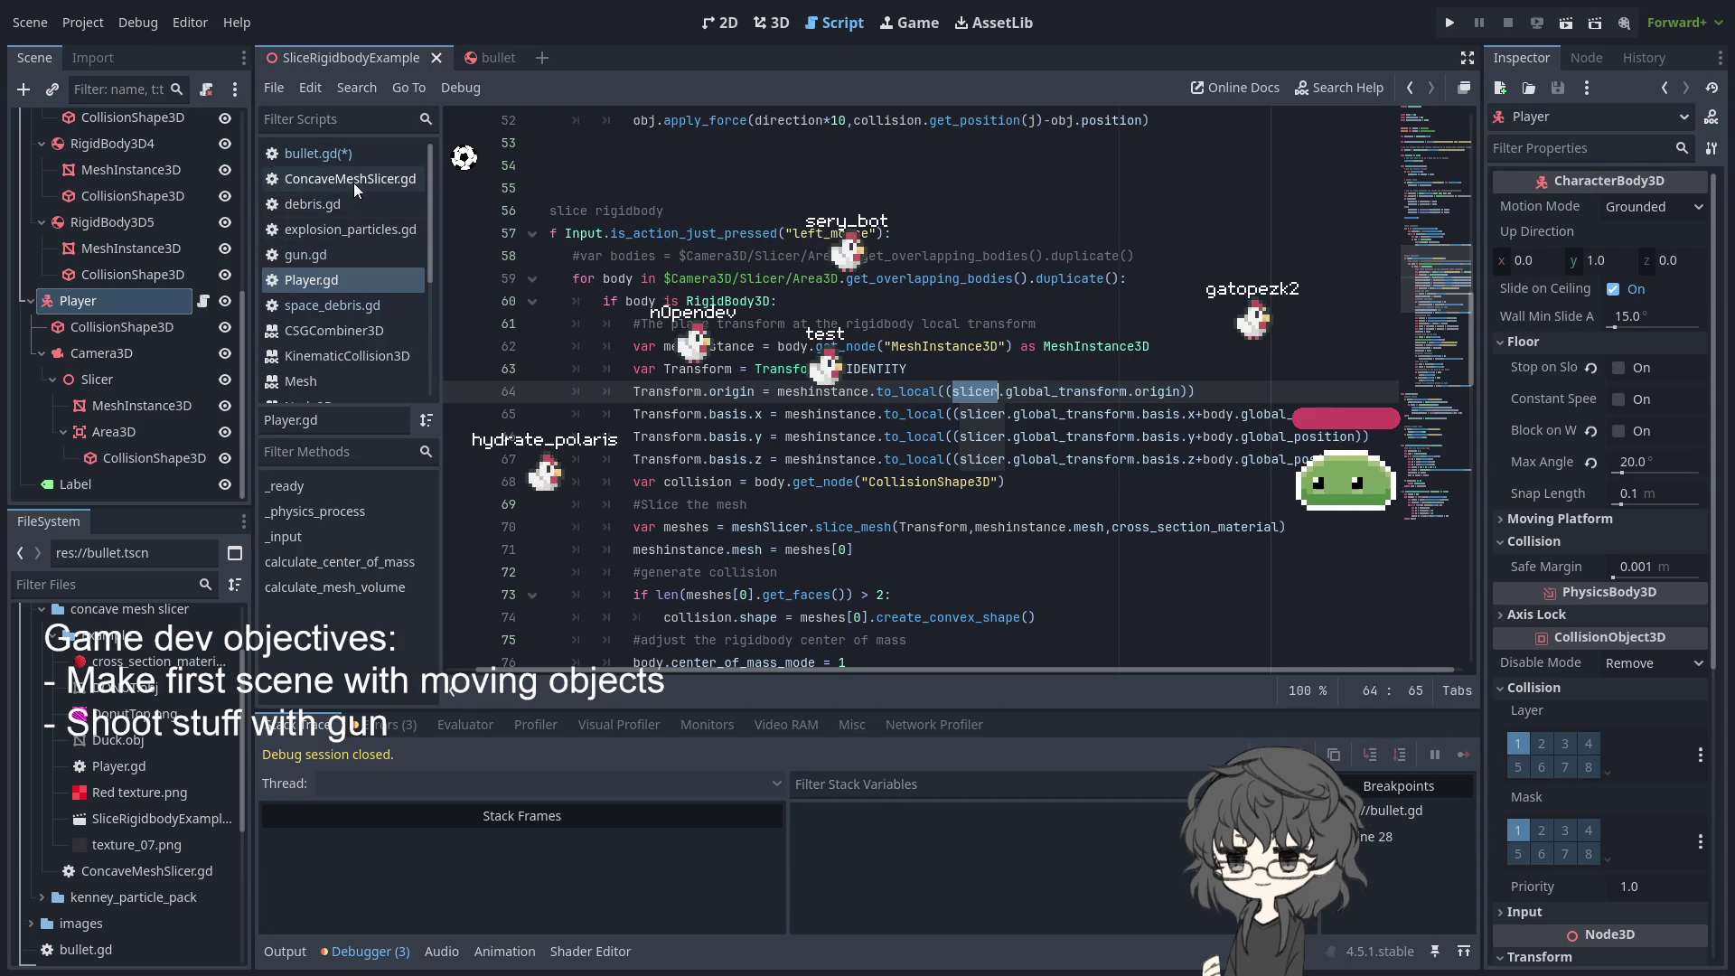
middle_click(338, 207)
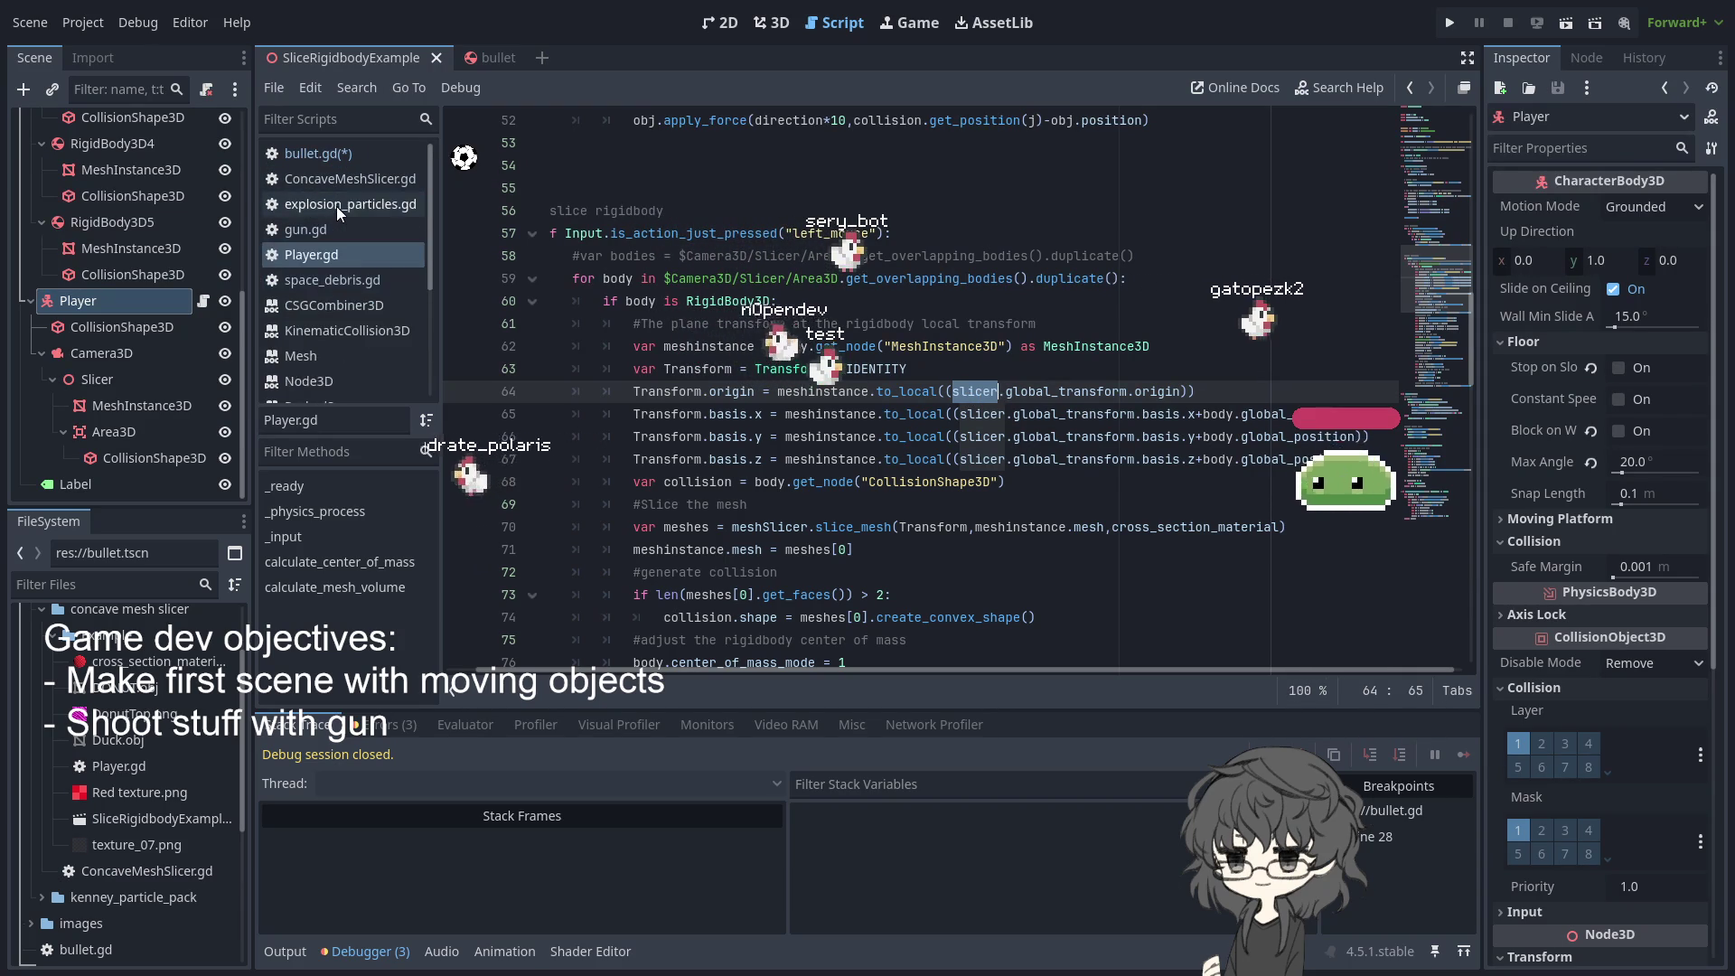
Step: Close explosion_particles.gd, gun.gd, space_debris.gd and the other unneeded open scripts
middle_click(336, 207)
middle_click(339, 206)
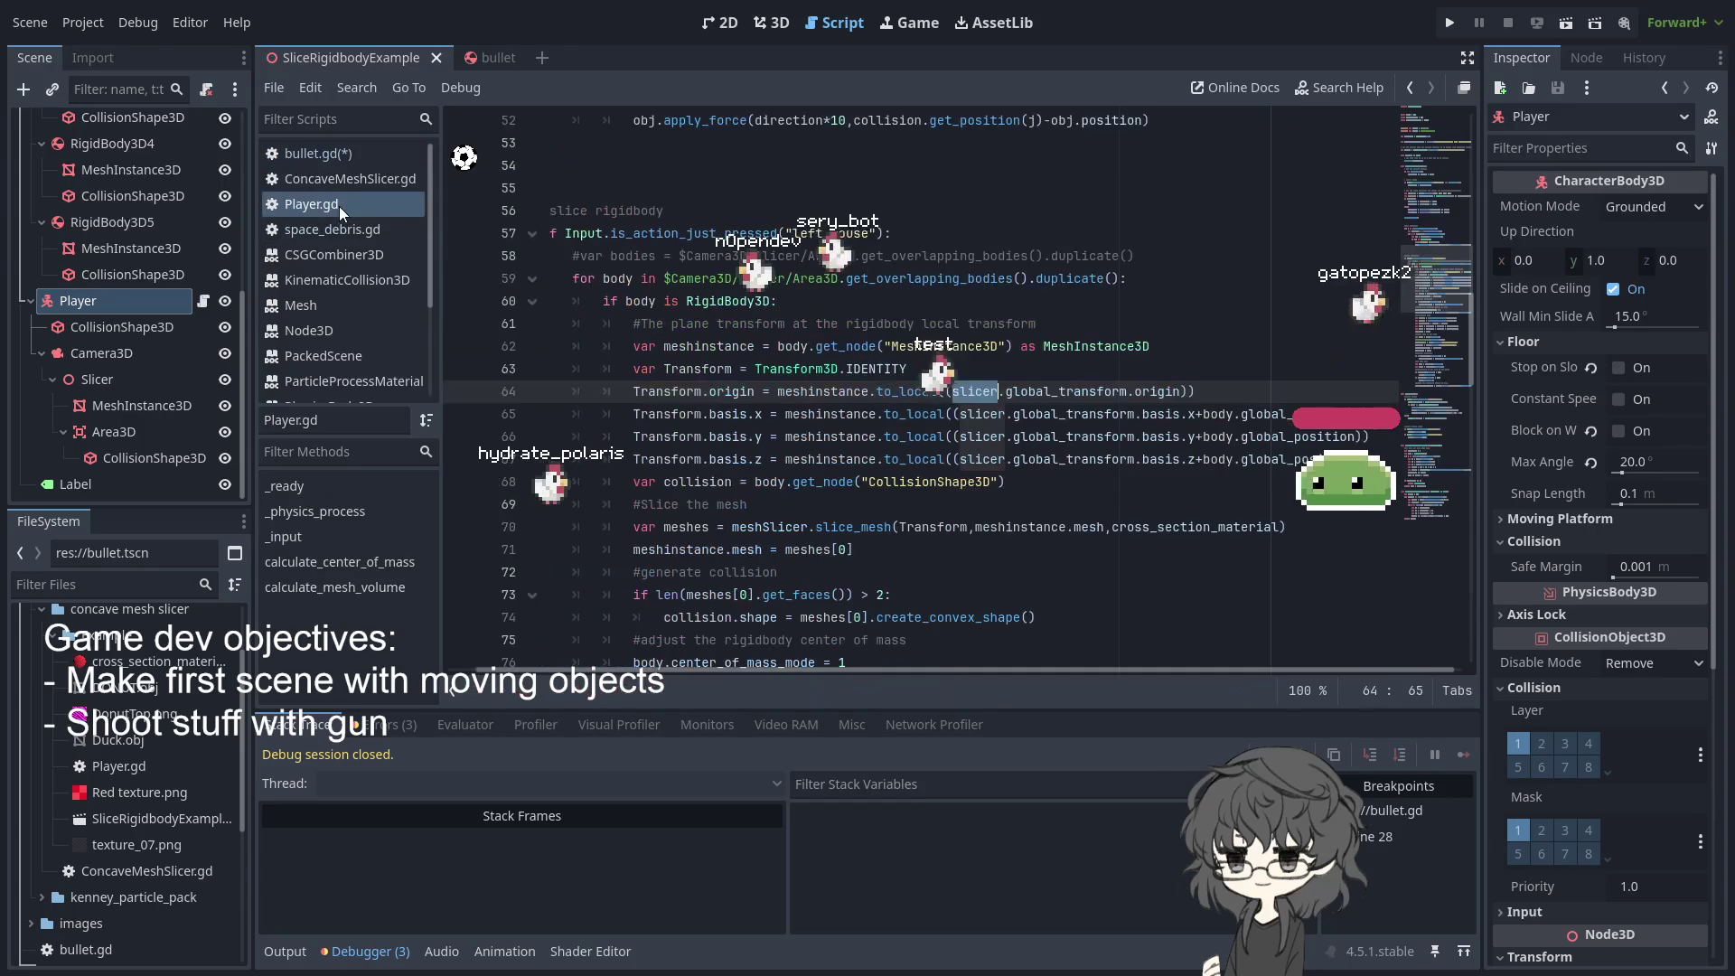
middle_click(334, 228)
middle_click(335, 228)
middle_click(335, 227)
middle_click(335, 227)
middle_click(334, 227)
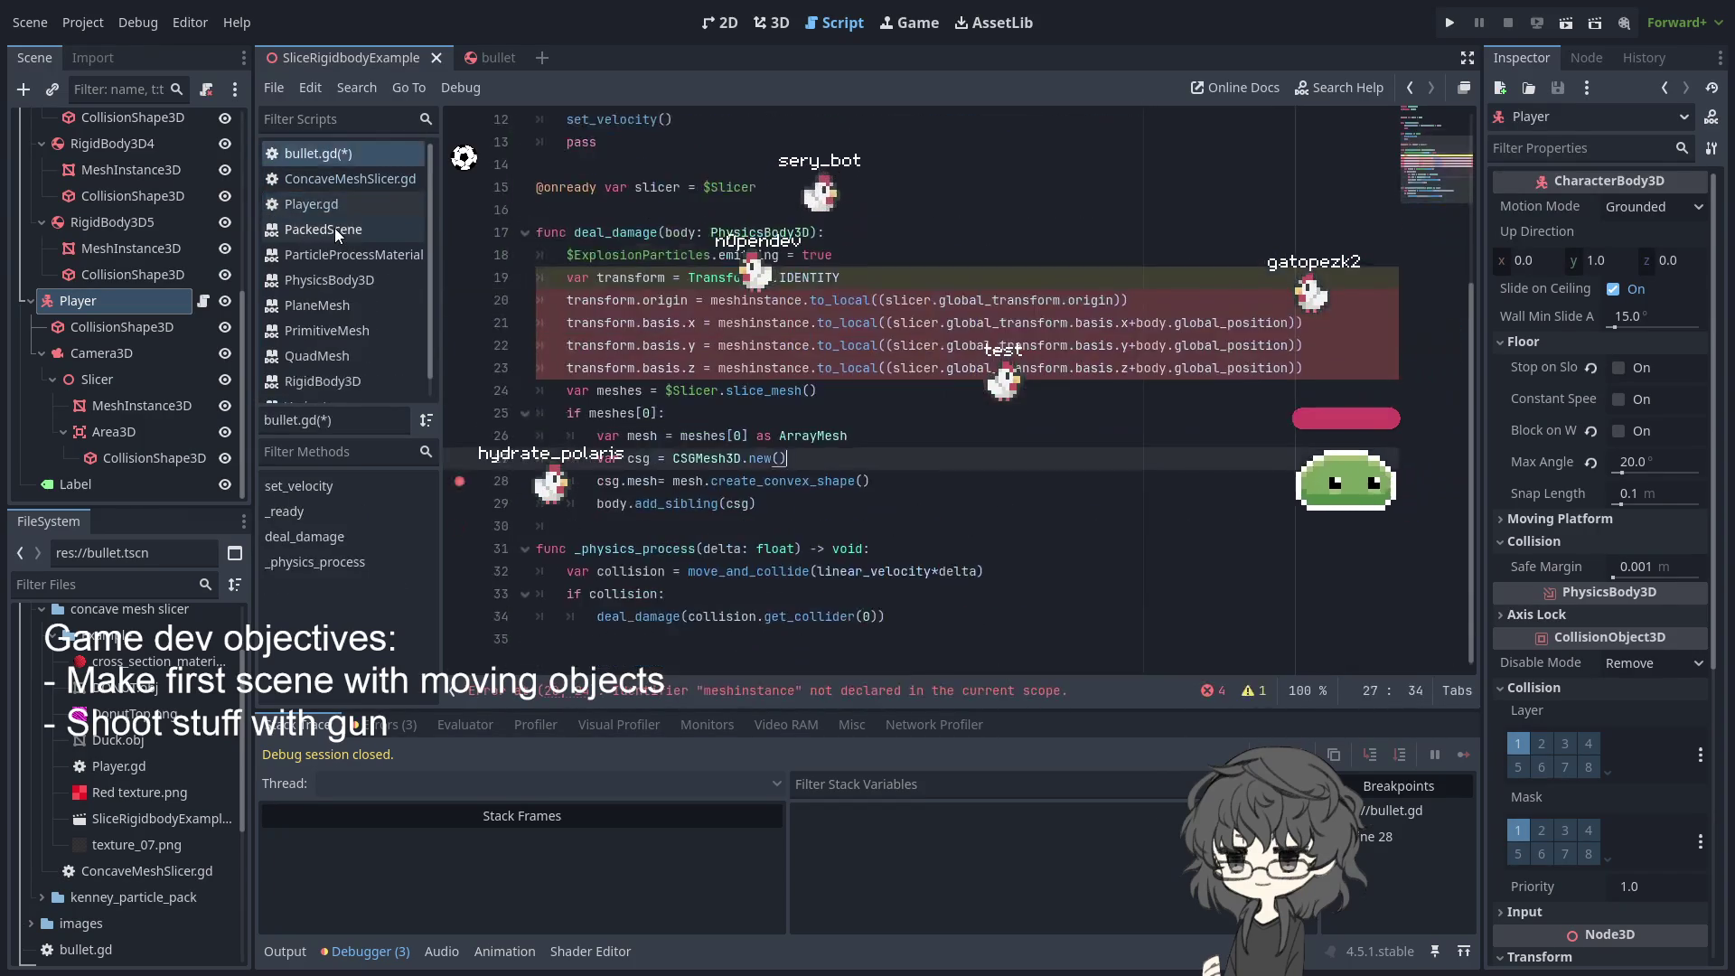
middle_click(334, 228)
middle_click(335, 228)
middle_click(335, 228)
middle_click(334, 228)
middle_click(334, 228)
middle_click(335, 228)
middle_click(335, 227)
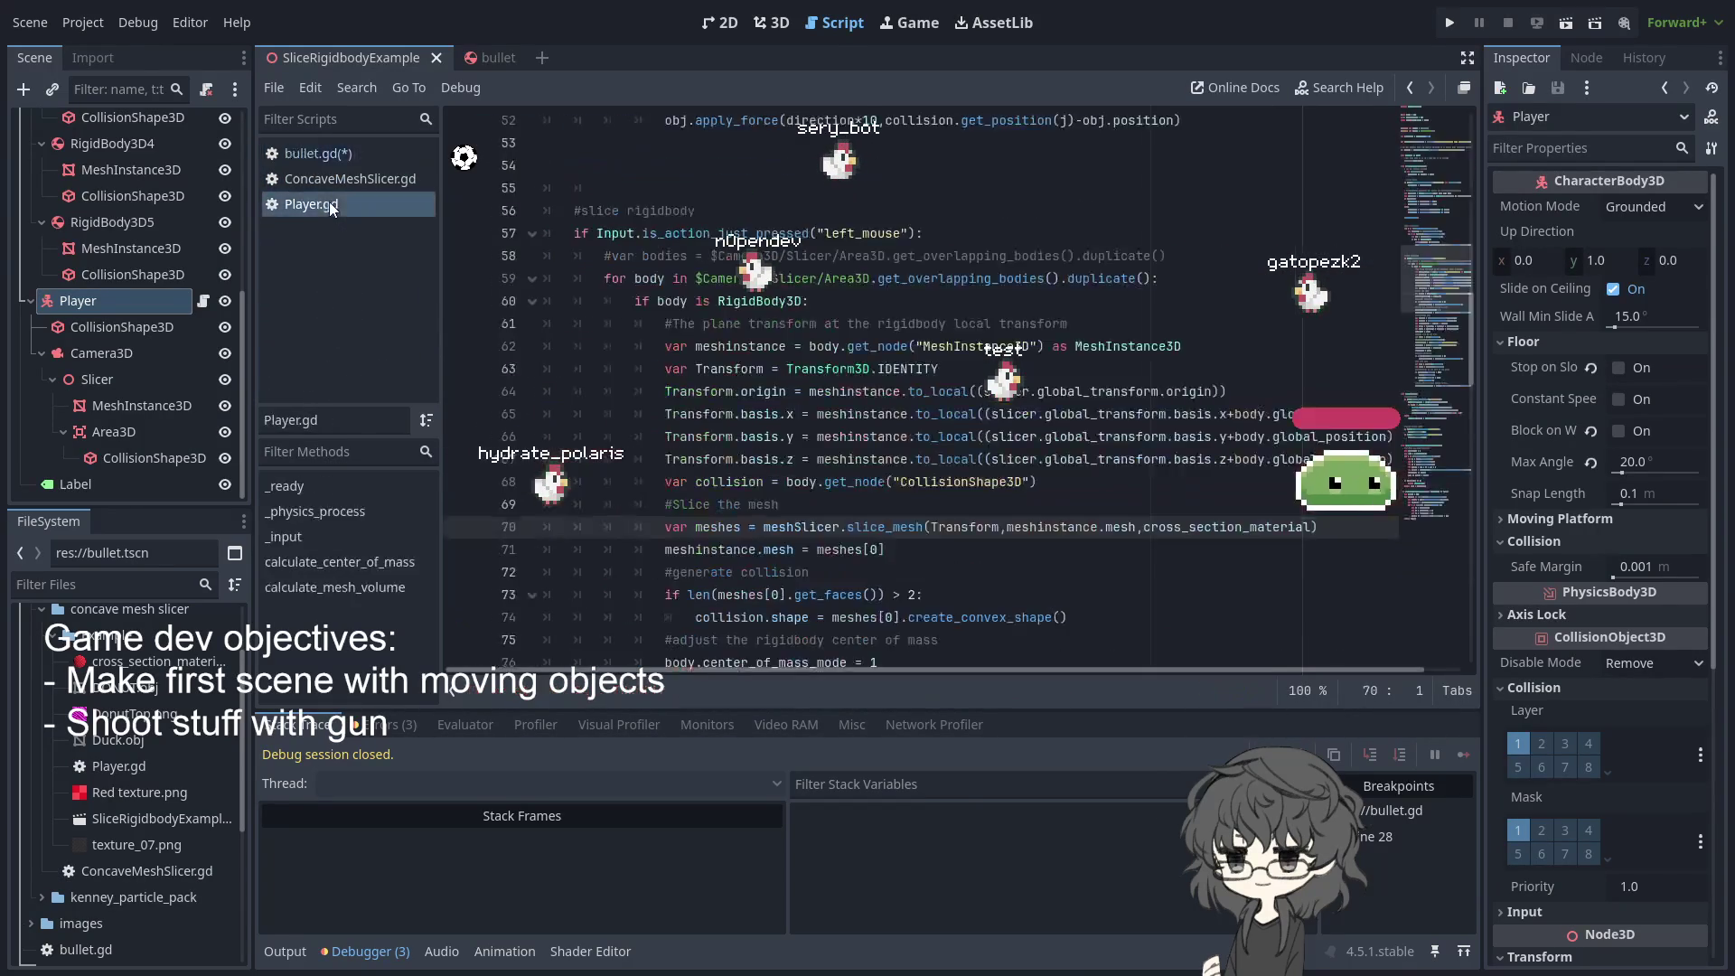
Step: Move ConcaveMeshSlicer.gd below Player.gd and compare Player.gd's meshinstance usage with bullet.gd's deal_damage
left_click(327, 146)
left_click(326, 199)
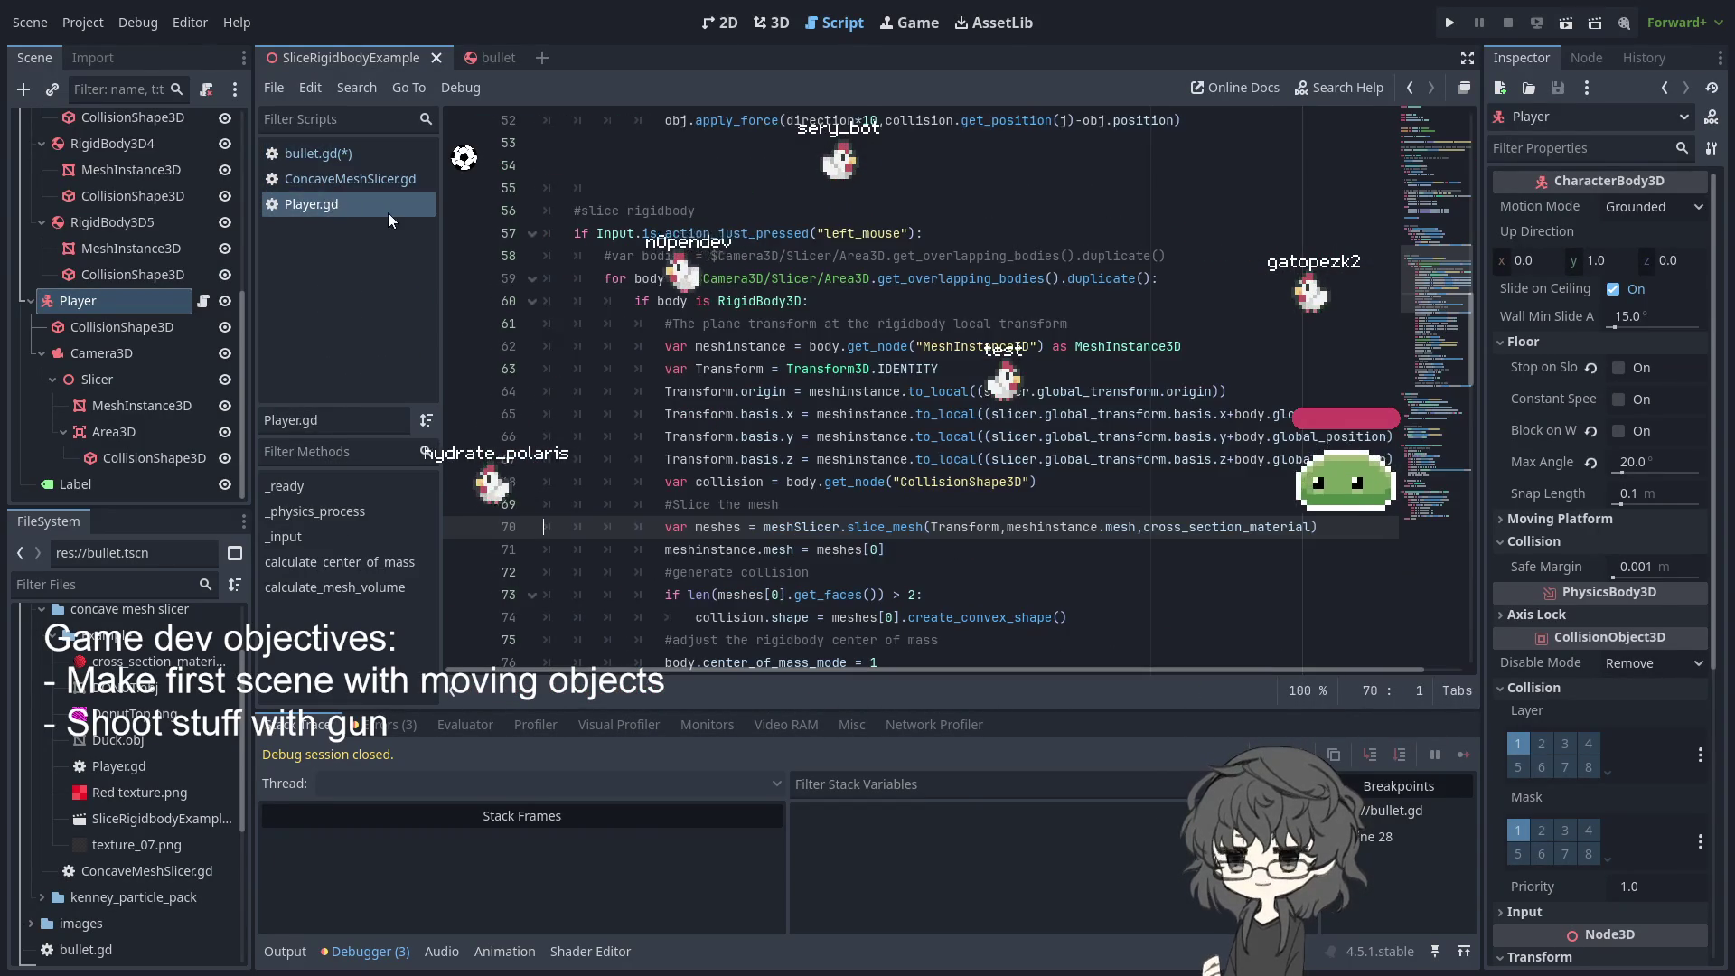
mouse_move(336, 178)
left_mouse_down()
mouse_move(328, 215)
mouse_move(330, 201)
left_mouse_up()
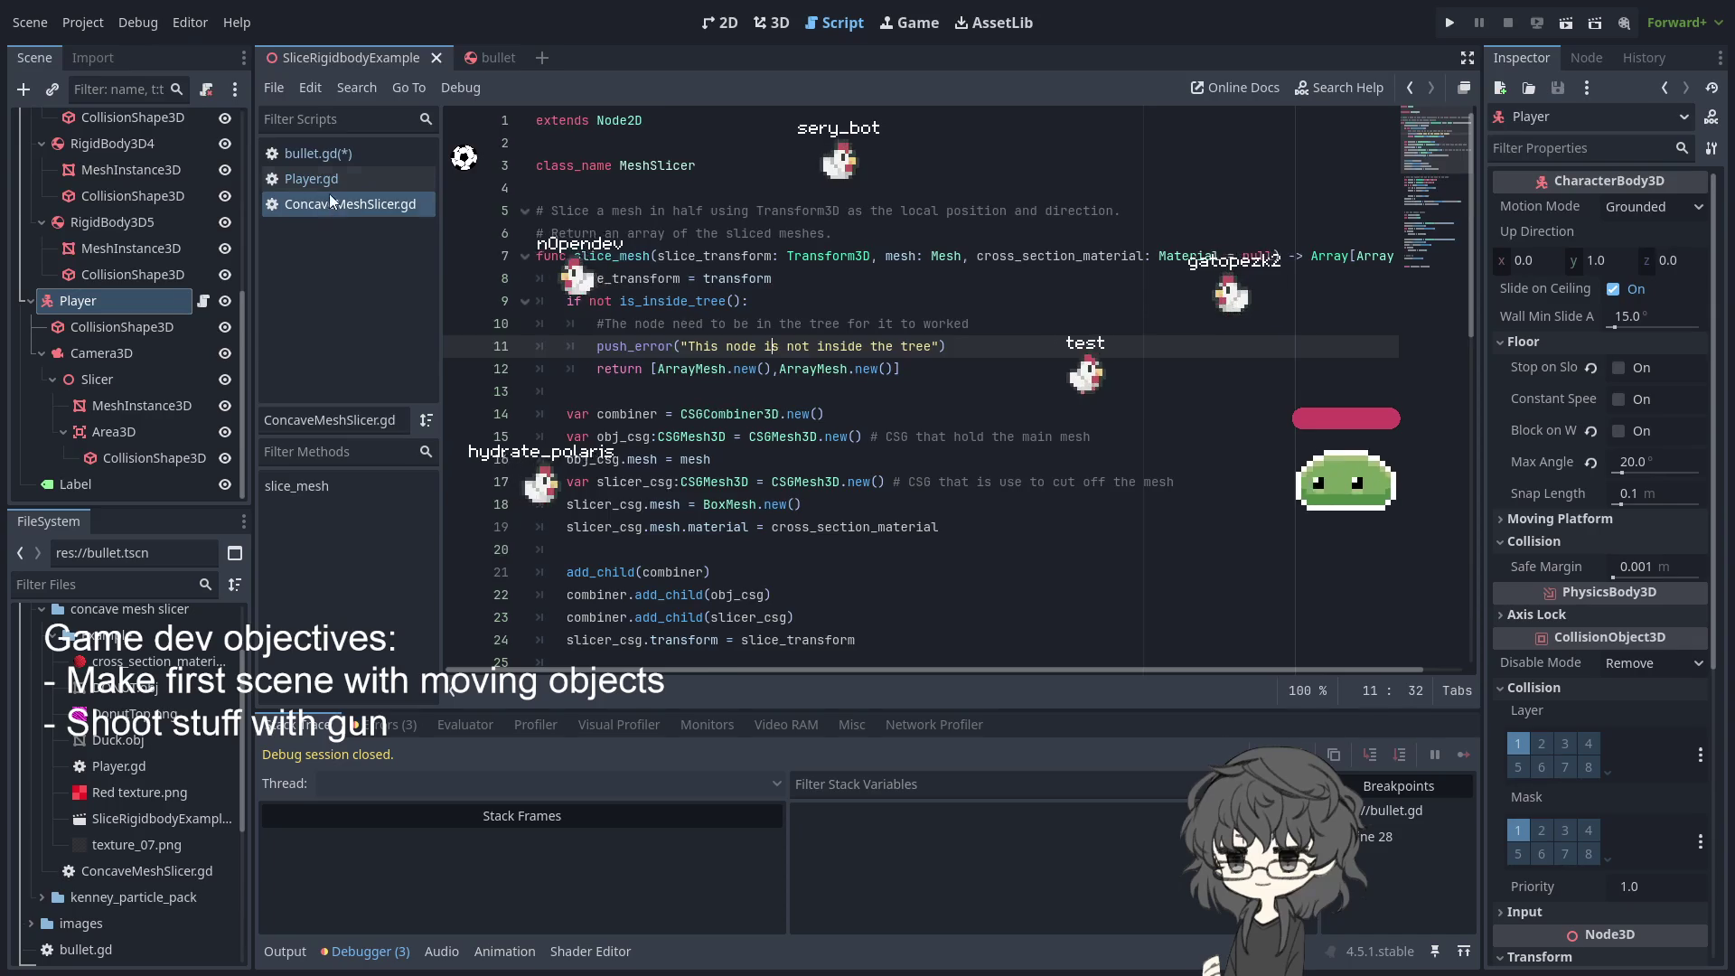
left_click(329, 179)
left_click(327, 154)
left_click(321, 178)
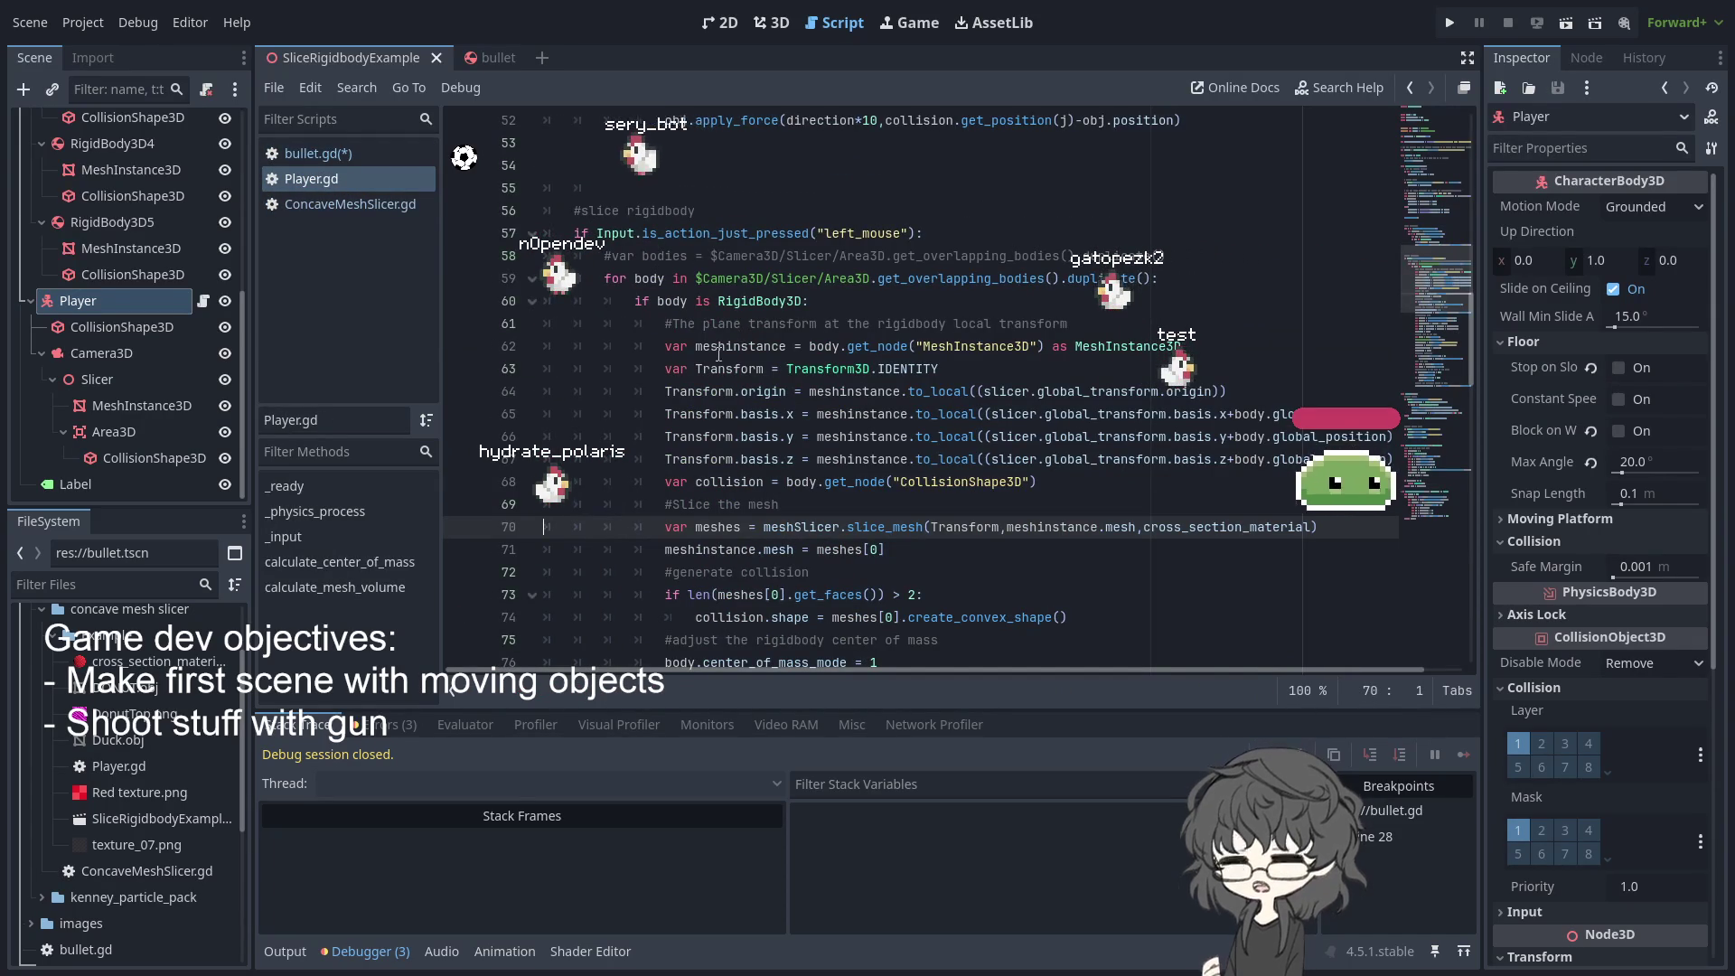
left_click(327, 154)
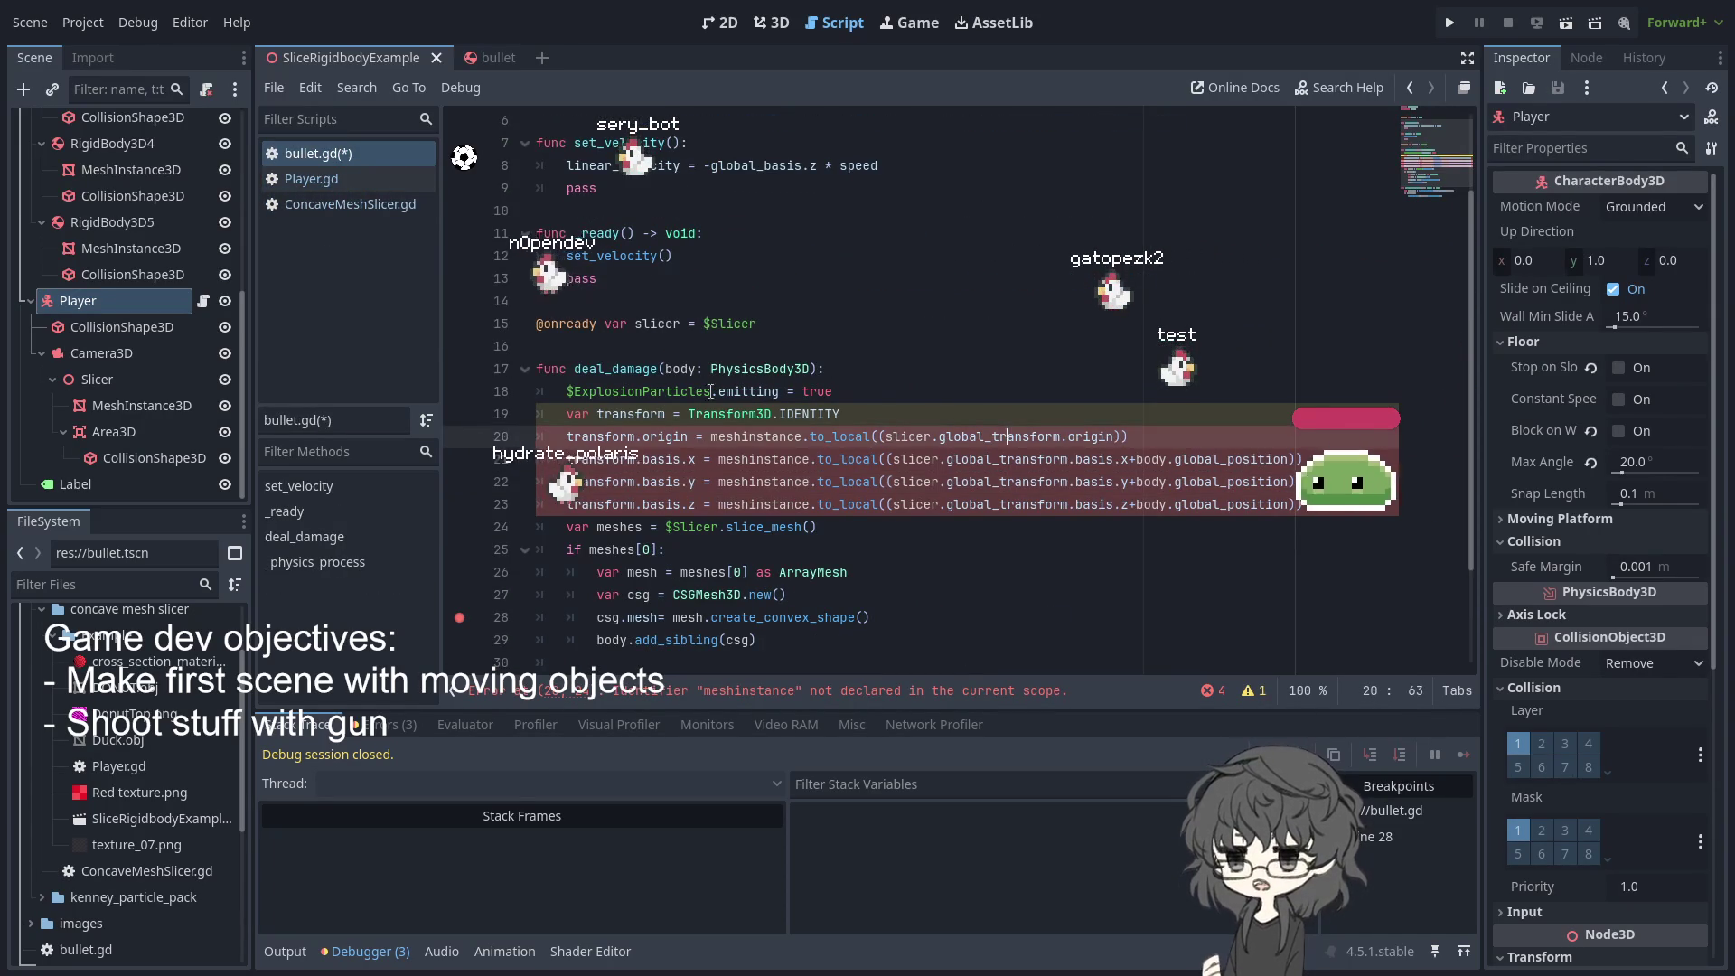
left_click(315, 175)
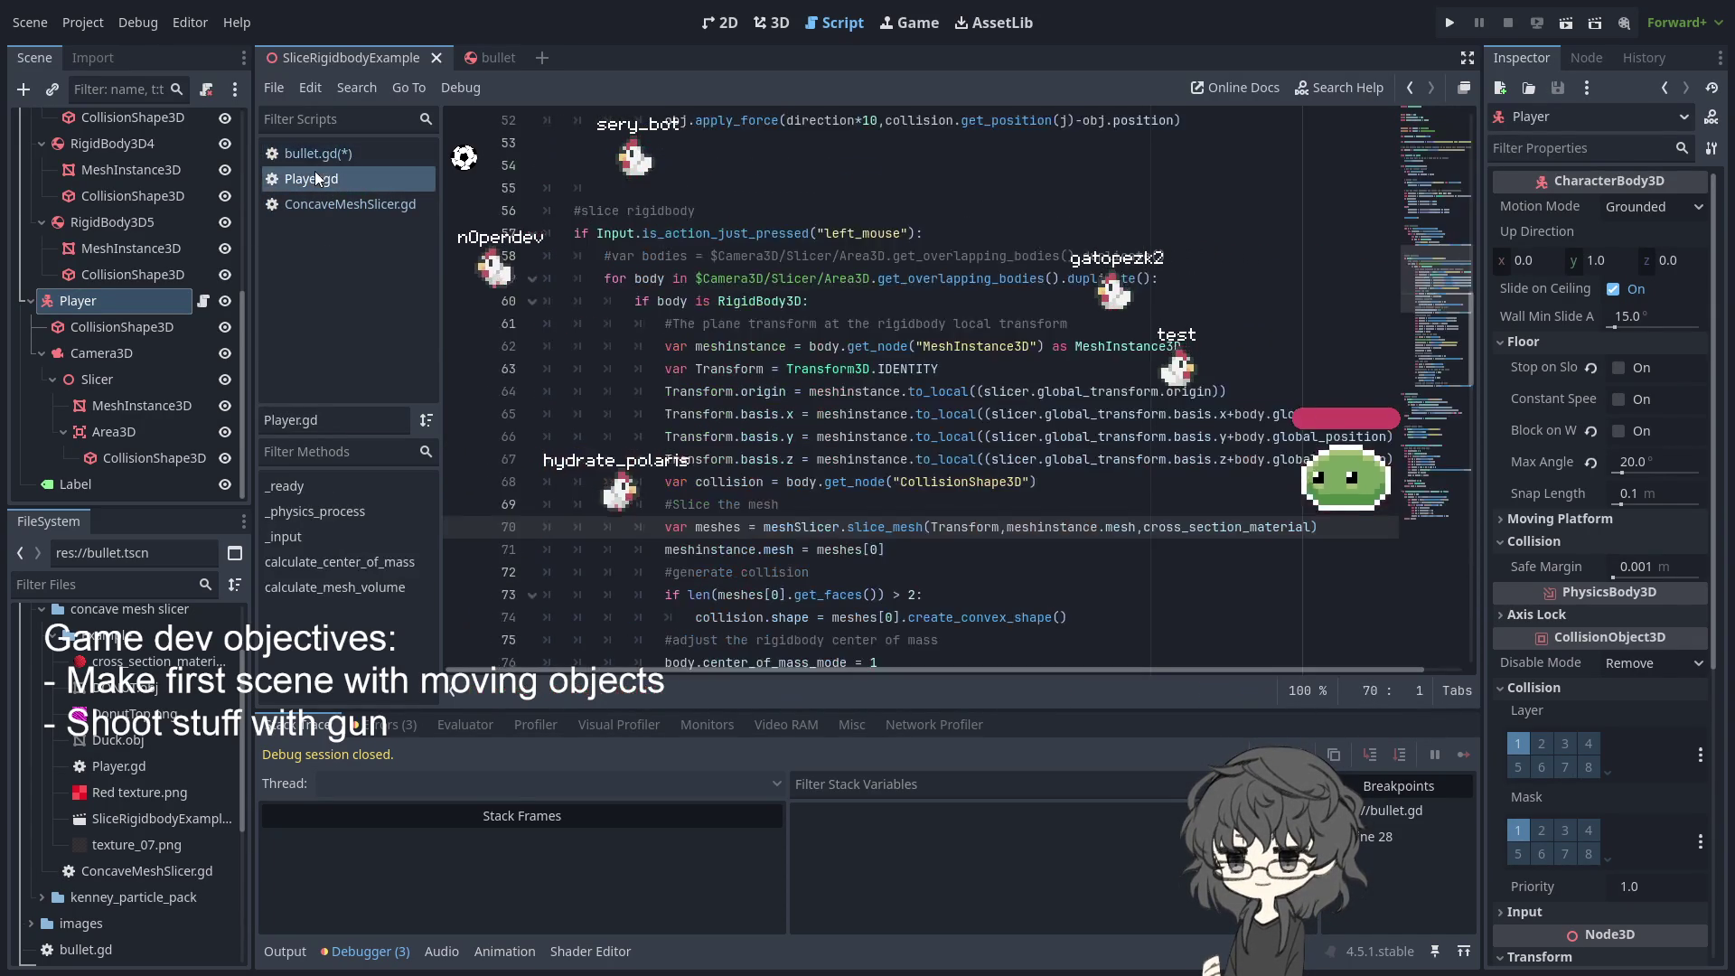
double_click(854, 391)
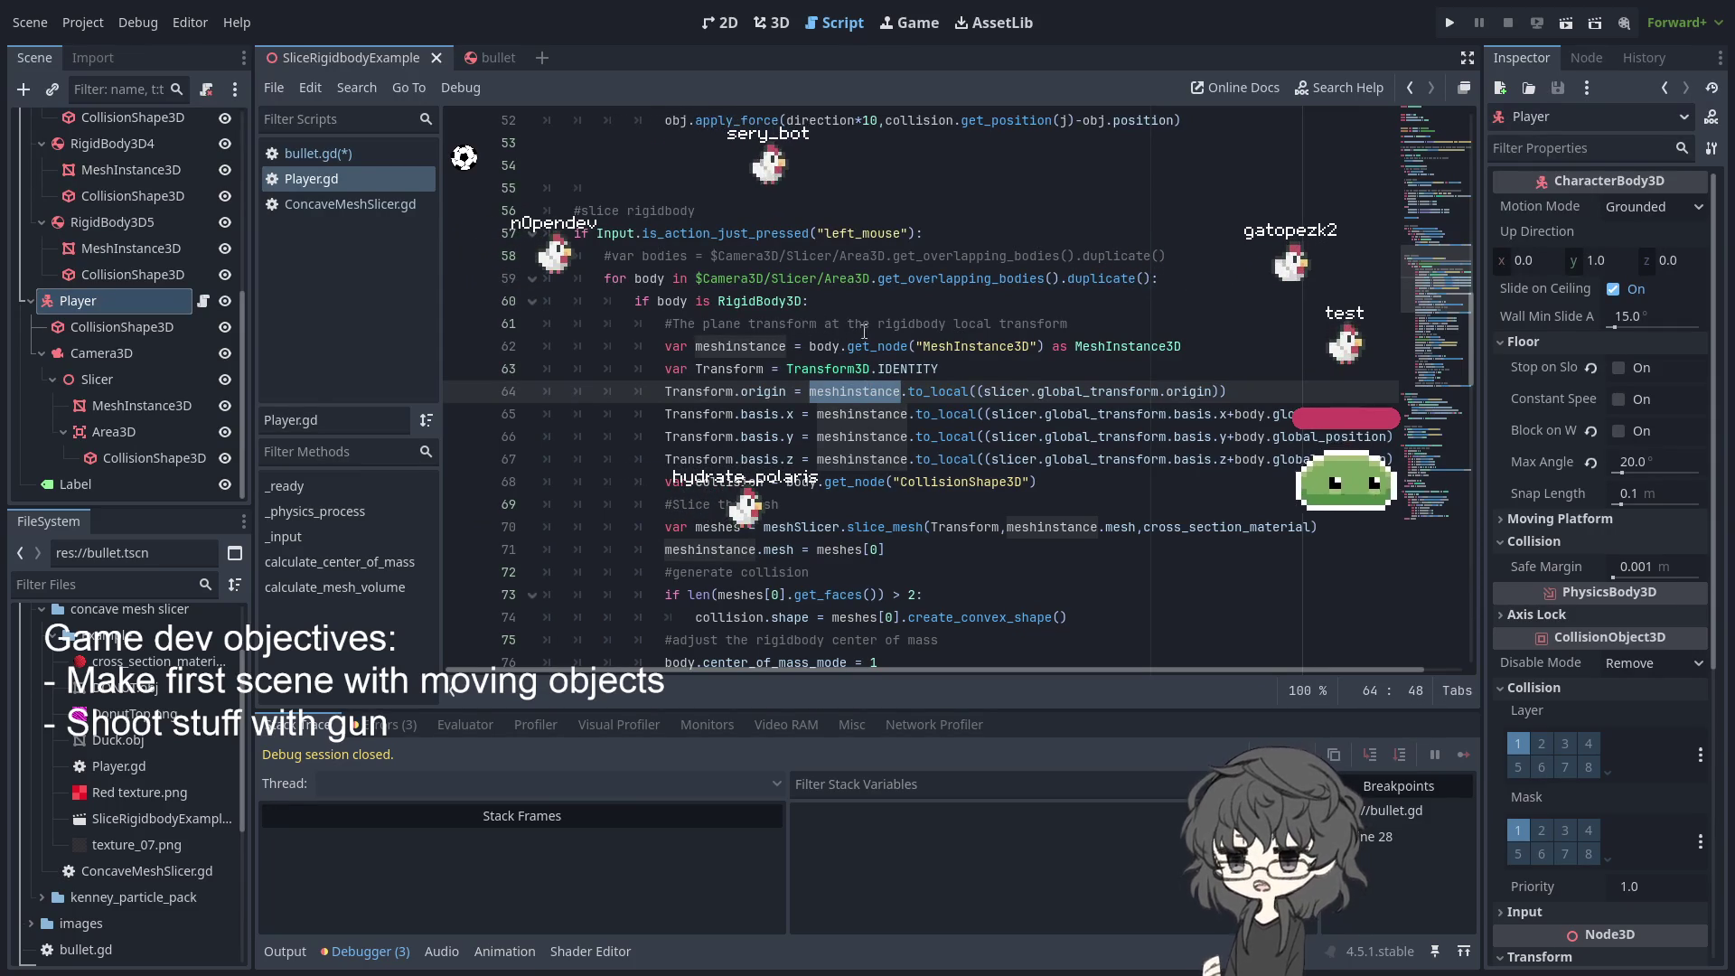
Step: Check slice_mesh's signature in ConcaveMeshSlicer.gd against Player.gd, ending on bullet.gd's deal_damage
left_click(338, 203)
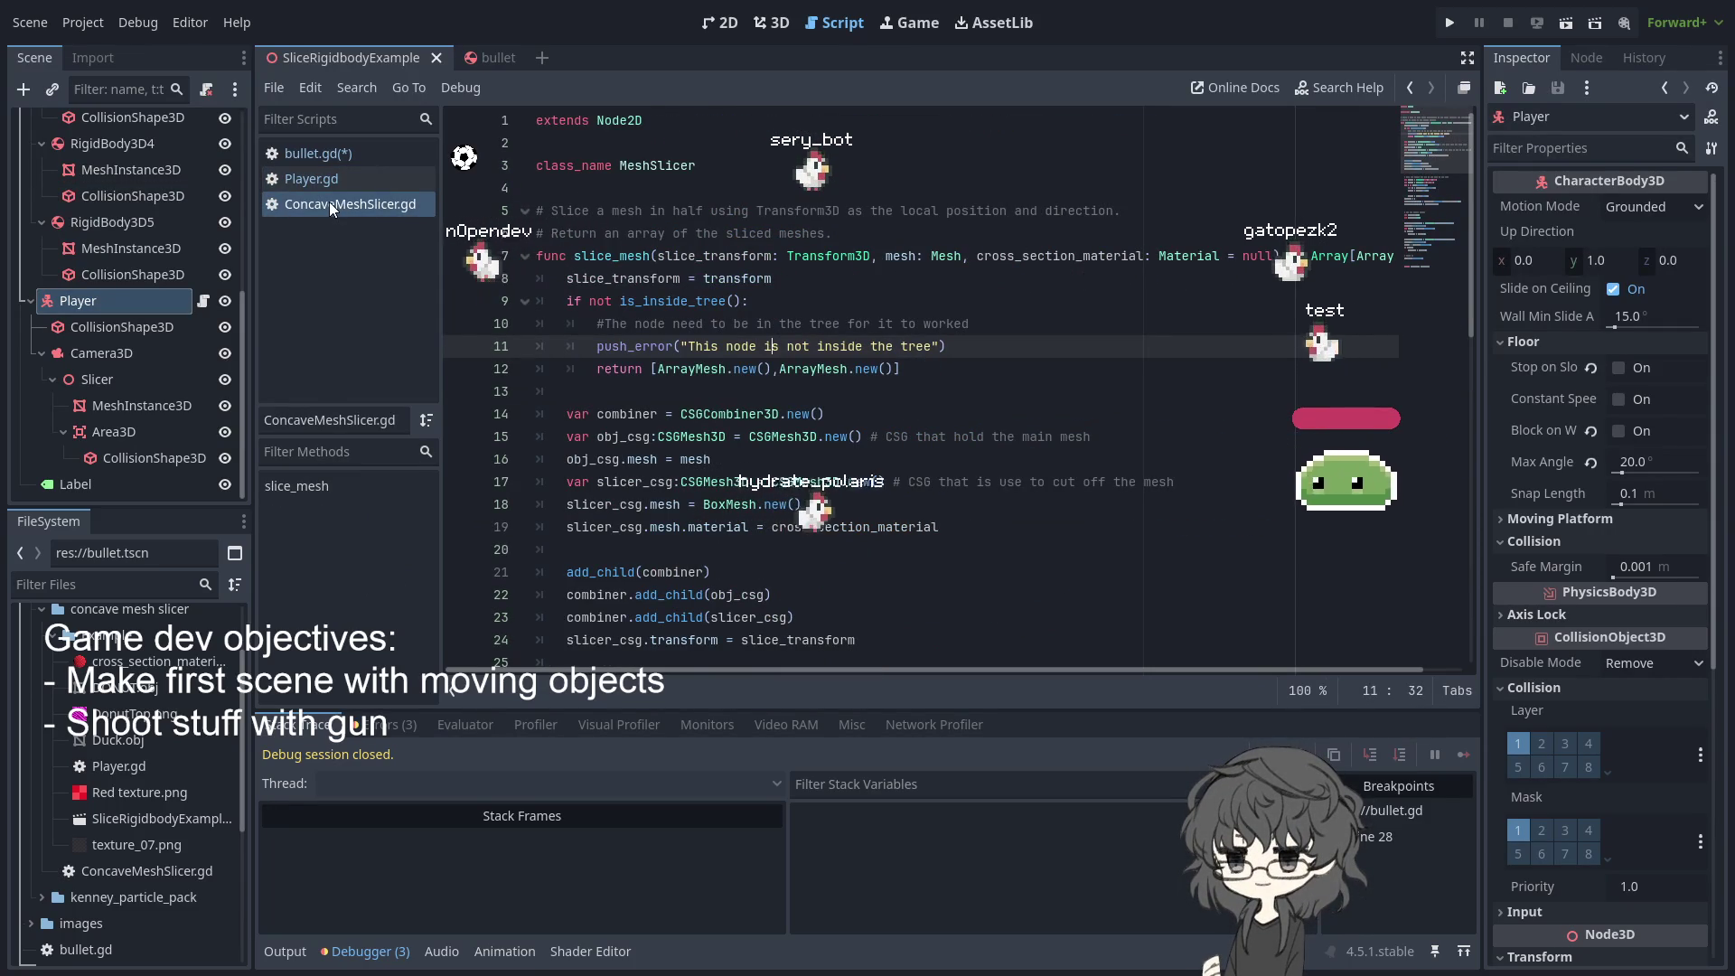
left_click(323, 159)
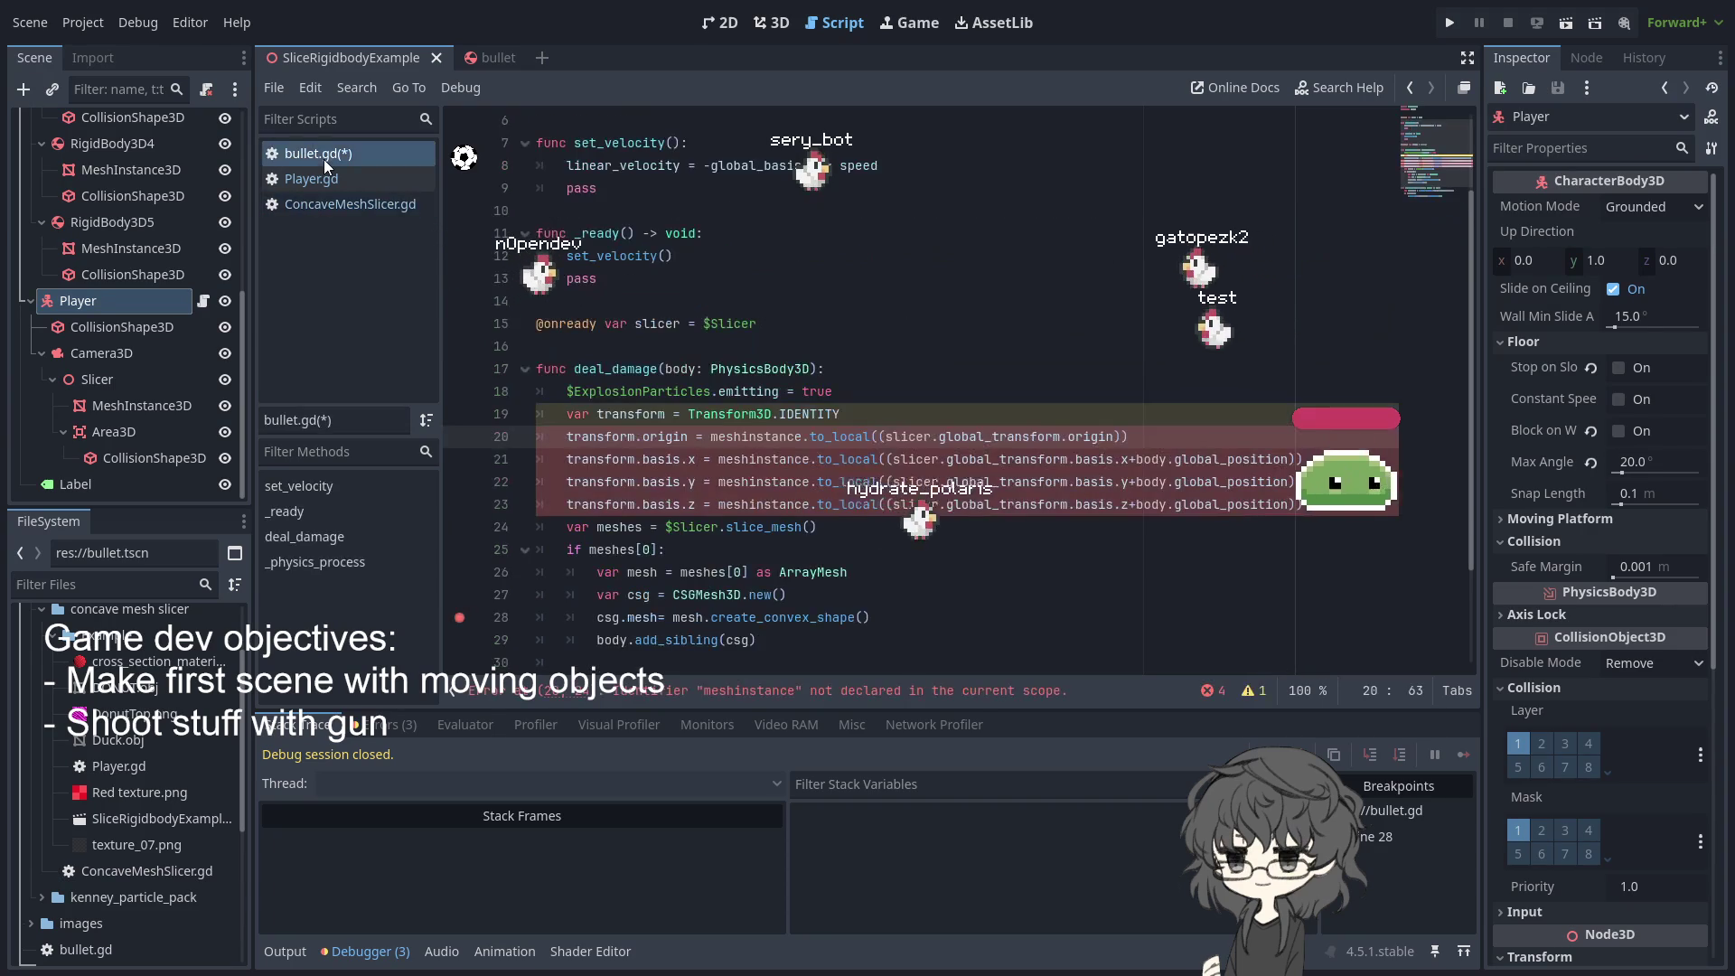
scroll(142, 247, "up", 1)
scroll(142, 247, "up", 5)
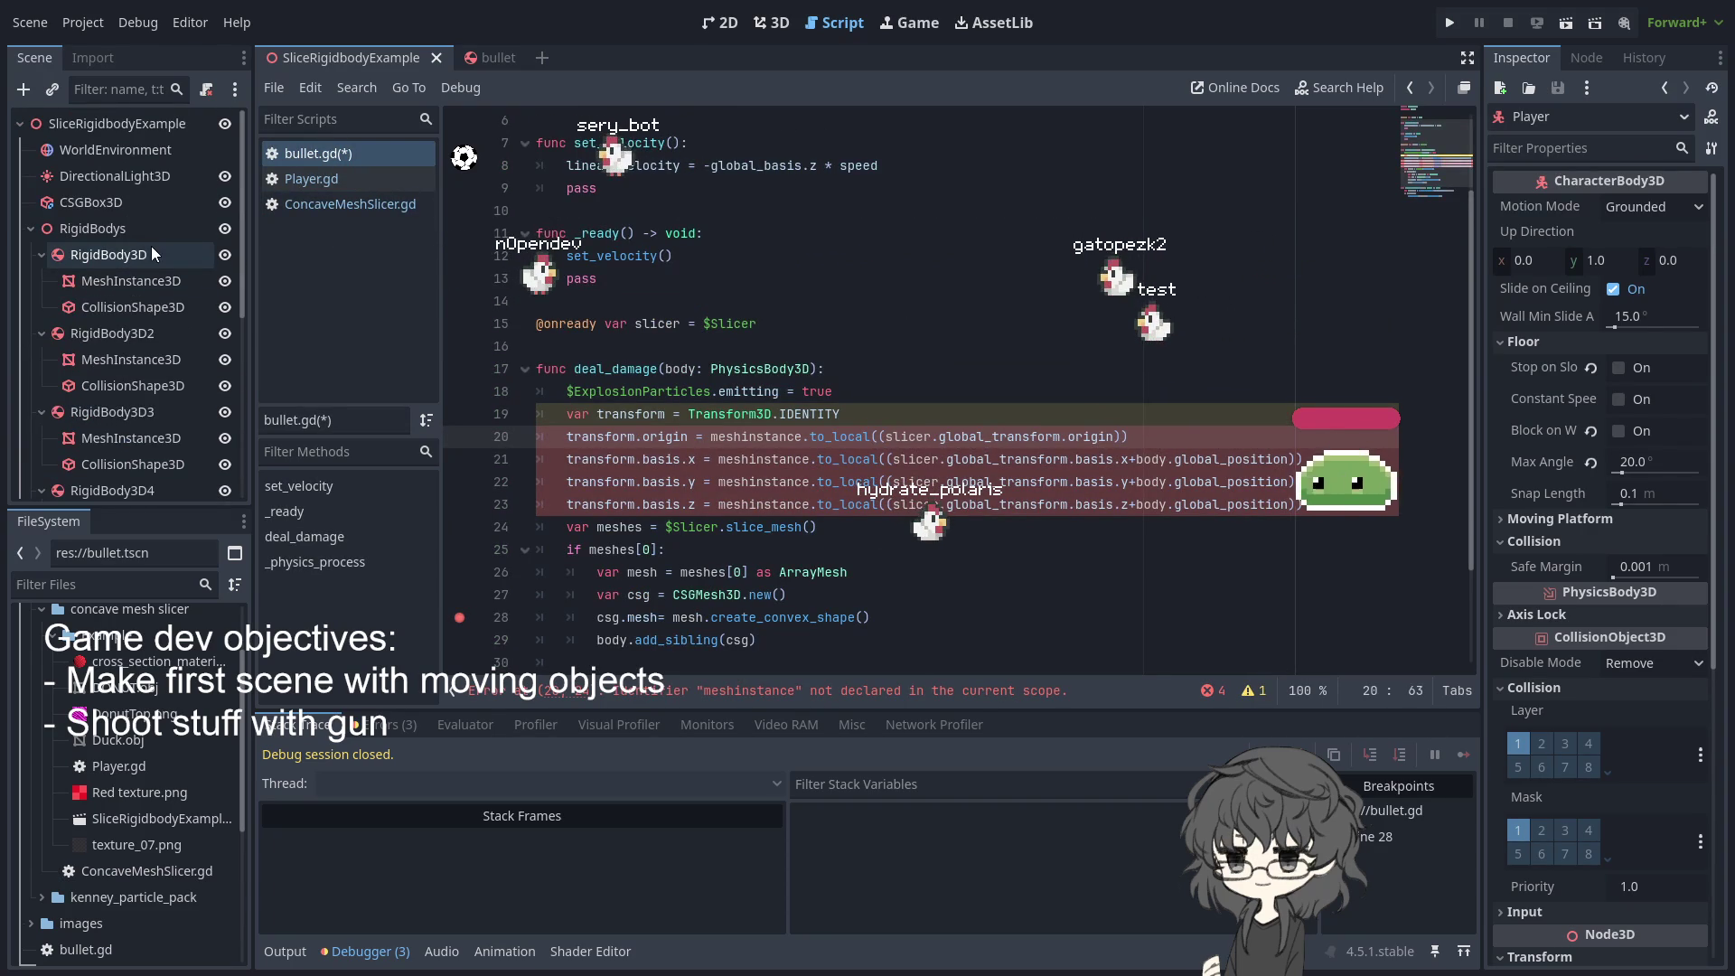
left_click(335, 210)
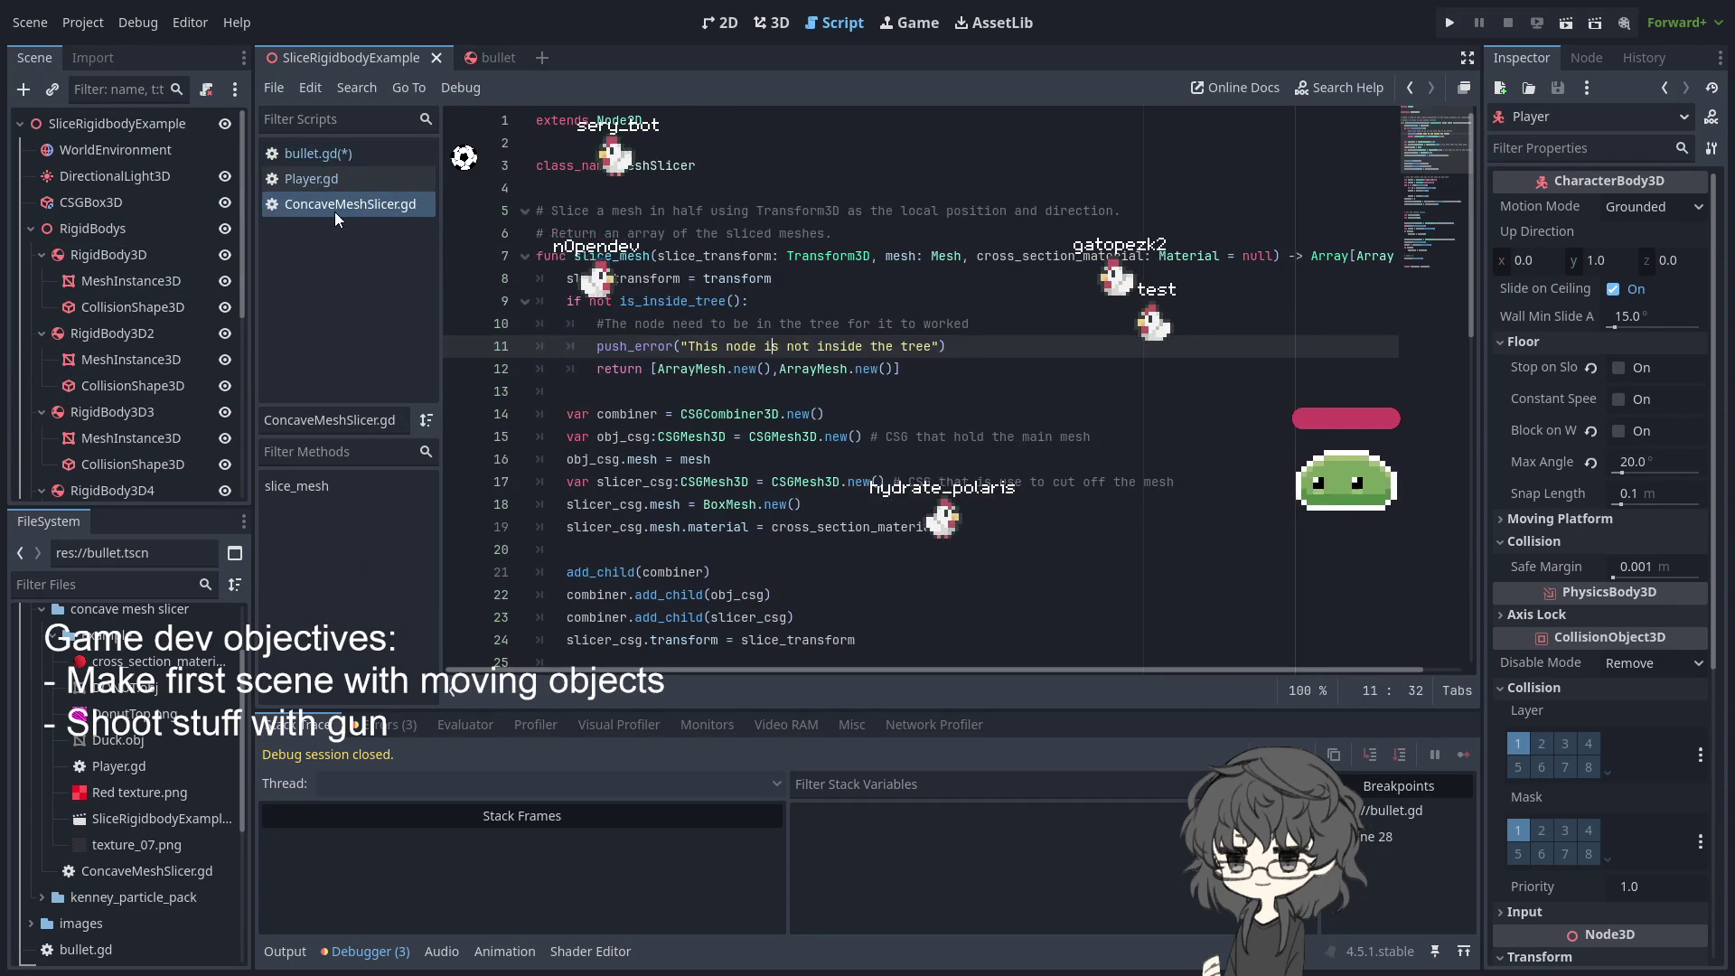
left_click(311, 181)
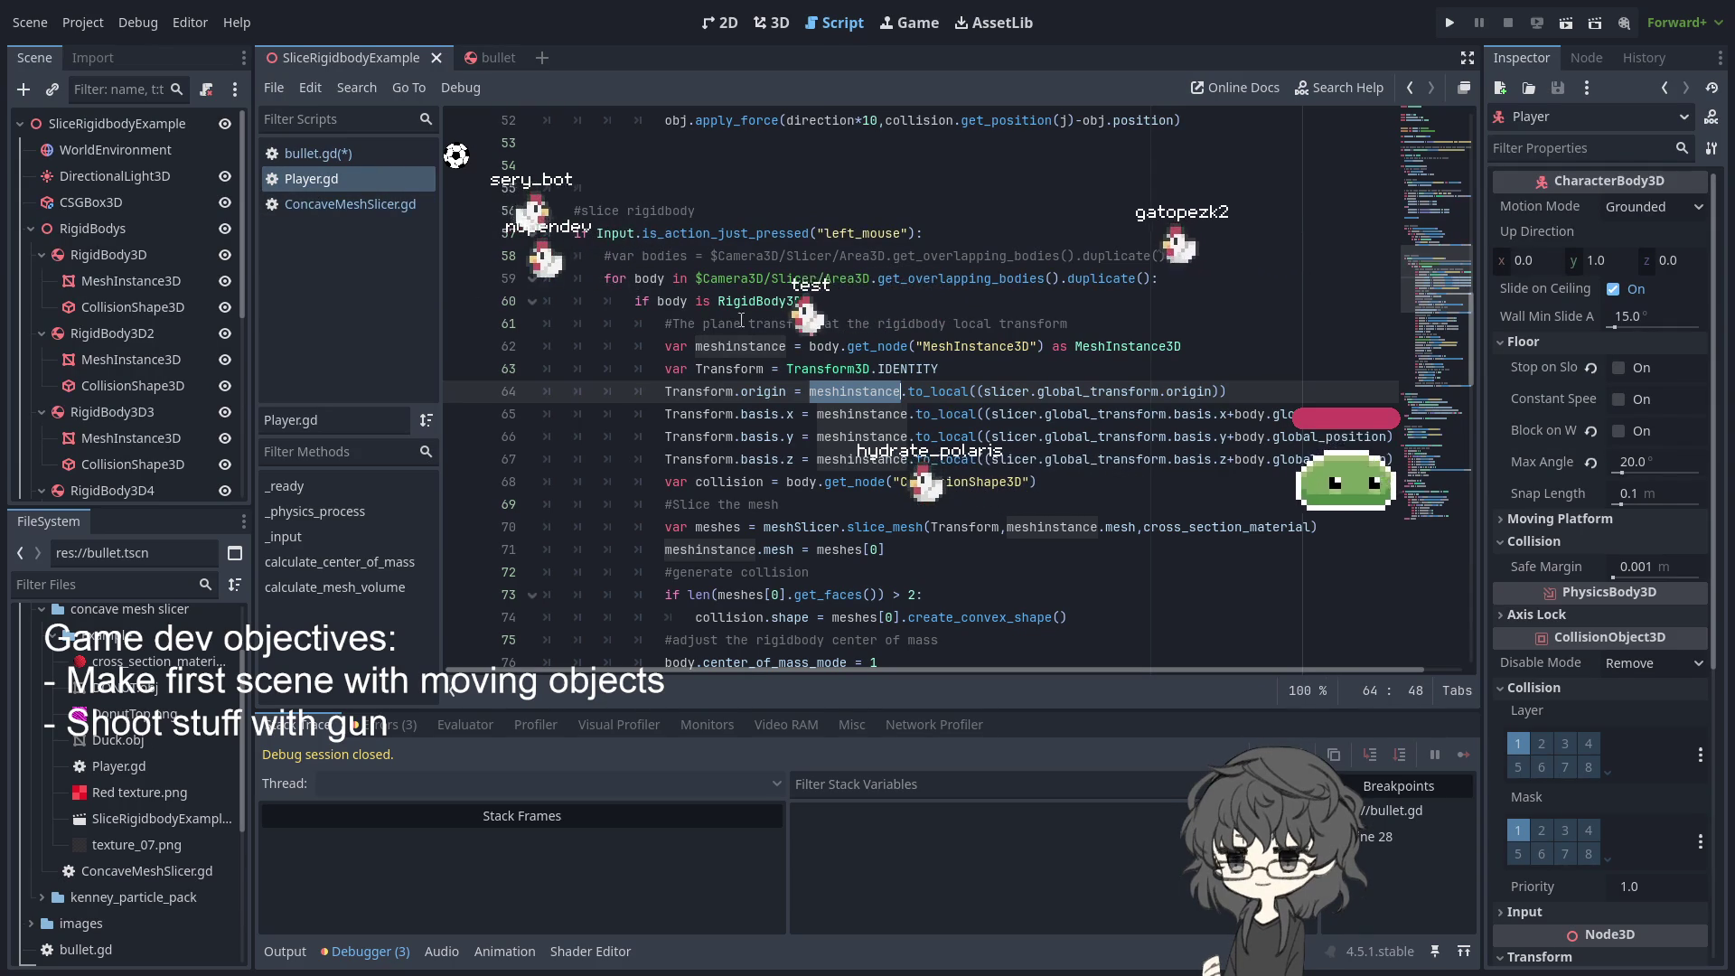
scroll(803, 351, "down", 4)
scroll(856, 348, "up", 4)
left_click(334, 154)
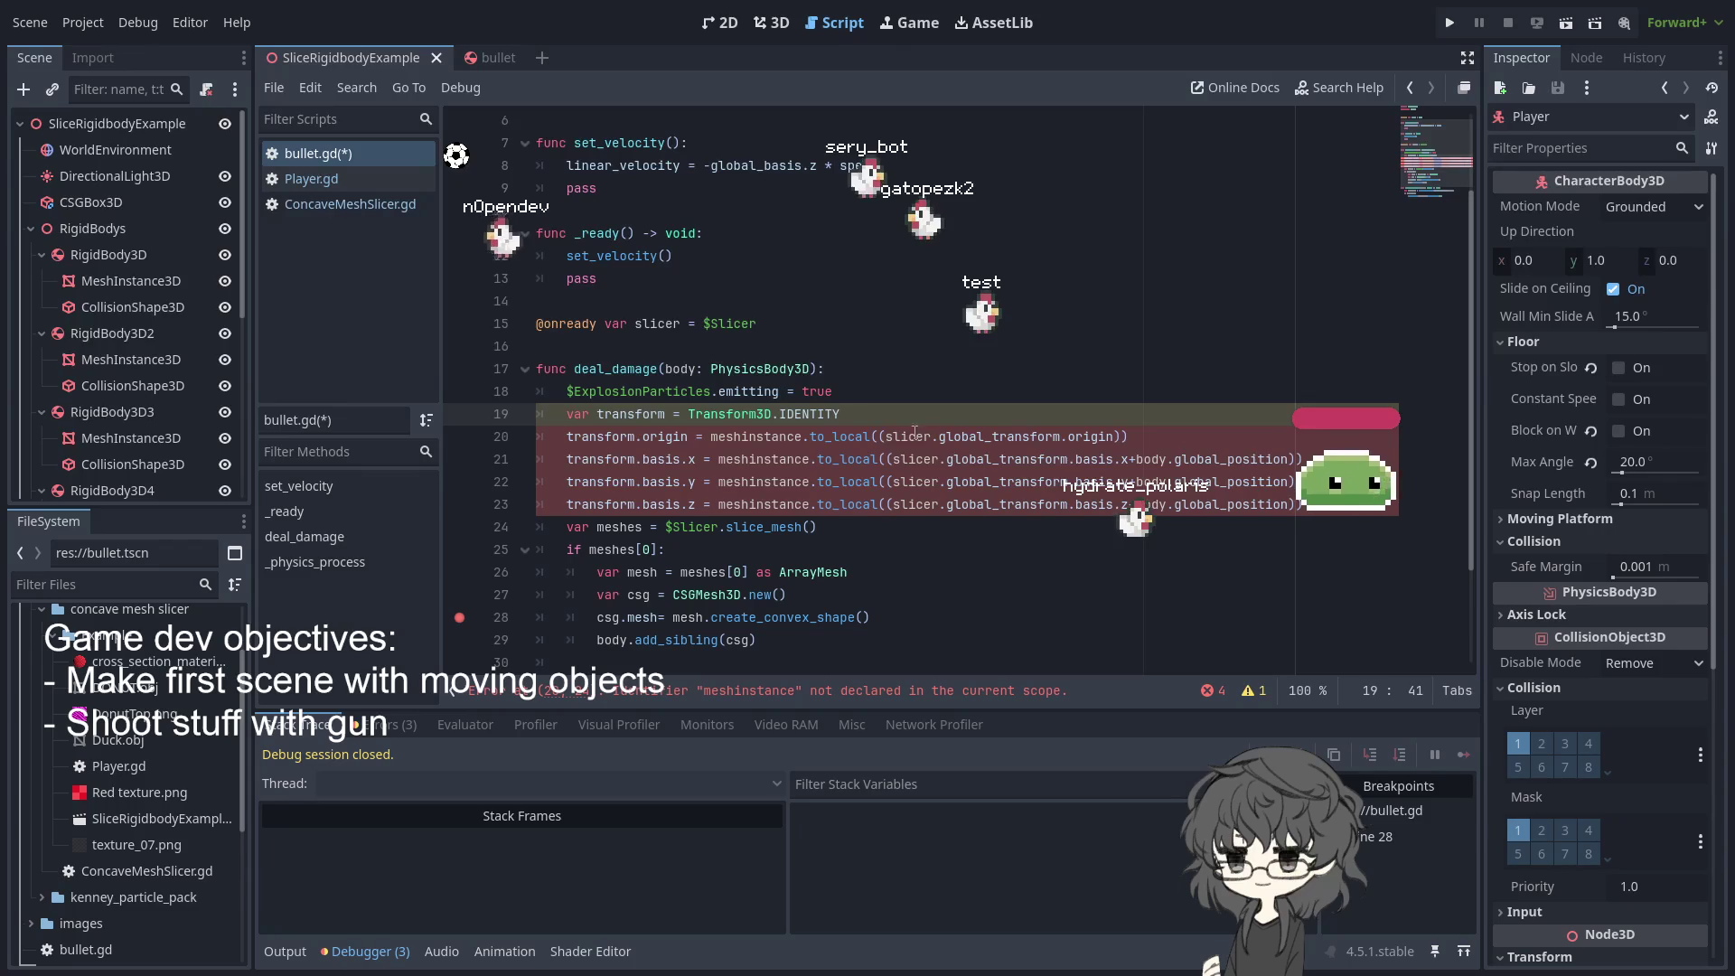
Step: Add a new line 'if body is' at the top of deal_damage
left_click(905, 372)
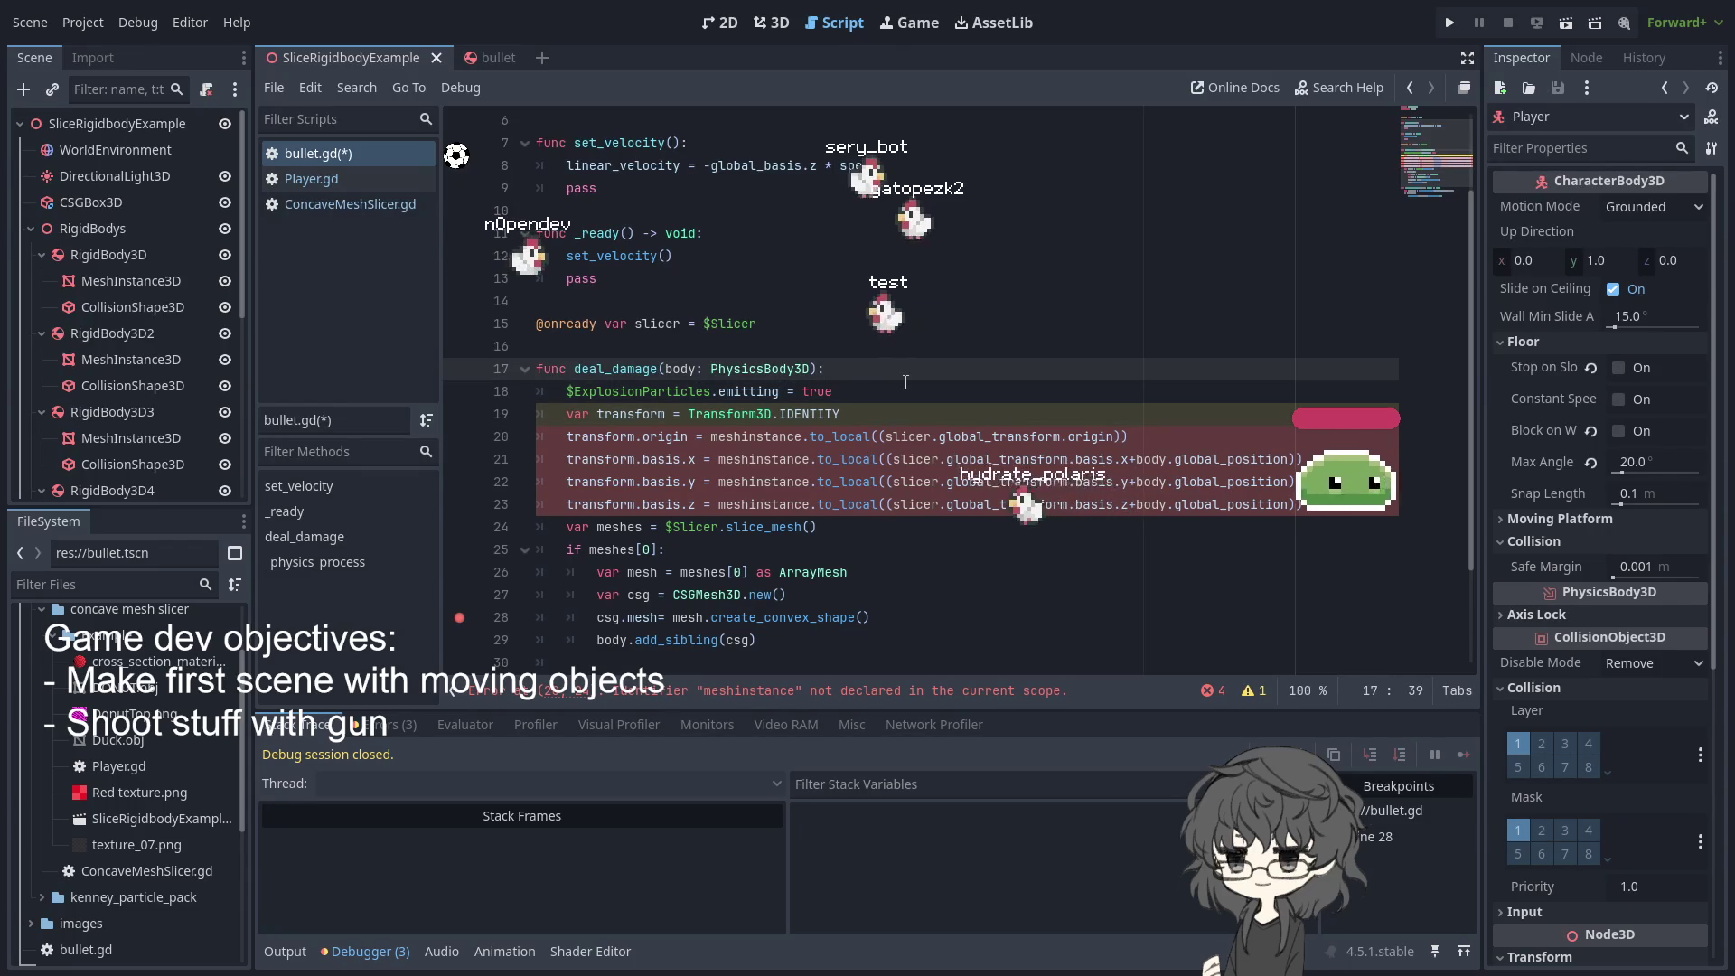
key("Return")
type("if body is")
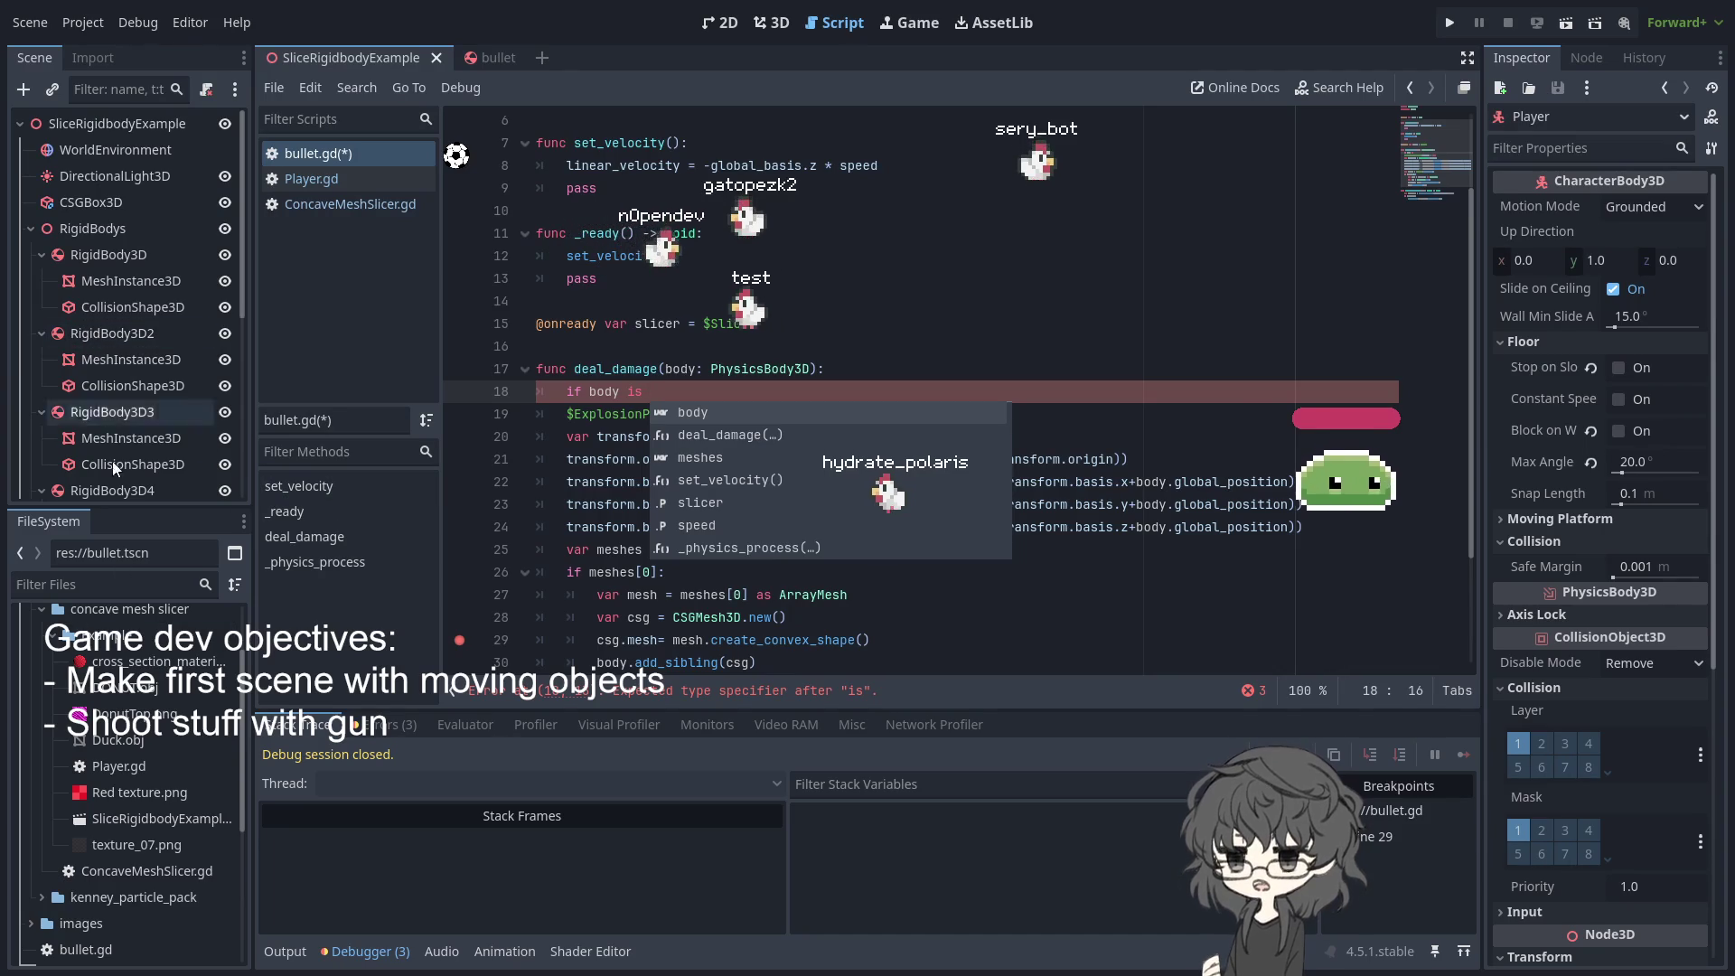
scroll(172, 736, "up", 2)
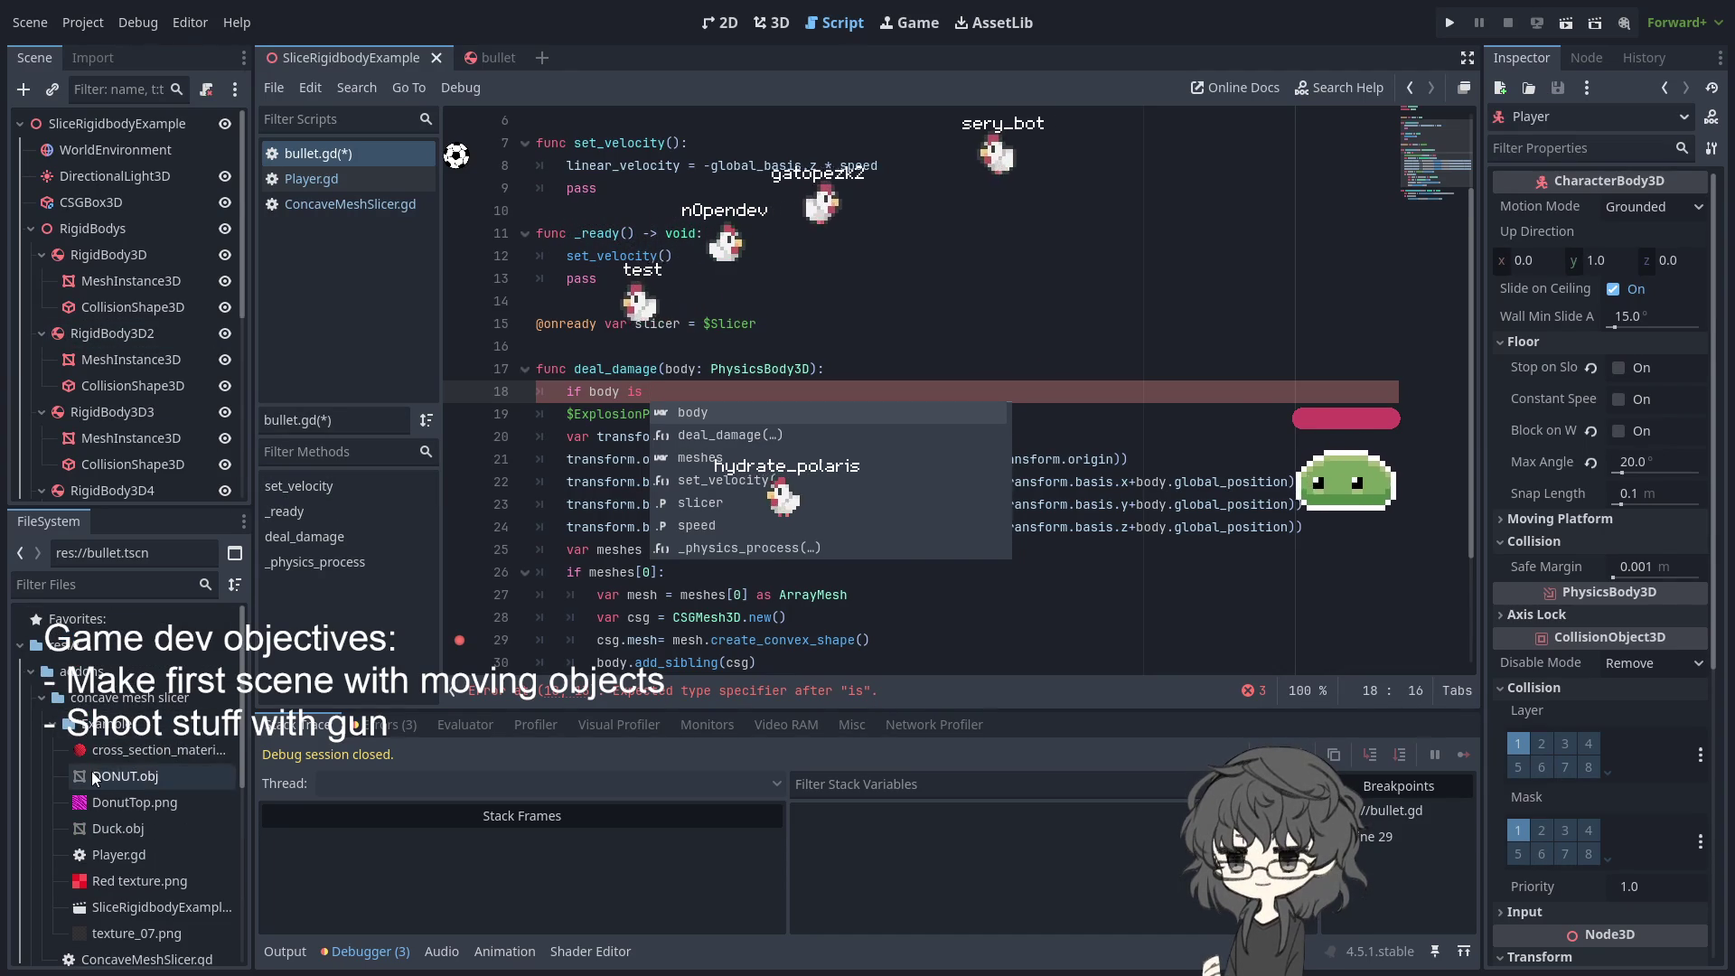
scroll(107, 754, "down", 5)
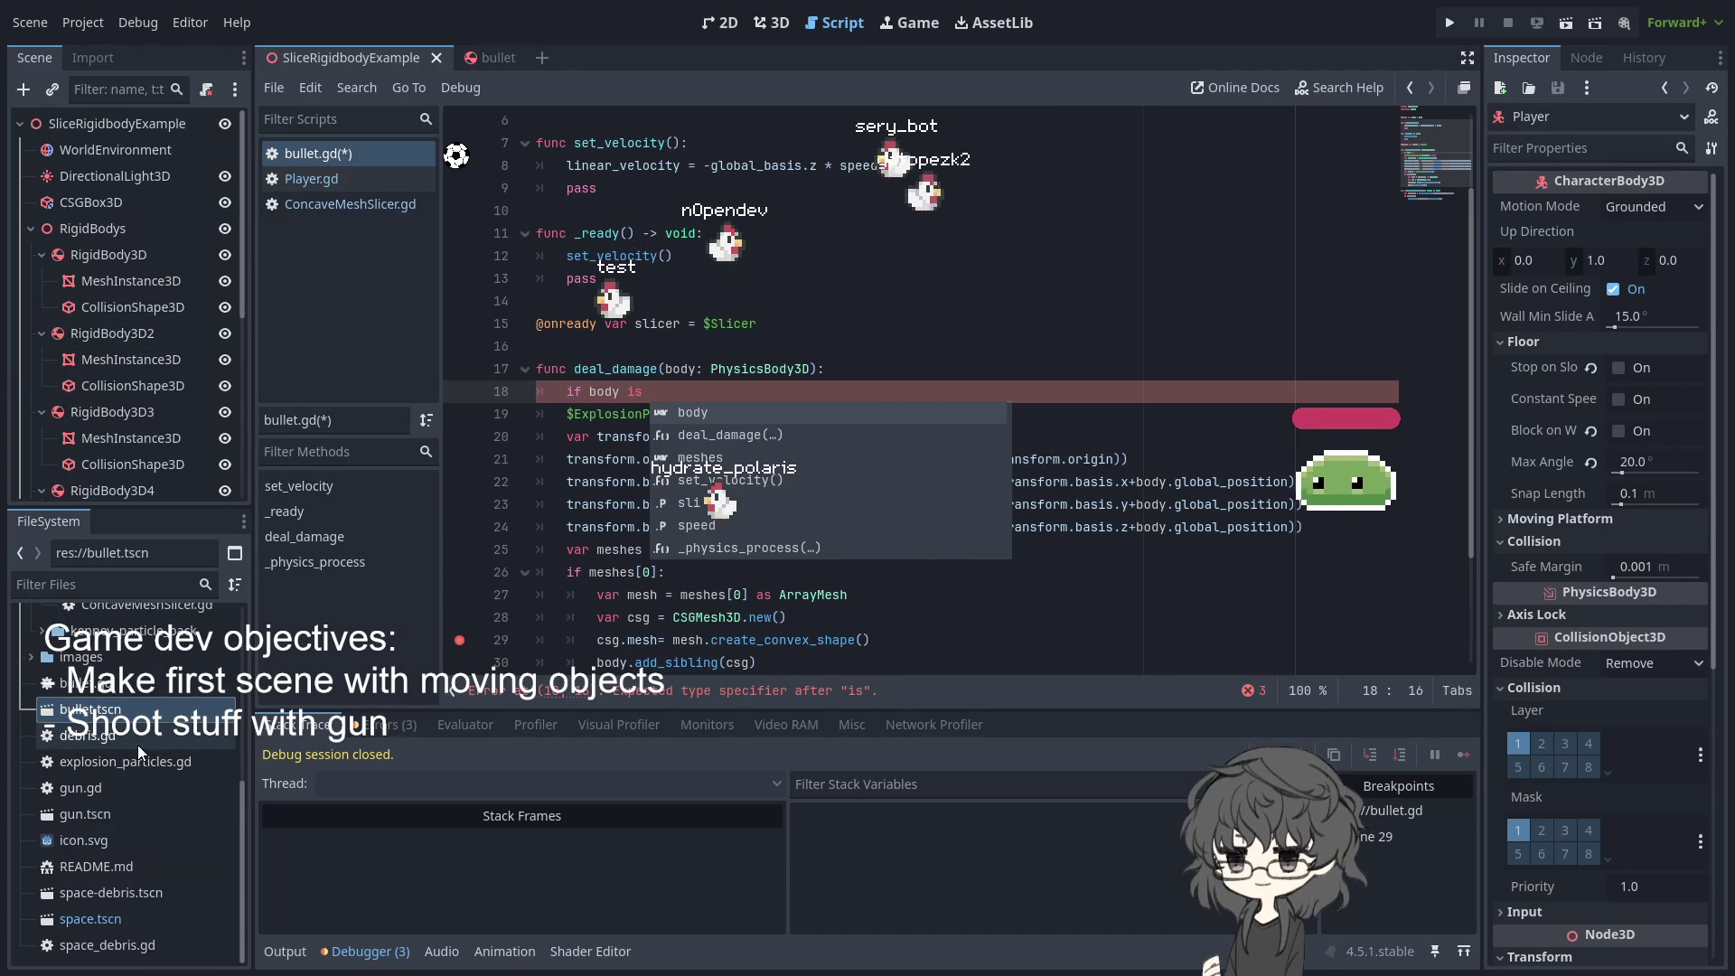
Step: Open and close debris.gd, then open space-debris.tscn
double_click(90, 736)
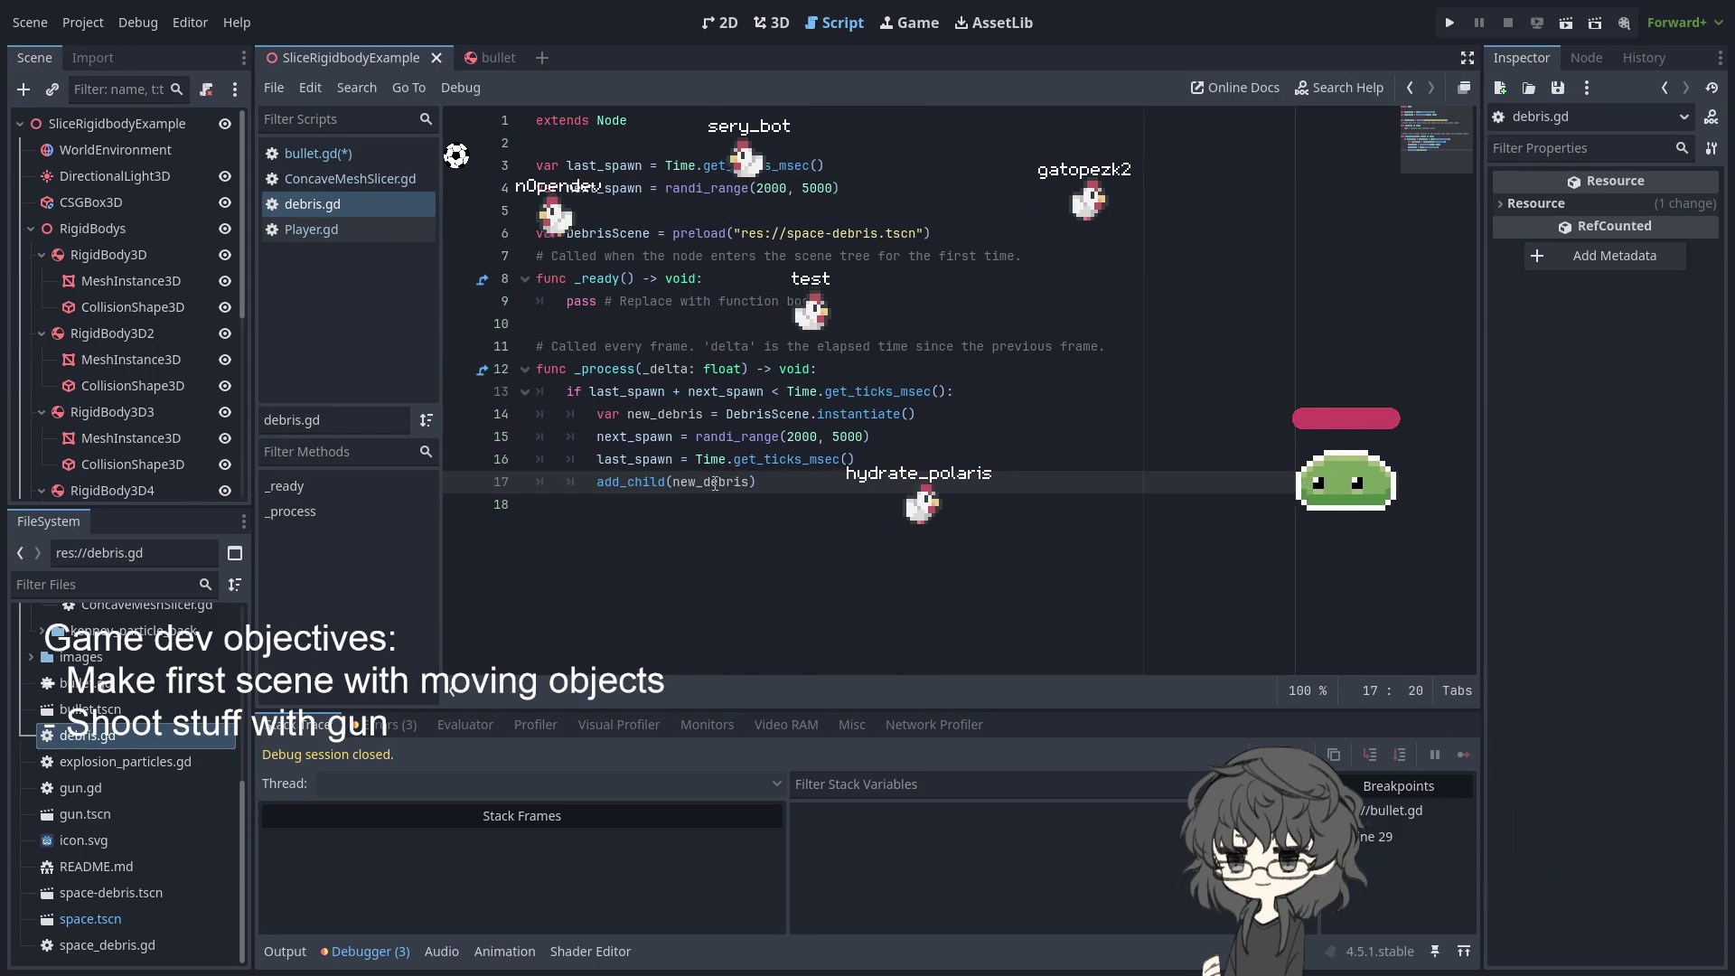
middle_click(314, 197)
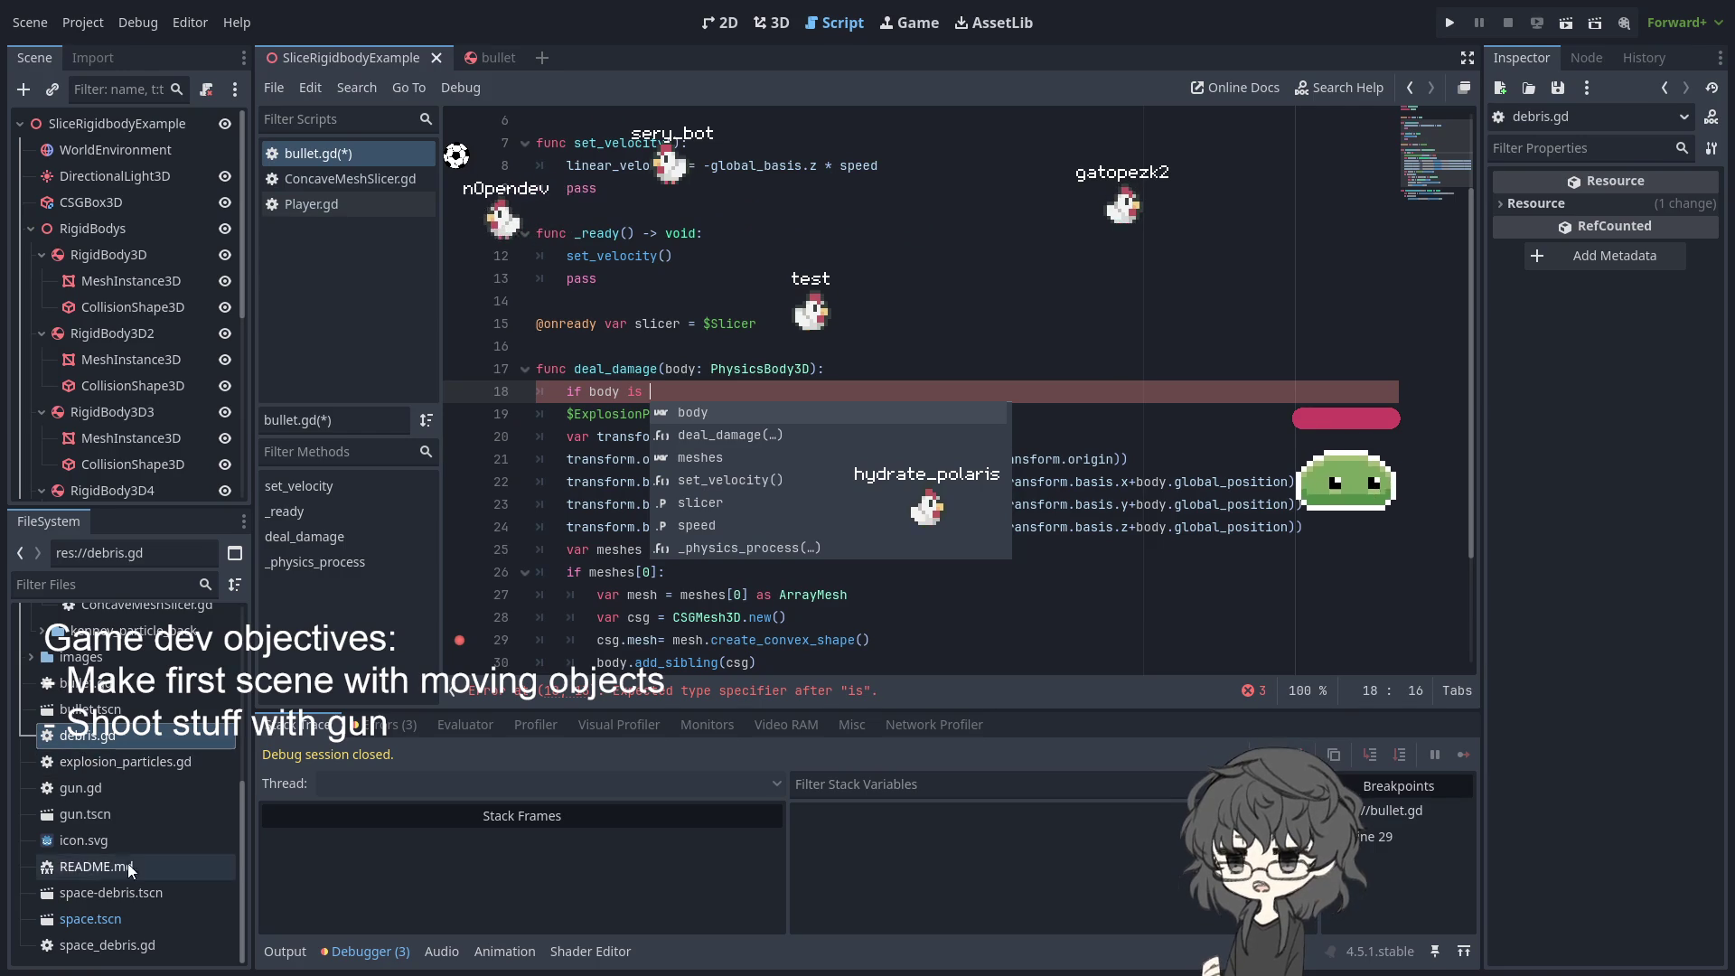
double_click(90, 893)
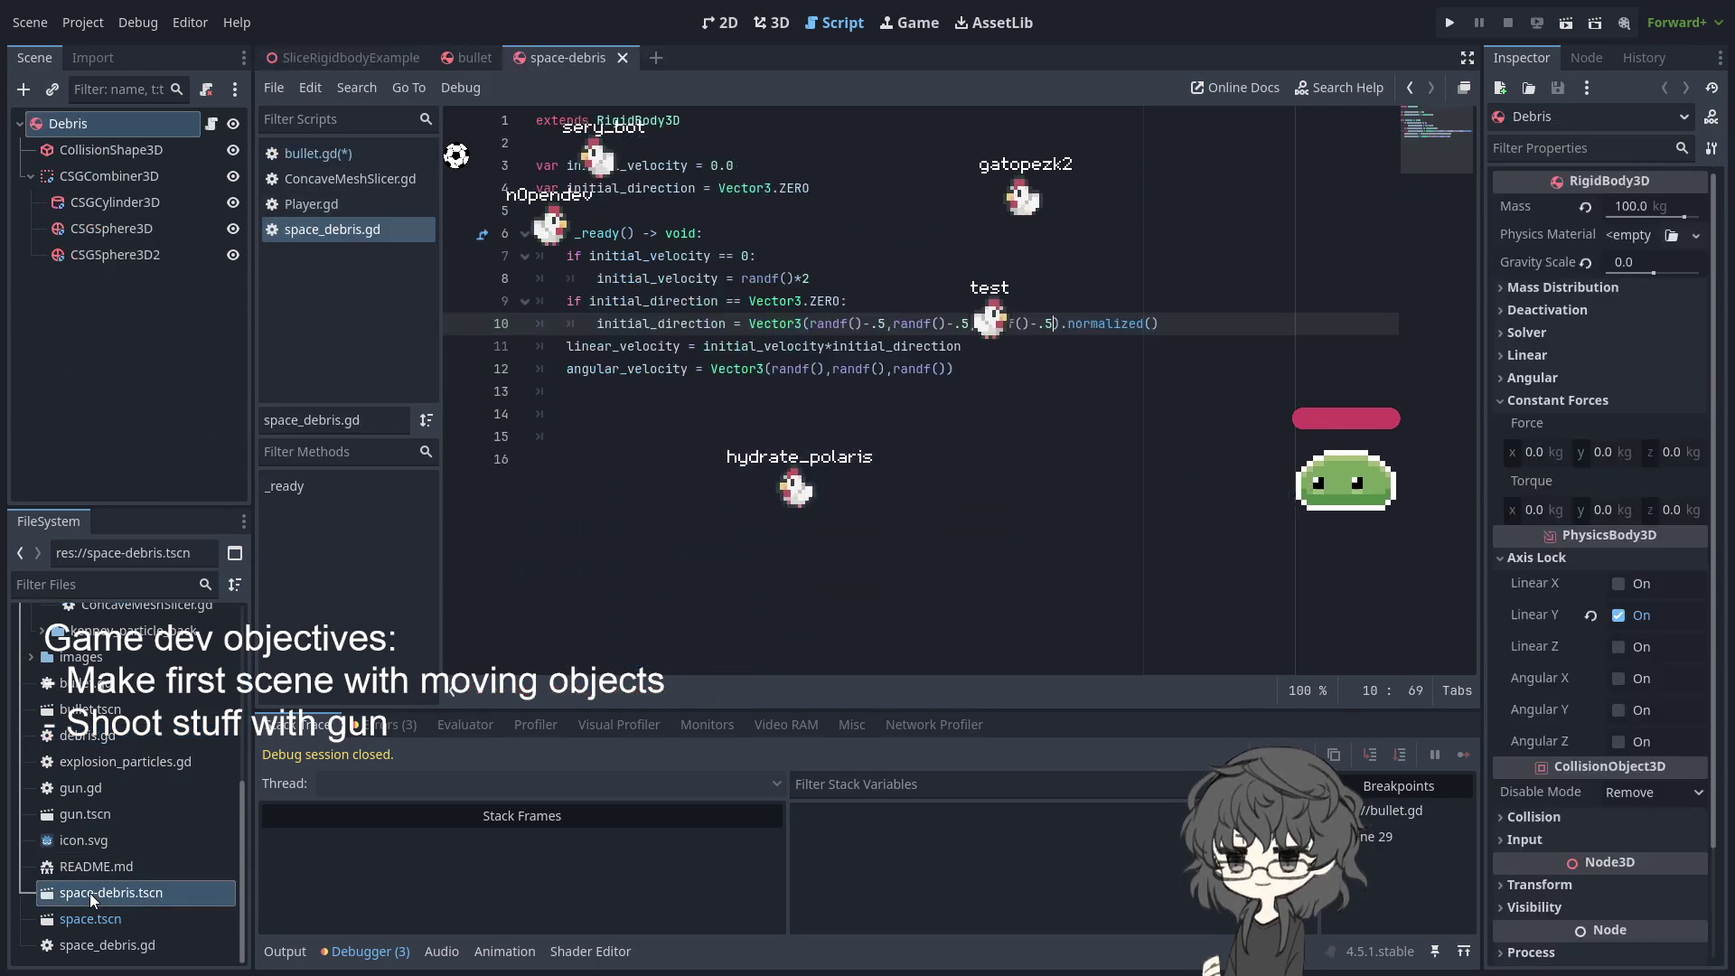
Step: Add 'class_name SpaceDebris' on line 2 of space_debris.gd using autocomplete
left_click(94, 954)
left_click(724, 122)
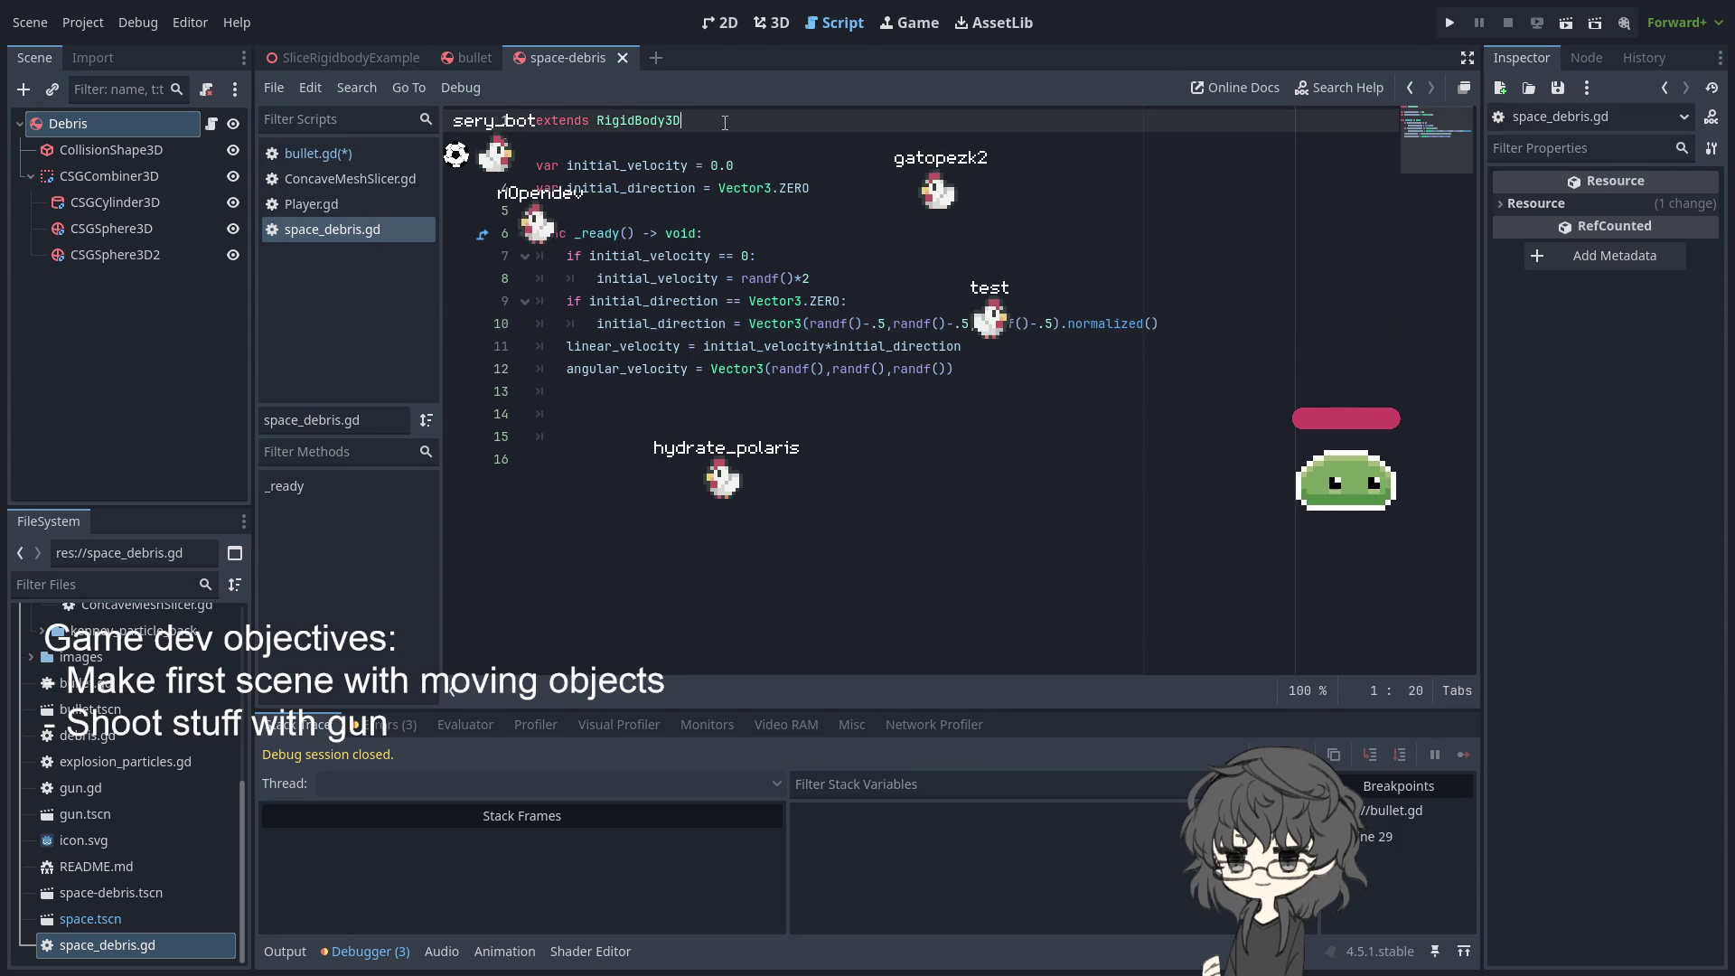
key("Return")
key("BackSpace")
key("BackSpace")
type("lass")
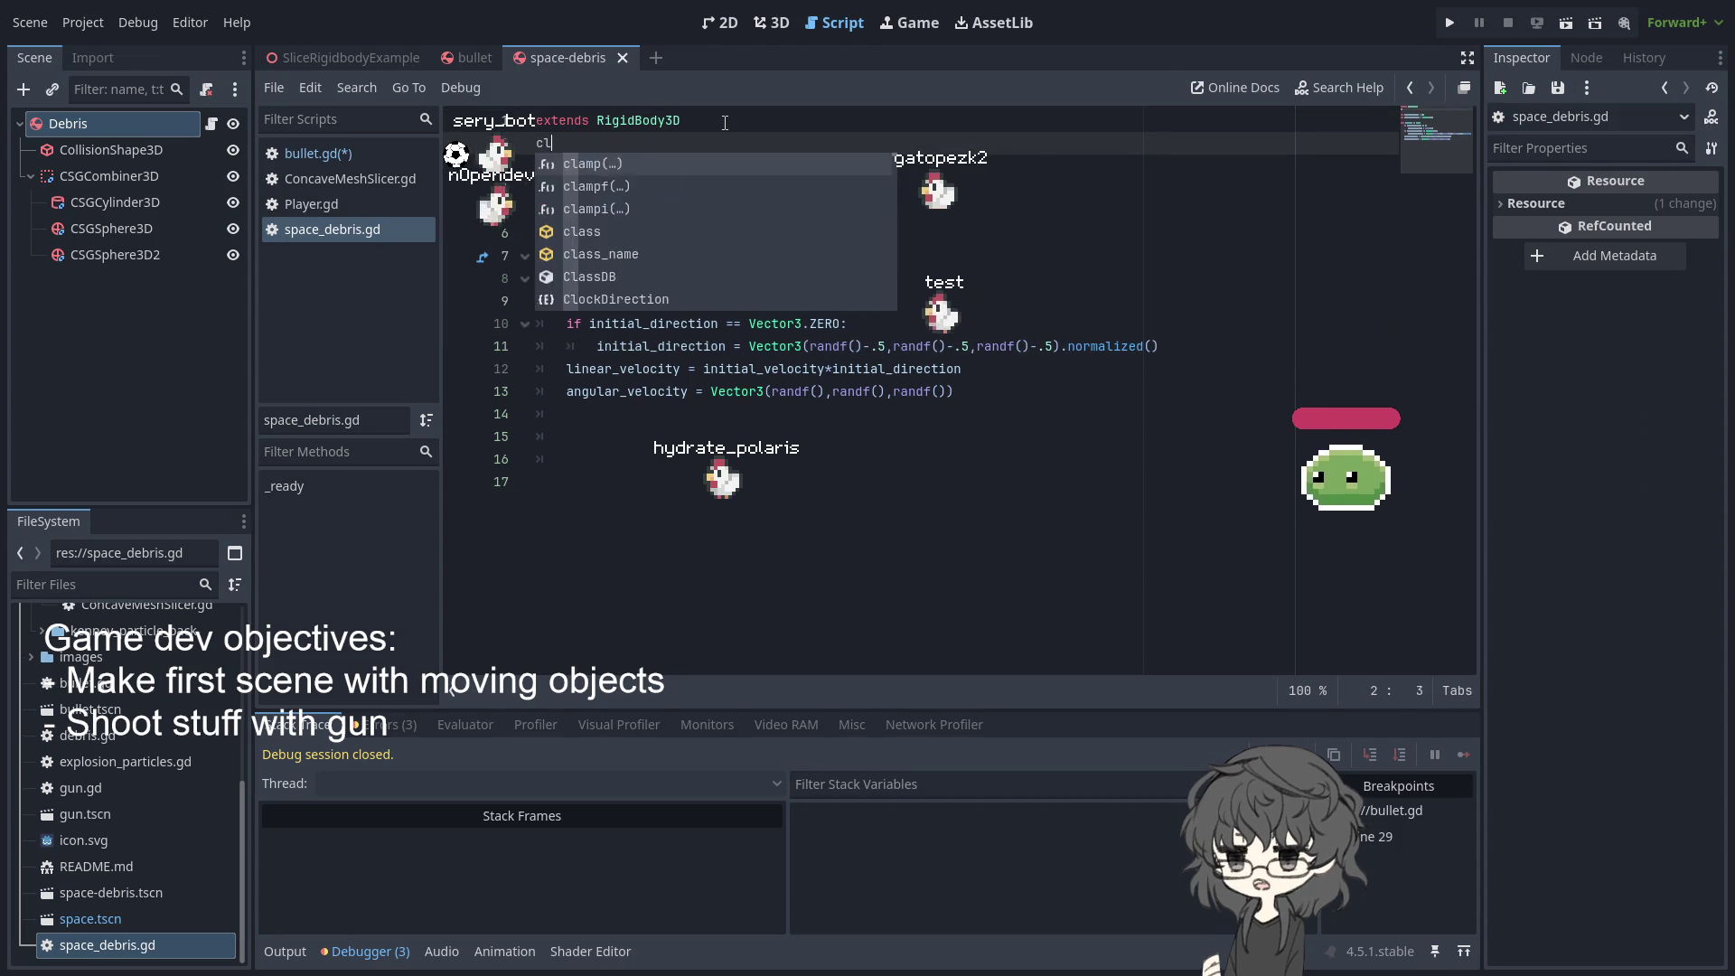
type("_n")
key("Return")
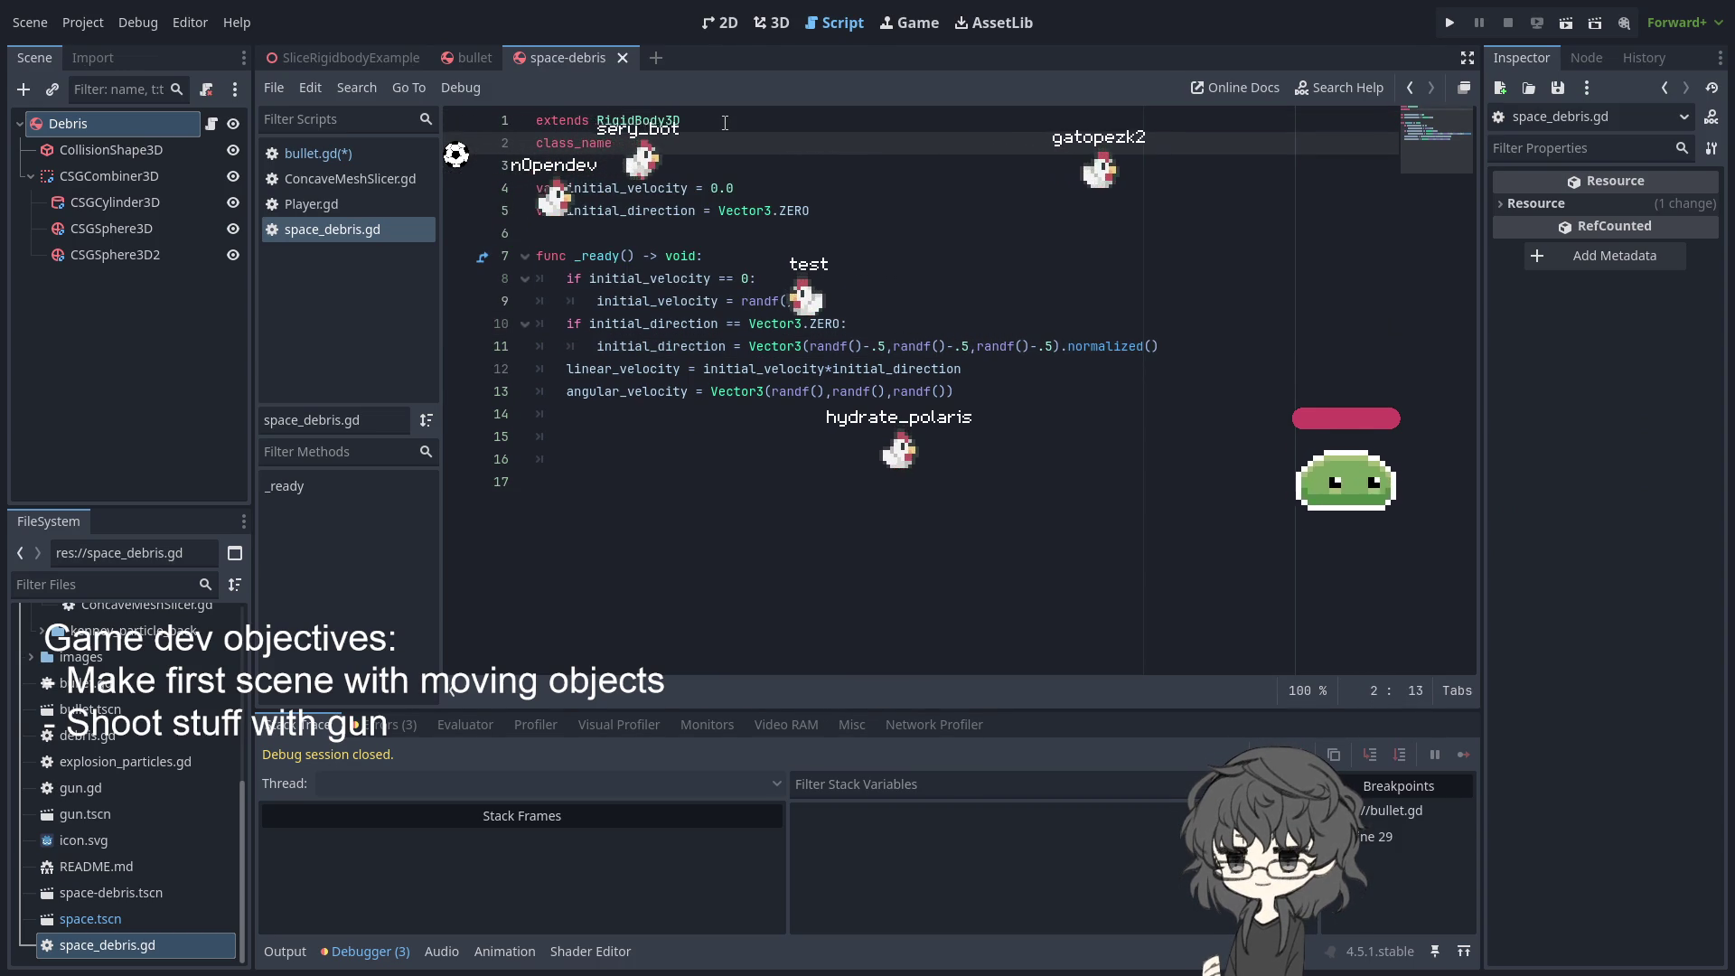
type("SpaceDebris")
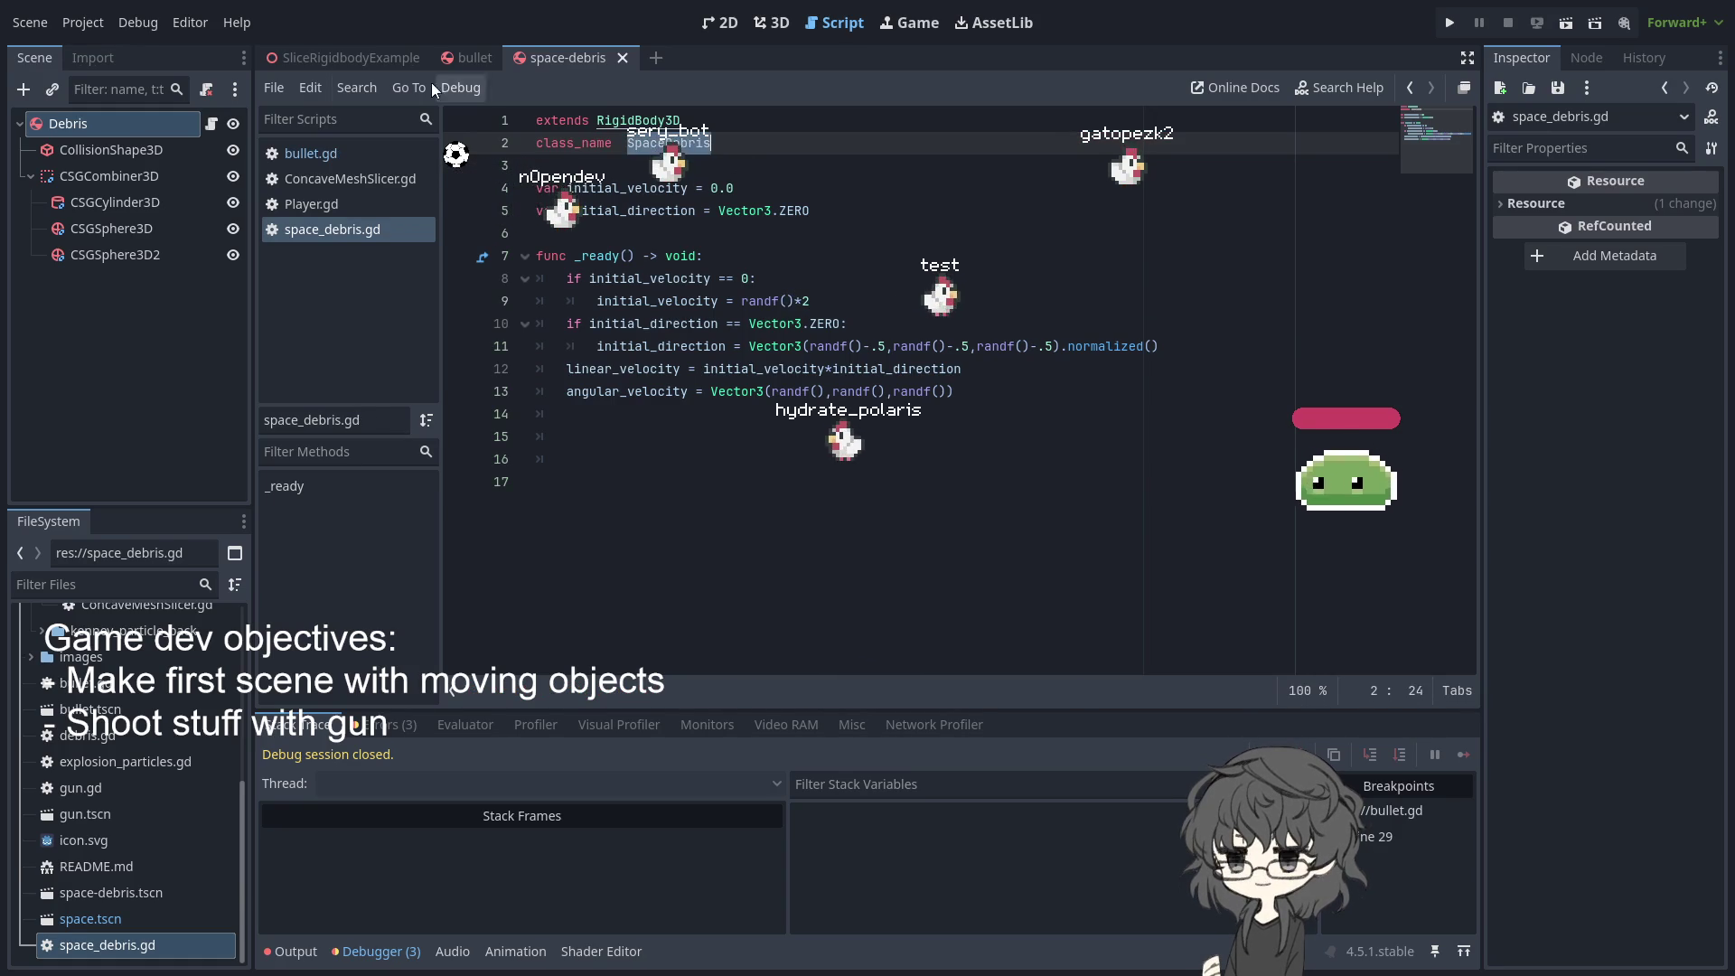
left_click(350, 57)
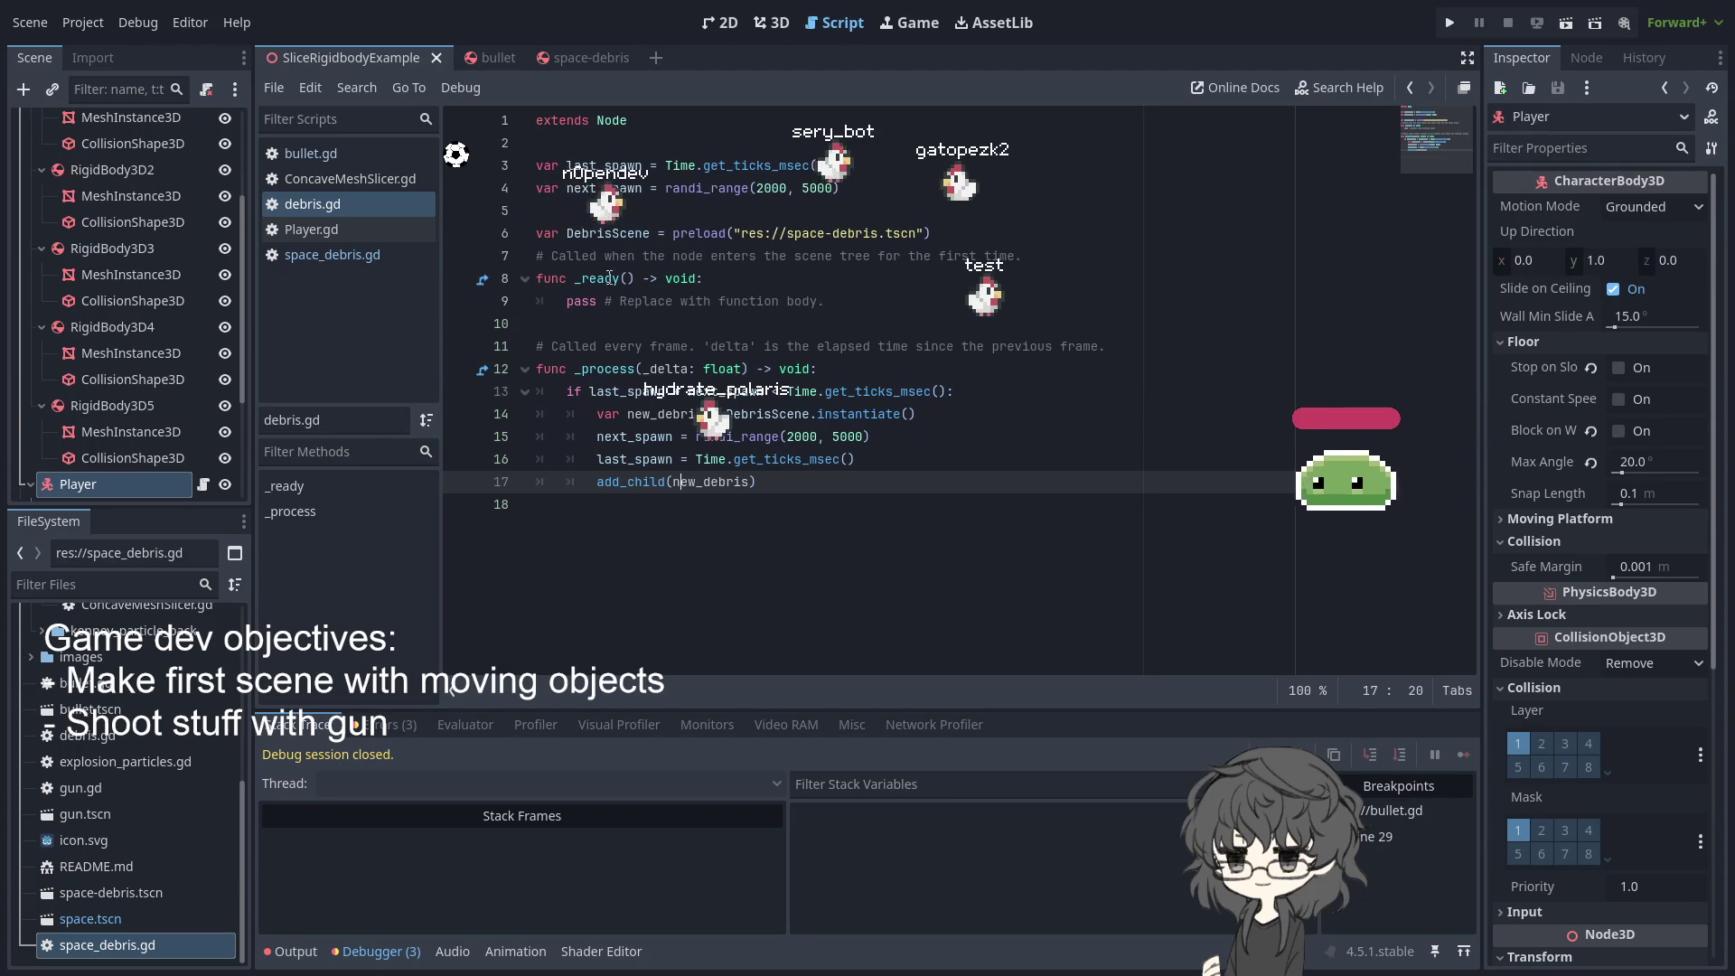
Step: Complete the condition in bullet.gd so it reads 'if body is SpaceDebris'
left_click(569, 58)
left_click(332, 206)
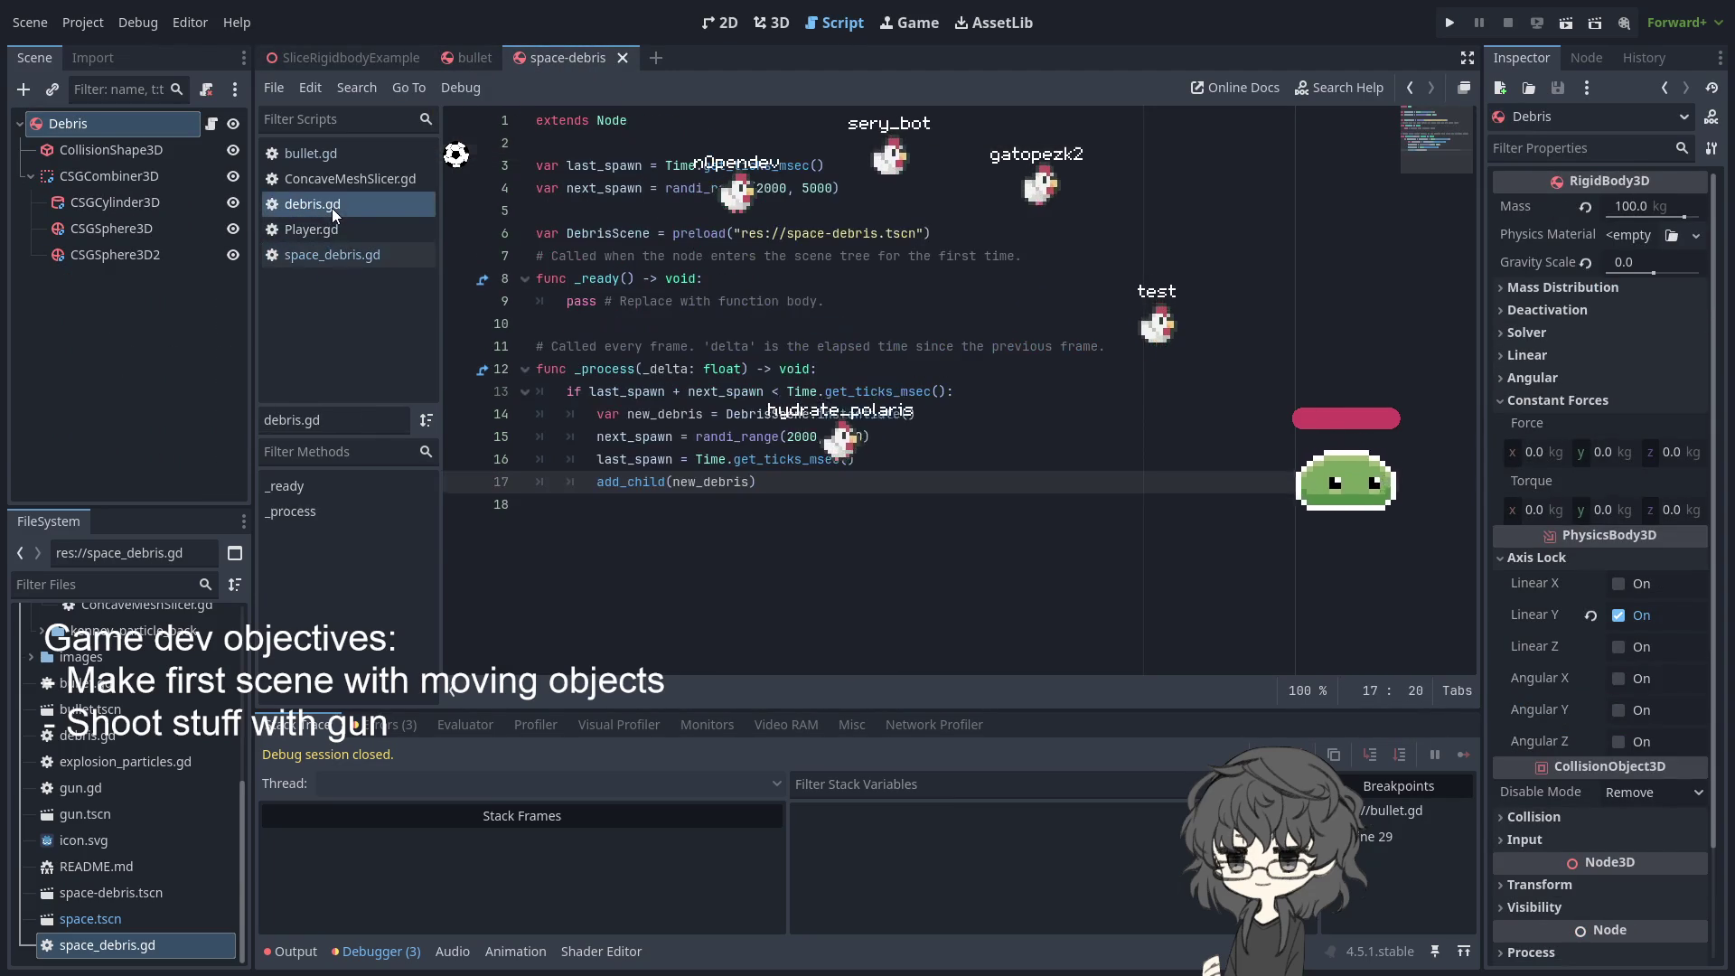
left_click(325, 161)
type("SpaceDebris_")
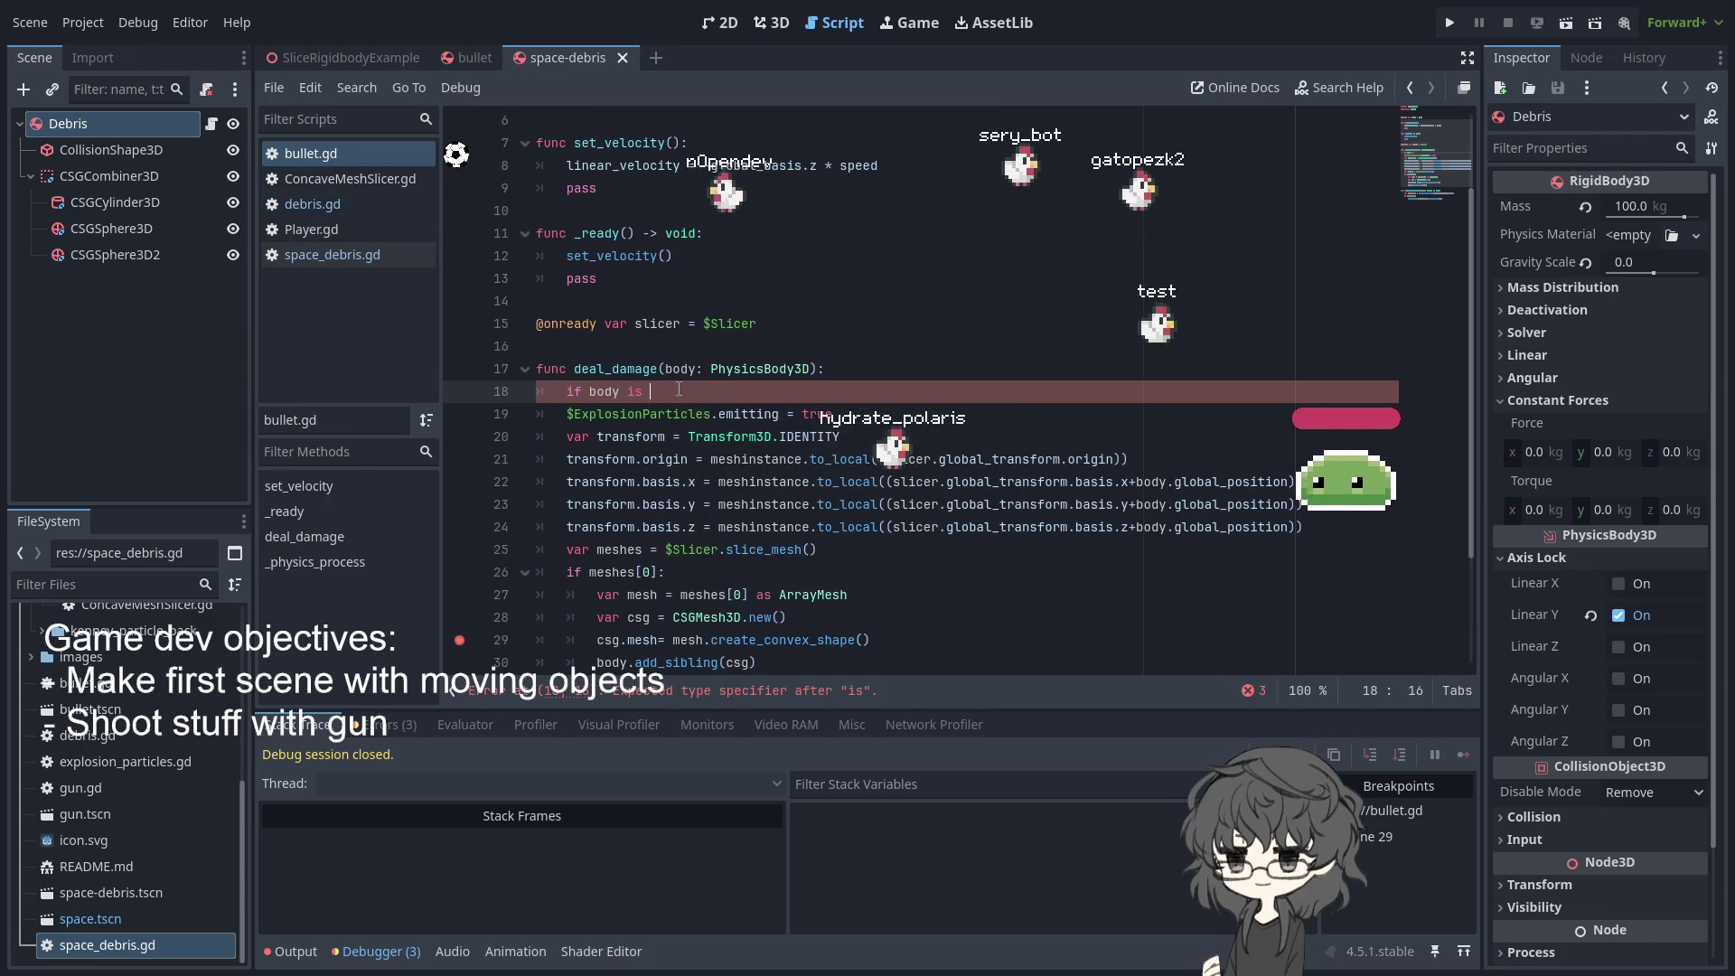
key("BackSpace")
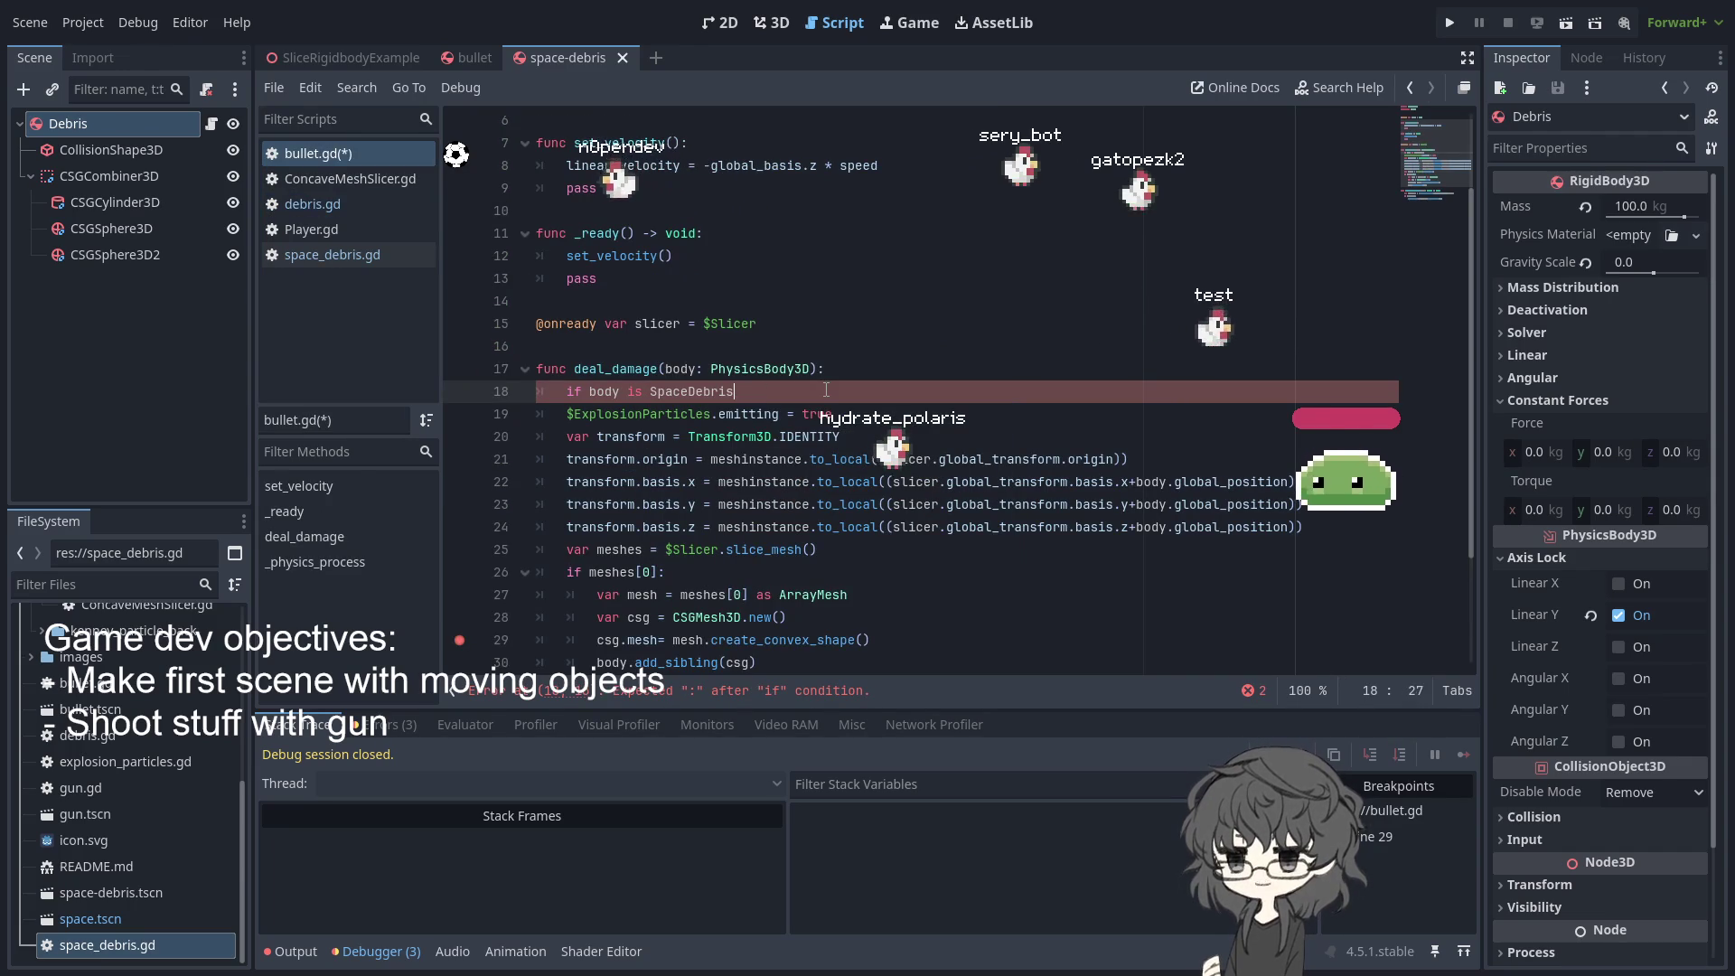
Step: Indent the particles line and lines 20–30 under the SpaceDebris if block
left_click(542, 414)
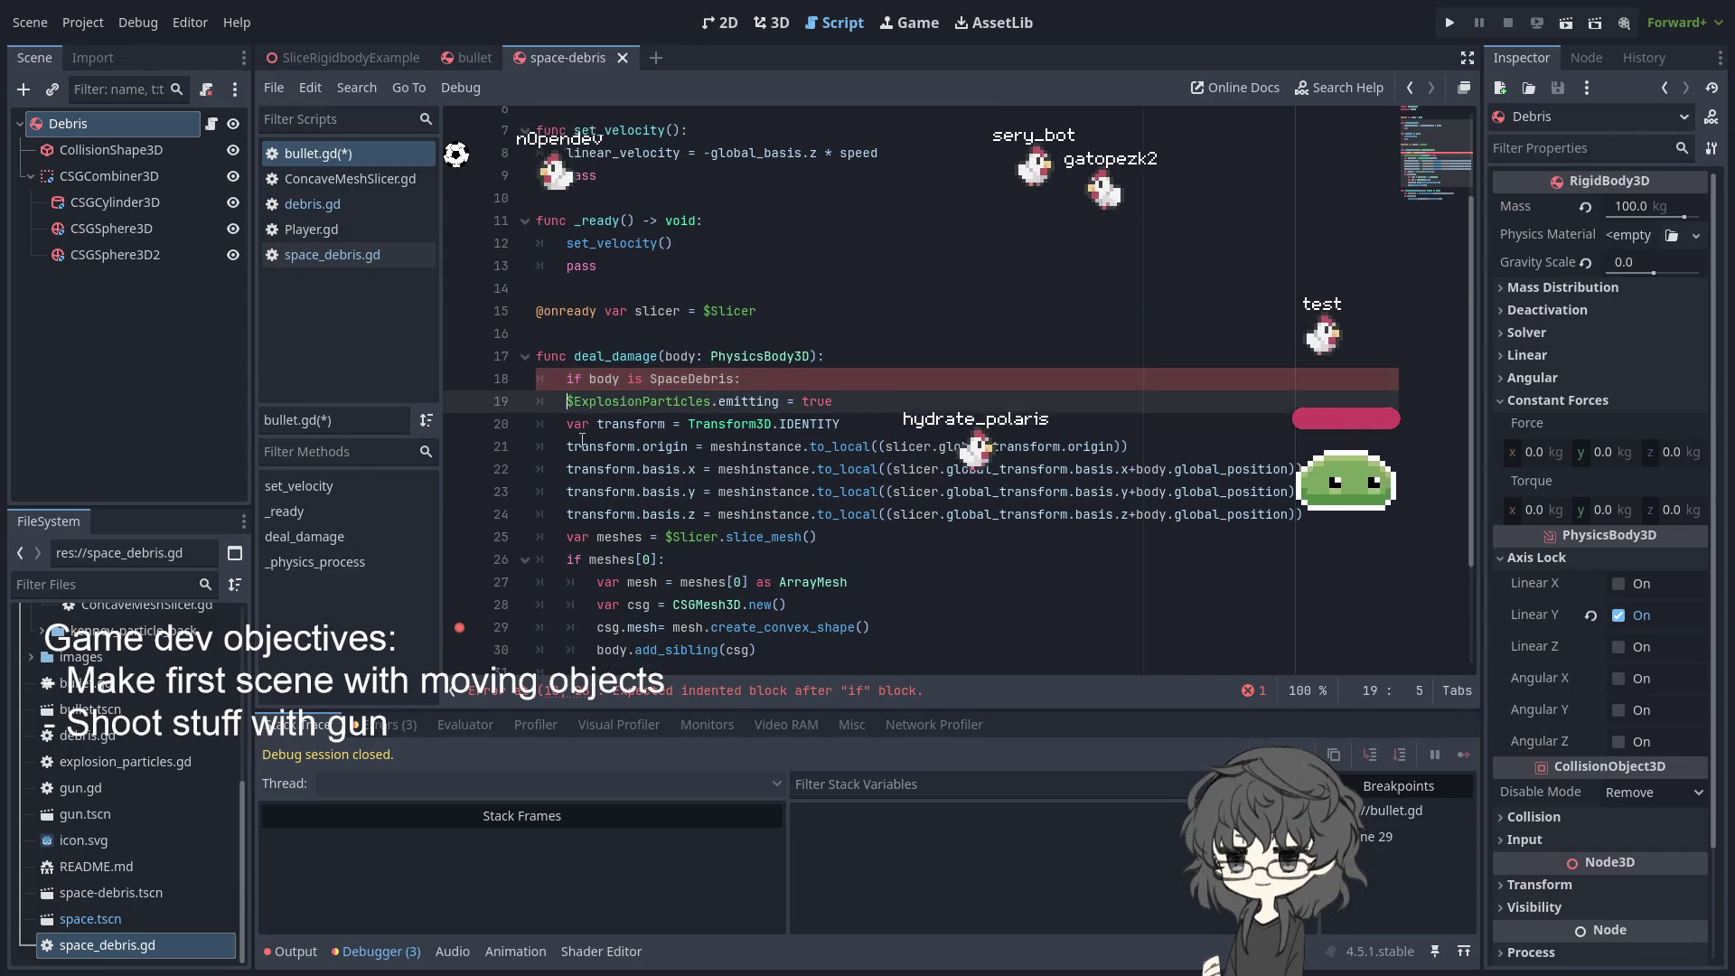
scroll(538, 440, "down", 2)
key("Tab")
left_click(748, 504)
key("Tab")
key("Tab")
key("Tab")
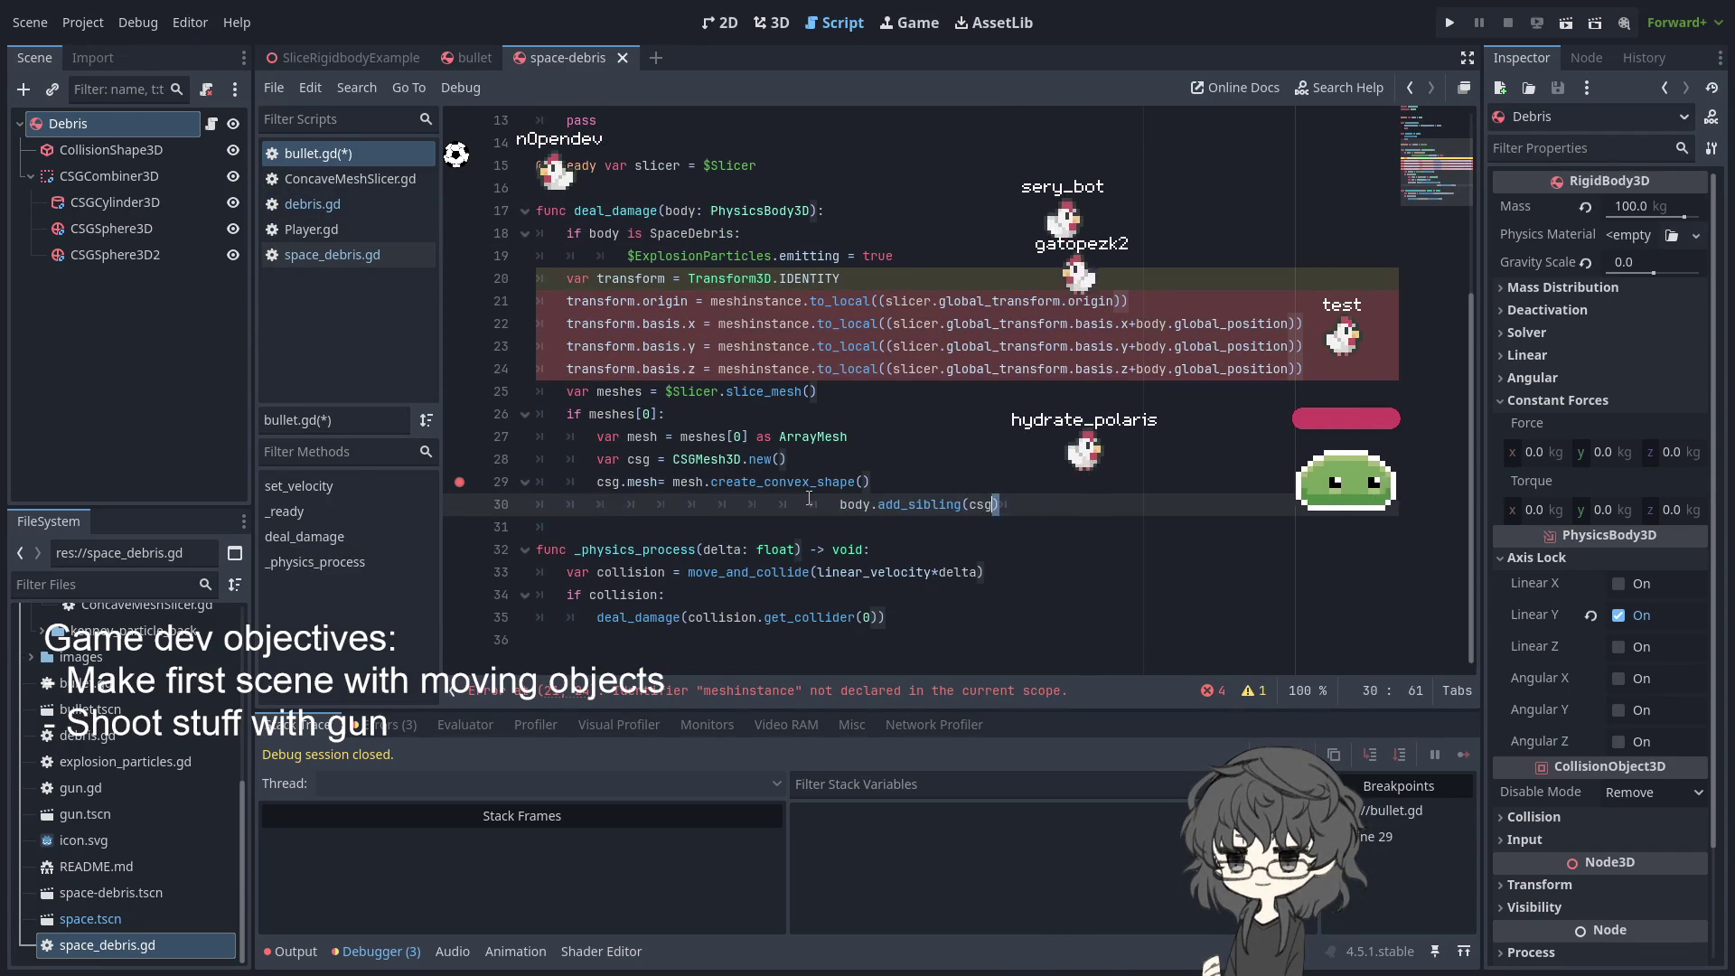
key("shift+Tab")
key("shift+Tab")
key("shift+Tab")
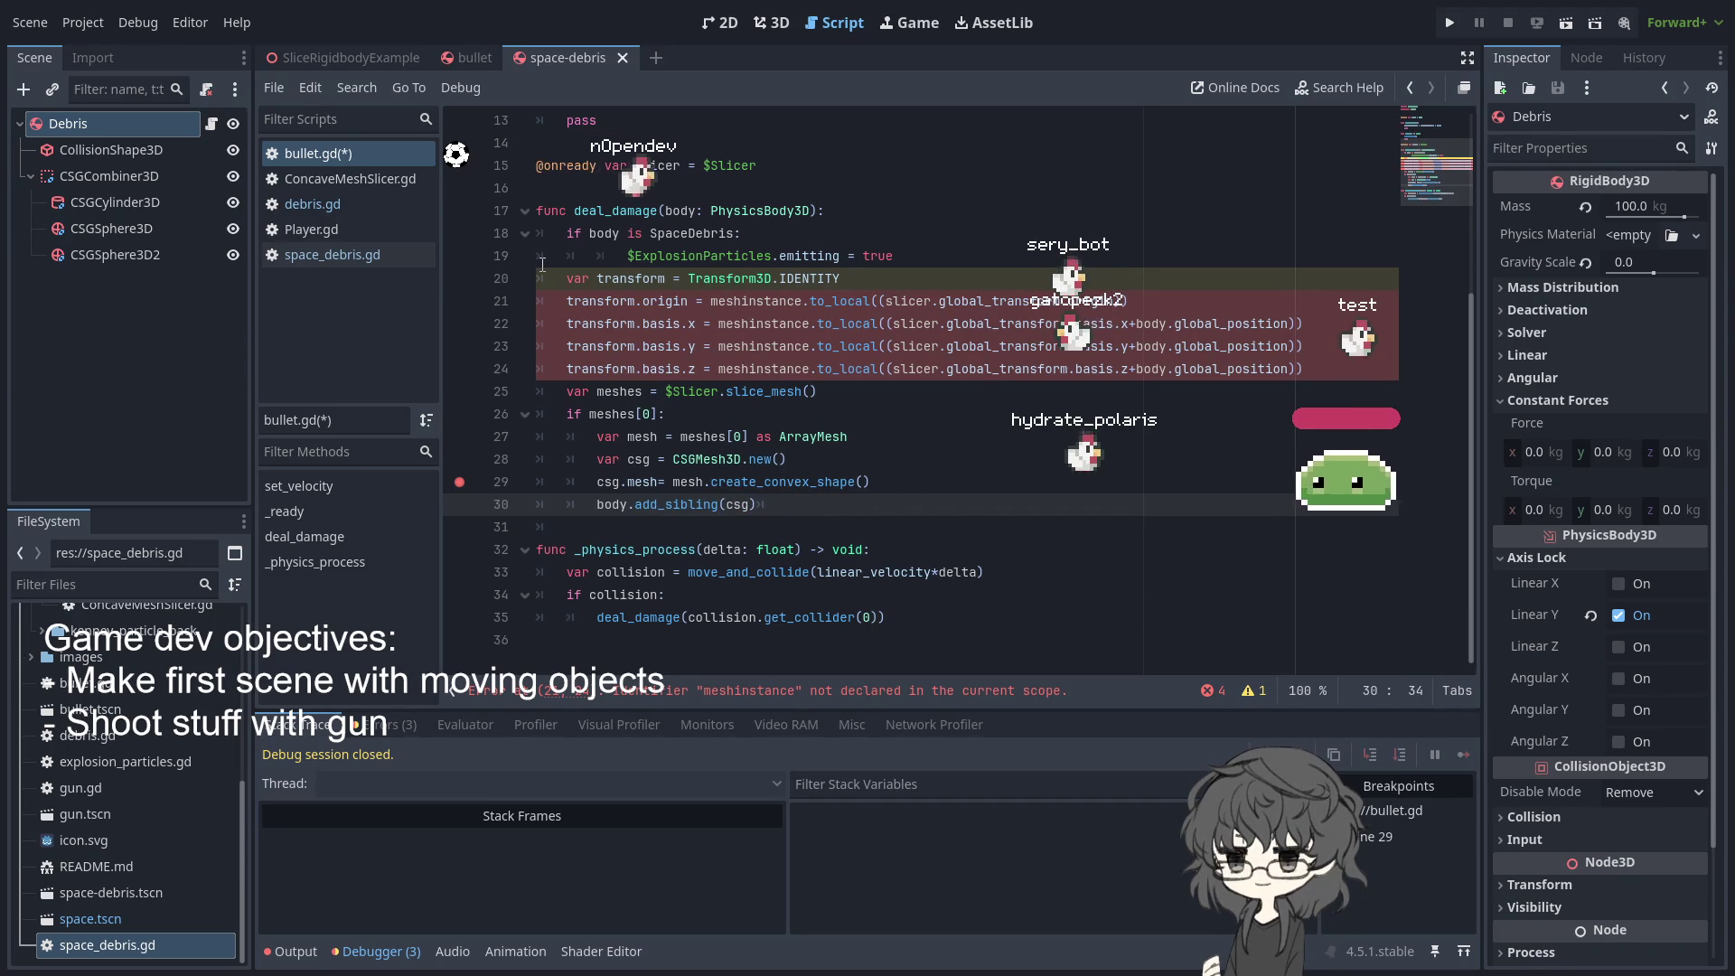
mouse_move(567, 278)
left_mouse_down()
mouse_move(633, 323)
mouse_move(723, 482)
mouse_move(760, 504)
left_mouse_up()
key("Tab")
left_click(720, 344)
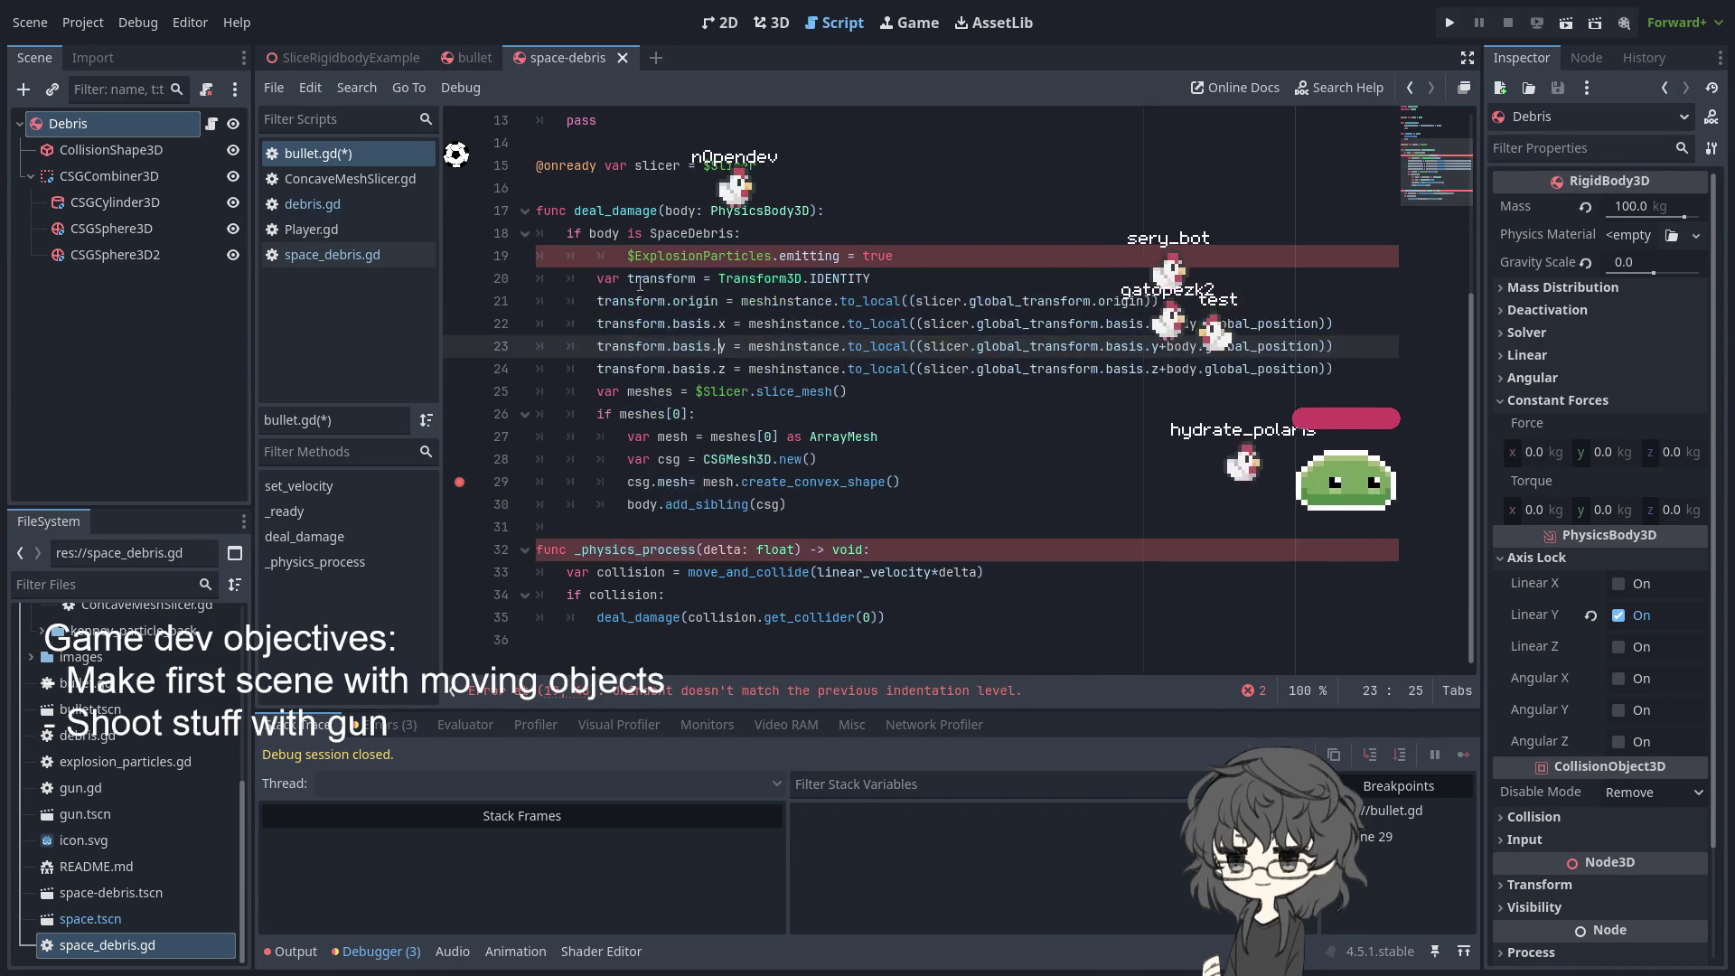
left_click(629, 258)
key("BackSpace")
Step: Review the transform and meshinstance lines, then add a new line after the particles line
left_click(858, 235)
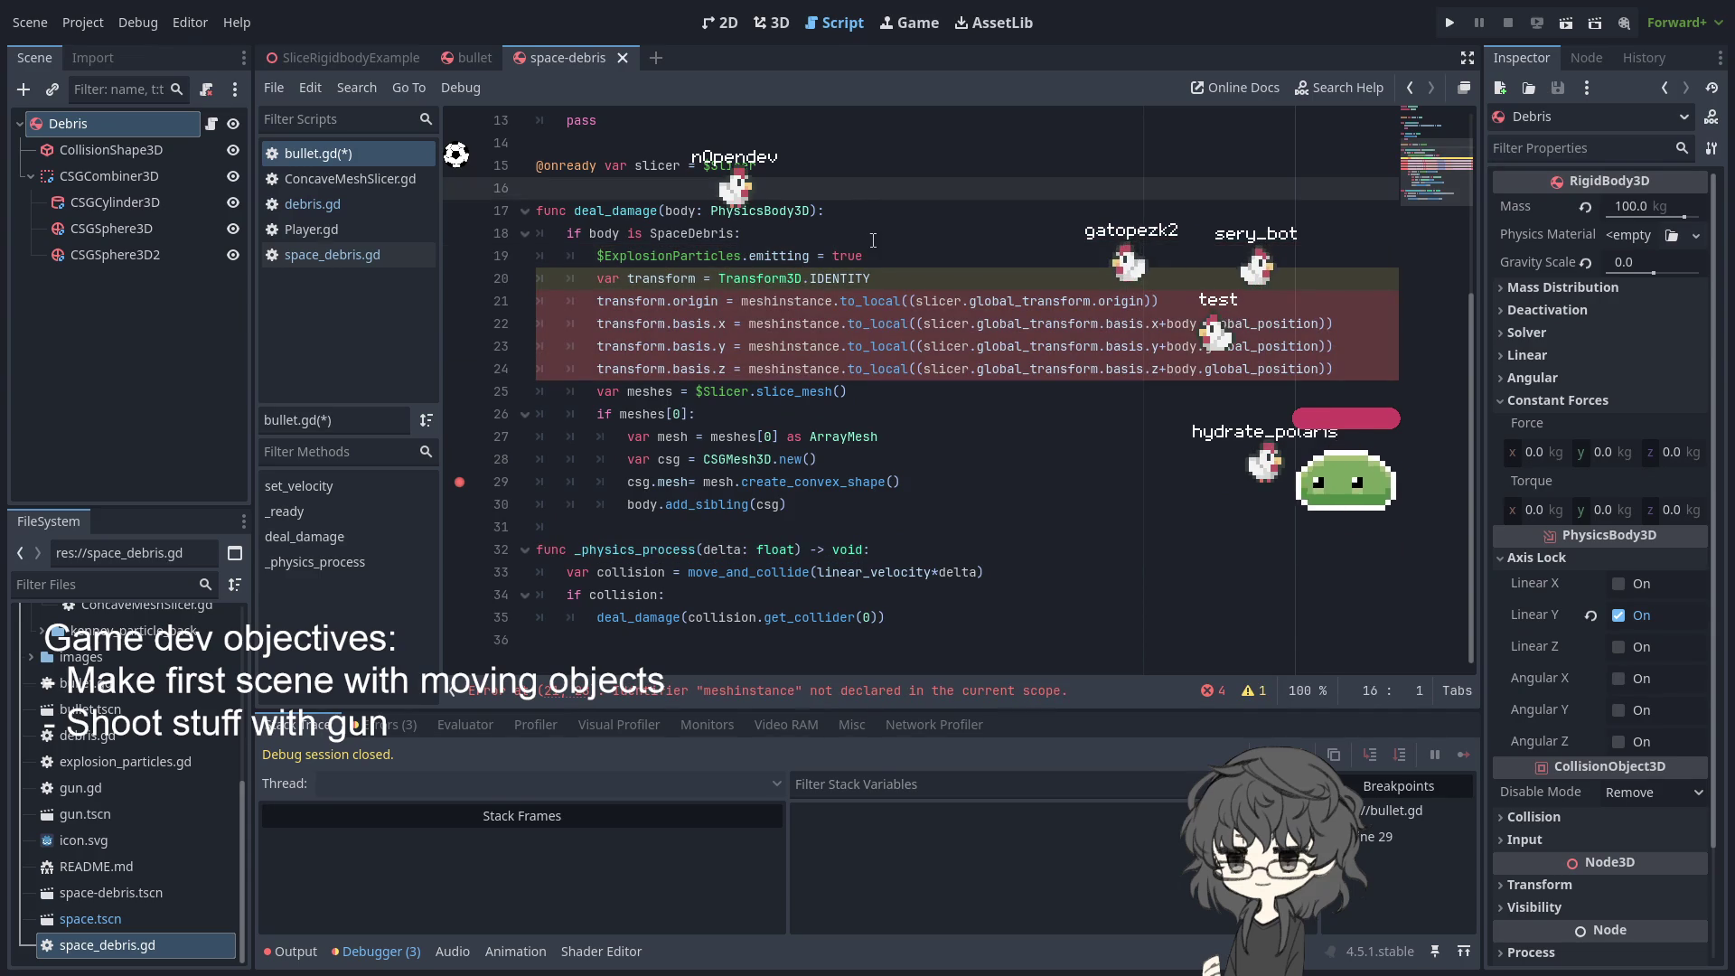
left_click_drag(801, 234, 945, 252)
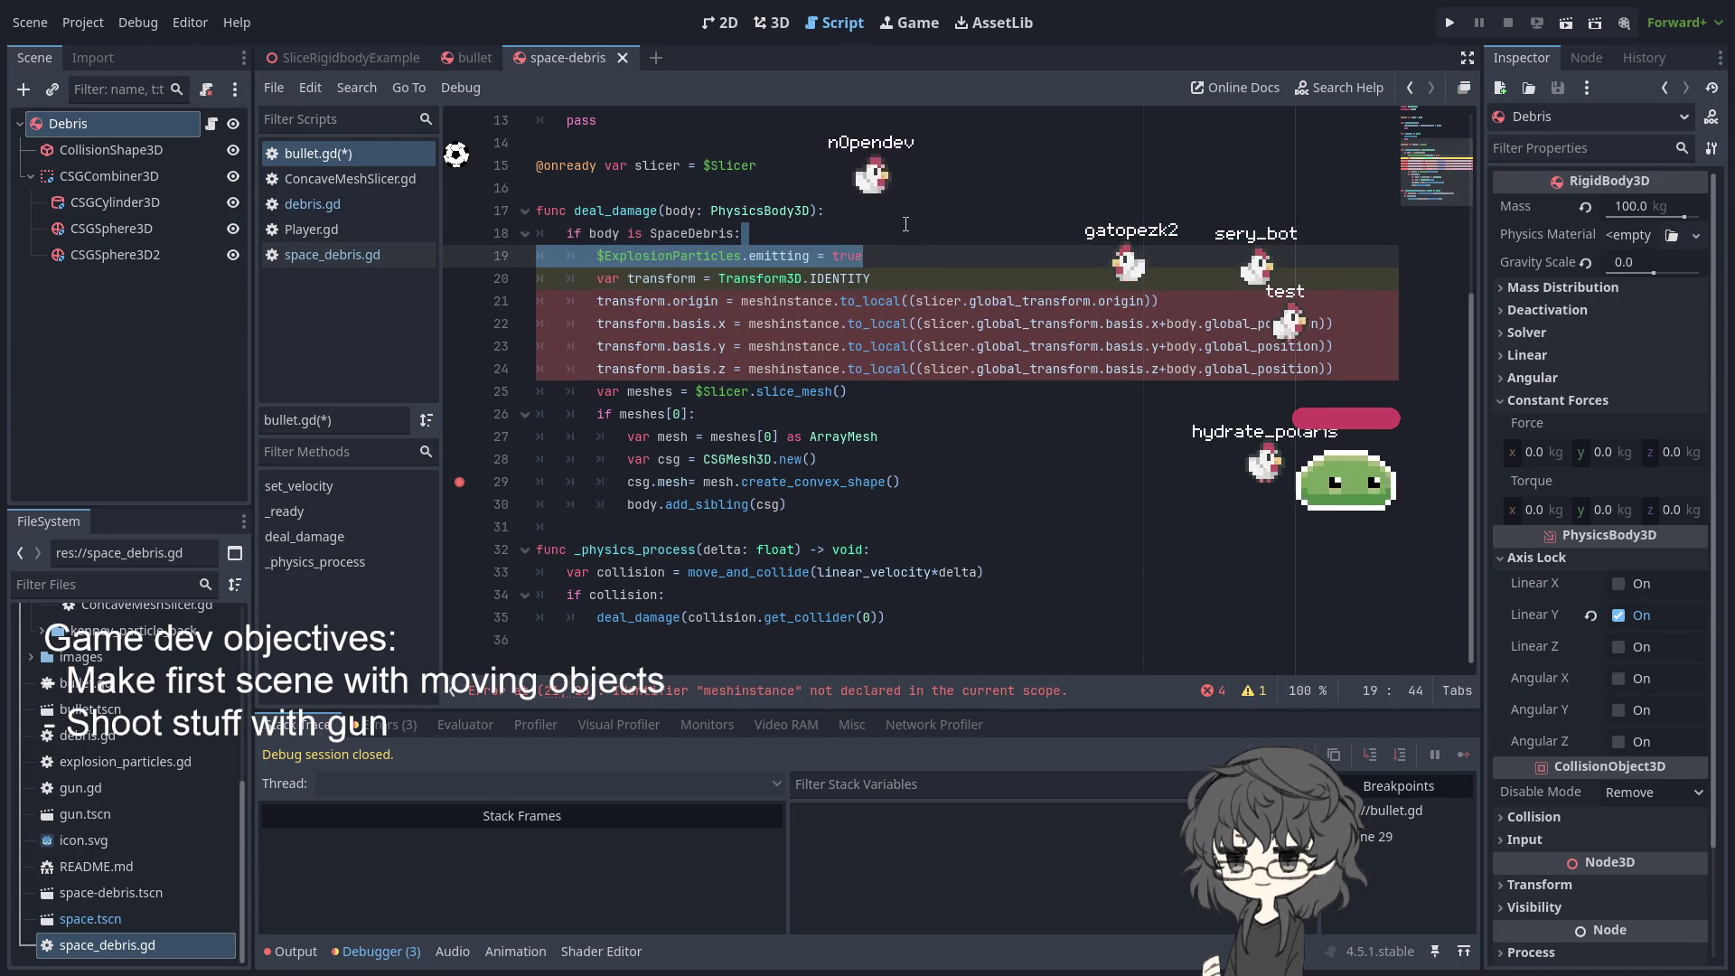
left_click(803, 269)
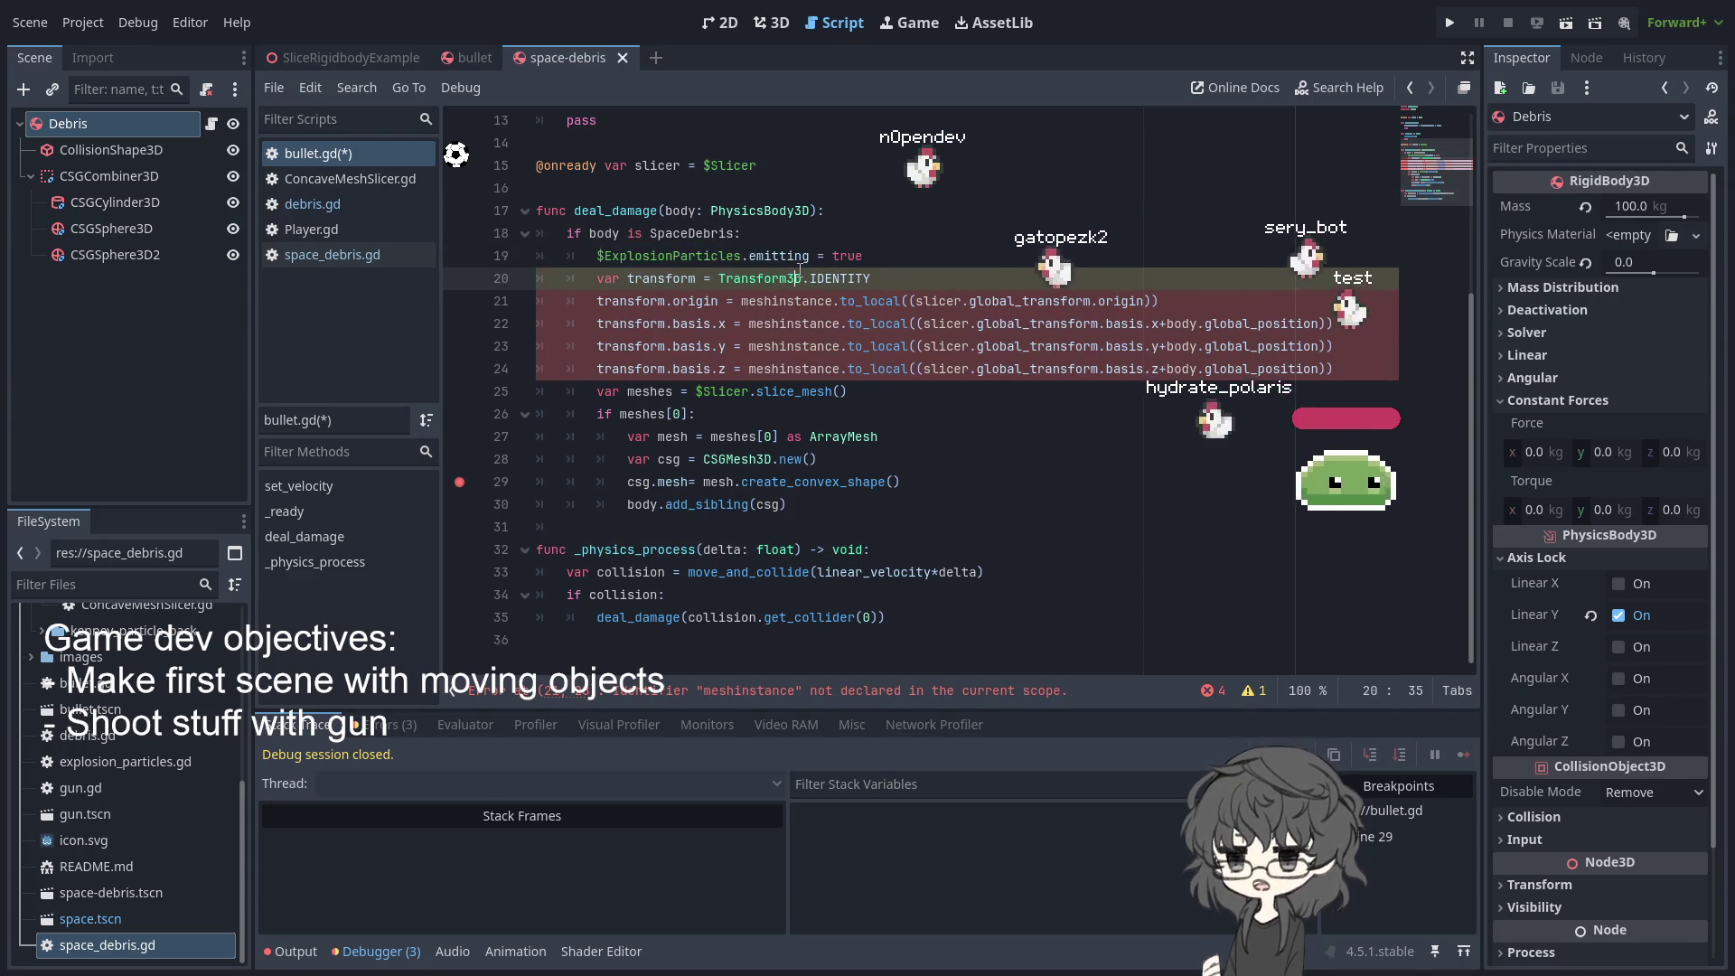
left_click(856, 301)
left_click(928, 273)
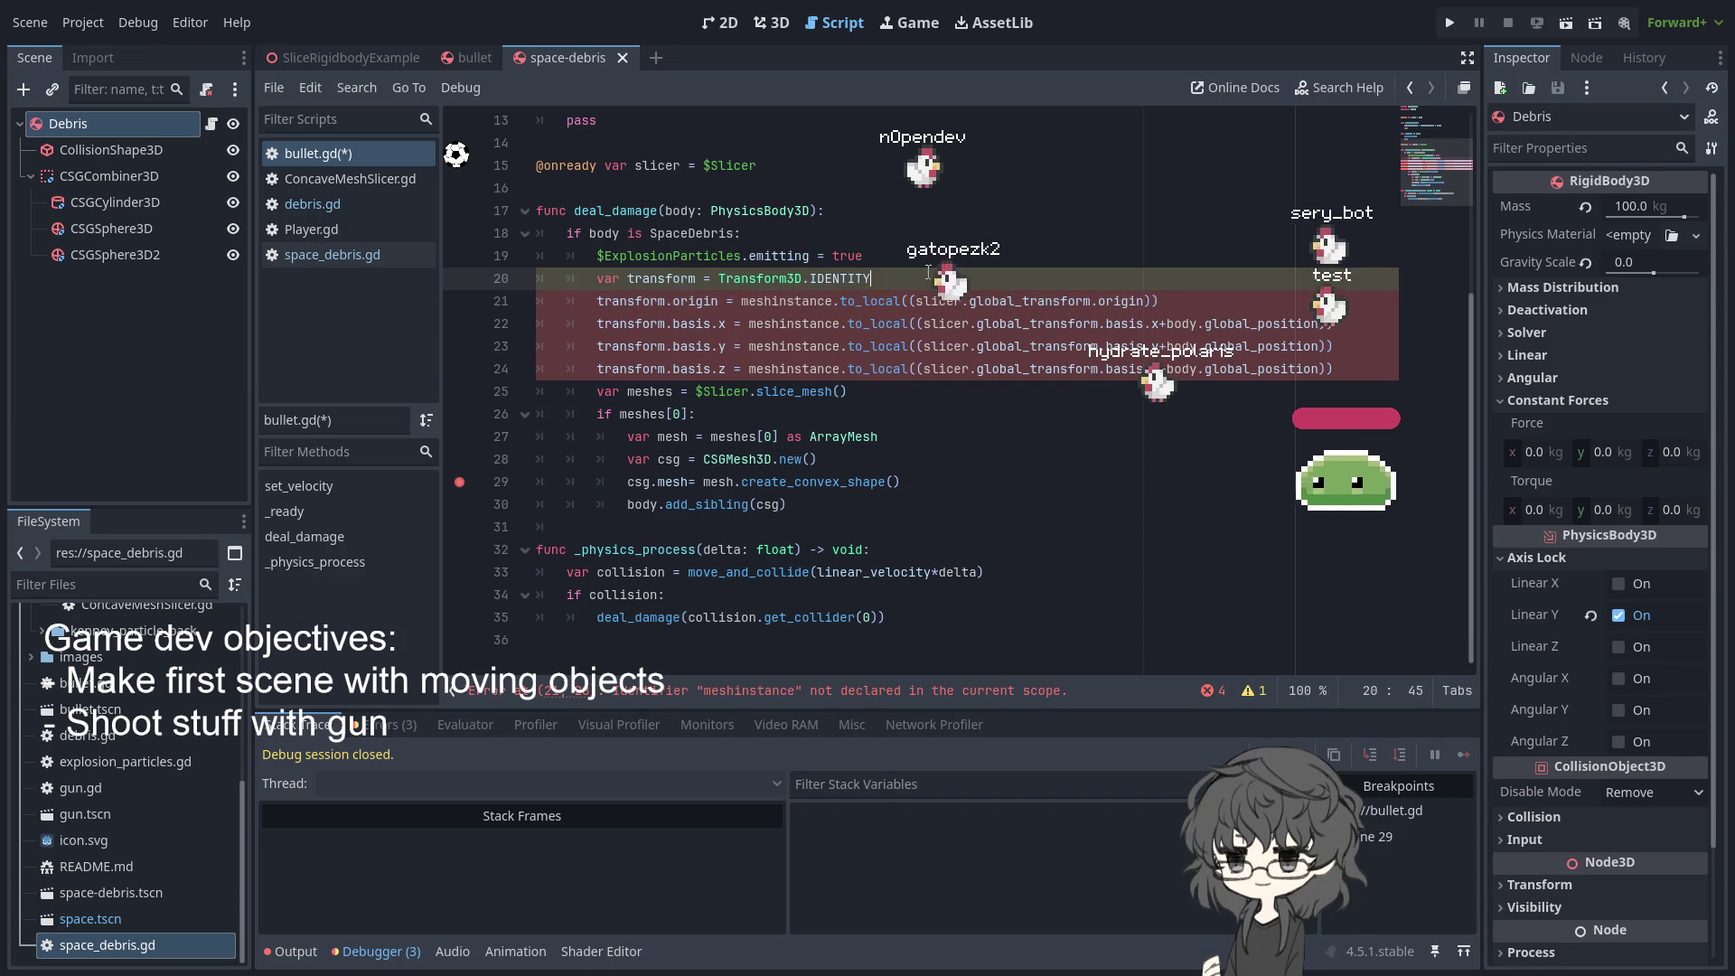
double_click(793, 304)
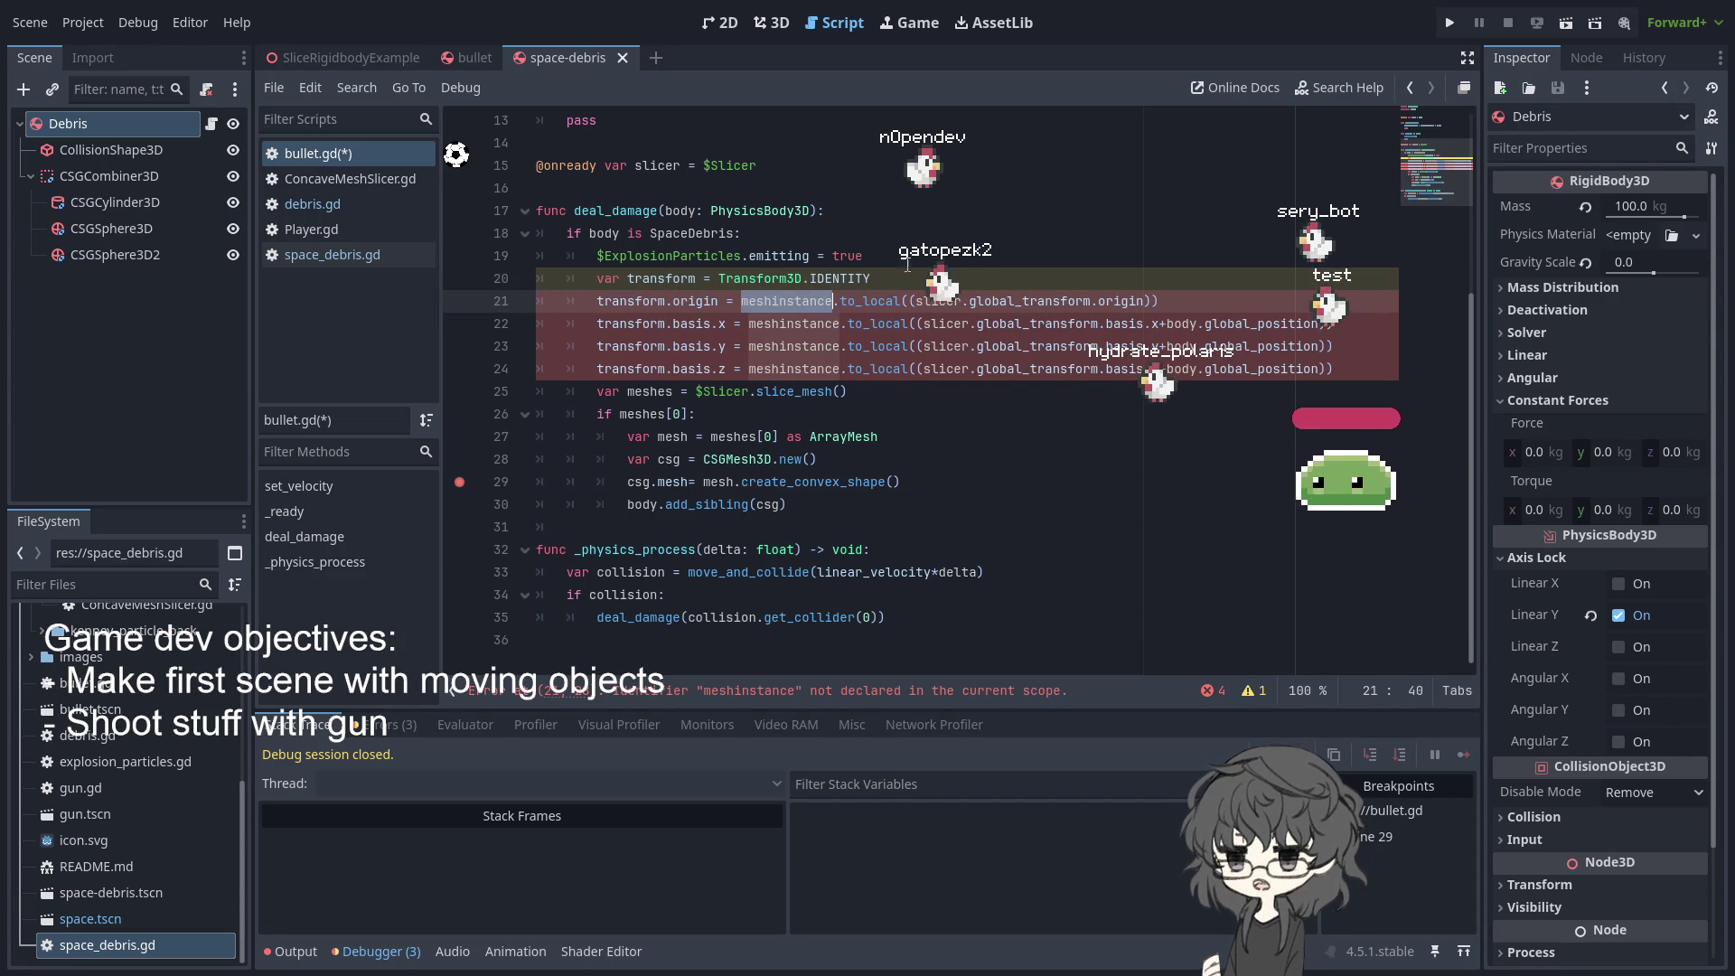
left_click(908, 261)
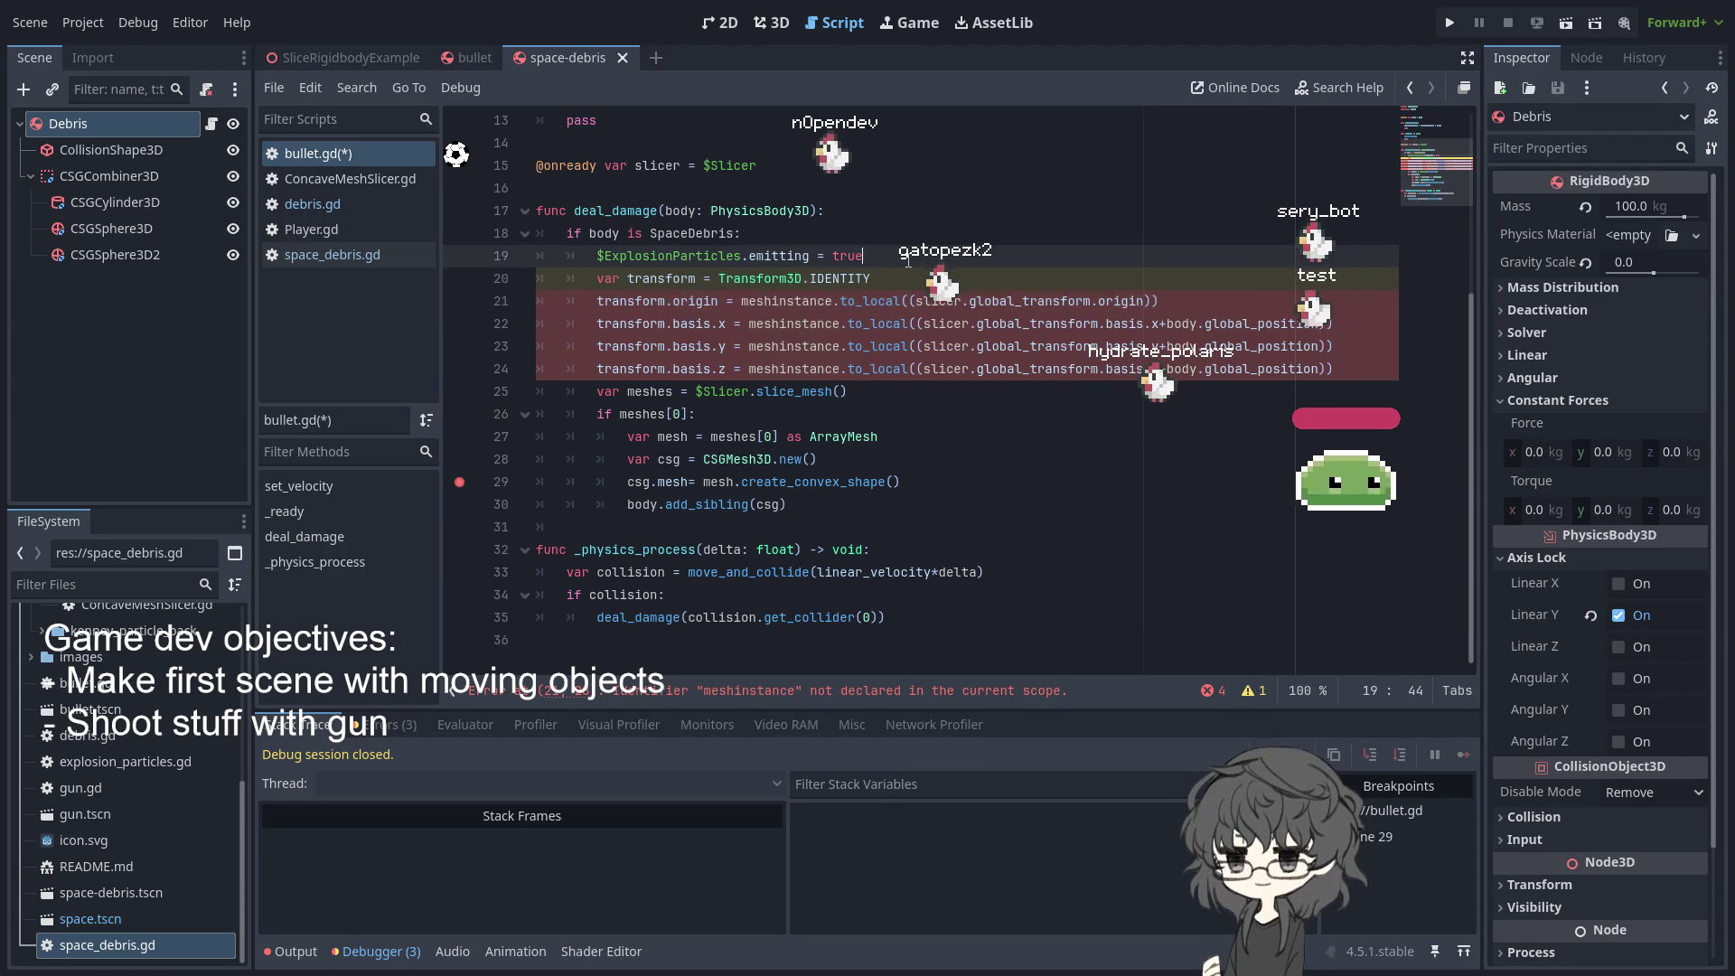
key("Return")
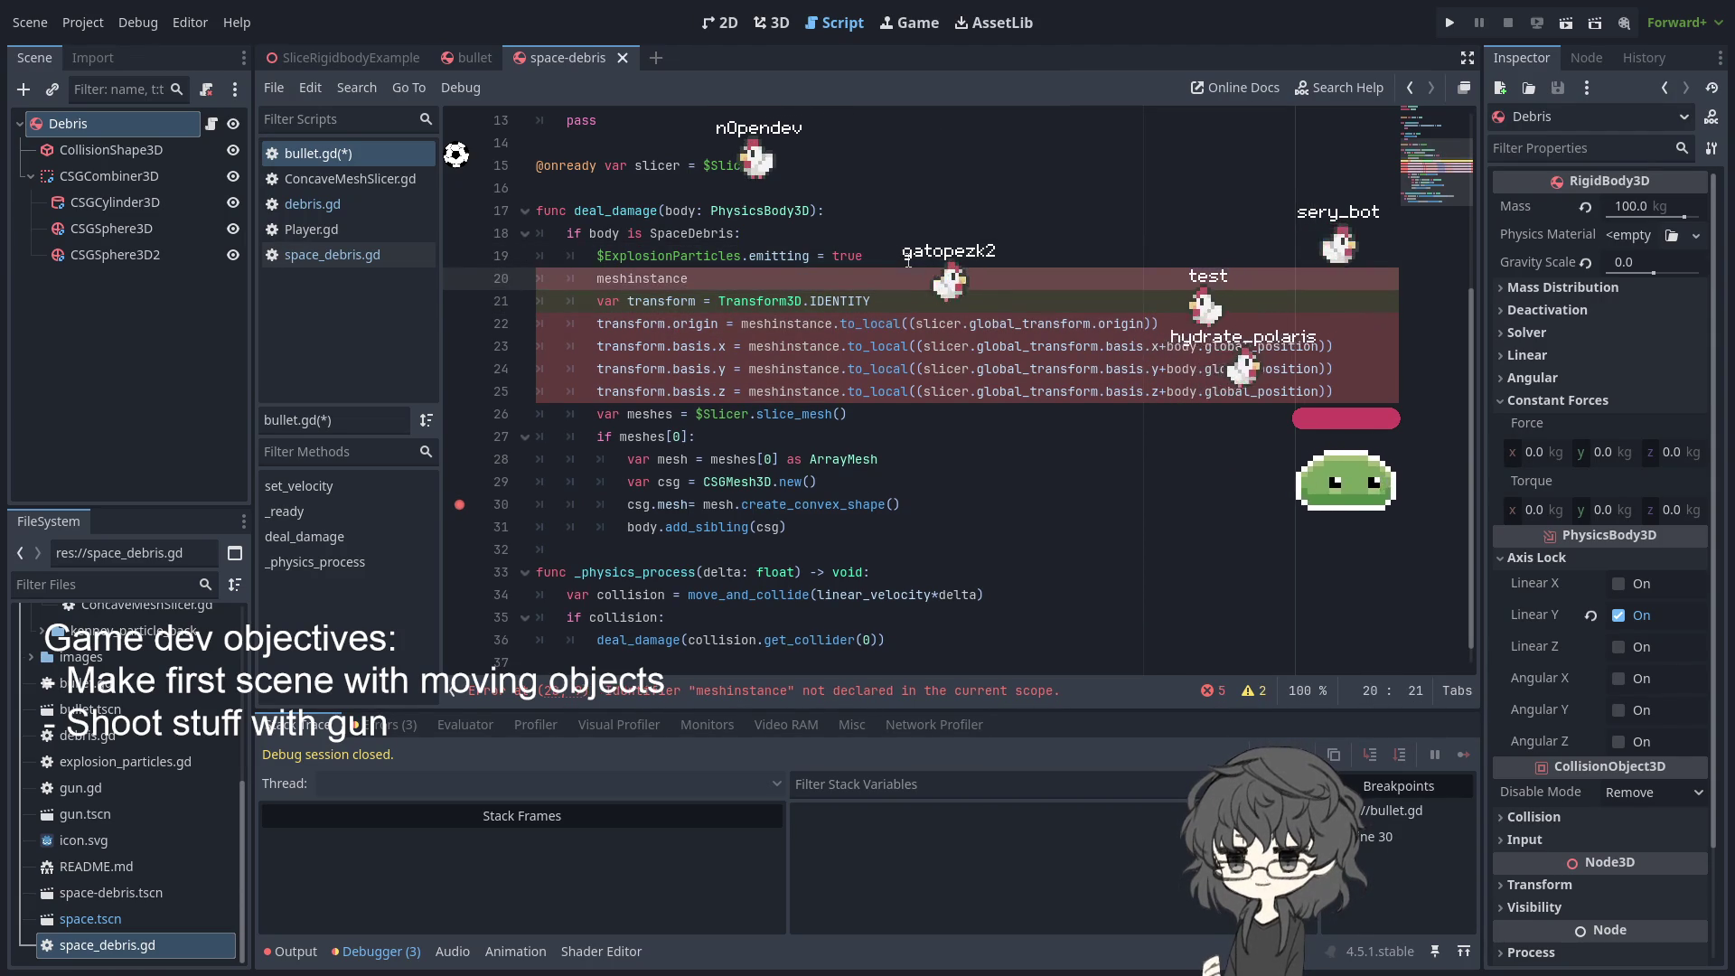
Step: Type 'body.get' on the new meshinstance line in deal_damage
type("body.")
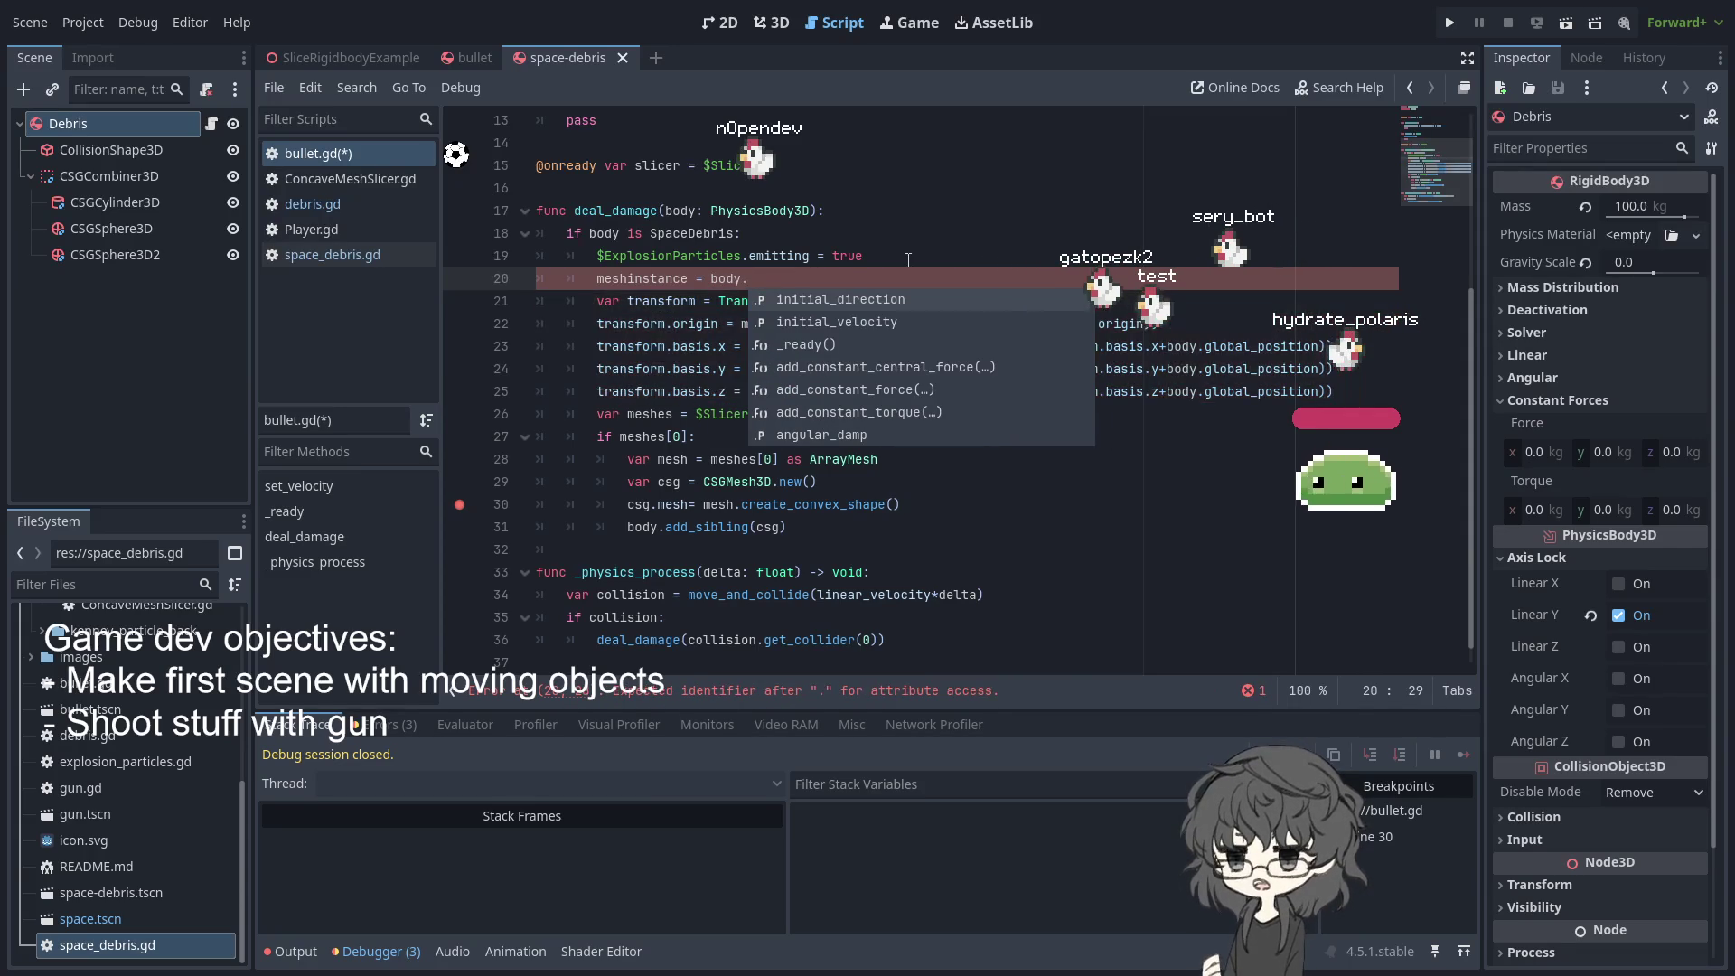
type("m")
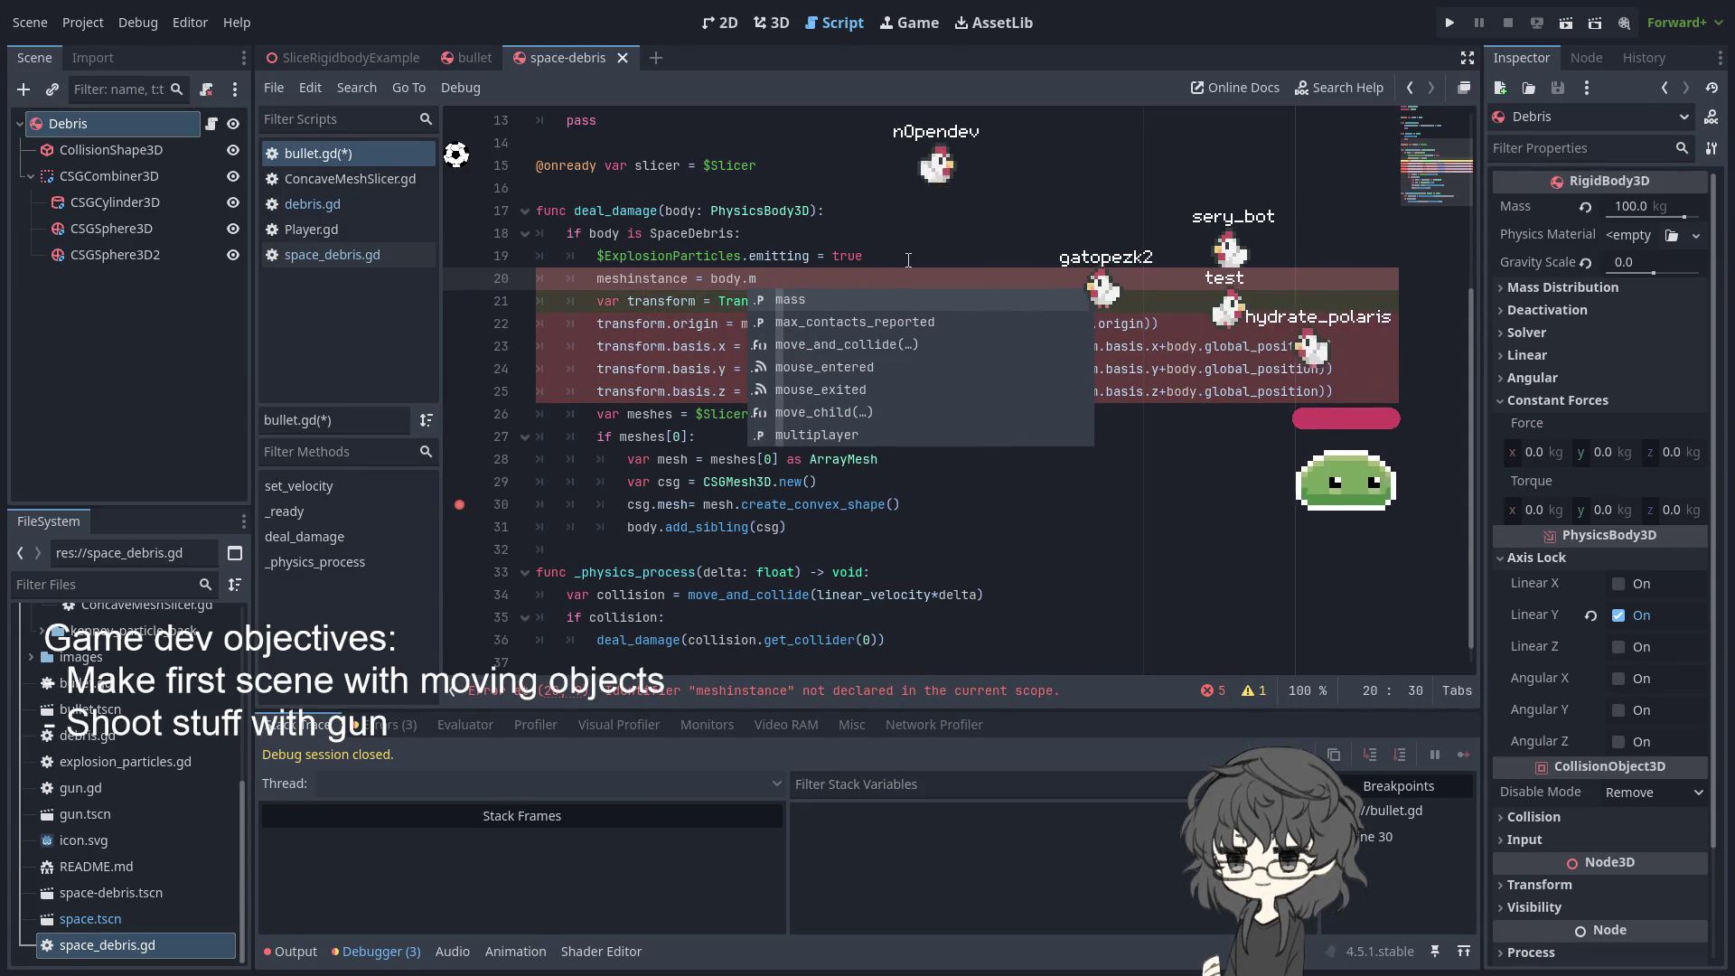
key("BackSpace")
type("get")
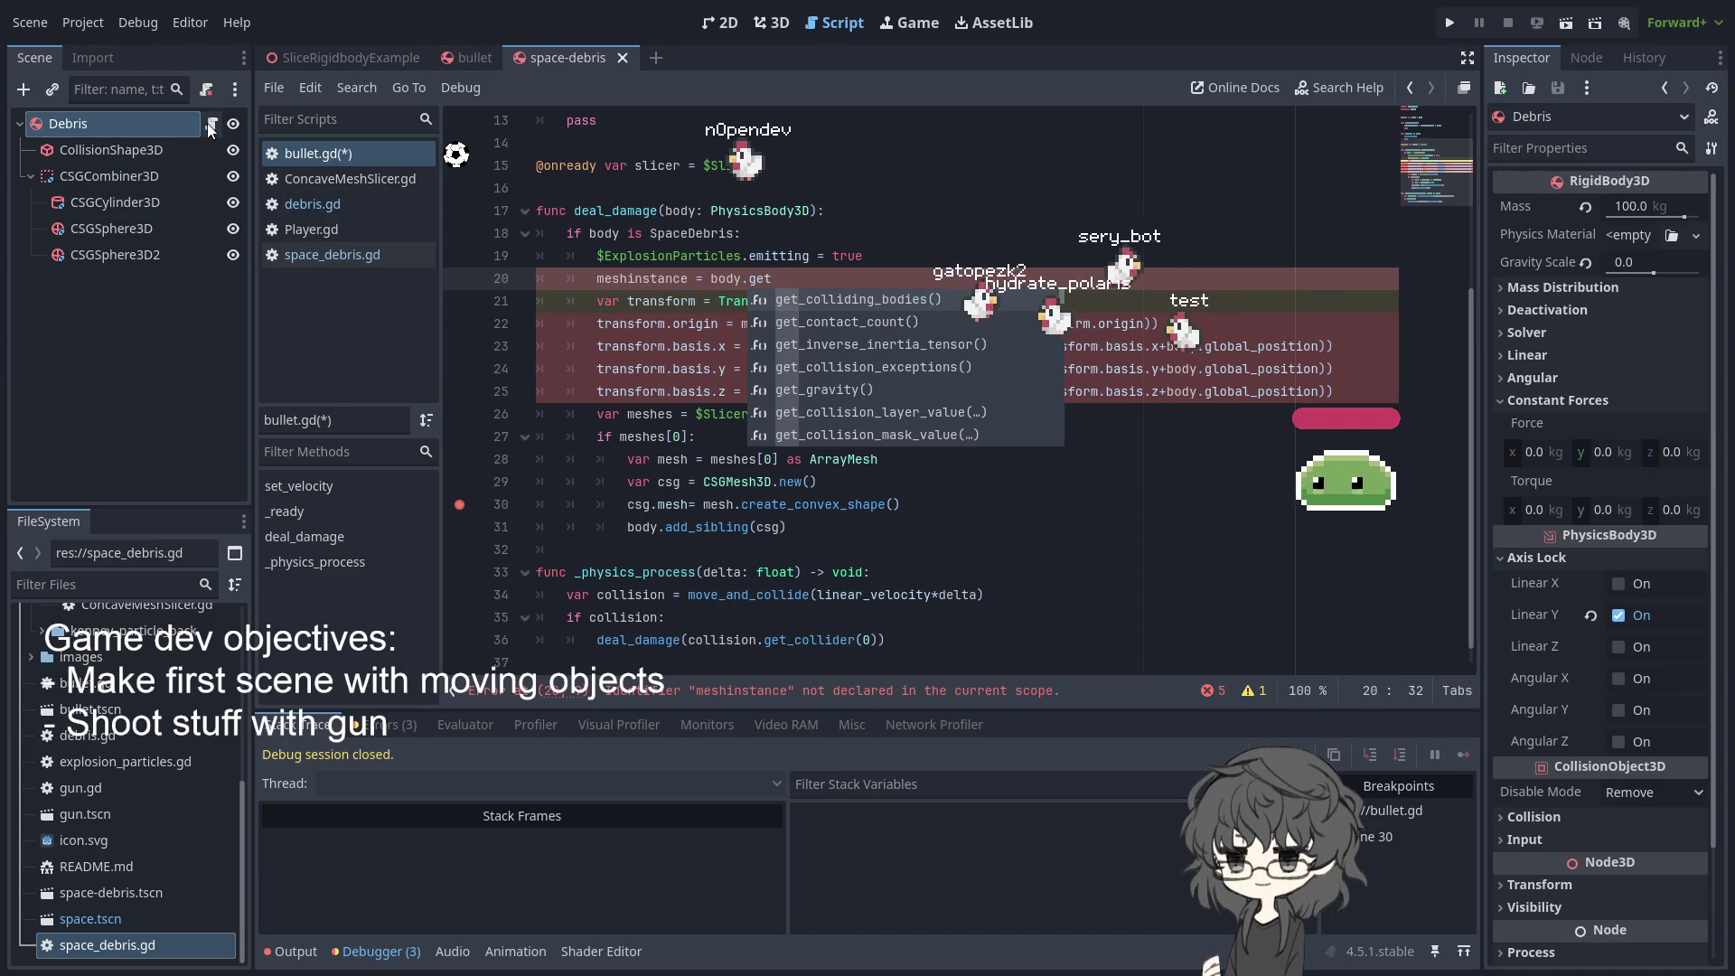
Step: Inspect the CSGCombiner3D node, then bring up space_debris.gd
left_click(127, 175)
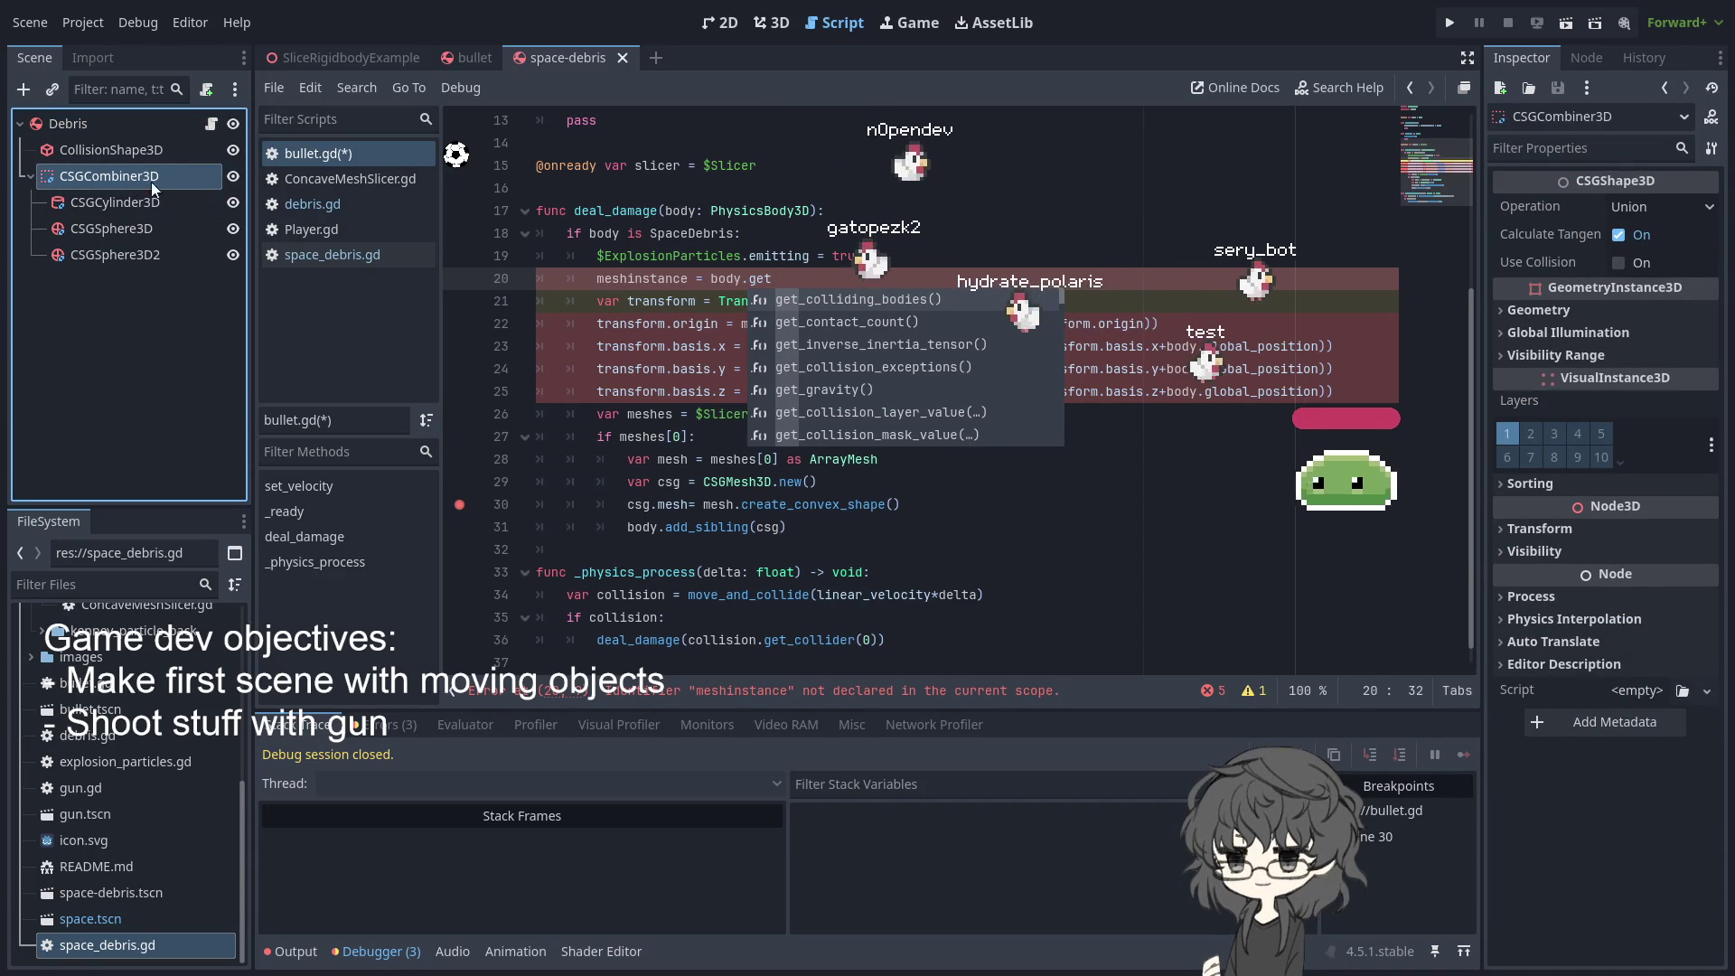
left_click(325, 202)
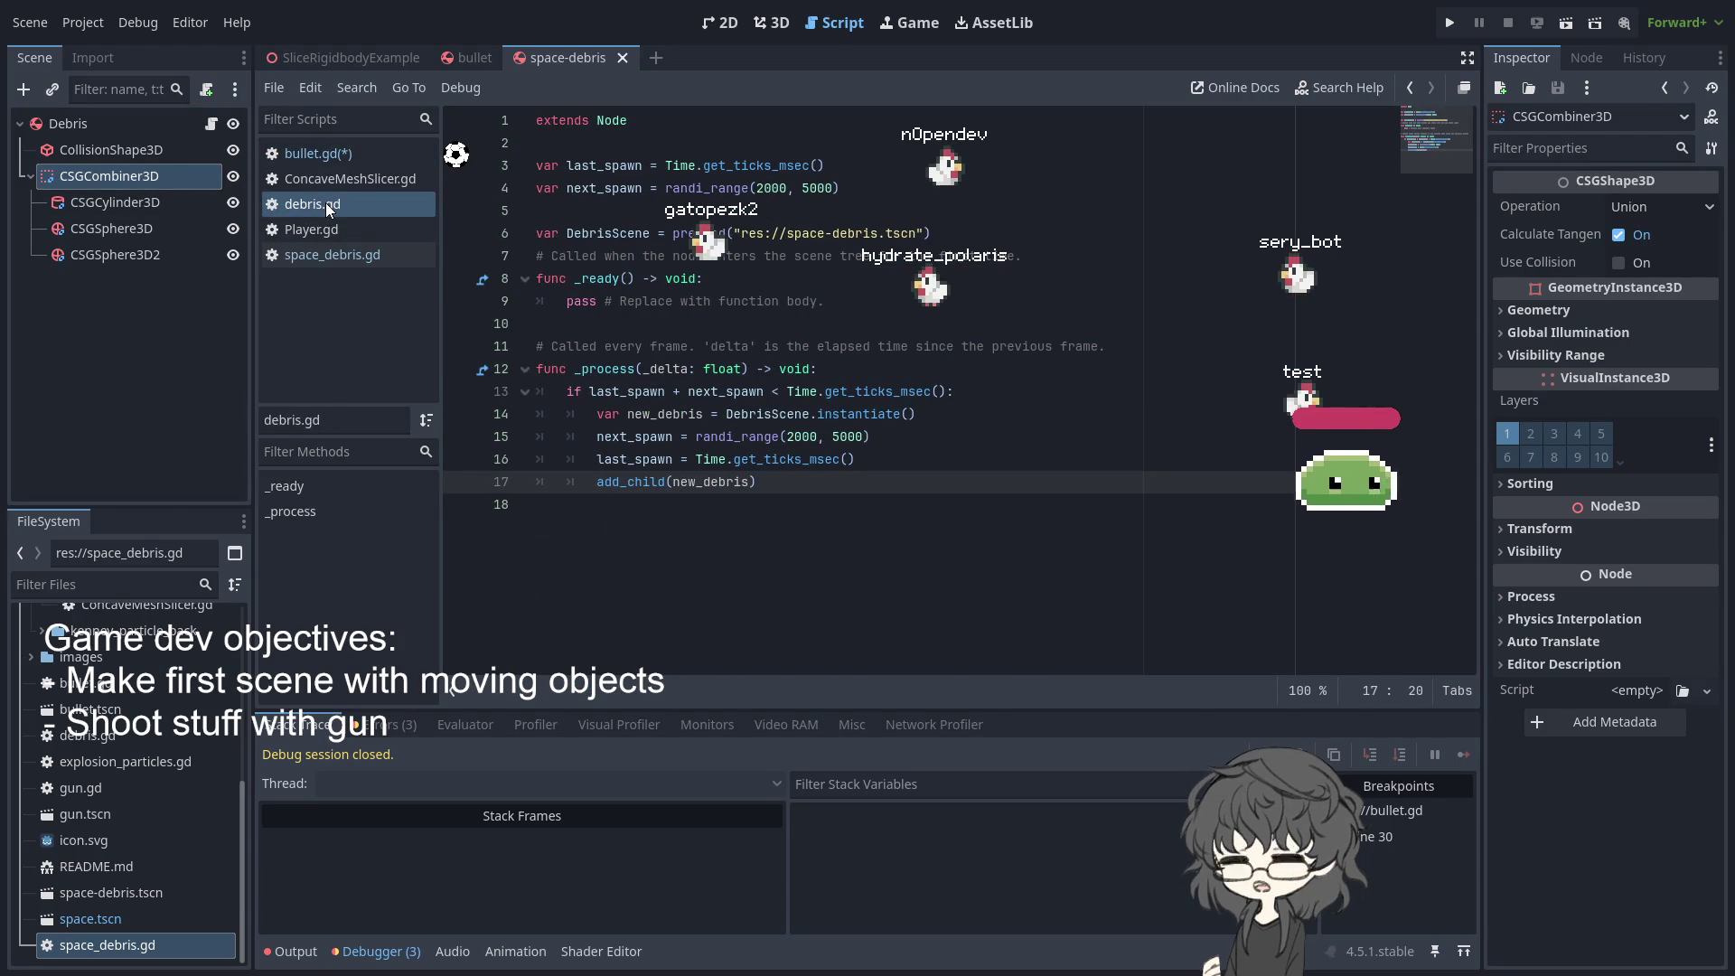
left_click(329, 256)
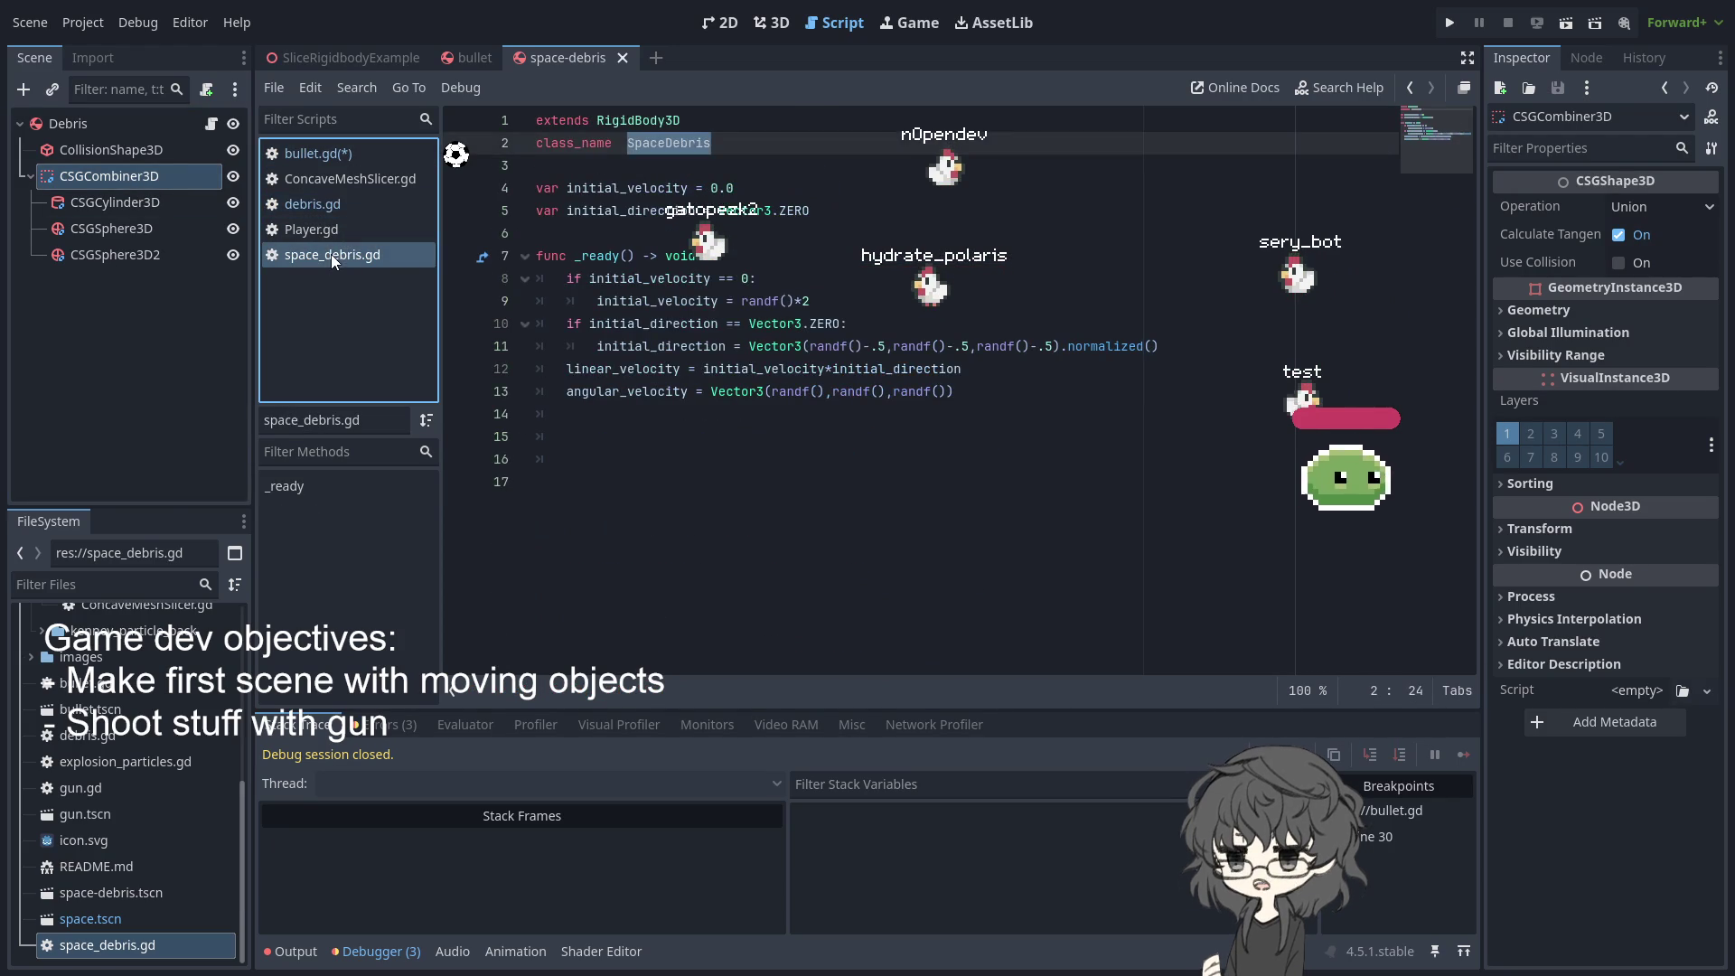
left_click(888, 165)
key("Return")
type("mesh =")
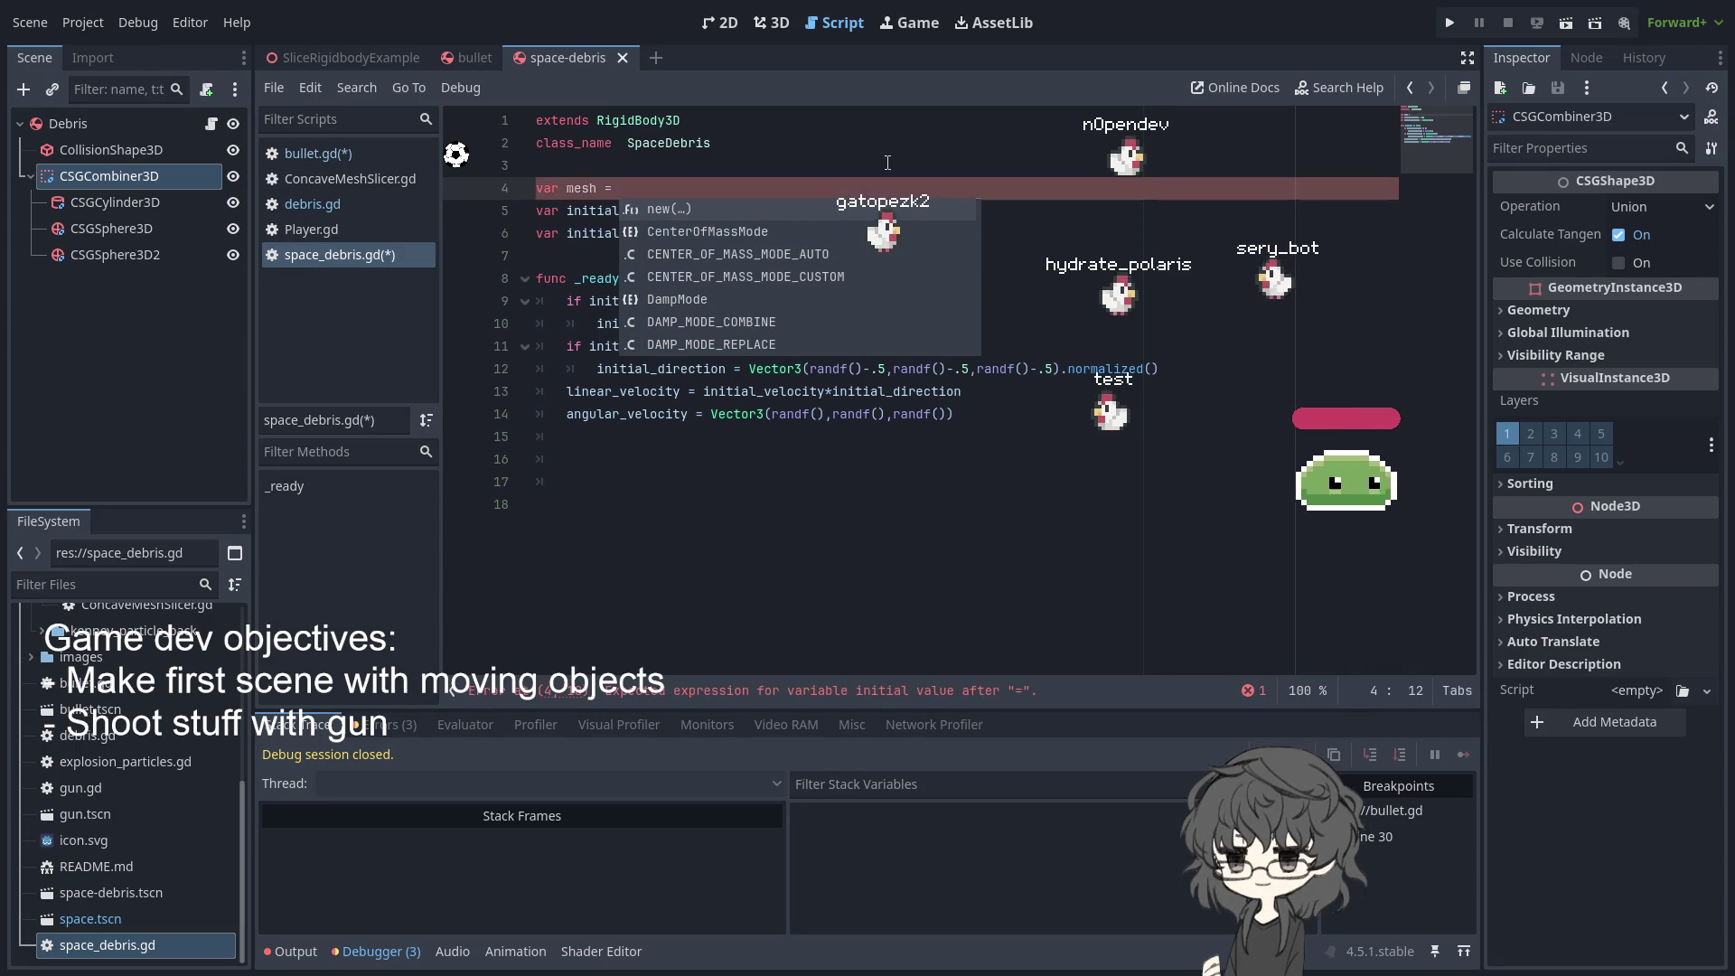
left_click_drag(108, 176, 768, 187)
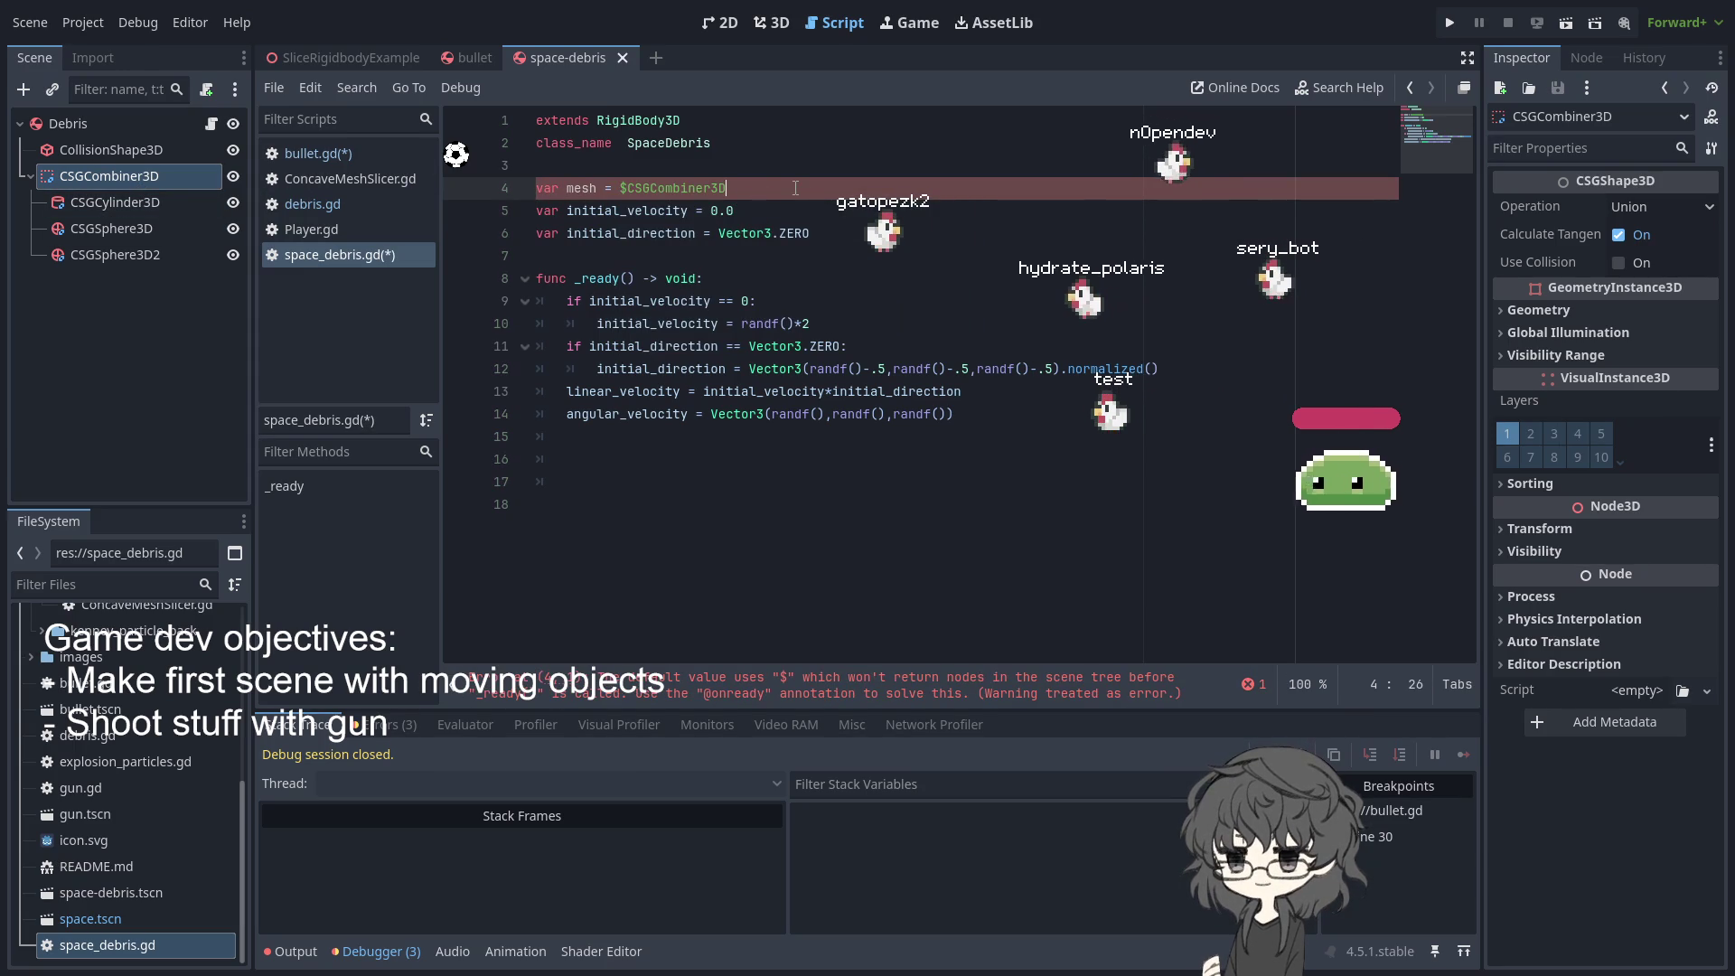
type(".get_")
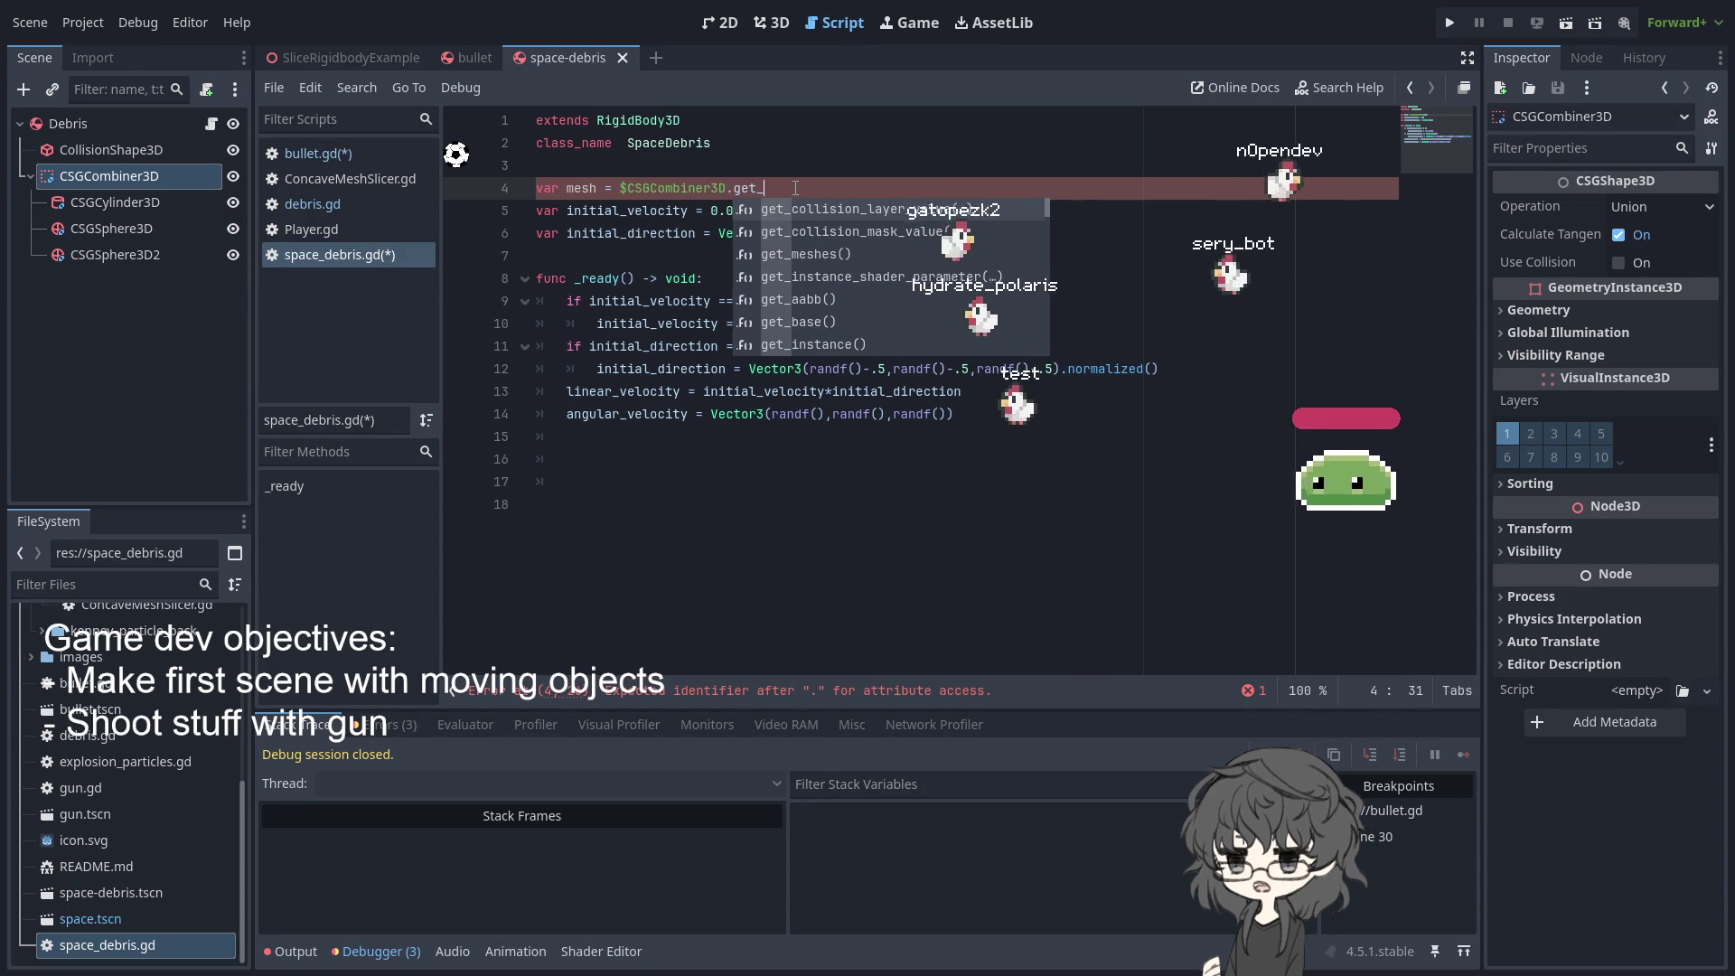
type("m")
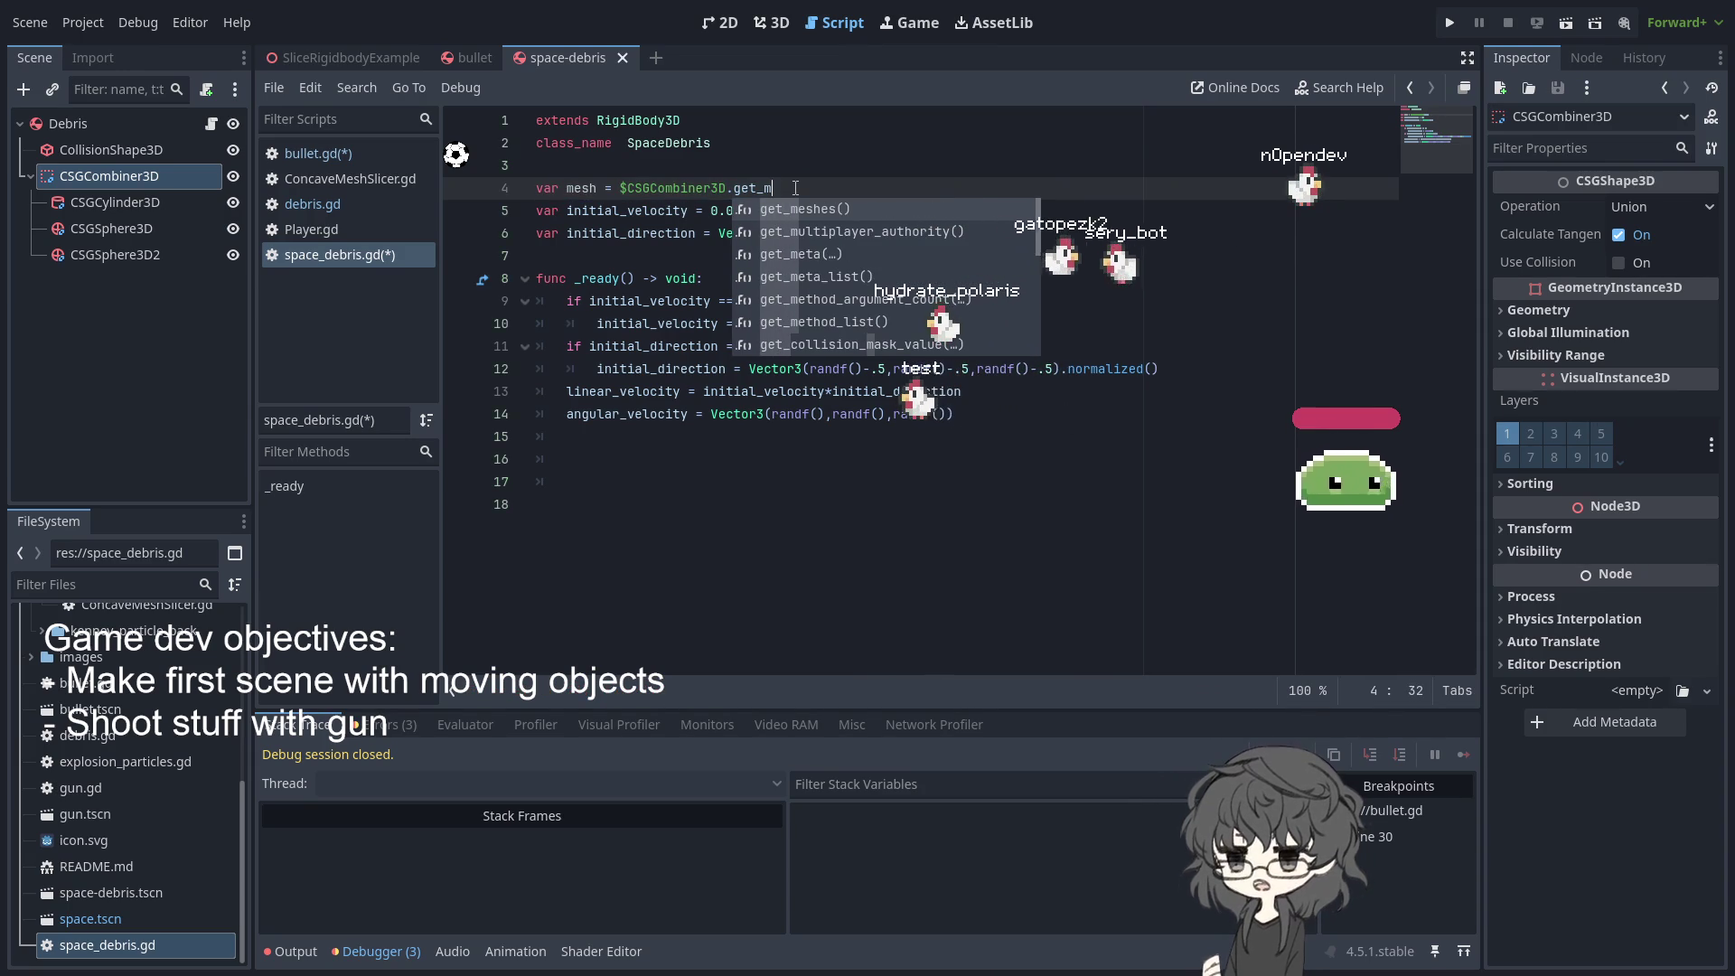
type("e")
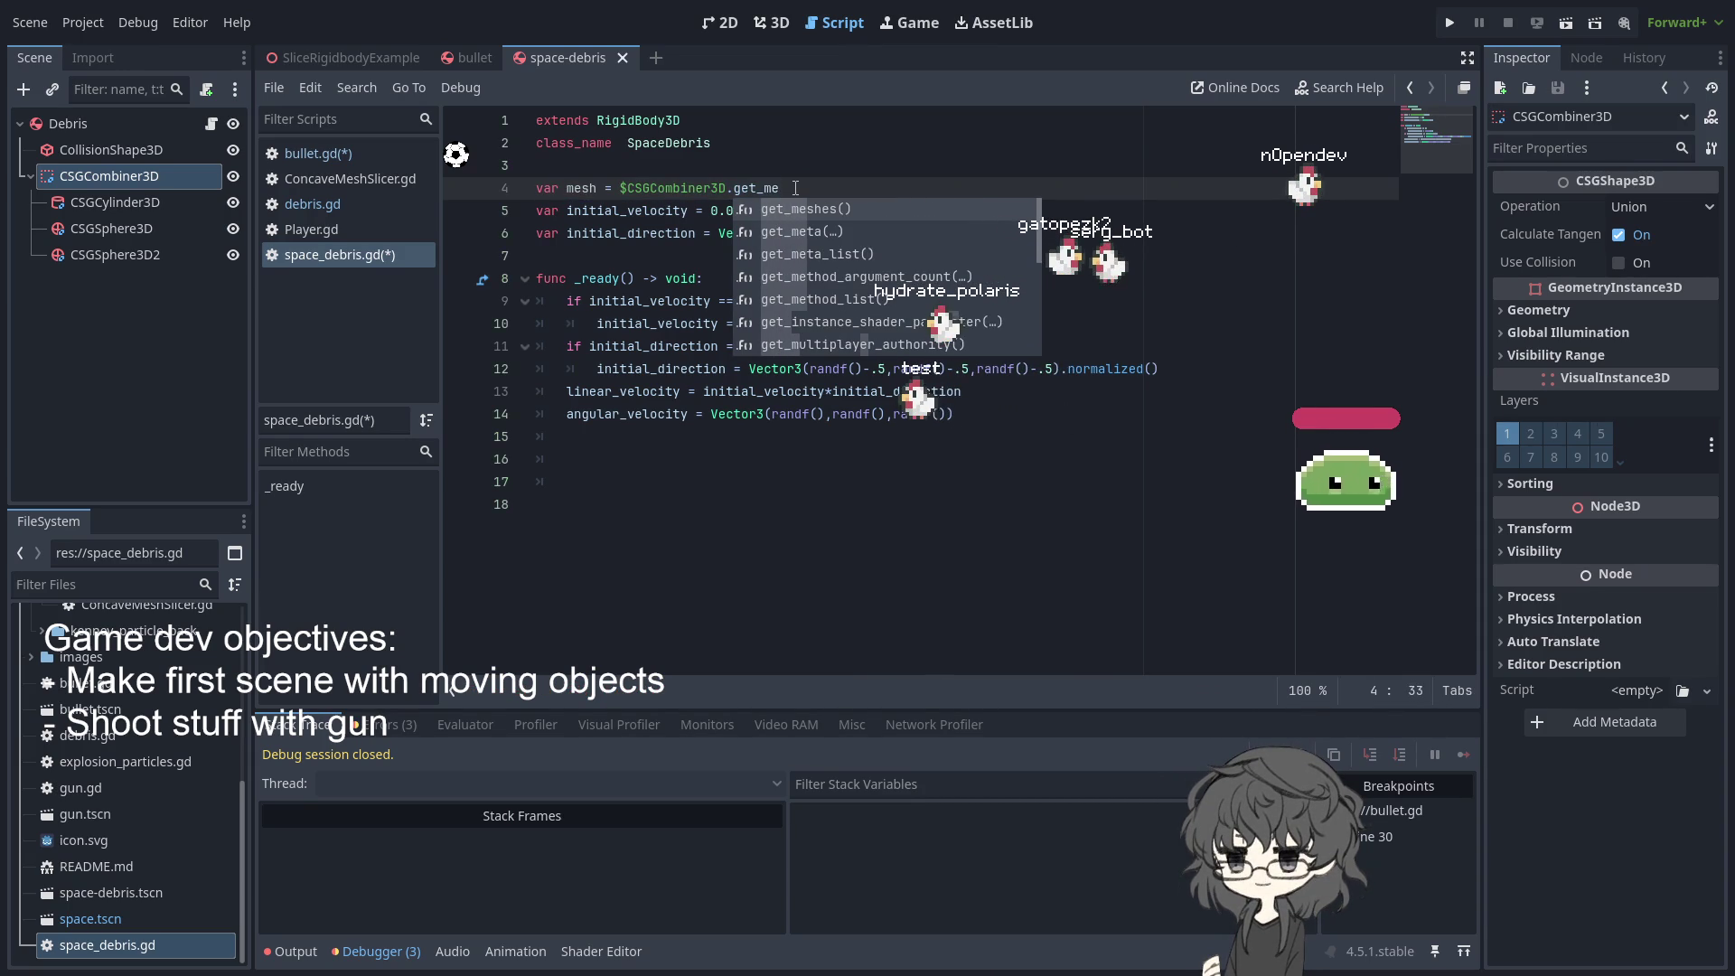
type("sh")
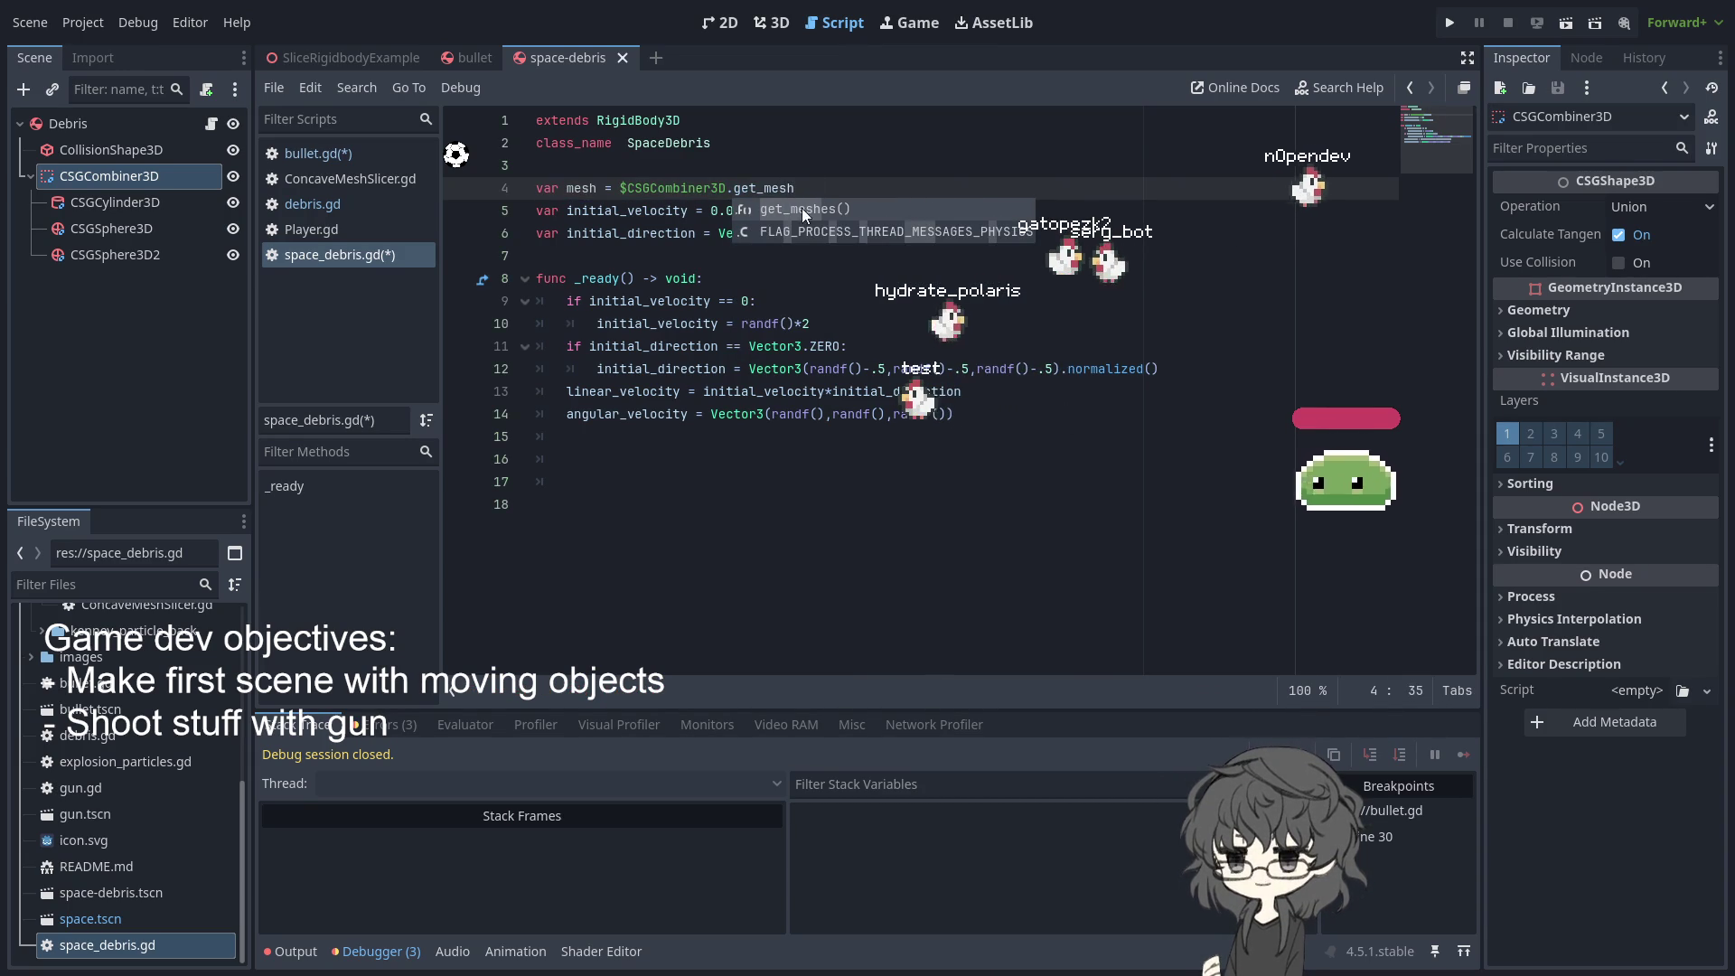
left_click(795, 210)
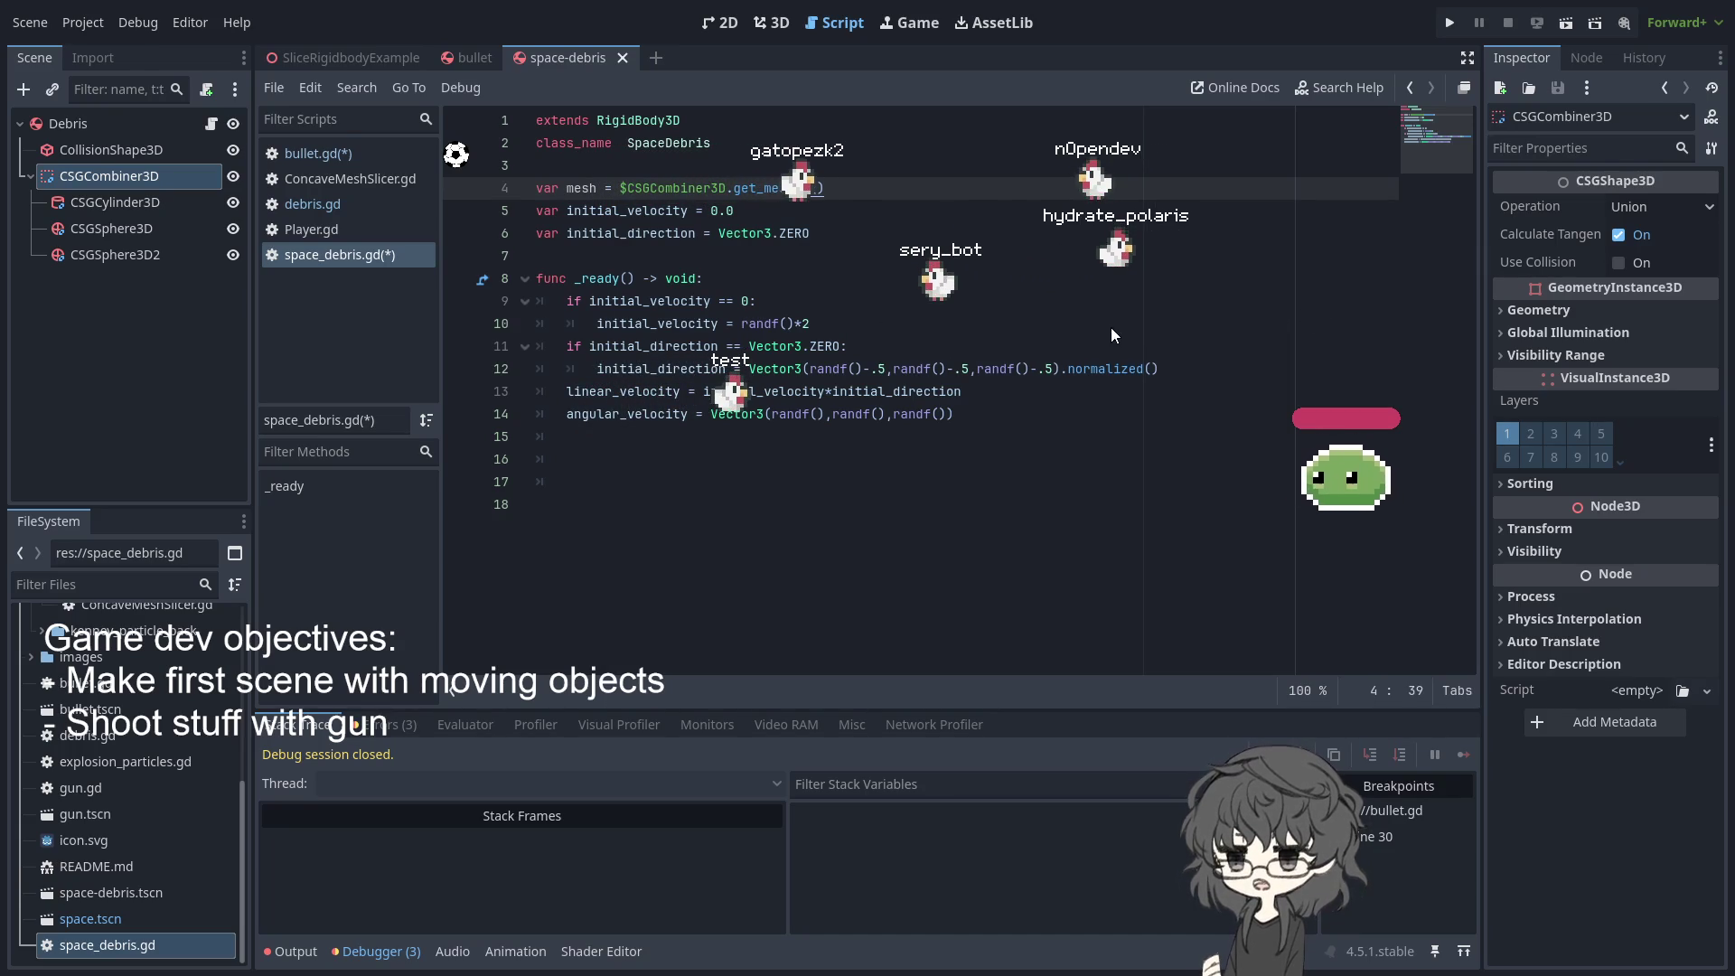
type("[1")
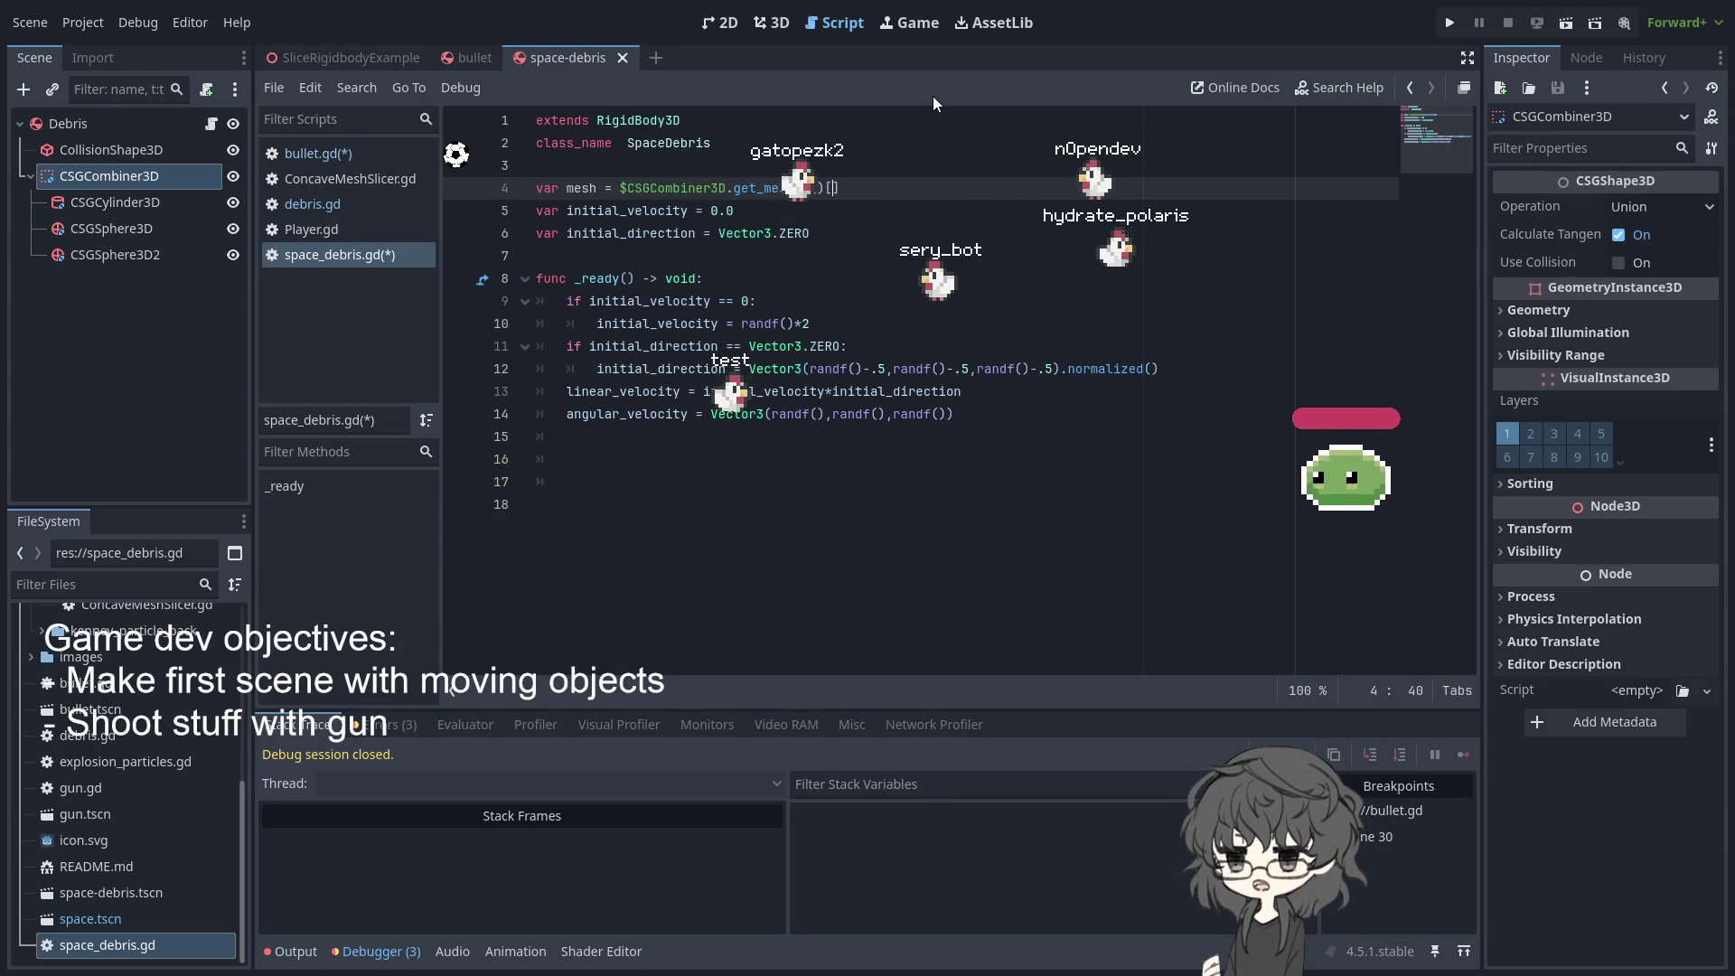
left_click(540, 187)
type("@on")
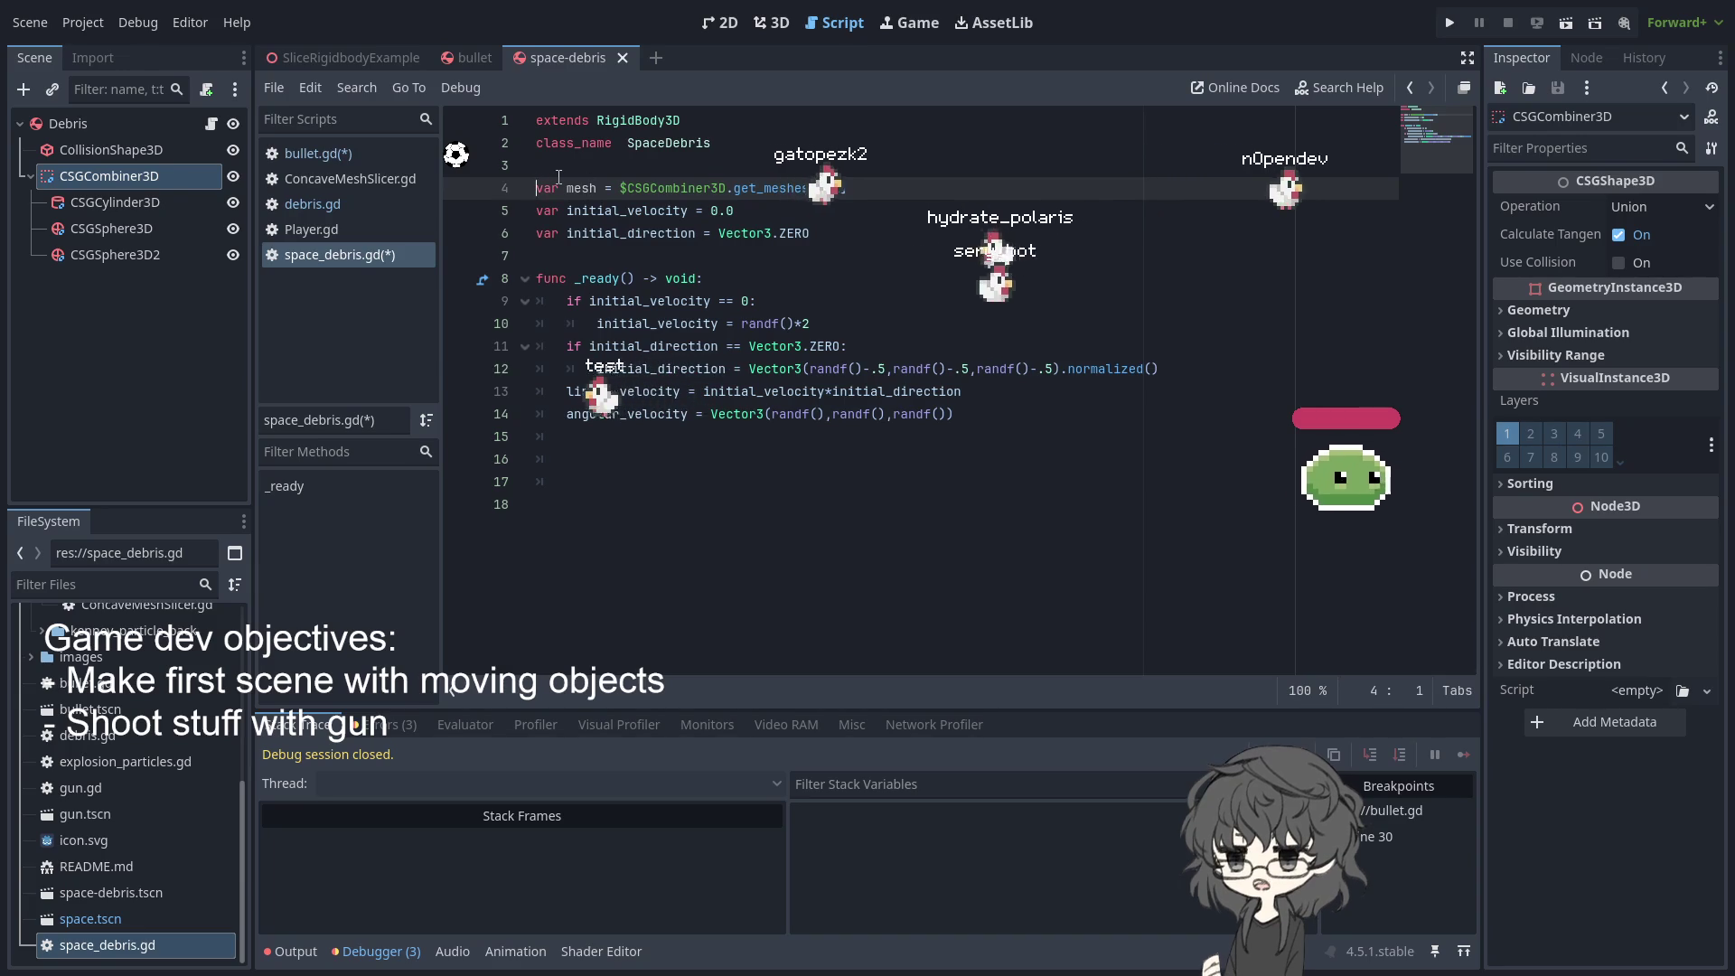
type("ready")
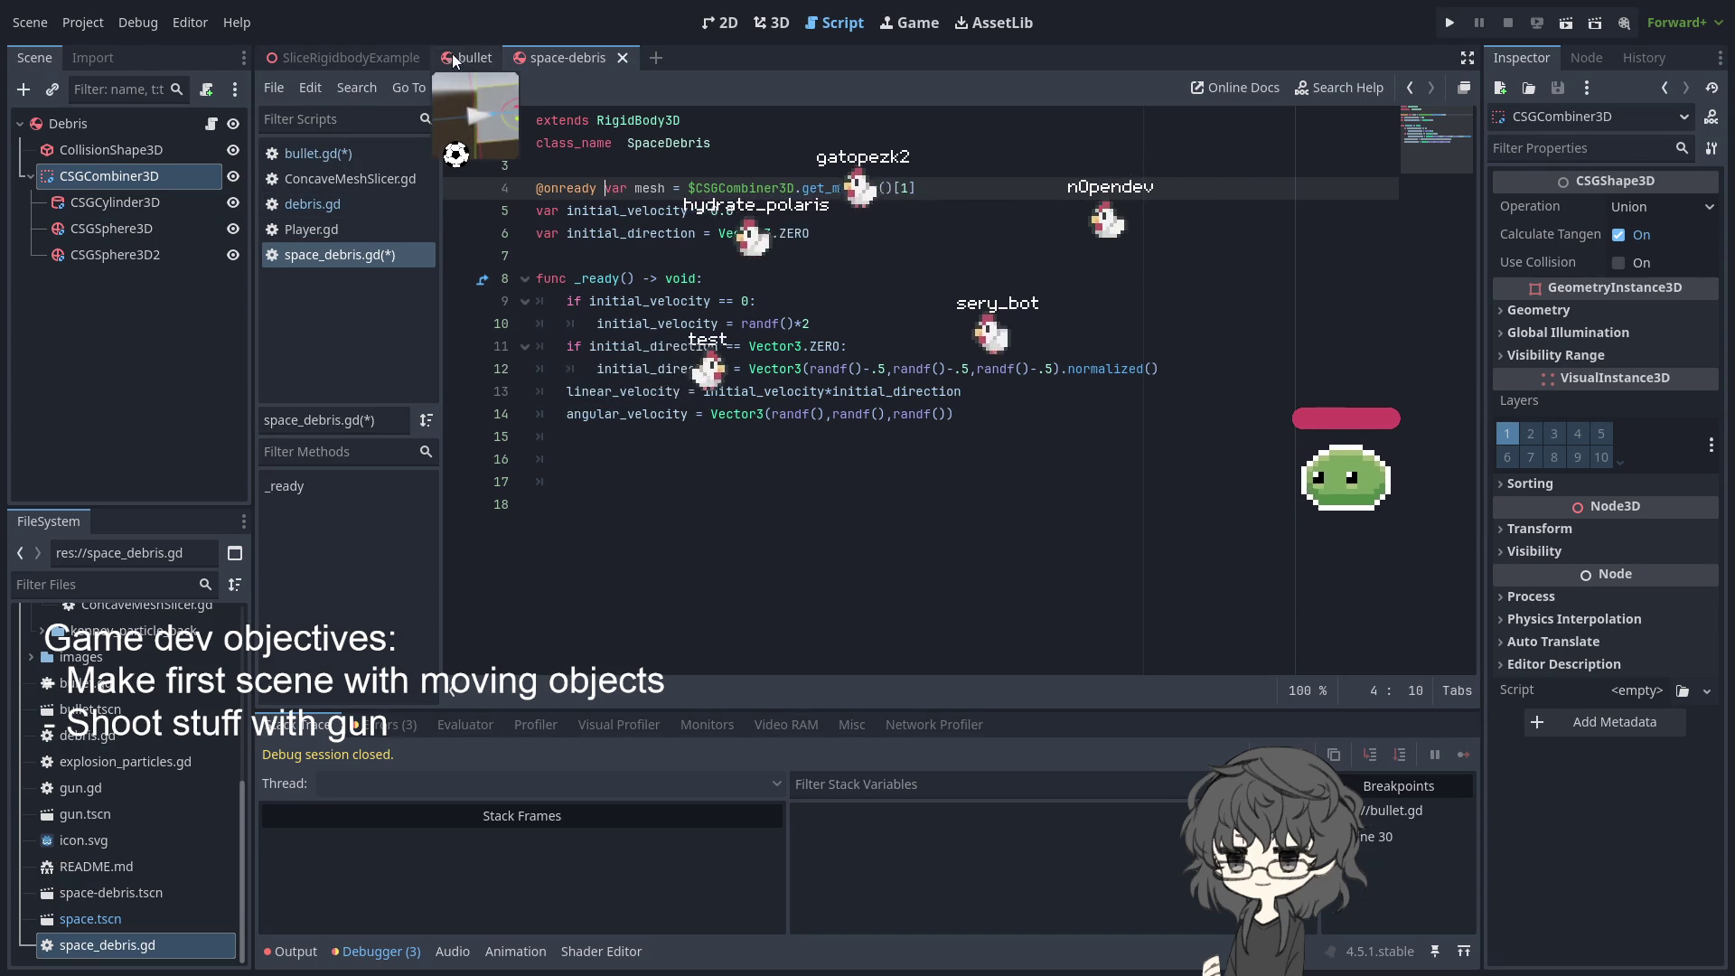
left_click(397, 59)
Step: Replace 'get' with 'mesh' after 'body.' on line 20 of bullet.gd
left_click(480, 57)
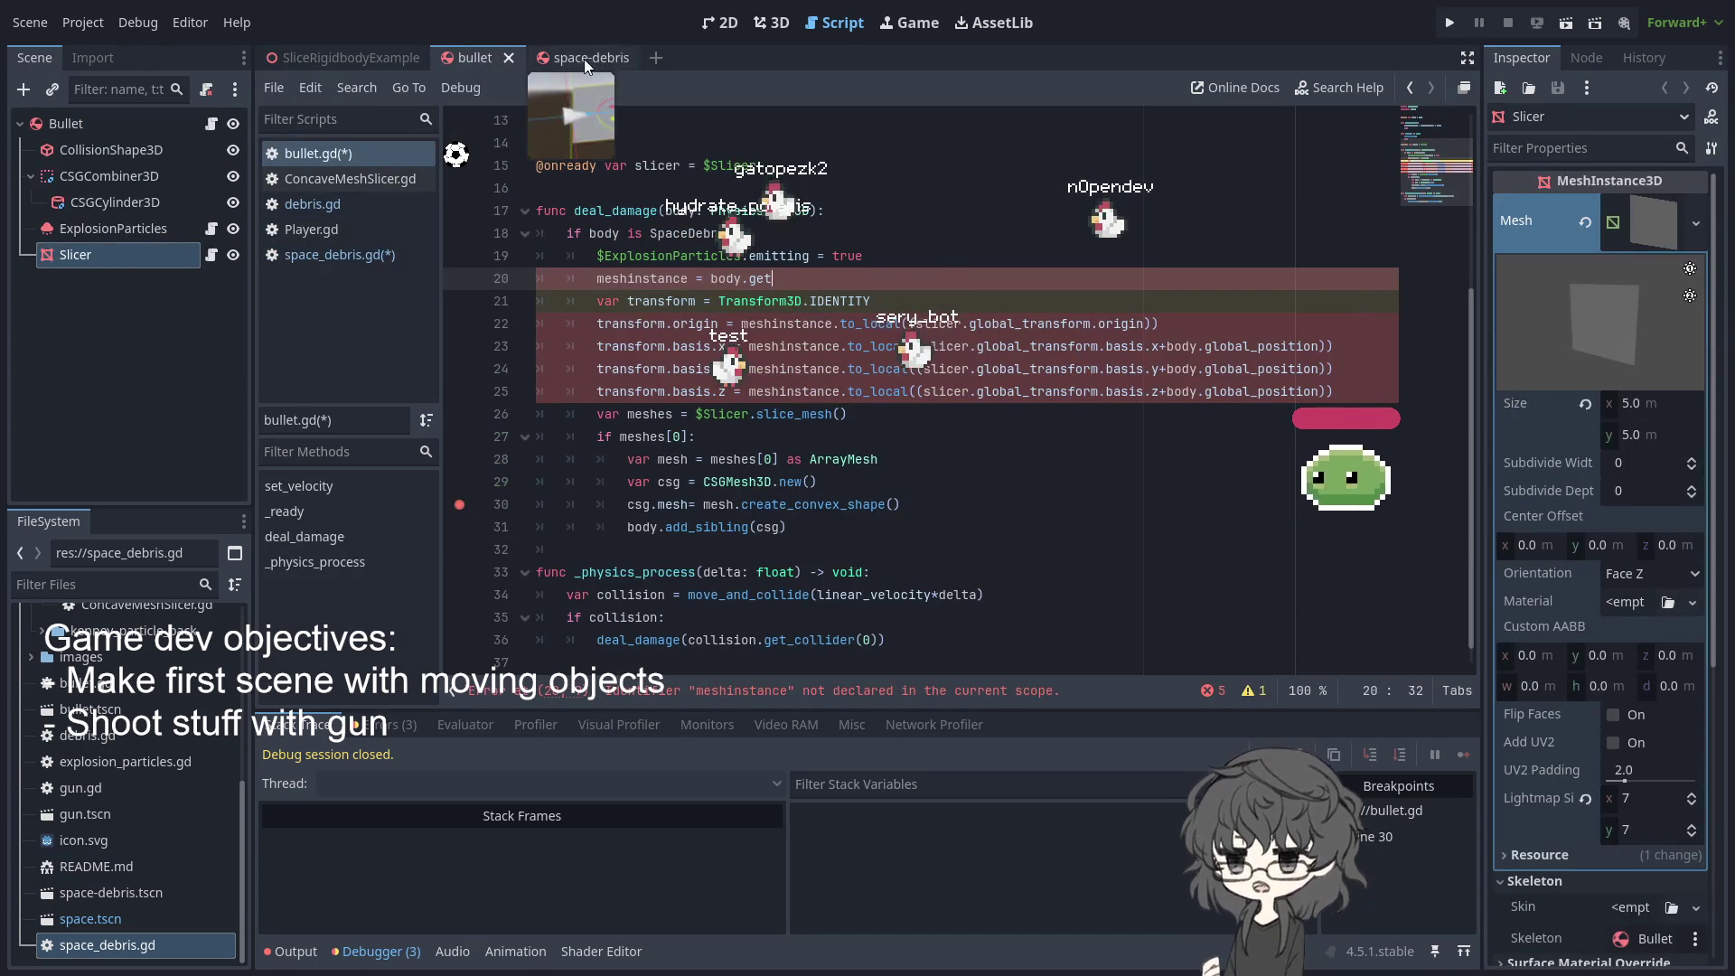
left_click(811, 259)
double_click(794, 279)
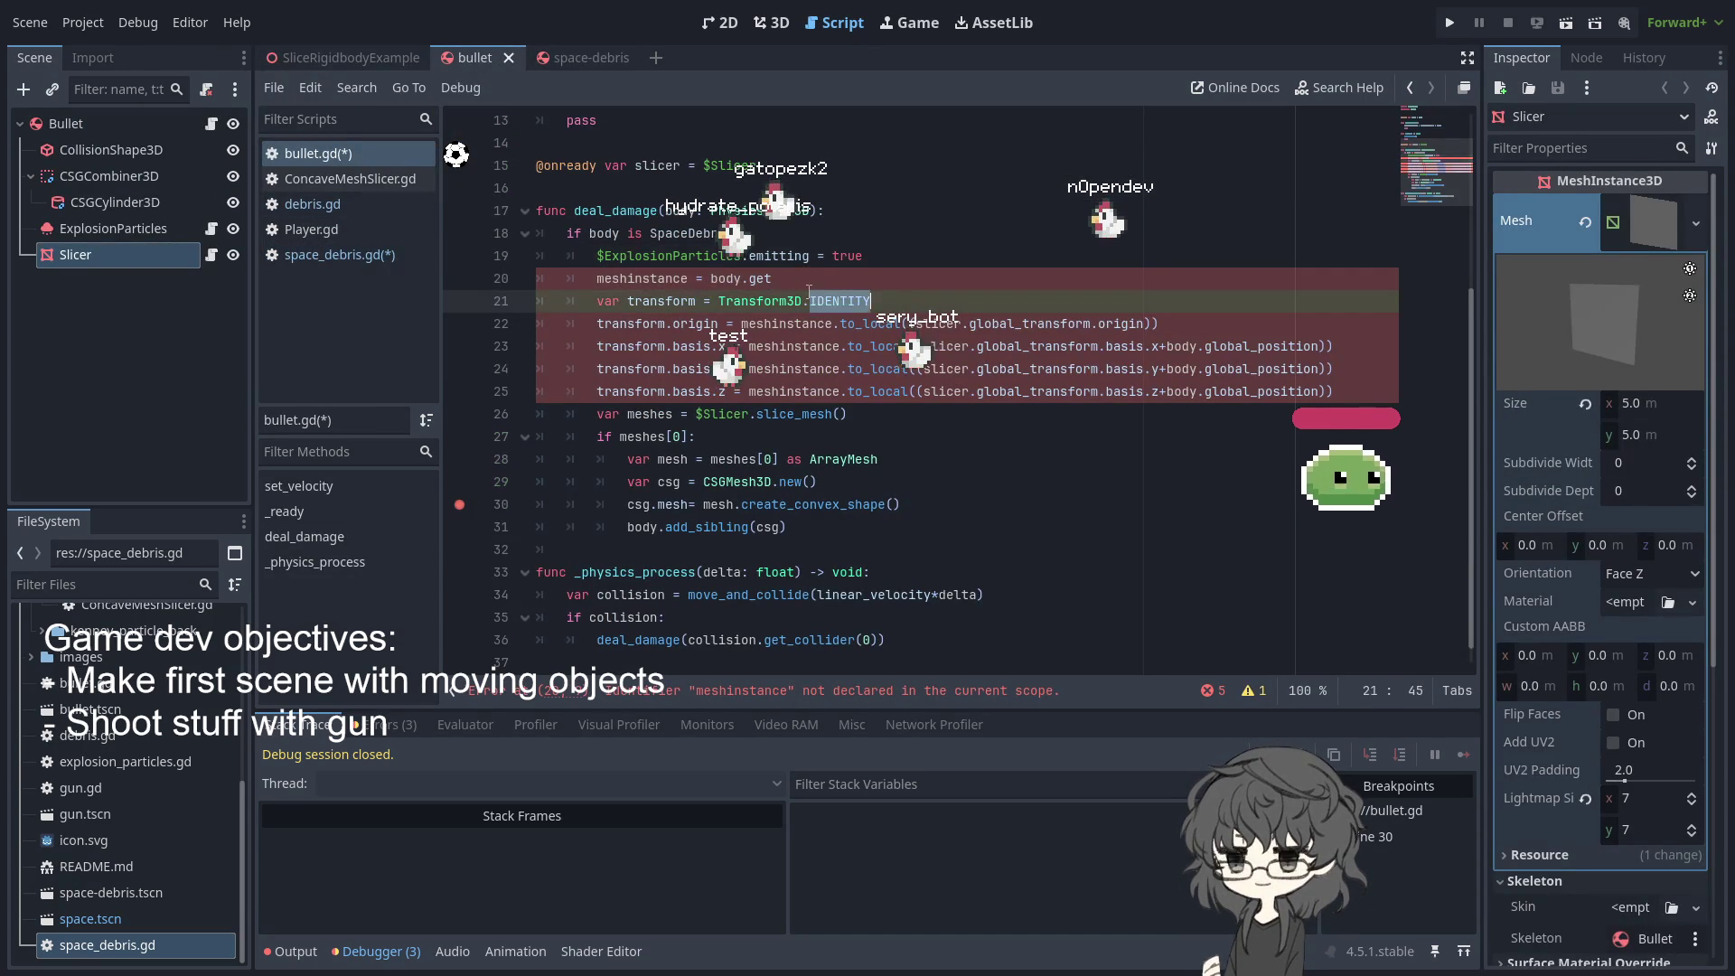
type("sh")
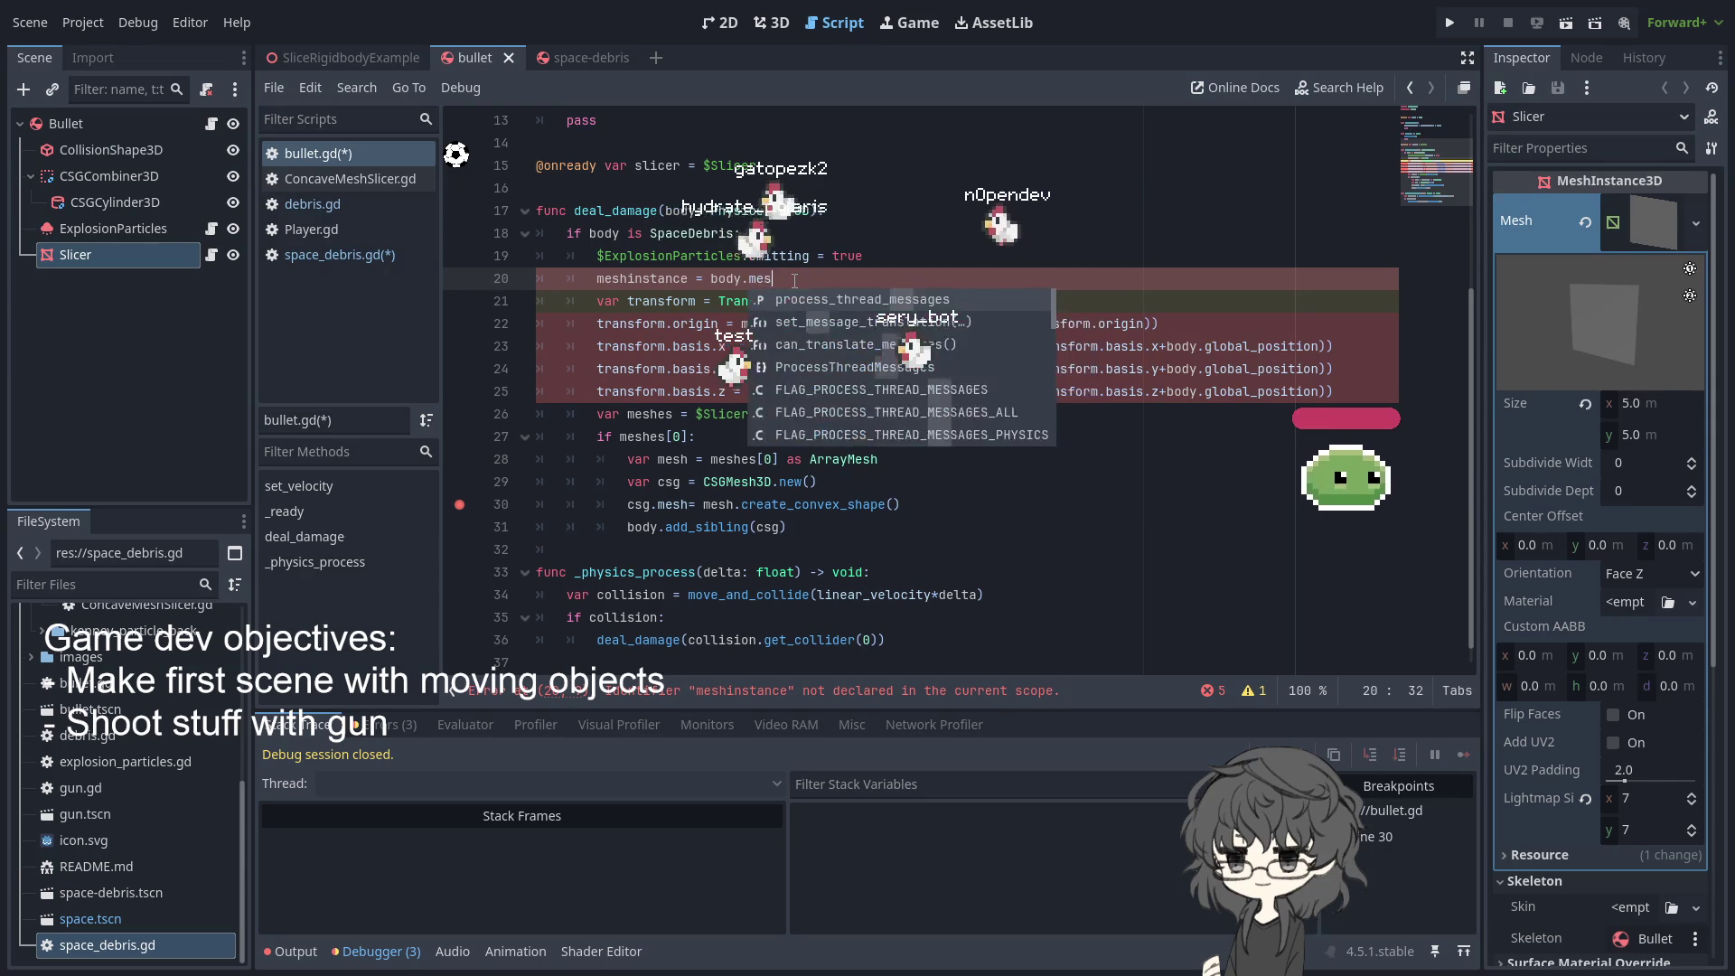
key("Escape")
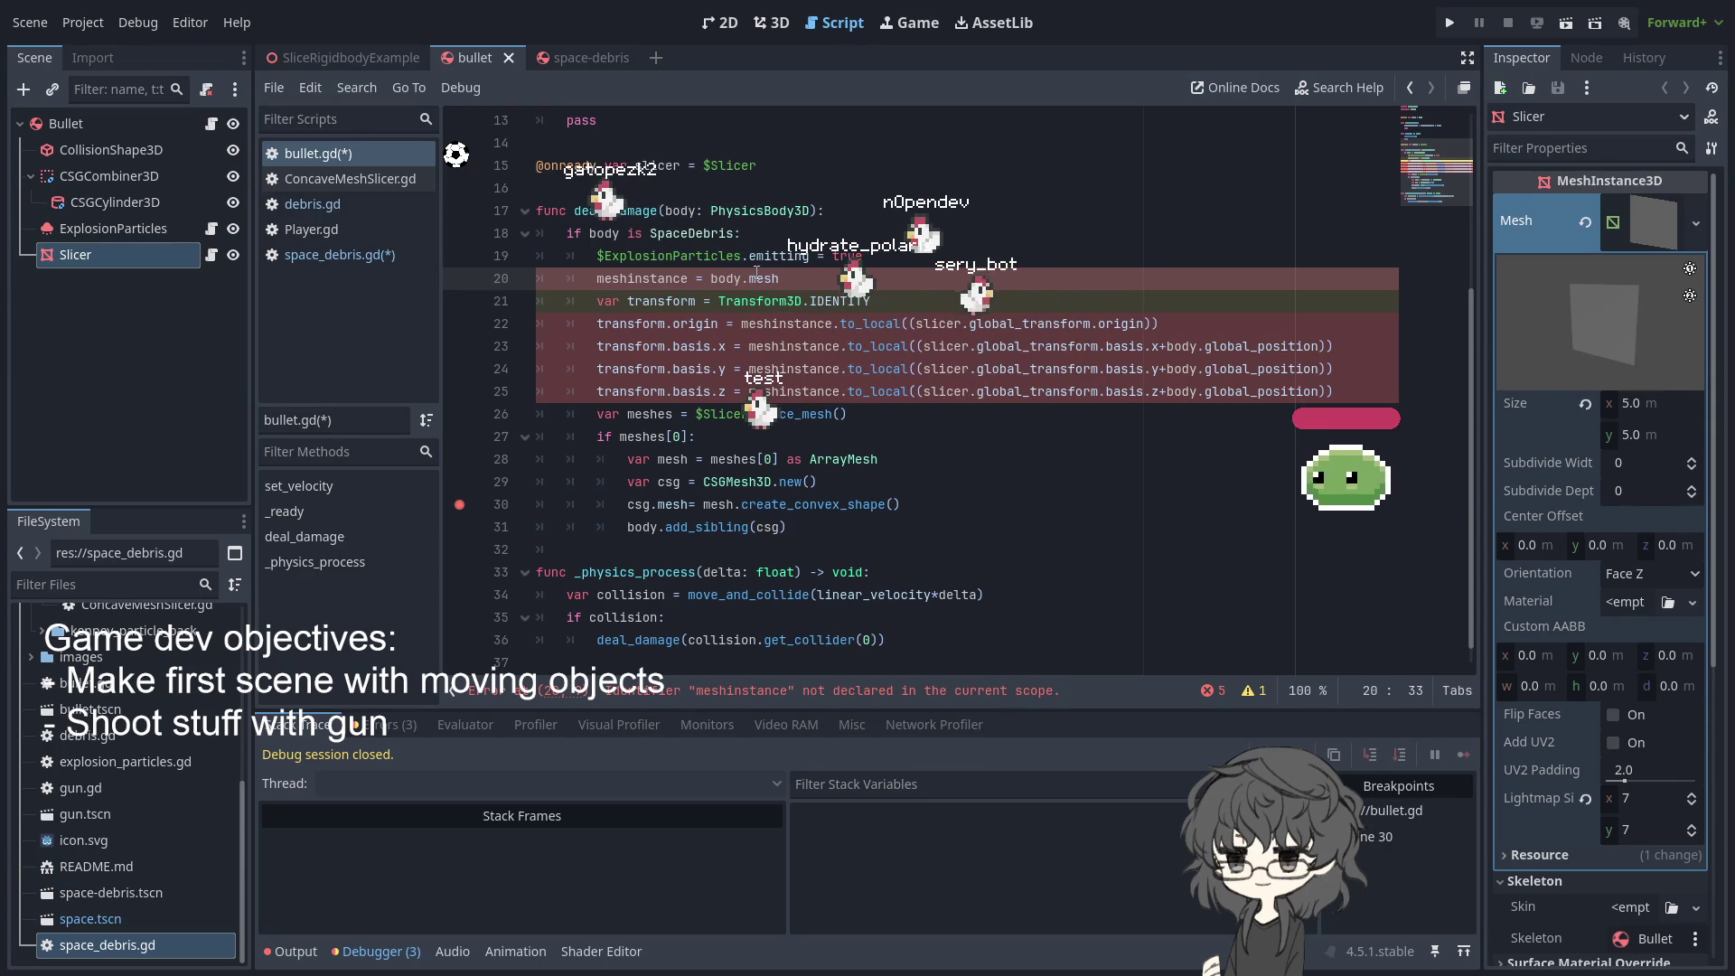
left_click(586, 59)
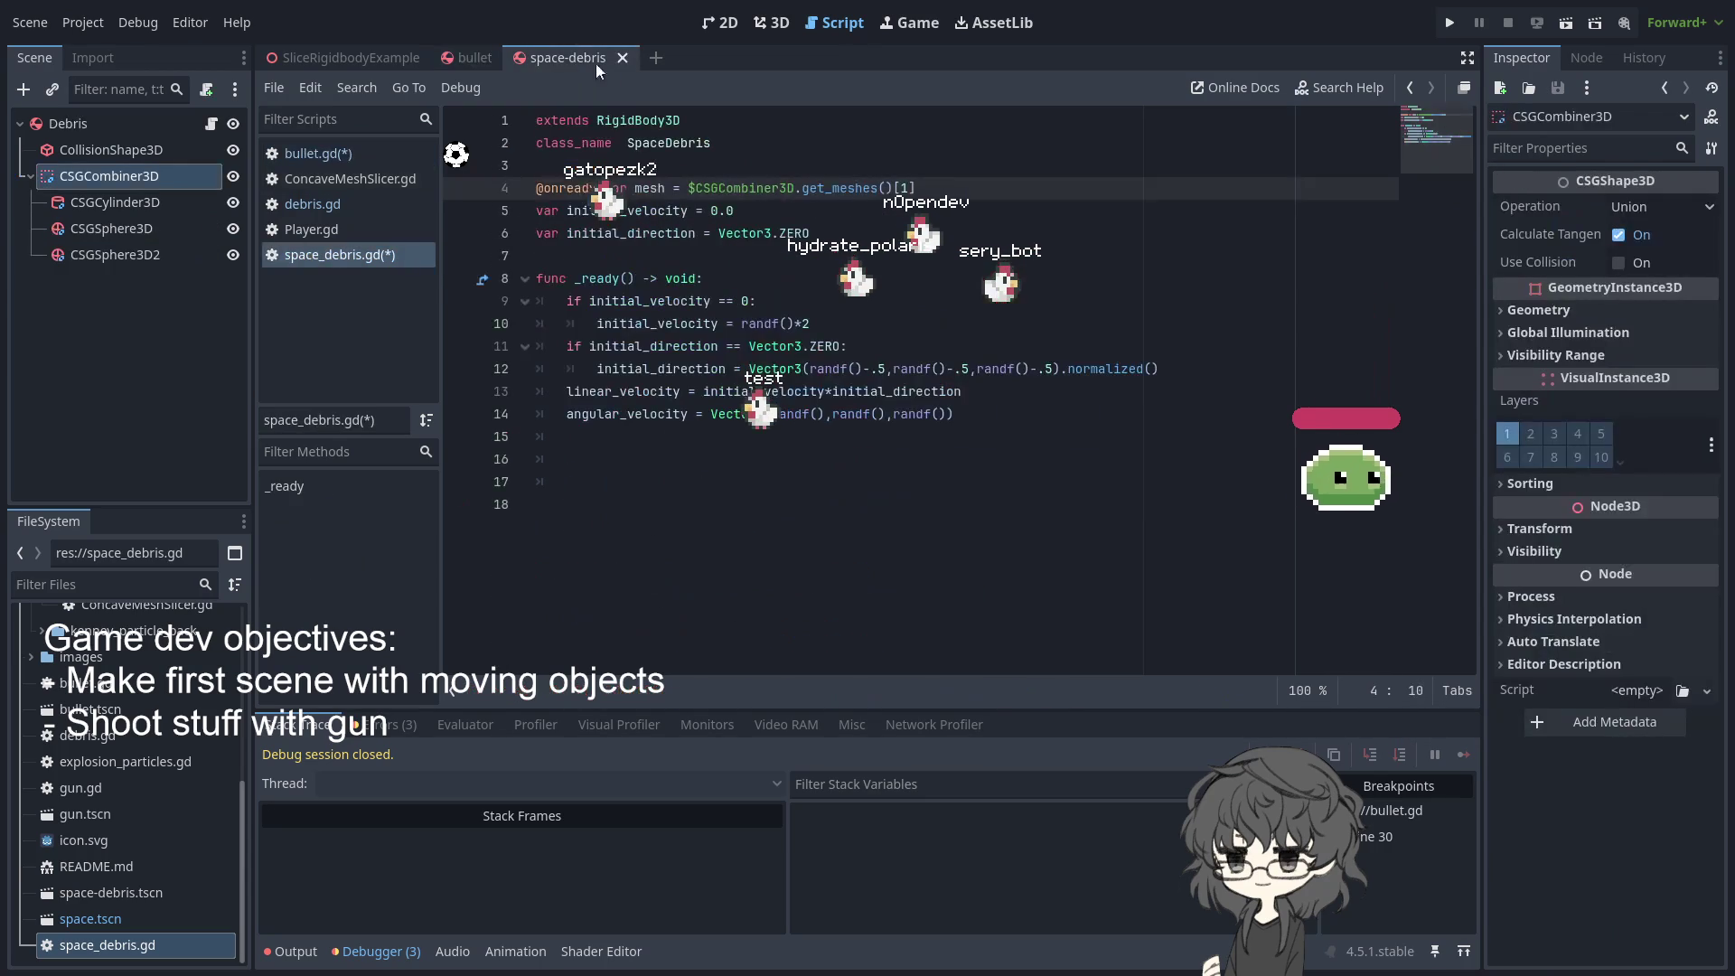
left_click(465, 59)
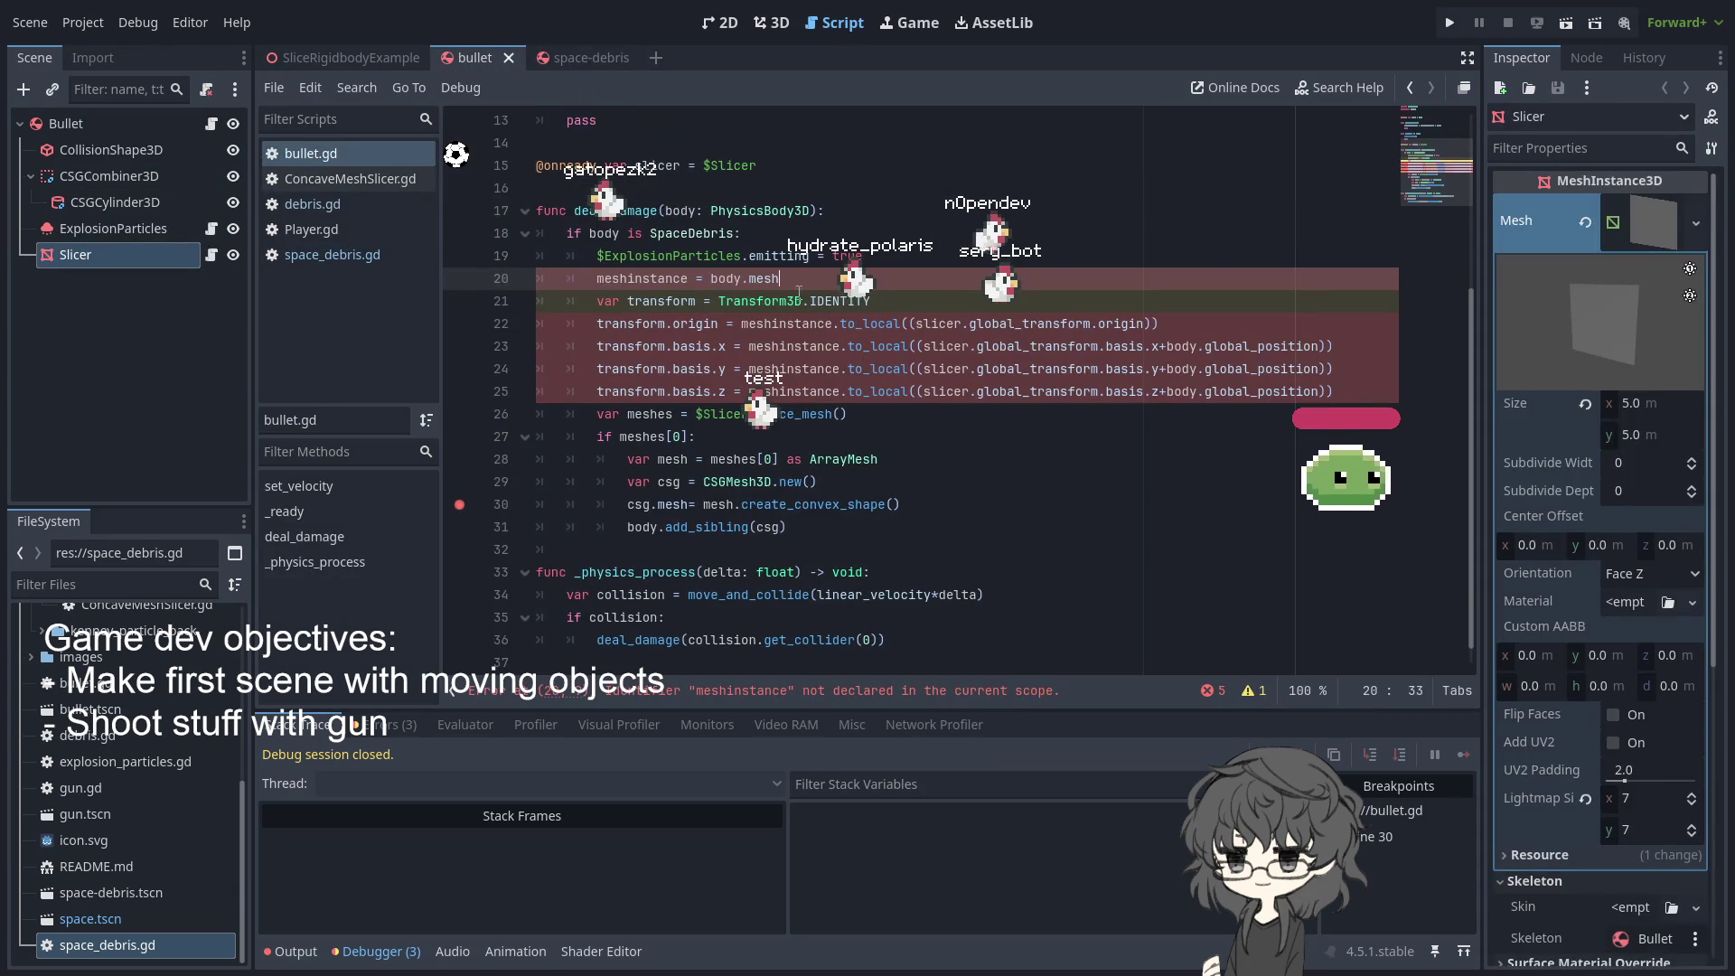
Step: Finalize line 20 as 'var meshinstance = body.mesh' and bring up Player.gd's slicing code
key("BackSpace")
key("BackSpace")
key("BackSpace")
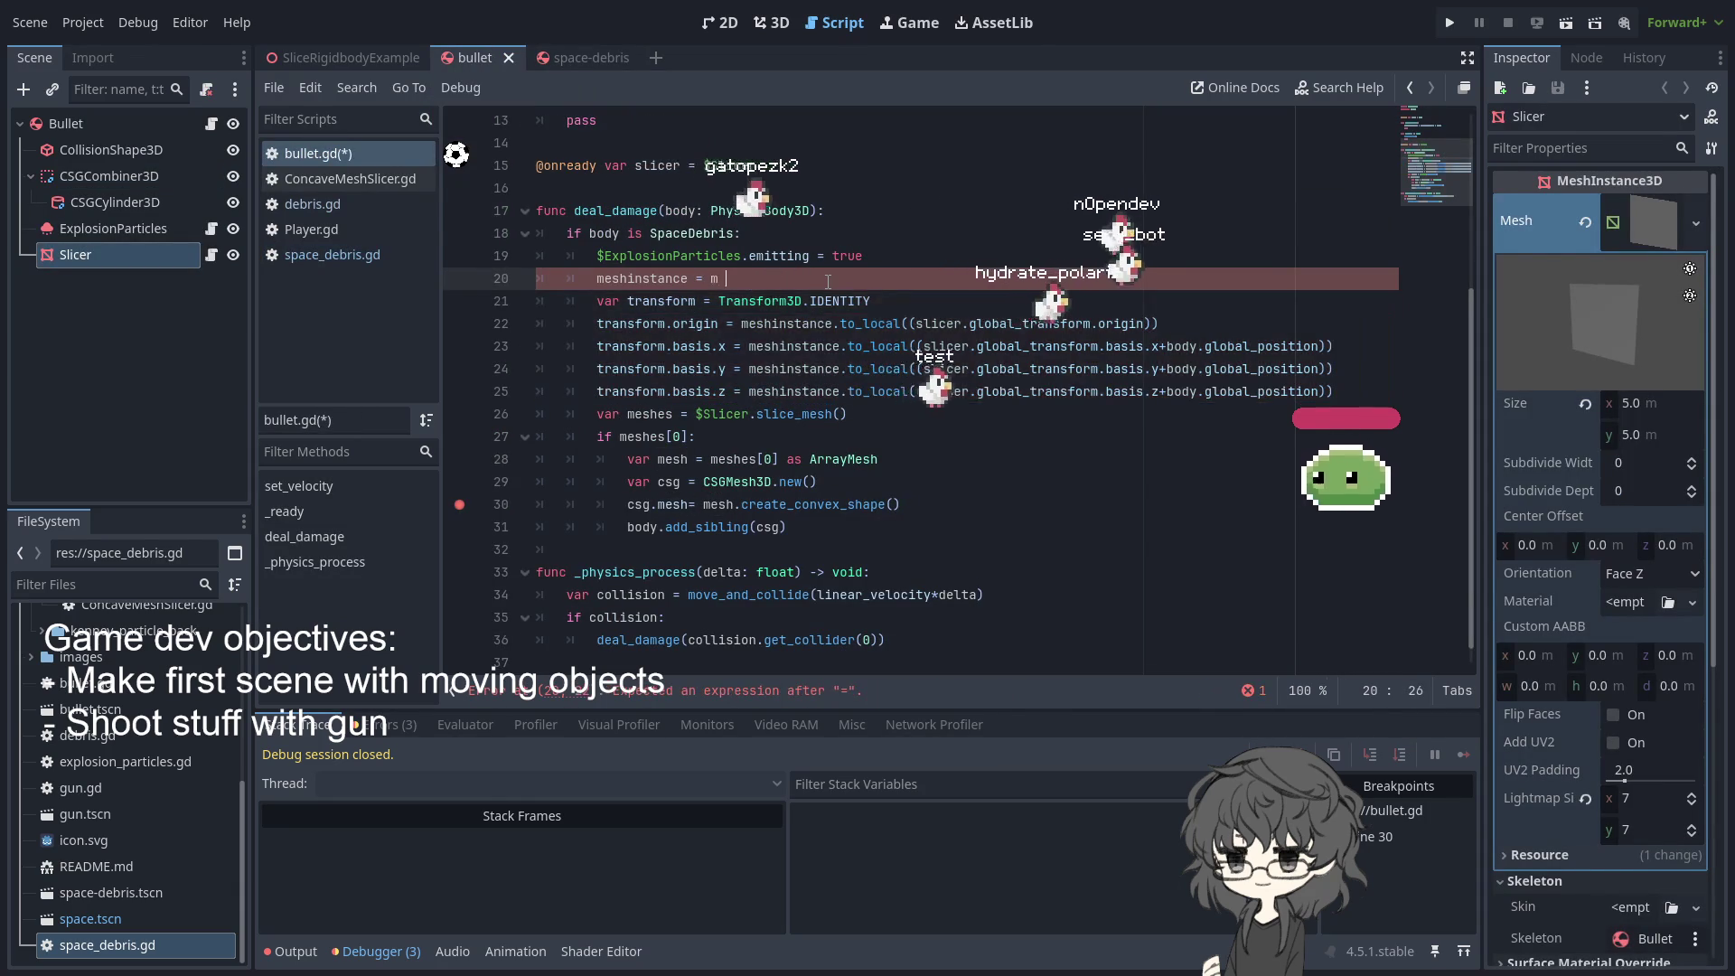
key("ctrl+space")
type("mesh")
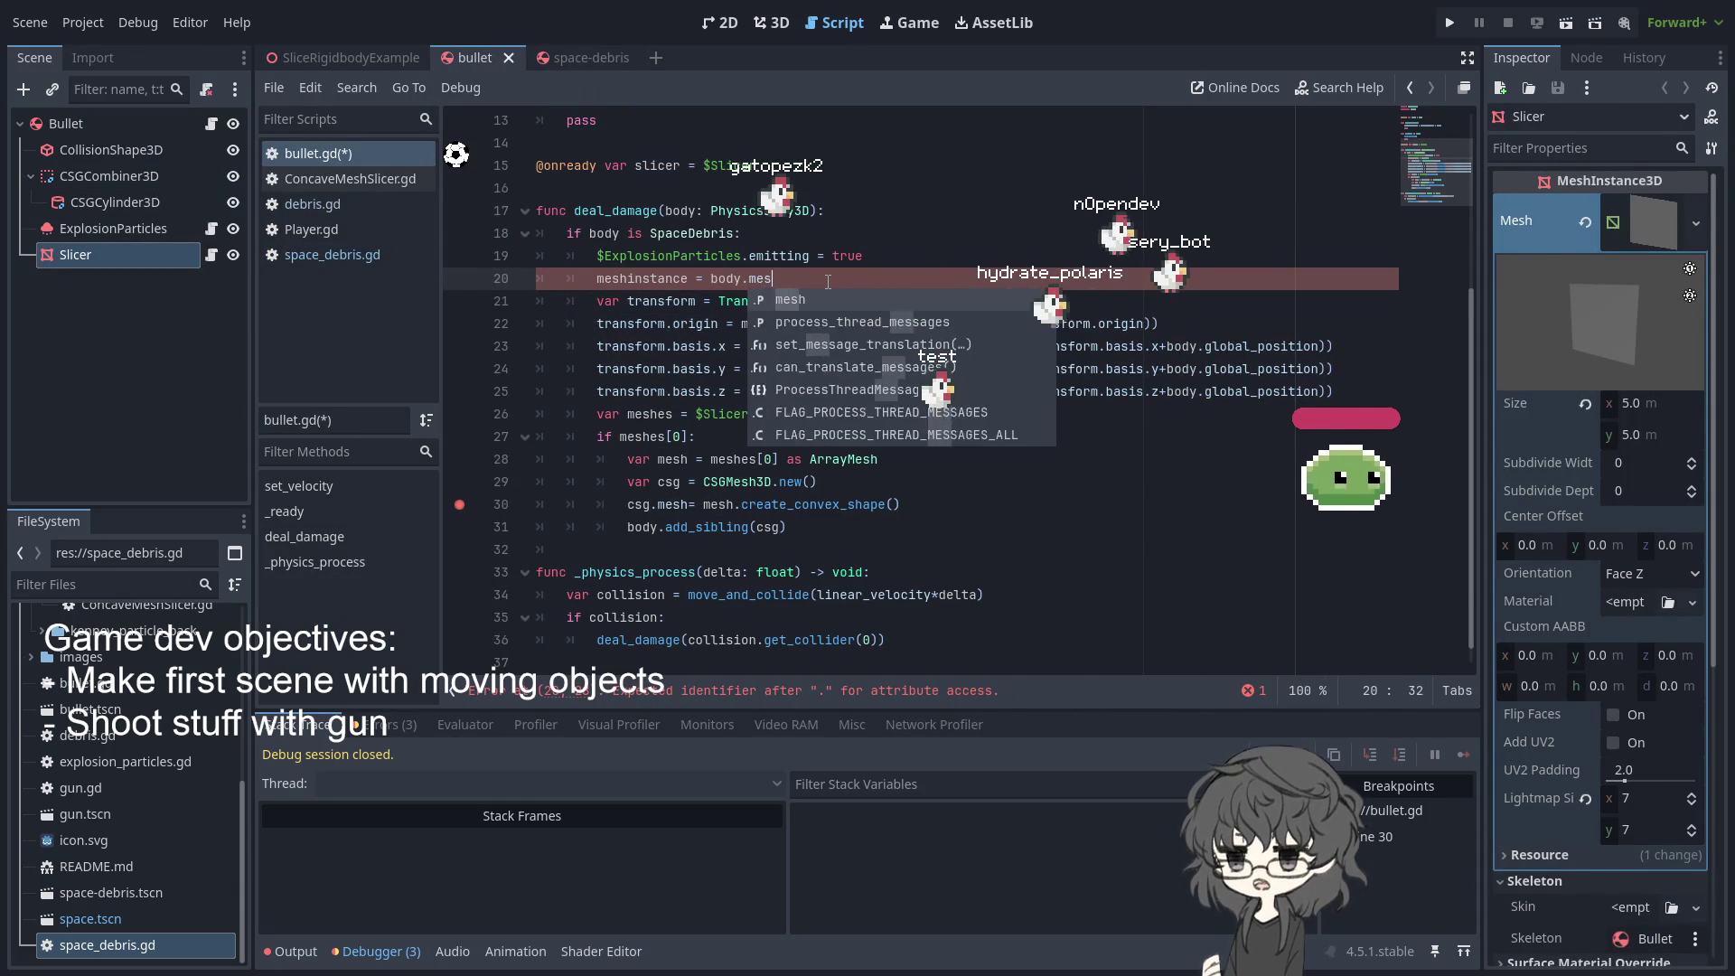
left_click(807, 256)
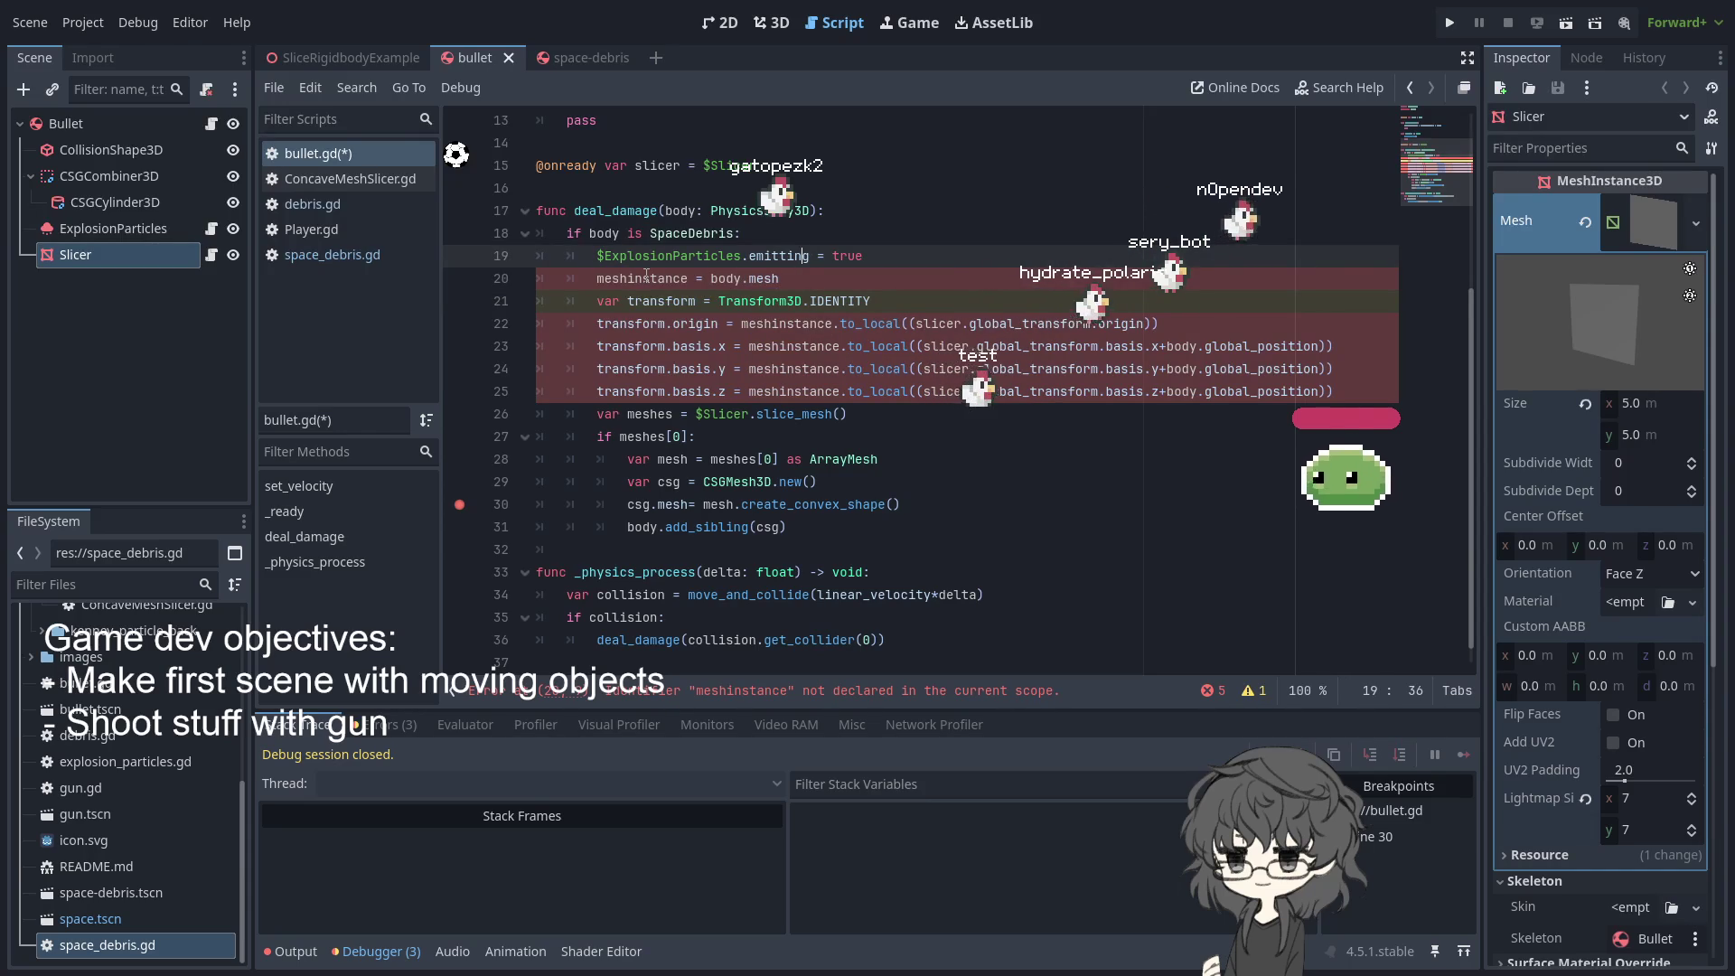
left_click(918, 289)
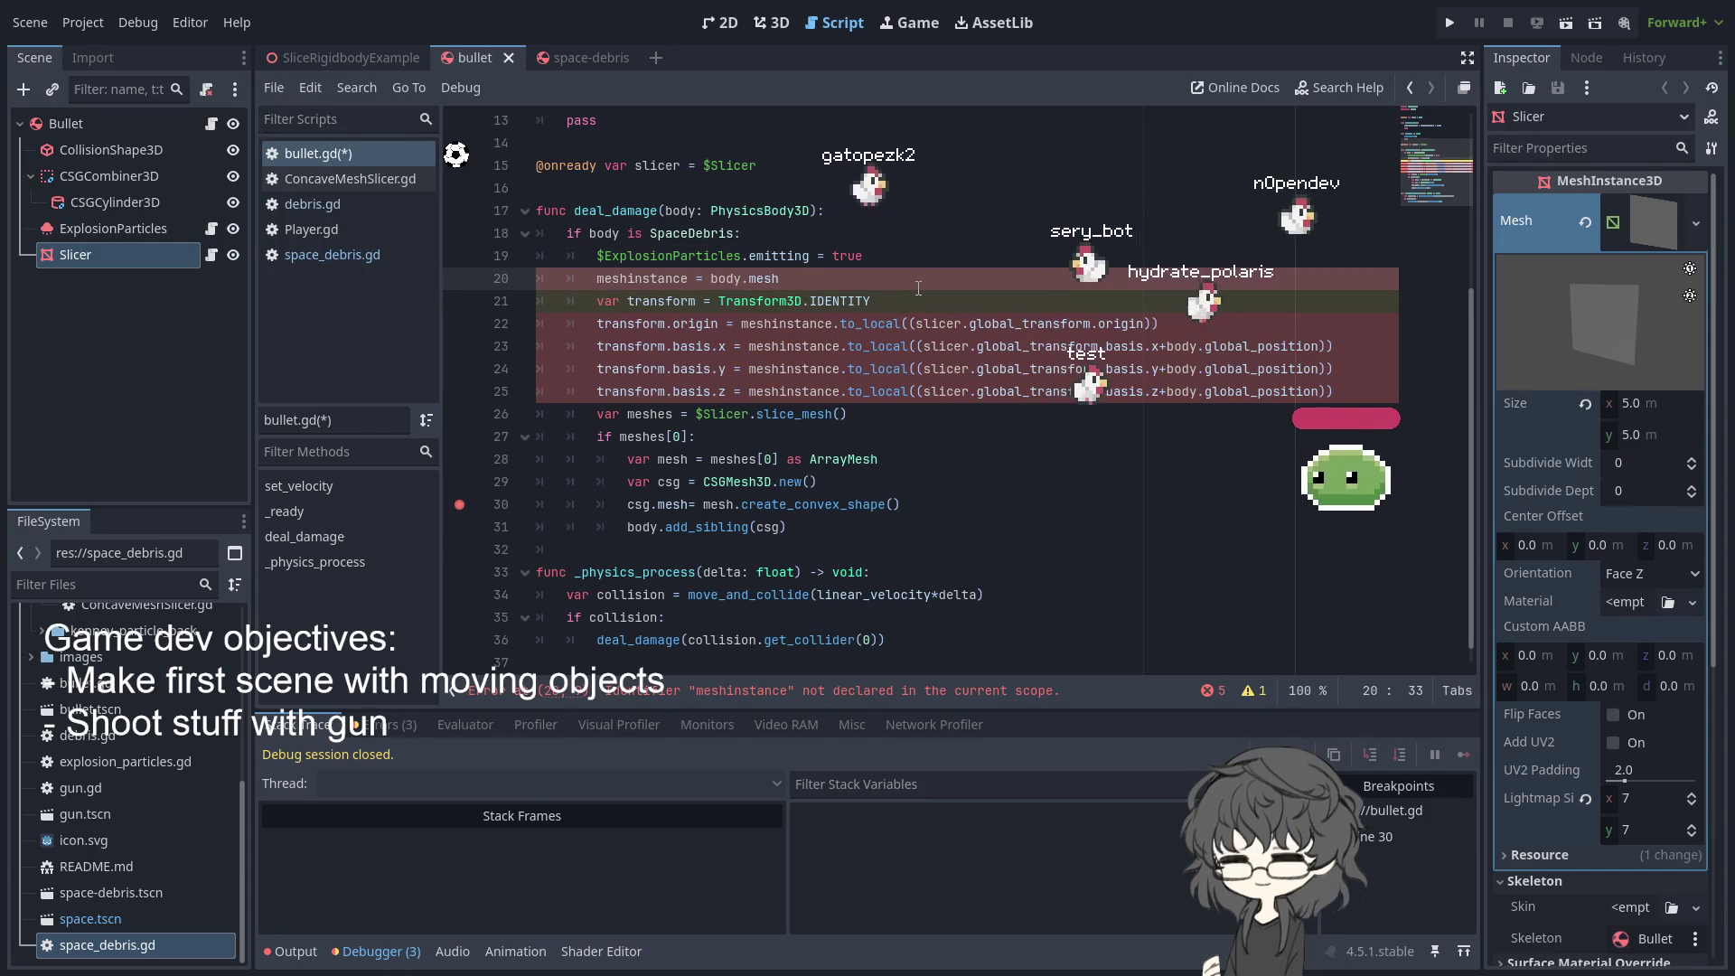
left_click(597, 279)
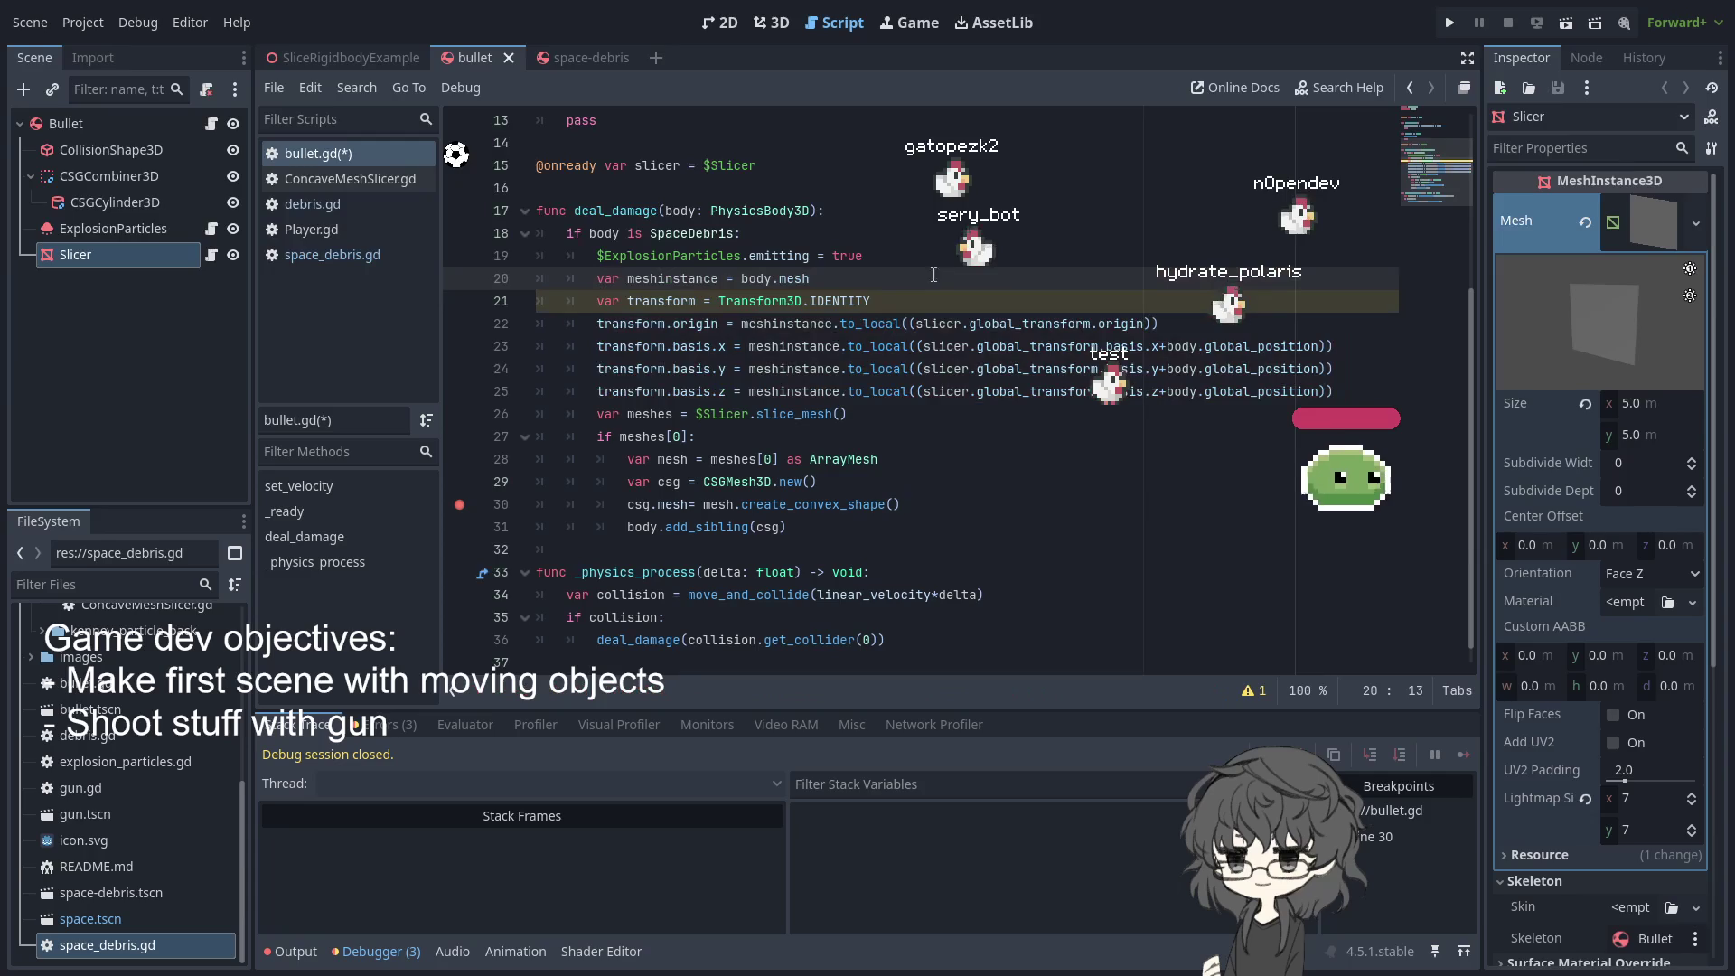
left_click(918, 267)
scroll(920, 270, "up", 4)
scroll(916, 270, "down", 5)
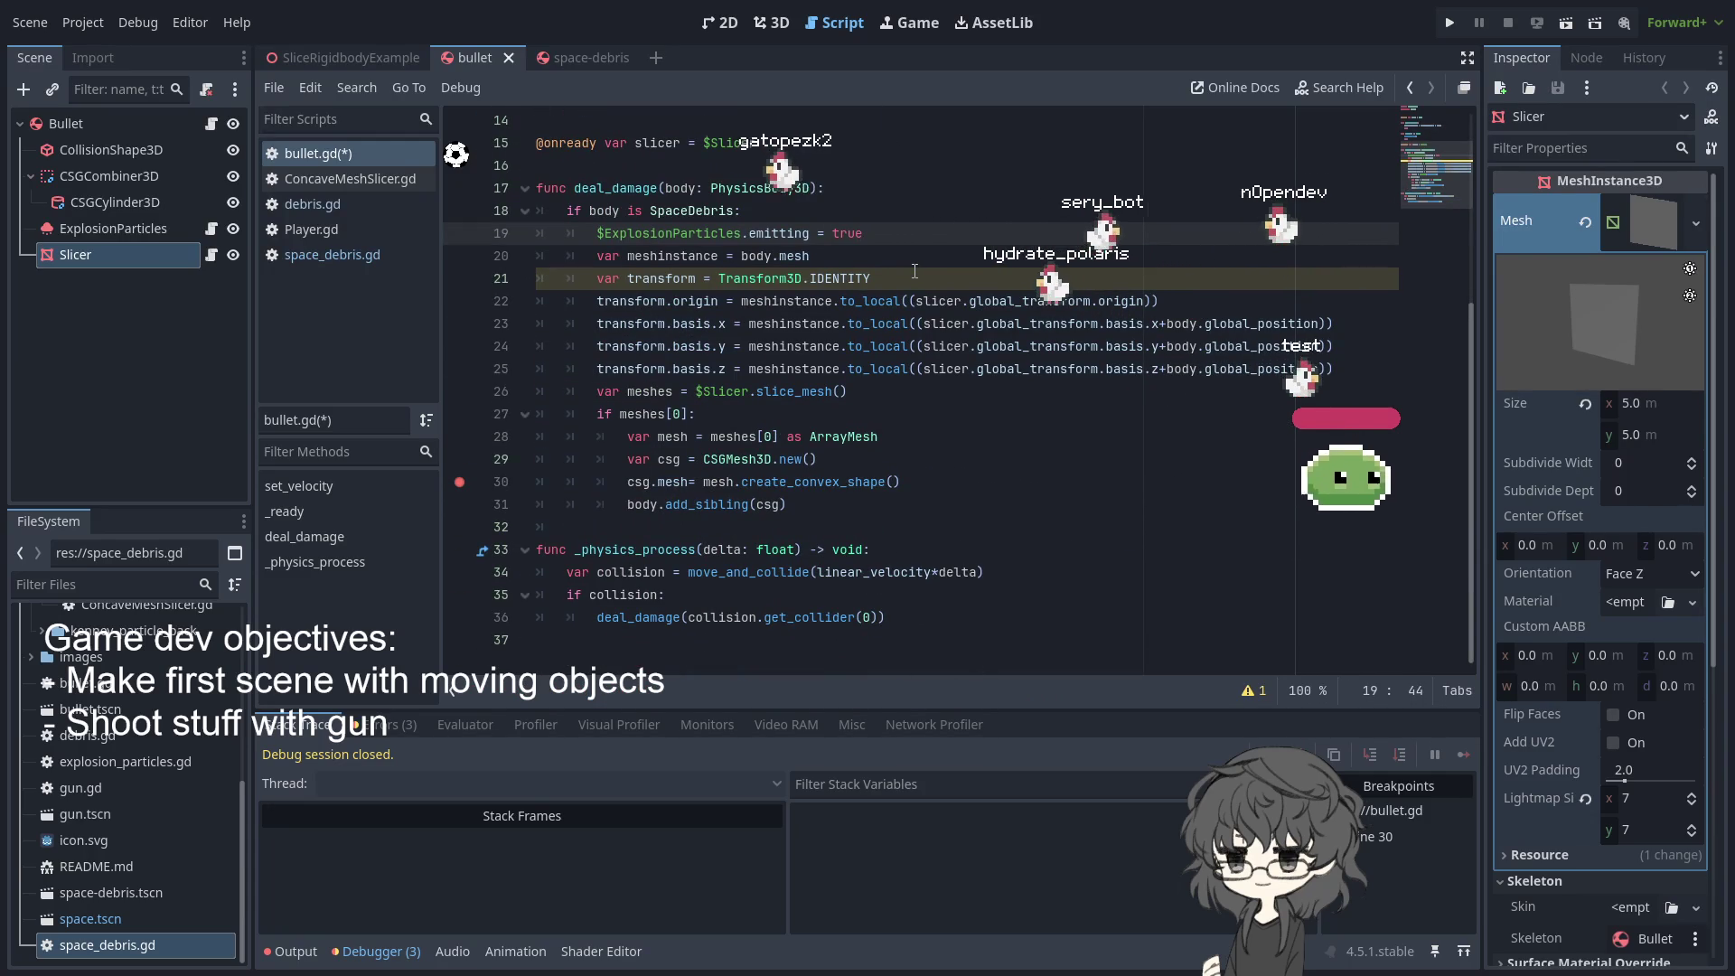
left_click(325, 228)
scroll(684, 347, "down", 2)
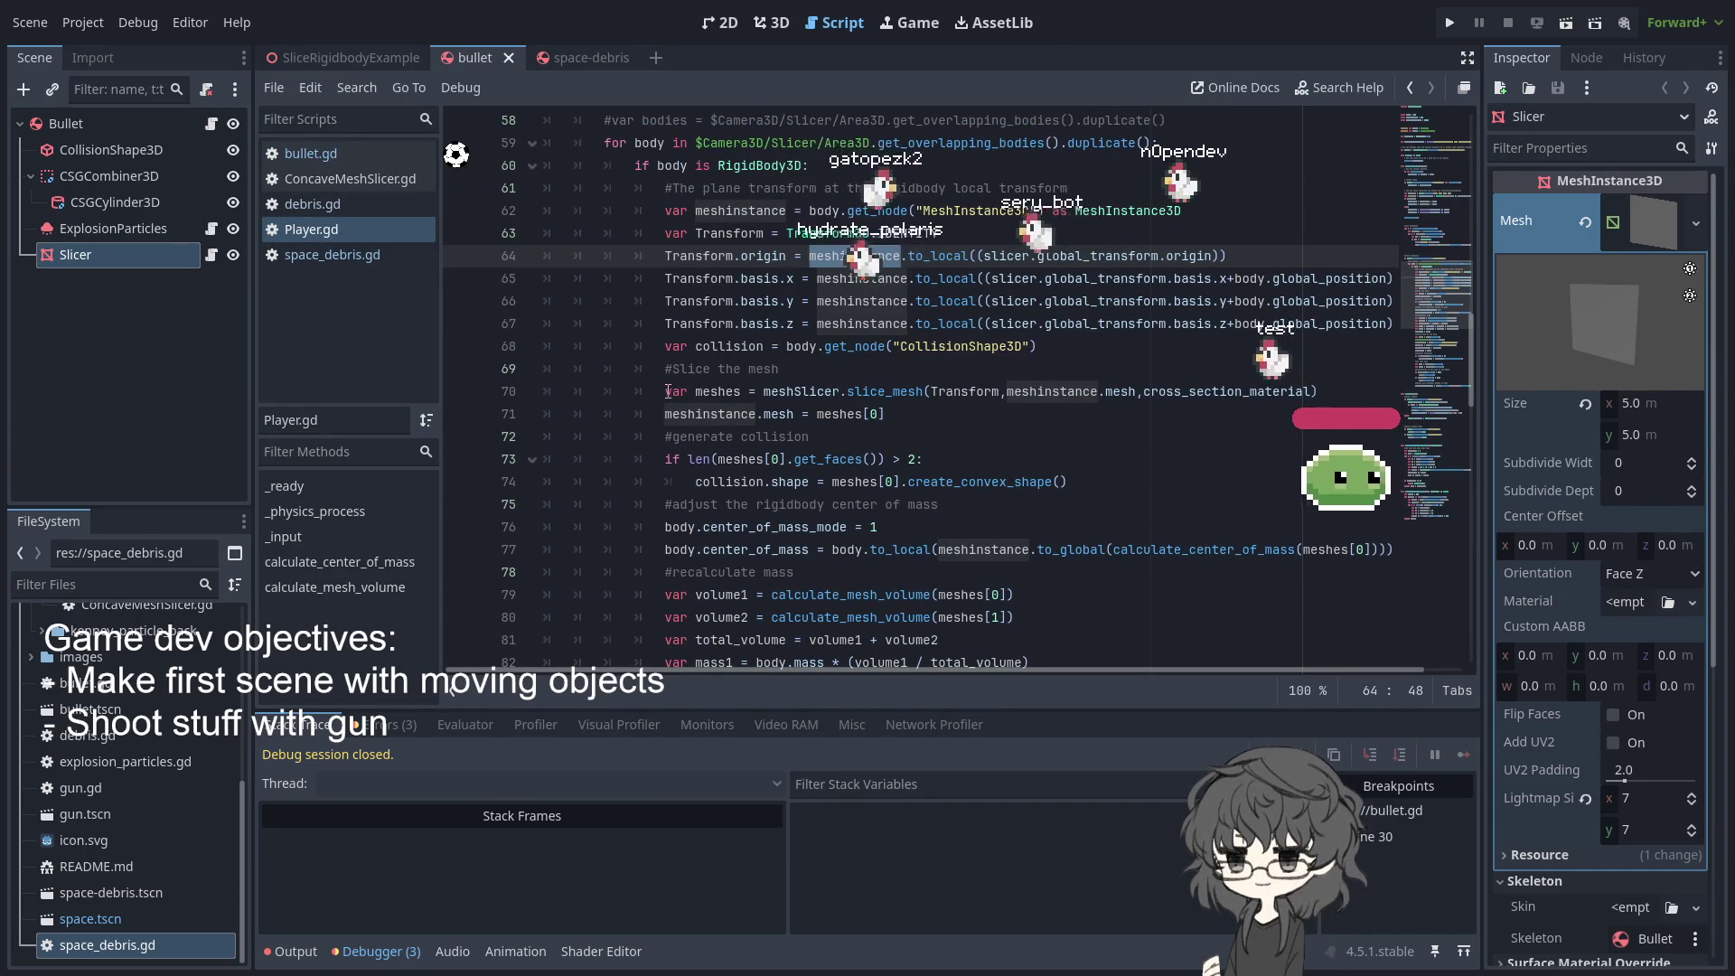
Step: Select the meshSlicer.slice_mesh call in Player.gd up to meshinstance.mesh
left_click_drag(661, 391, 984, 402)
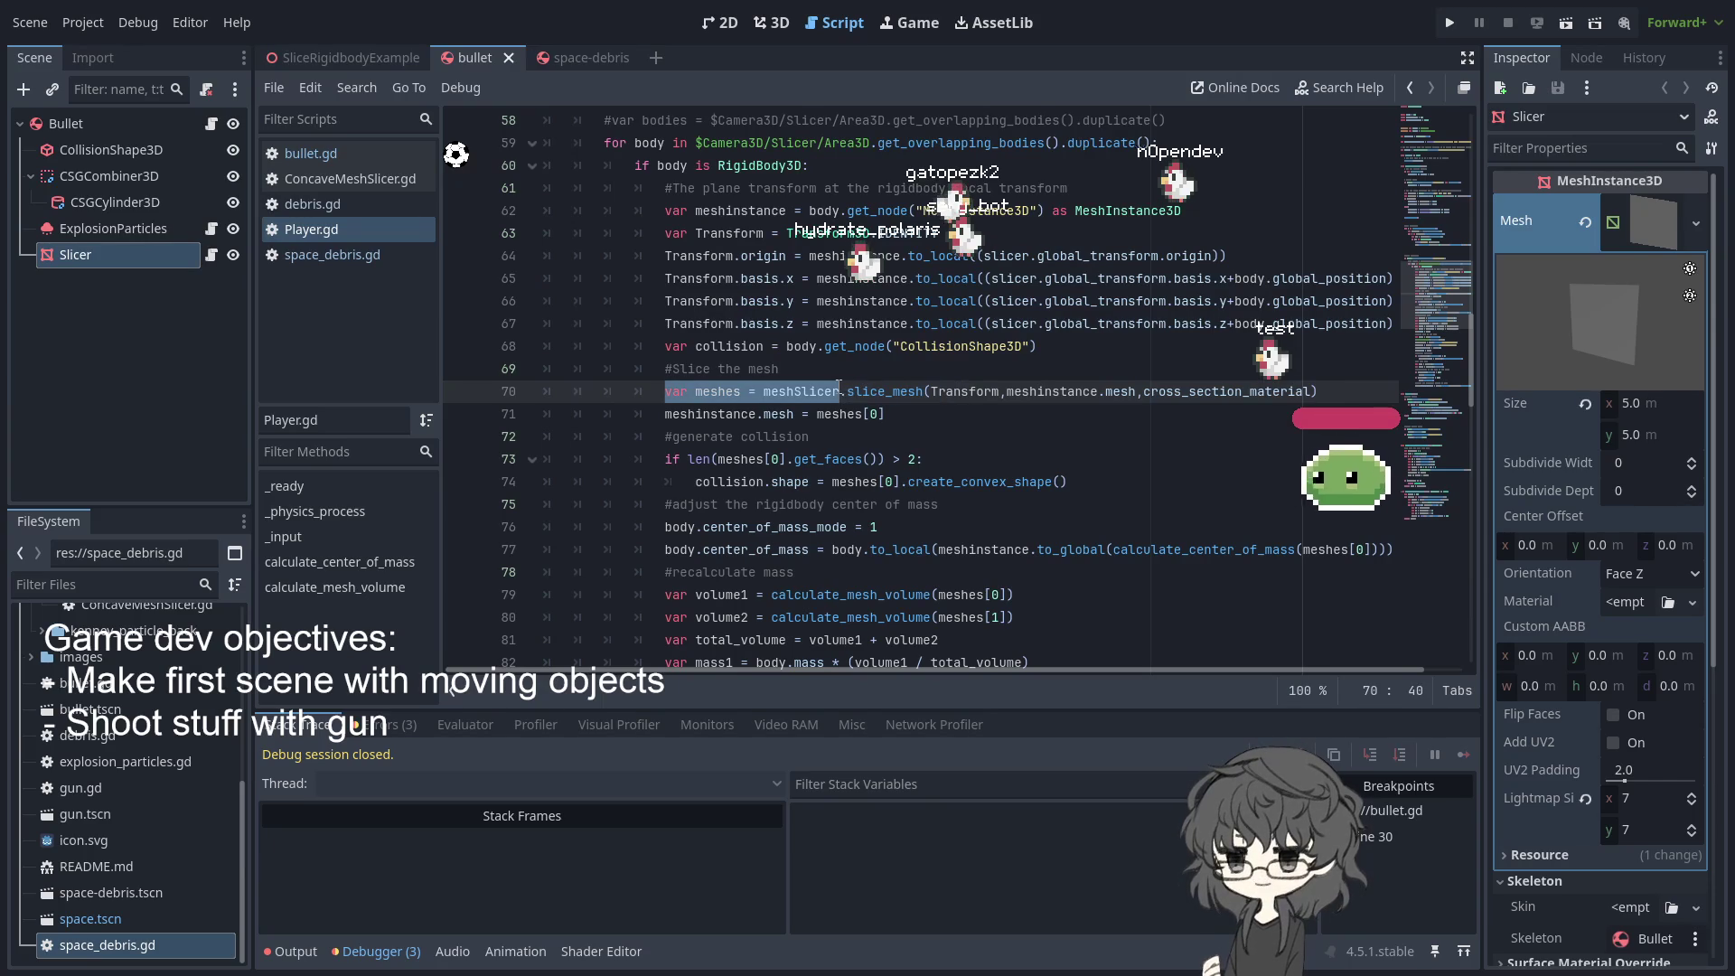
mouse_move(926, 388)
left_mouse_down()
mouse_move(1175, 373)
mouse_move(1339, 390)
left_mouse_up()
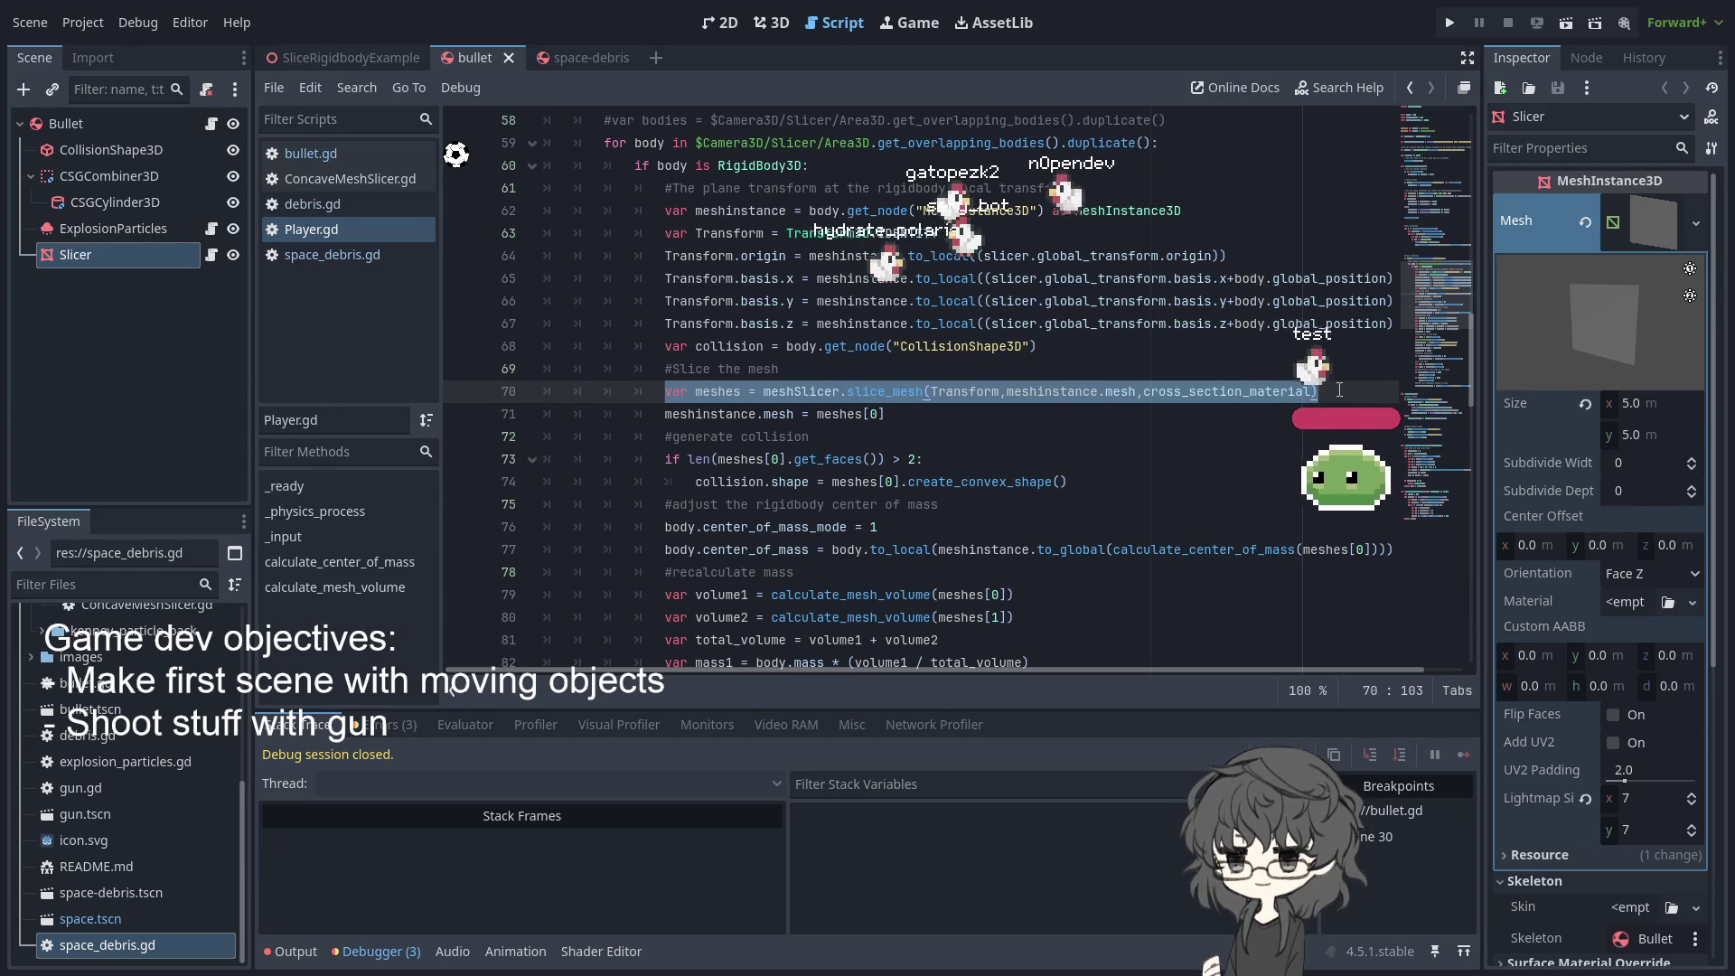
left_click(1191, 391)
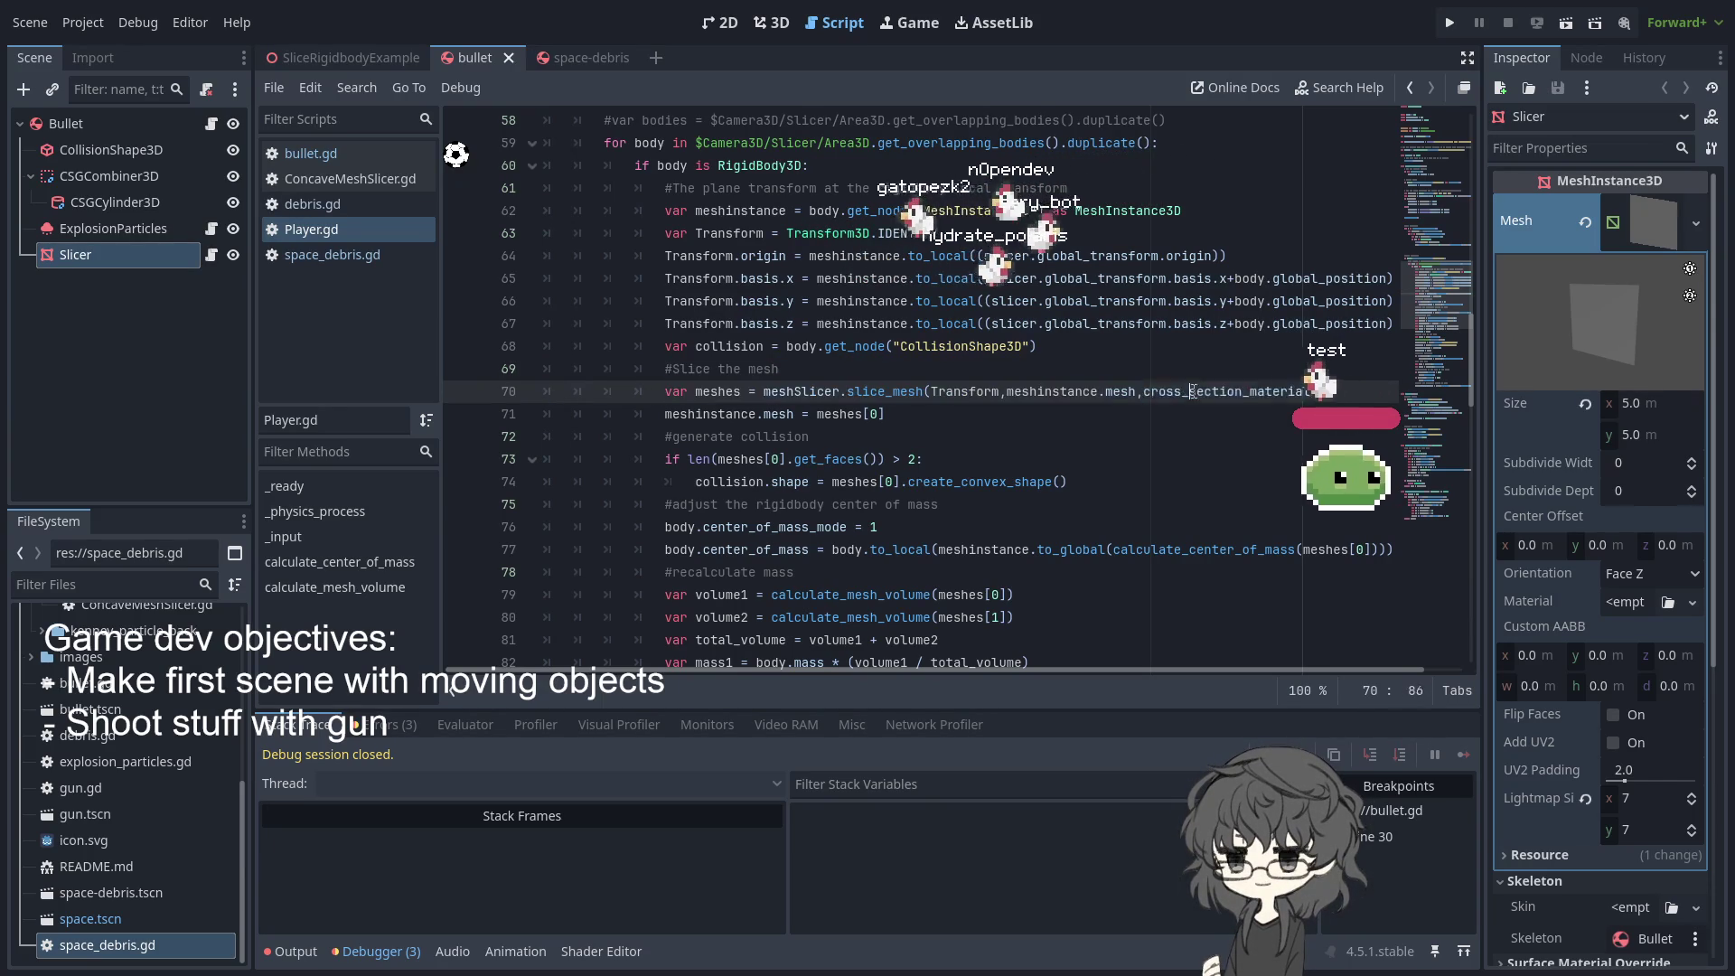
scroll(940, 395, "up", 2)
scroll(907, 428, "down", 3)
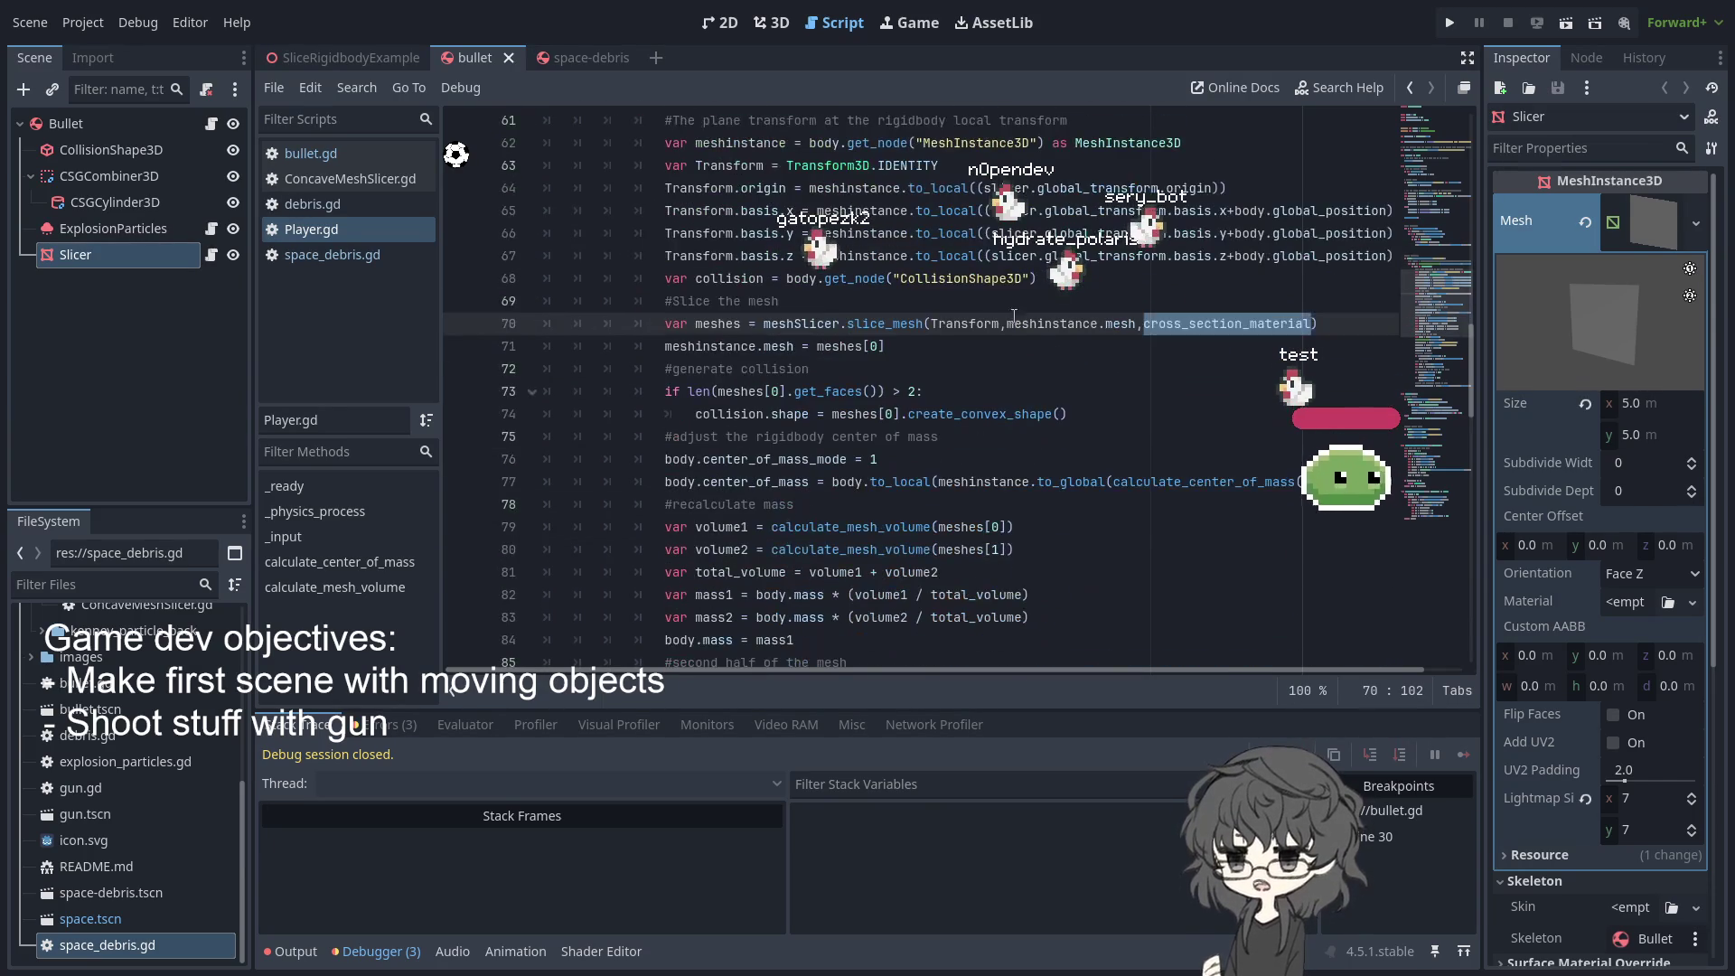
key("Up")
mouse_move(665, 323)
left_mouse_down()
mouse_move(1320, 323)
mouse_move(1137, 323)
left_mouse_up()
key("ctrl+c")
Step: Return to bullet.gd and select the old slicing code on lines 26–32
left_click(597, 54)
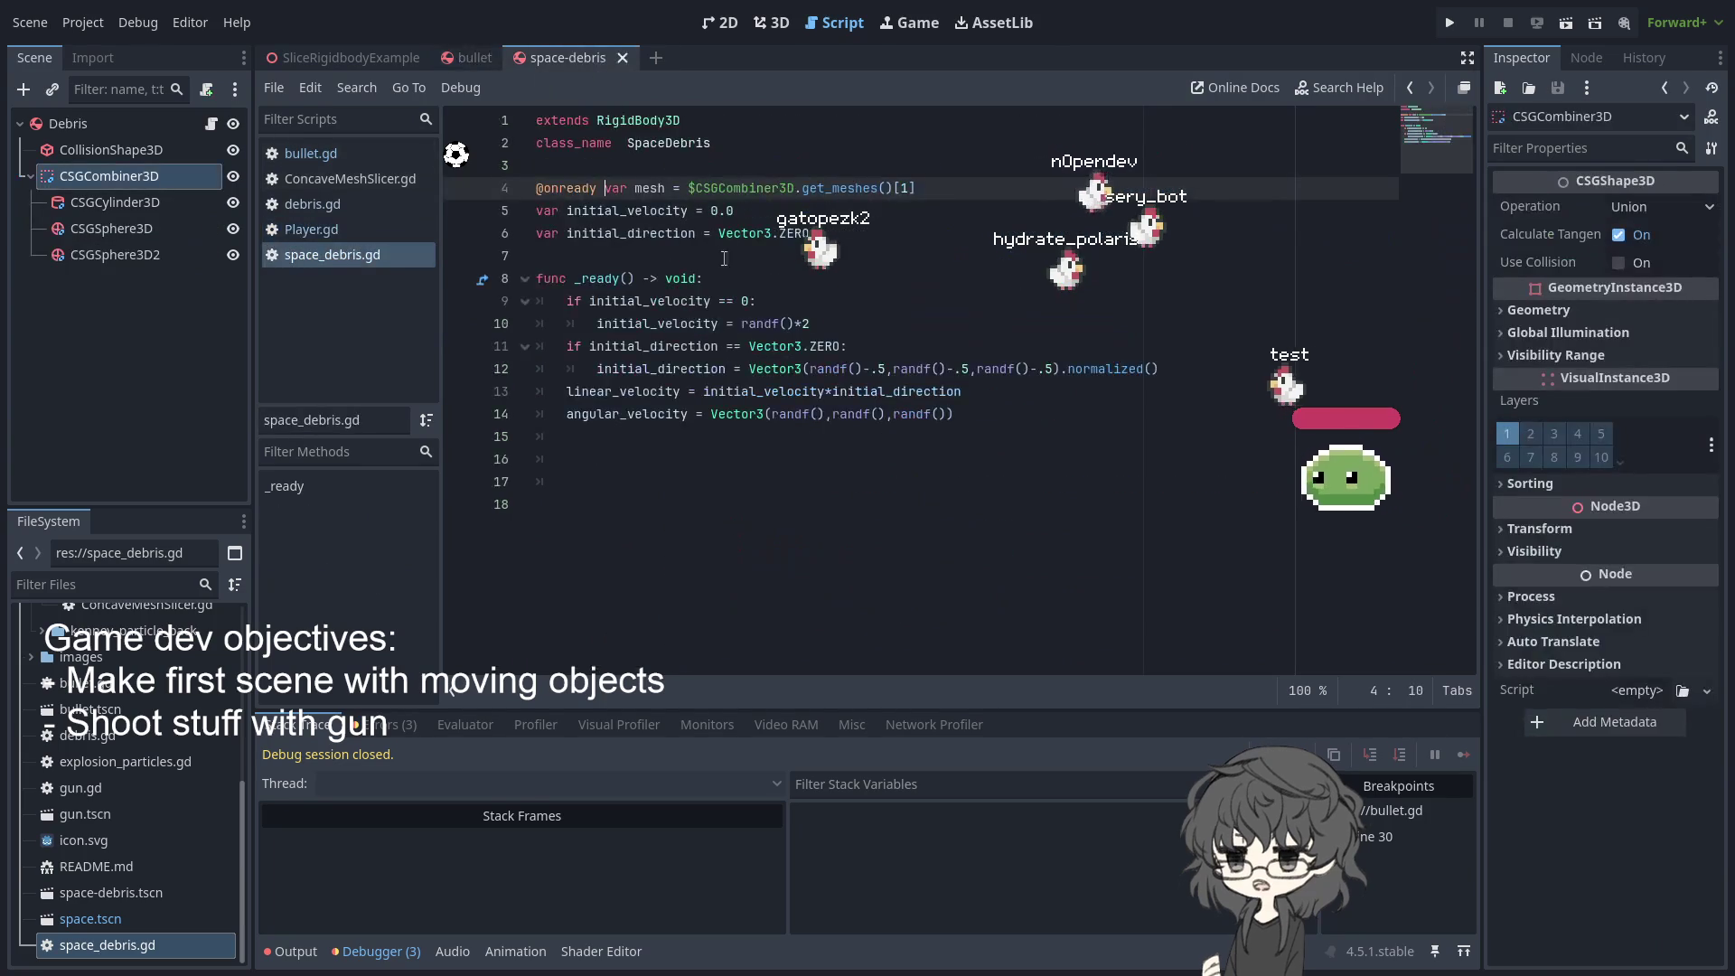
left_click(448, 52)
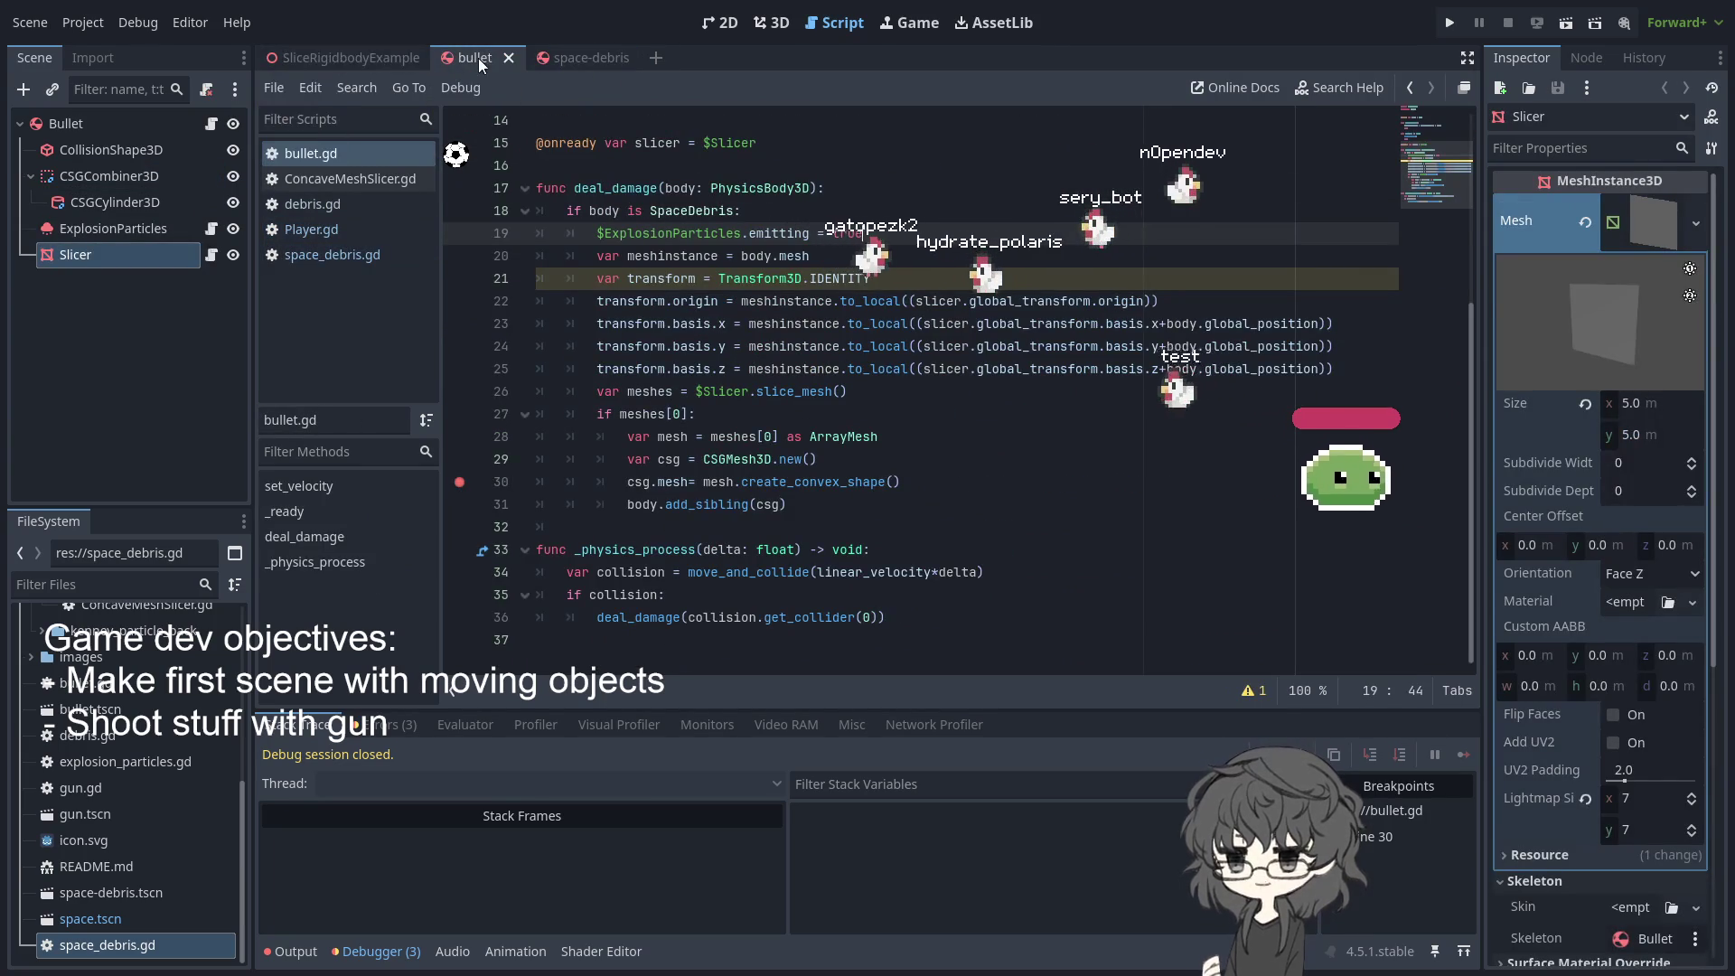
left_click(582, 54)
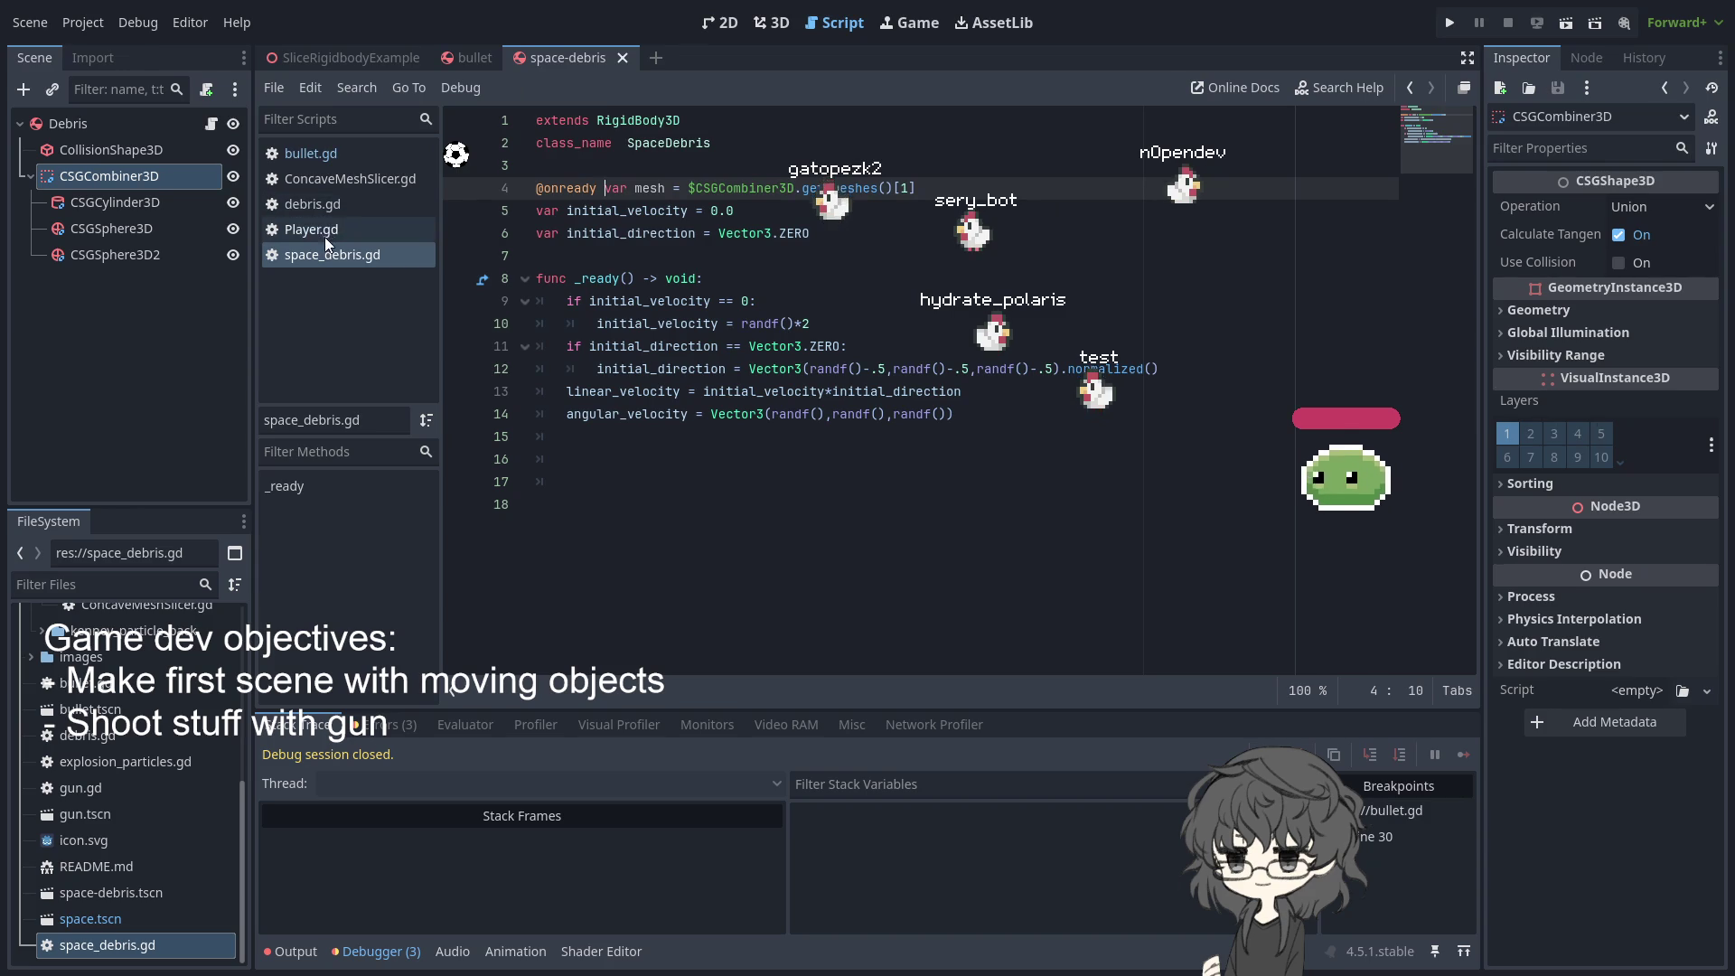
left_click(320, 154)
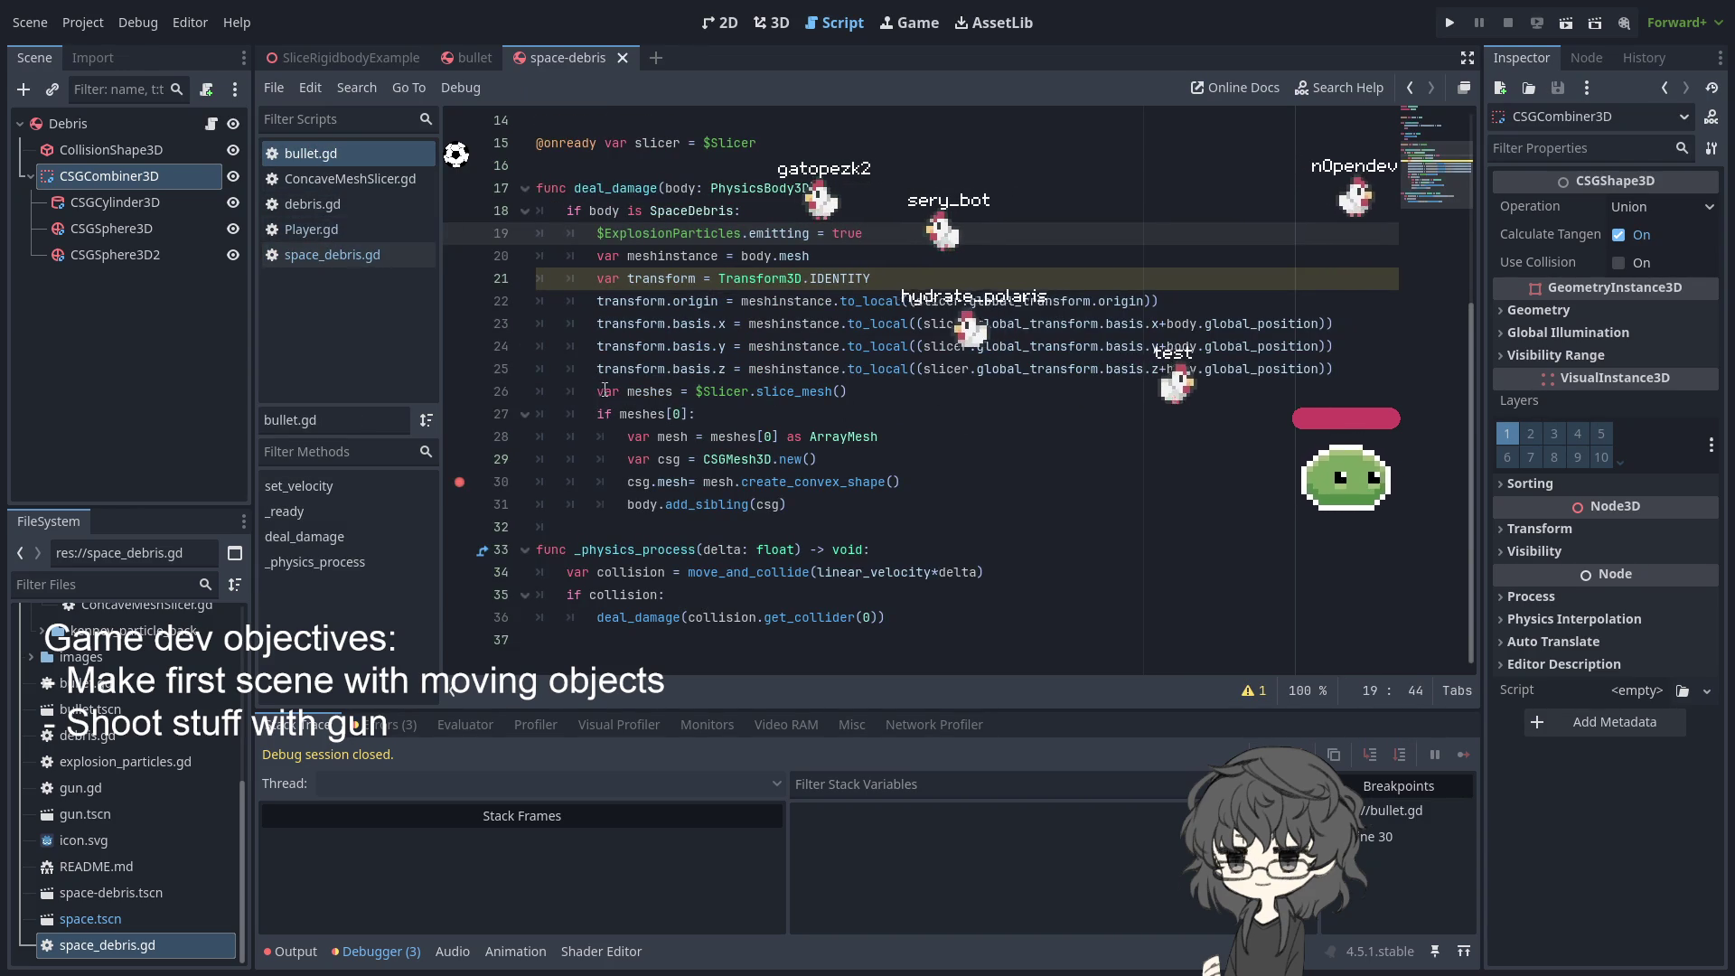
mouse_move(593, 392)
left_mouse_down()
mouse_move(814, 420)
mouse_move(988, 529)
left_mouse_up()
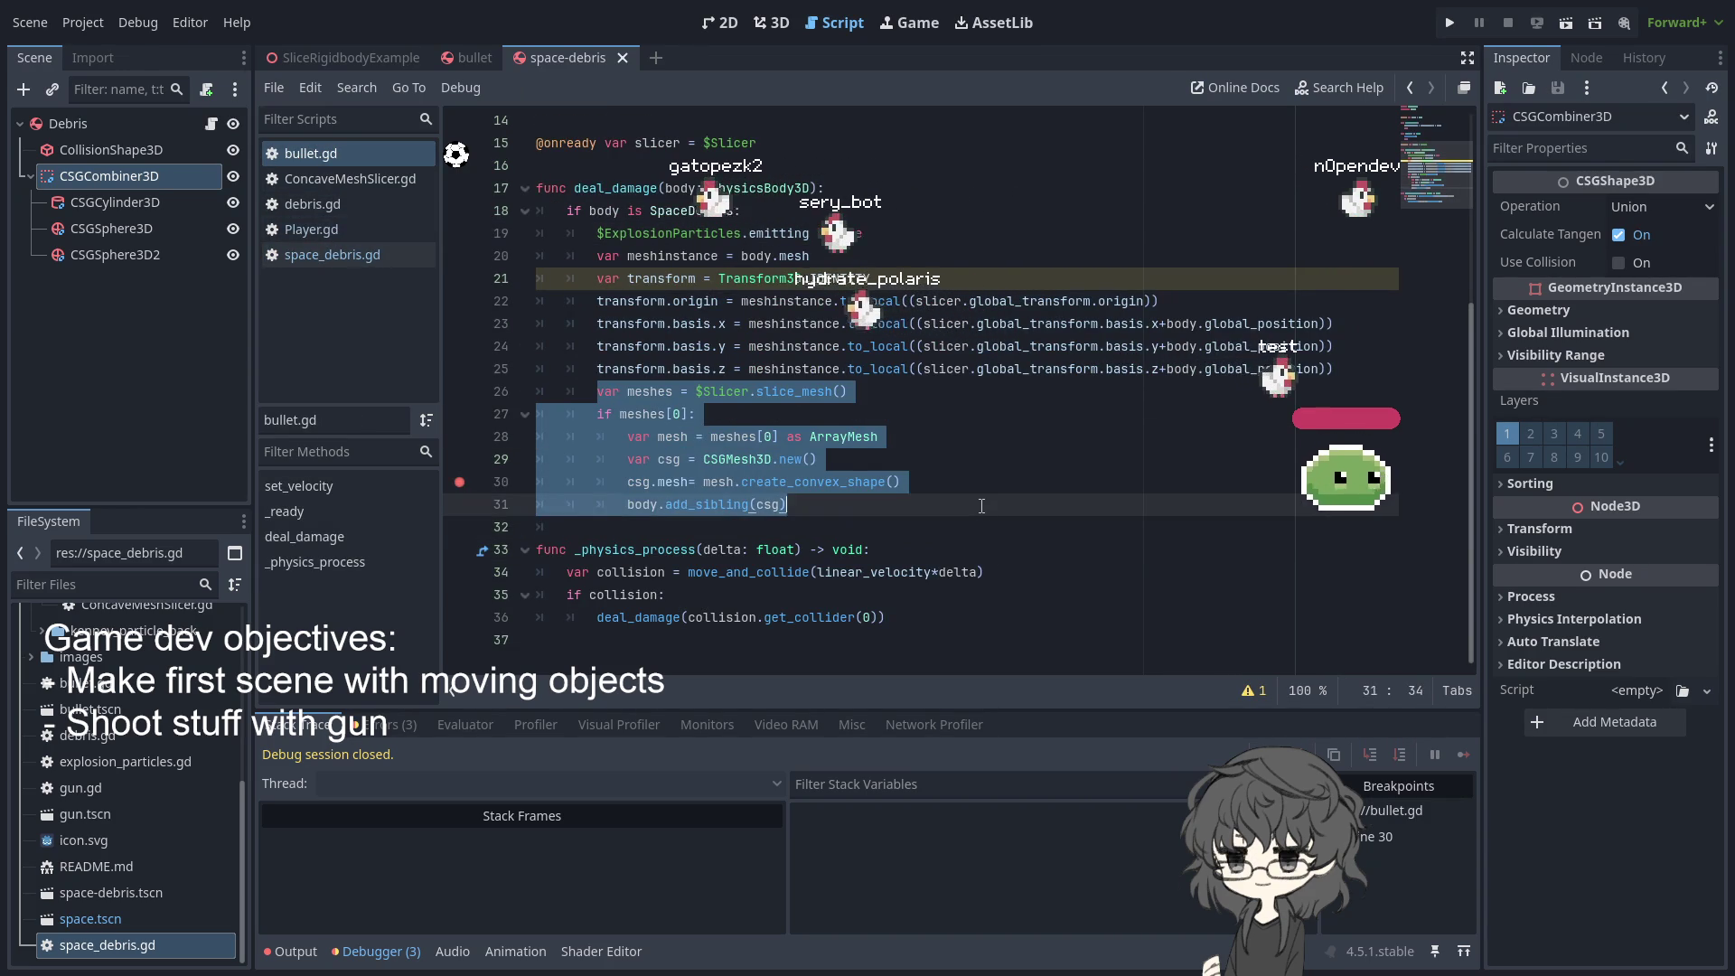
Step: Paste the slice_mesh call over lines 26–32, add ')' and remove 'meshinstance.' from its argument
key("ctrl+v")
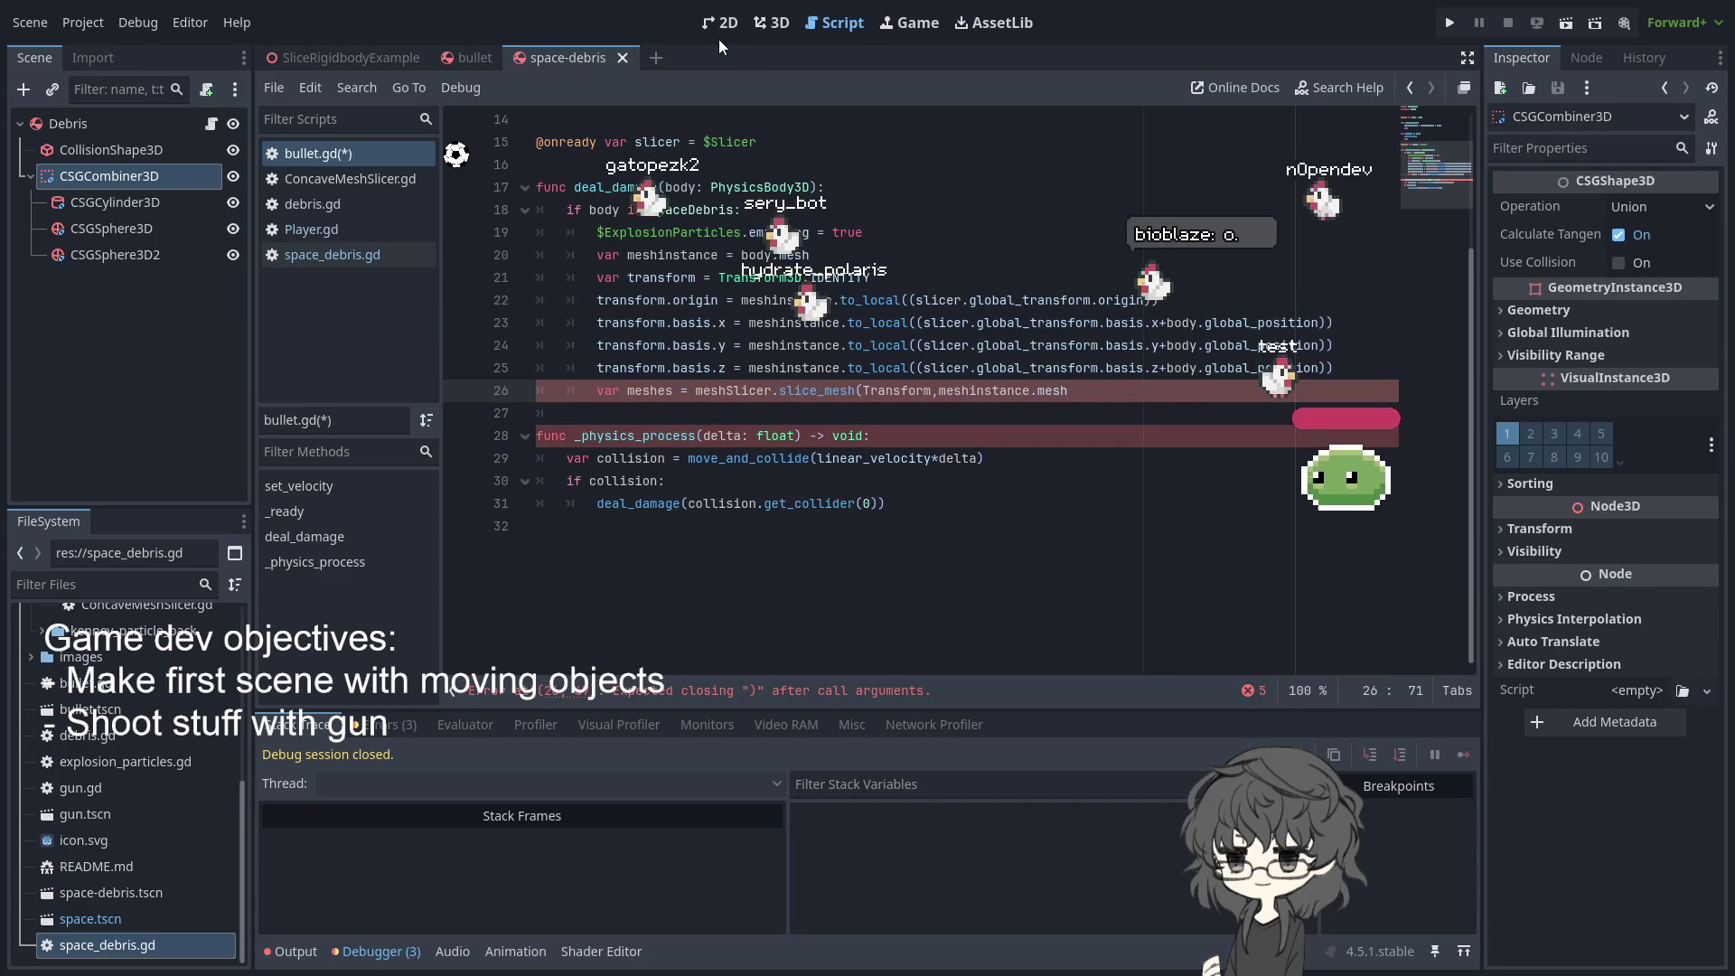
type(")")
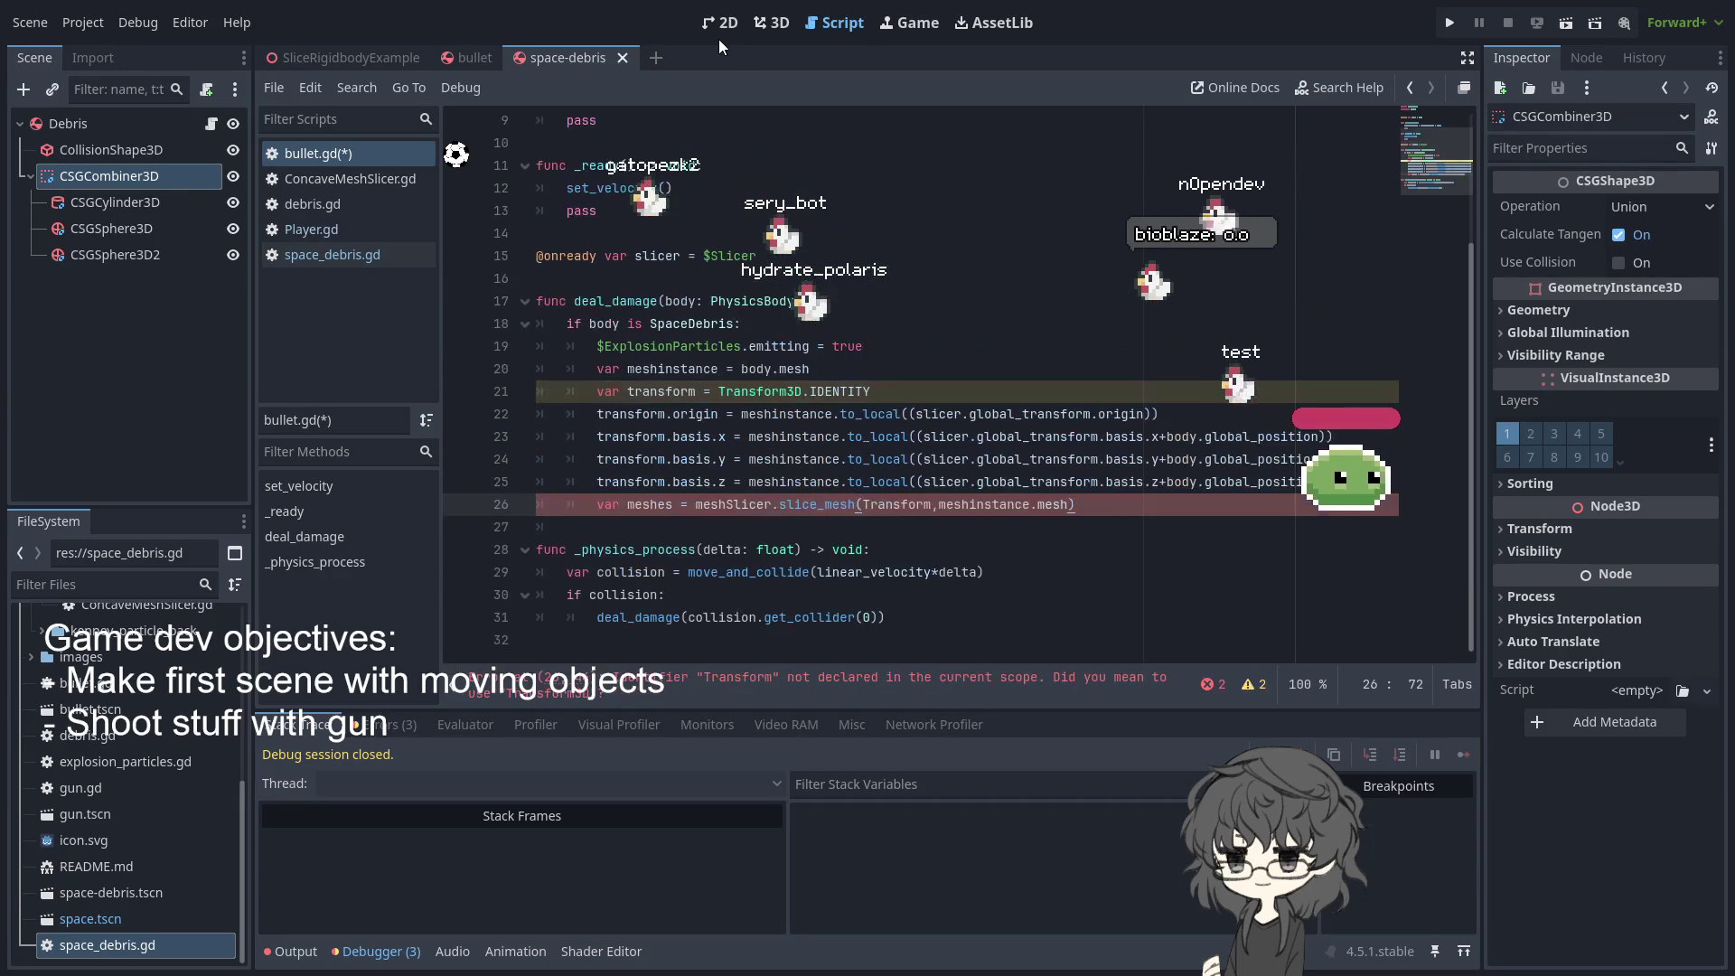
key("Return")
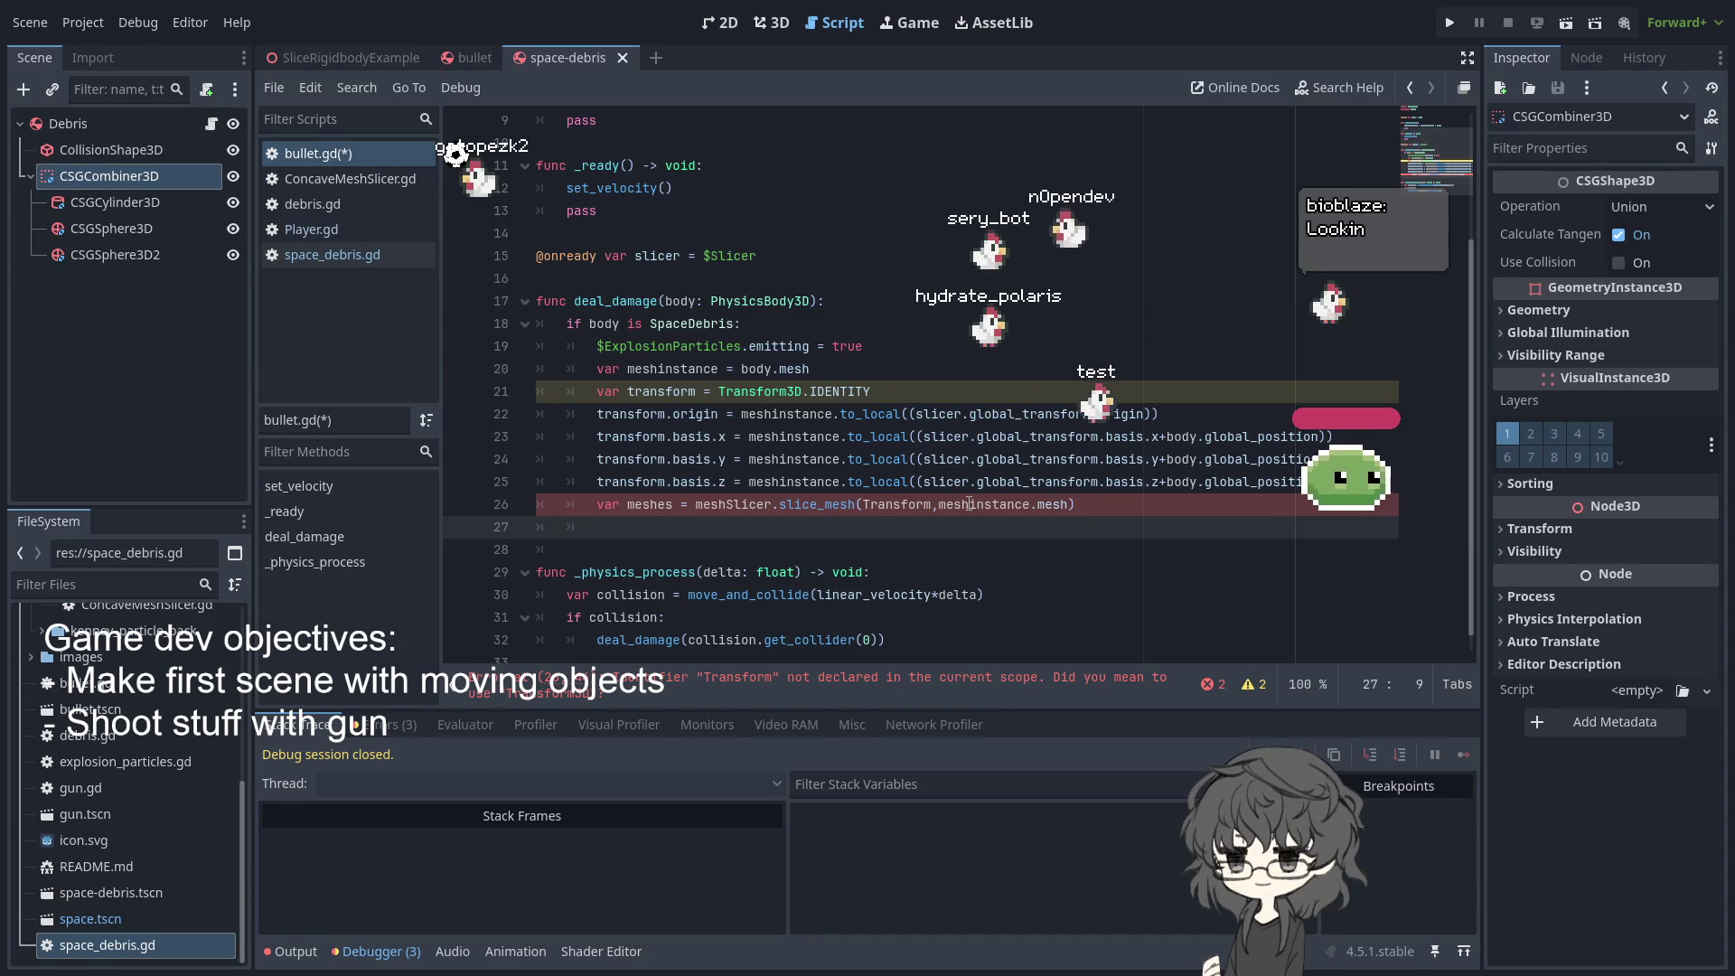
double_click(977, 504)
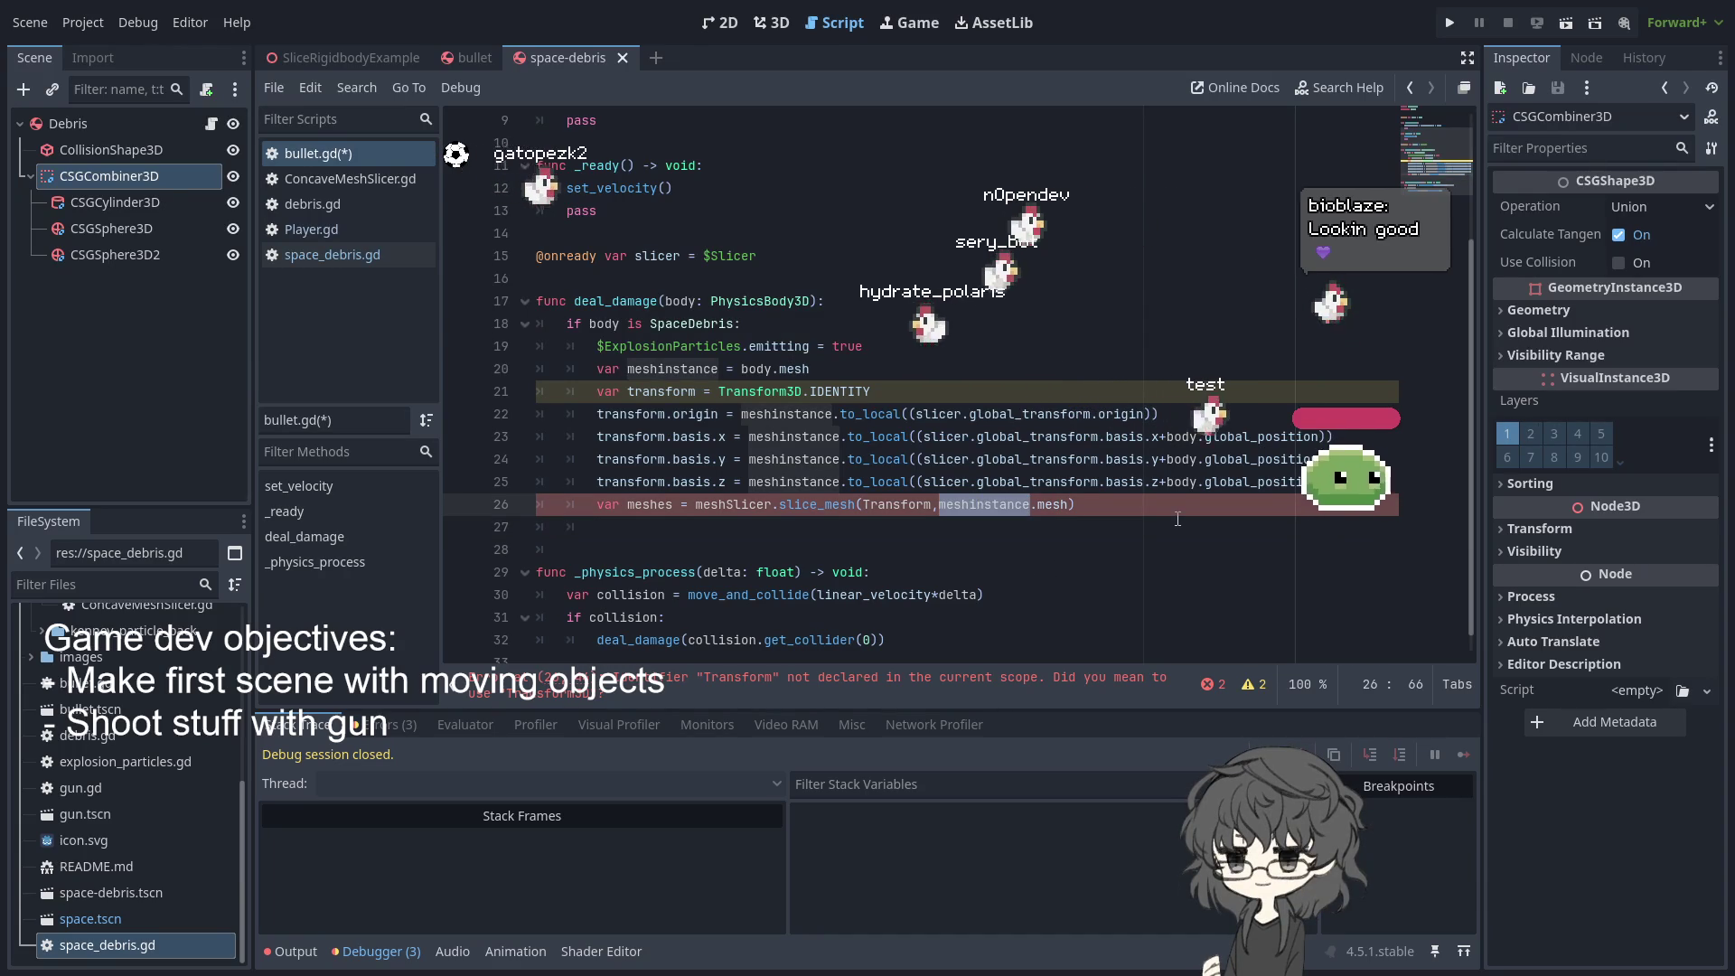
key("BackSpace")
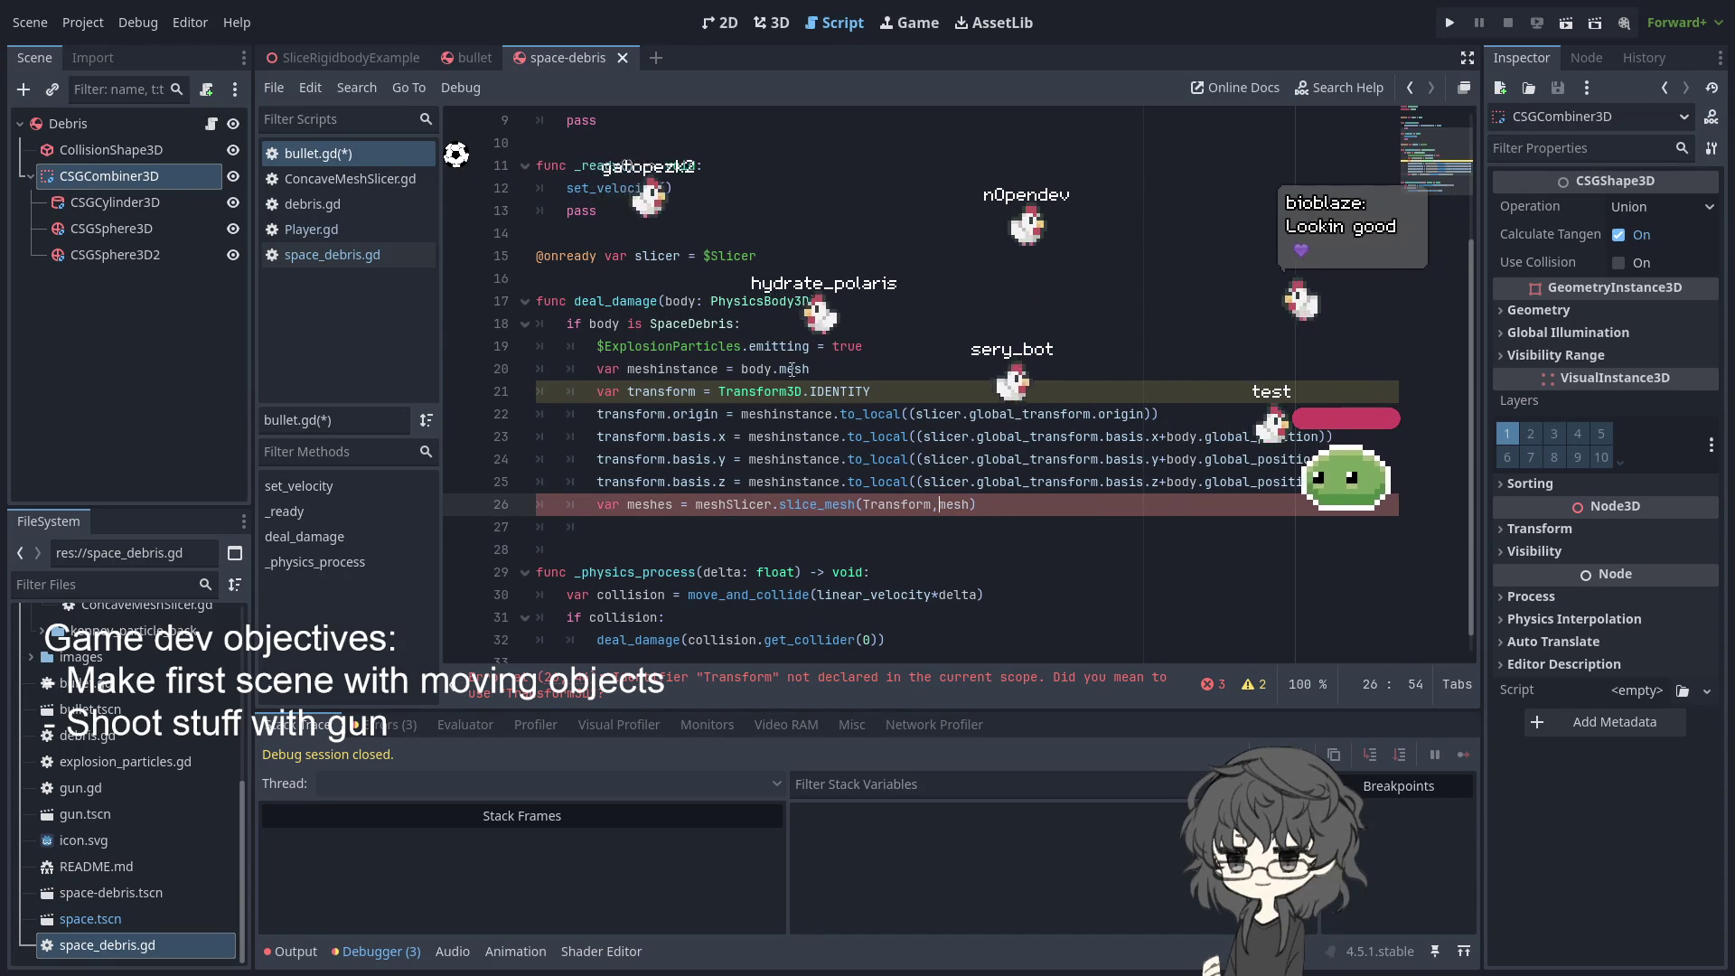
double_click(794, 369)
double_click(764, 369)
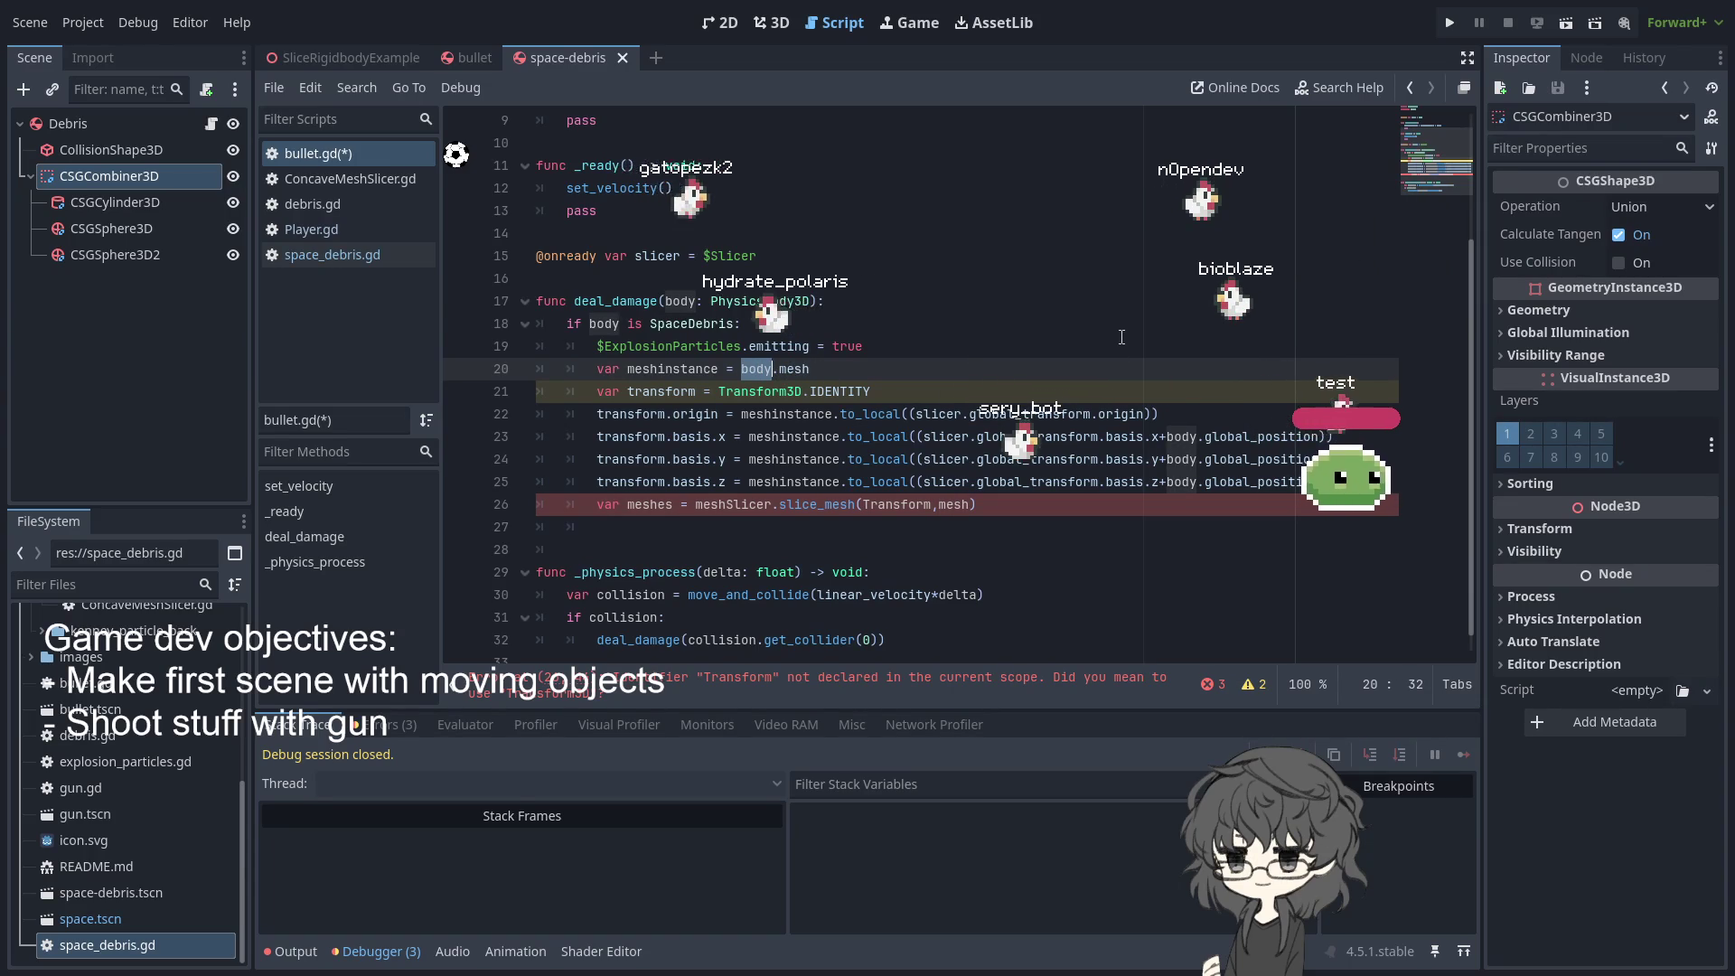
double_click(783, 414)
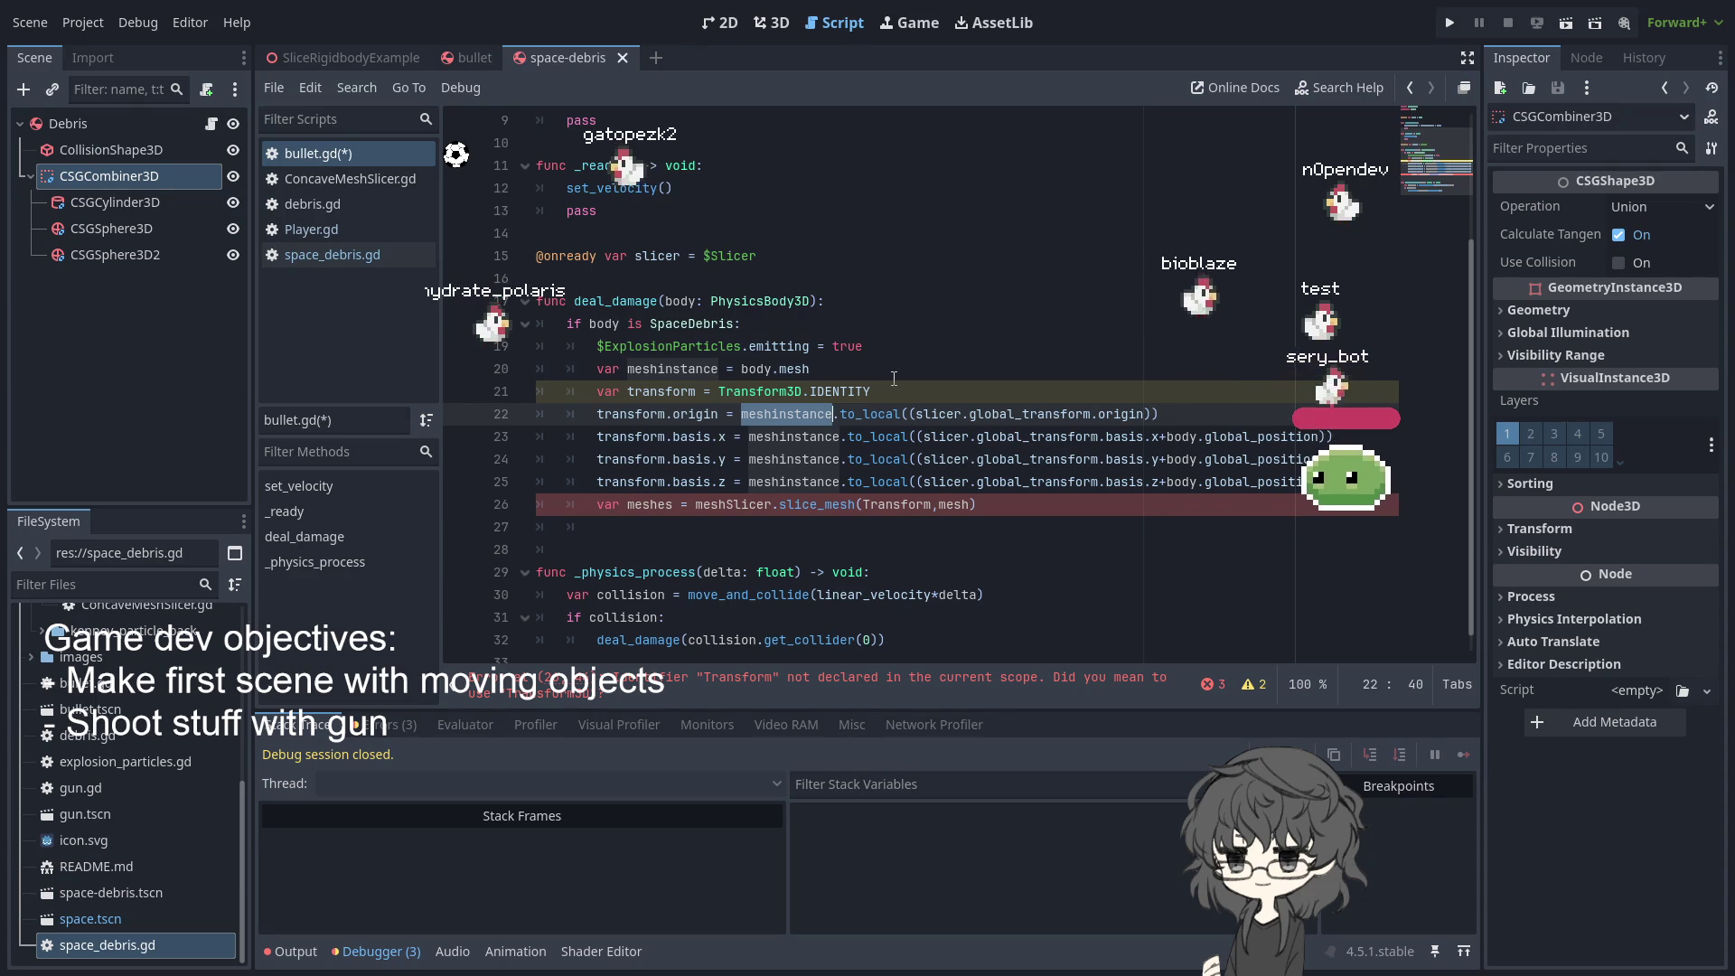
Step: Replace meshinstance with body in the origin line and transform lines 23–25 of bullet.gd
left_click(83, 132)
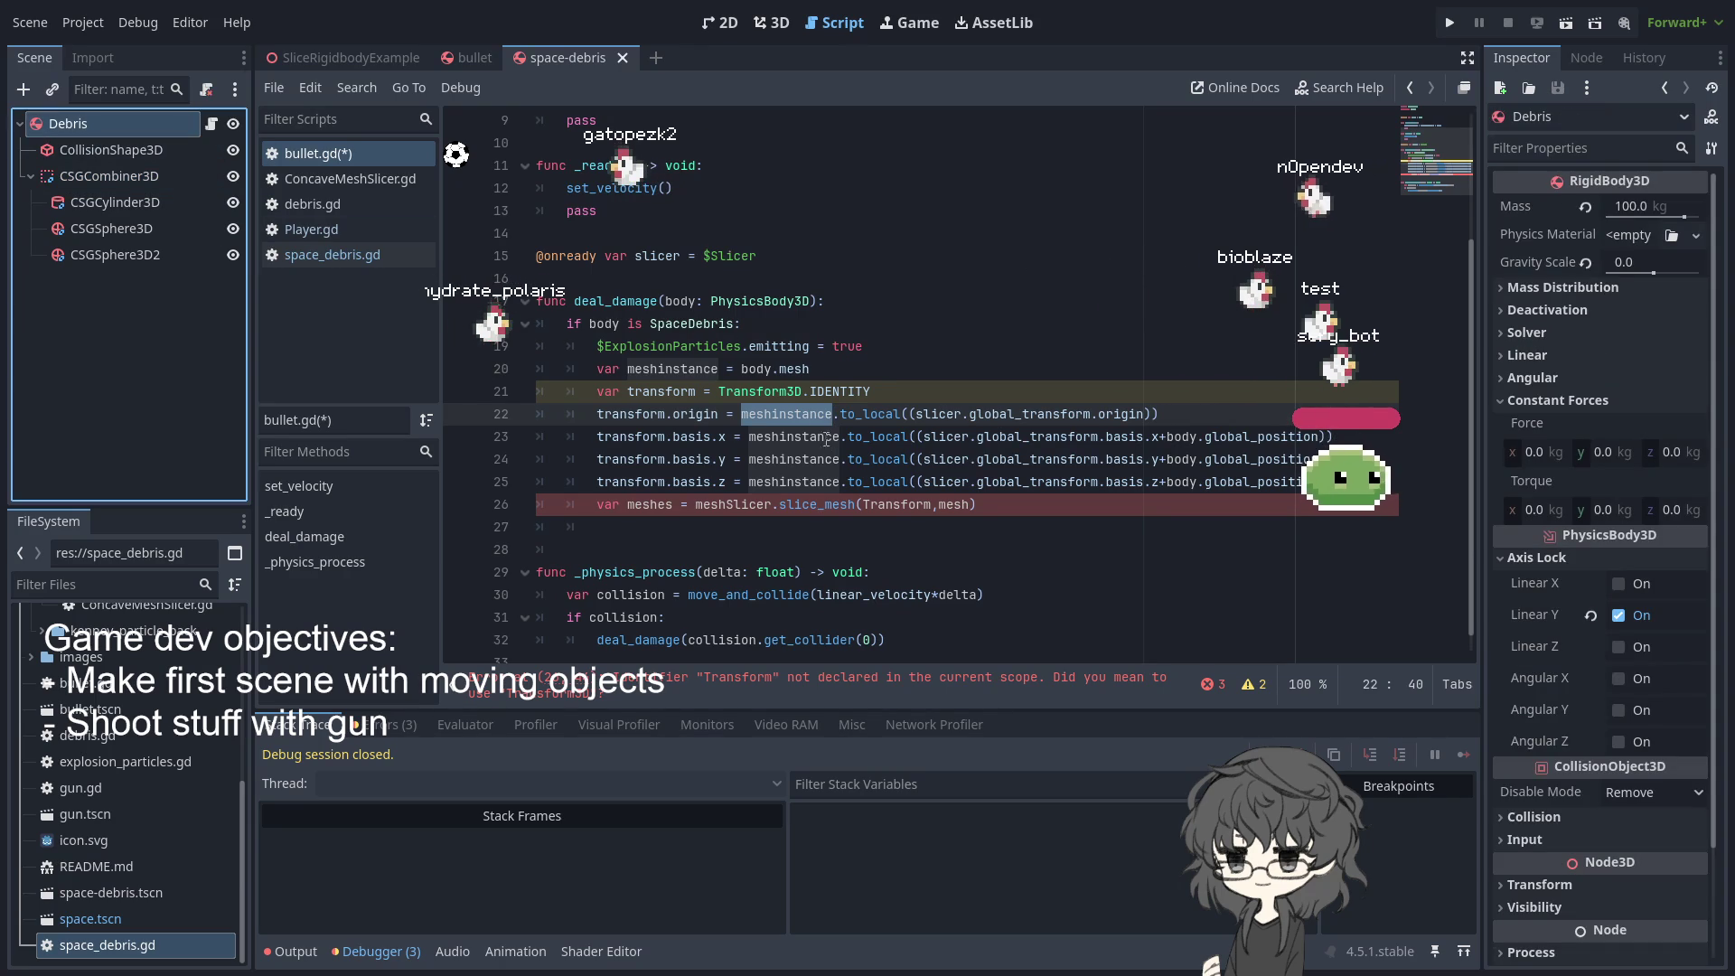
type("deb")
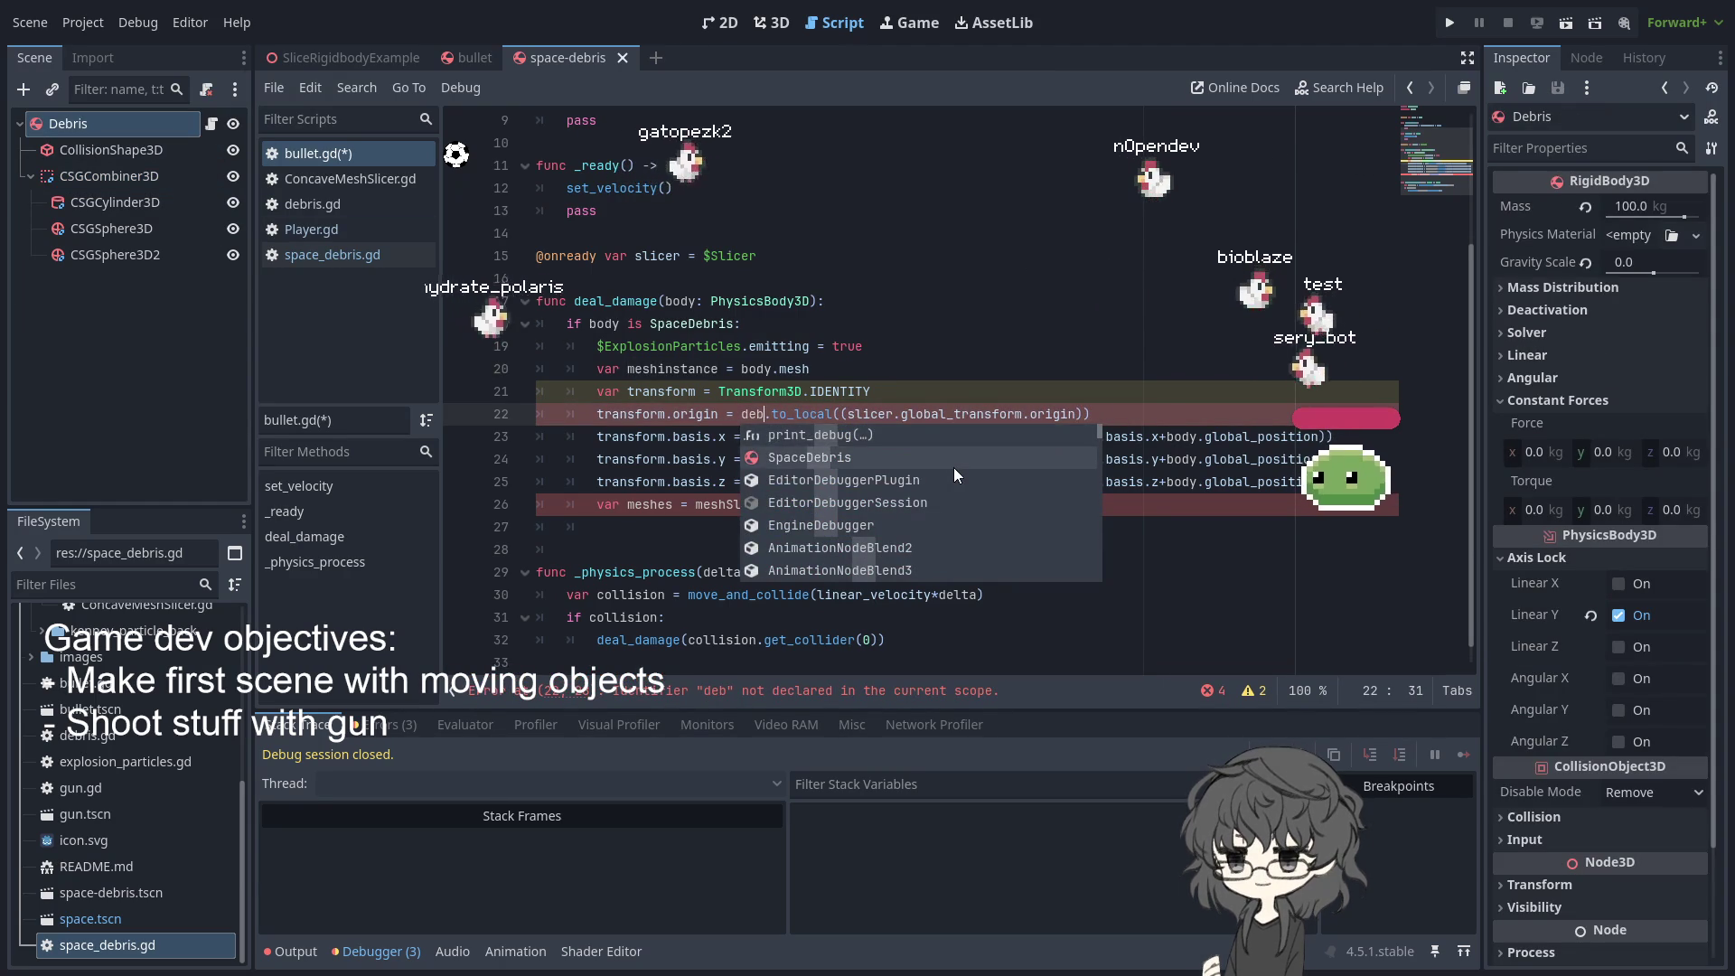
key("BackSpace")
key("BackSpace")
key("BackSpace")
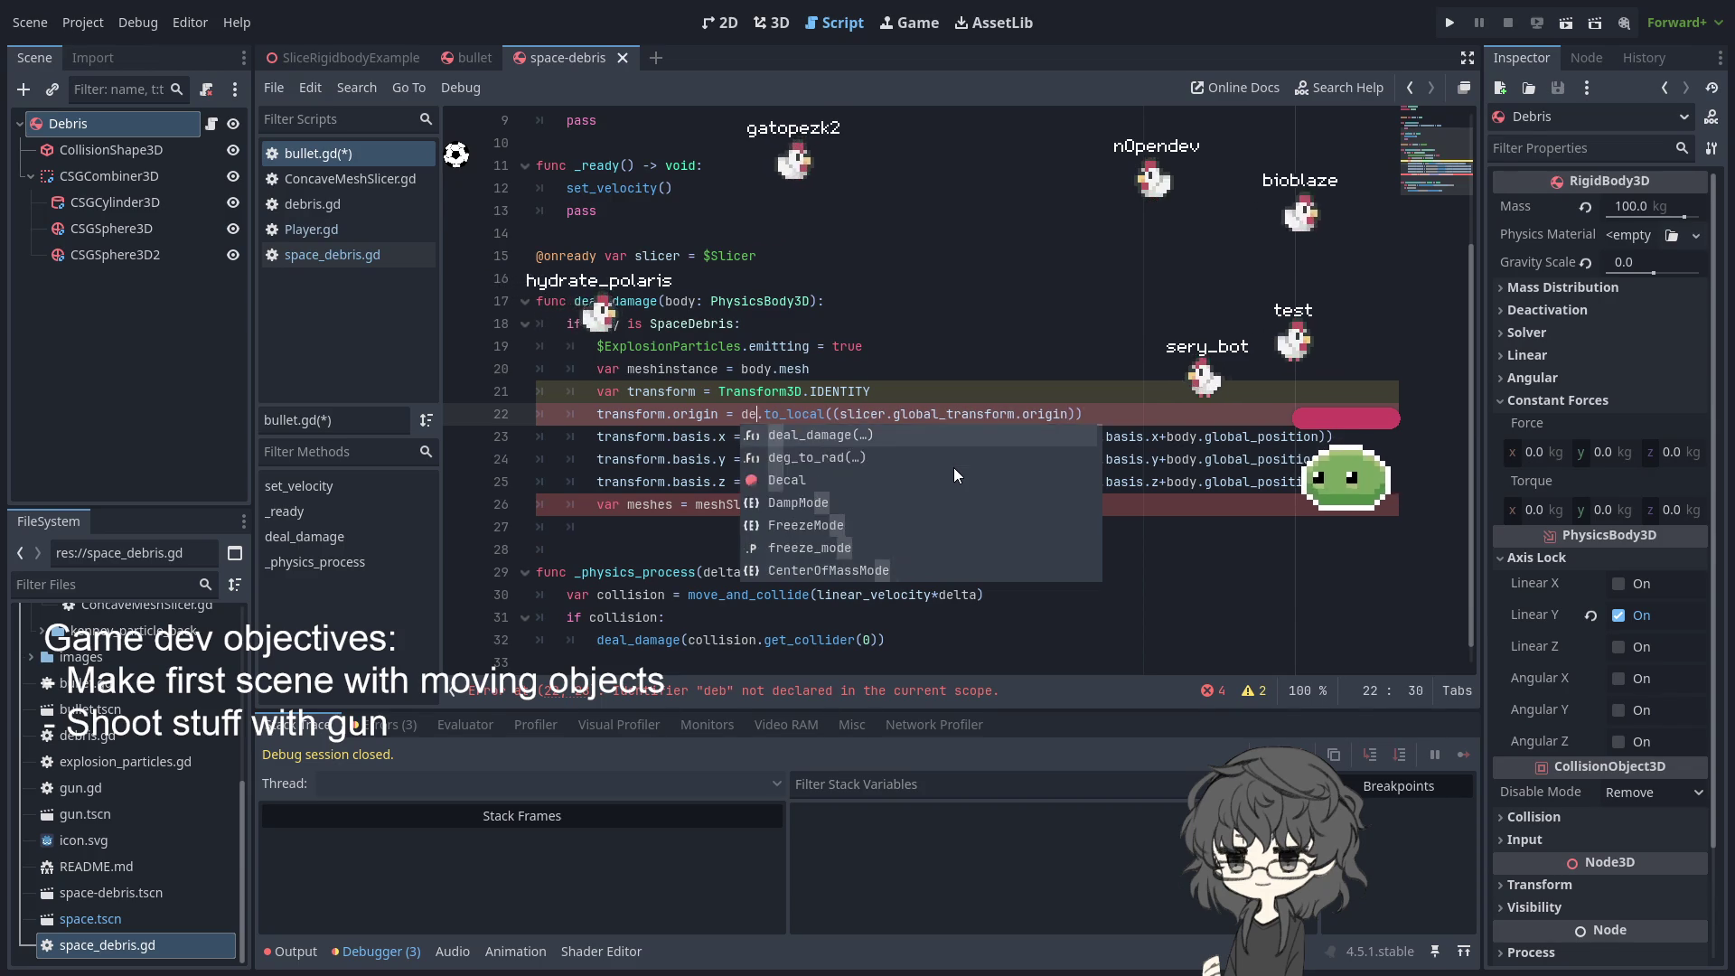
type("body")
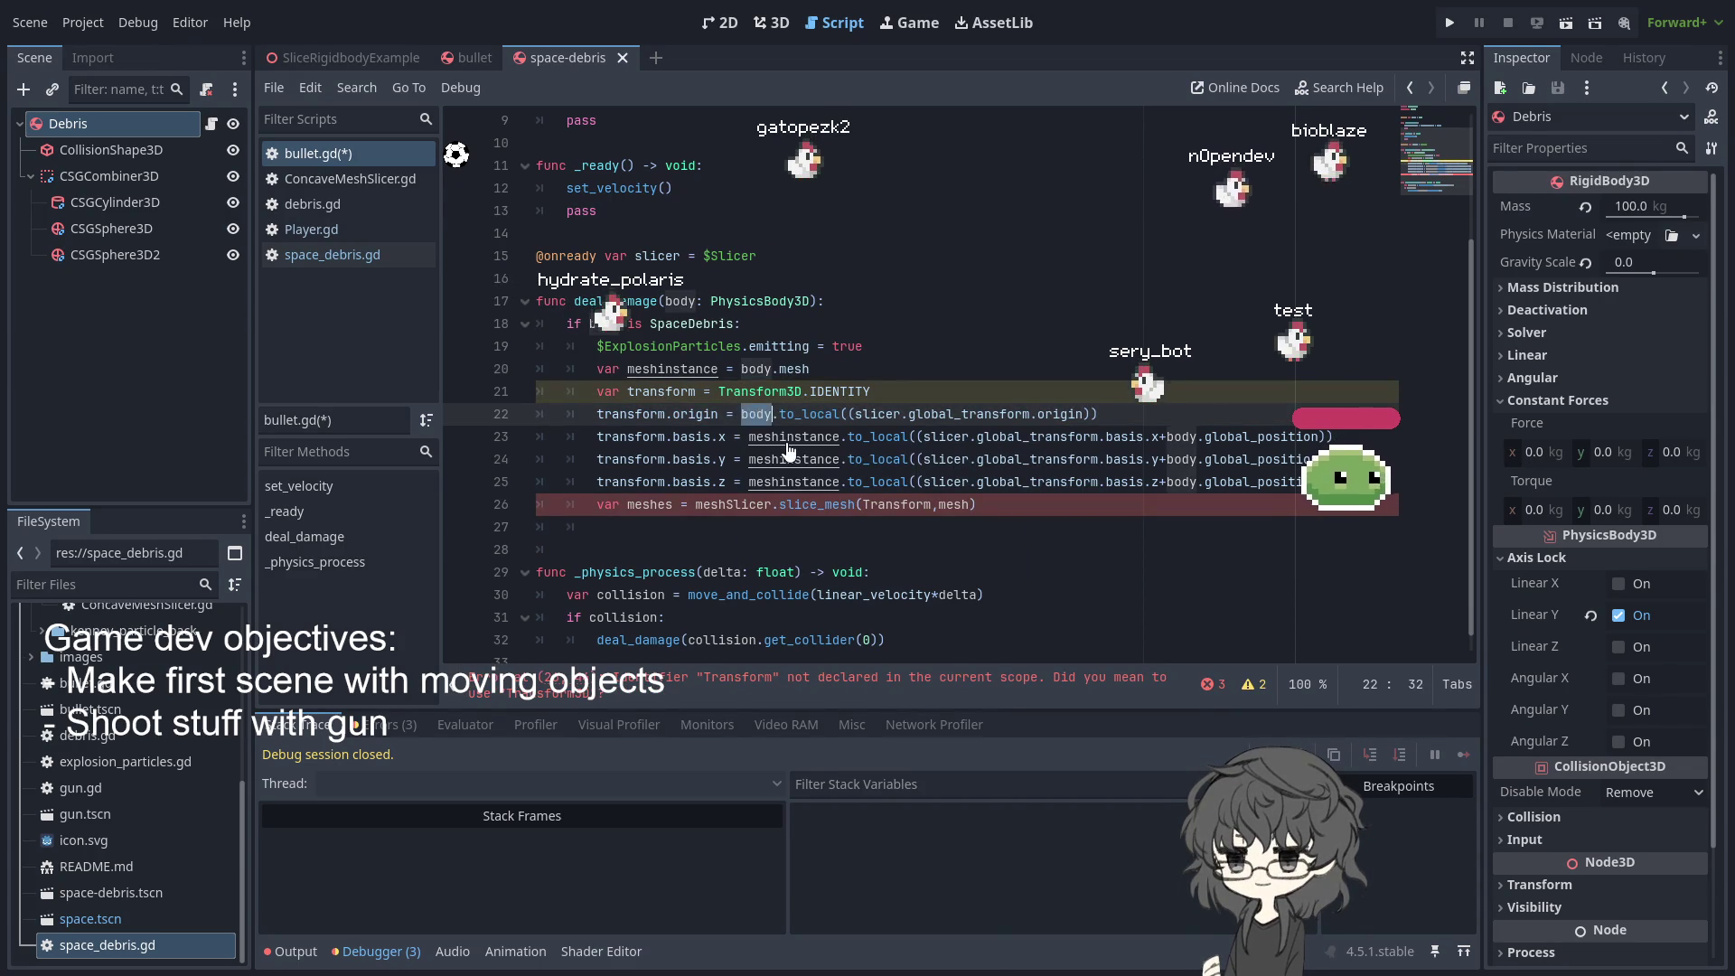
double_click(792, 437)
type("body")
double_click(791, 459)
type("body")
double_click(791, 482)
type("body")
Step: Fix the slice_mesh arguments to pass transform and meshinstance
left_click(809, 504)
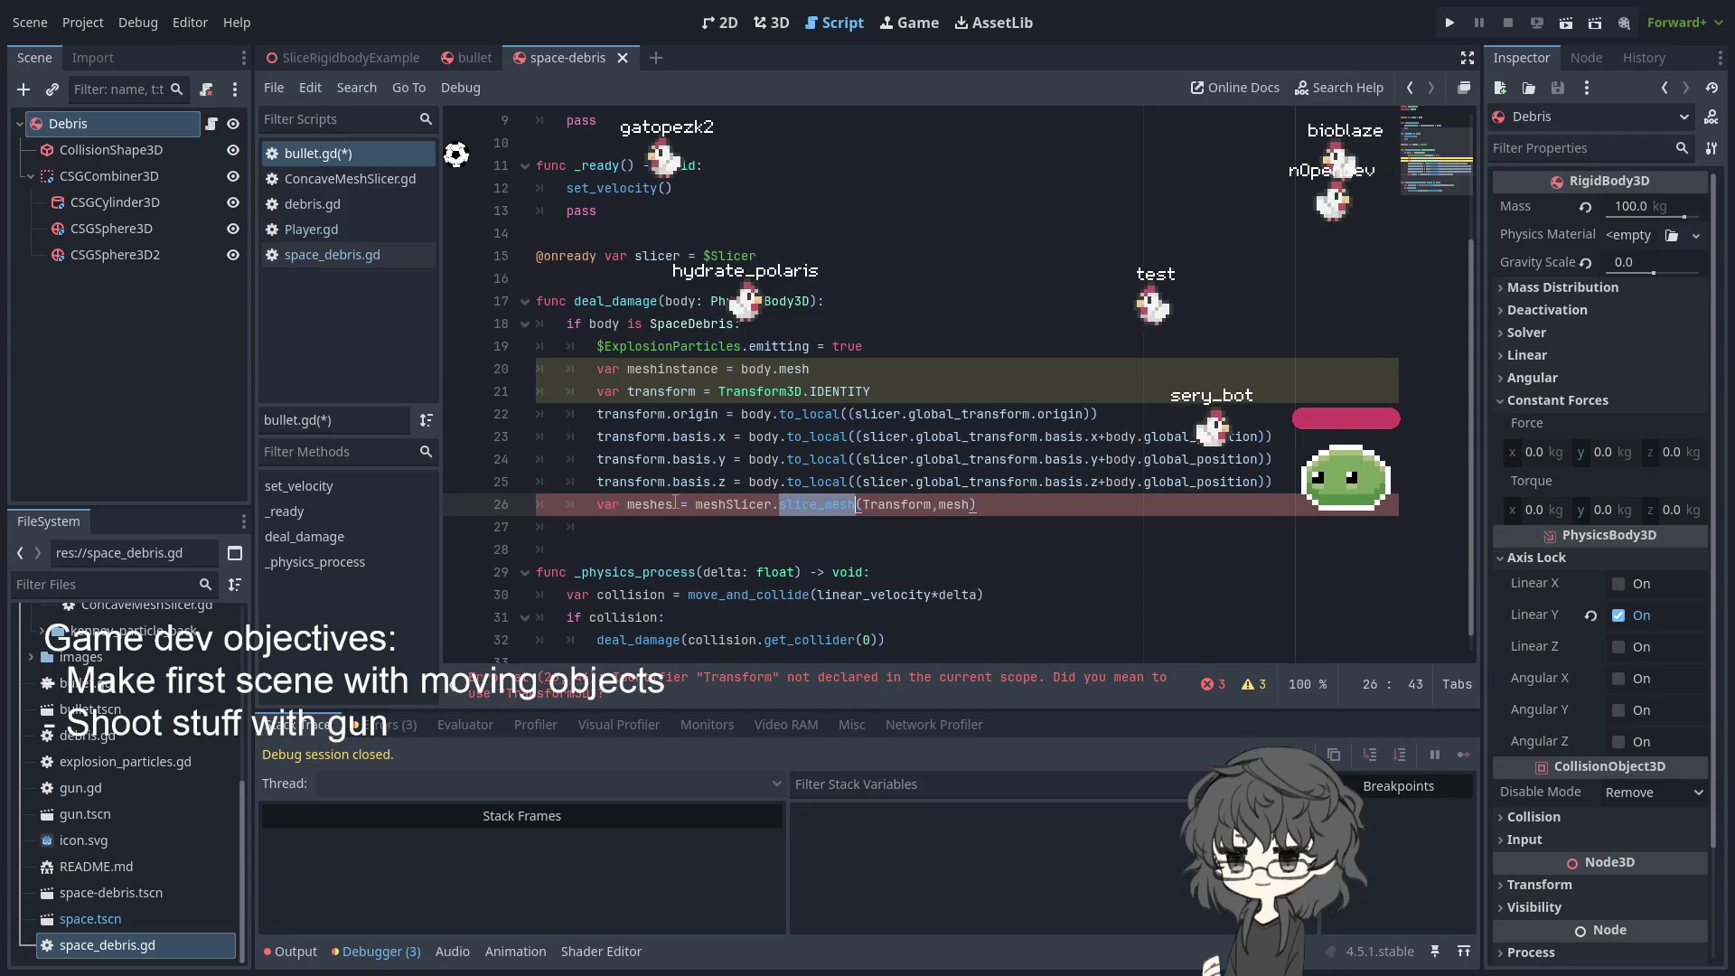
left_click(857, 505)
left_click(972, 504)
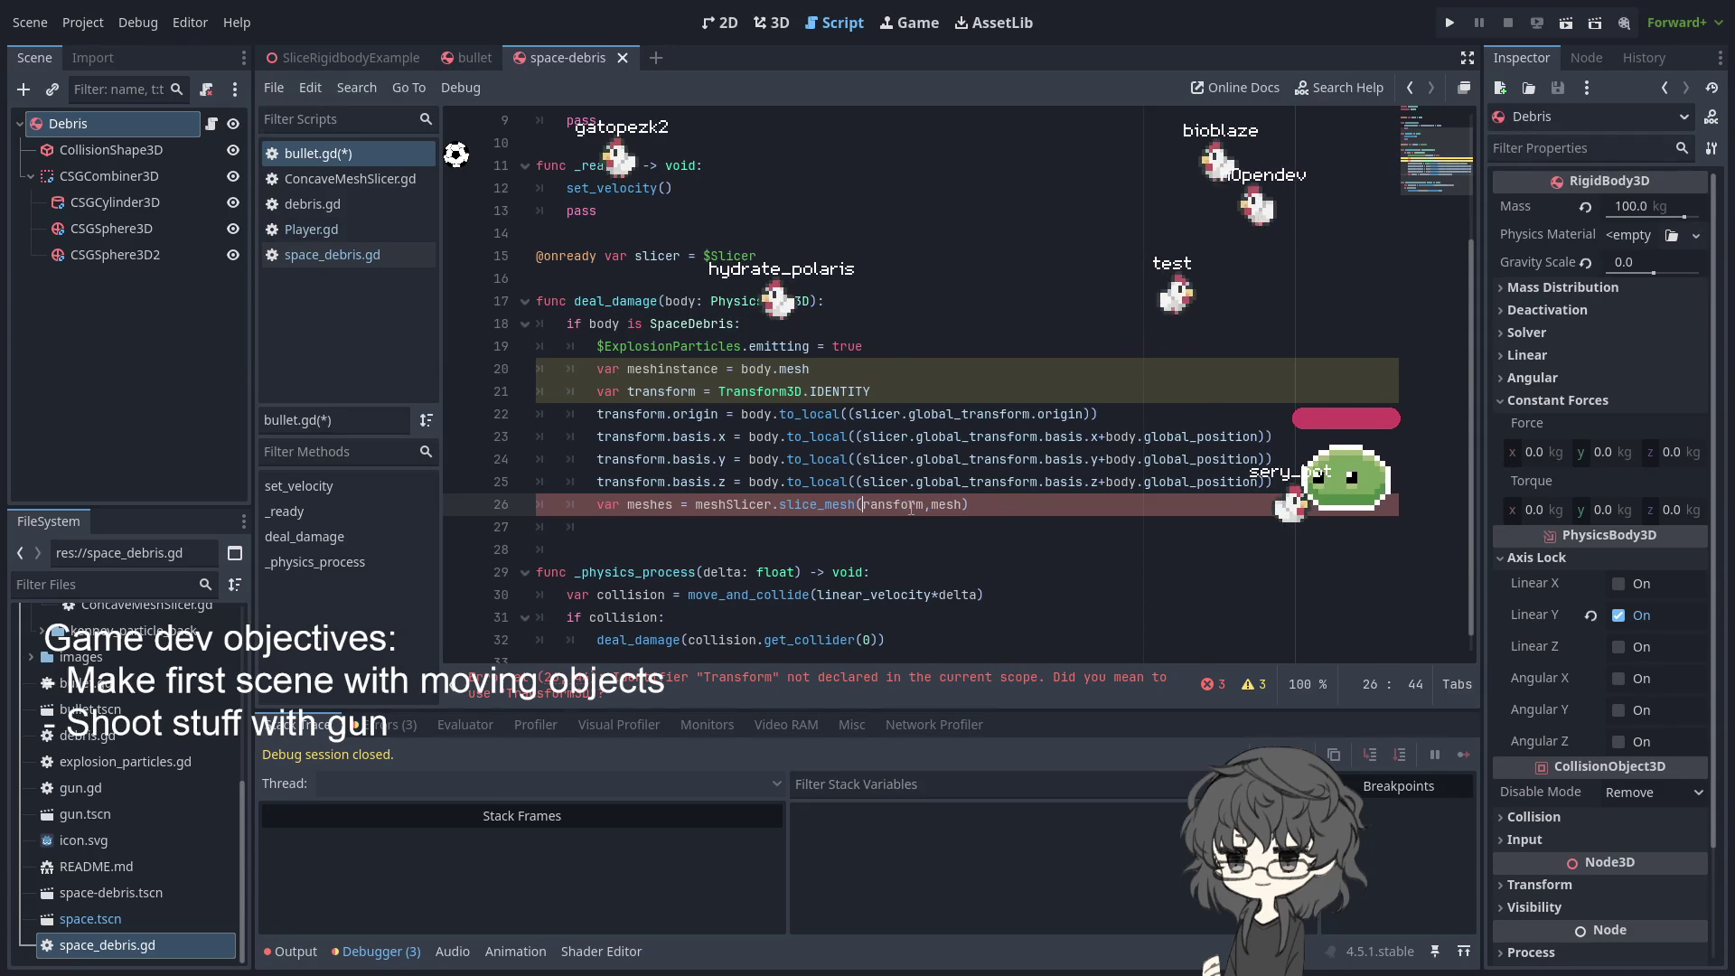
type("t")
key("End")
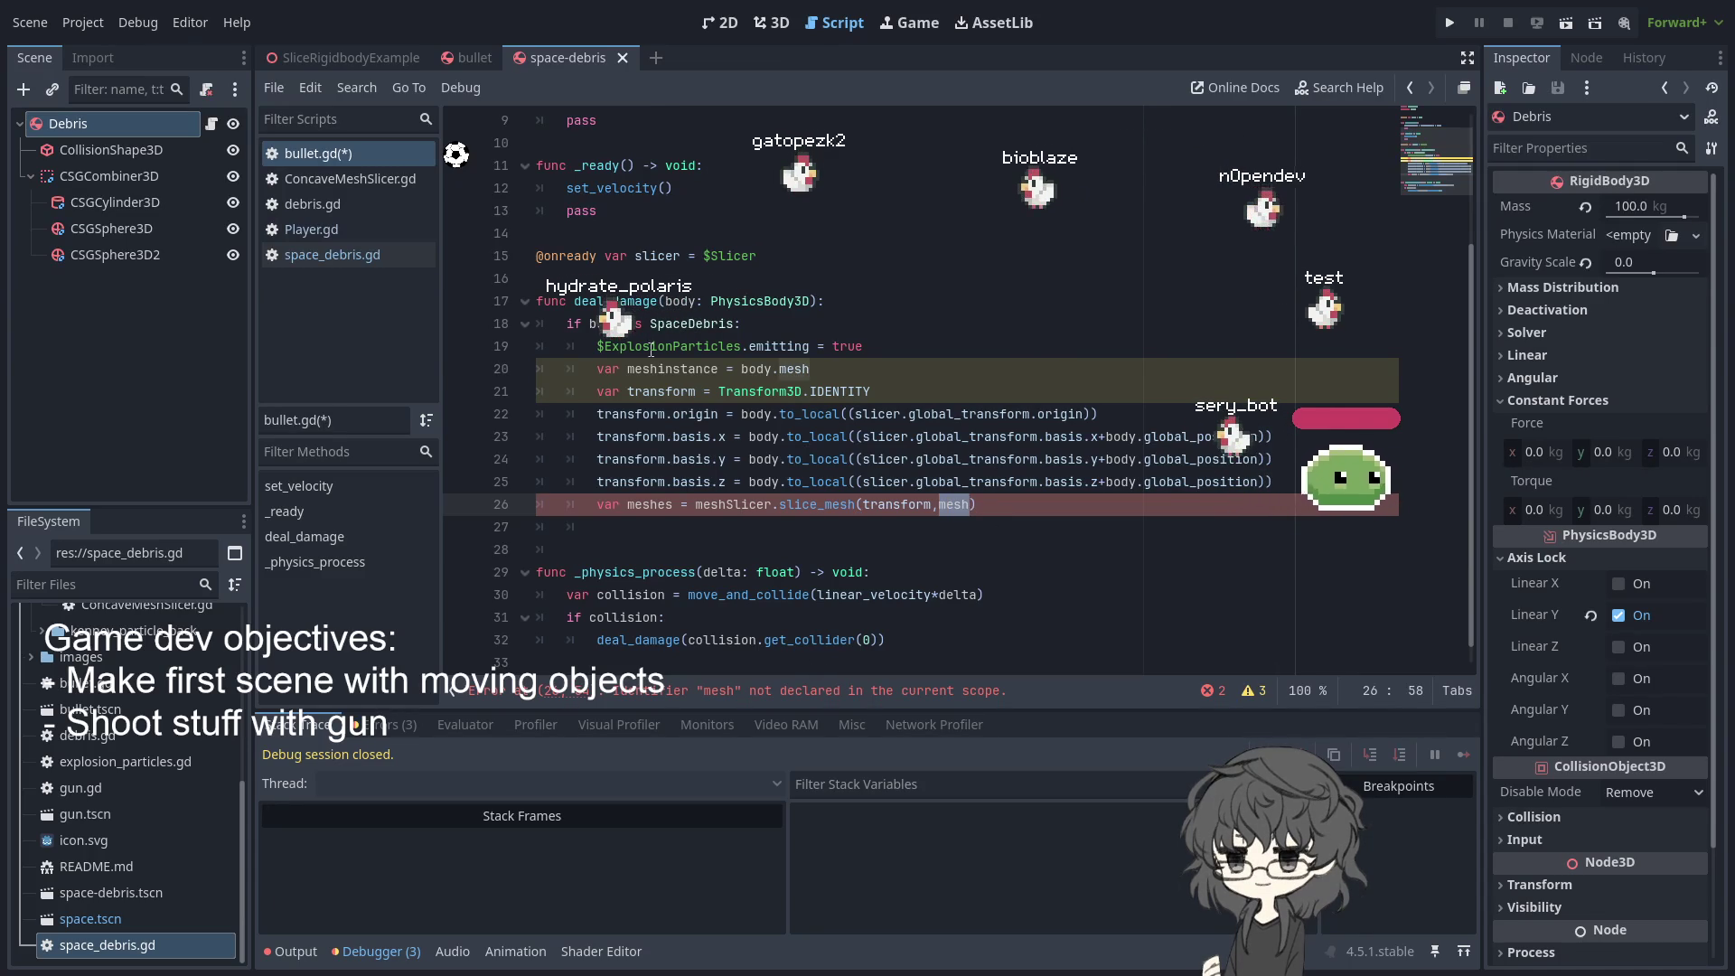
left_click(962, 505)
left_click(1089, 504)
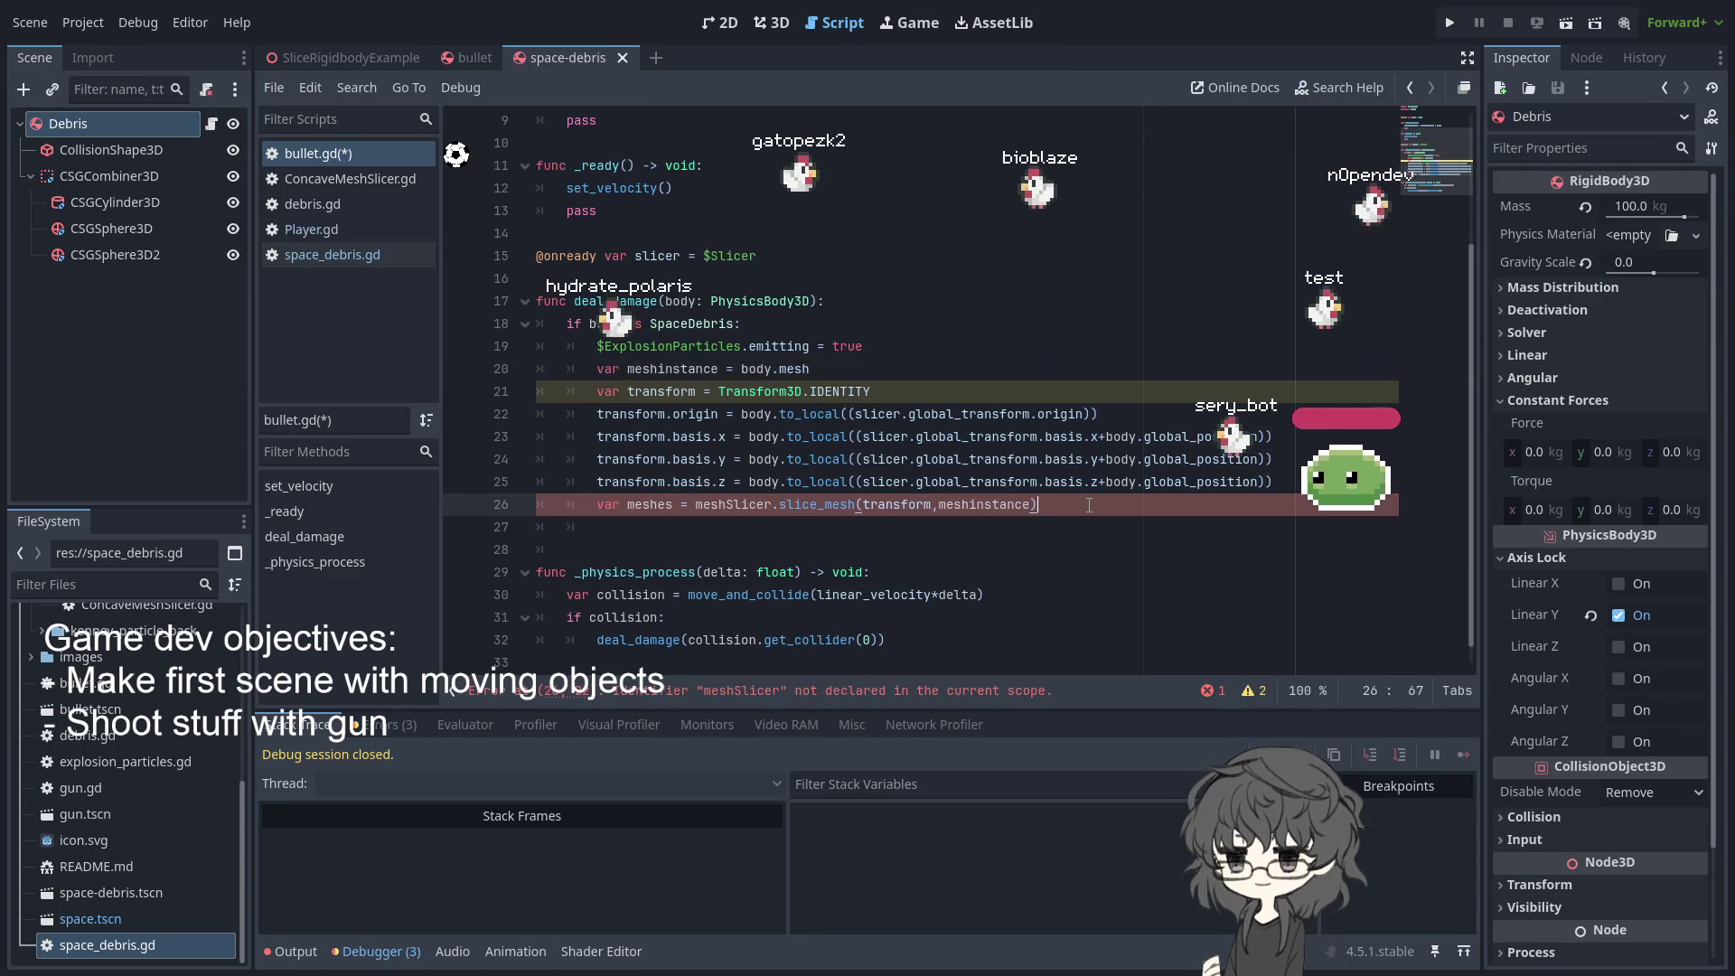
double_click(888, 504)
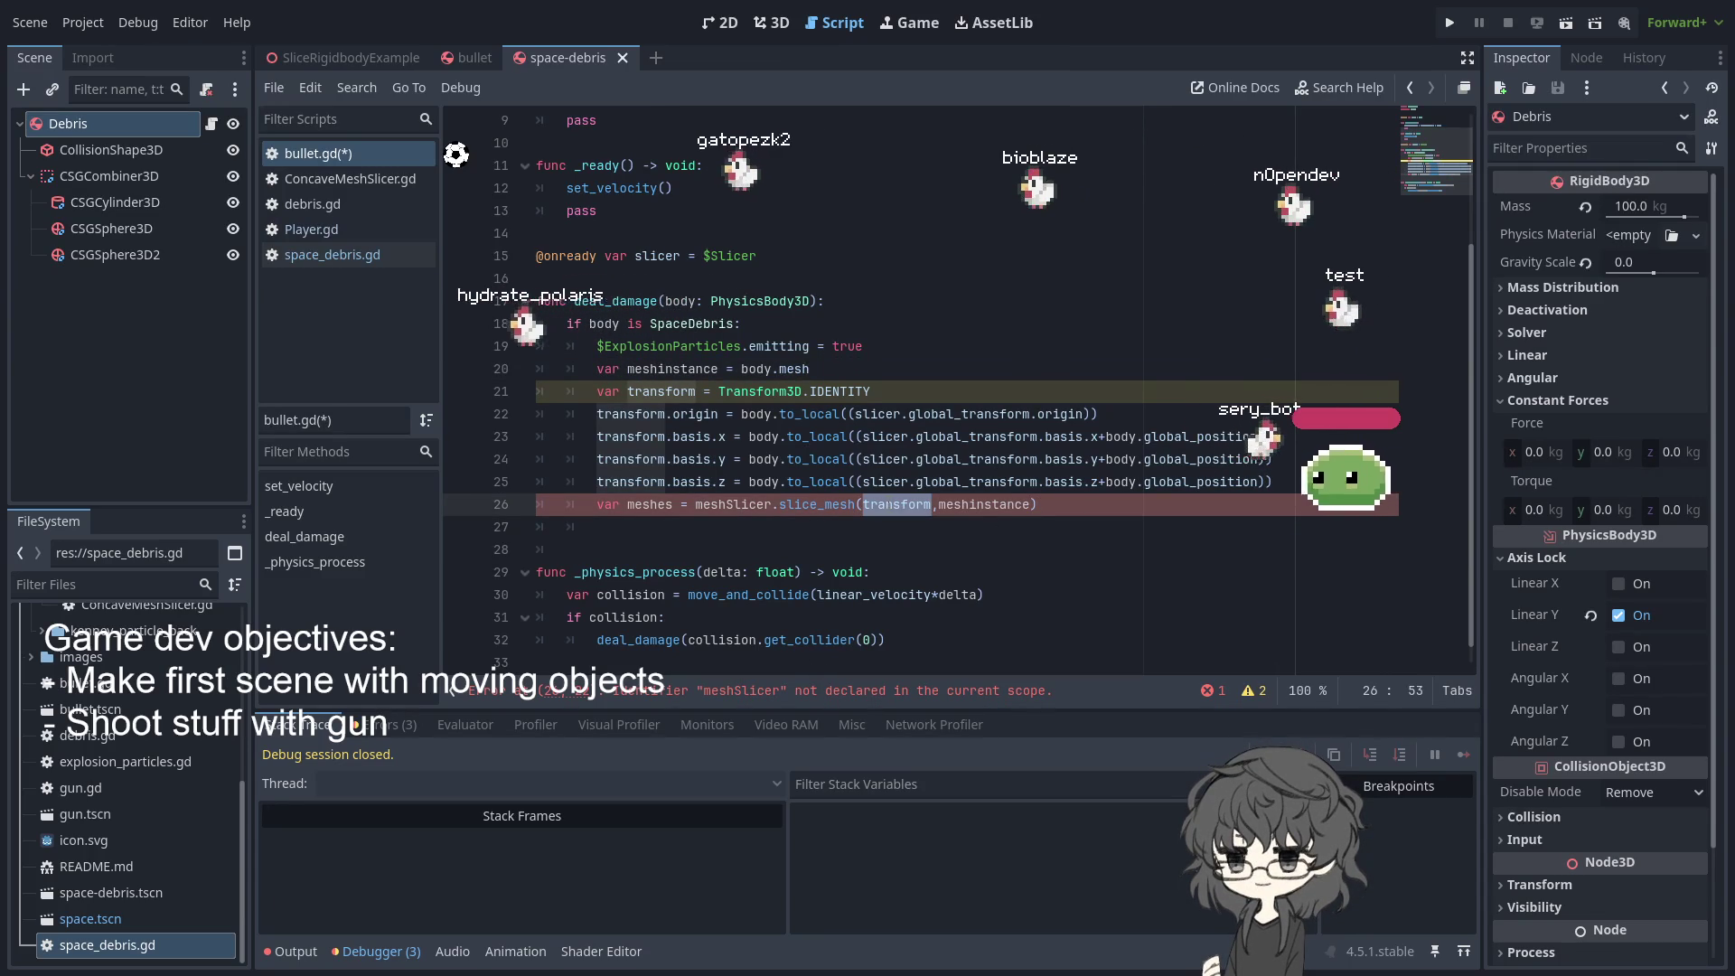
Step: Rename meshSlicer to slicer so line 26 reads slicer.slice_mesh(transform,meshinstance)
left_click(772, 505)
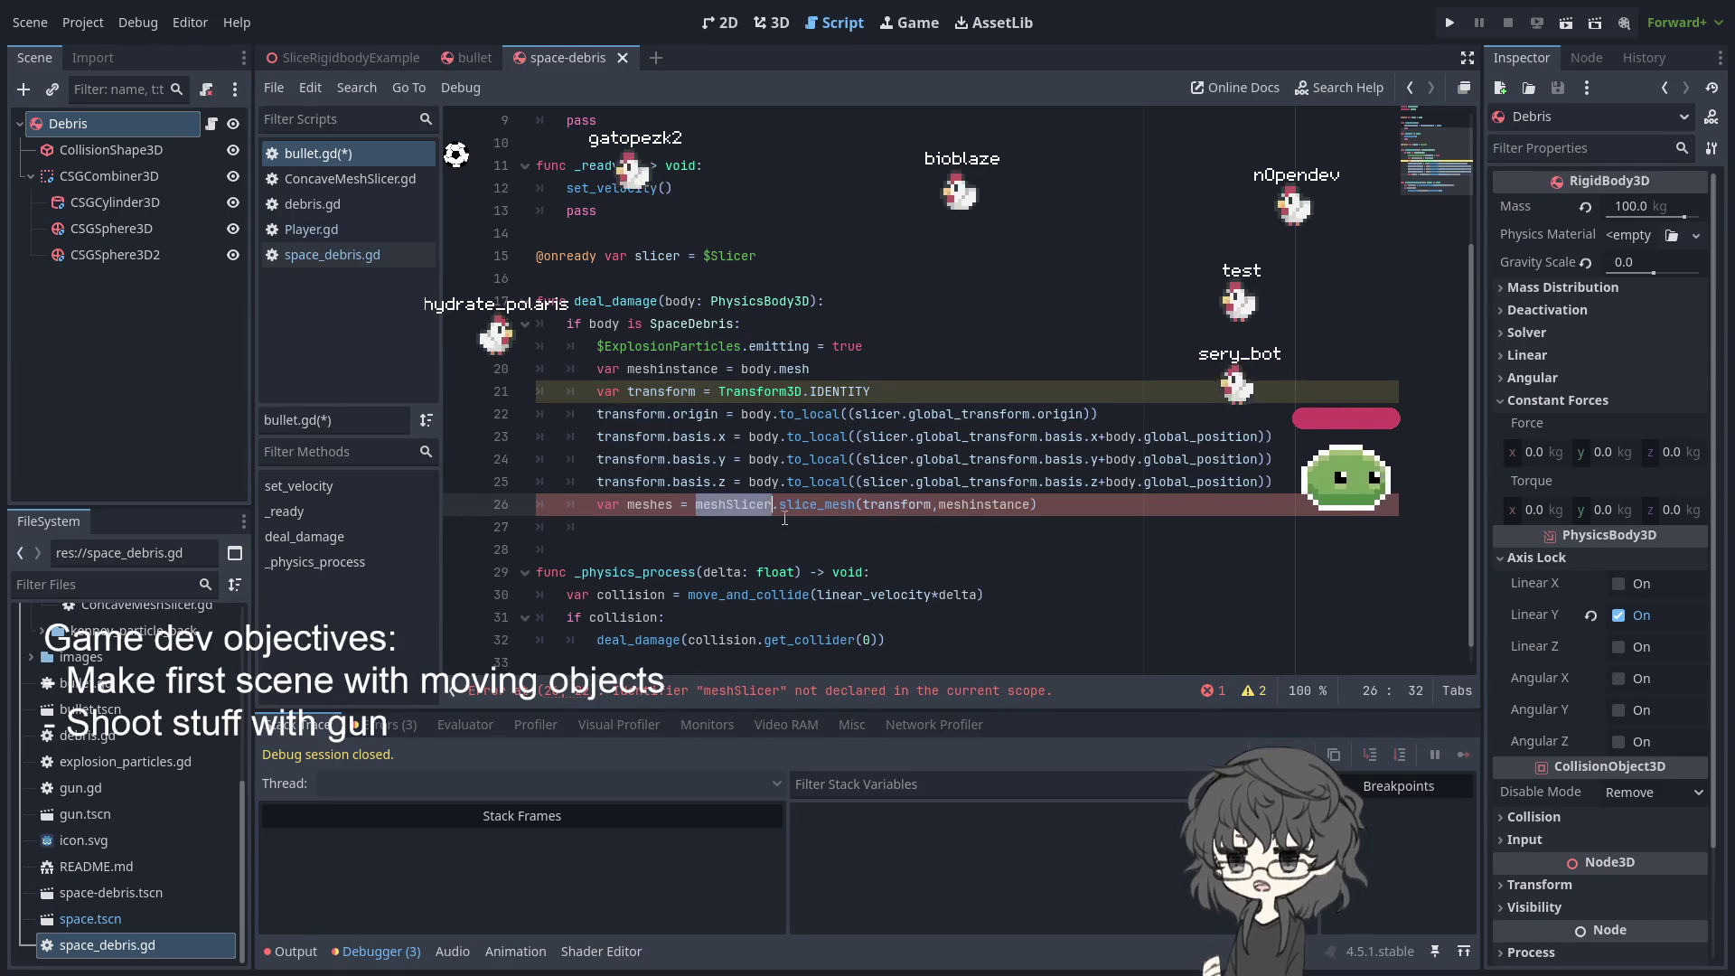
scroll(704, 506, "up", 3)
scroll(705, 506, "down", 3)
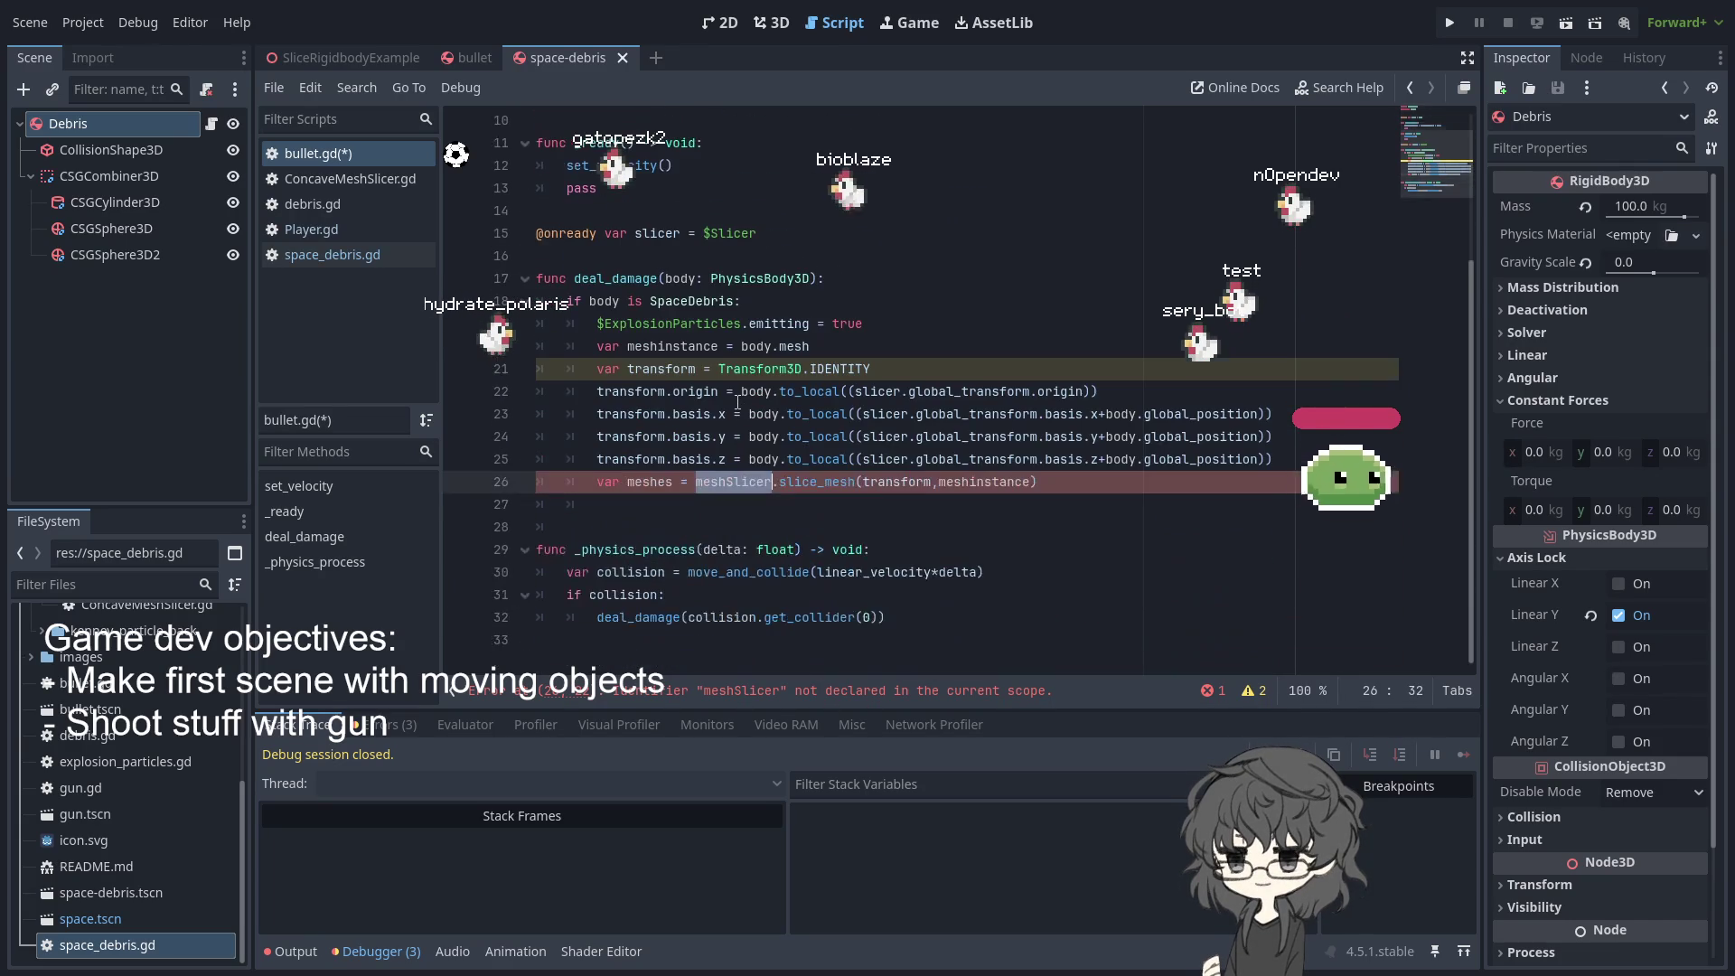
scroll(722, 494, "up", 3)
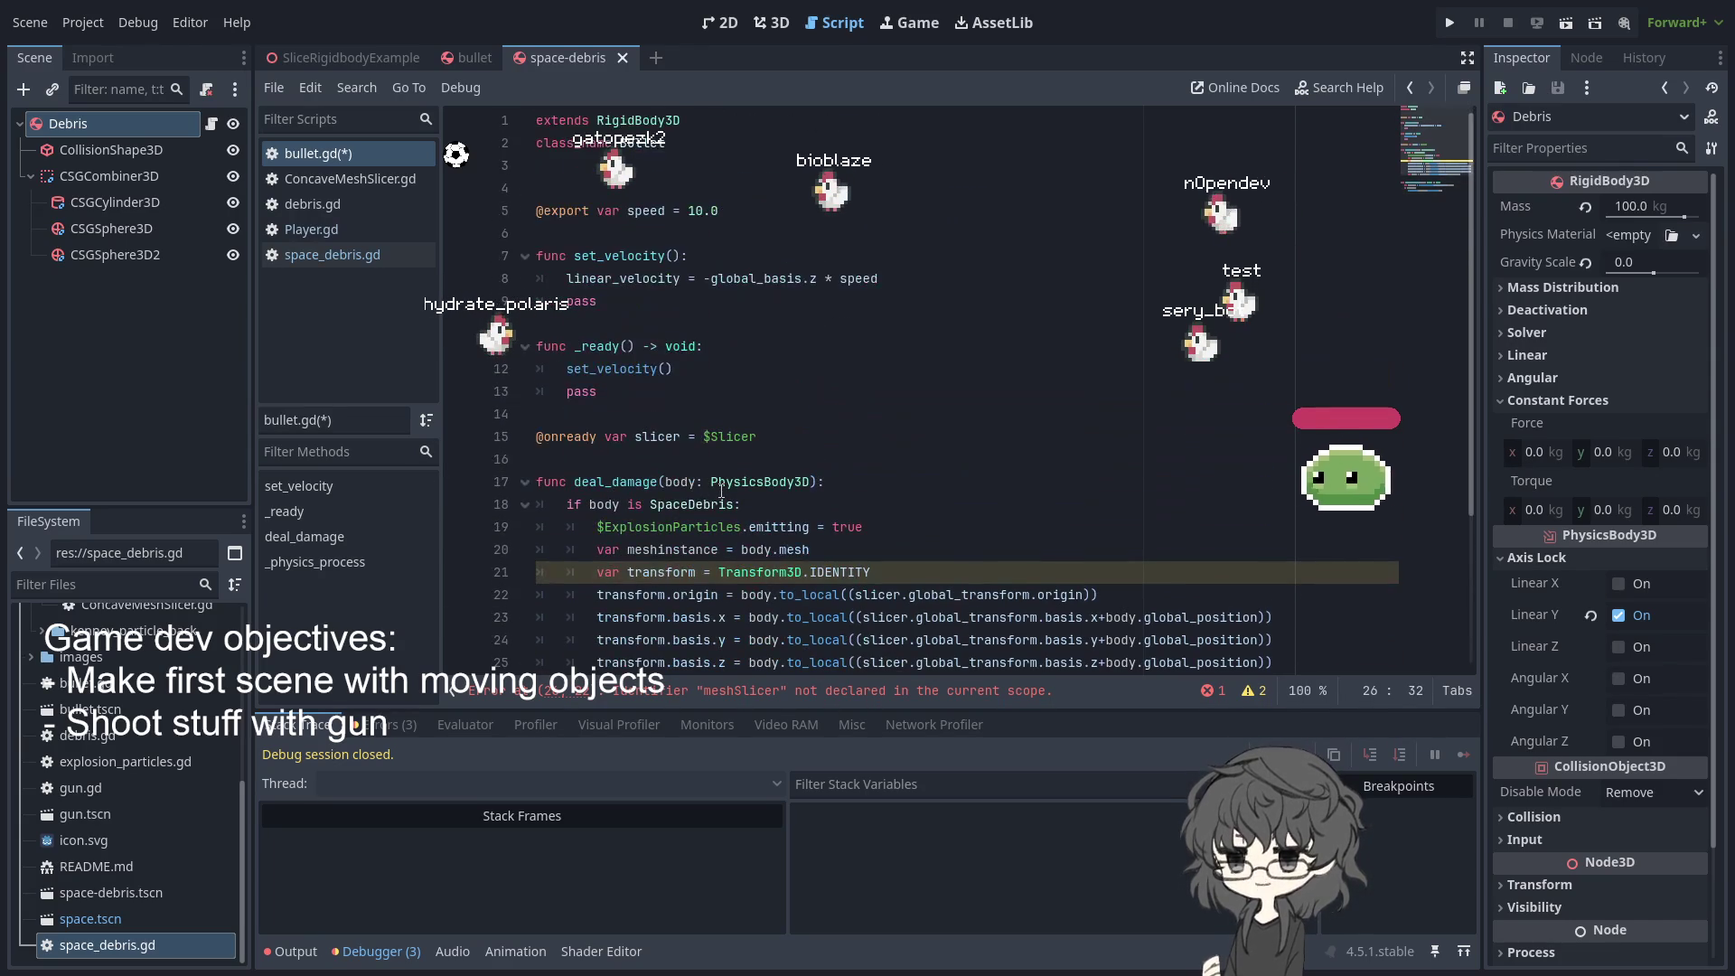
double_click(657, 436)
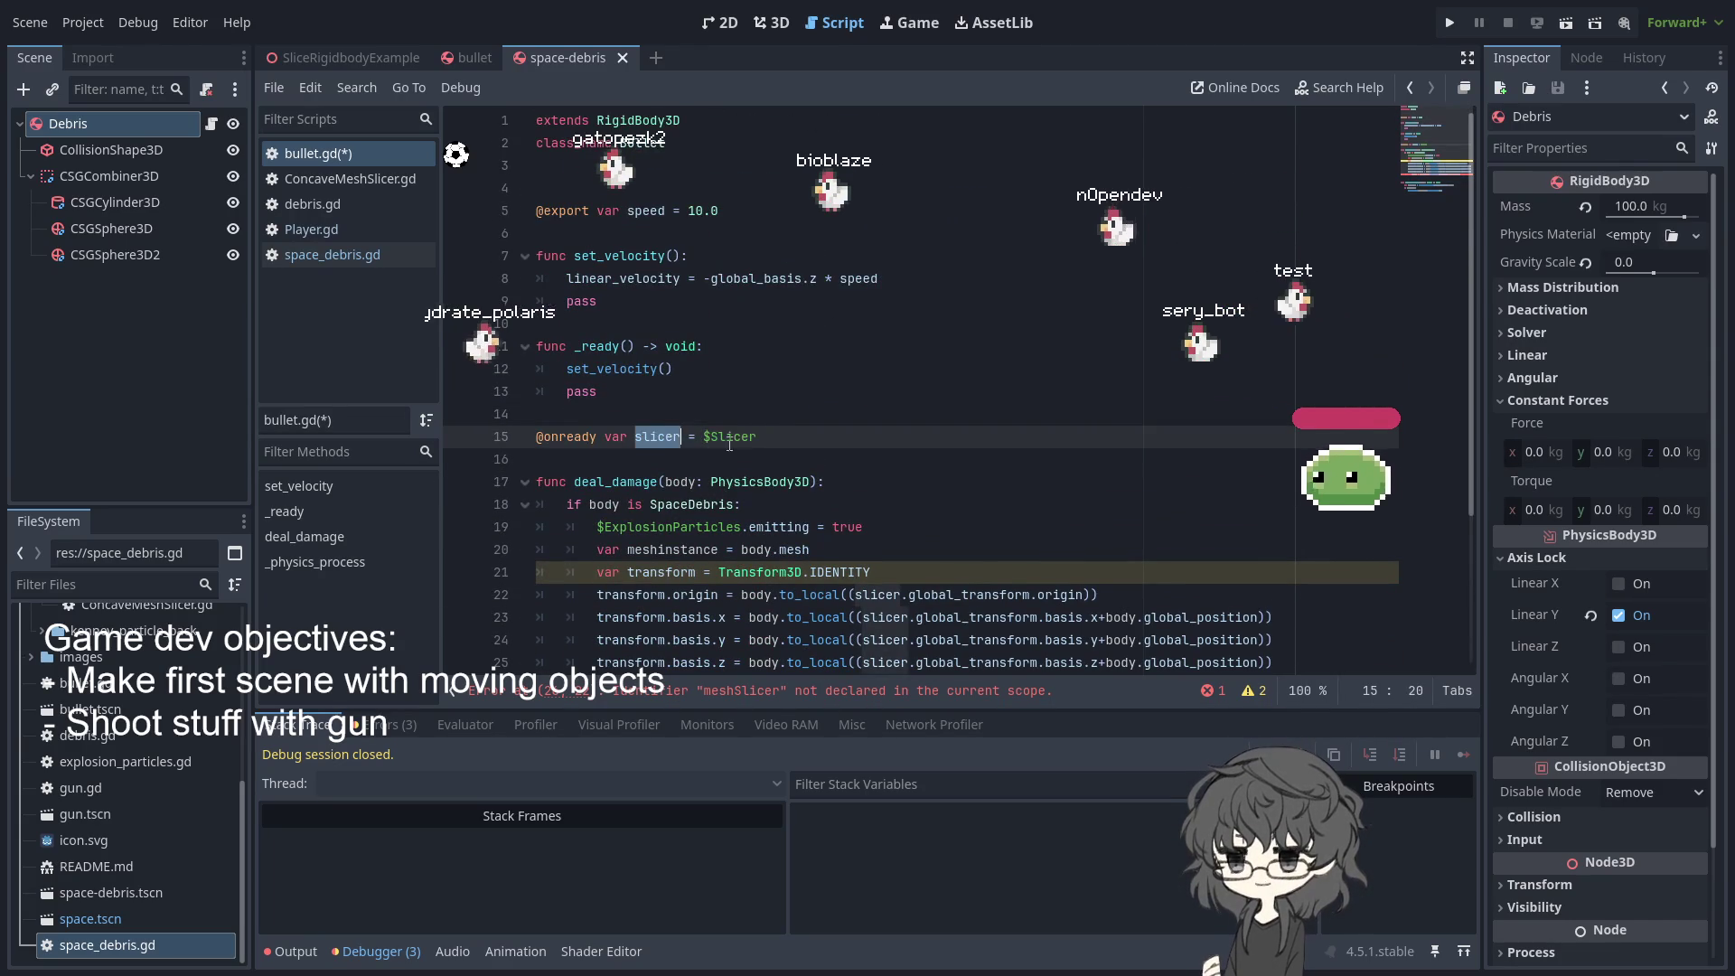
scroll(747, 465, "down", 3)
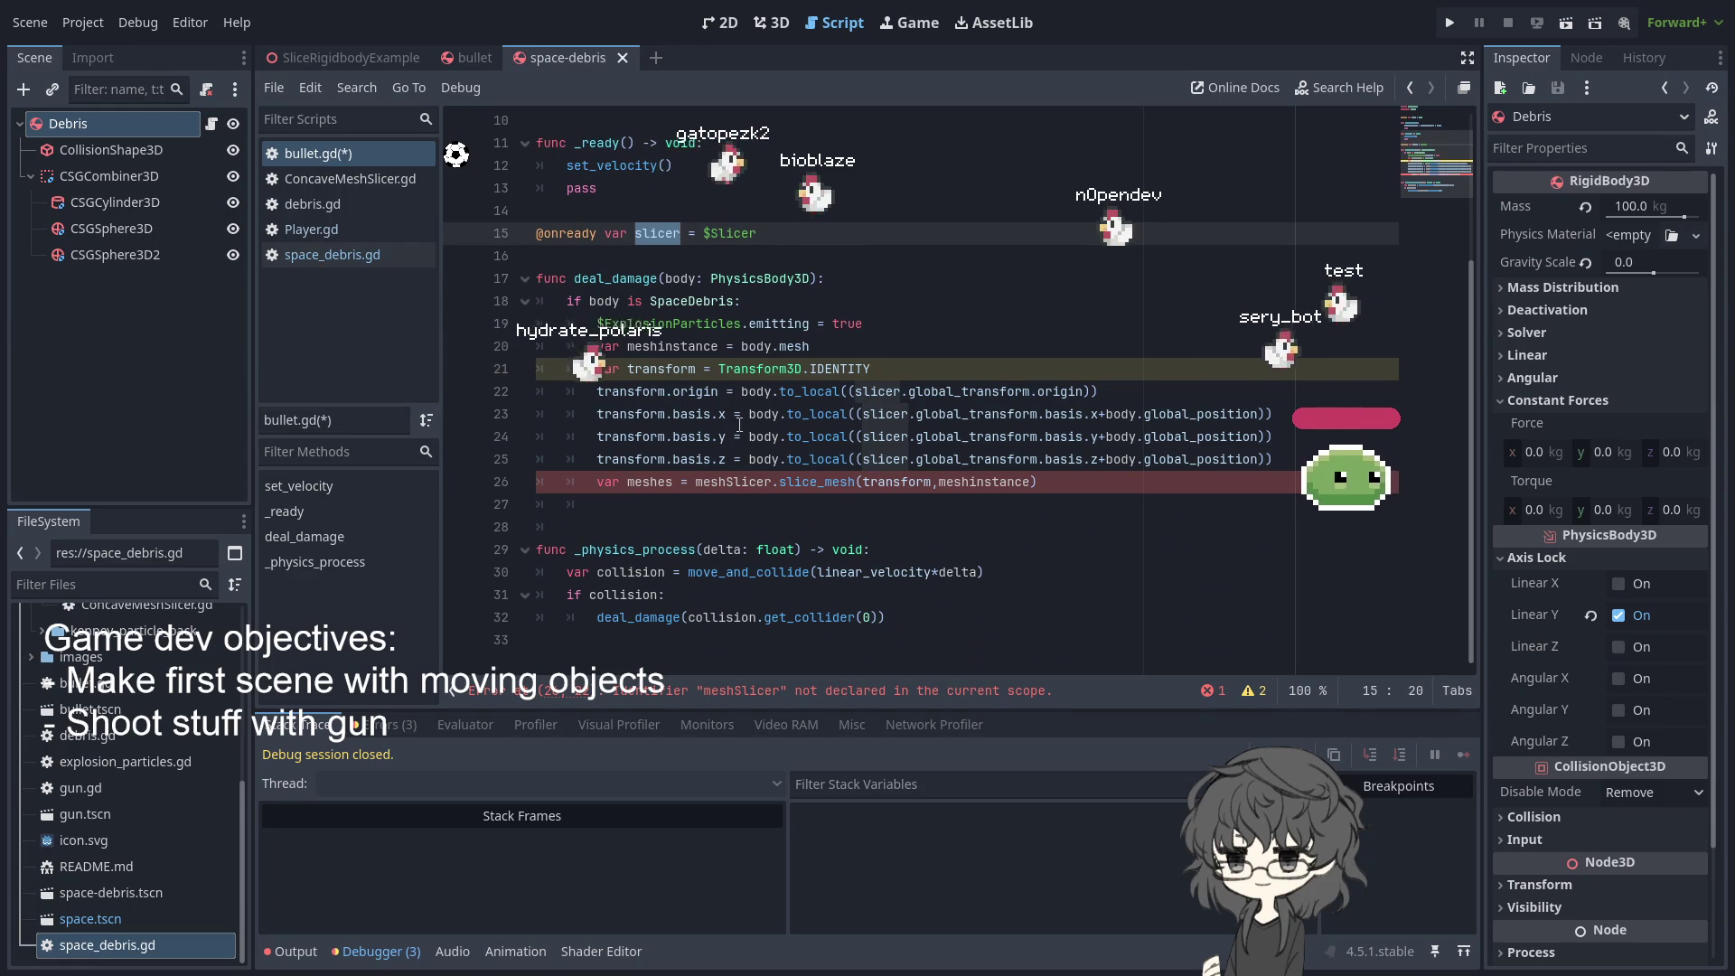
left_click(729, 481)
key("BackSpace")
key("BackSpace")
key("BackSpace")
key("Delete")
type("s")
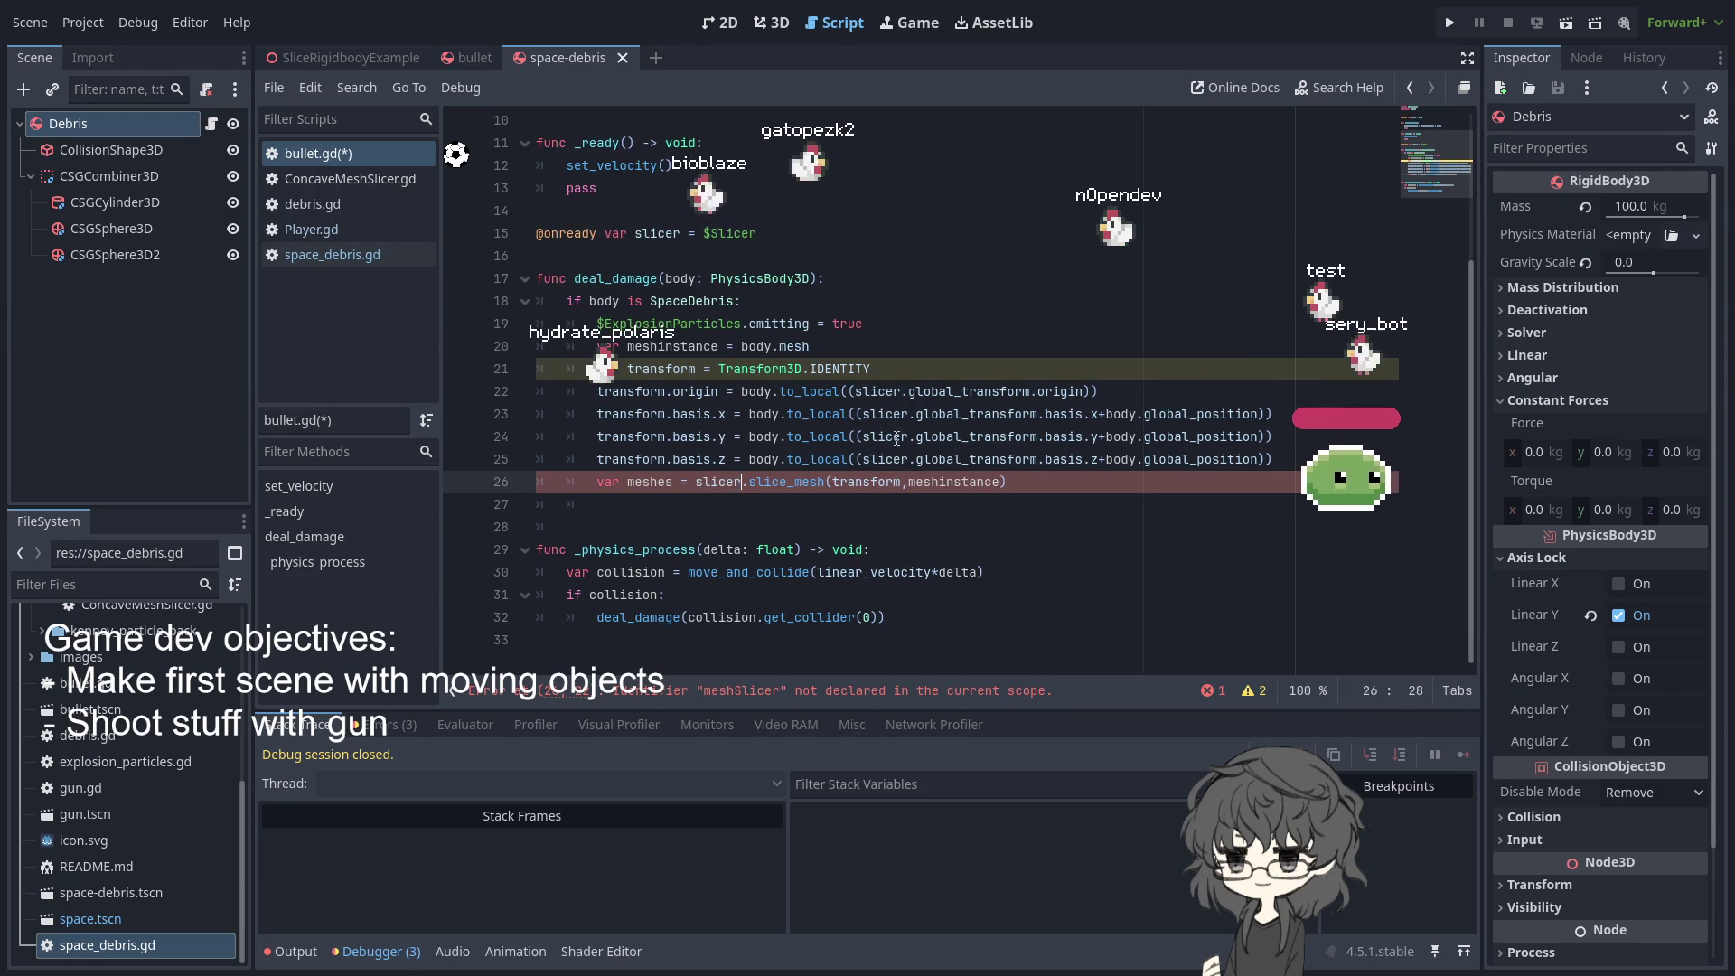
left_click(822, 520)
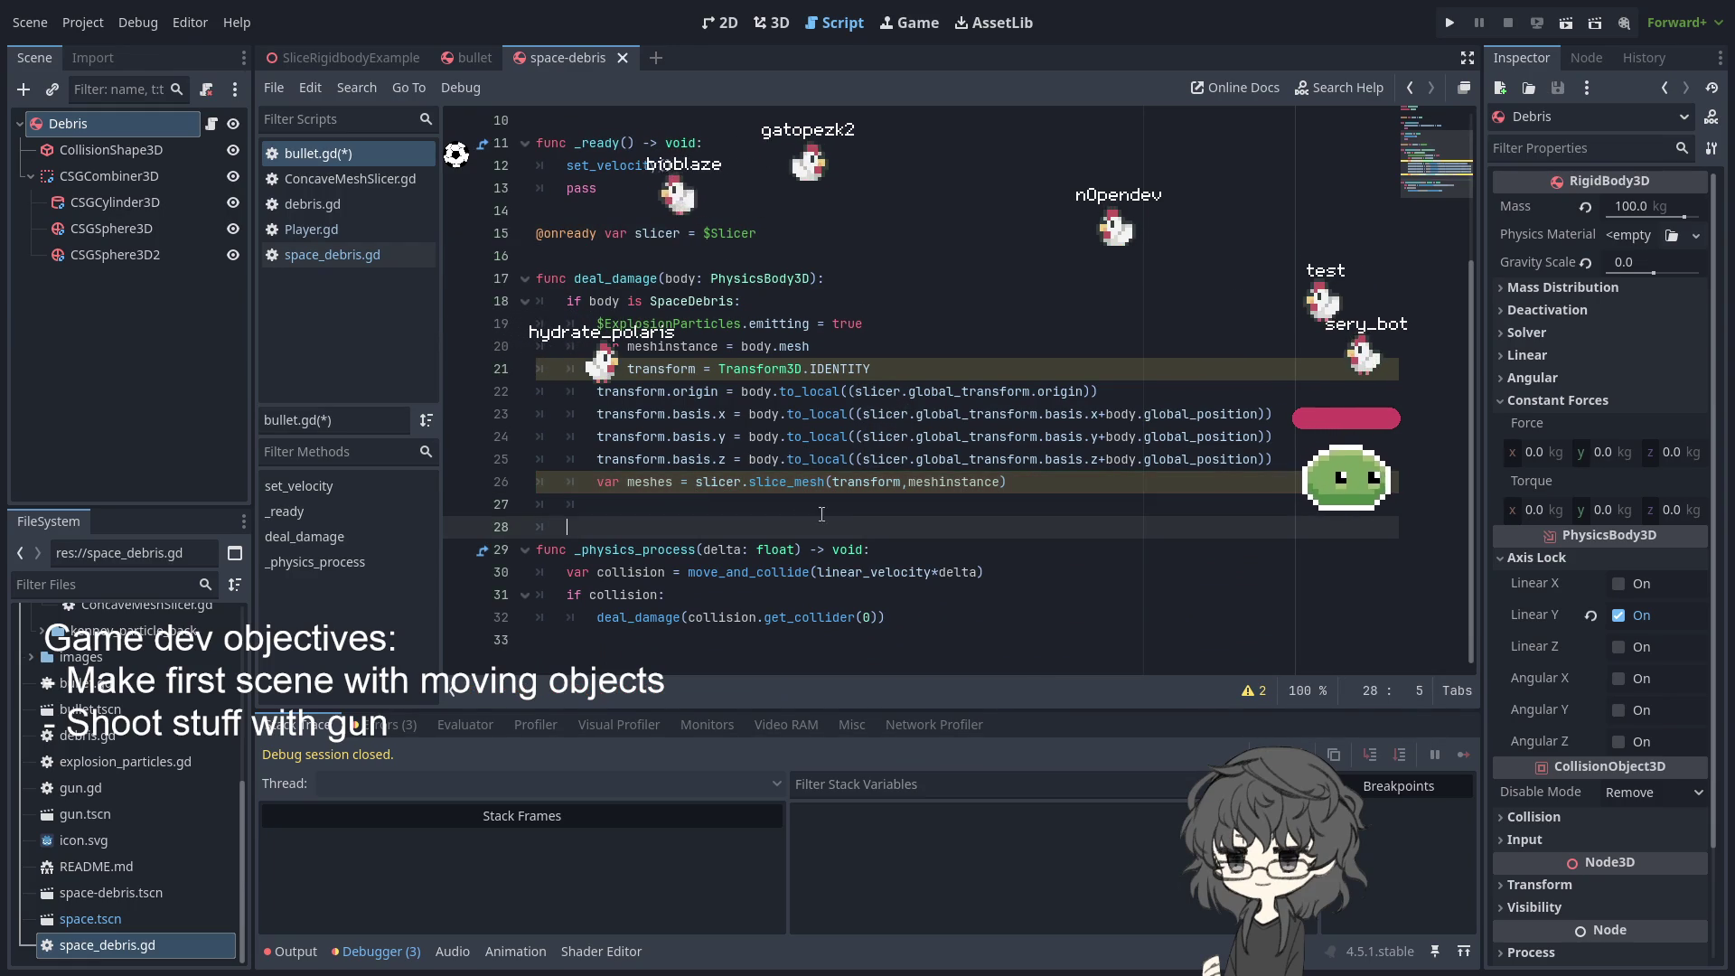
double_click(773, 483)
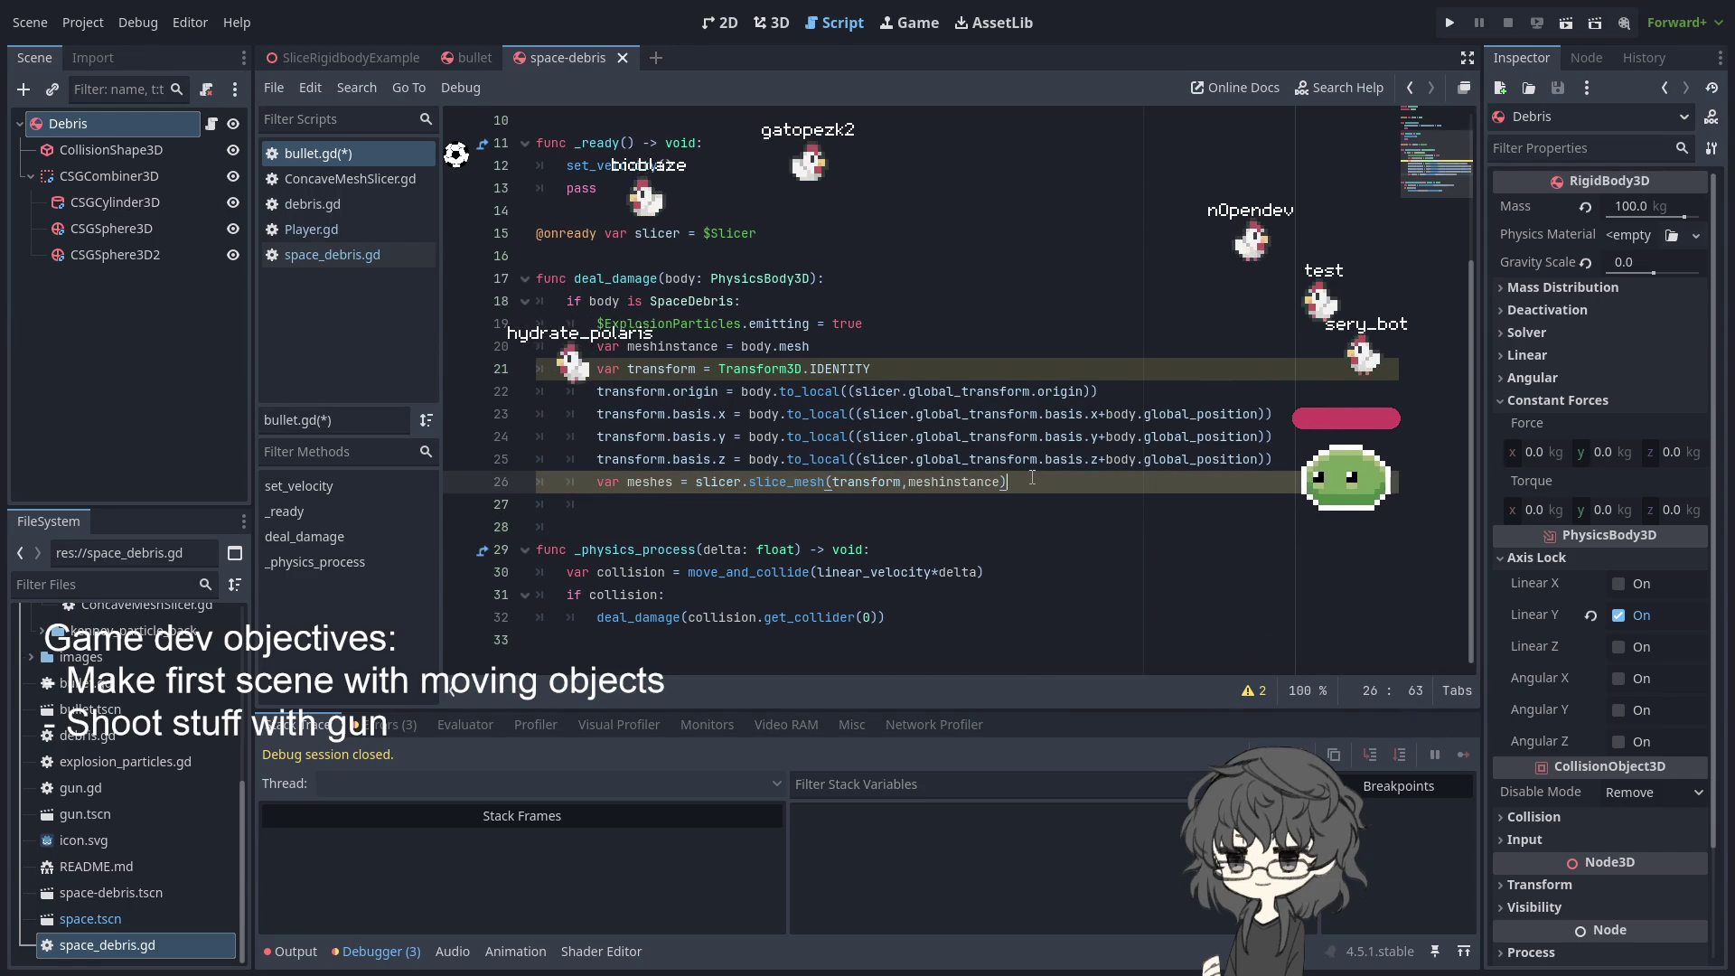
left_click(450, 59)
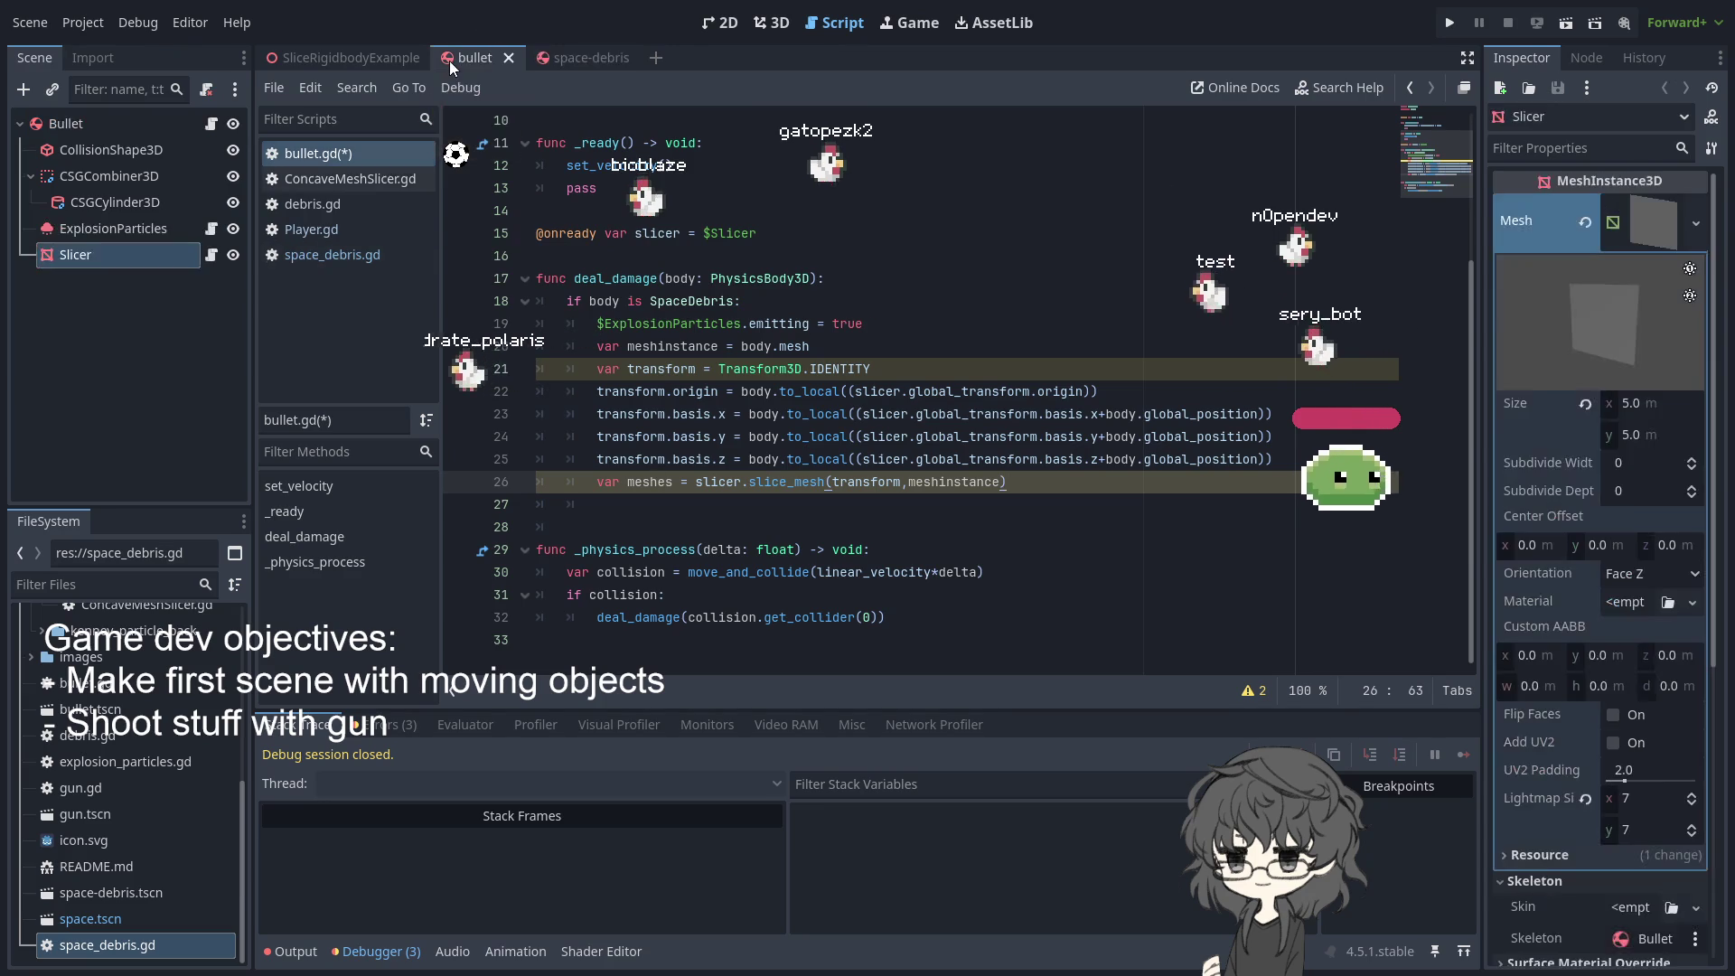
Step: In the bullet scene, close the ConcaveMeshSlicer.gd and debris.gd scripts
left_click(374, 58)
left_click(570, 58)
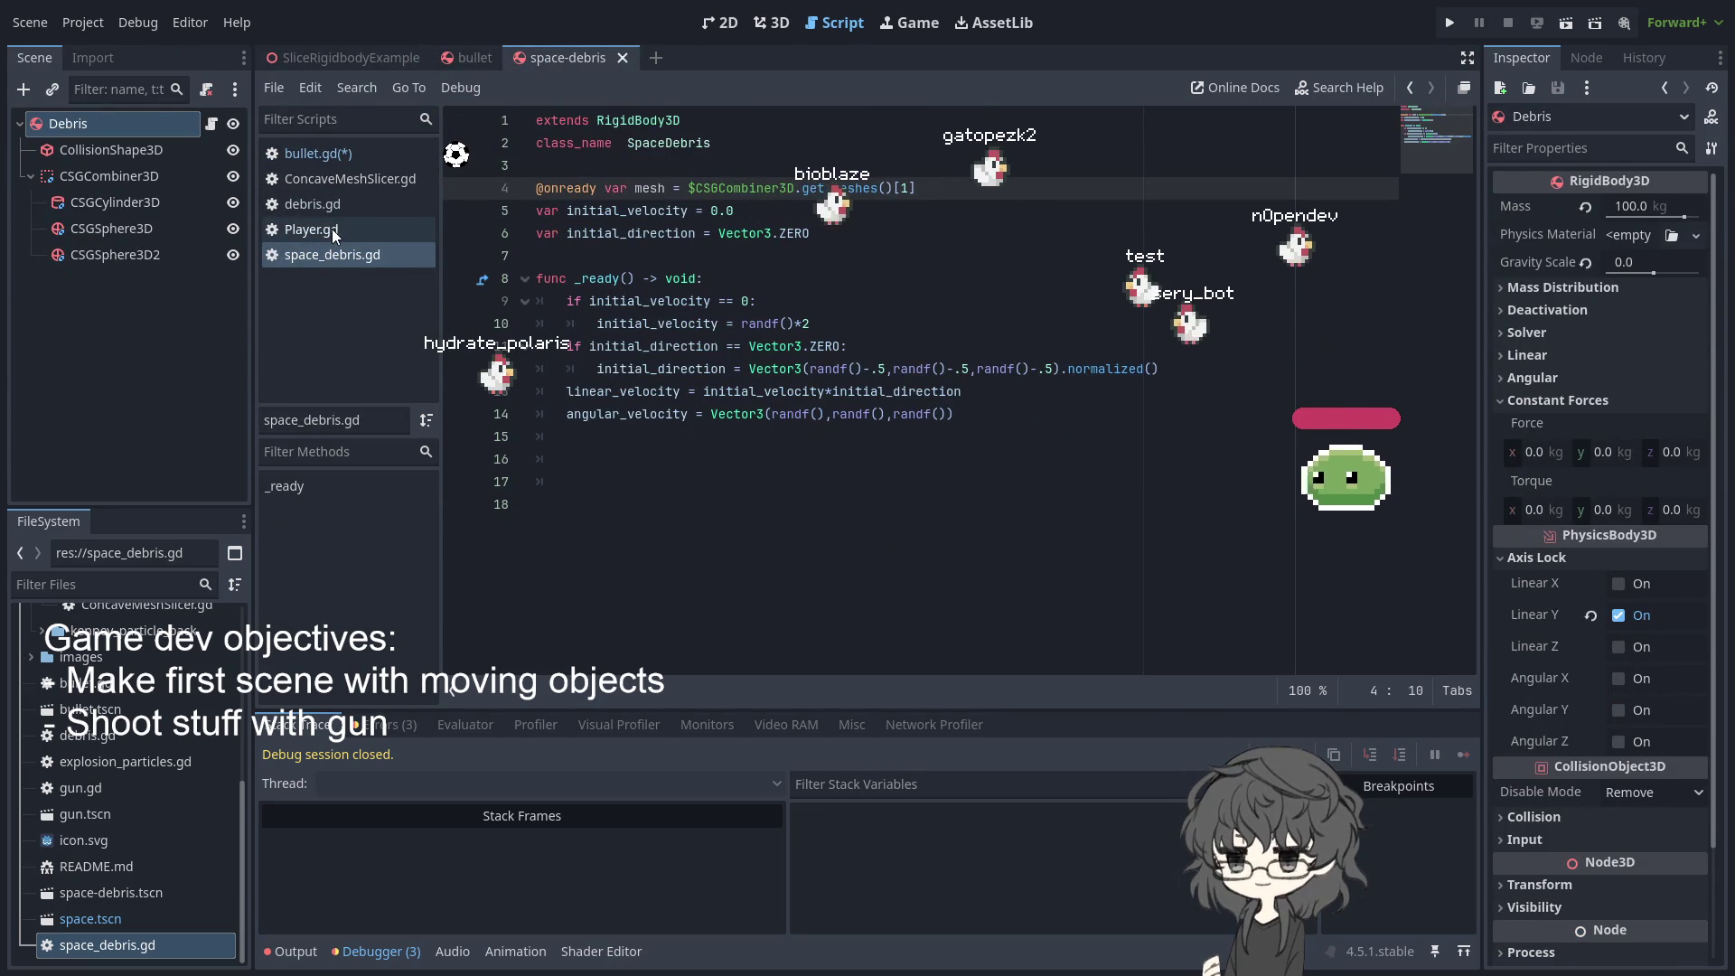
left_click(495, 65)
left_click(333, 179)
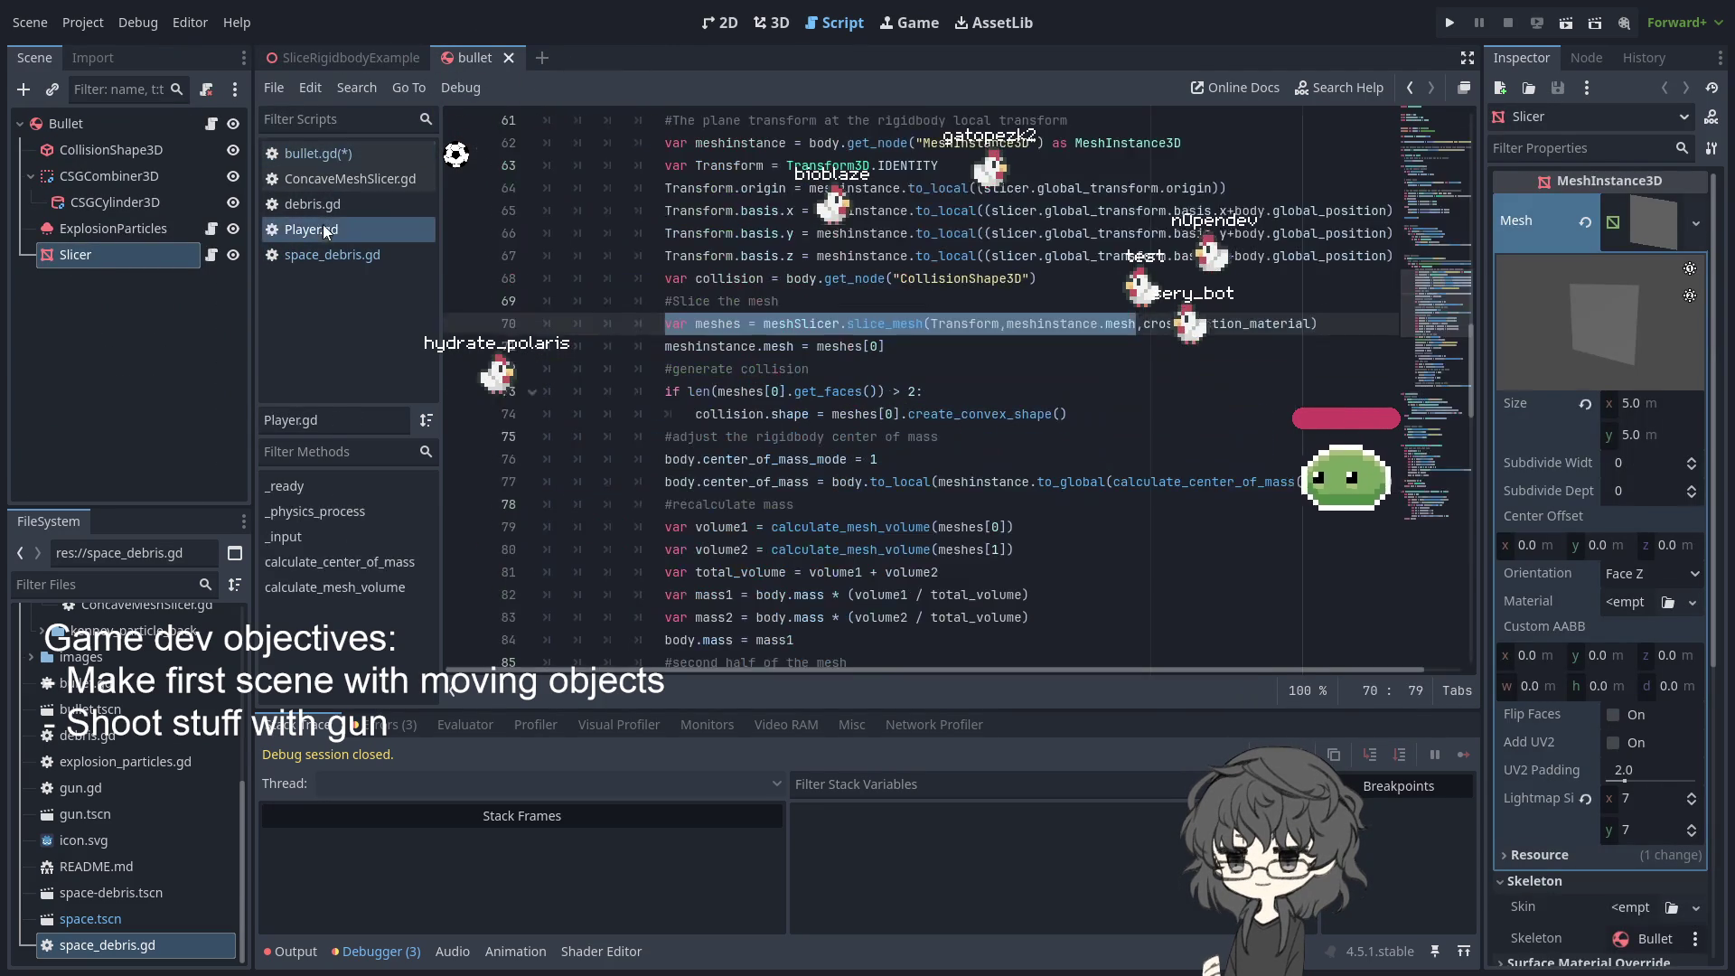
middle_click(334, 179)
middle_click(333, 179)
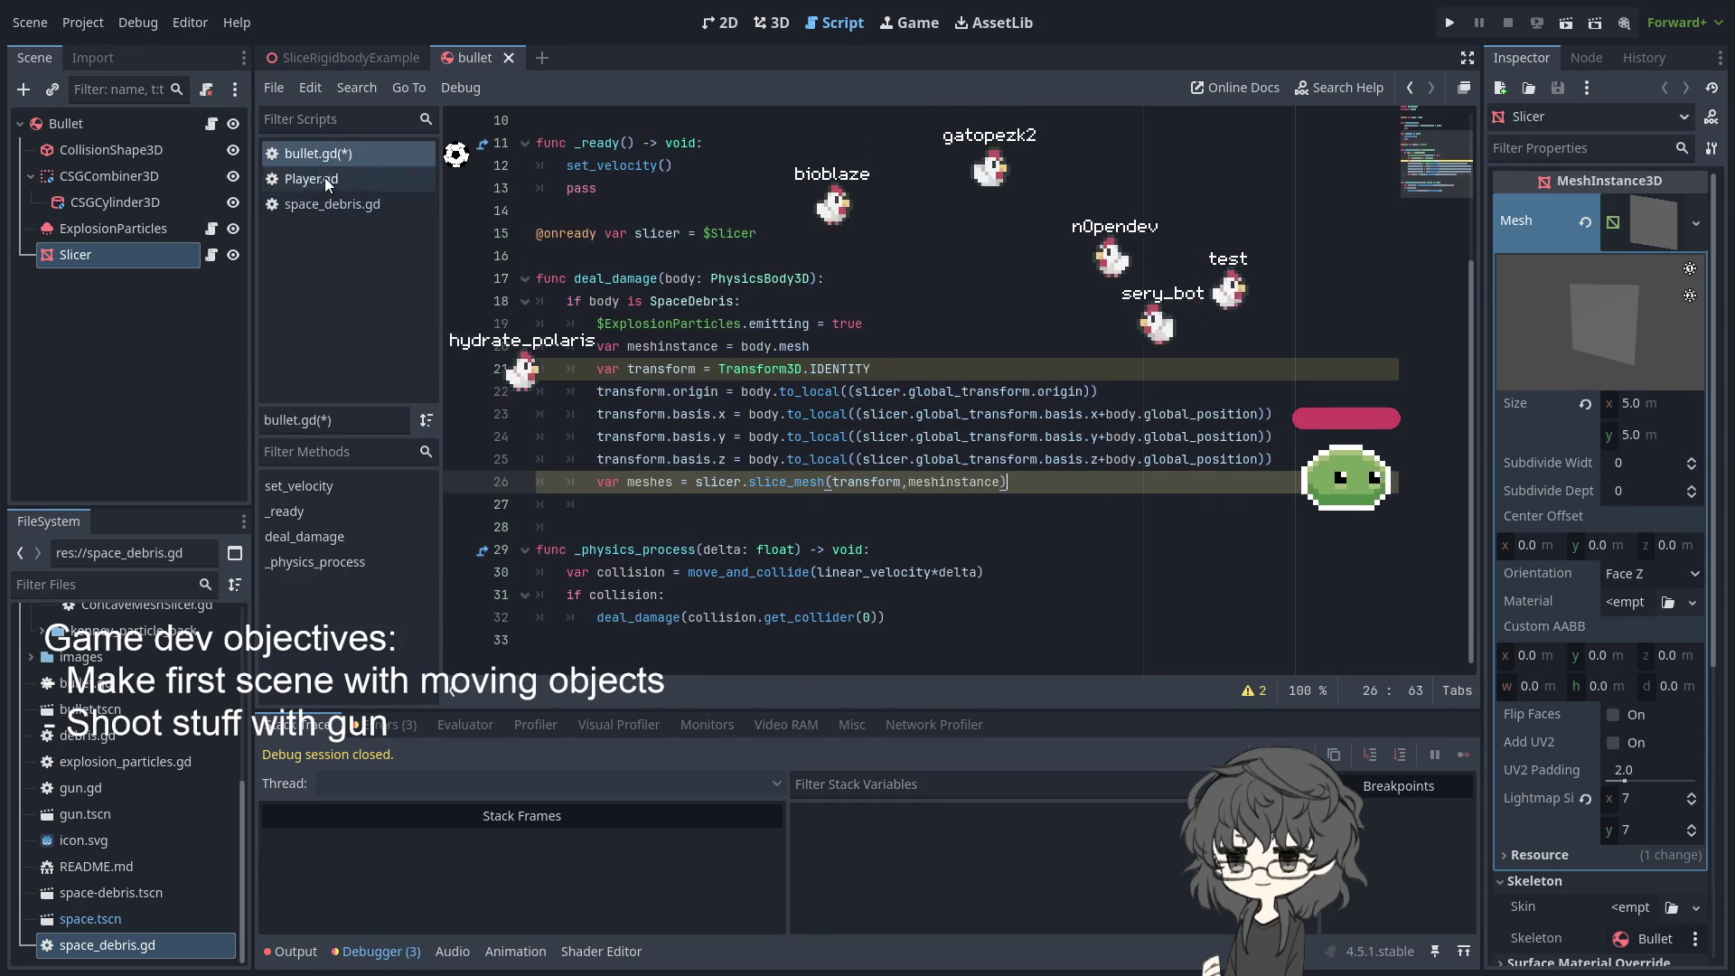
Step: Show Player.gd's line 71 assigning meshes[0] to meshinstance.mesh, comparing it with bullet.gd
left_click(323, 178)
left_click(1034, 384)
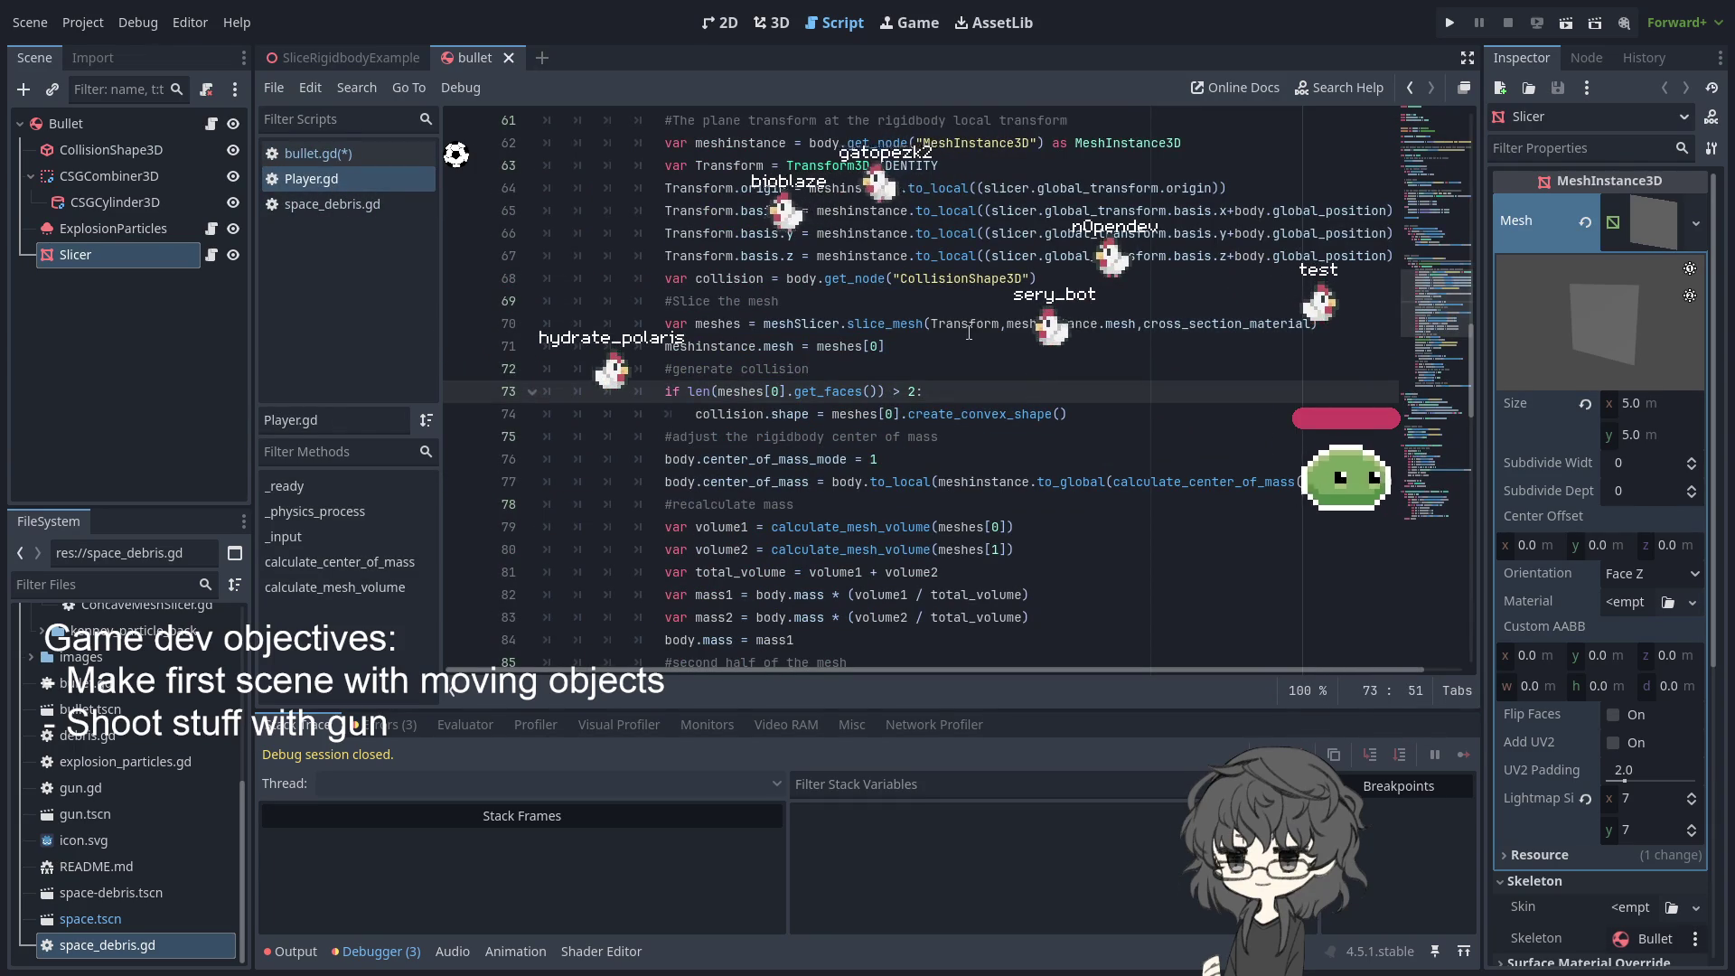
left_click_drag(657, 346, 934, 353)
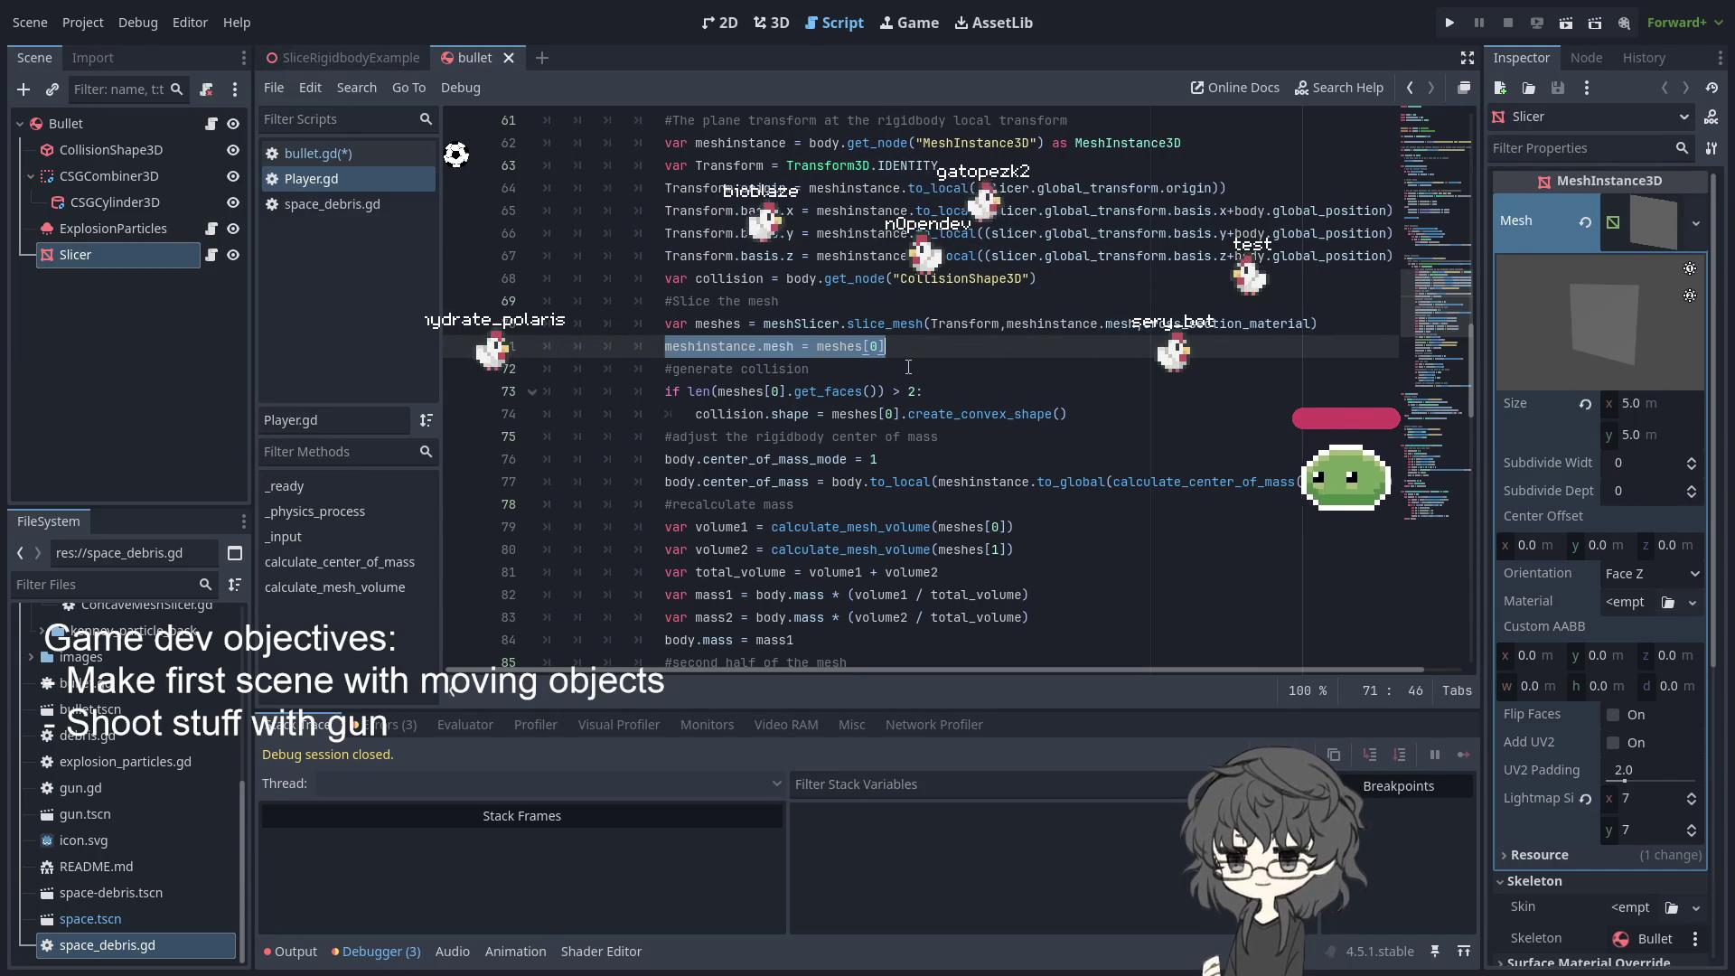
left_click(330, 58)
left_click(490, 56)
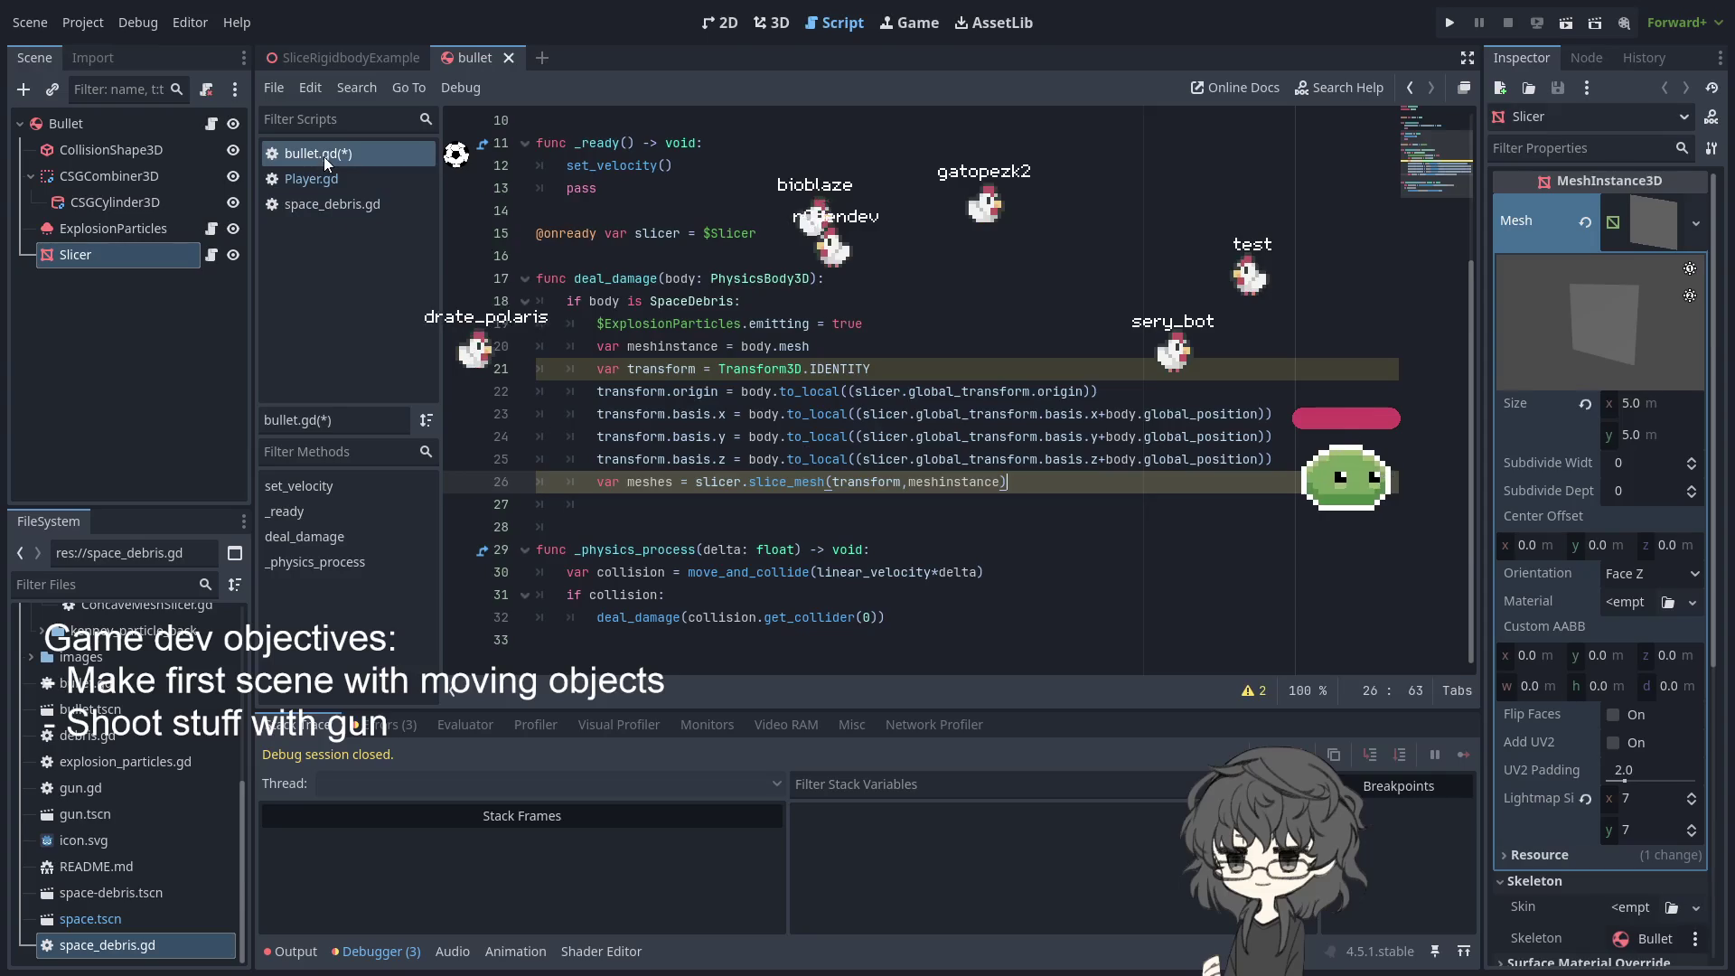
left_click(322, 177)
left_click(320, 159)
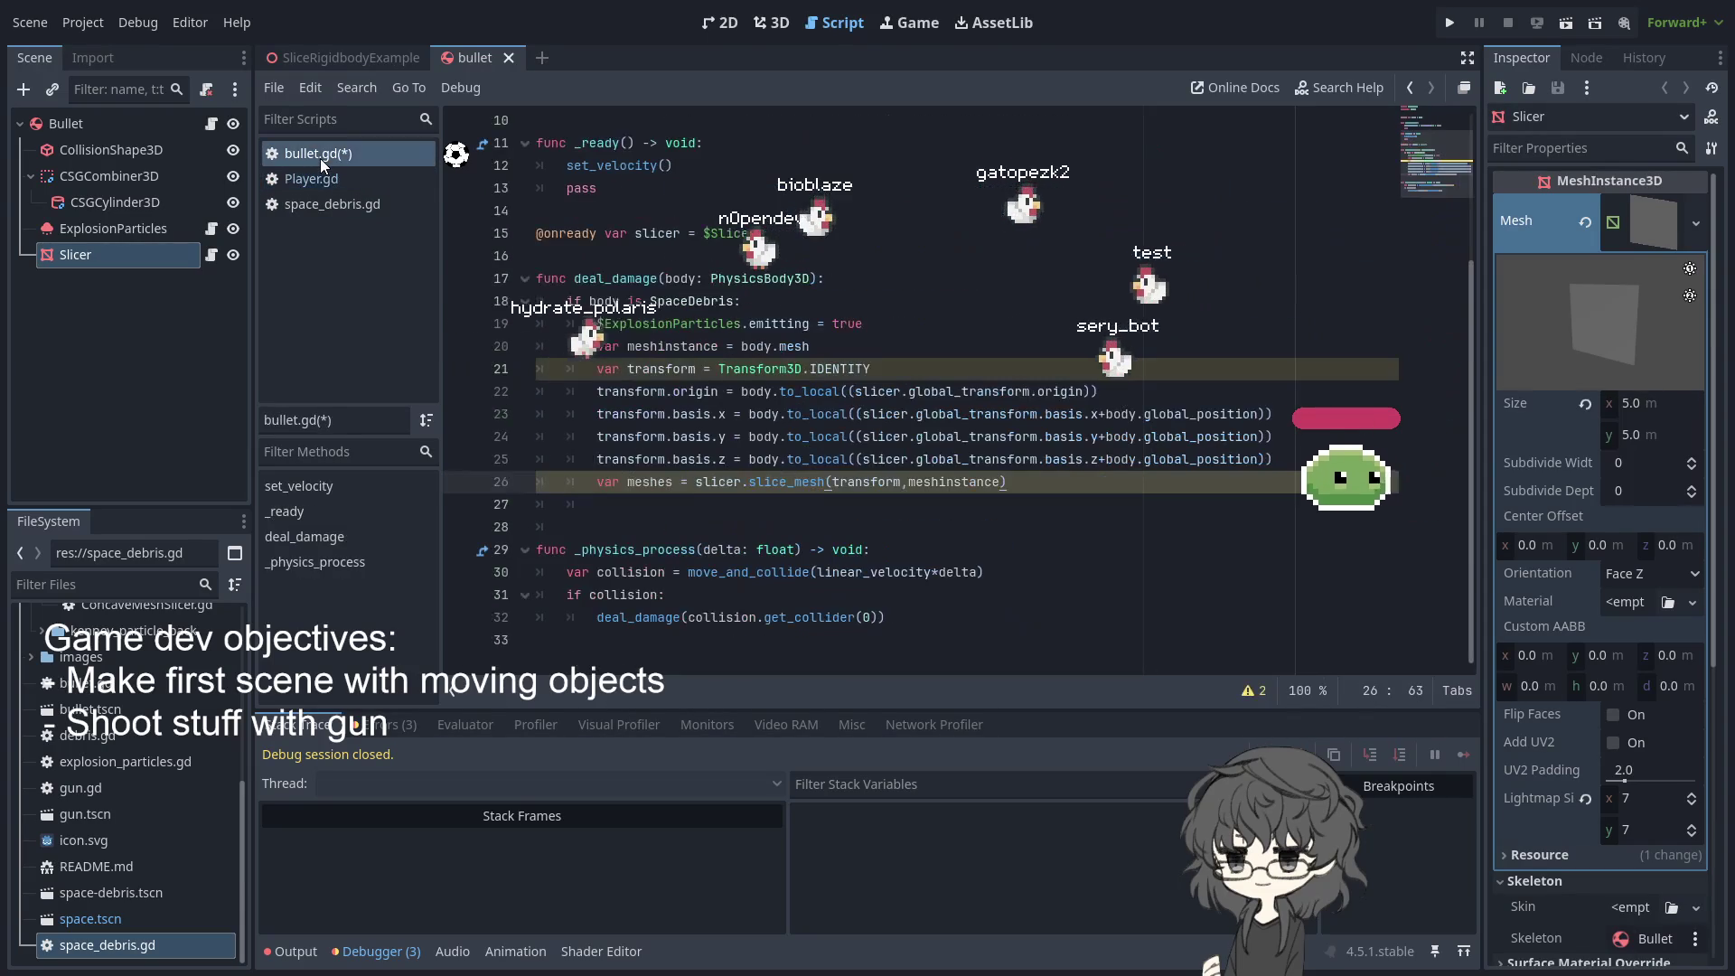
left_click(318, 181)
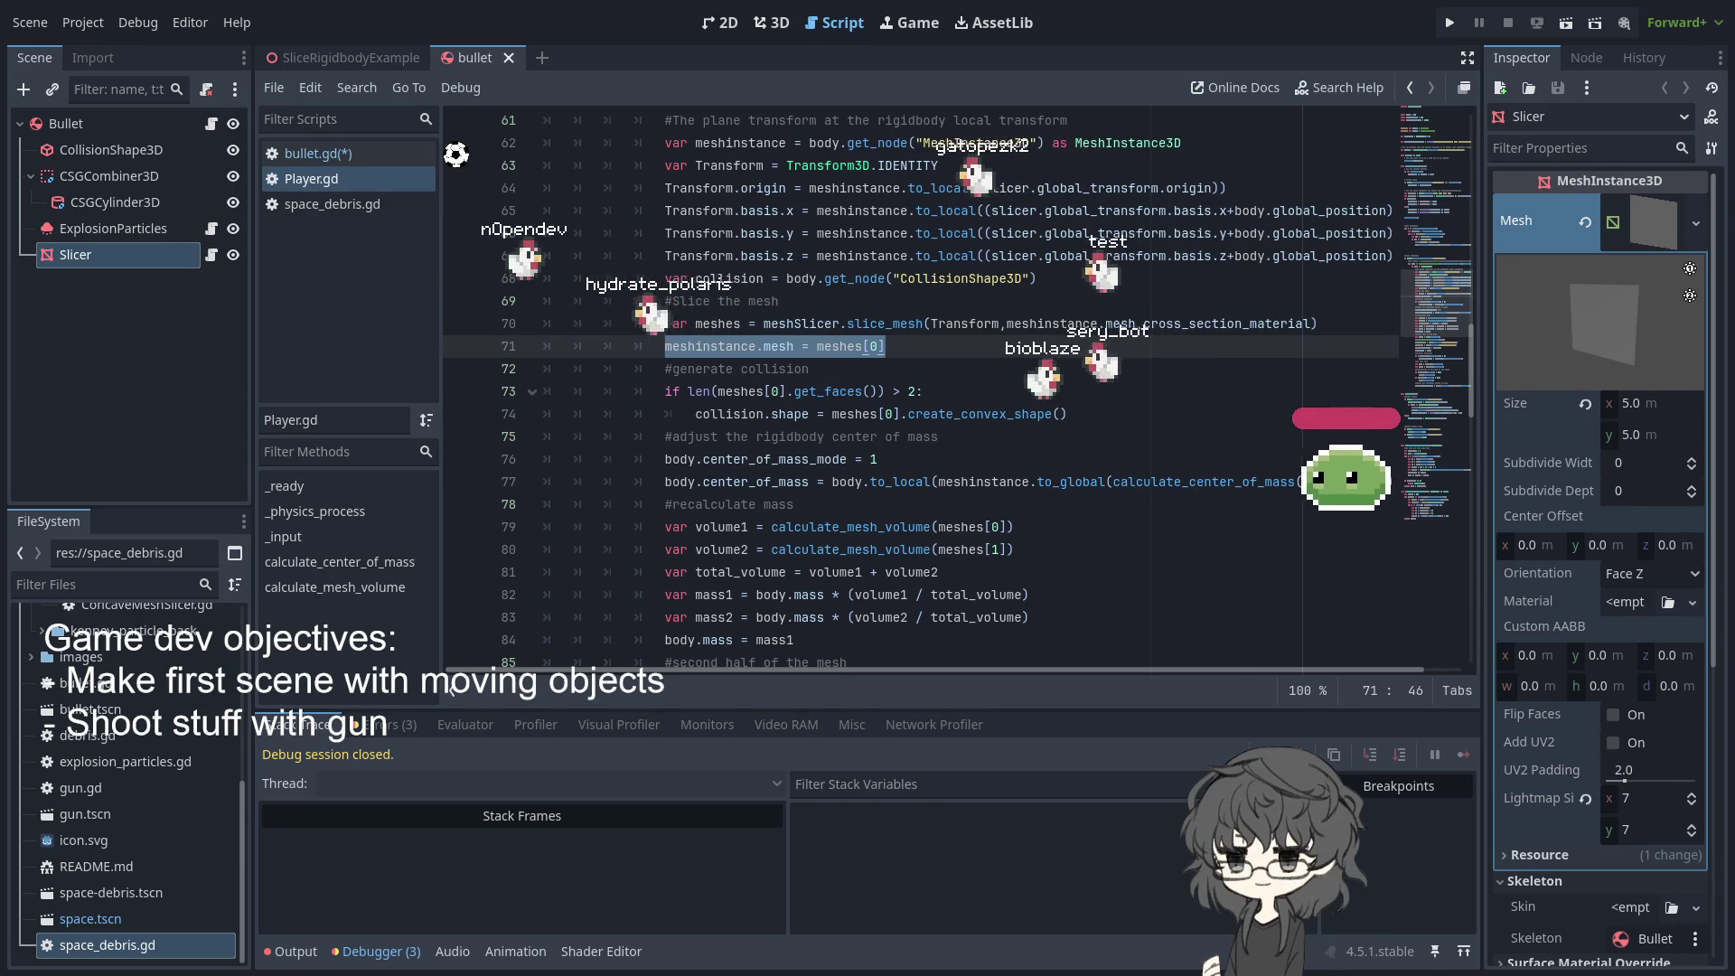
key("Escape")
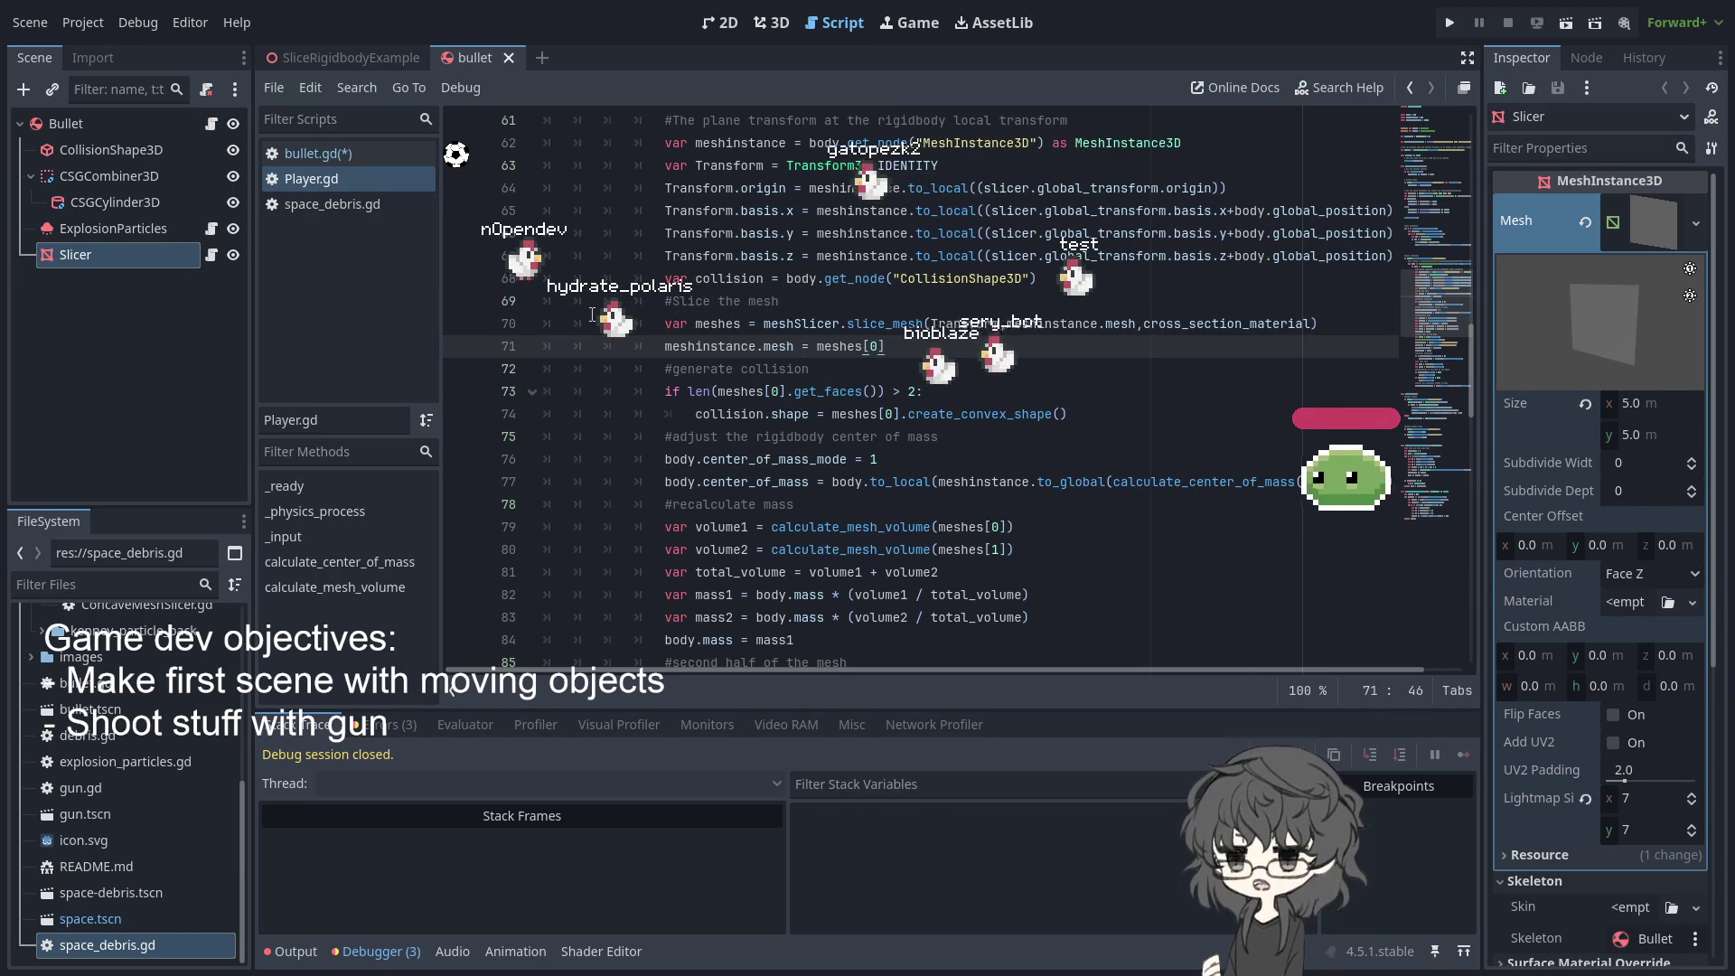
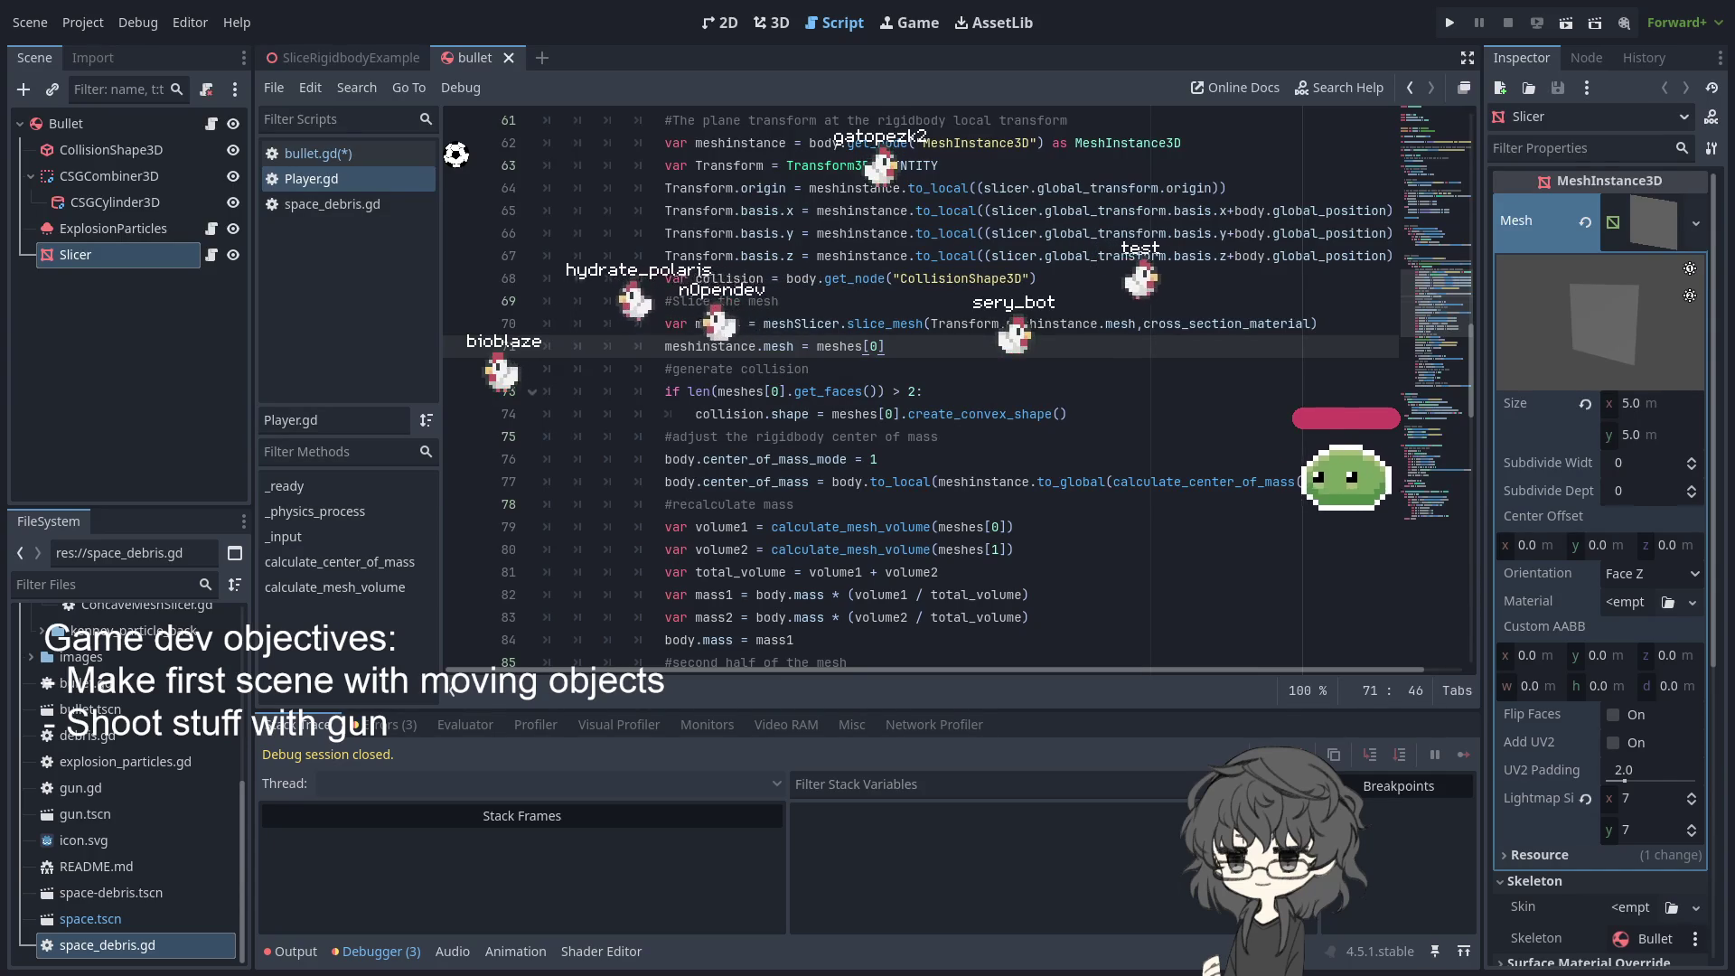
Step: Review Player.gd's convex collision check, then go back to the bullet scene's bullet.gd
left_click(1095, 395)
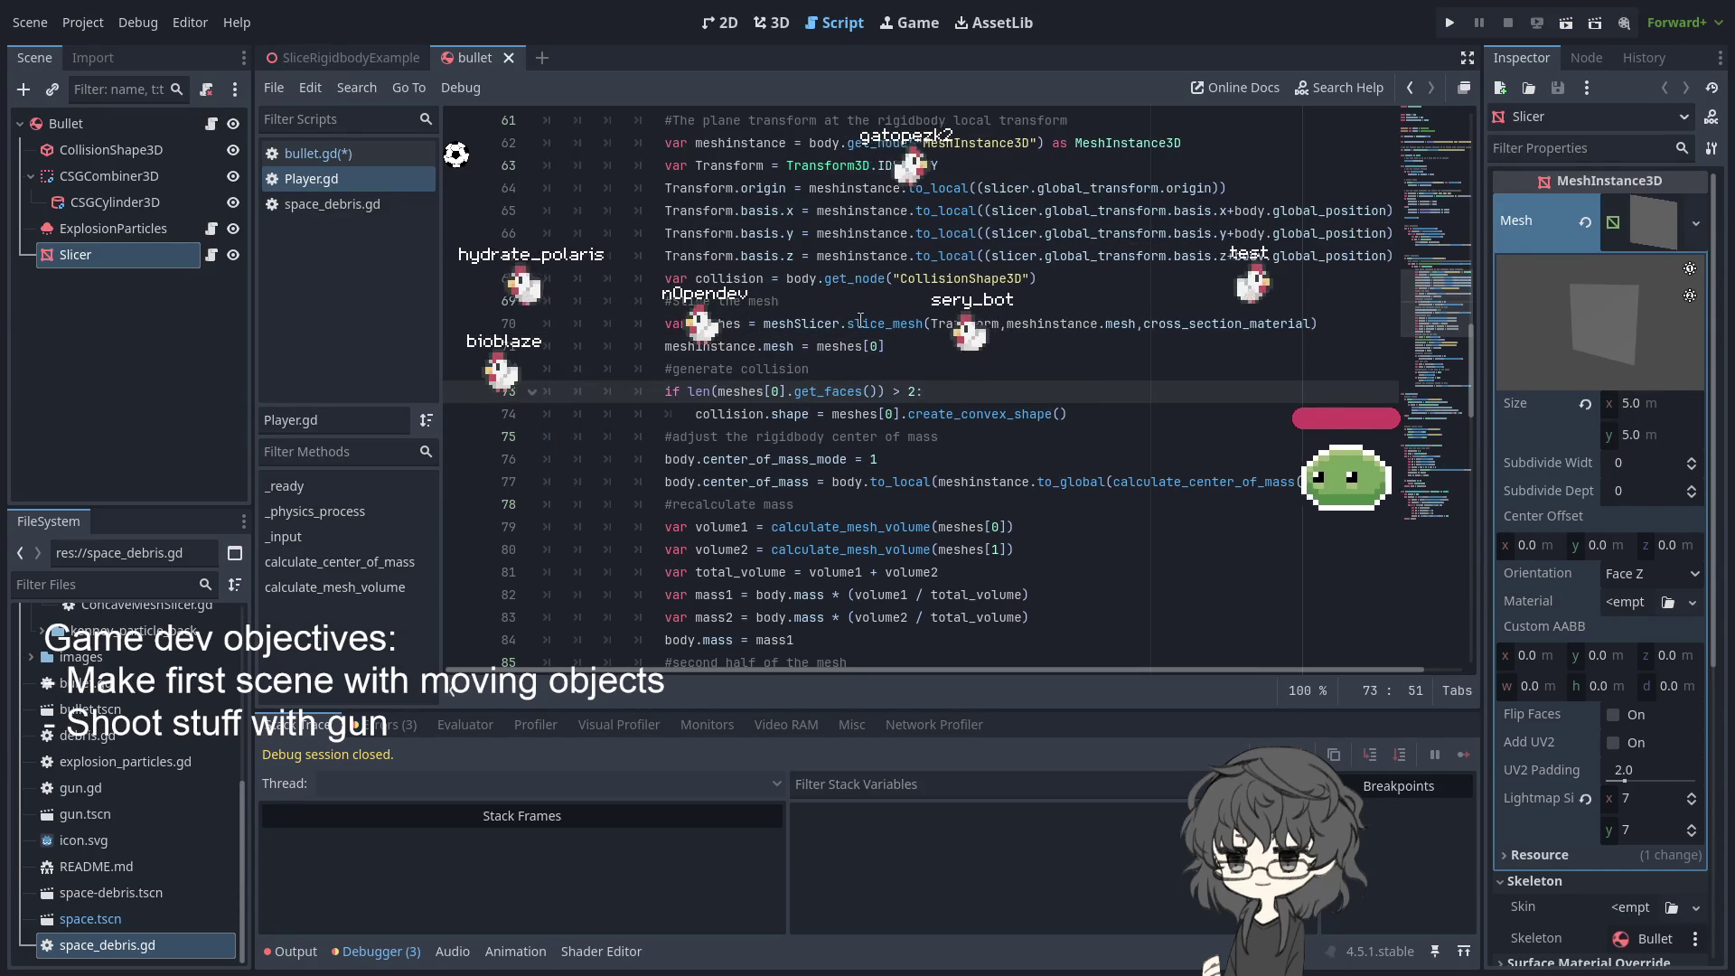
scroll(860, 319, "down", 5)
scroll(860, 319, "up", 6)
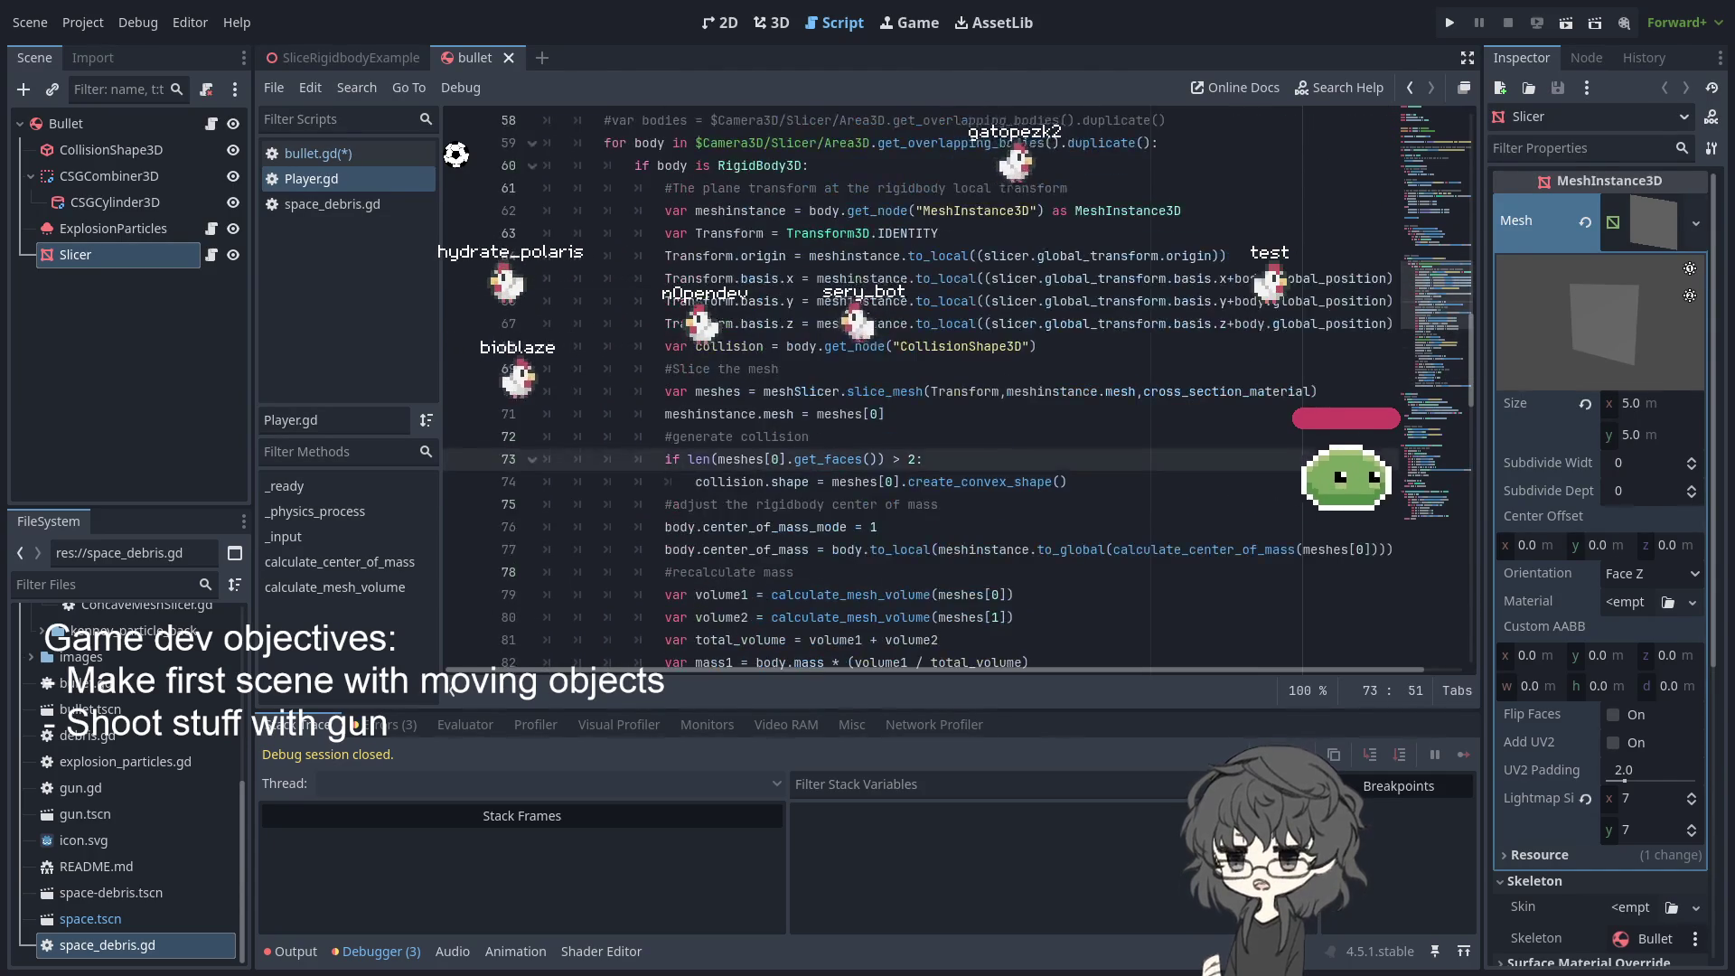
left_click(324, 54)
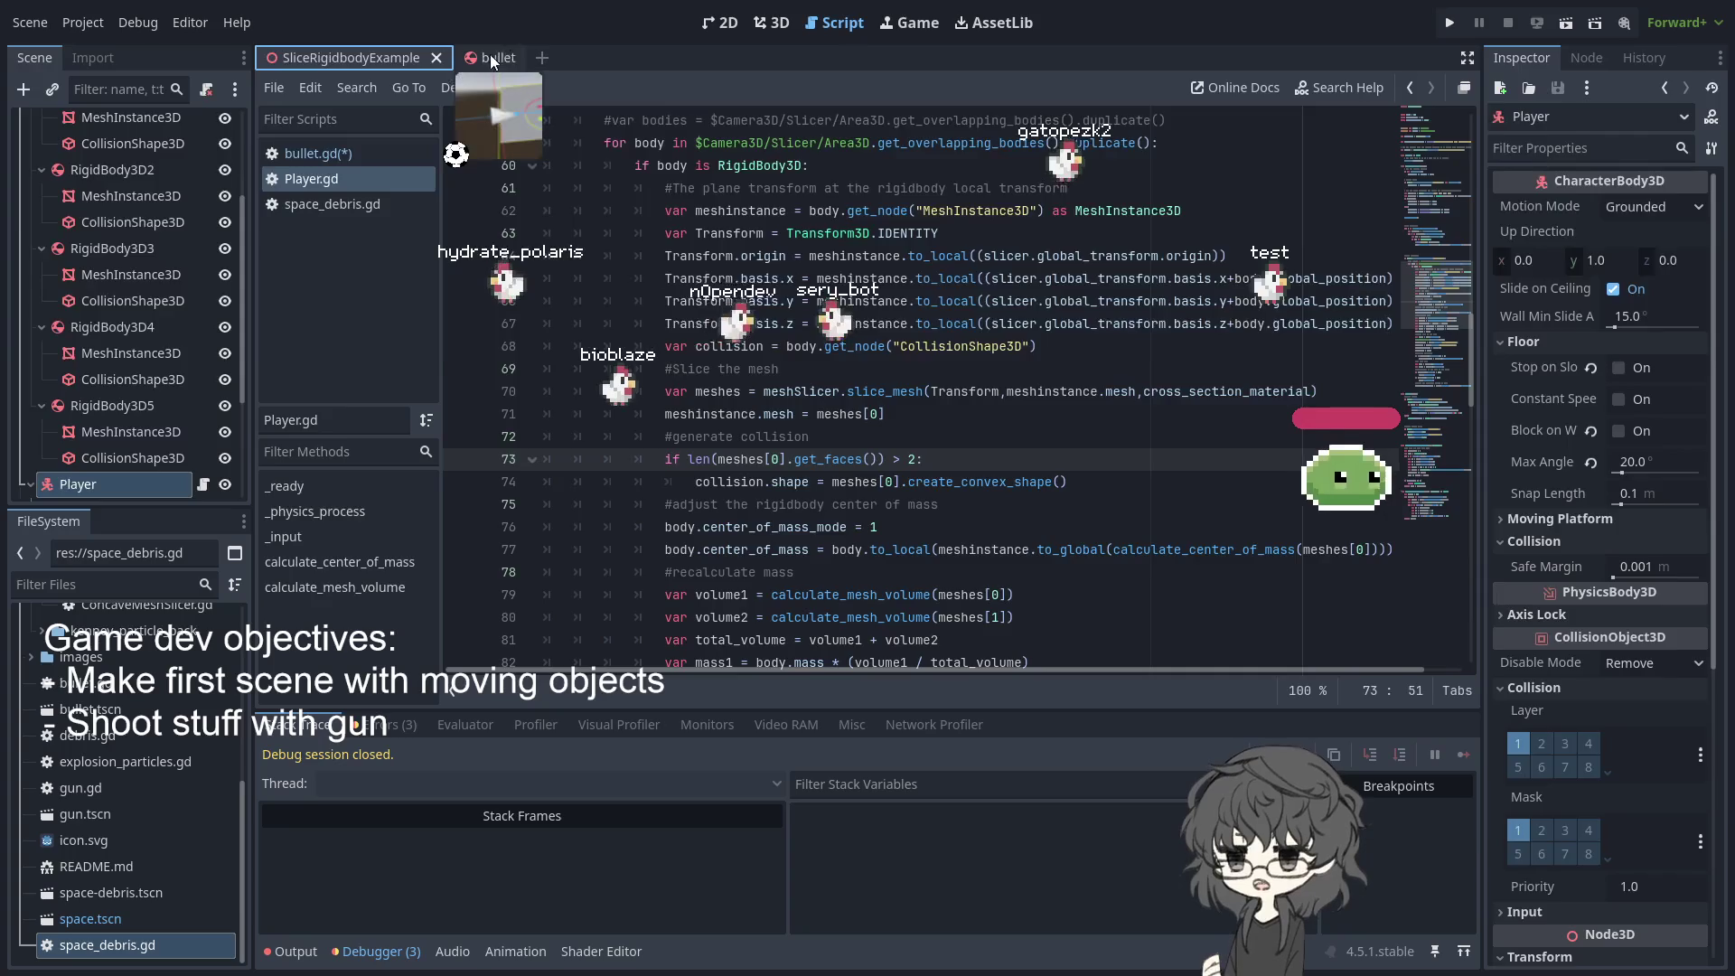
left_click(491, 56)
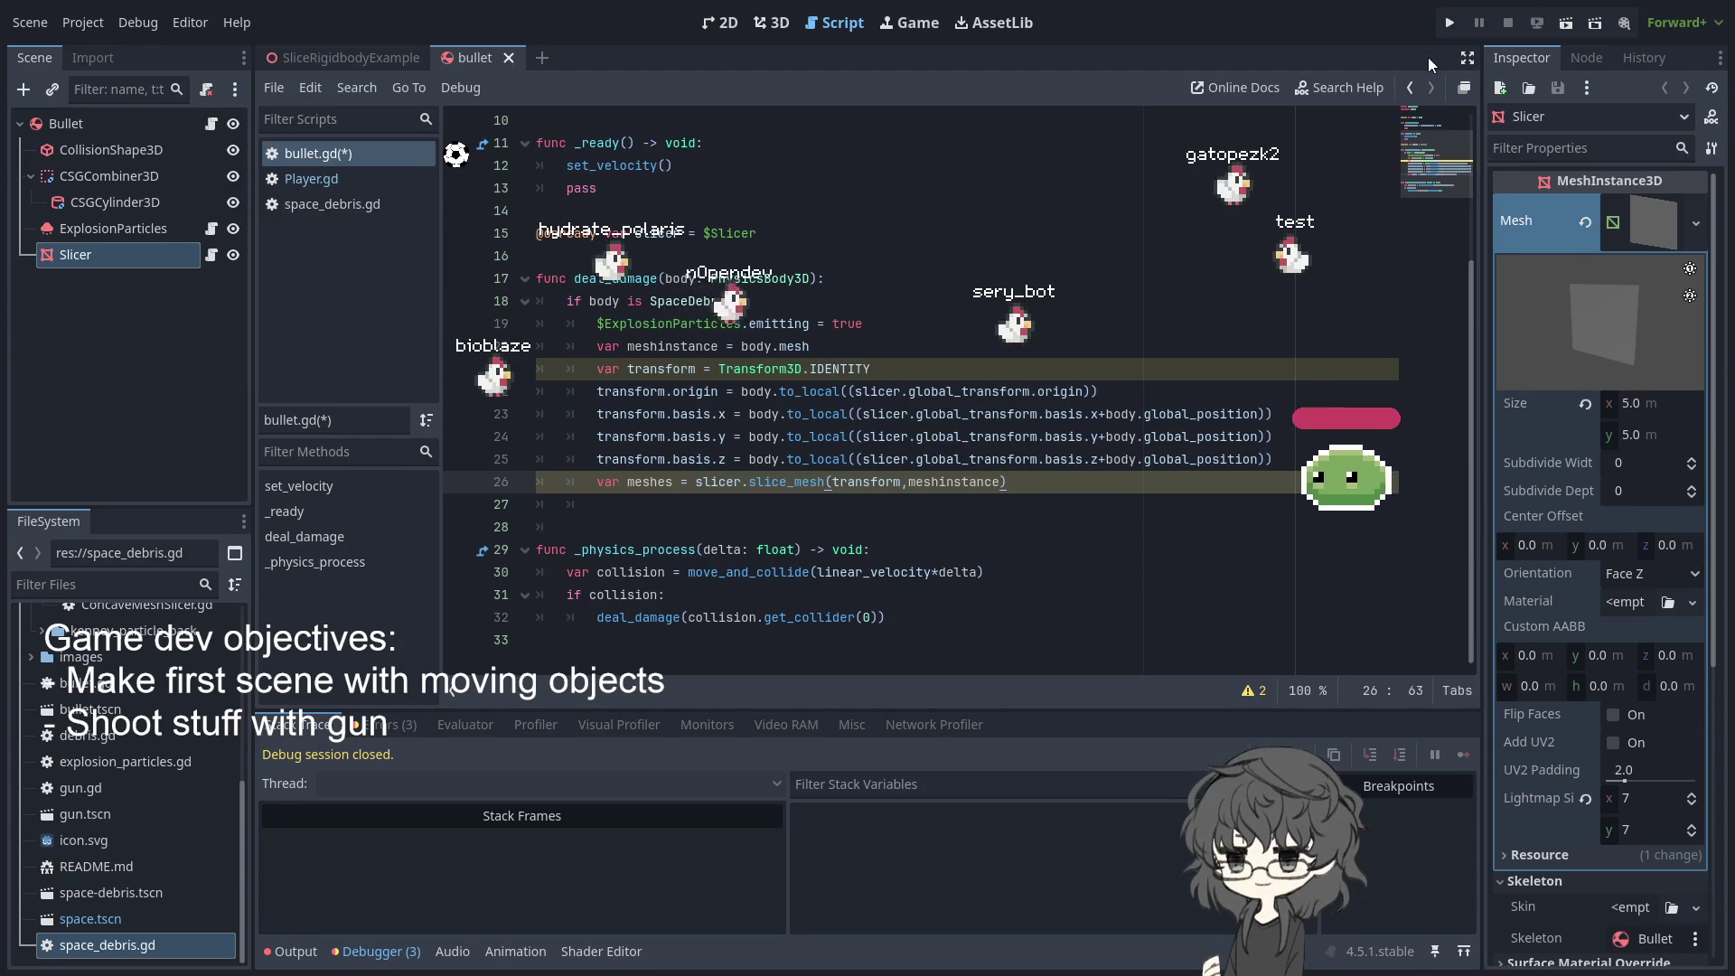
Step: Glance at the SliceRigidbodyExample scene and return to bullet.gd after the slice_mesh call
left_click(416, 58)
left_click(472, 56)
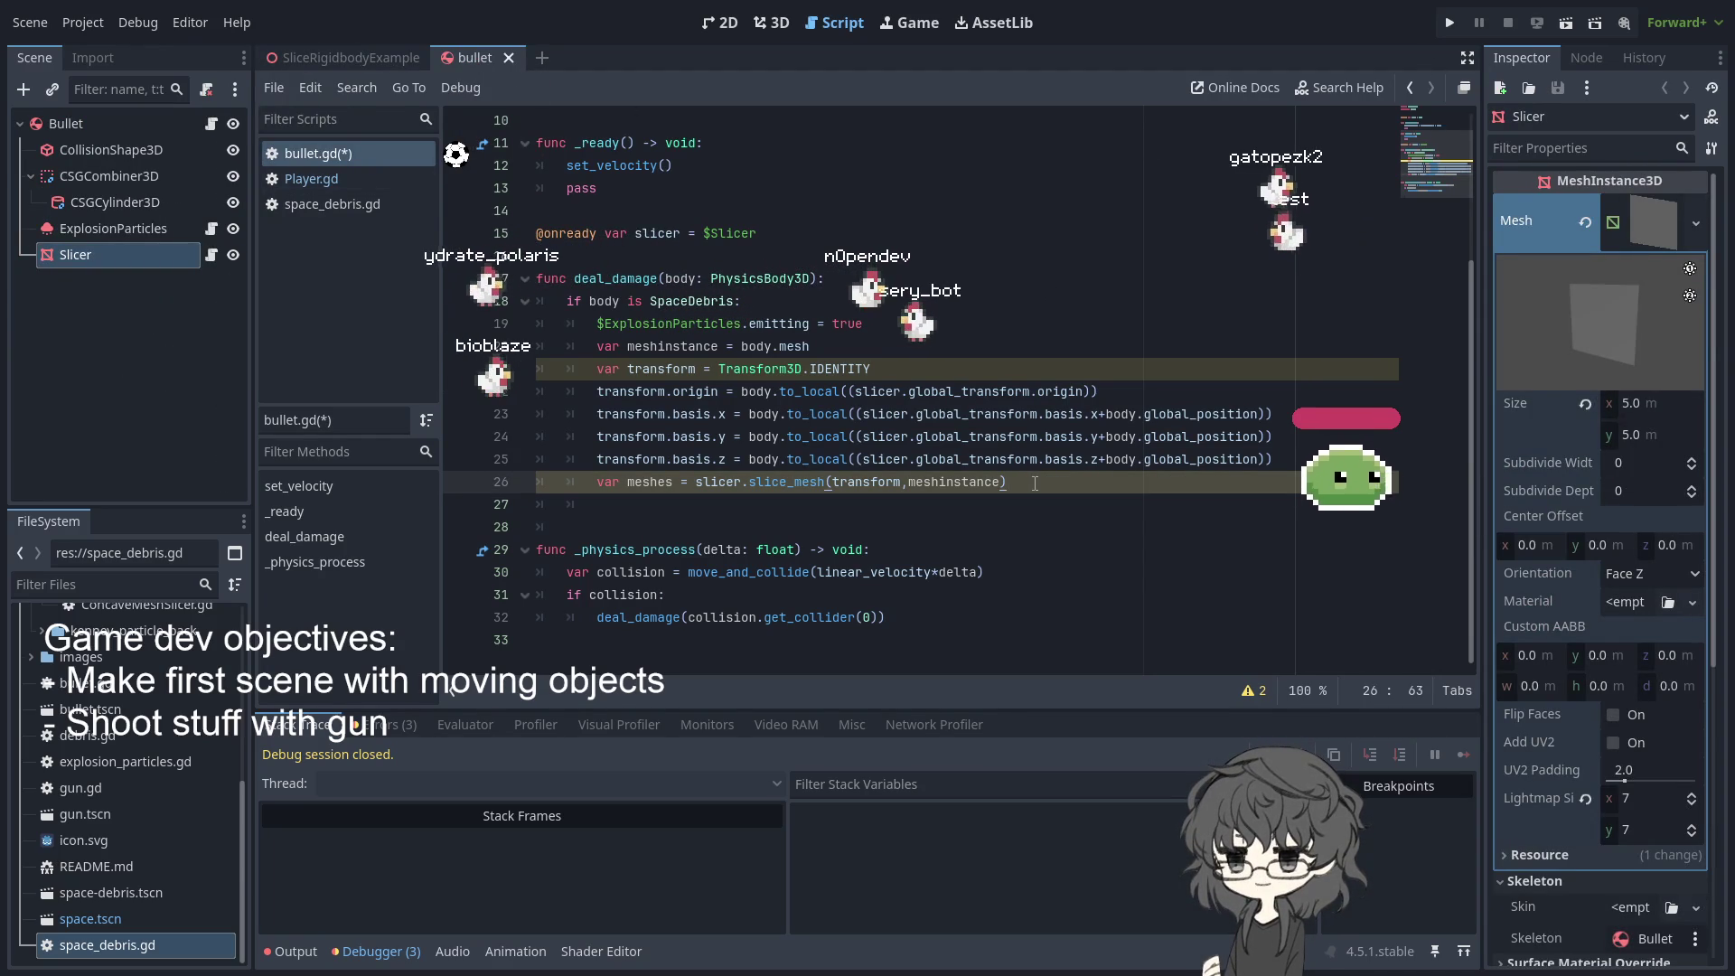
key("Return")
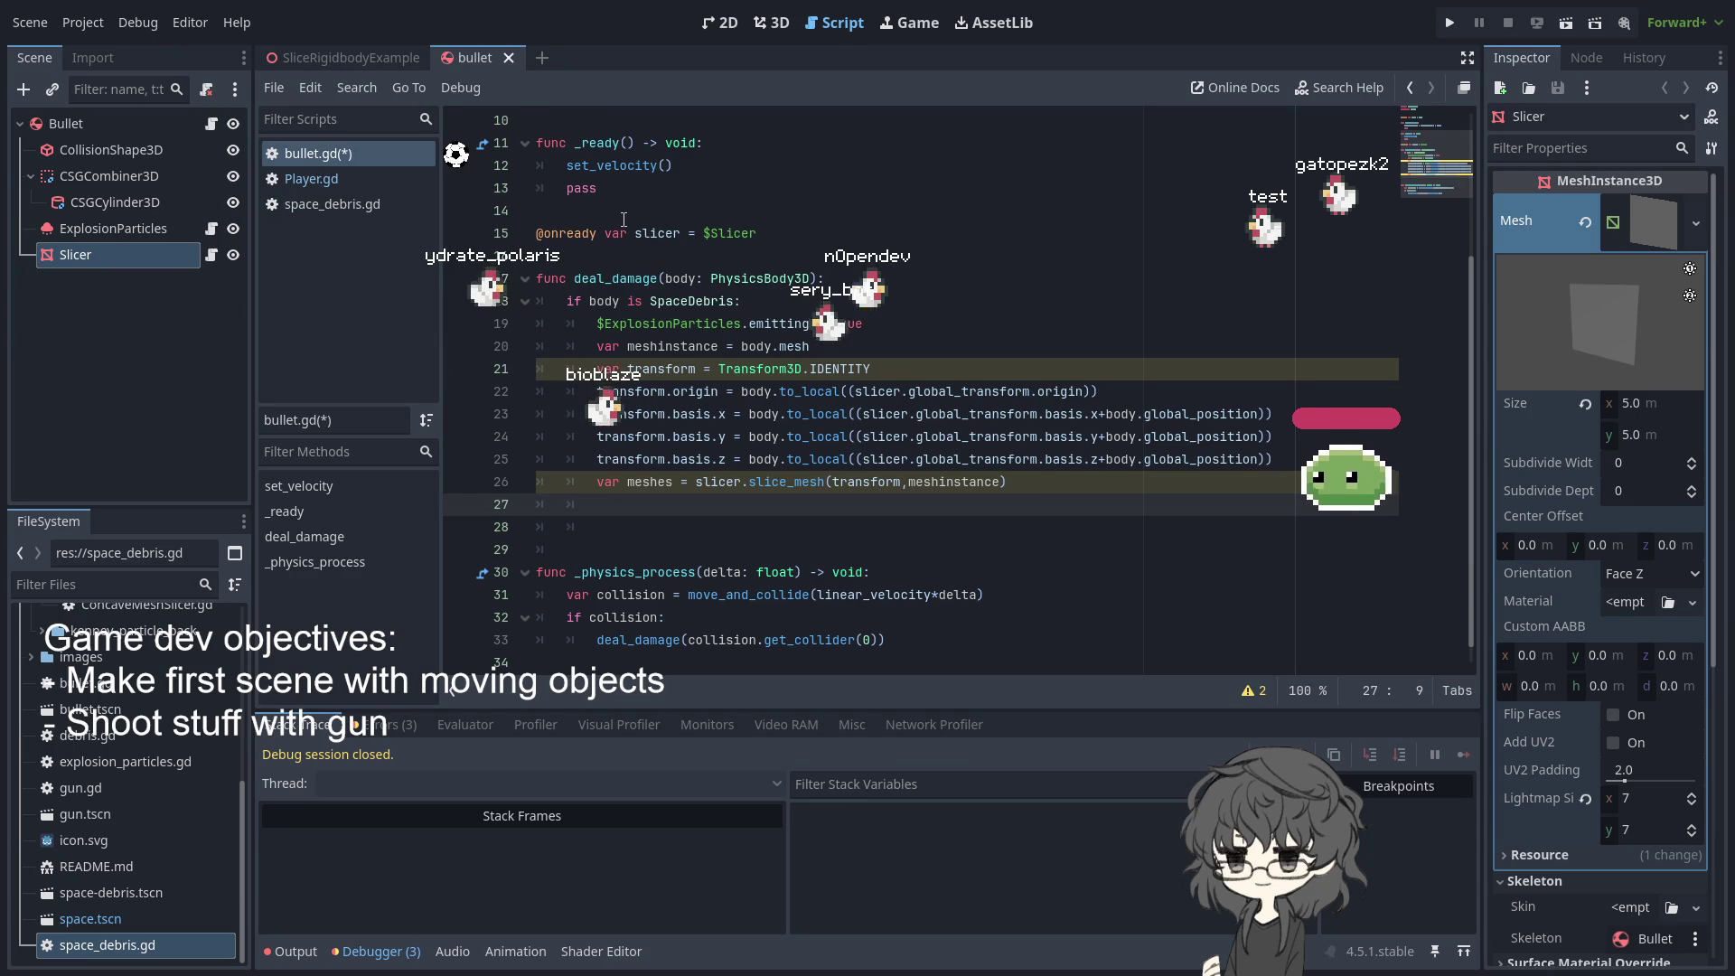
left_click(366, 62)
left_click(468, 52)
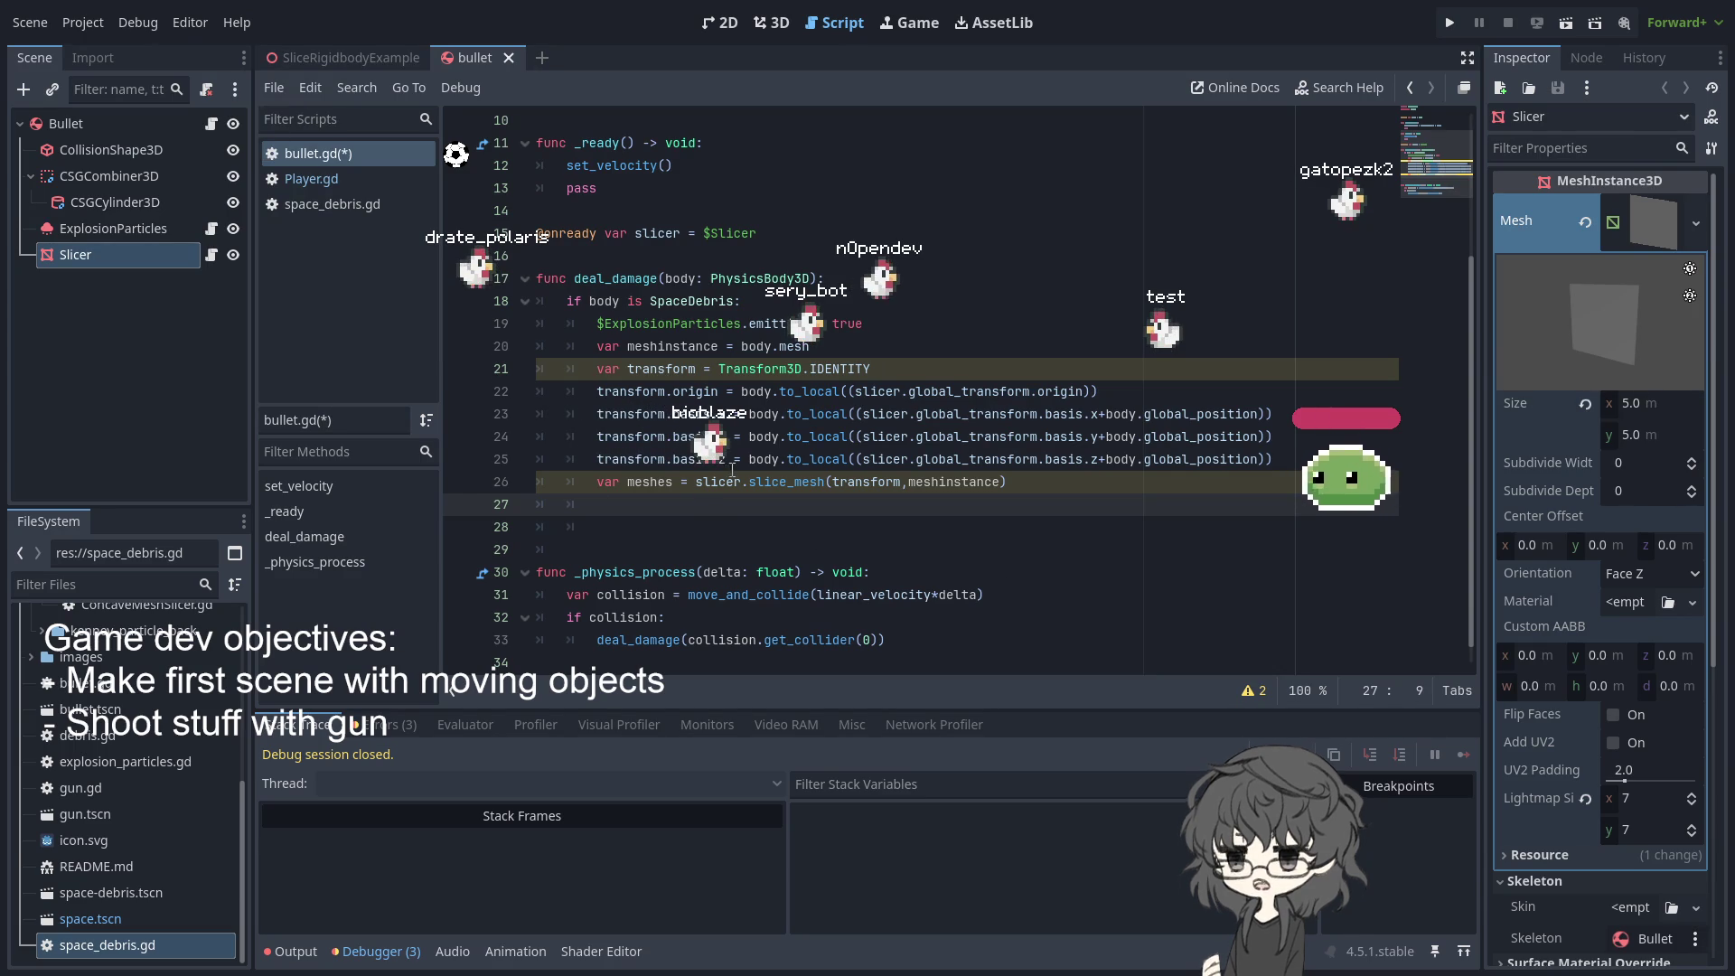
Step: Review the three debugger errors, then add a new line below line 26's slice_mesh call
double_click(651, 482)
double_click(786, 481)
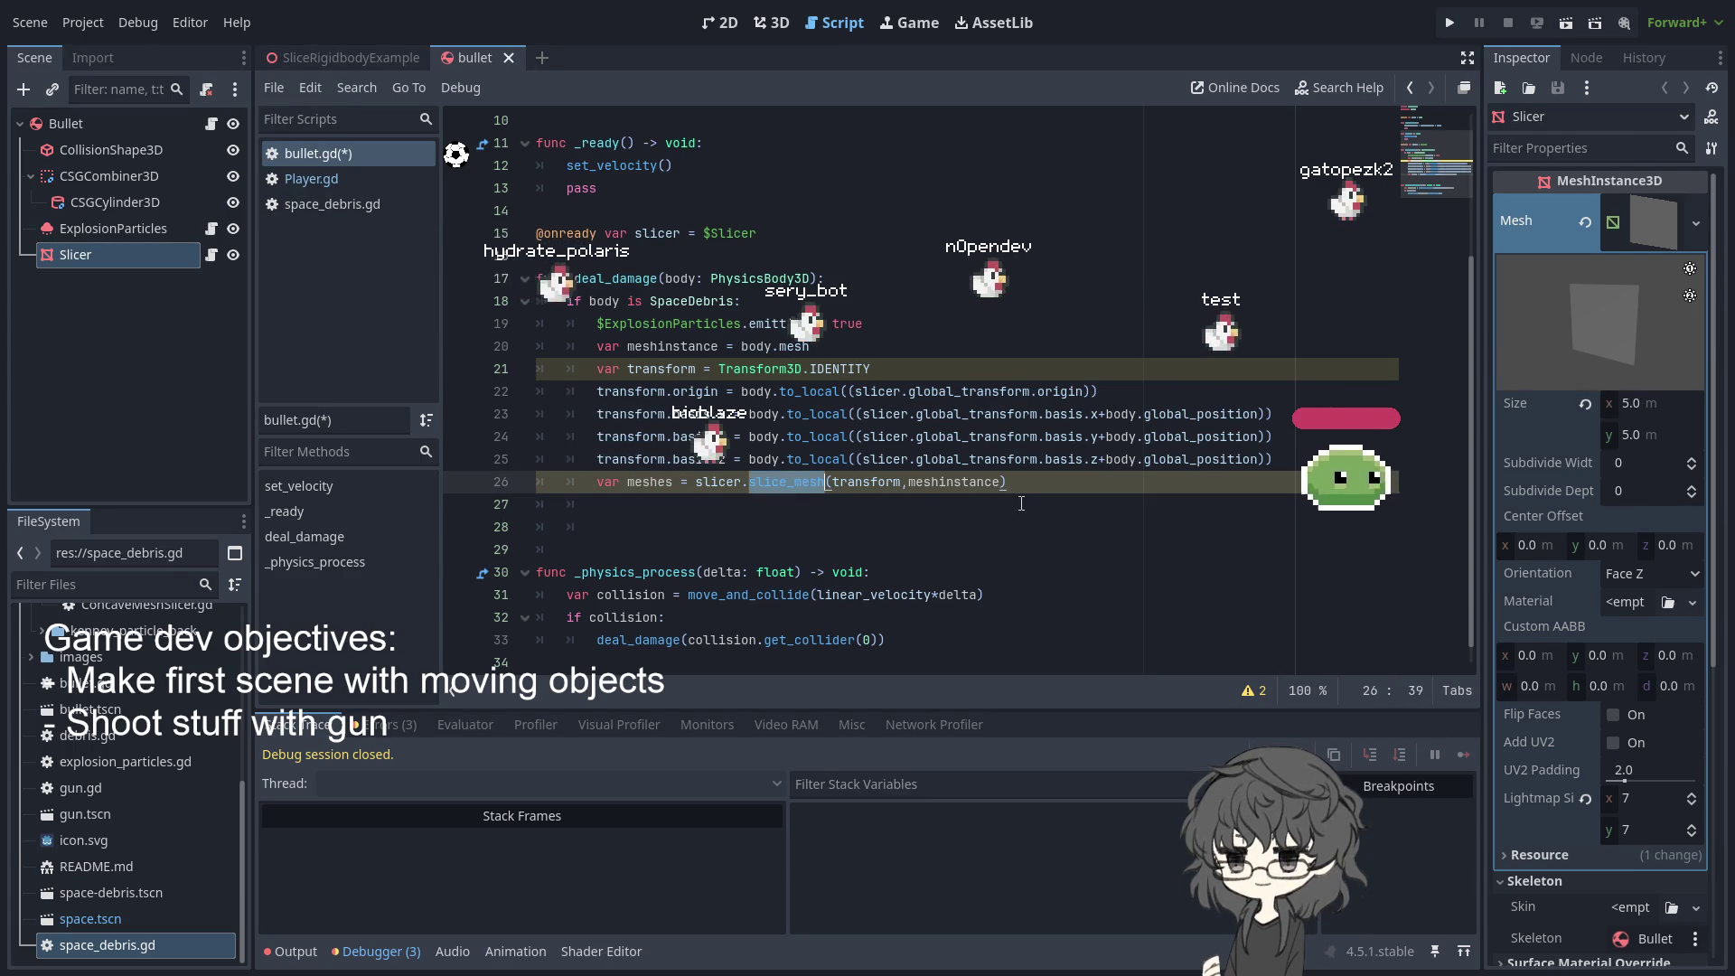
left_click(1079, 491)
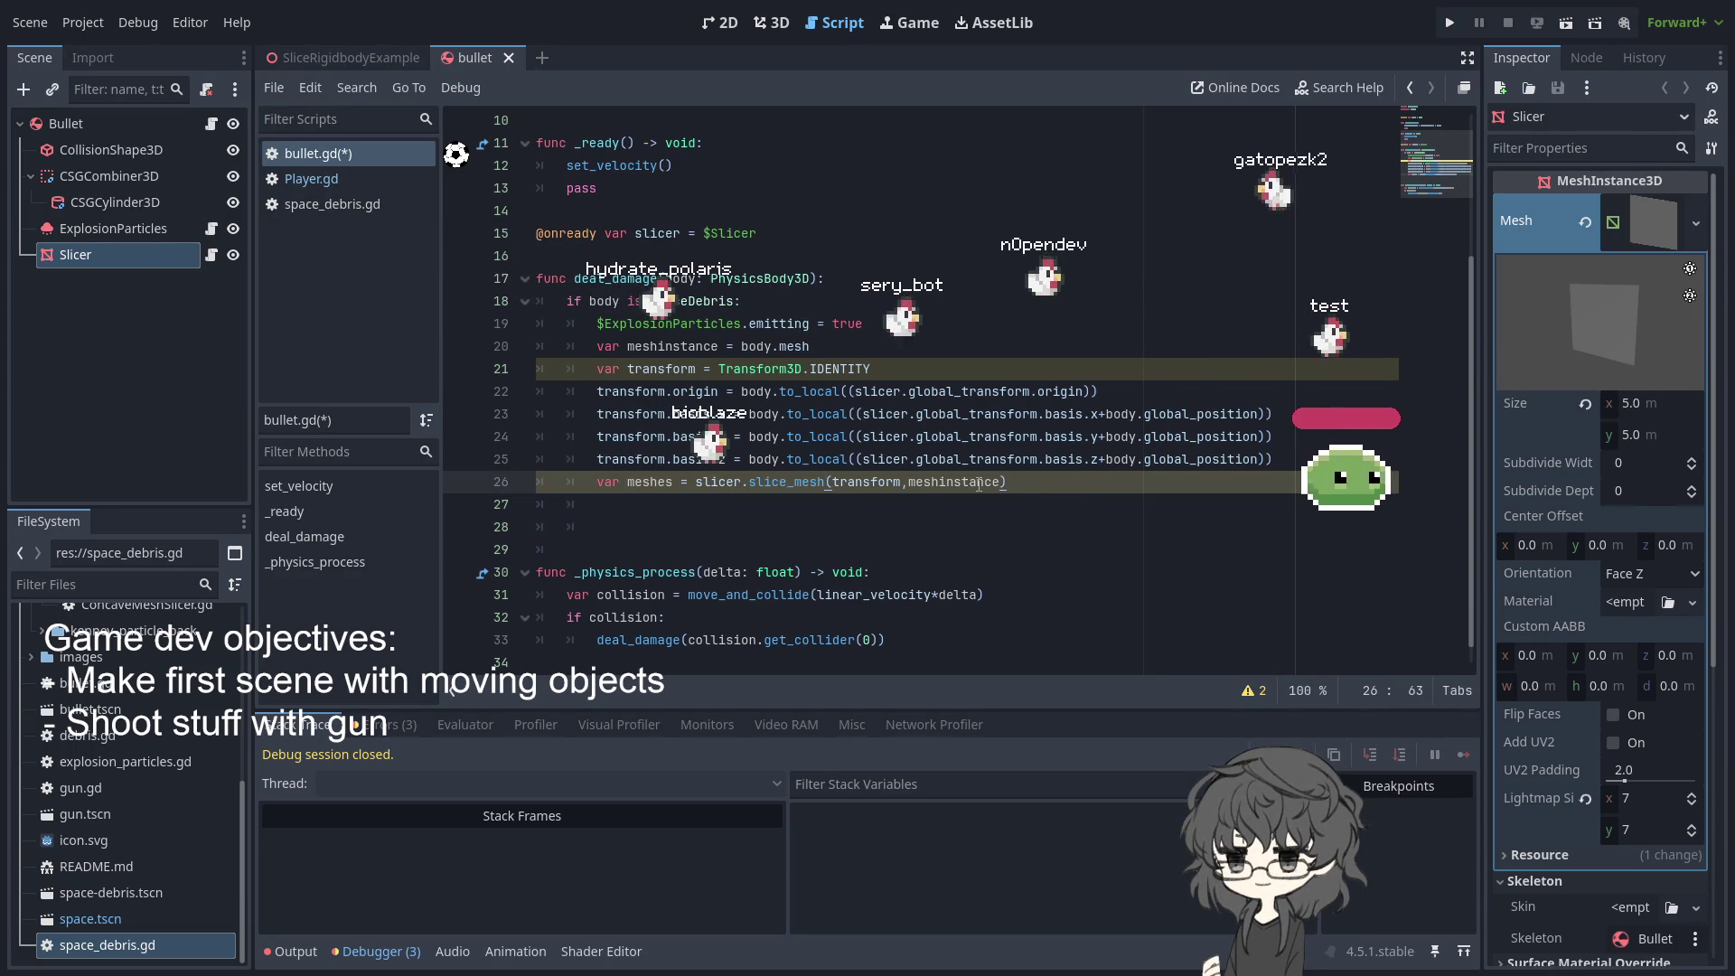
double_click(651, 482)
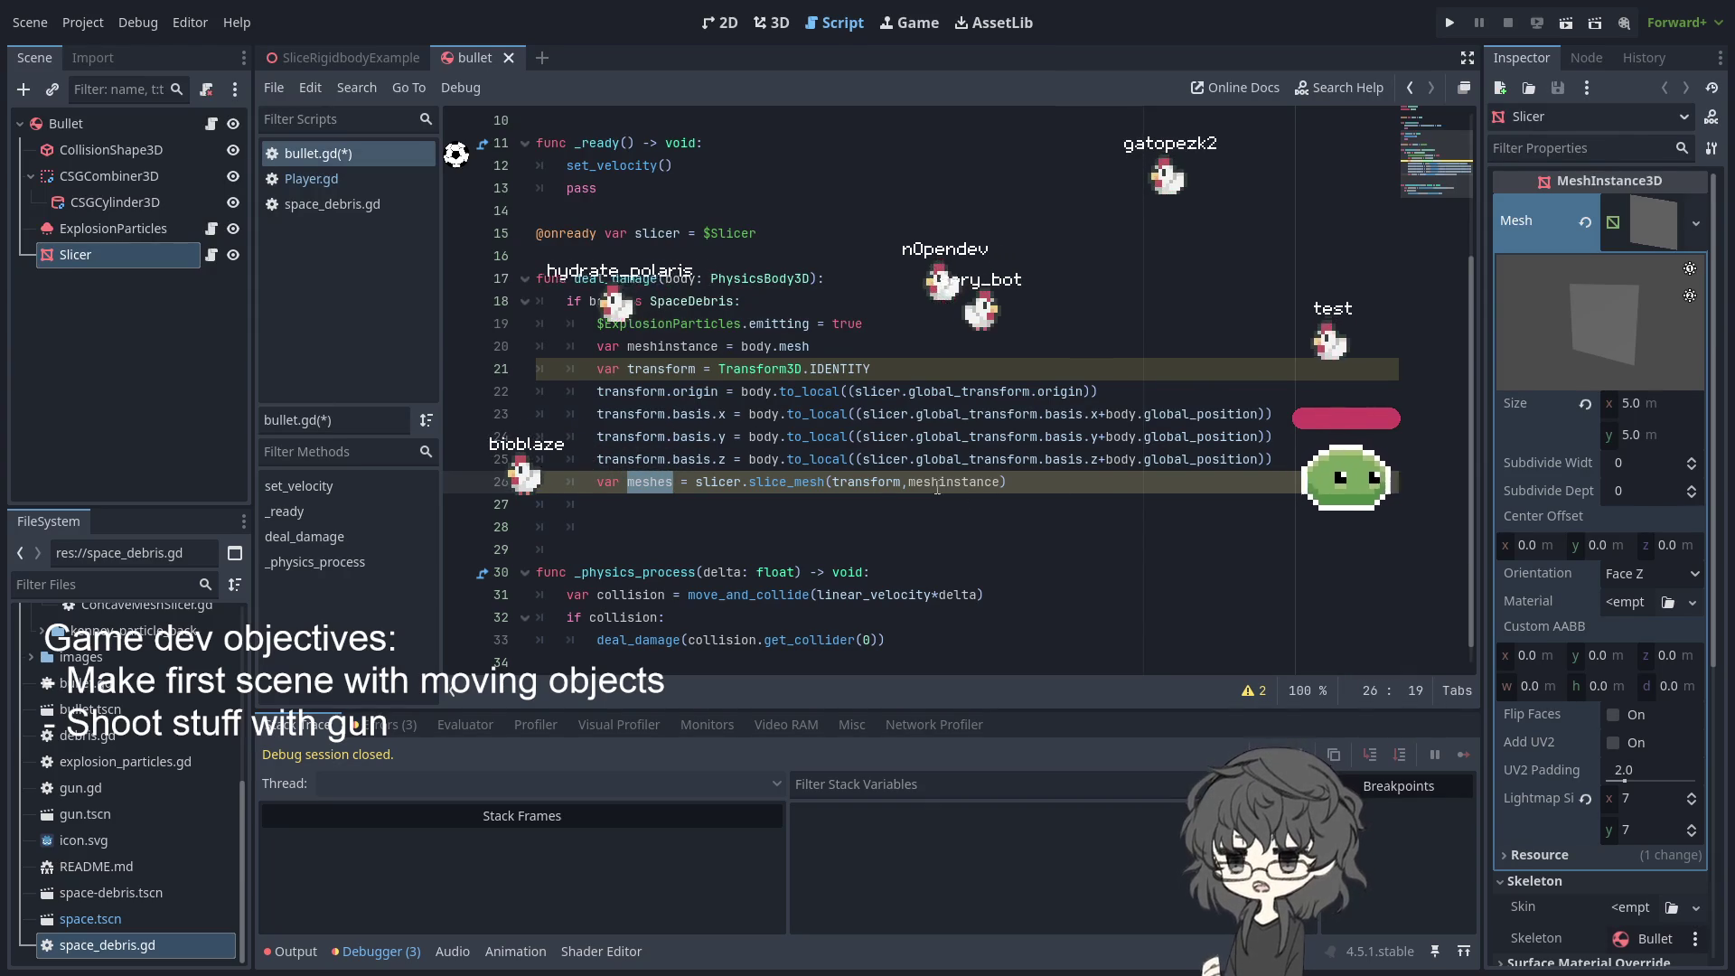
left_click(401, 729)
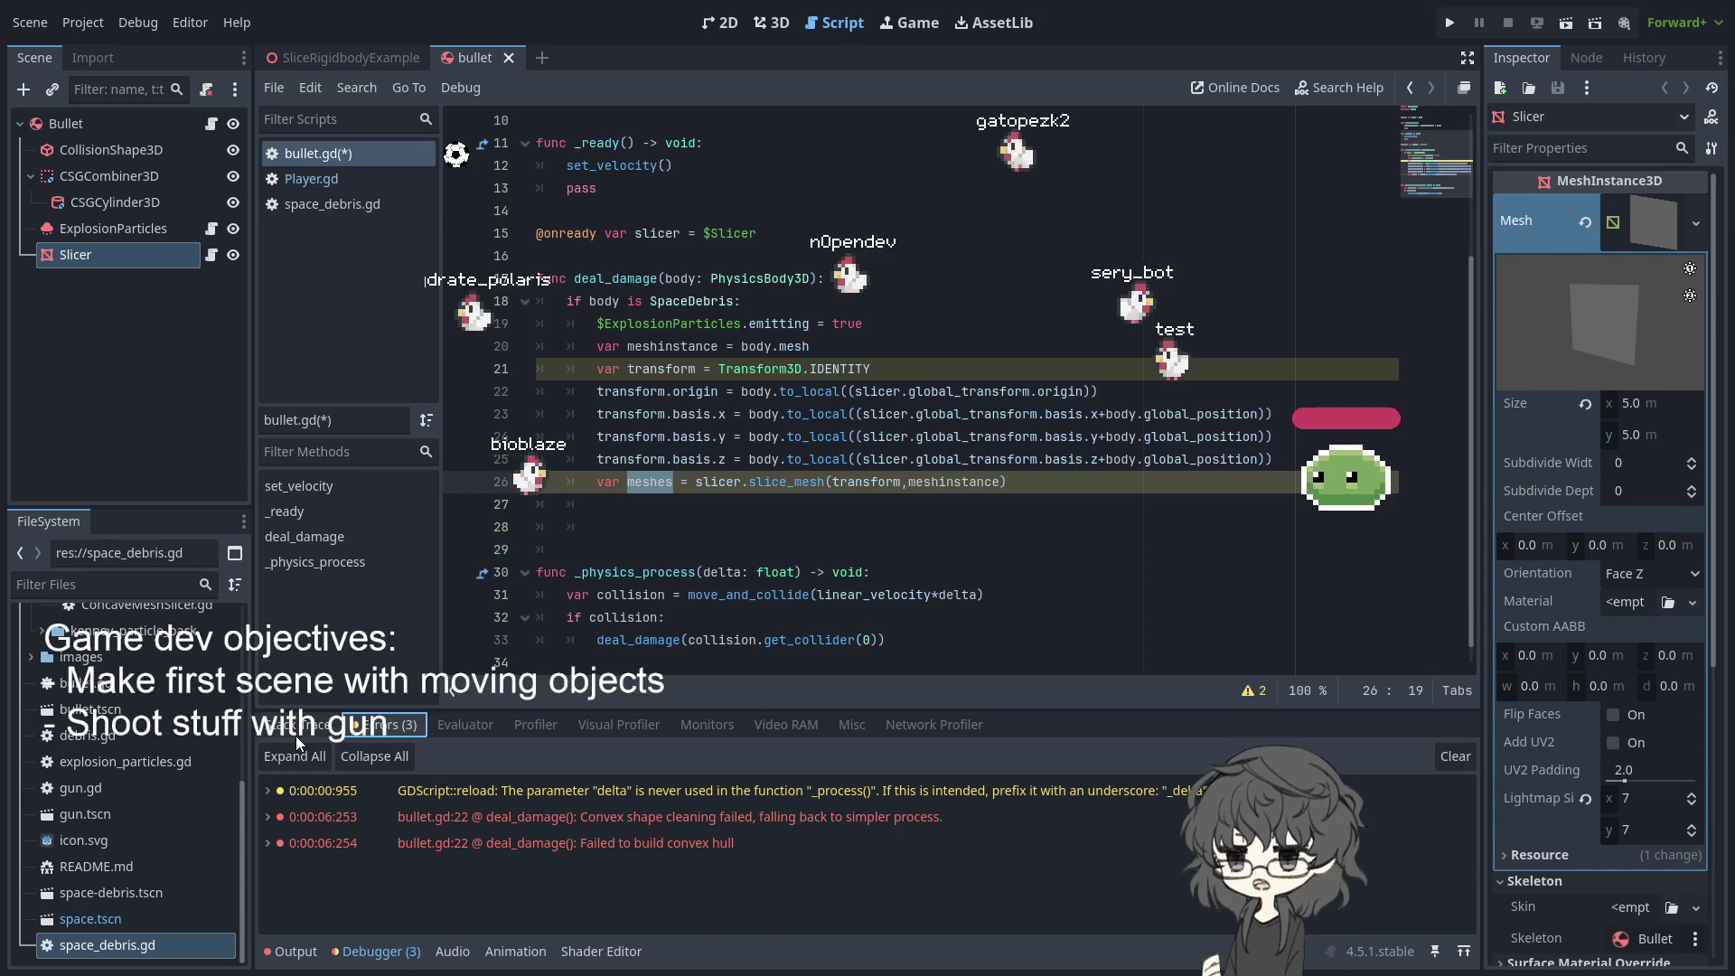
left_click(297, 732)
left_click(1080, 484)
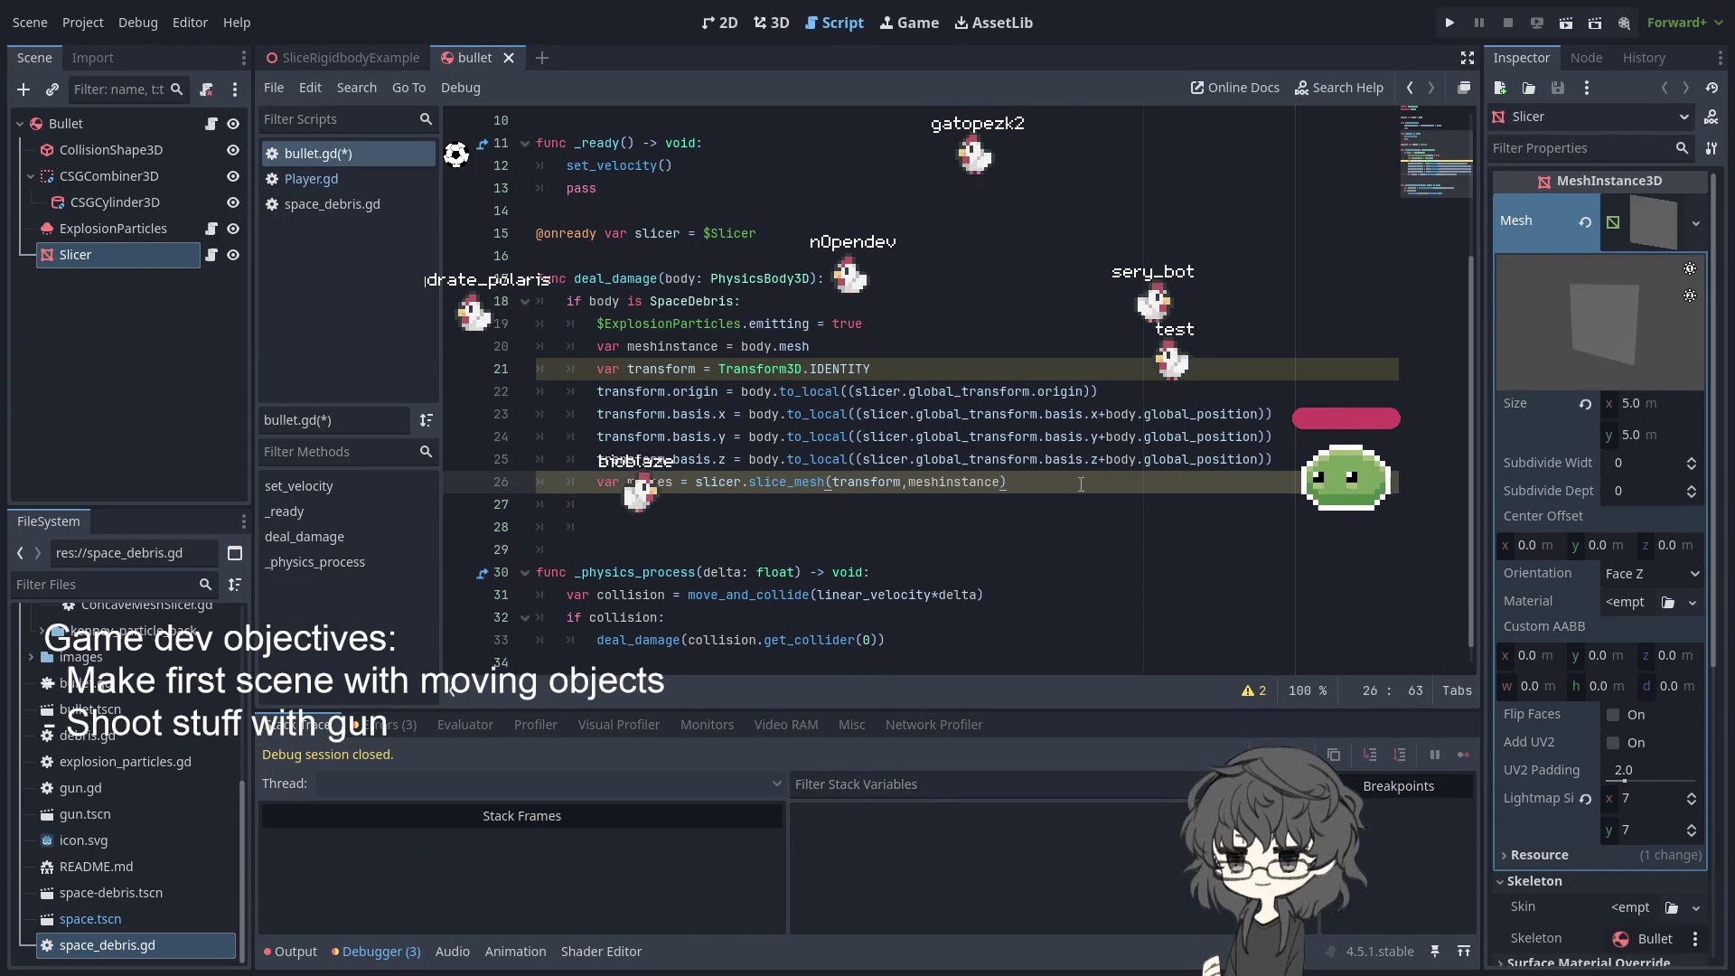
key("Return")
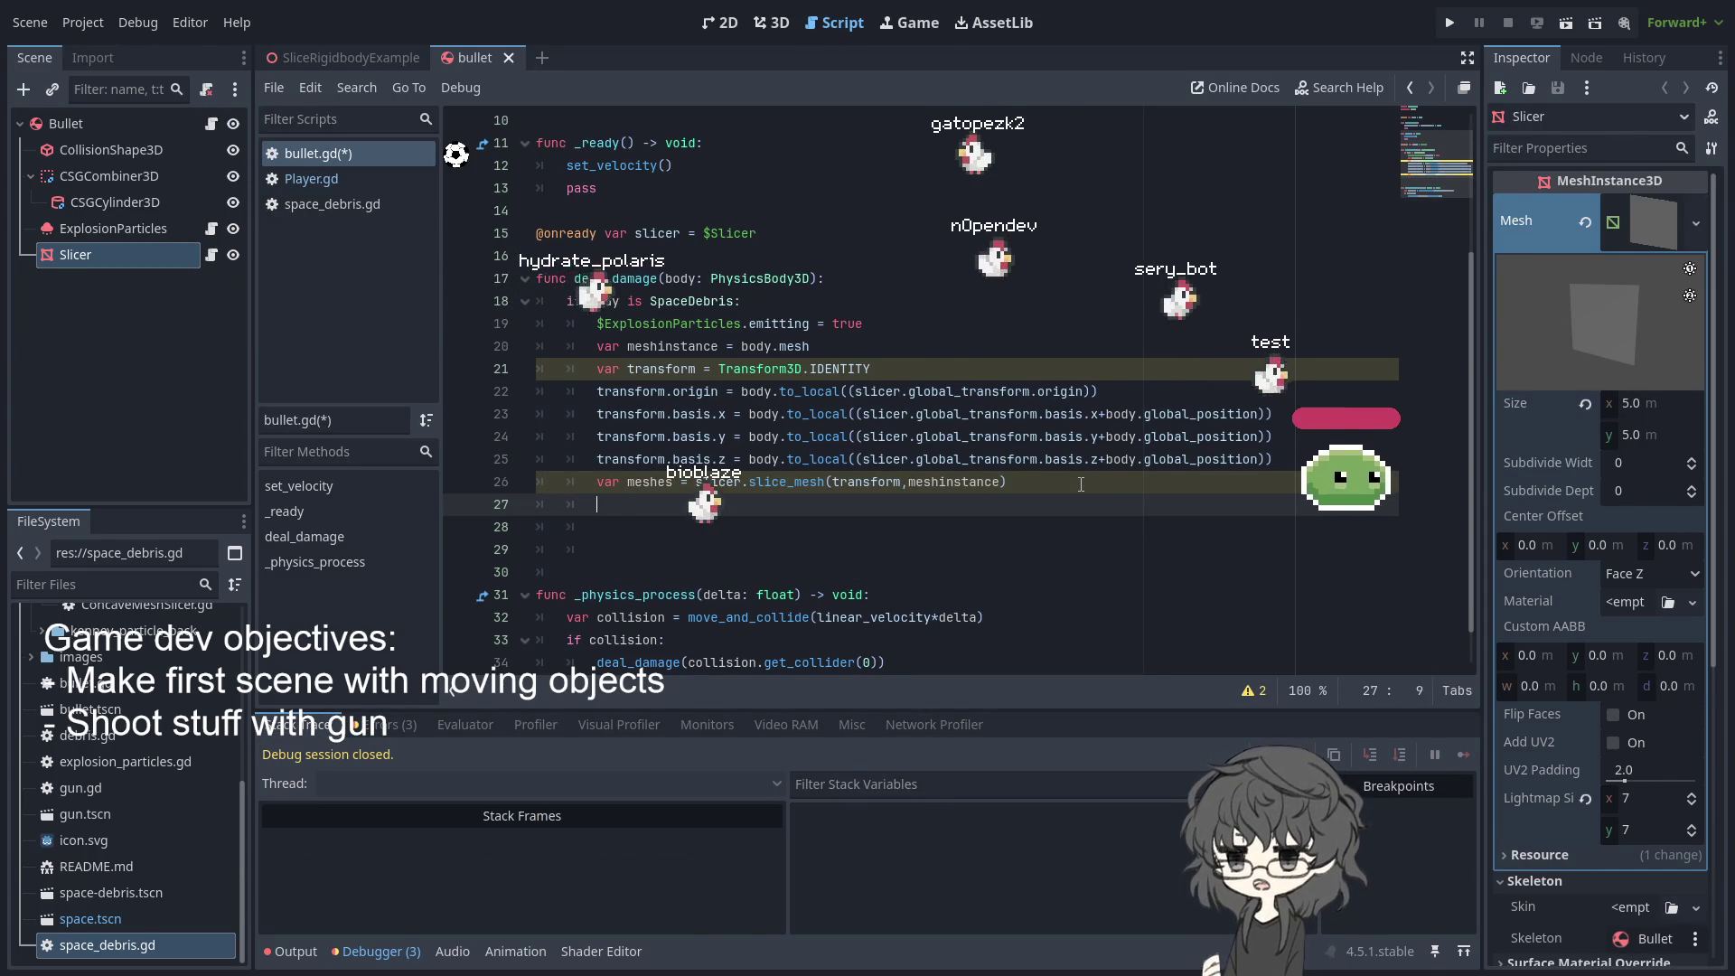
Step: Declare var mesh1 = meshes[0] as ArrayMesh on line 27
type("meshes[0")
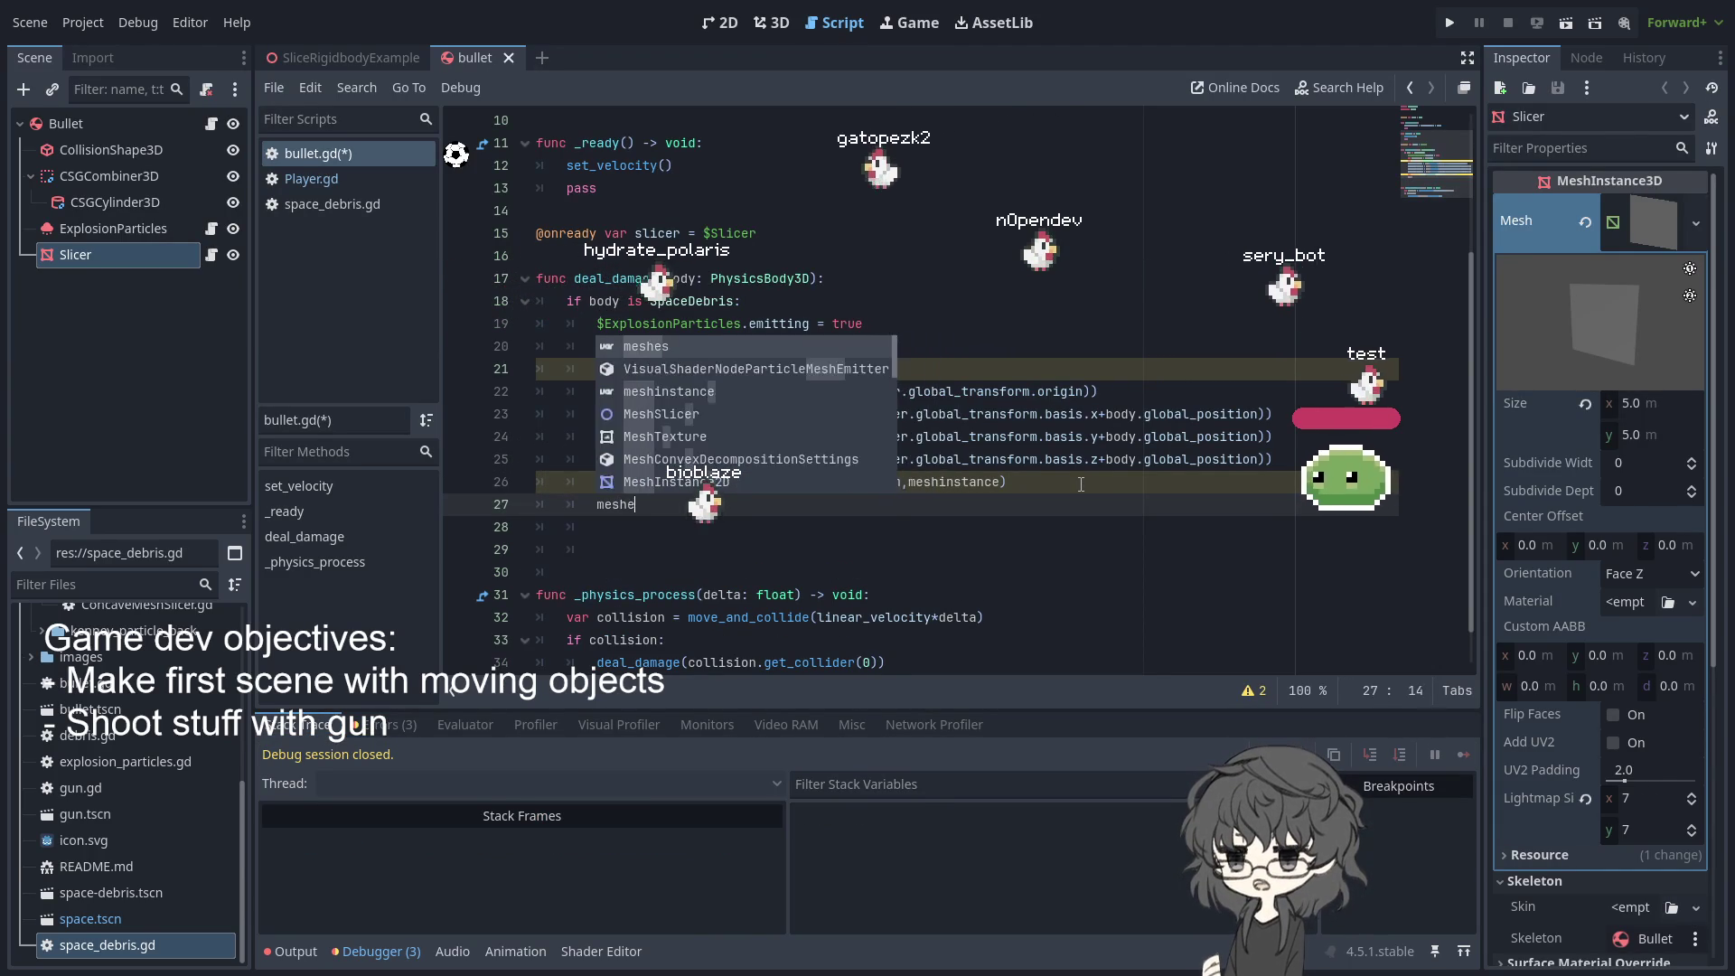
type("].get_")
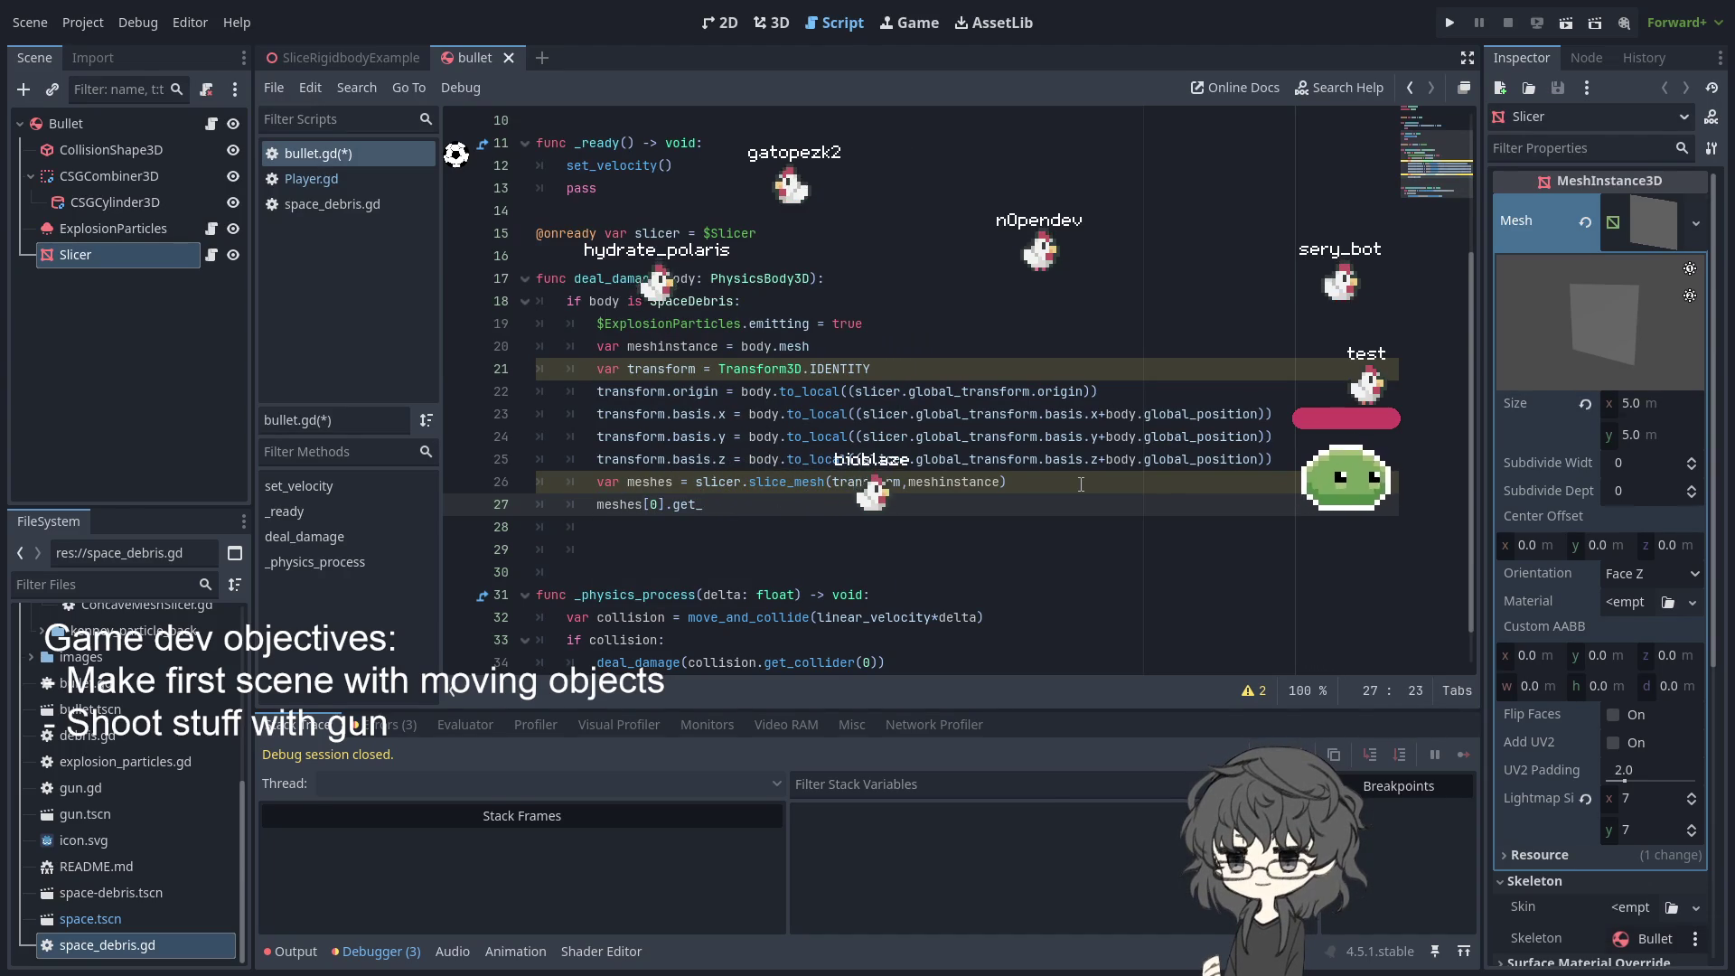
key("BackSpace")
key("BackSpace")
key("BackSpace")
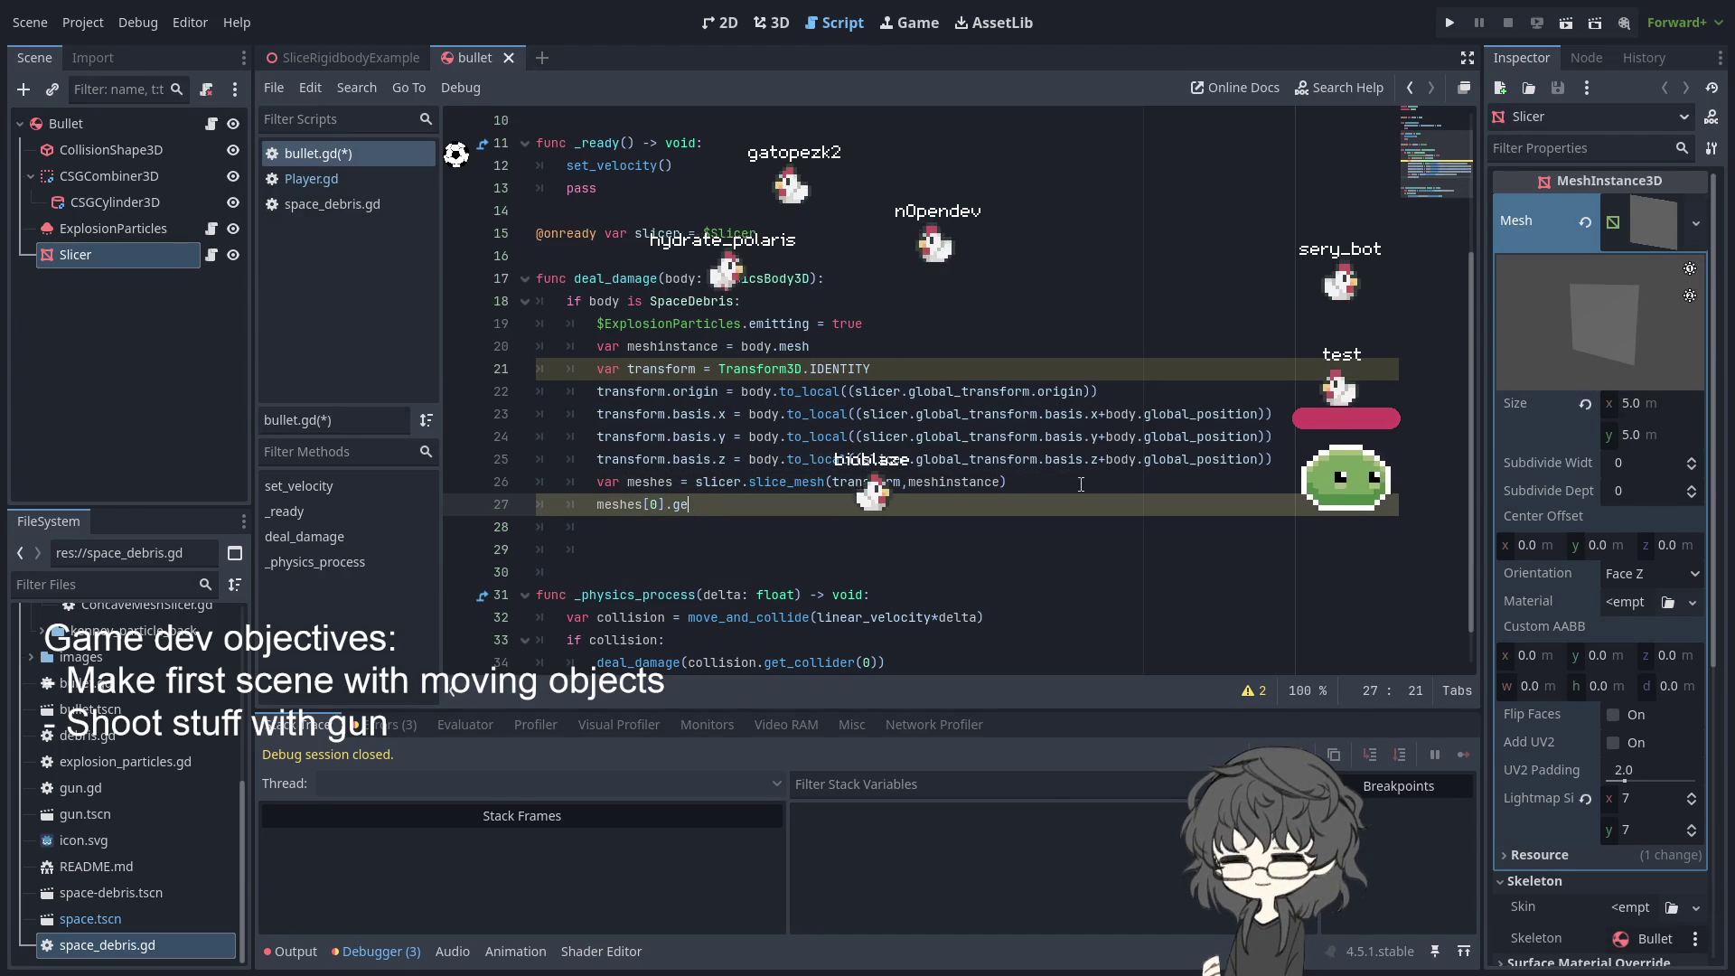
key("BackSpace")
key("BackSpace")
key("BackSpace")
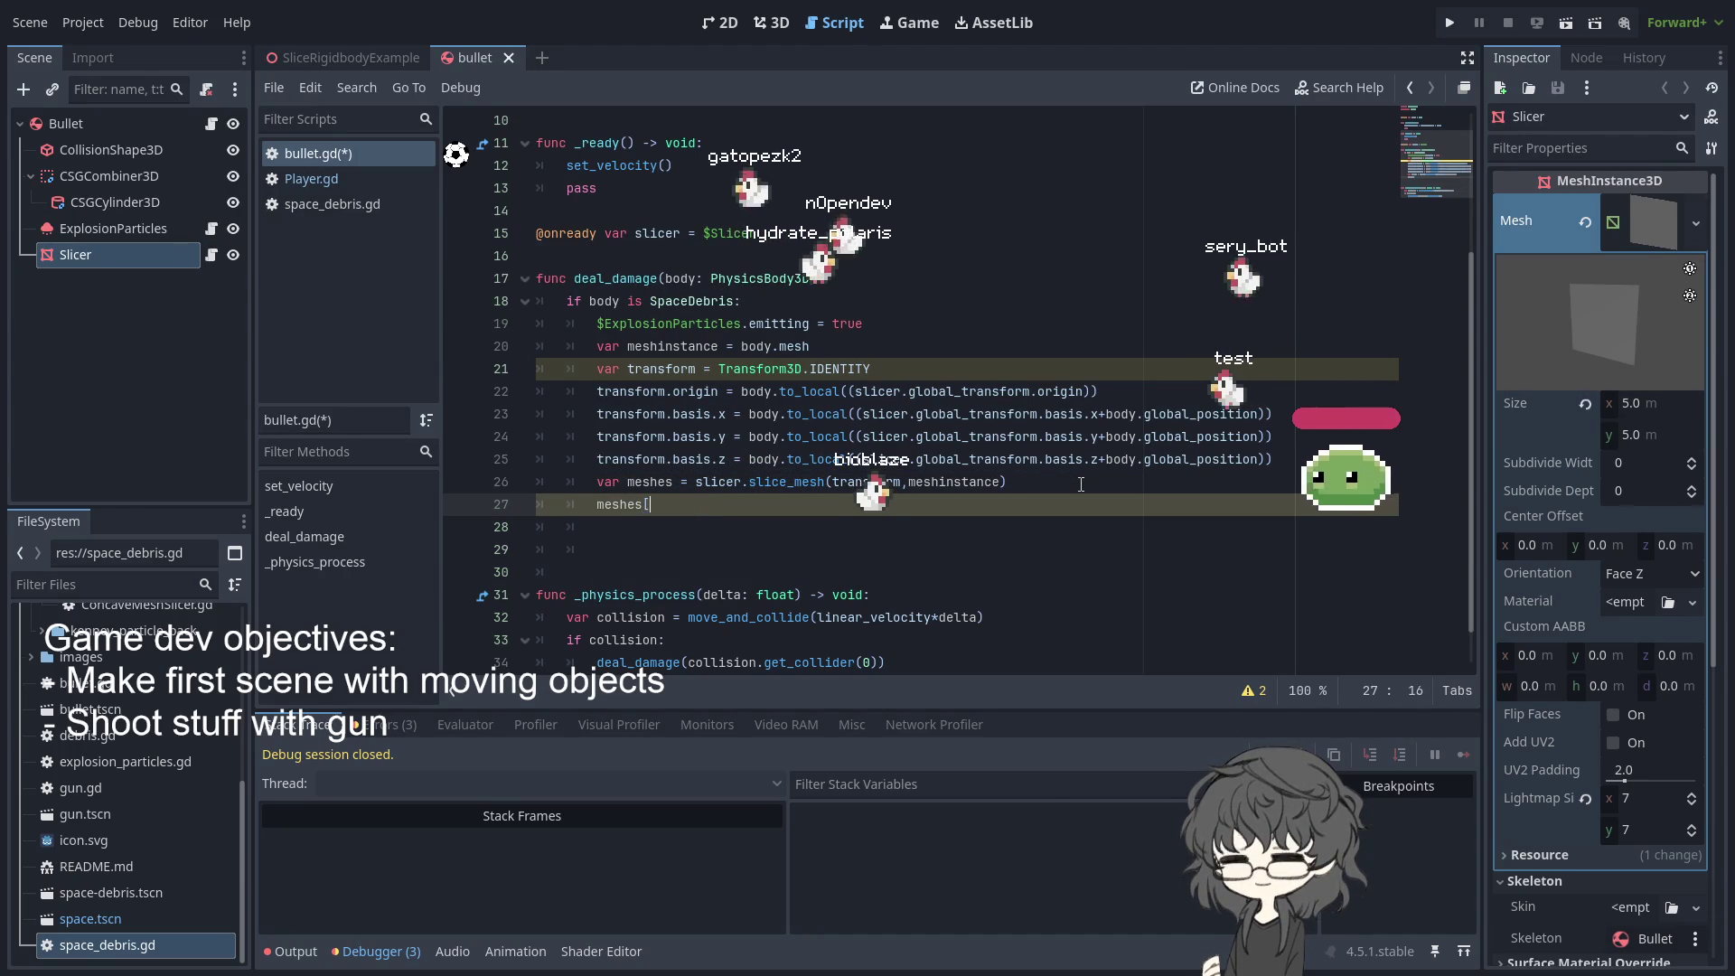
type("mesh1 ")
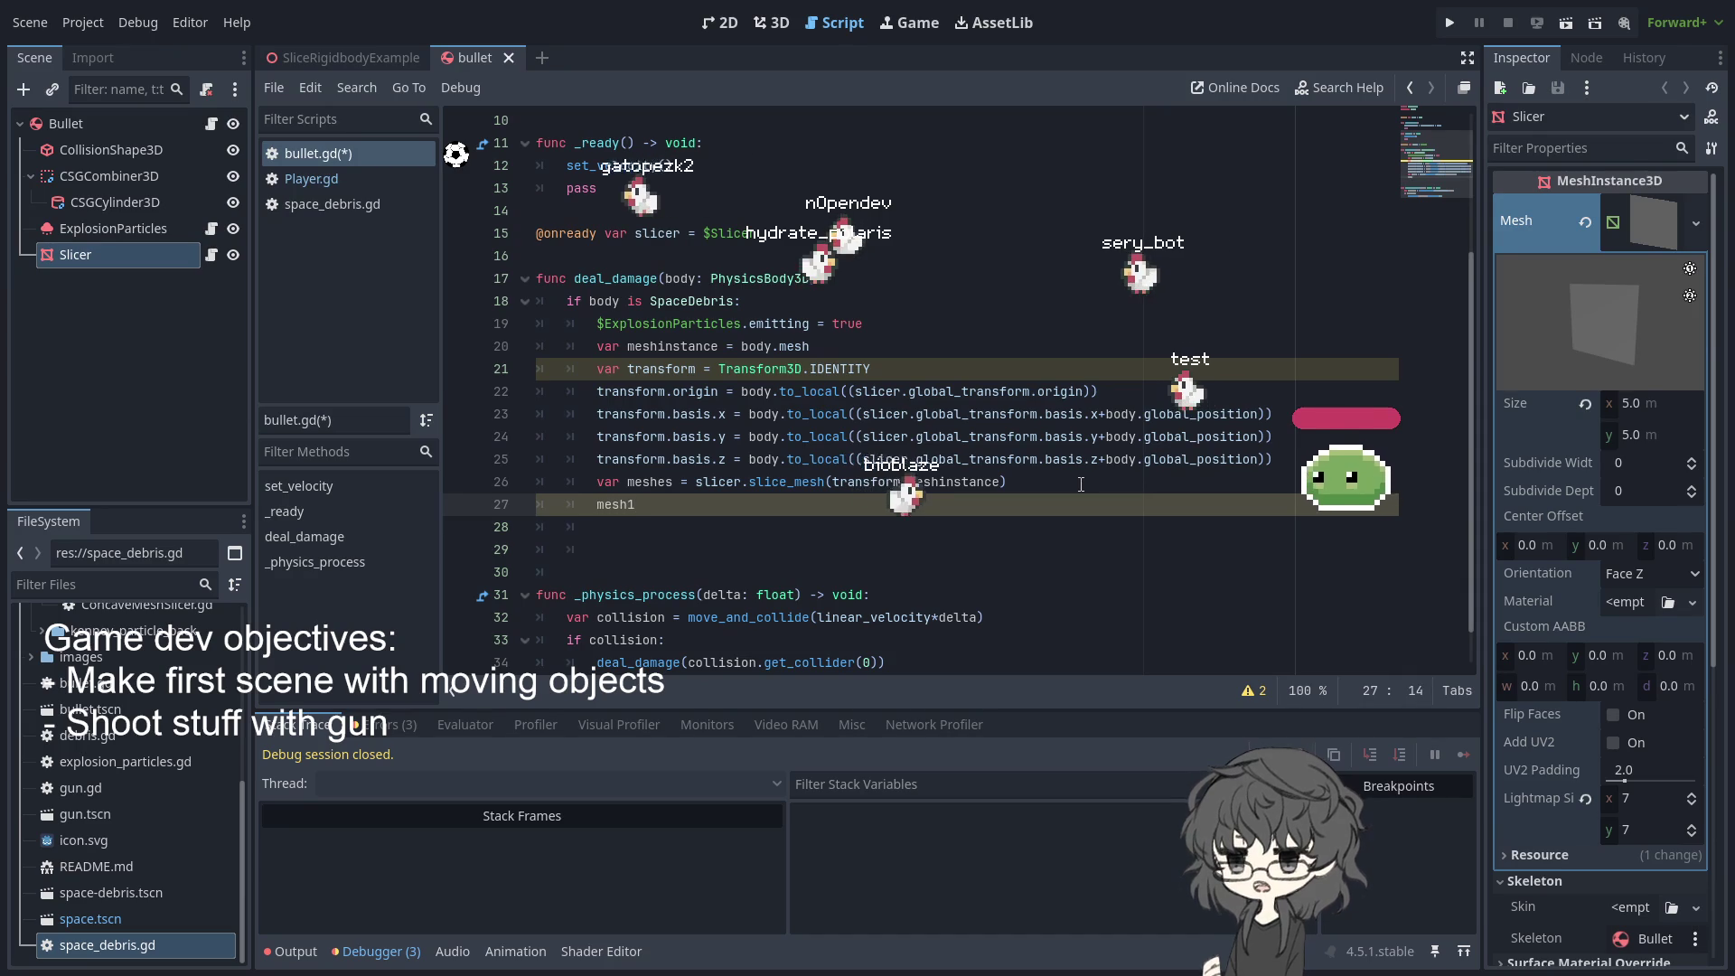
type("= meshes[")
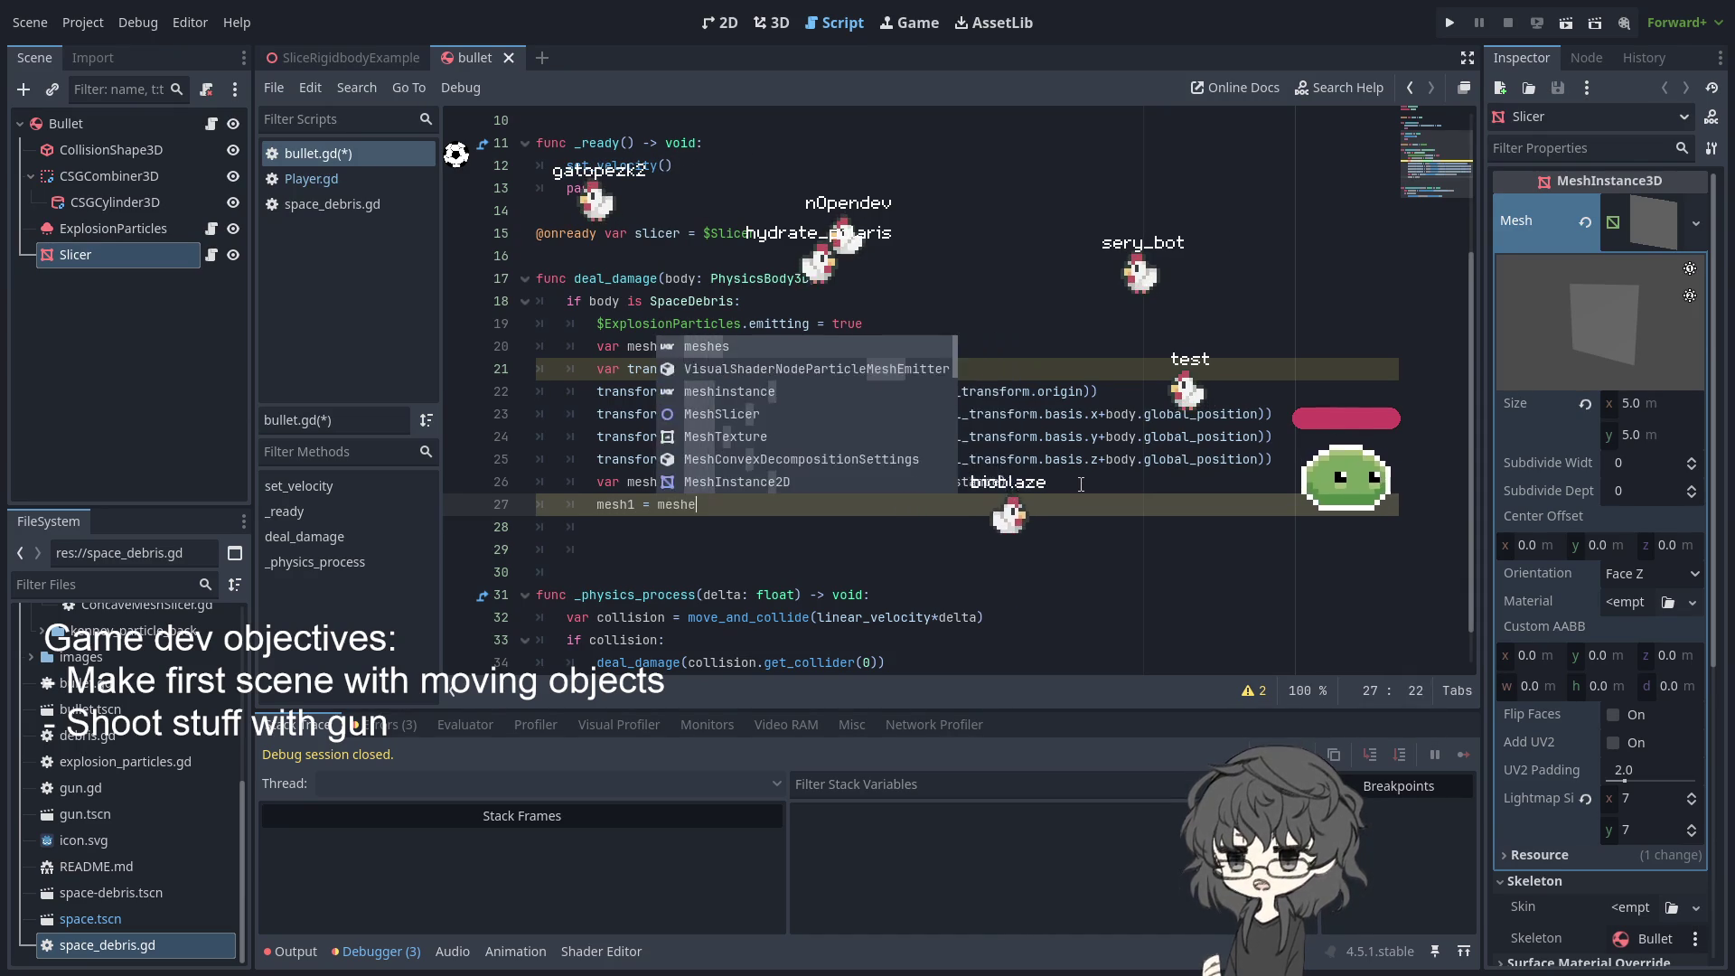
type("0")
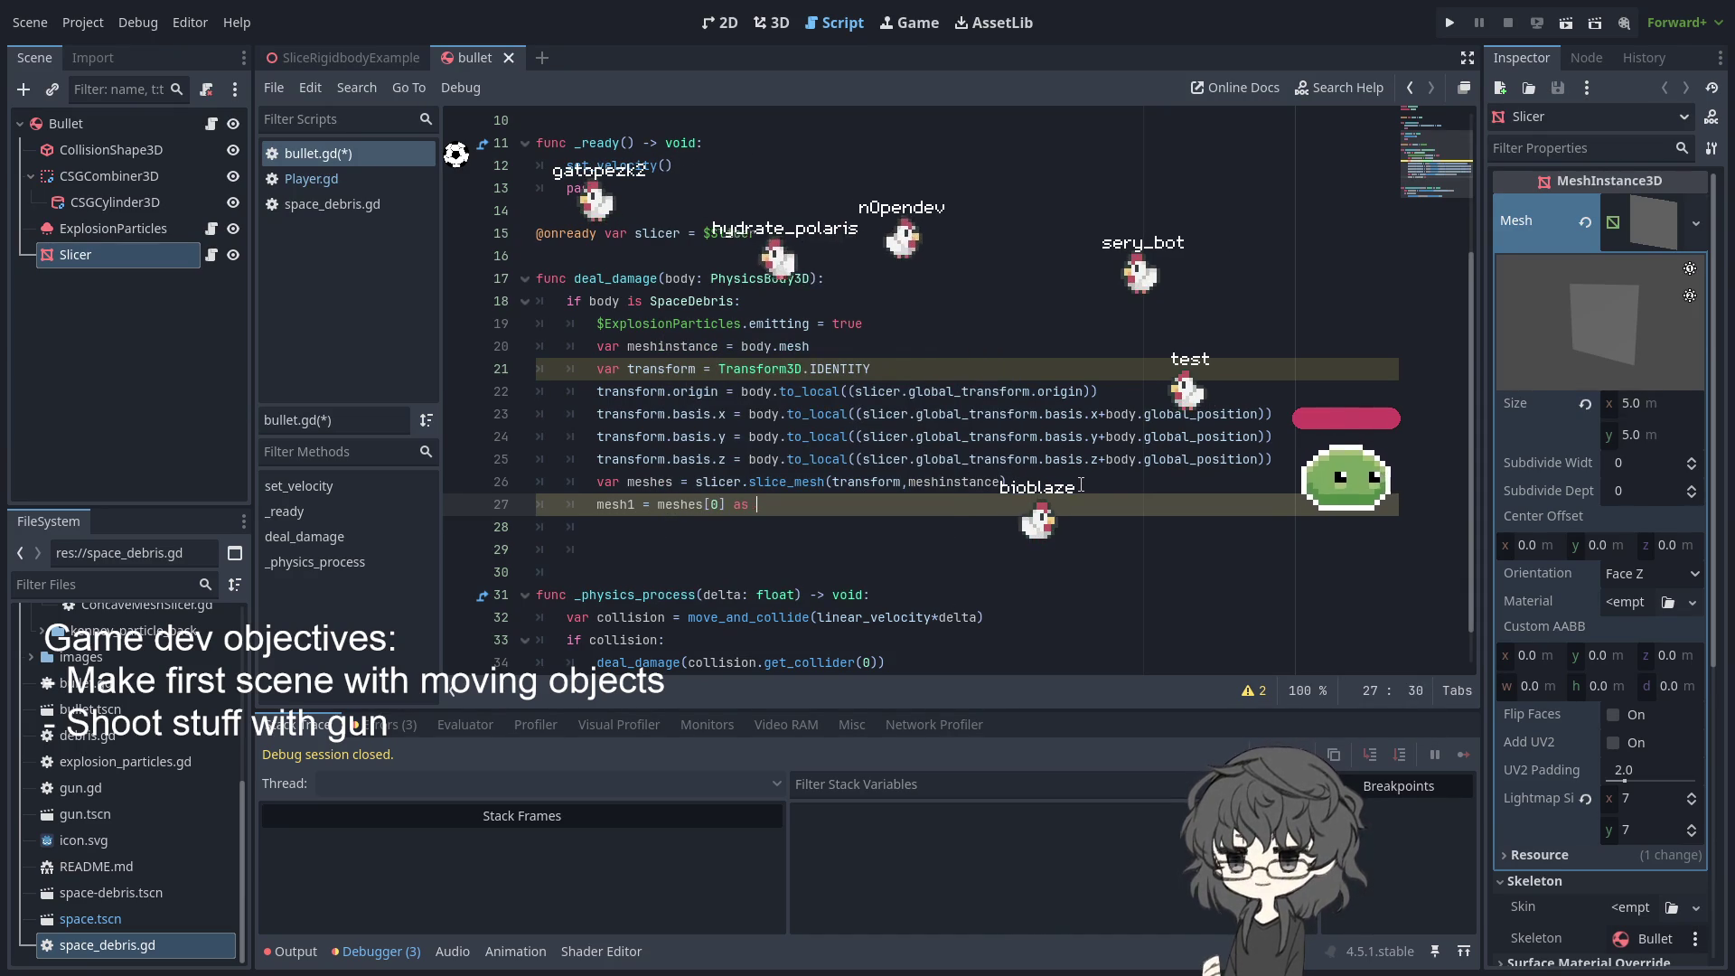
type("s ")
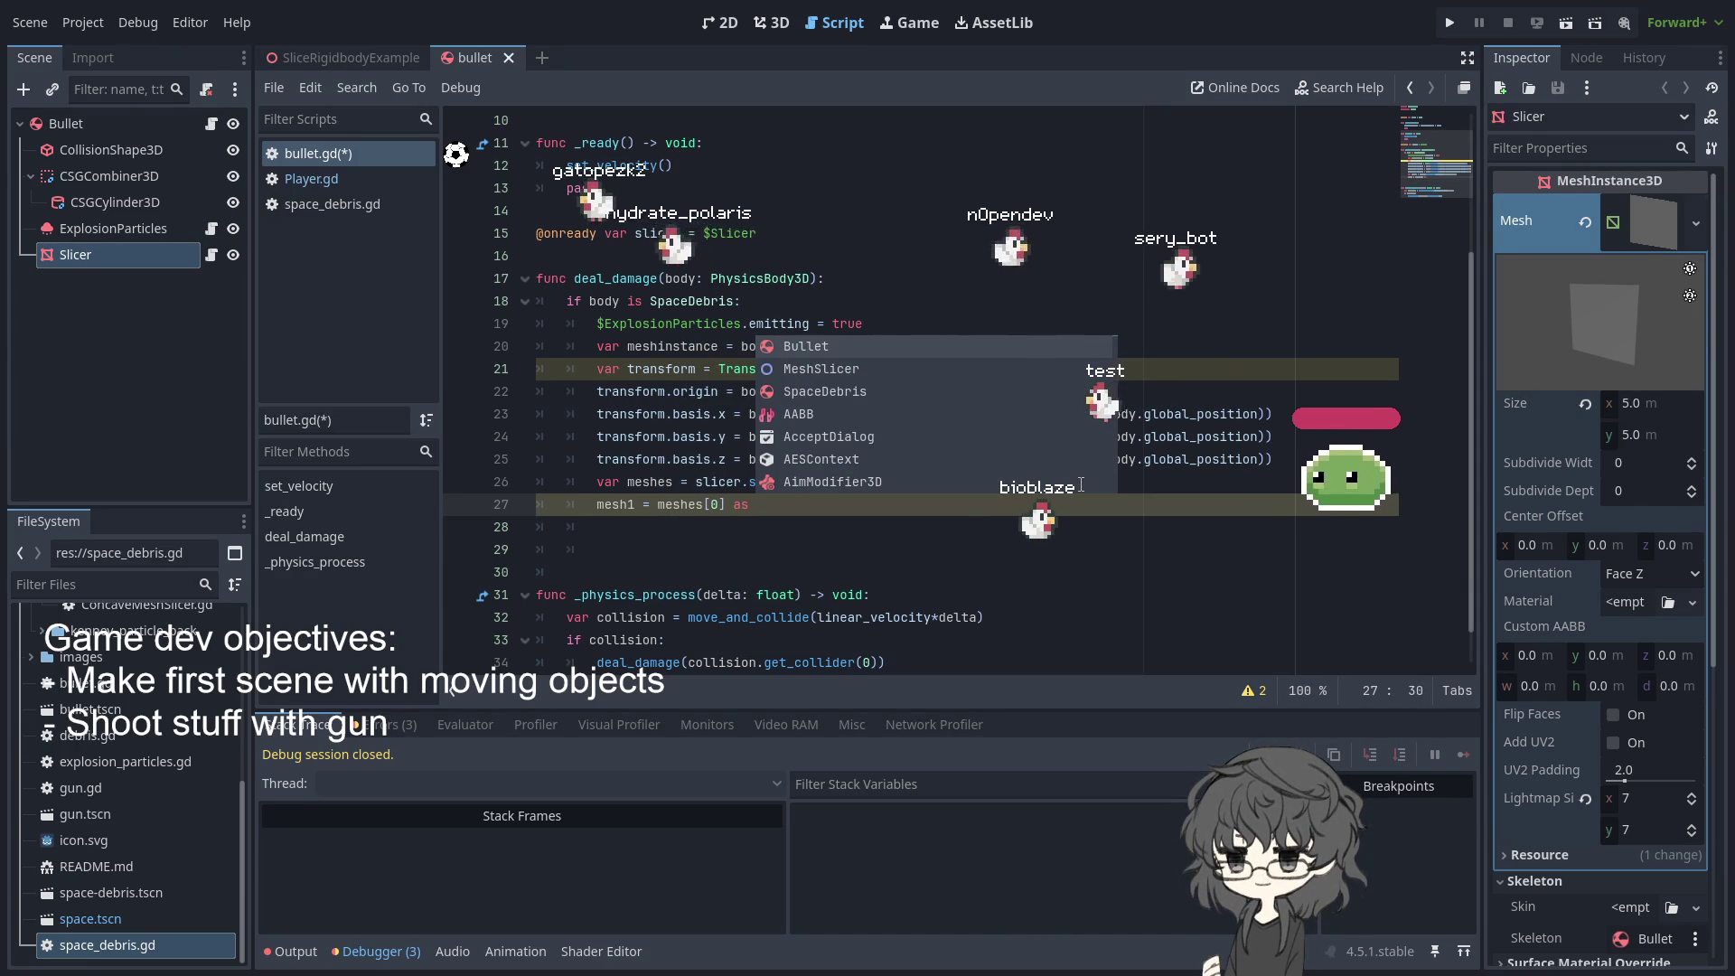
type("A")
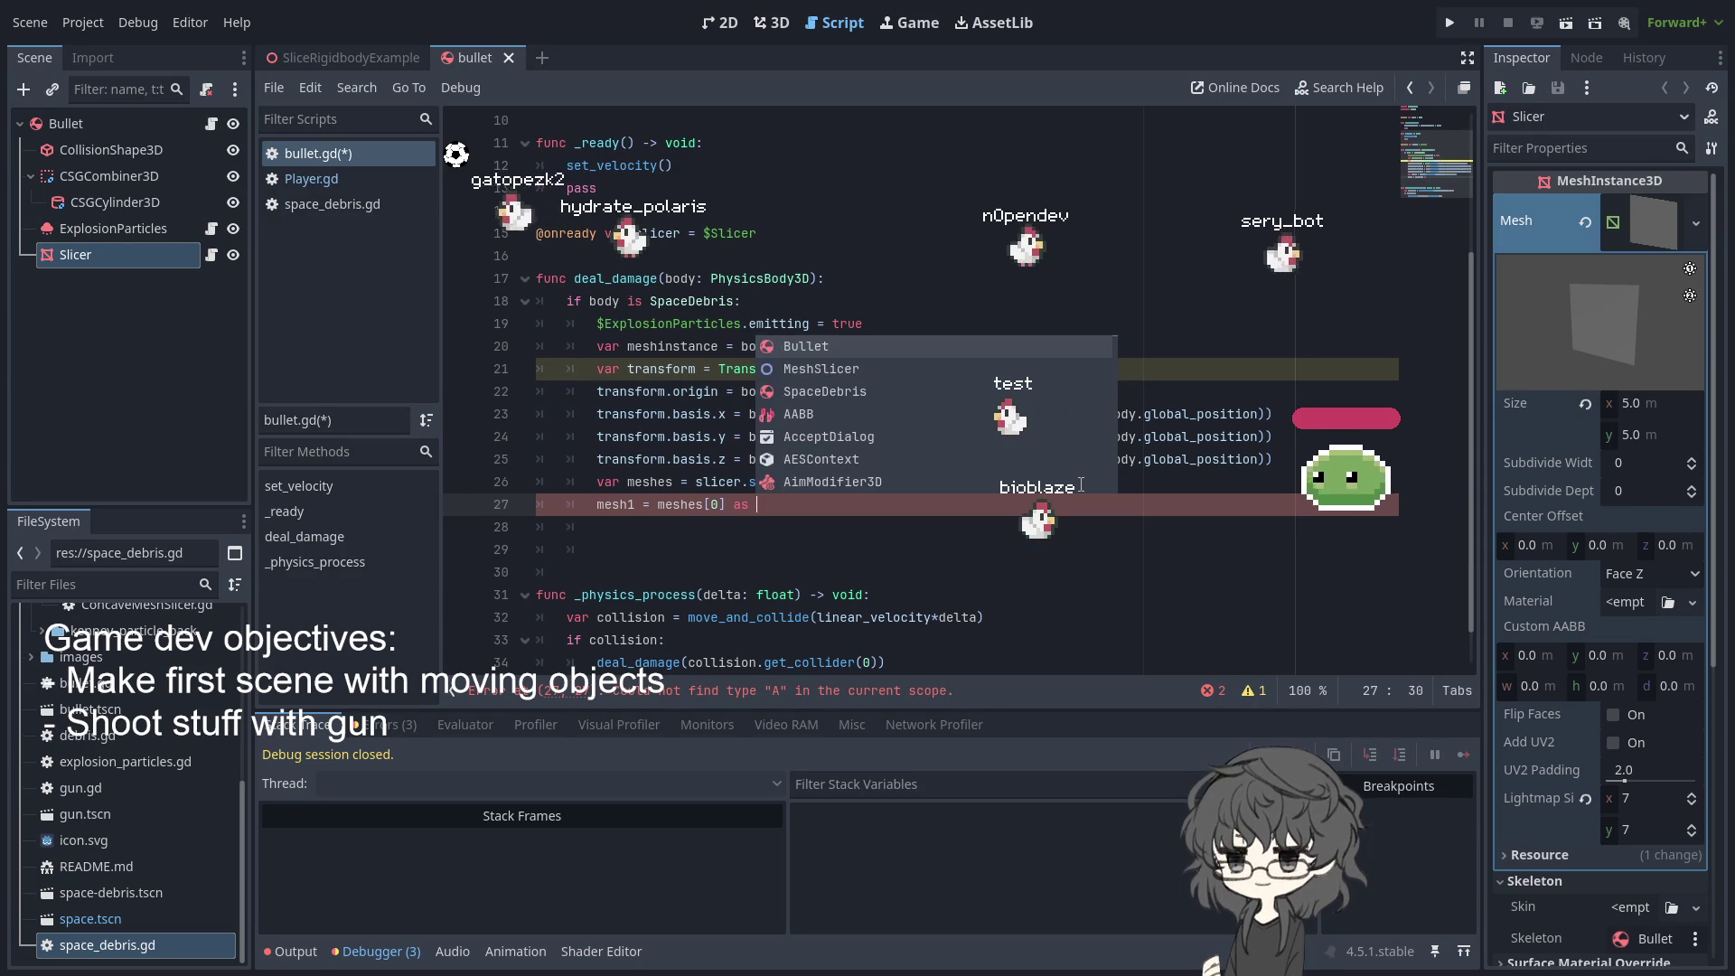
type("rrayMesh")
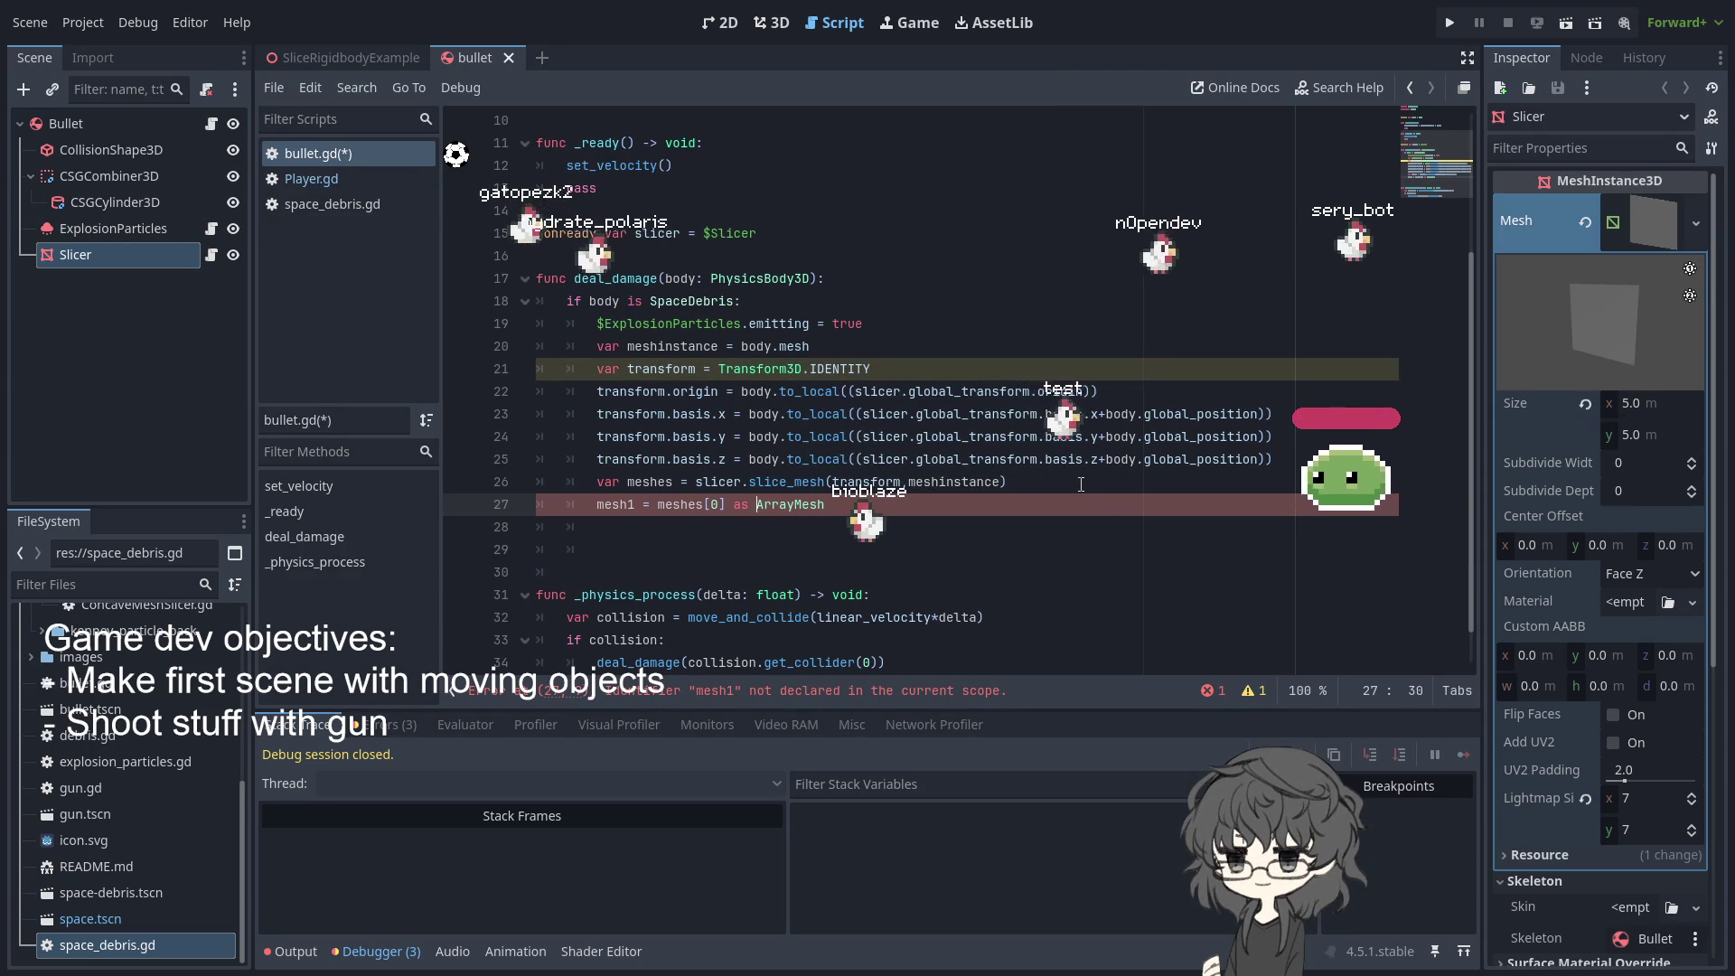
key("Home")
type("var")
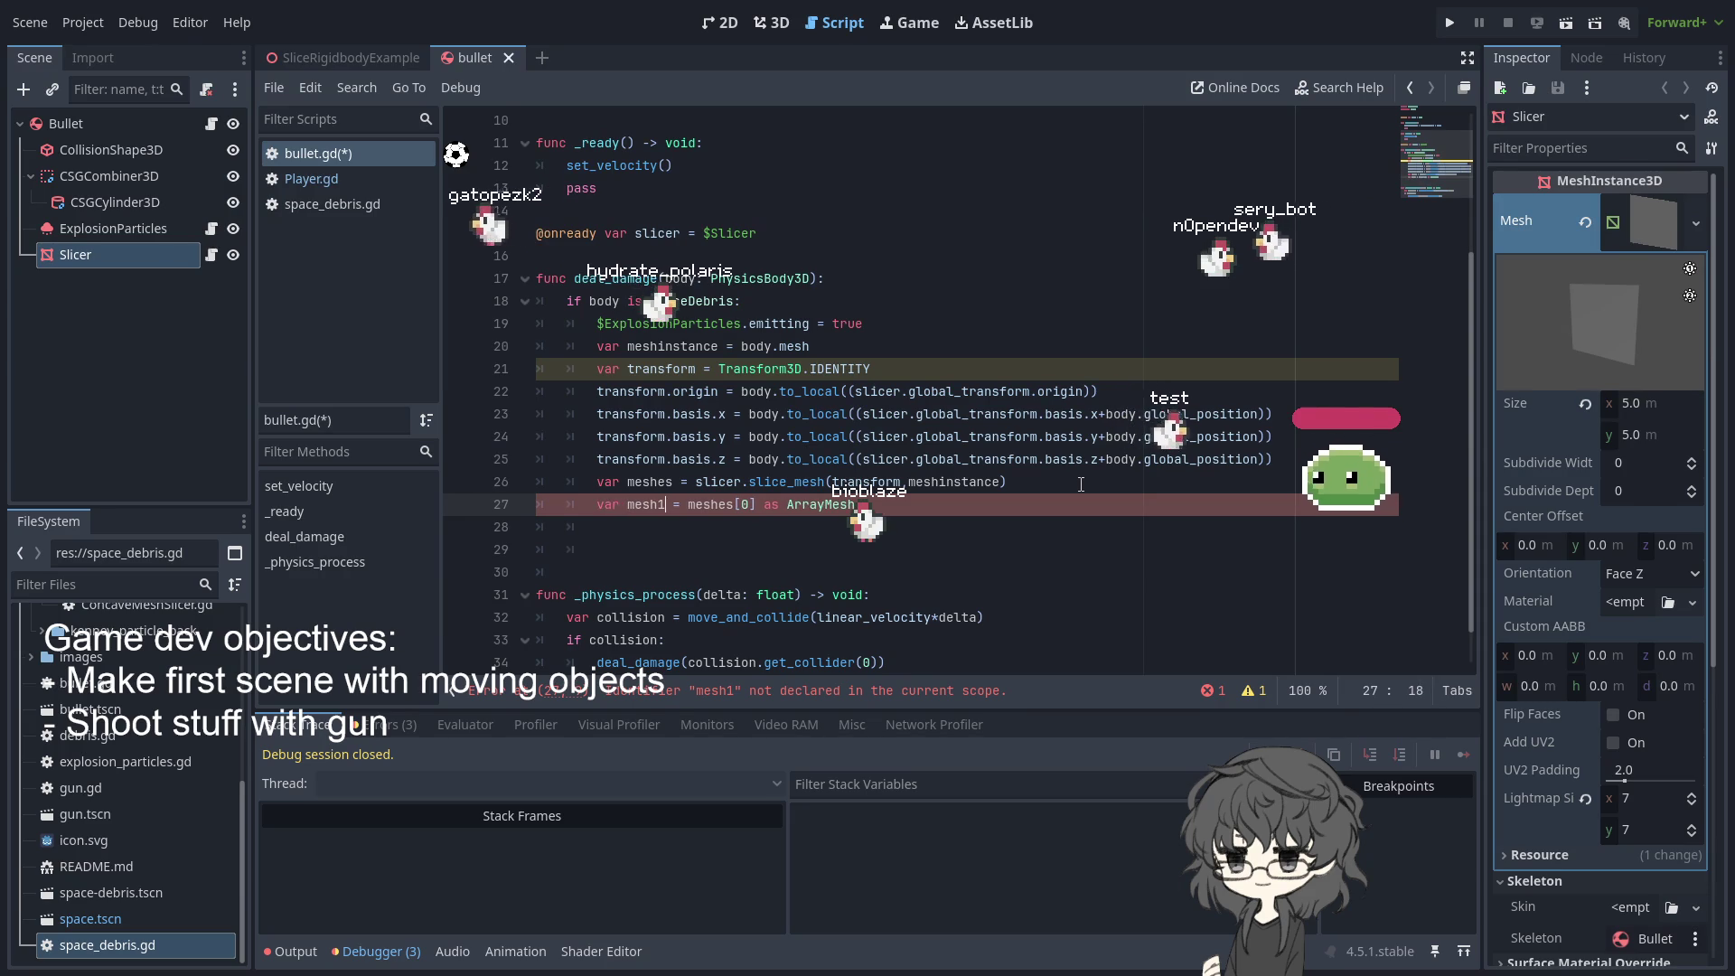
key("ctrl+Right")
key("Return")
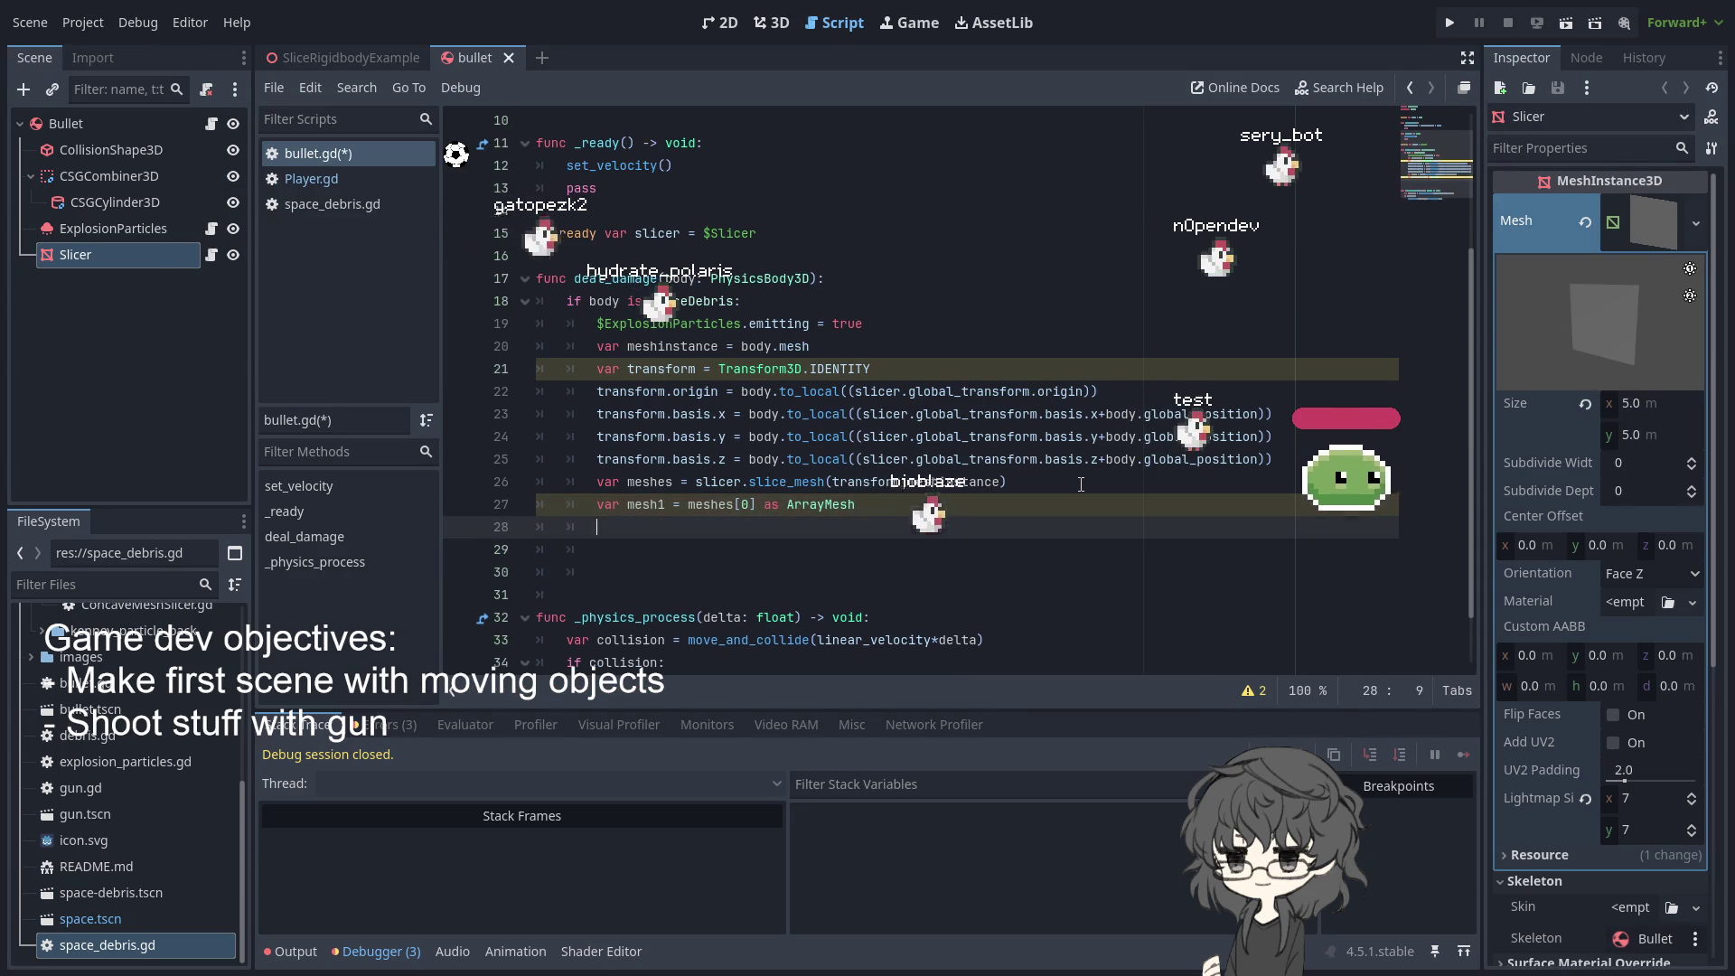
Step: Add mesh1.create_convex_shape() on the next line using autocomplete
key("BackSpace")
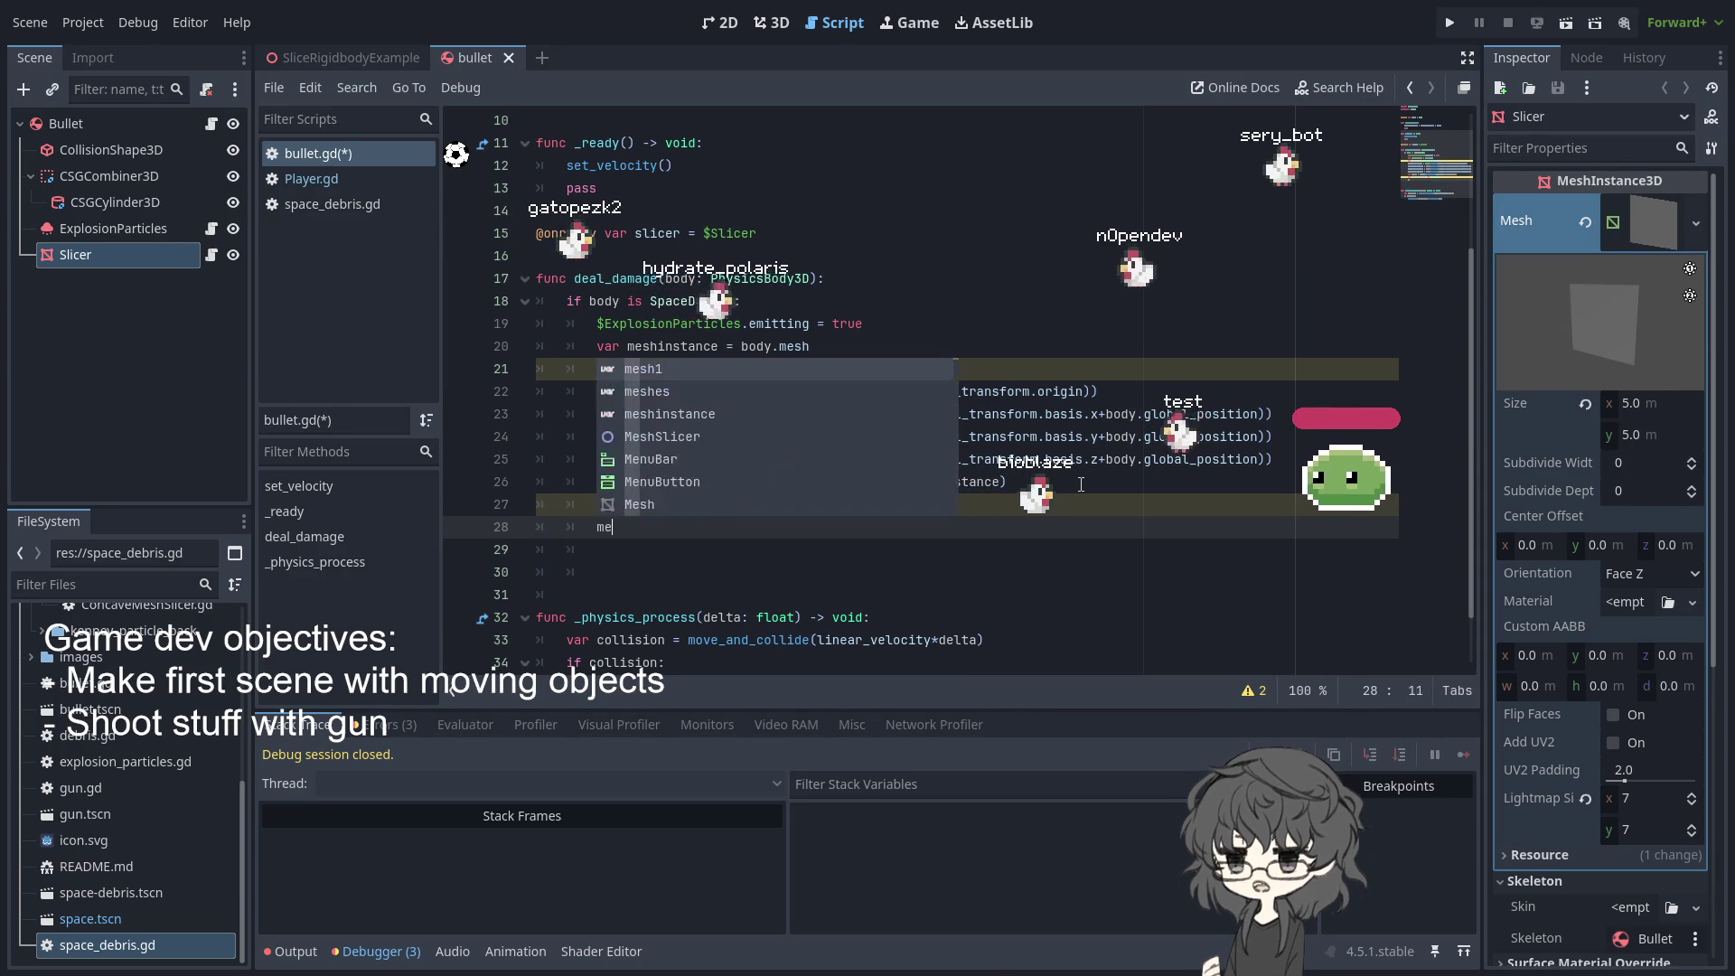
type("esh1,")
key("BackSpace")
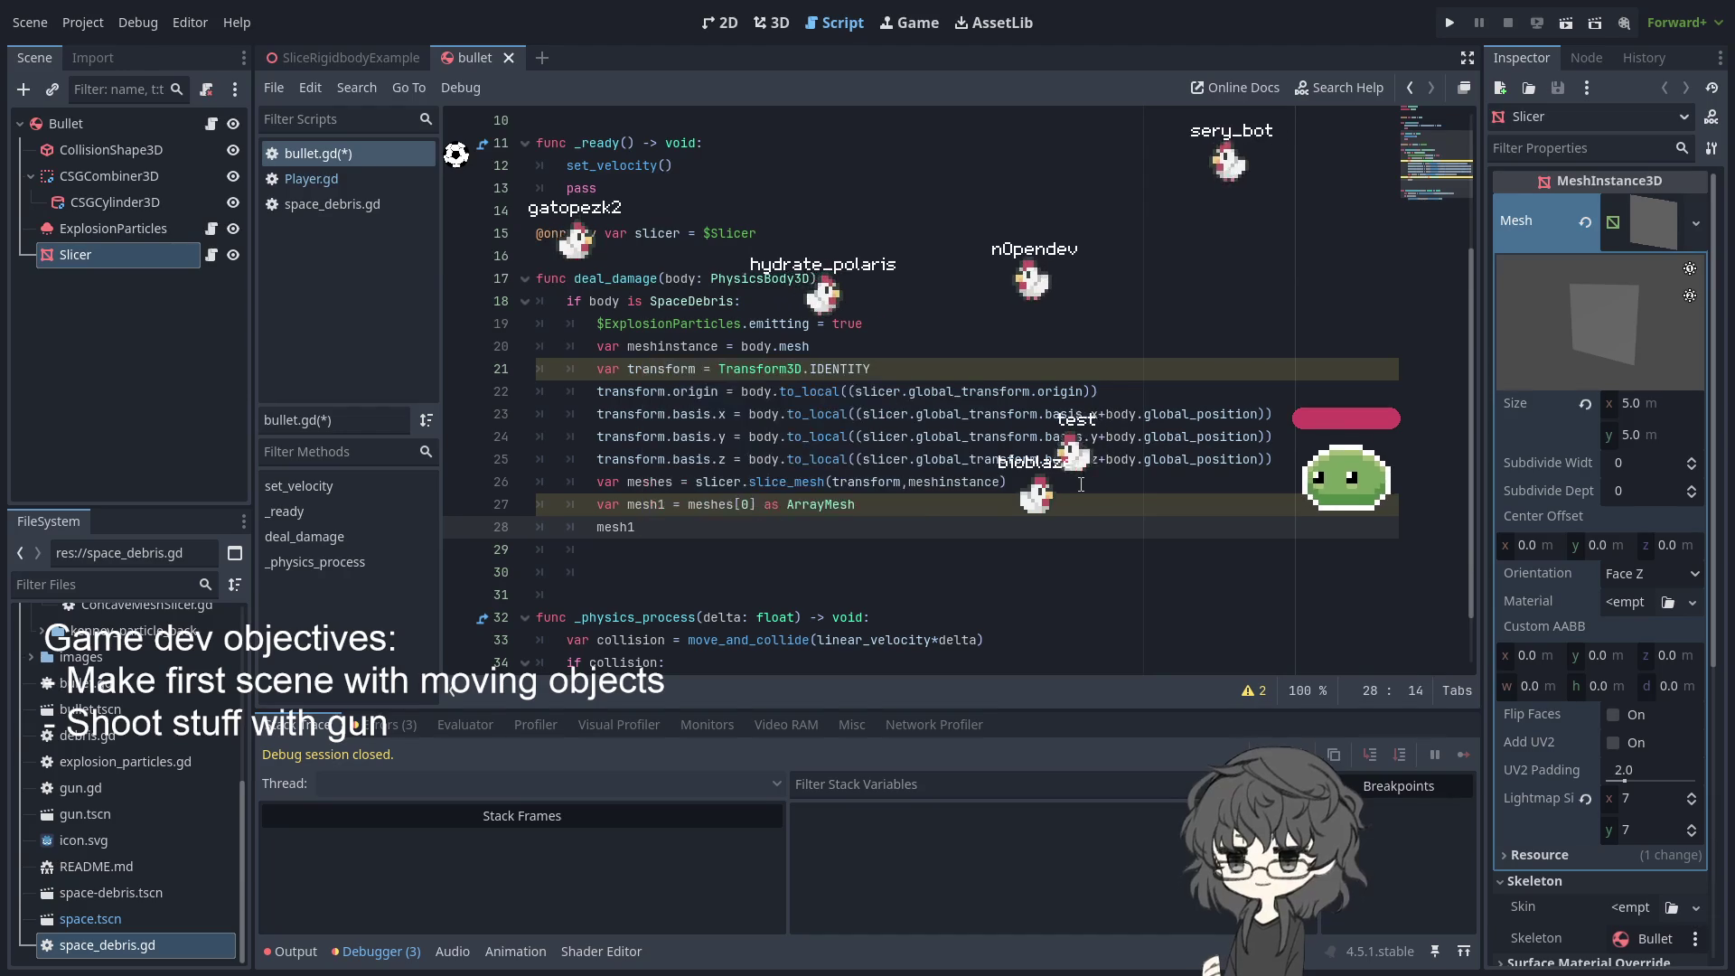
type(".get_co")
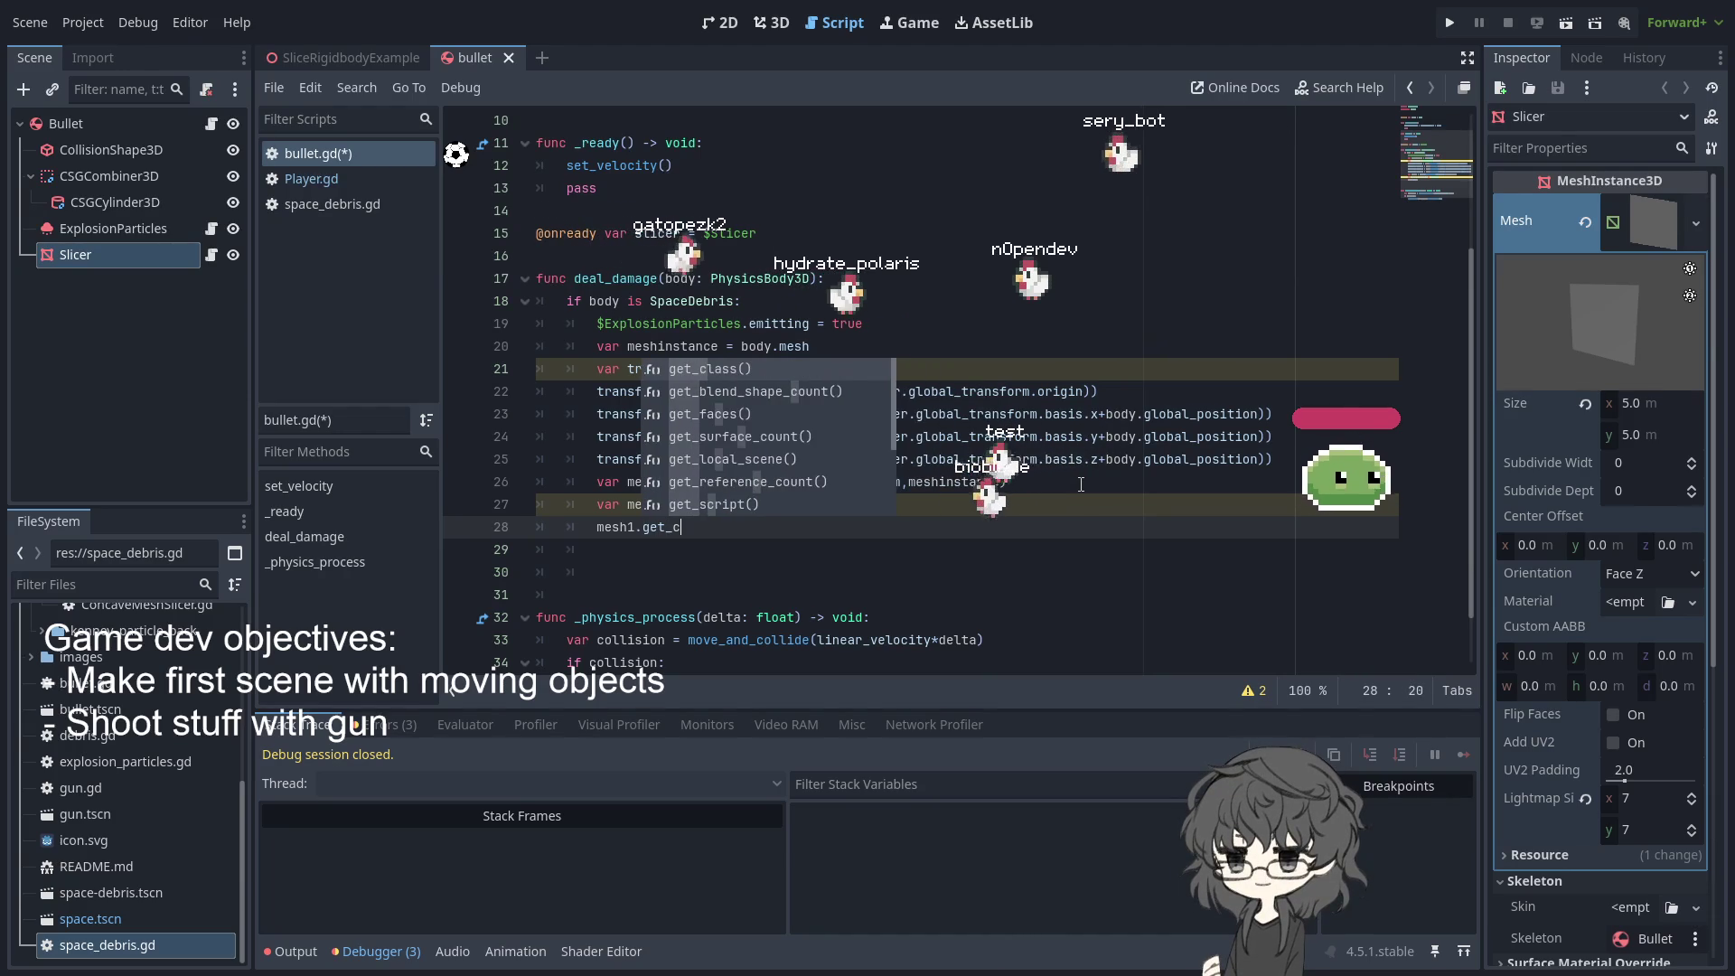
type("n")
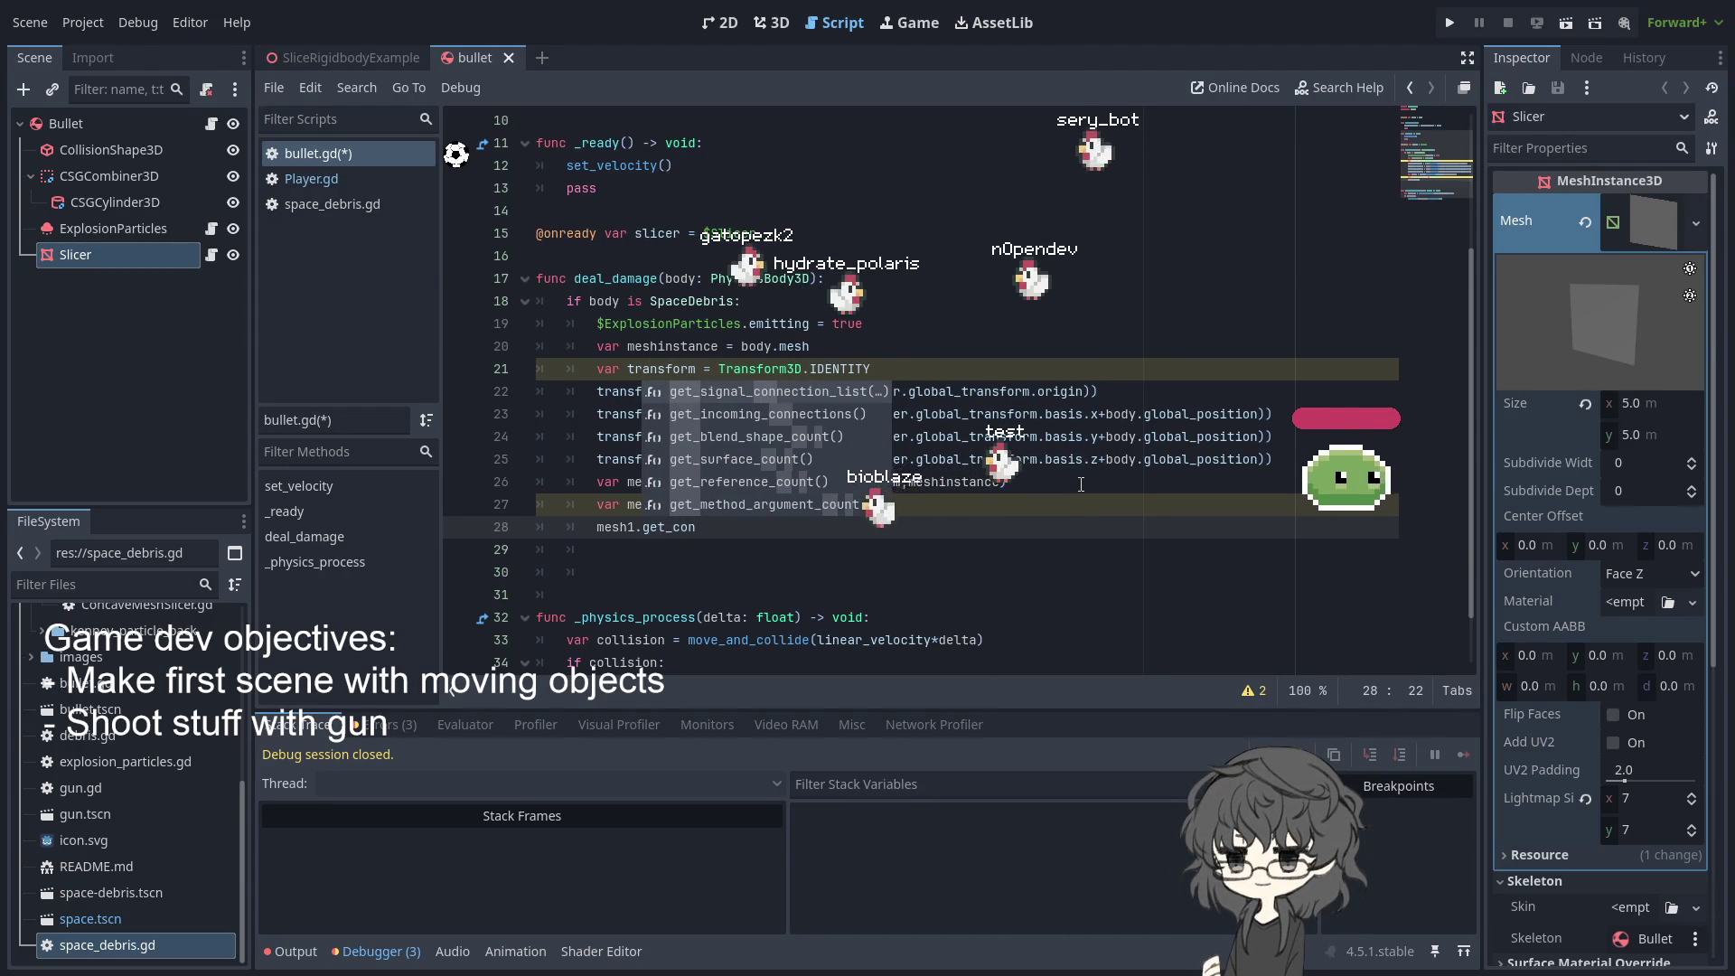
type("v")
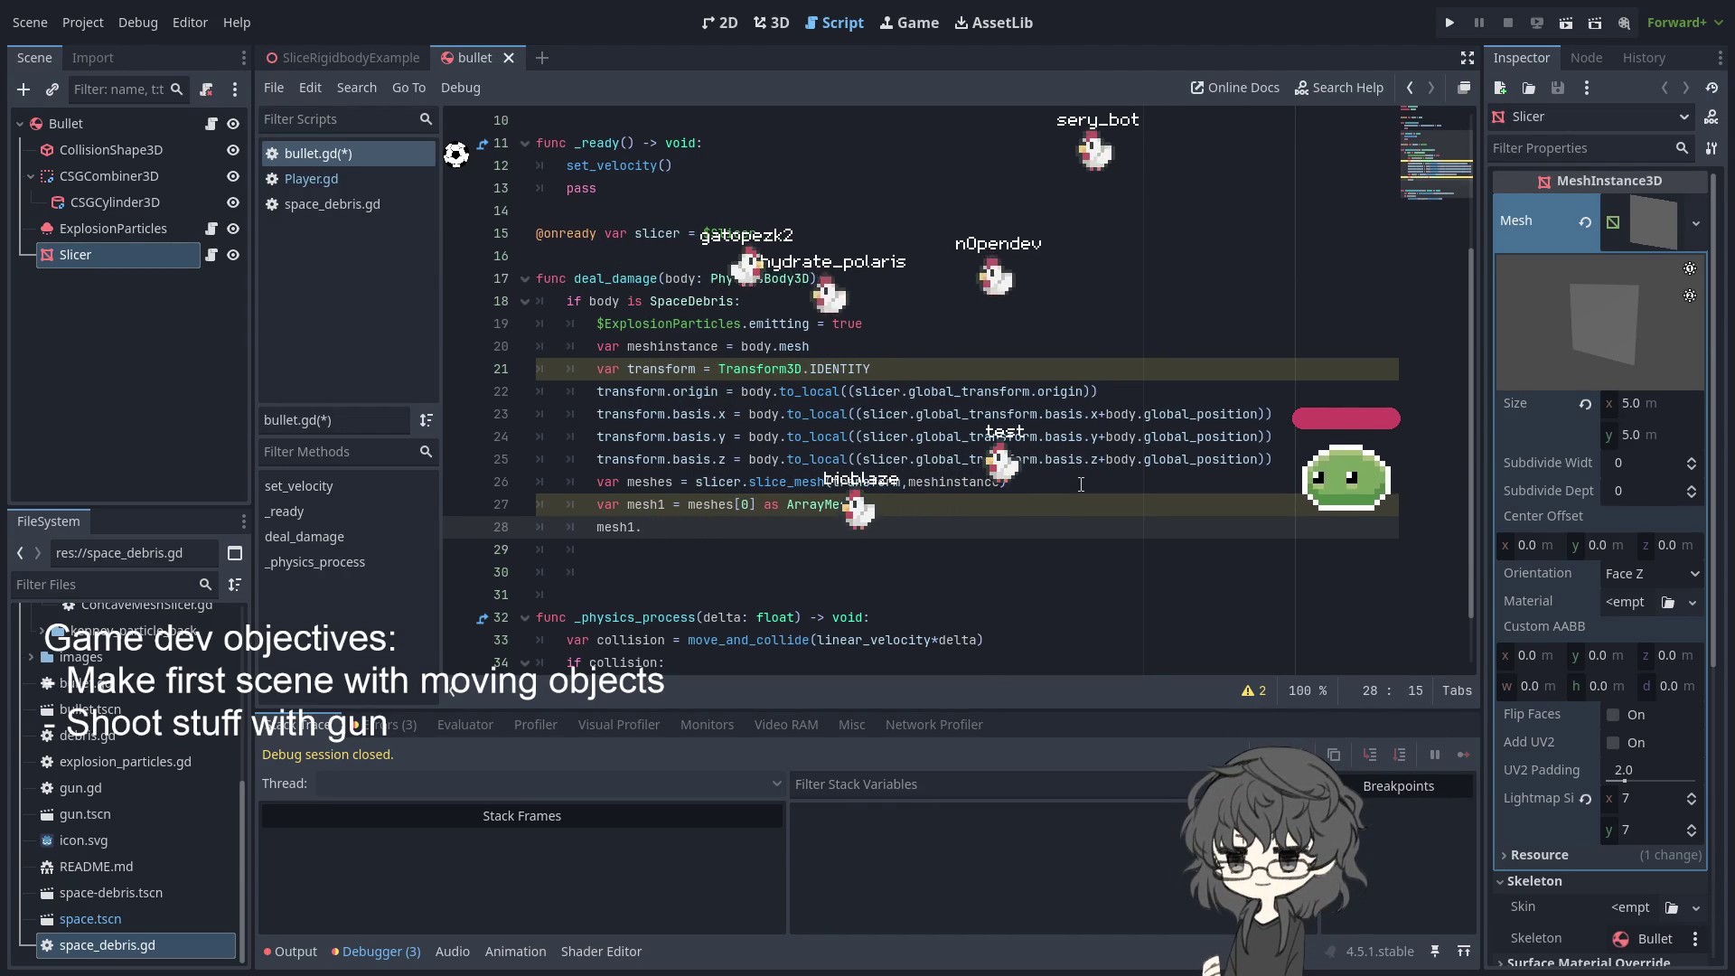
key("BackSpace")
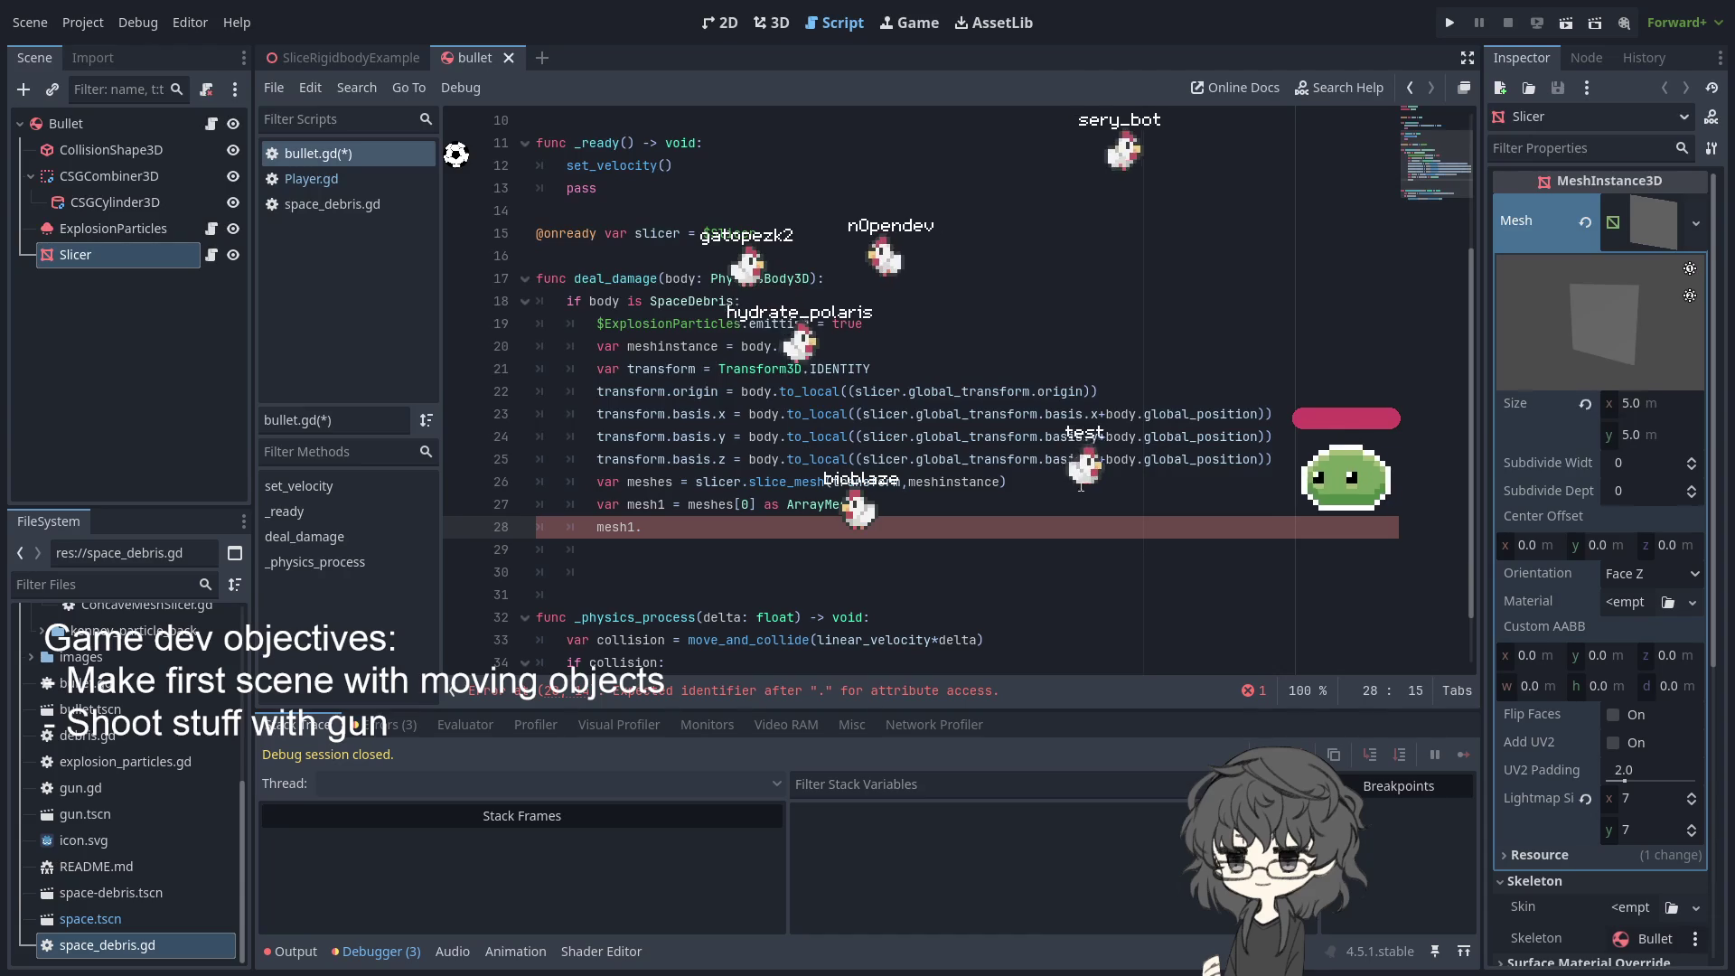
type(".conve")
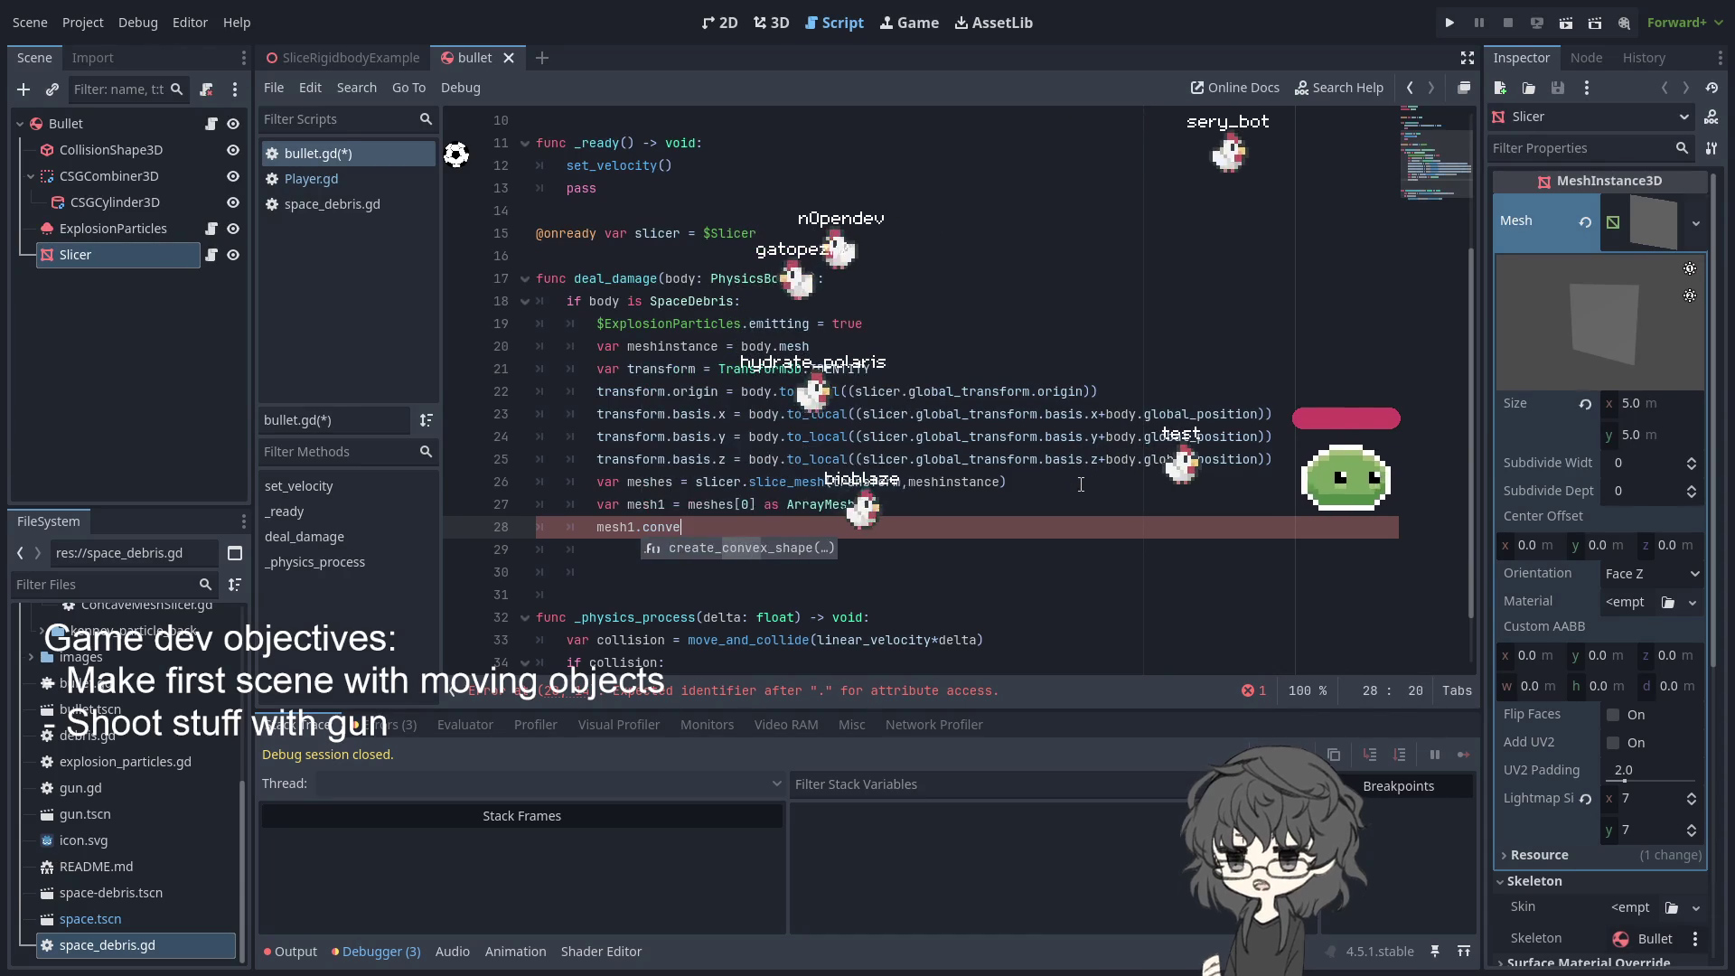
key("Return")
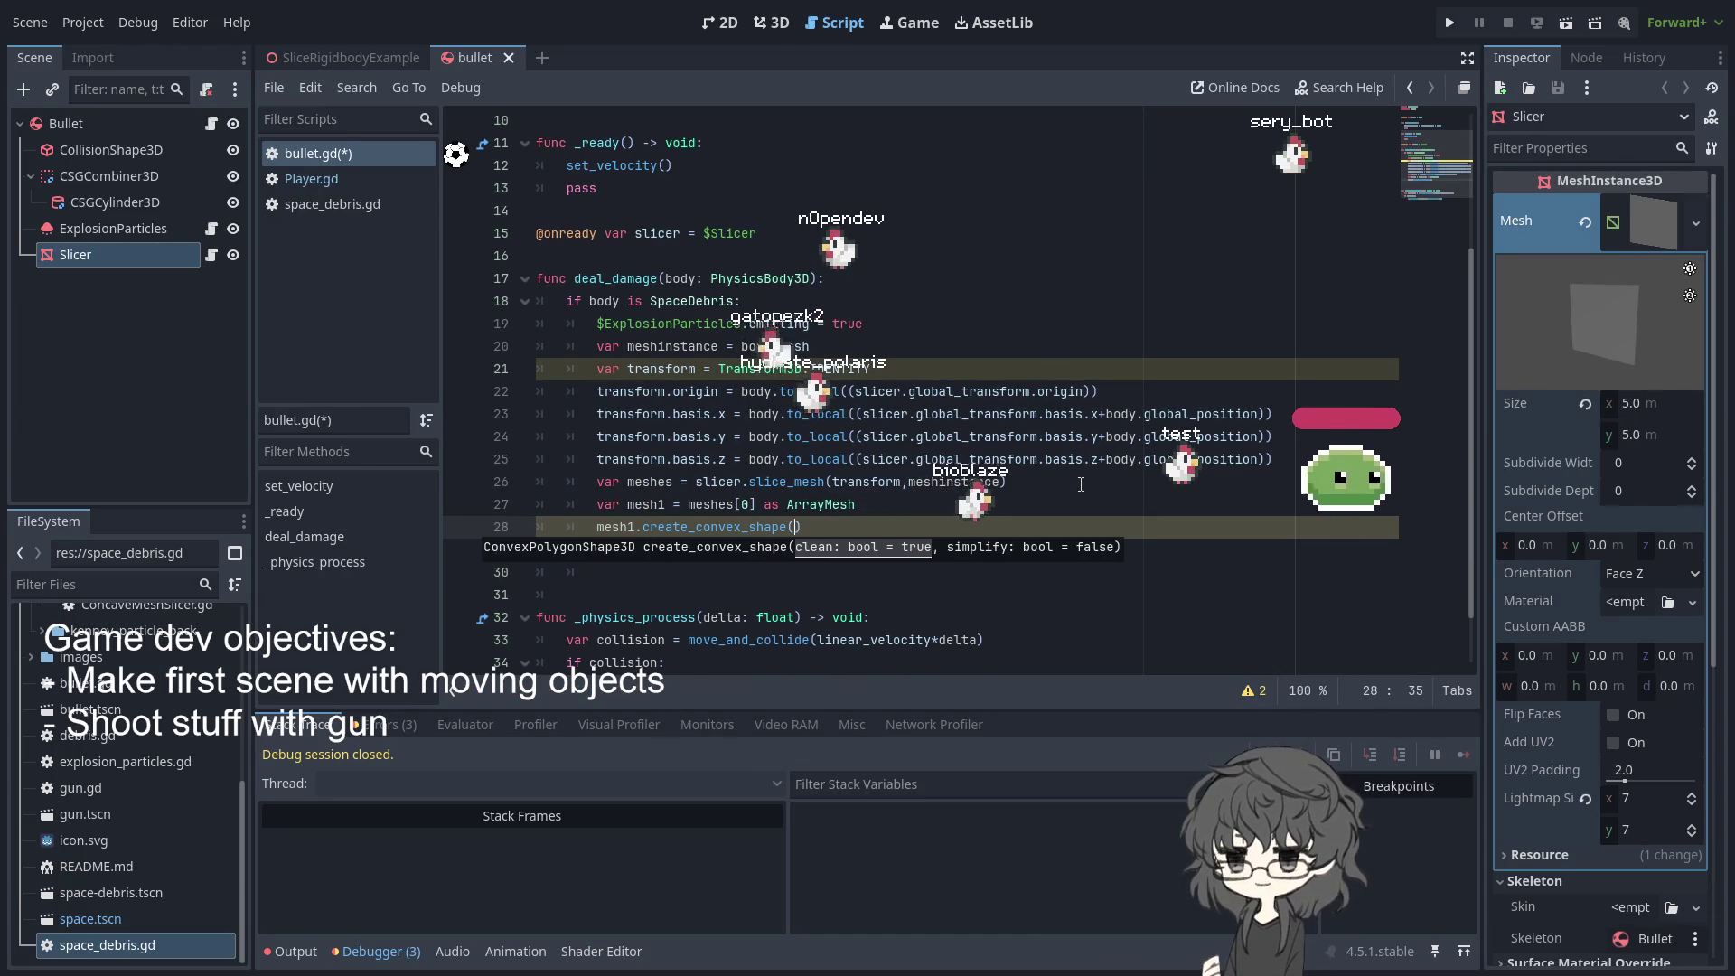
left_click(737, 481)
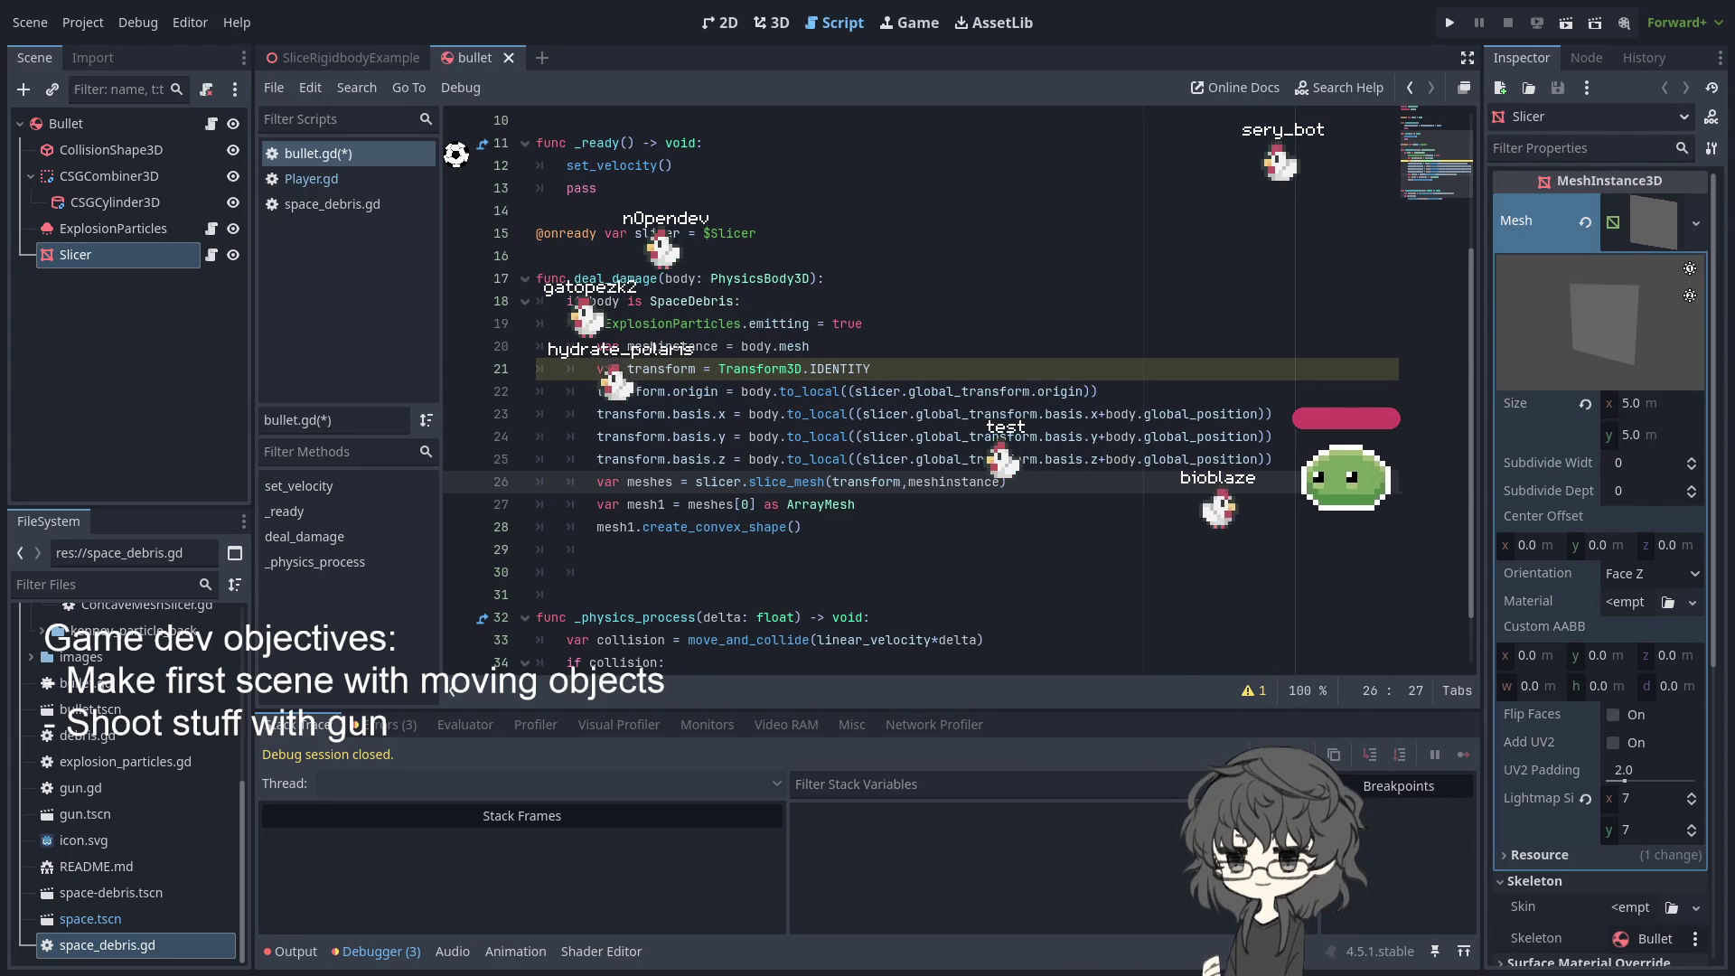
Step: Copy Player.gd's line-73 check if len(meshes[0].get_faces()) > 2: and return to bullet.gd
left_click(314, 185)
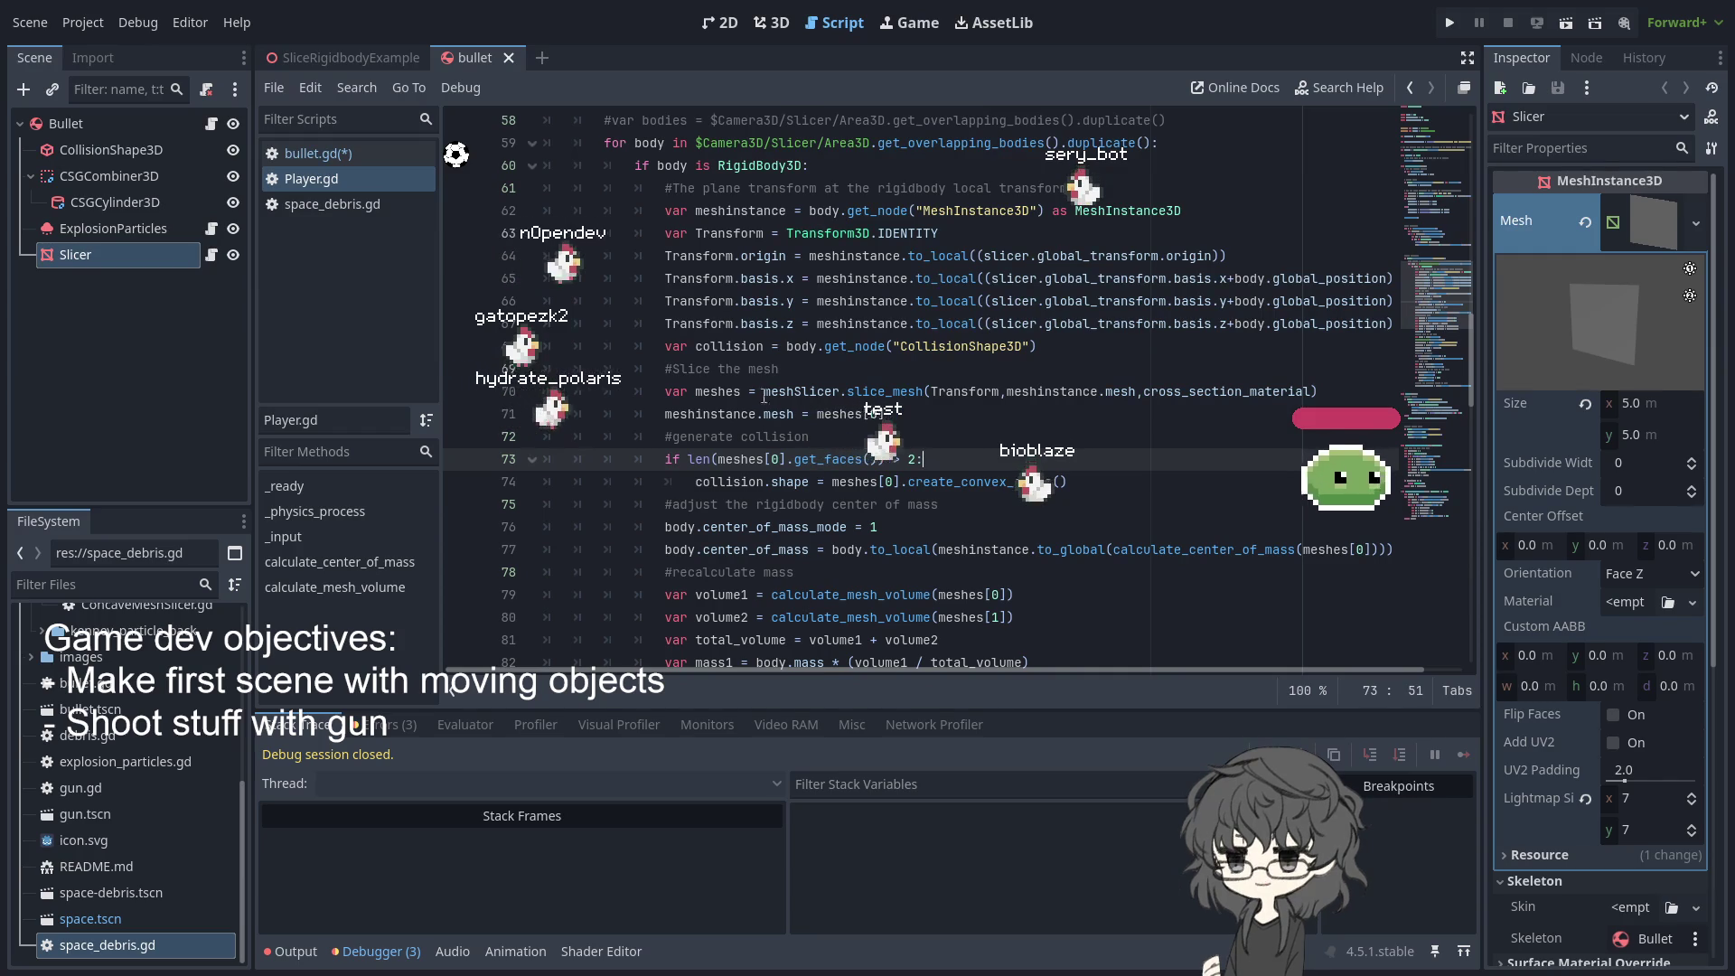
left_click_drag(639, 458, 1033, 458)
key("ctrl+c")
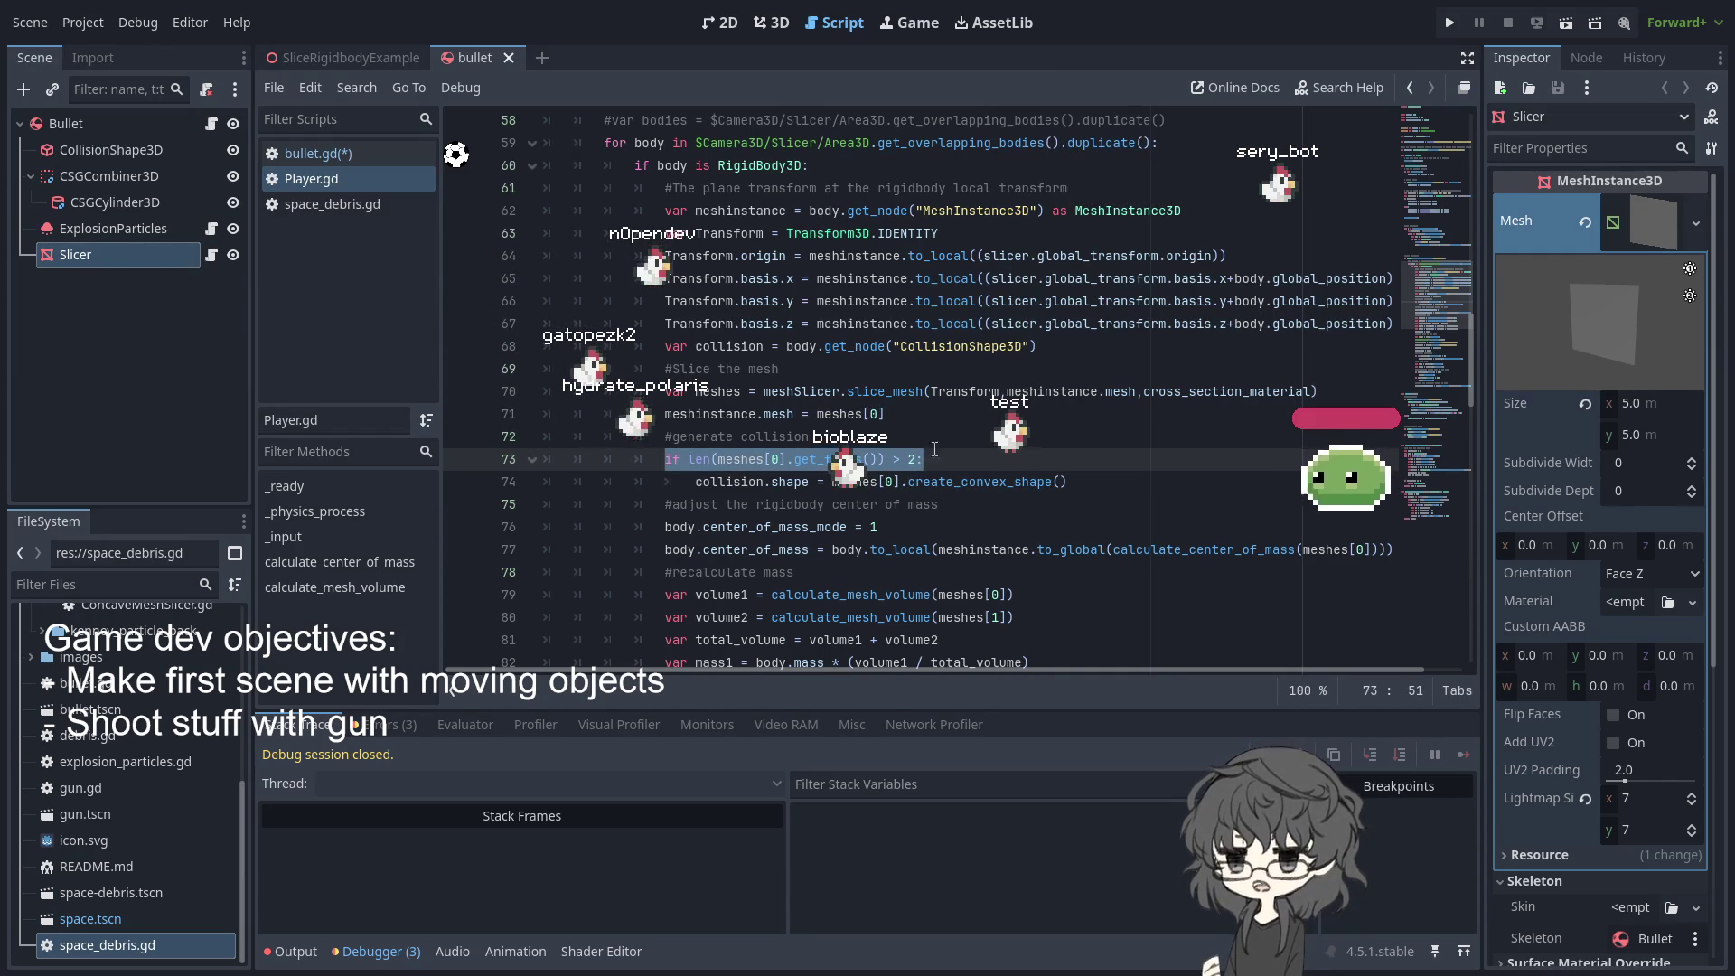
left_click_drag(931, 458, 687, 458)
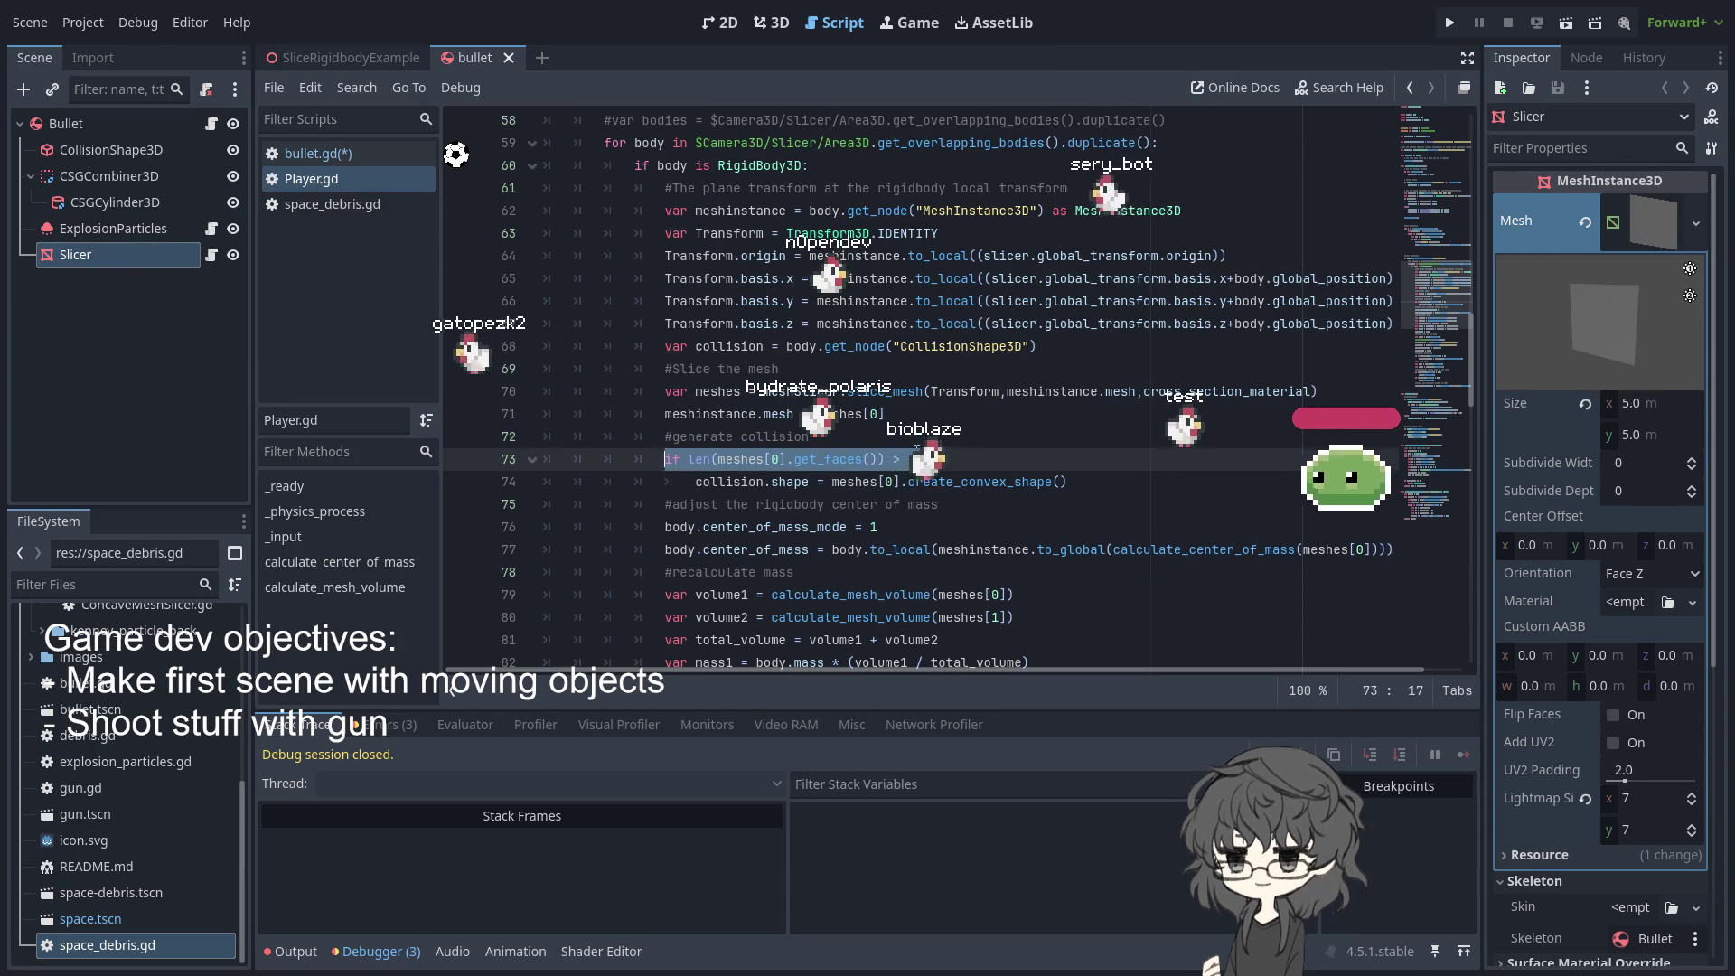
left_click(362, 54)
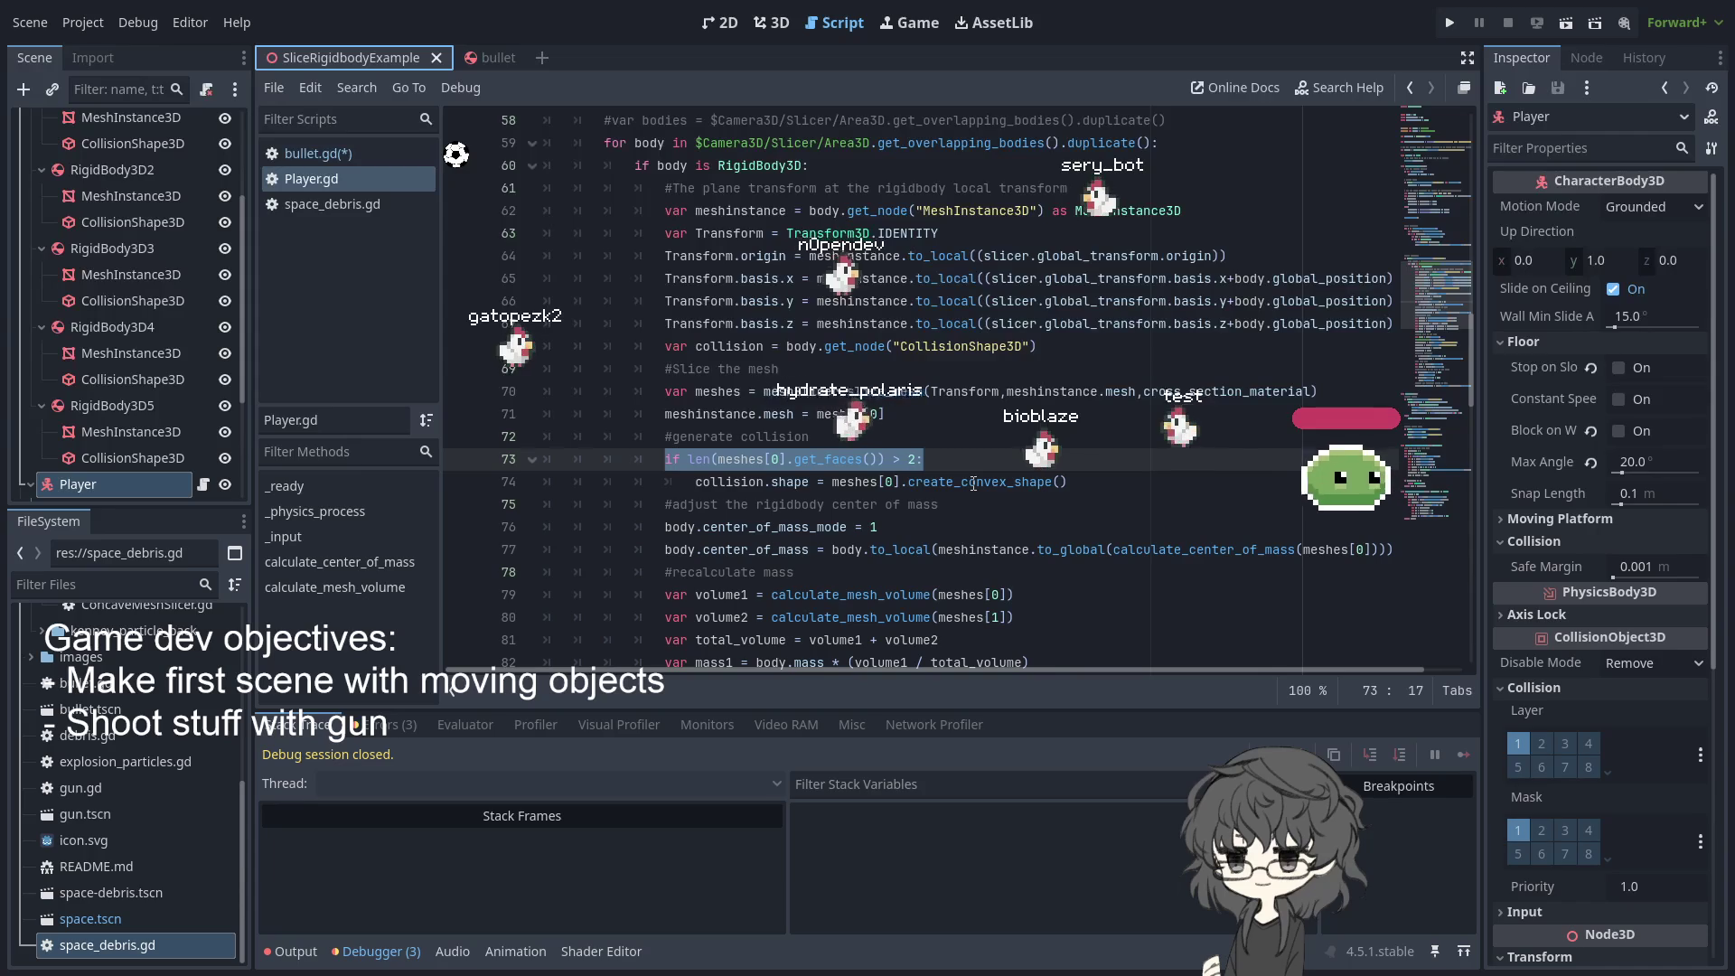
left_click(958, 462)
key("Return")
key("ctrl+v")
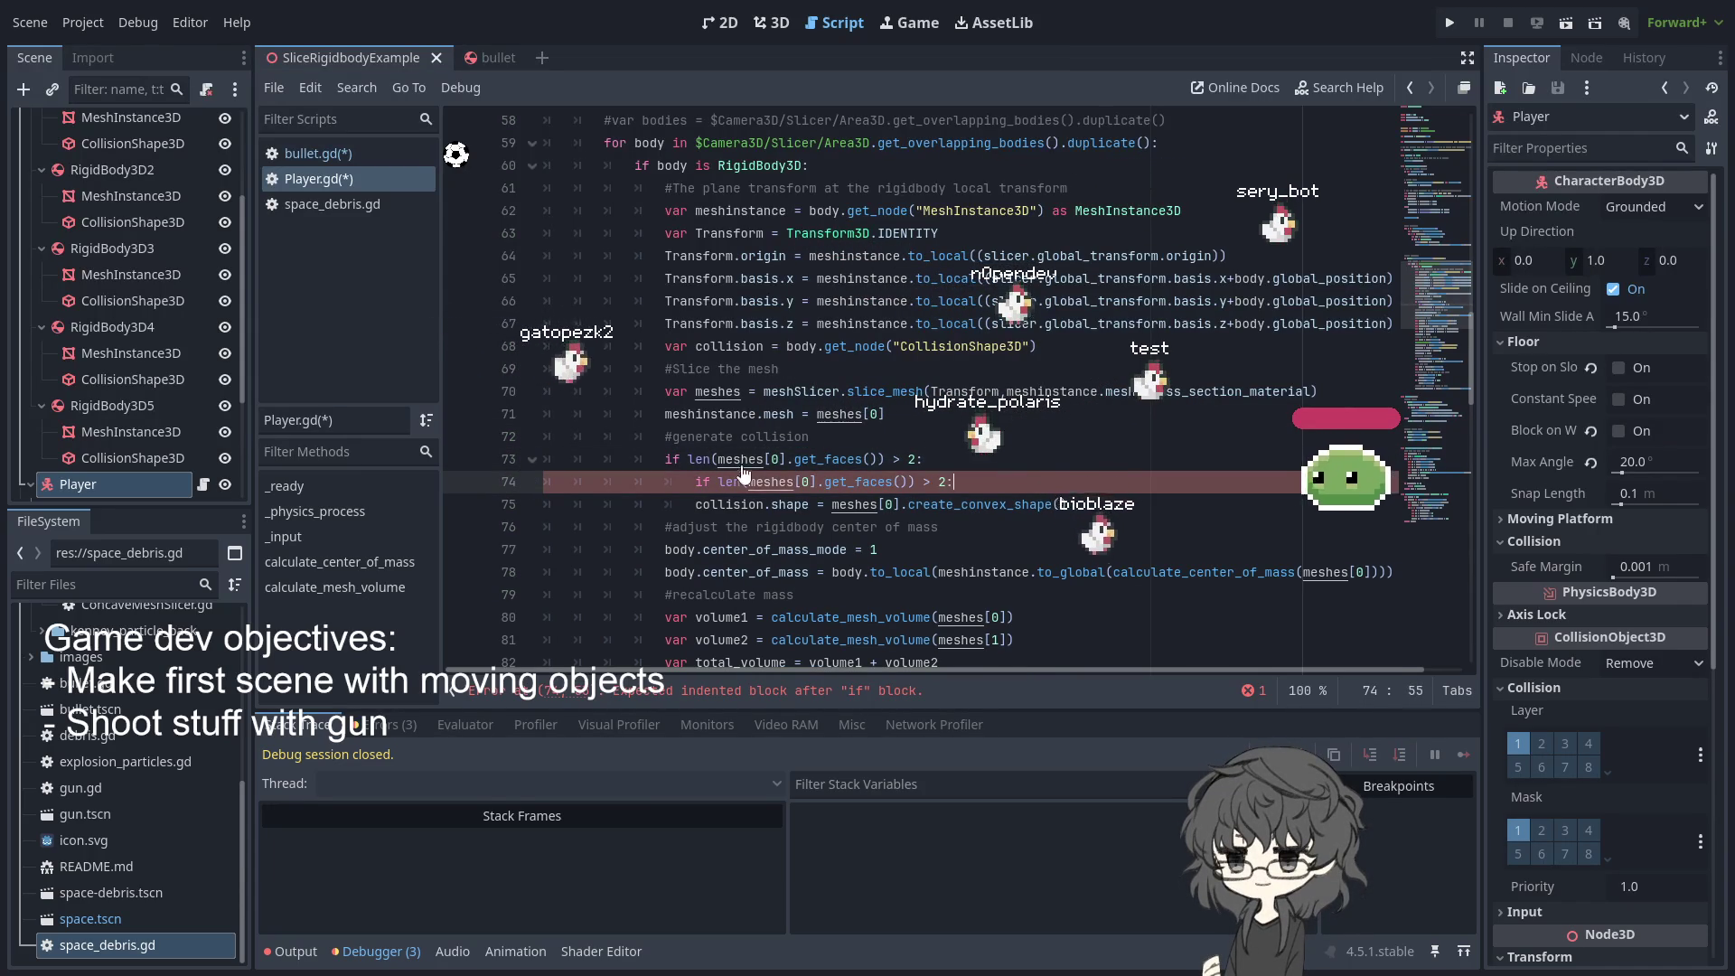
key("ctrl+z")
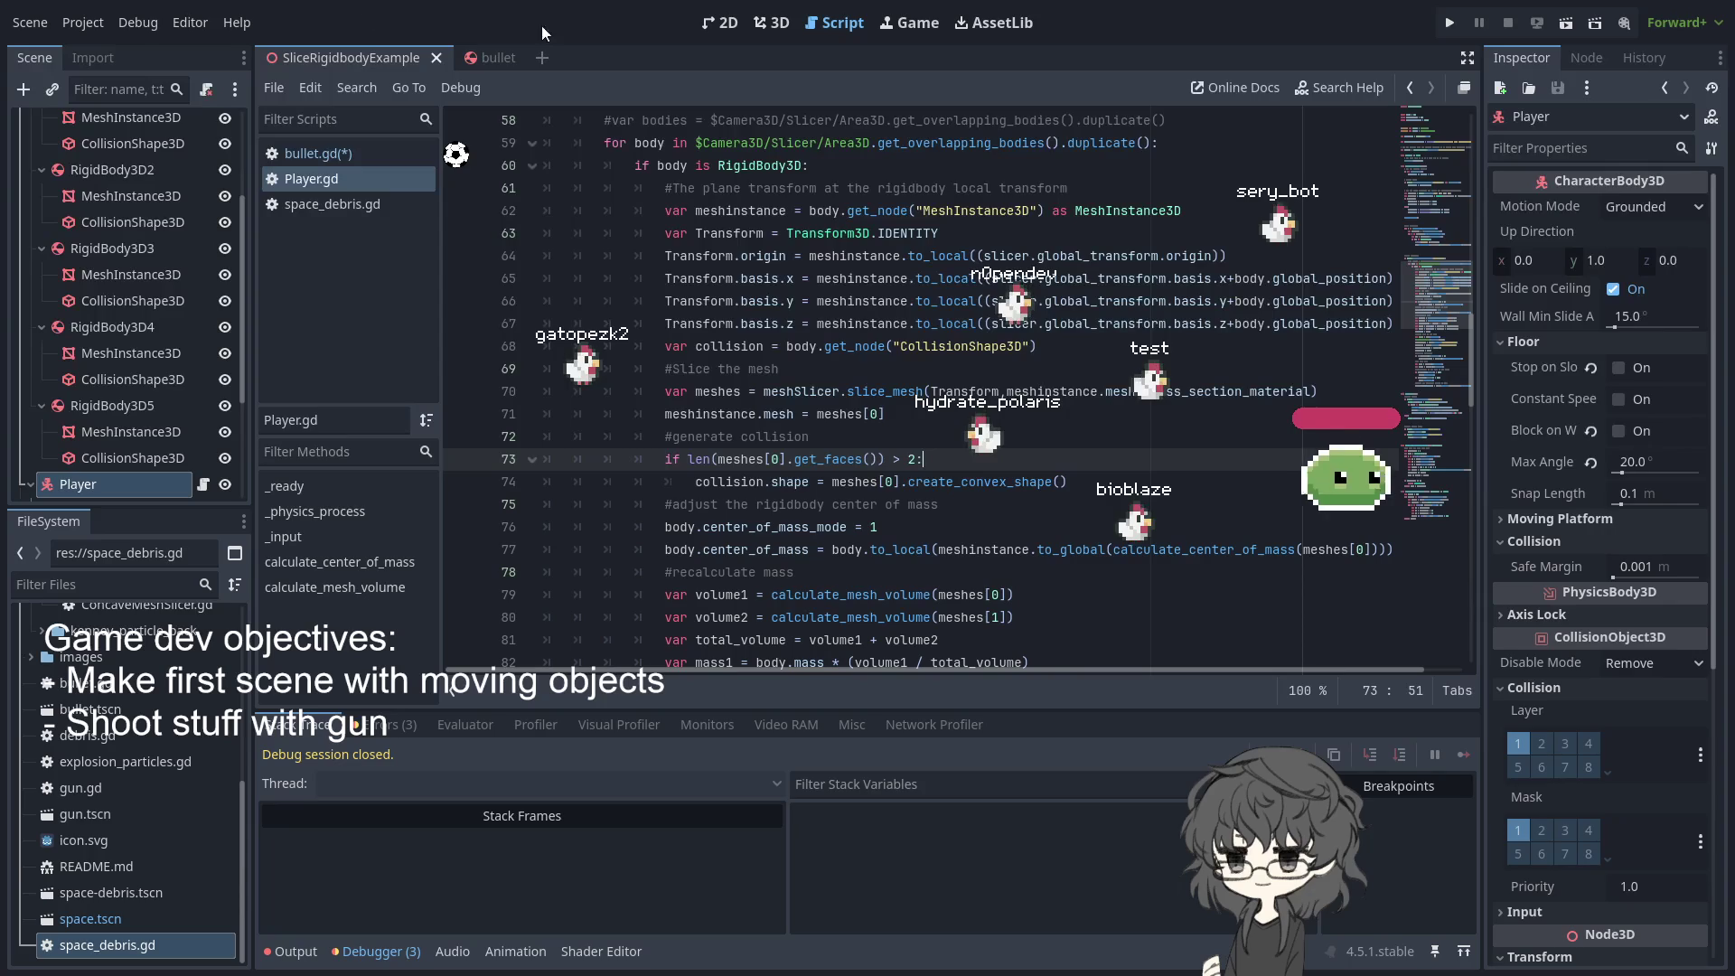
left_click(322, 154)
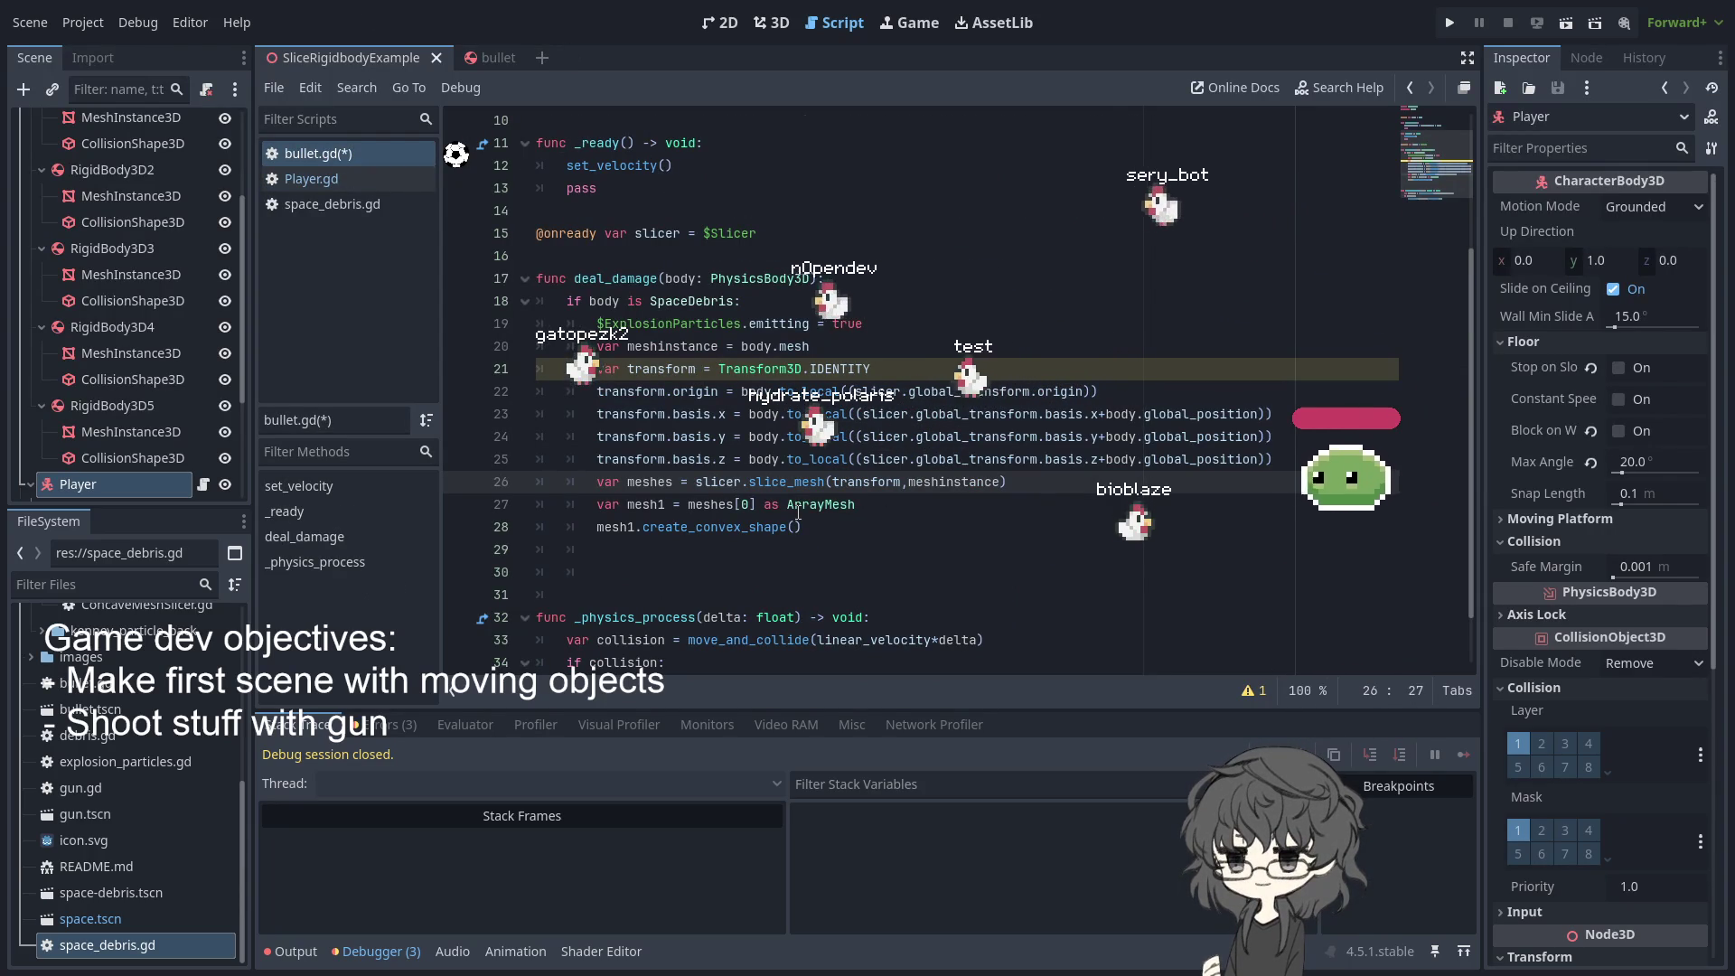
Step: Insert the face-count check below the mesh1 line, using mesh1 instead of meshes[0]
left_click(674, 526)
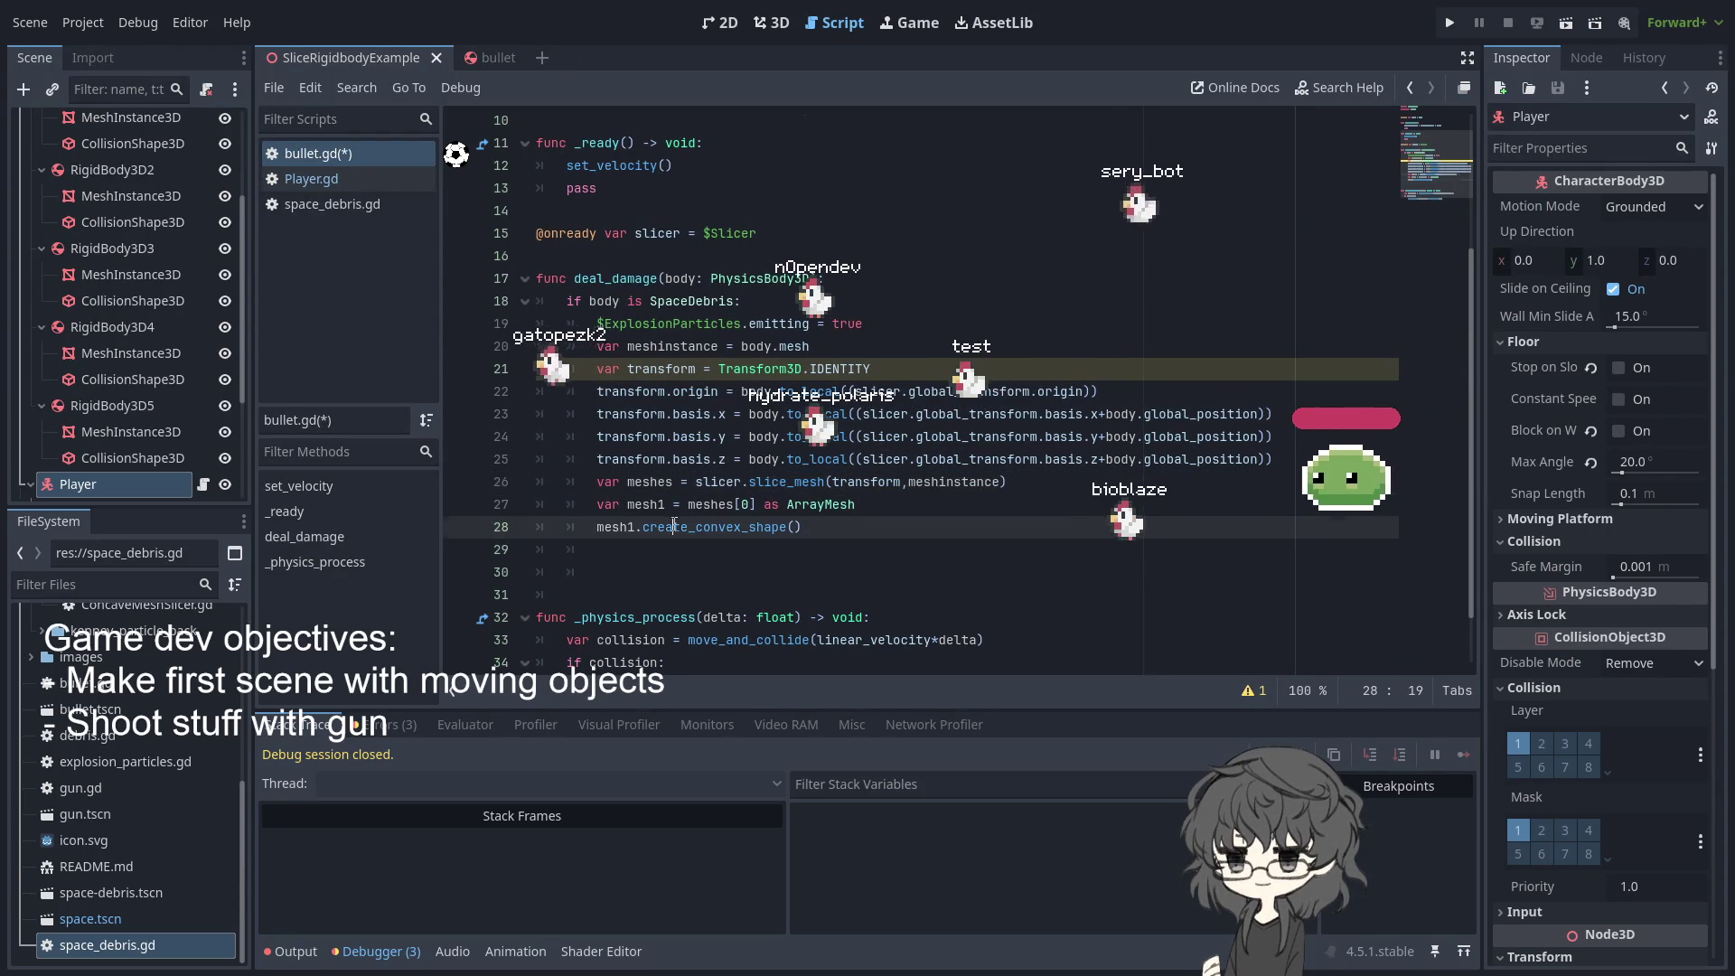
left_click(913, 510)
key("Return")
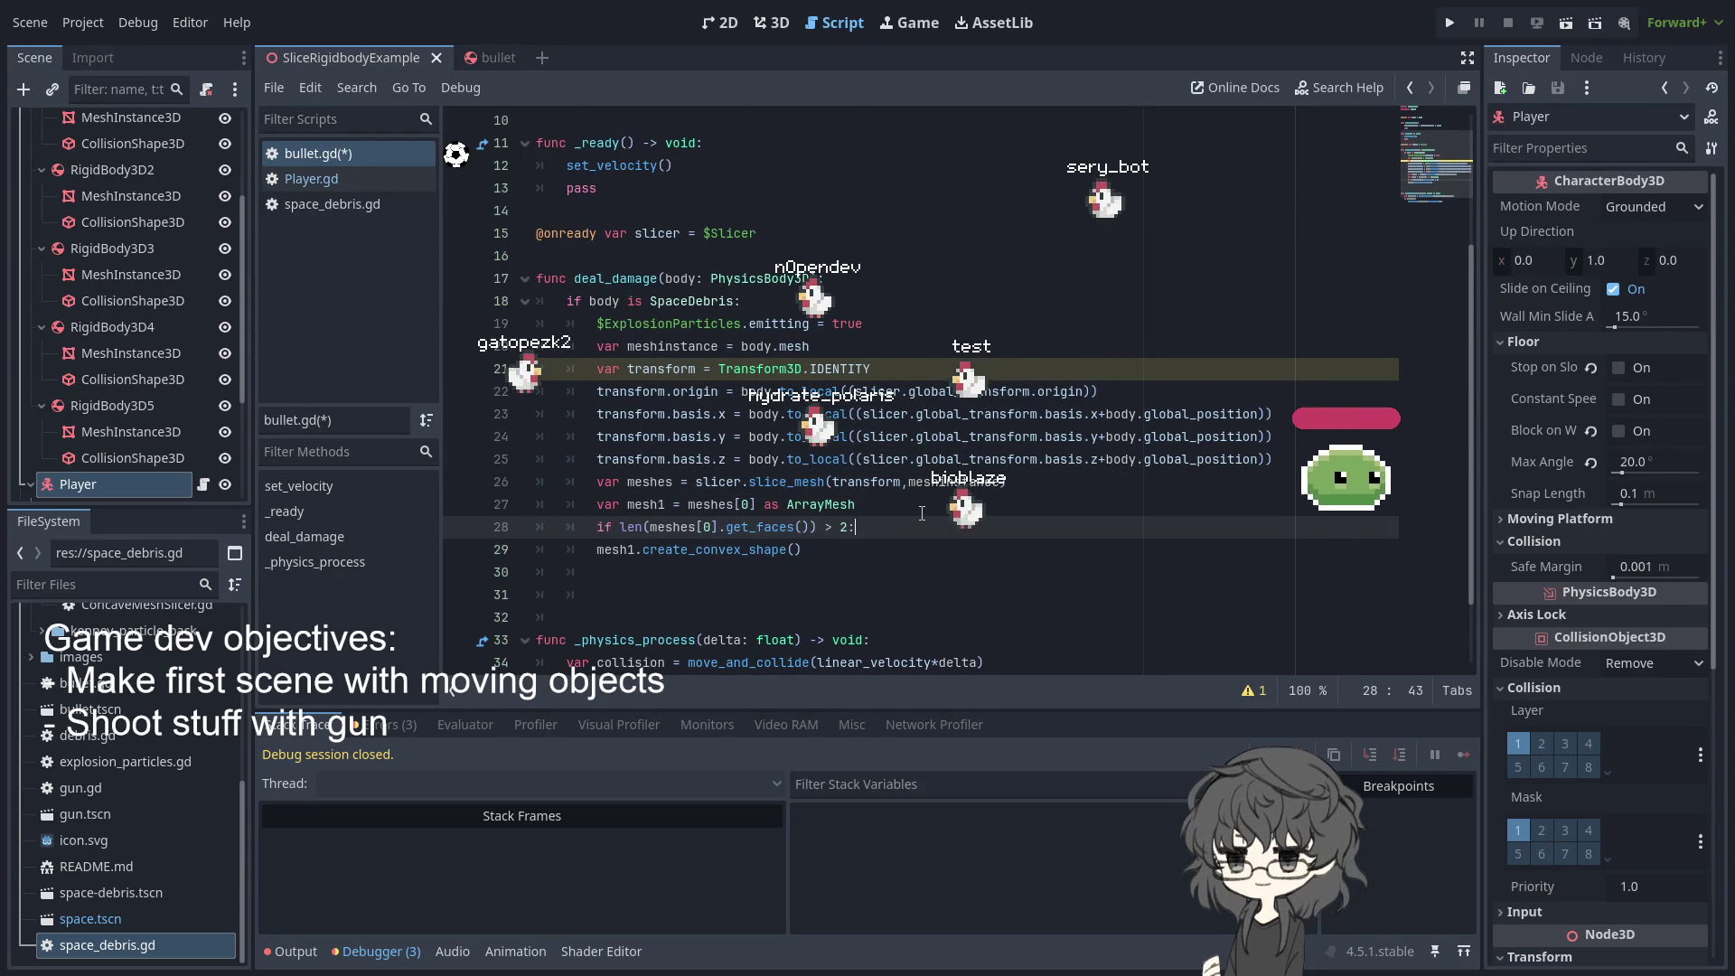
double_click(647, 504)
key("ctrl+c")
left_click_drag(712, 527, 649, 527)
key("ctrl+v")
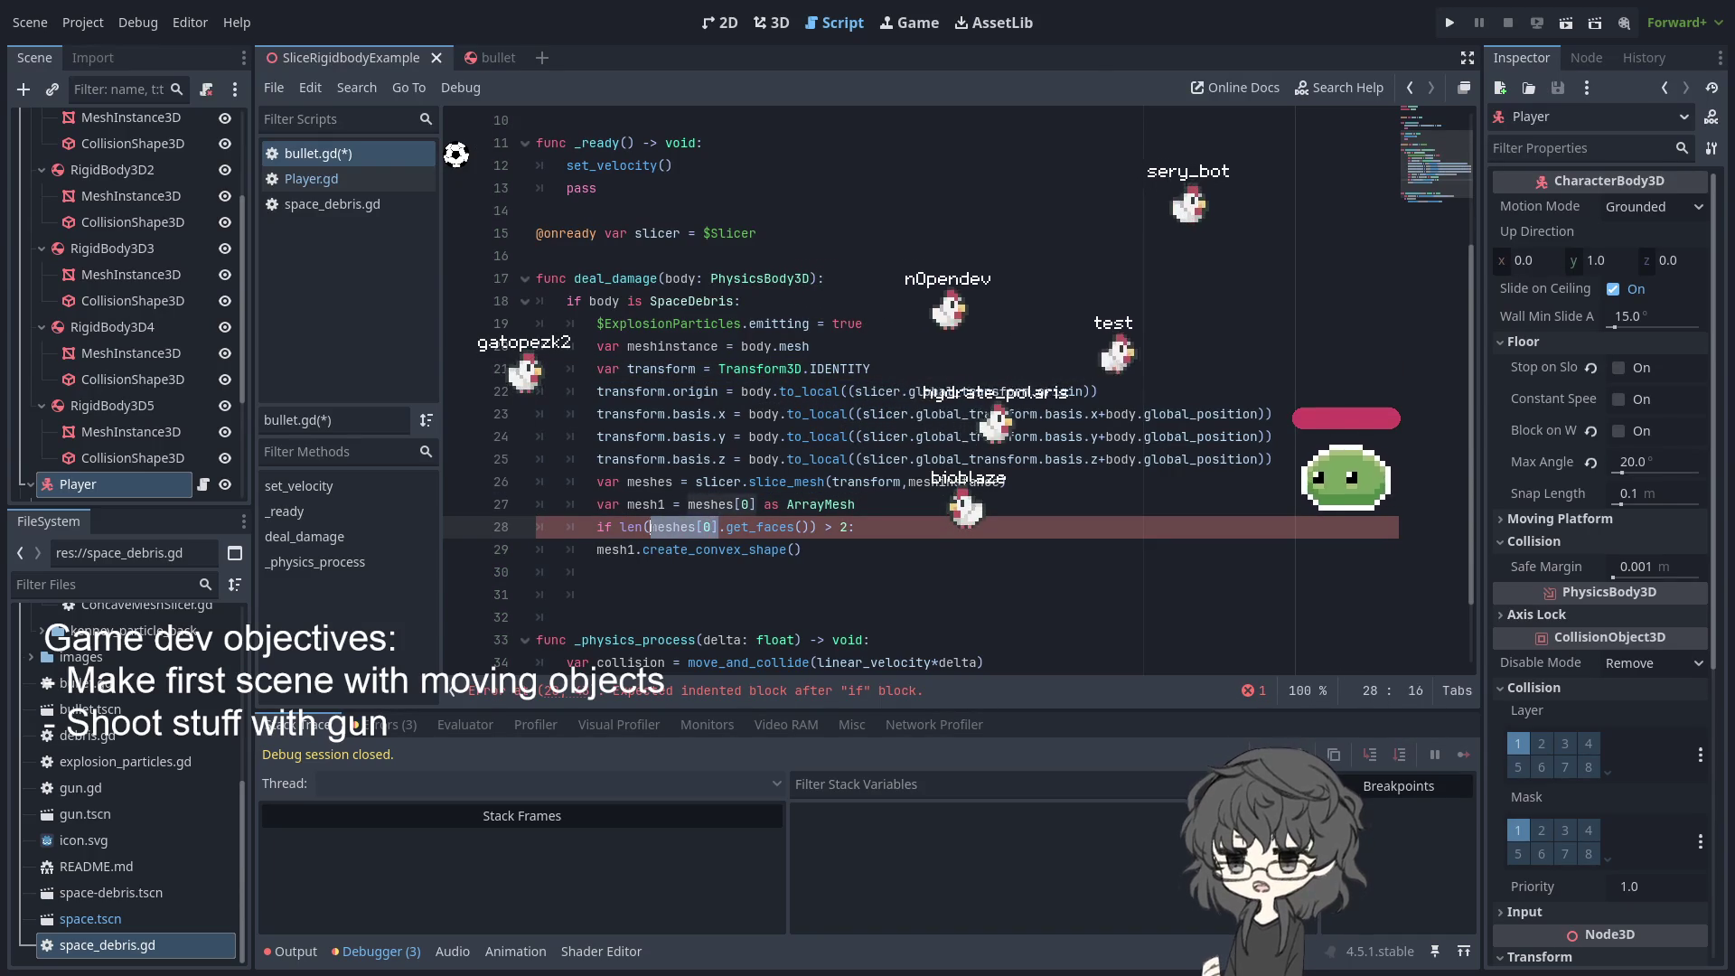
Step: Indent mesh1.create_convex_shape() so it runs inside the face-count check
left_click(587, 548)
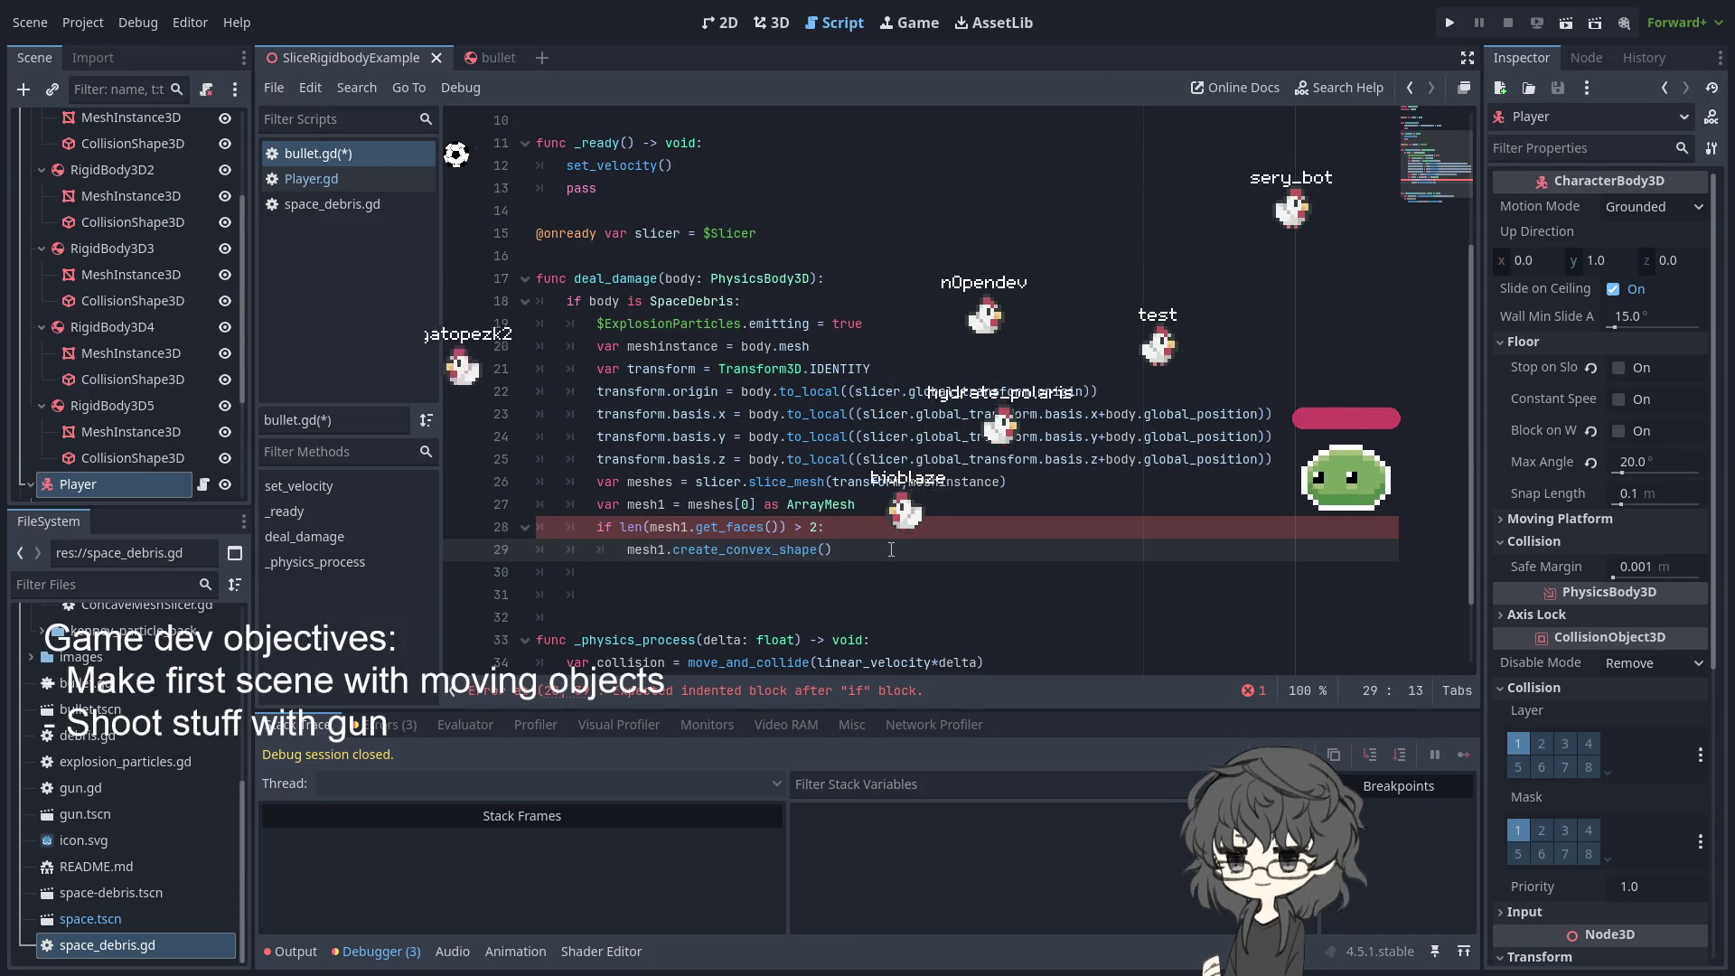
key("Tab")
key("Up")
key("End")
left_click(986, 560)
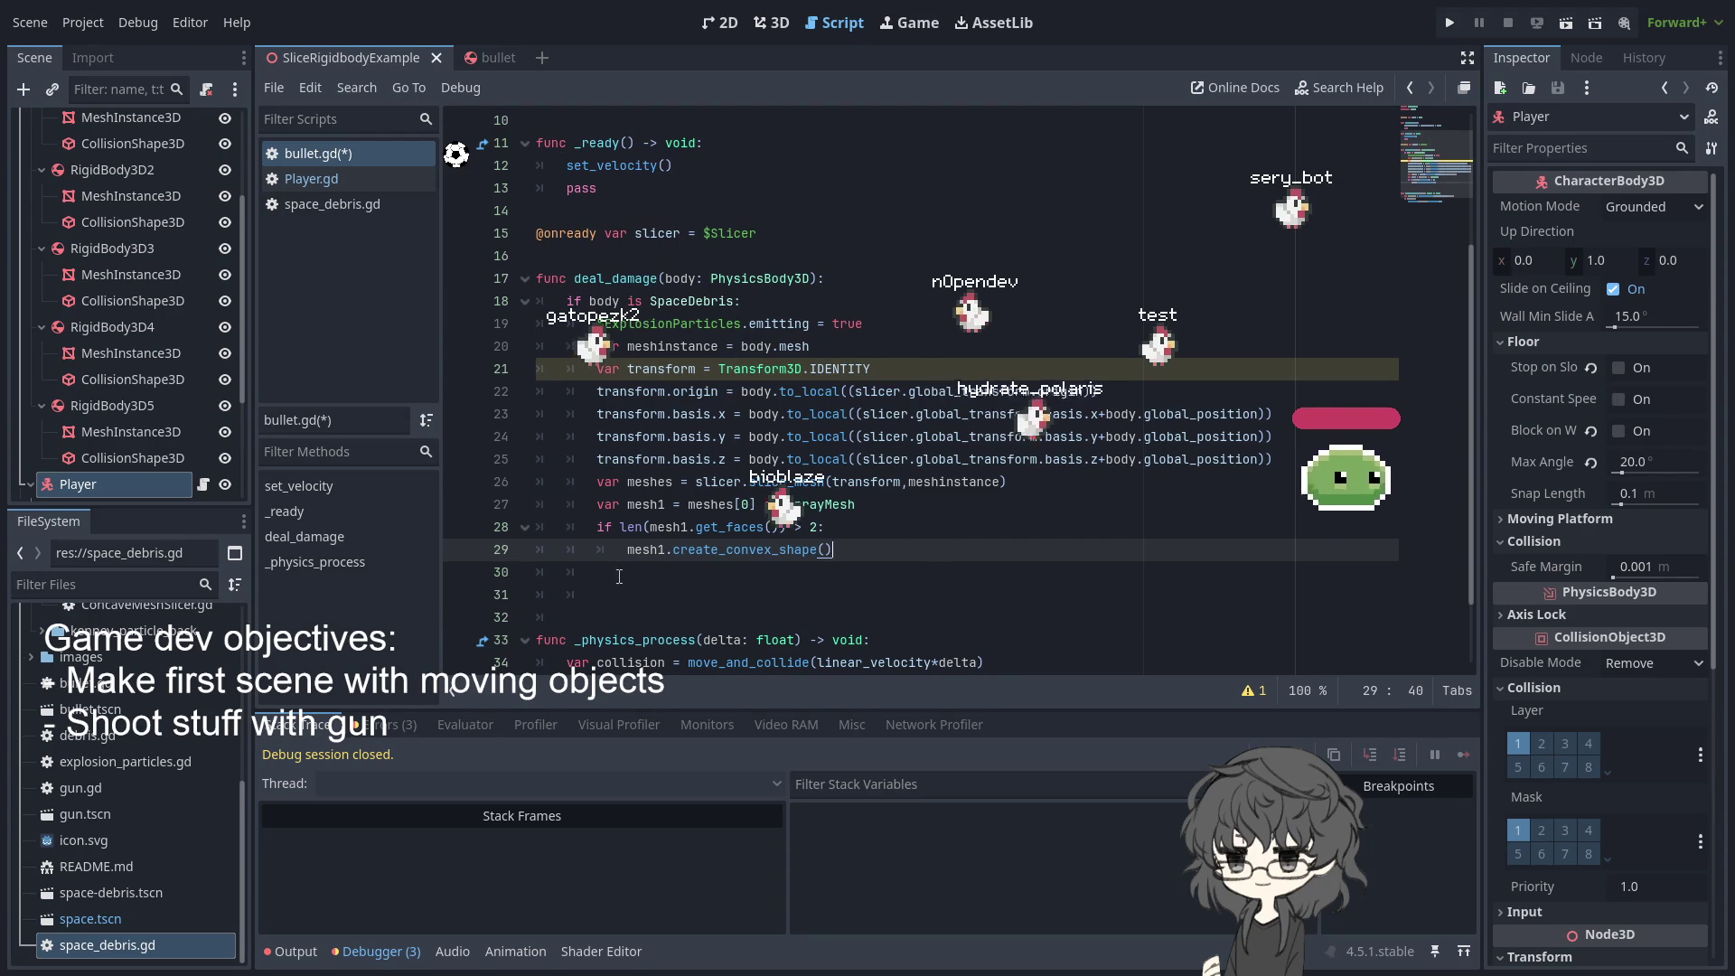
left_click(872, 574)
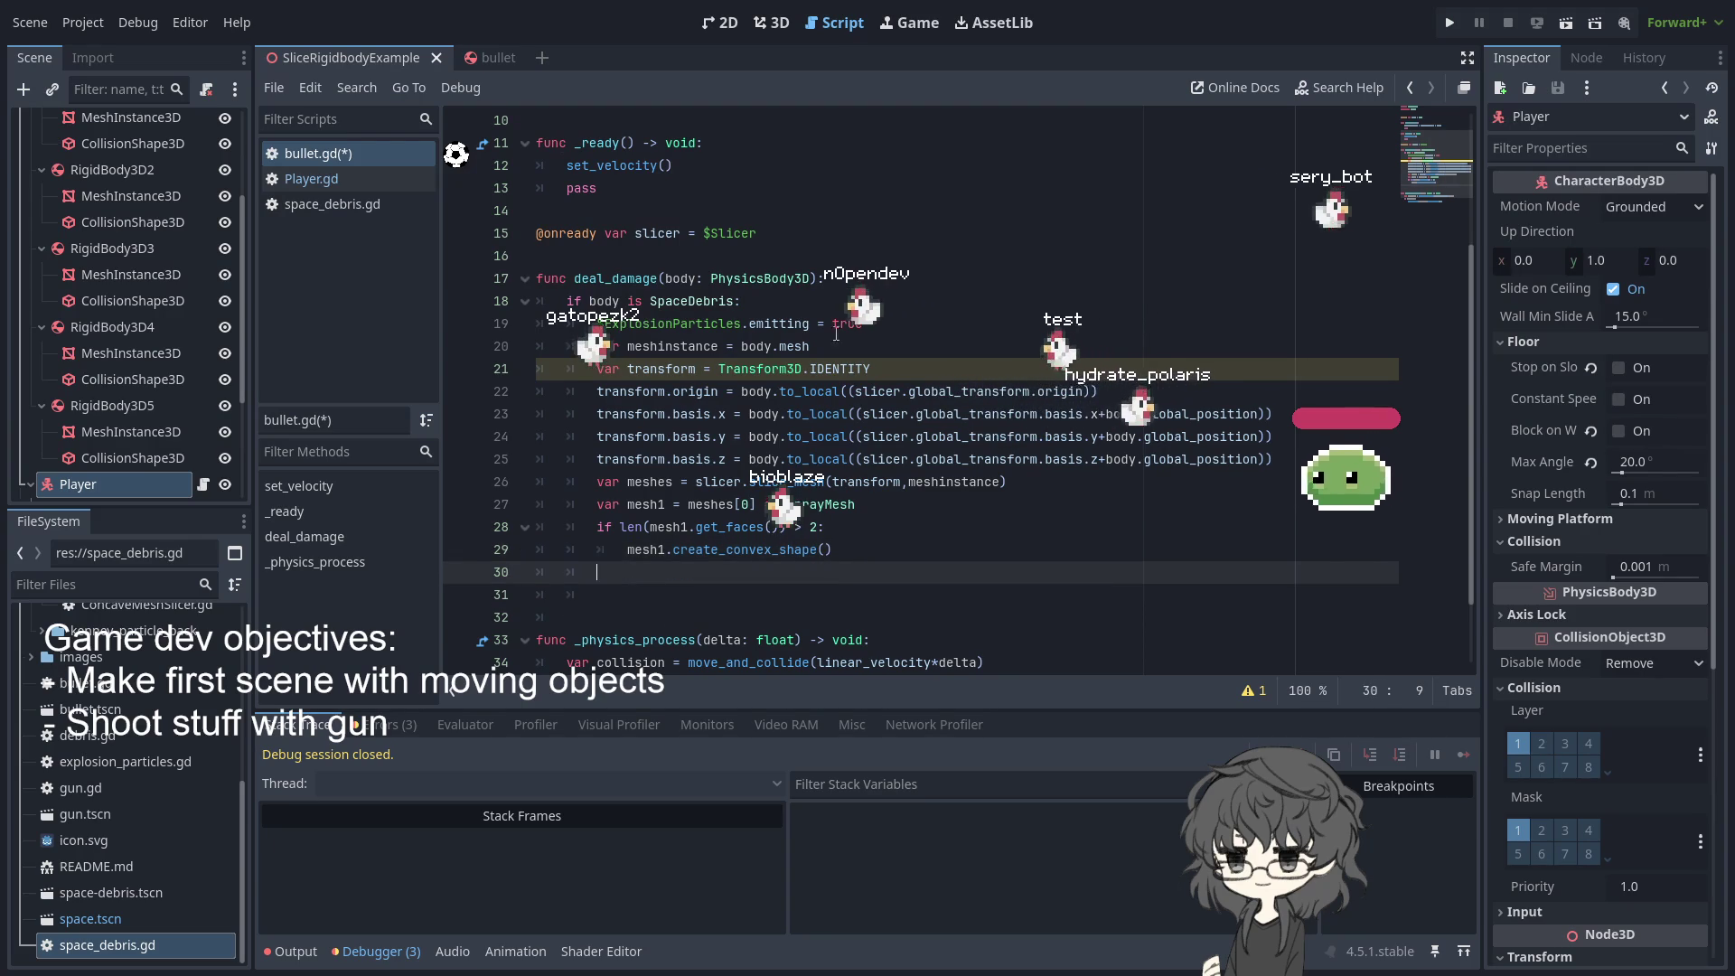
Step: Review Player.gd's slicing code, highlighting meshinstance and center_of_mass_mode, down to the mass recalculation
left_click(489, 56)
left_click(369, 56)
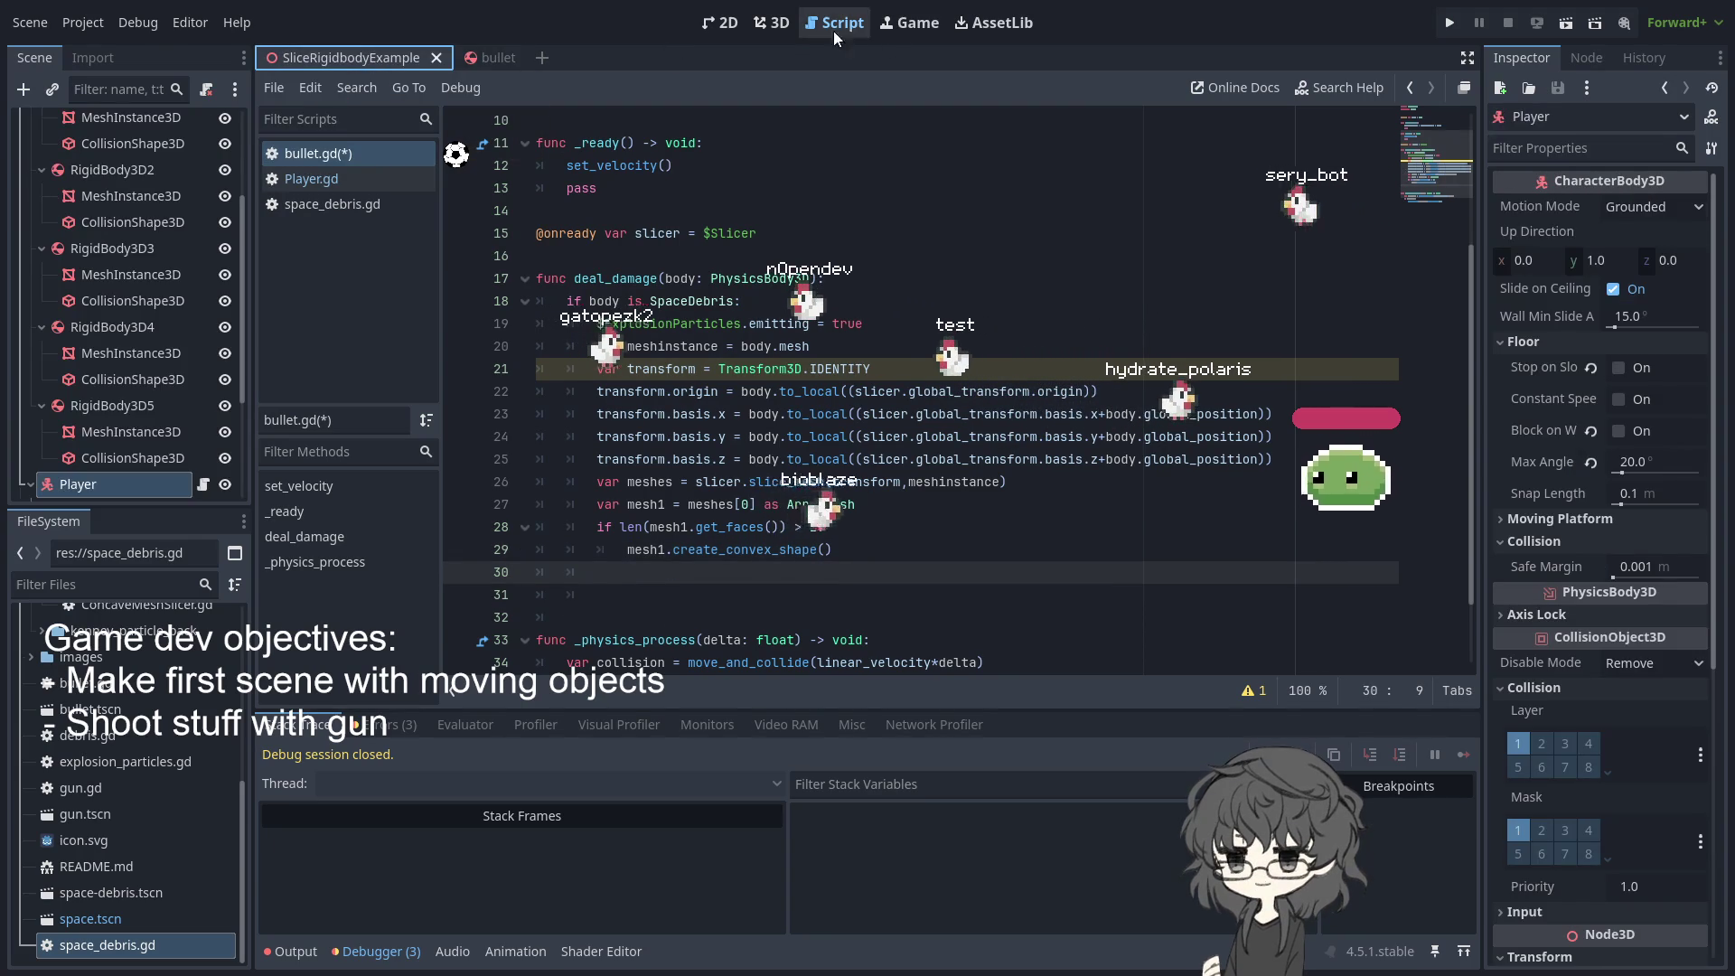
left_click(325, 179)
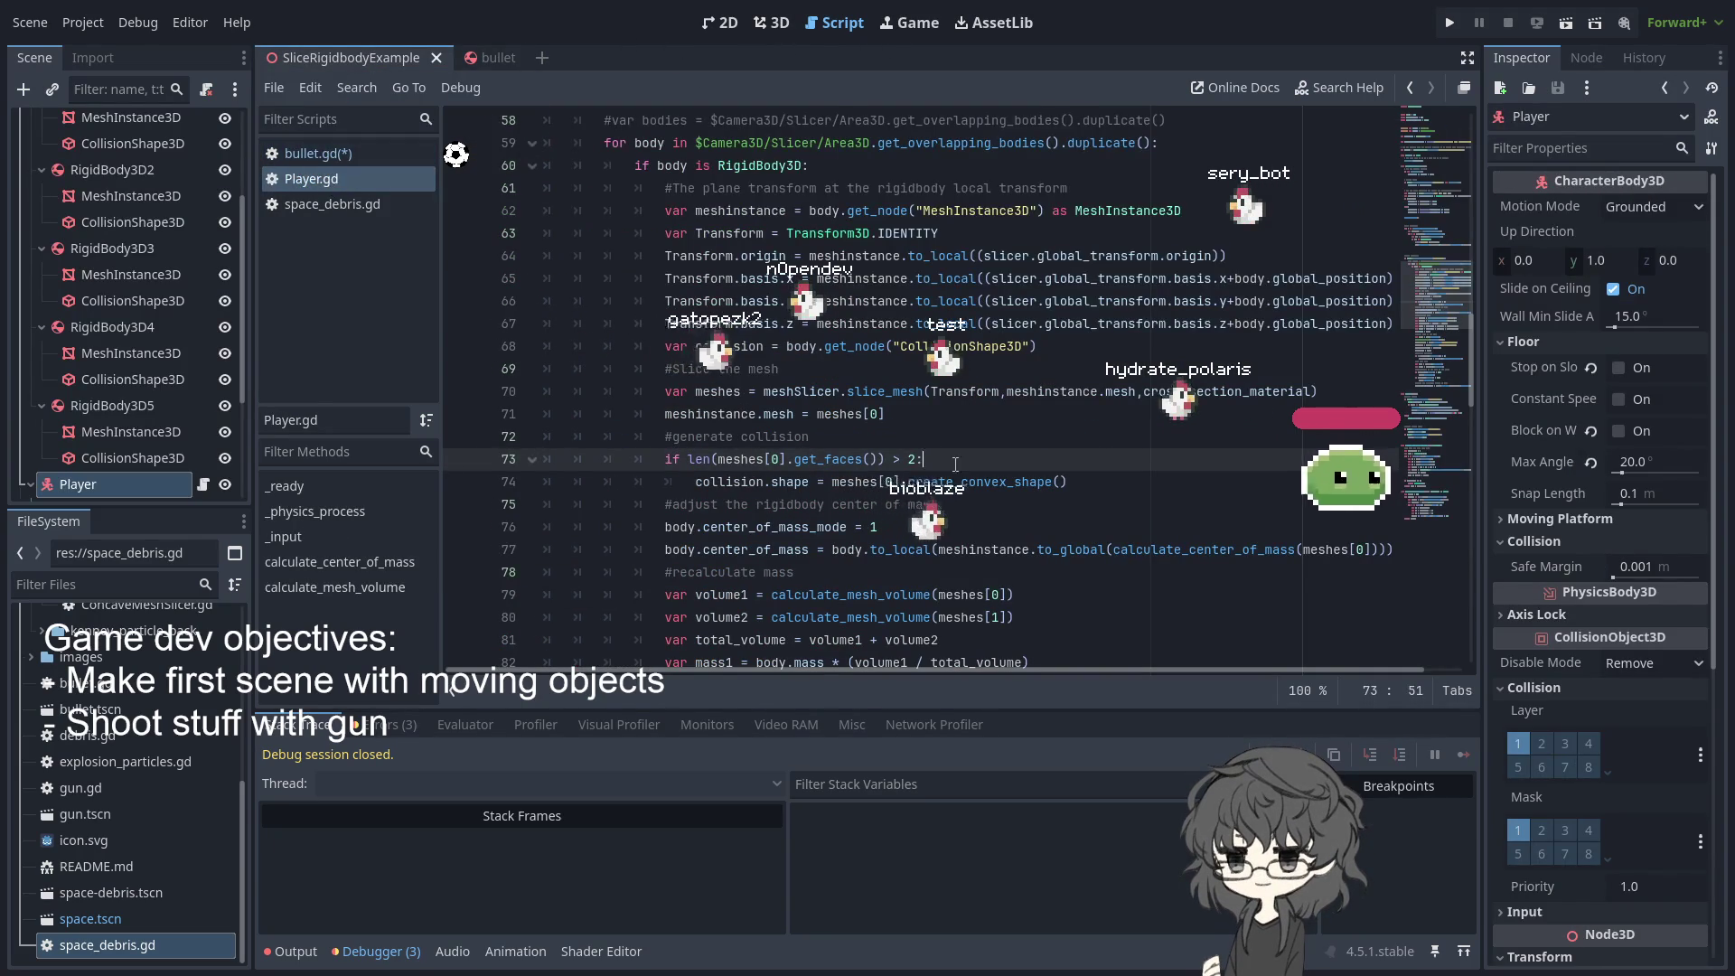
scroll(955, 464, "down", 2)
scroll(831, 491, "up", 2)
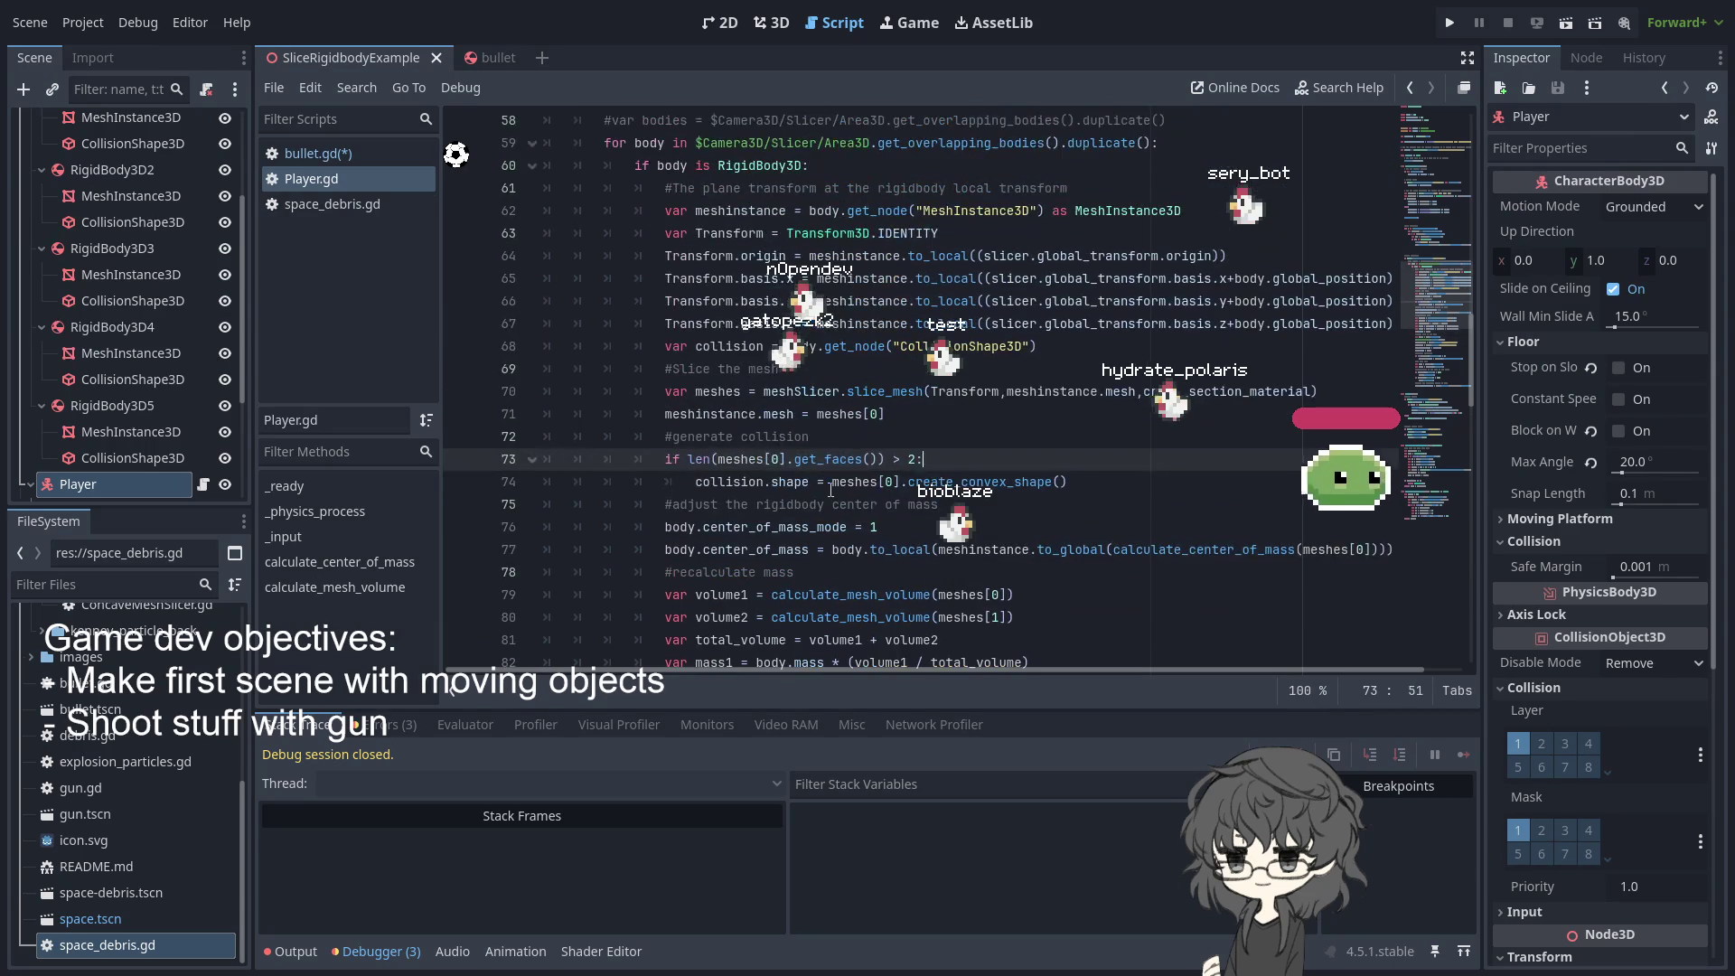
double_click(728, 415)
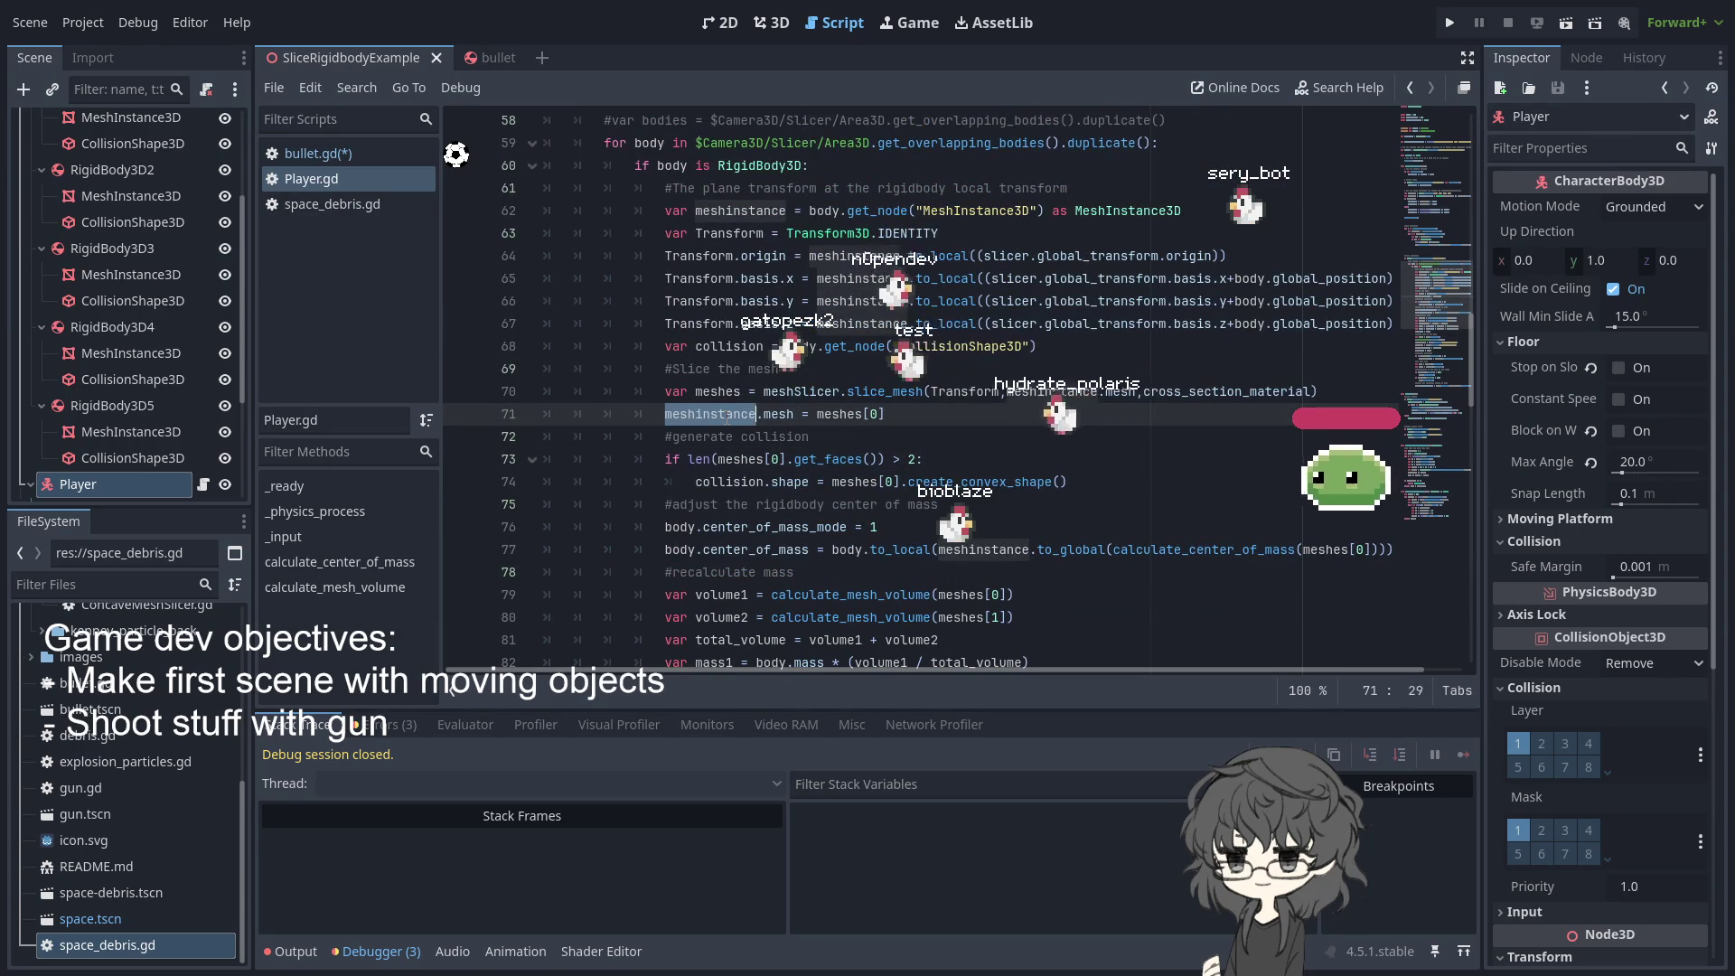
scroll(677, 422, "down", 1)
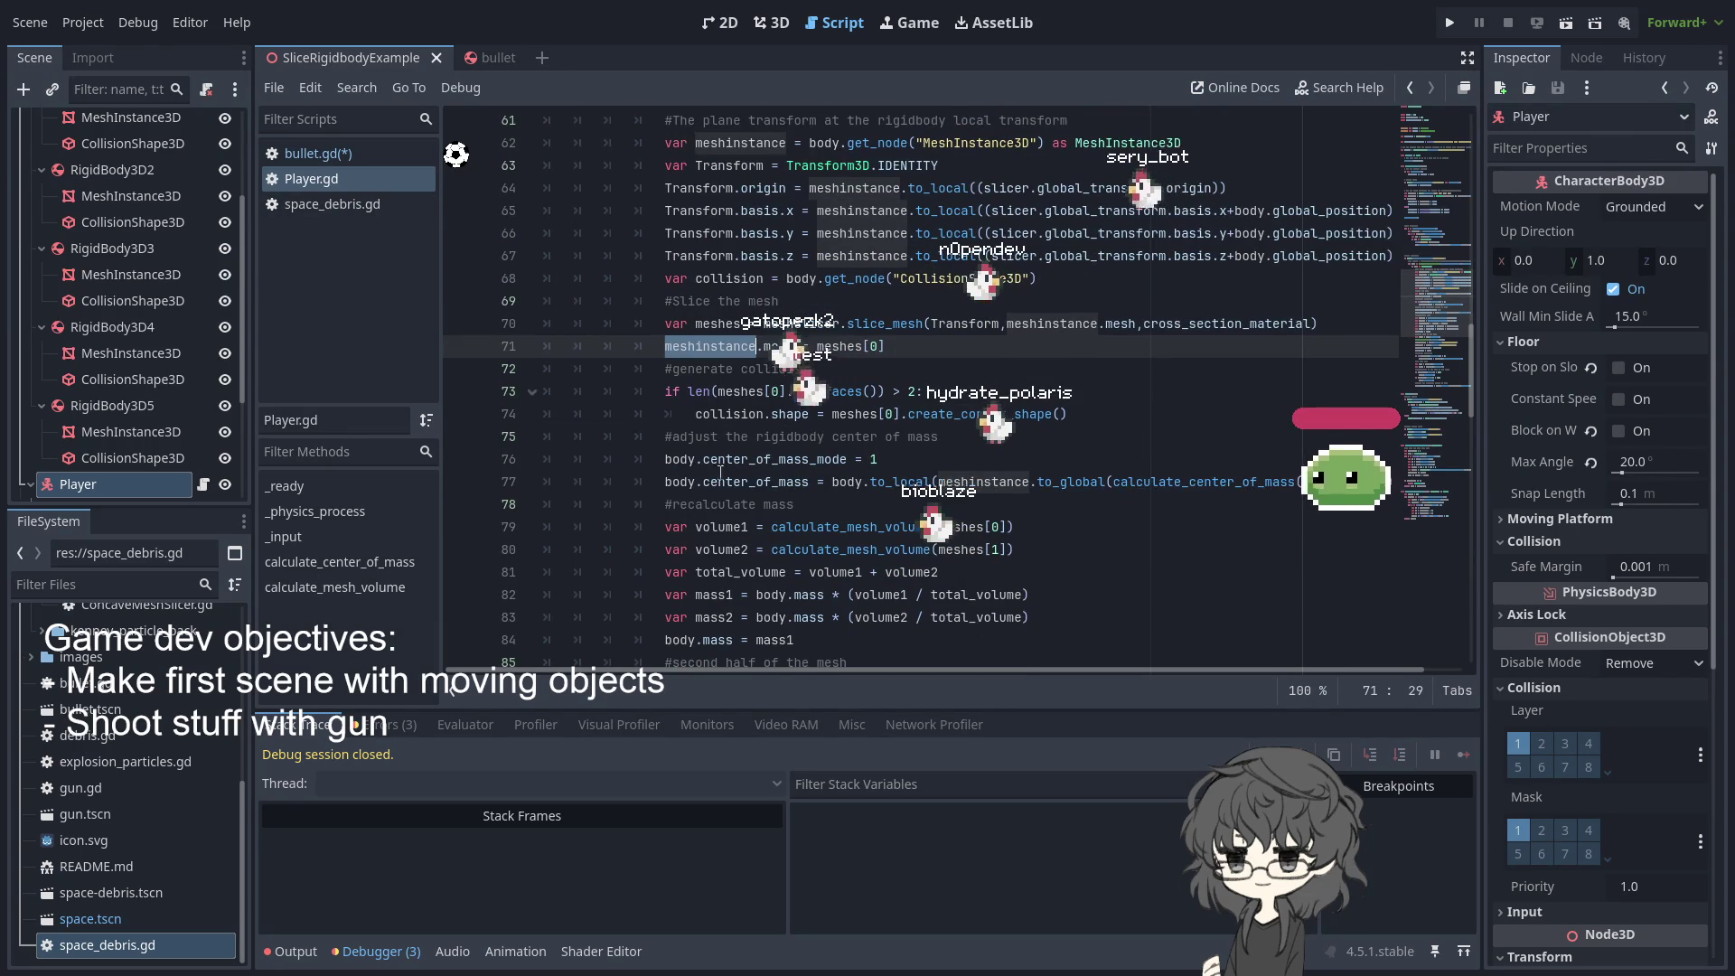
double_click(728, 463)
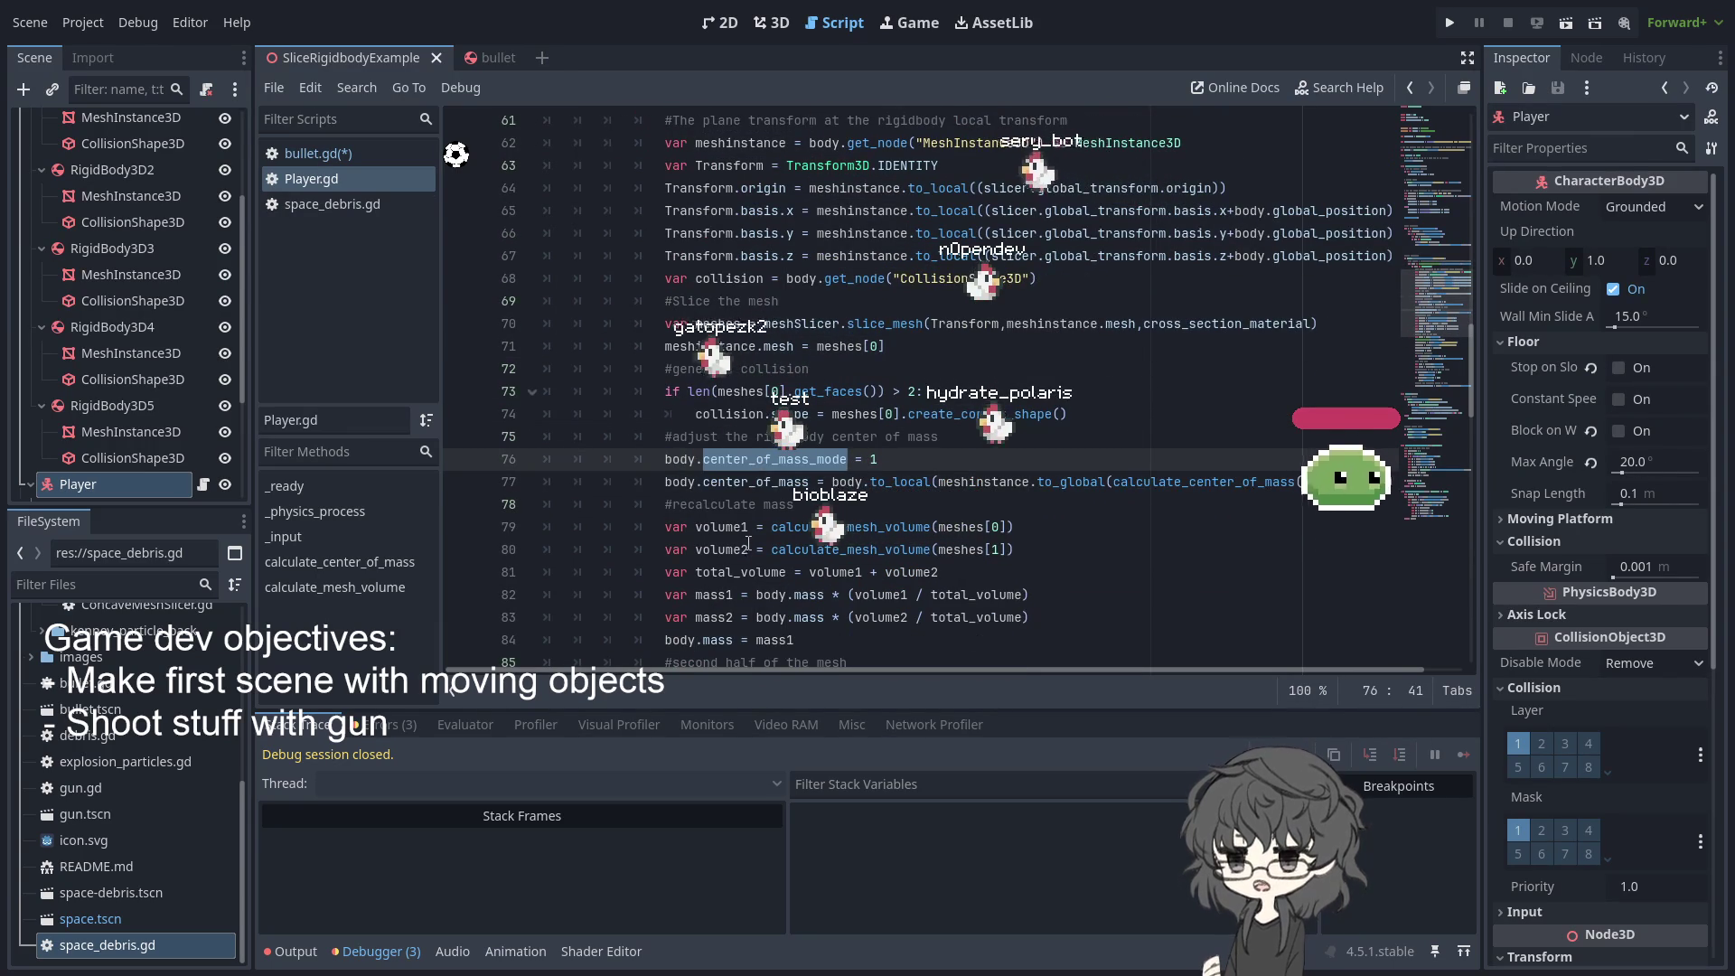
scroll(887, 478, "down", 1)
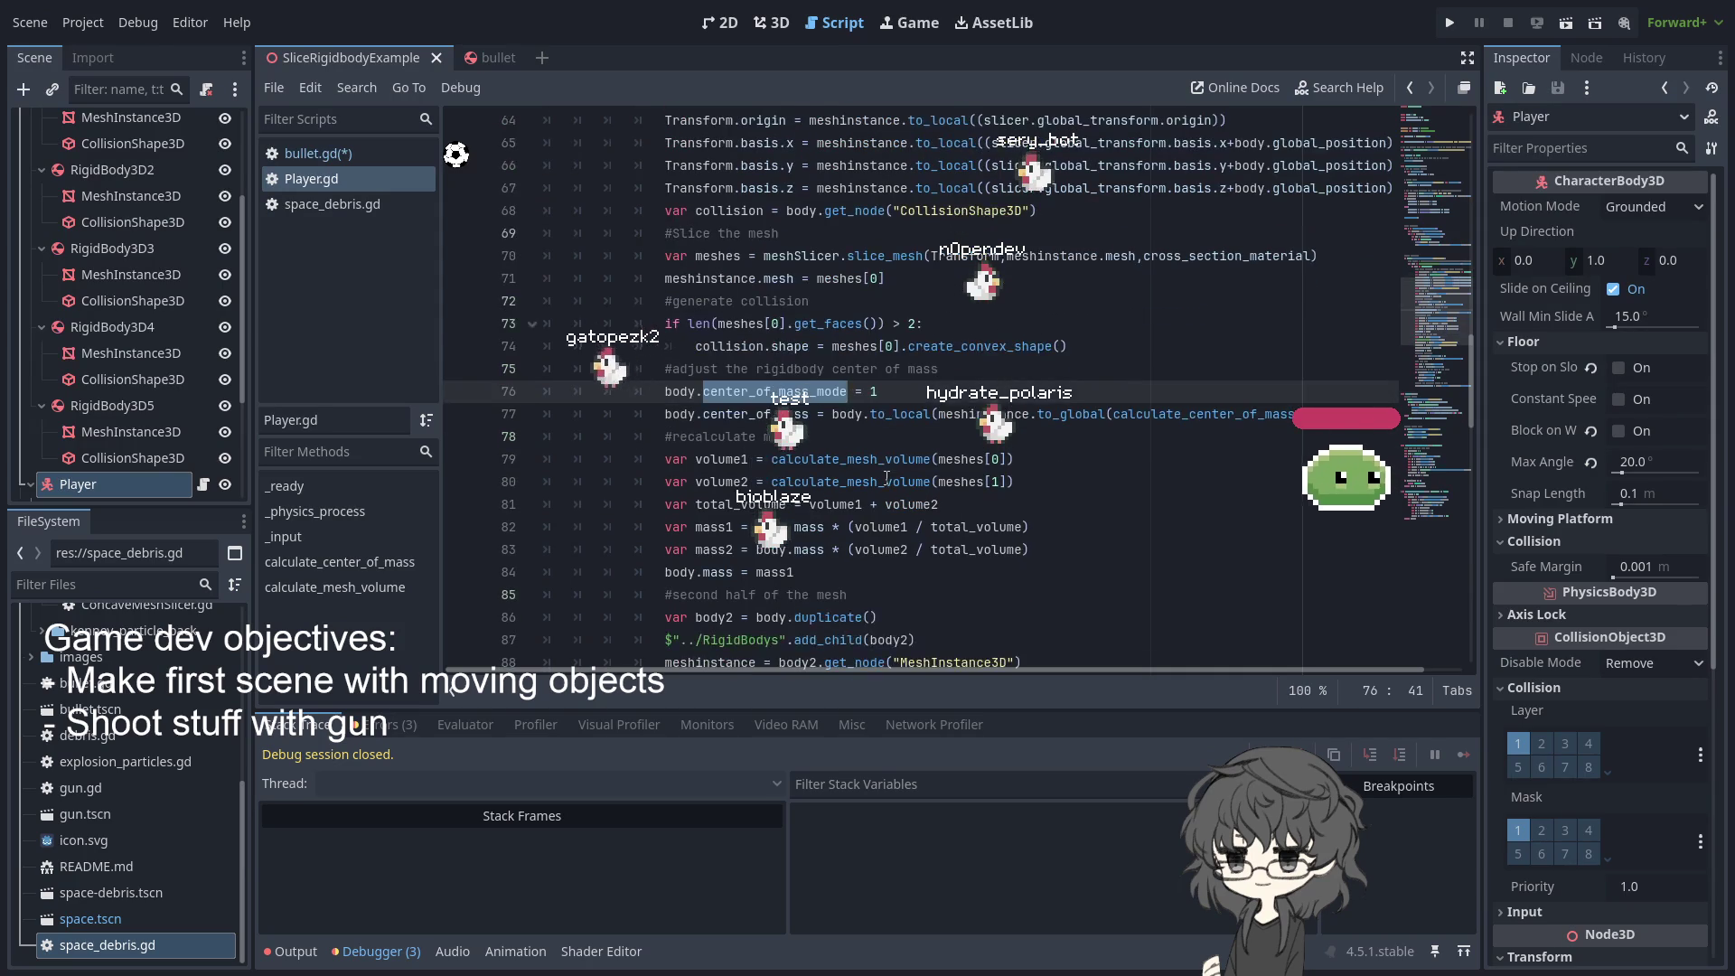
scroll(745, 351, "down", 2)
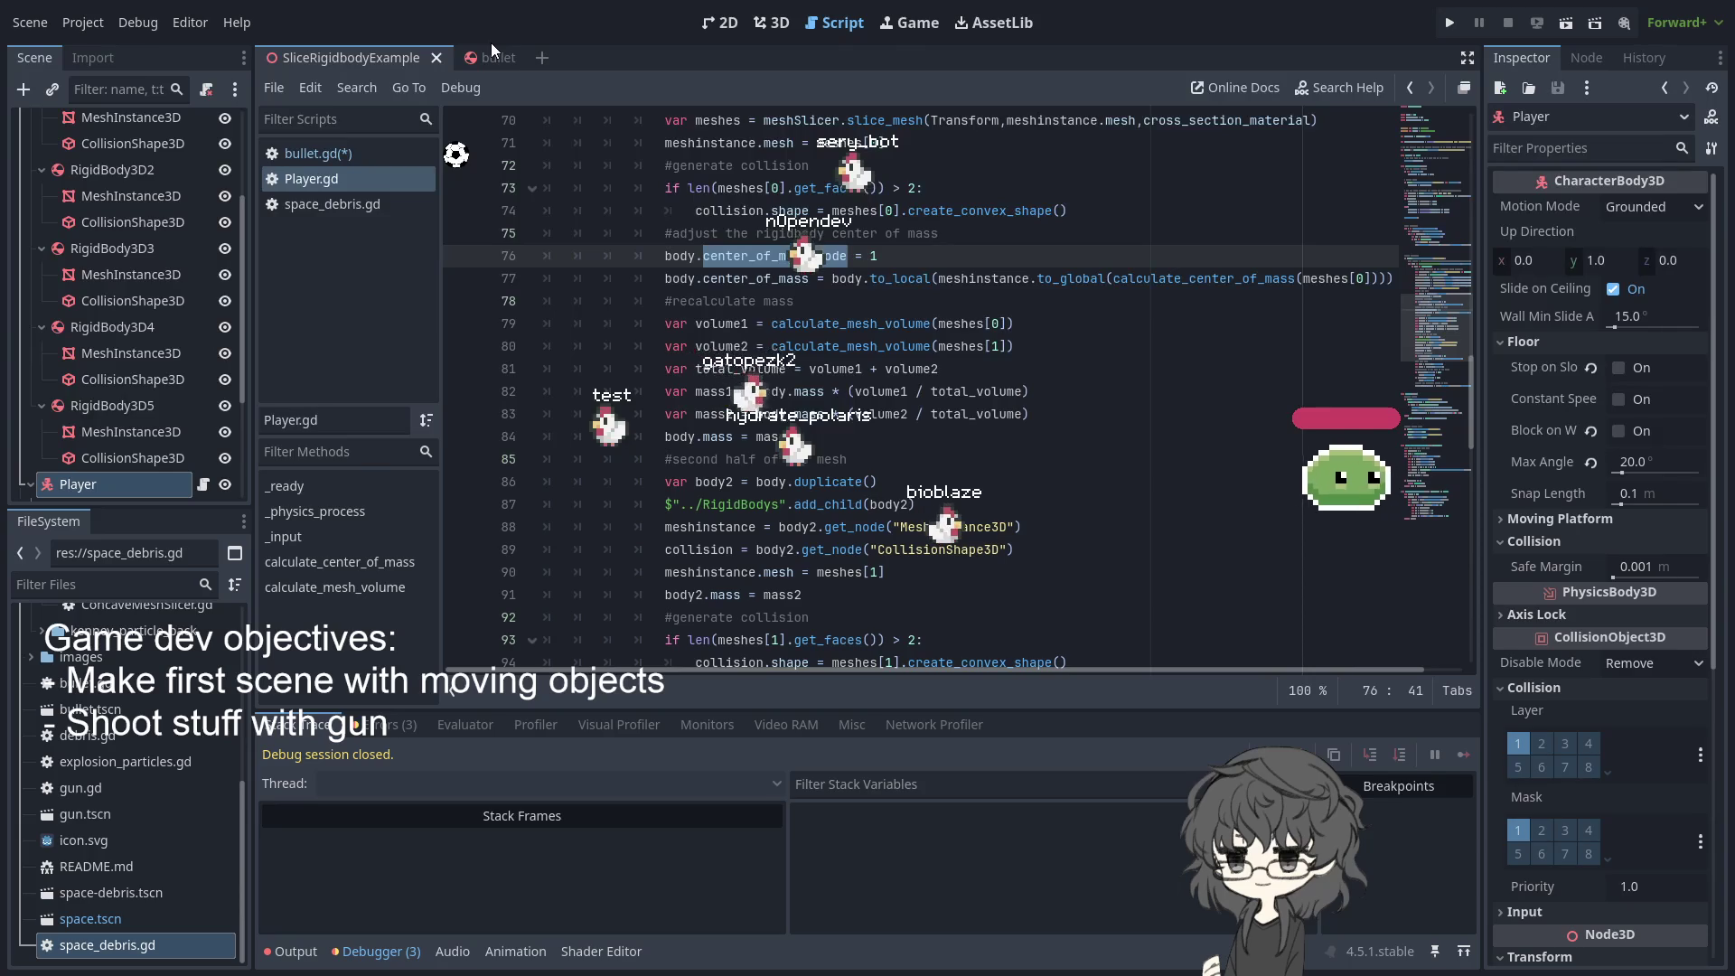
Step: Add var csg1 = CSGMesh3D.new() on line 31 of bullet.gd
left_click(495, 57)
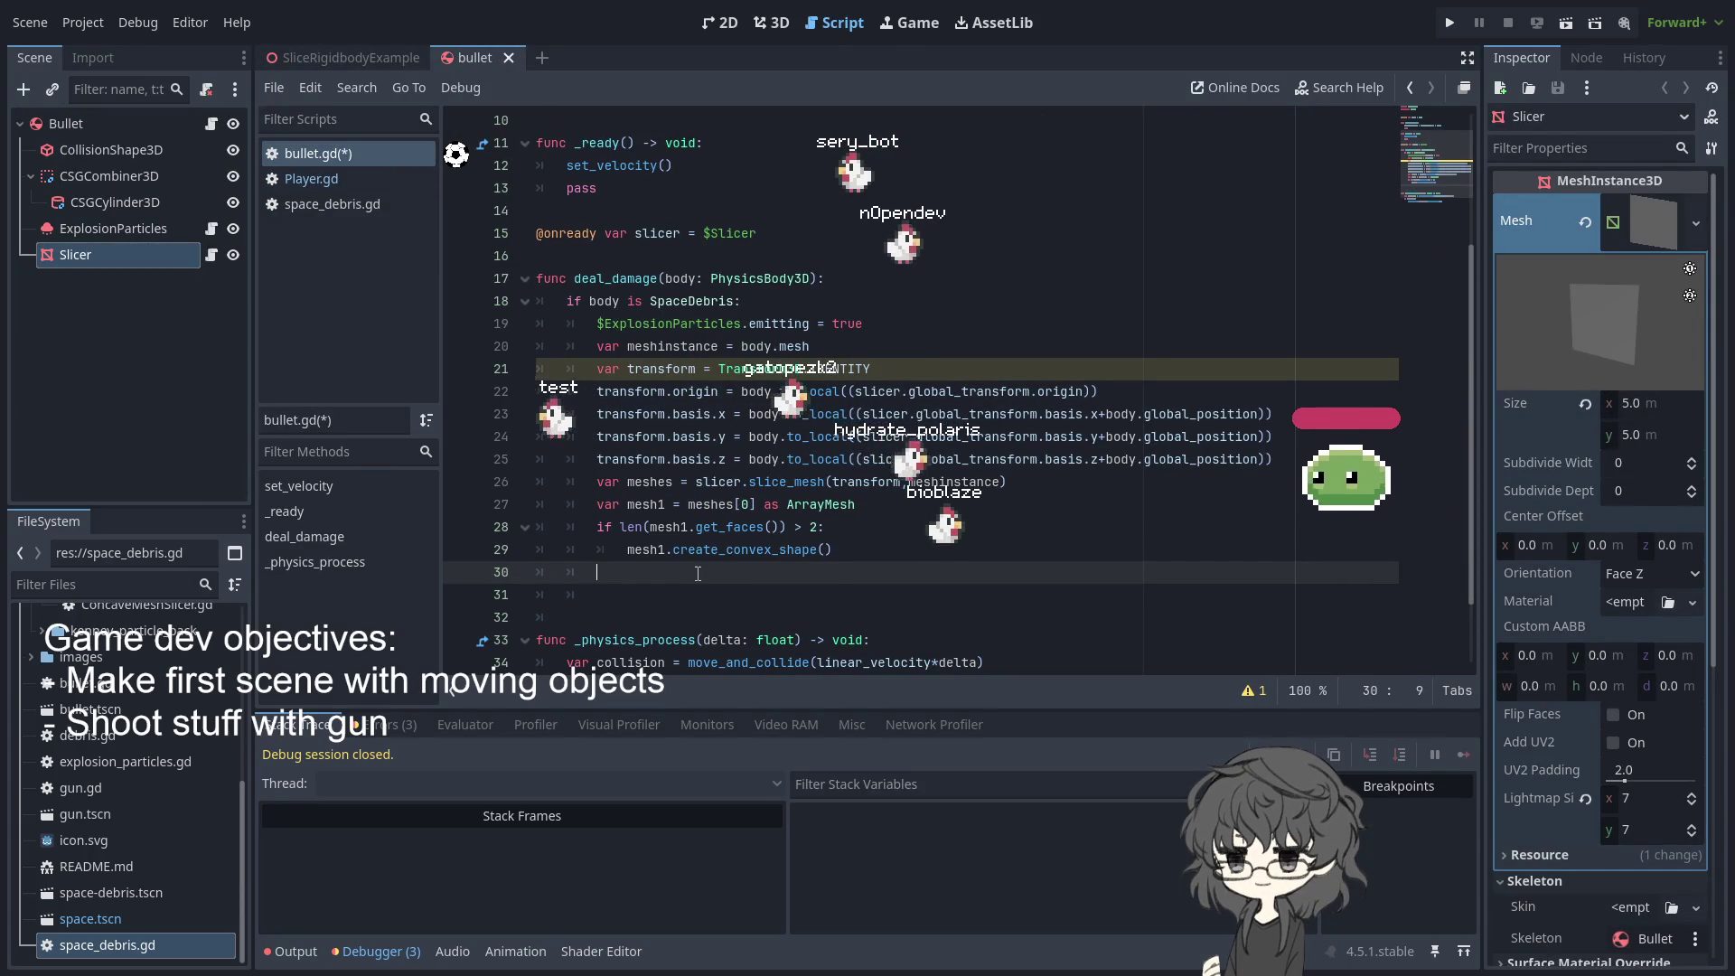
key("Return")
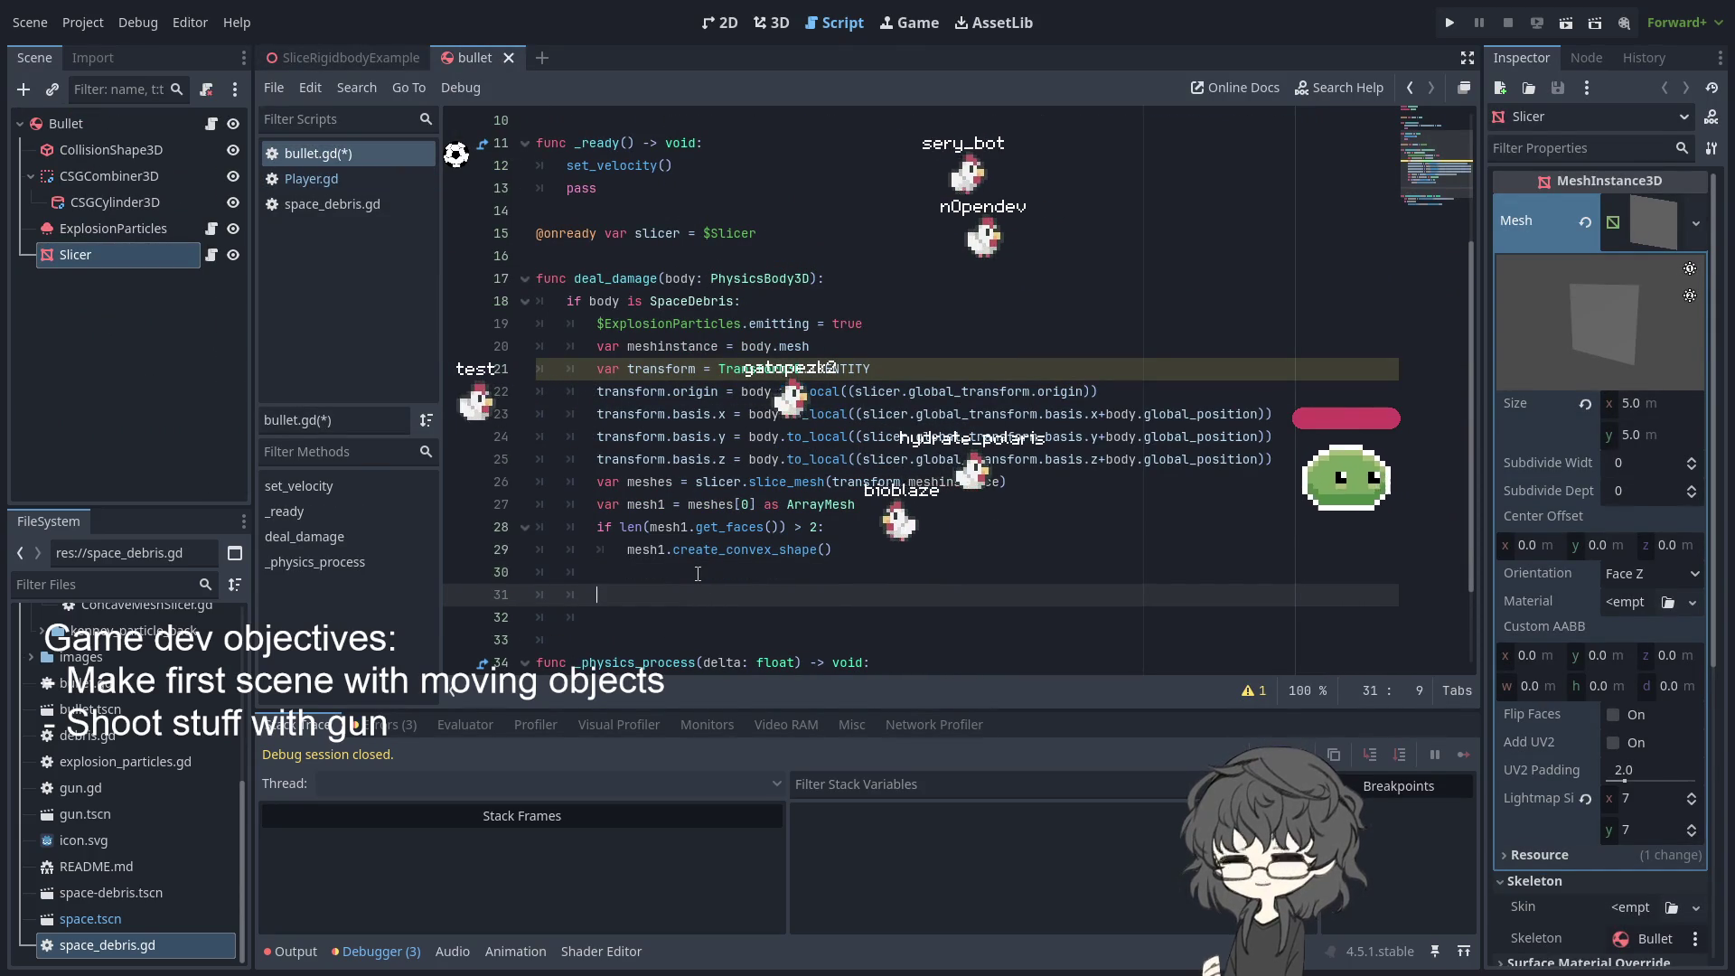
key("BackSpace")
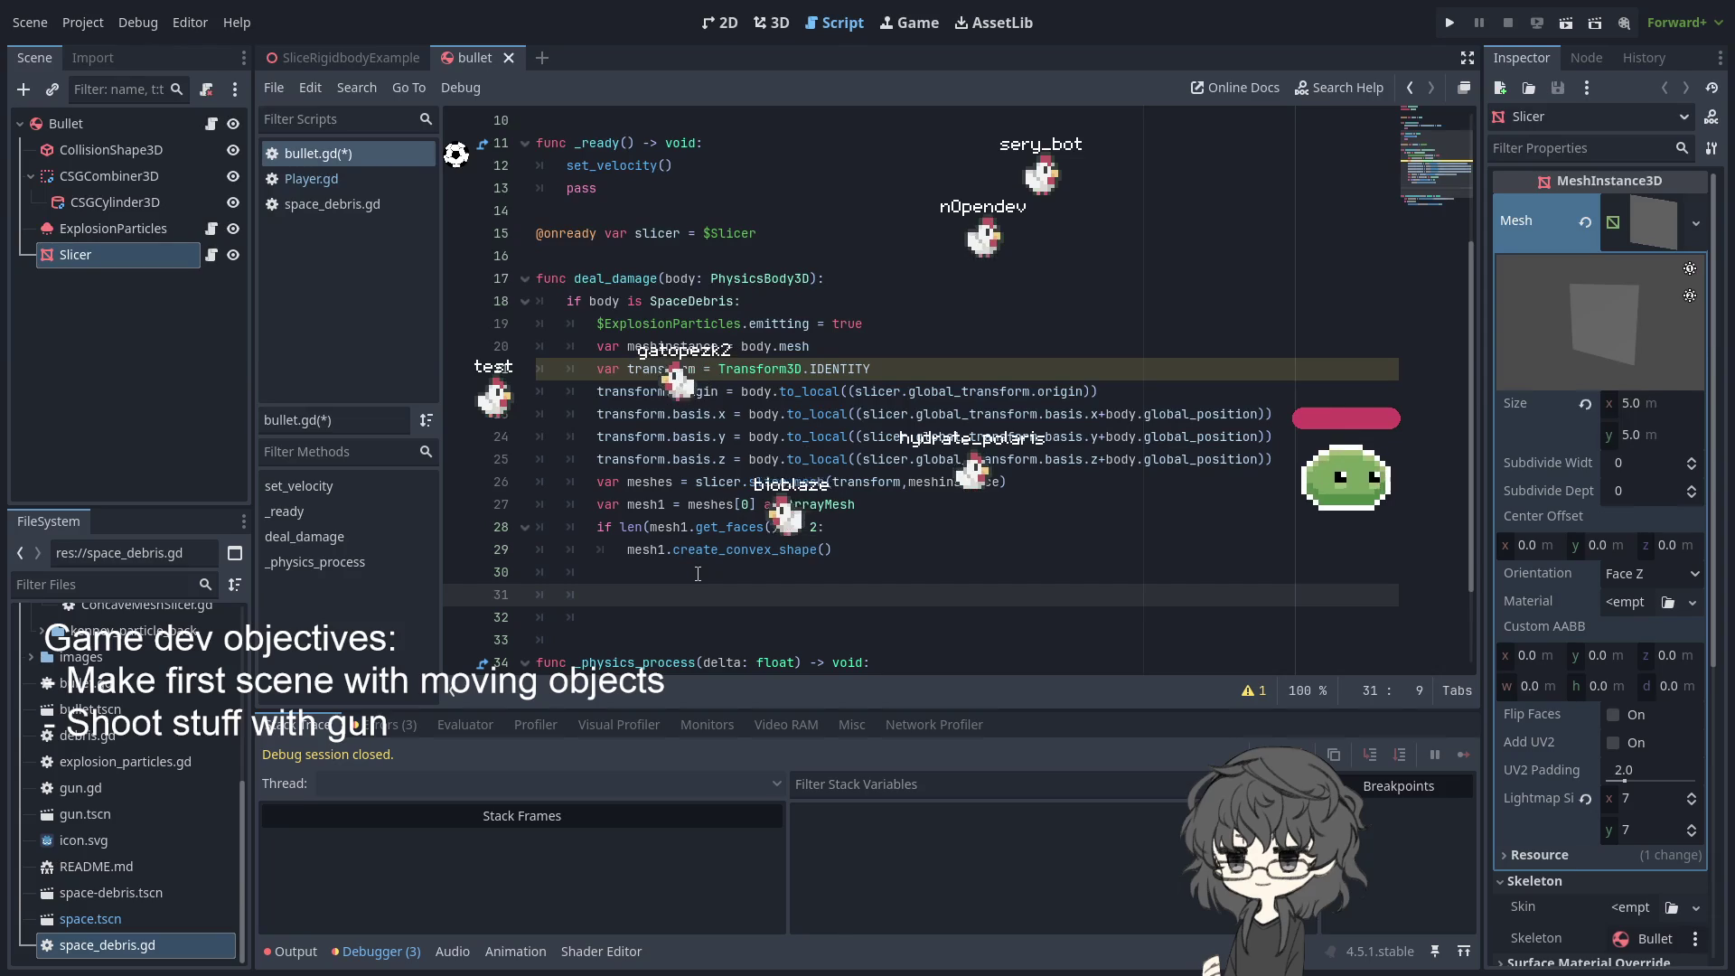
type("G")
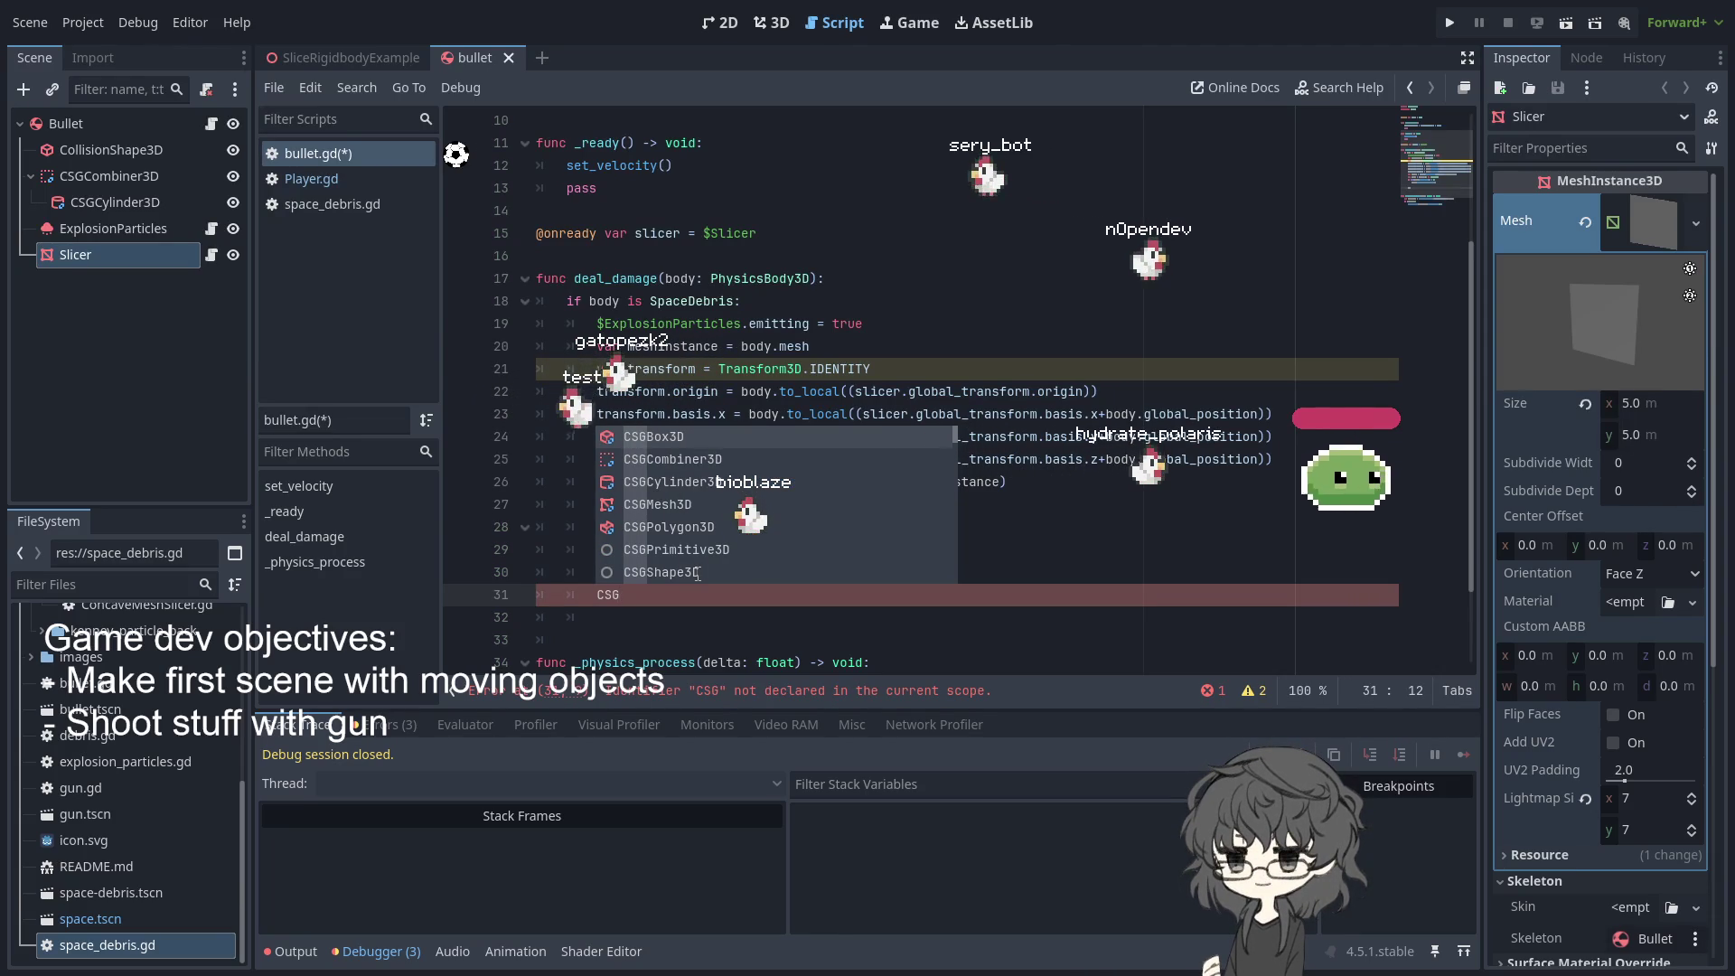
type("M")
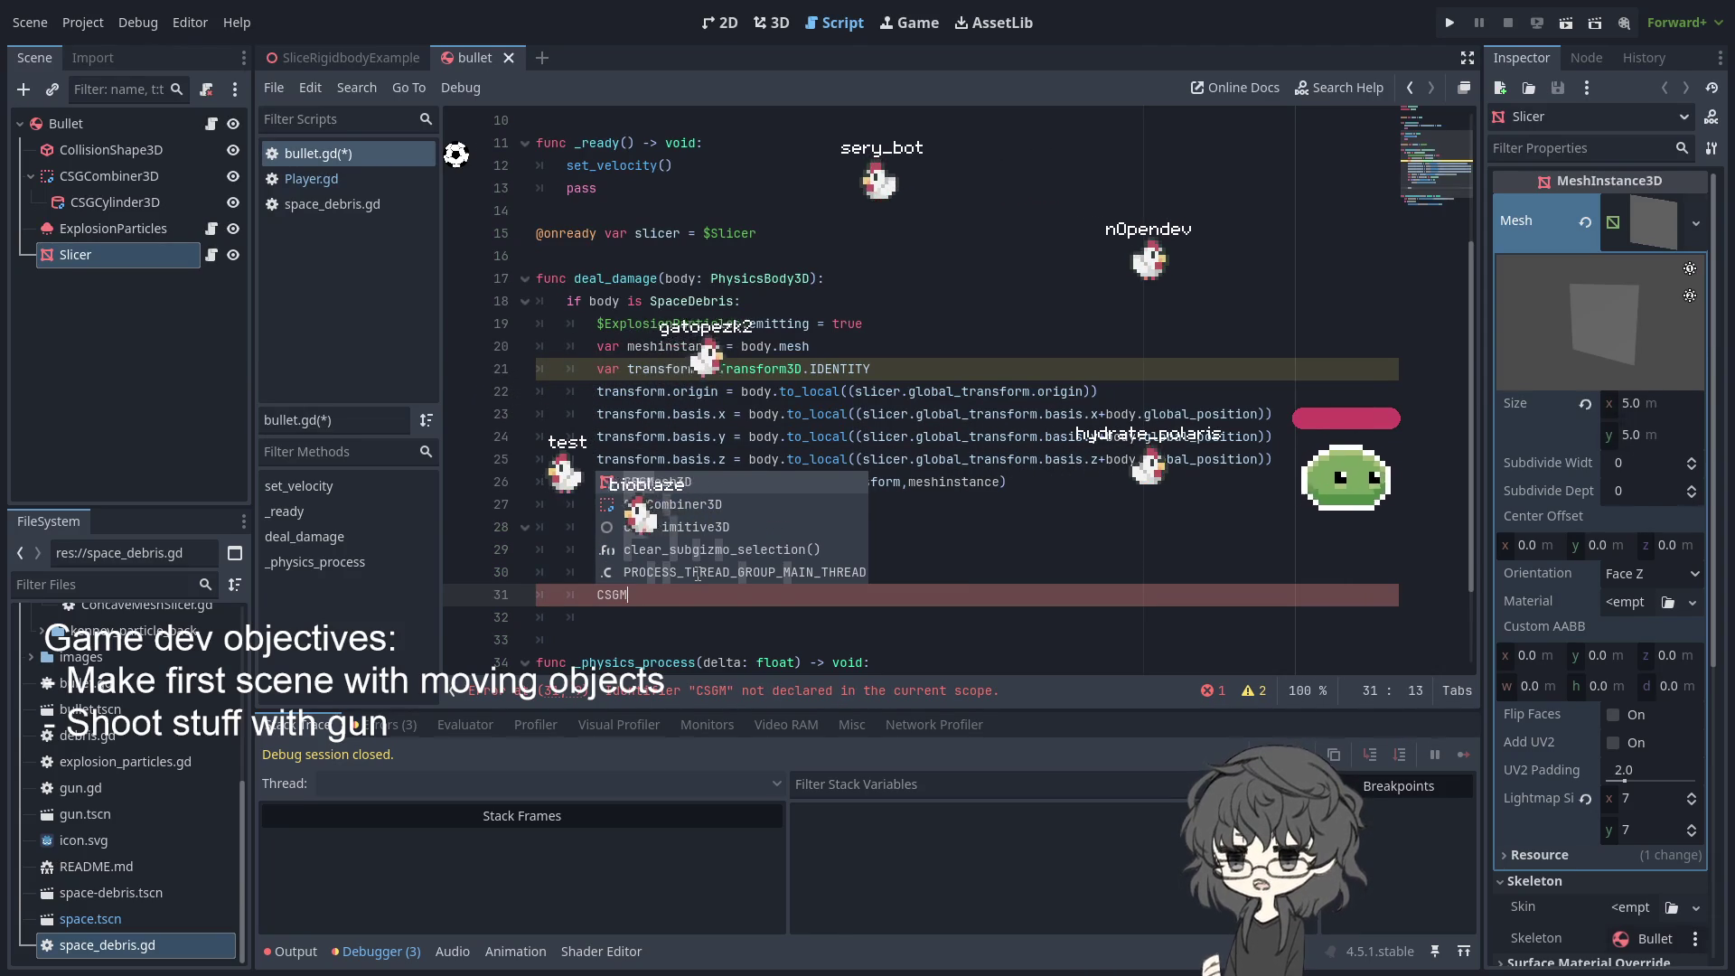
key("Return")
type(".new")
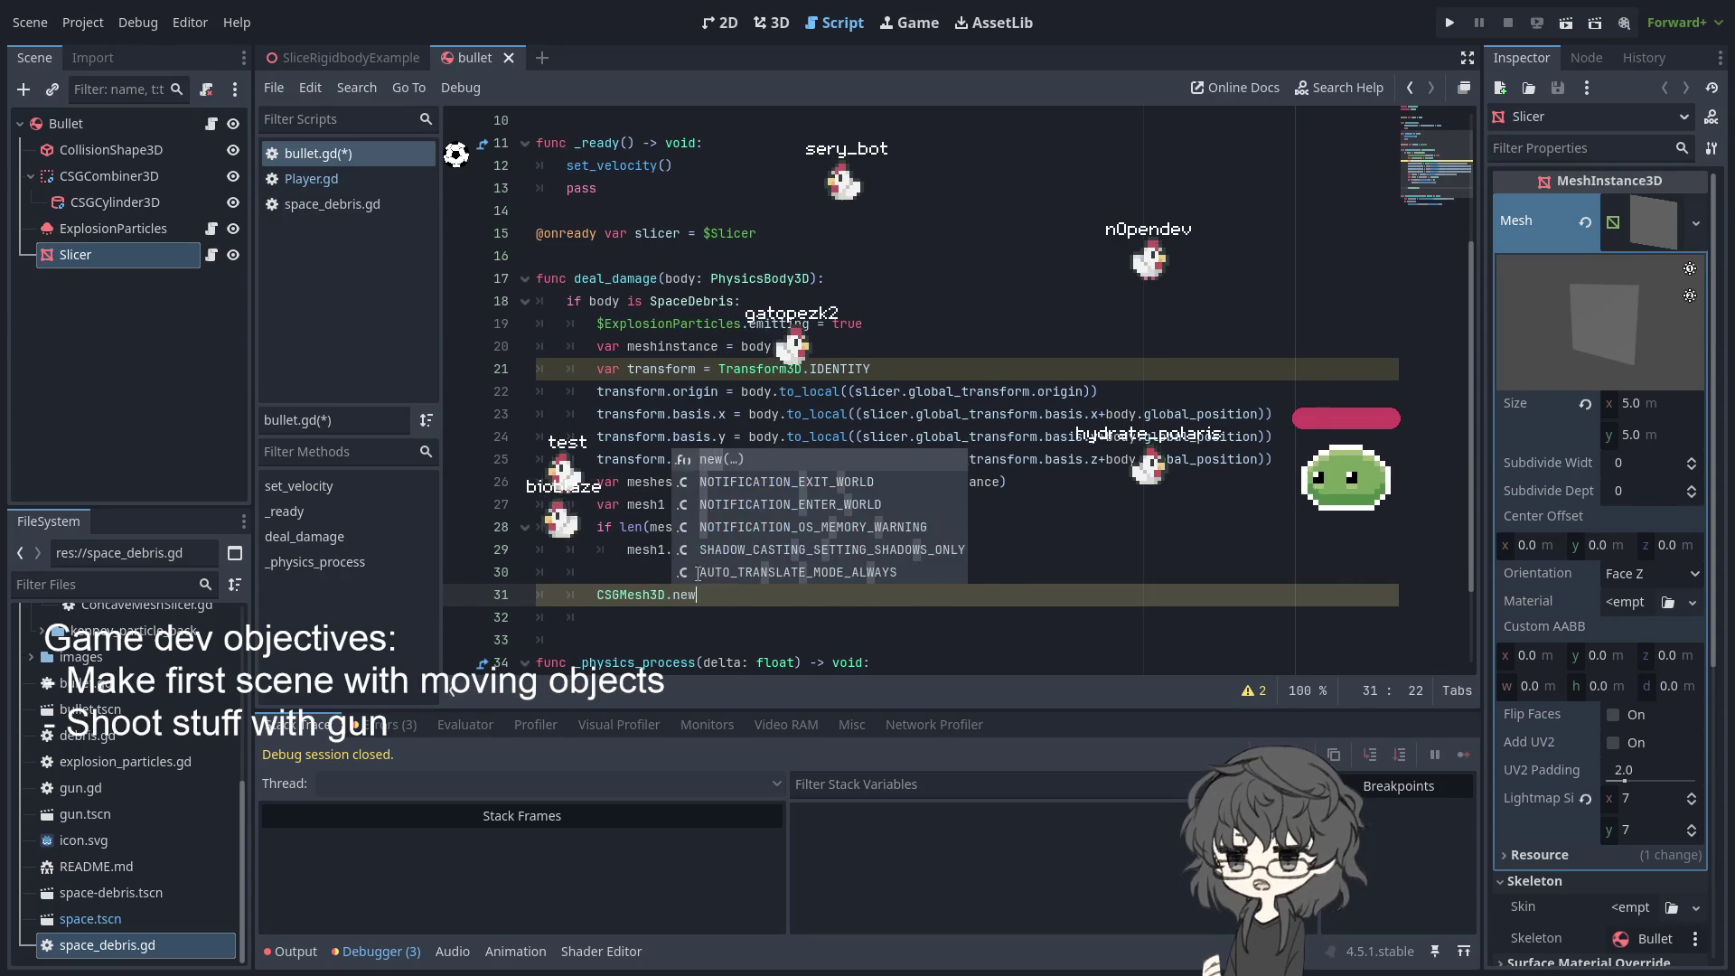
key("Return")
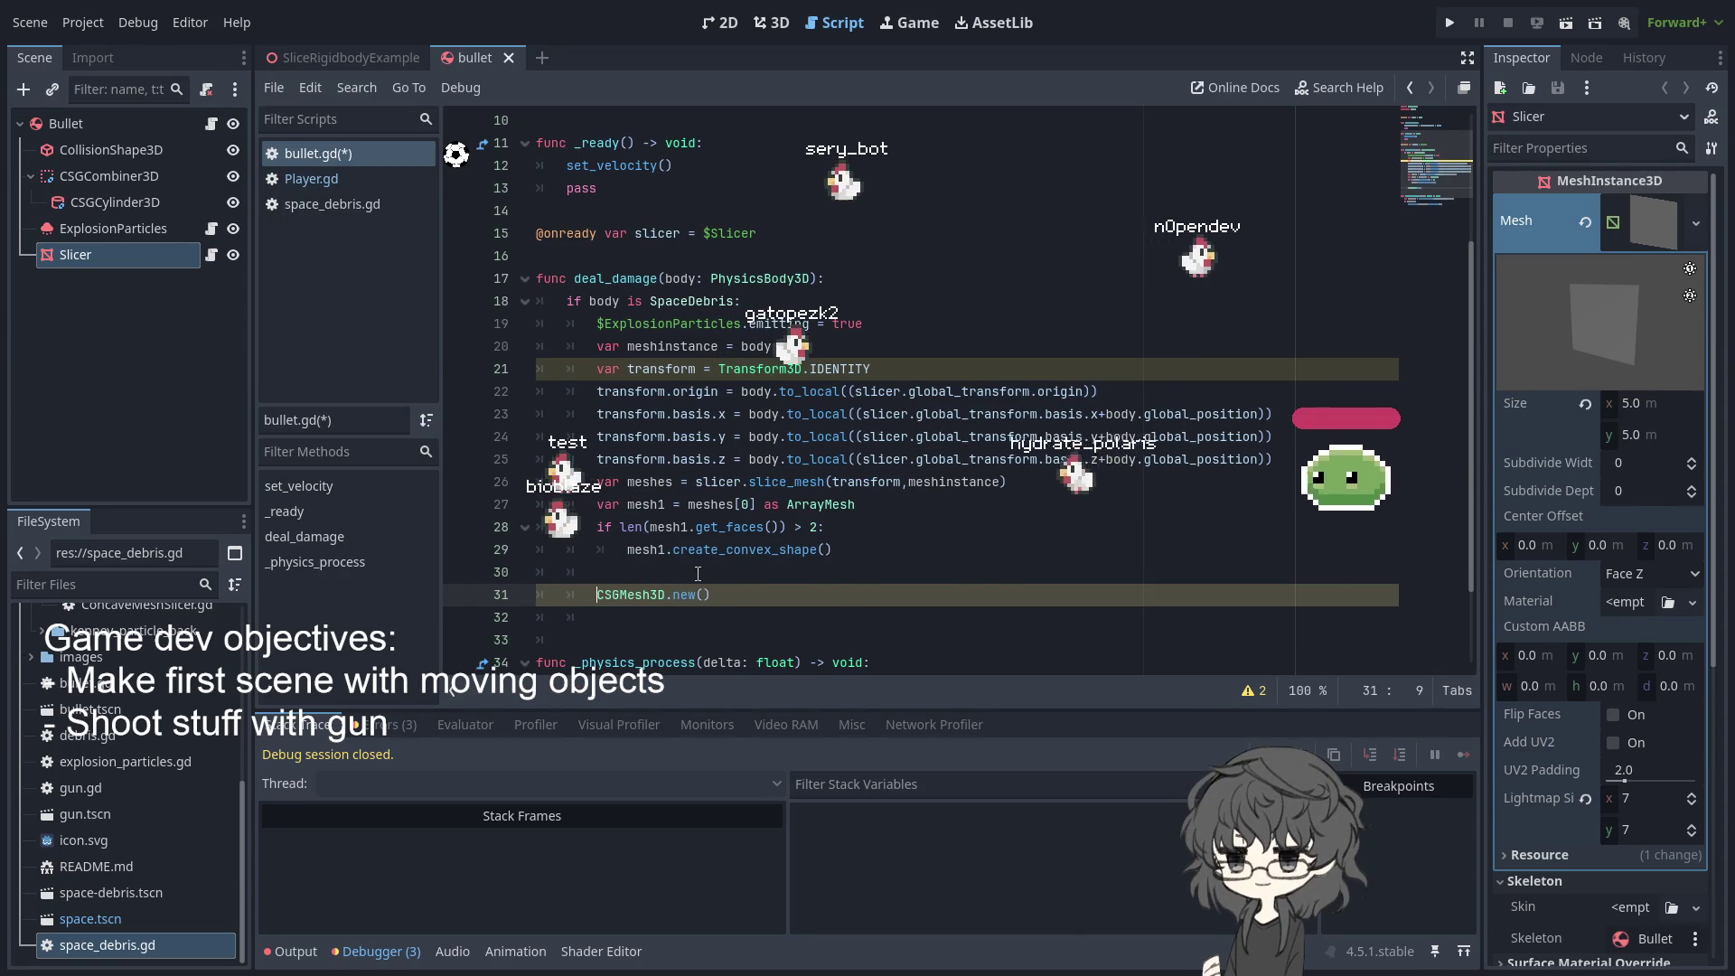
type("var csg1 ")
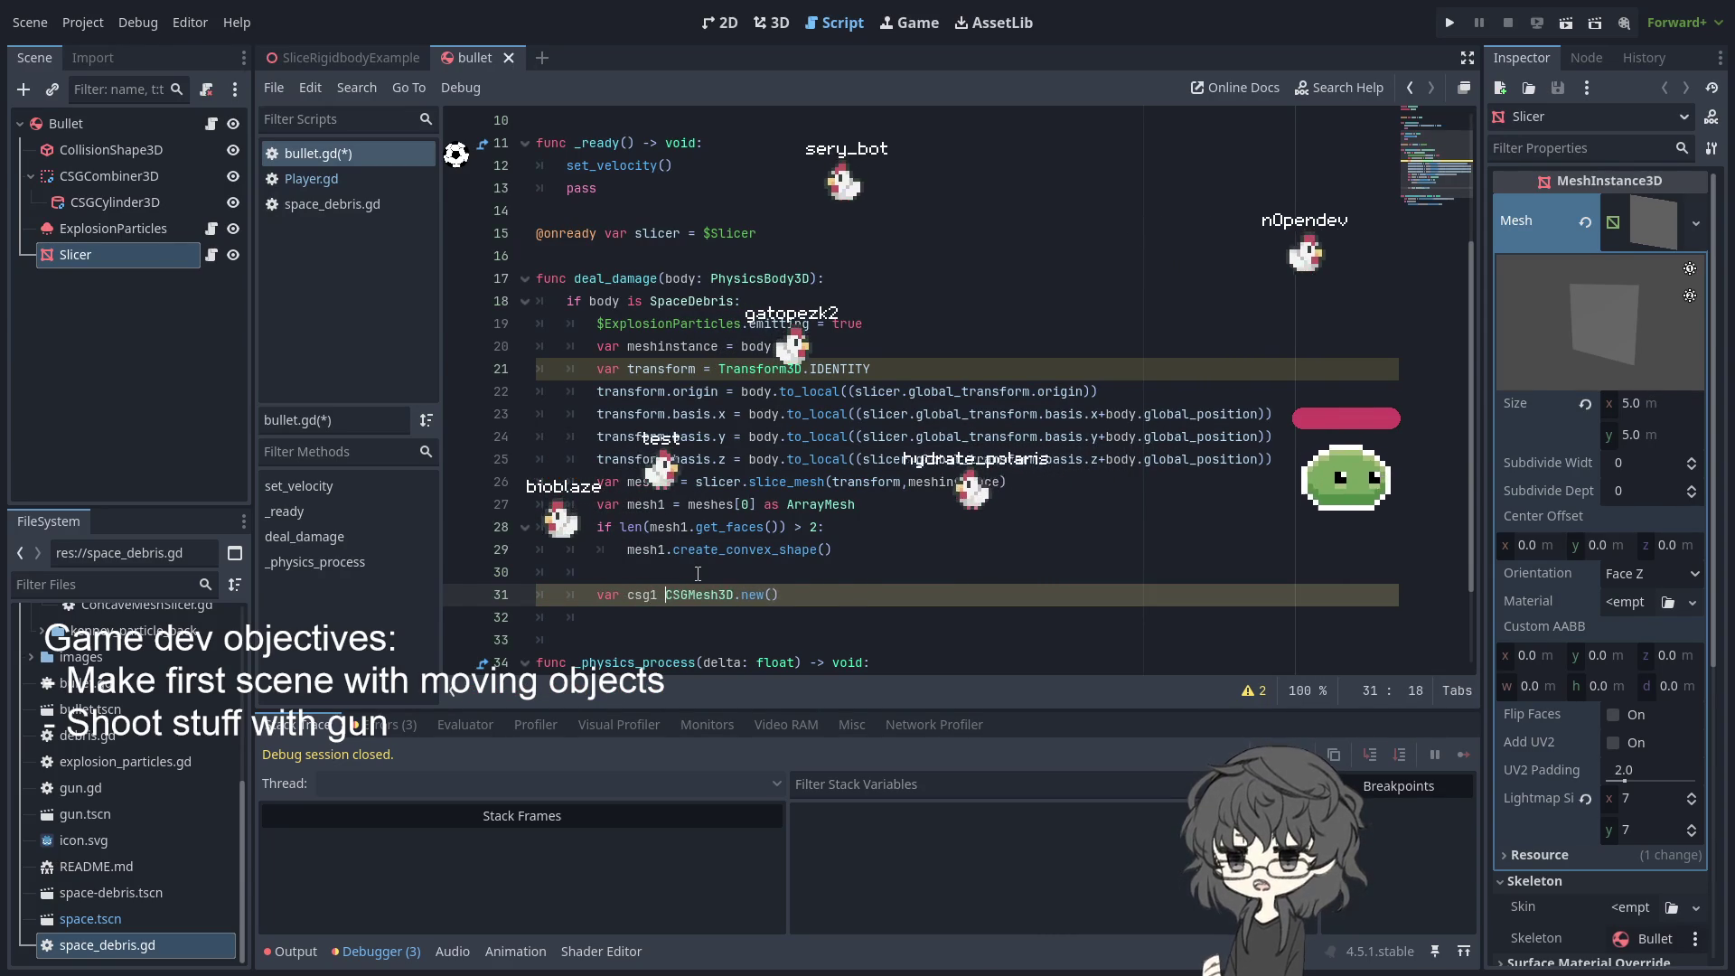
type("=")
left_click(845, 598)
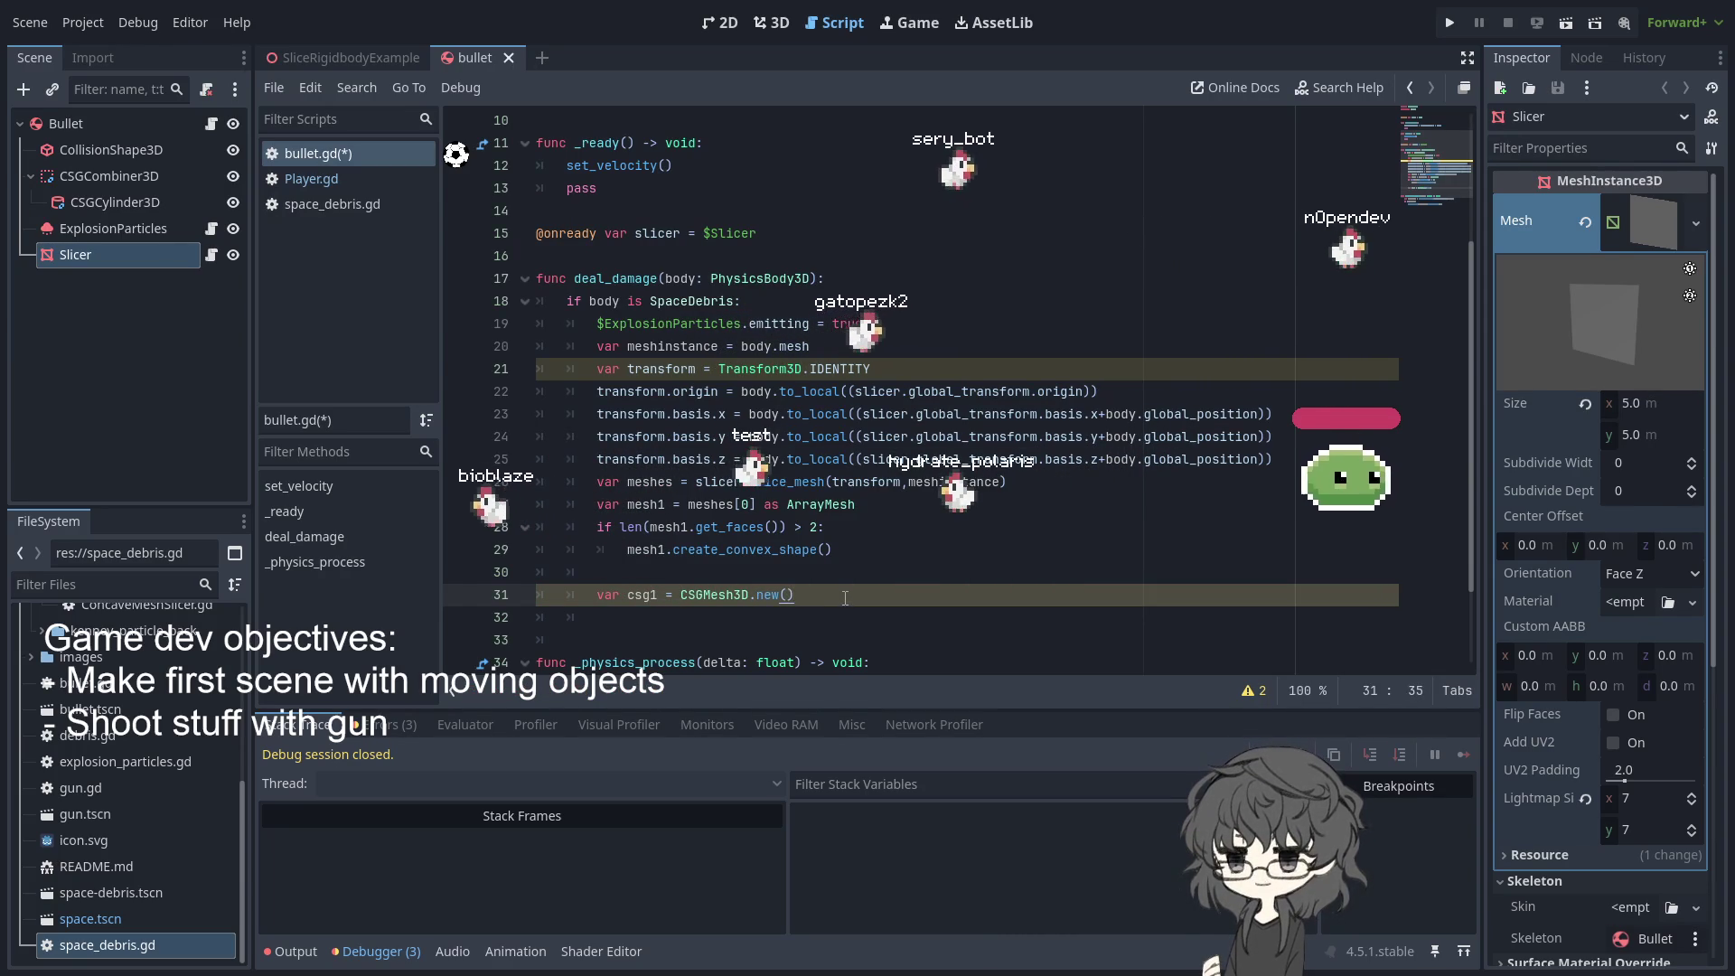
Step: Start a csg1.mesh = assignment on line 32
key("Return")
type("csg1.n")
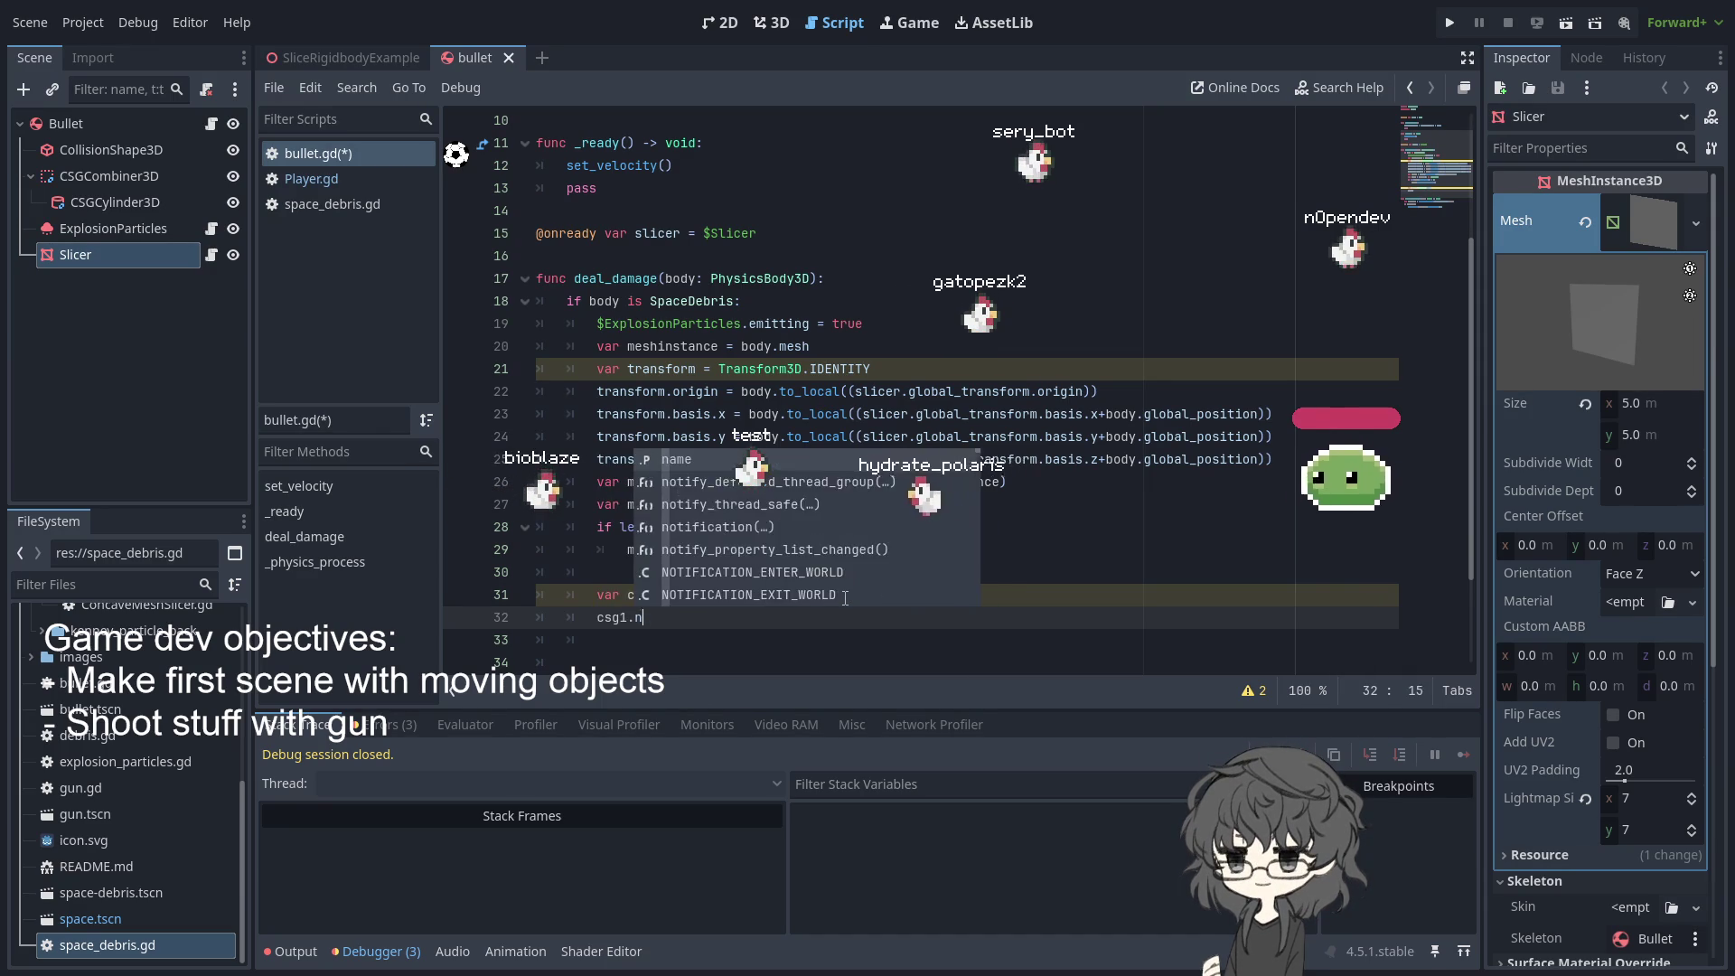
key("BackSpace")
type("mesh =")
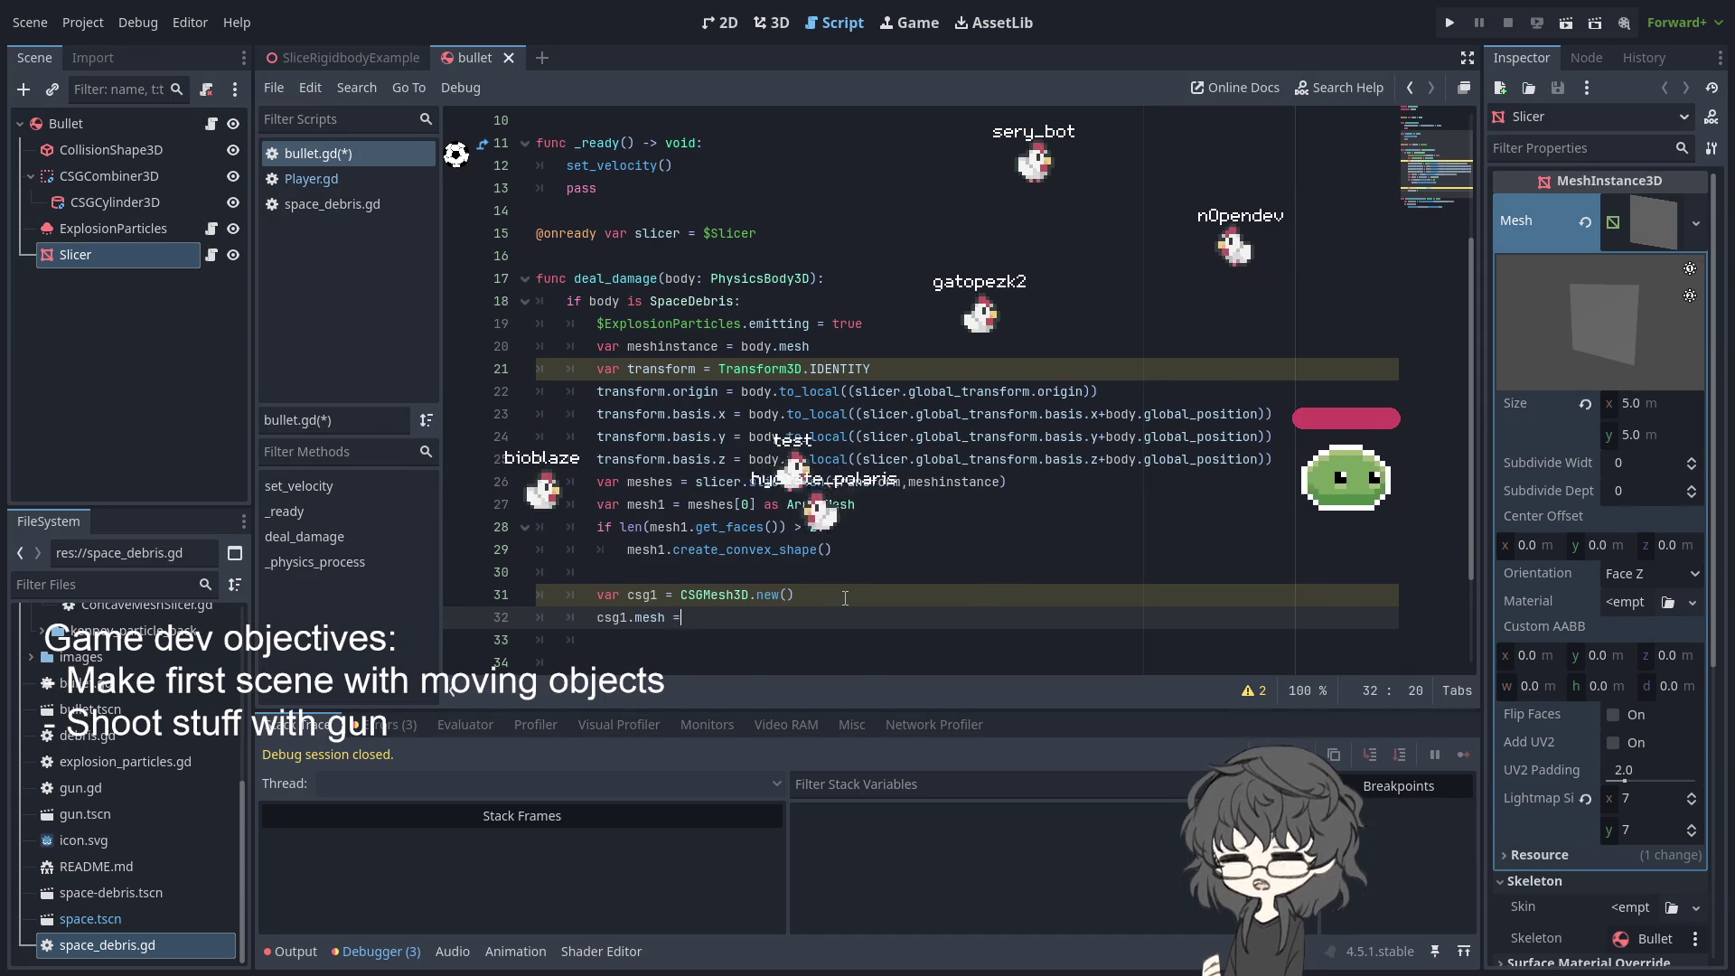
type(" m")
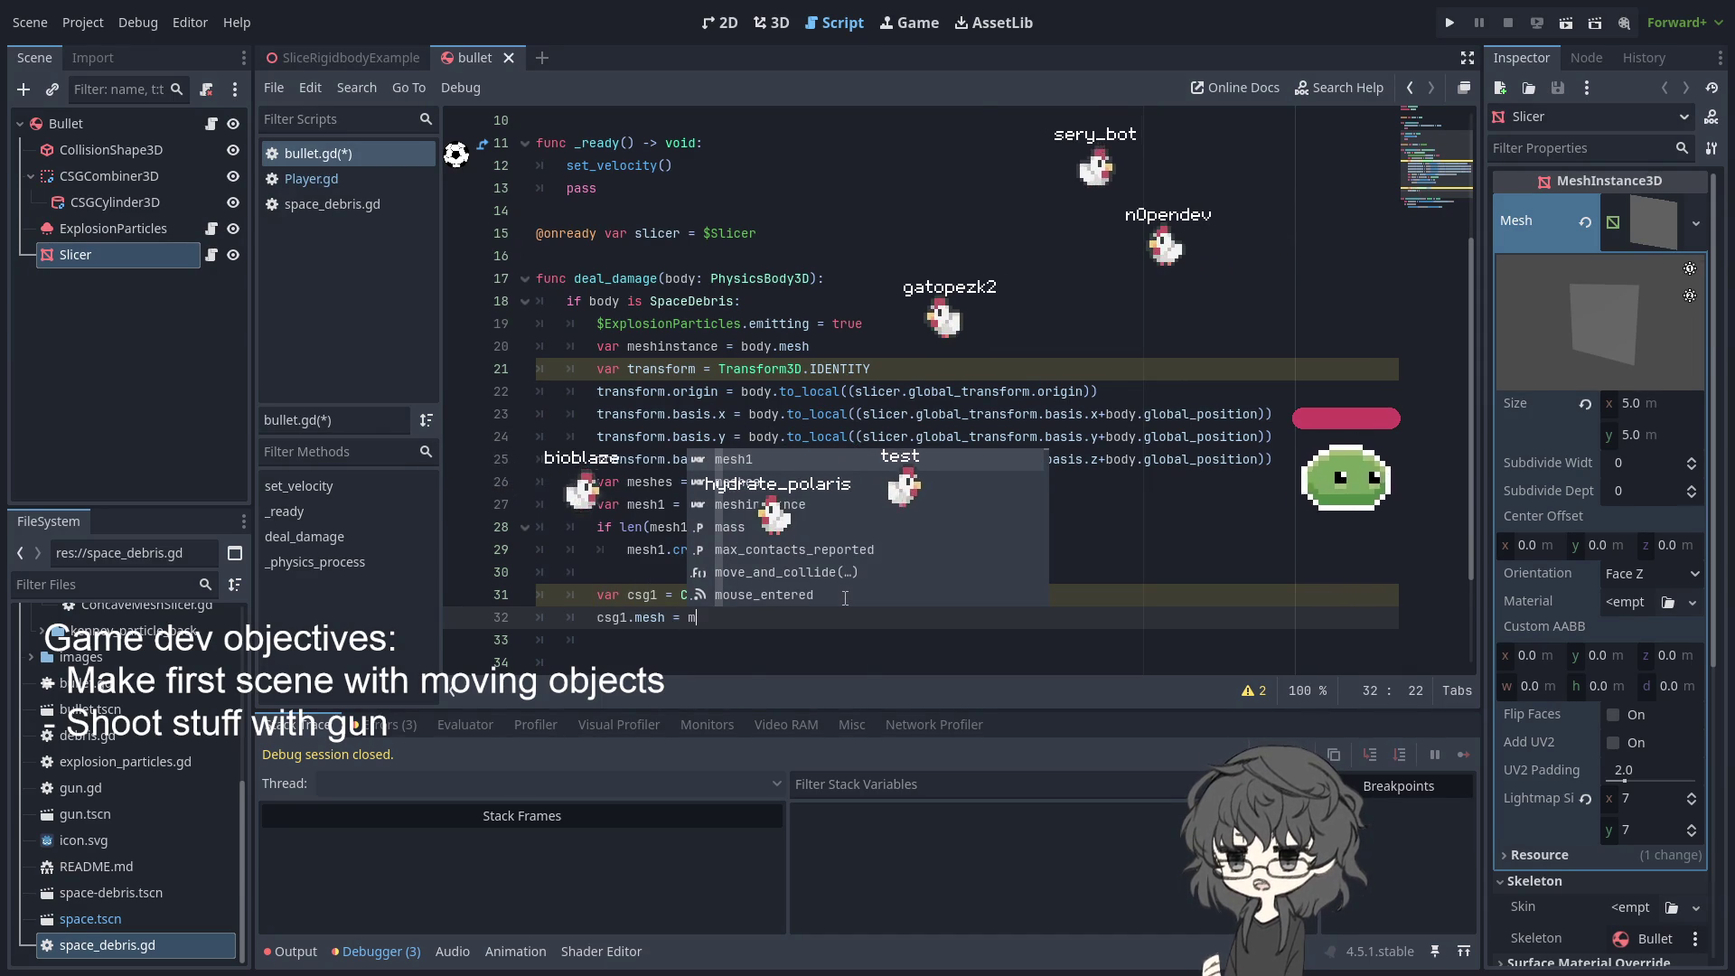
left_click(633, 572)
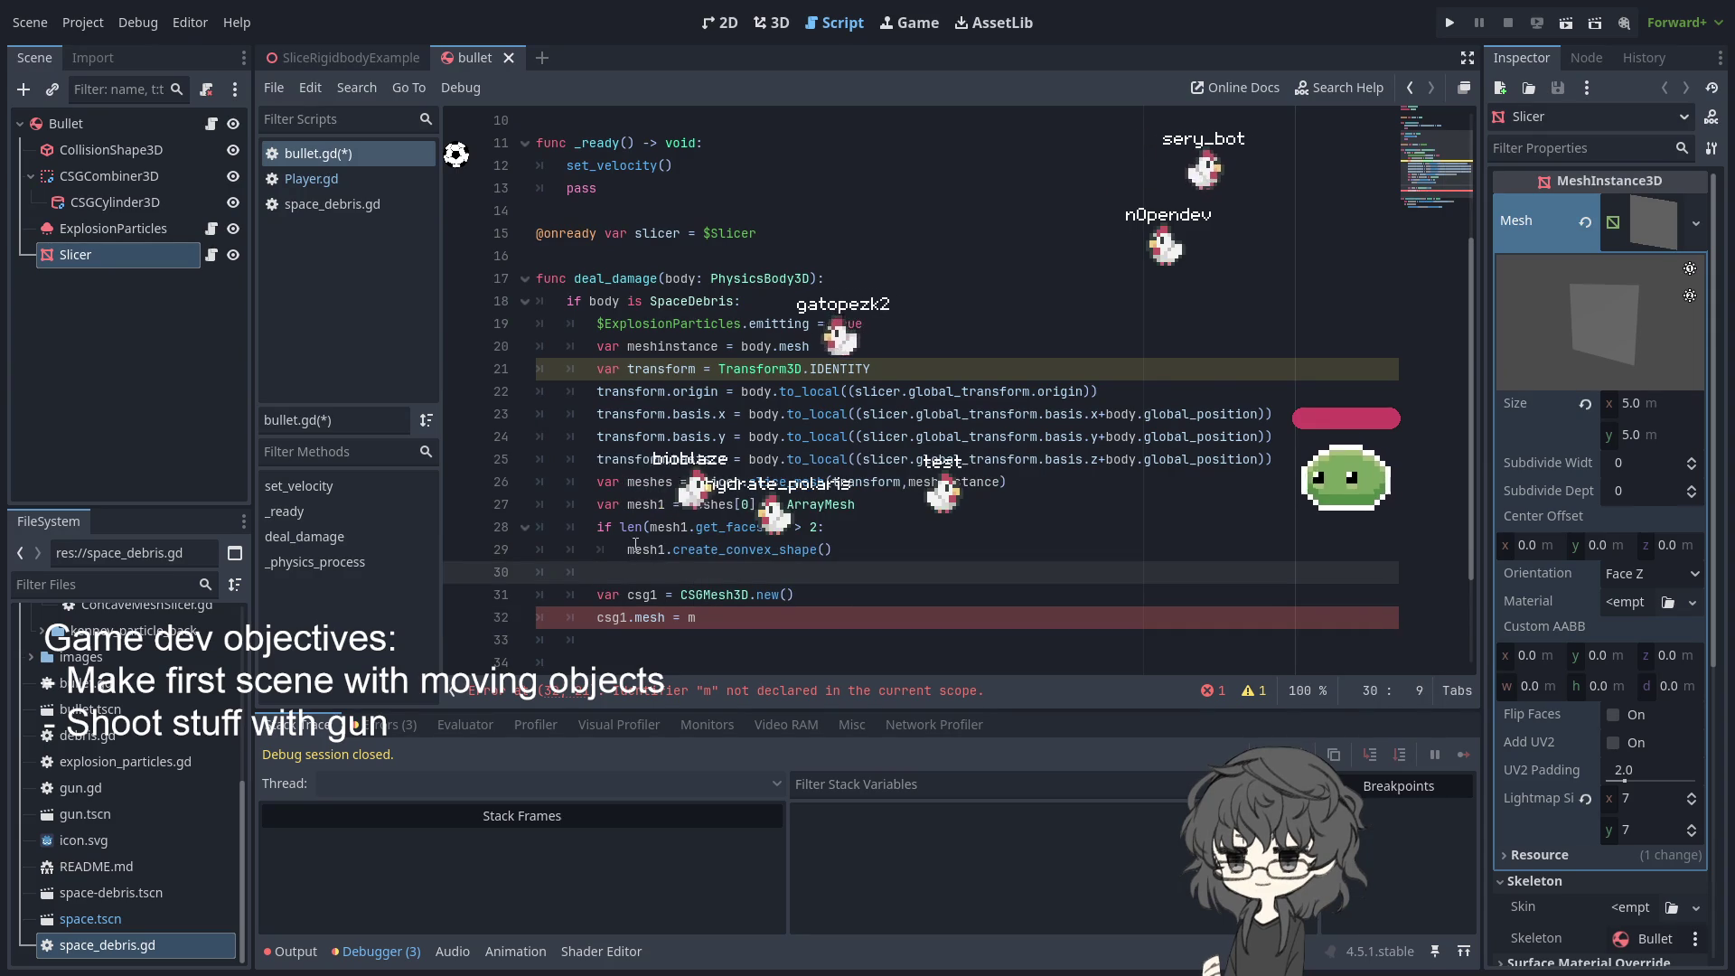
left_click(630, 549)
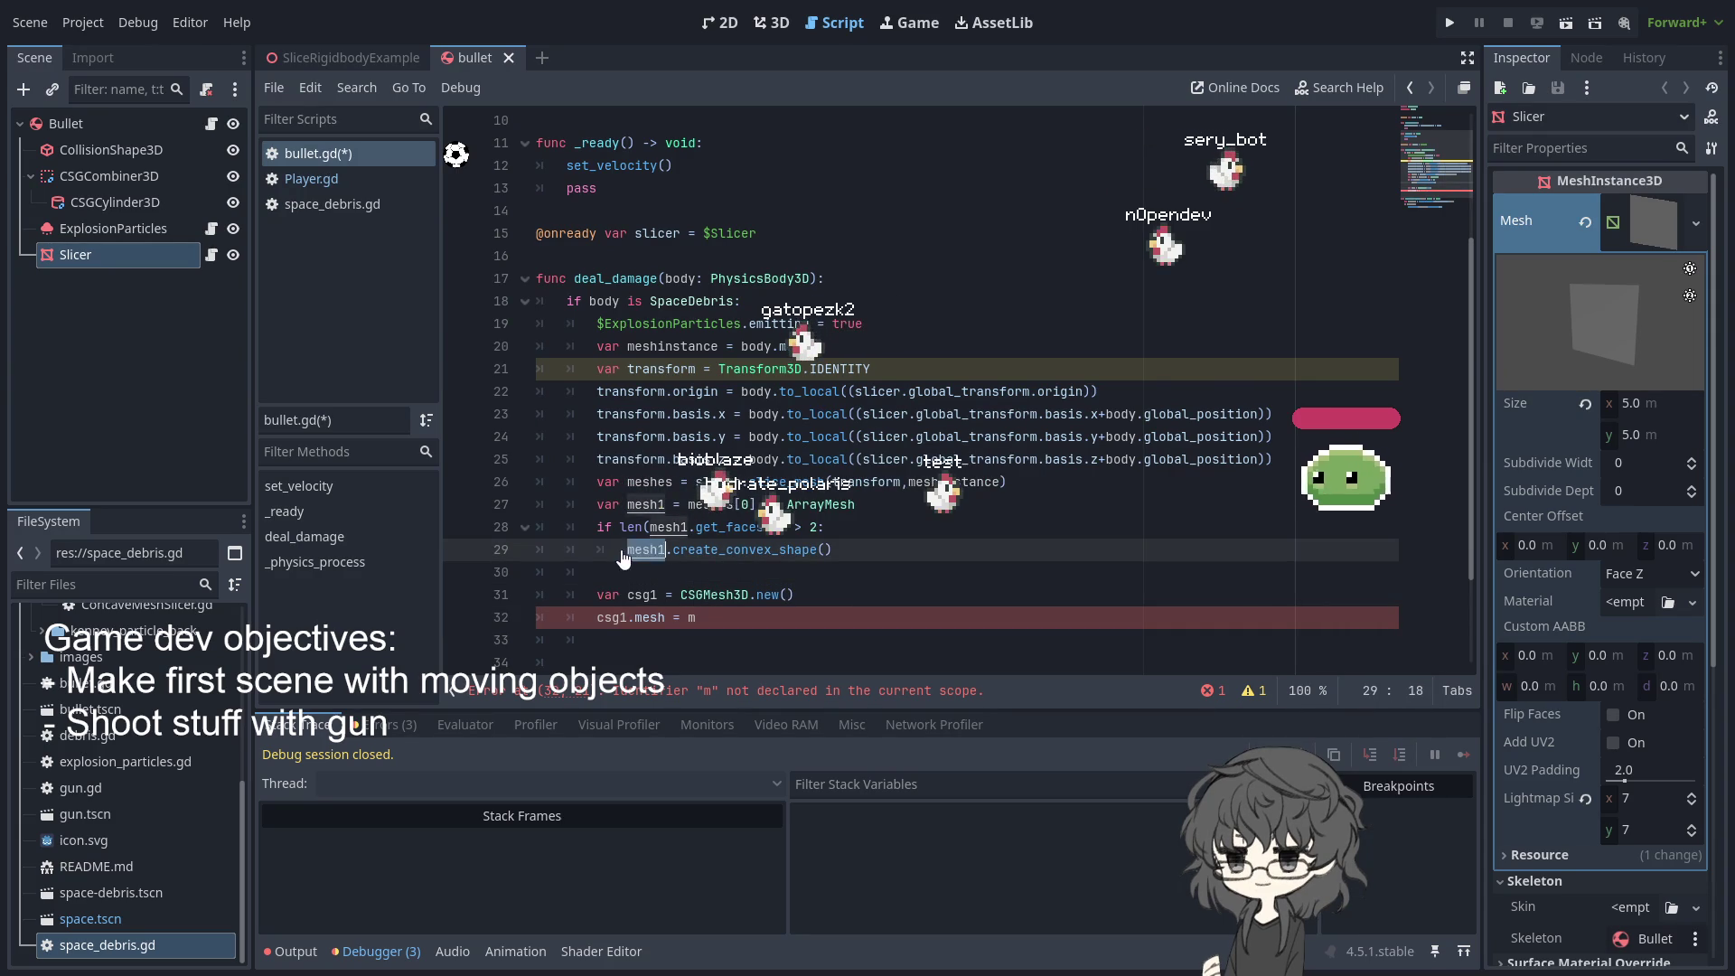
Step: Make line 29 mesh1 = mesh1.create_convex_shape() and complete csg1.mesh = mesh1
left_click(623, 549)
type("mesh1 =")
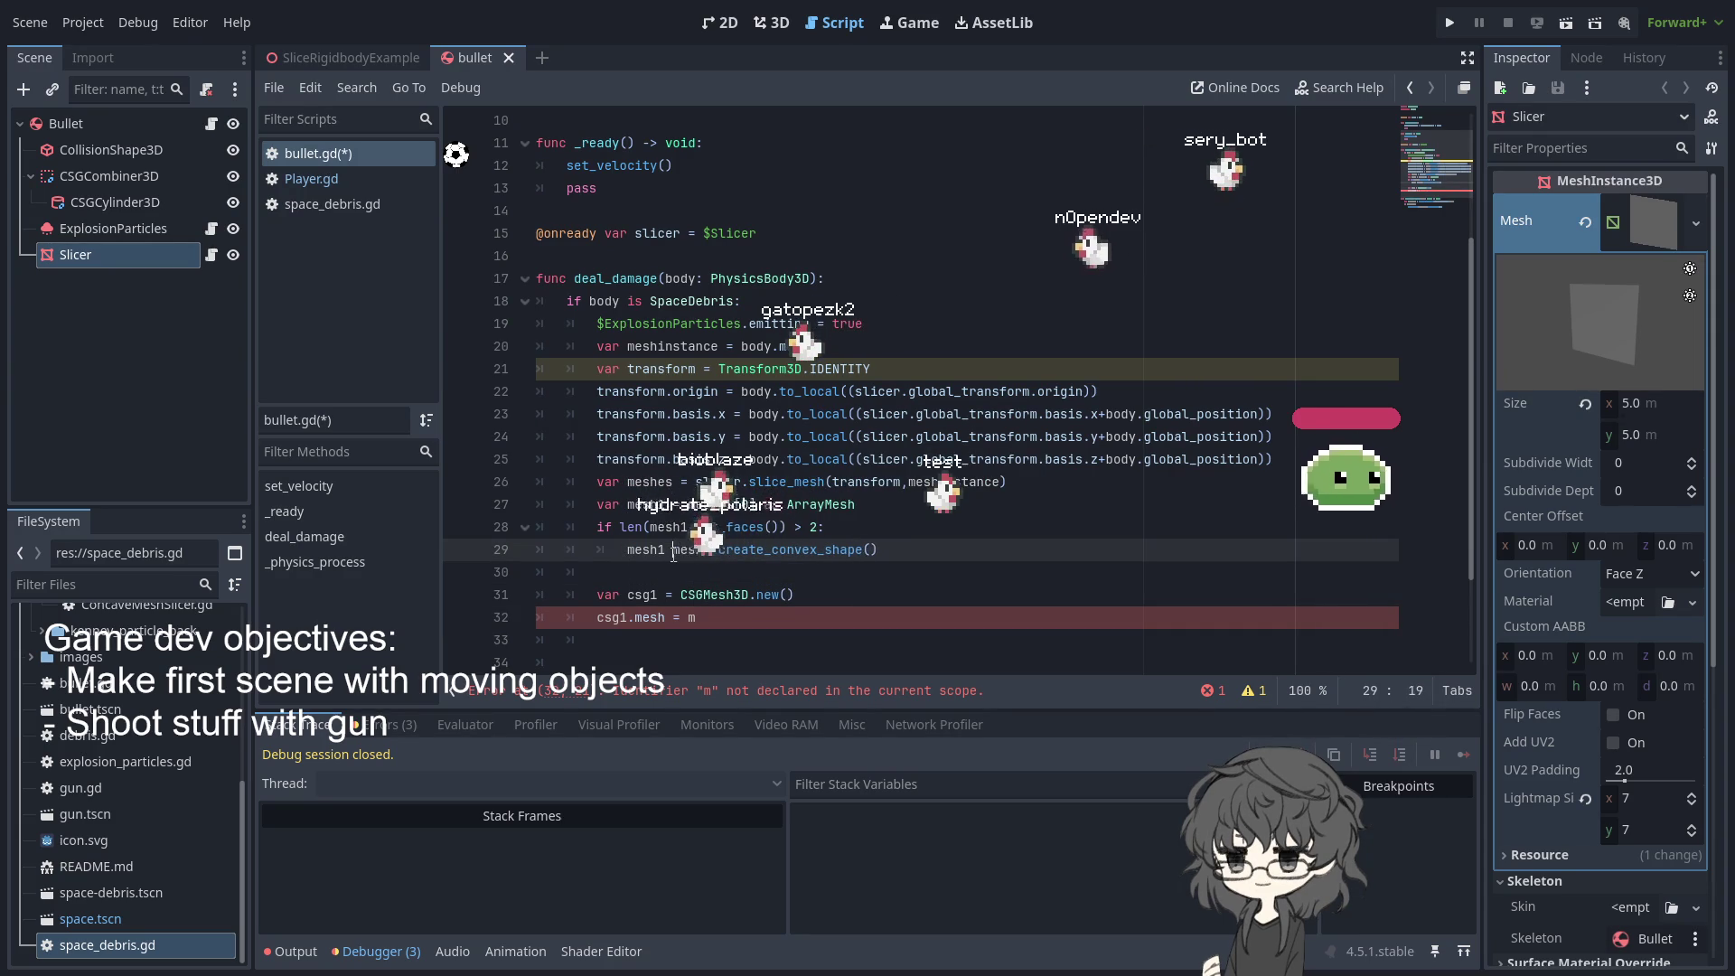
type("=")
left_click(642, 550)
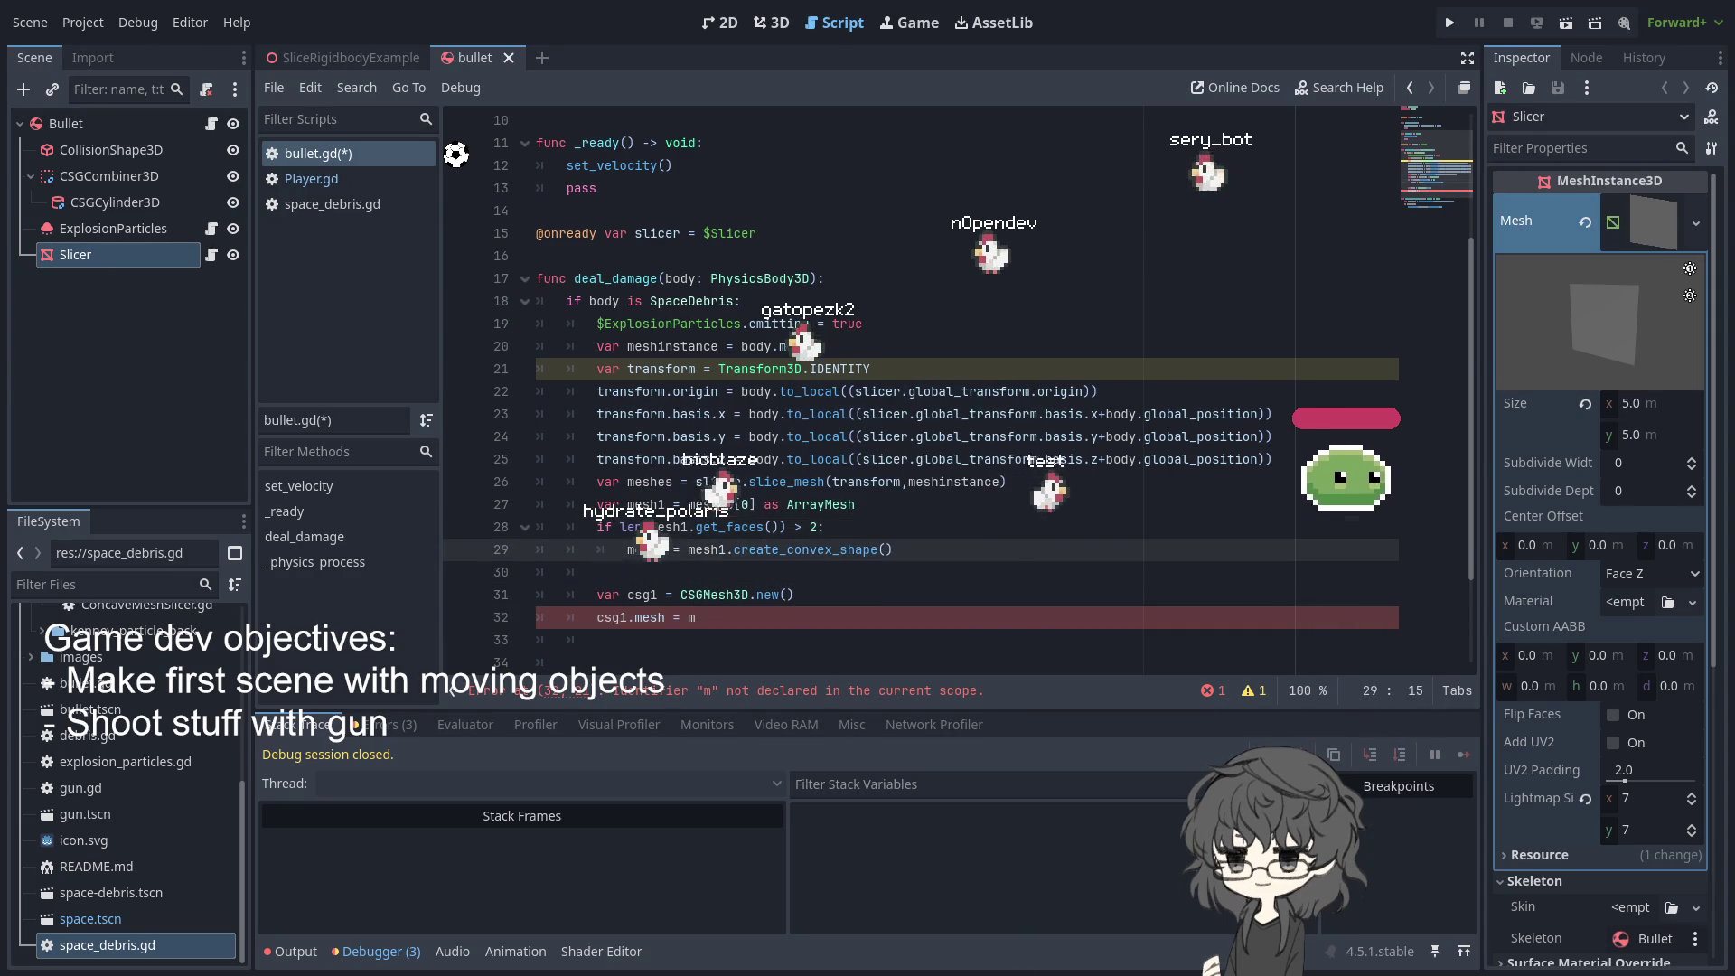
left_click(753, 622)
type("esh1")
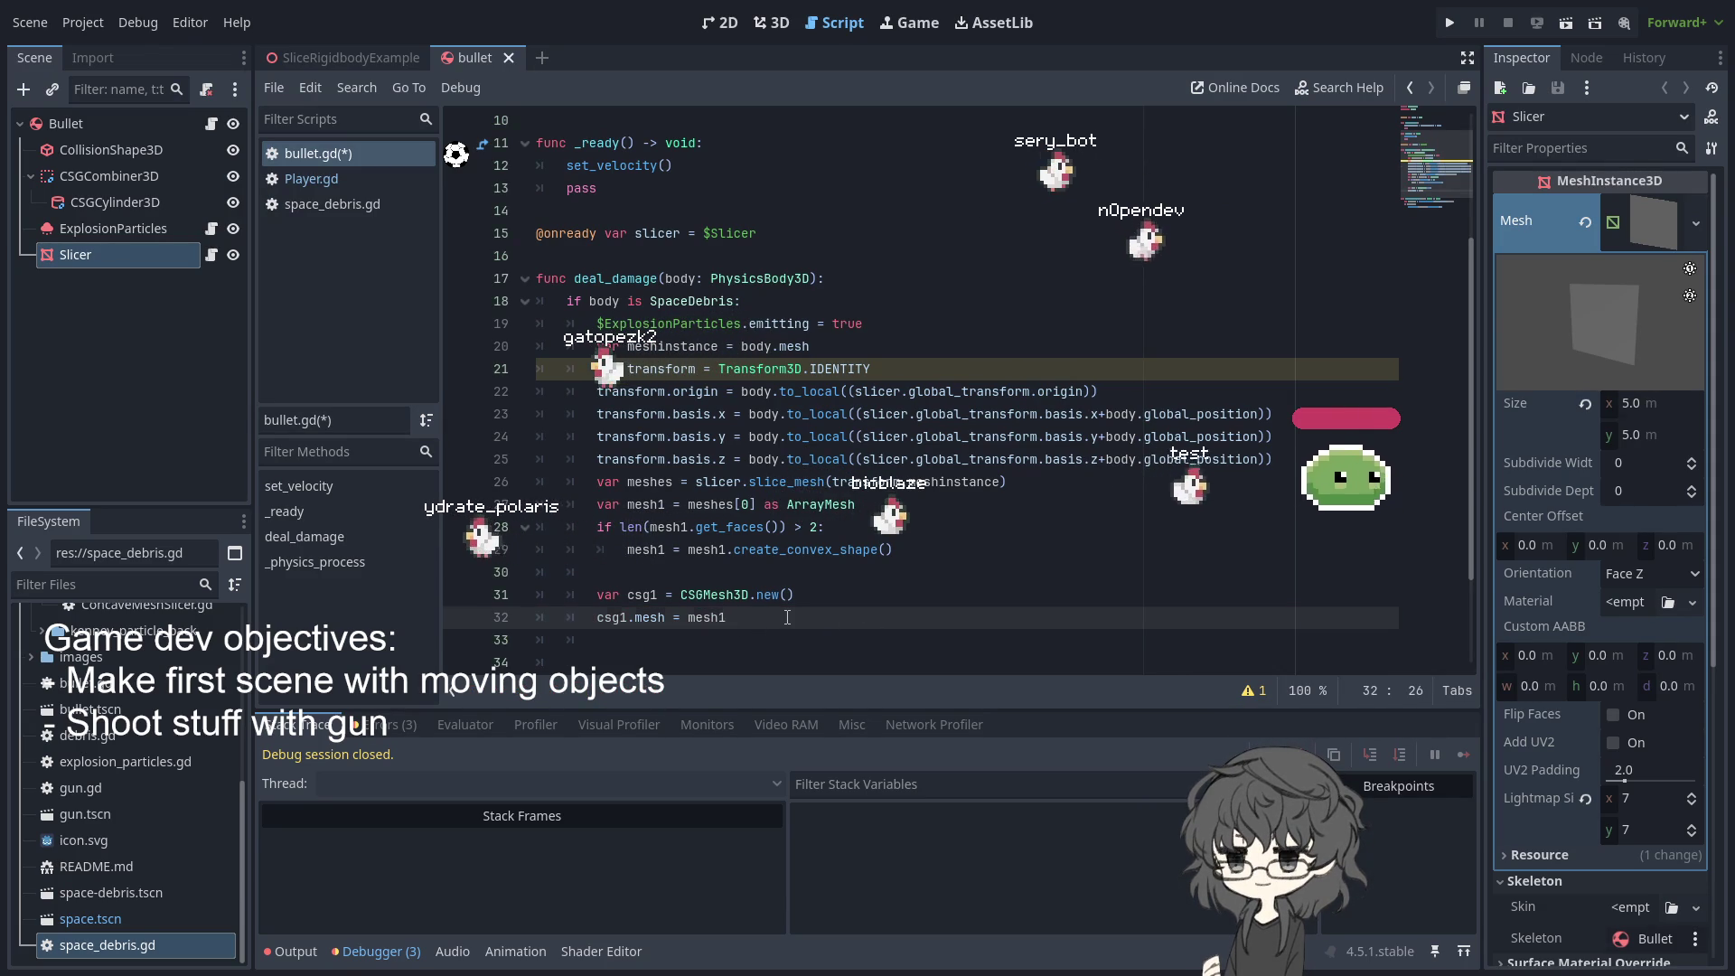
key("Return")
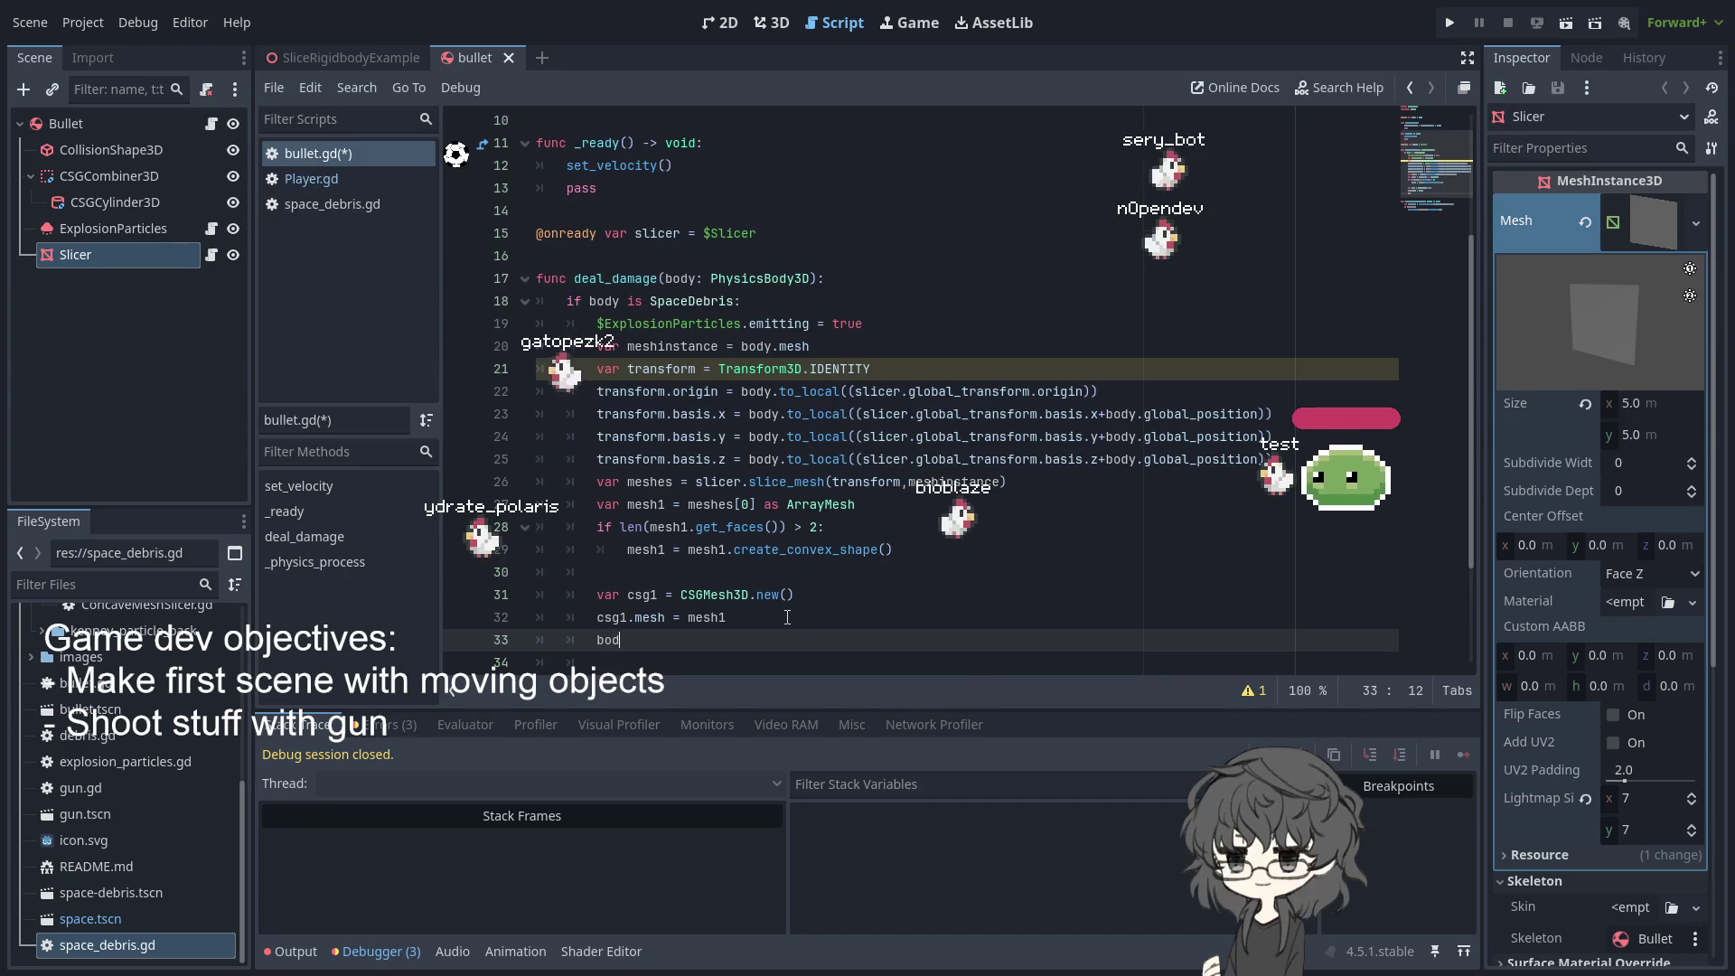
Step: Add body.add_sibling(csg1) and run the project to test slicing
type("body.AddS")
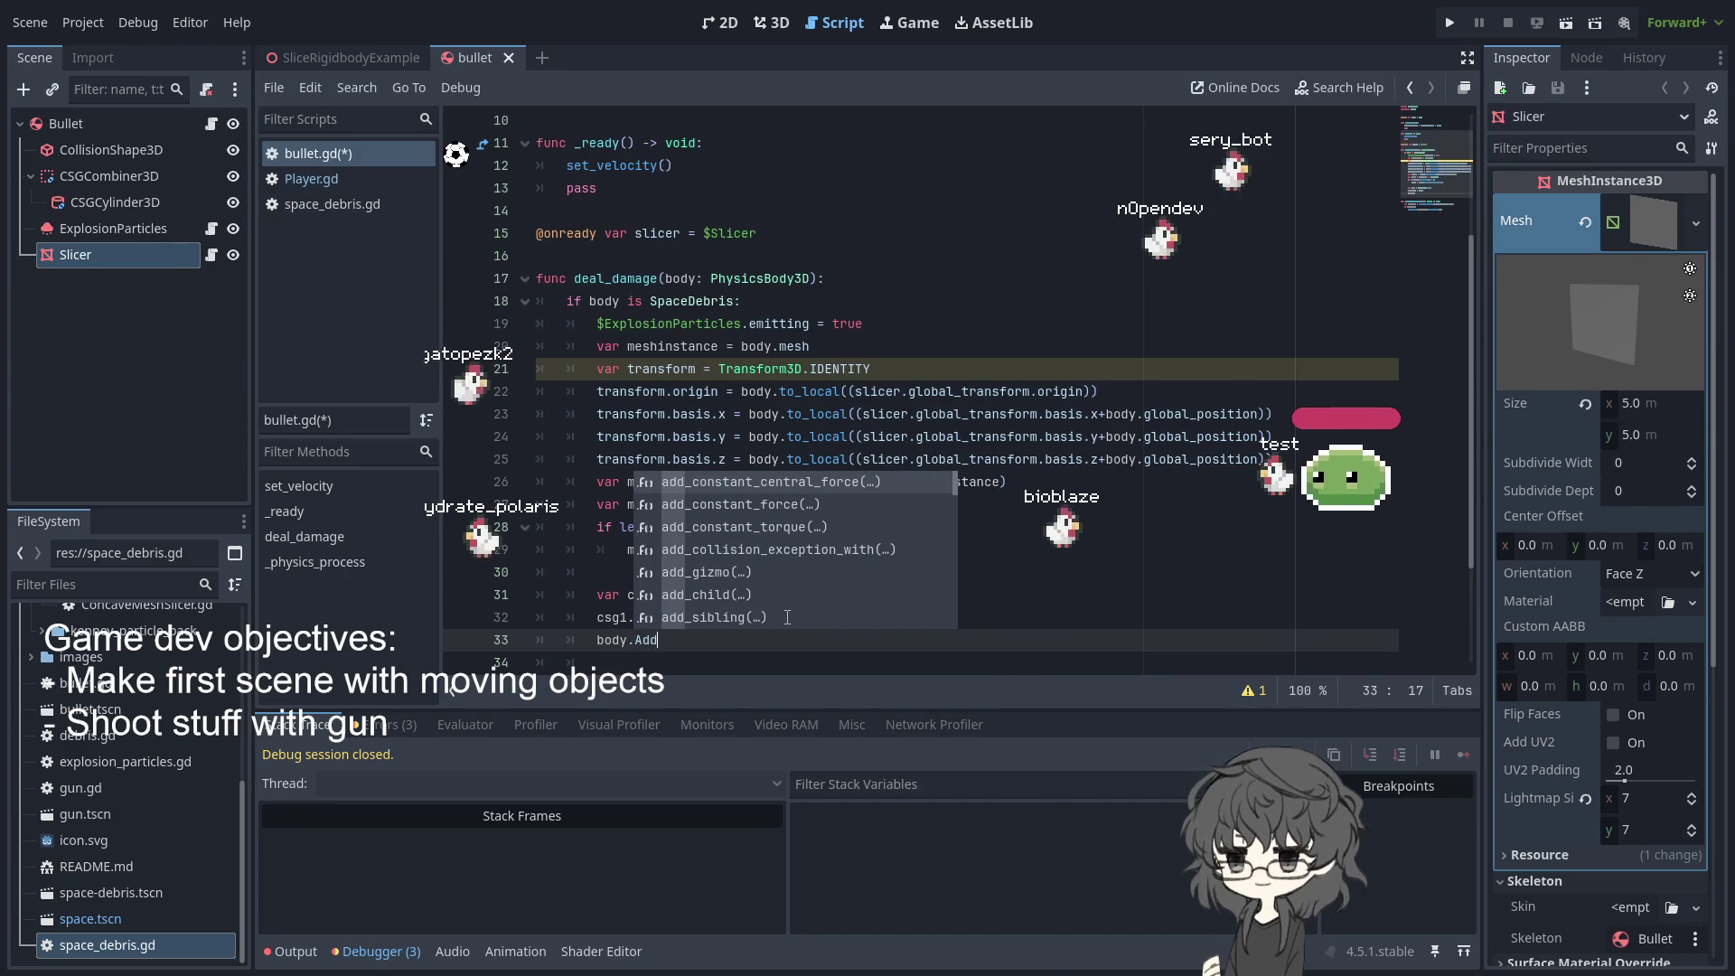
key("BackSpace")
key("BackSpace")
key("BackSpace")
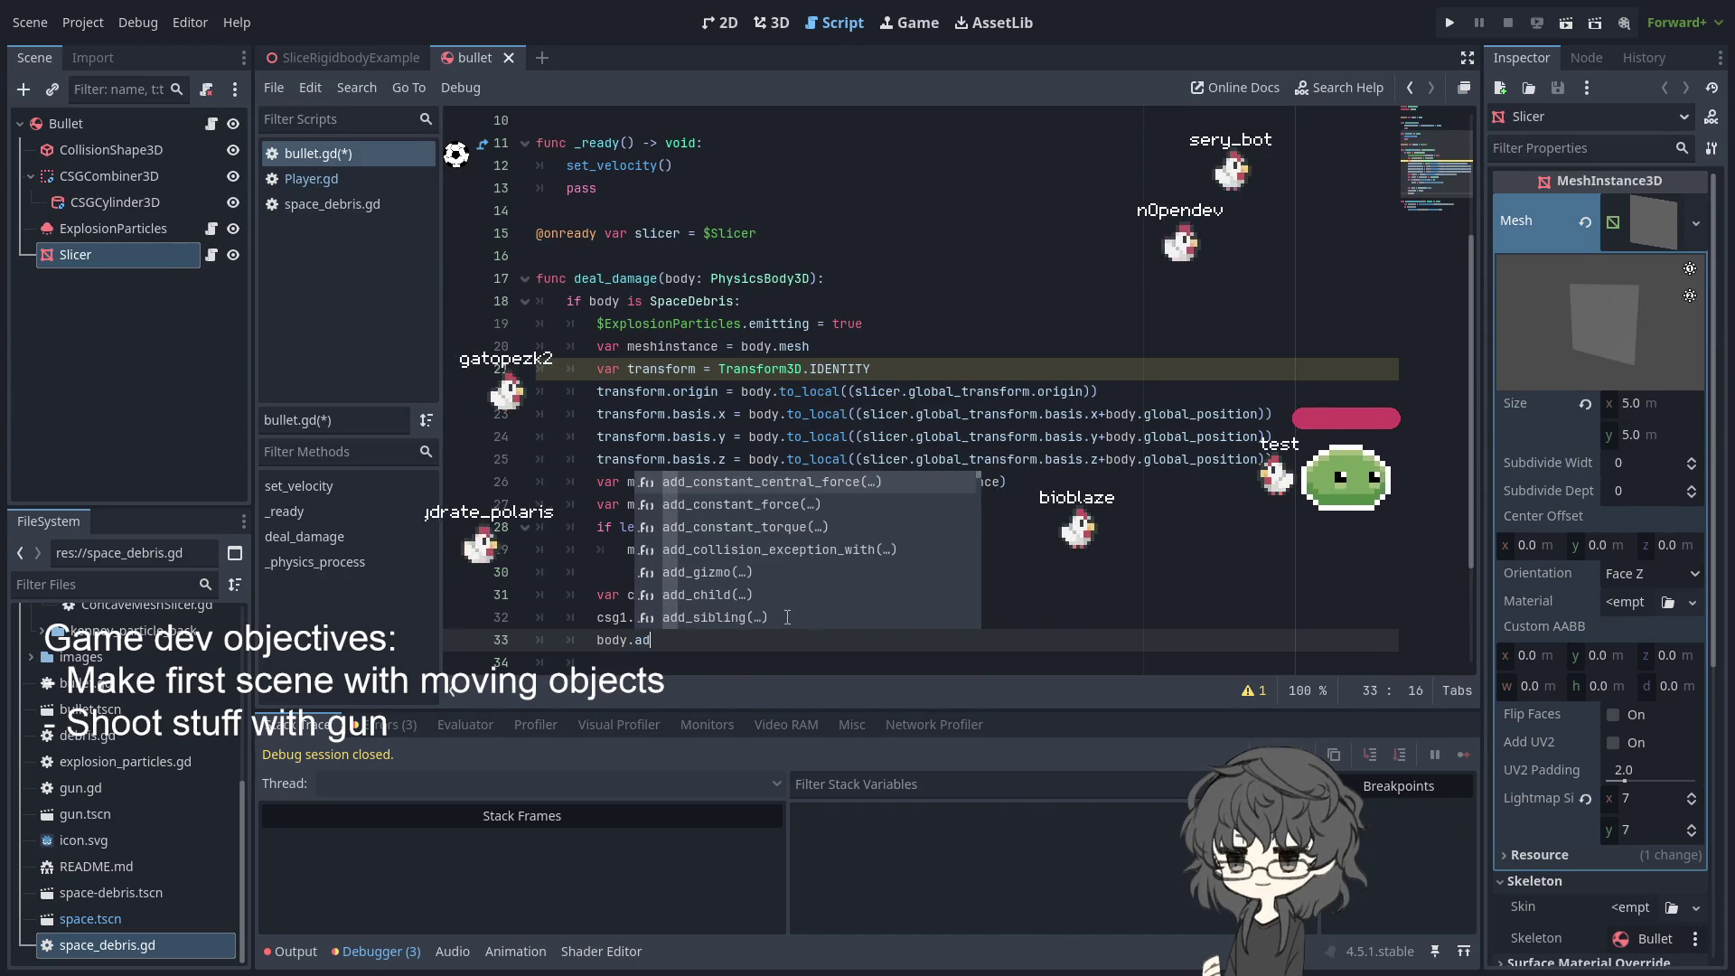
type("add_si")
key("Return")
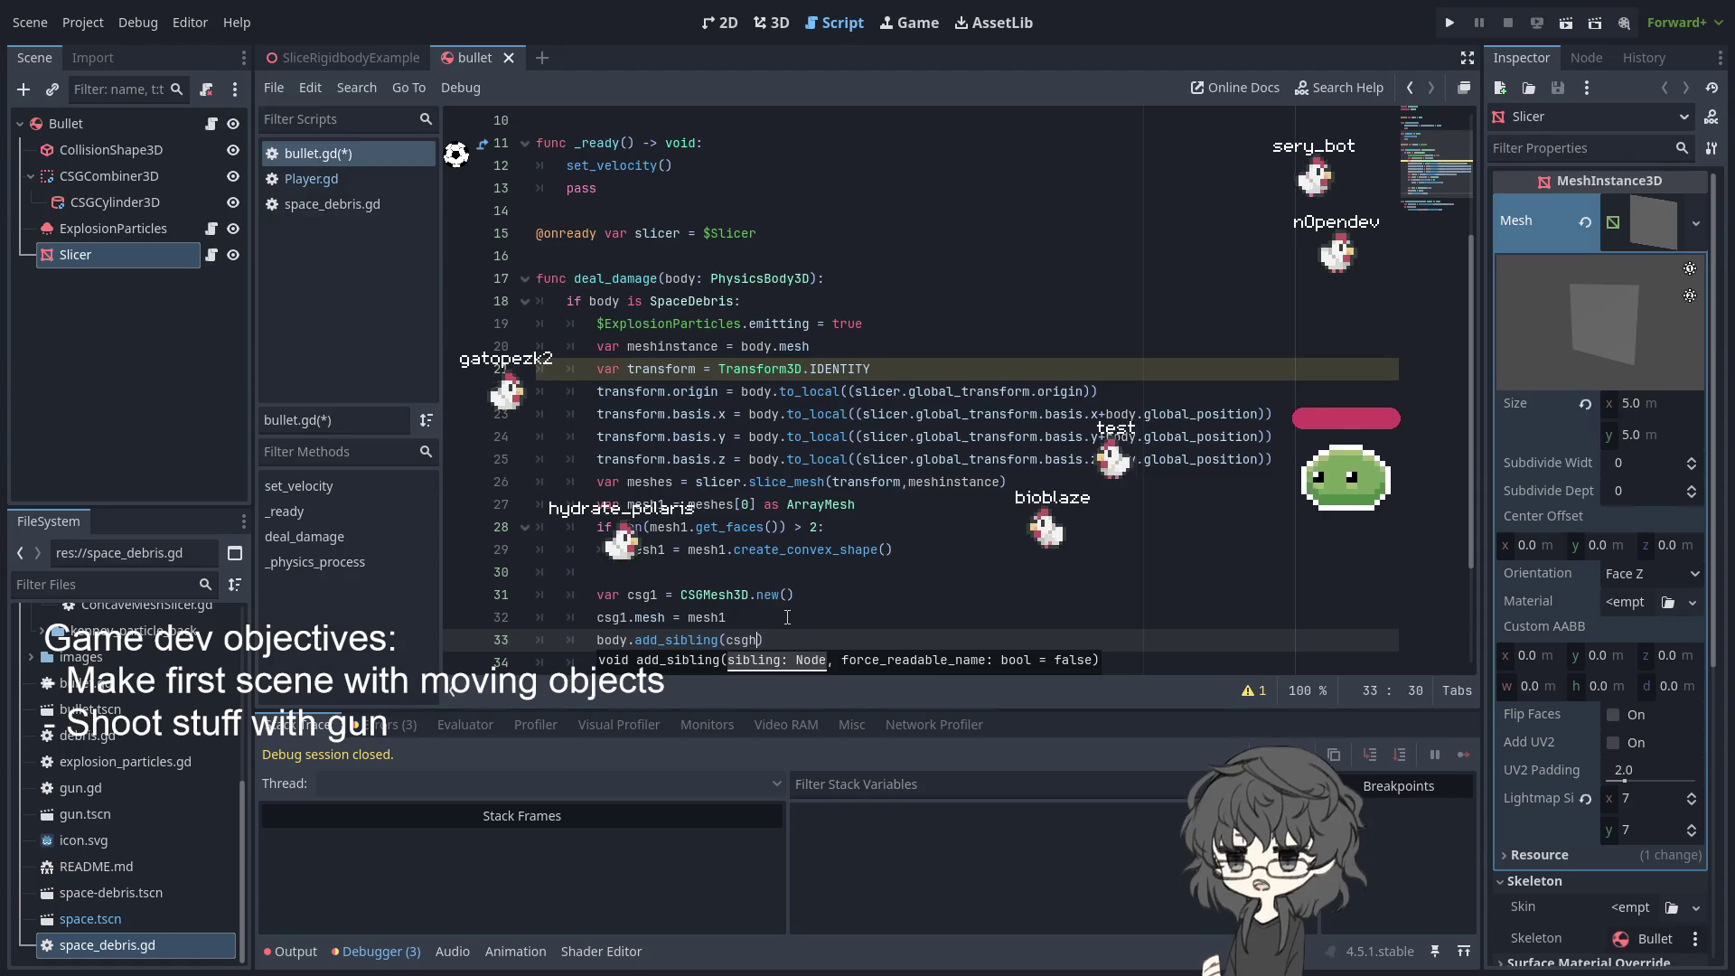
type("csg1")
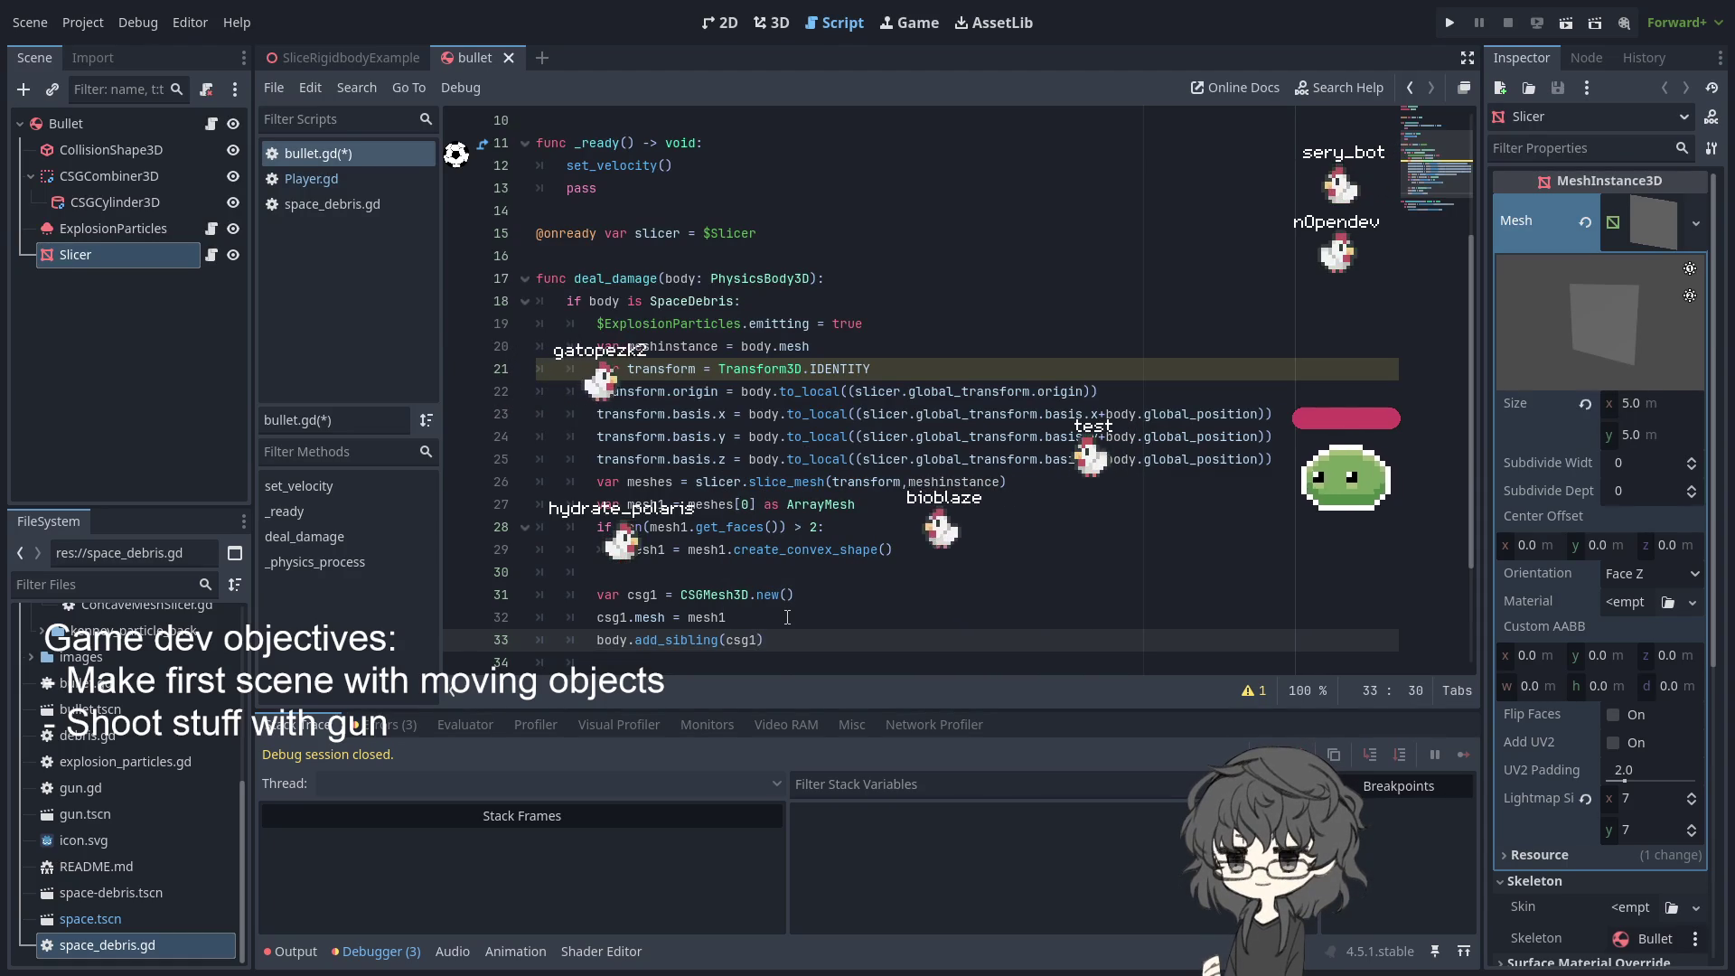
left_click(792, 617)
left_click(1456, 22)
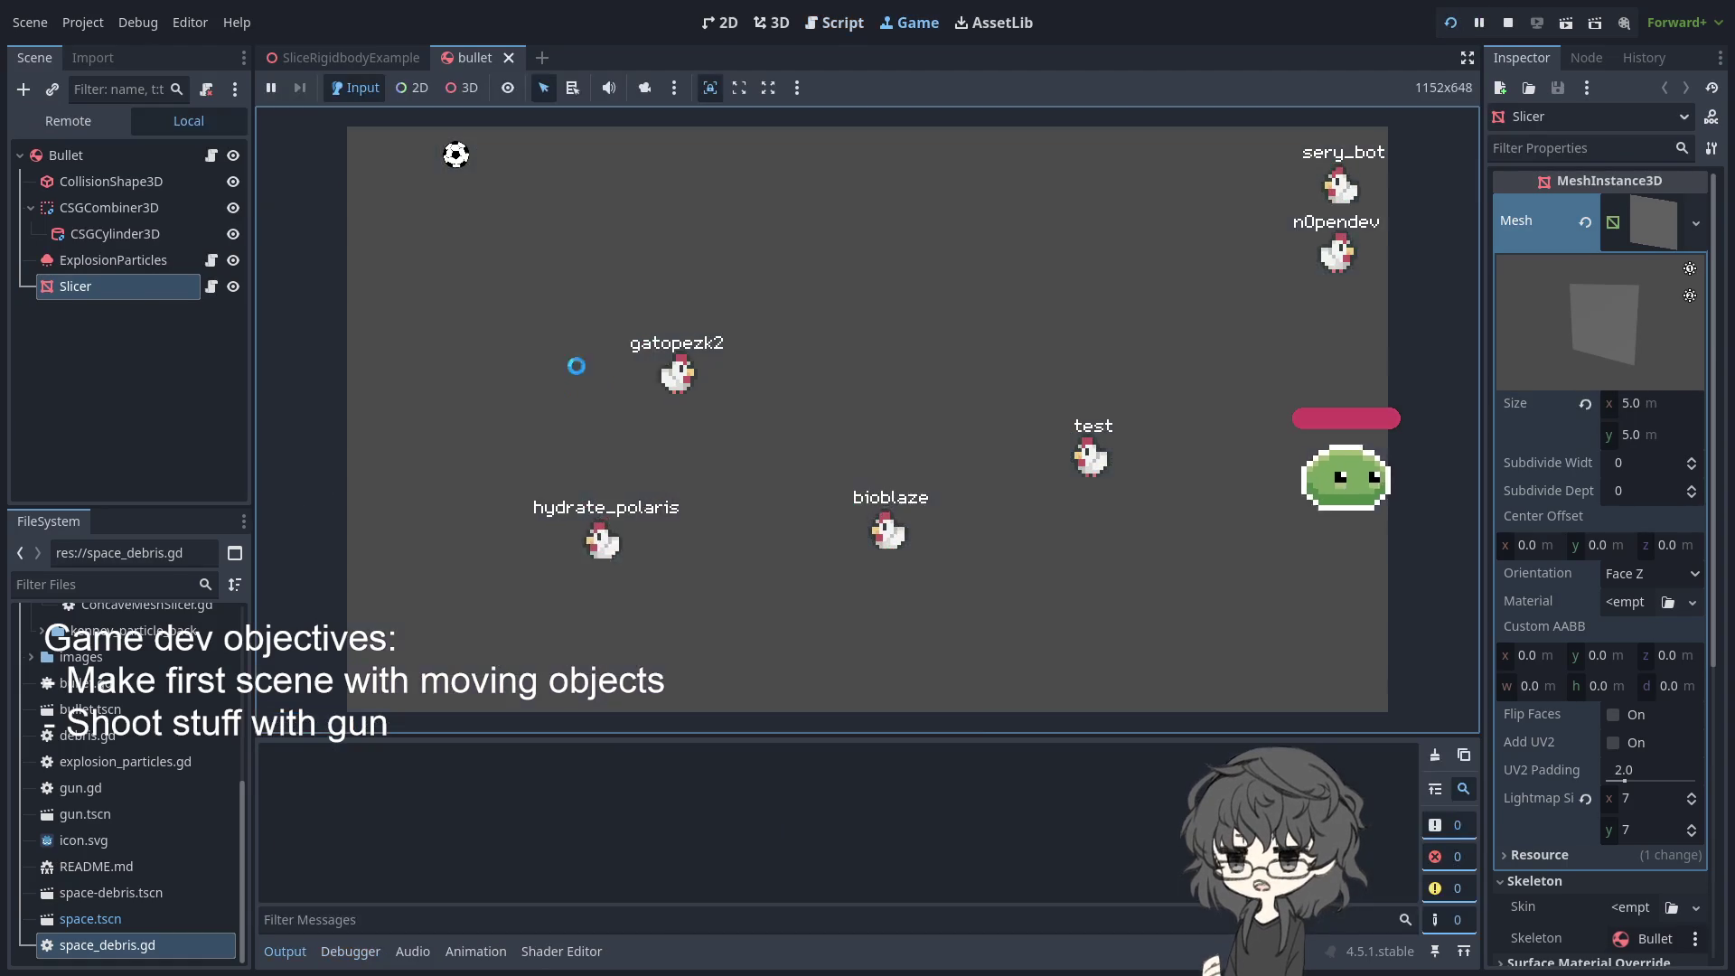
Step: Inspect the invalid index '1' error at space_debris.gd line 4 and stop the game
key("F9")
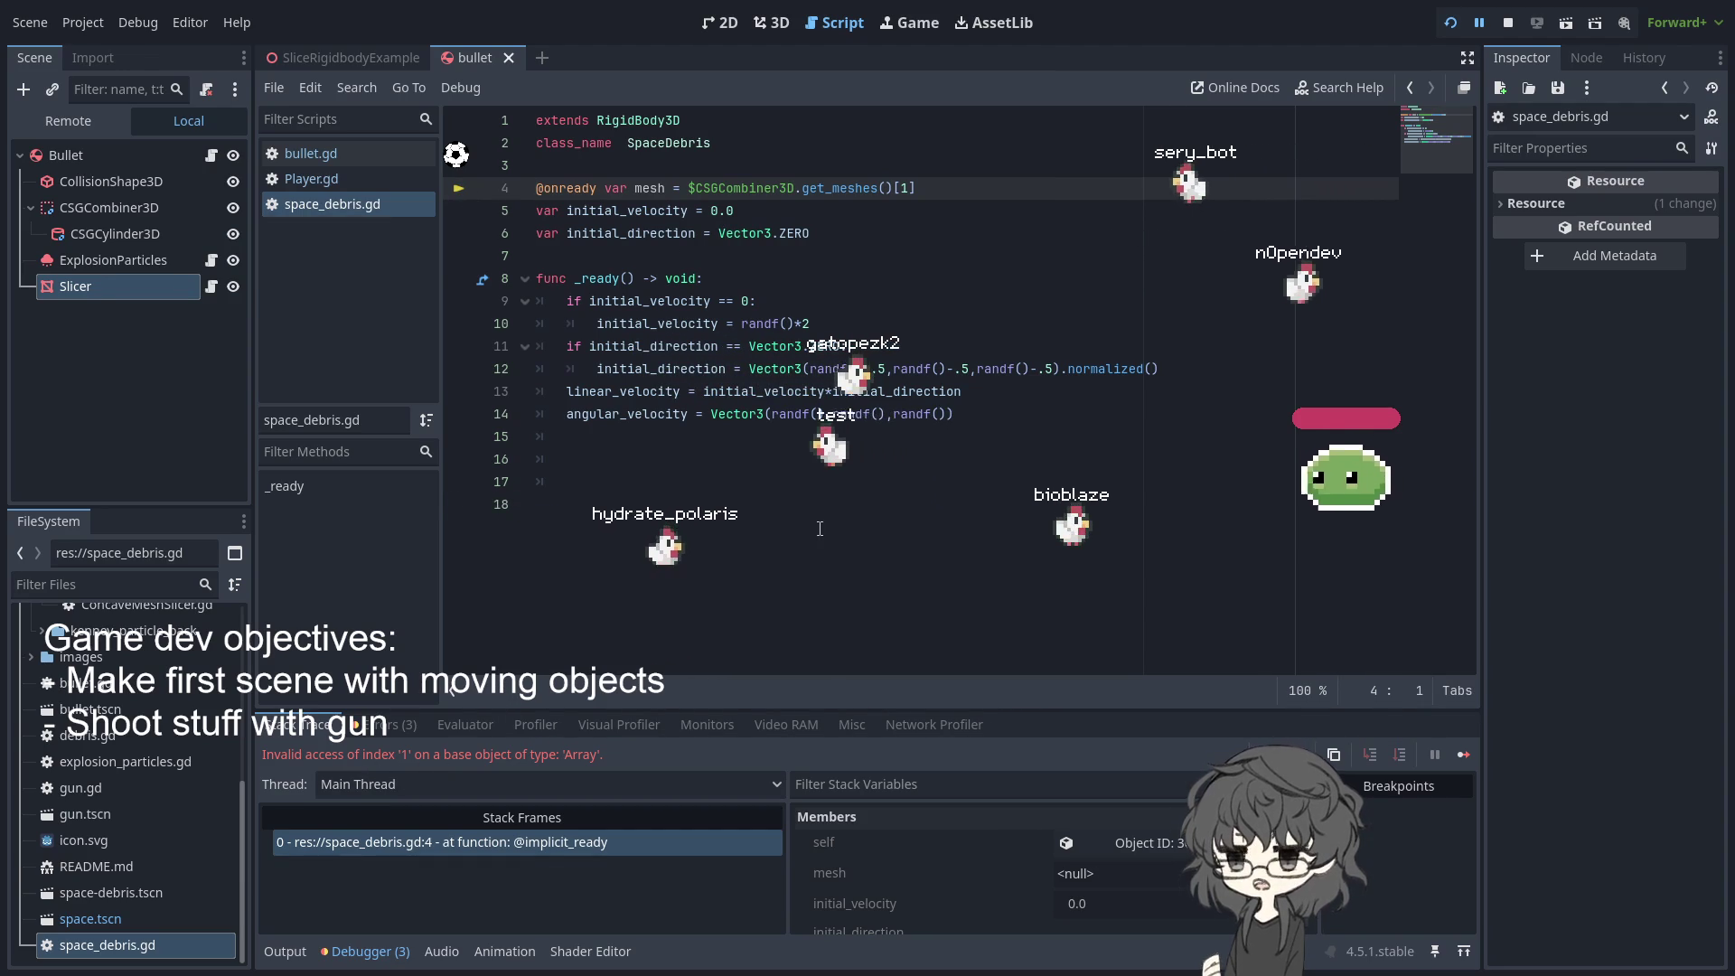
left_click(840, 188)
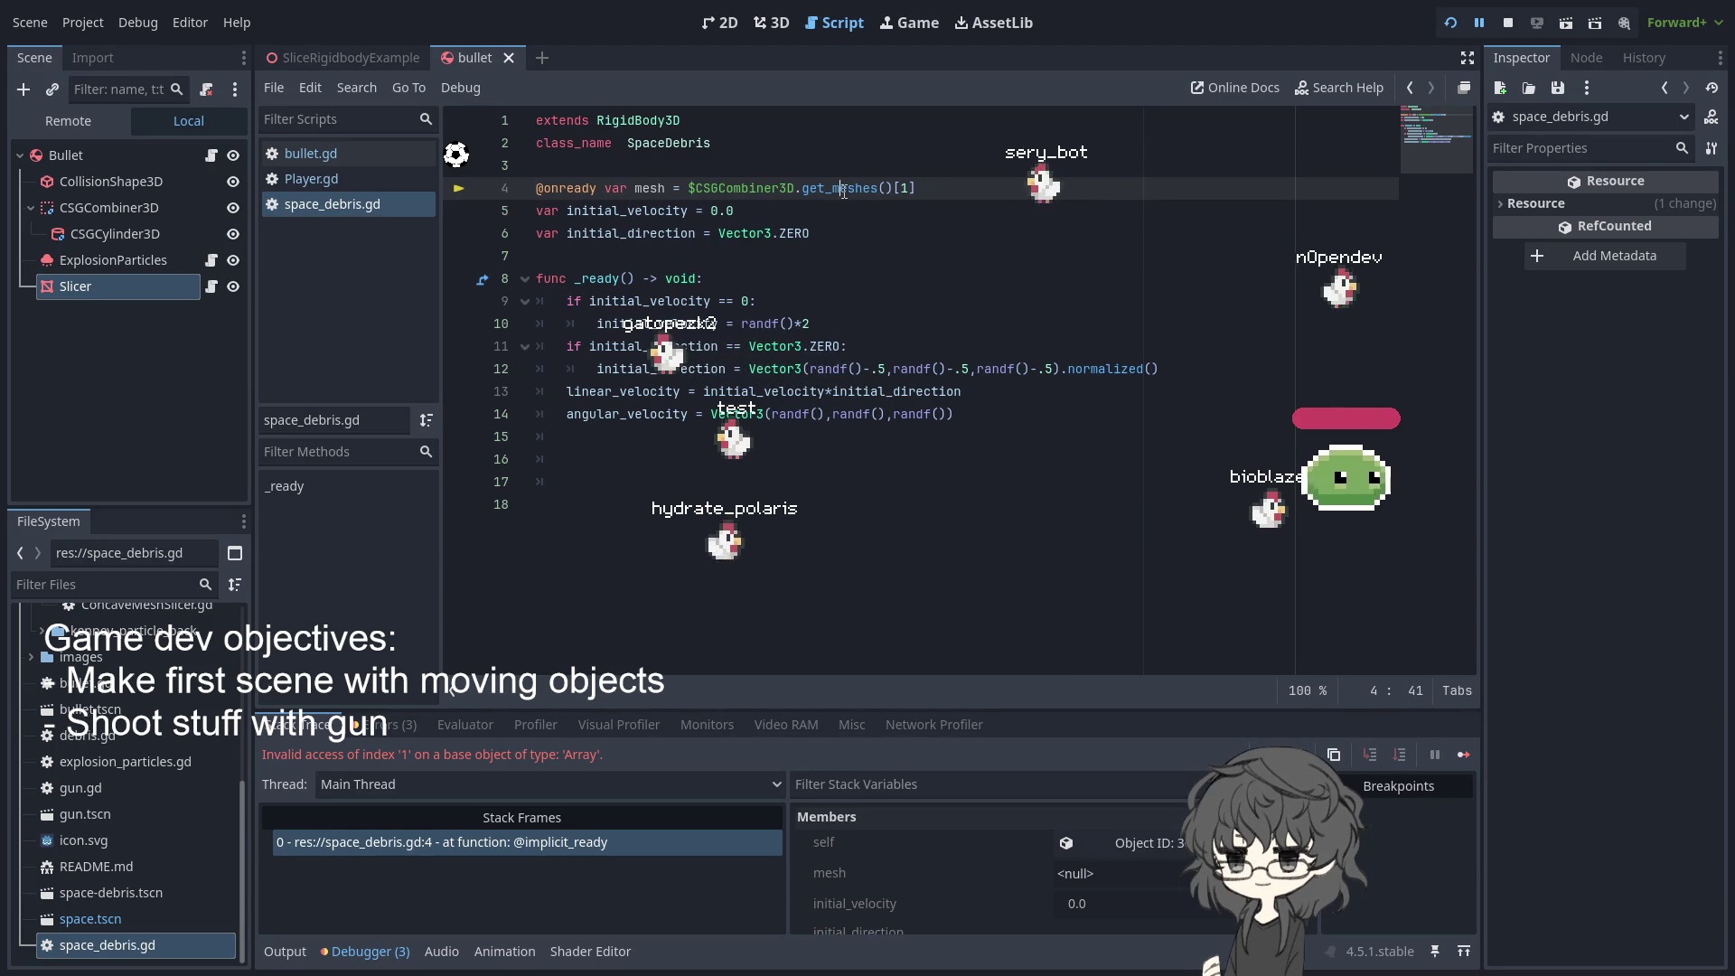
left_click(1510, 25)
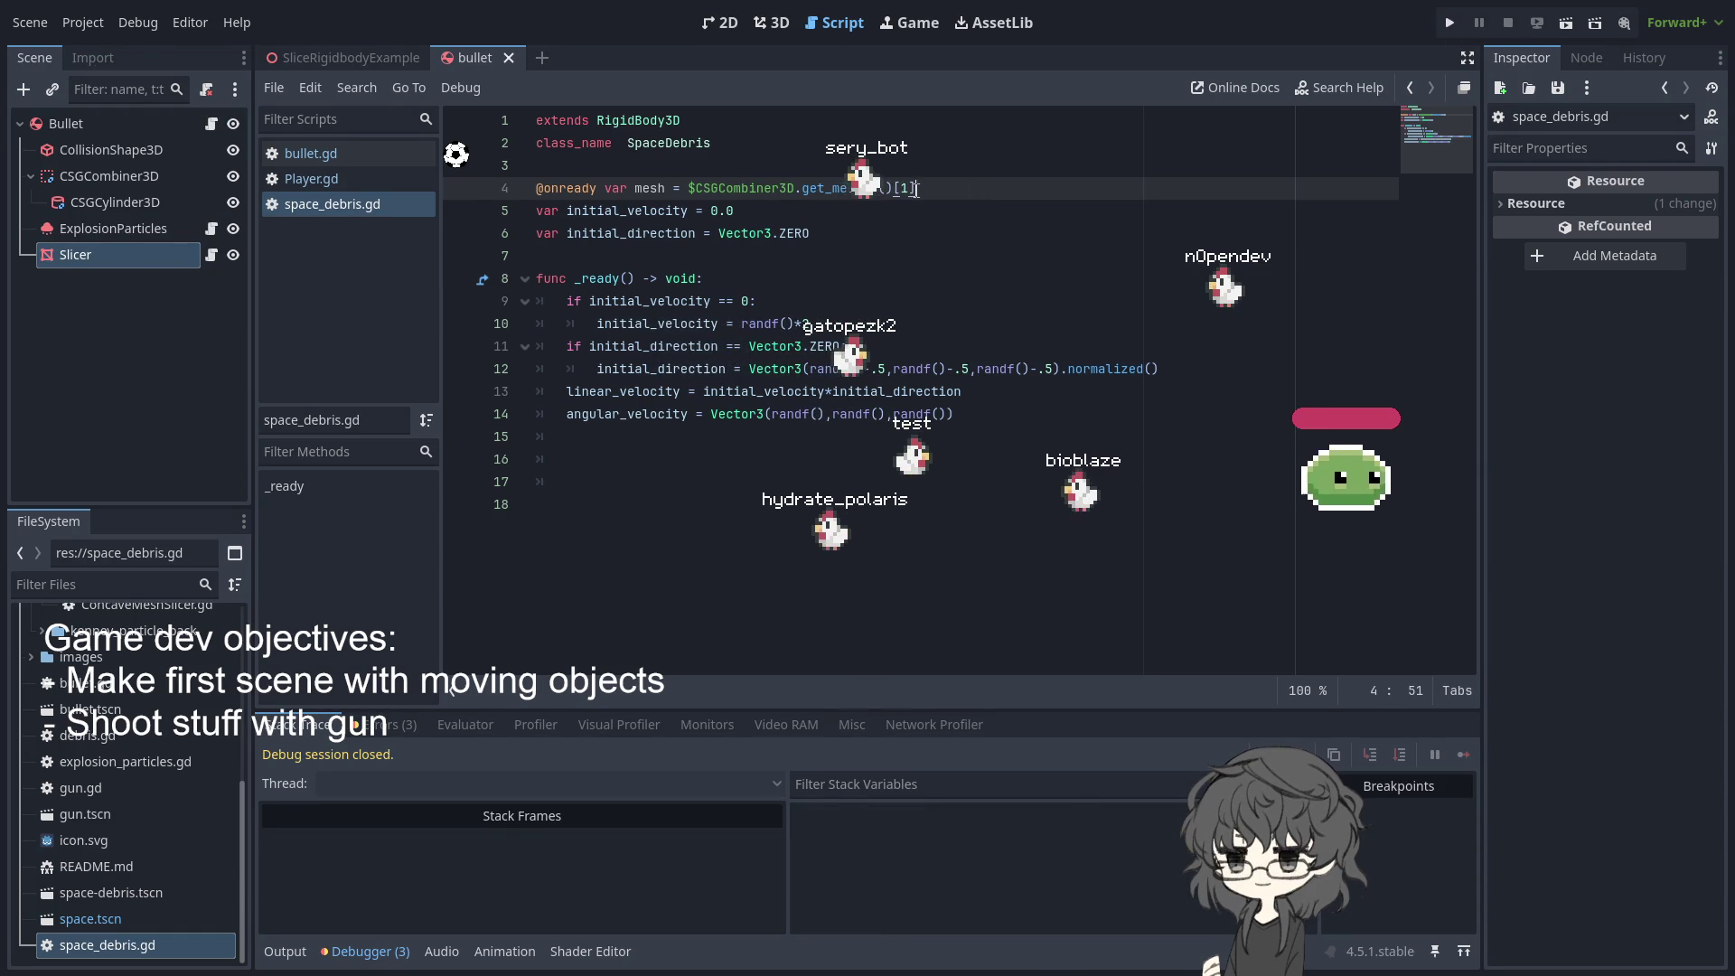
Step: Remove the [1] index from line 4 and retype the get_meshes() call
key("Delete")
left_click(832, 192)
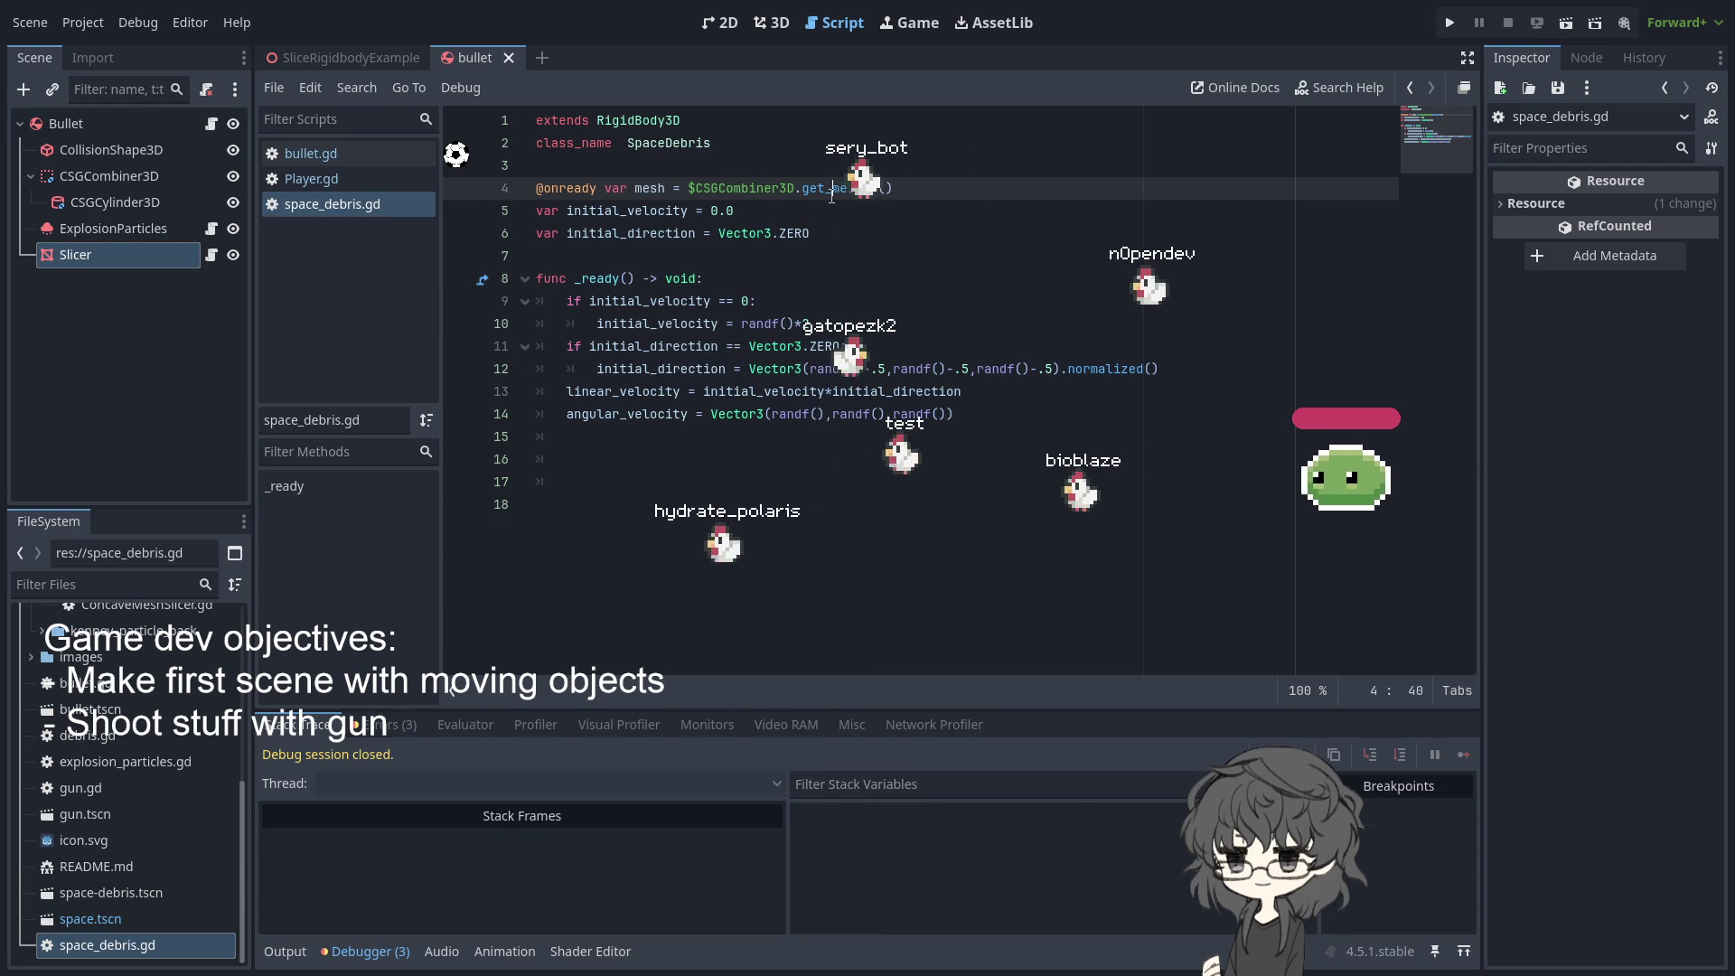
left_click(750, 190)
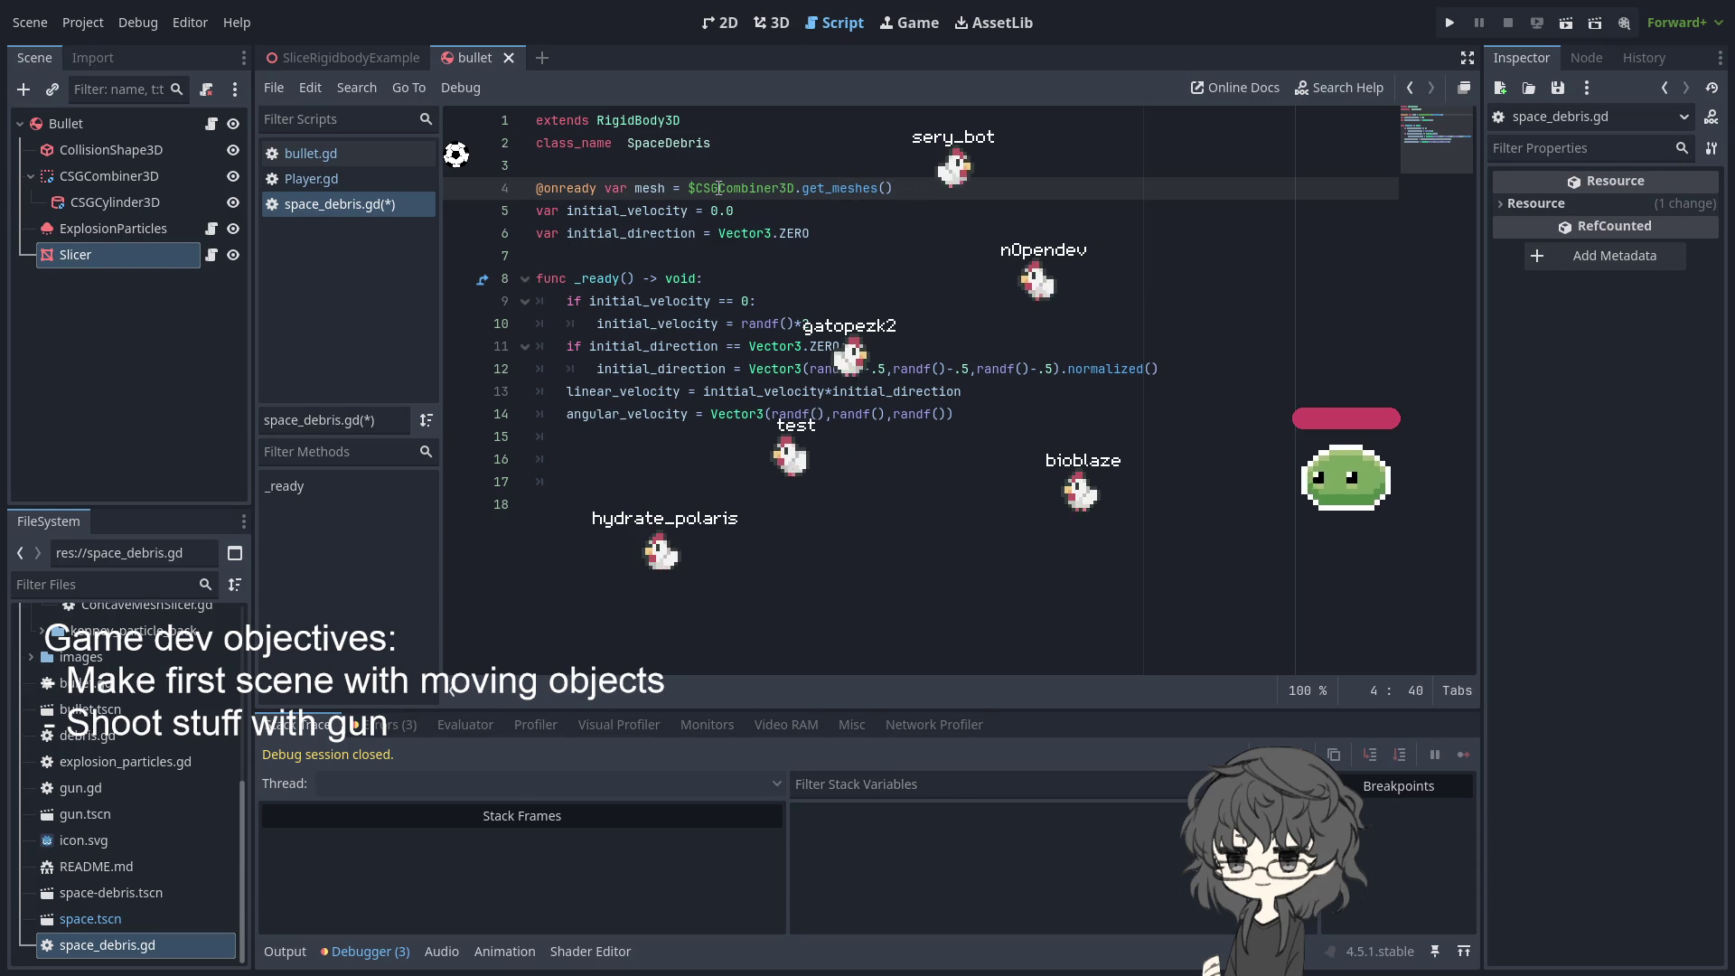
double_click(751, 190)
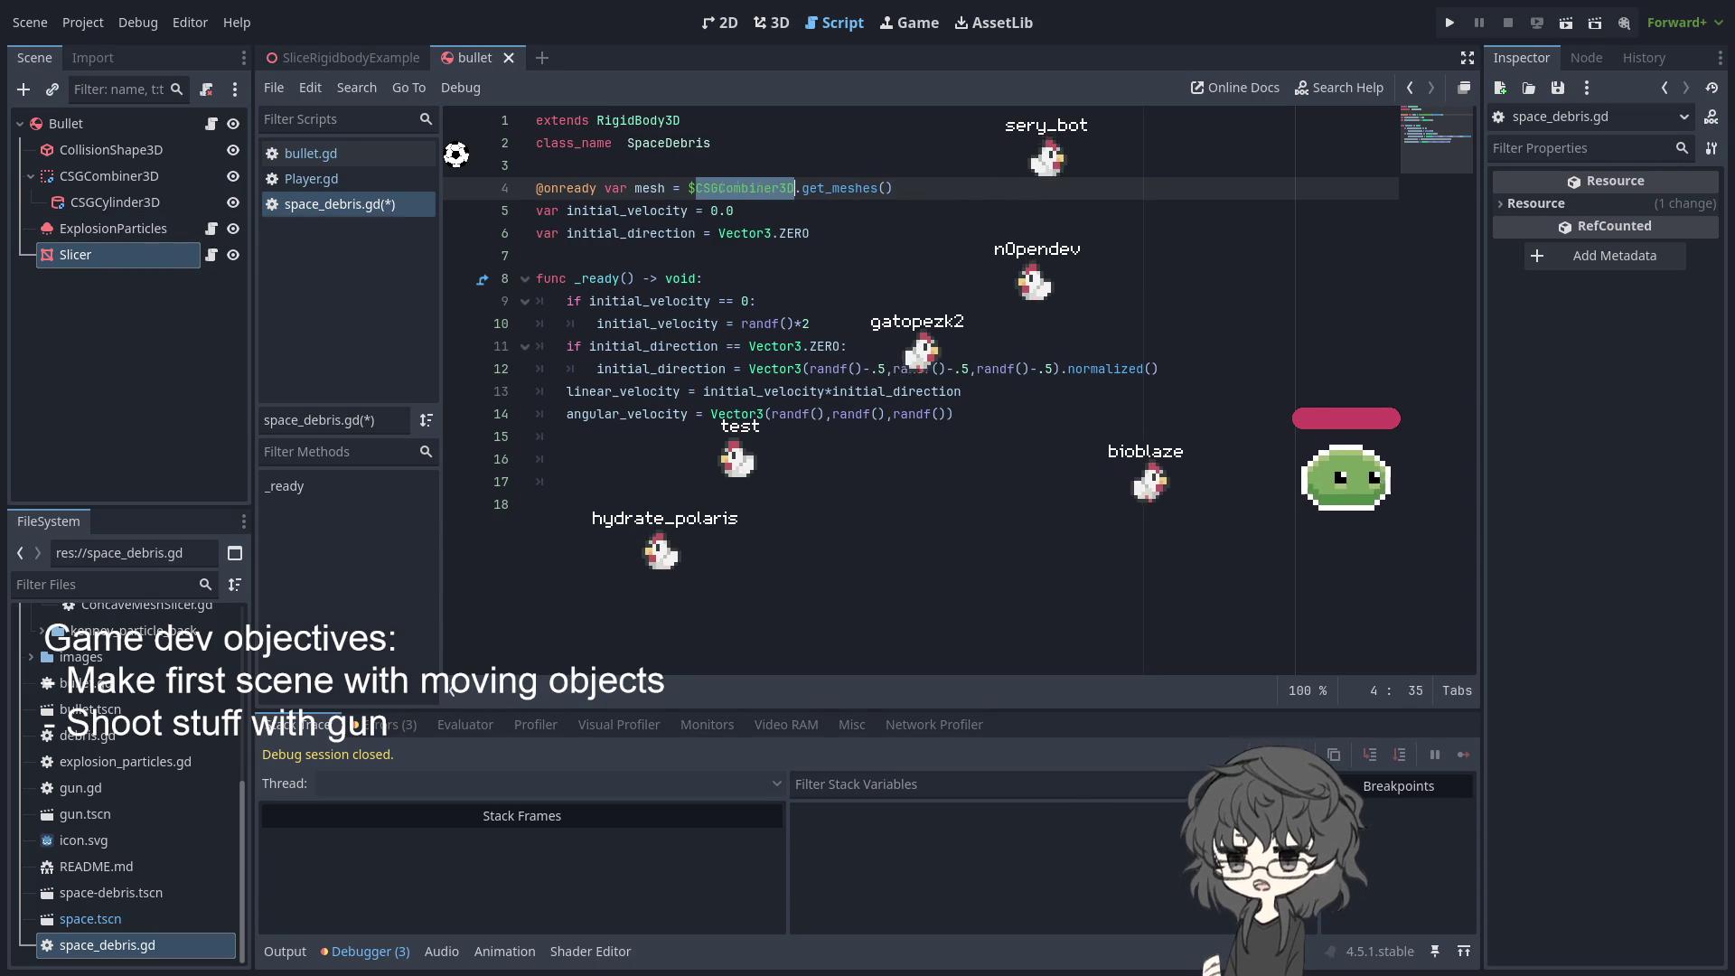
mouse_move(893, 188)
left_mouse_down()
mouse_move(800, 188)
mouse_move(820, 188)
left_mouse_up()
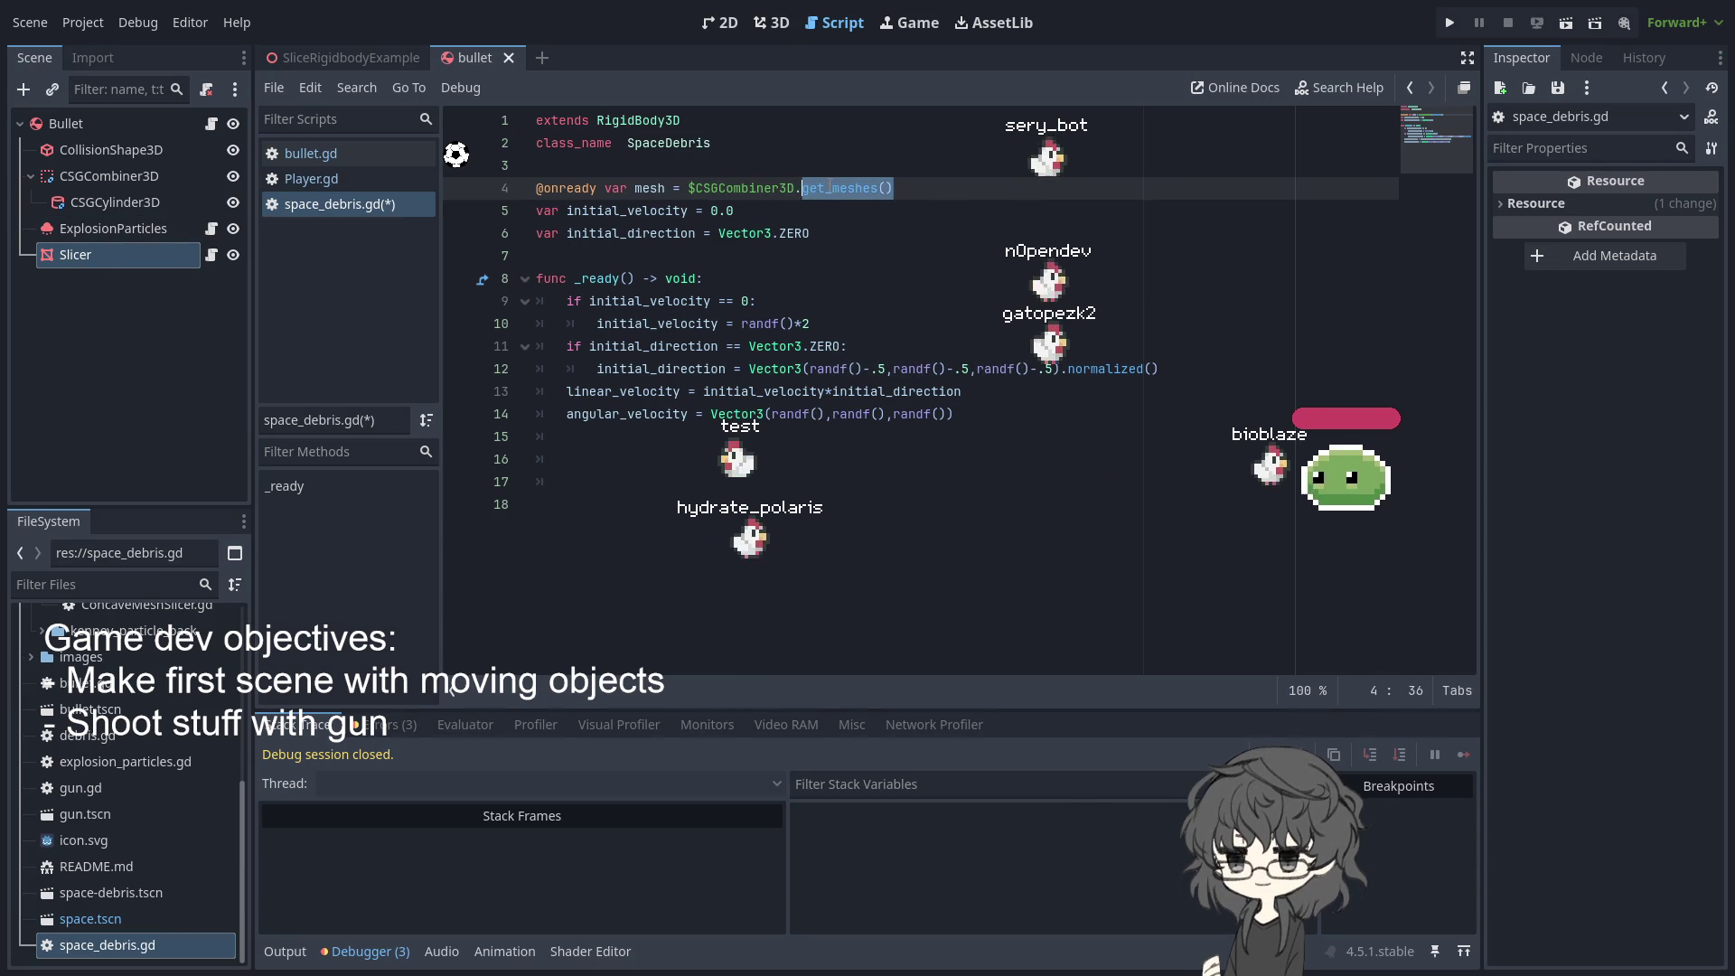
key("BackSpace")
key("Escape")
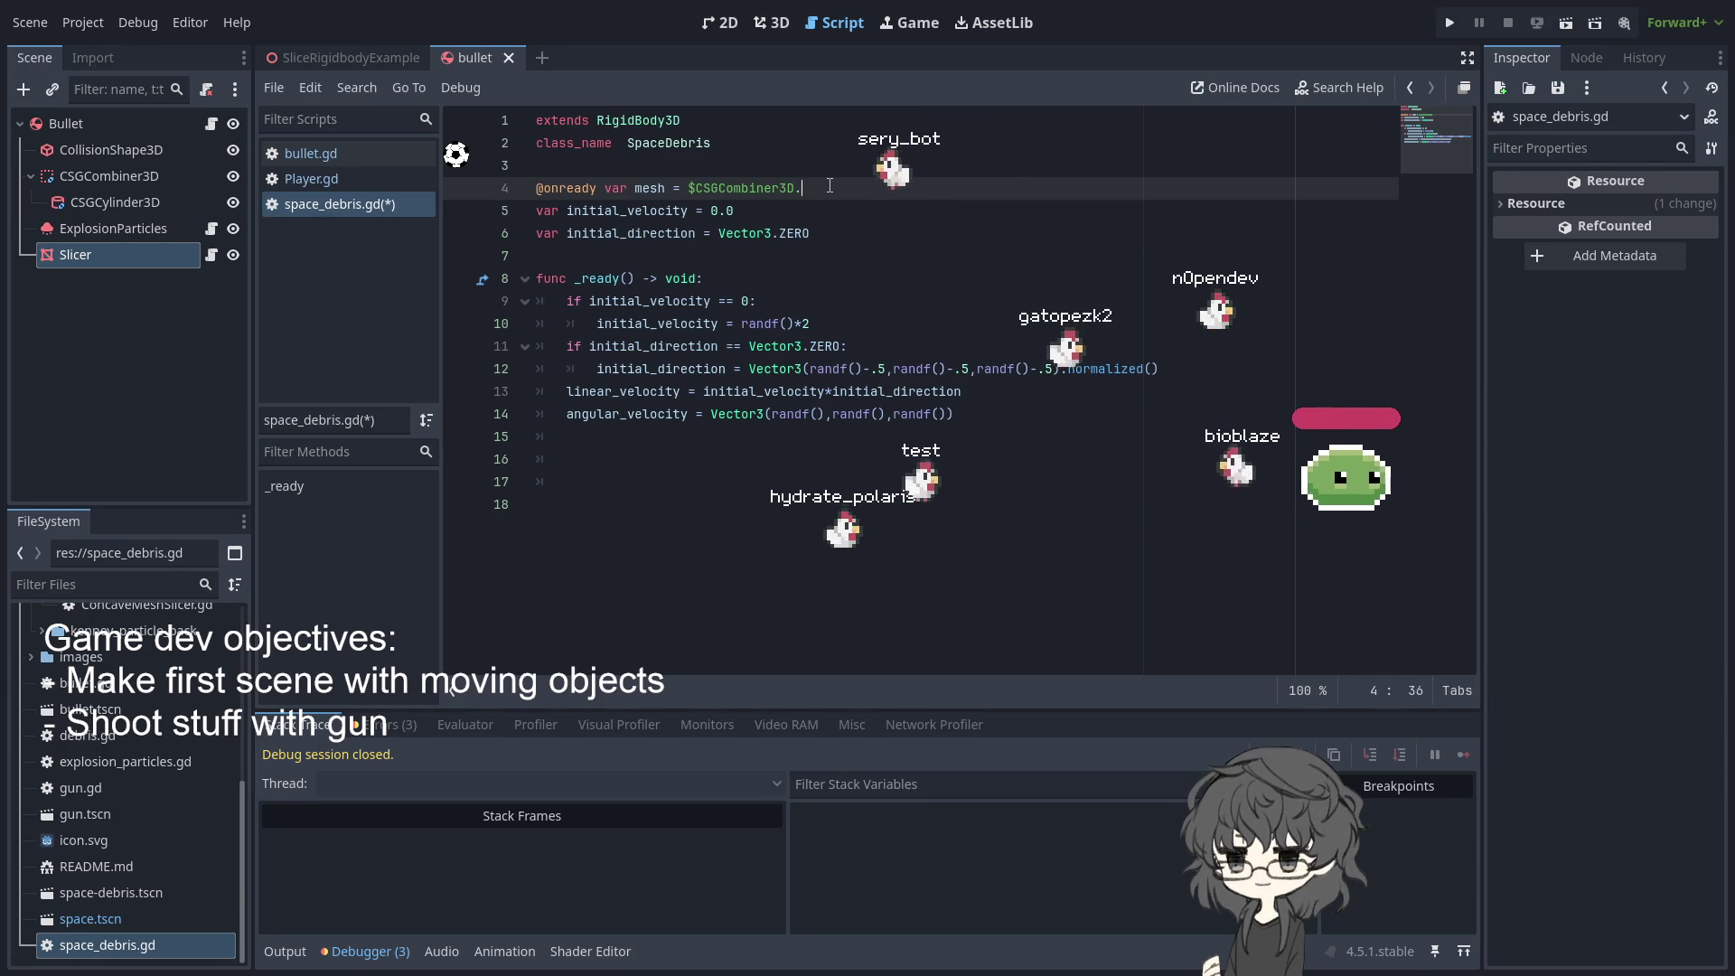
type(".get_mesh")
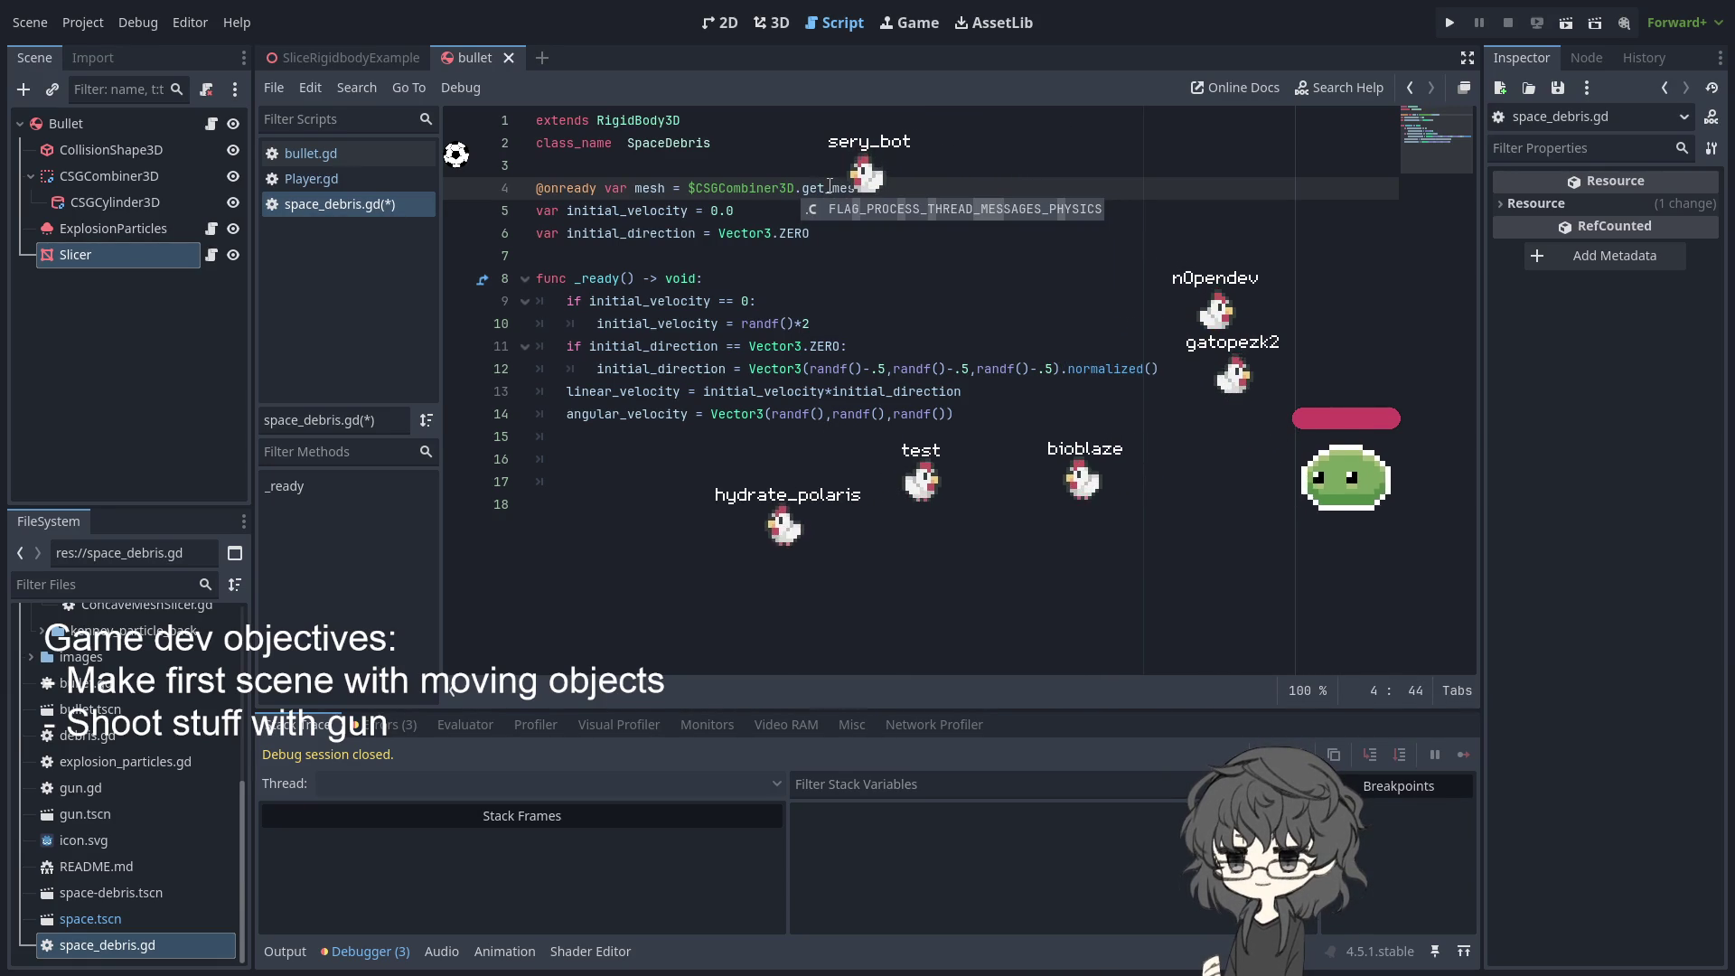
Step: Rebuild line 4 as $CSGCombiner3D.get_meshes() and open the CSGCombiner3D class documentation
left_click(132, 183)
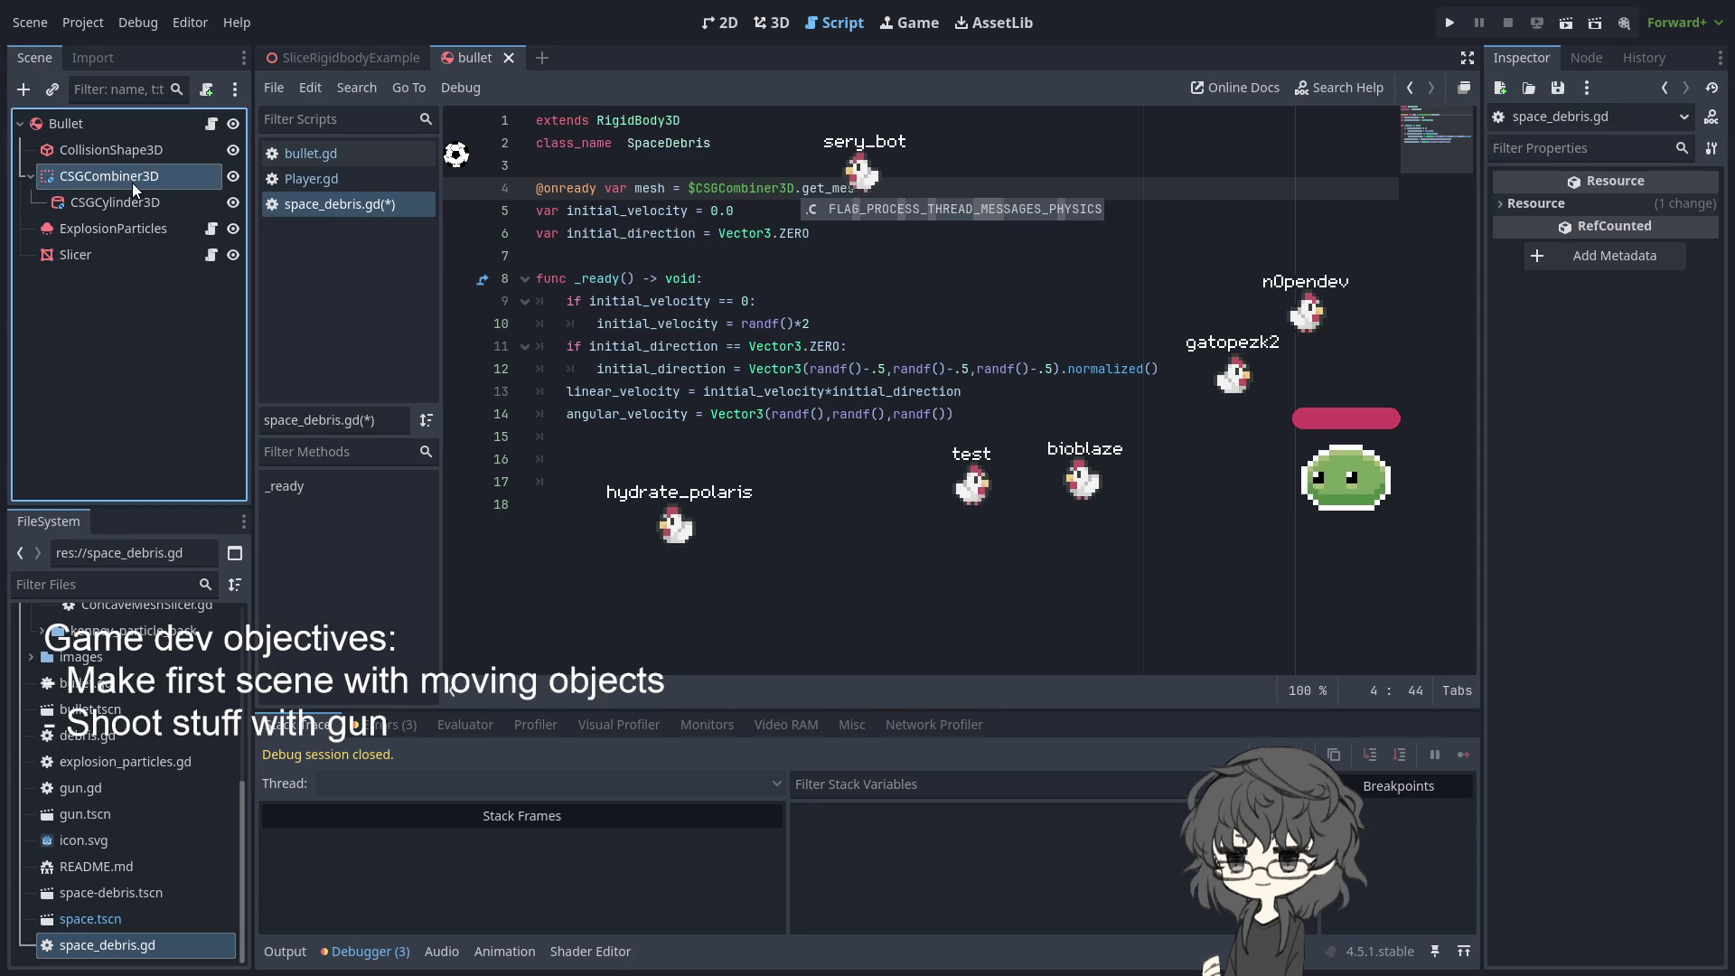
left_click(926, 181)
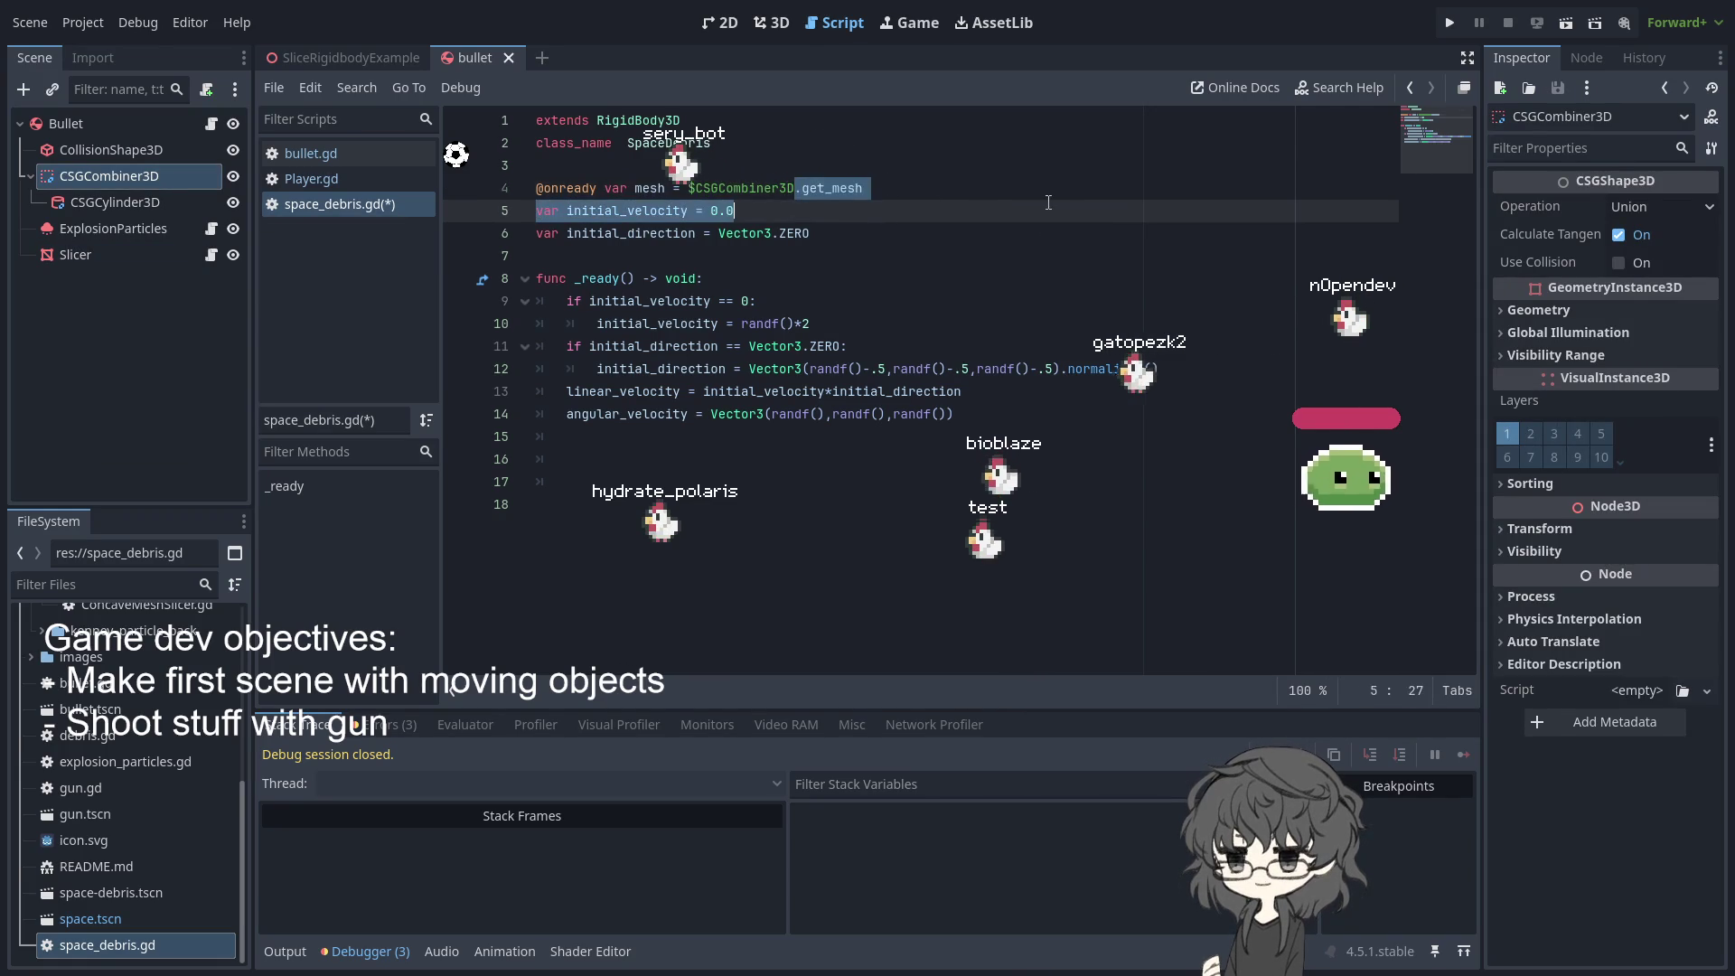
left_click_drag(894, 192, 689, 188)
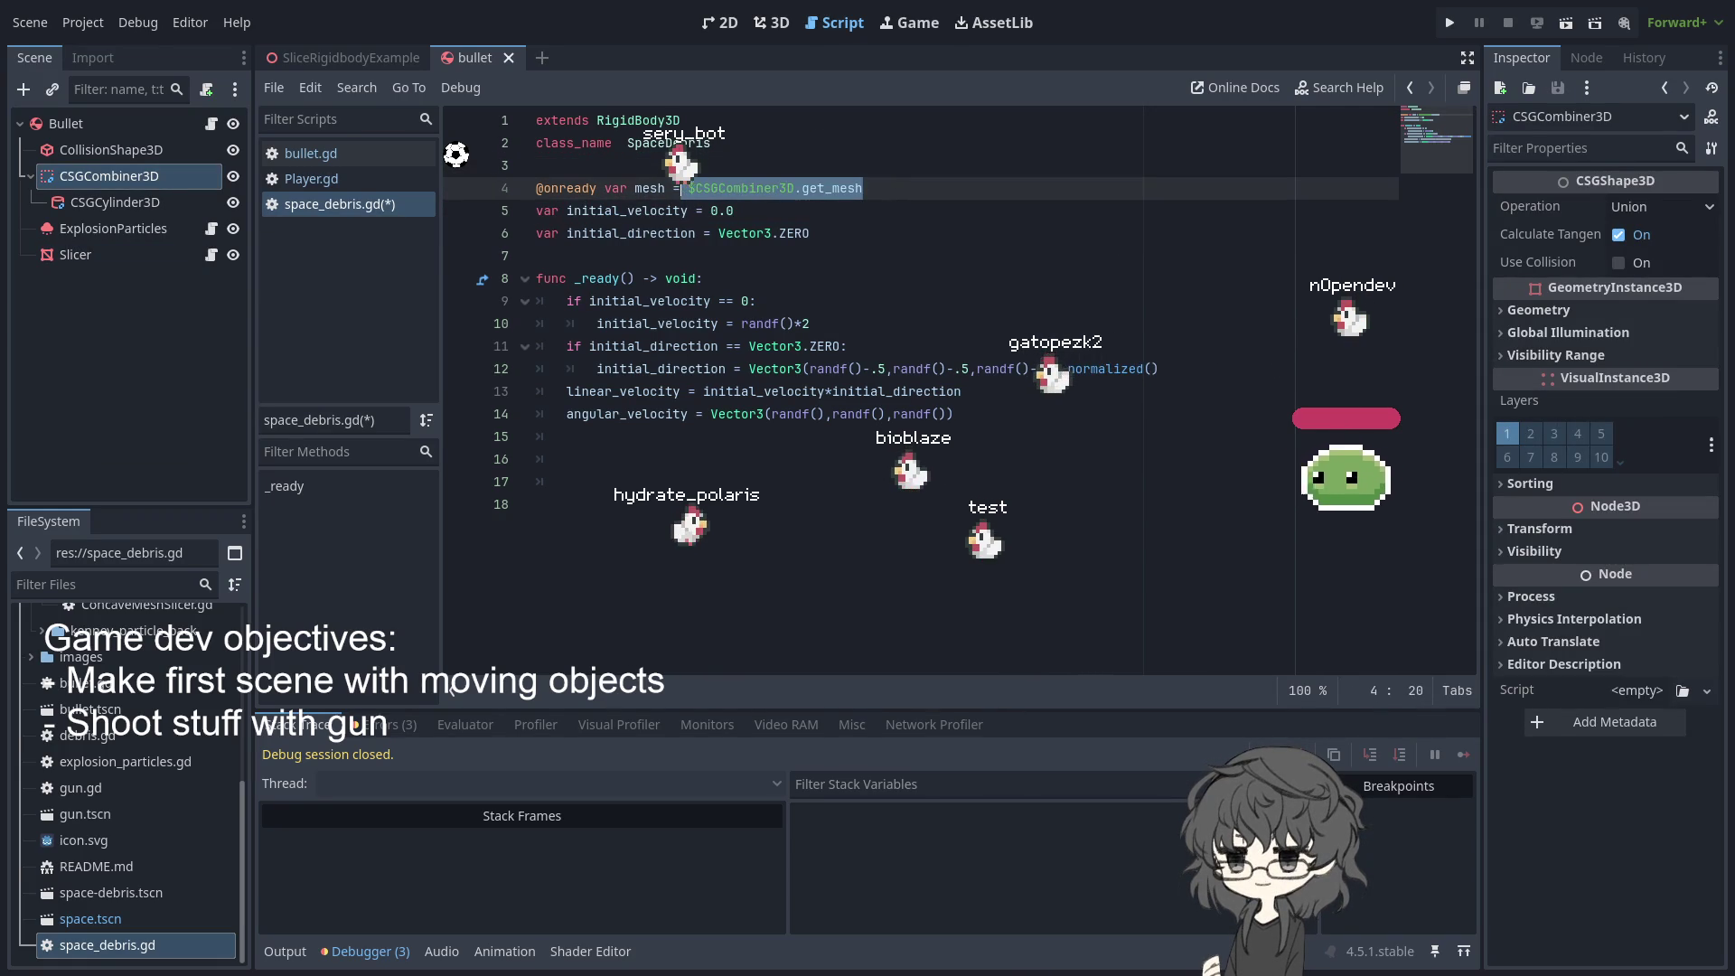
key("BackSpace")
left_click_drag(109, 175, 822, 190)
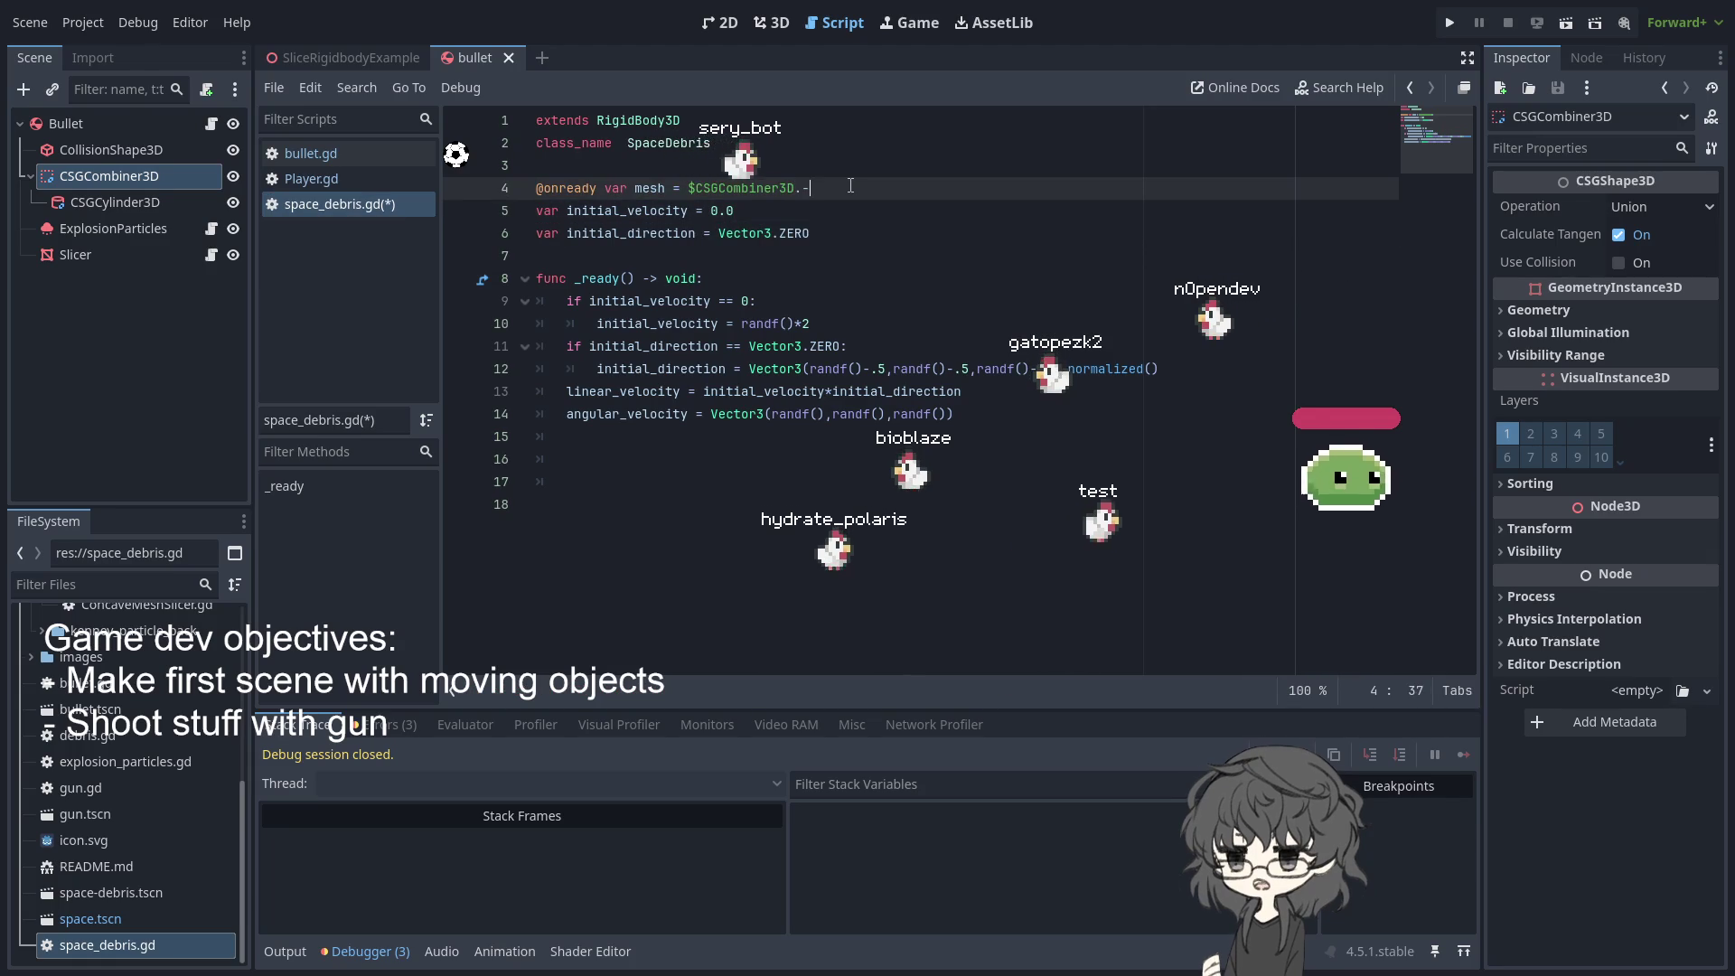
type(".get_")
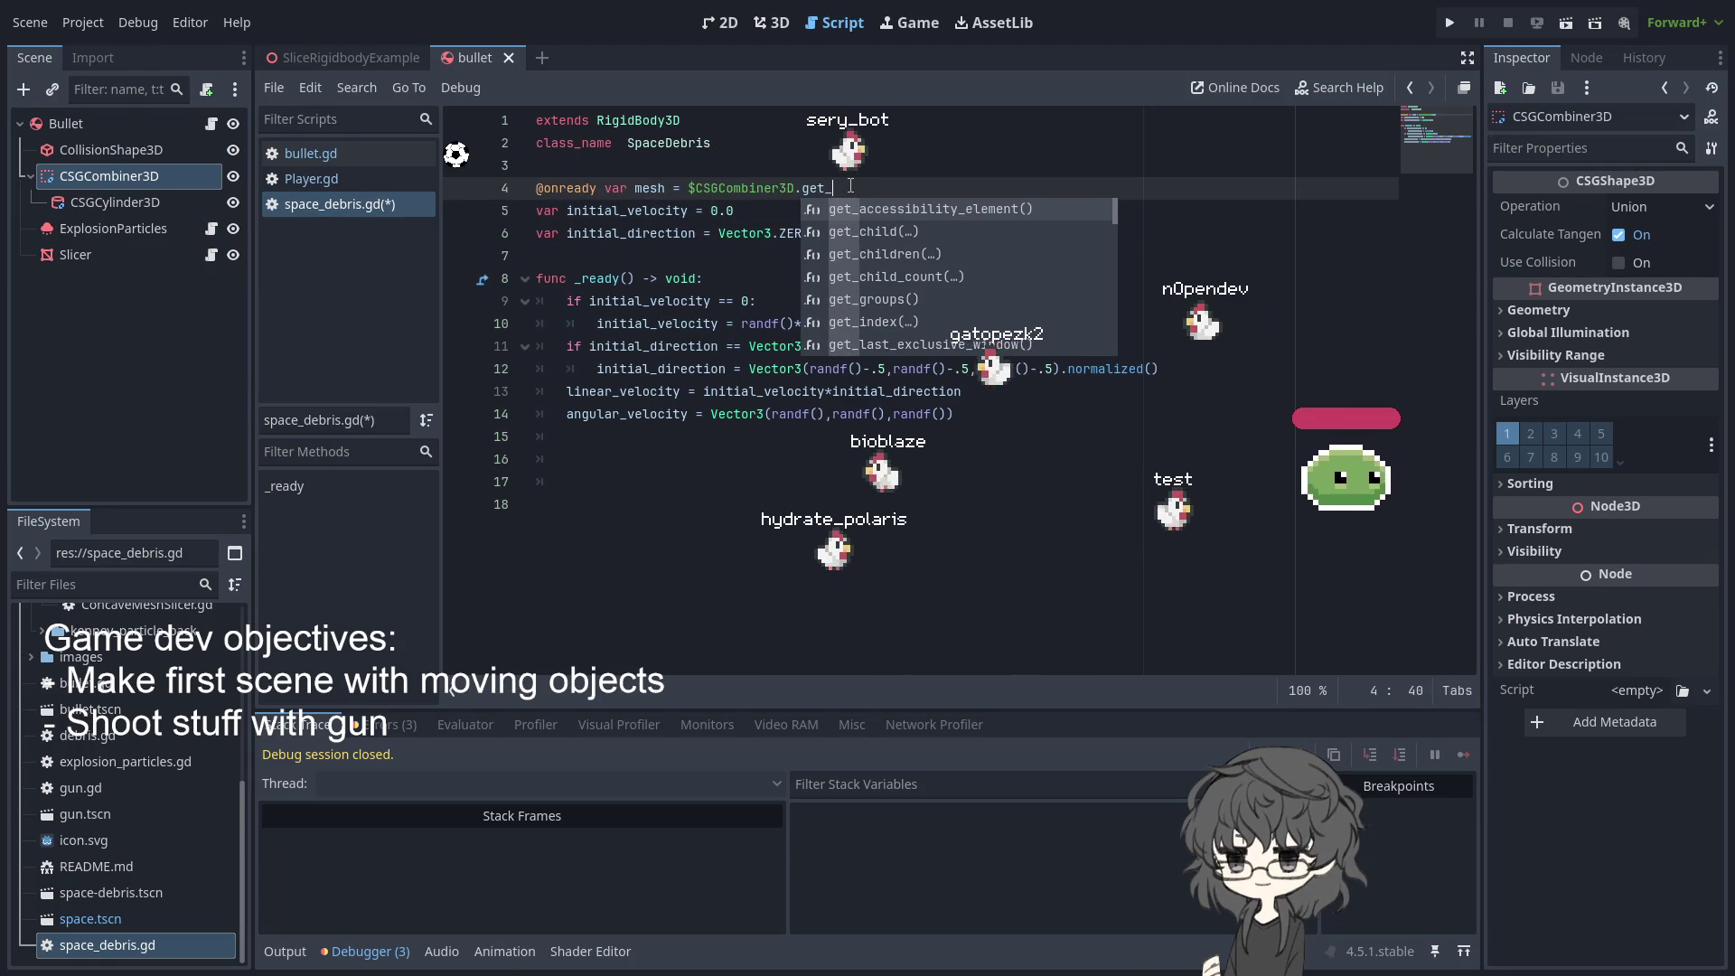
type("meshes(")
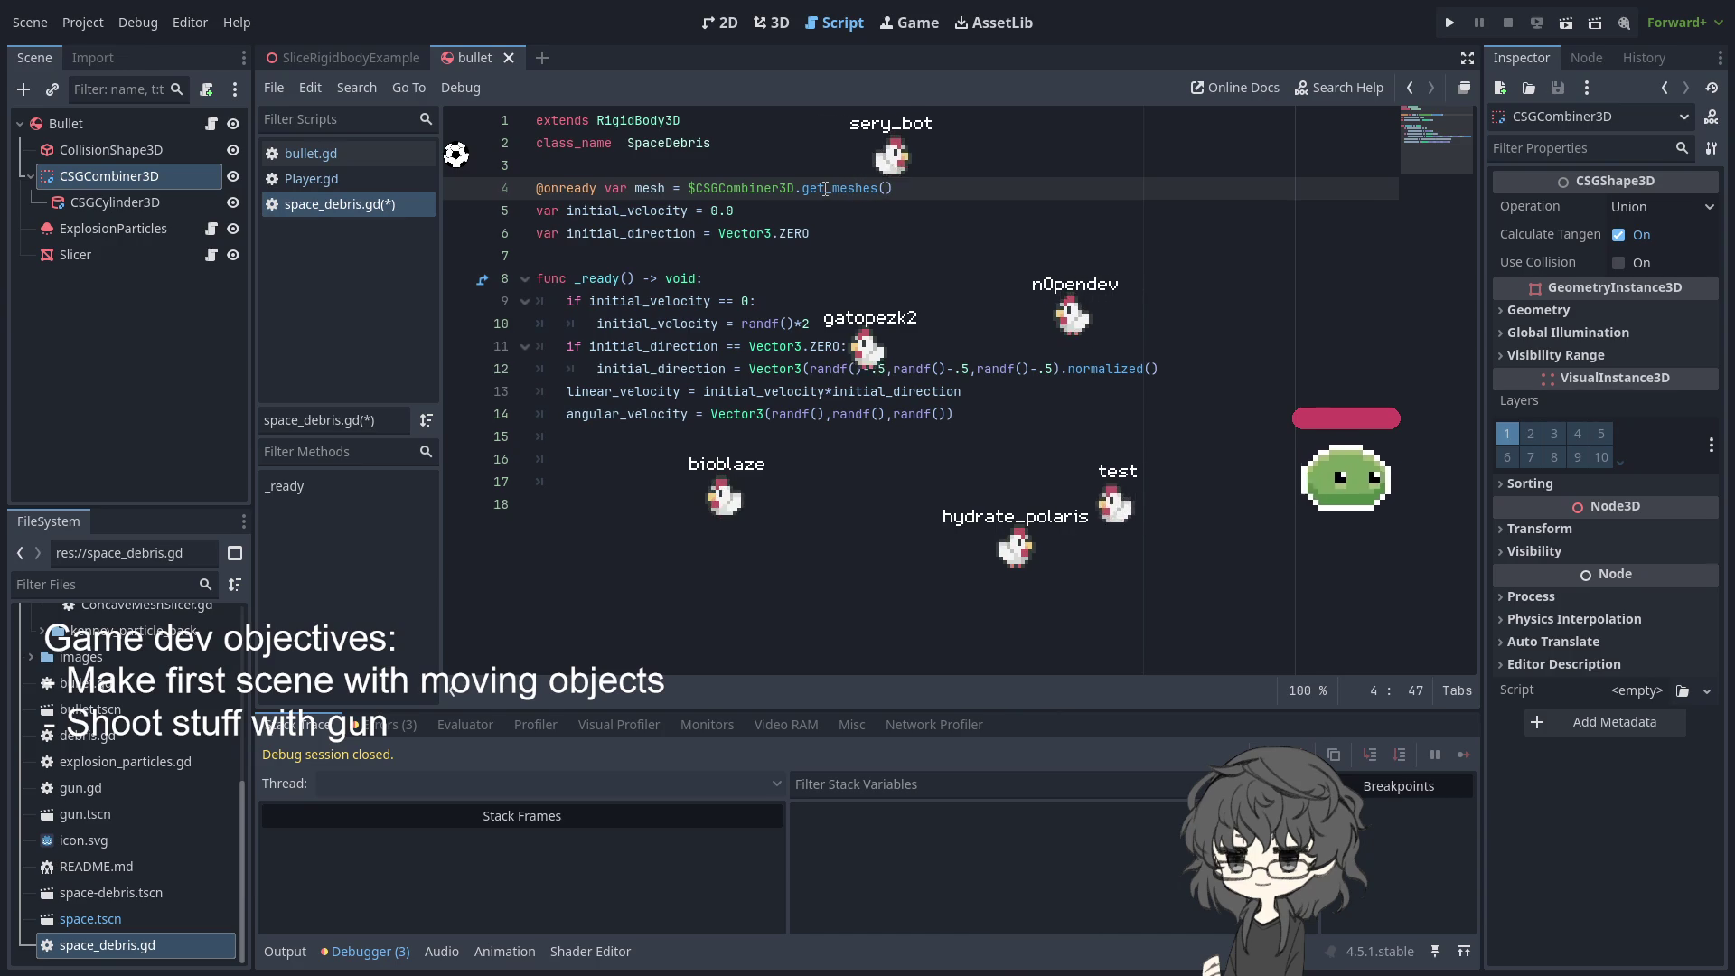
left_click(782, 188, "ctrl")
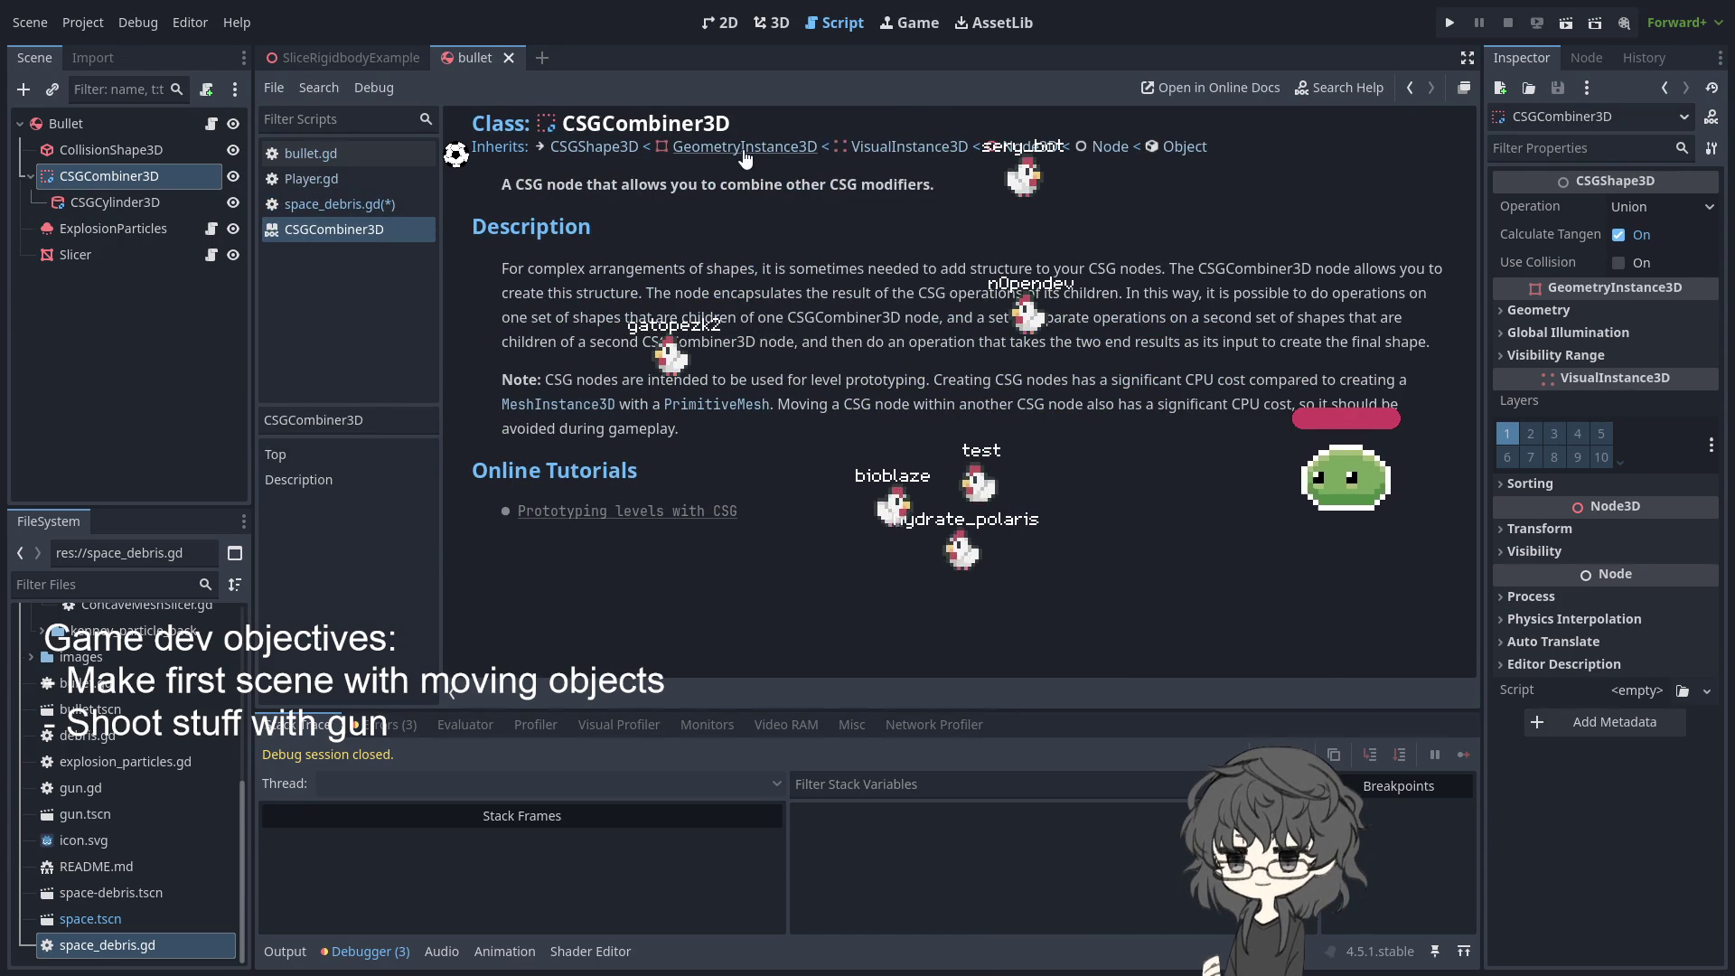
Step: Find get_meshes in the CSGShape3D docs and read its deferred mesh-update note
left_click(591, 150)
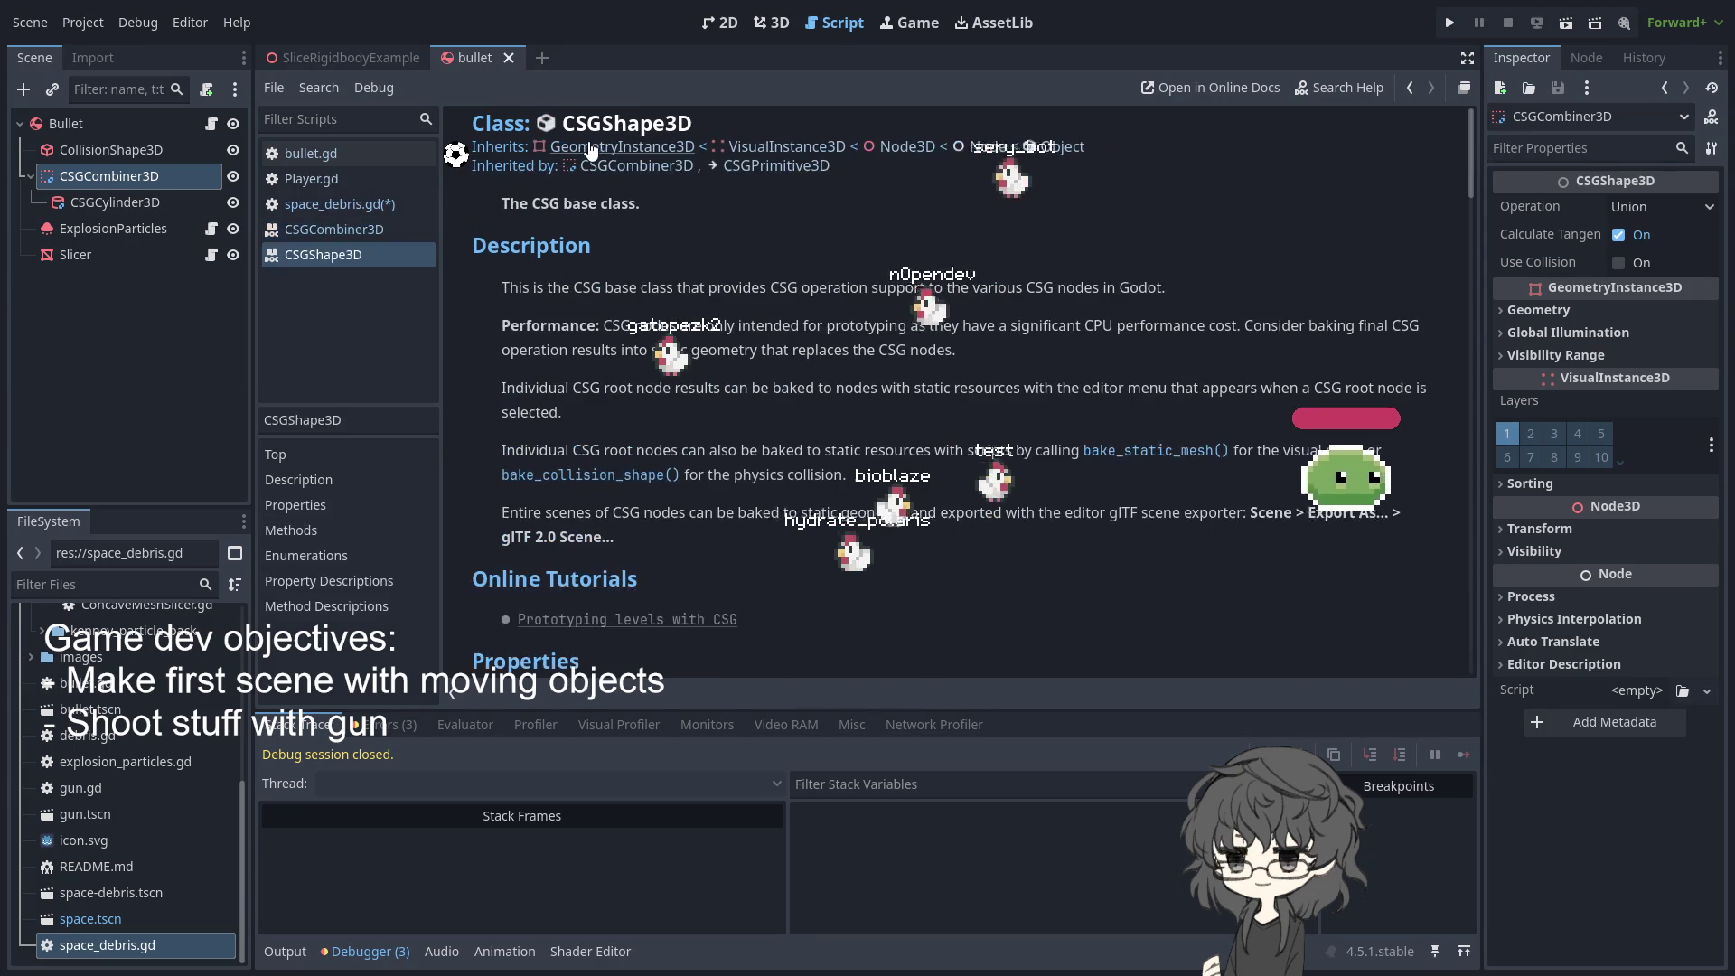
key("ctrl+f")
type("get_")
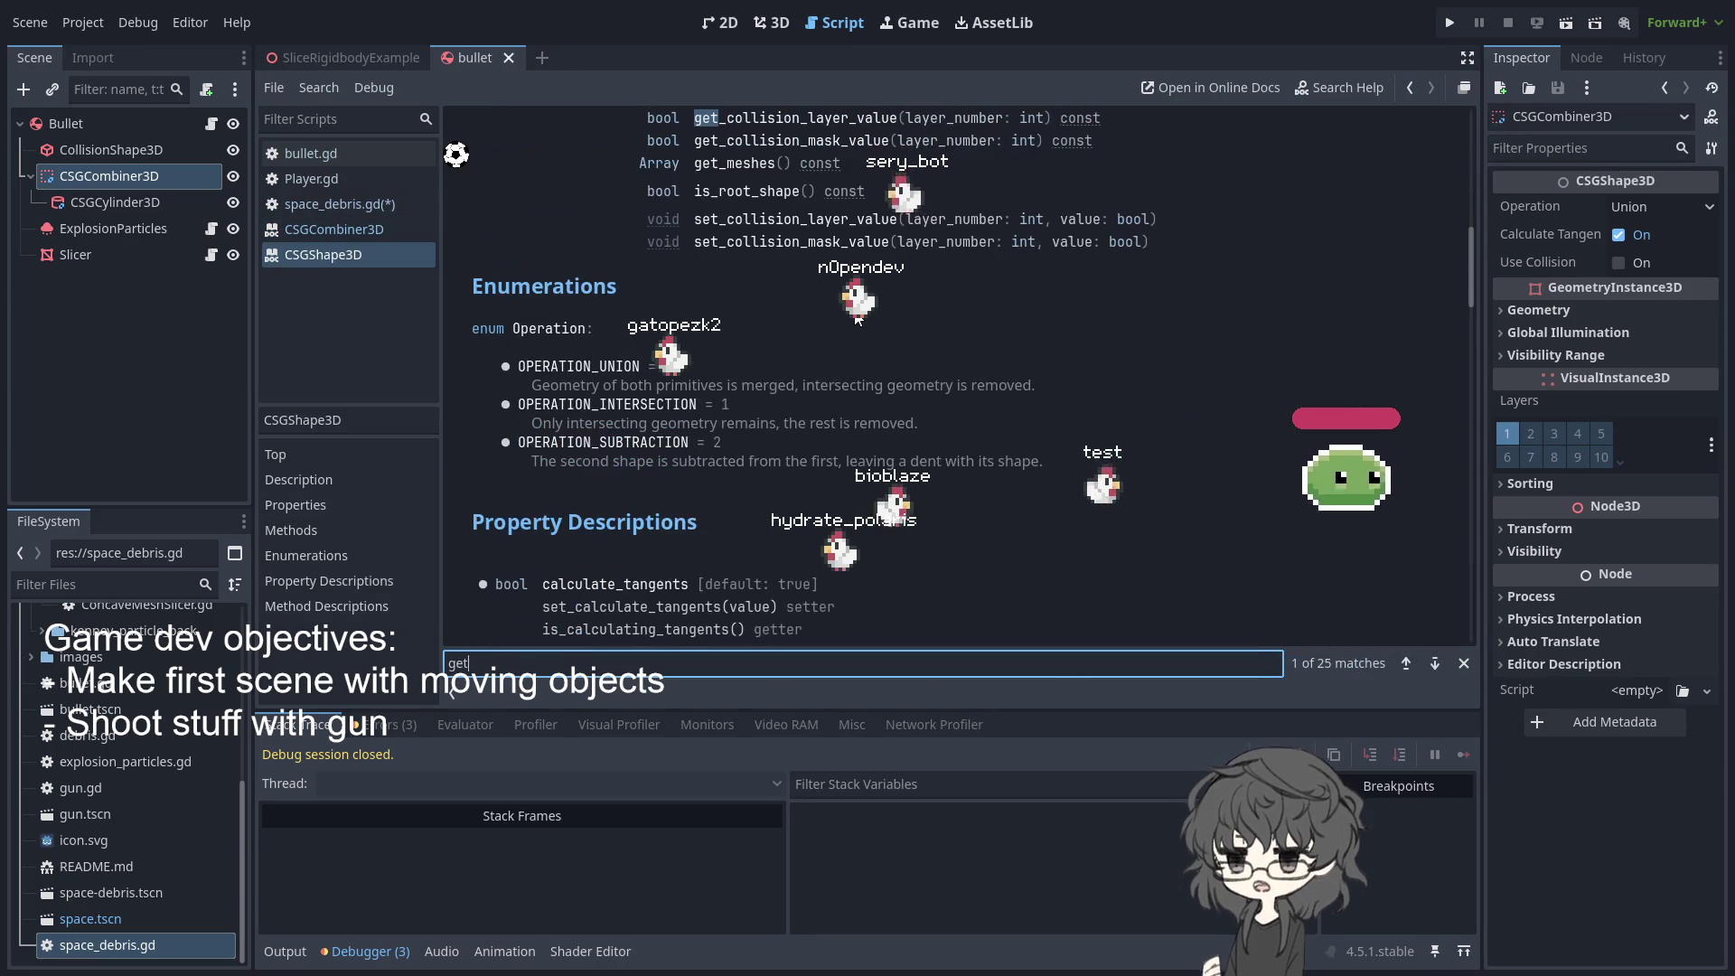
type("me")
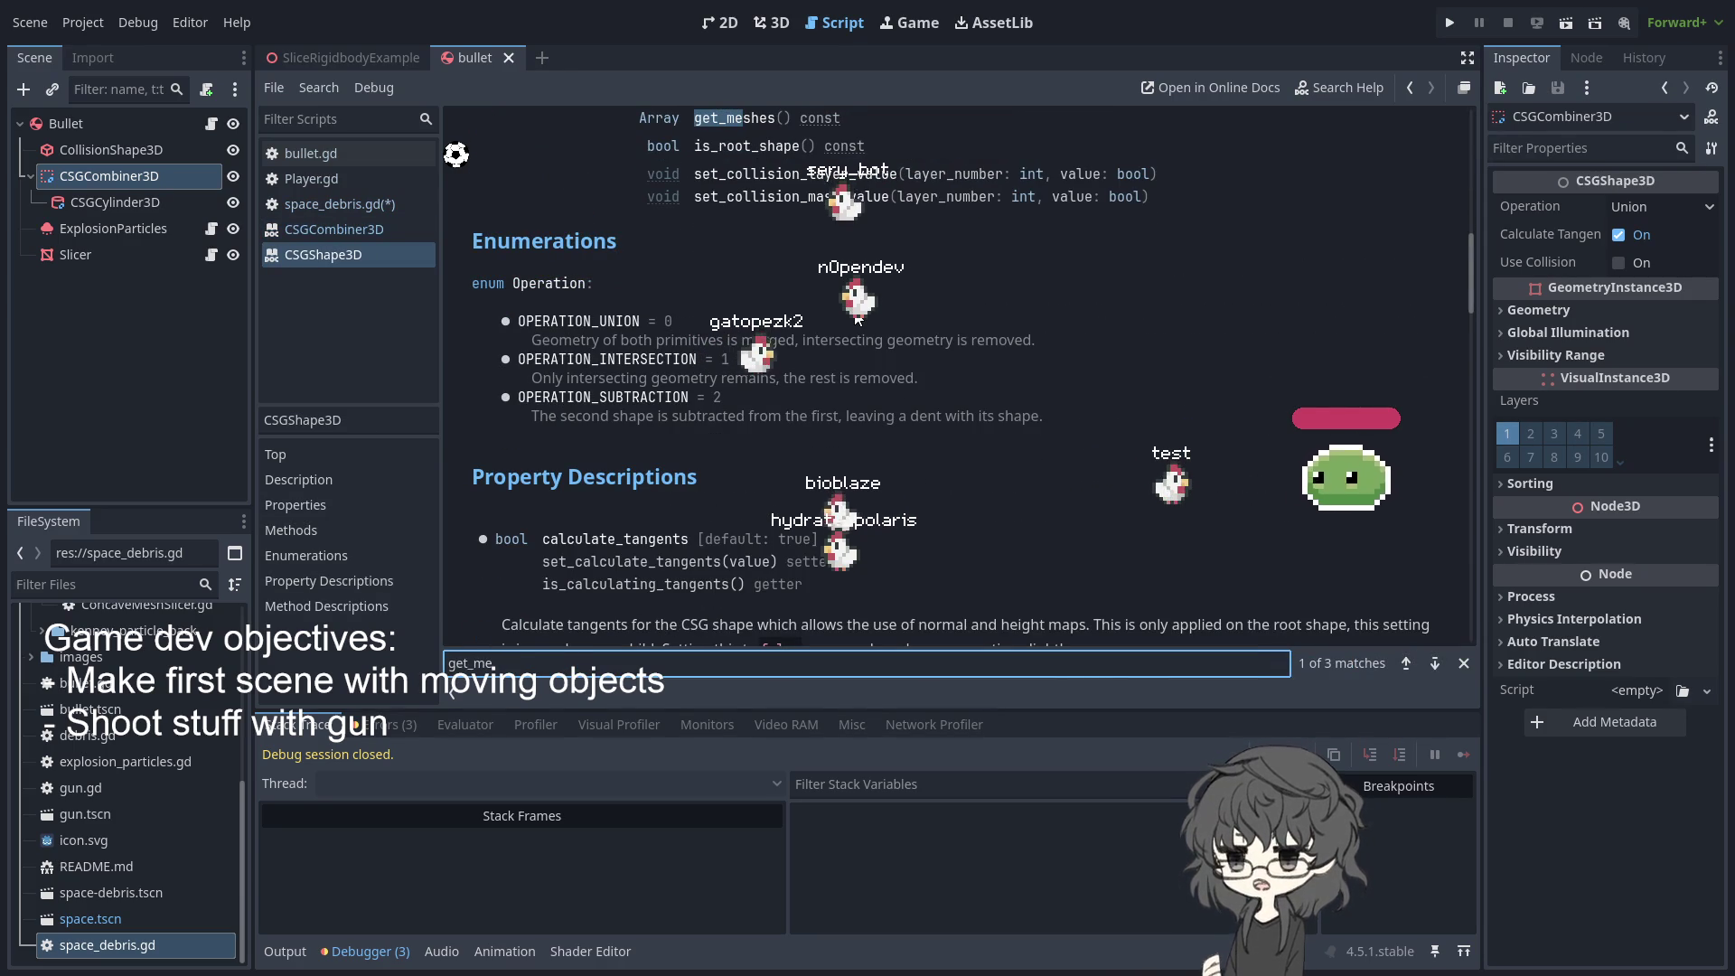
left_click(751, 121)
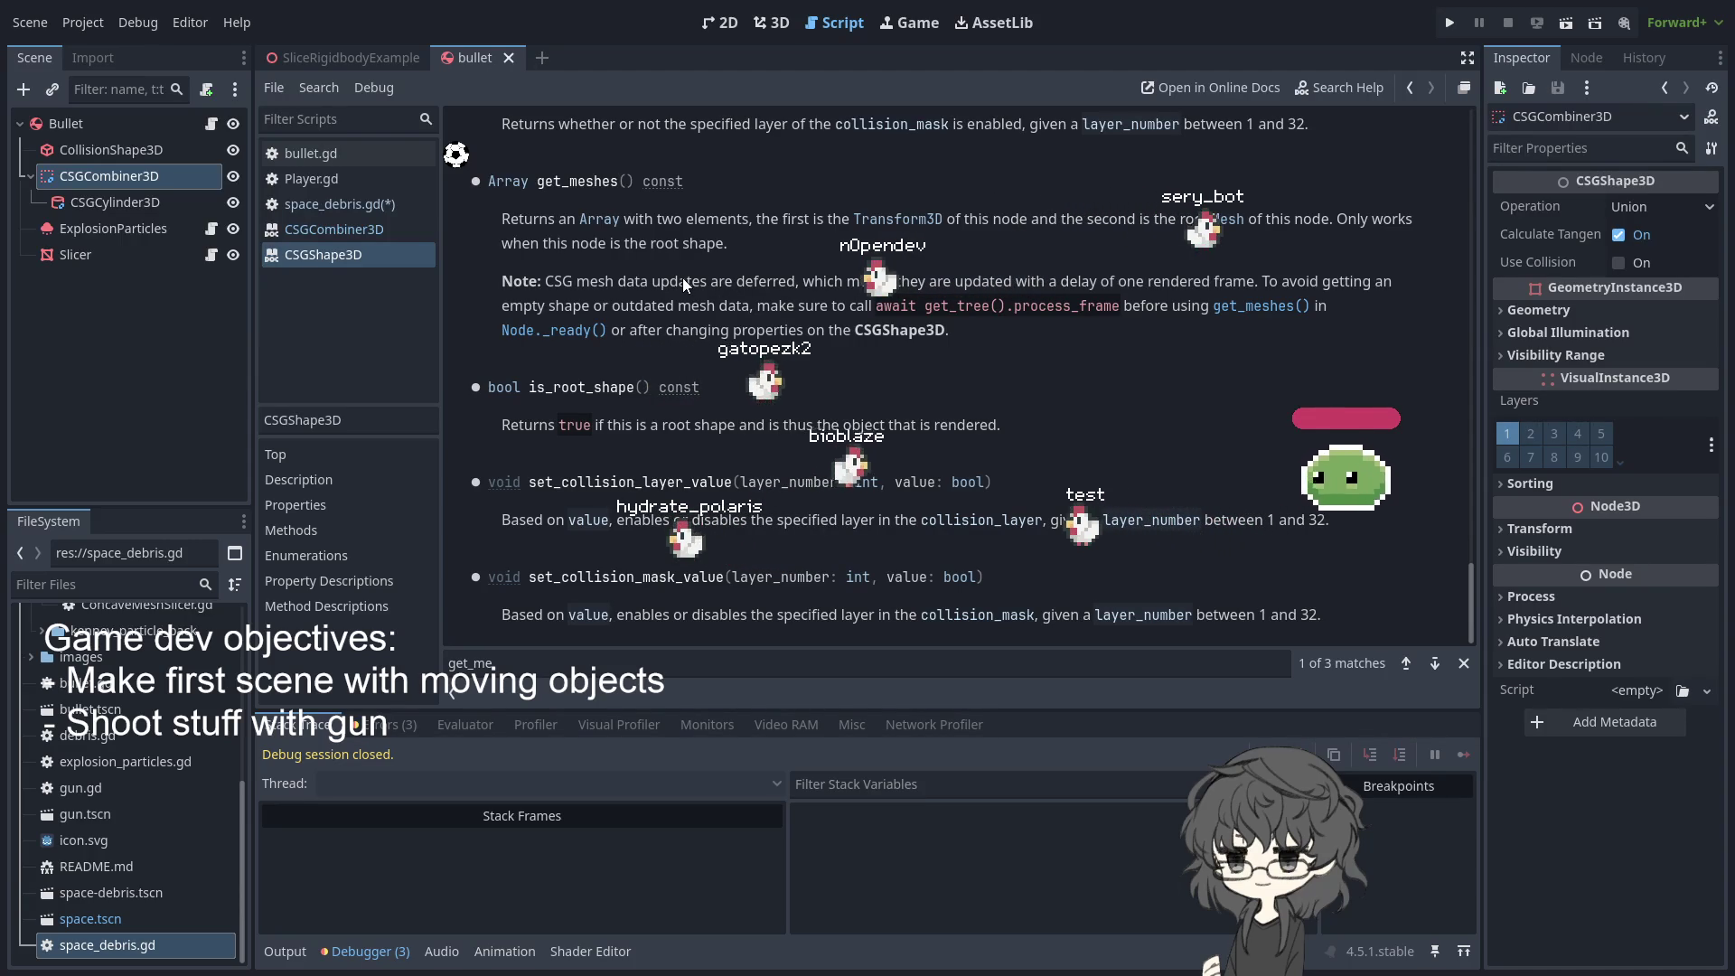
left_click(356, 56)
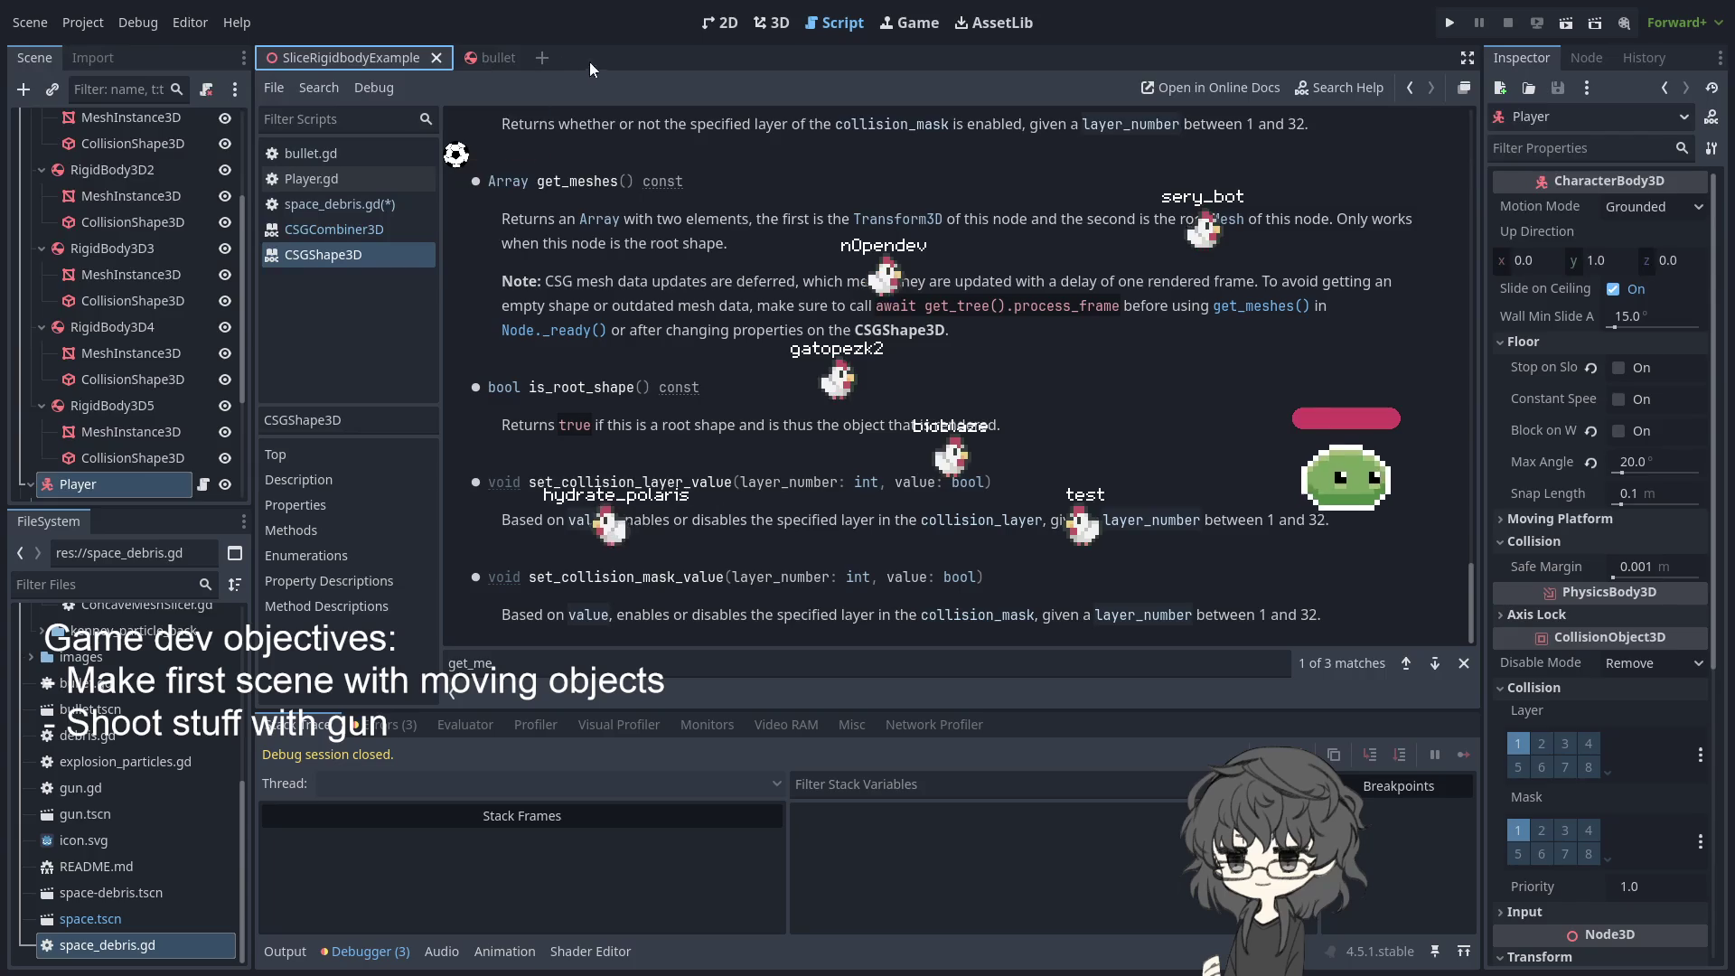
Step: Glance at the SliceRigidbodyExample 3D view, then open the Bullet node's script
left_click(481, 56)
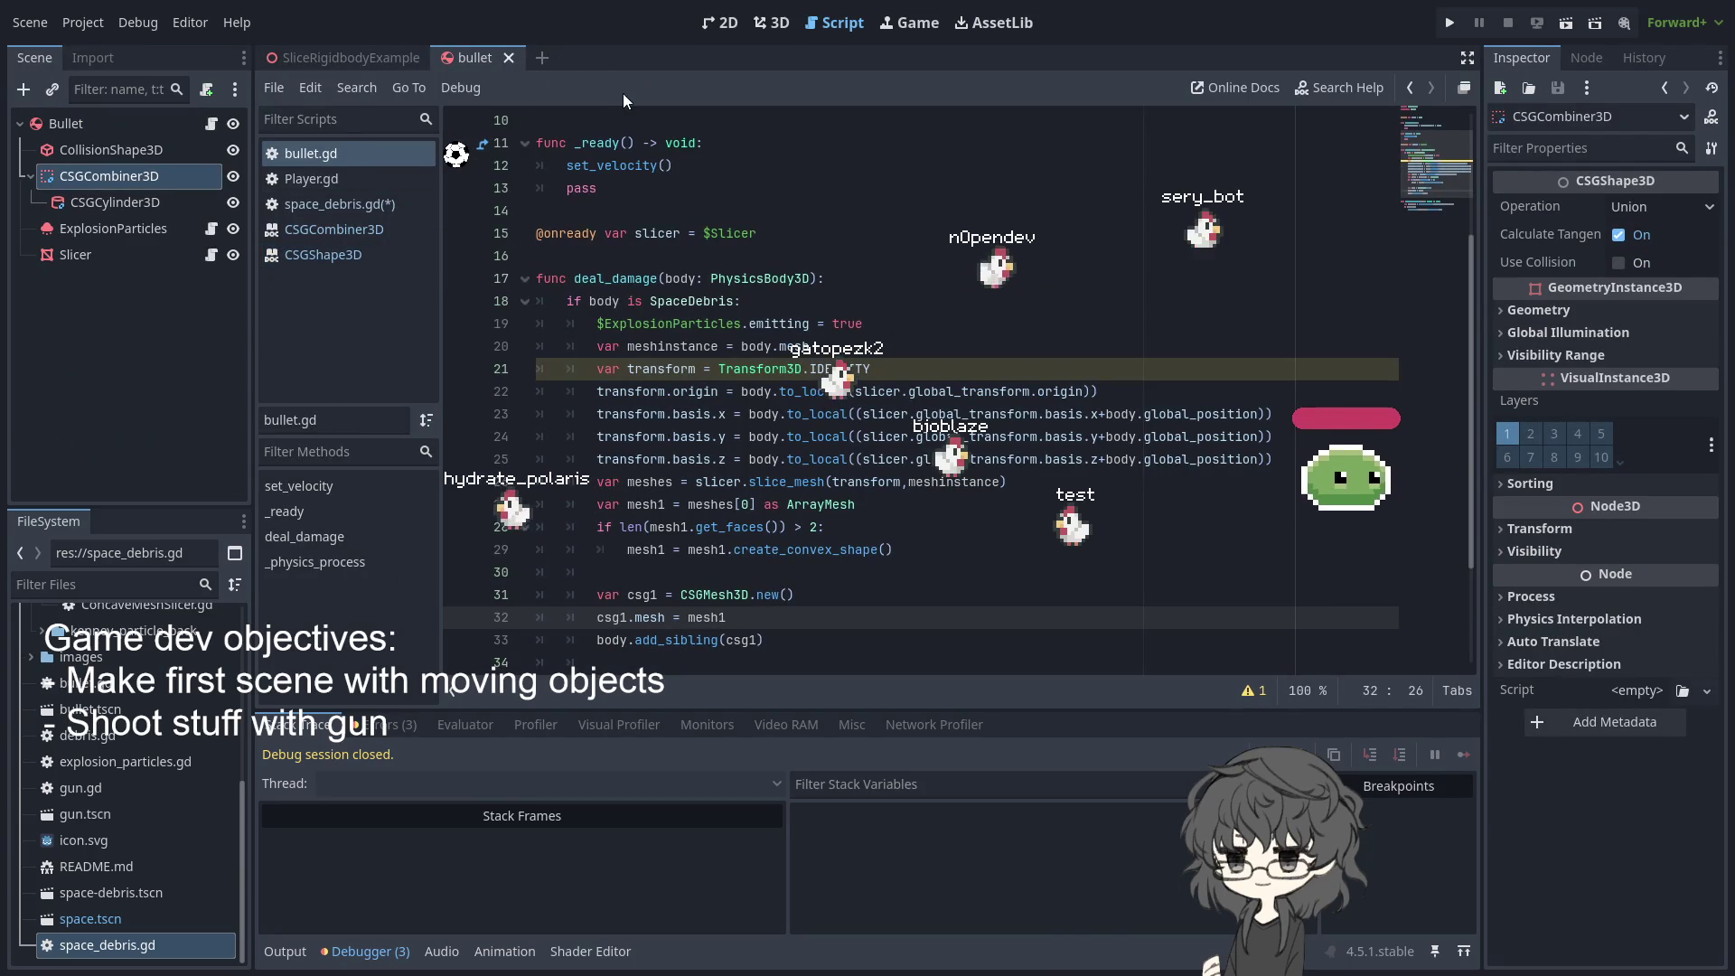
left_click(367, 56)
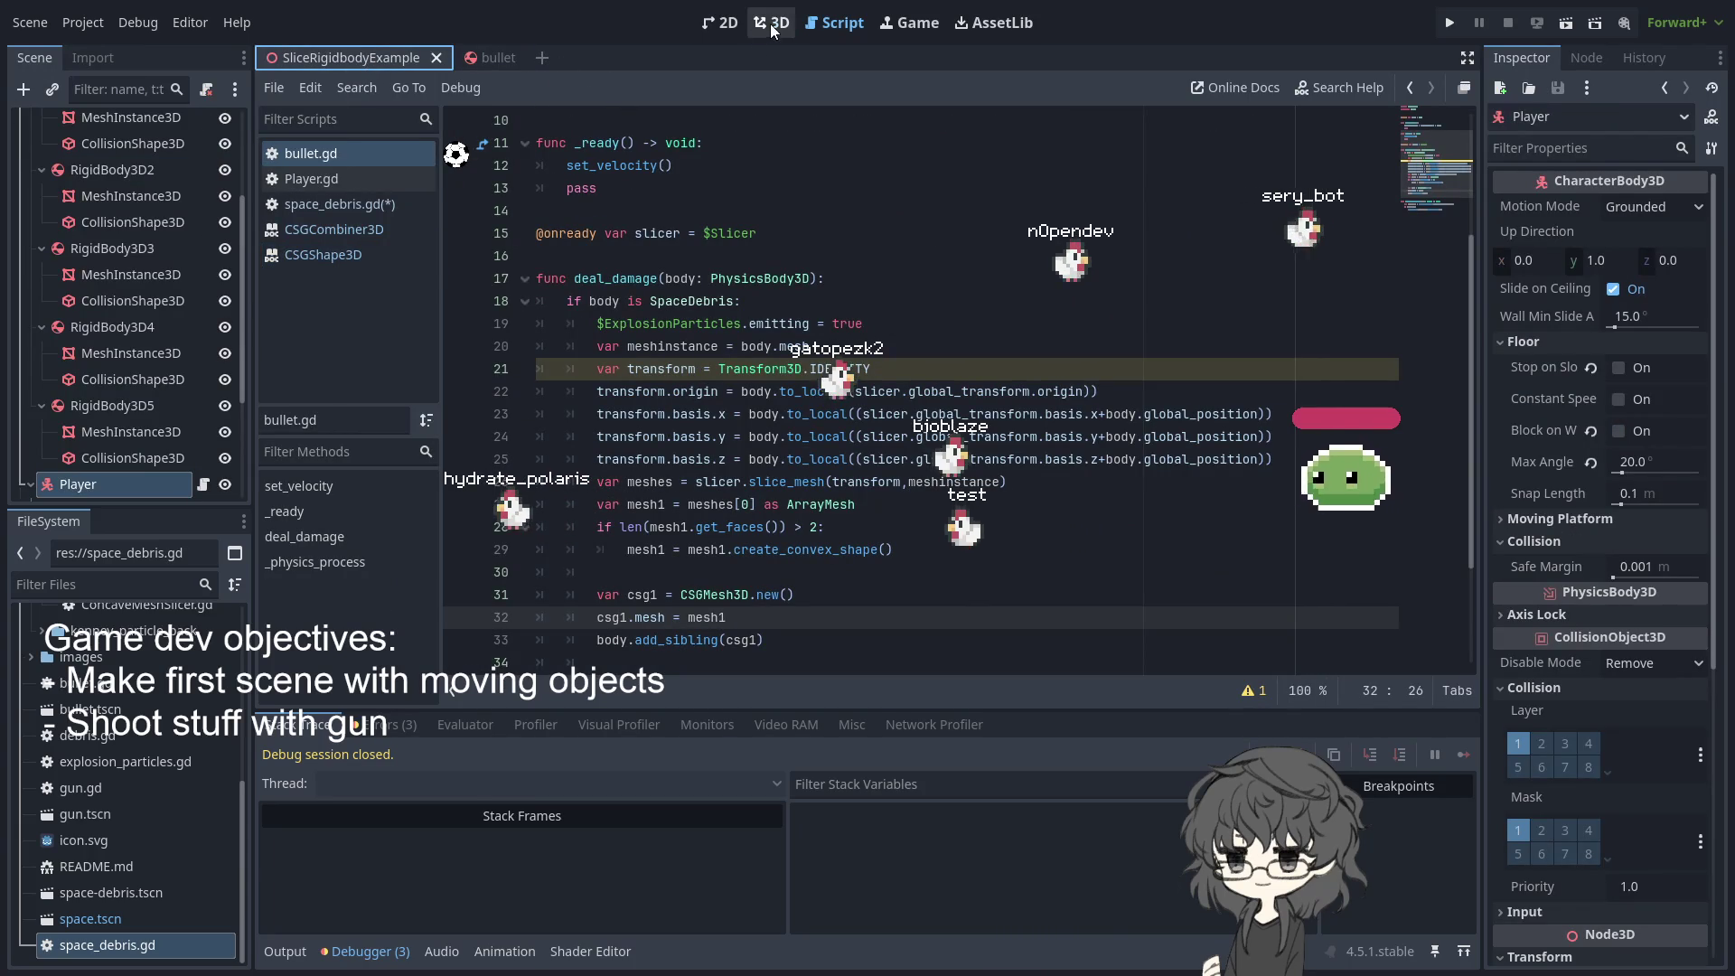
left_click(766, 25)
left_click(721, 23)
left_click(771, 23)
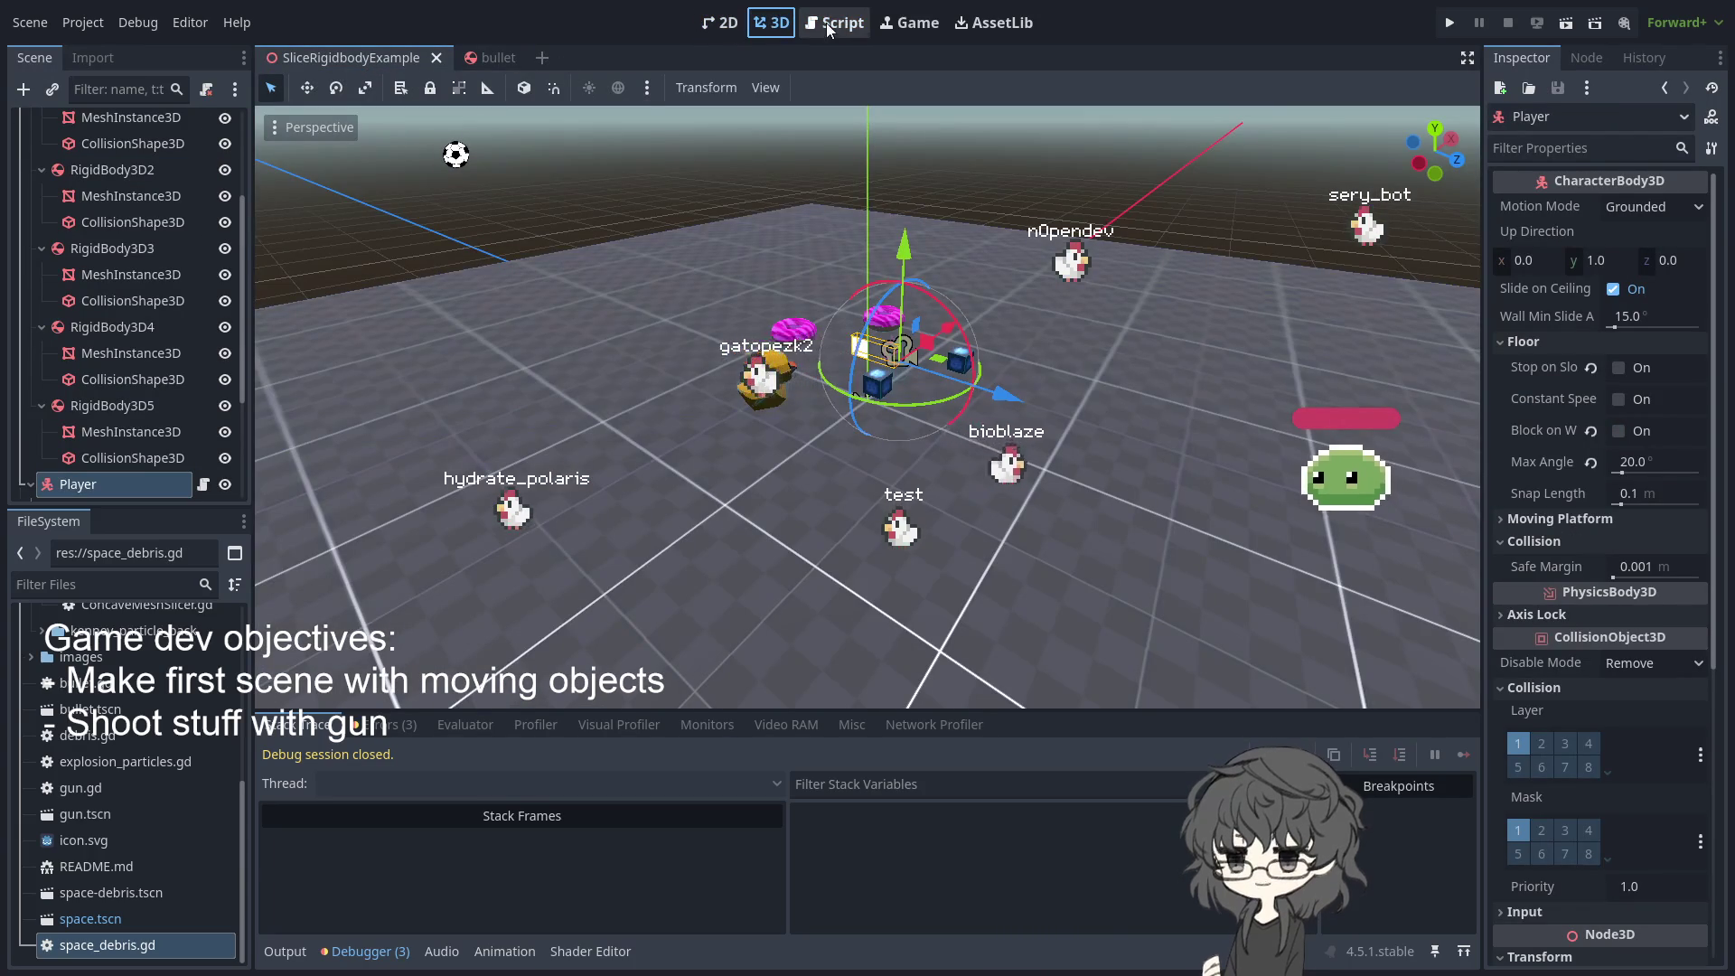
left_click(495, 56)
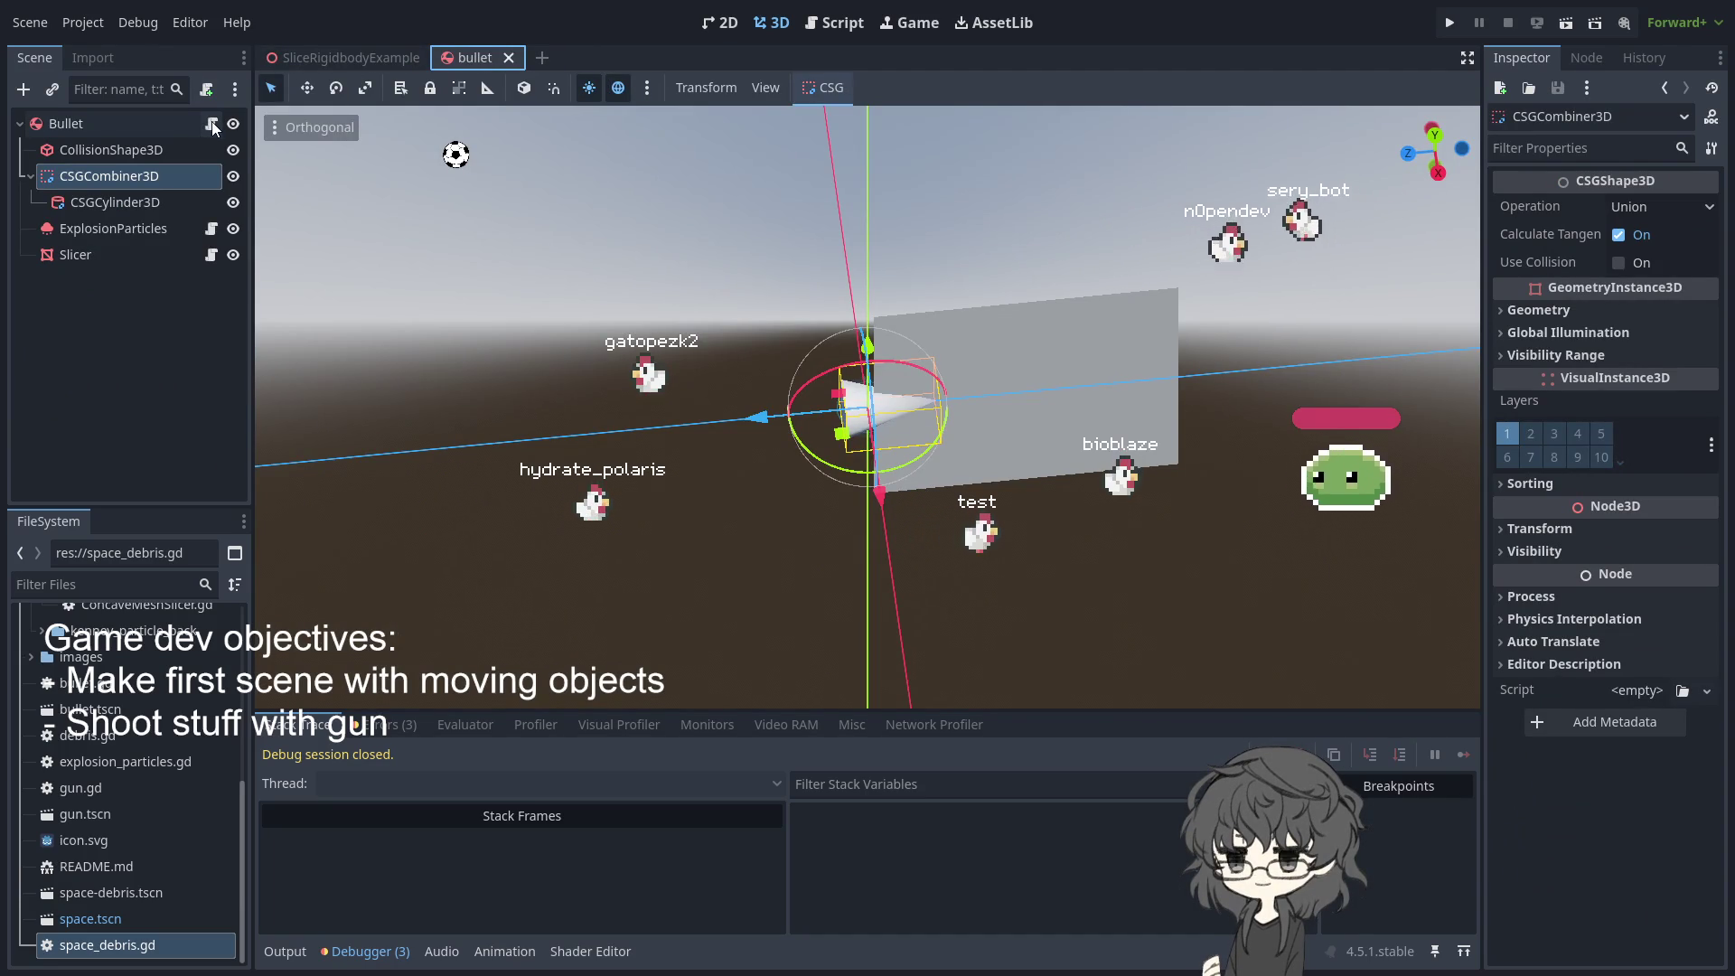
left_click(212, 124)
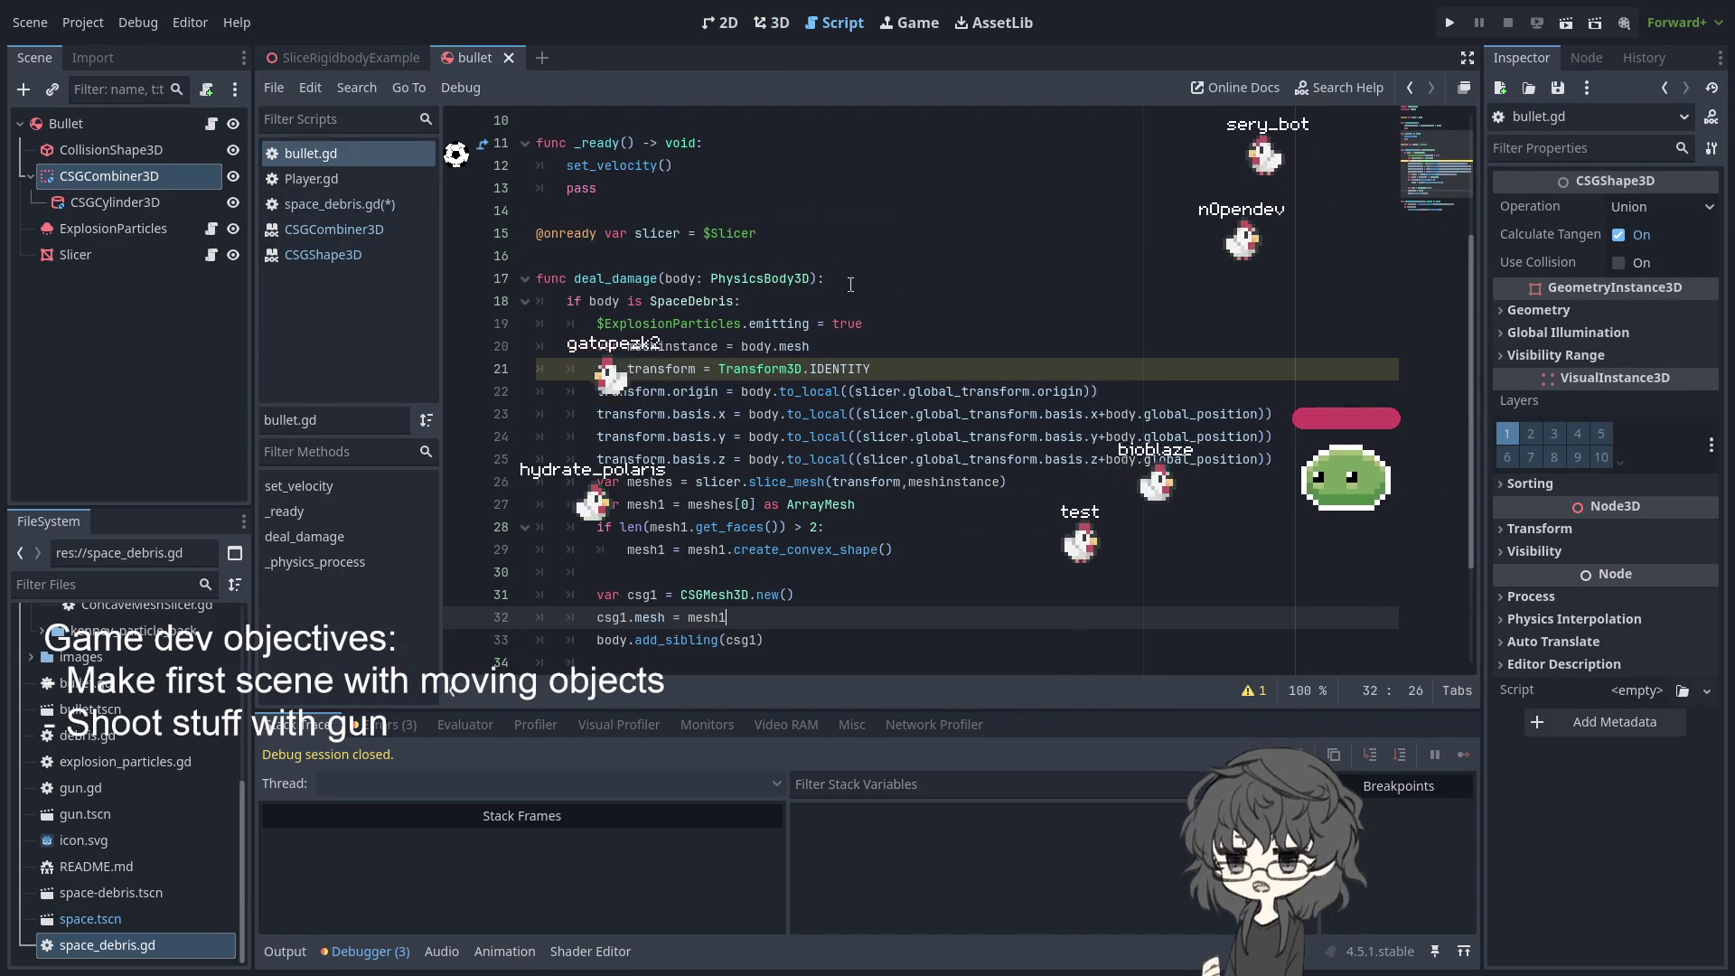
Step: Correct the body.add_sibling(csg1) line in deal_damage and save bullet.gd
left_click(759, 640)
key("BackSpace")
type("g")
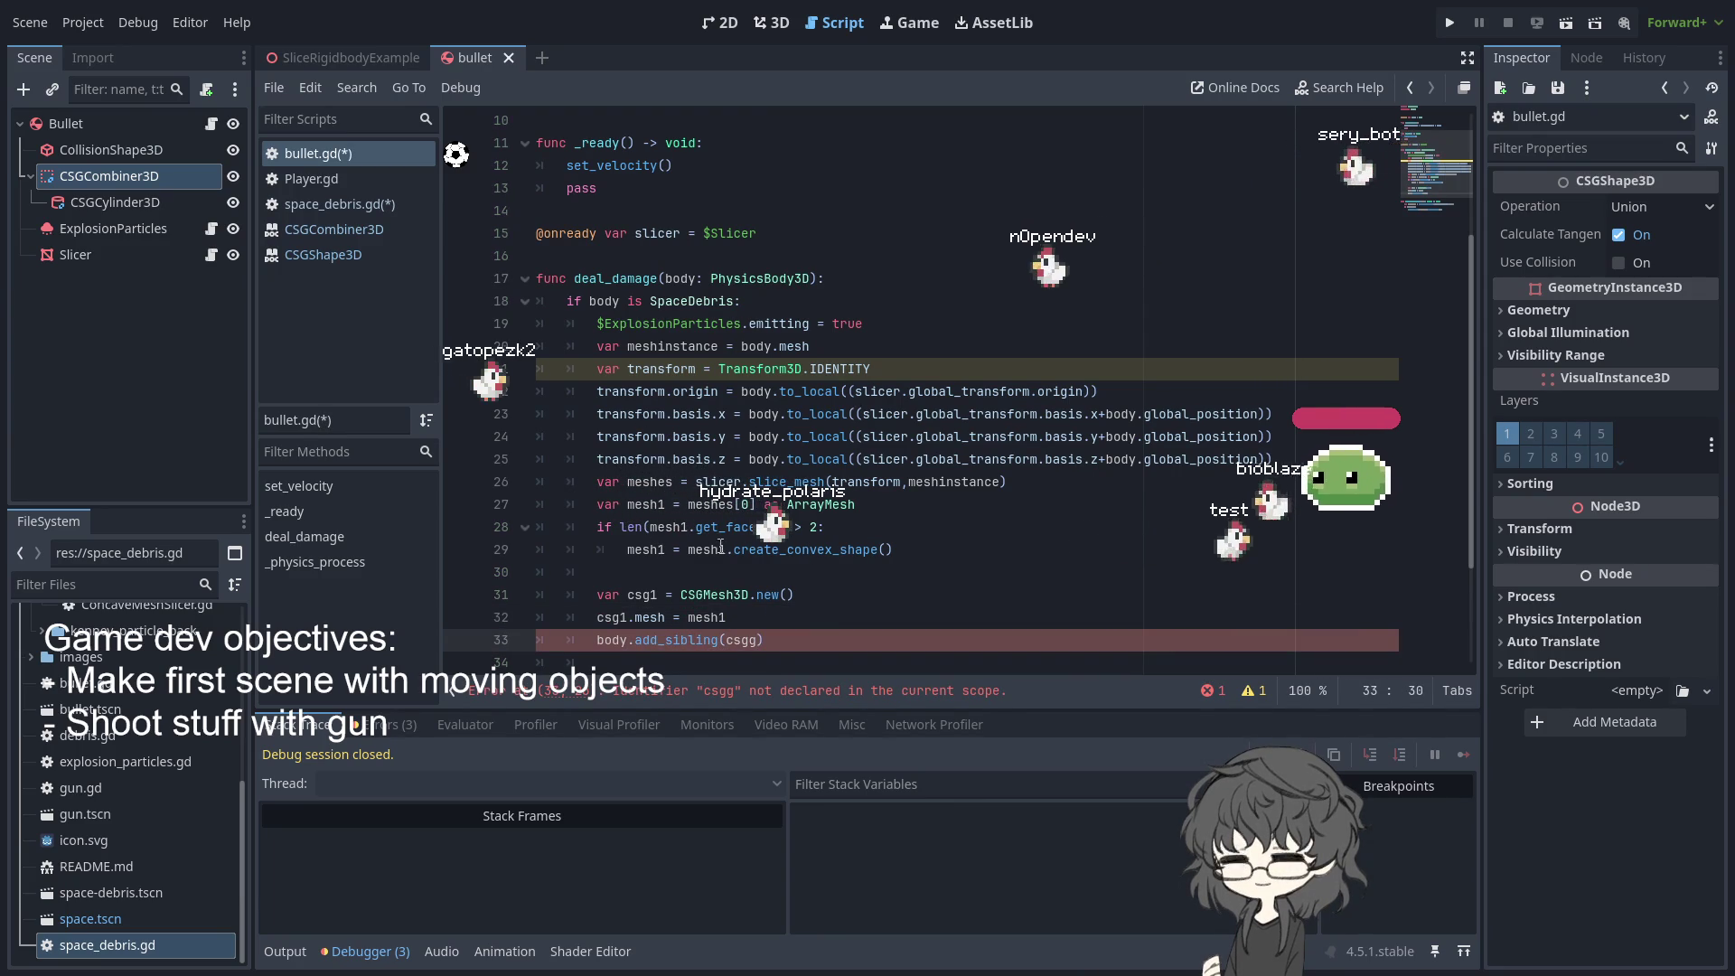
scroll(747, 362, "up", 3)
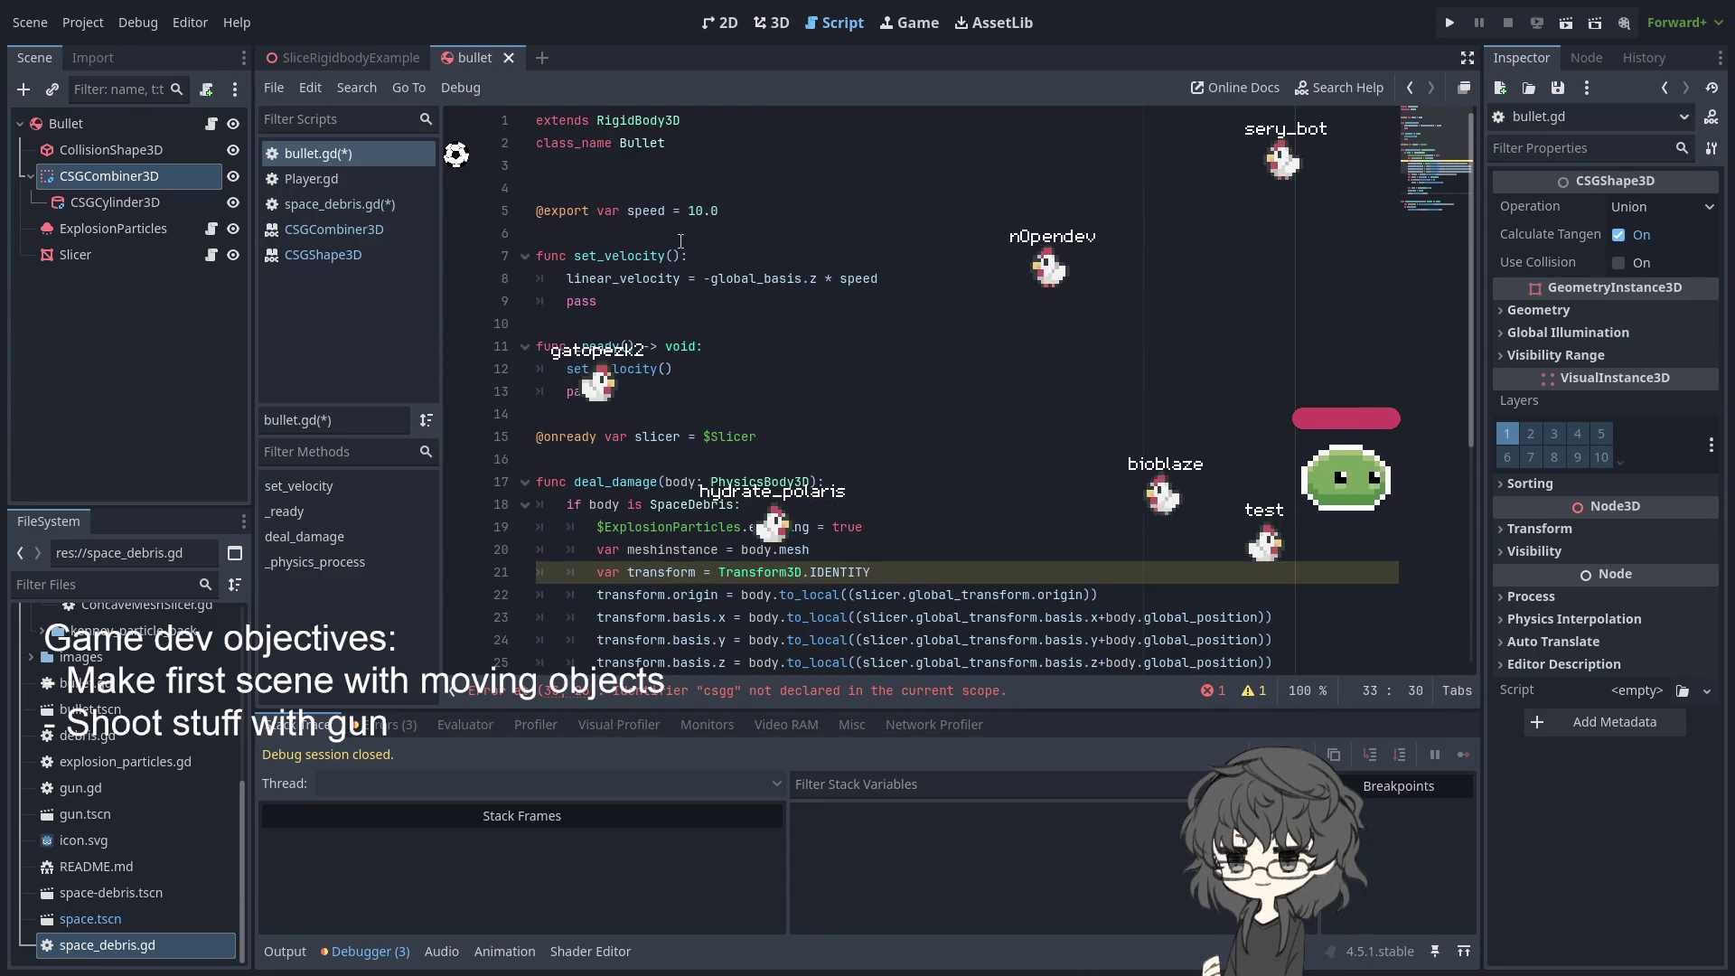
scroll(680, 241, "down", 5)
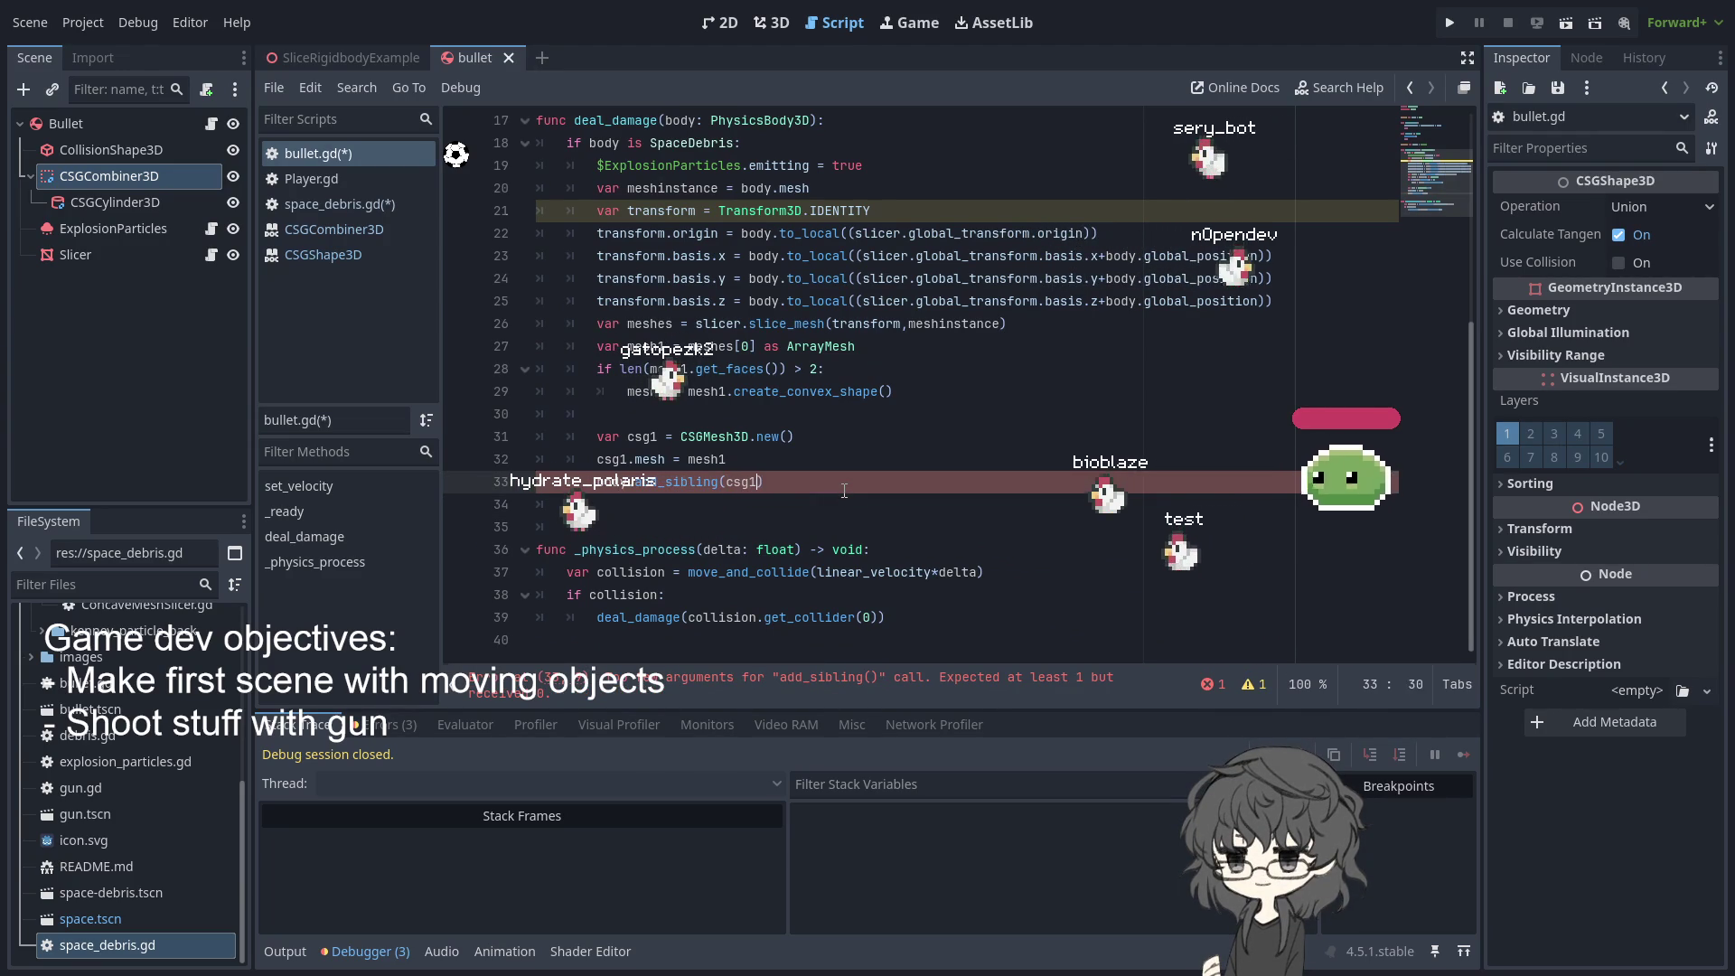
key("ctrl+s")
scroll(814, 380, "up", 5)
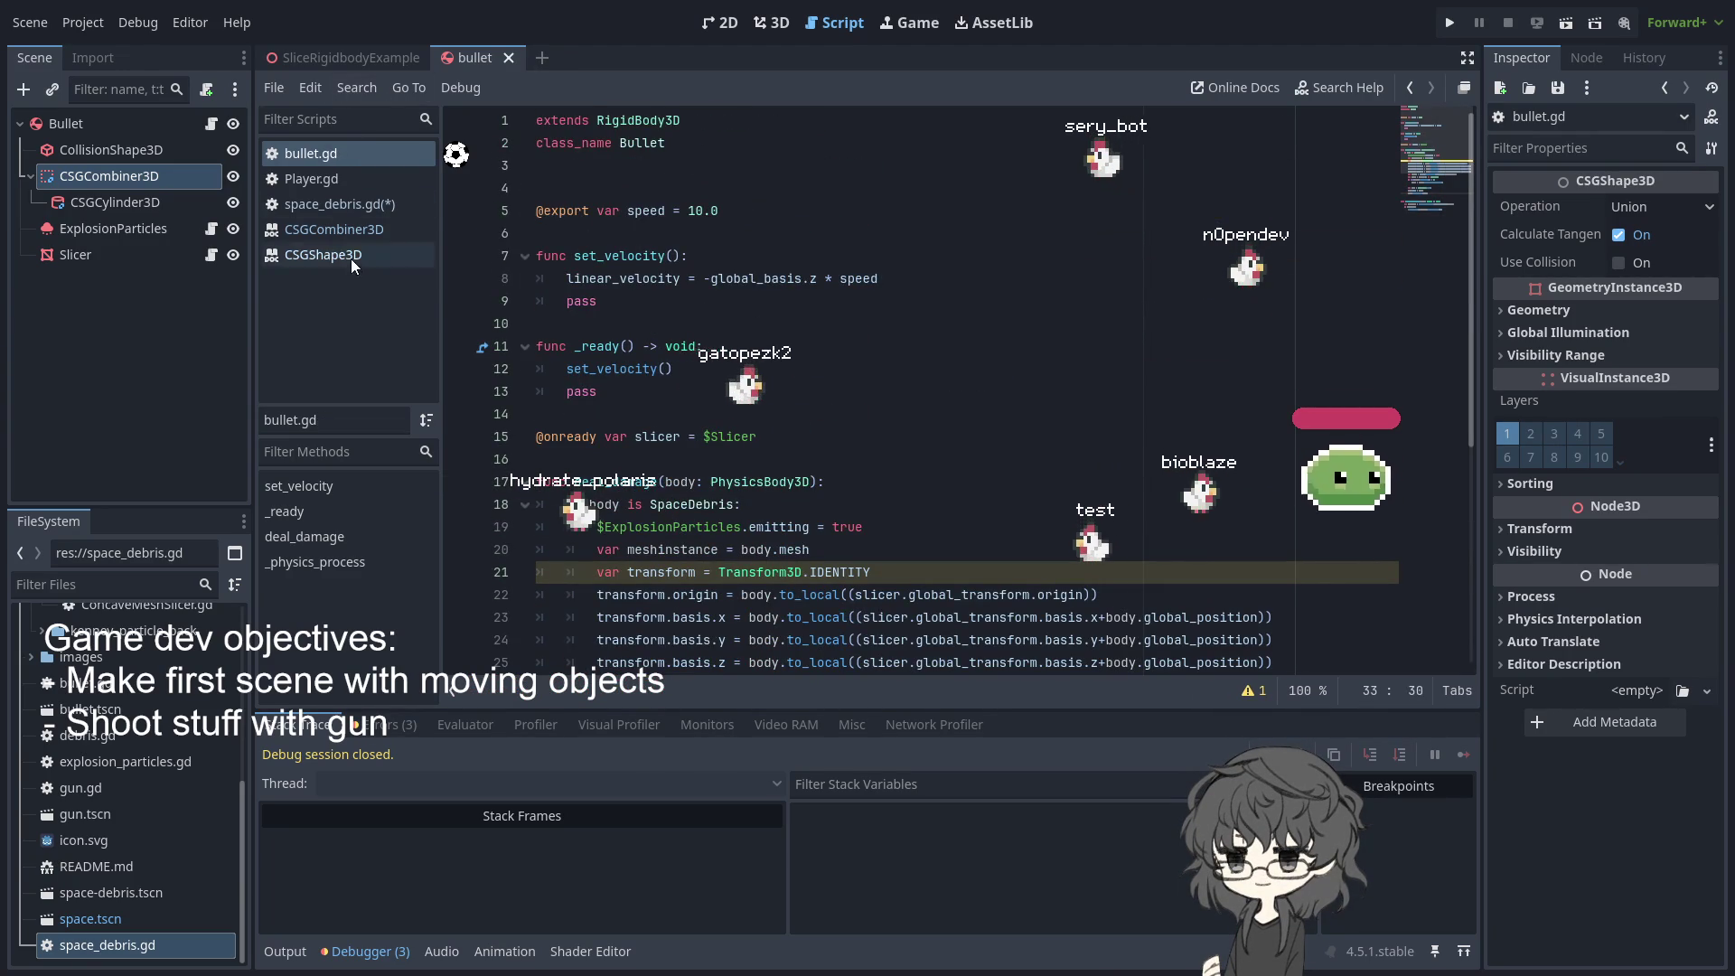
left_click(329, 206)
Step: Rename line 4's variable mesh to csg and delete its .get_meshes() call
left_click(906, 186)
key("ctrl+s")
double_click(663, 188)
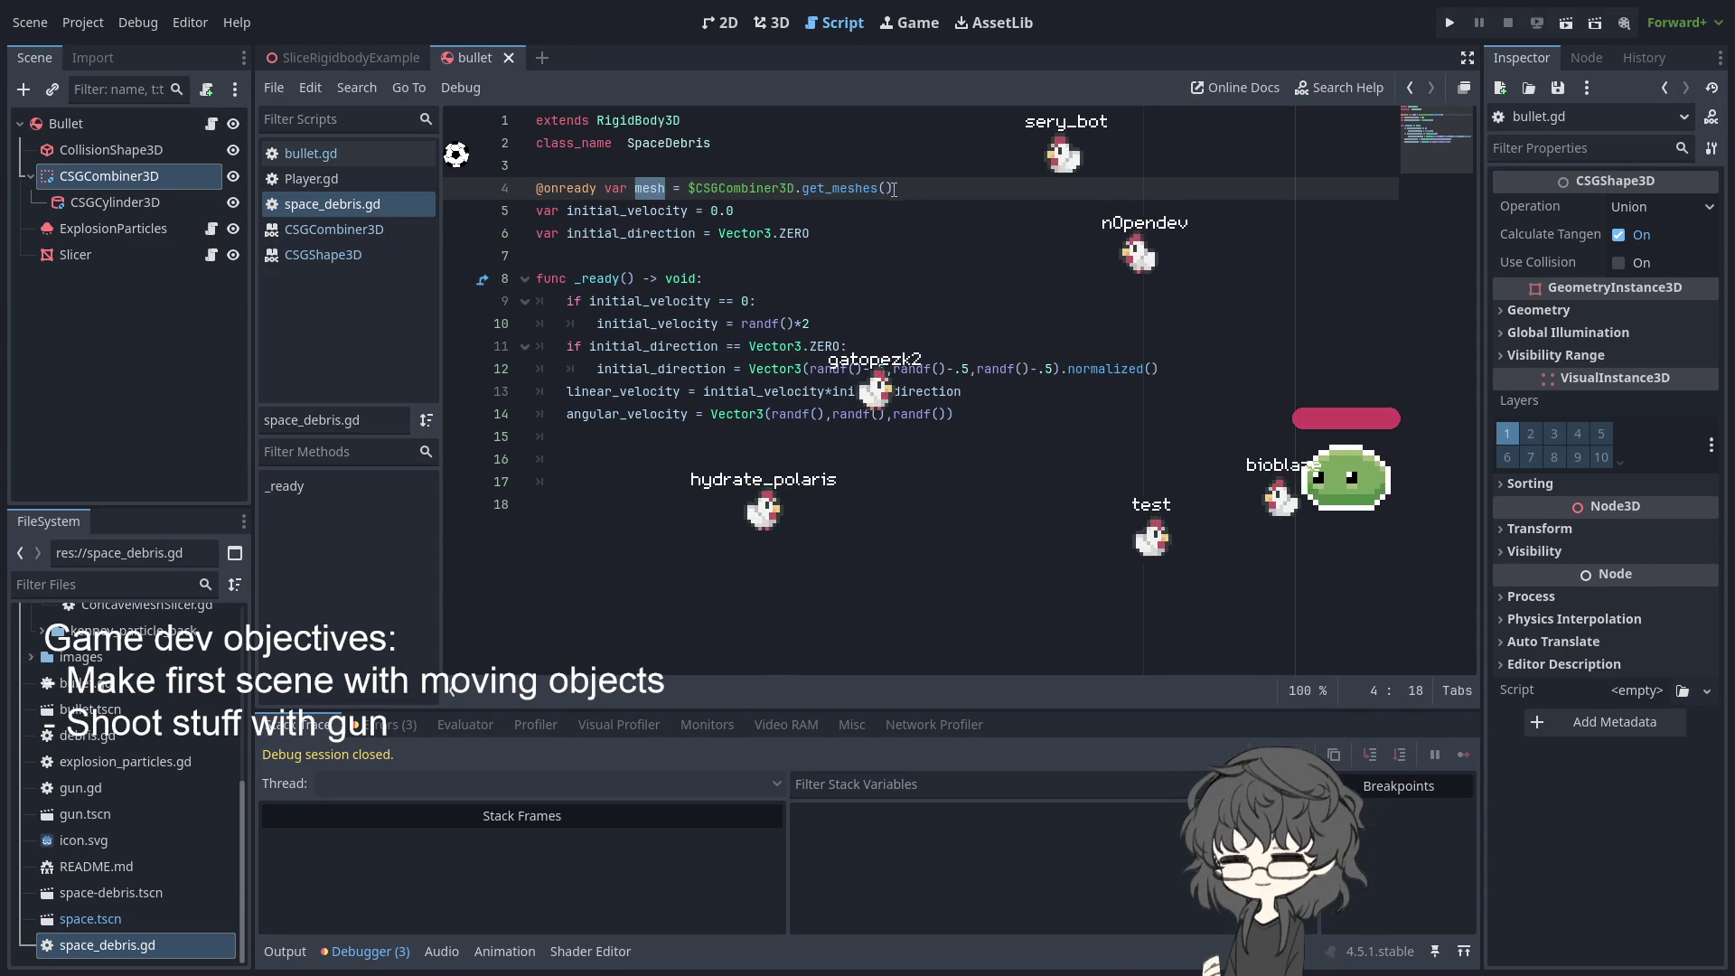
left_click_drag(895, 188, 404, 191)
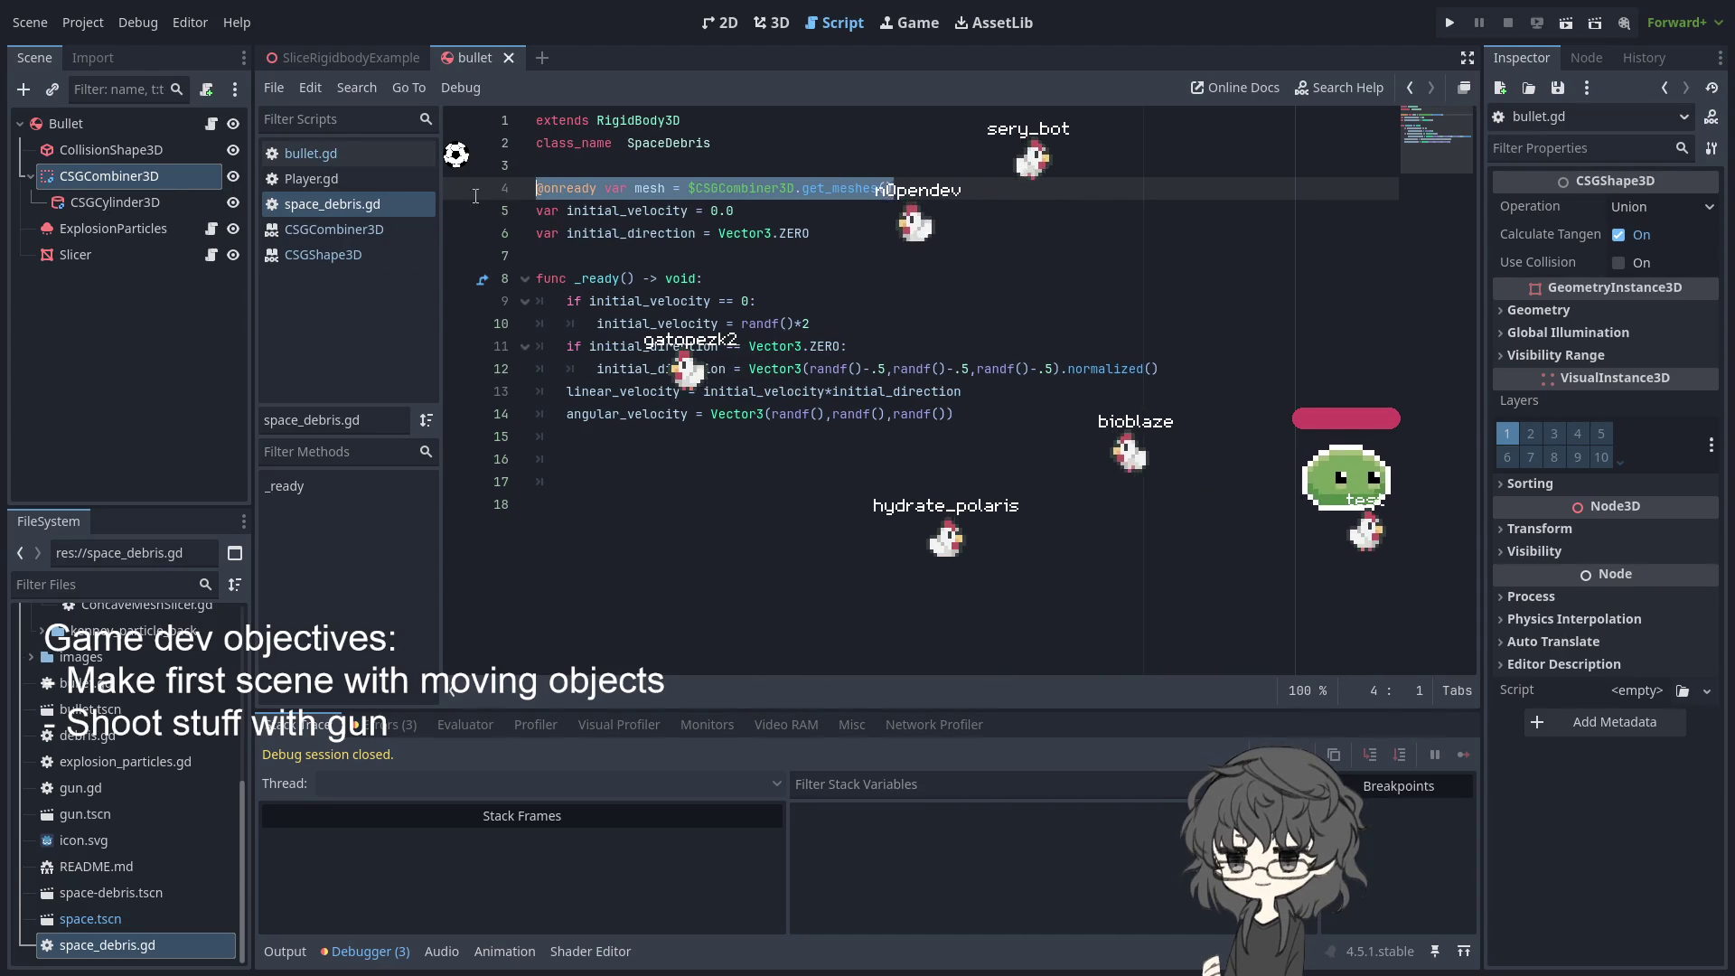
left_click_drag(895, 189, 794, 198)
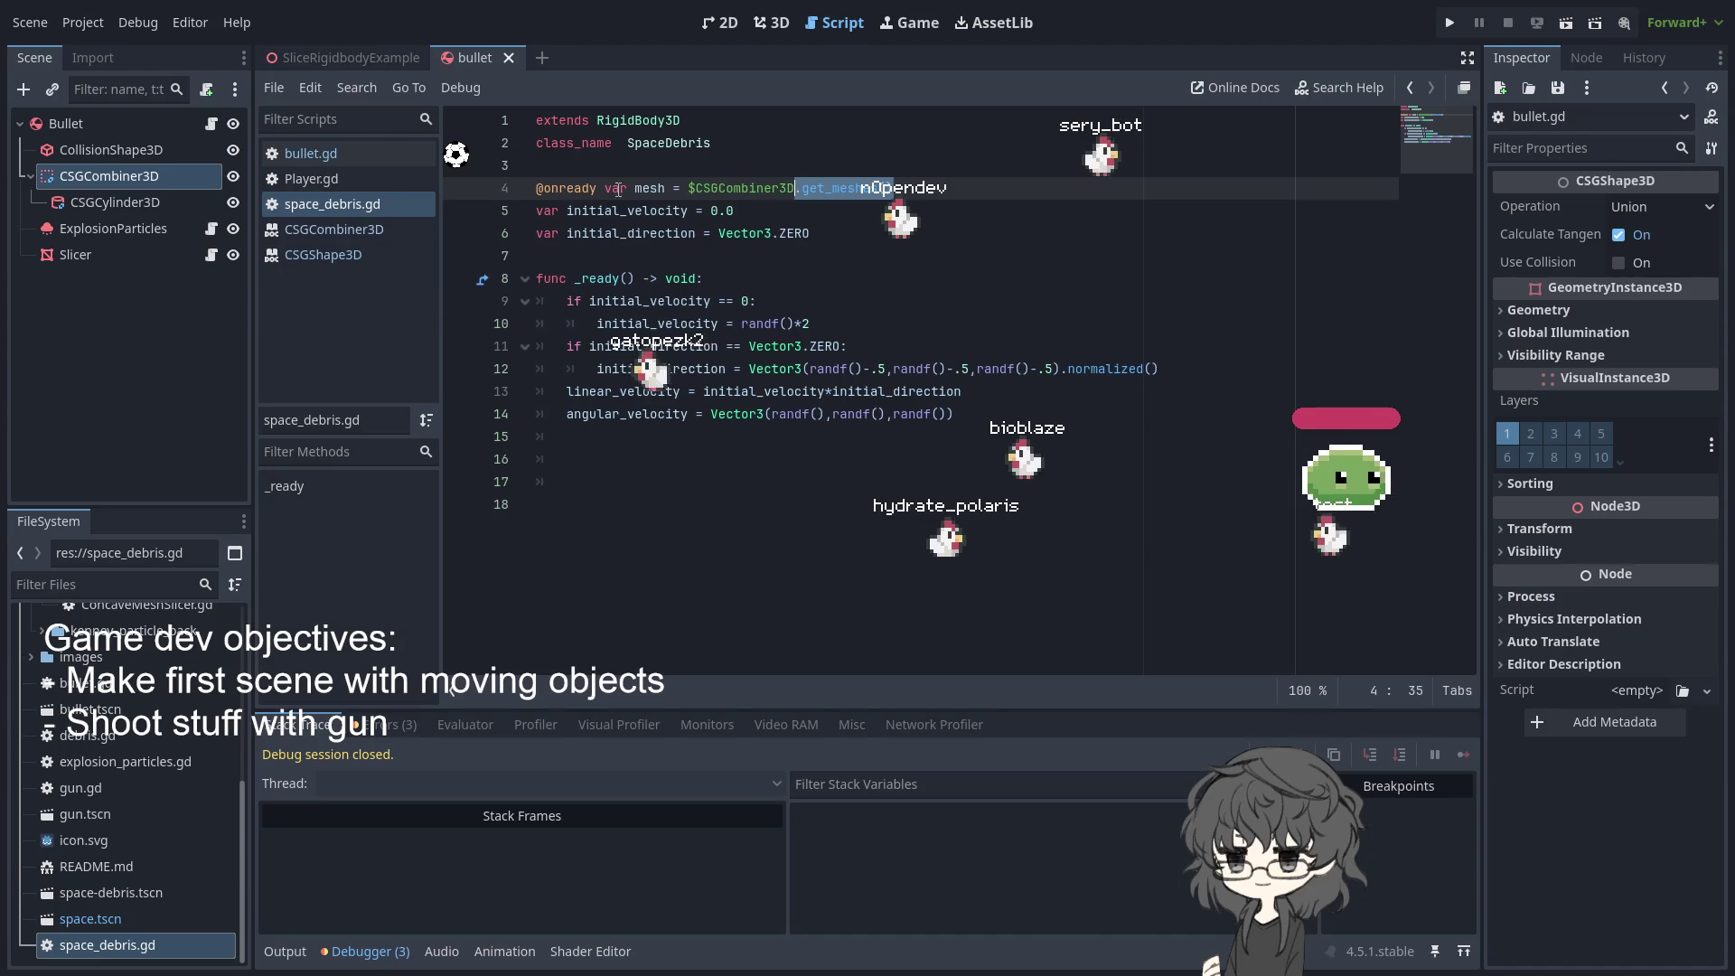
double_click(649, 188)
type("csg")
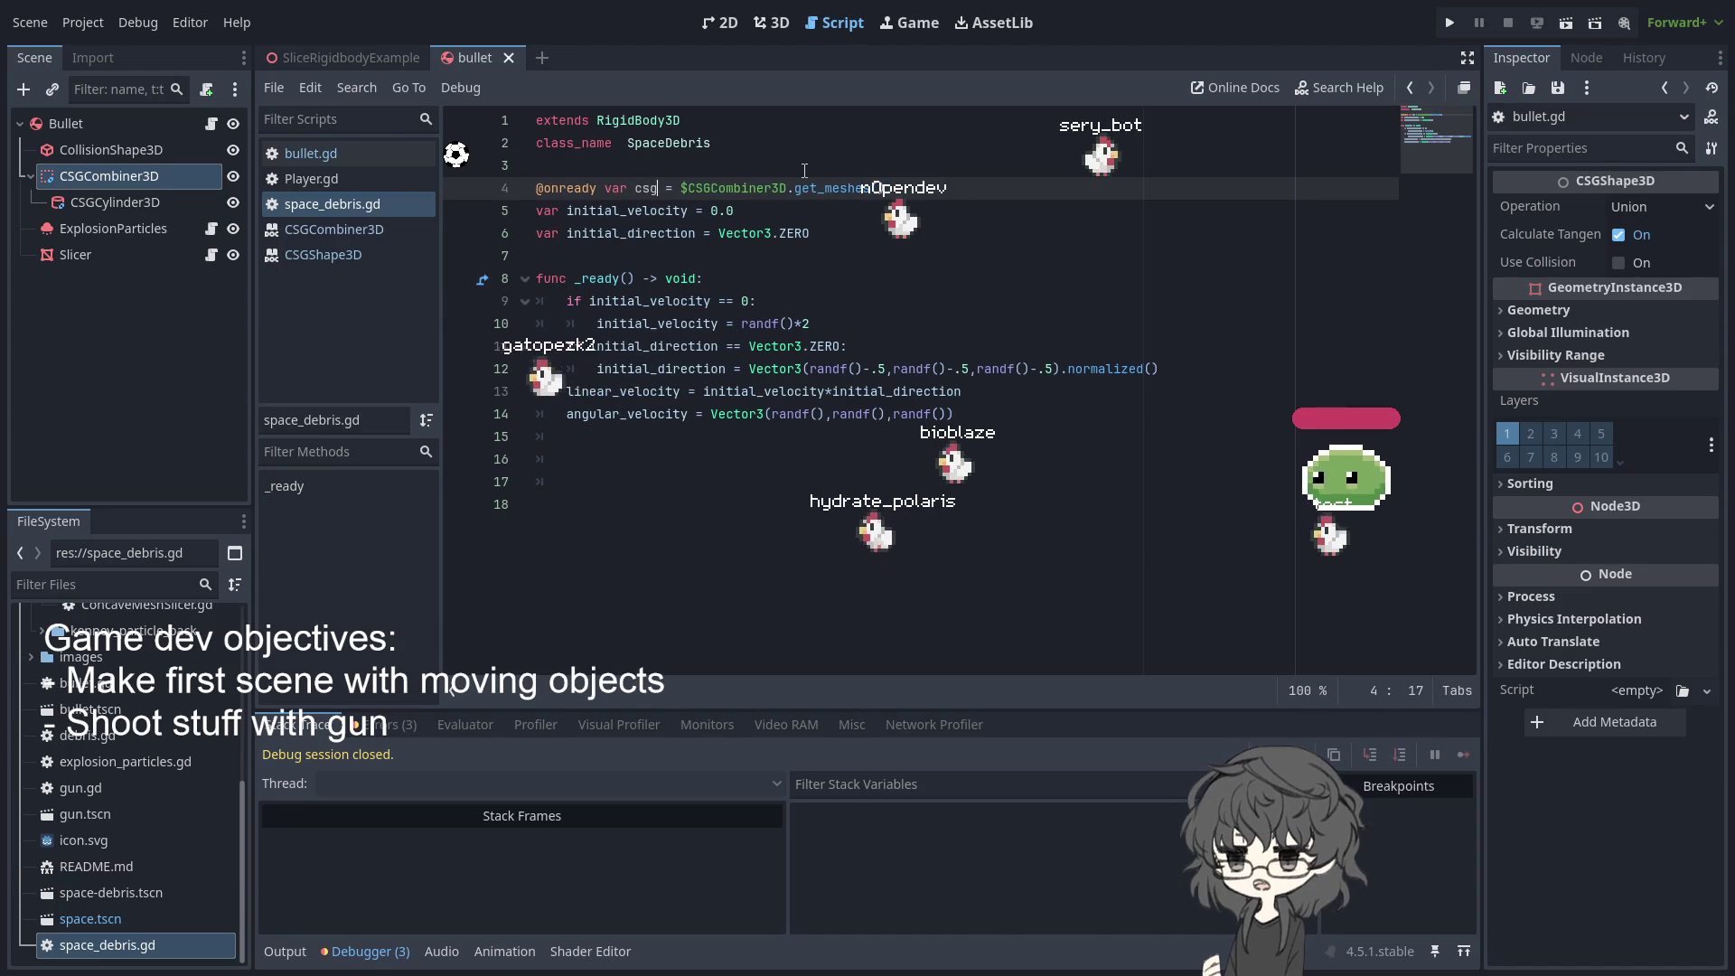
left_click_drag(886, 188, 788, 188)
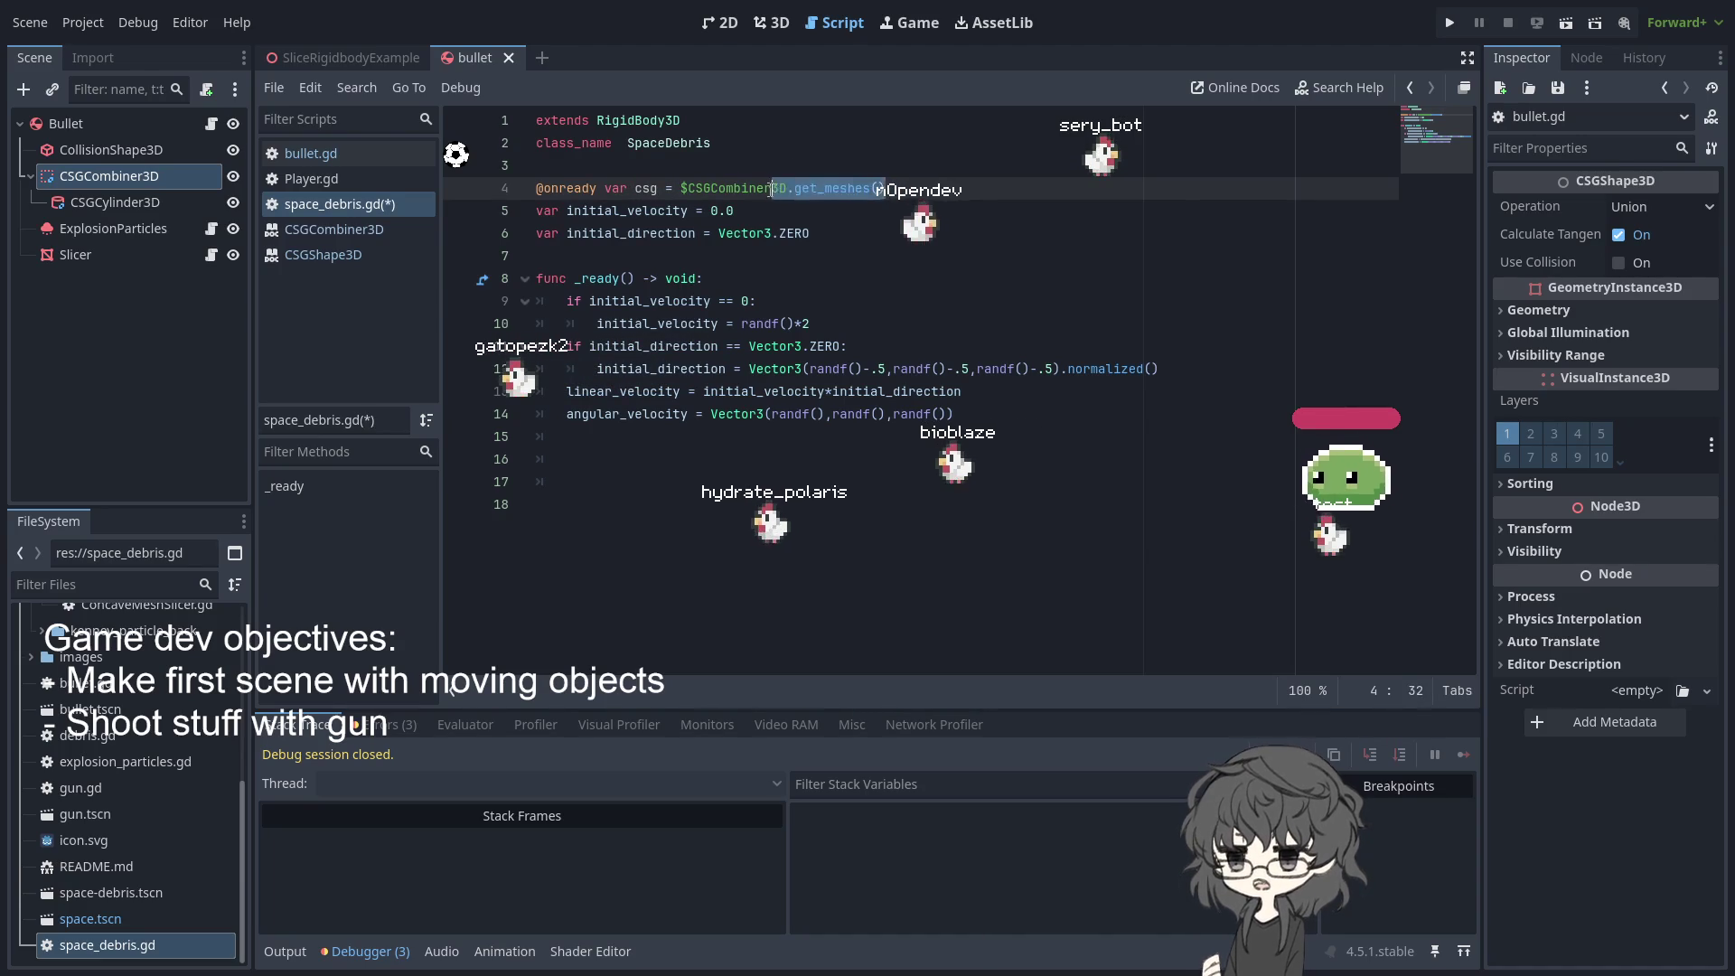
key("BackSpace")
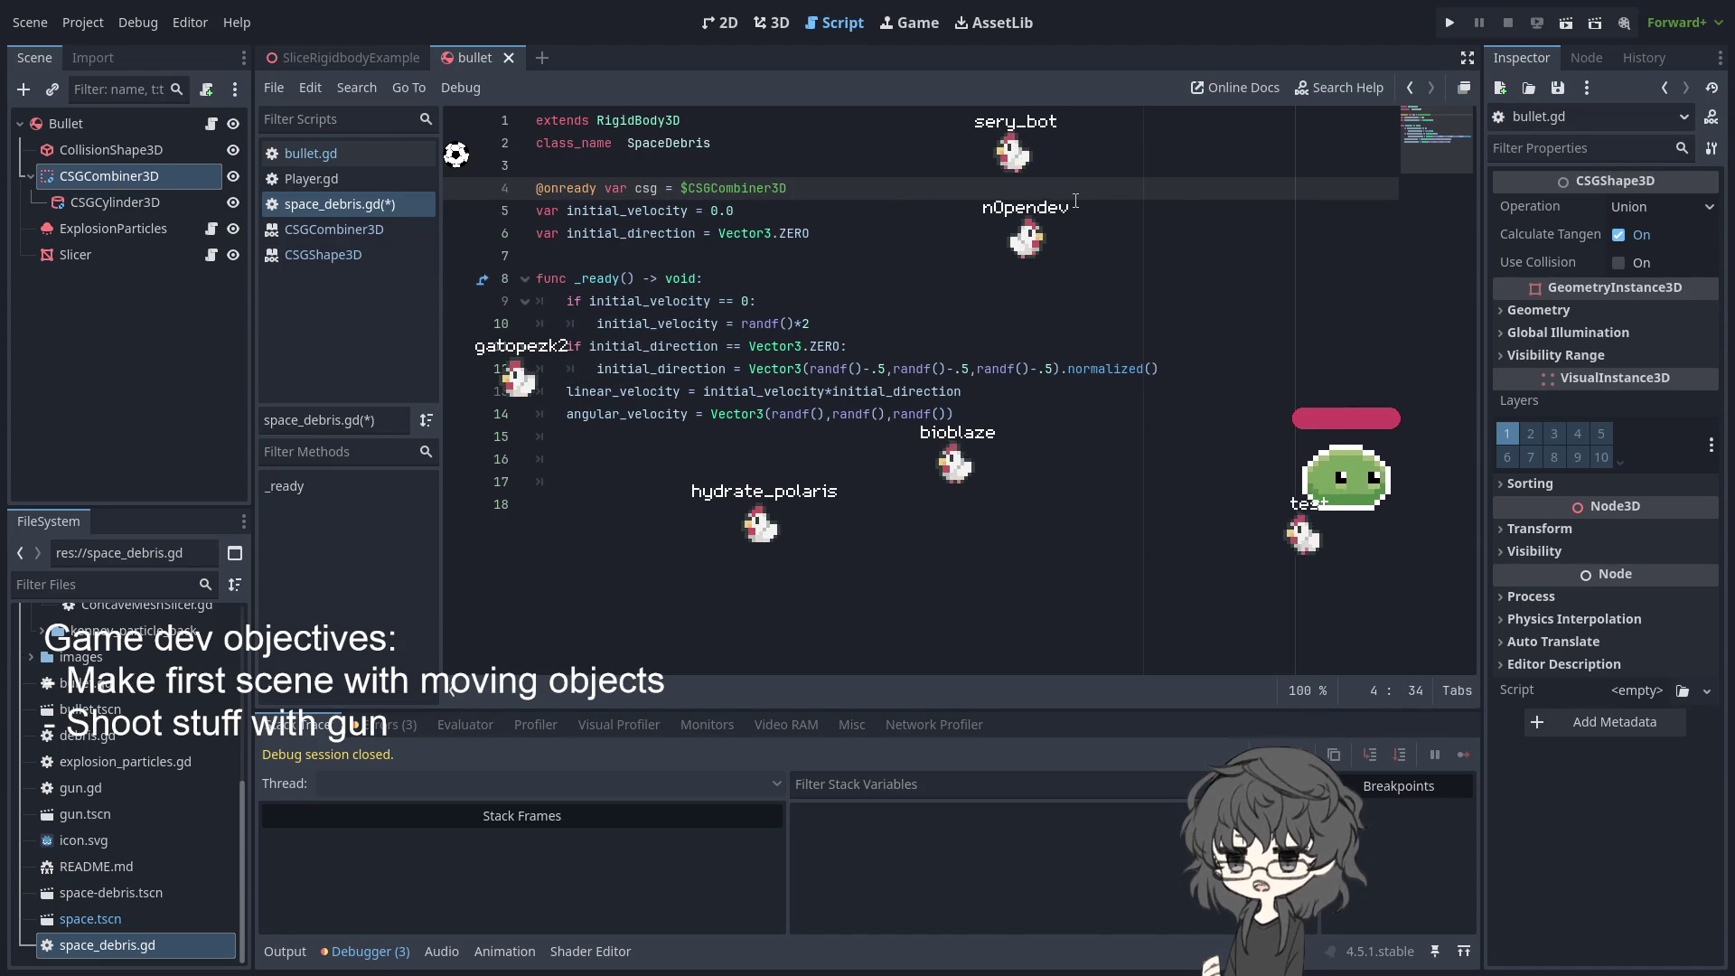
Step: Check the CSGCombiner3D docs, save space_debris.gd, and return to bullet.gd
double_click(643, 185)
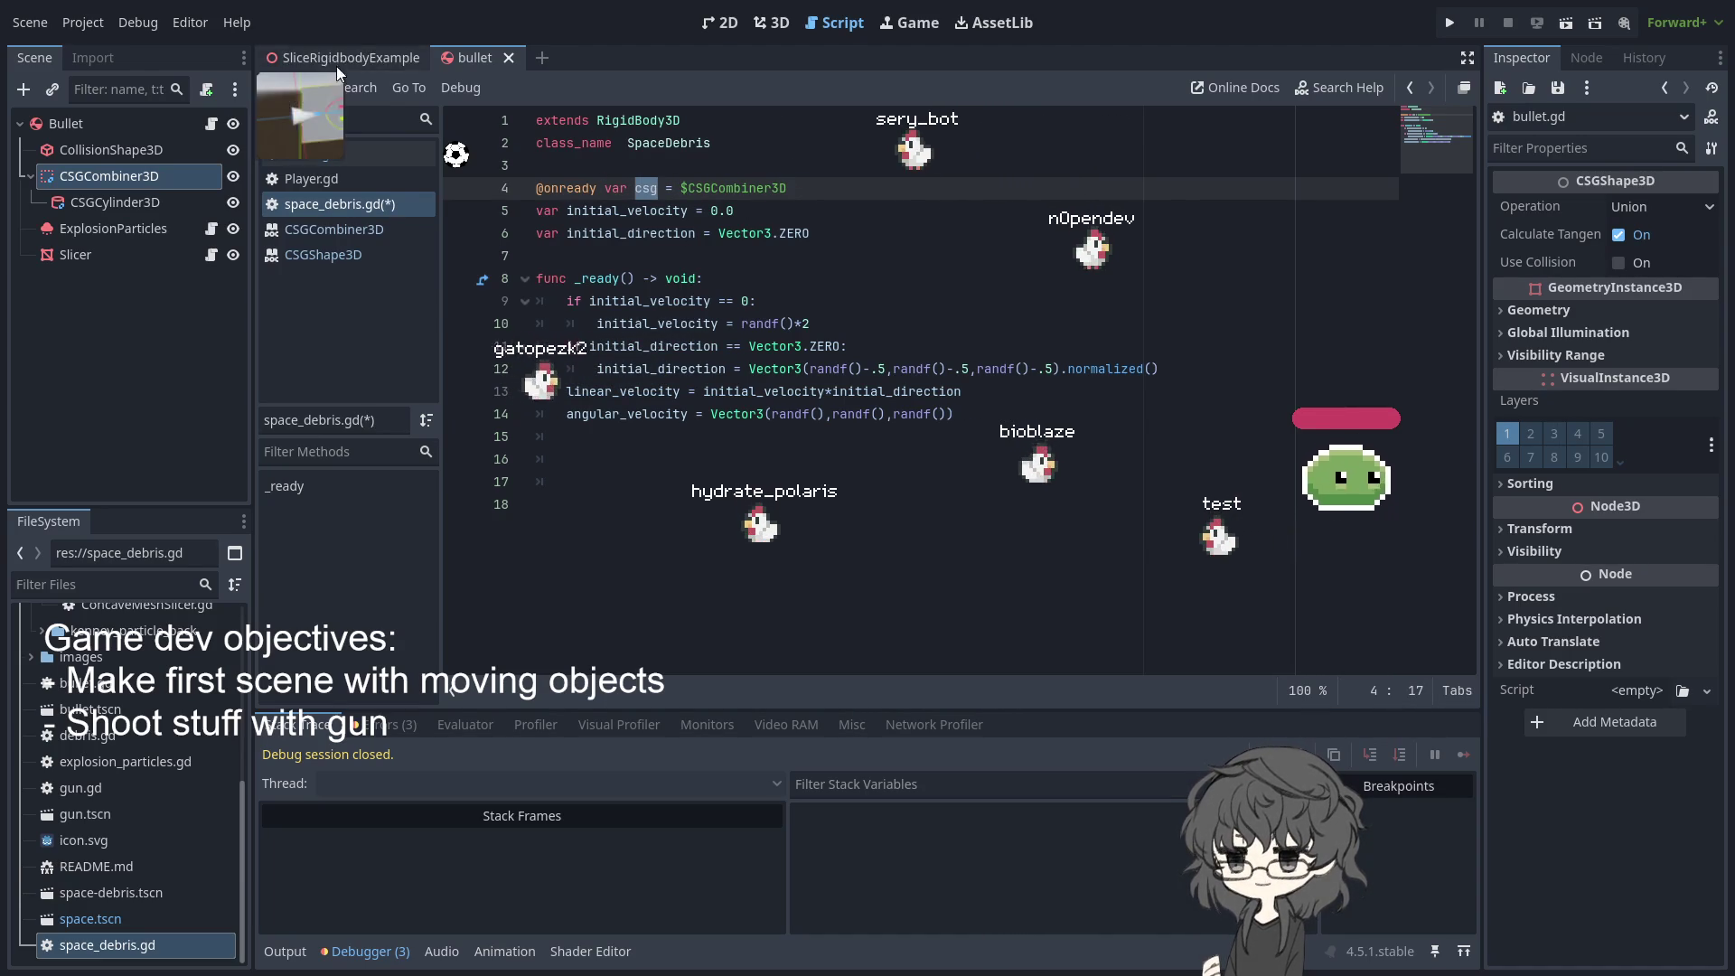
left_click(356, 228)
left_click(351, 206)
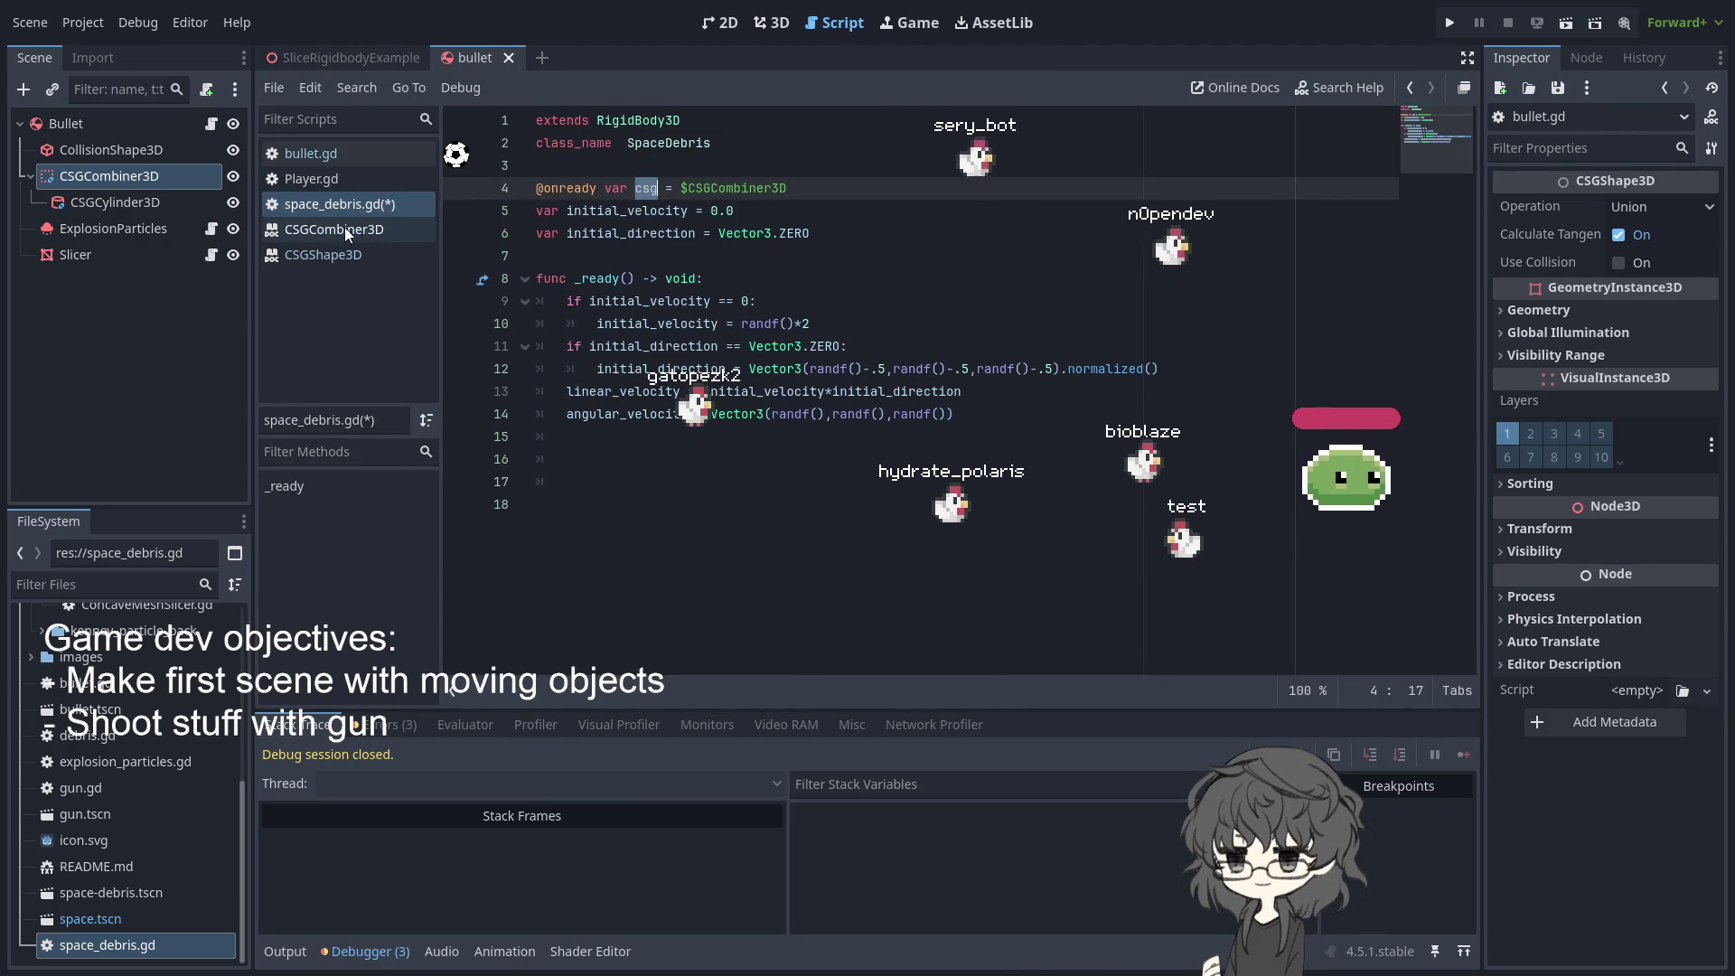
left_click(320, 155)
left_click(349, 204)
key("ctrl+s")
left_click(335, 146)
scroll(889, 423, "down", 3)
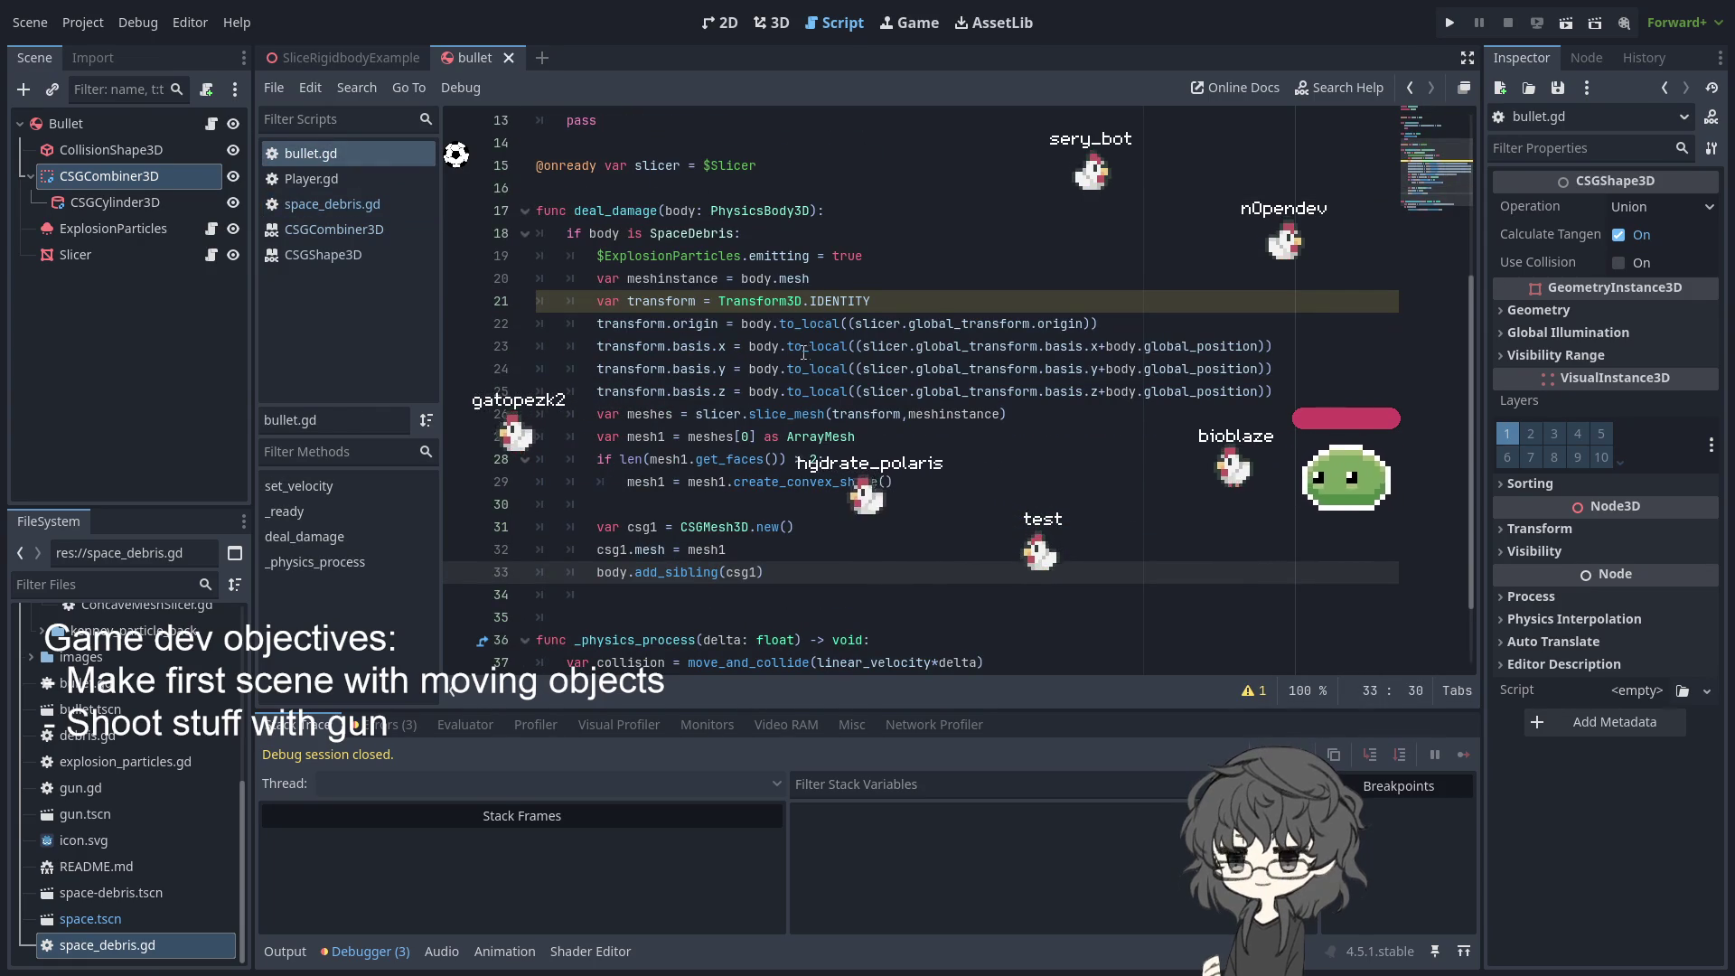
Step: Change line 20 to body.csg.get_meshes[1] and run the current scene
double_click(789, 257)
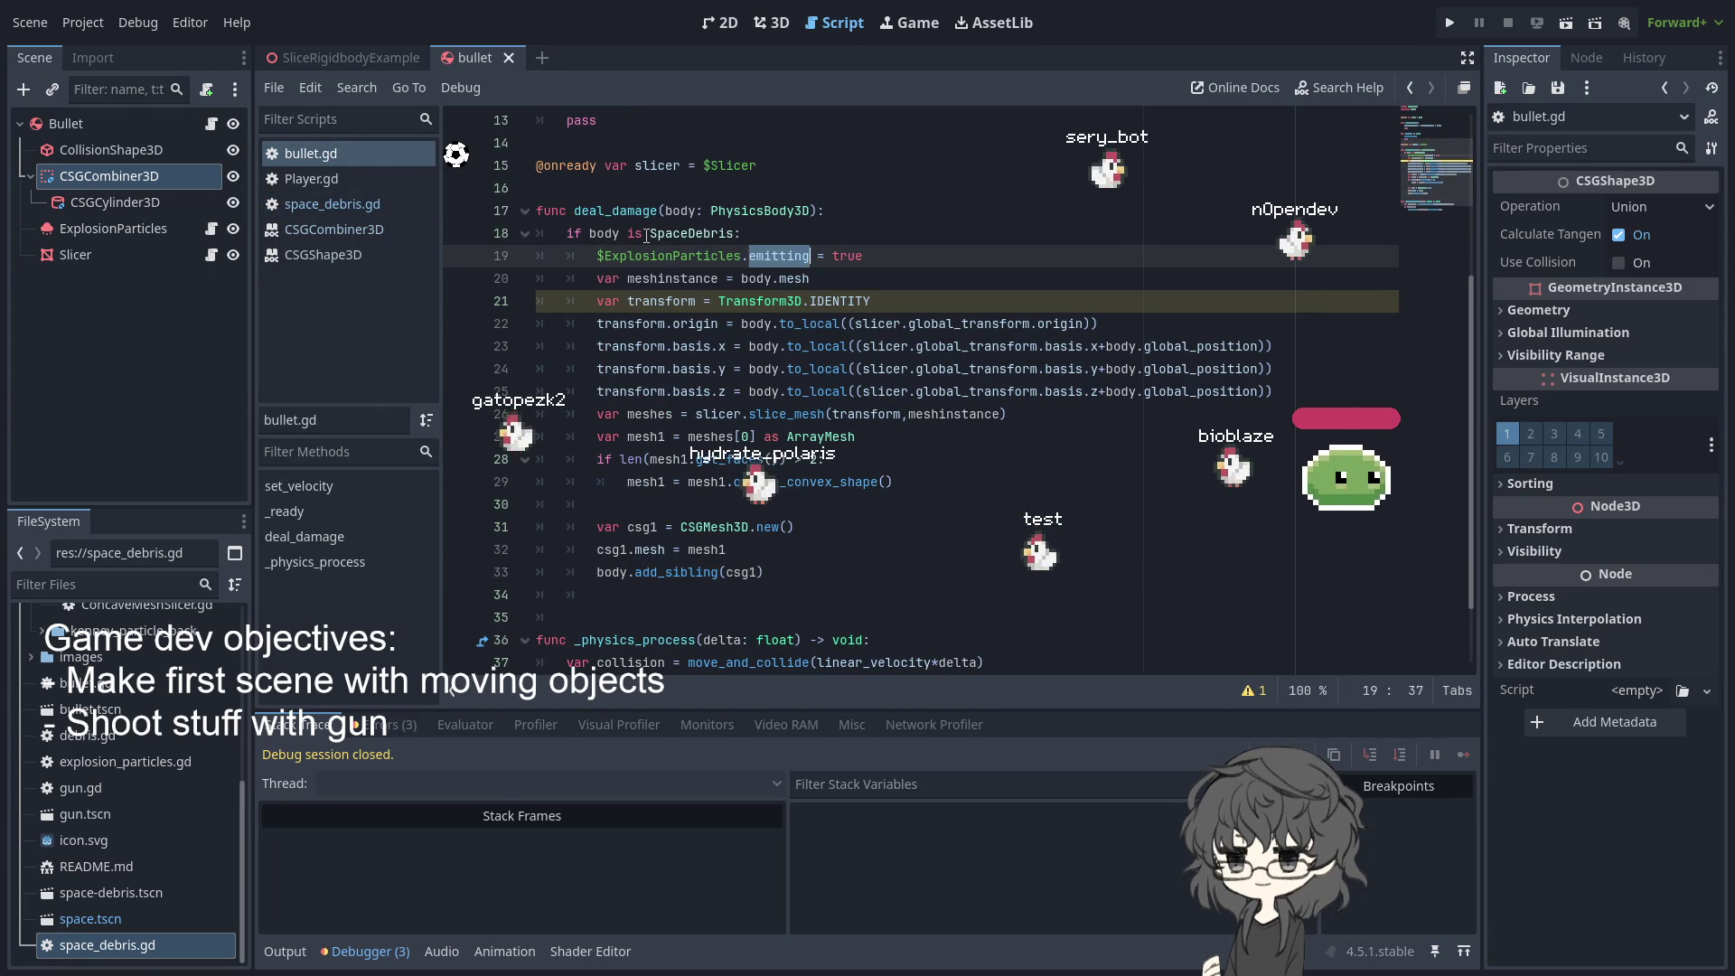
left_click(835, 282)
type(".")
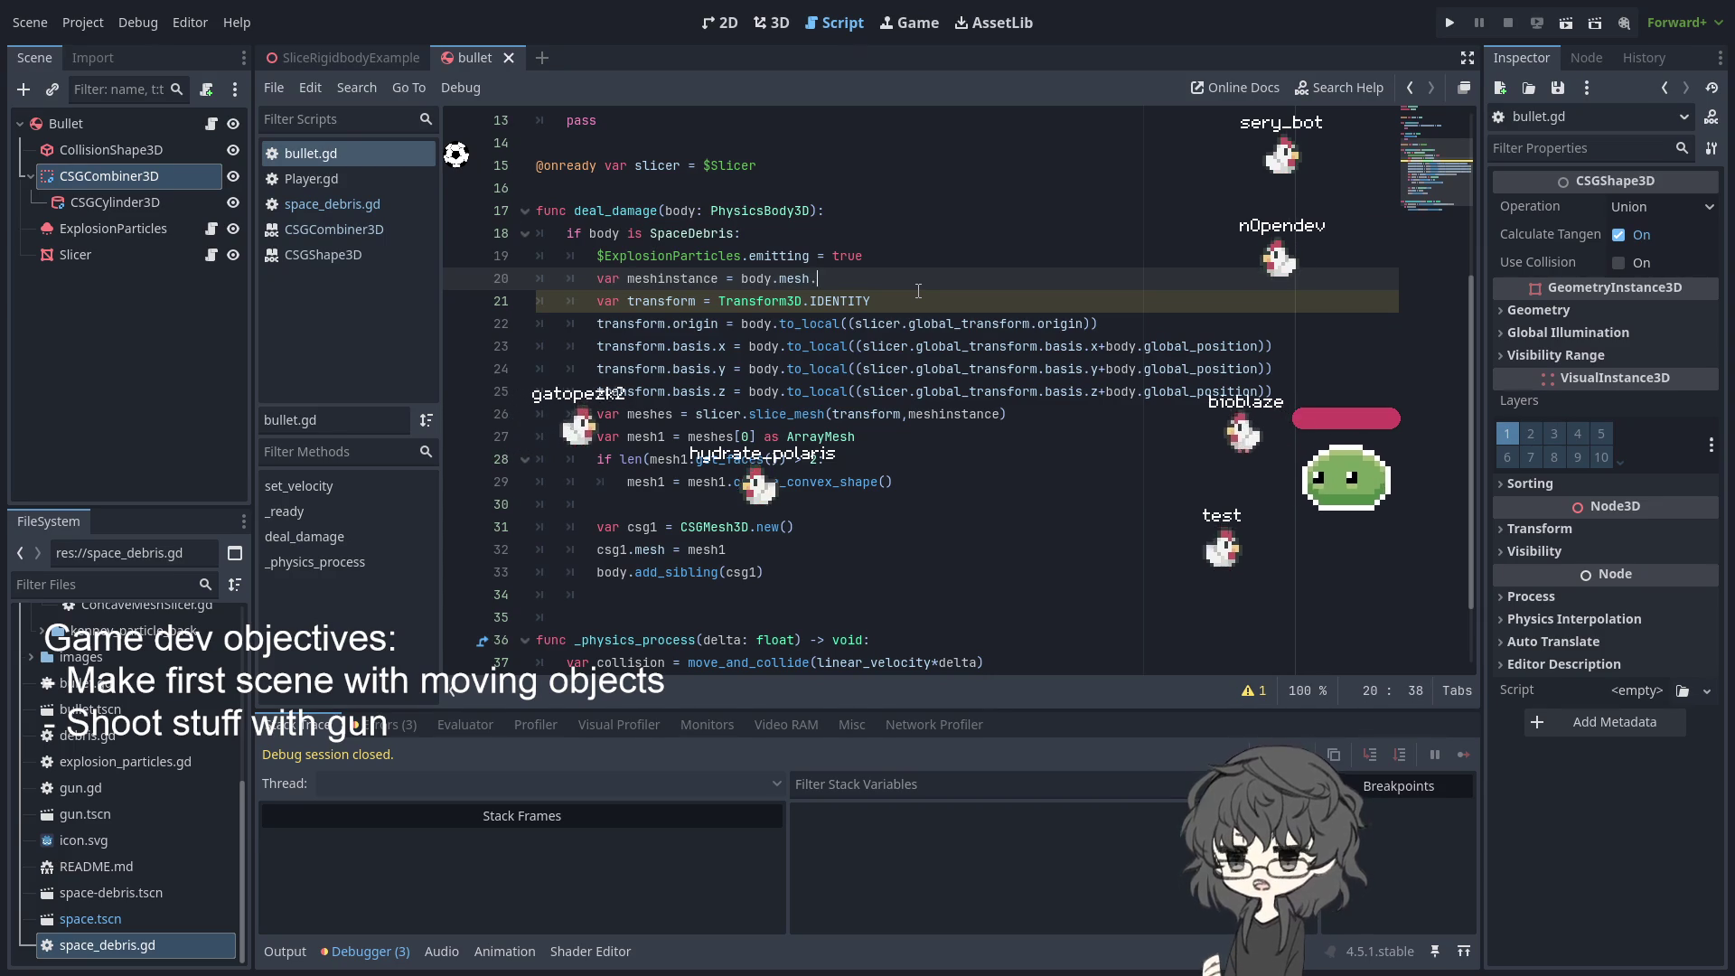
key("BackSpace")
key("BackSpace")
key("BackSpace")
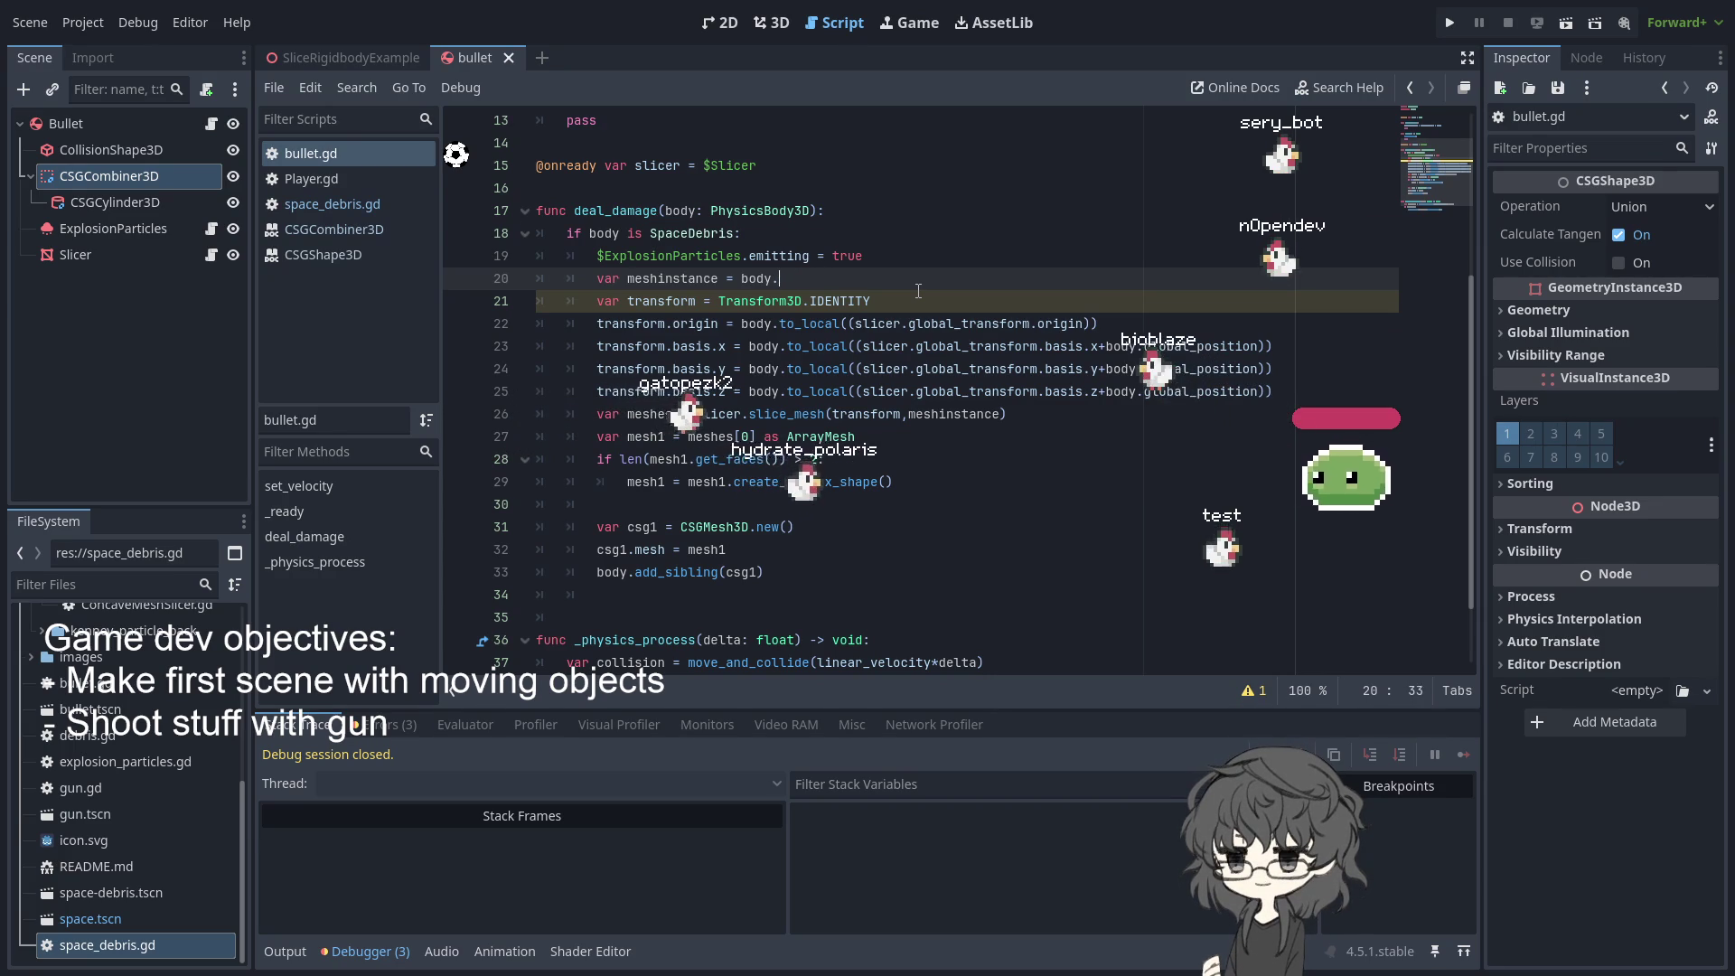
type("csg.get_me")
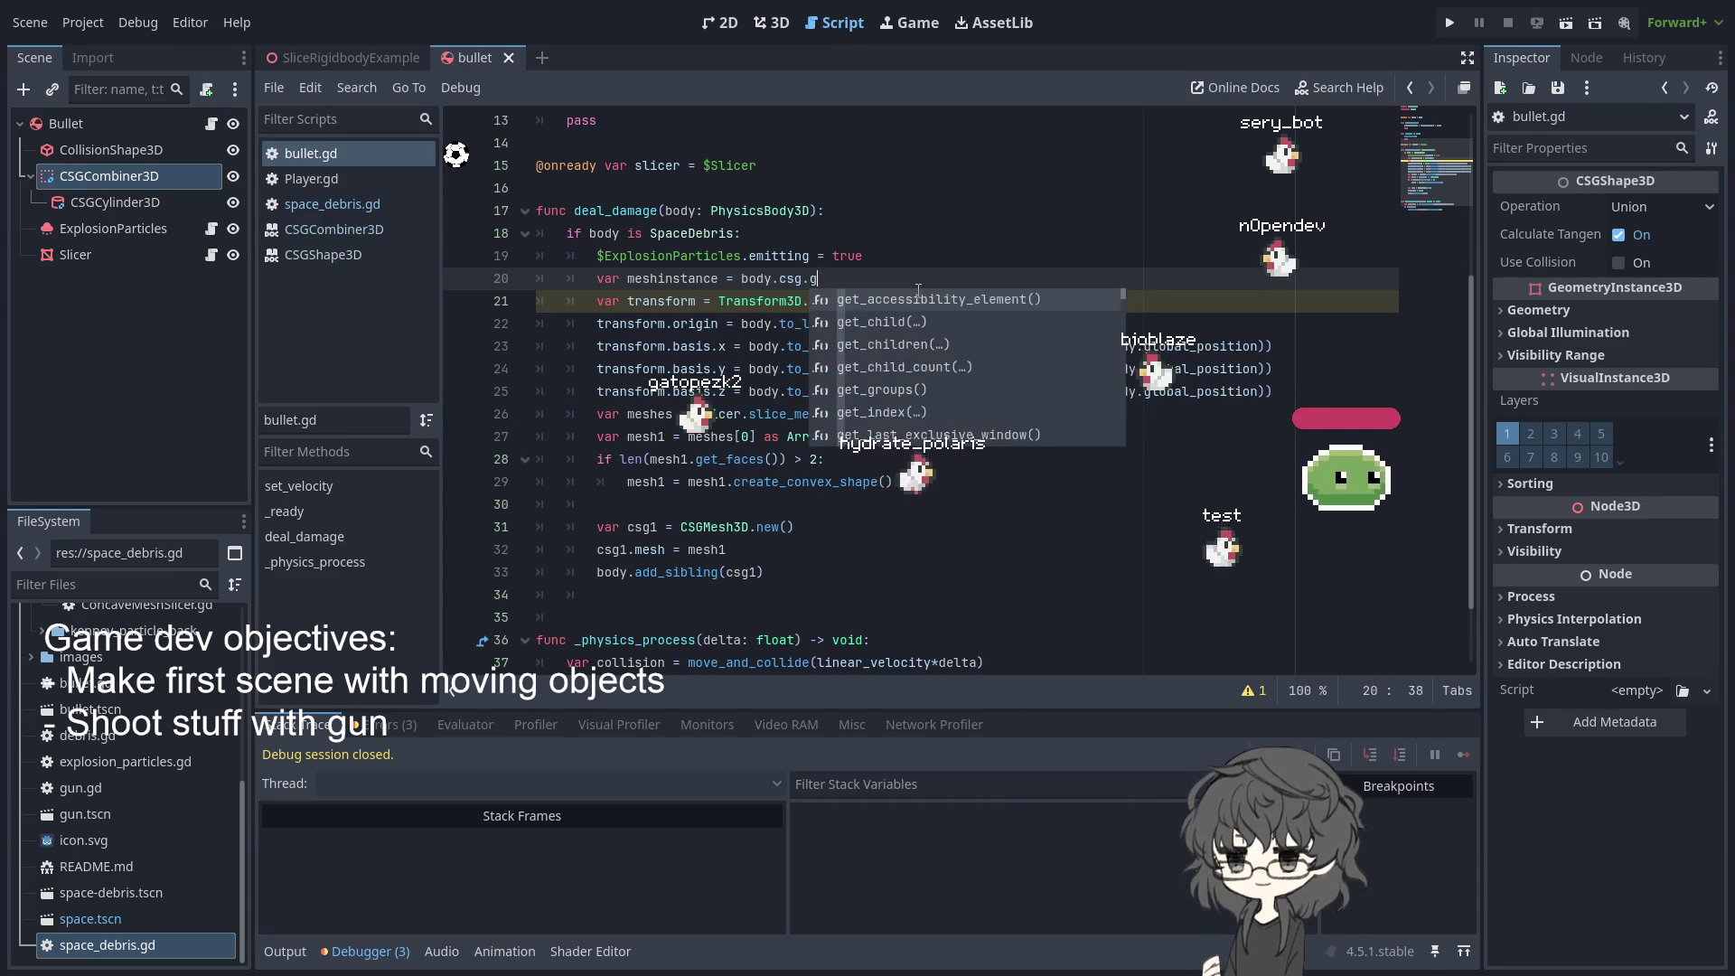
type("shes")
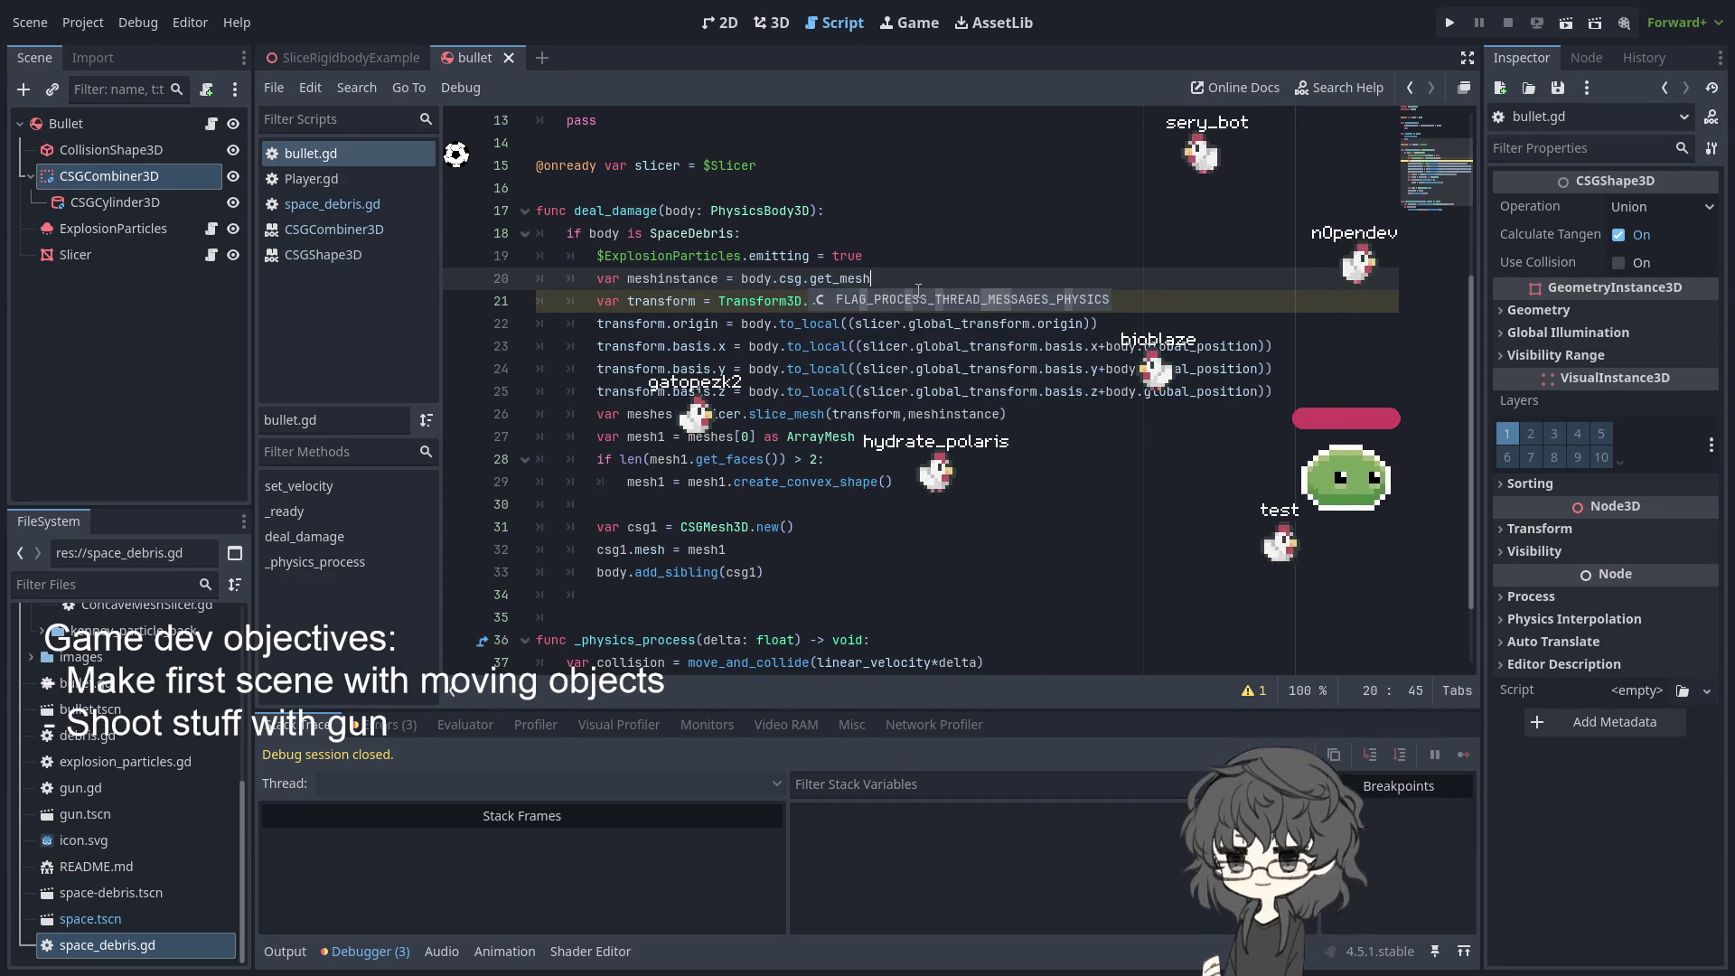
type("[1")
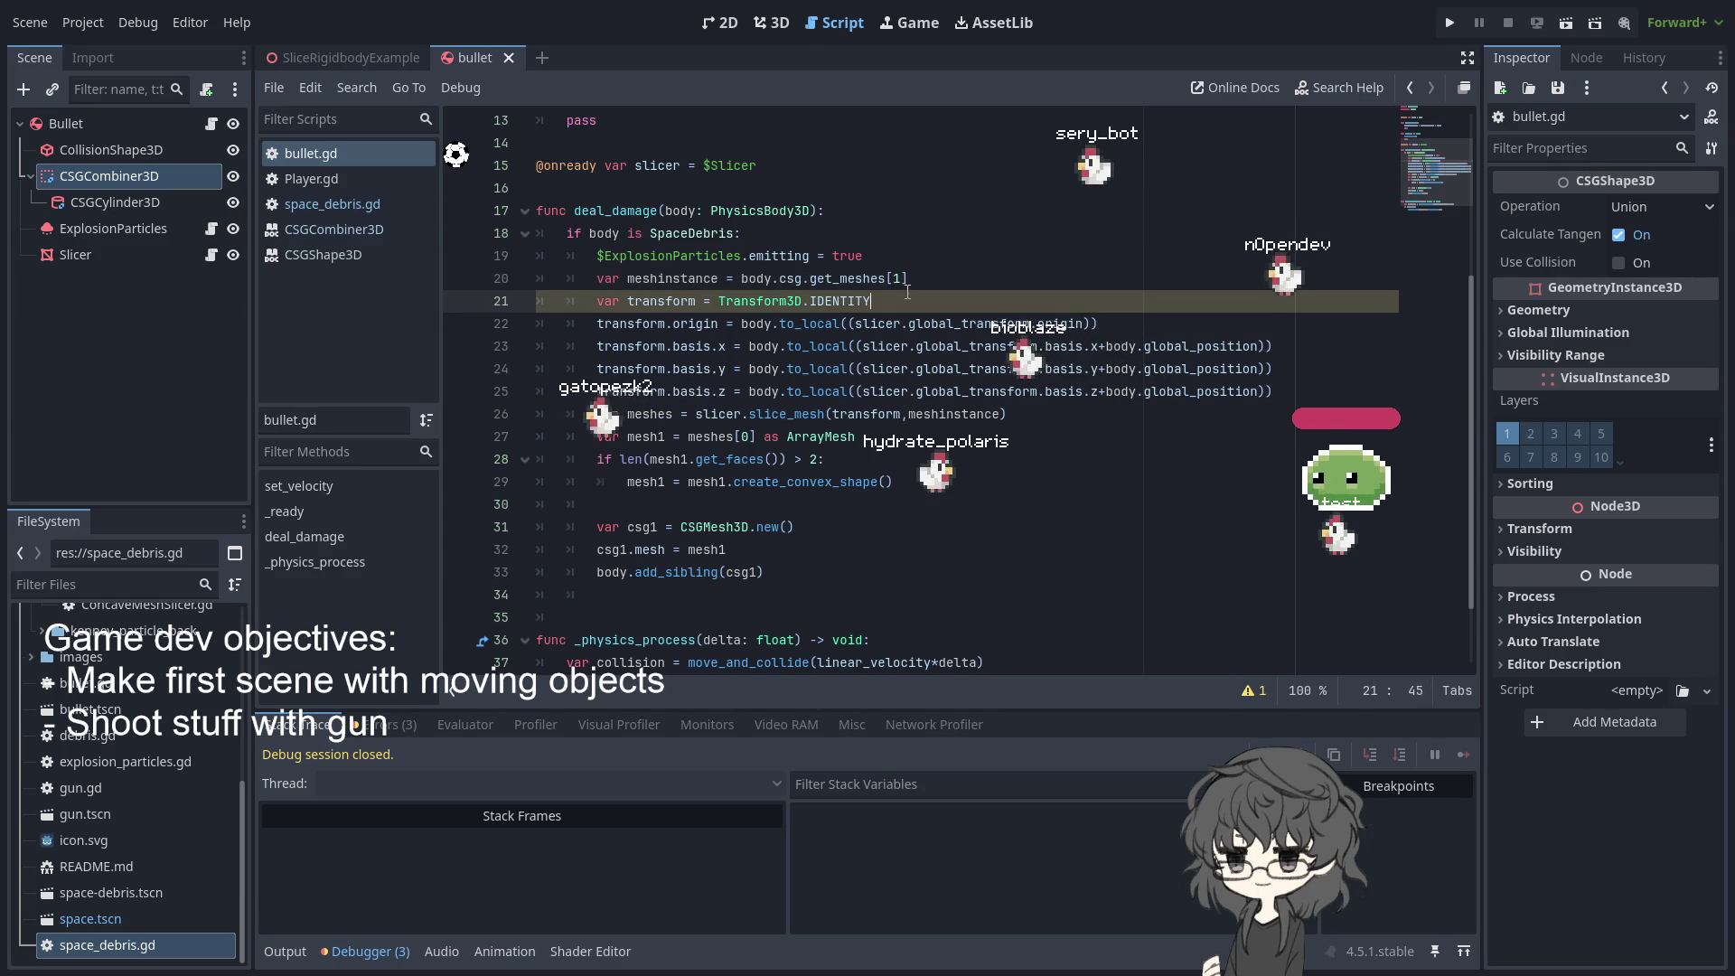
key("Up")
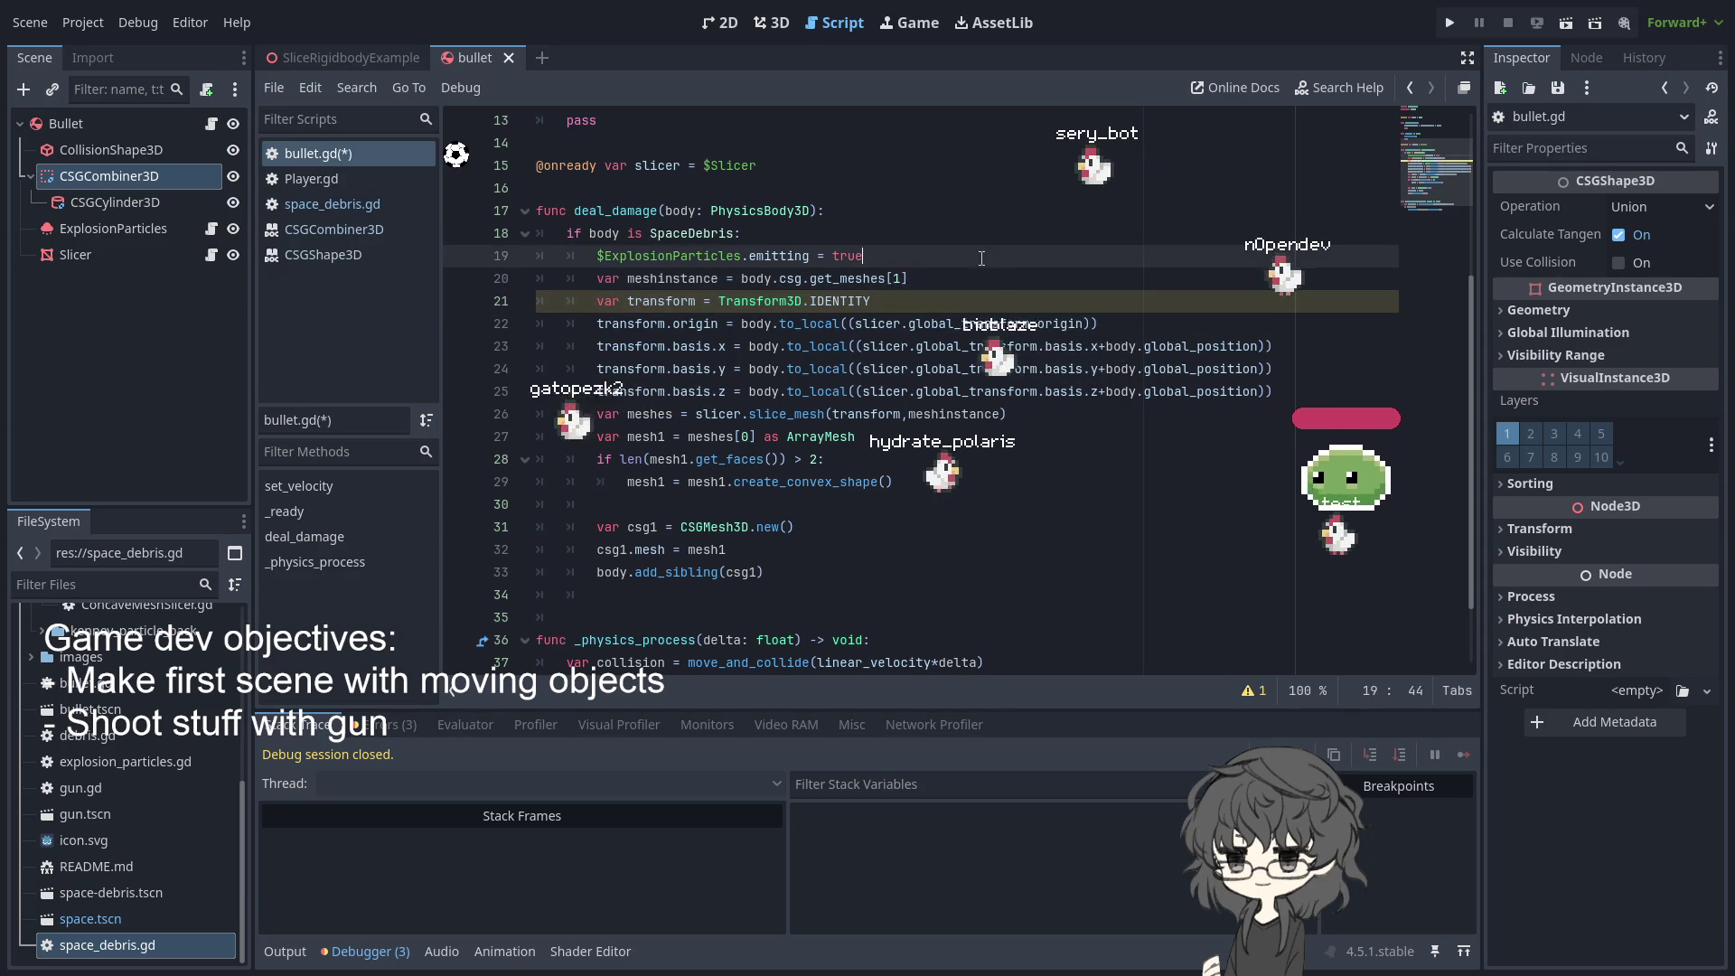
left_click(1508, 23)
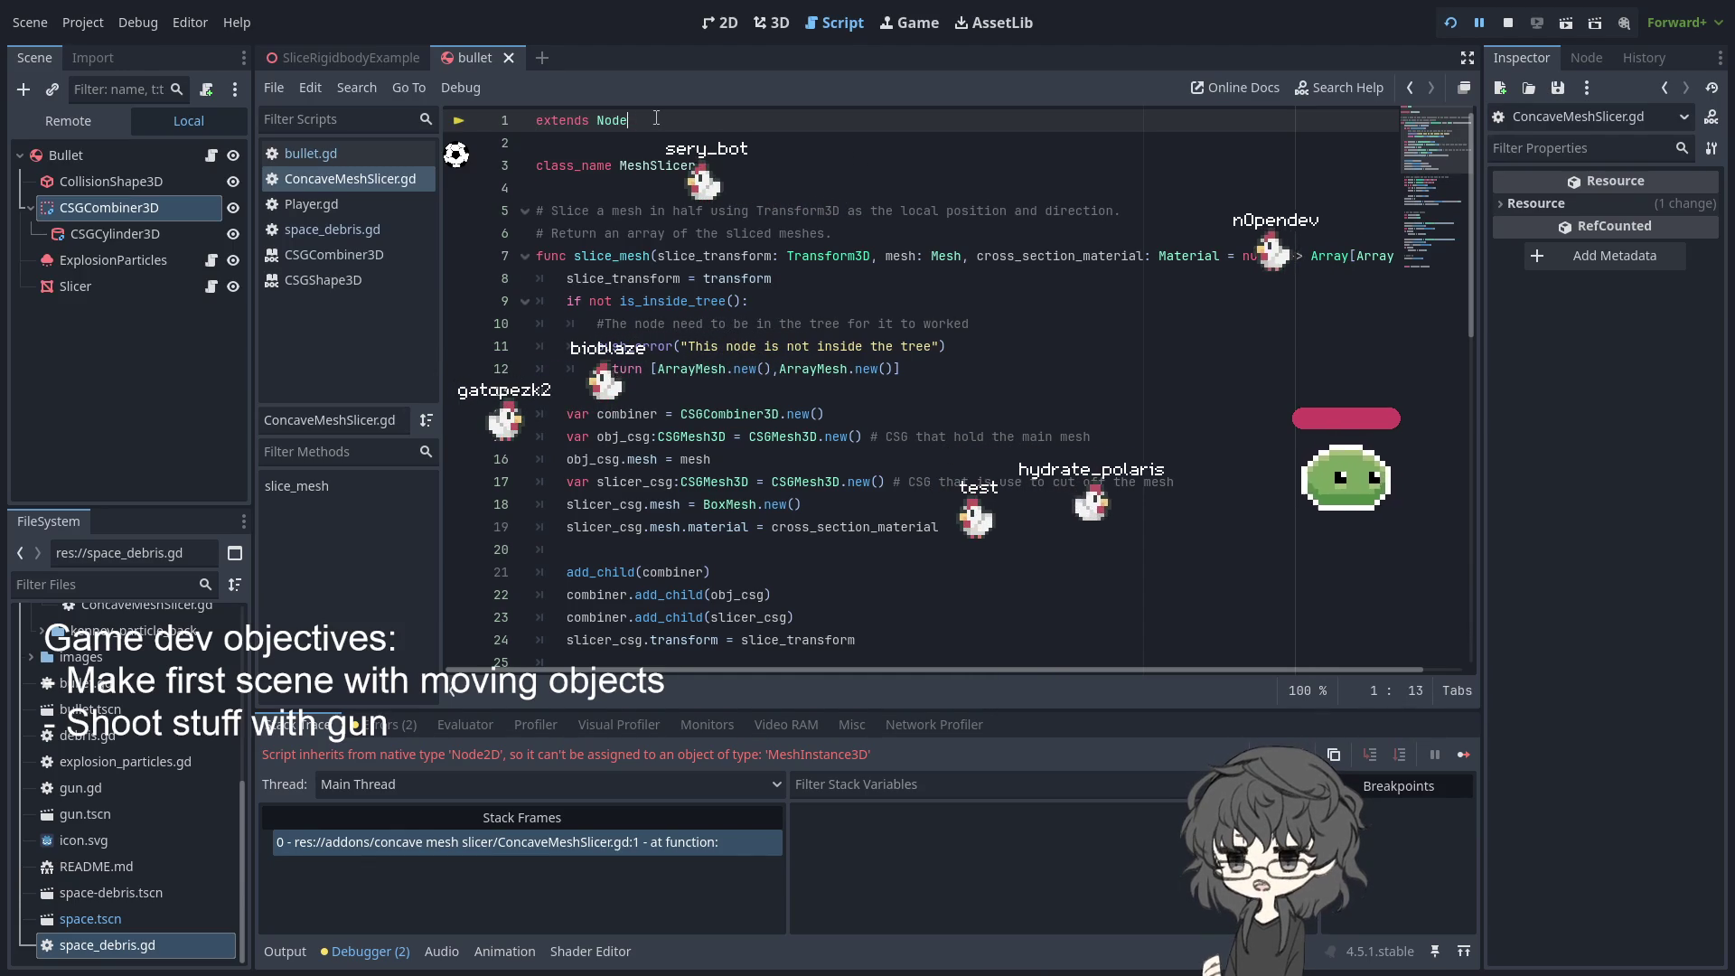
Step: Delete the slice_transform = transform line, write get_meshes()[1] on line 20, and rerun
left_click(1452, 22)
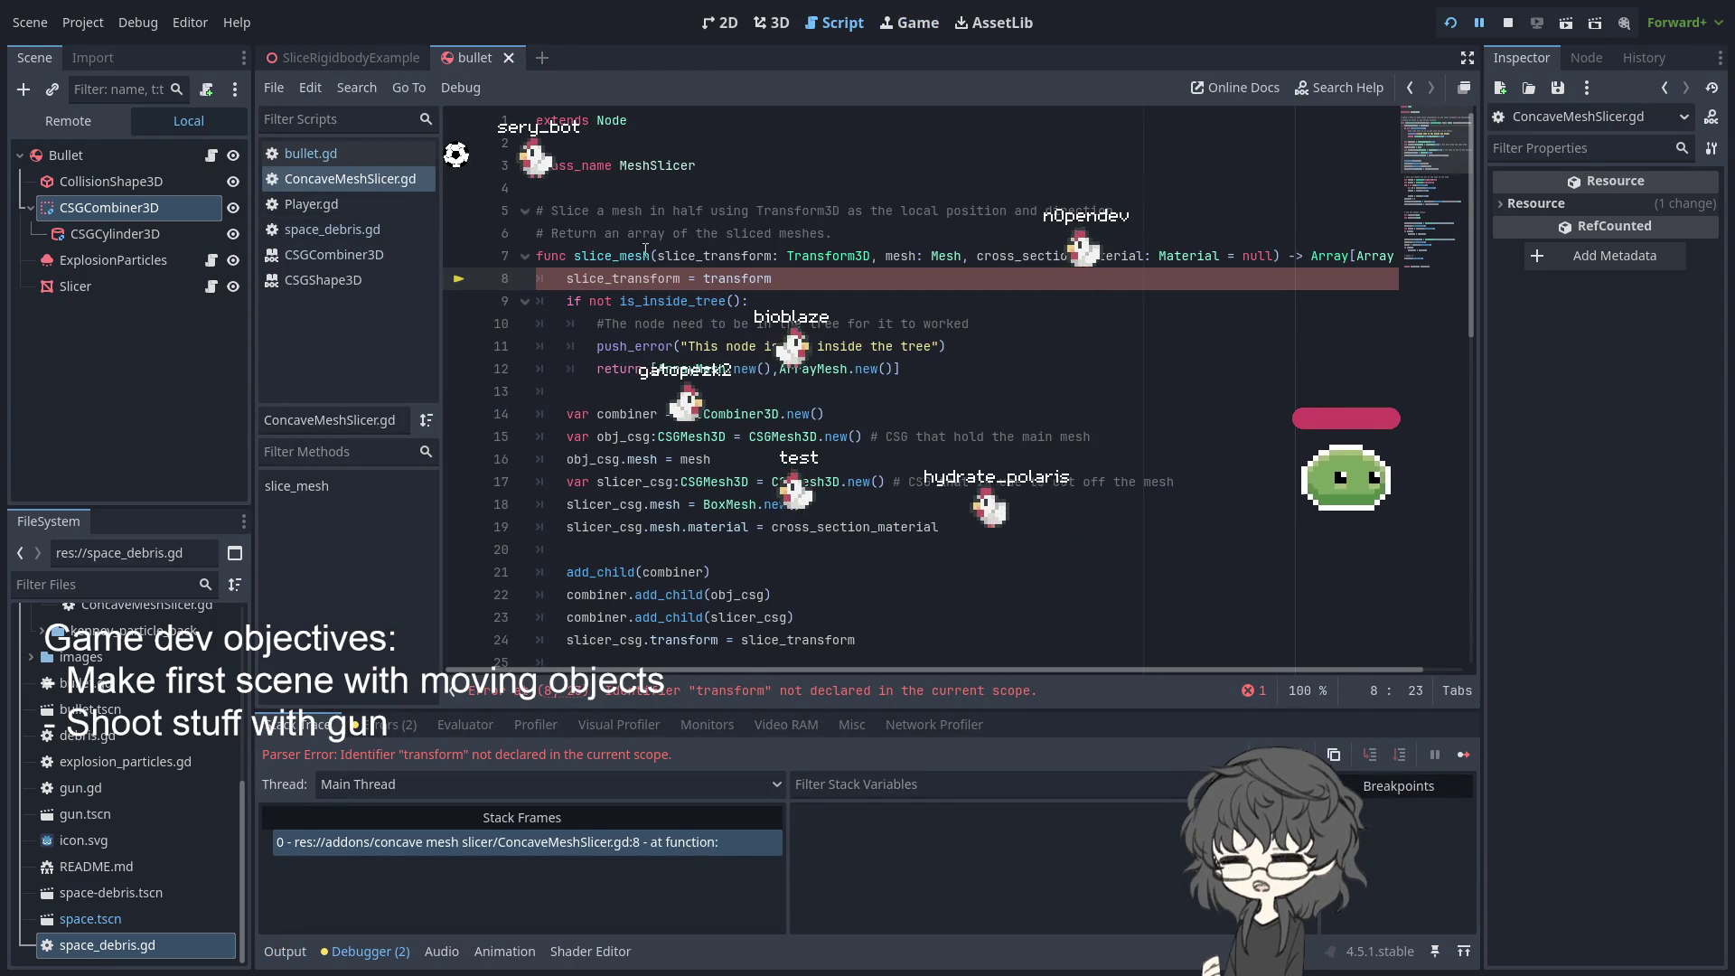
double_click(737, 278)
left_click(795, 282)
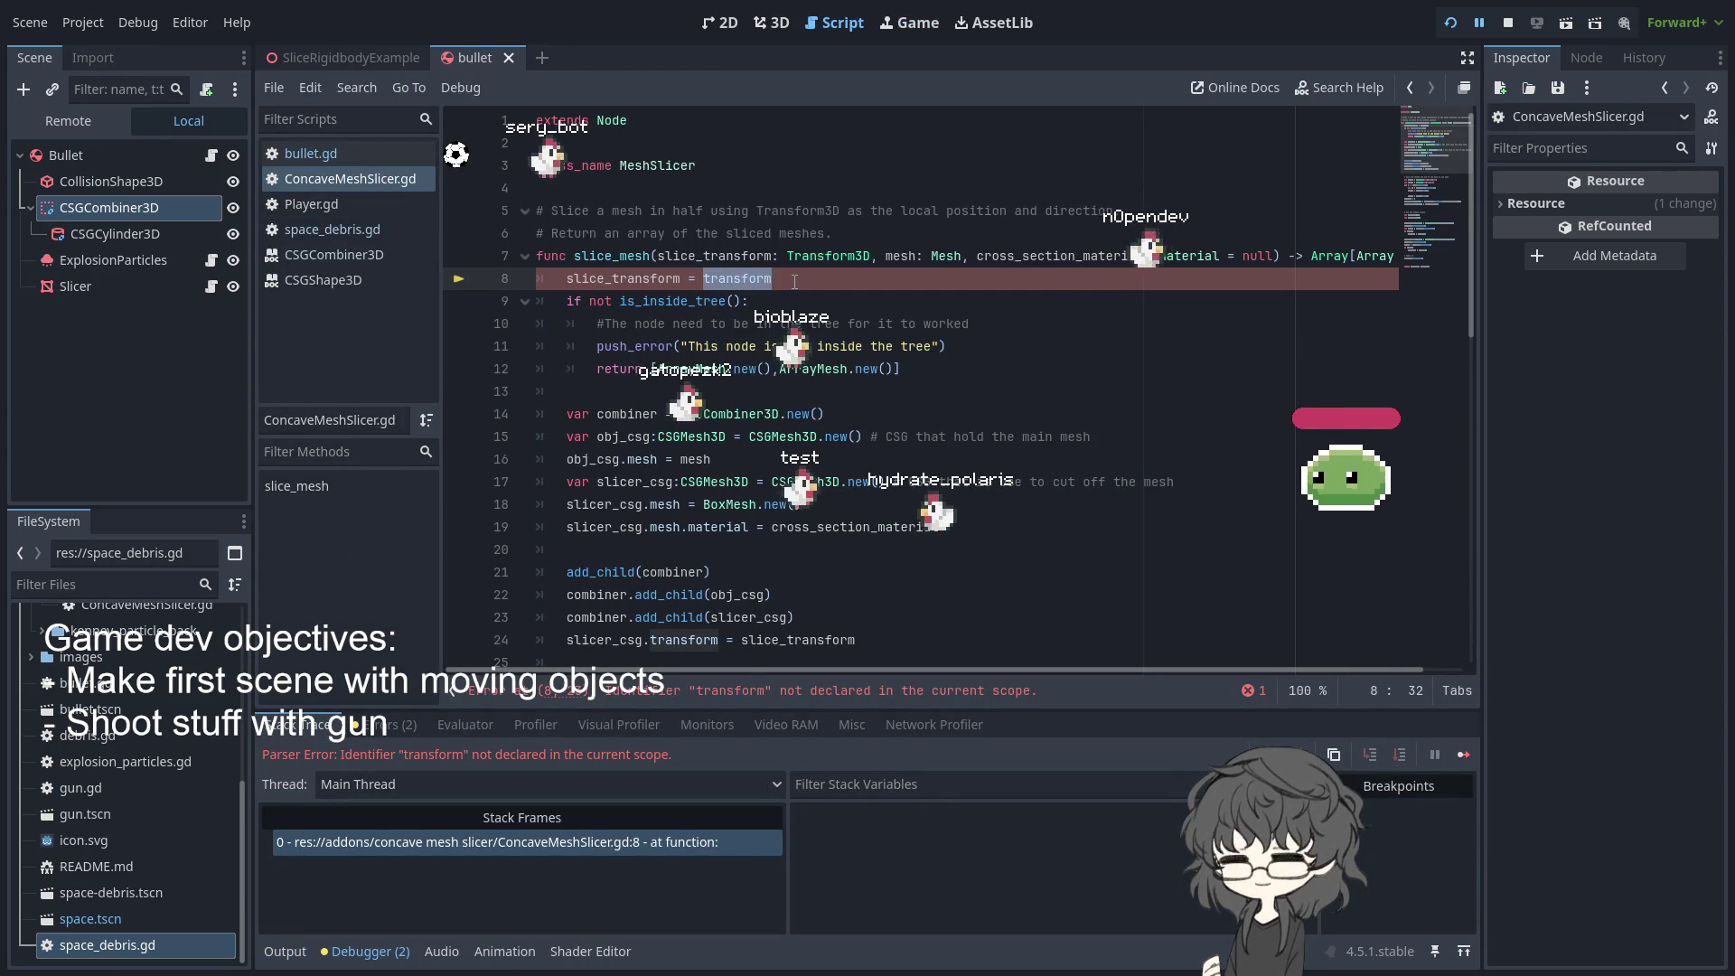
triple_click(579, 278)
key("BackSpace")
key("BackSpace")
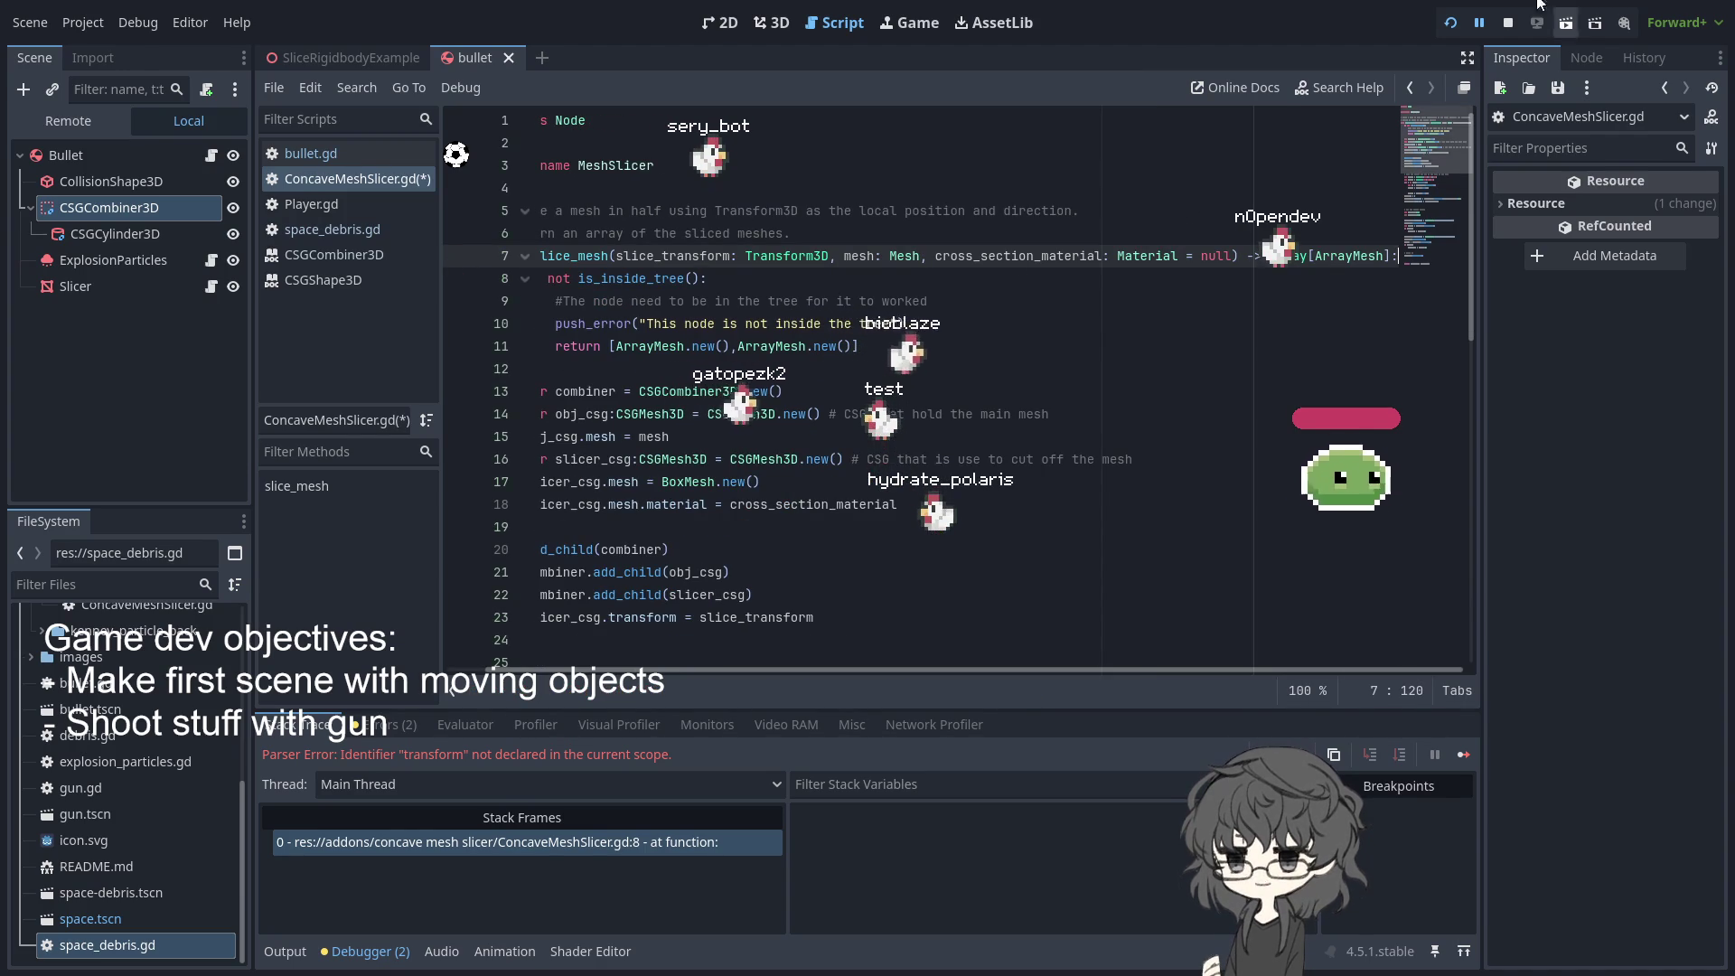
left_click(1451, 25)
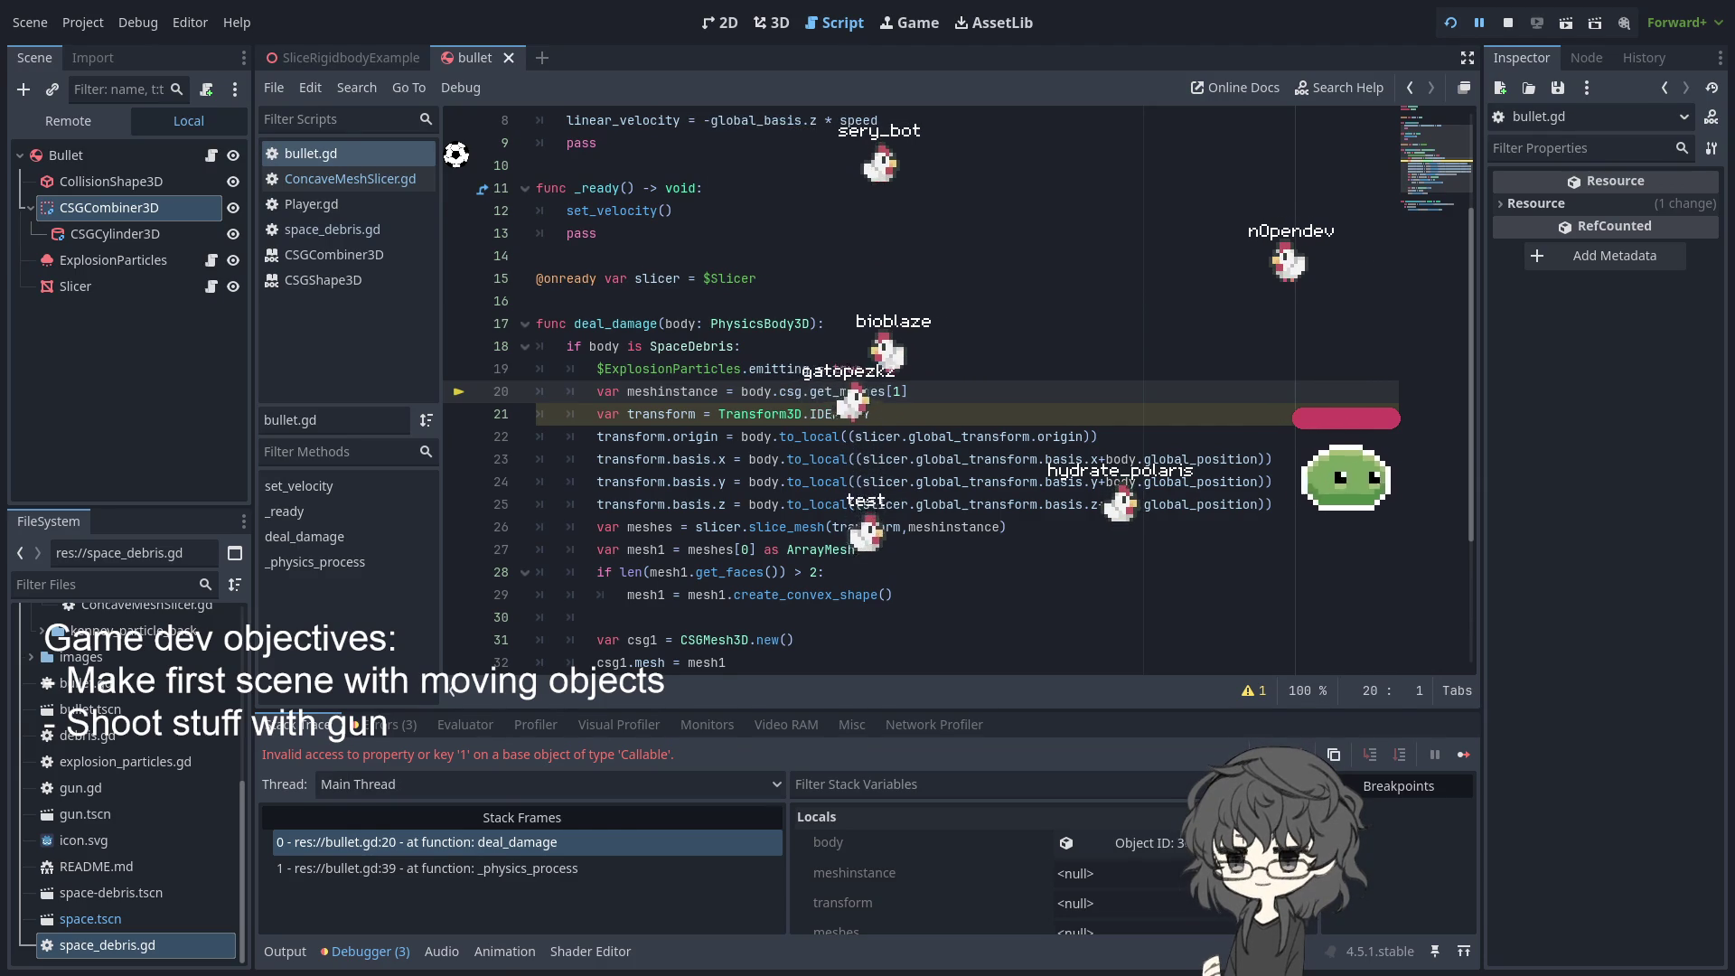
type("()")
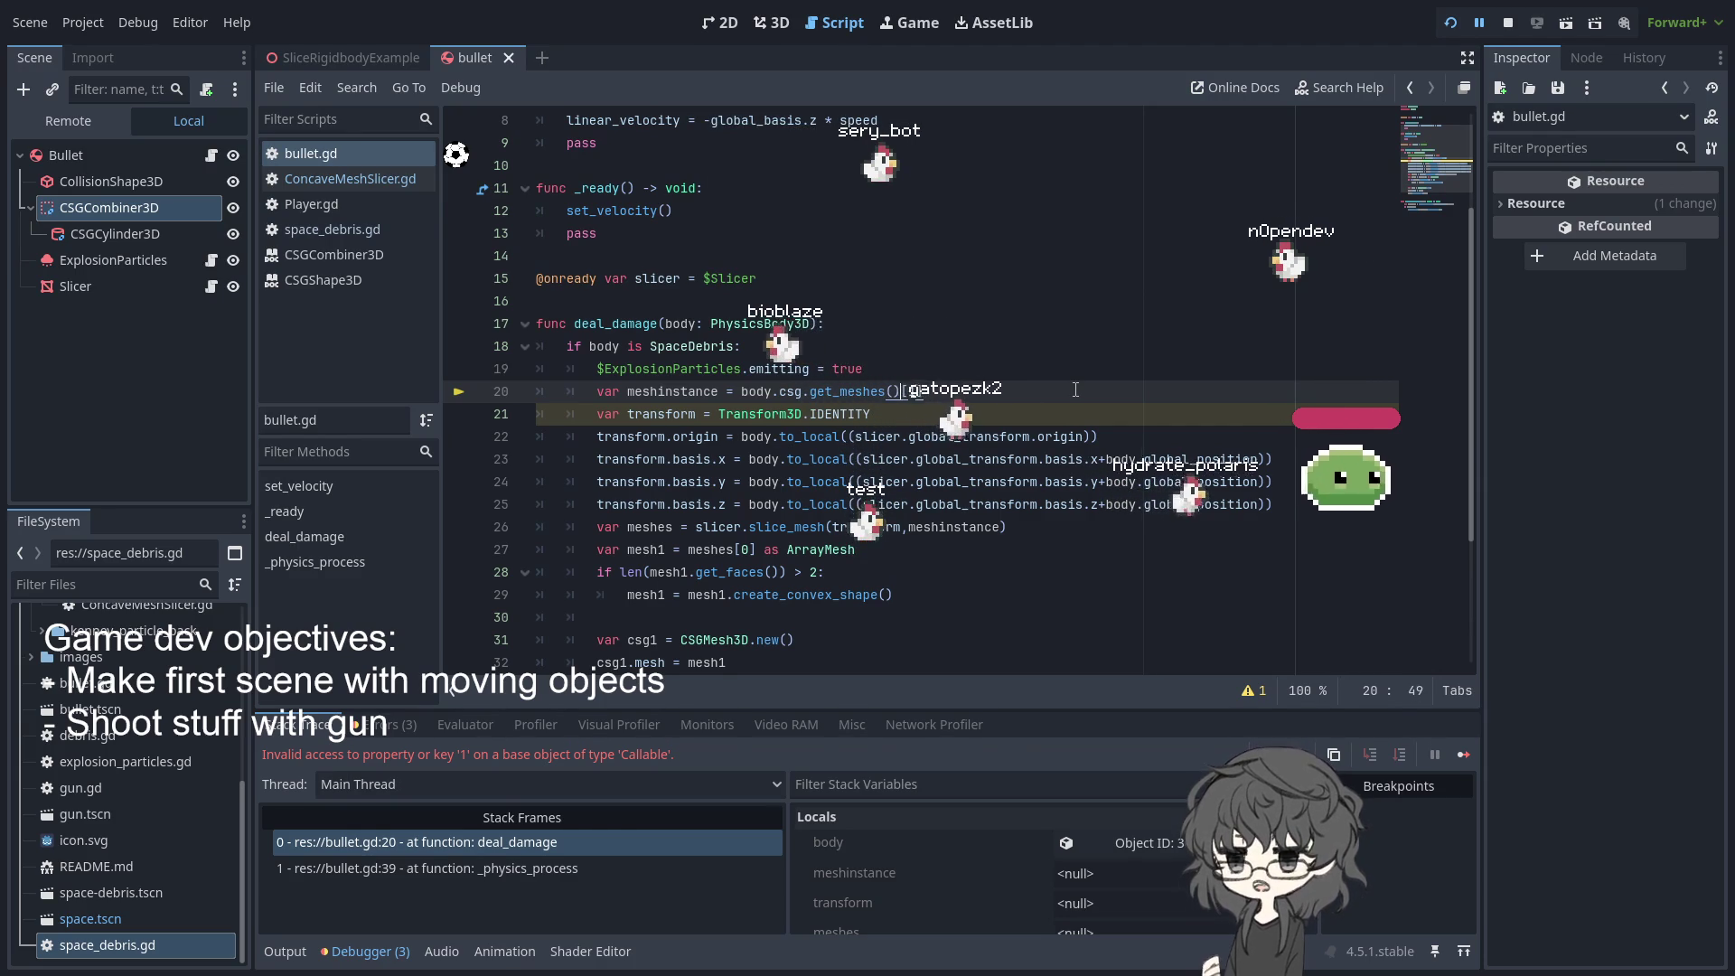
left_click(1450, 23)
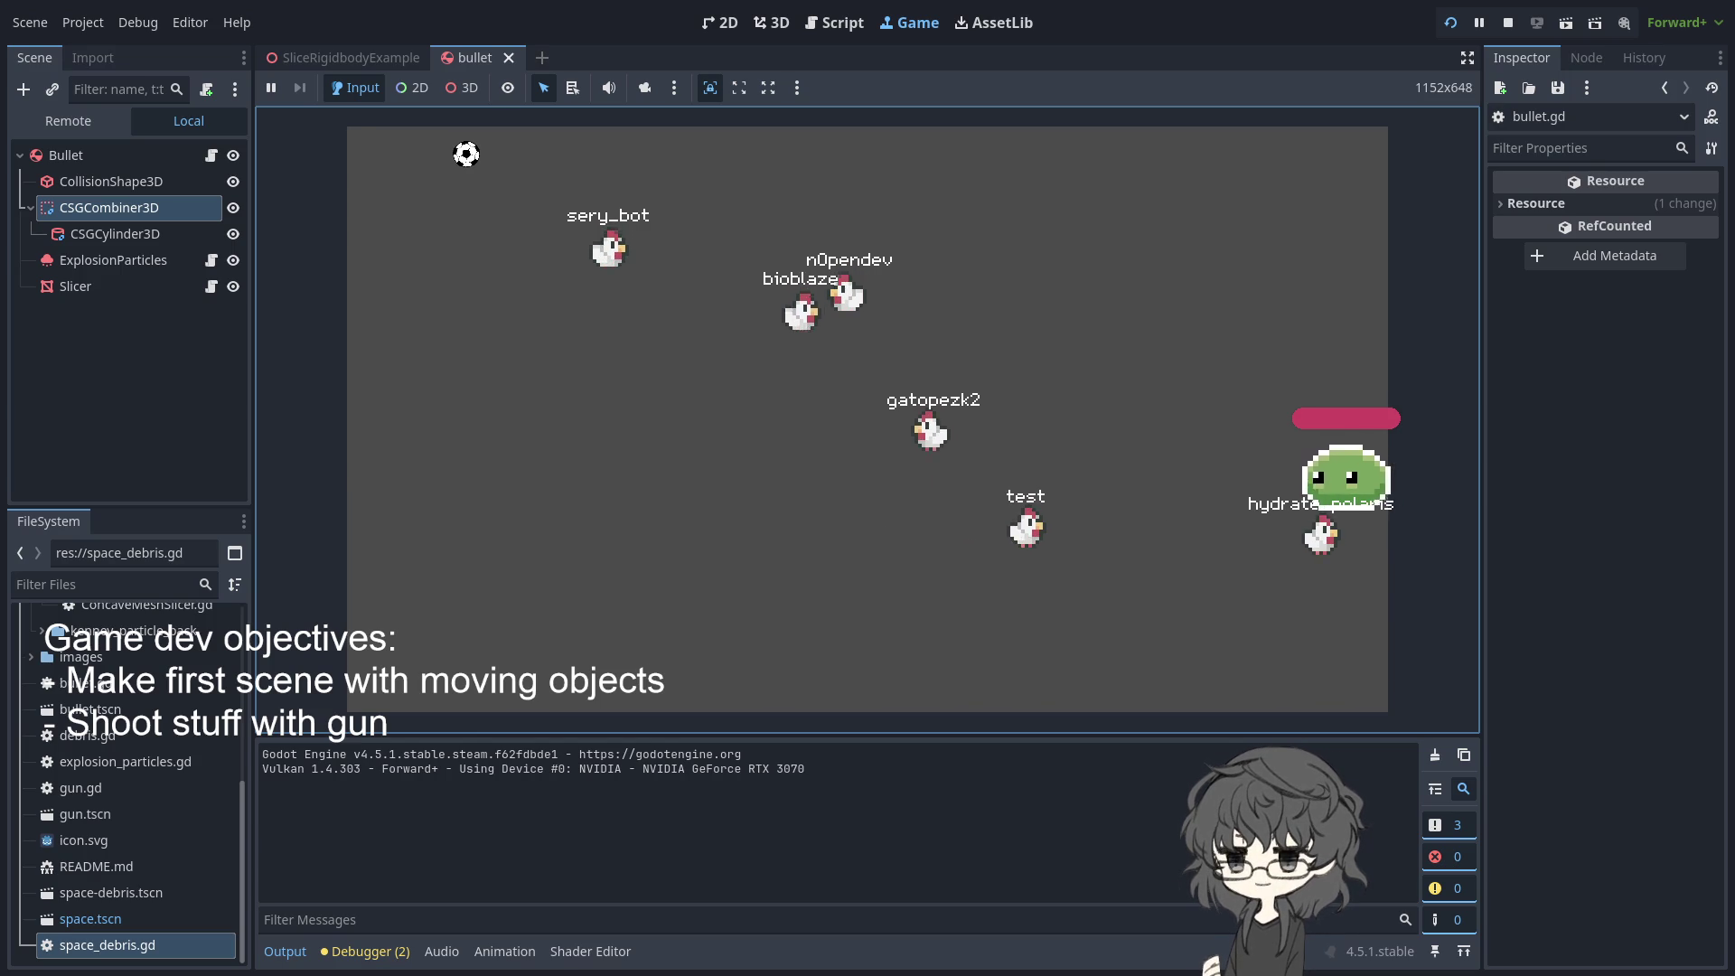
Step: Select the Bullet scene's CSGCylinder3D node, then stop the running game
left_click(373, 61)
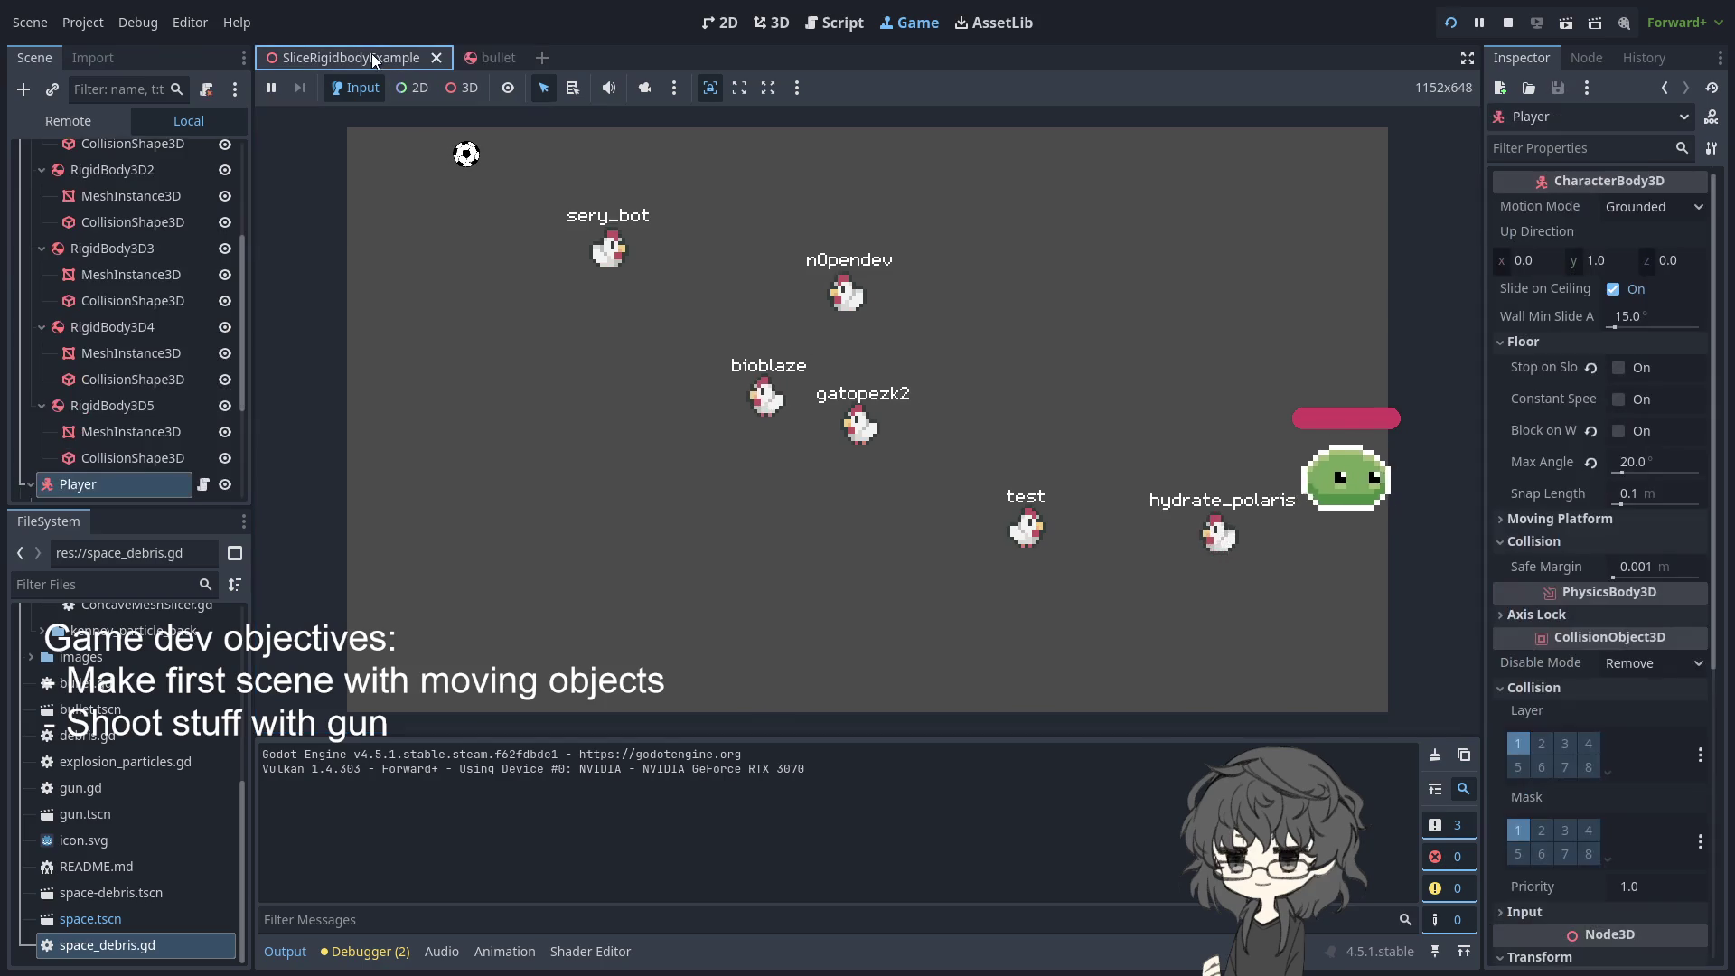
left_click(497, 57)
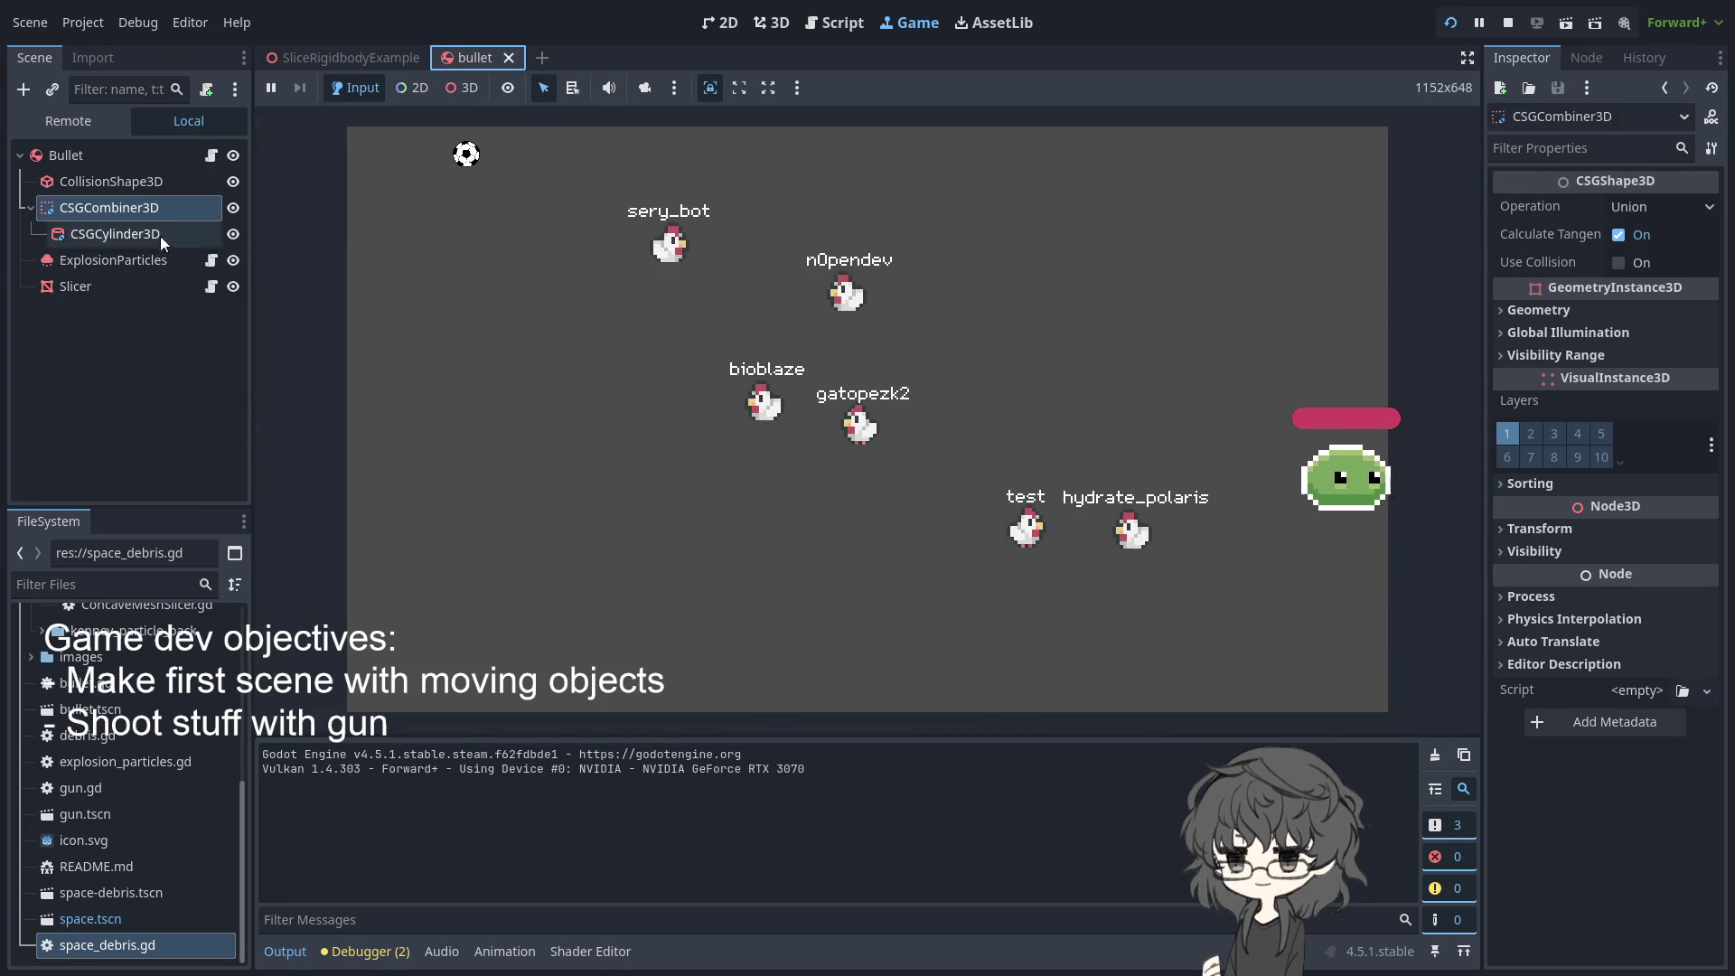
left_click(112, 237)
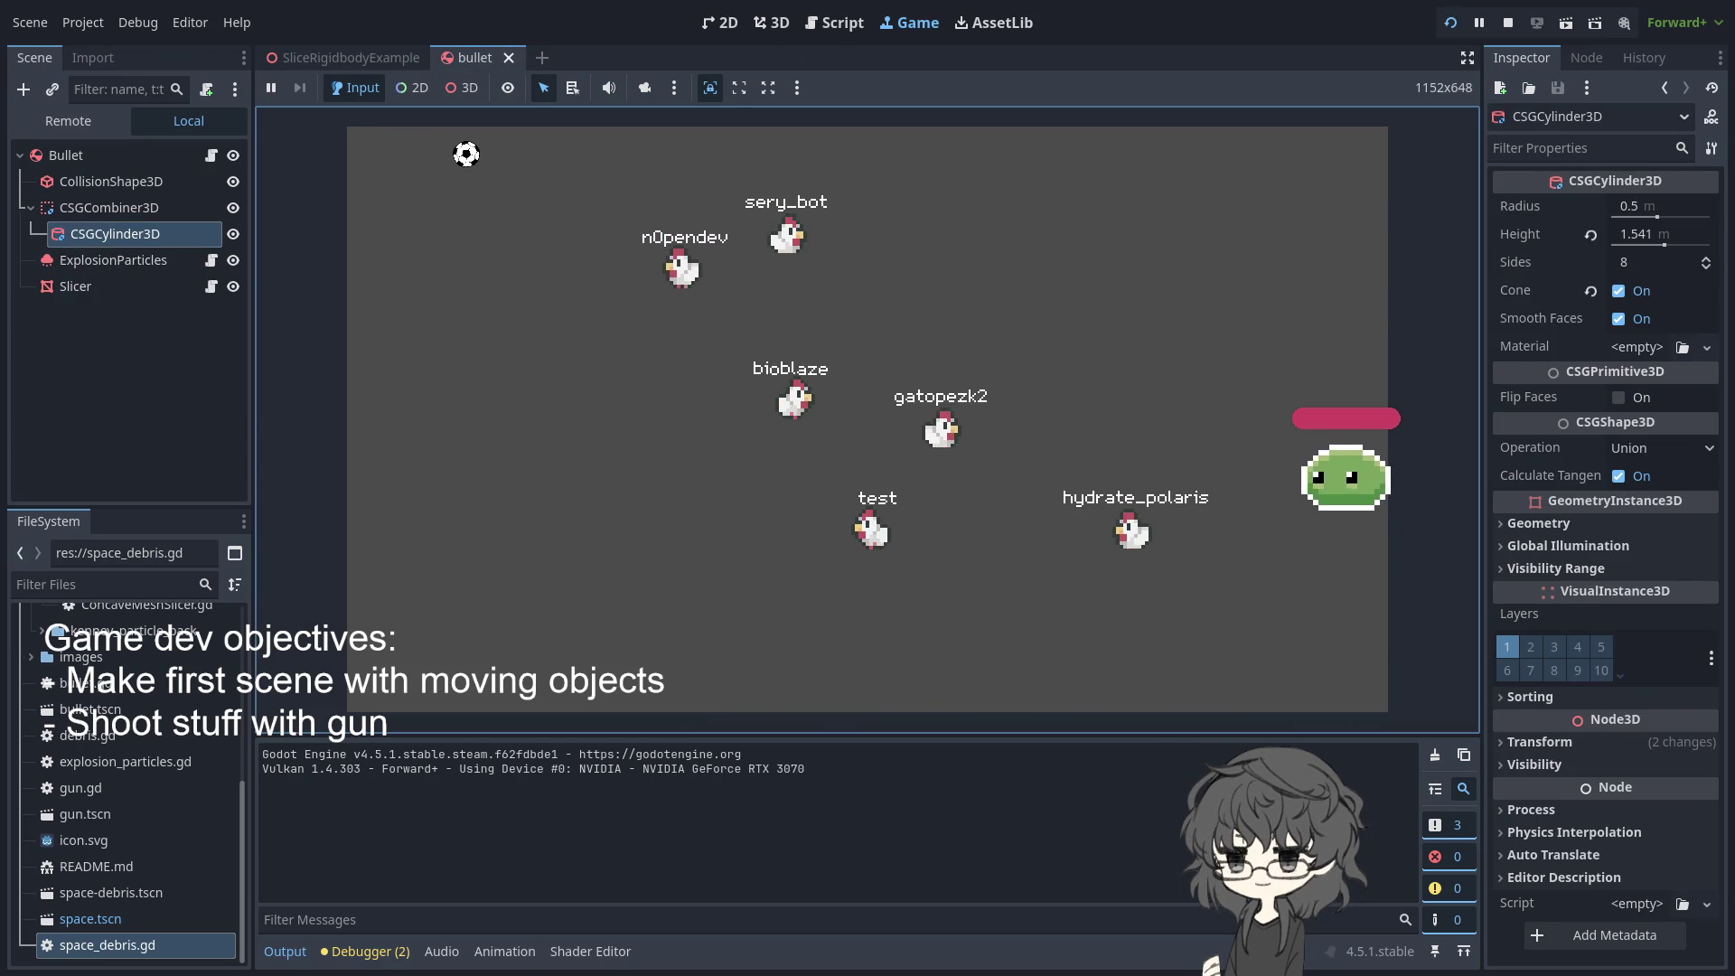
left_click(1508, 23)
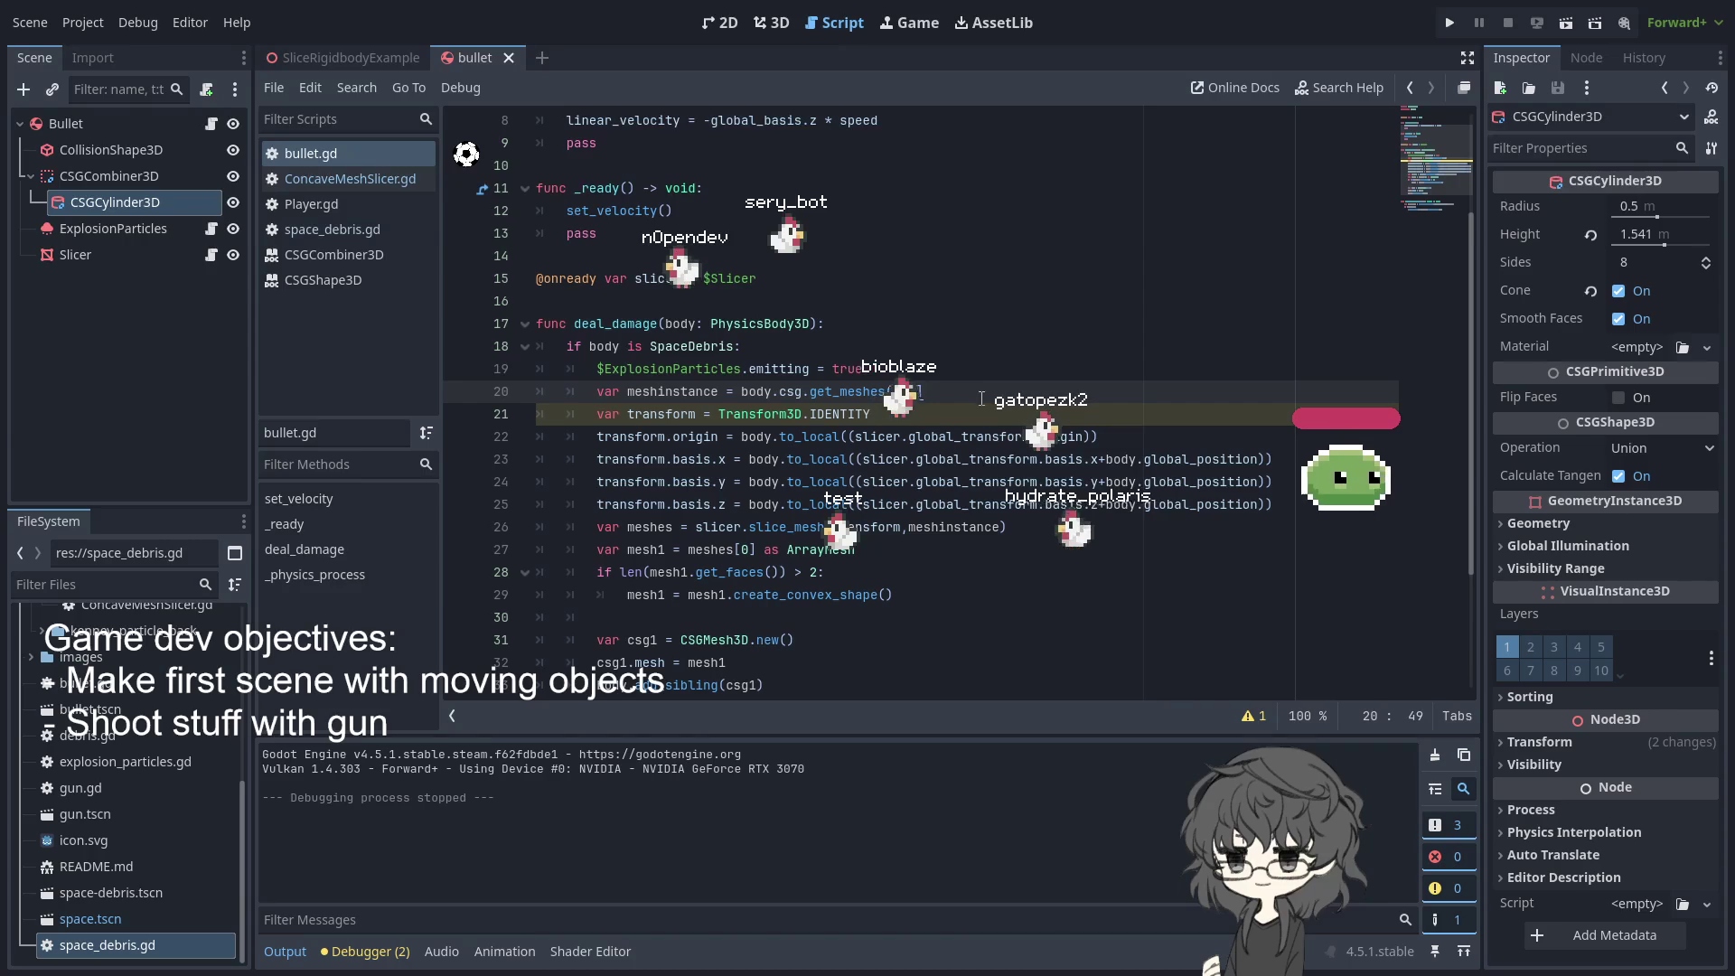
Step: Change meshes[0] to meshes[1] on line 27 and run the game
scroll(786, 436, "down", 3)
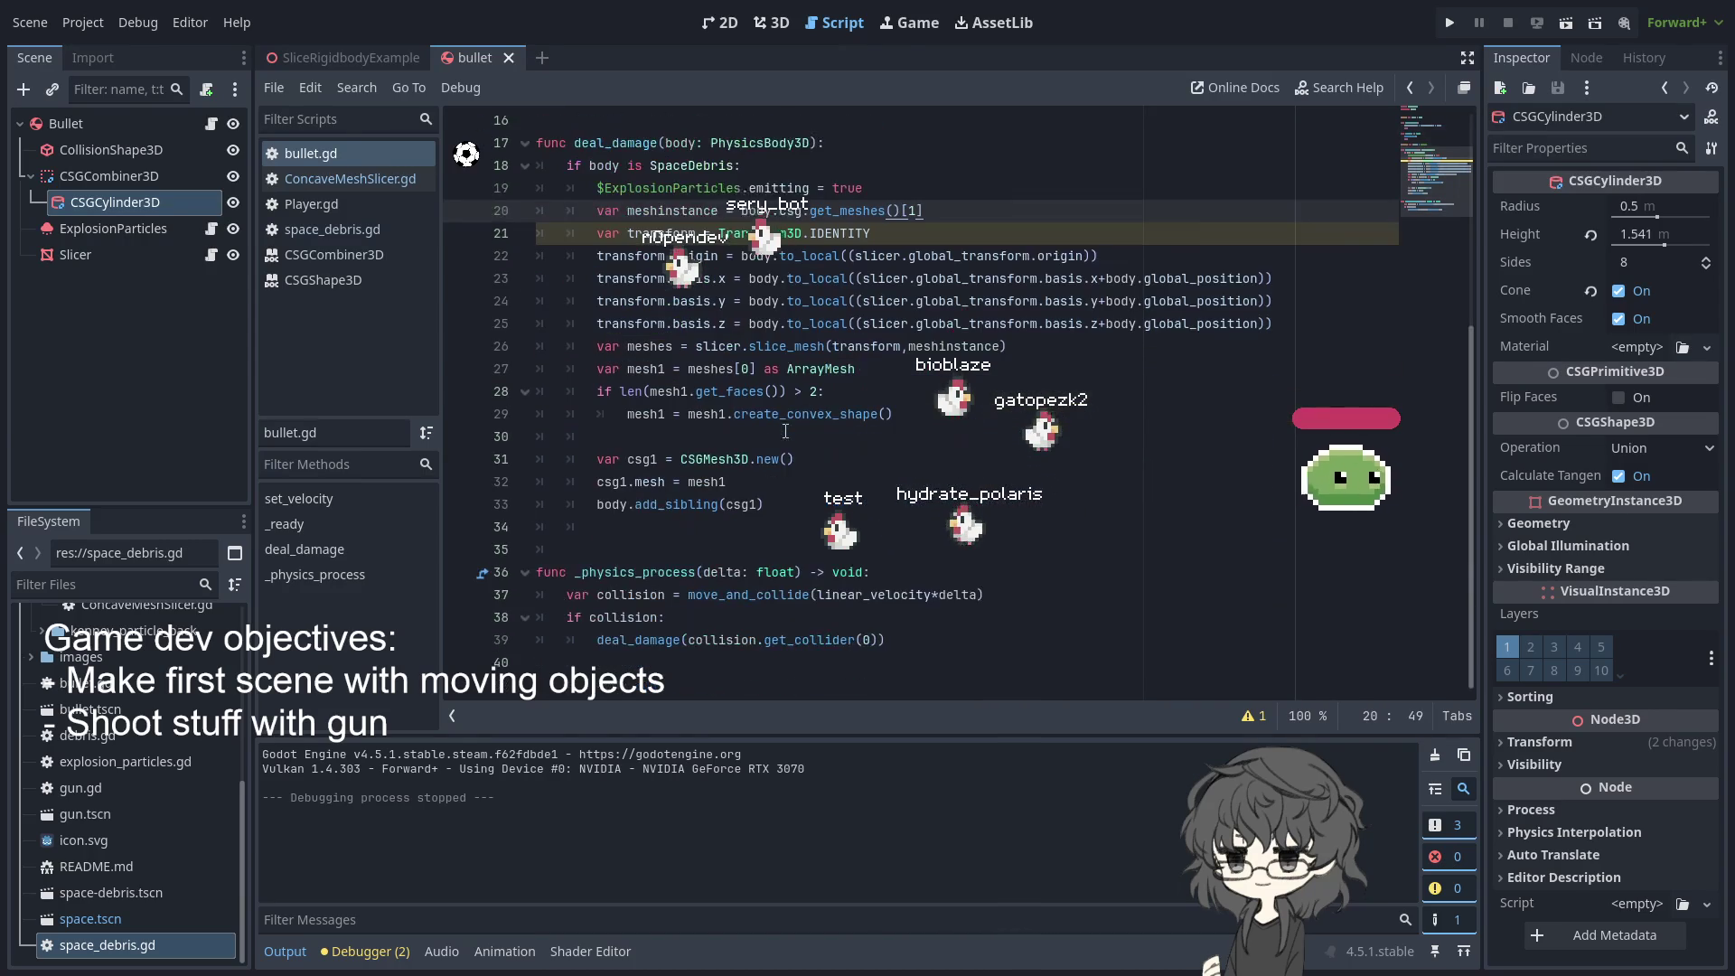
left_click(749, 369)
key("BackSpace")
type("1")
left_click(1002, 392)
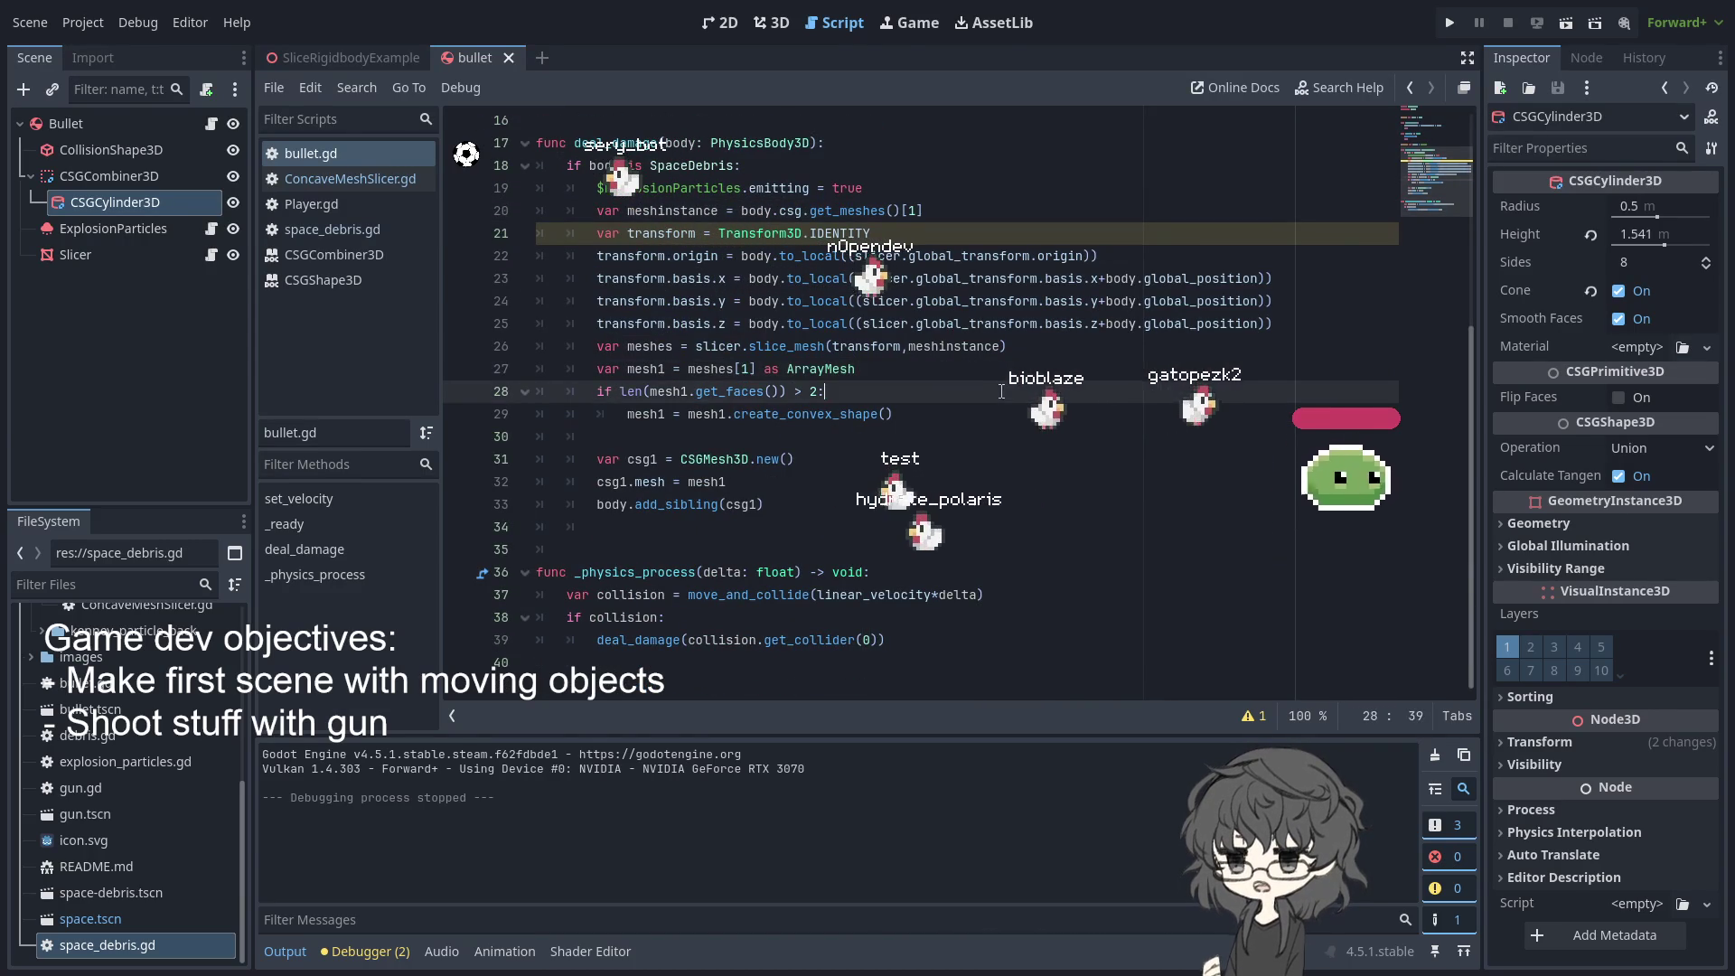
left_click(1453, 25)
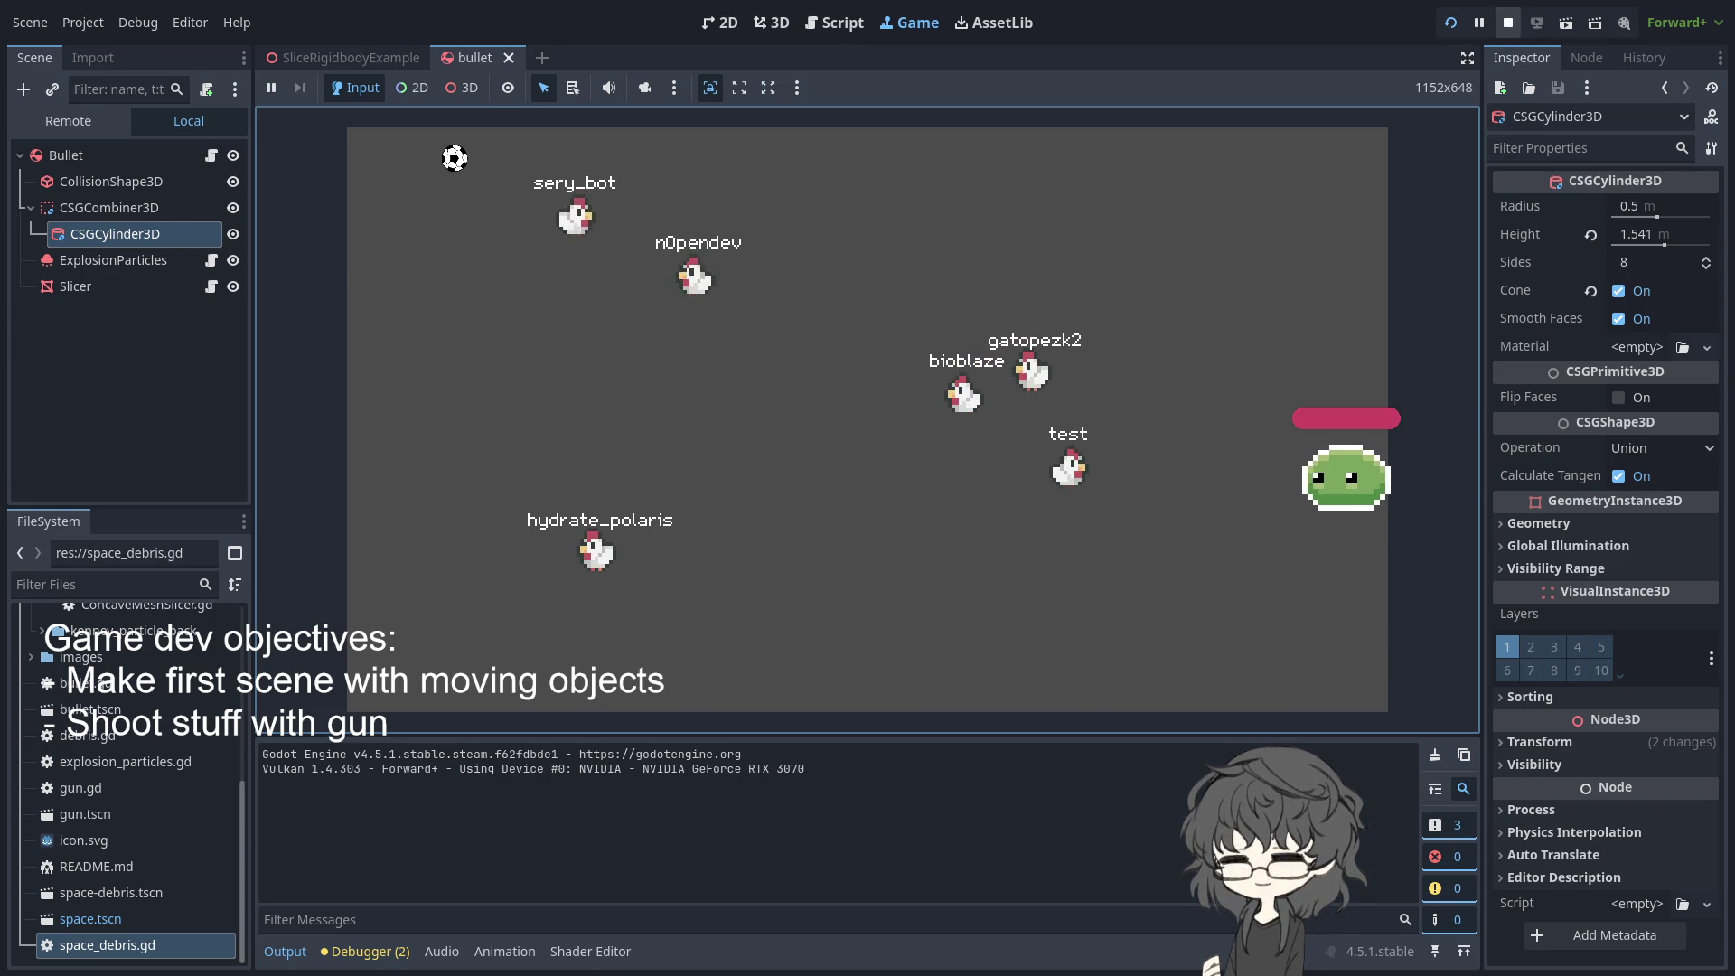
Step: Stop and relaunch the game with F5, then end the session paused at line 29
left_click(1508, 22)
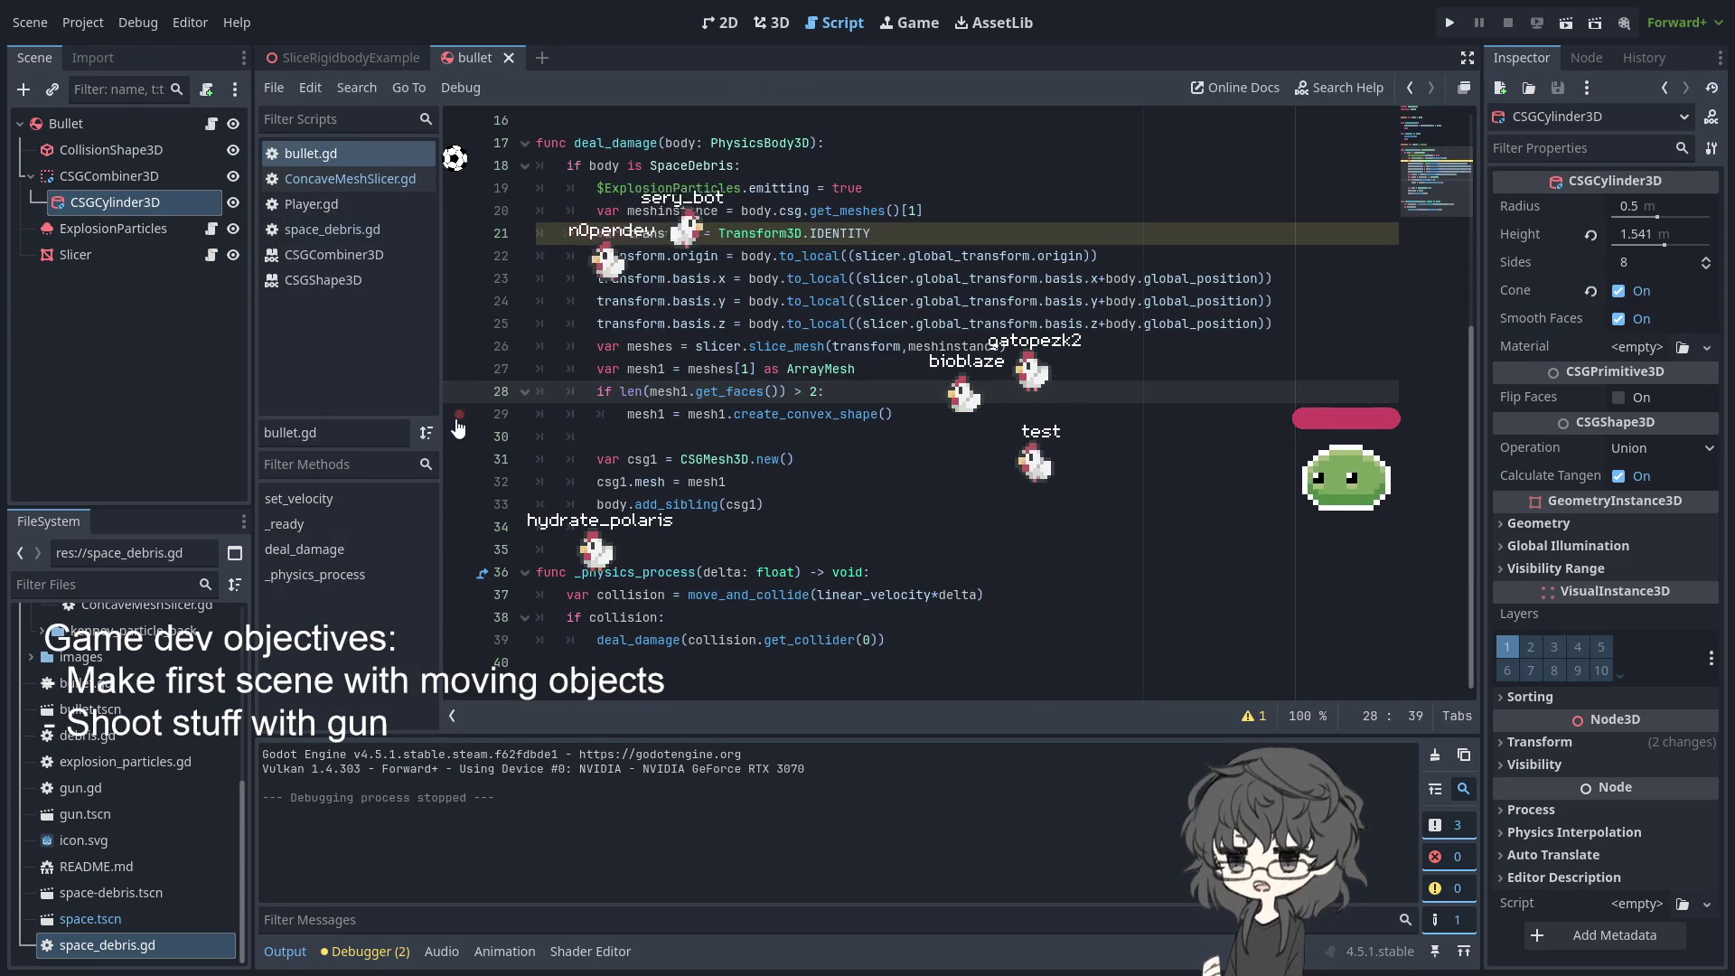
key("F5")
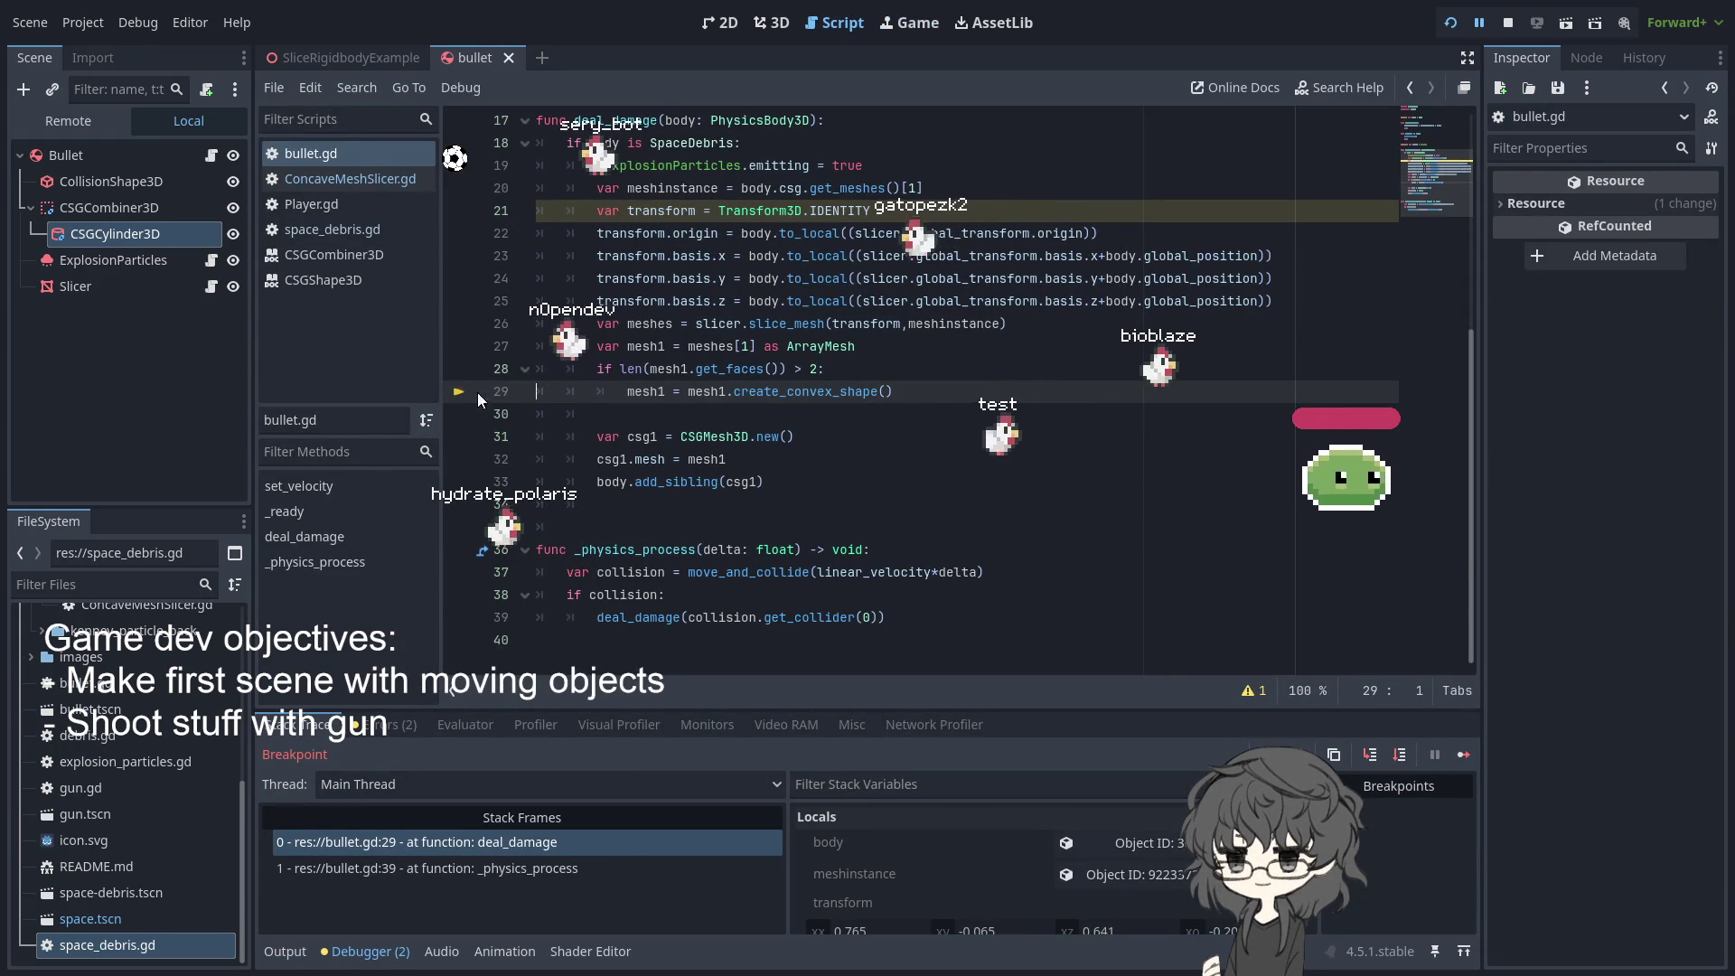
left_click(1514, 20)
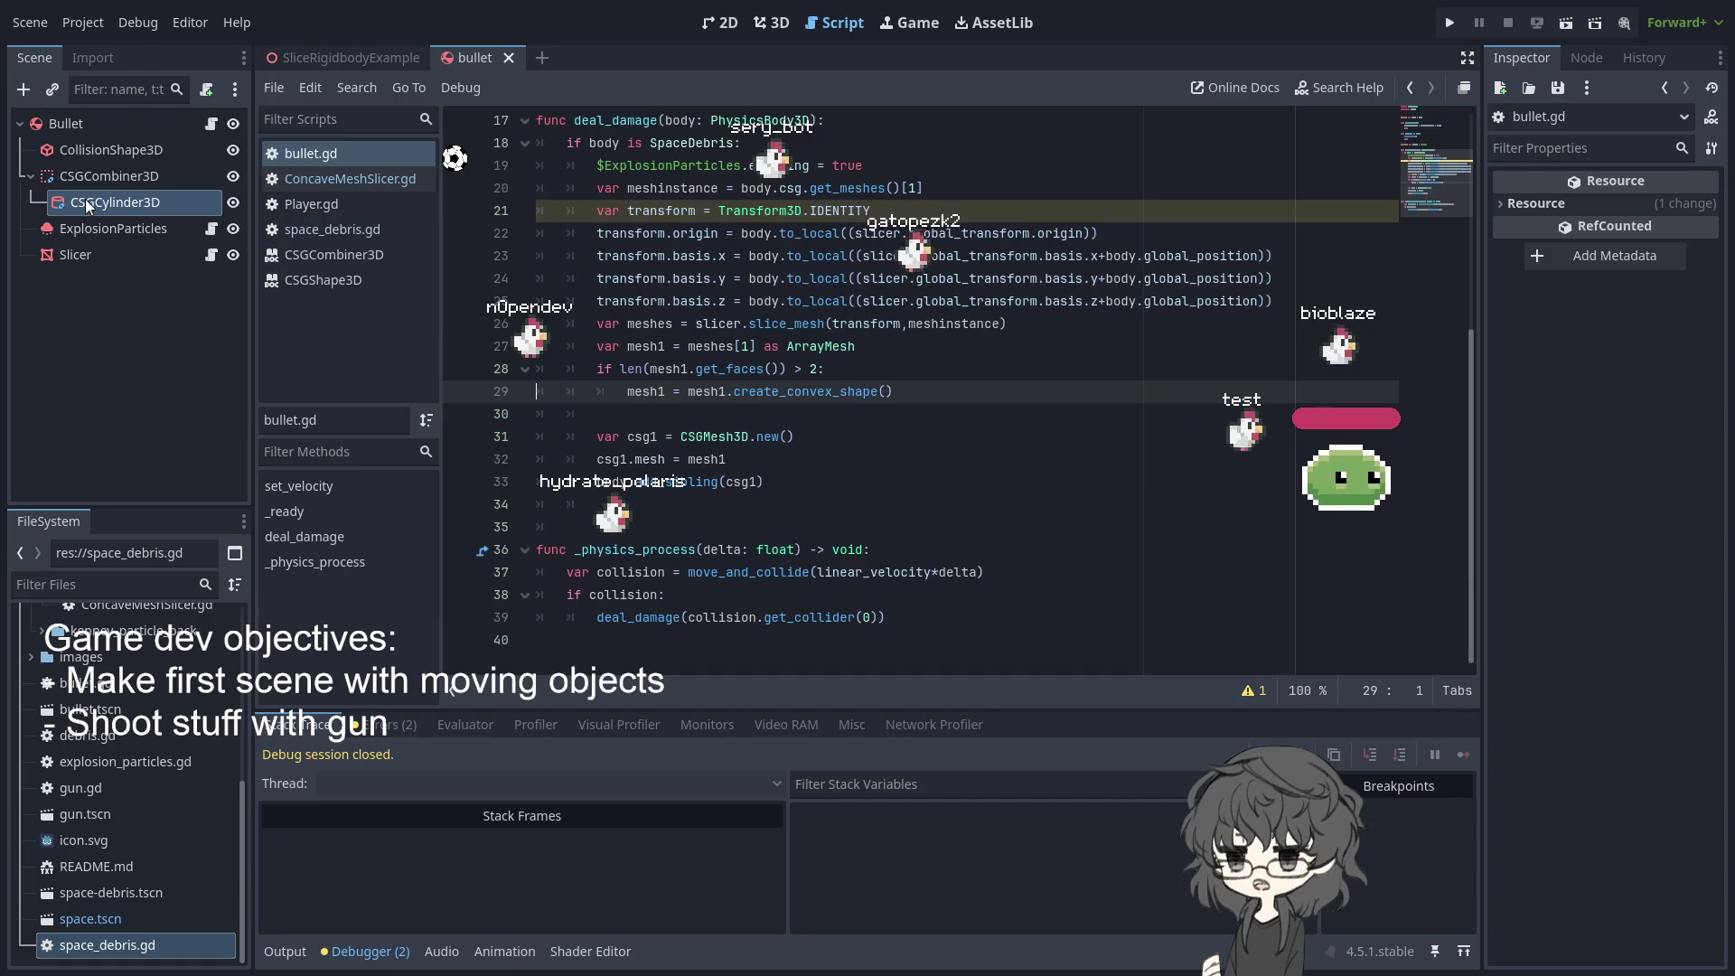
Step: Start a fresh game run with Run Project to test bullet slicing
left_click(1449, 22)
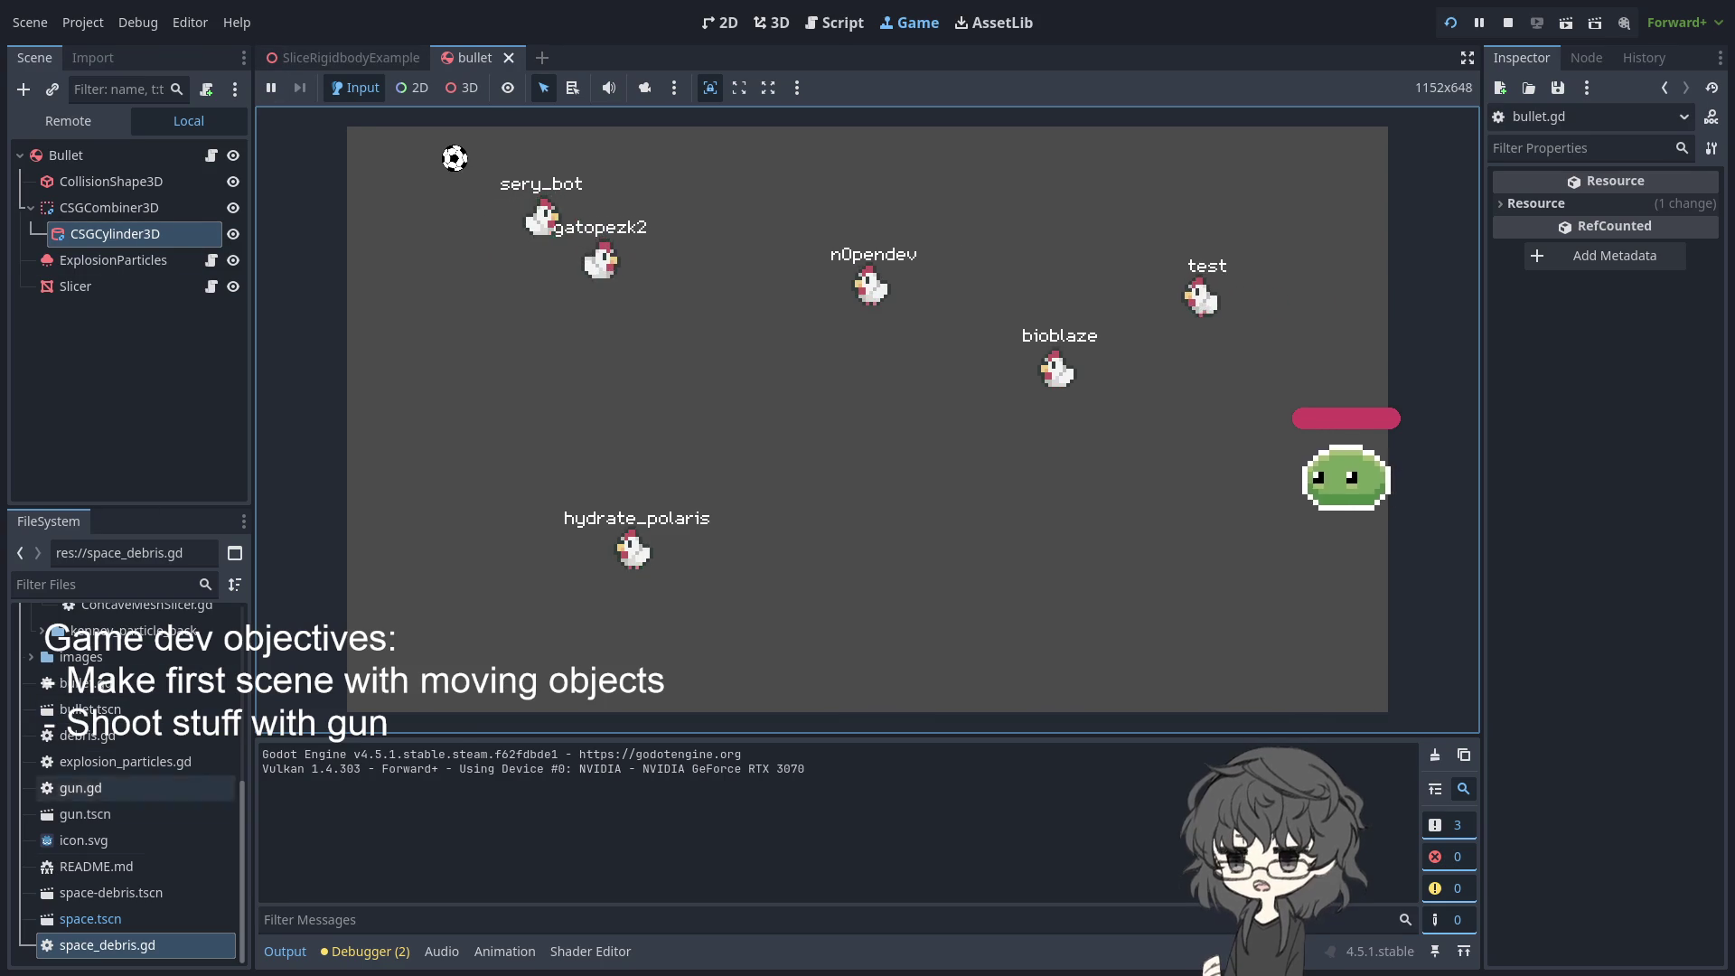
Step: Inspect SliceRigidbodyExample's Slicer and its plane MeshInstance3D, then switch back to the bullet scene
scroll(136, 786, "up", 6)
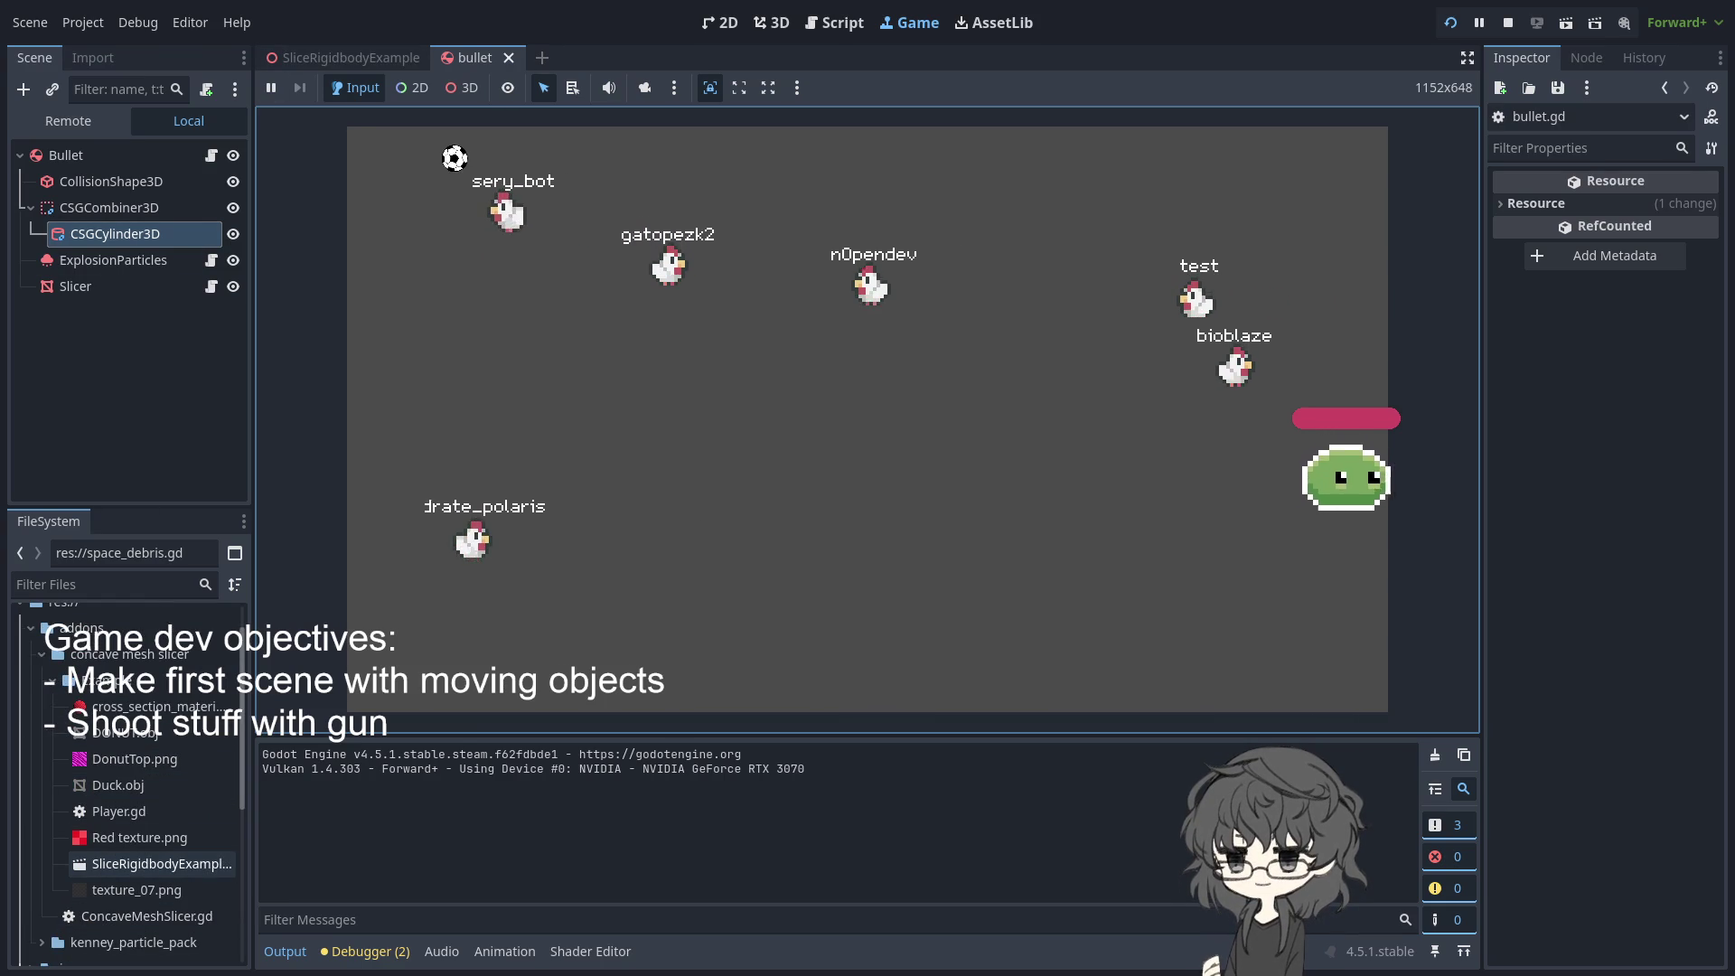
double_click(136, 866)
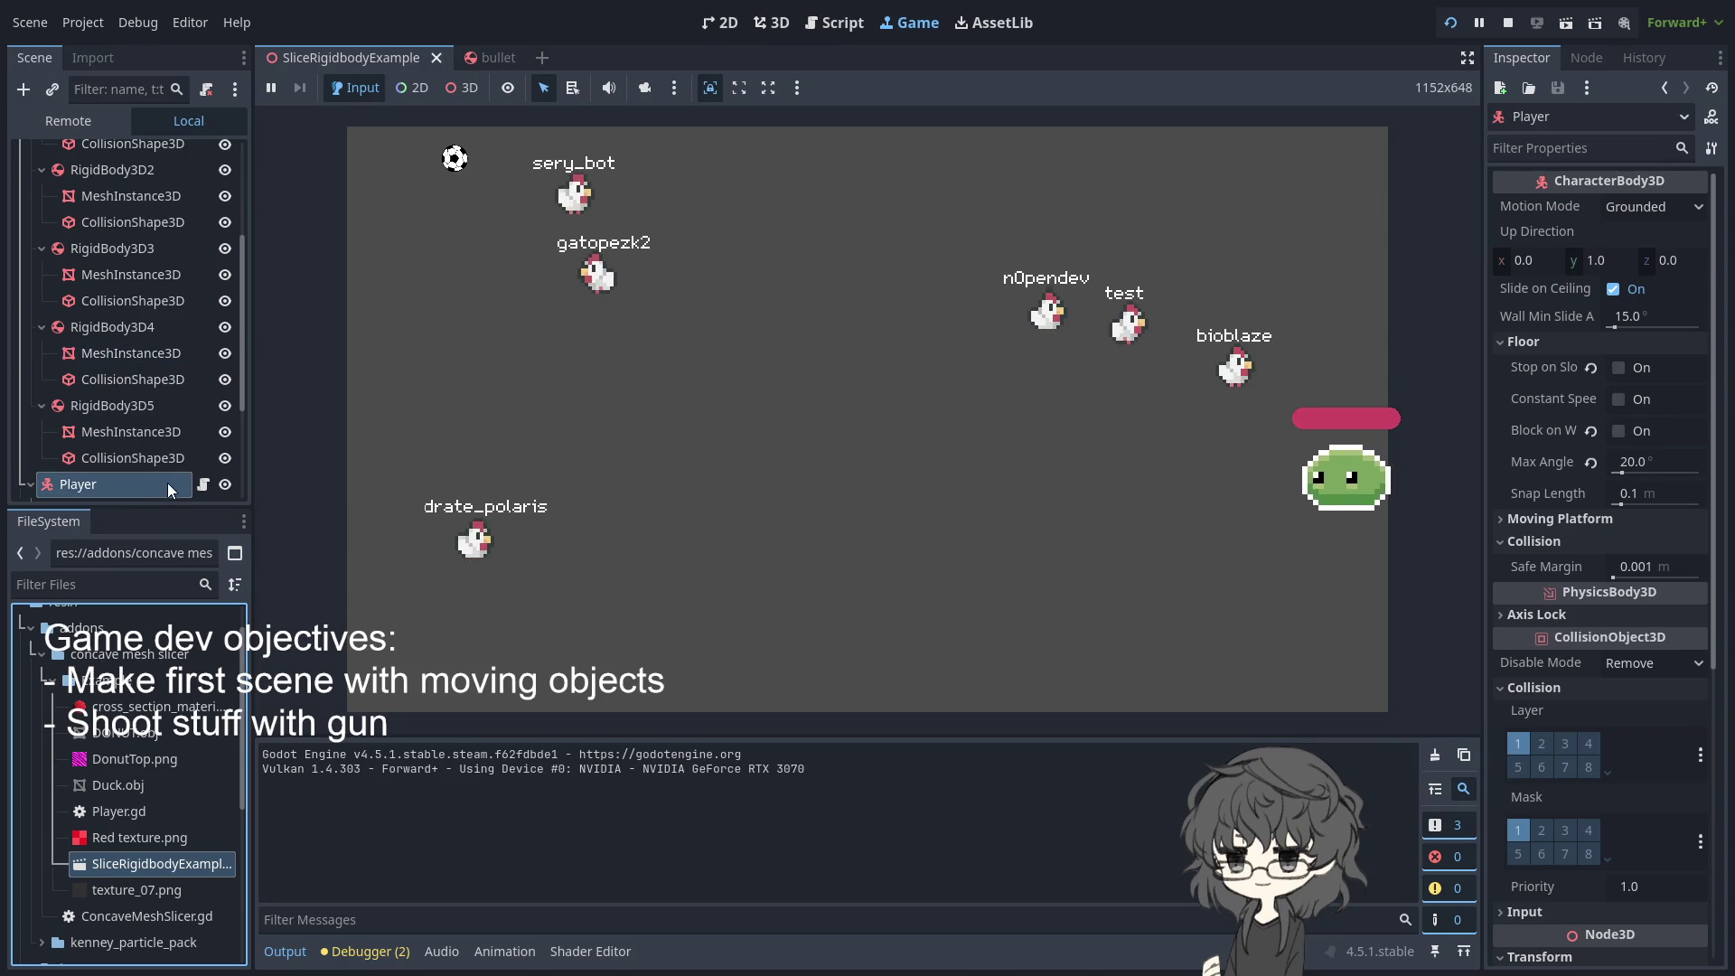
scroll(128, 466, "down", 4)
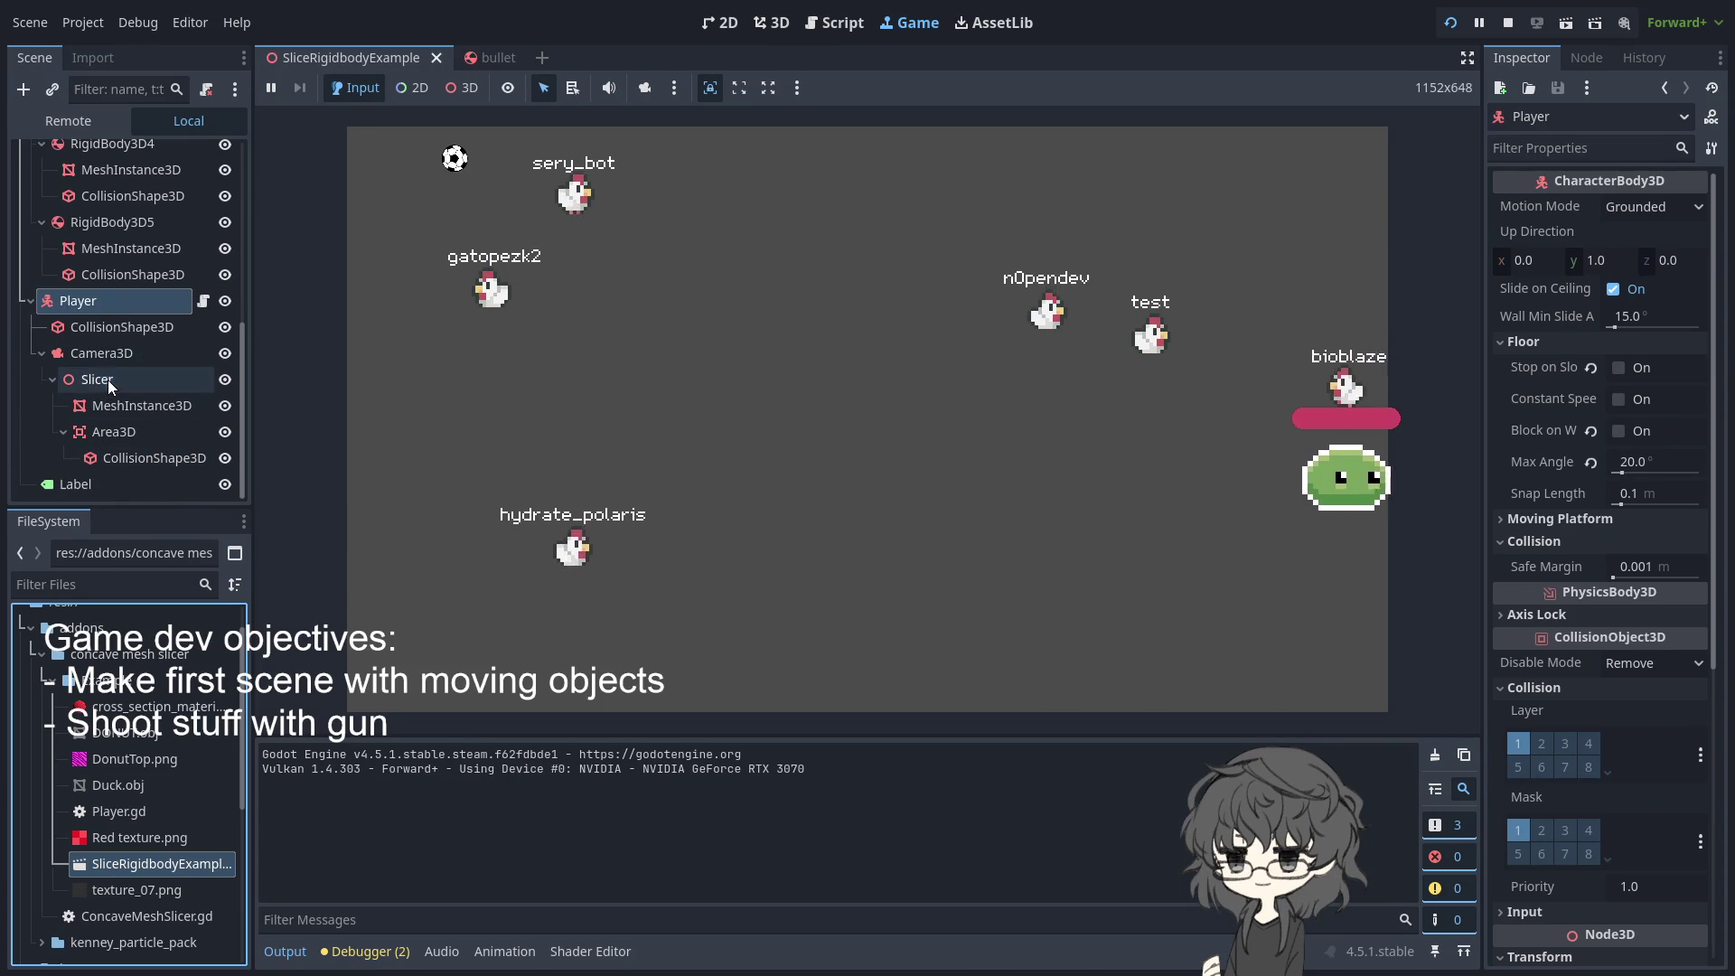
left_click(107, 380)
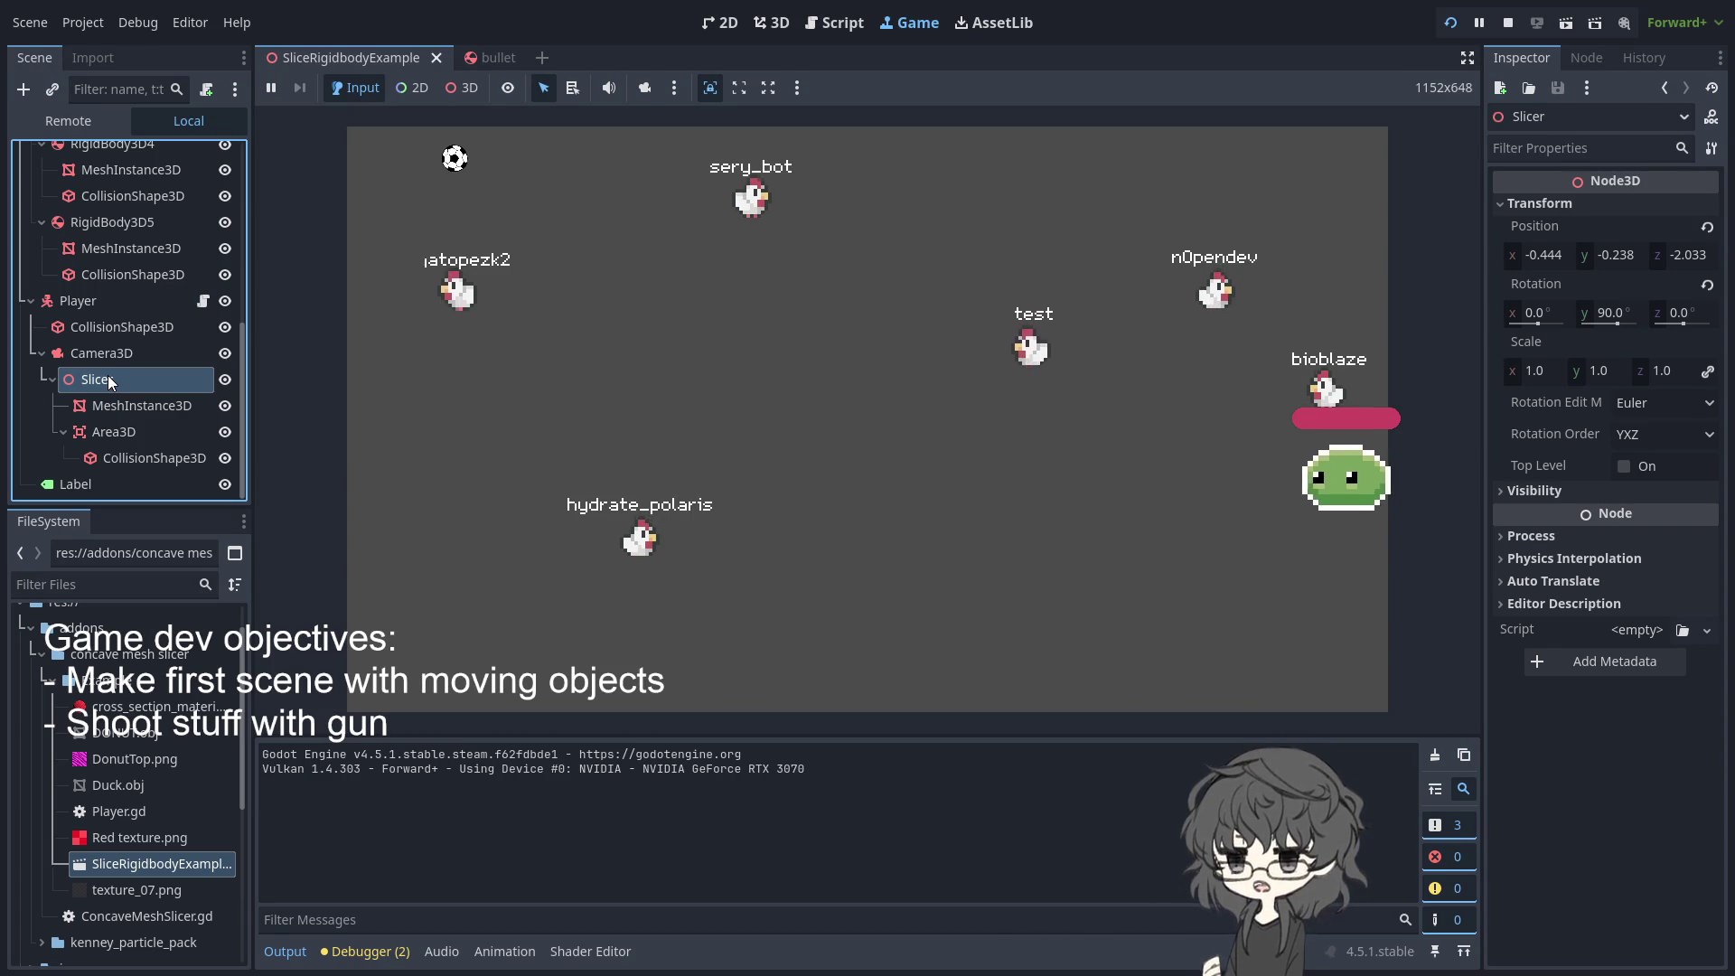
left_click(157, 407)
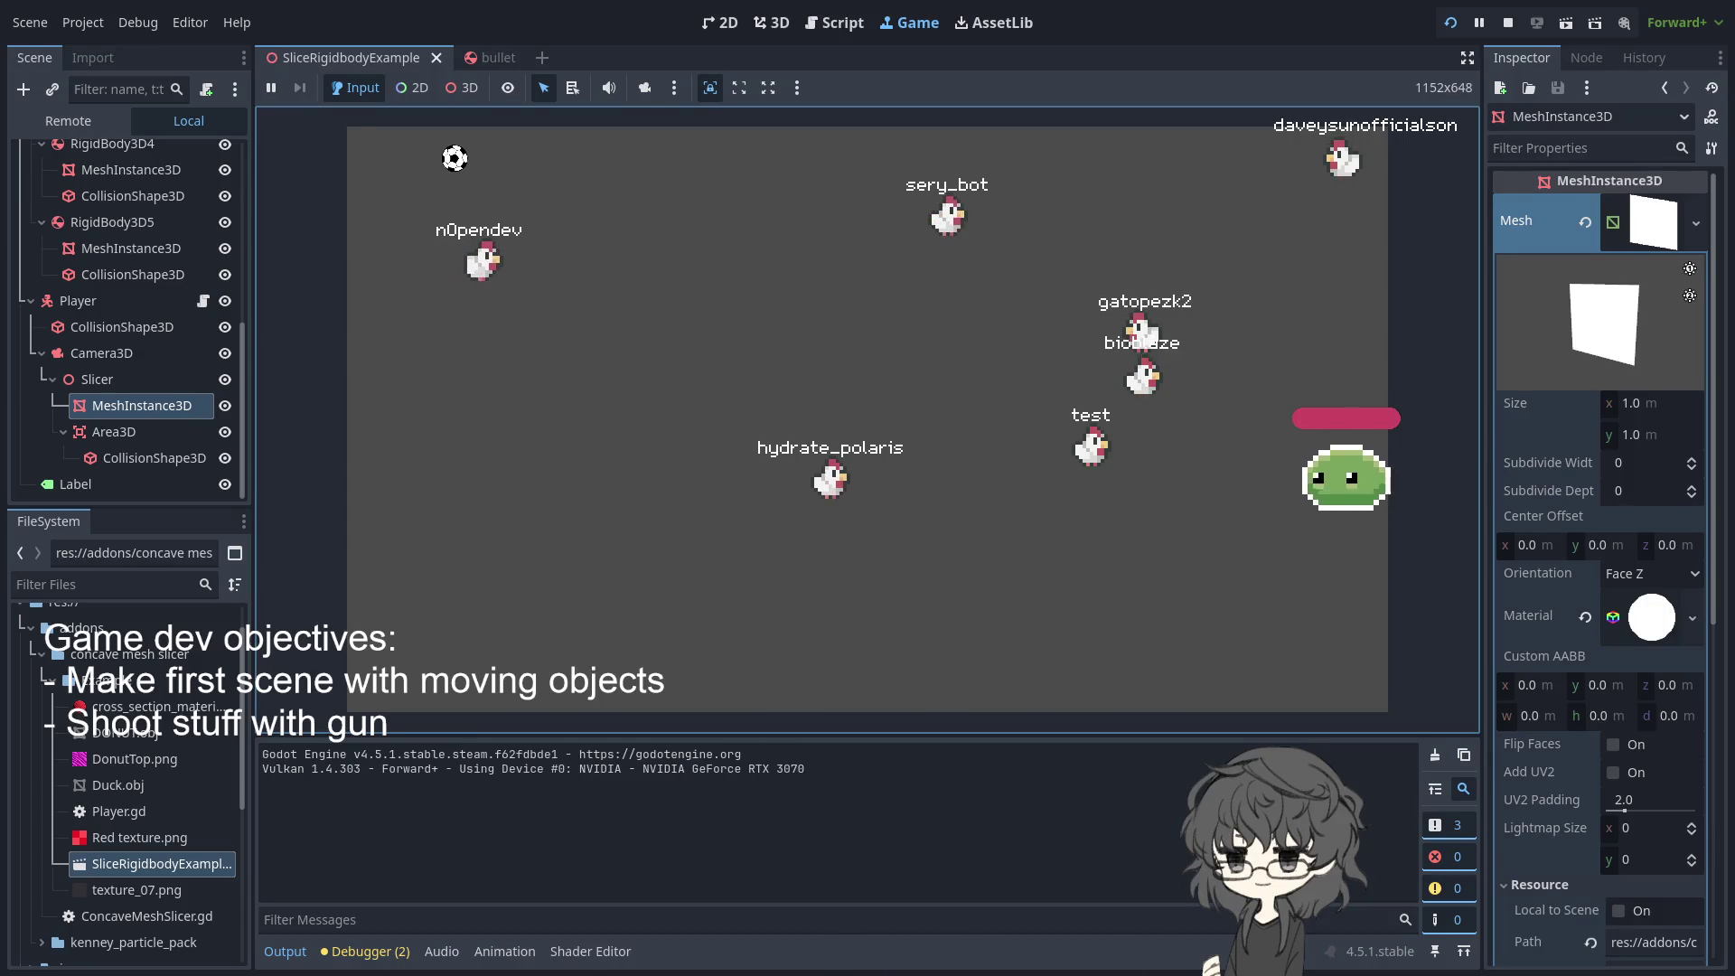
left_click(481, 57)
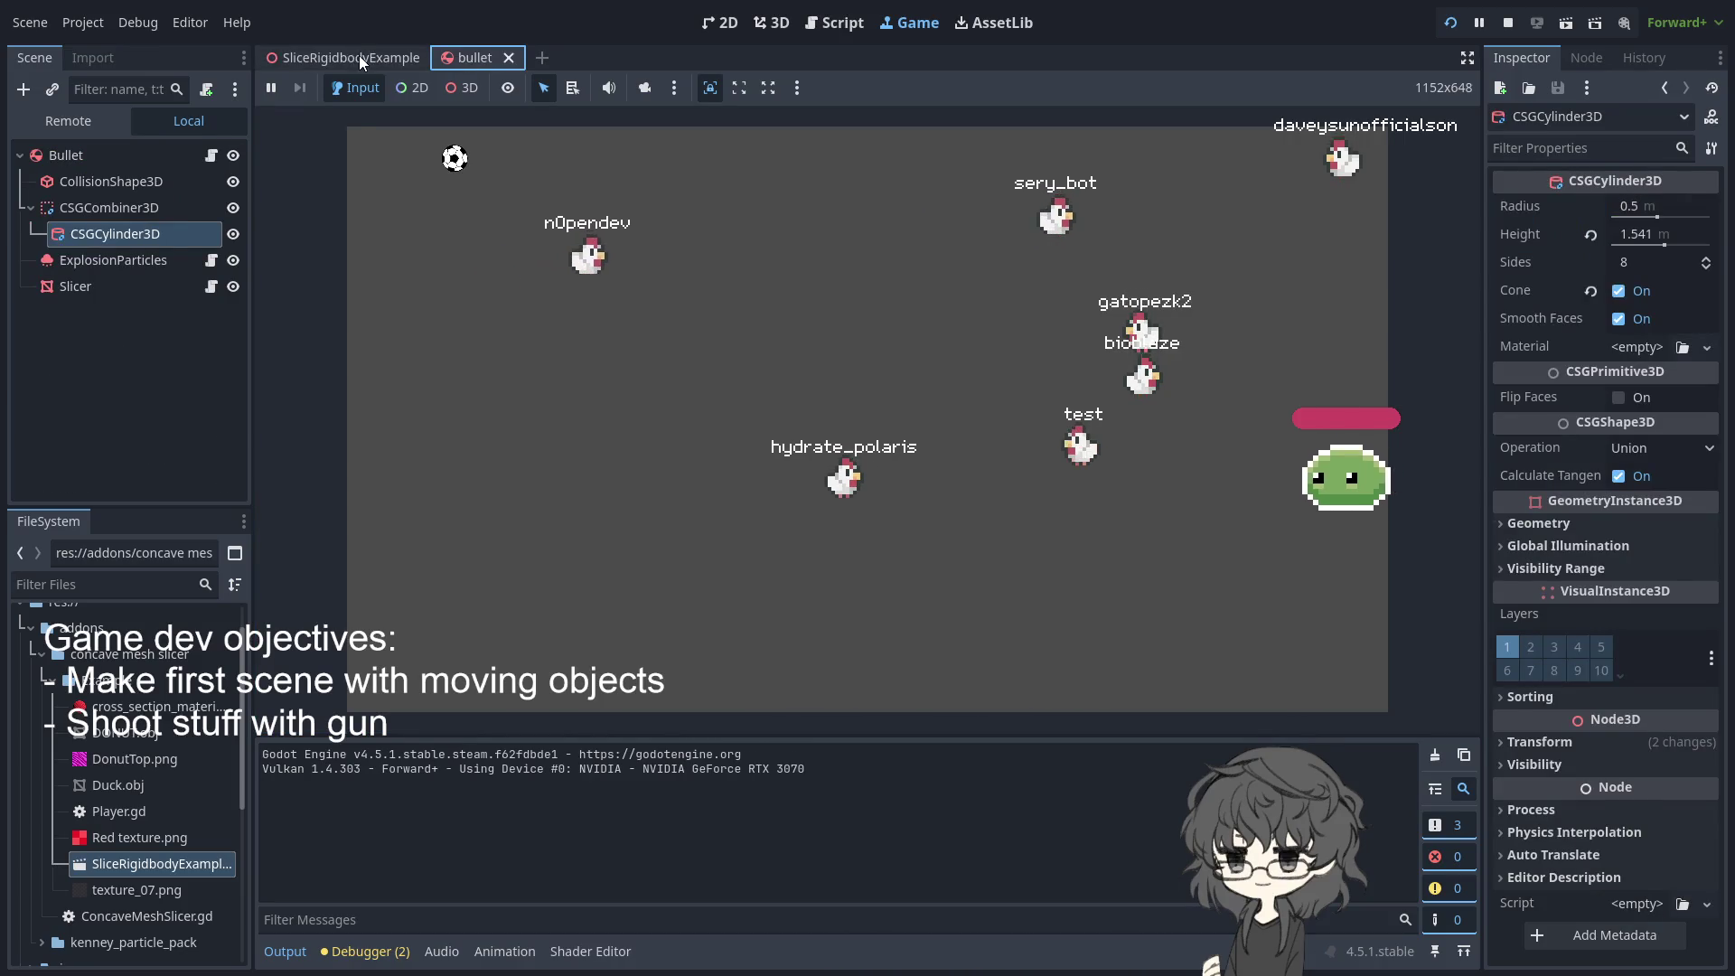
Step: Inspect the donut mesh under RigidBody3D5 in the SliceRigidbodyExample scene while the game runs
left_click(360, 56)
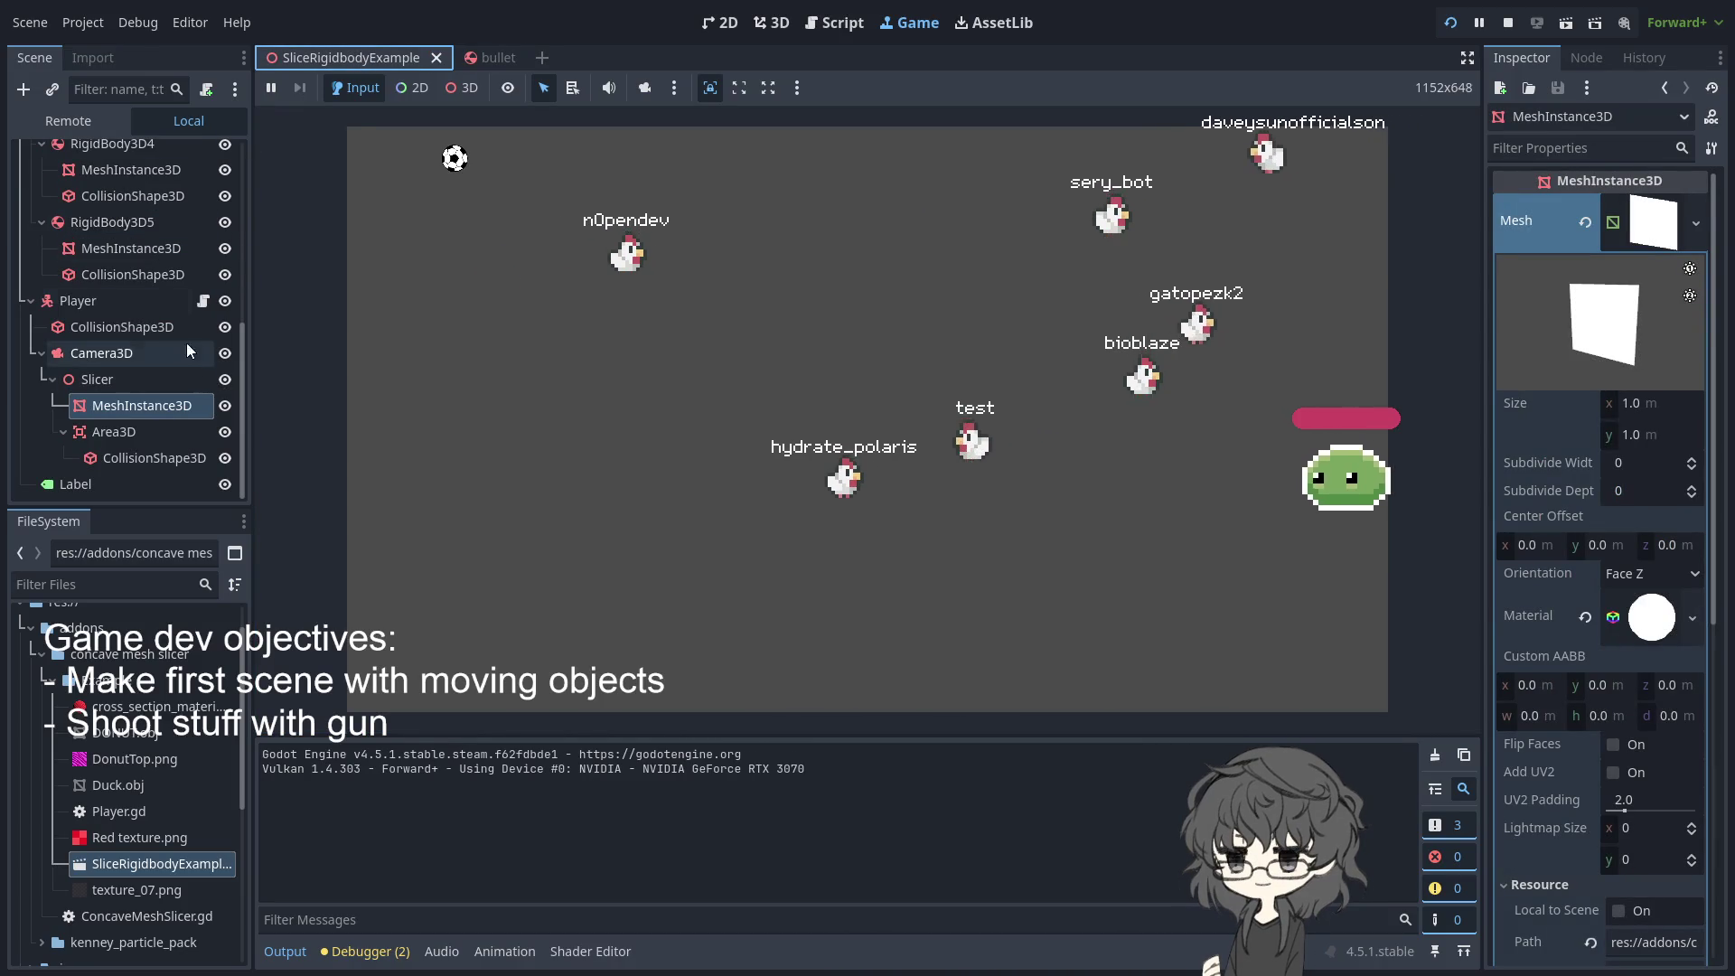
left_click(141, 253)
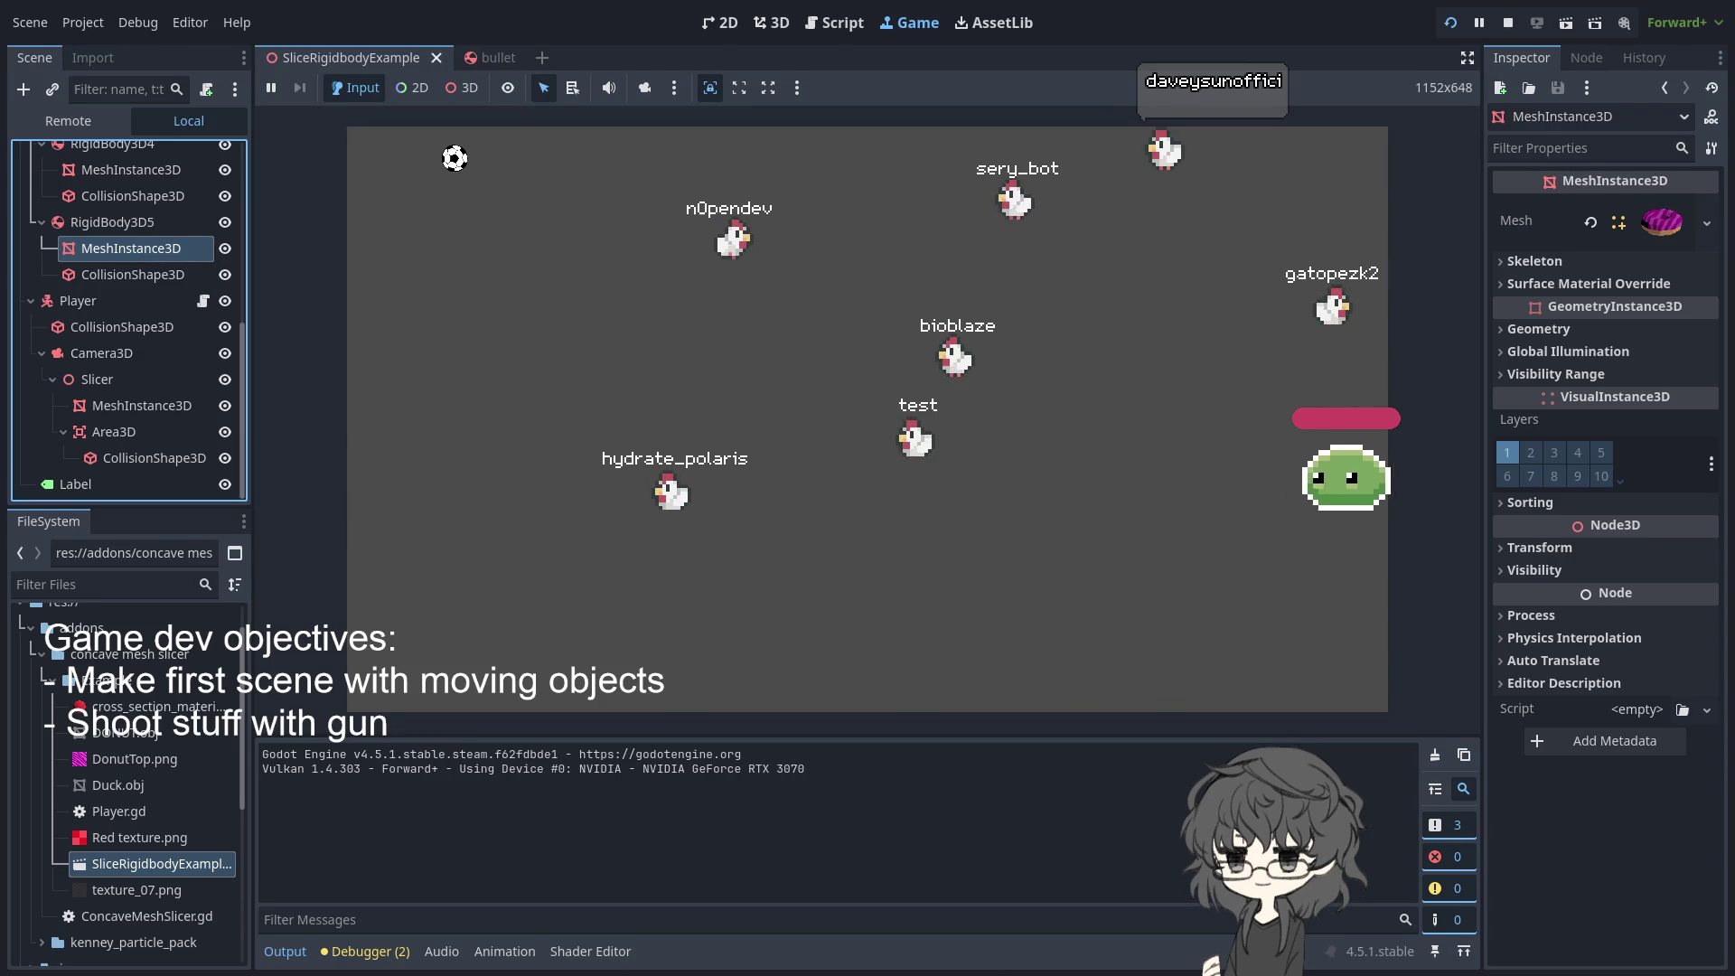
left_click(868, 416)
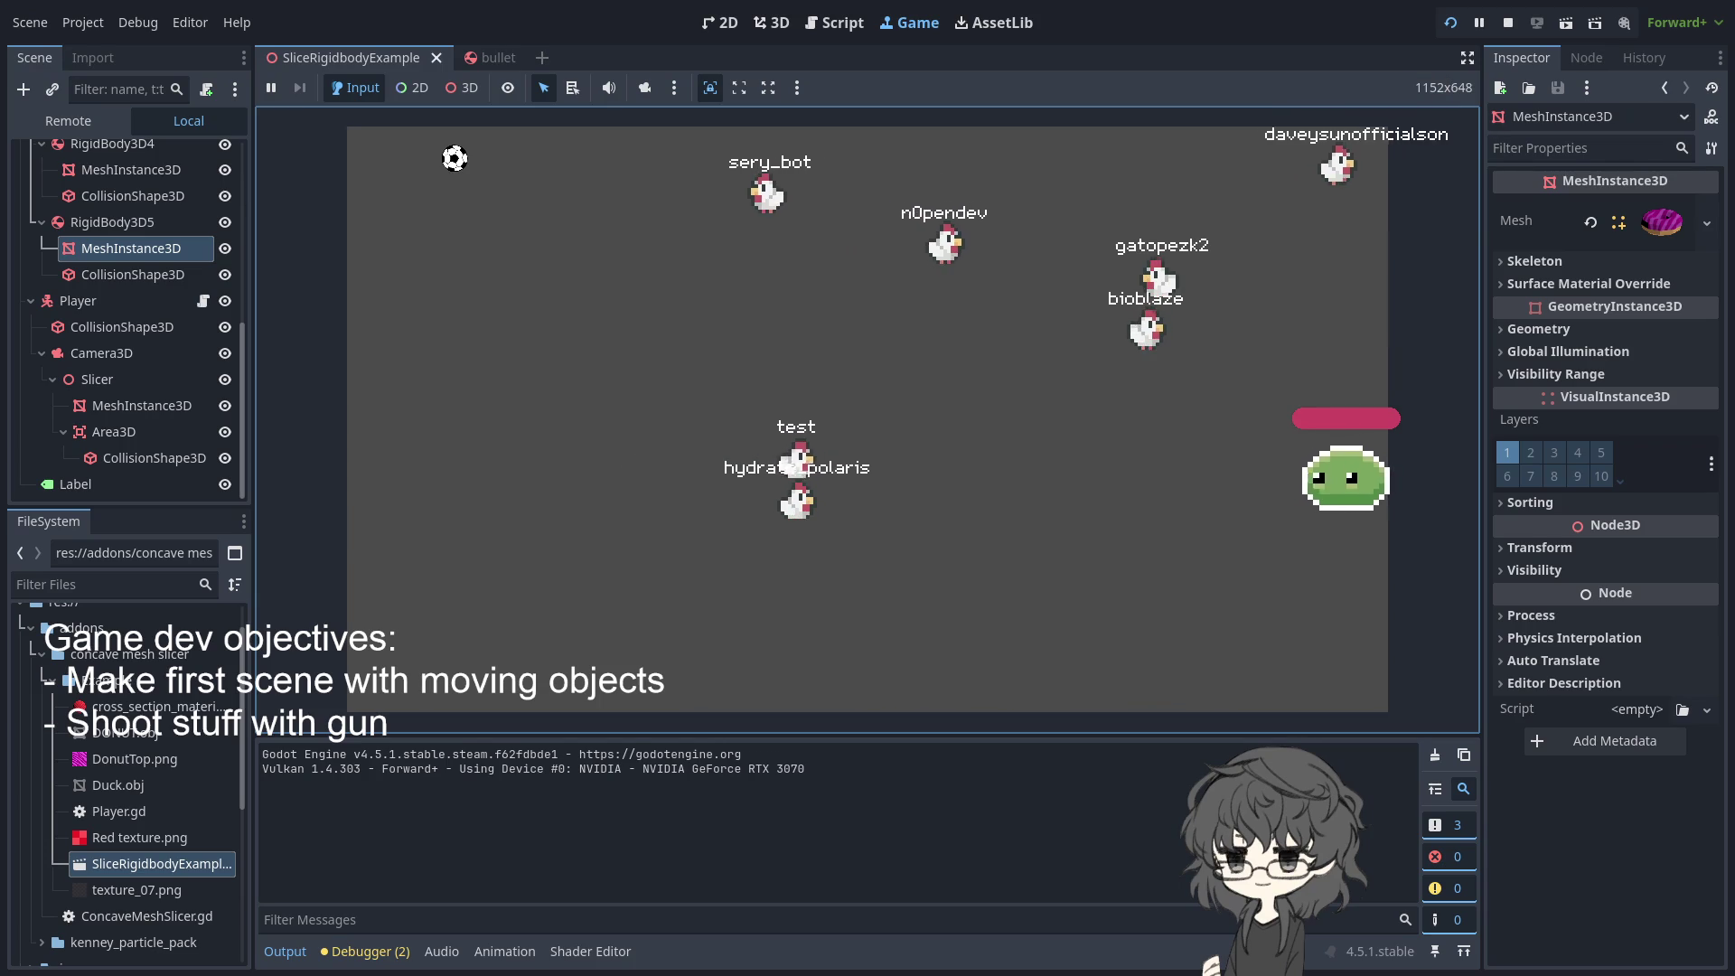
Step: Compare the example scene with the bullet scene, then stop the running game
left_click(488, 58)
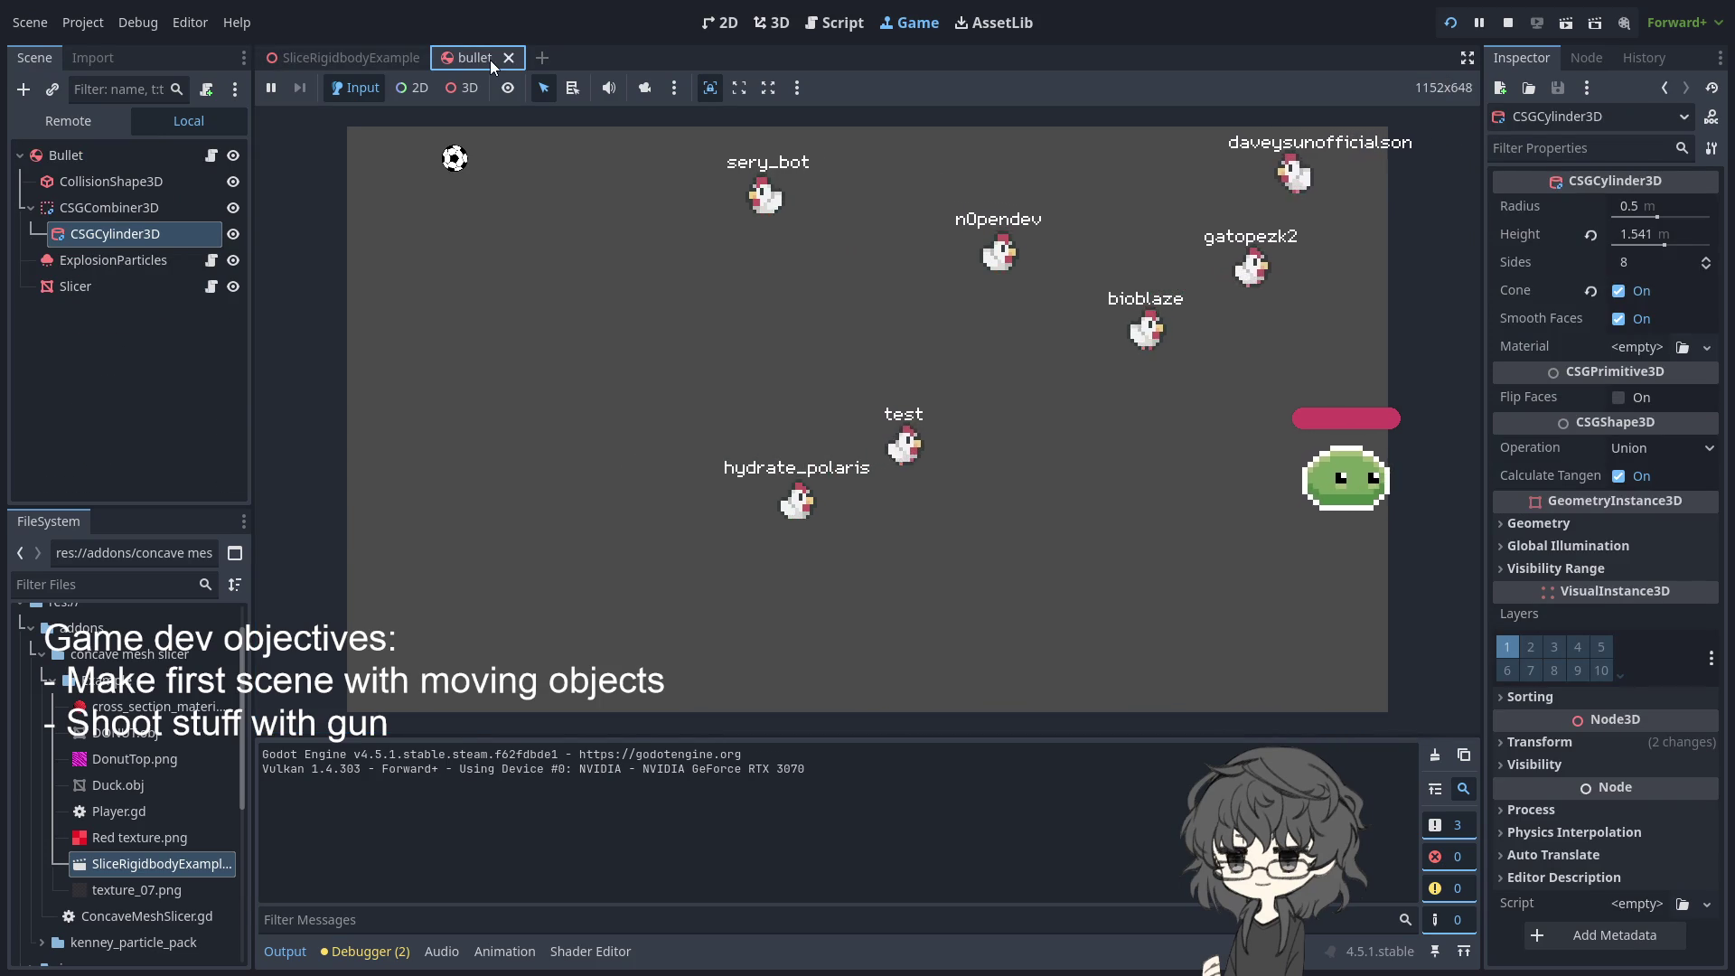
left_click(370, 60)
left_click(480, 57)
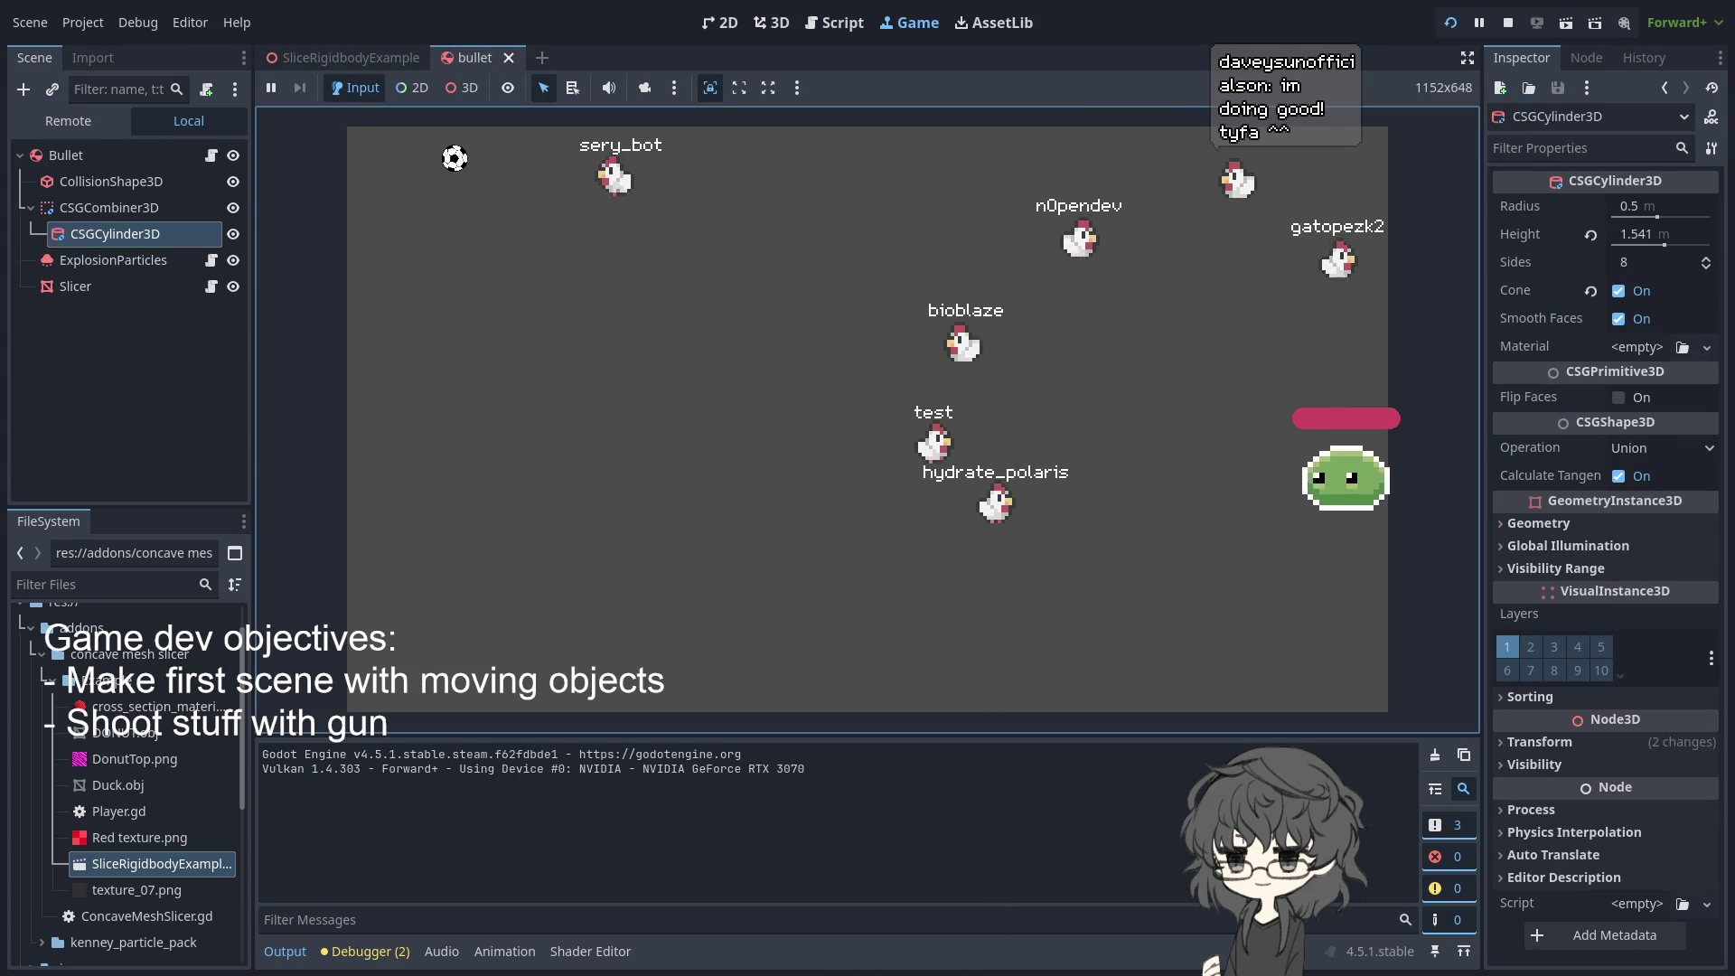
left_click(1508, 24)
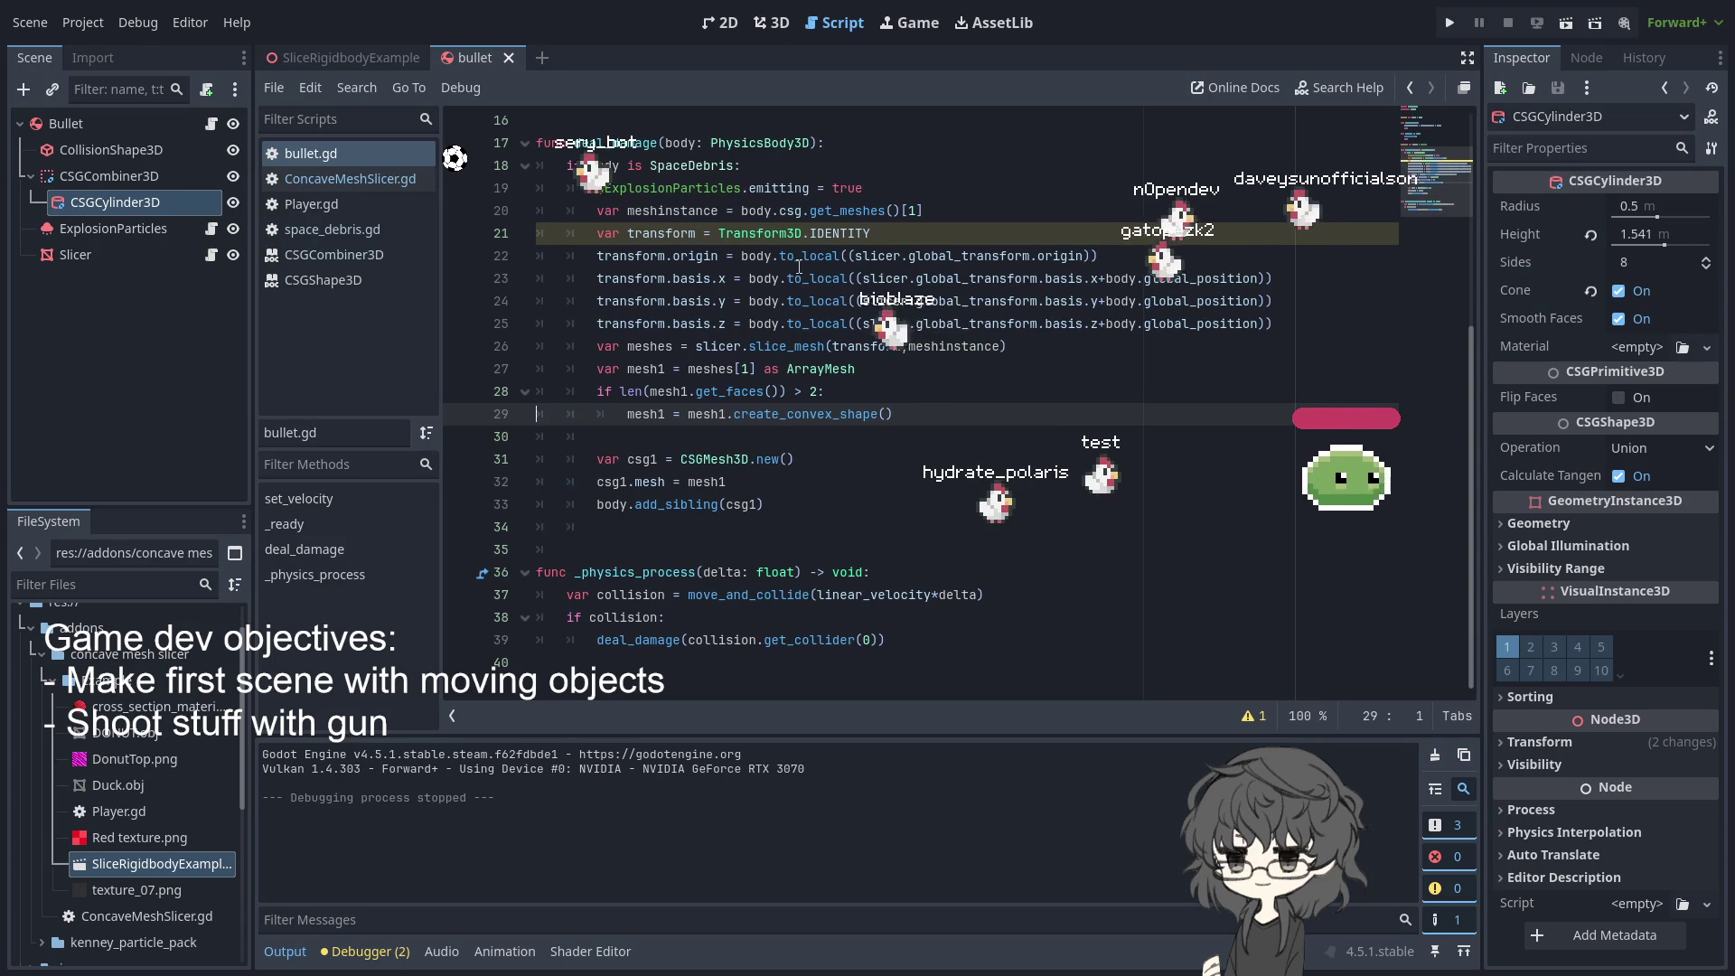
Step: Switch to the SliceRigidbodyExample scene and open its ConcaveMeshSlicer.gd script
left_click(338, 52)
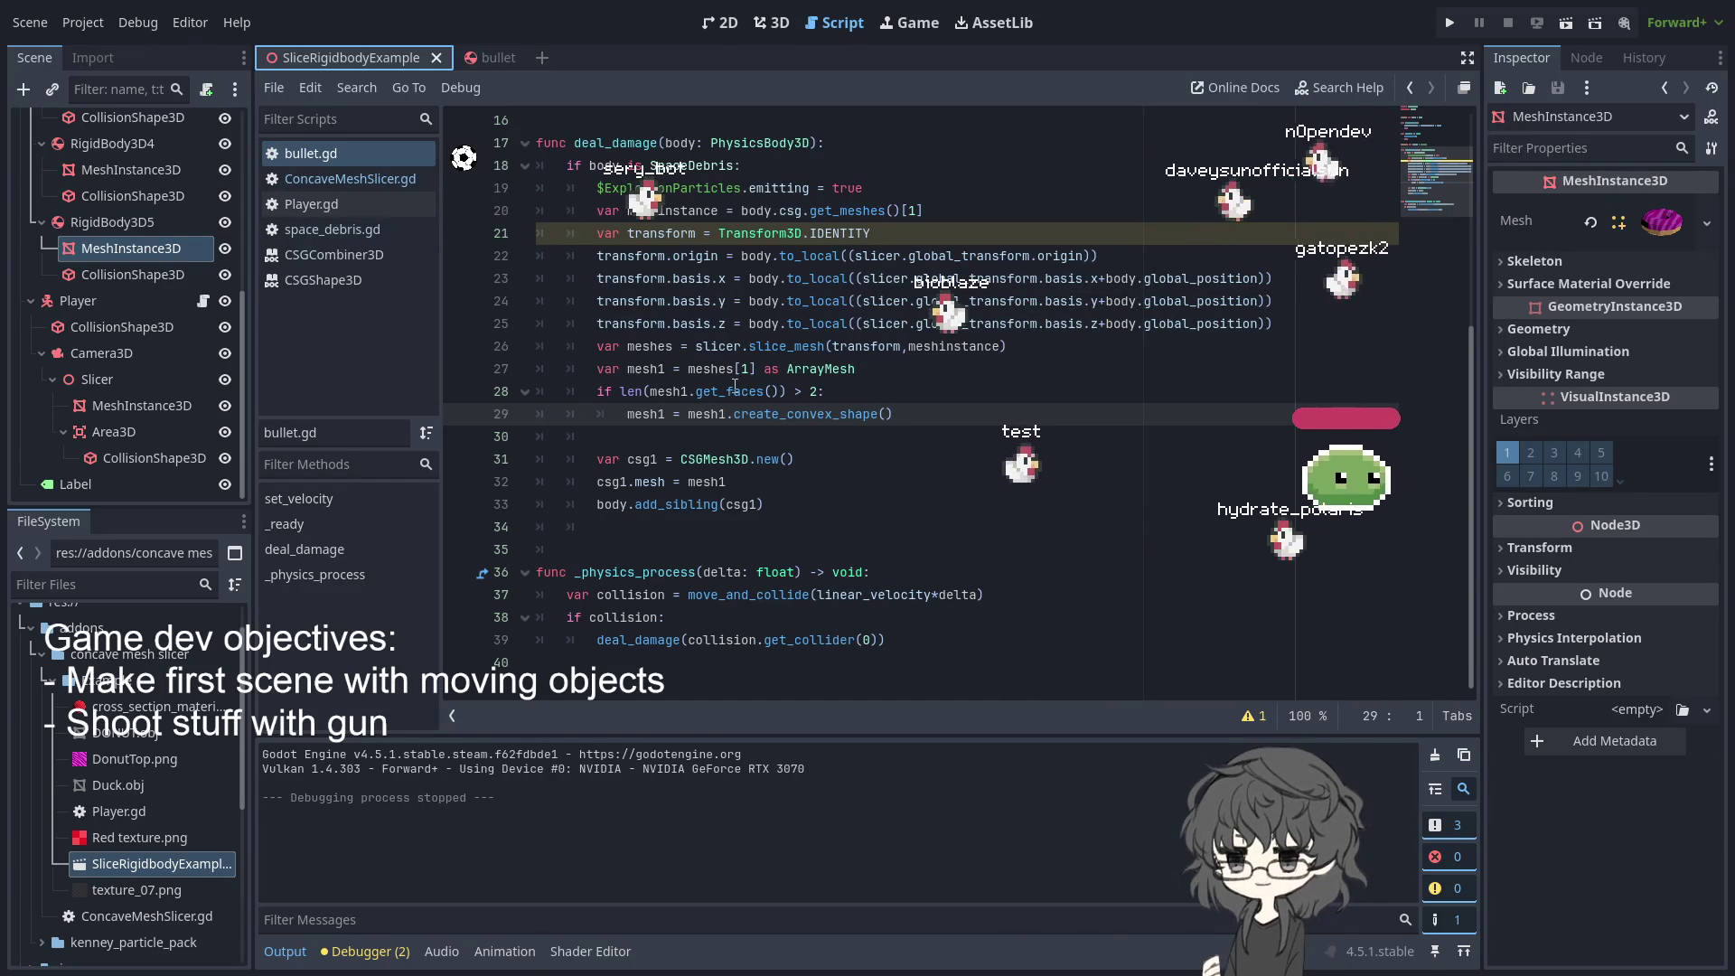
left_click(355, 177)
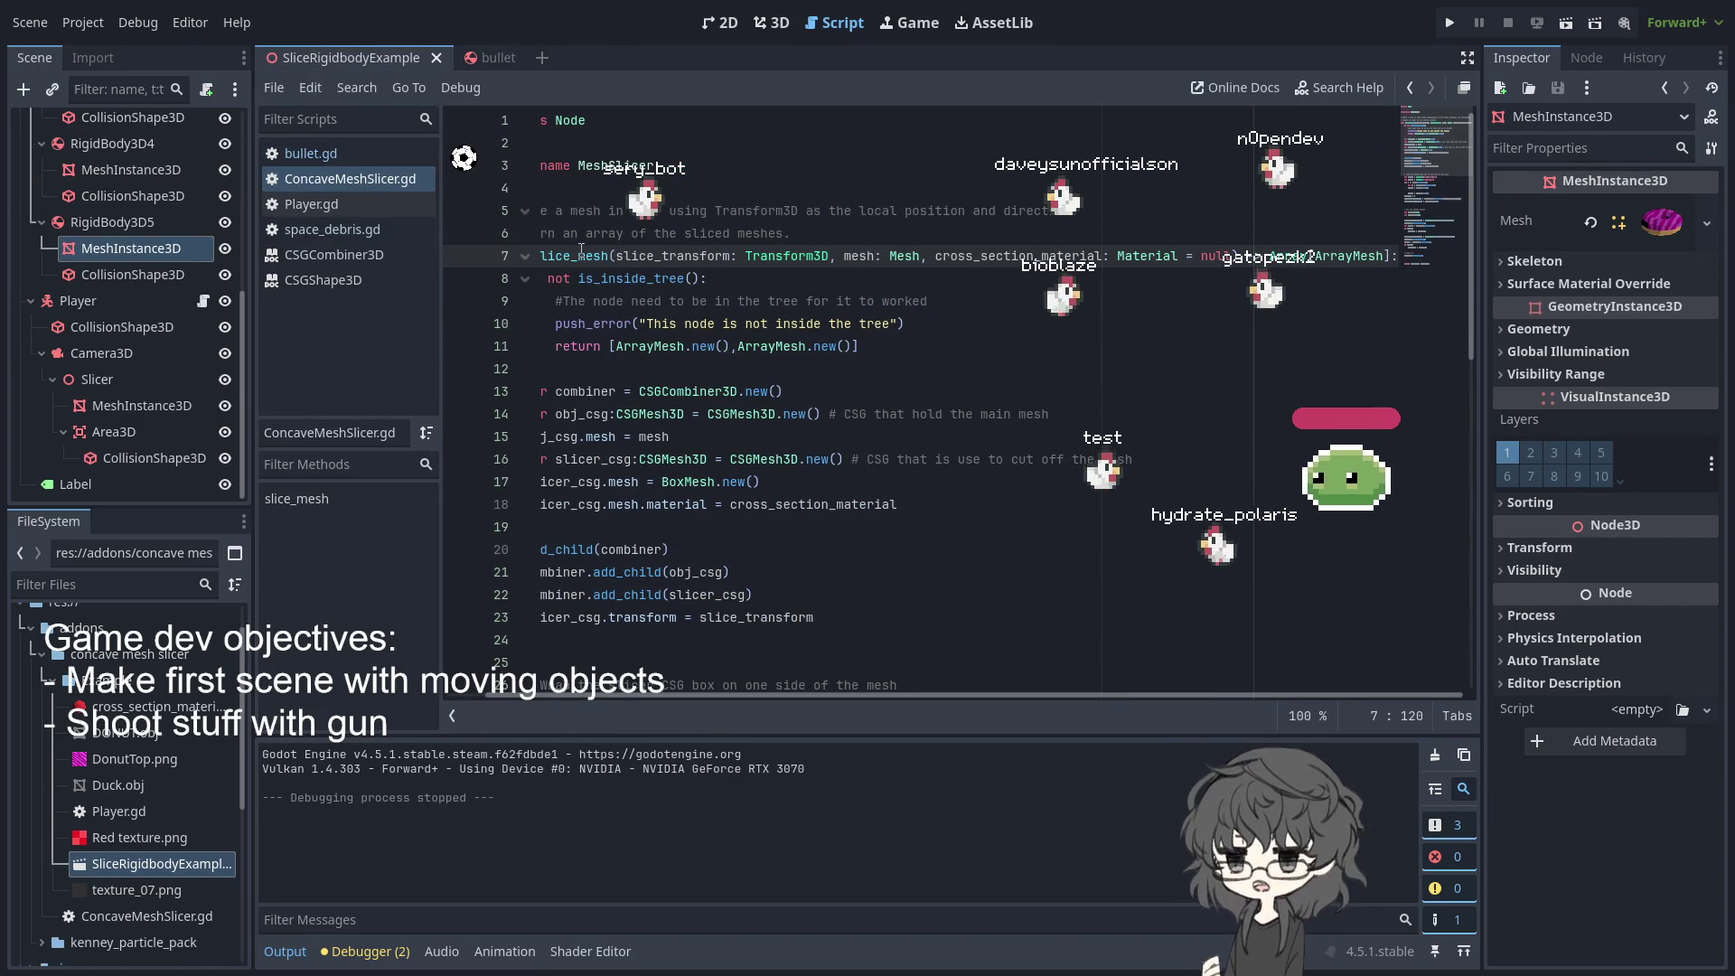
double_click(657, 257)
double_click(1013, 256)
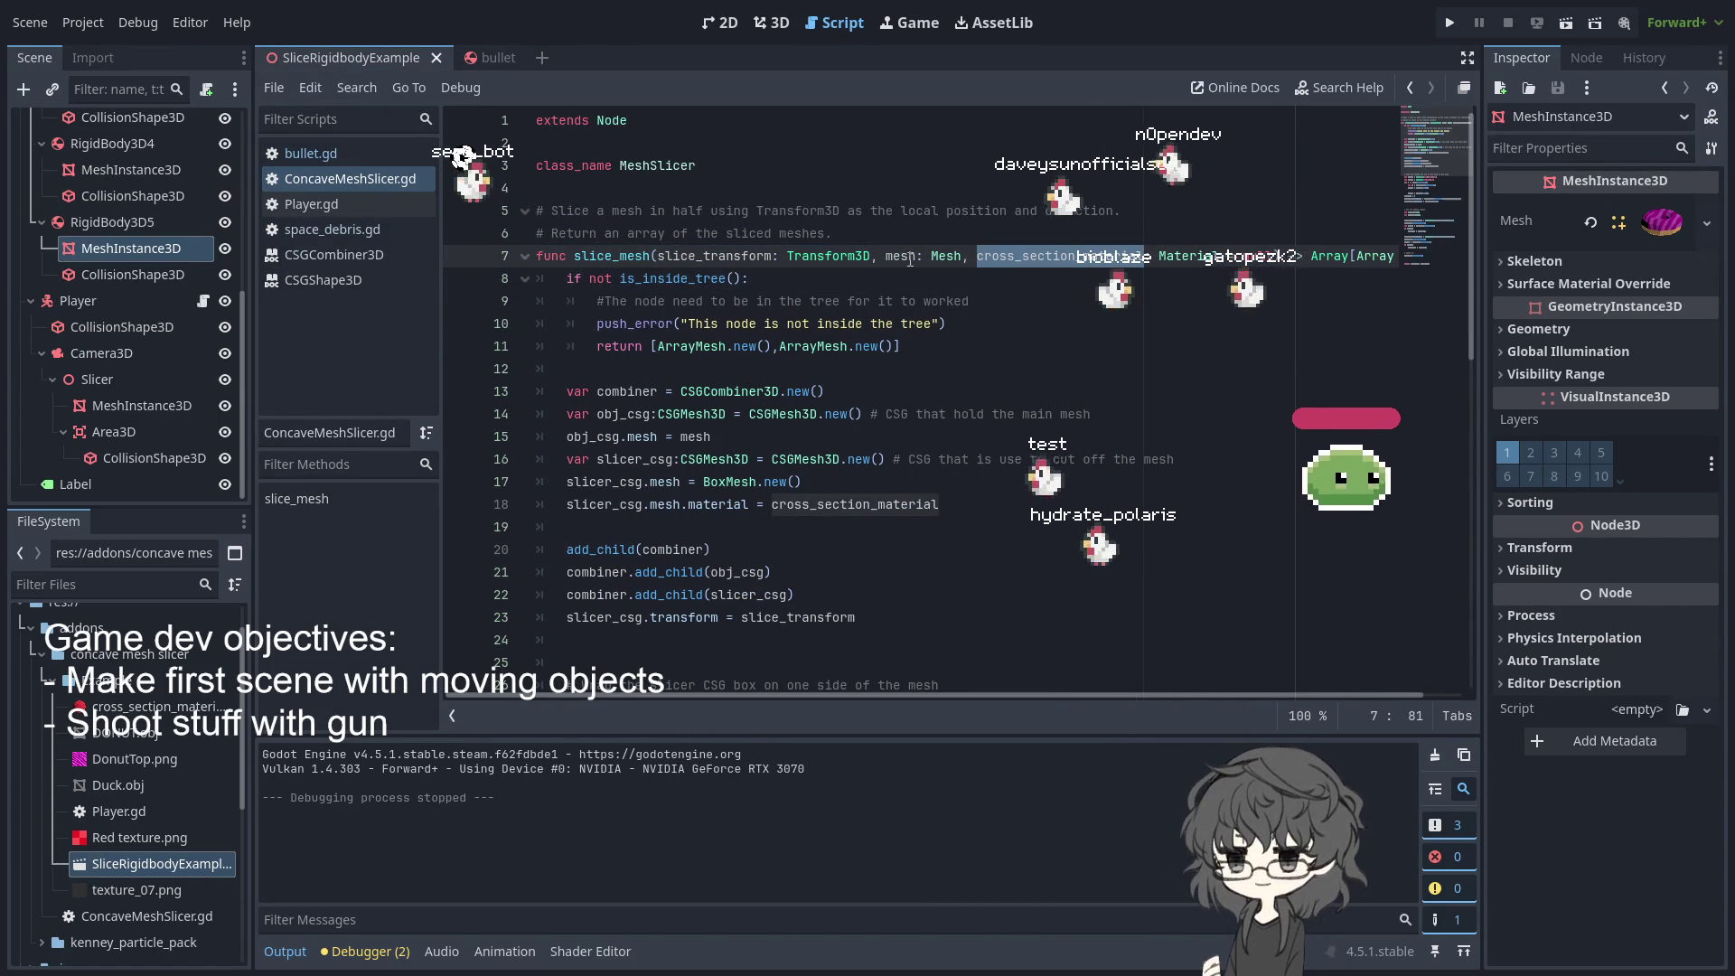
left_click_drag(1034, 696, 1075, 698)
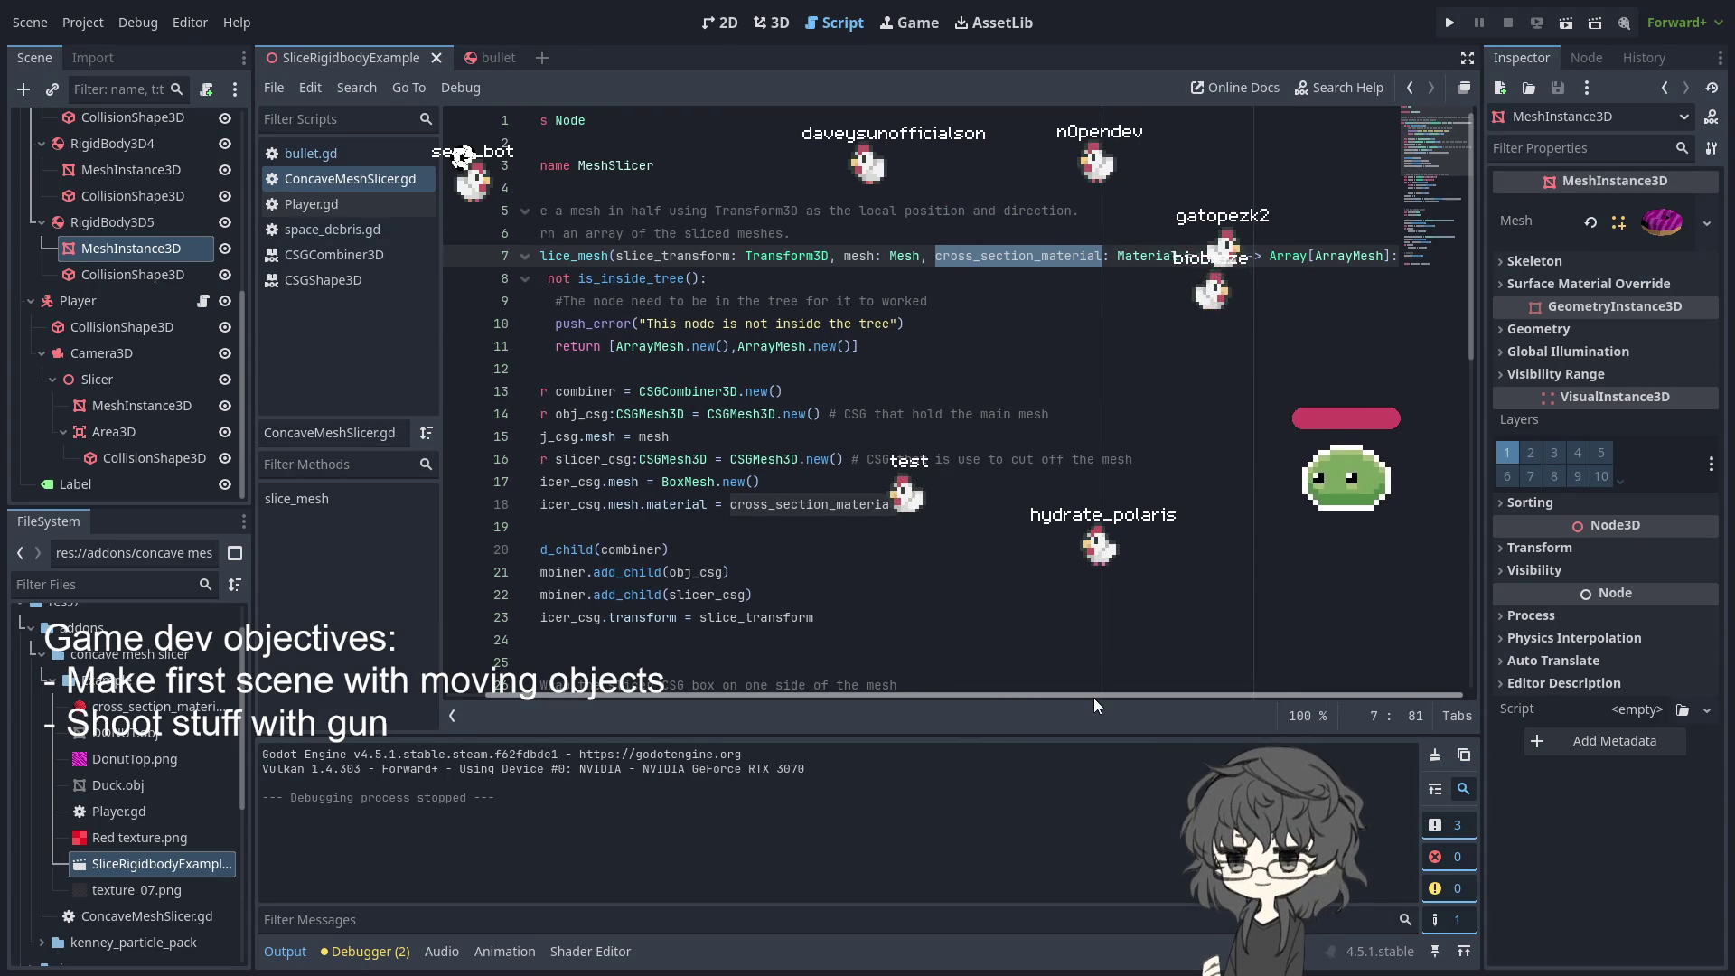
left_click_drag(1093, 698, 808, 678)
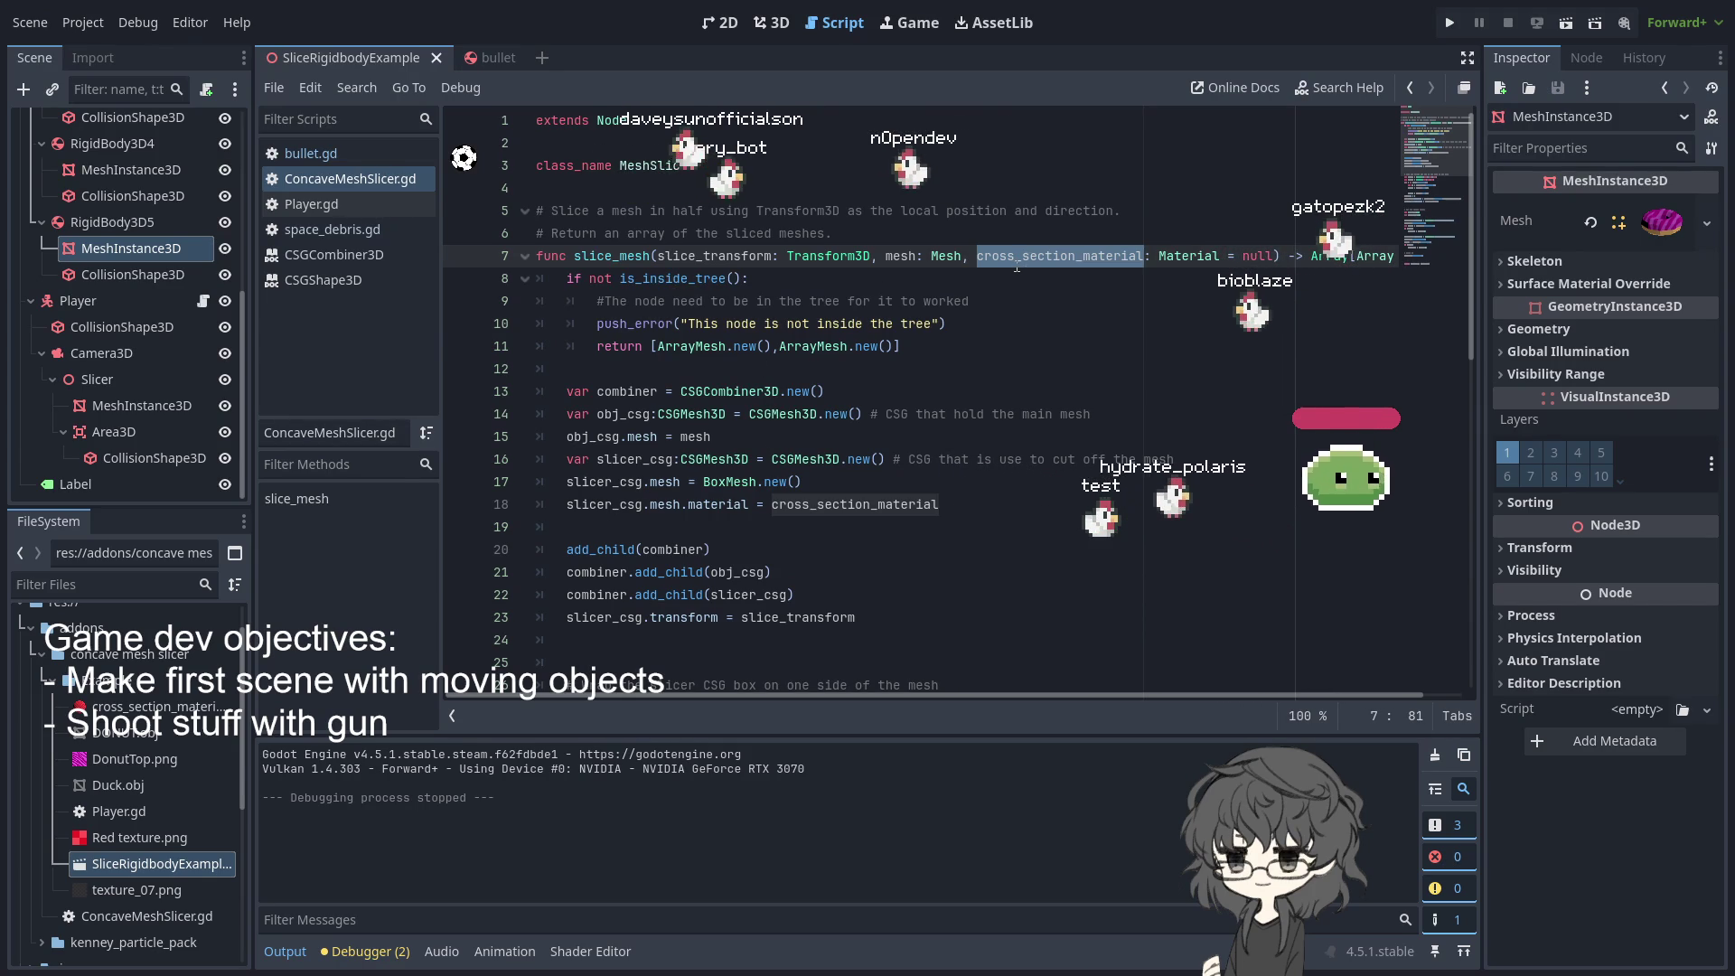
double_click(902, 255)
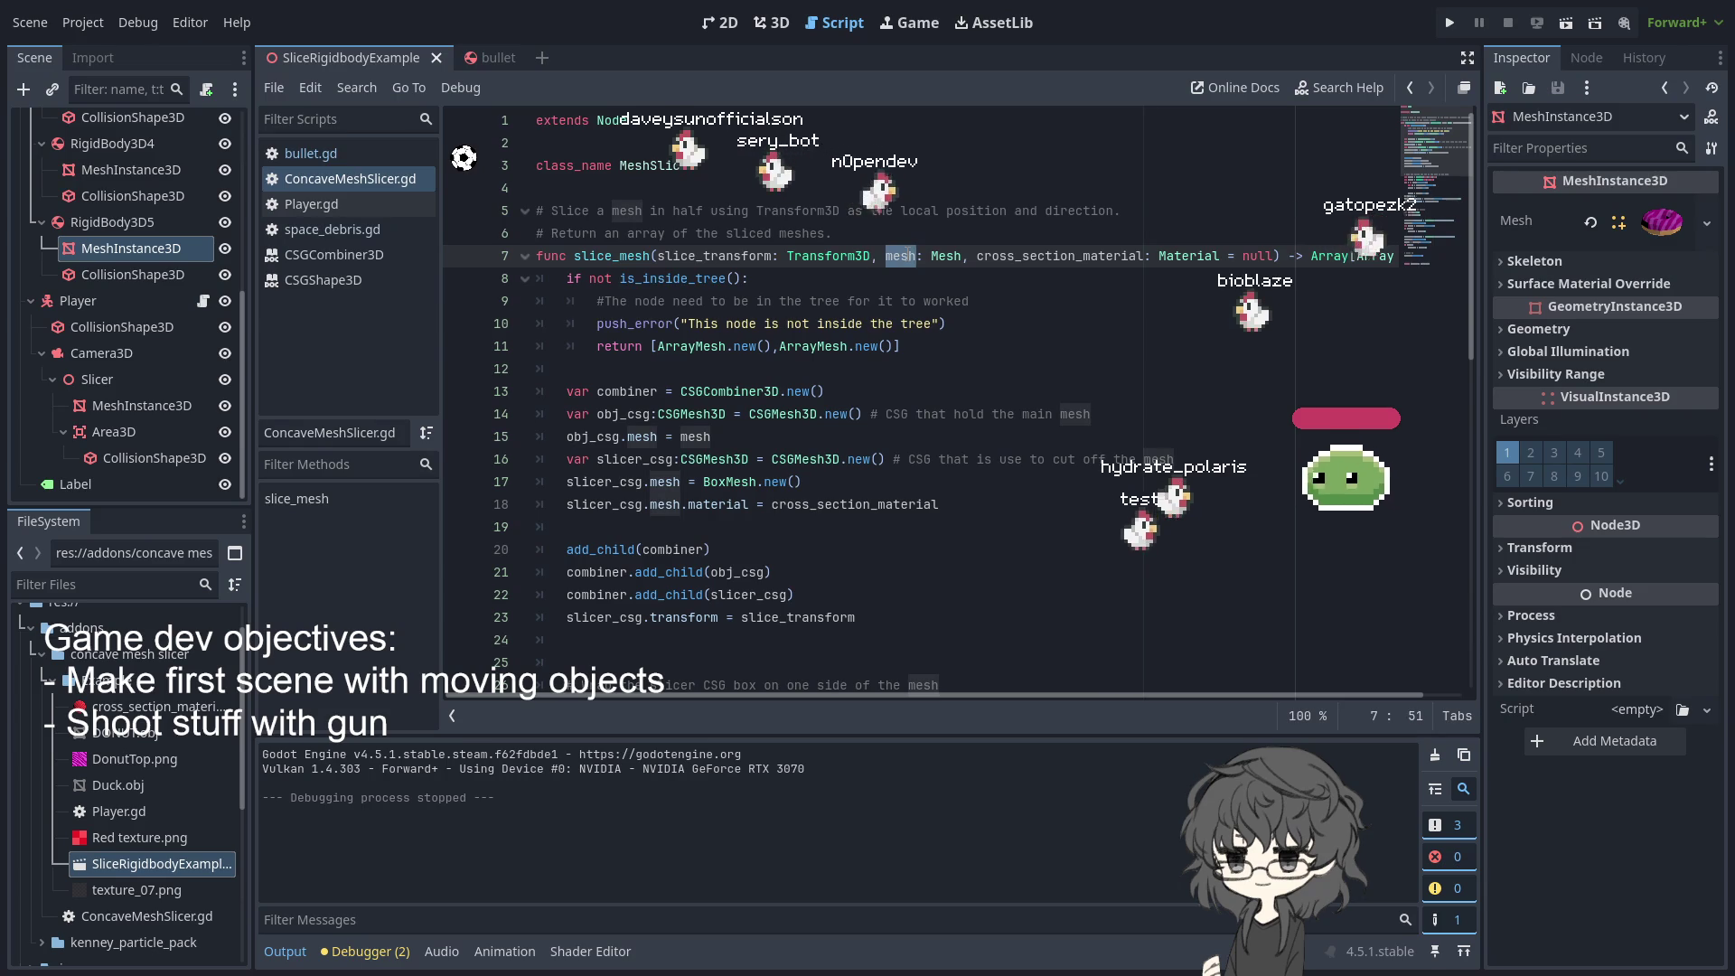
double_click(725, 256)
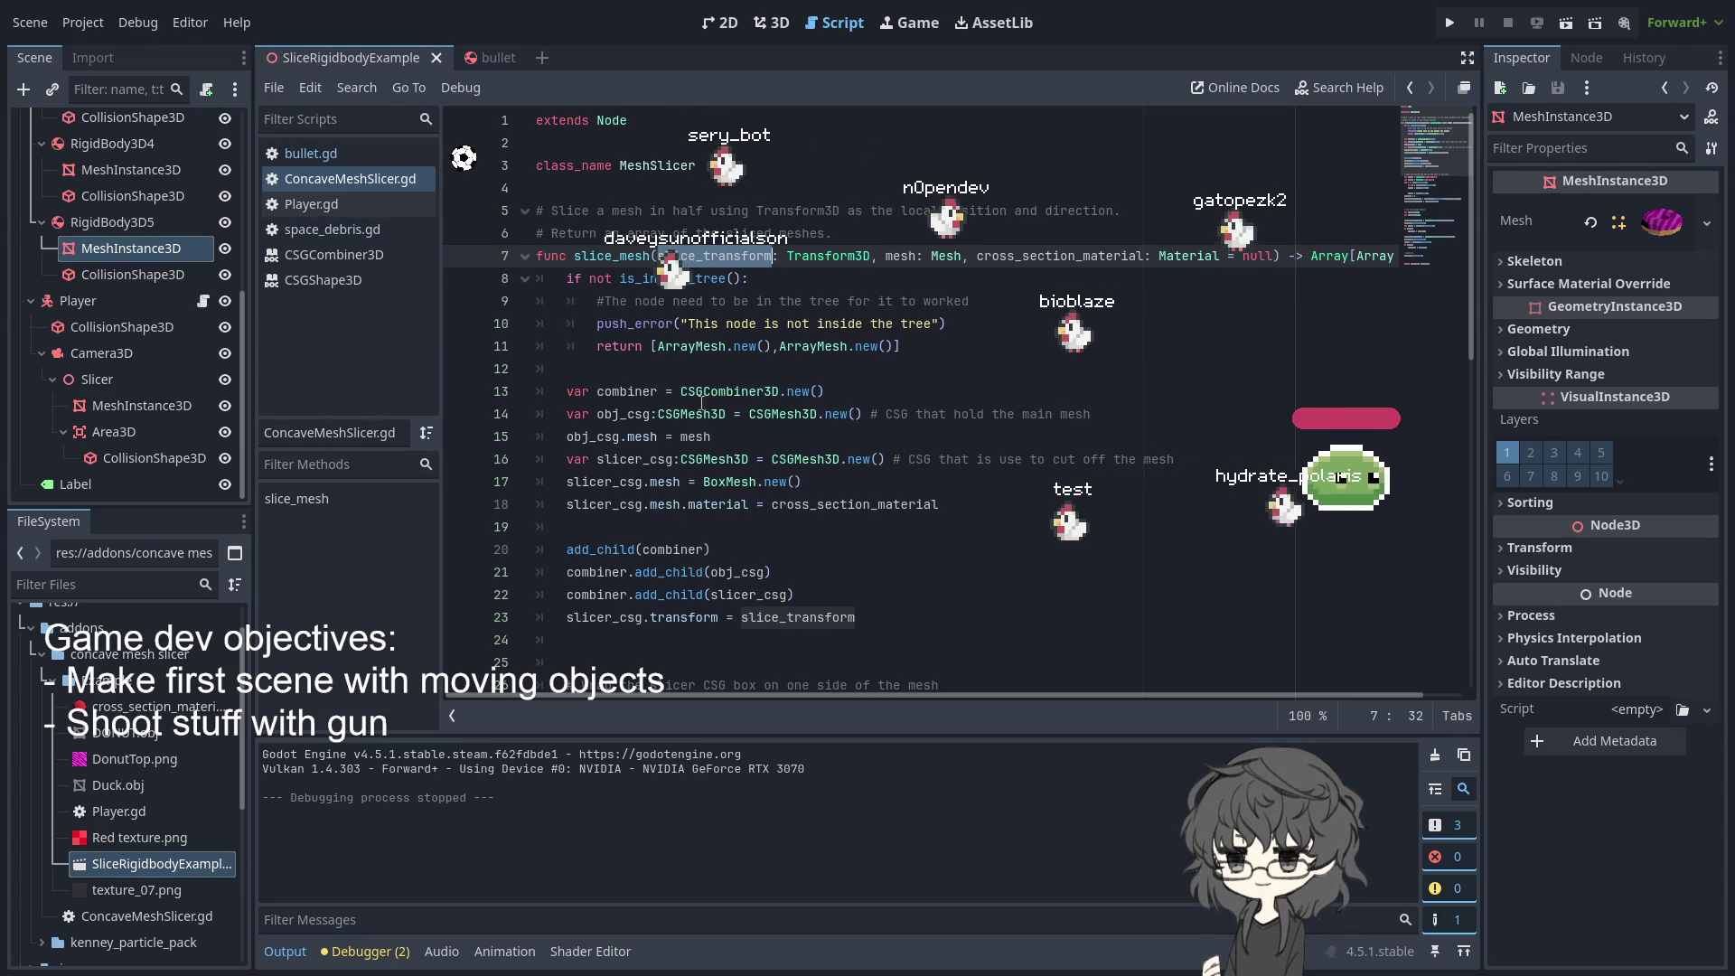
left_click(699, 347)
double_click(840, 345)
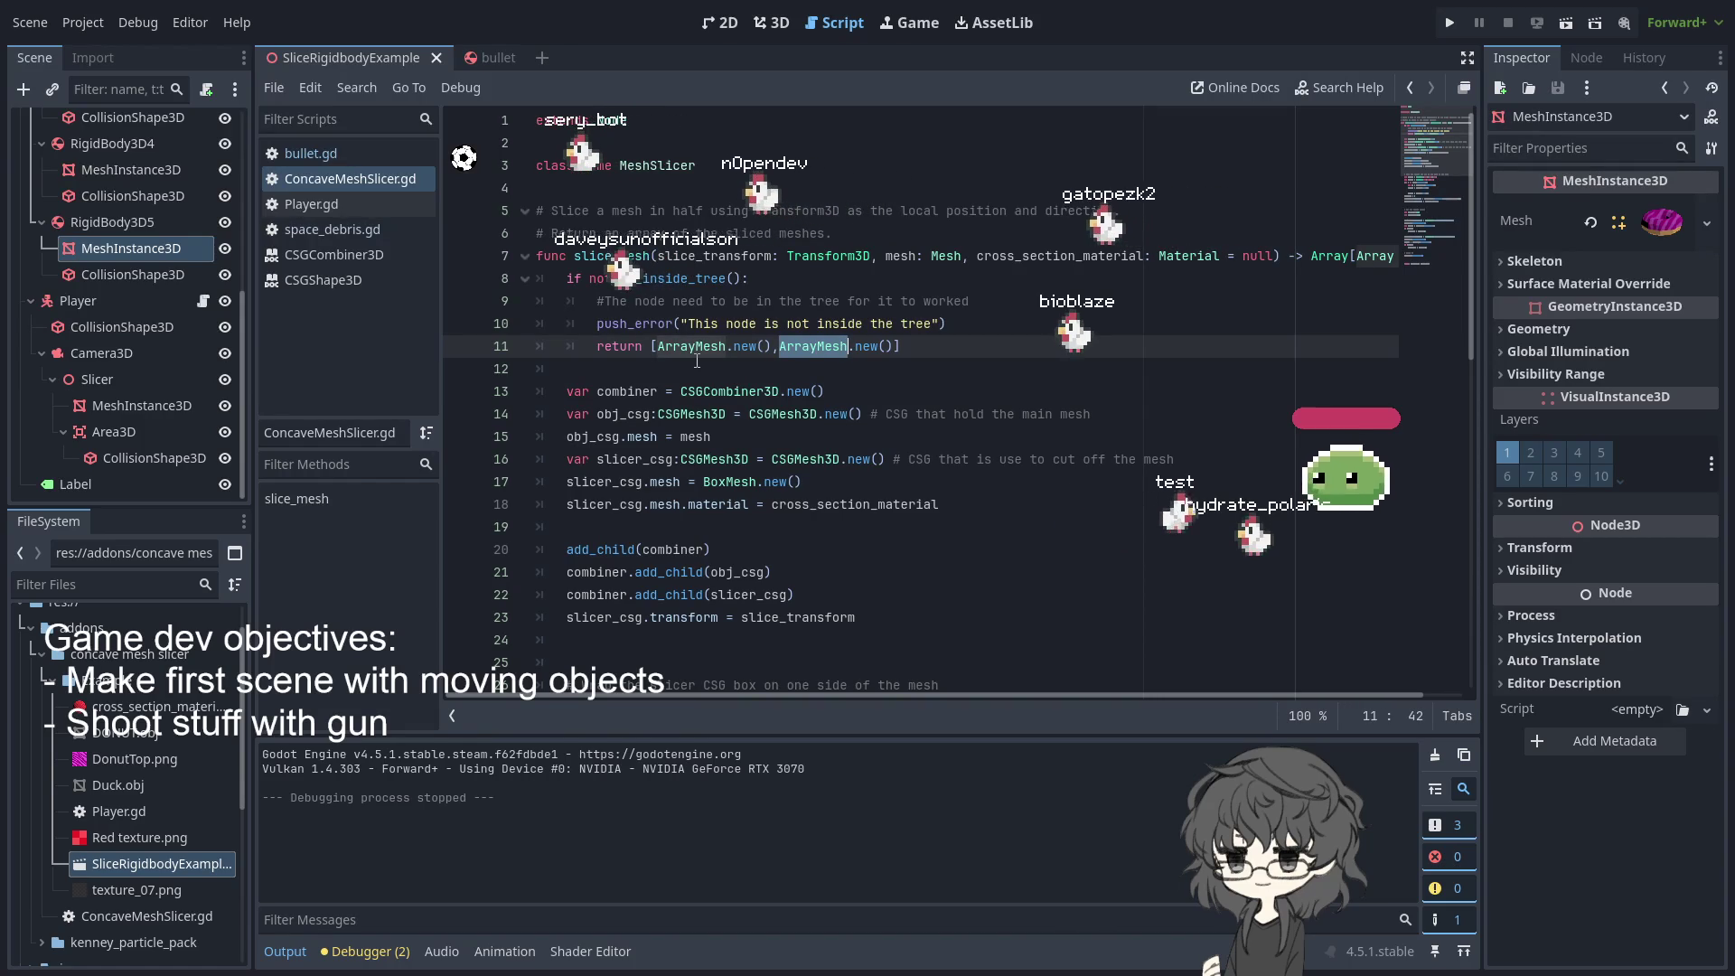
double_click(637, 391)
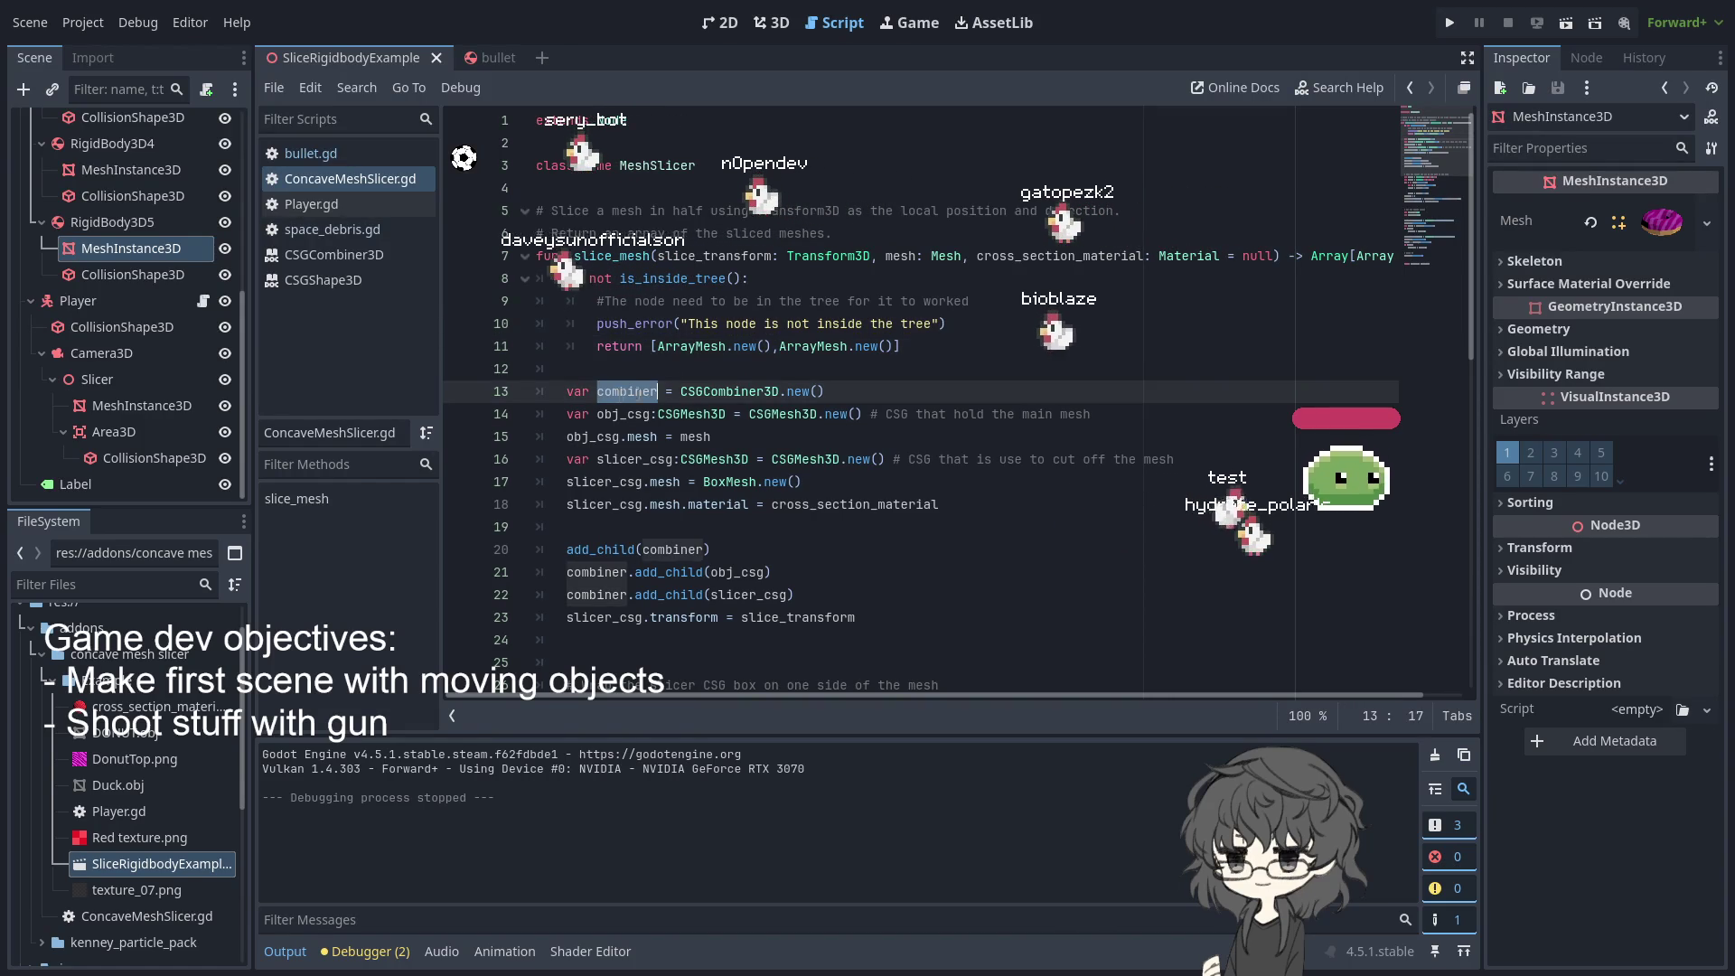
double_click(743, 391)
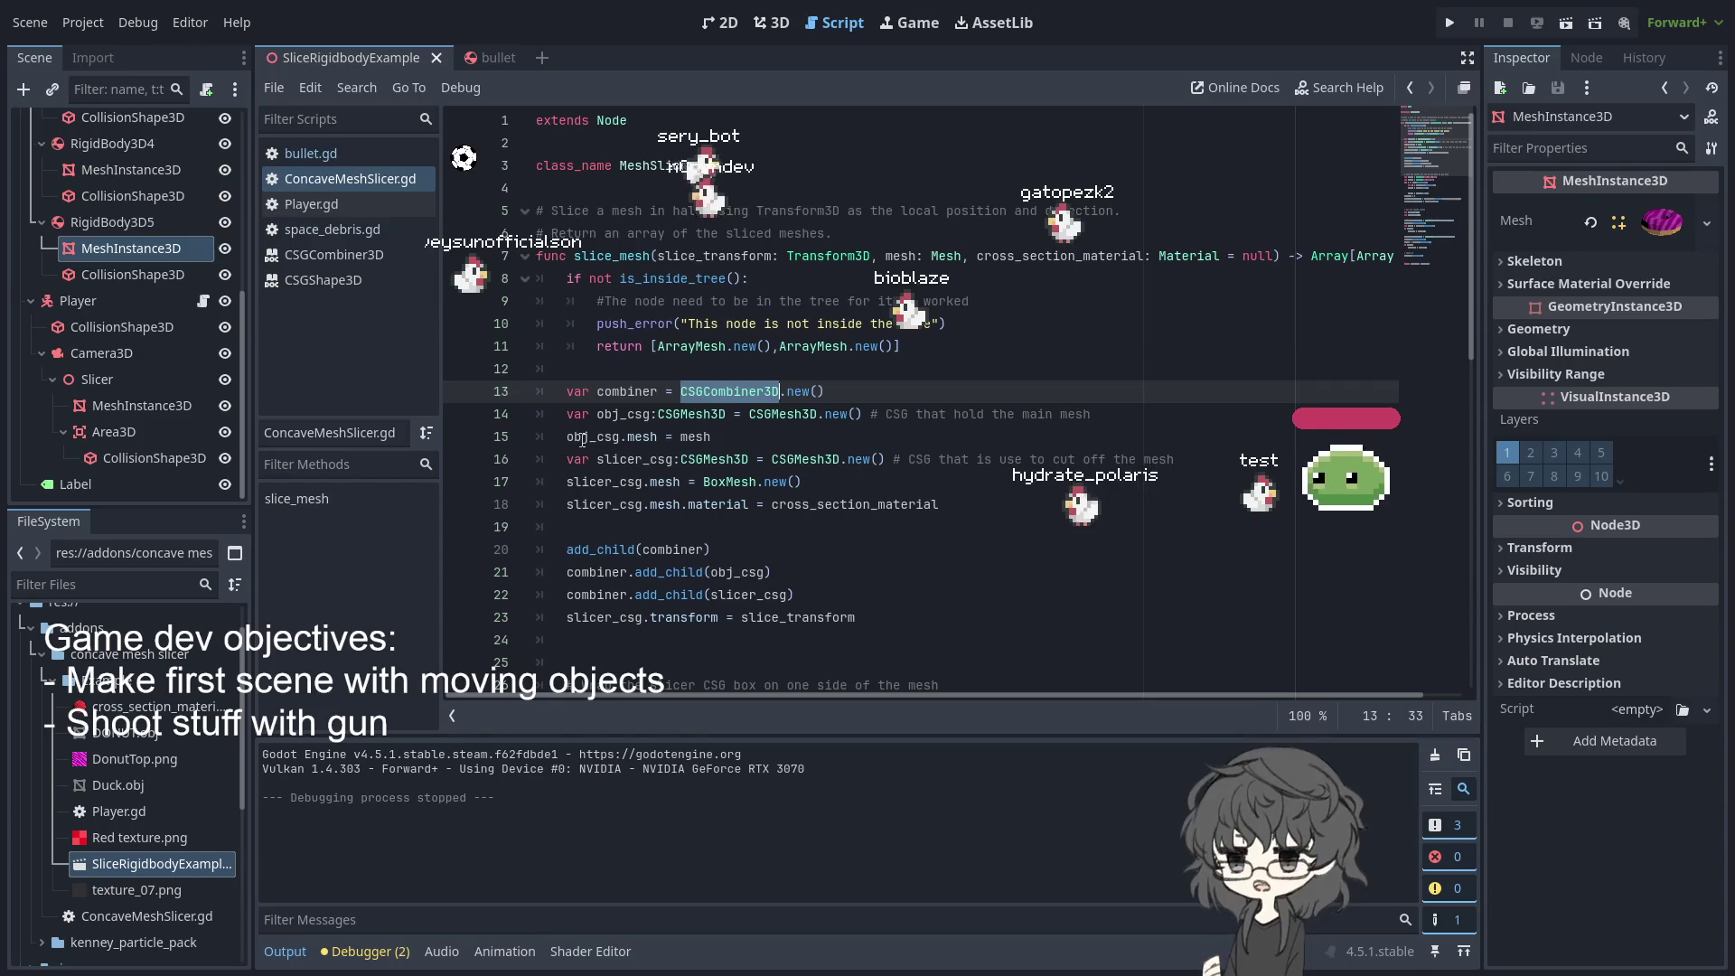
double_click(633, 437)
double_click(635, 459)
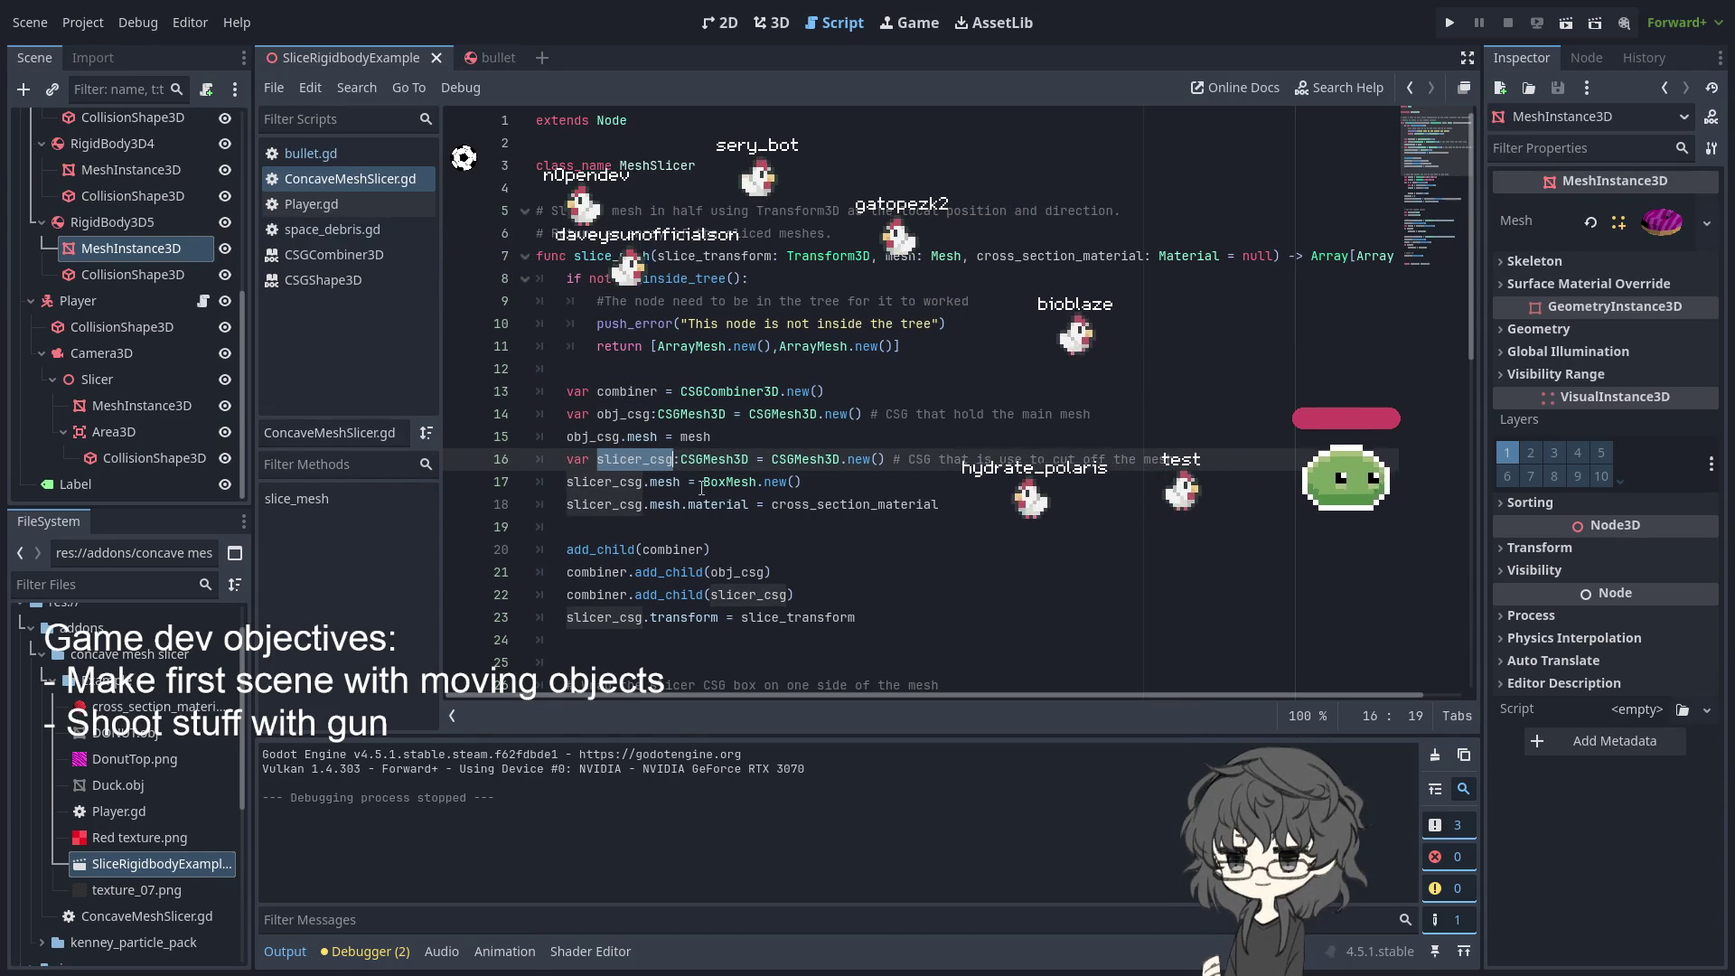
double_click(804, 459)
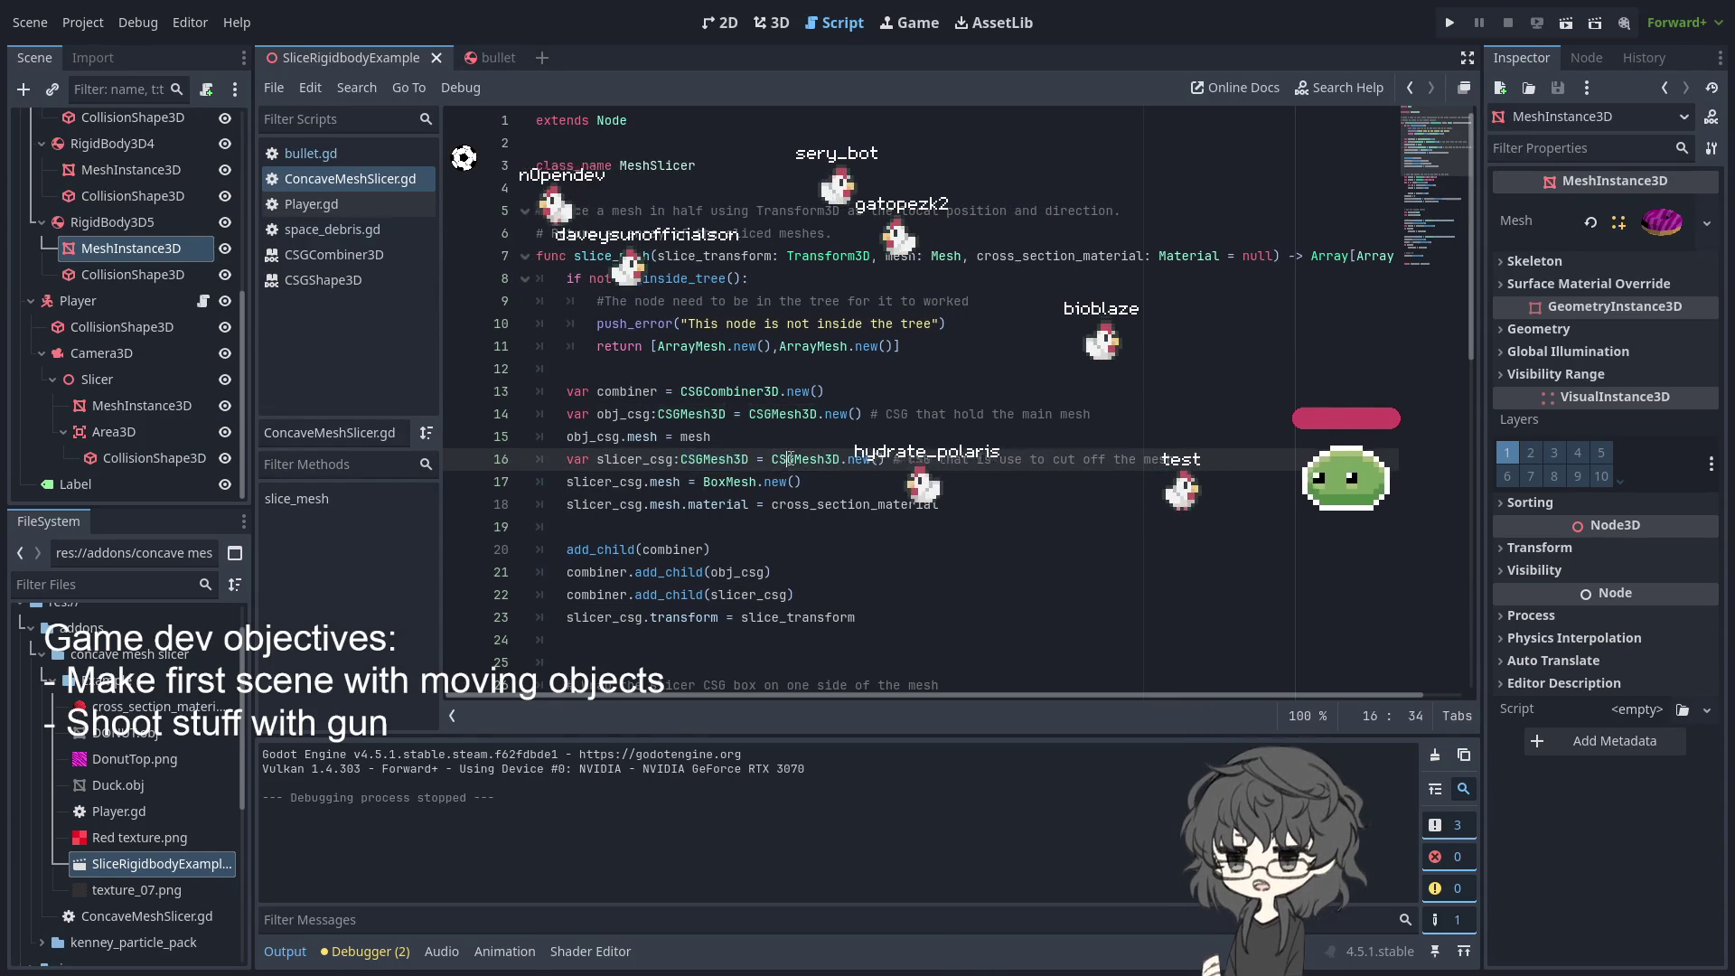
double_click(618, 479)
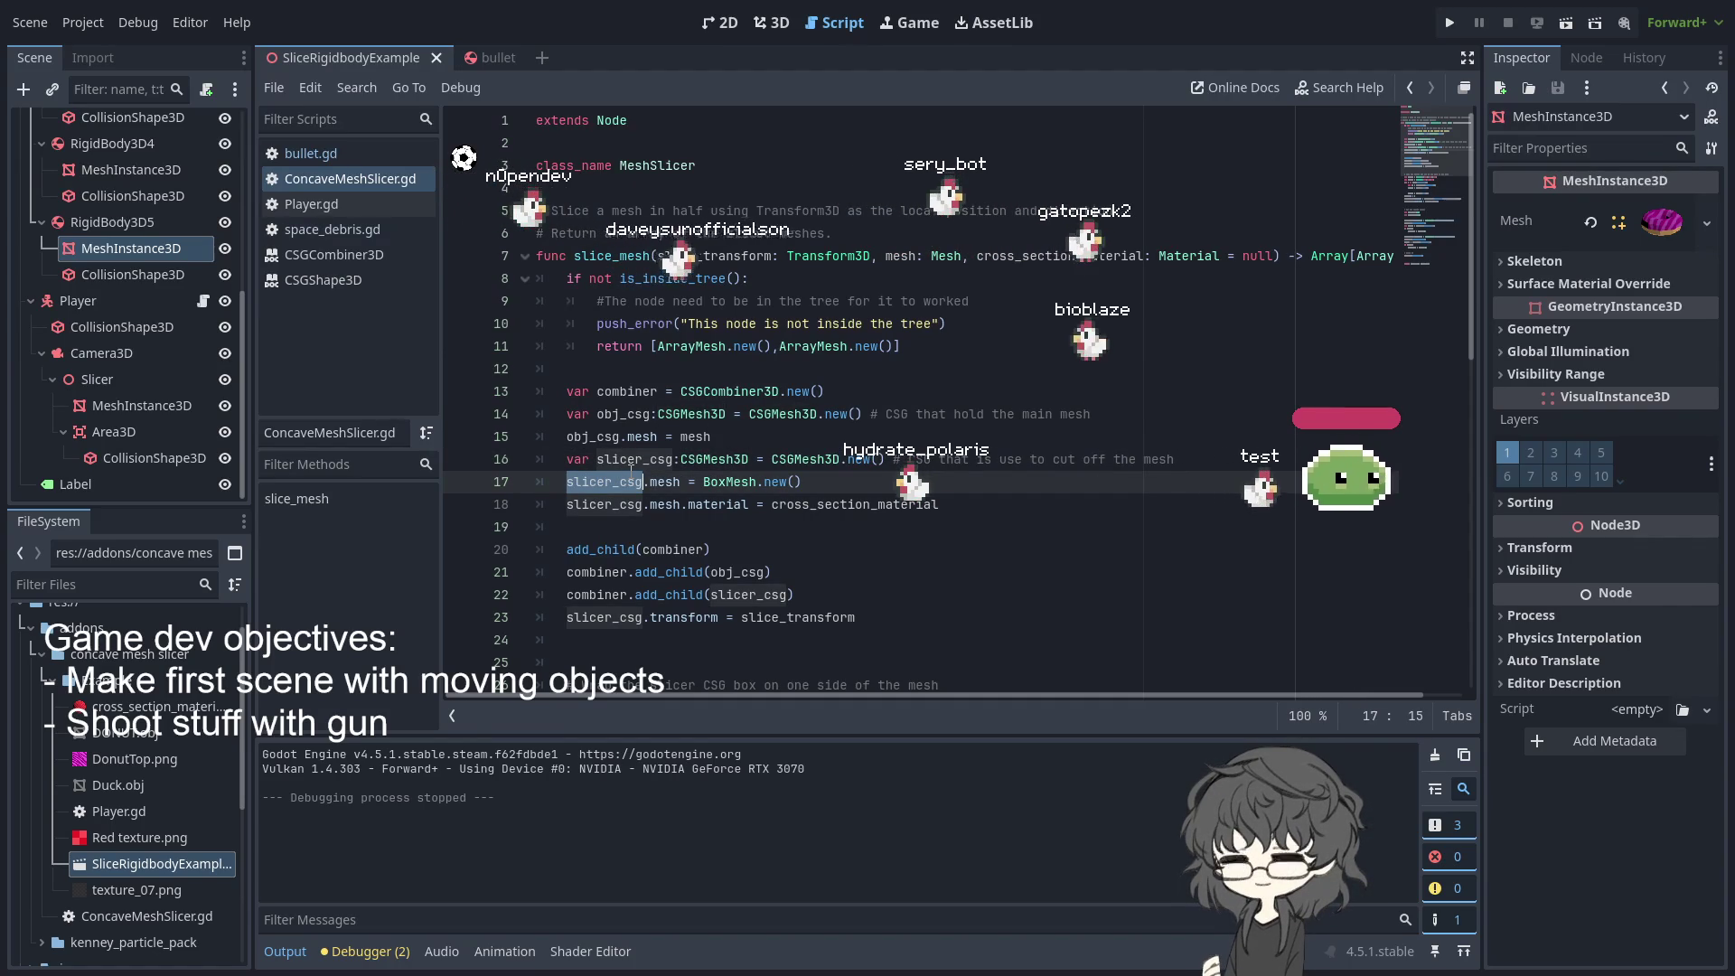
double_click(729, 480)
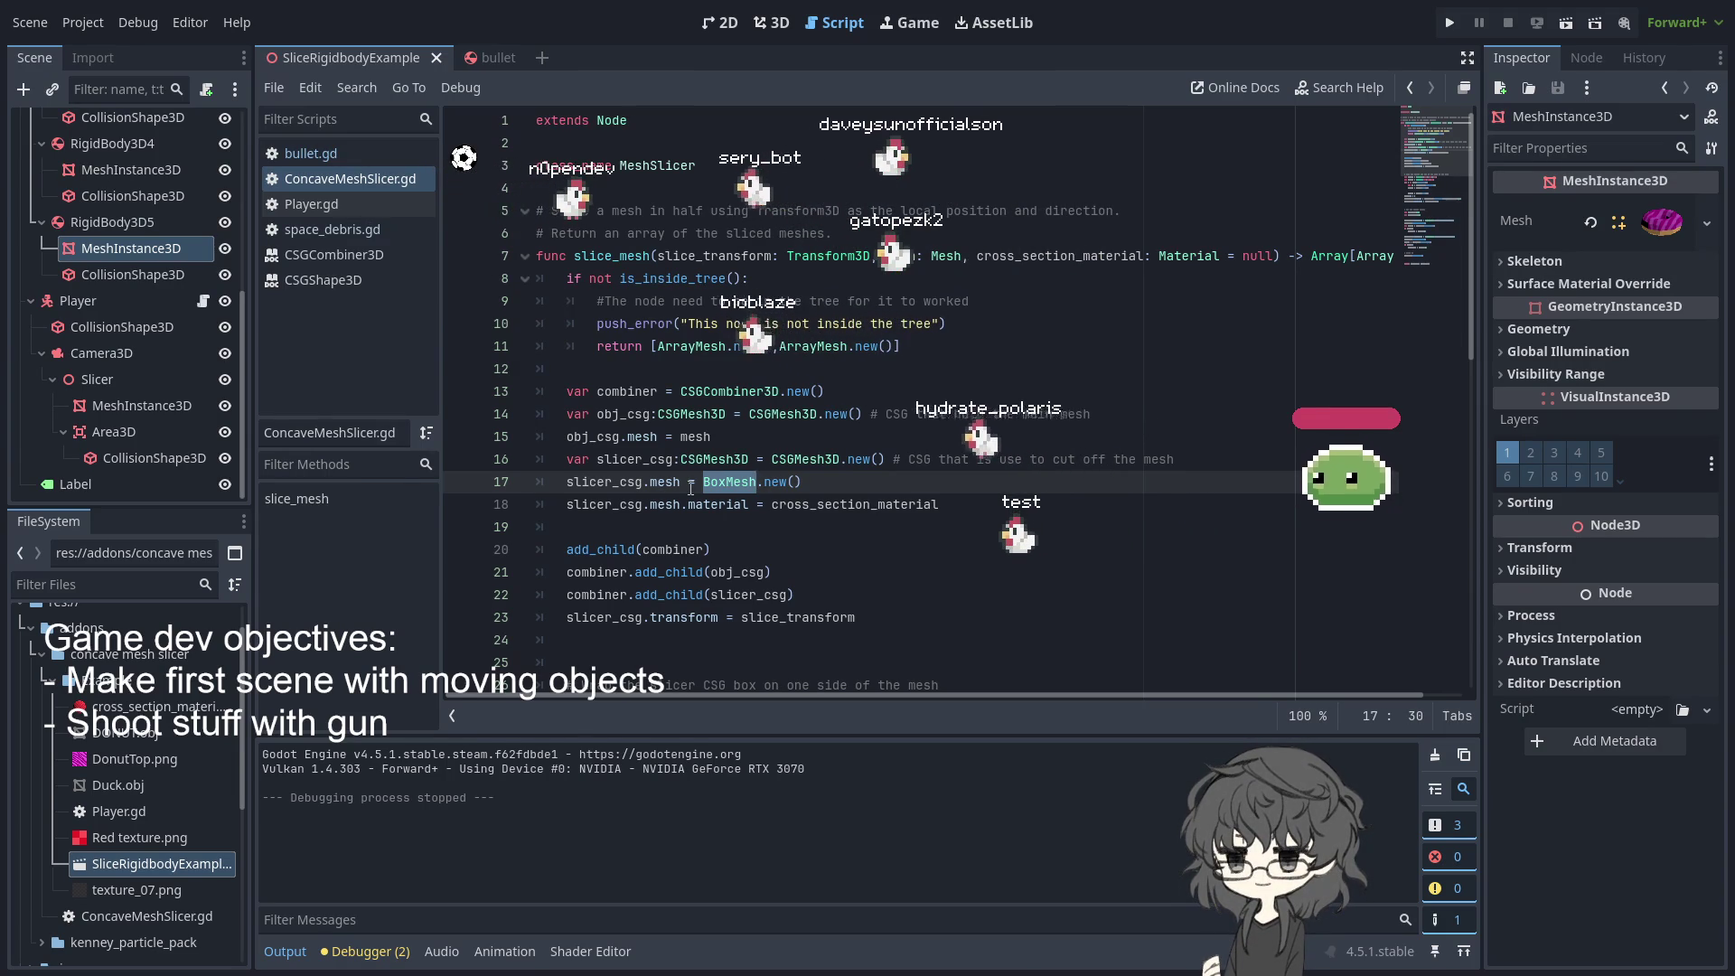
left_click(689, 481)
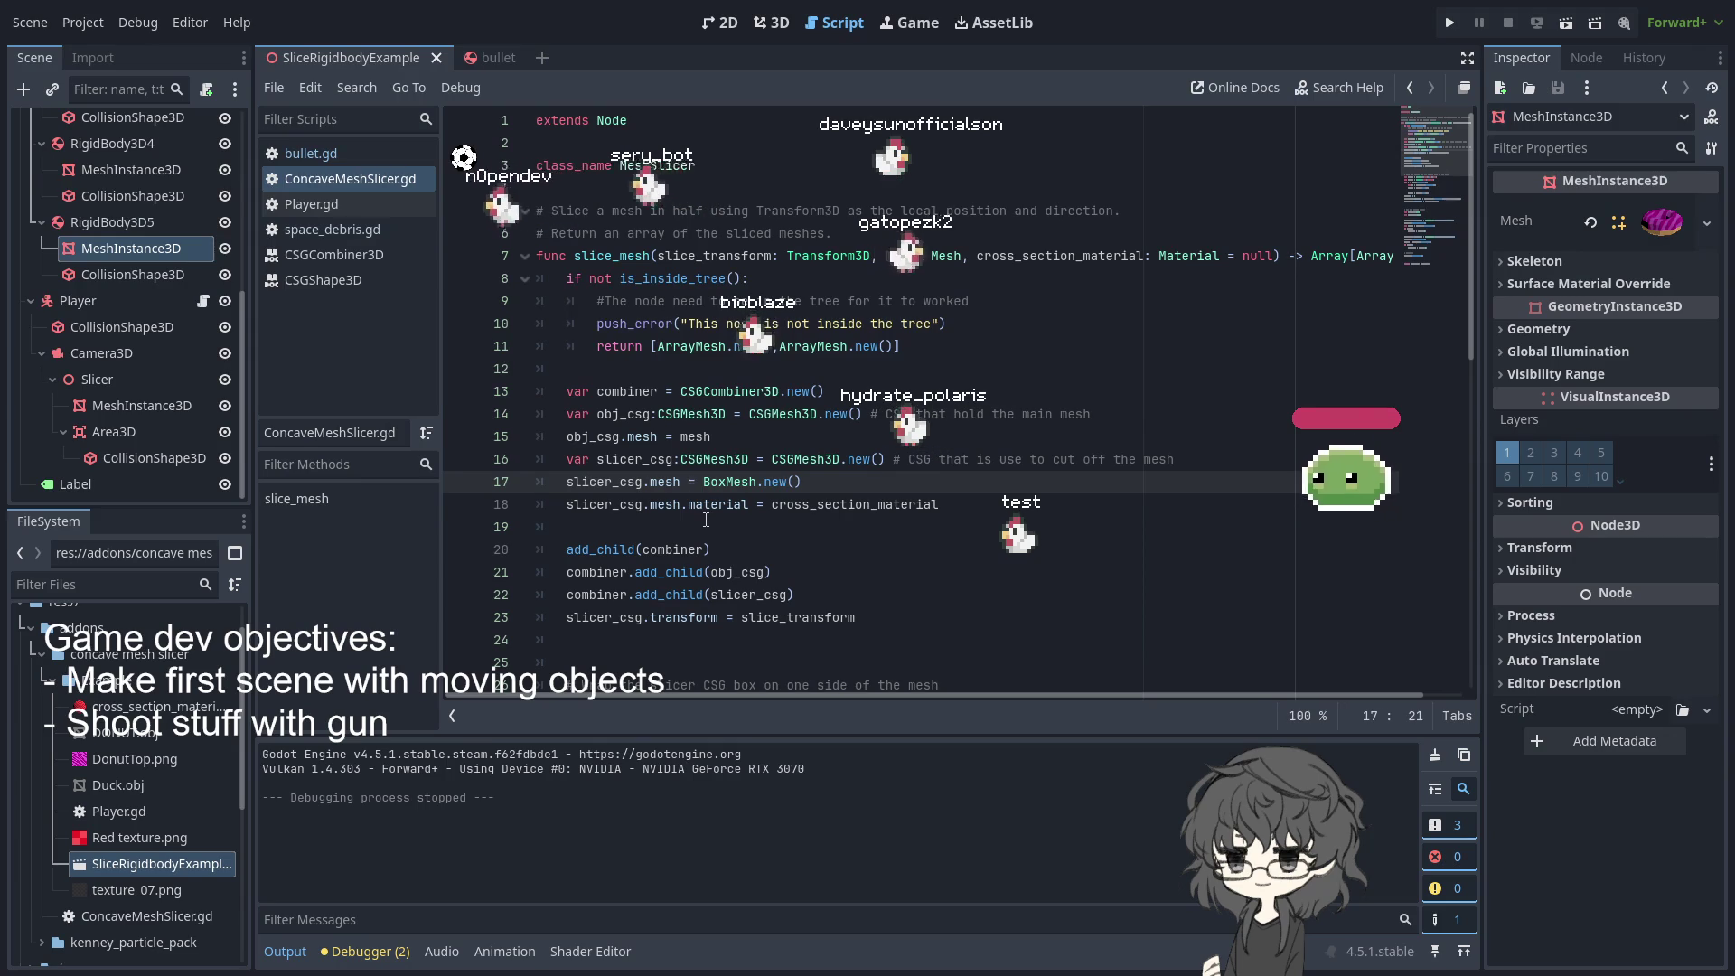
double_click(870, 496)
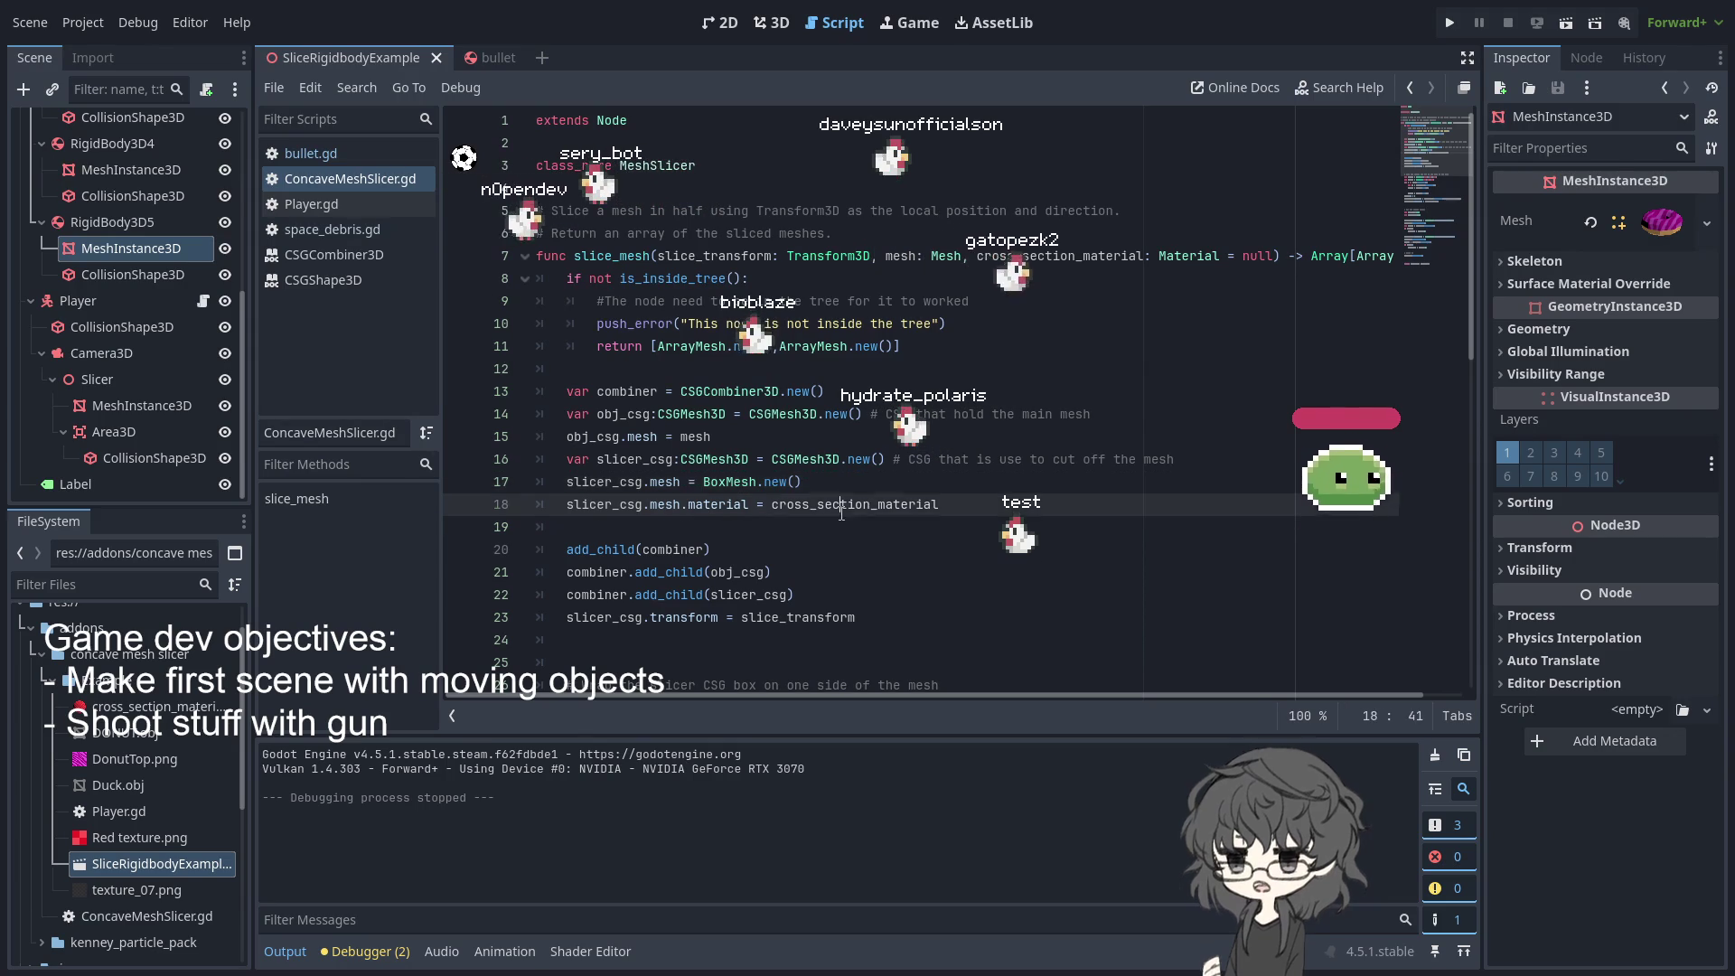
double_click(768, 479)
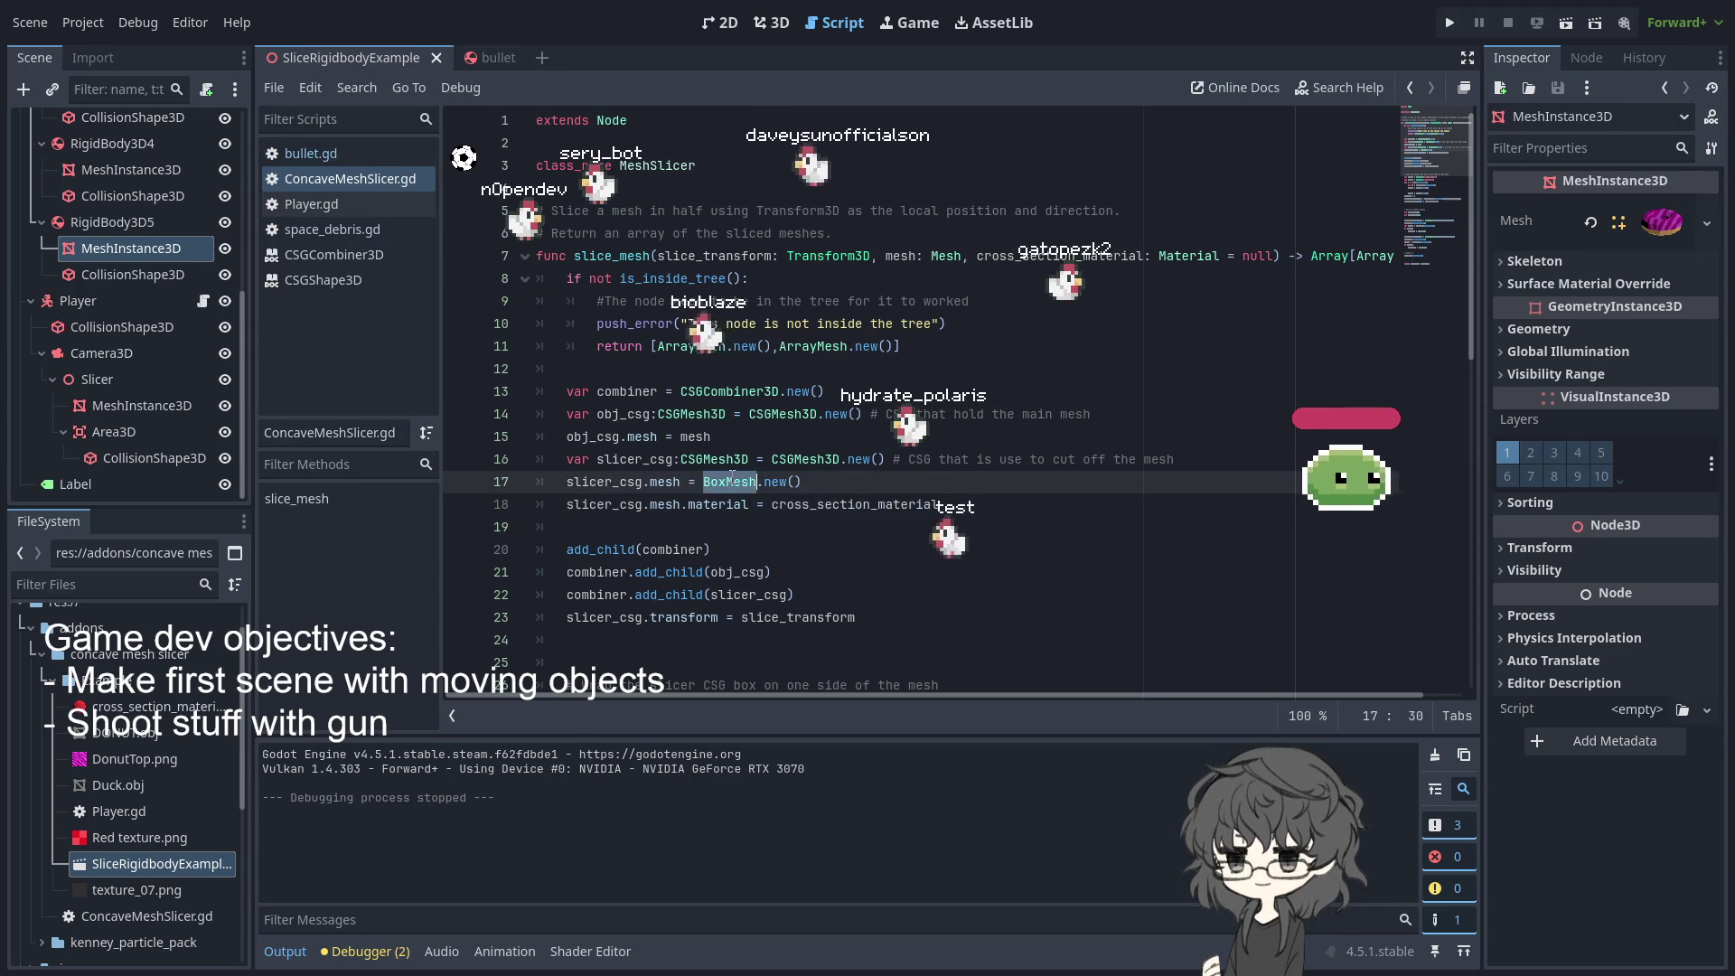
double_click(723, 480)
double_click(620, 482)
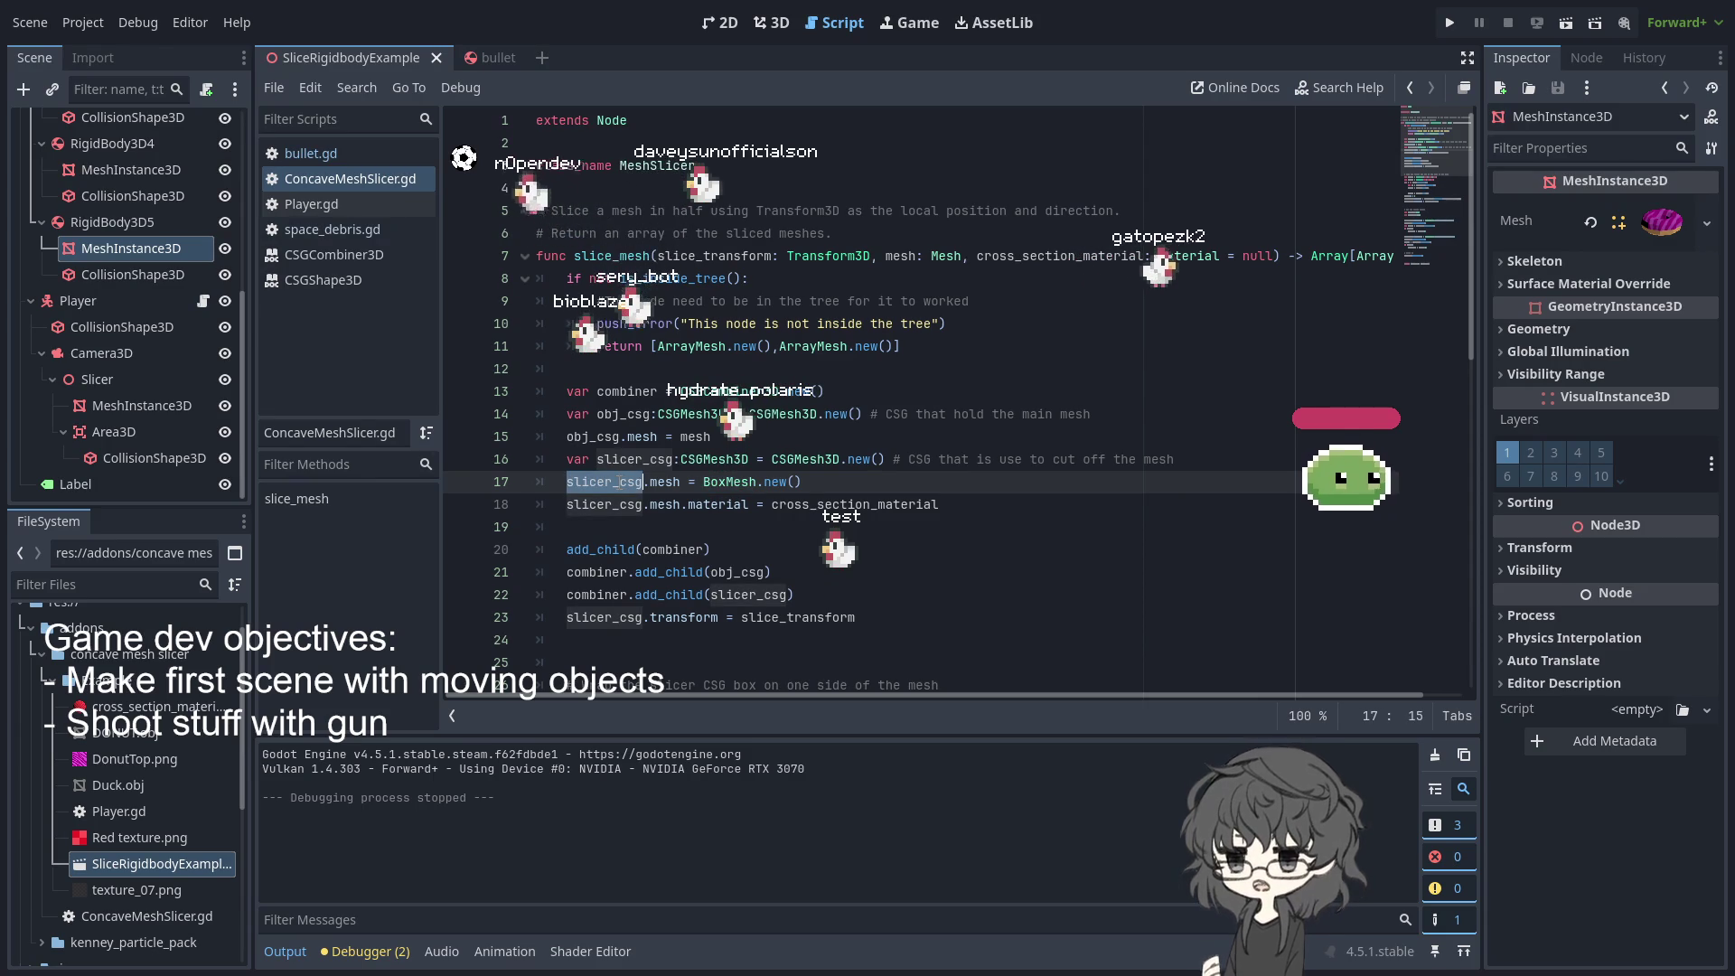
scroll(773, 421, "down", 2)
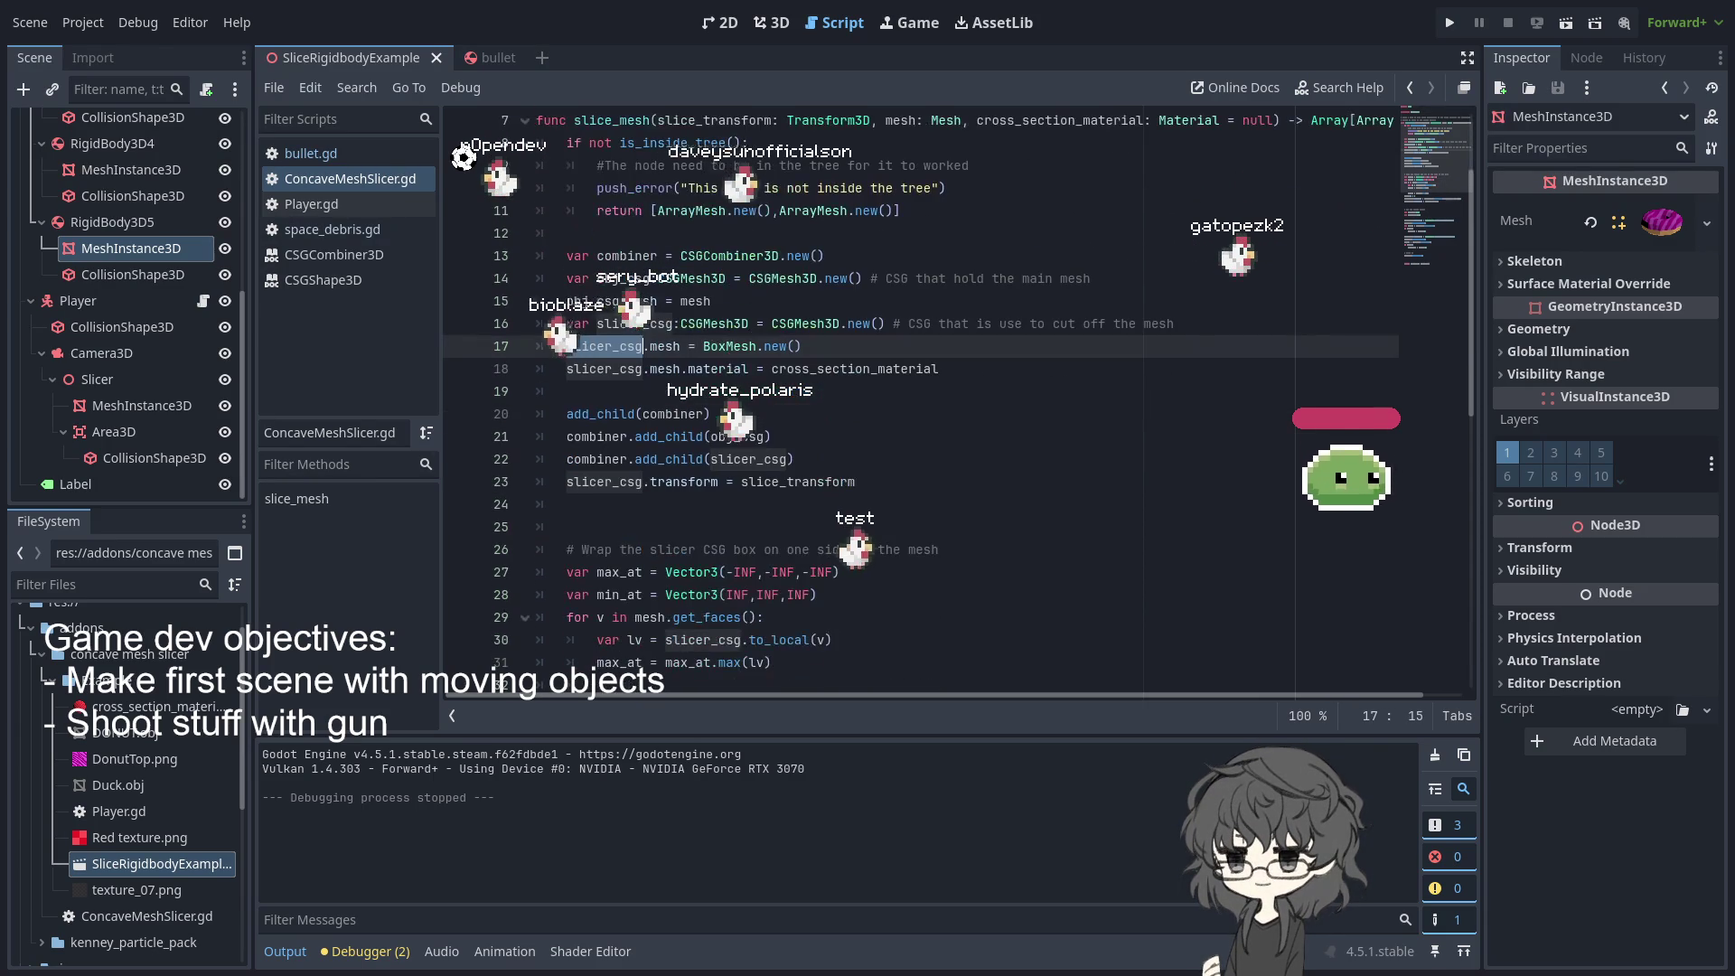
double_click(775, 347)
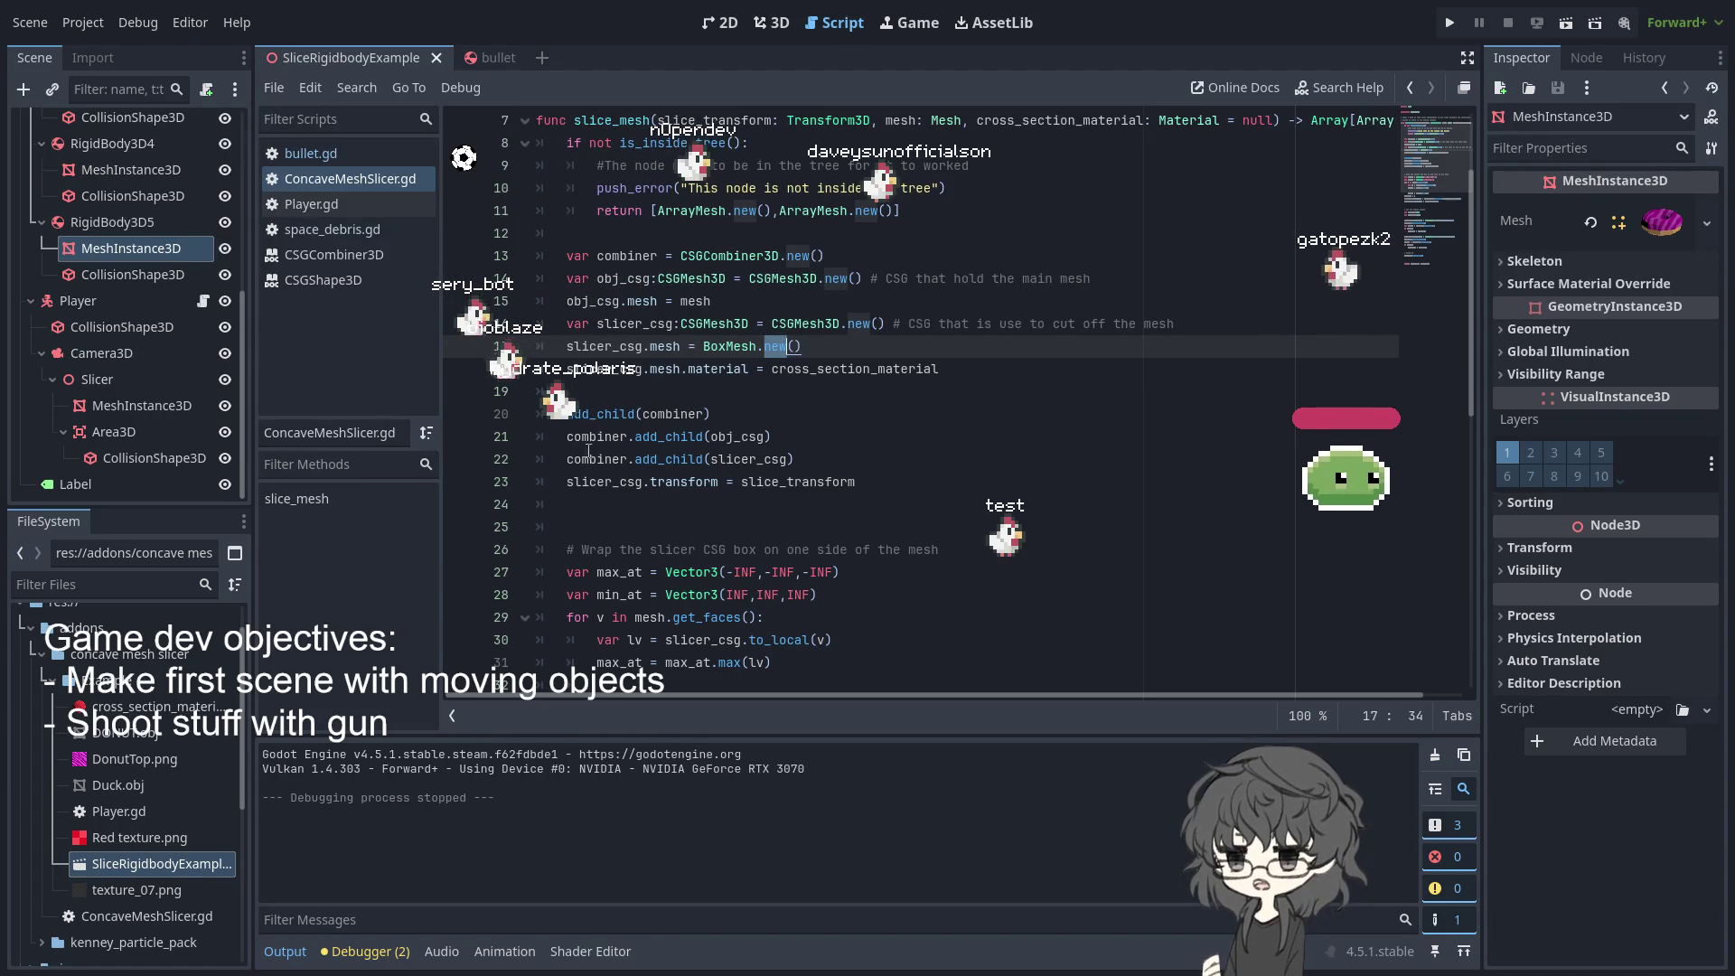
double_click(616, 417)
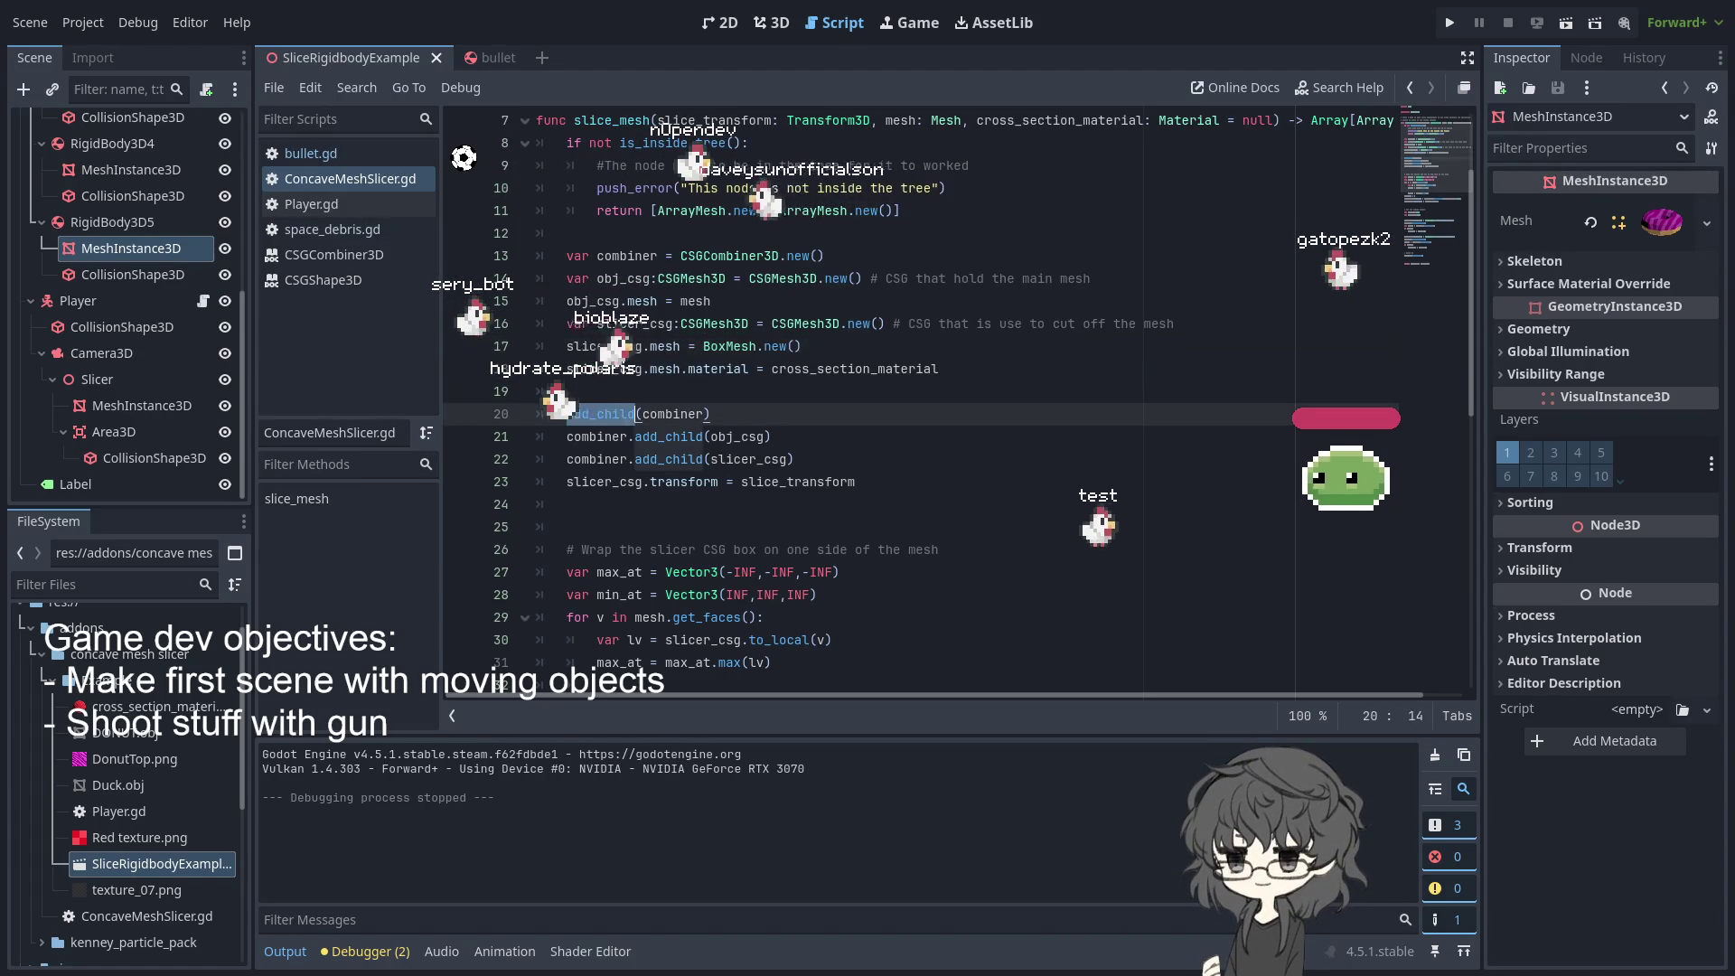
left_click(713, 435)
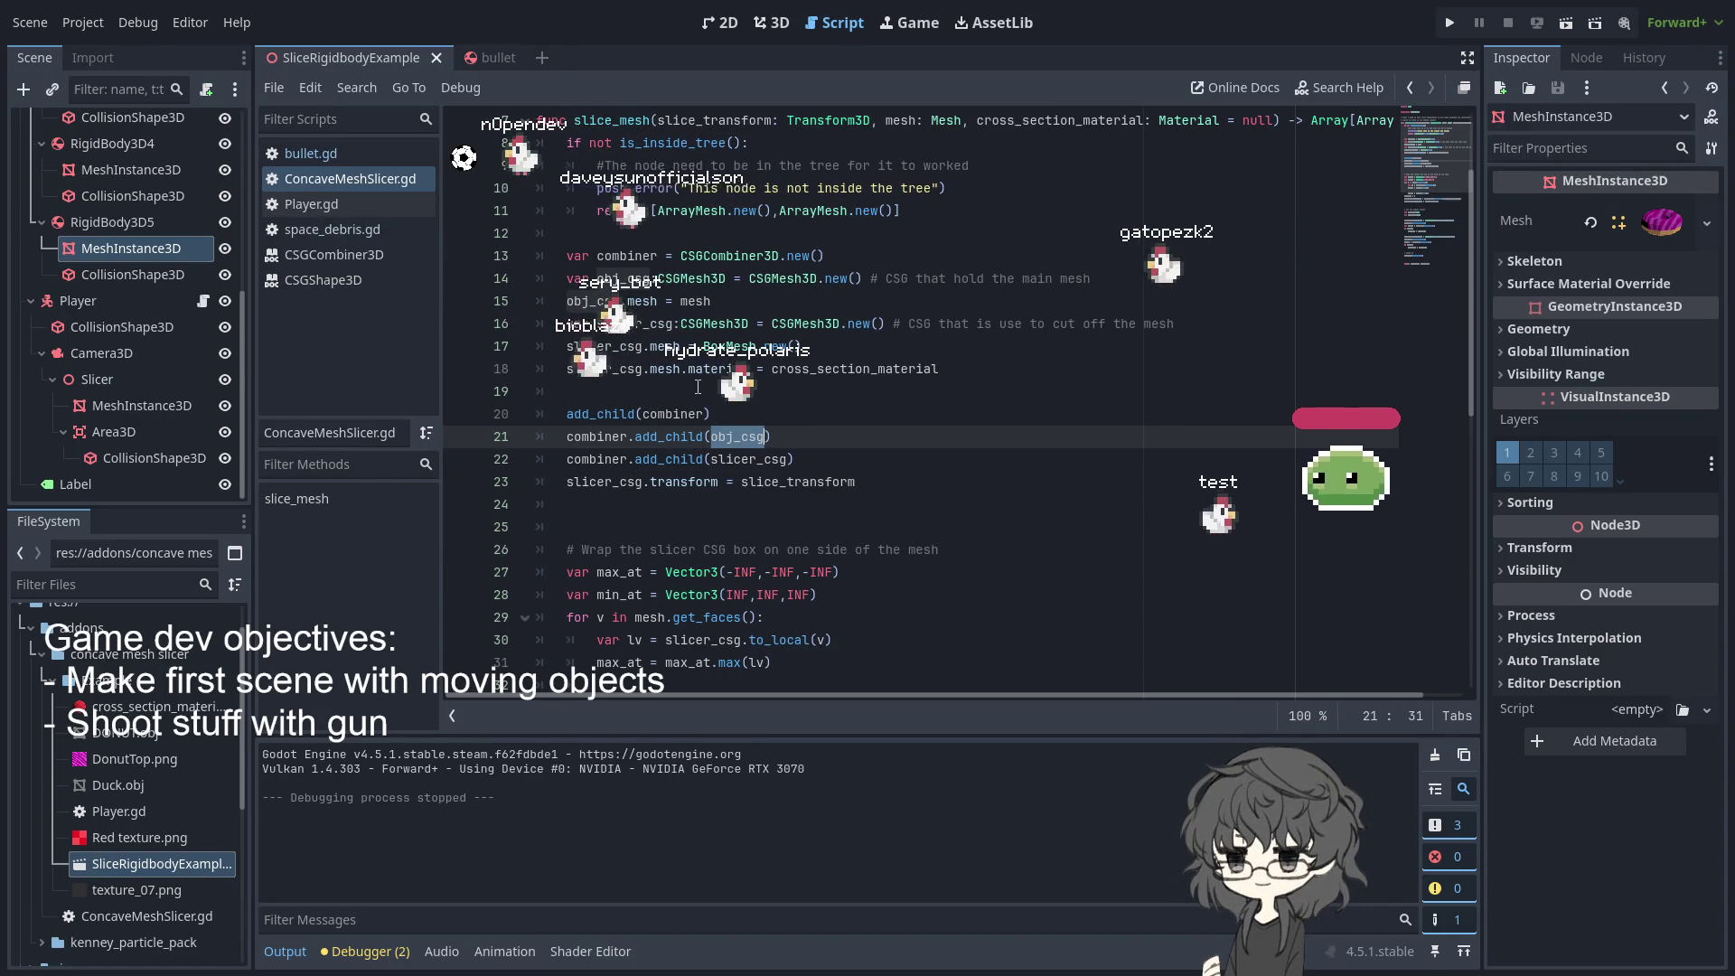
scroll(698, 387, "up", 2)
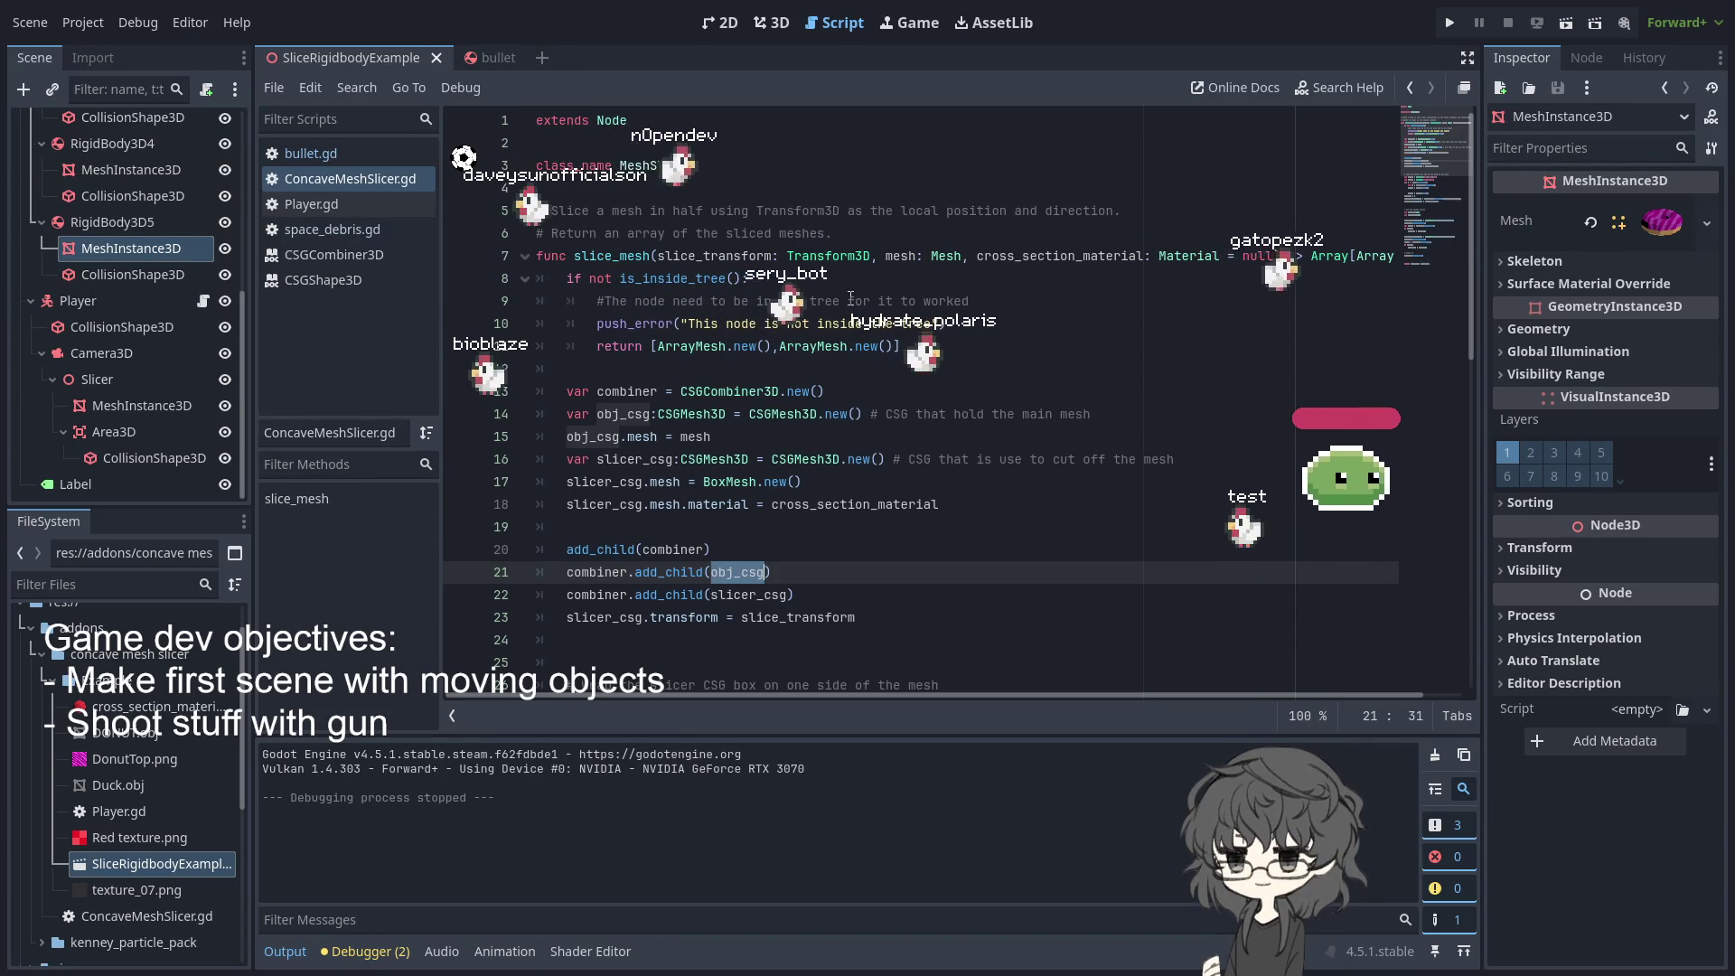
double_click(907, 252)
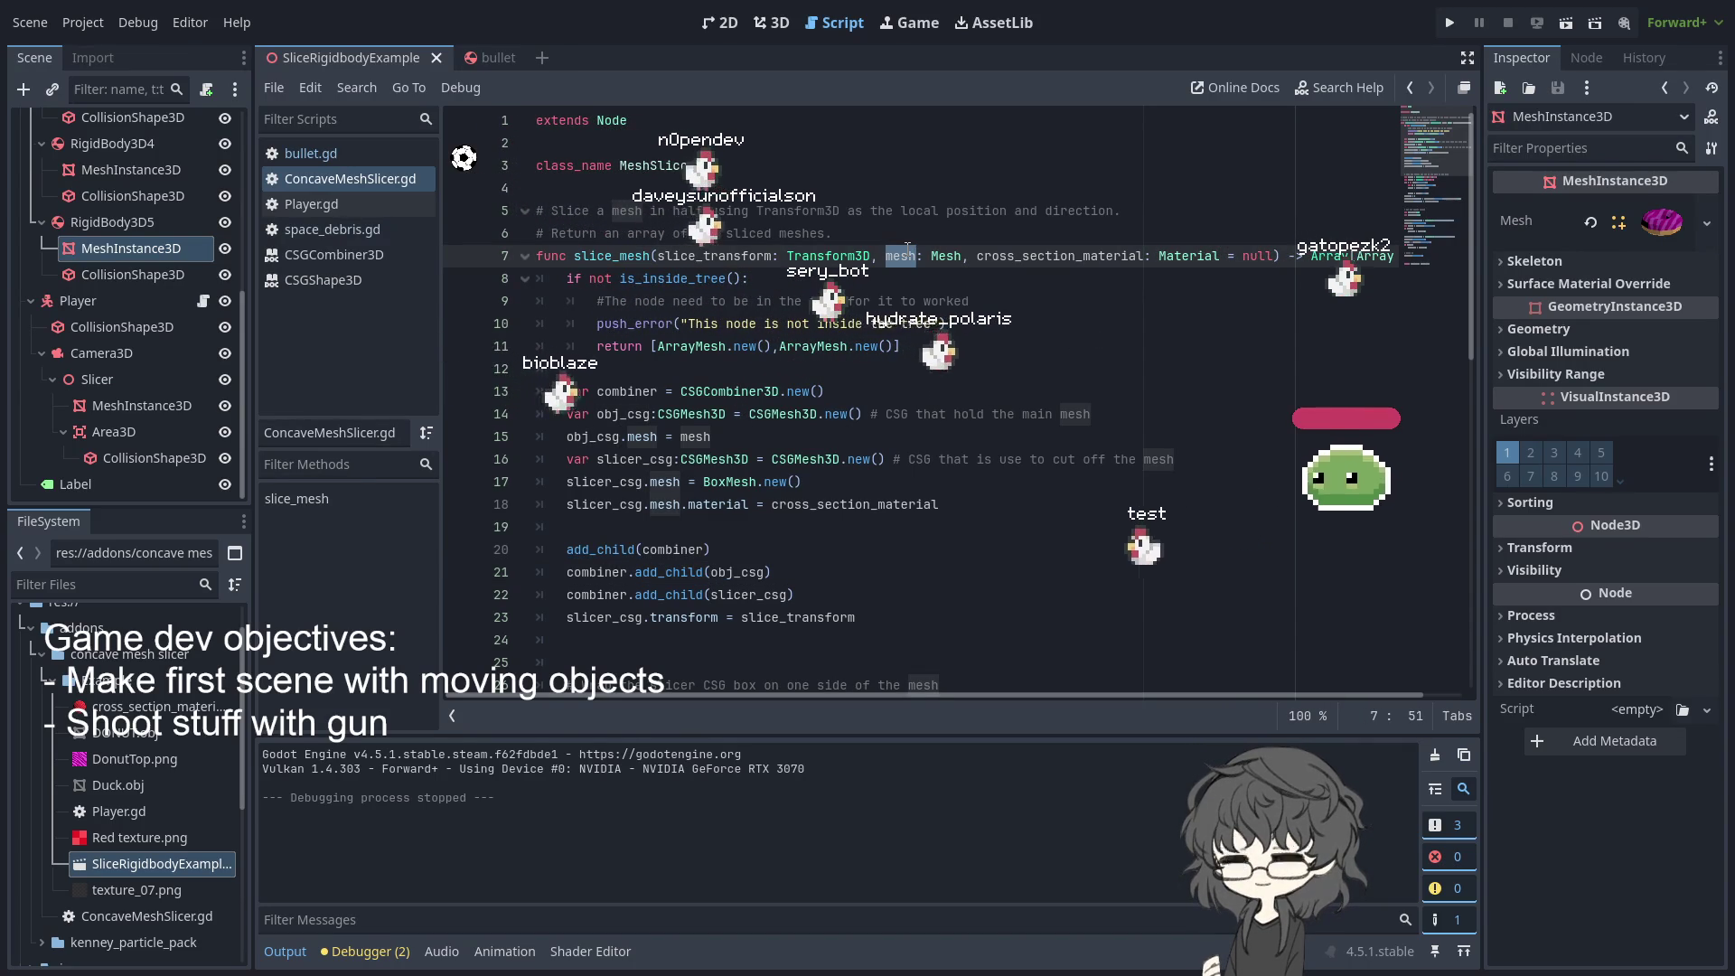
scroll(741, 543, "down", 2)
double_click(591, 302)
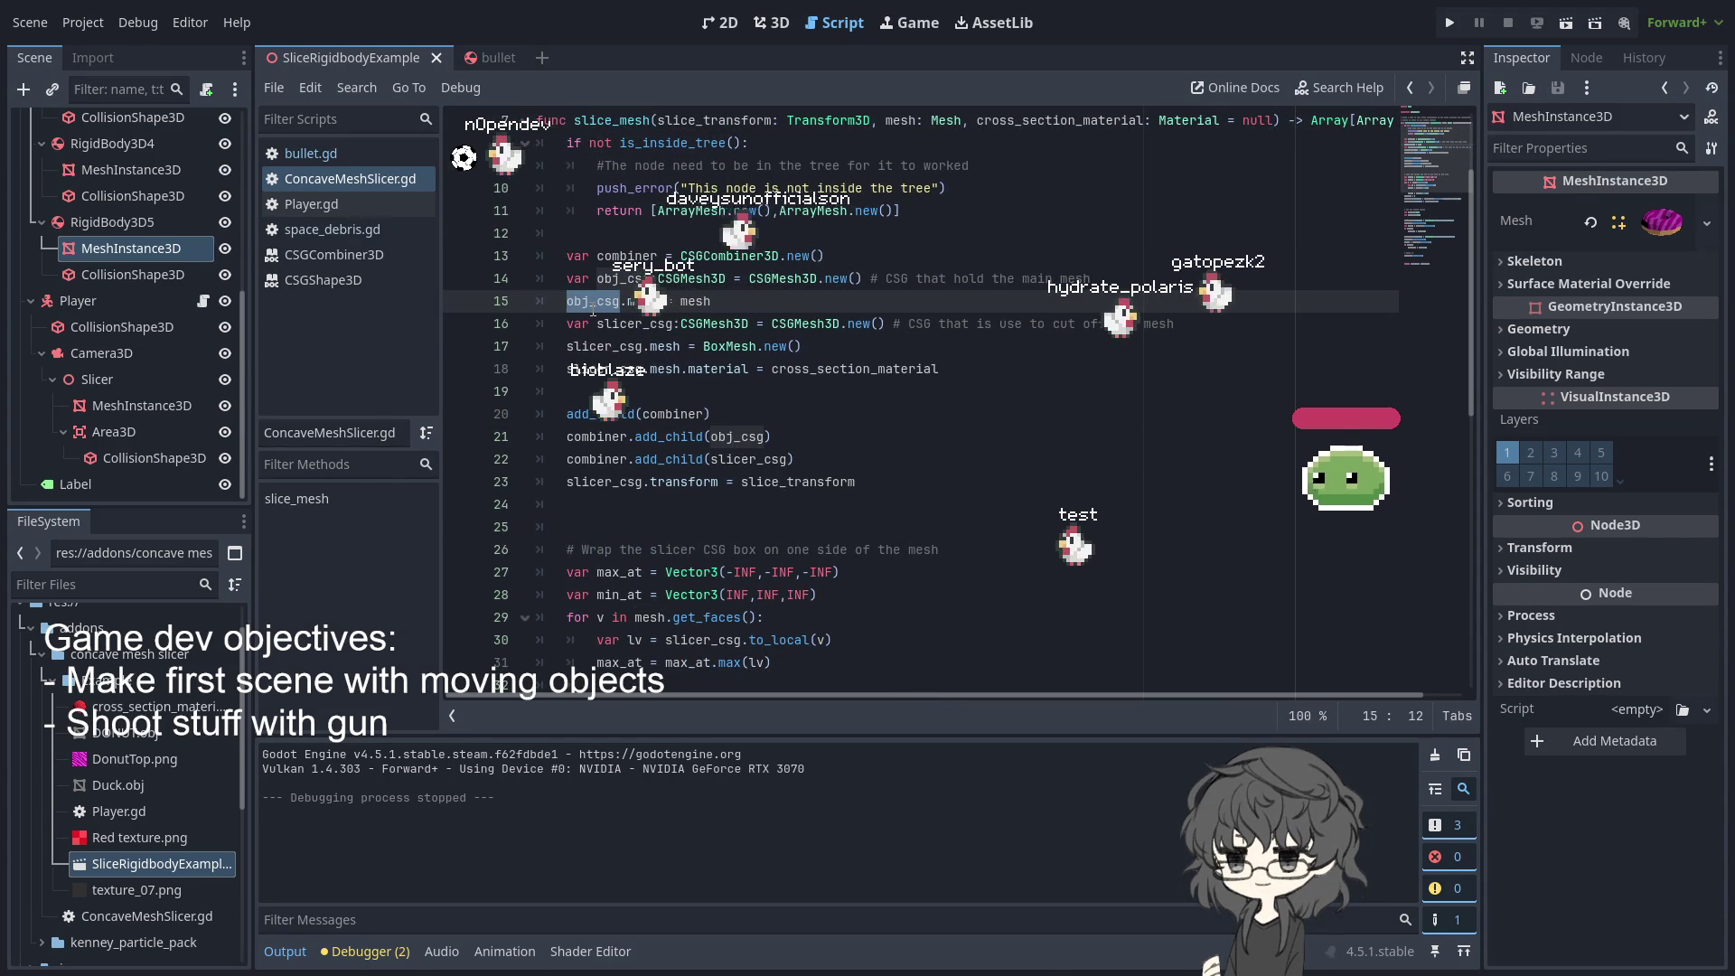
left_click_drag(566, 414, 865, 423)
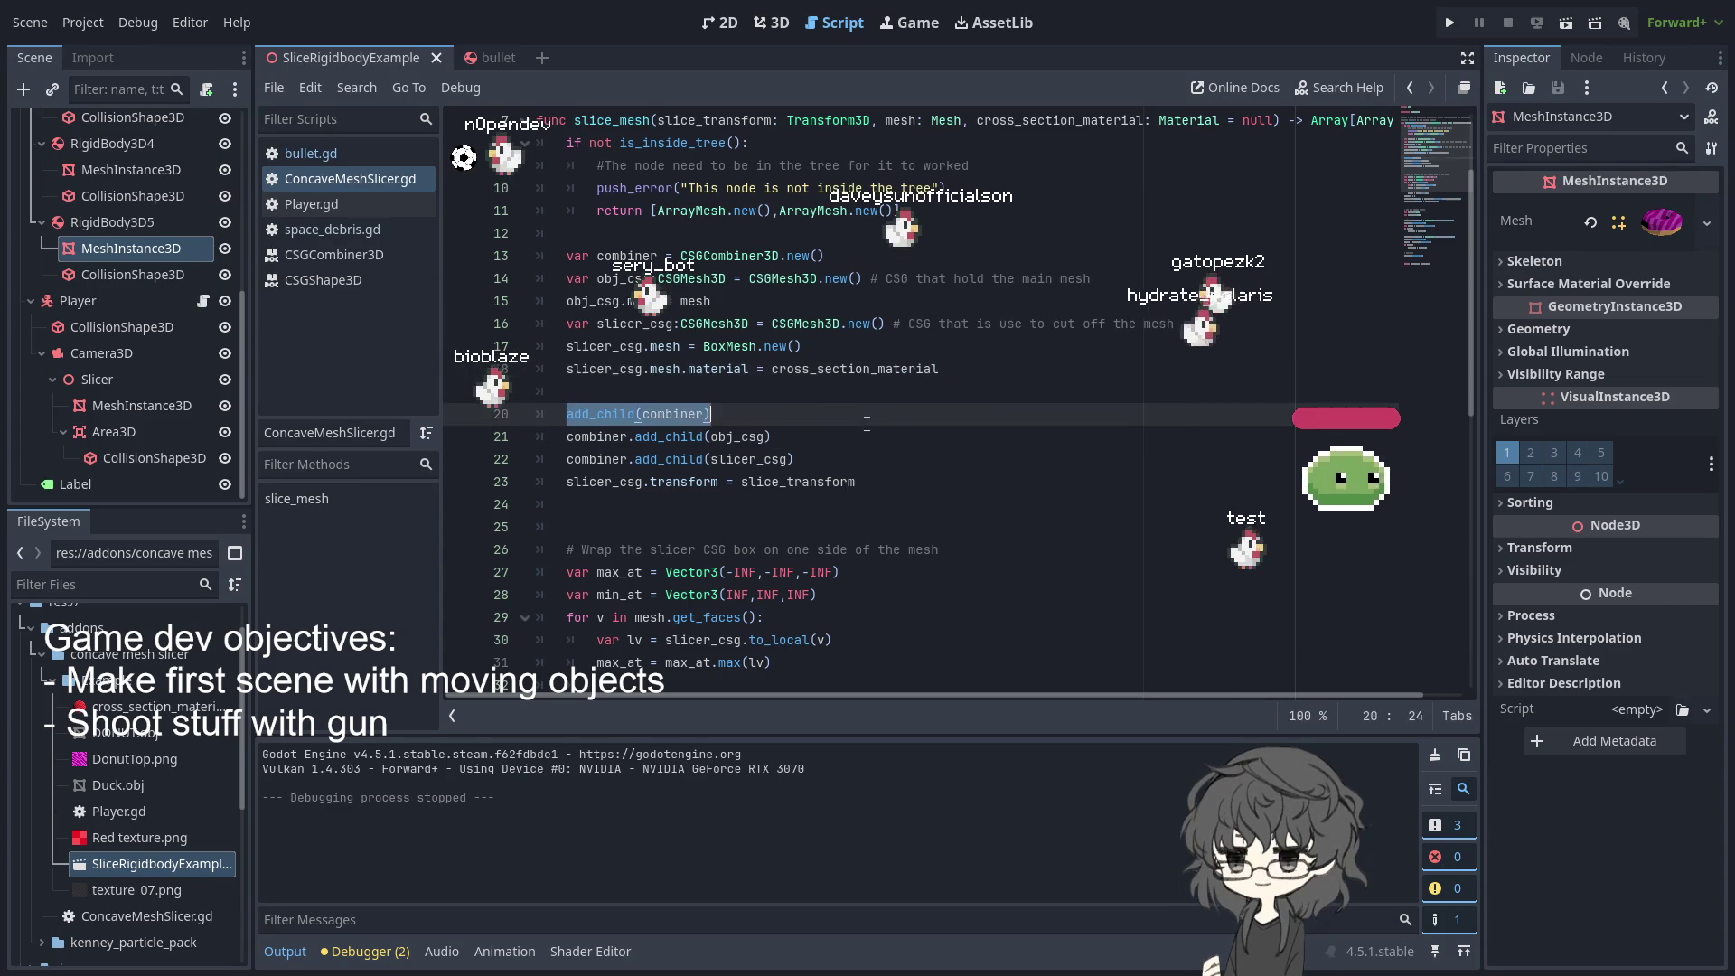
double_click(634, 324)
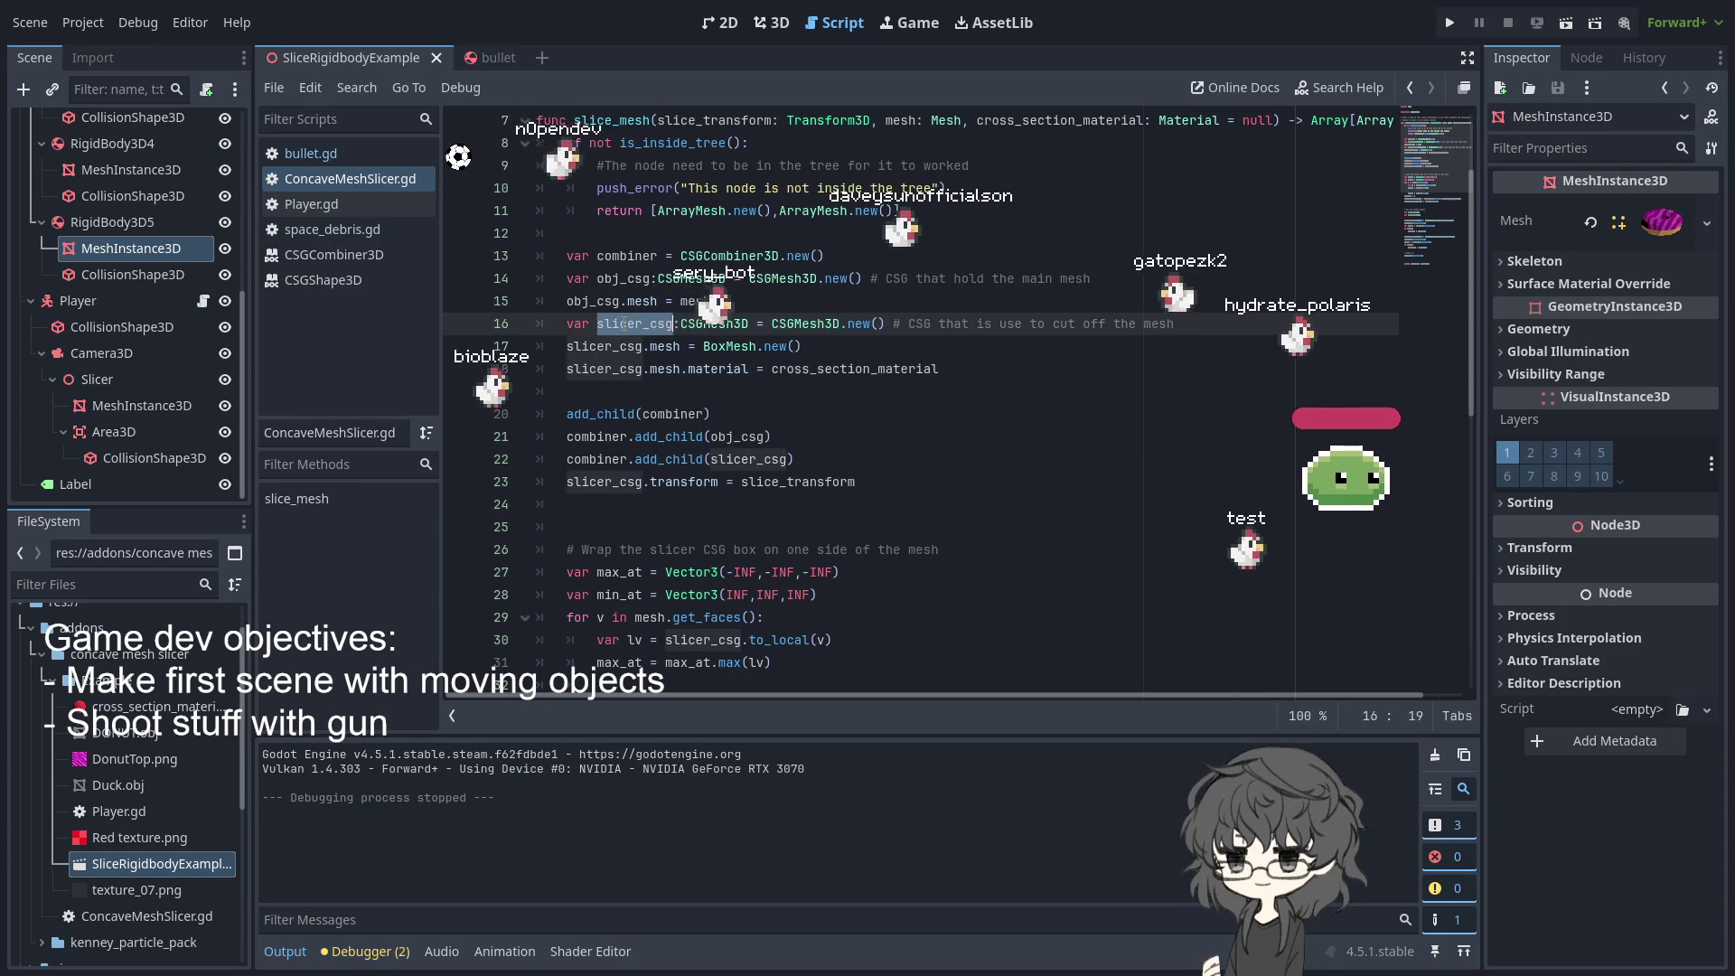
double_click(607, 346)
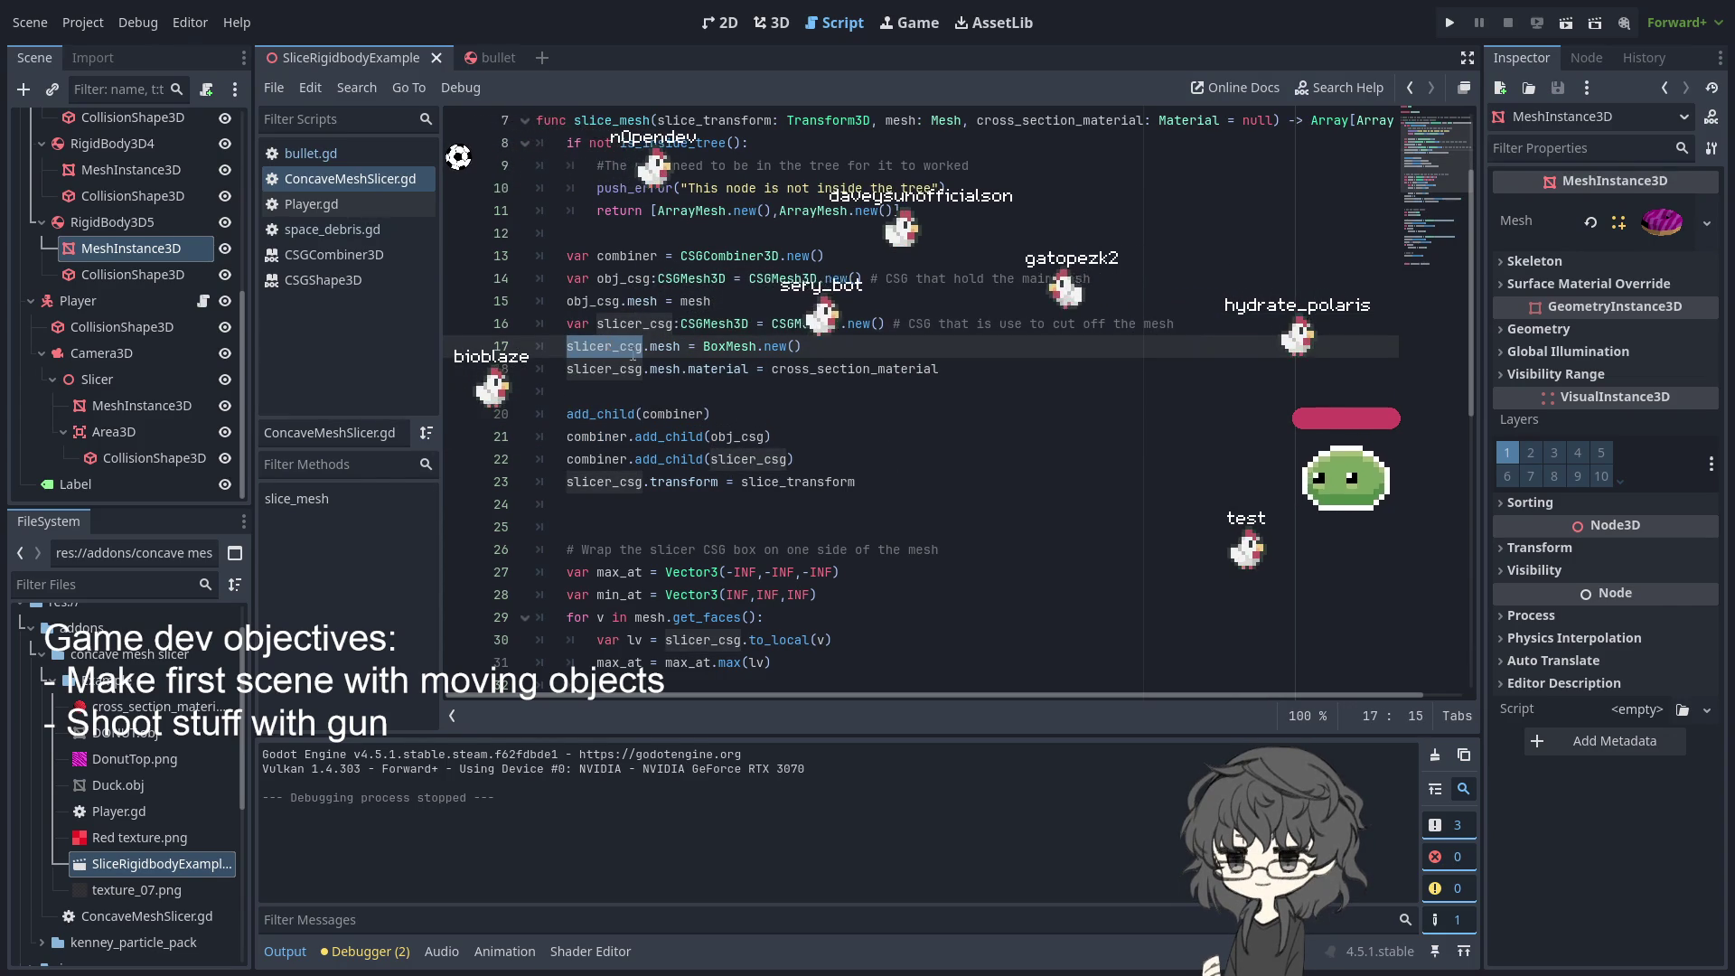
double_click(737, 437)
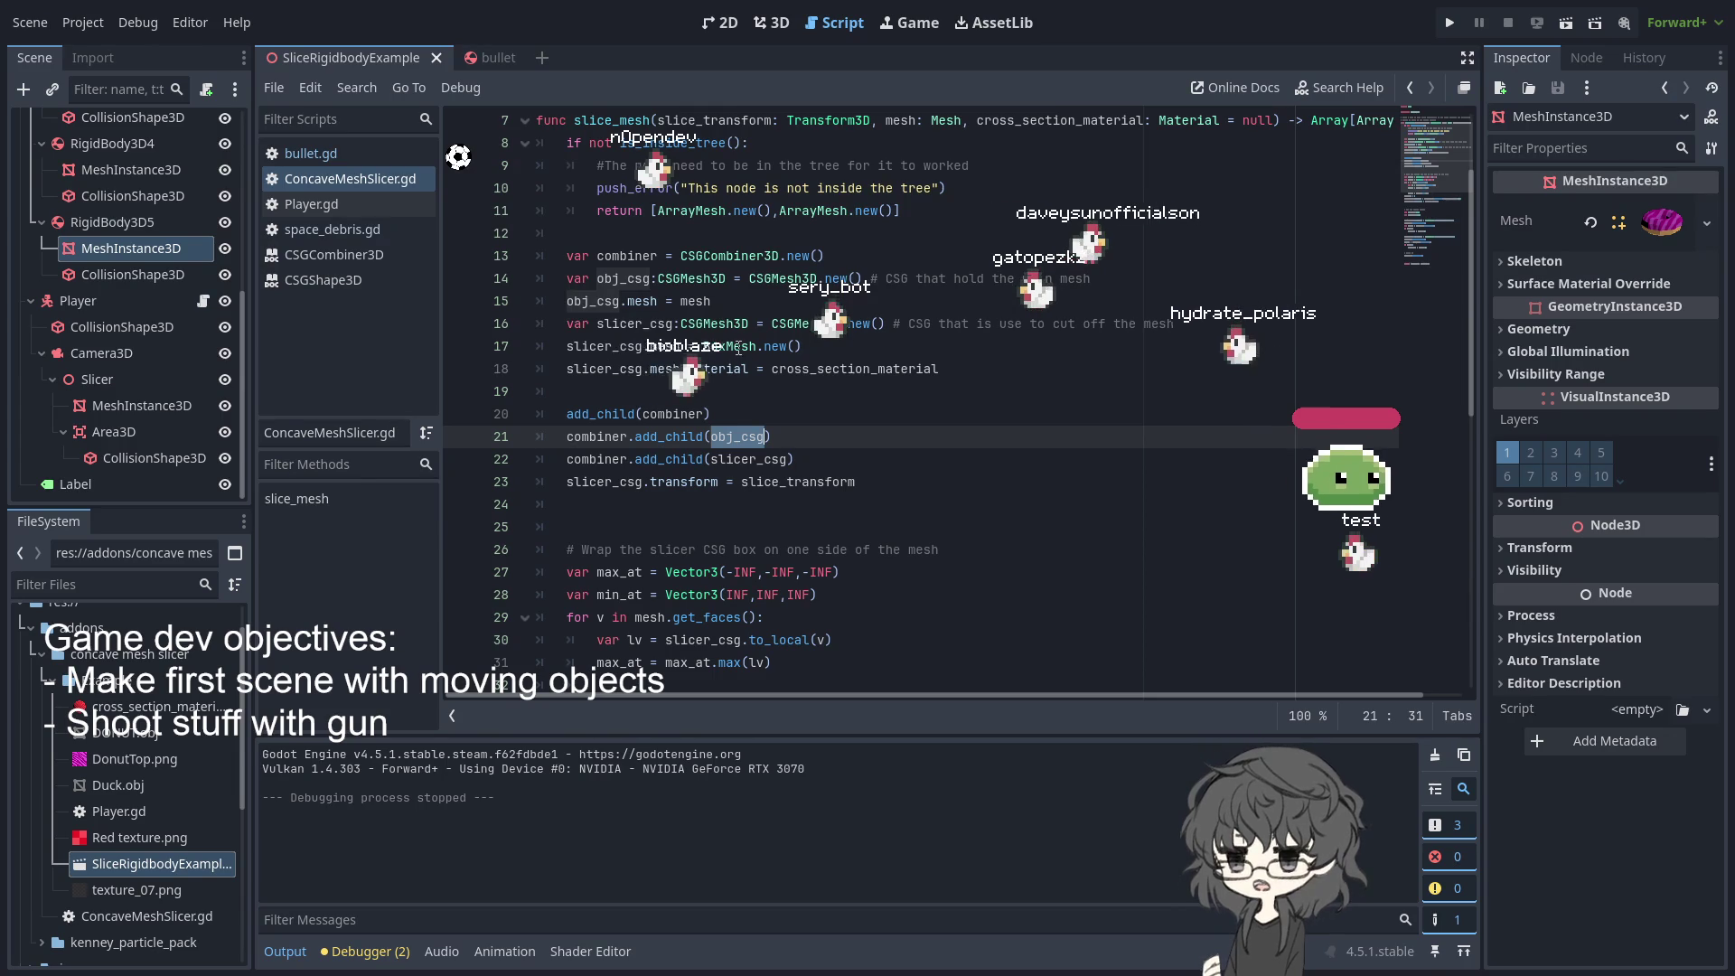
double_click(742, 459)
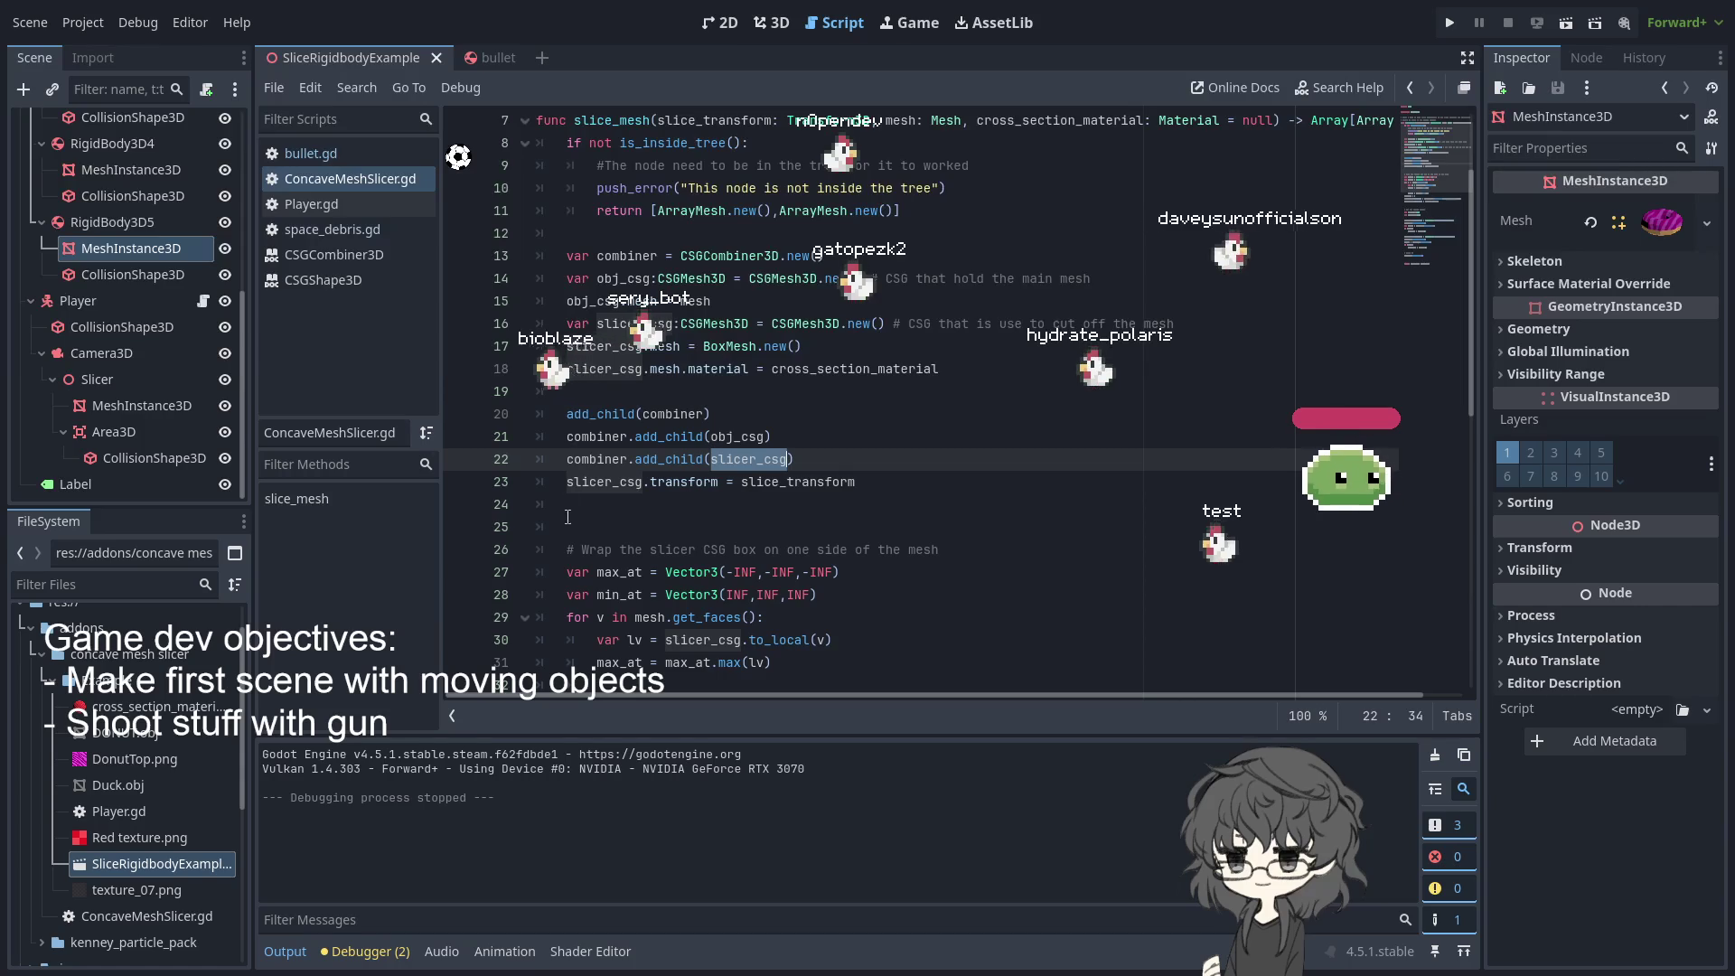
double_click(618, 480)
double_click(825, 481)
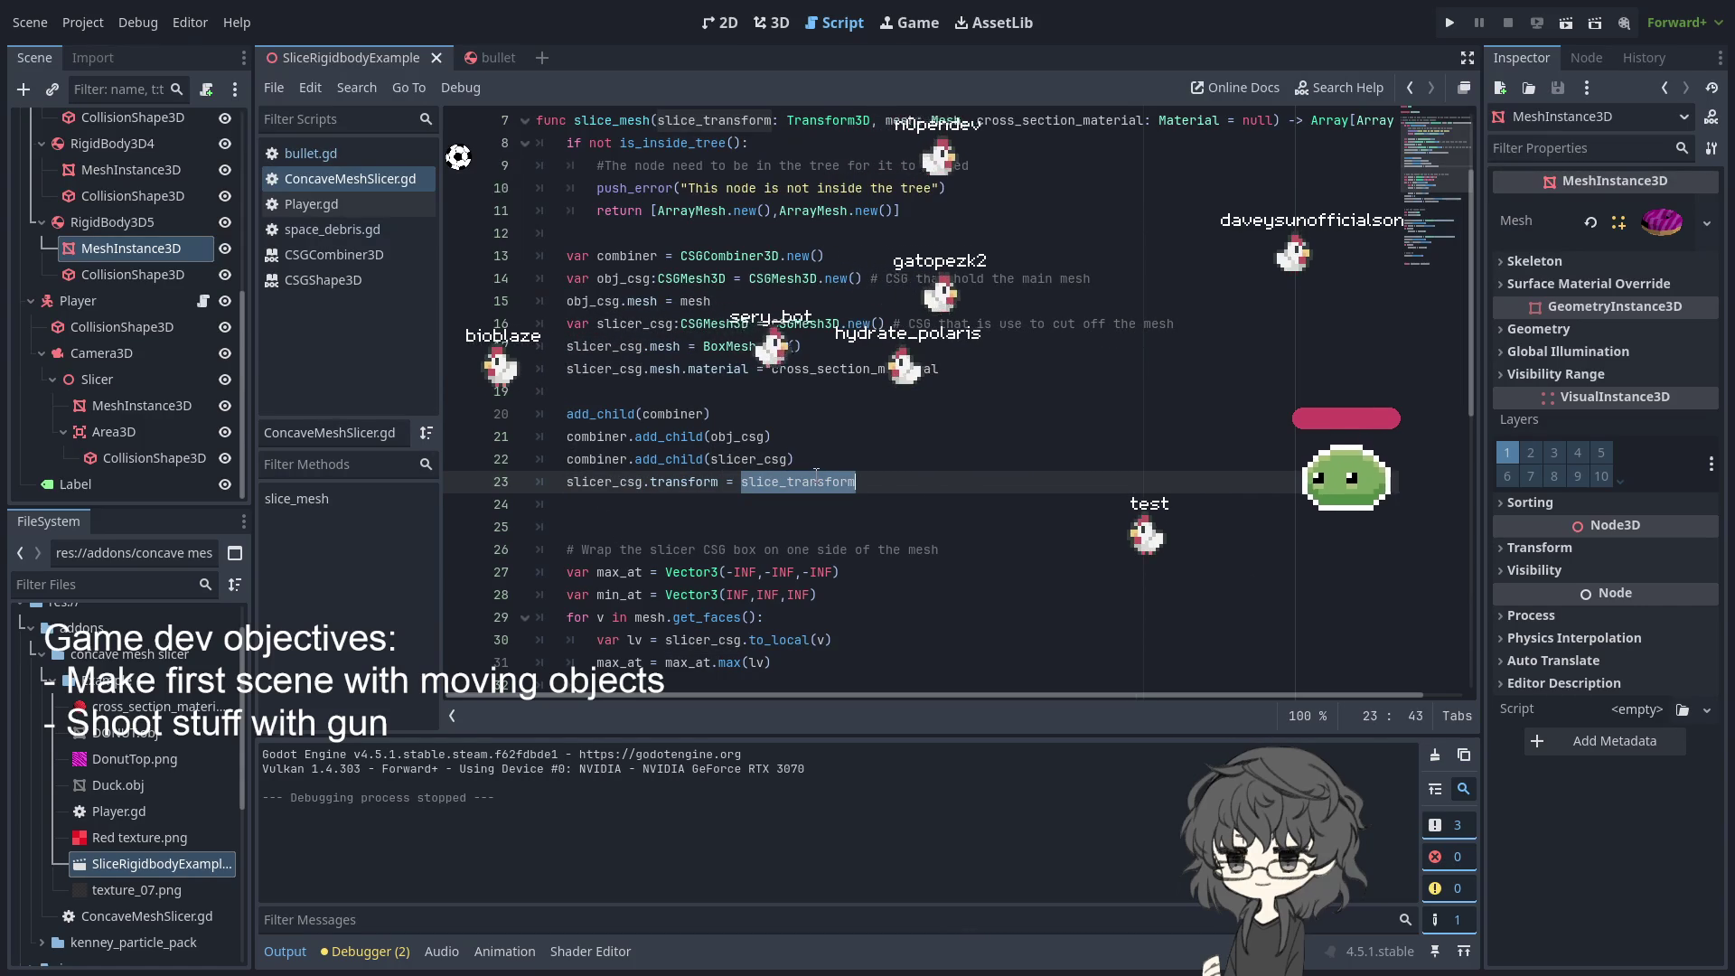
double_click(619, 481)
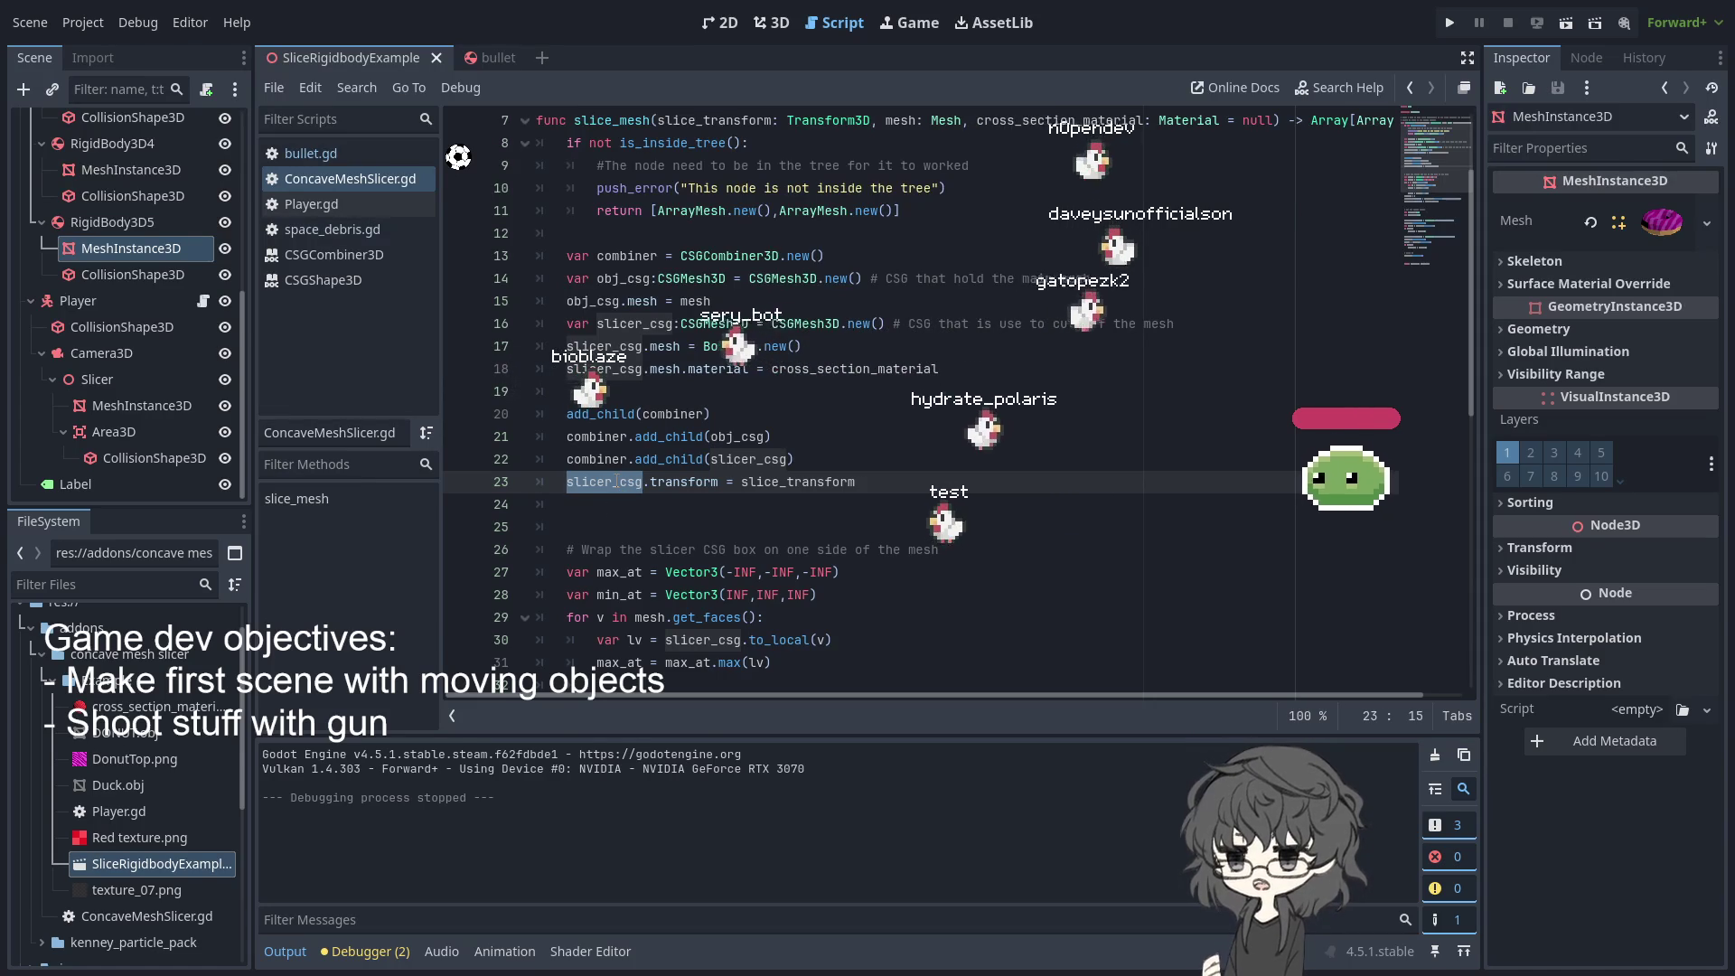
double_click(782, 482)
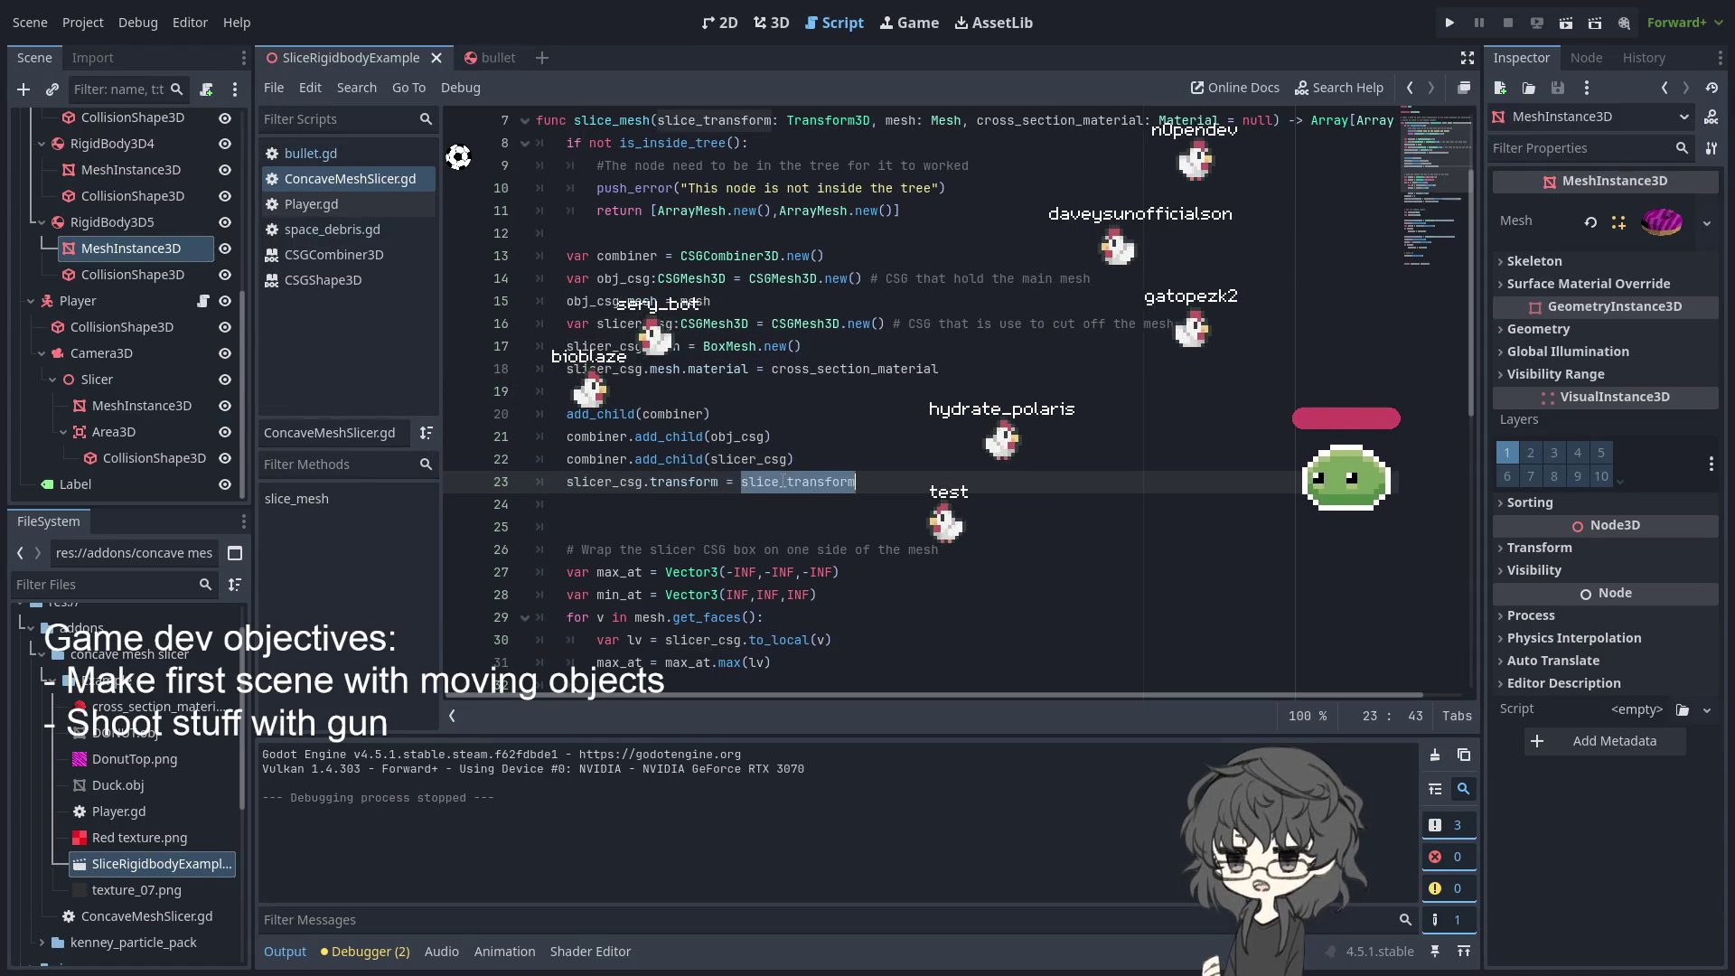
double_click(575, 488)
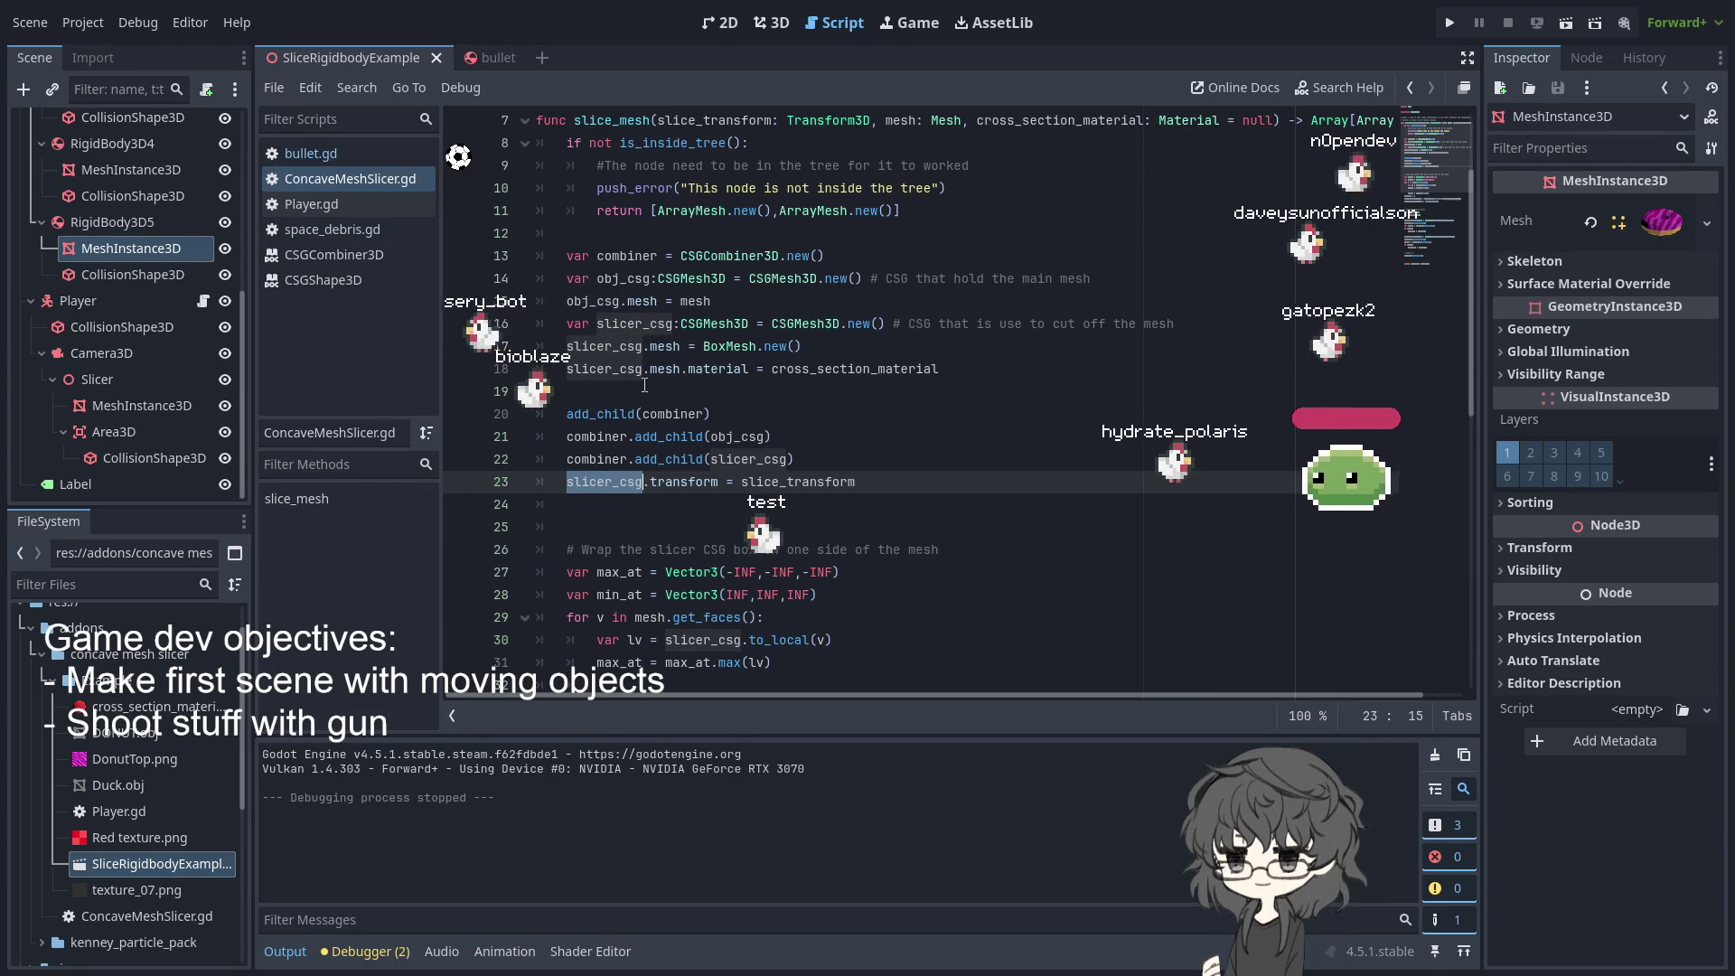
scroll(659, 387, "up", 2)
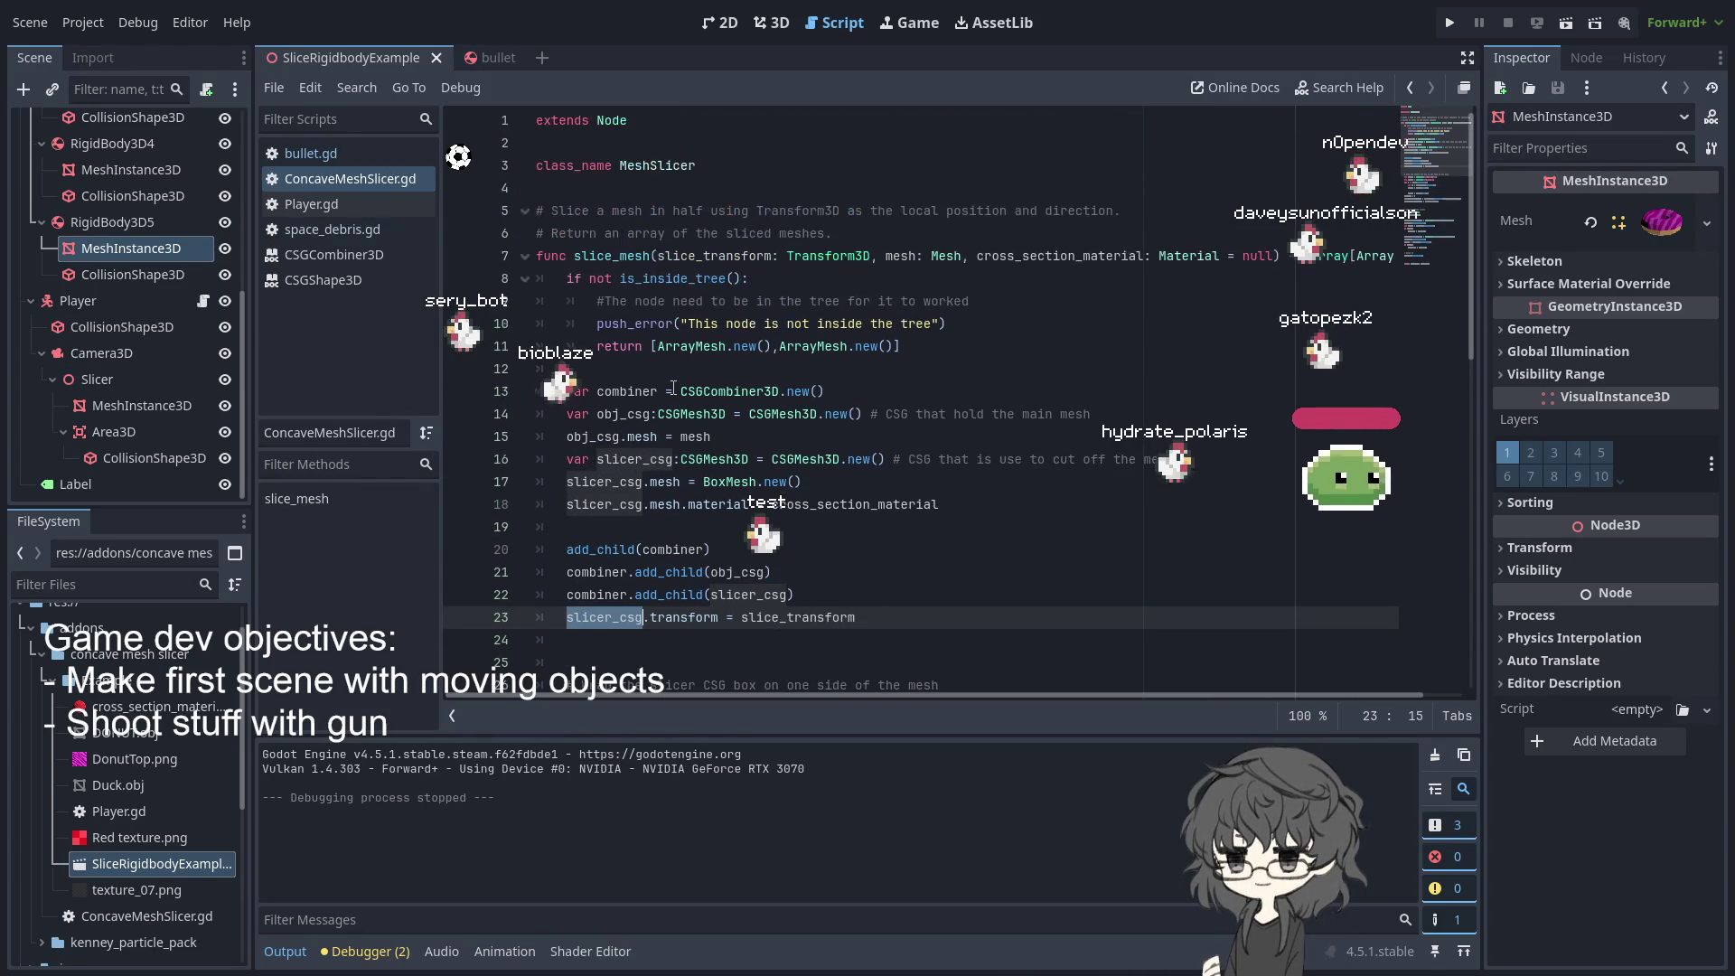
left_click(135, 406)
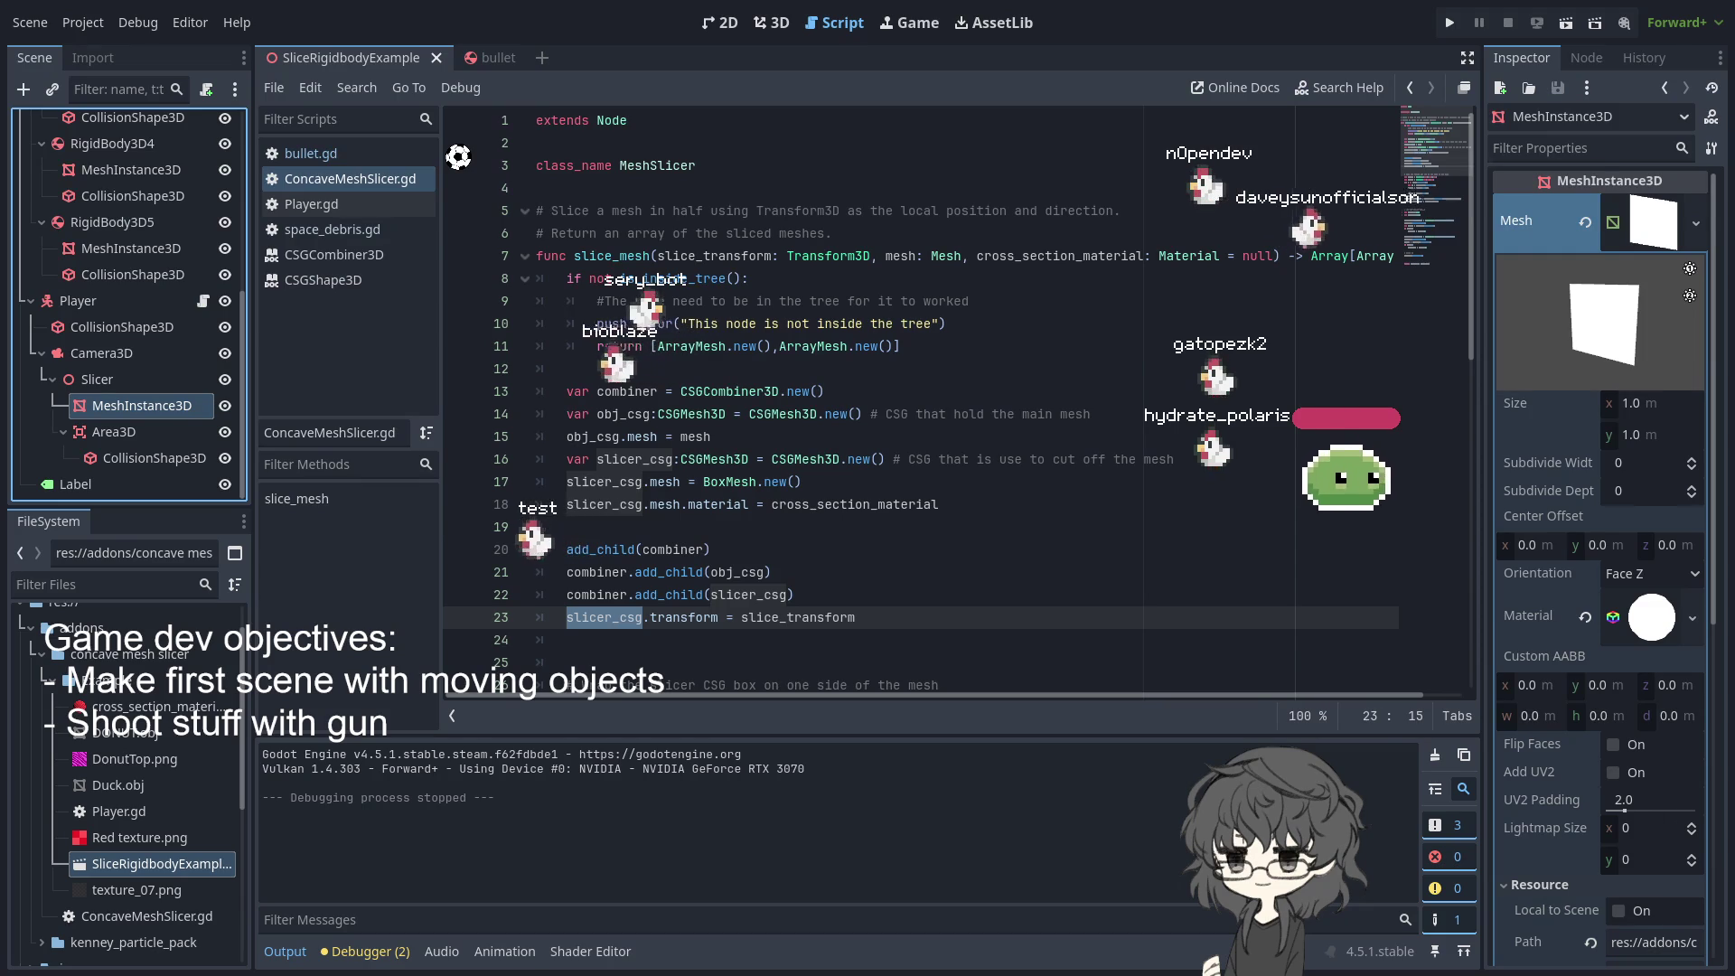
left_click(969, 459)
scroll(867, 355, "down", 3)
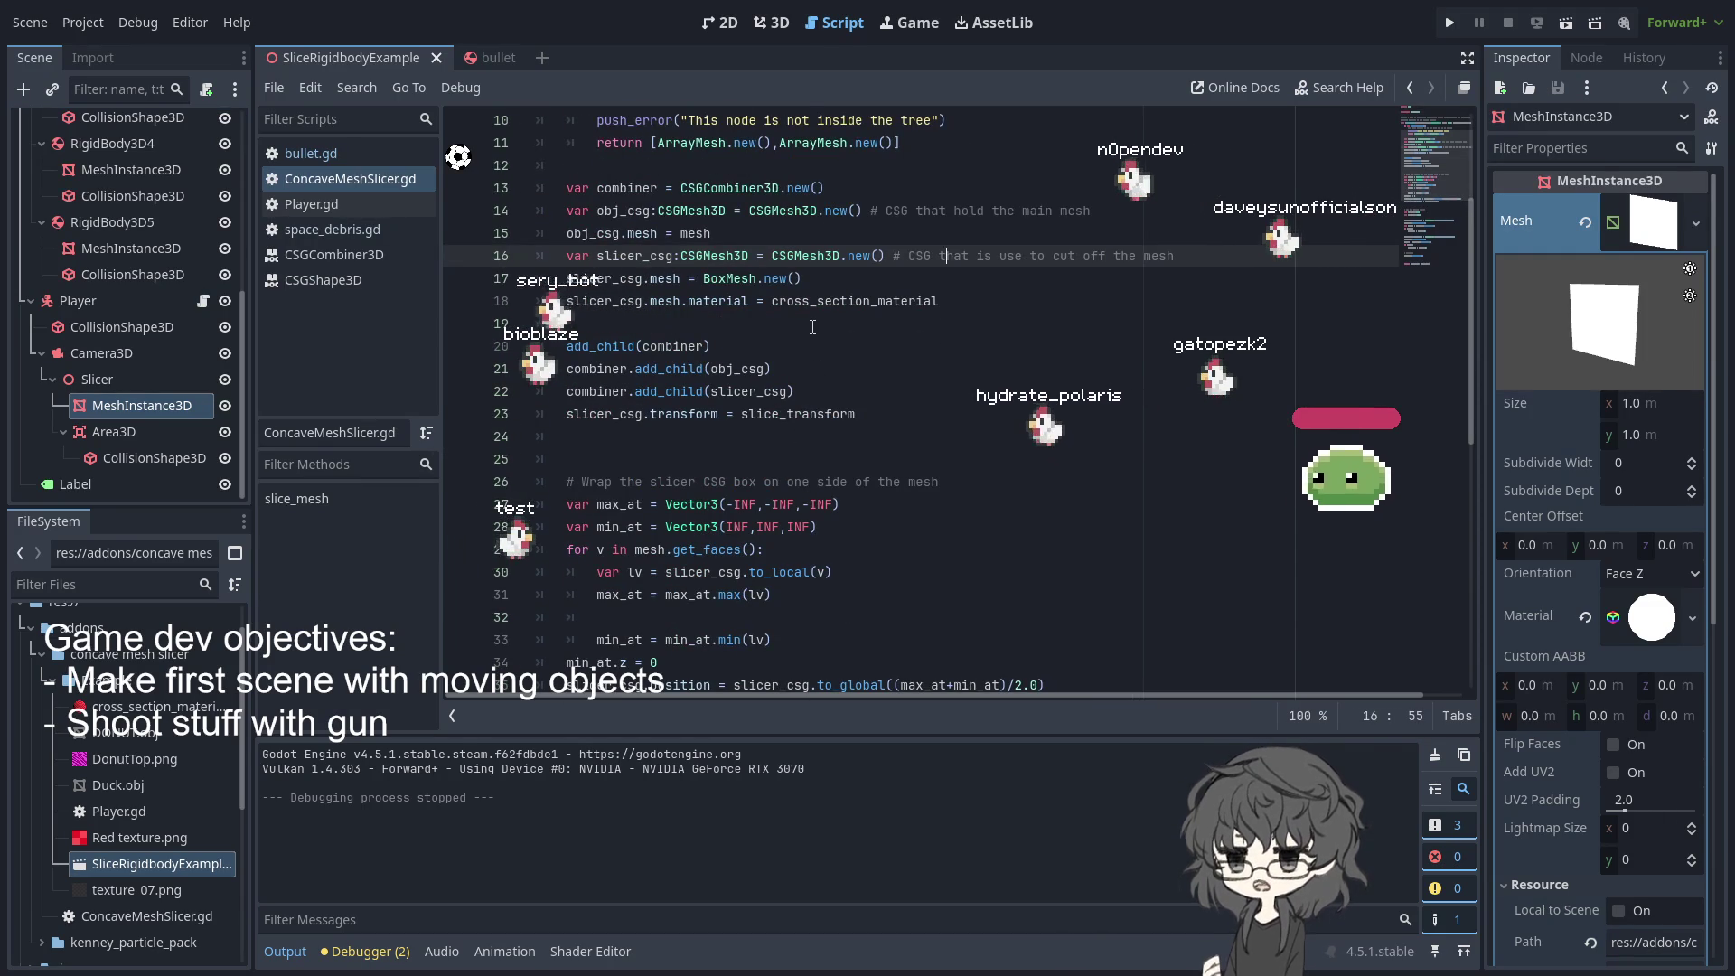
scroll(623, 353, "down", 1)
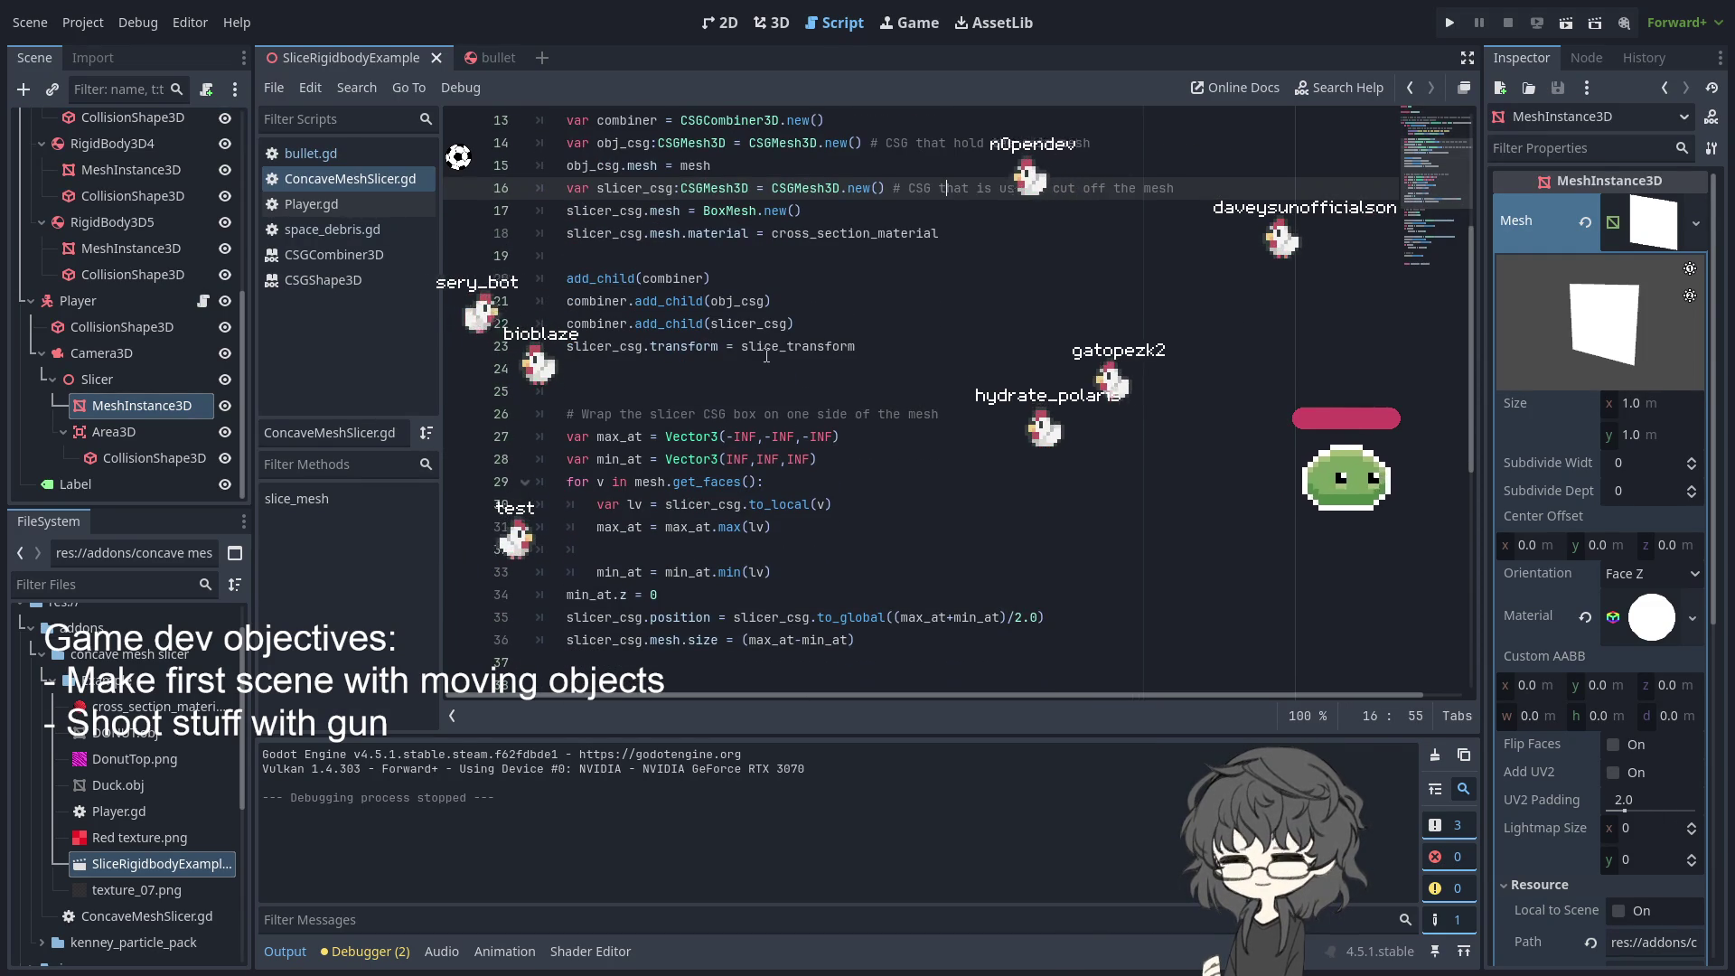
scroll(816, 337, "up", 1)
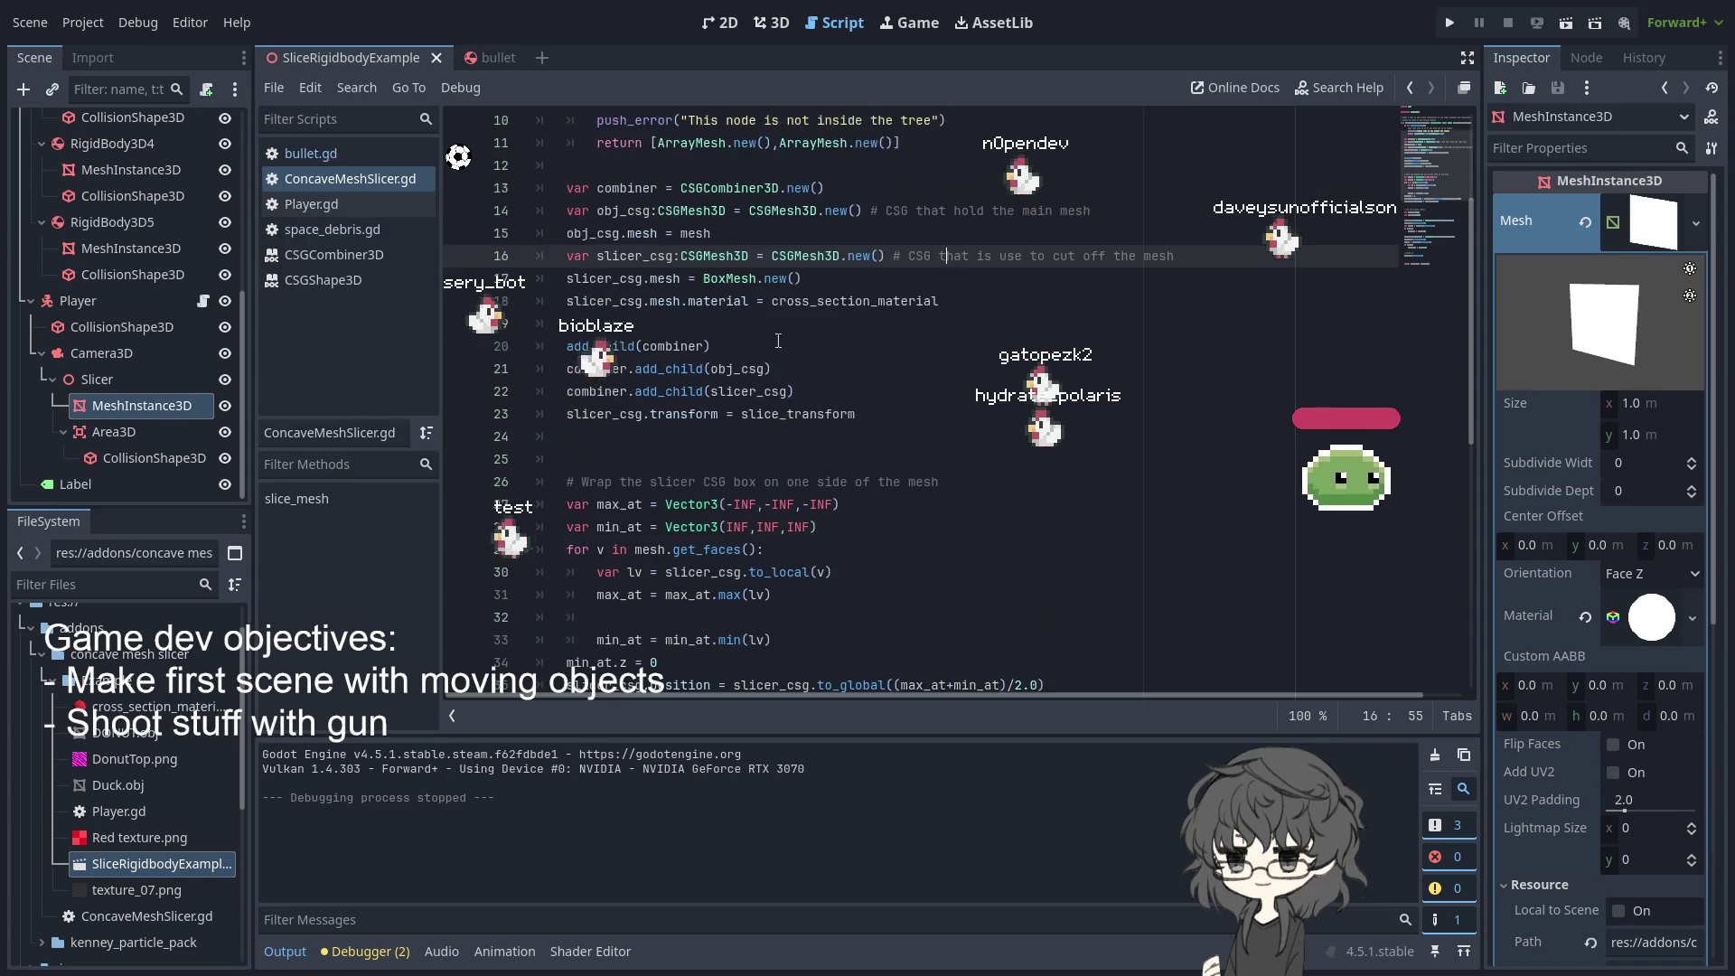
double_click(721, 284)
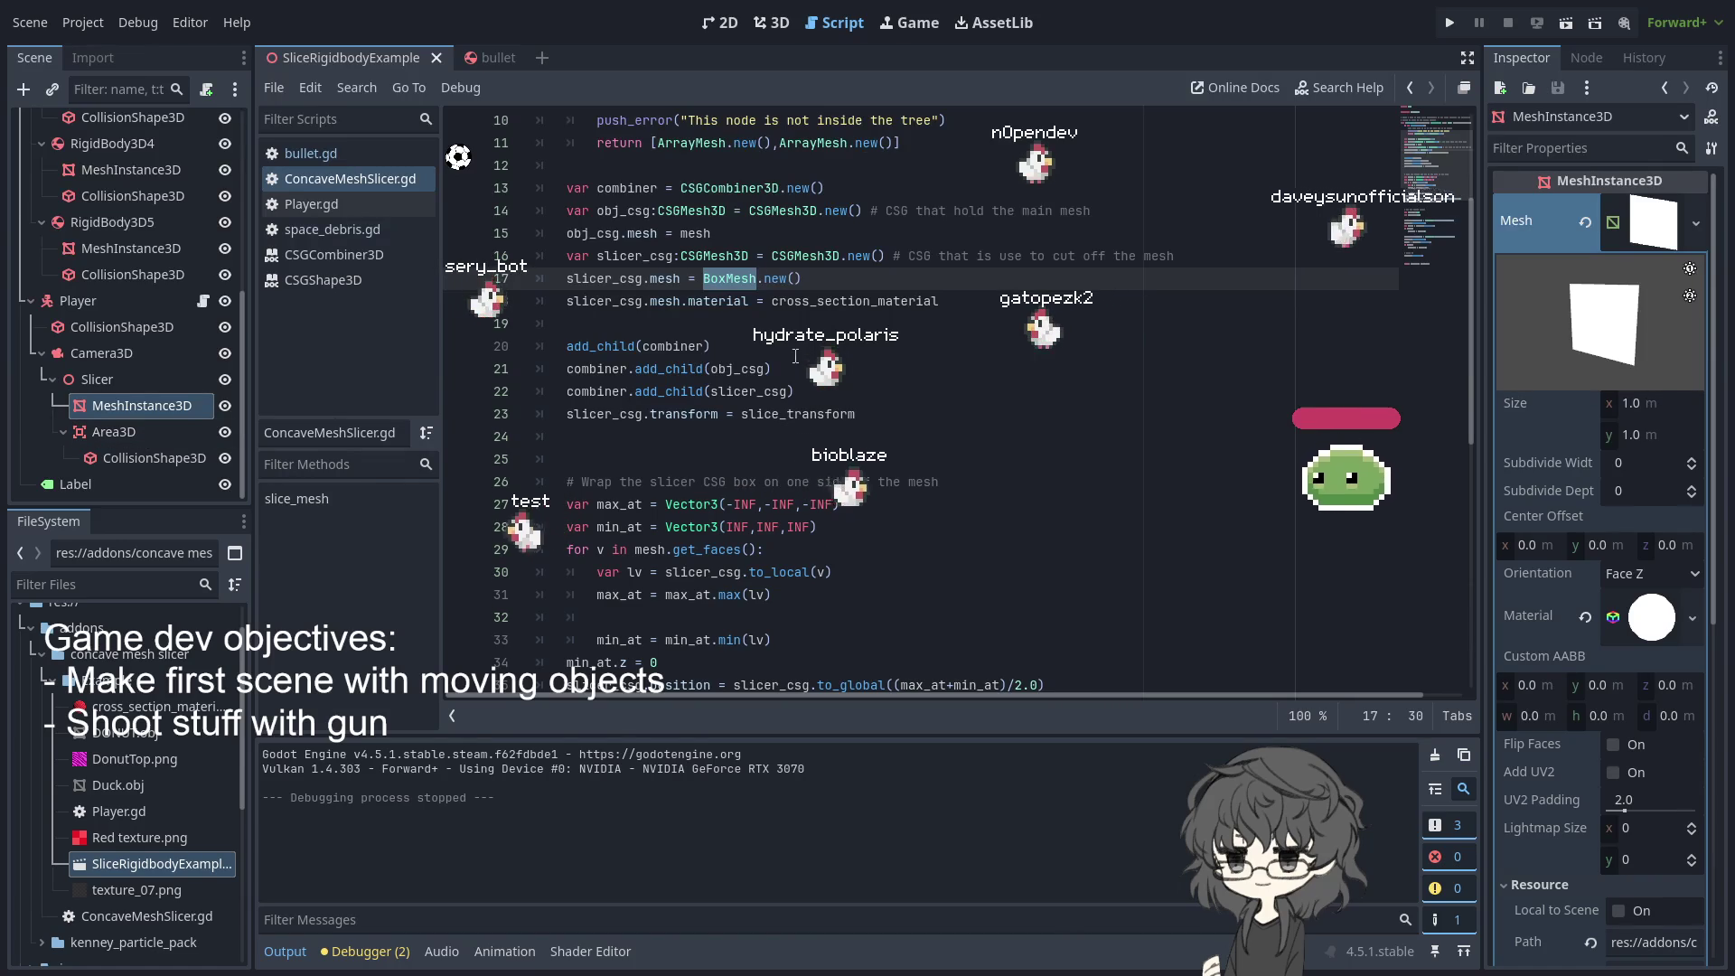
double_click(743, 391)
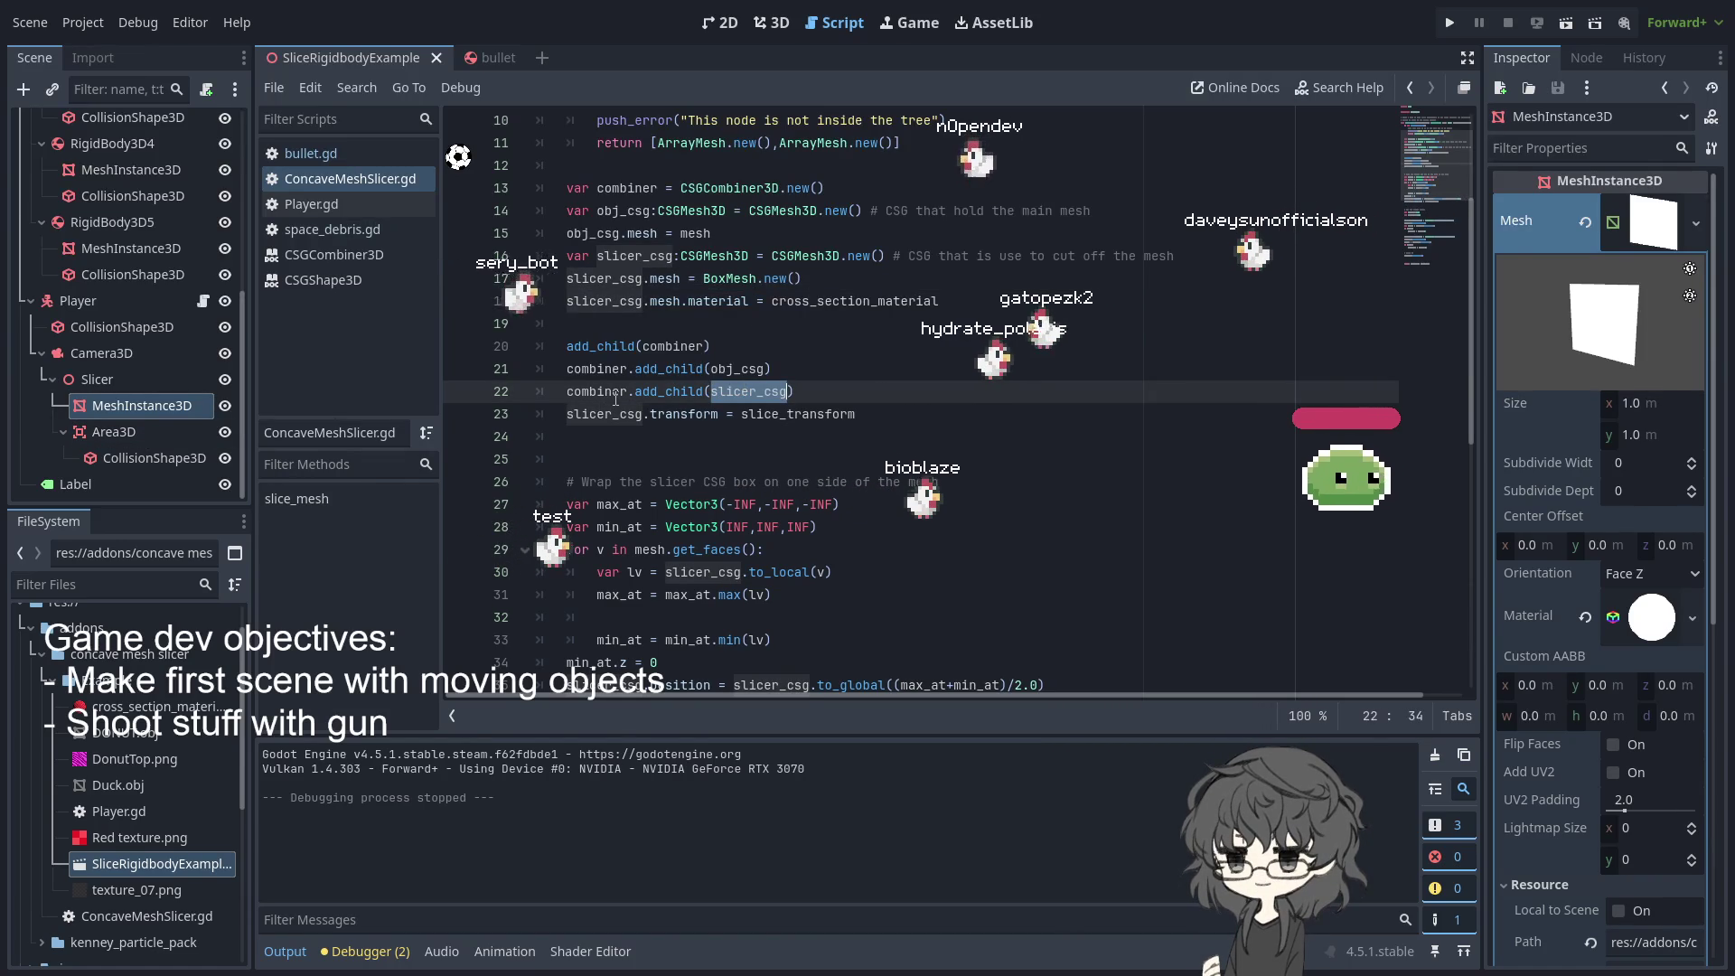
left_click(742, 392)
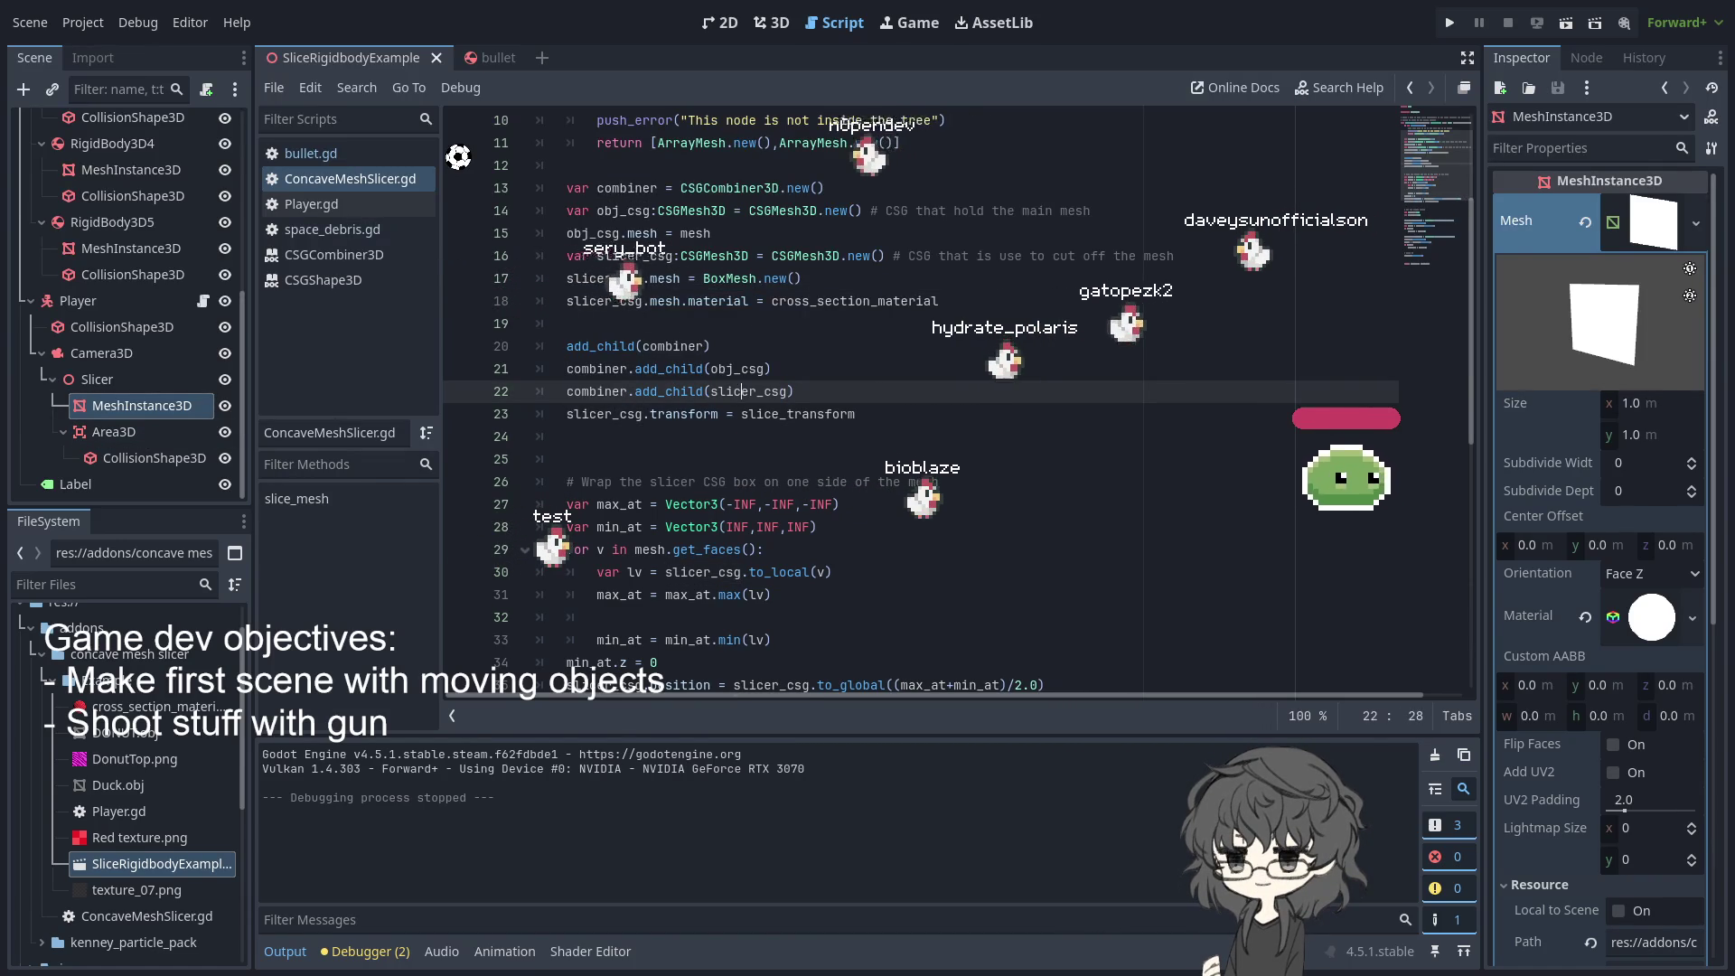
double_click(737, 390)
key("Down")
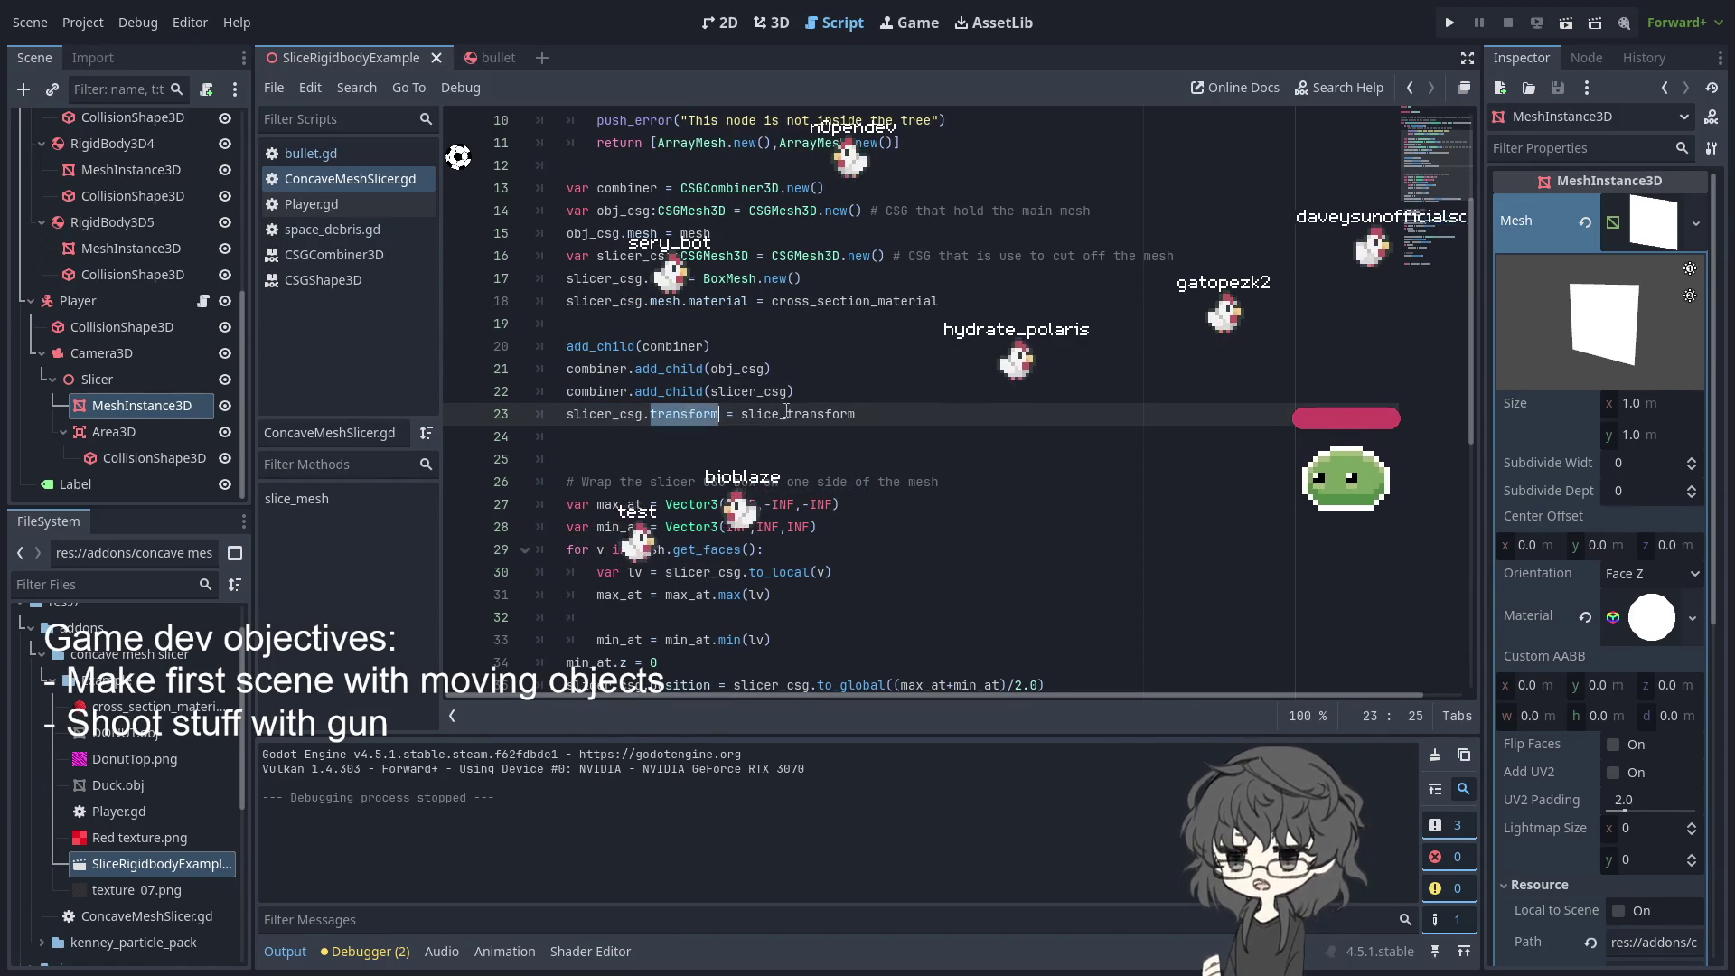
key("ctrl+d")
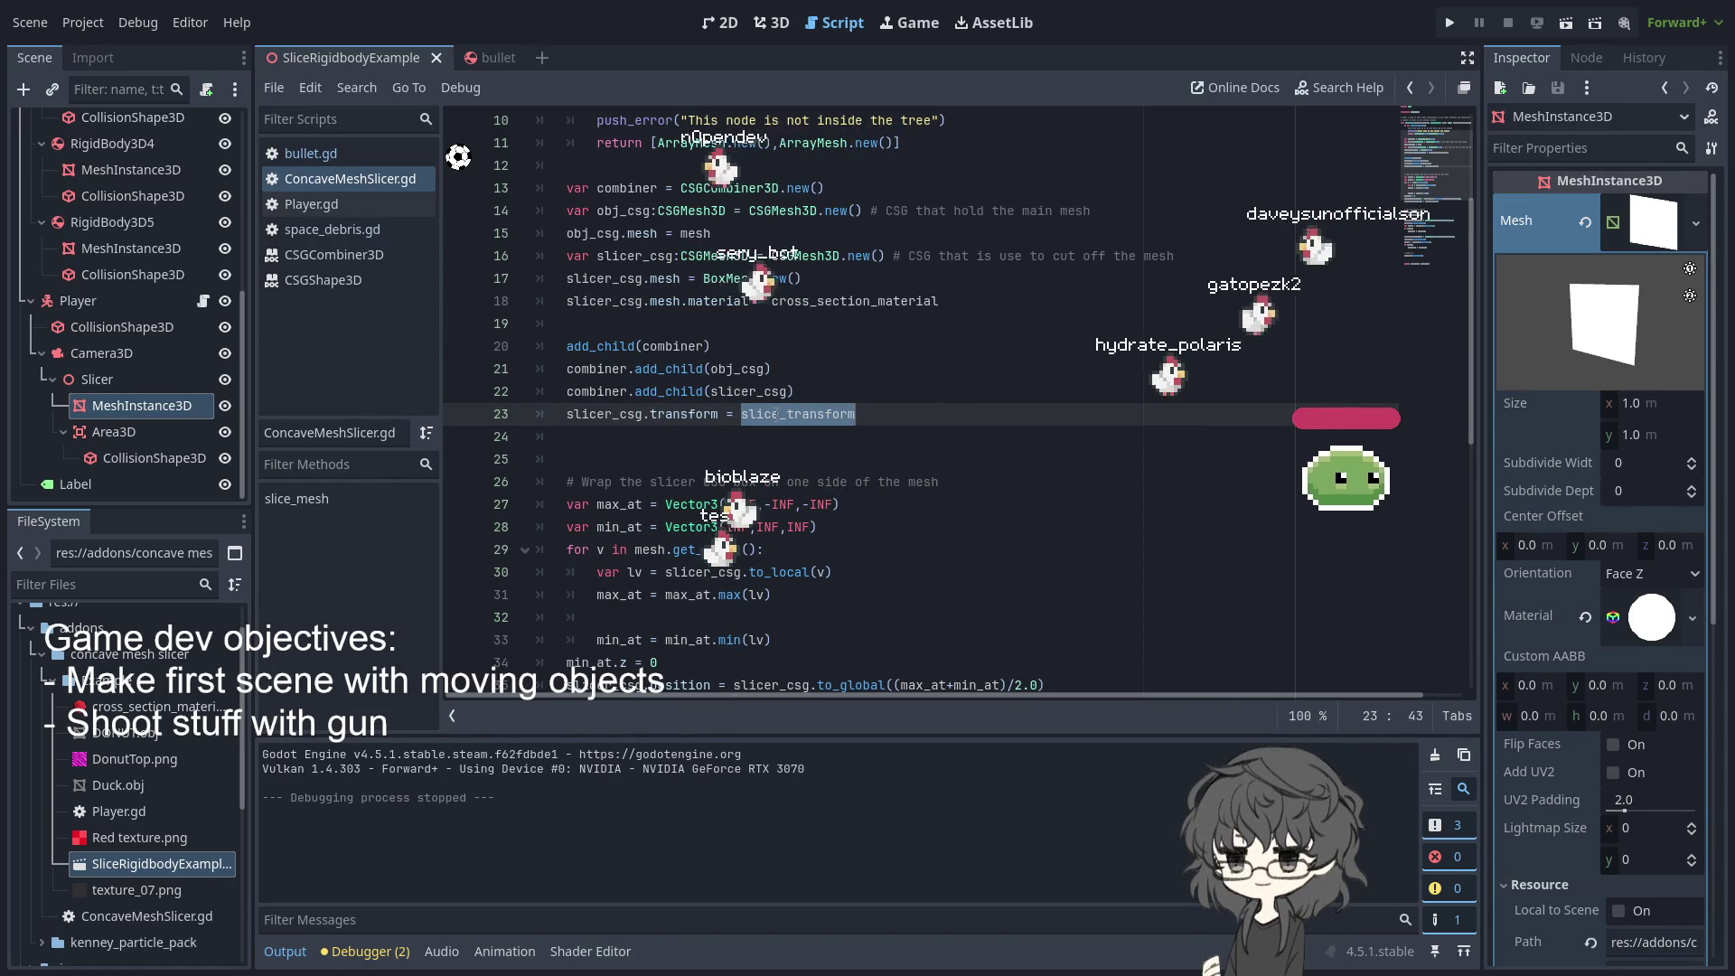
scroll(605, 422, "down", 2)
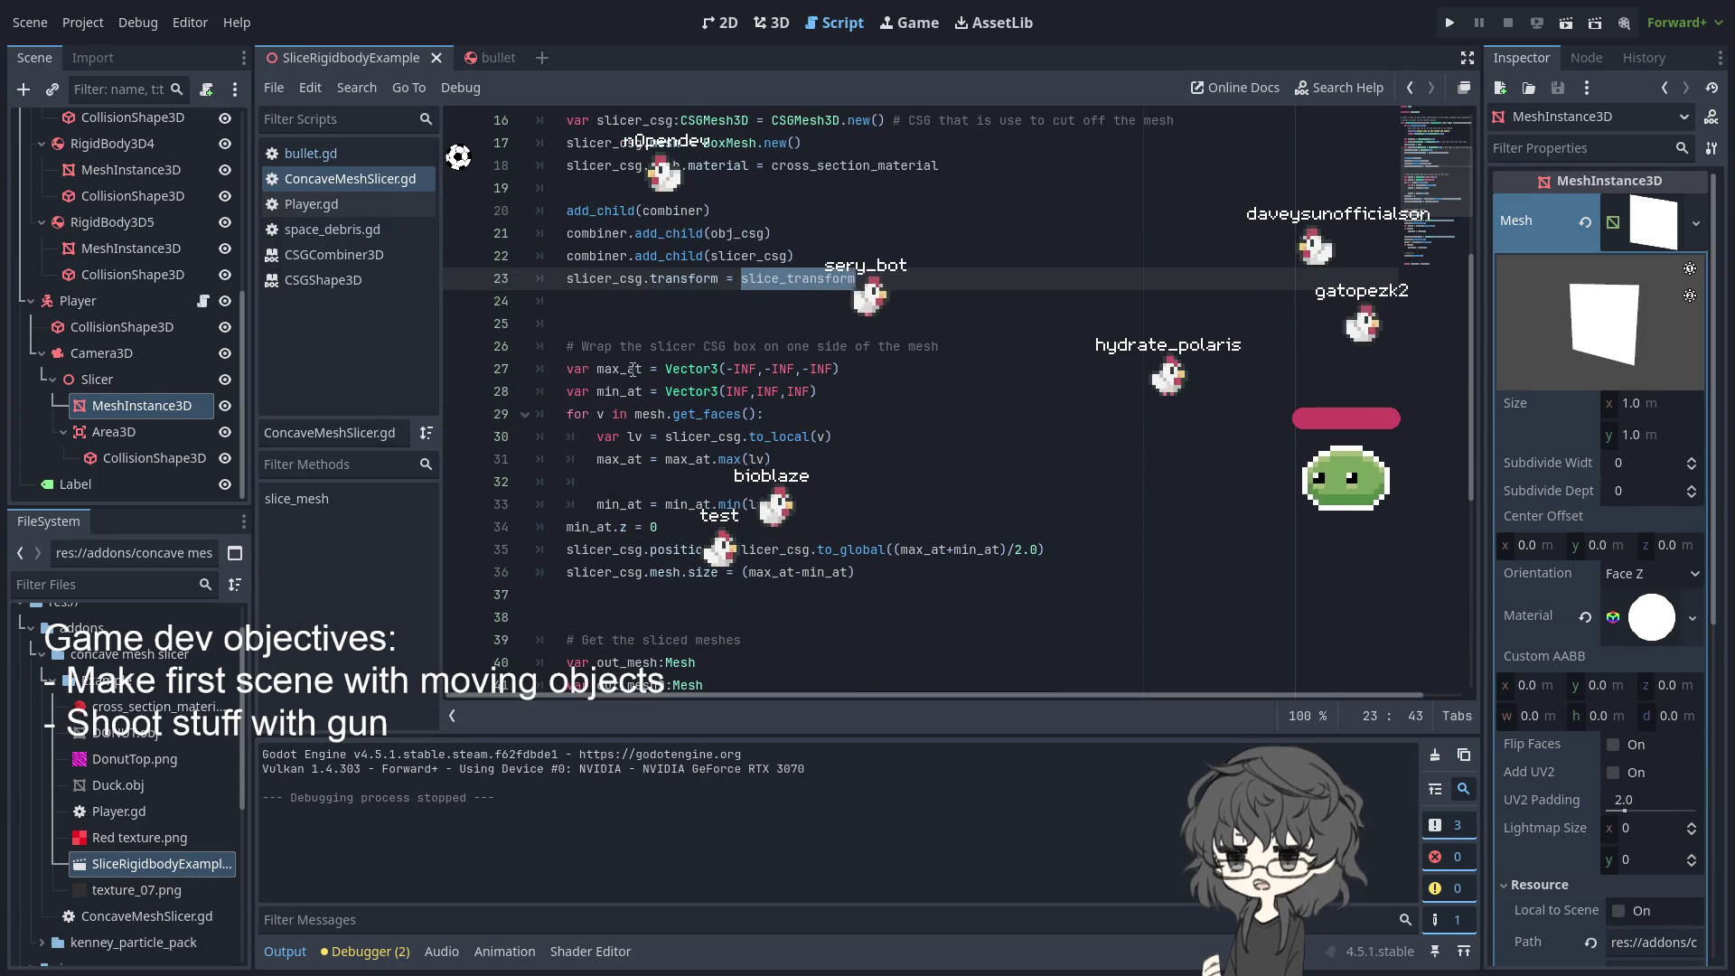
left_click_drag(580, 347, 973, 347)
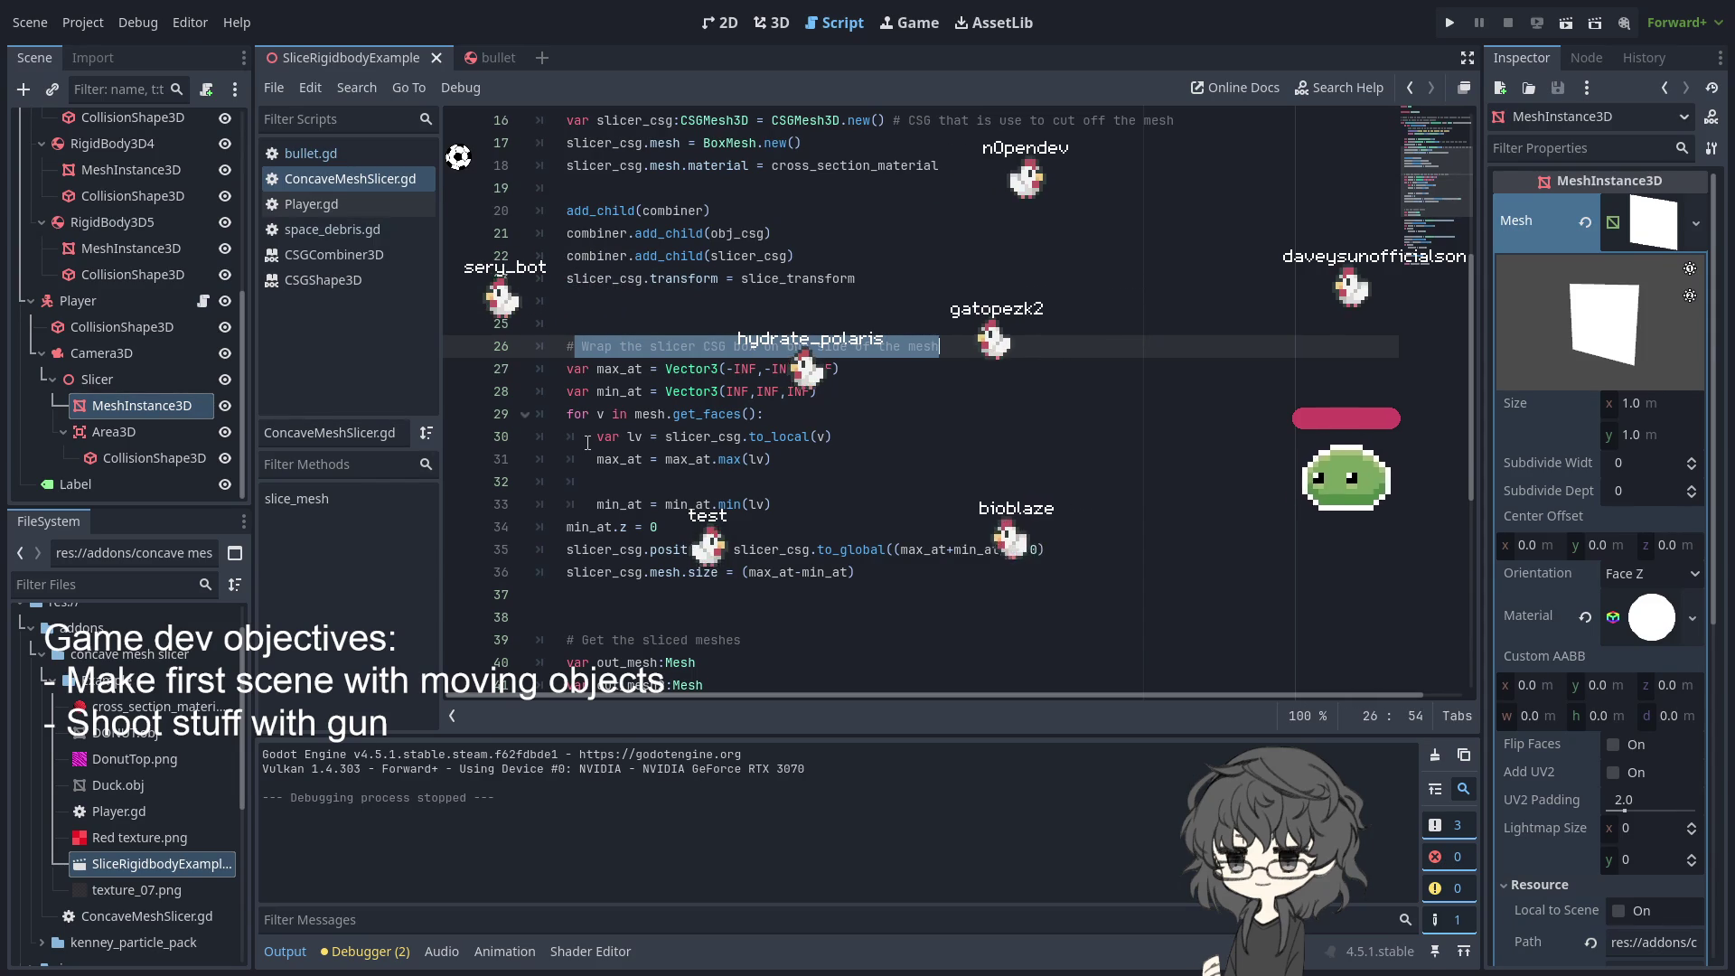
double_click(630, 461)
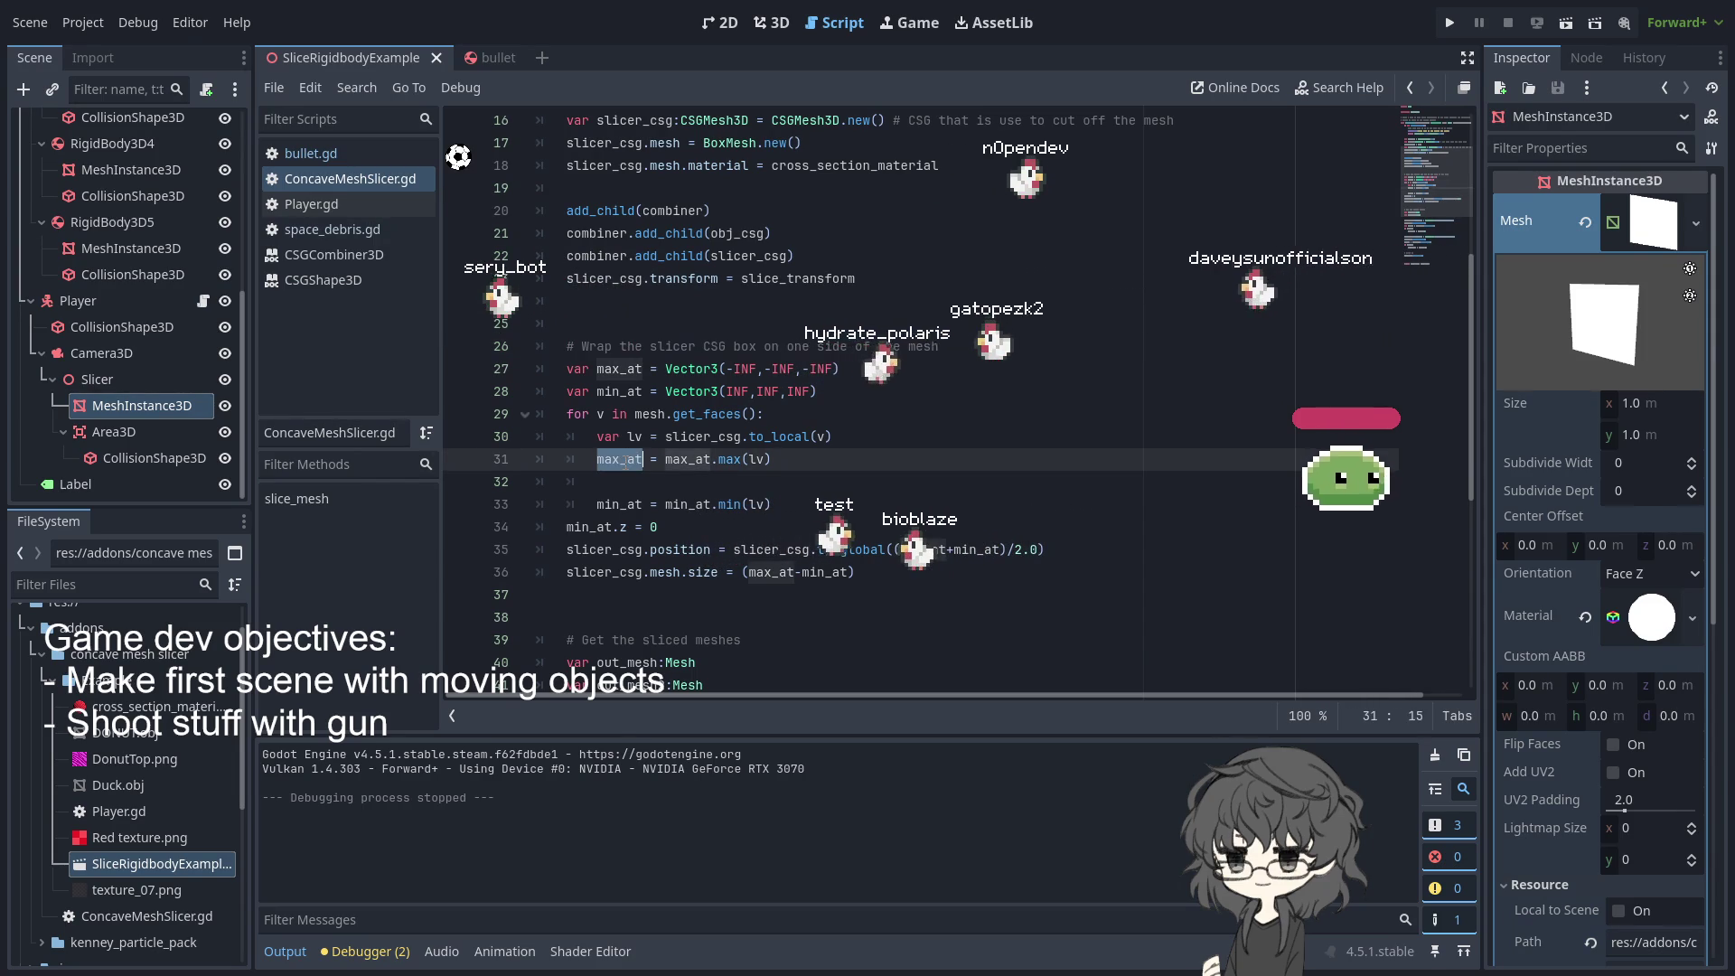
double_click(690, 461)
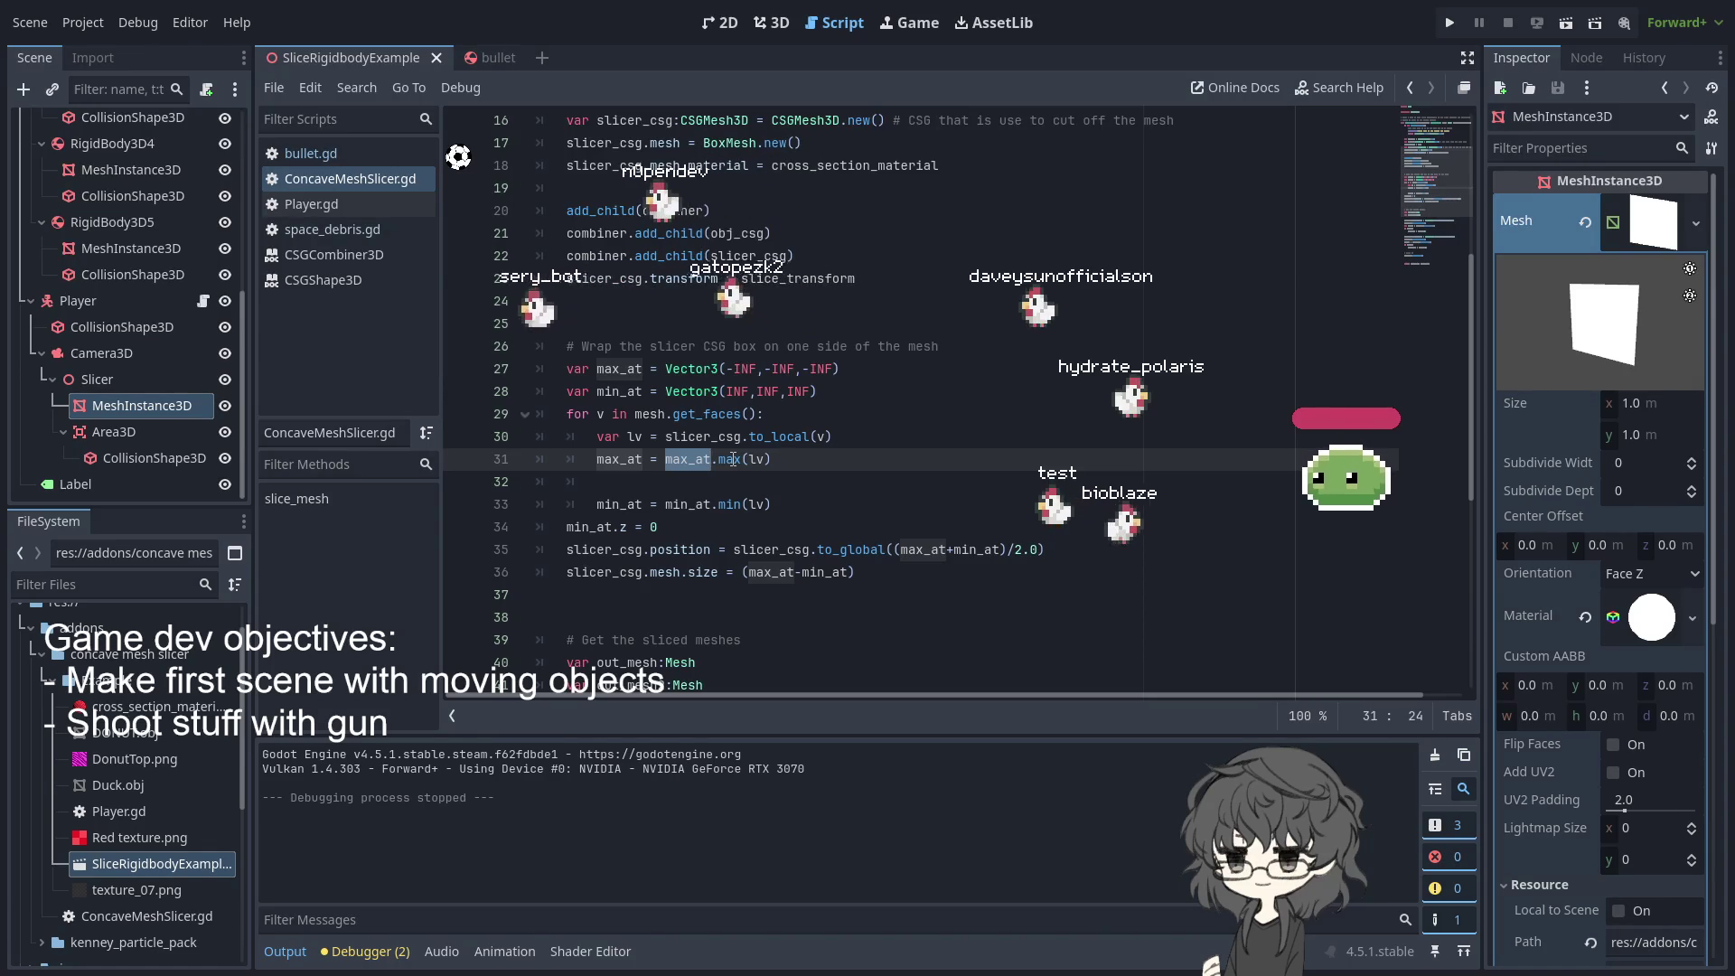
double_click(731, 459)
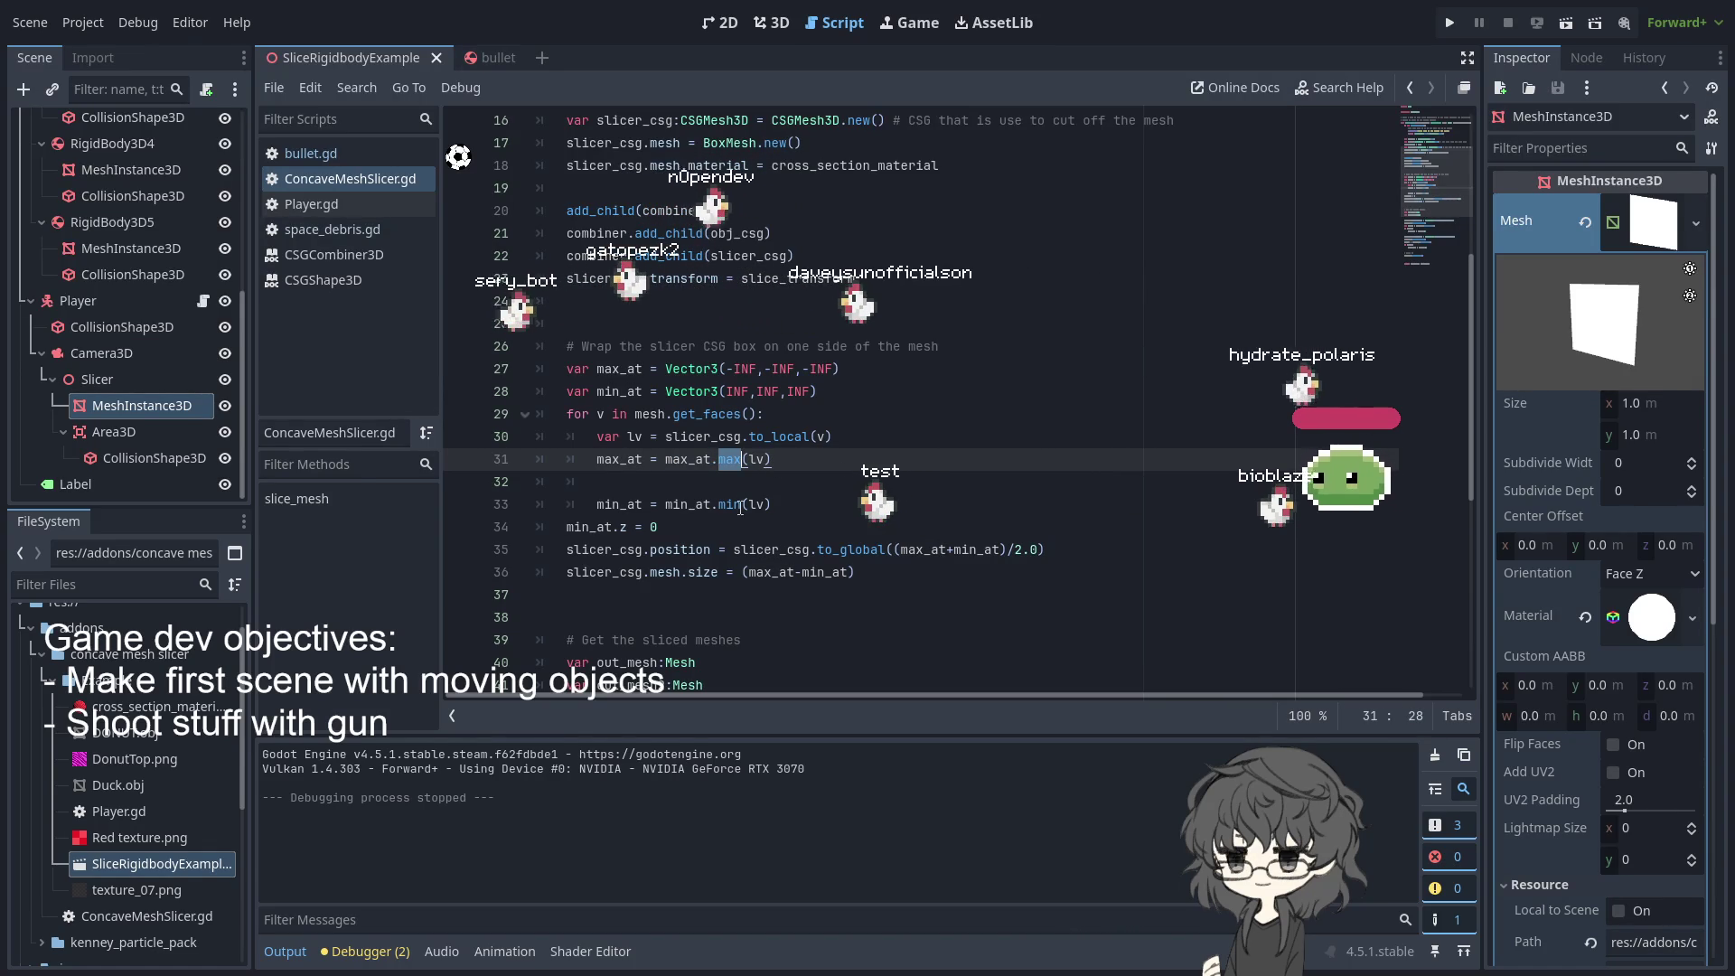
double_click(758, 504)
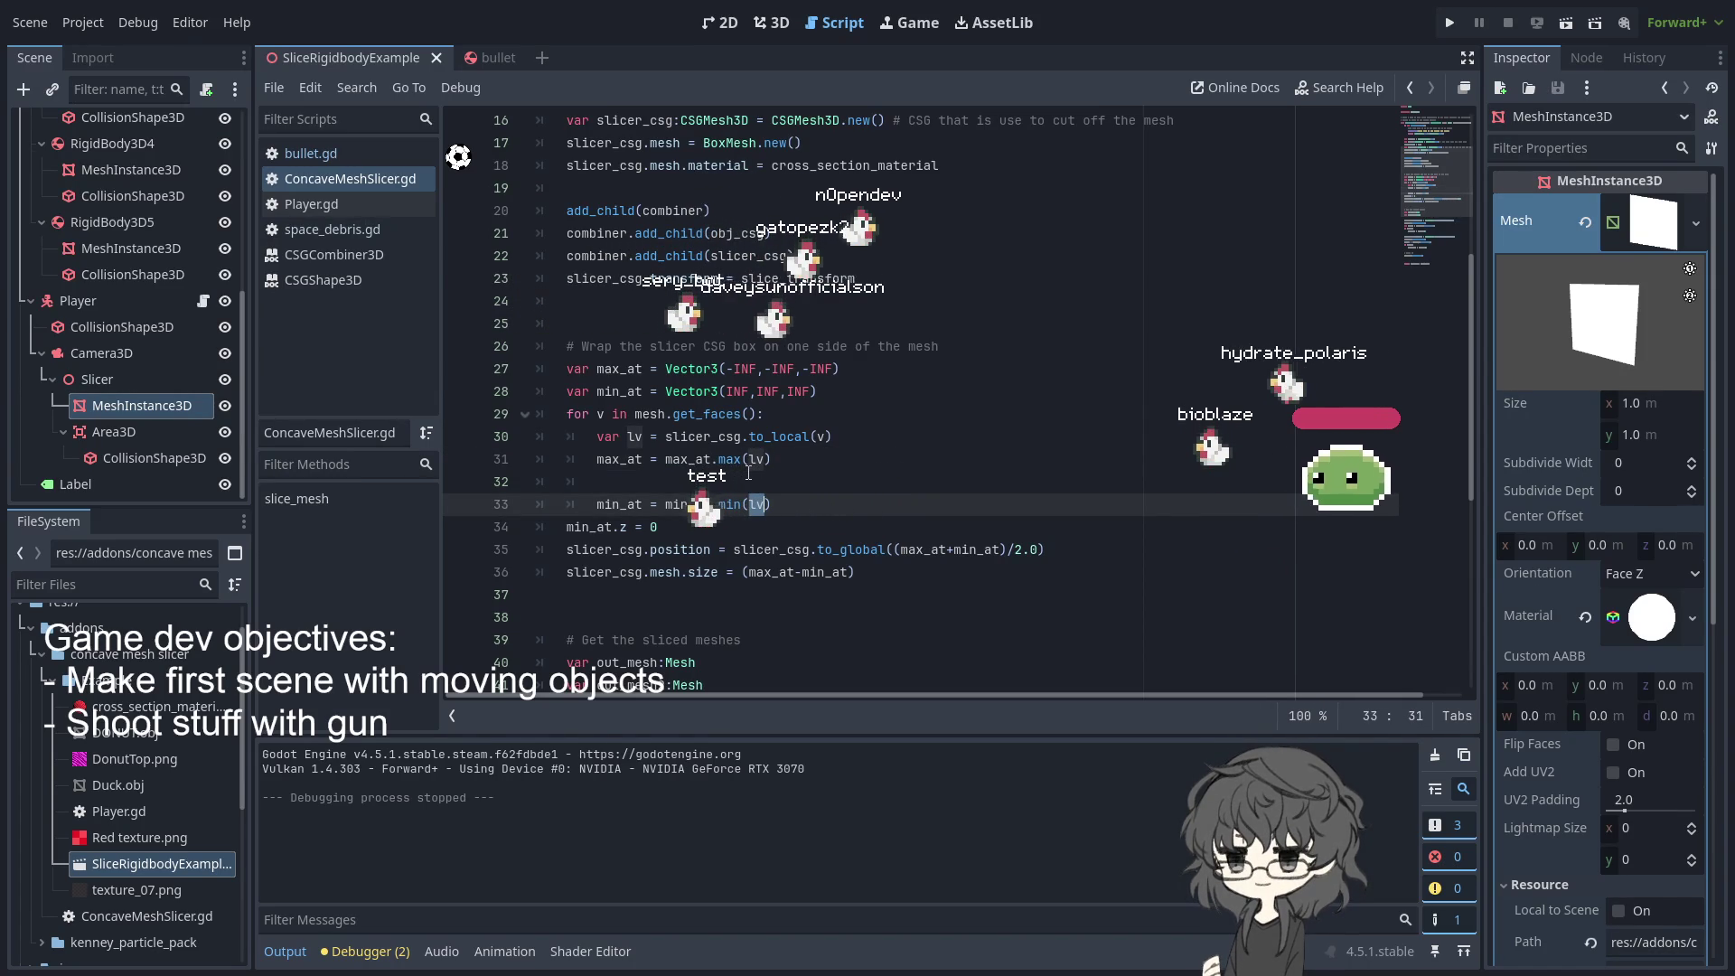
left_click(602, 413)
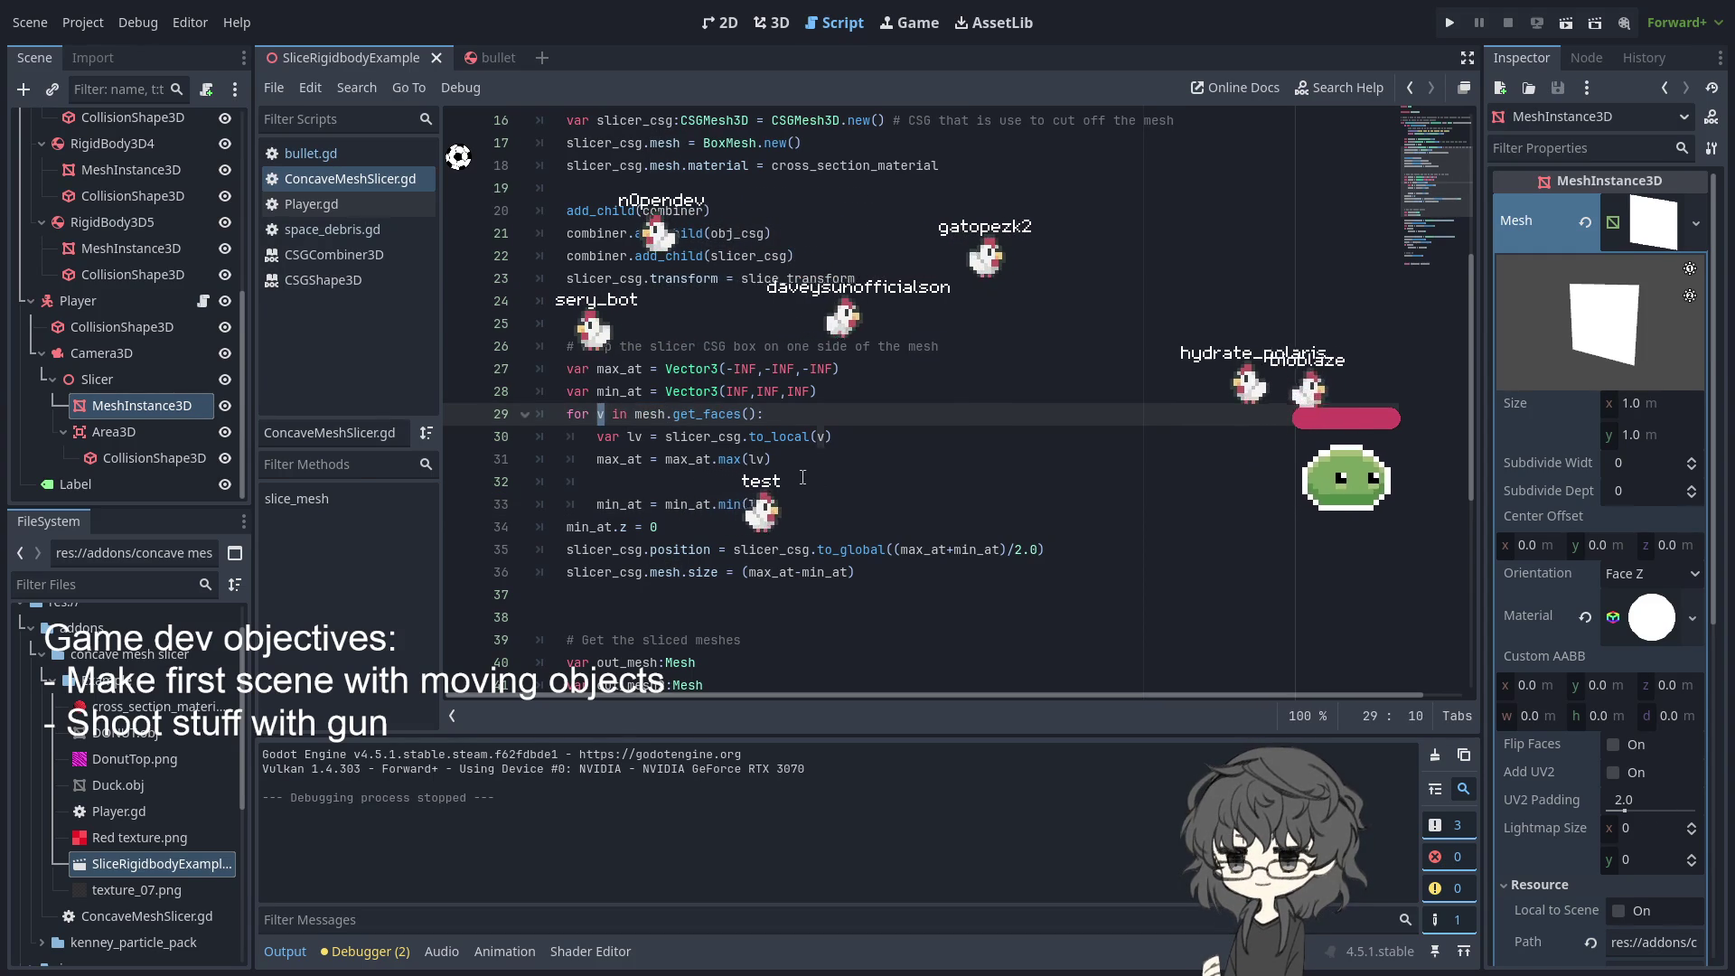
double_click(759, 459)
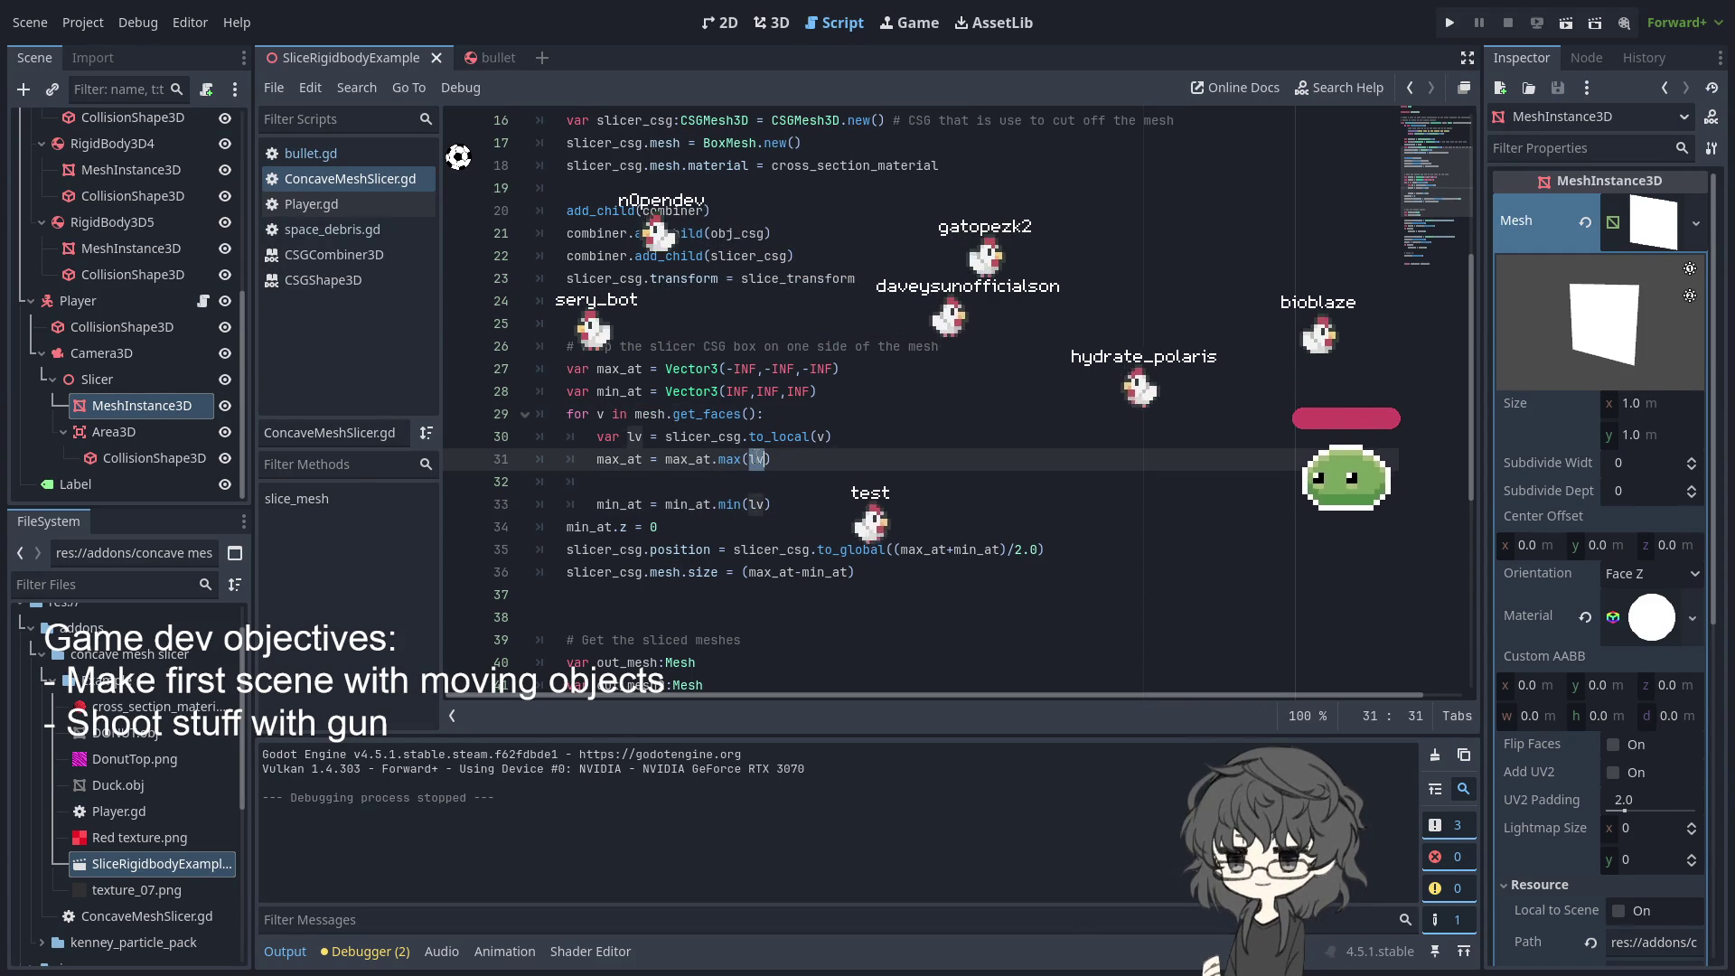
left_click(805, 437)
double_click(805, 437)
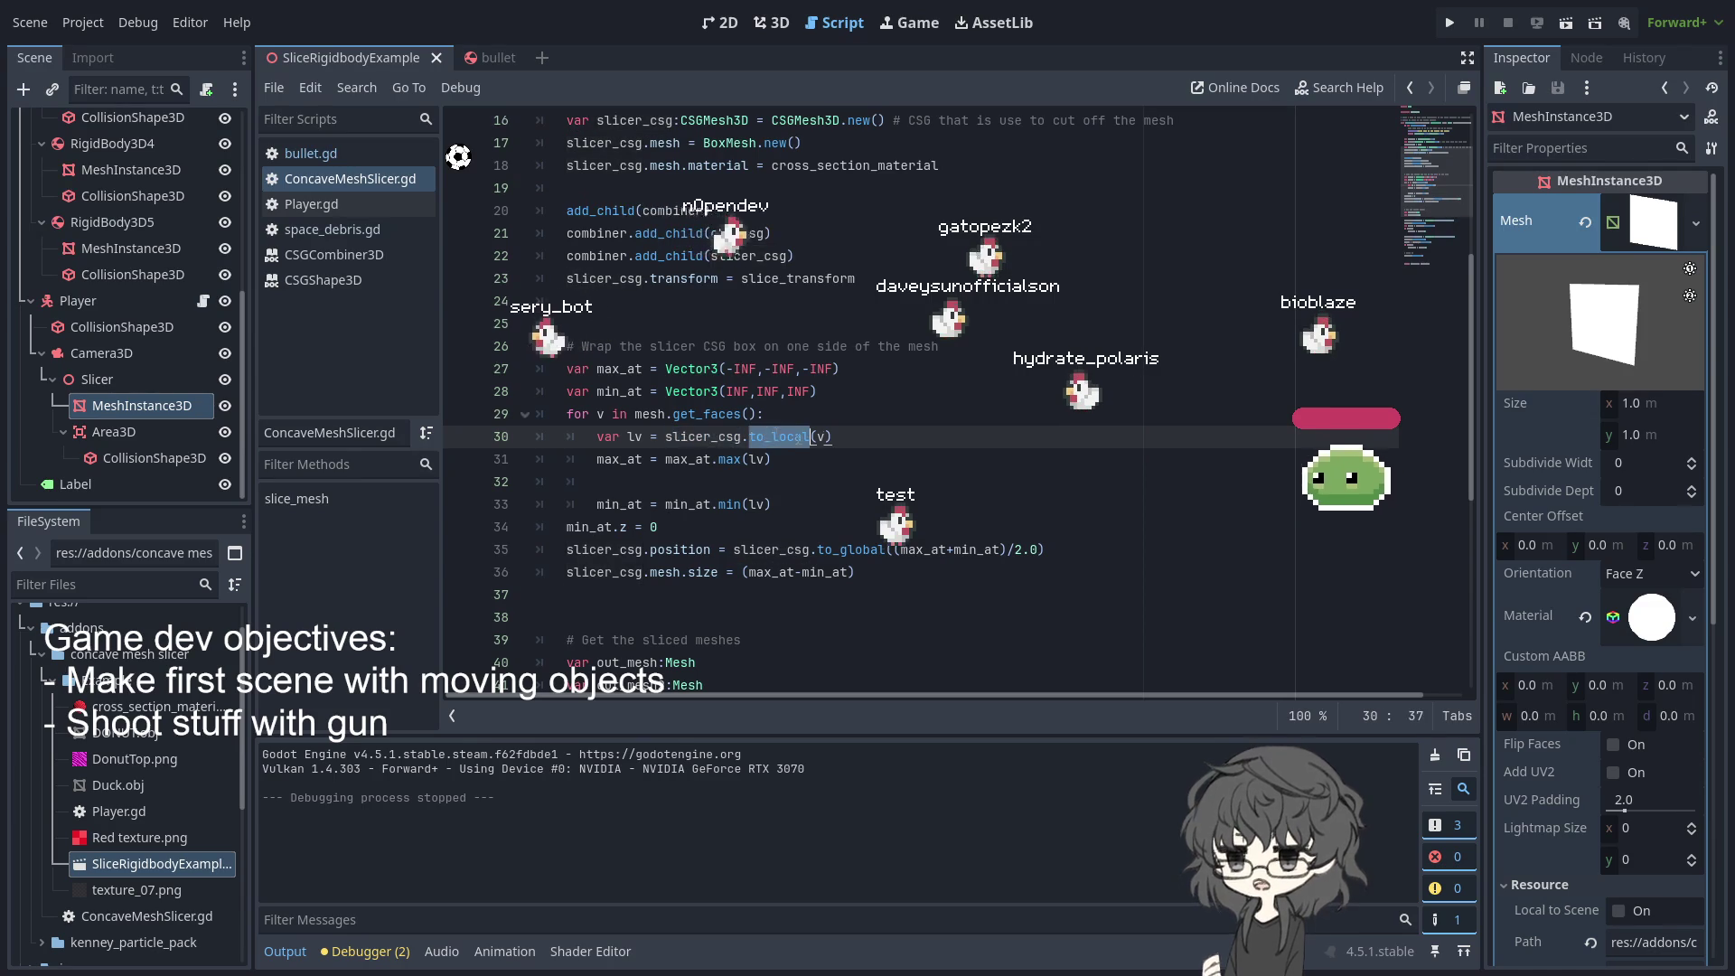
double_click(821, 438)
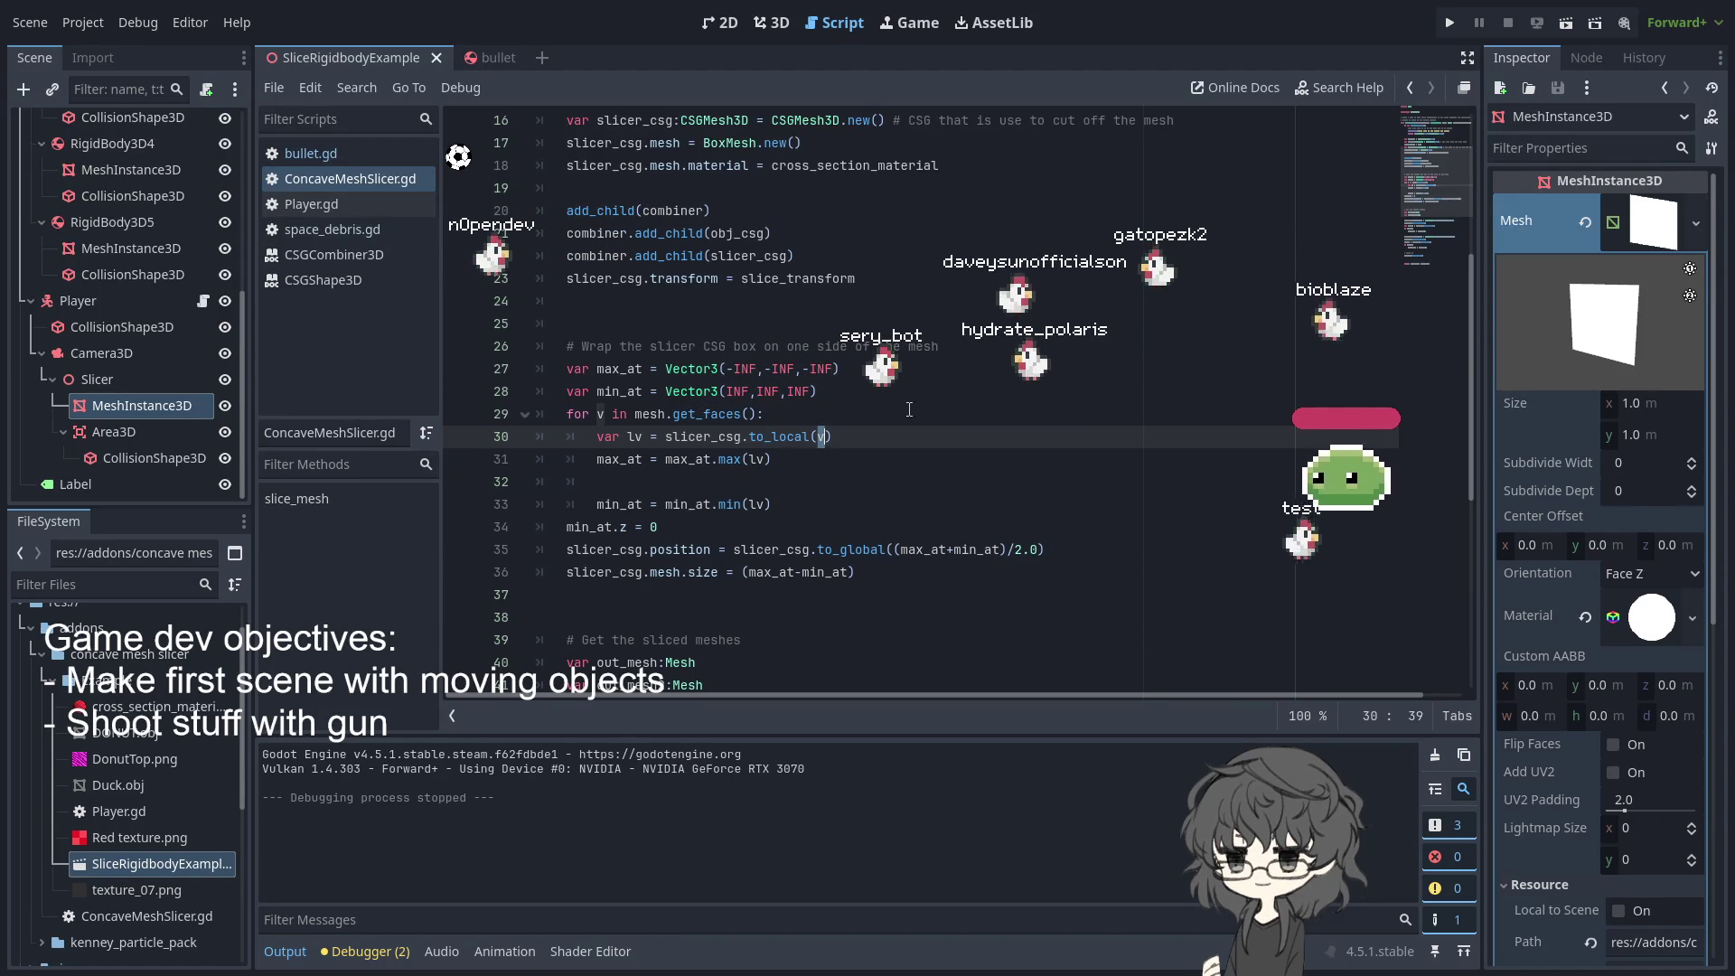
left_click_drag(597, 437, 870, 510)
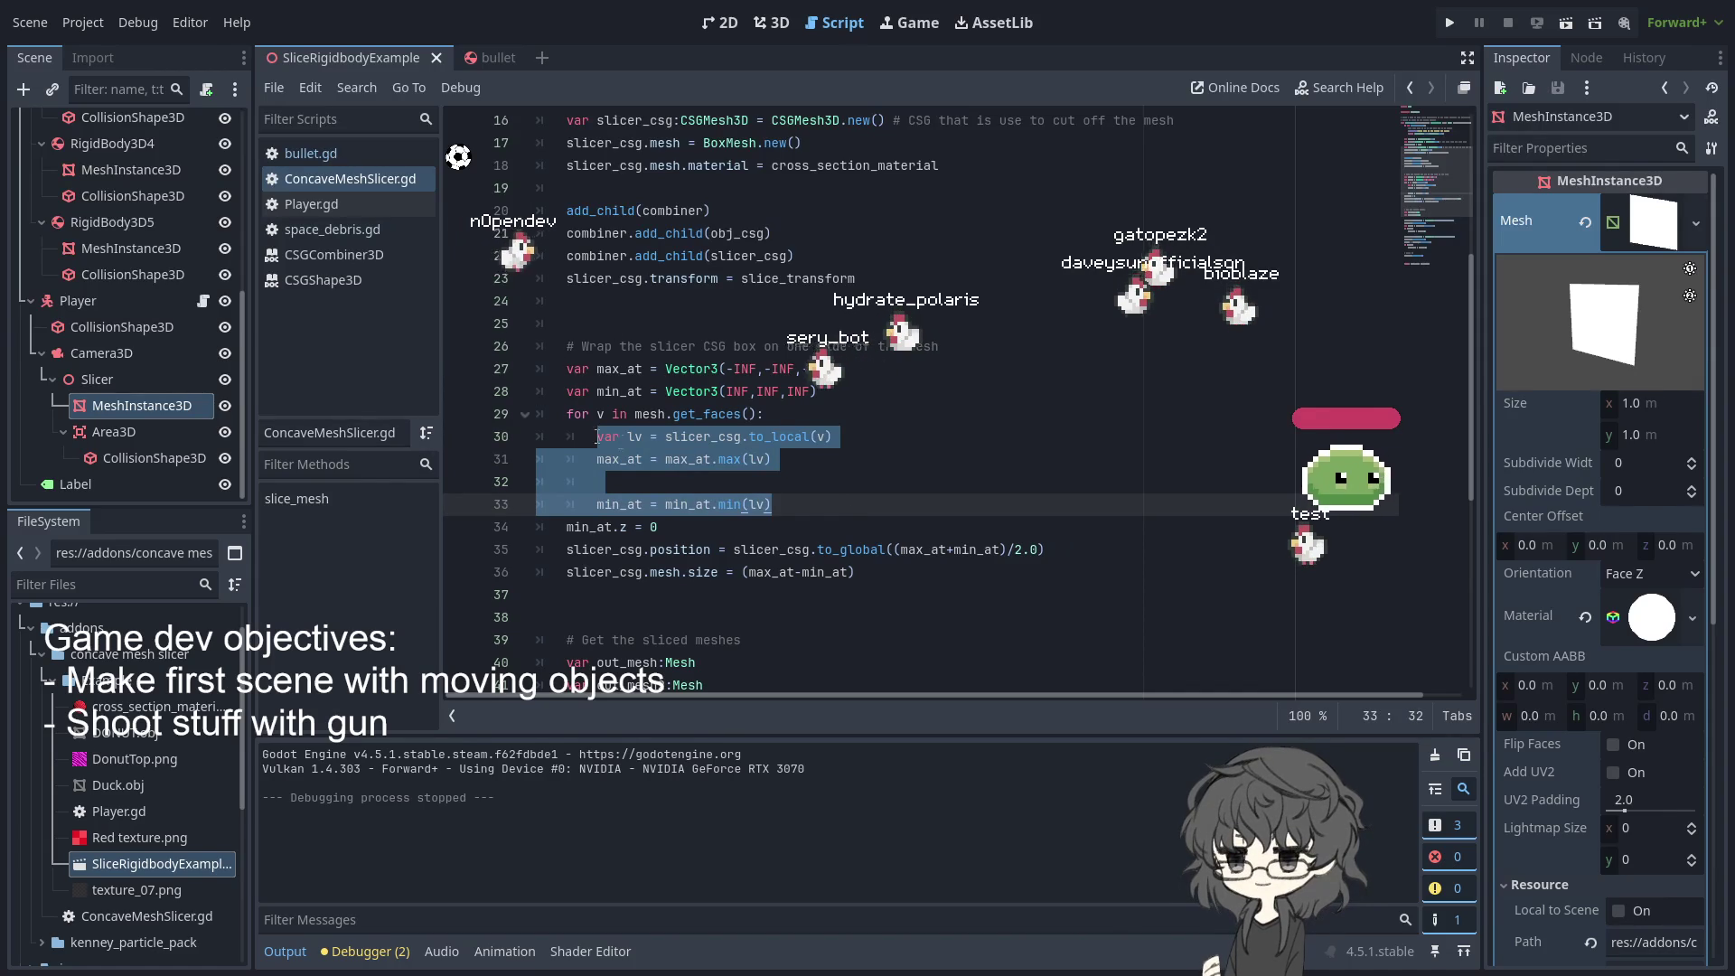
mouse_move(569, 347)
left_mouse_down()
mouse_move(687, 420)
mouse_move(924, 499)
left_mouse_up()
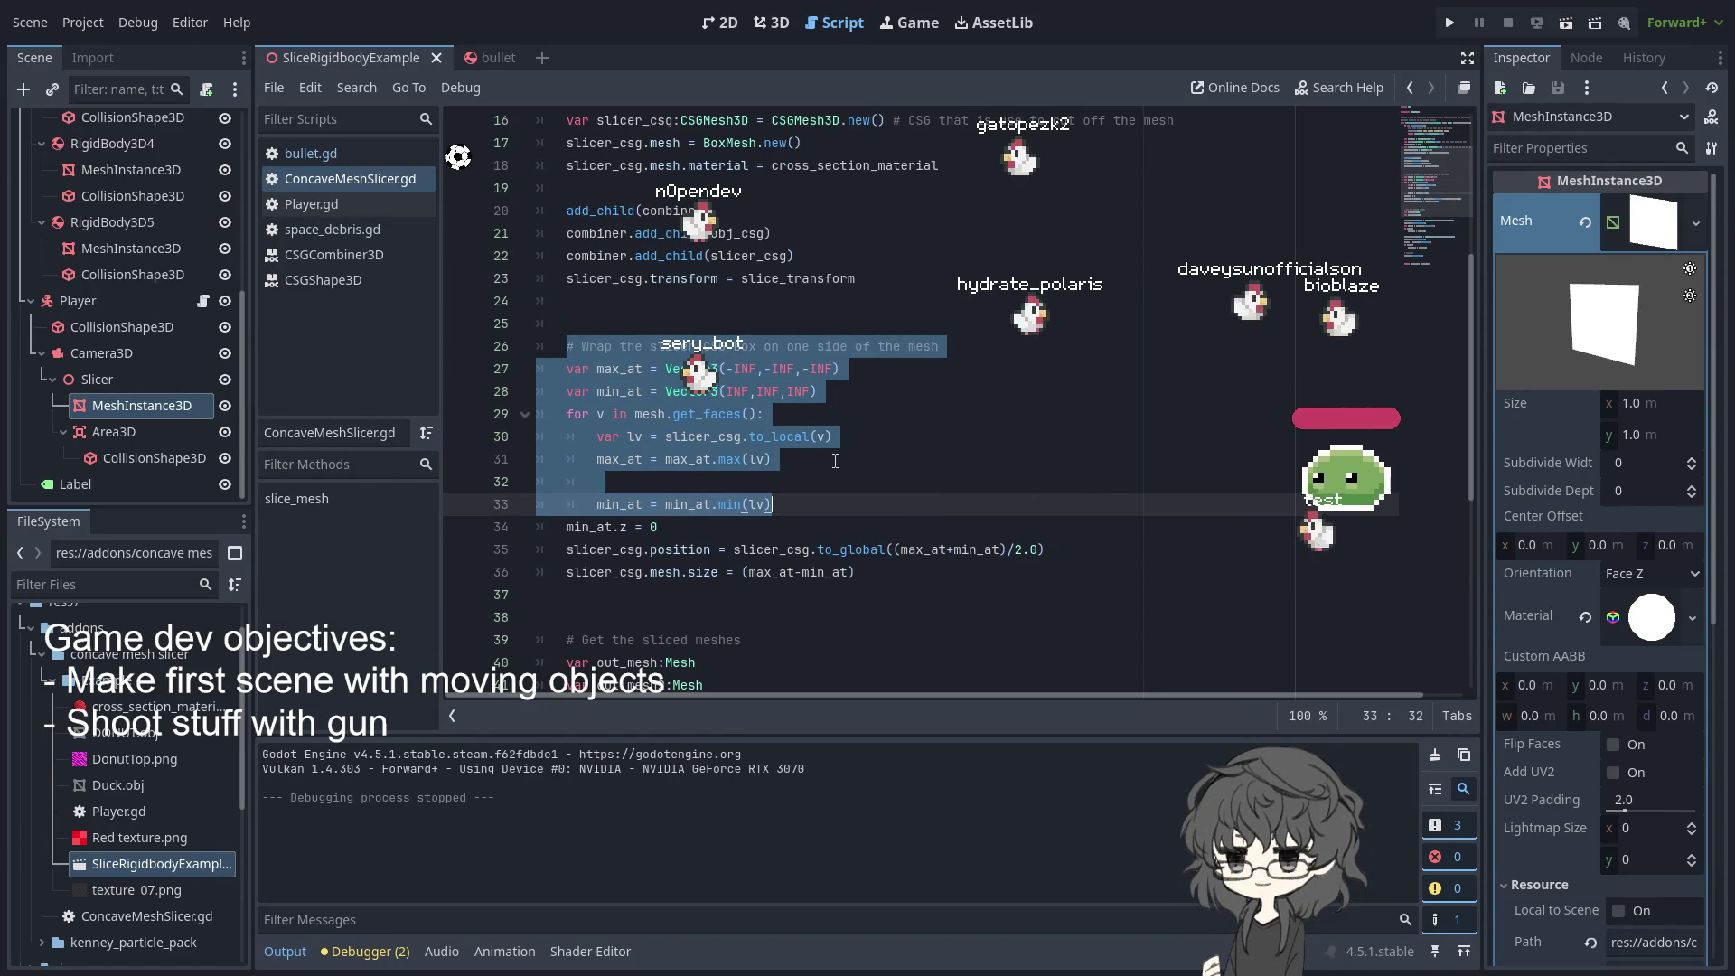
scroll(822, 457, "up", 5)
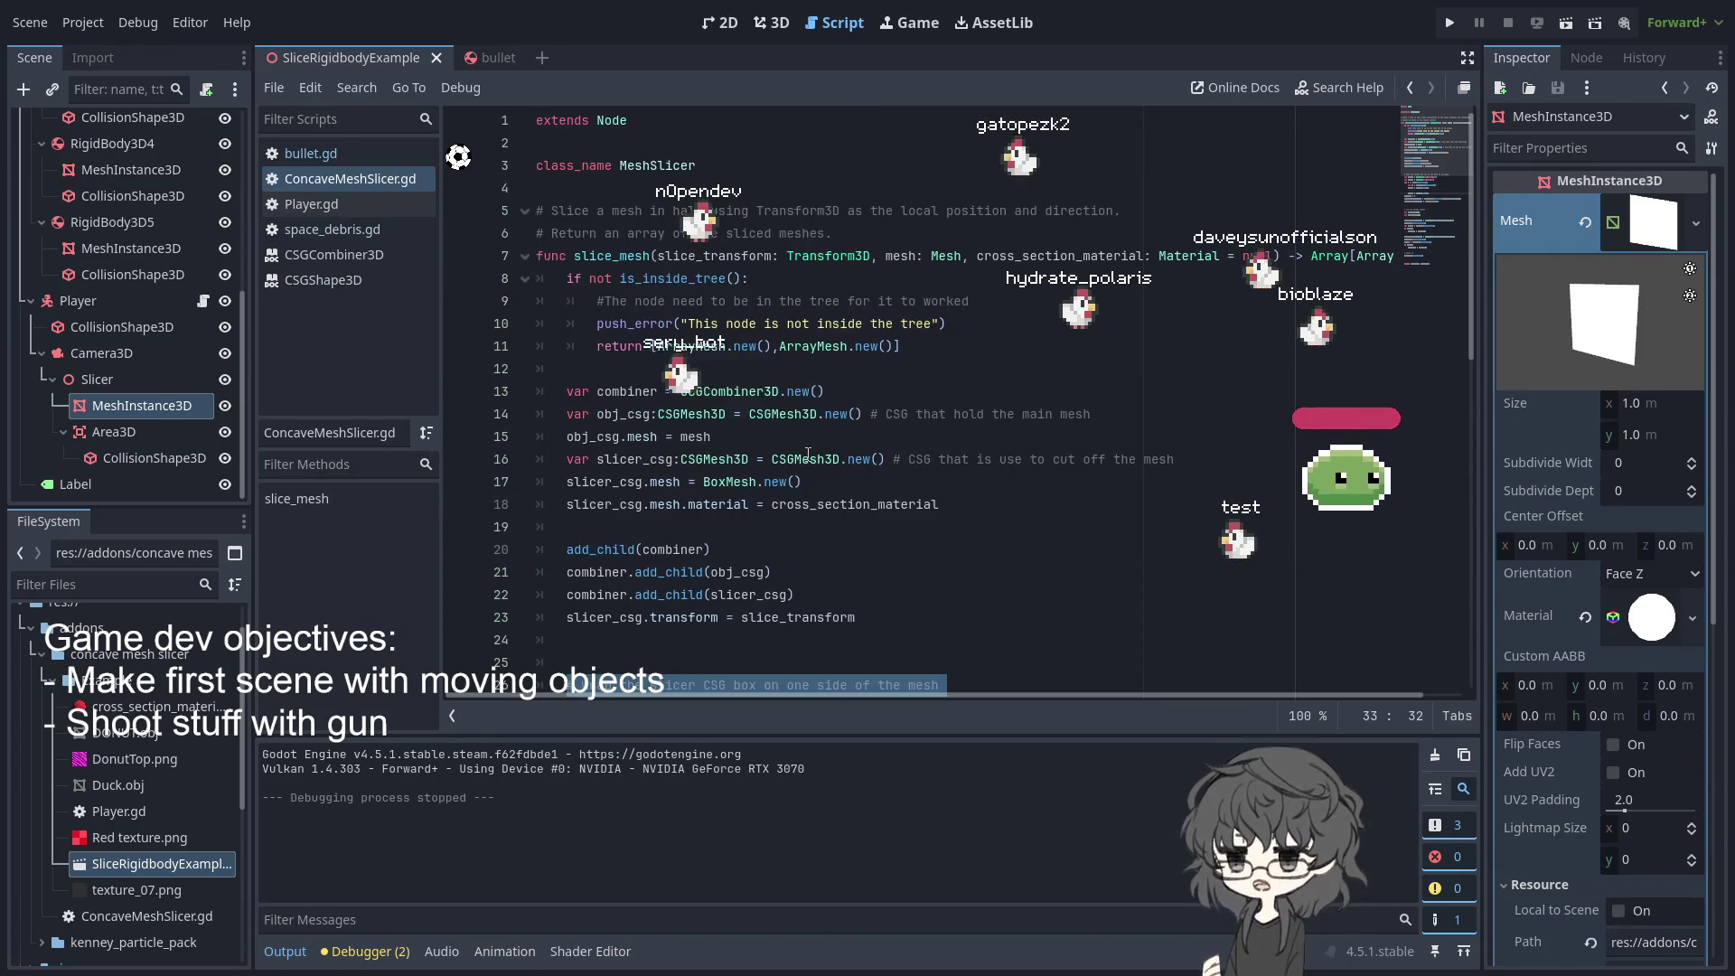
scroll(807, 454, "down", 6)
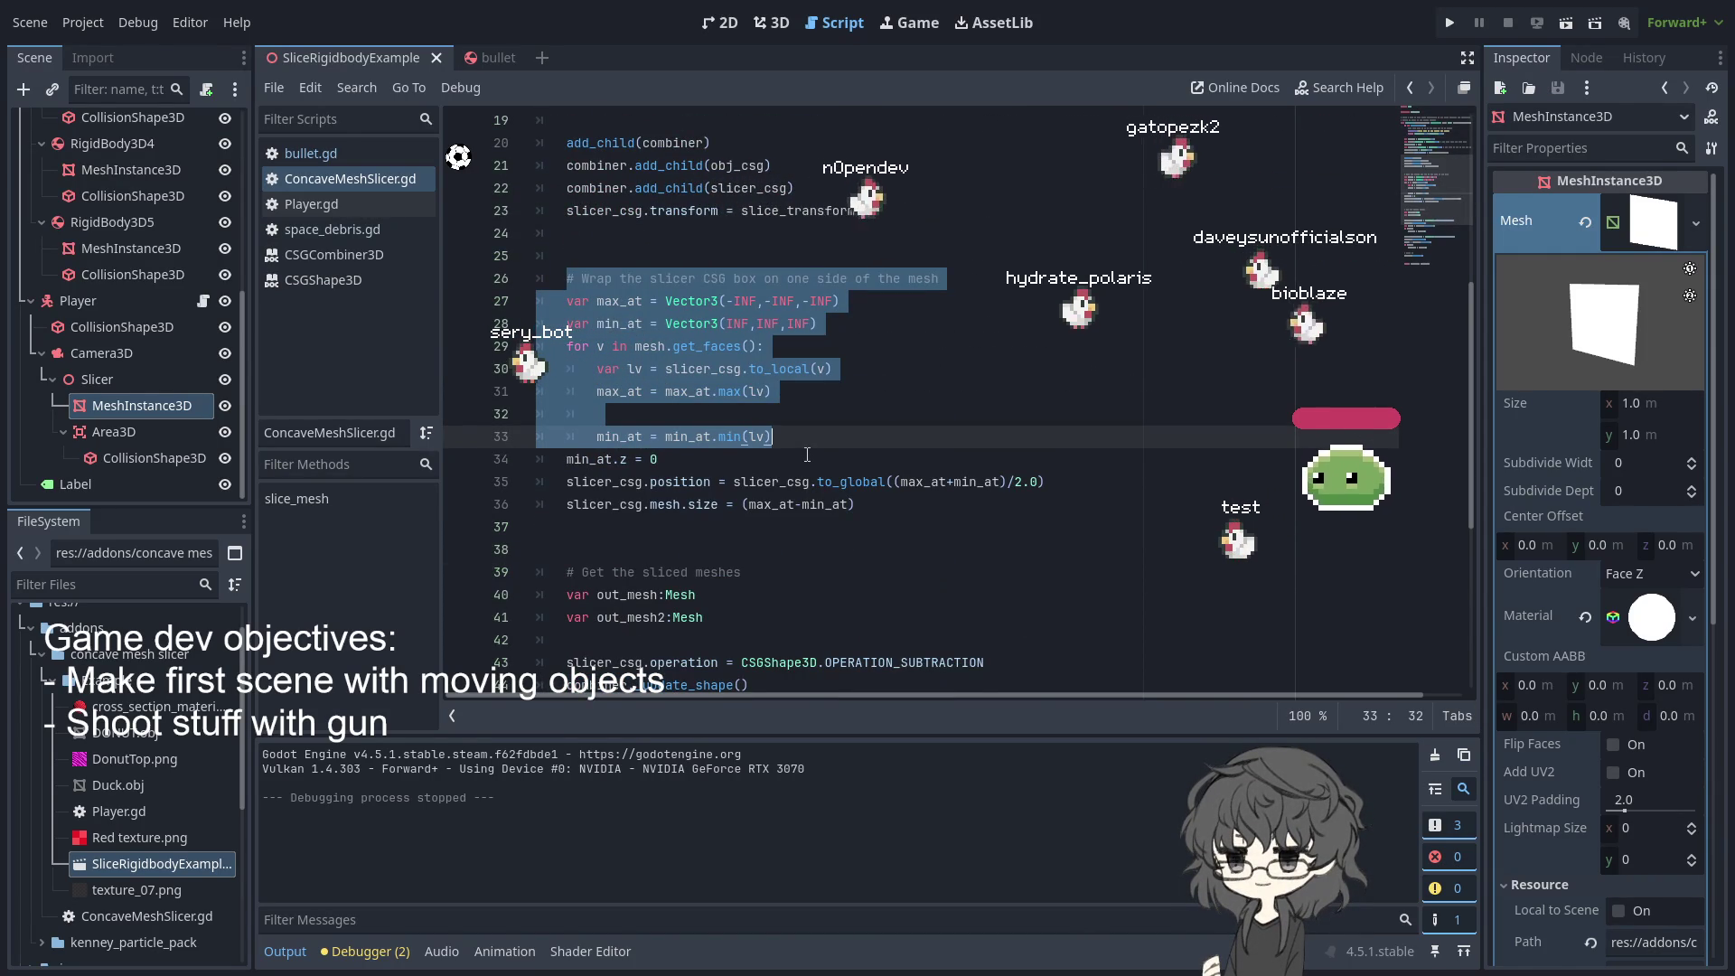
scroll(808, 453, "up", 5)
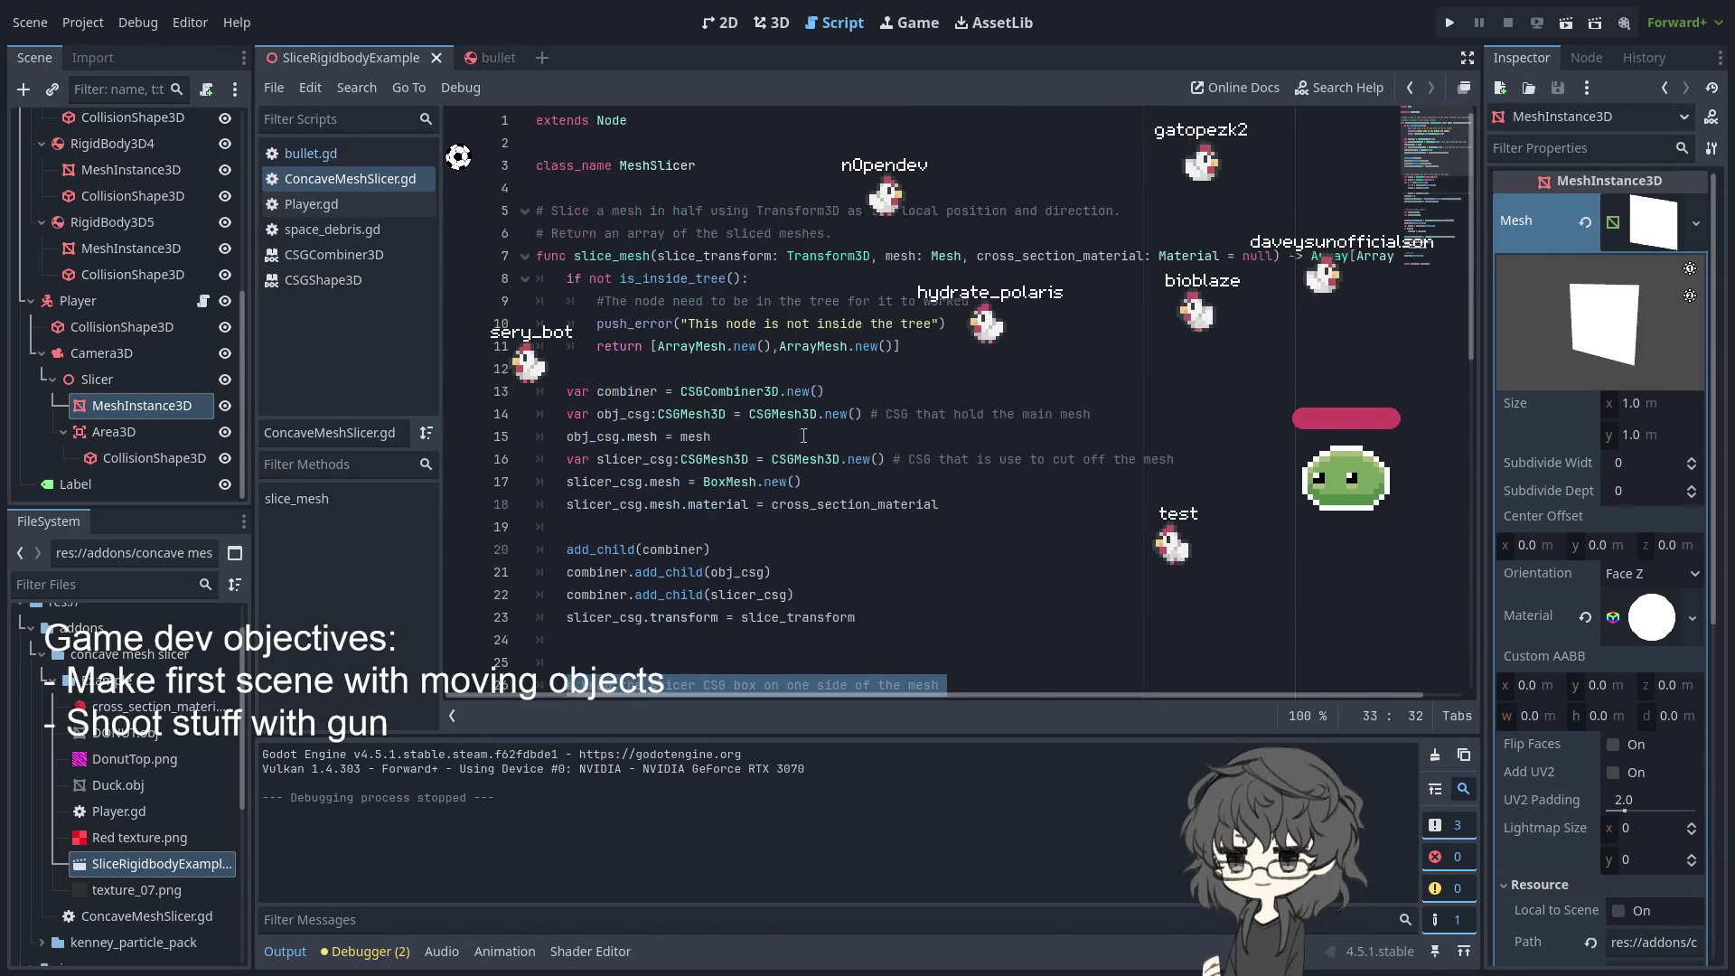
left_click(488, 57)
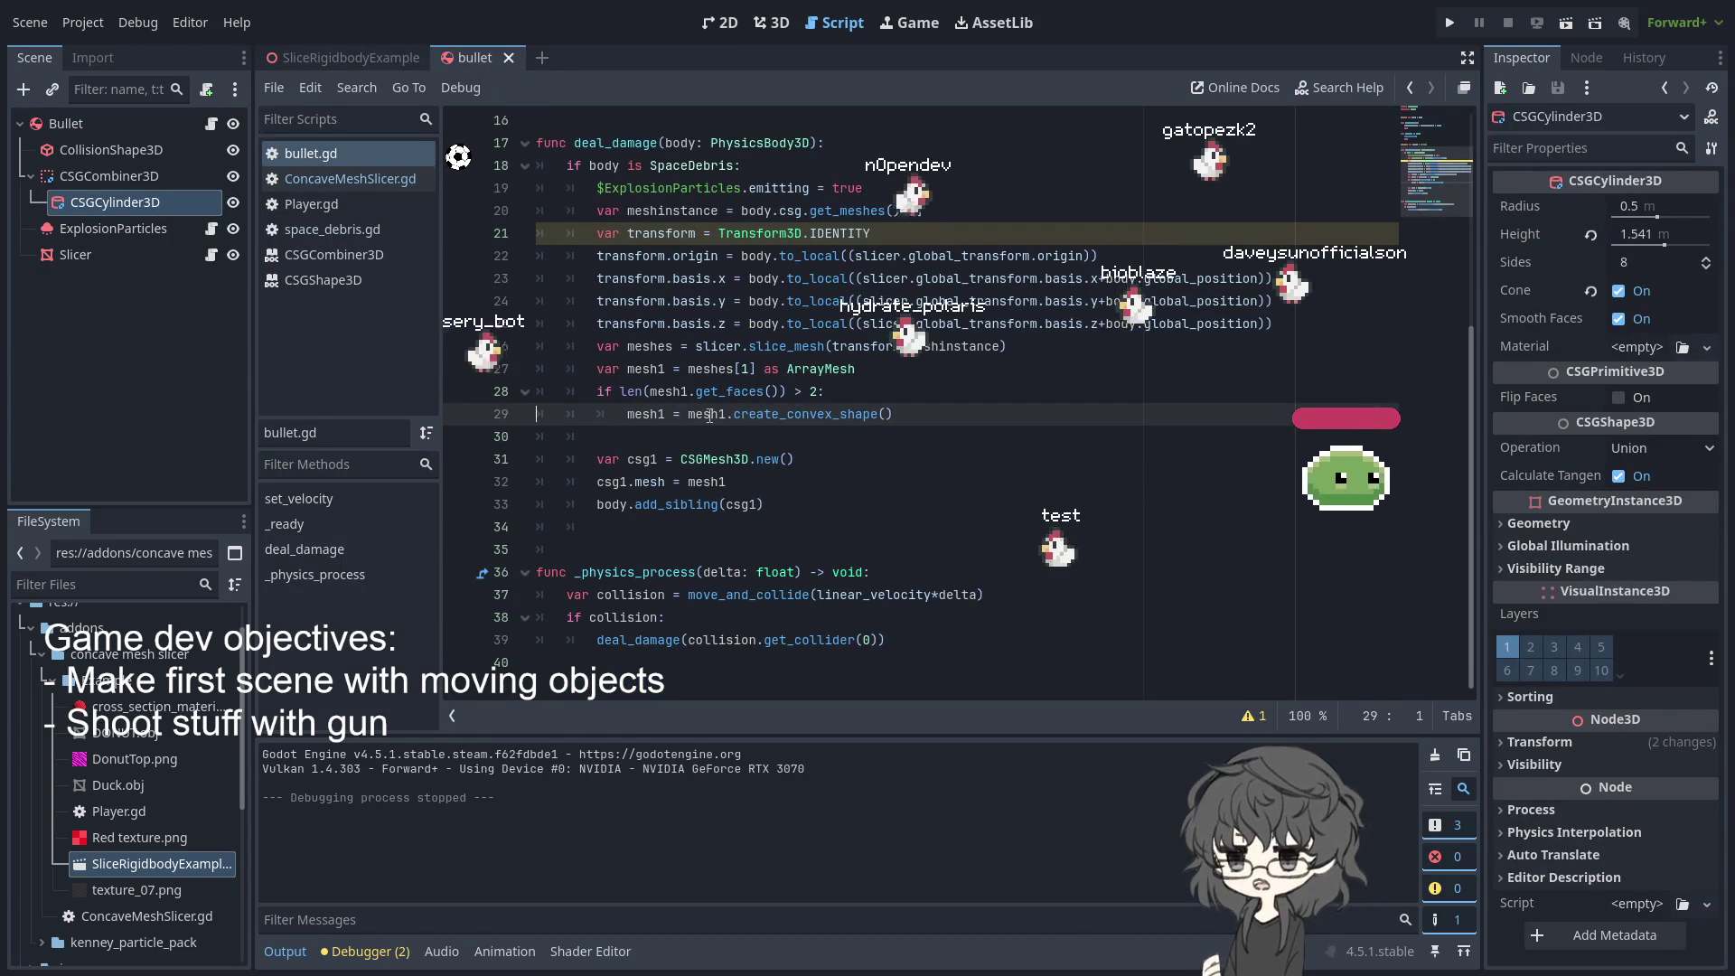
Step: Highlight create_convex_shape on line 29, then return to the bullet scene and open Player.gd
double_click(805, 414)
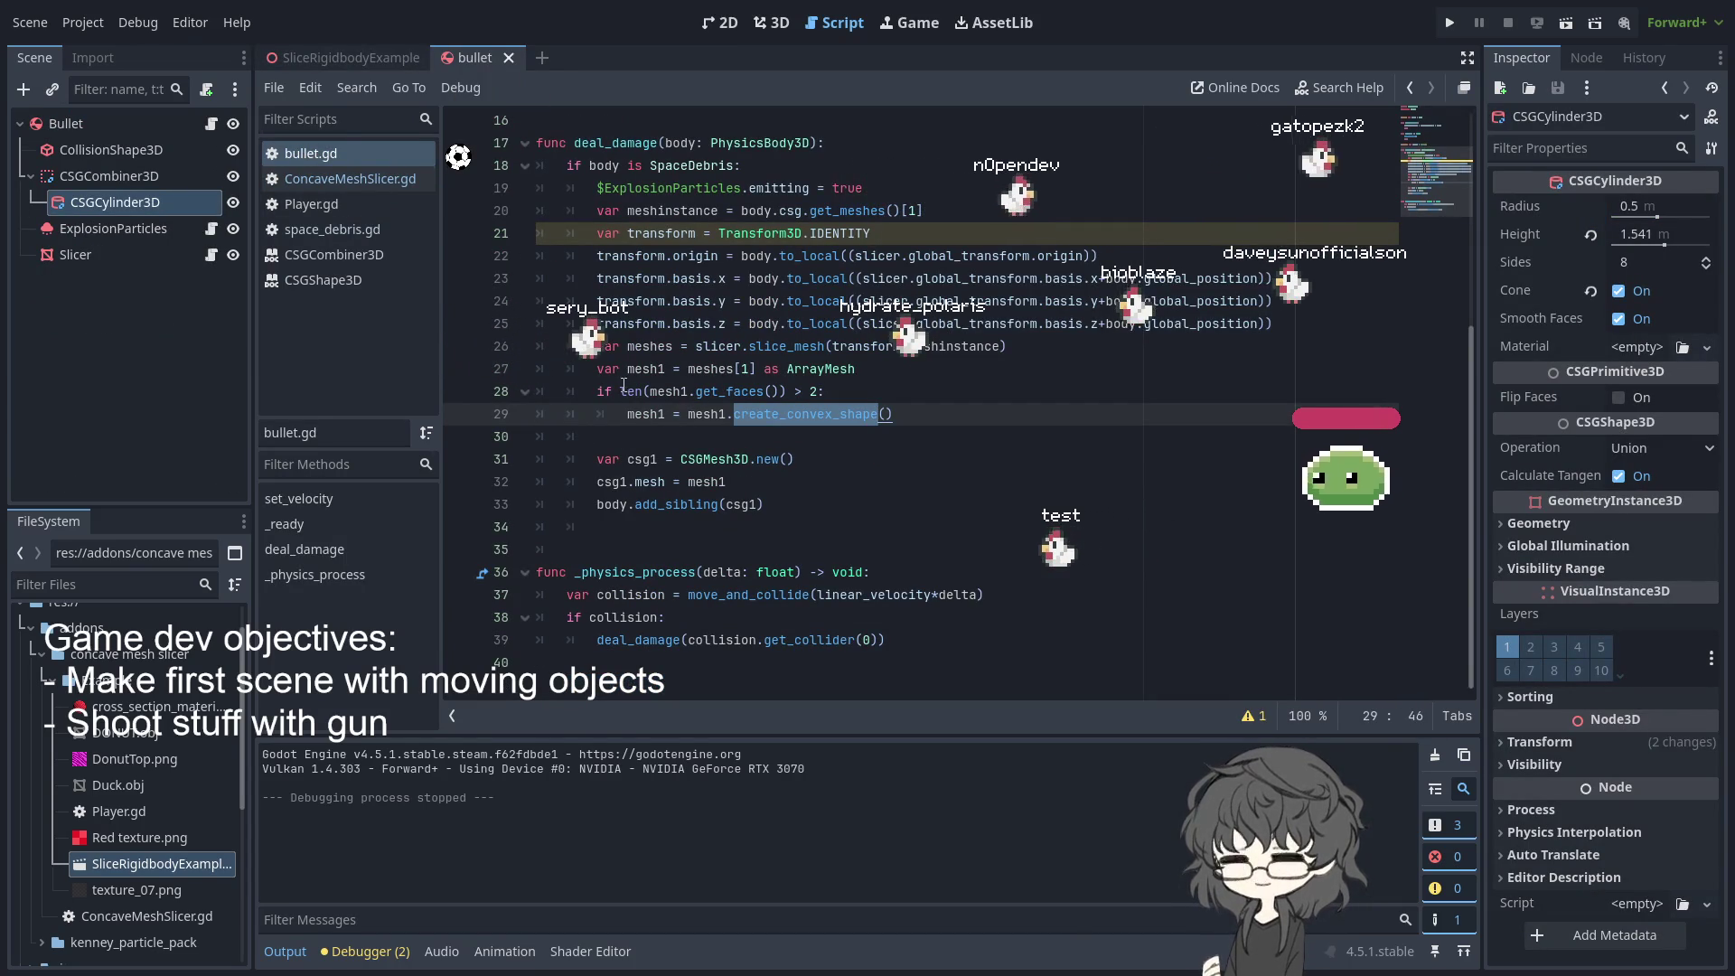
scroll(618, 377, "up", 2)
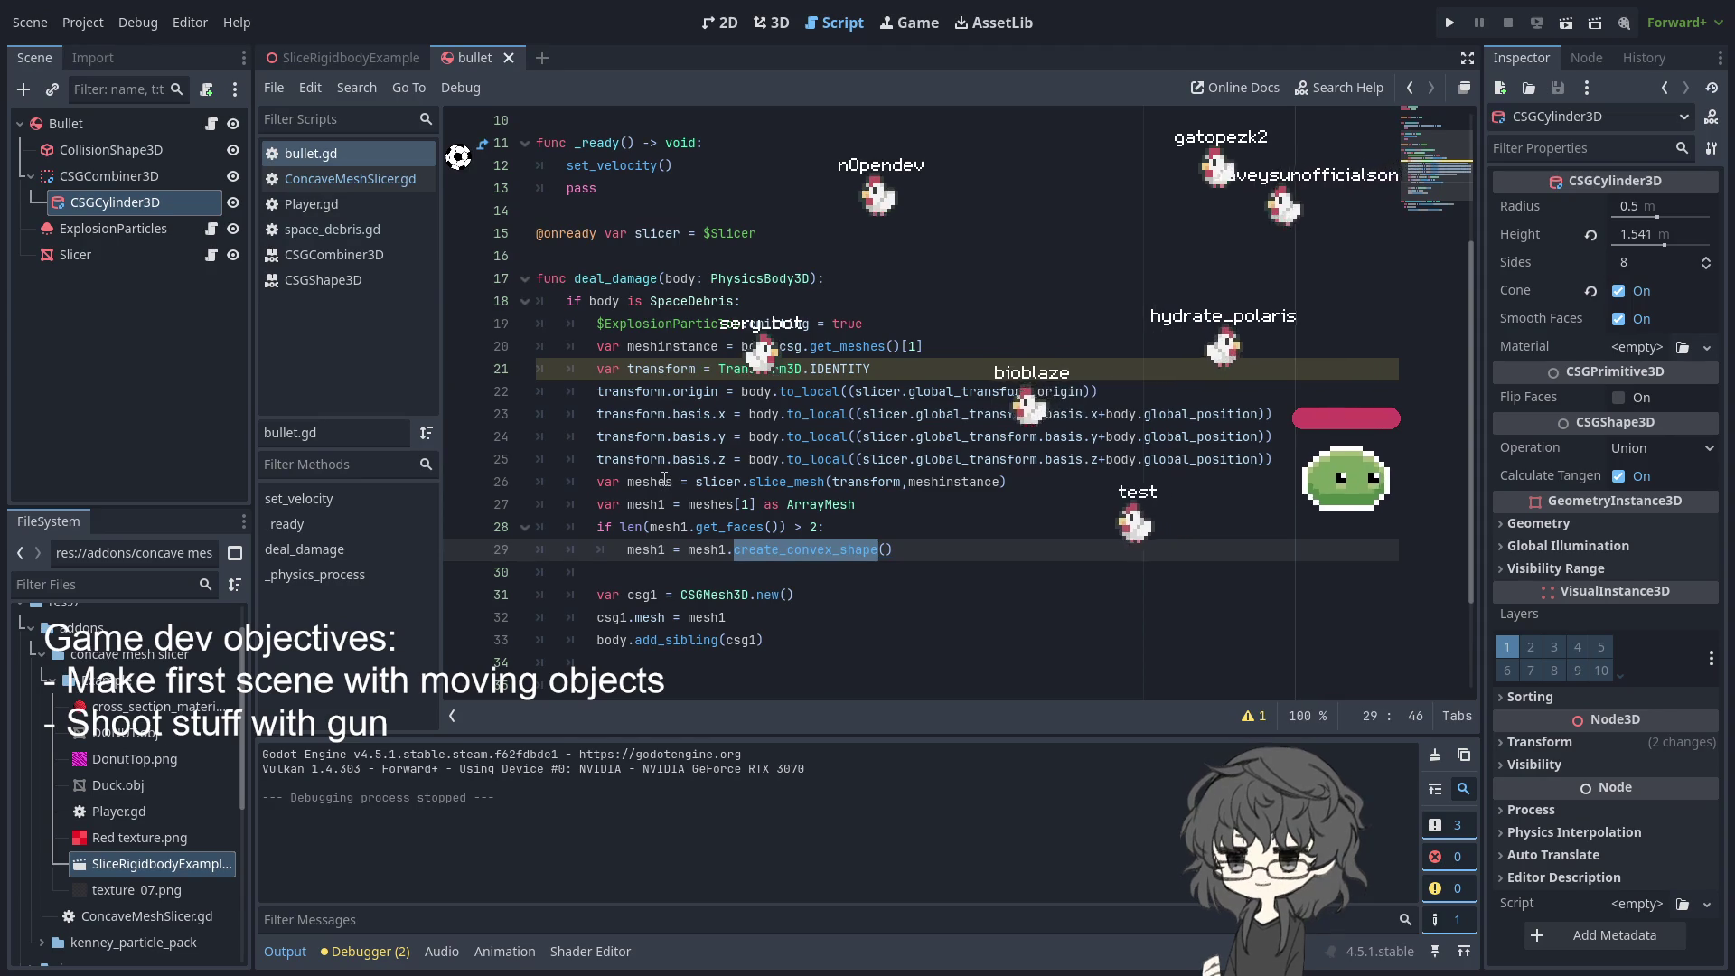
left_click(349, 56)
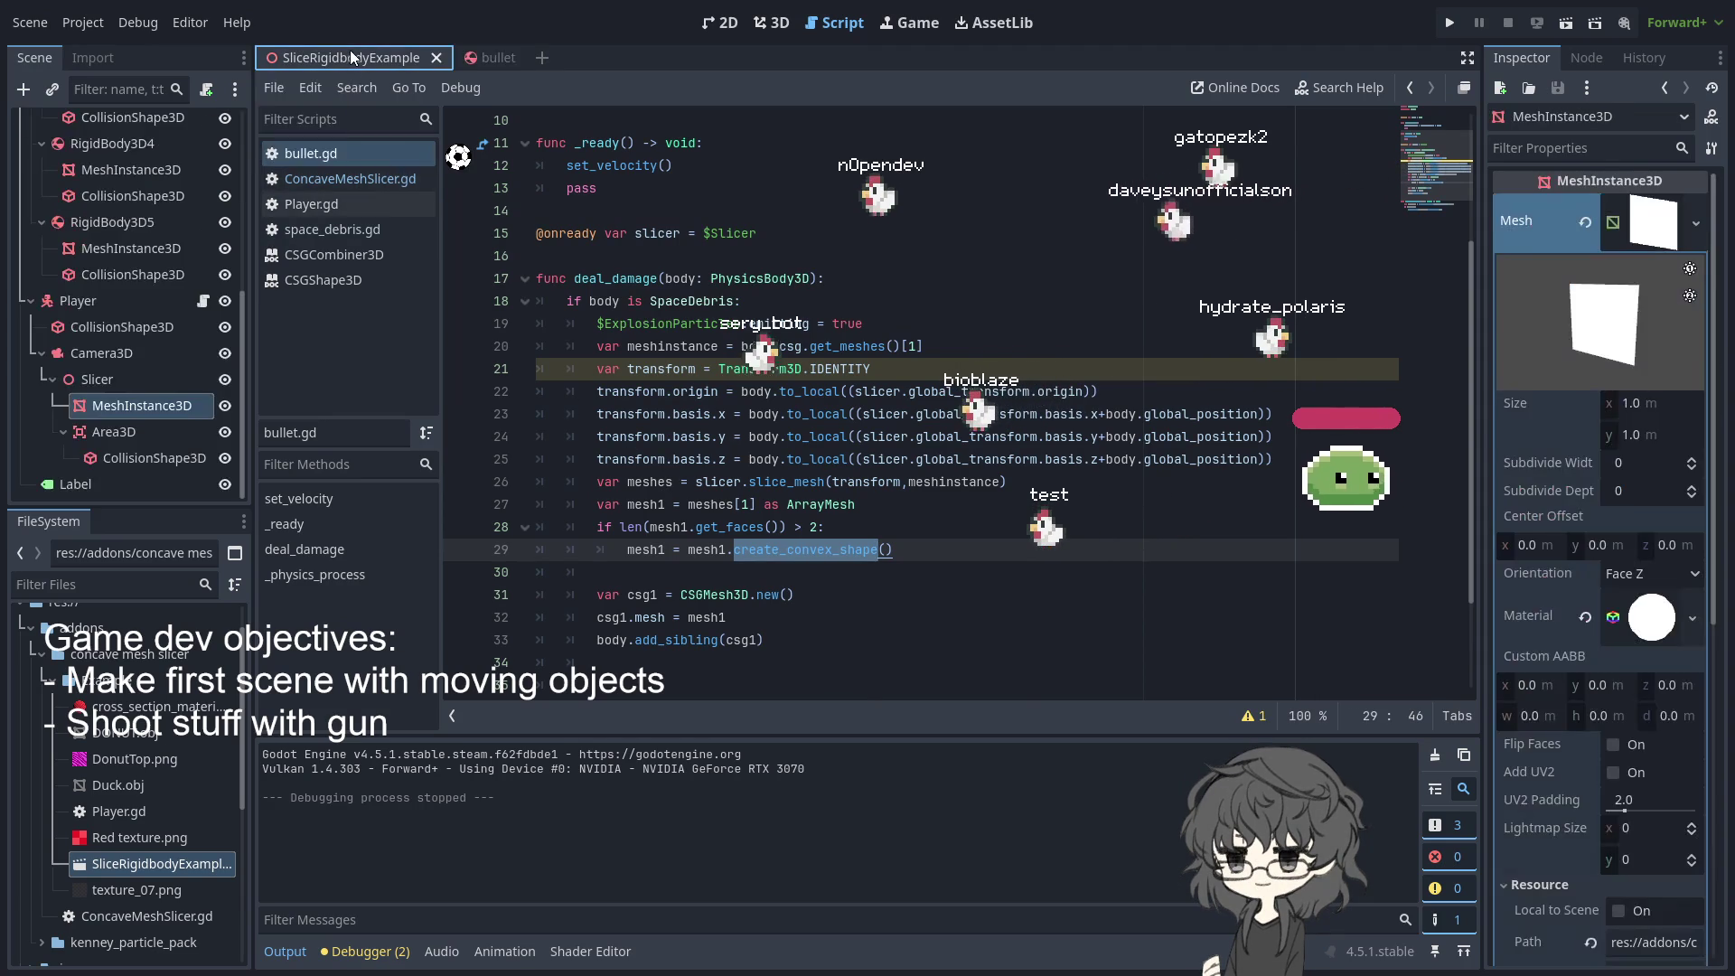
left_click(462, 57)
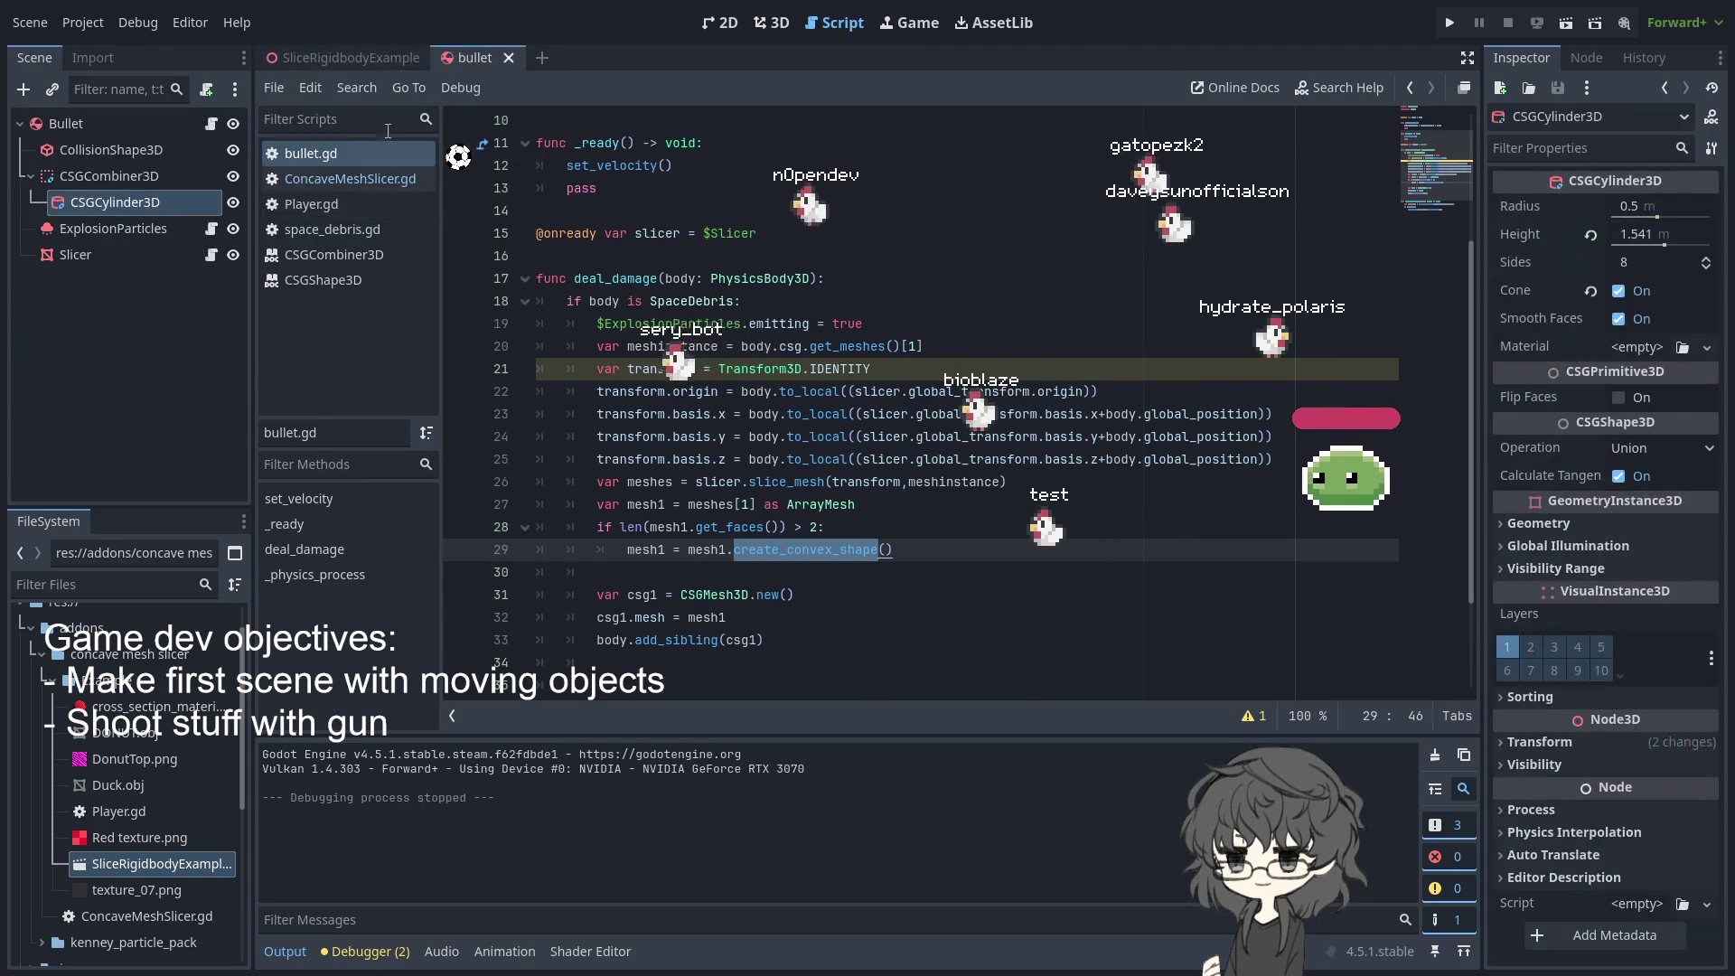
left_click(341, 205)
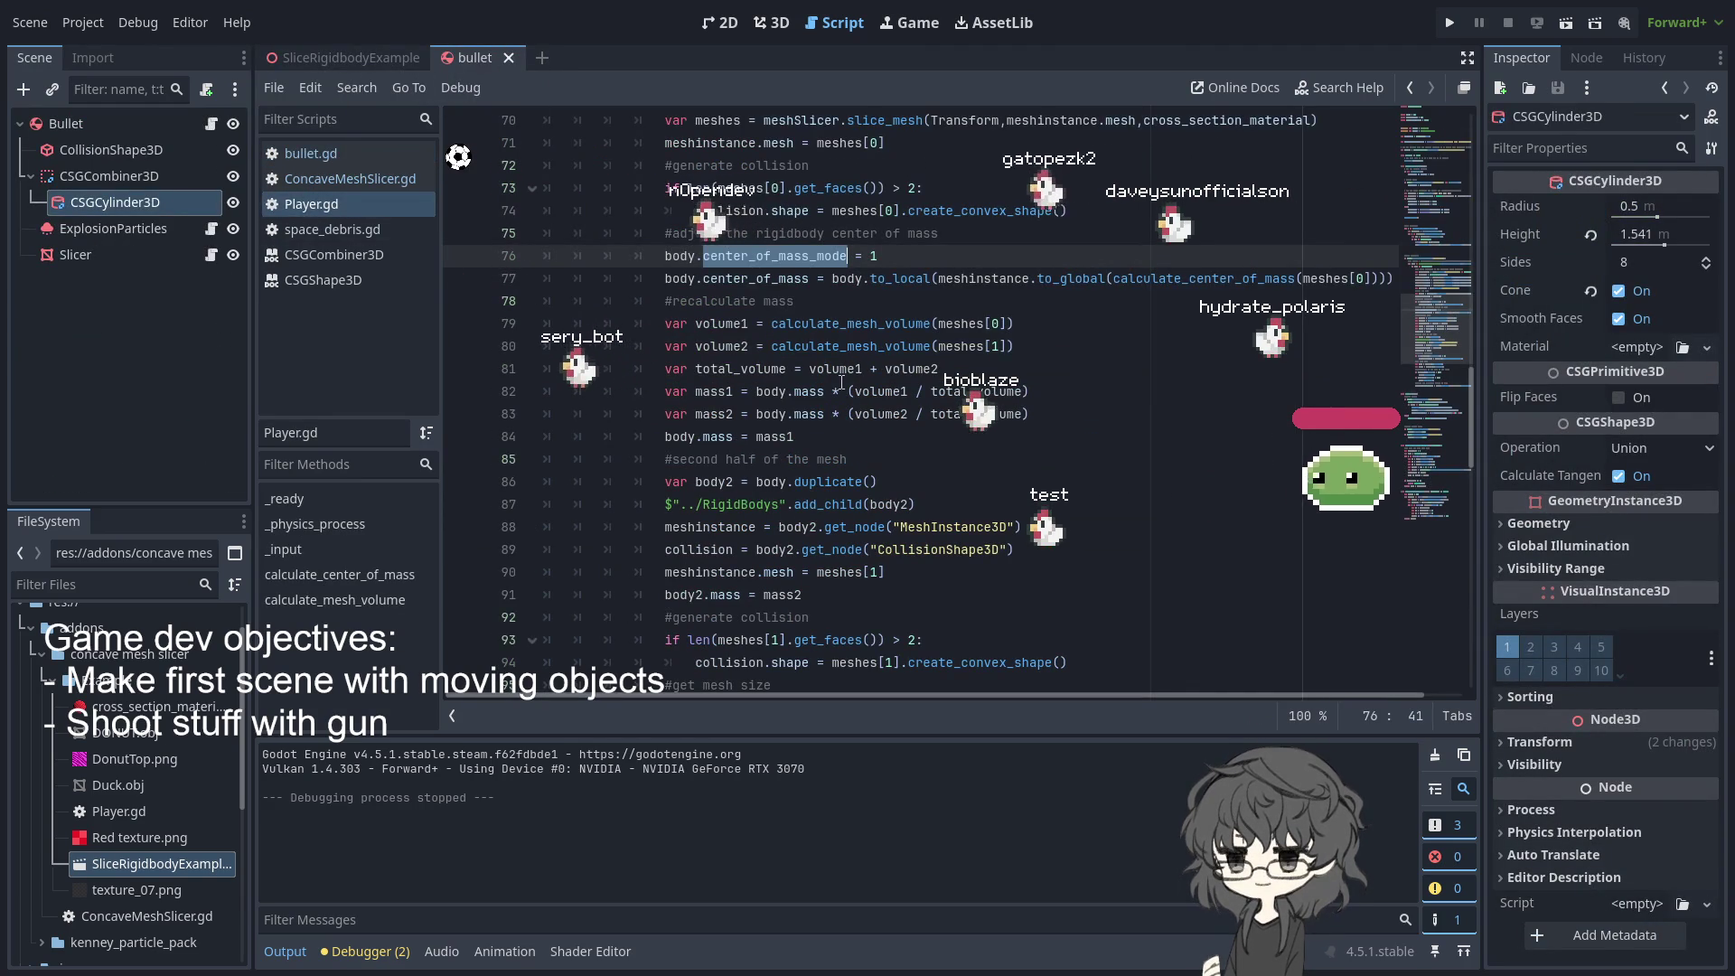
Step: Browse space_debris.gd, bullet.gd and the CSGShape3D and CSGCombiner3D documentation pages
left_click(347, 230)
left_click(340, 256)
left_click(344, 282)
left_click(339, 253)
left_click(347, 280)
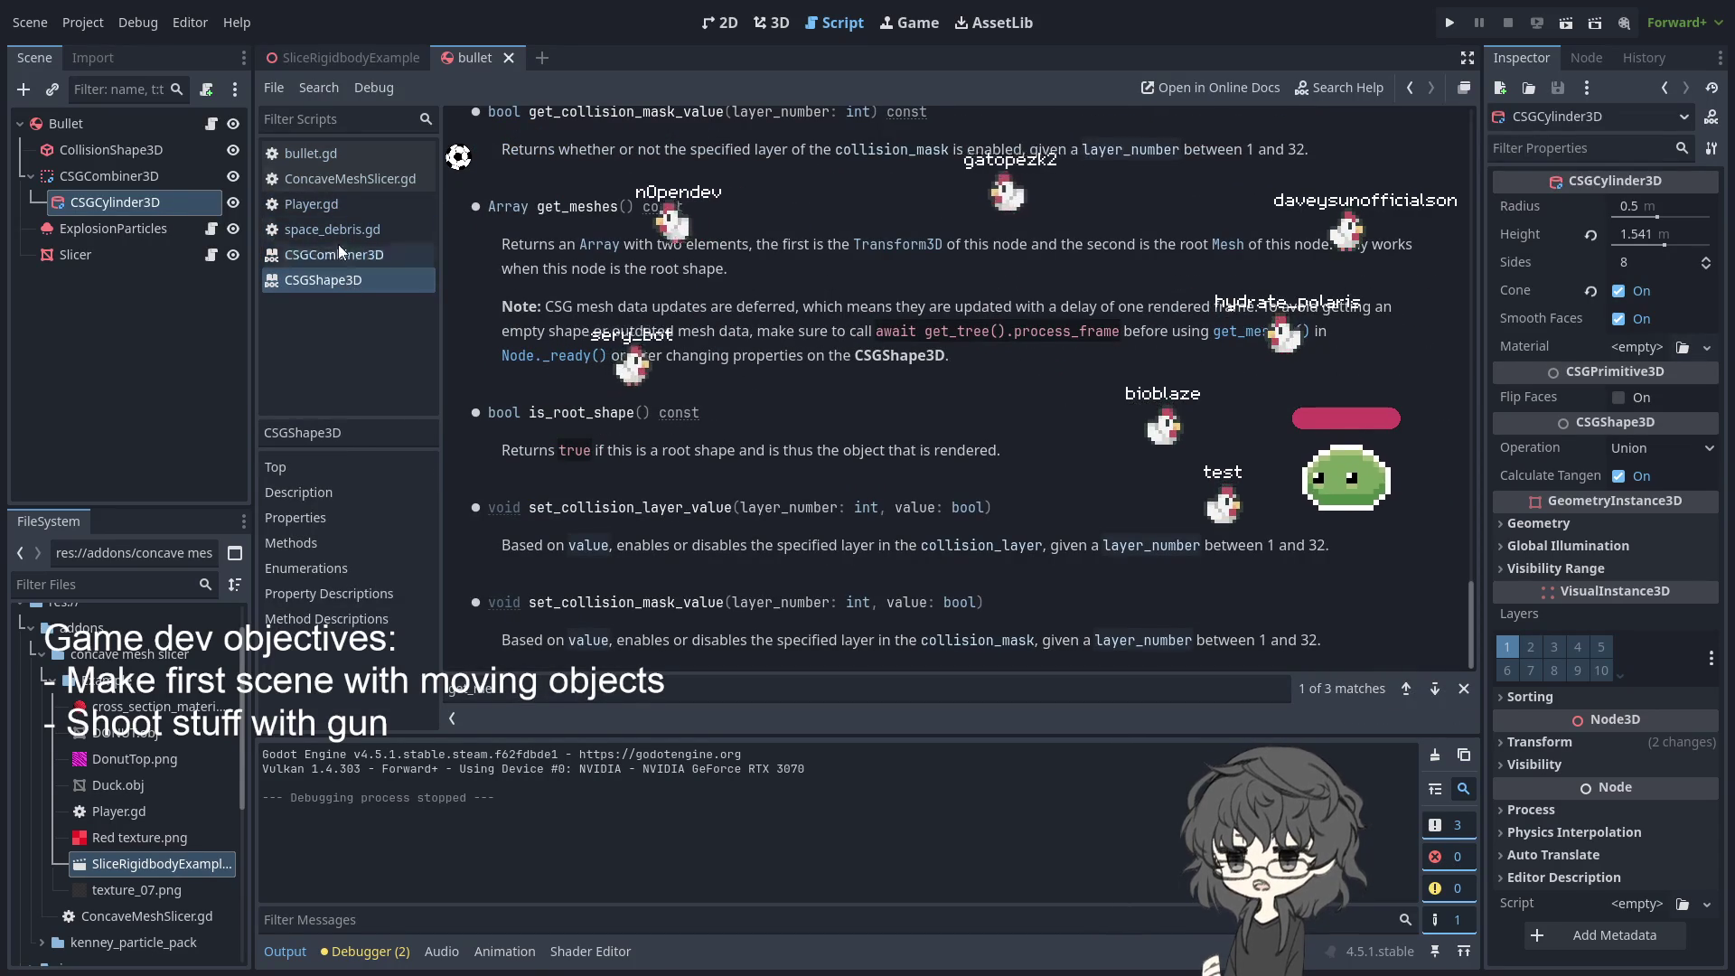
left_click(308, 154)
left_click(341, 281)
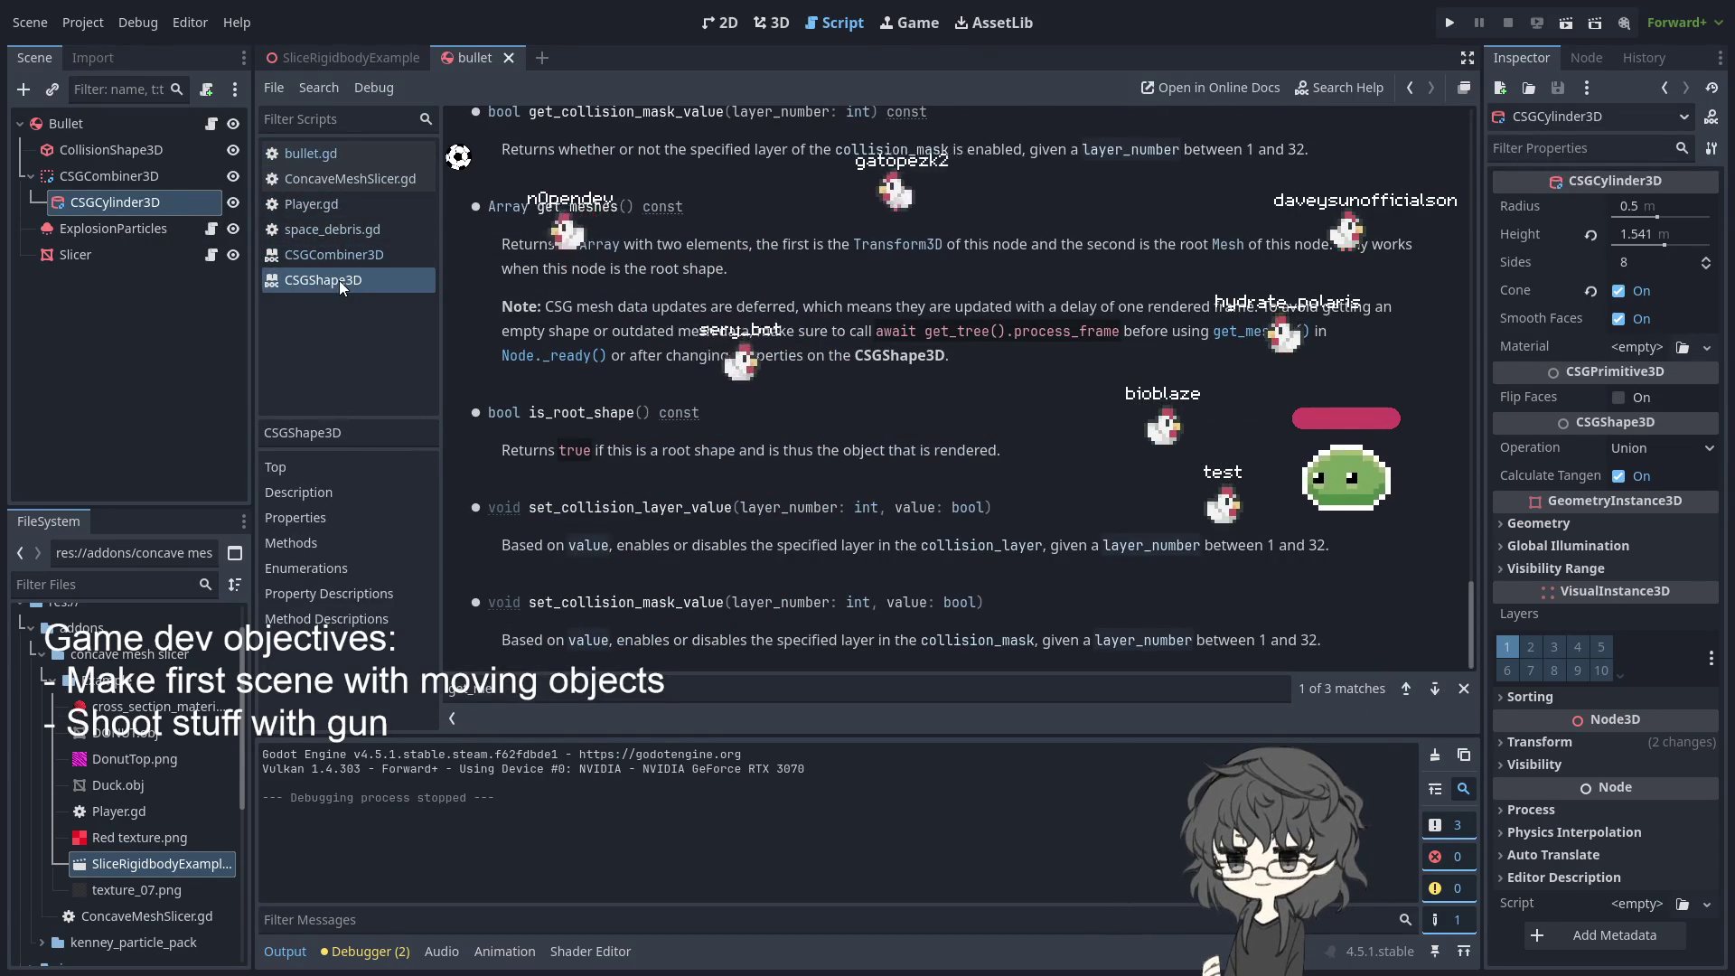
left_click(350, 253)
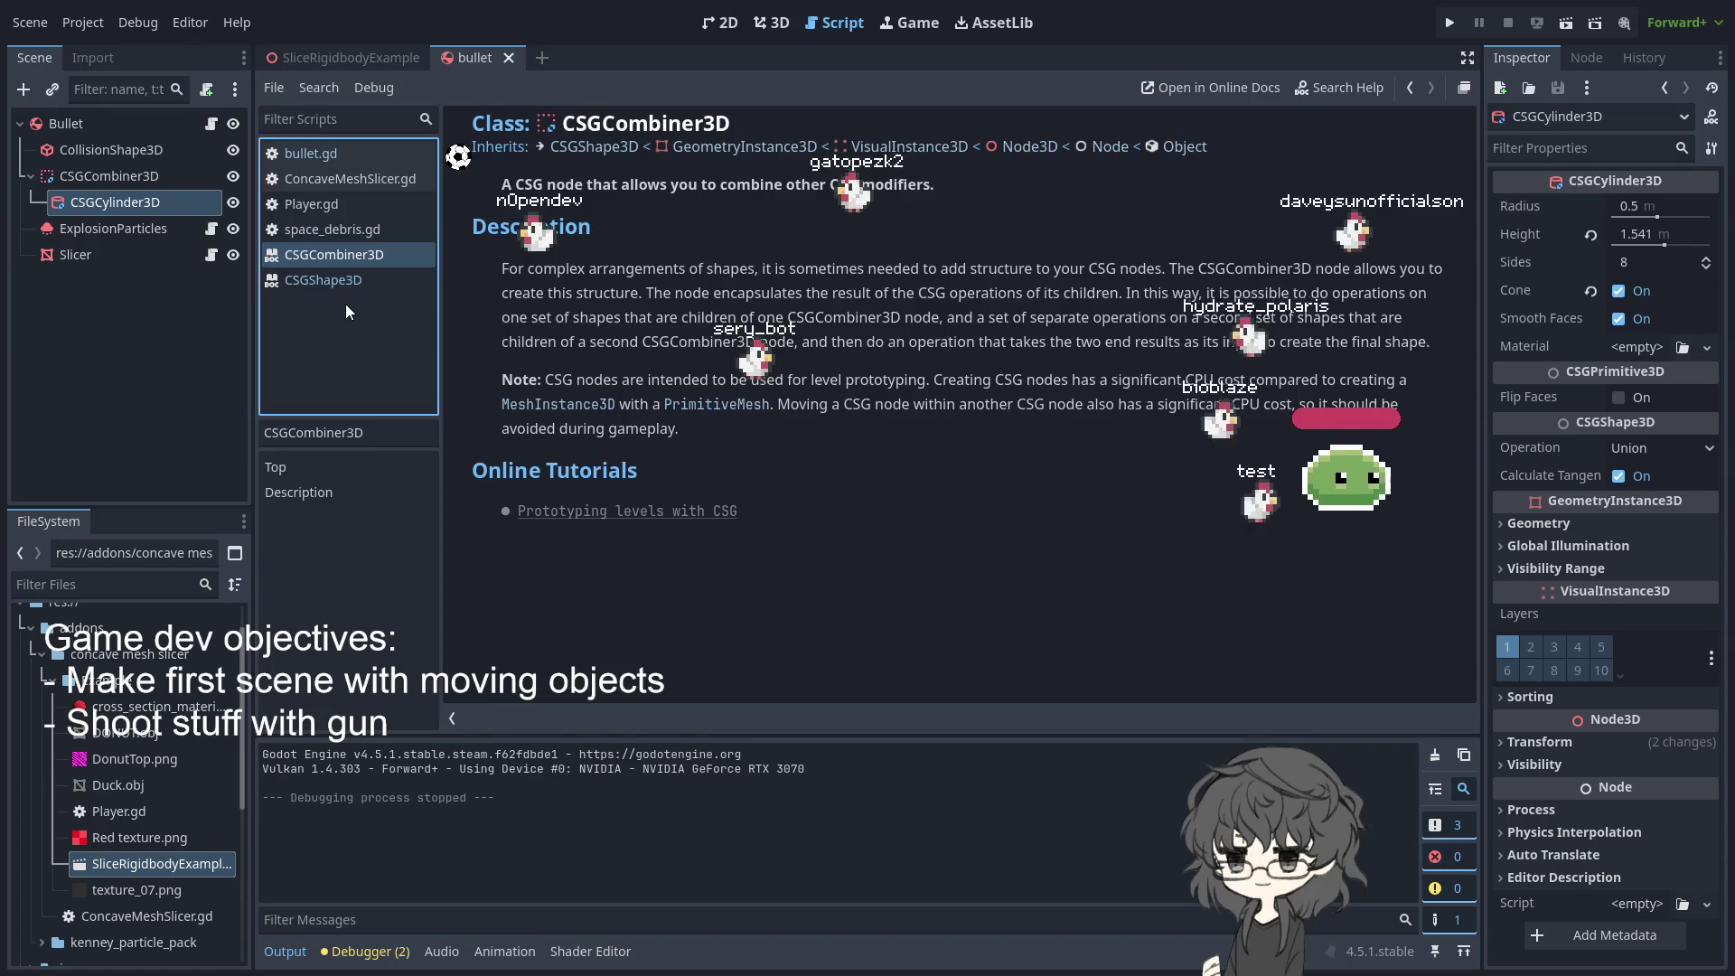
left_click(340, 282)
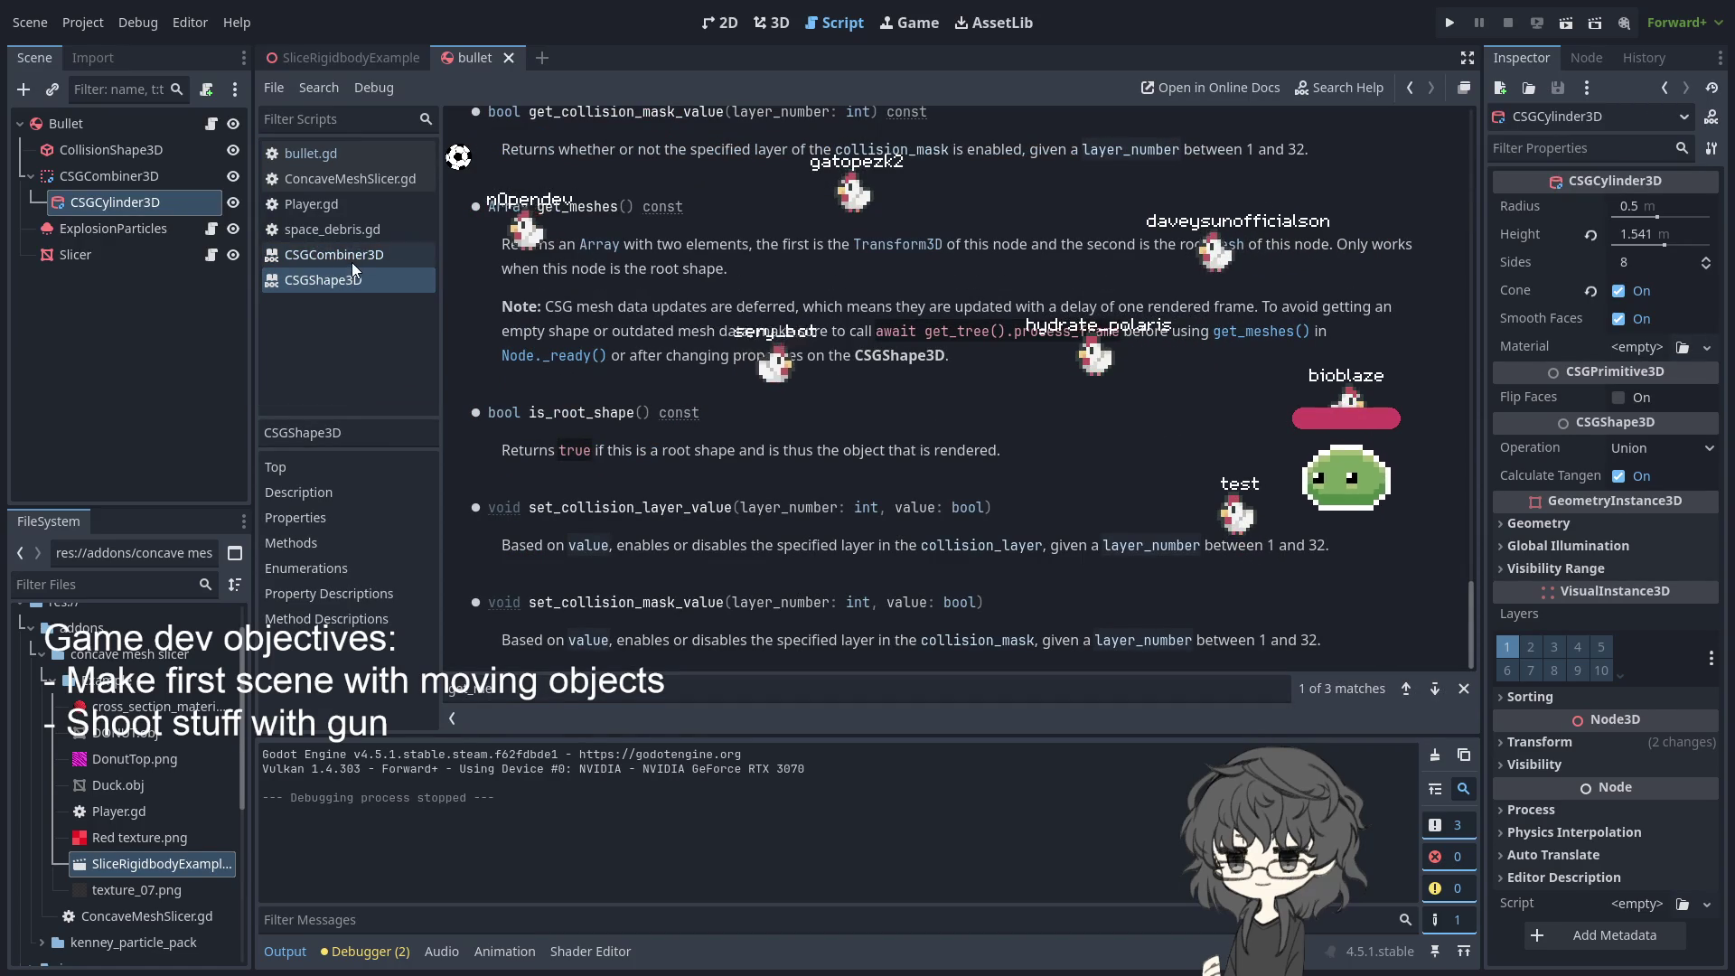
Step: Close both CSG documentation pages and open ConcaveMeshSlicer.gd
middle_click(333, 278)
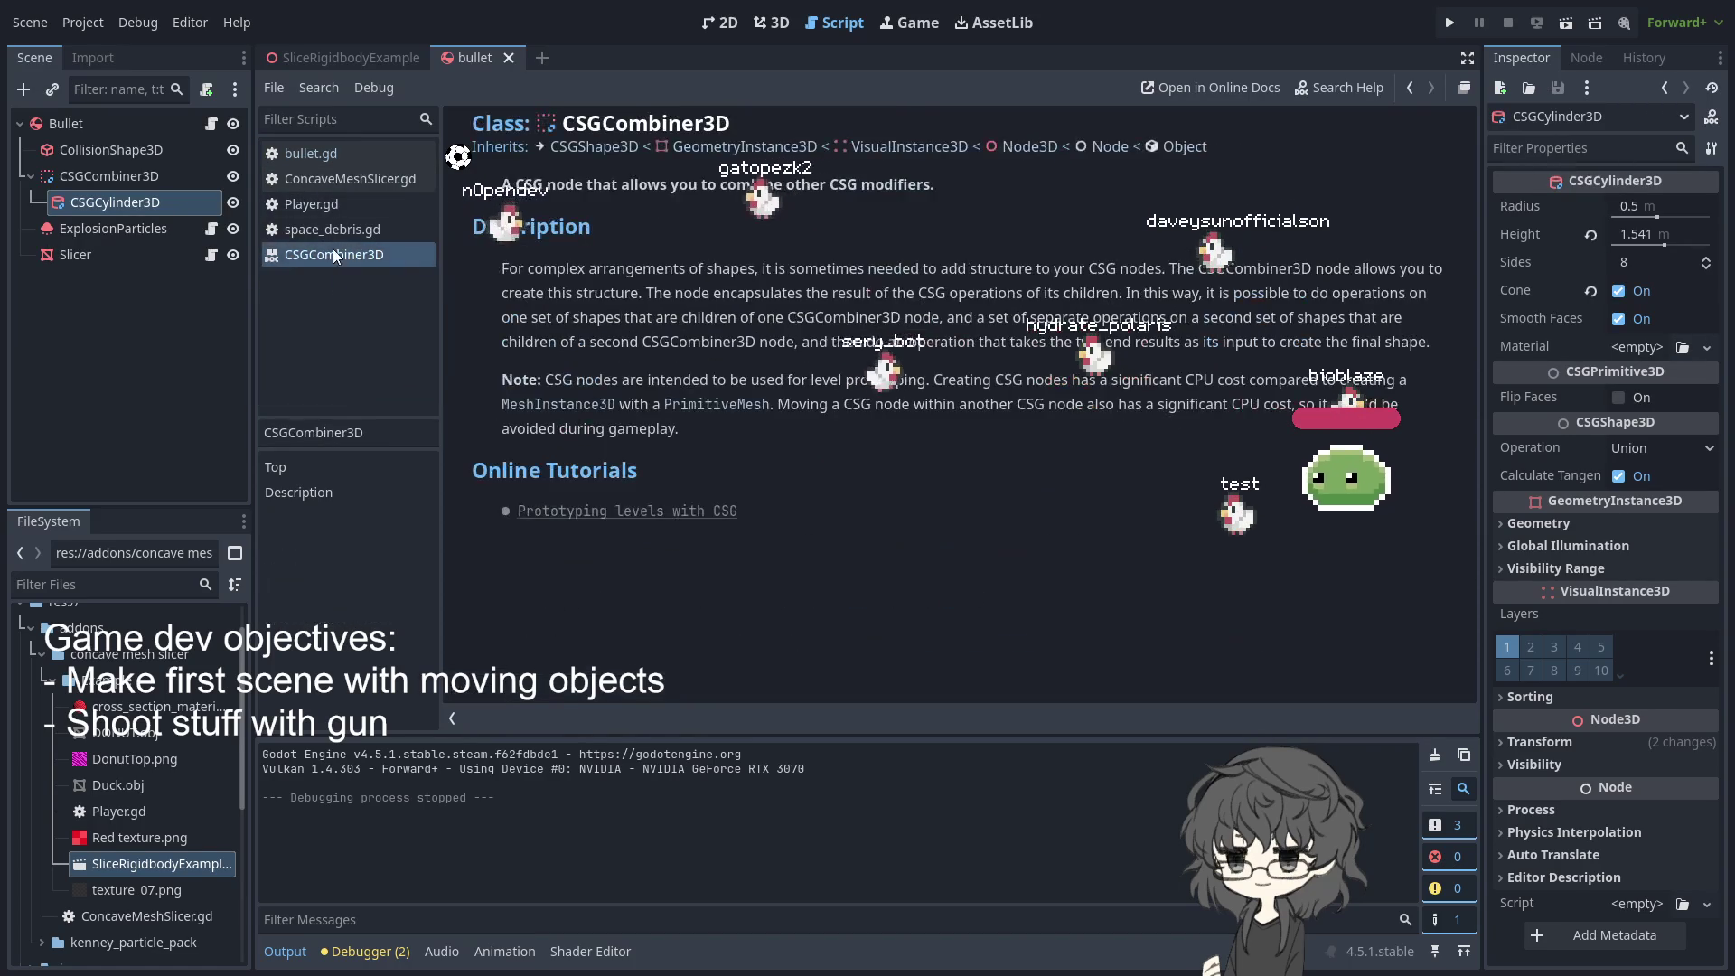
middle_click(333, 251)
left_click(307, 178)
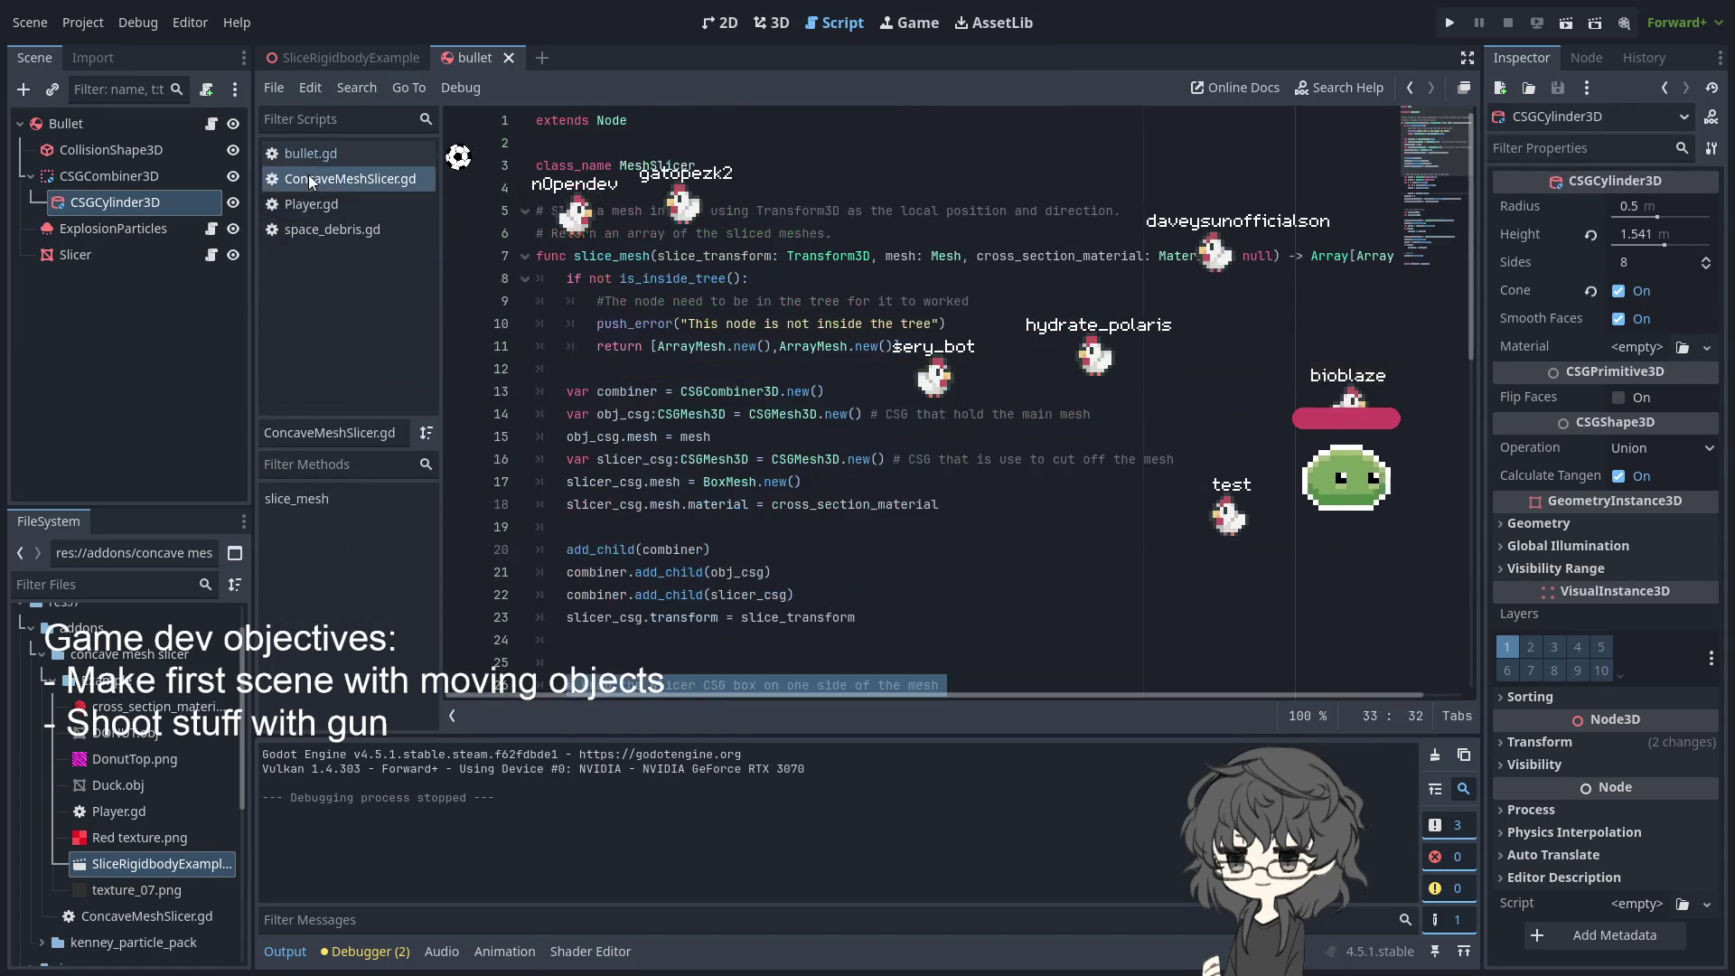
scroll(895, 395, "down", 6)
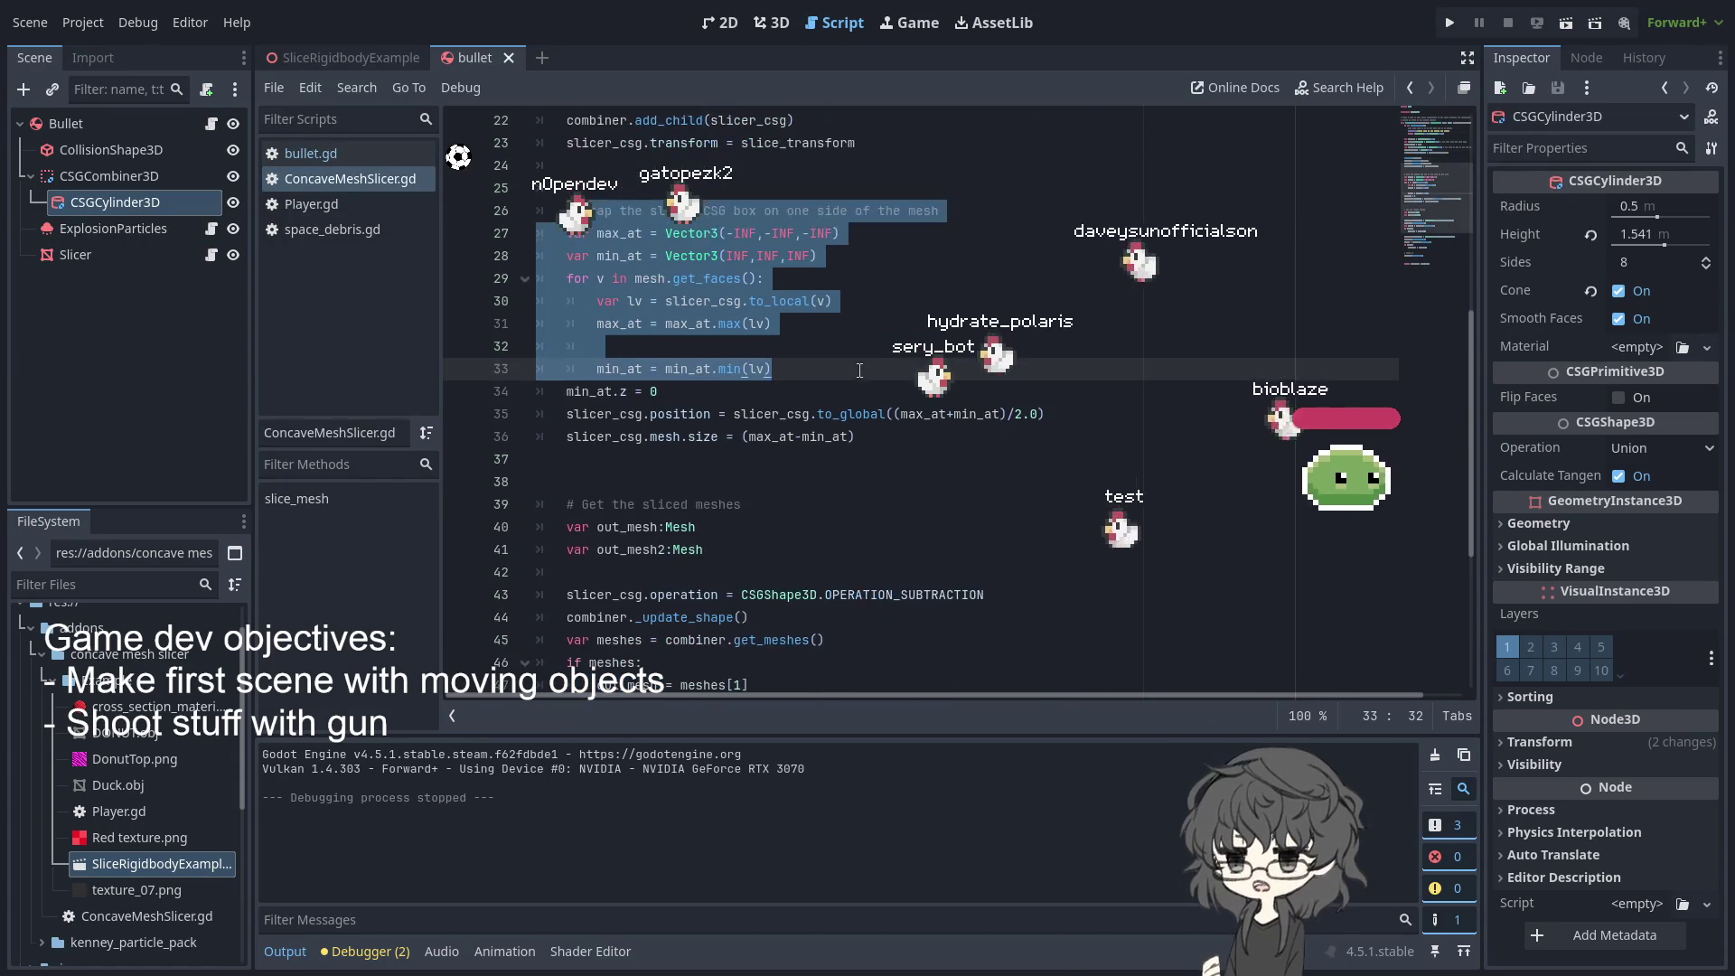
left_click(834, 348)
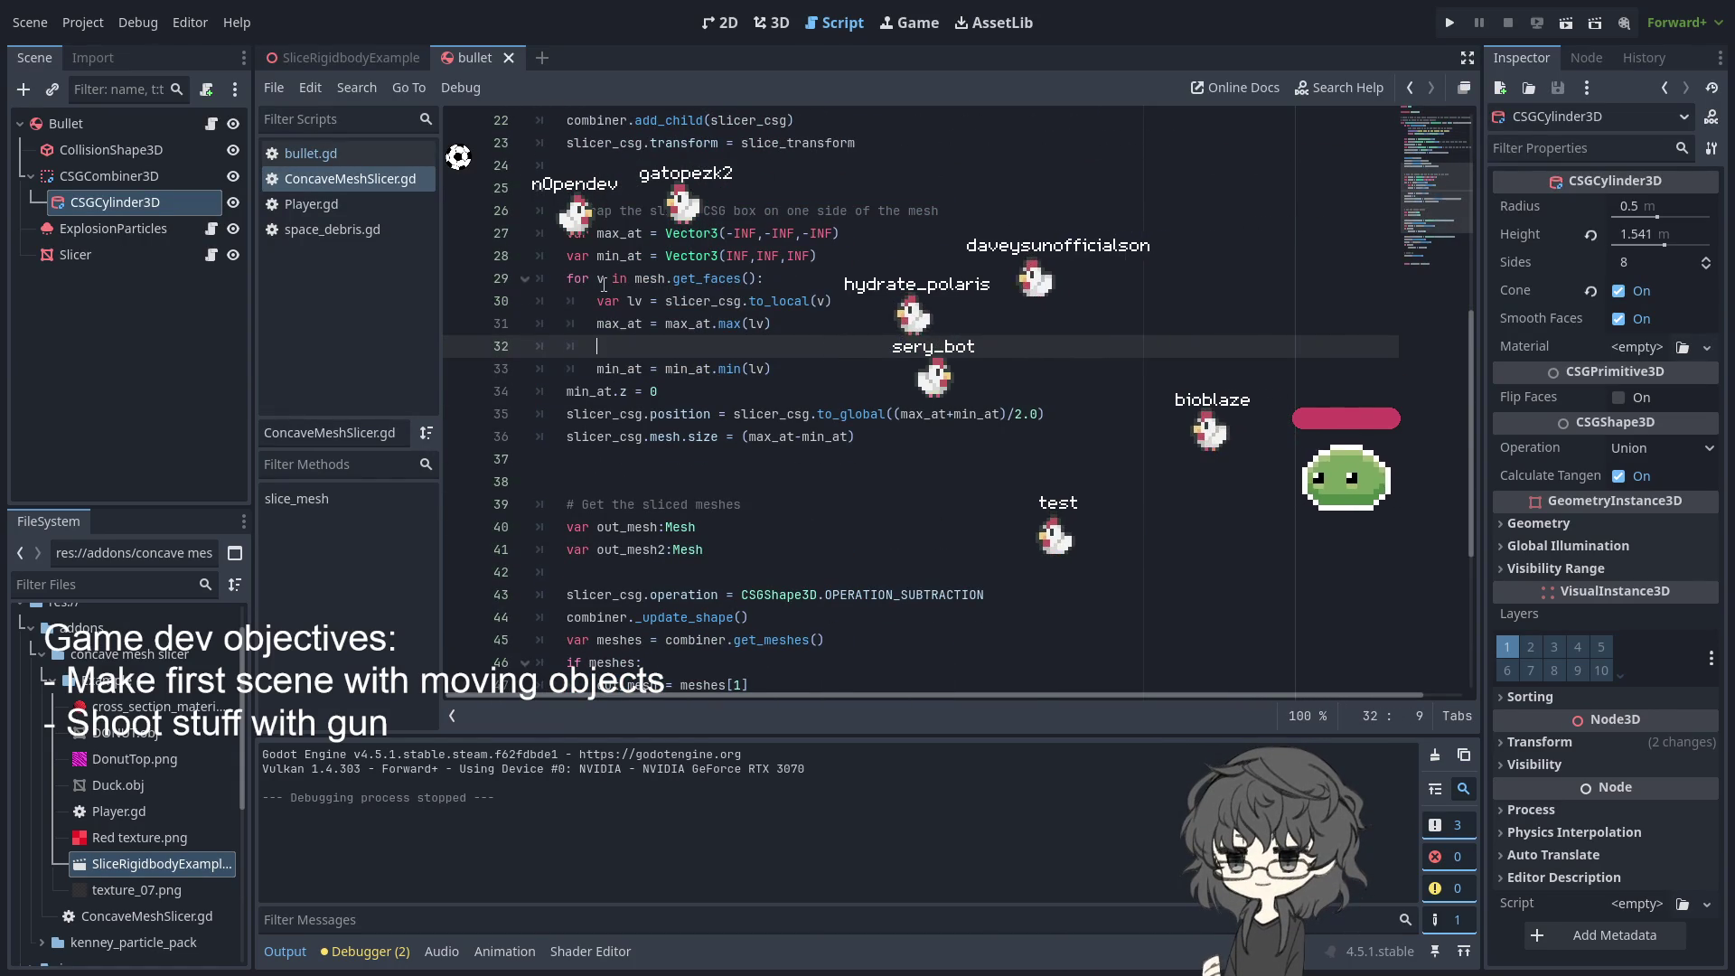
mouse_move(632, 277)
left_mouse_down()
mouse_move(777, 282)
mouse_move(843, 322)
mouse_move(839, 375)
left_mouse_up()
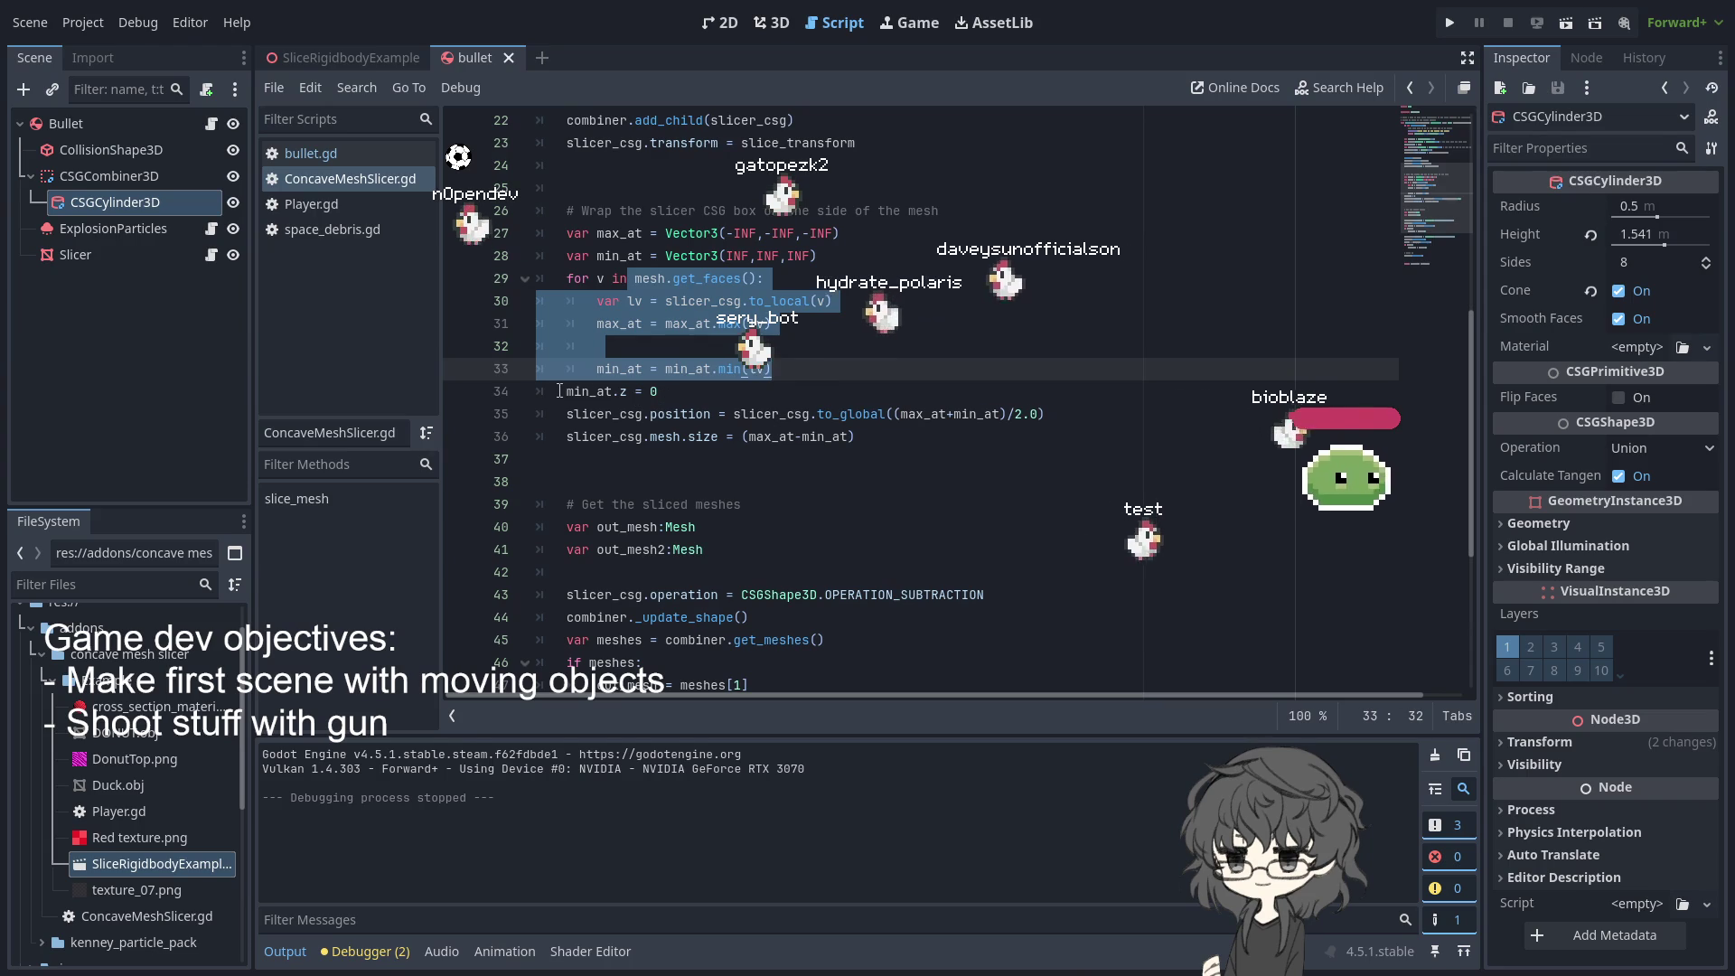
left_click_drag(560, 390, 719, 398)
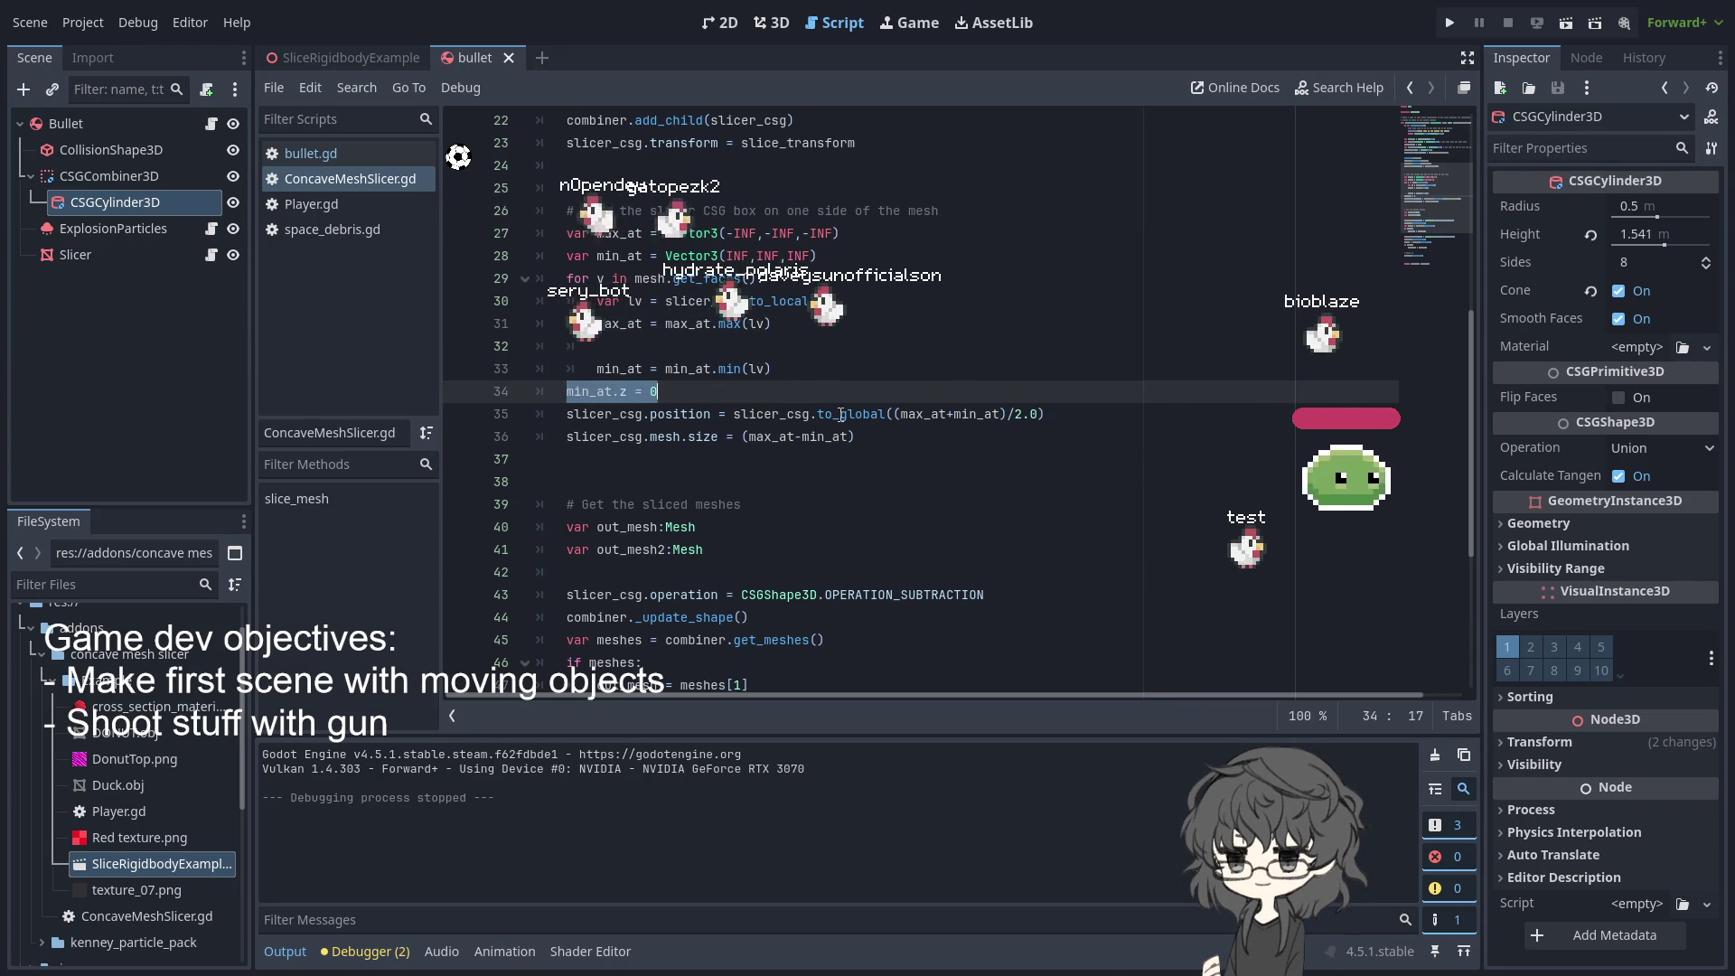
double_click(932, 413)
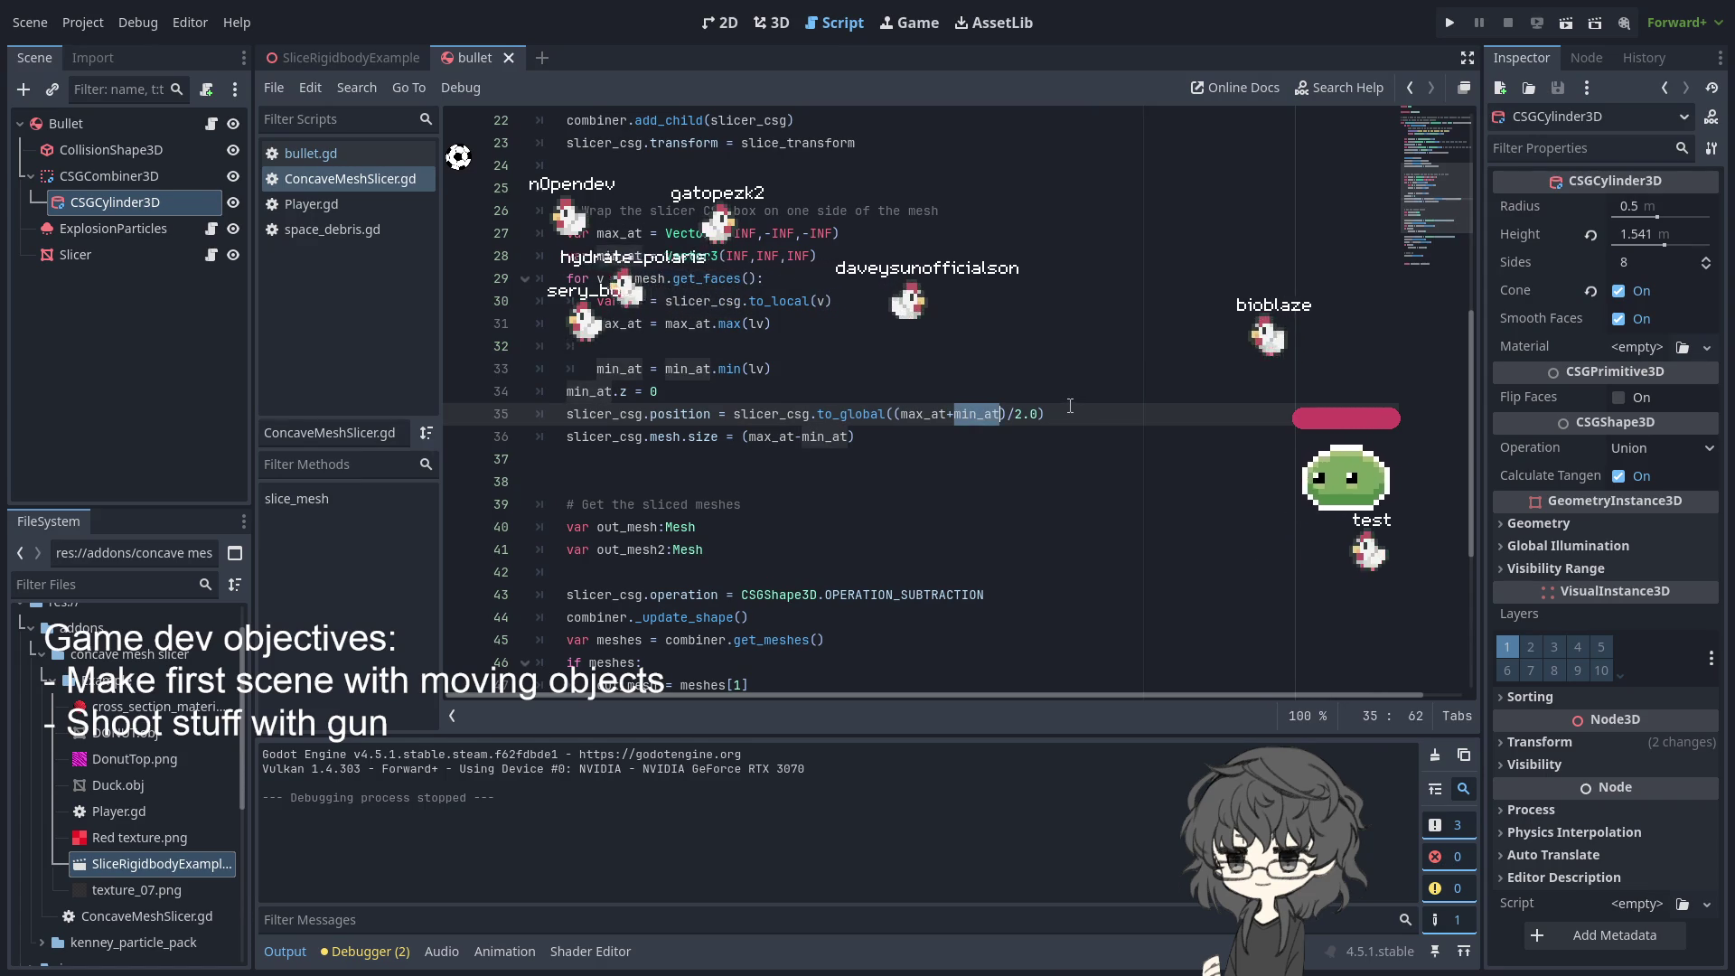
double_click(681, 414)
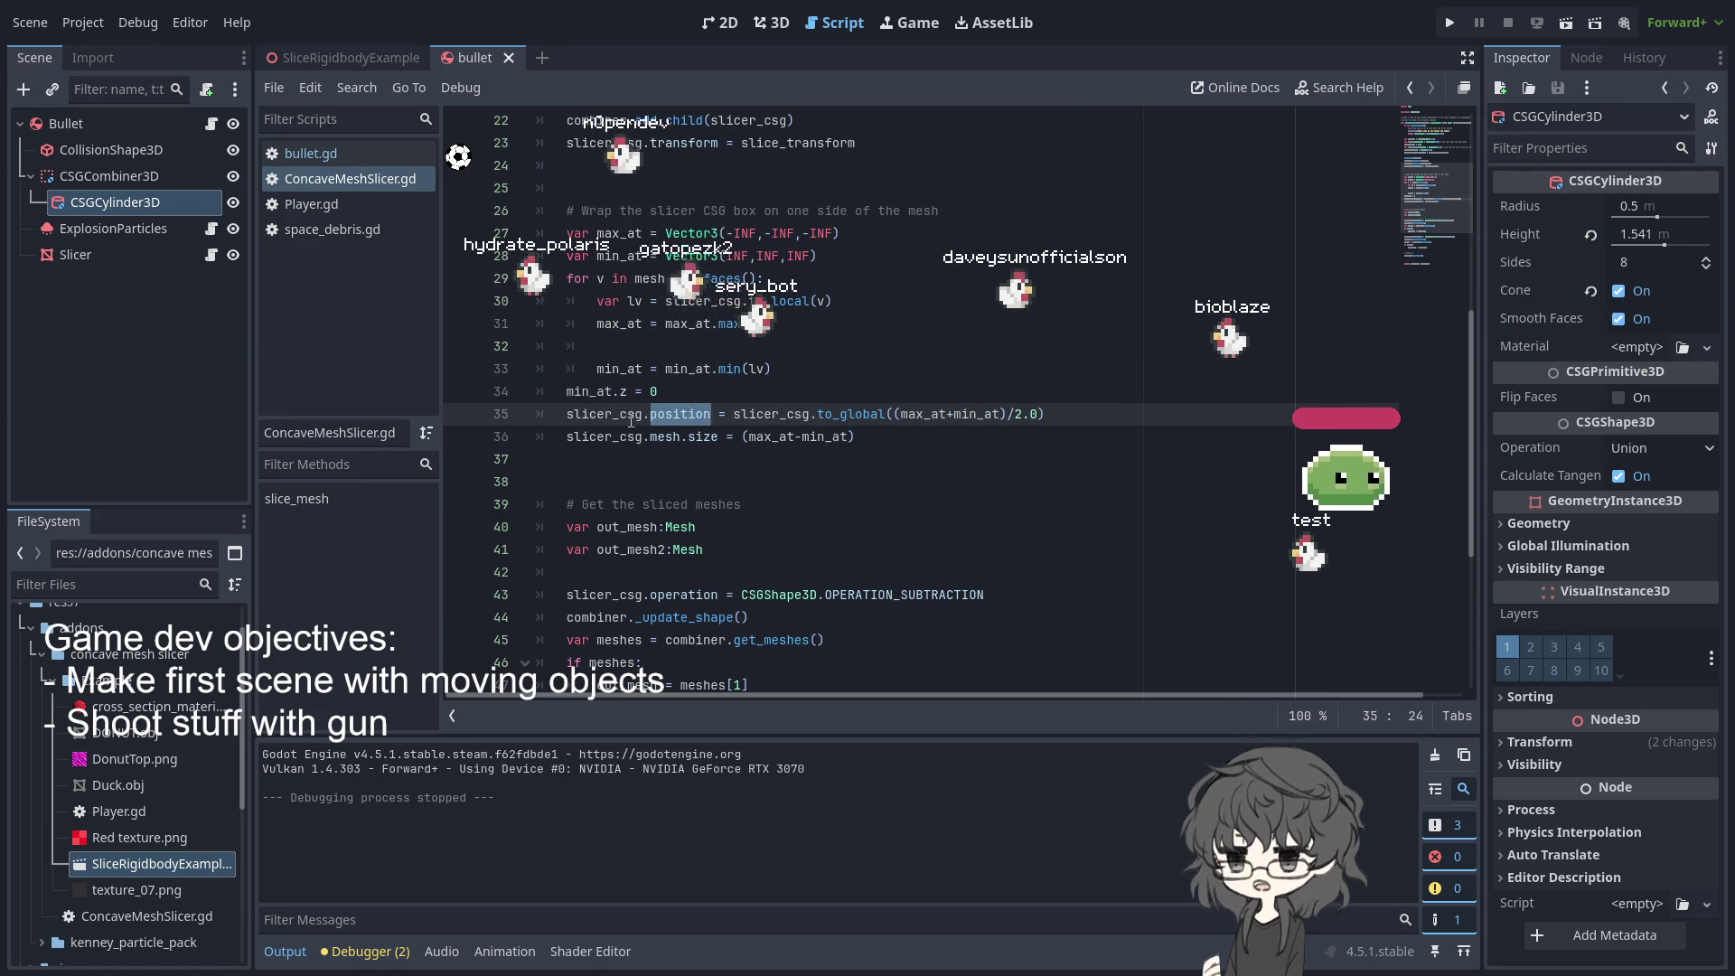
double_click(575, 416)
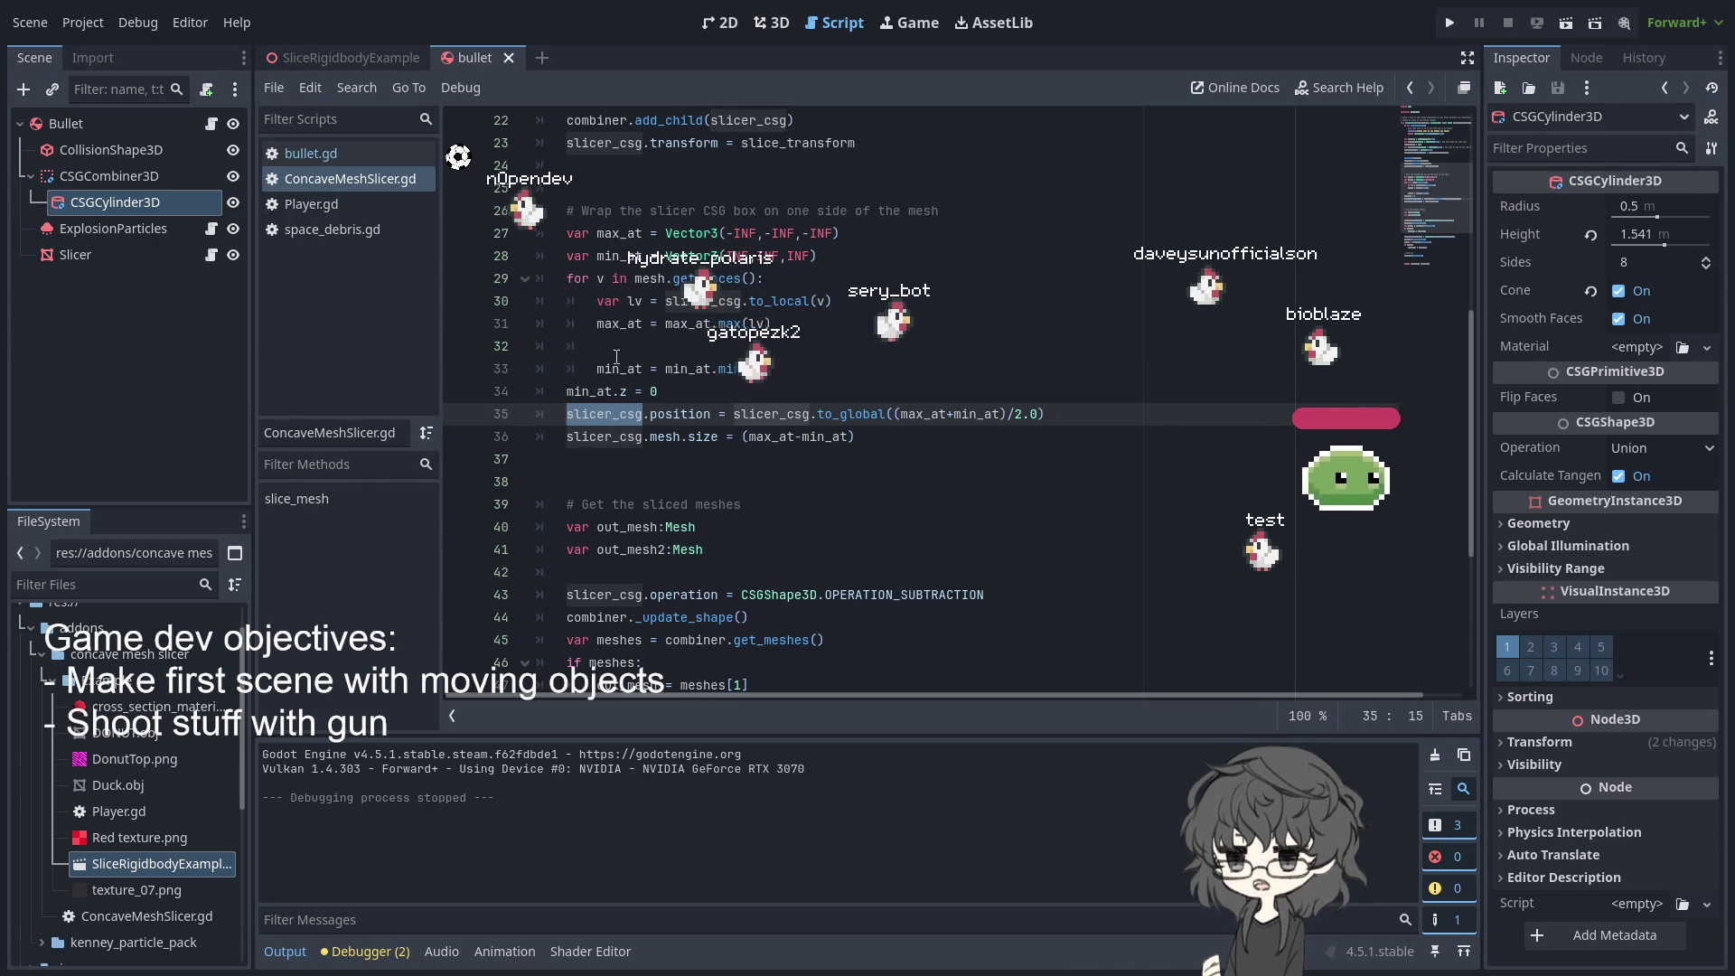
left_click_drag(573, 392, 1033, 426)
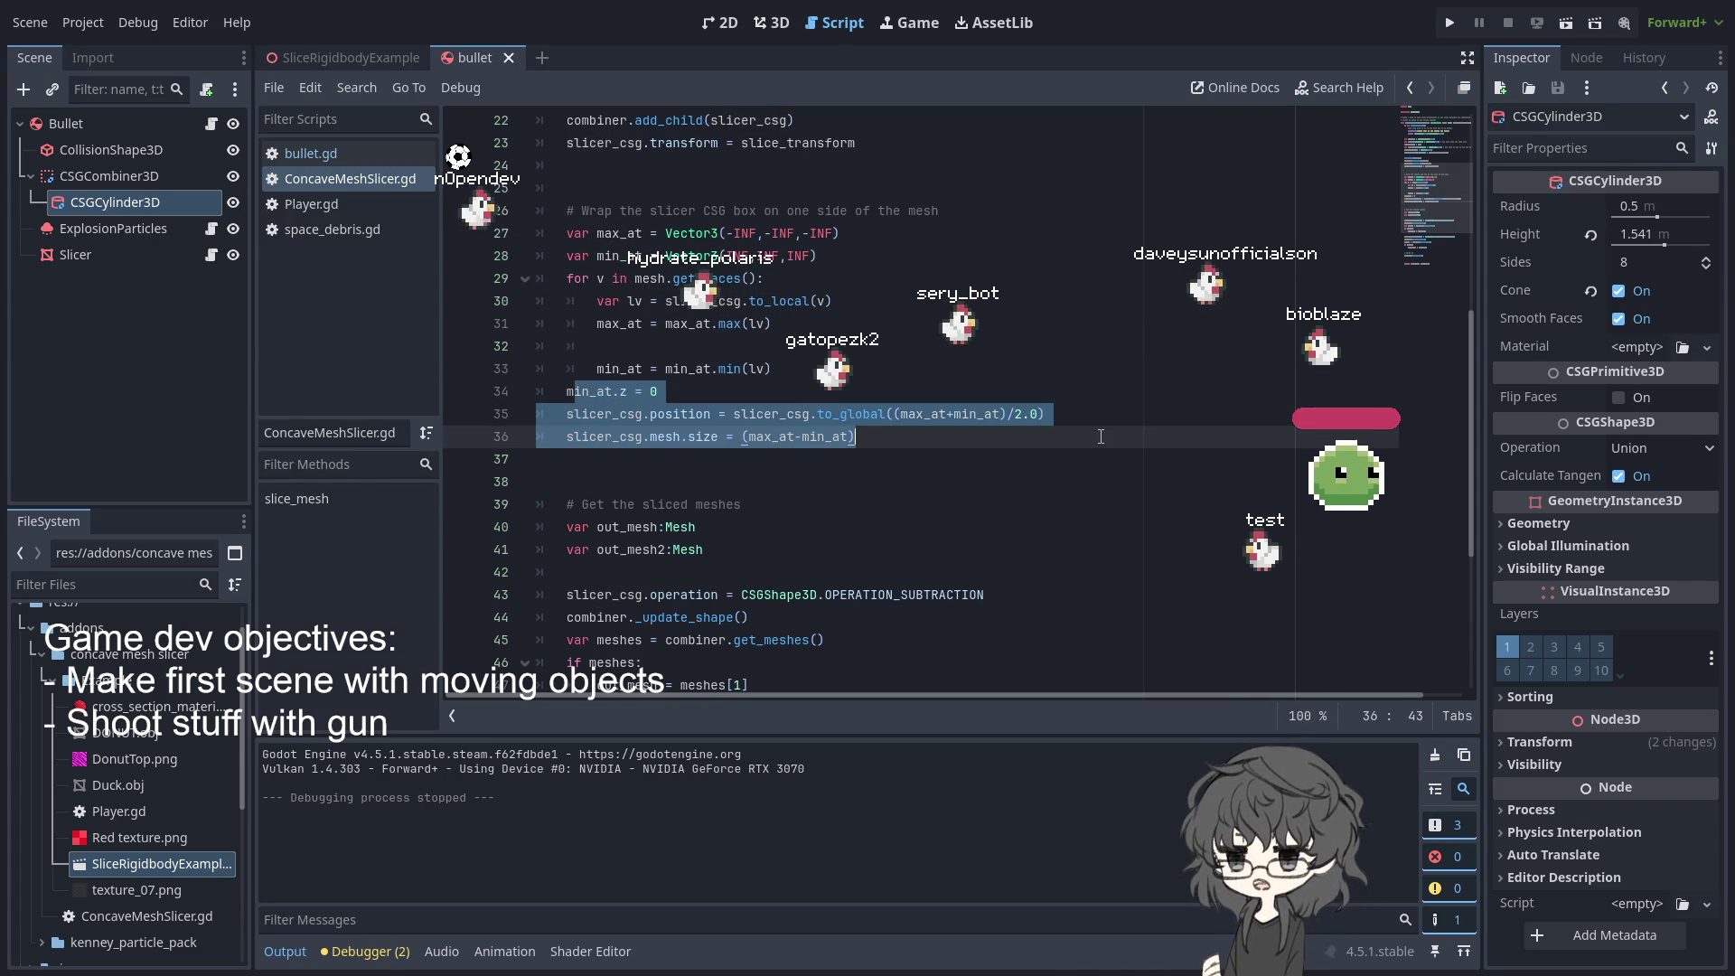
left_click(945, 437)
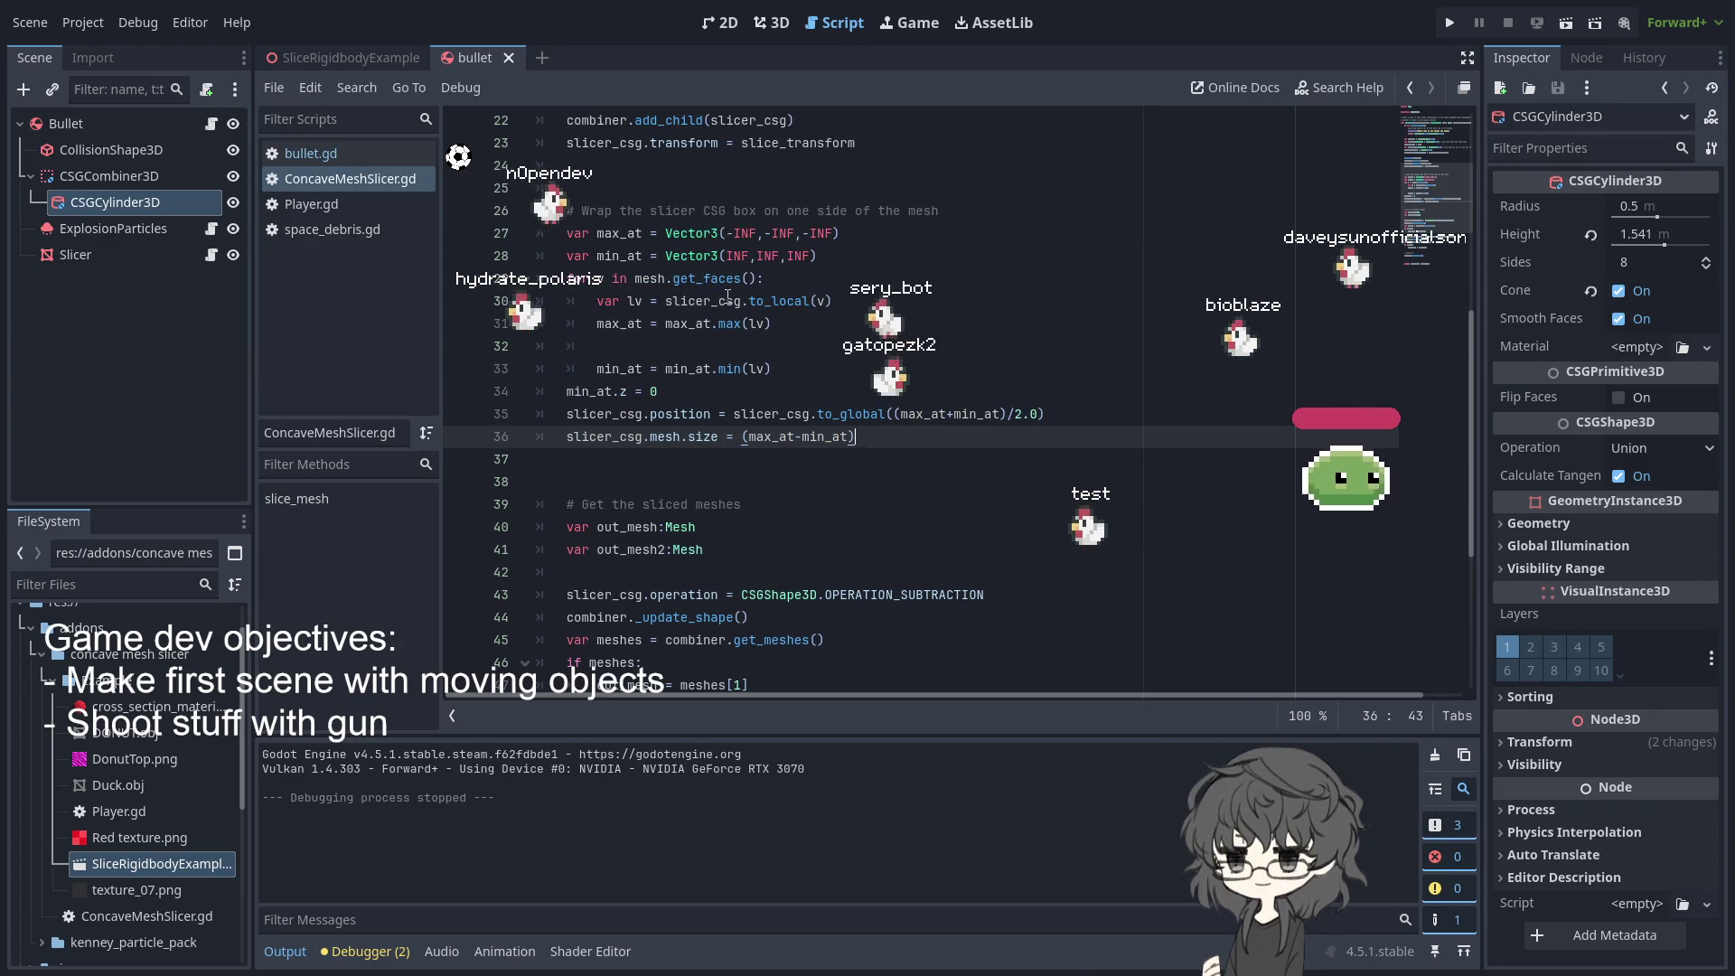
double_click(749, 438)
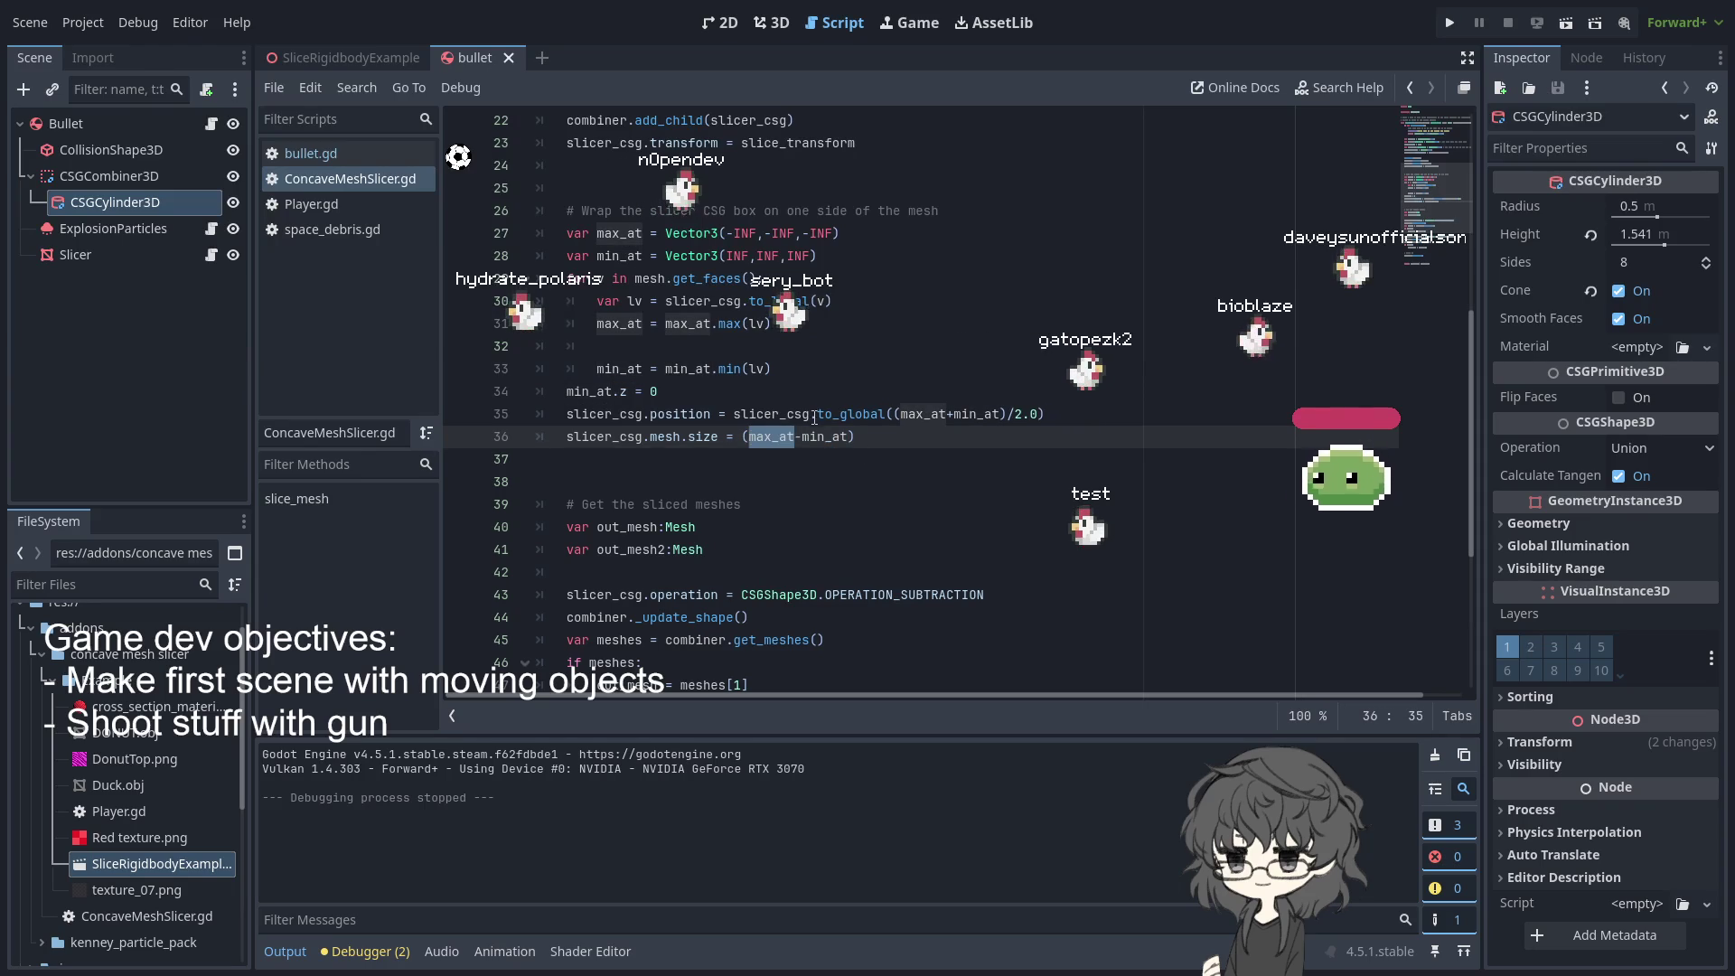
double_click(703, 437)
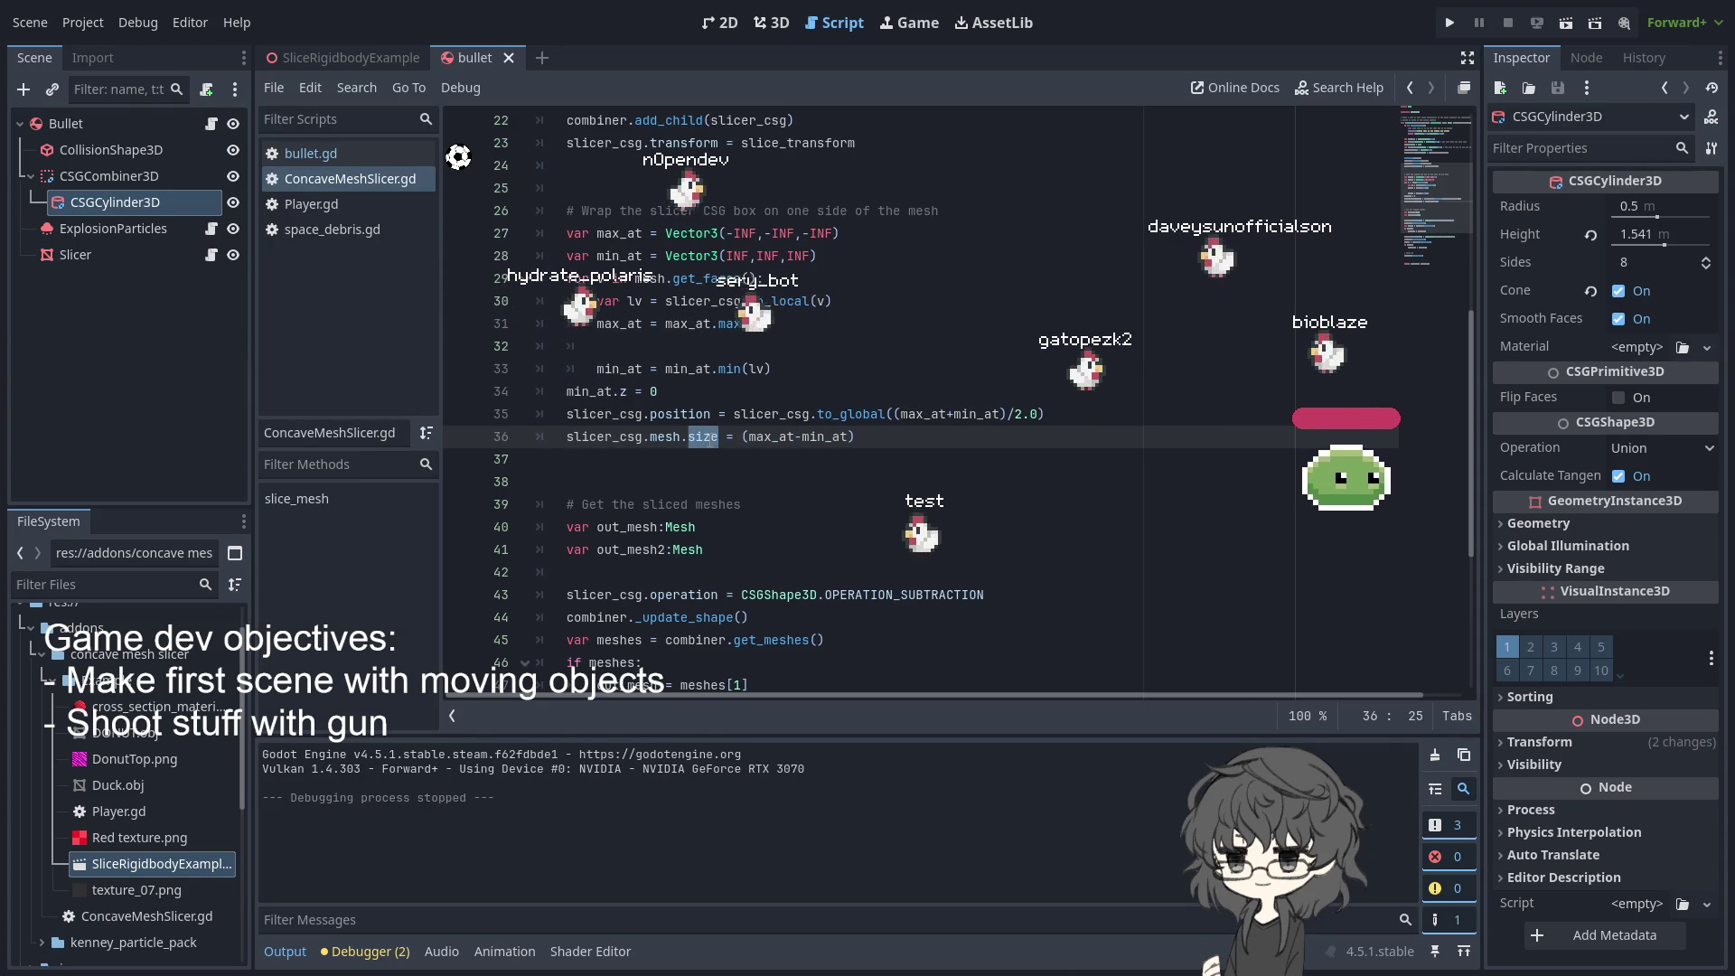
scroll(696, 425, "down", 2)
double_click(633, 395)
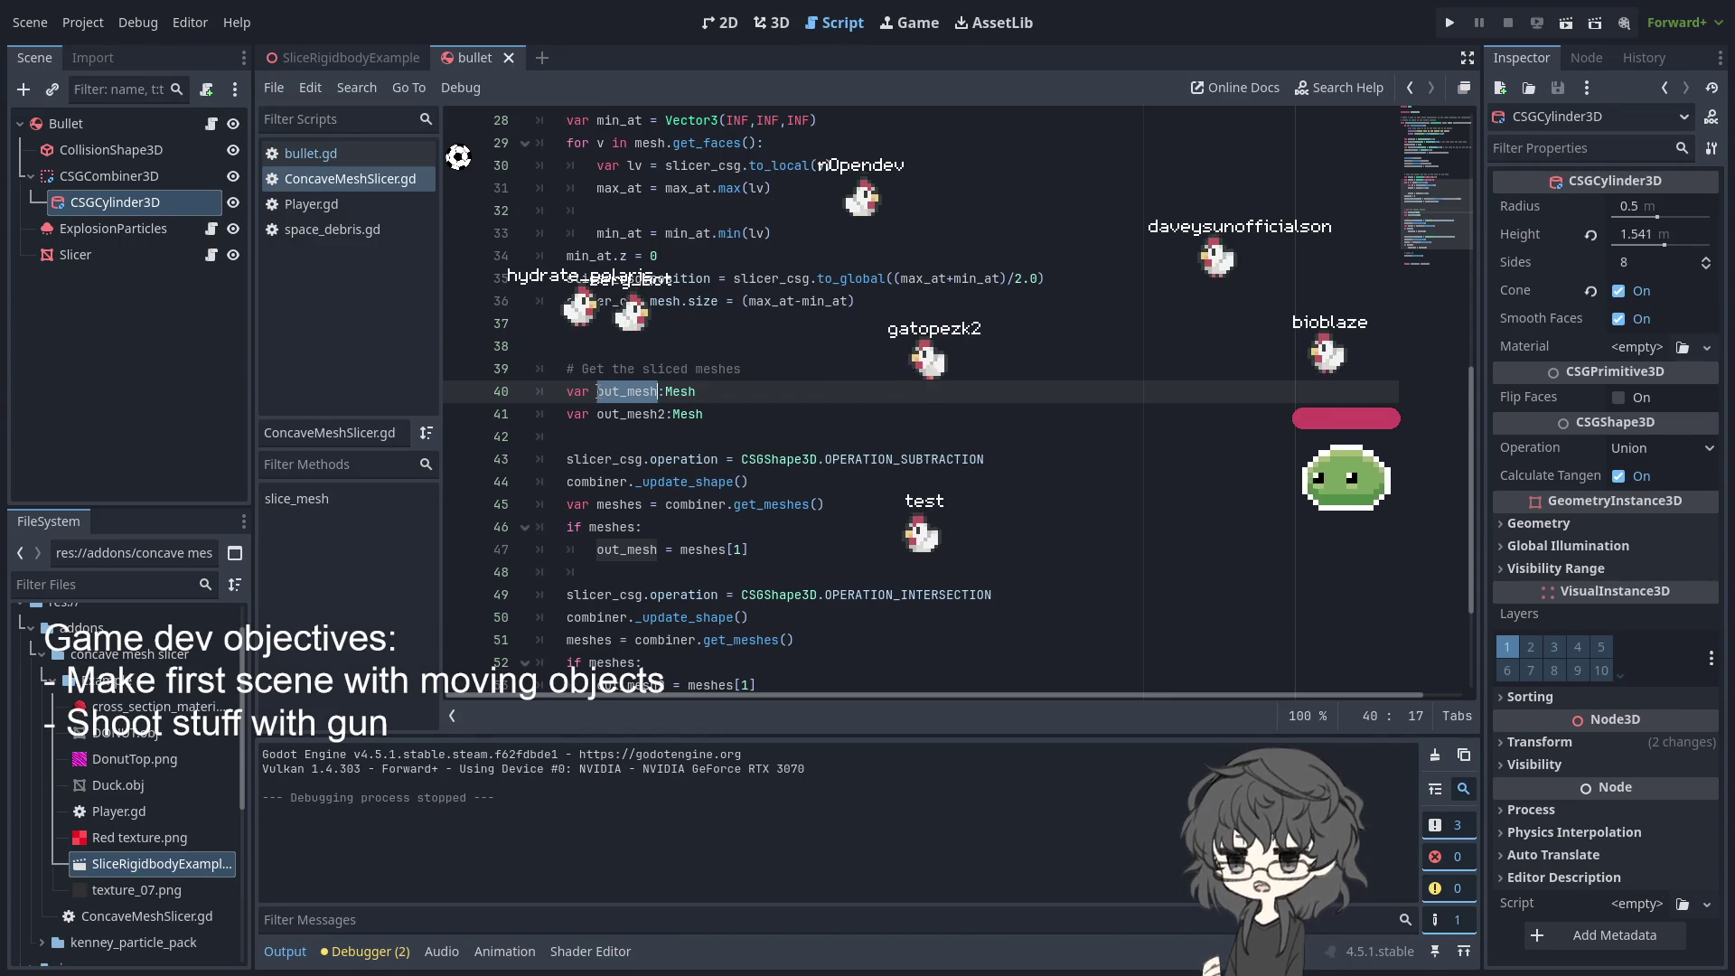
double_click(631, 414)
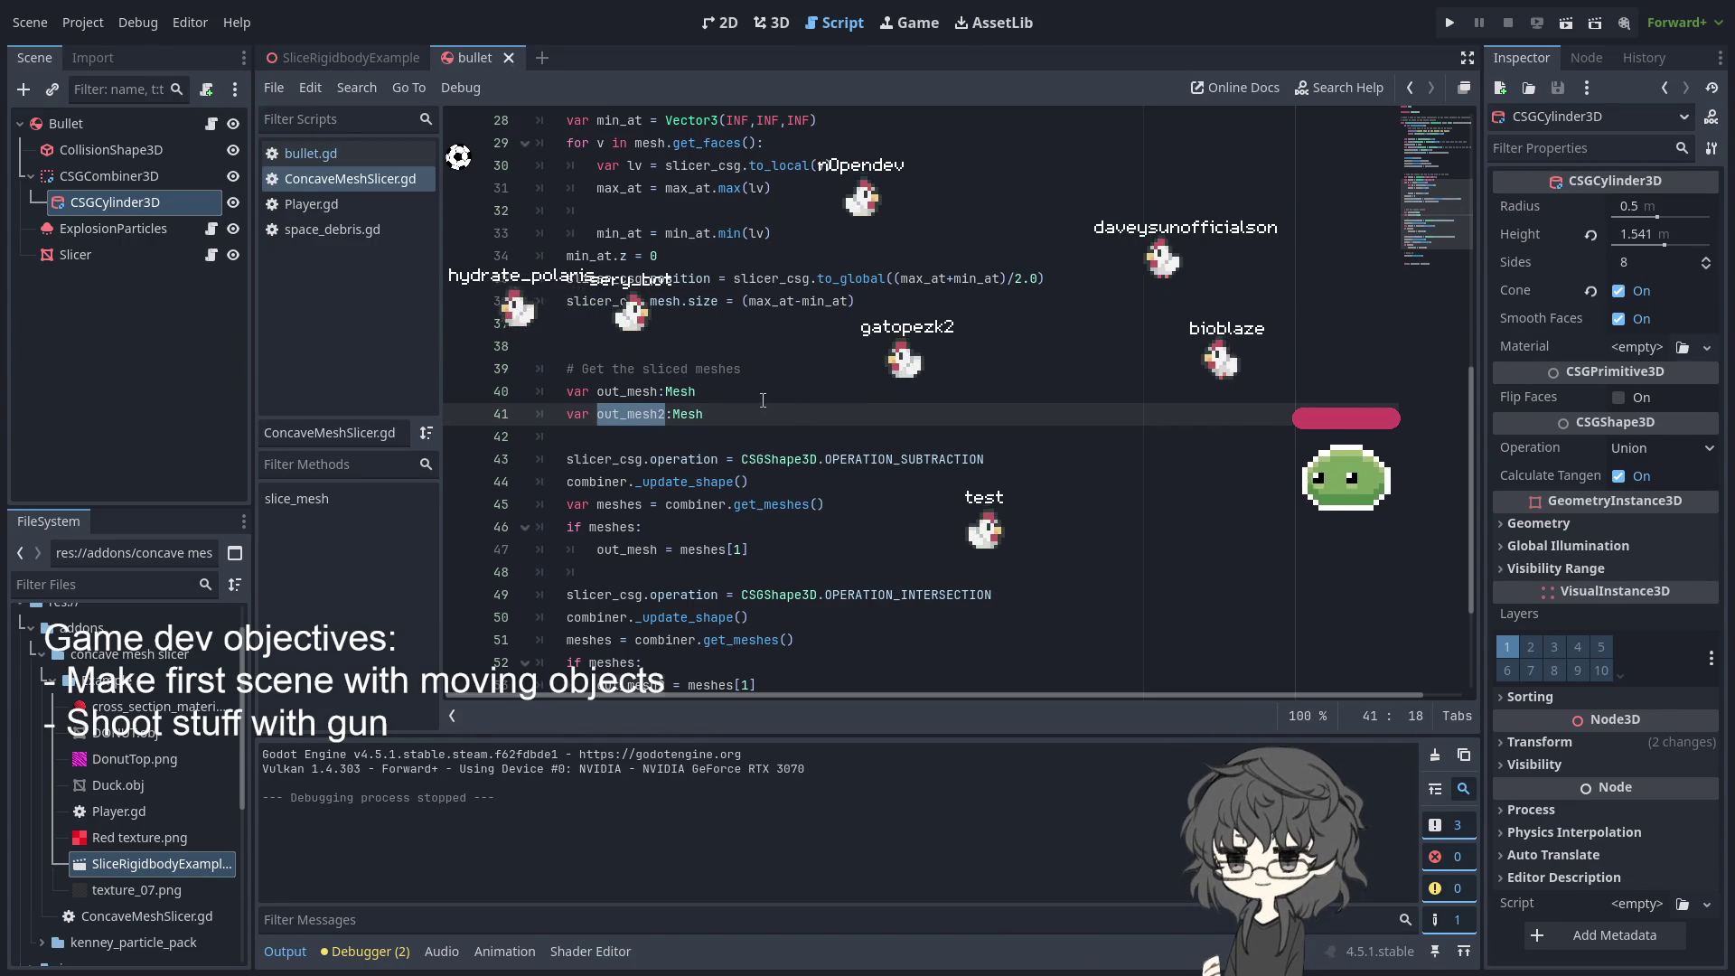
scroll(766, 402, "down", 2)
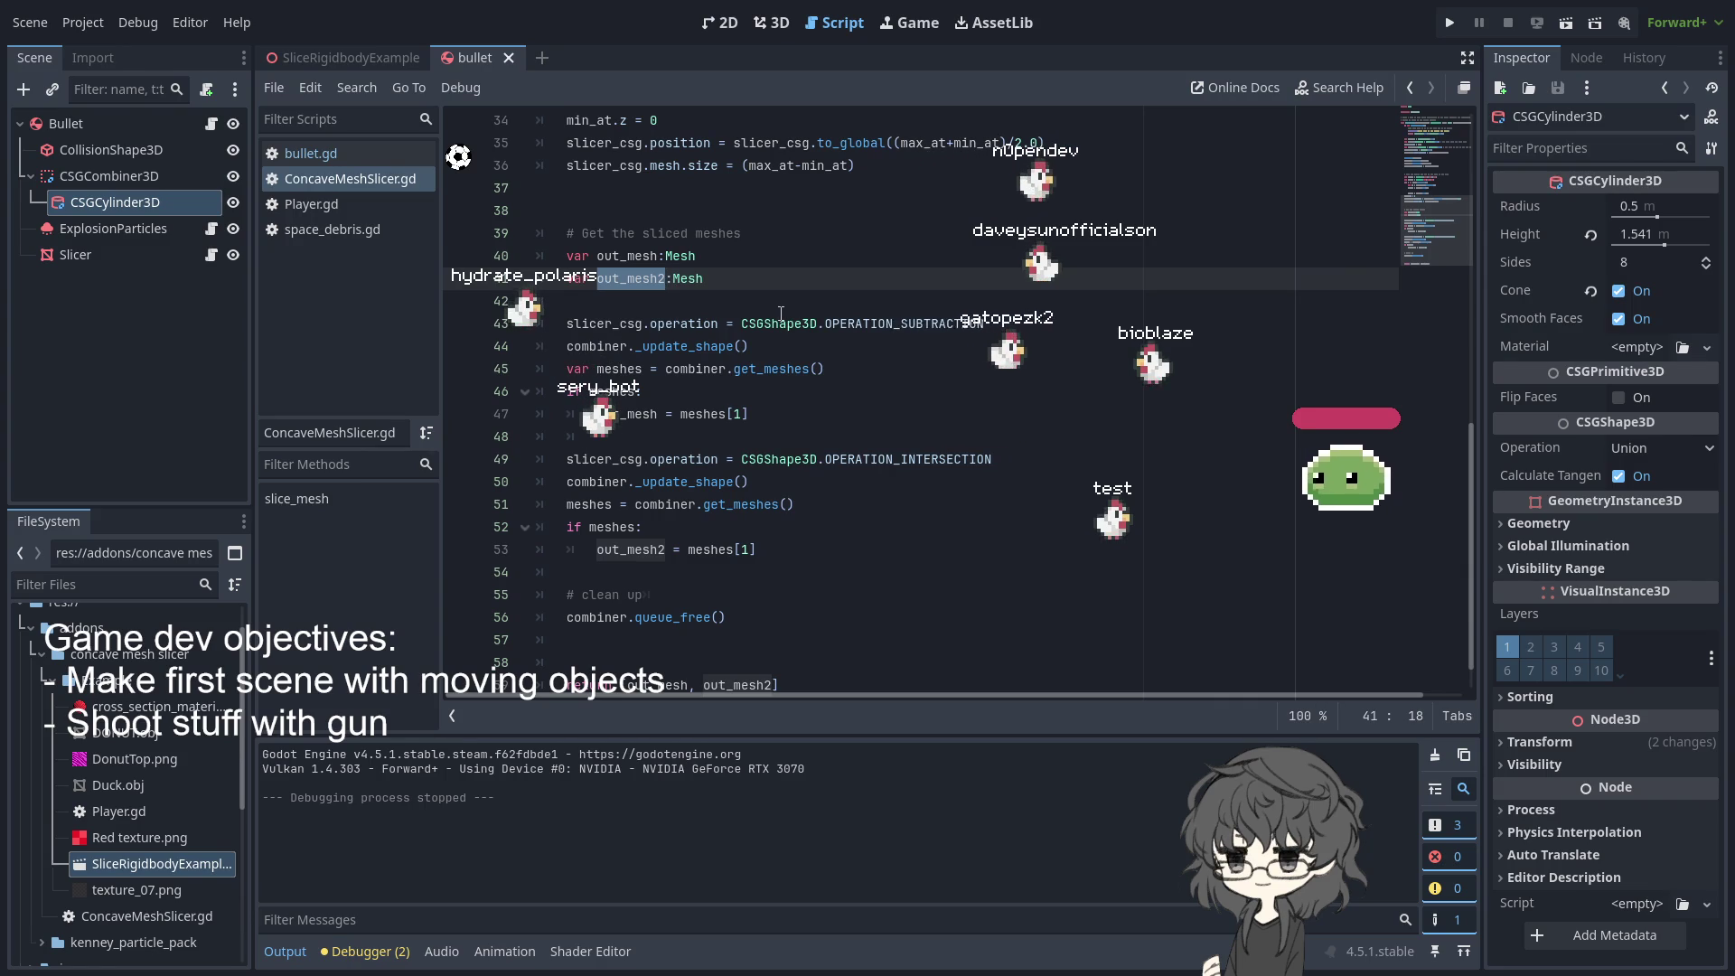
scroll(775, 312, "up", 6)
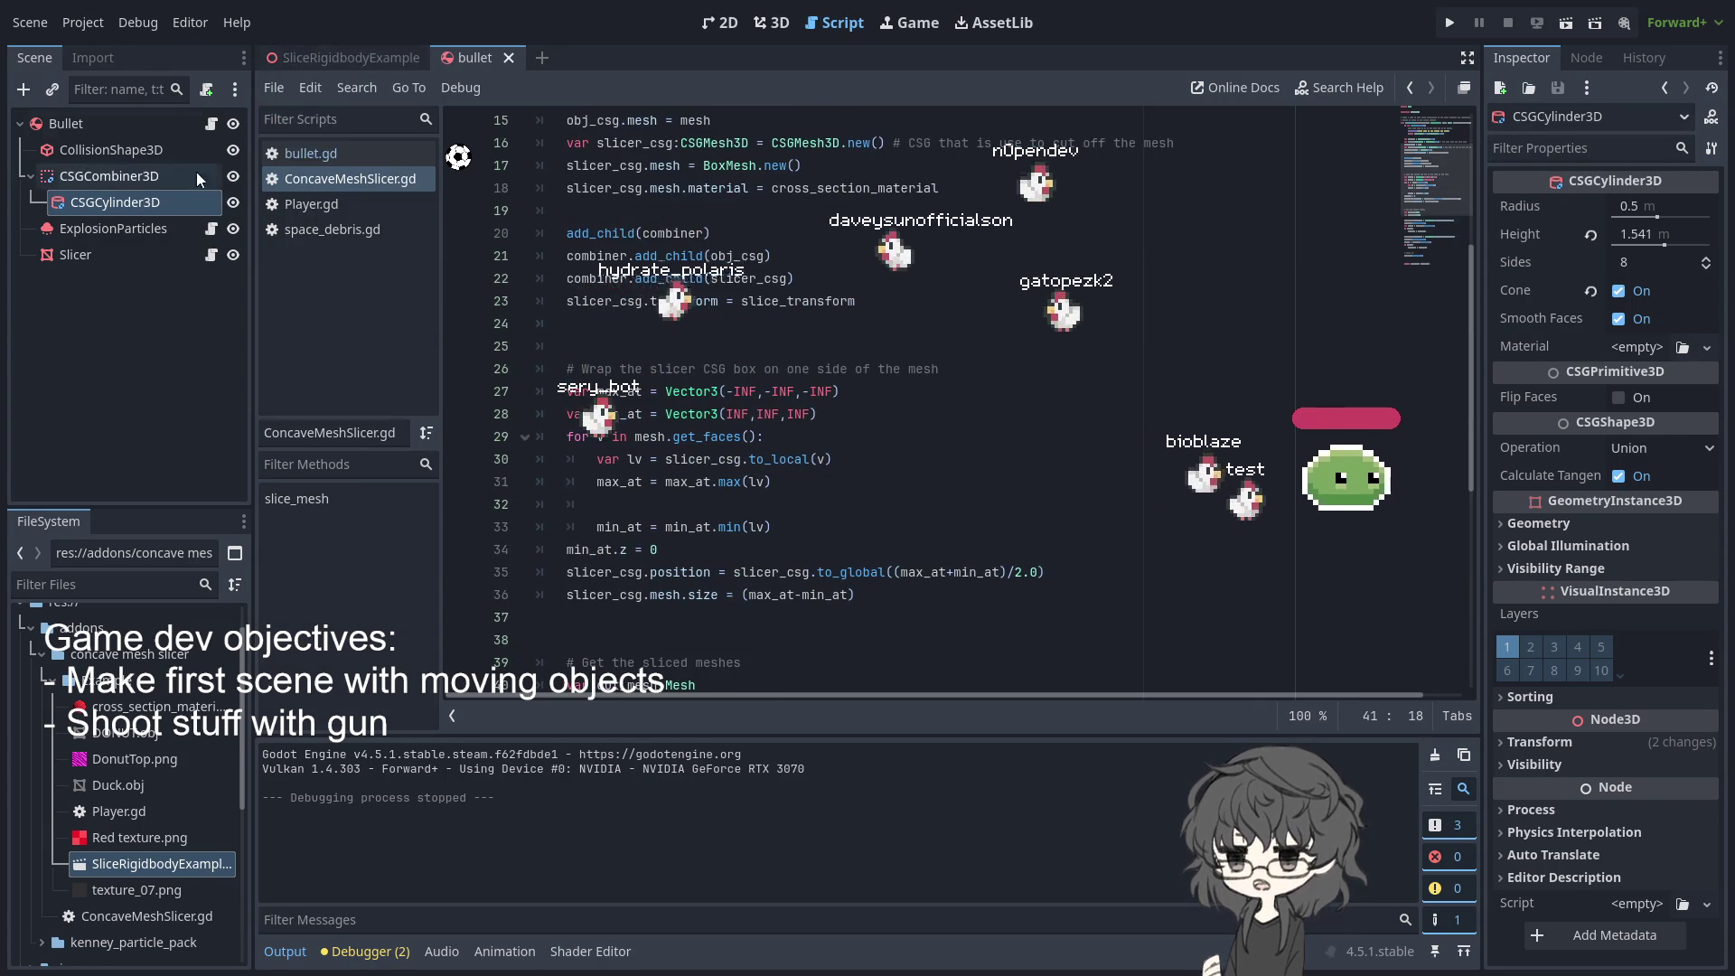
Step: Open explosion_particles.gd and inspect the Bullet scene's CSGCombiner3D and CollisionShape3D nodes
left_click(163, 193)
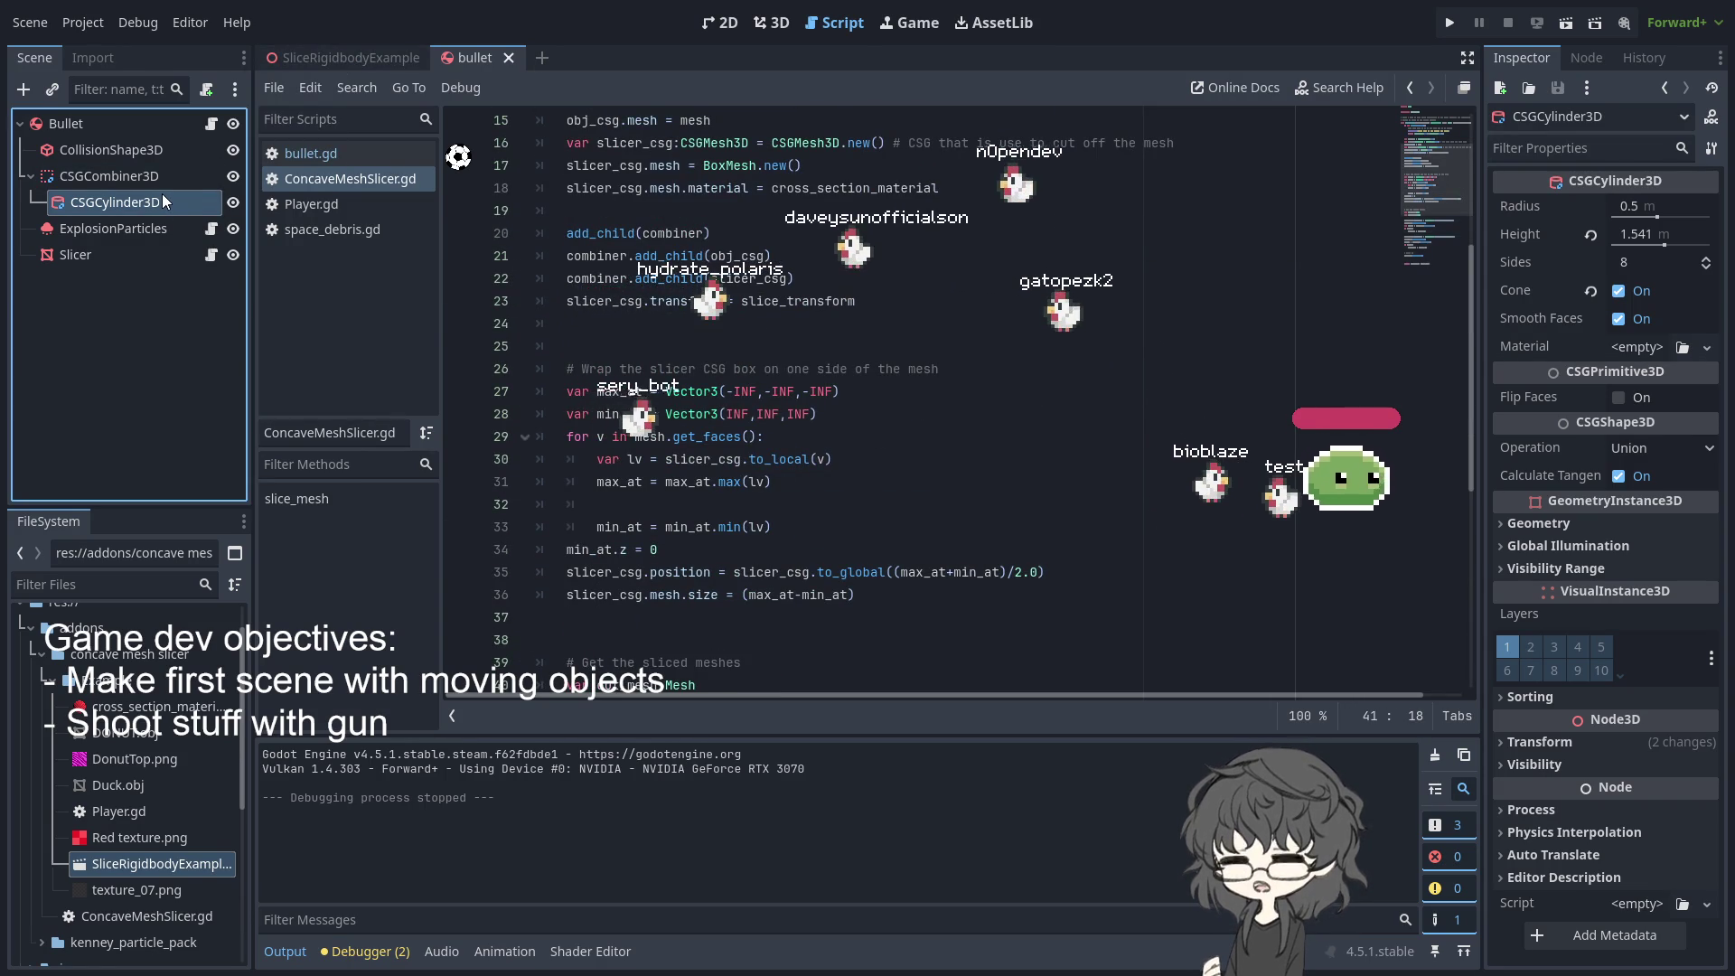
left_click(211, 229)
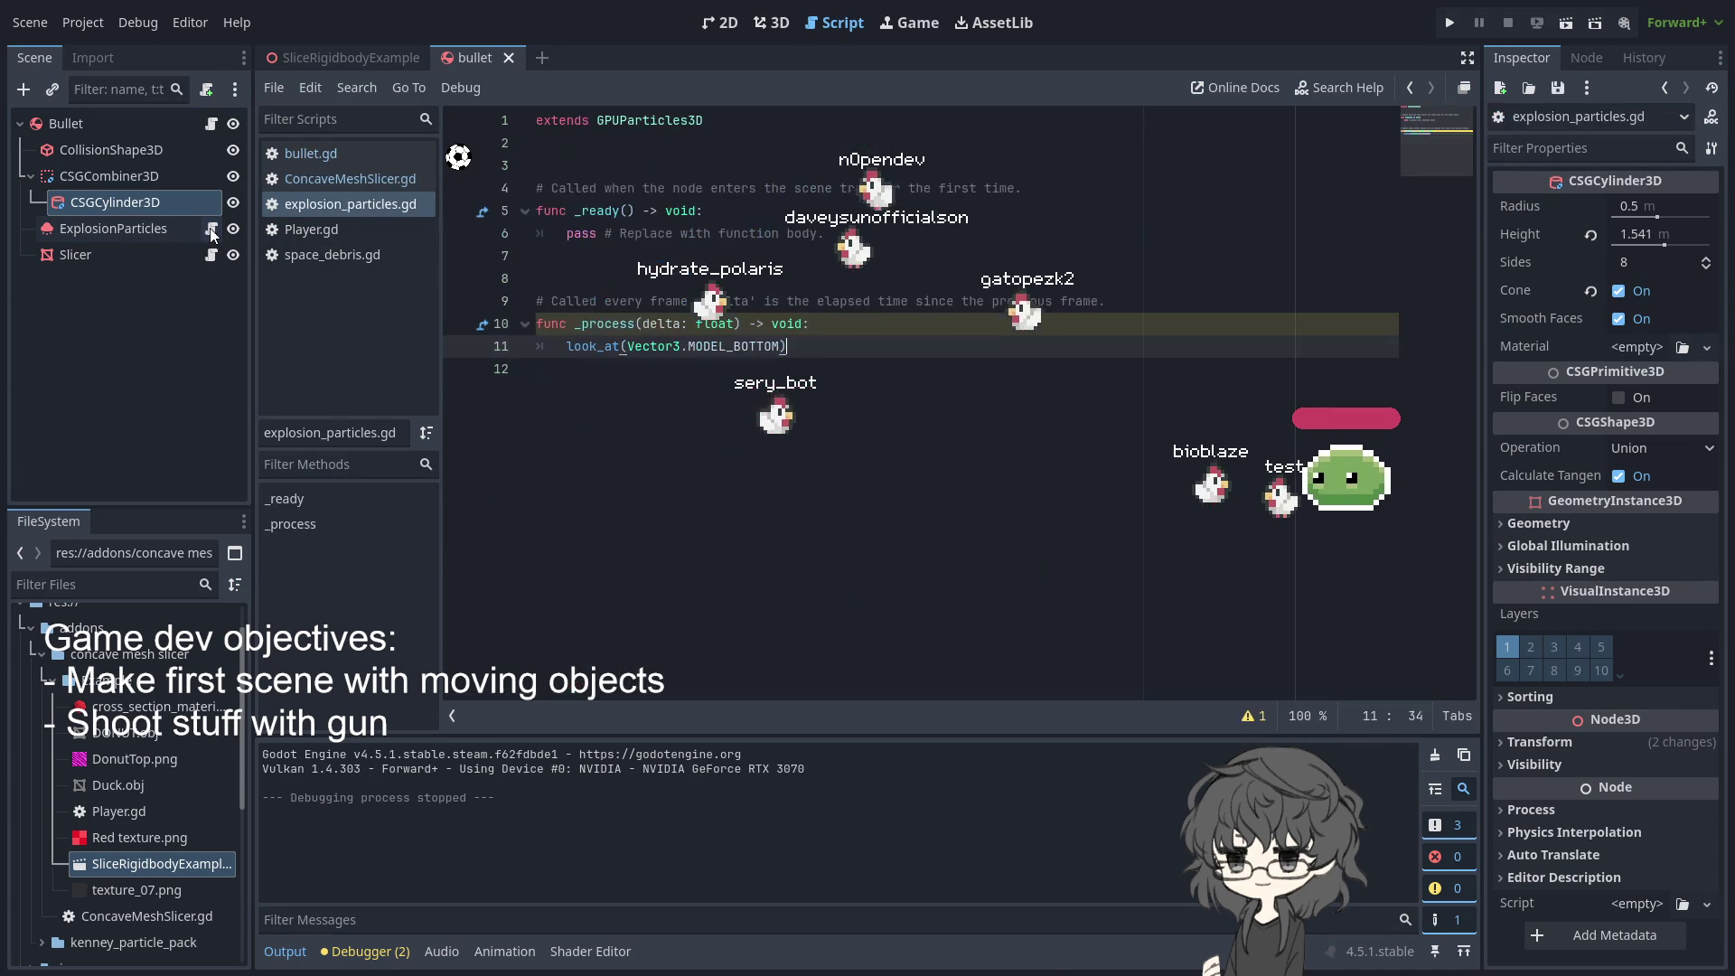
left_click(109, 177)
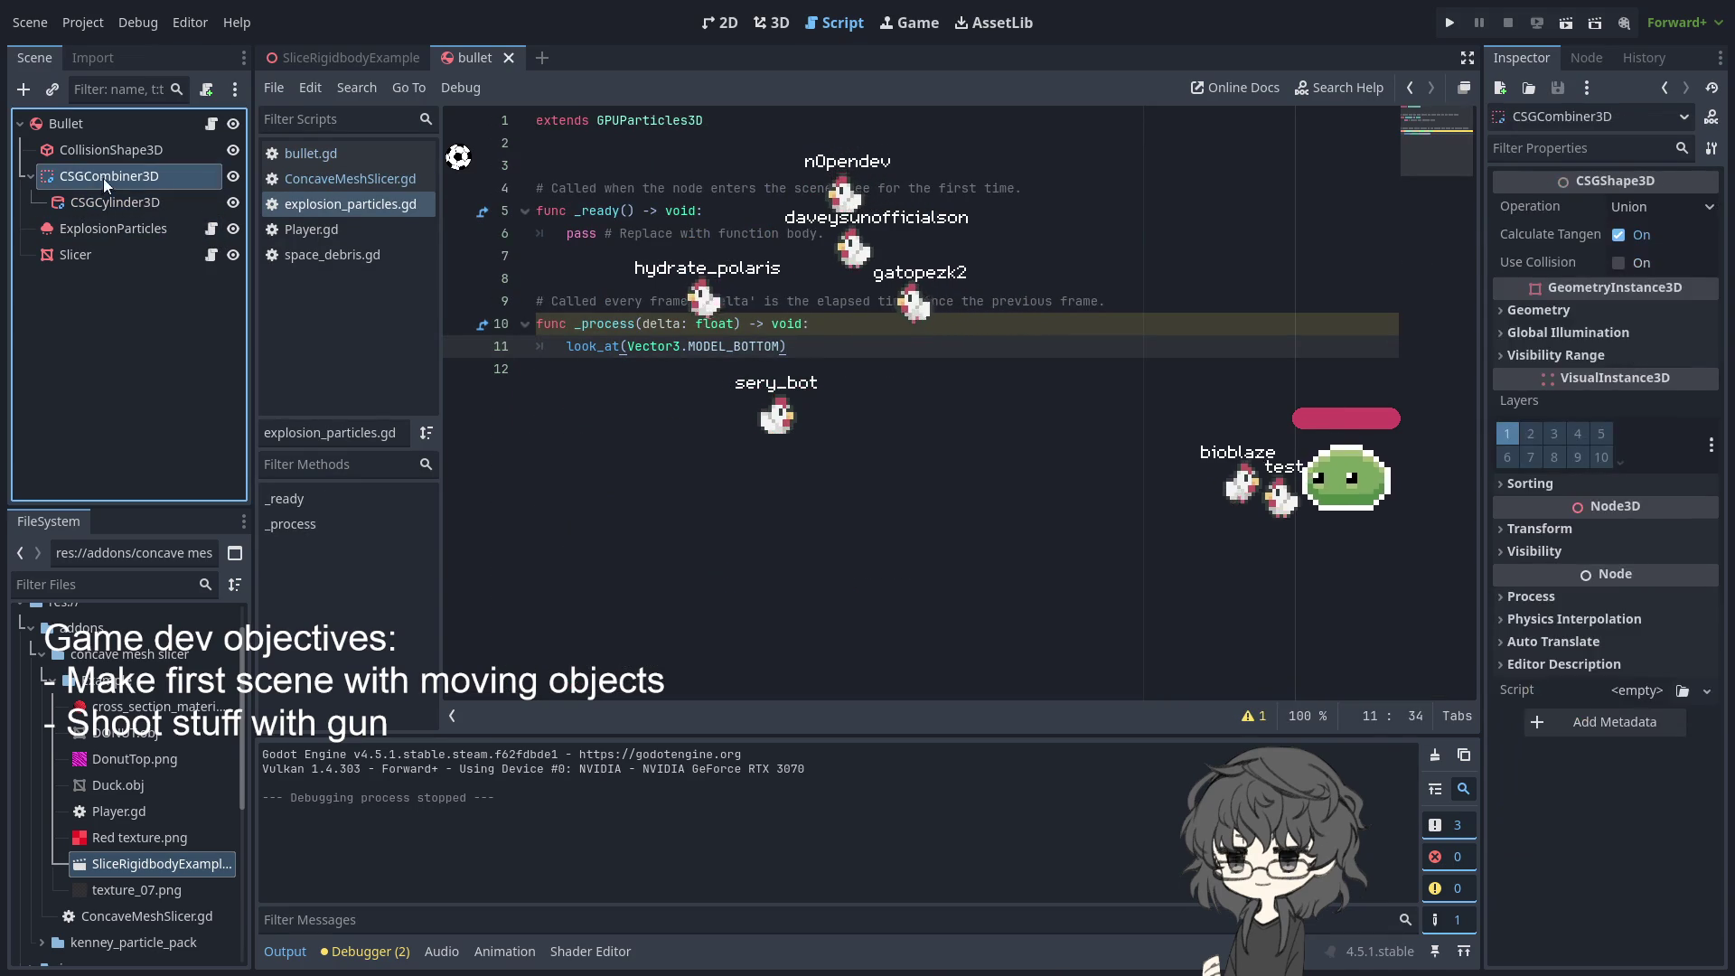
left_click(127, 154)
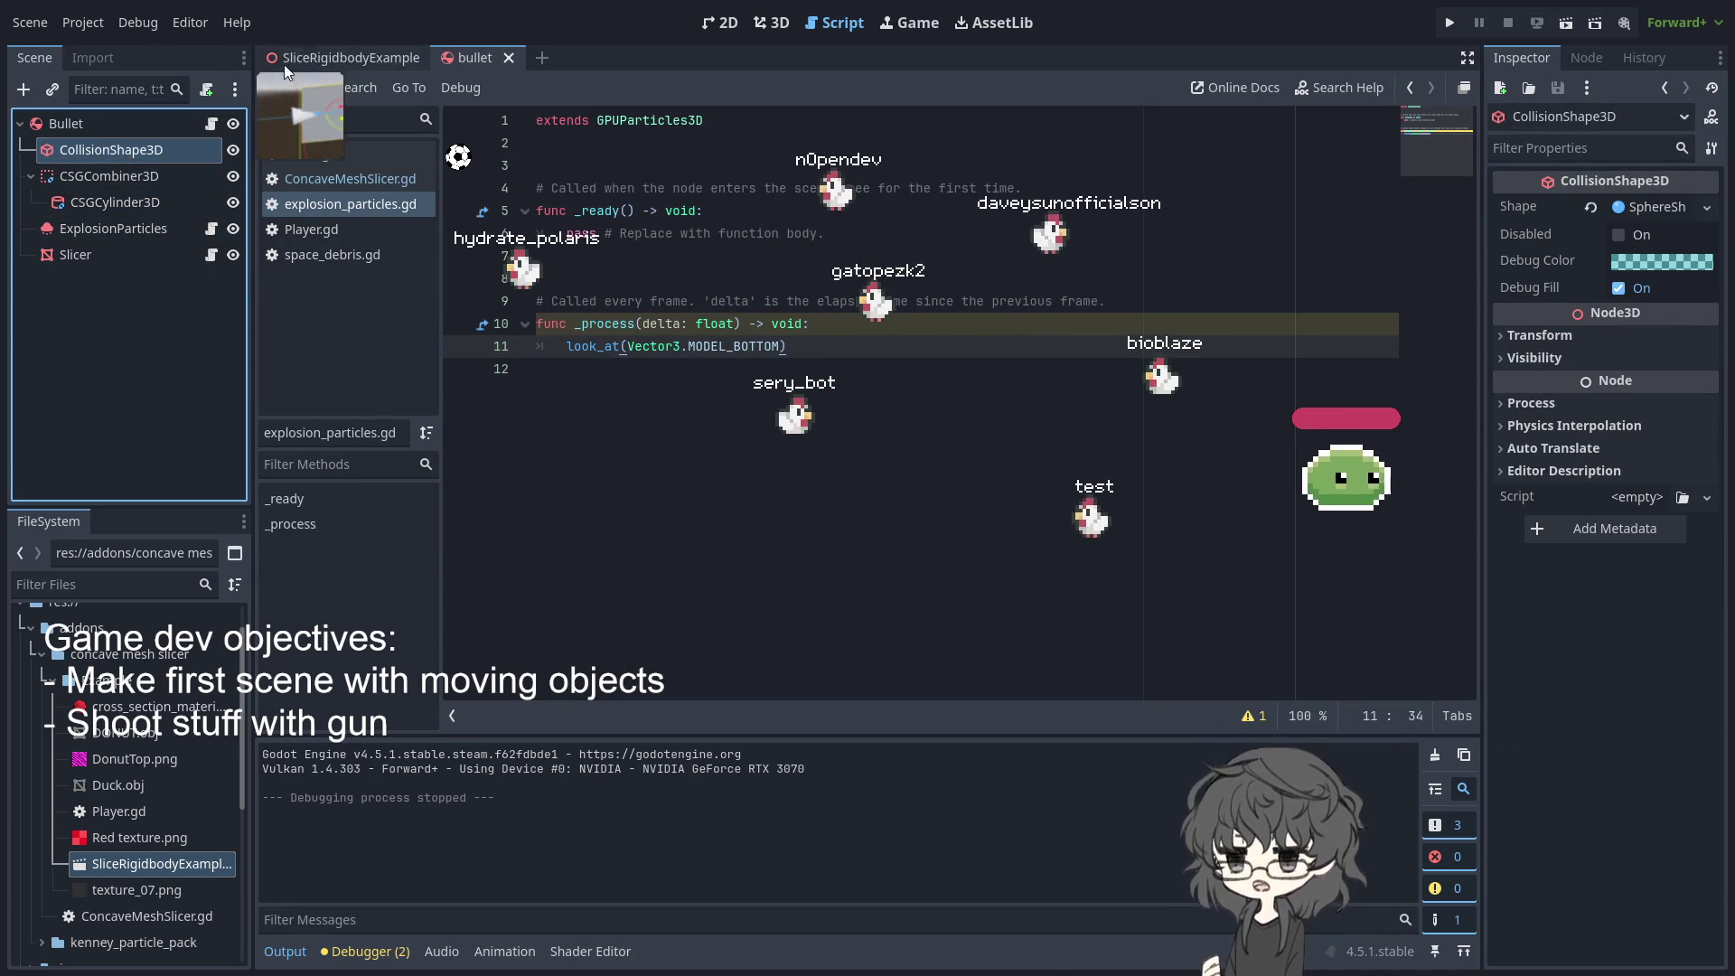
Step: Return to bullet.gd from SliceRigidbodyExample and highlight add_sibling on line 33 and mesh1 on line 32
left_click(307, 57)
left_click(470, 57)
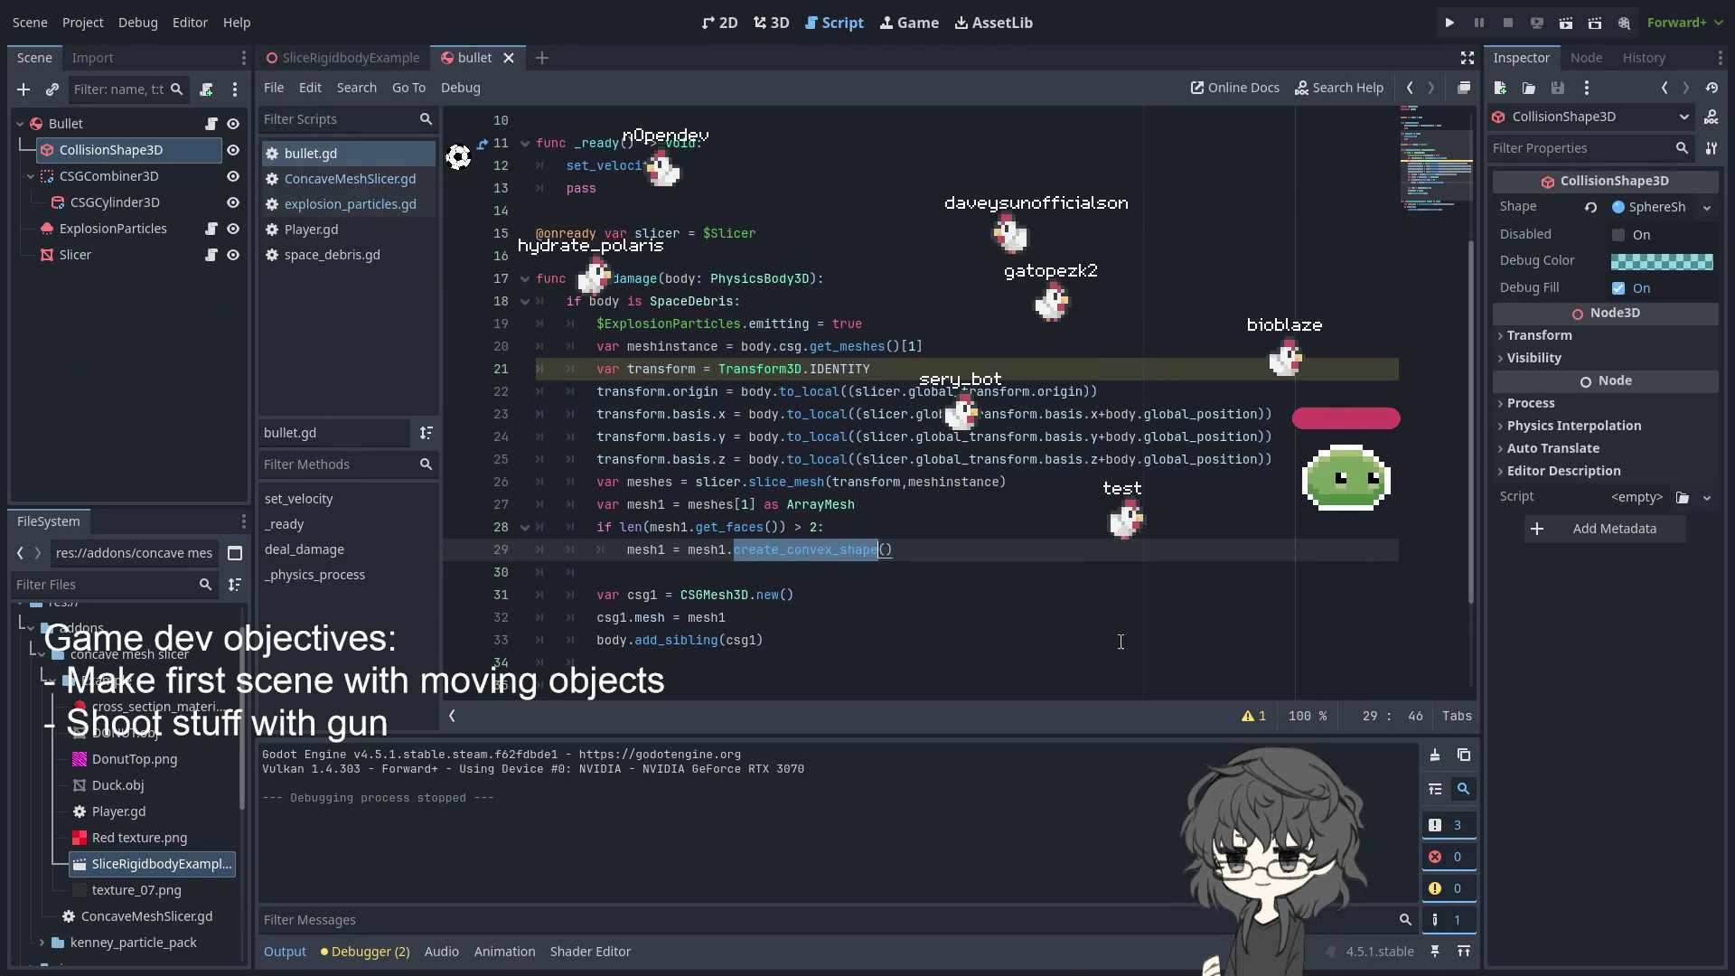
double_click(698, 635)
double_click(699, 624)
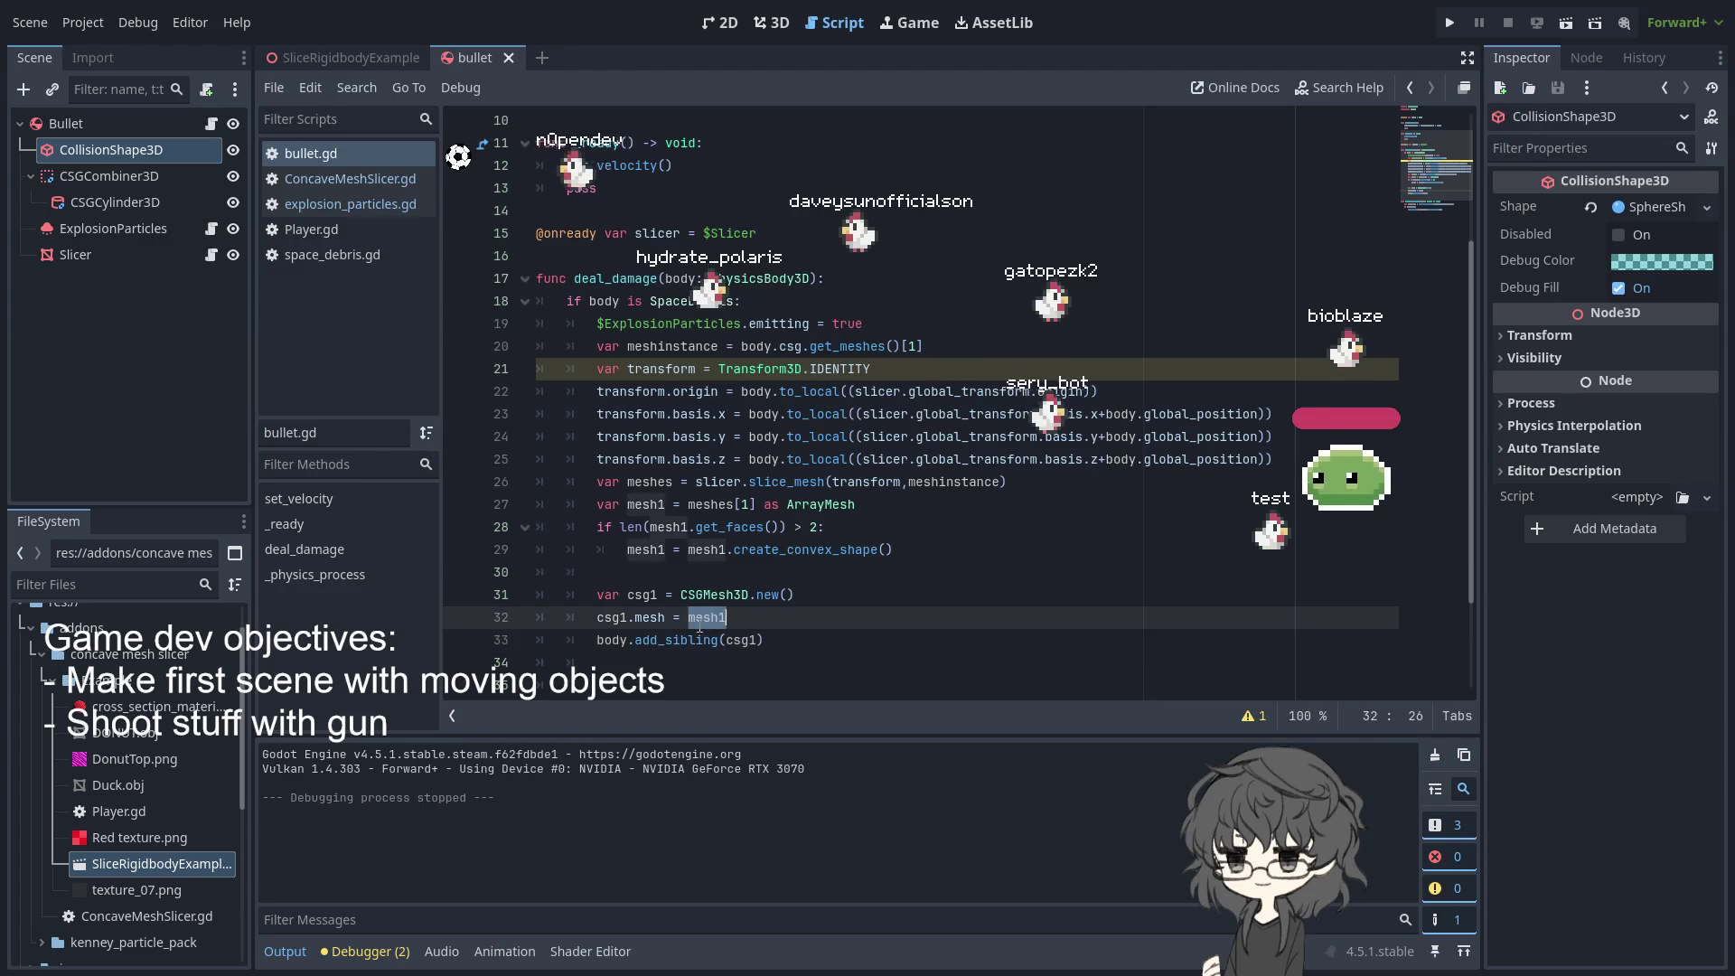
scroll(816, 576, "down", 2)
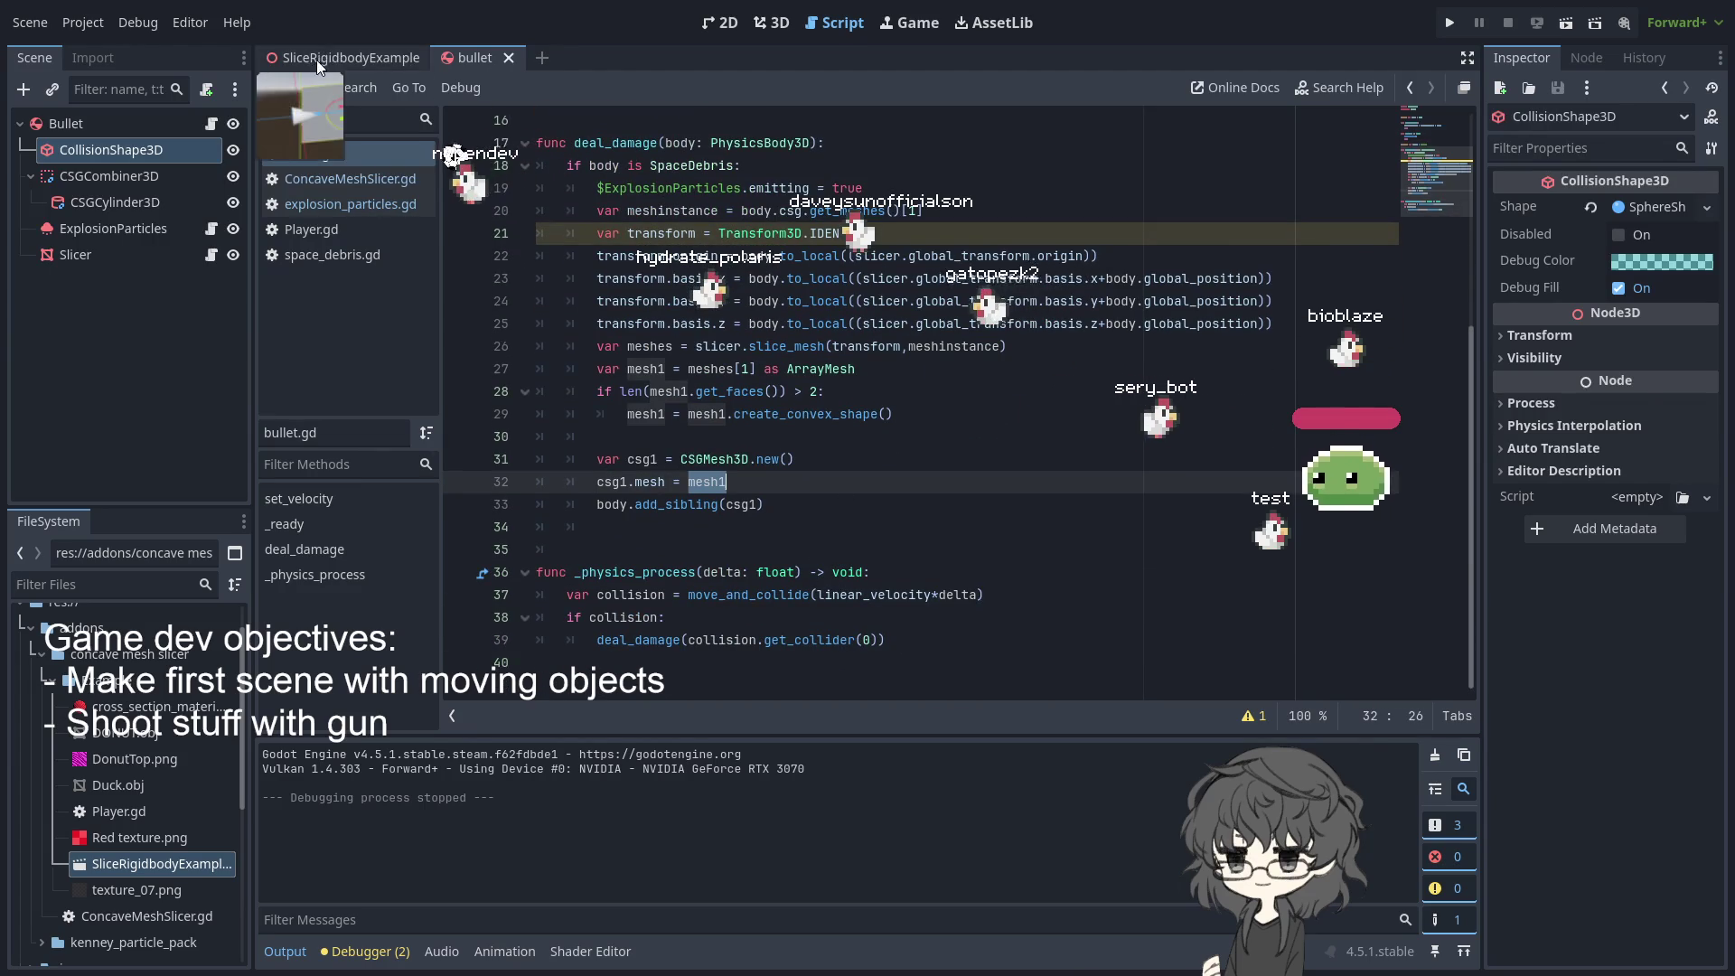
Step: Review Player.gd in SliceRigidbodyExample, then return to bullet.gd with the caret after the ArrayMesh cast
left_click(332, 60)
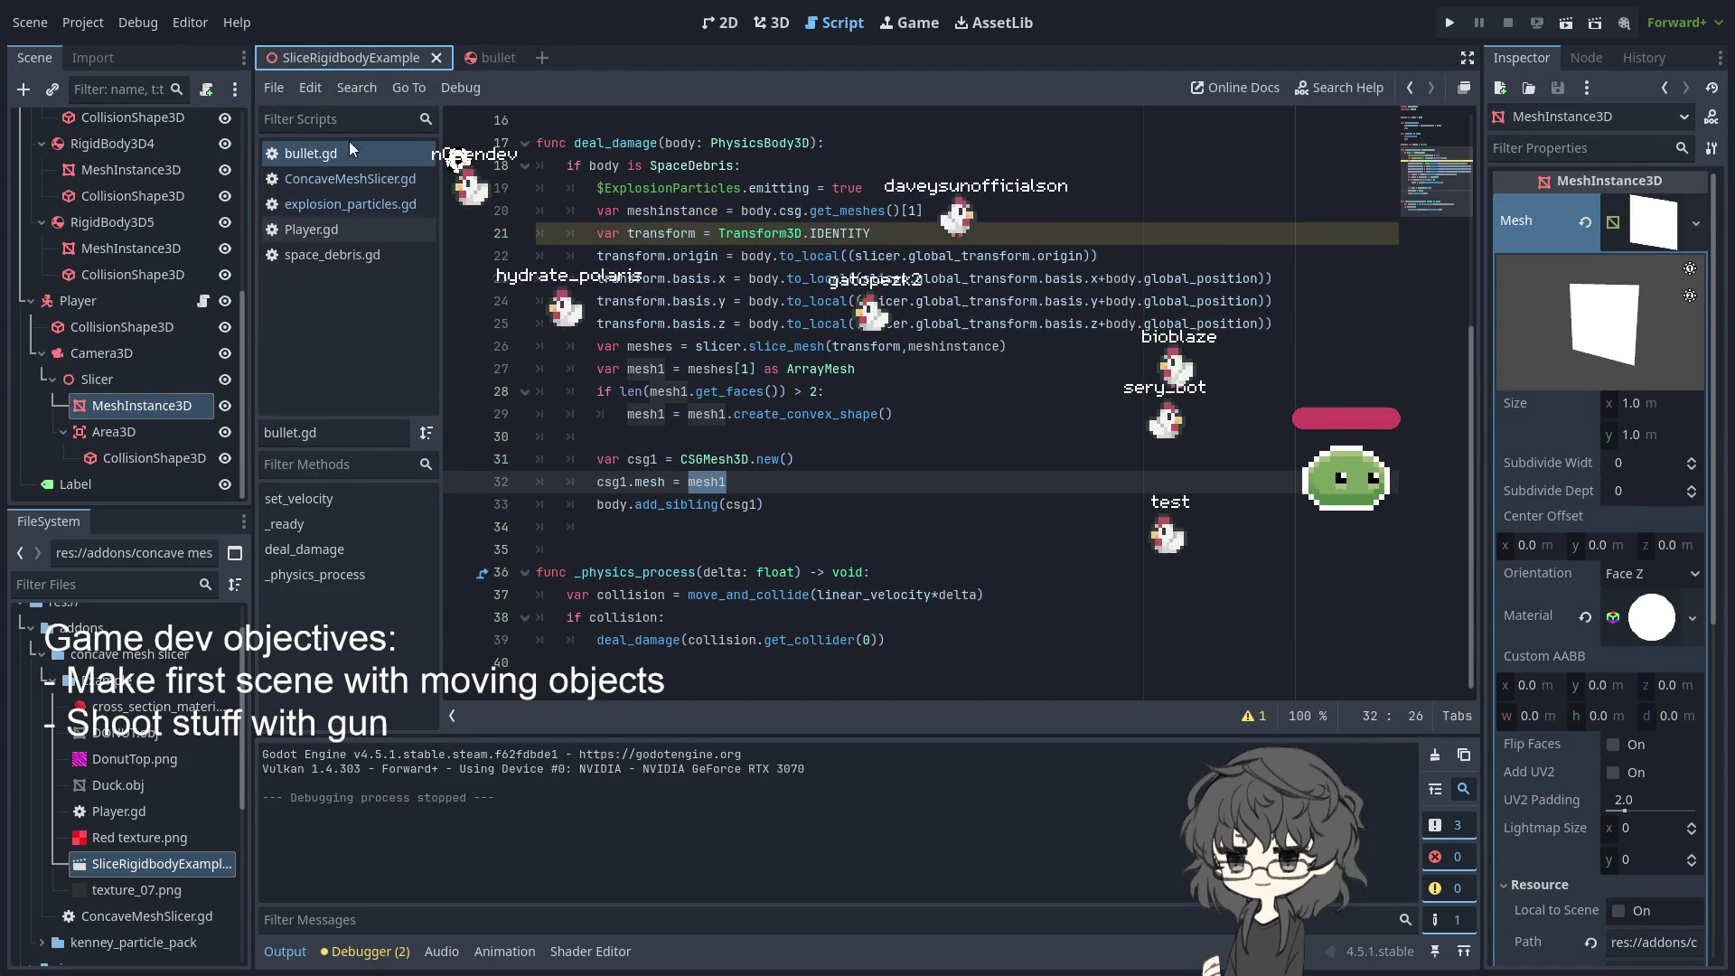
left_click(317, 237)
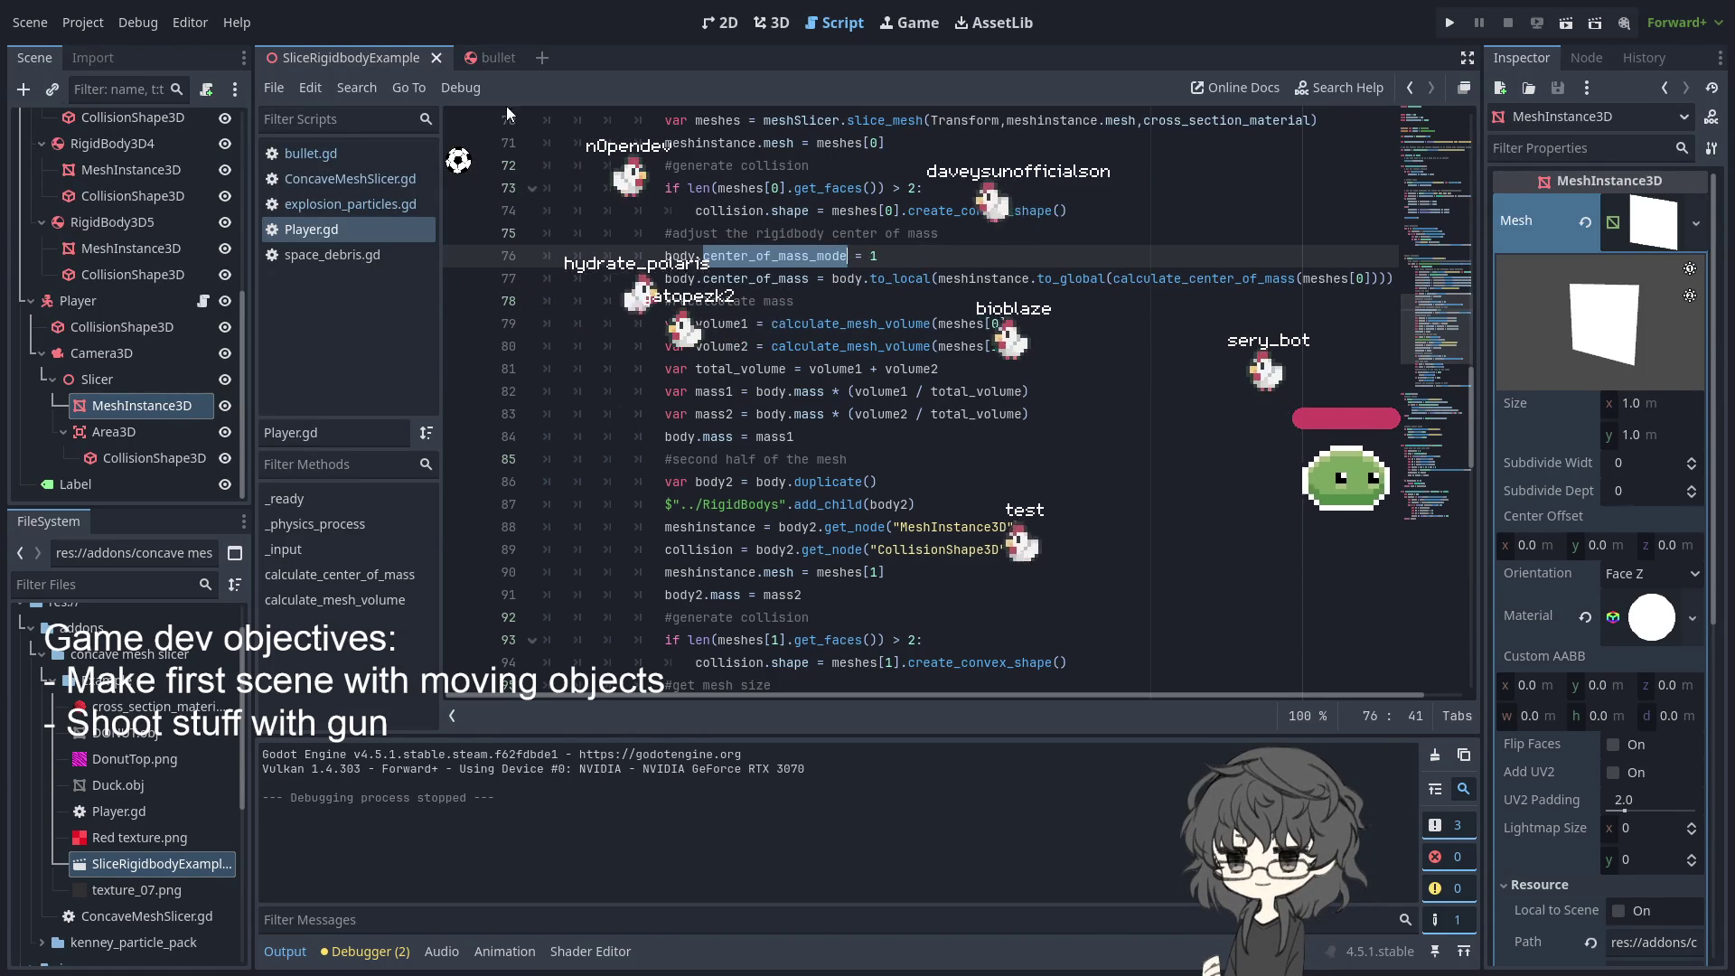
key("ctrl+Tab")
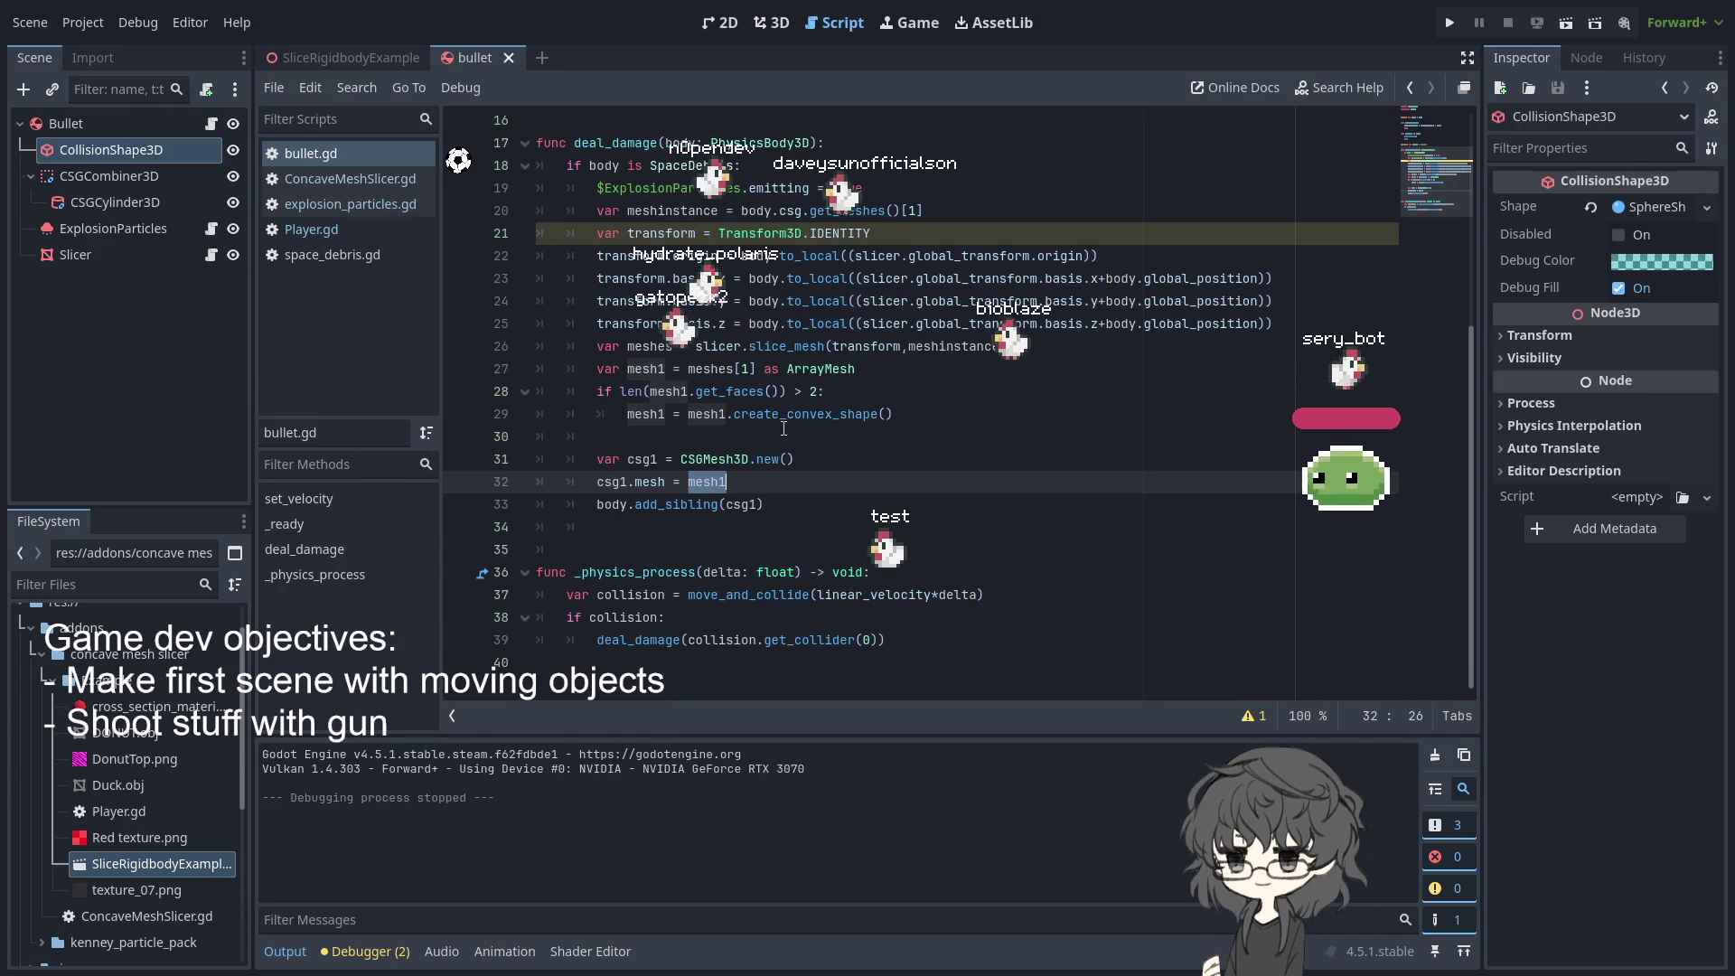
scroll(764, 423, "up", 1)
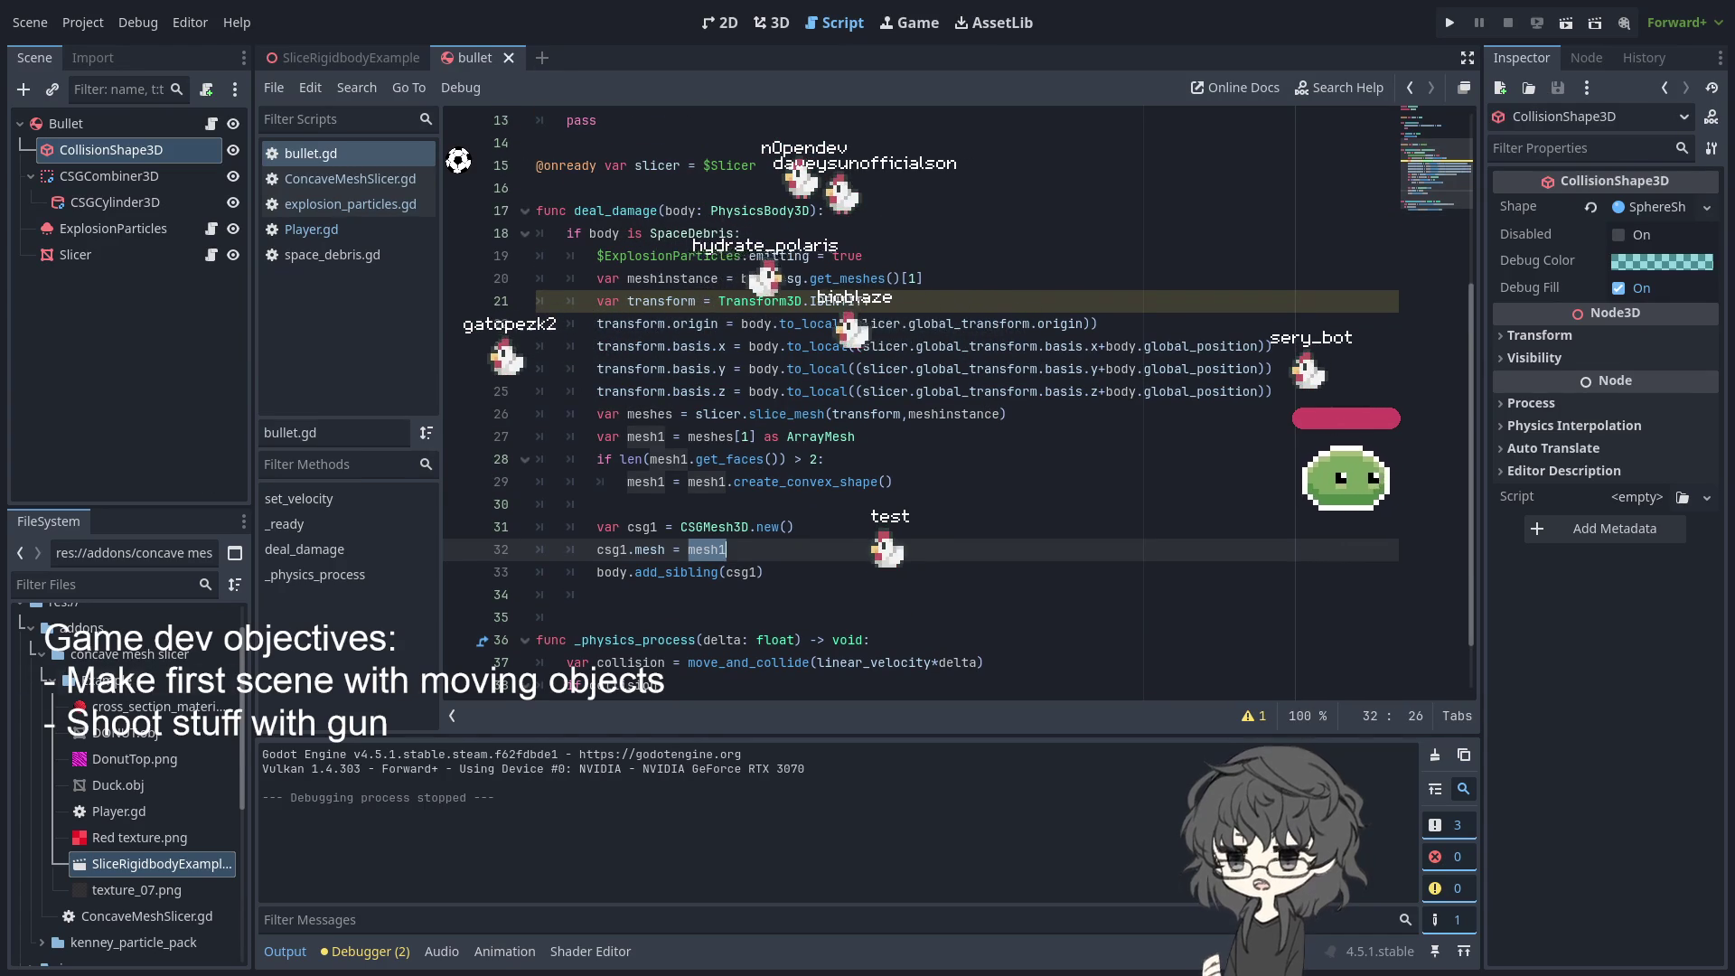
left_click(886, 436)
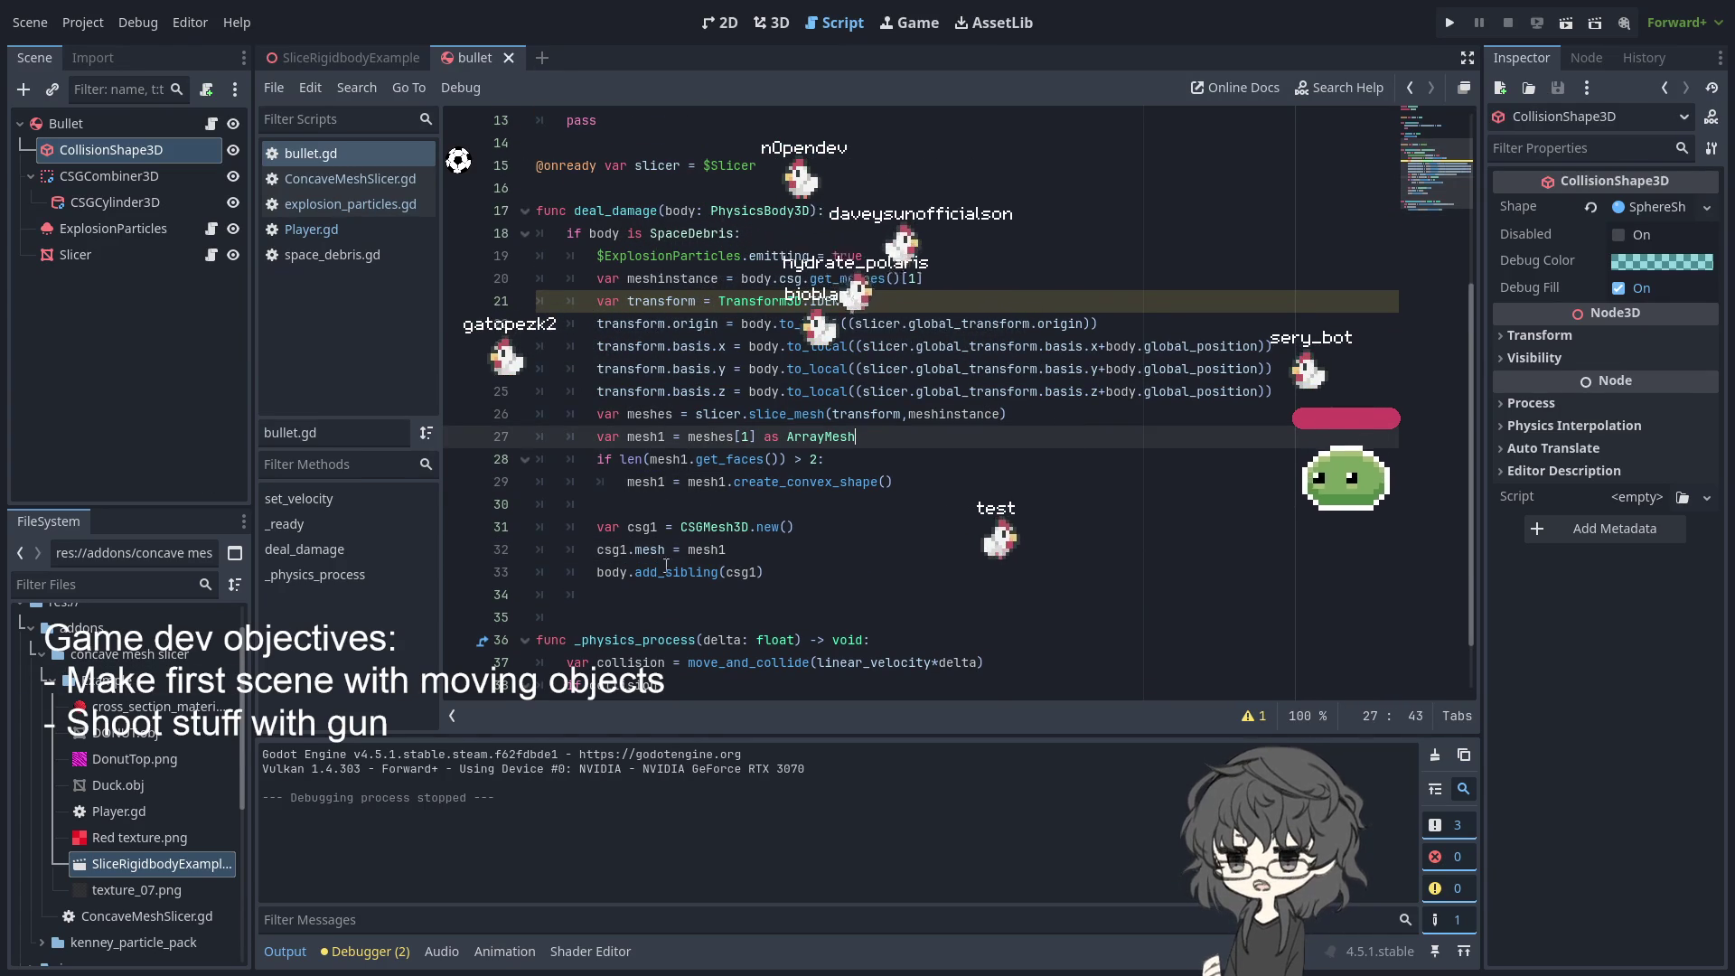
Step: Replace add_sibling(csg1) on line 33 with body.csg via autocomplete, then erase a trial entry
mouse_move(651, 505)
left_mouse_down()
mouse_move(879, 569)
mouse_move(868, 551)
left_mouse_up()
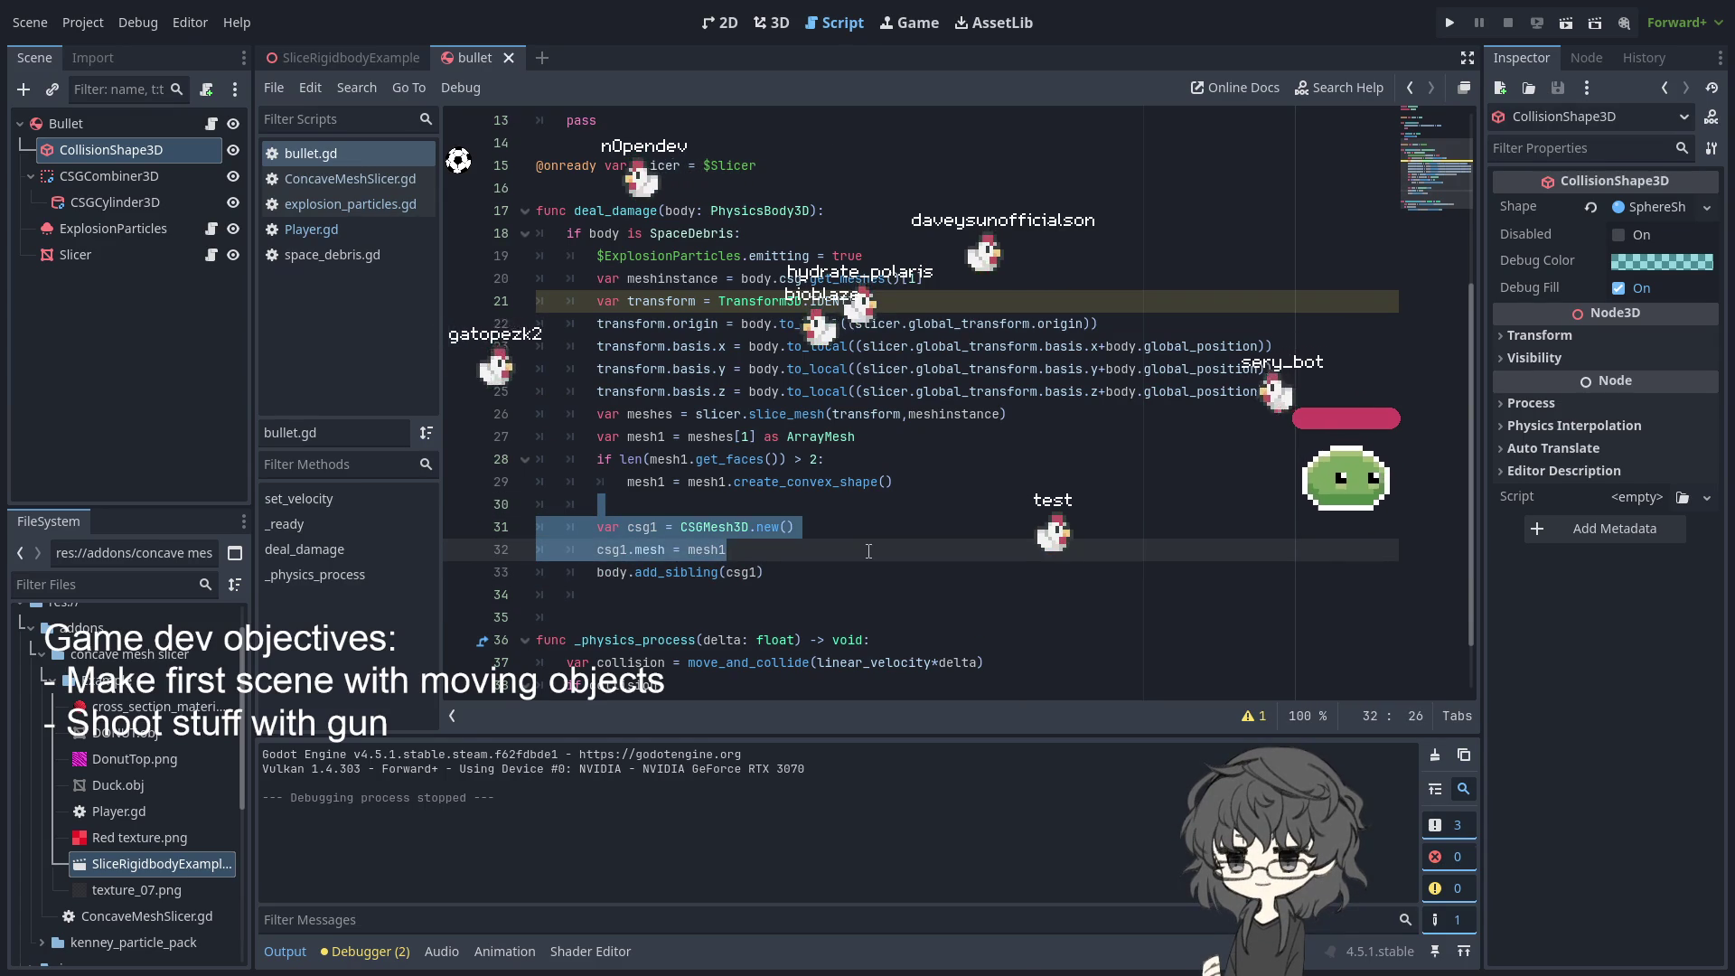
left_click(854, 567)
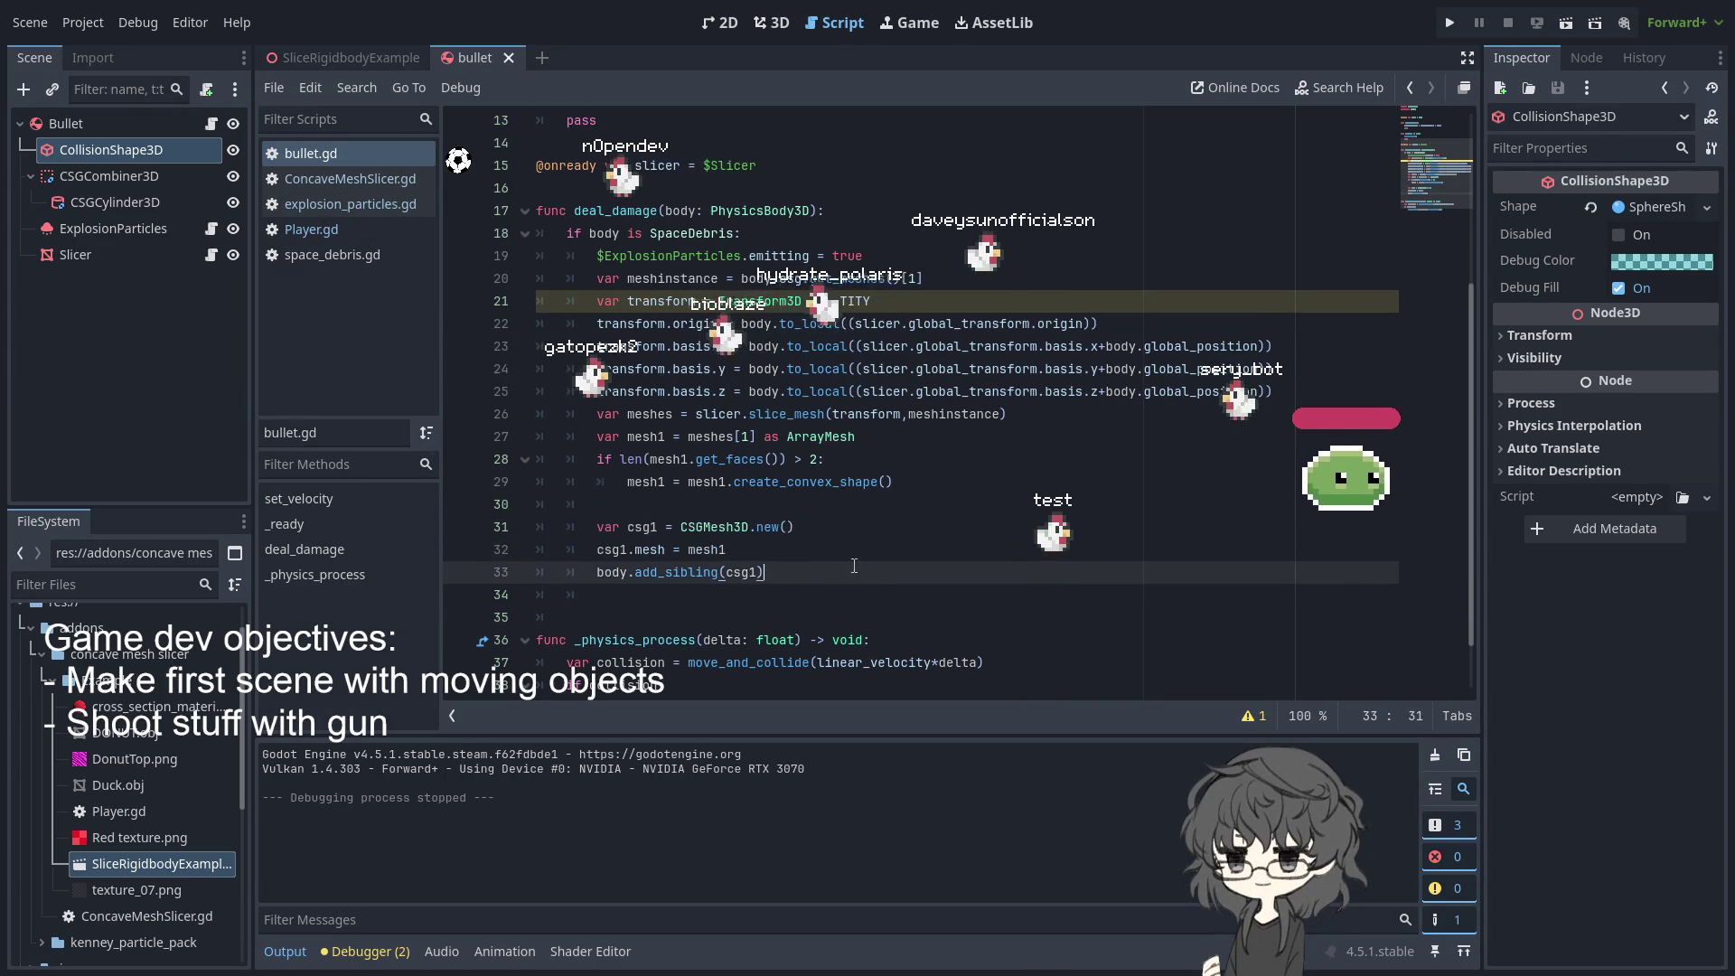
key("ctrl+shift+Left")
key("ctrl+shift+Left")
key("ctrl+shift+Left")
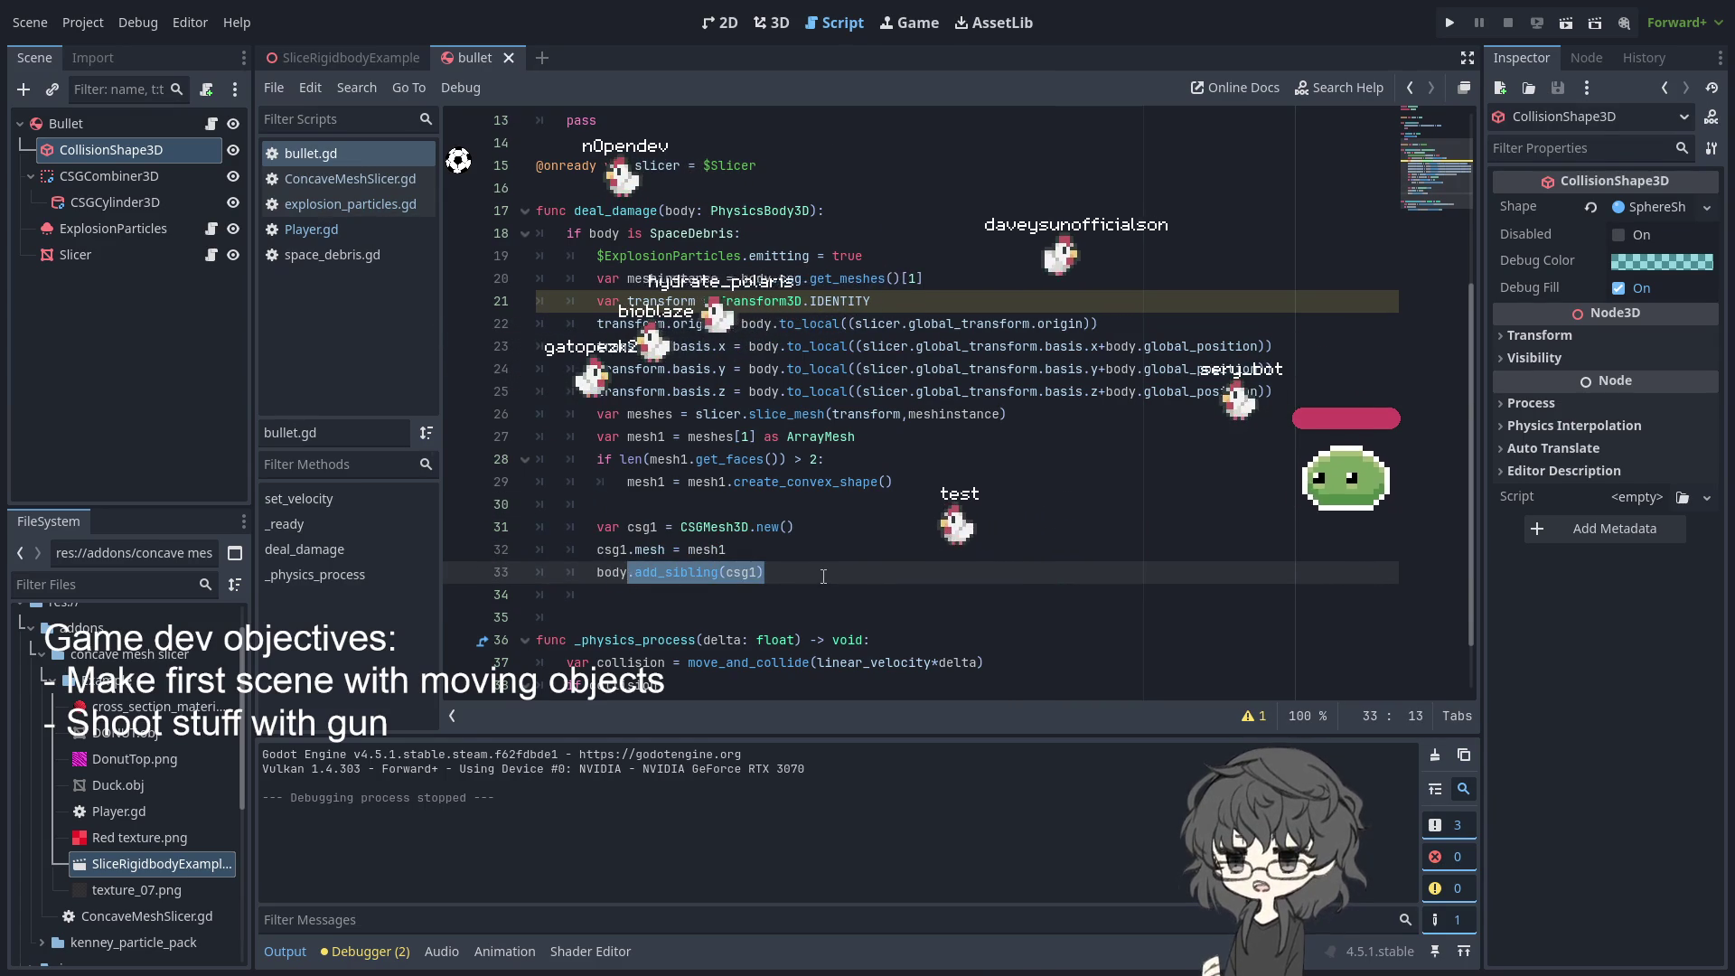
type(".")
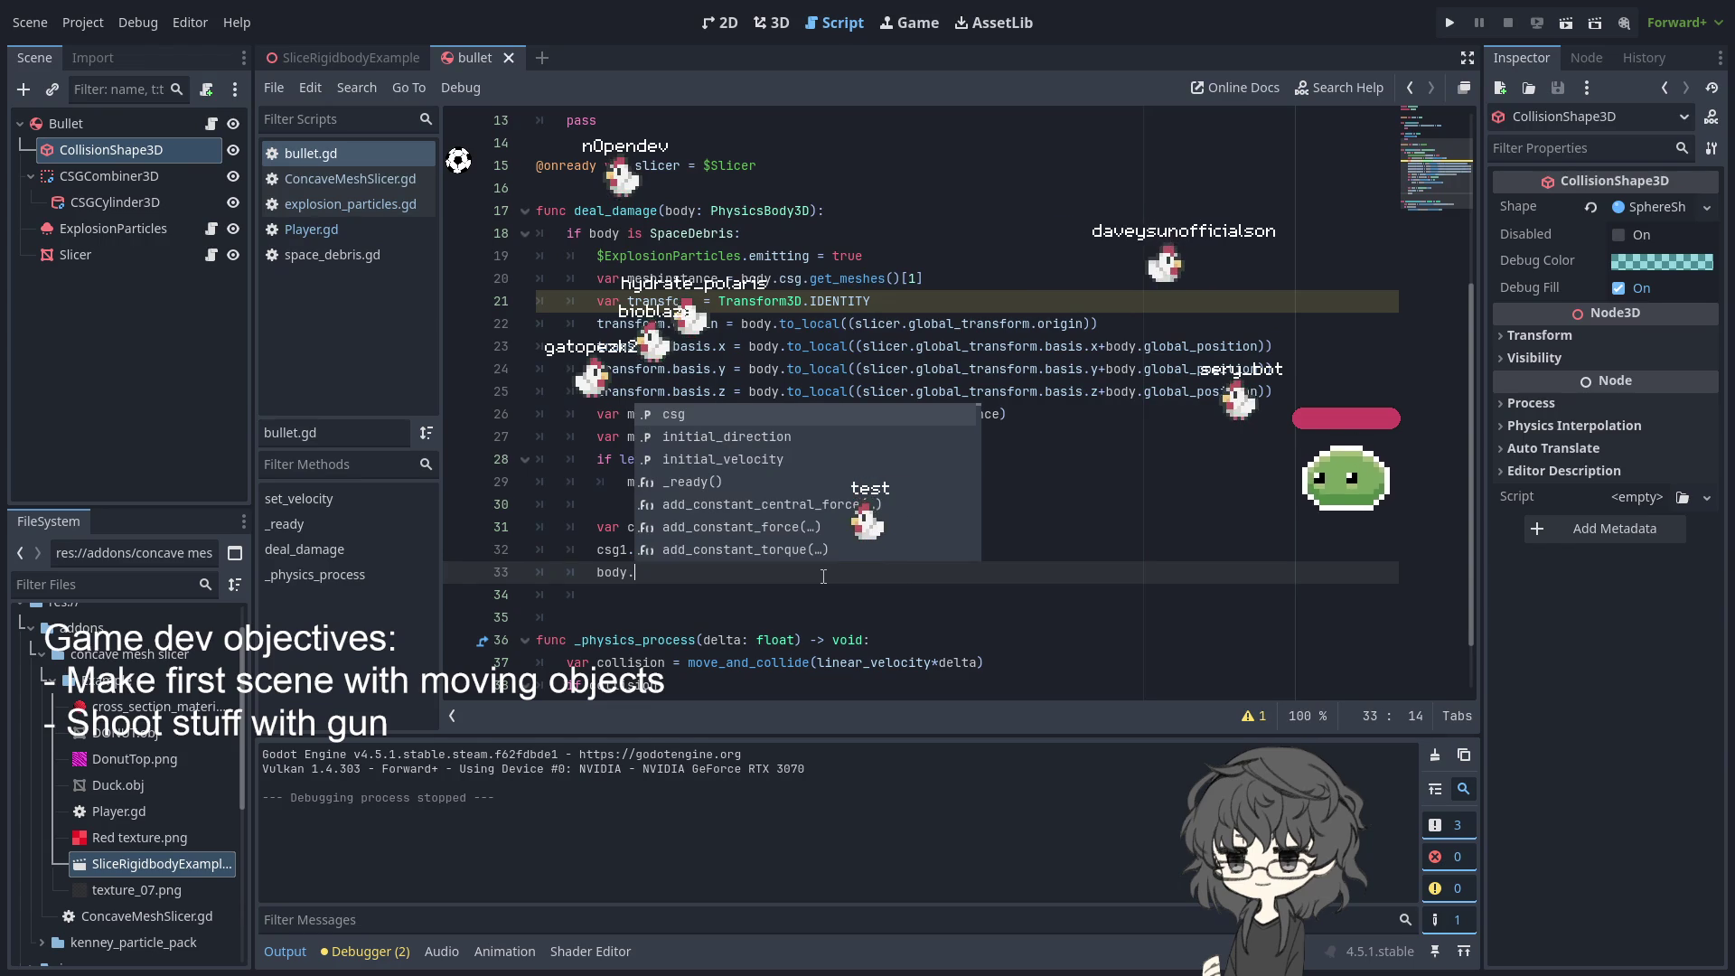
key("Return")
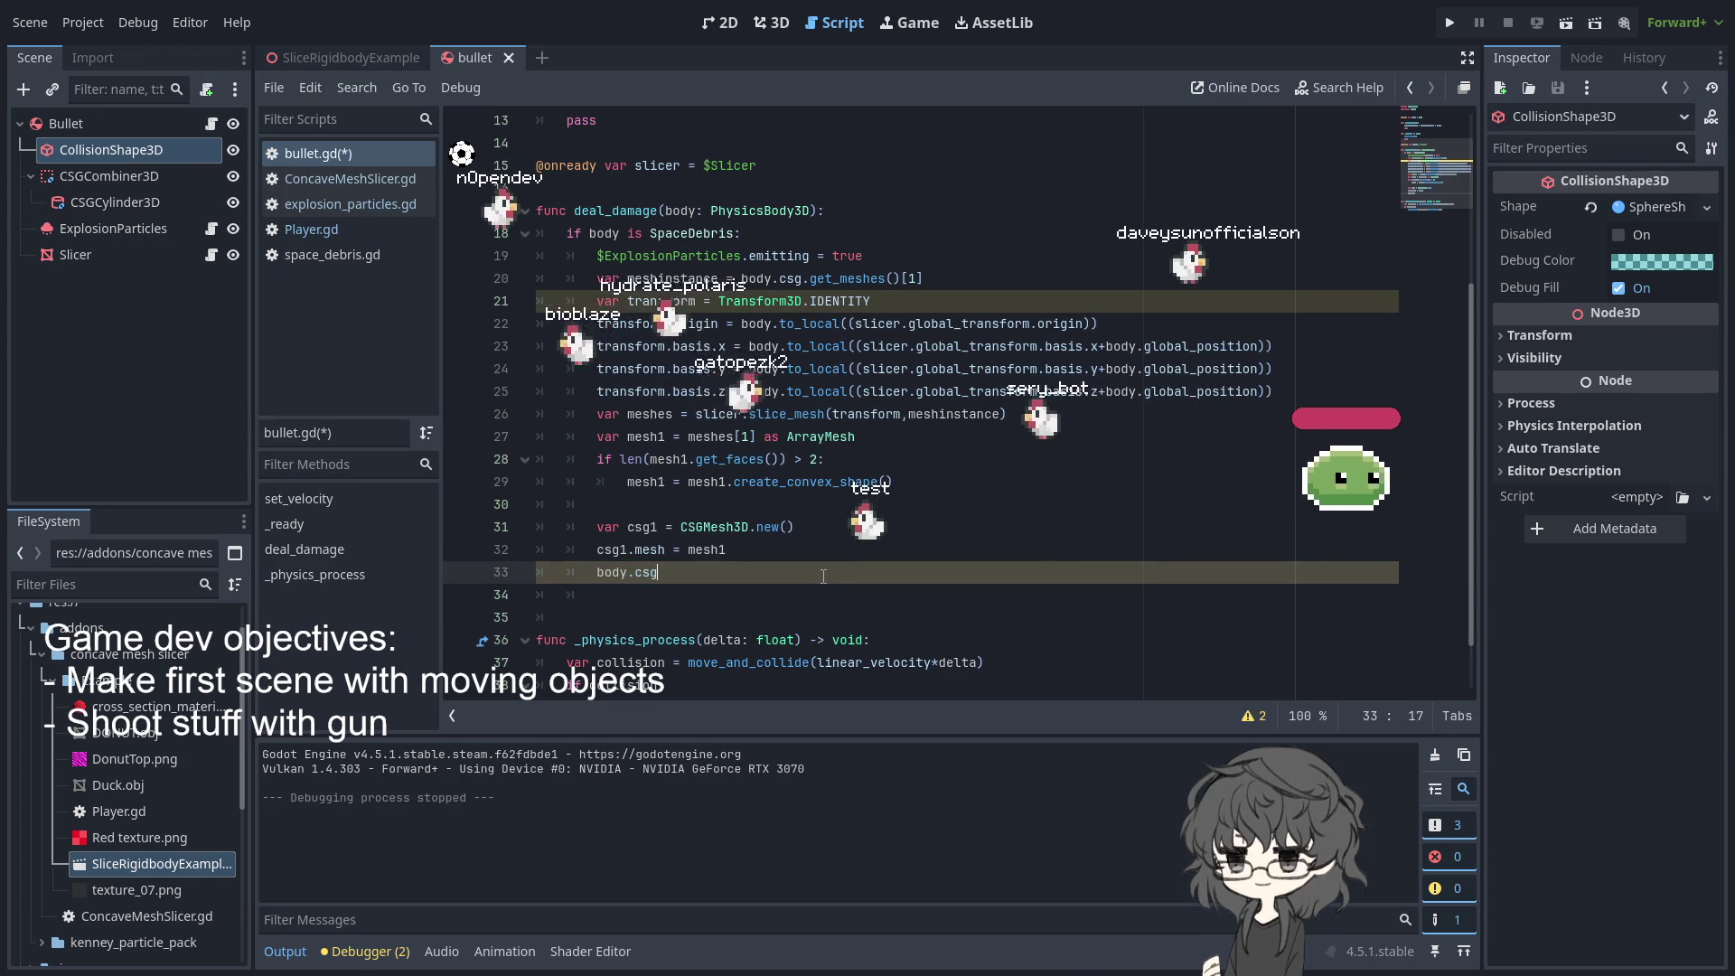
type(".")
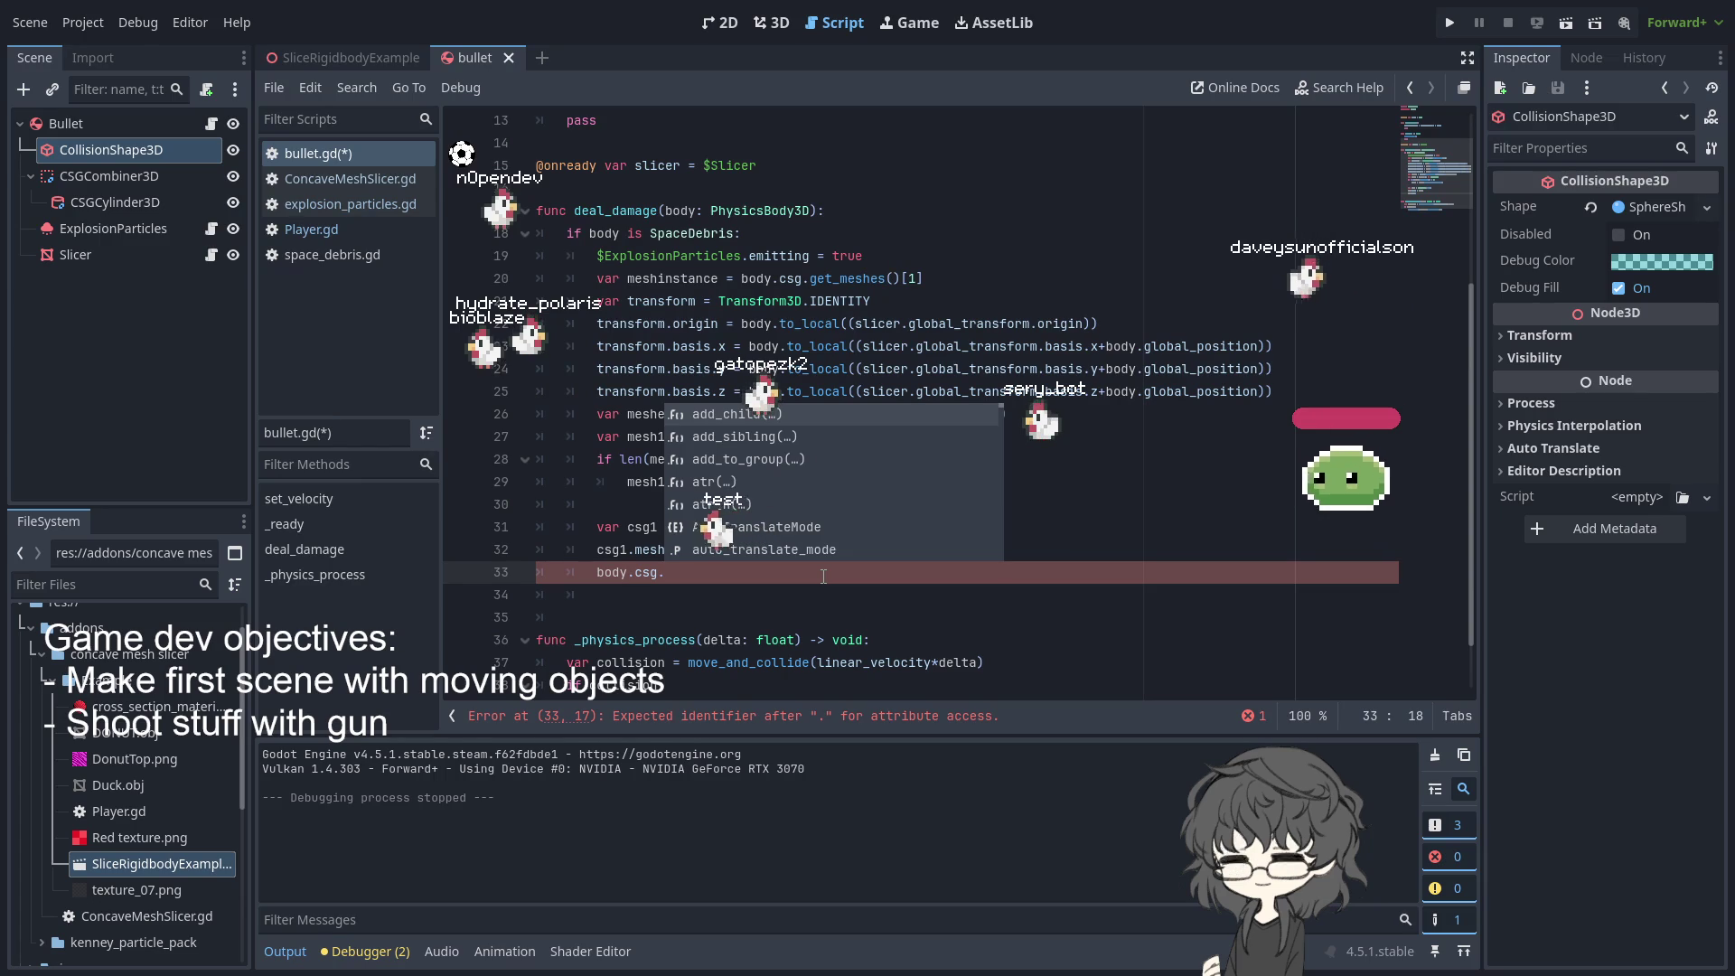
type("re")
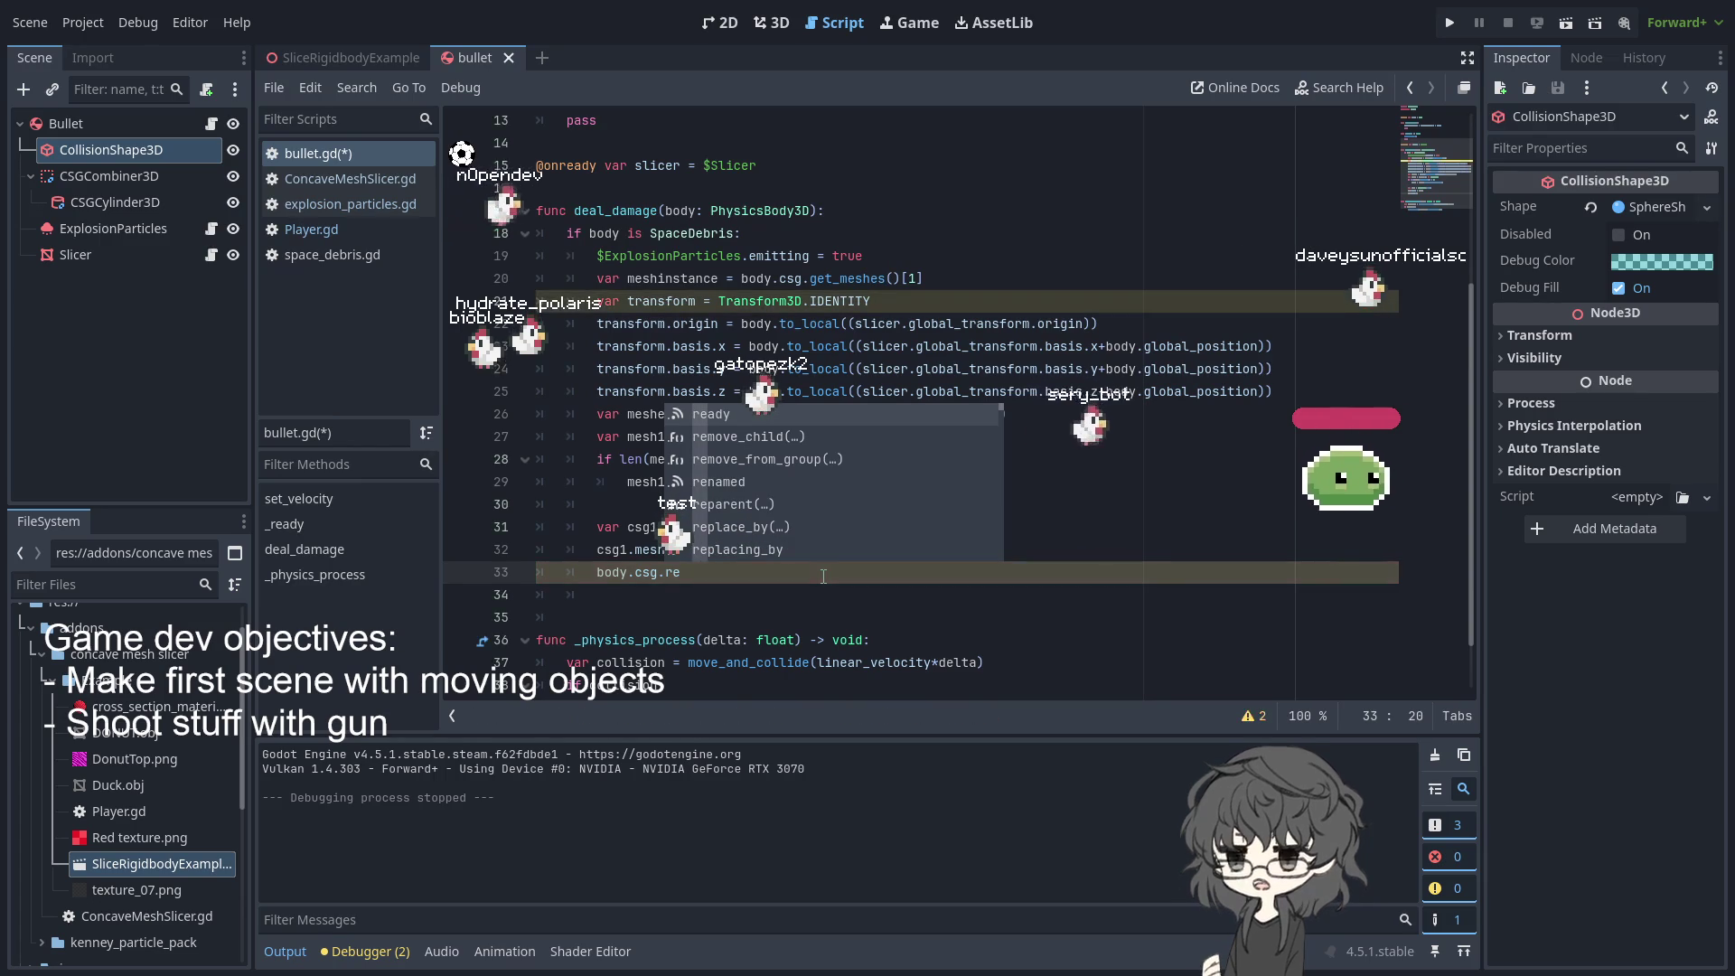
key("Escape")
type(",")
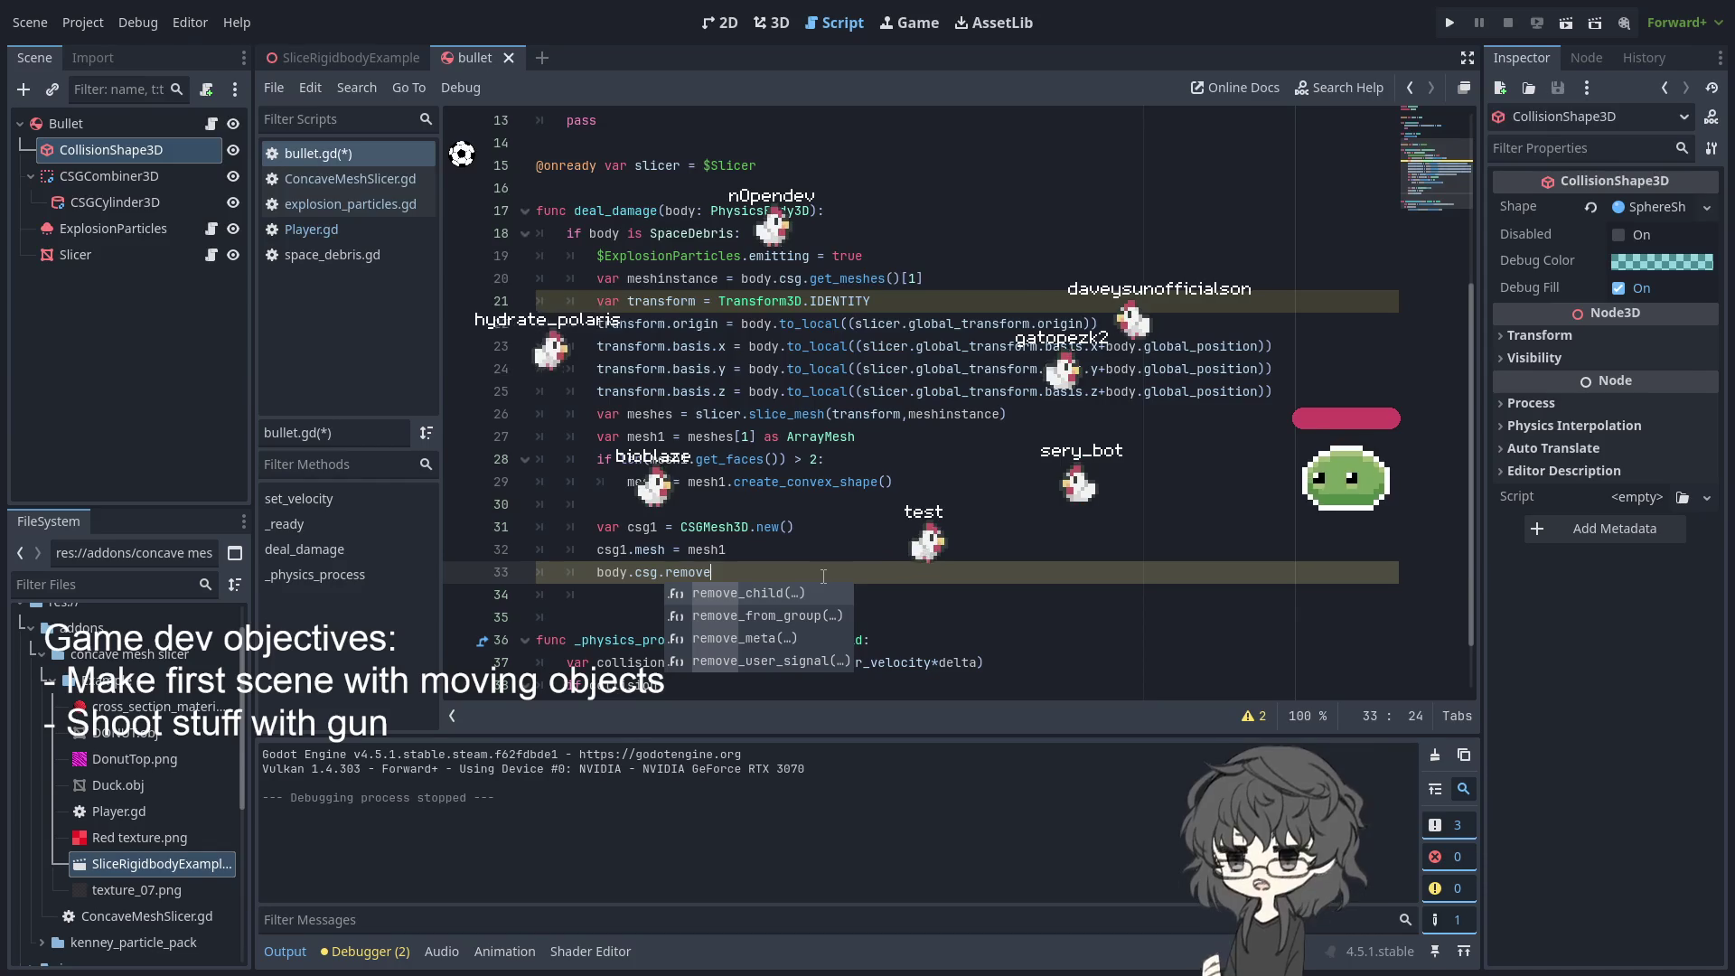
key("BackSpace")
key("BackSpace")
key("BackSpace")
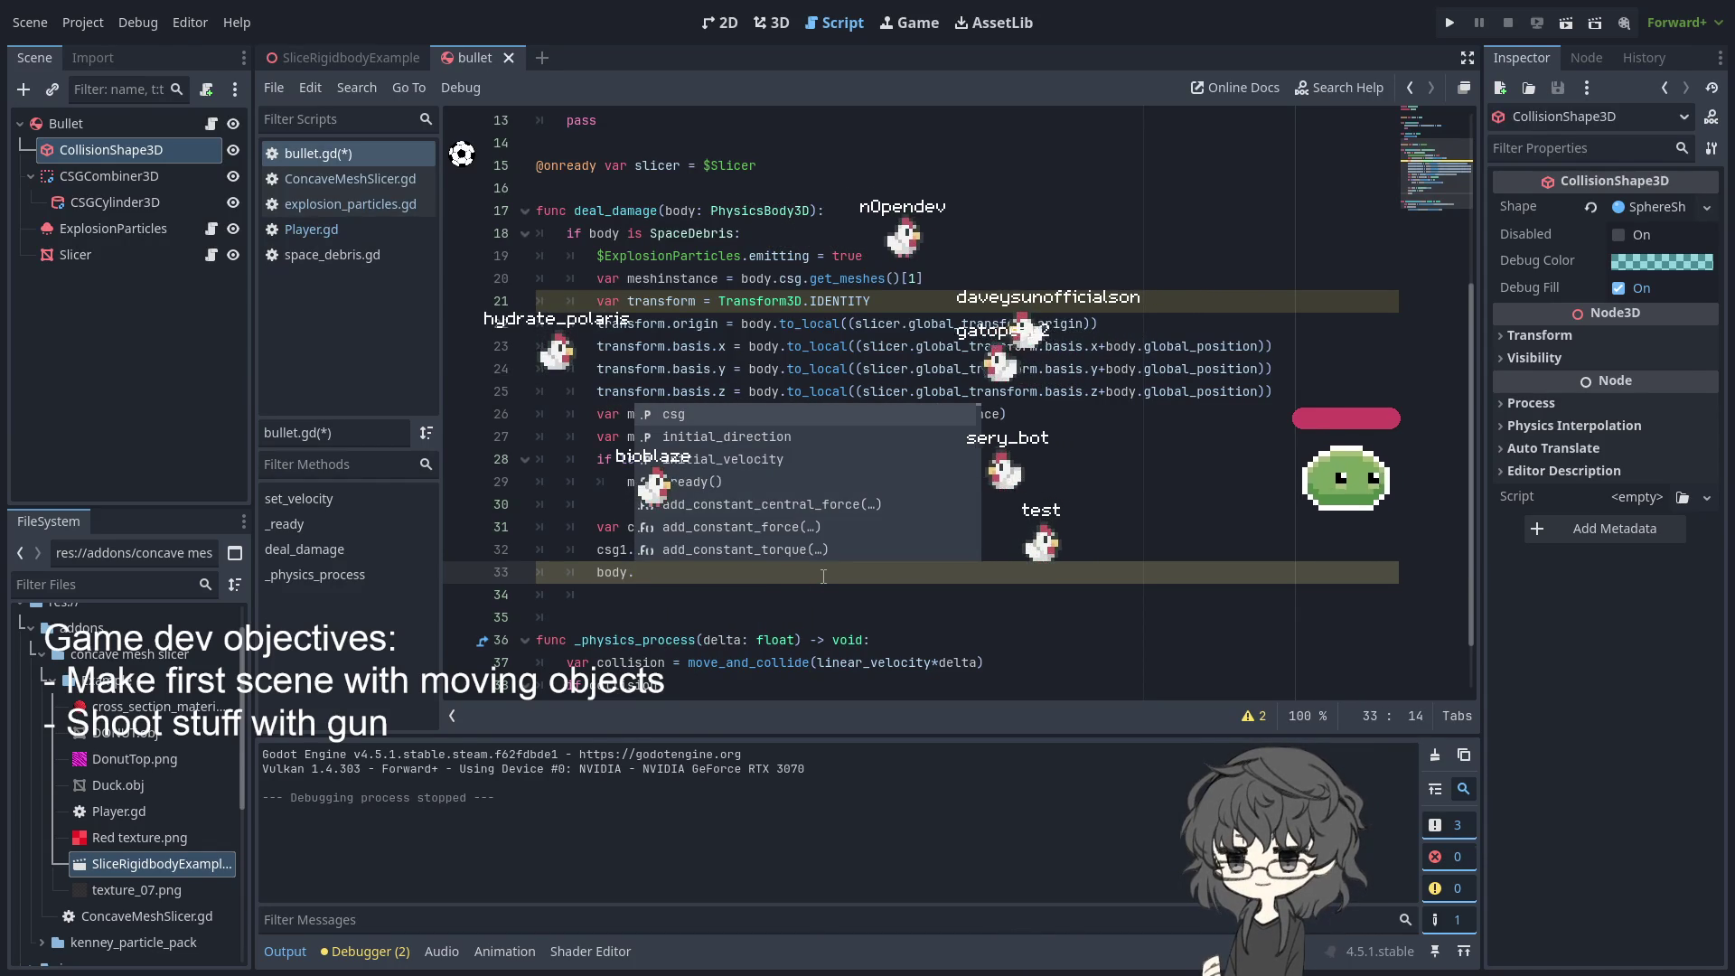
Step: Try the remove_child and csg.clear completions, delete them, and reopen the csg method list
type("remove")
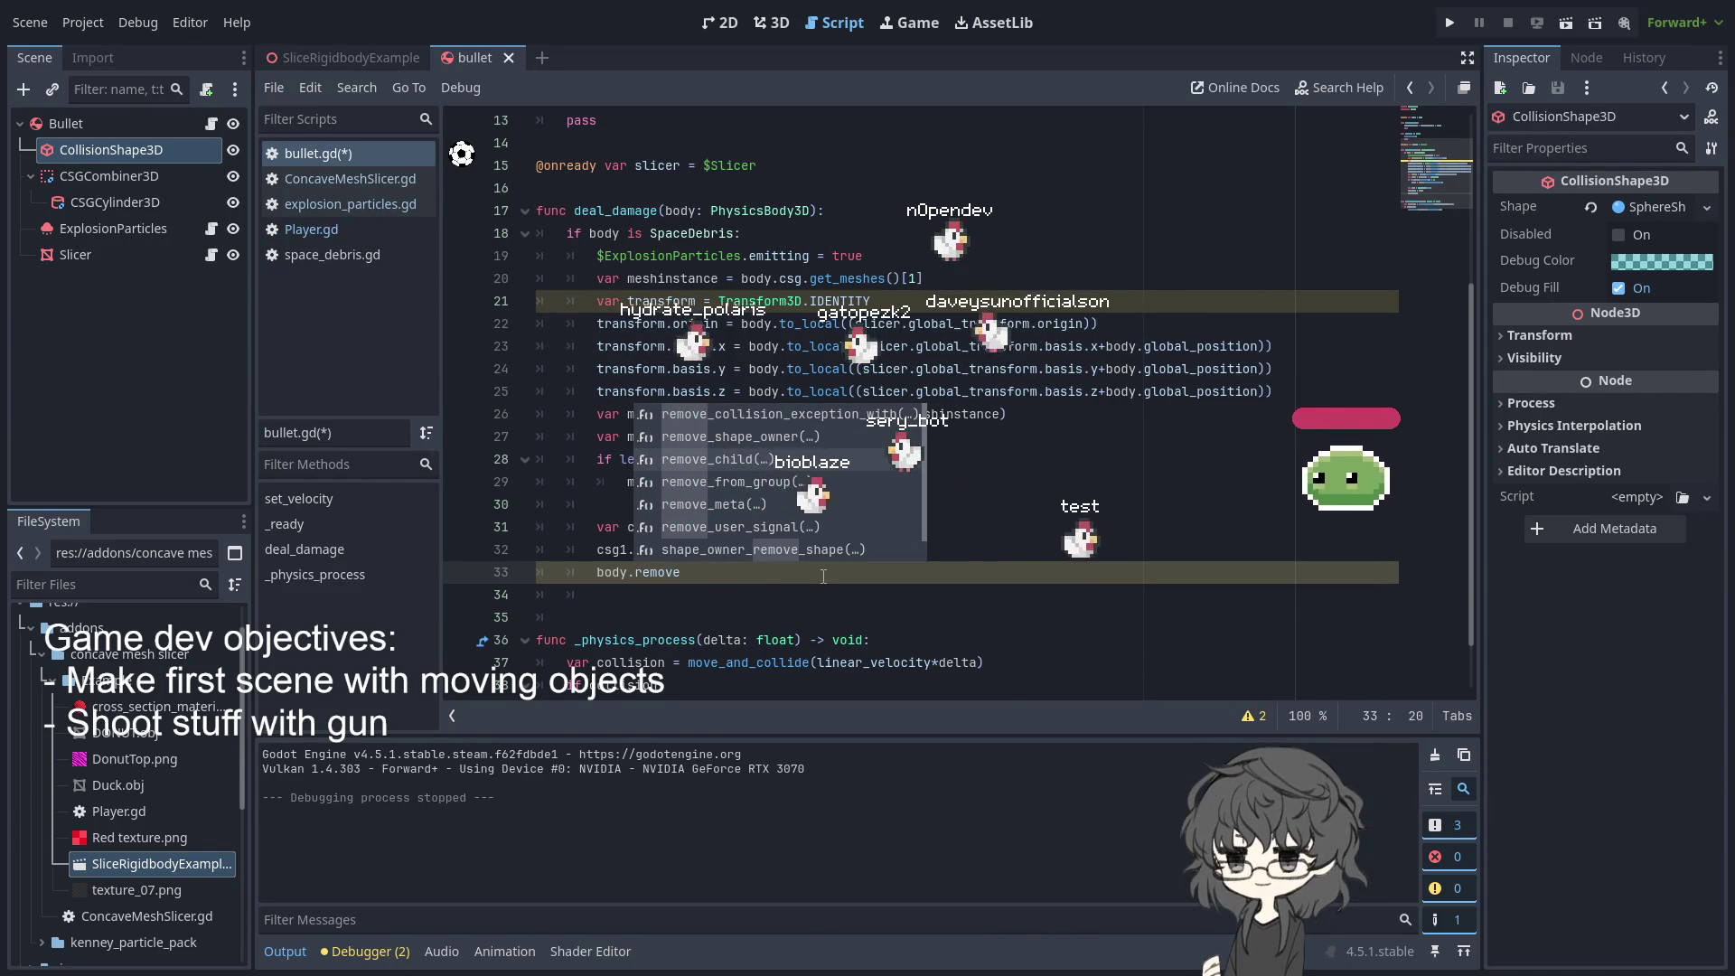
key("Return")
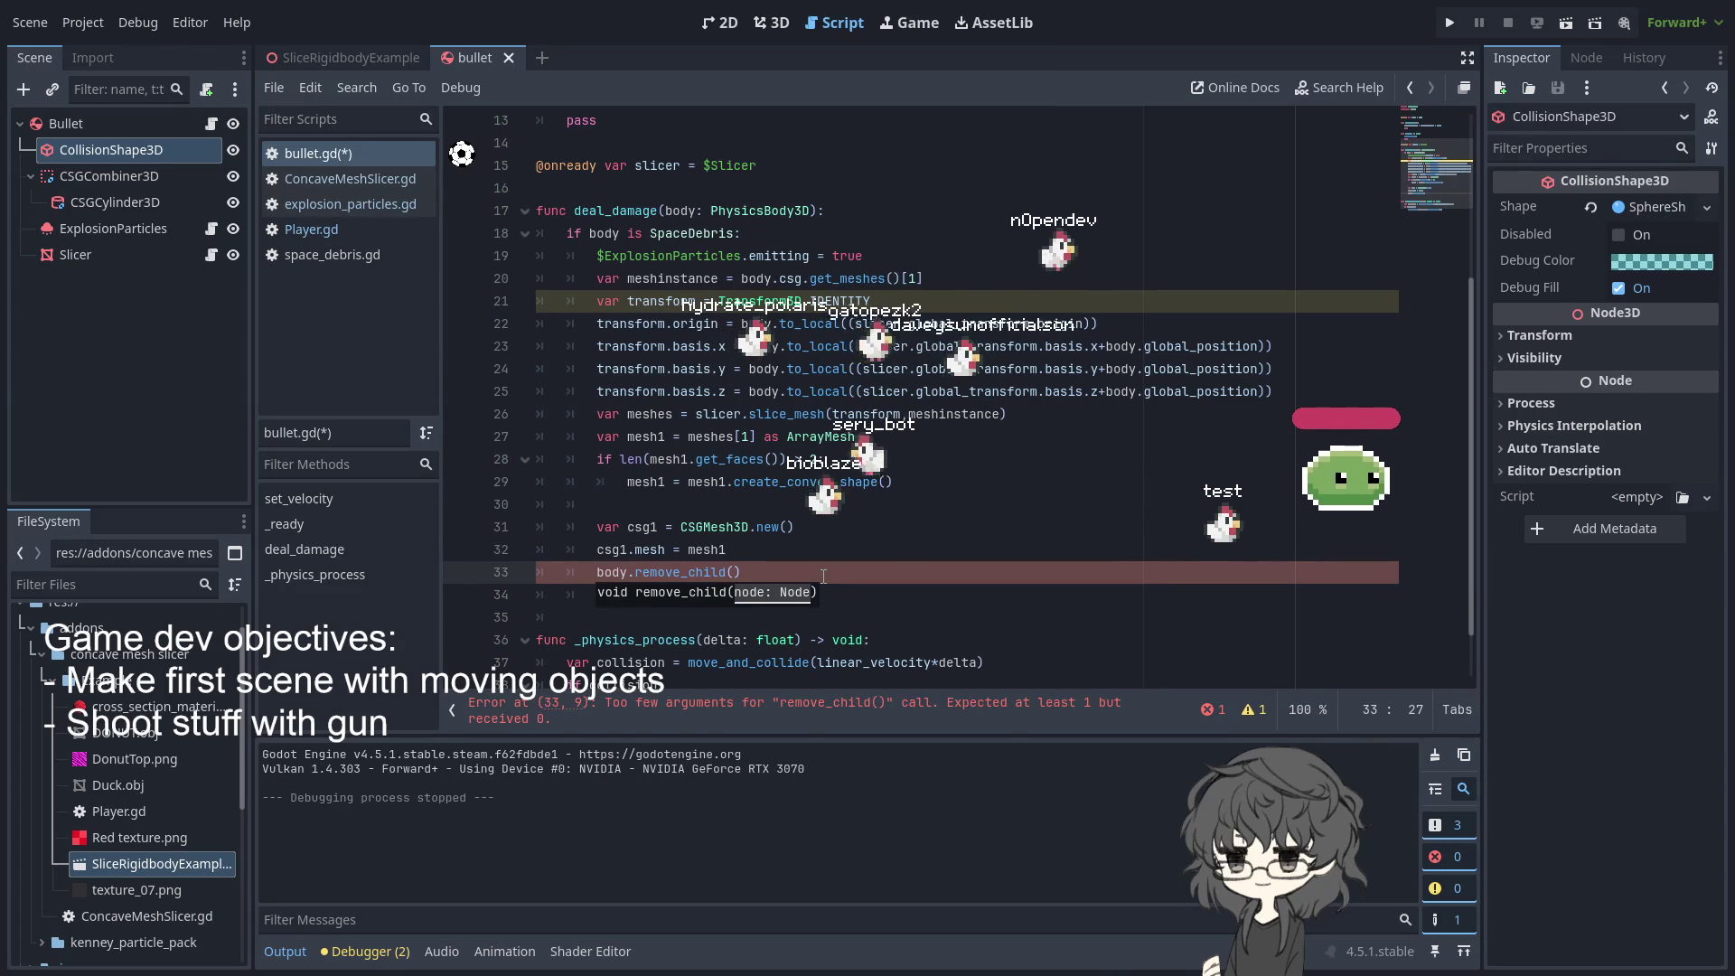
key("BackSpace")
key("BackSpace")
key("BackSpace")
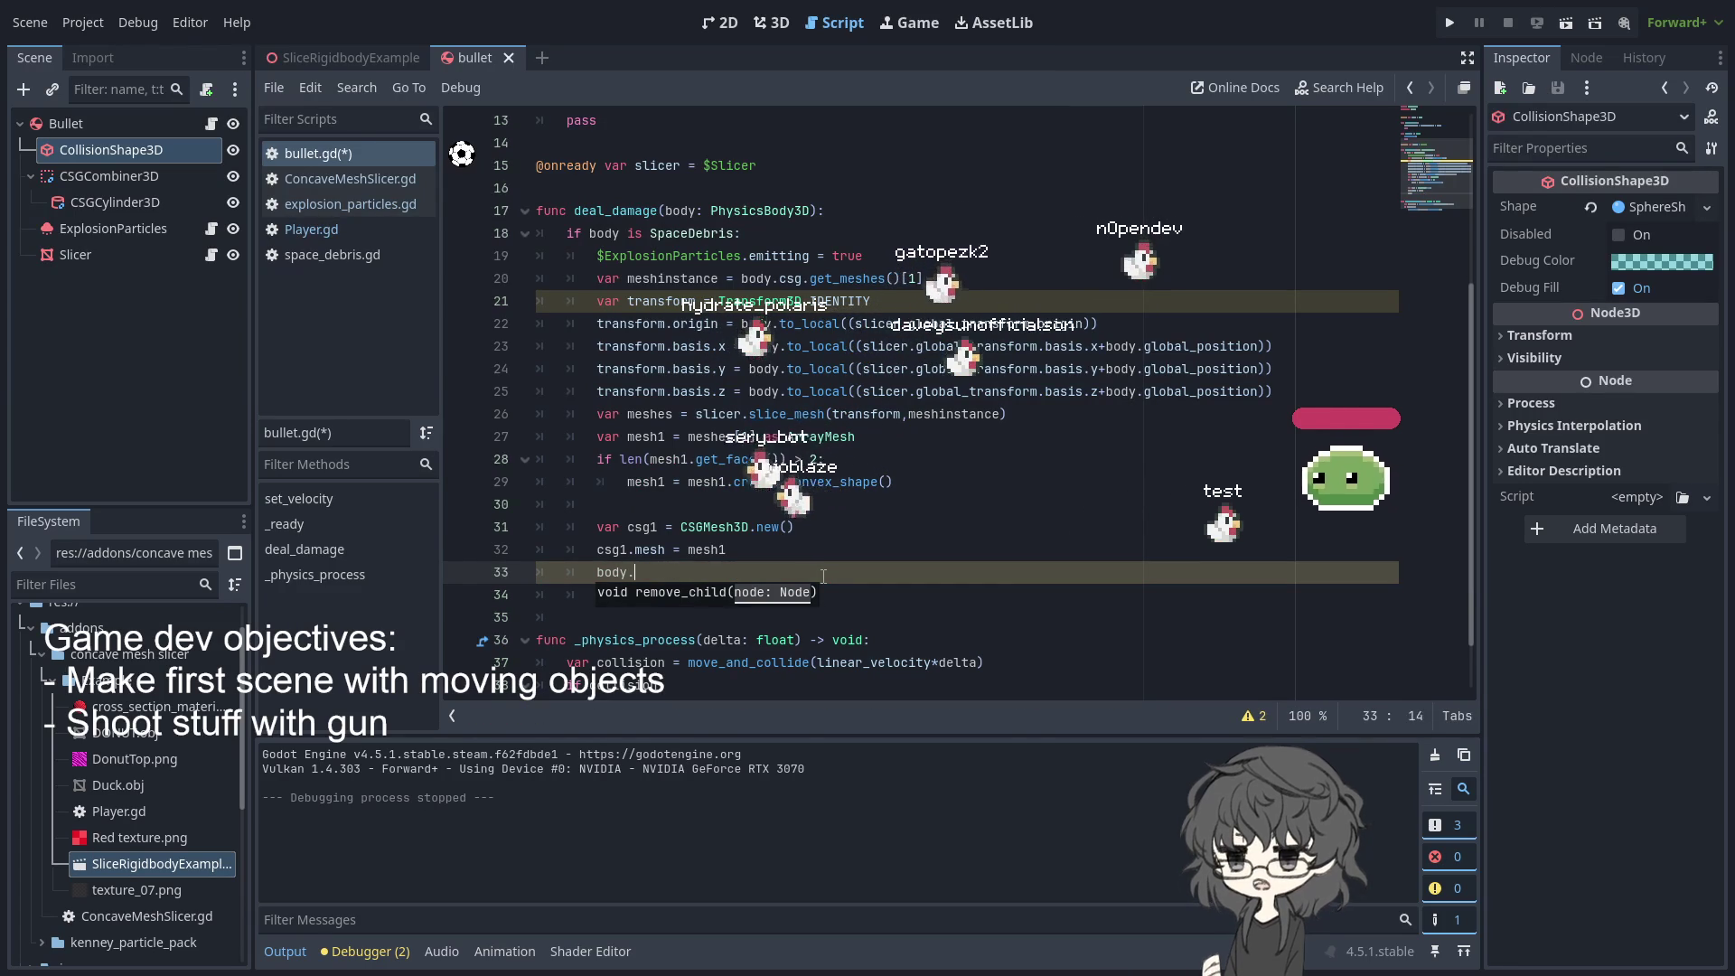
key("ctrl+space")
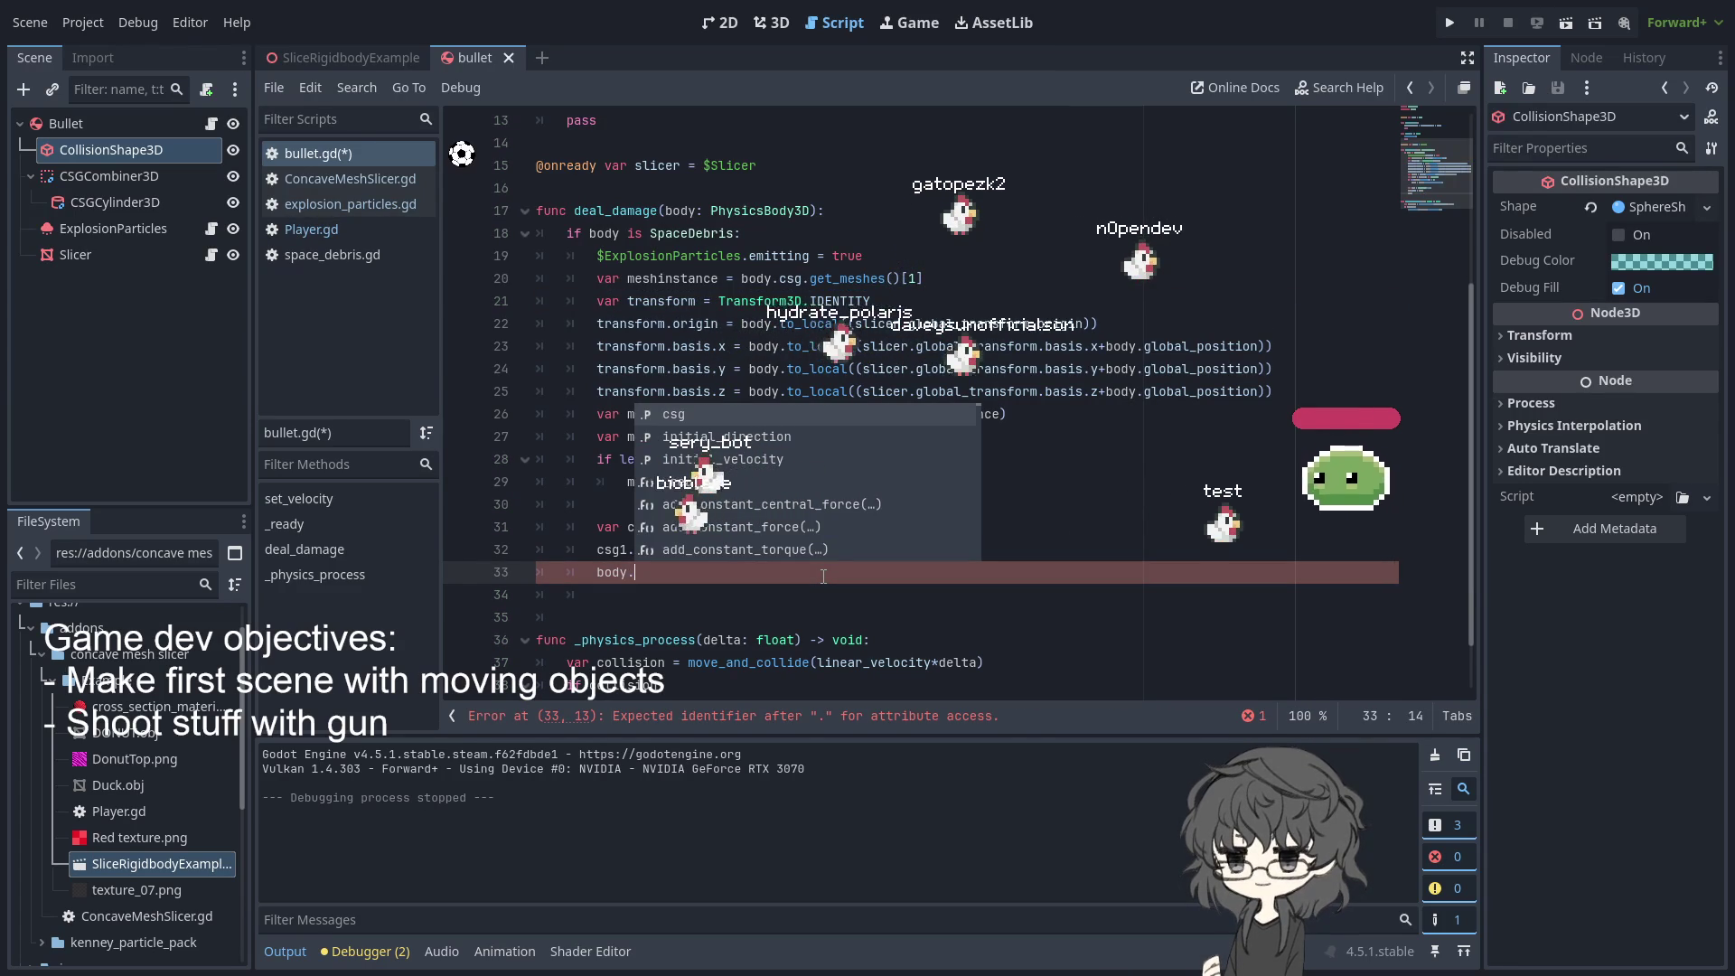
type("csg.")
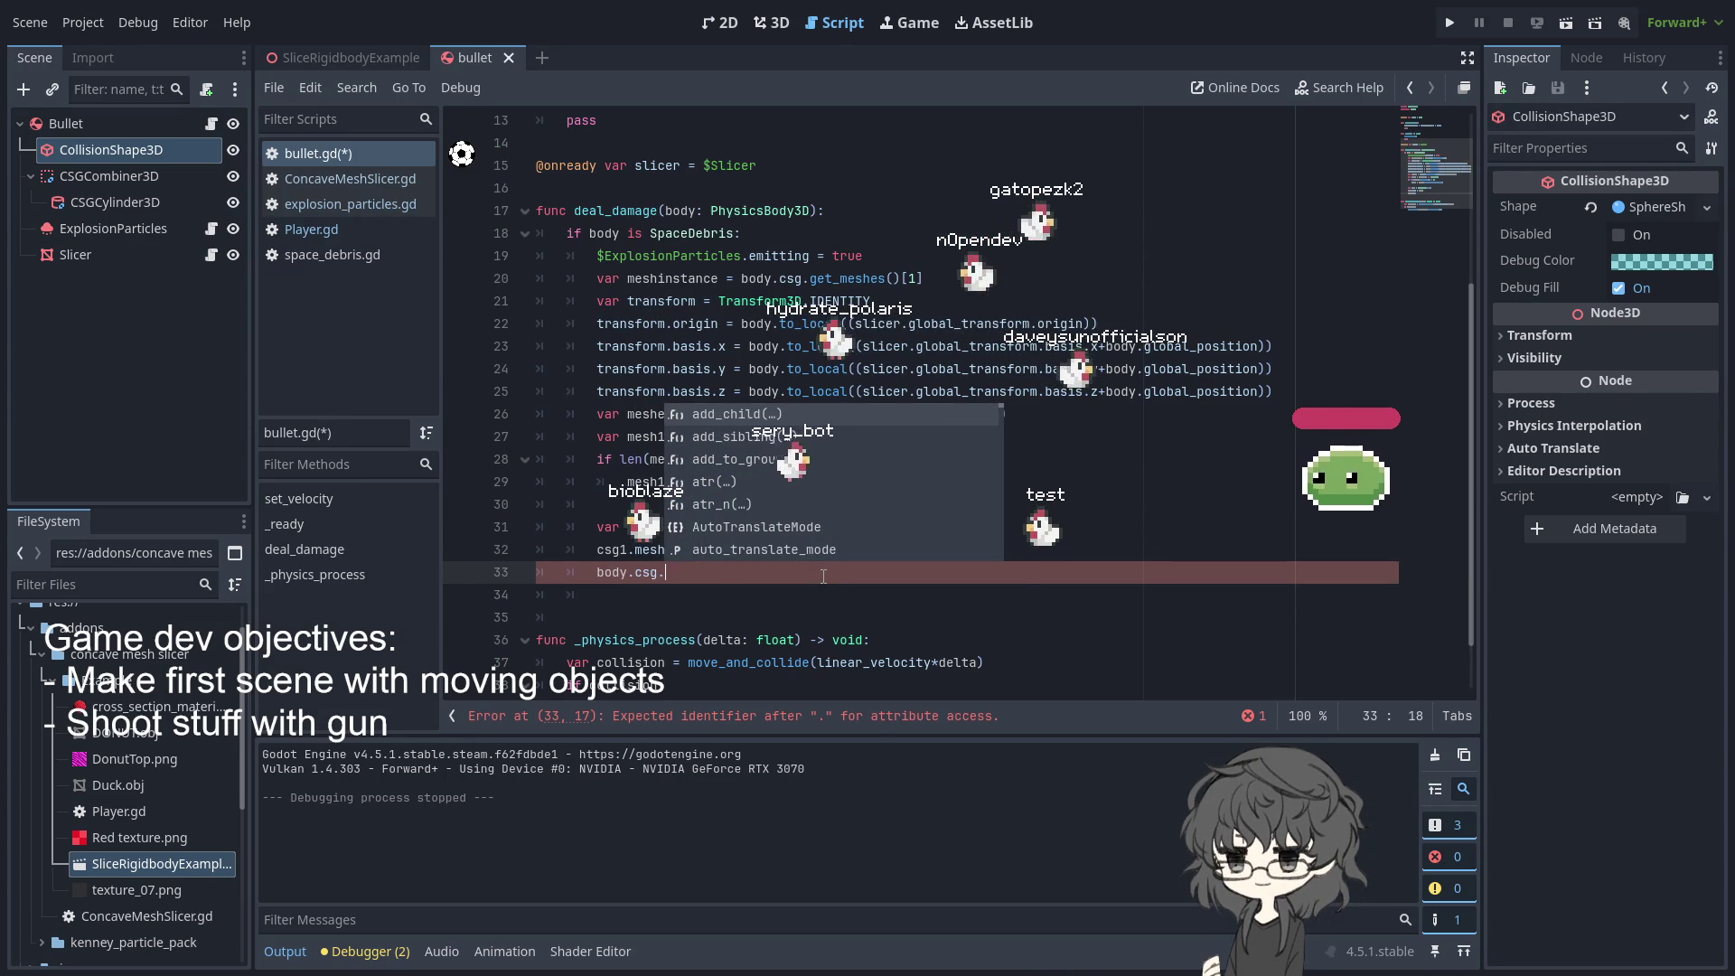
type("cl")
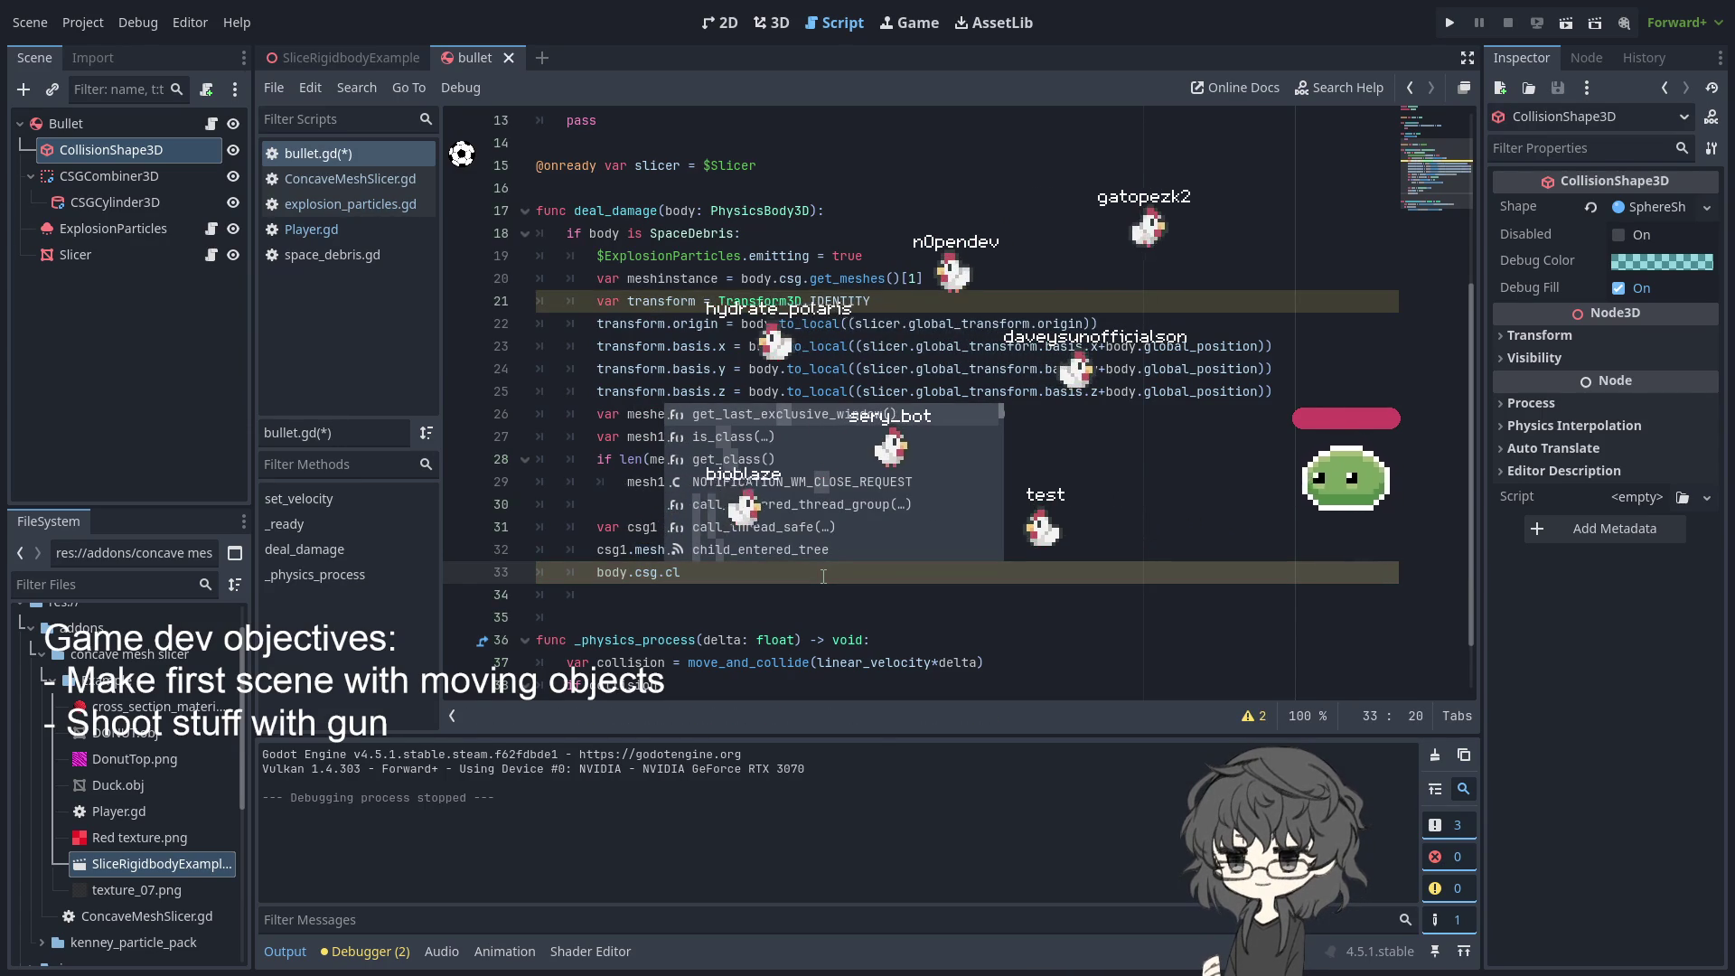
type("ear")
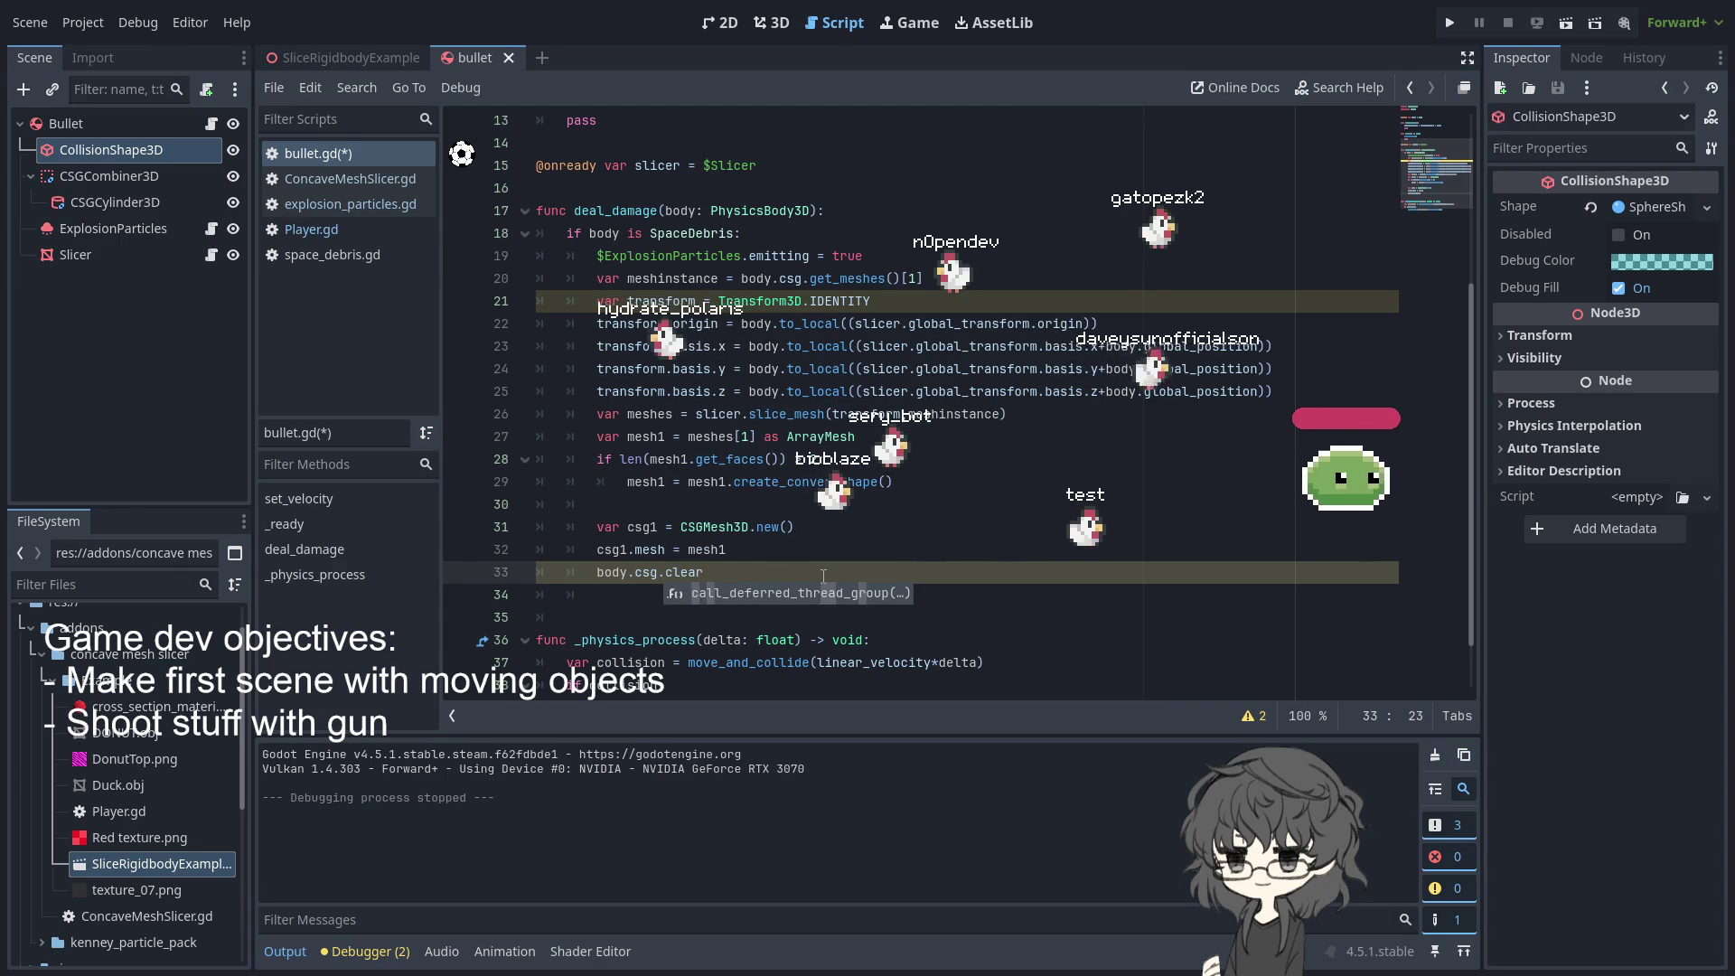
key("BackSpace")
key("BackSpace")
key("BackSpace")
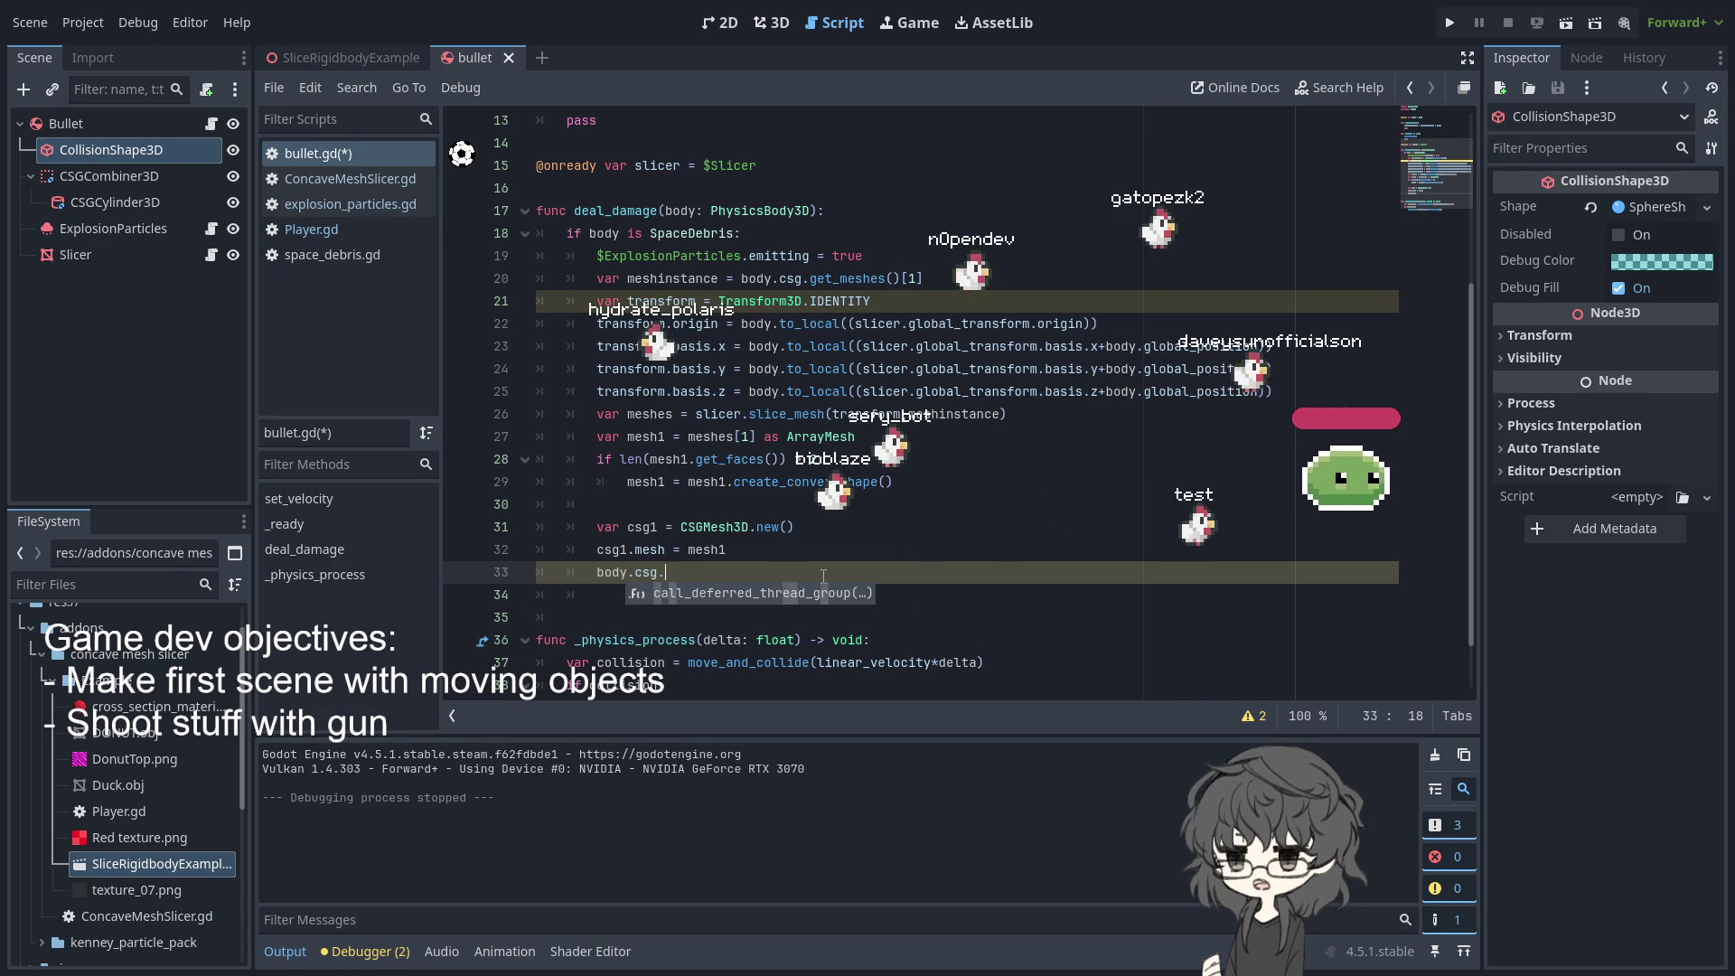
key("Escape")
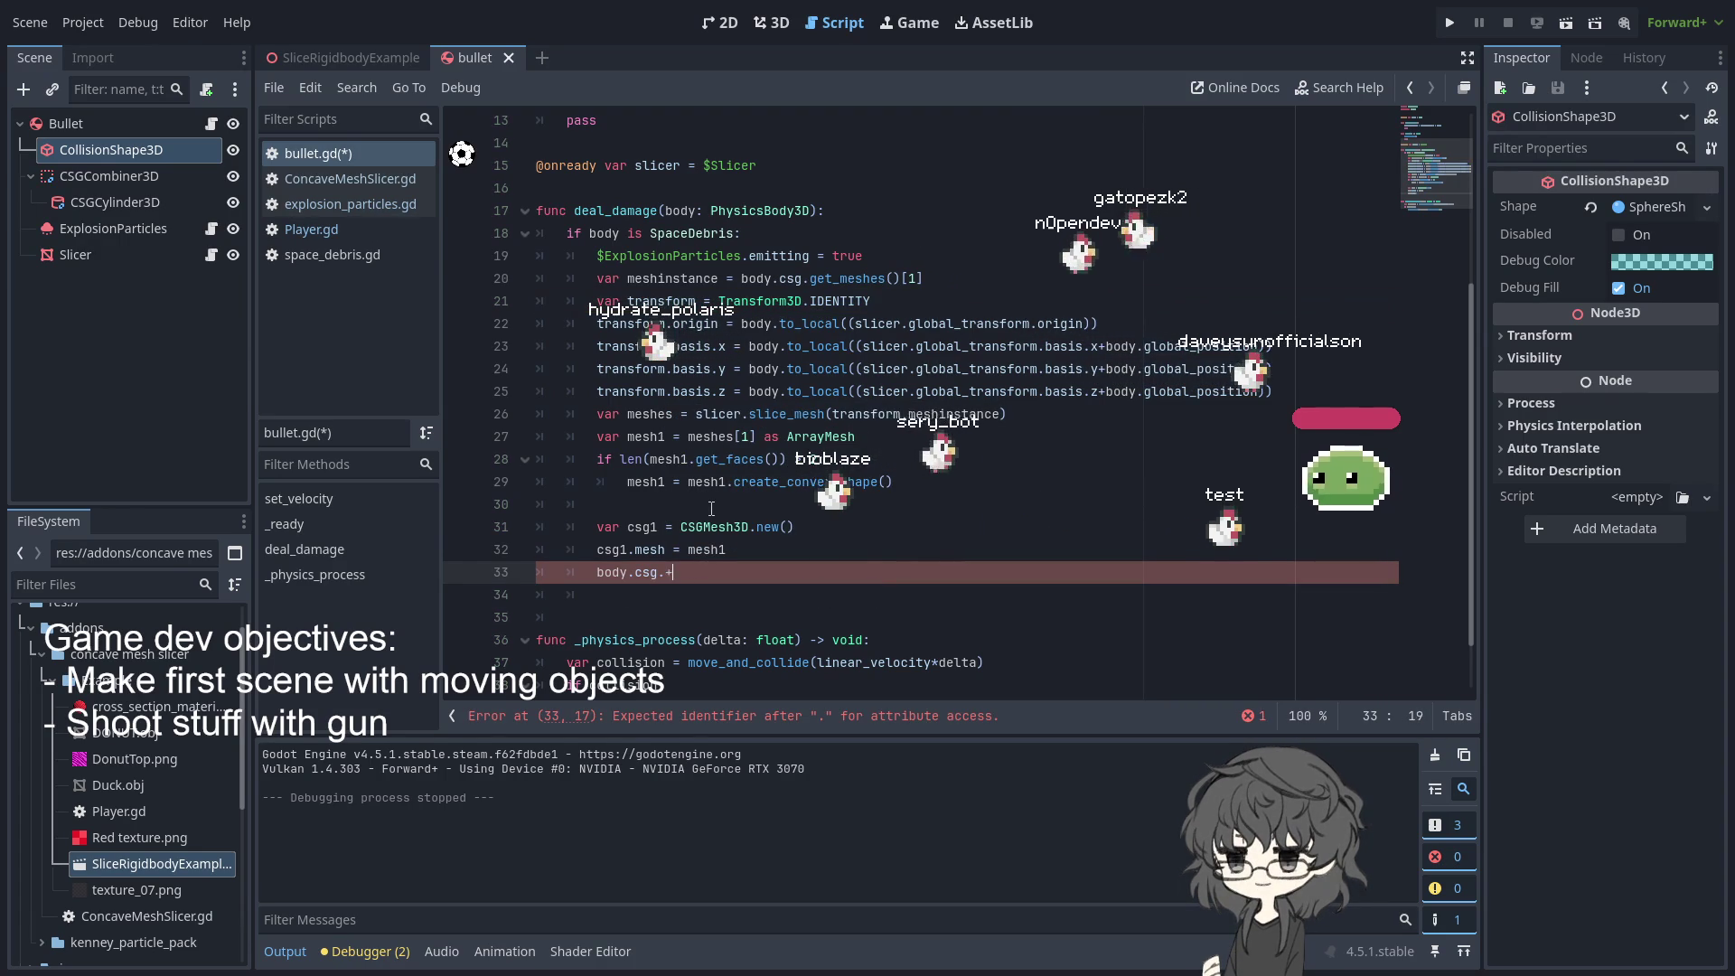
key("ctrl+space")
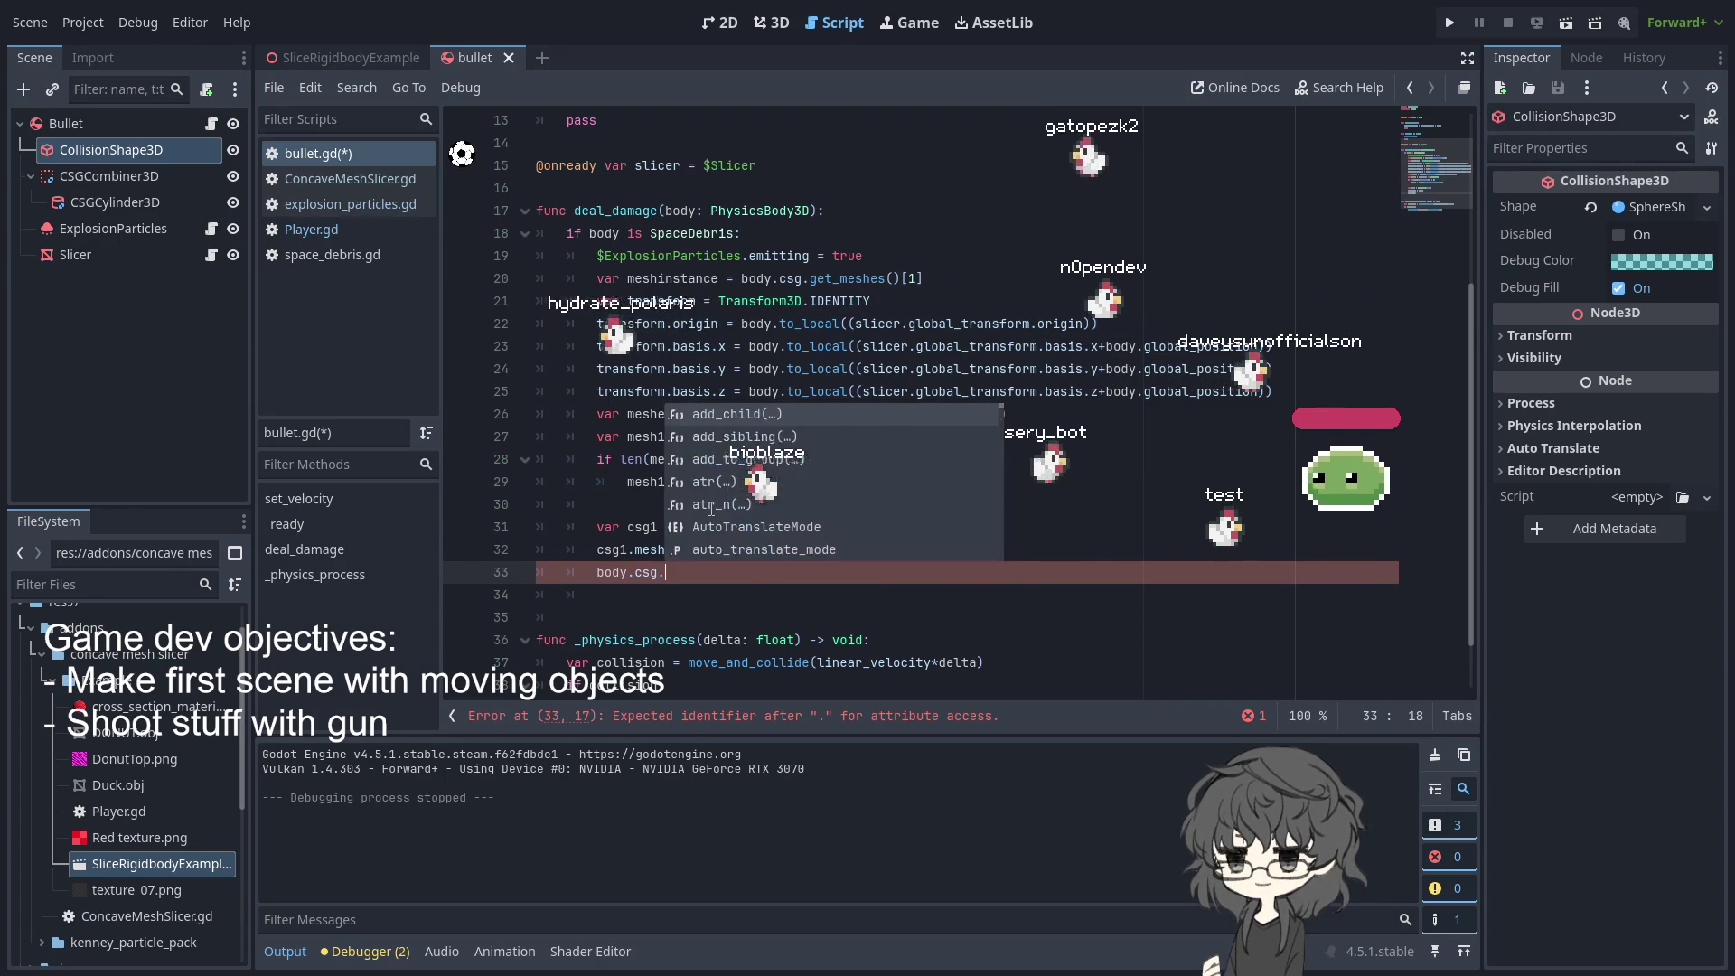
scroll(810, 480, "down", 2)
Step: Scroll through the csg method suggestions and complete line 33 as body.csg.queue_free()
scroll(815, 479, "down", 10)
scroll(815, 480, "down", 5)
scroll(849, 484, "down", 4)
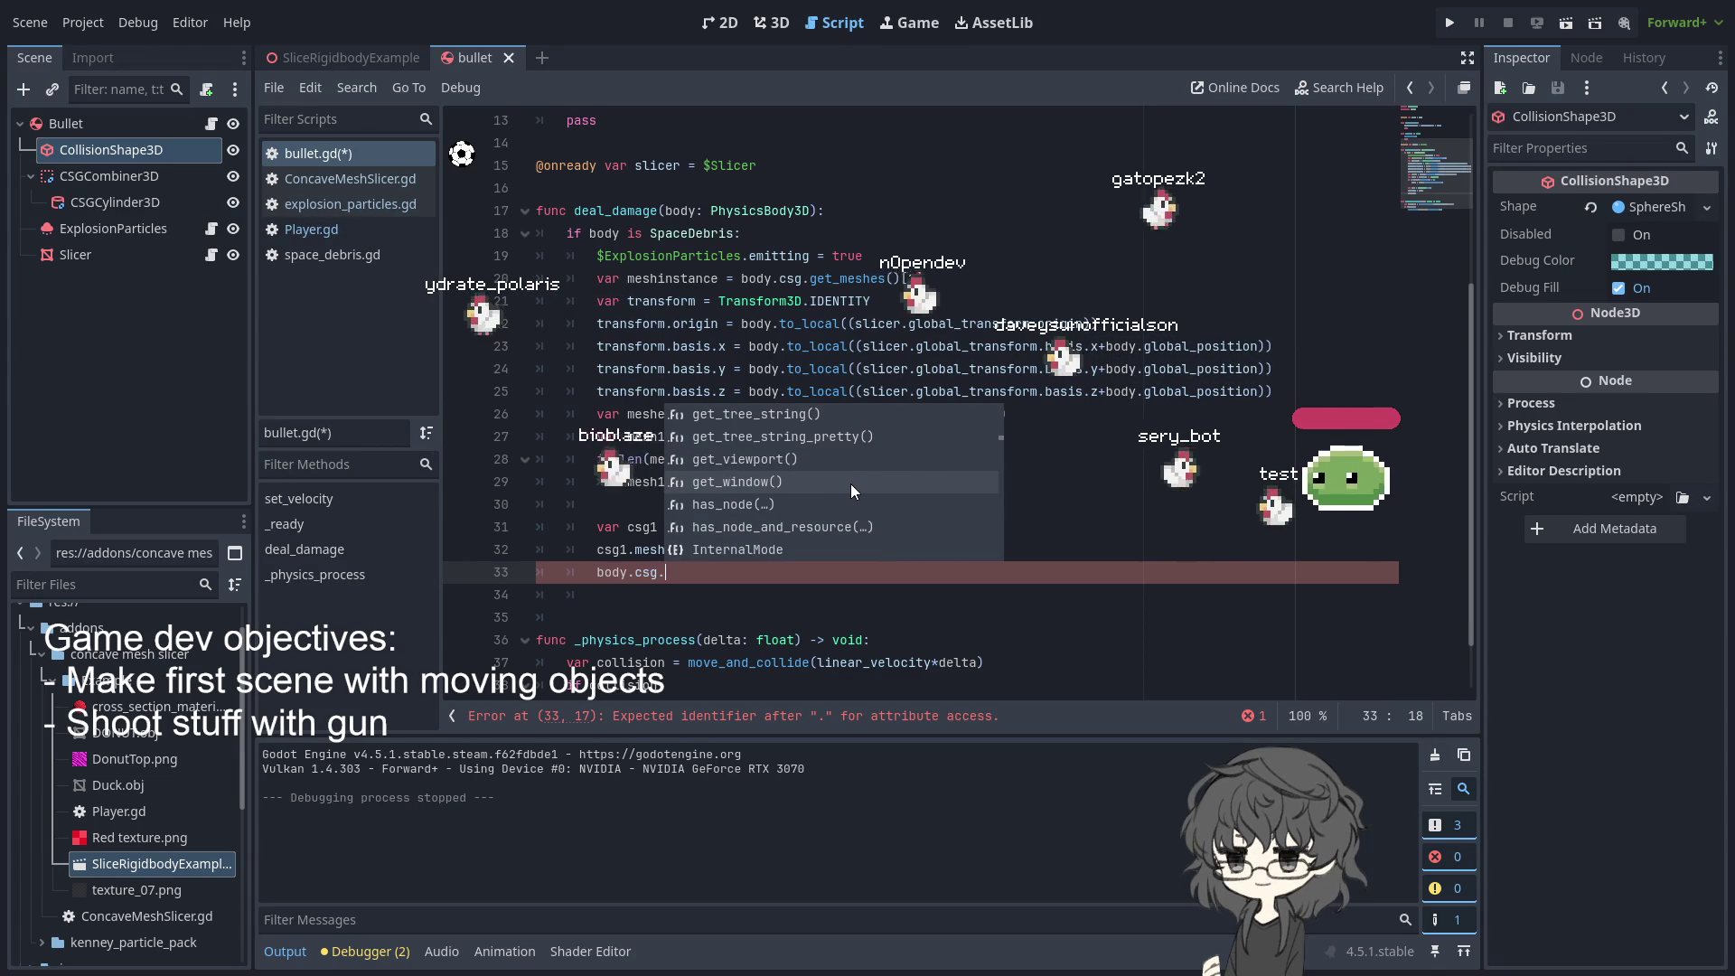
scroll(850, 485, "down", 3)
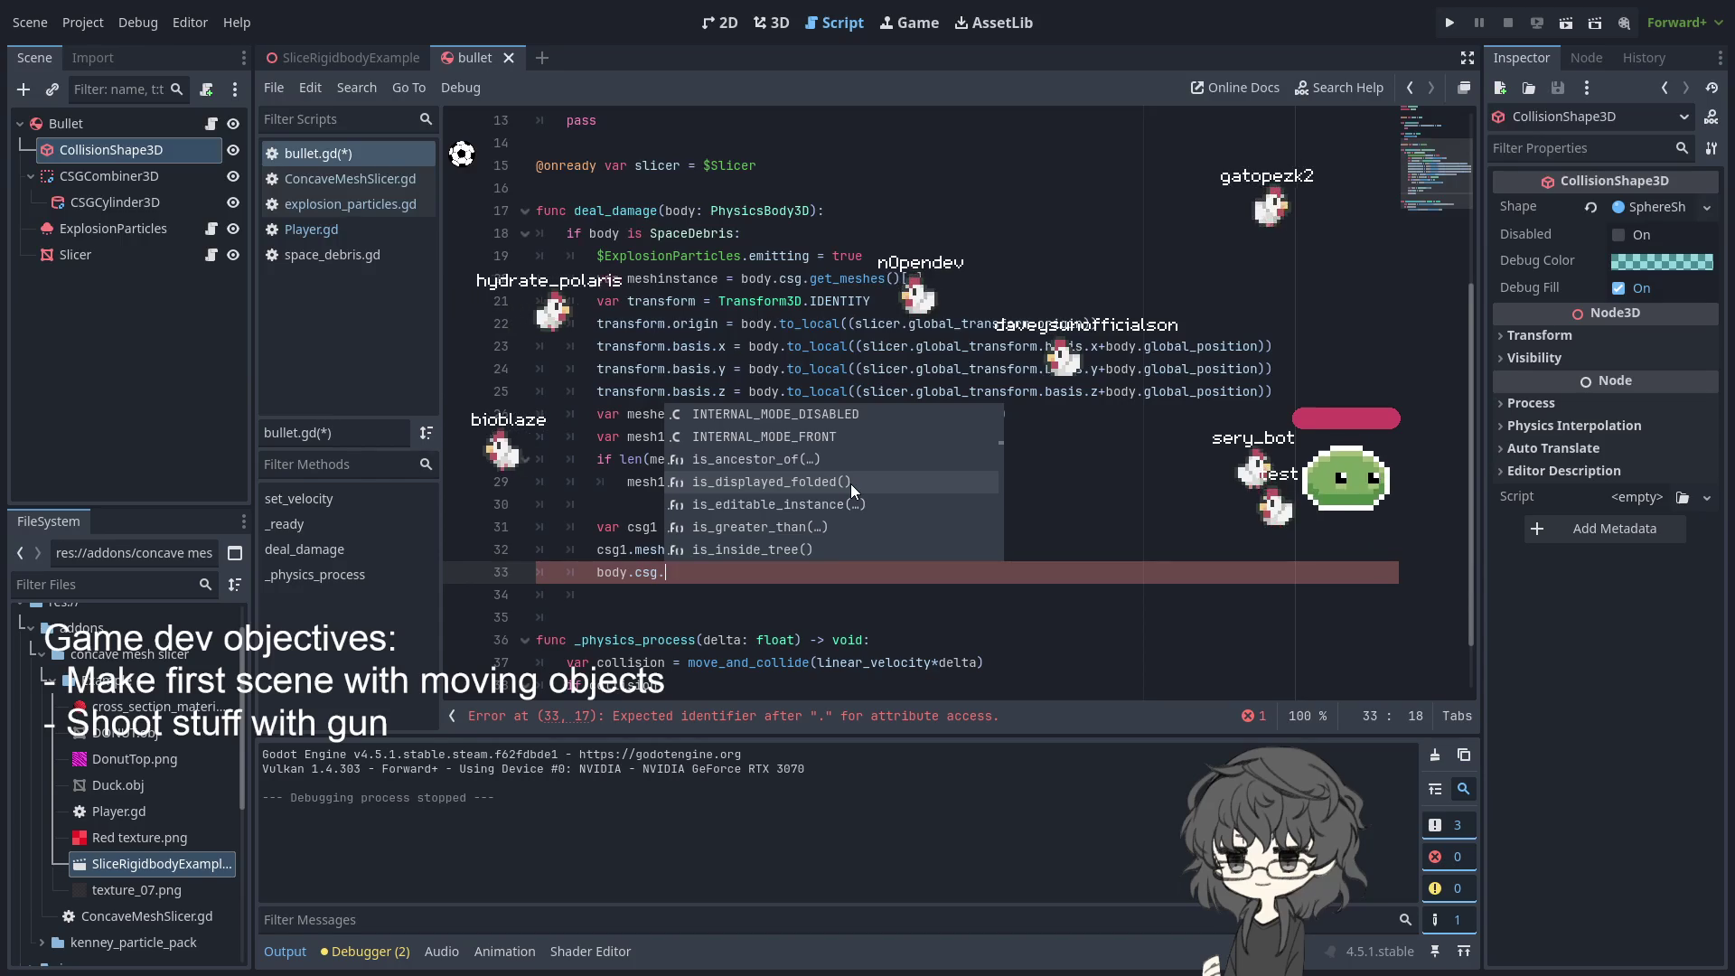
scroll(850, 485, "down", 3)
scroll(849, 485, "down", 5)
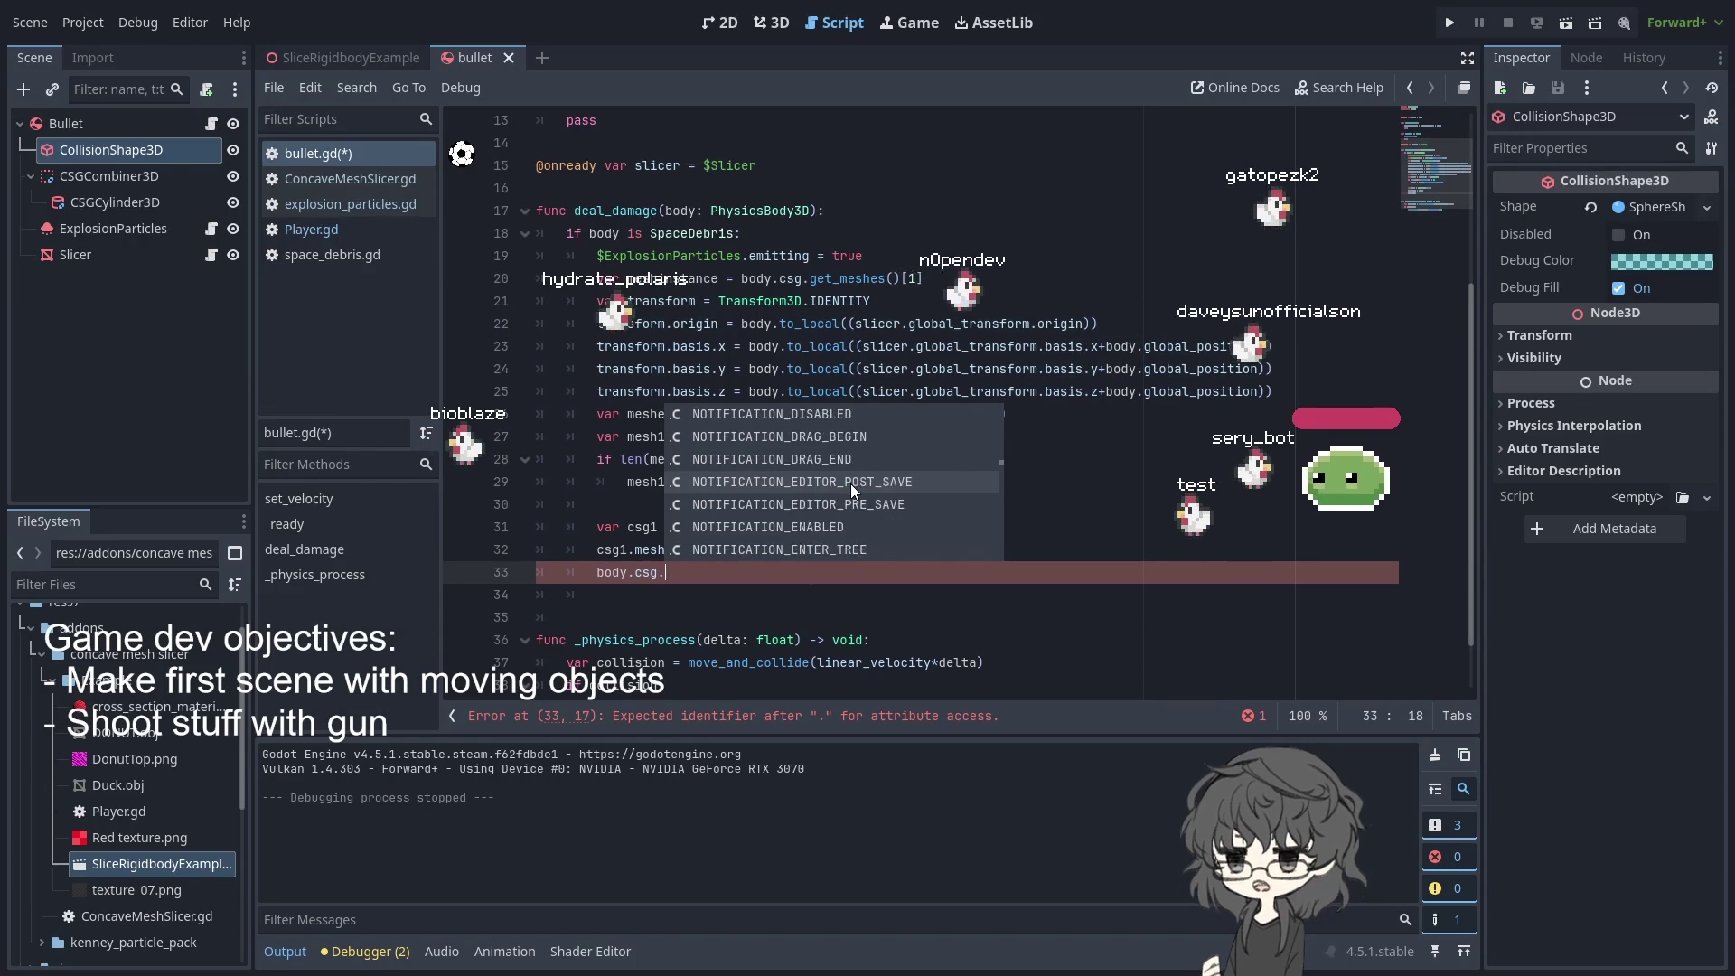
scroll(977, 476, "down", 5)
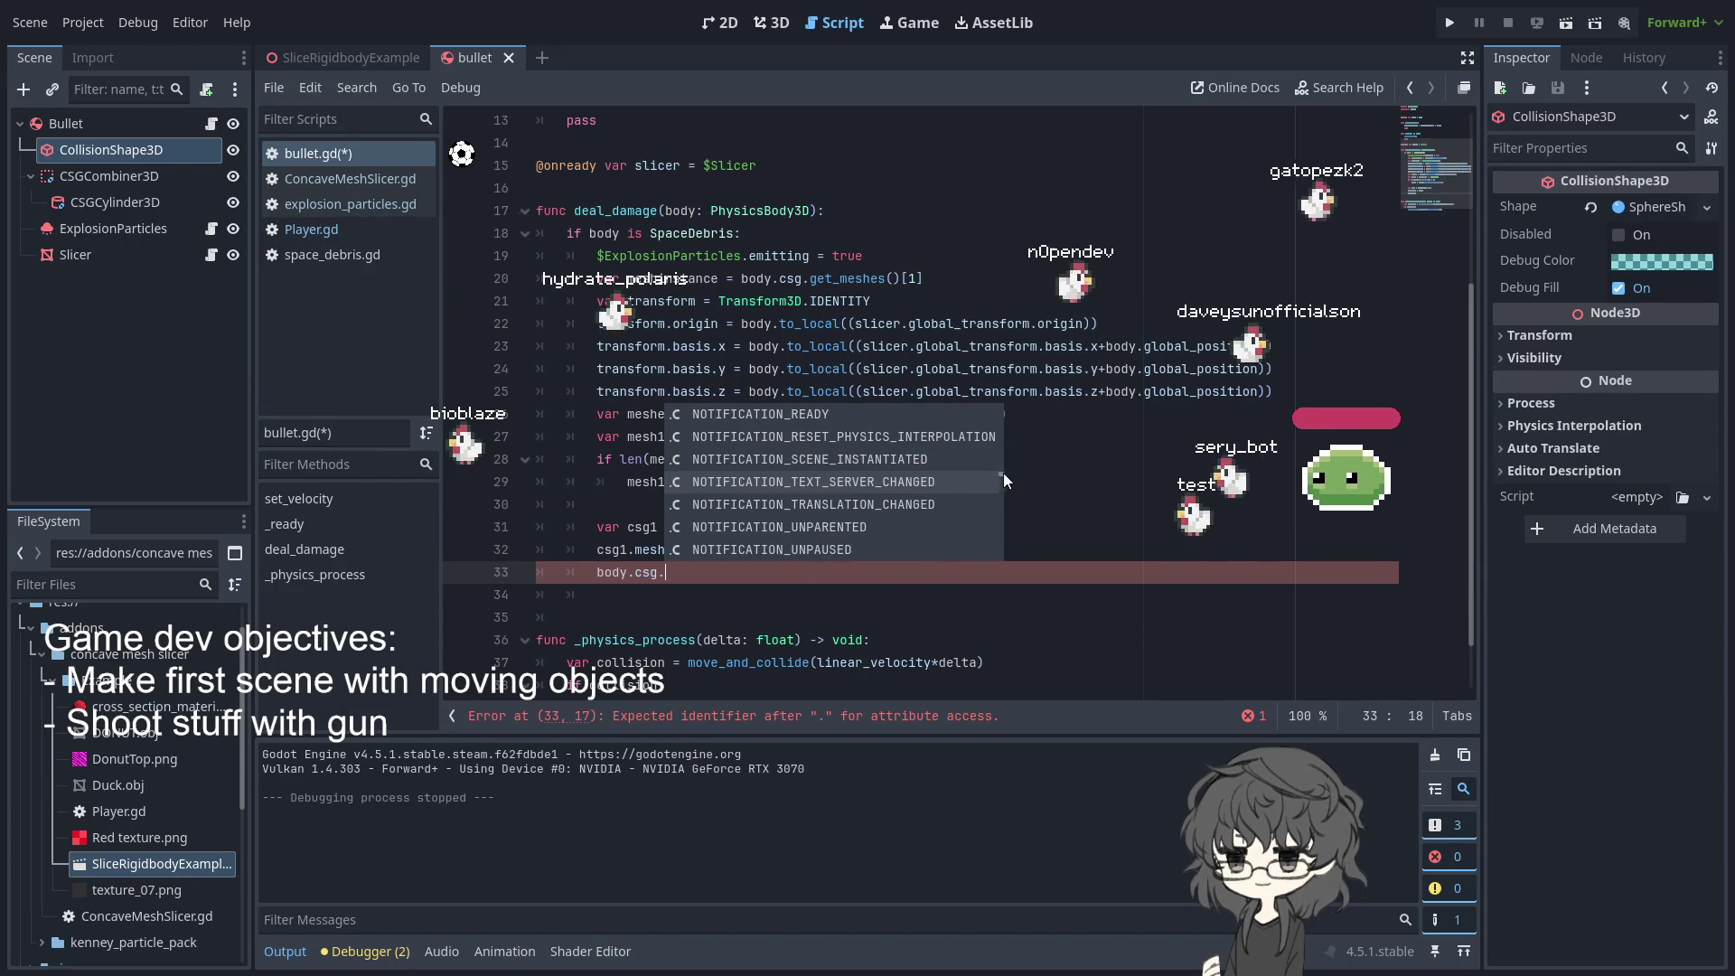
scroll(1003, 497, "down", 10)
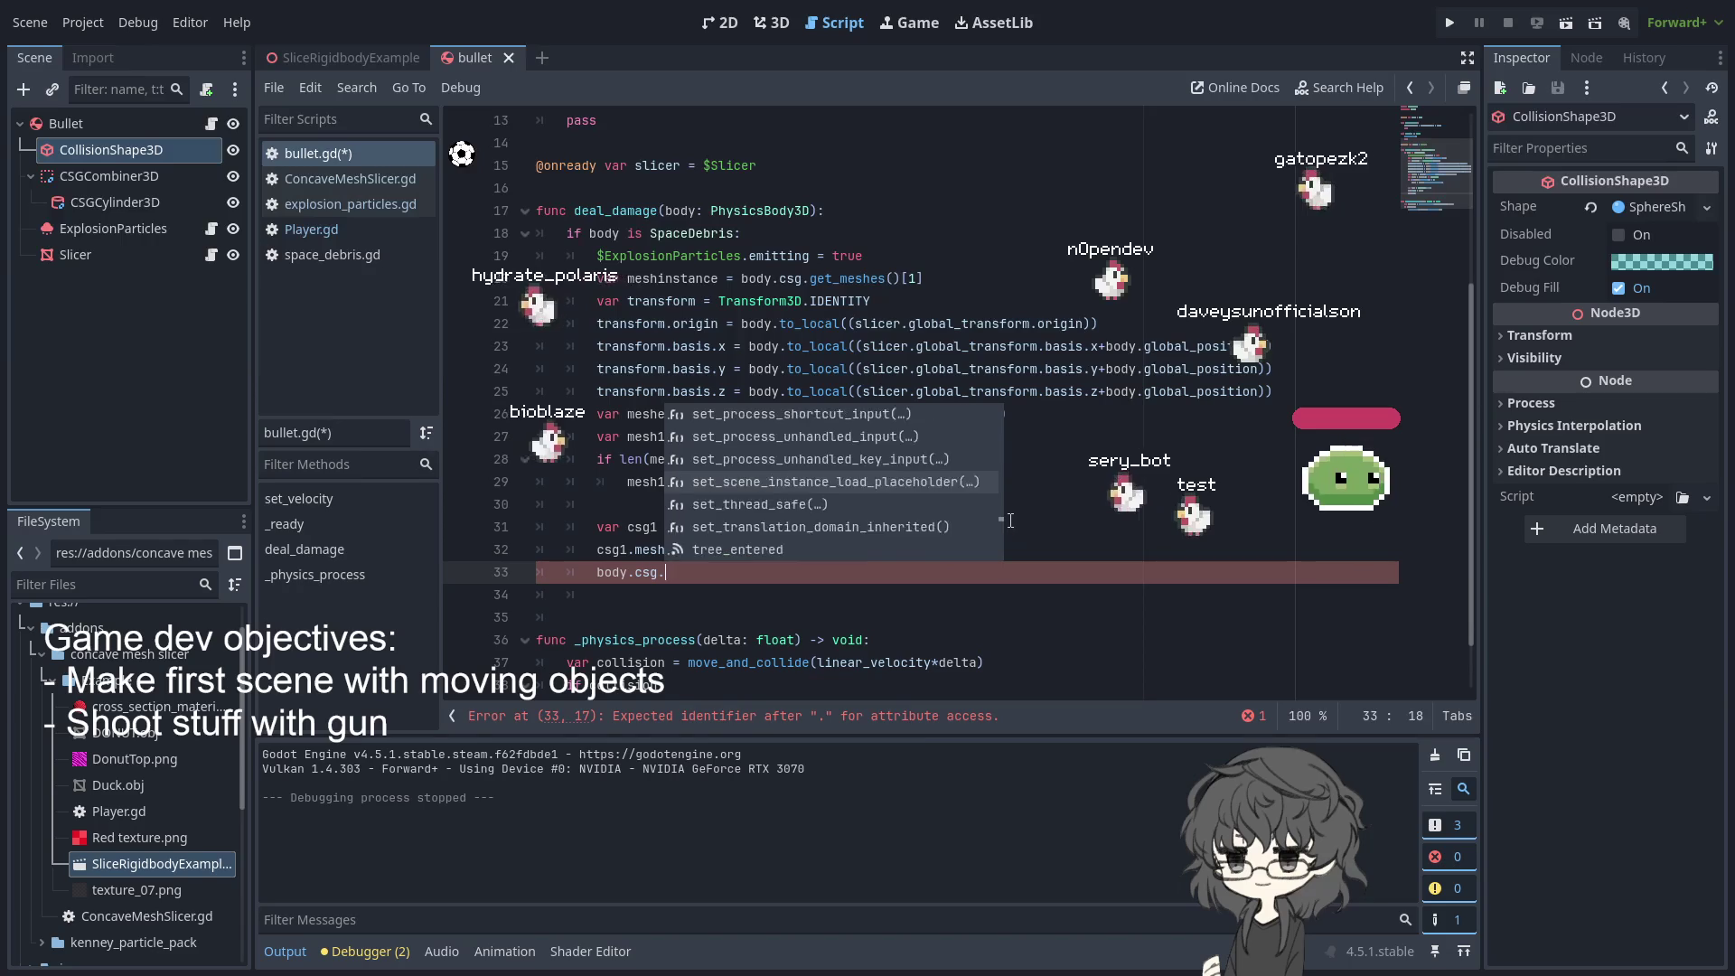
scroll(1010, 517, "up", 8)
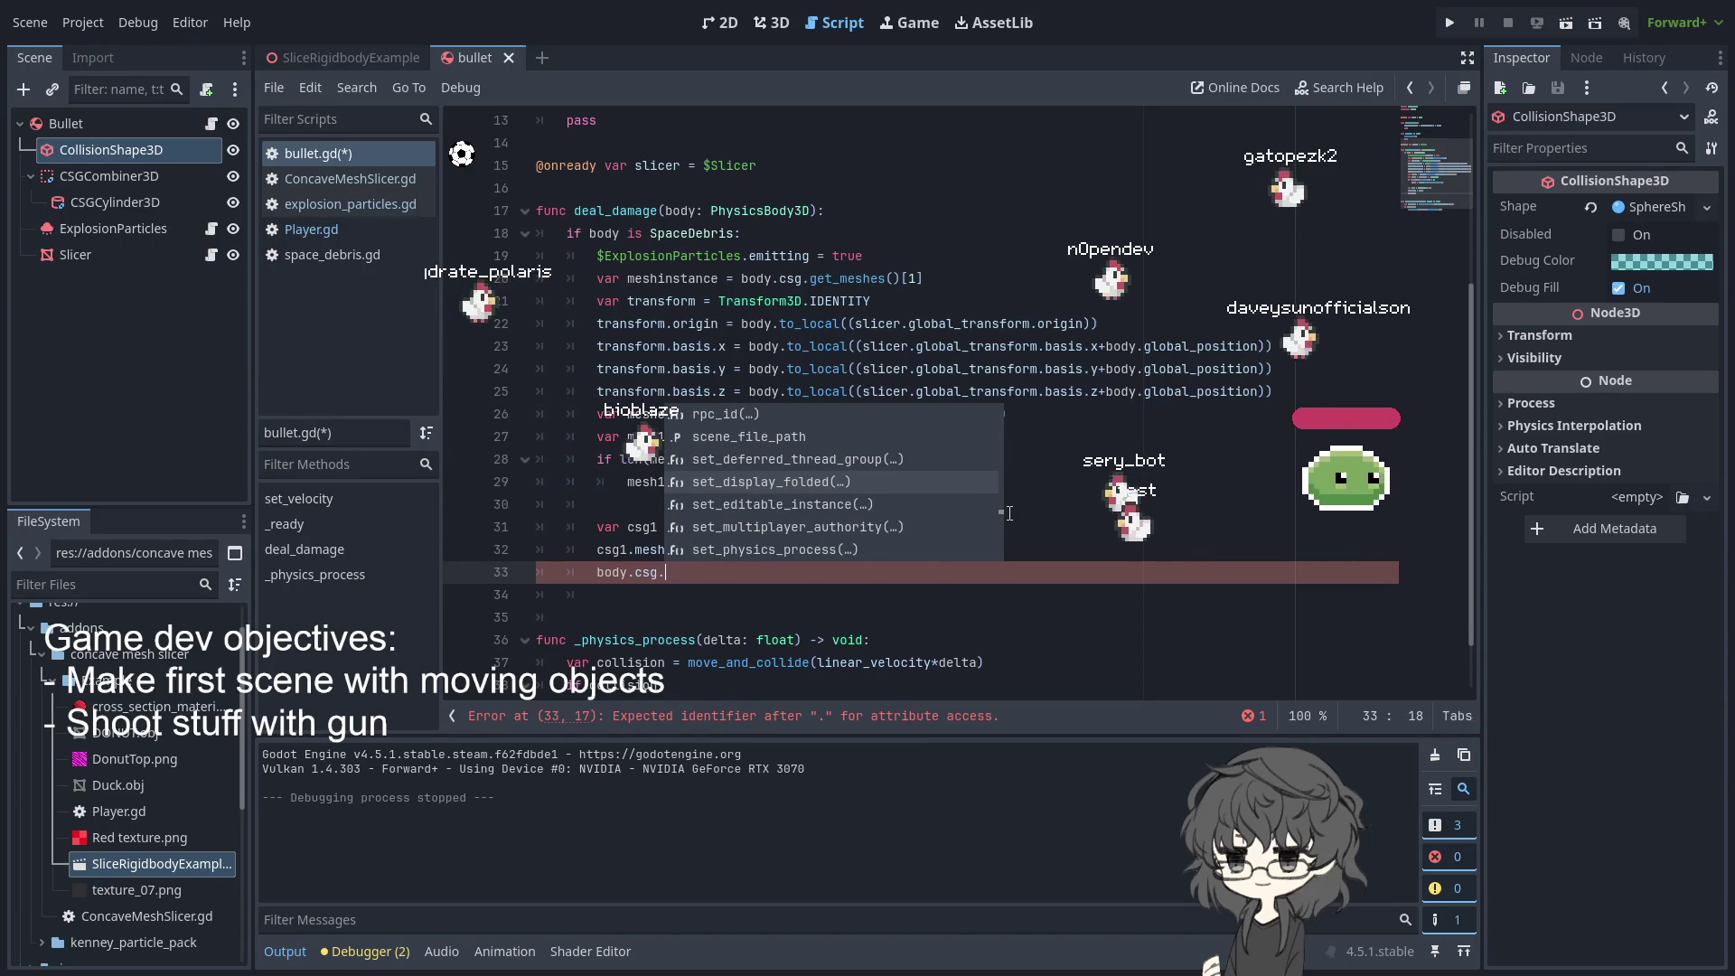
scroll(1009, 514, "up", 3)
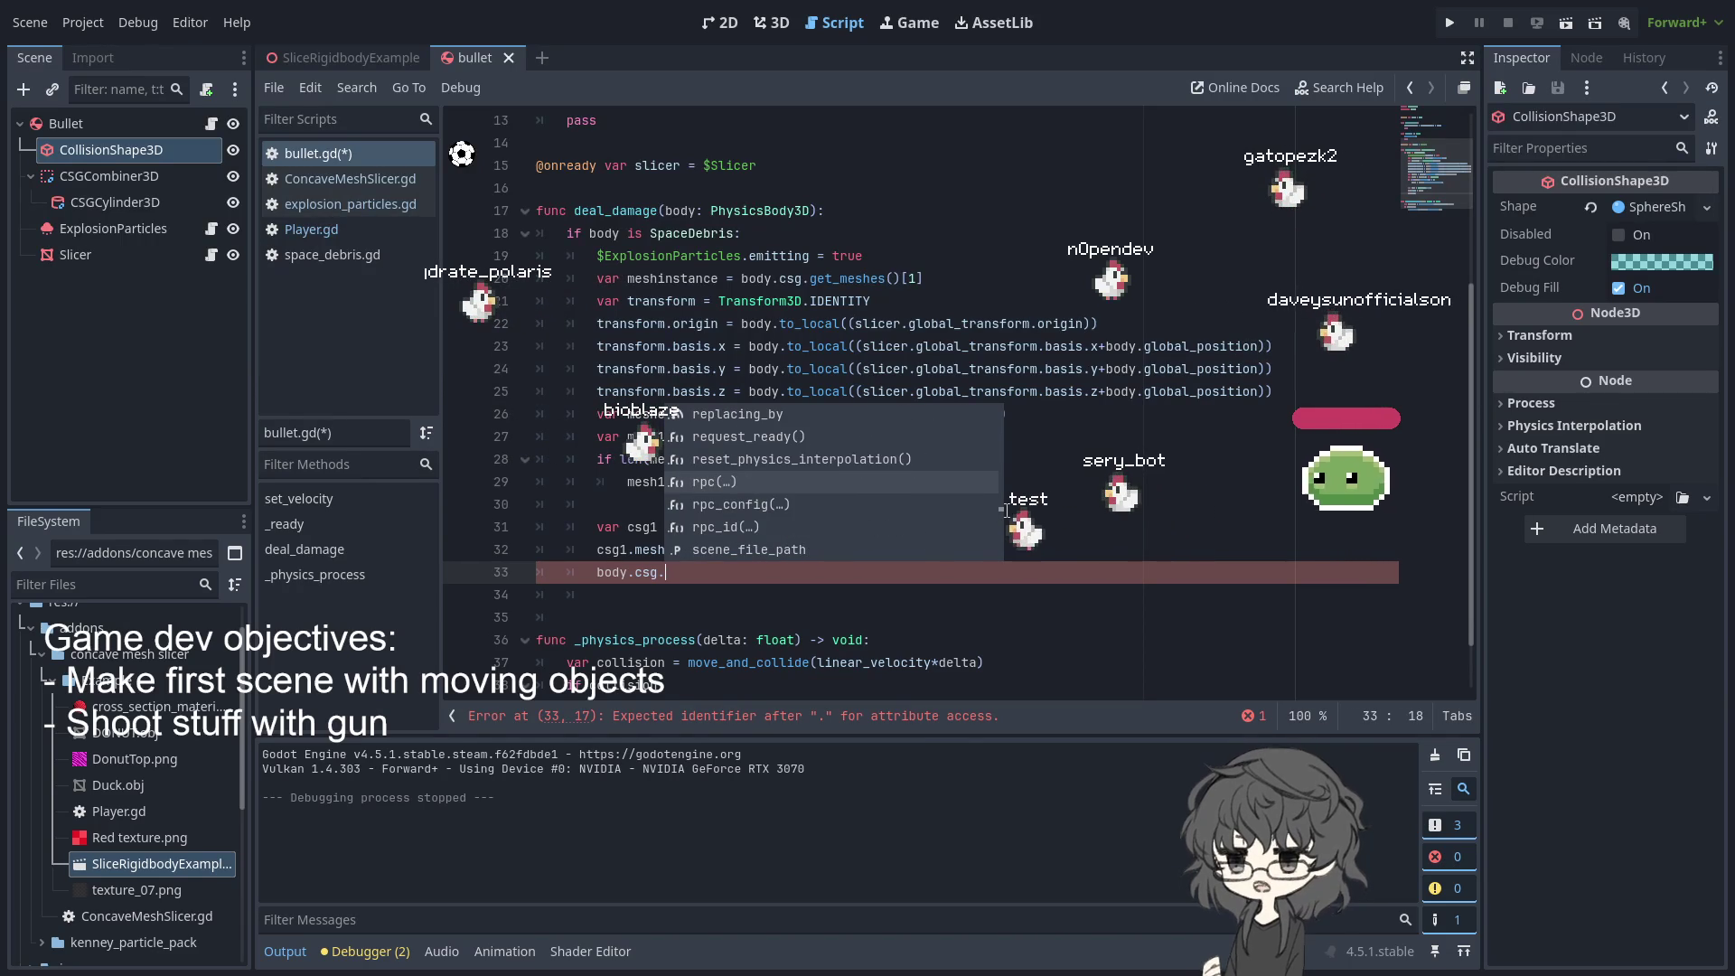
scroll(1006, 511, "up", 3)
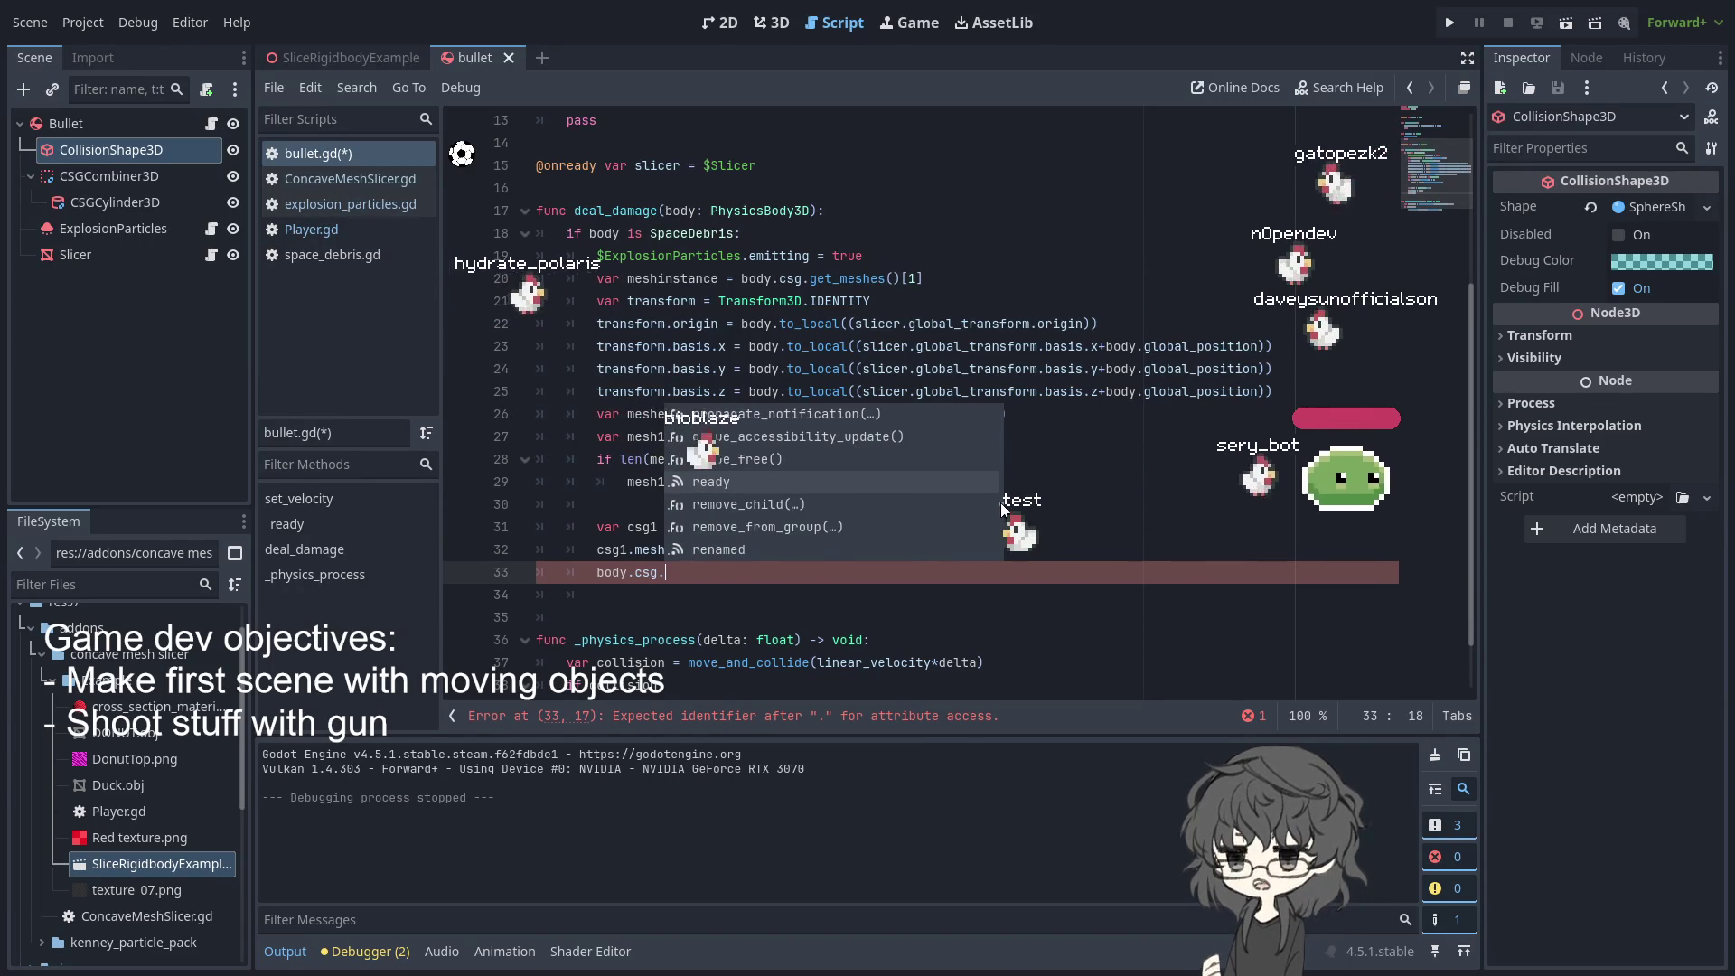
key("Up")
key("Return")
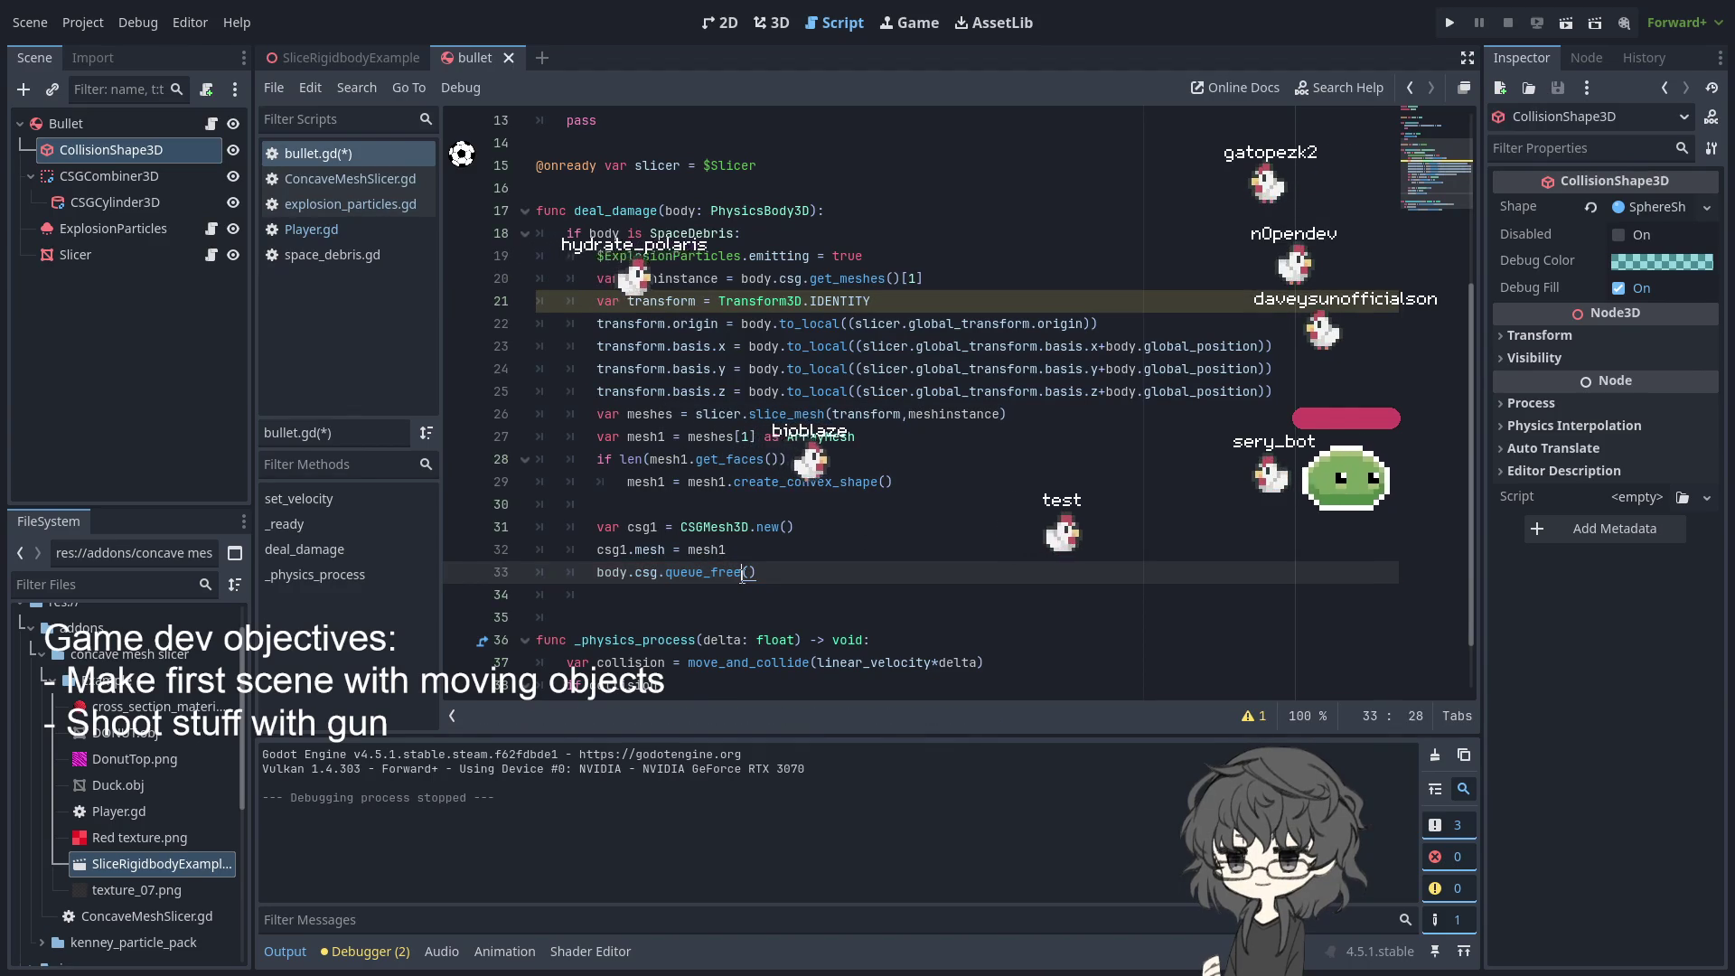
left_click(645, 576)
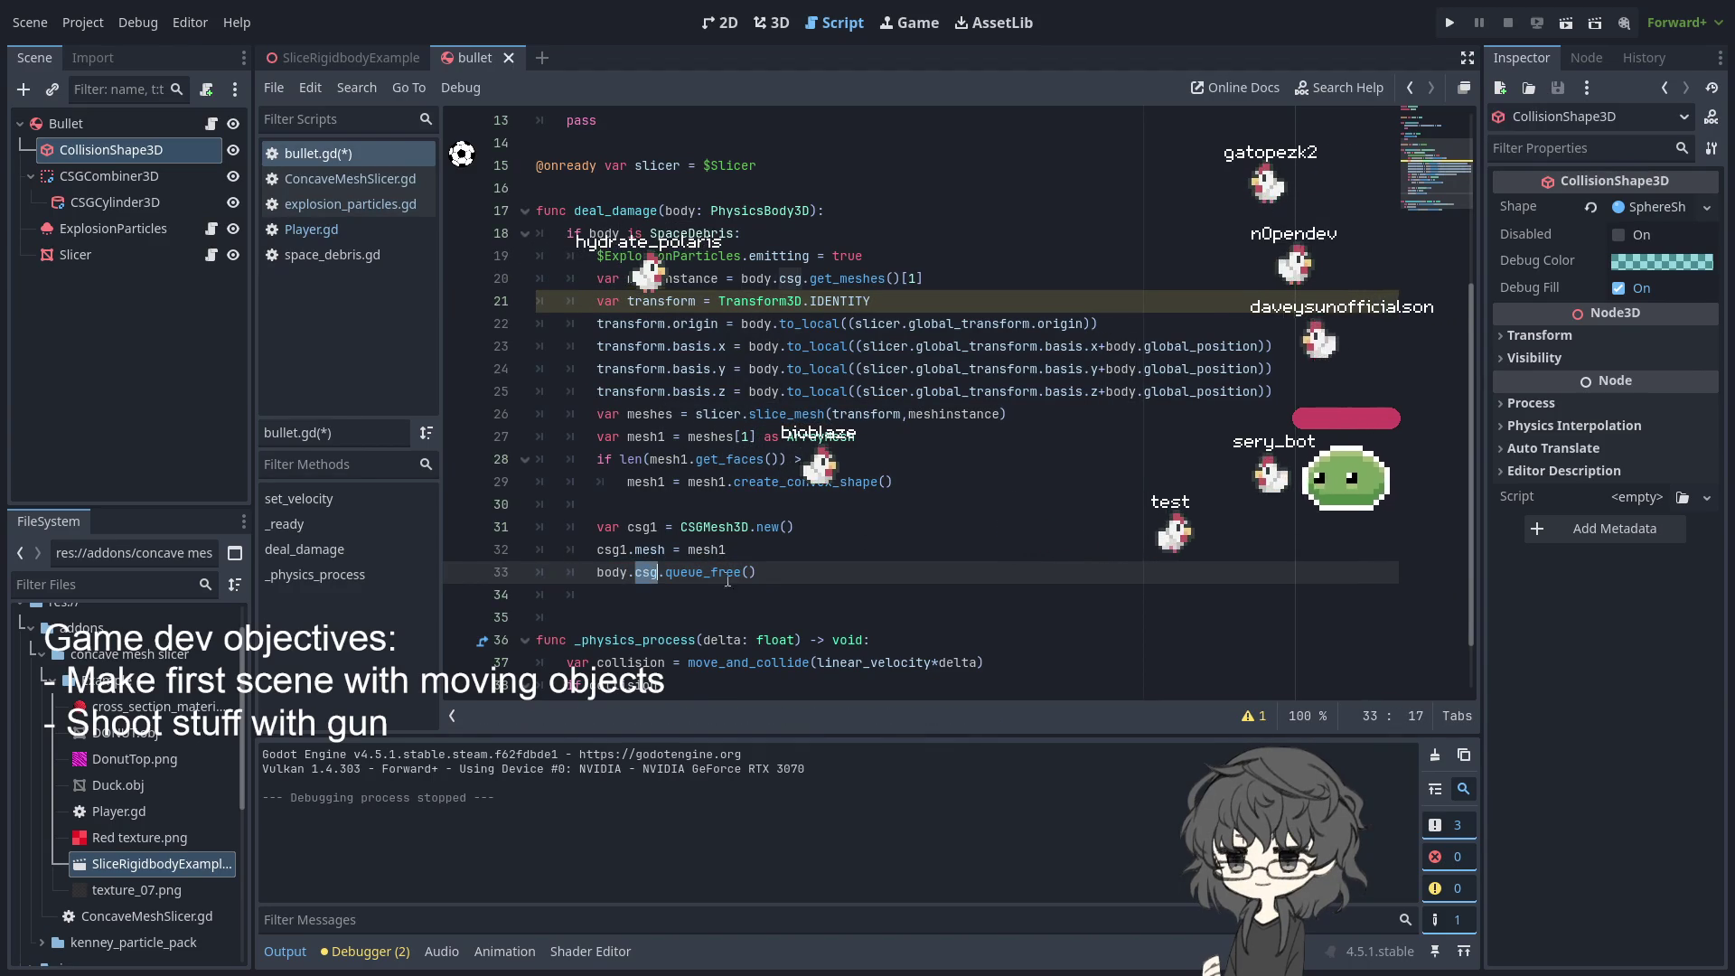
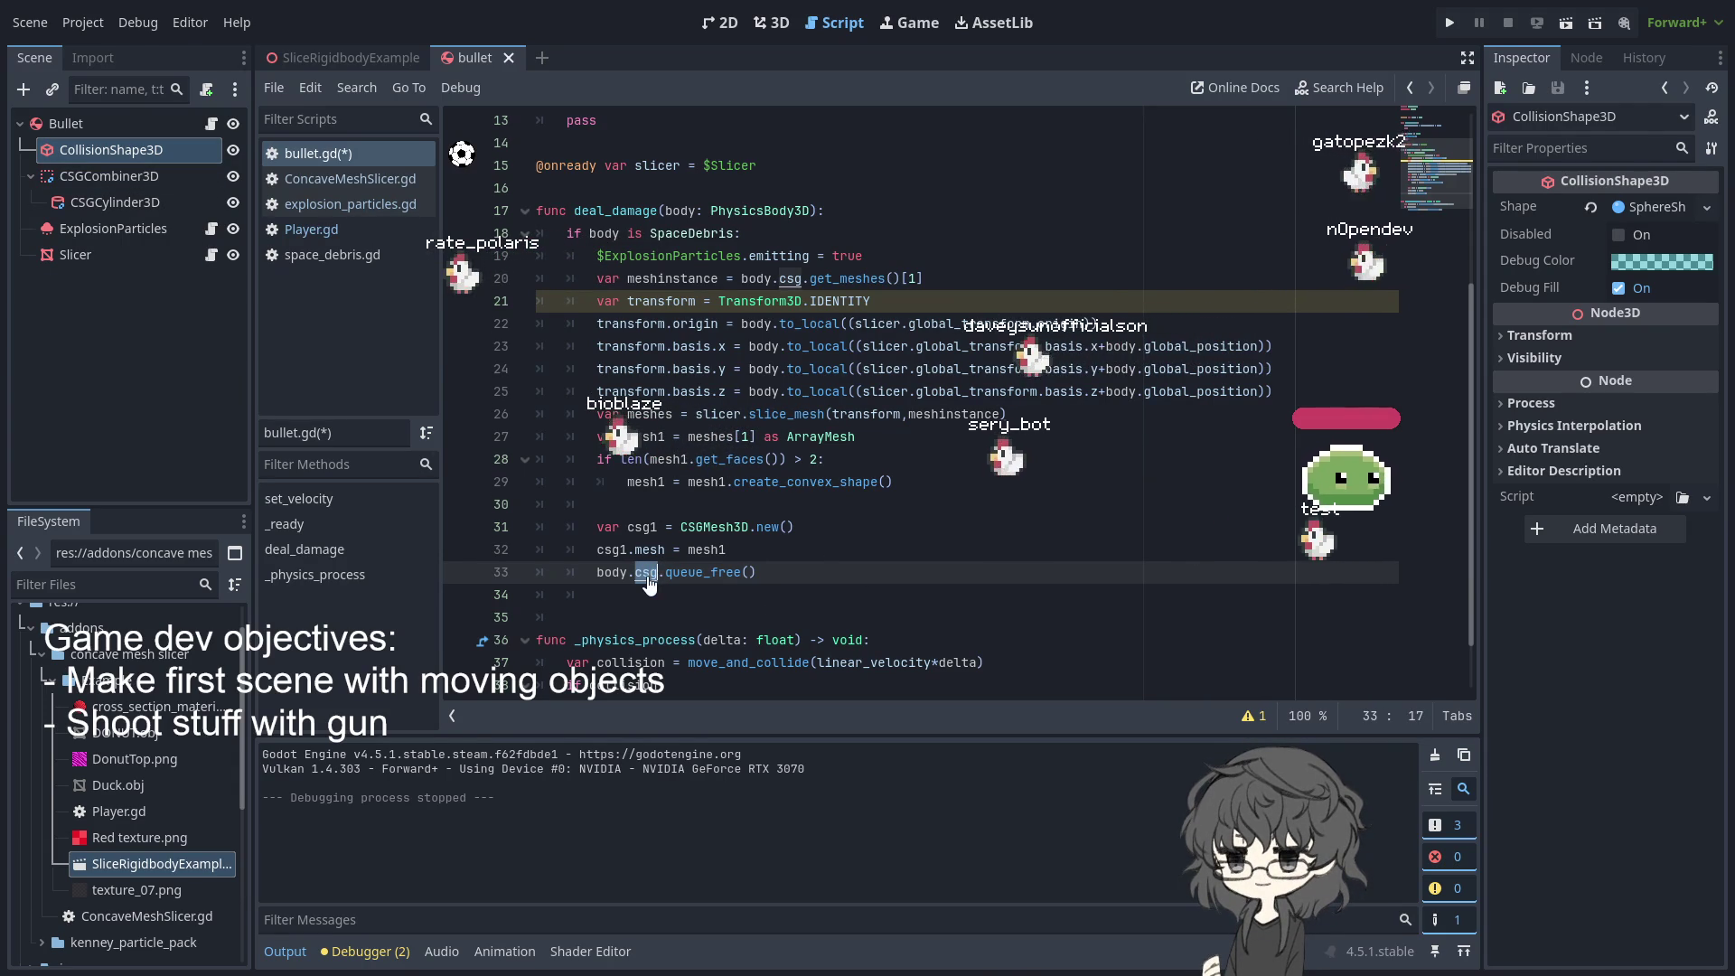
Step: Delete the body.csg.queue_free() statement in deal_damage, leaving line 33 empty
left_click(777, 575)
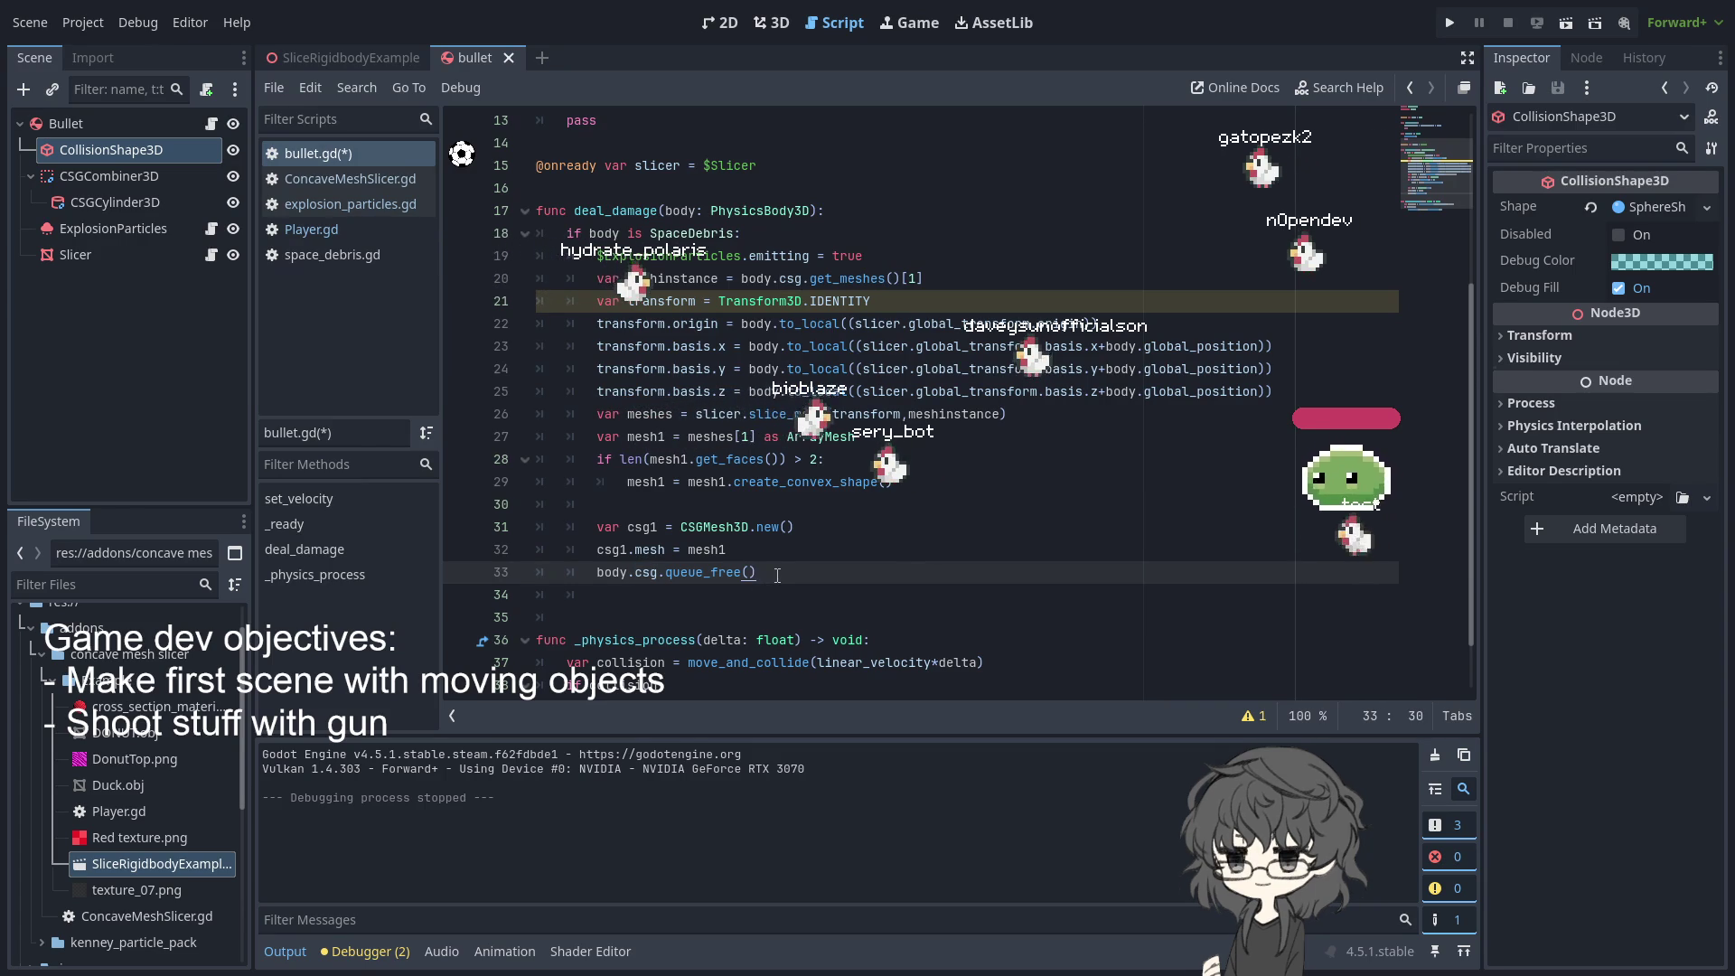
key("BackSpace")
key("BackSpace")
key("BackSpace")
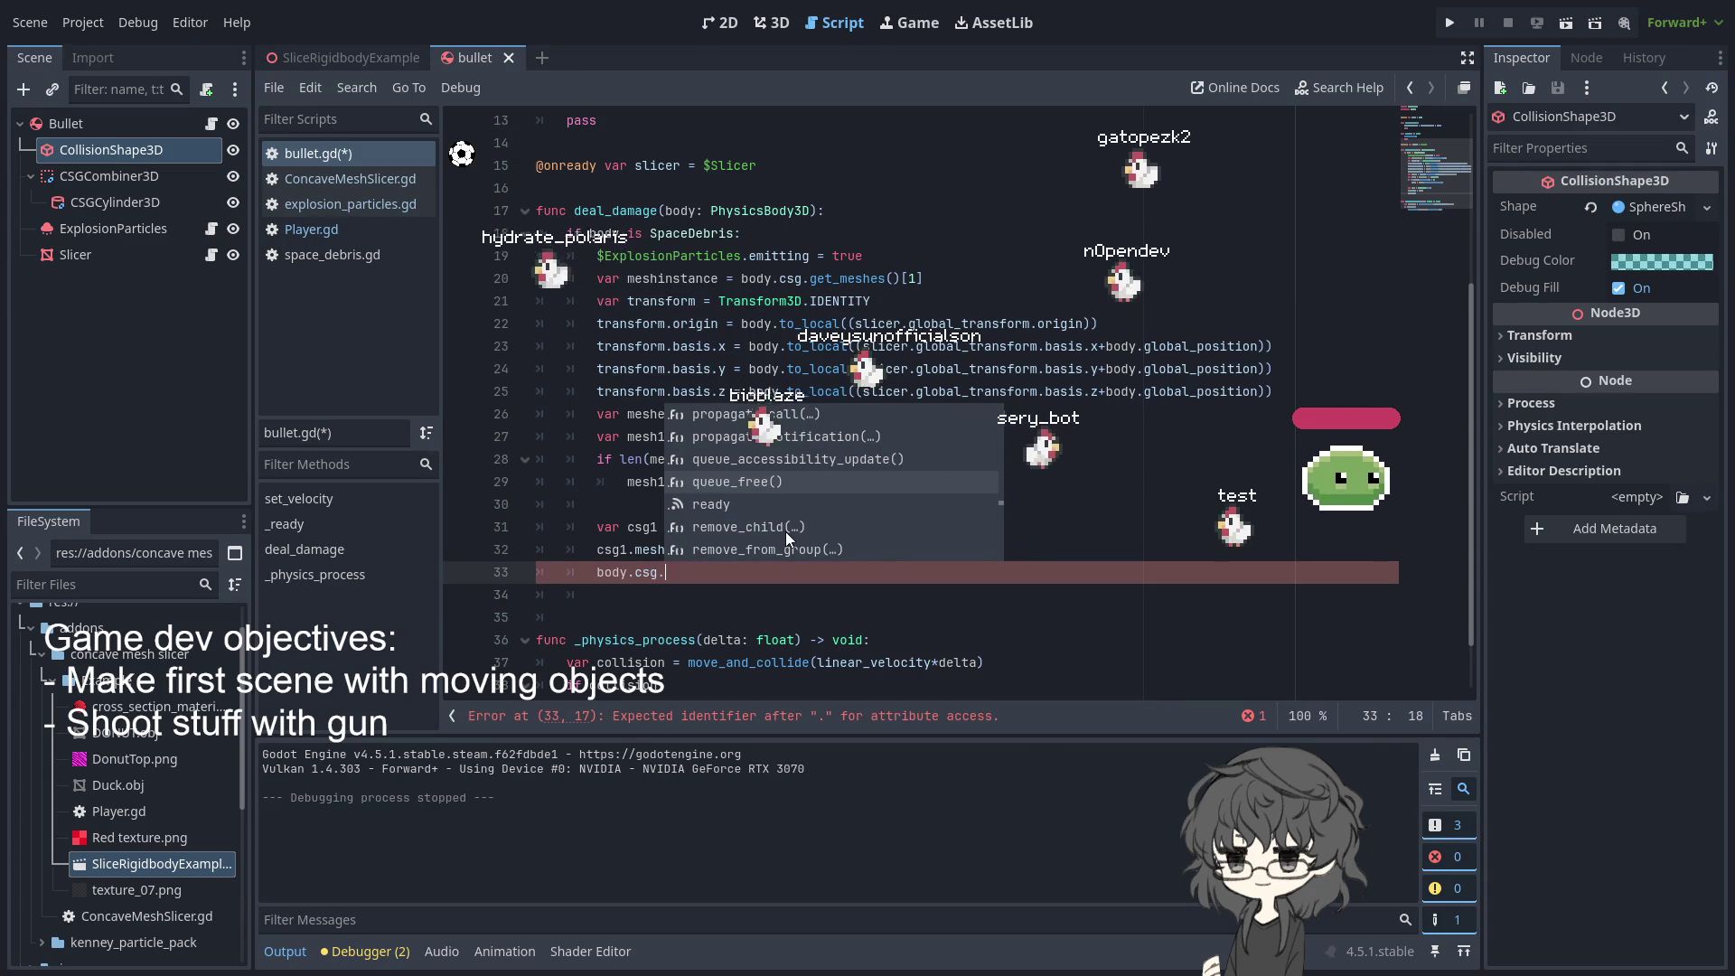
left_click(735, 529)
key("Down")
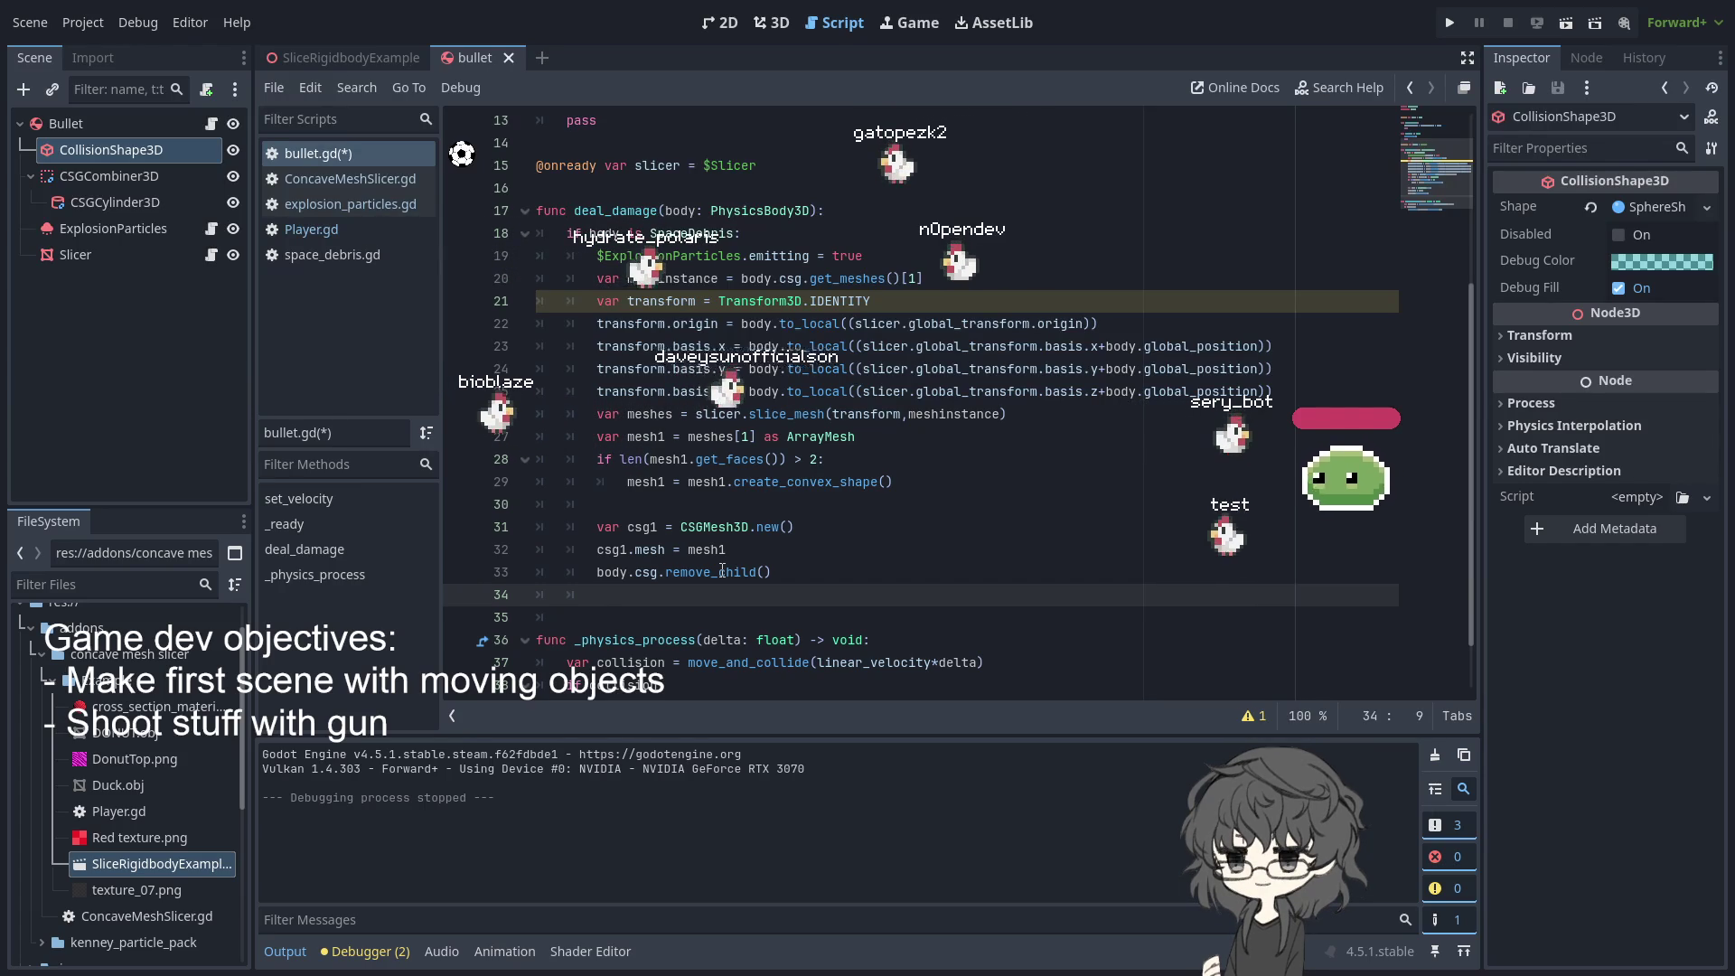
left_click_drag(771, 572, 666, 572)
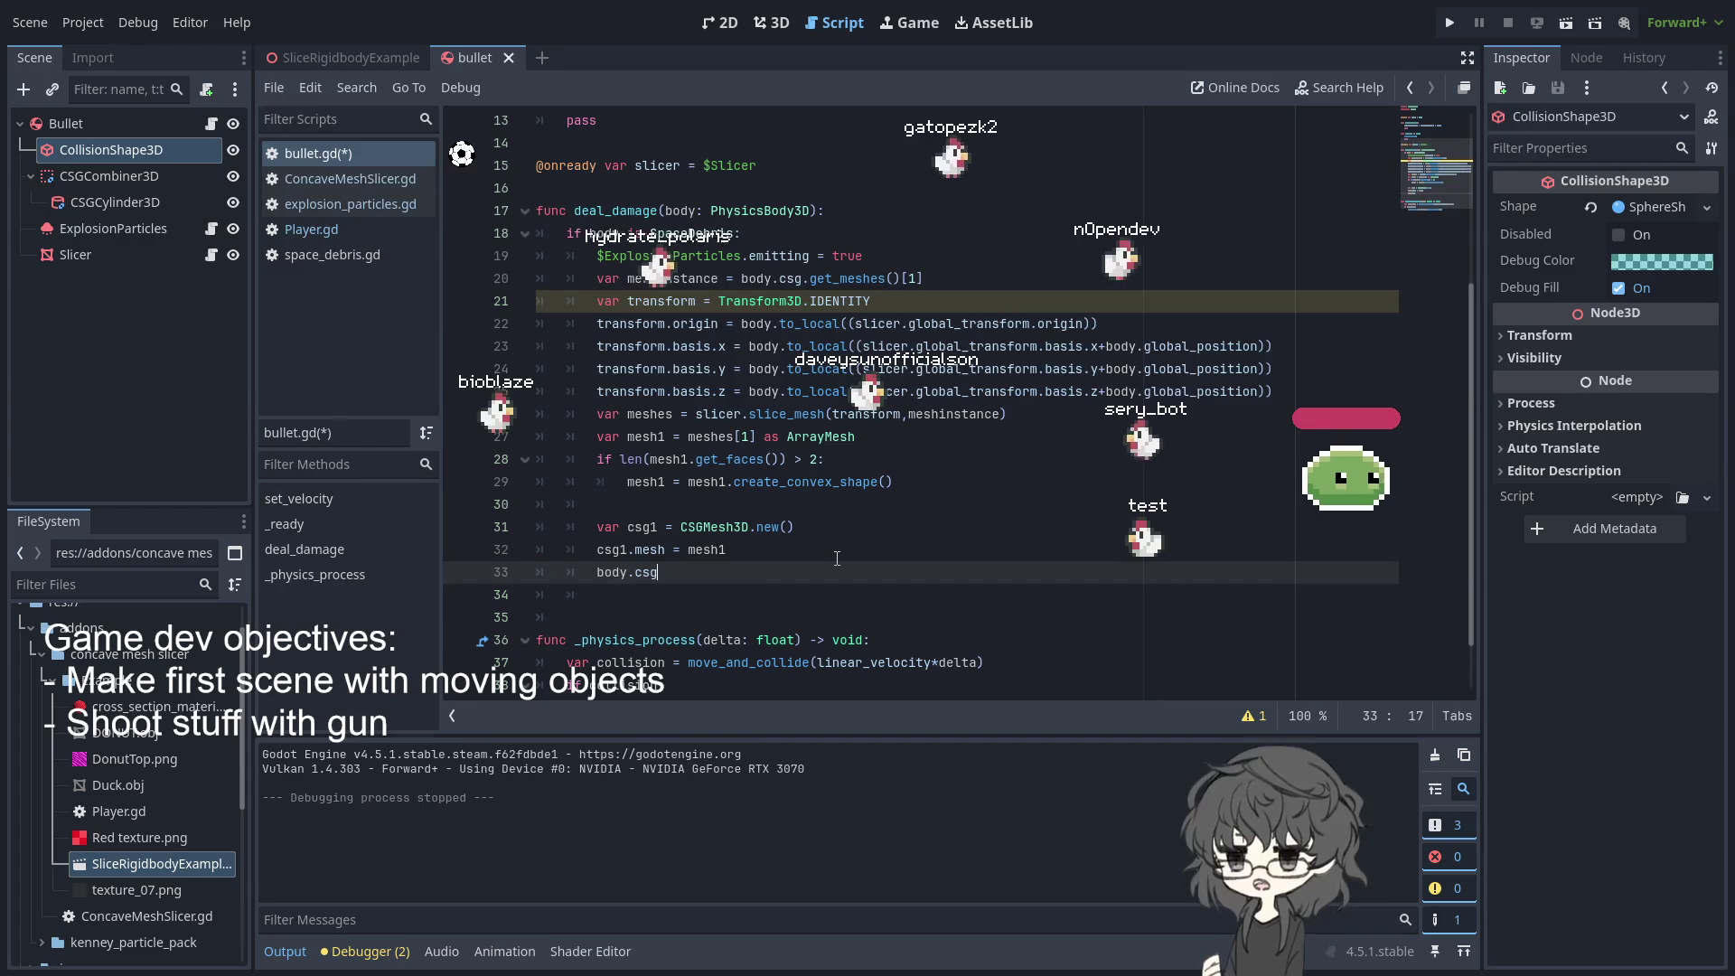
key("BackSpace")
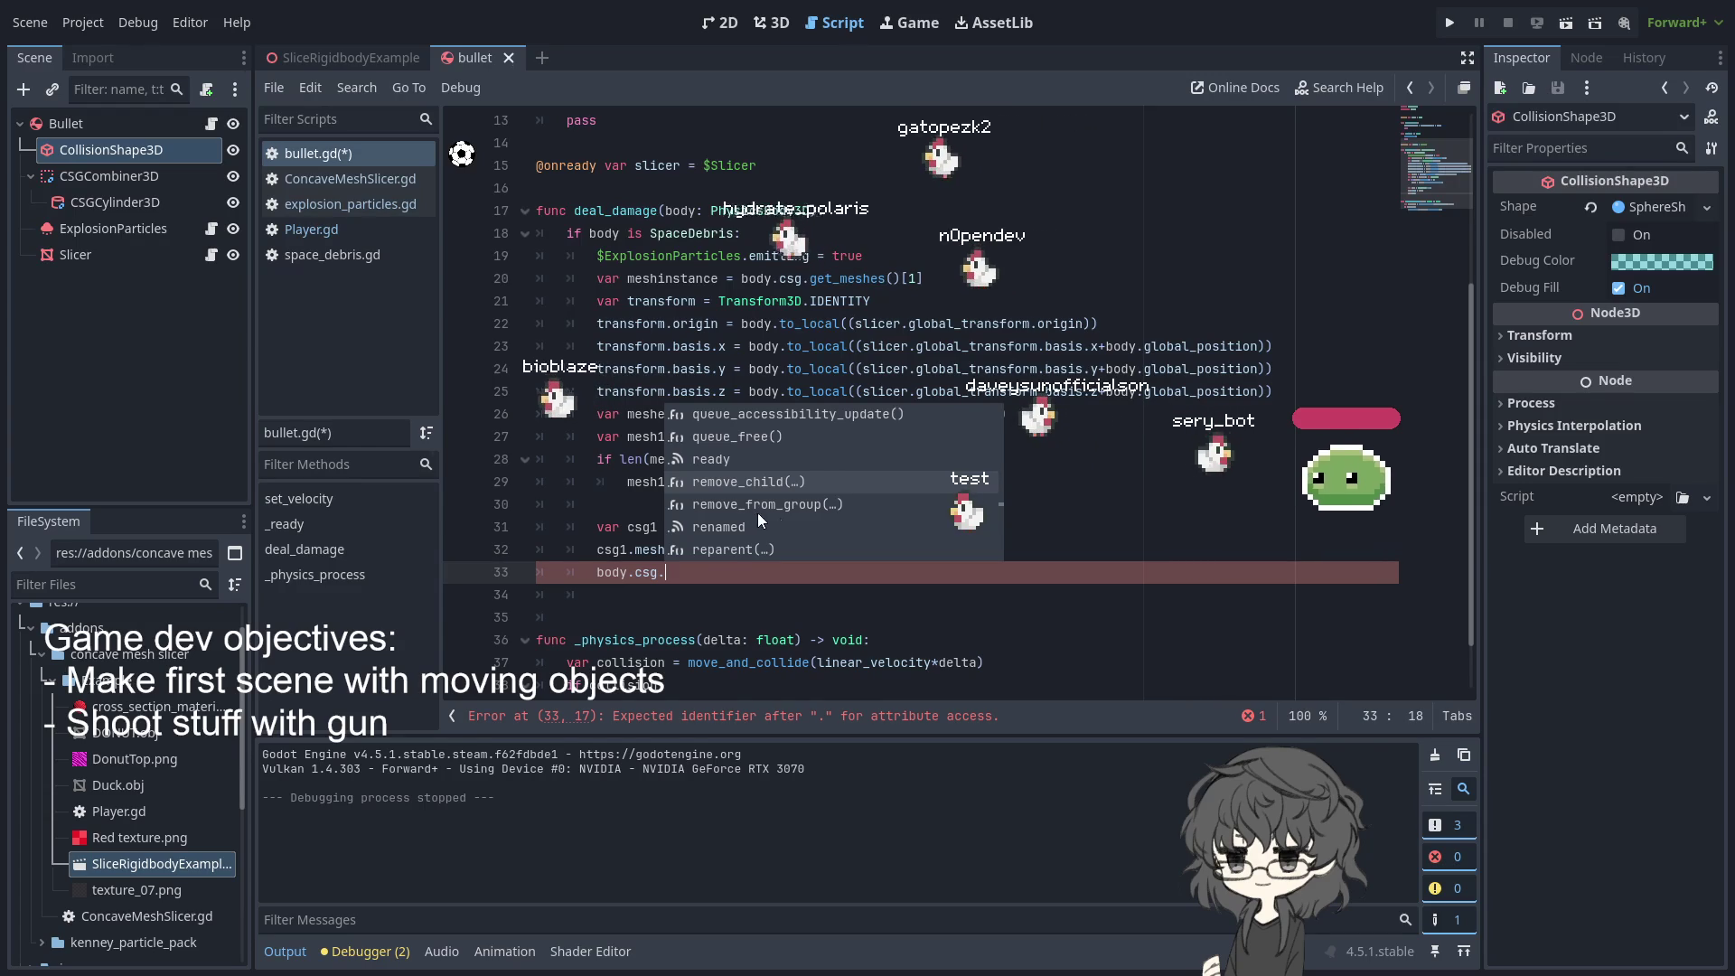
type("free")
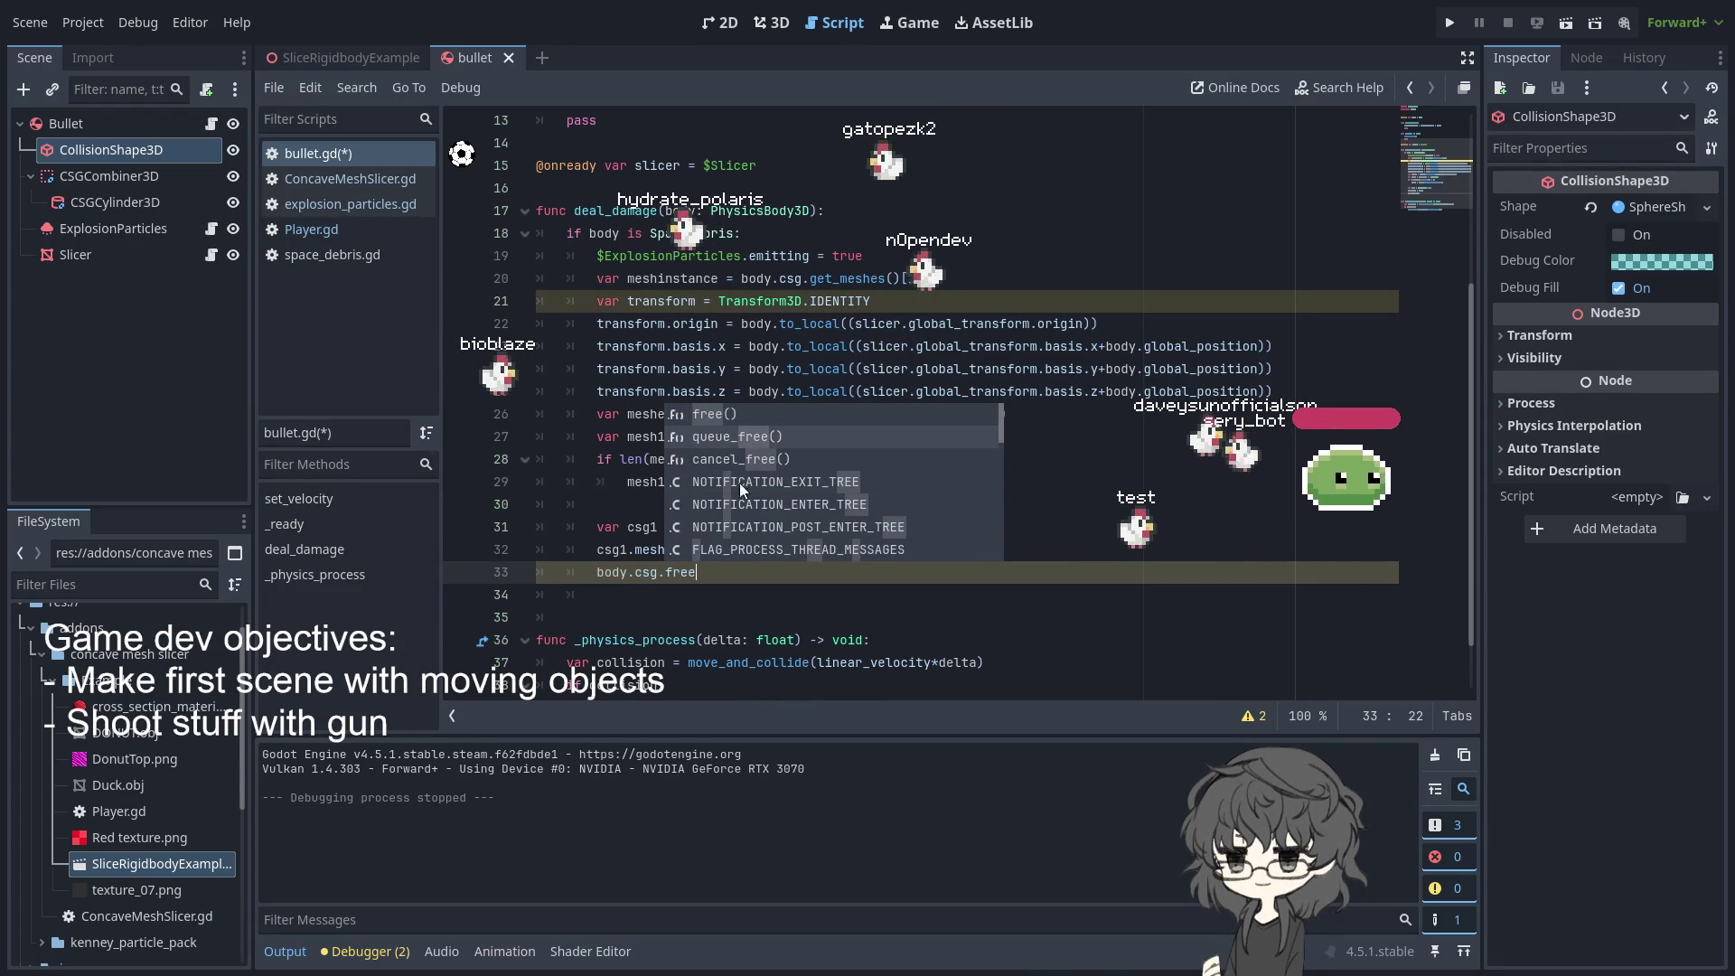
key("Escape")
key("BackSpace")
key("BackSpace")
key("BackSpace")
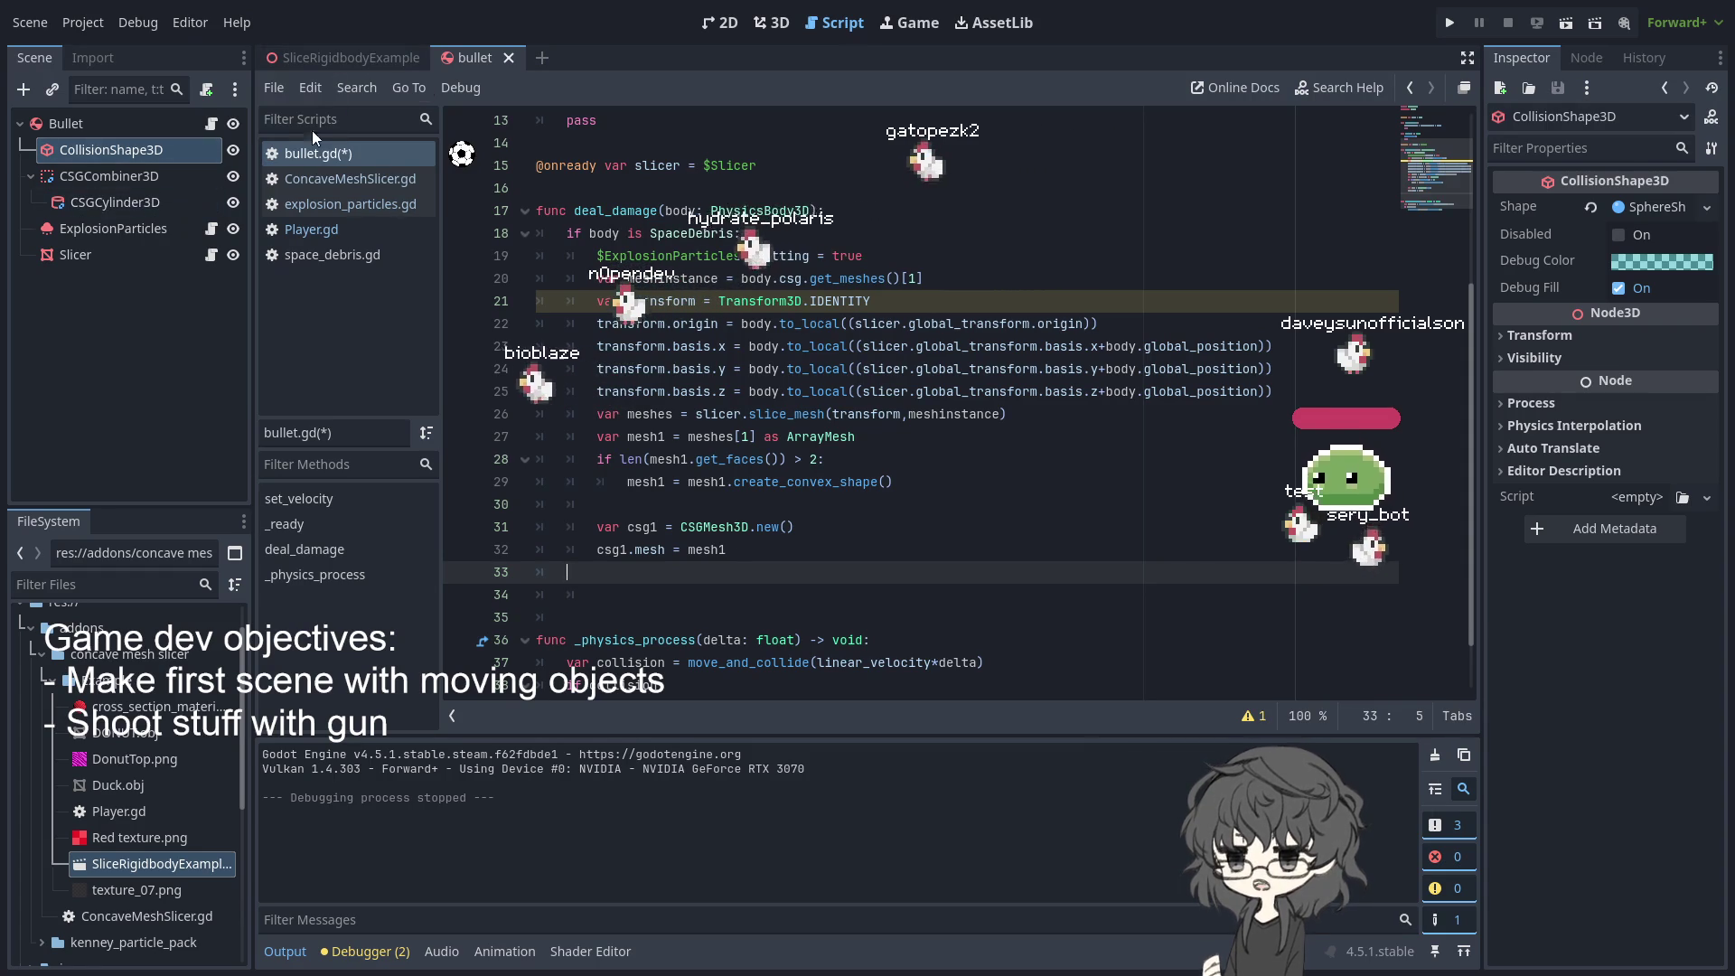
Step: Inspect the Player node's properties in the SliceRigidbodyExample reference scene
left_click(316, 205)
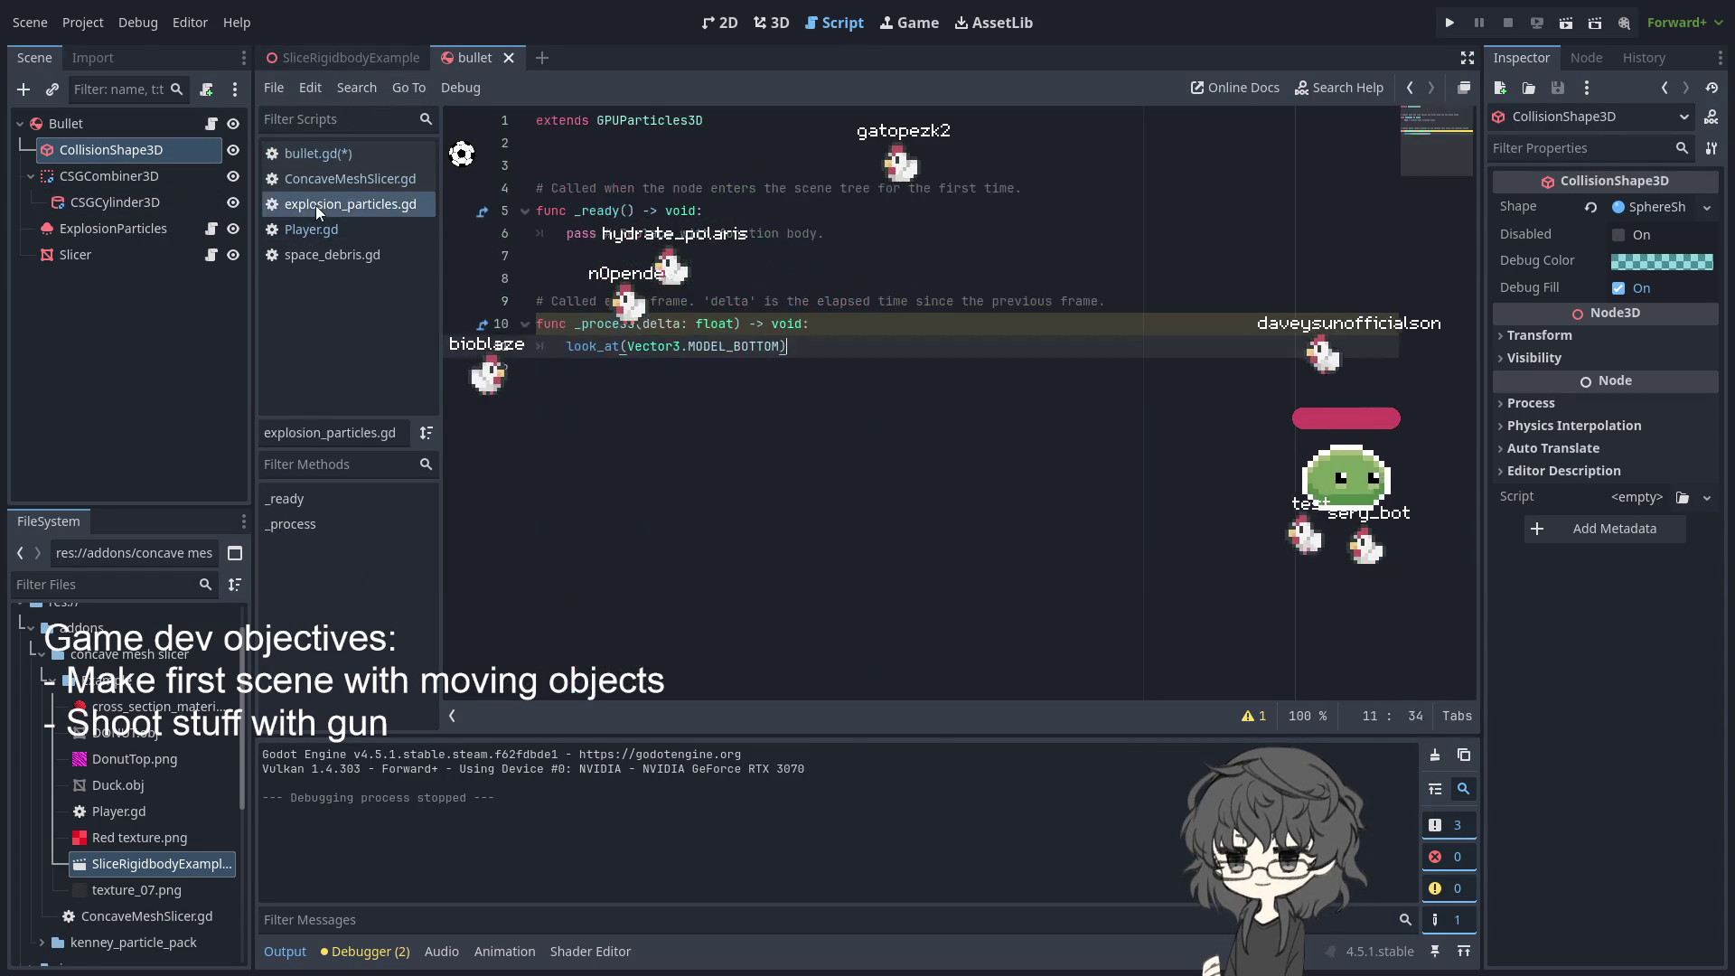
left_click(324, 154)
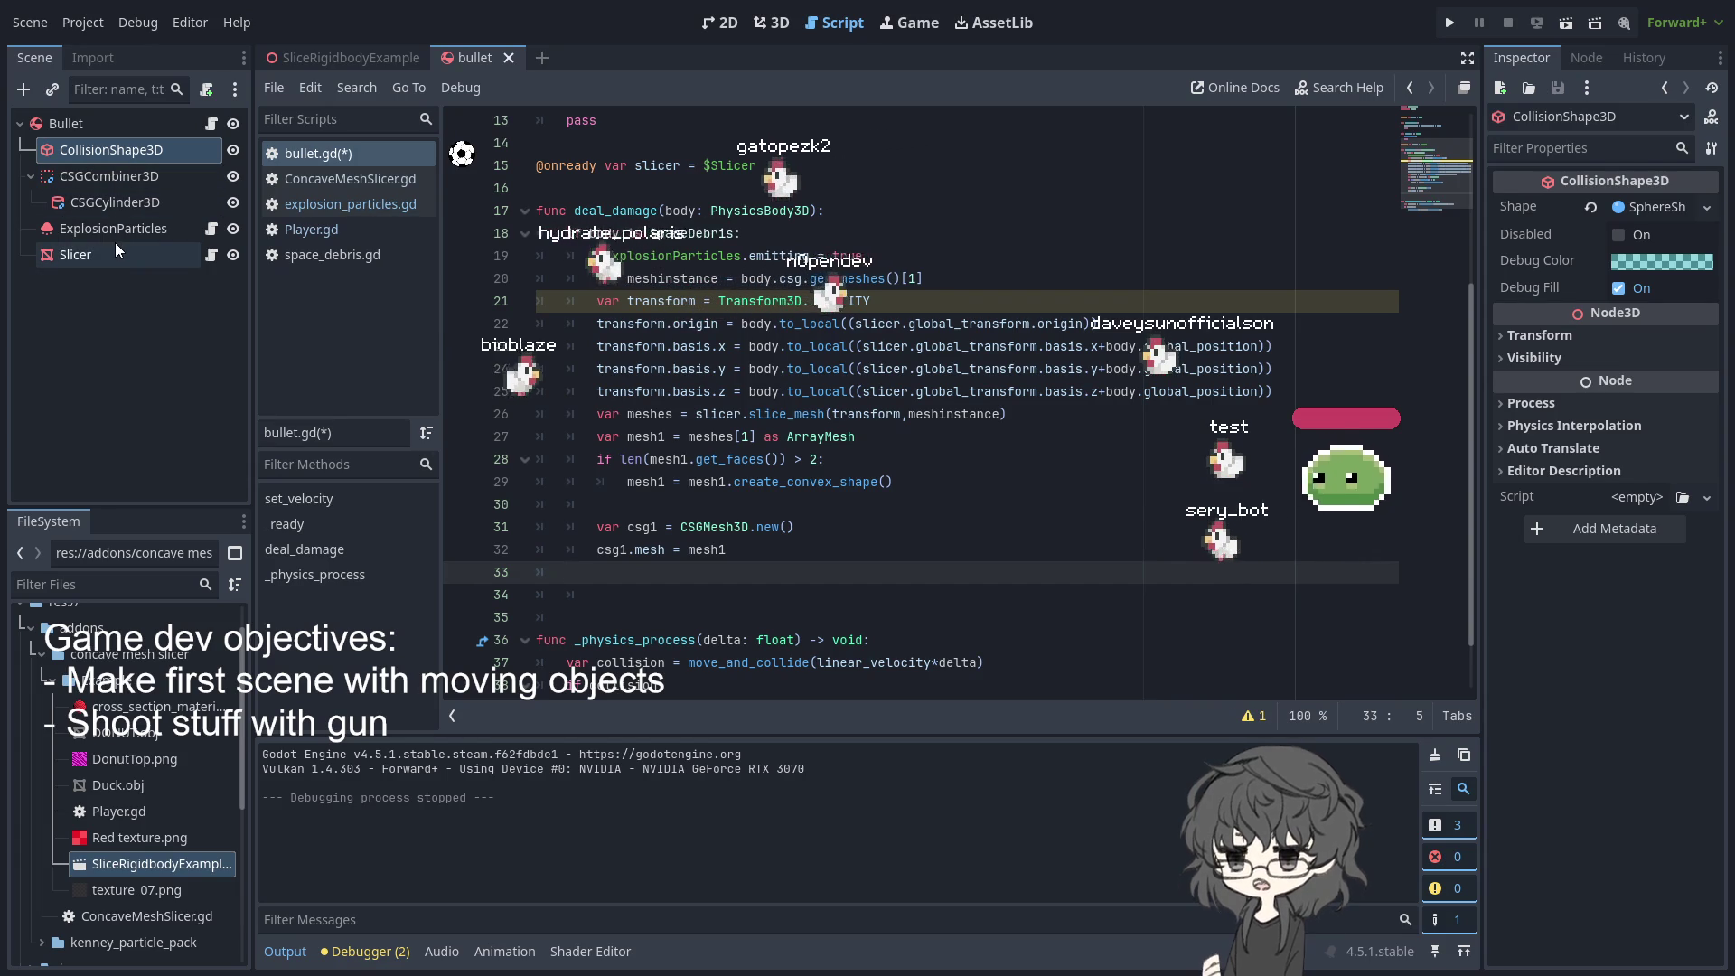
left_click(353, 58)
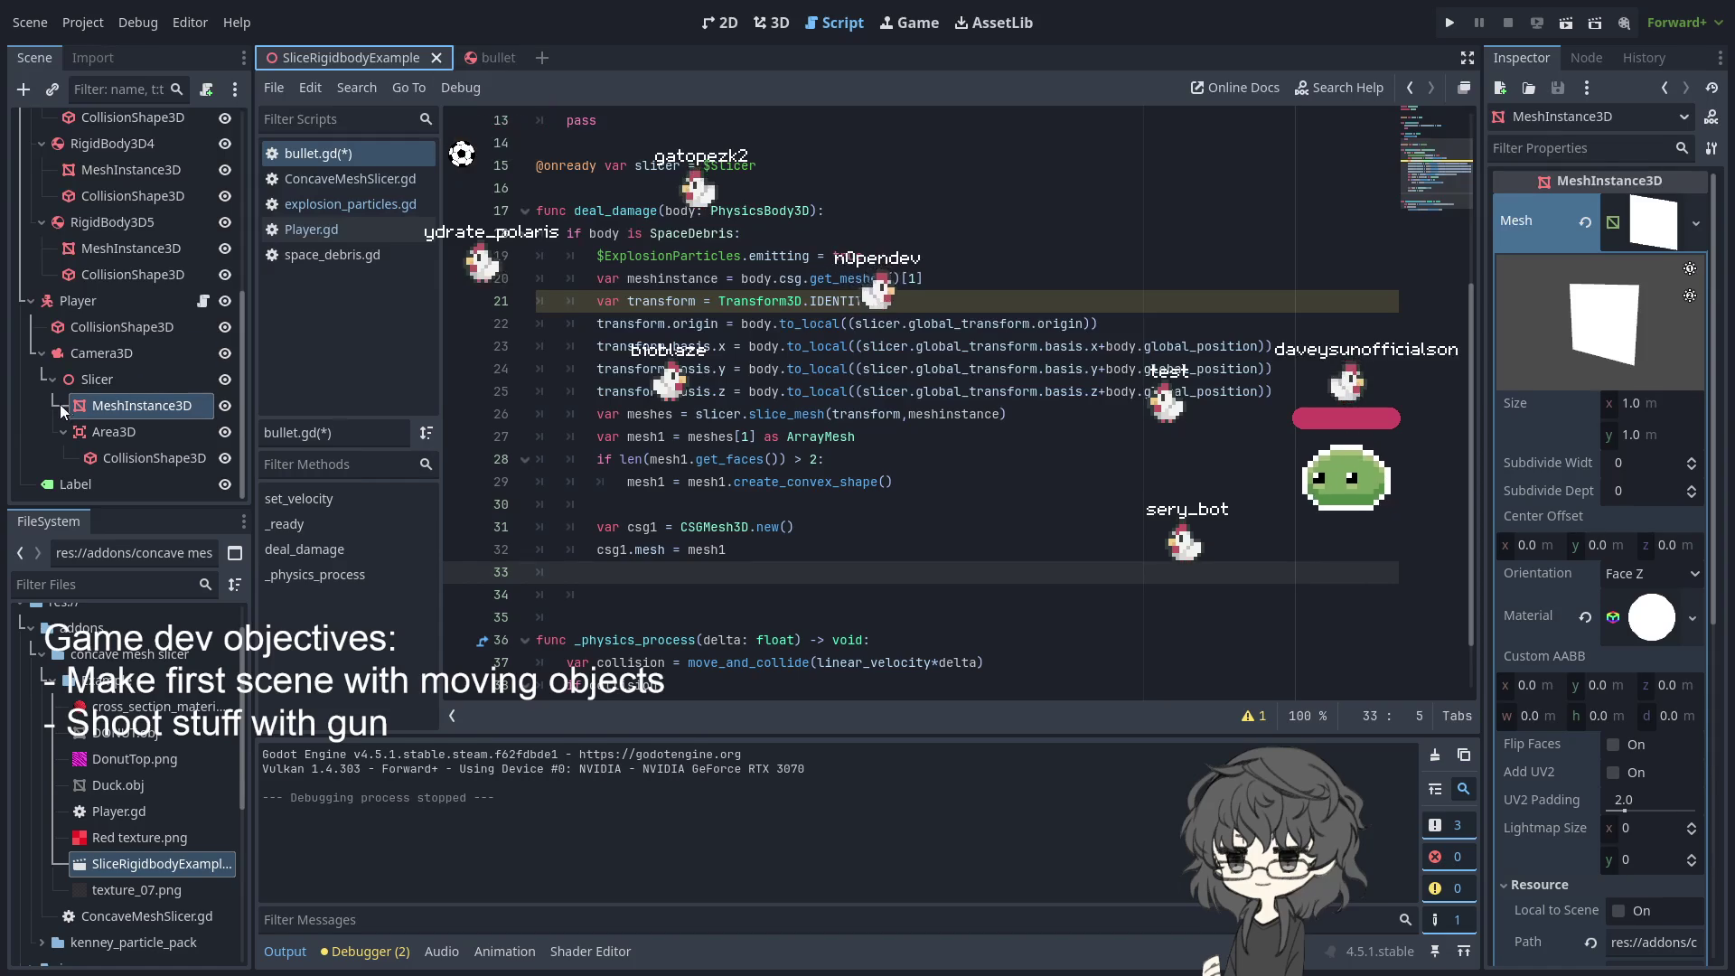
left_click(90, 305)
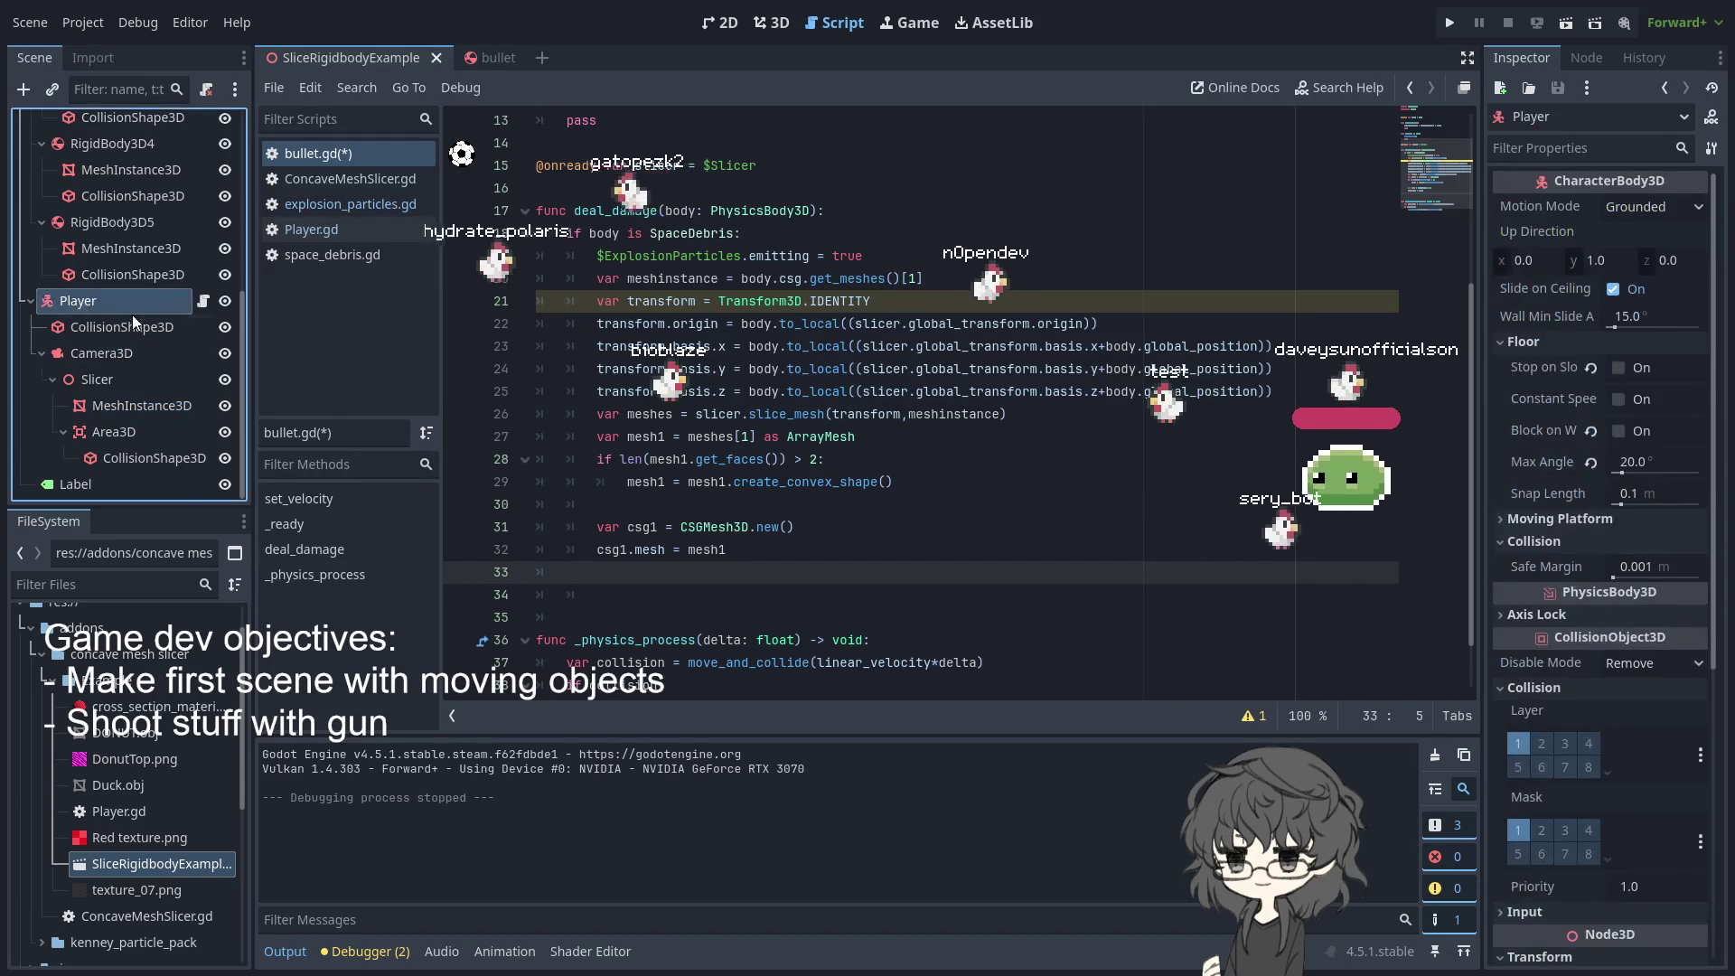
left_click(493, 59)
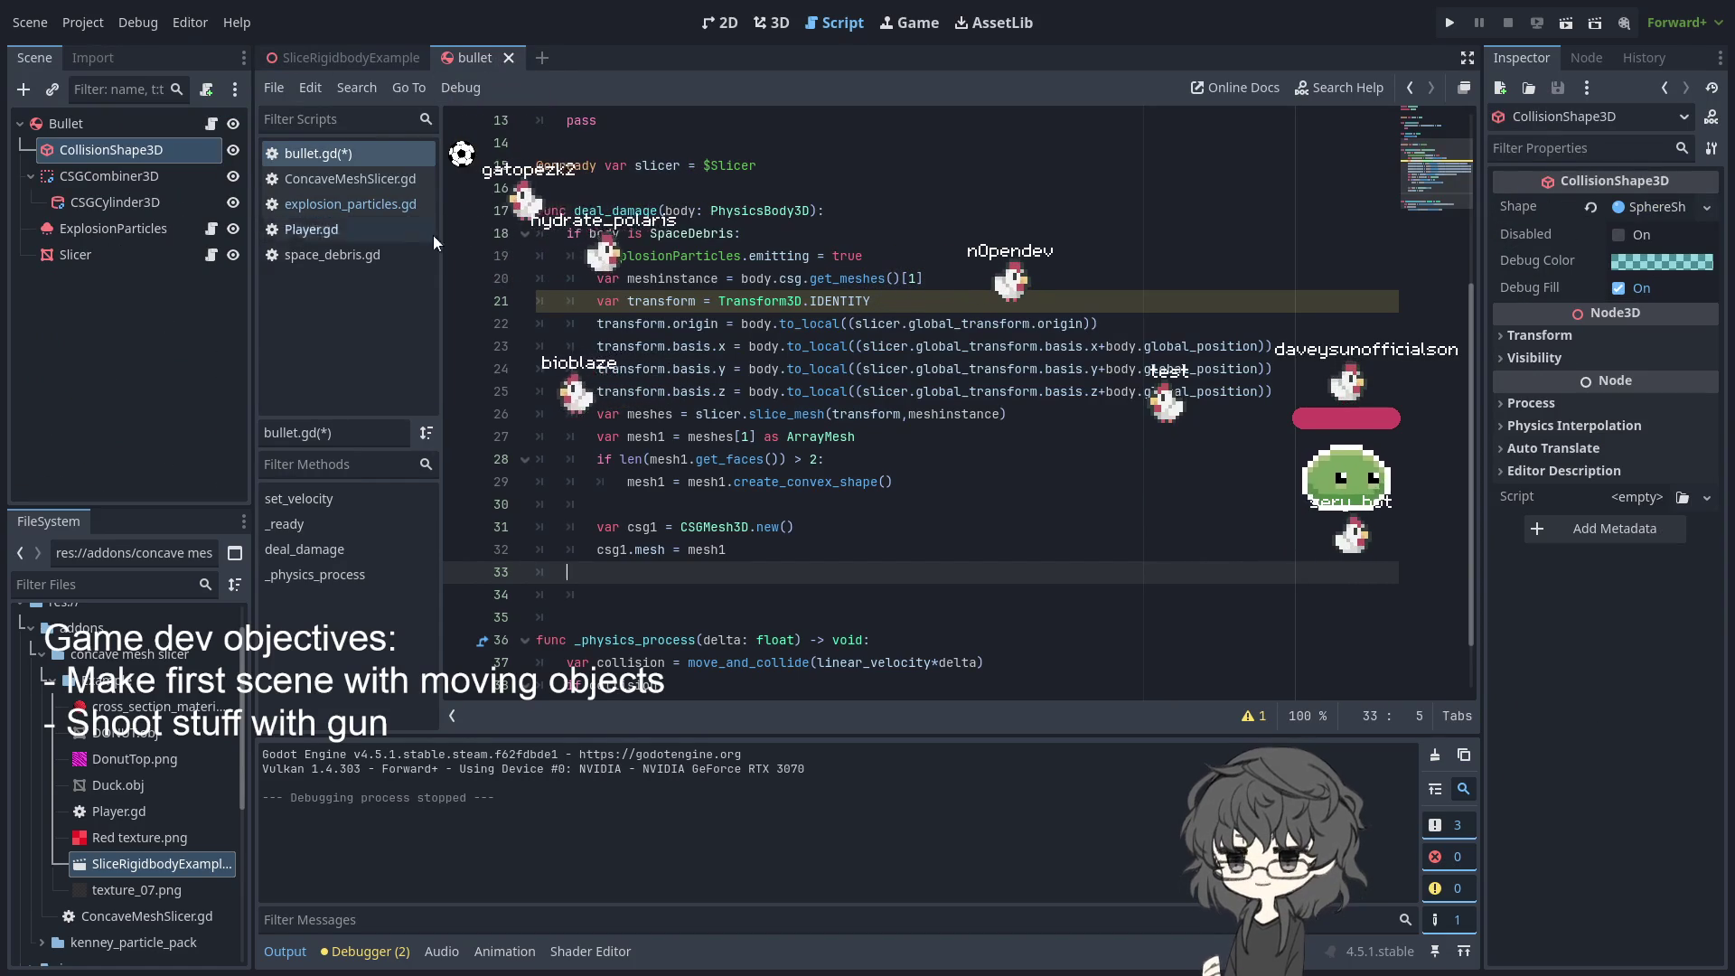
Step: Review Player.gd's slicing code, then bring up space_debris.gd
left_click(322, 228)
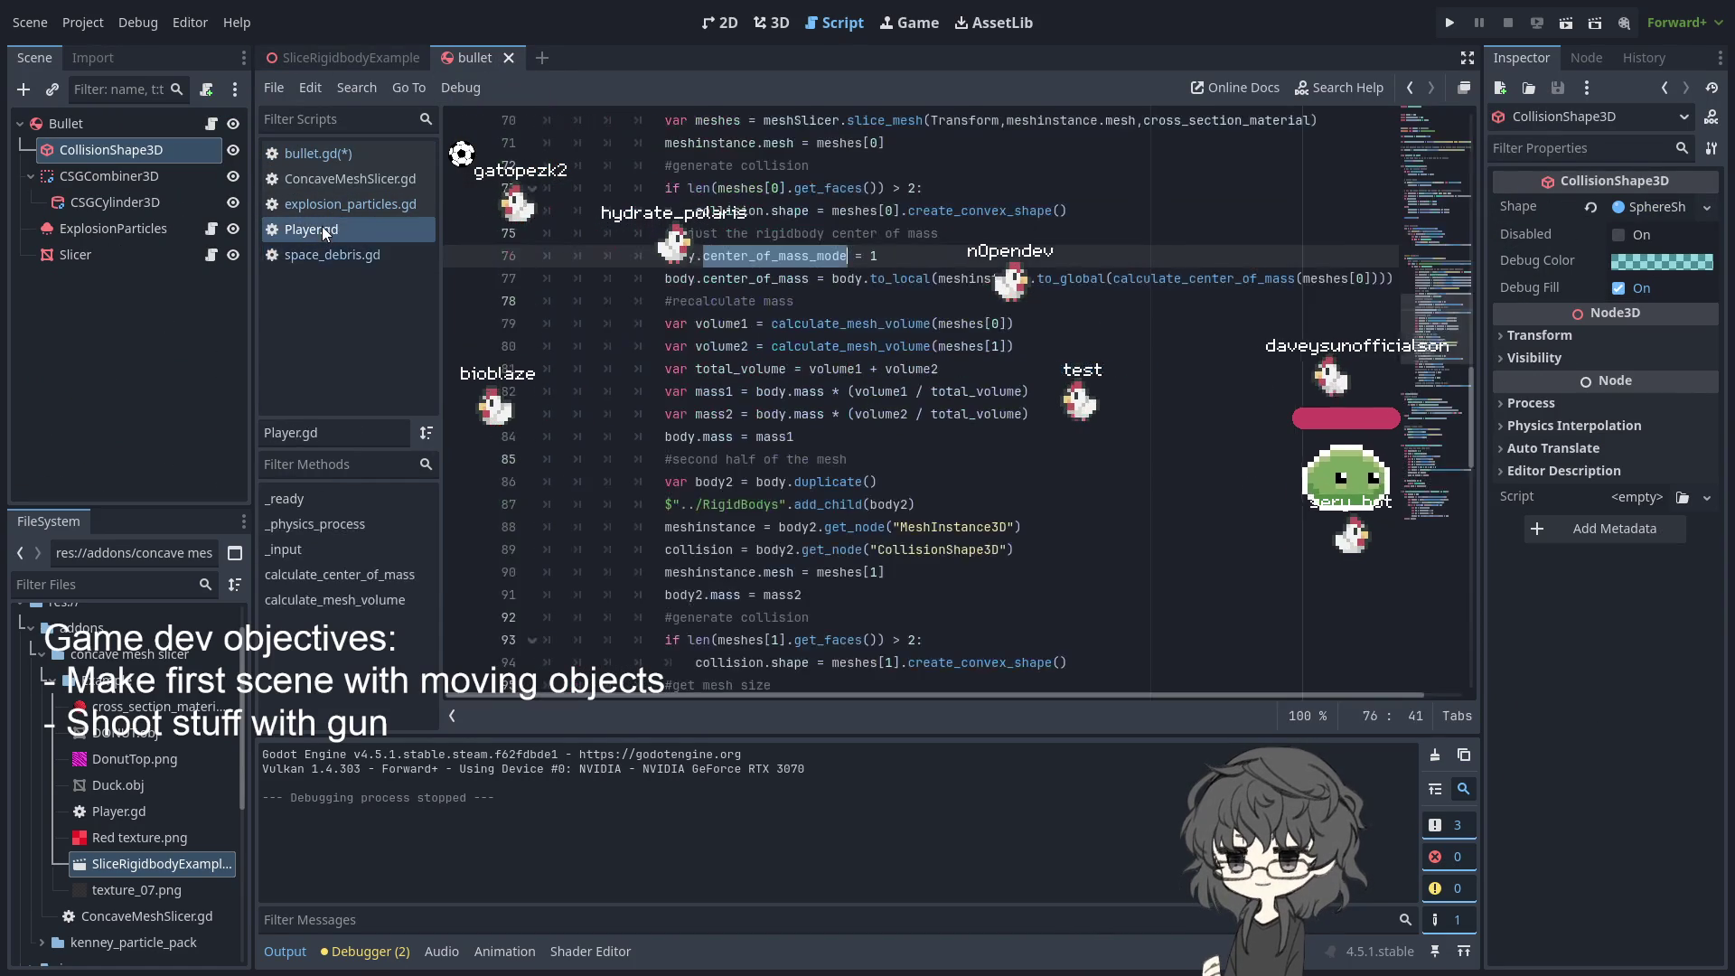
left_click(352, 203)
left_click(337, 181)
left_click(345, 206)
left_click(354, 182)
left_click(349, 204)
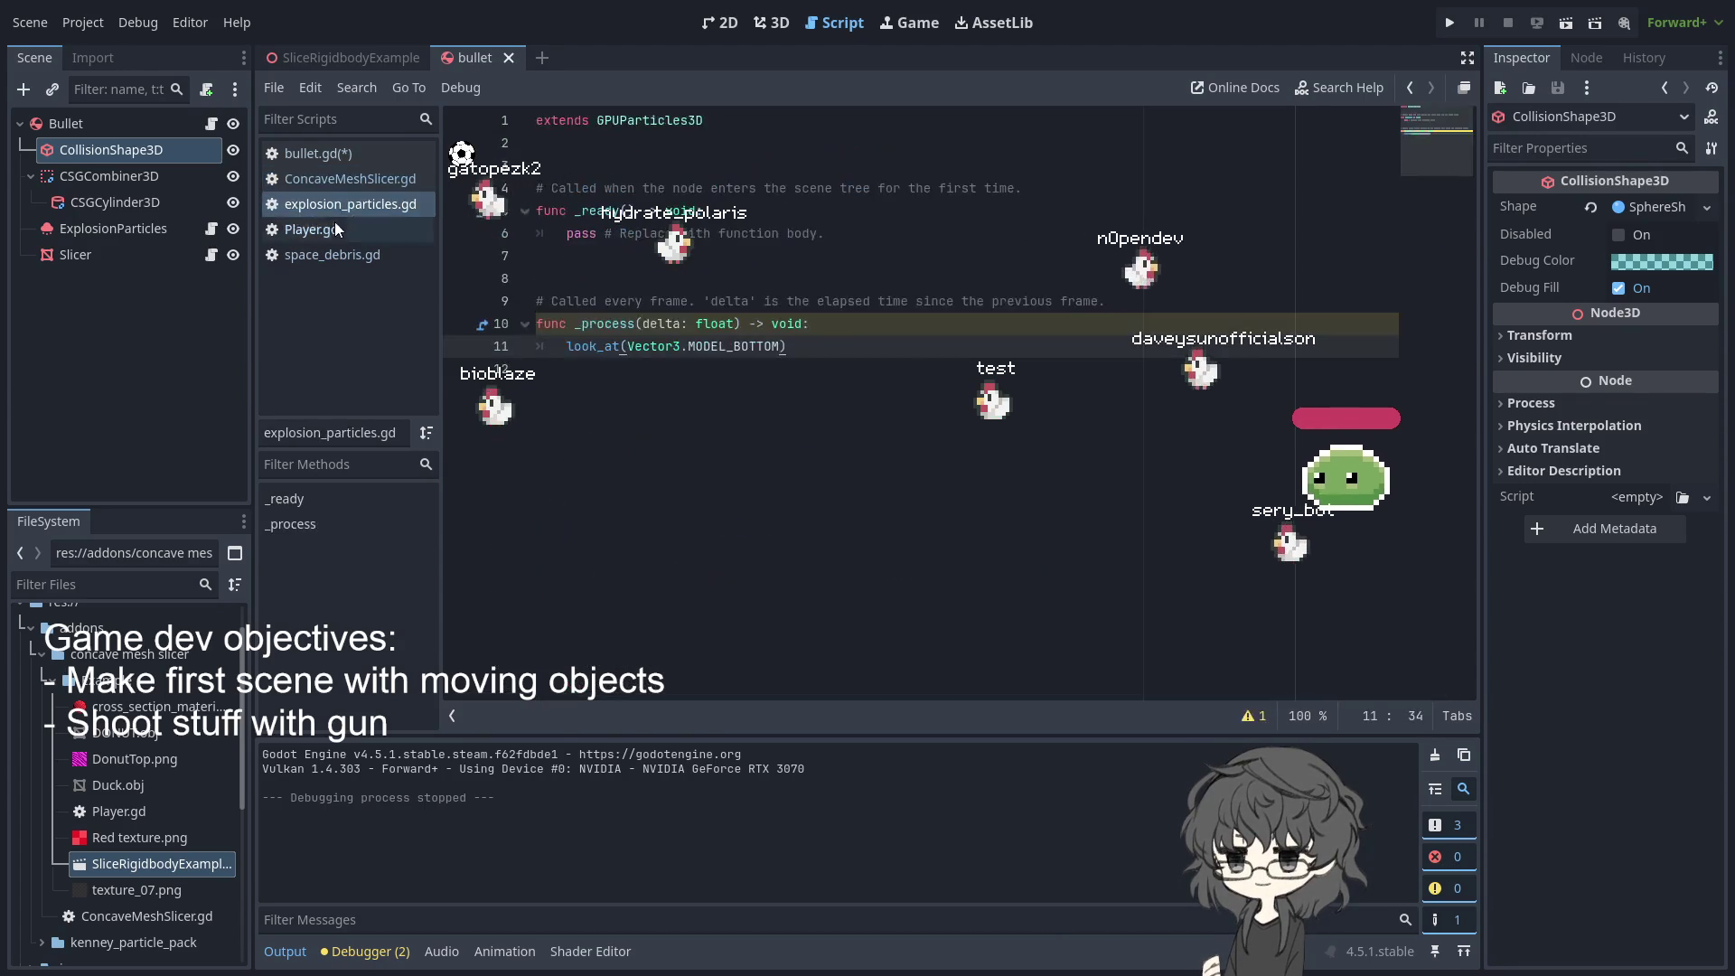
left_click(329, 228)
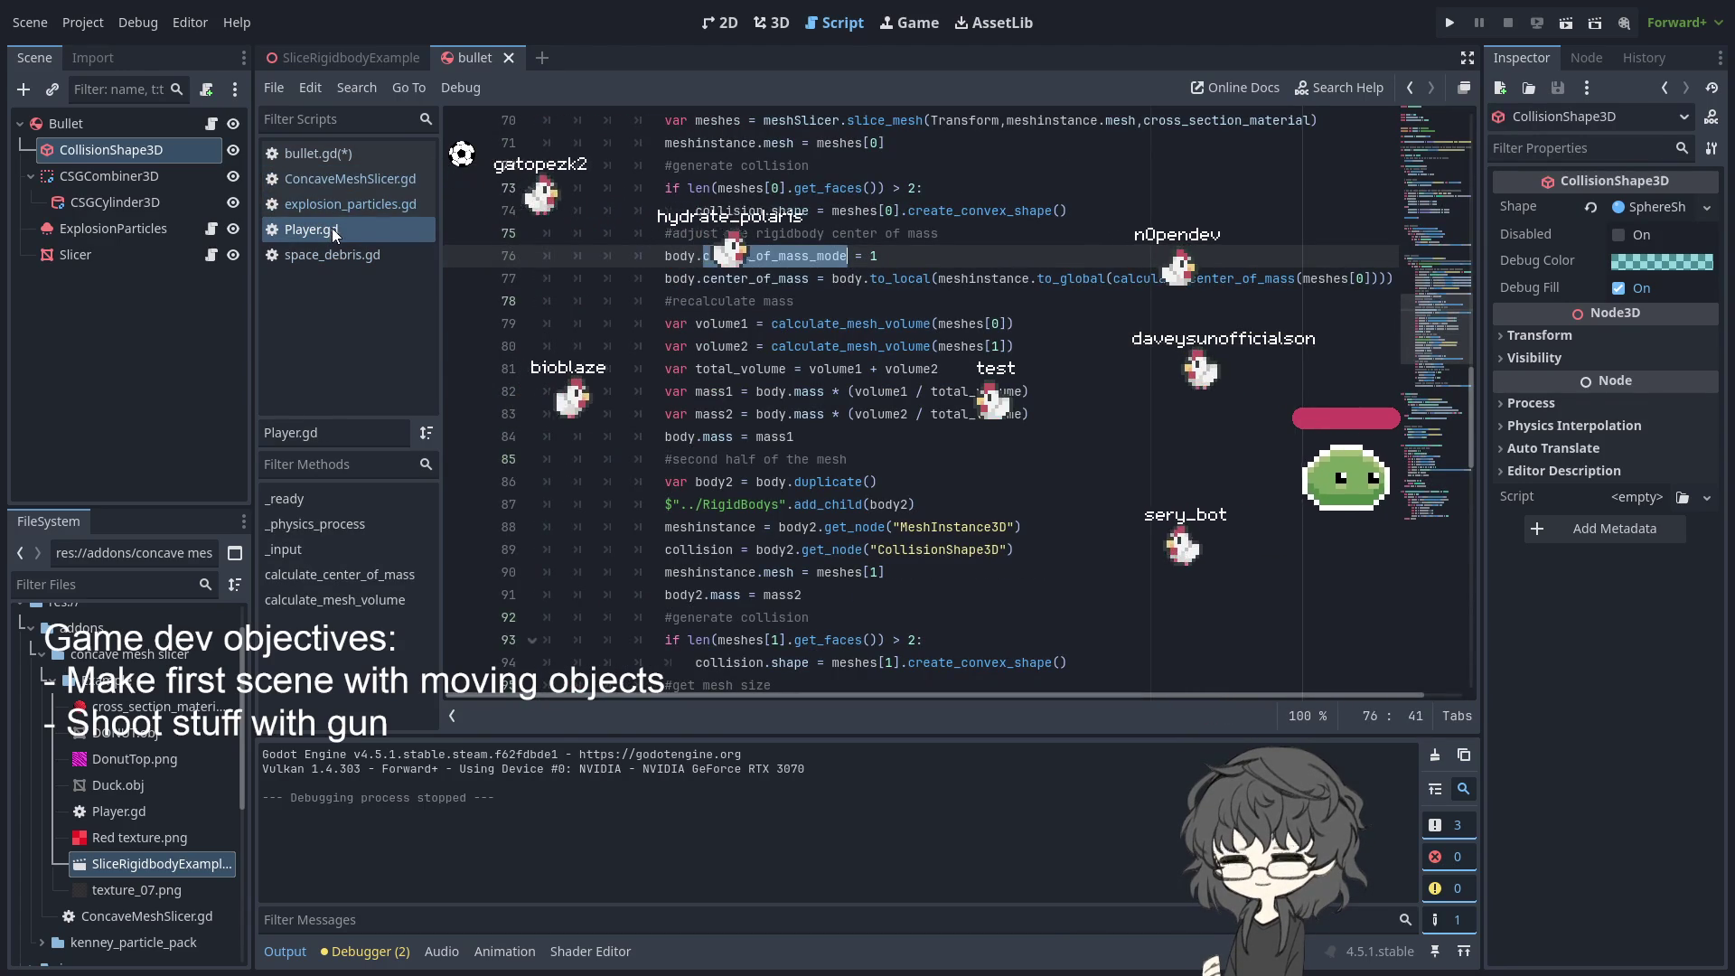
left_click(344, 257)
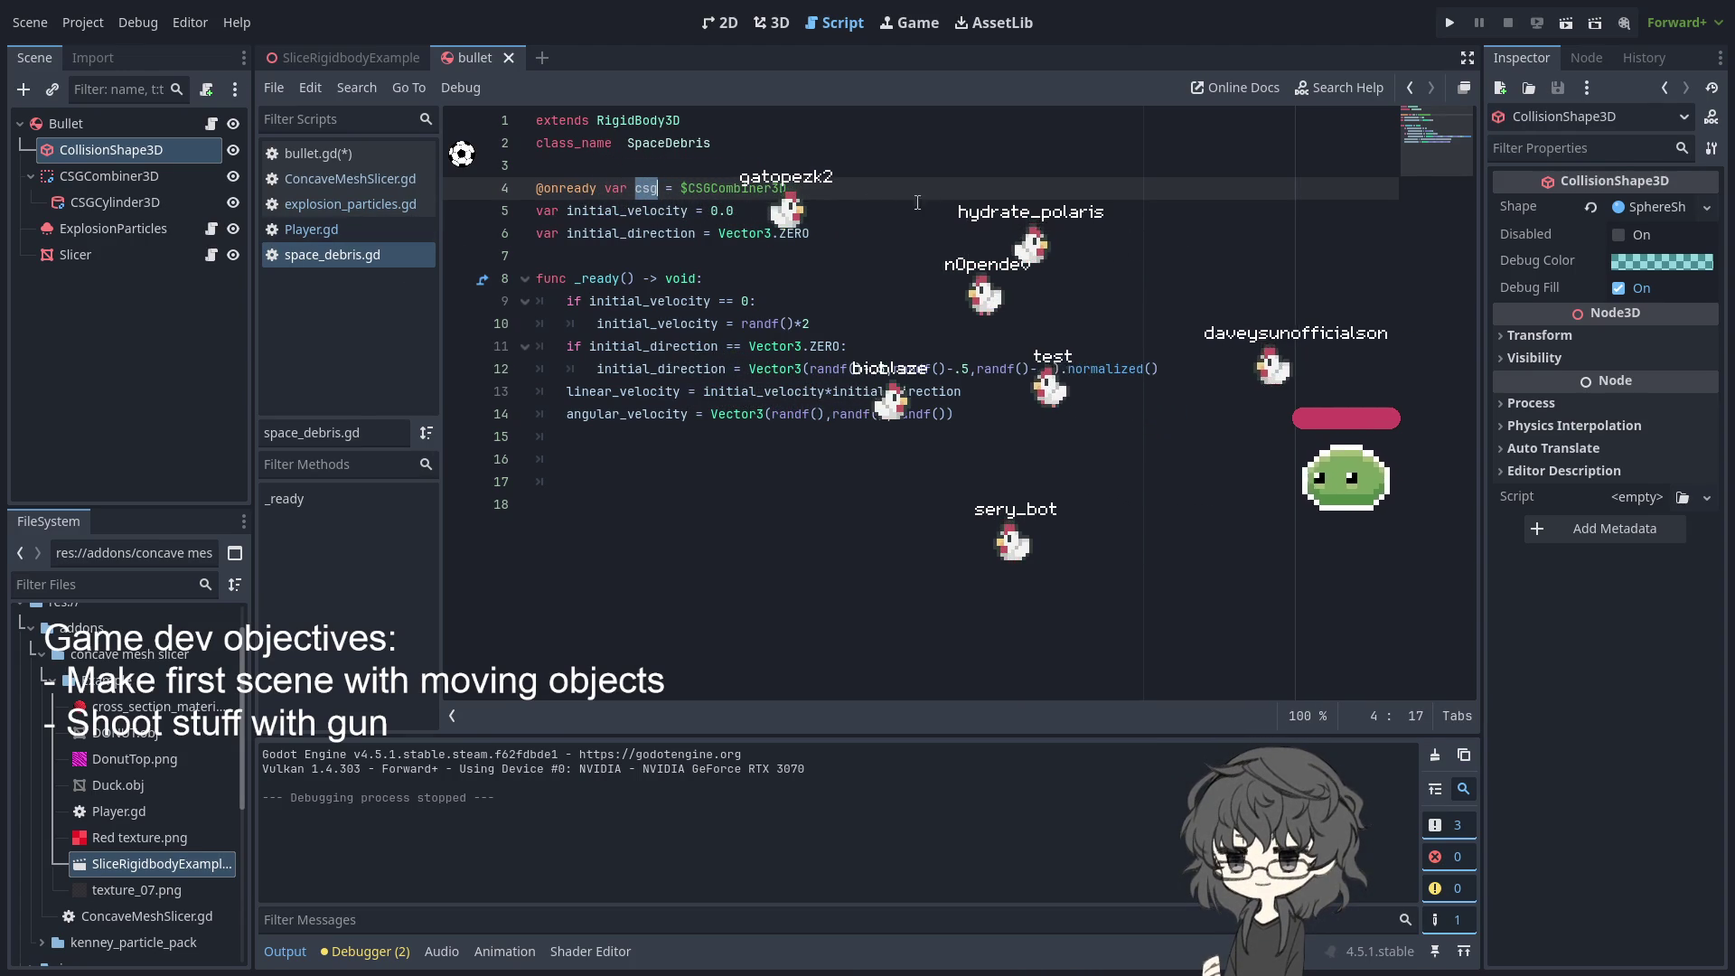
Step: Add a func bake_mesh(): declaration on new lines above _ready in space_debris.gd
left_click(866, 233)
key("Return")
key("Return")
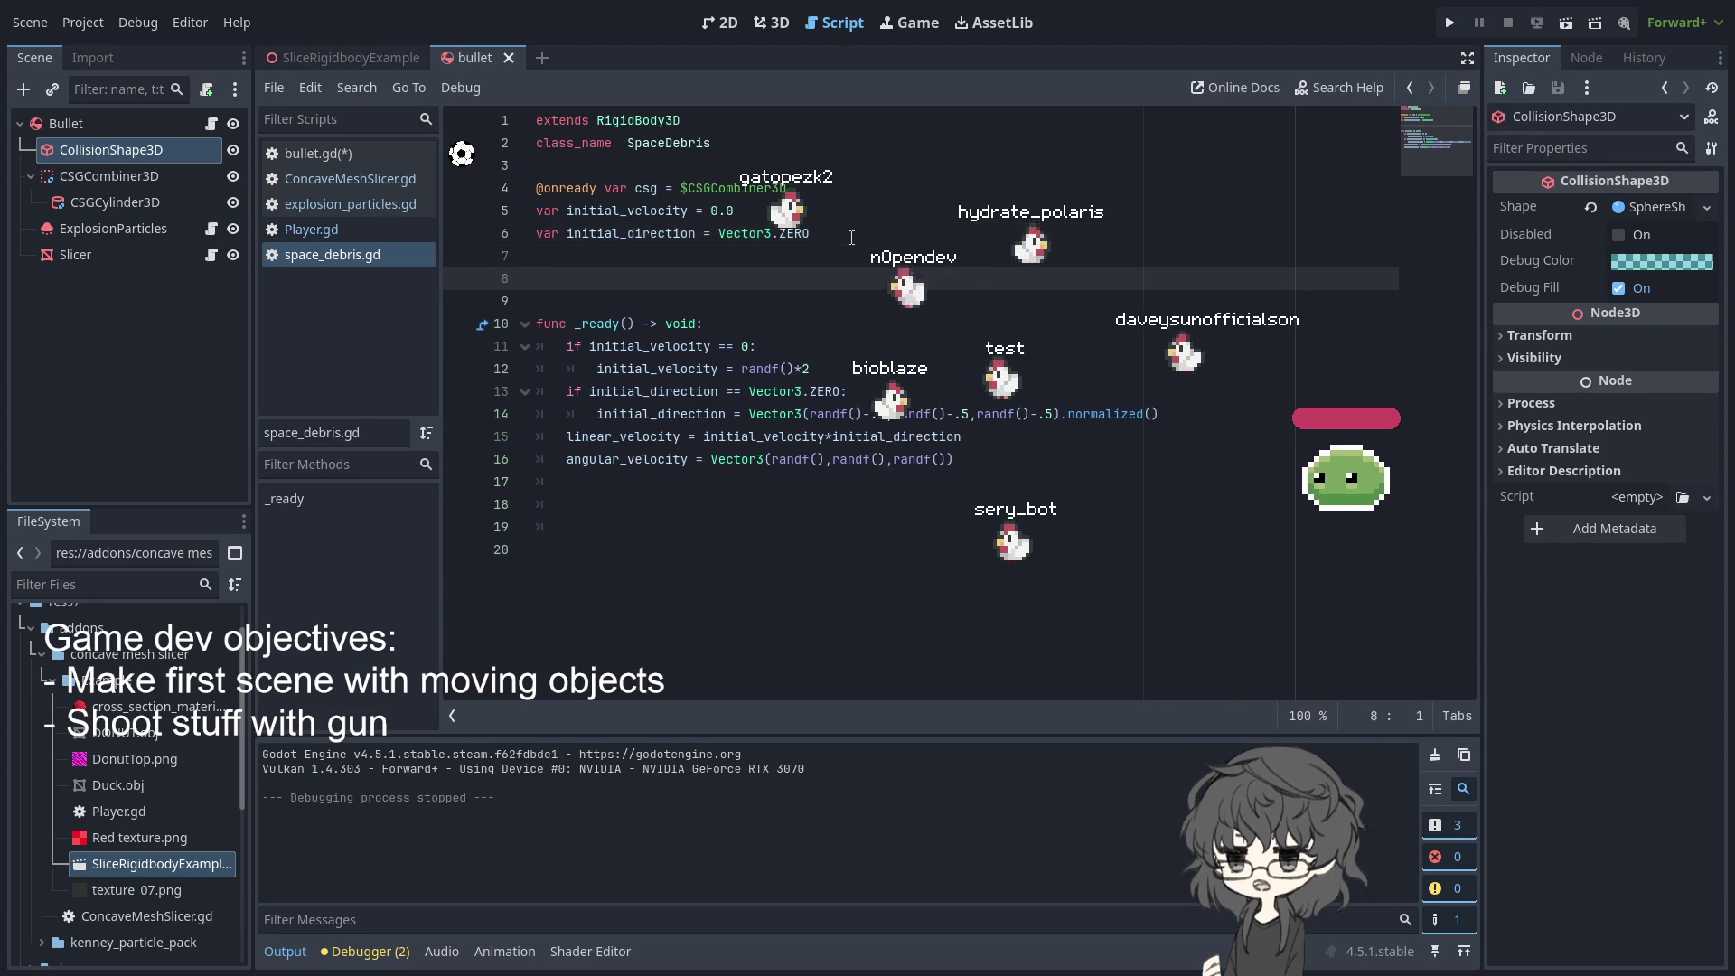
type("ake_mesh")
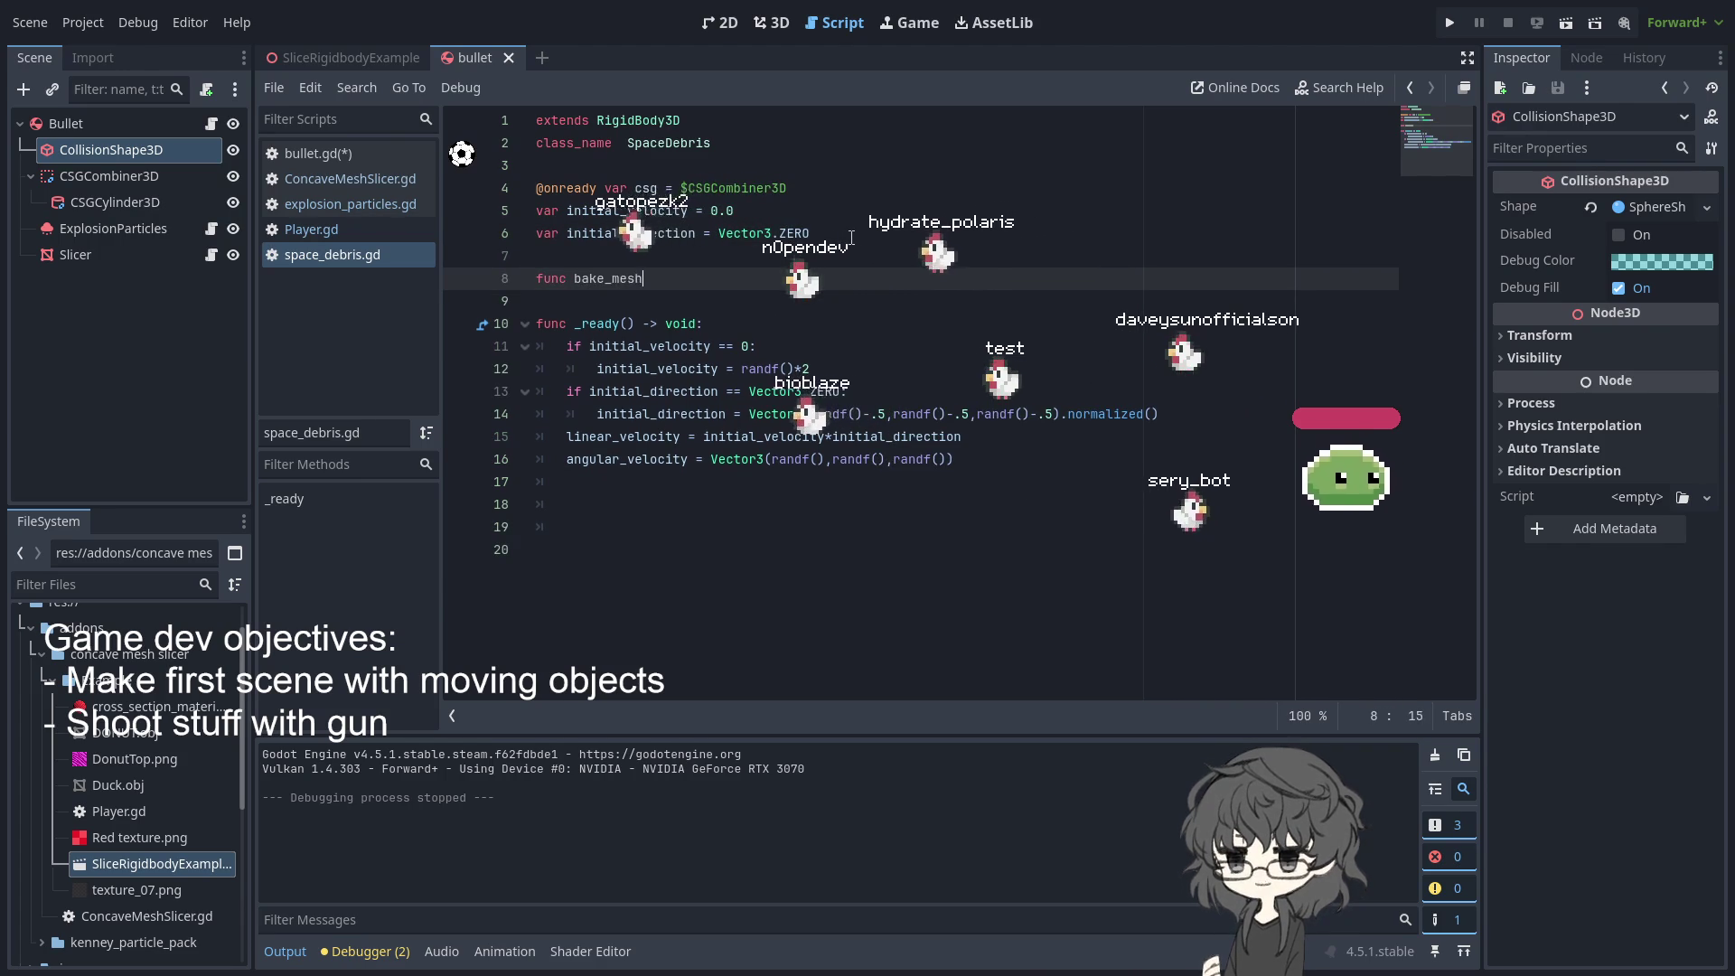
type("/(")
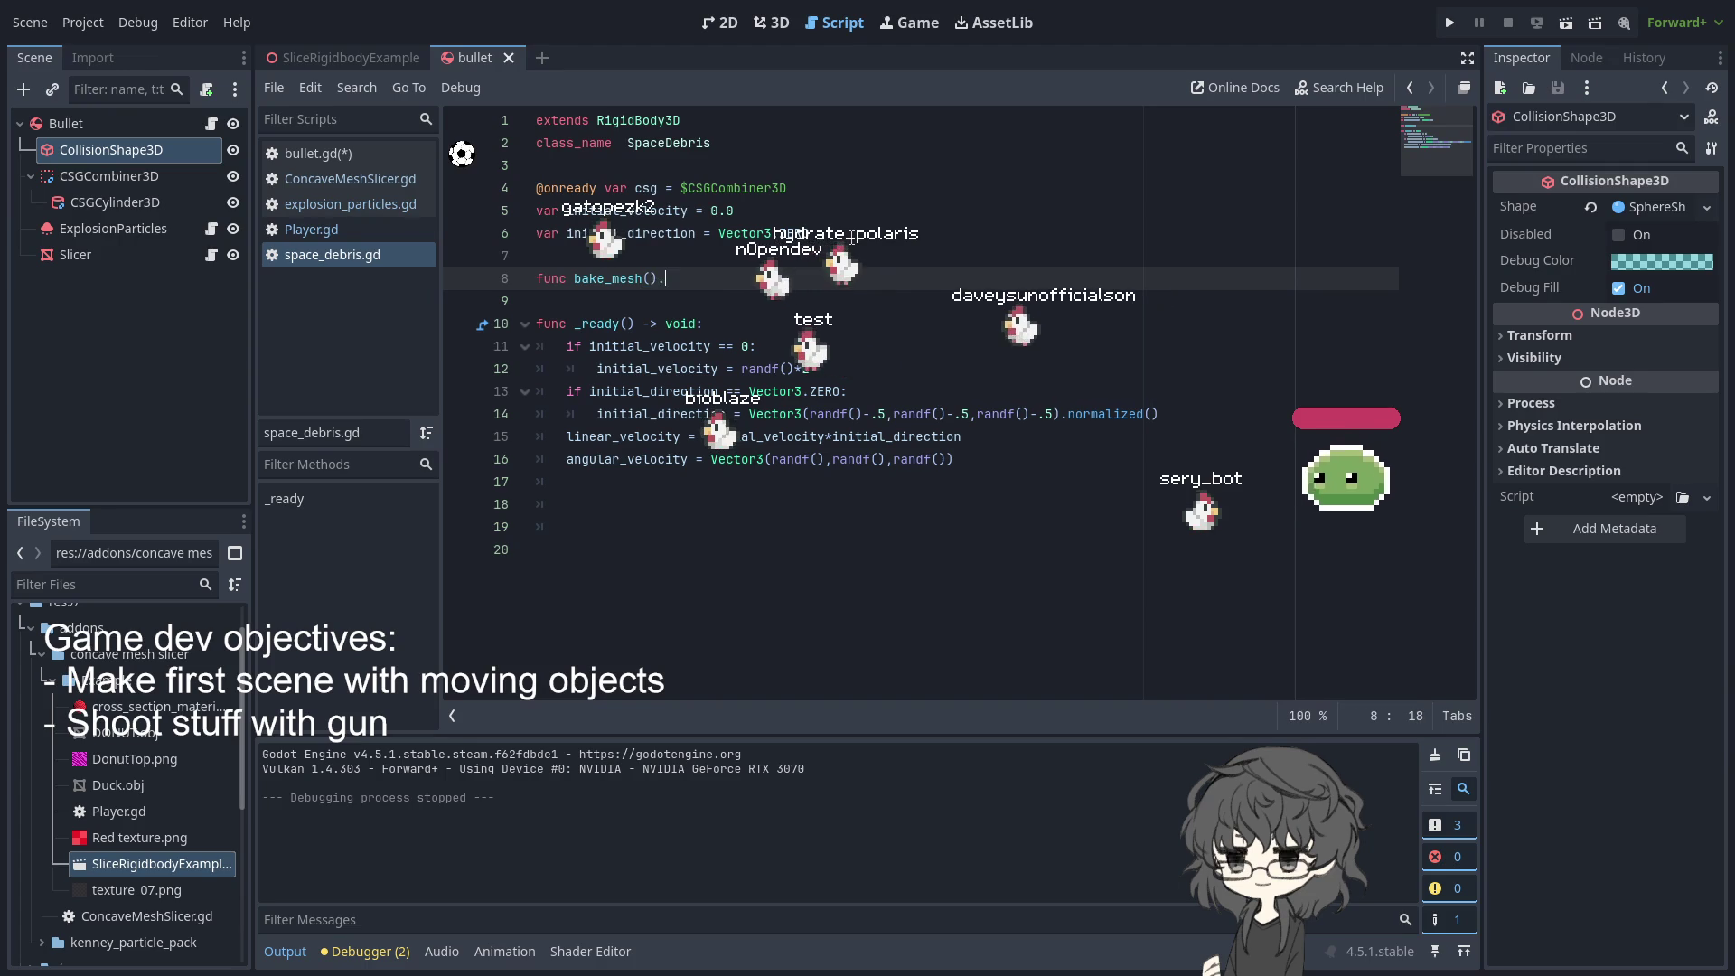
type(":")
key("Return")
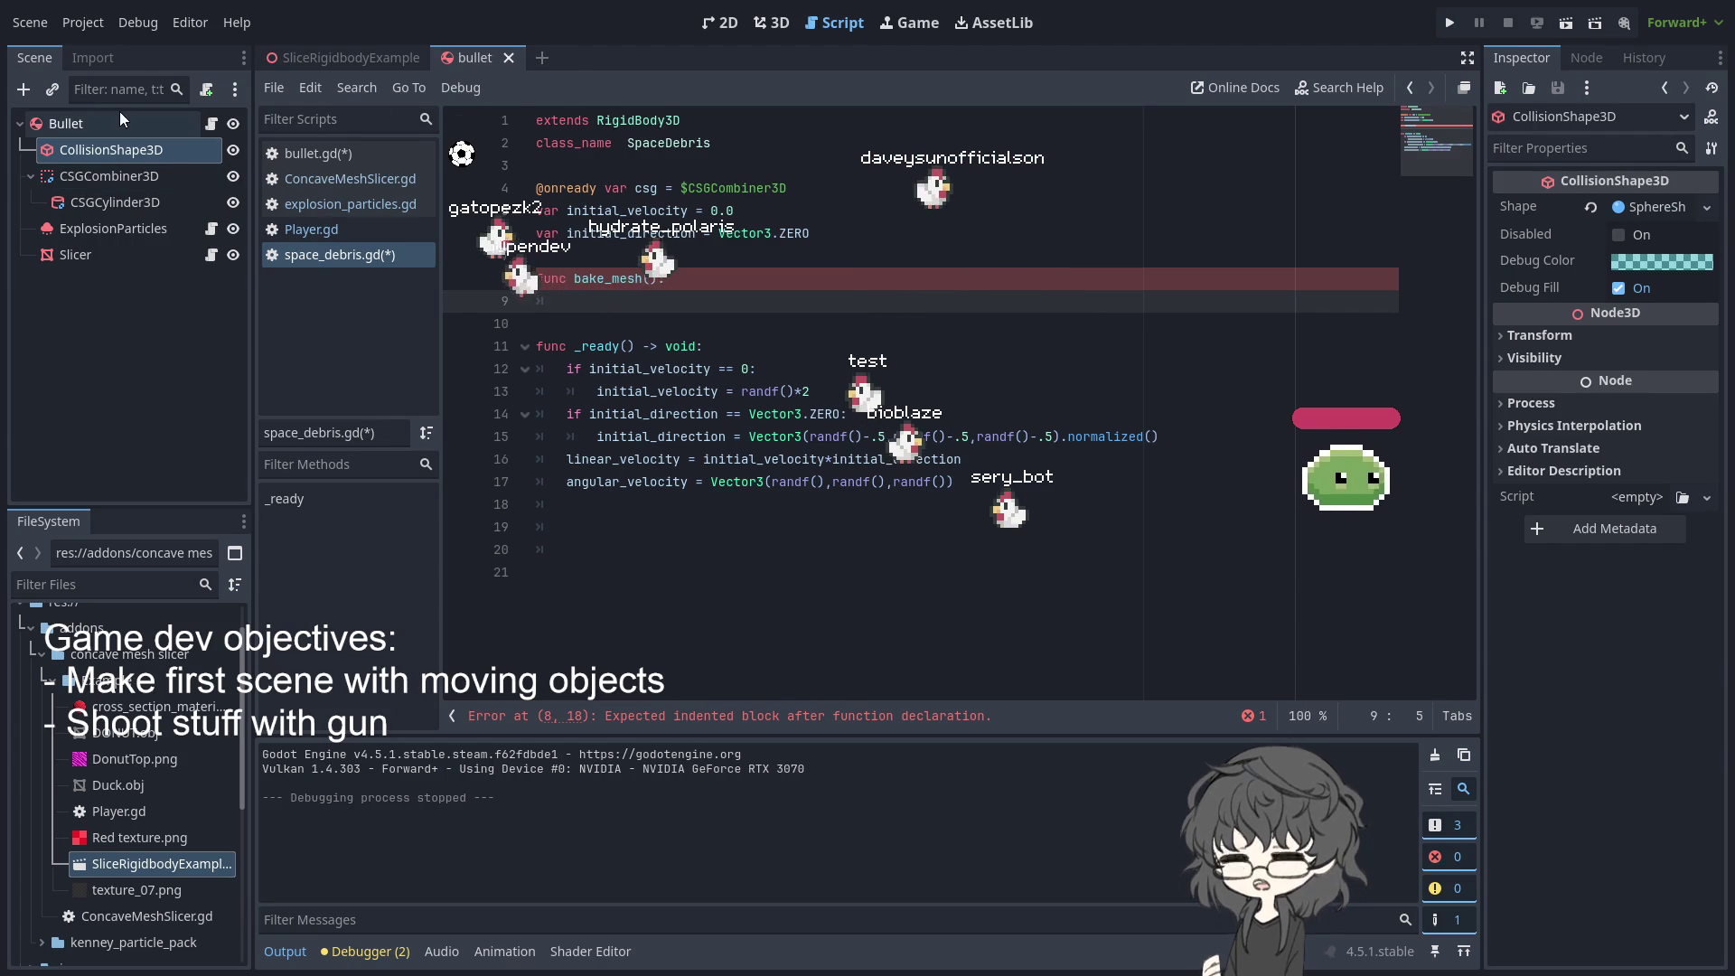
scroll(163, 666, "up", 2)
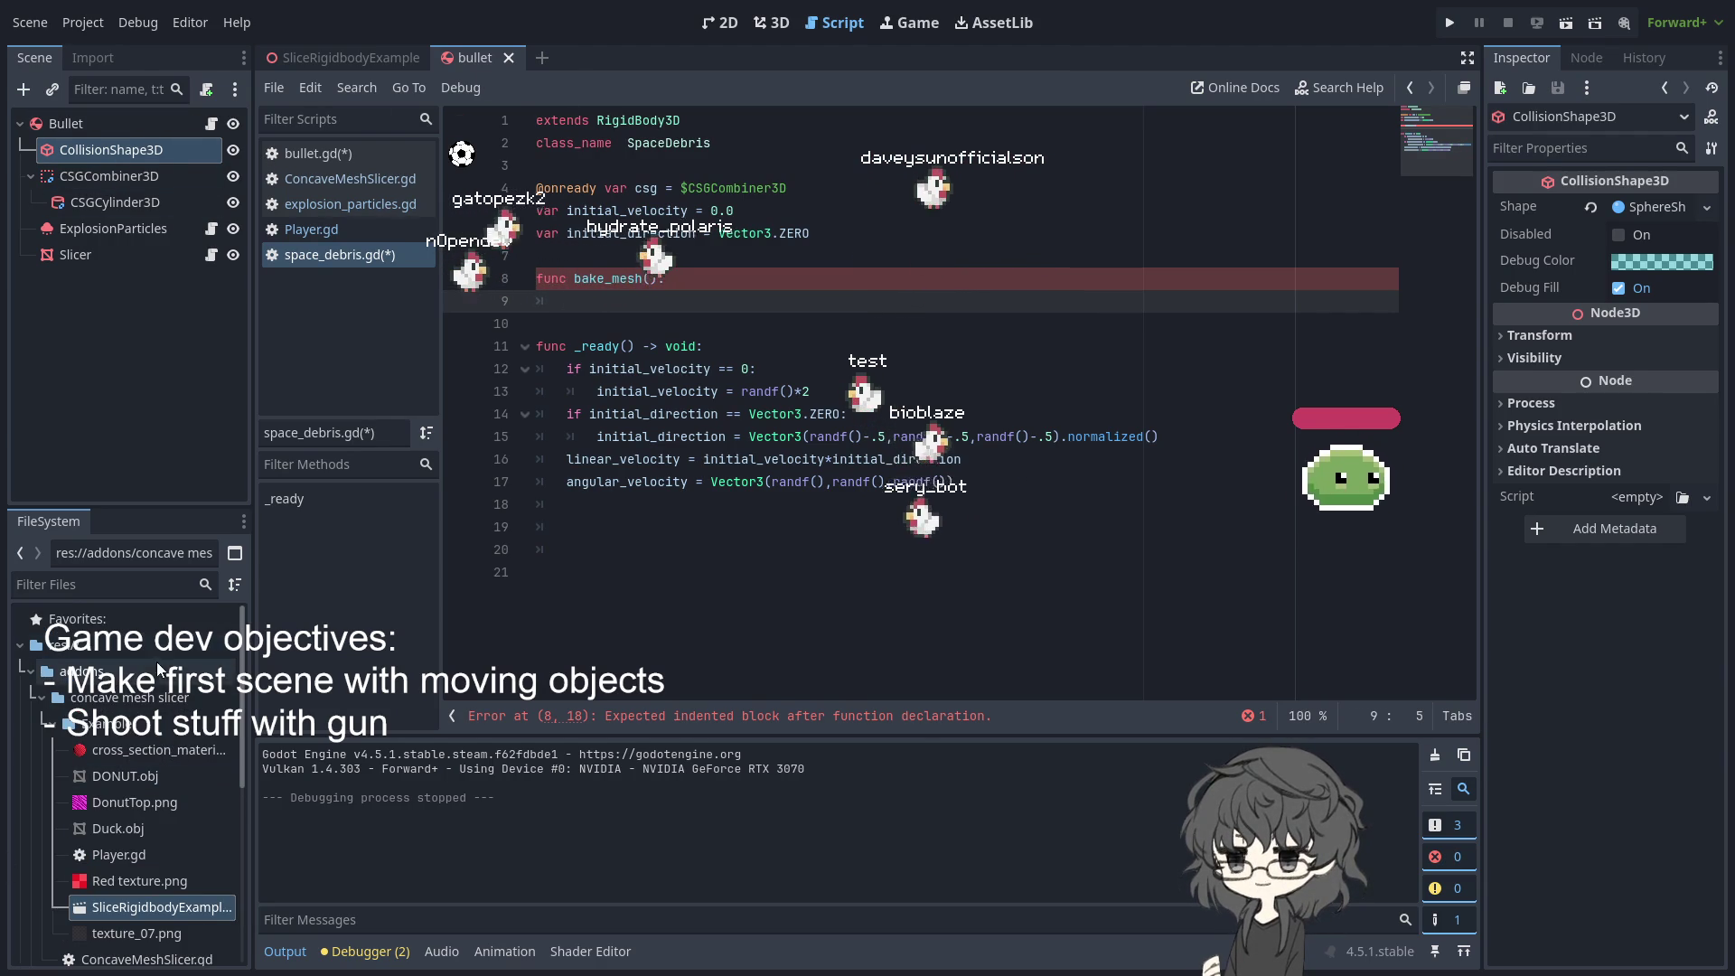
scroll(129, 916, "down", 5)
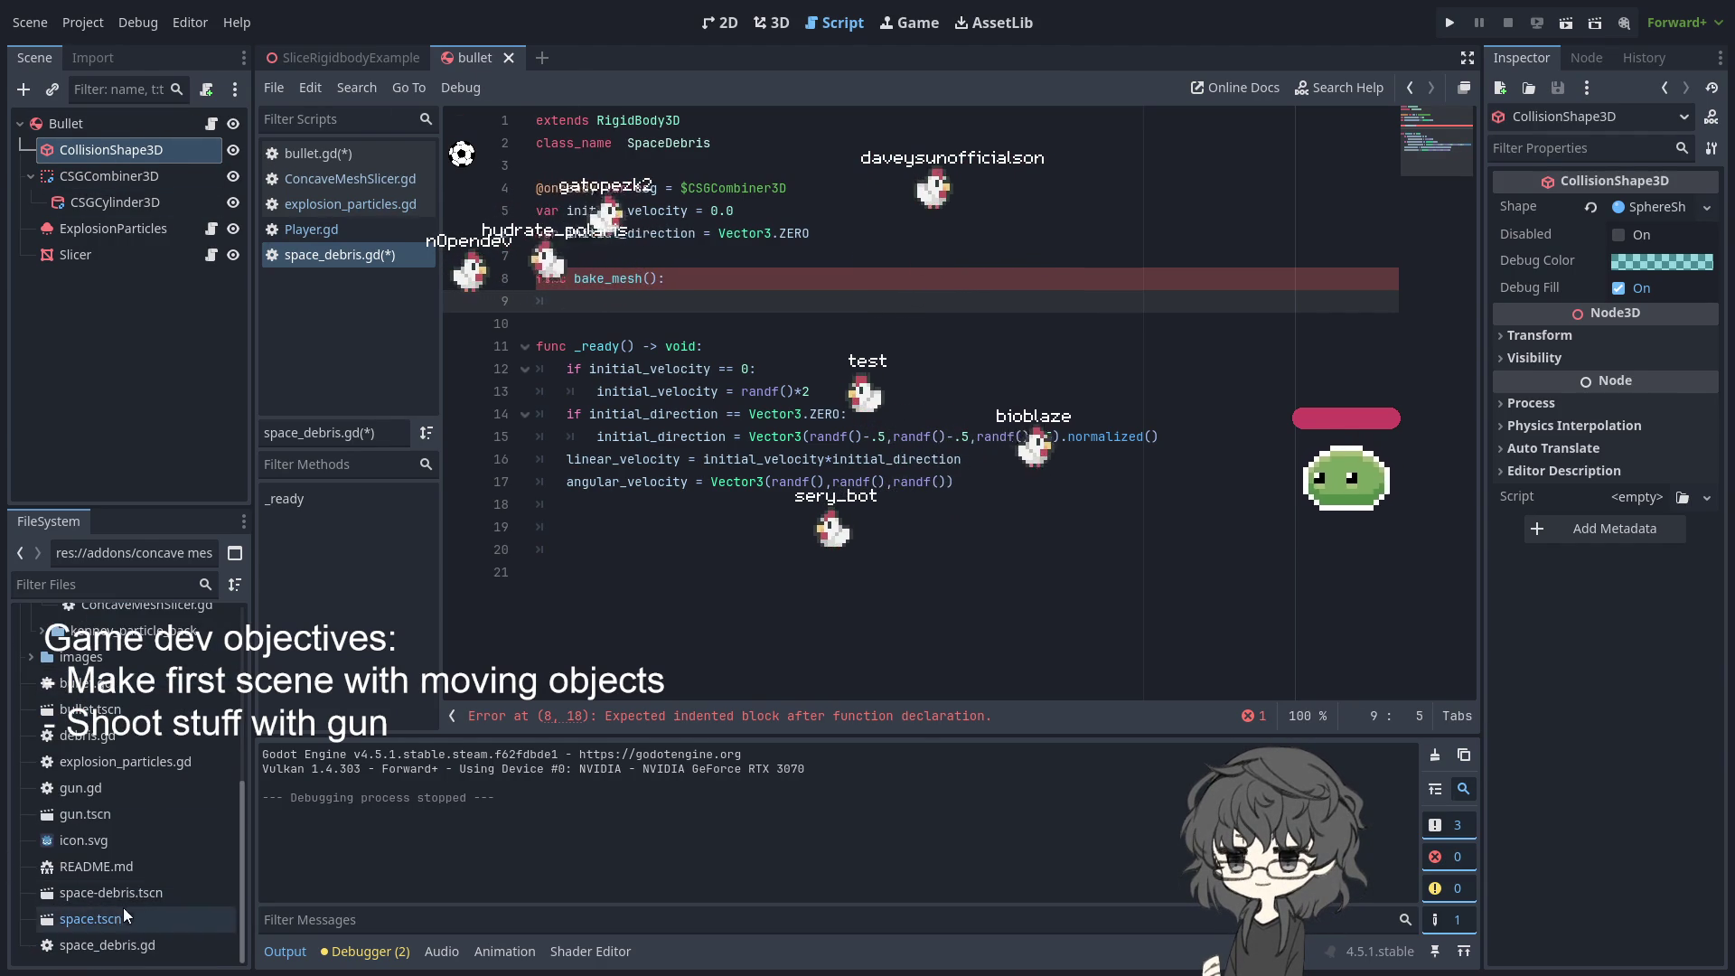
Step: Open space-debris.tscn and write $CSGCombiner3D.get_meshes() as bake_mesh's body line
left_click(103, 945)
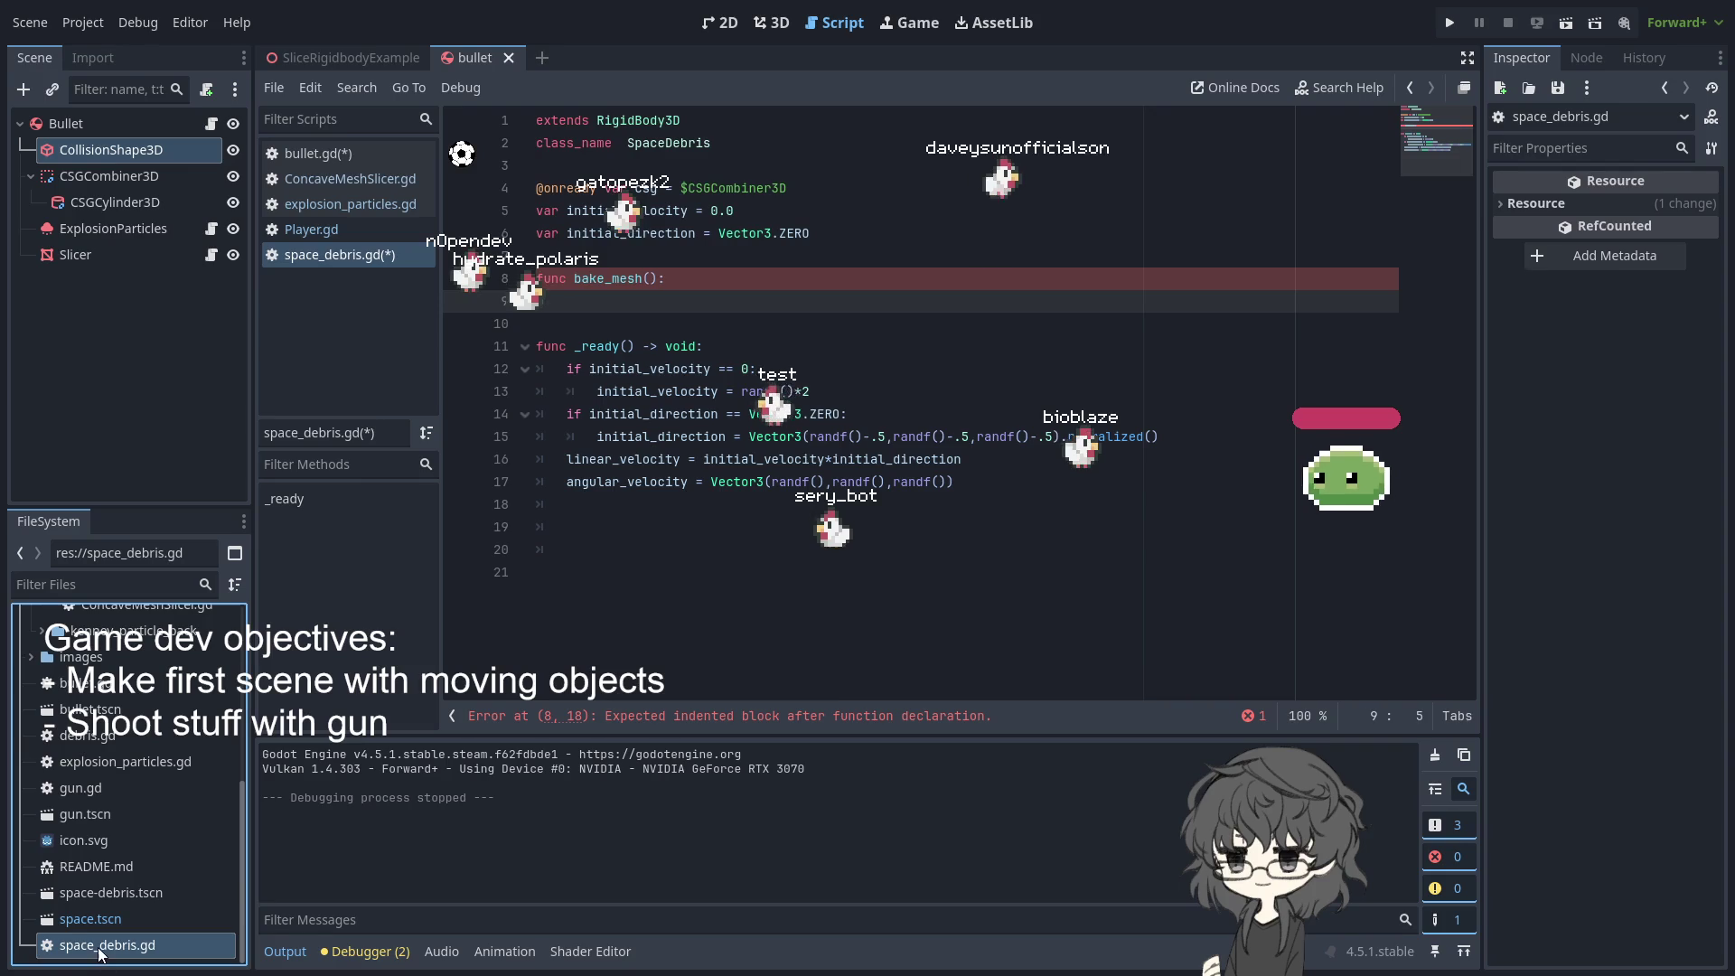
double_click(98, 893)
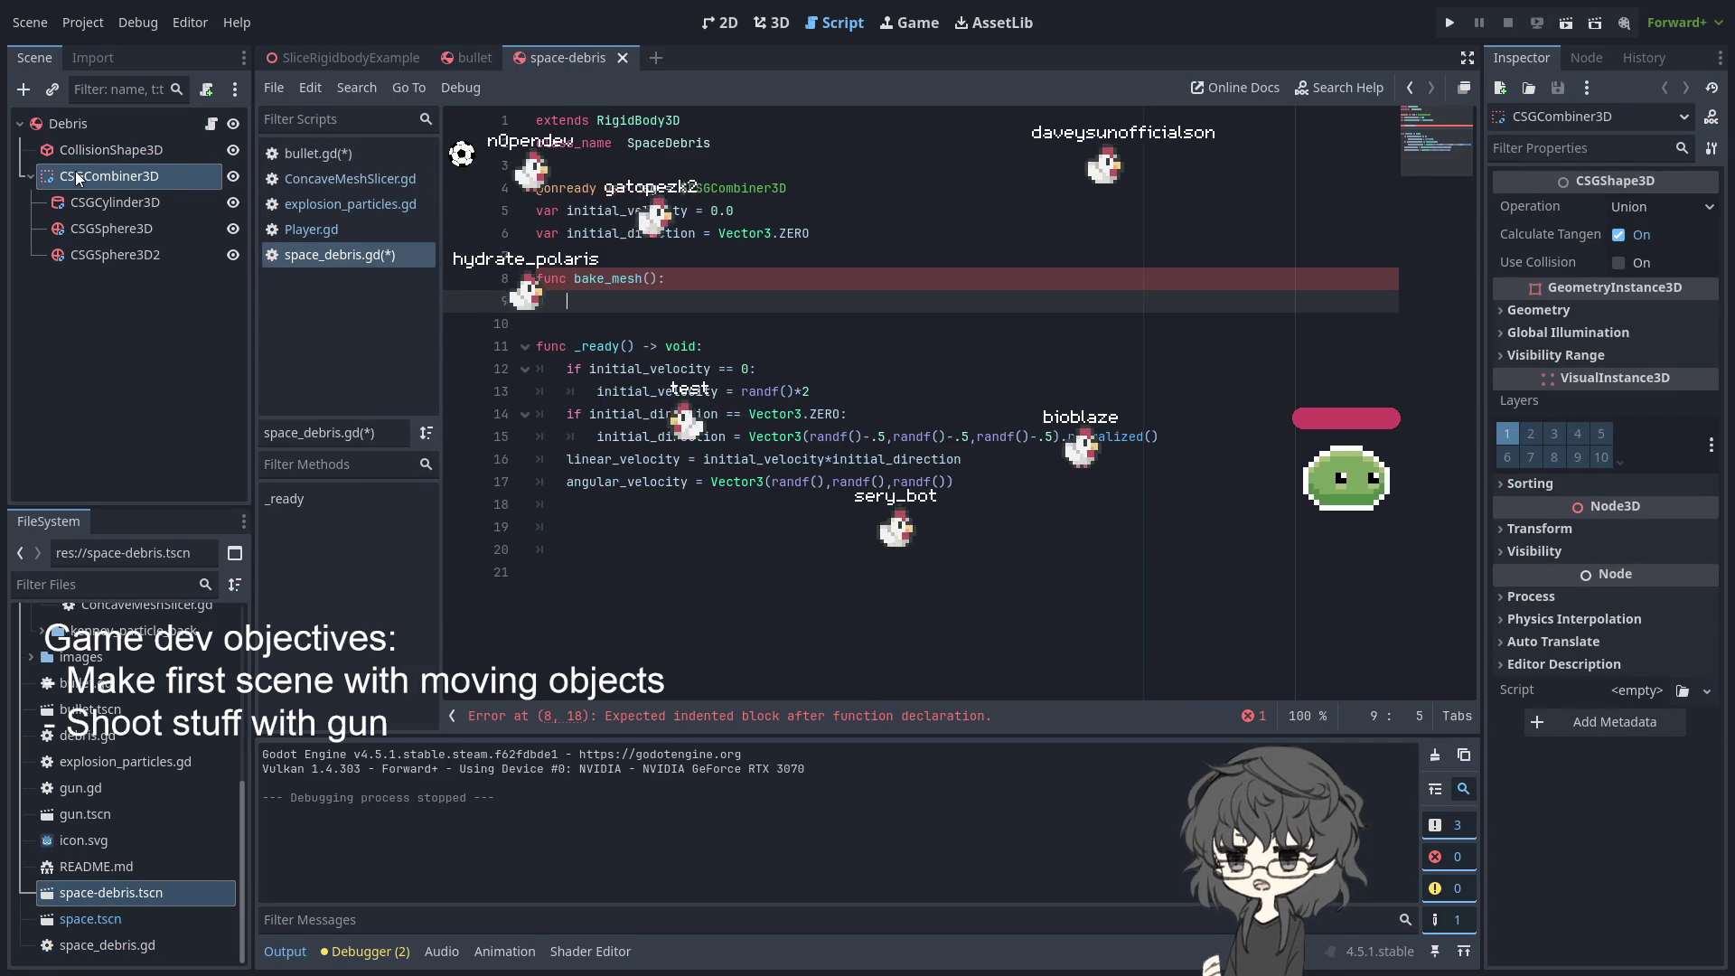
mouse_move(77, 172)
left_mouse_down()
mouse_move(747, 326)
mouse_move(663, 301)
left_mouse_up()
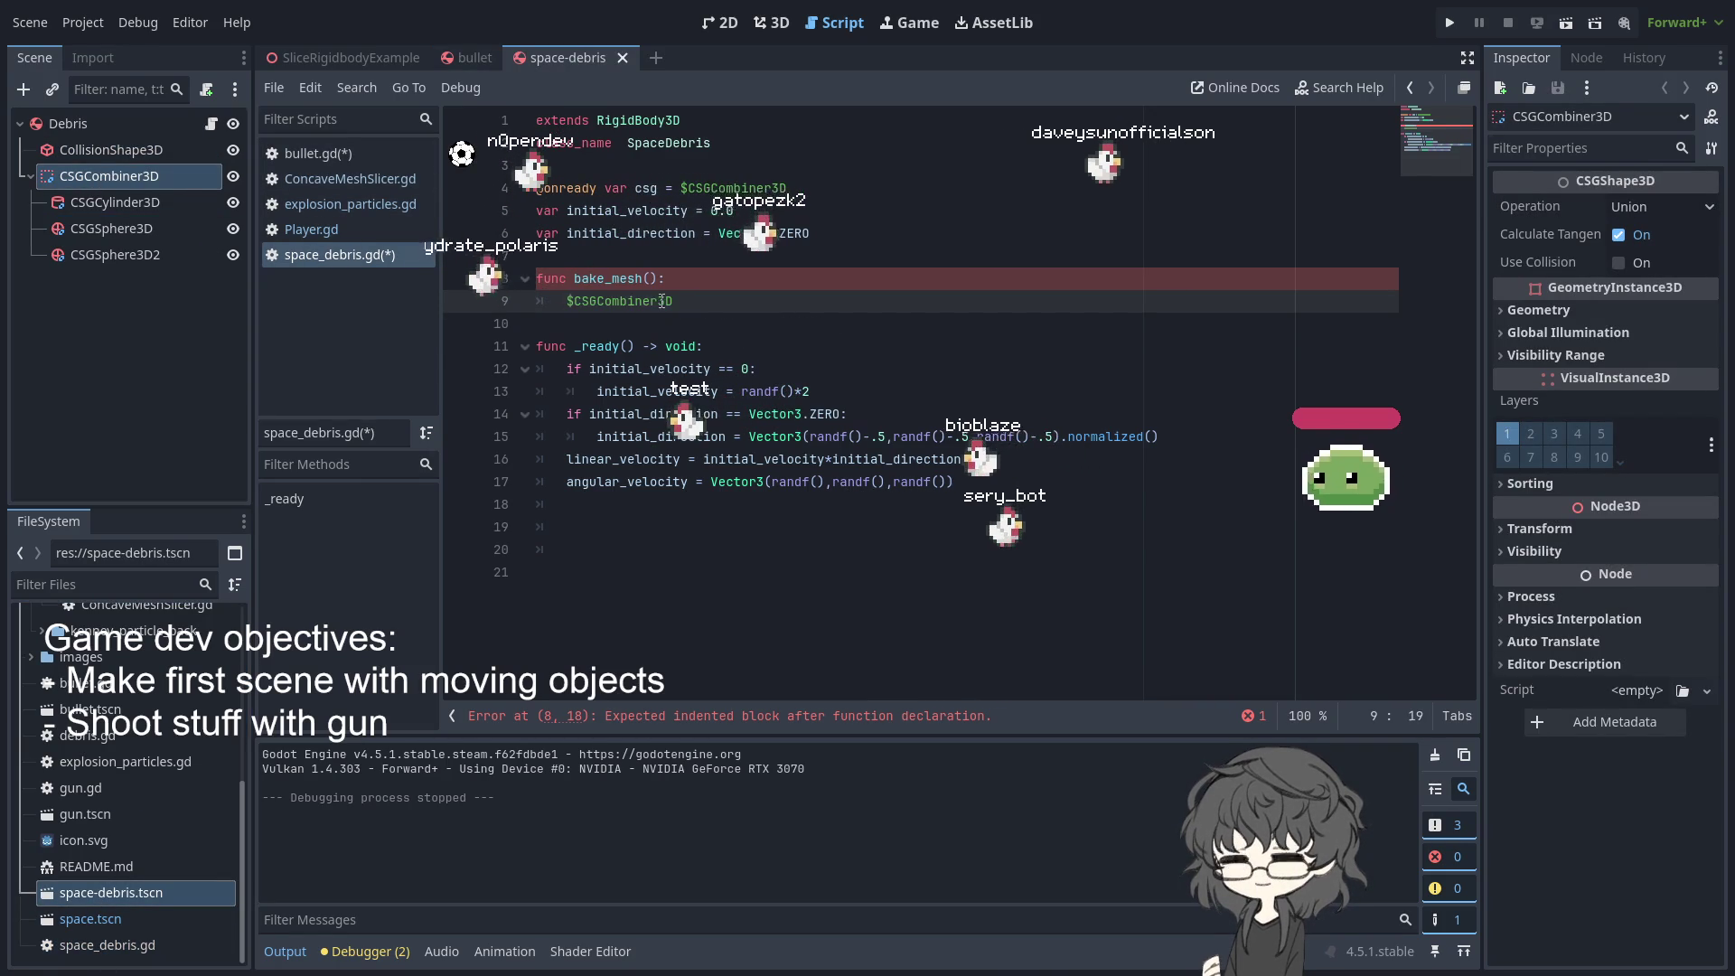
type(".")
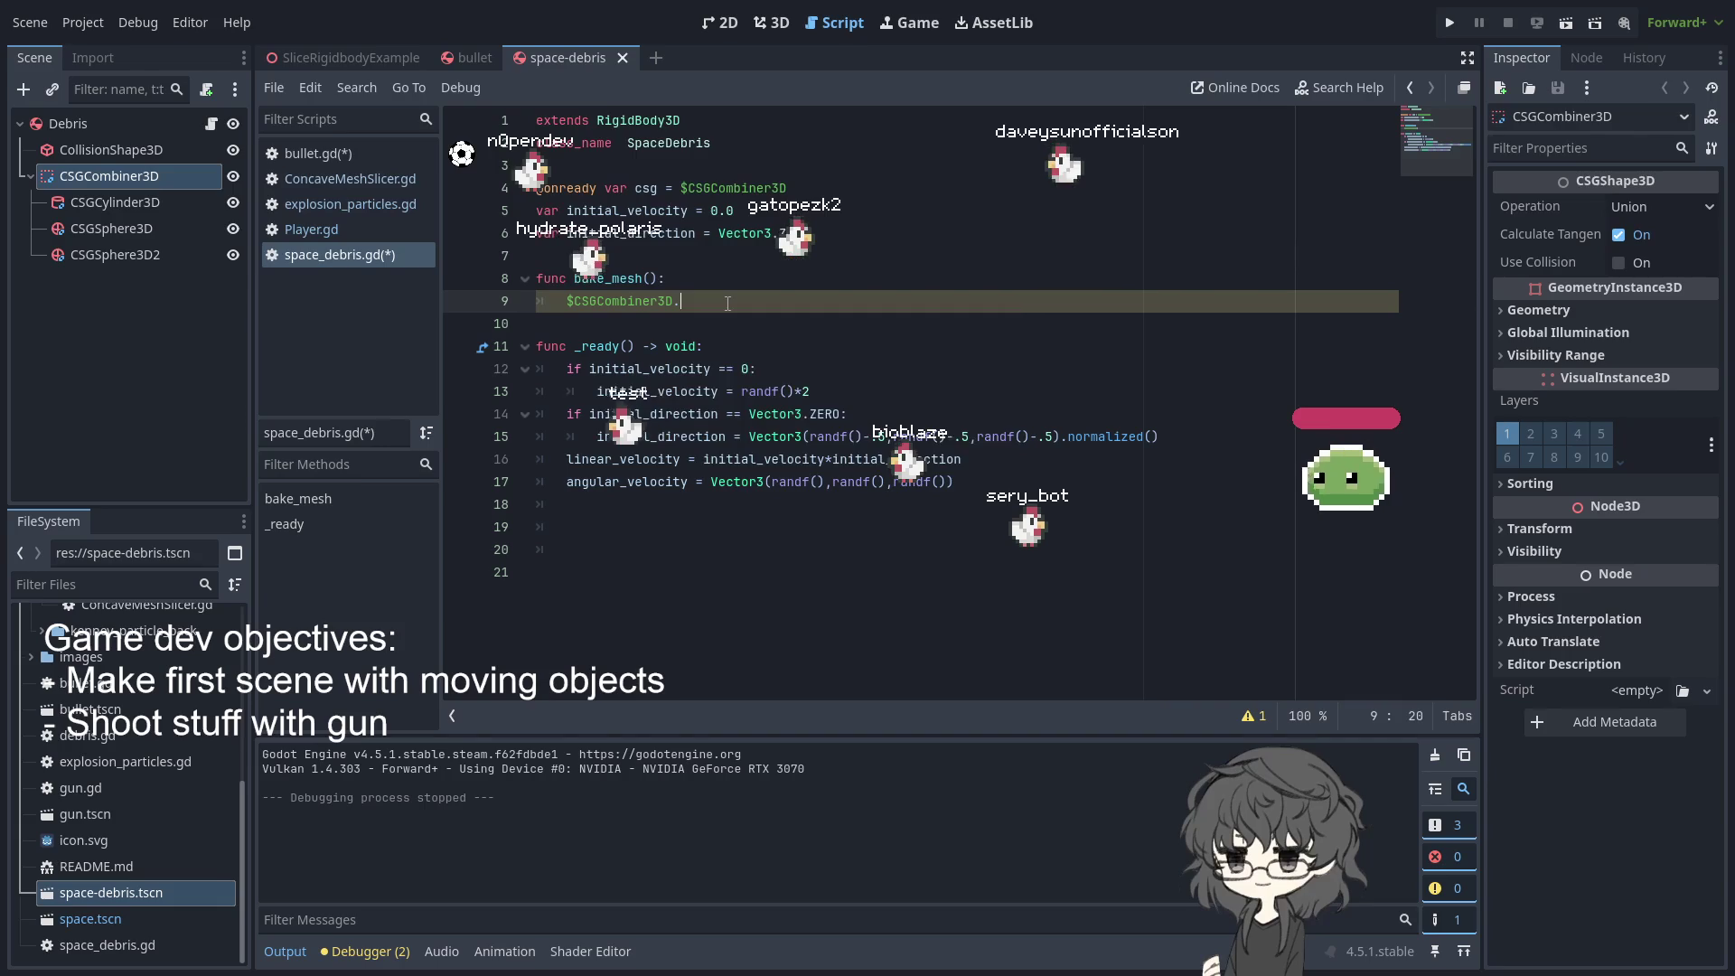
type("me")
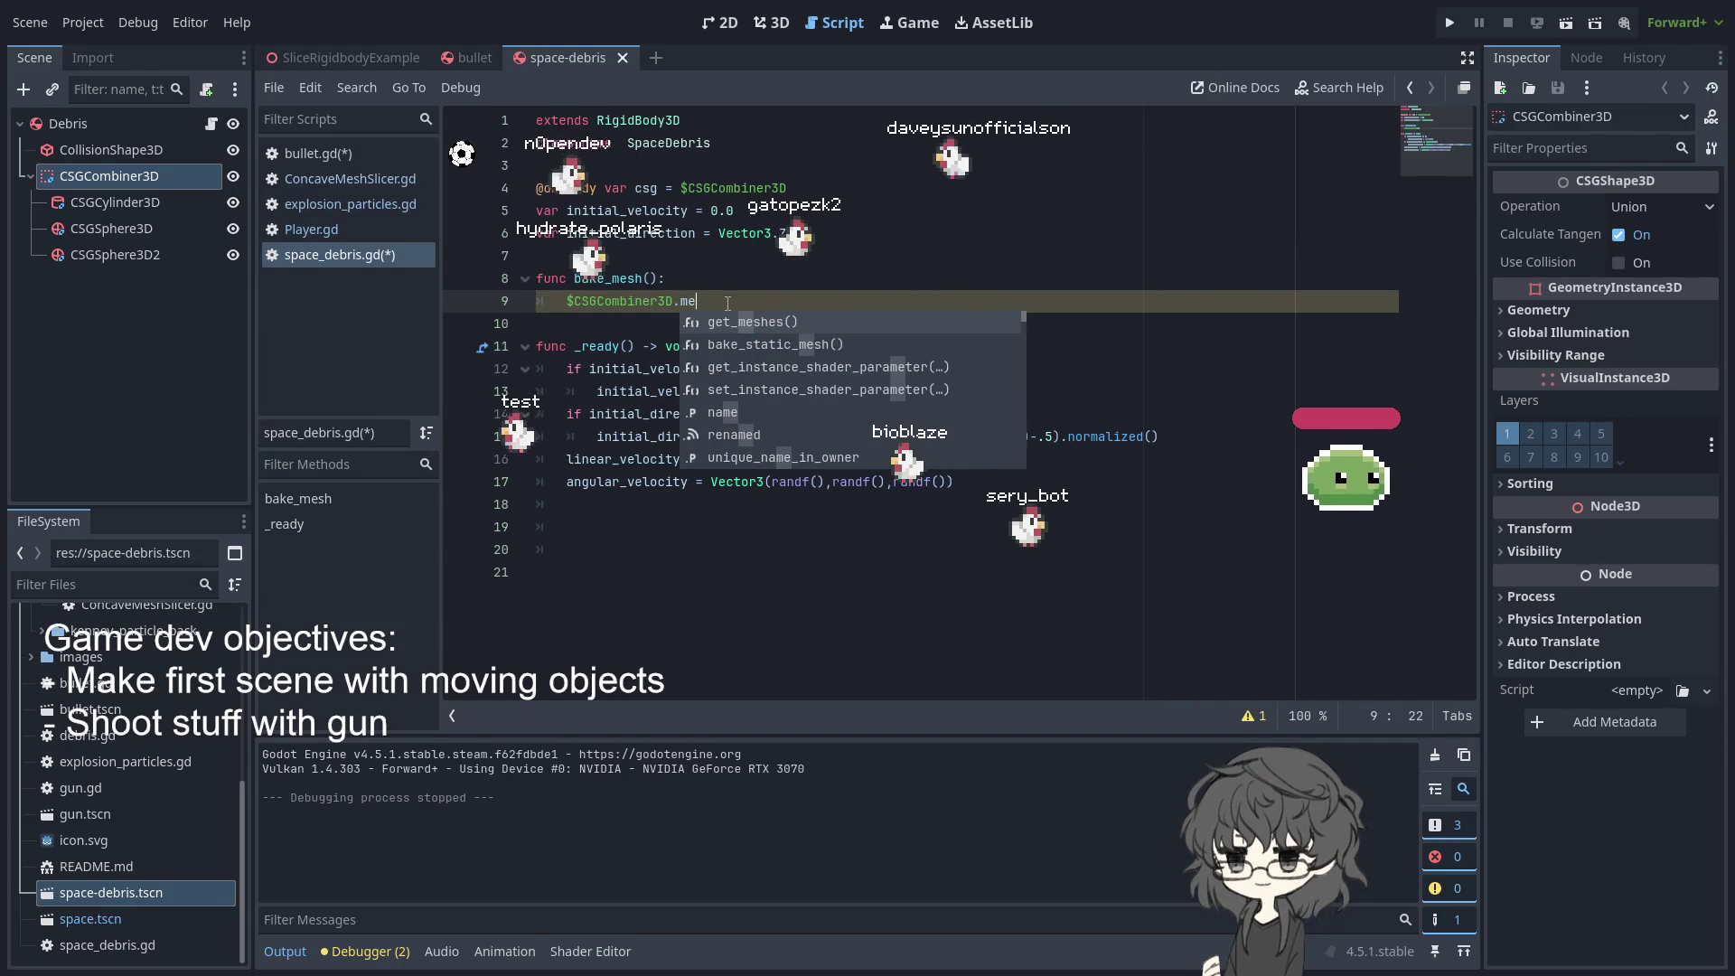
key("Return")
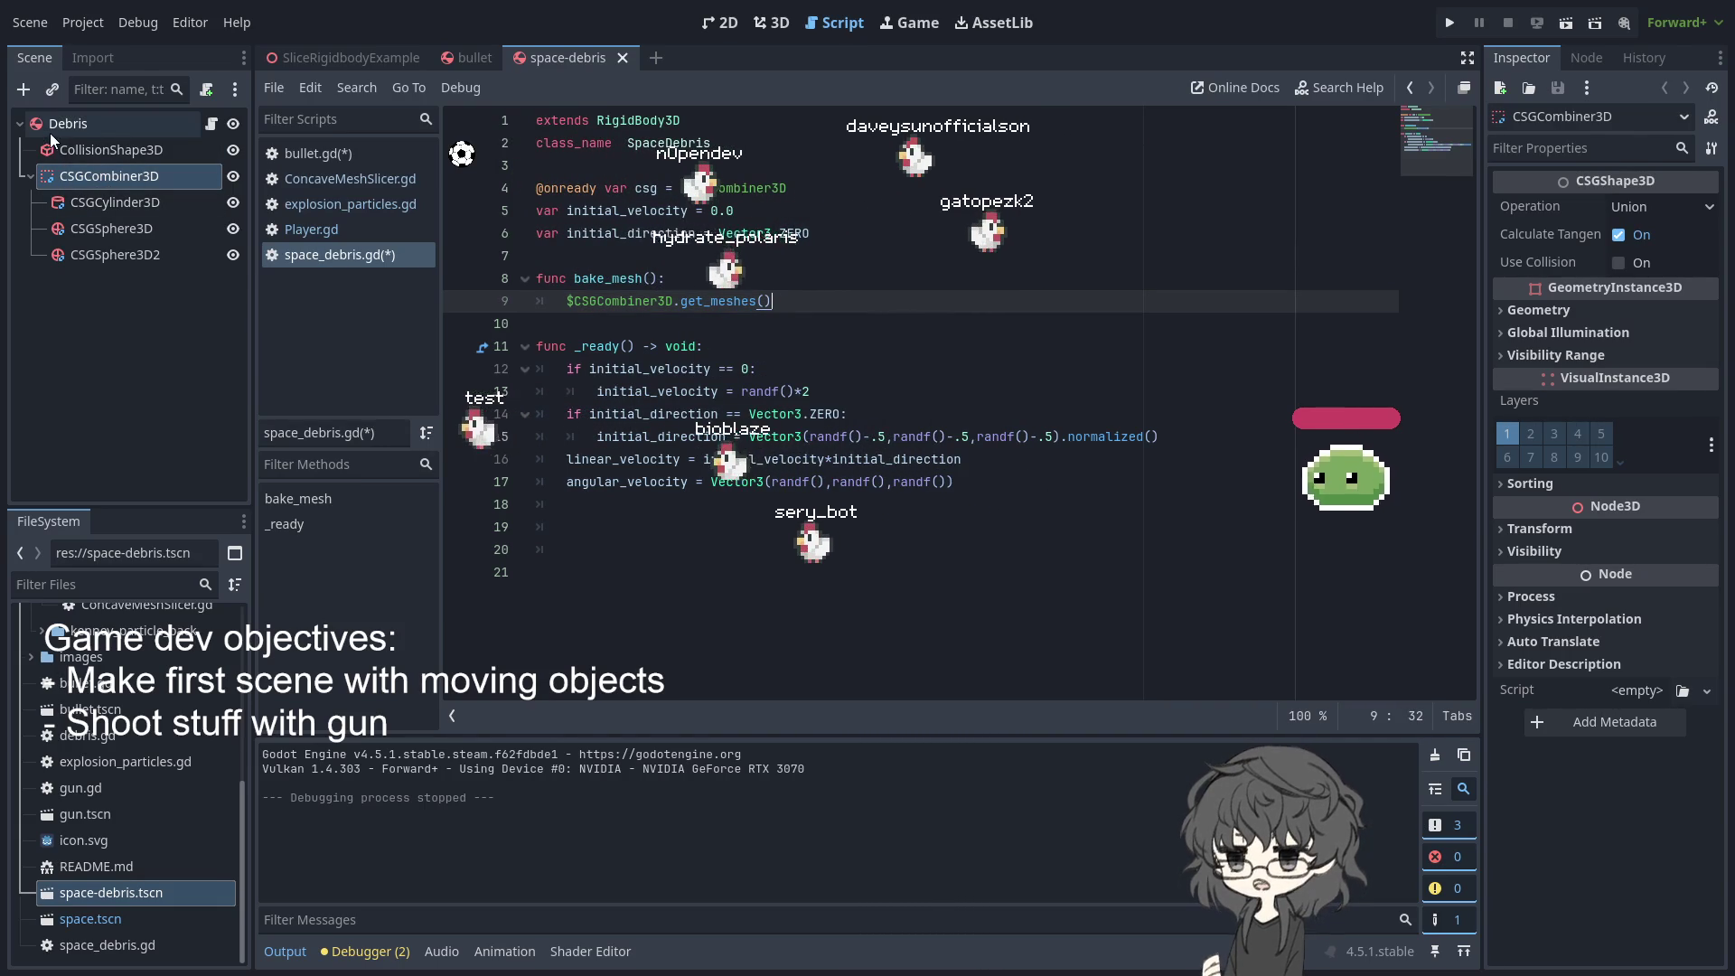
left_click(810, 315)
left_click(809, 304)
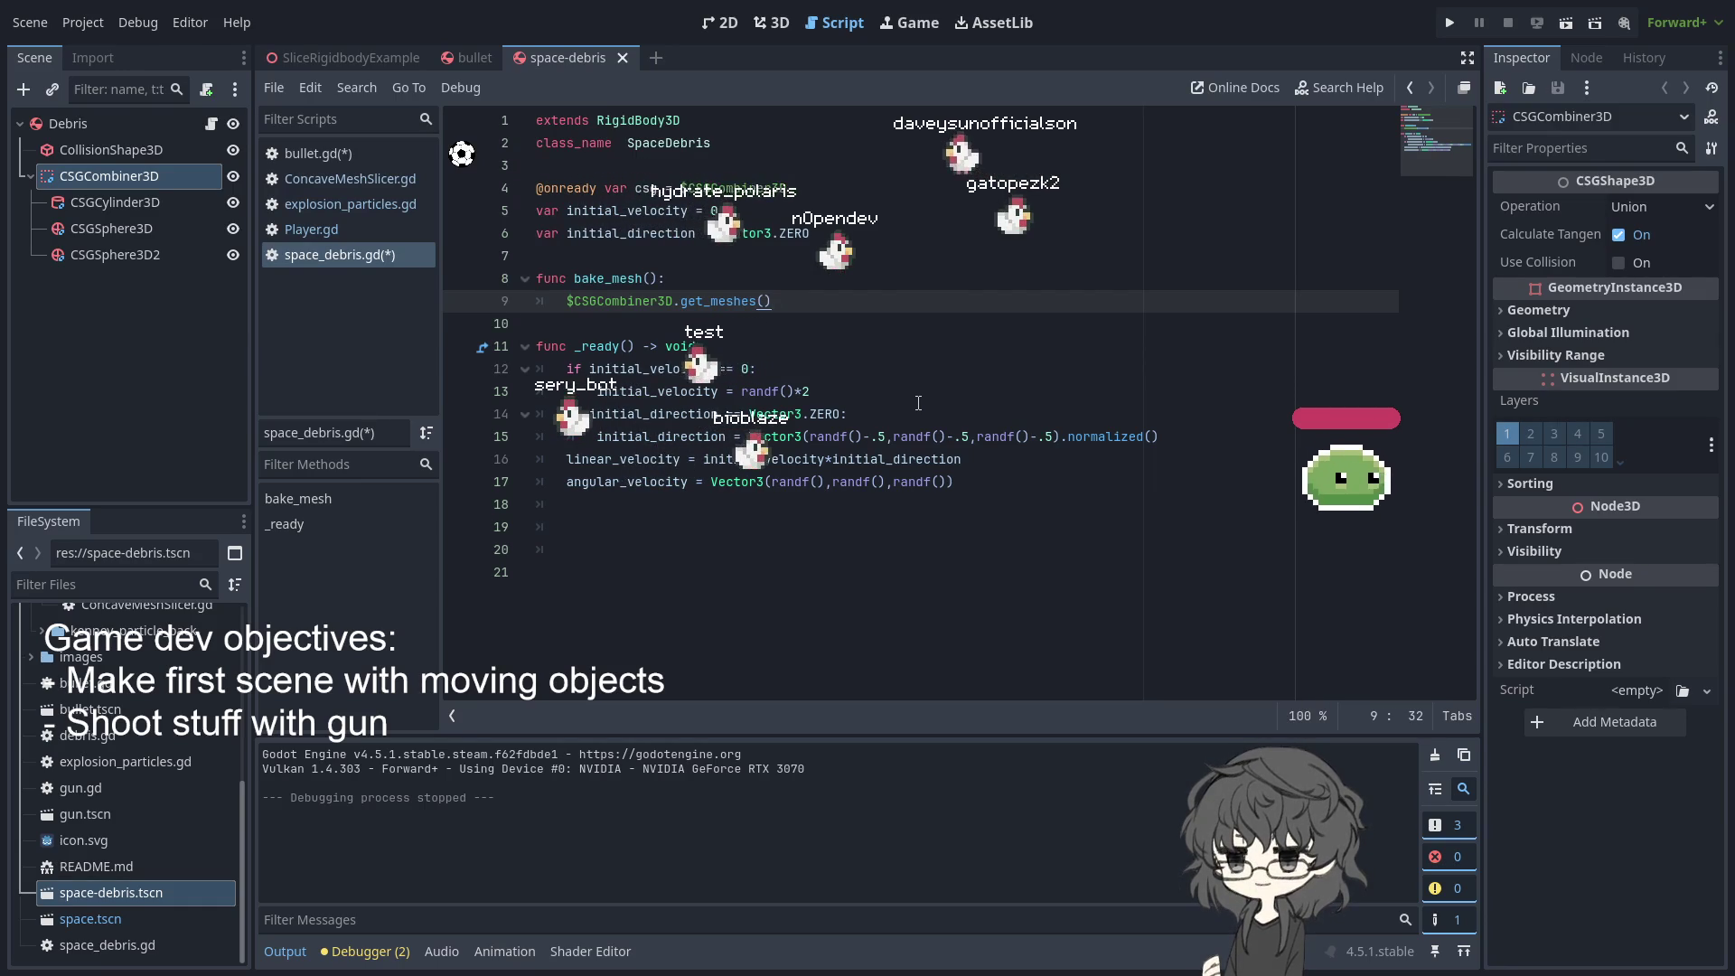
Step: Declare var csg = CSGMesh3D.new() and begin a csg.mesh assignment in bake_mesh
key("Return")
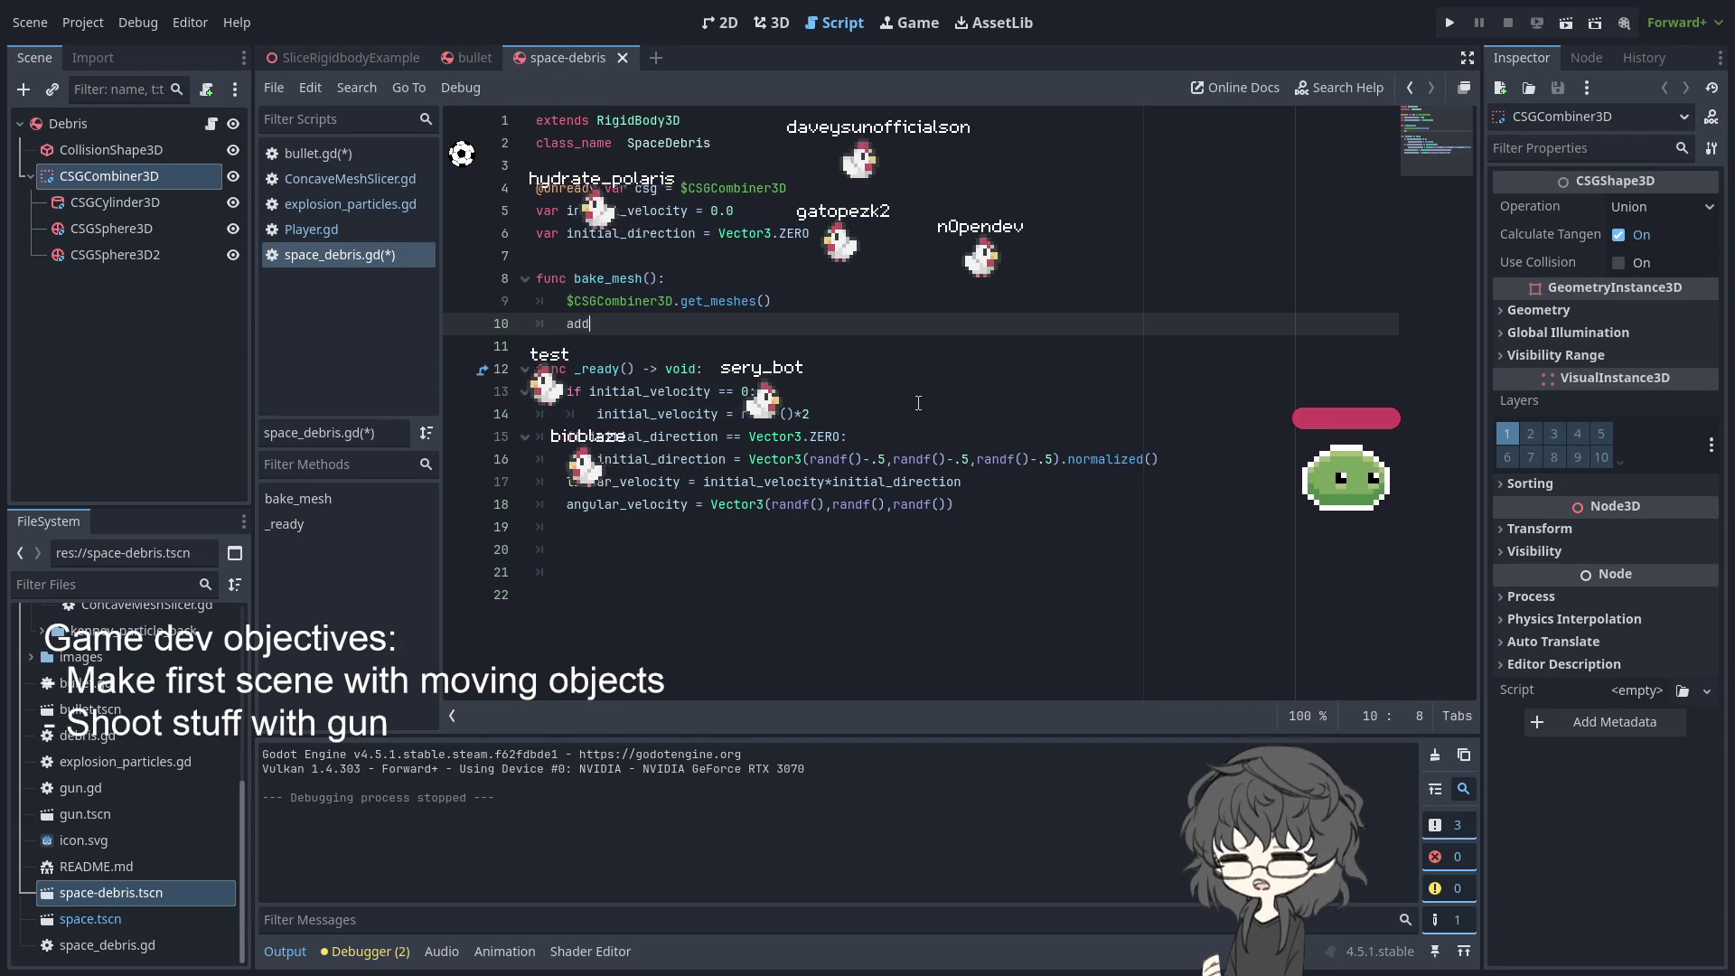
key("BackSpace")
key("BackSpace")
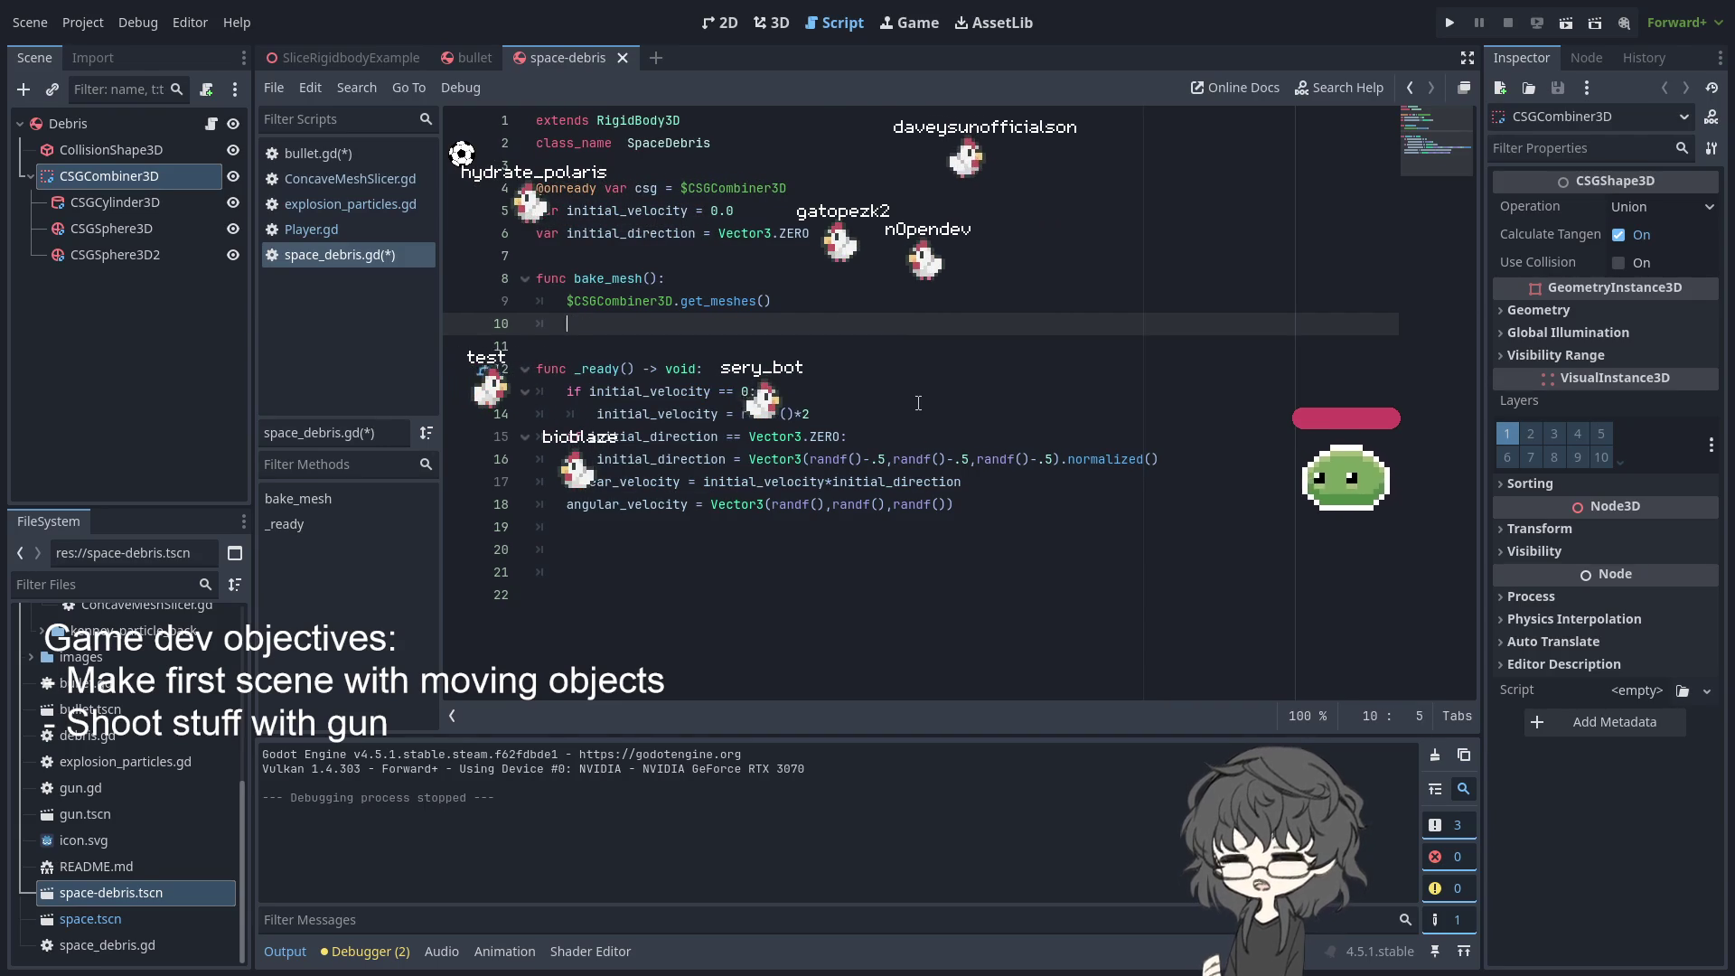
key("BackSpace")
type("vsg")
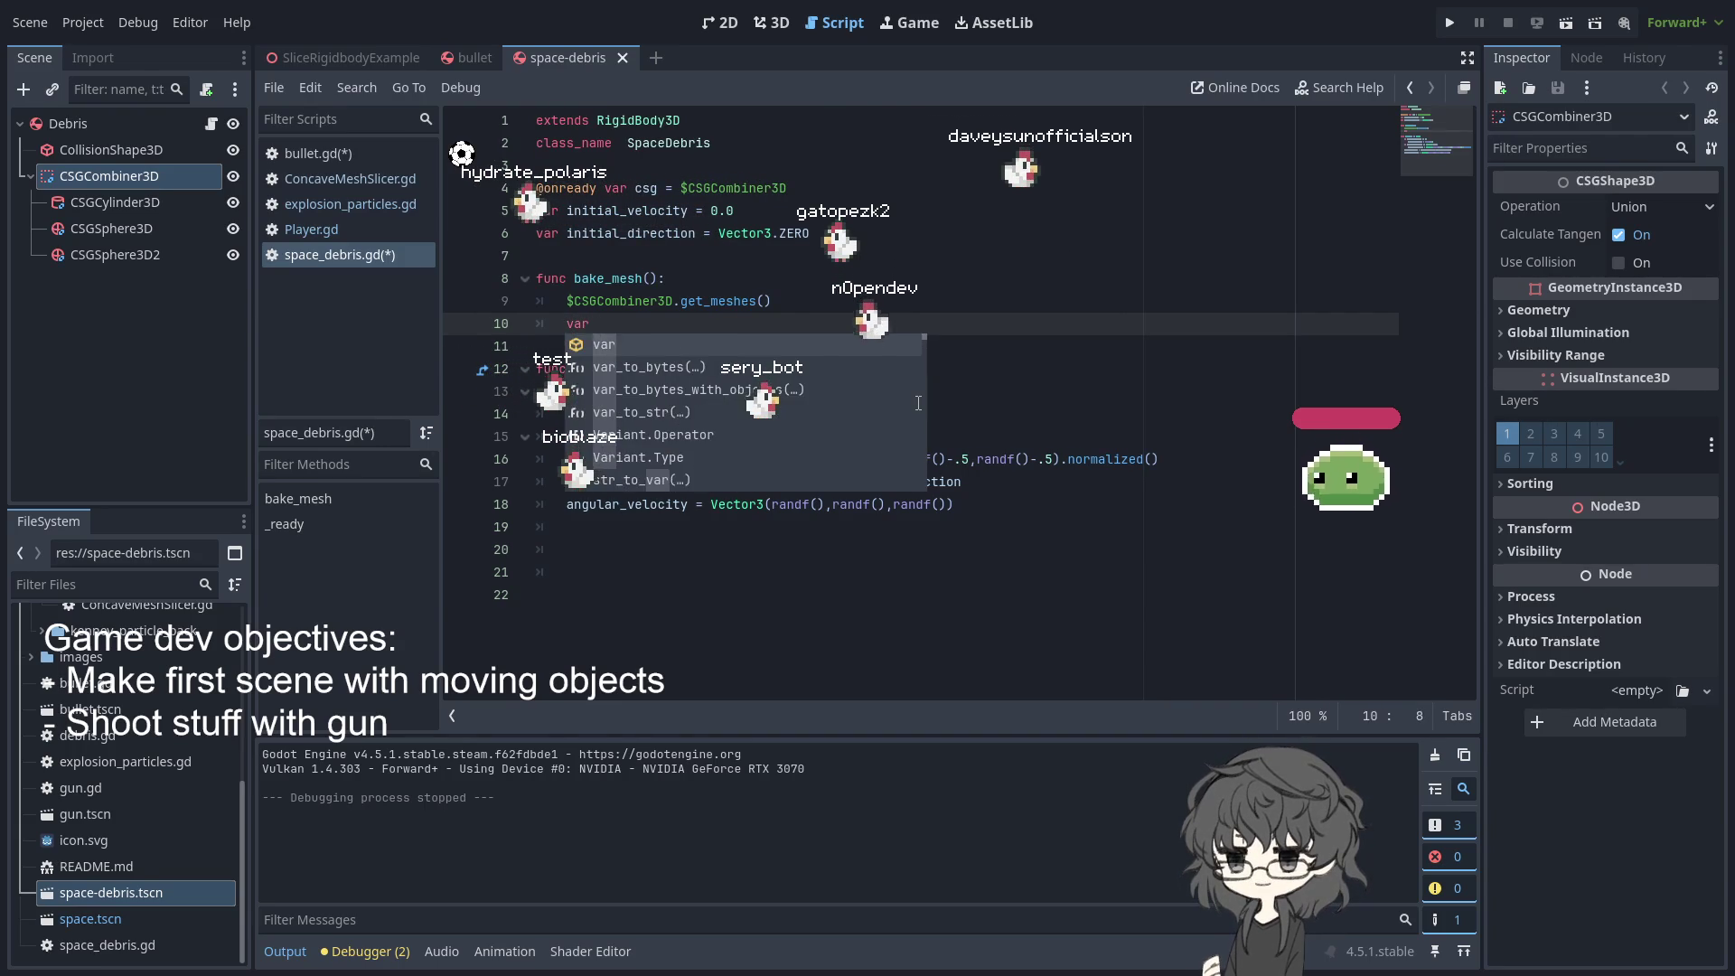
key("BackSpace")
key("BackSpace")
key("BackSpace")
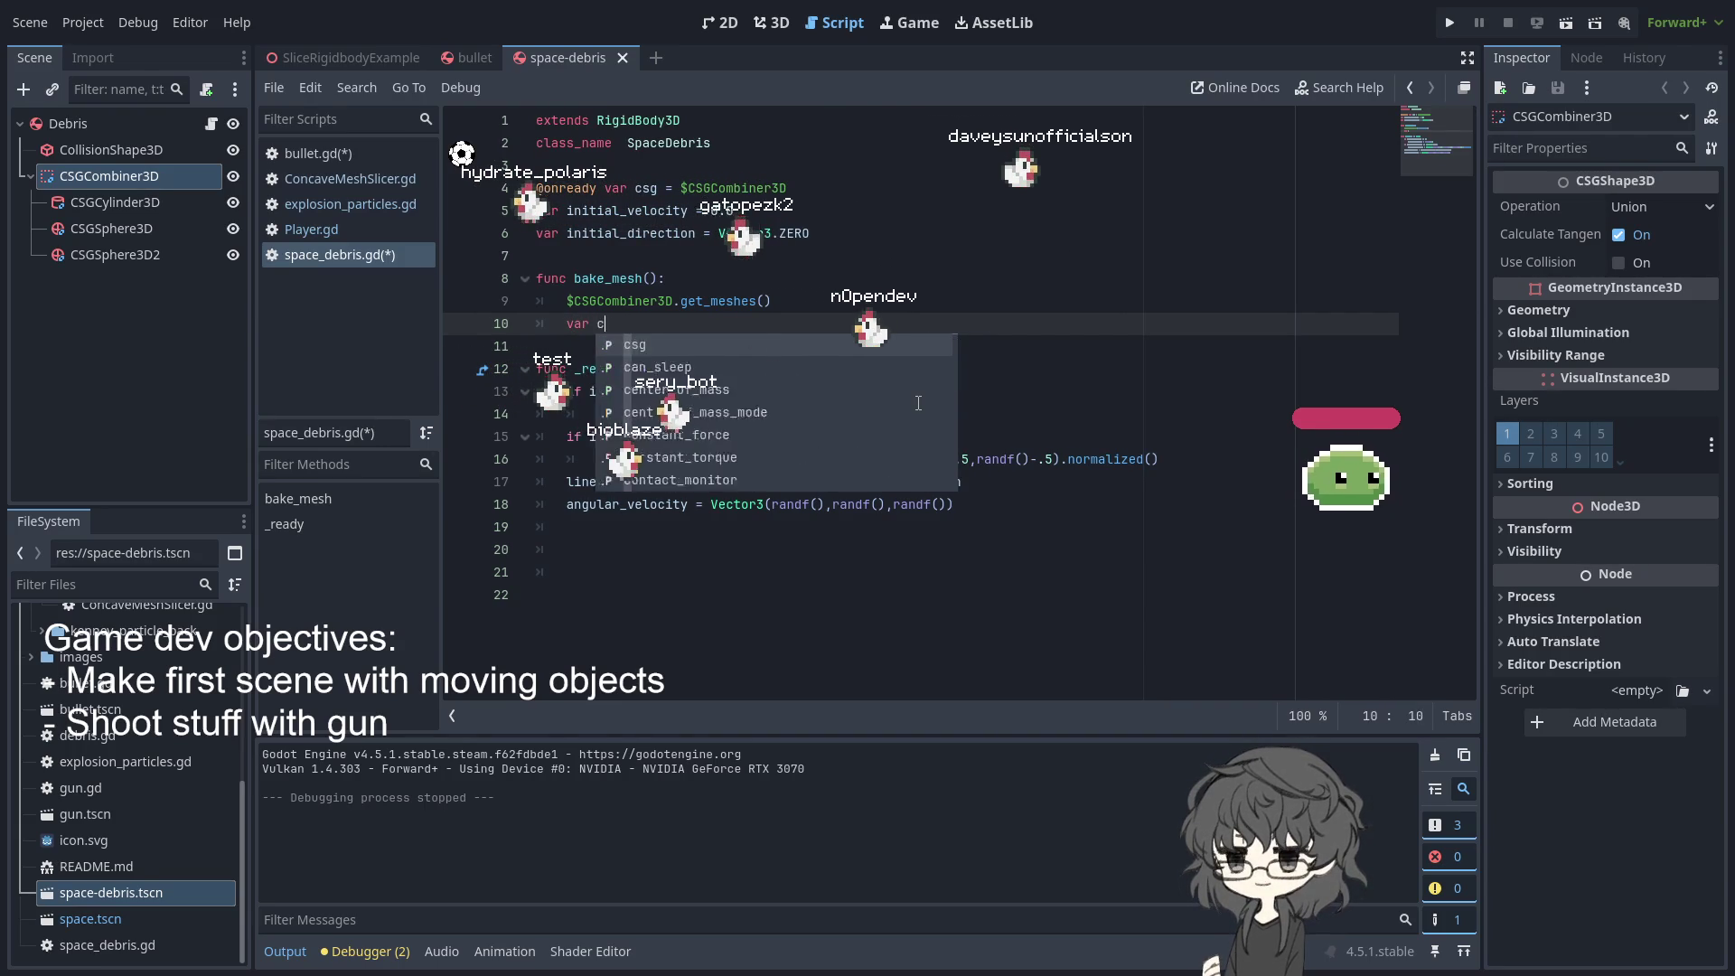
type("csg =")
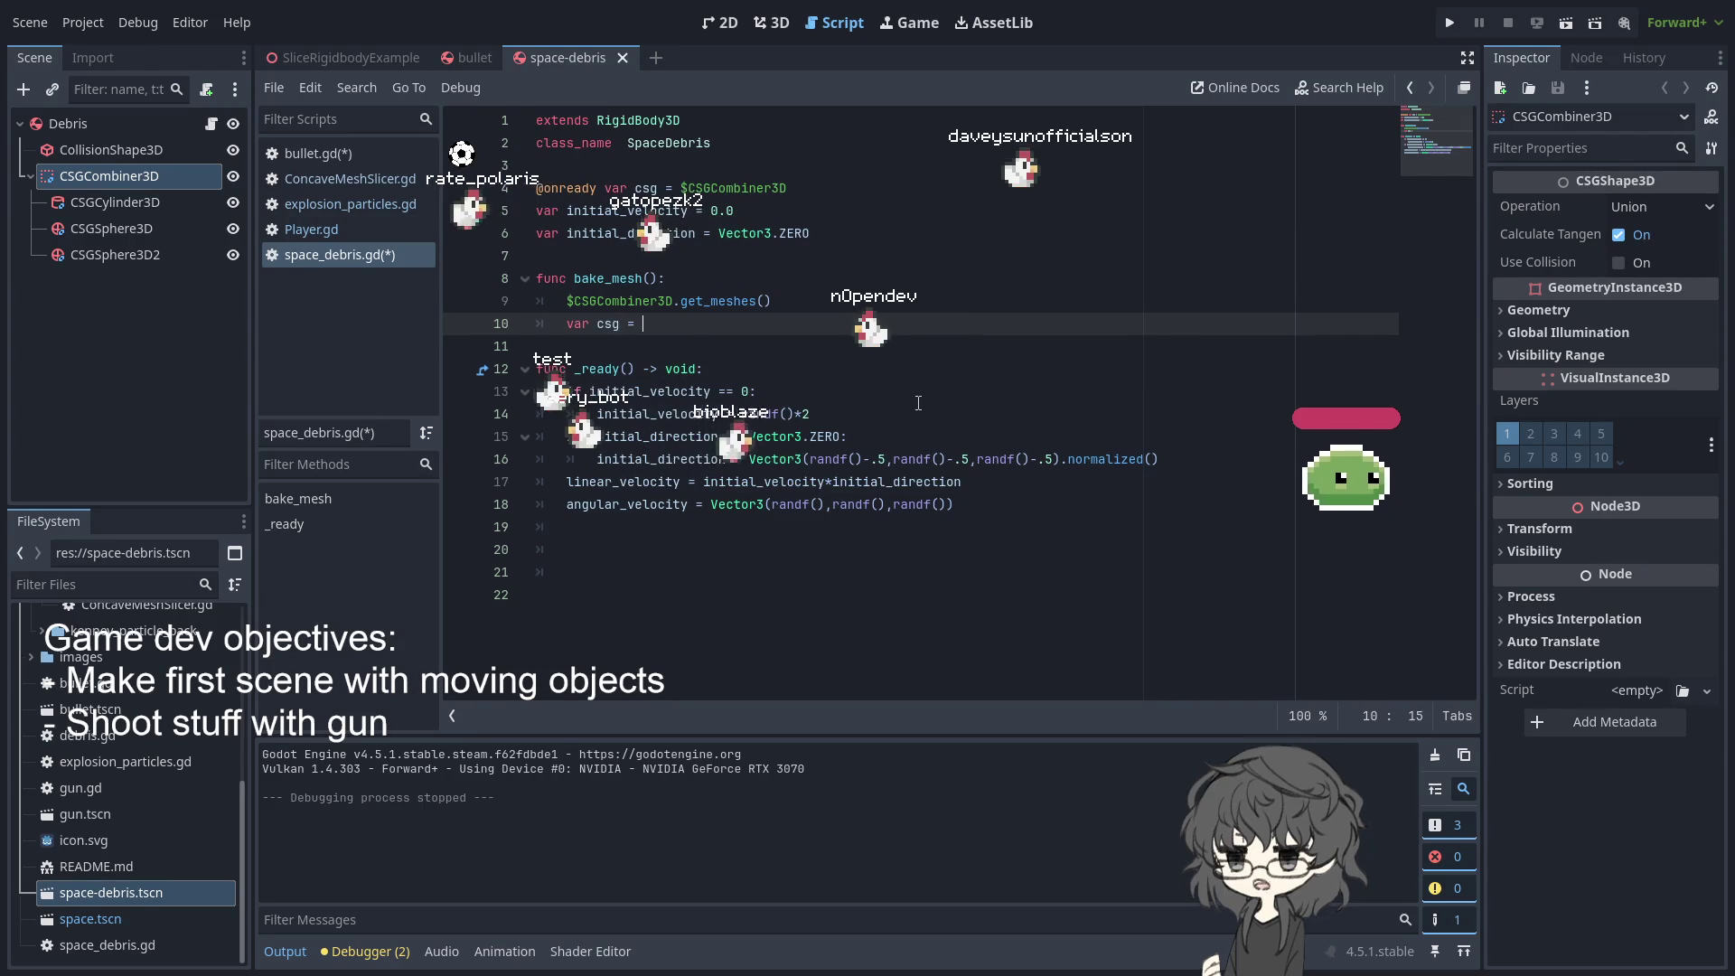
type(" CS")
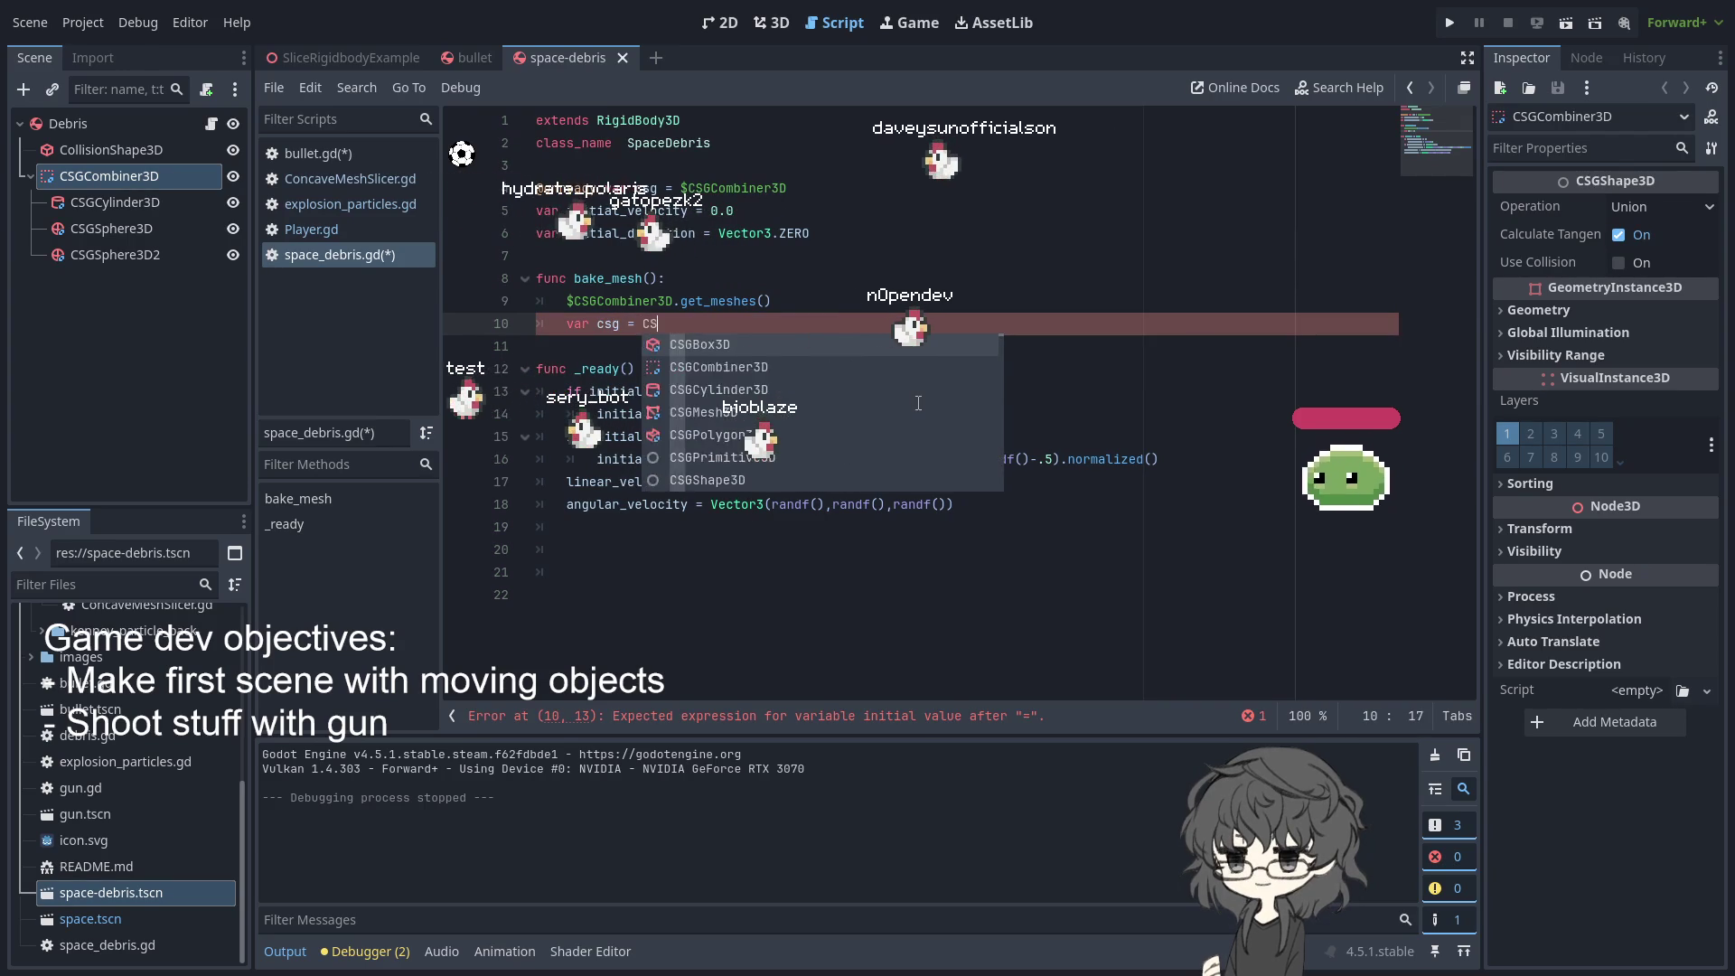
type("H")
key("BackSpace")
type("G")
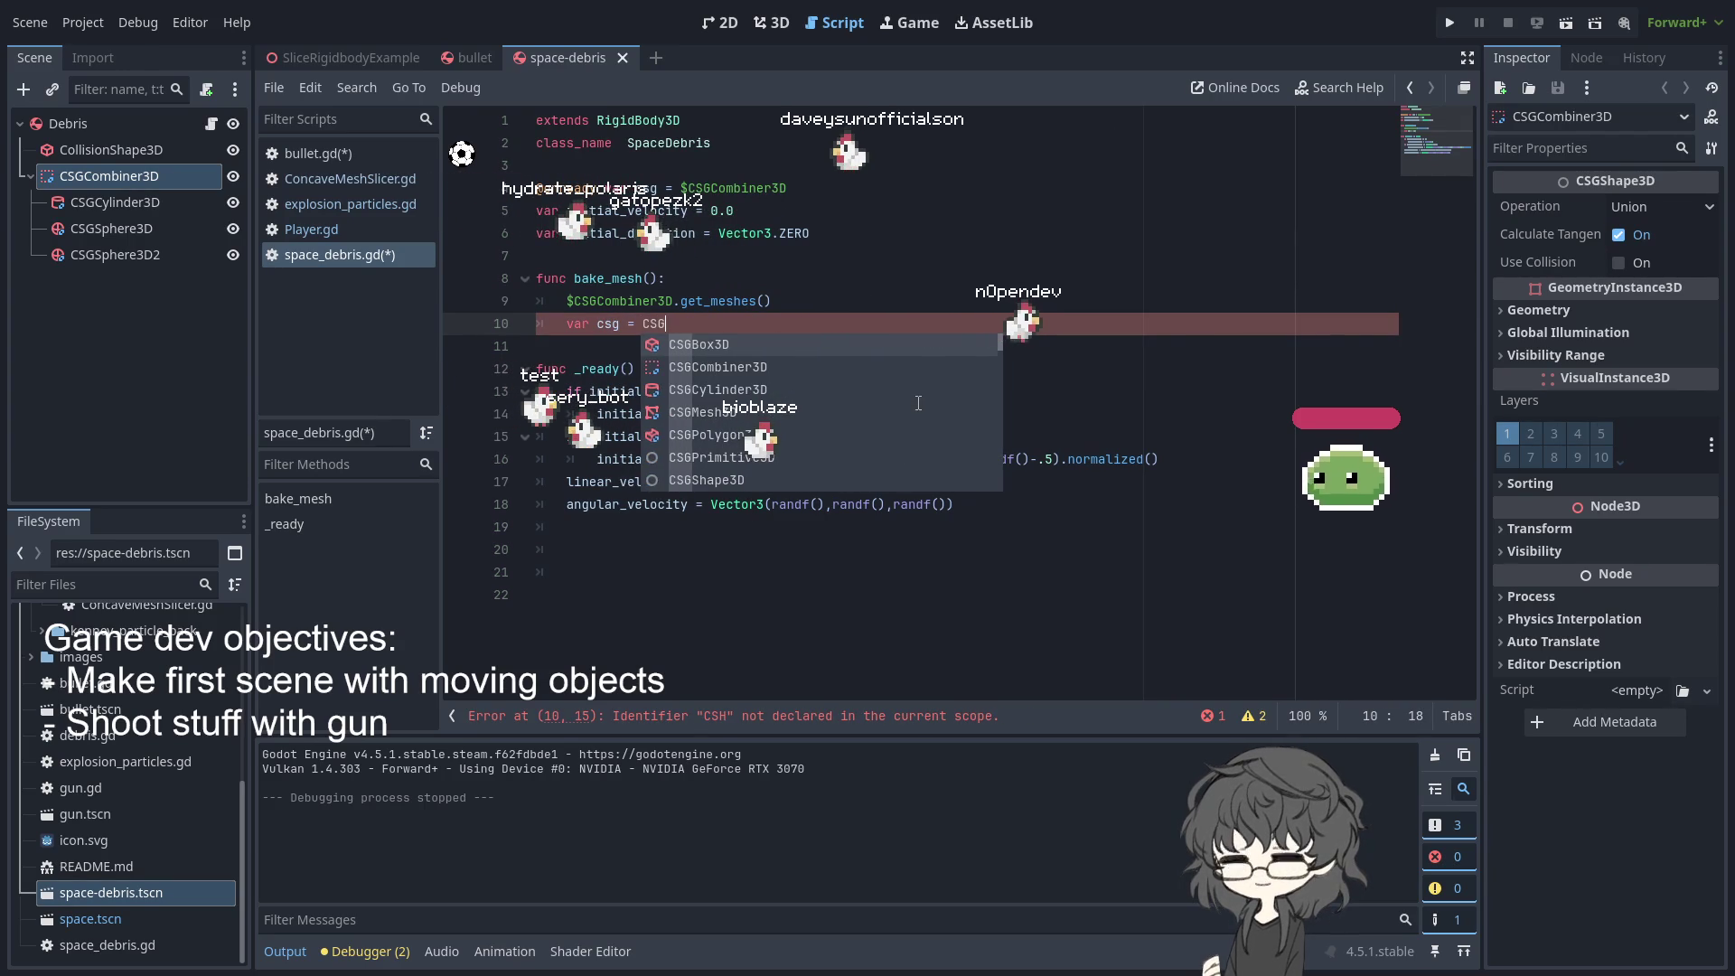
type("M")
key("Return")
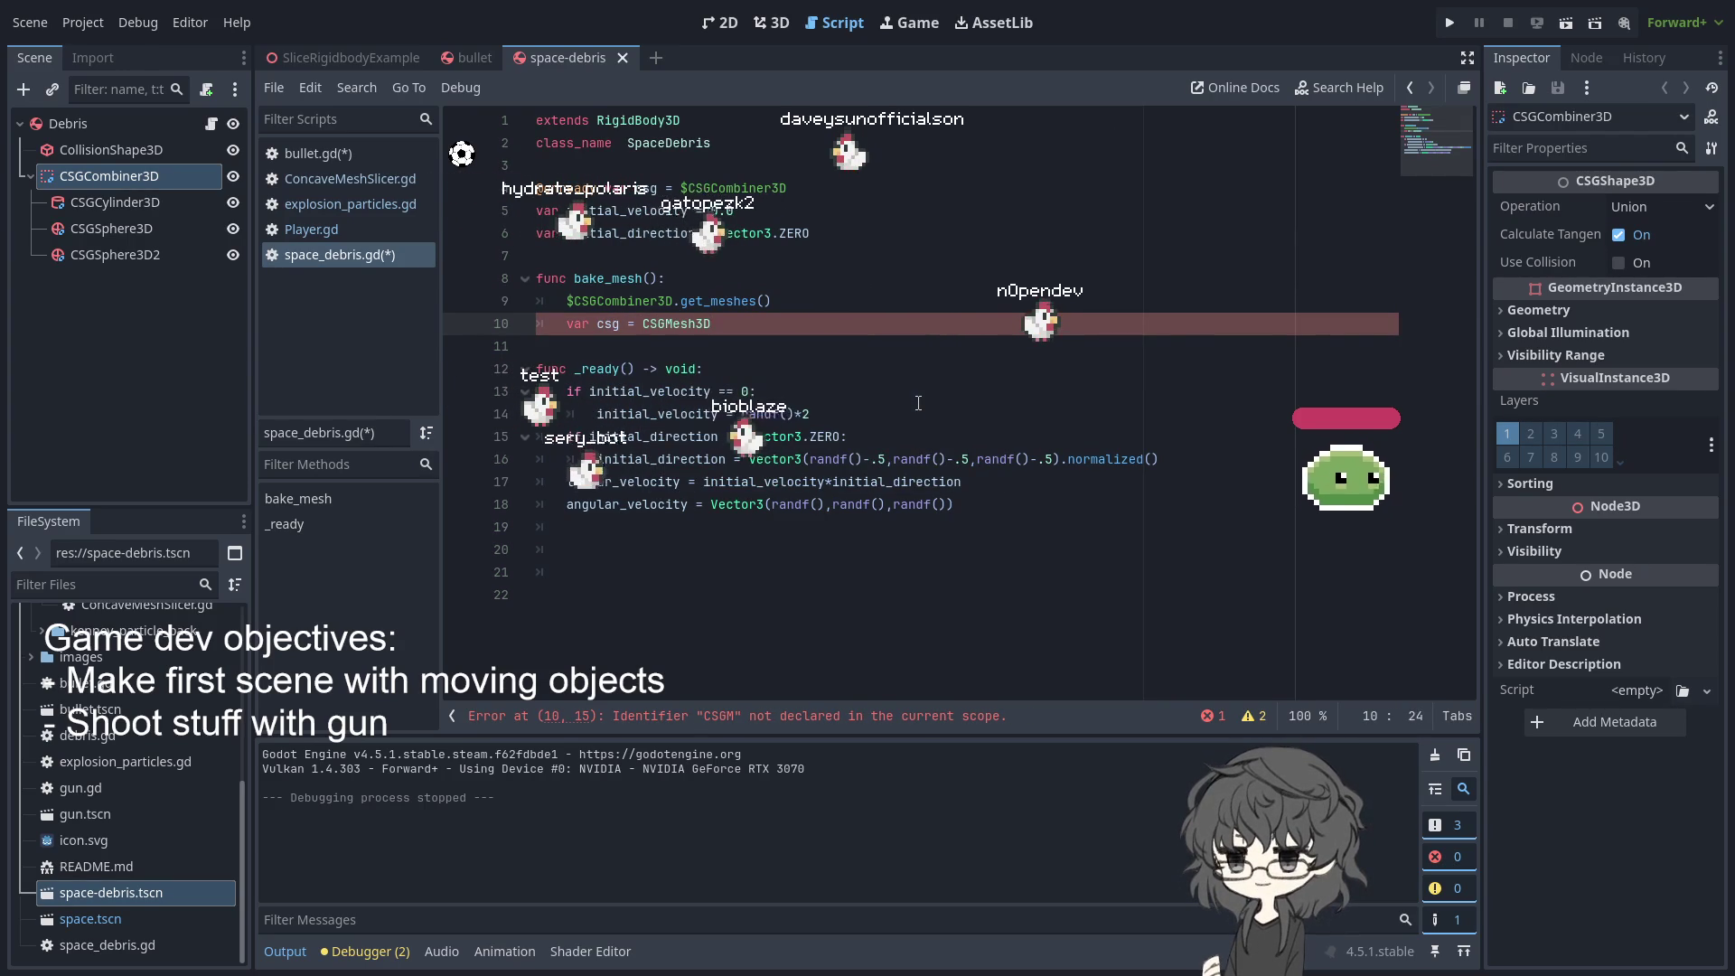
type(".new")
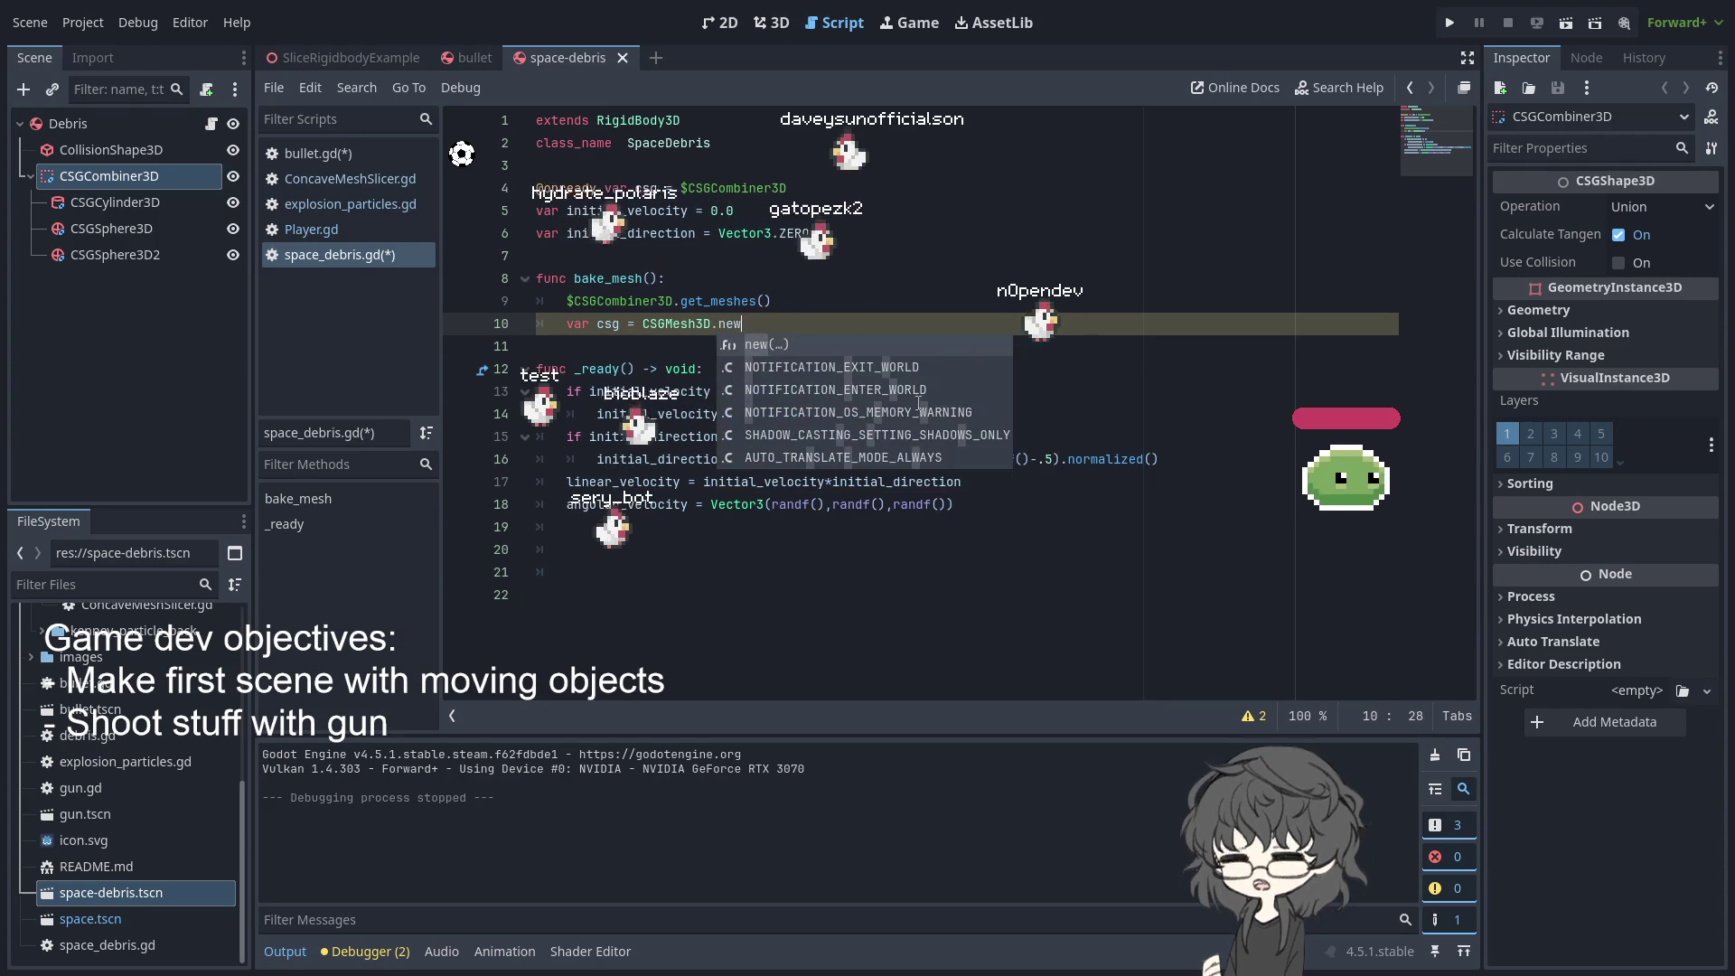
type("(")
key("Return")
type("csg.m")
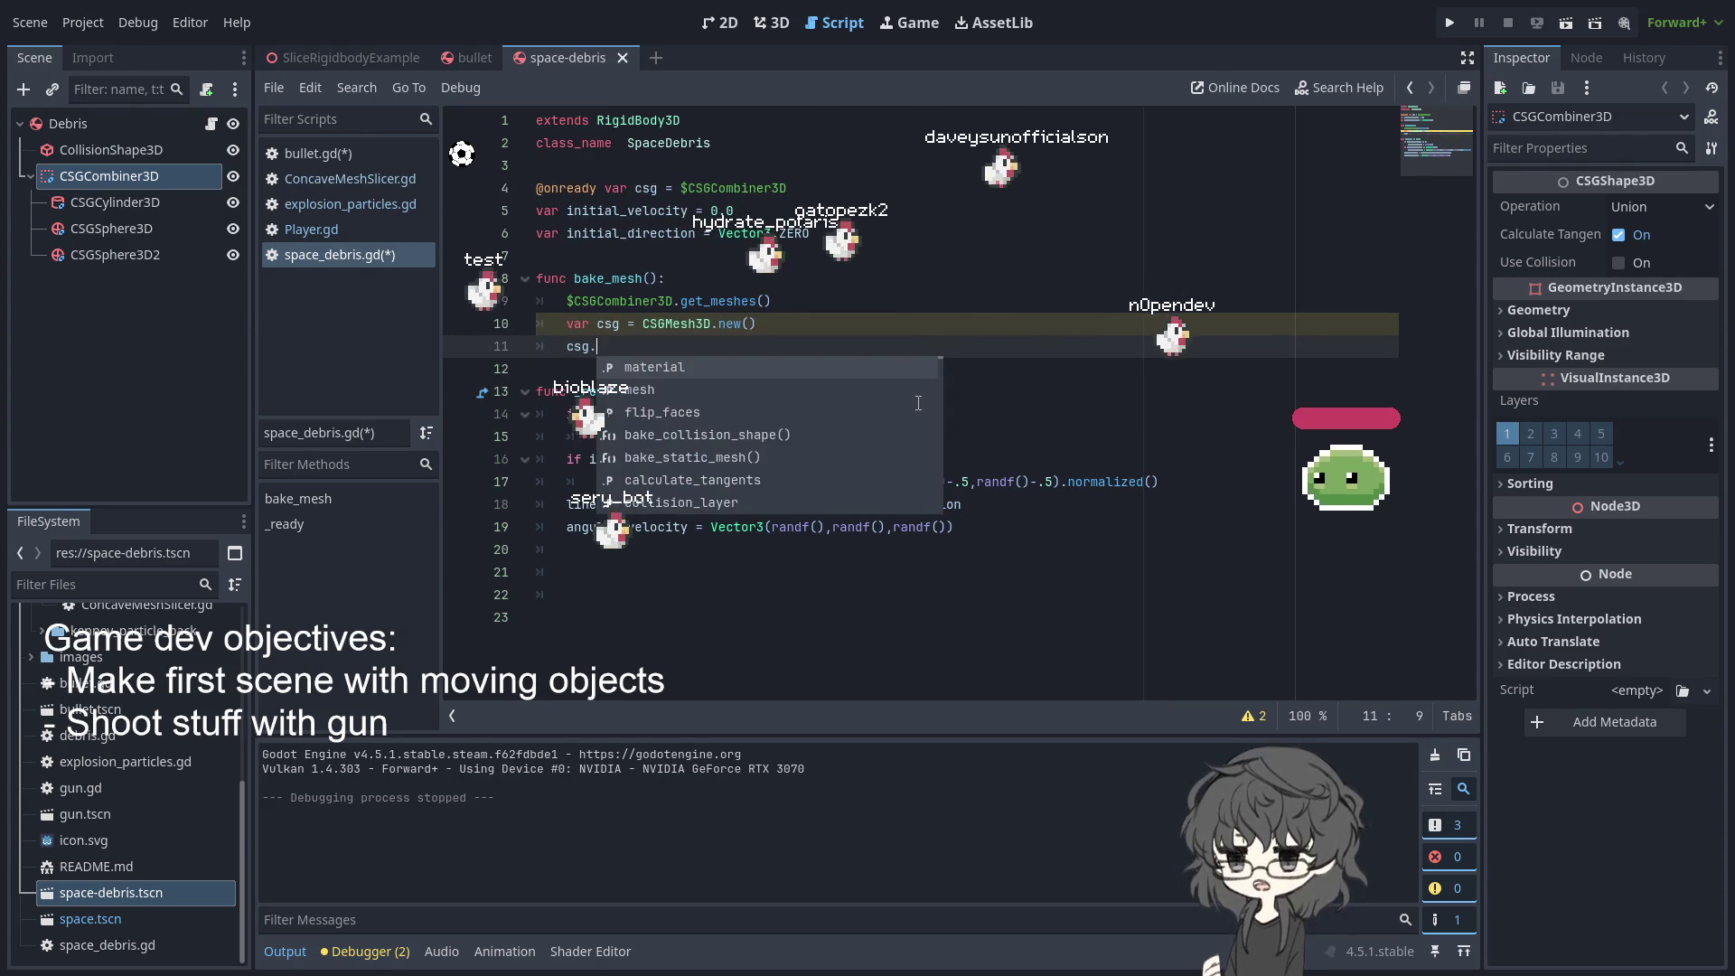
key("Return")
type("=")
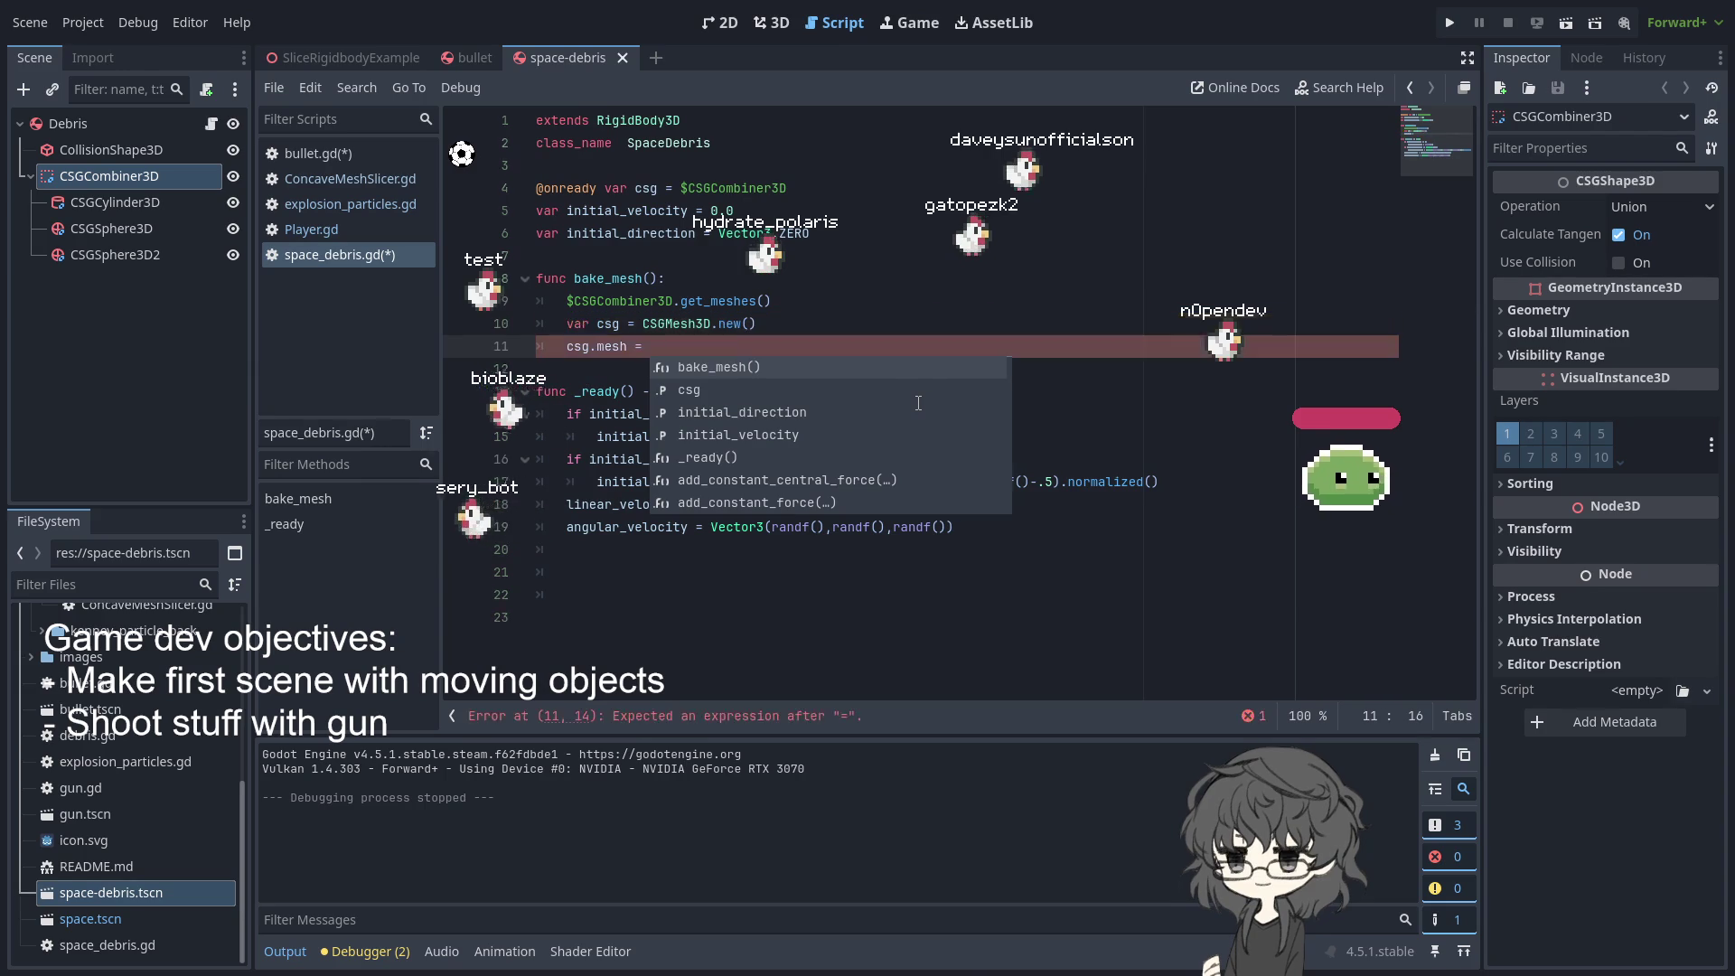
Step: Store the get_meshes() result in a meshes variable and assign meshes[0] to csg.mesh
left_click(557, 299)
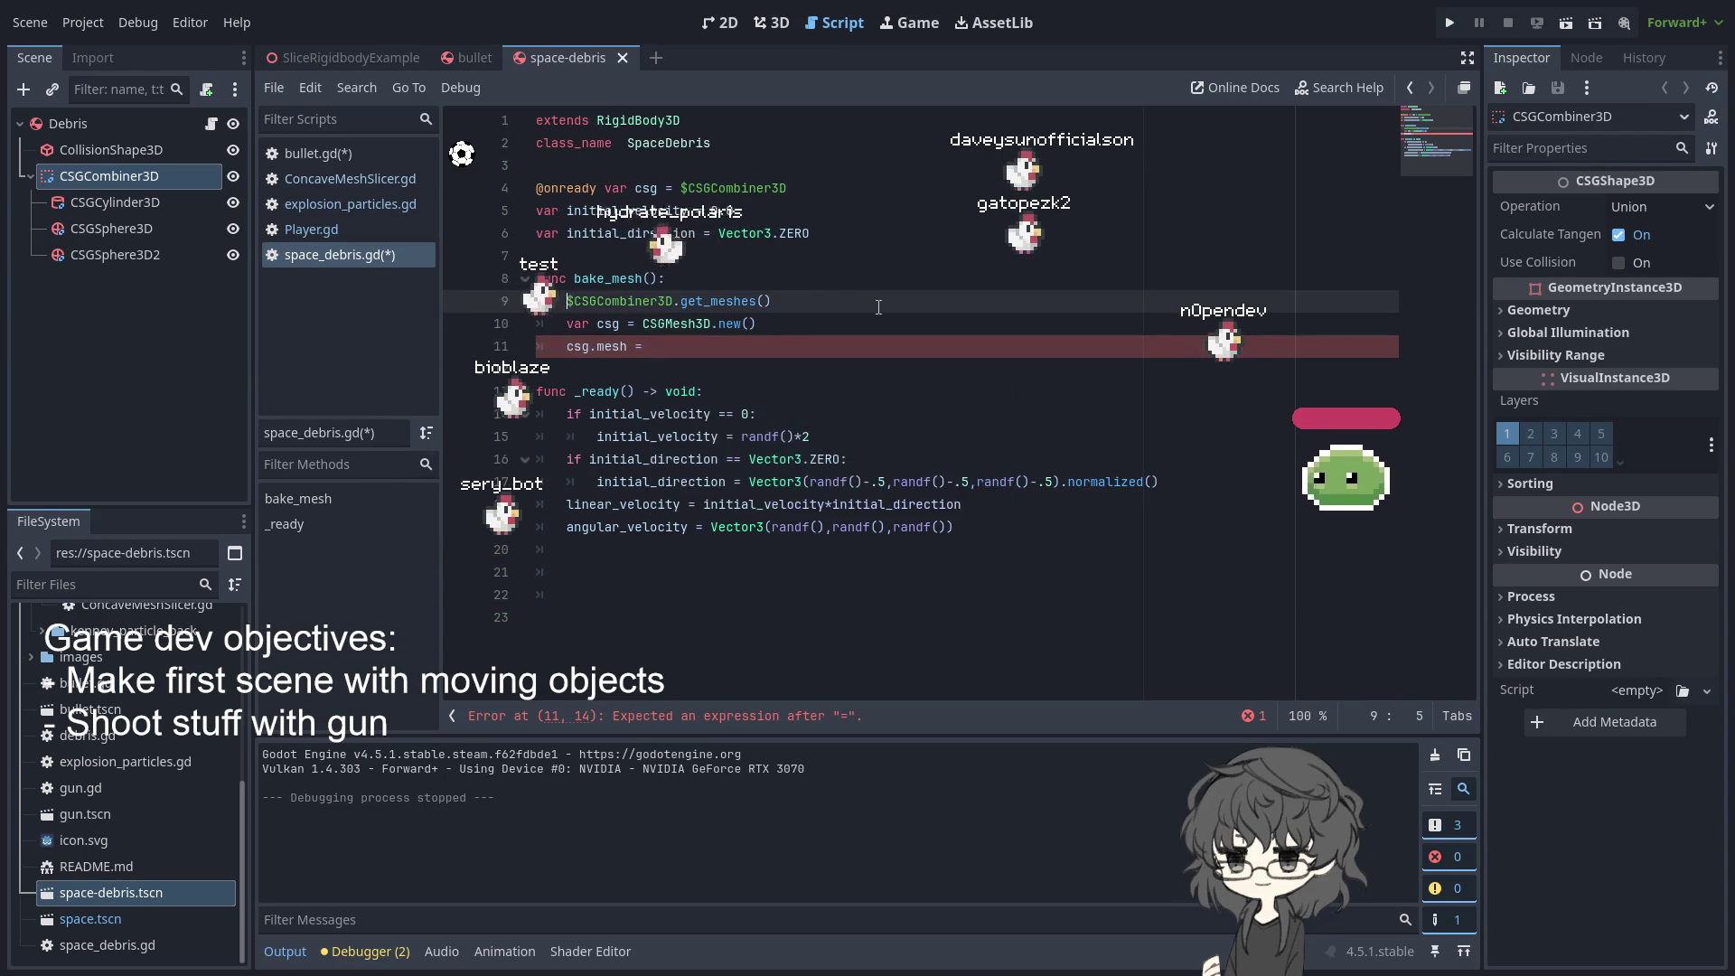
type("me")
key("BackSpace")
key("BackSpace")
type("var mesj")
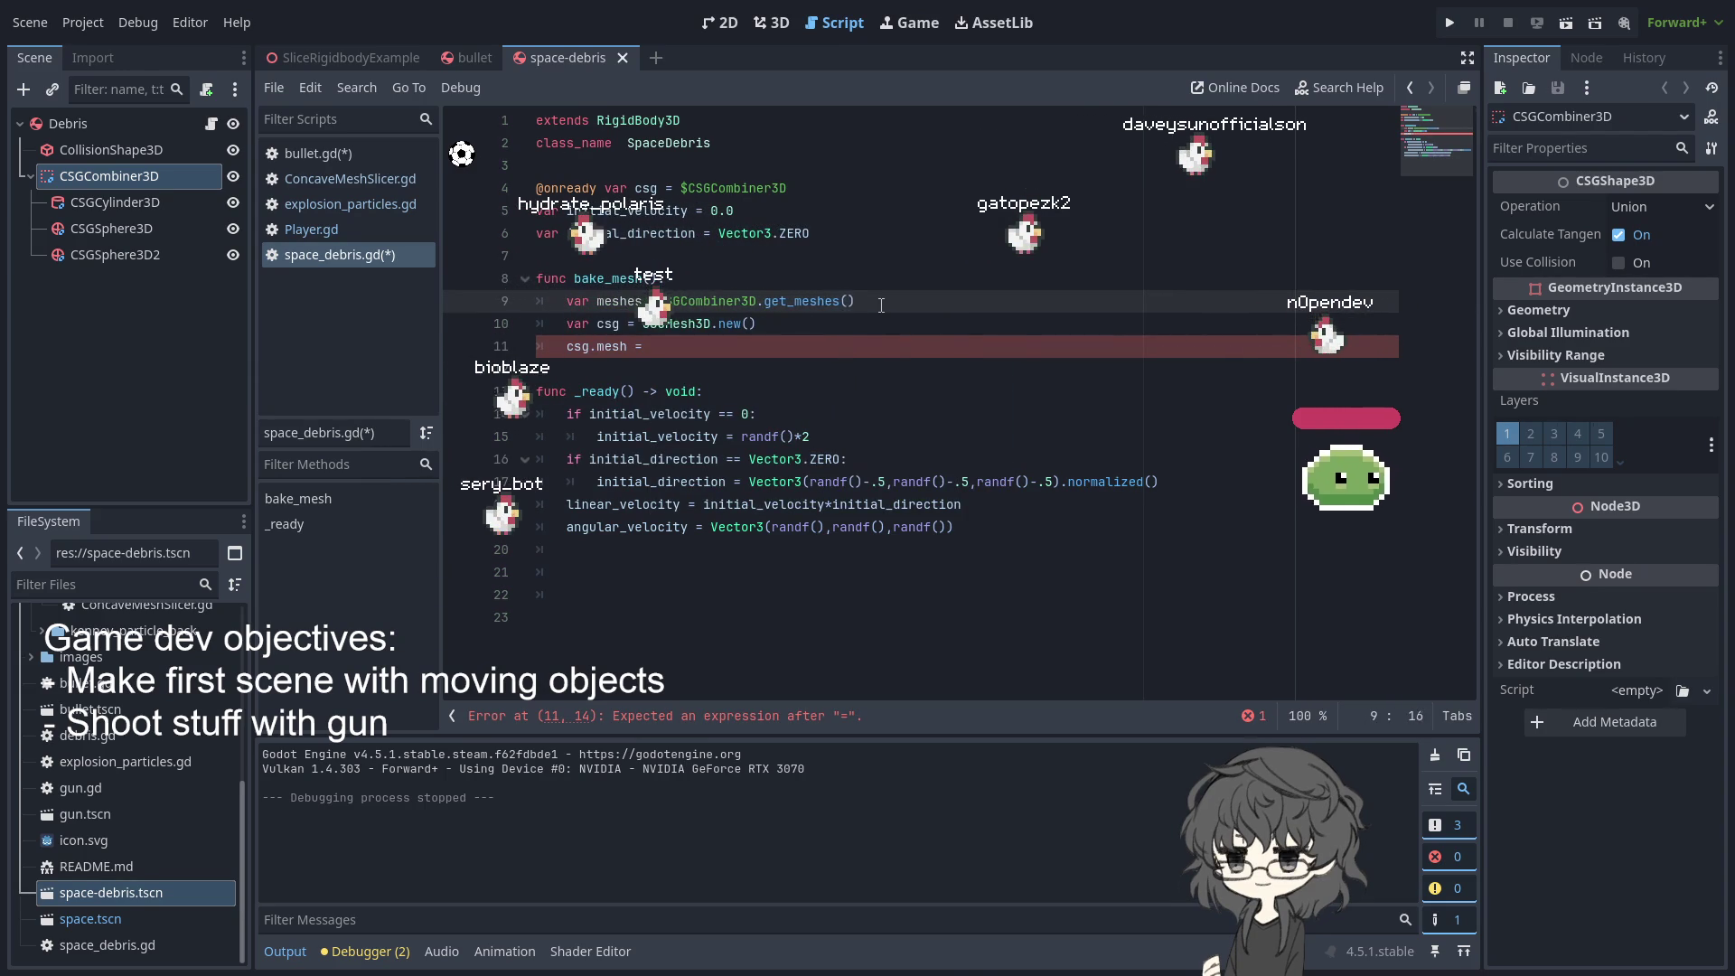
left_click(719, 349)
type("meshes[0")
left_click(656, 353)
Step: Add $CSGCombiner3D.add_sibling(csg) as a new line in bake_mesh
left_click(822, 345)
key("Return")
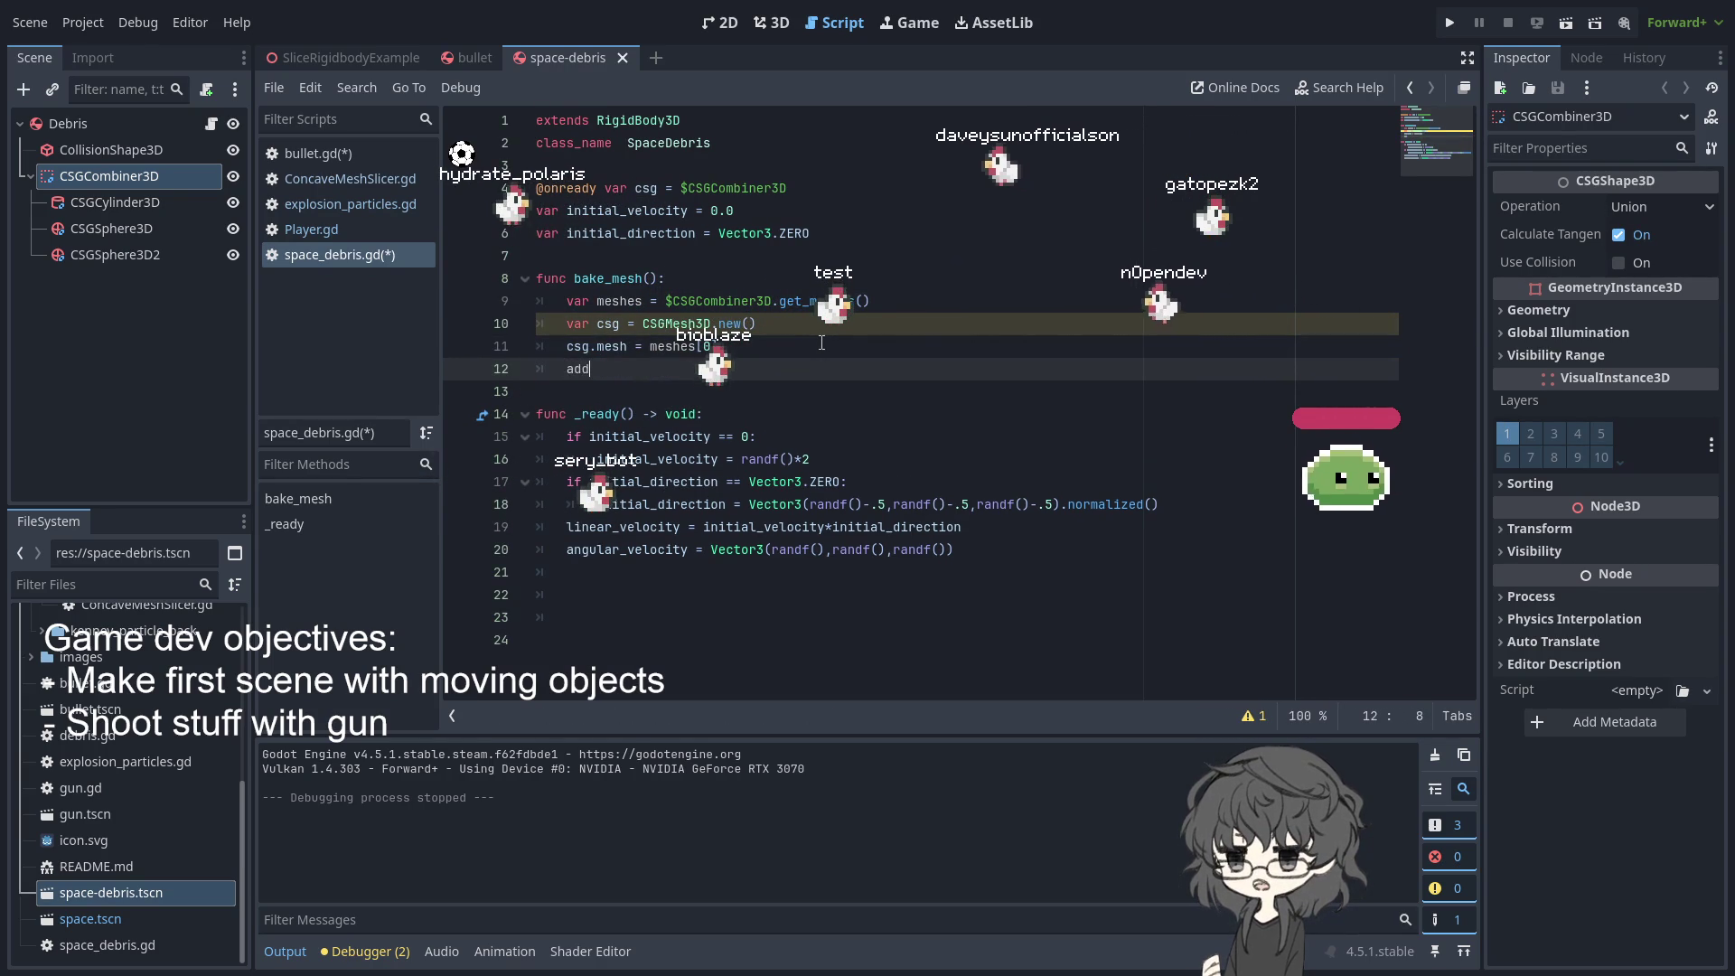
type("add")
key("BackSpace")
key("BackSpace")
key("BackSpace")
type("me")
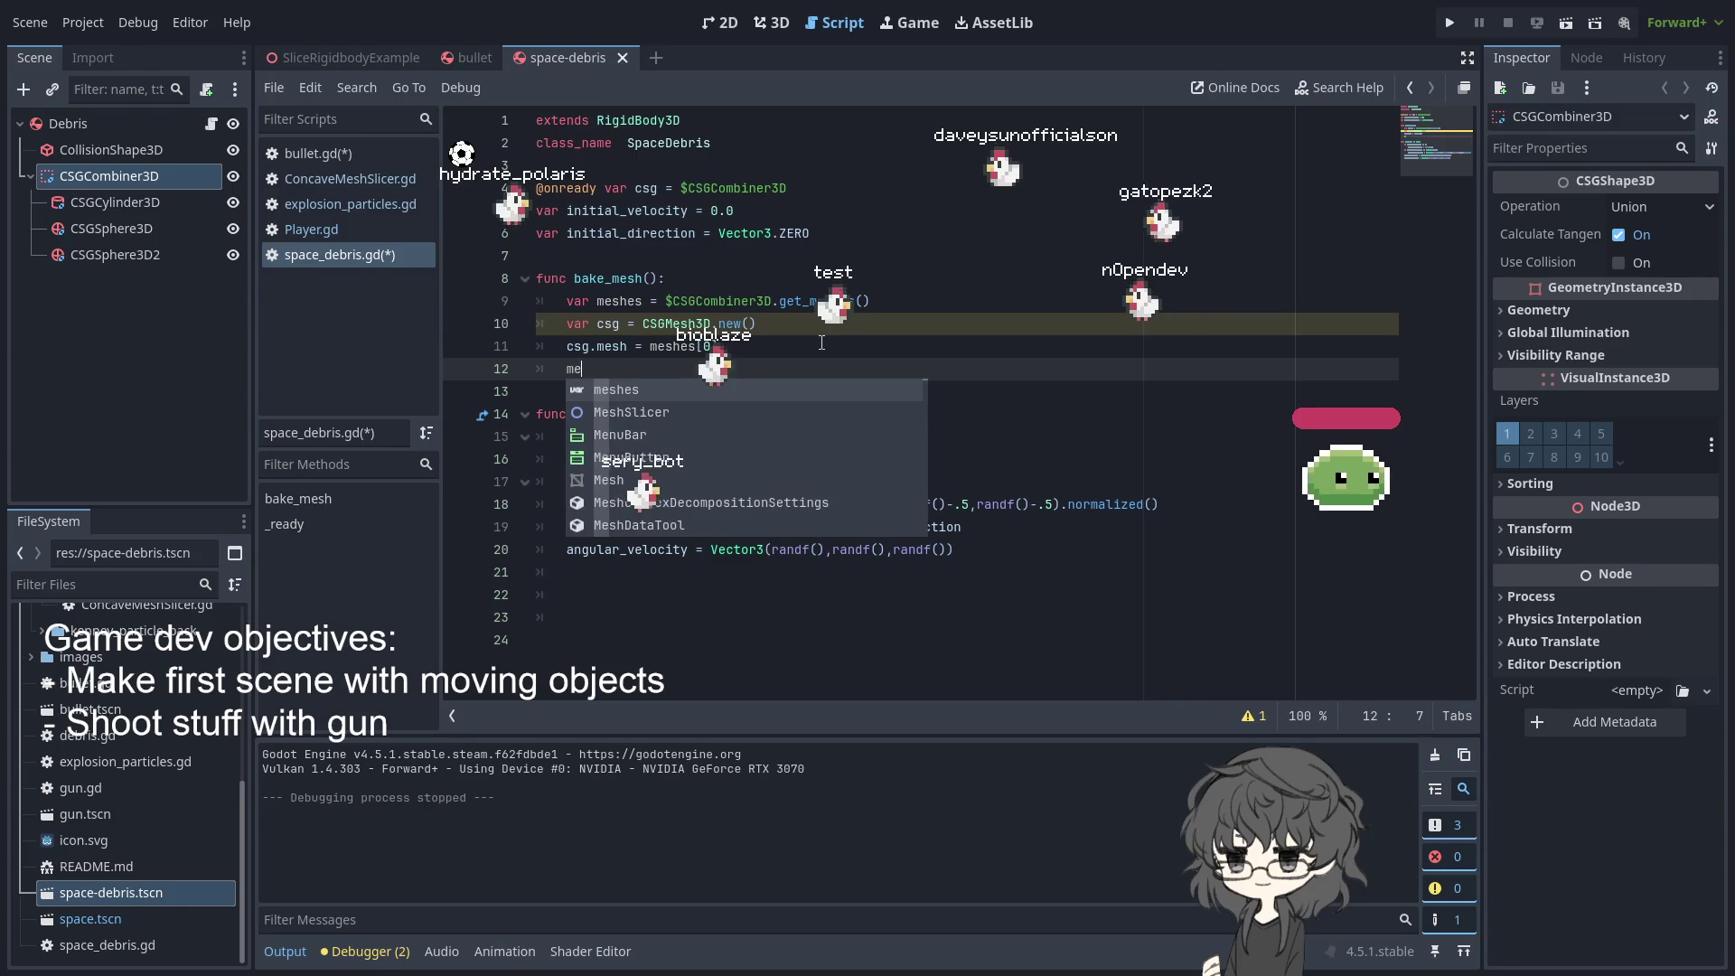
key("Return")
type(".add")
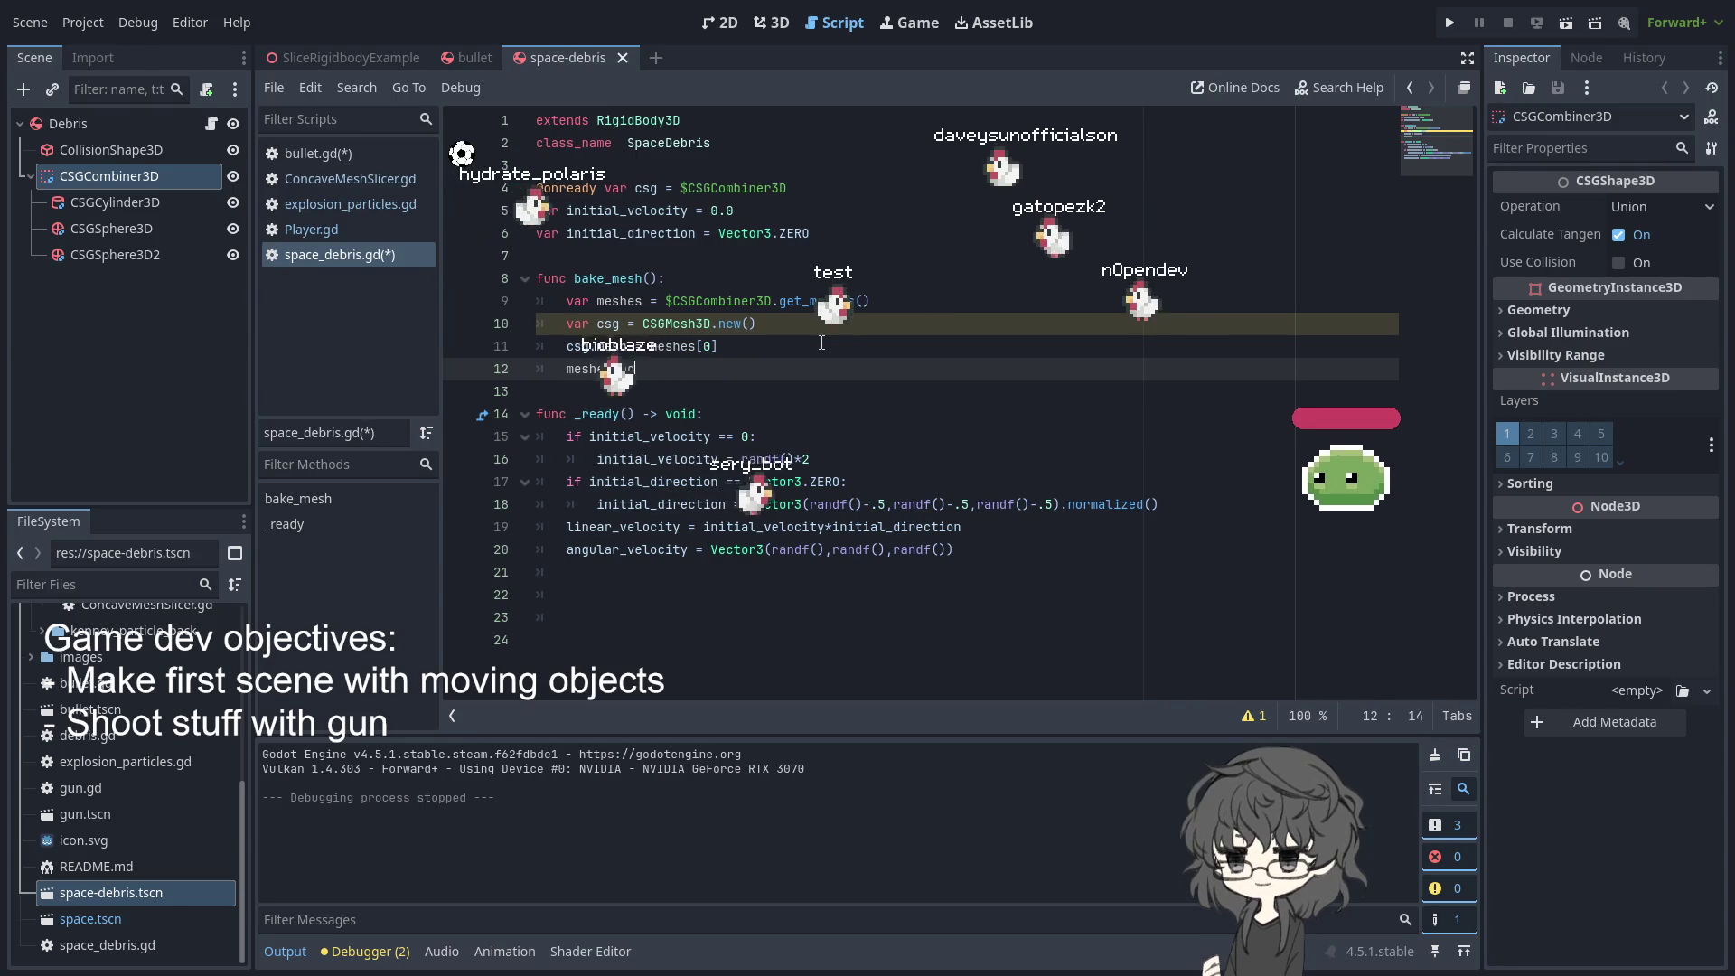
type("_sib")
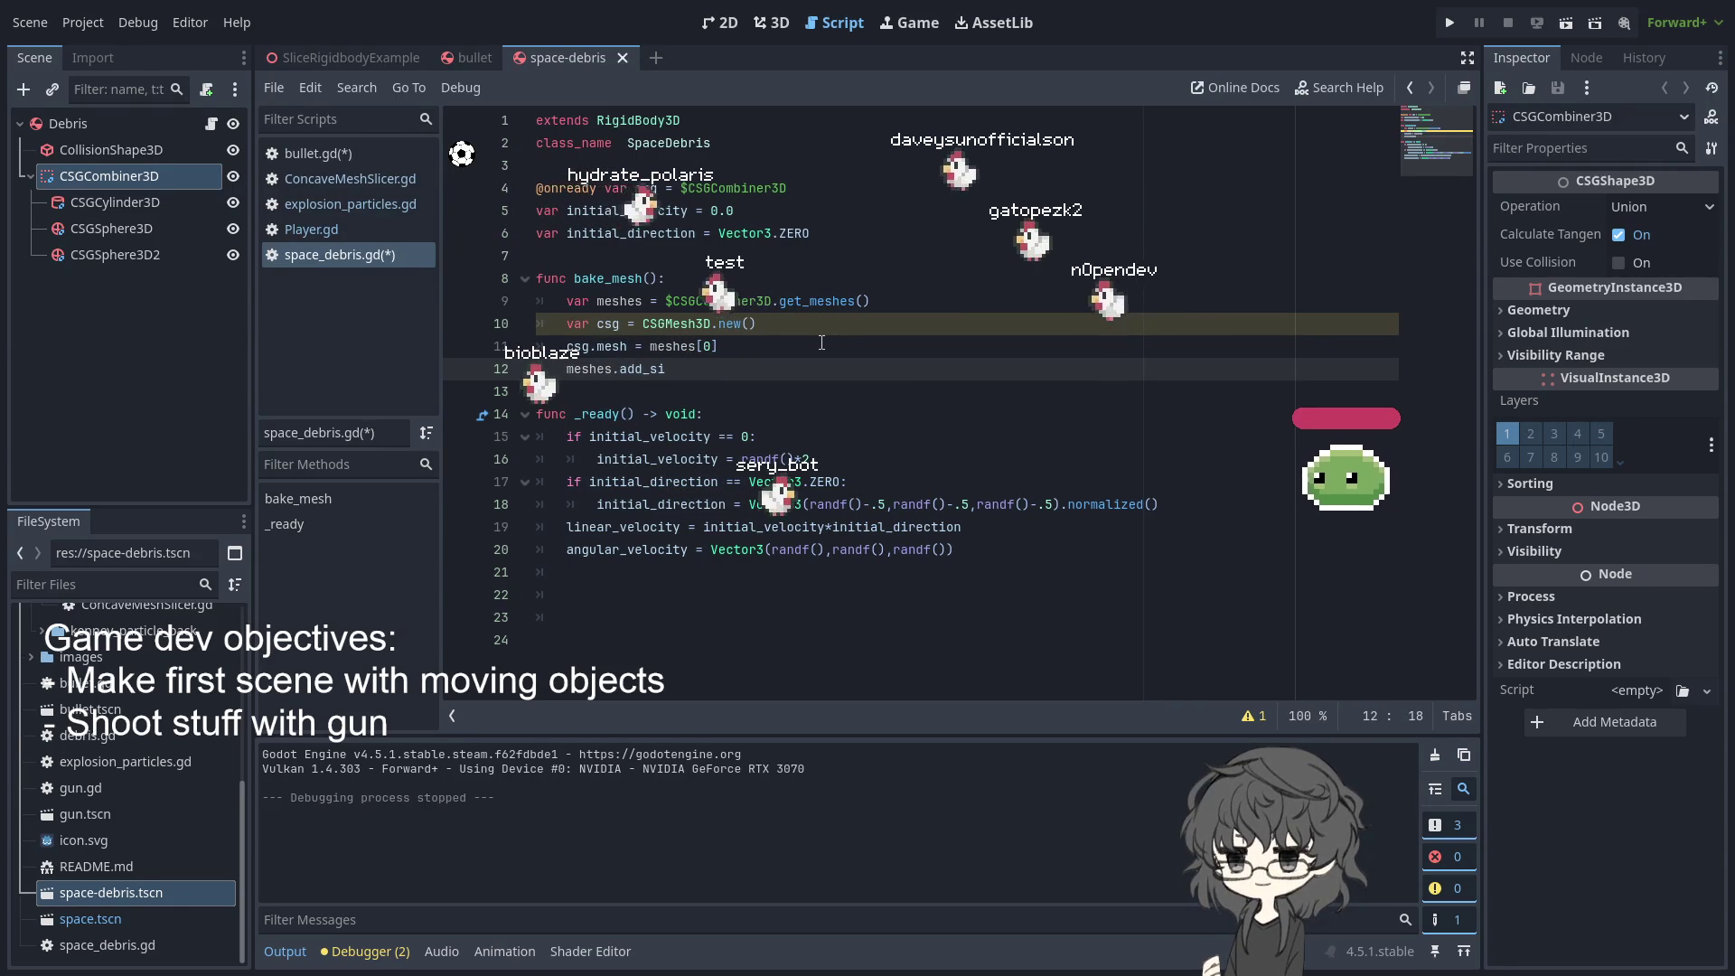
key("BackSpace")
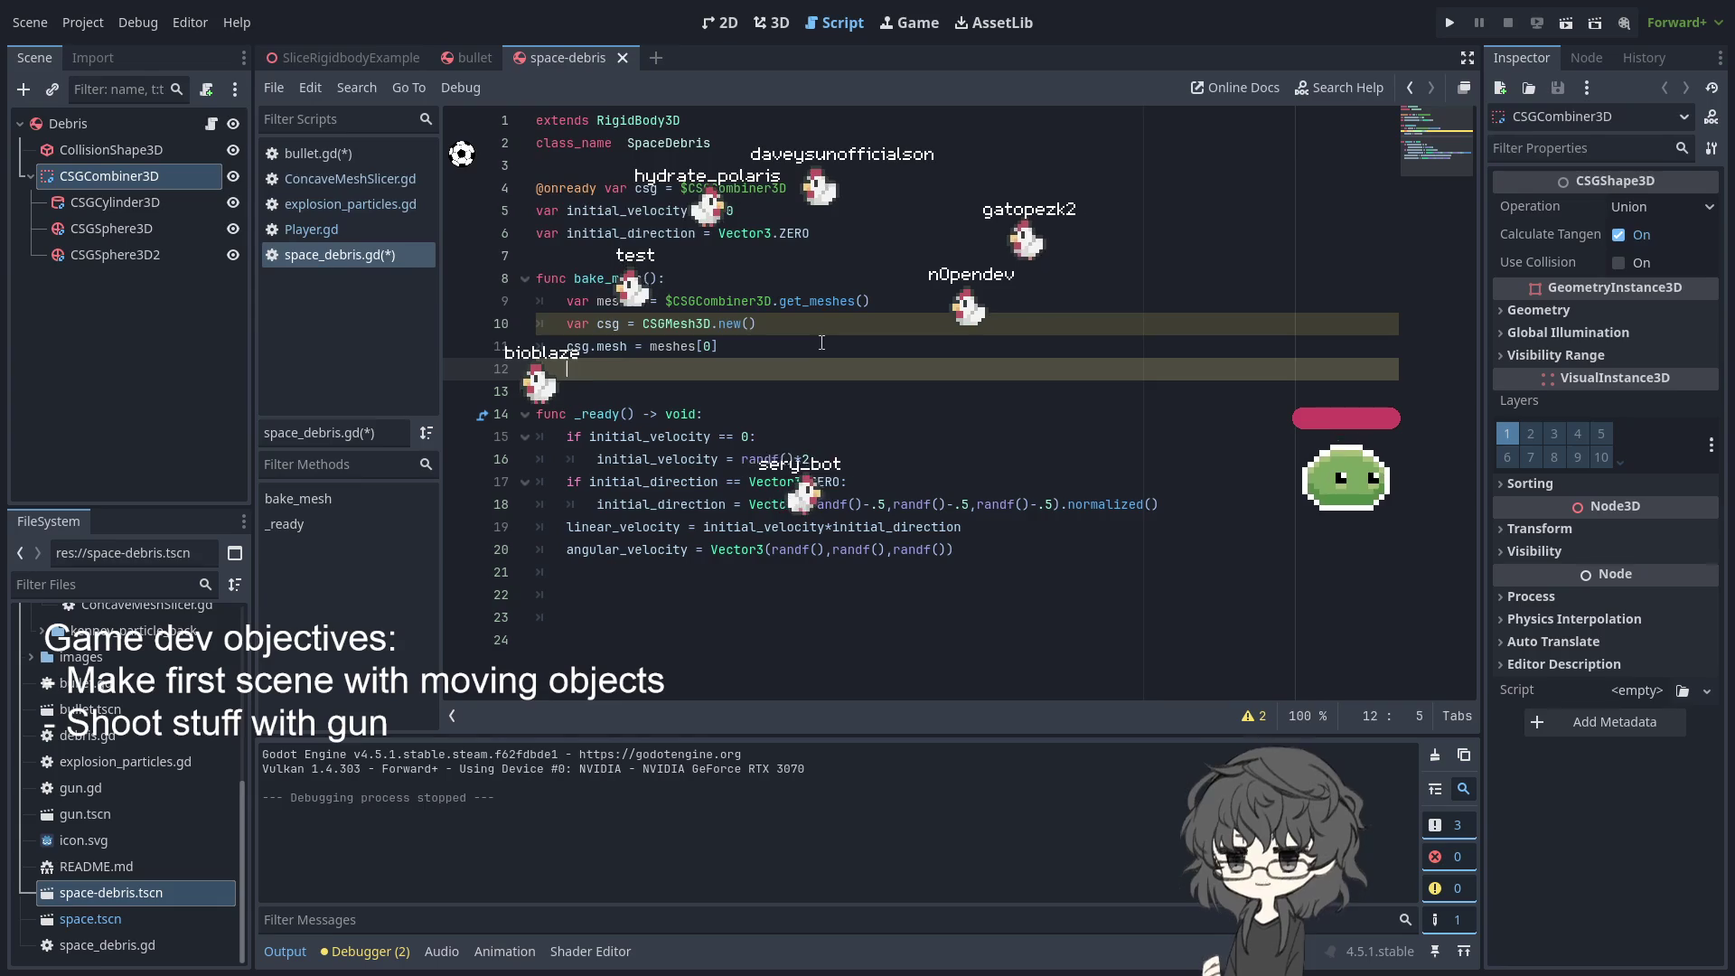
key("BackSpace")
key("BackSpace")
key("BackSpace")
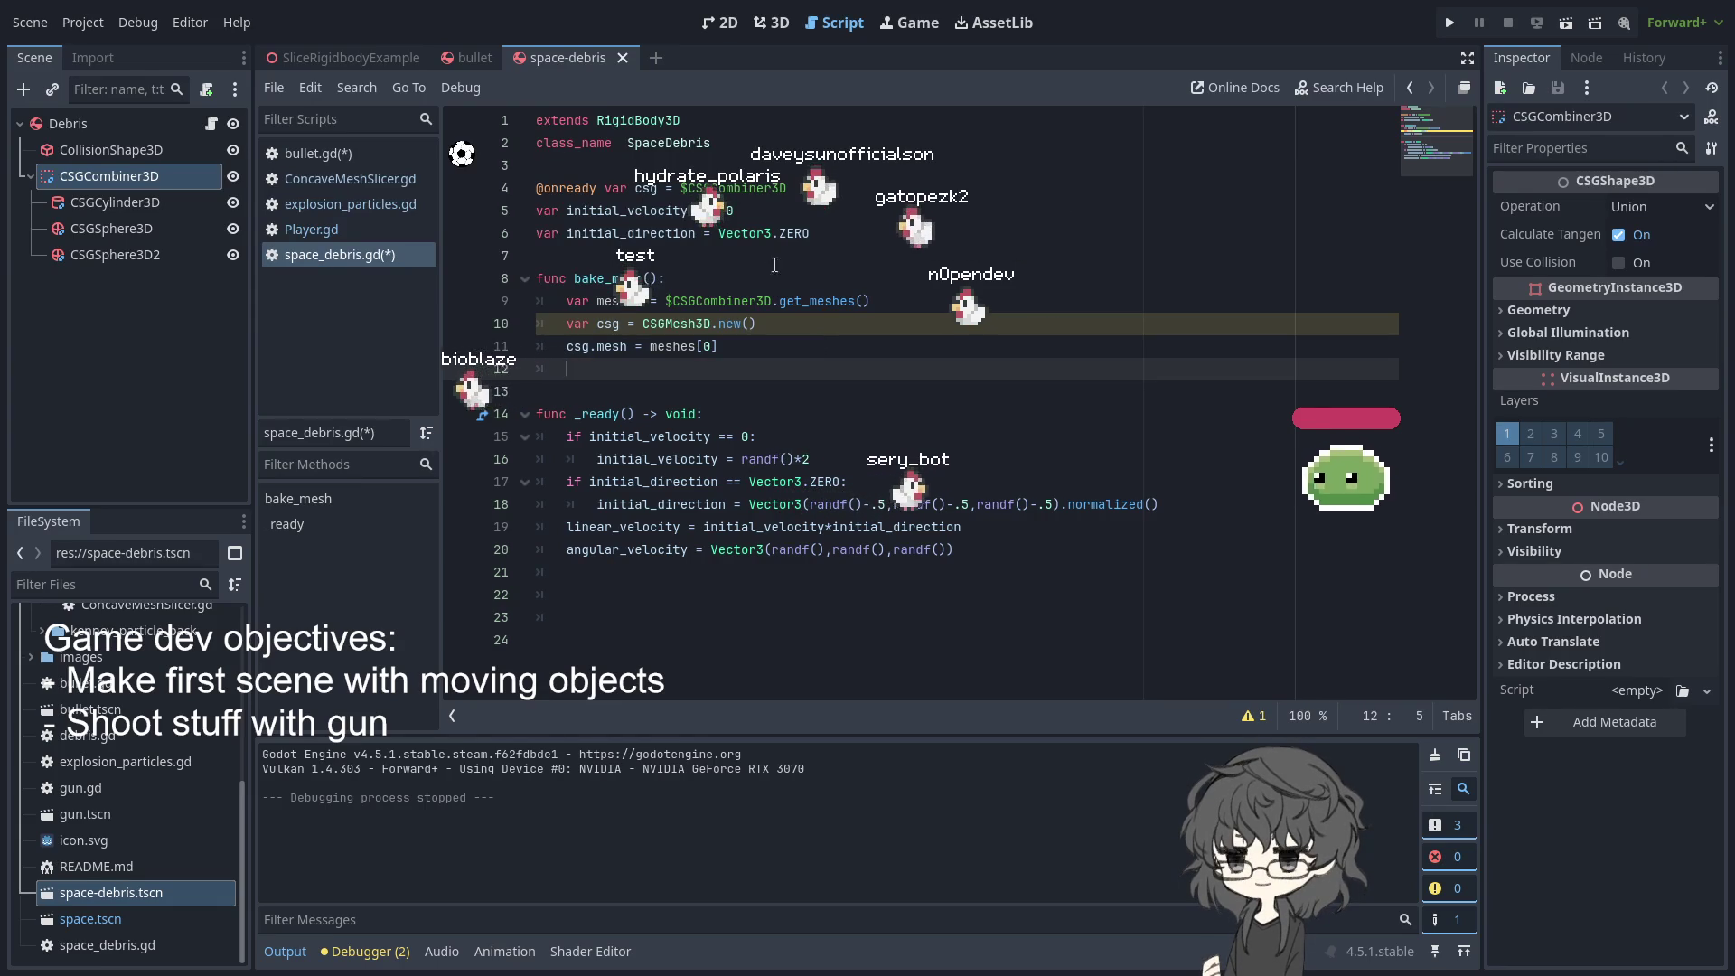
double_click(732, 308)
key("ctrl+c")
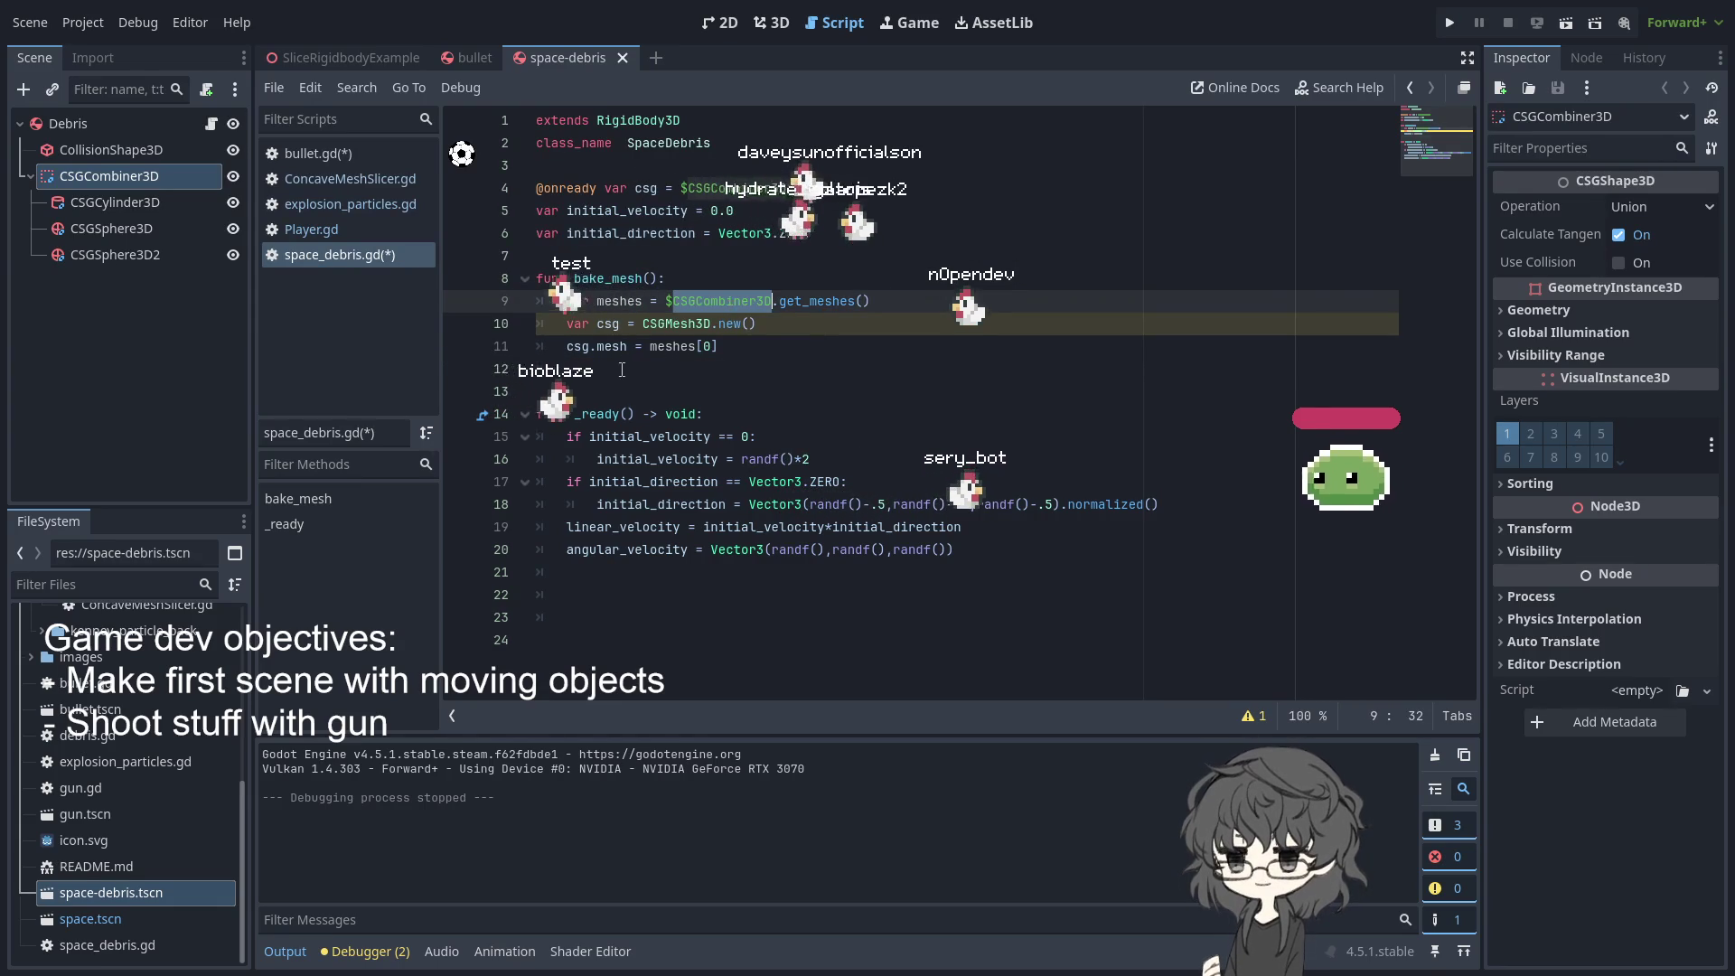
left_click(624, 366)
type("$")
key("ctrl+v")
type(".add")
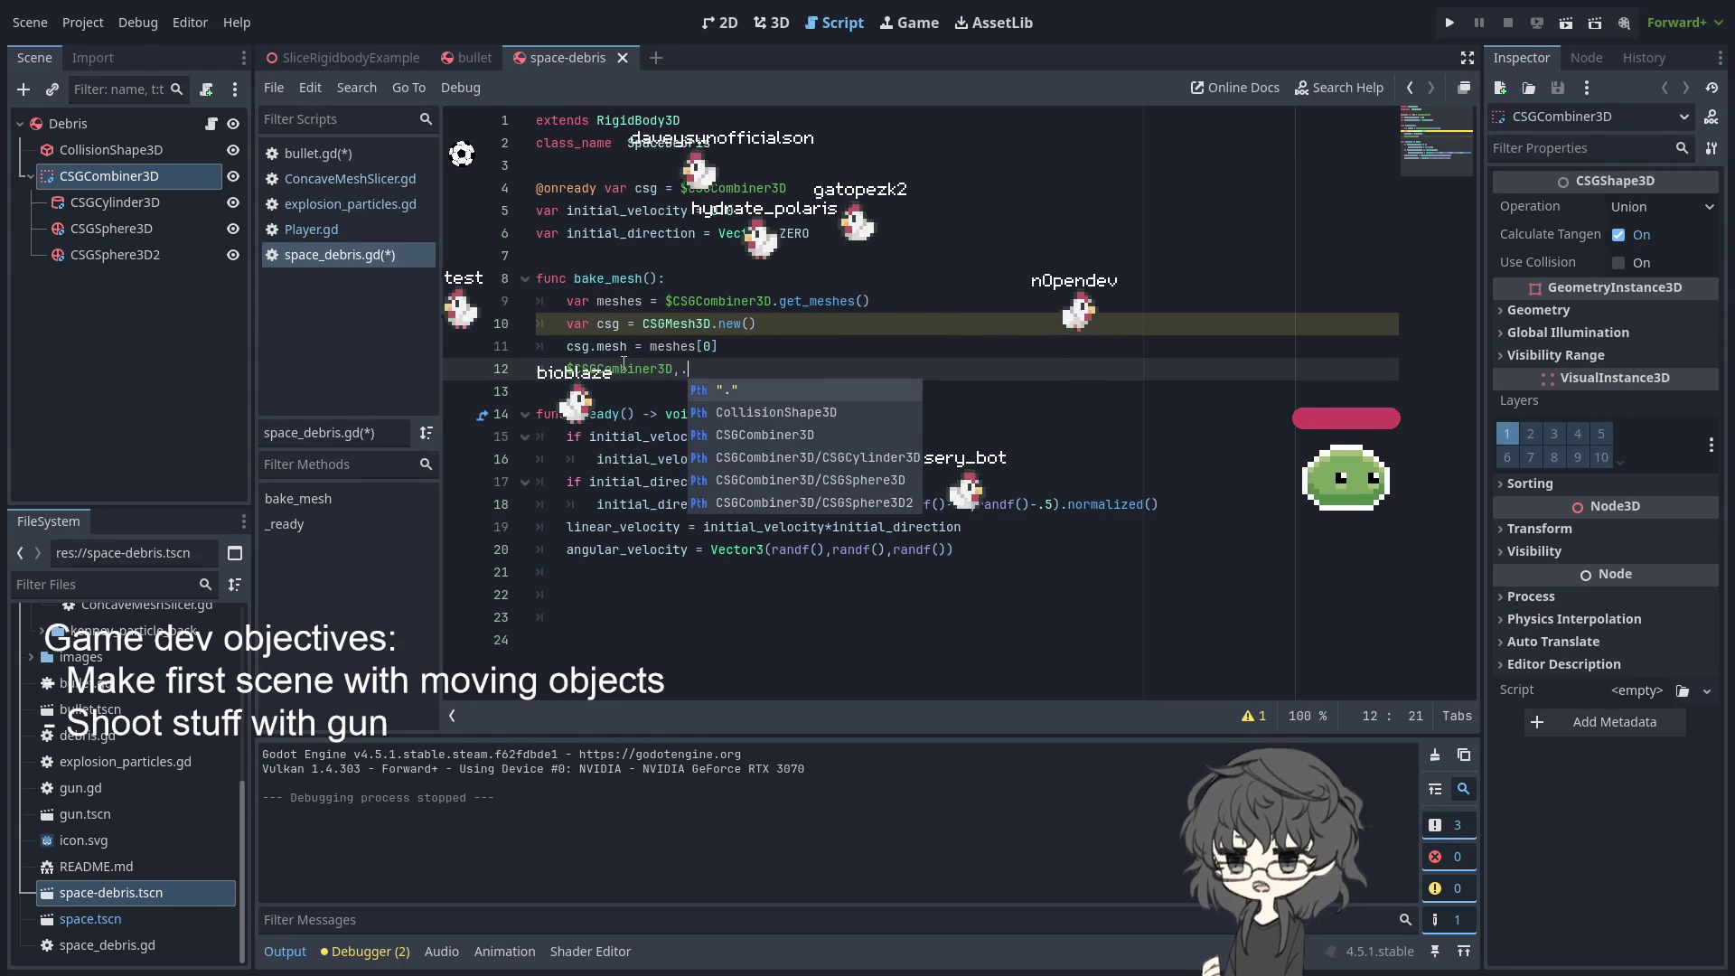
key("BackSpace")
key("BackSpace")
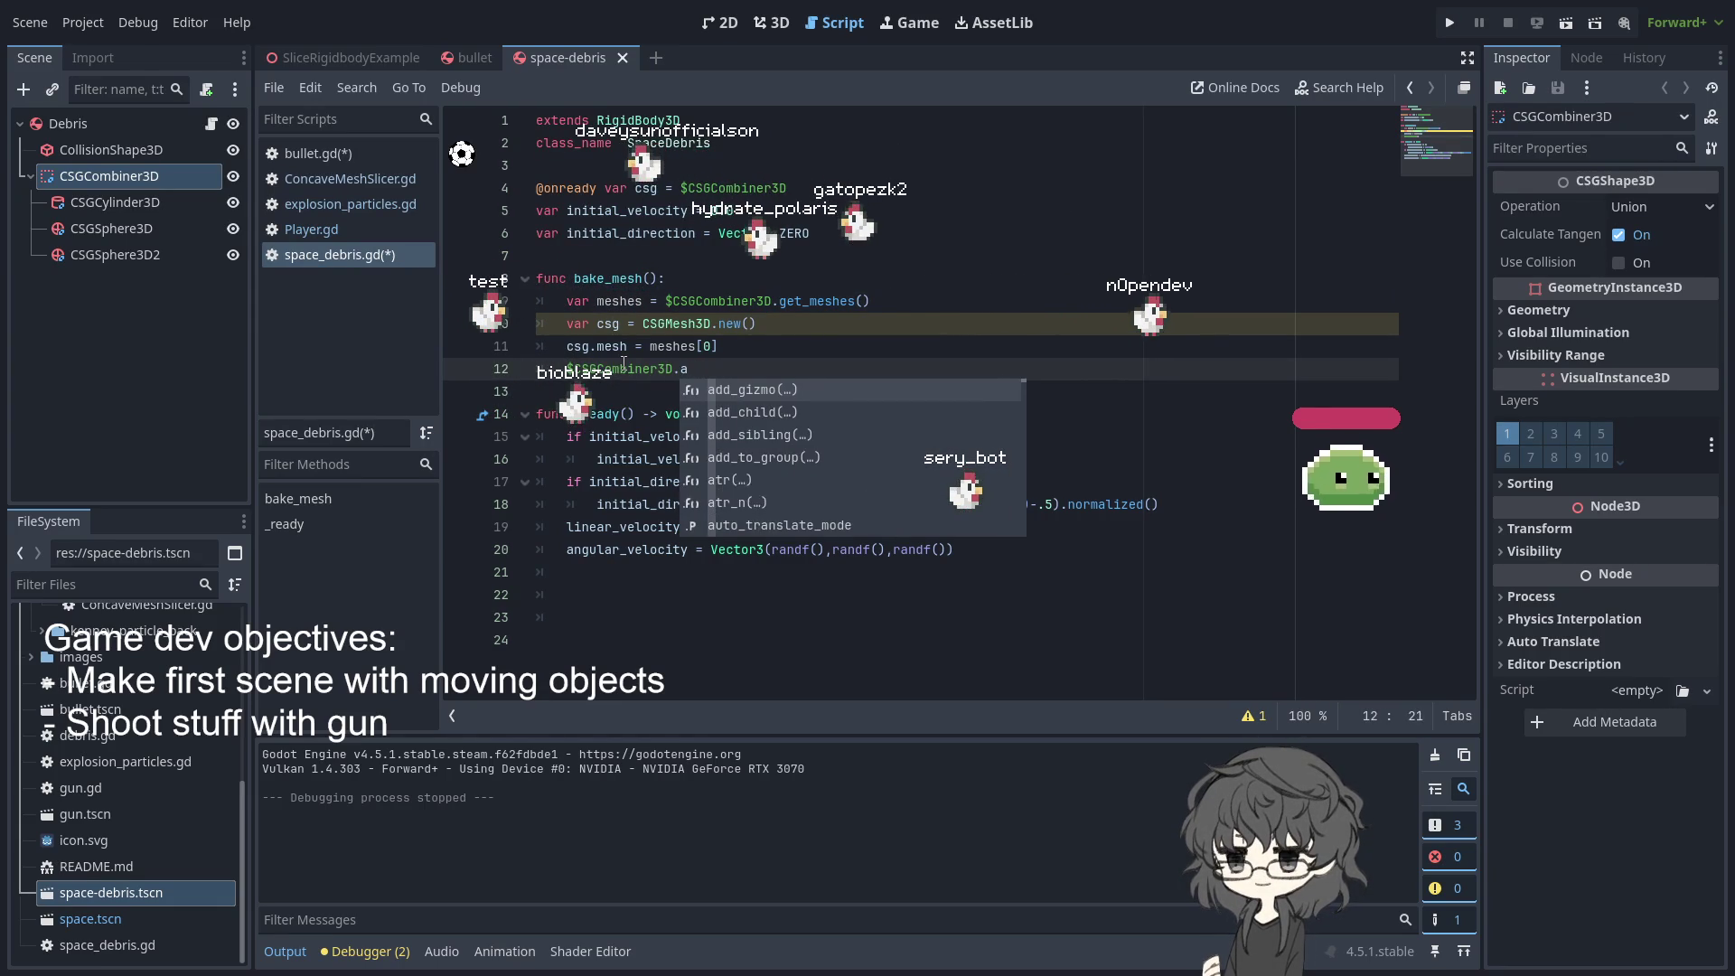
type("d_si")
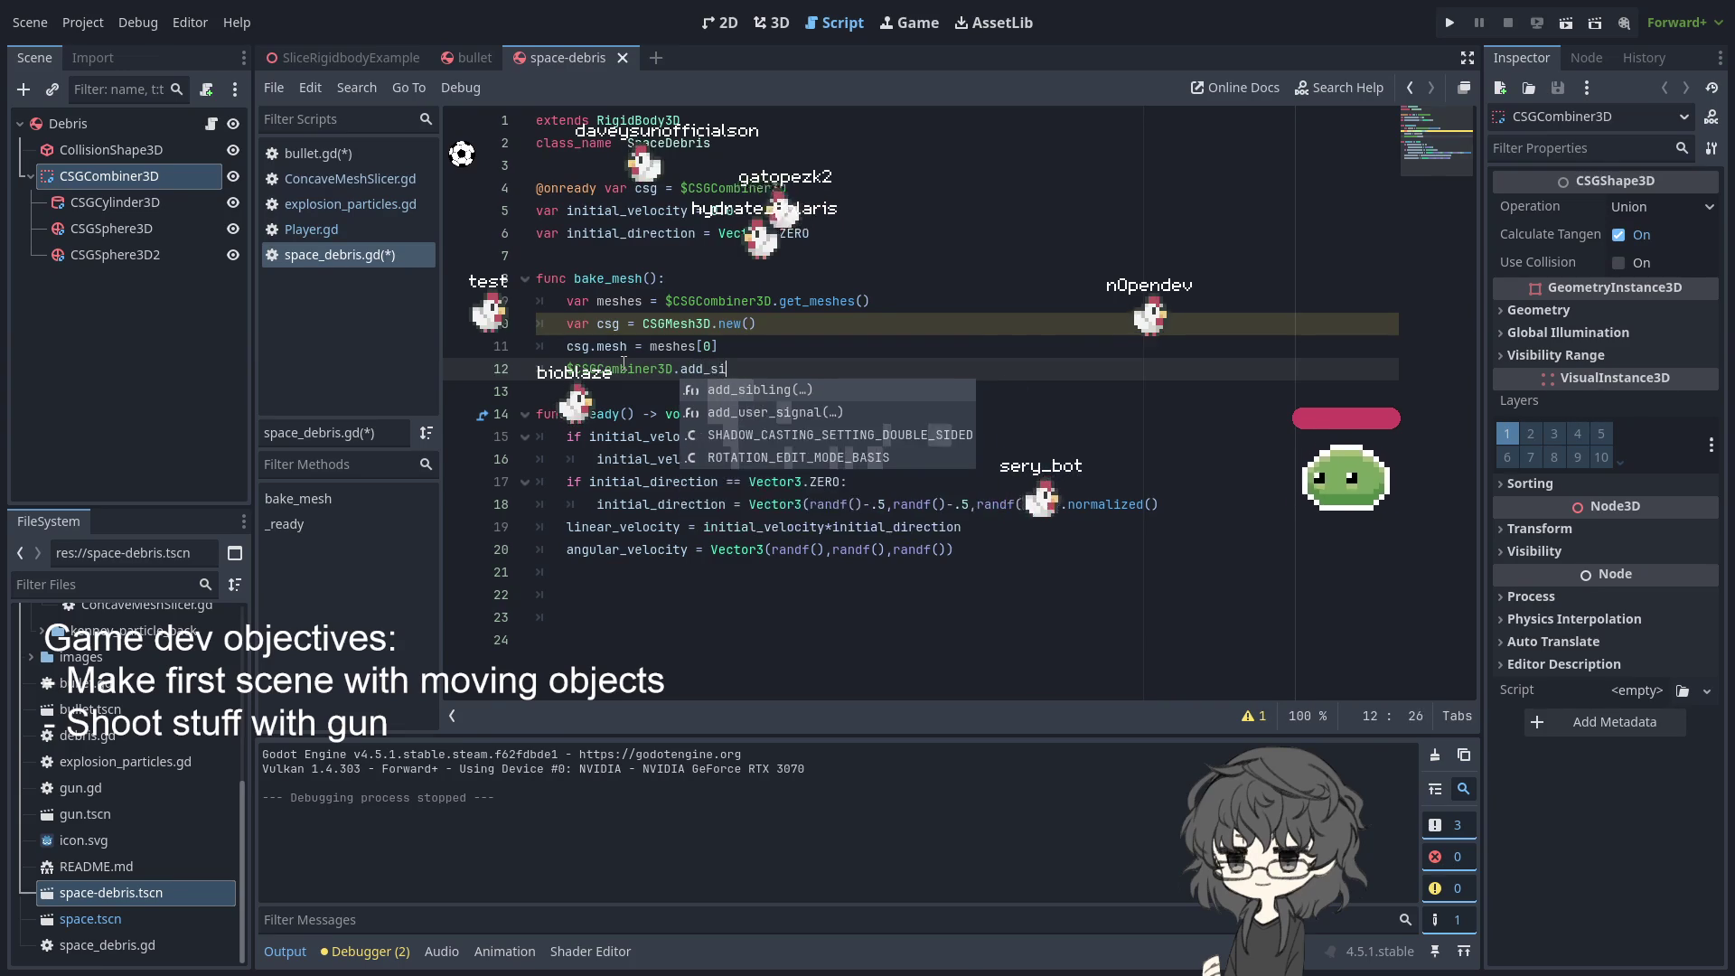
key("Return")
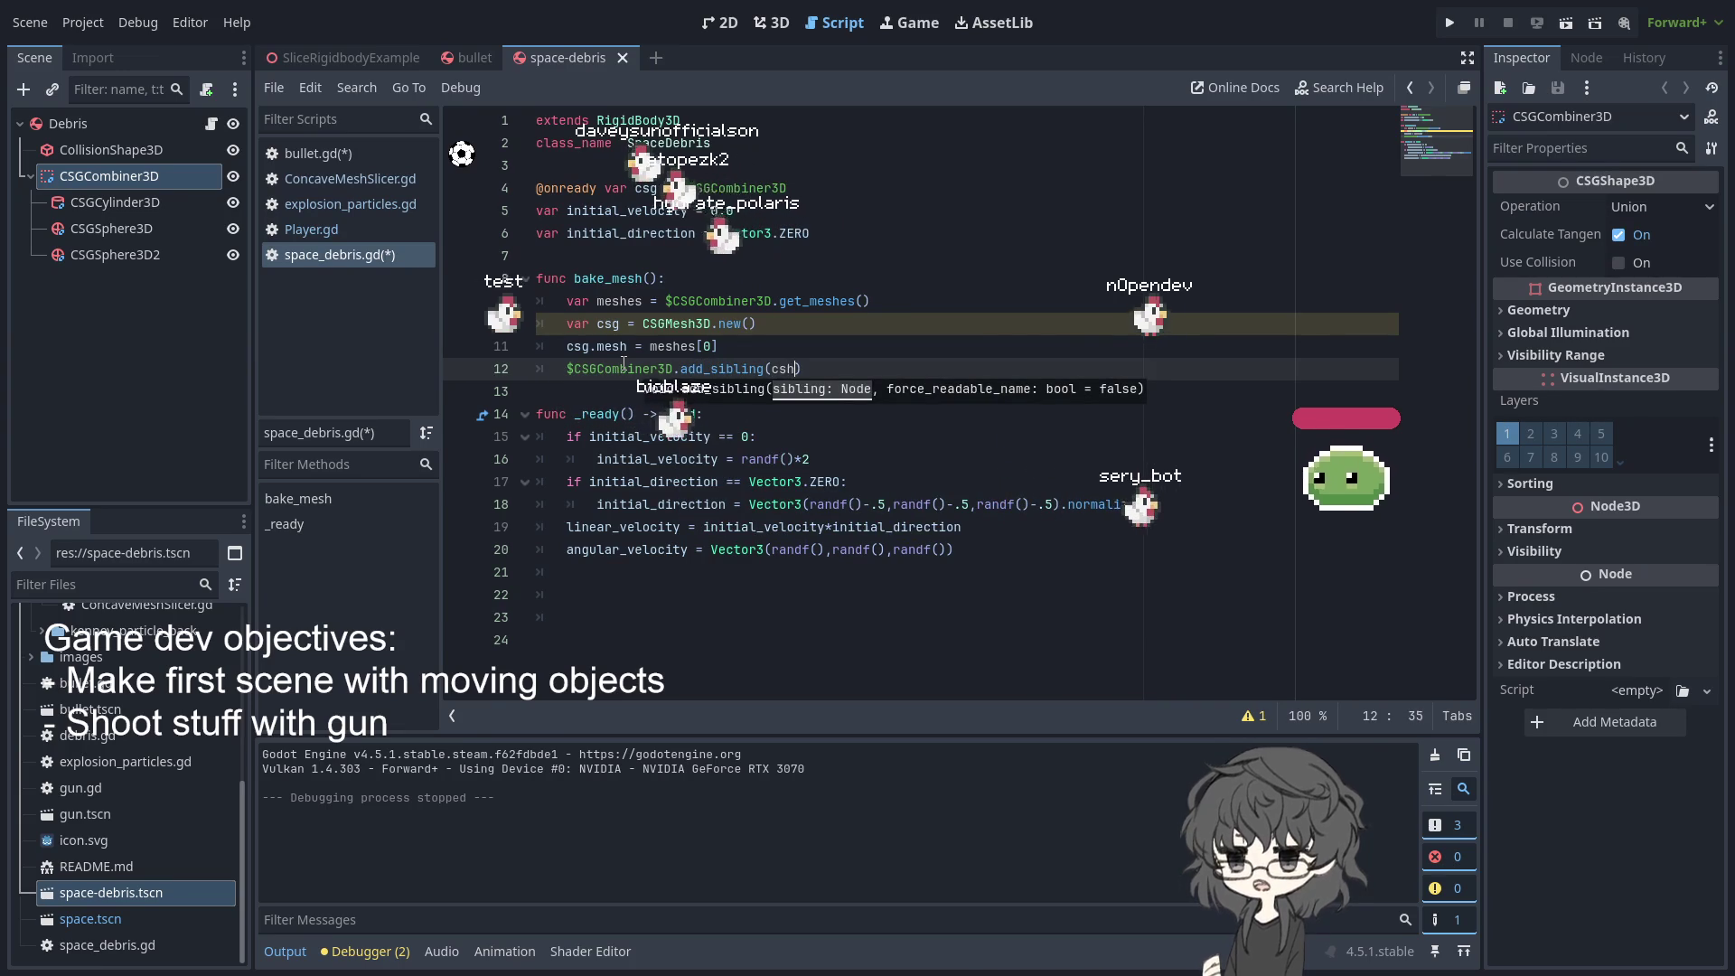
type("csg")
key("Escape")
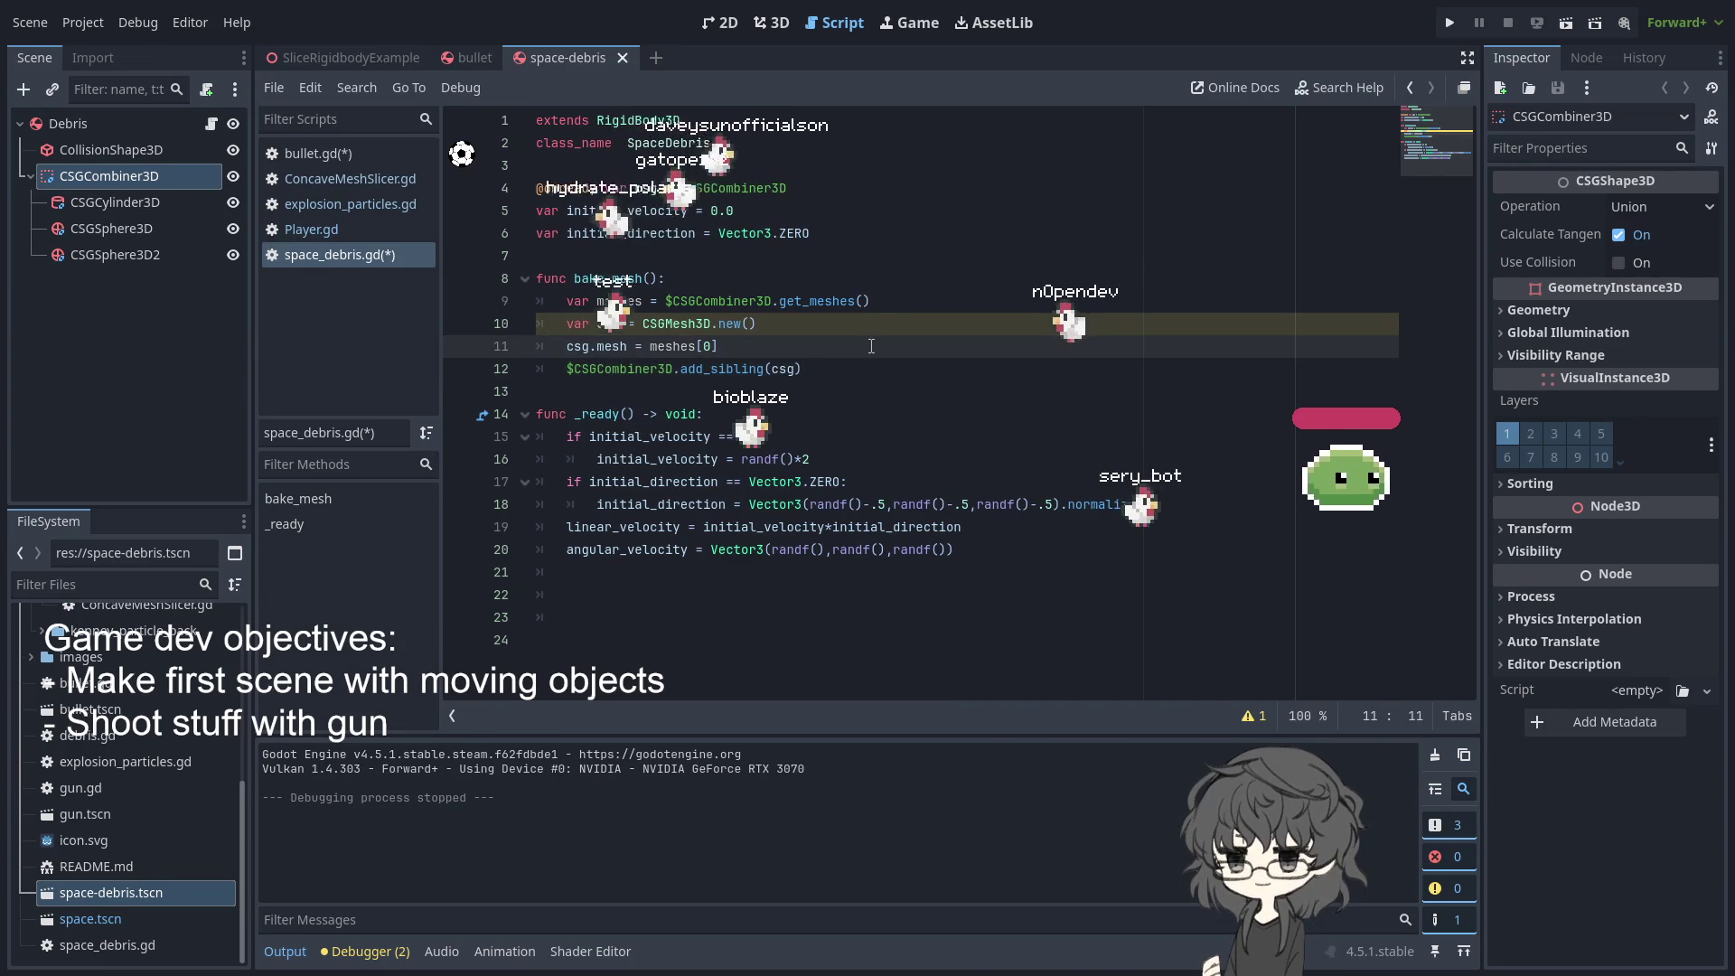
key("Return")
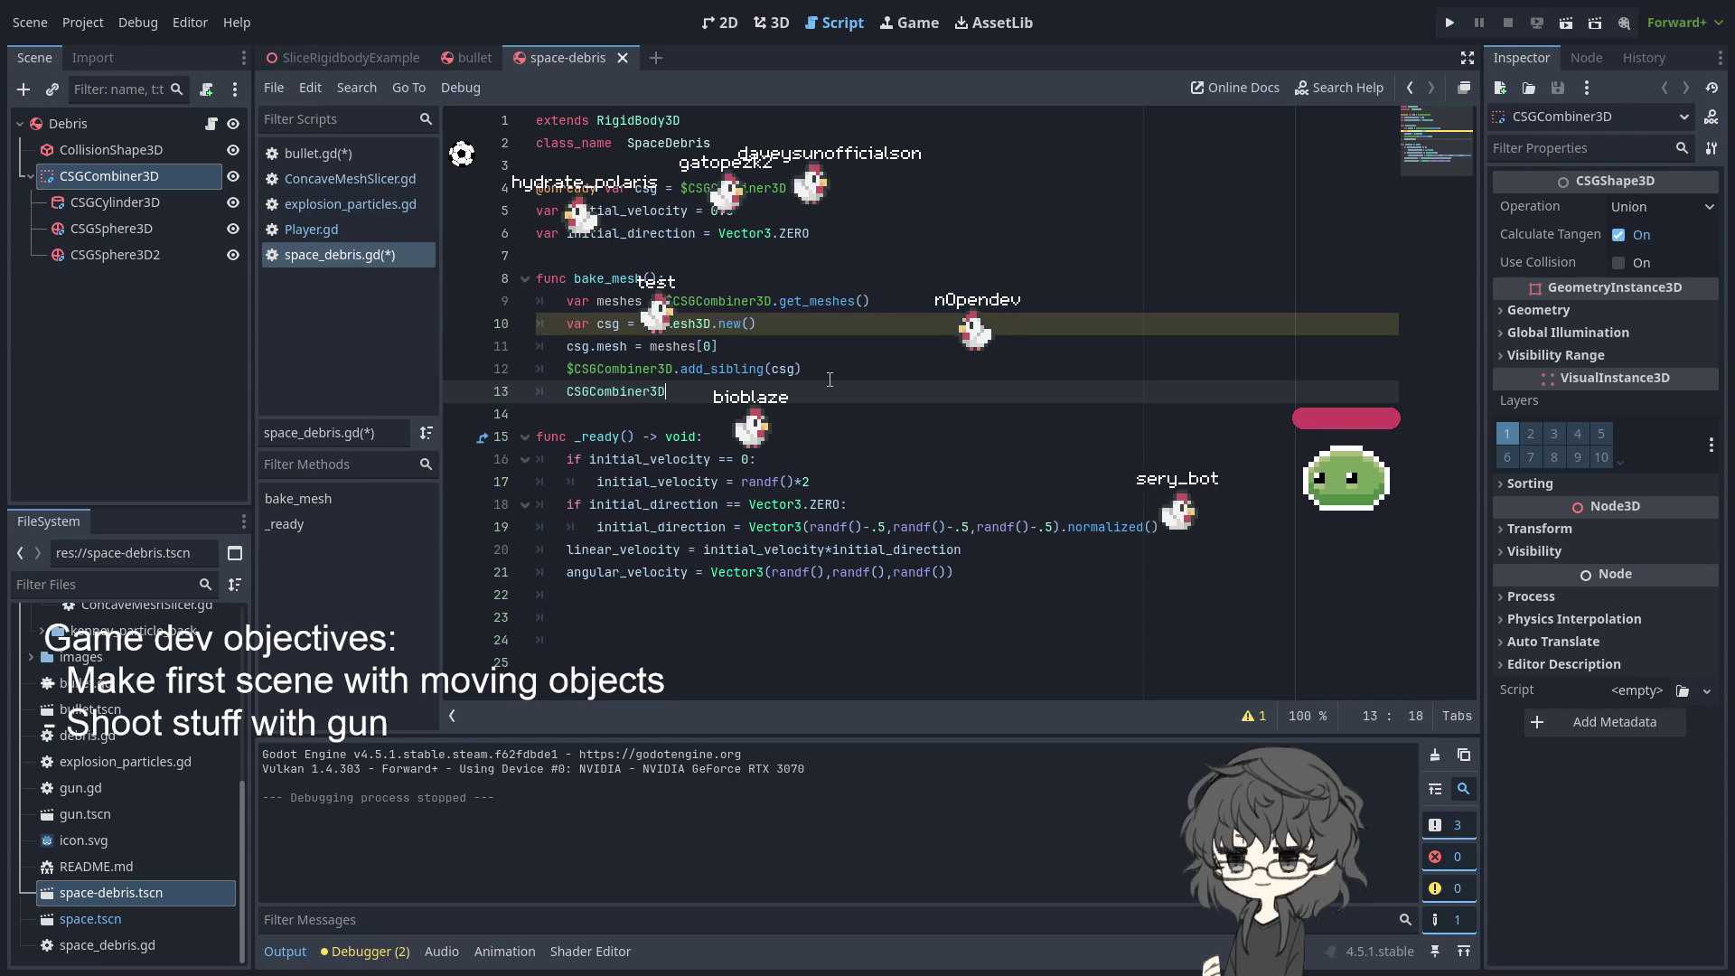
Step: Add a $CSGCombiner3D.visible line to hide the combiner
key("ctrl+BackSpace")
key("ctrl+BackSpace")
type("$")
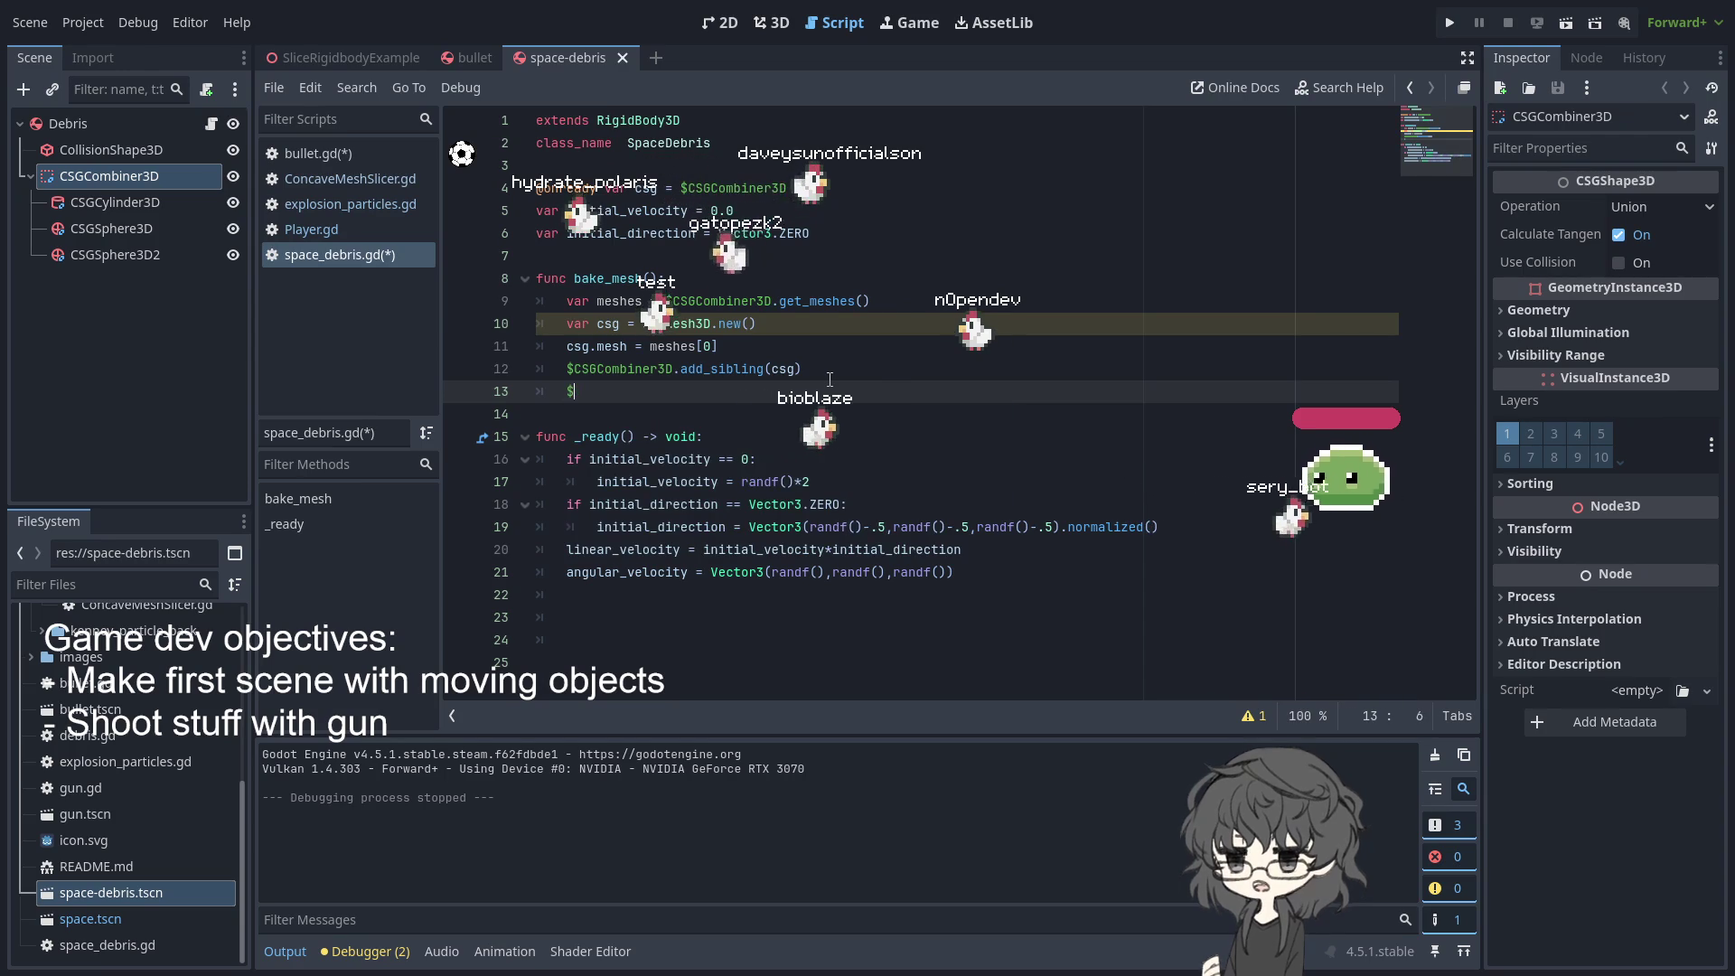
type("CSGCombiner3D.")
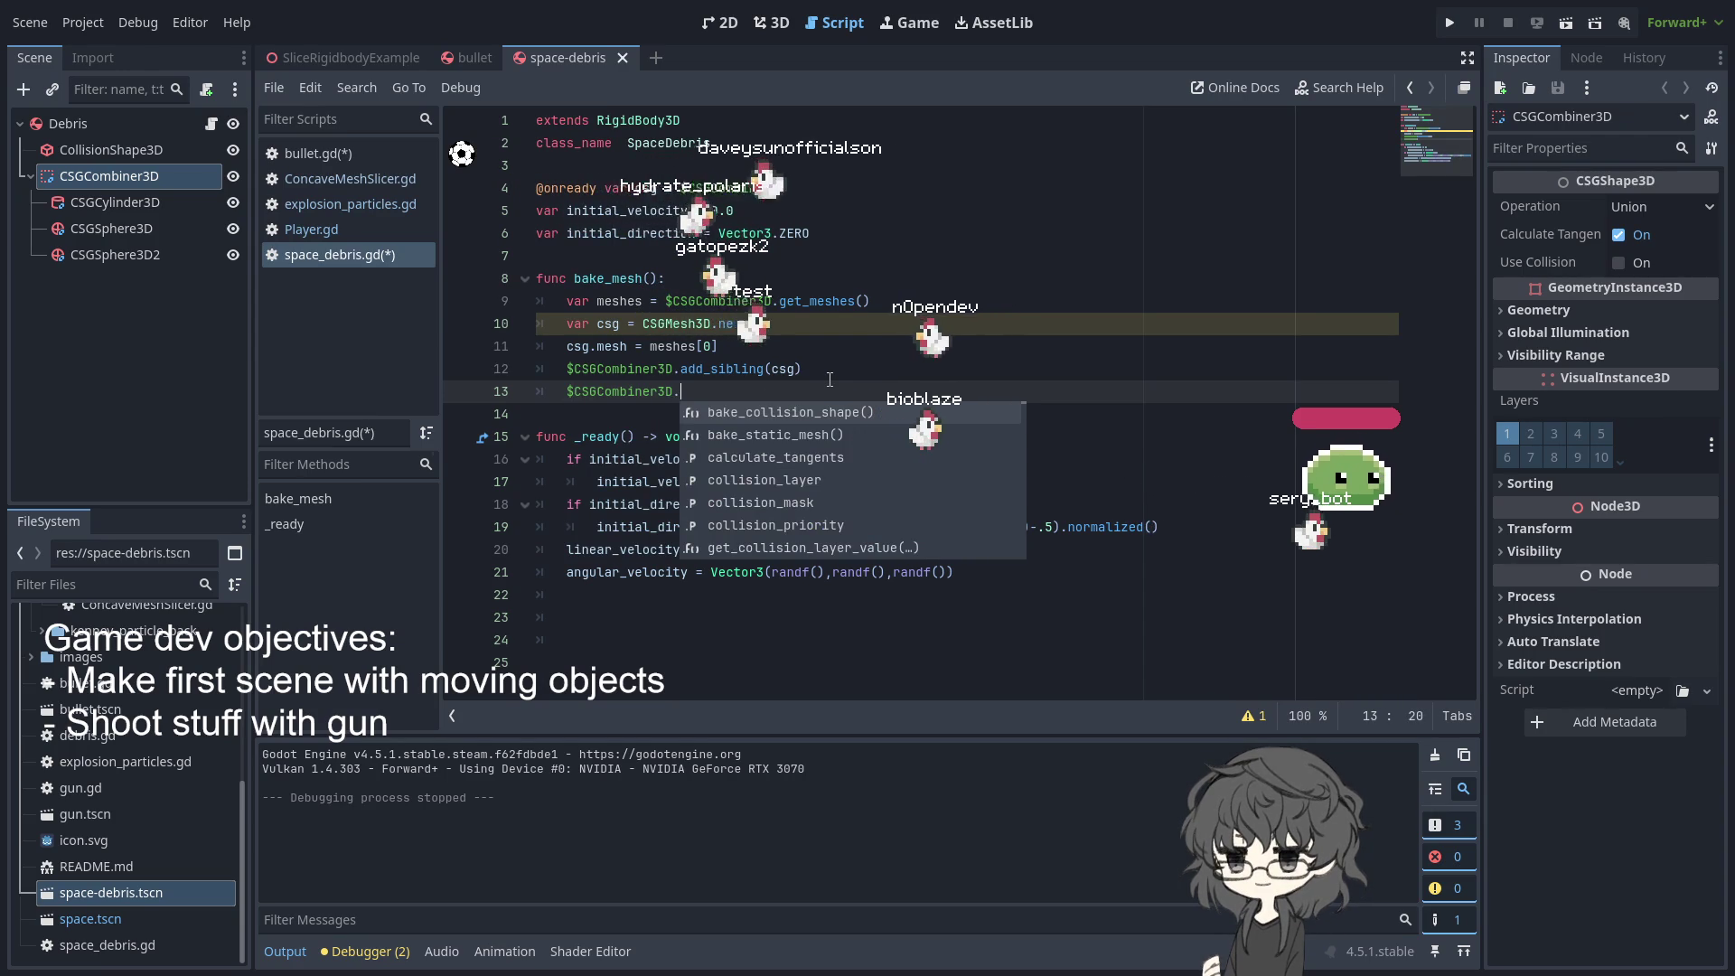
type("visibl")
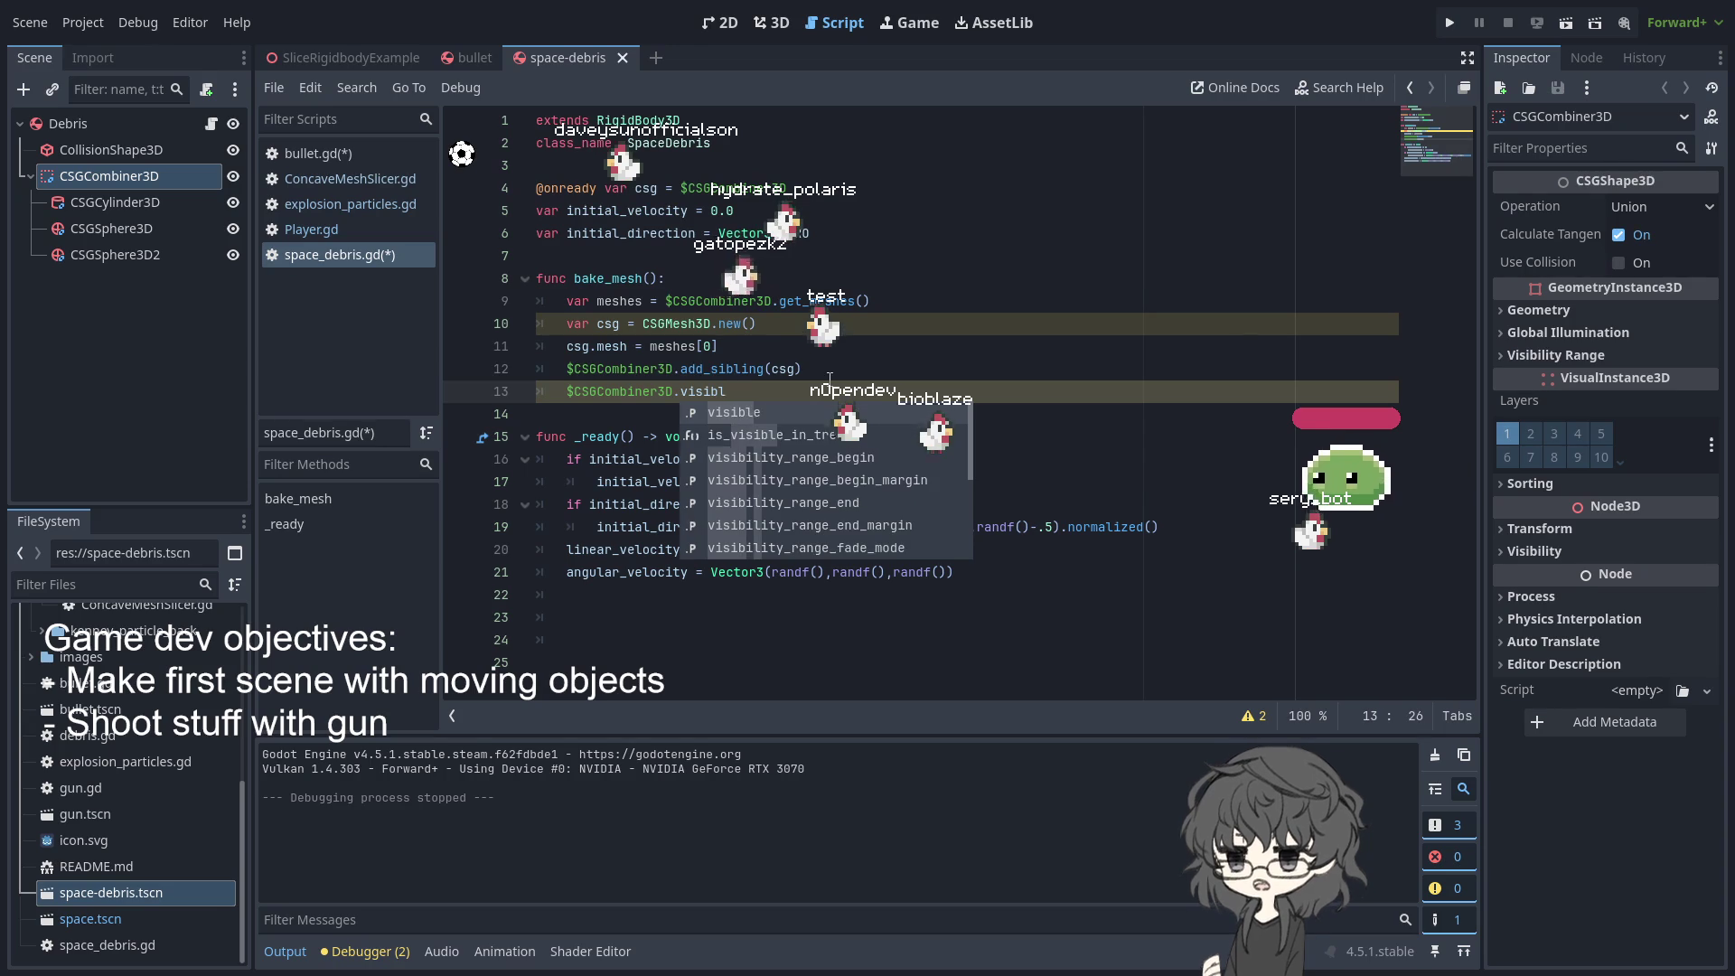
type("e = false")
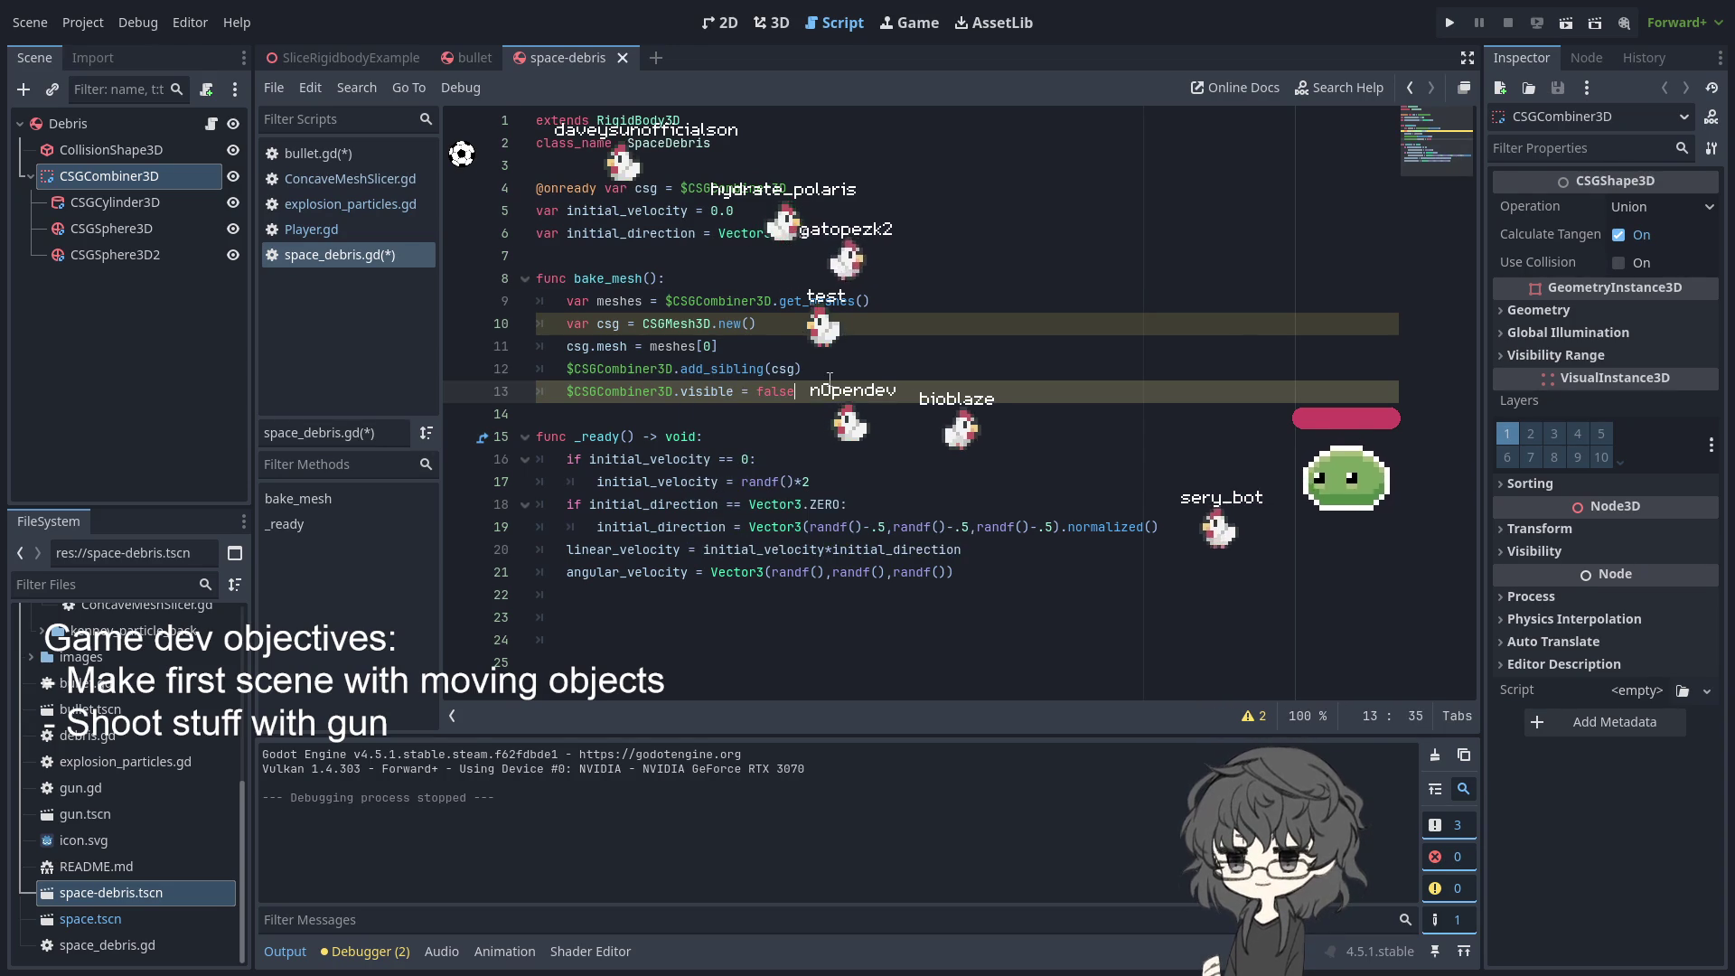
key("Up")
key("Up")
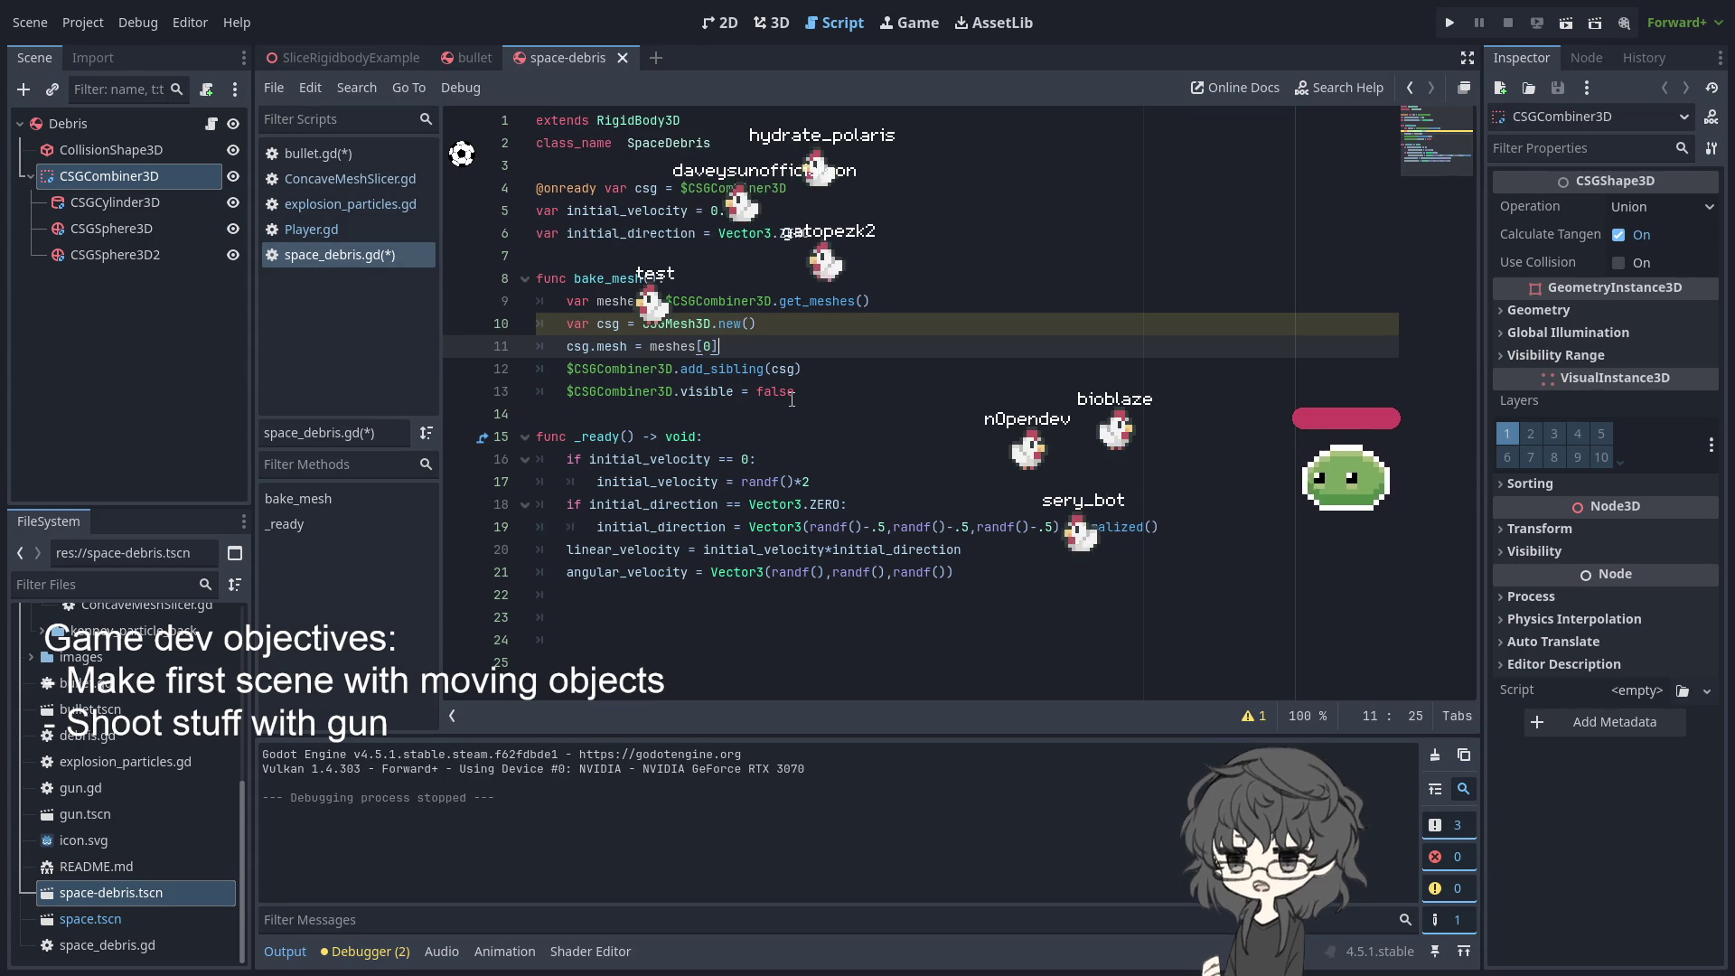
Step: Append call_deferred("bake_mesh") as the final line of _ready()
left_click(1011, 598)
type("defe")
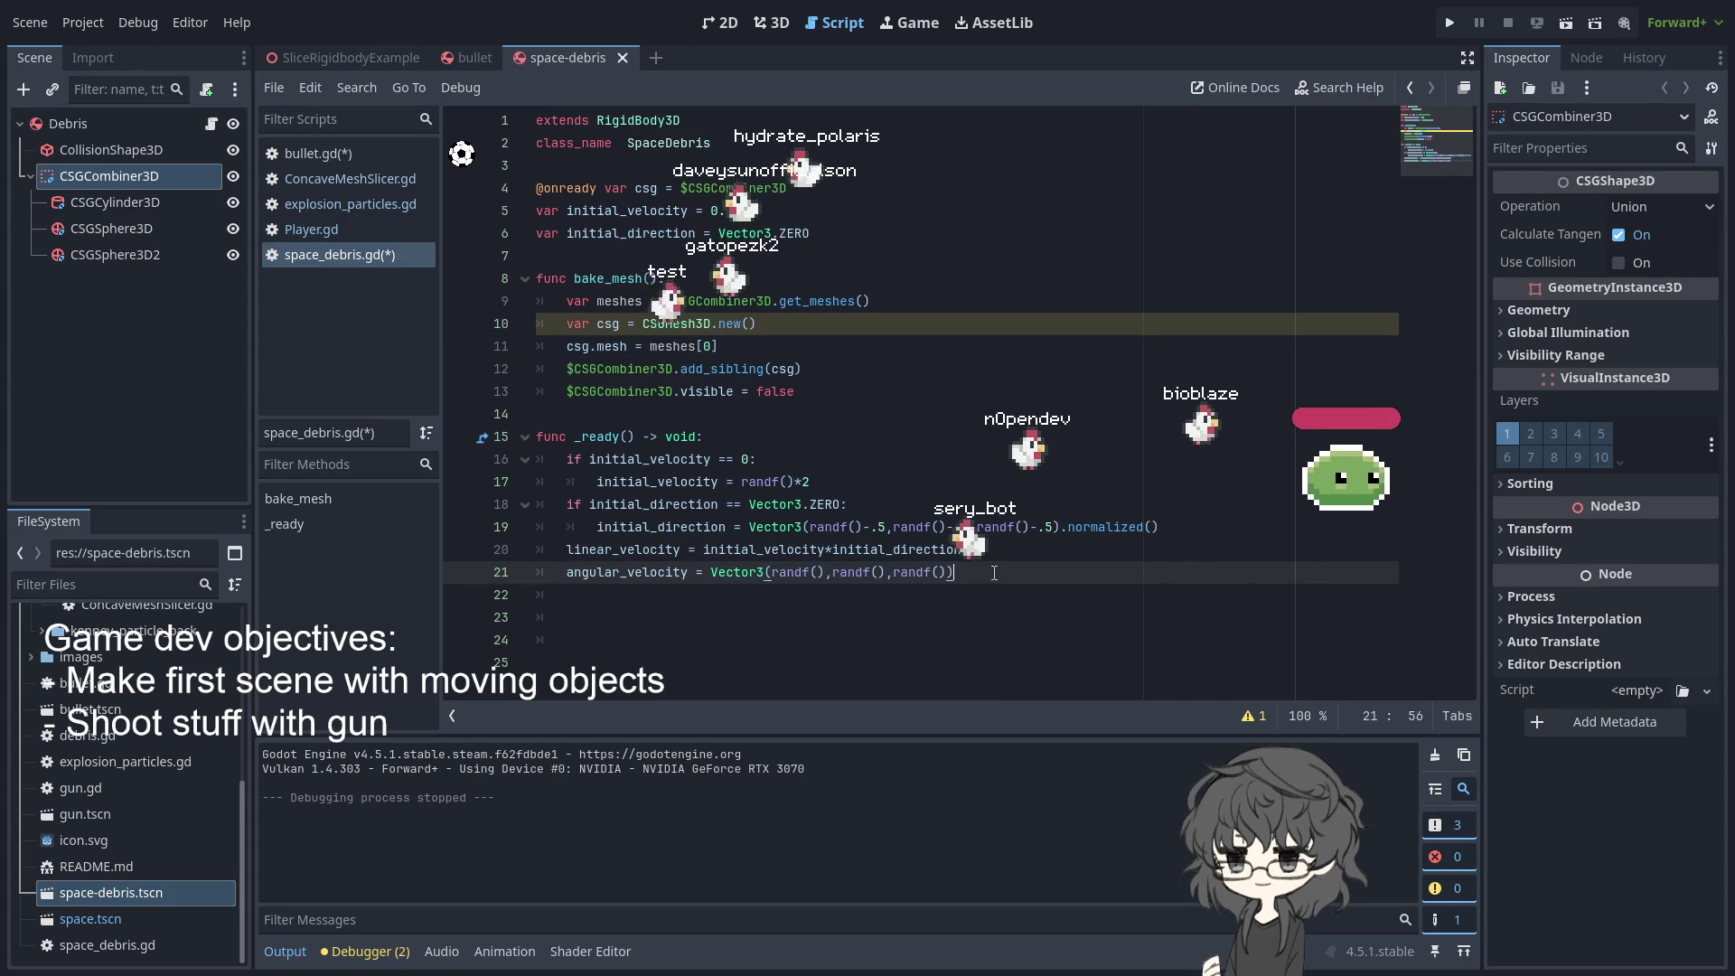
type("r")
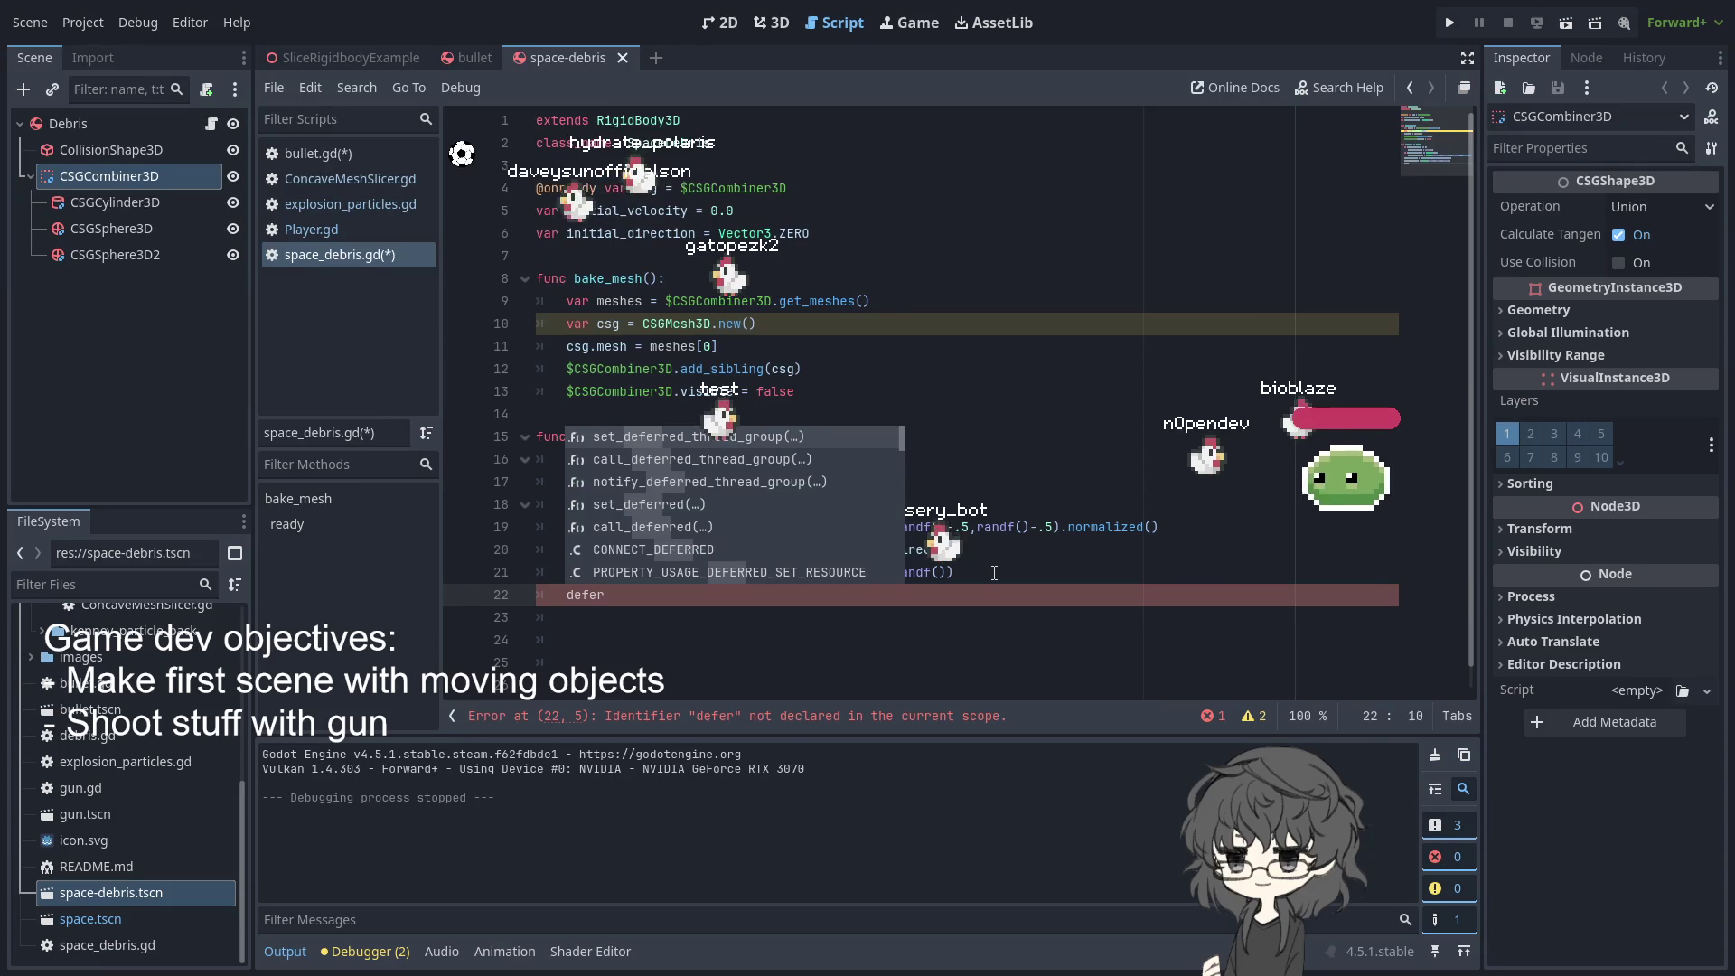
key("BackSpace")
key("BackSpace")
key("BackSpace")
type("cak")
key("BackSpace")
type("ll_def")
key("Return")
key("BackSpace")
key("BackSpace")
key("BackSpace")
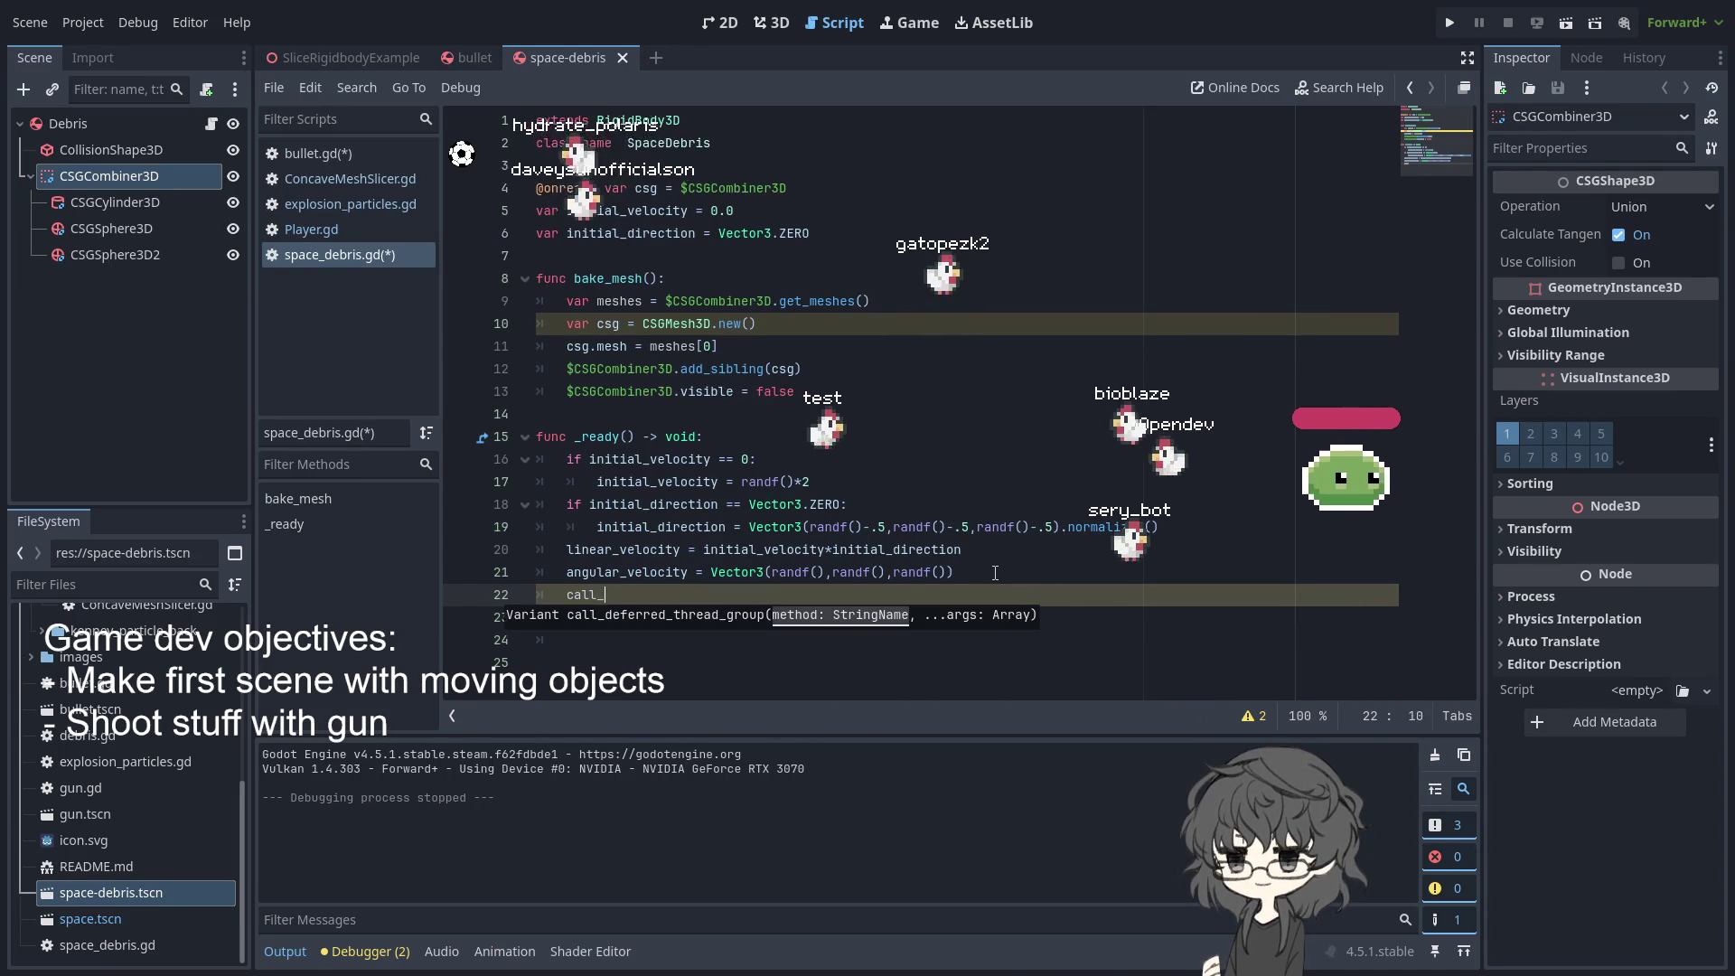
type("l_defe")
key("Down")
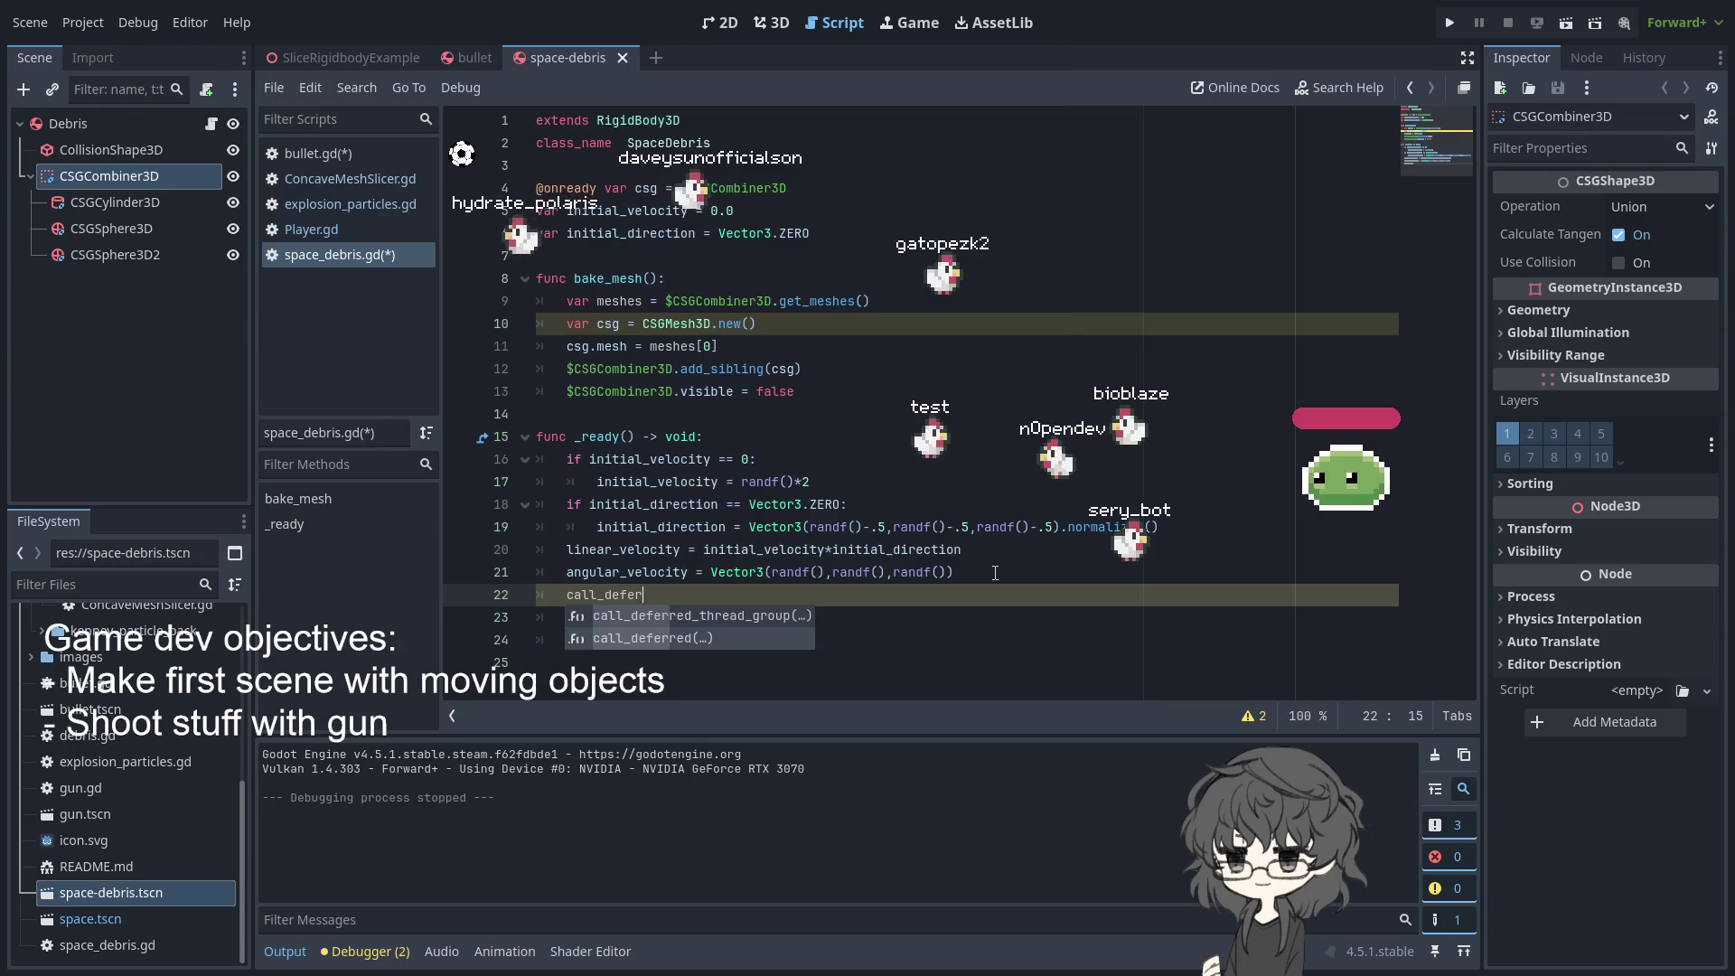
key("Return")
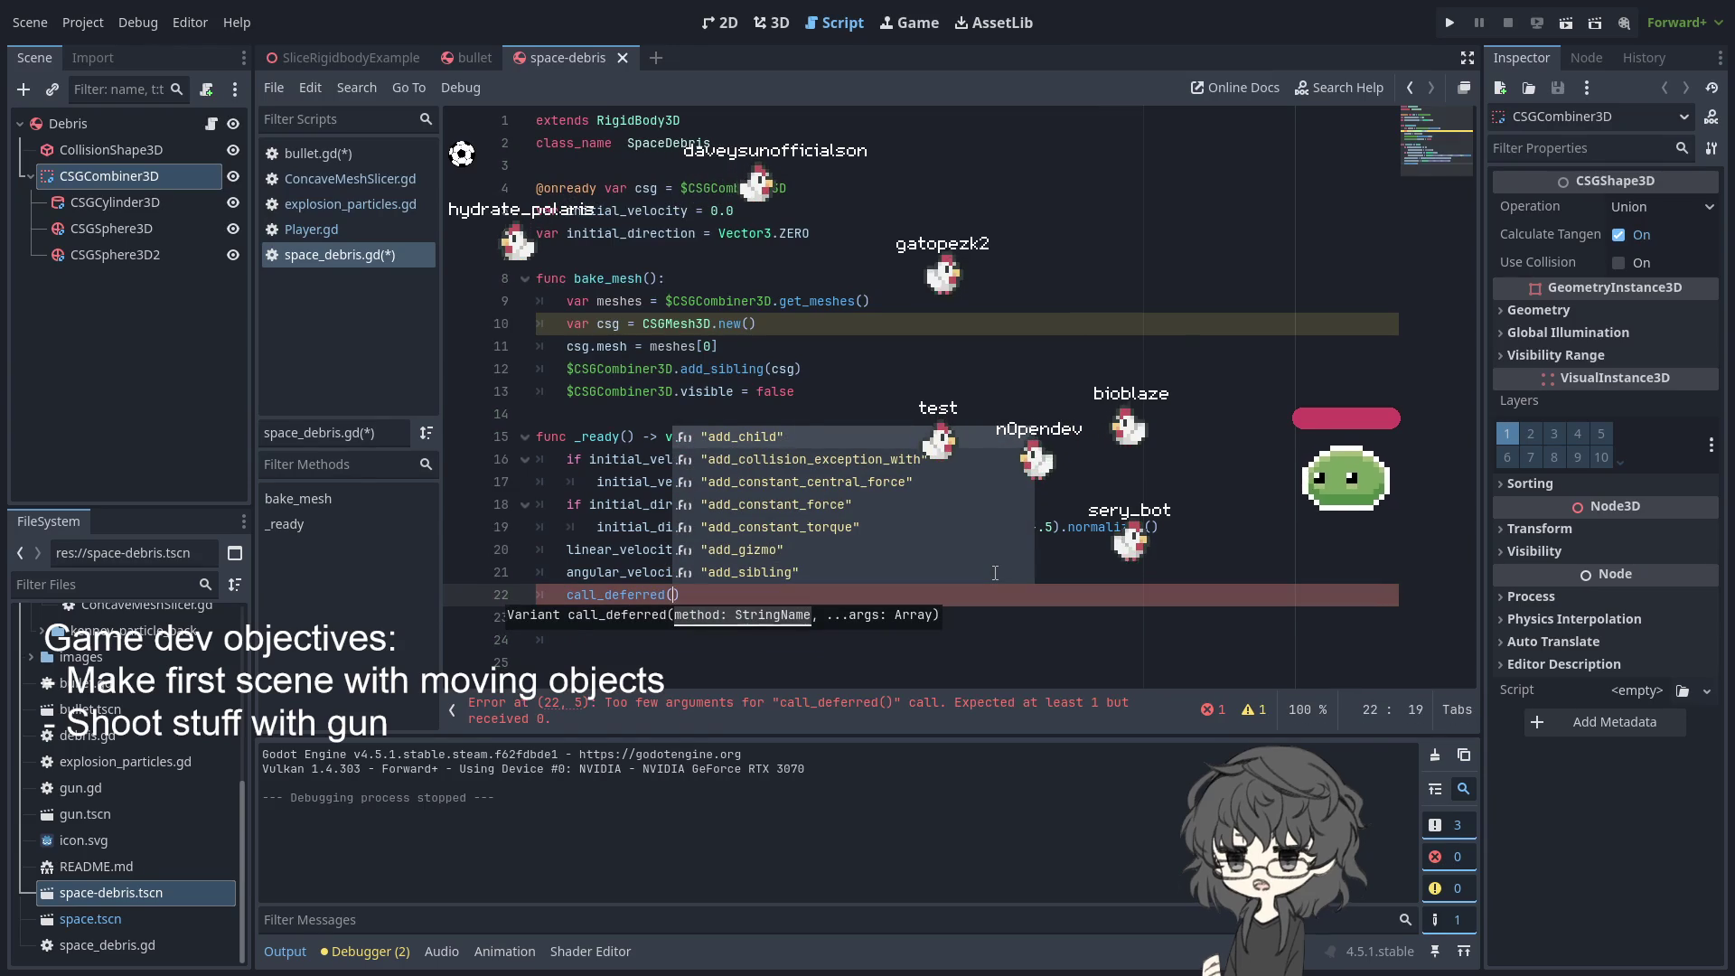
type("b")
key("BackSpace")
type("\"bake_")
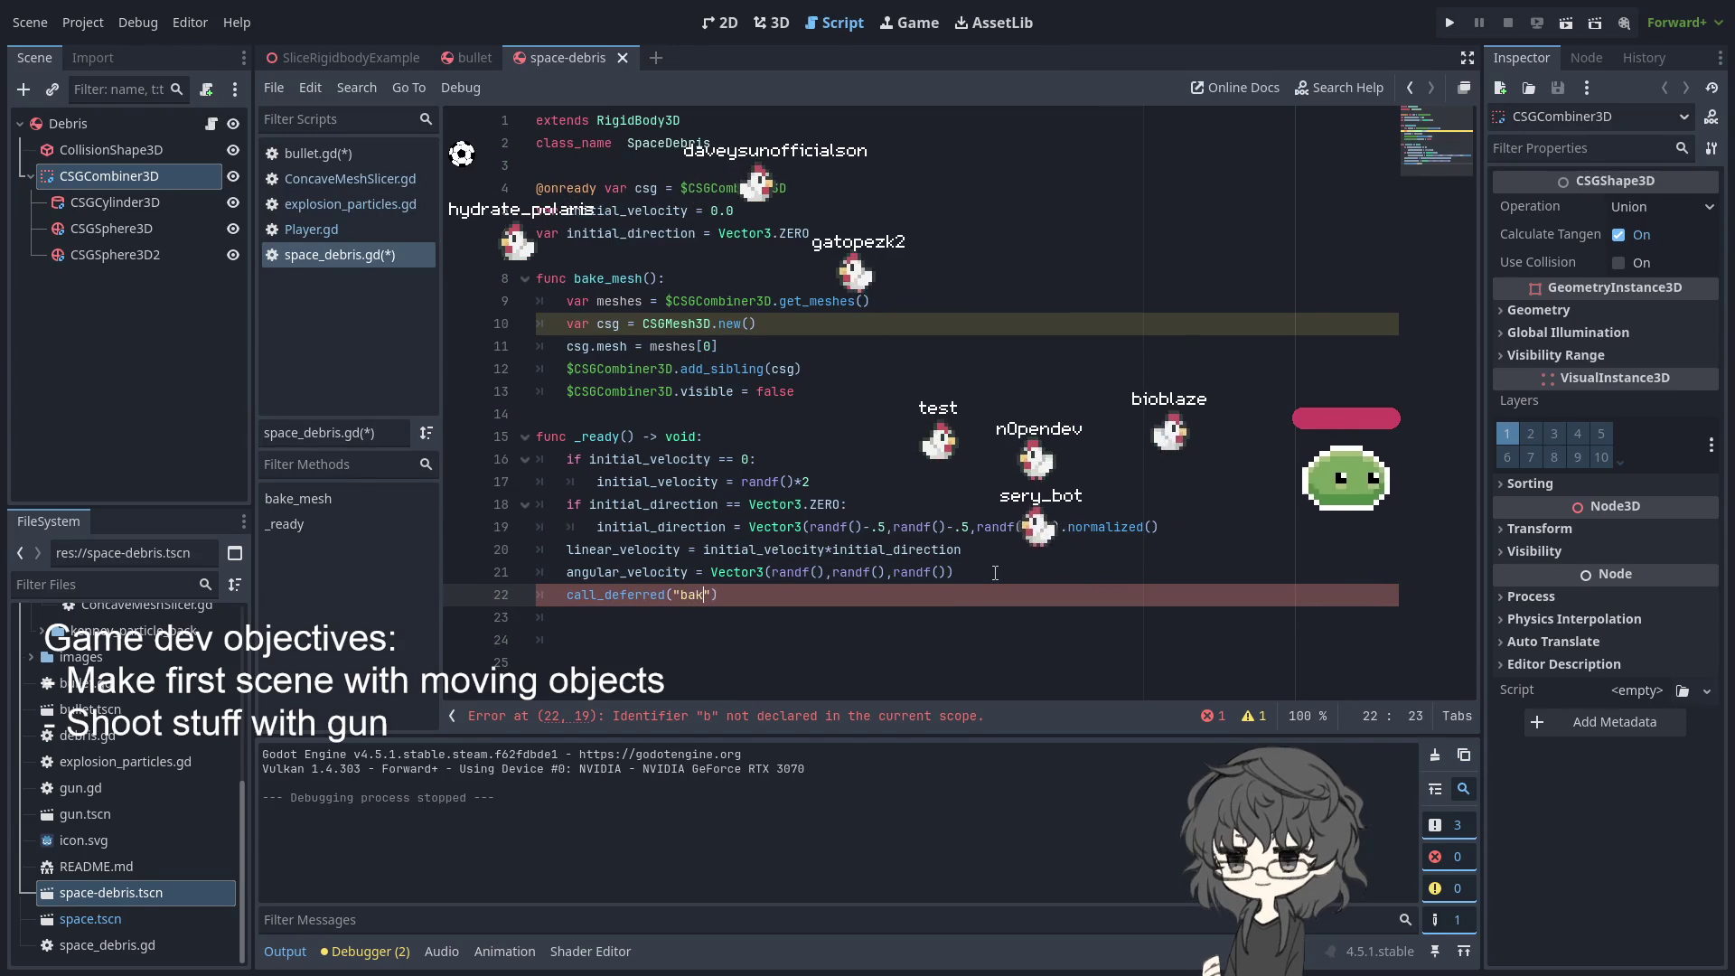
type("mesh")
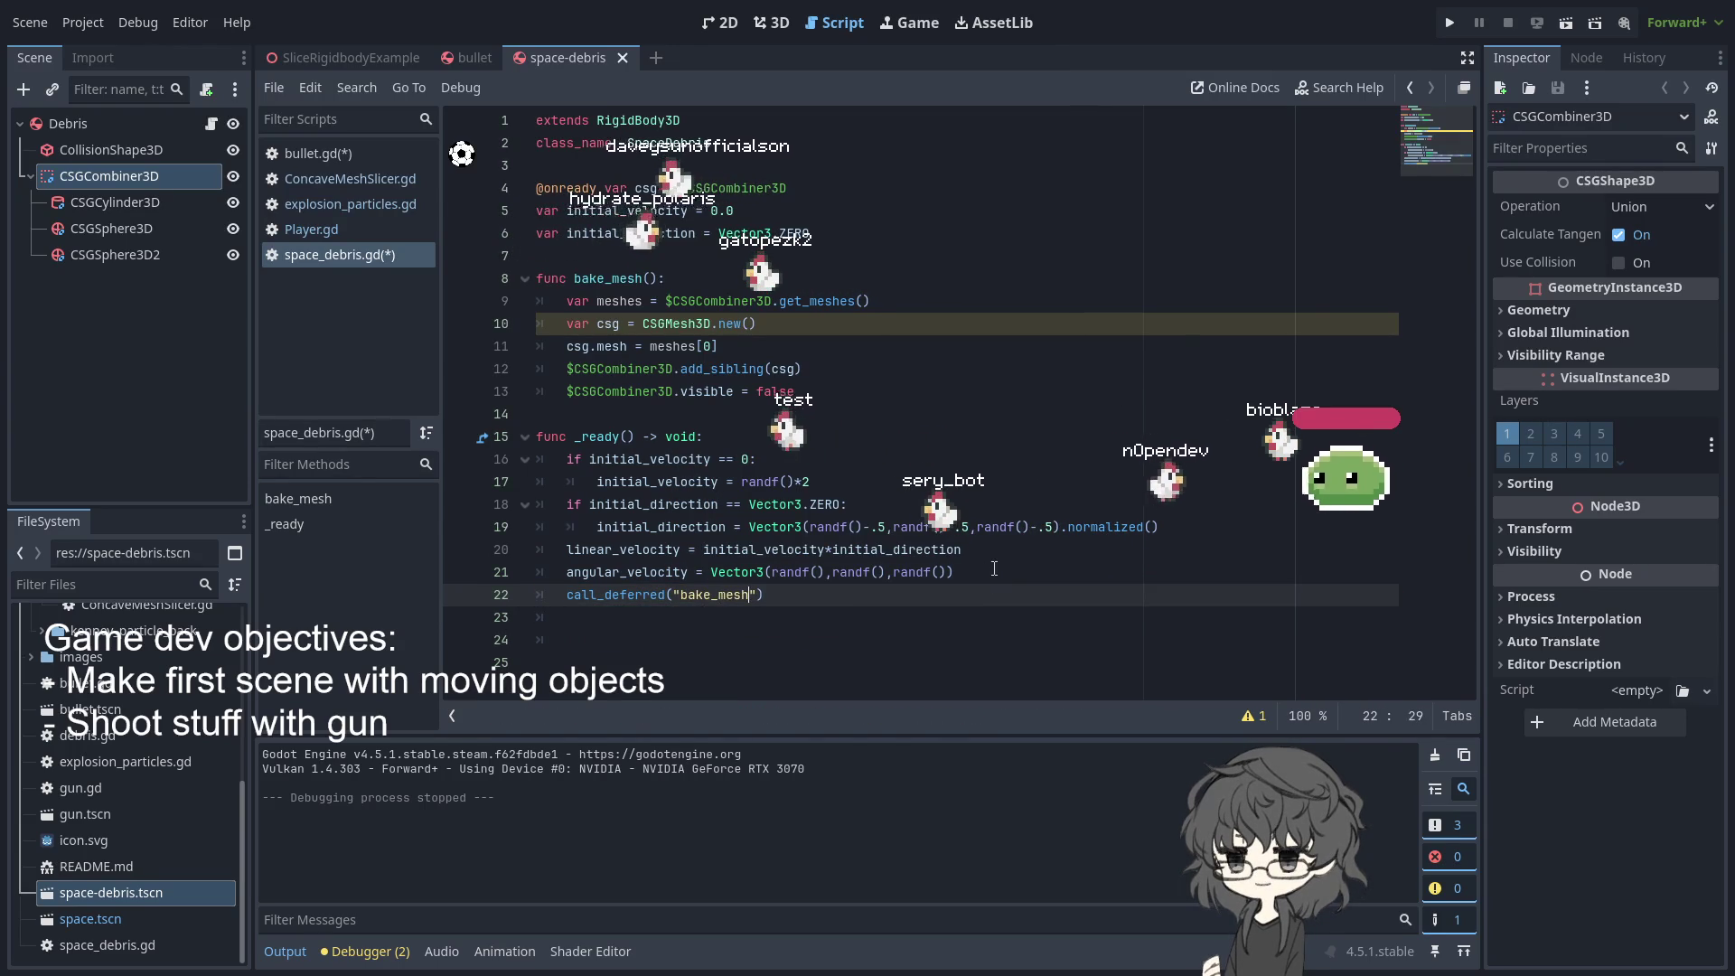
left_click(796, 550)
left_click(974, 278)
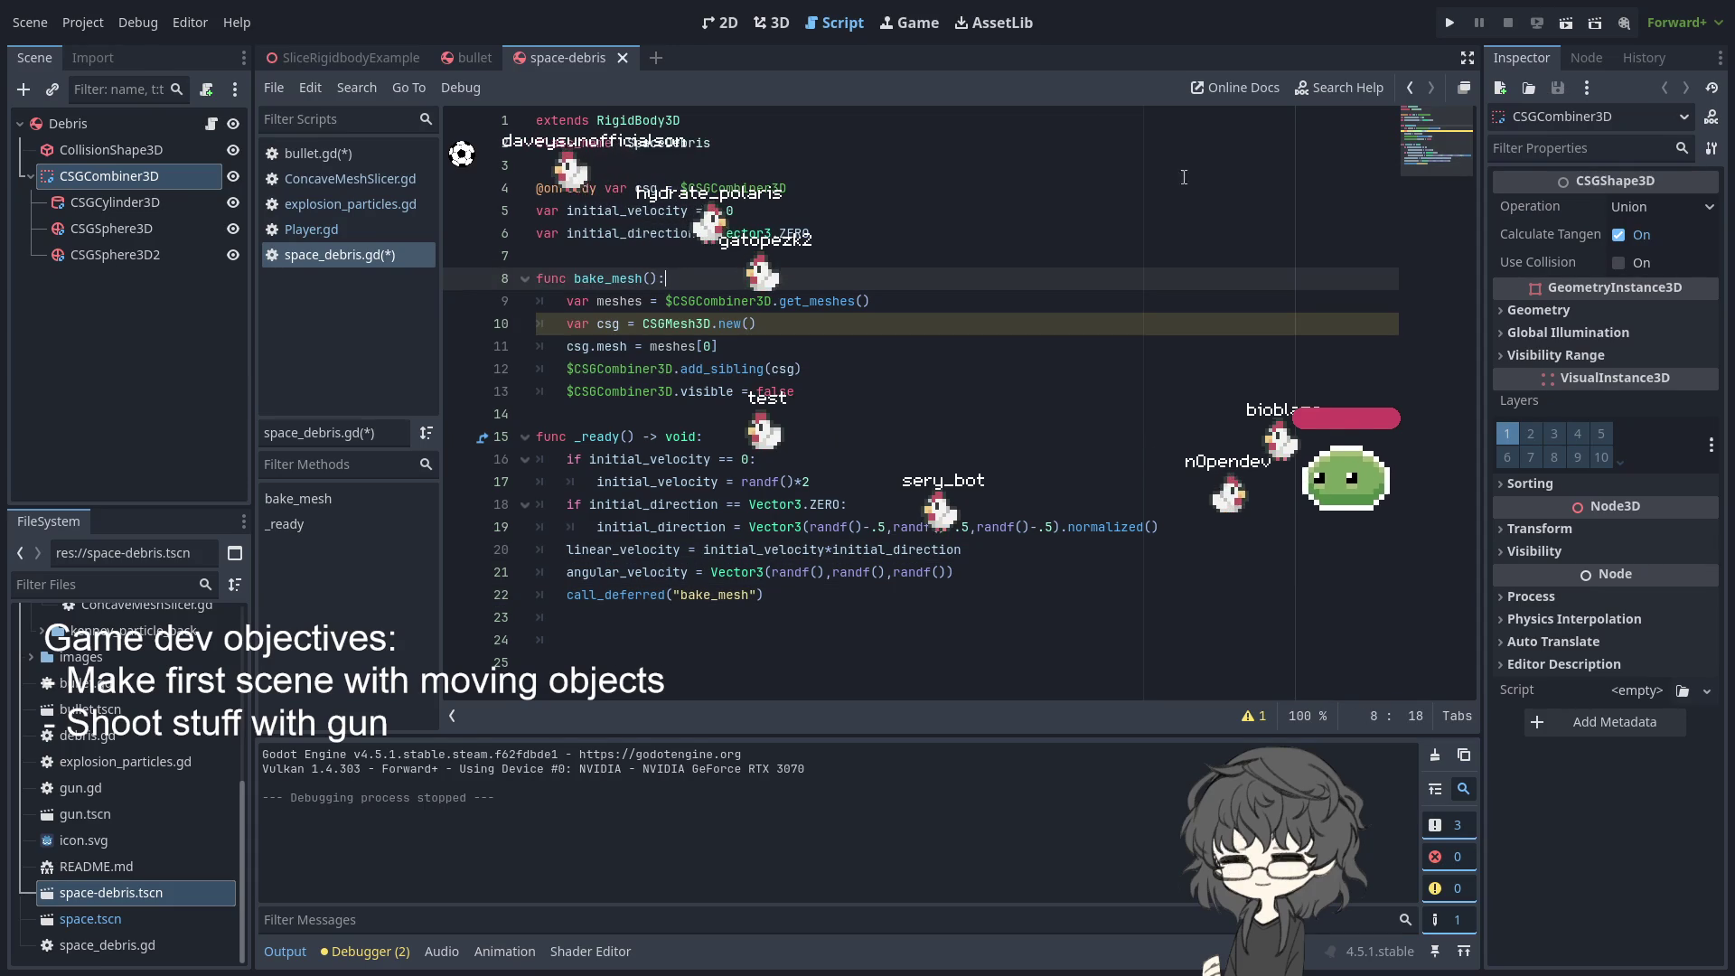
Step: Run the project, change meshes[0] to meshes[1] on line 11, and rerun
left_click(1449, 18)
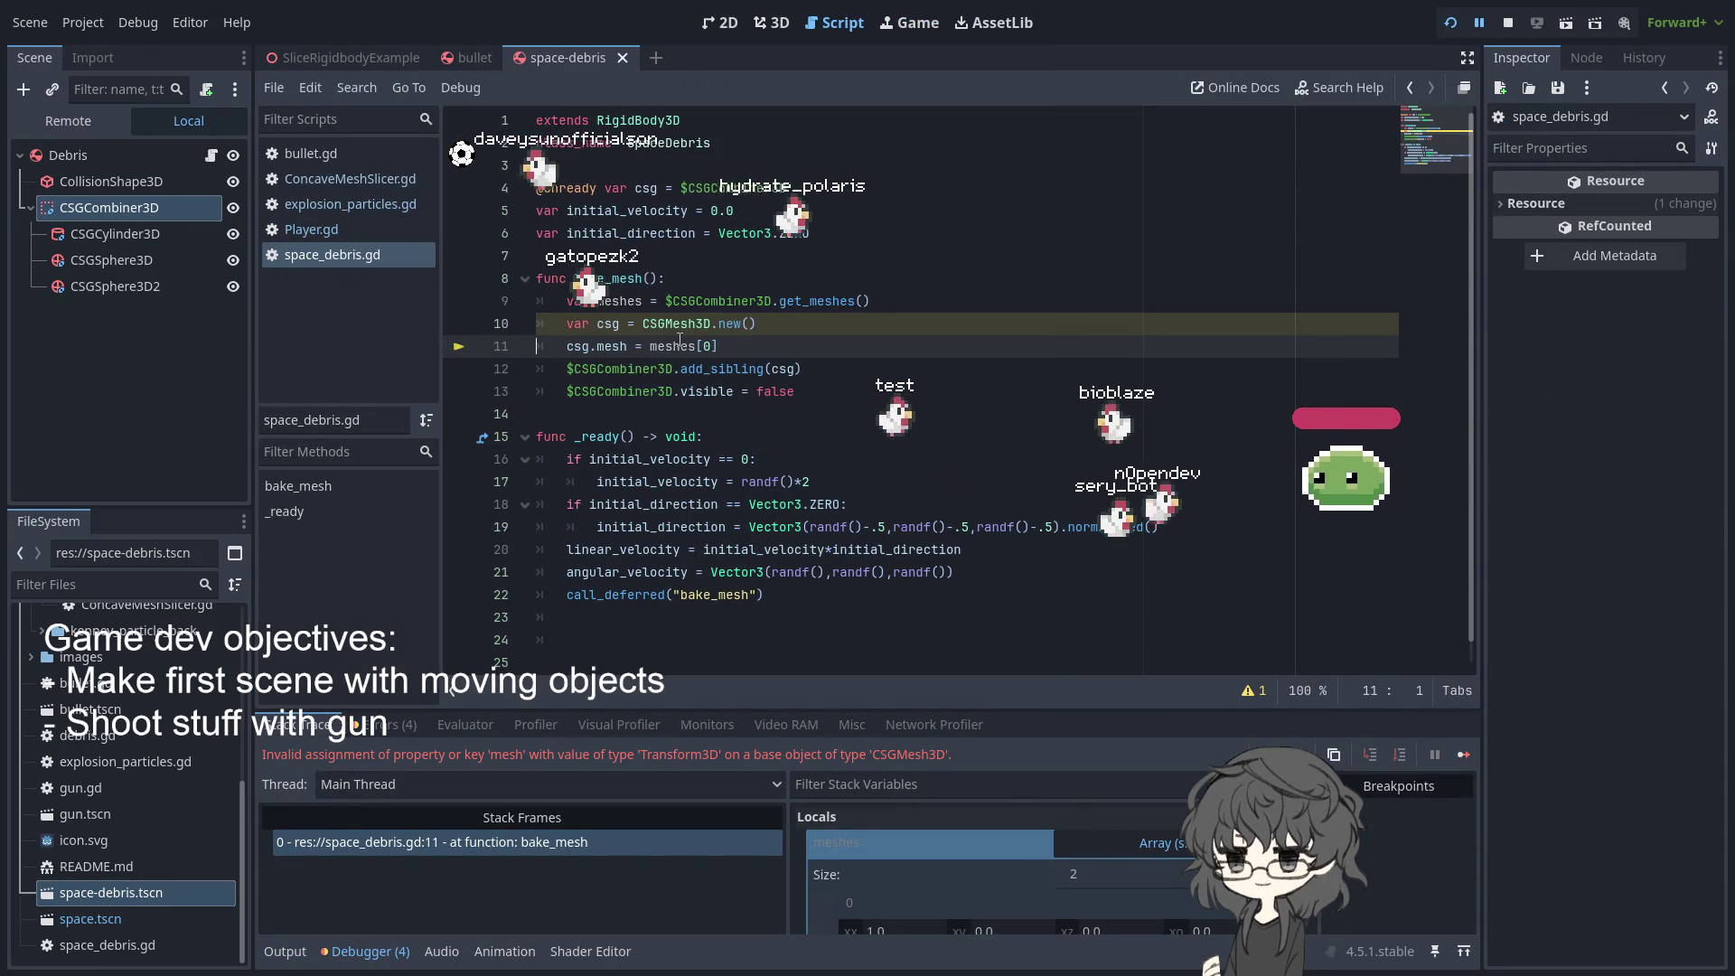
left_click(708, 346)
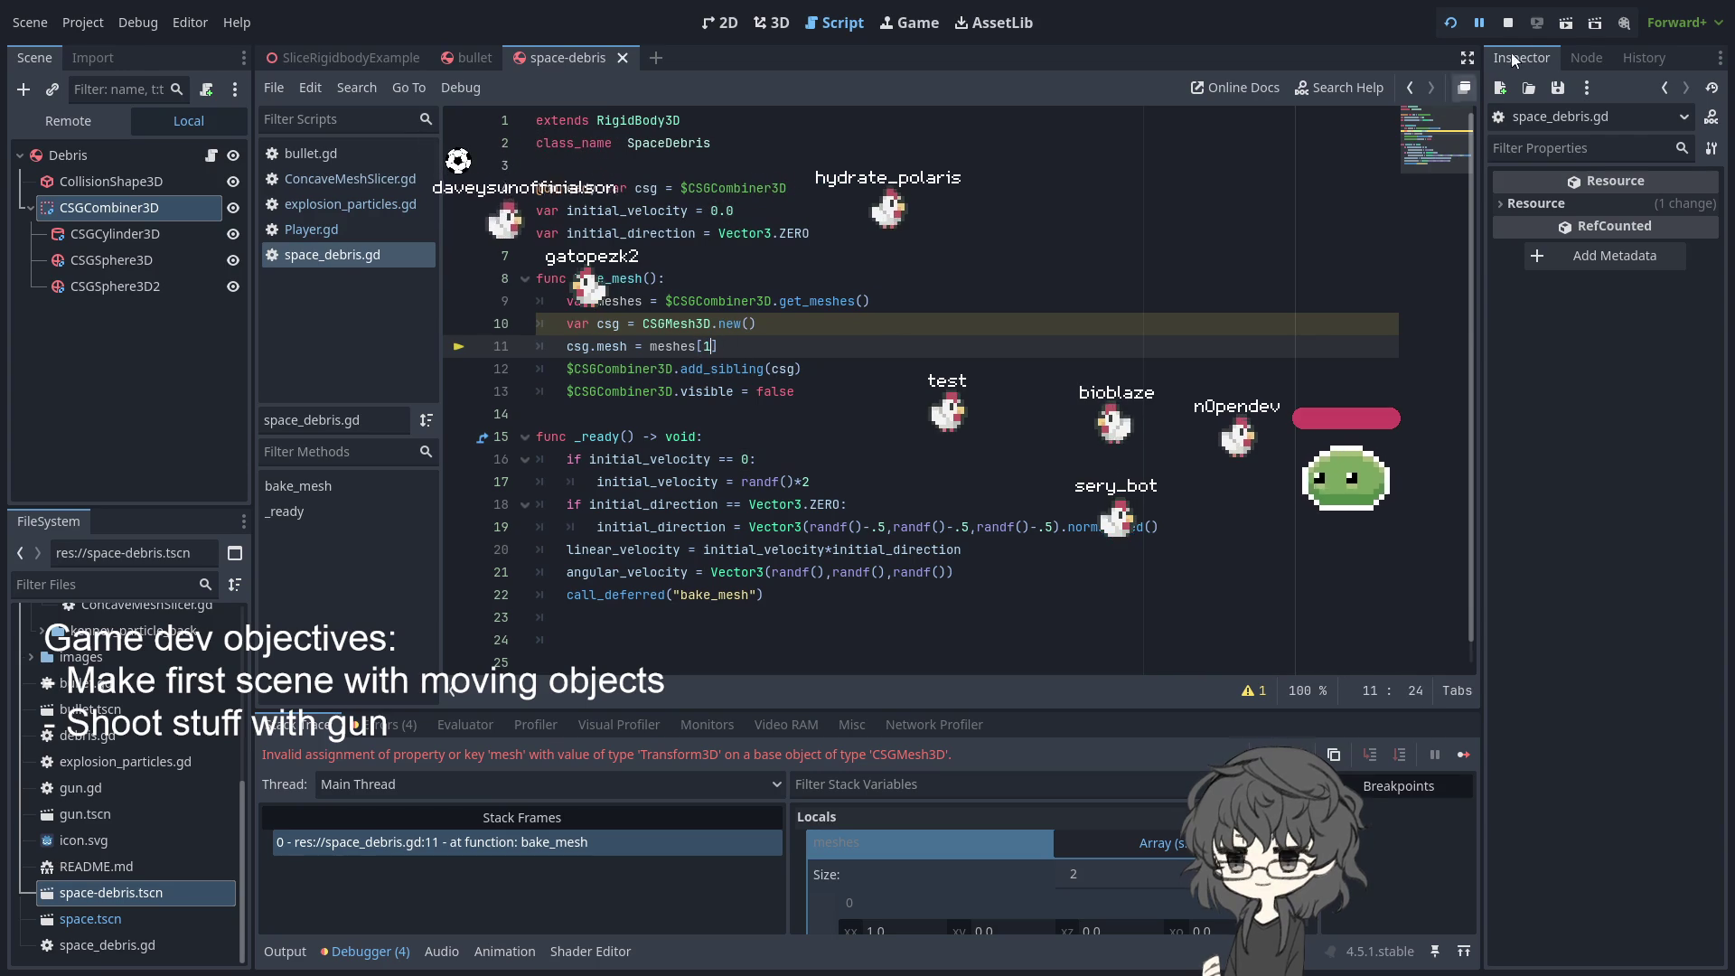
key("F5")
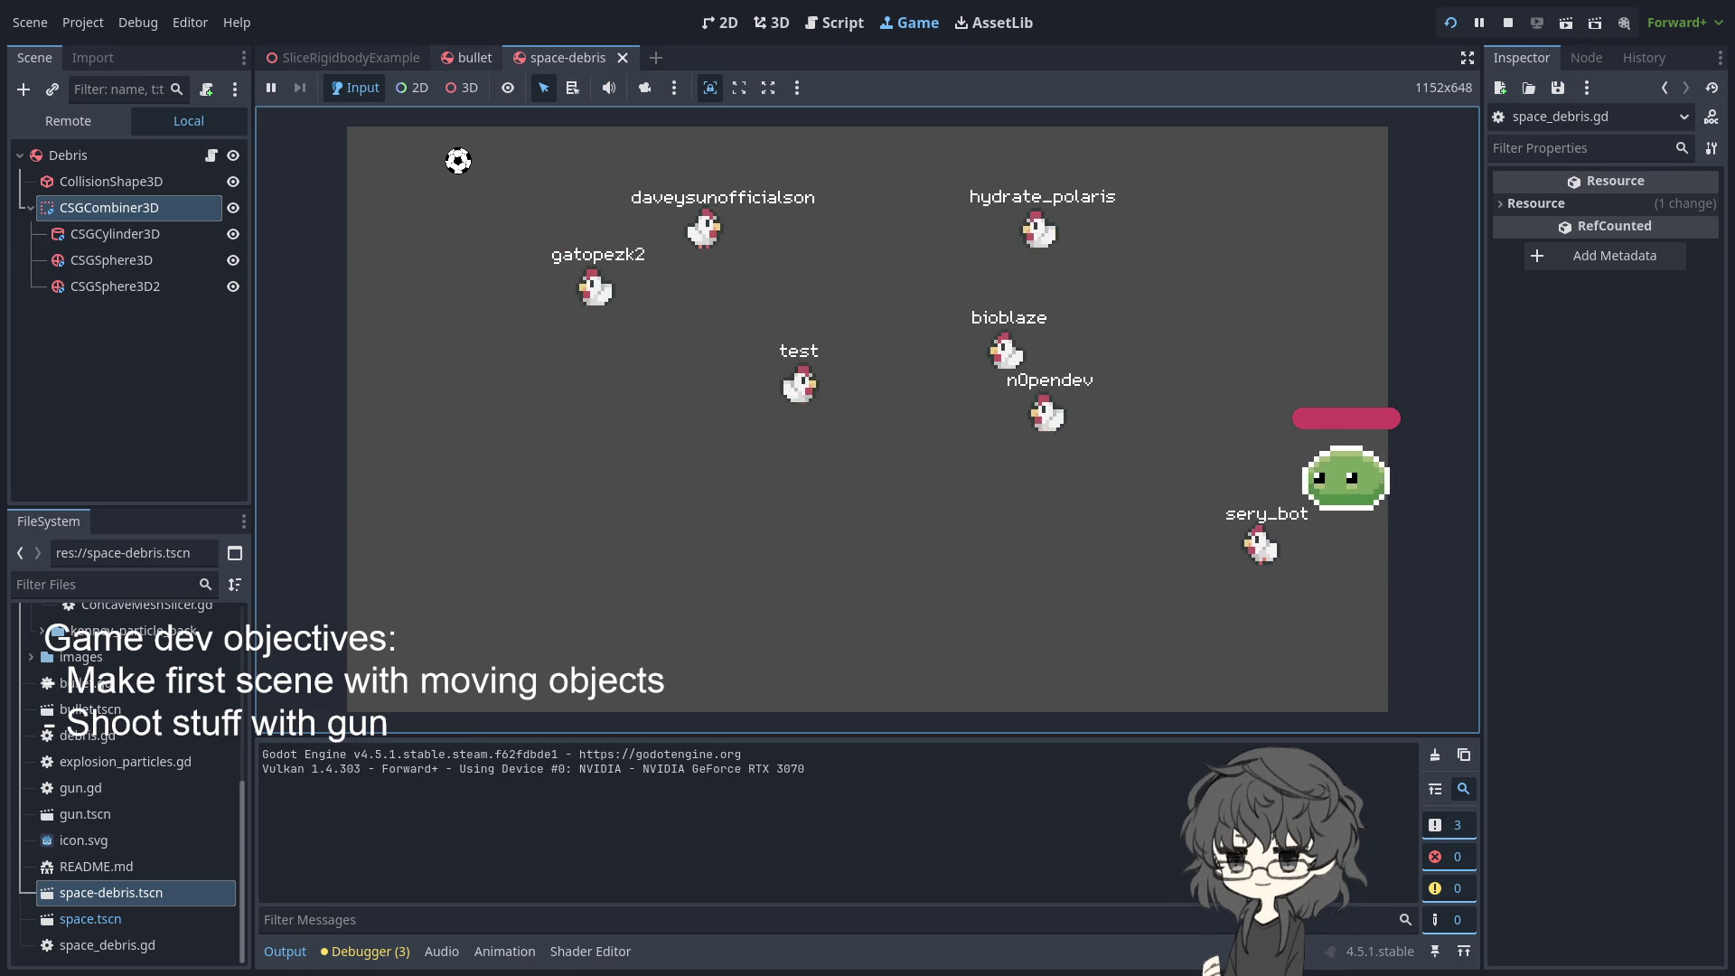
Step: Flip between the bullet, space-debris and SliceRigidbodyExample scene tabs, then view bullet.gd's slicing code
left_click(470, 57)
left_click(356, 57)
left_click(551, 57)
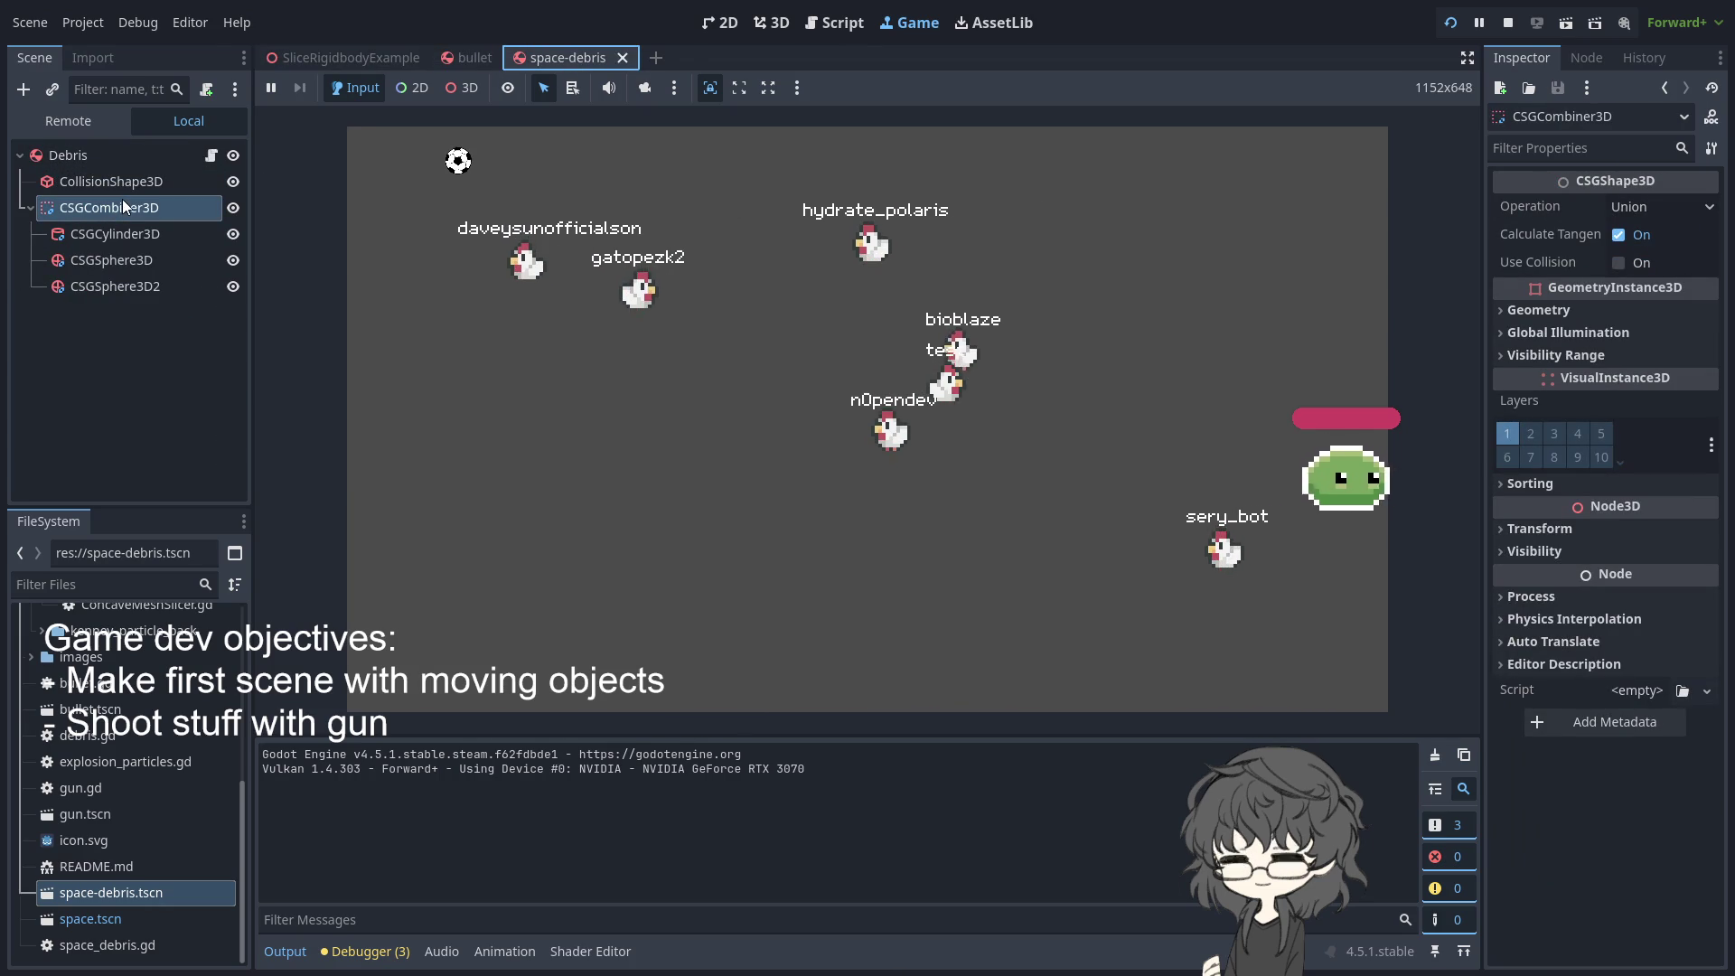
left_click(489, 116)
left_click(338, 58)
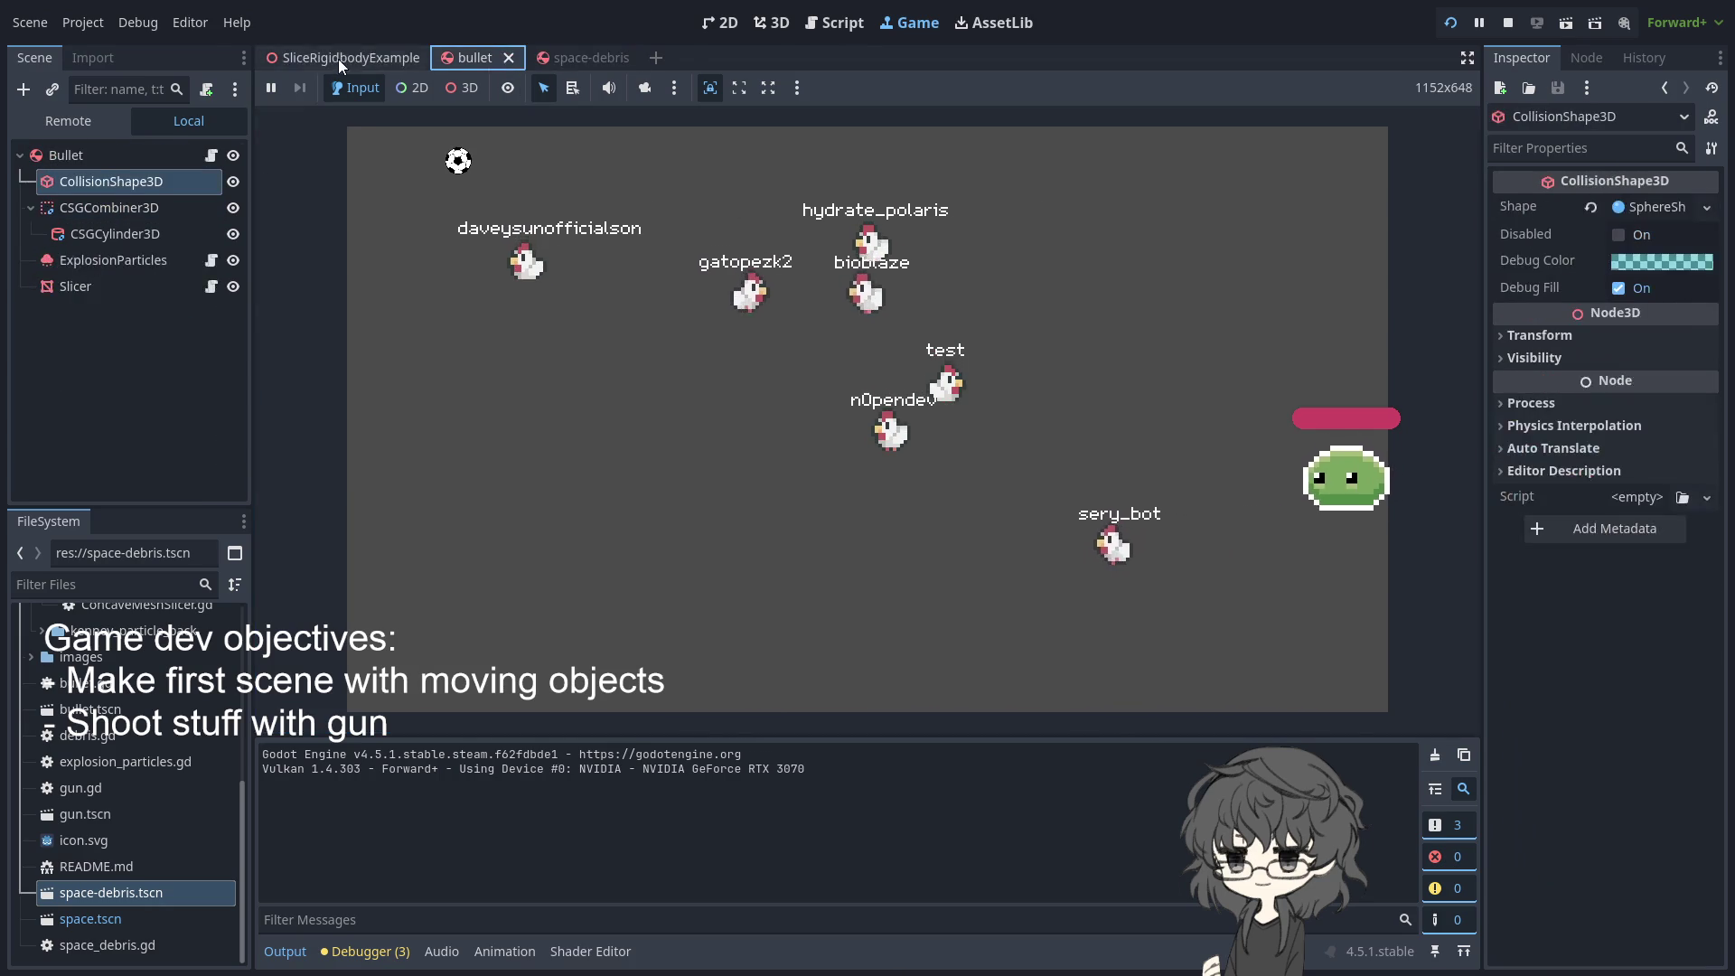
left_click(586, 60)
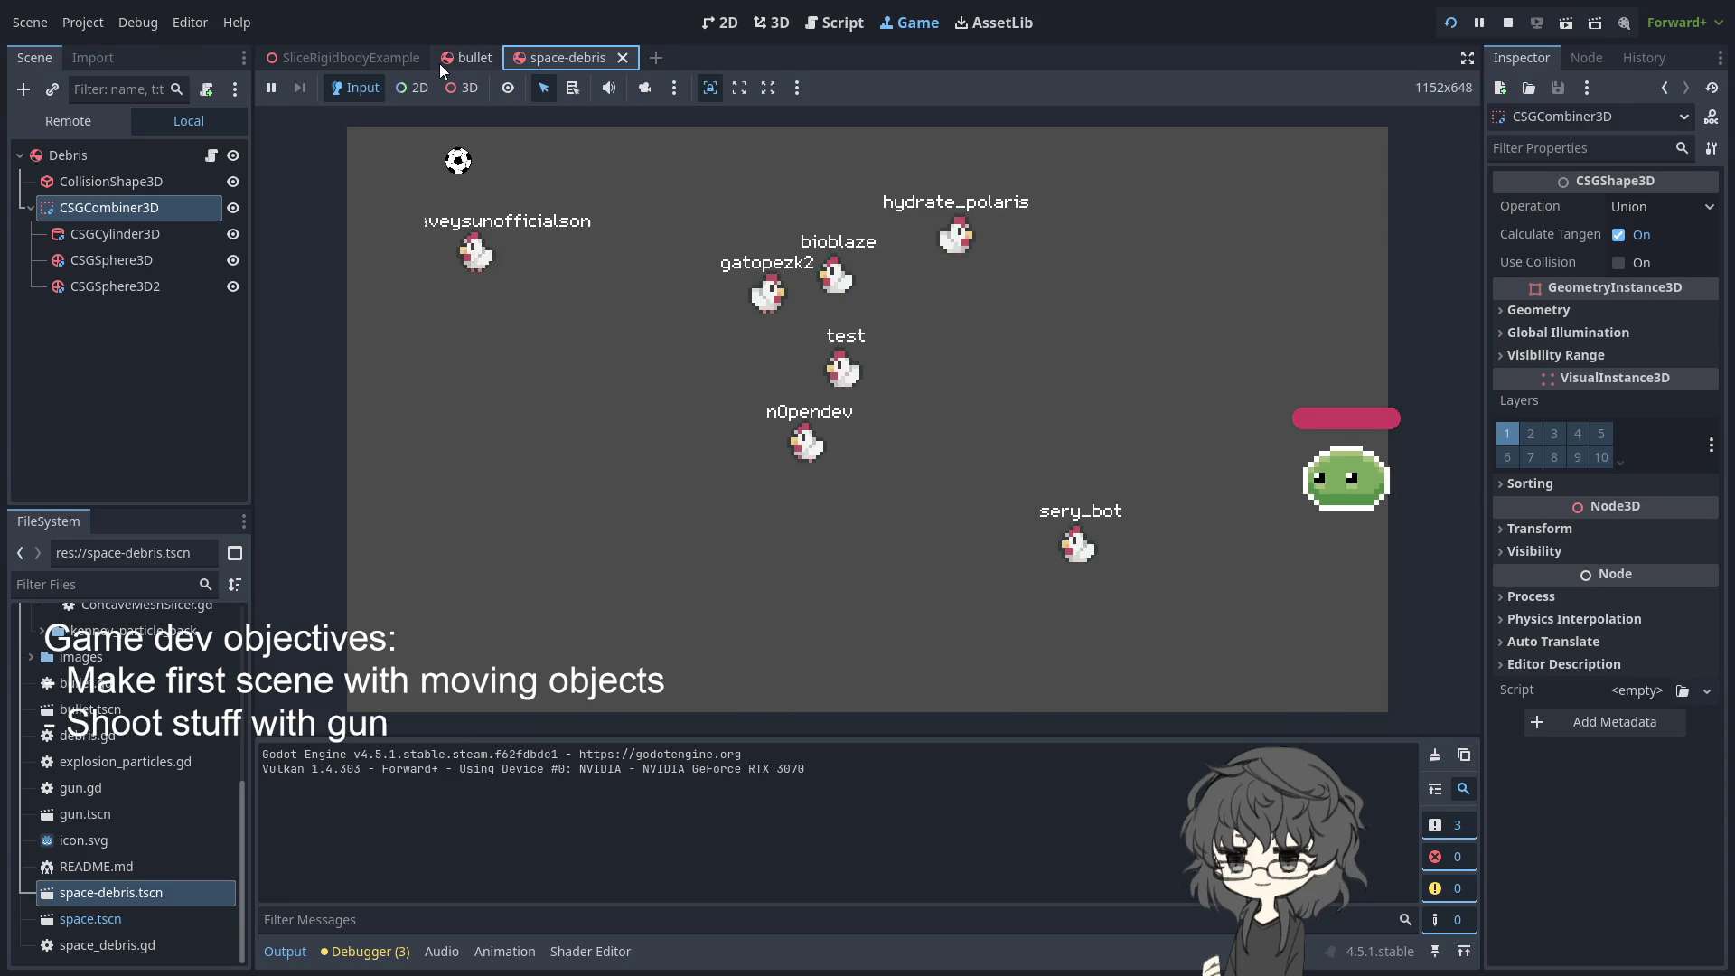
left_click(328, 58)
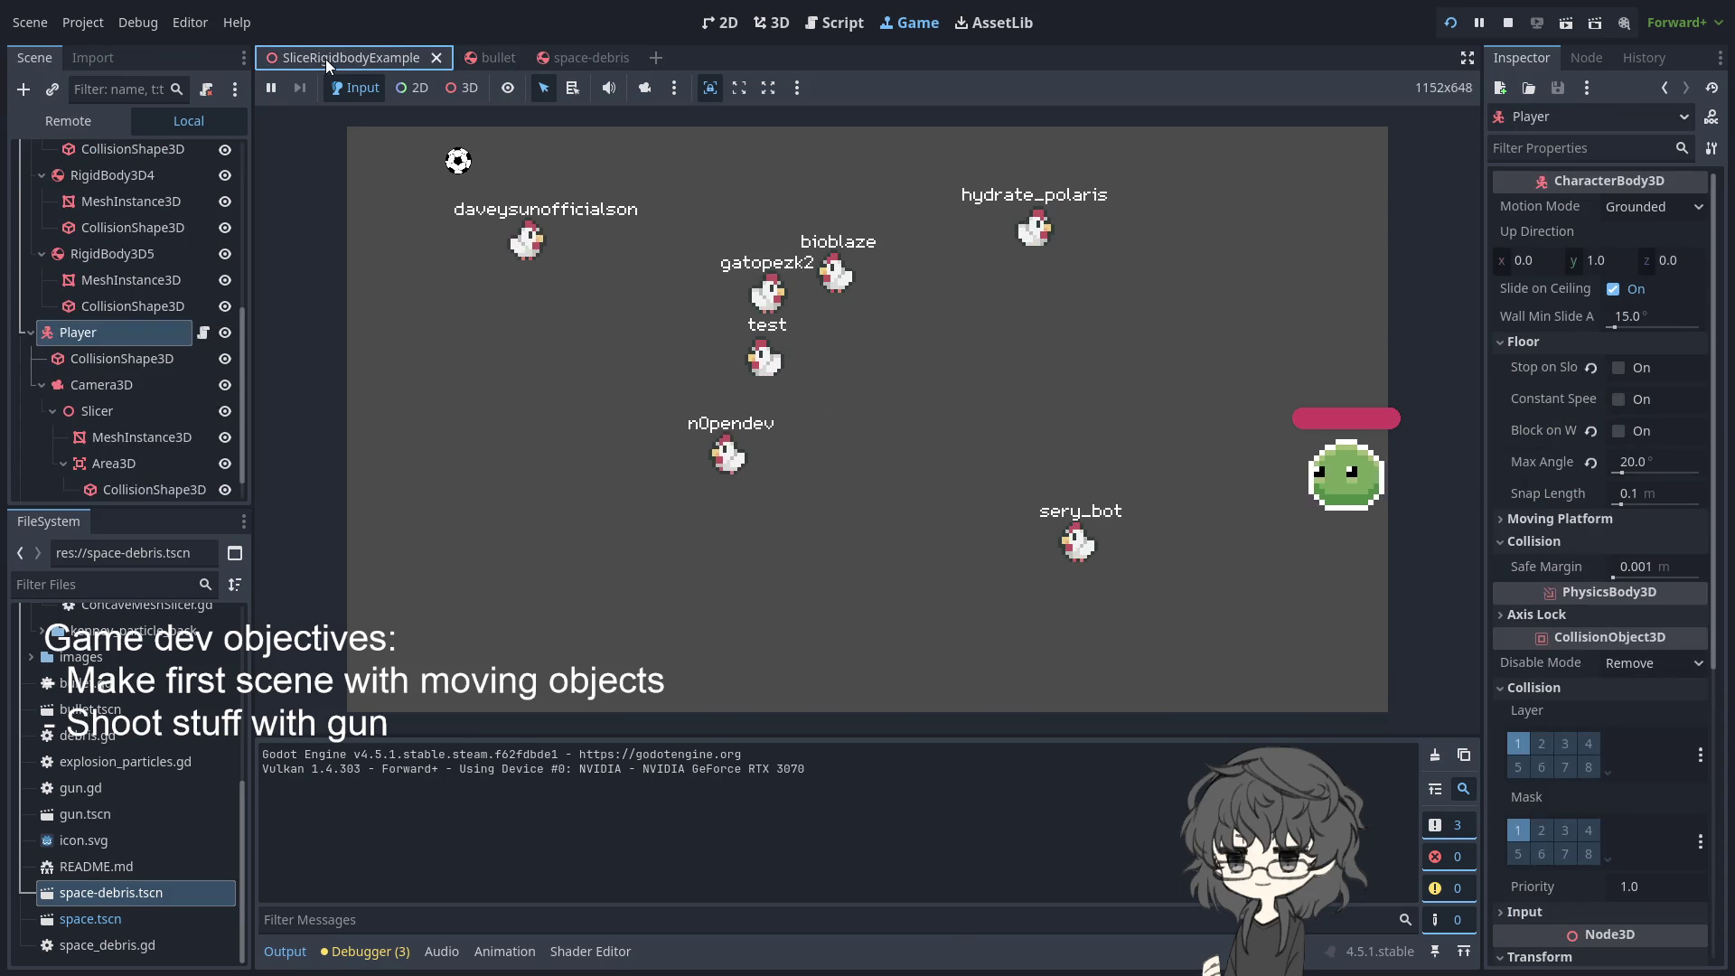
left_click(493, 63)
left_click(567, 60)
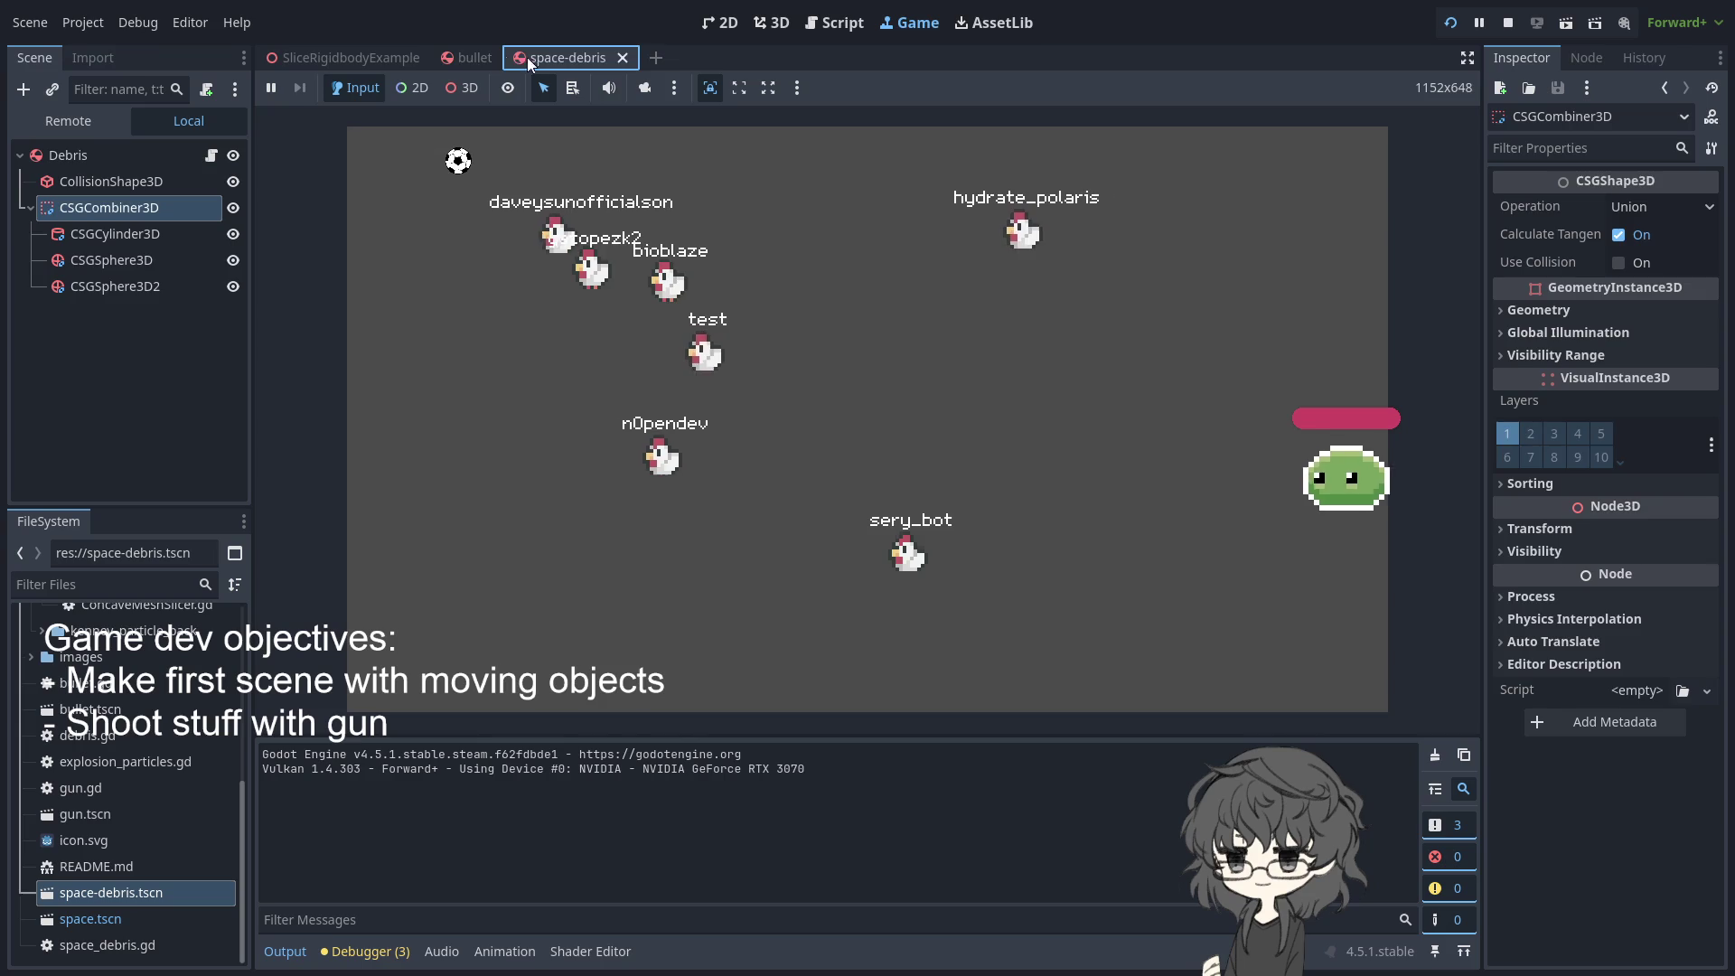
left_click(452, 58)
left_click(562, 56)
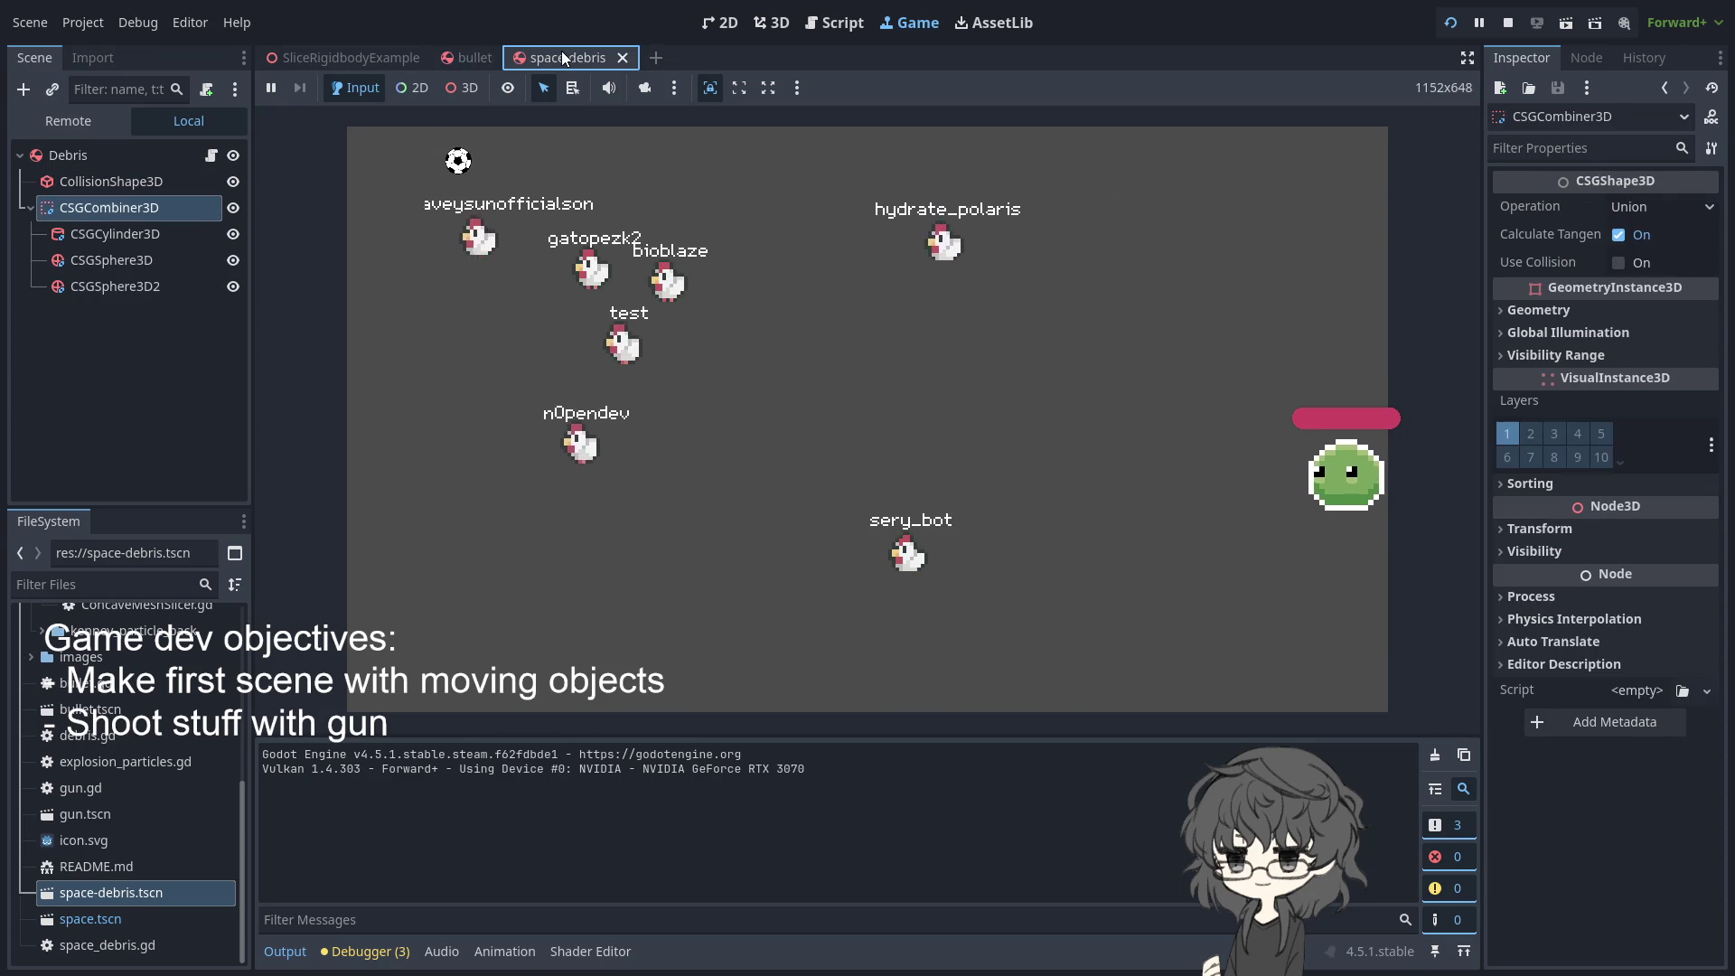
left_click(474, 56)
left_click(330, 58)
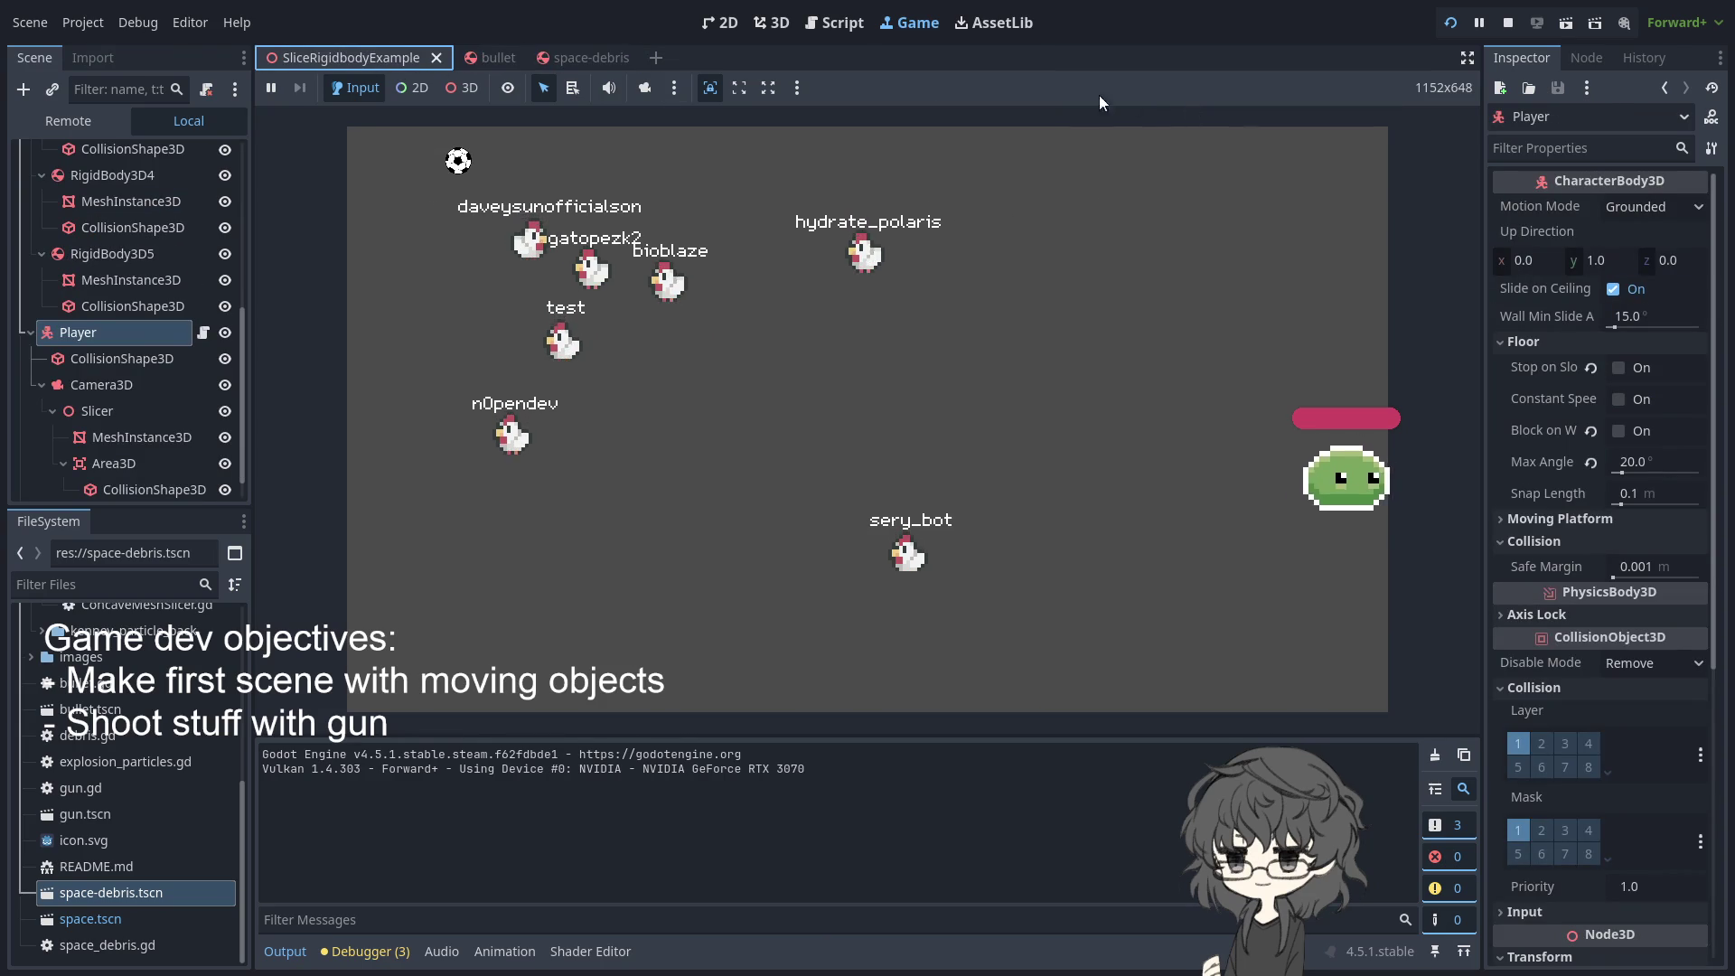
left_click(850, 23)
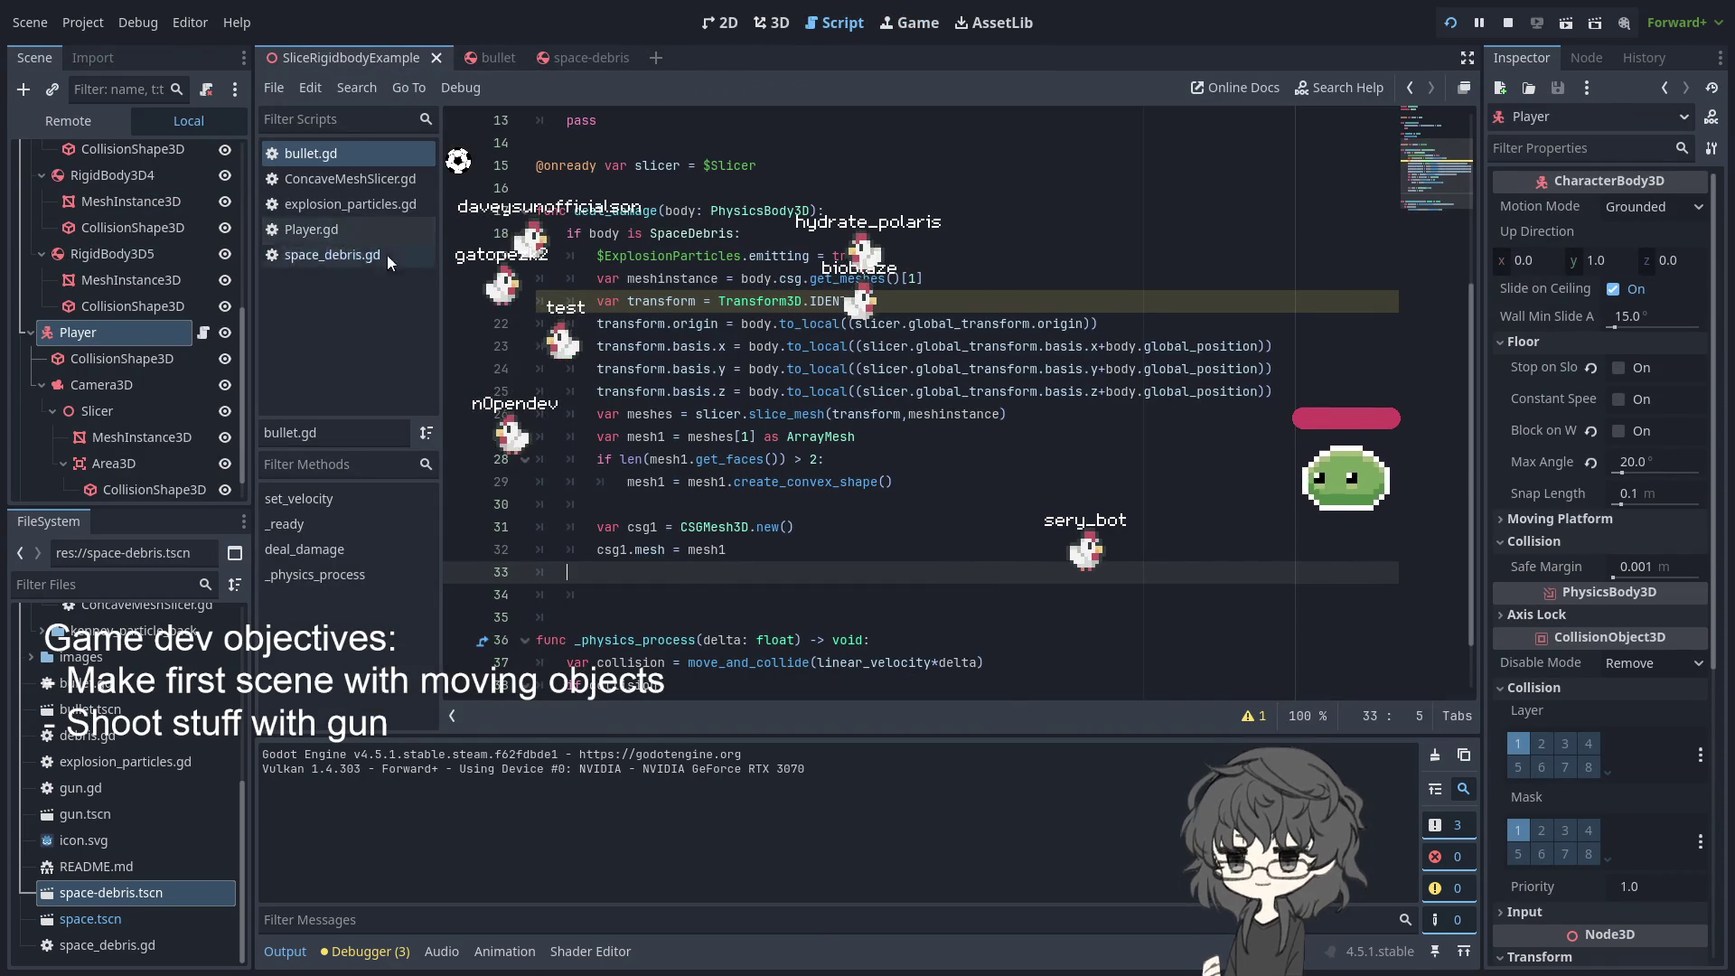
Step: Declare a new var mesh: CSGMesh3D on line 7 of space_debris.gd
left_click(334, 253)
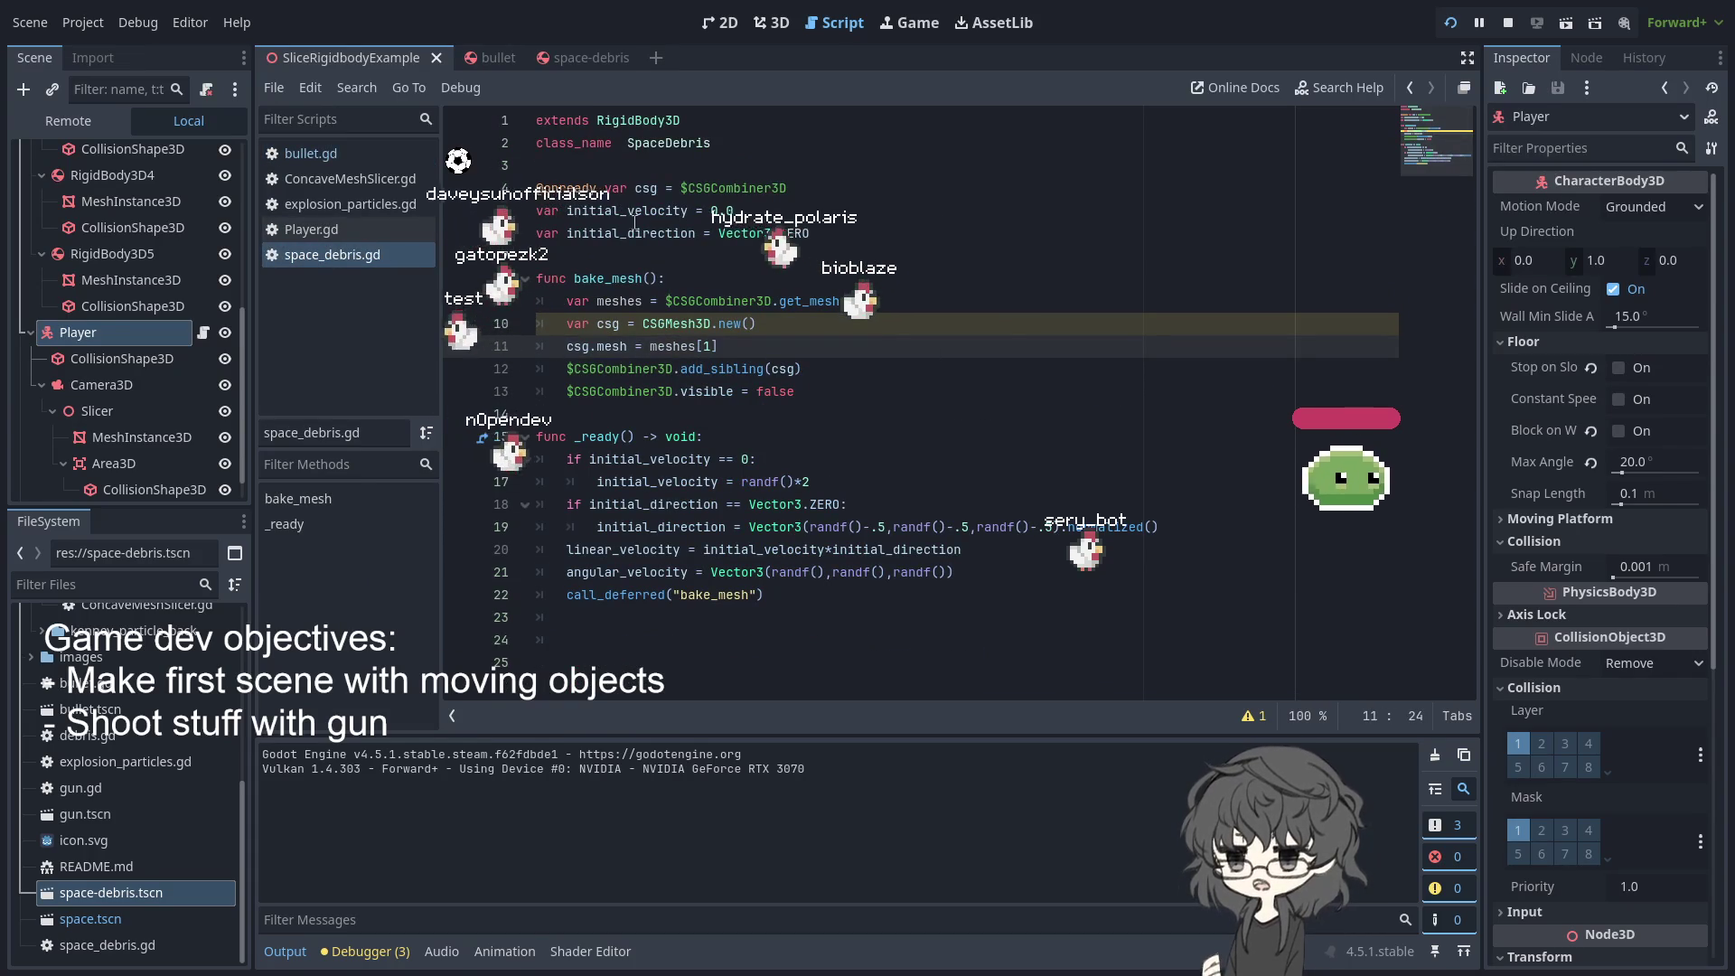
left_click(887, 236)
key("Return")
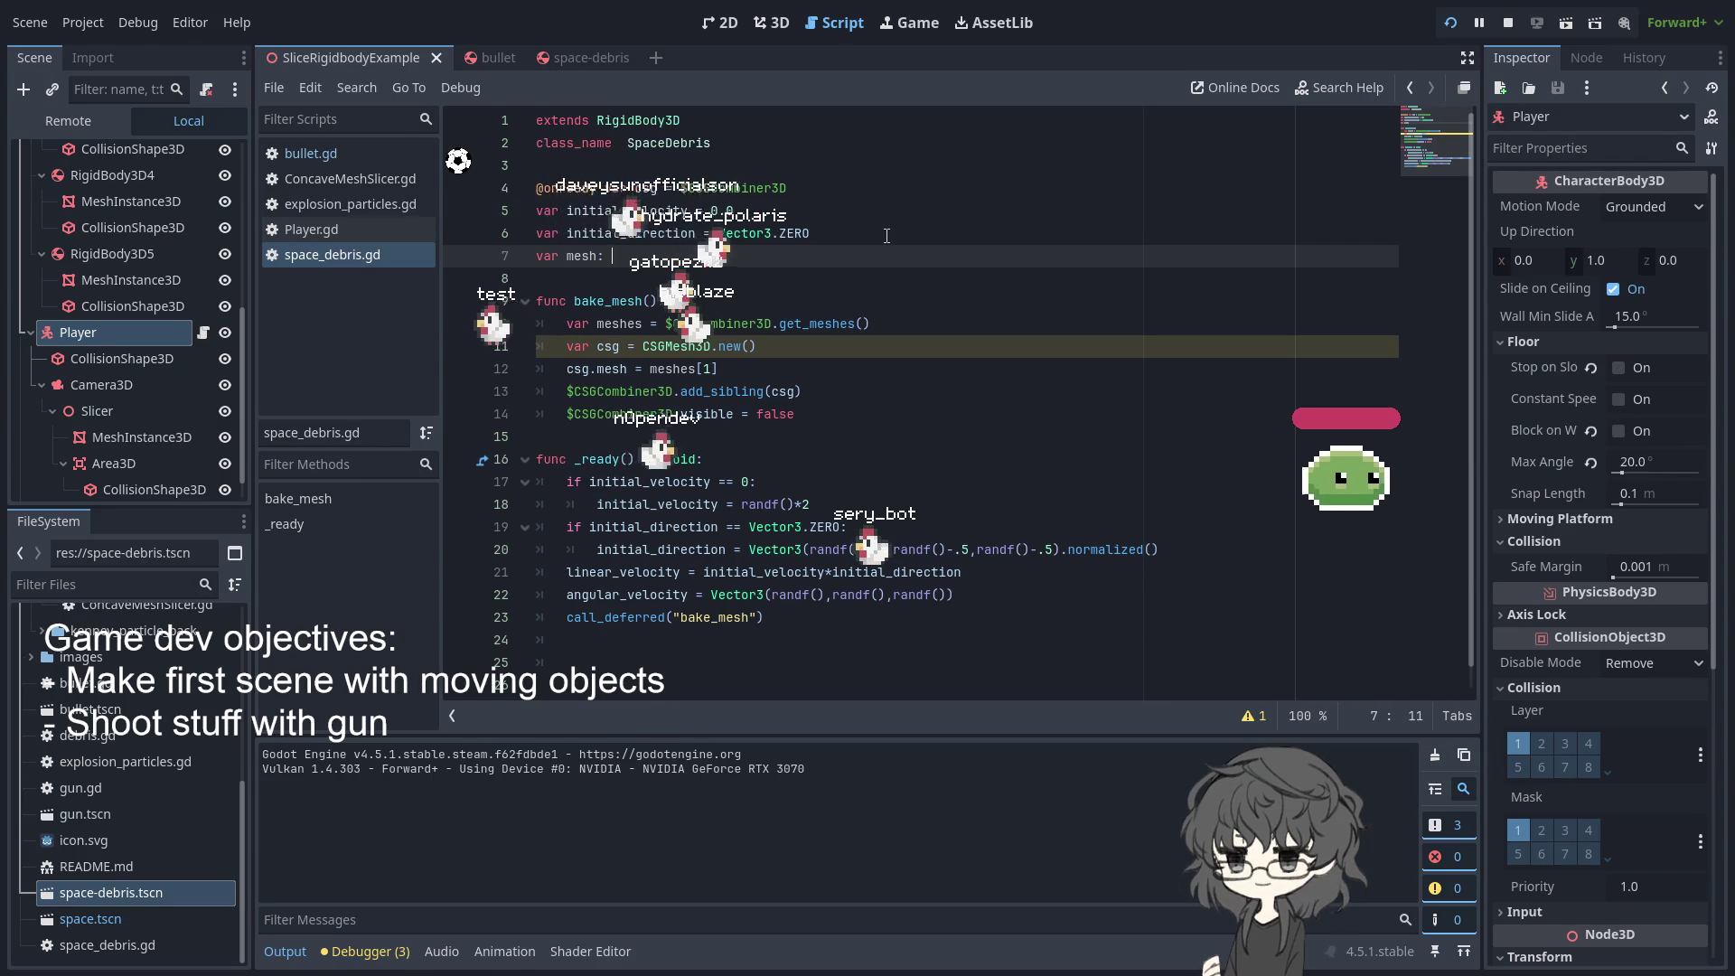
type("Mesh")
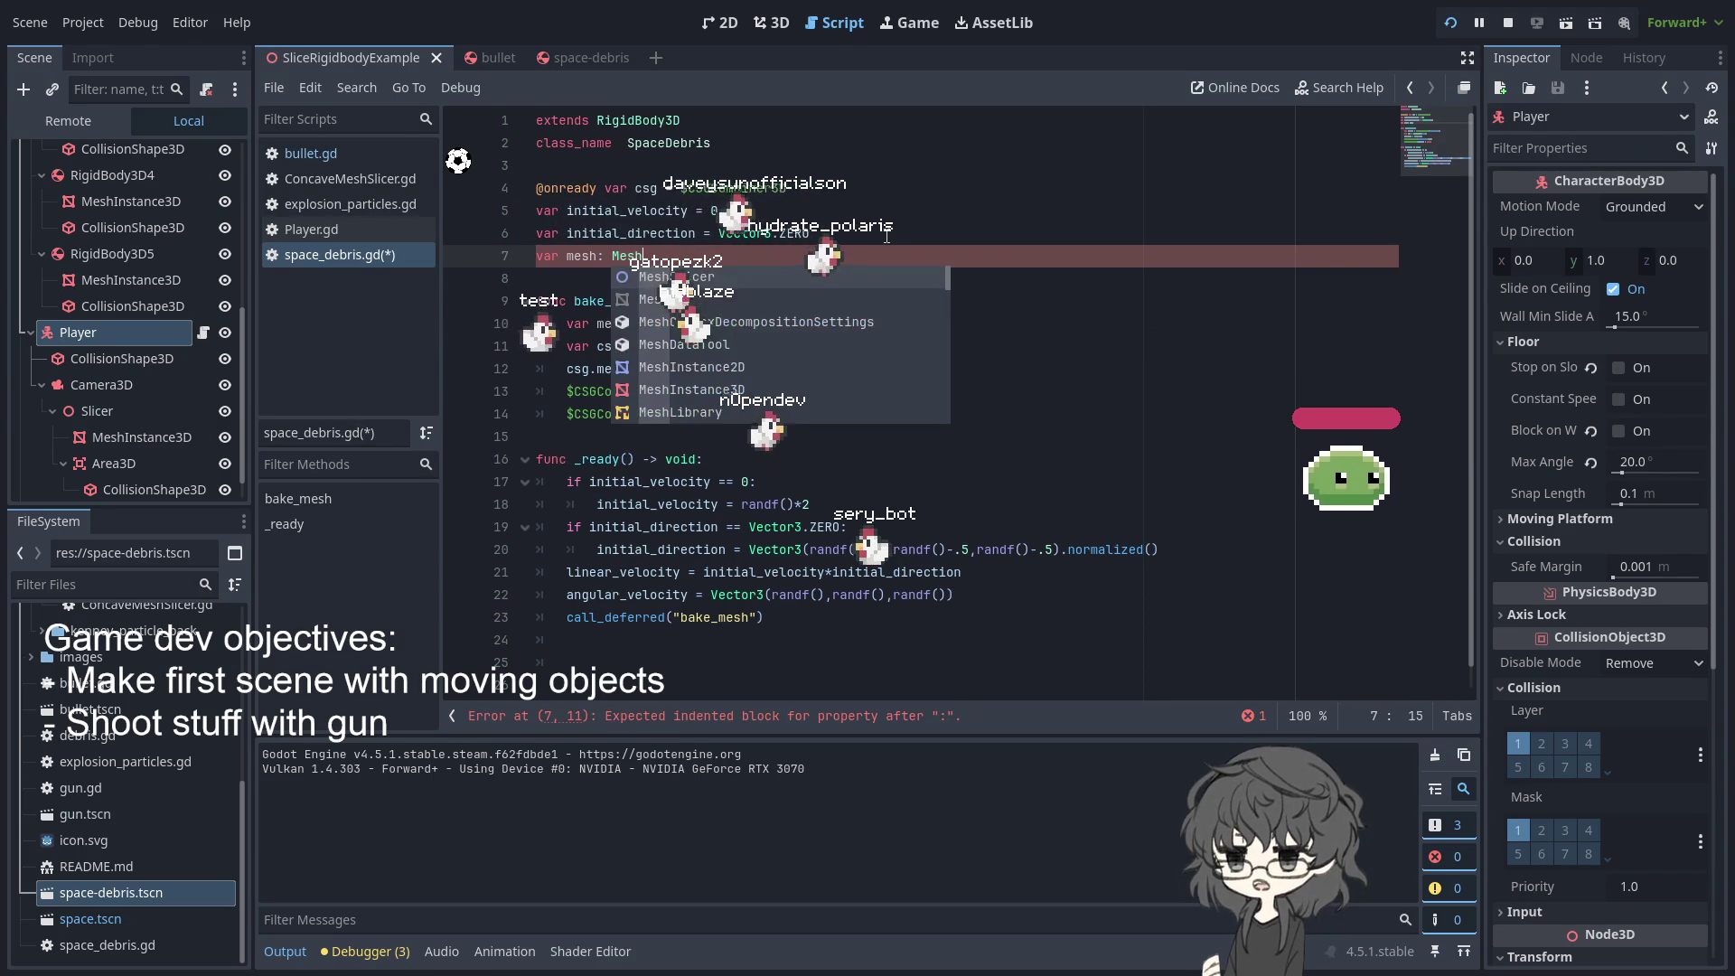
key("Return")
type("3d")
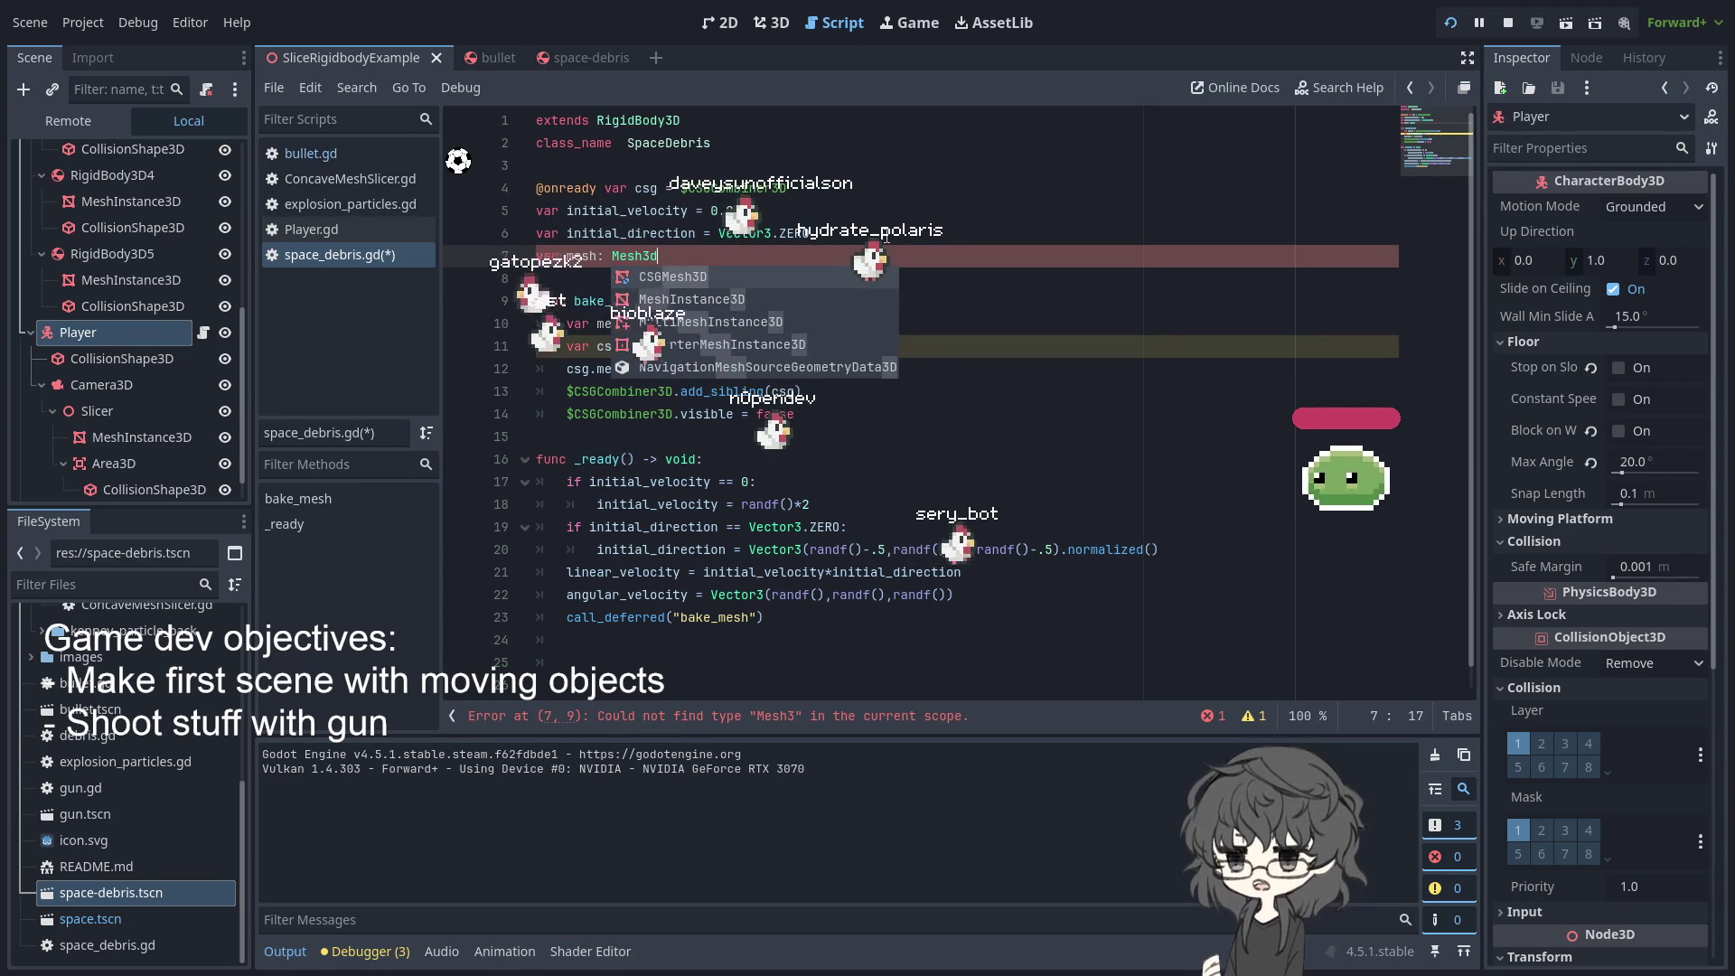
key("Return")
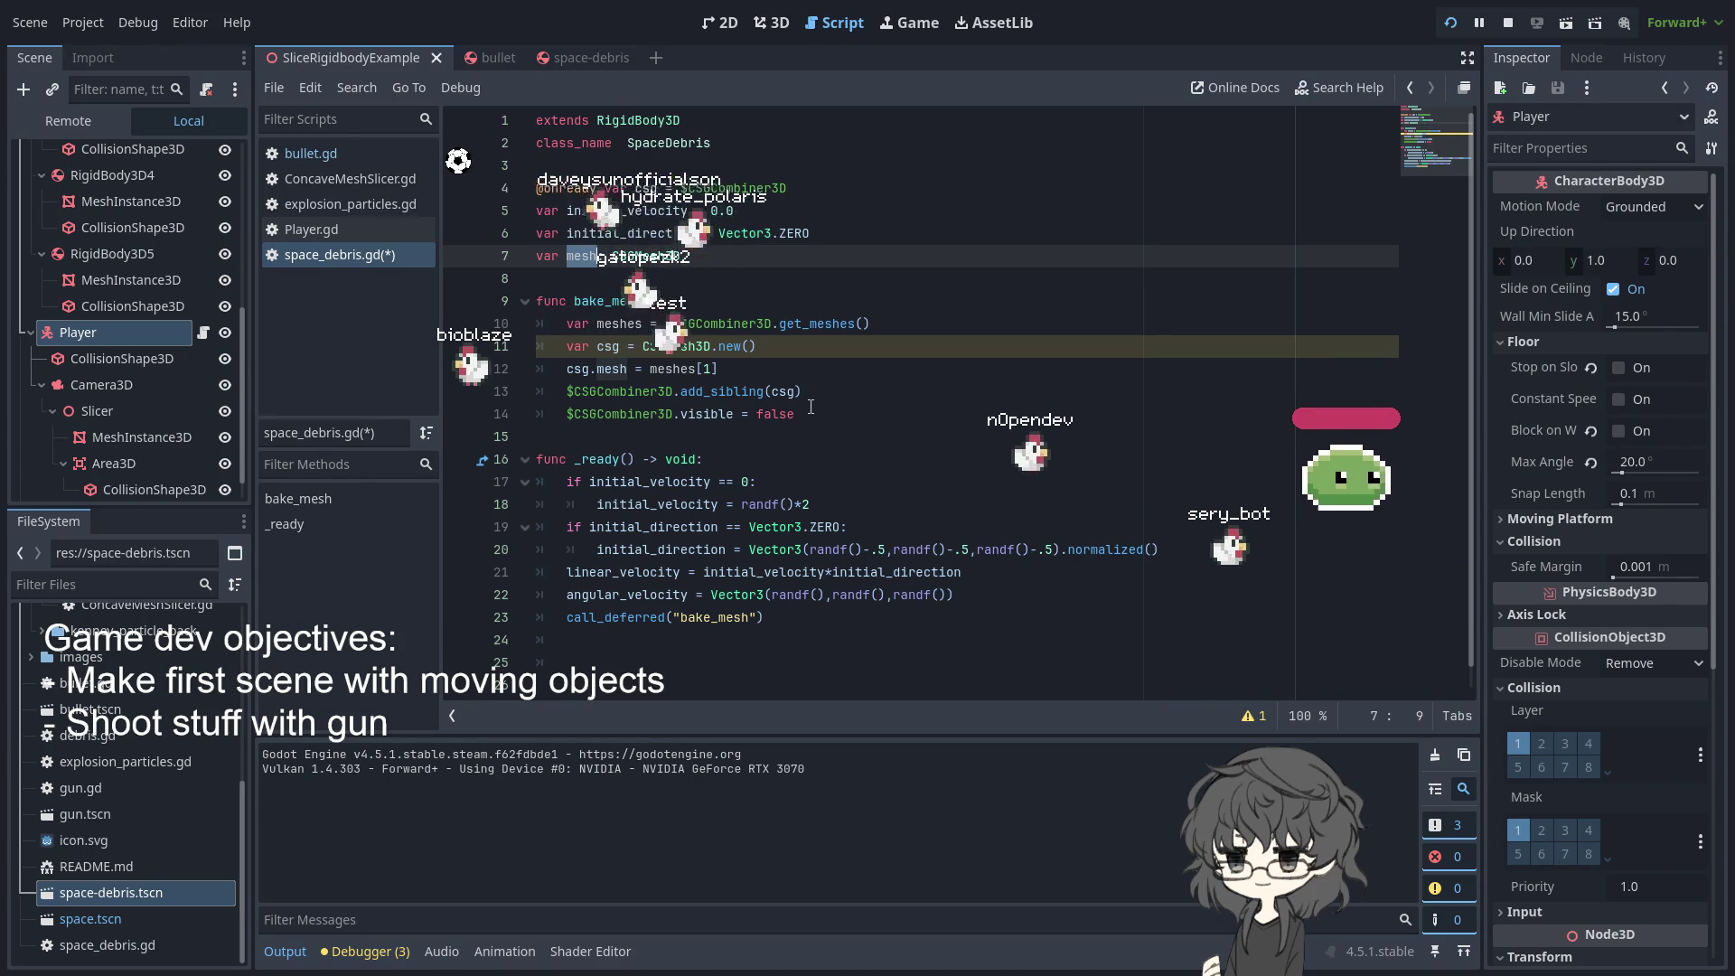
left_click(607, 369)
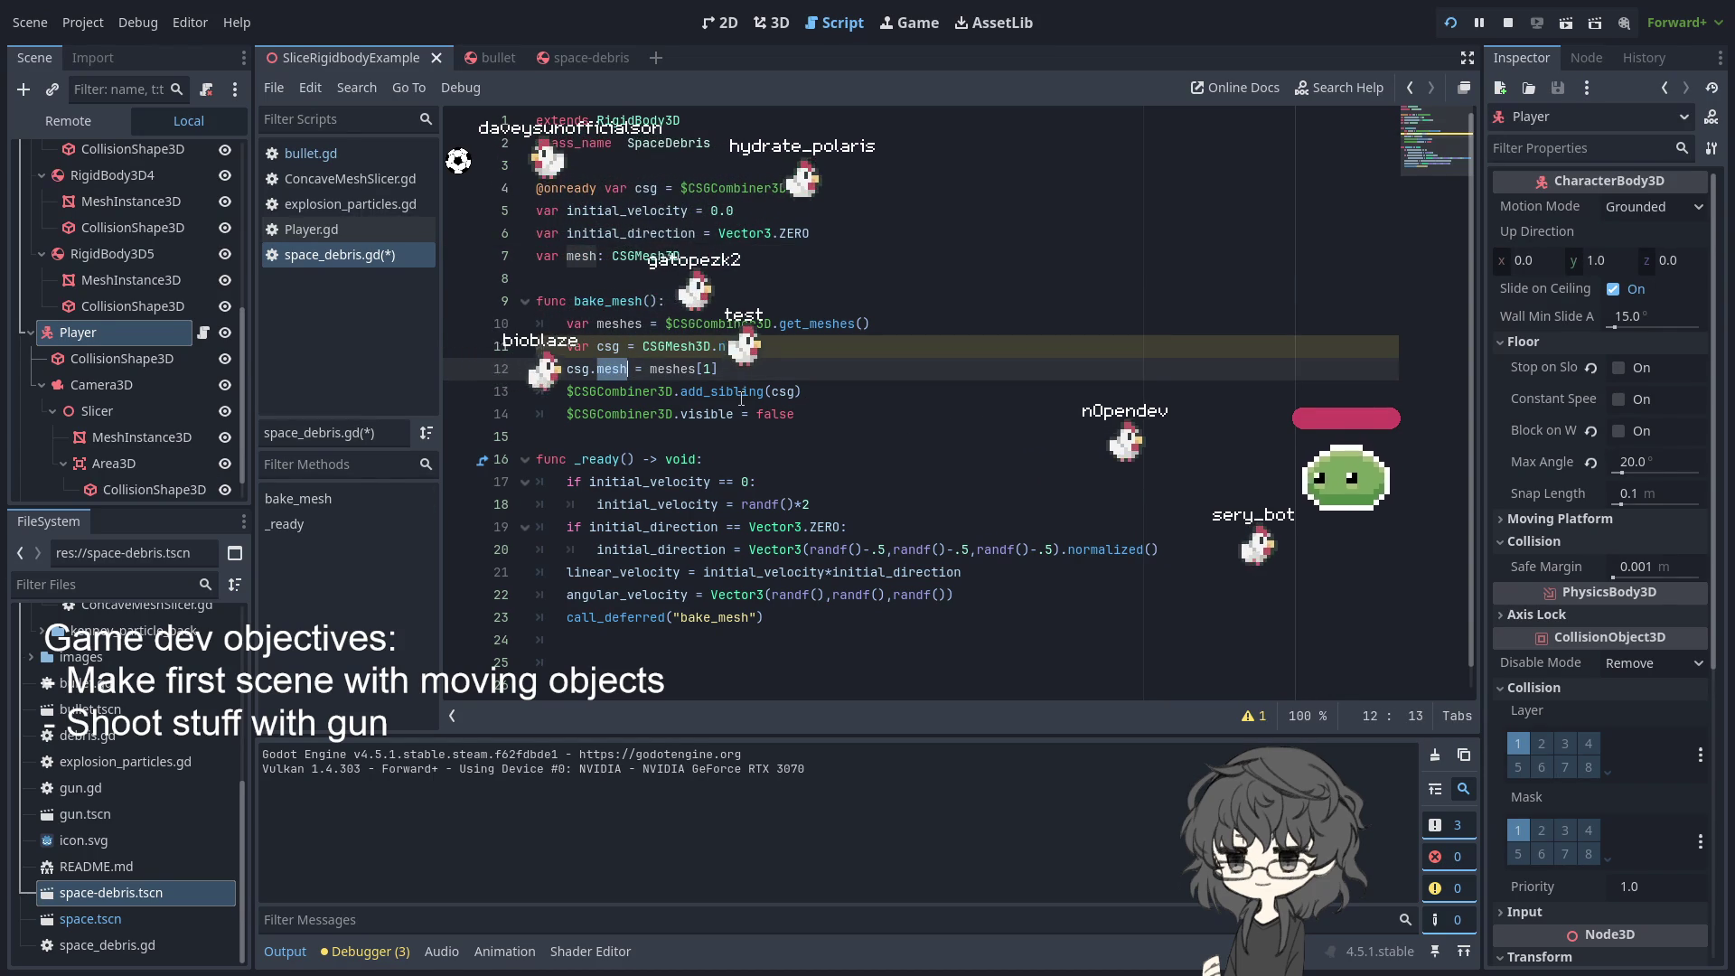
left_click(592, 255)
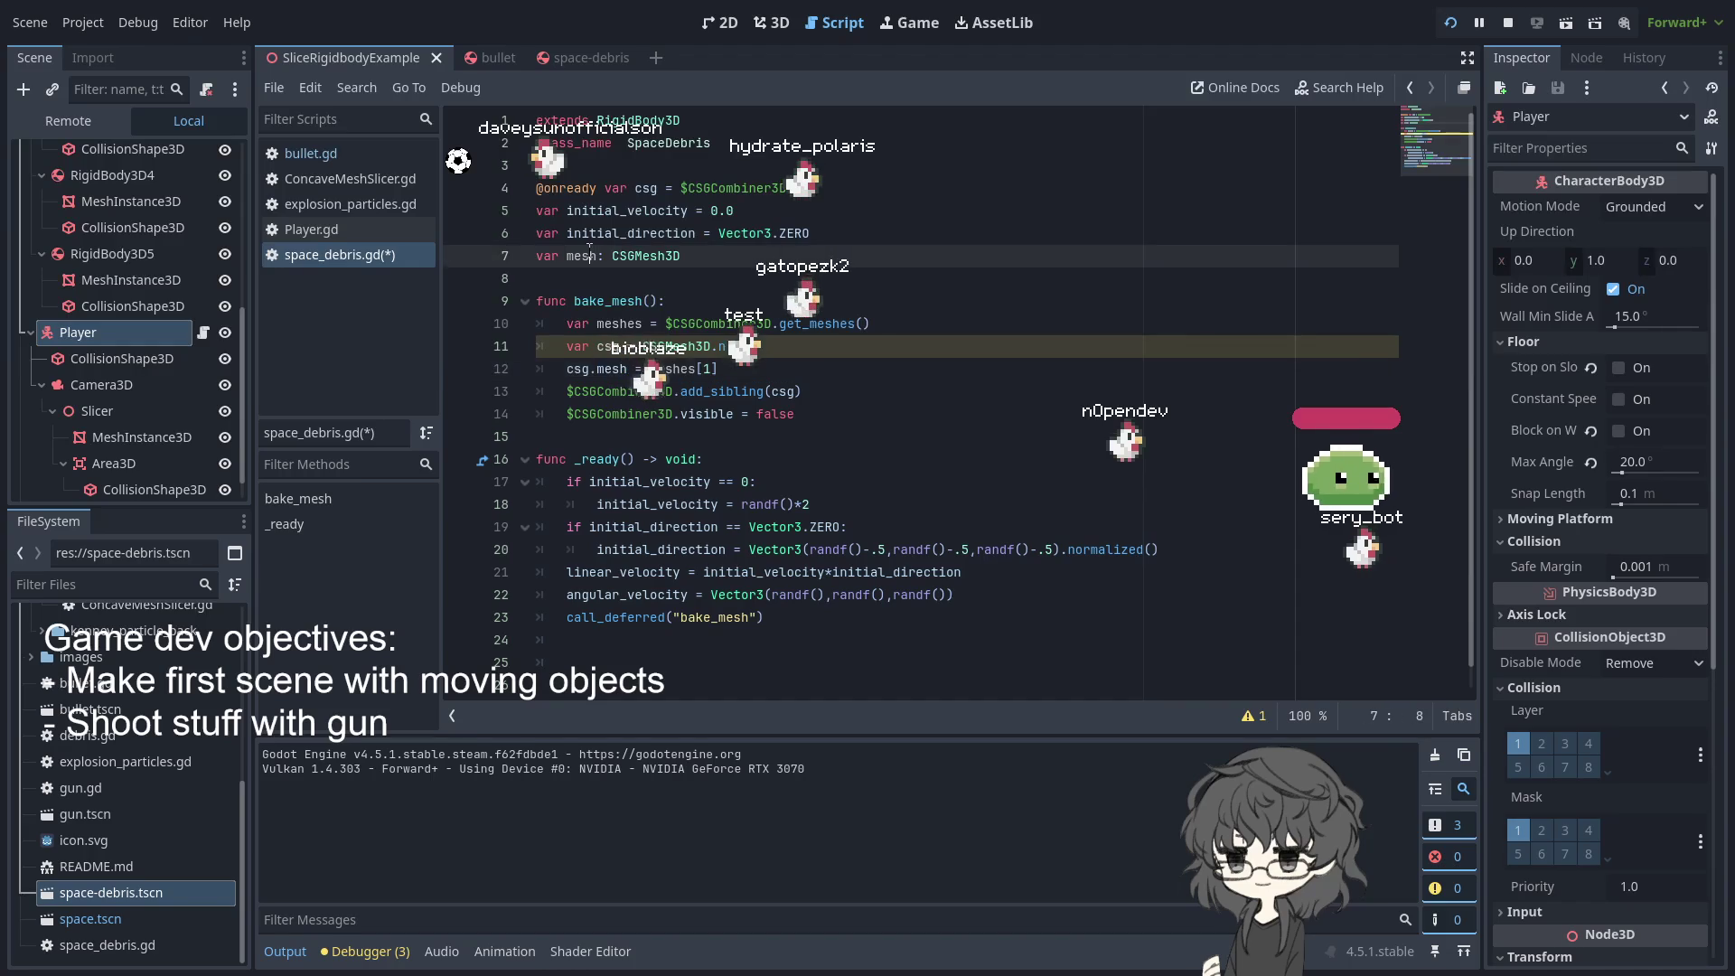
Step: Append mesh = csg at the end of bake_mesh and restart the game
left_click(818, 403)
left_click(858, 419)
key("Return")
type("mesh")
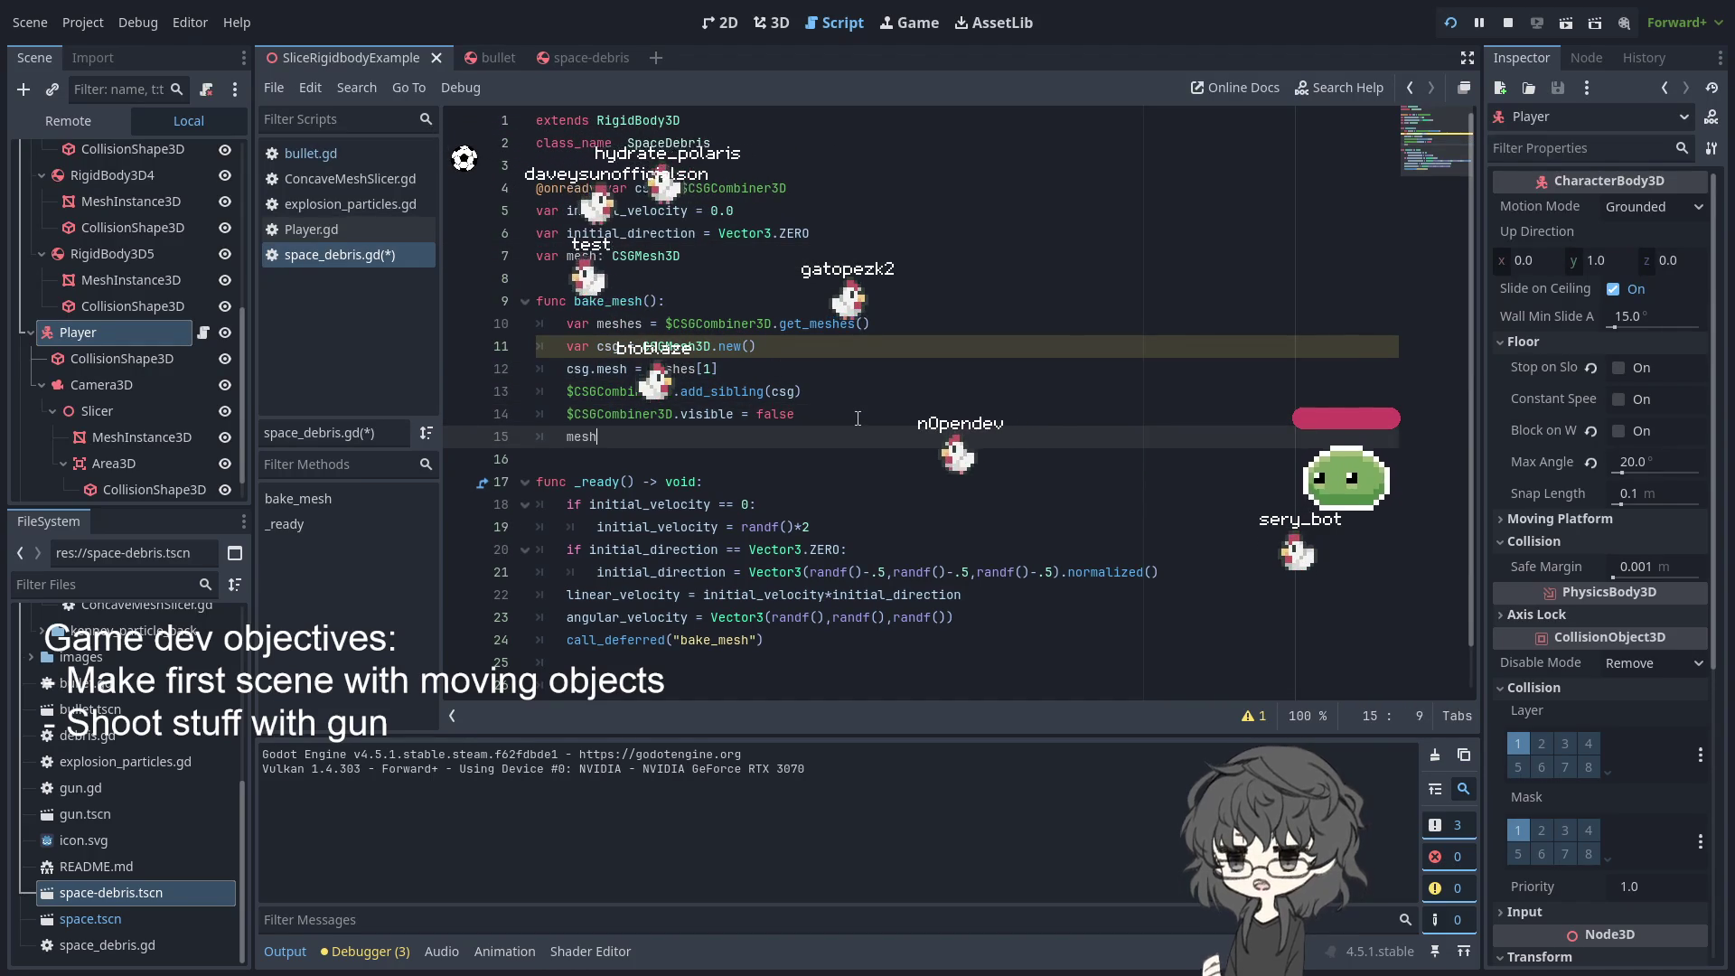
type(" =")
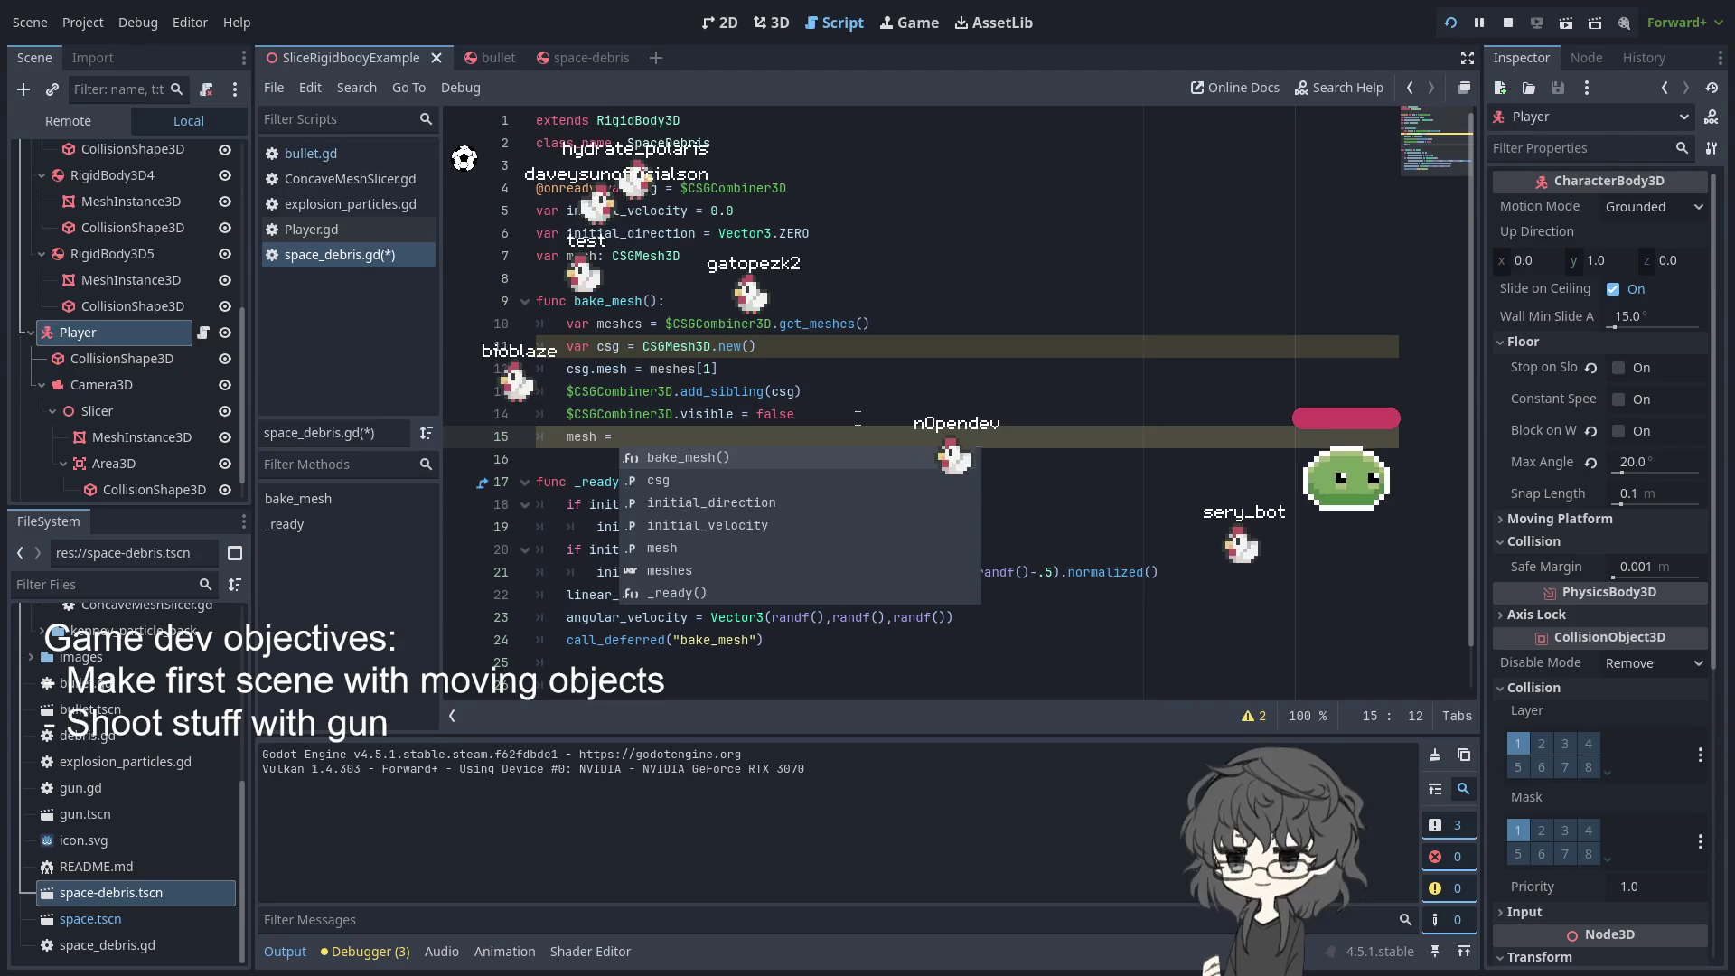
type(" csg")
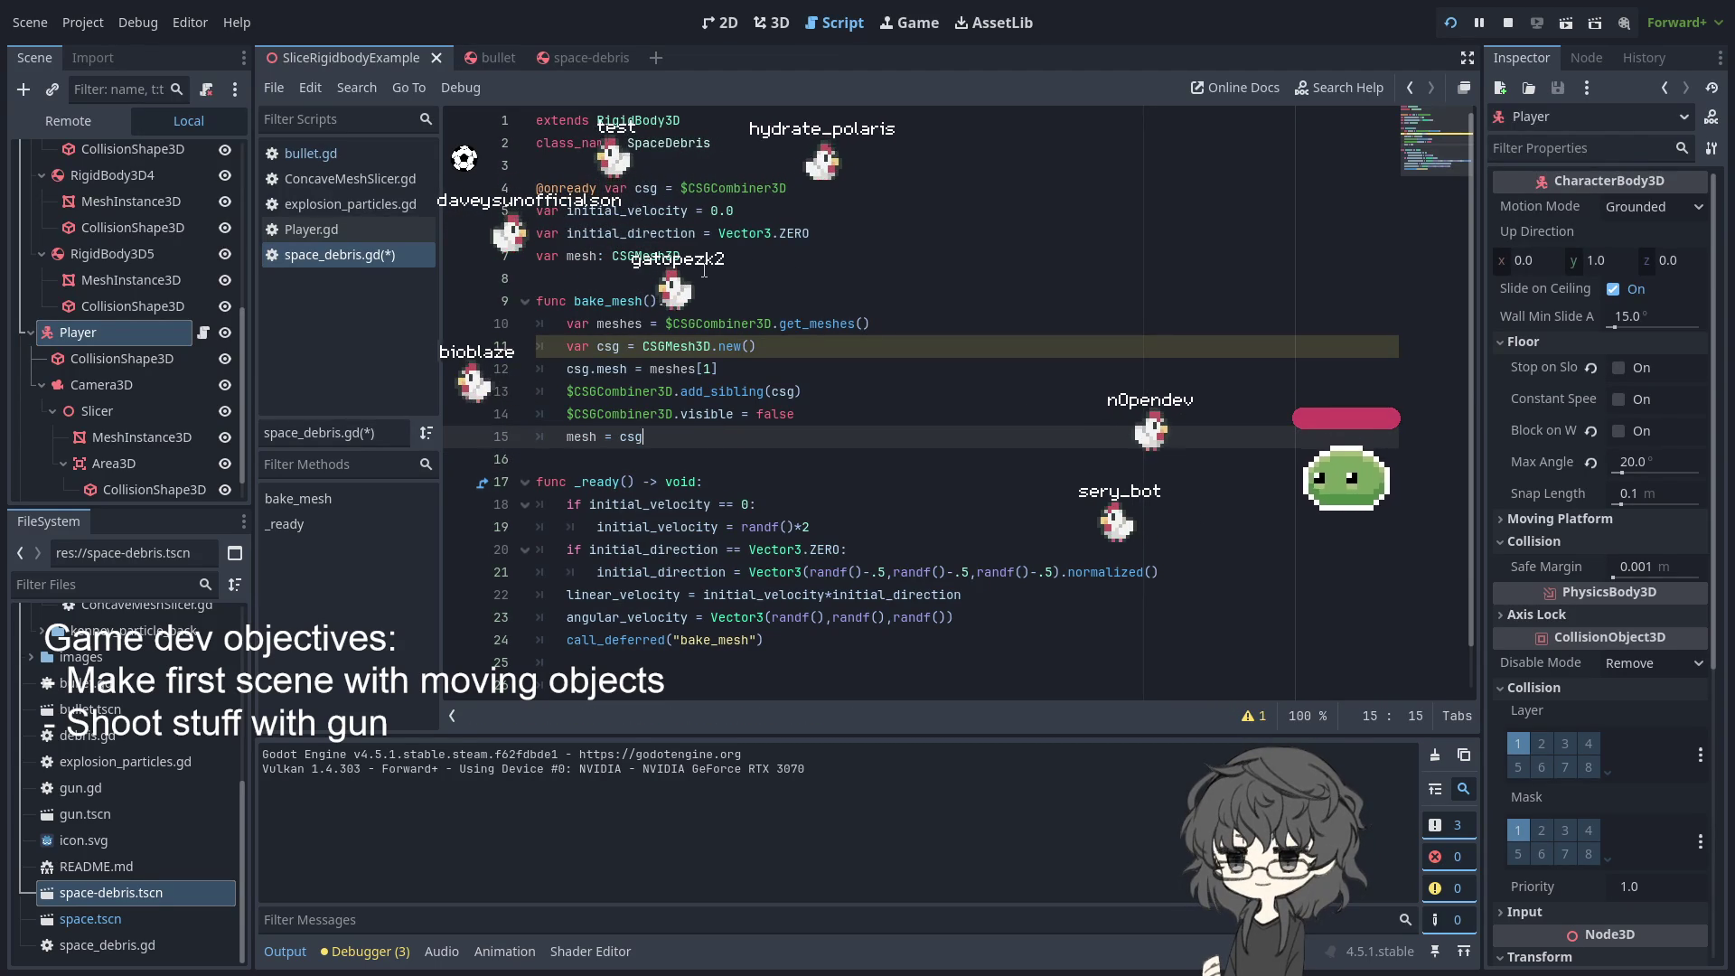
left_click(1452, 25)
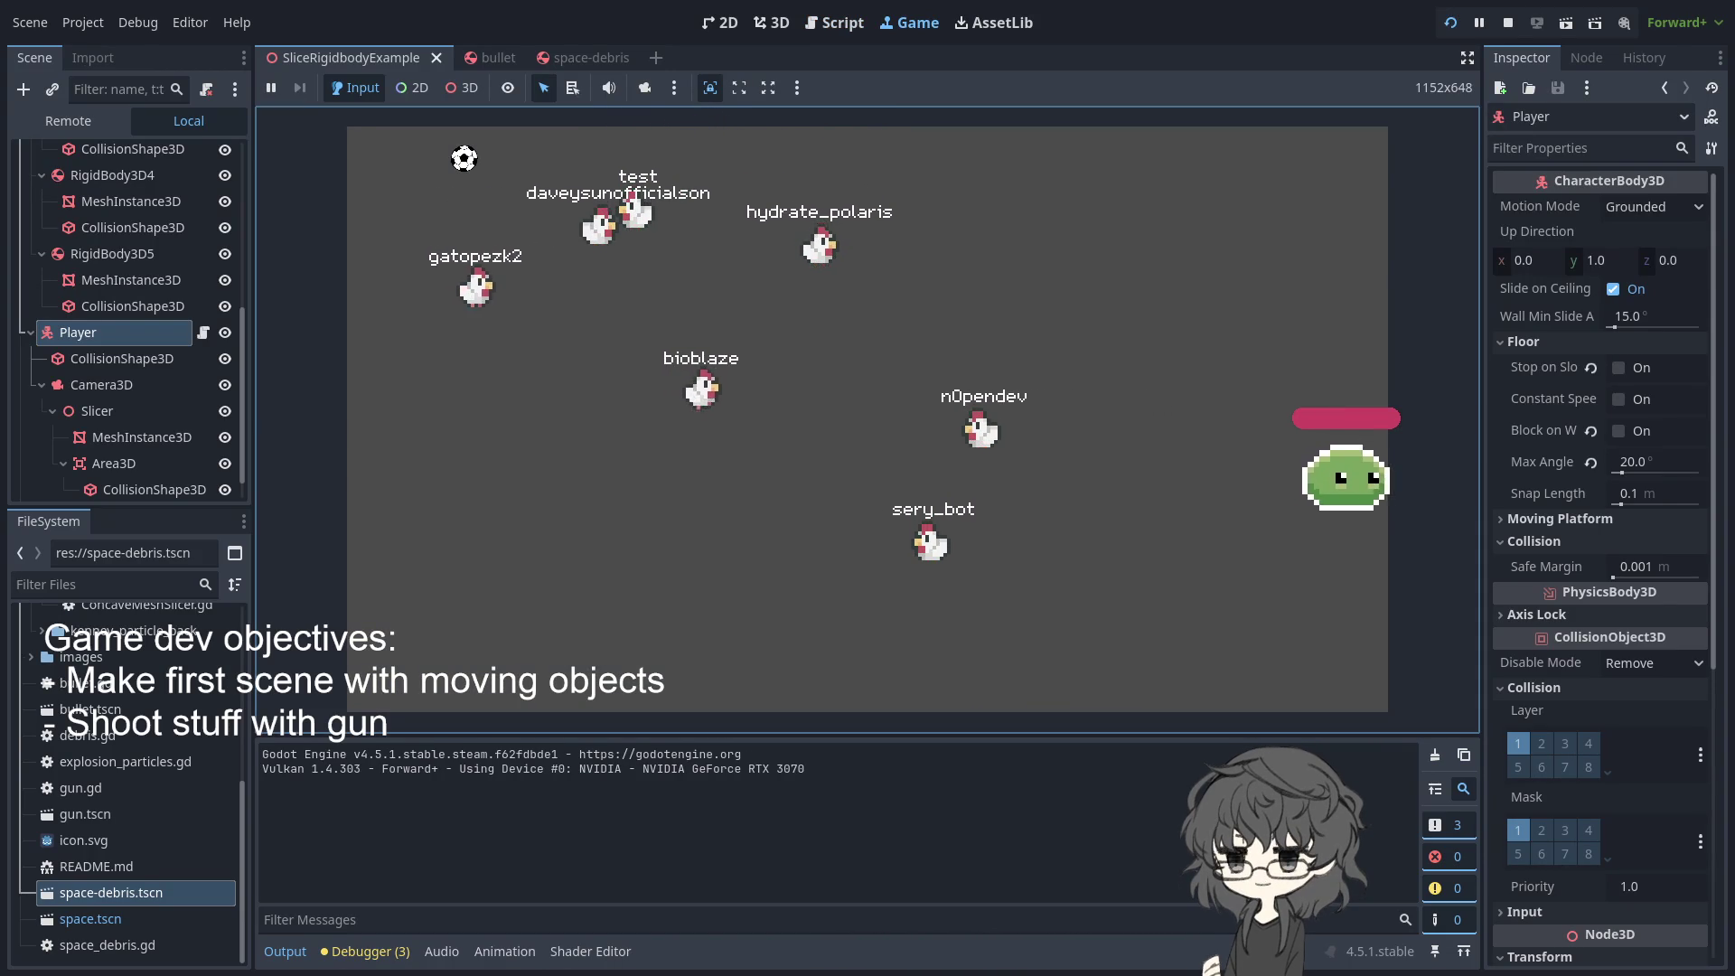
Step: Stop the game and review space_debris.gd, selecting the CSGMesh3D type on line 7
left_click(1507, 23)
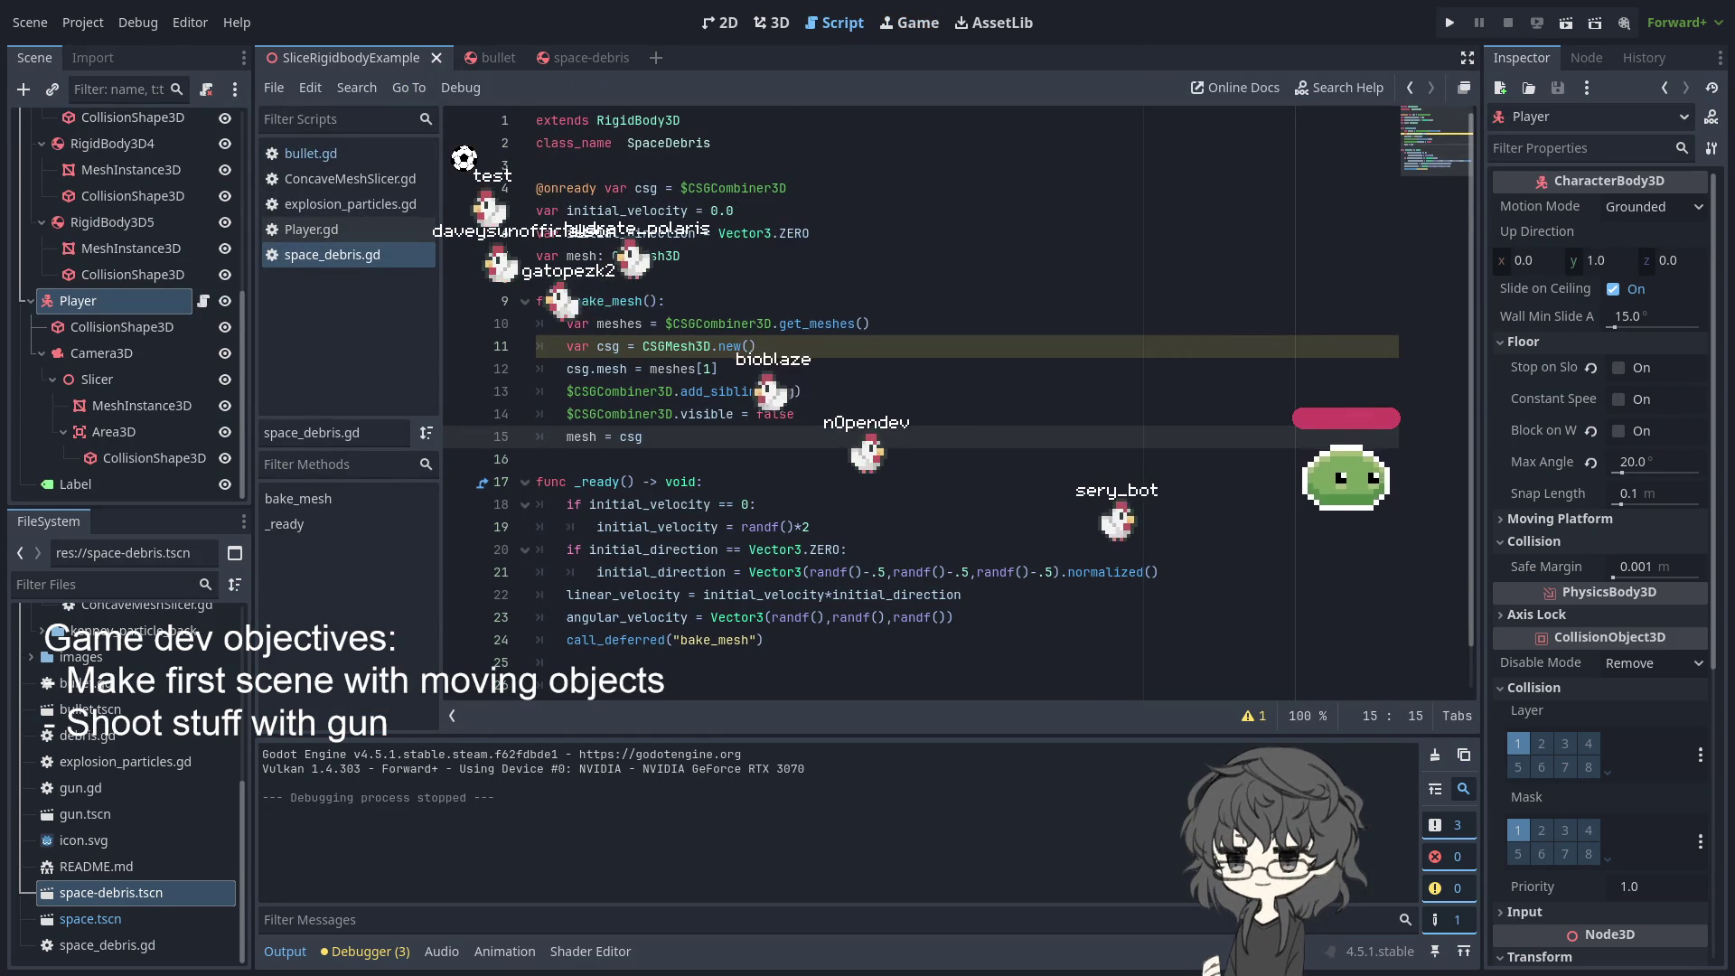
left_click(829, 277)
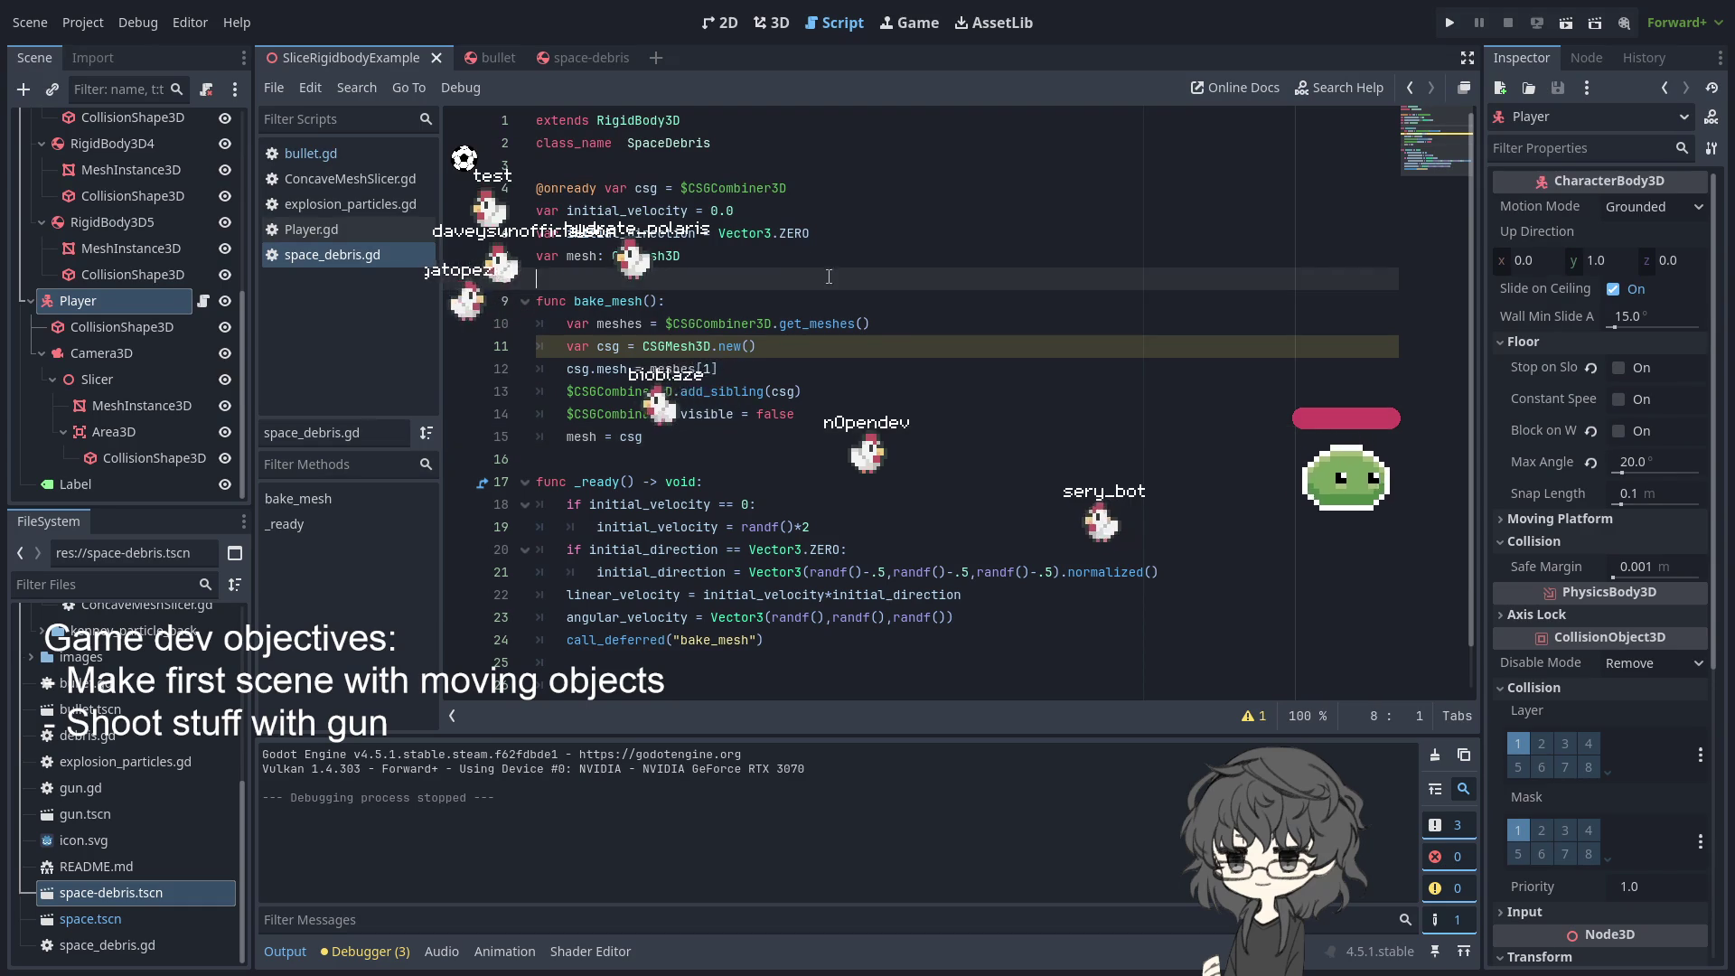
left_click(784, 426)
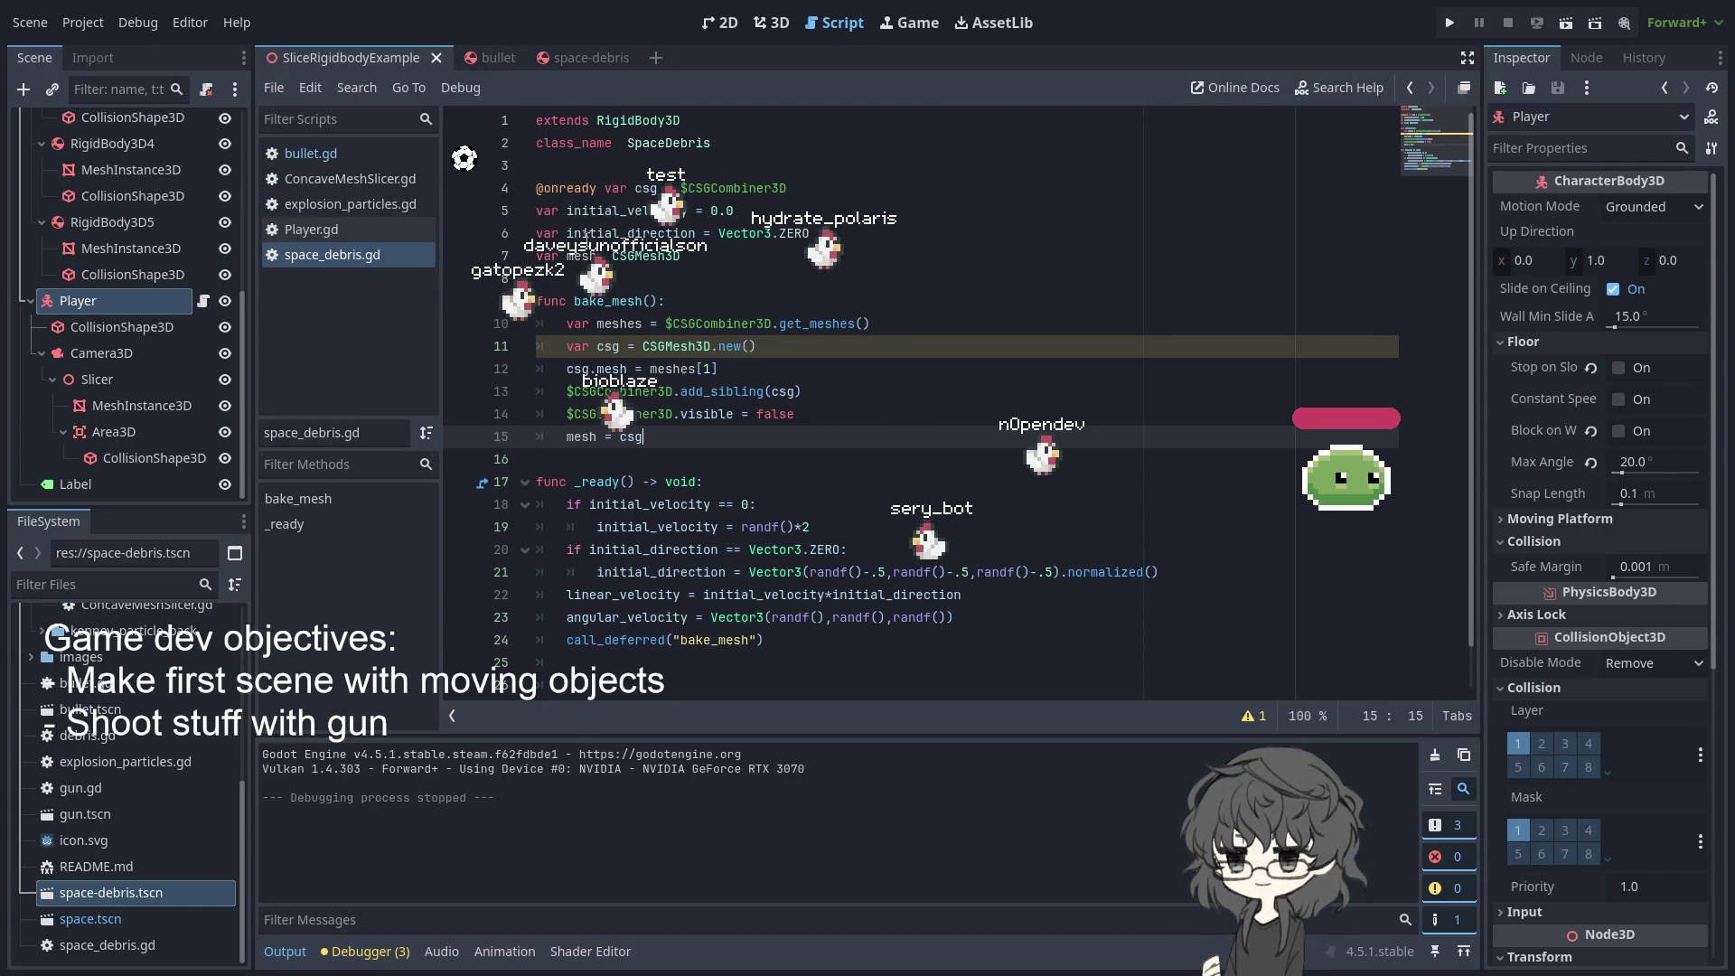
double_click(647, 256)
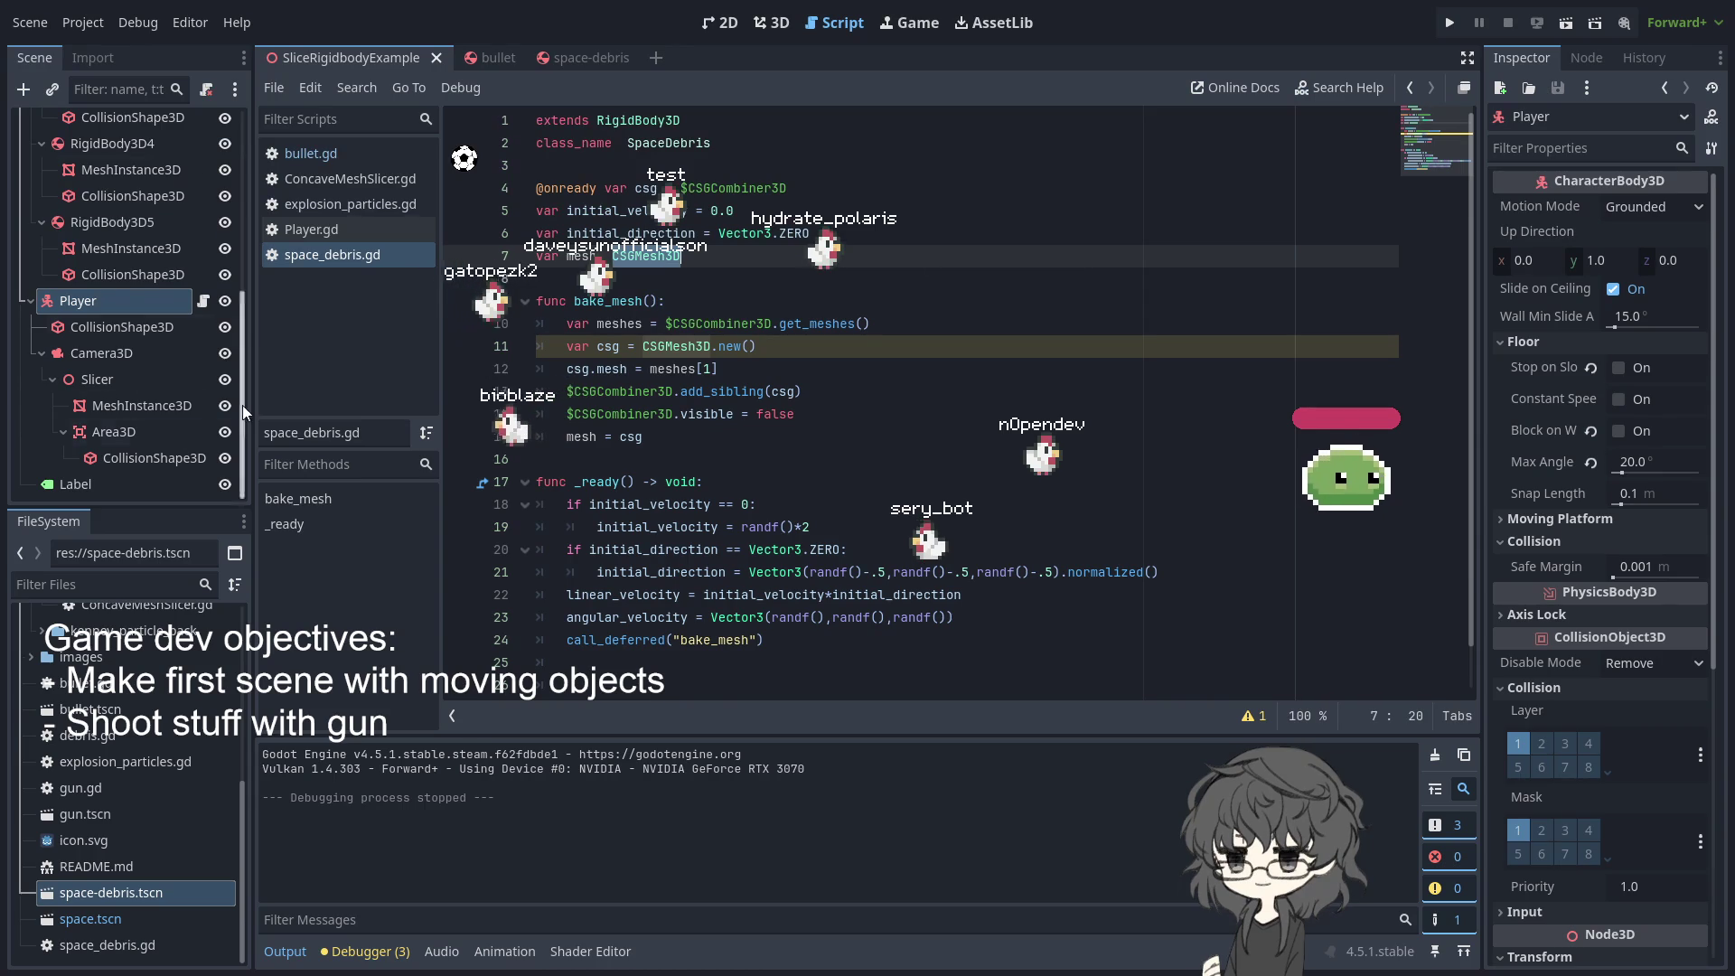
scroll(109, 199, "up", 5)
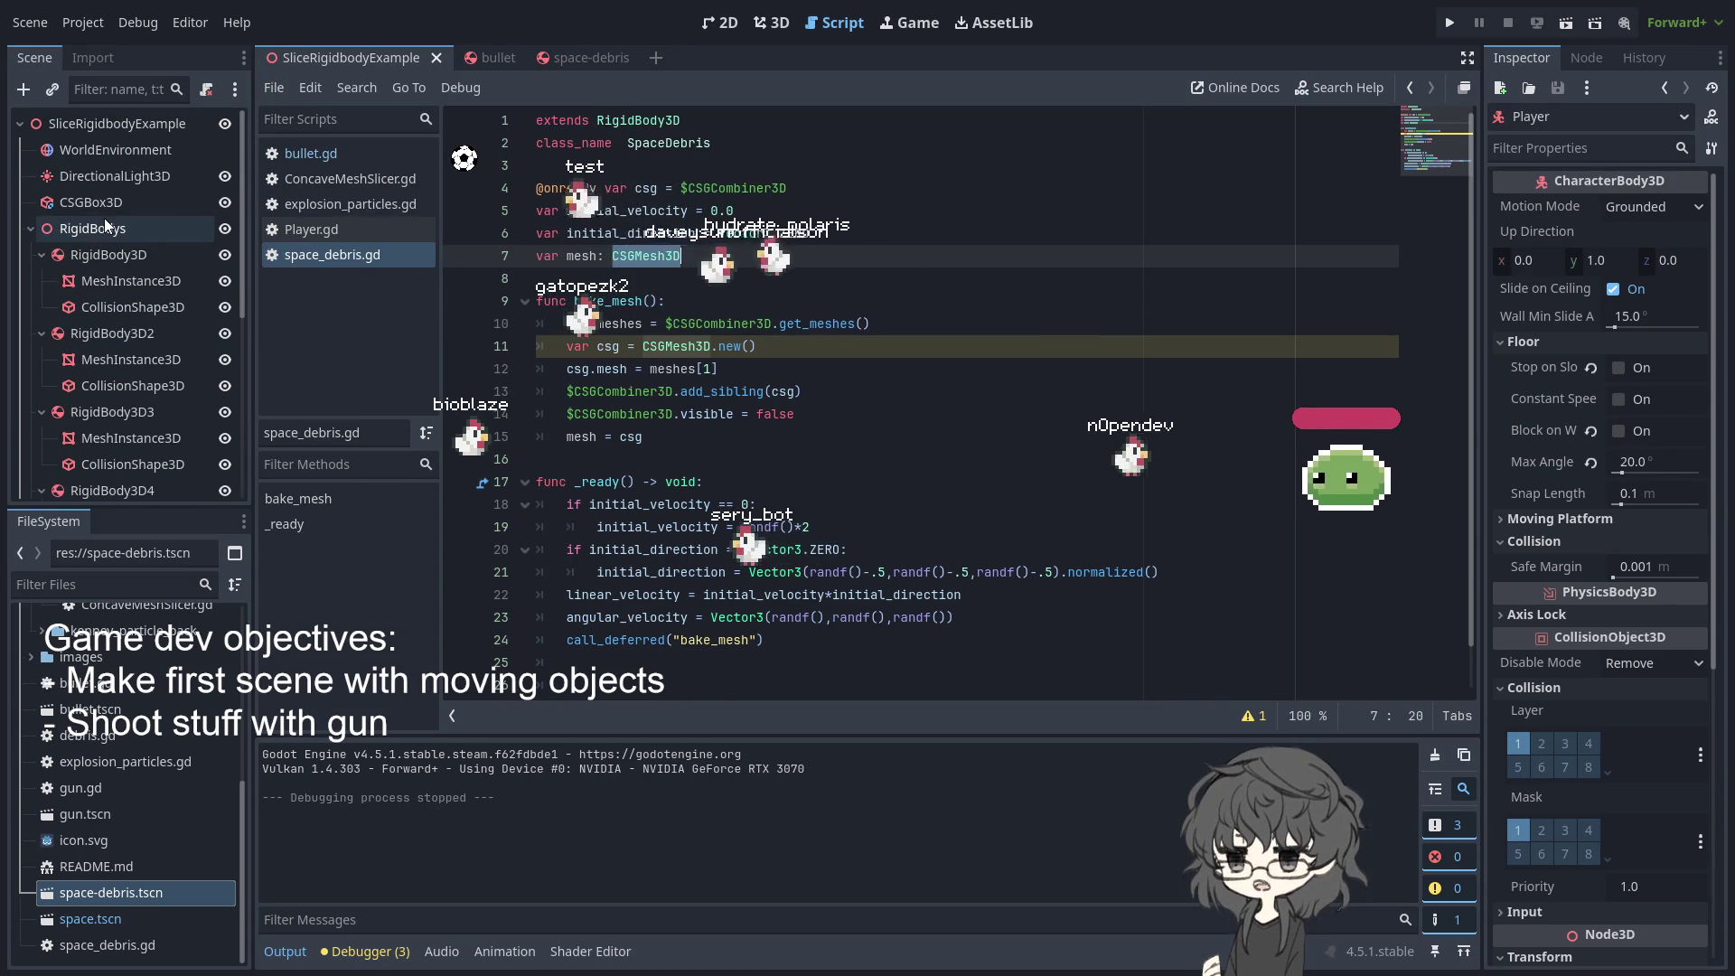
Step: In bullet.gd's deal_damage, replace body.csg.get_meshes()[1] with body.mesh.mesh
left_click(327, 157)
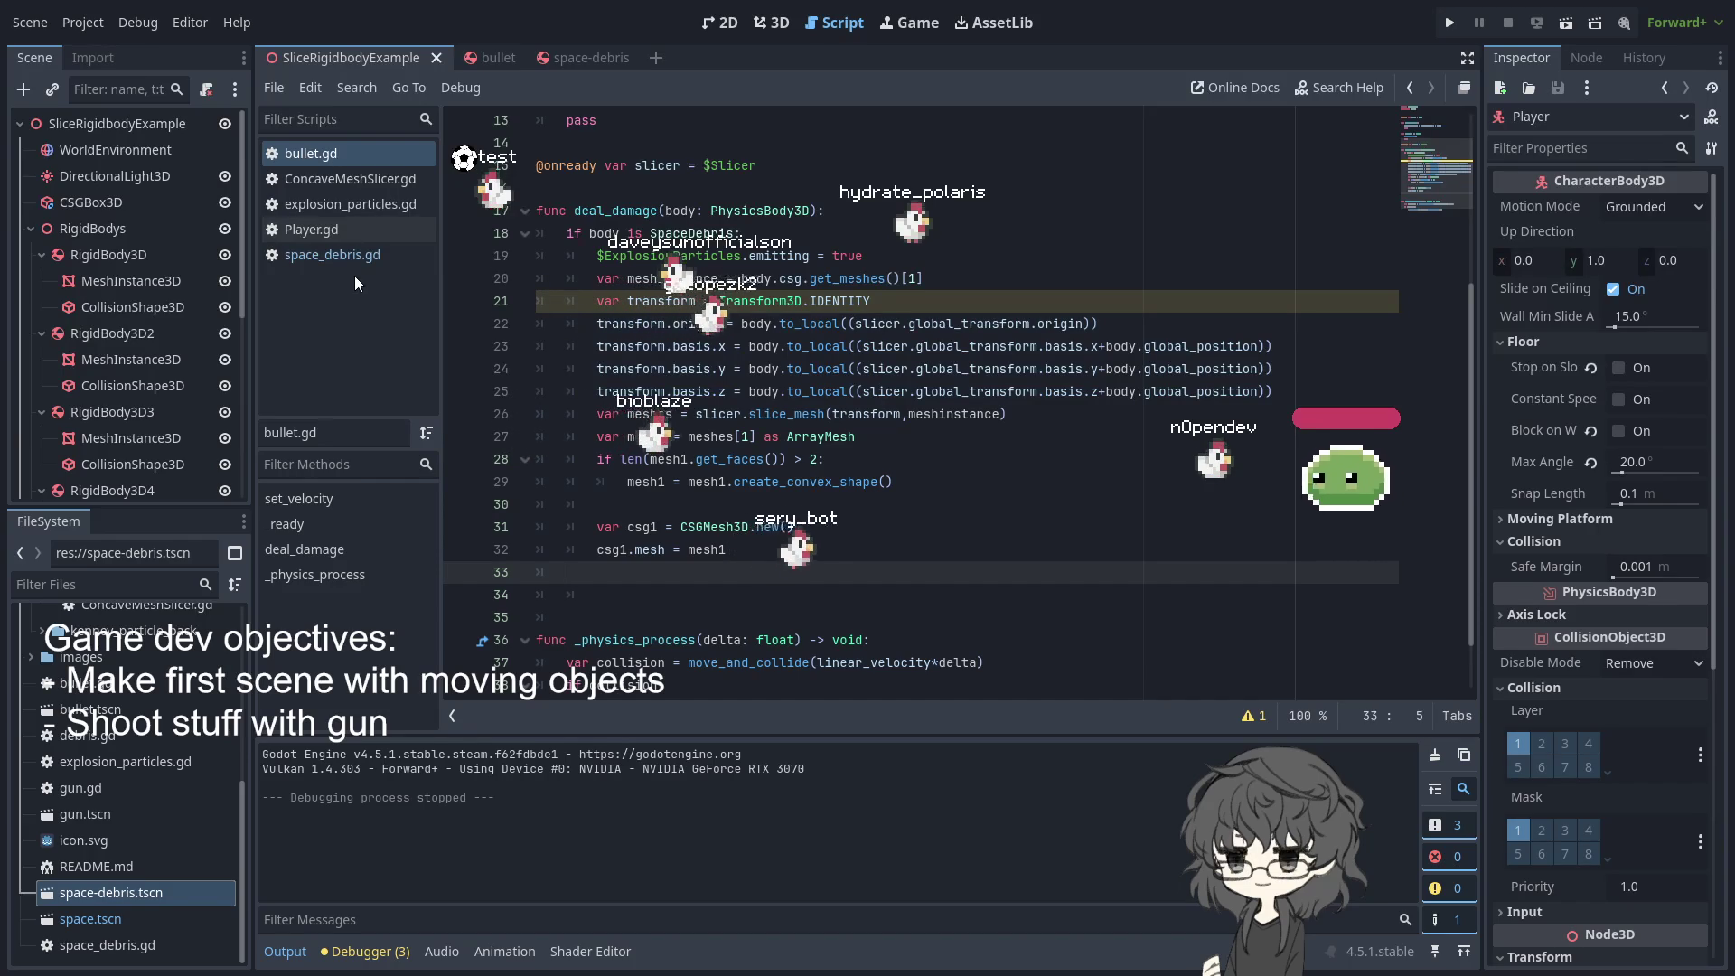
scroll(790, 366, "down", 1)
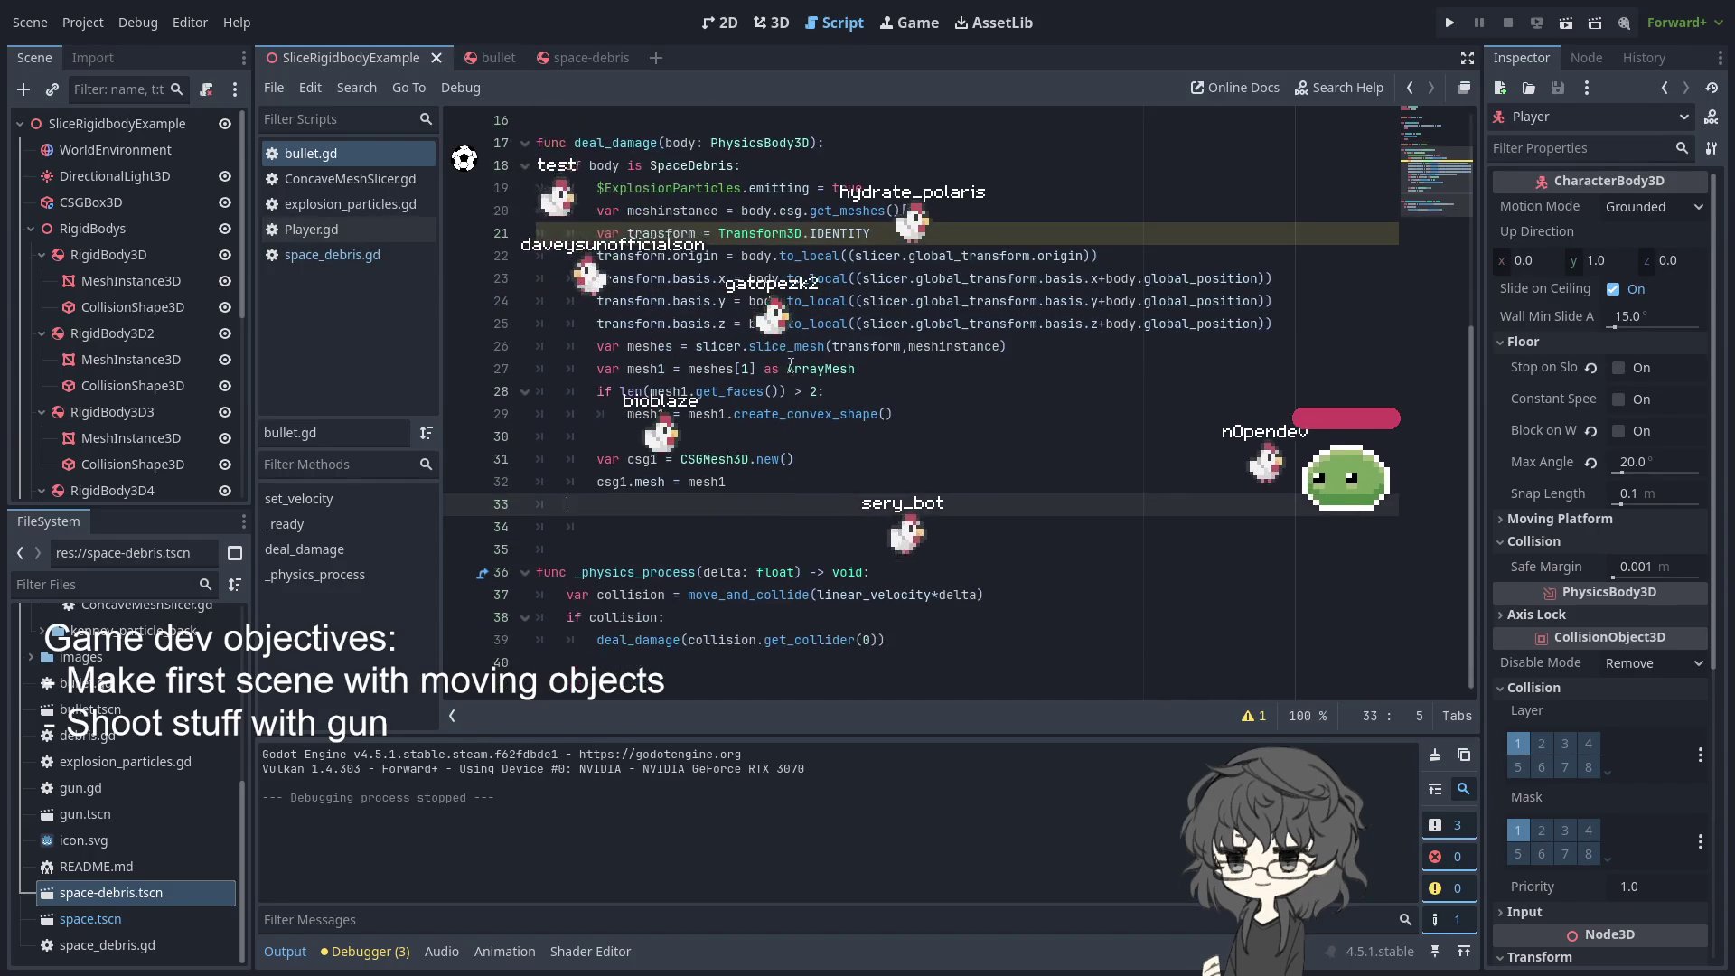
scroll(713, 535, "up", 1)
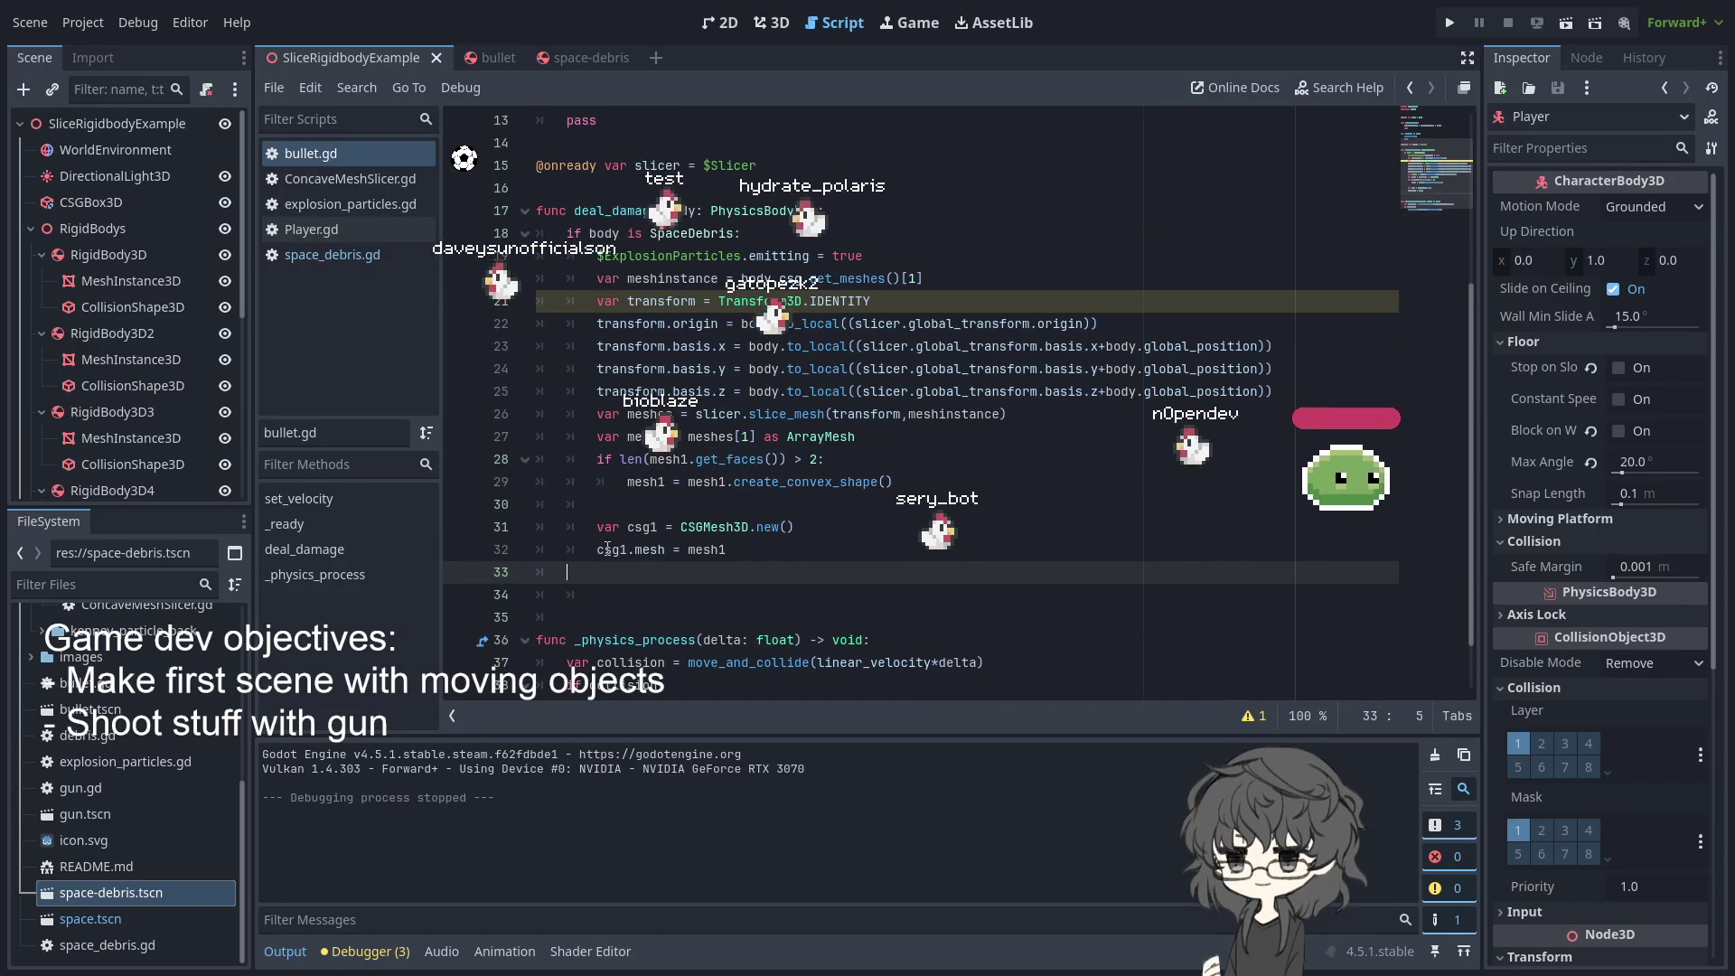
double_click(607, 549)
scroll(495, 674, "up", 2)
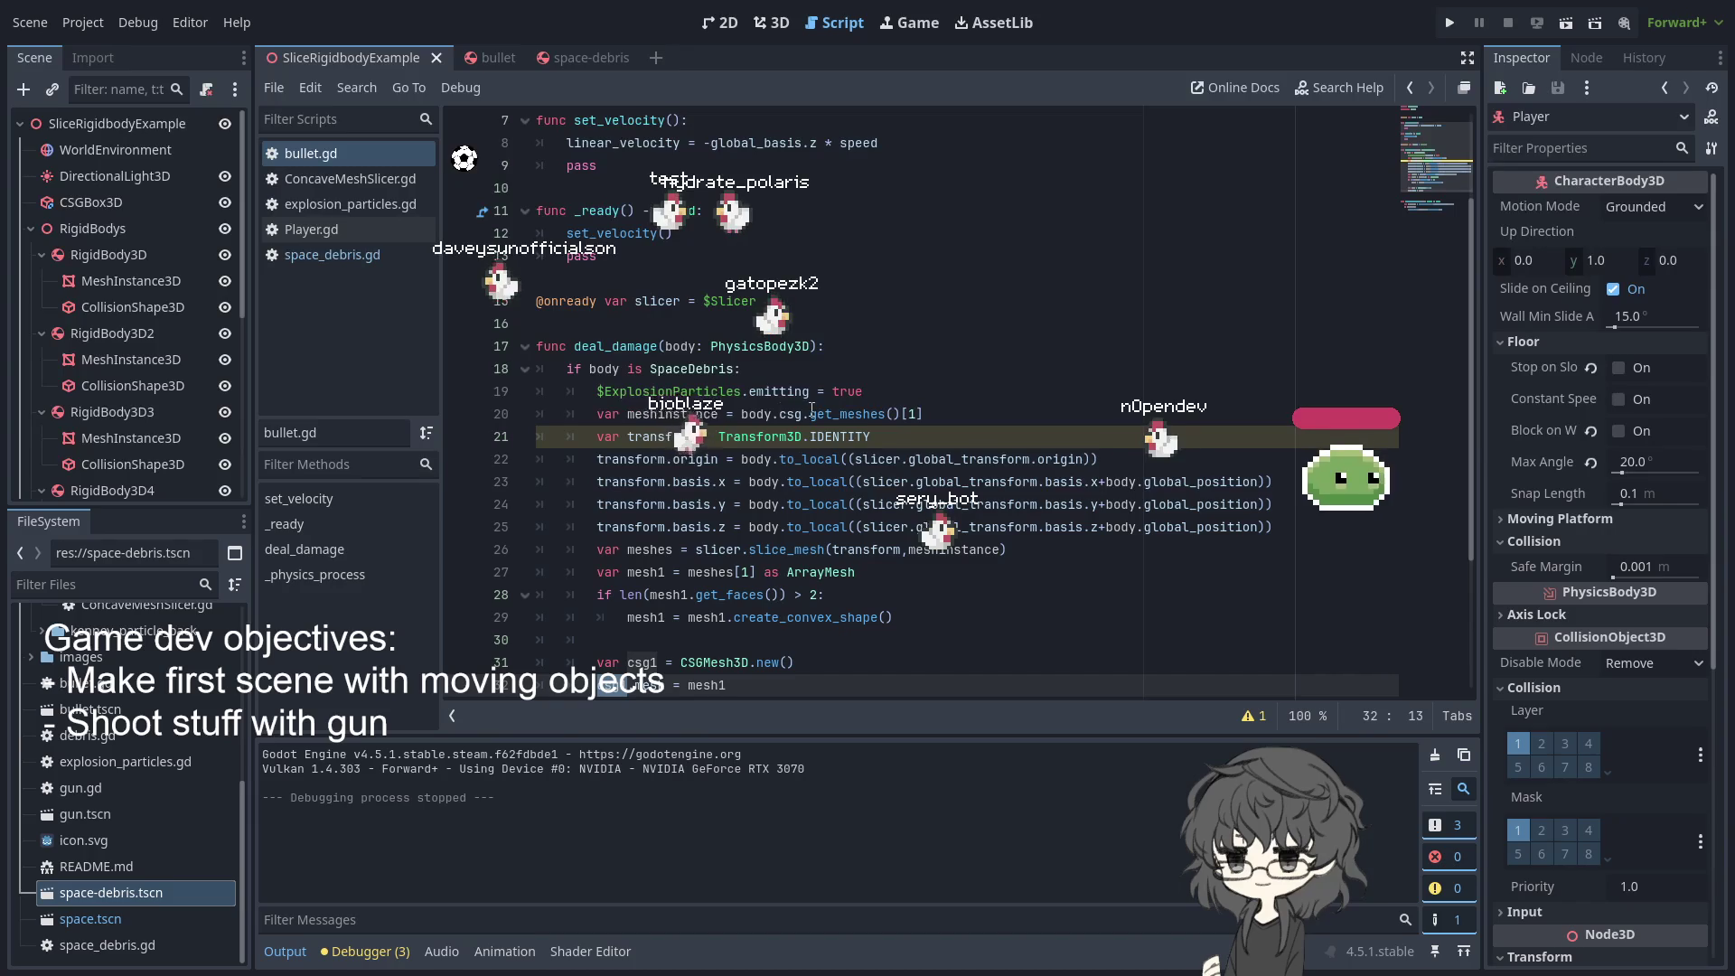
double_click(755, 414)
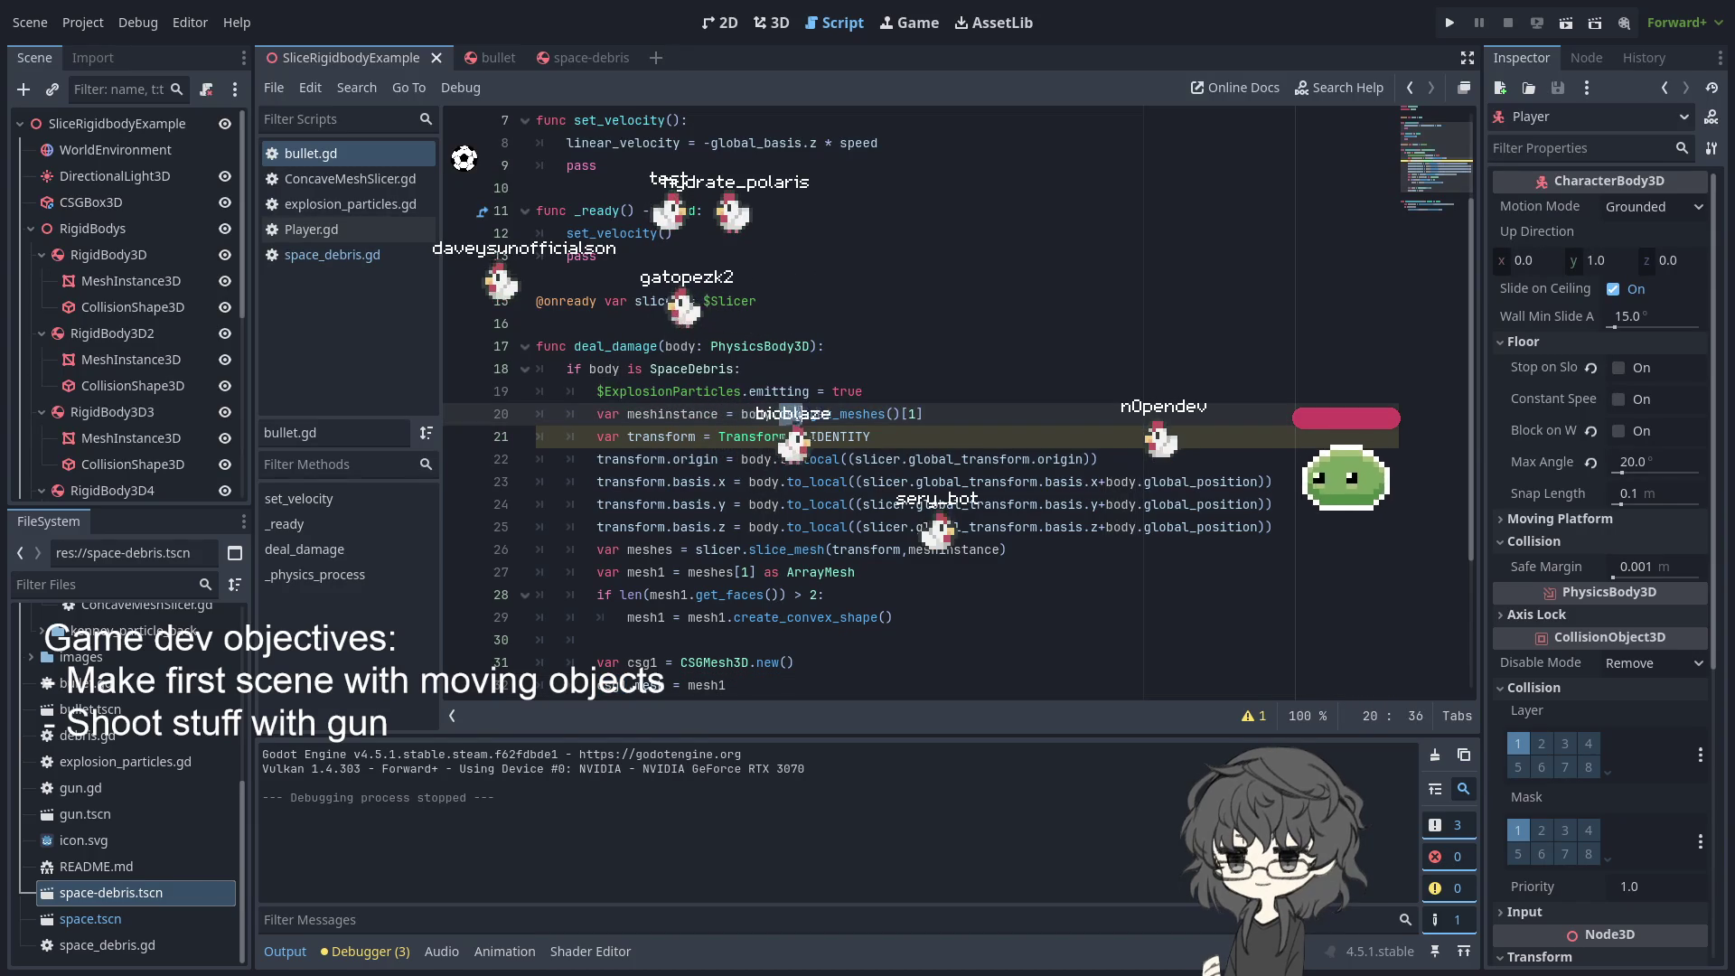
key("ctrl+Tab")
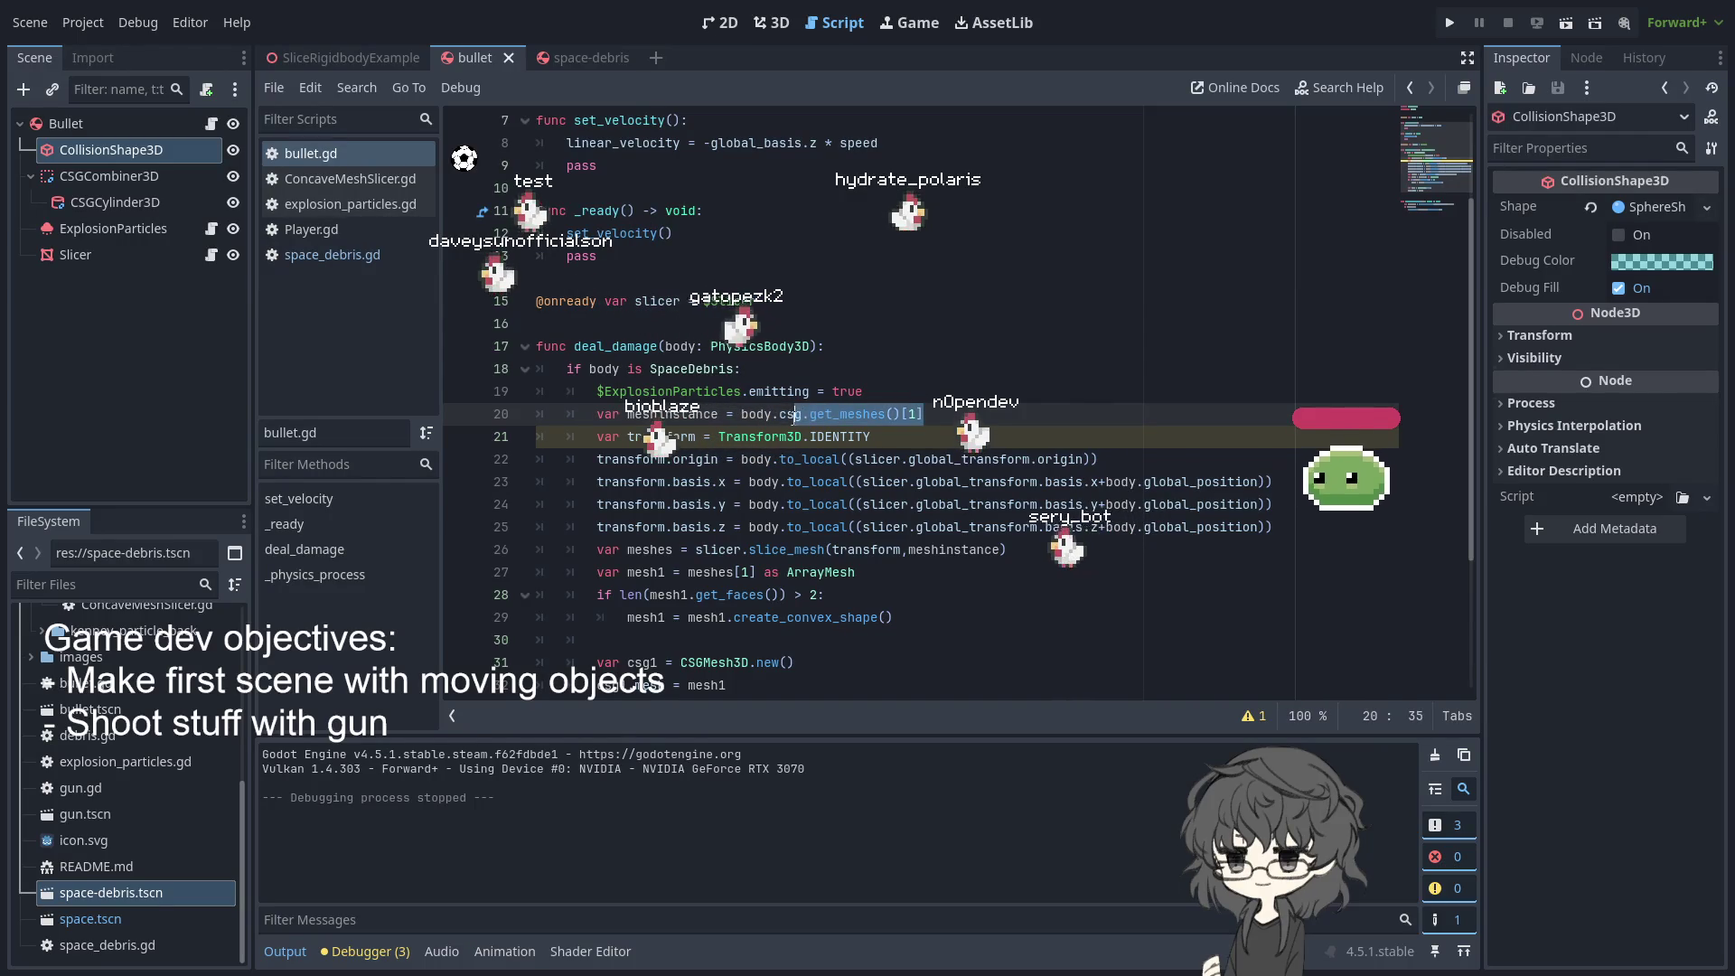
key("BackSpace")
key("BackSpace")
key("BackSpace")
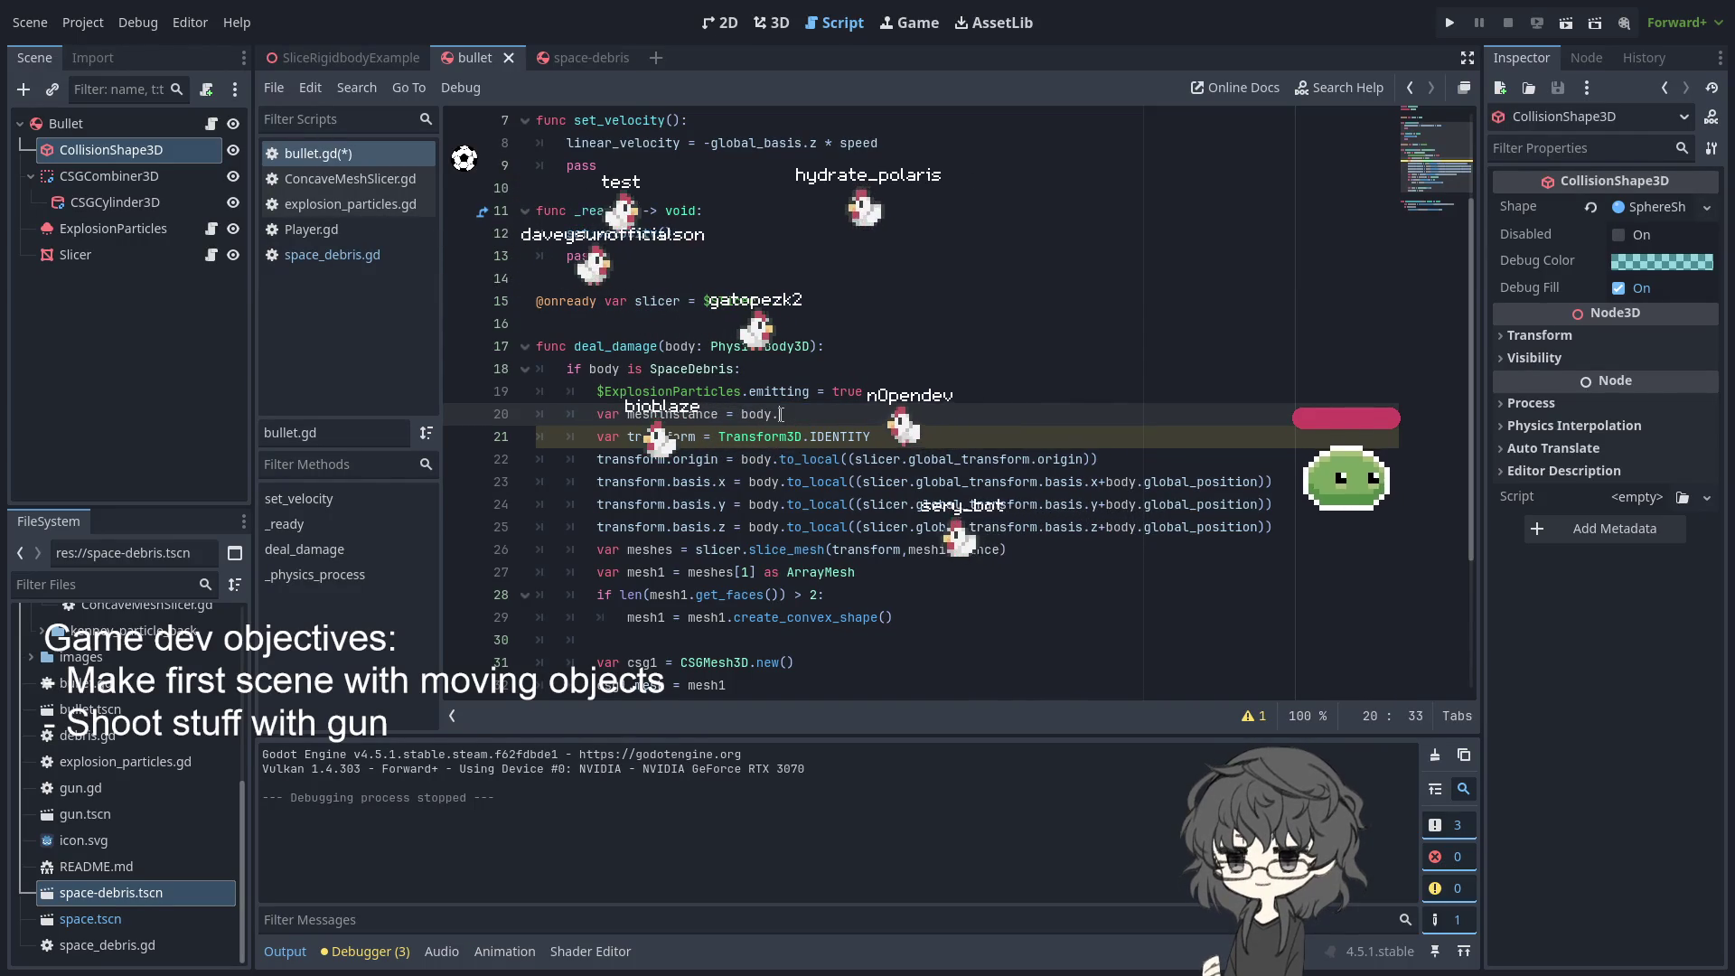
type(".mesh.")
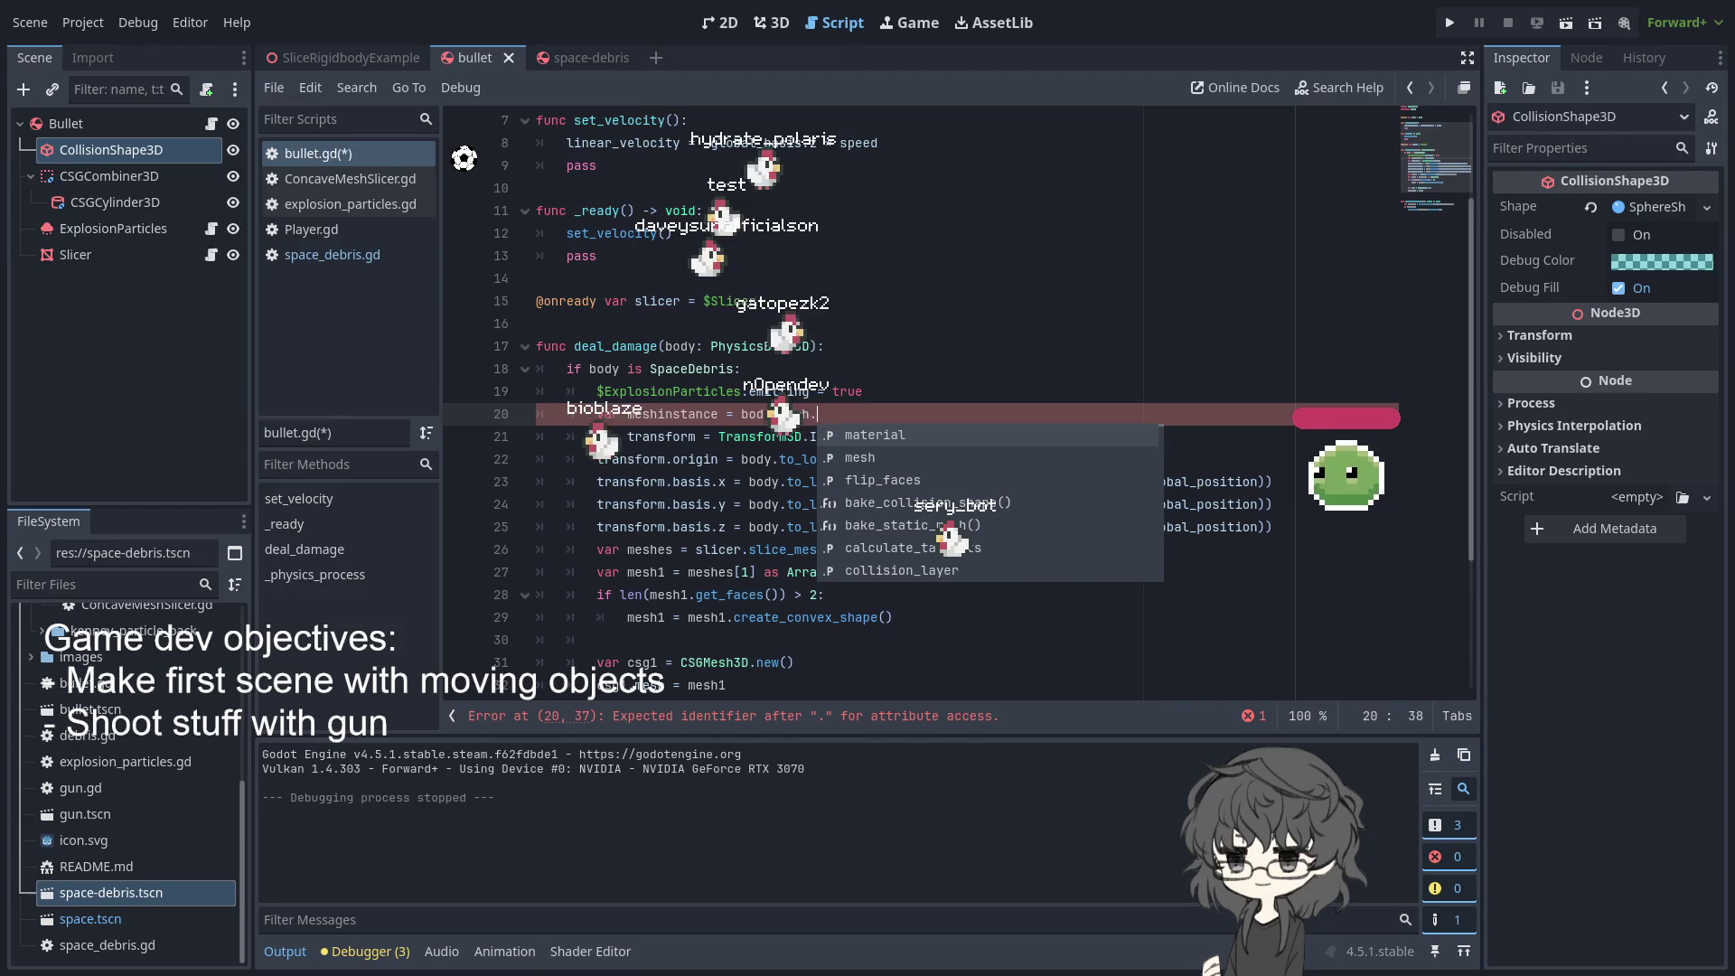
key("Down")
key("Return")
Step: Check the line 21 shadowing warning and rename the transform declaration to trf
left_click(957, 433)
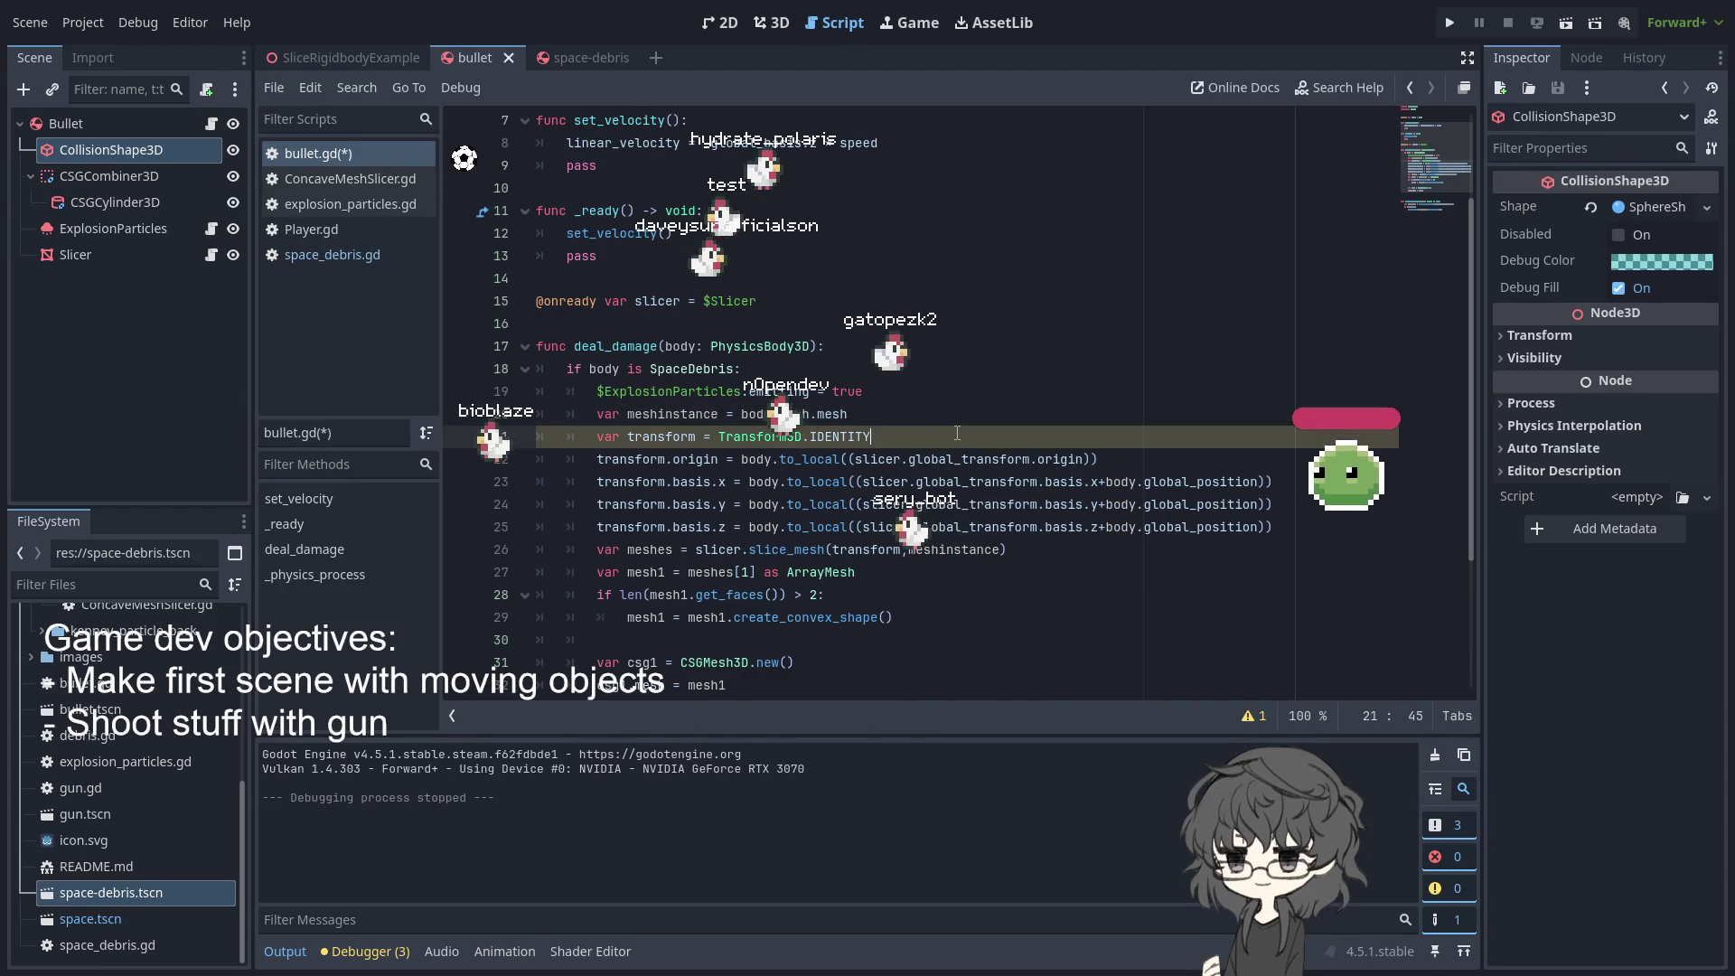
left_click(861, 411)
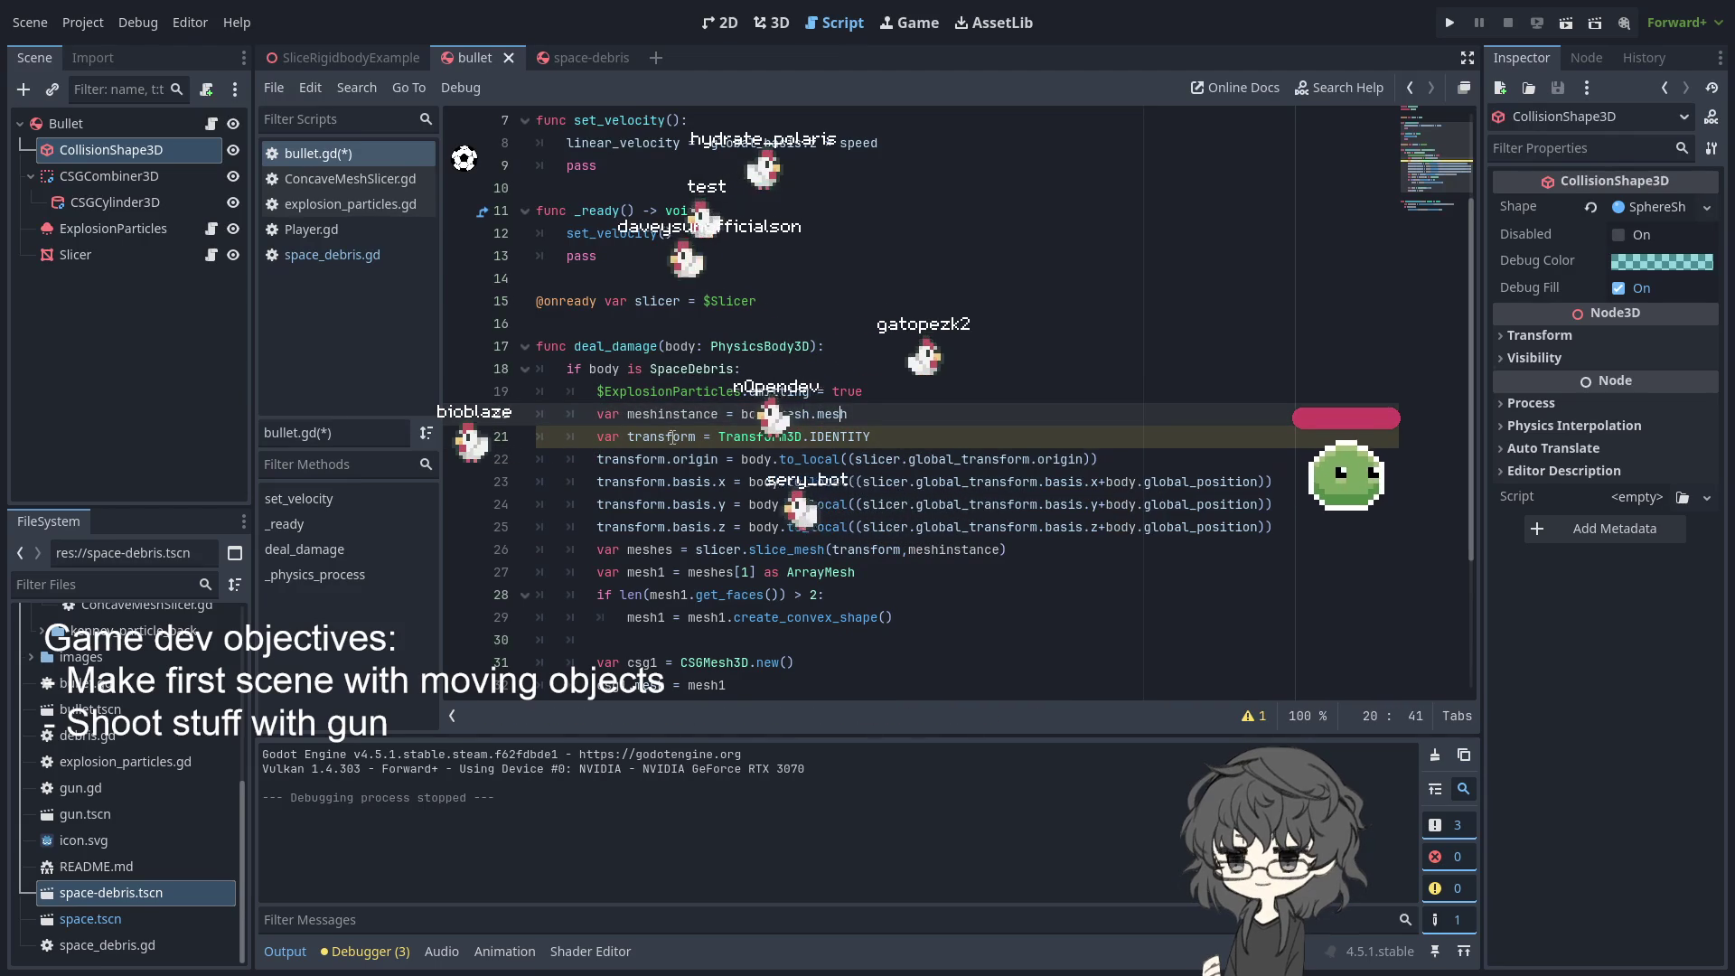
left_click(1008, 504)
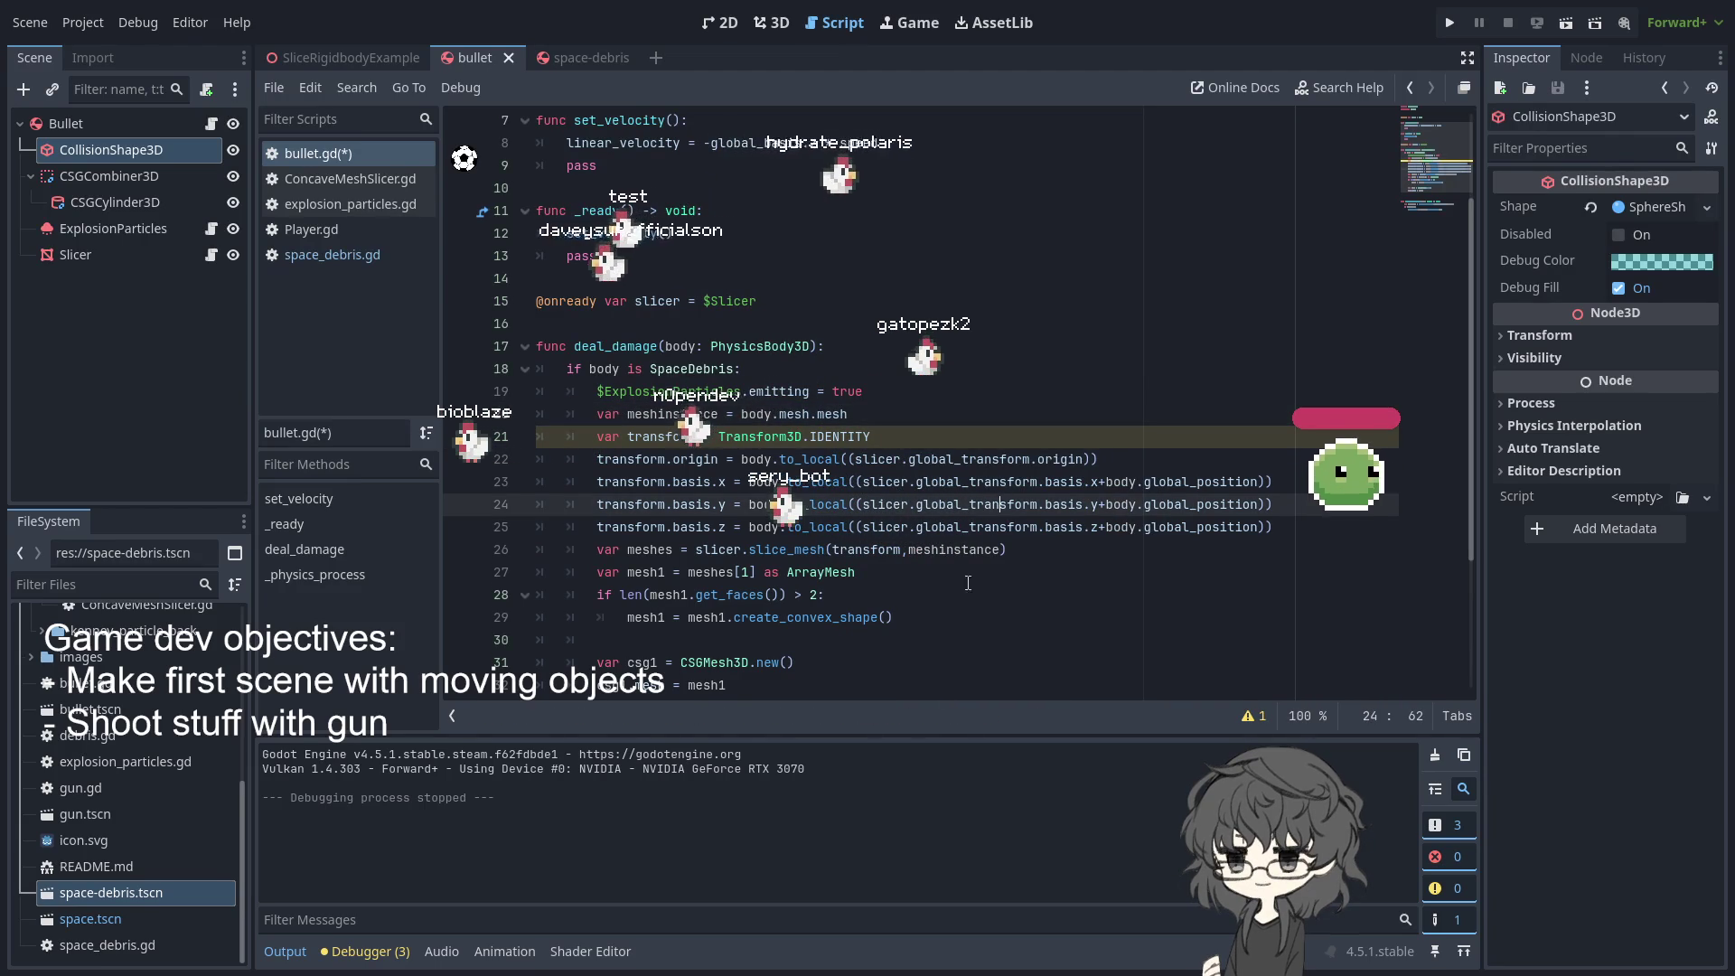
left_click(1267, 715)
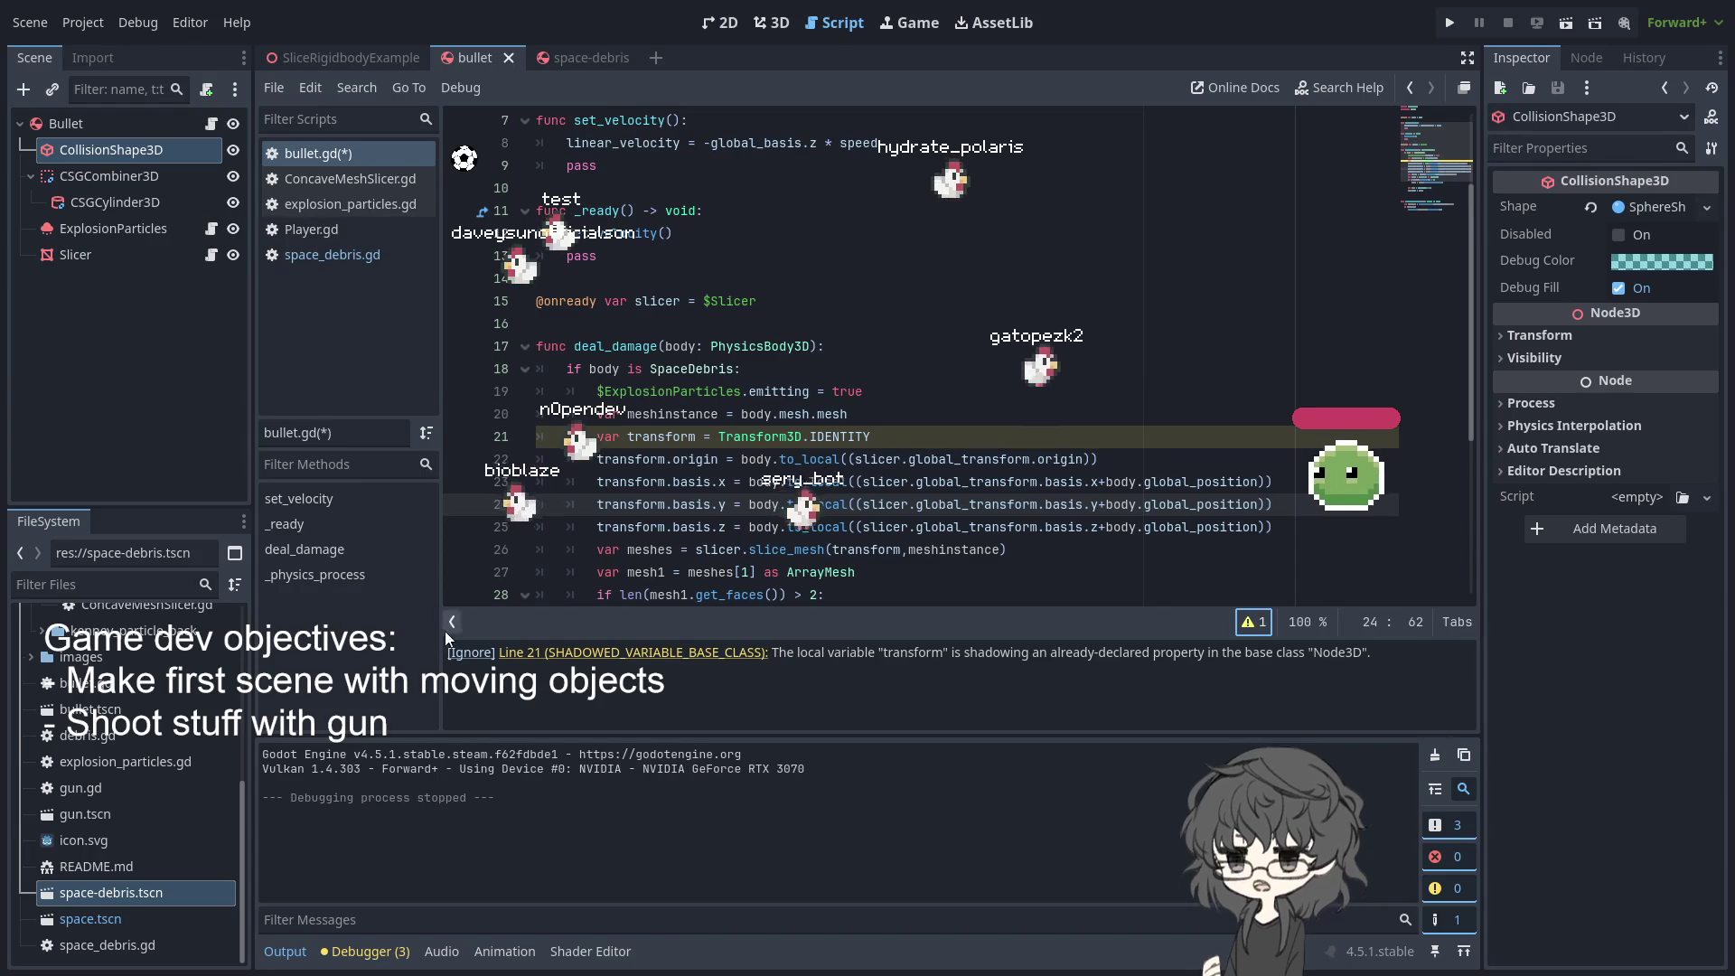
left_click(671, 457)
left_click(630, 436)
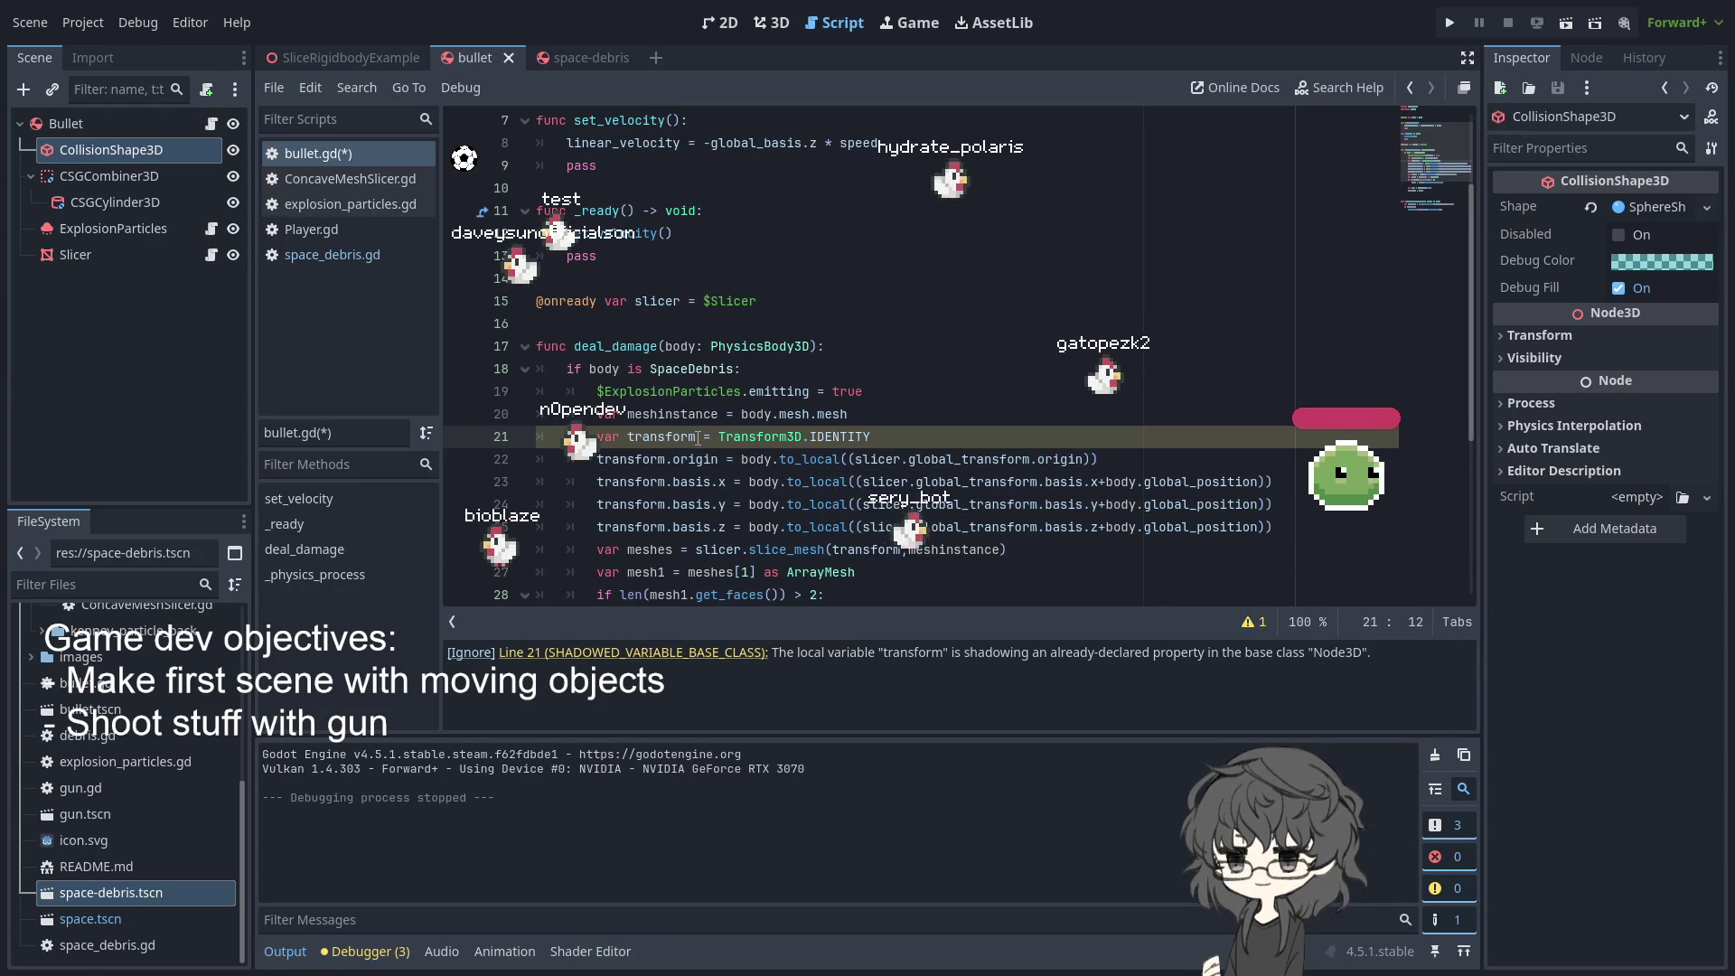
key("shift+Left")
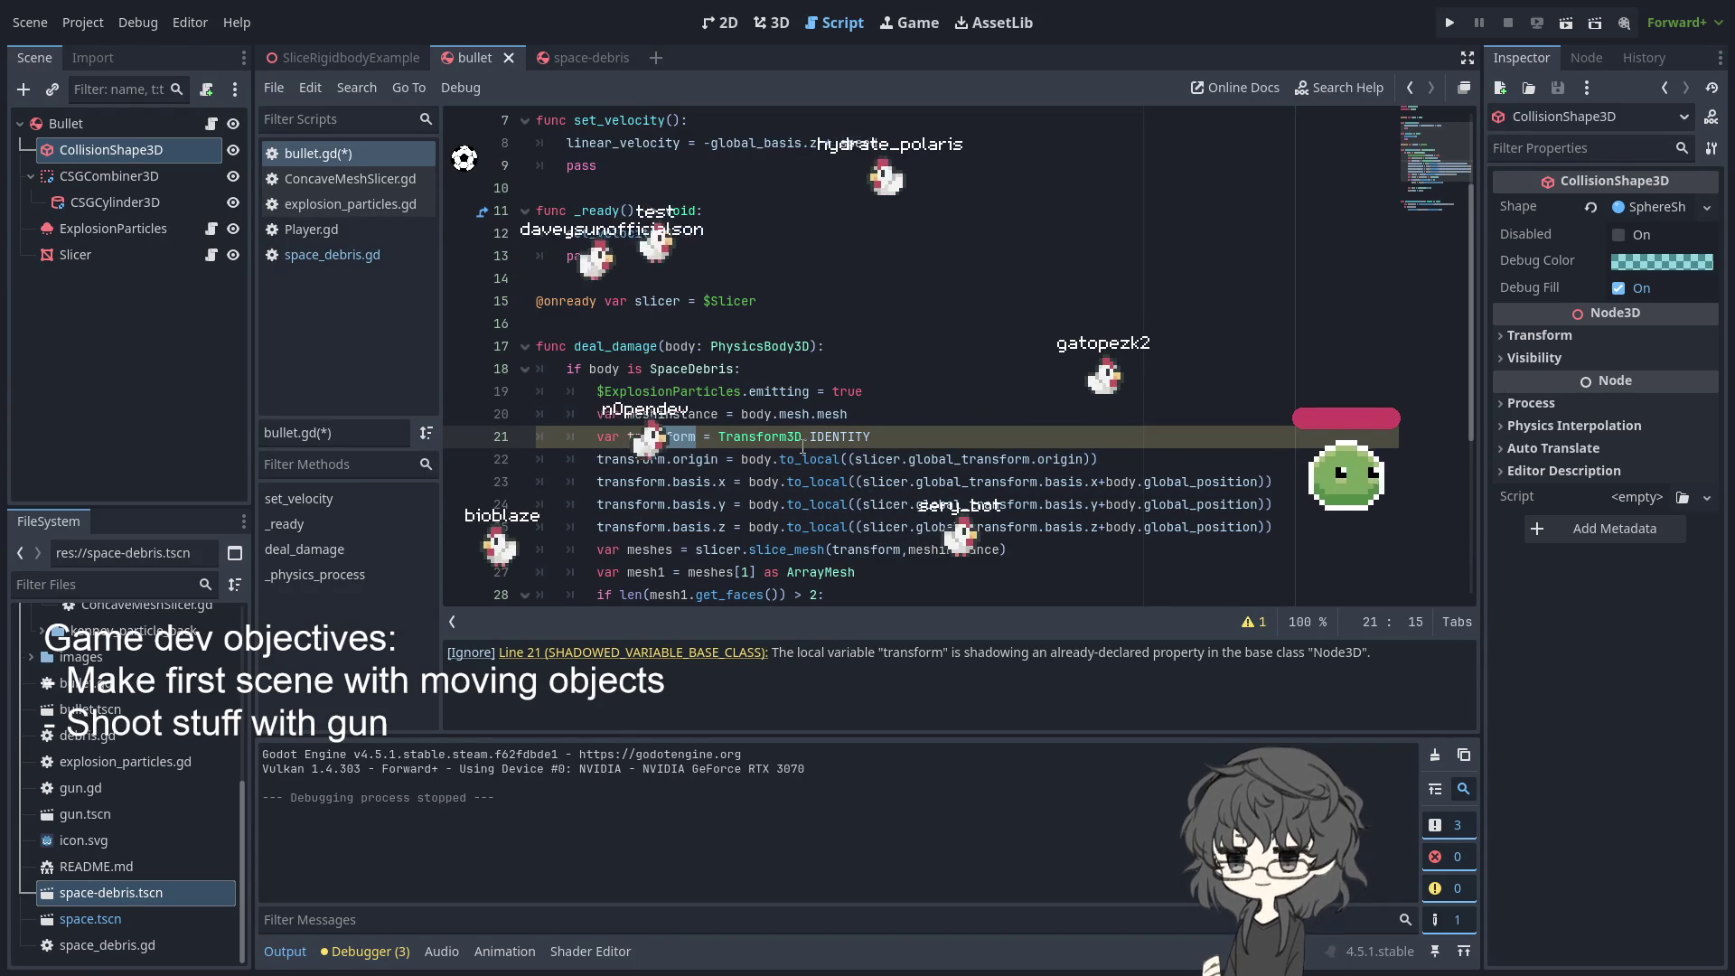
type("f")
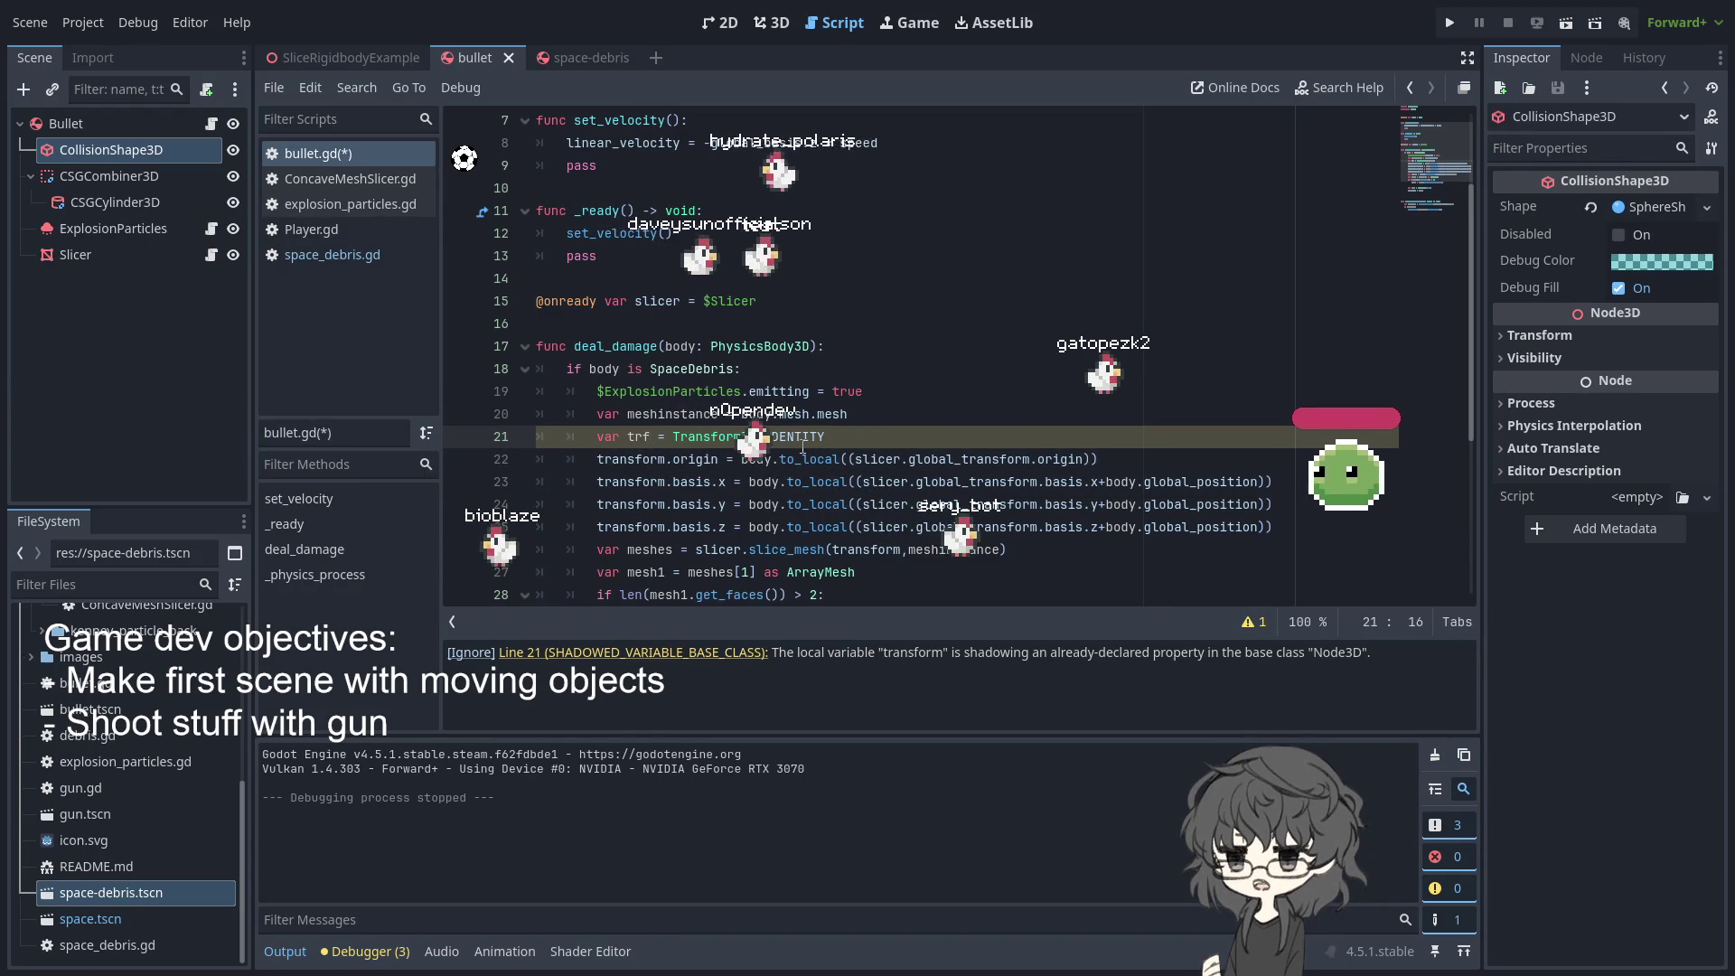
Step: Rename the remaining transform usages on lines 22–26 to trf
double_click(633, 459)
type("trf")
double_click(633, 482)
type("trf")
left_click(635, 503)
double_click(633, 503)
type("trf")
double_click(633, 527)
type("trf")
double_click(855, 549)
type("trf")
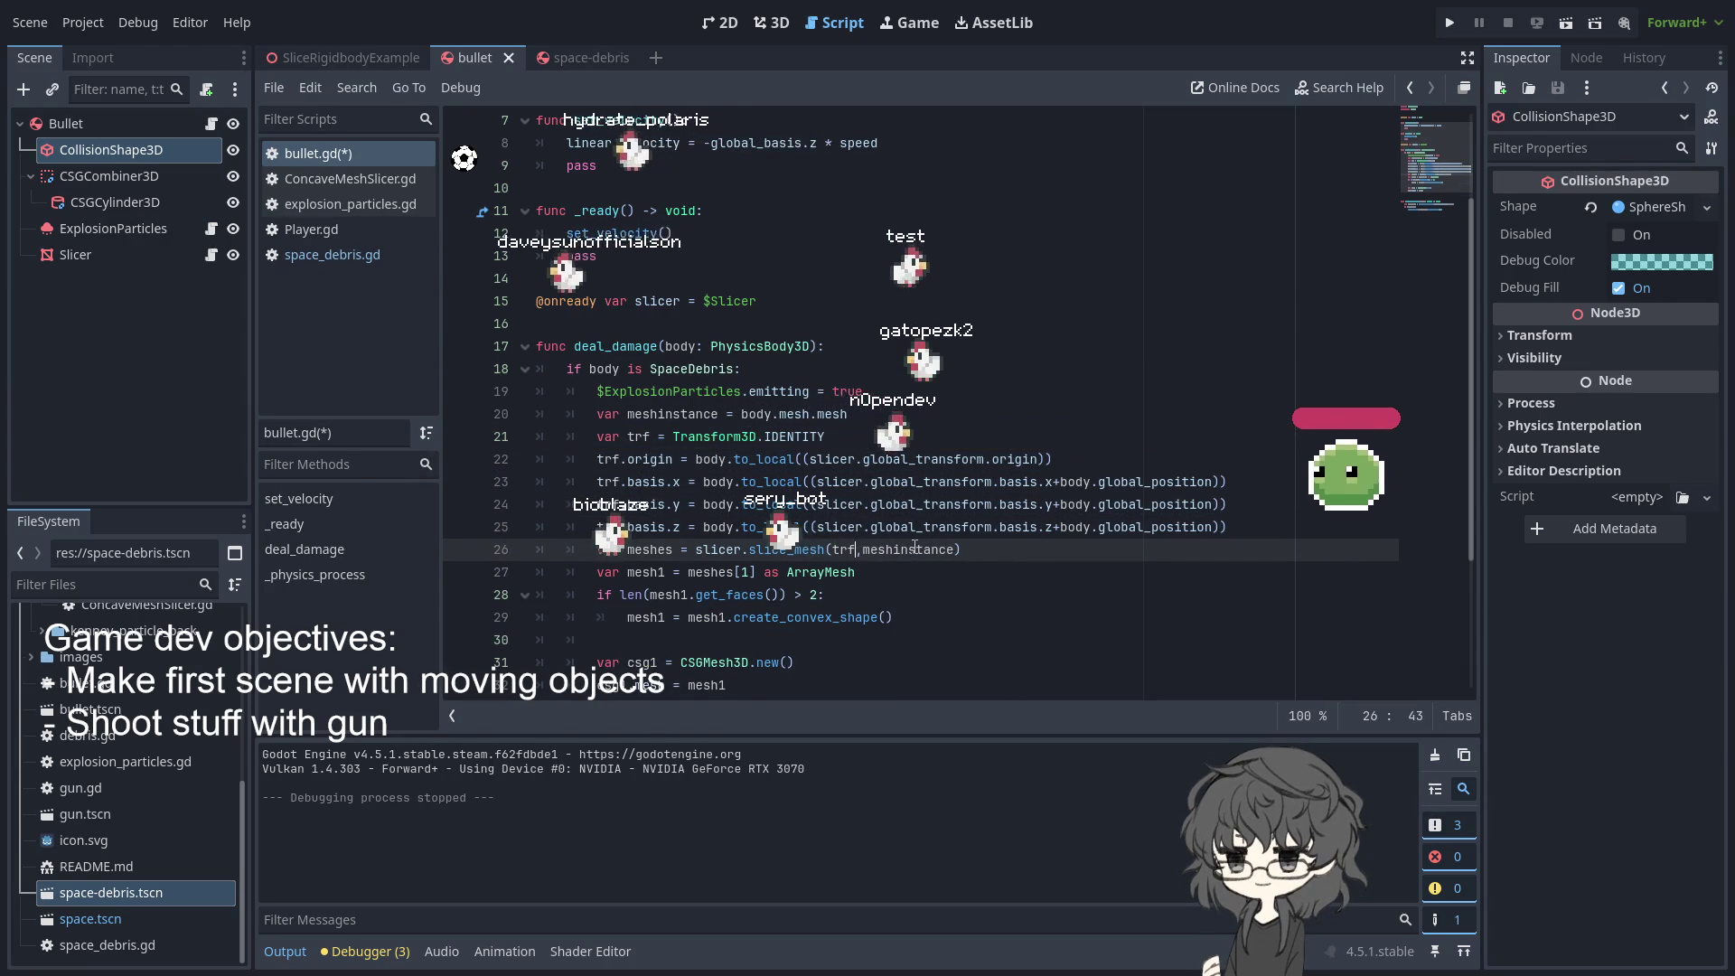
Step: Run the project with F5 to test the slicing
scroll(940, 533, "down", 3)
scroll(917, 469, "up", 3)
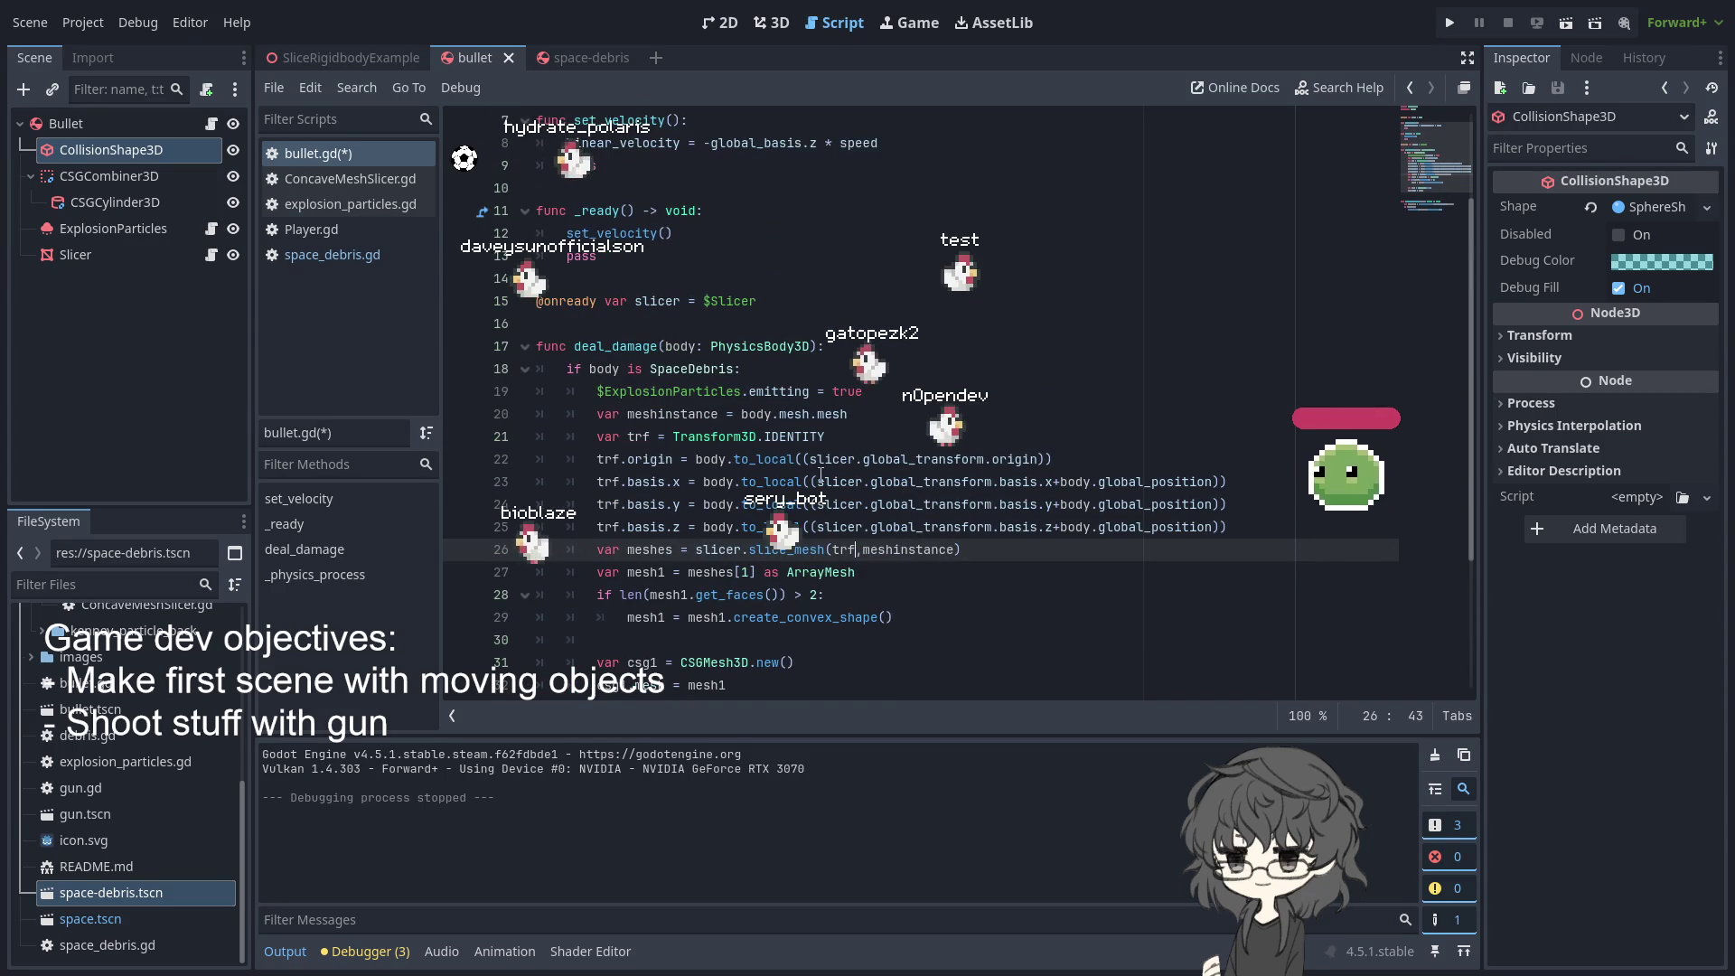
key("F5")
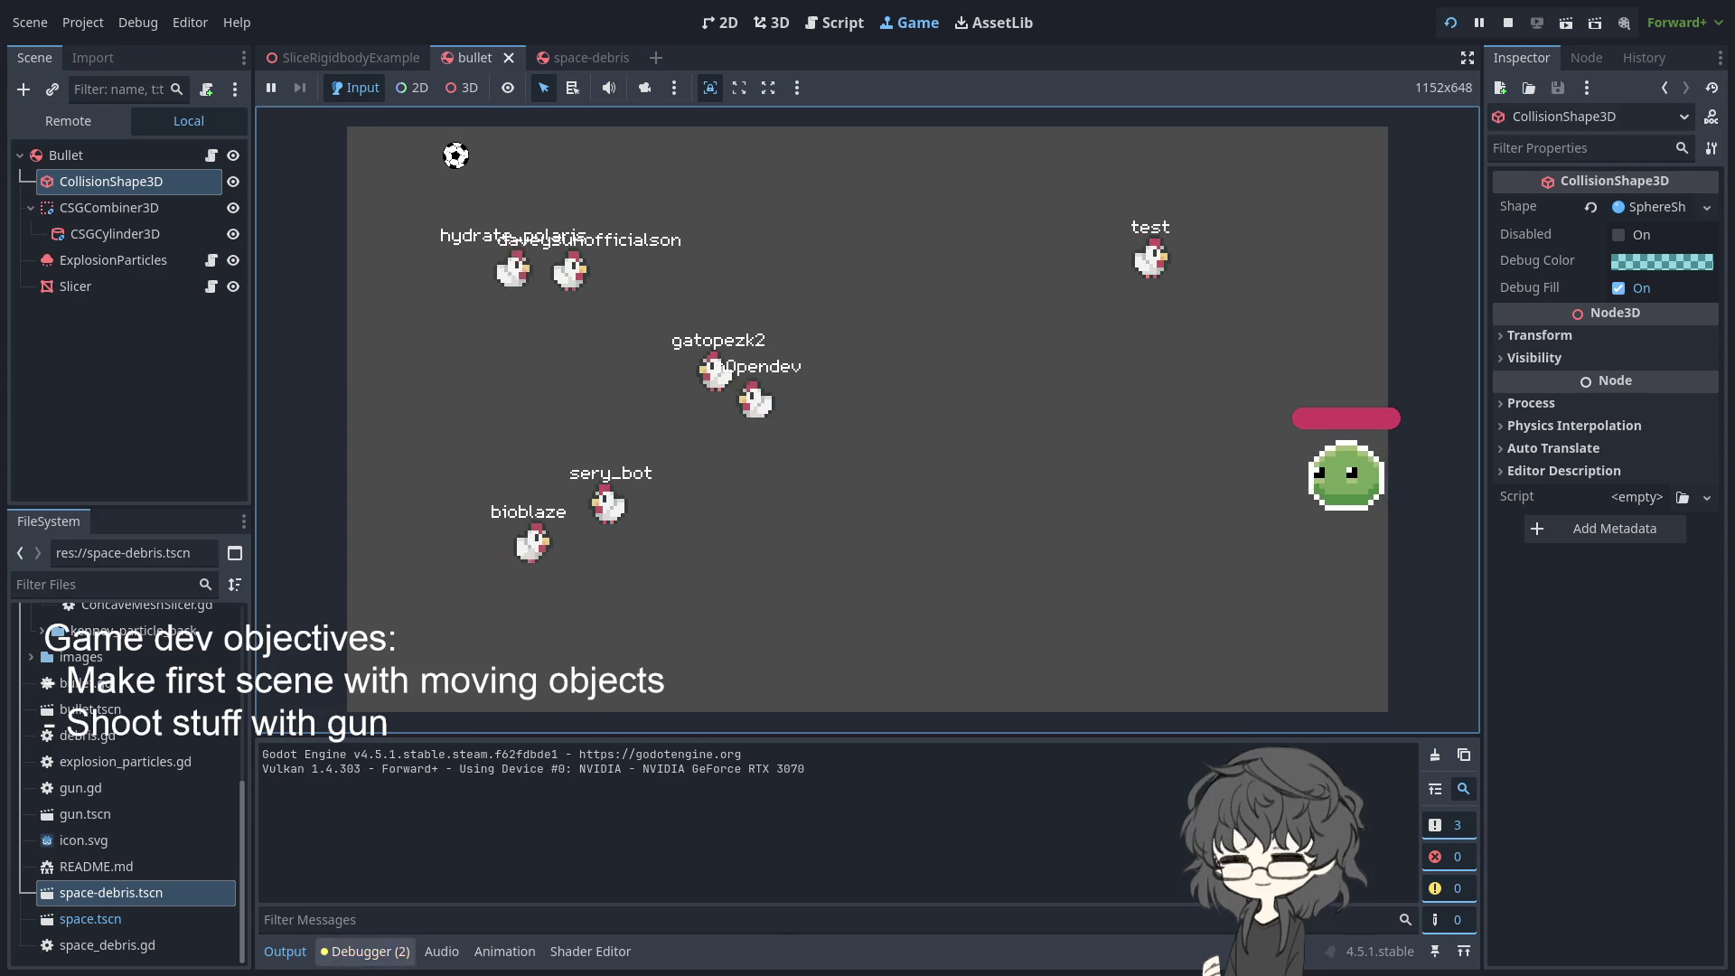
Step: Review the debugger's script warnings, including explosion_particles.gd, and restart the game
left_click(364, 951)
left_click(387, 723)
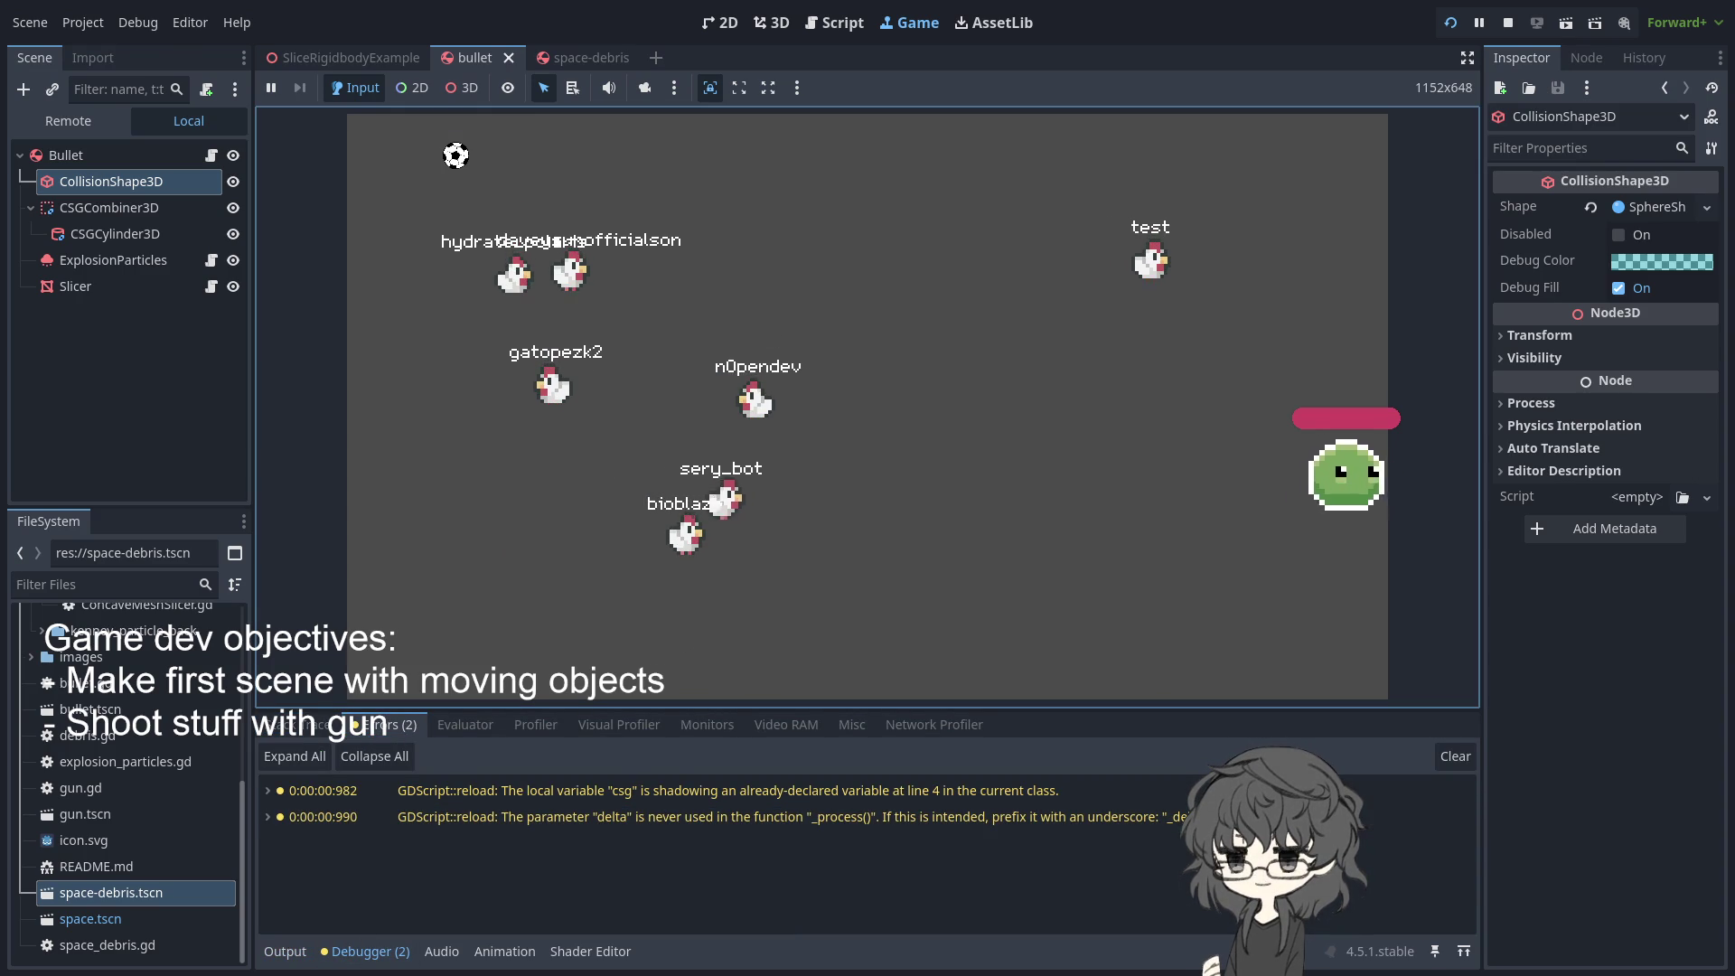
double_click(1002, 816)
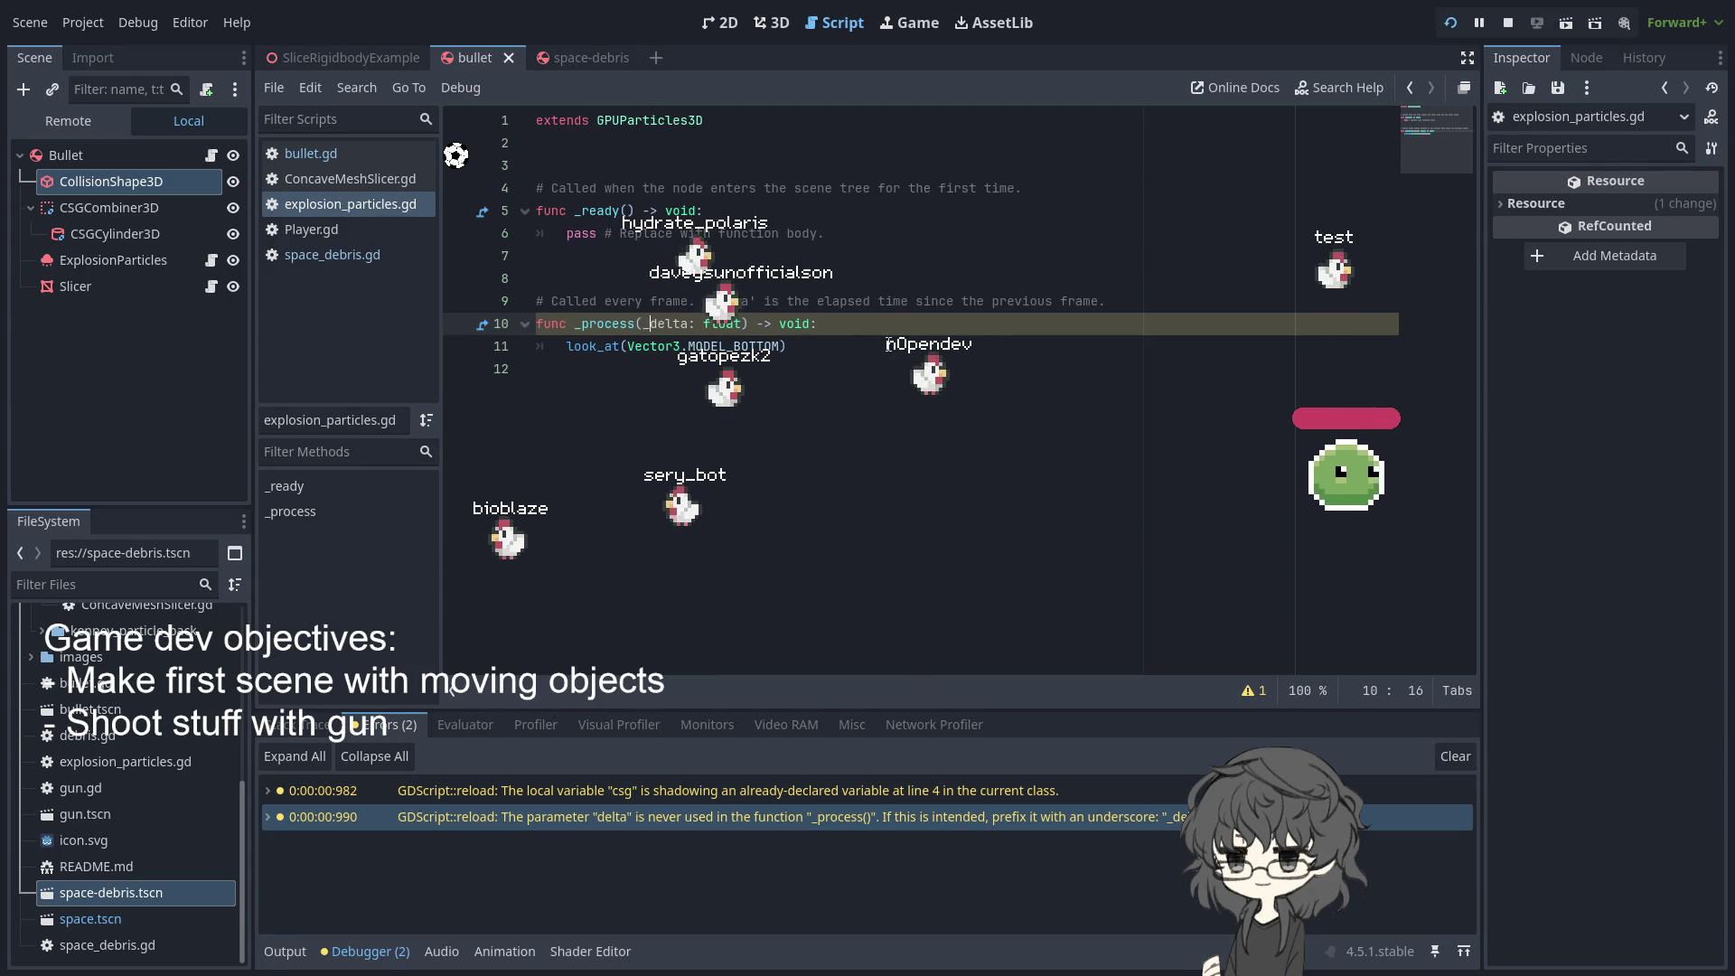
left_click(1450, 23)
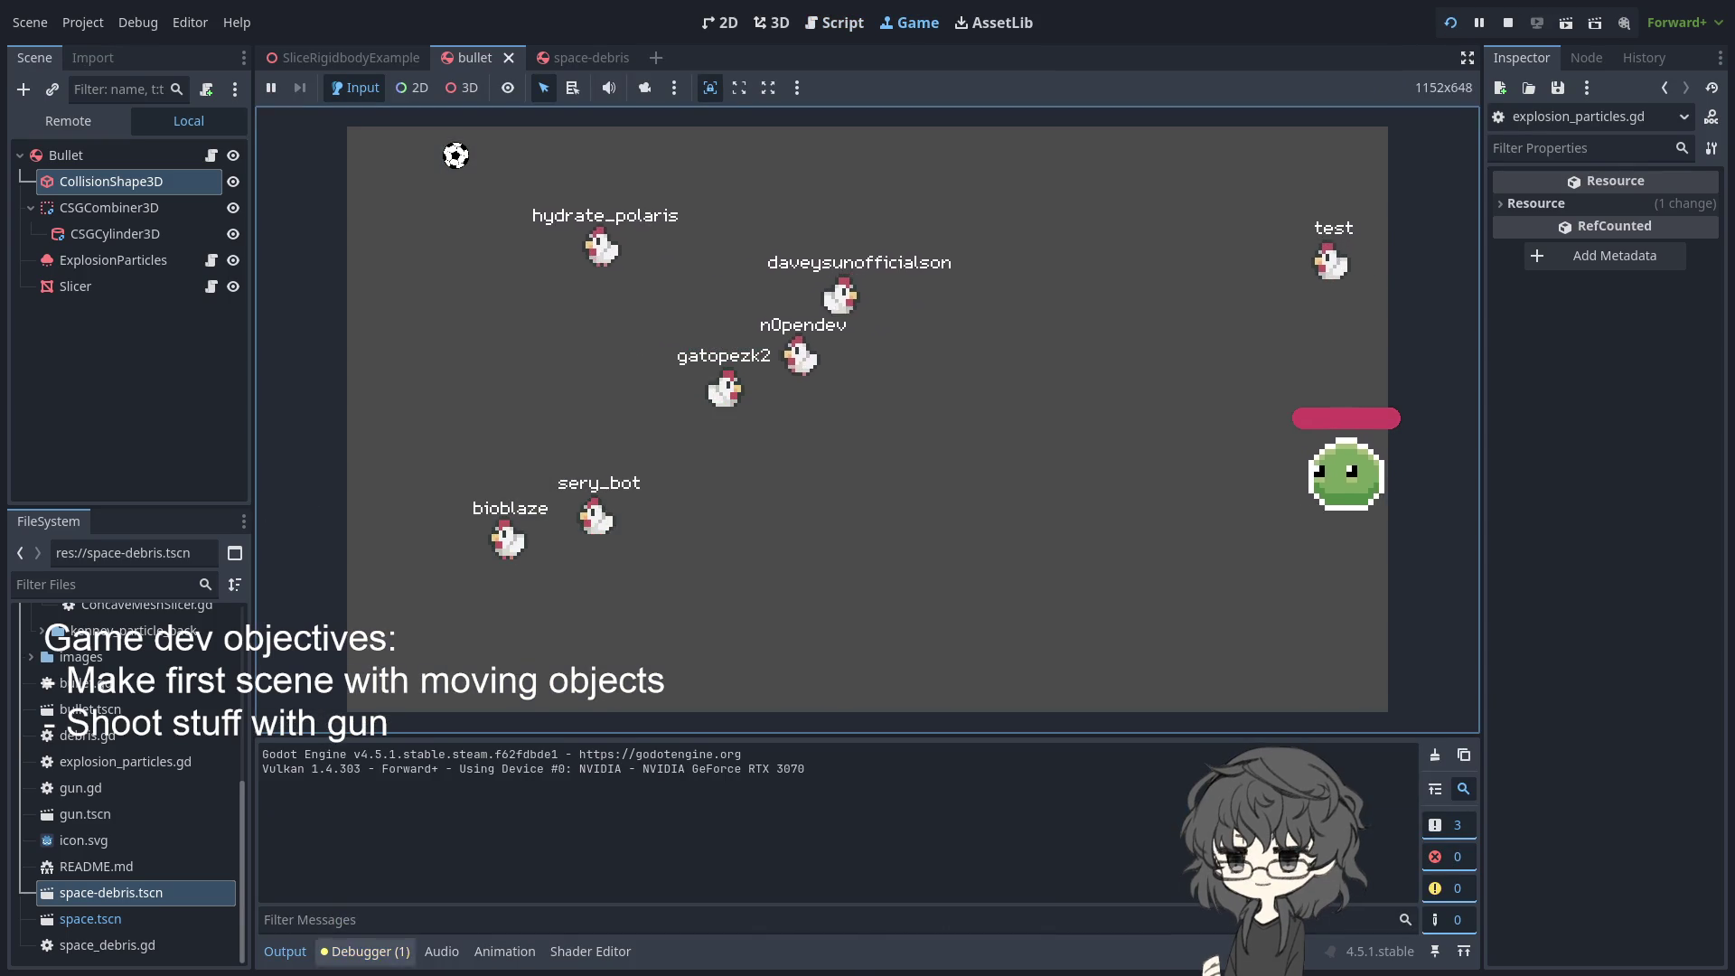
left_click(371, 952)
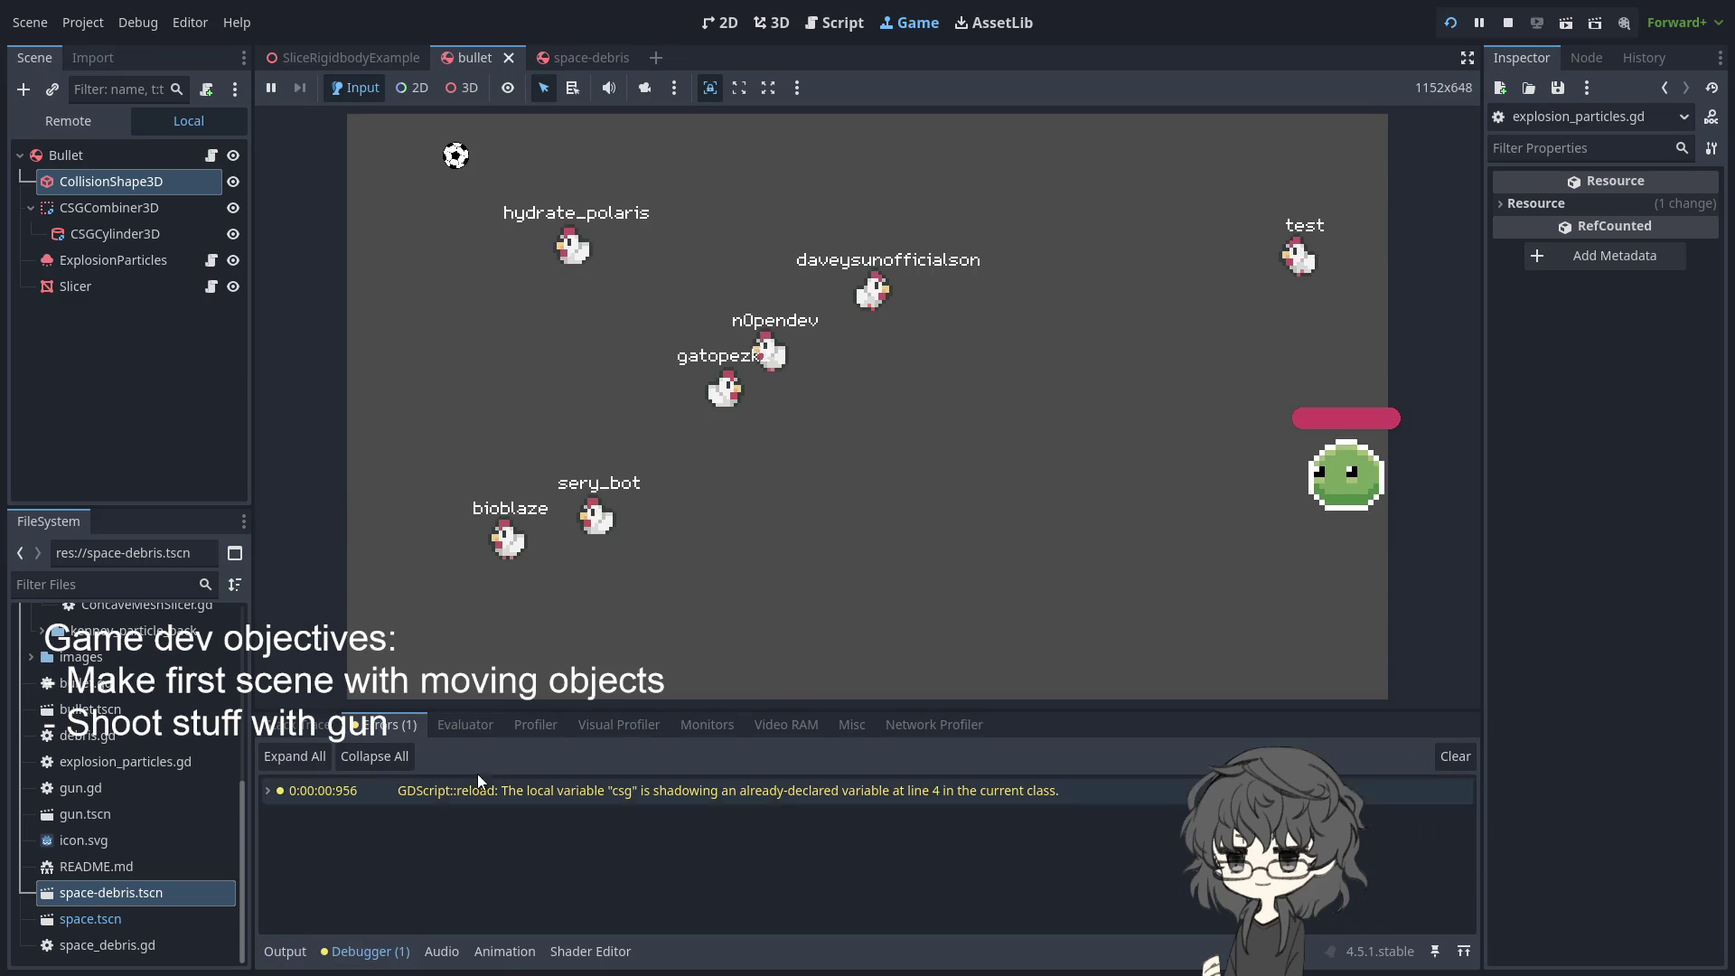
double_click(571, 794)
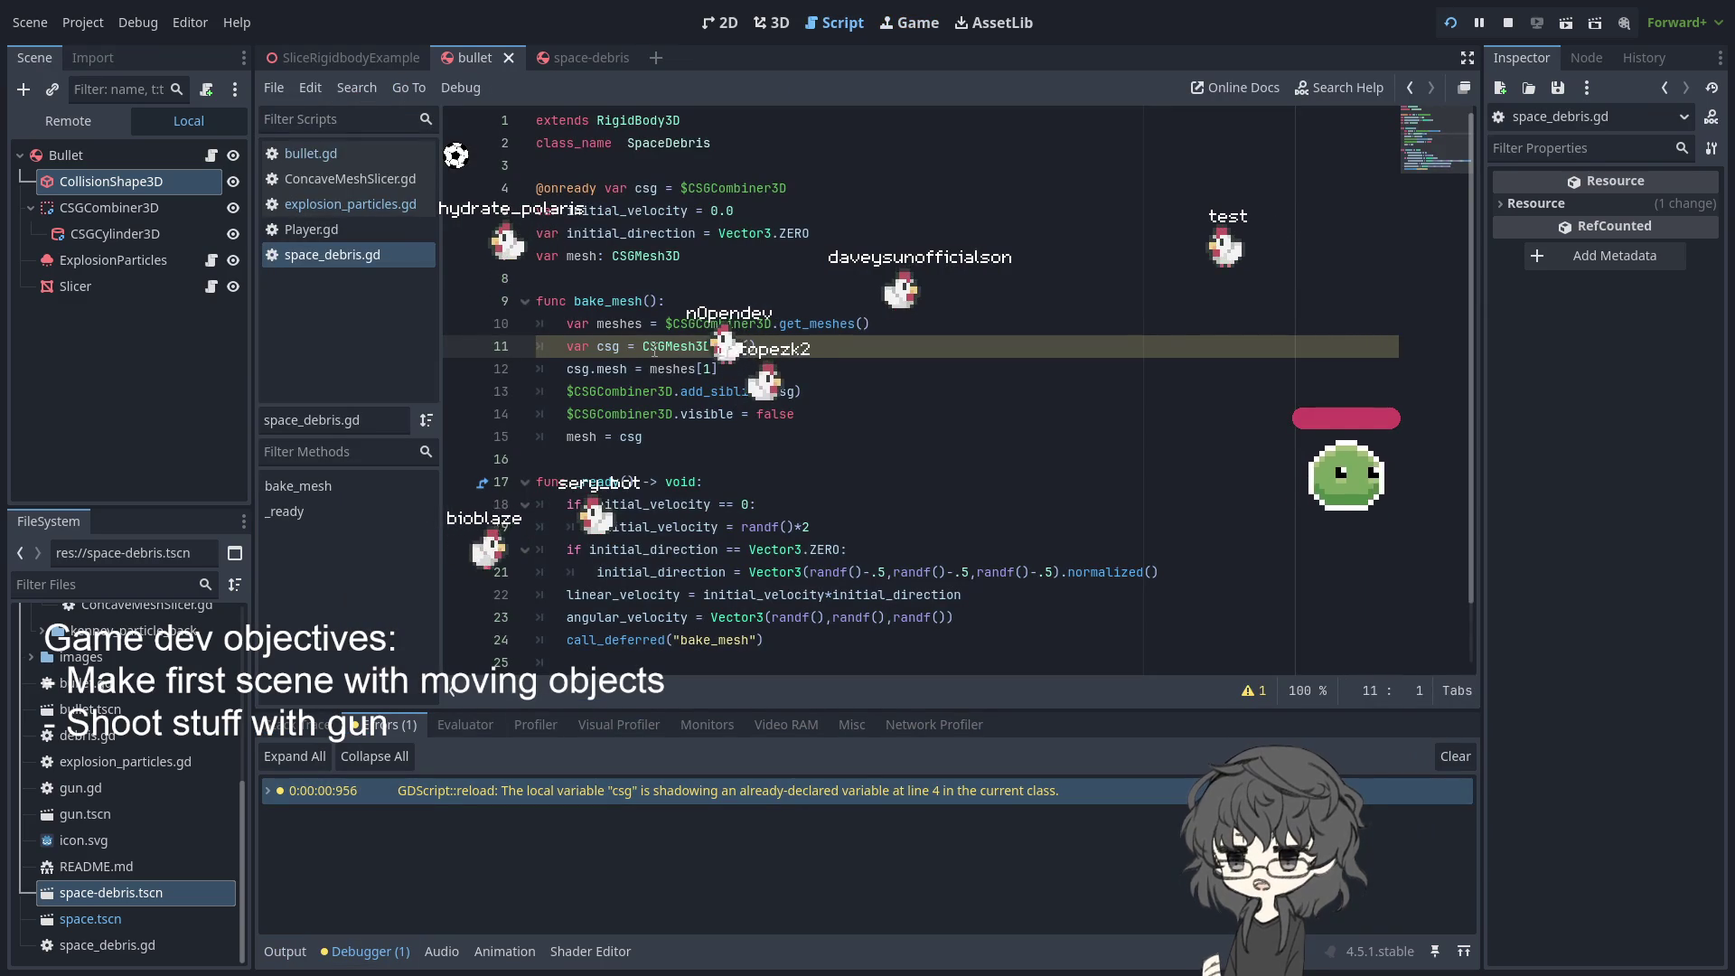
double_click(608, 346)
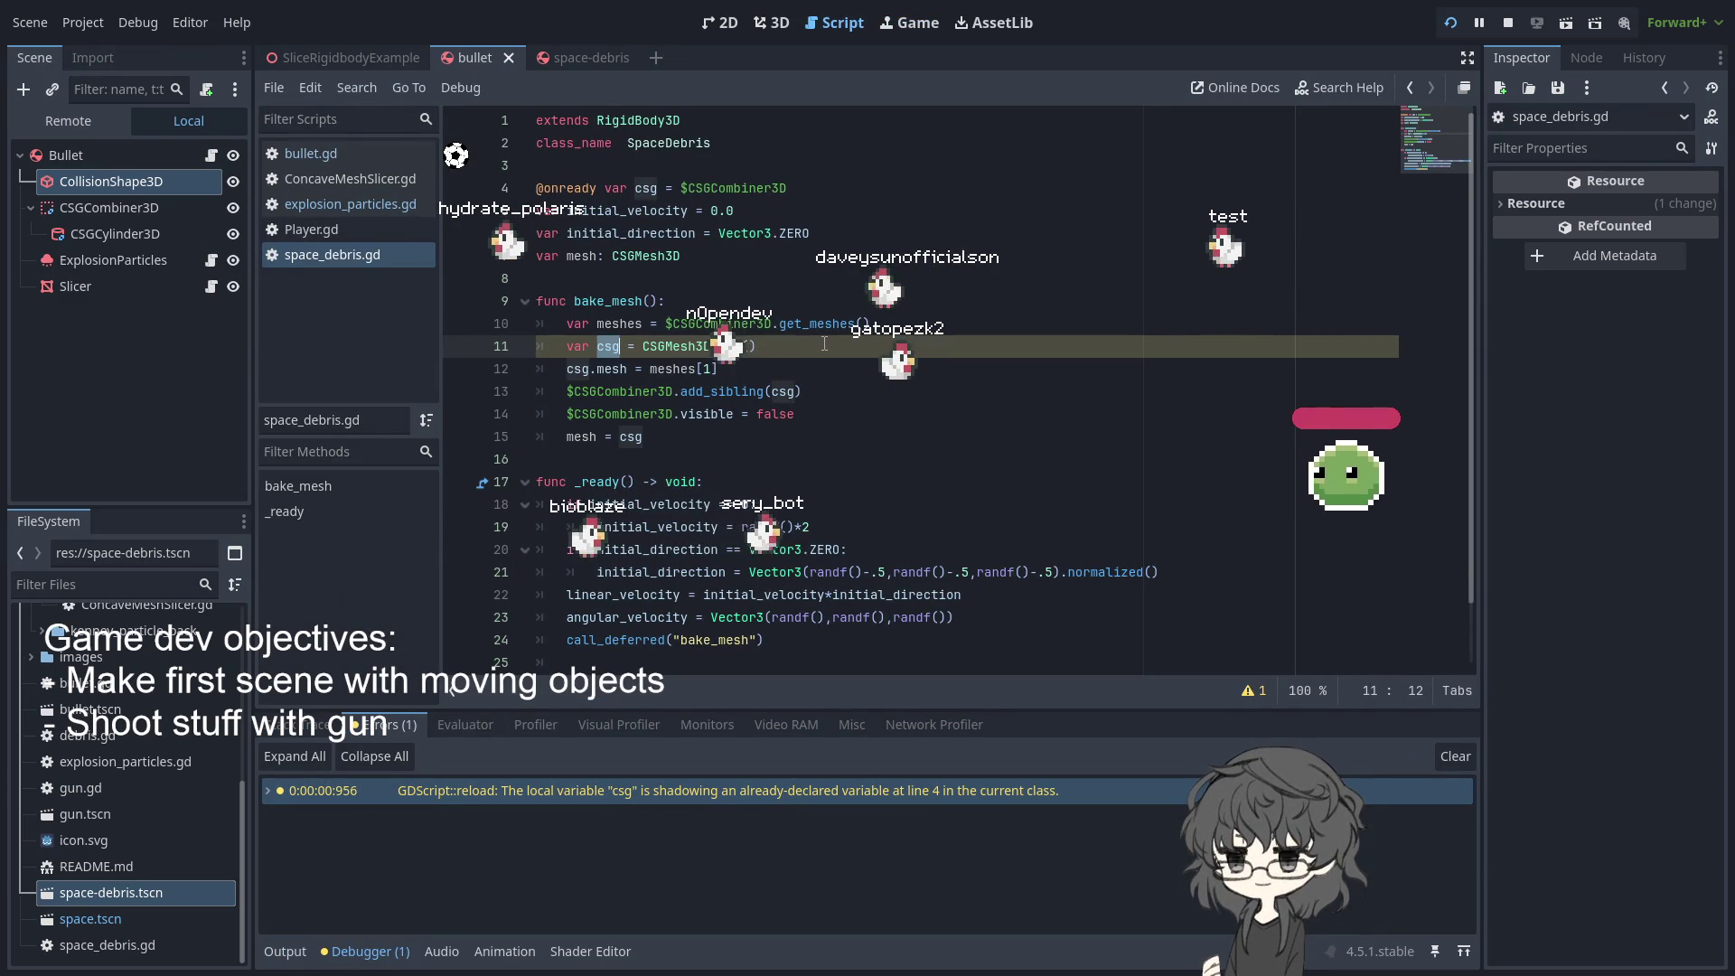
left_click_drag(801, 172, 880, 189)
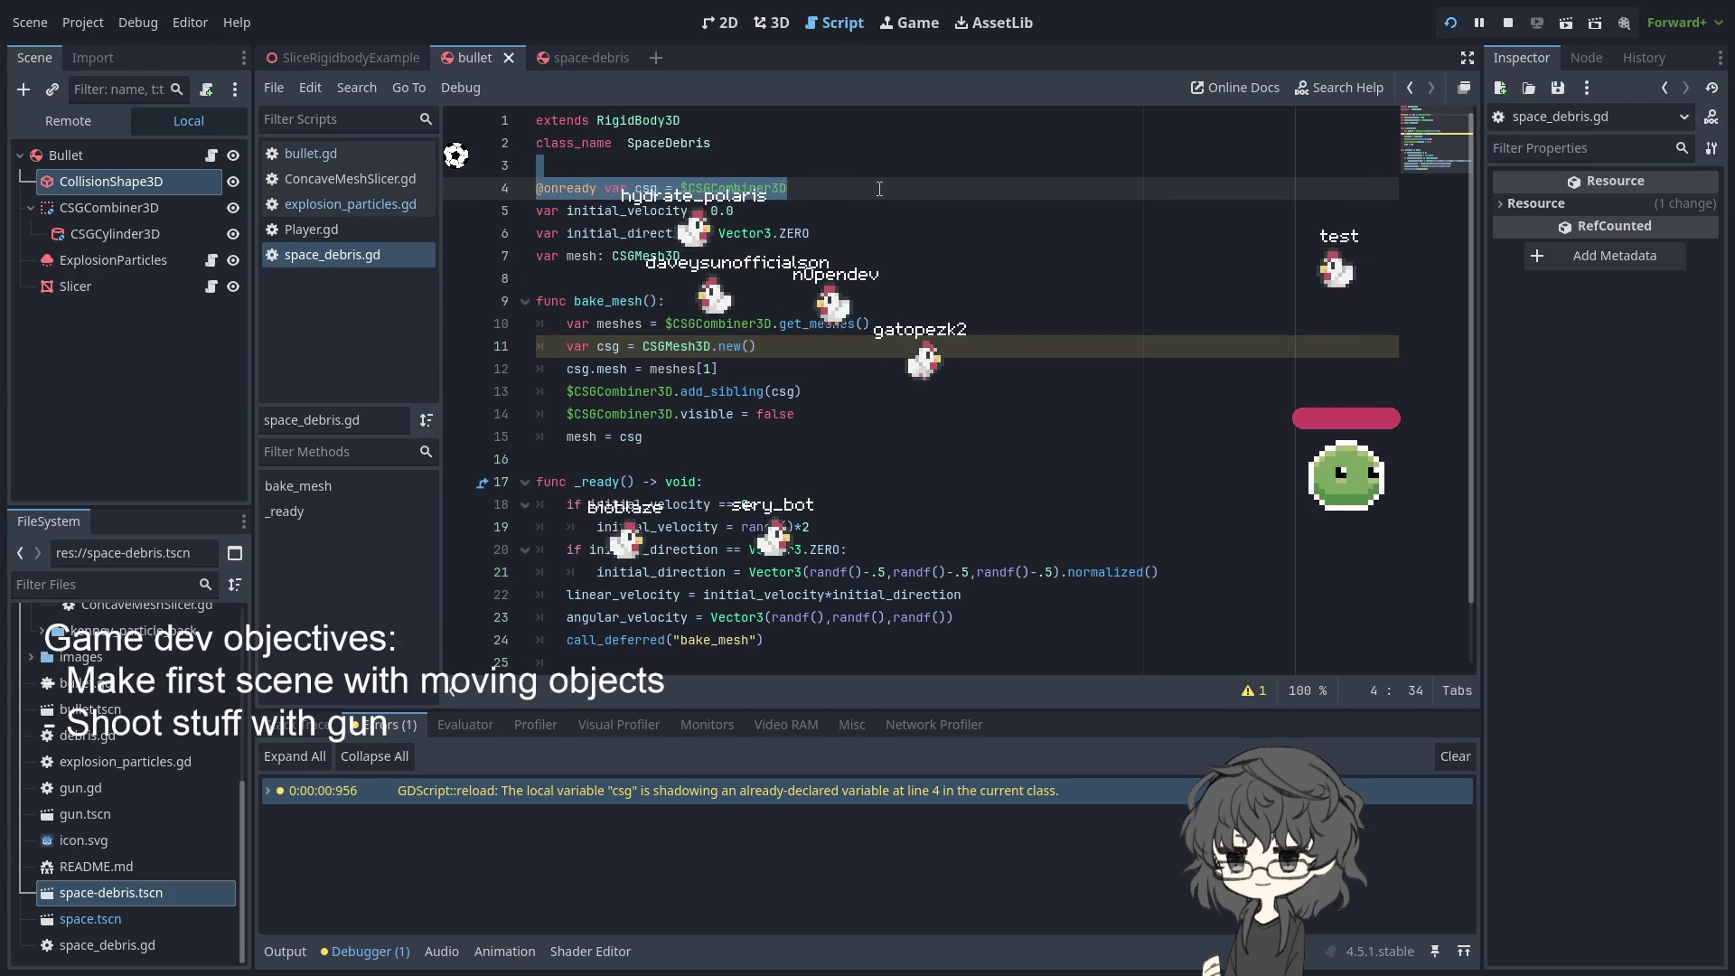
key("BackSpace")
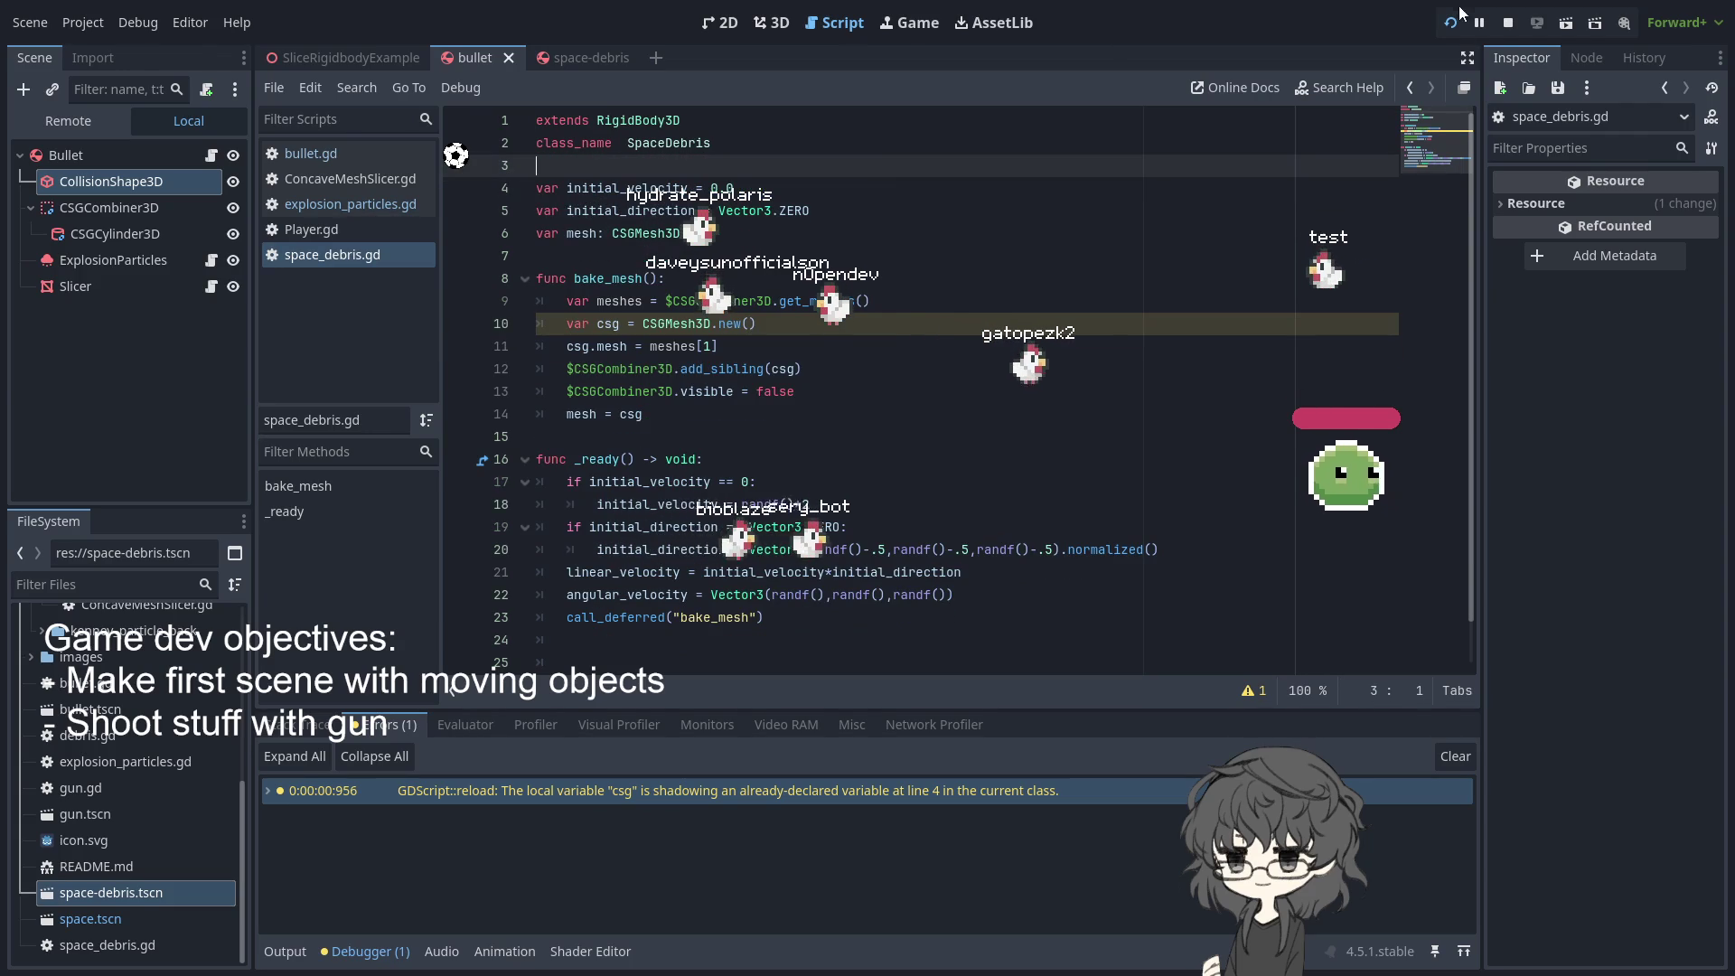
left_click(1451, 24)
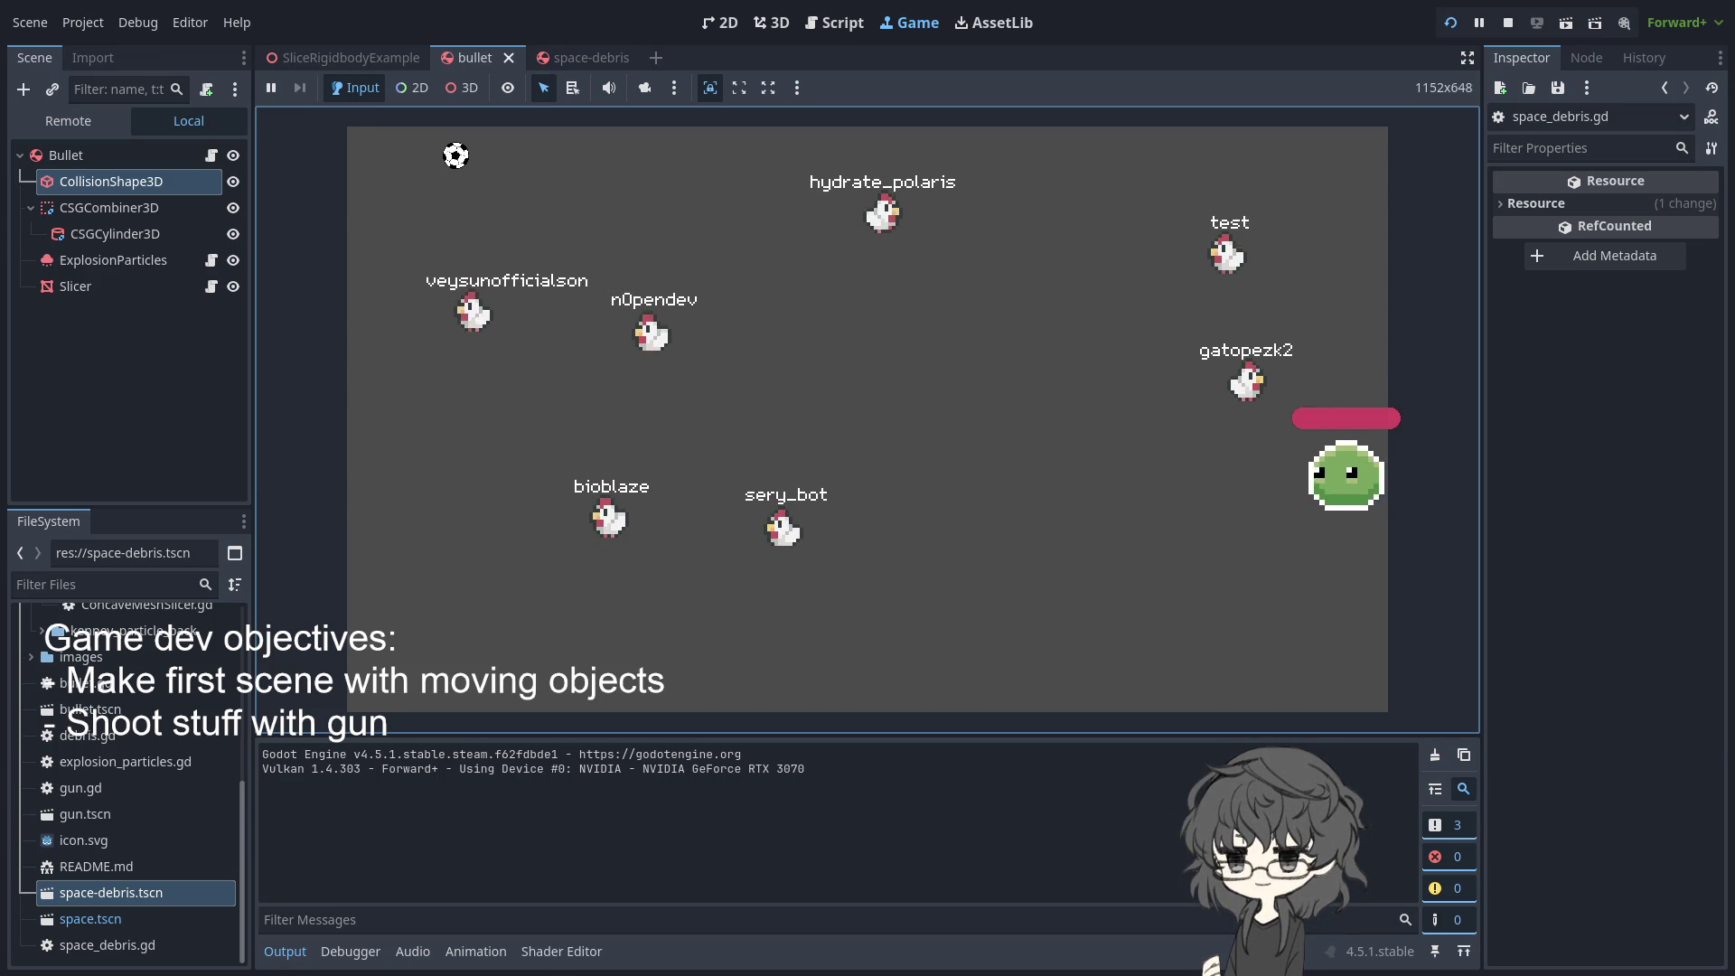
Step: Go to the space-debris scene, select the Debris root node, and open space_debris.gd
left_click(351, 58)
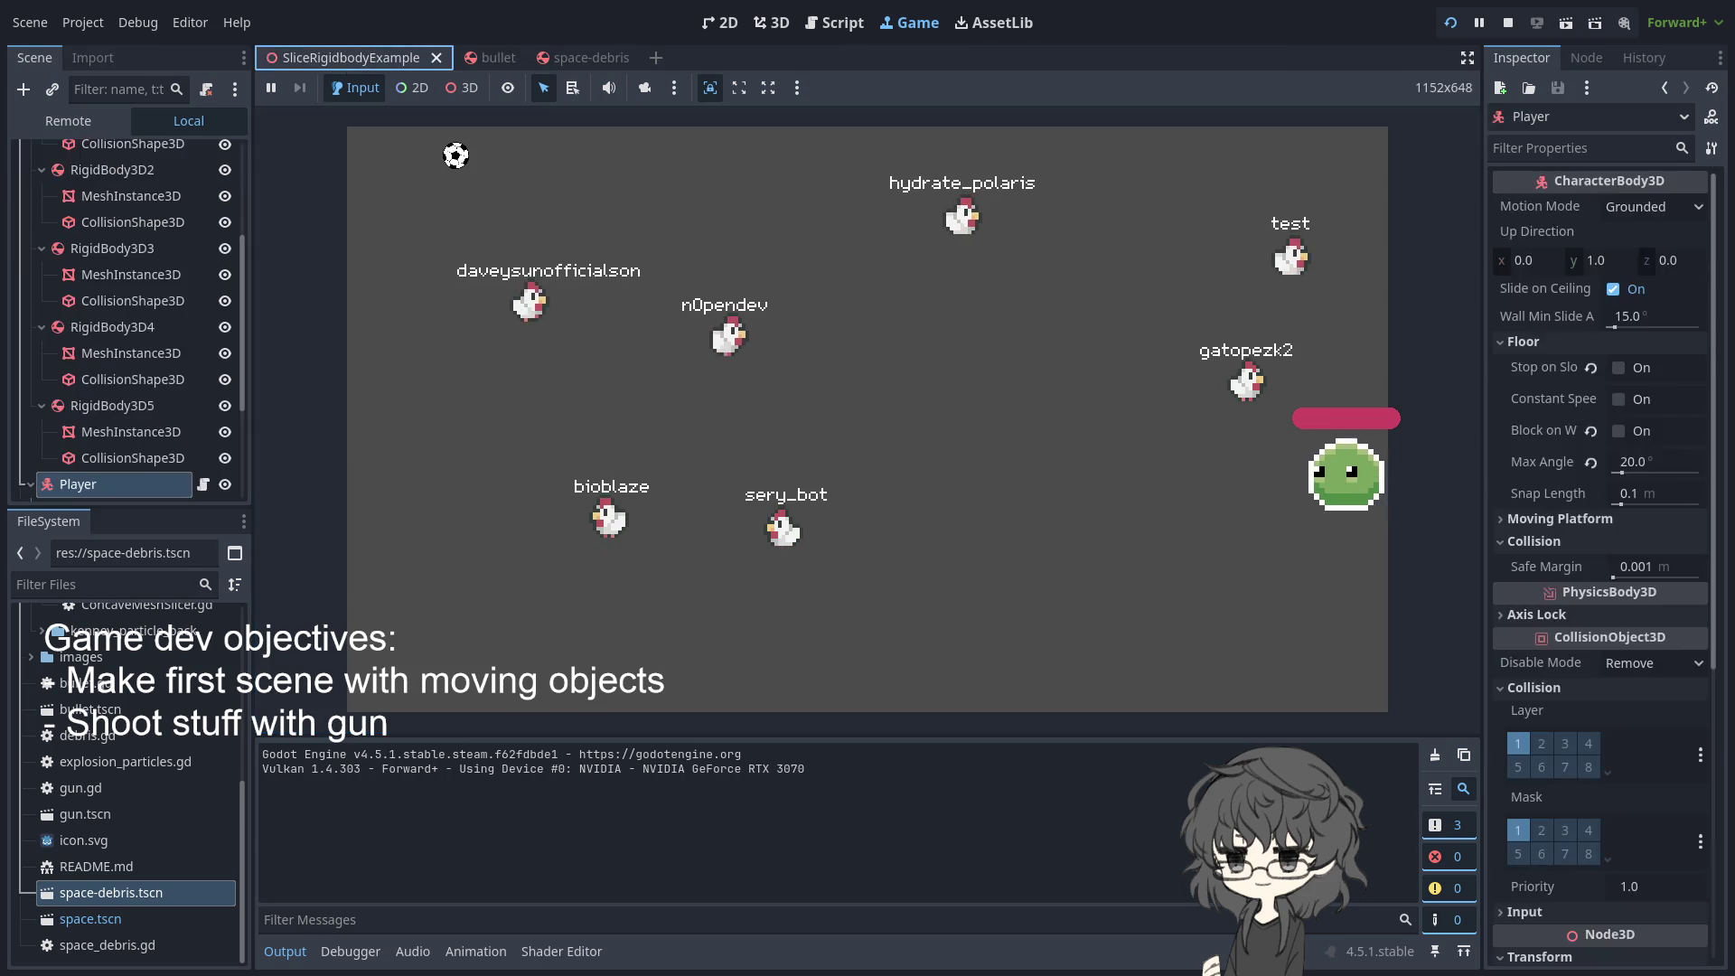
left_click(494, 60)
left_click(575, 55)
left_click(454, 58)
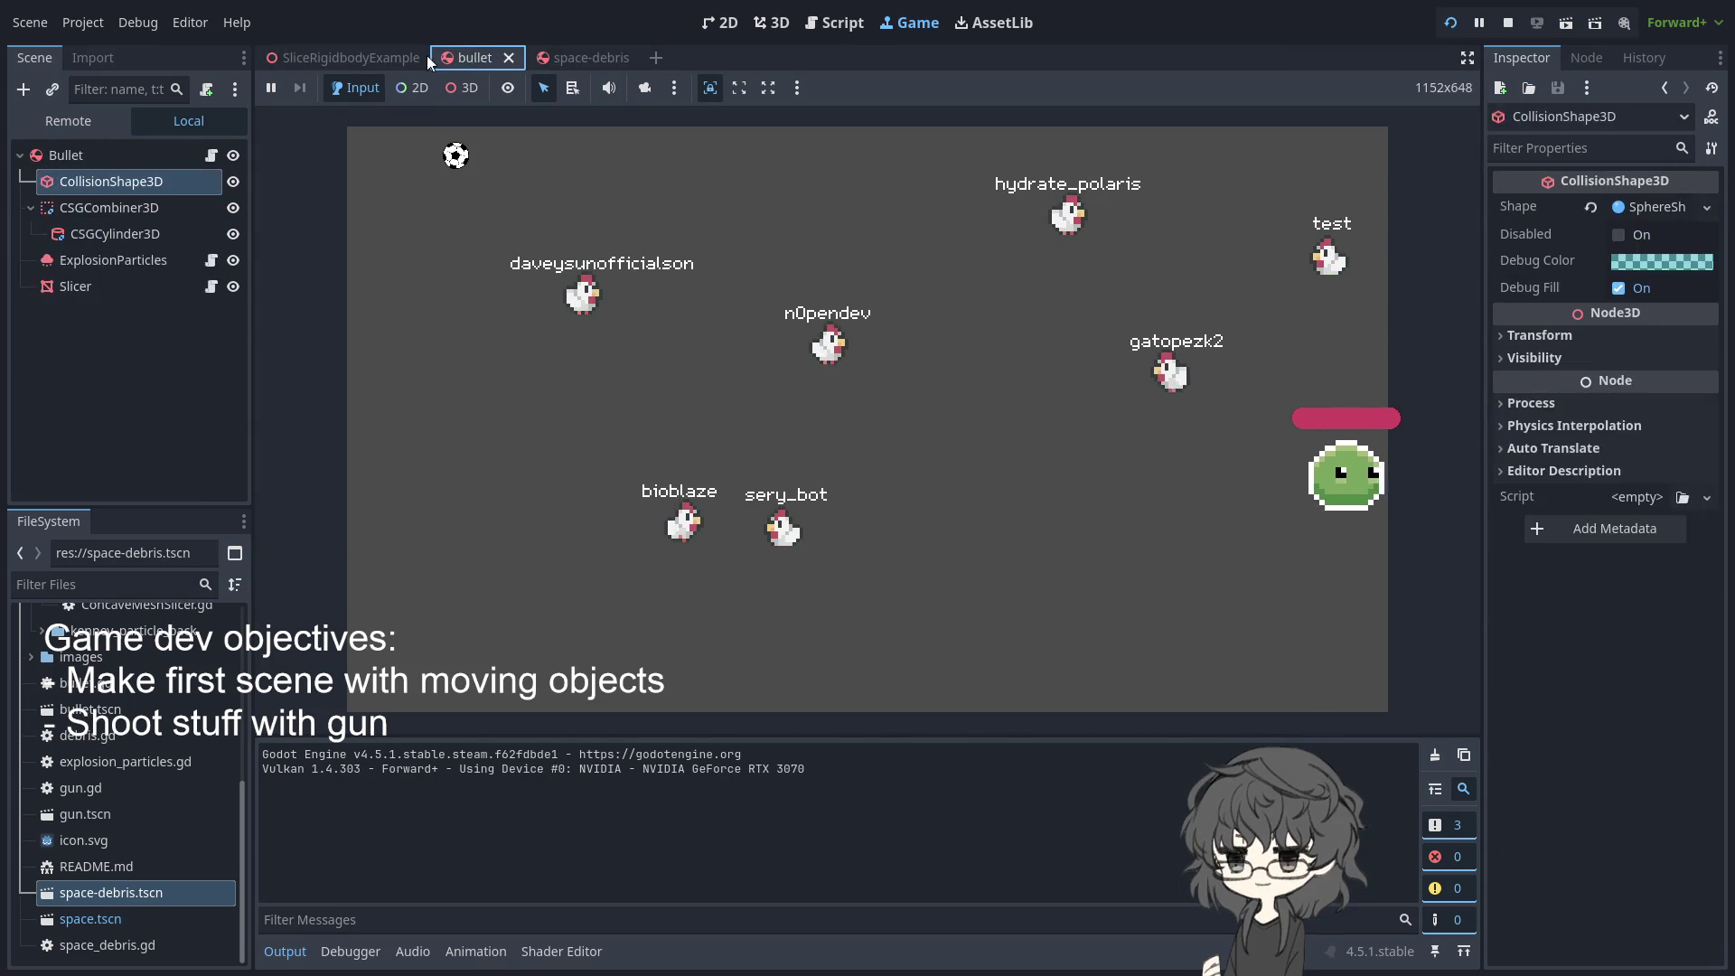
left_click(341, 58)
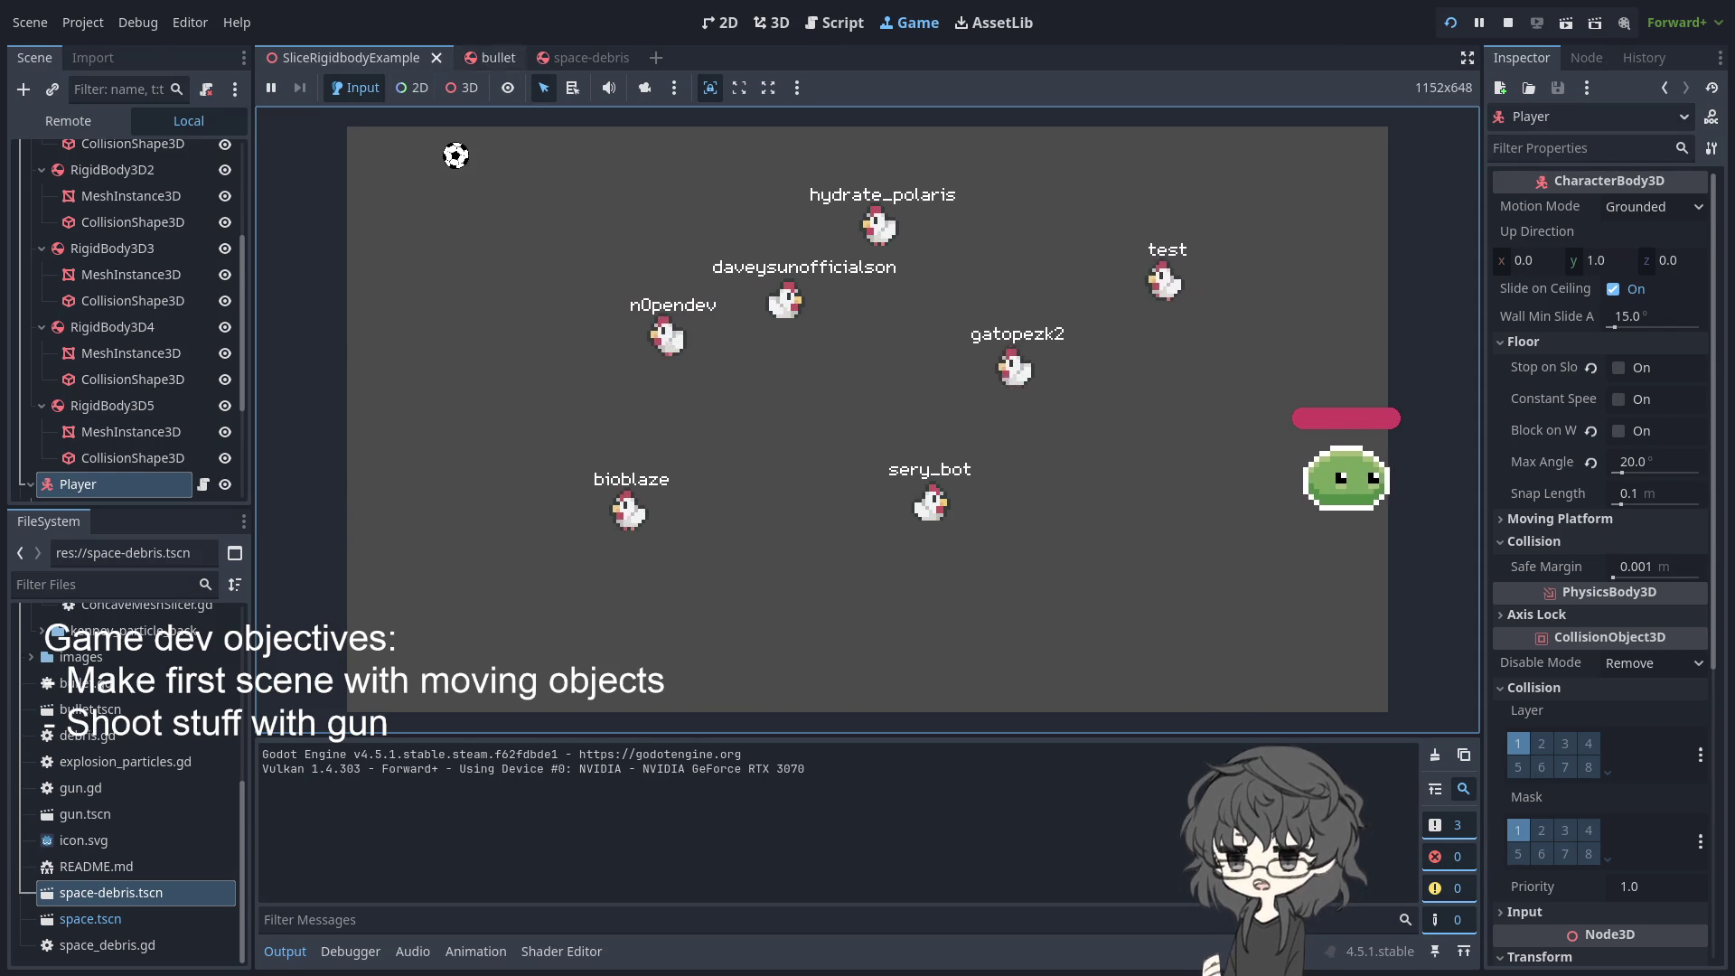
left_click(584, 55)
left_click(83, 148)
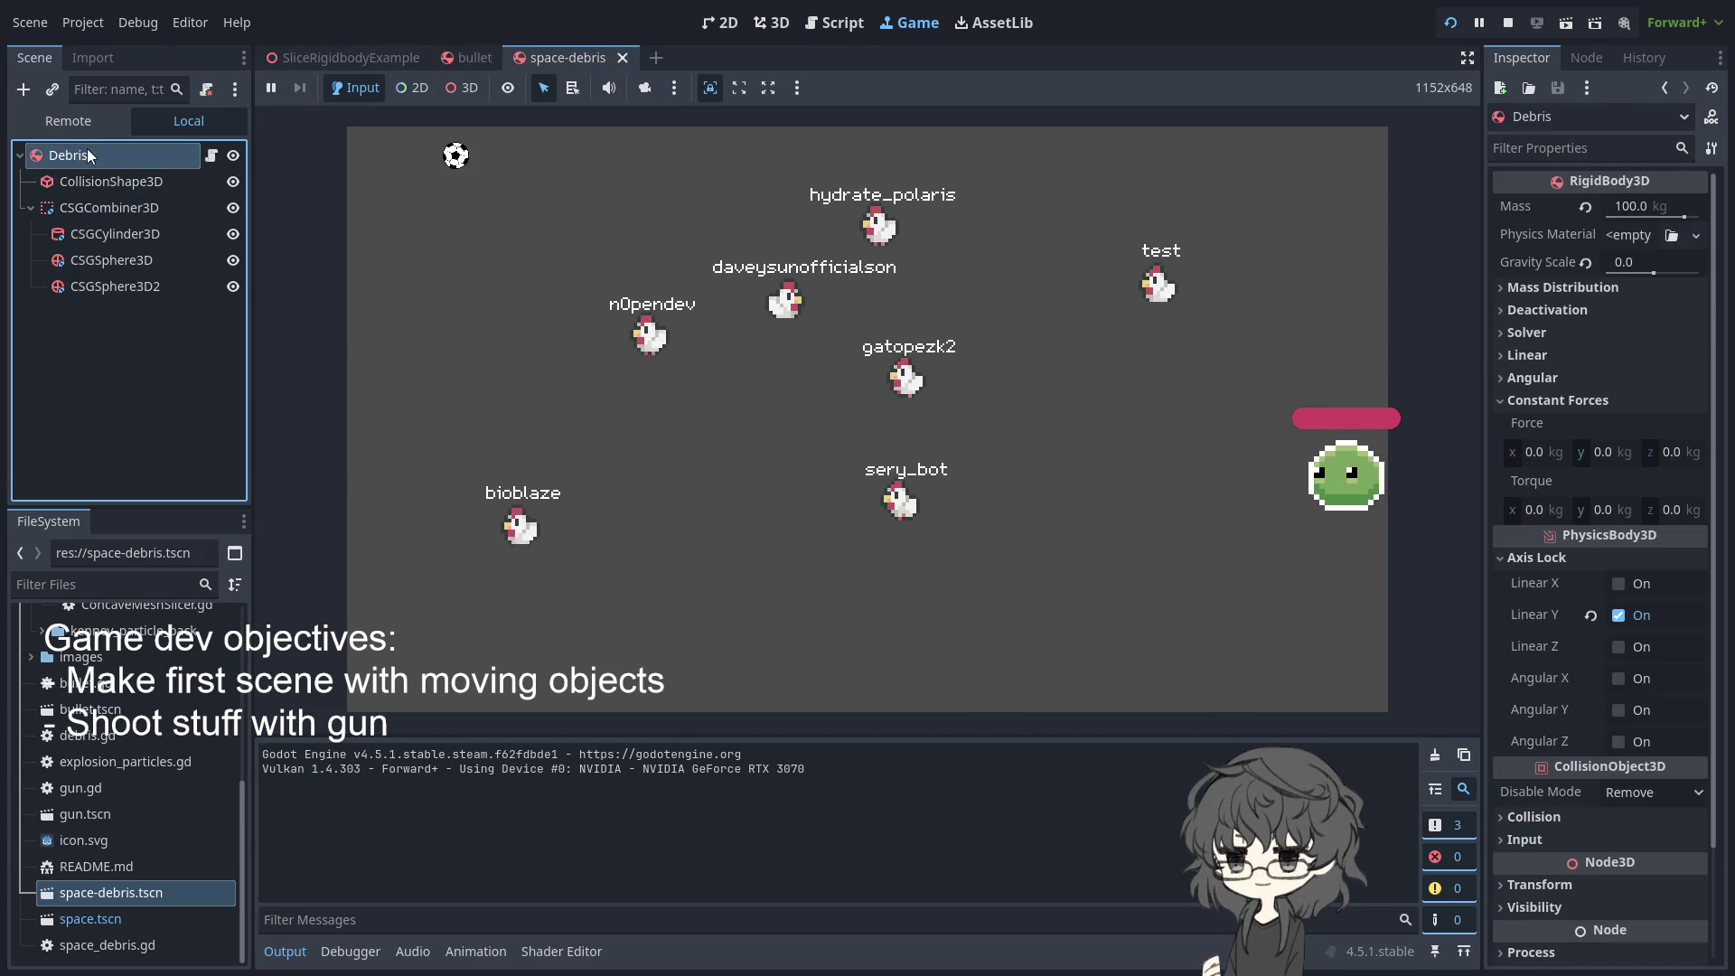
left_click(212, 155)
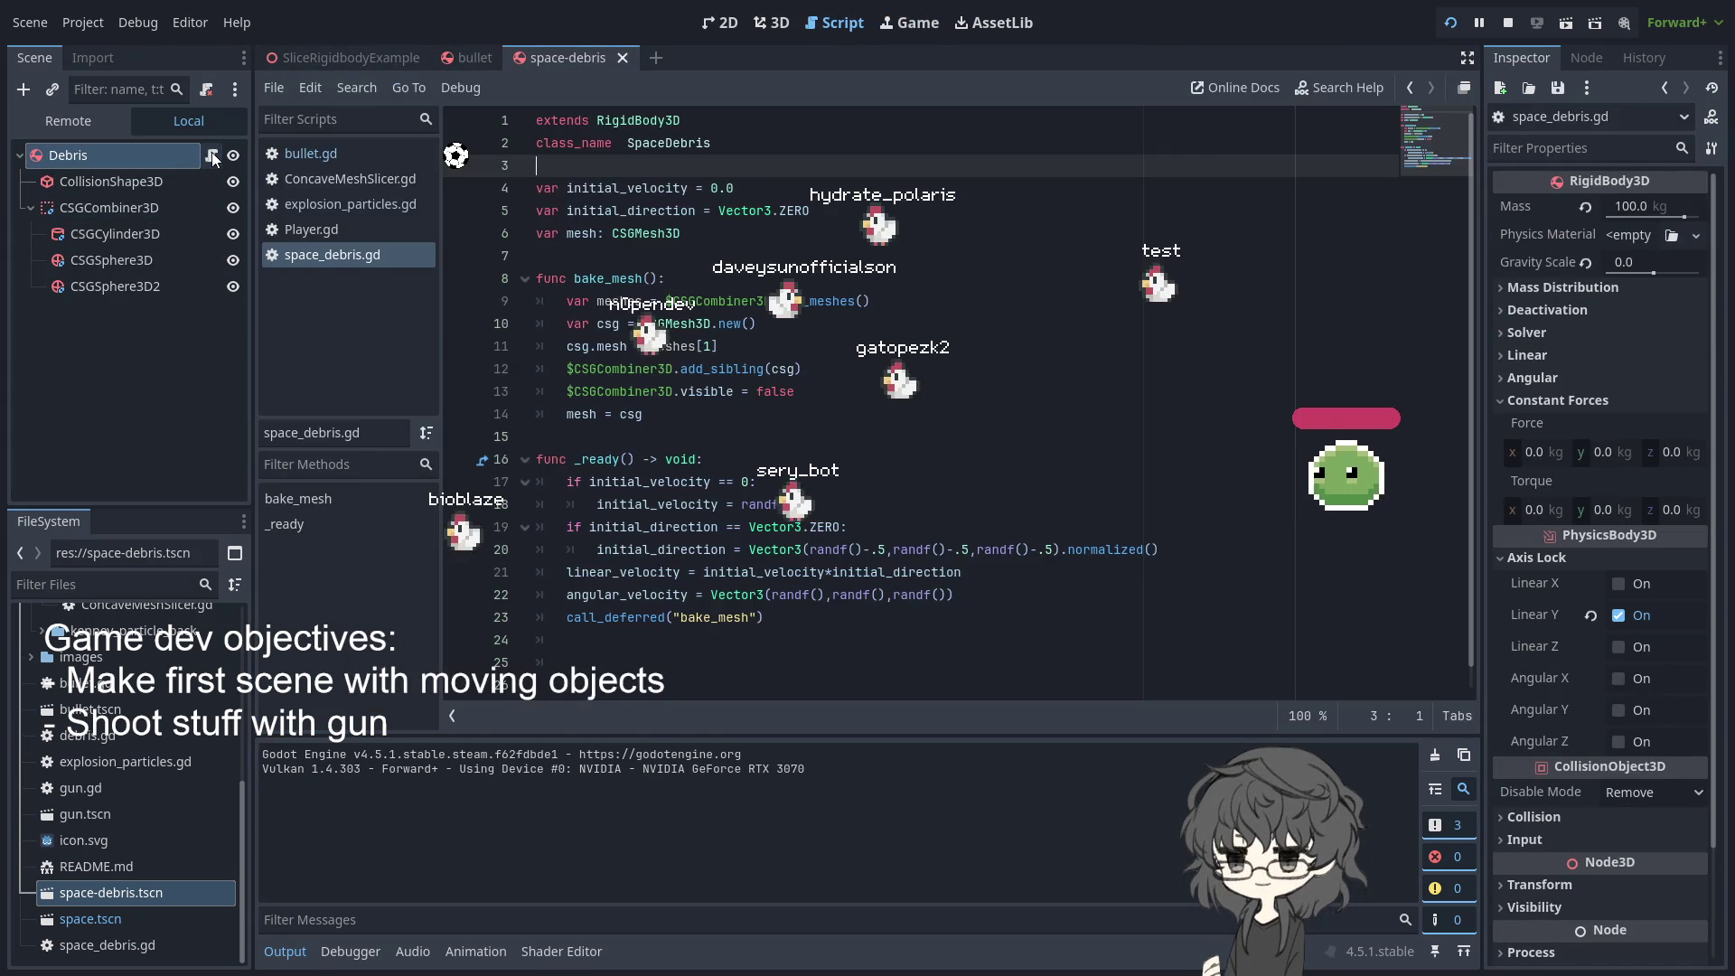
Step: Open bullet.gd and inspect meshinstance, slicer and body in deal_damage
left_click(338, 177)
left_click(338, 155)
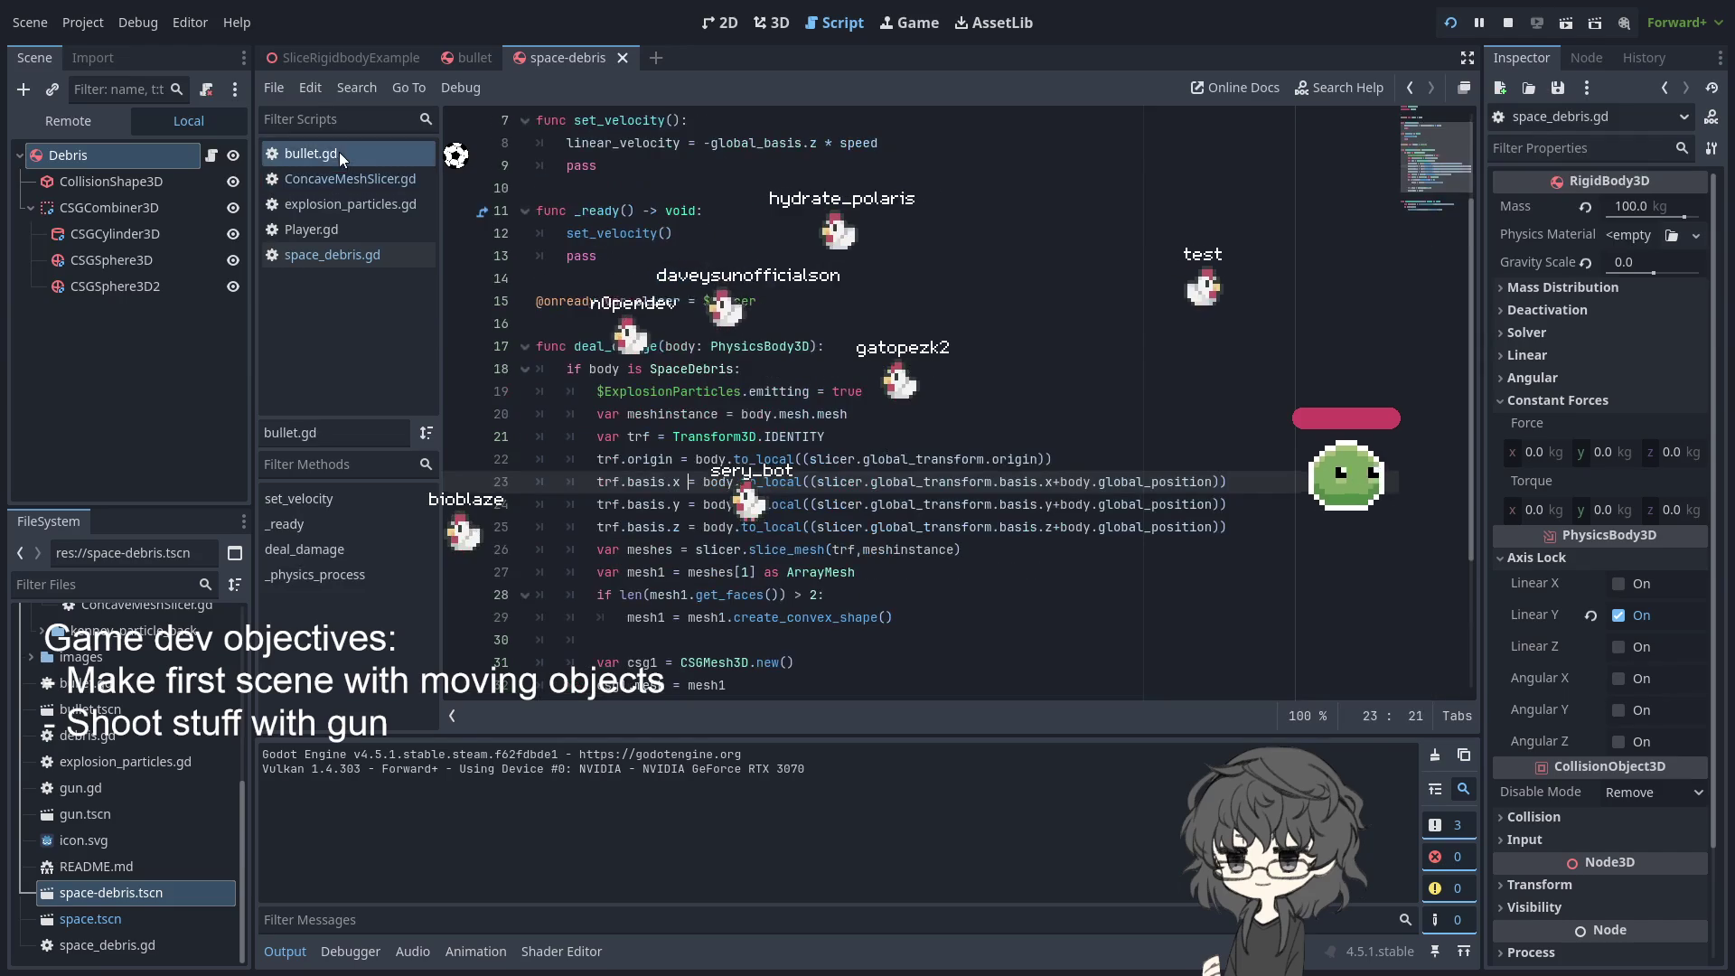
left_click(697, 413)
double_click(697, 414)
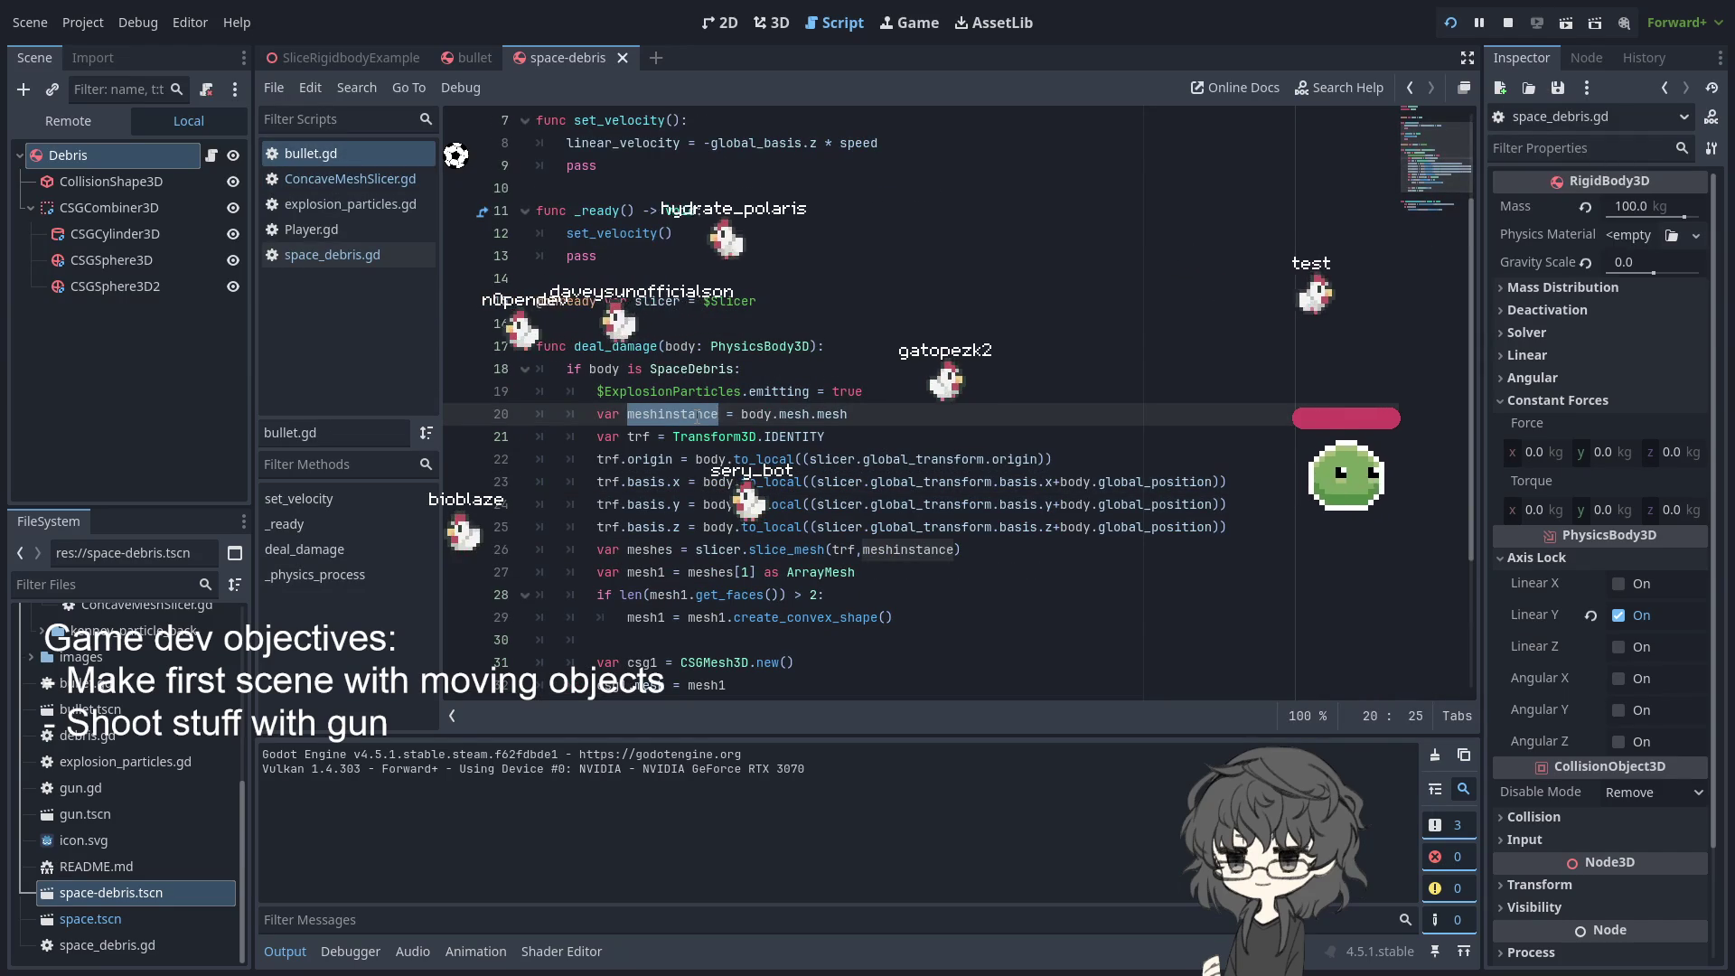
double_click(832, 459)
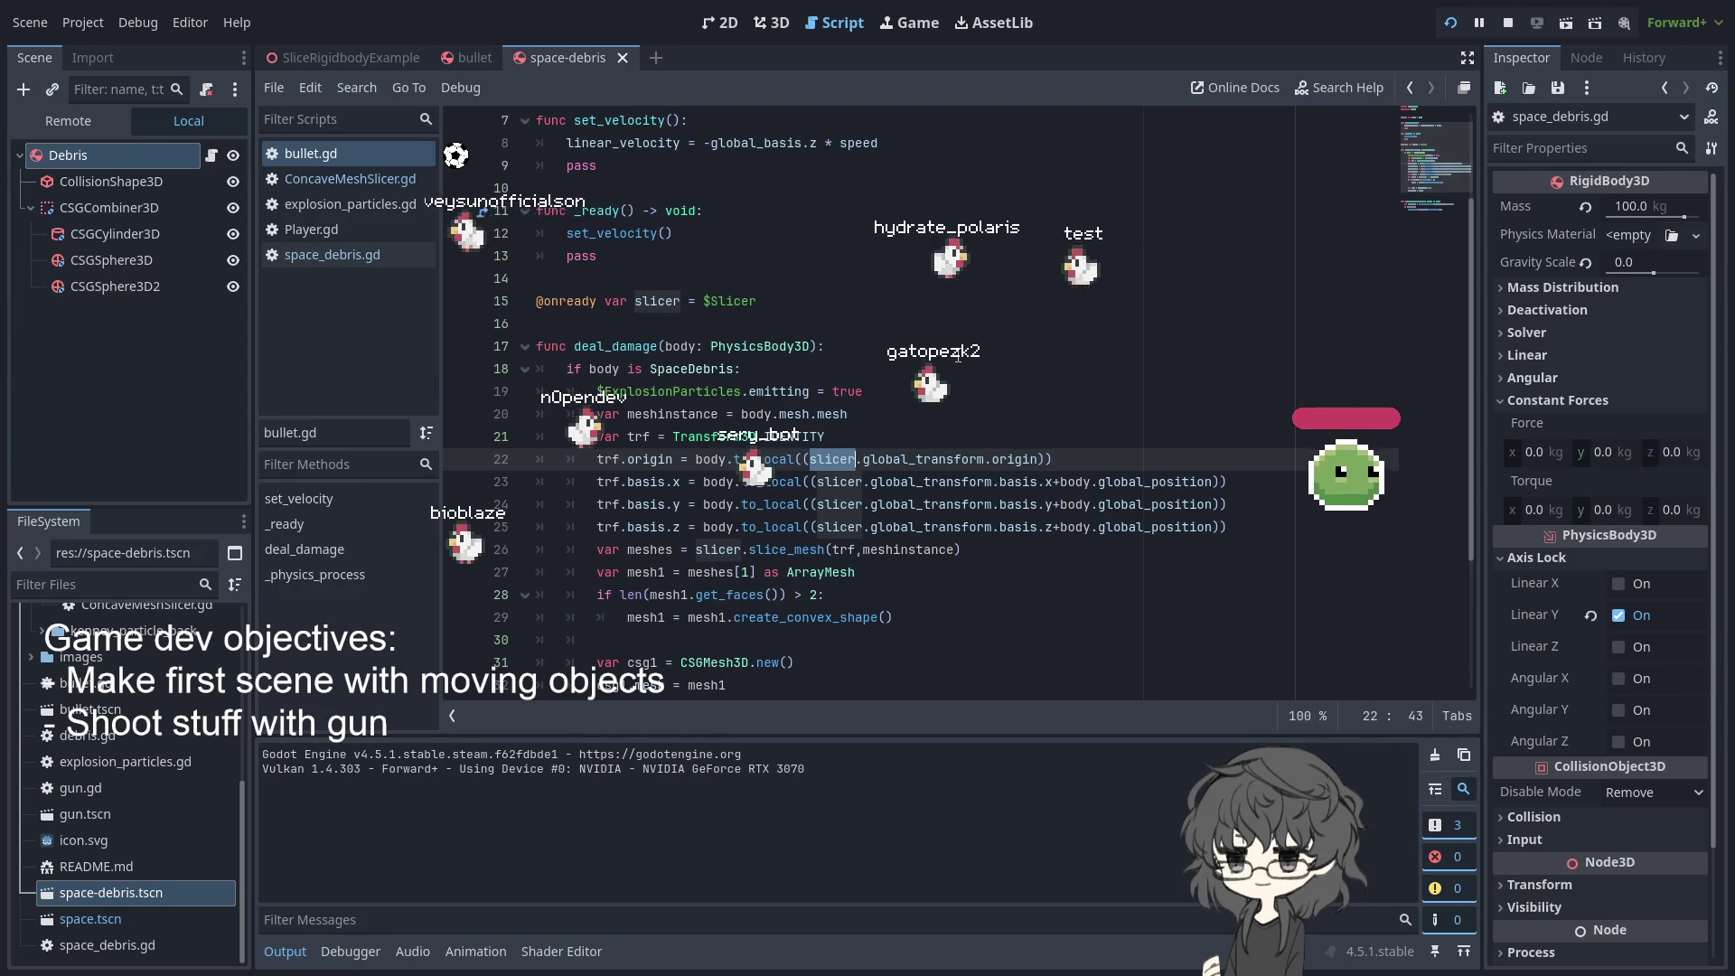
scroll(955, 357, "down", 2)
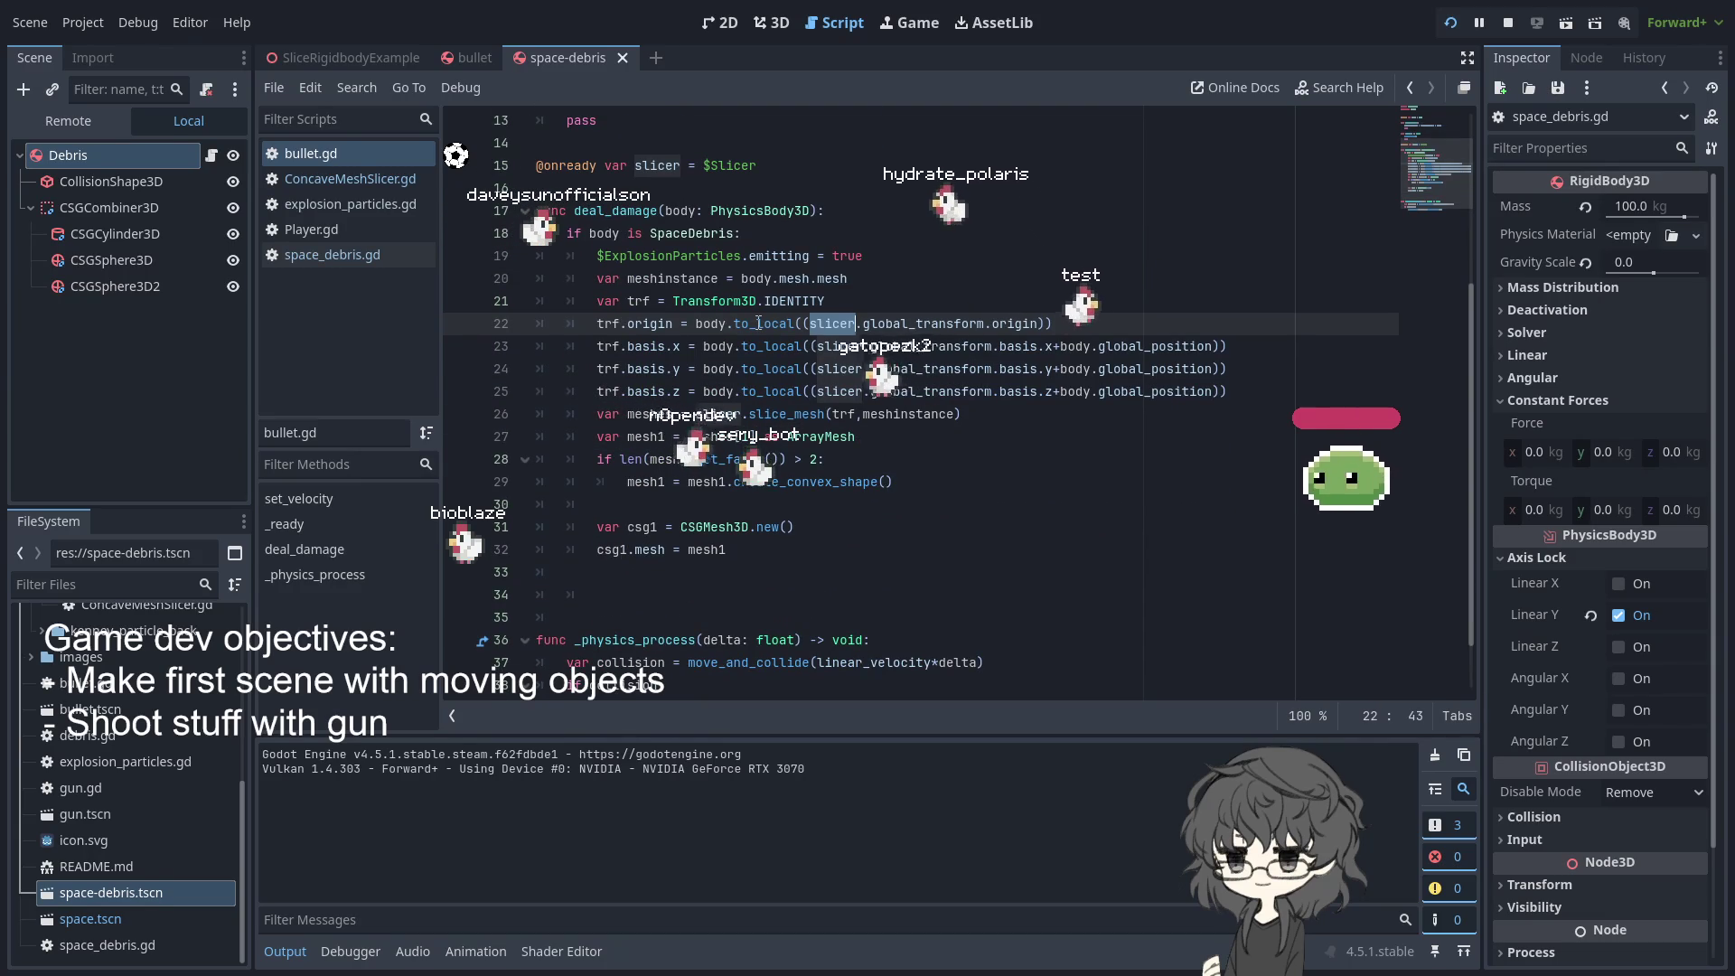
double_click(714, 324)
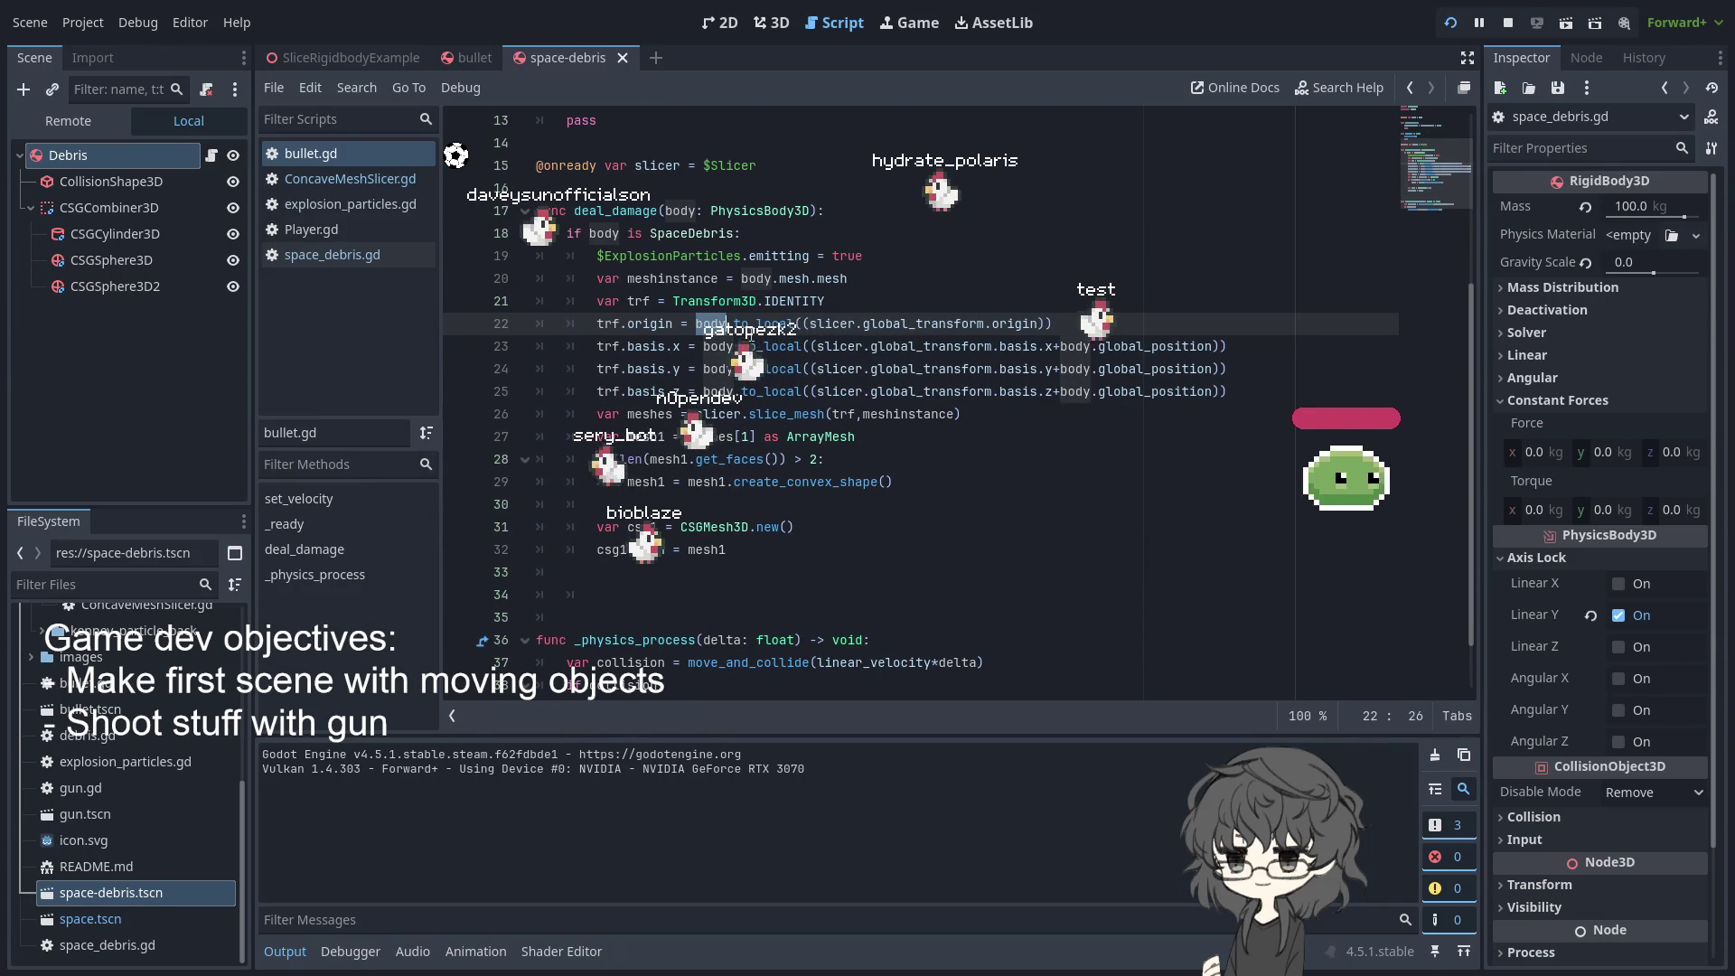
scroll(714, 324, "up", 1)
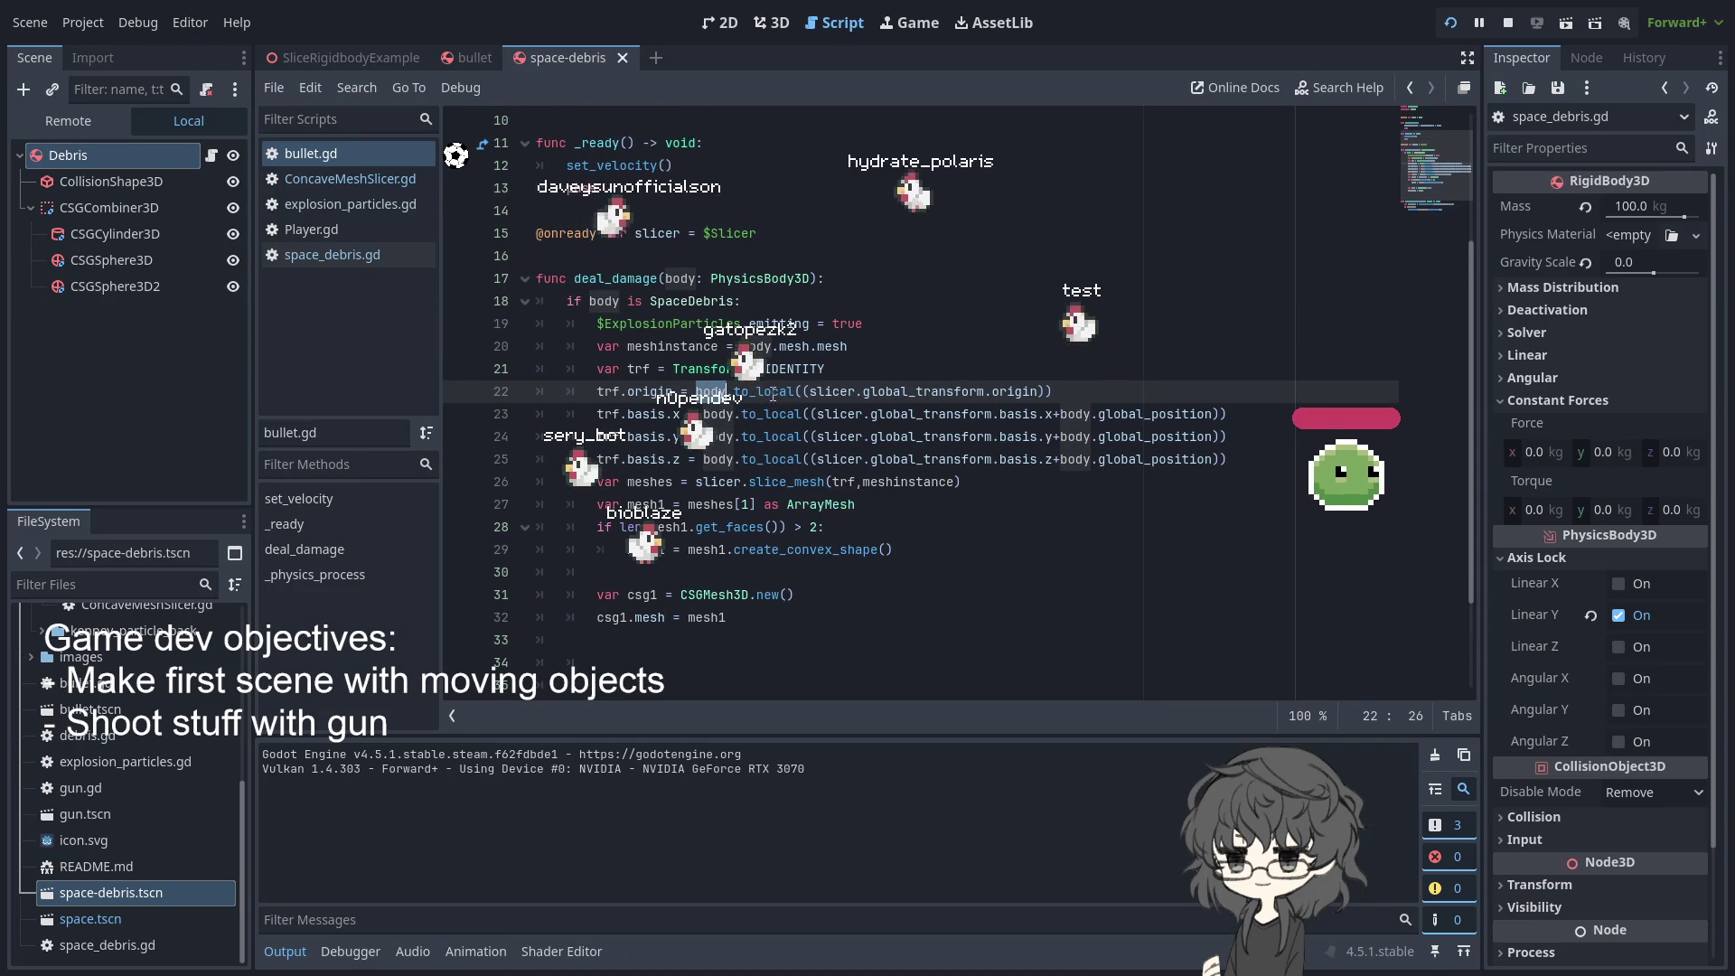
left_click(831, 390)
double_click(832, 390)
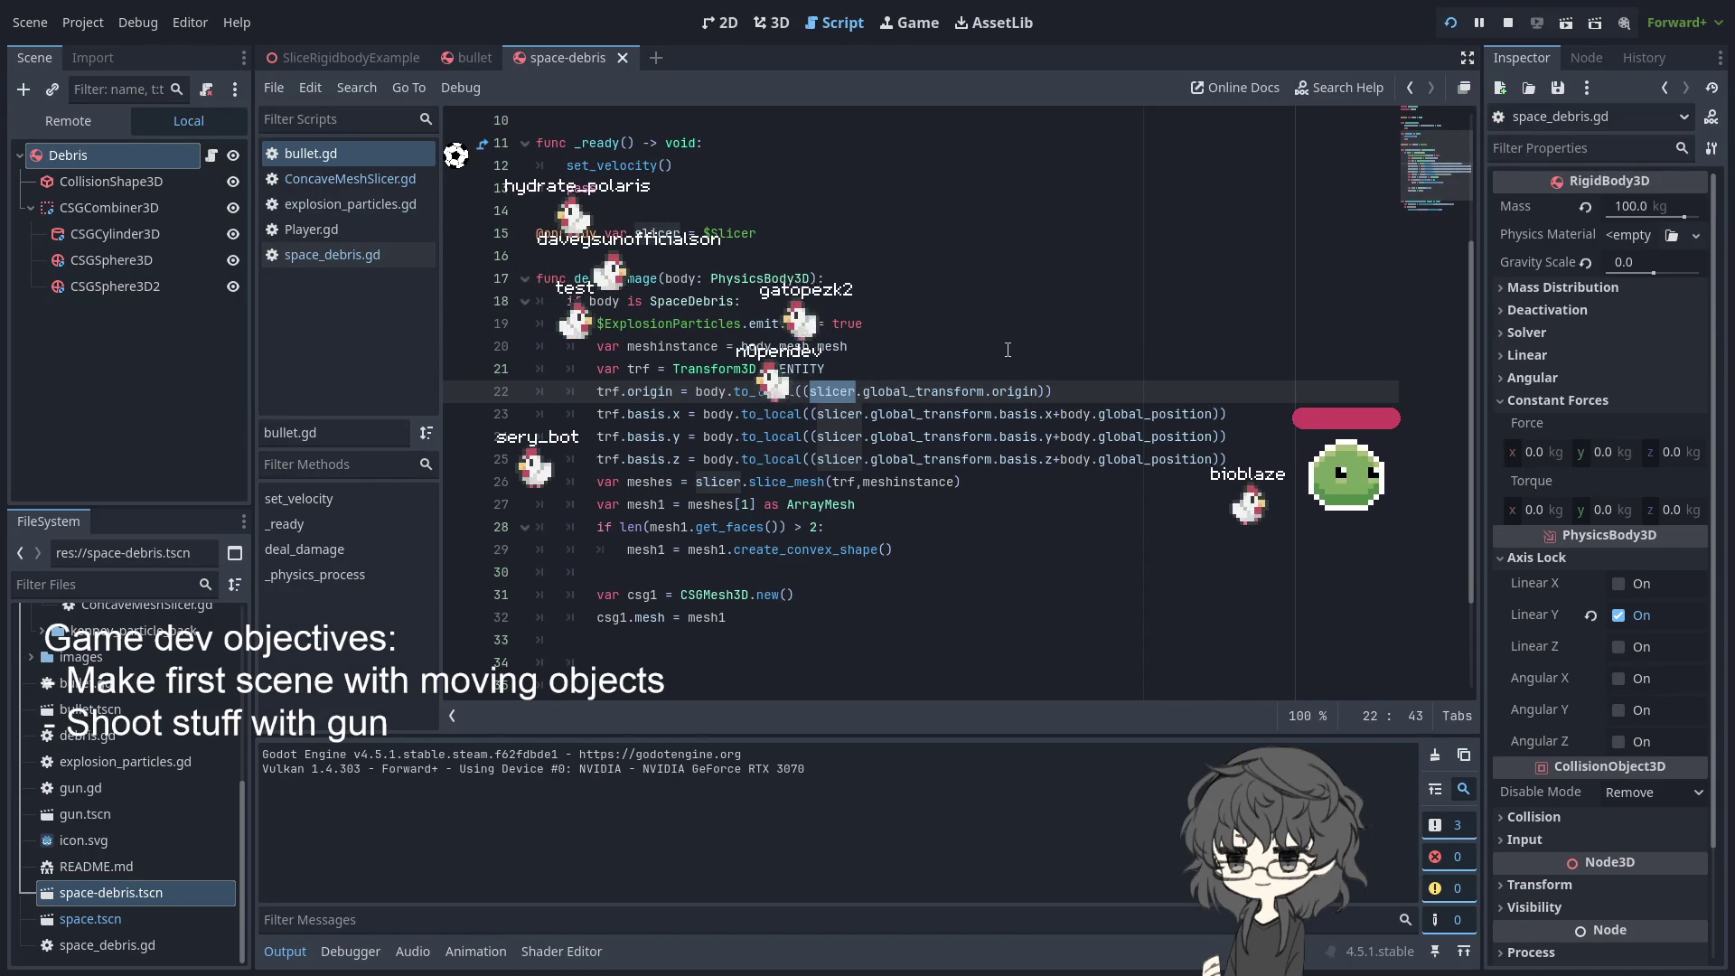
Step: Examine the origin, to_local and global_transform calls on line 22, then run the game
double_click(652, 391)
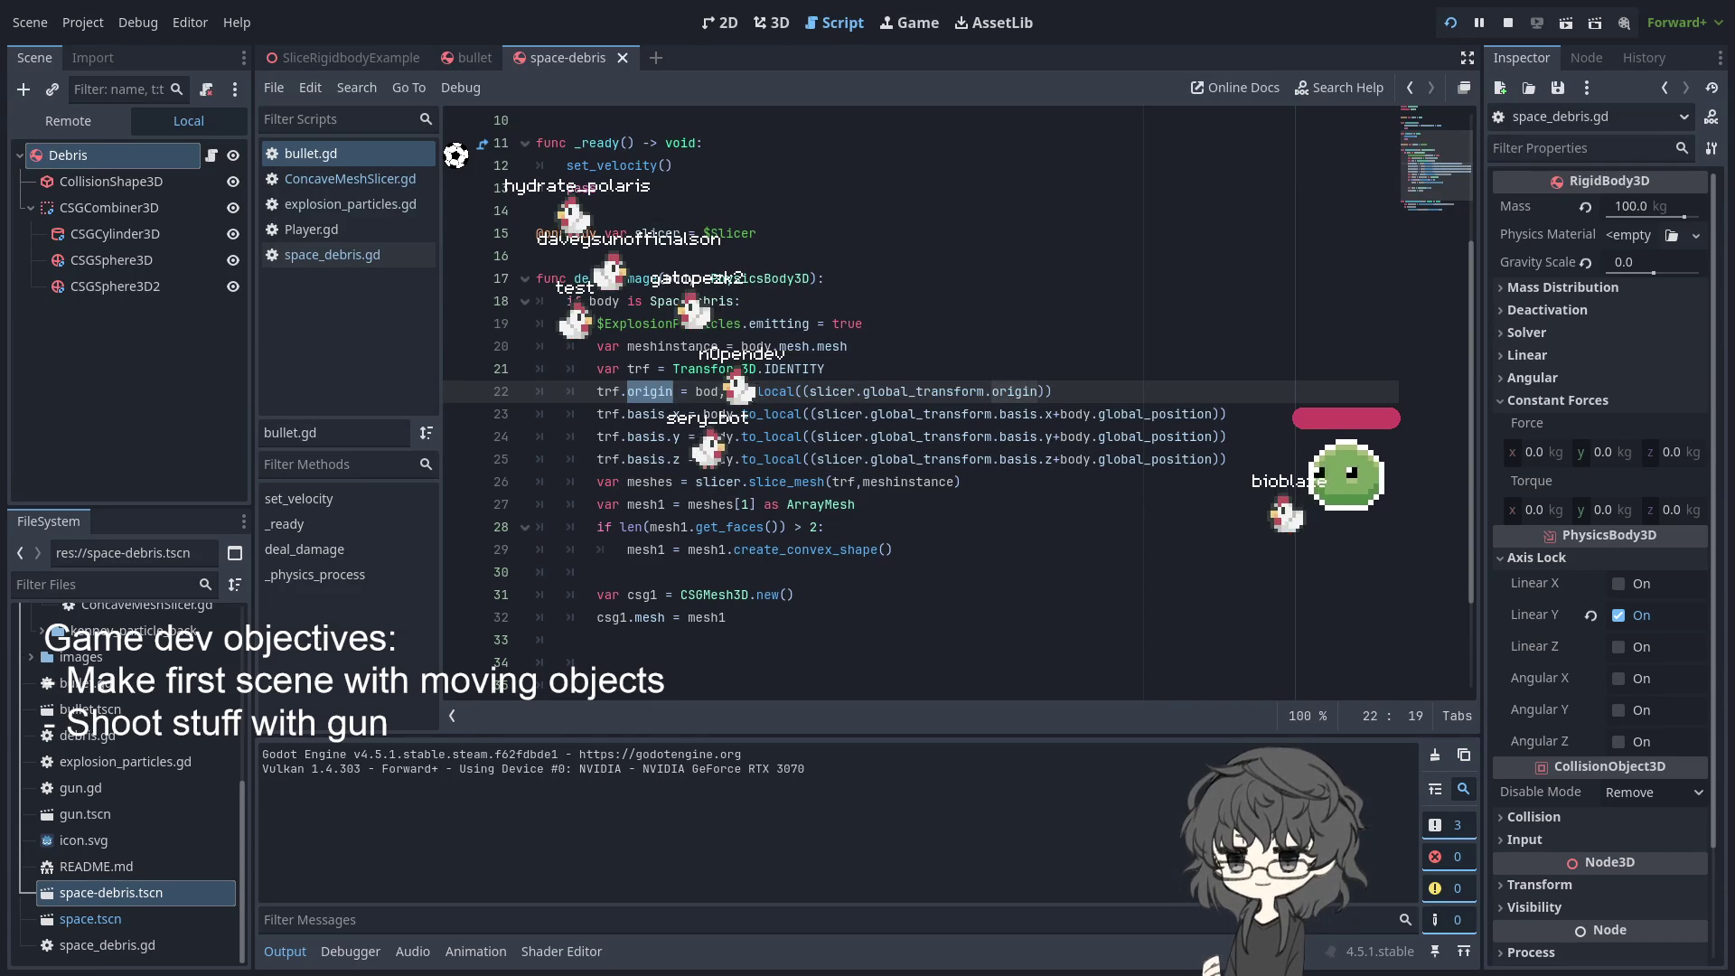
double_click(783, 391)
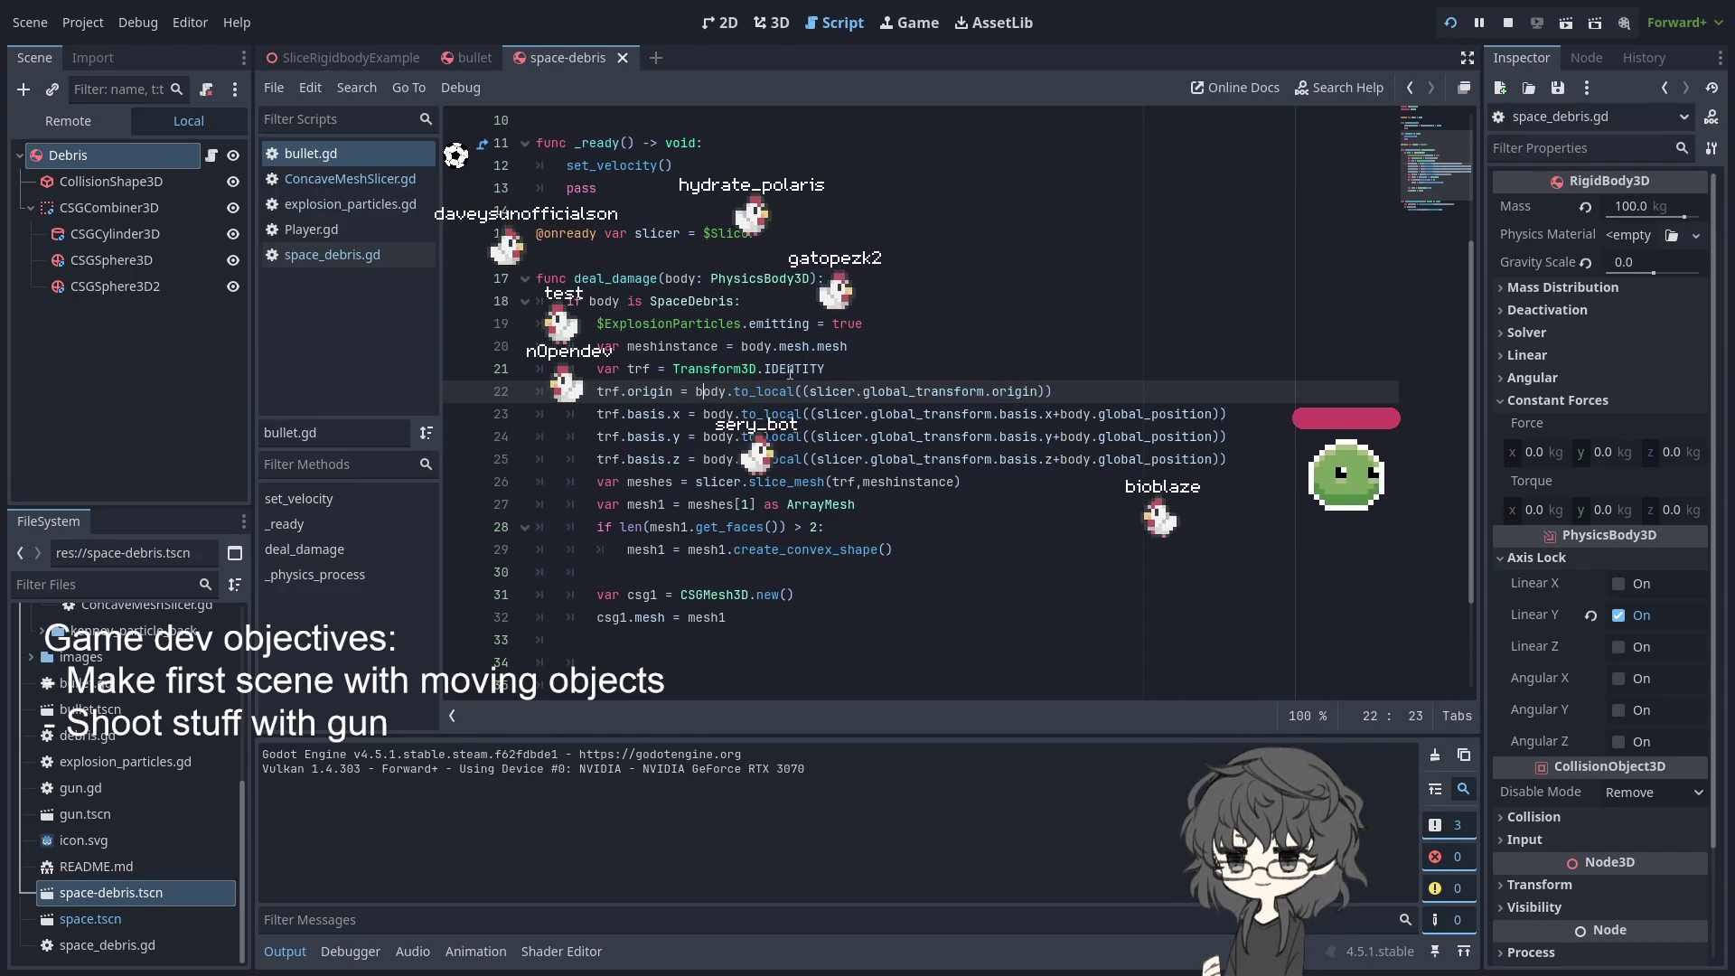
left_click(767, 390)
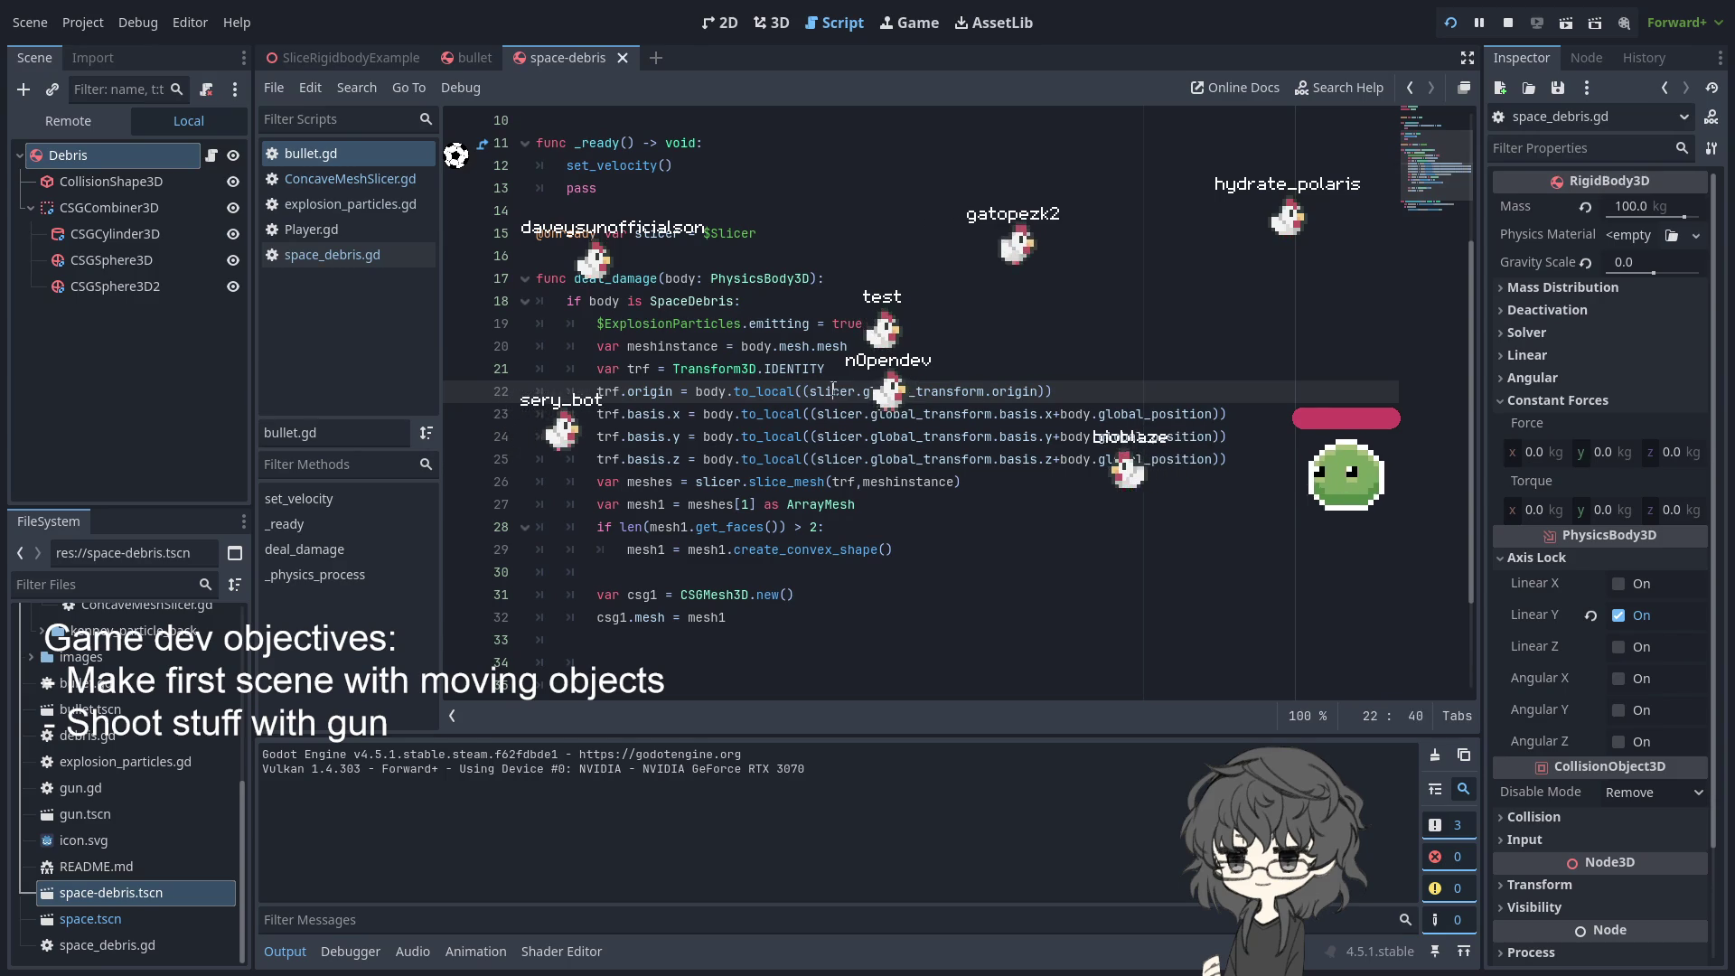
double_click(834, 388)
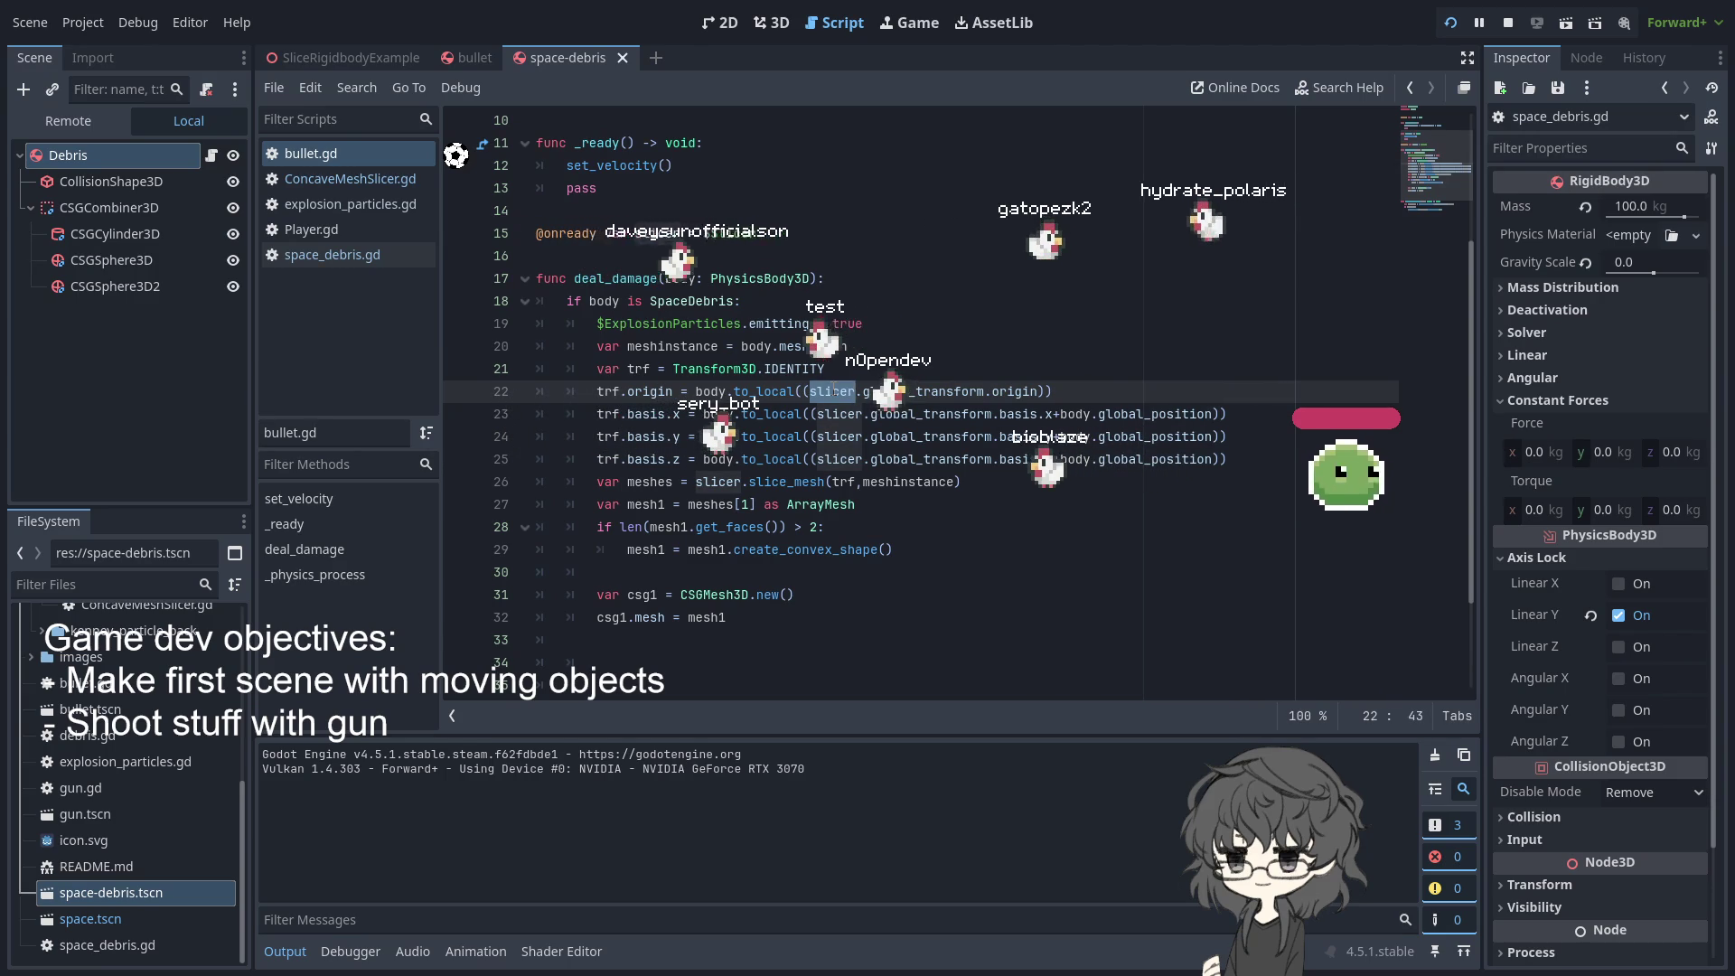
double_click(937, 391)
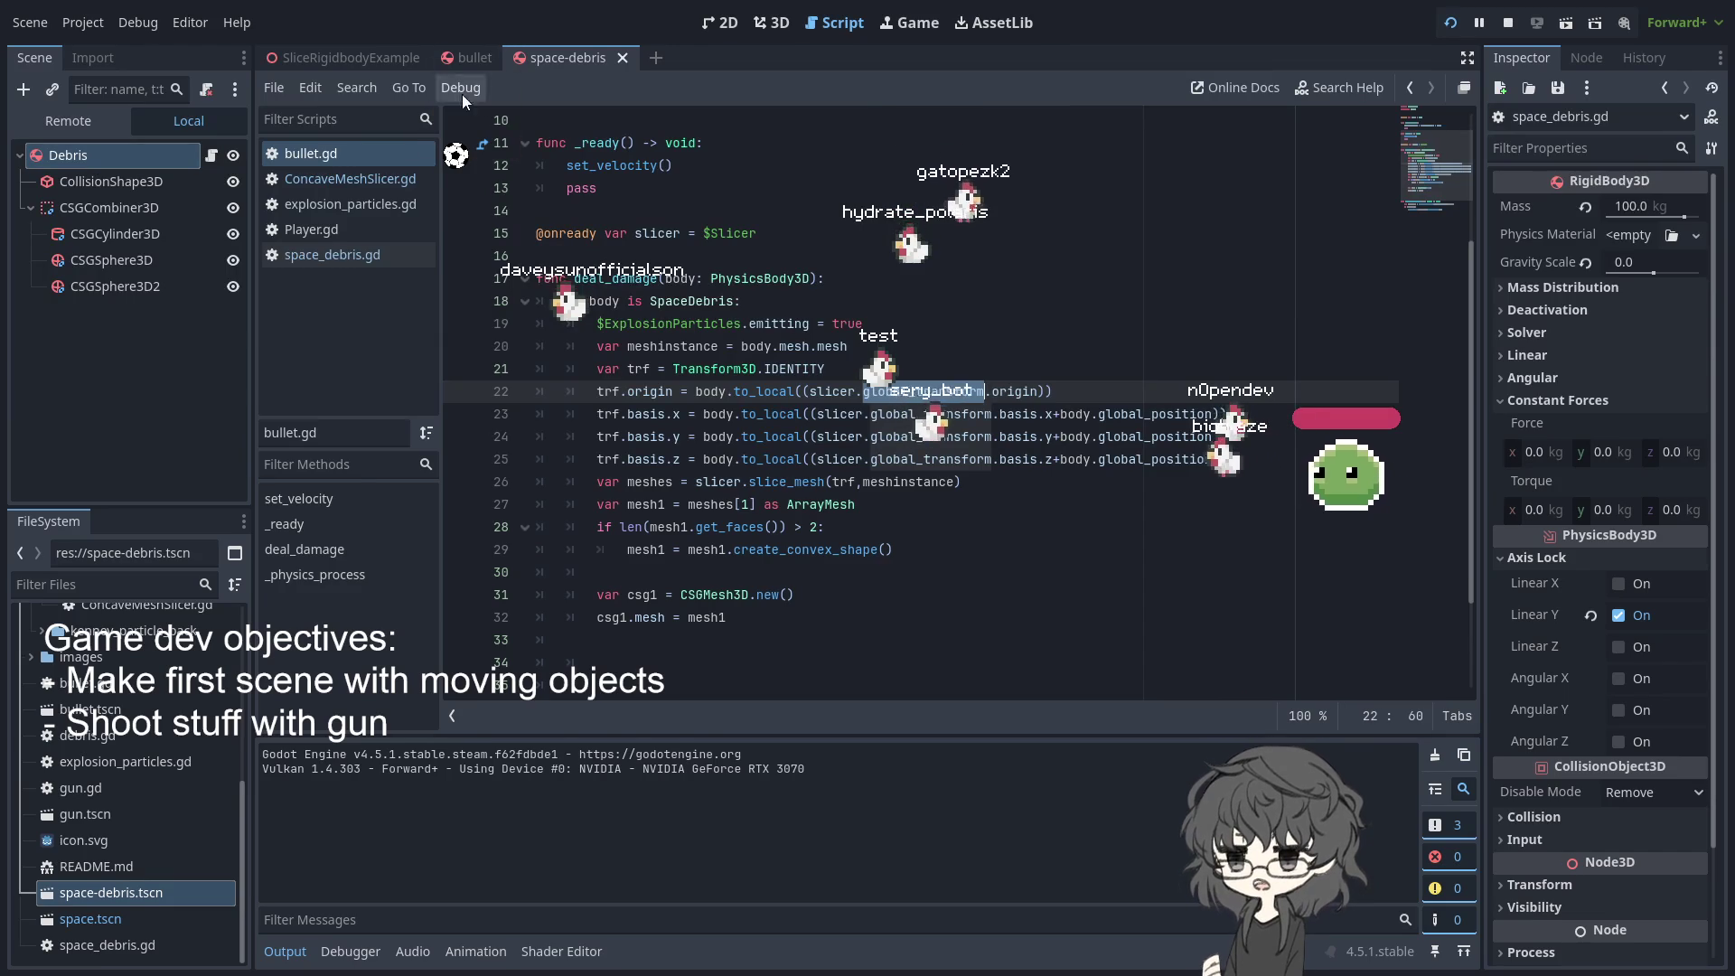
left_click(1457, 29)
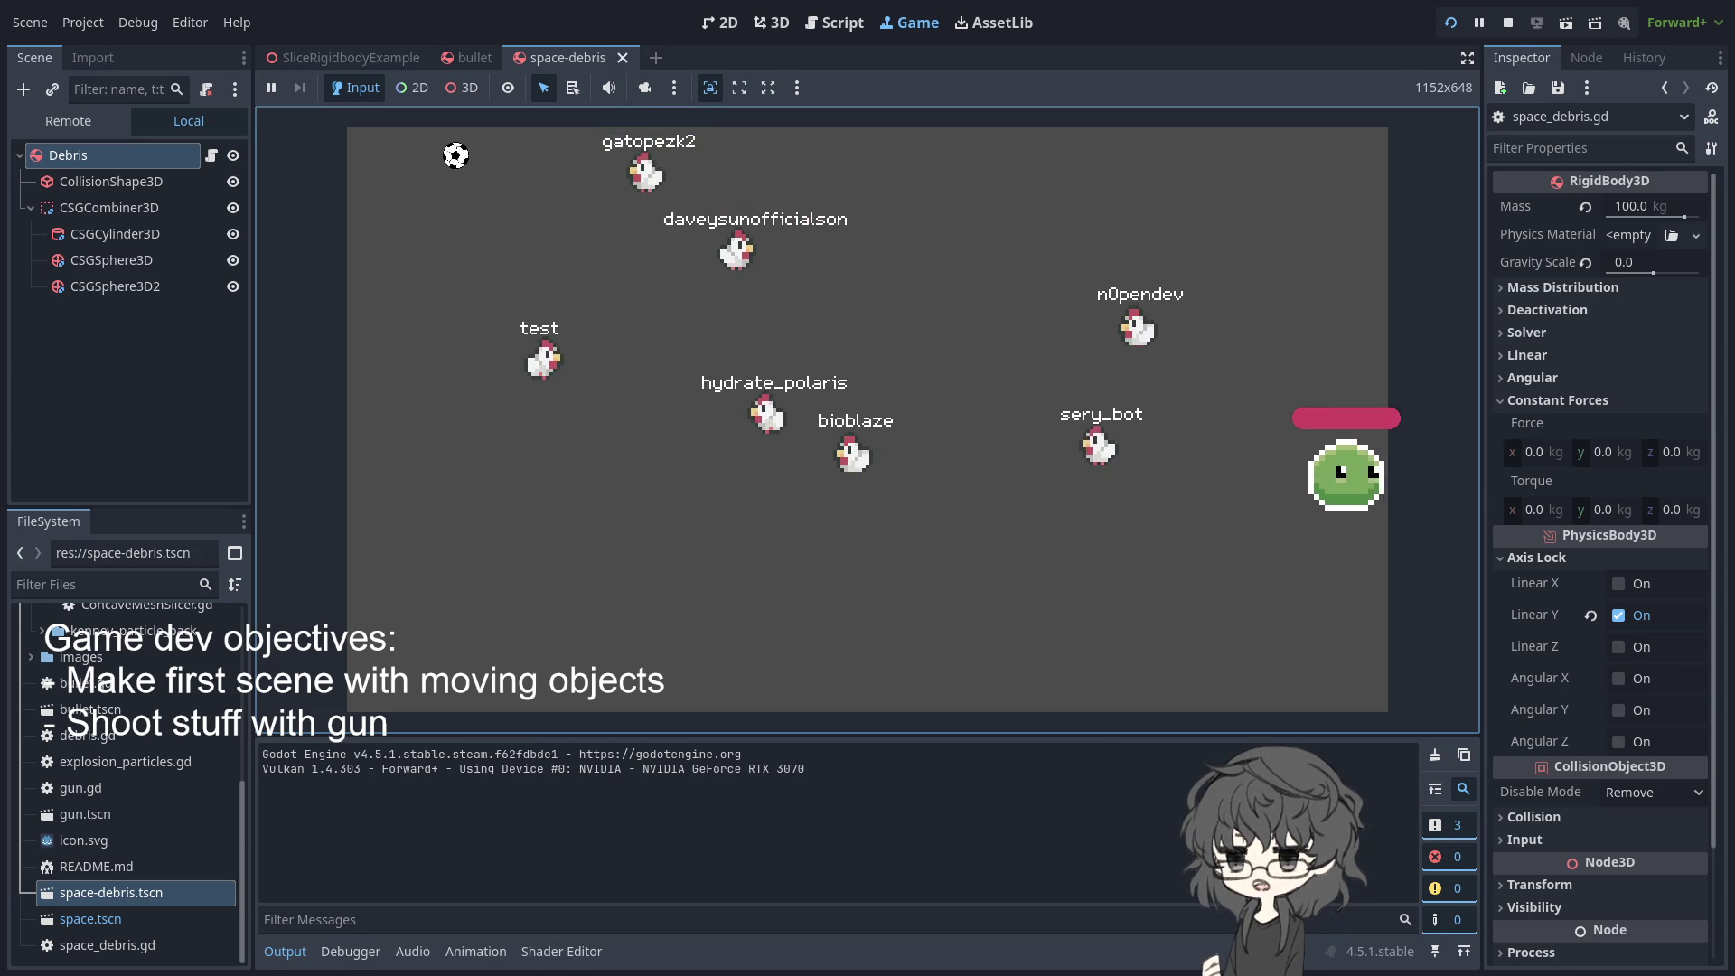
Step: Return to the space-debris scene, open the Debris script, then switch to SliceRigidbodyExample
left_click(466, 58)
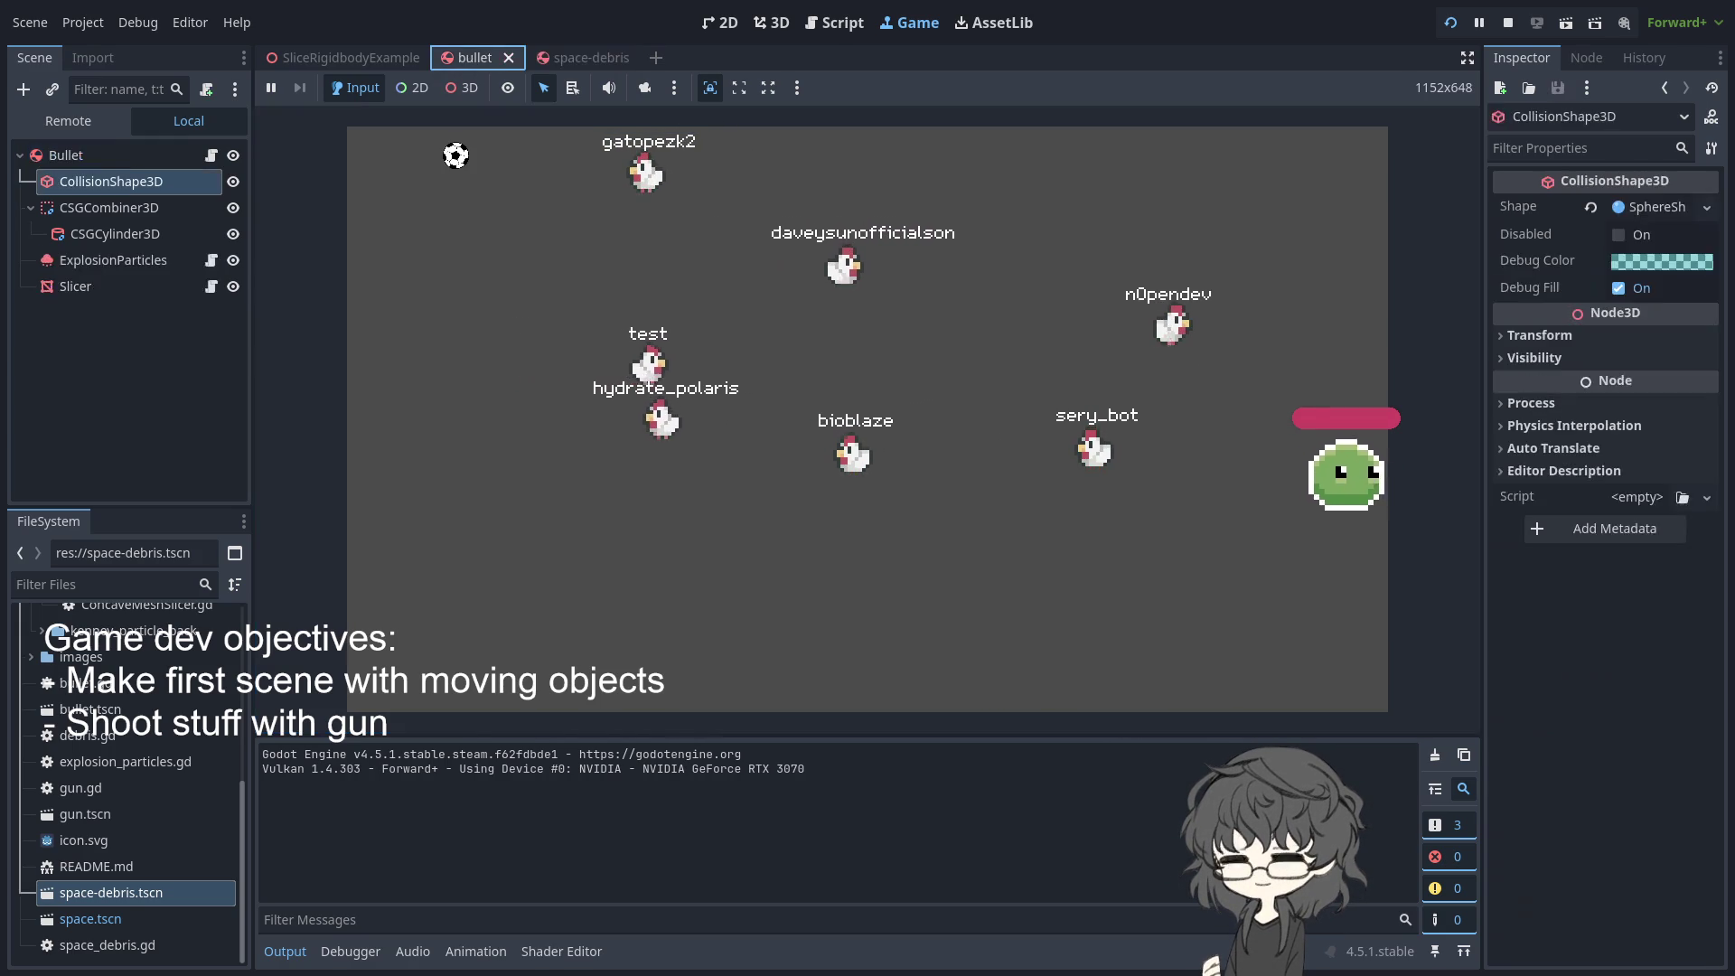
left_click(350, 58)
left_click(577, 60)
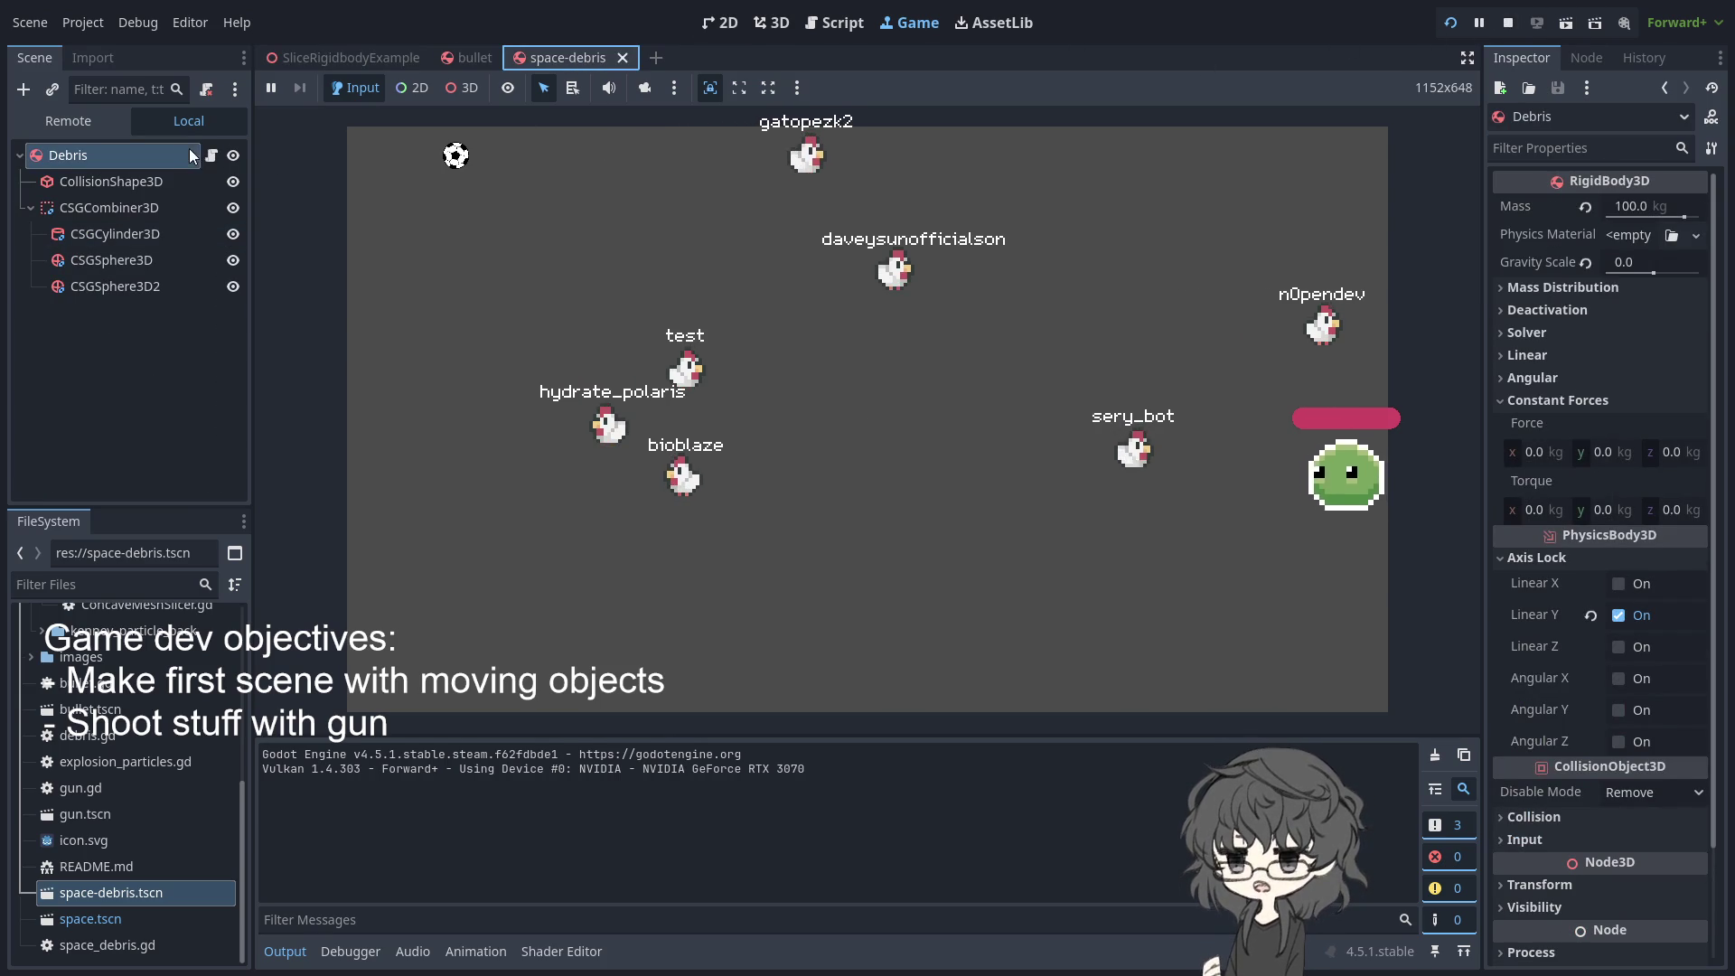
left_click(211, 156)
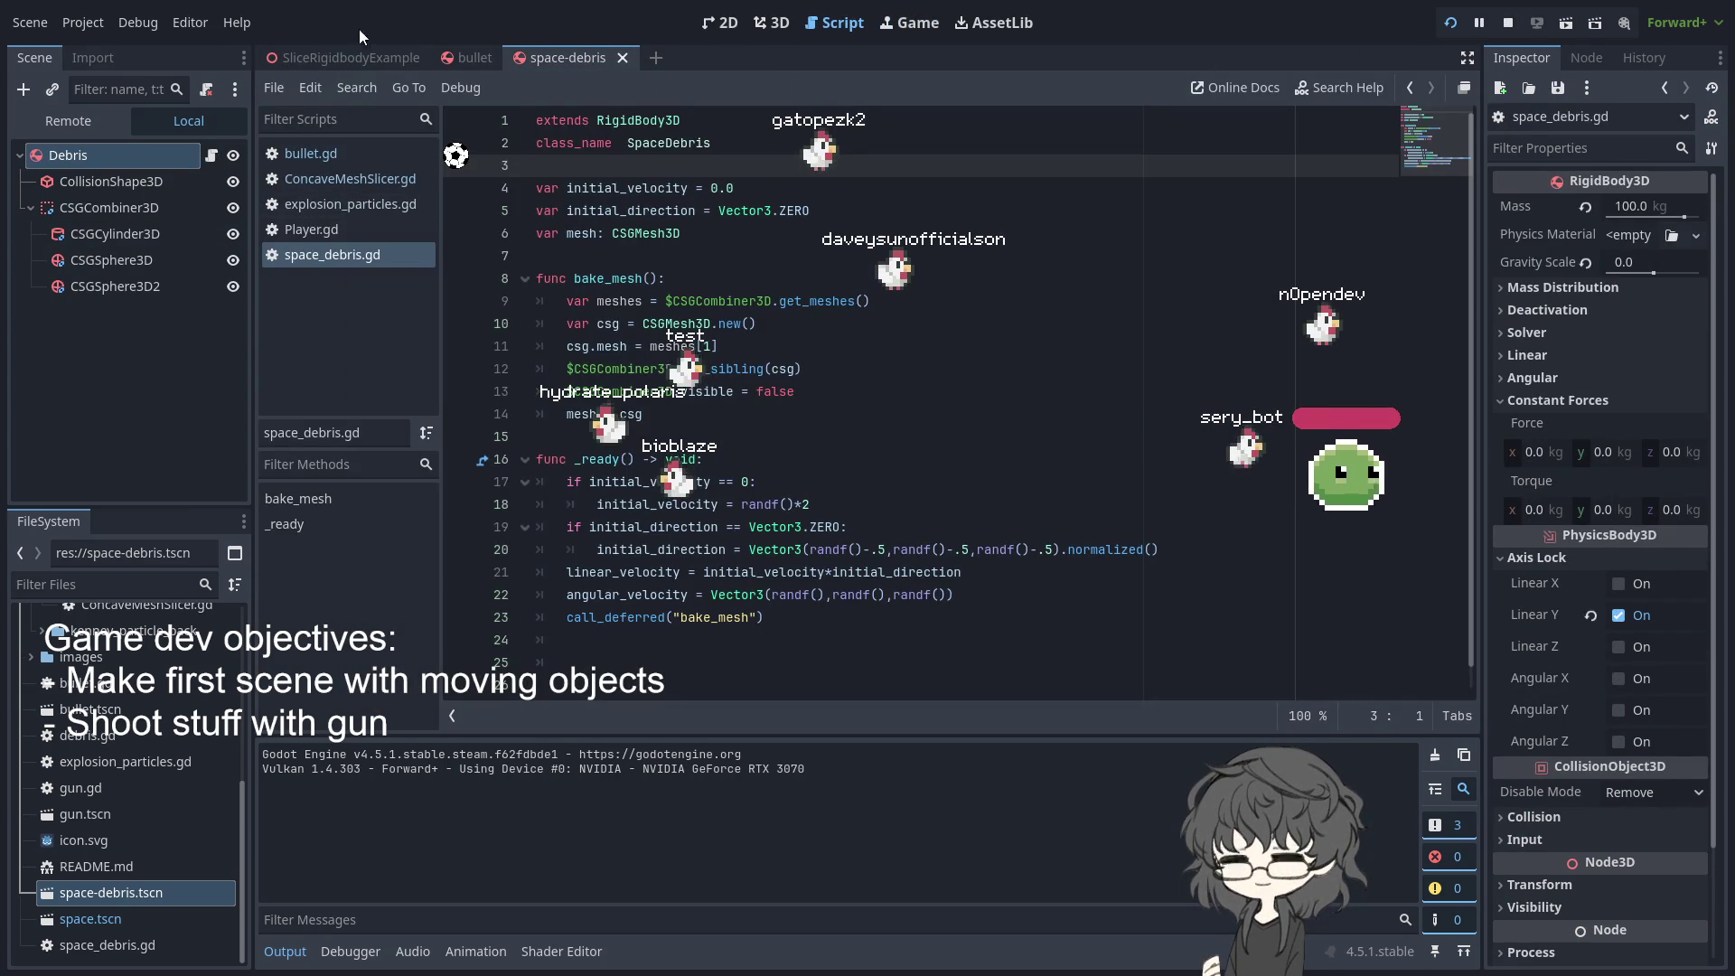
left_click(453, 54)
left_click(351, 54)
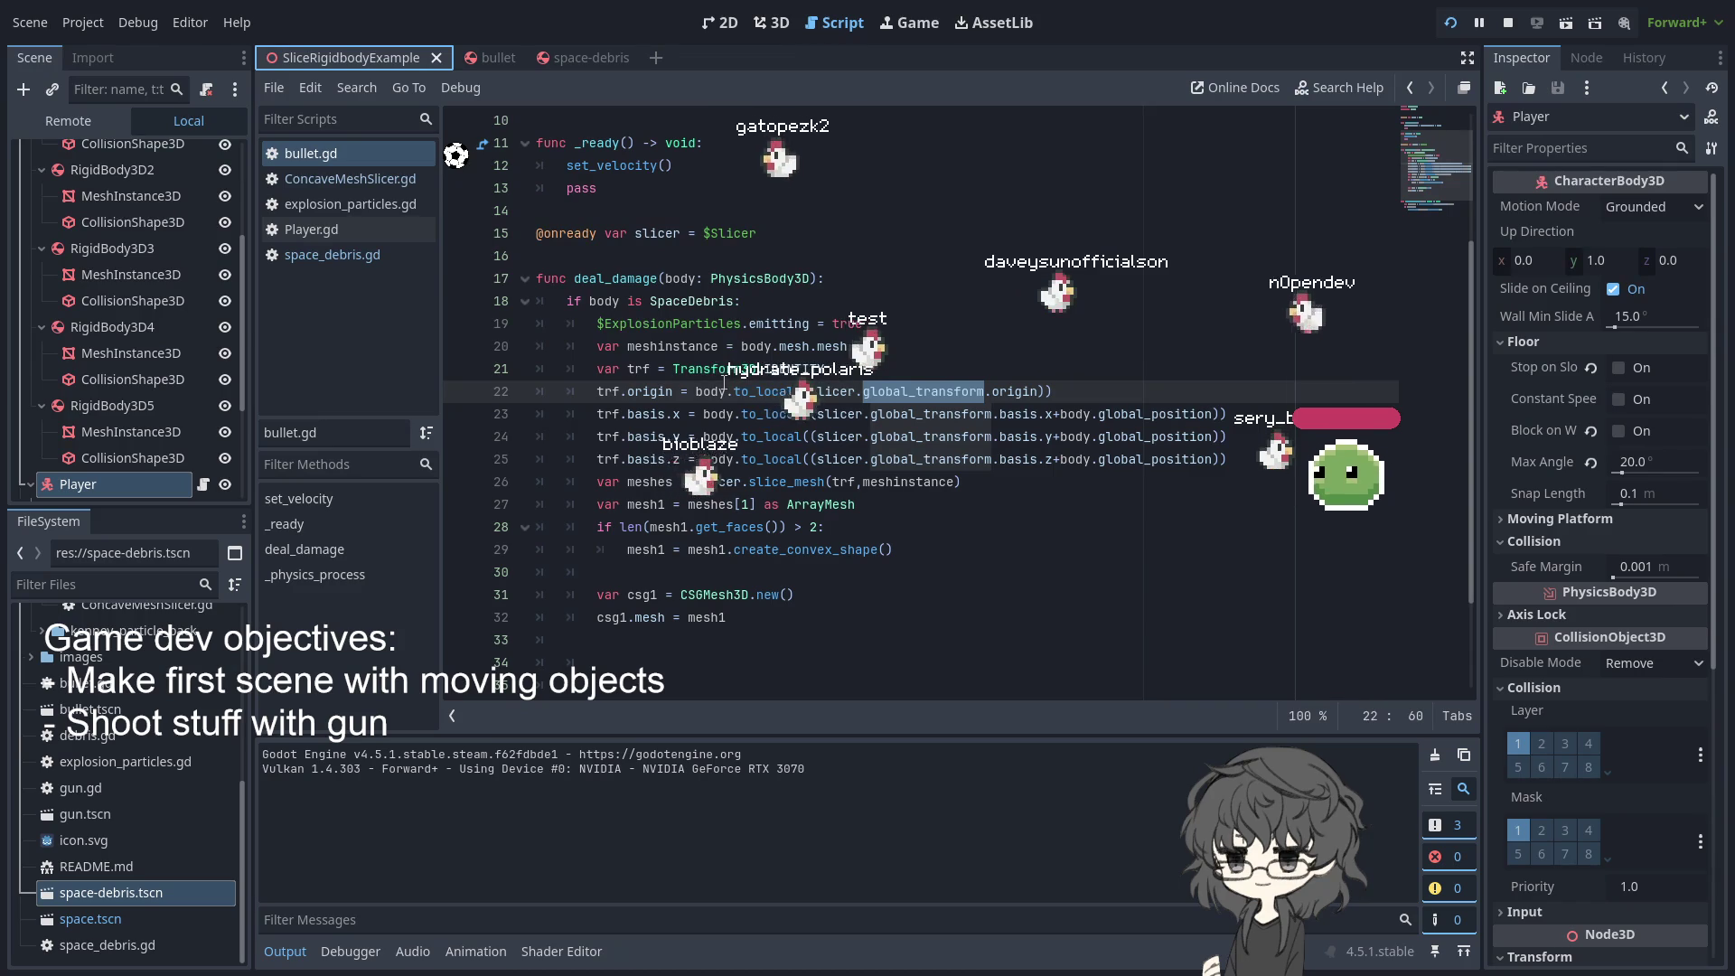
Step: Inspect the get_node MeshInstance3D cast on Player.gd line 62, undoing an accidental text drag
left_click(312, 229)
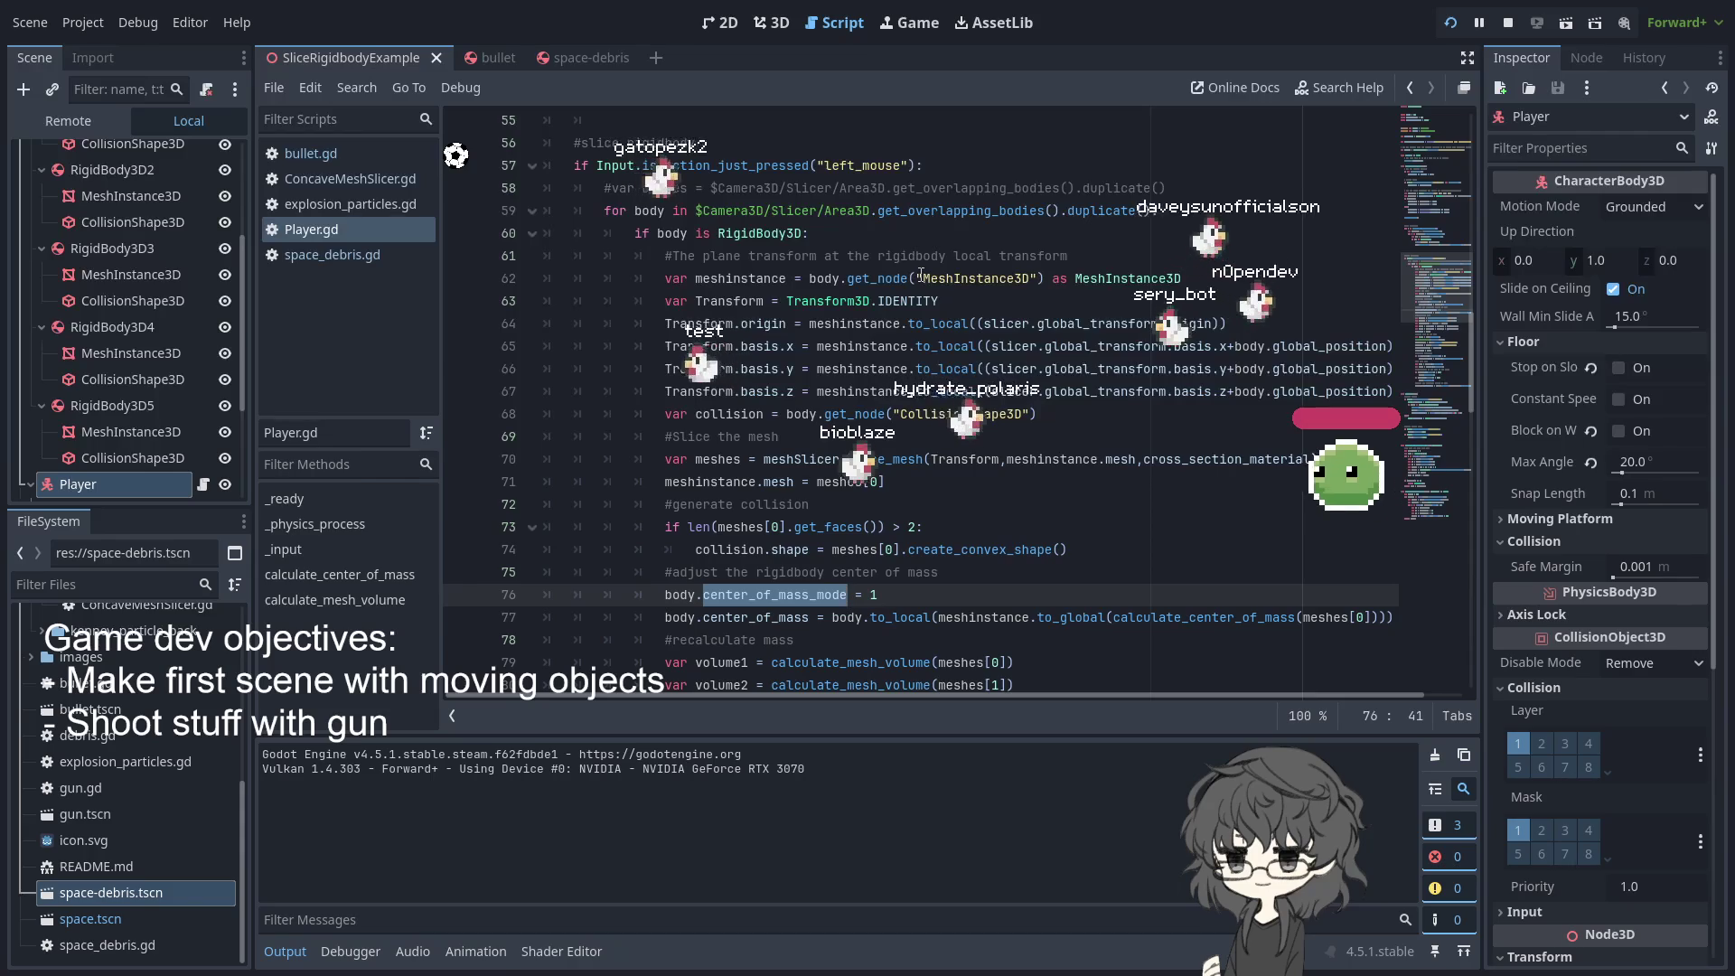
left_click(1208, 273)
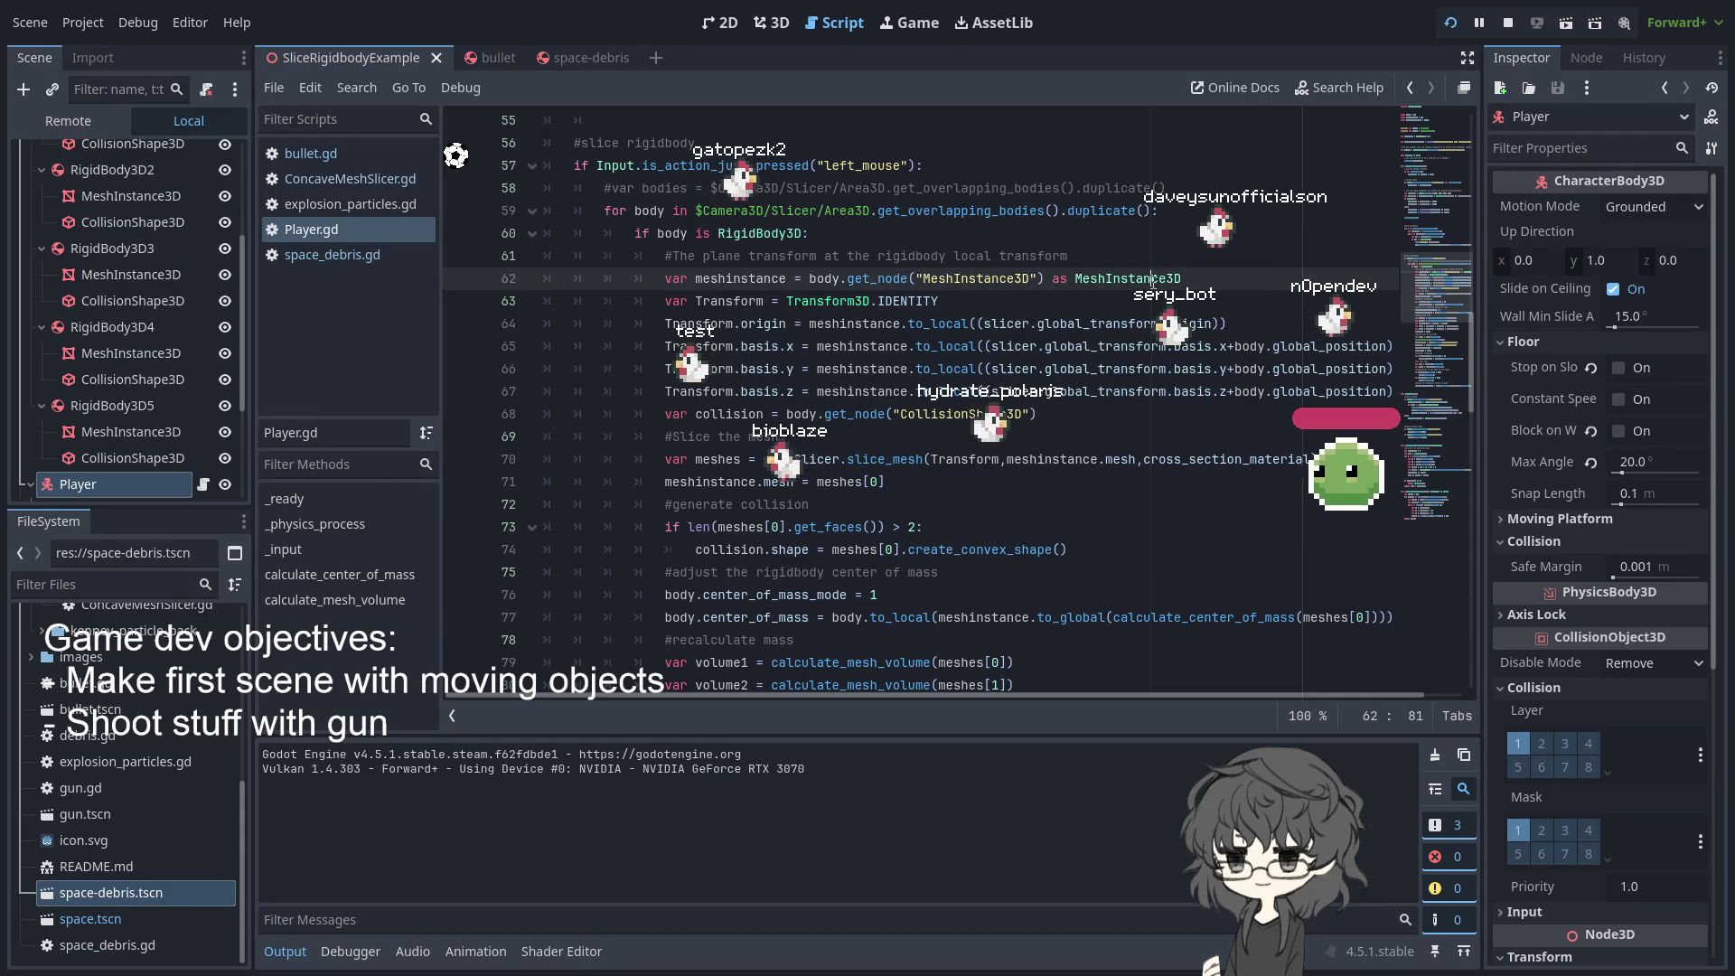
double_click(977, 279)
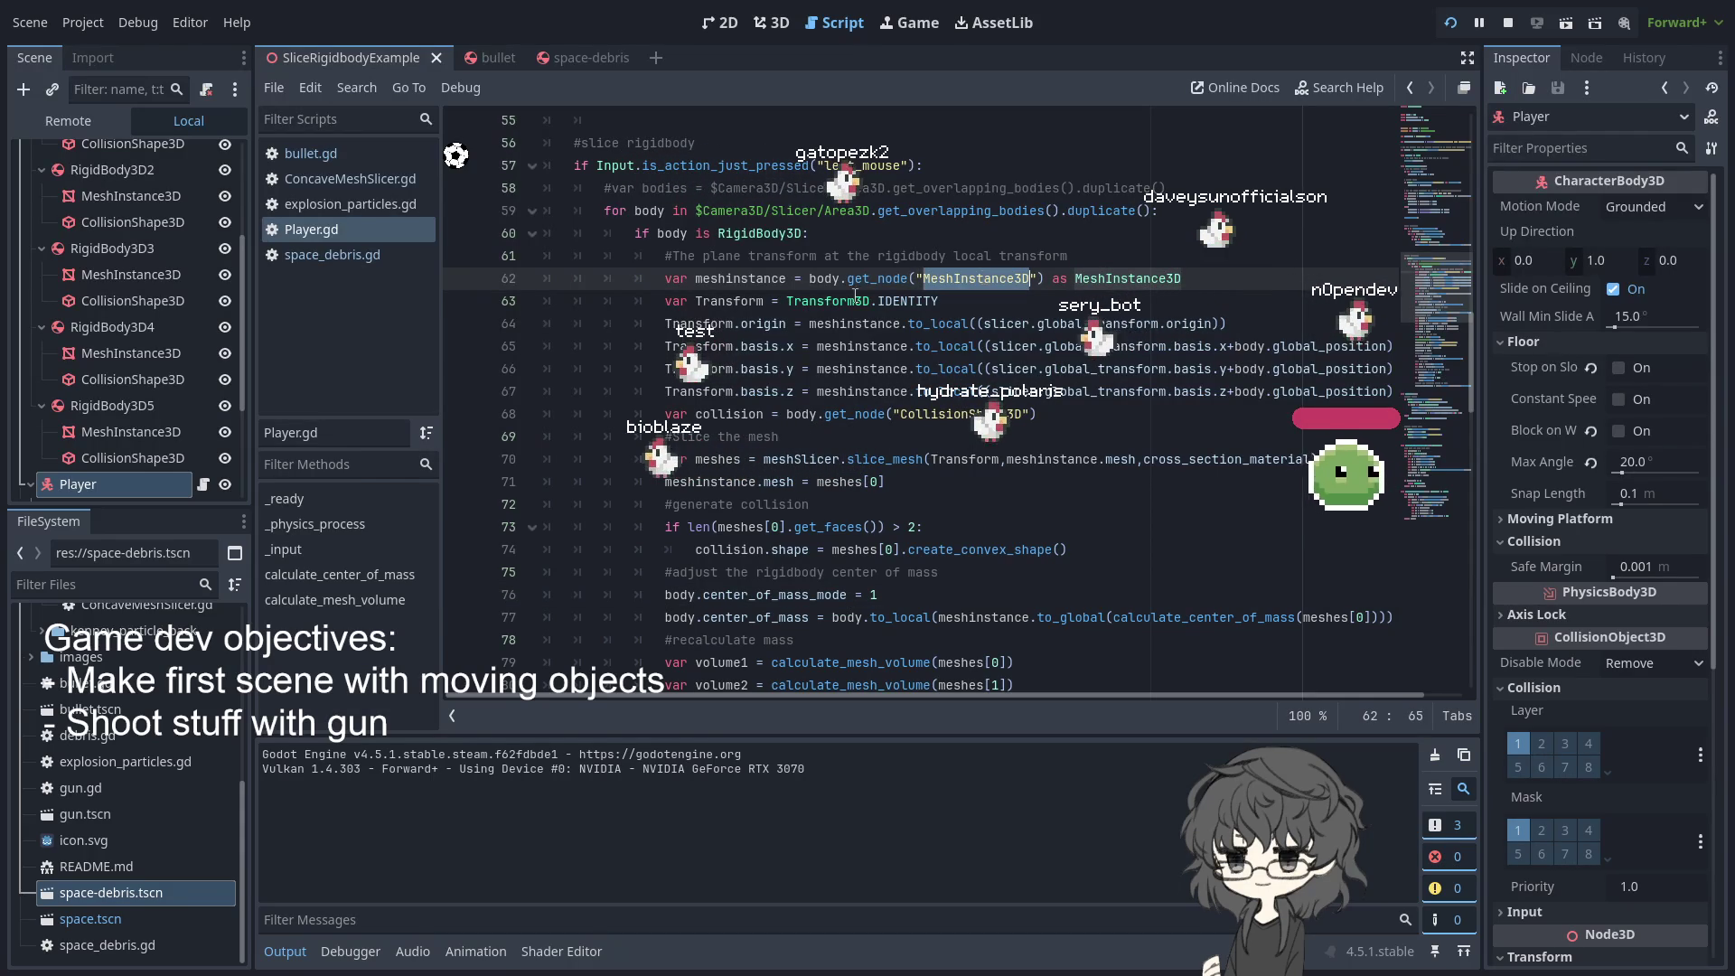
left_click(806, 279)
double_click(827, 279)
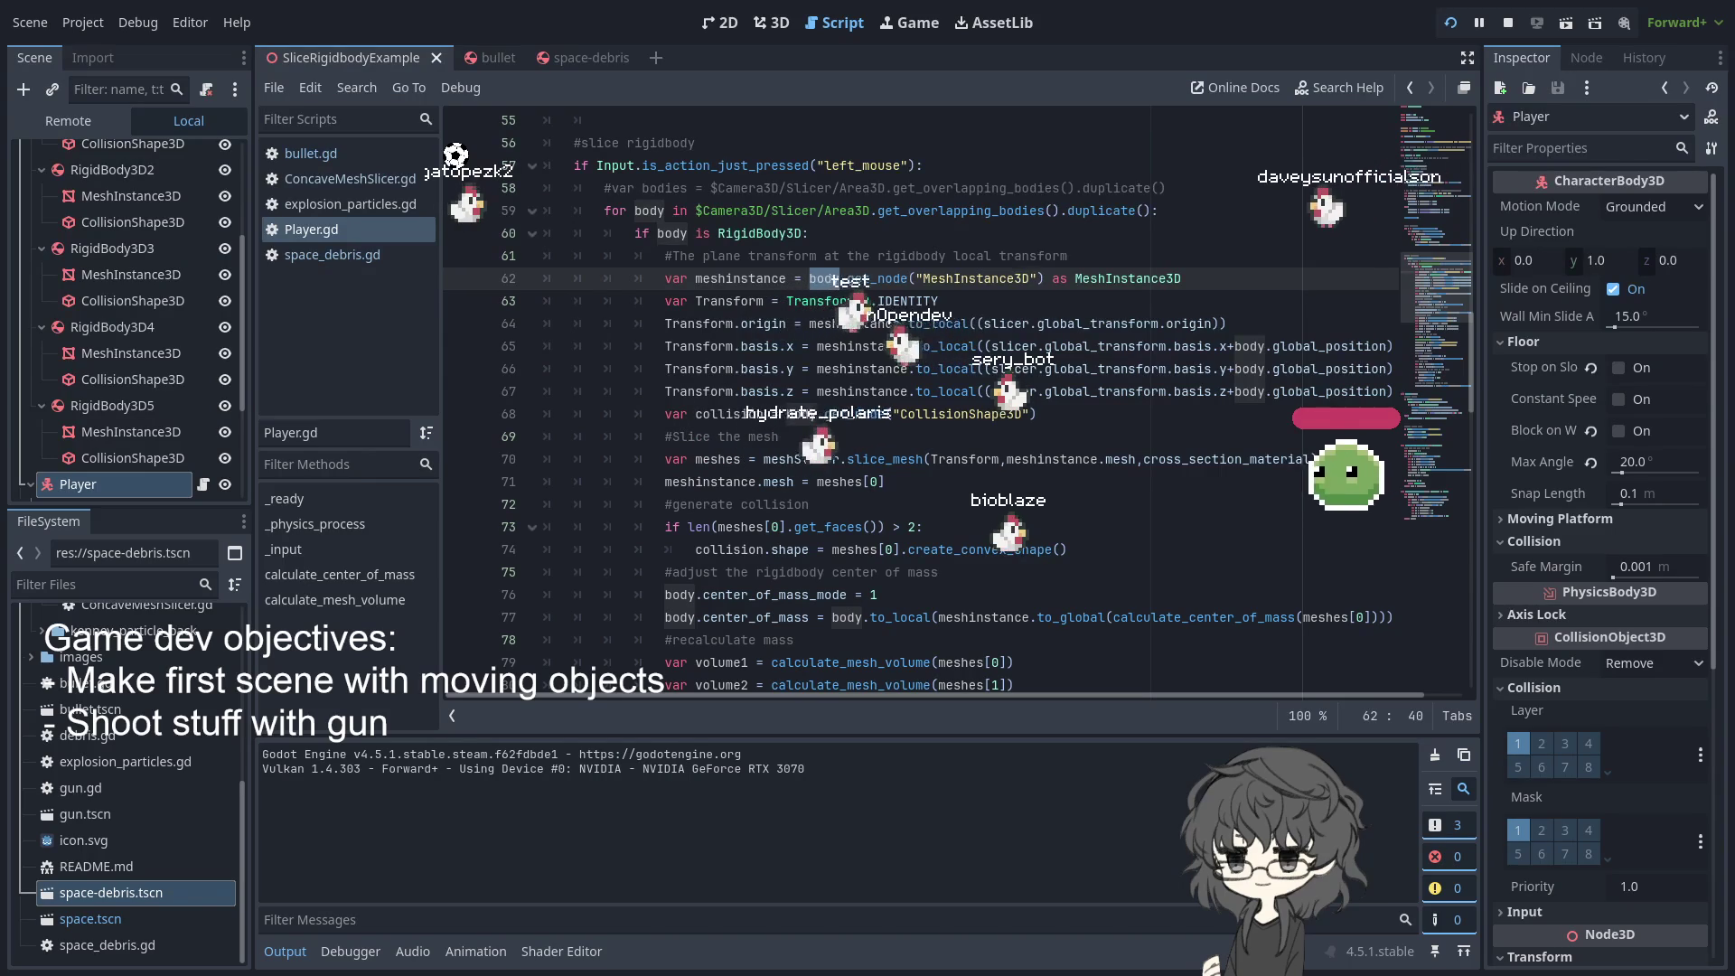
double_click(1225, 280)
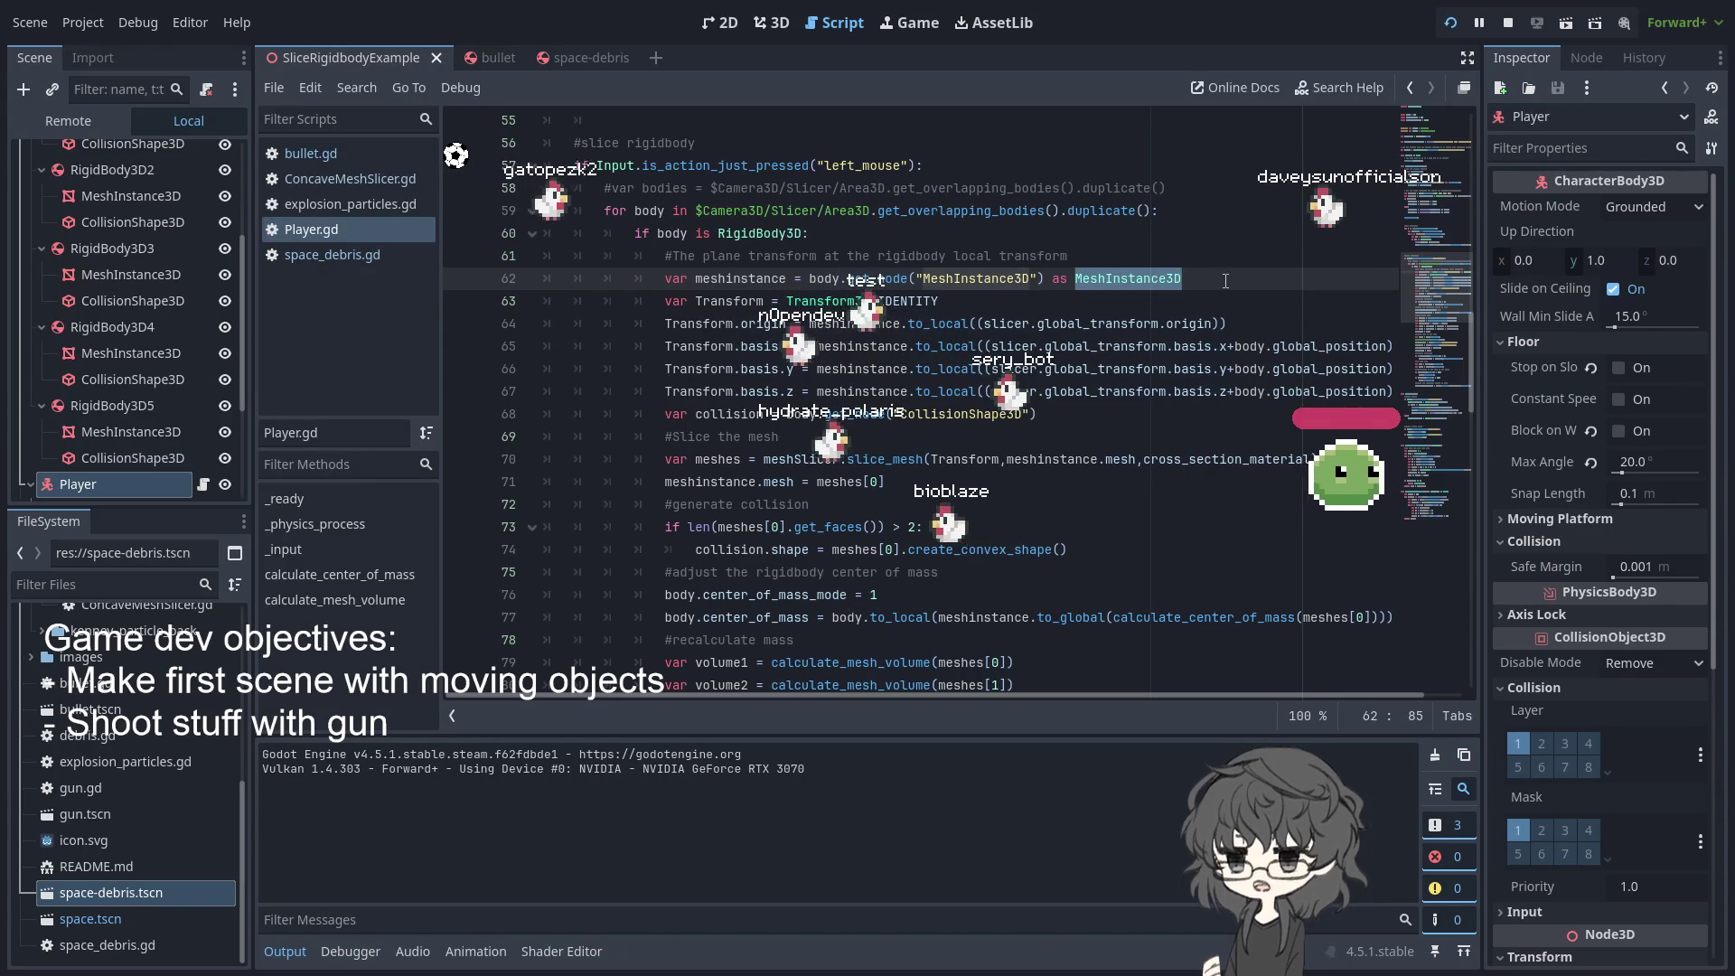
left_click_drag(1139, 278, 734, 278)
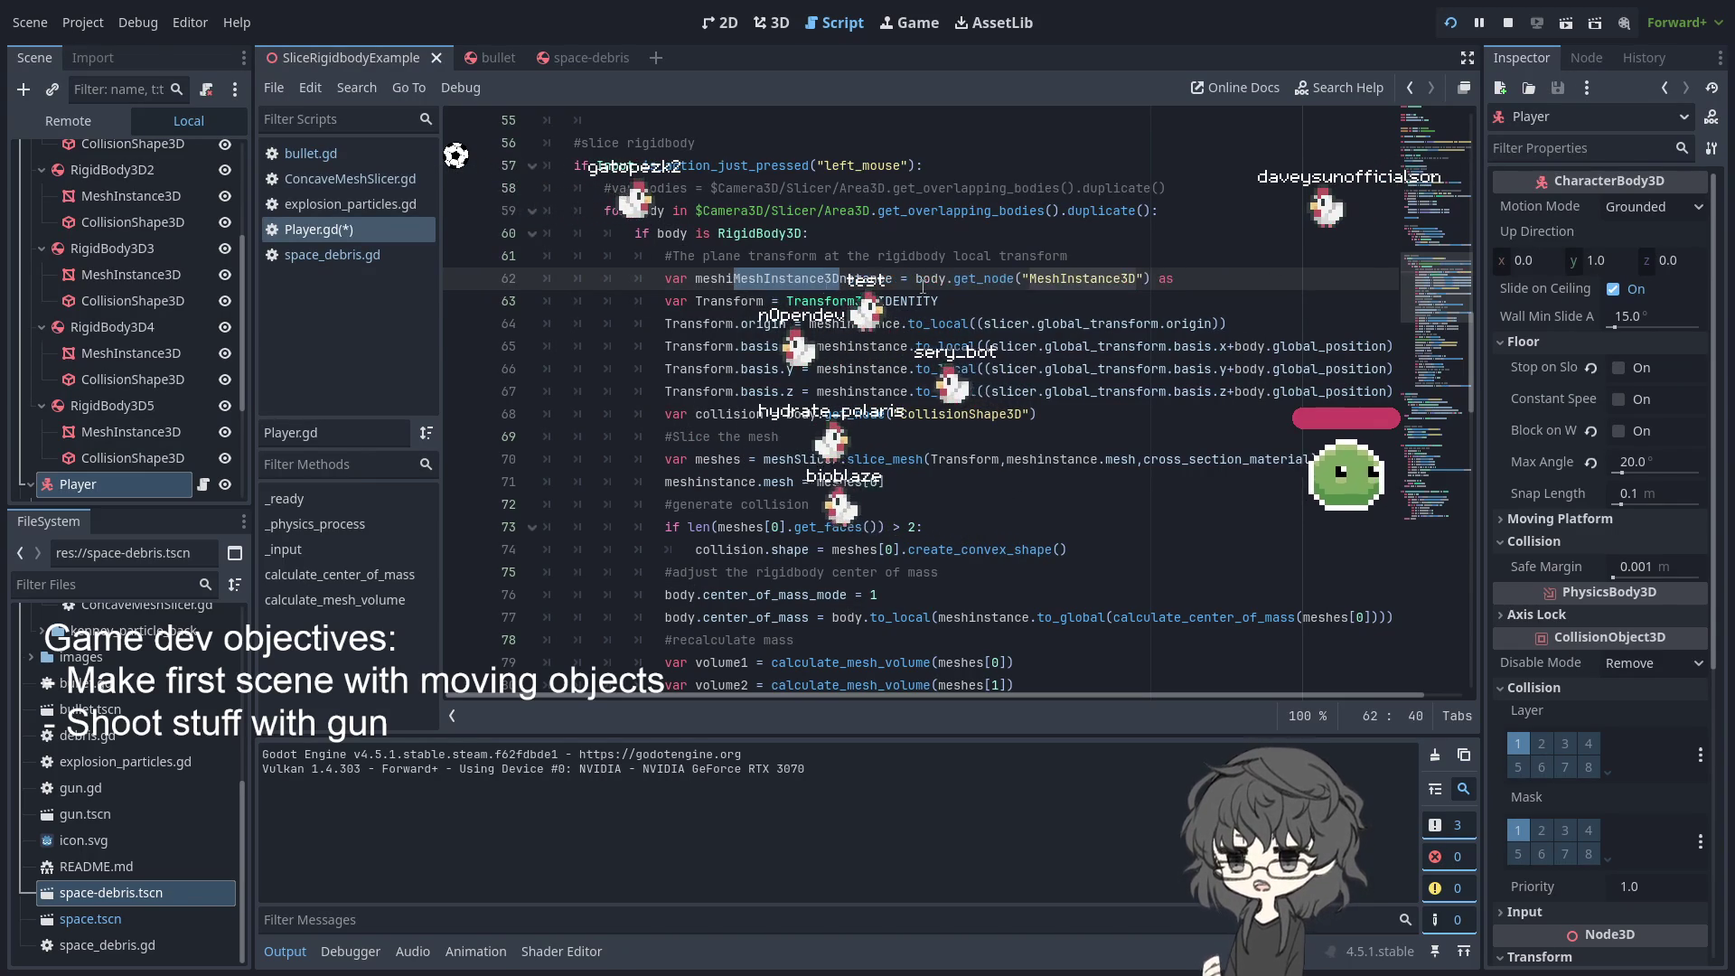
key("ctrl+z")
Step: Trace the Transform IDENTITY, meshinstance and body usages in Player.gd, then open bullet.gd
double_click(786, 278)
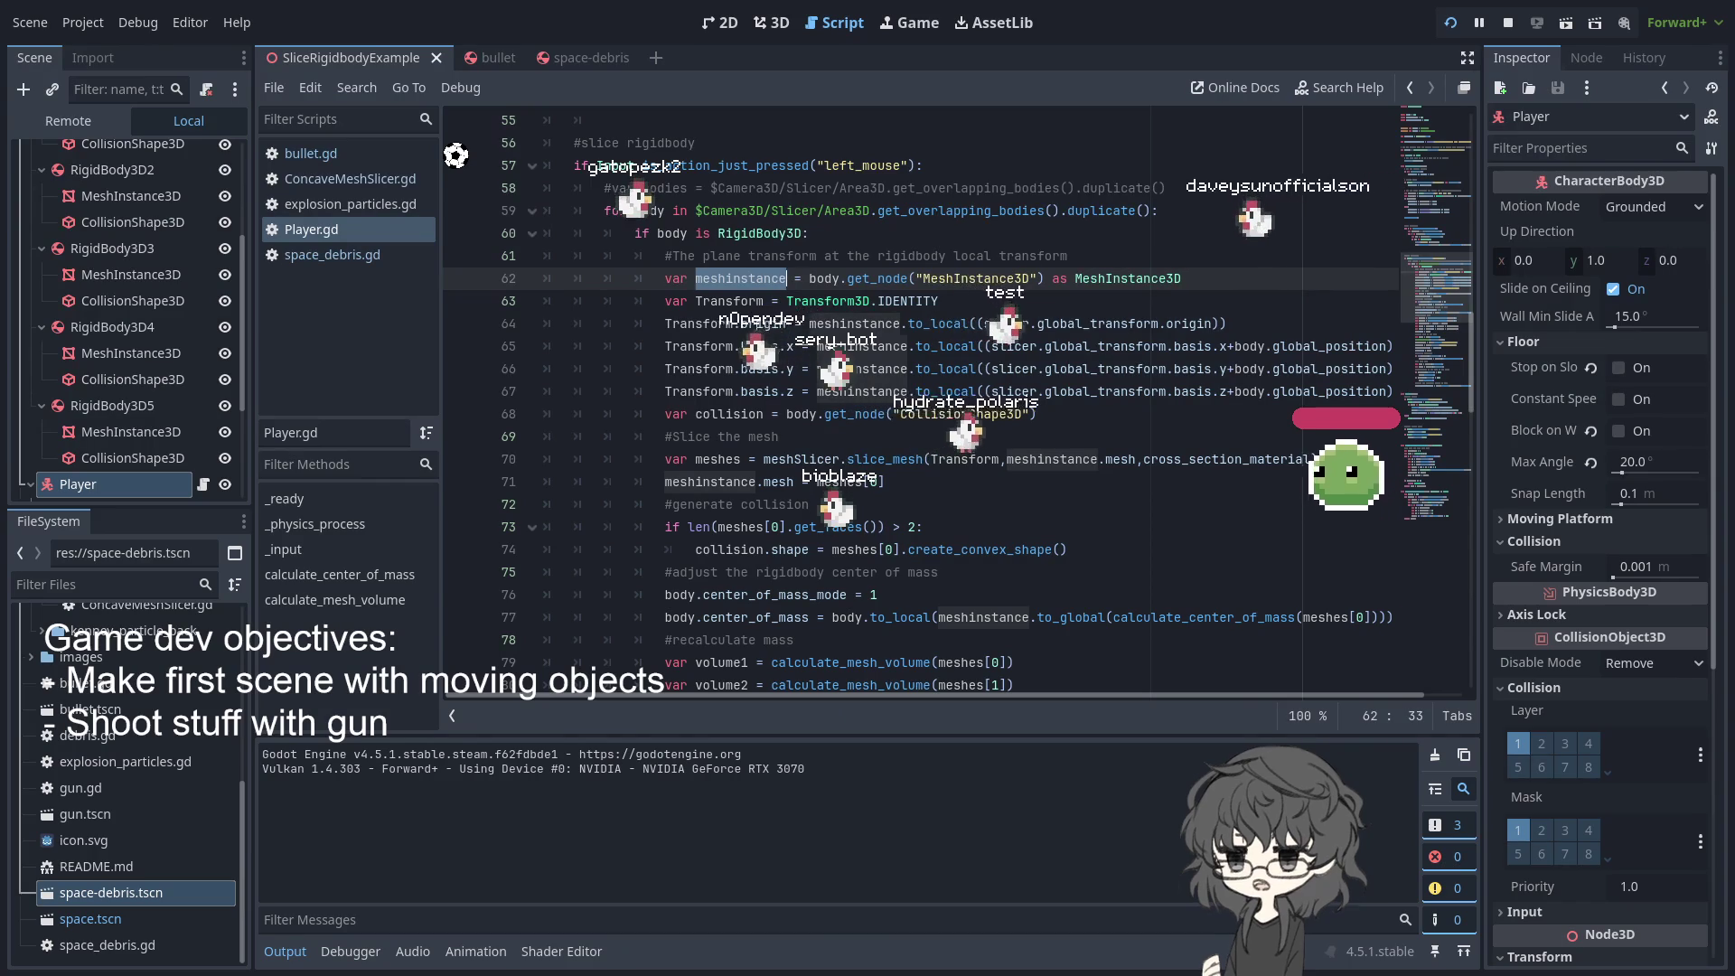
double_click(908, 301)
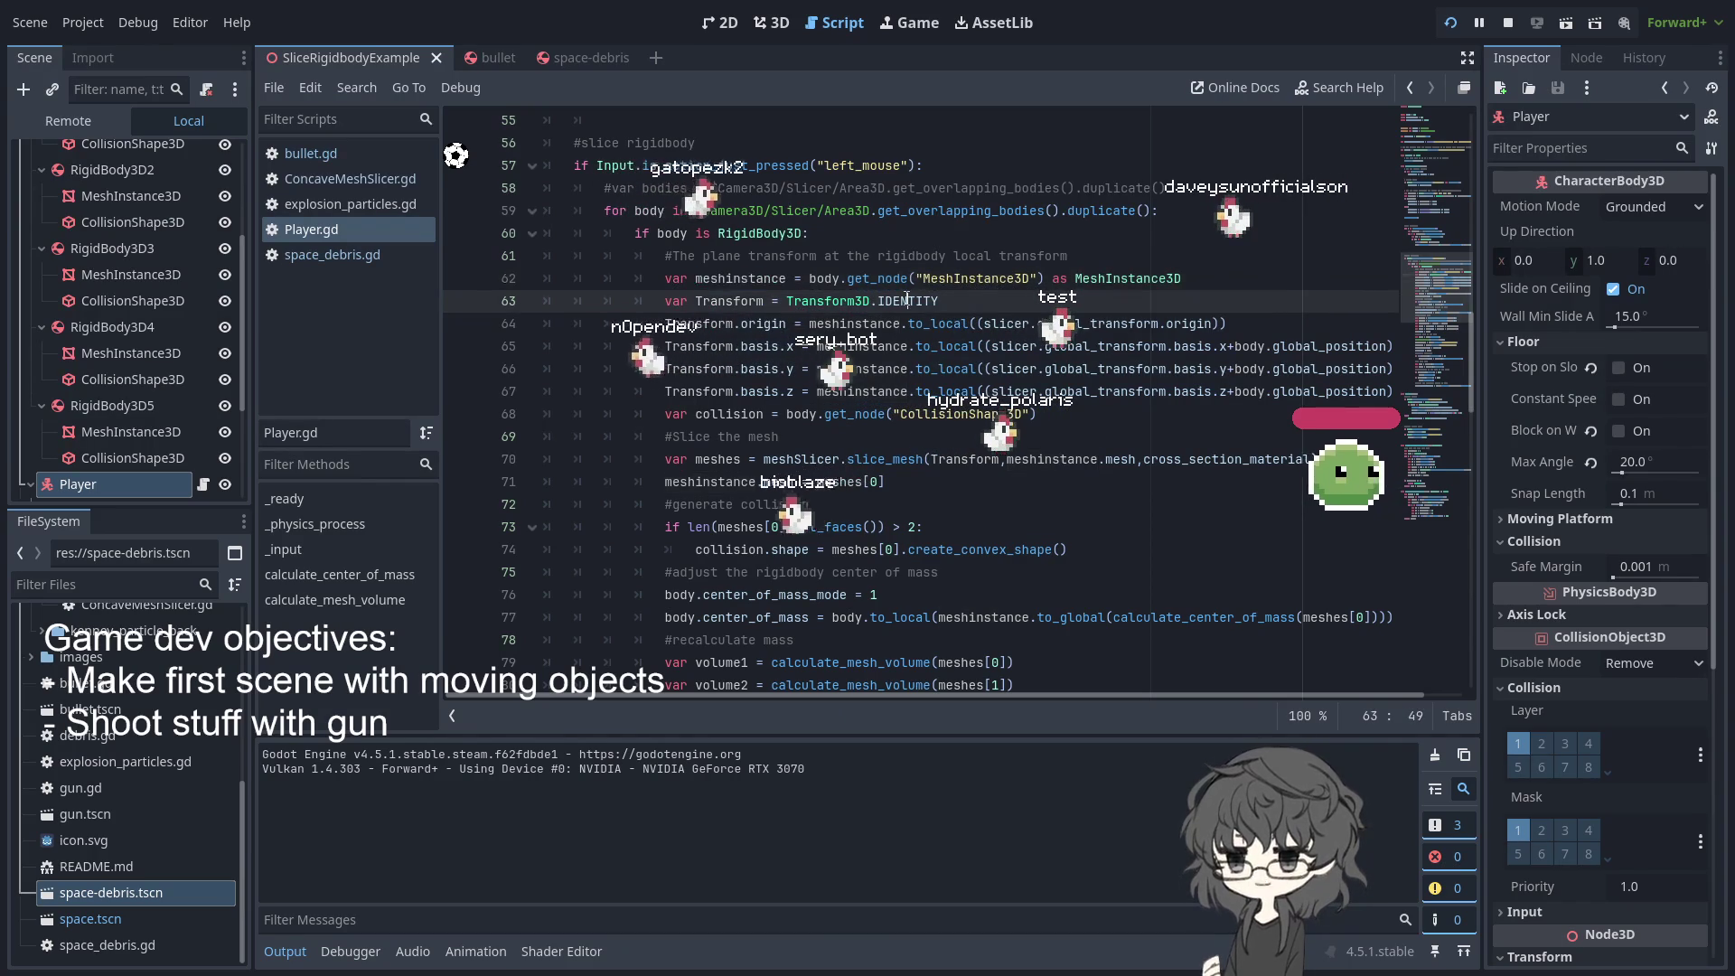
left_click(636, 301, "shift")
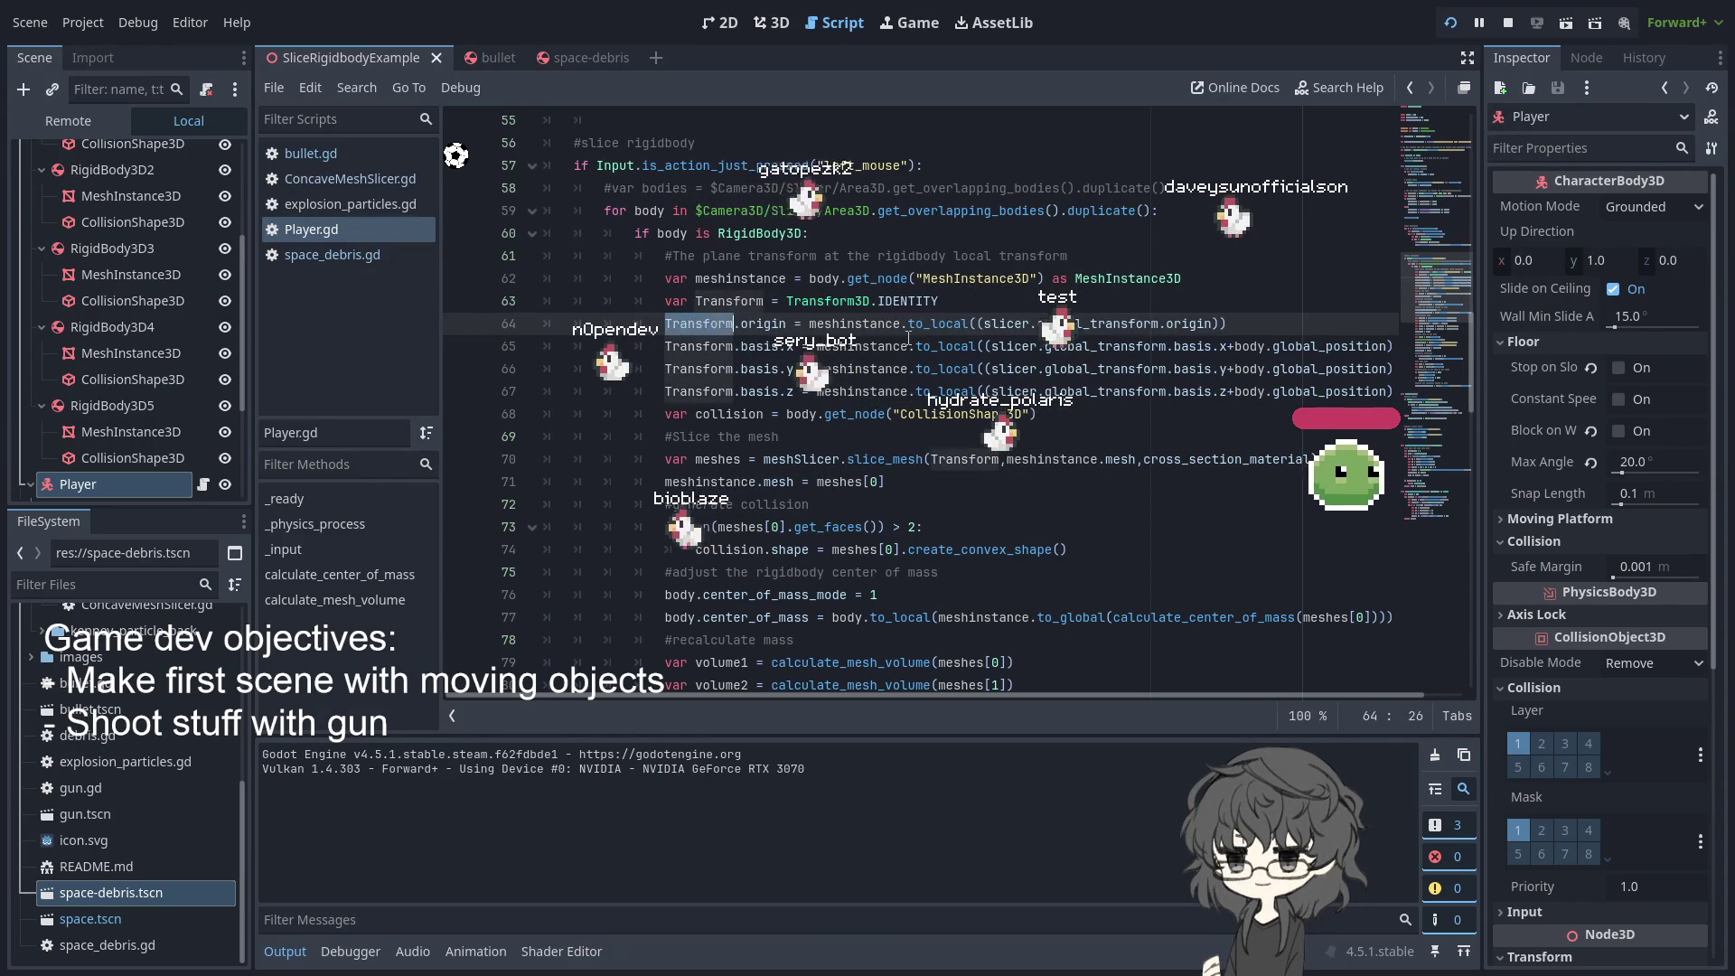
left_click(878, 301)
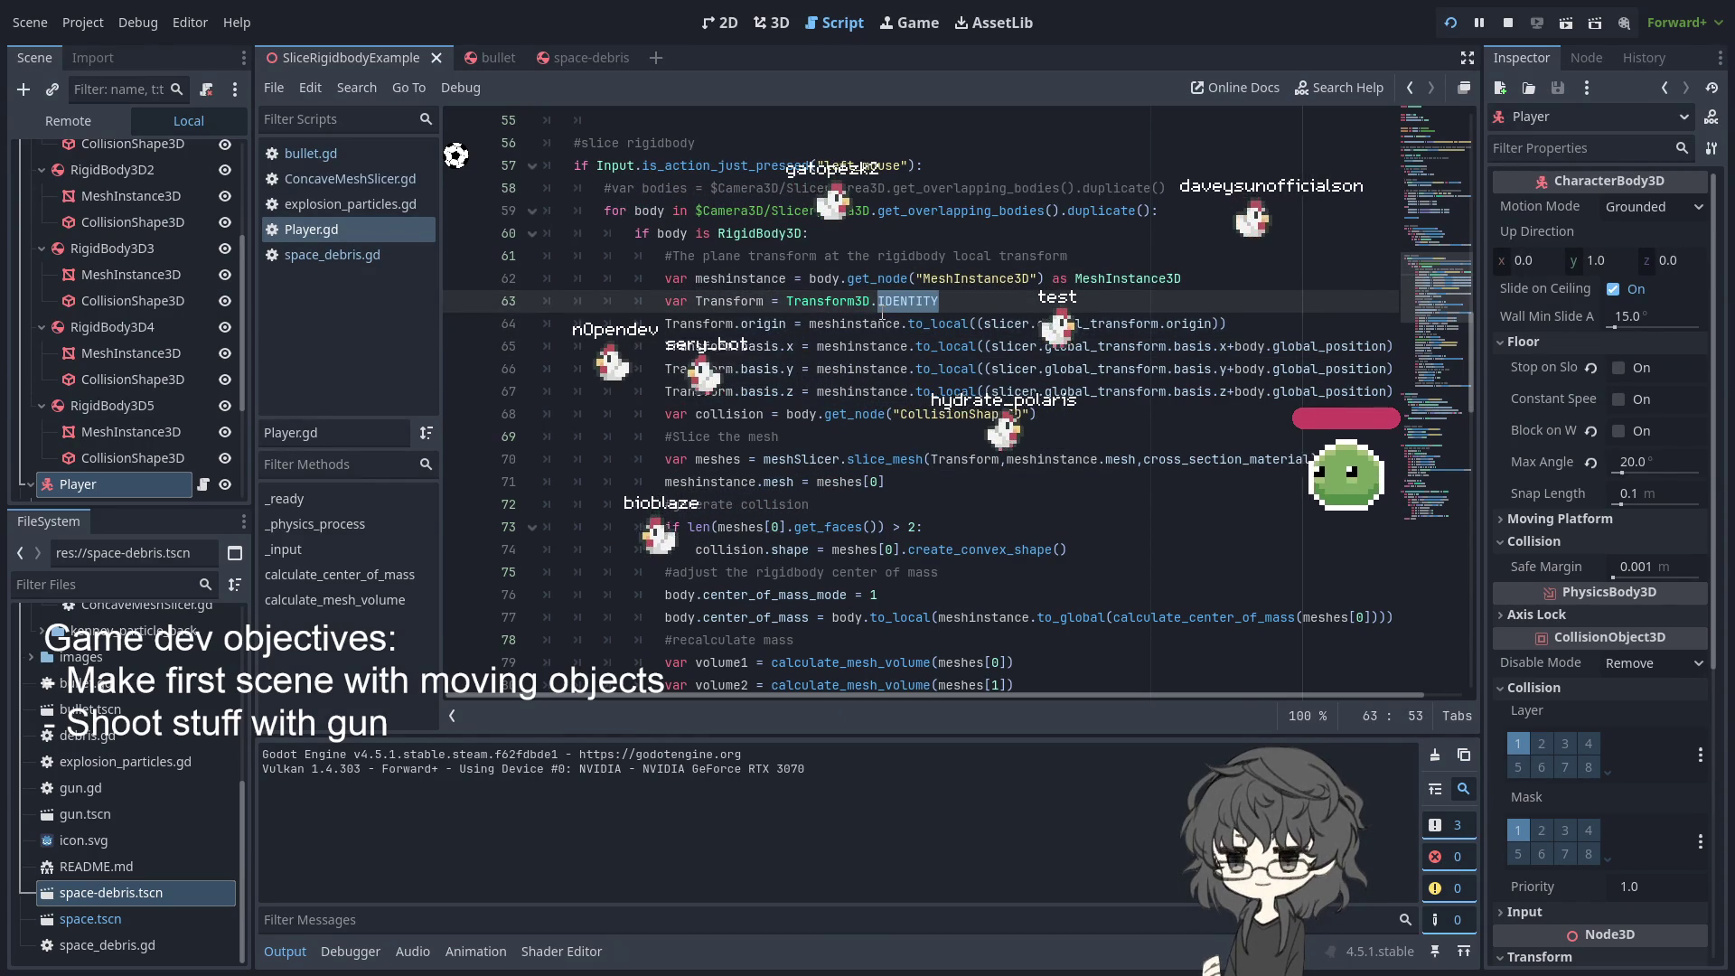
scroll(800, 313, "up", 5)
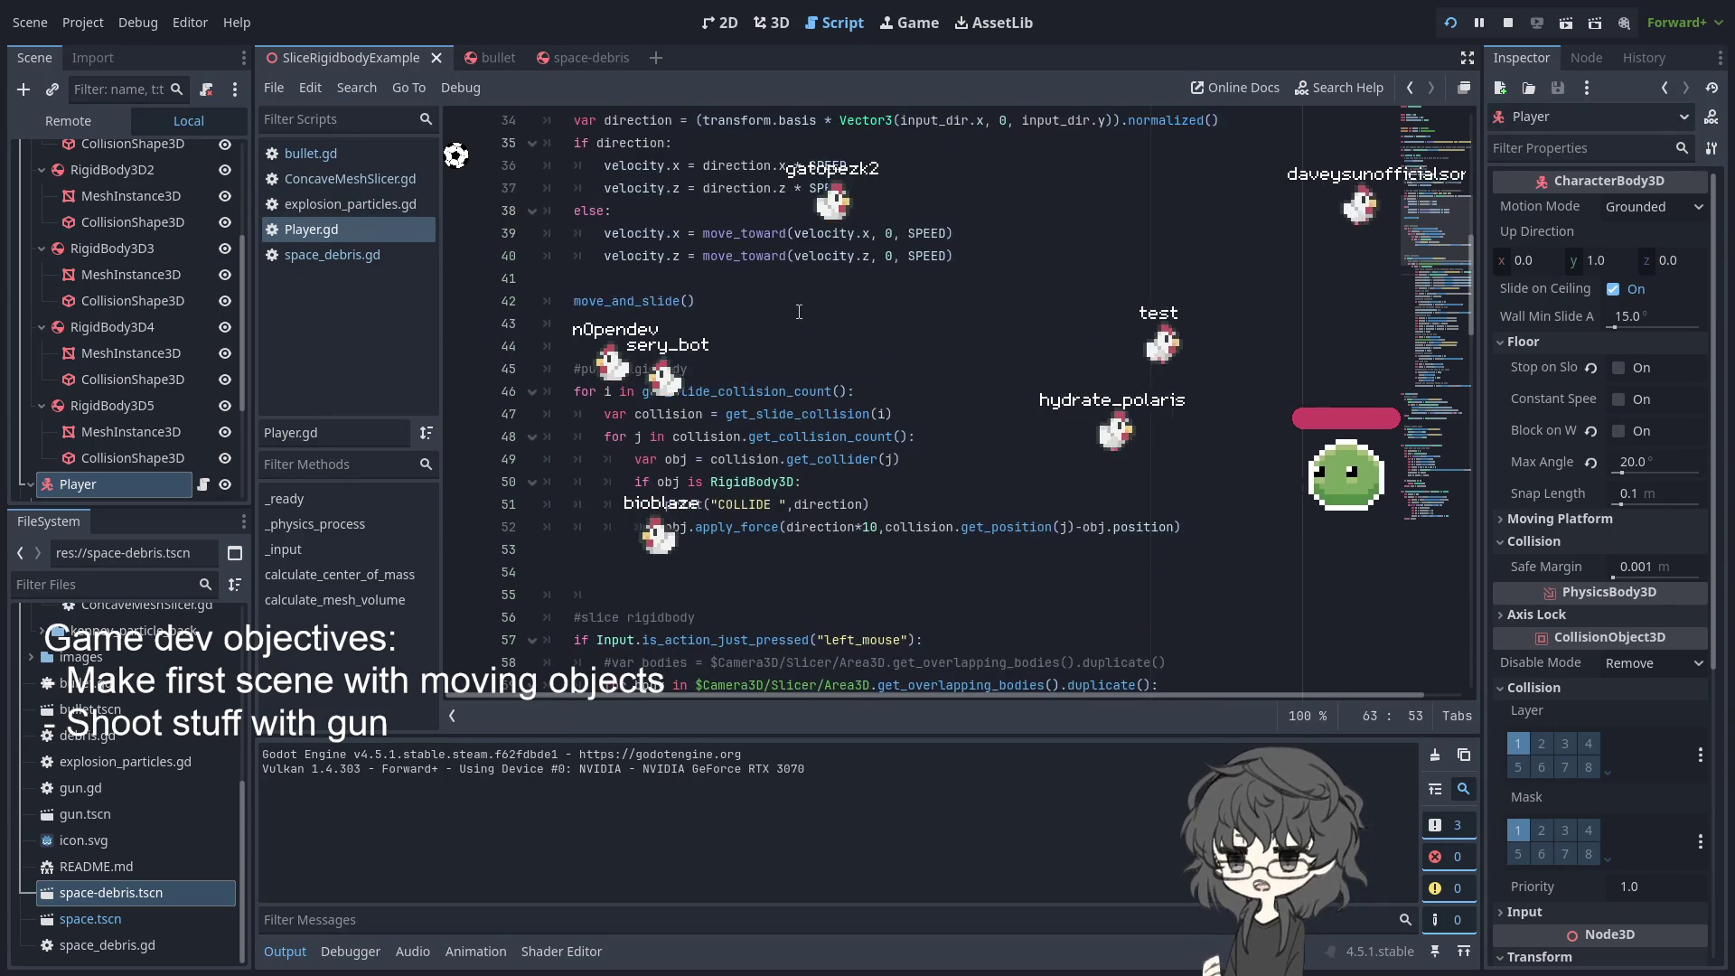
scroll(655, 268, "down", 5)
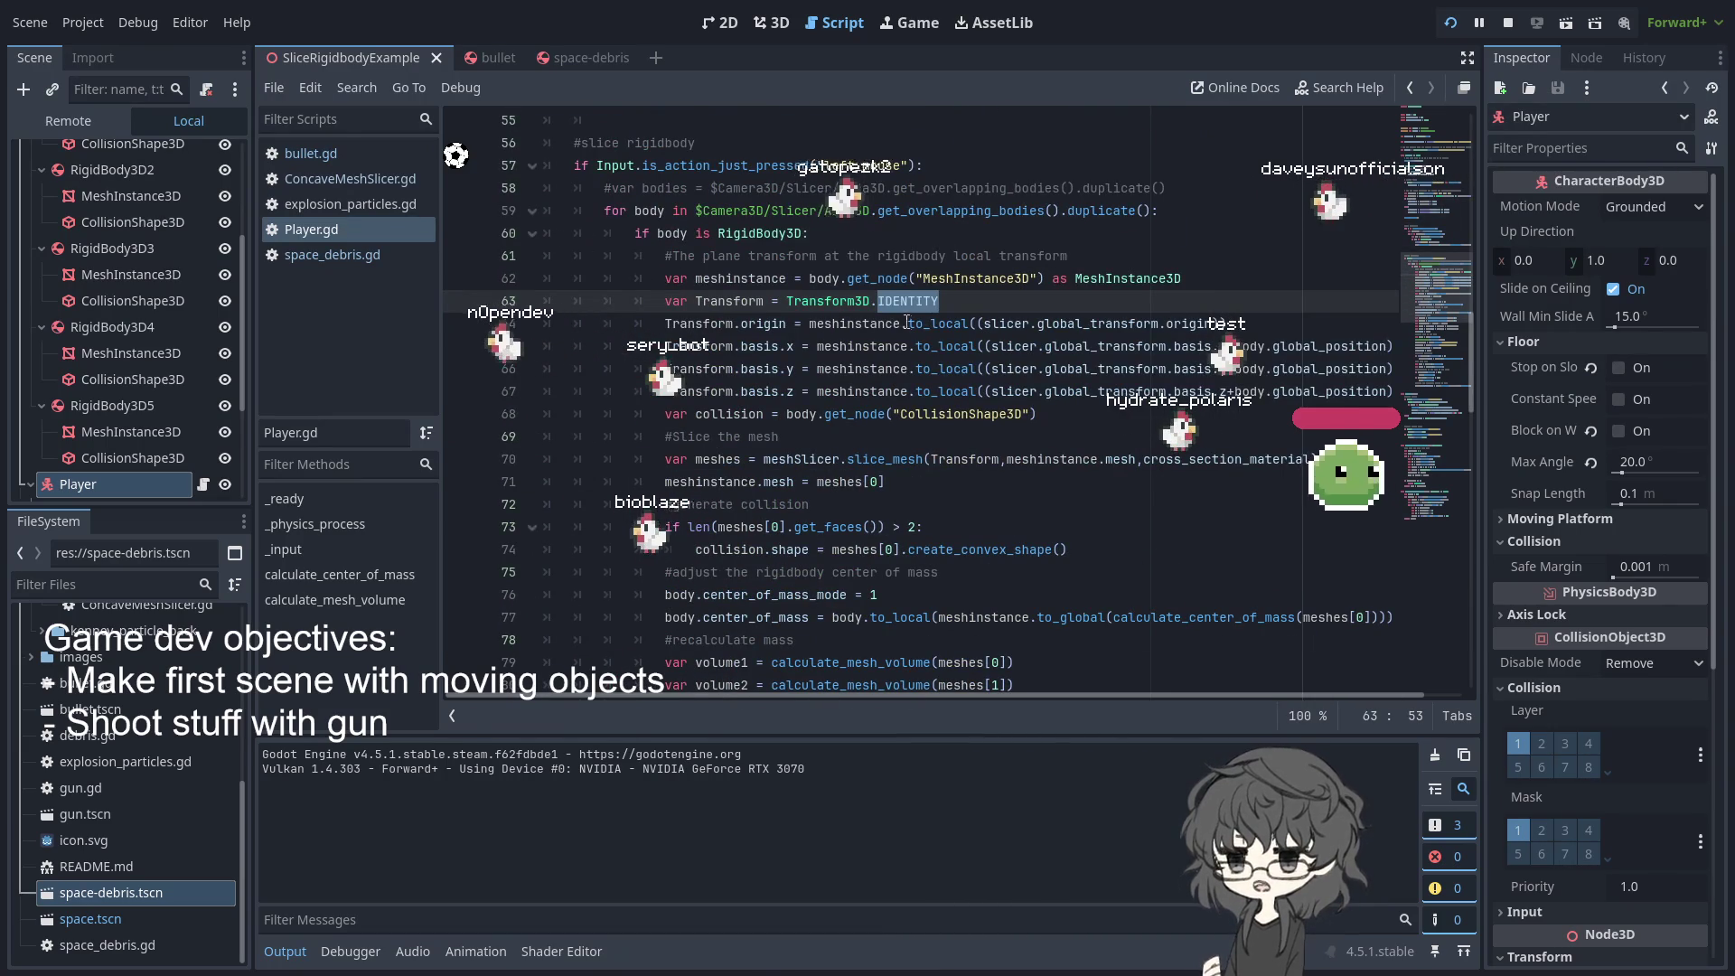
scroll(905, 320, "up", 2)
scroll(902, 323, "down", 2)
left_click(825, 303)
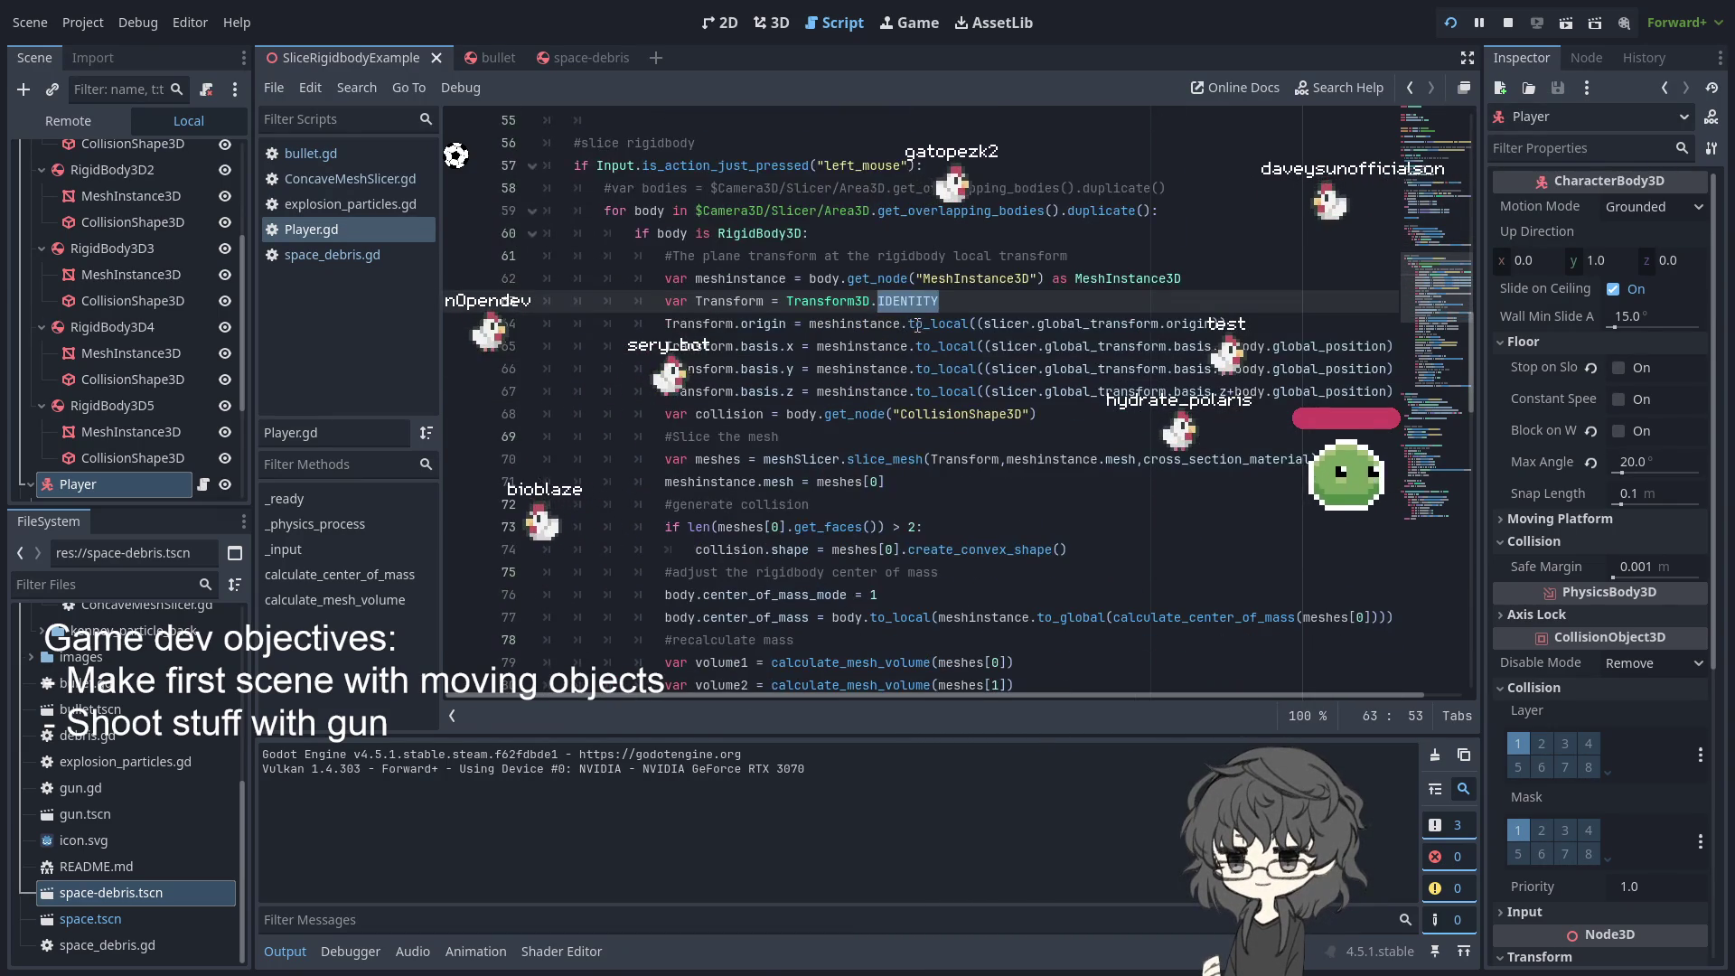
double_click(874, 326)
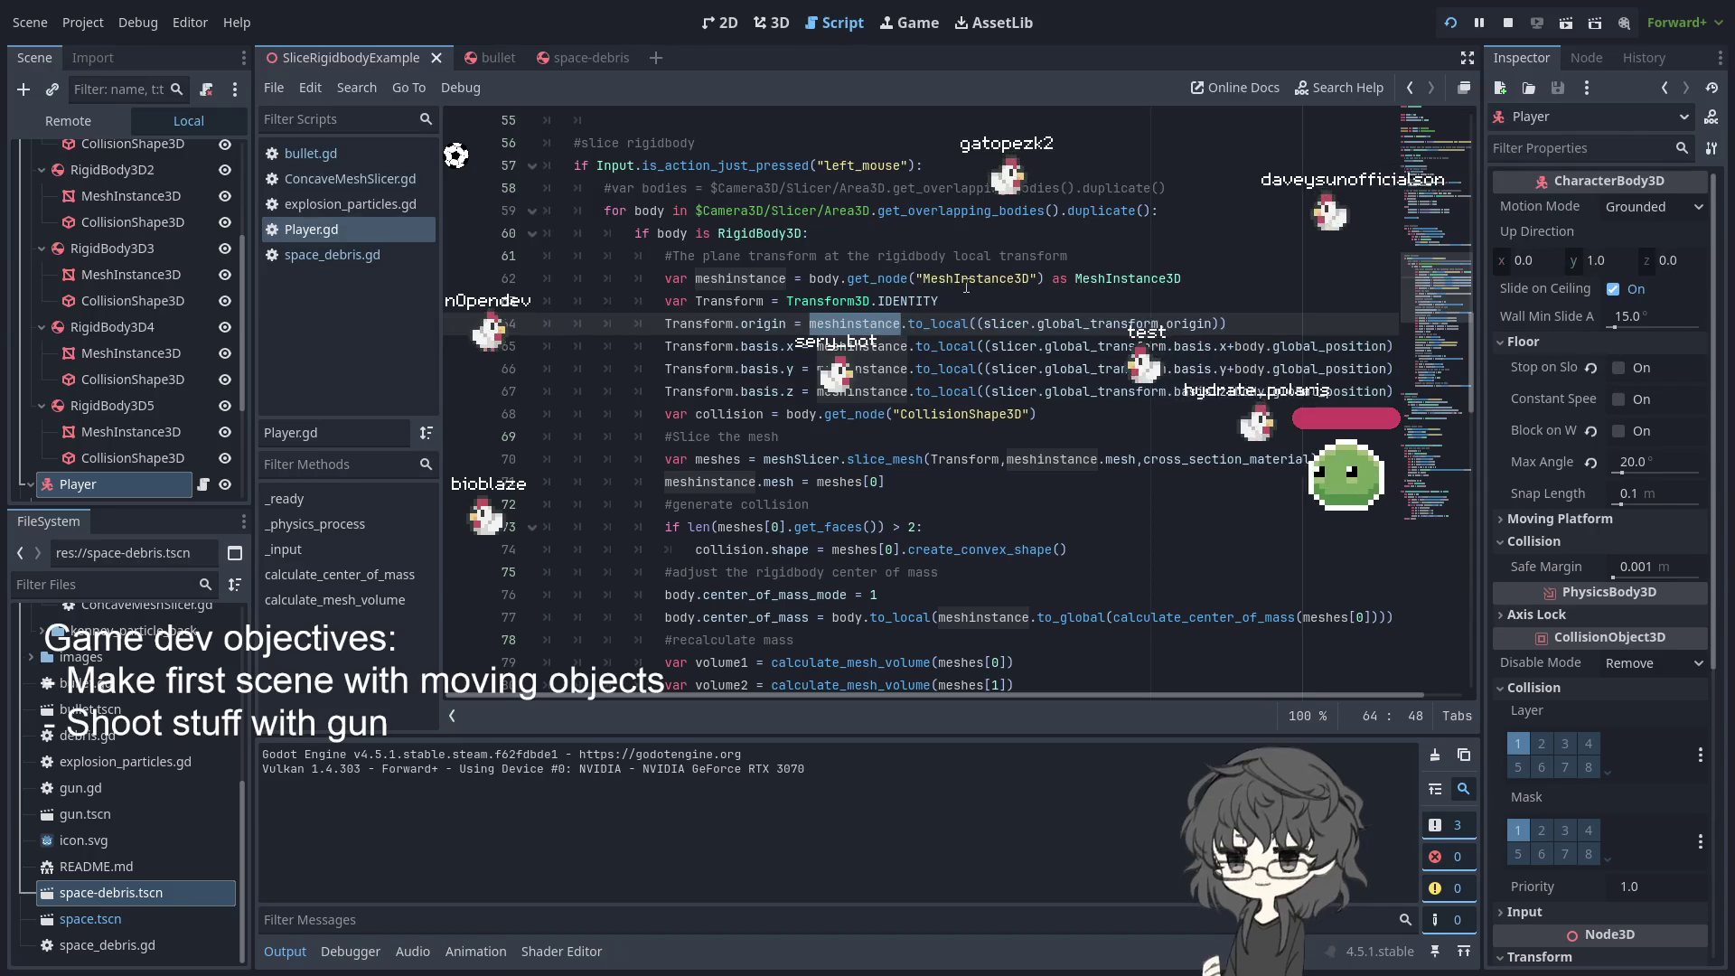
double_click(825, 278)
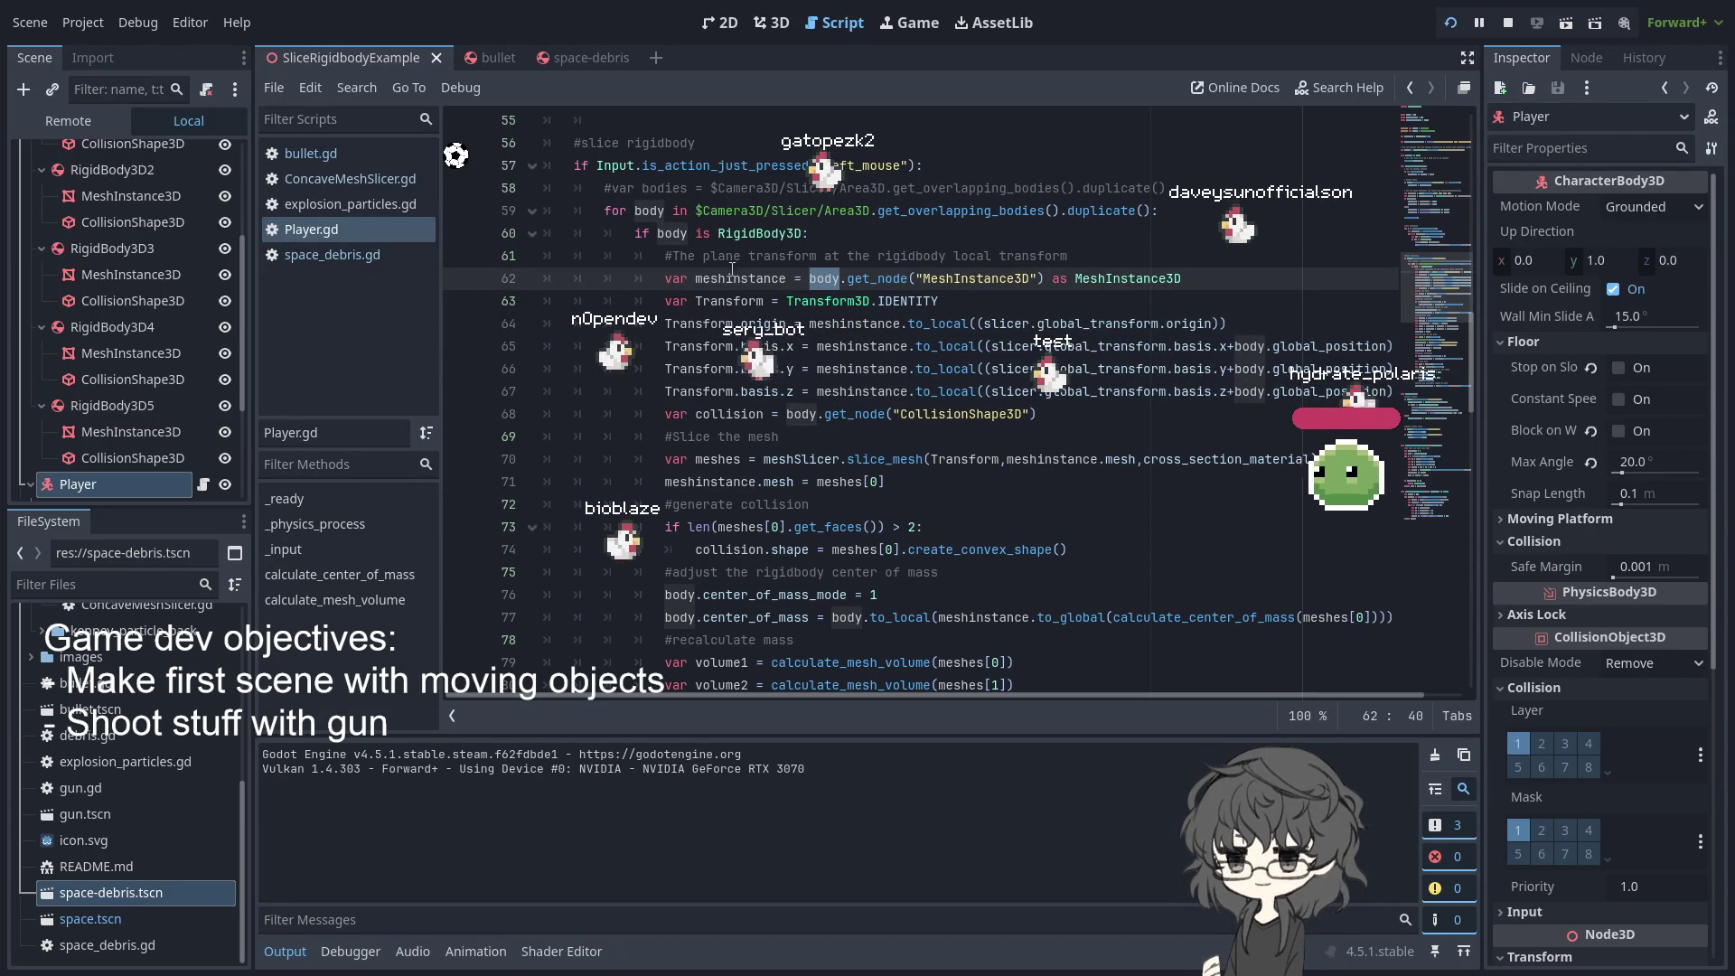
double_click(825, 323)
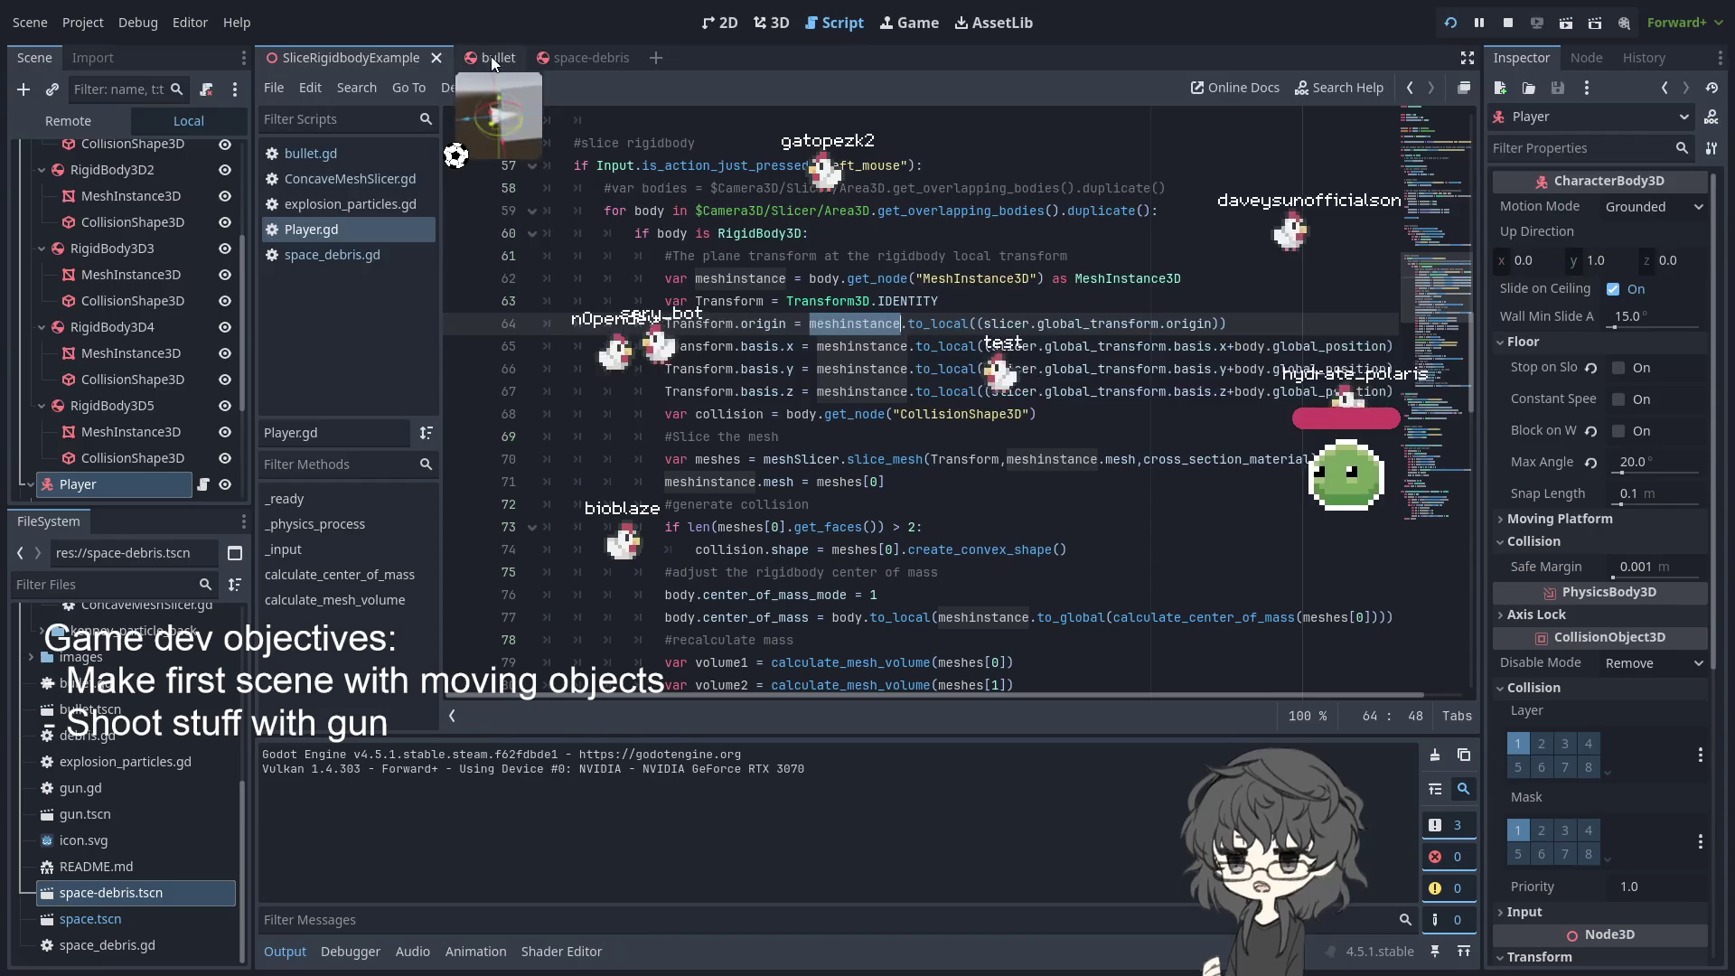
left_click(313, 154)
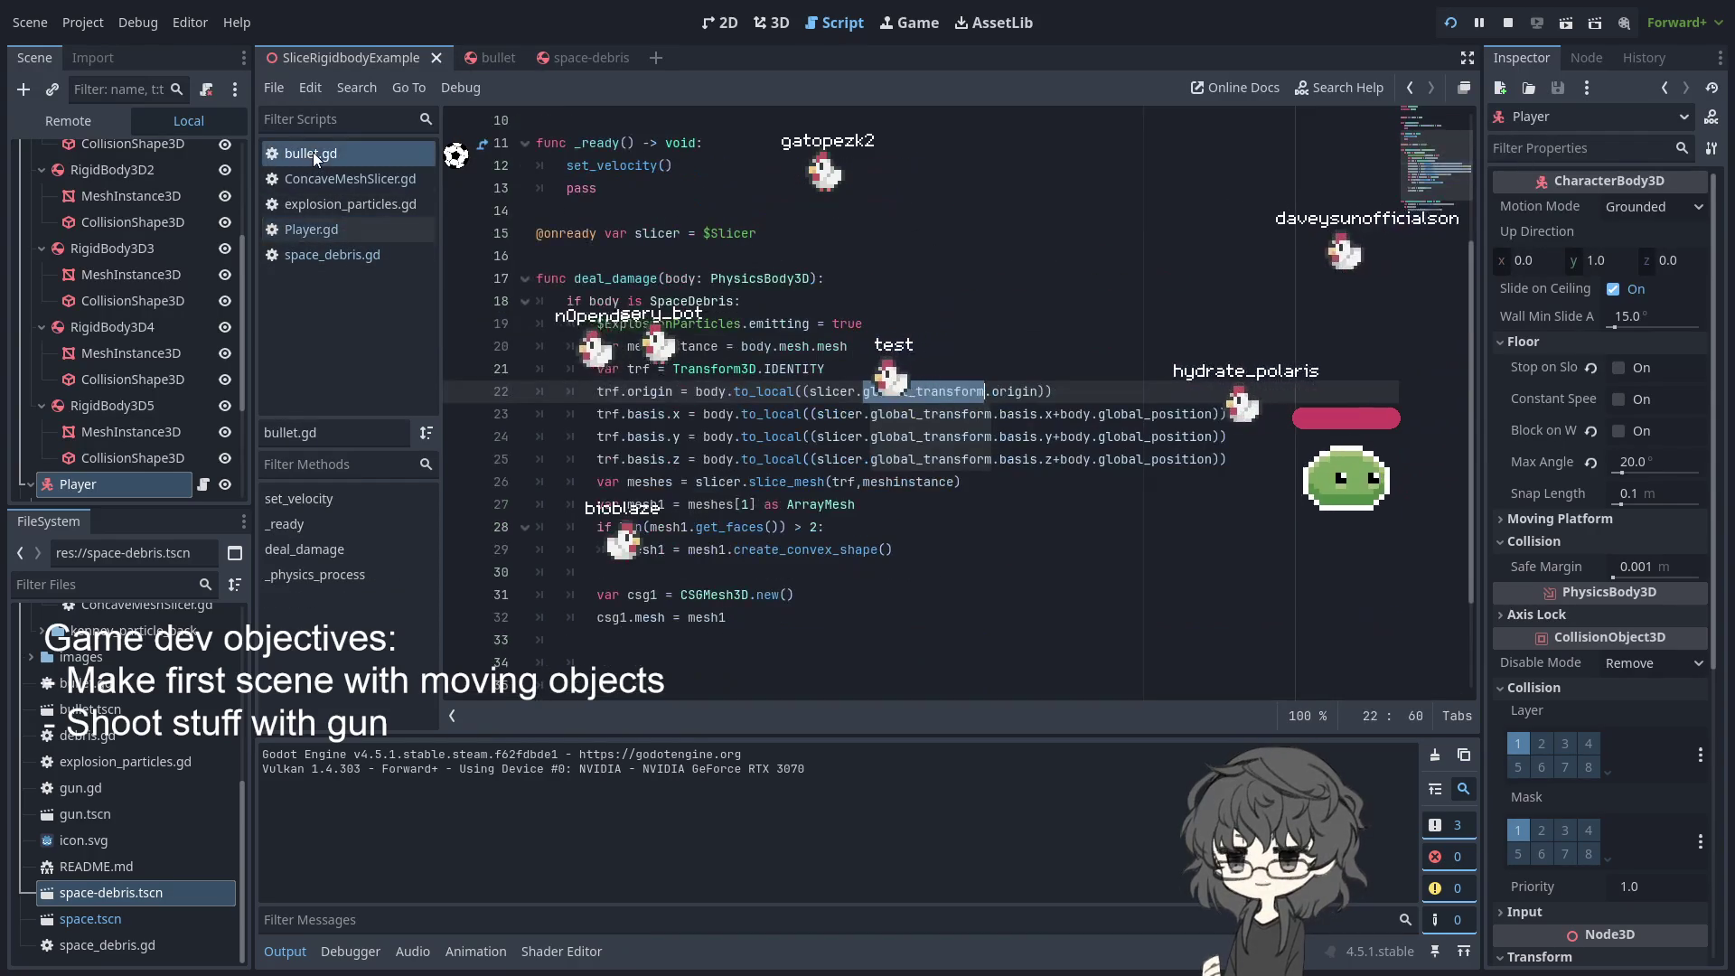
double_click(711, 392)
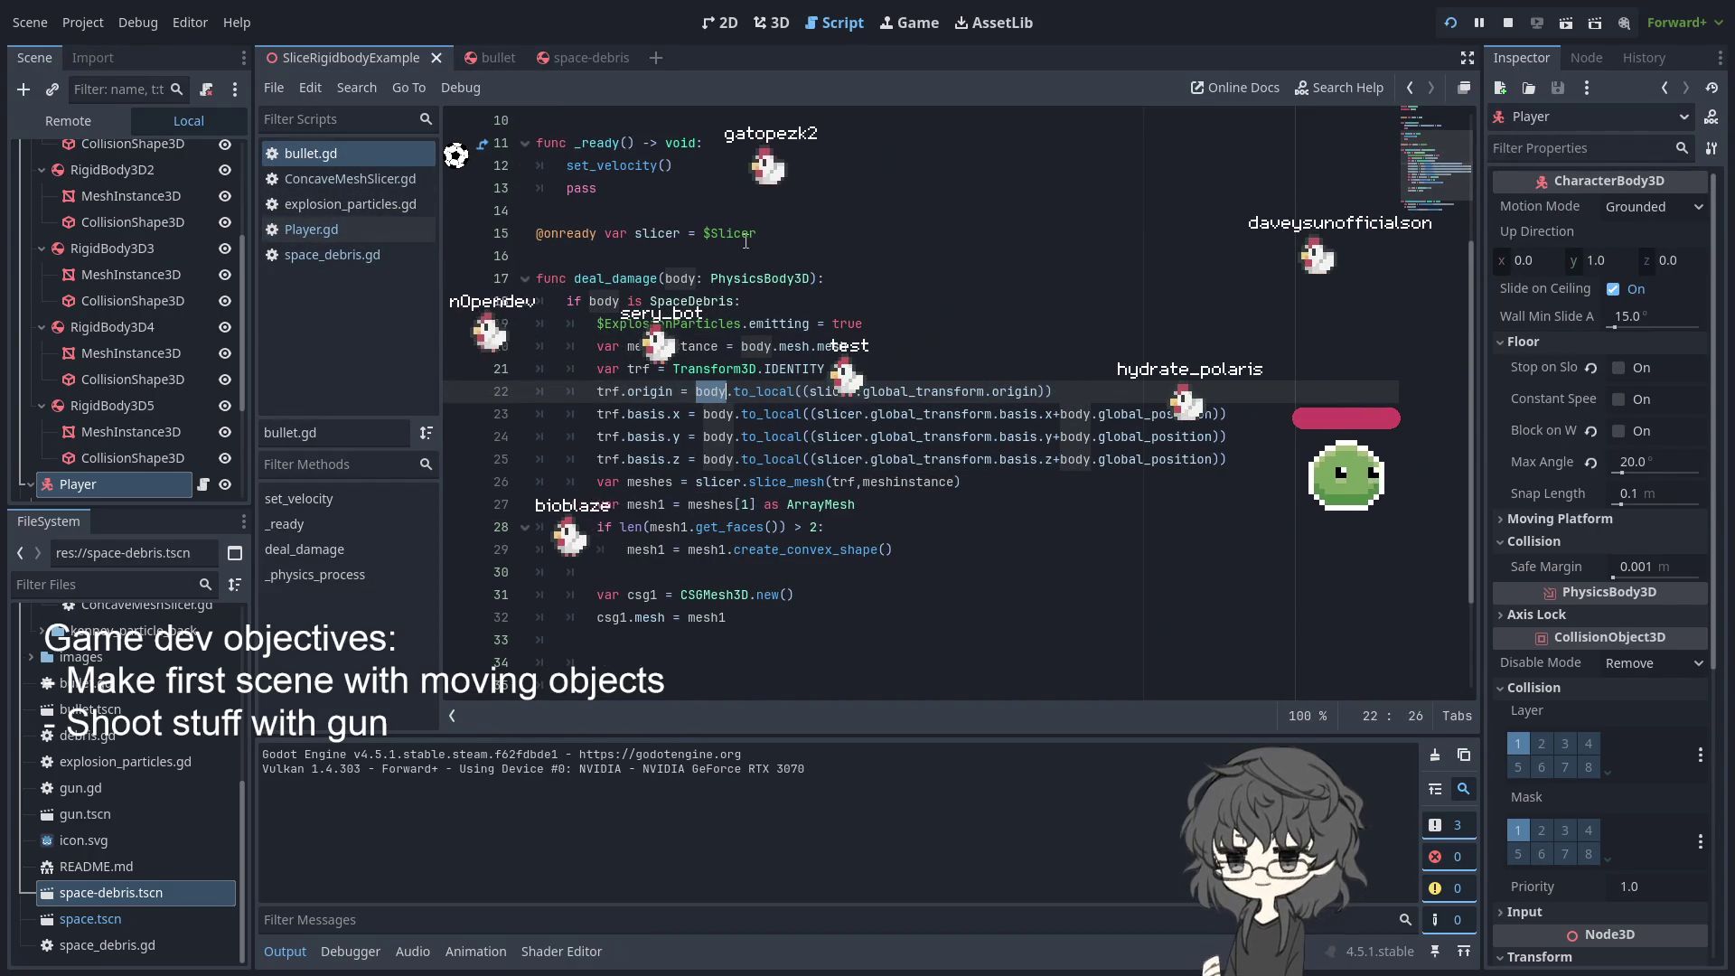
left_click(305, 231)
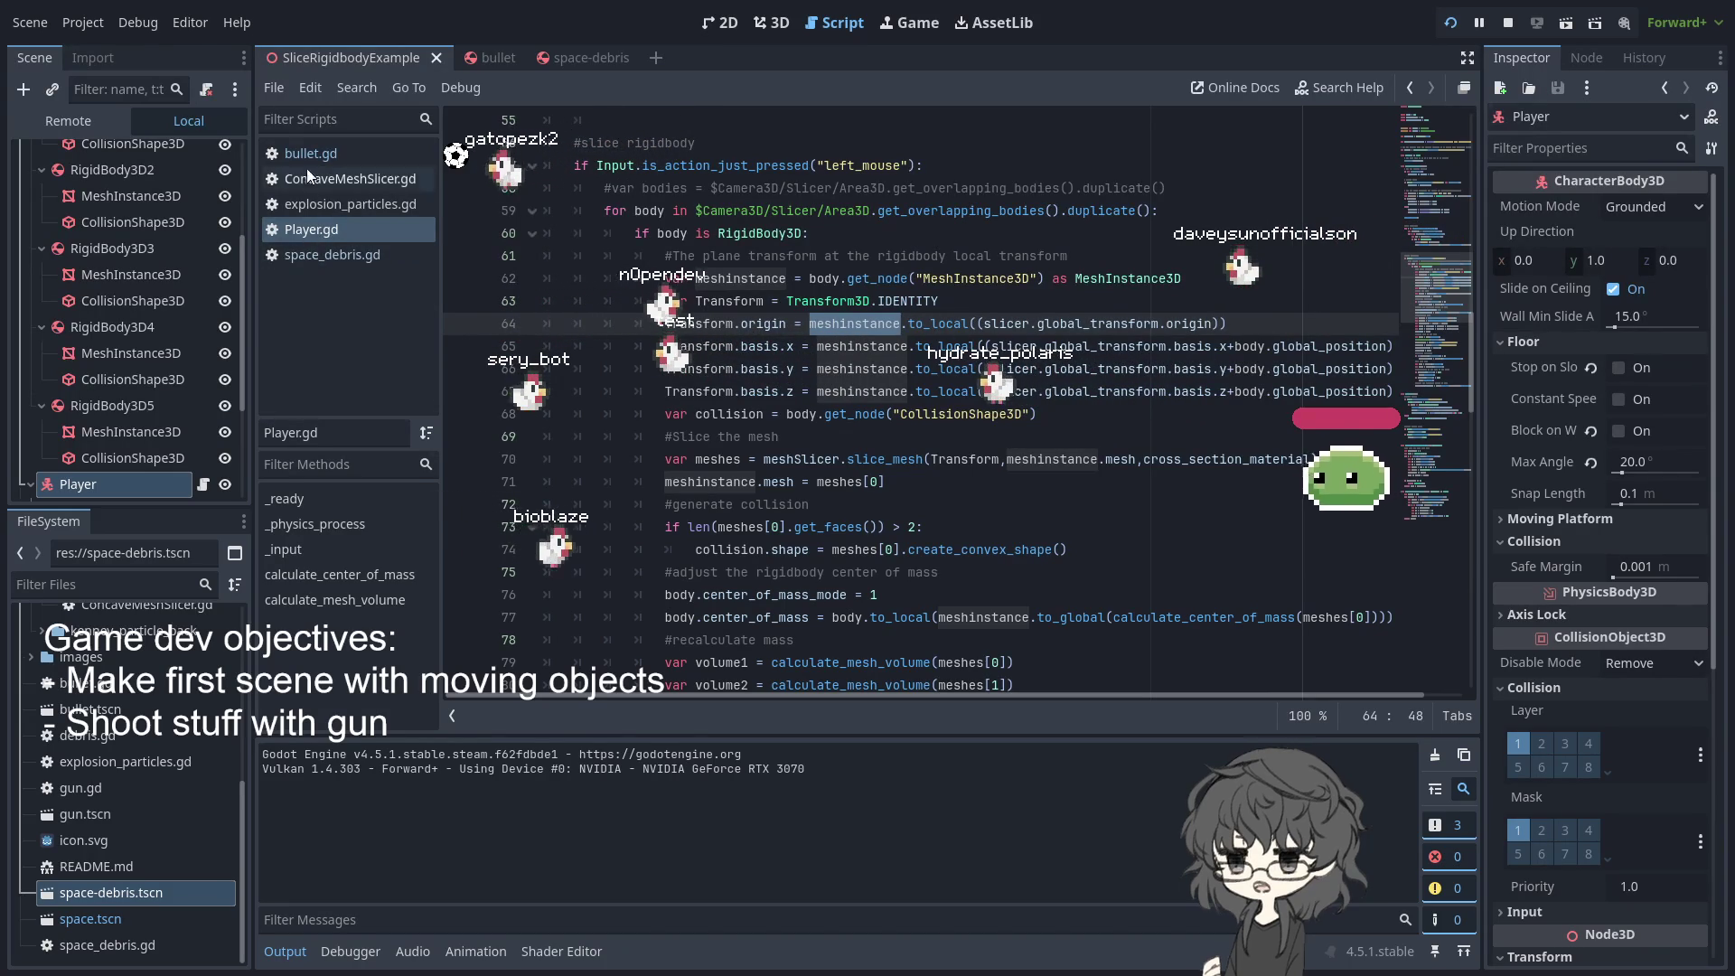
left_click(484, 60)
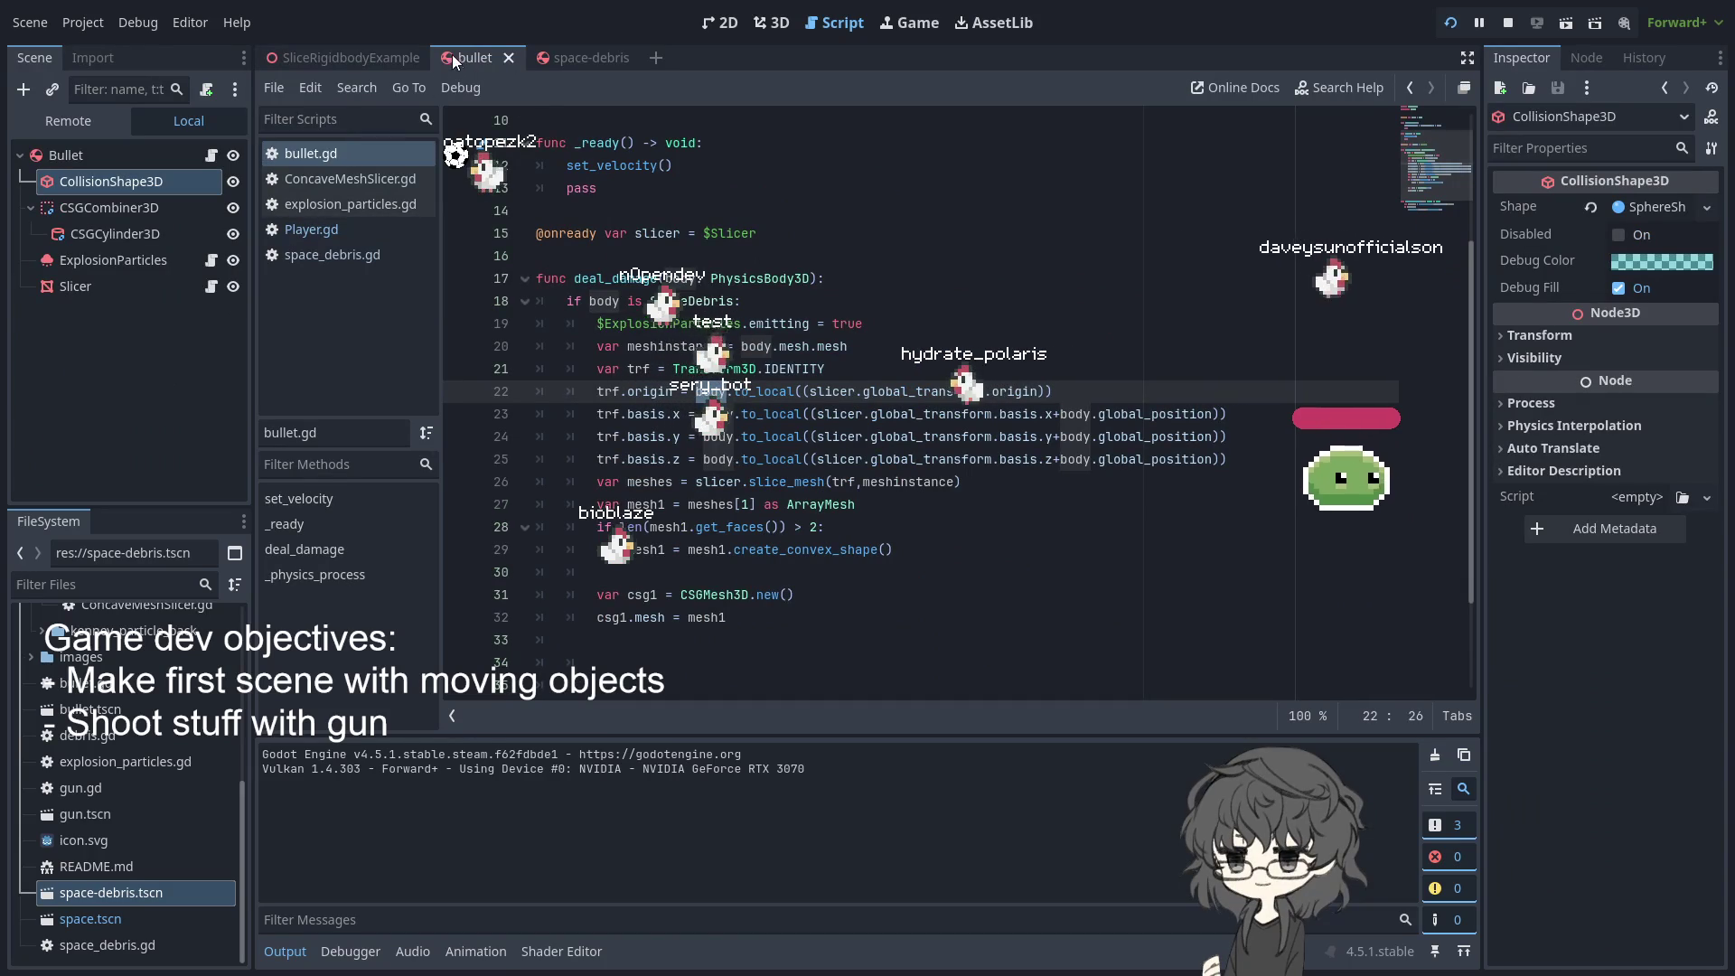
left_click(567, 54)
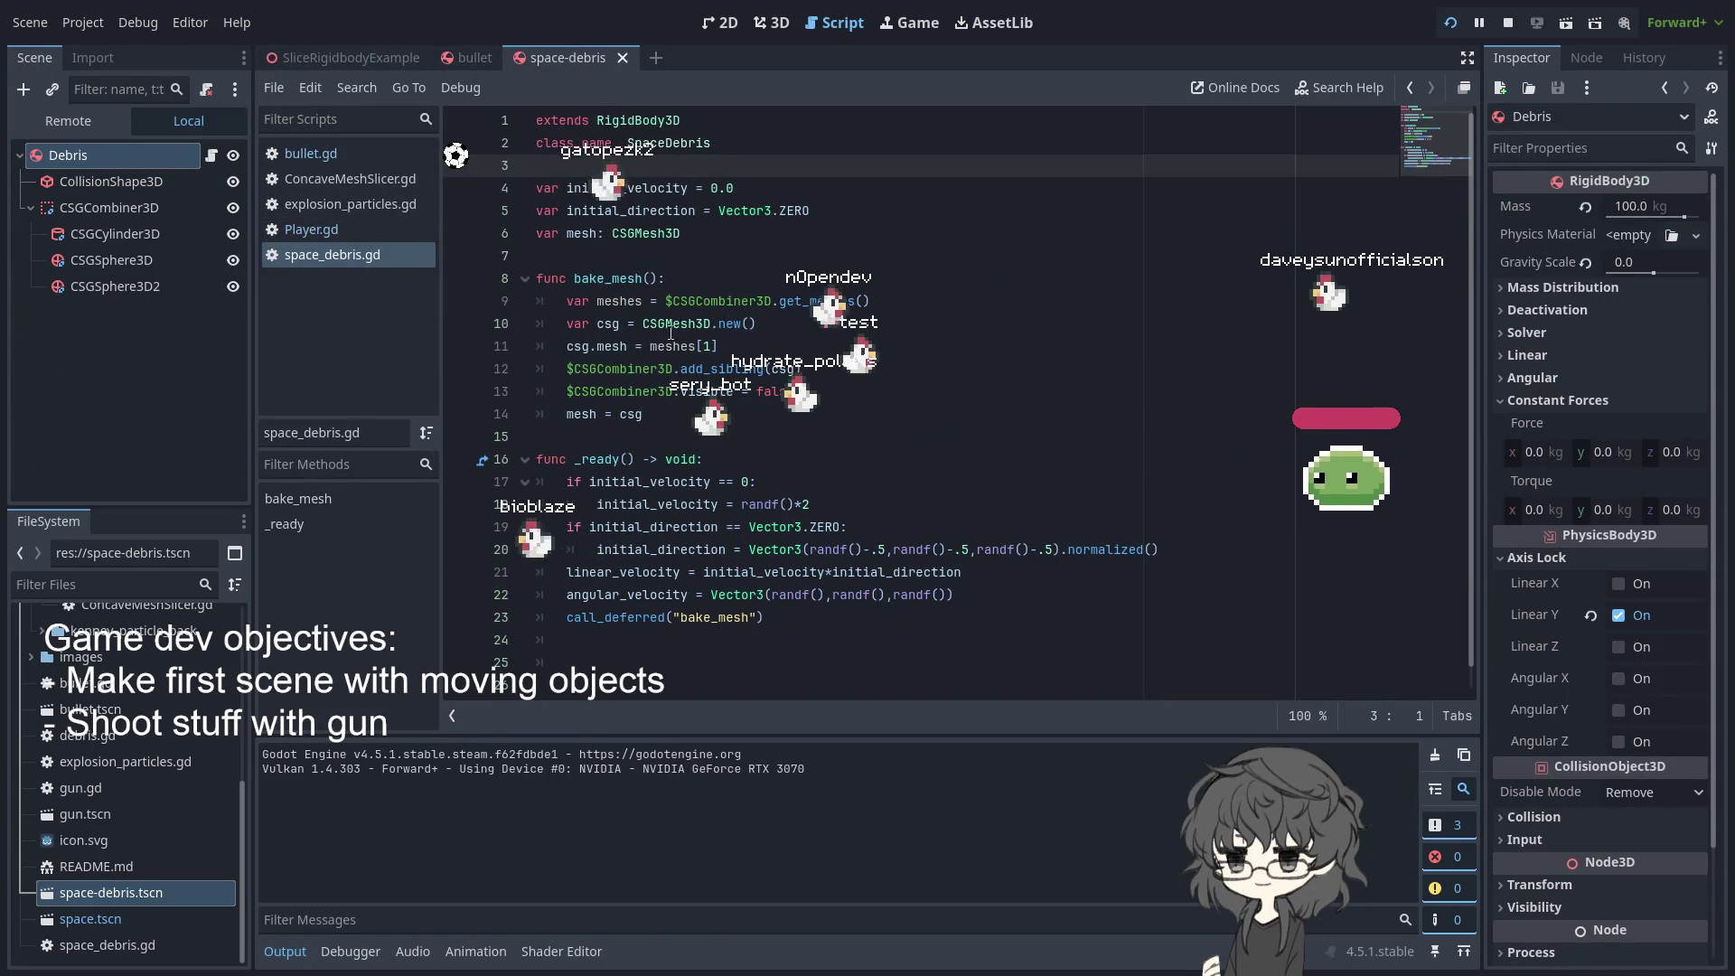
left_click(635, 233)
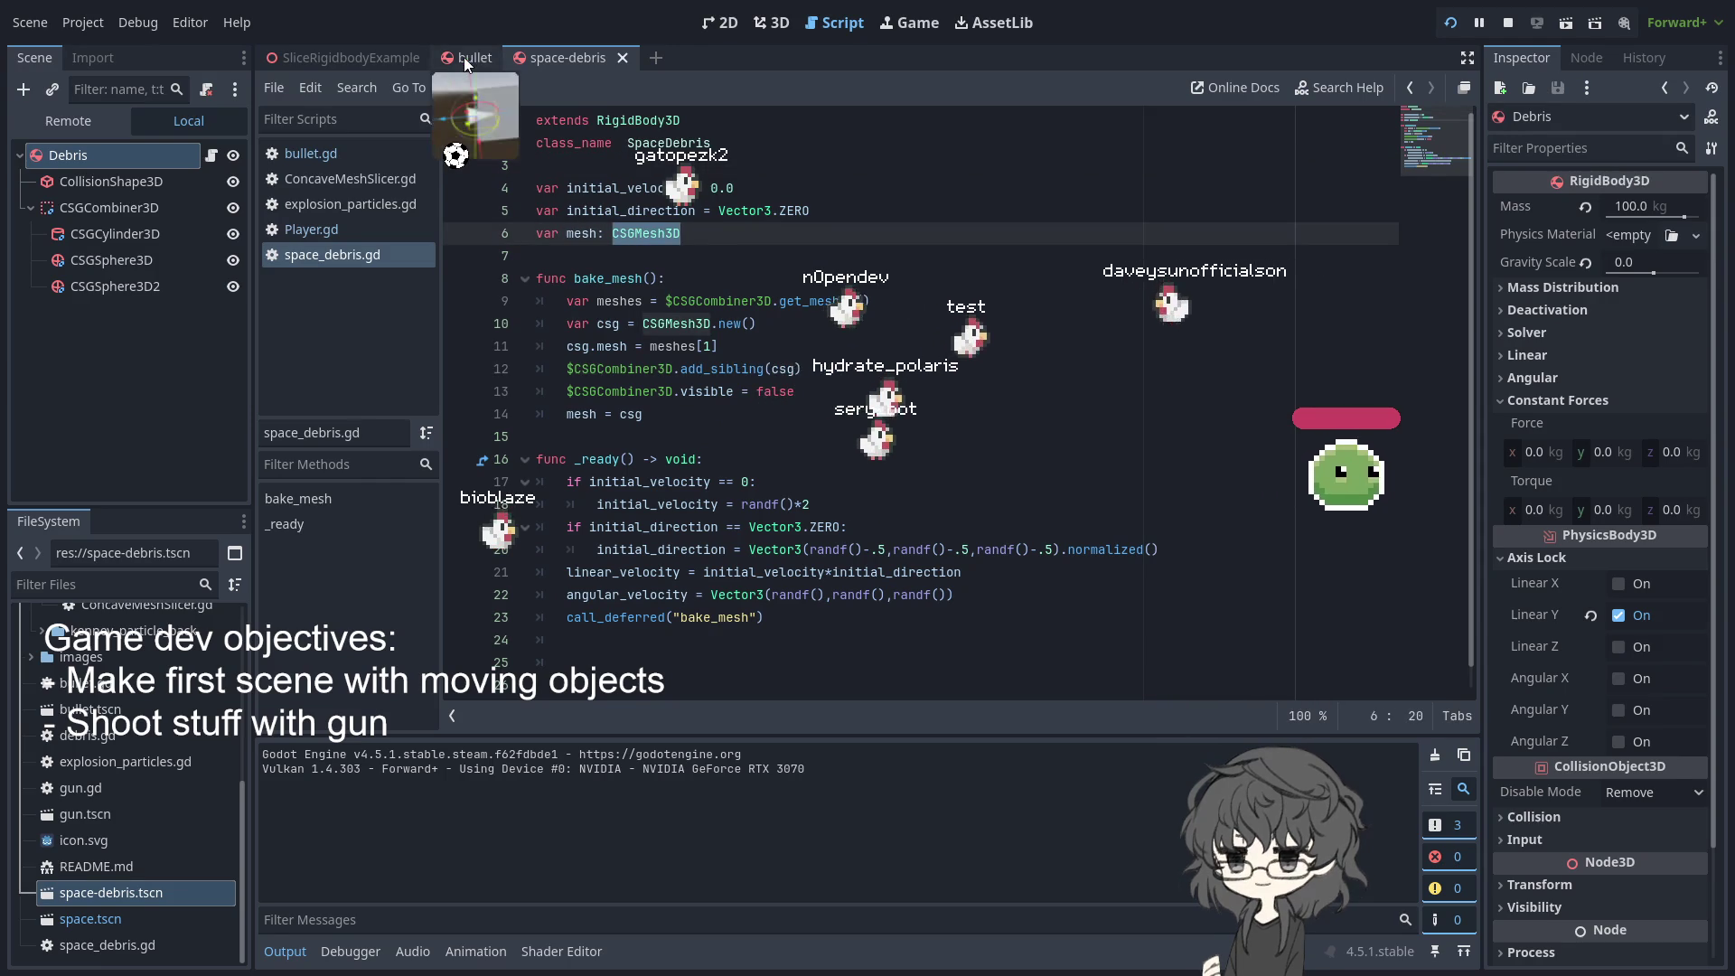
left_click(334, 53)
scroll(802, 407, "down", 2)
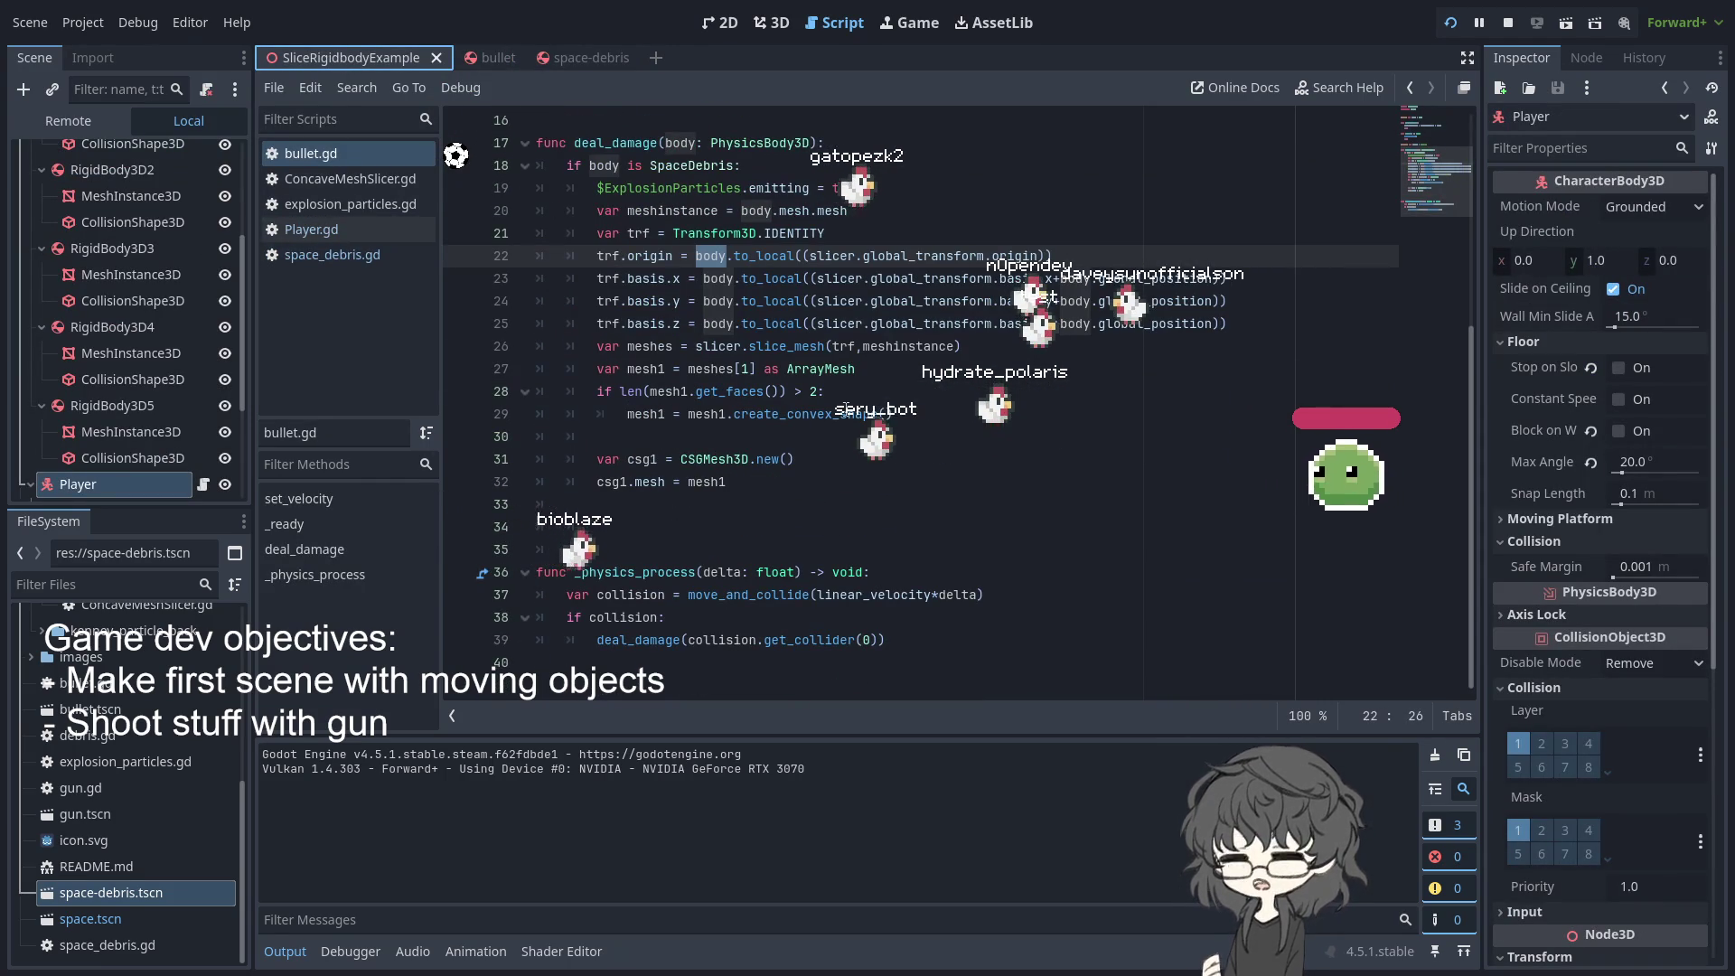
double_click(864, 413)
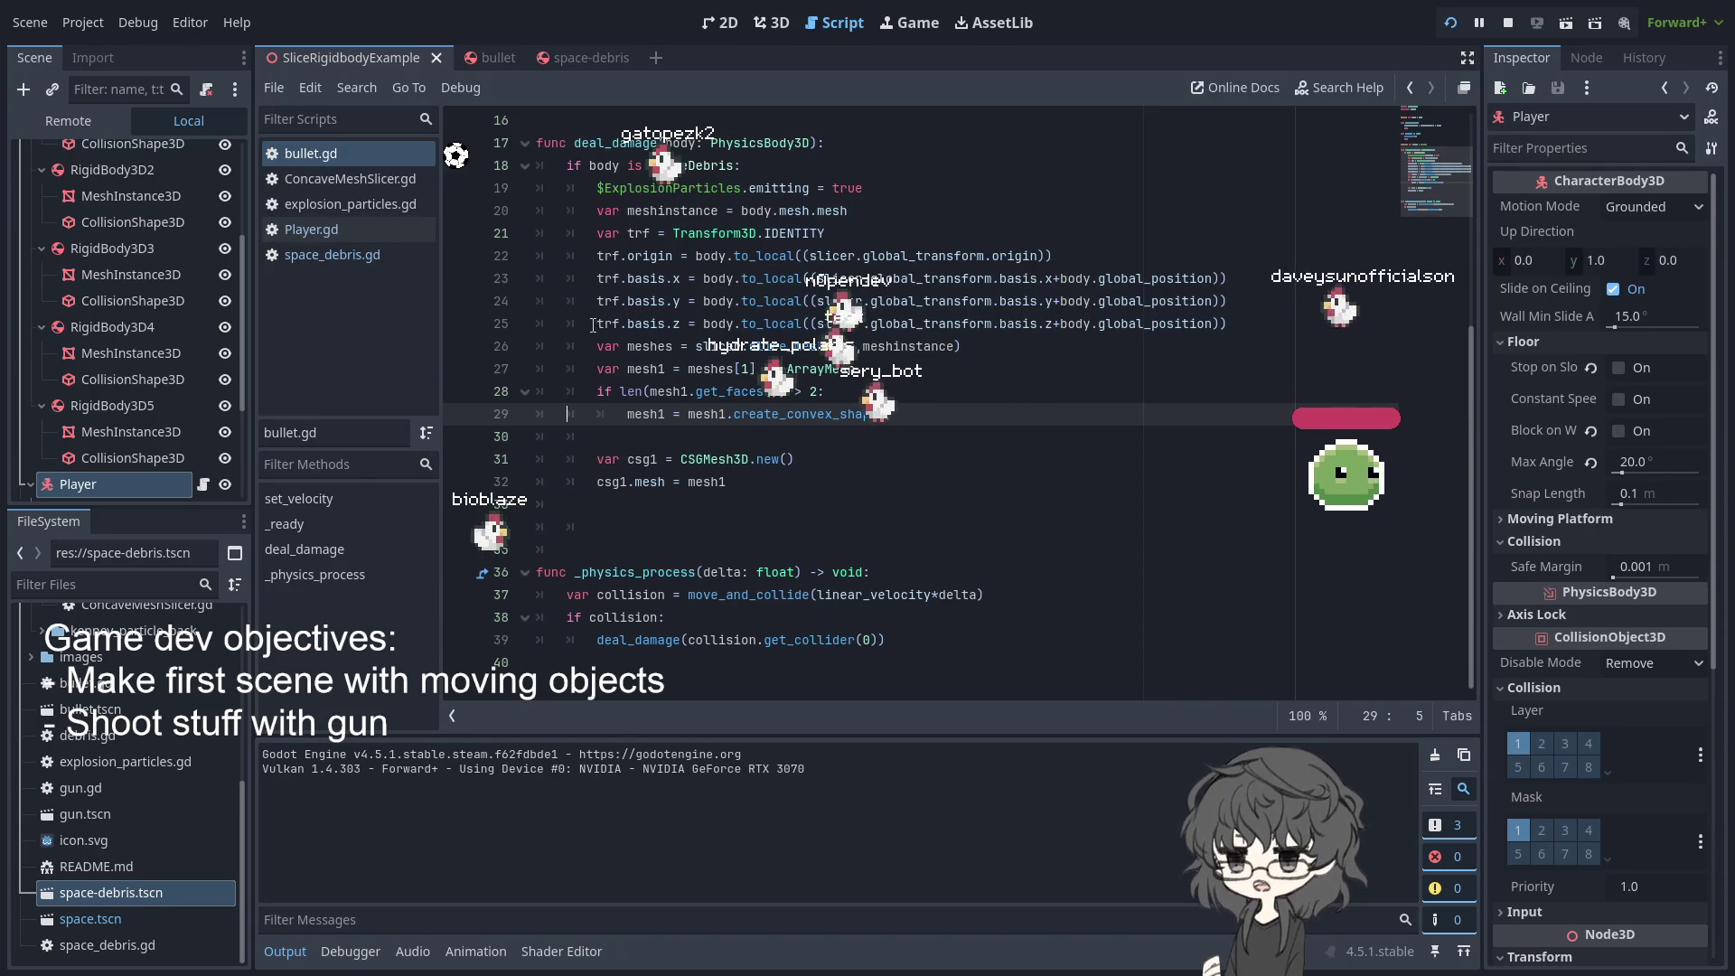
scroll(694, 437, "up", 1)
key("Up")
key("Up")
key("Up")
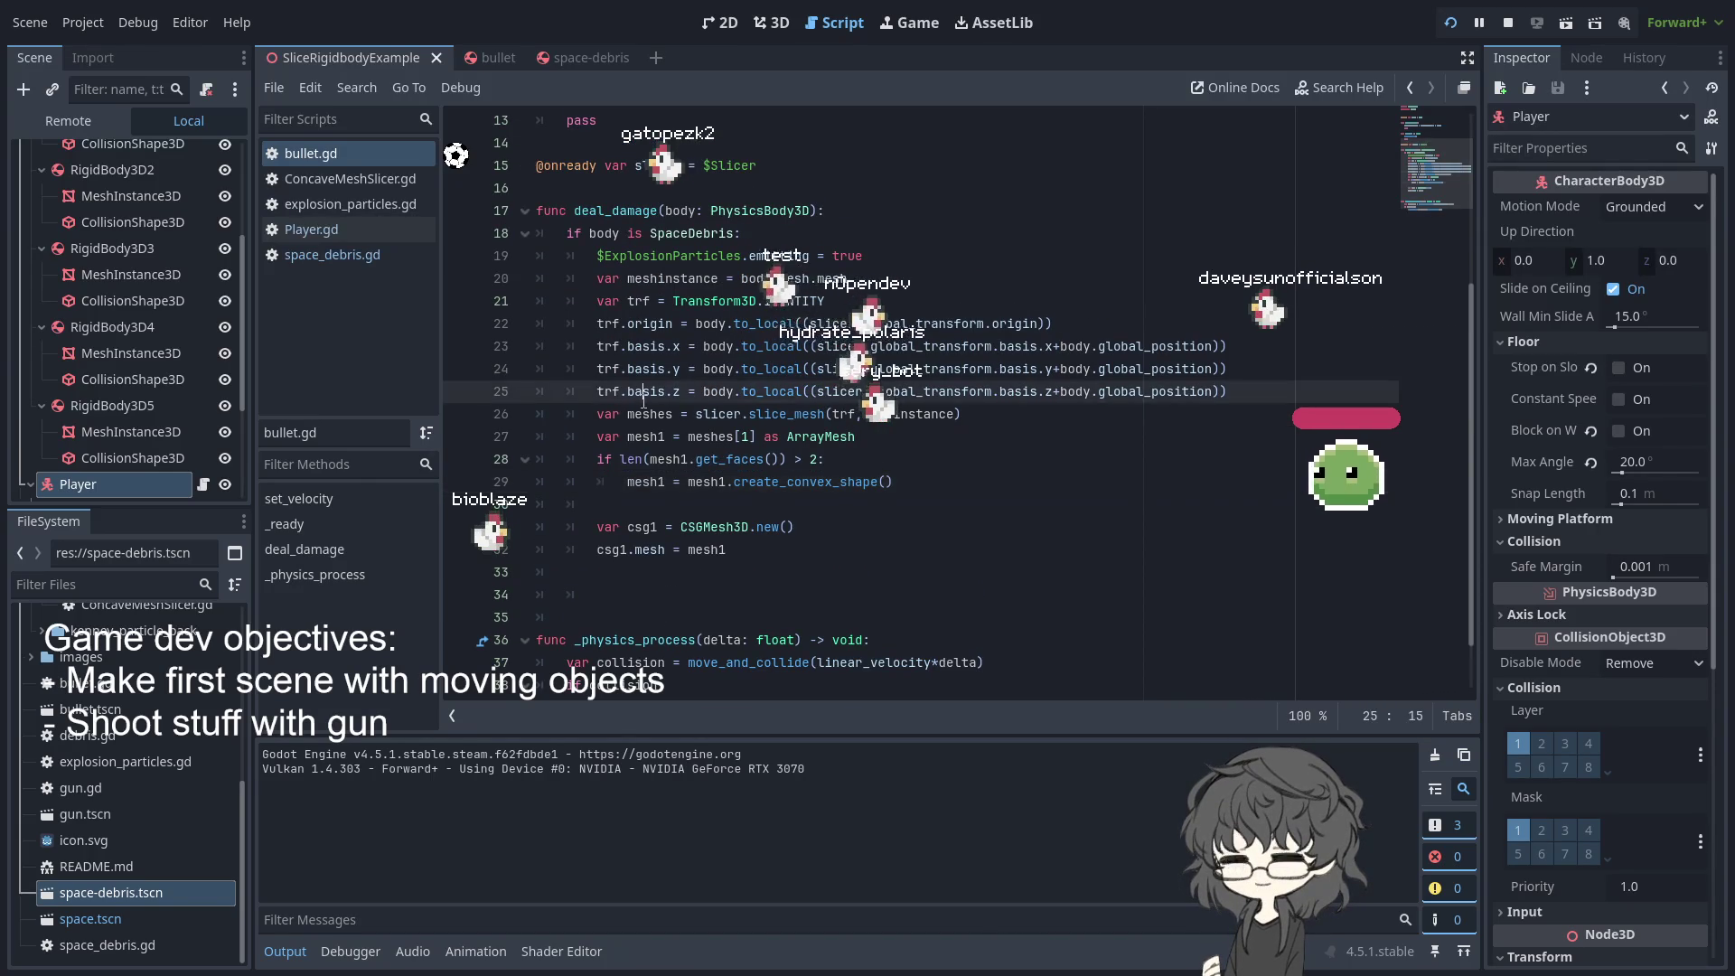
left_click(599, 550)
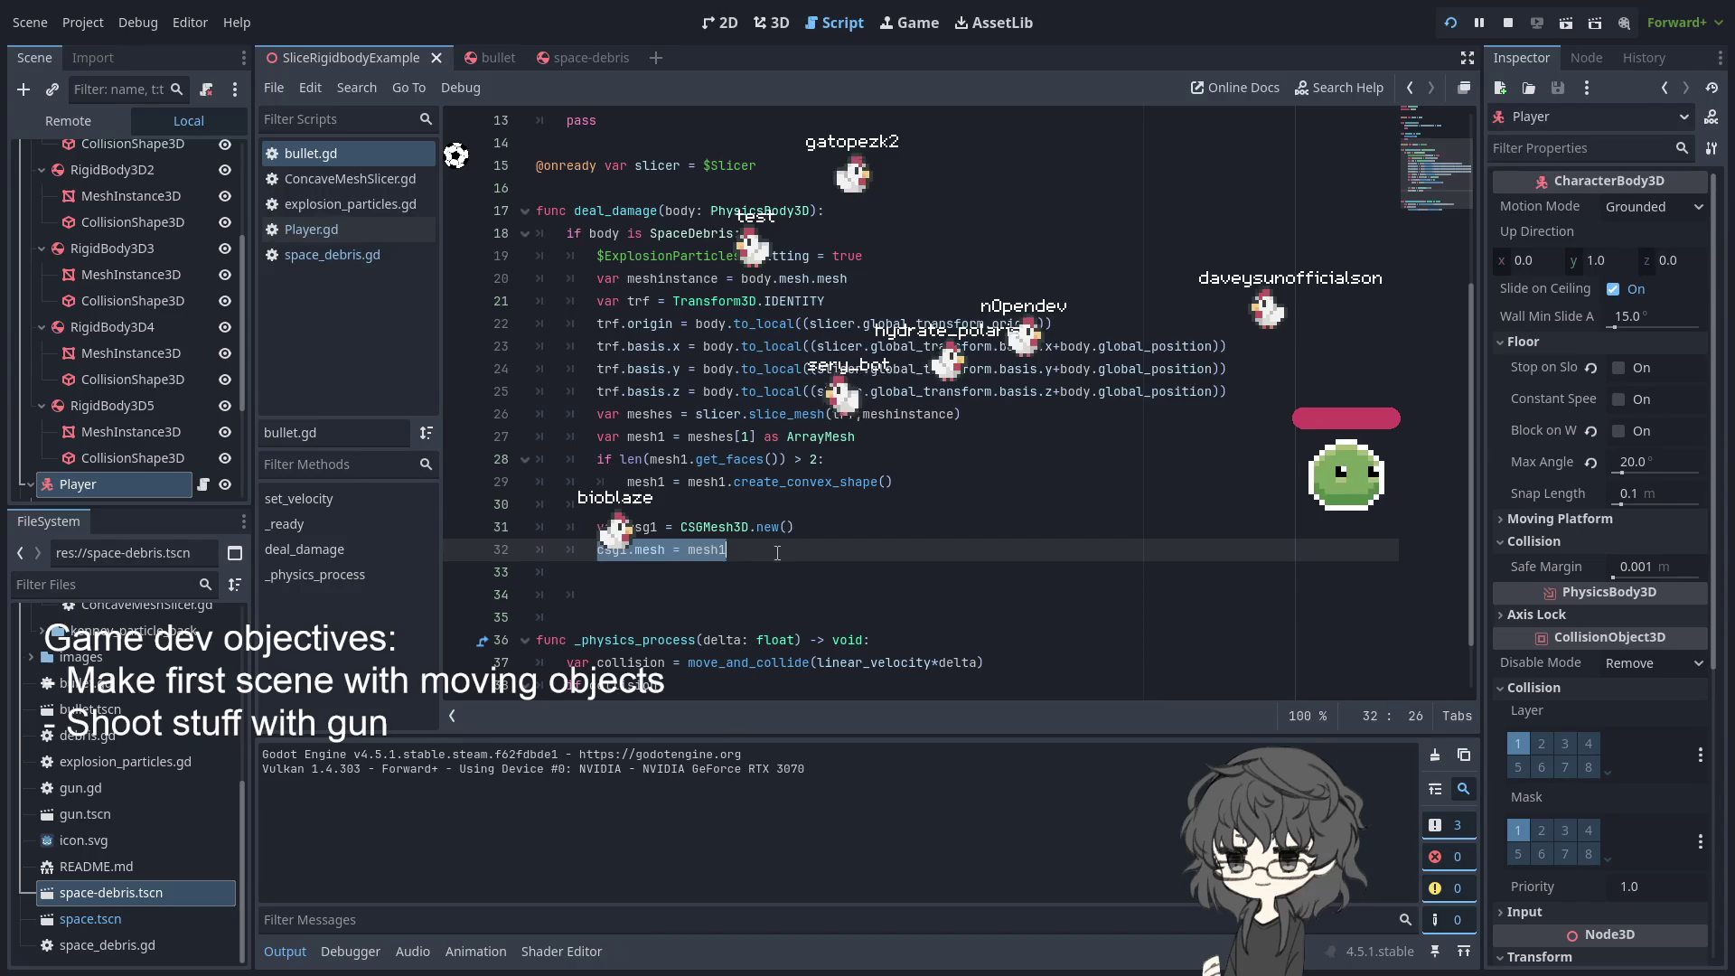
left_click(789, 482)
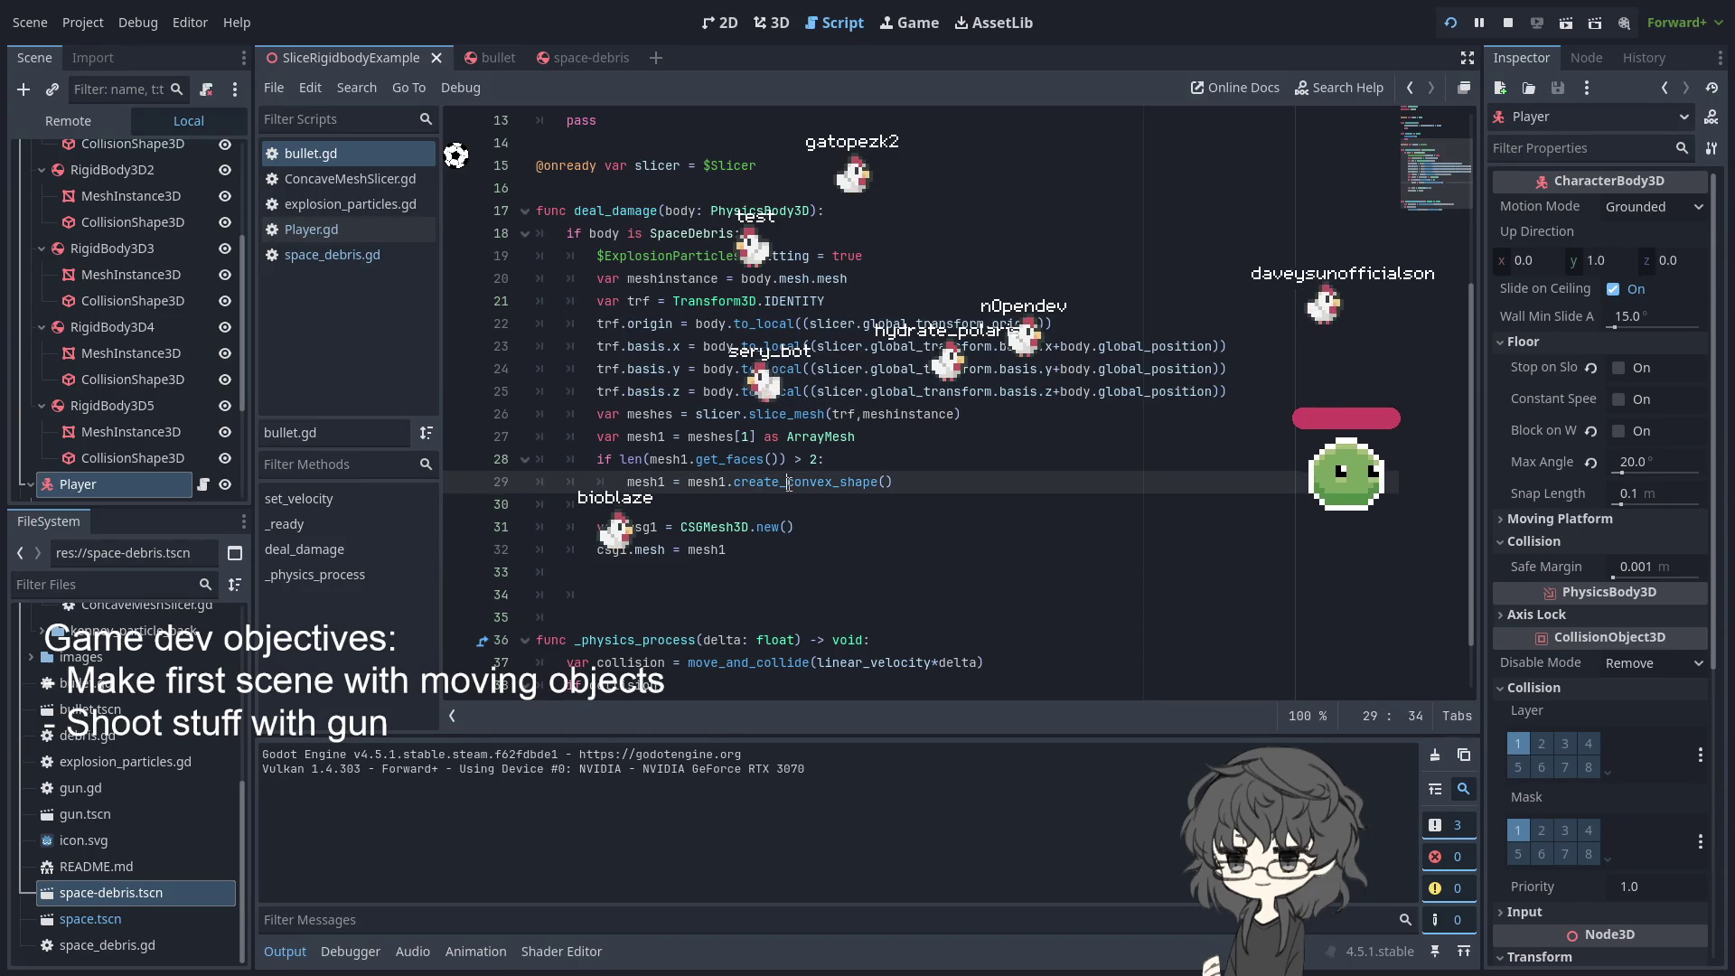
left_click(615, 551)
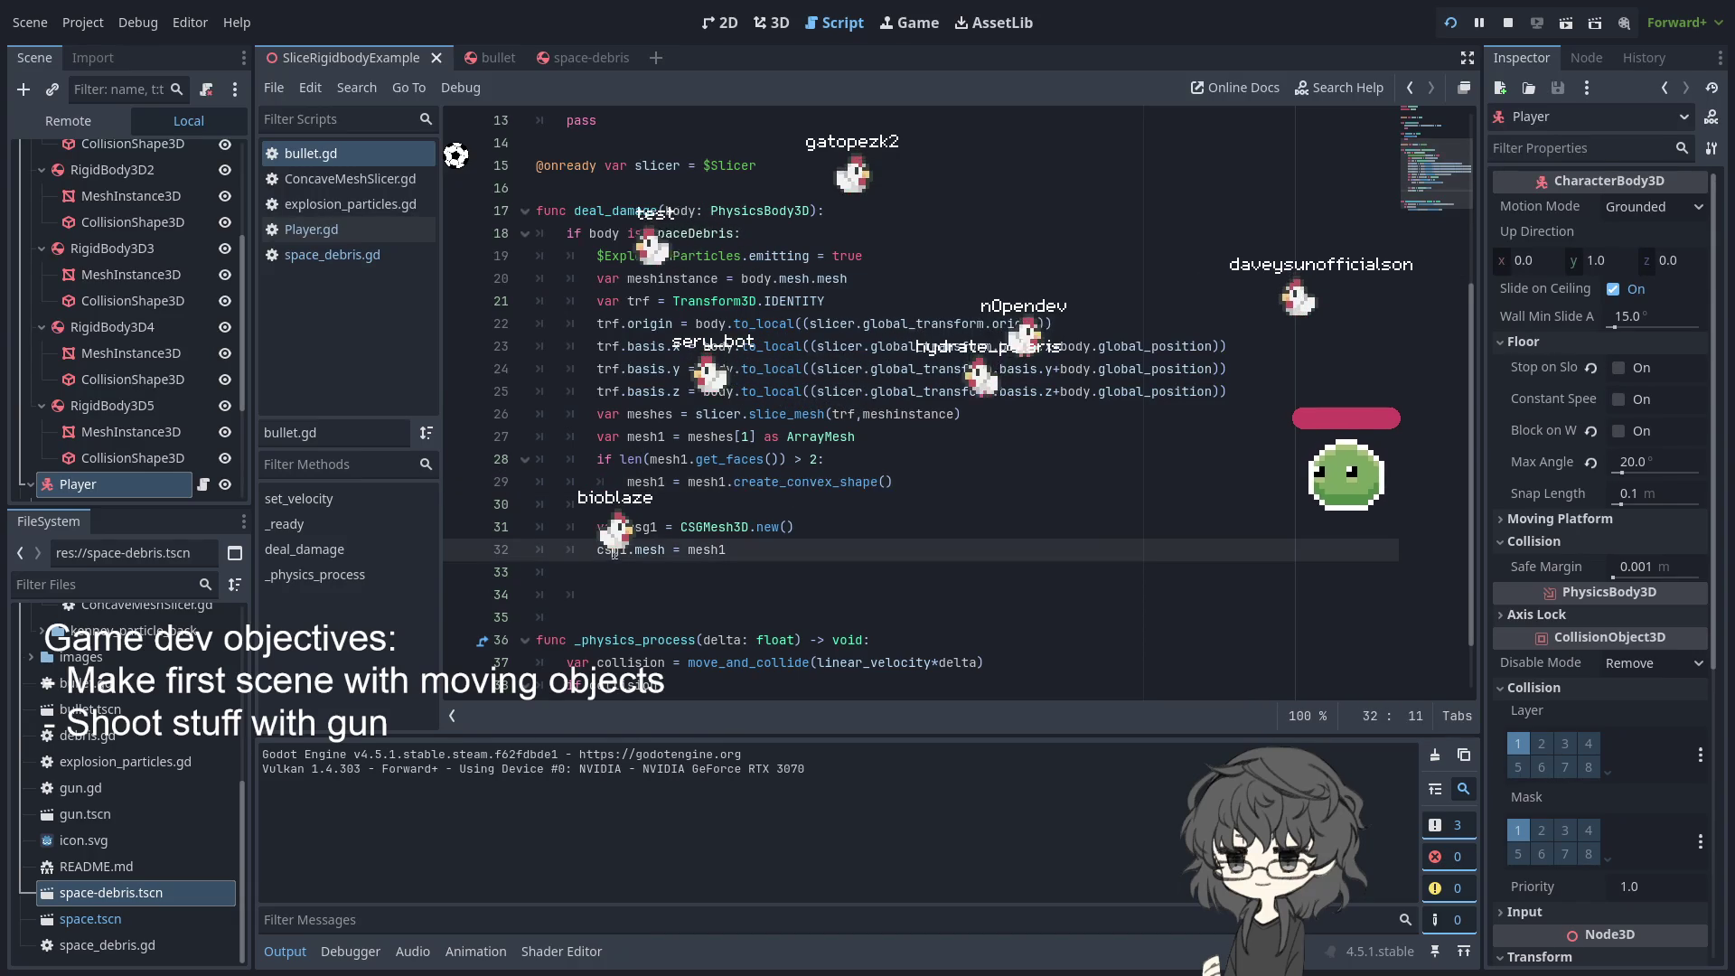
left_click(789, 550)
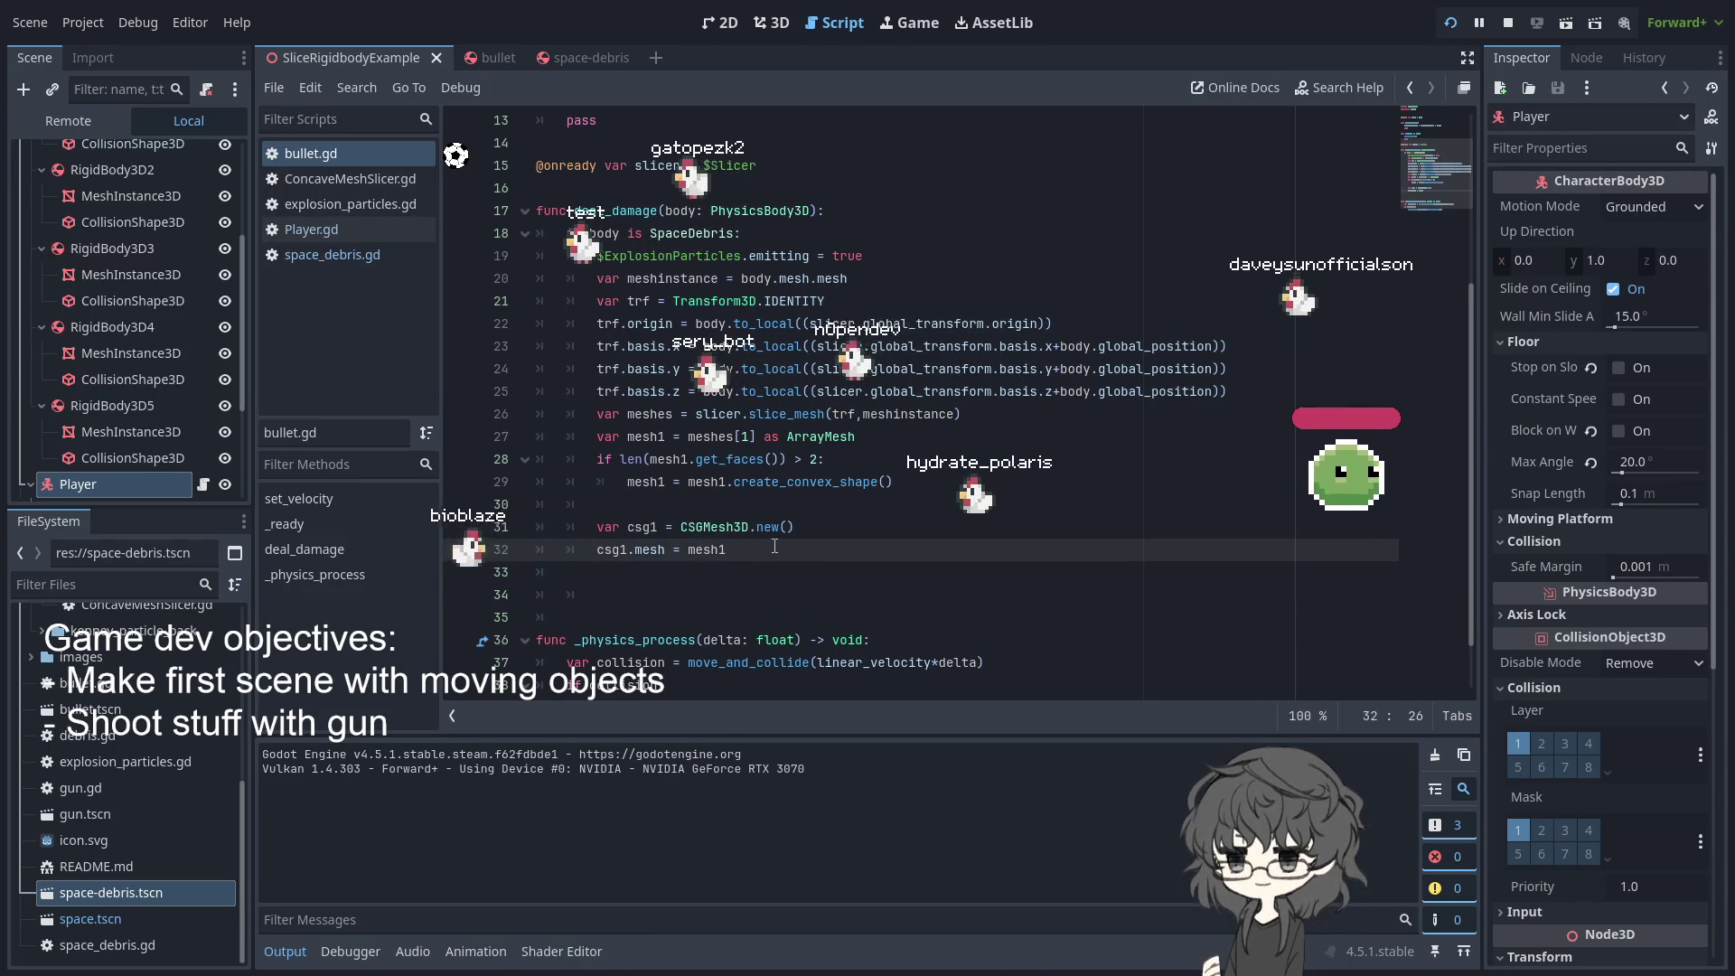
scroll(768, 545, "down", 2)
scroll(765, 544, "down", 1)
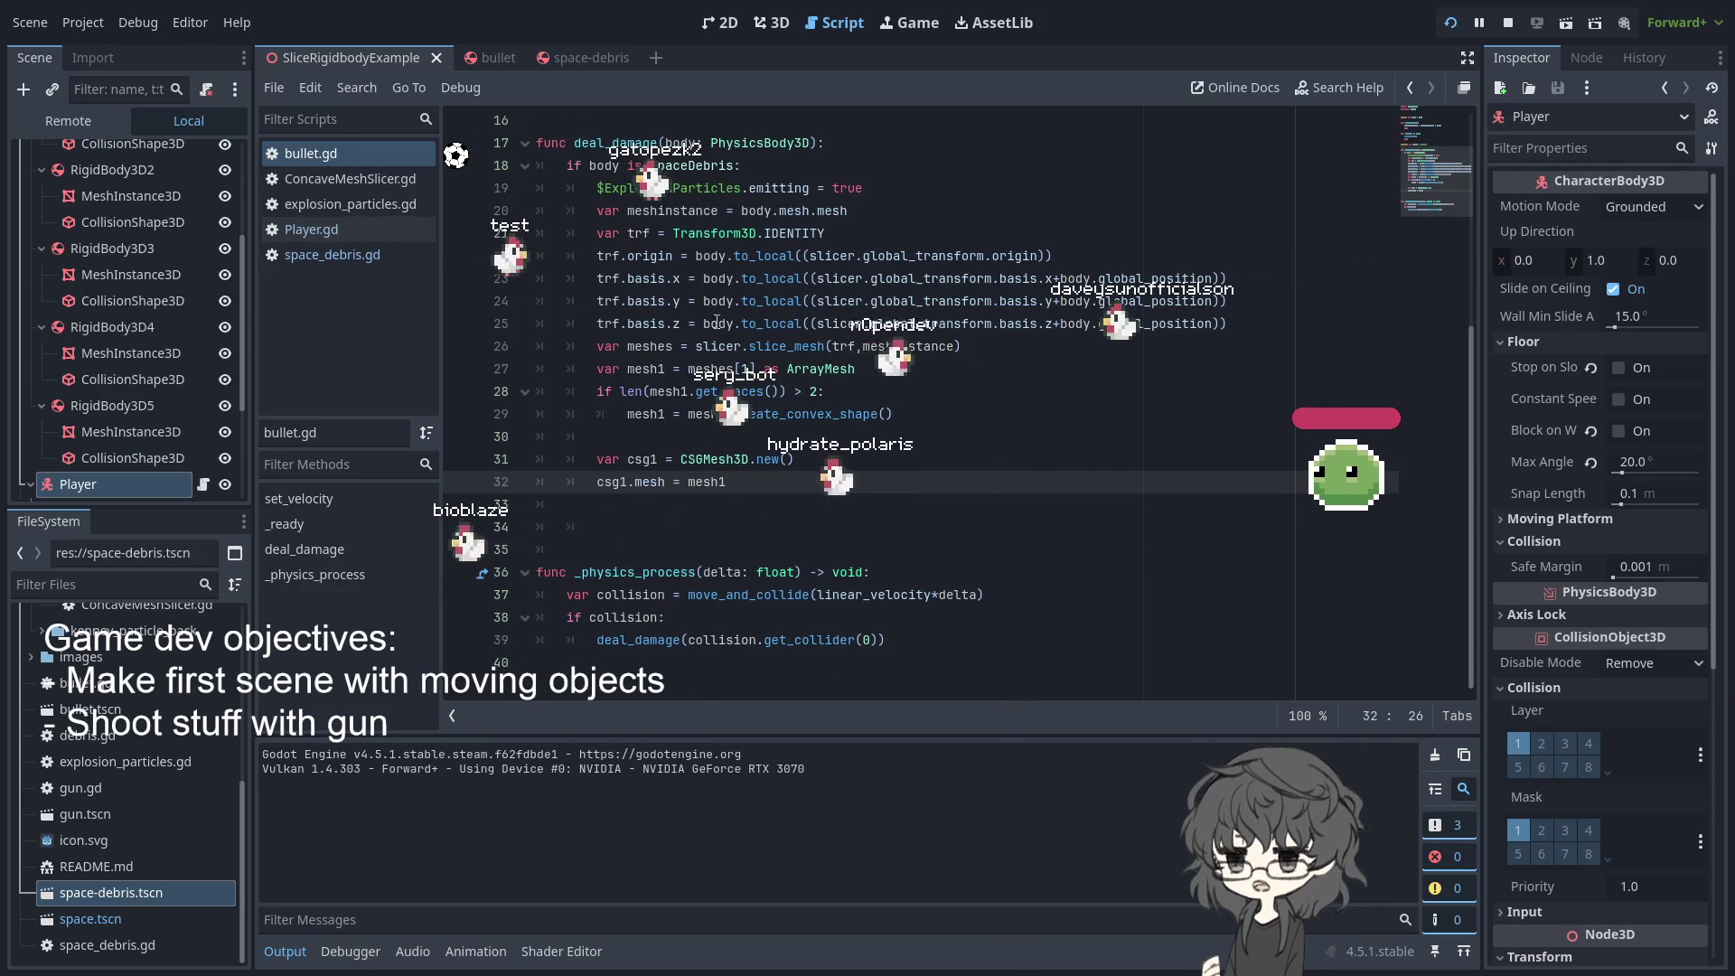
left_click(759, 414)
left_click(771, 497)
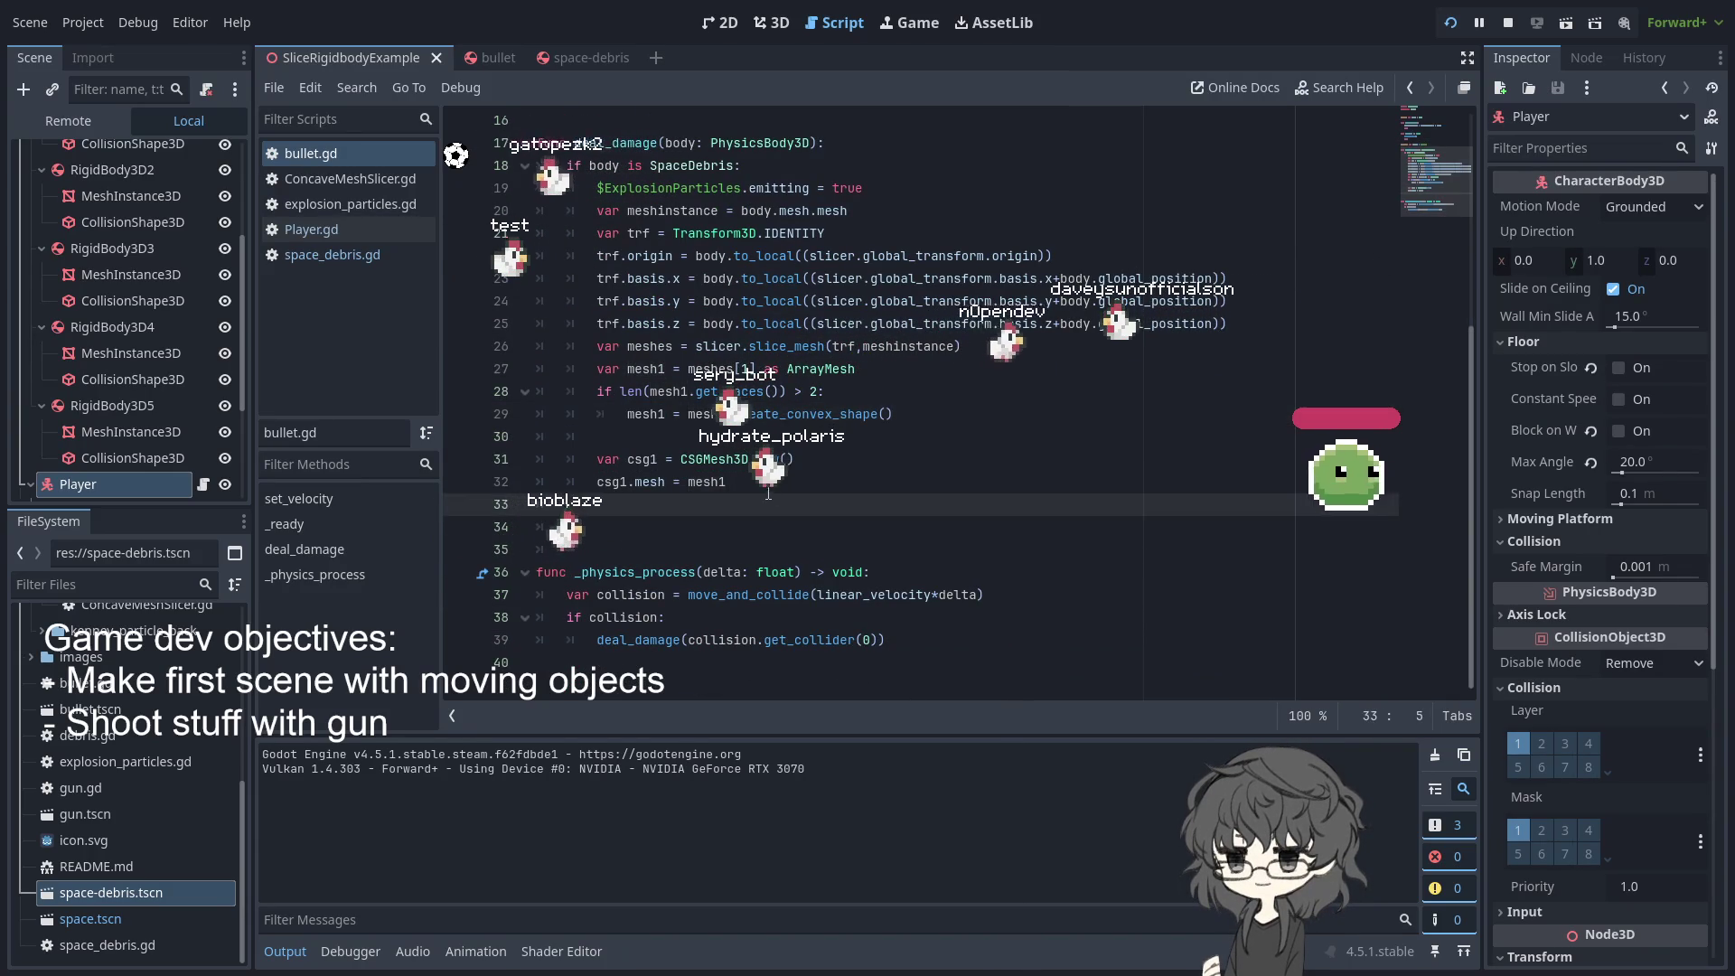
Step: Complete line 33 as body.add_sibling(csg1) via autocomplete and launch the game
key("Return")
key("Up")
key("Tab")
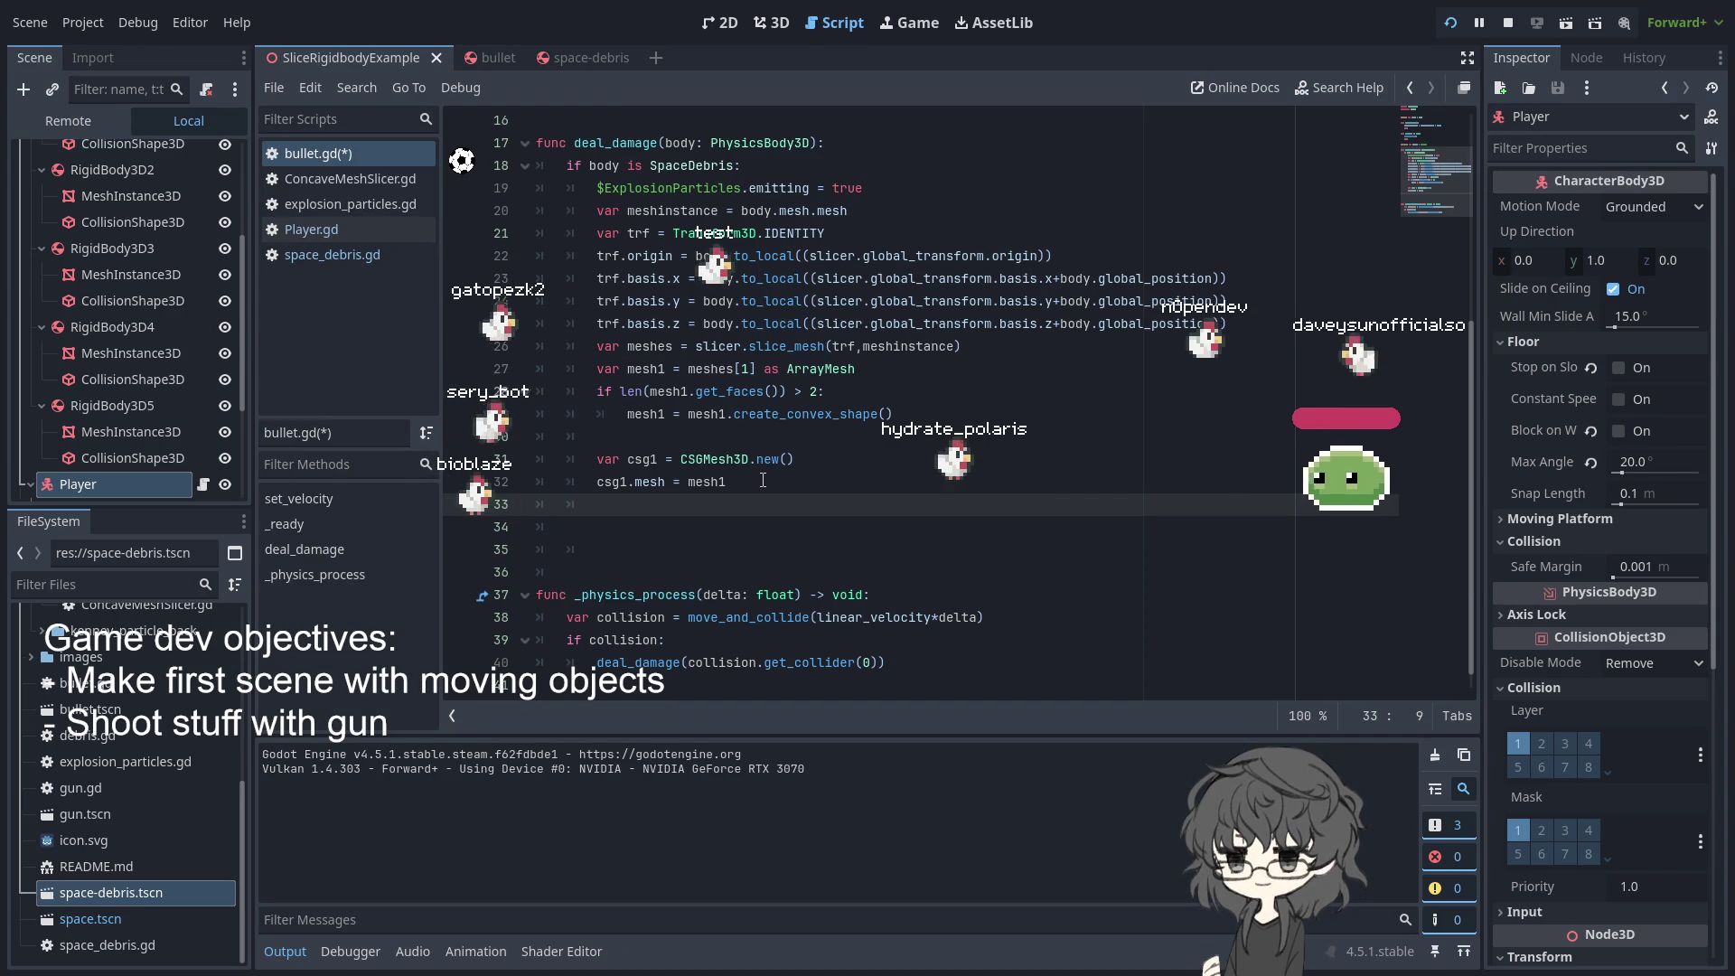
type("dy.ad")
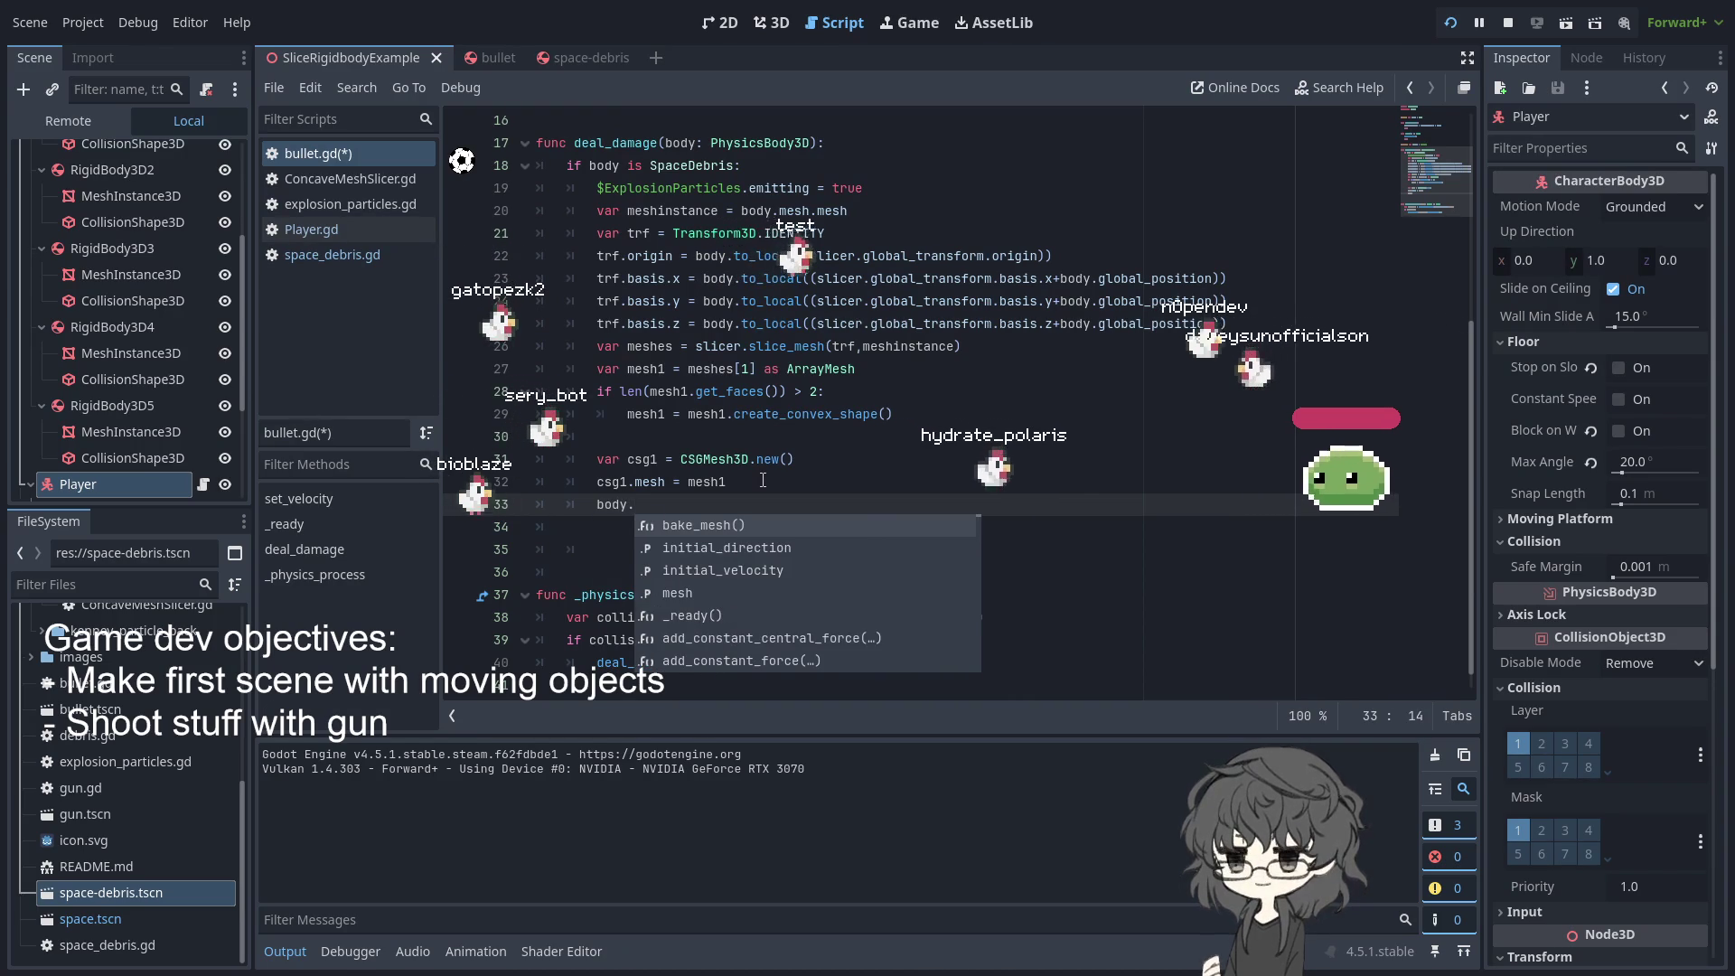
type("d_sibling(cs")
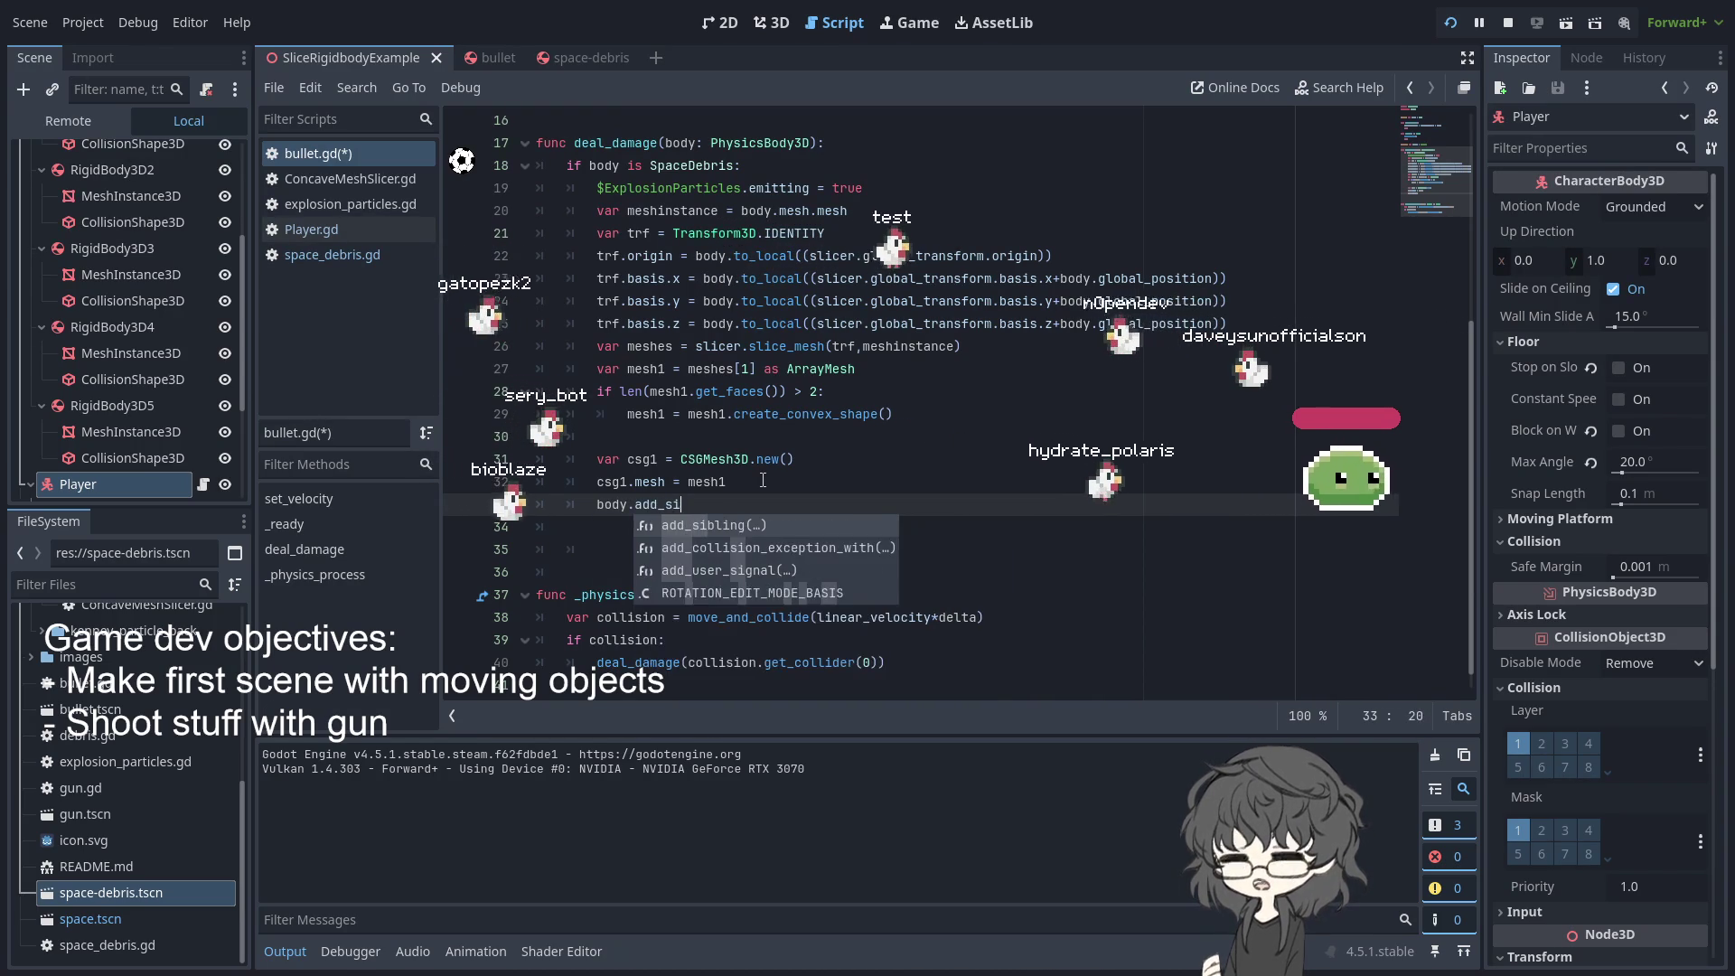
key("Return")
type("csh")
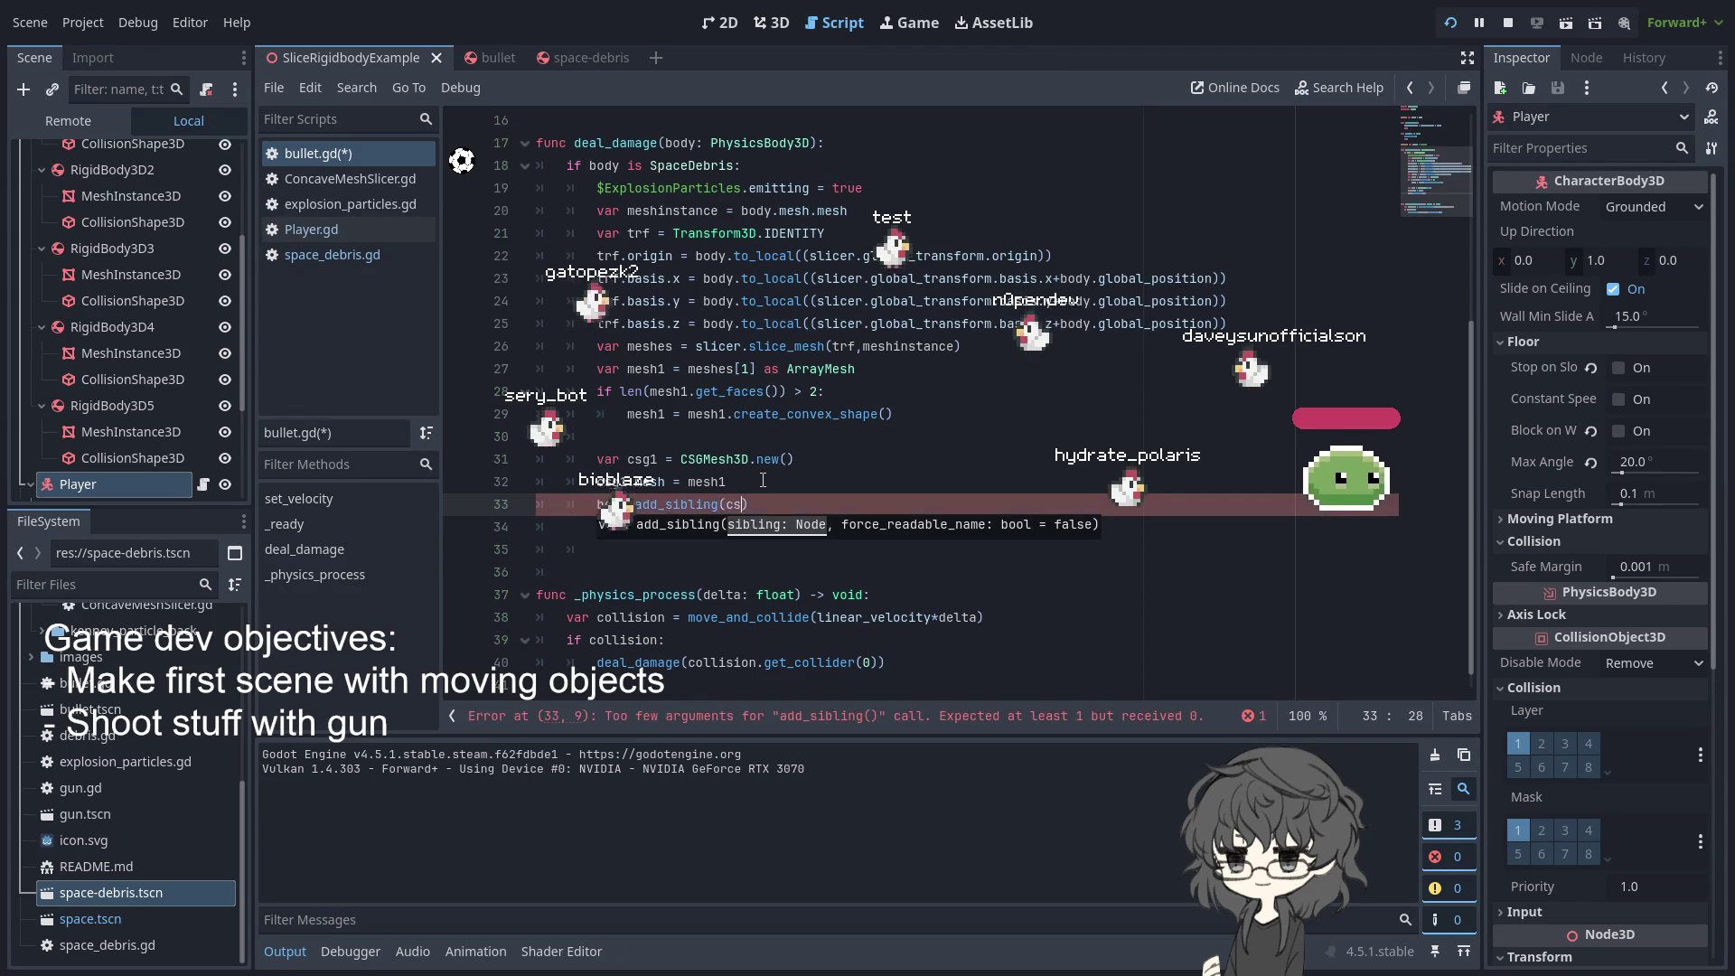
key("BackSpace")
type("g")
key("Return")
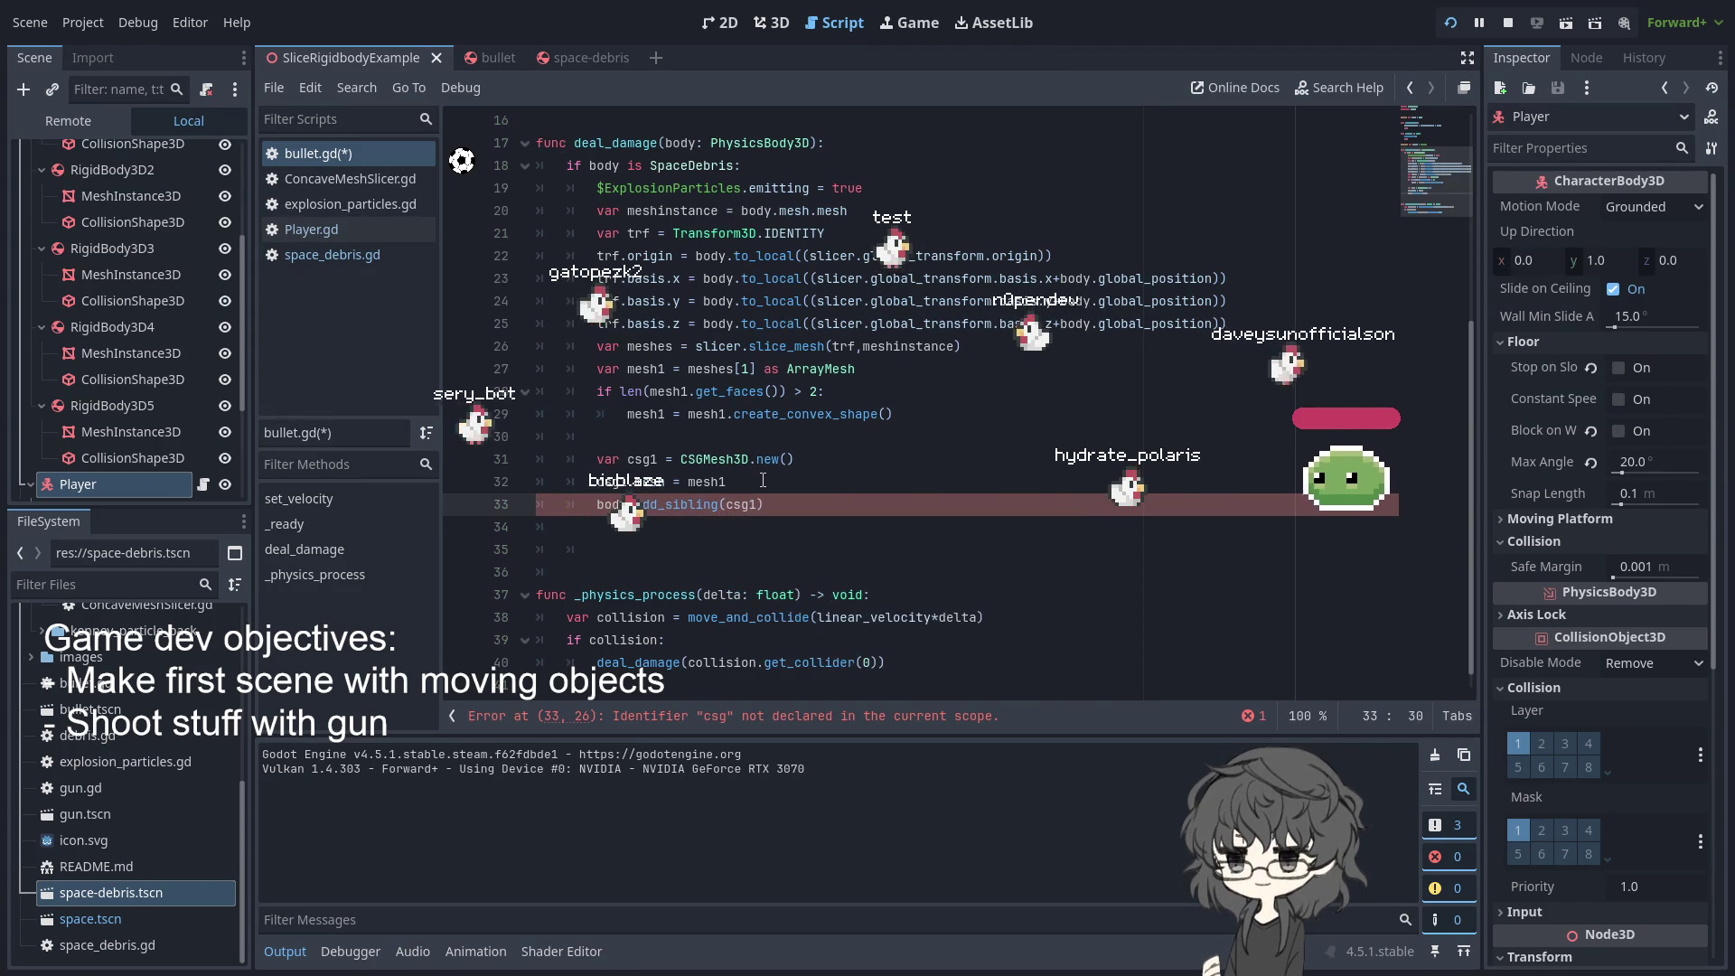
key("End")
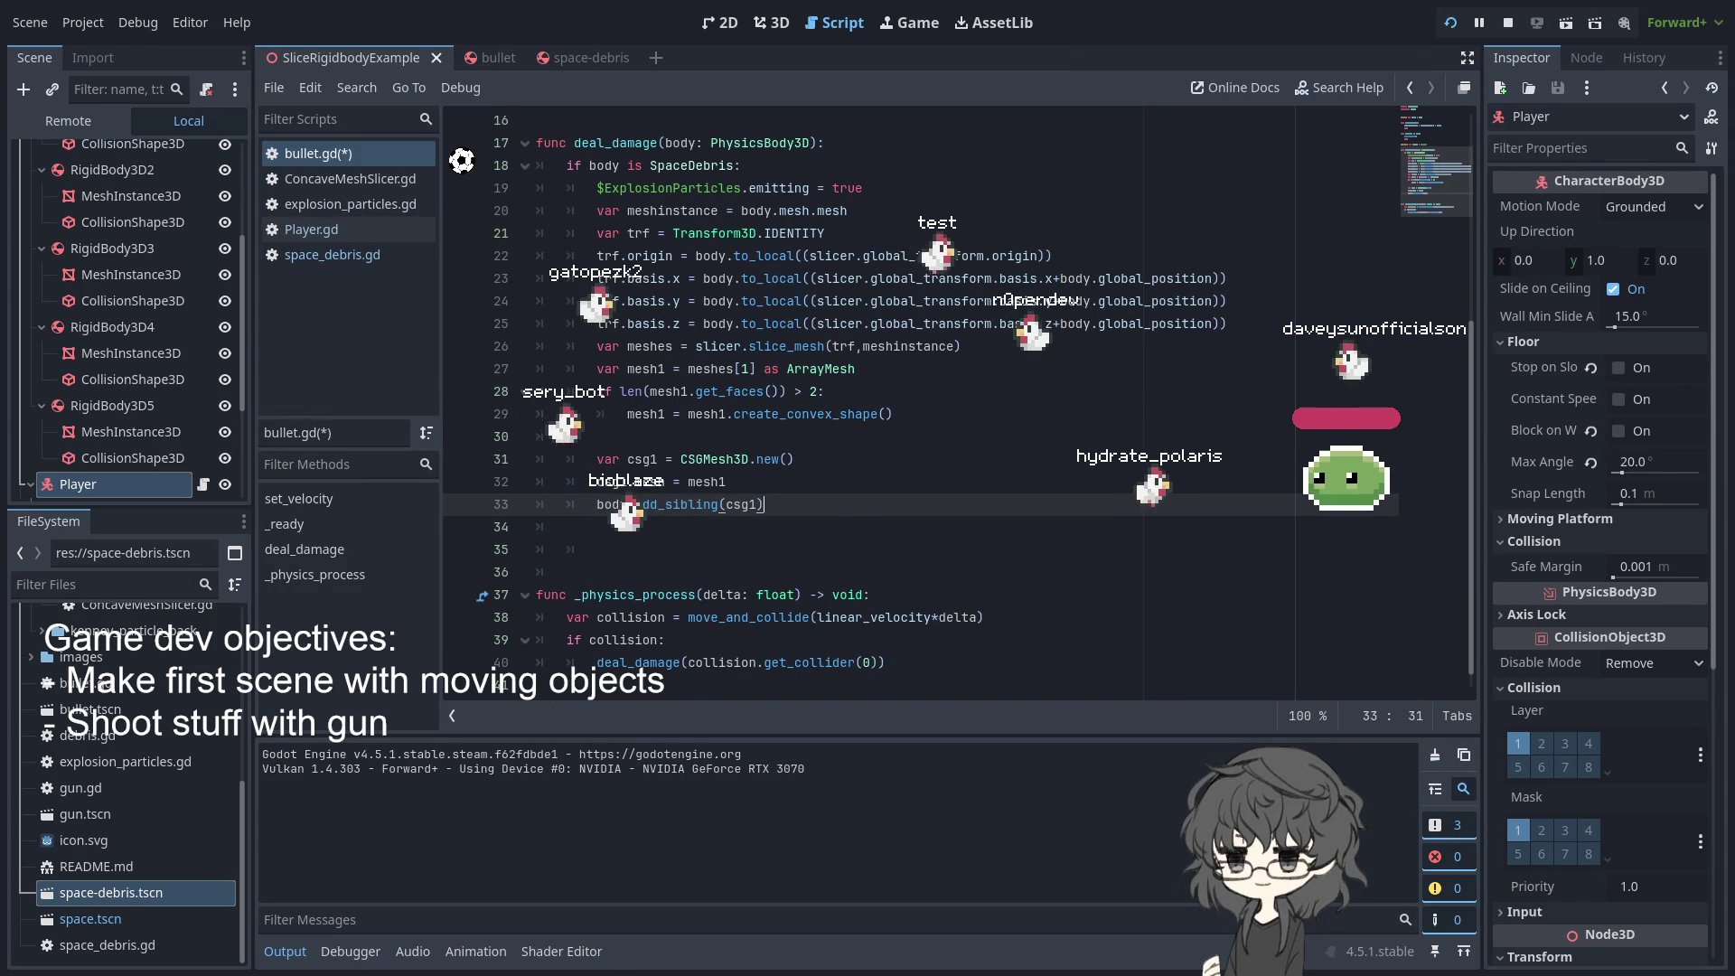
left_click(1450, 23)
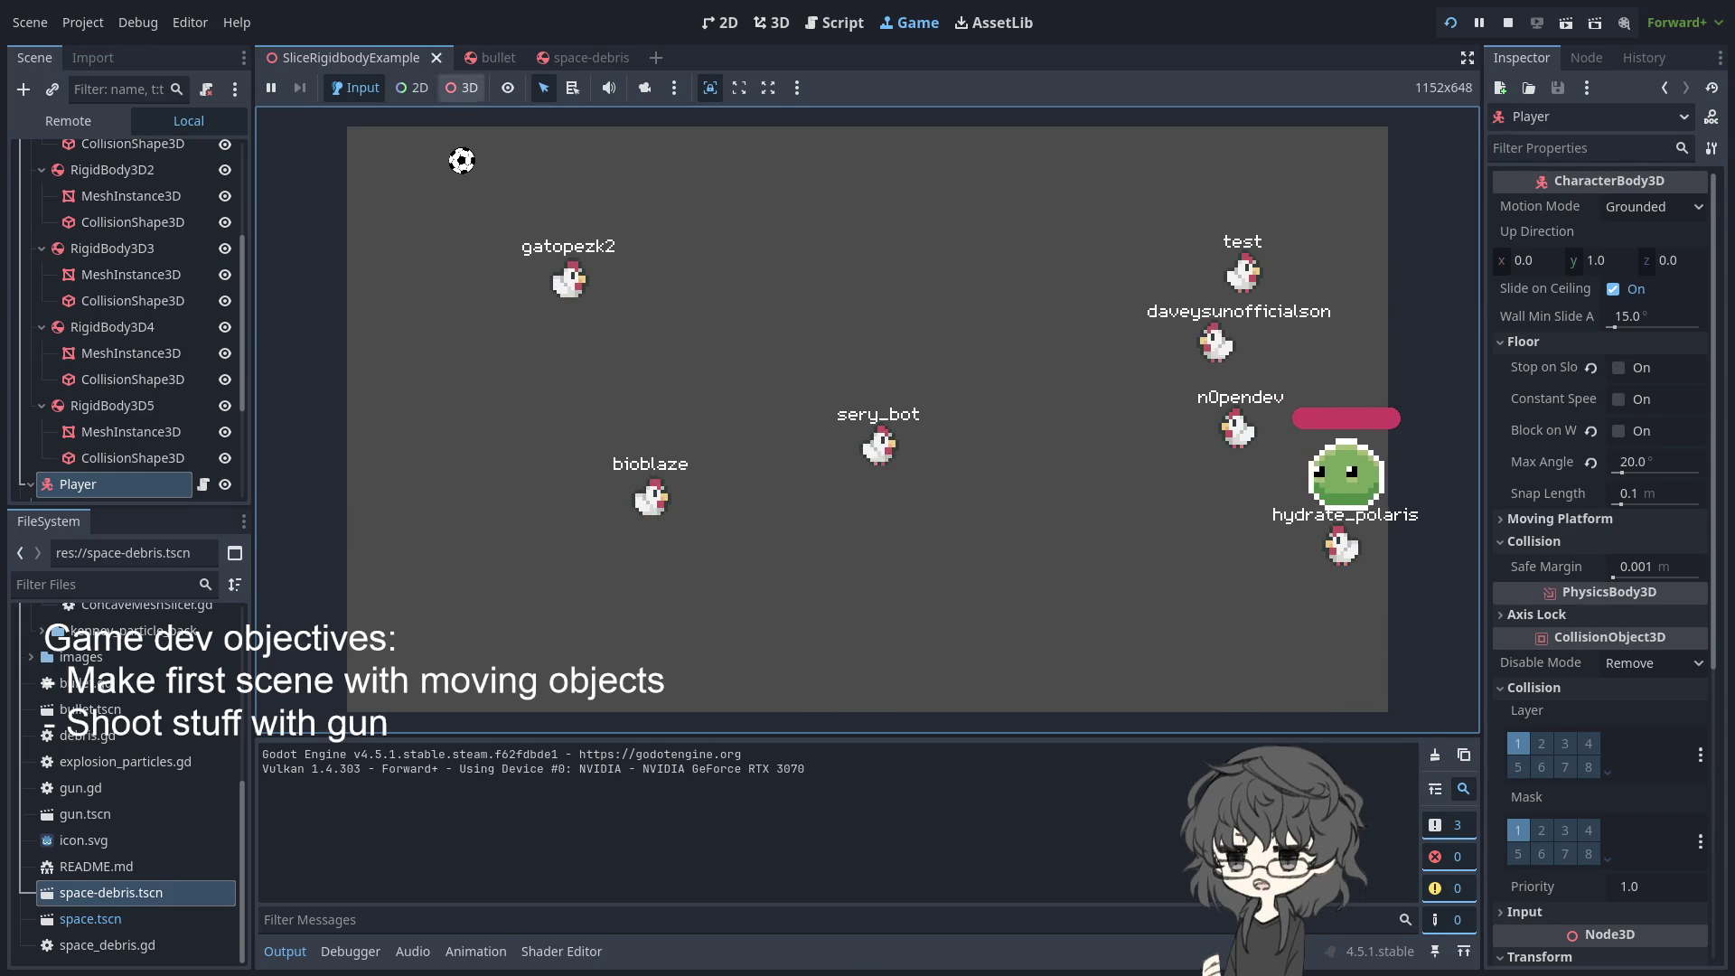
Step: Cycle the scene tabs back to the bullet script and stop the running game
left_click(475, 58)
left_click(573, 61)
left_click(340, 56)
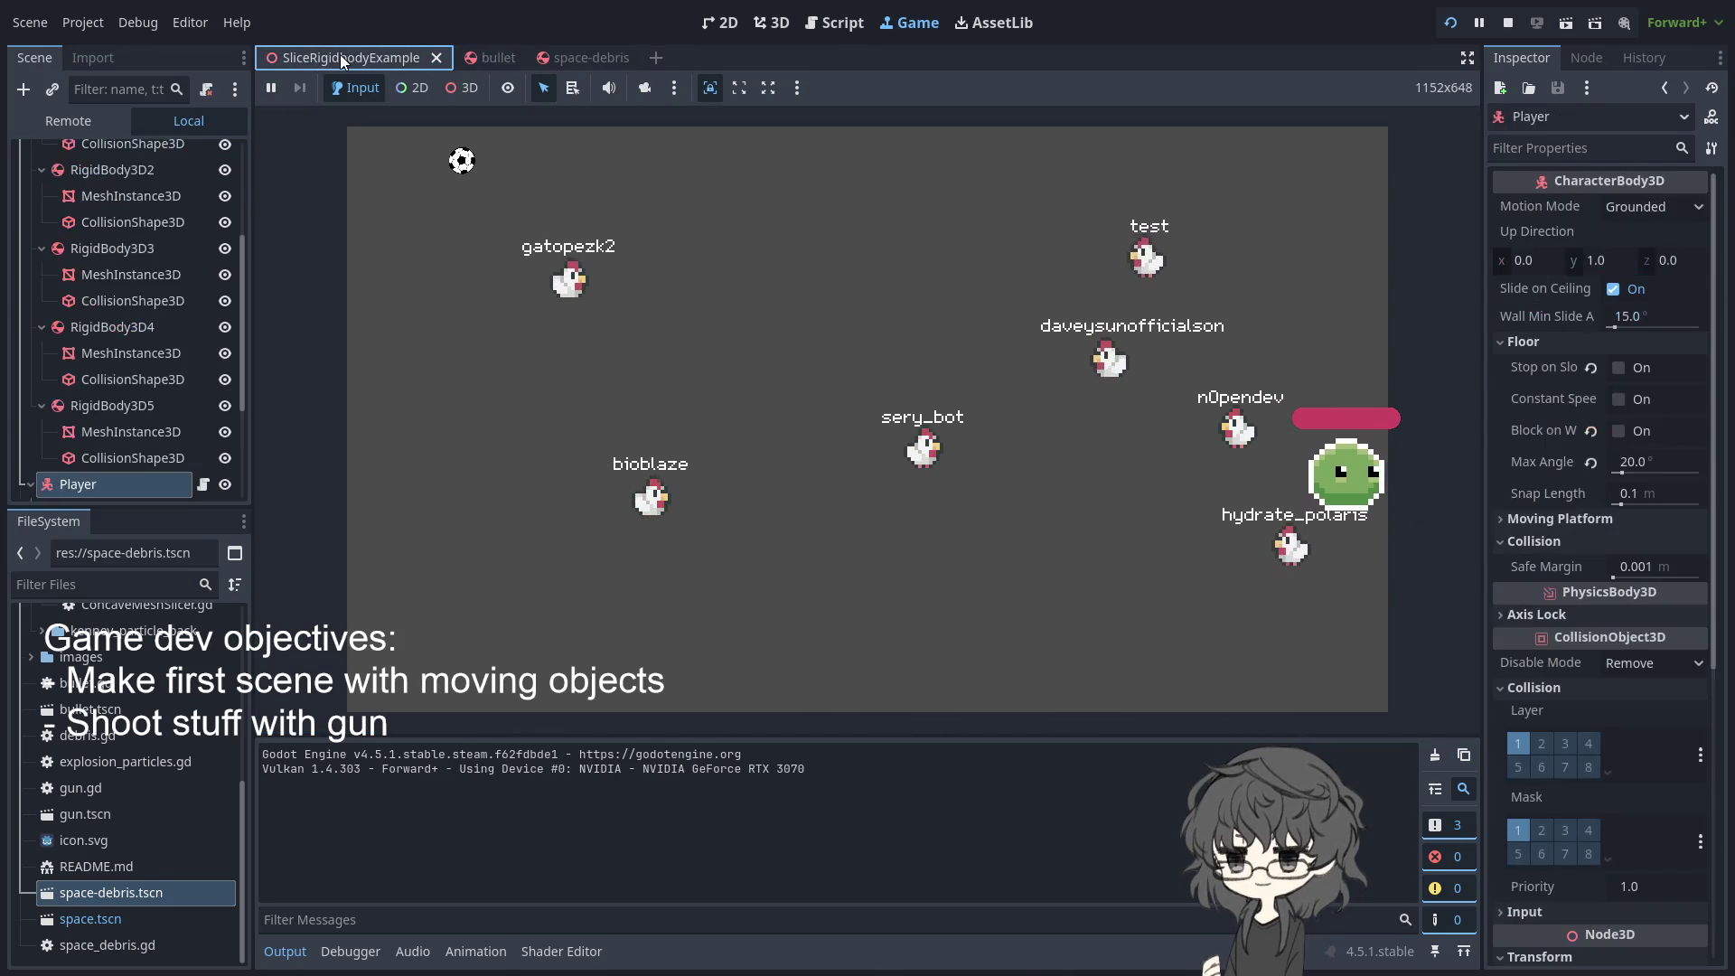
left_click(826, 27)
left_click(1509, 24)
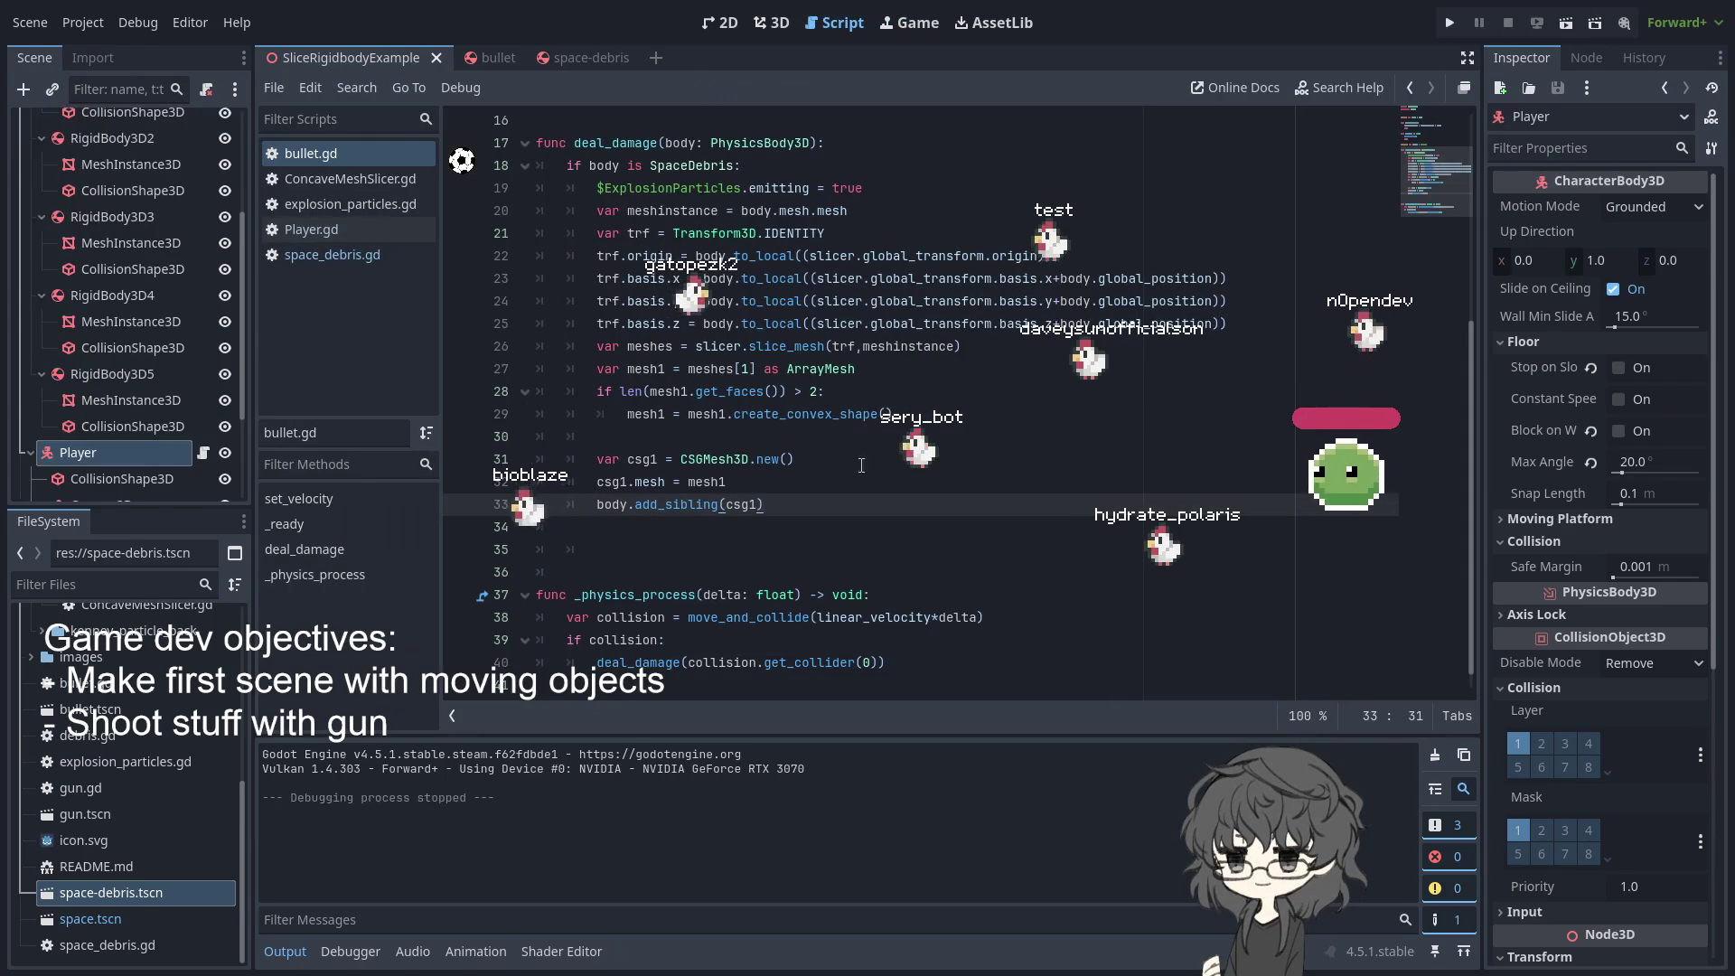
Step: Replace lines 31–33 of bullet.gd with body.mesh.mesh = mesh1 and run the project
double_click(612, 504)
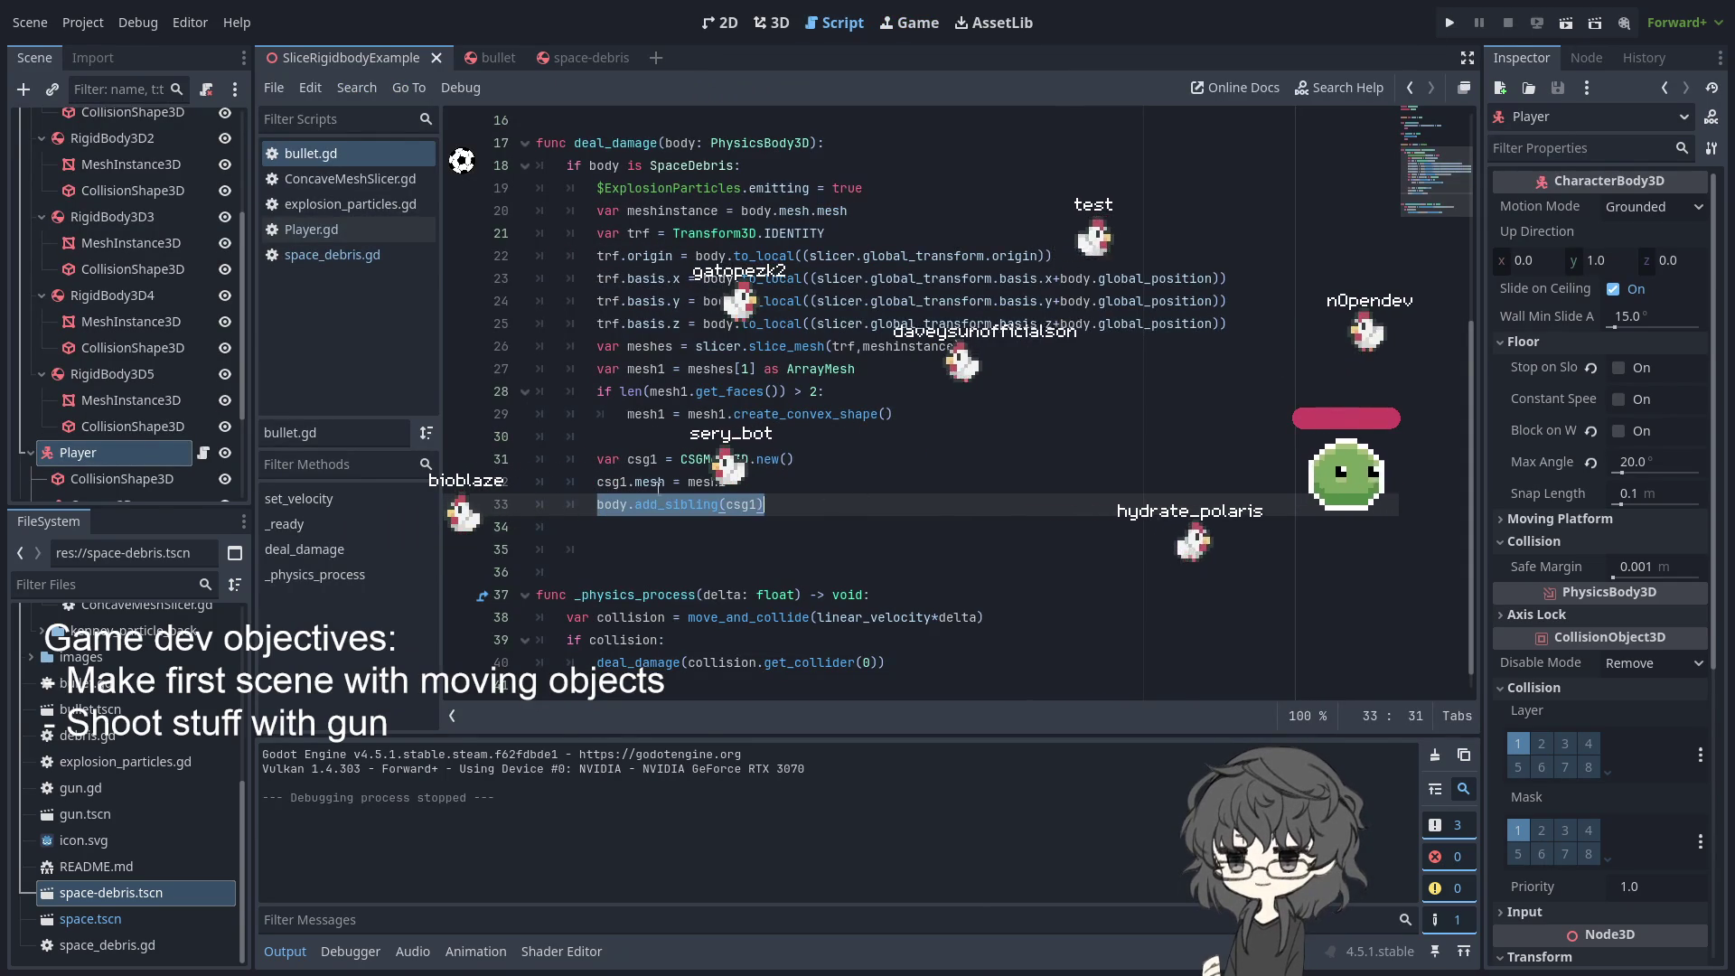
left_click_drag(596, 482, 860, 508)
key("Up")
key("Up")
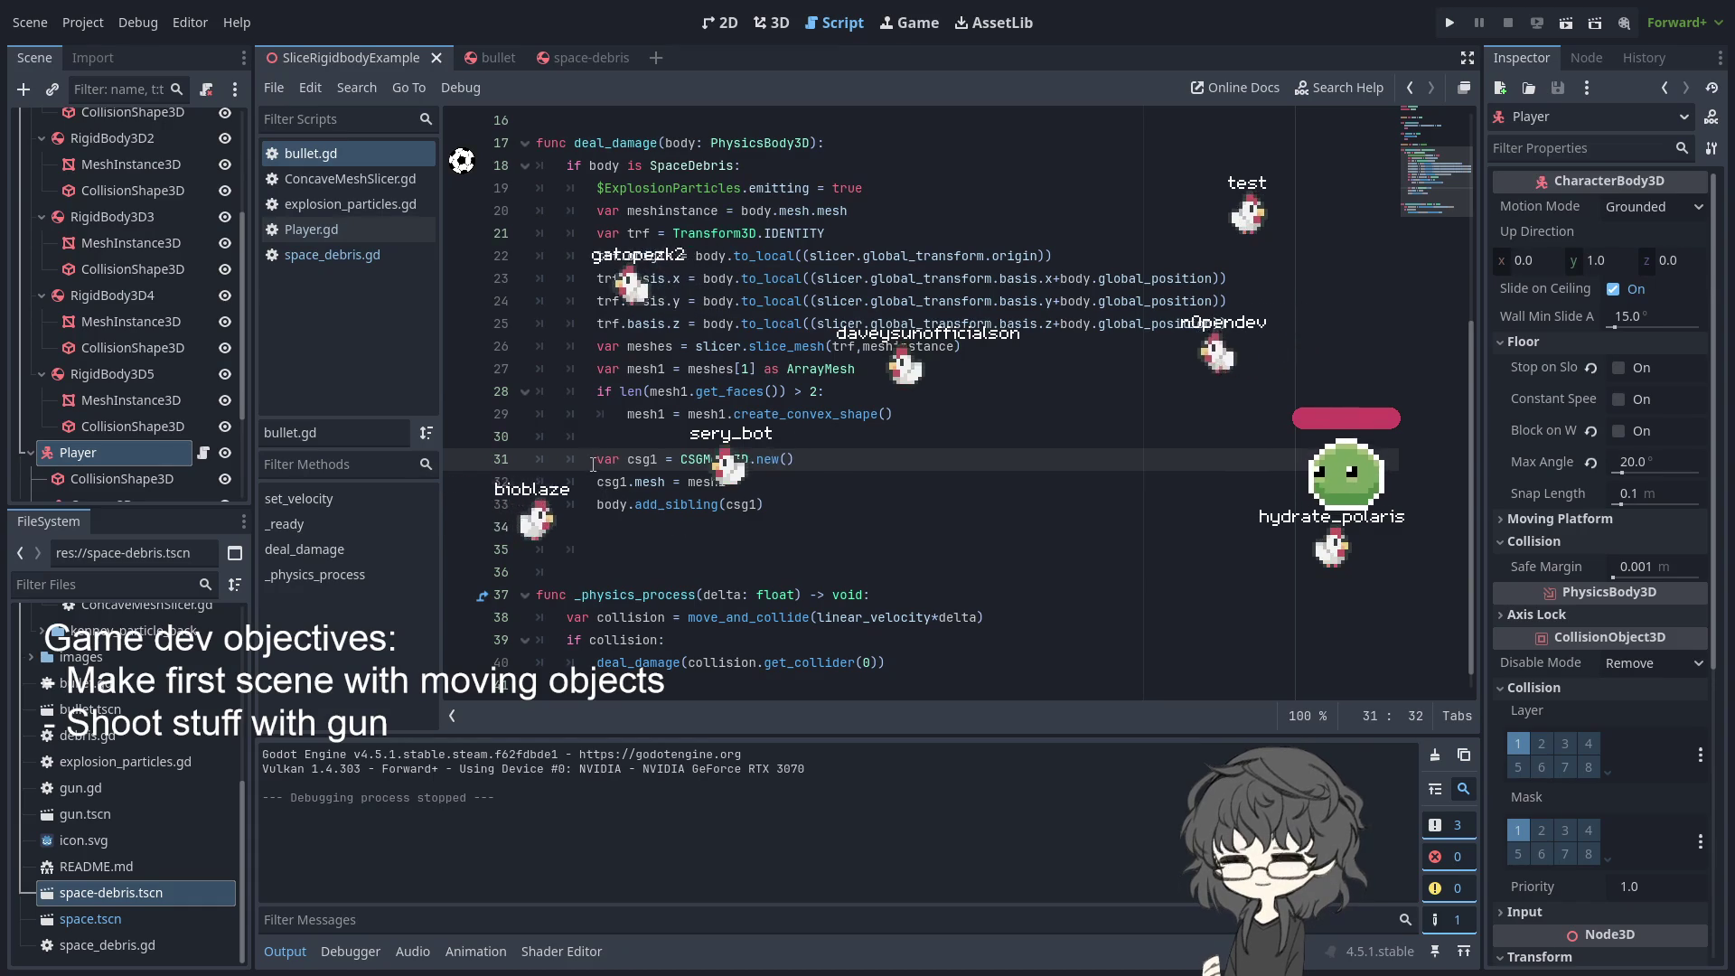
left_click_drag(596, 459, 898, 509)
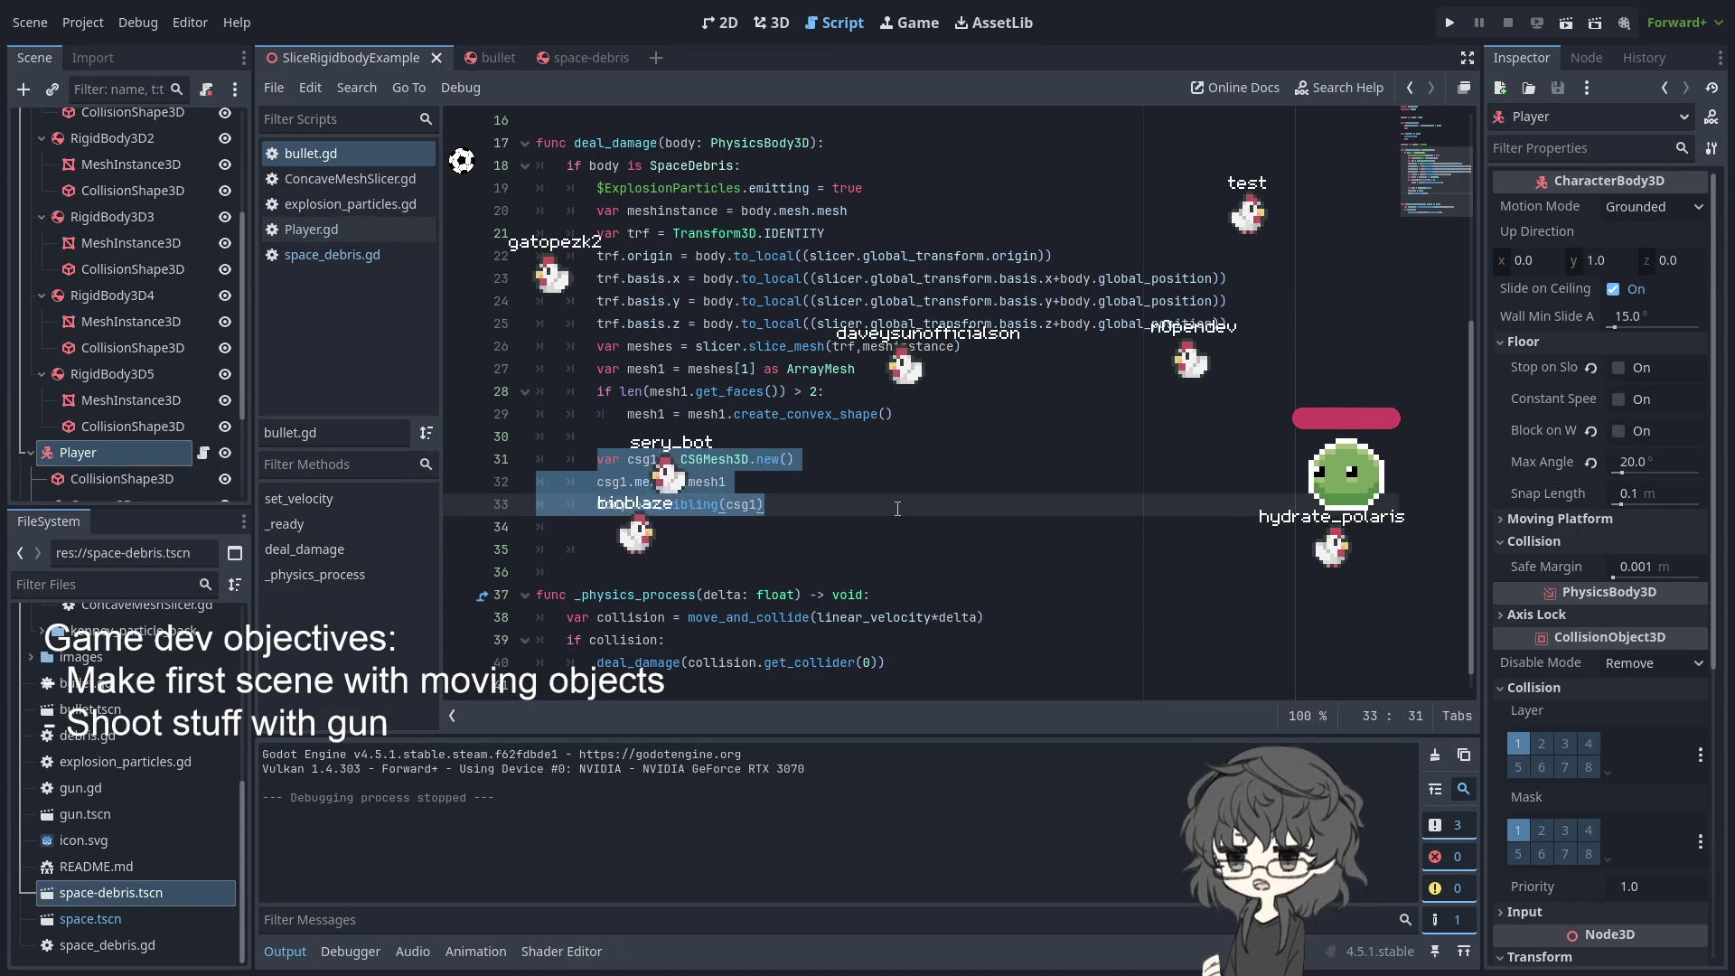
key("BackSpace")
type("y.me")
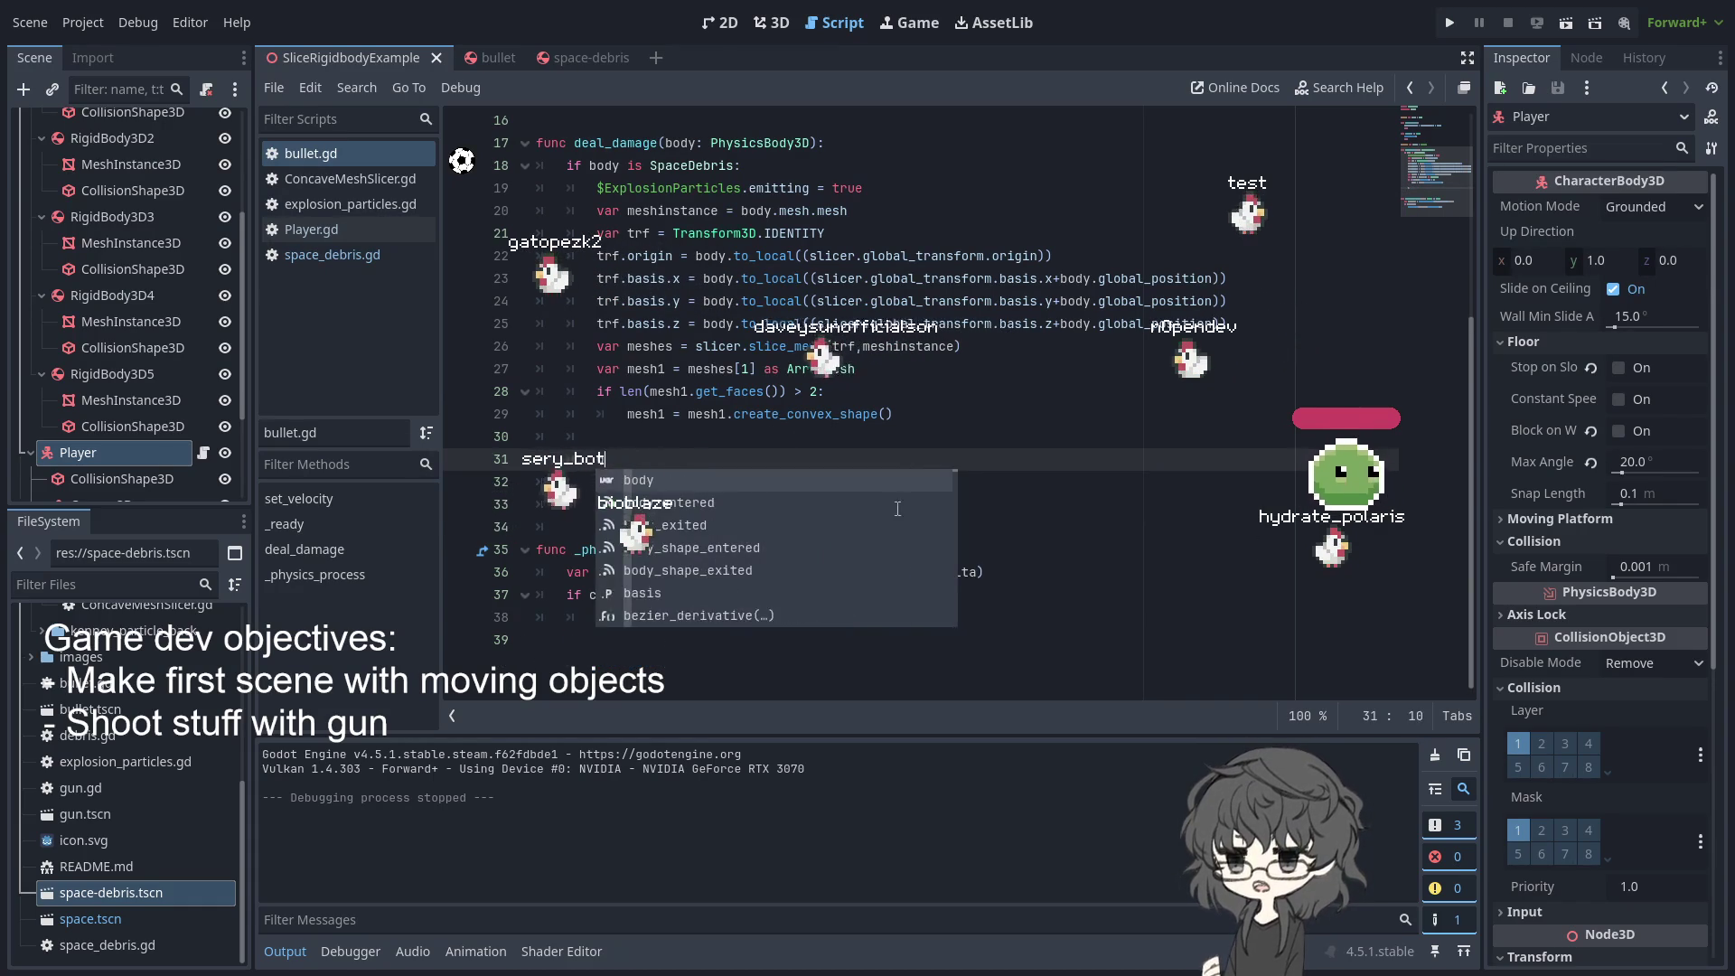
type("sh")
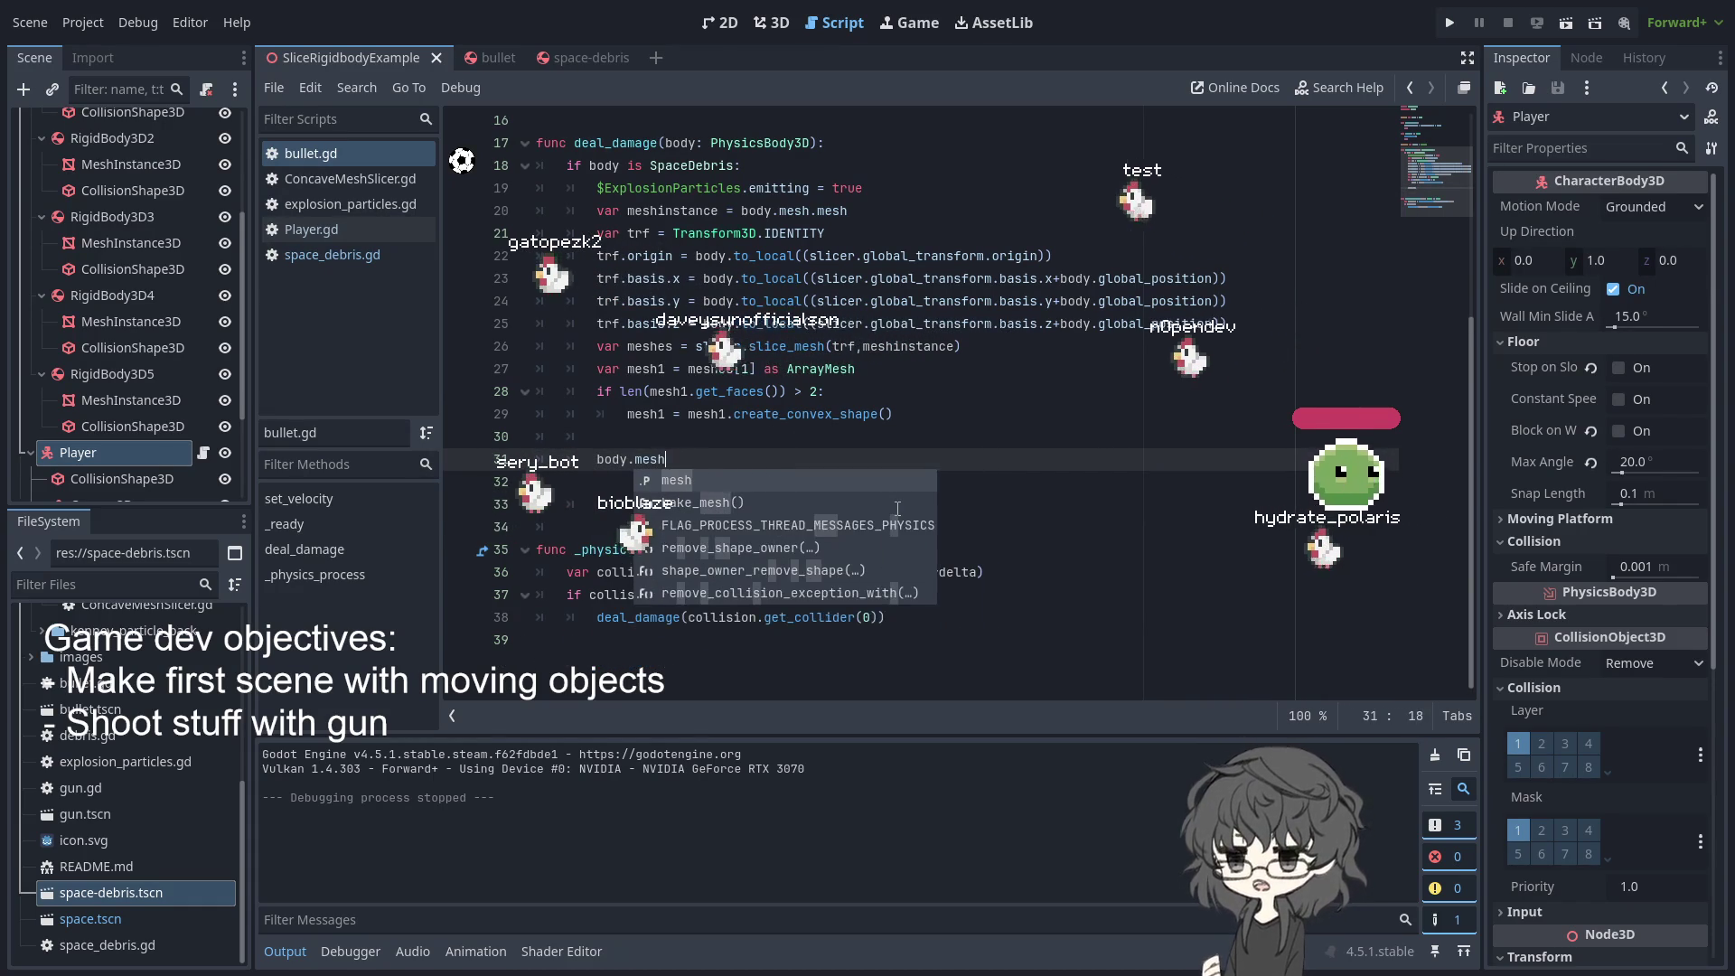
type(".mesh = ")
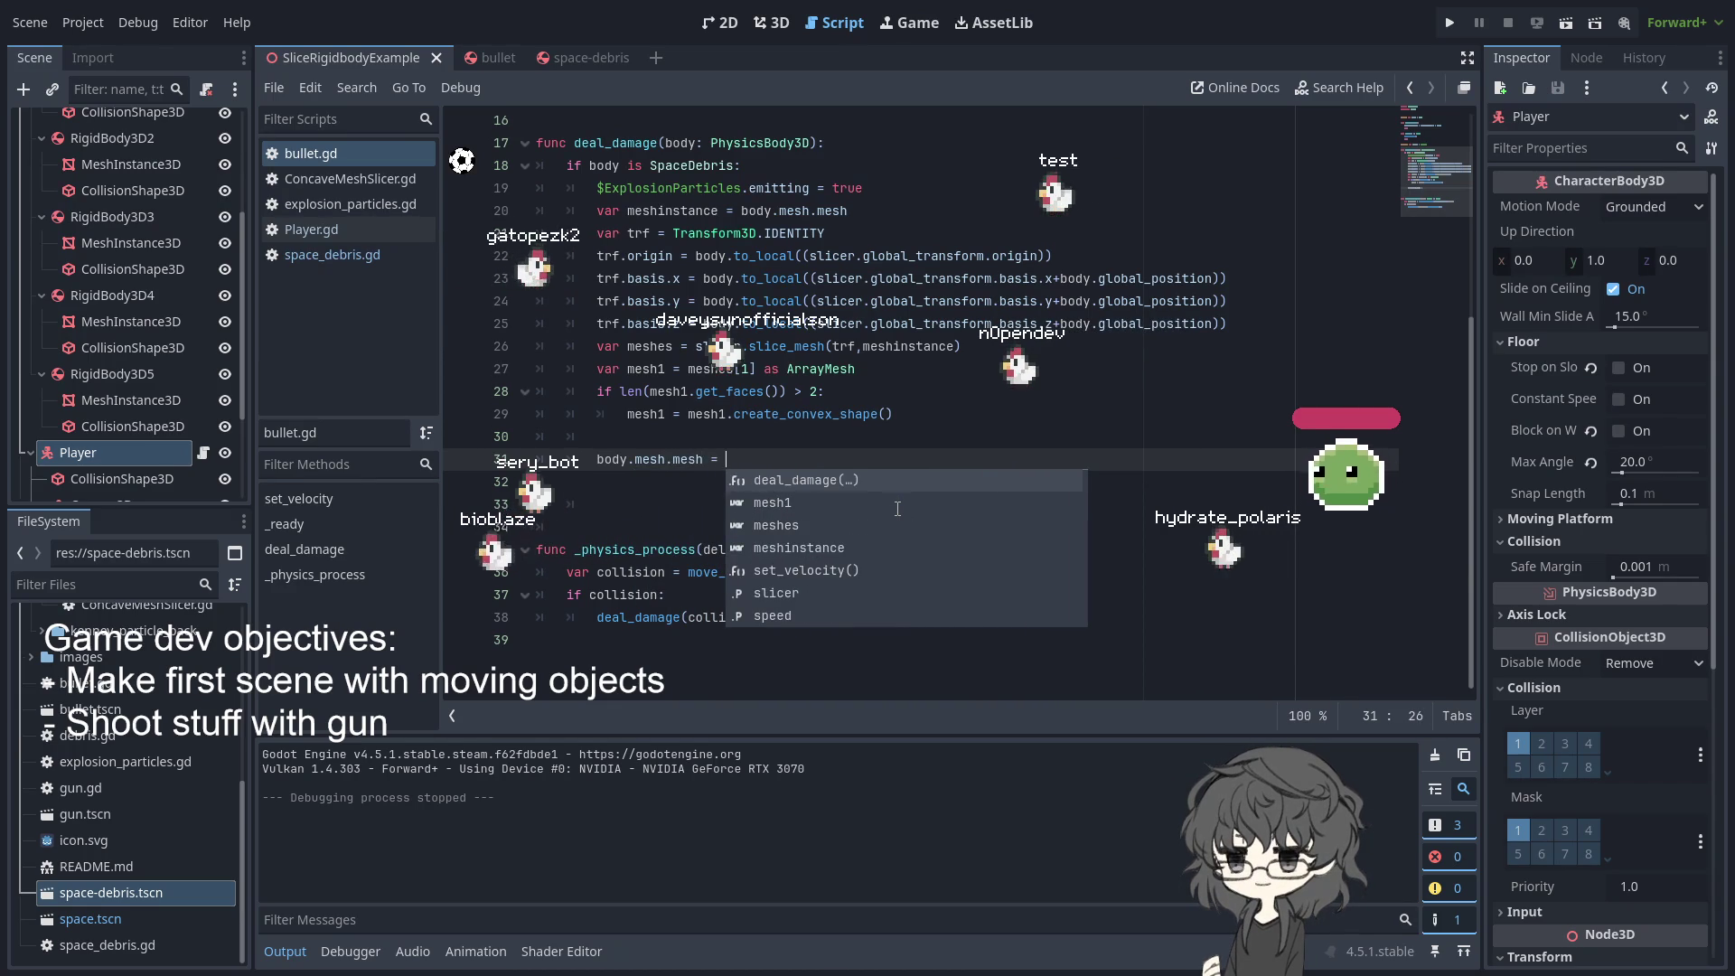
type("mesh1")
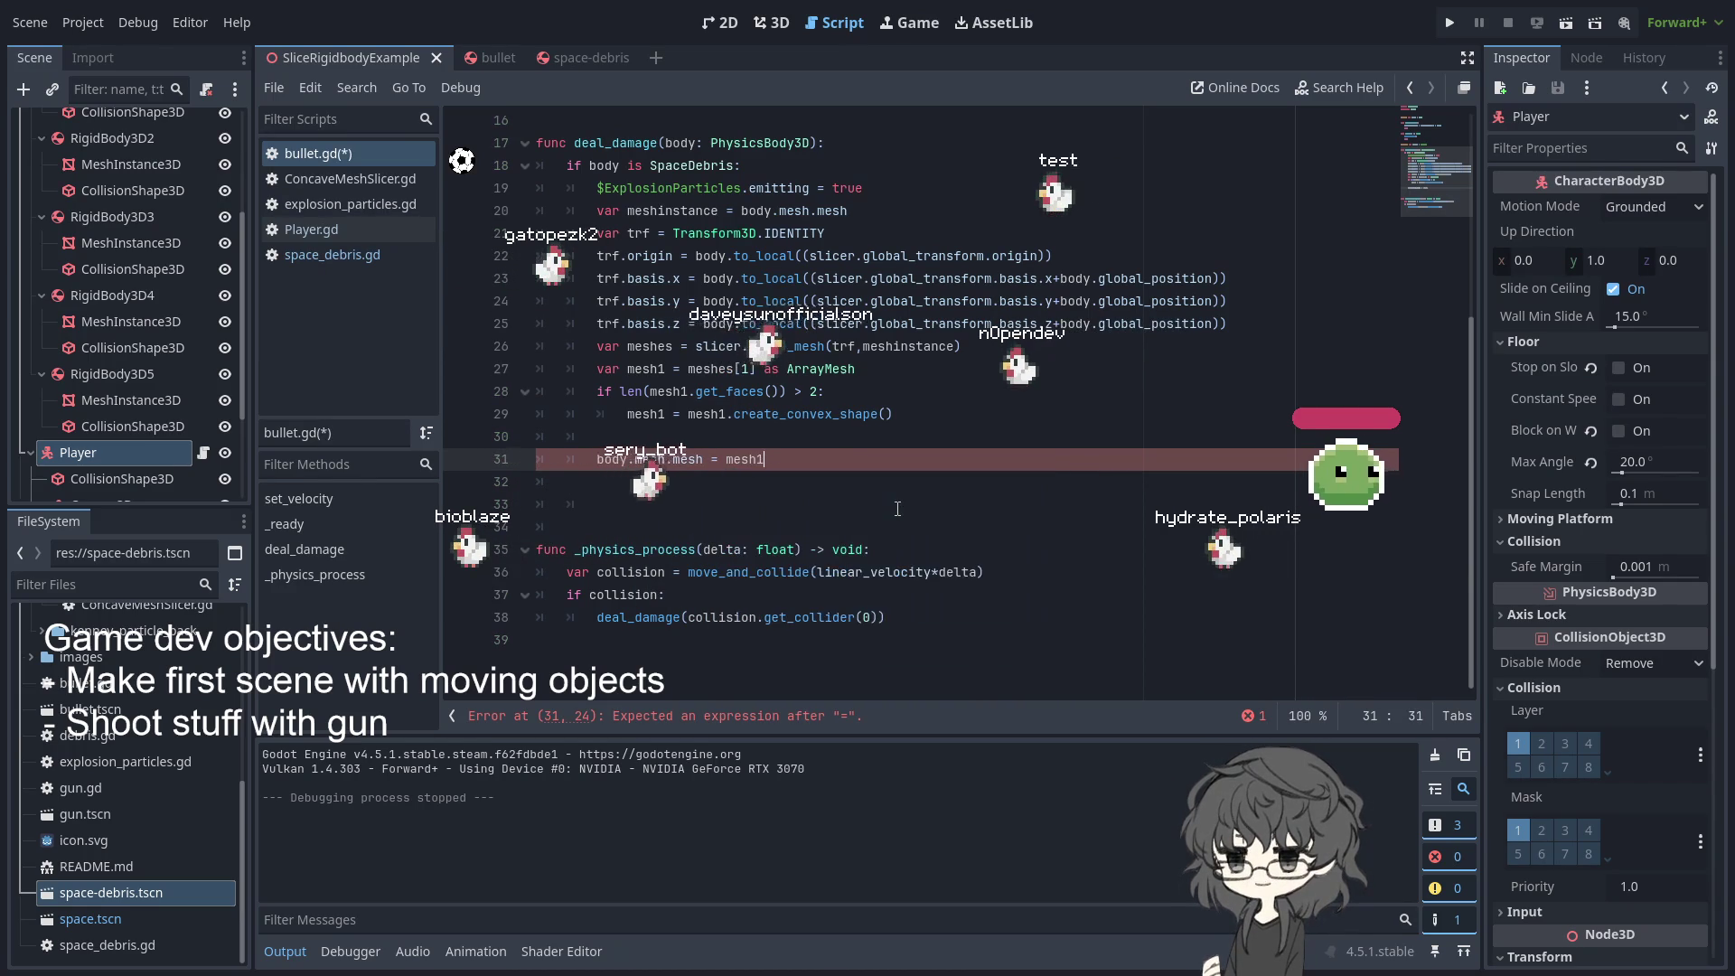
left_click(1441, 22)
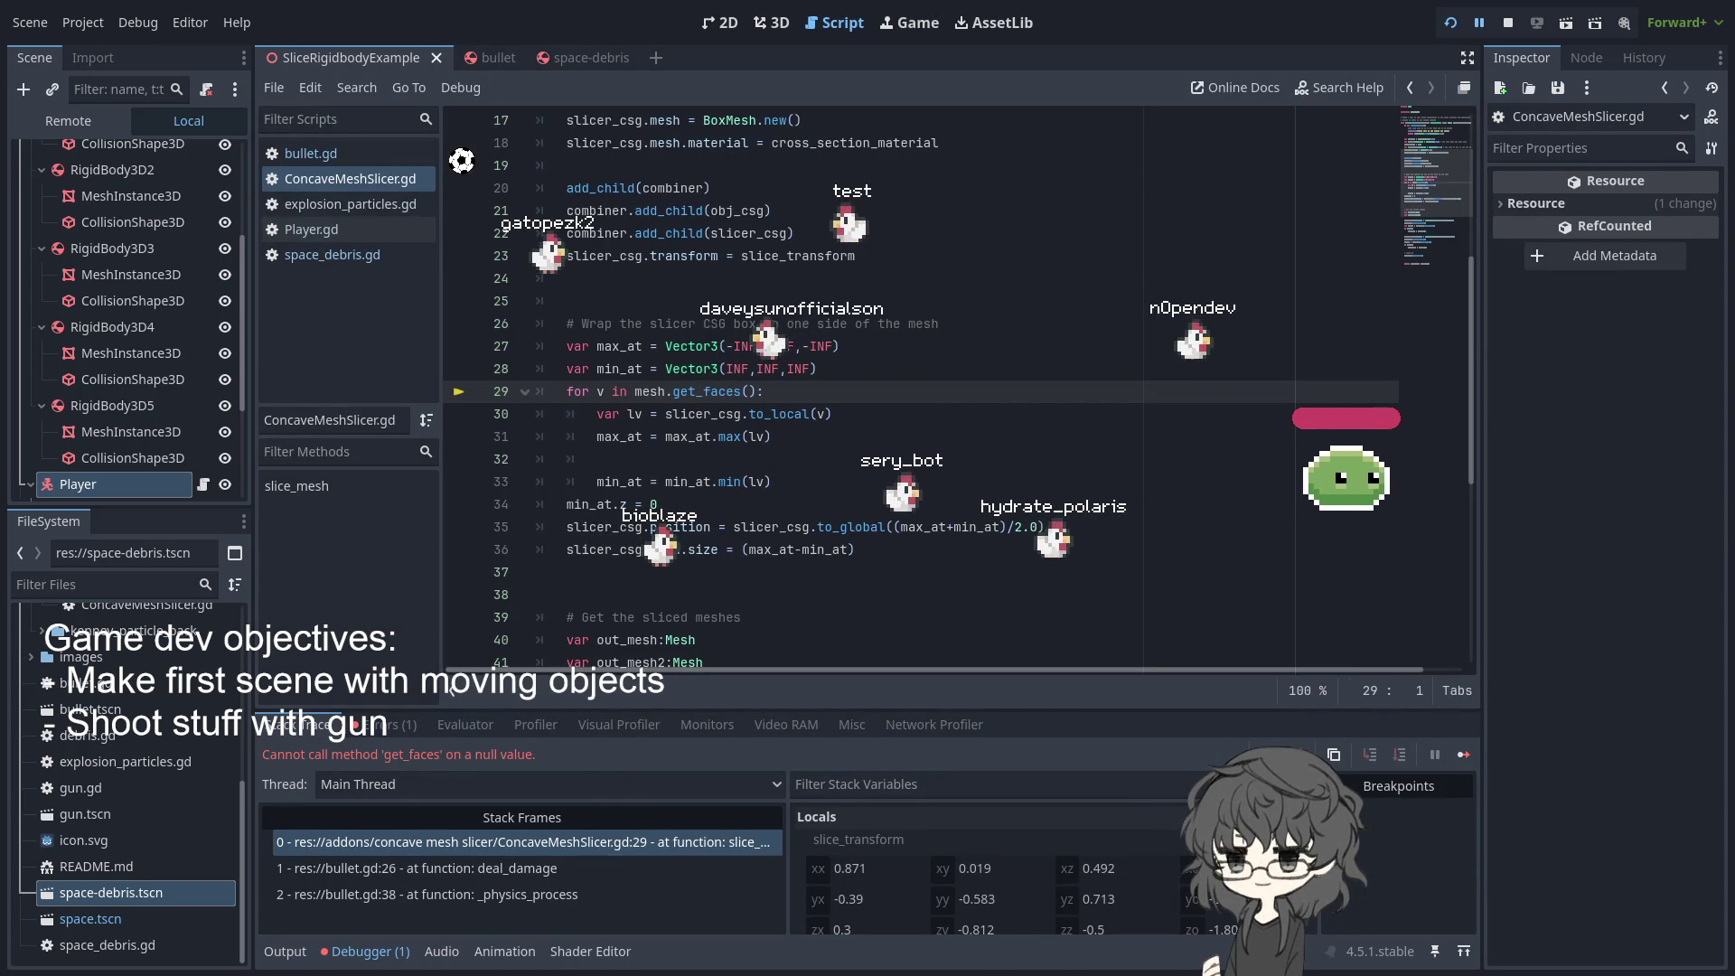
Step: Review the get_faces null error at ConcaveMeshSlicer.gd line 29, then view space_debris.gd
scroll(462, 160, "up", 4)
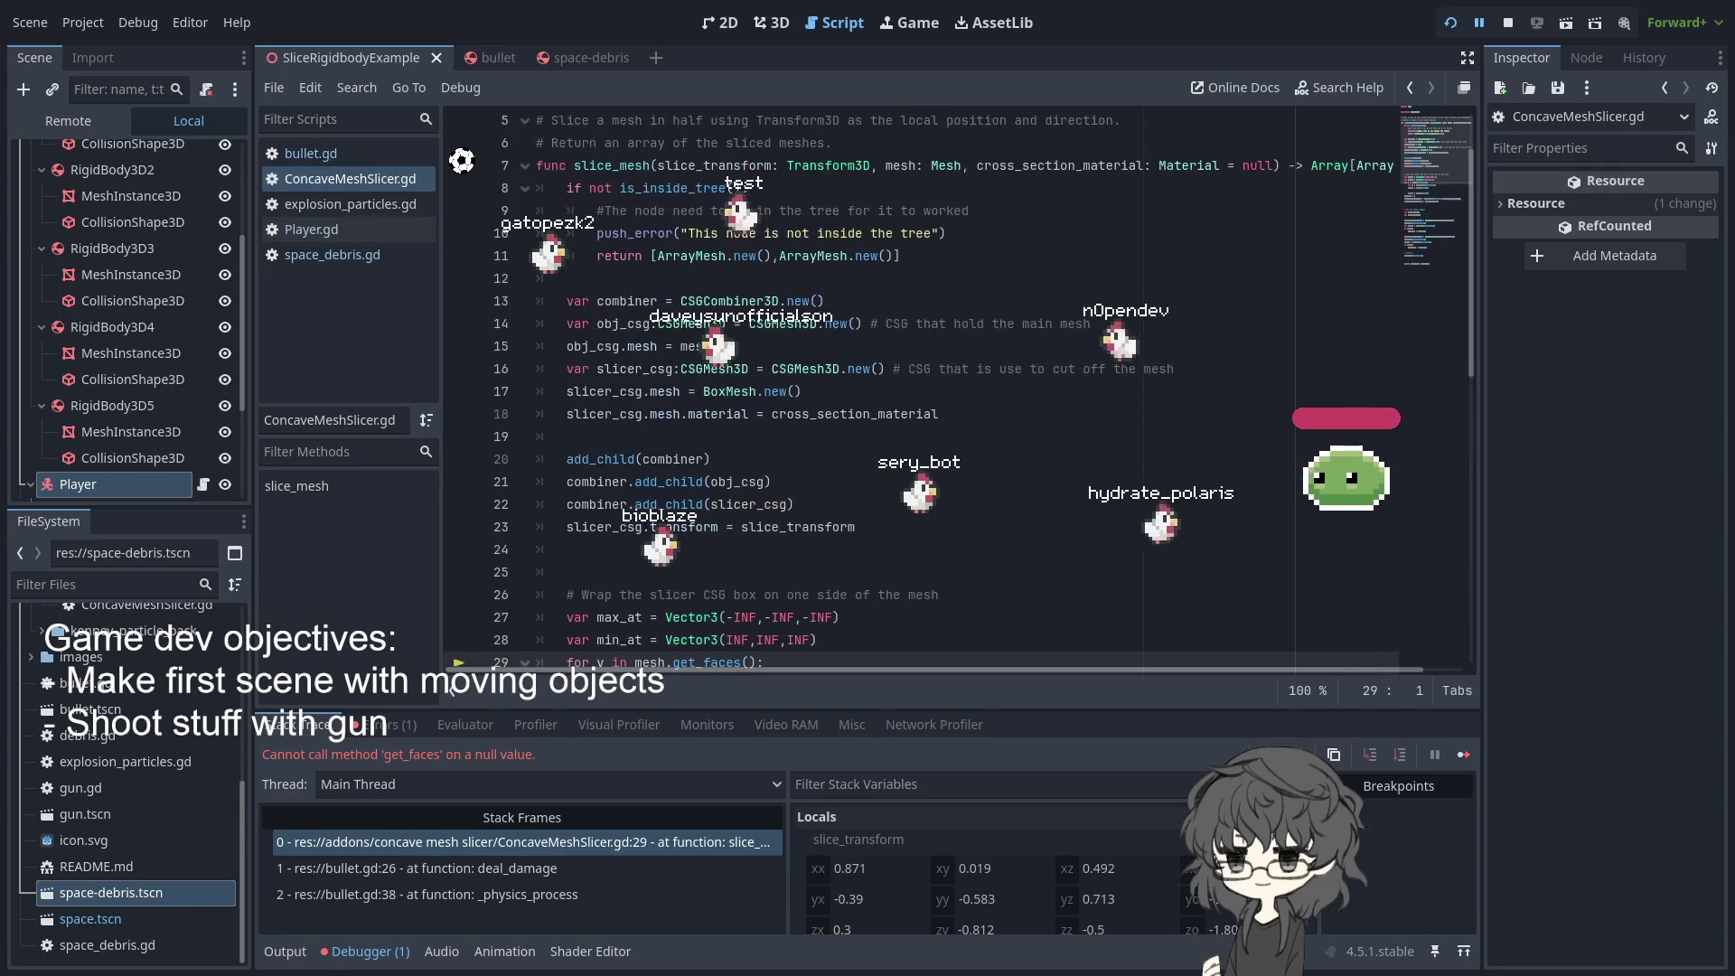
scroll(462, 160, "down", 4)
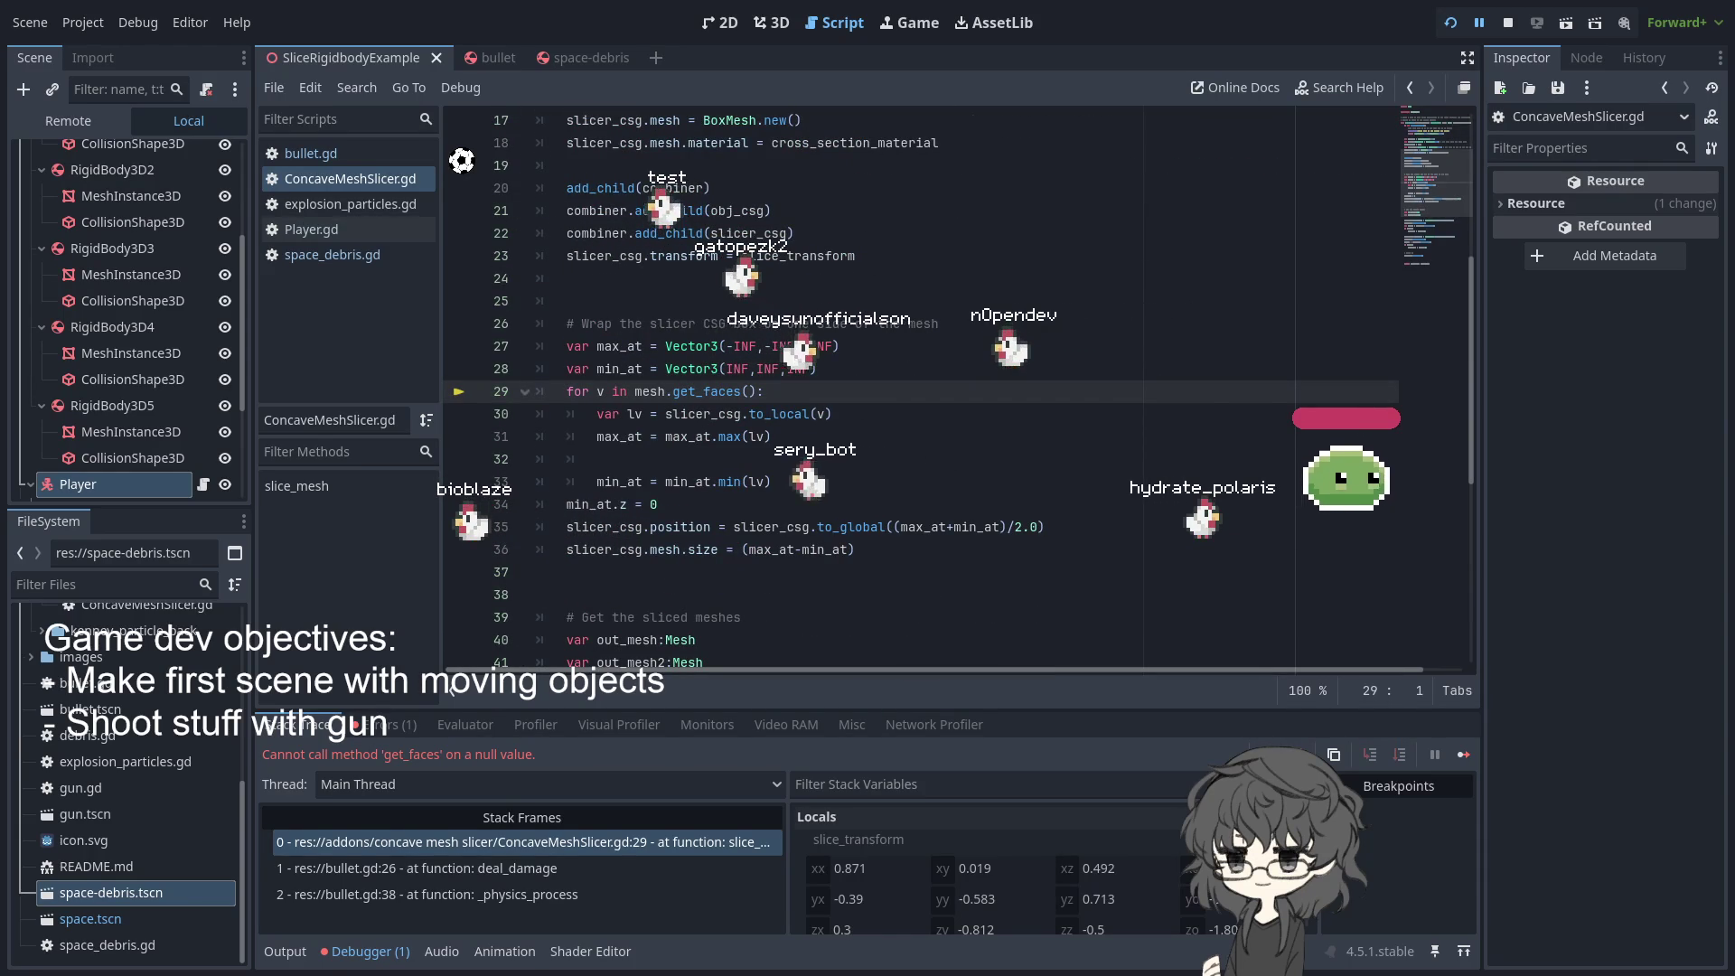
left_click(485, 54)
left_click(578, 51)
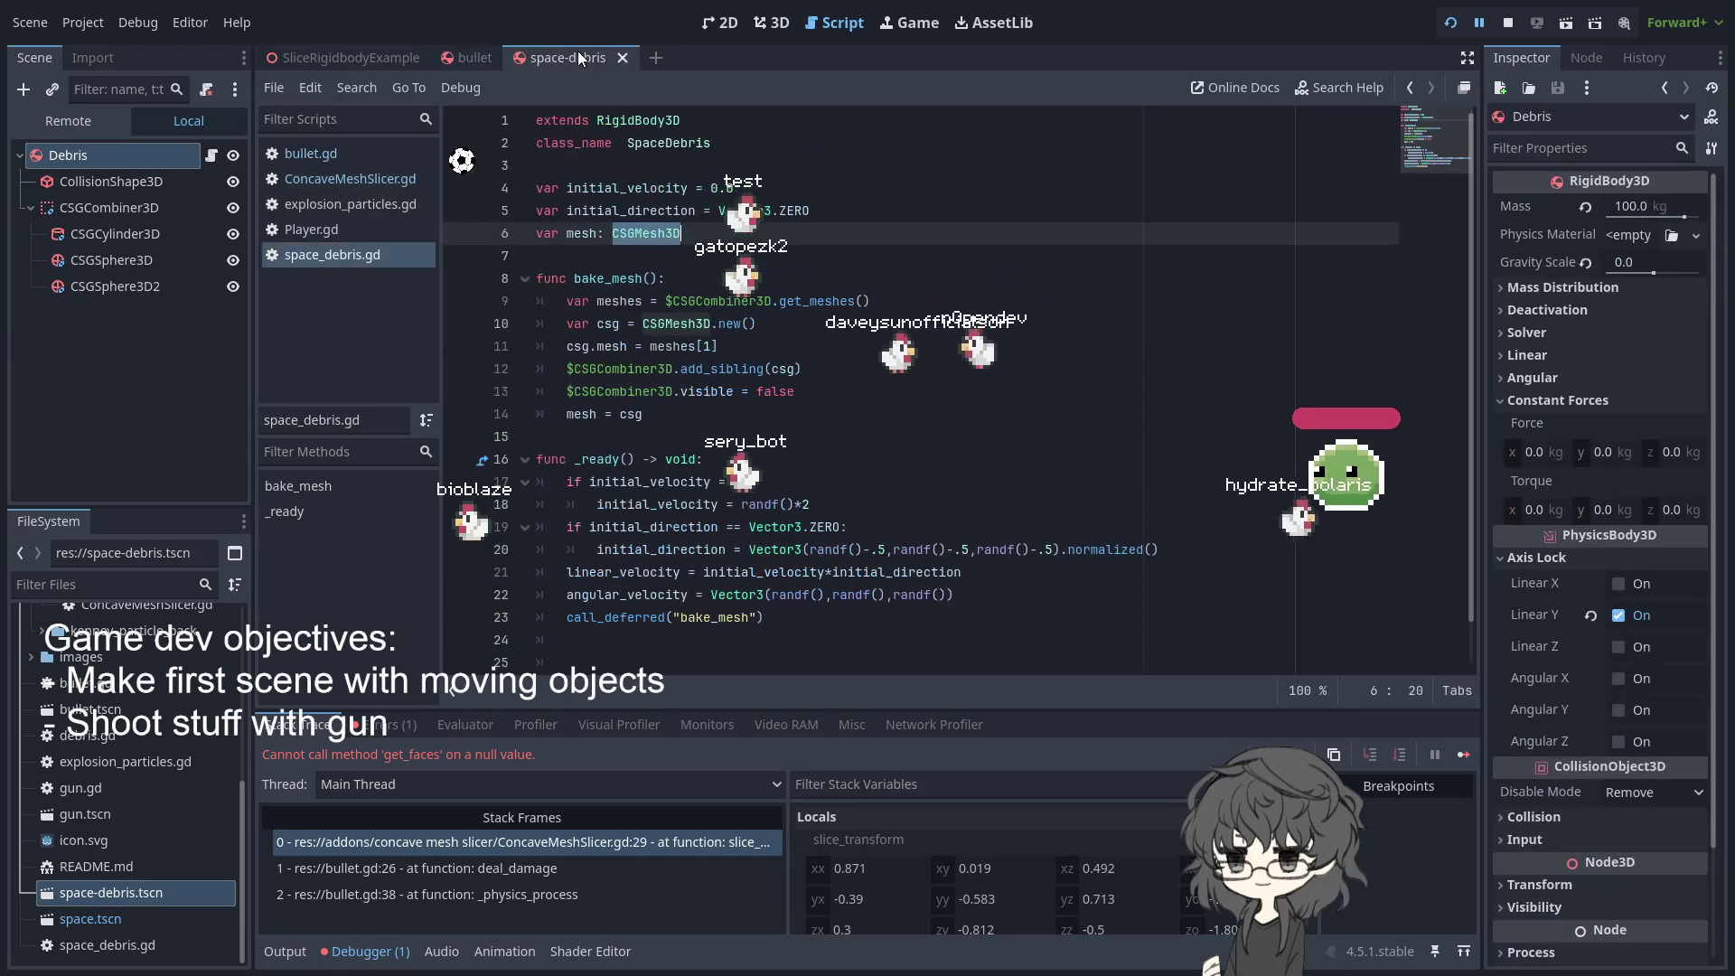
Step: Restart the game with F5 from the Game workspace
left_click(910, 23)
left_click(844, 361)
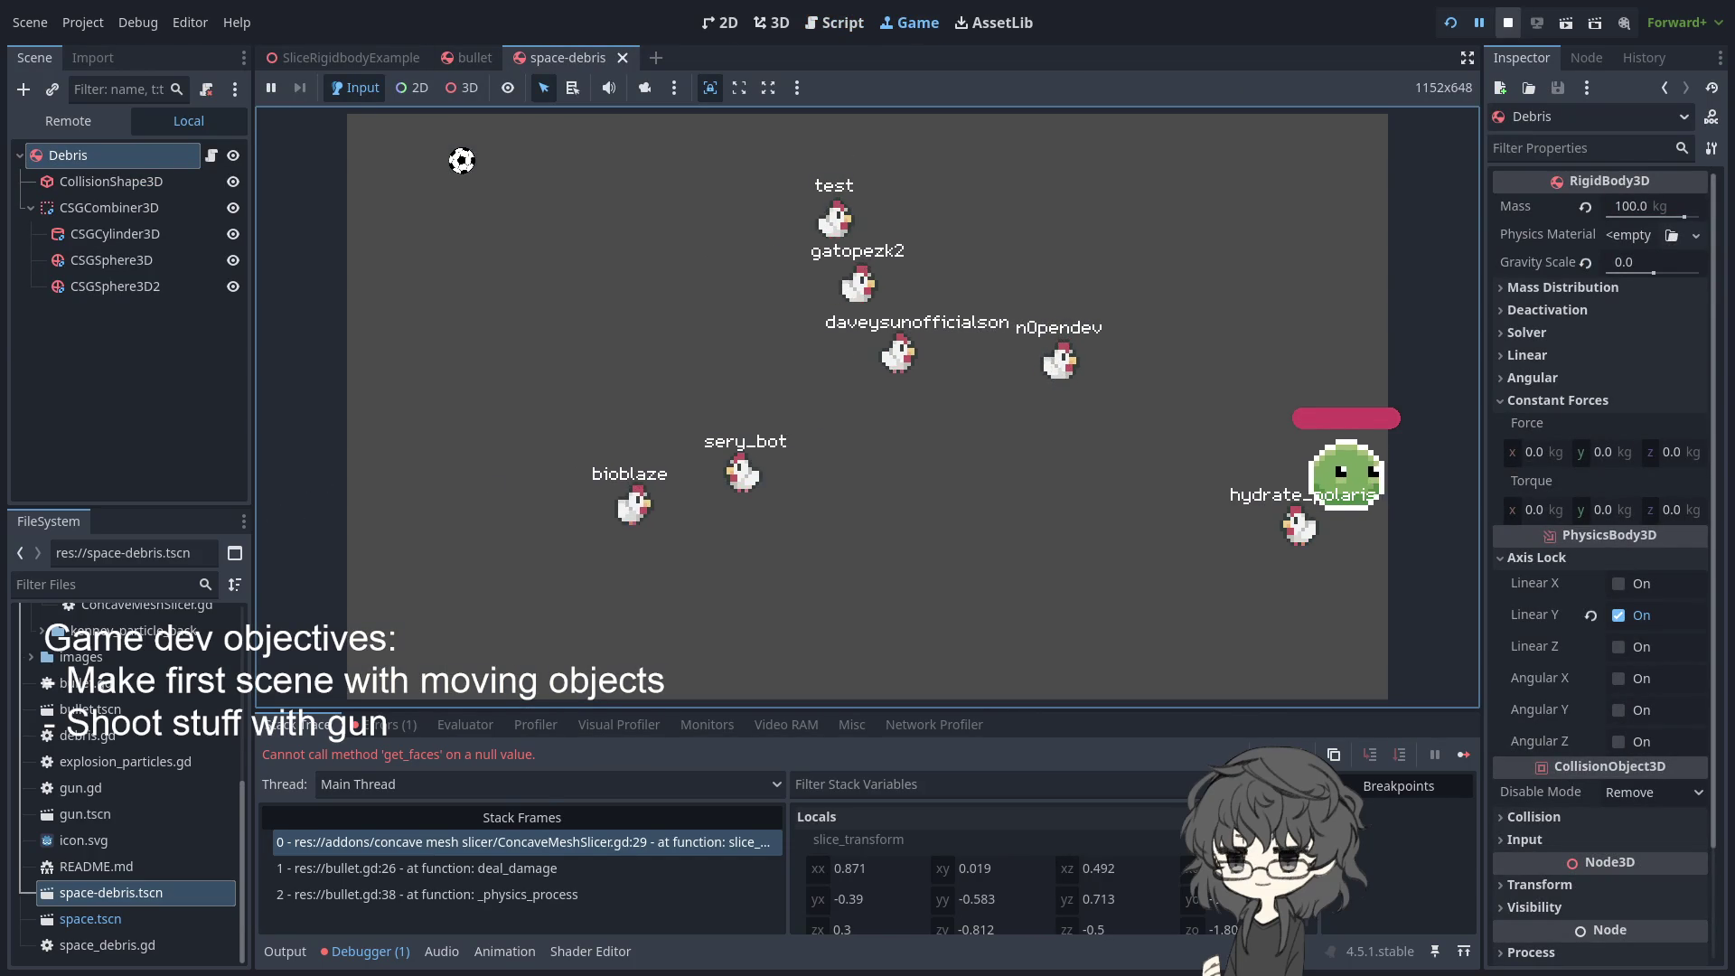
key("F5")
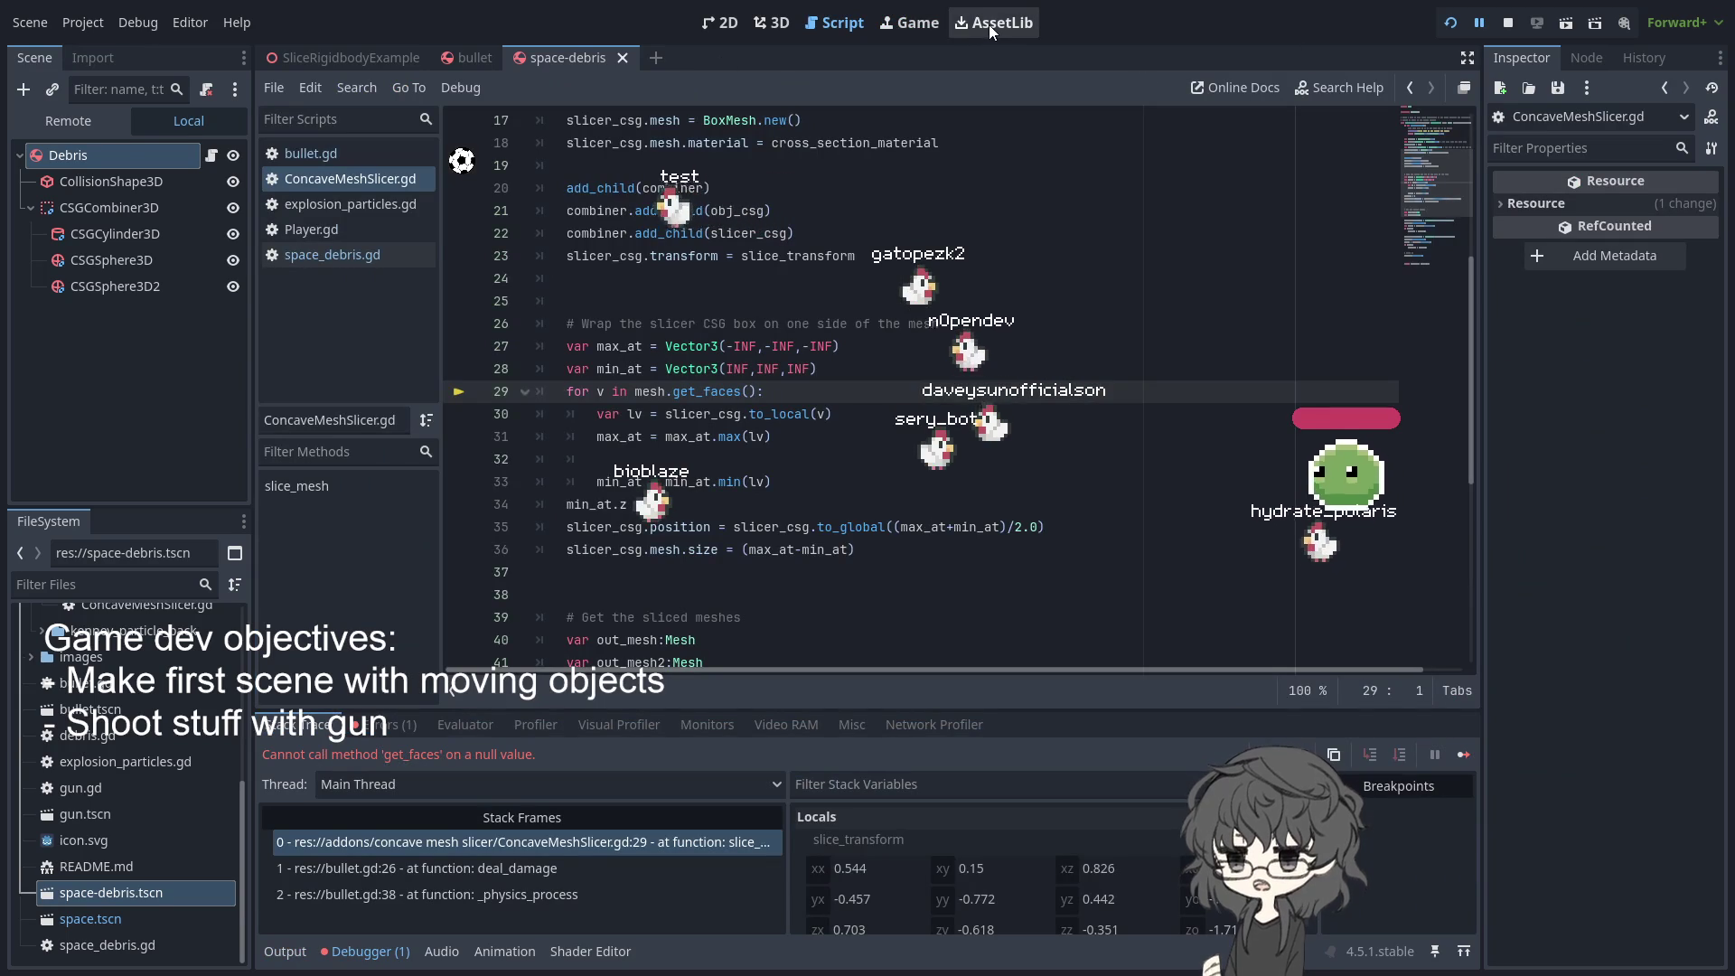
left_click(923, 27)
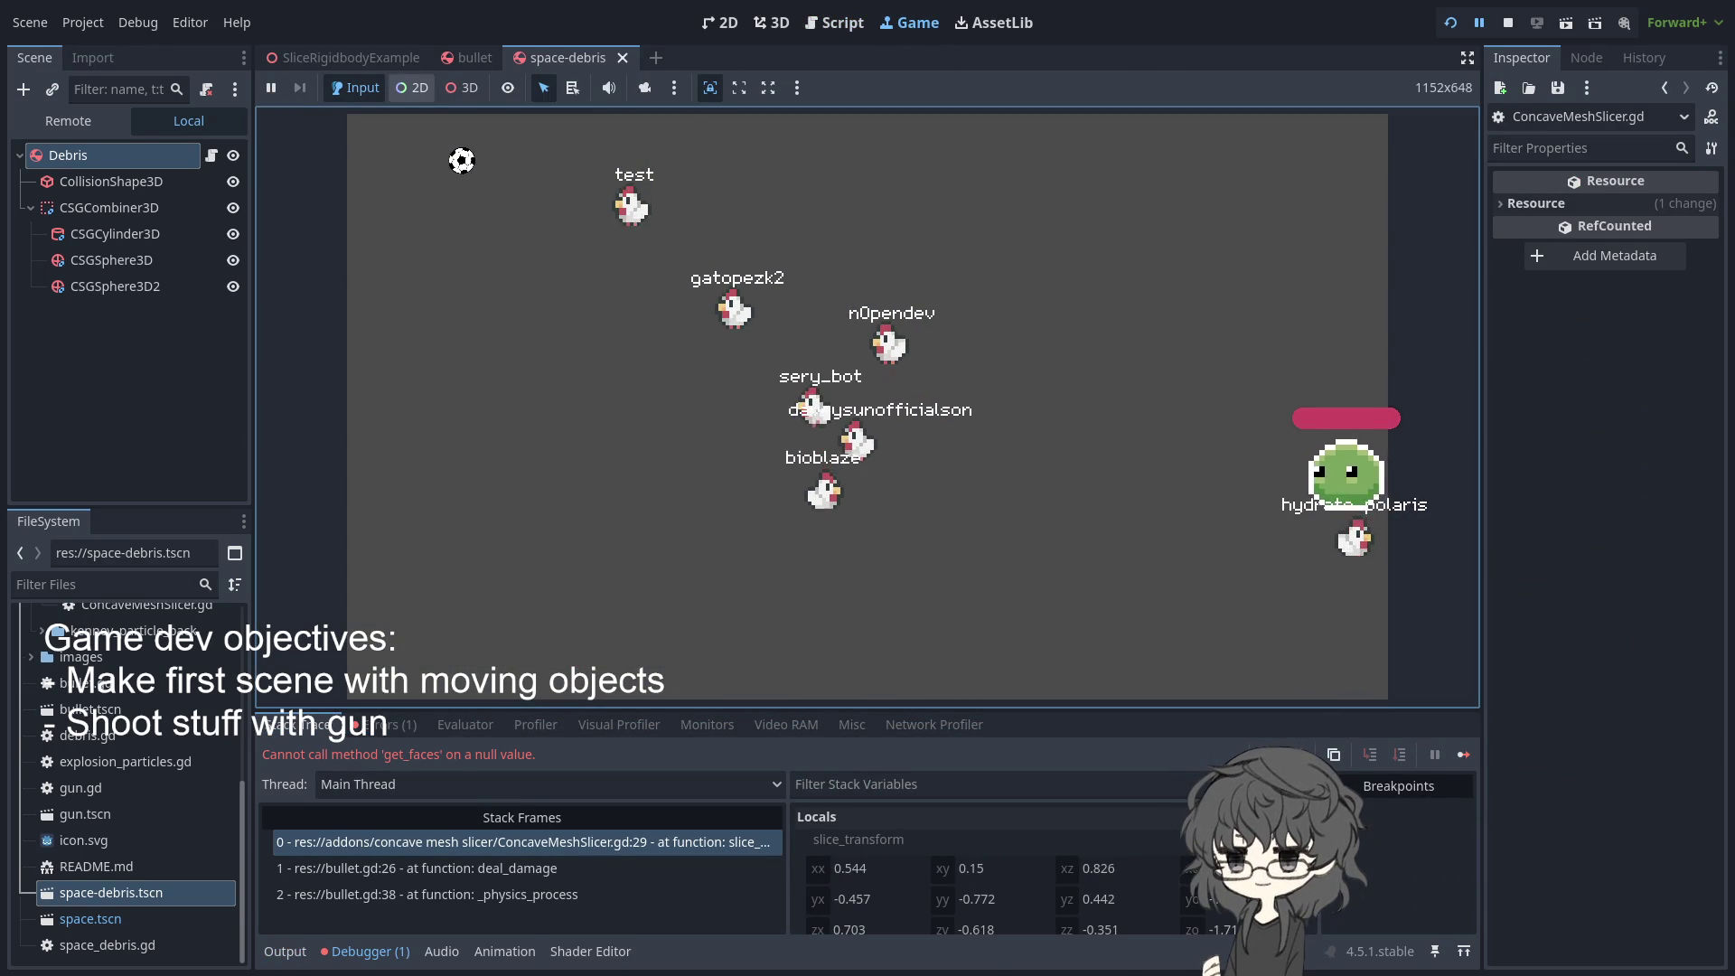
Step: Toggle 3D selection in the game toolbar, check the Errors tab, and stop the debug session
left_click(461, 88)
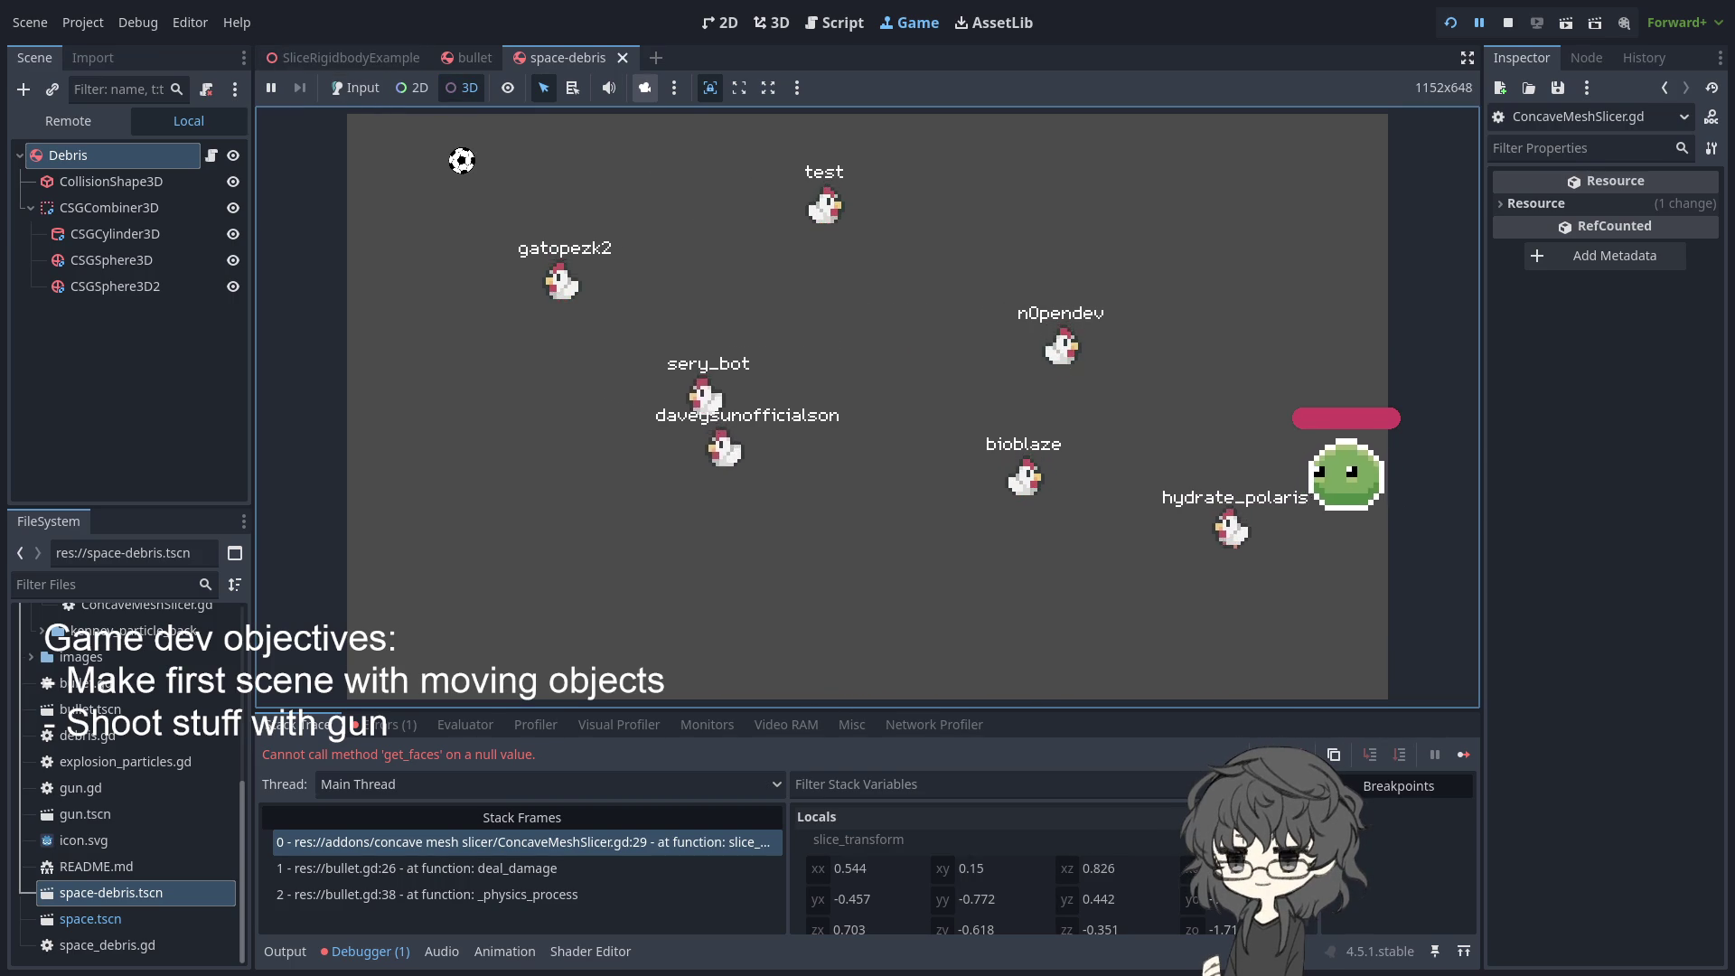
left_click(645, 88)
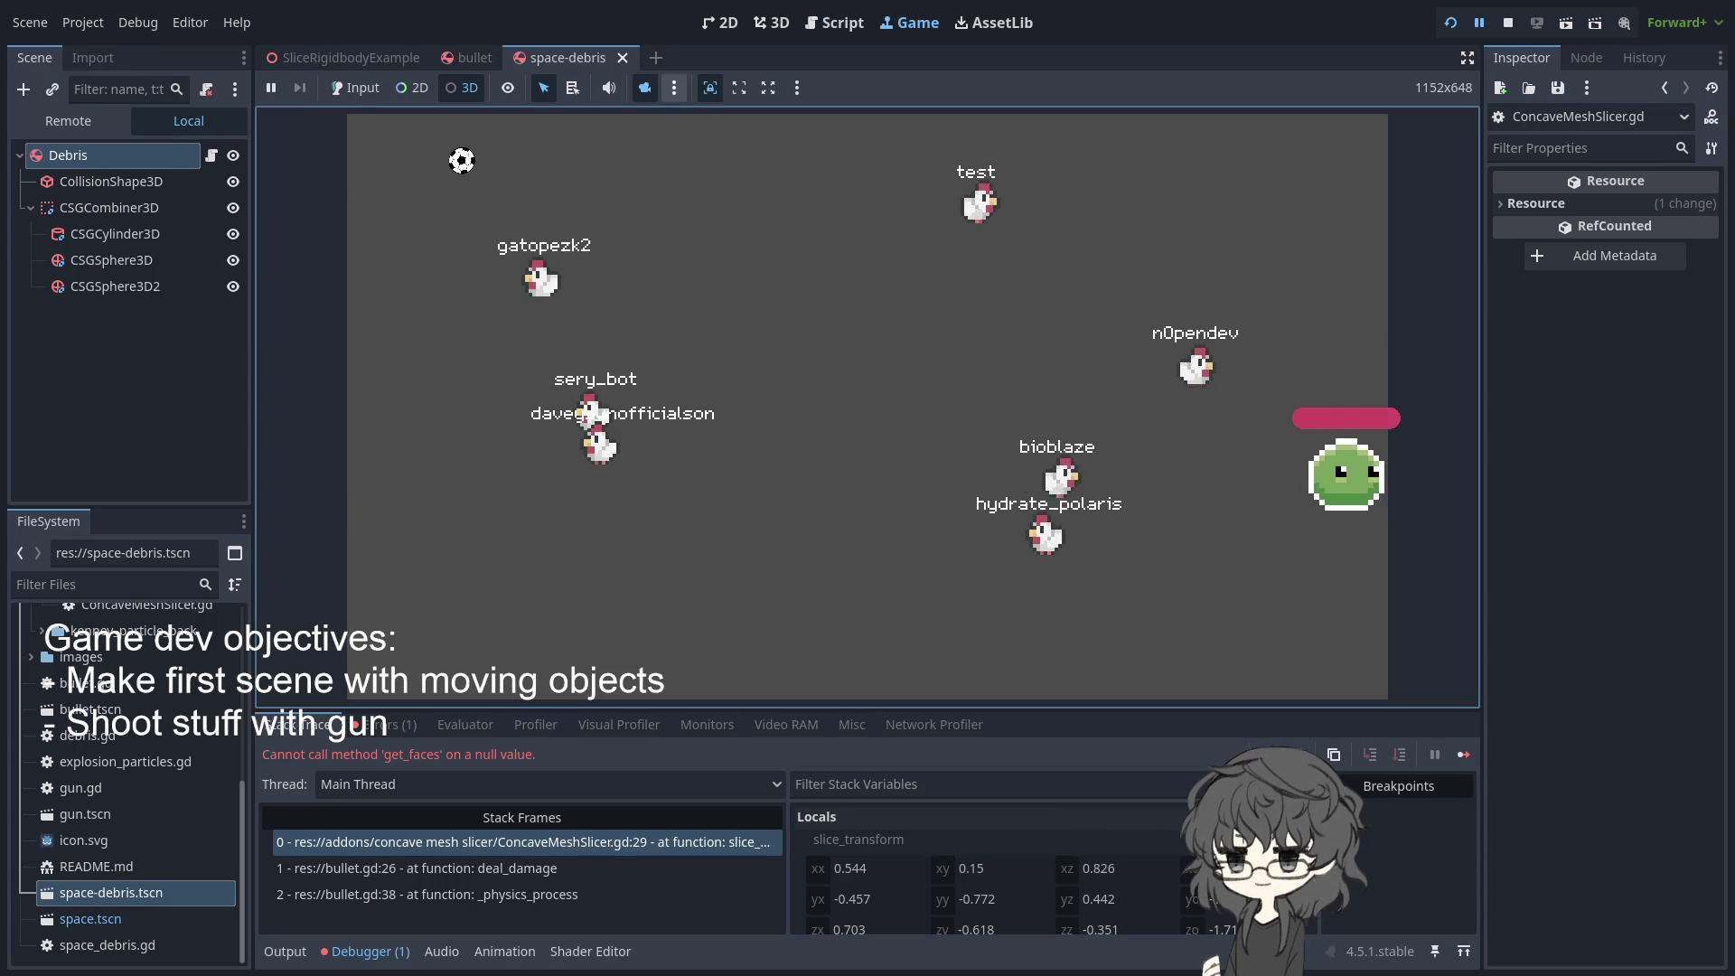
left_click(741, 207)
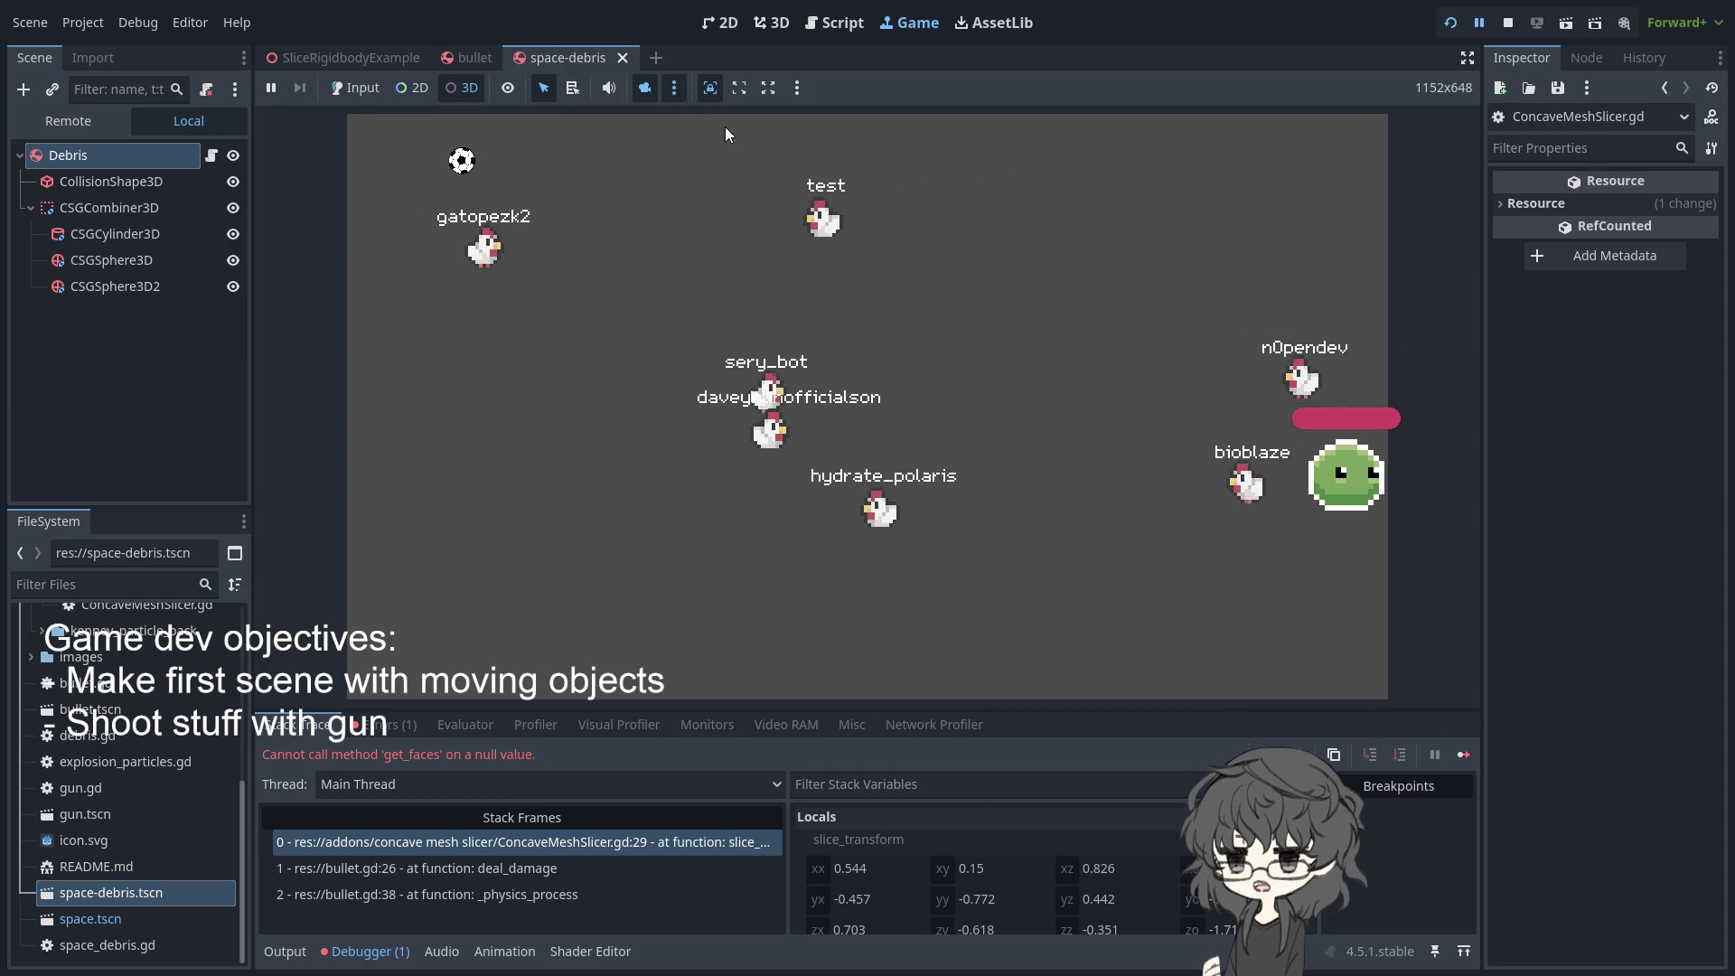
left_click(740, 166)
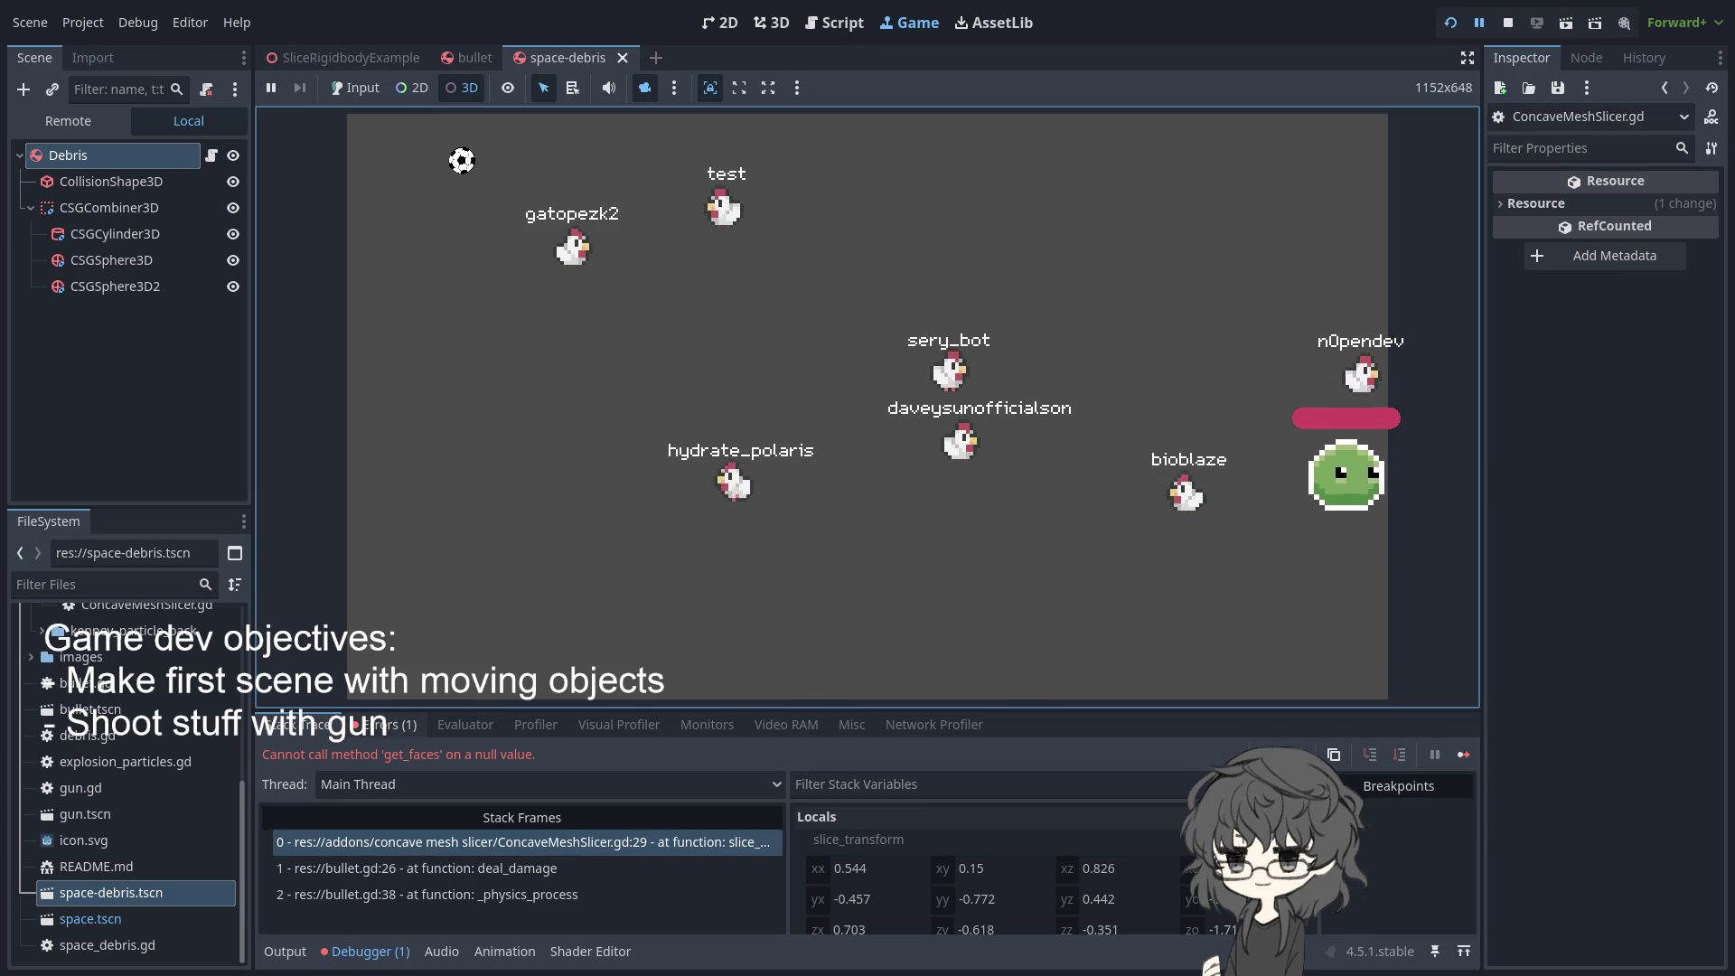
left_click(378, 728)
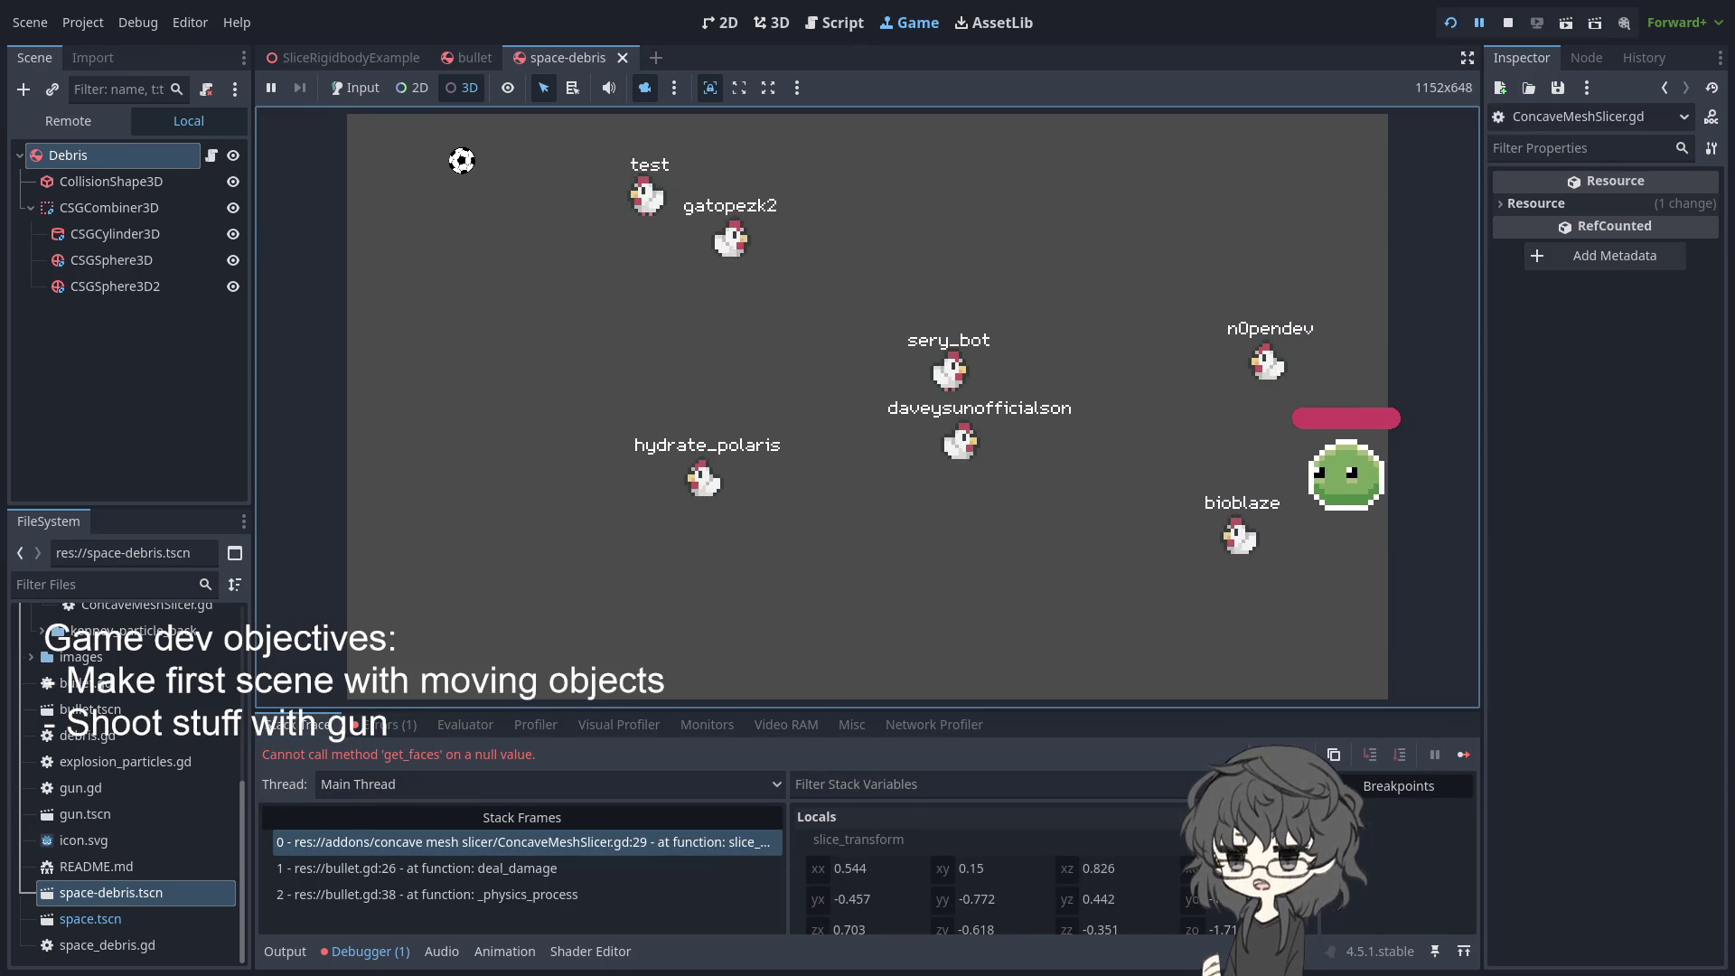
left_click(1508, 22)
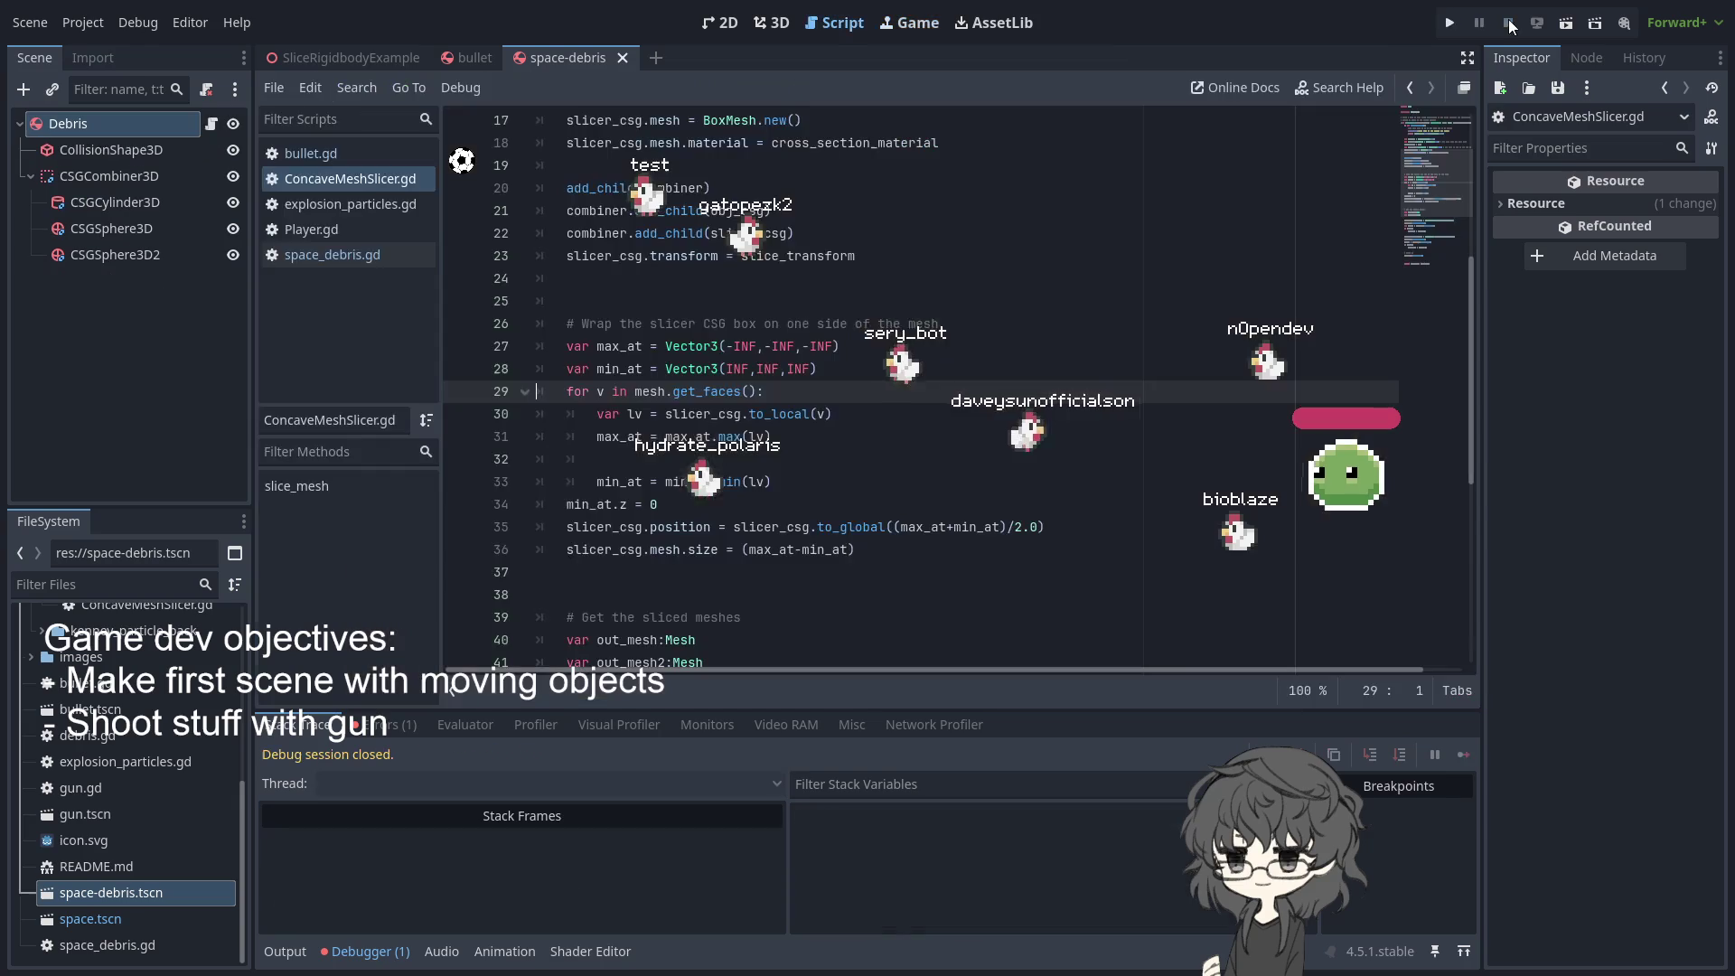
Step: Switch to the 3D view and orbit around the debris object
left_click(93, 58)
left_click(16, 58)
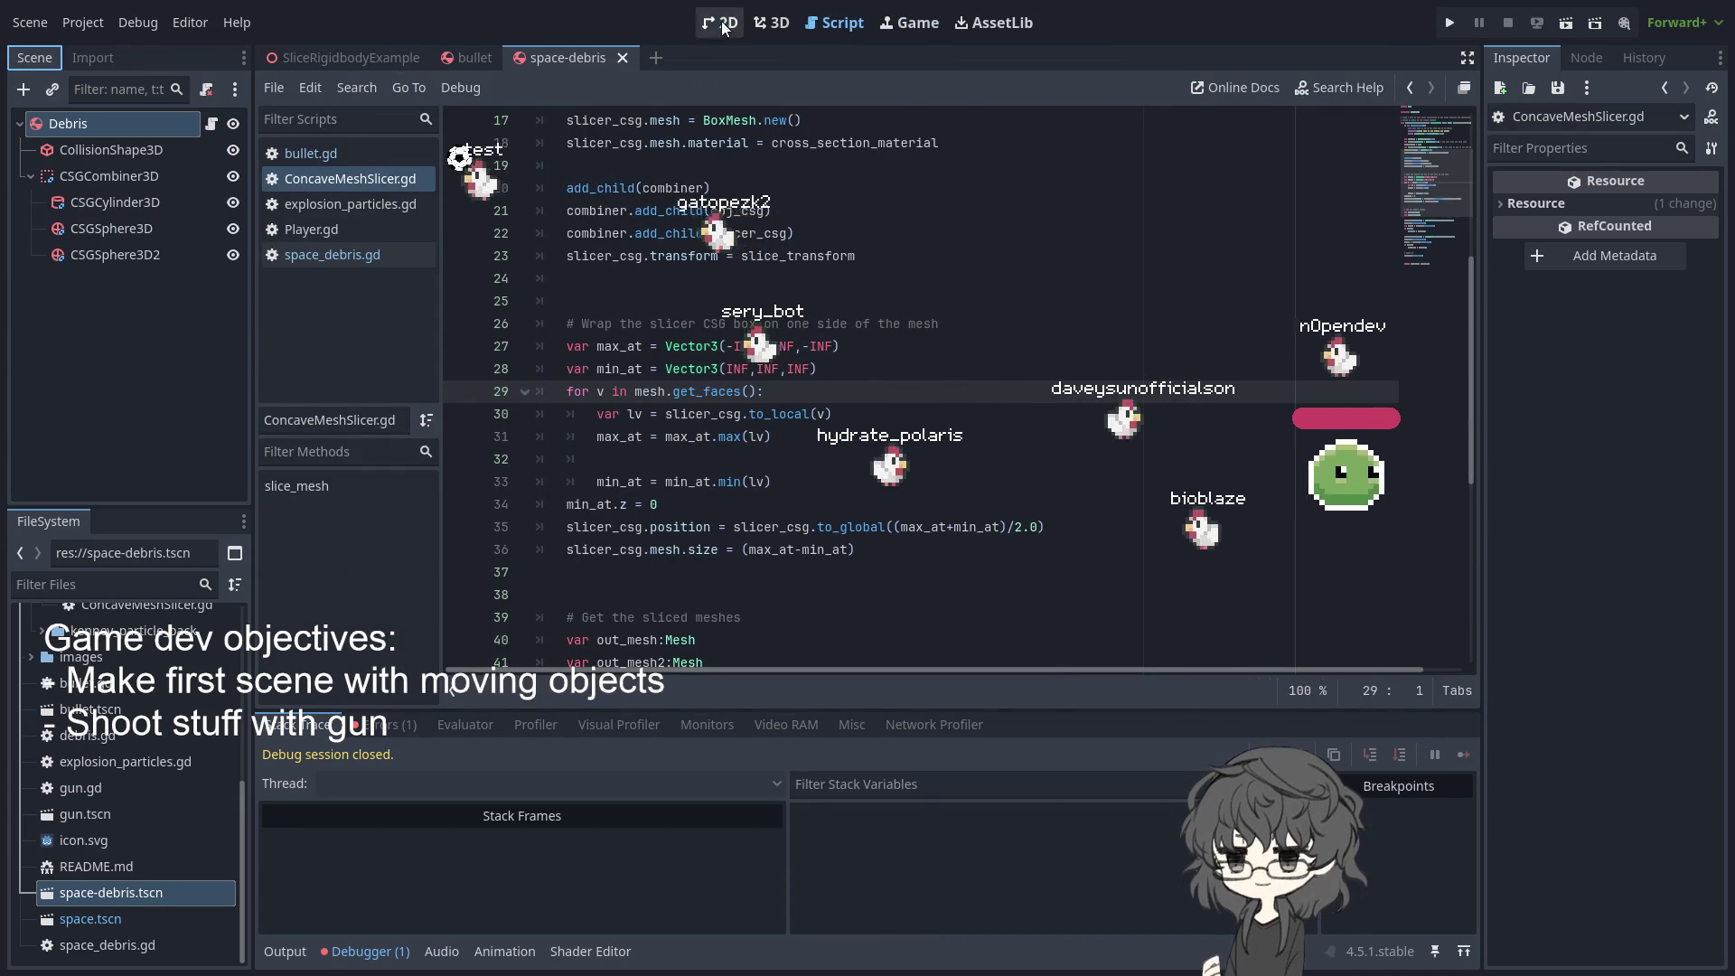
left_click(720, 22)
left_click(785, 25)
mouse_move(638, 463)
left_mouse_down()
mouse_move(952, 389)
mouse_move(941, 361)
mouse_move(655, 415)
left_mouse_up()
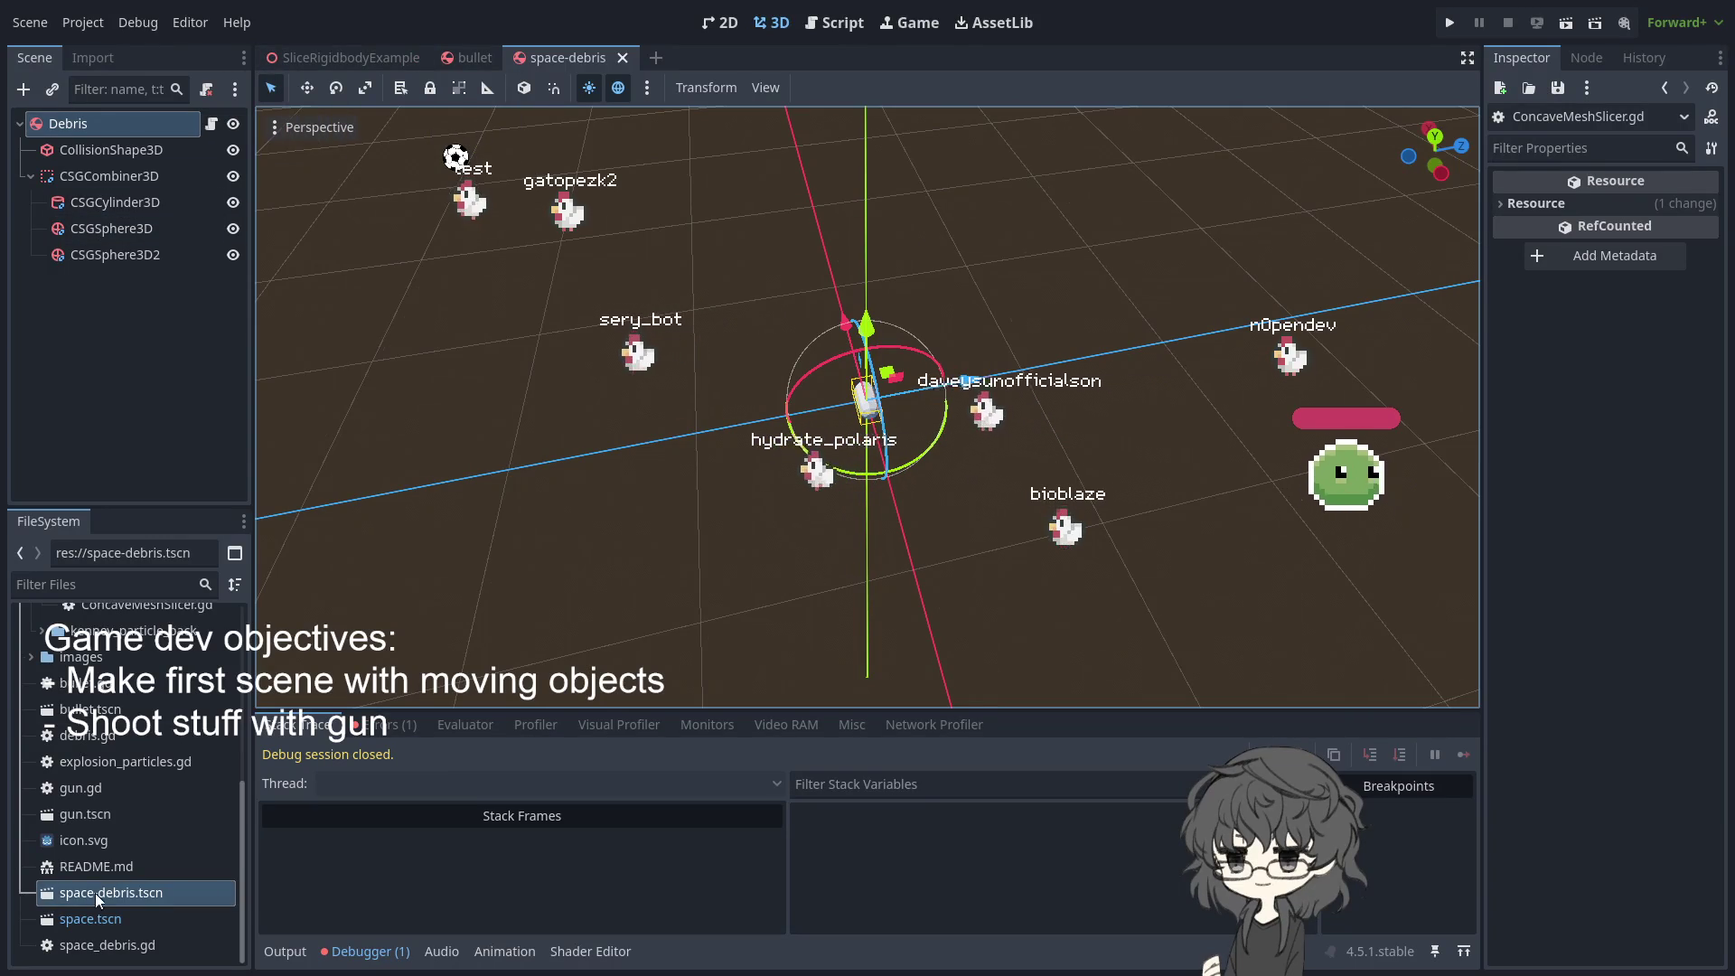
Step: In the space scene, move Camera3D to (0, 10.87, 11.698), tilt it about 14 degrees, and run the game
double_click(65, 918)
left_click_drag(814, 495, 1085, 534)
left_click(942, 240)
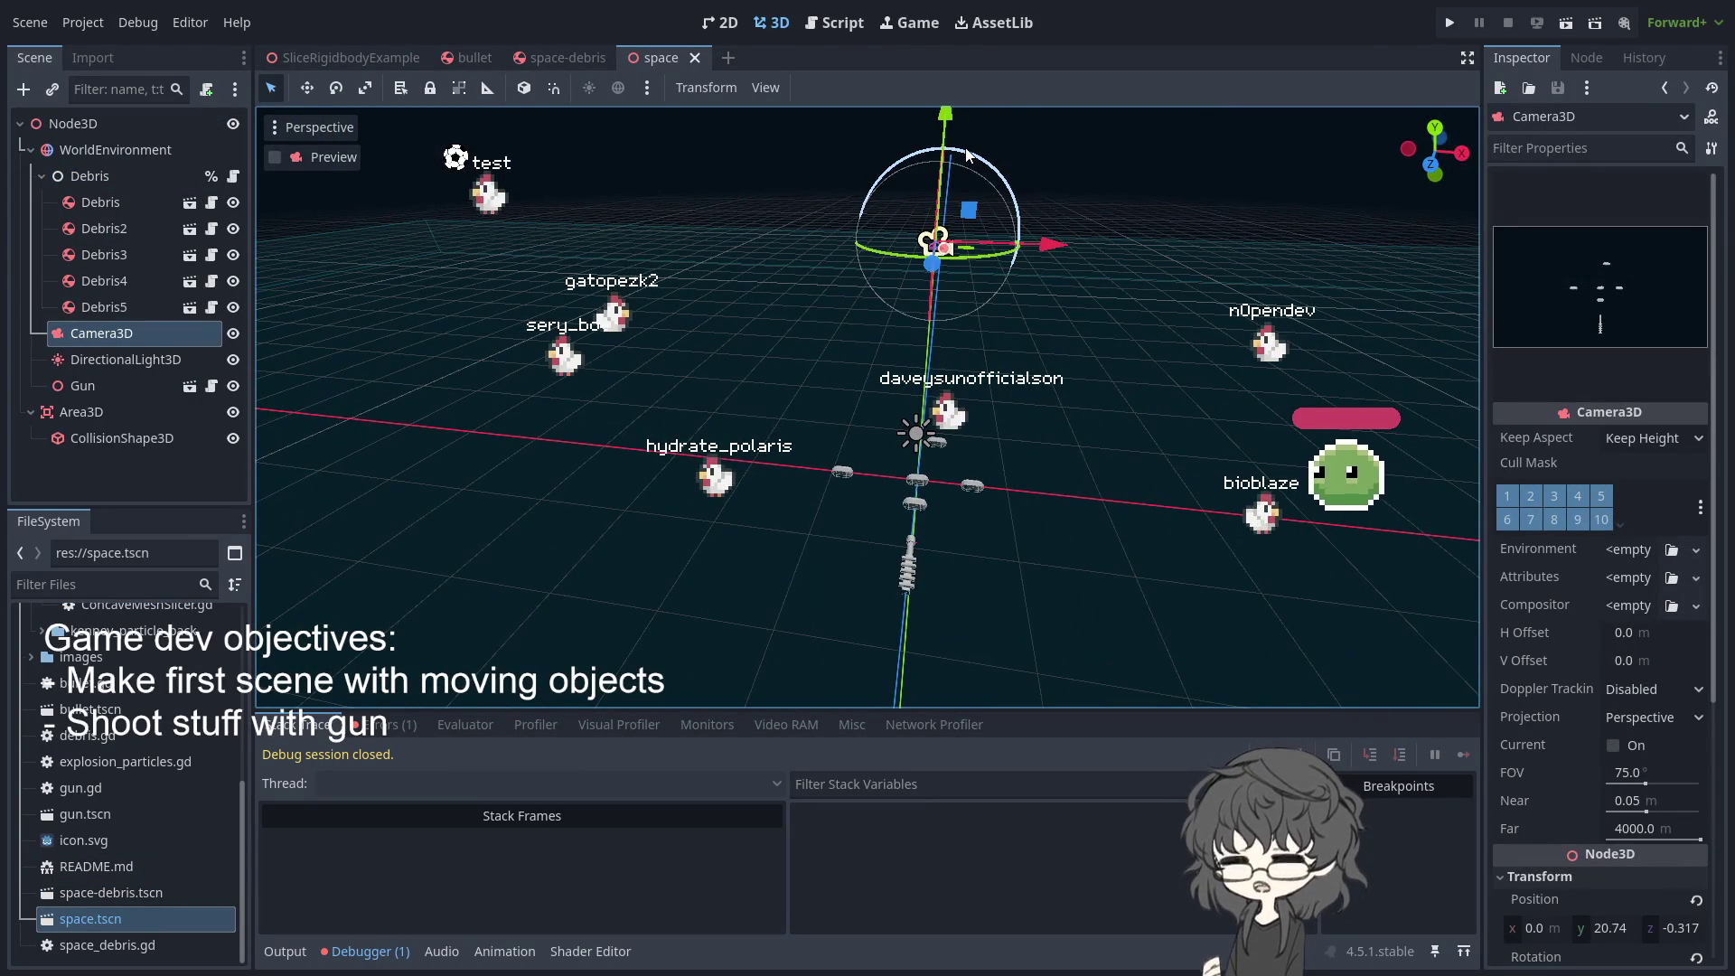
left_click_drag(1047, 245, 1051, 247)
right_click(1051, 247)
key("KP_4")
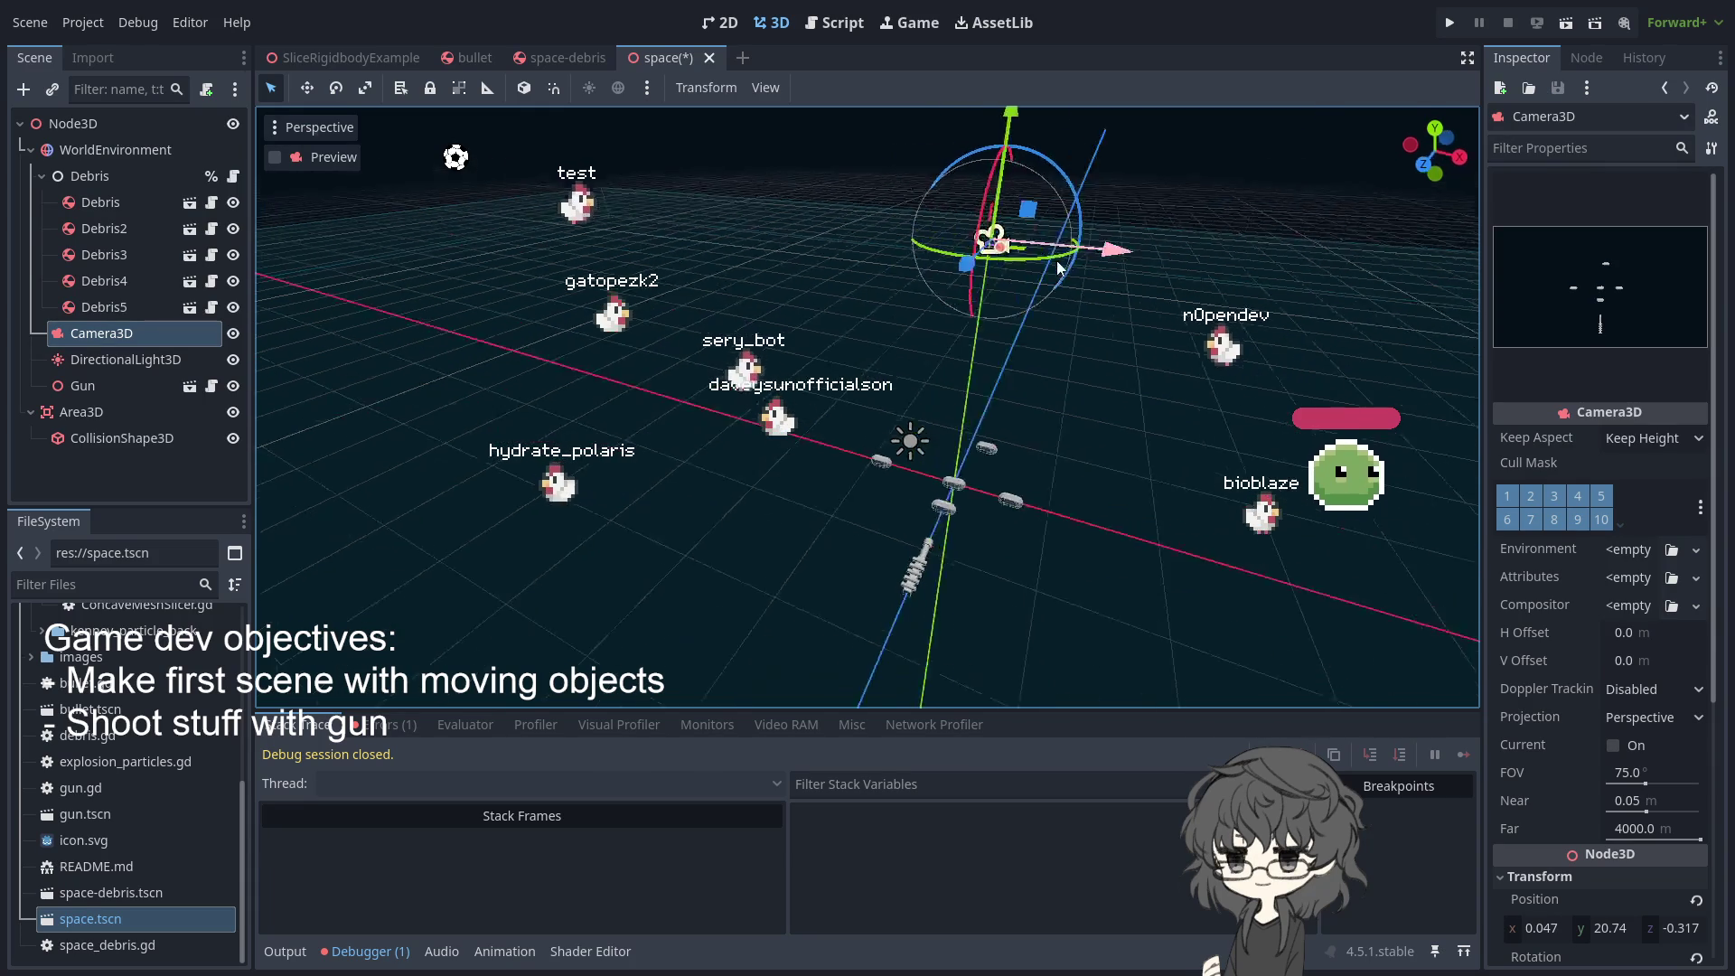
left_click_drag(1007, 267, 859, 346)
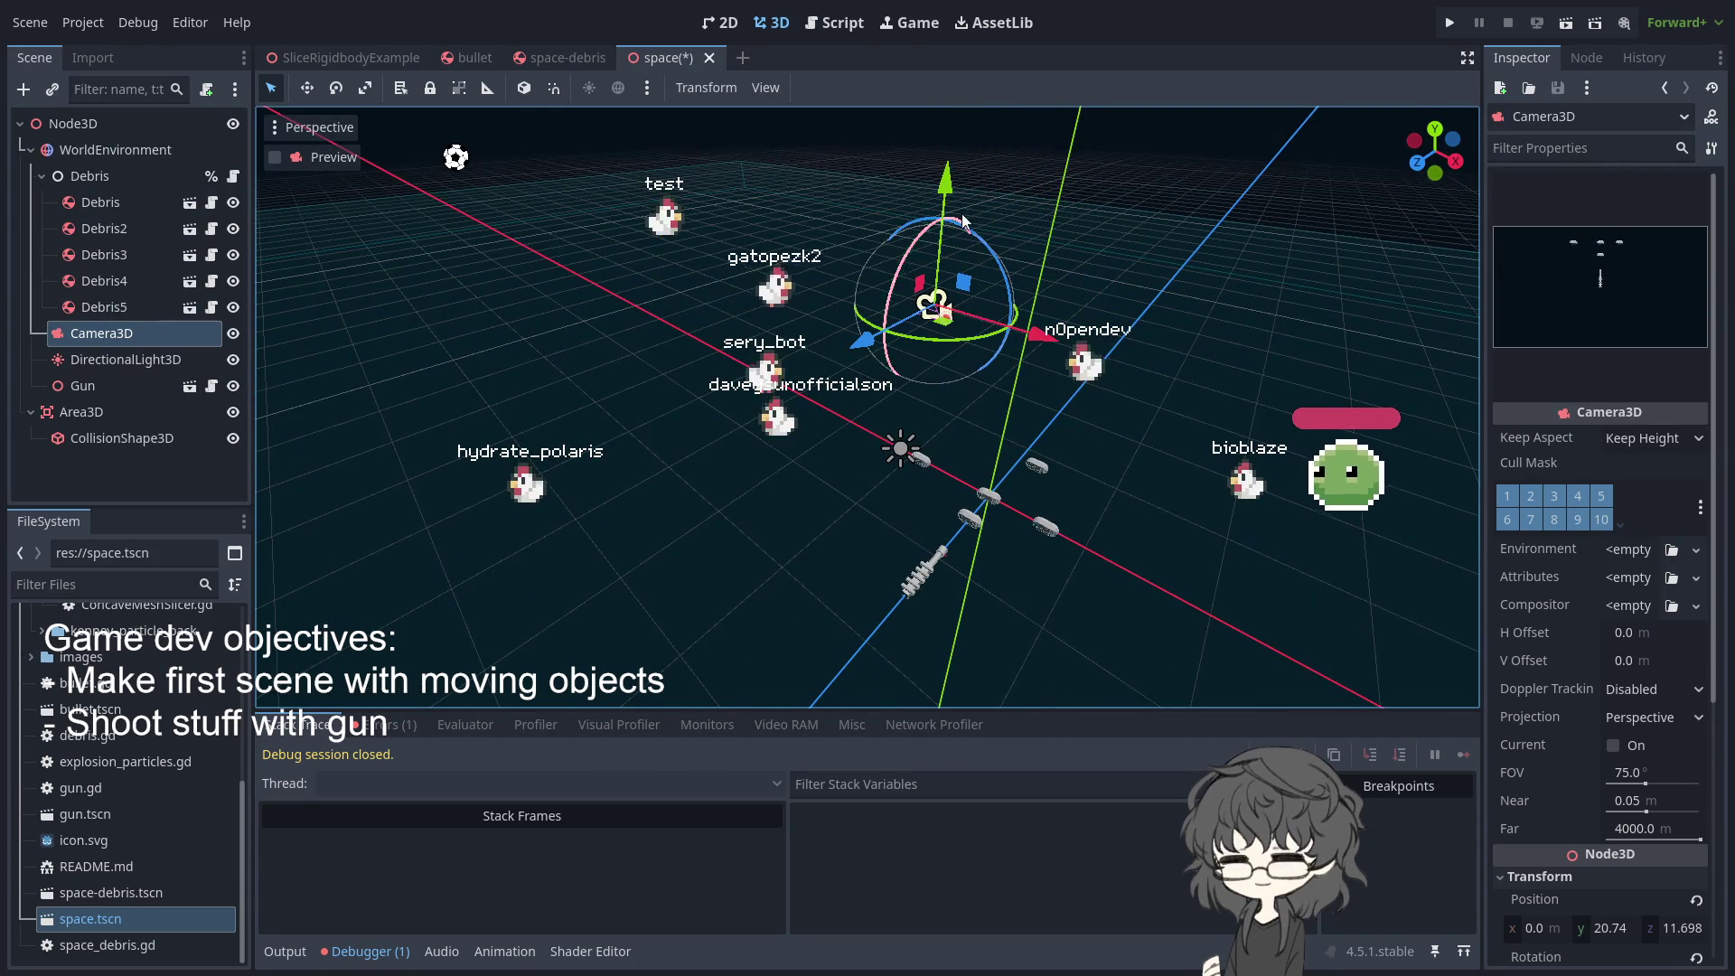
mouse_move(933, 228)
left_mouse_down()
mouse_move(891, 261)
mouse_move(931, 242)
mouse_move(917, 425)
left_mouse_up()
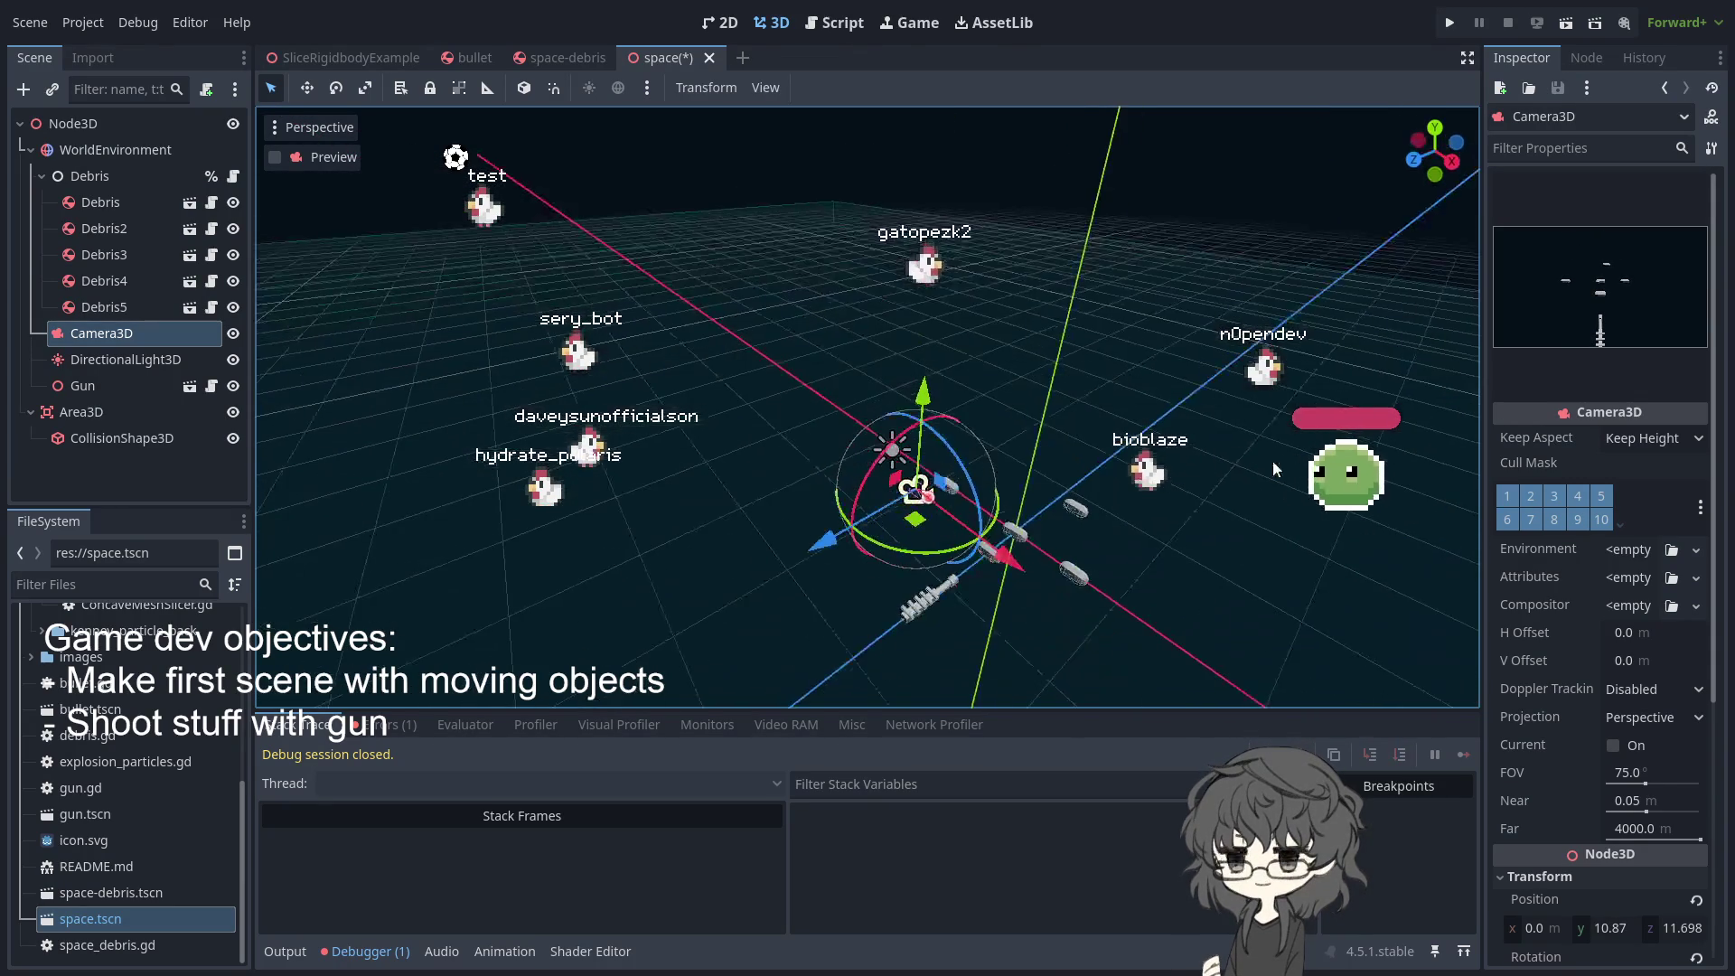
left_click(1448, 23)
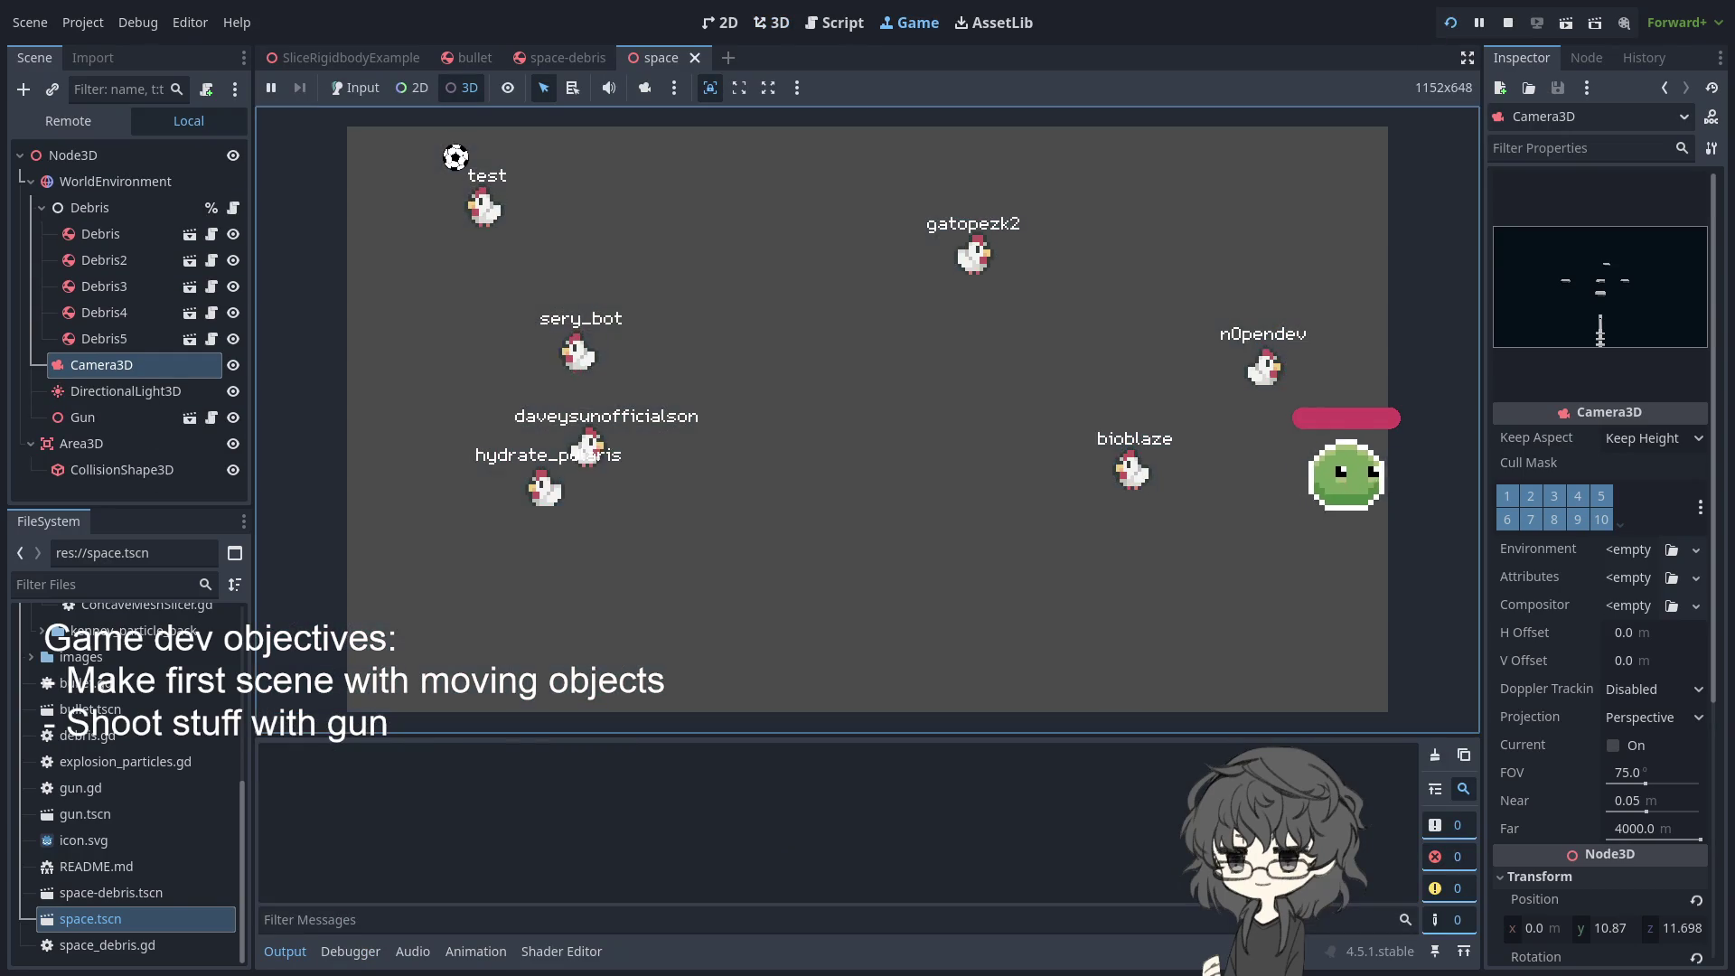
Step: Run the game and shoot the debris repeatedly, stopping and relaunching, until the get_faces error hits
left_click(456, 157)
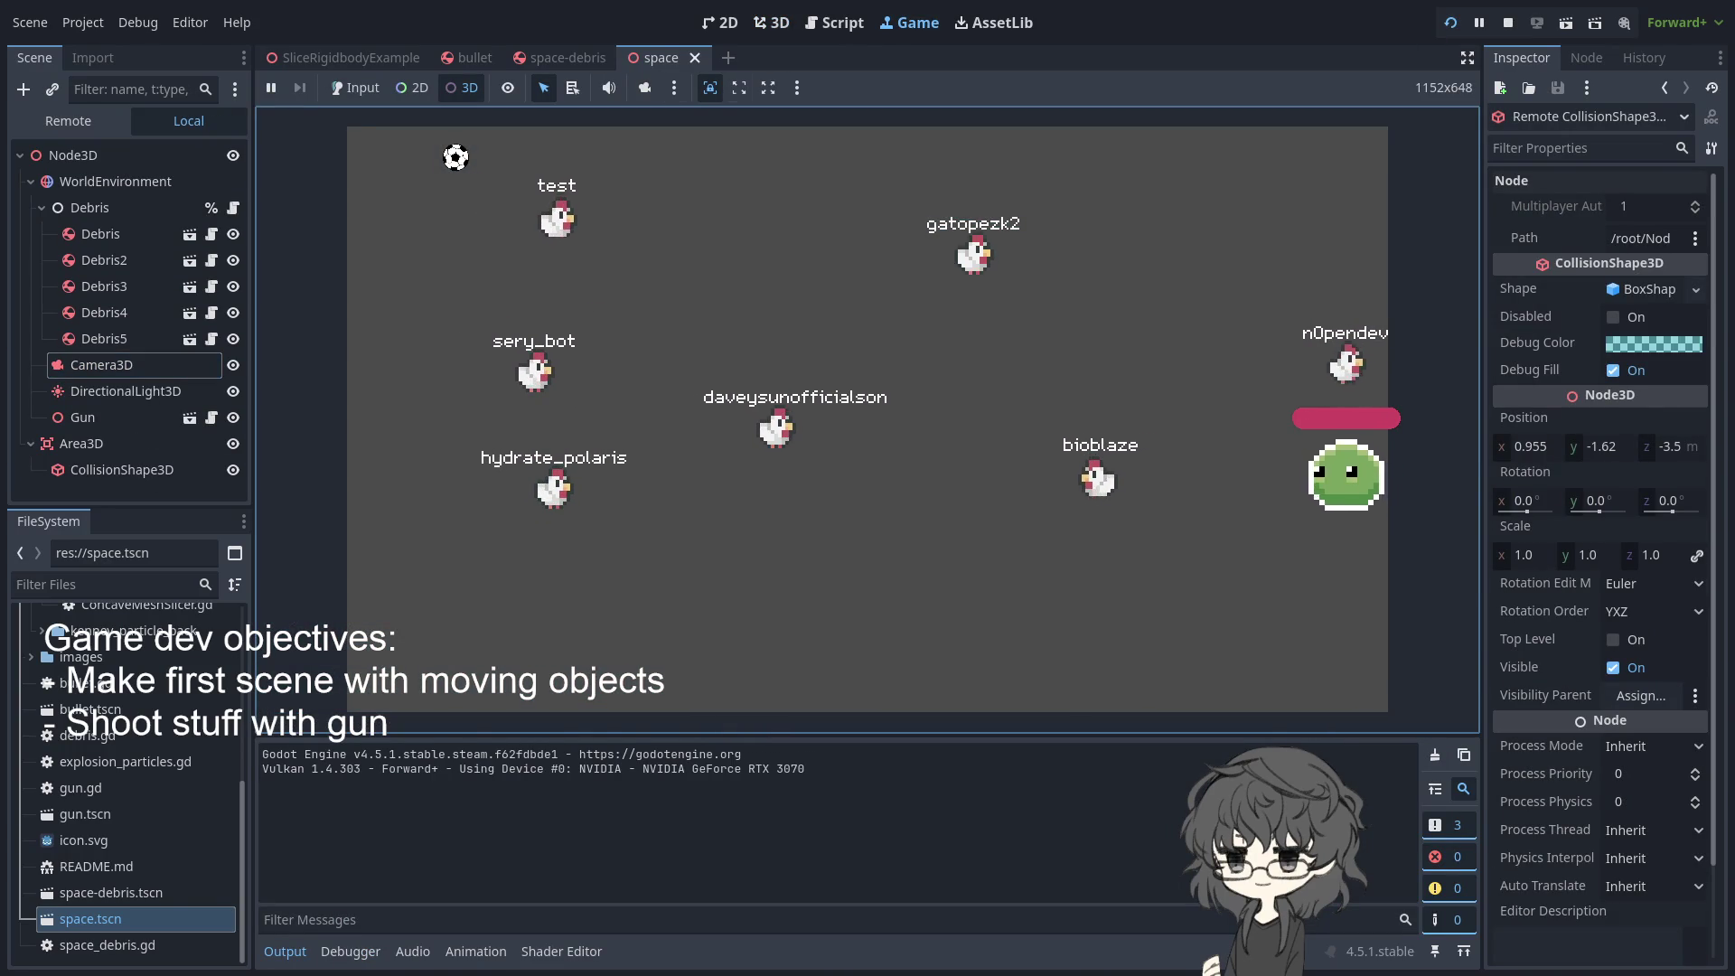
left_click(343, 94)
left_click(951, 411)
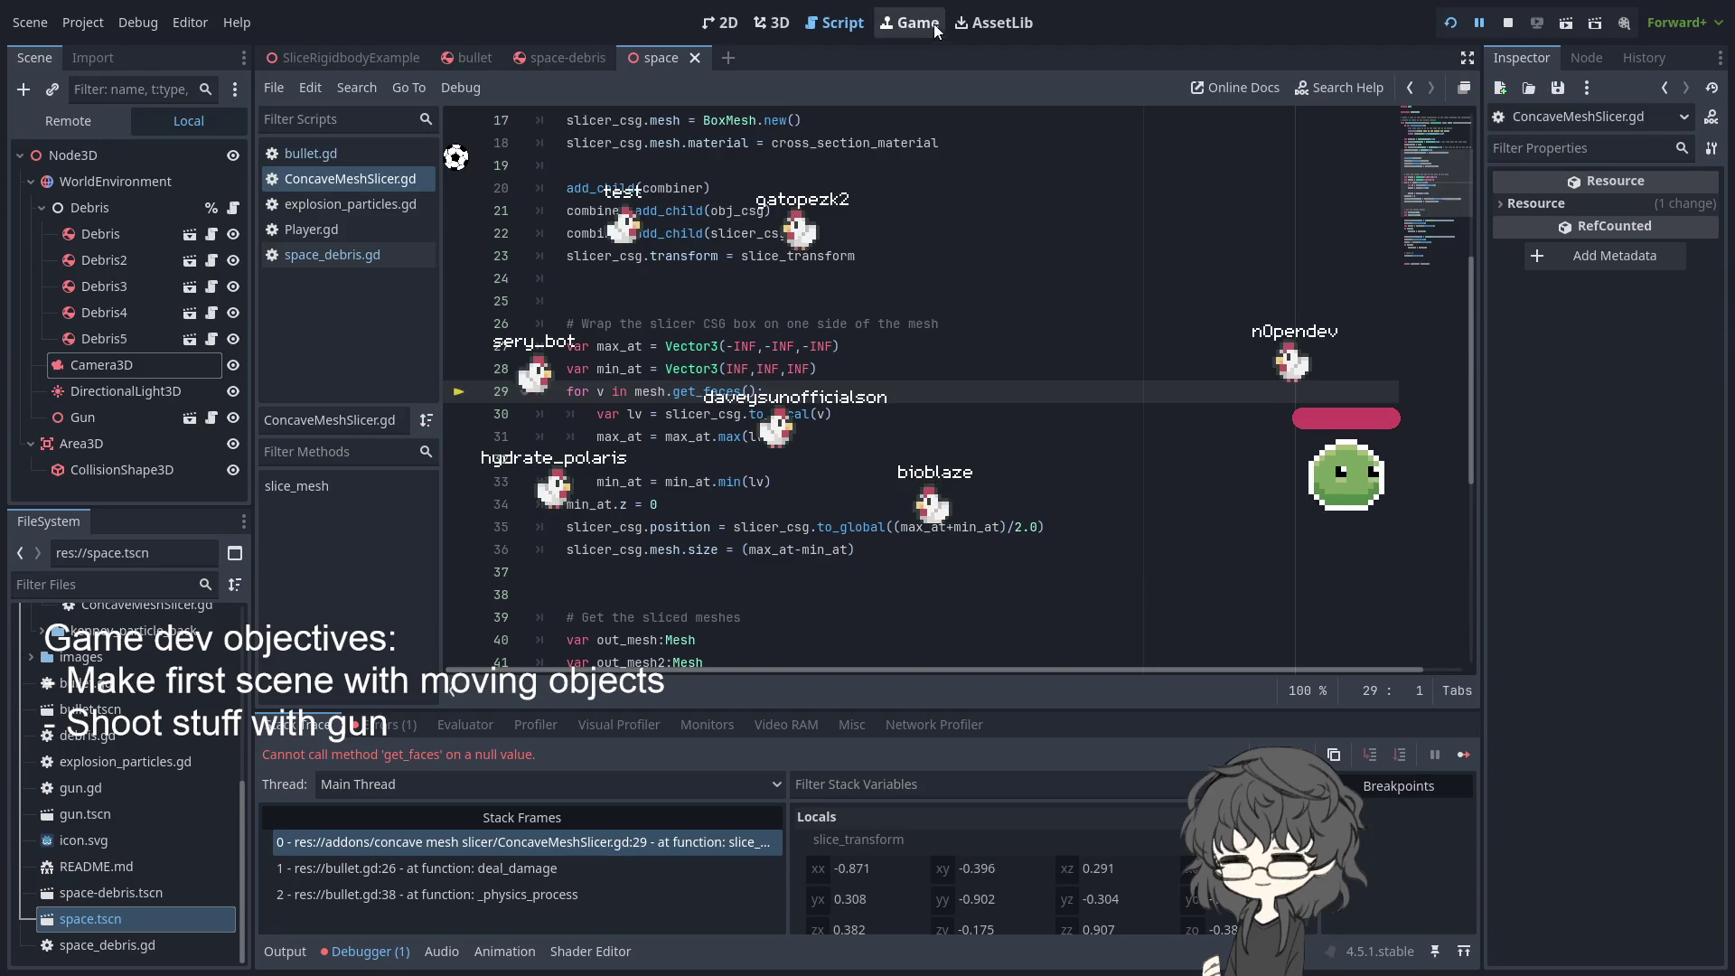
left_click(902, 21)
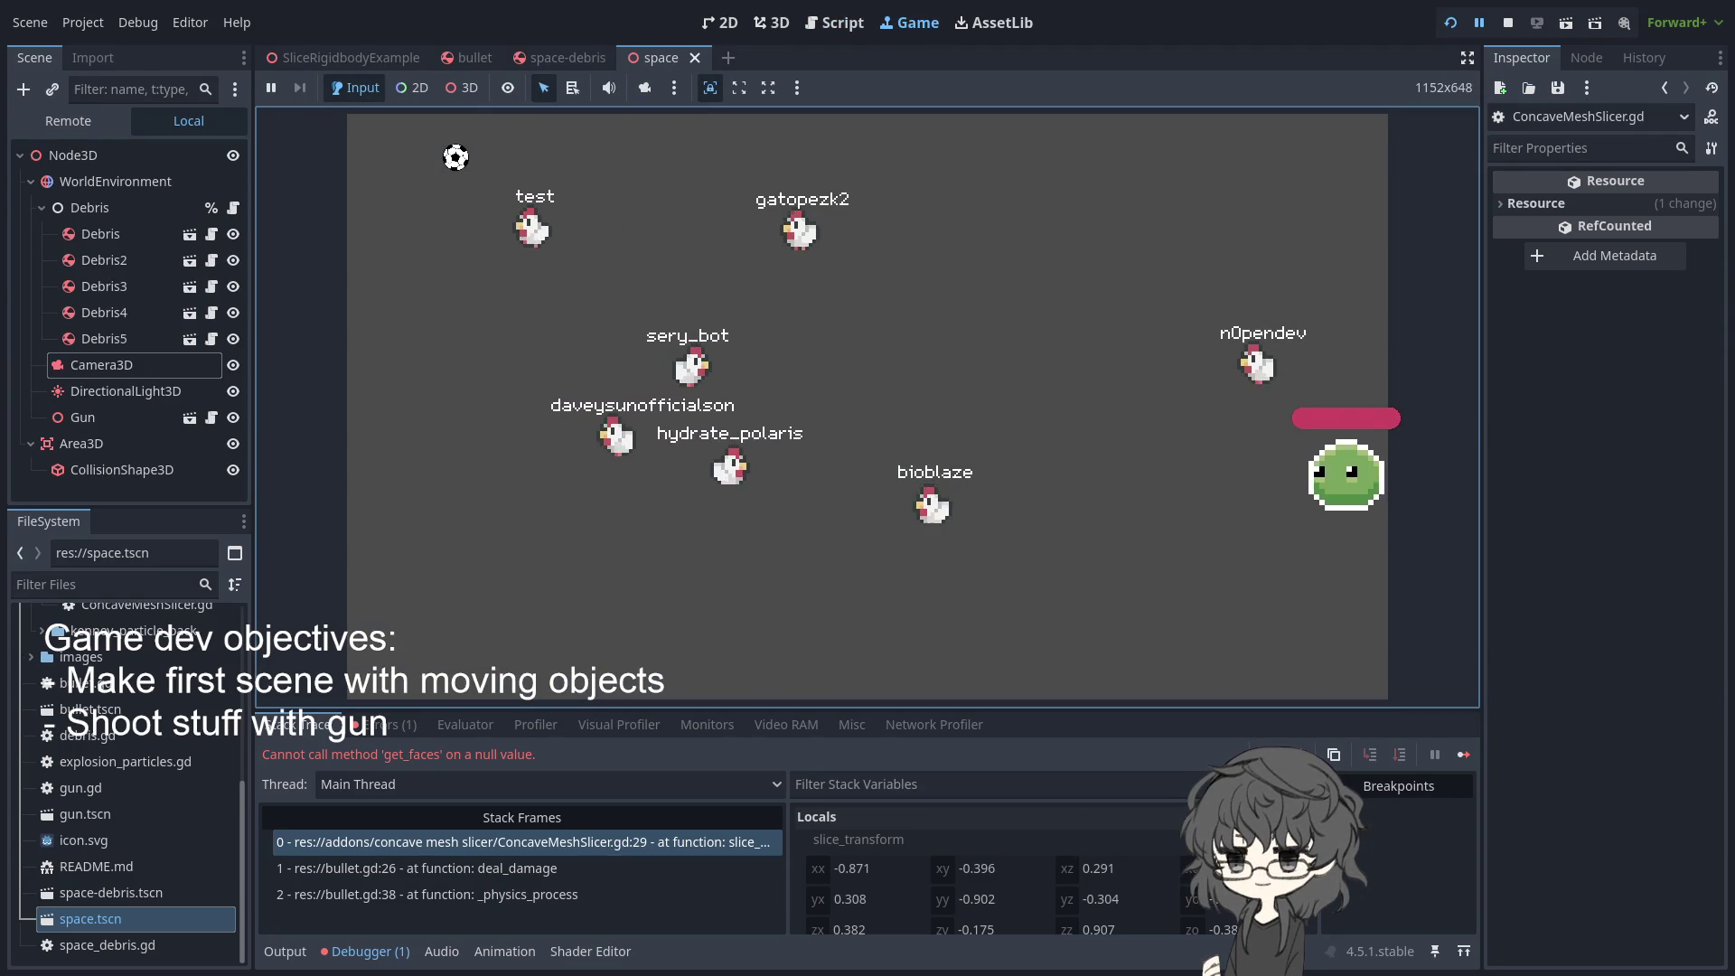
left_click(1508, 23)
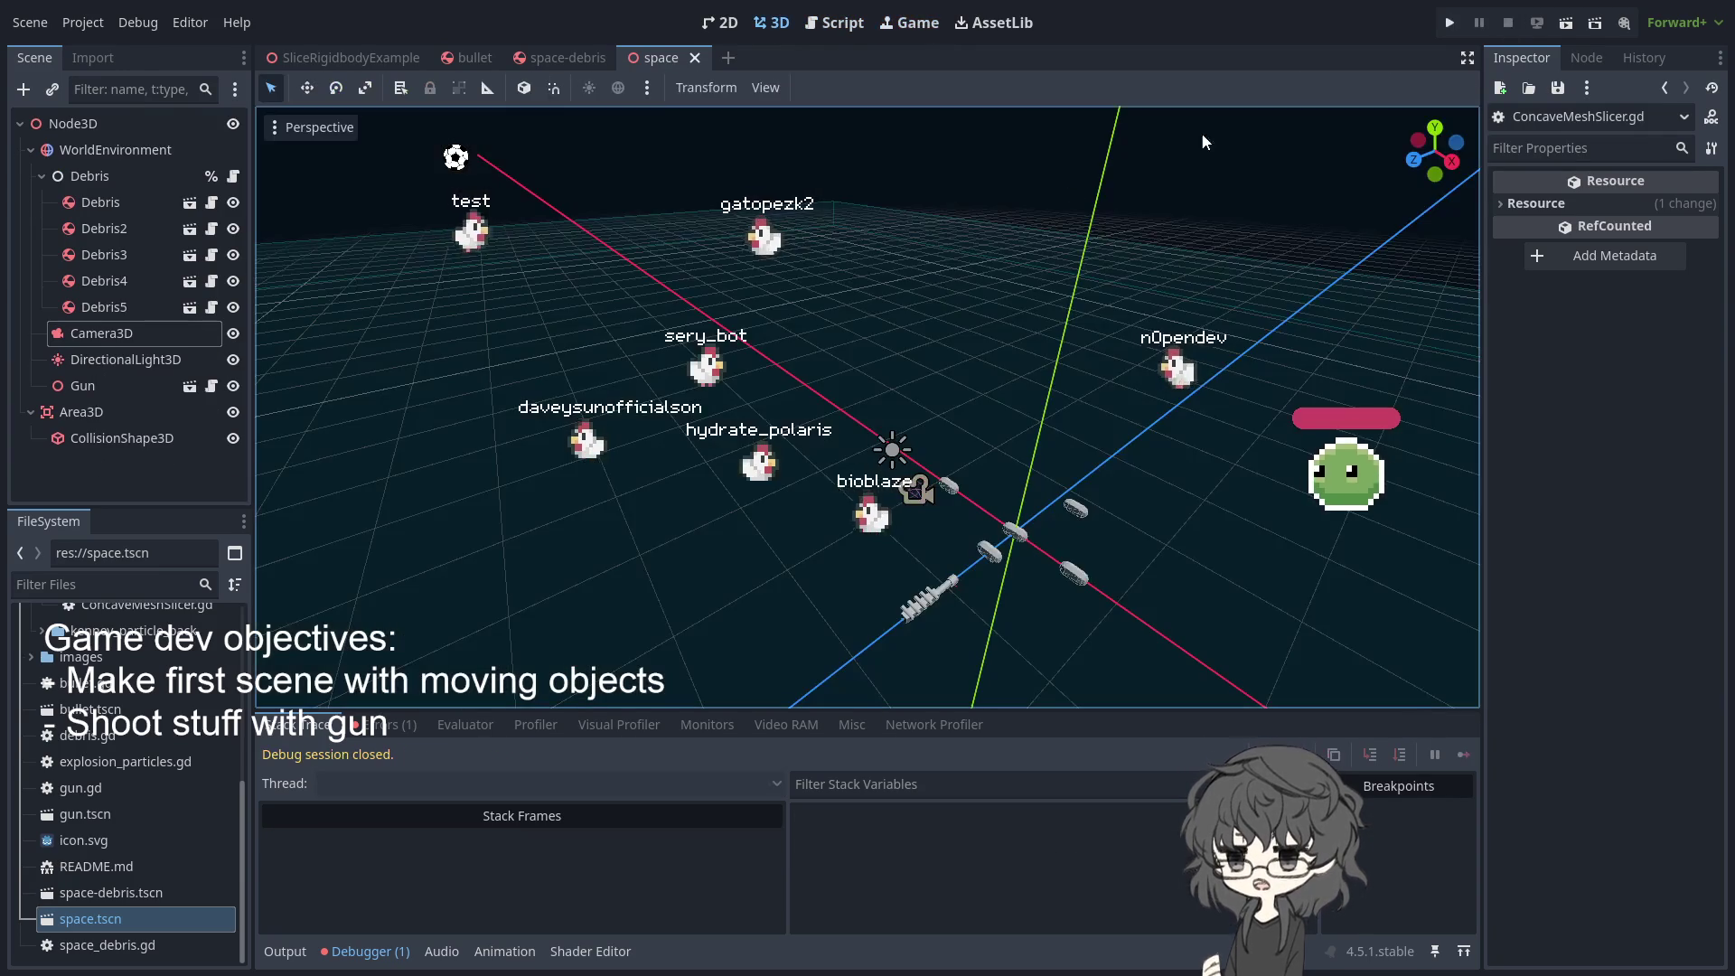
left_click(1450, 23)
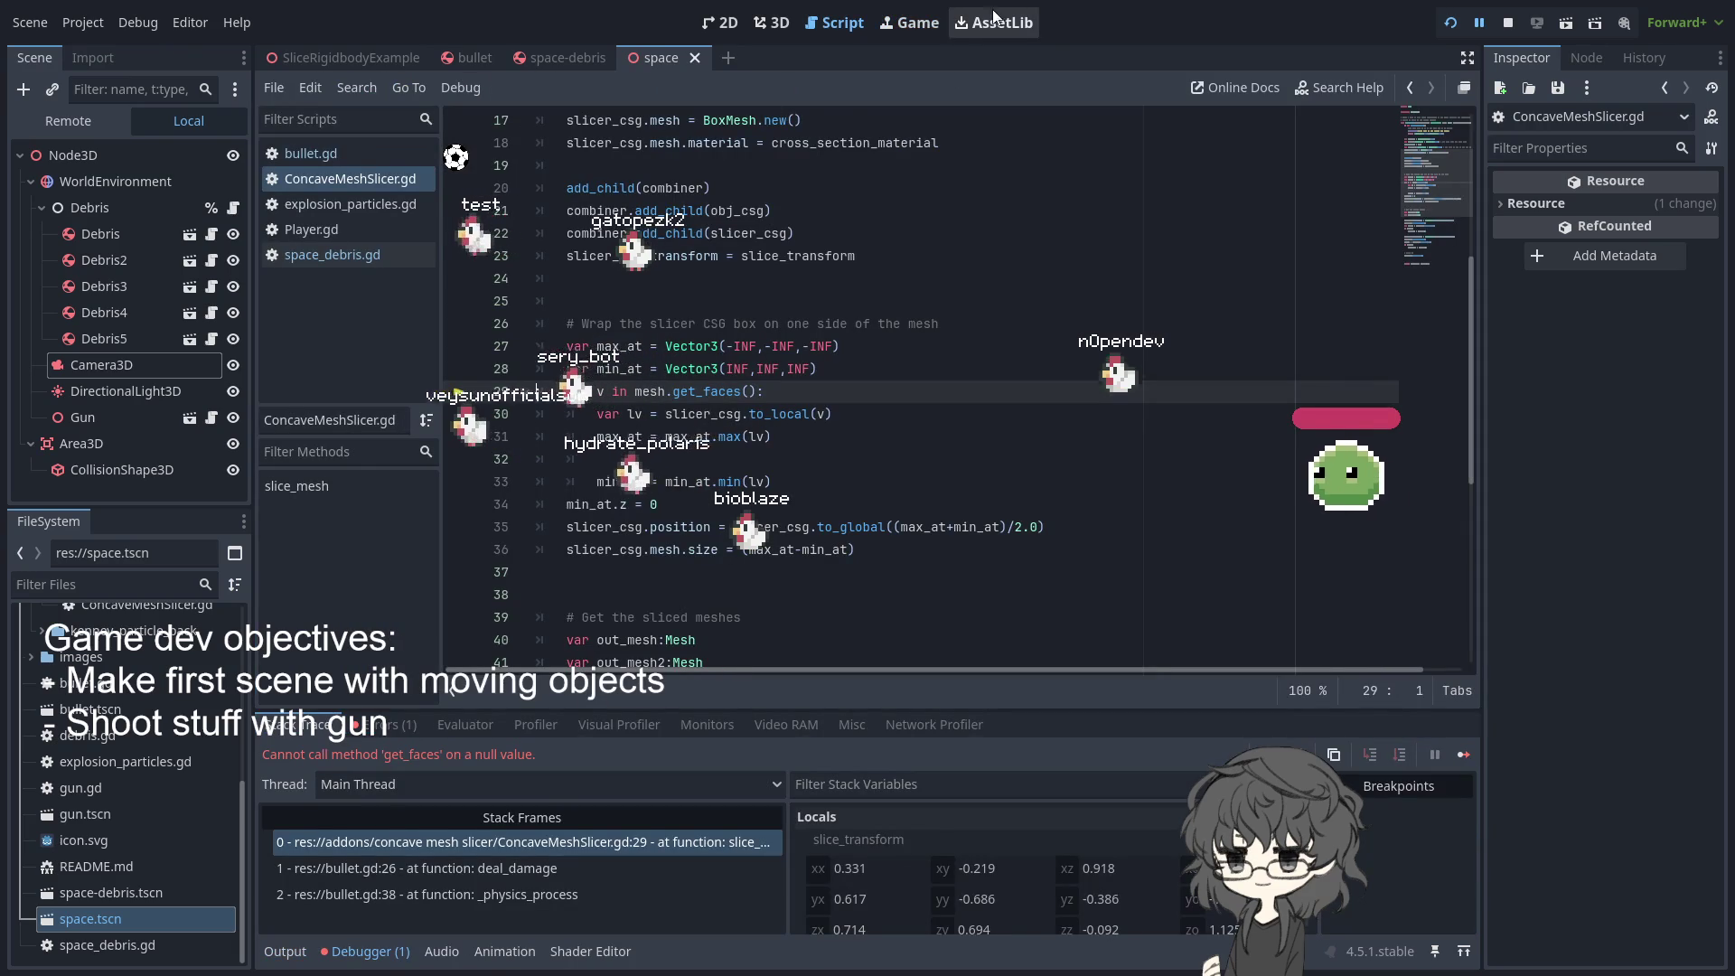
left_click(911, 25)
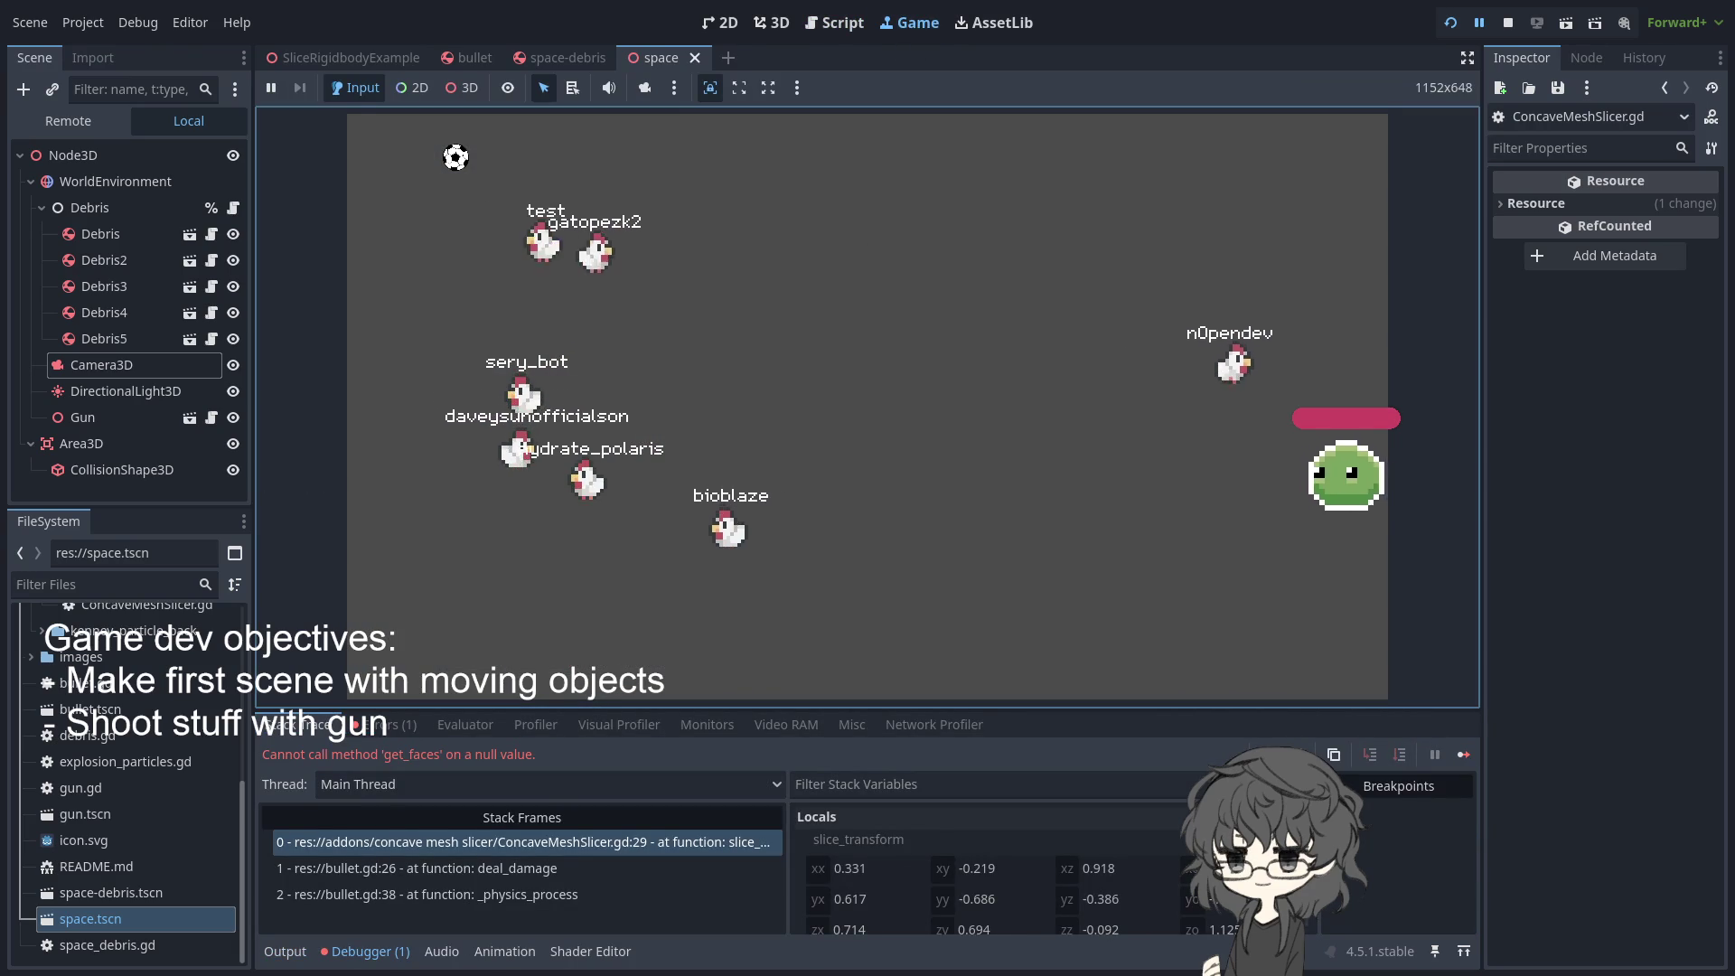
key("F8")
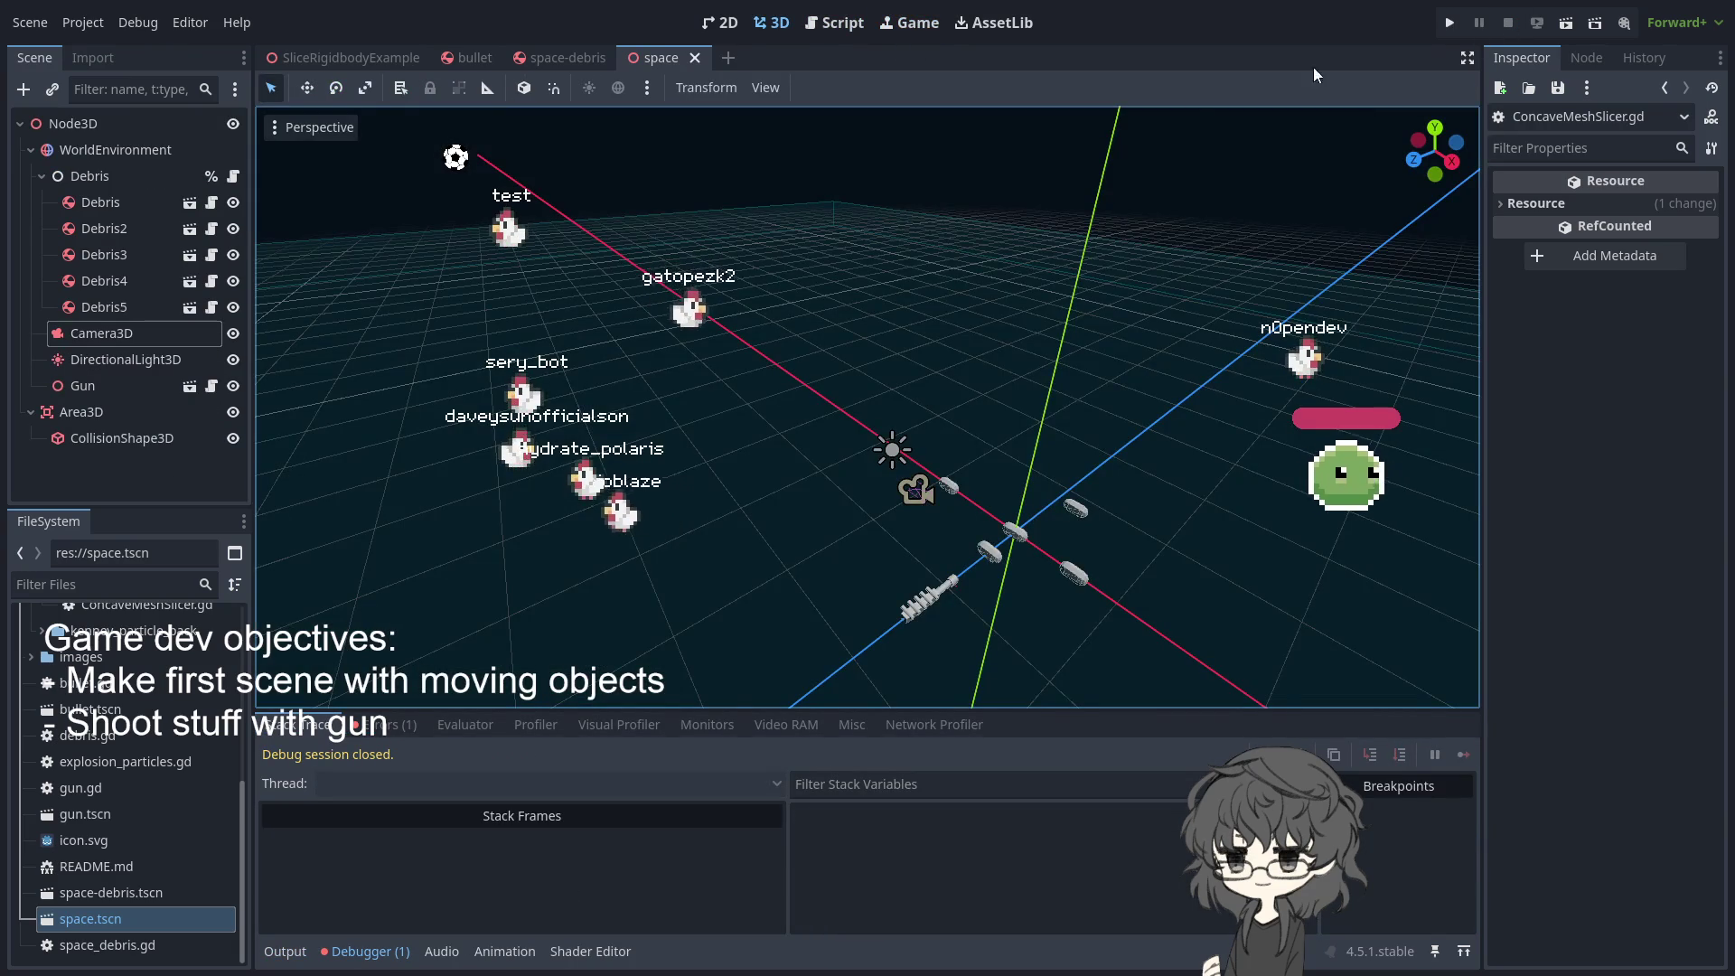
left_click(1450, 25)
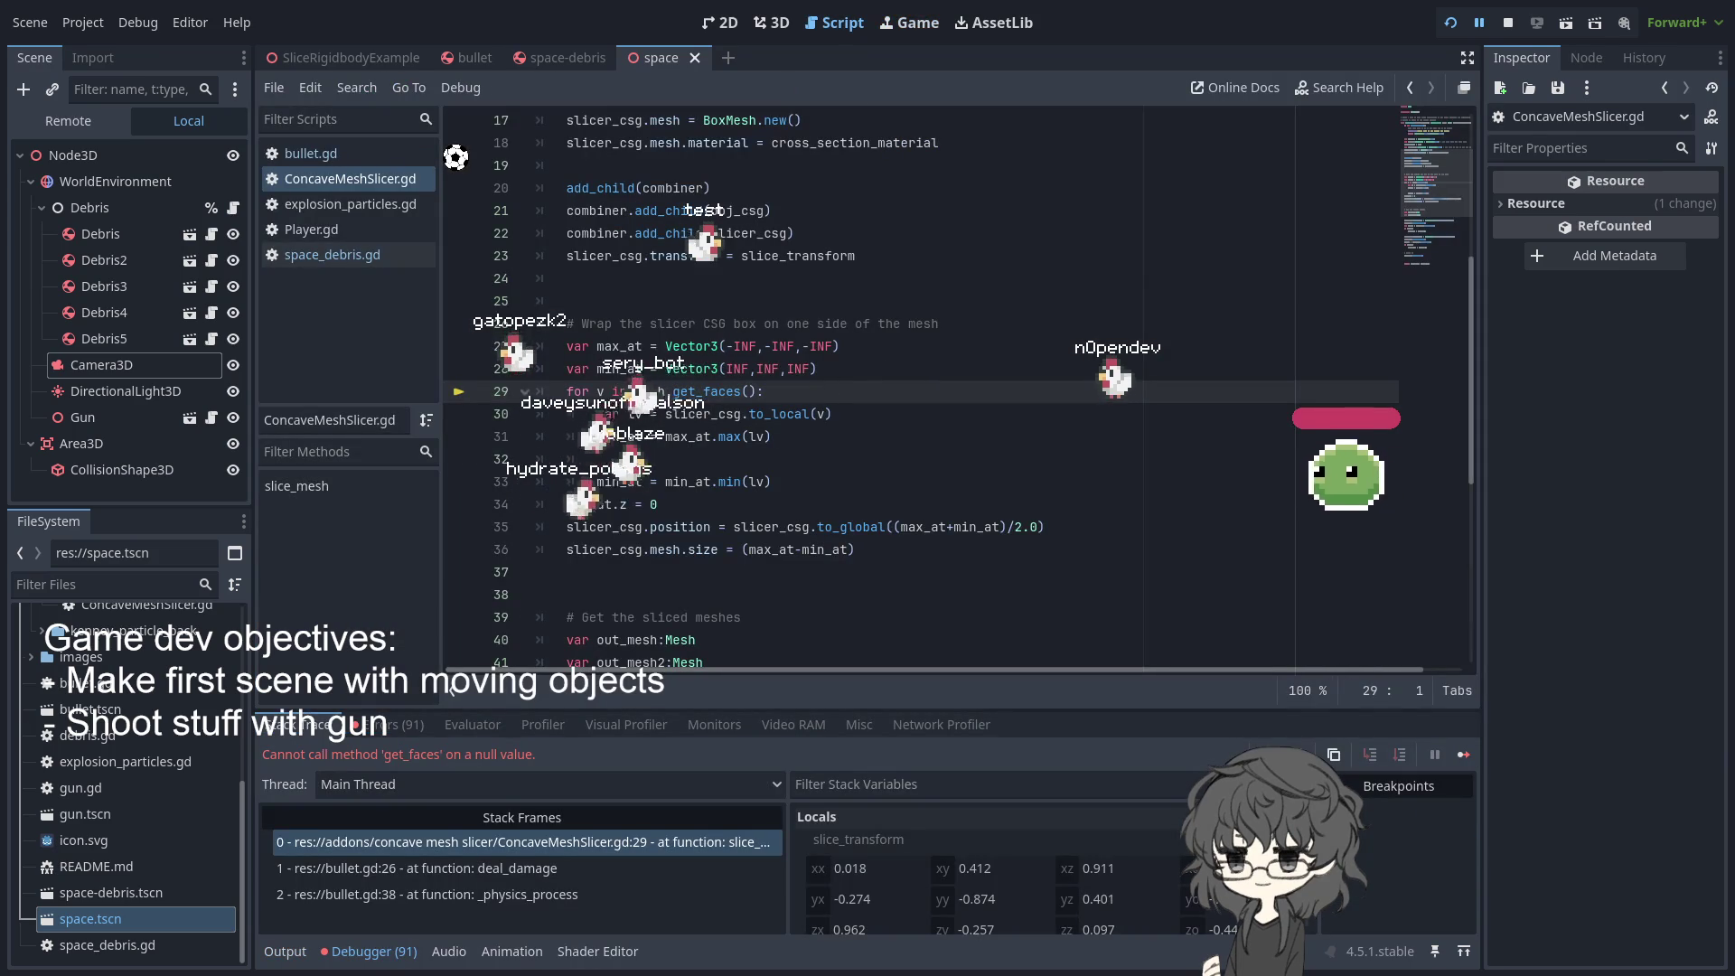
left_click(918, 23)
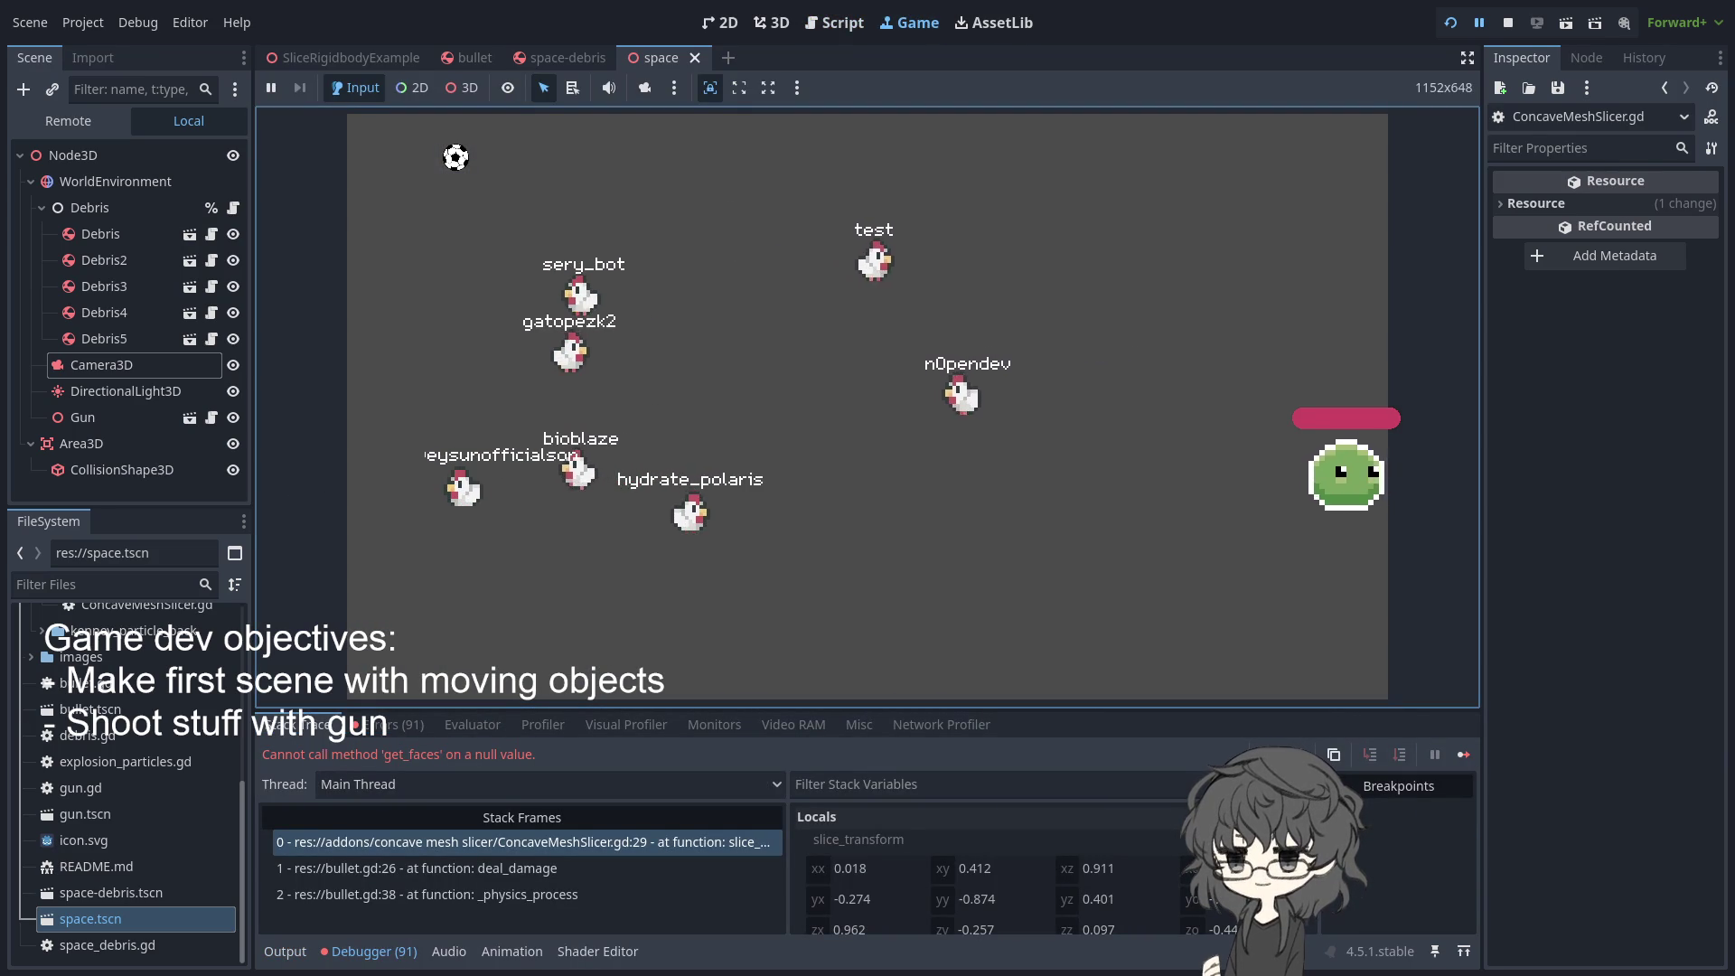
key("F8")
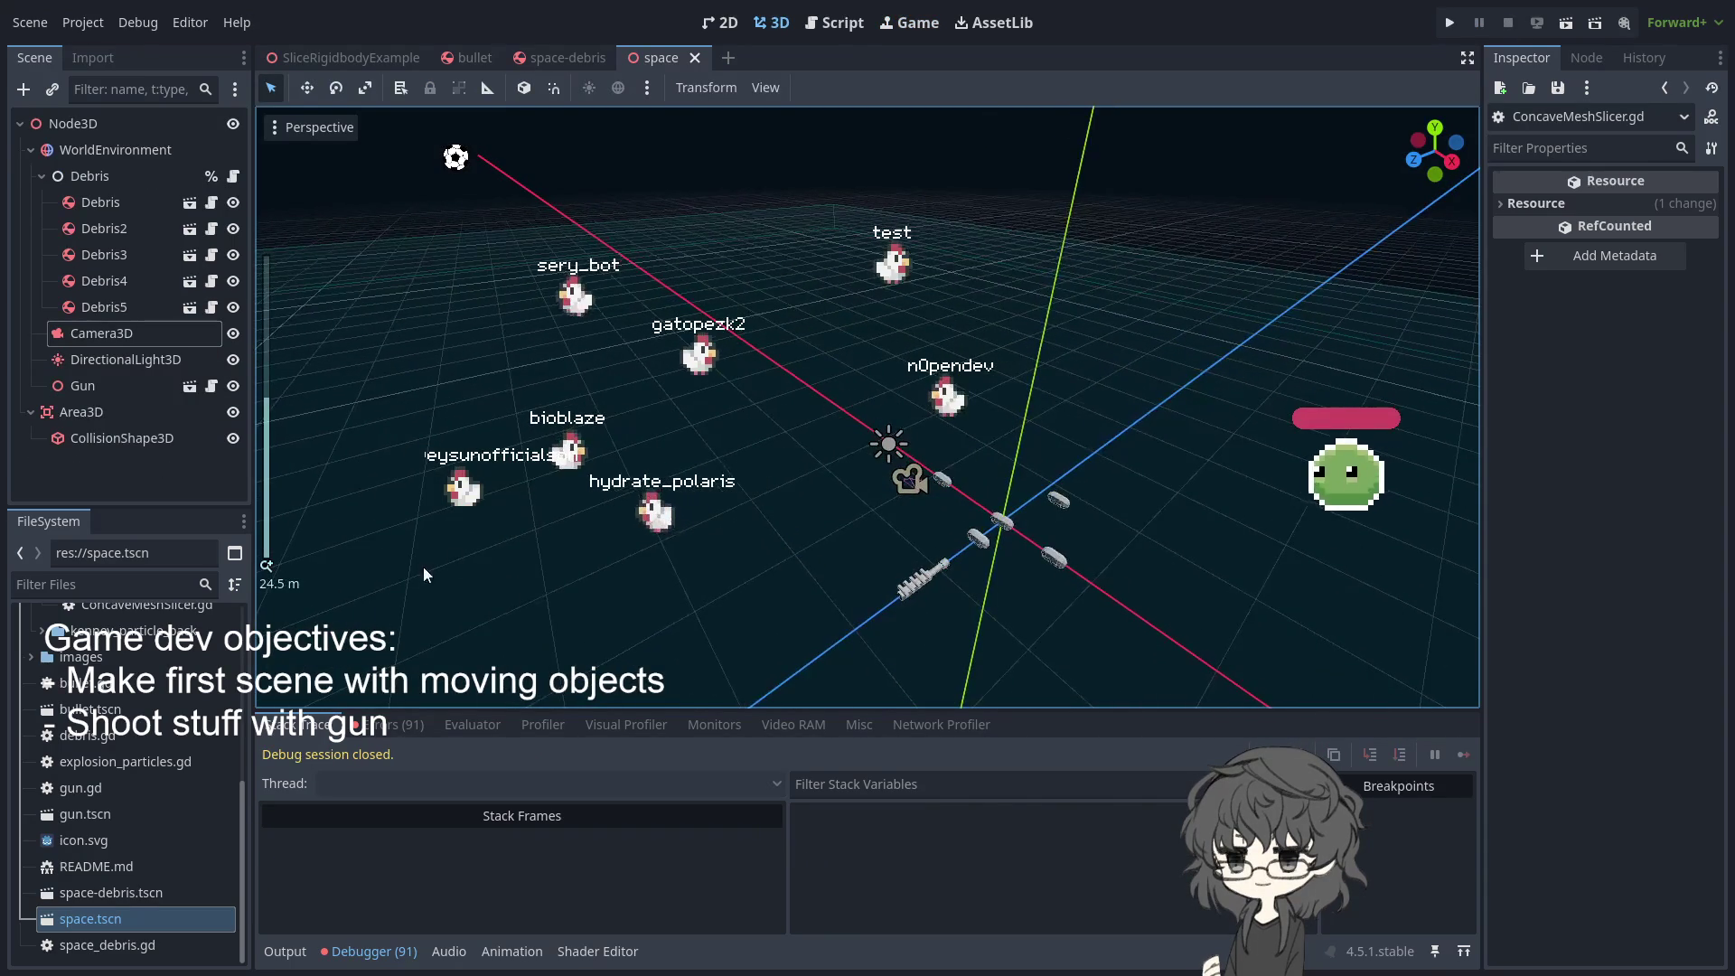
Step: List the Debugger errors and expand an instance_set_transform entry to see its source
left_click(394, 730)
double_click(579, 795)
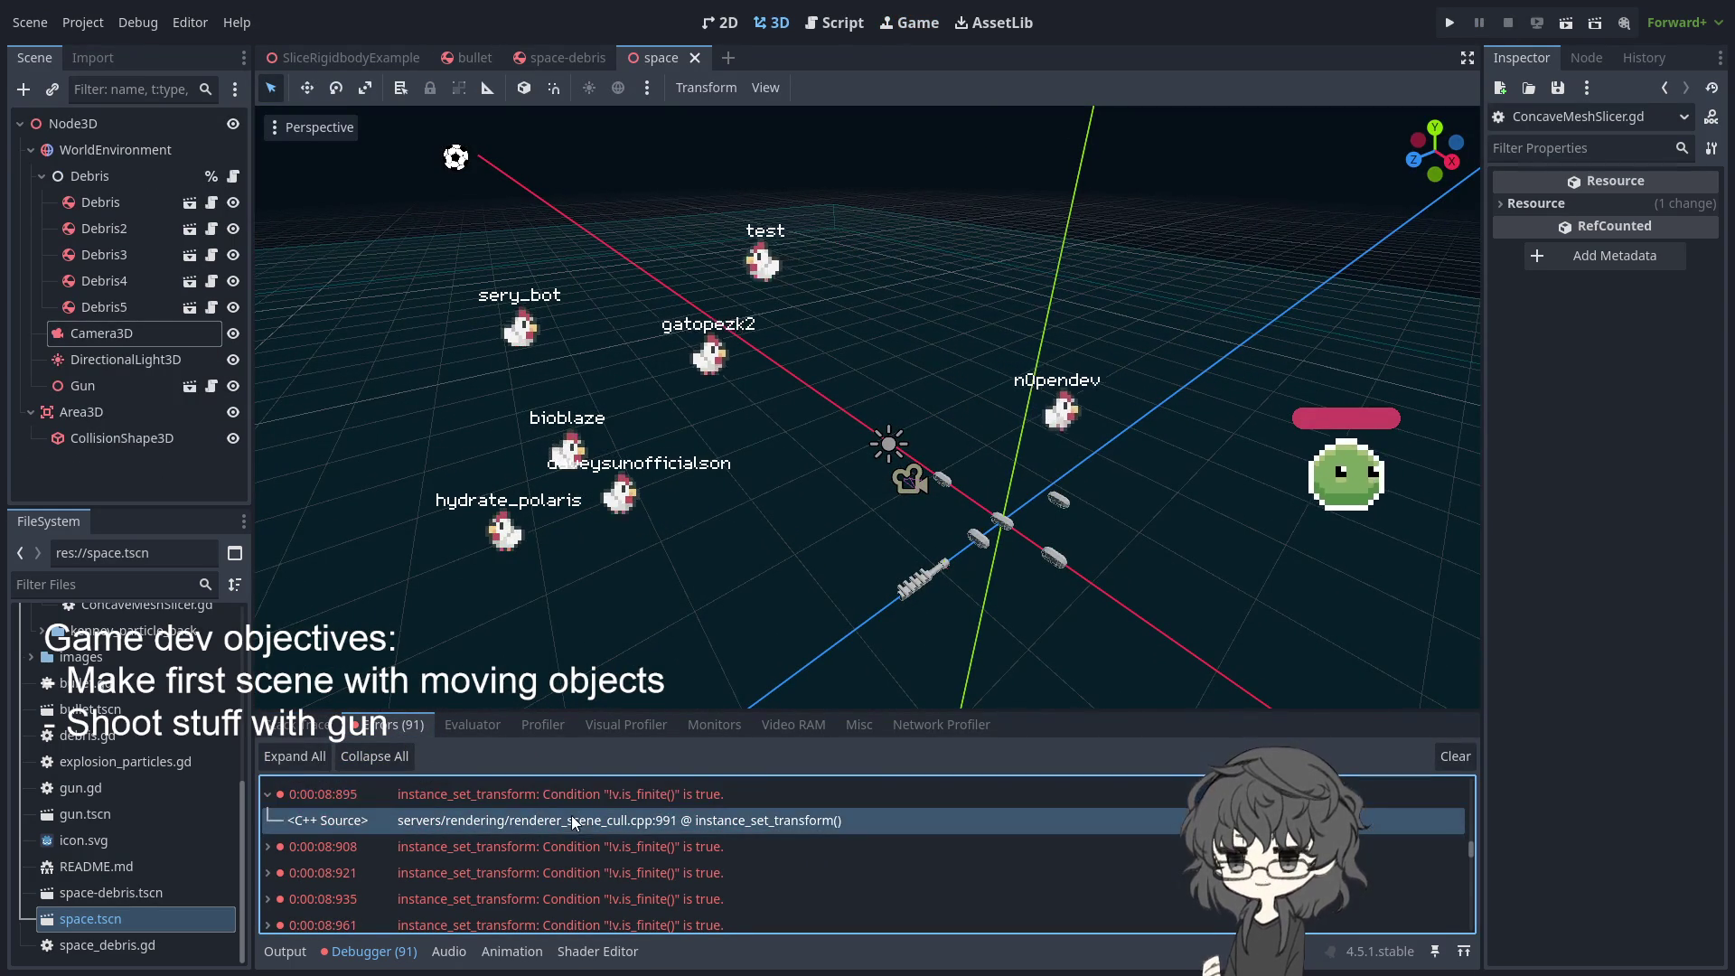
scroll(557, 799, "up", 3)
scroll(556, 800, "up", 2)
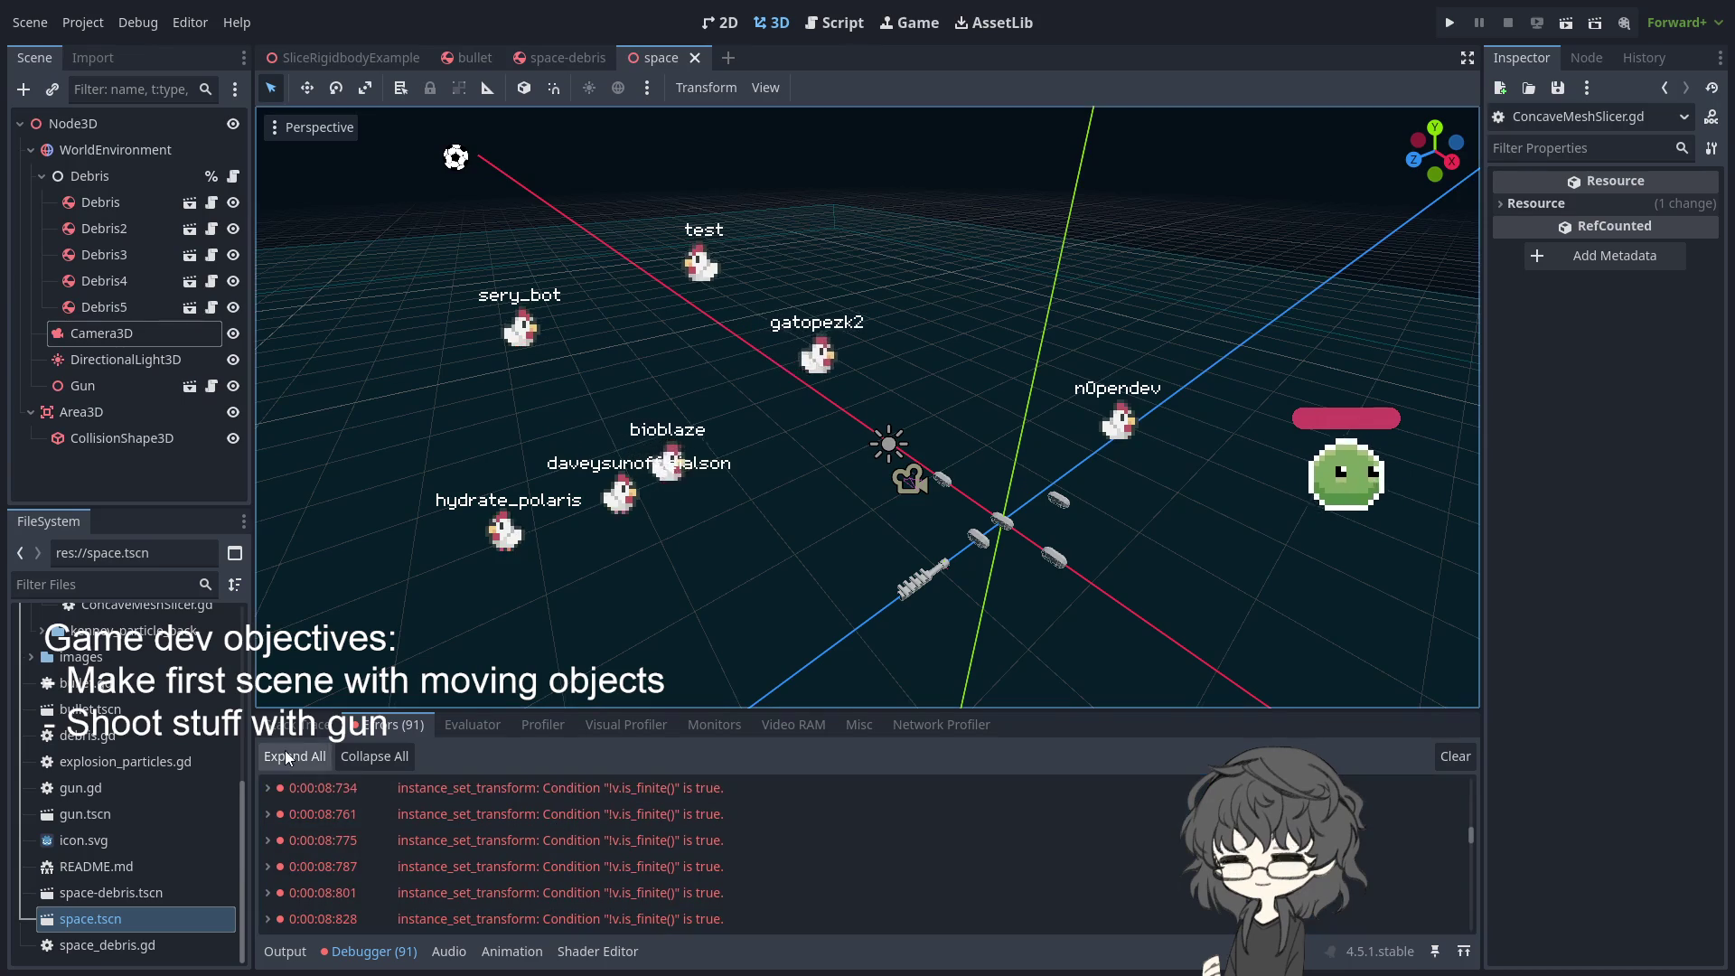
Step: Look through the bullet, space-debris and space scenes, check the Gun node, then open SliceRigidbodyExample
left_click(350, 57)
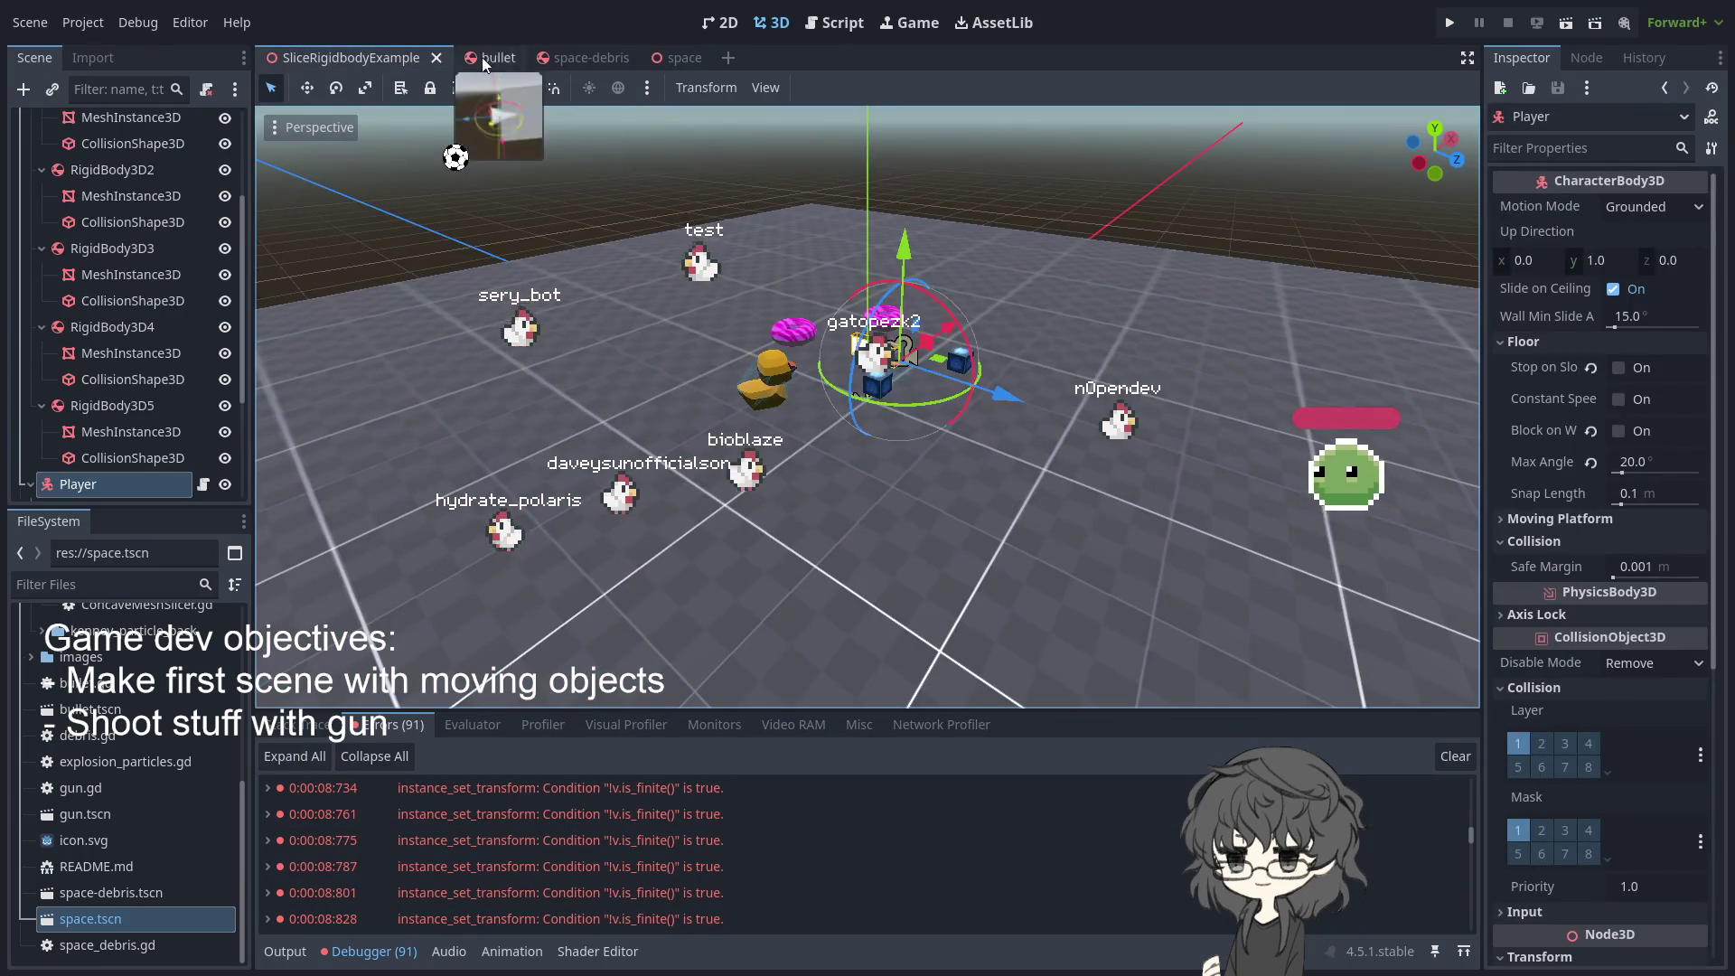
left_click(488, 58)
left_click(589, 57)
left_click(667, 57)
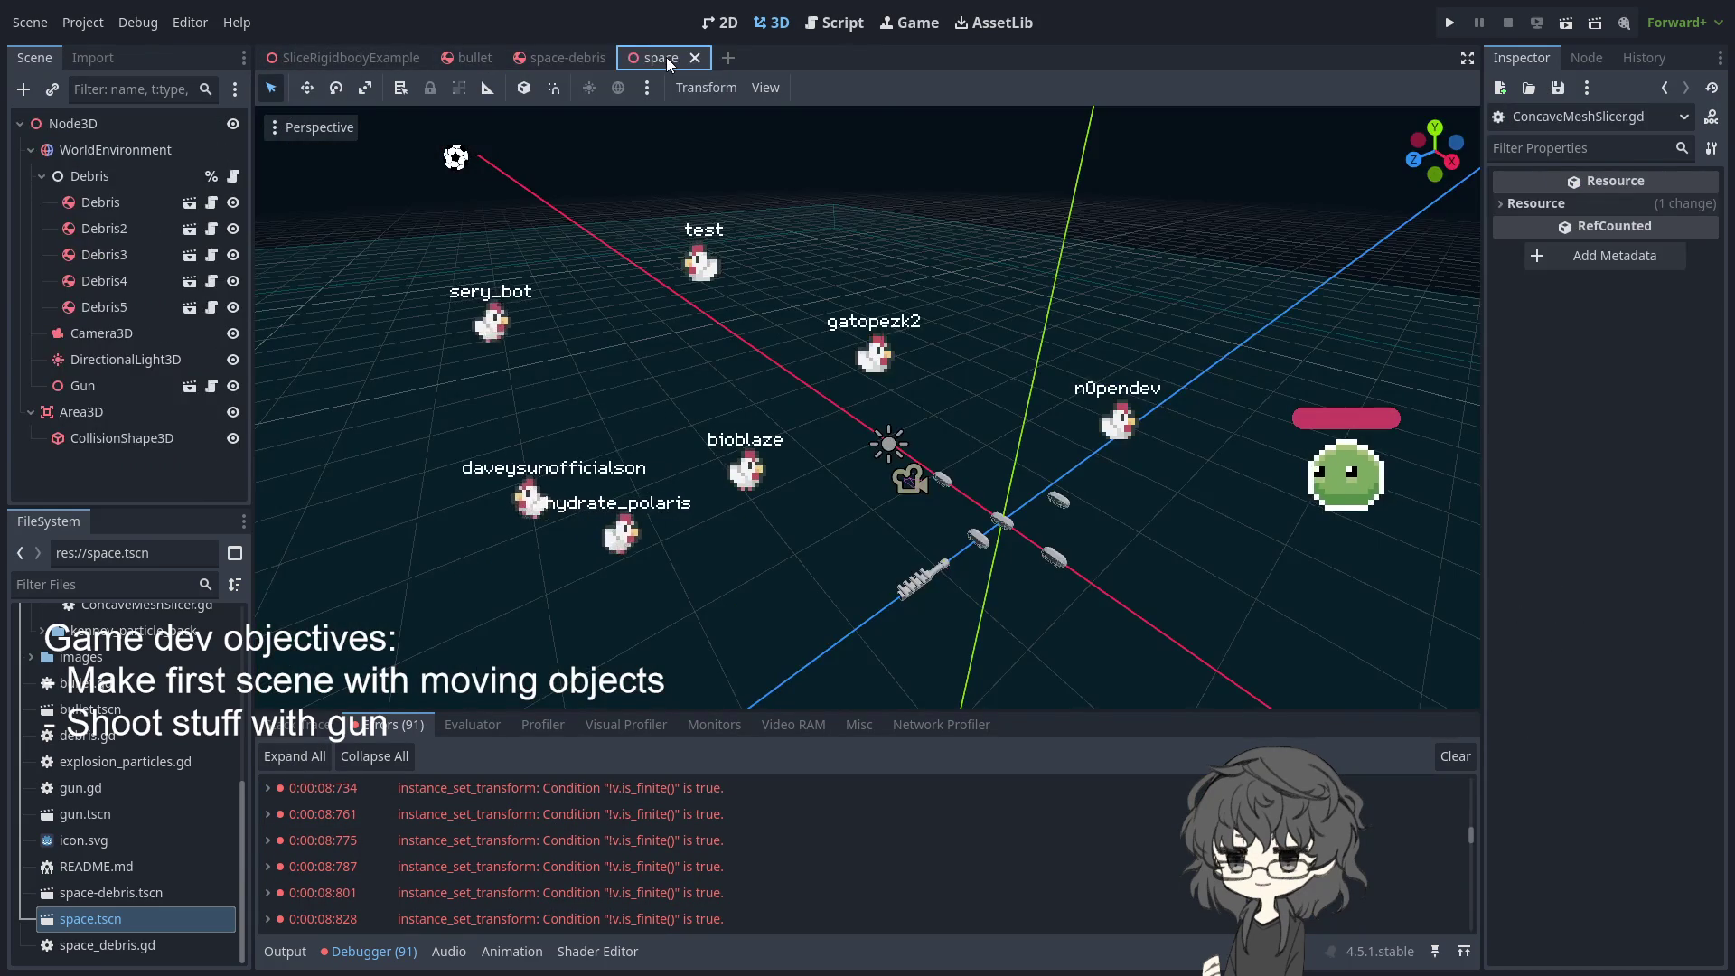
left_click(101, 394)
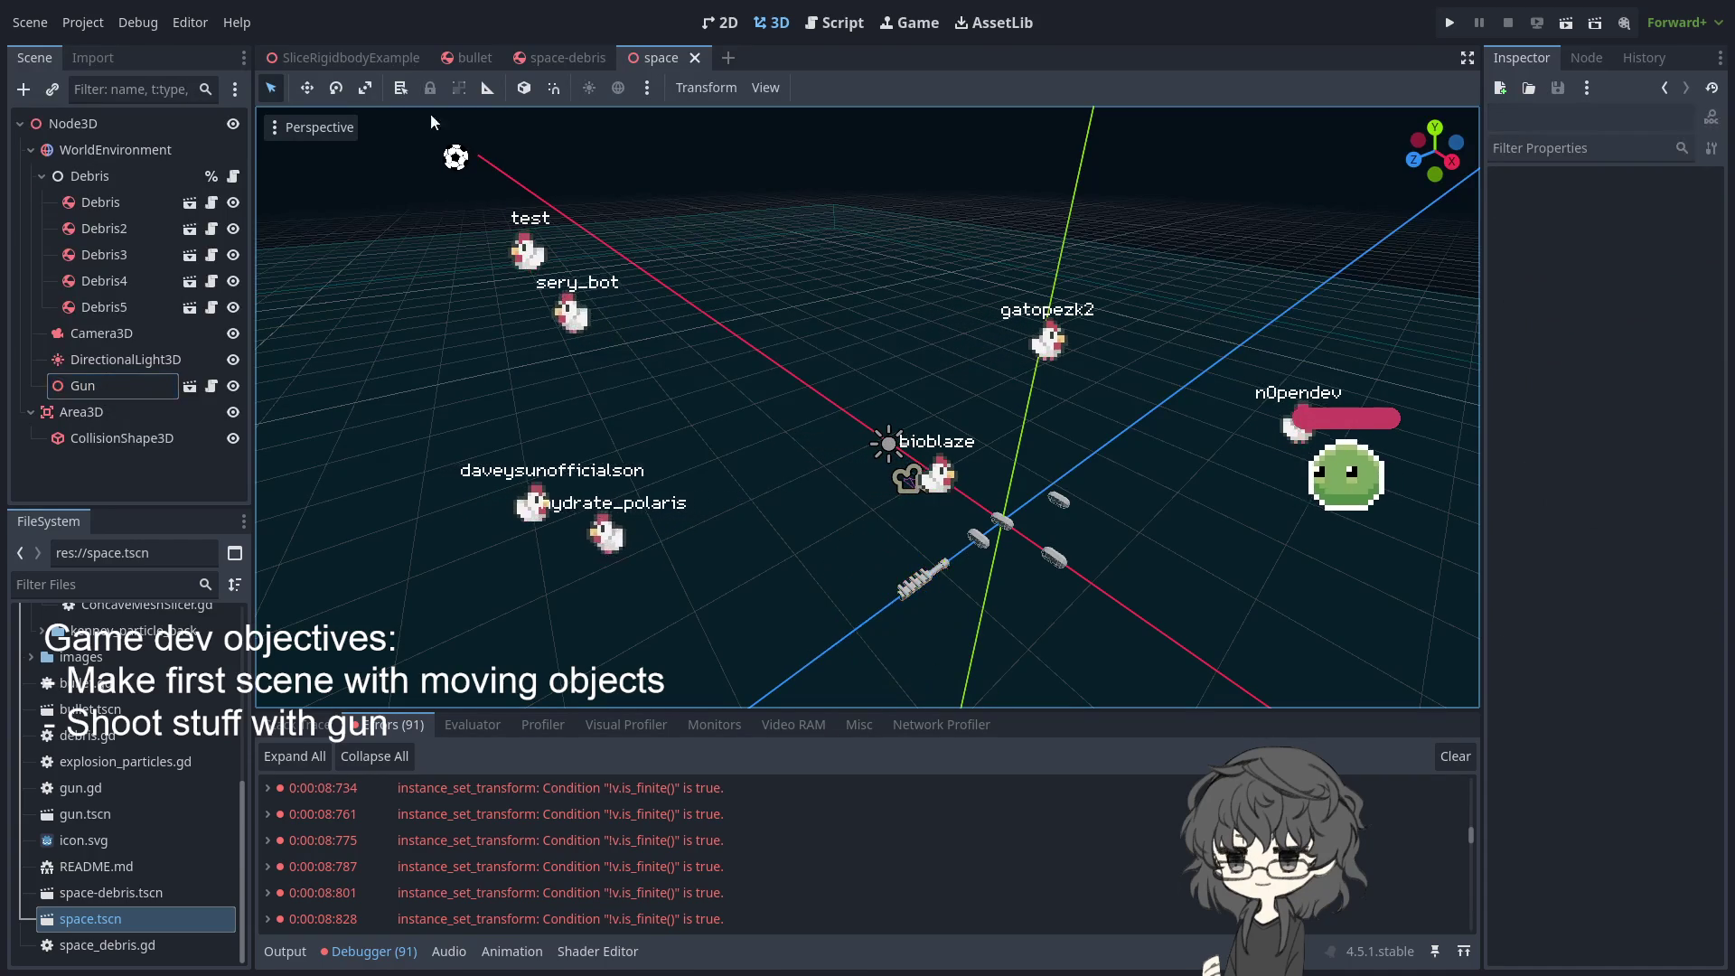
left_click(354, 51)
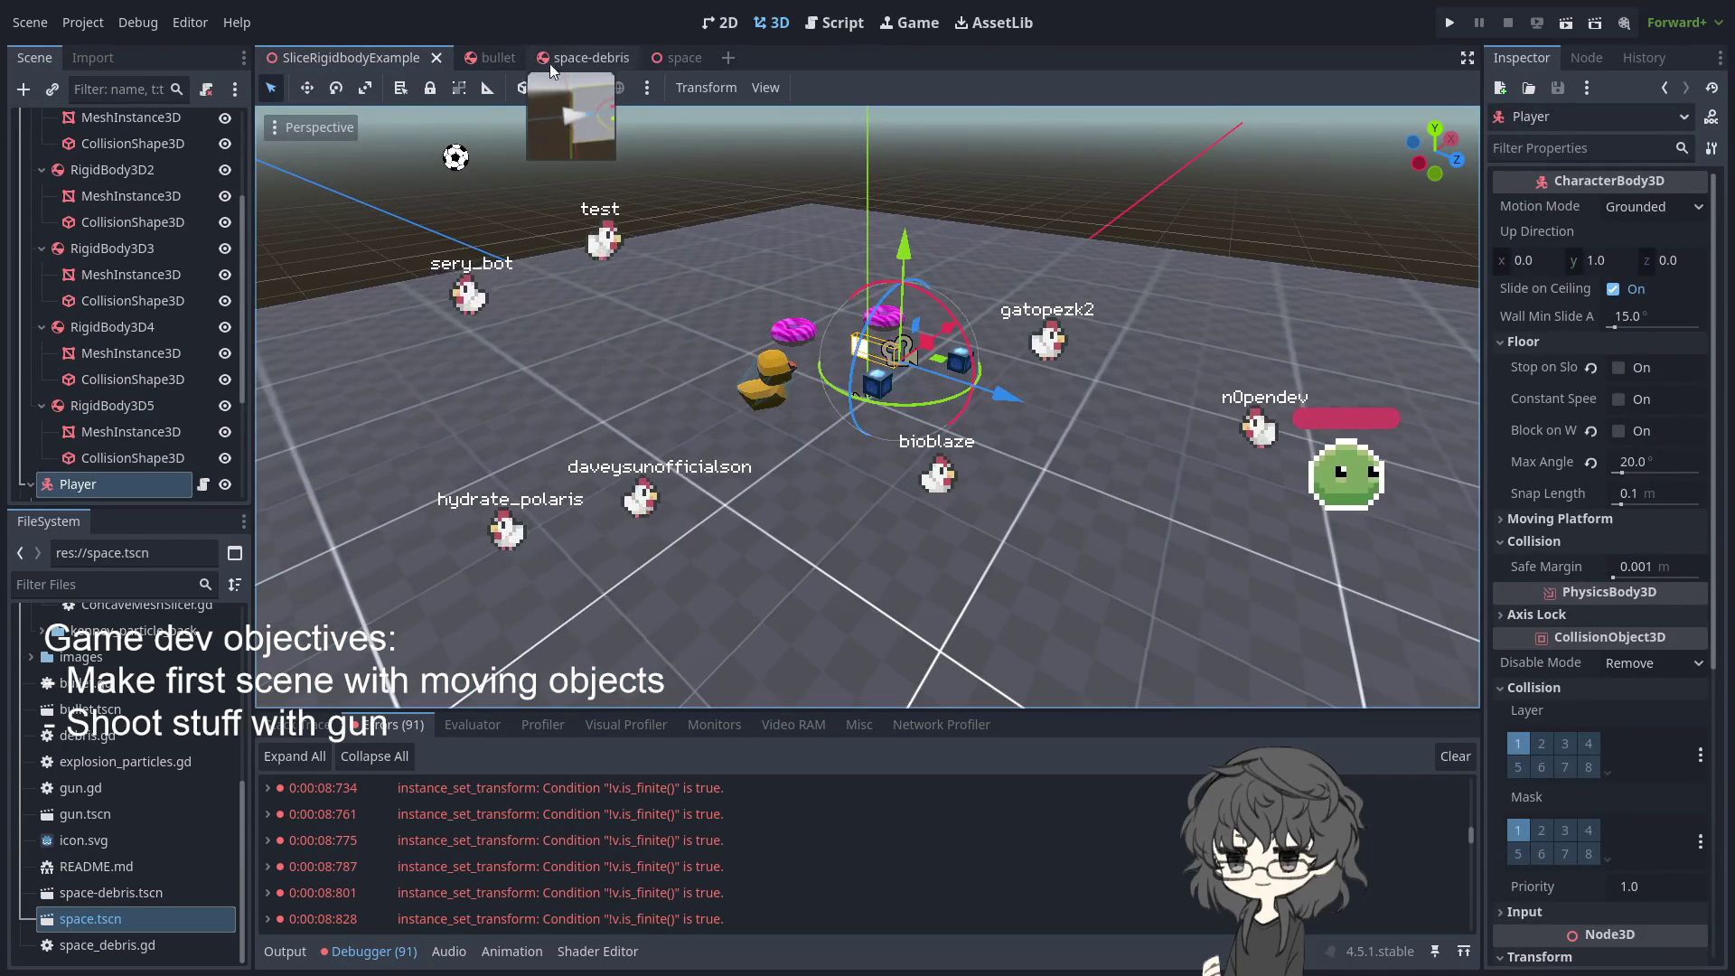
Step: Zoom in on the player in SliceRigidbodyExample and select the white slicer plane
left_click(488, 57)
left_click(579, 57)
mouse_move(564, 427)
left_mouse_down()
mouse_move(1050, 388)
mouse_move(762, 492)
mouse_move(1043, 450)
mouse_move(865, 490)
mouse_move(851, 546)
mouse_move(513, 517)
mouse_move(1424, 449)
mouse_move(1059, 448)
mouse_move(1163, 443)
left_mouse_up()
scroll(750, 488, "up", 1)
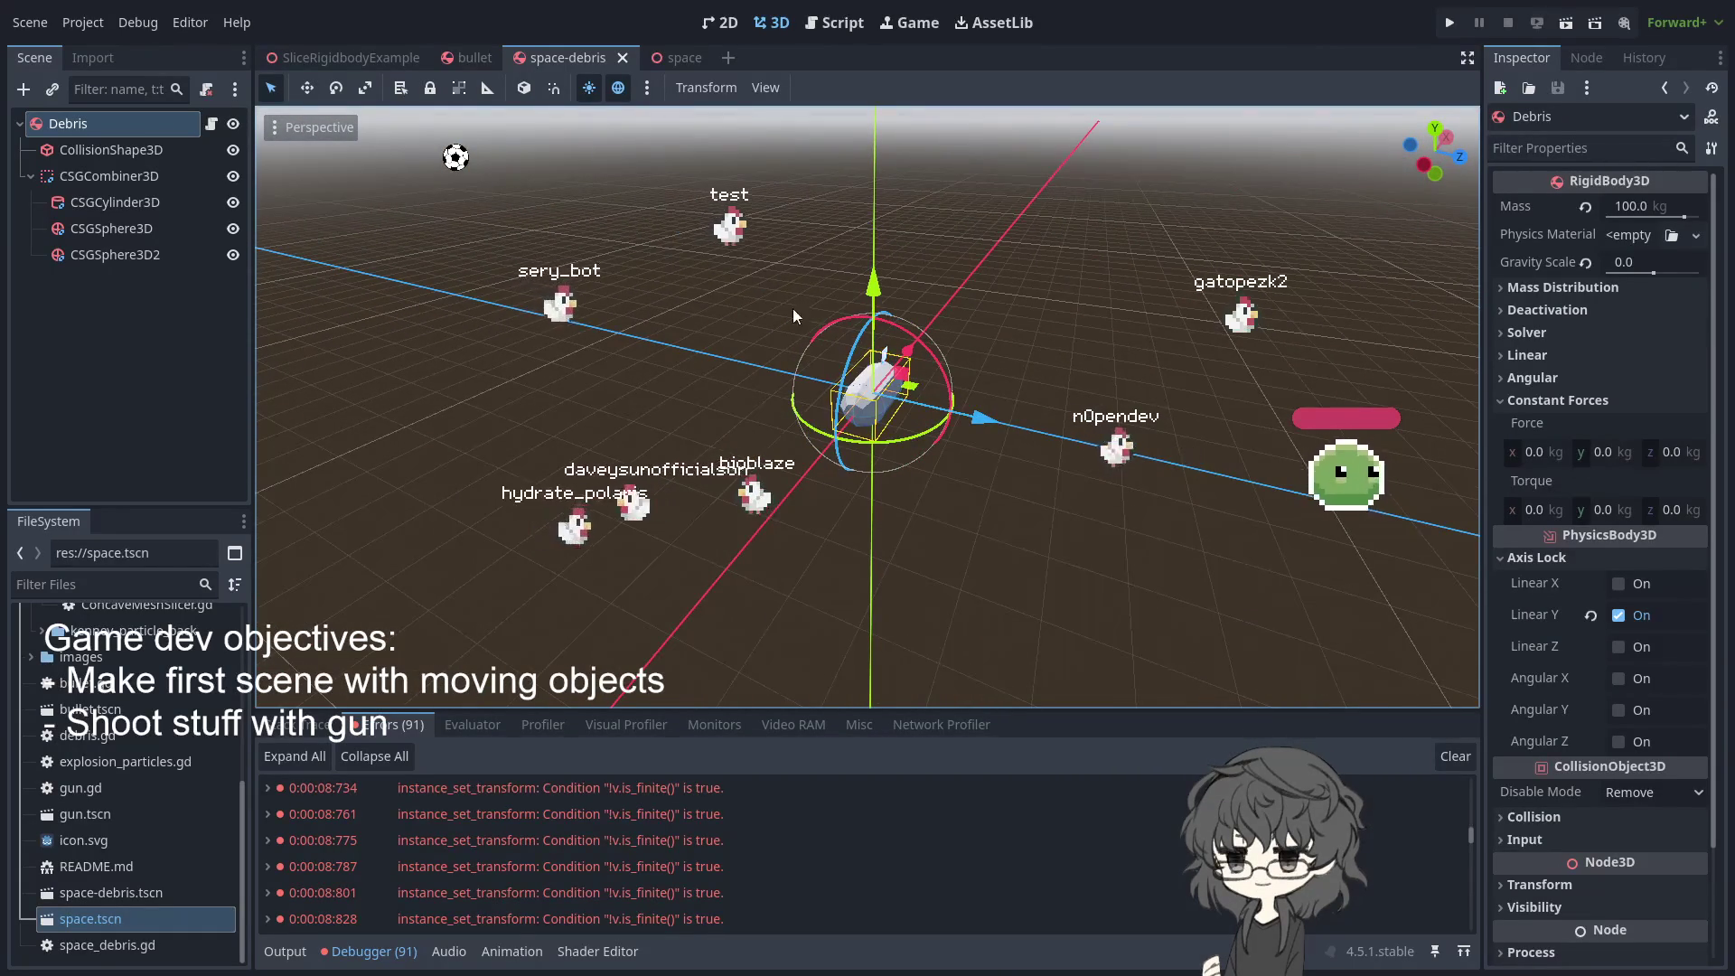
left_click(365, 57)
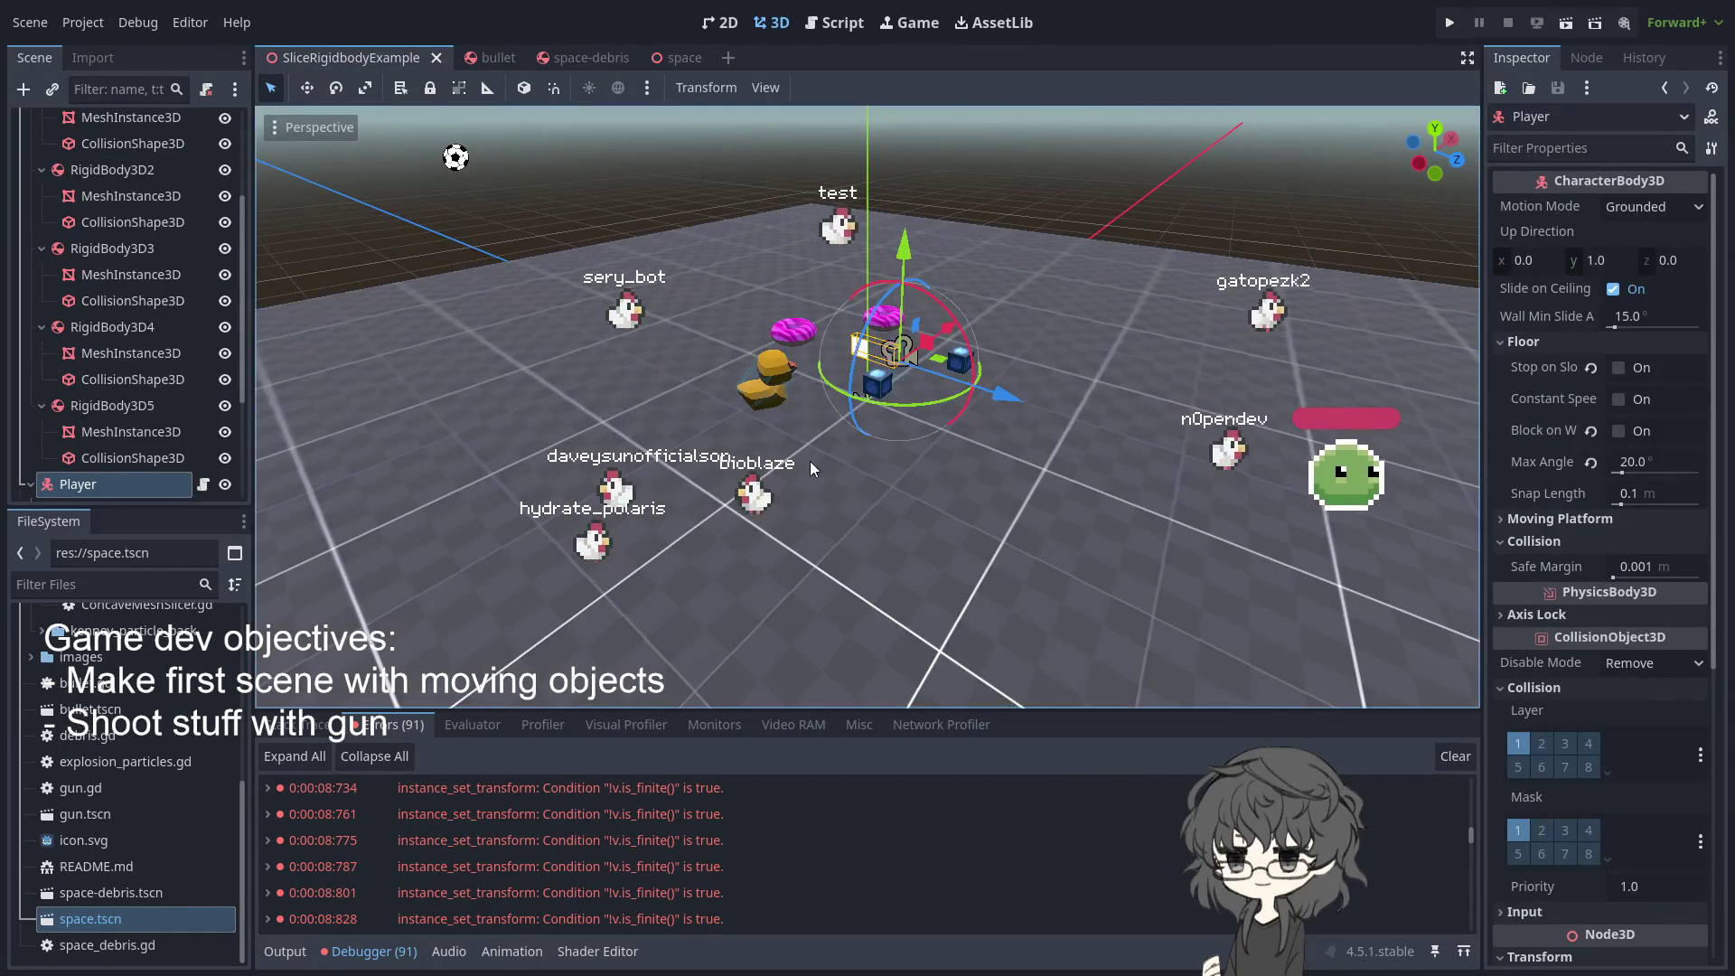
left_click_drag(821, 463, 1180, 458)
scroll(980, 414, "up", 5)
mouse_move(980, 414)
left_mouse_down()
mouse_move(1010, 470)
mouse_move(1007, 618)
mouse_move(839, 532)
mouse_move(555, 546)
left_mouse_up()
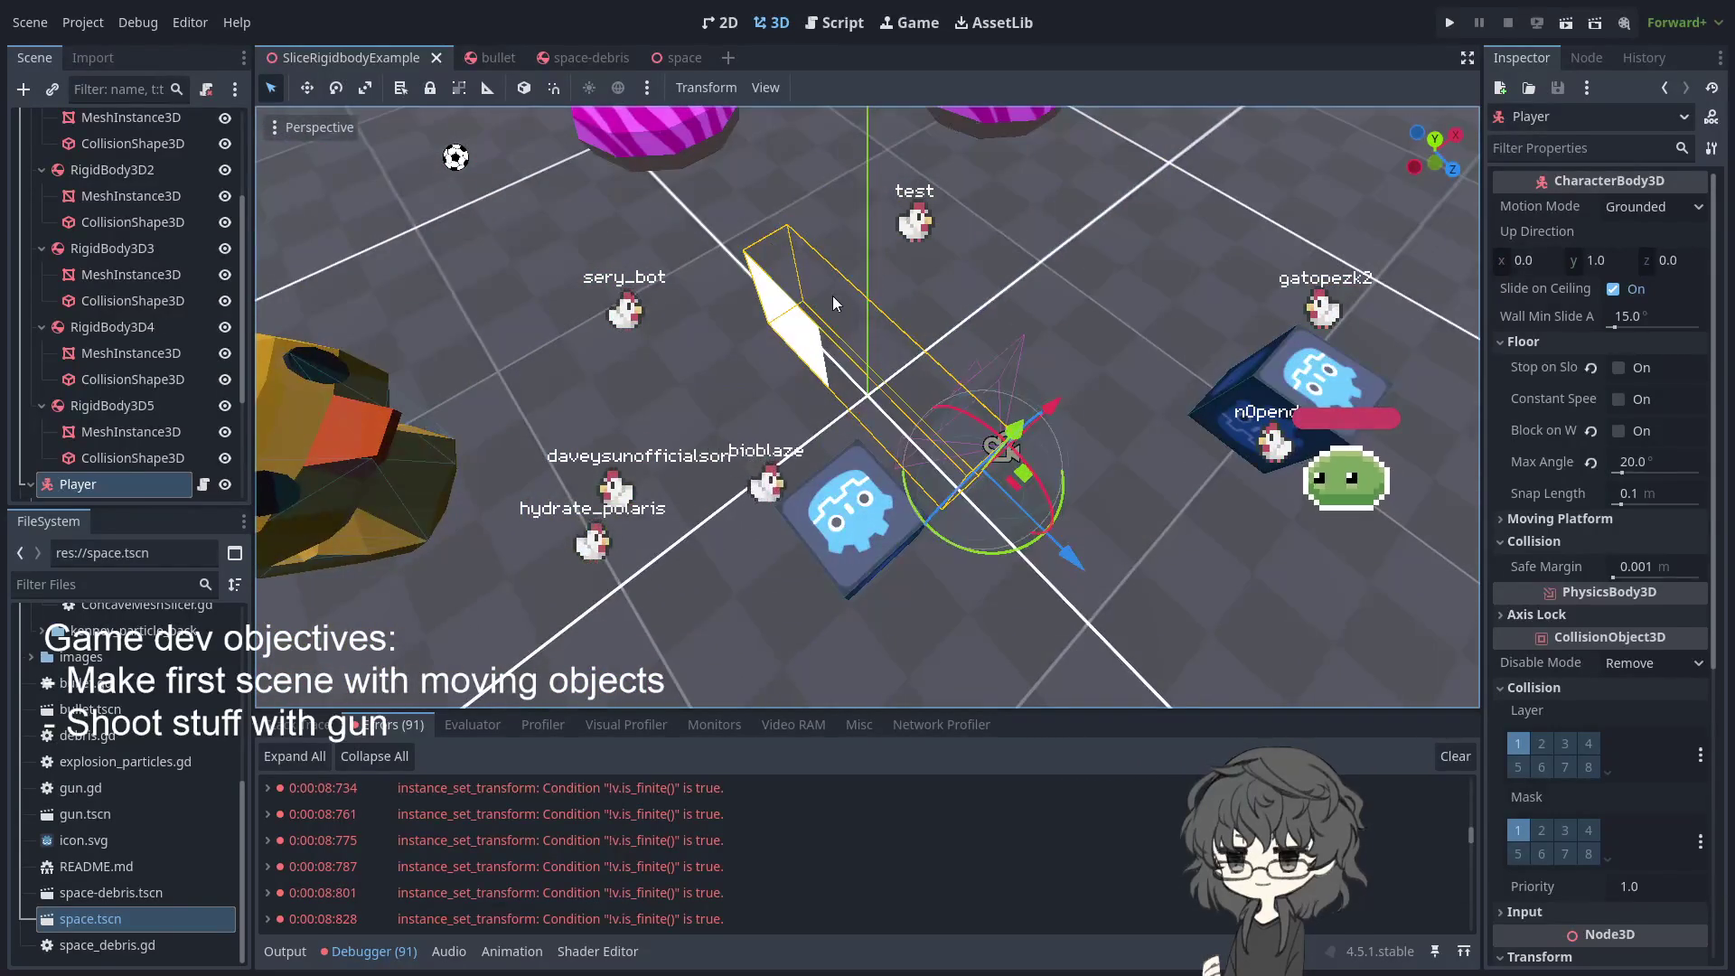
left_click(832, 296)
left_click_drag(868, 323, 632, 334)
Step: Inspect the Slicer node's MeshInstance3D plane mesh, its Area3D and the Area3D's BoxShape collision
left_click(94, 459)
left_click_drag(756, 371, 407, 344)
scroll(135, 344, "down", 3)
left_click(117, 406)
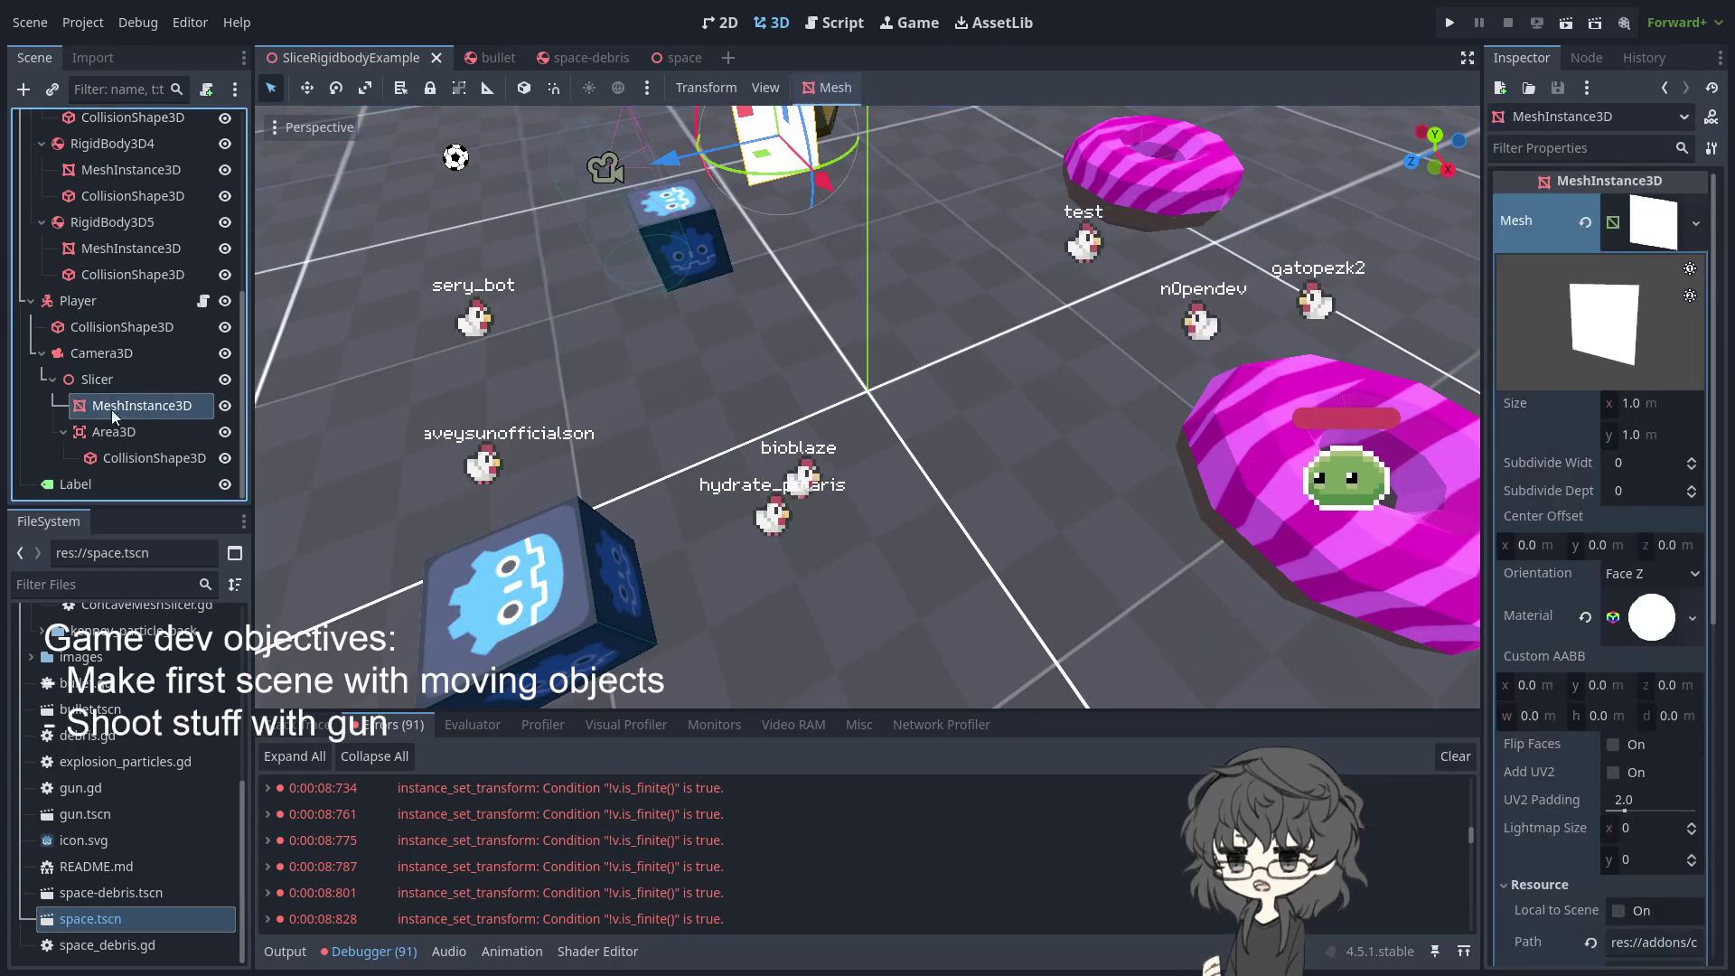
left_click(121, 435)
mouse_move(592, 241)
left_mouse_down()
mouse_move(832, 343)
mouse_move(1017, 257)
mouse_move(964, 285)
mouse_move(974, 247)
left_mouse_up()
left_click(122, 454)
left_click(125, 435)
left_click(160, 463)
left_click_drag(813, 343, 886, 361)
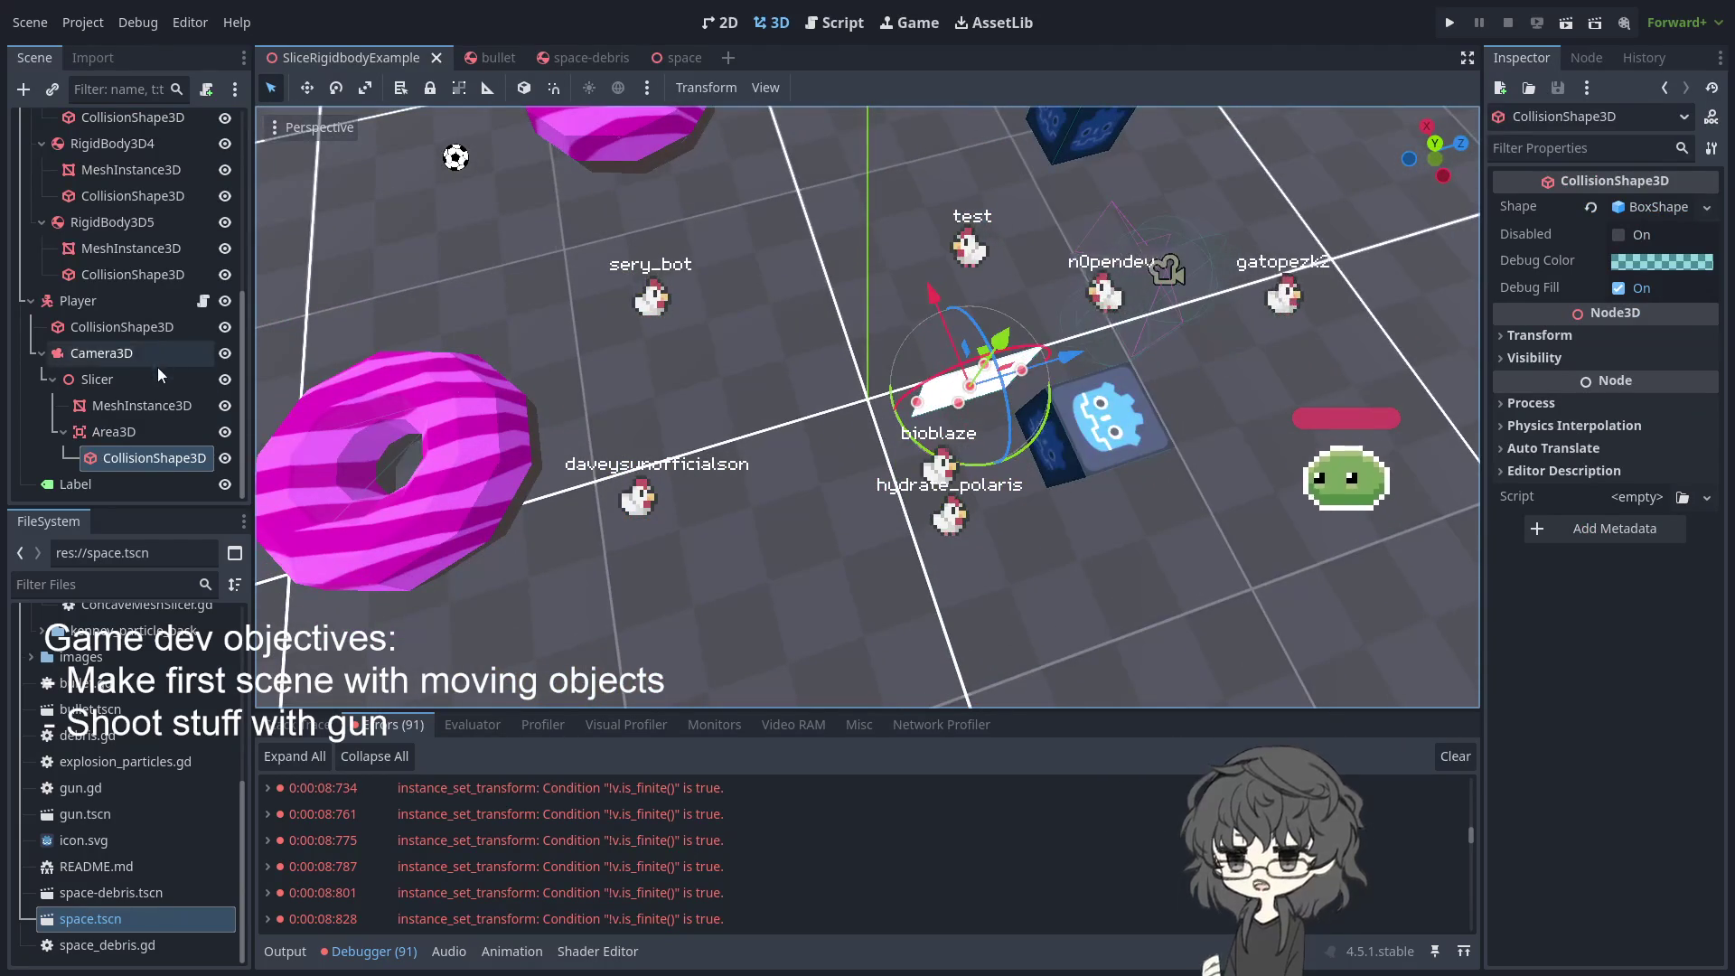
left_click(142, 405)
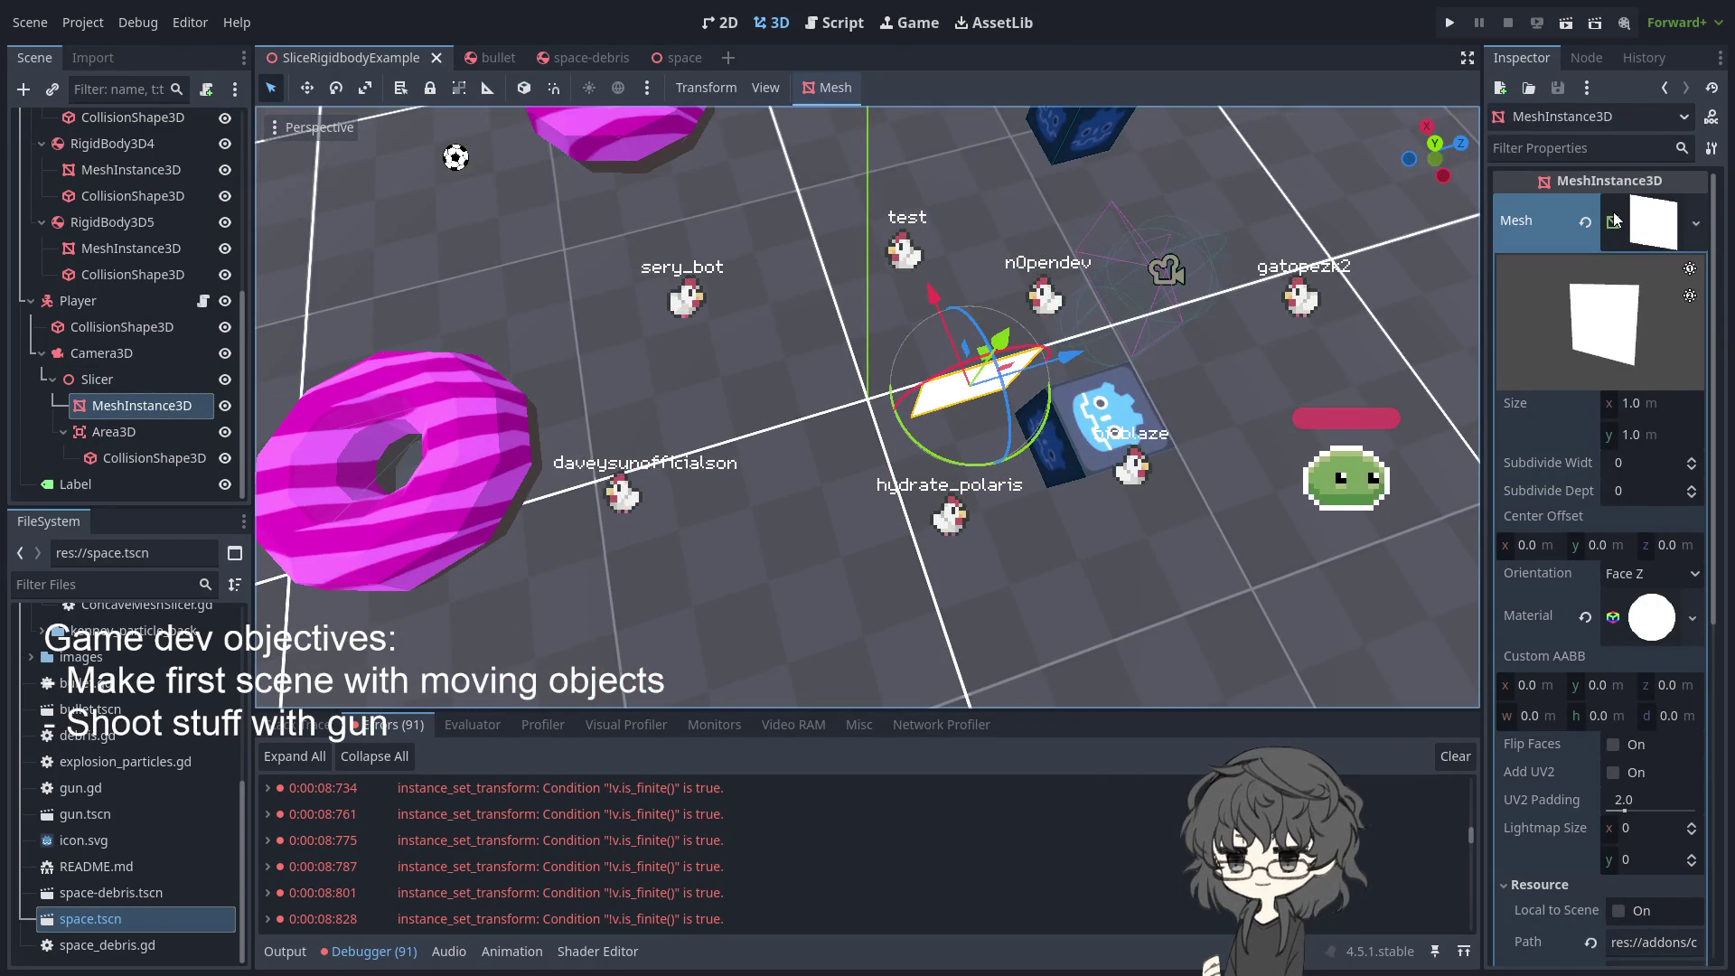
Step: Run the project with F5, shoot the debris, and check the logged get_faces error
key("F5")
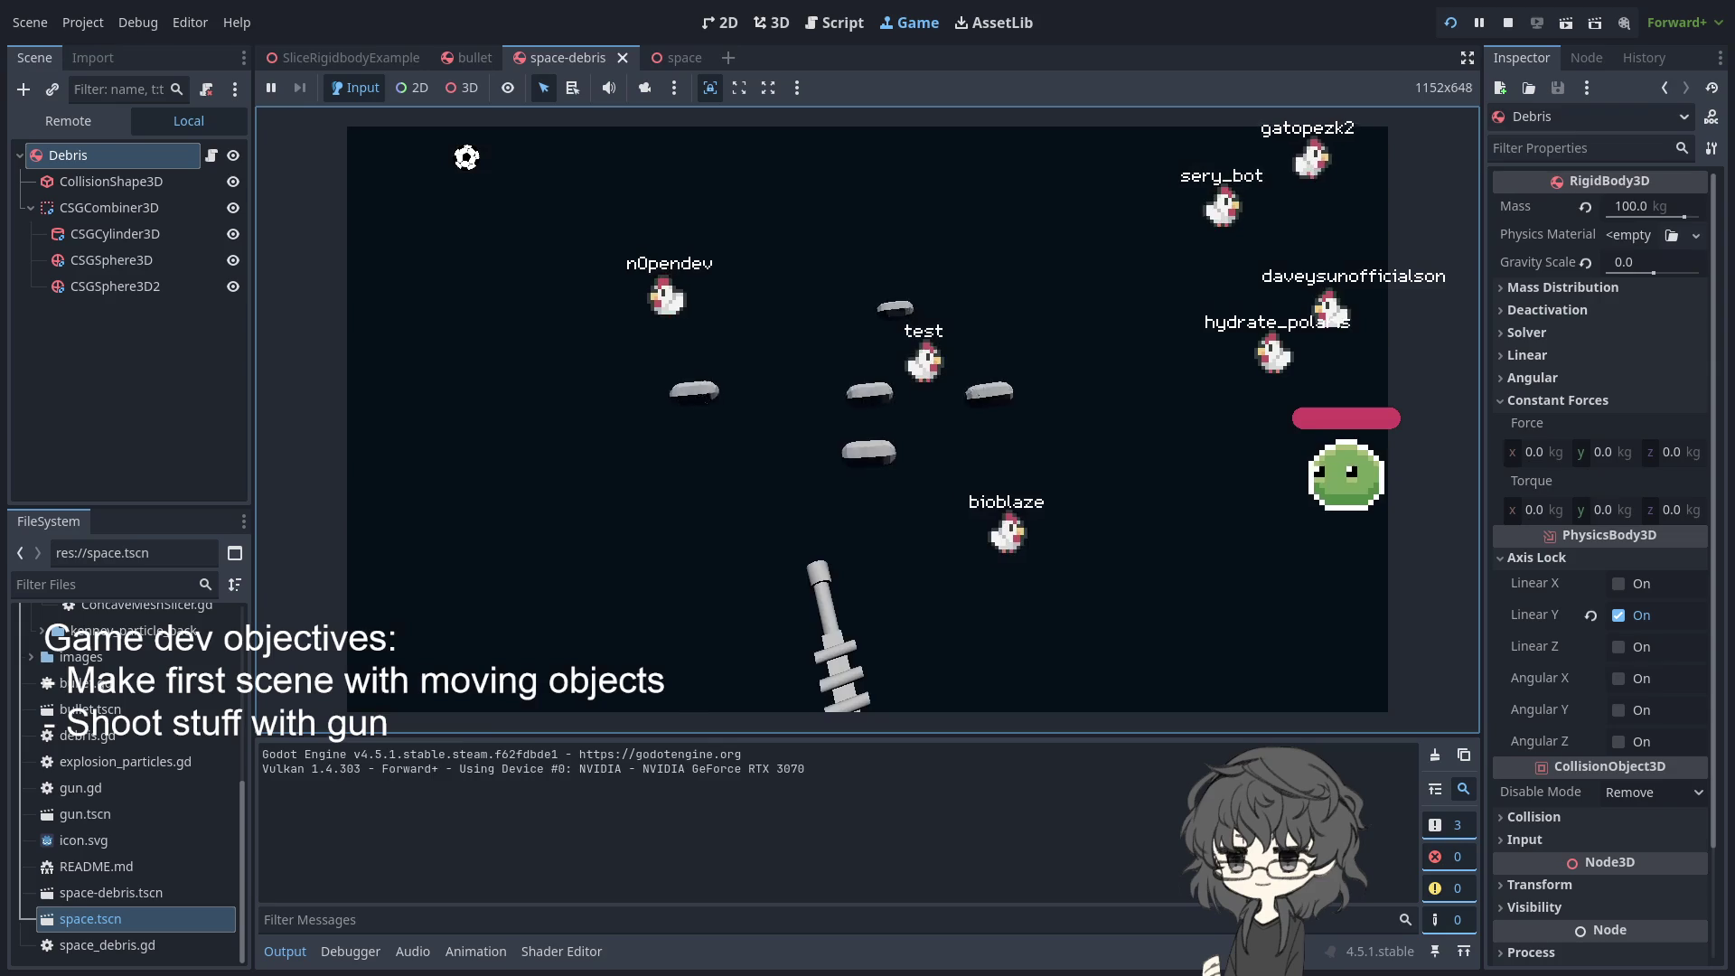
left_click(863, 288)
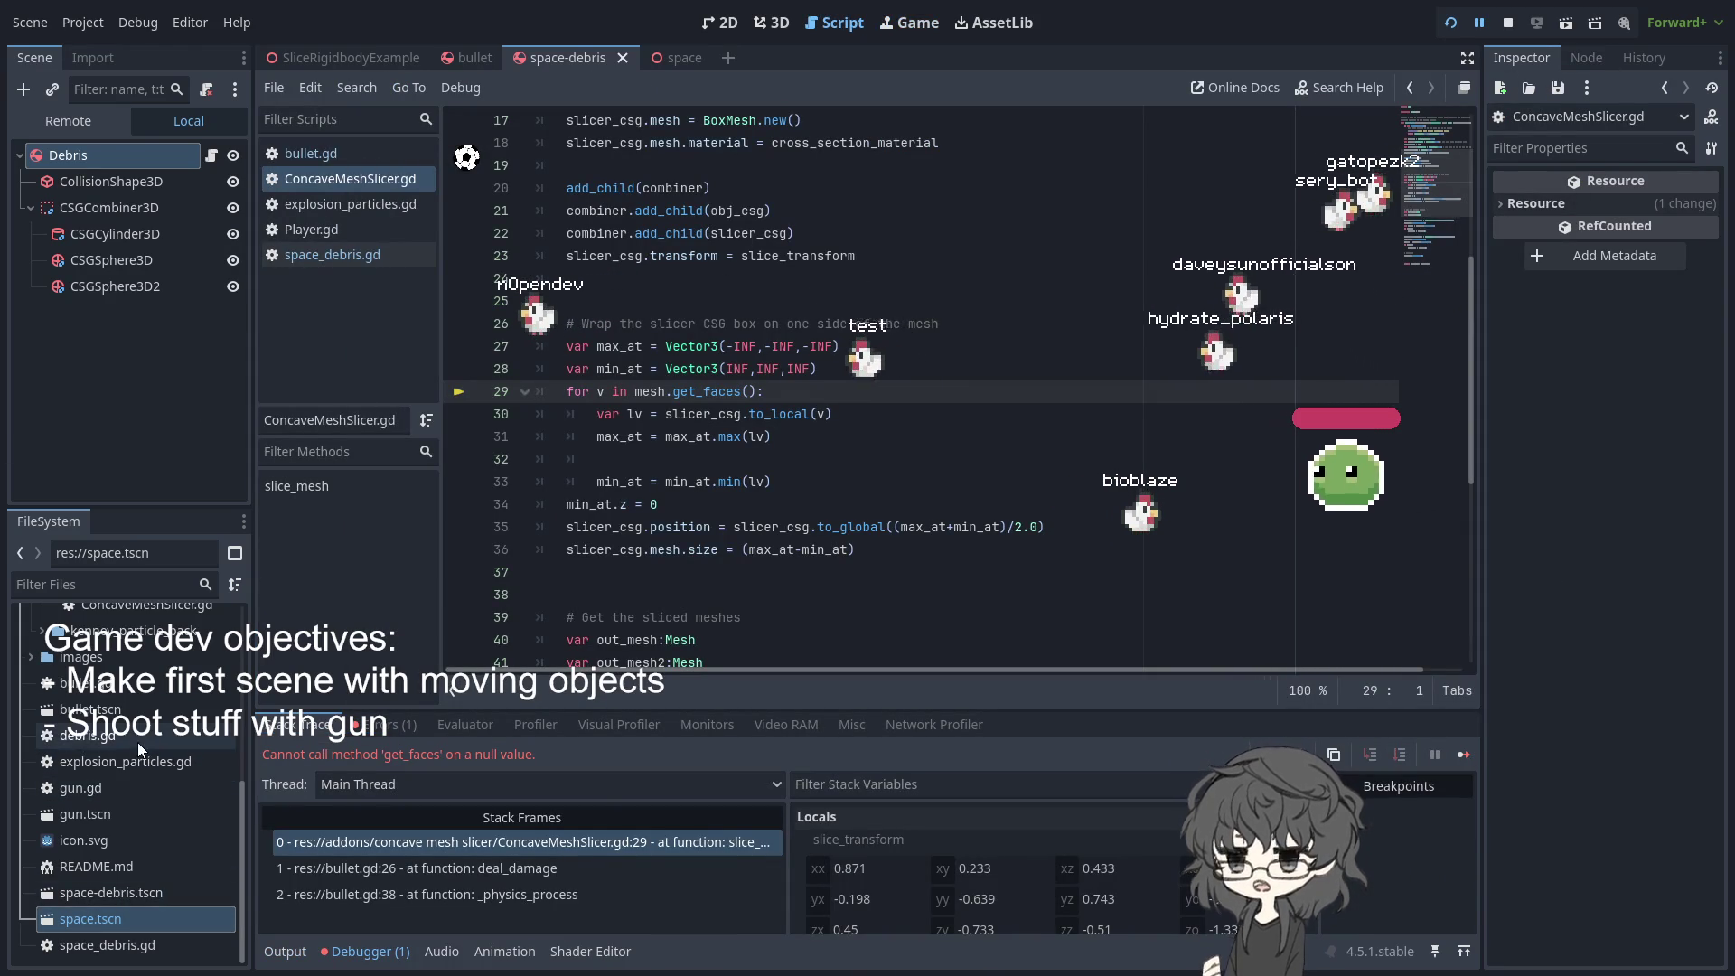
scroll(111, 839, "up", 5)
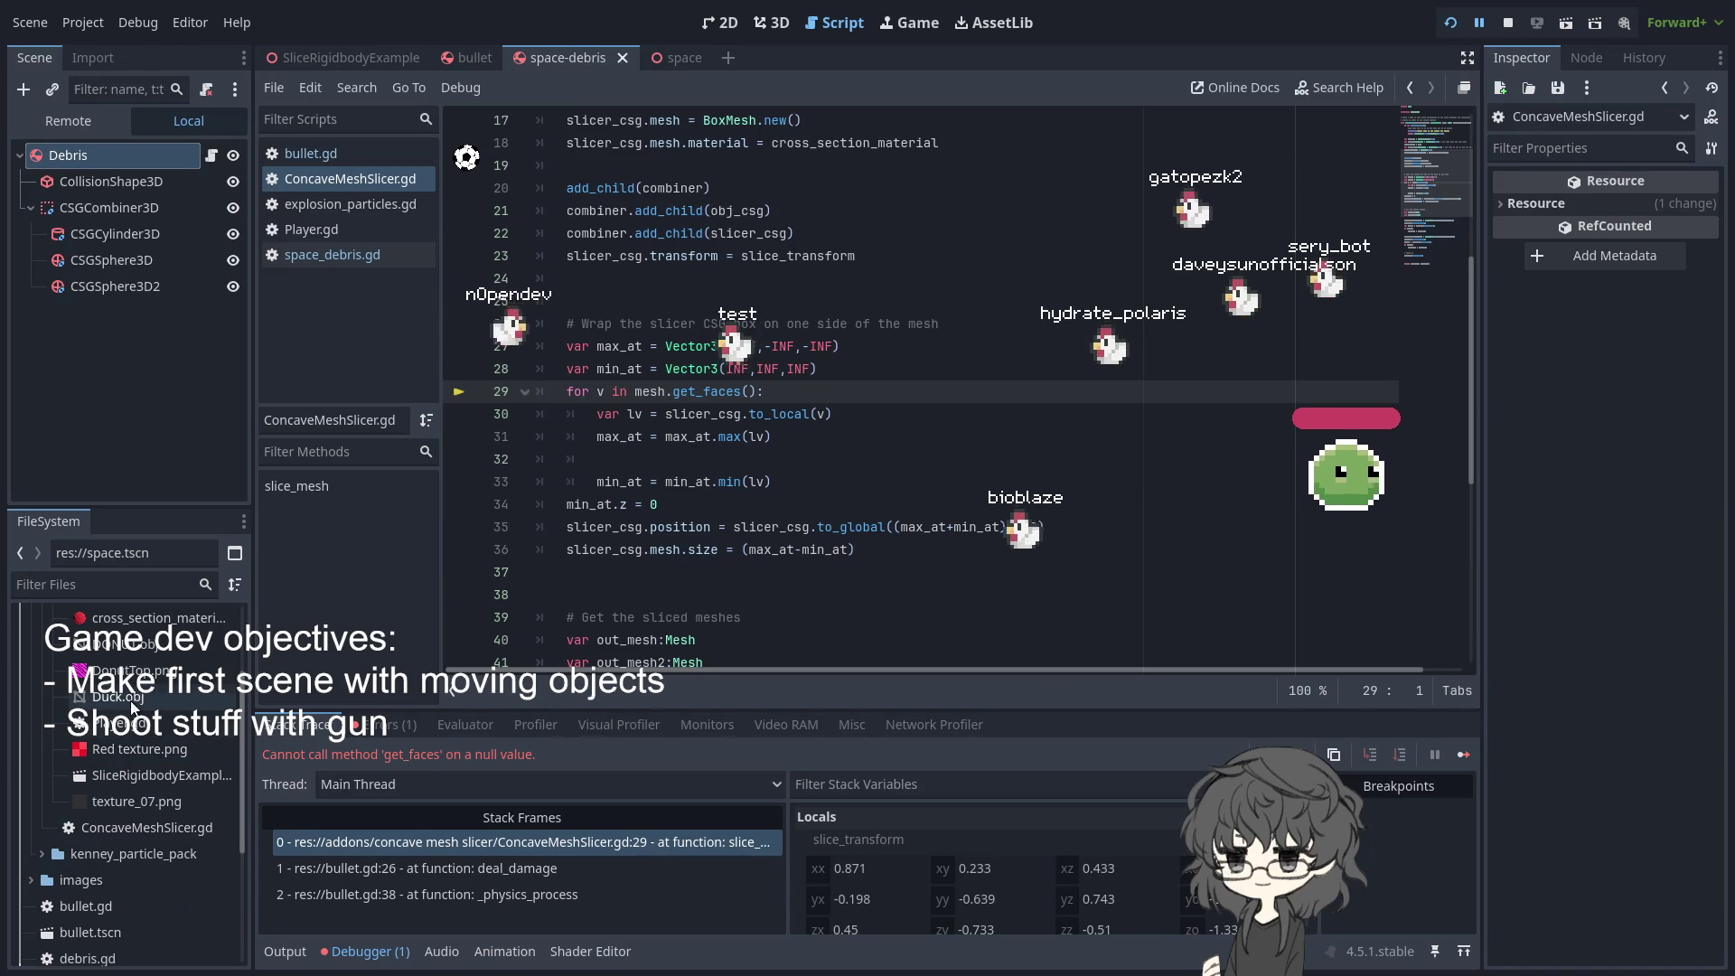
scroll(135, 695, "up", 1)
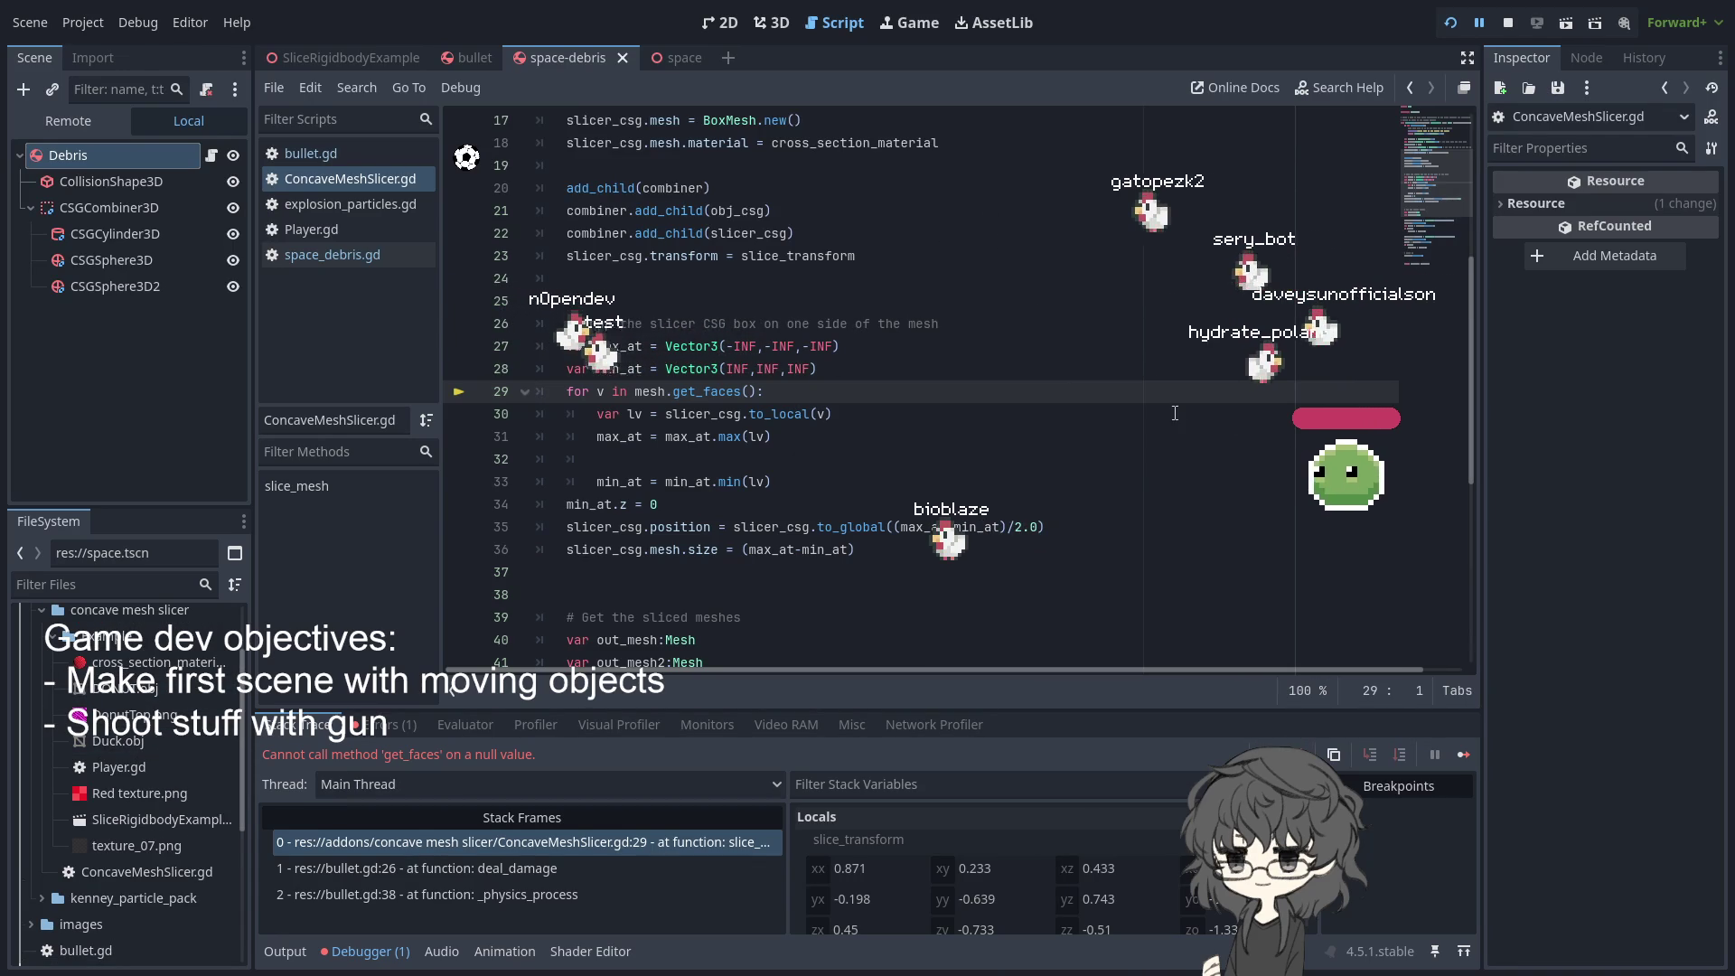
left_click(384, 725)
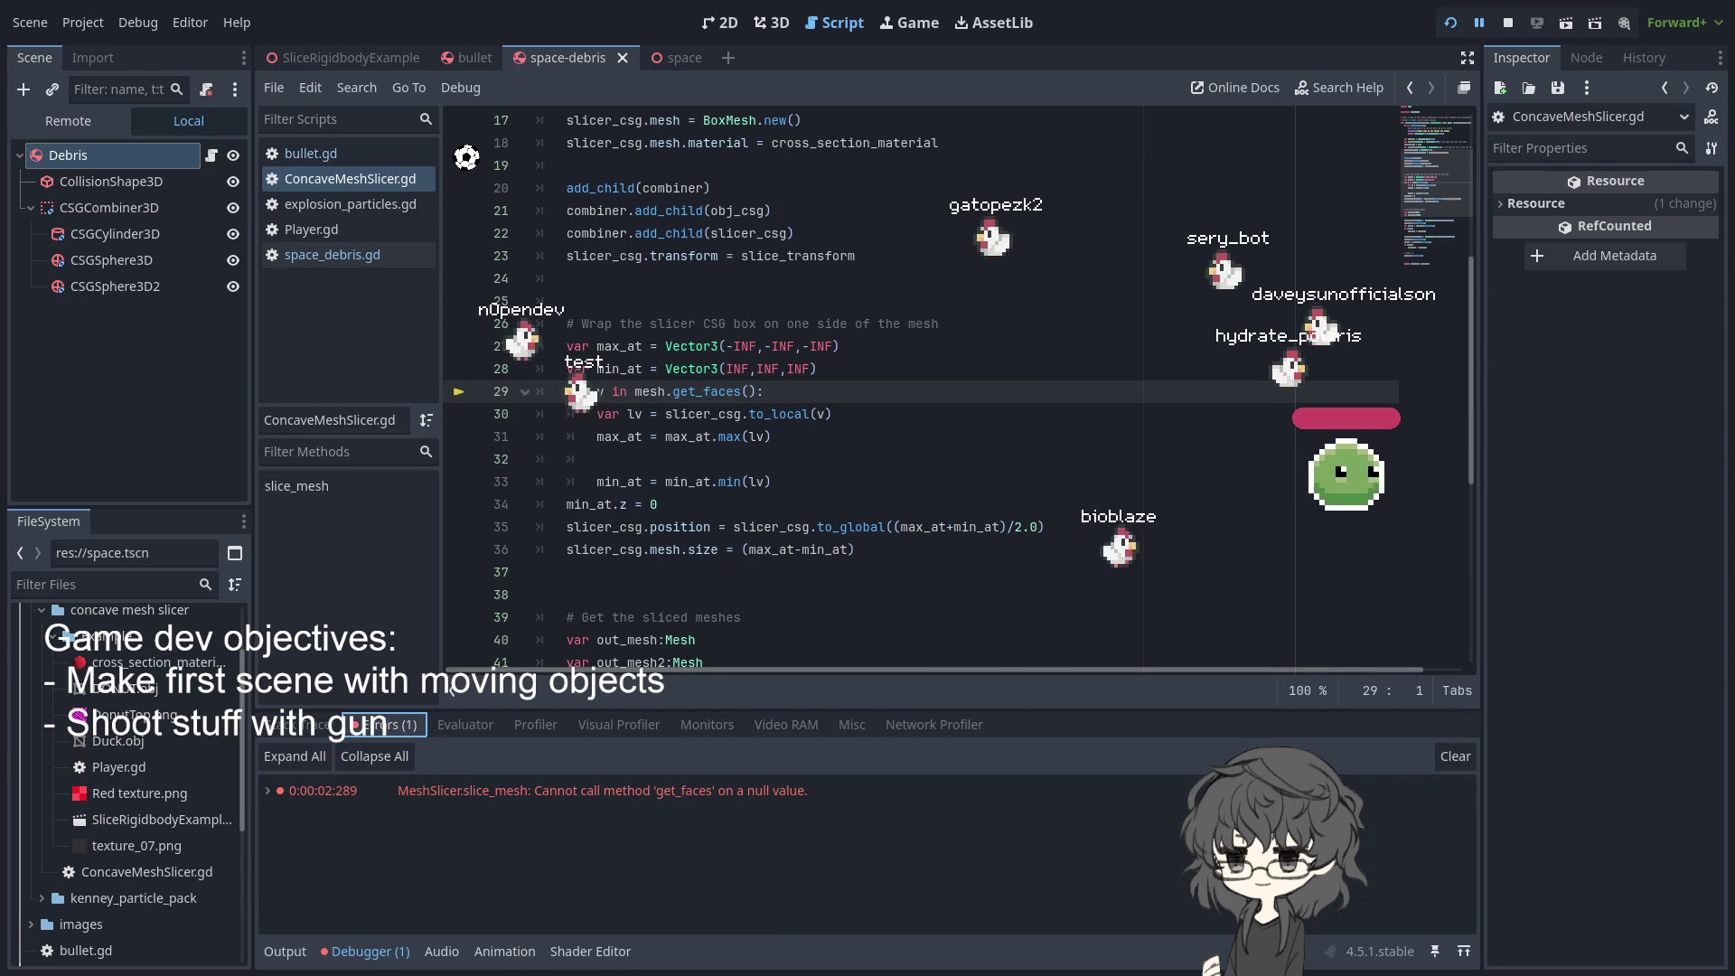
Step: Relaunch the game, fire at the debris again, switch to SliceRigidbodyExample, and stop the crashed session
left_click(1509, 20)
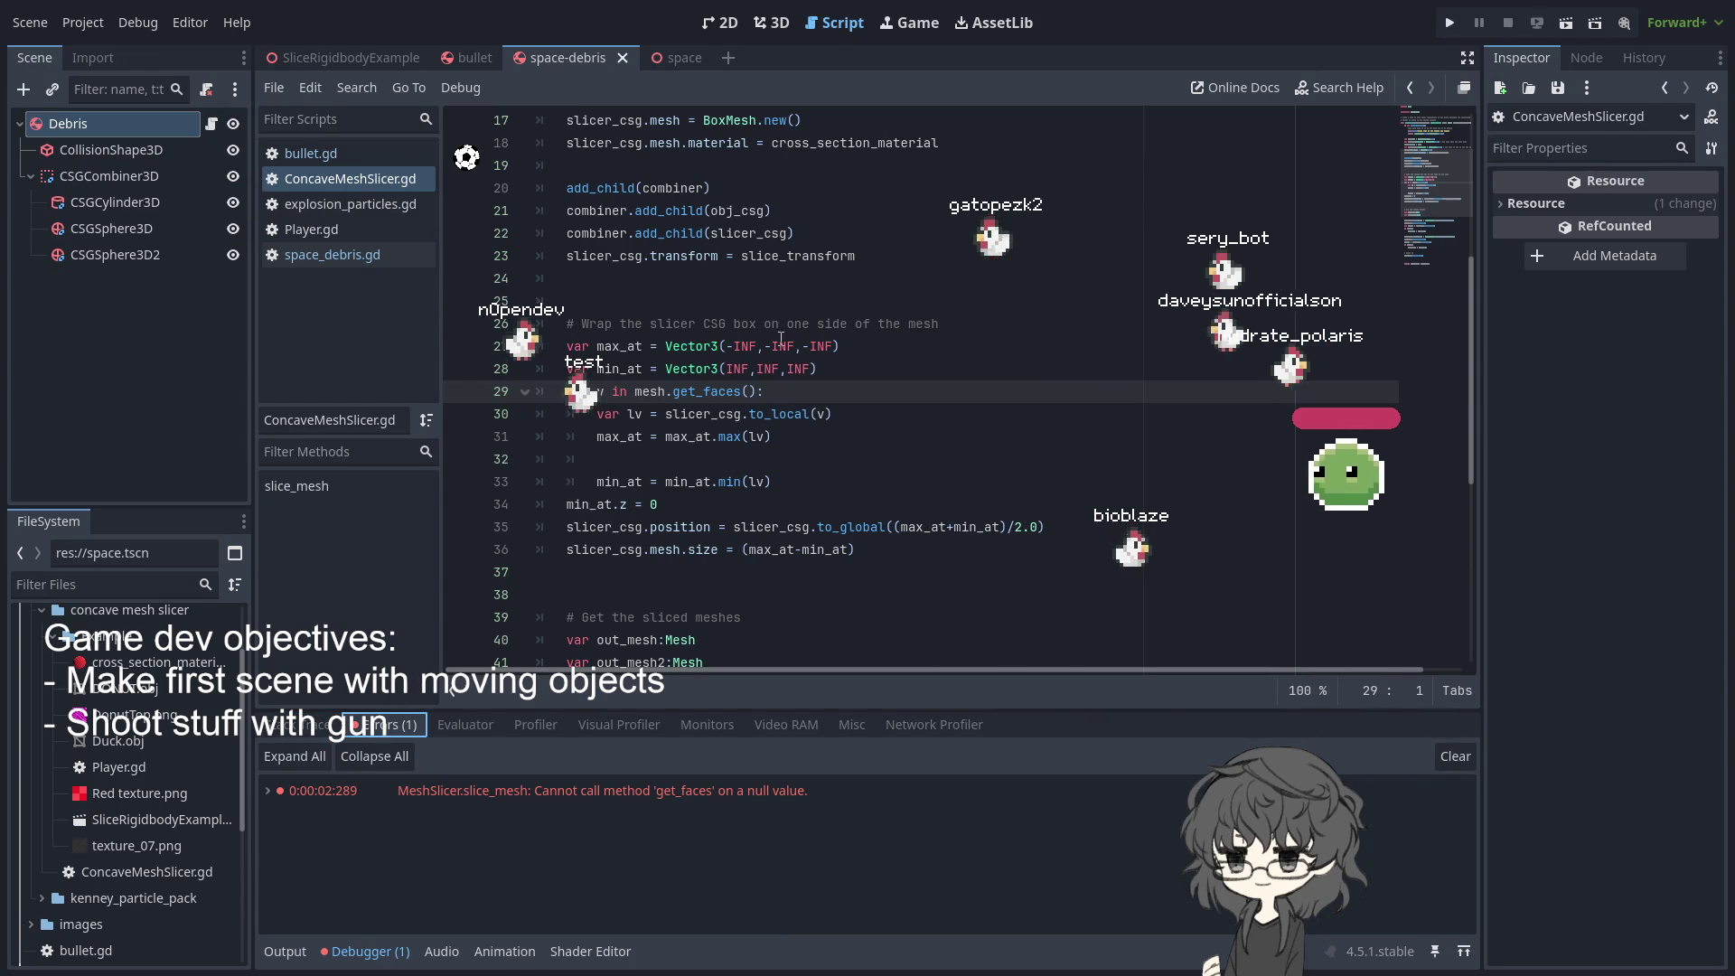
left_click(1450, 22)
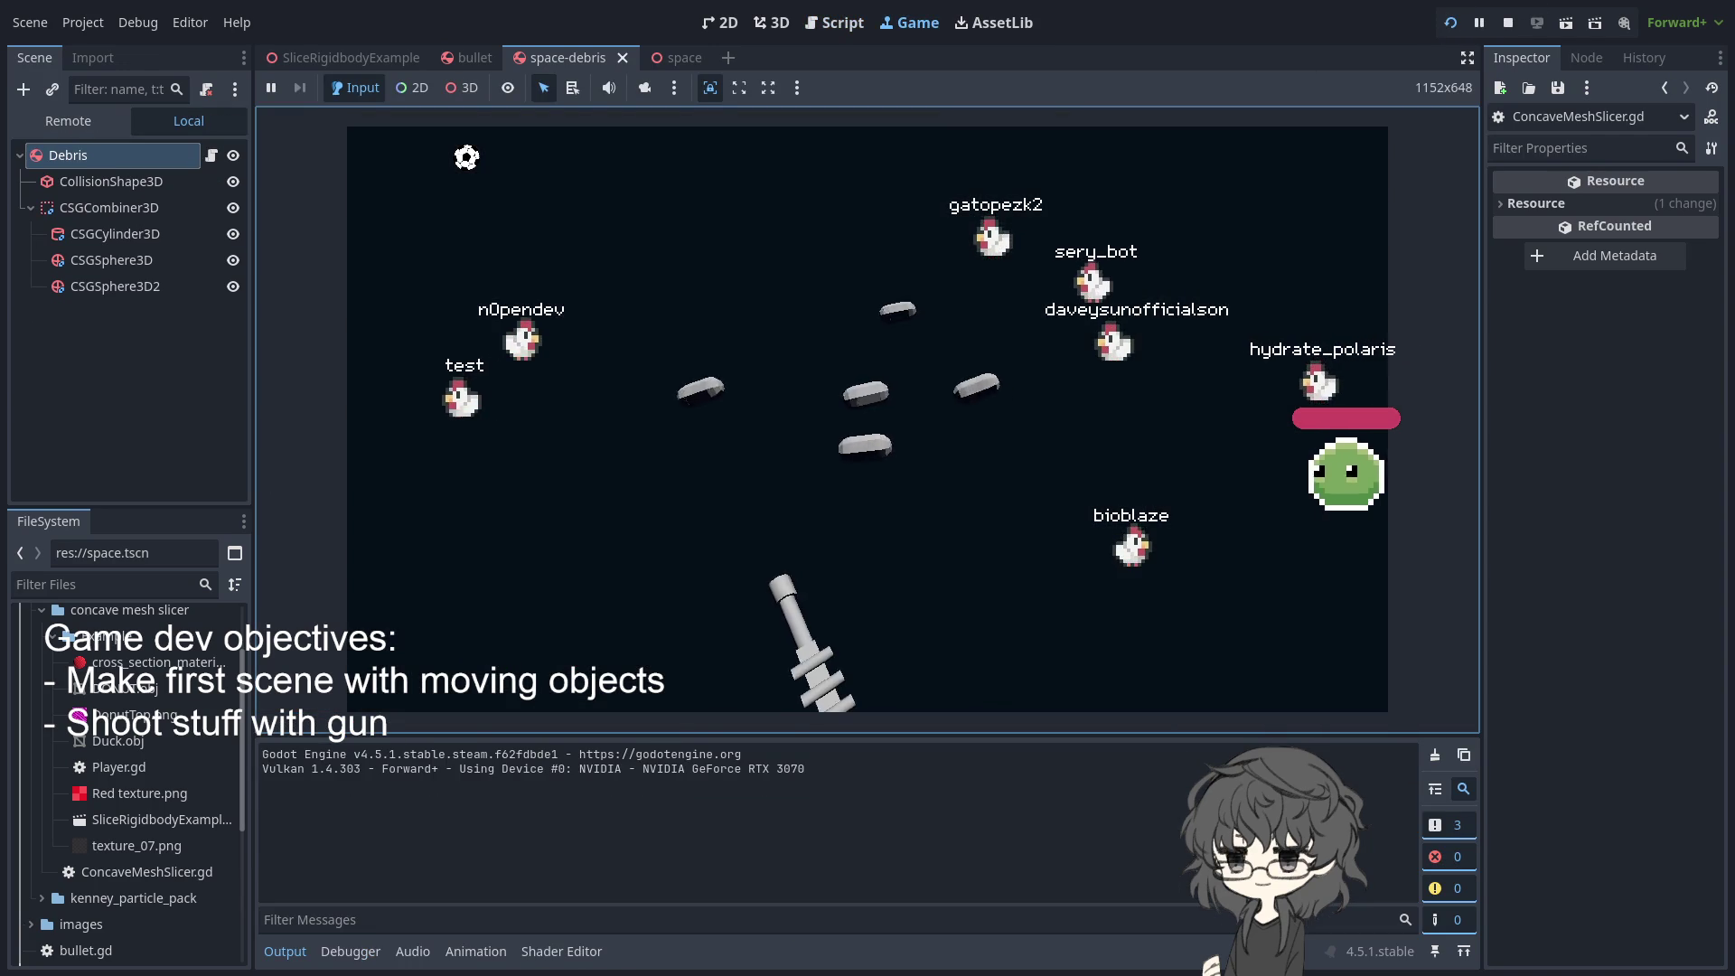
left_click(466, 157)
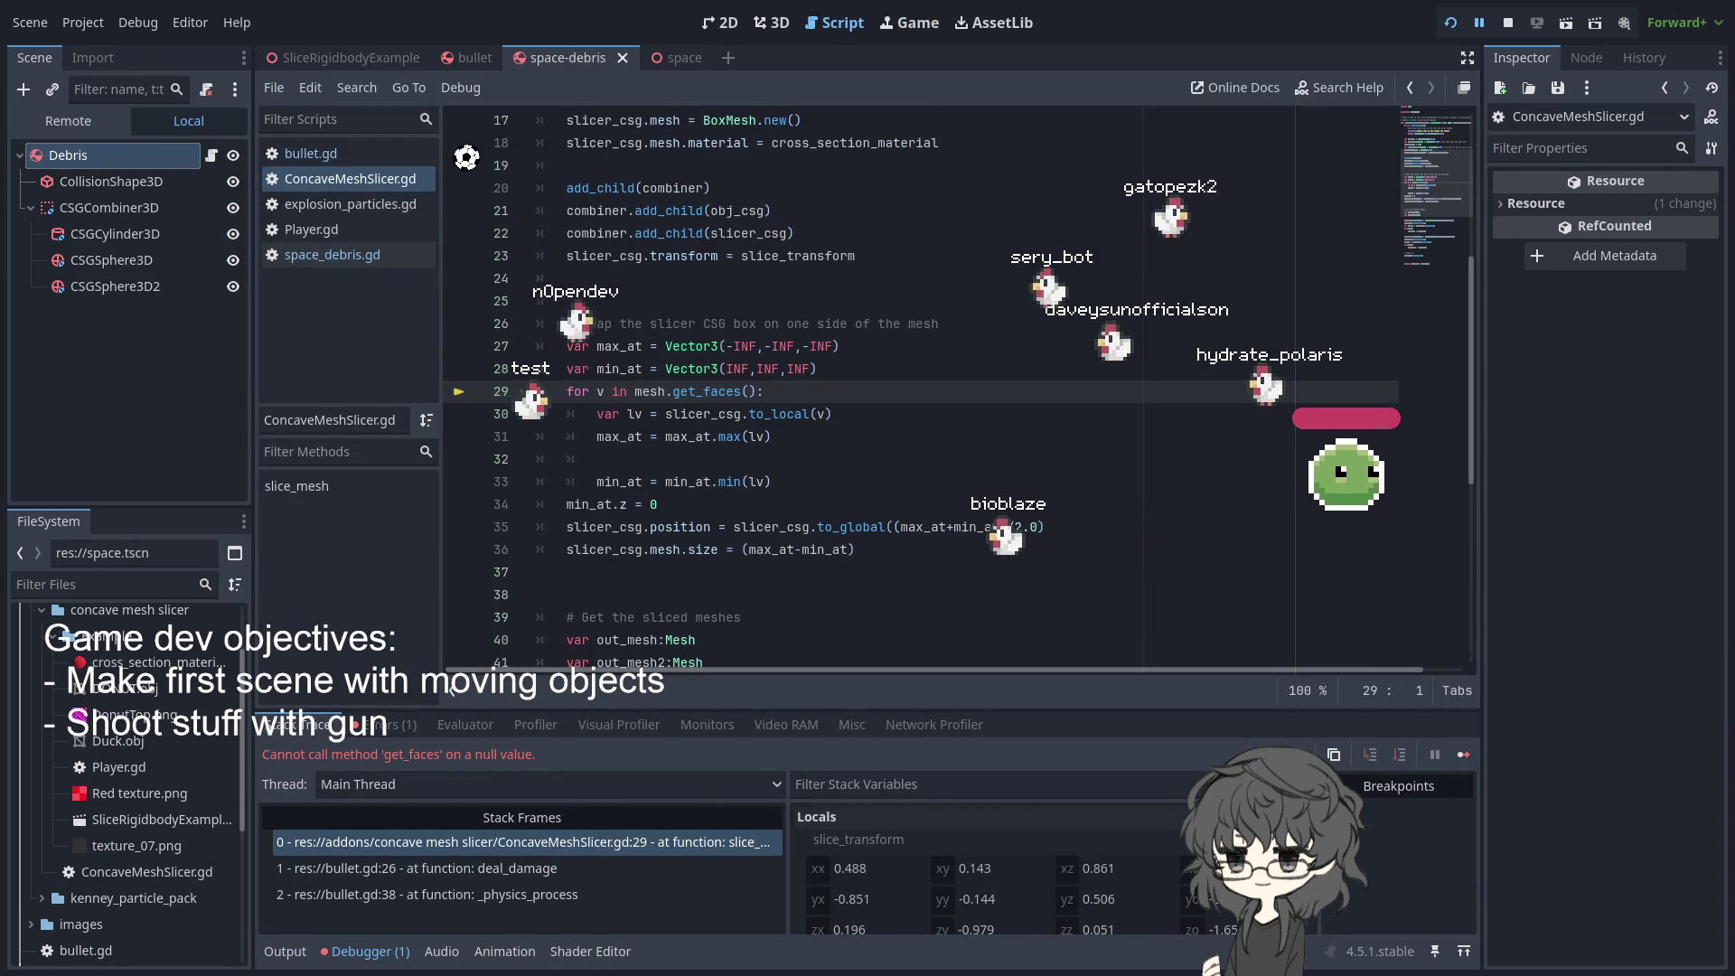
left_click(337, 56)
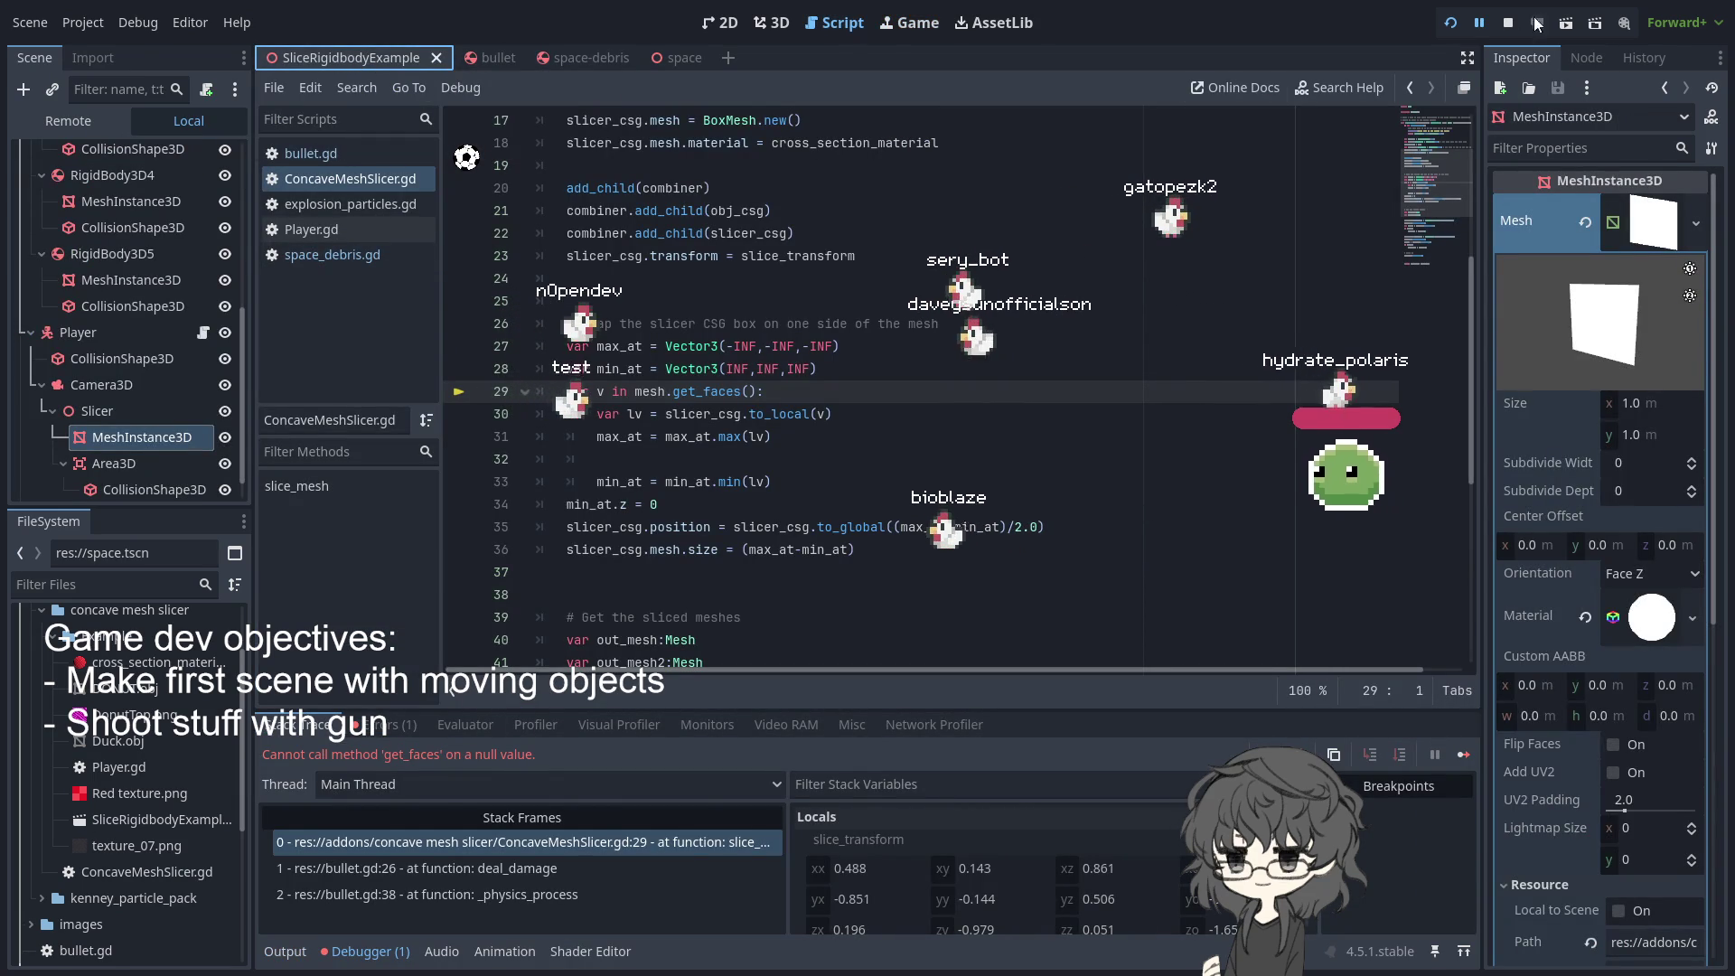
key("F8")
Step: Open bullet.gd and examine deal_damage's slice_mesh call and the basis.x line using body
left_click(469, 61)
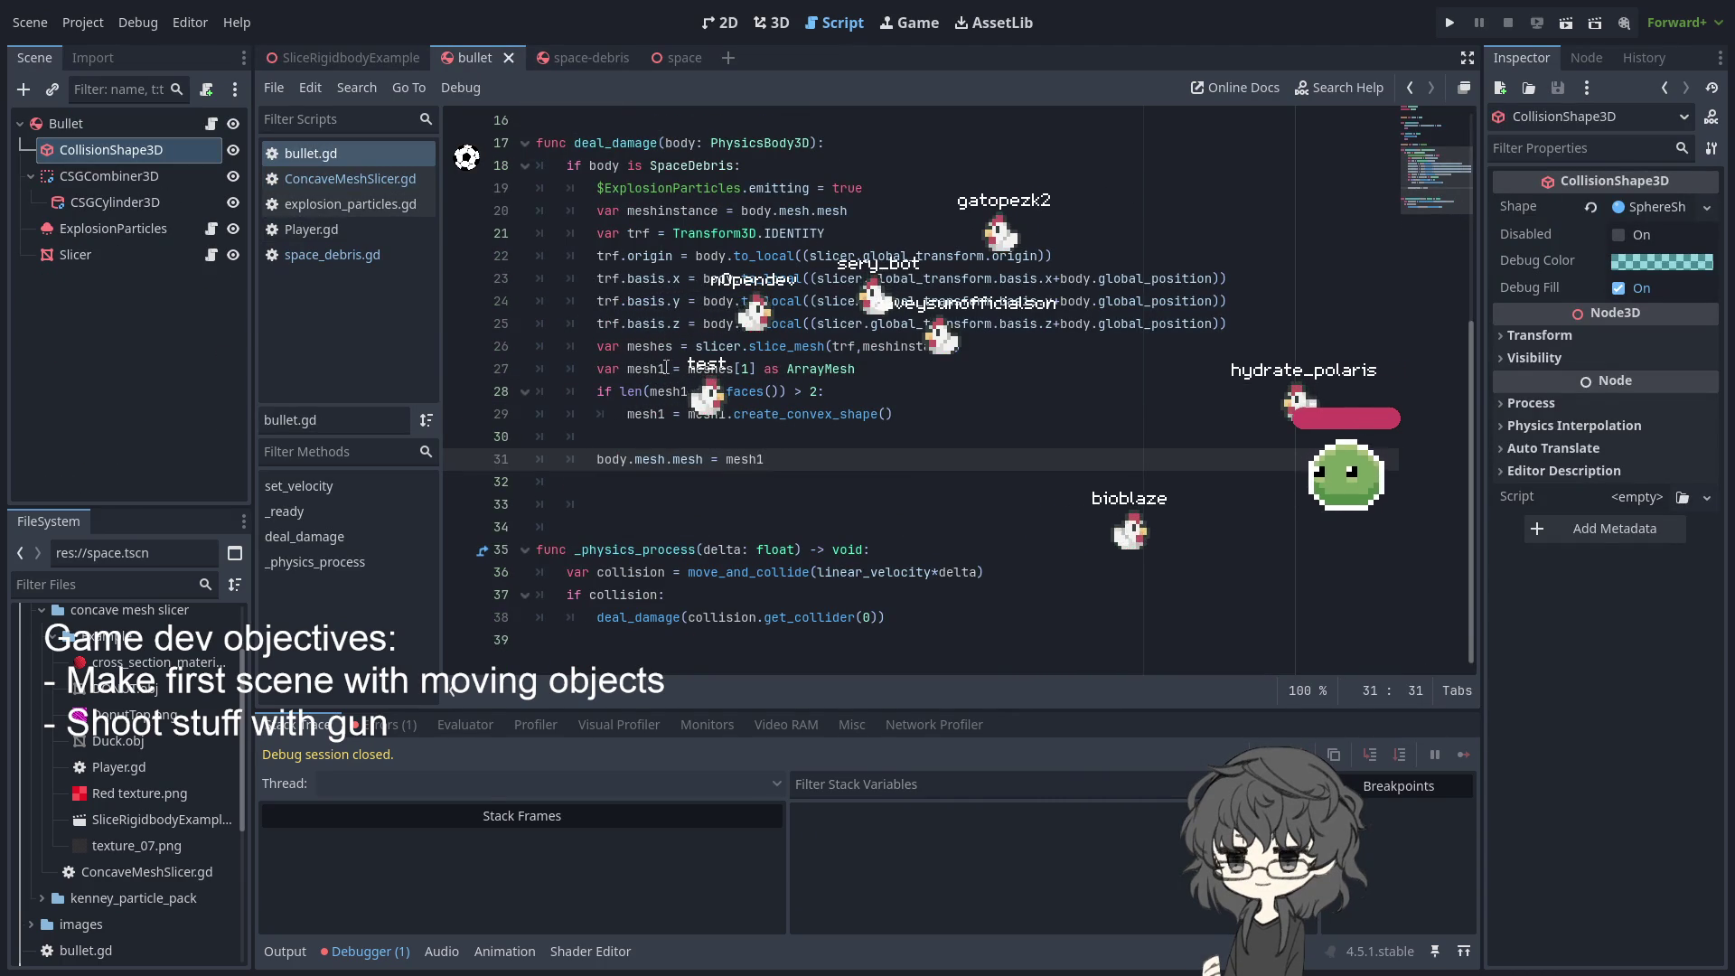
left_click(701, 346)
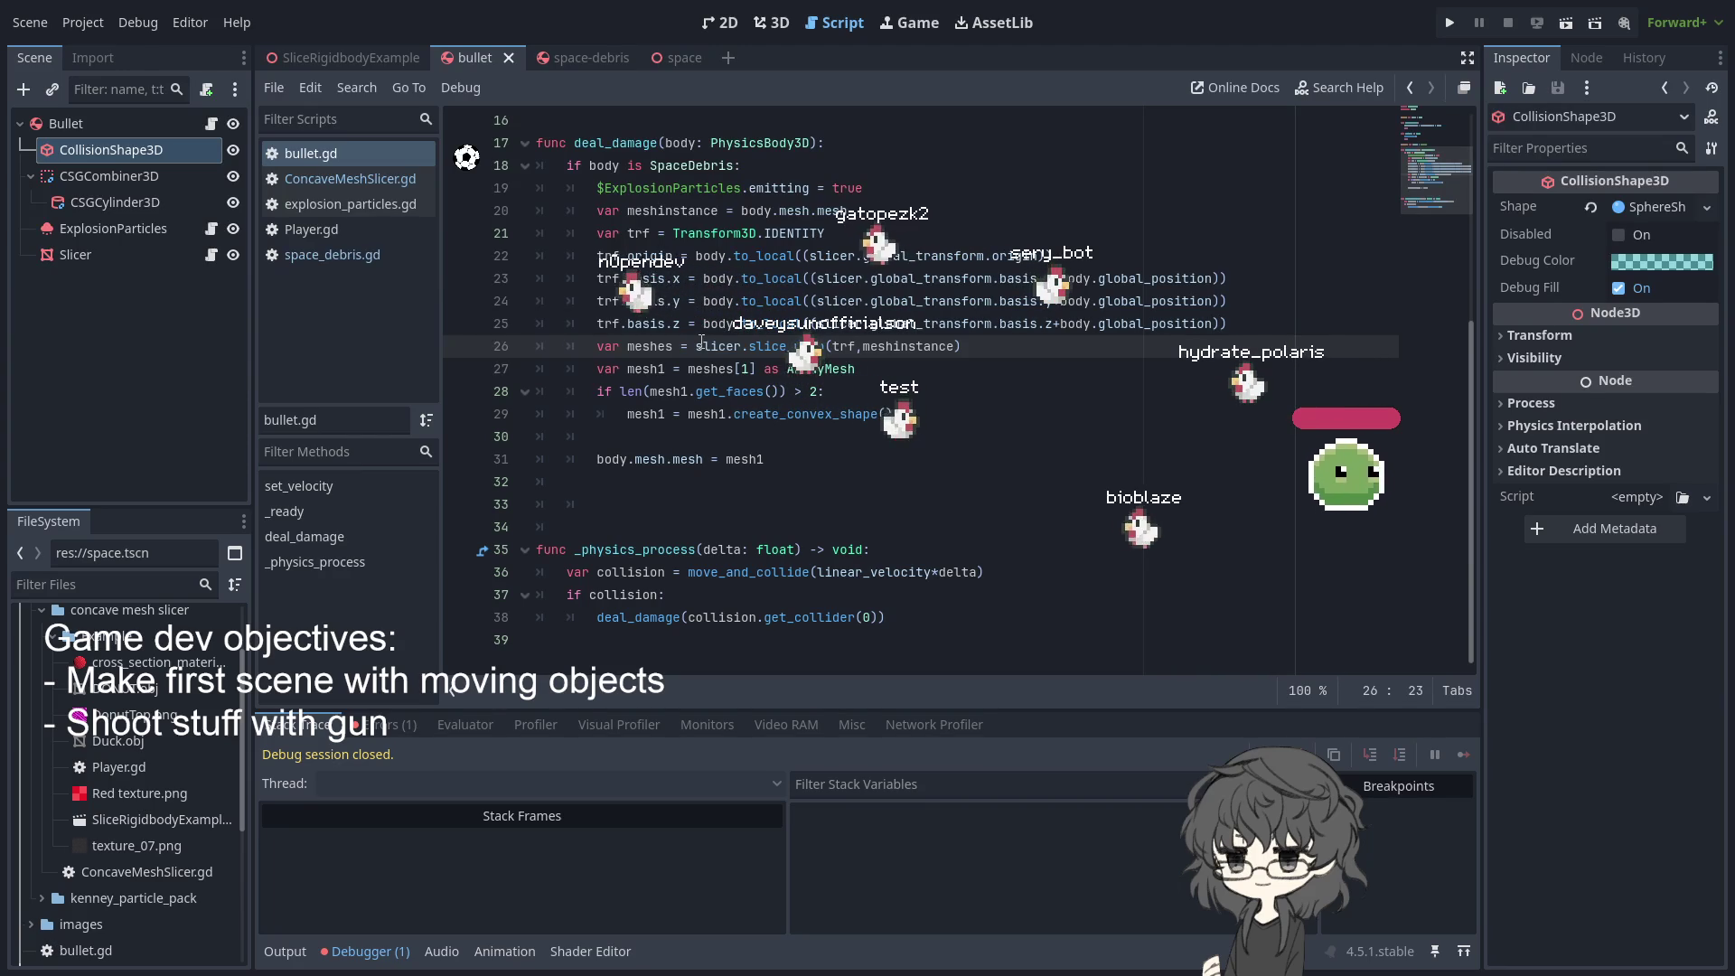
double_click(957, 280)
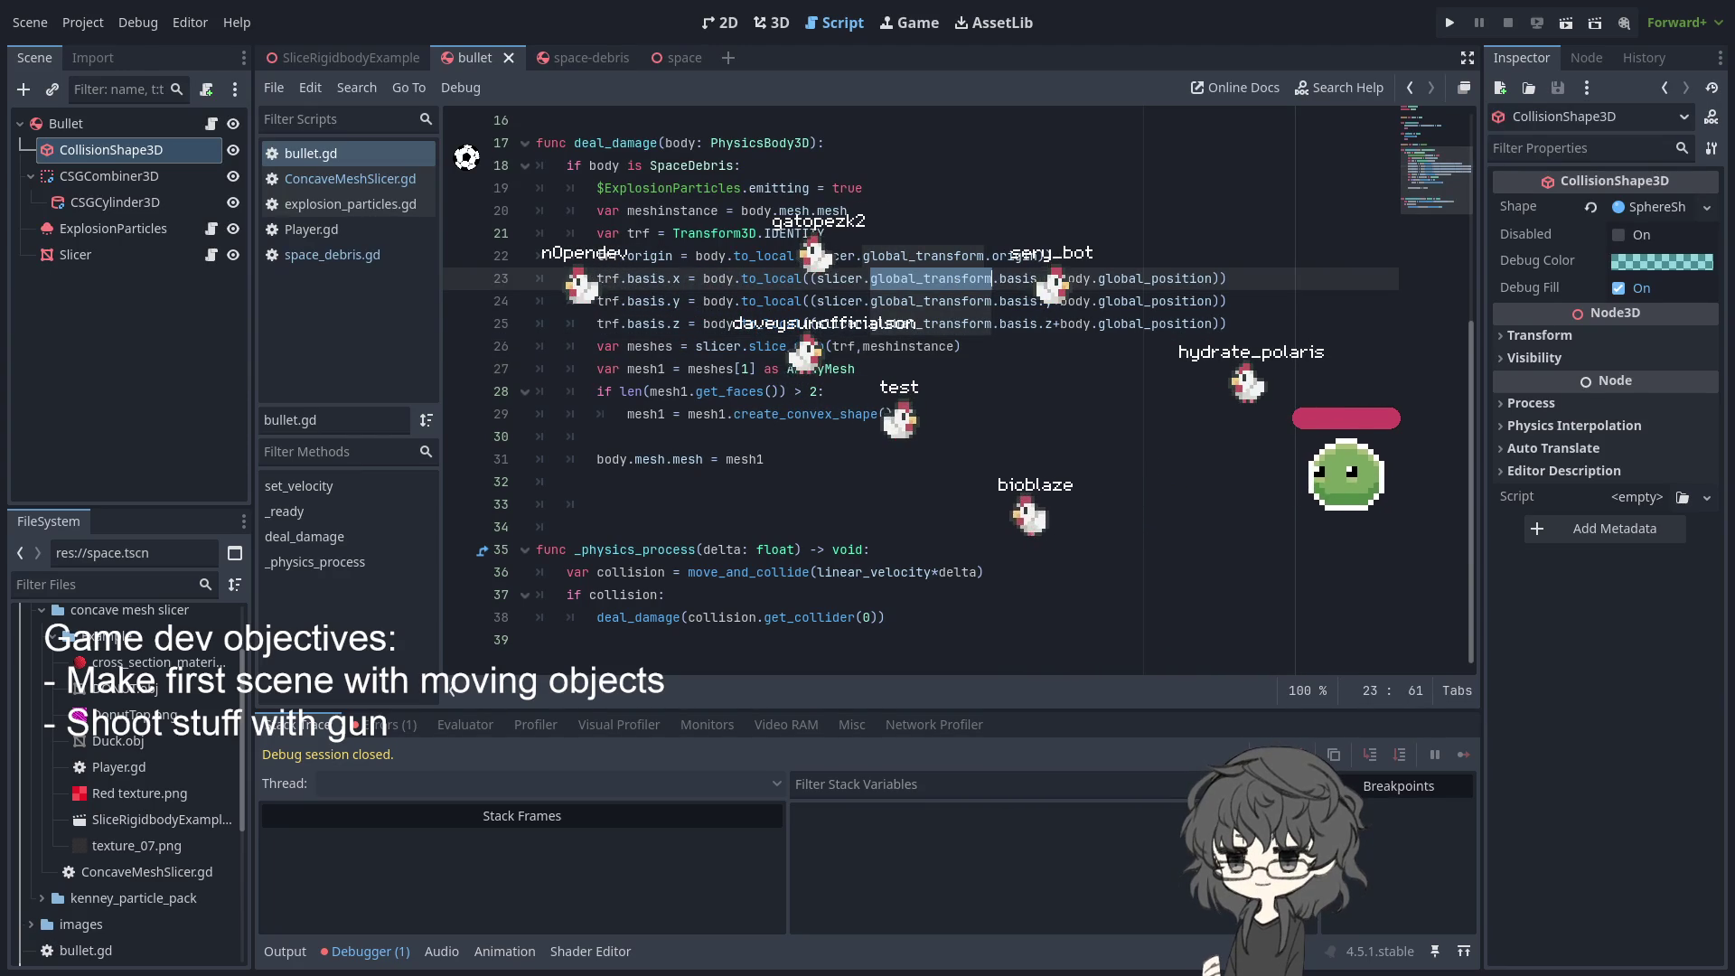
double_click(1078, 279)
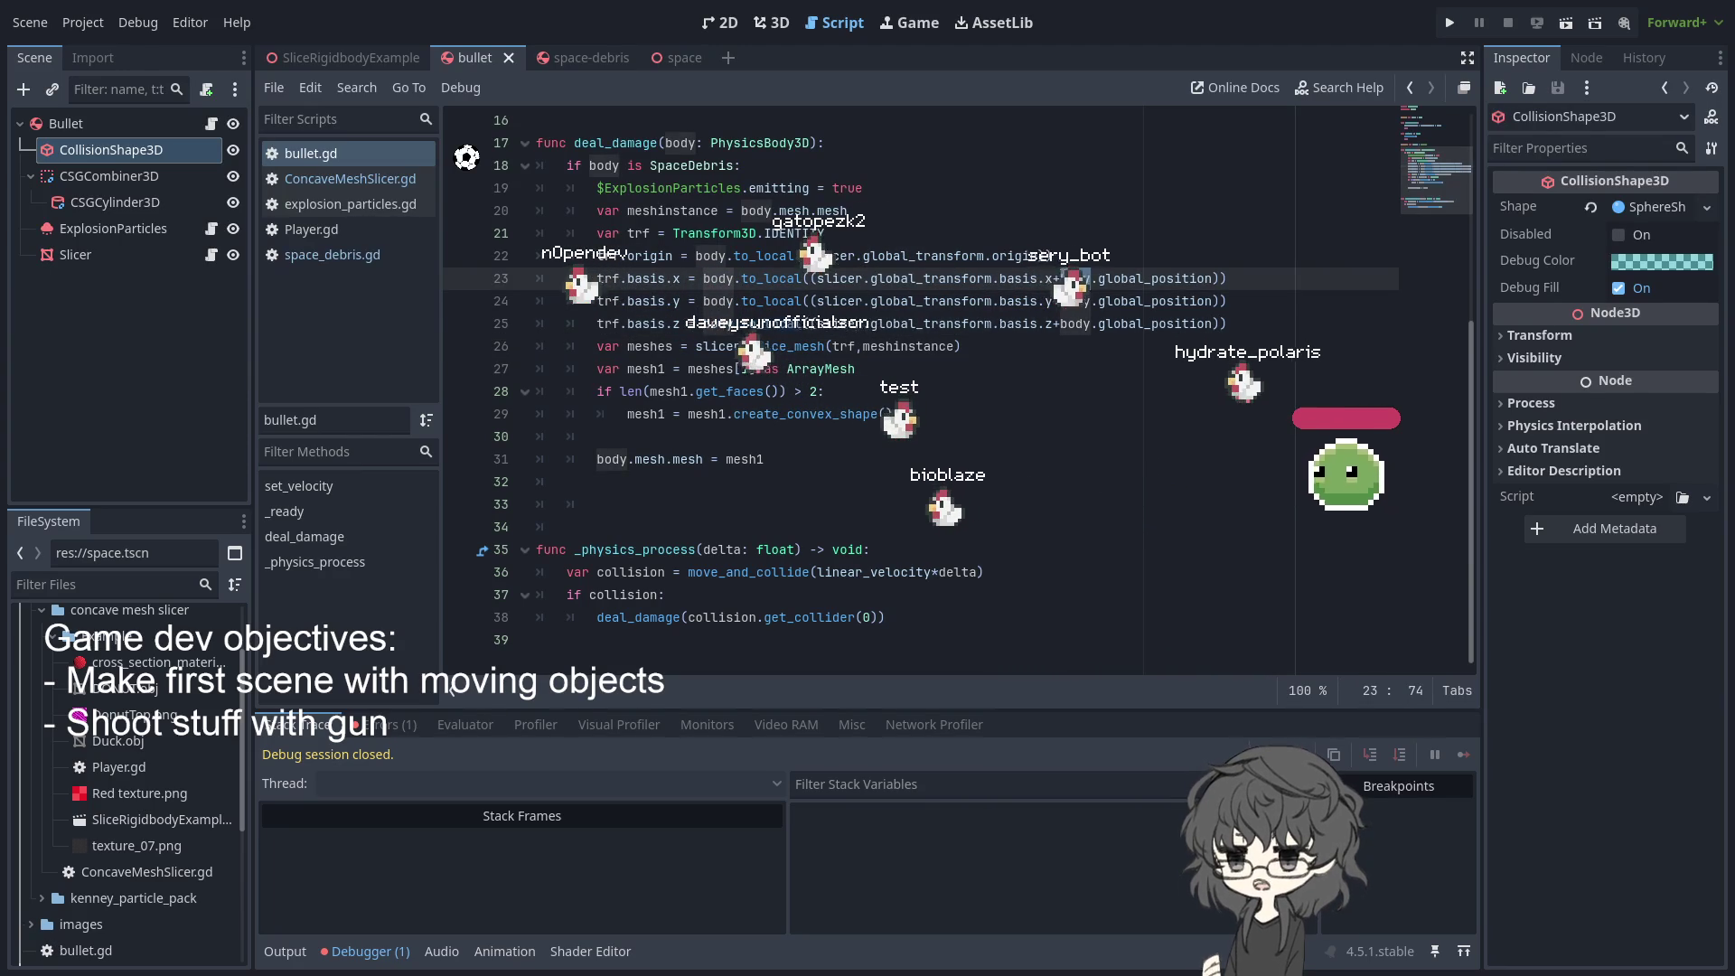
left_click(1146, 279)
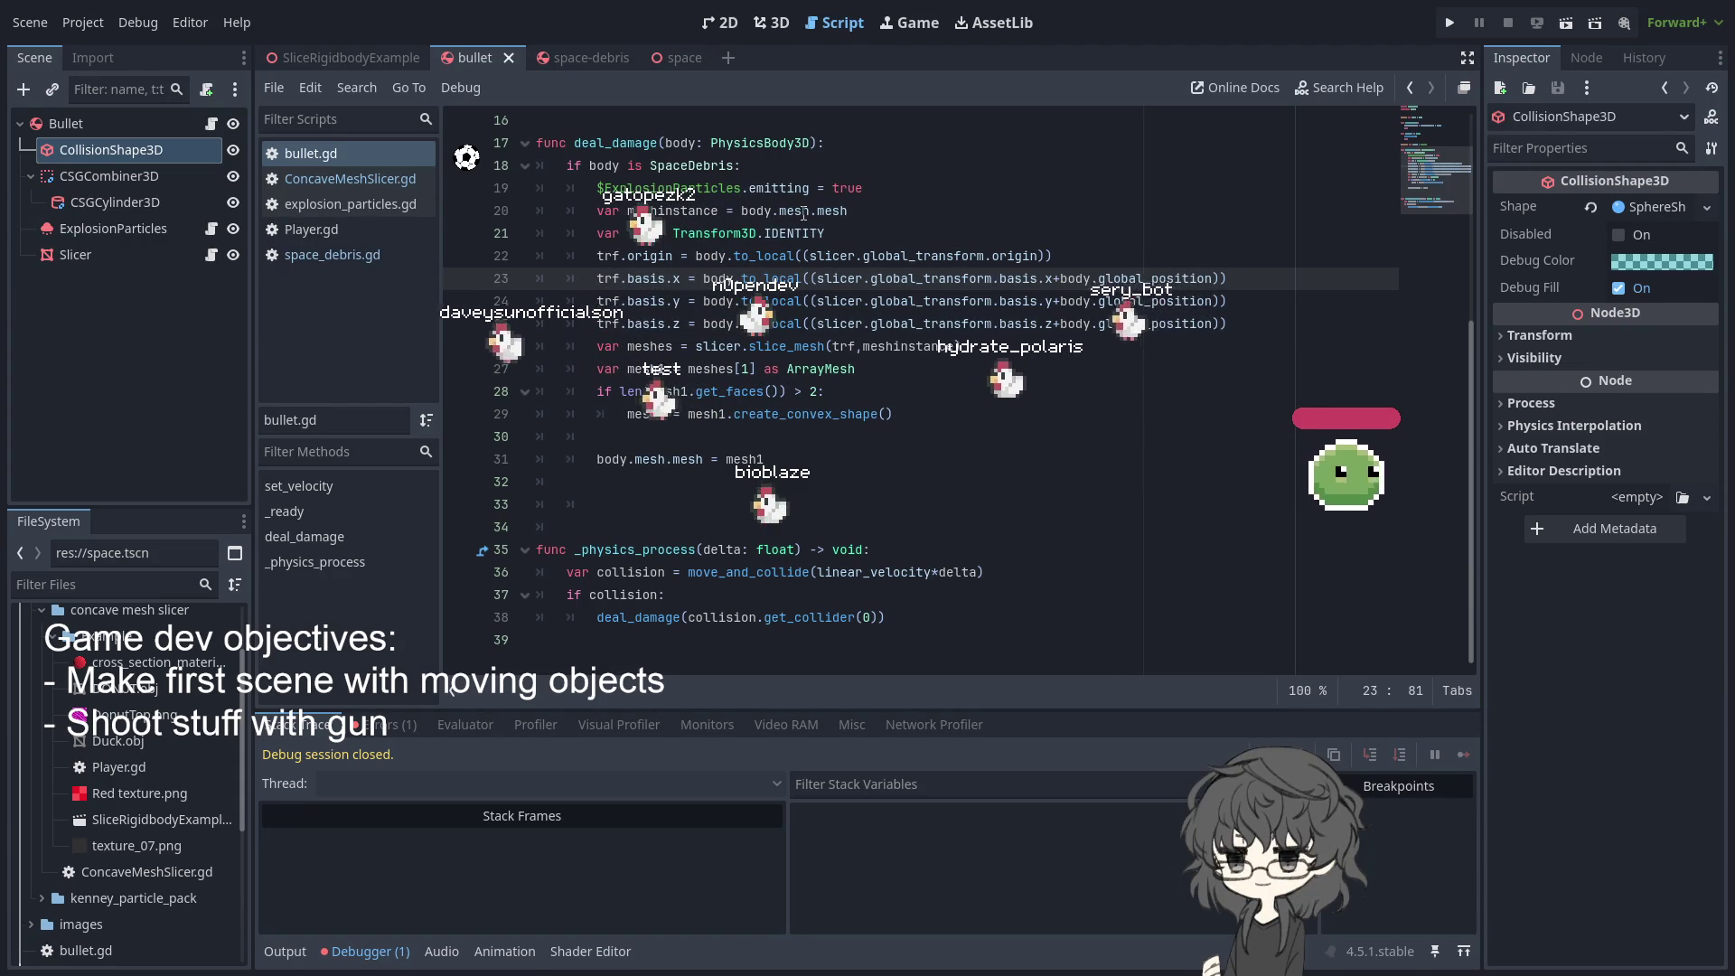
Step: Review the particles, origin and meshinstance lines, then rerun the game to hit the line-31 breakpoint
left_click(935, 192)
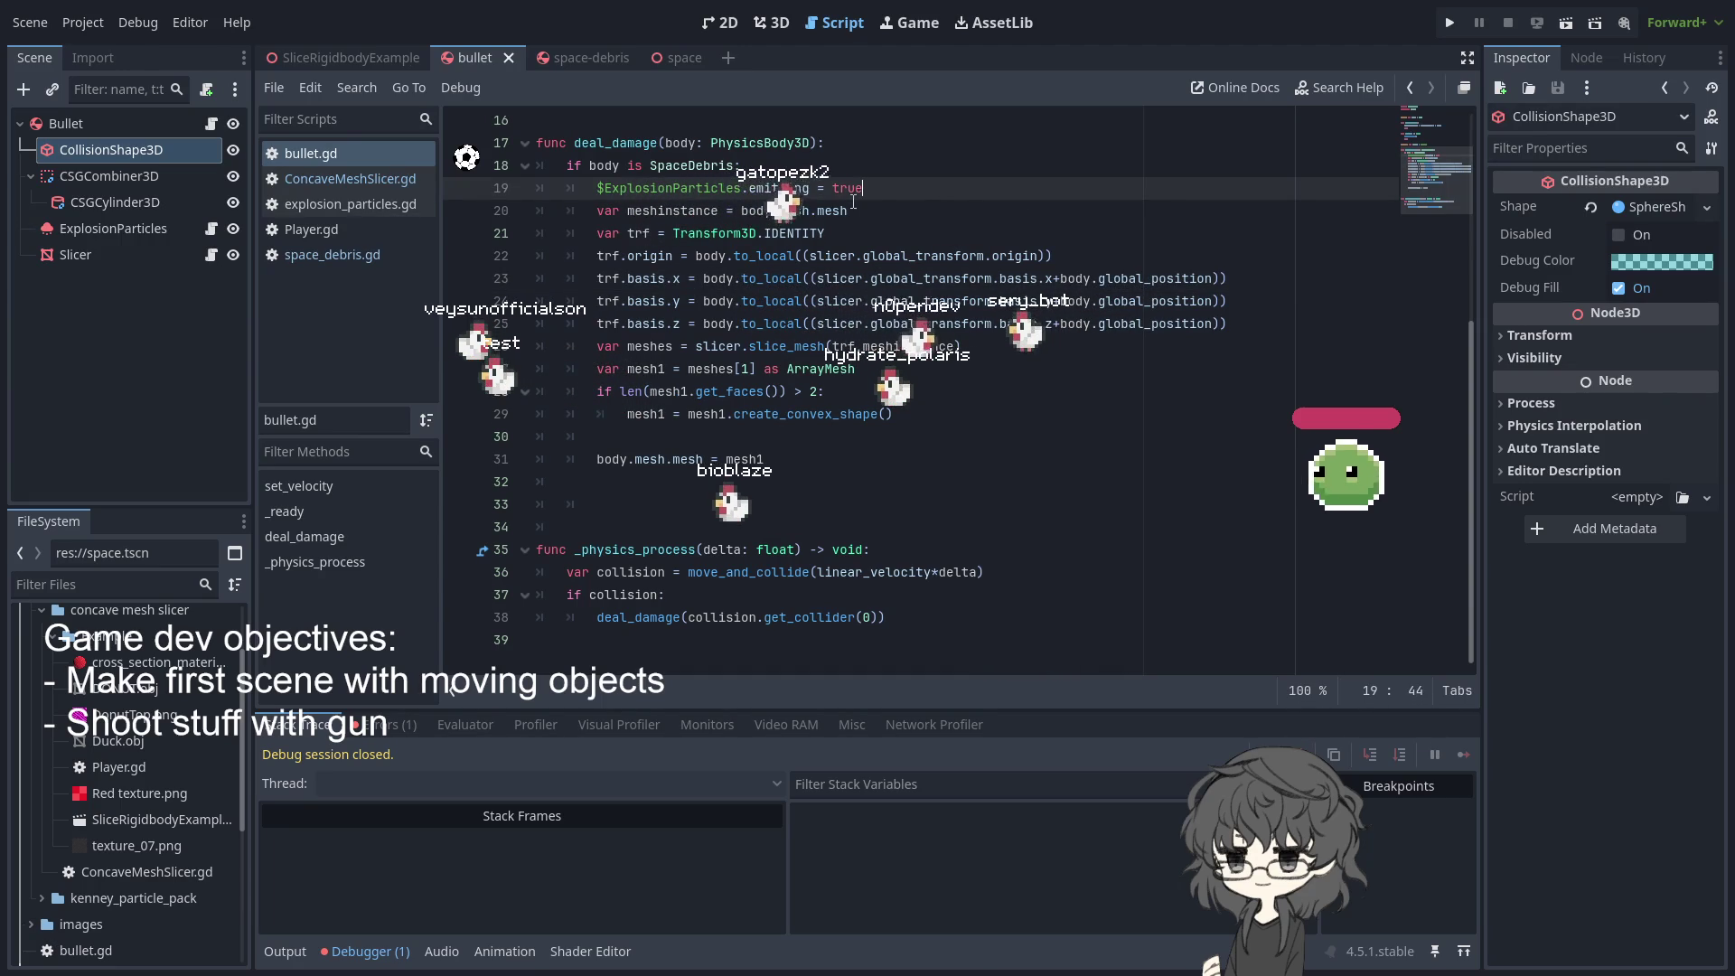
left_click(1010, 256)
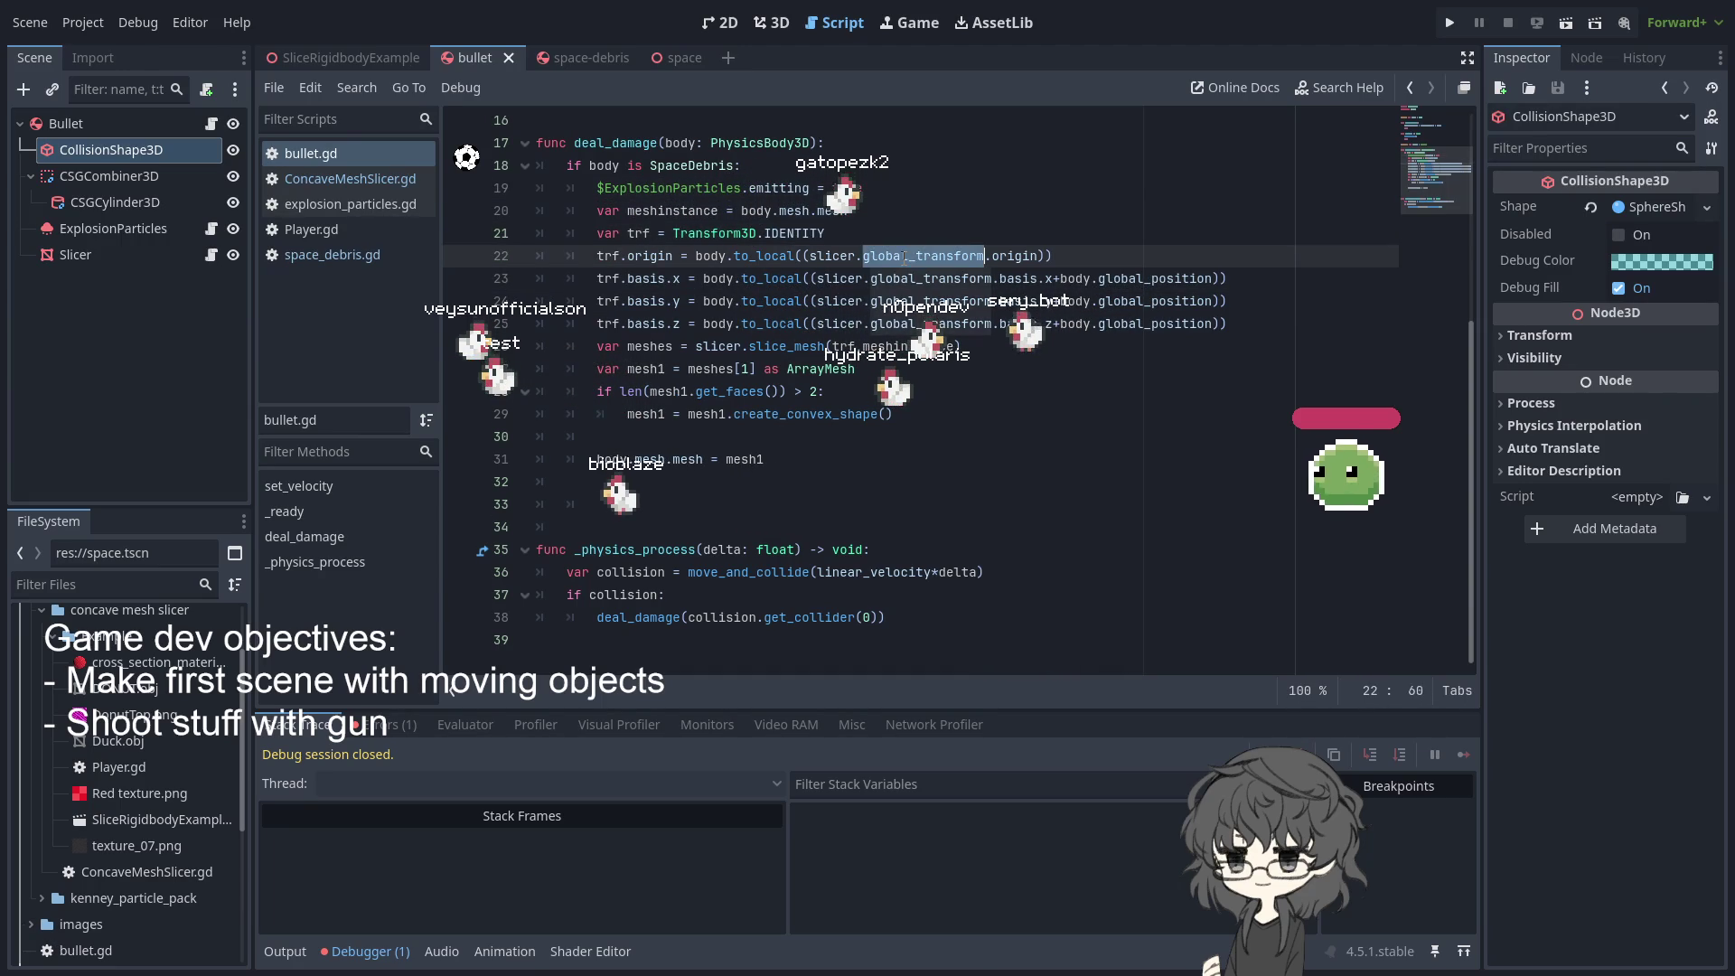
left_click(787, 193)
left_click(796, 209)
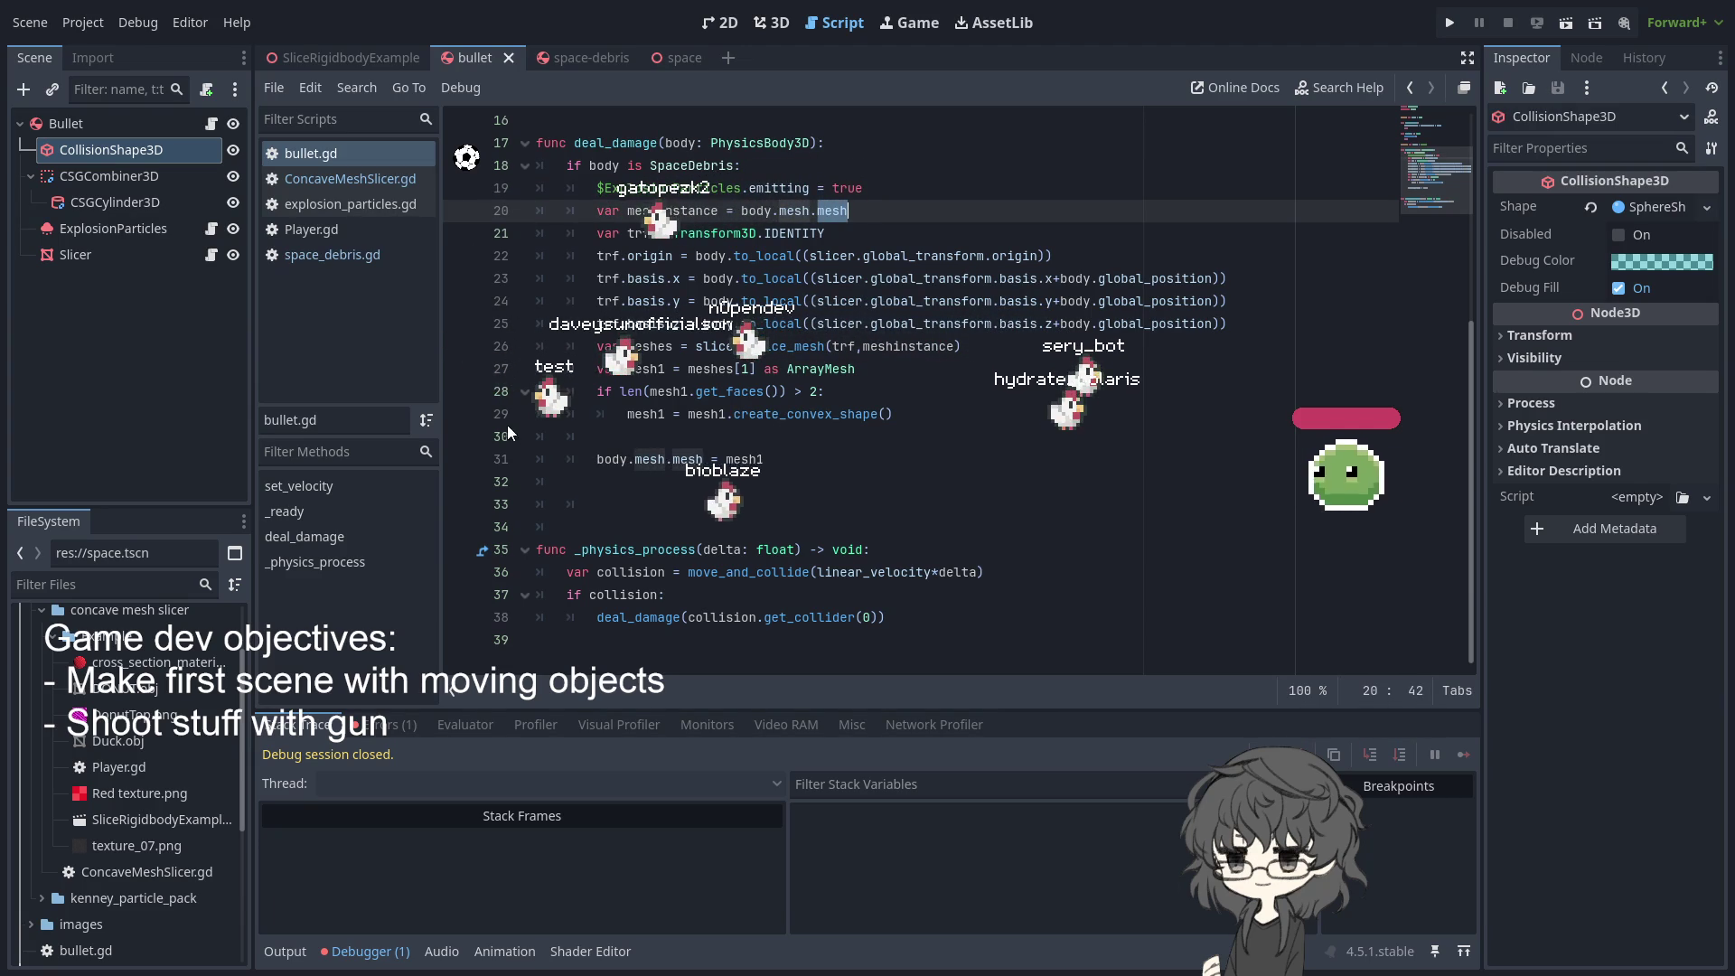
left_click(1452, 23)
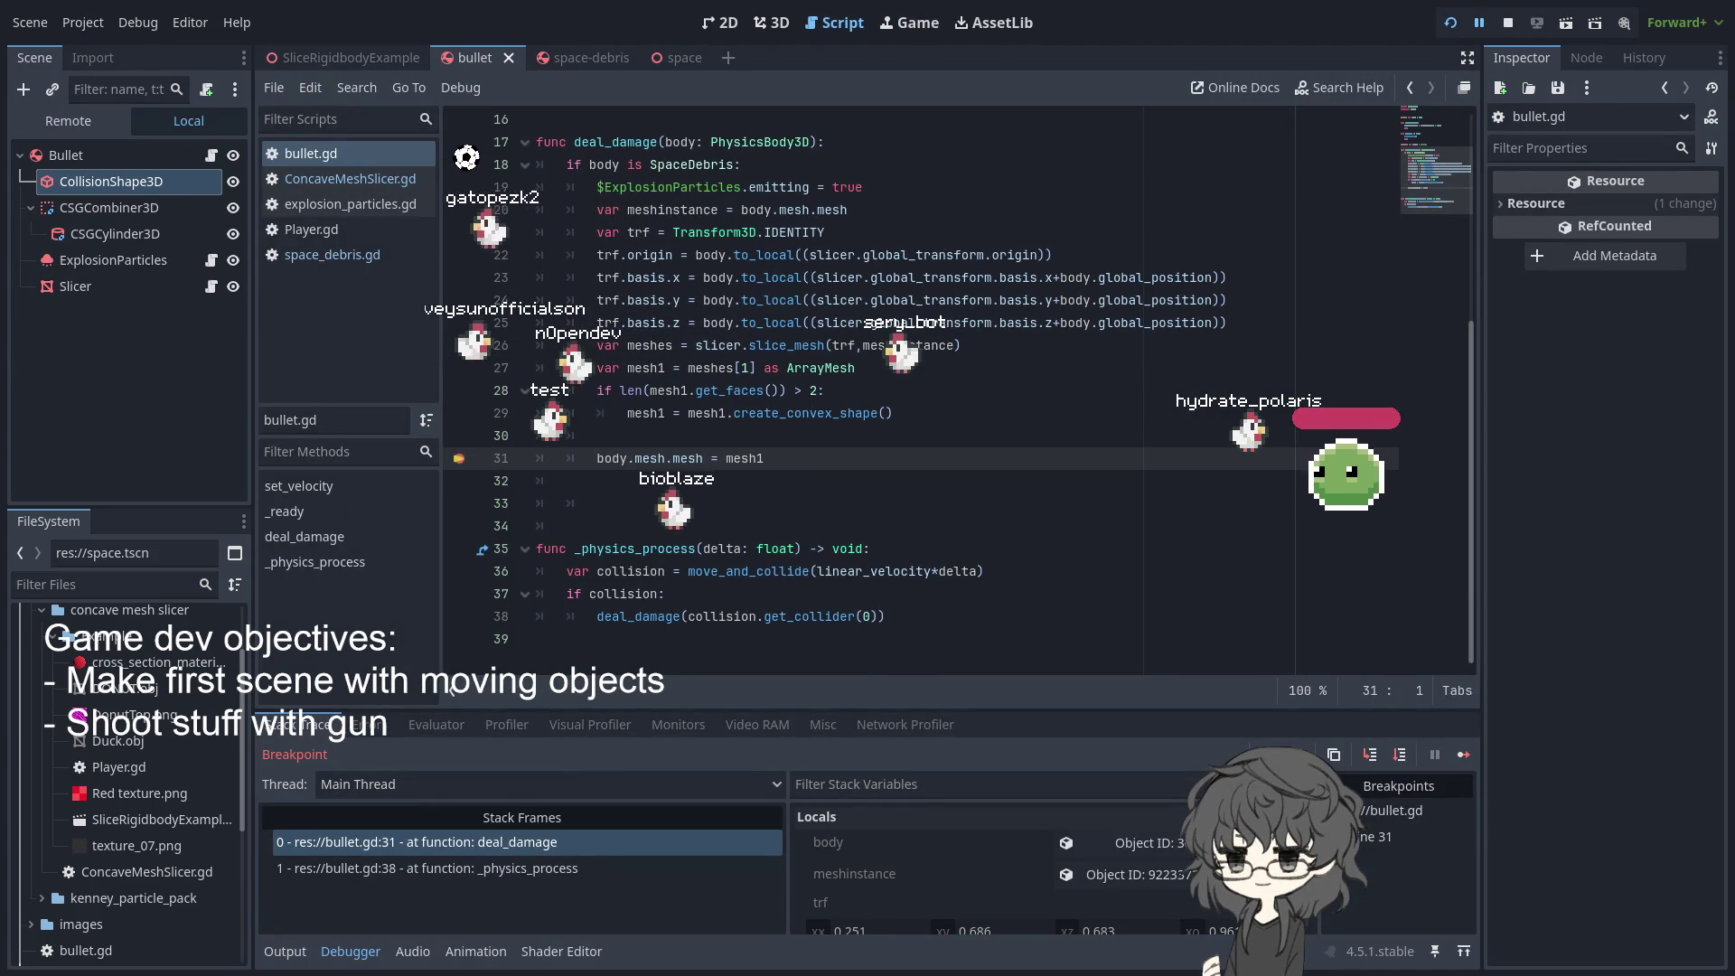
Step: Continue to the breakpoint and inspect meshinstance's remote ArrayMesh properties in Locals
key("F12")
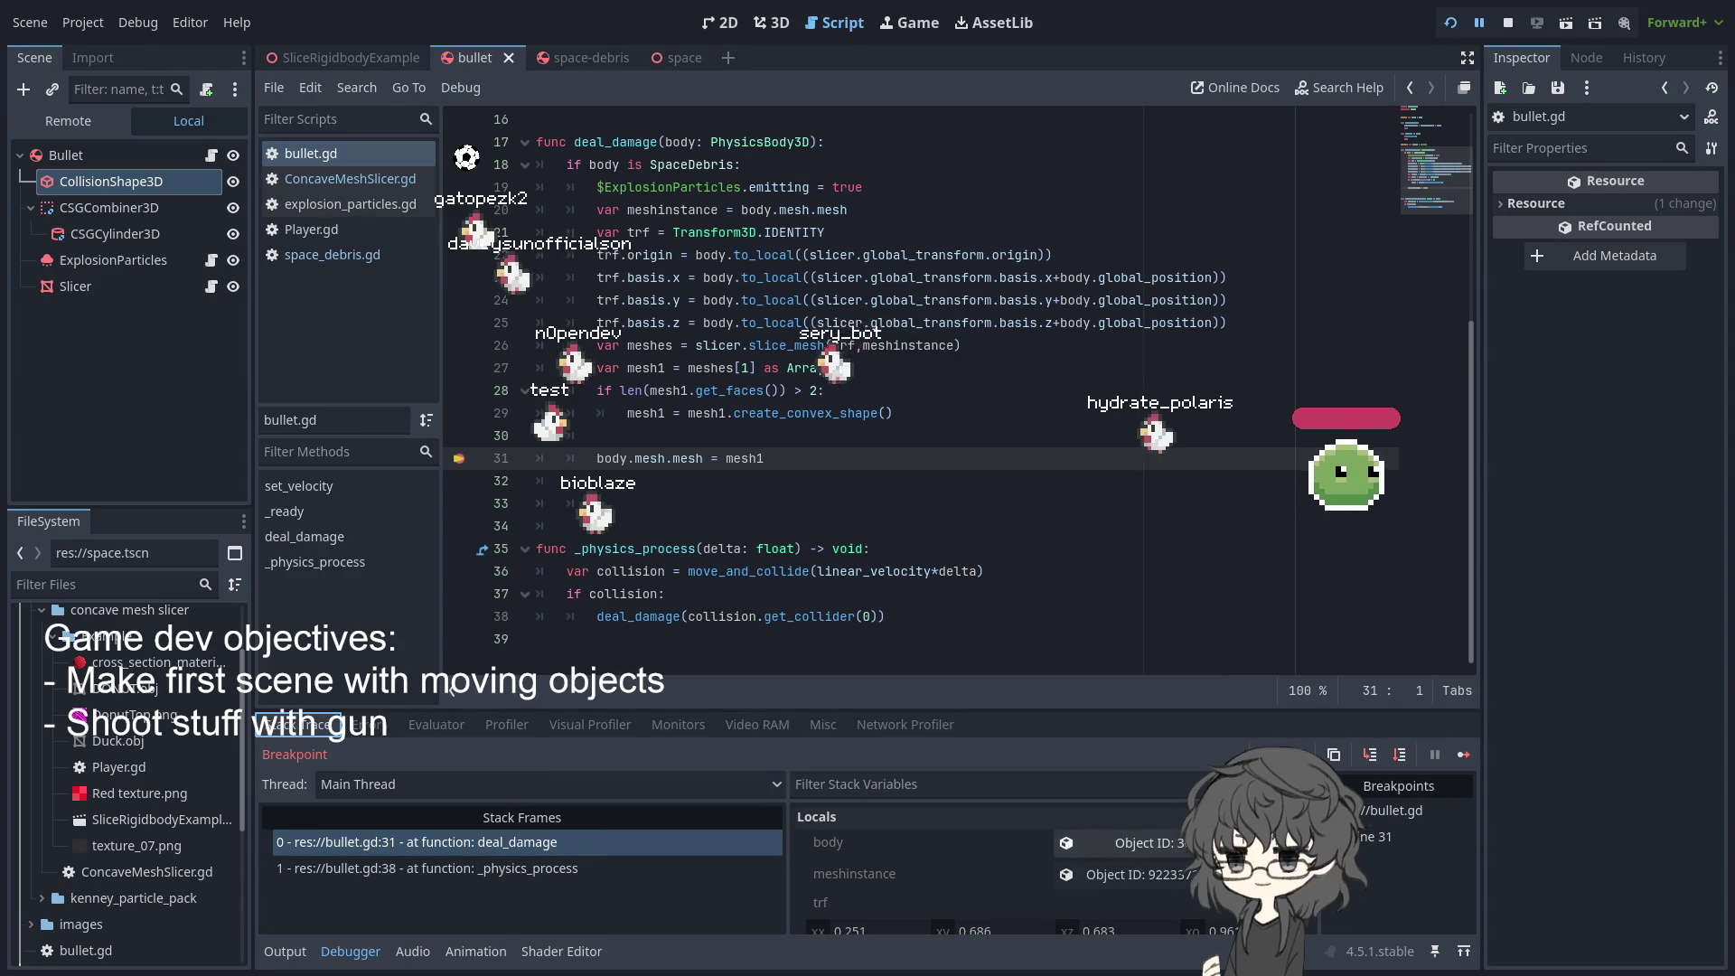
left_click(797, 187)
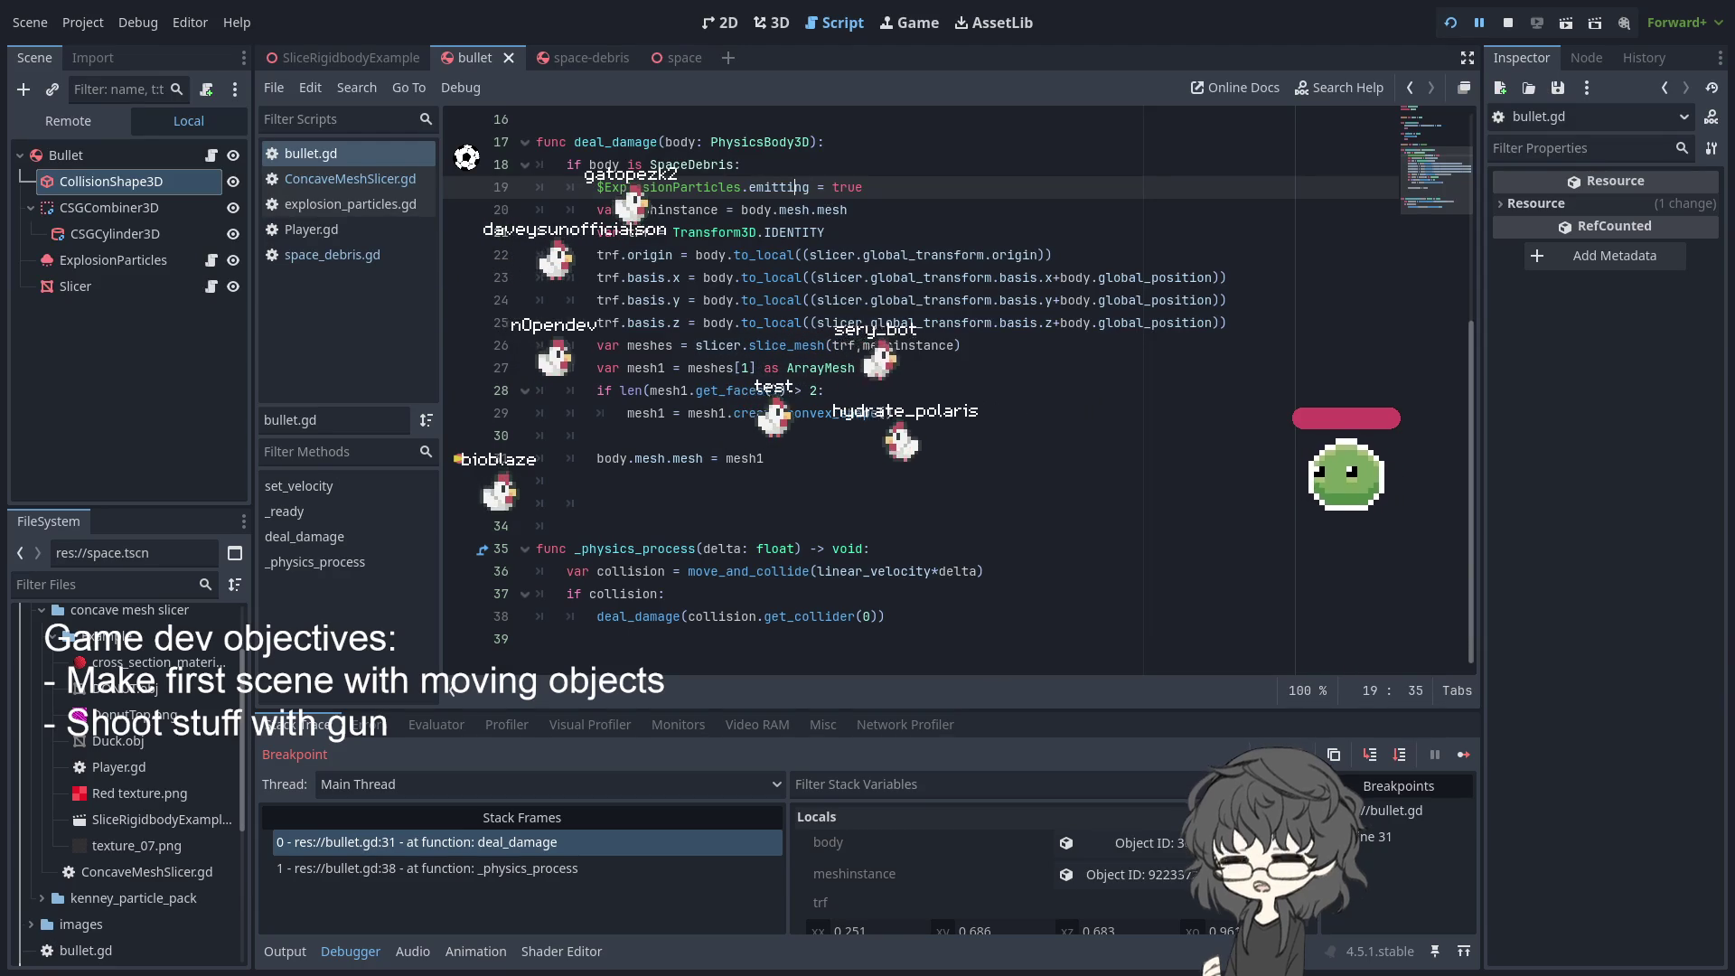
left_click(661, 209)
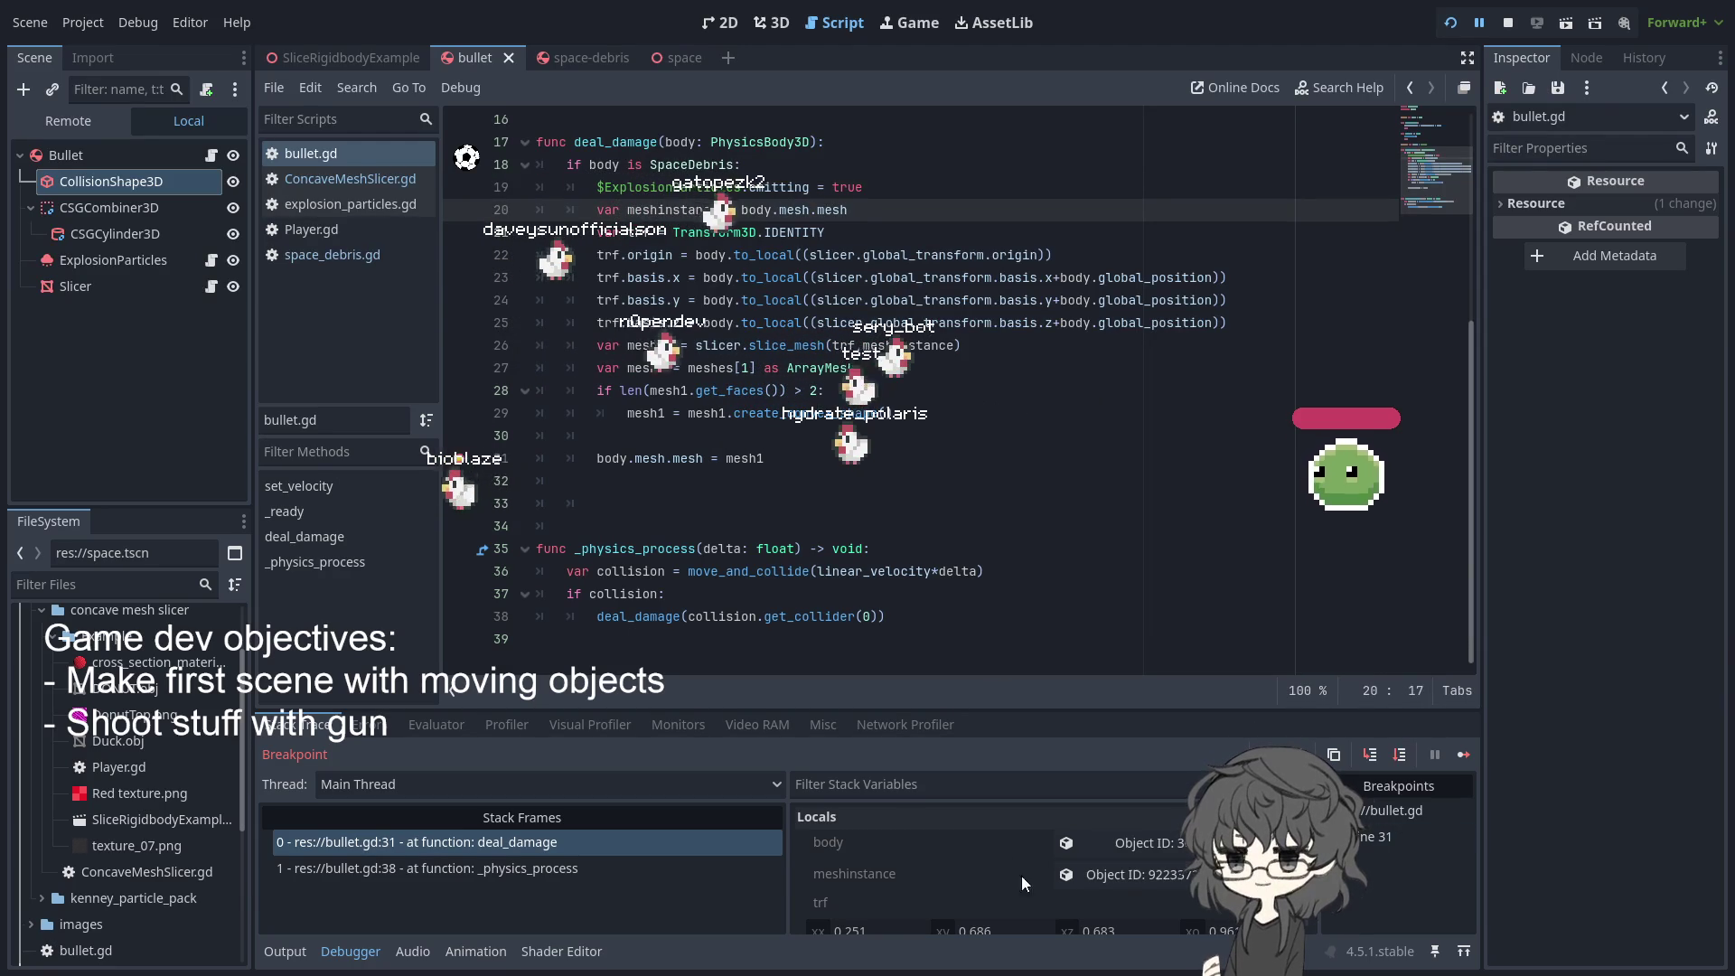
left_click(1171, 875)
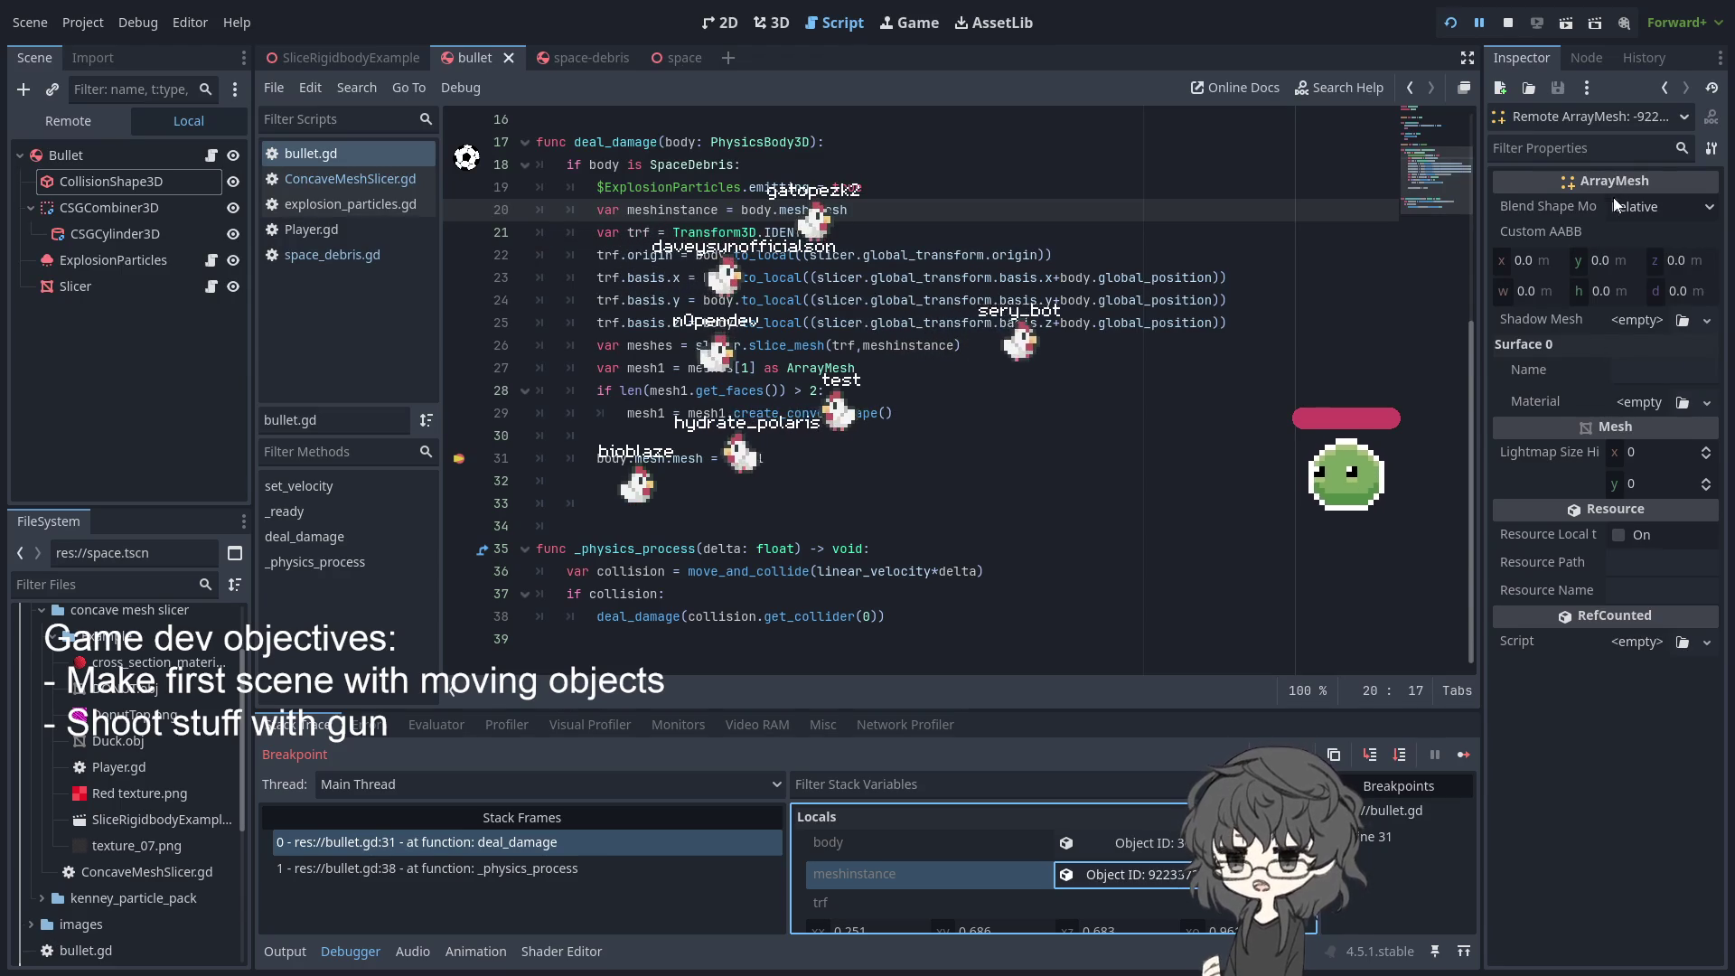
left_click(1661, 205)
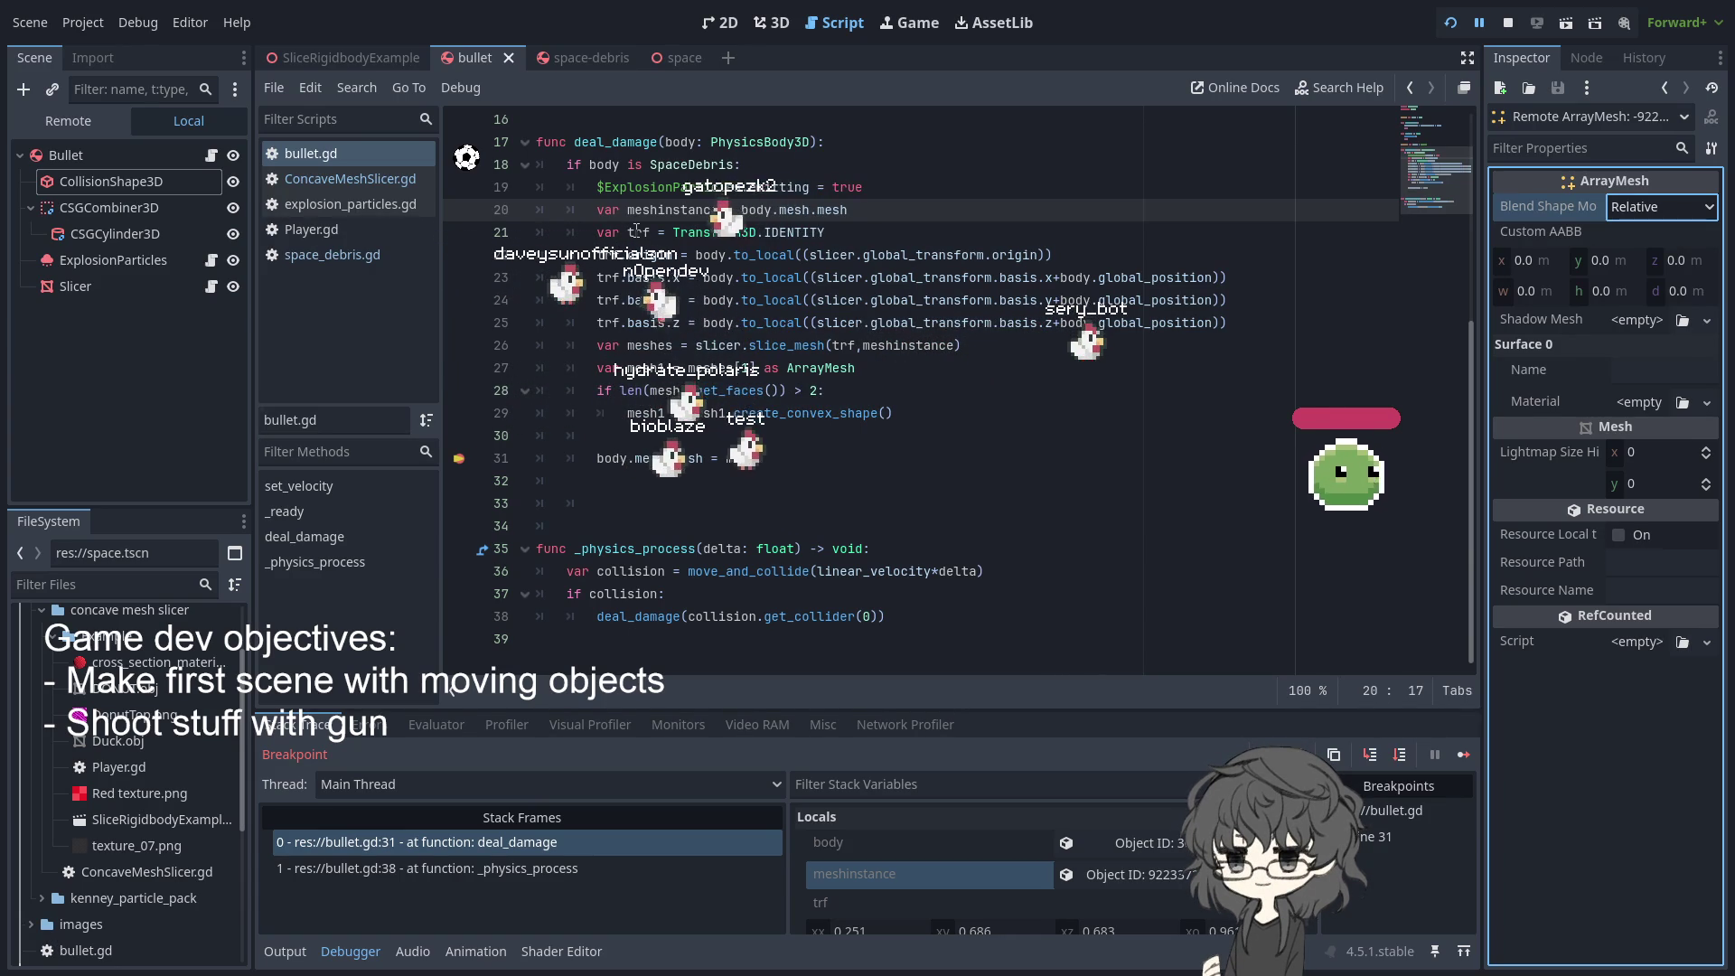
Step: Review the trf transform lines and confirm the meshes array holds 2 sliced meshes
left_click(788, 234)
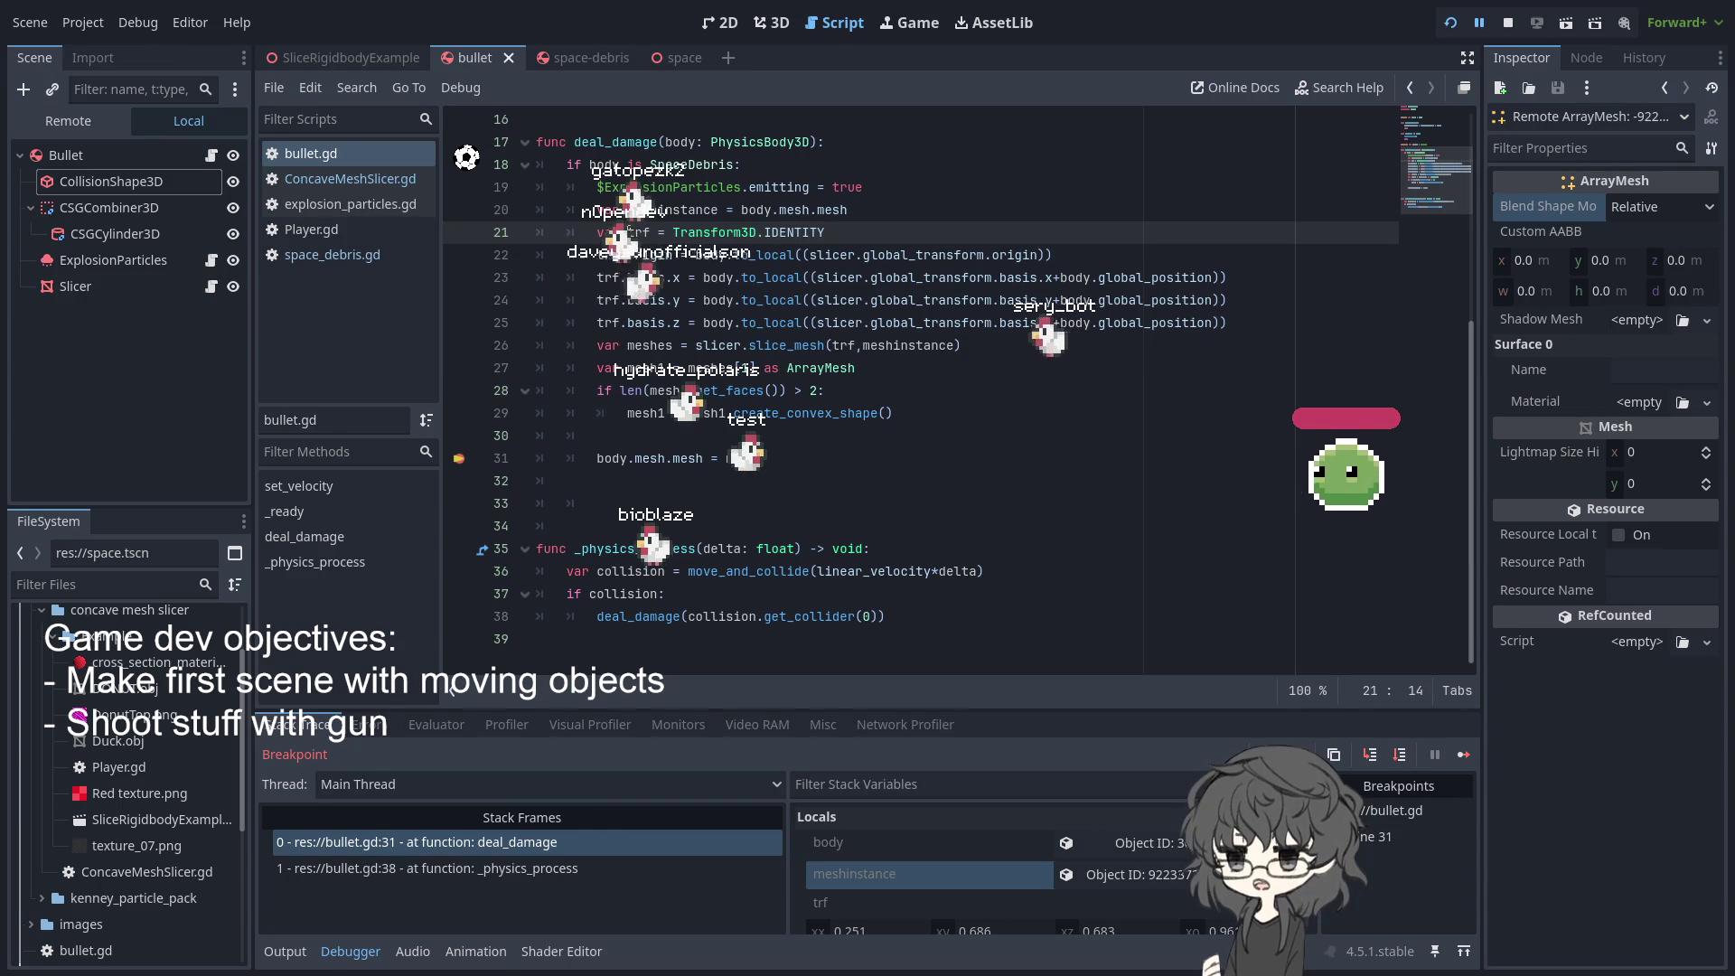
left_click(619, 277)
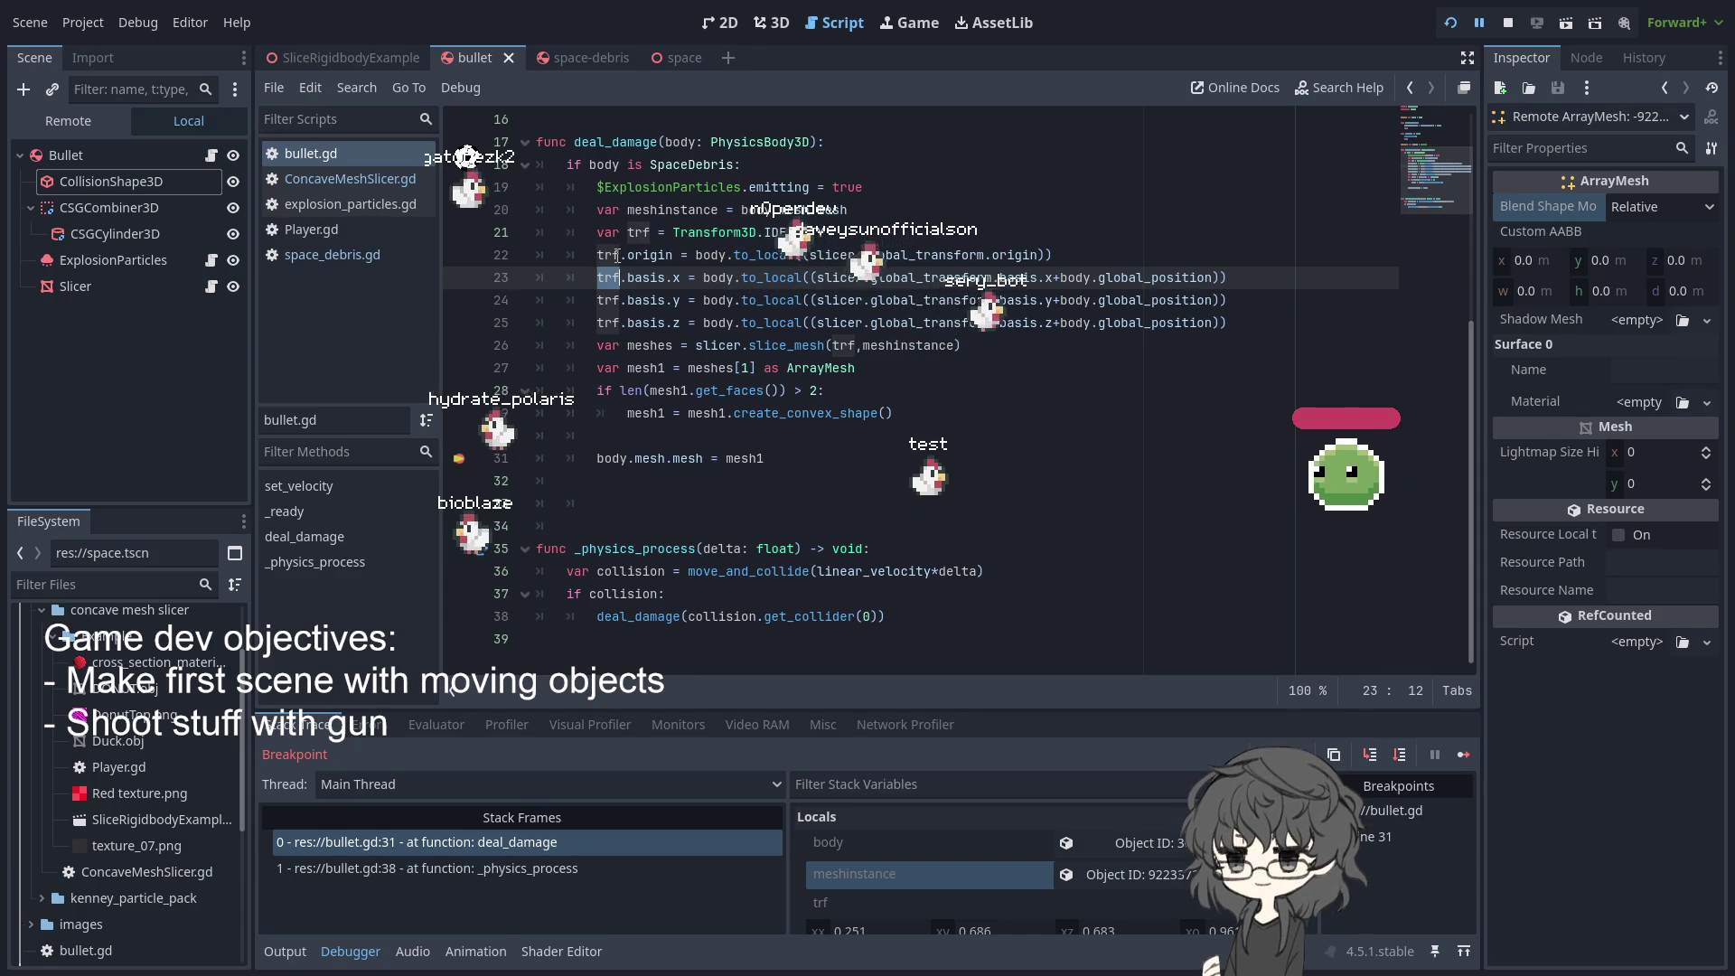
left_click(614, 248)
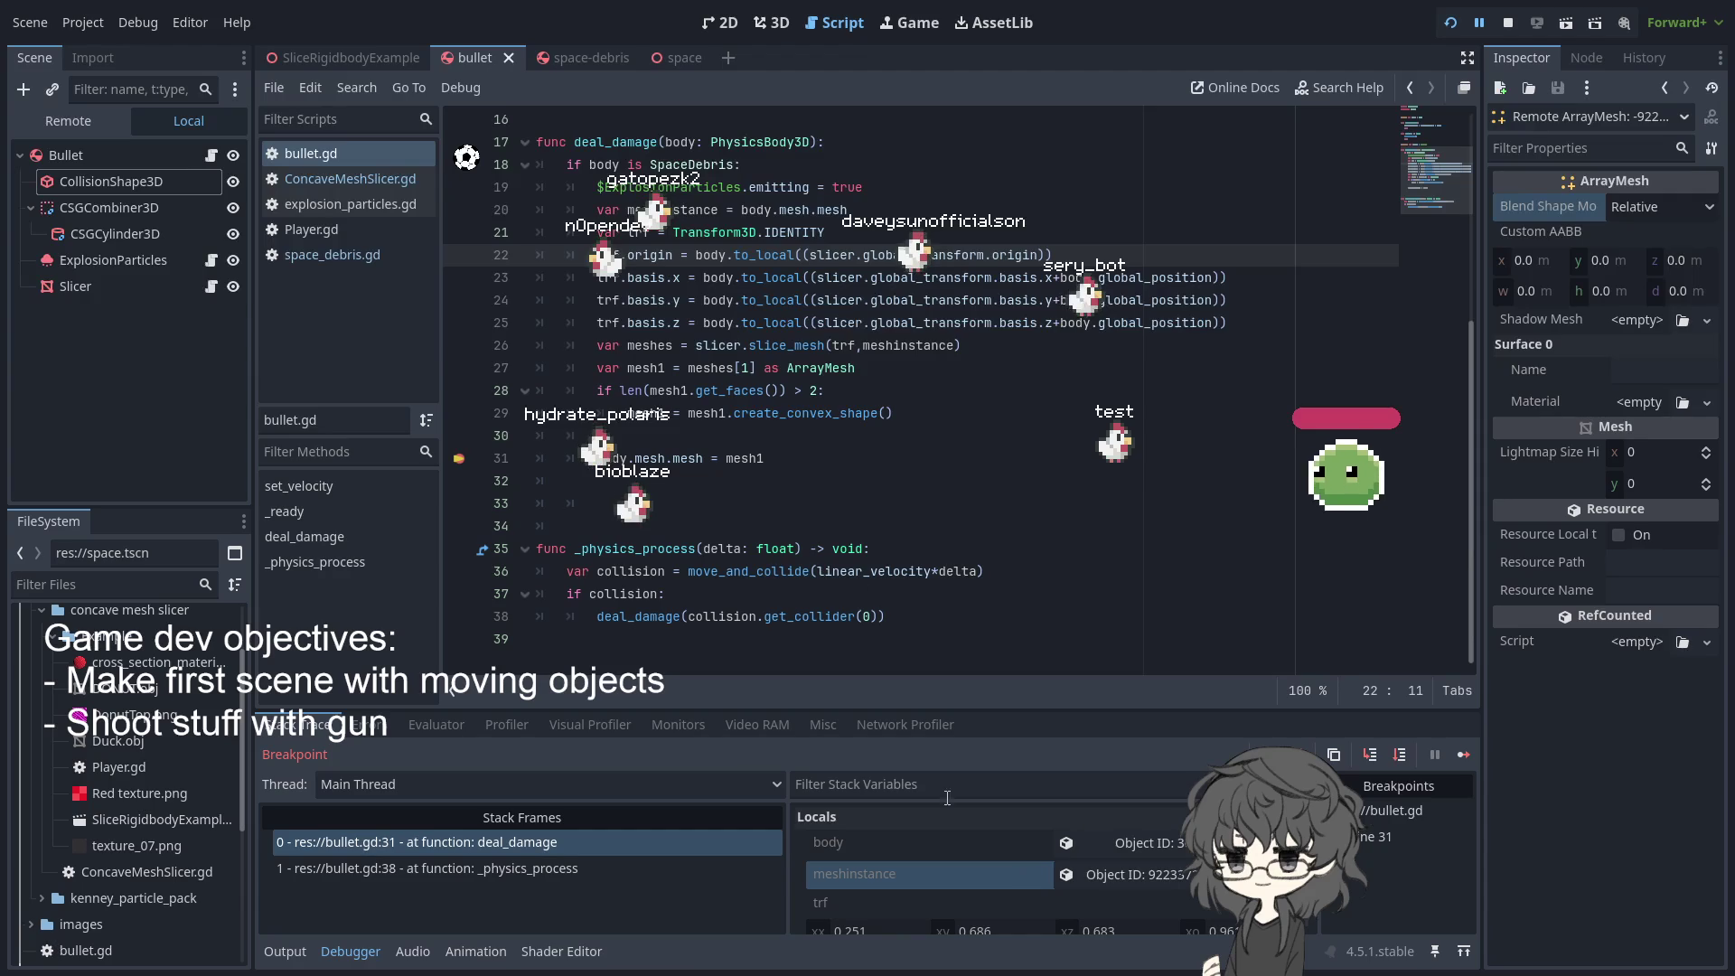
scroll(1056, 874, "down", 3)
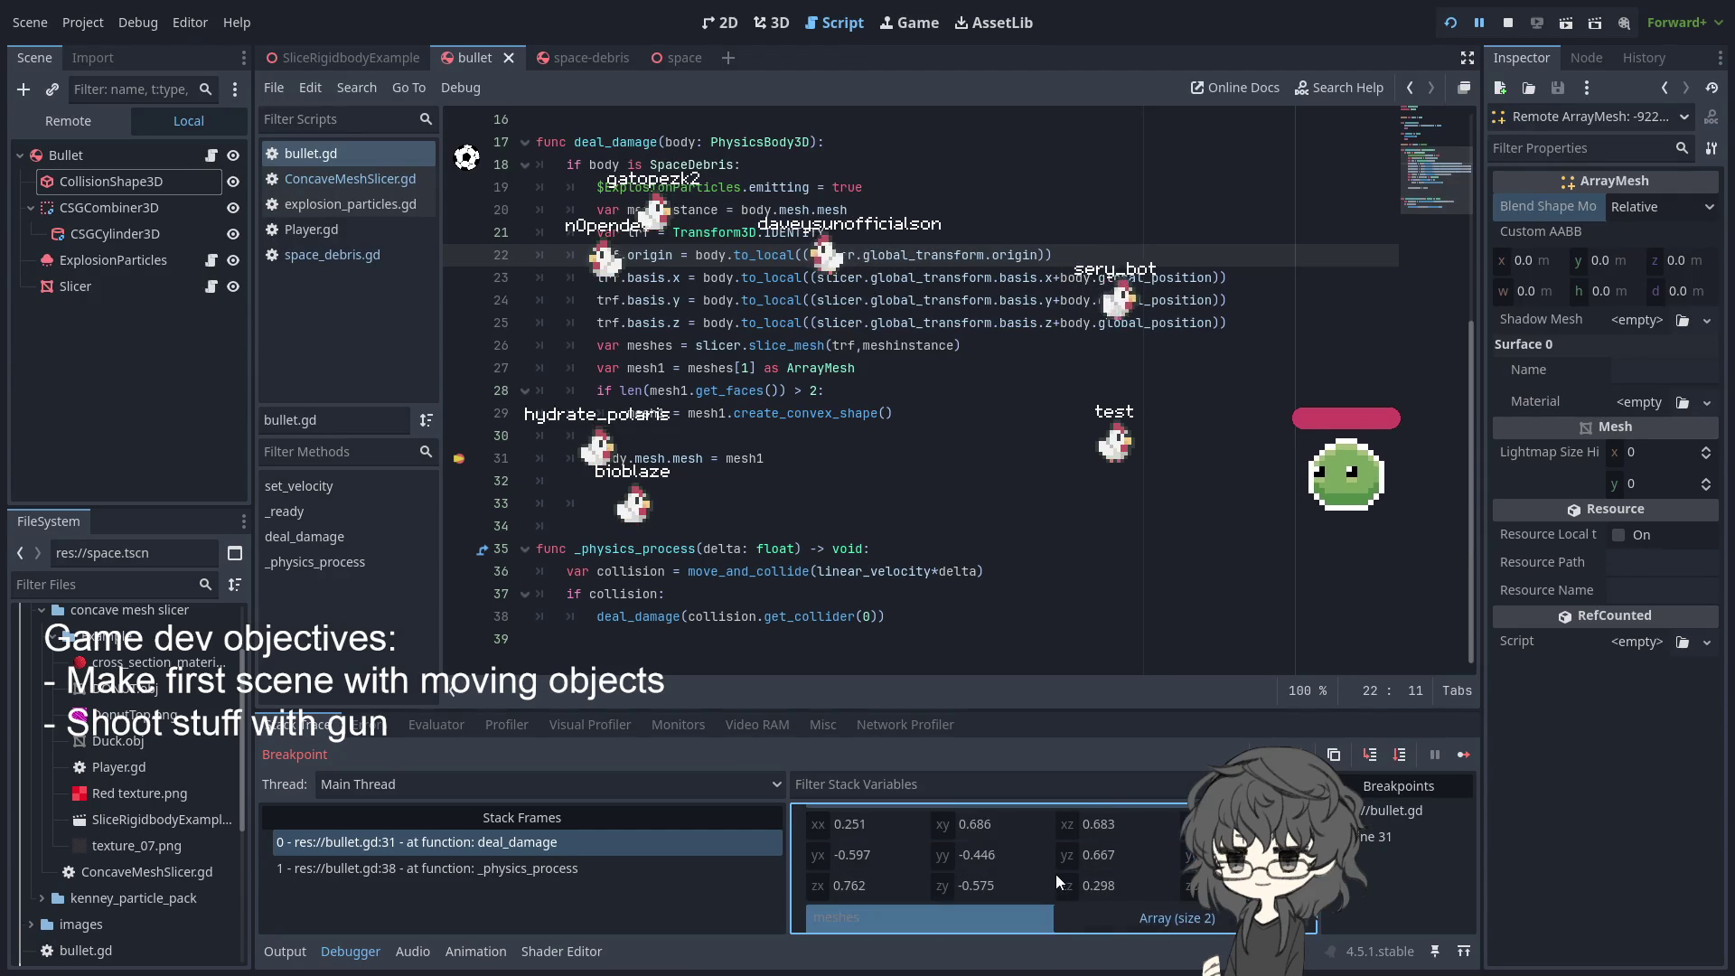
scroll(1055, 874, "down", 2)
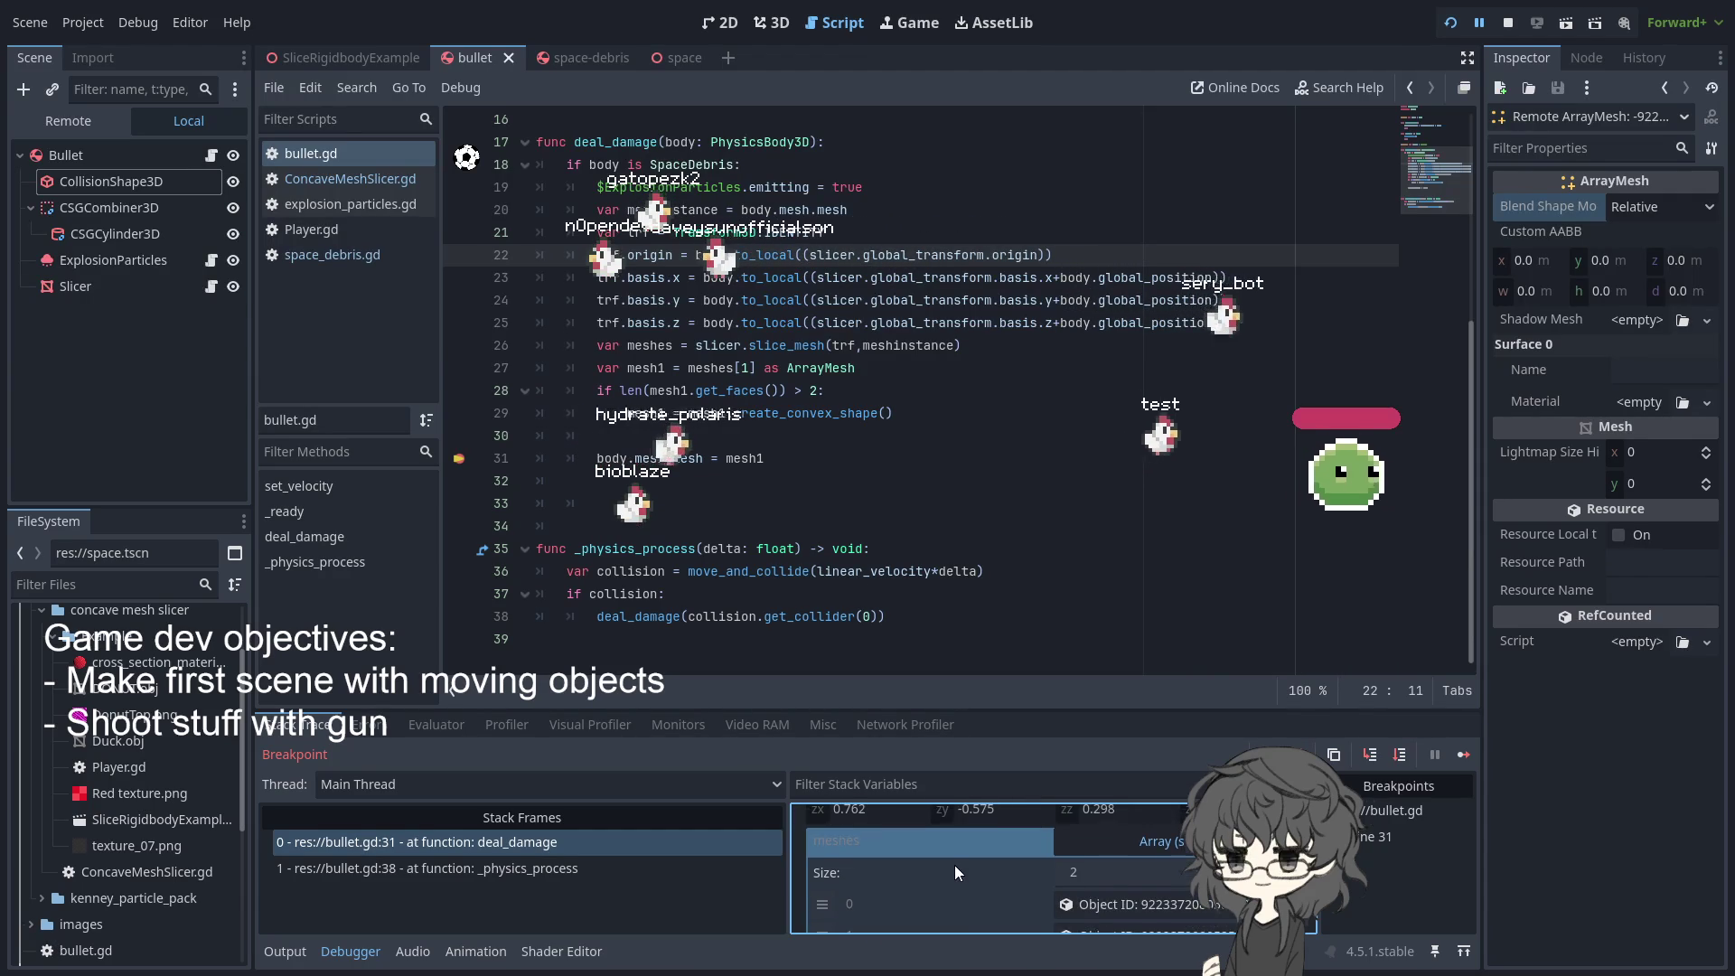
scroll(946, 866, "down", 1)
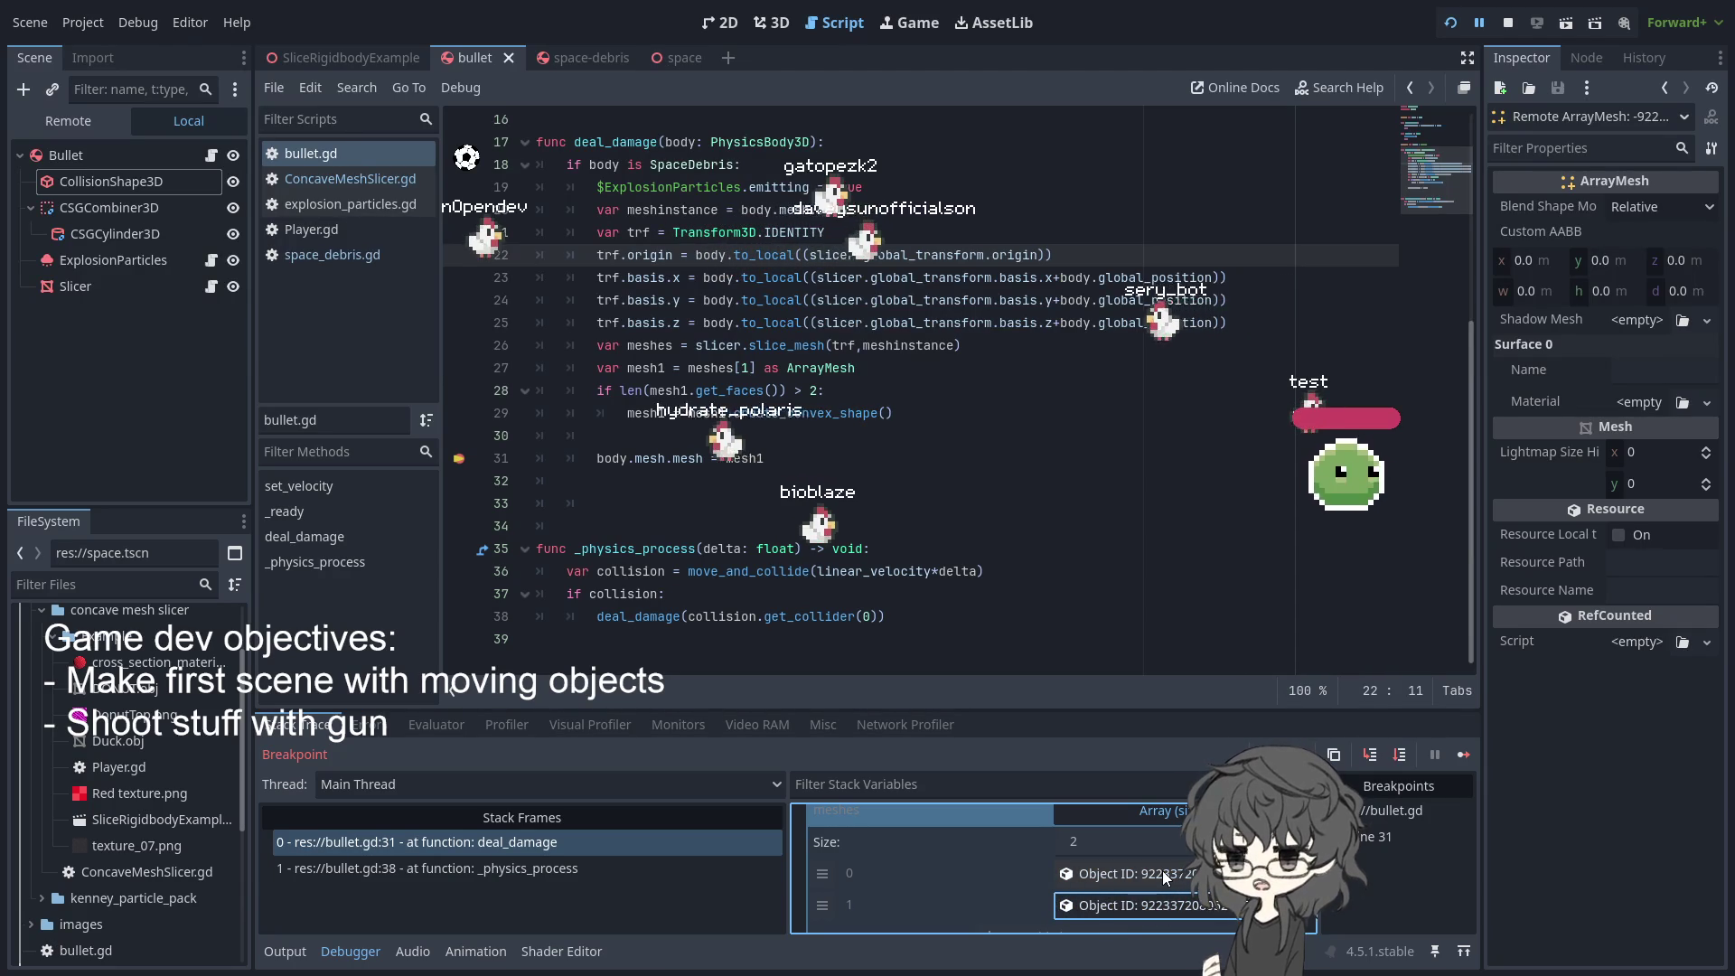
left_click(1163, 876)
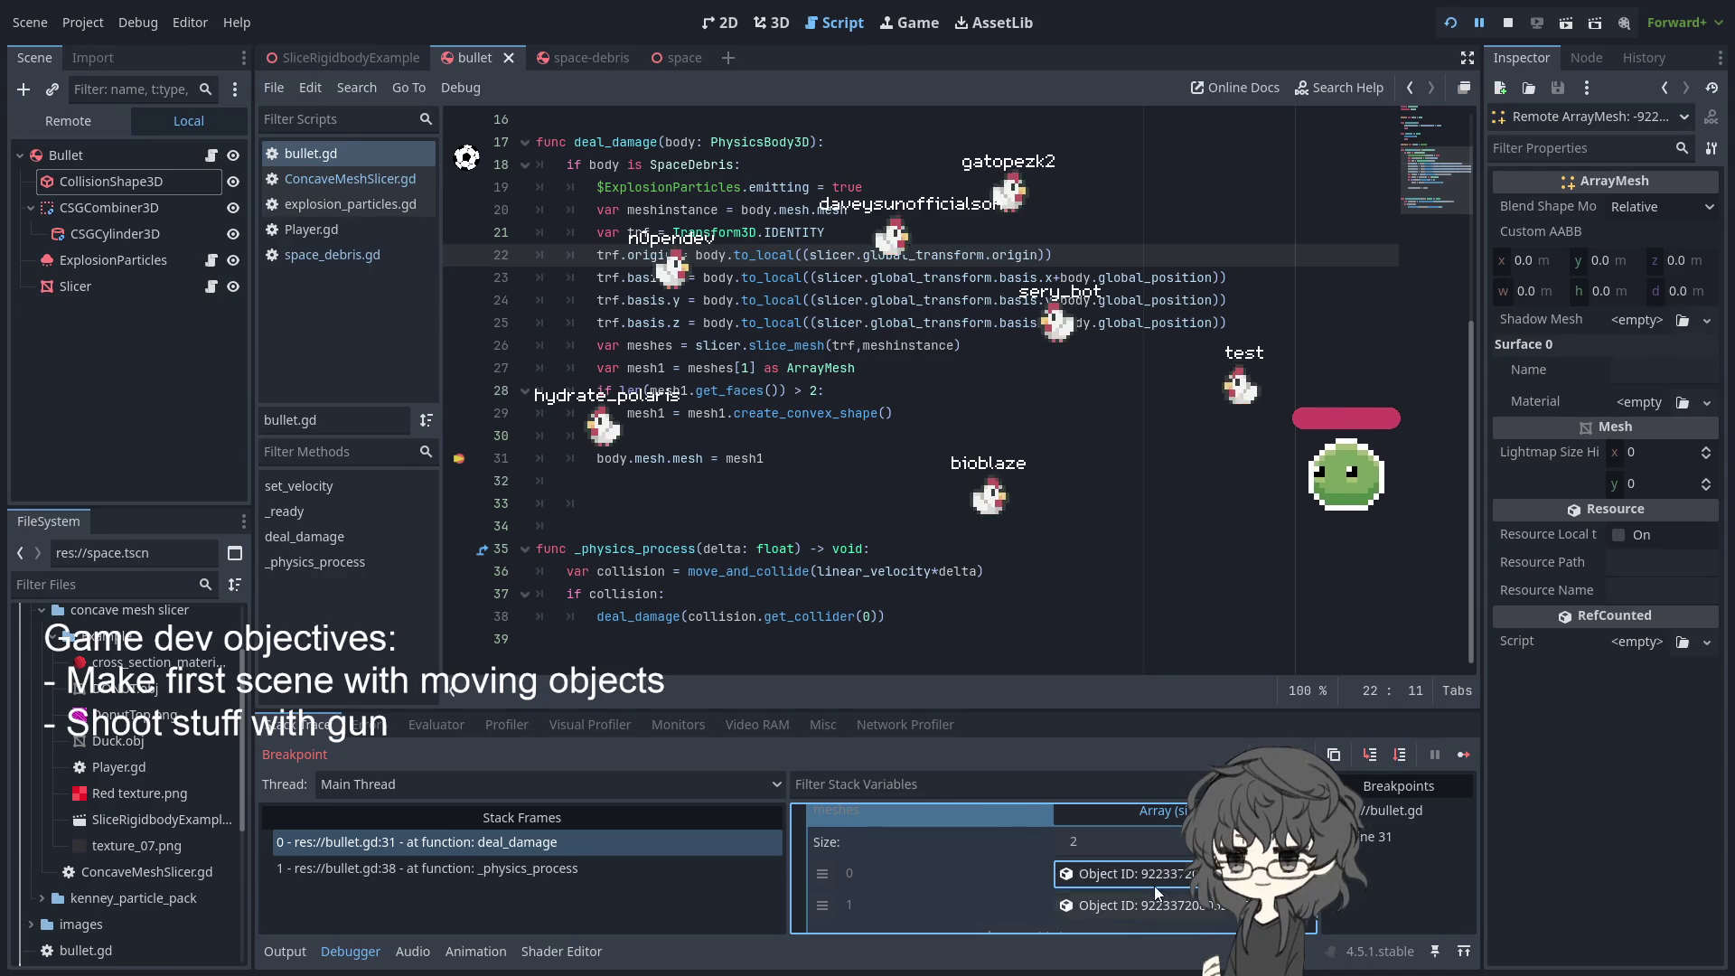
Step: Open the space_debris script and the space scene, then stop the debug session
left_click(582, 56)
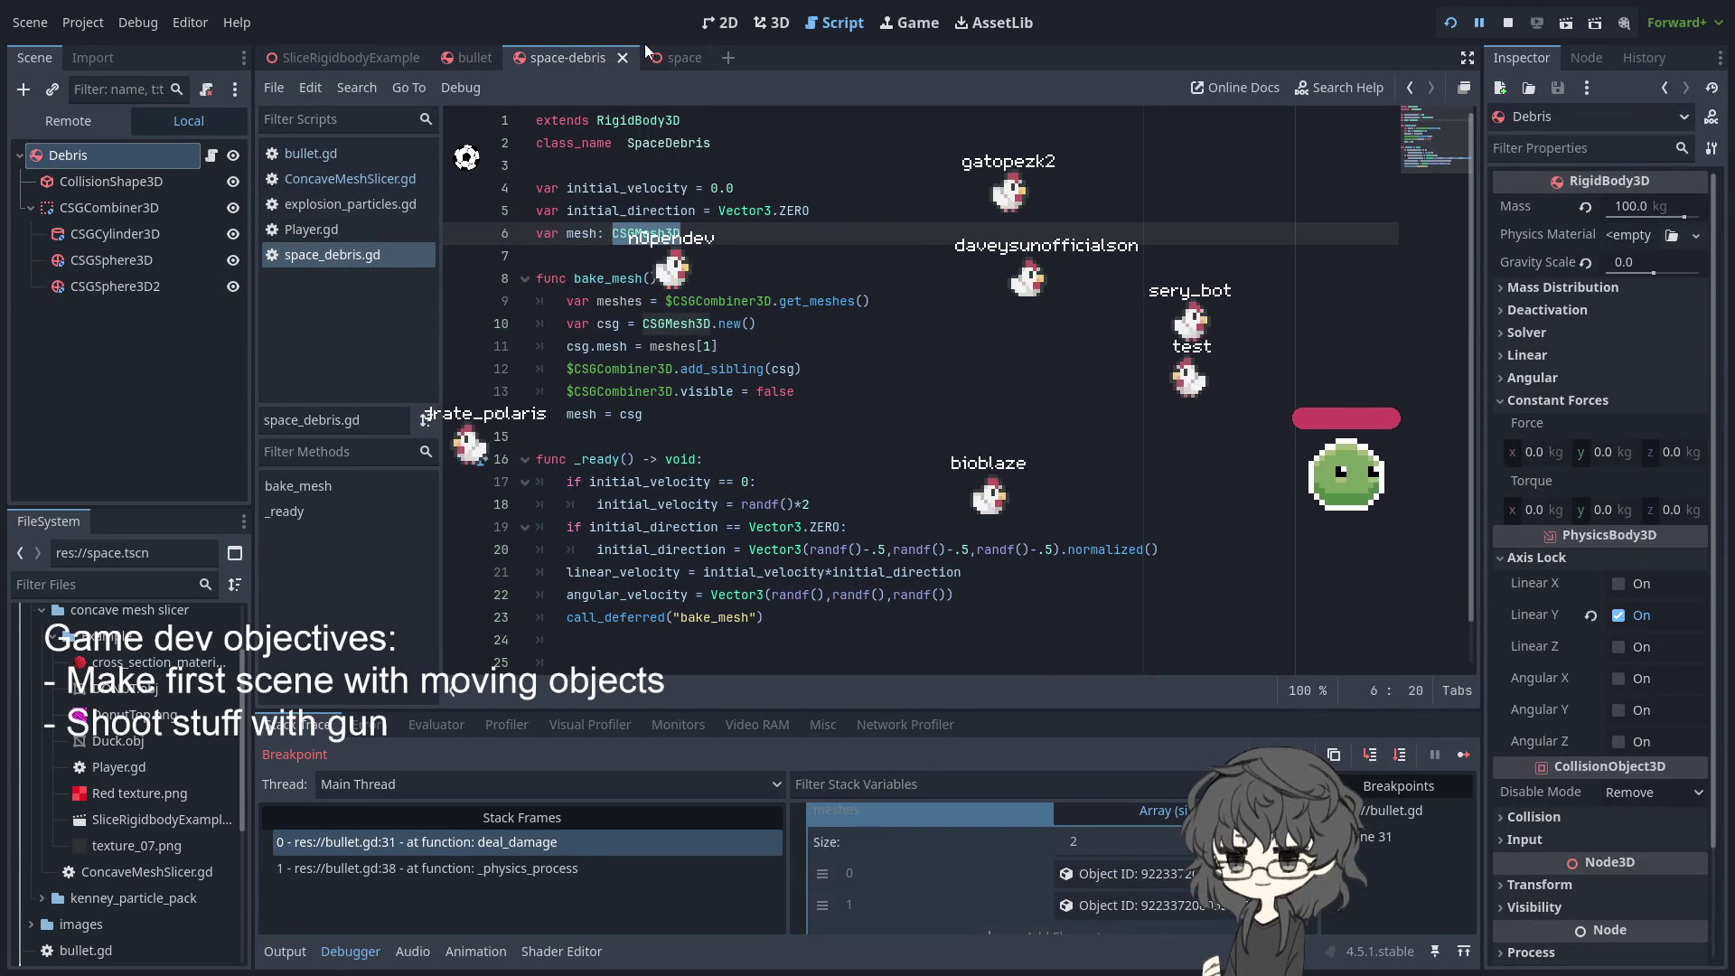
left_click(680, 58)
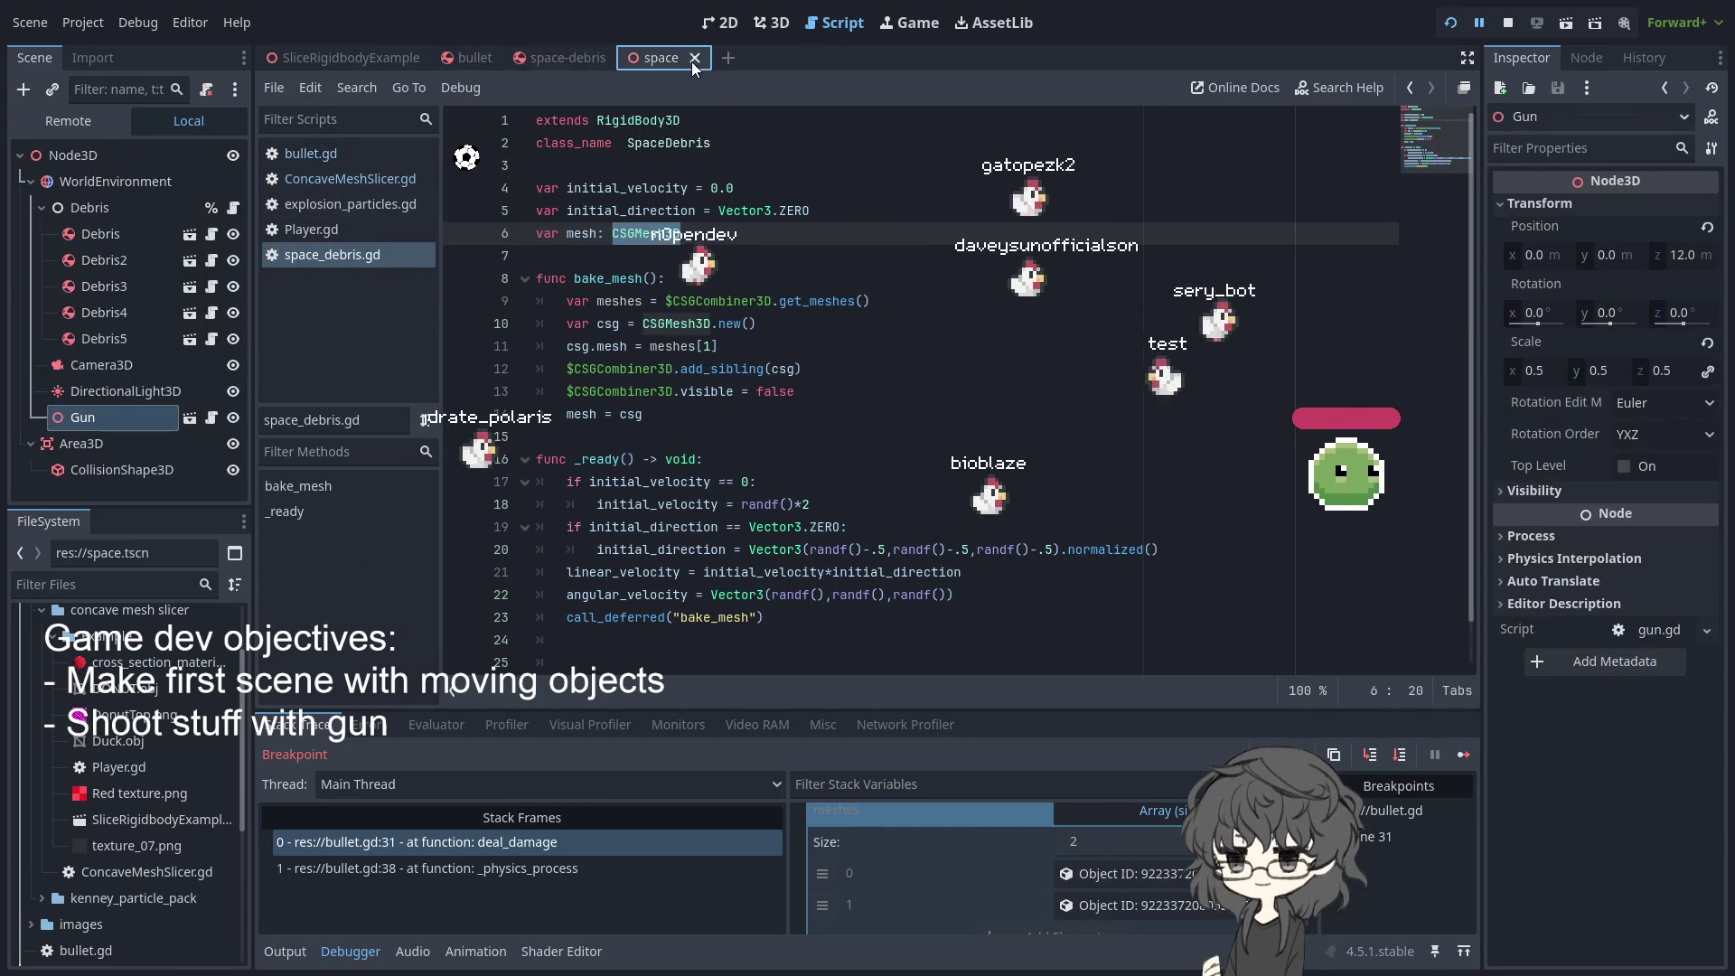
left_click(1508, 23)
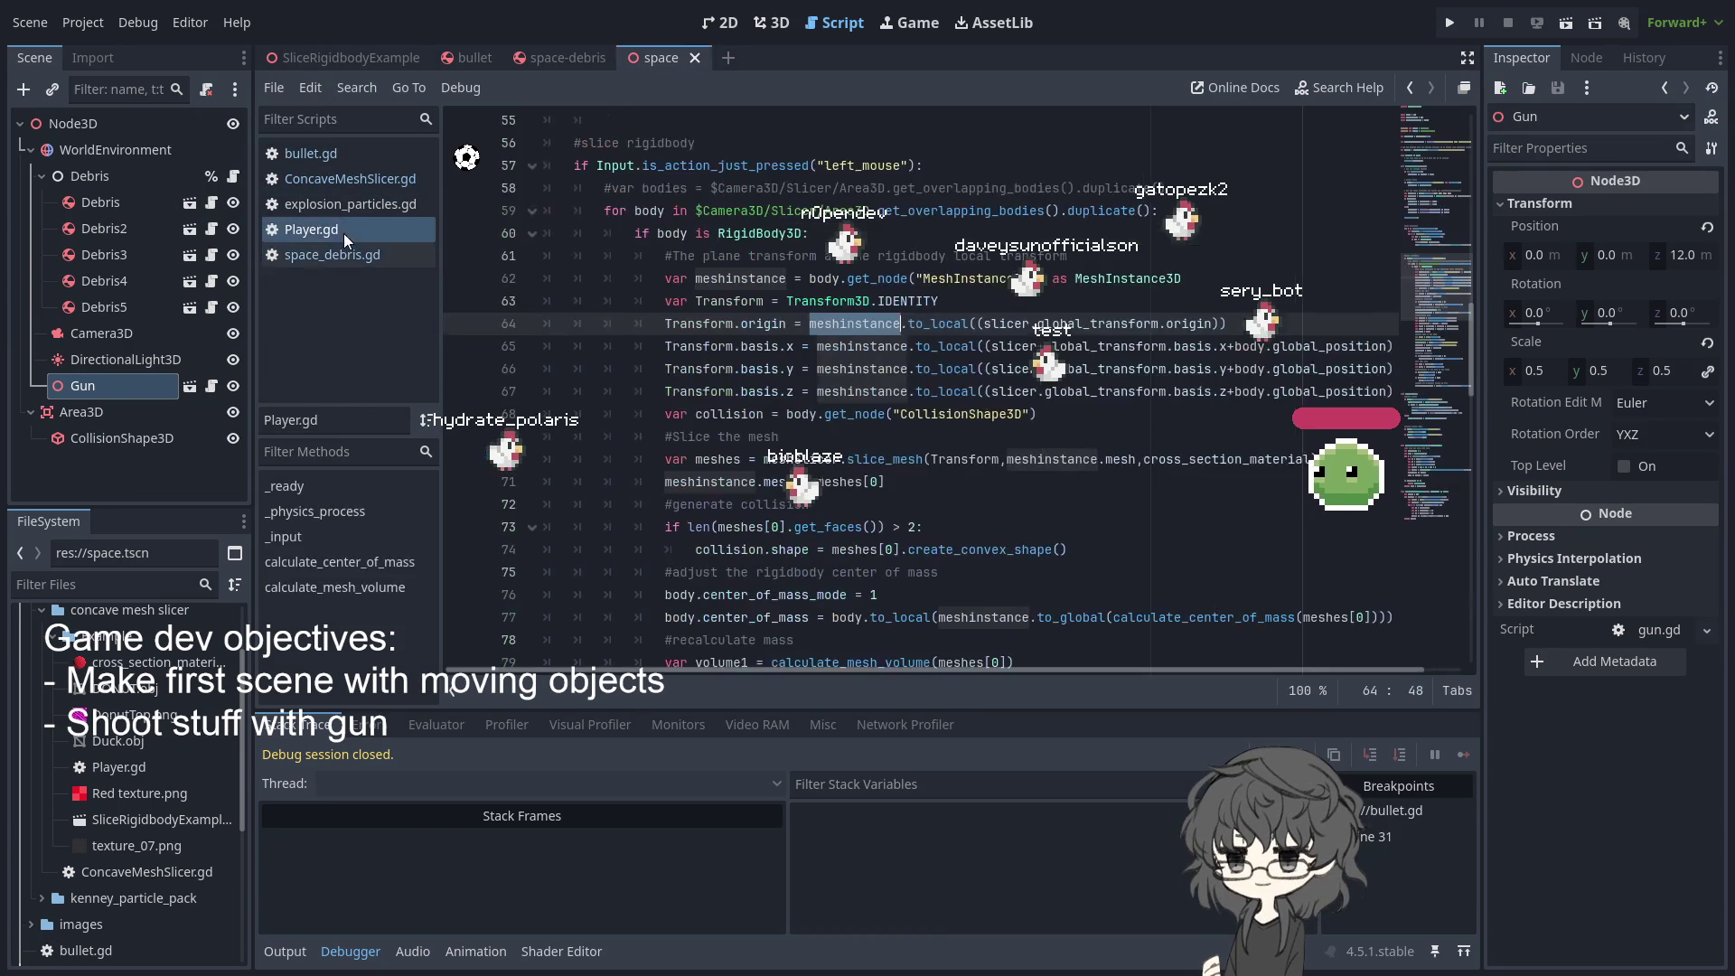